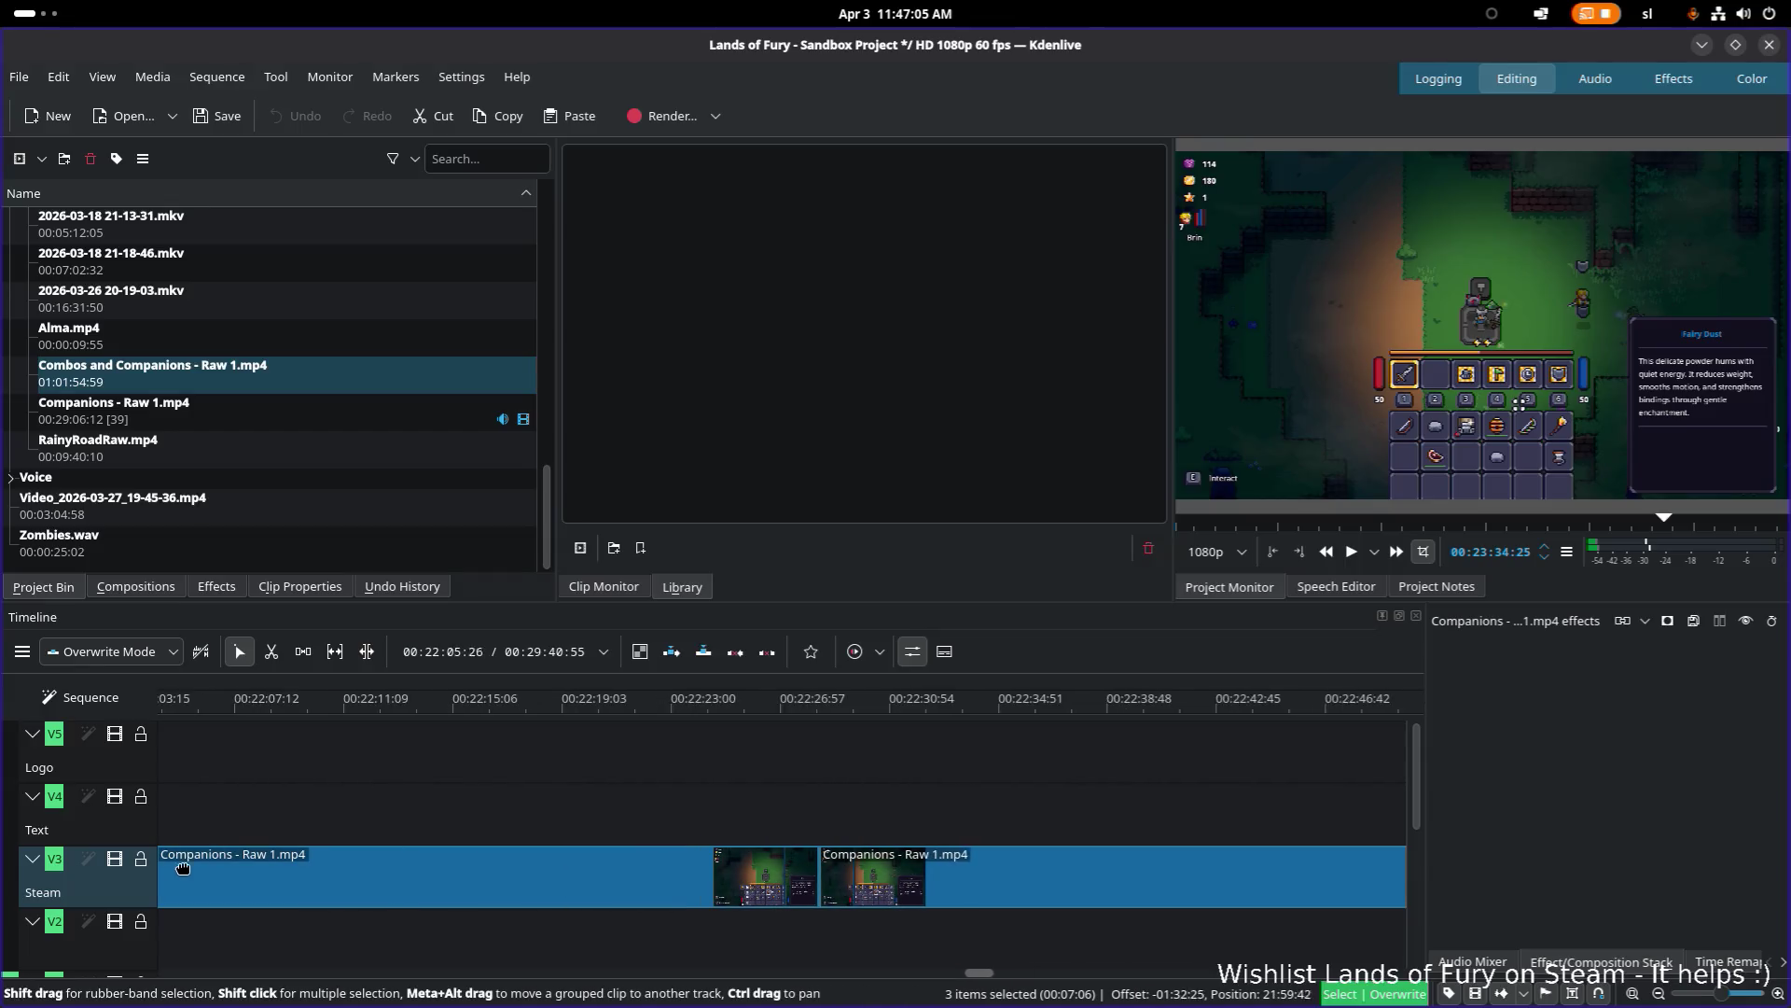
# Step: Move the Transform clips on track V3, then undo the stray moves
pyautogui.moveTo(66, 866)
pyautogui.mouseDown()
pyautogui.moveTo(24, 865)
pyautogui.moveTo(450, 896)
pyautogui.mouseUp()
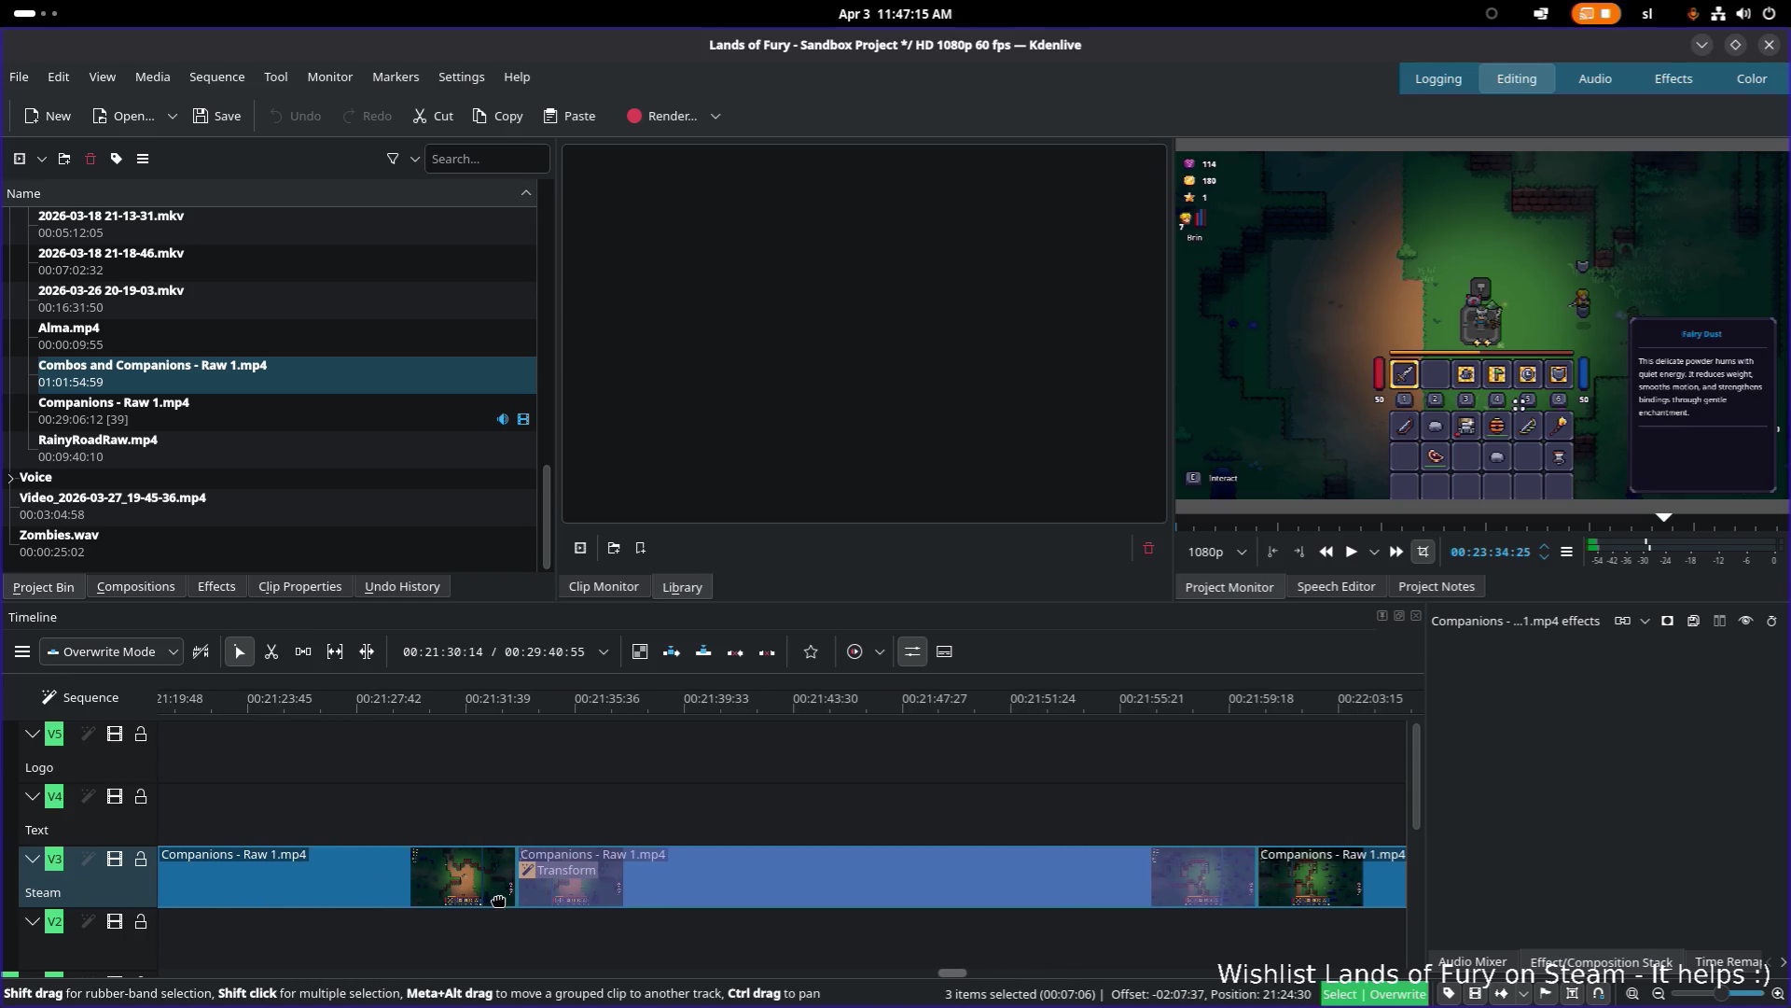
pyautogui.moveTo(591, 891); pyautogui.dragTo(562, 901)
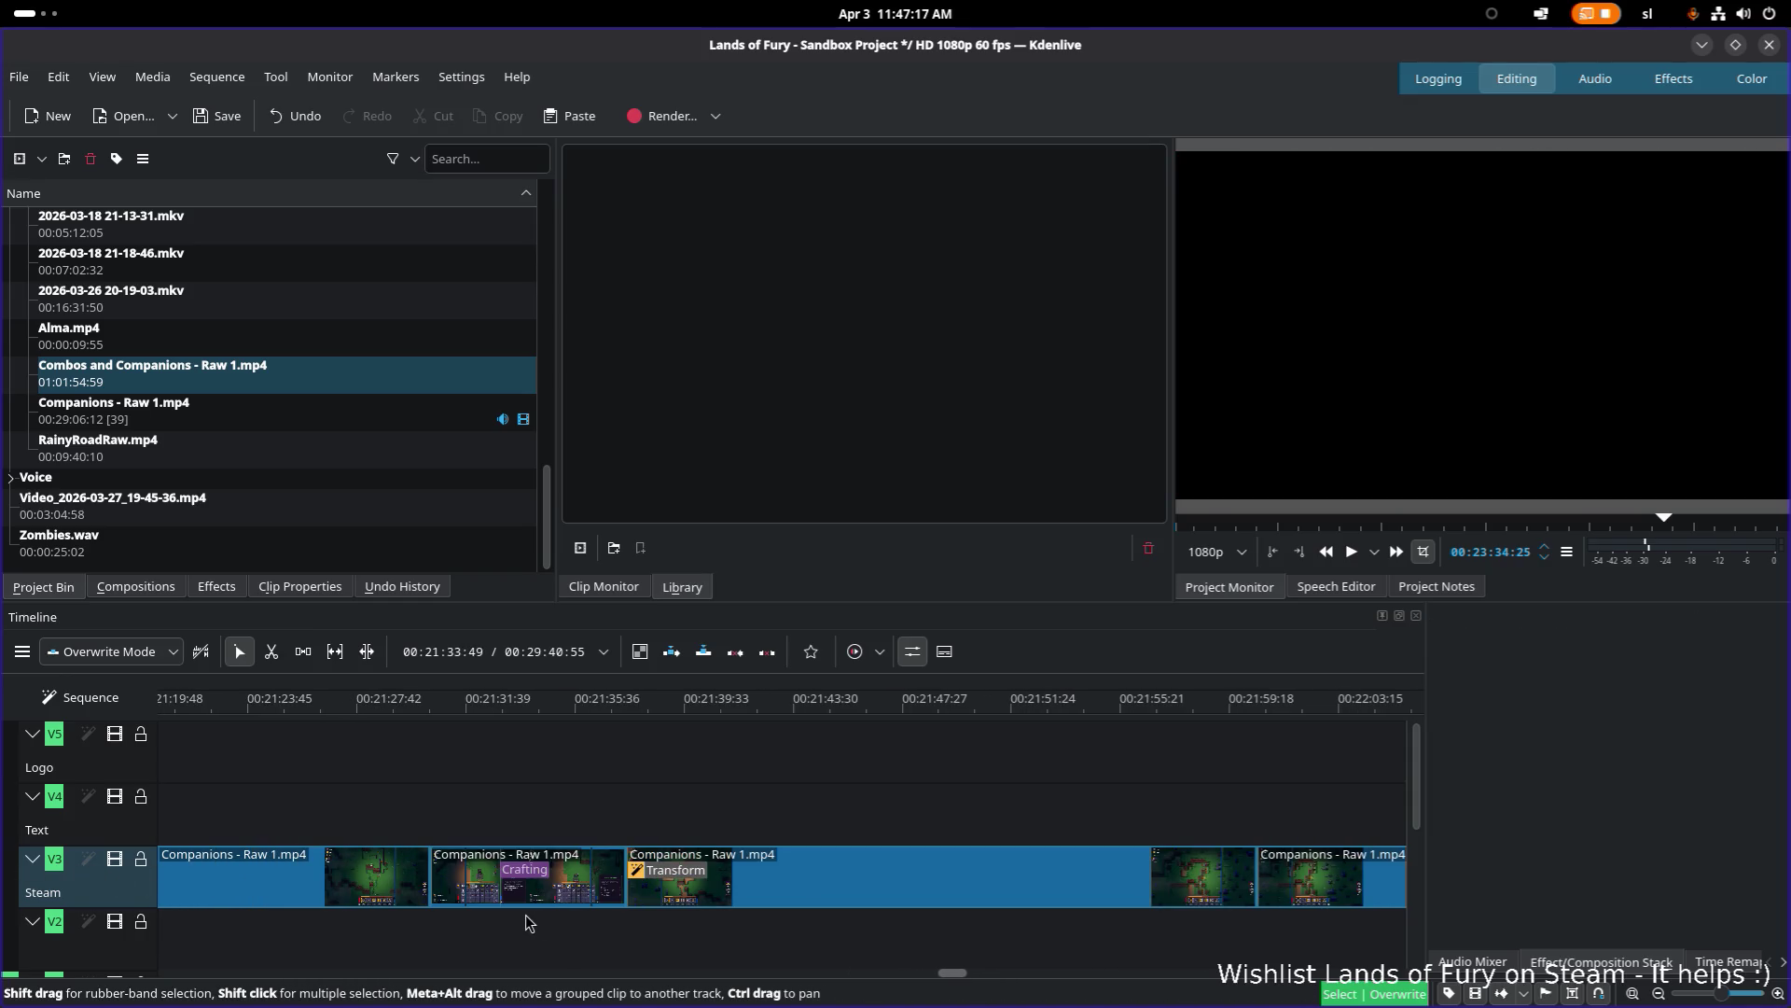
pyautogui.hotkey('ctrl', 'z')
pyautogui.moveTo(964, 972); pyautogui.dragTo(1213, 972)
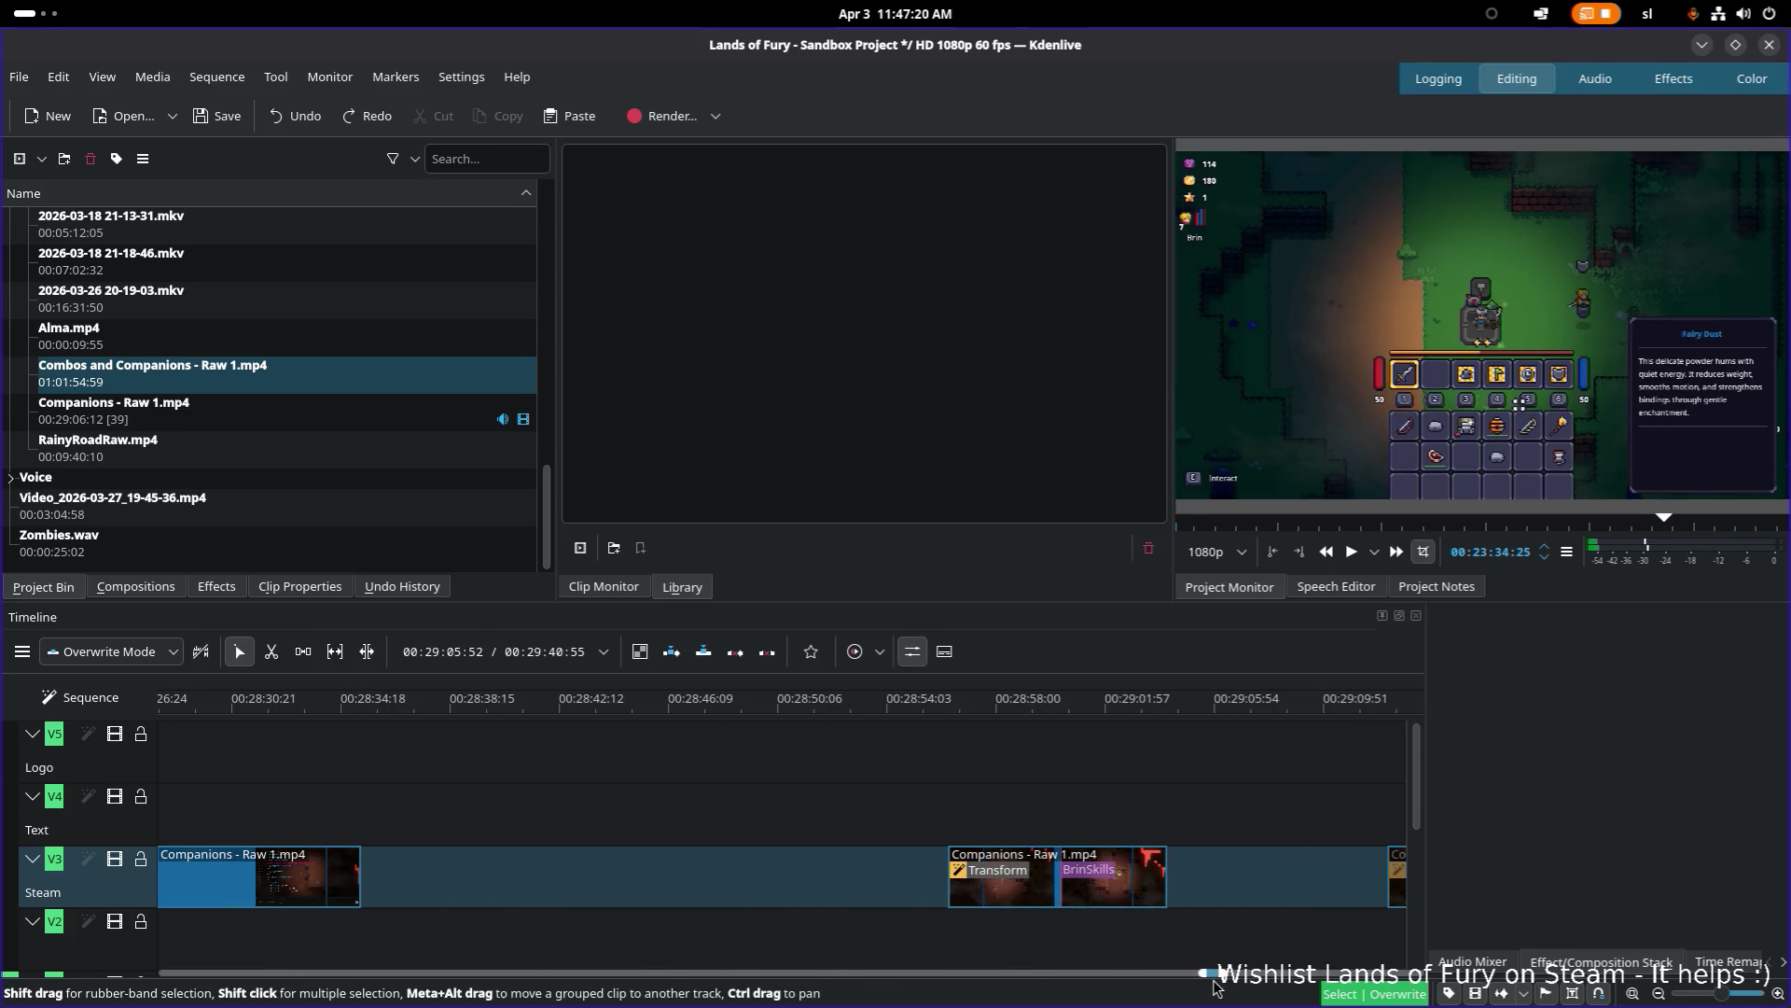
pyautogui.click(1025, 903)
pyautogui.moveTo(1025, 903); pyautogui.dragTo(937, 903)
pyautogui.click(343, 892)
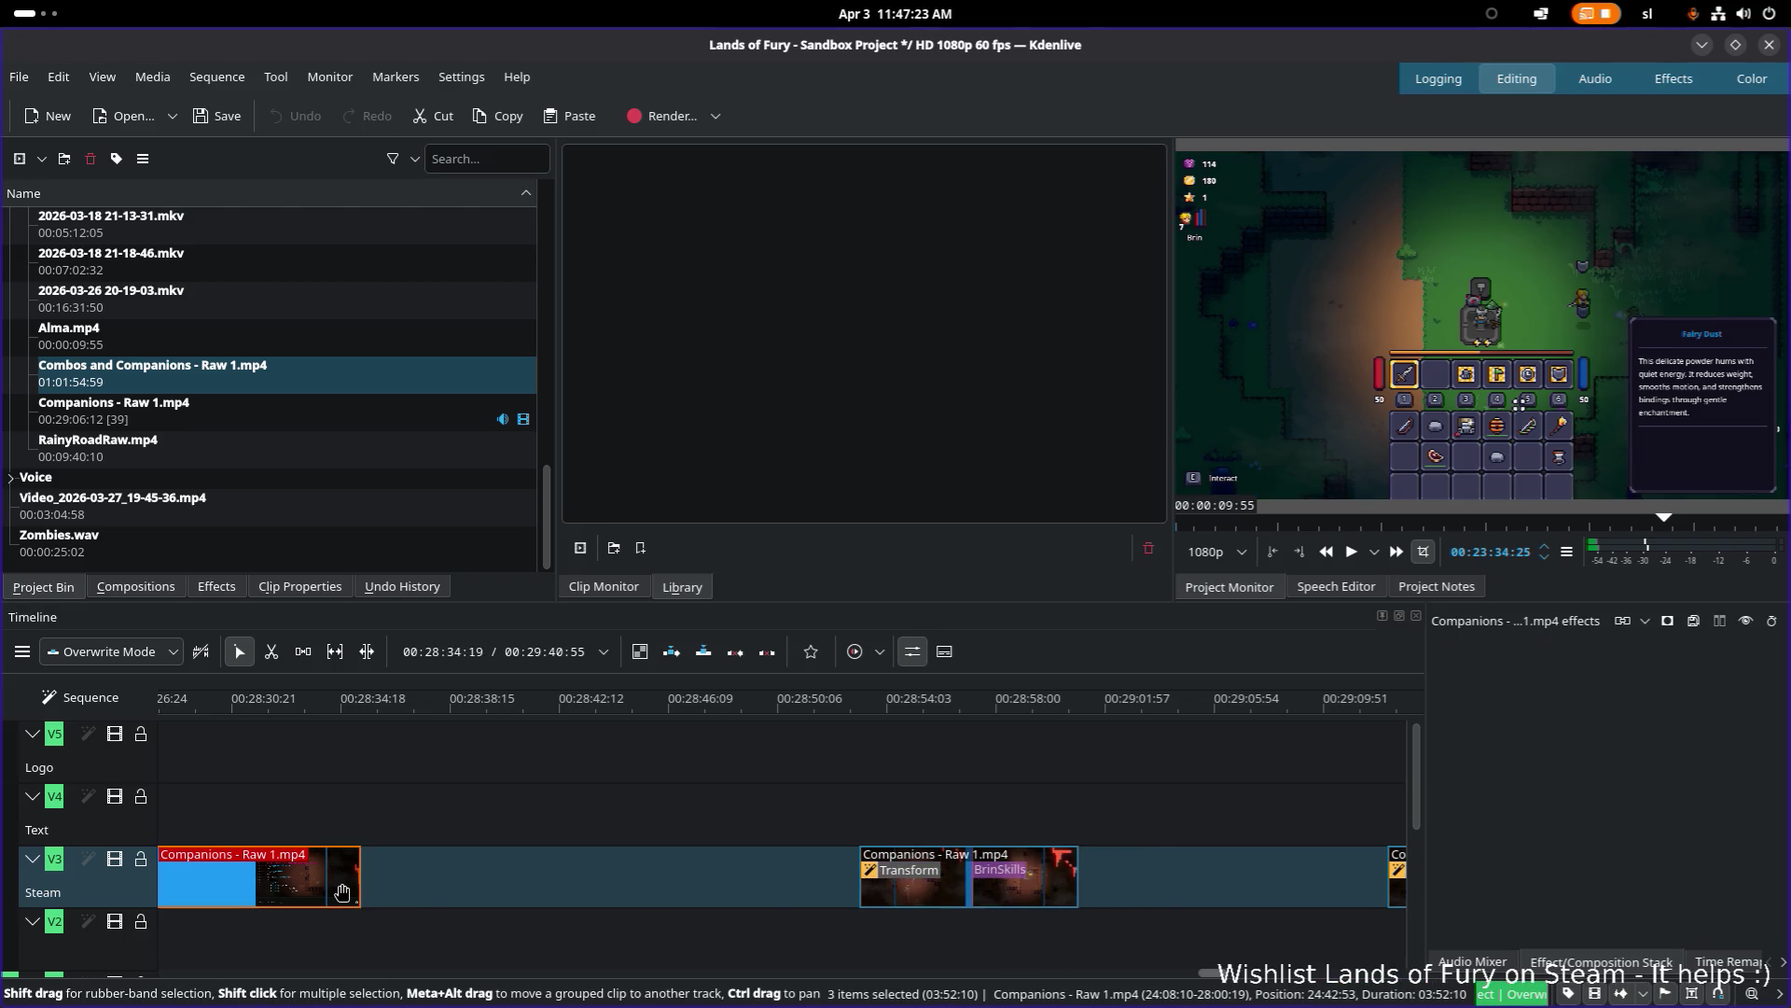
pyautogui.hotkey('ctrl', 'z')
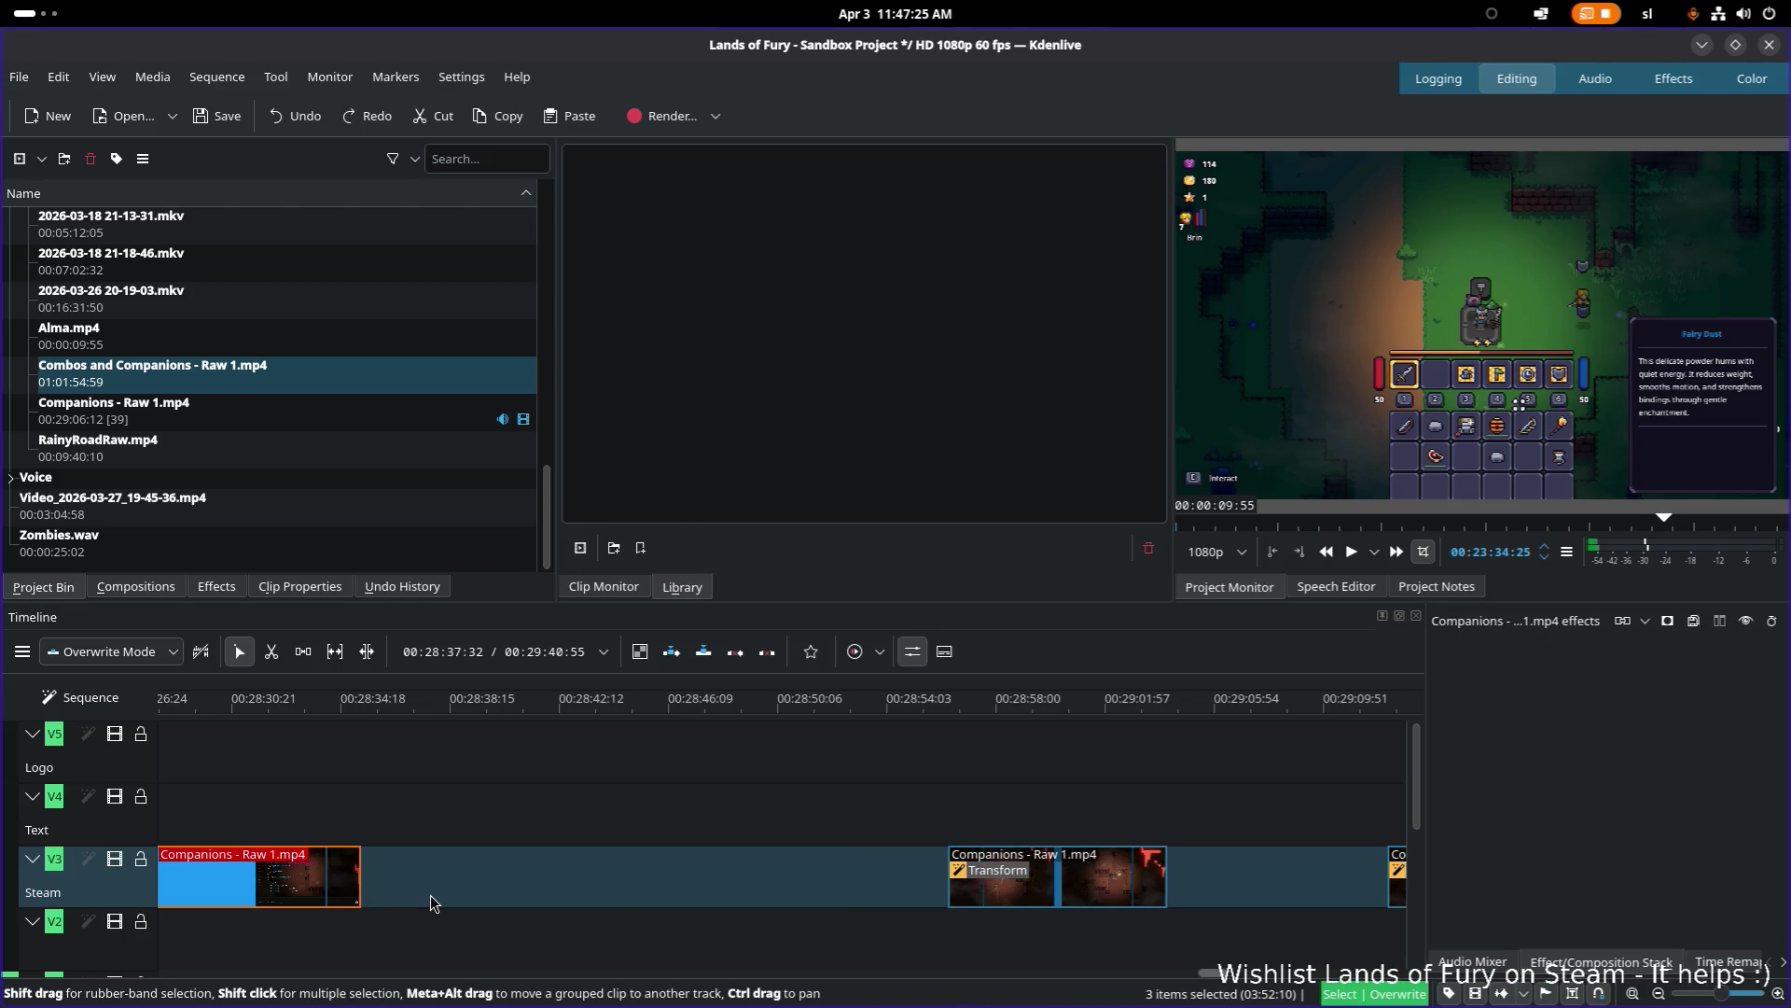
pyautogui.hotkey('ctrl', 'z')
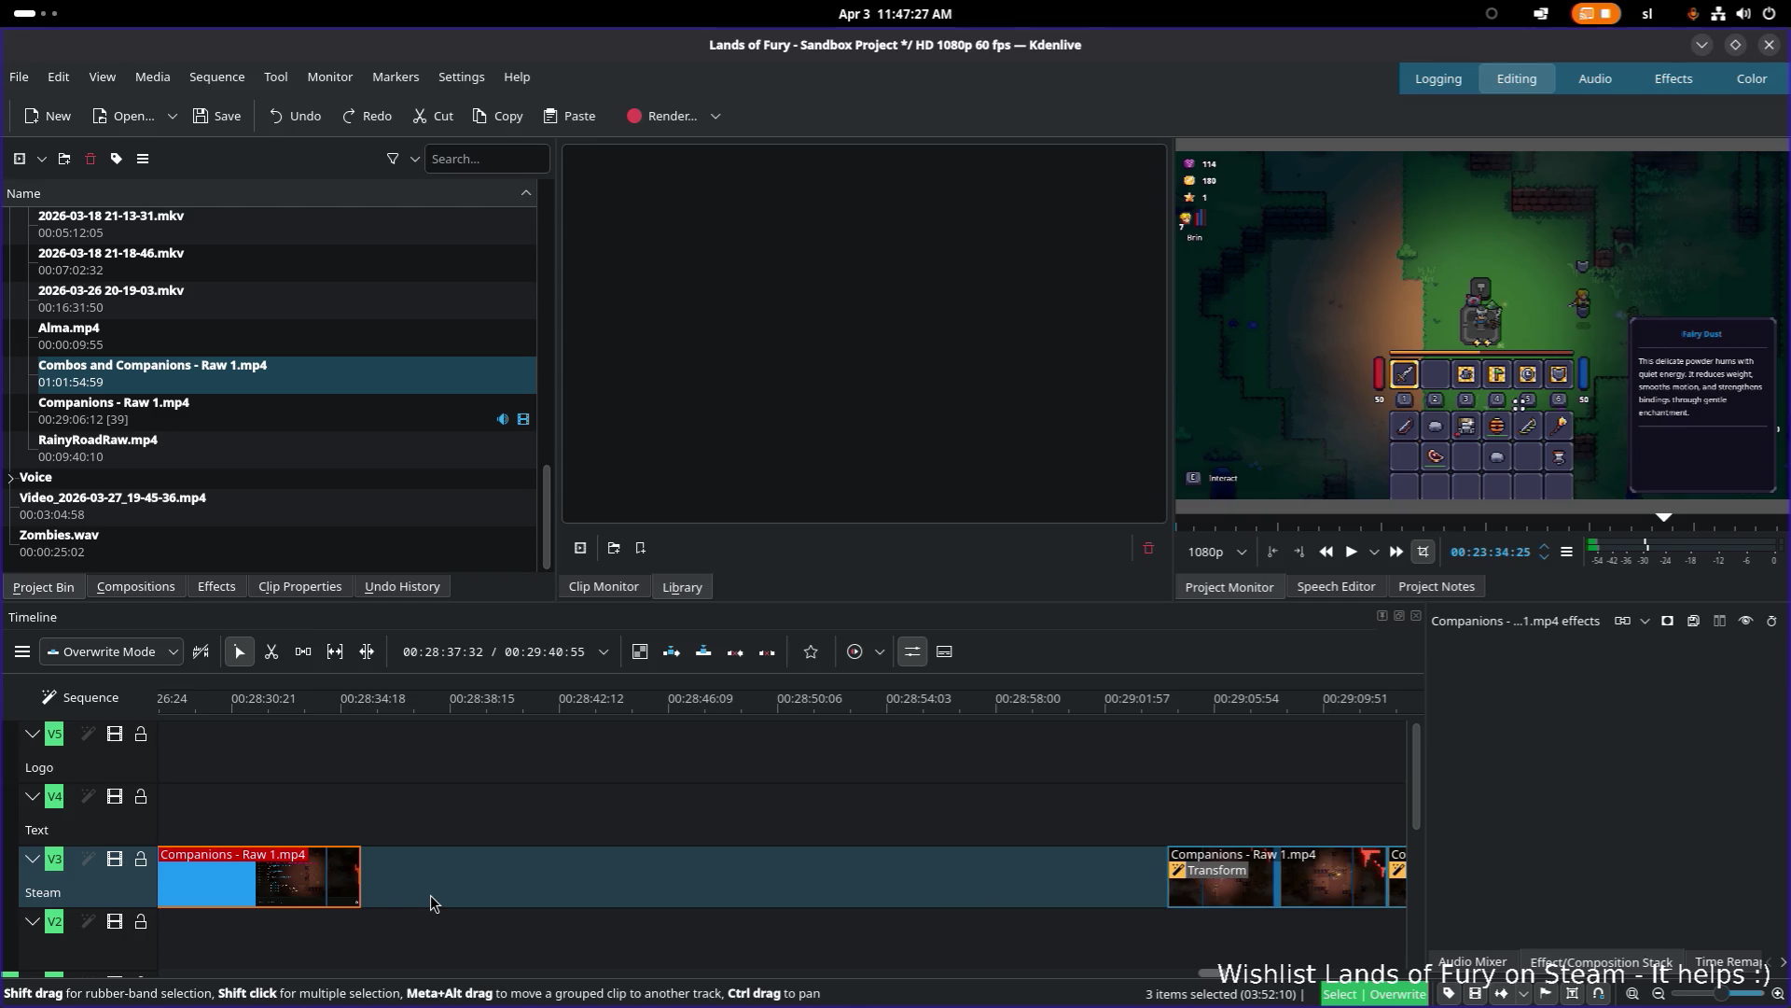
# Step: Drag the monitor/timeline splitter up so the timeline shows more tracks
pyautogui.scroll(-2, 821, 923)
pyautogui.moveTo(822, 917); pyautogui.dragTo(569, 891)
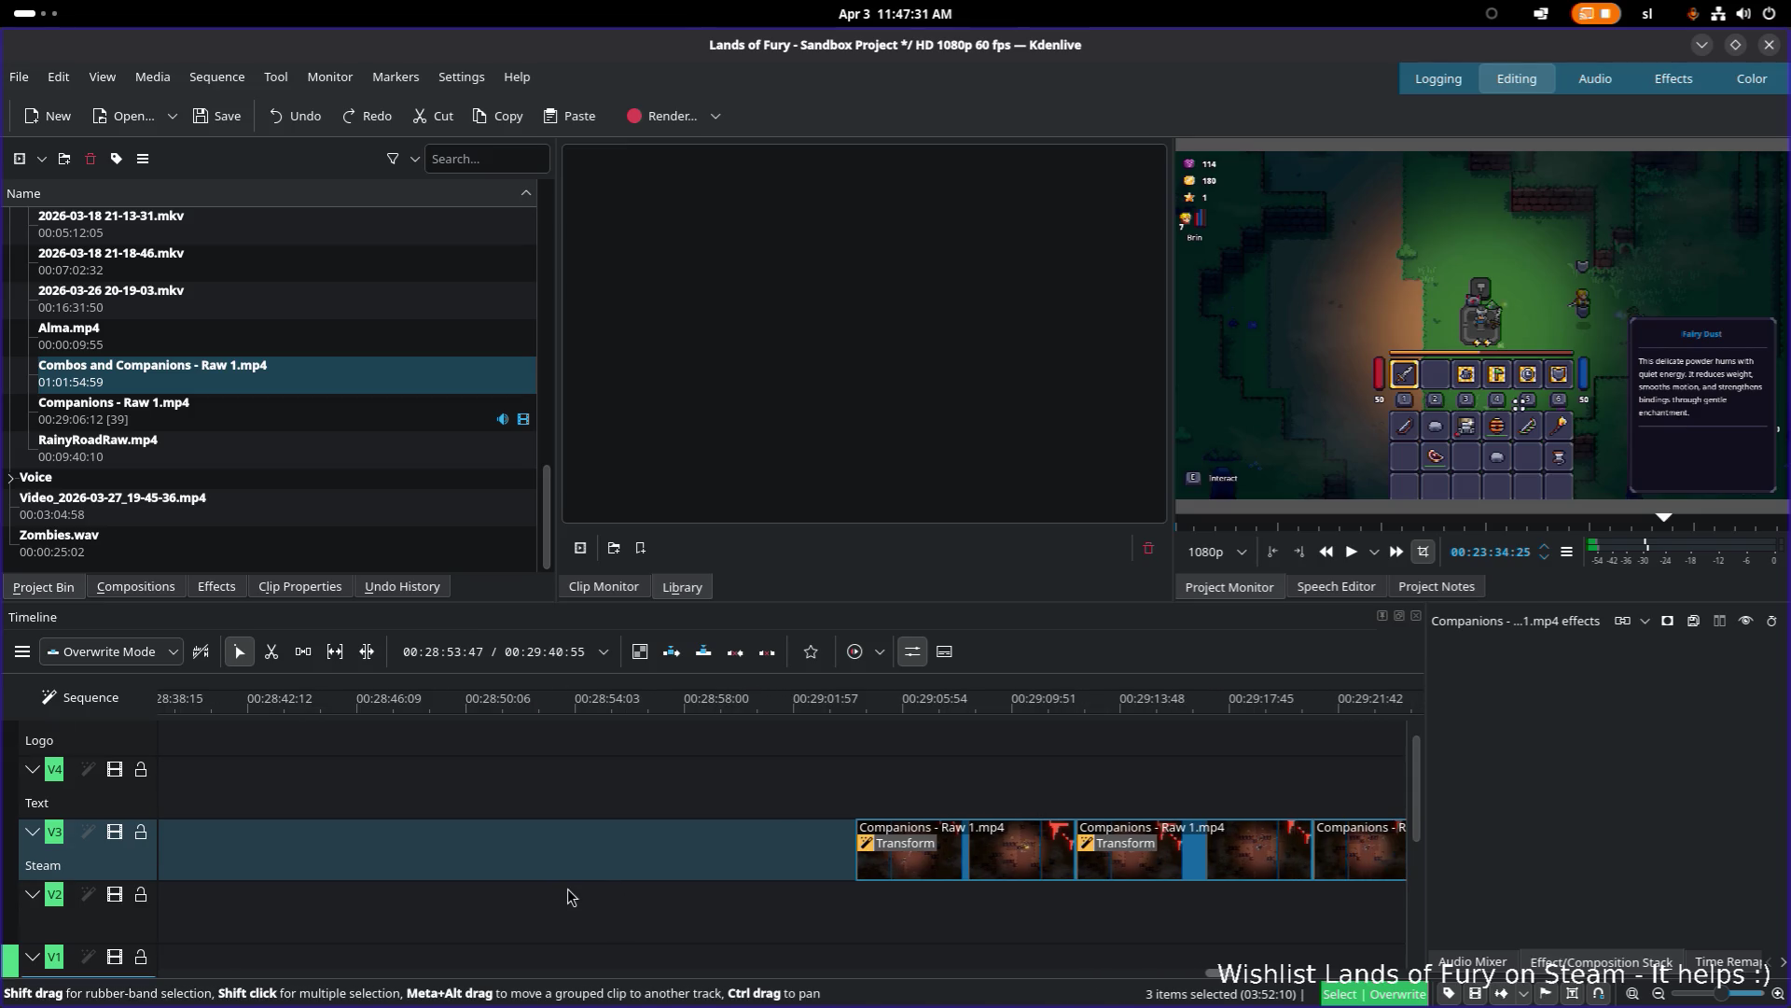
pyautogui.scroll(-3, 877, 971)
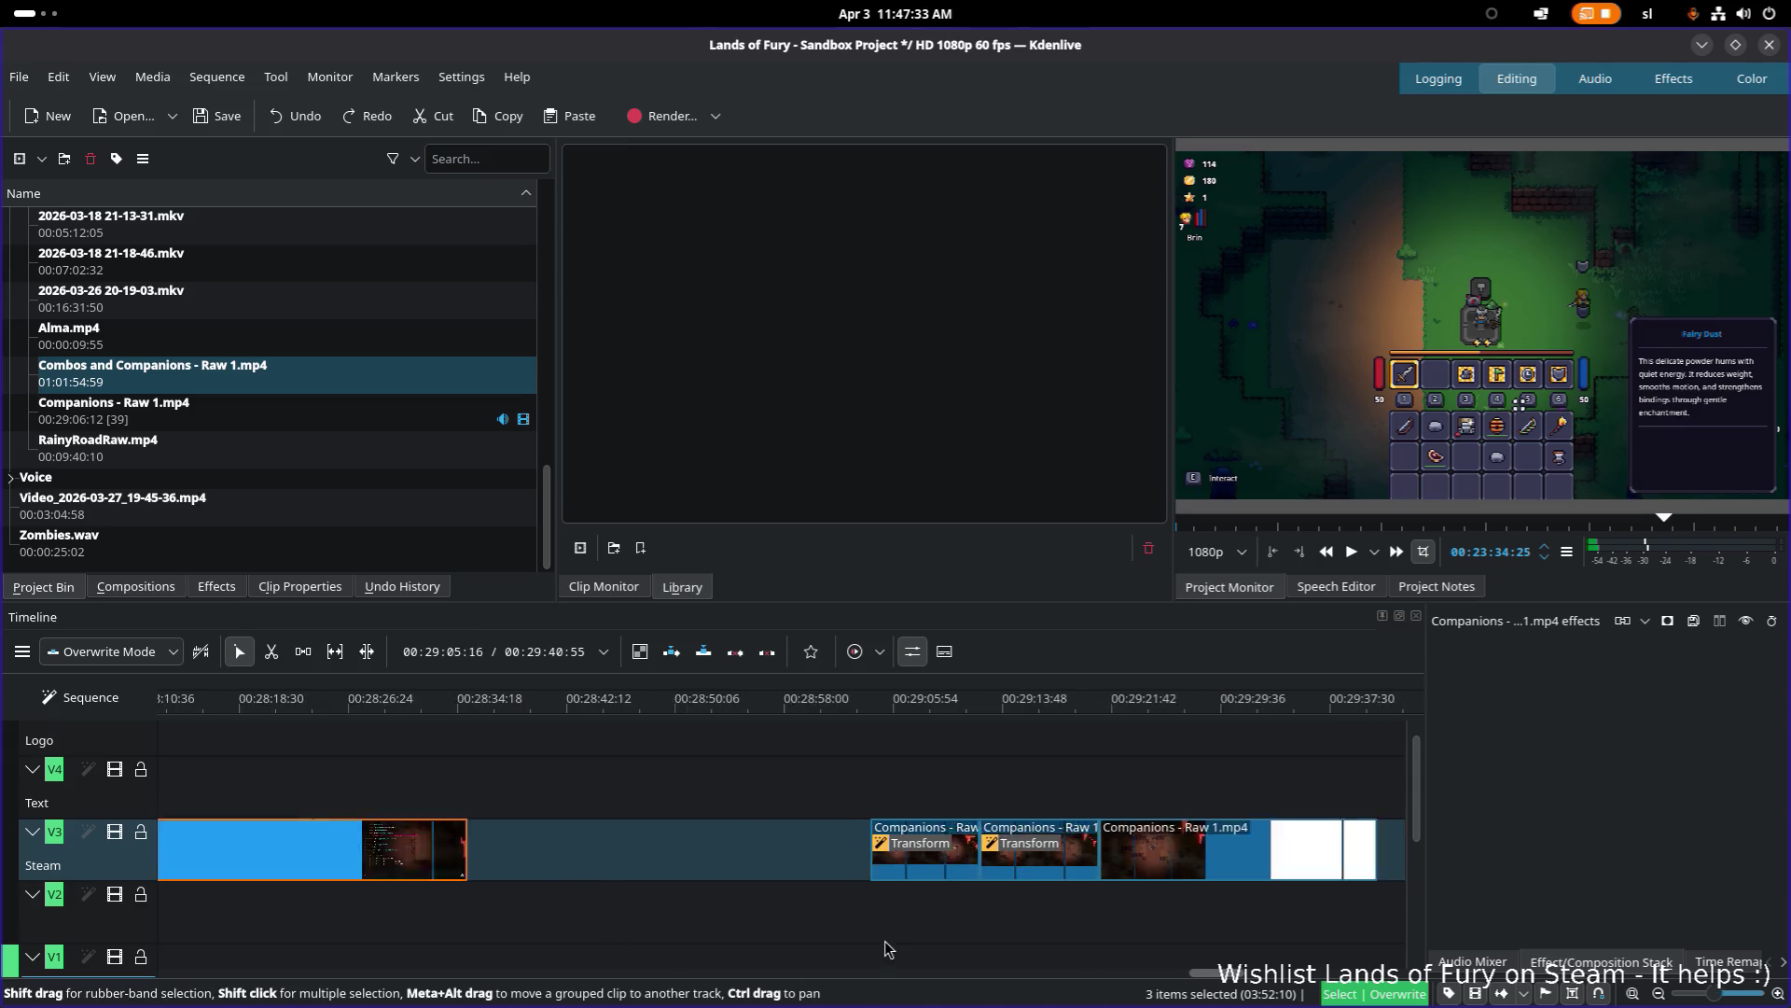
pyautogui.moveTo(1035, 600); pyautogui.dragTo(1035, 495)
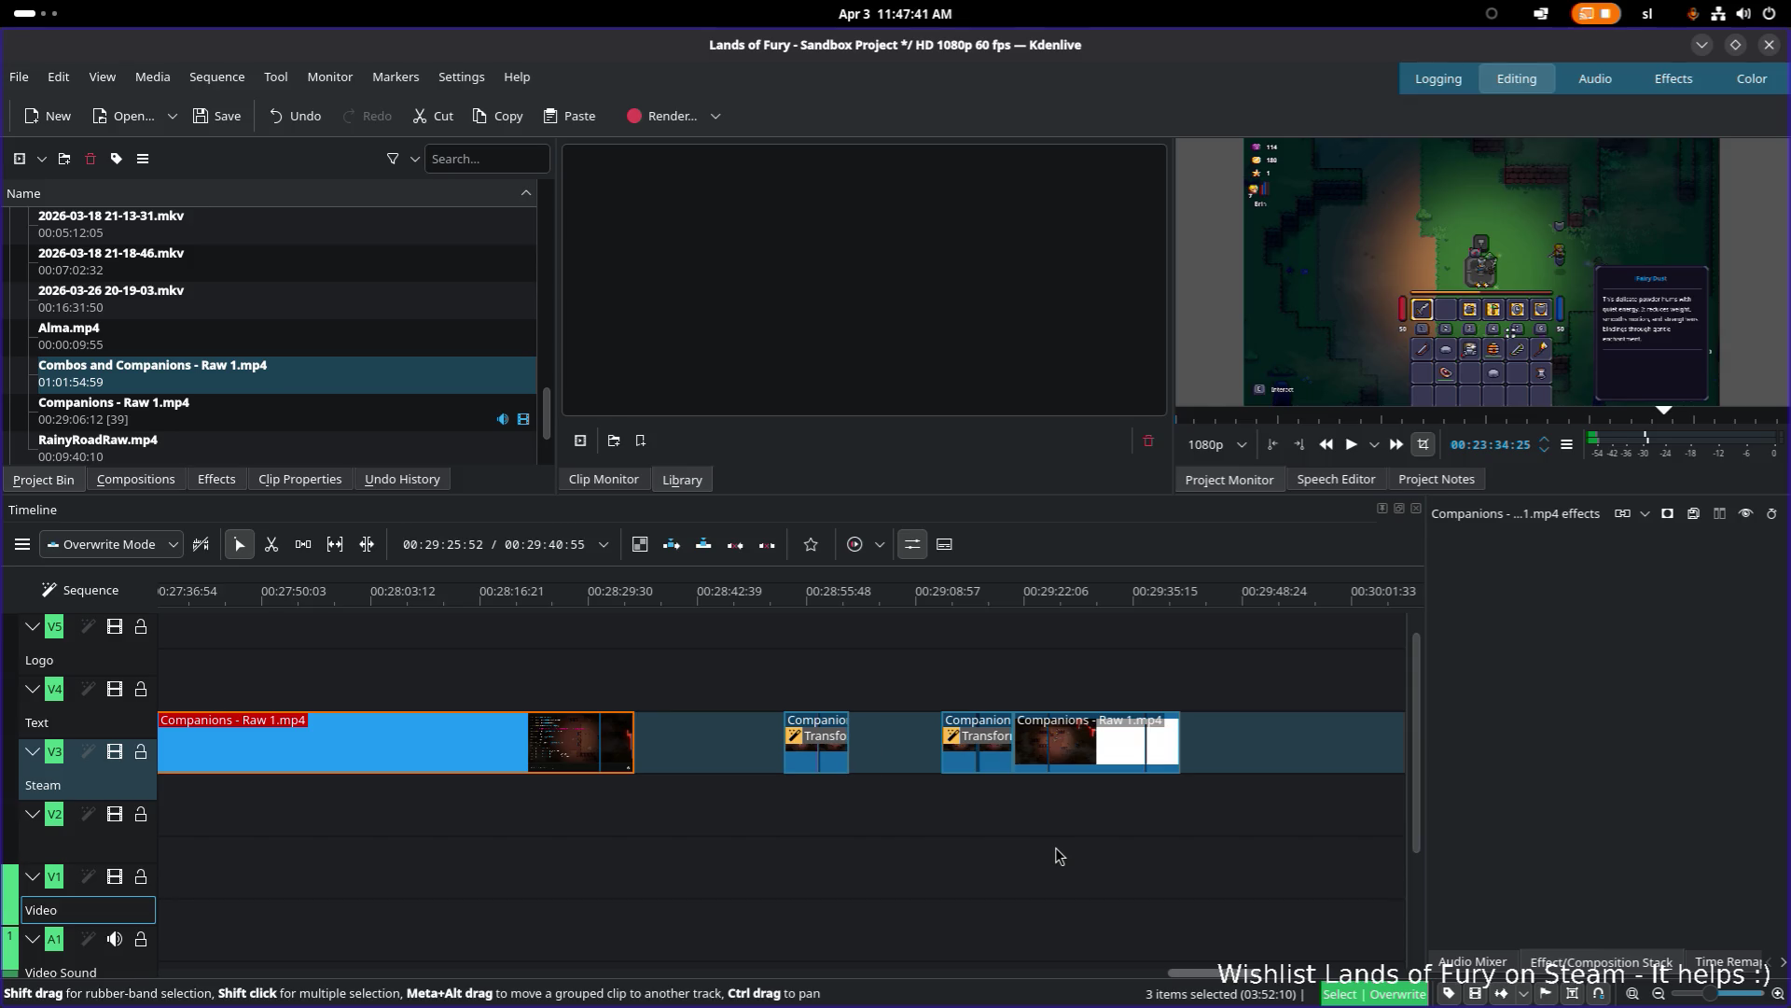
pyautogui.press('space')
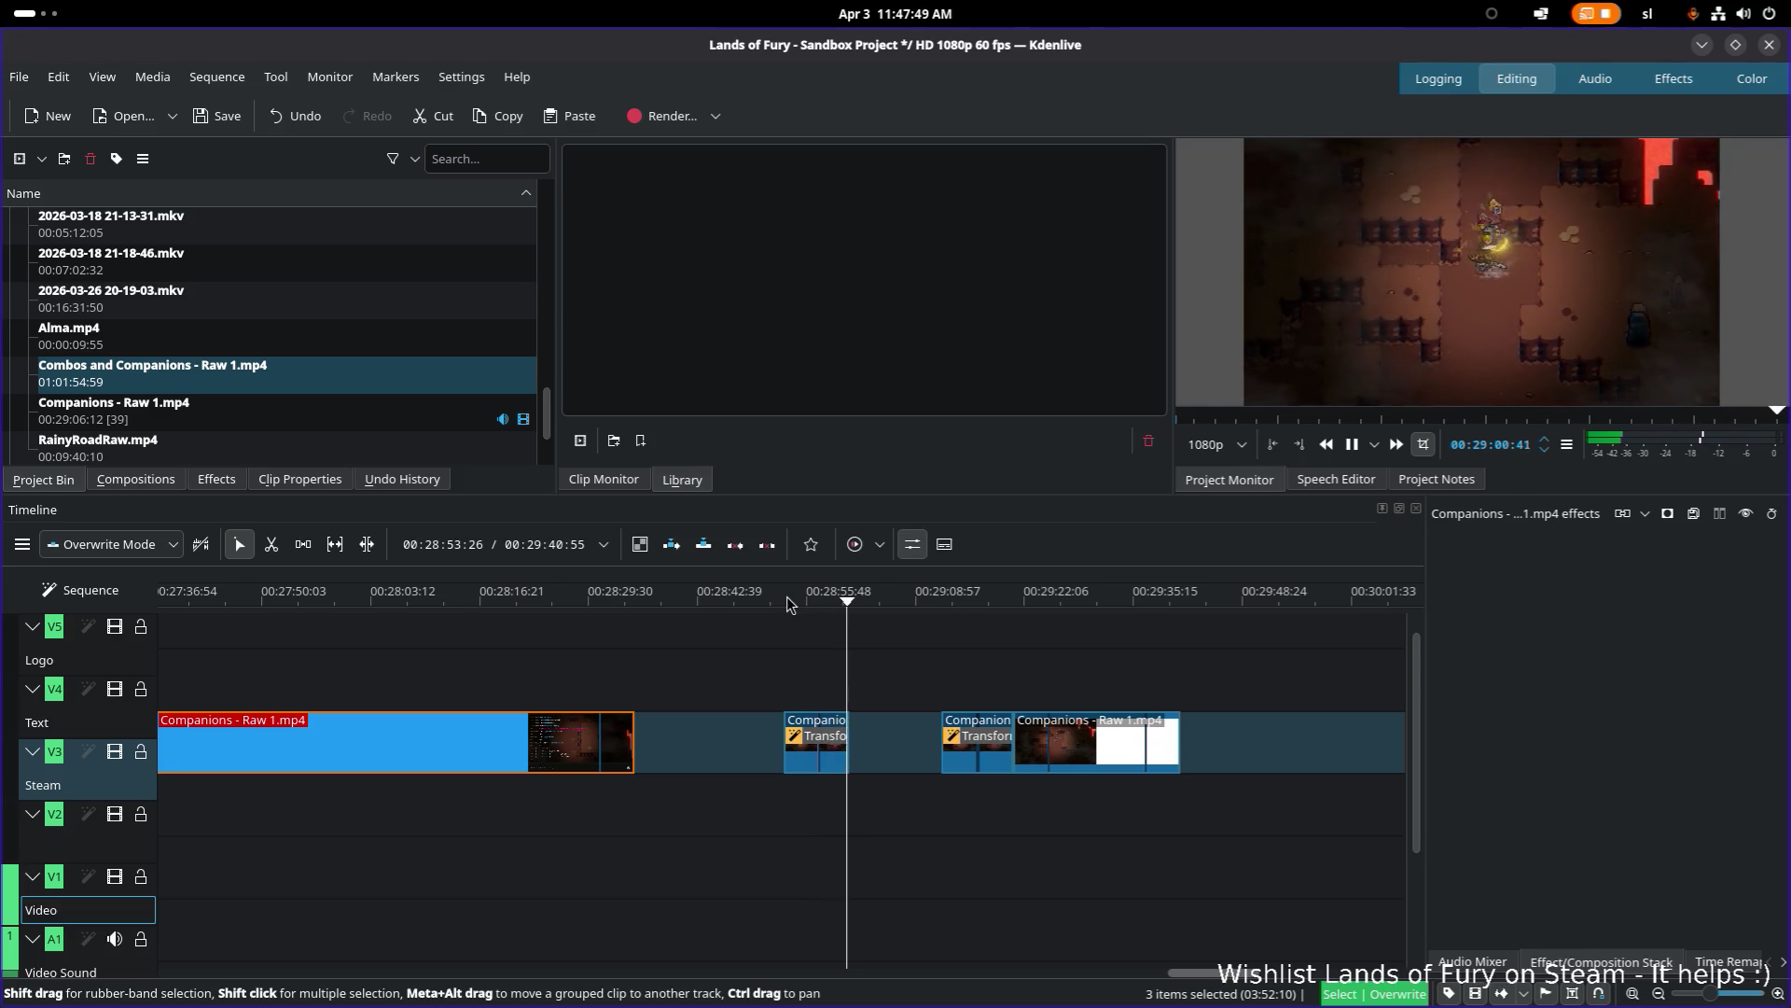
pyautogui.press('space')
pyautogui.click(783, 601)
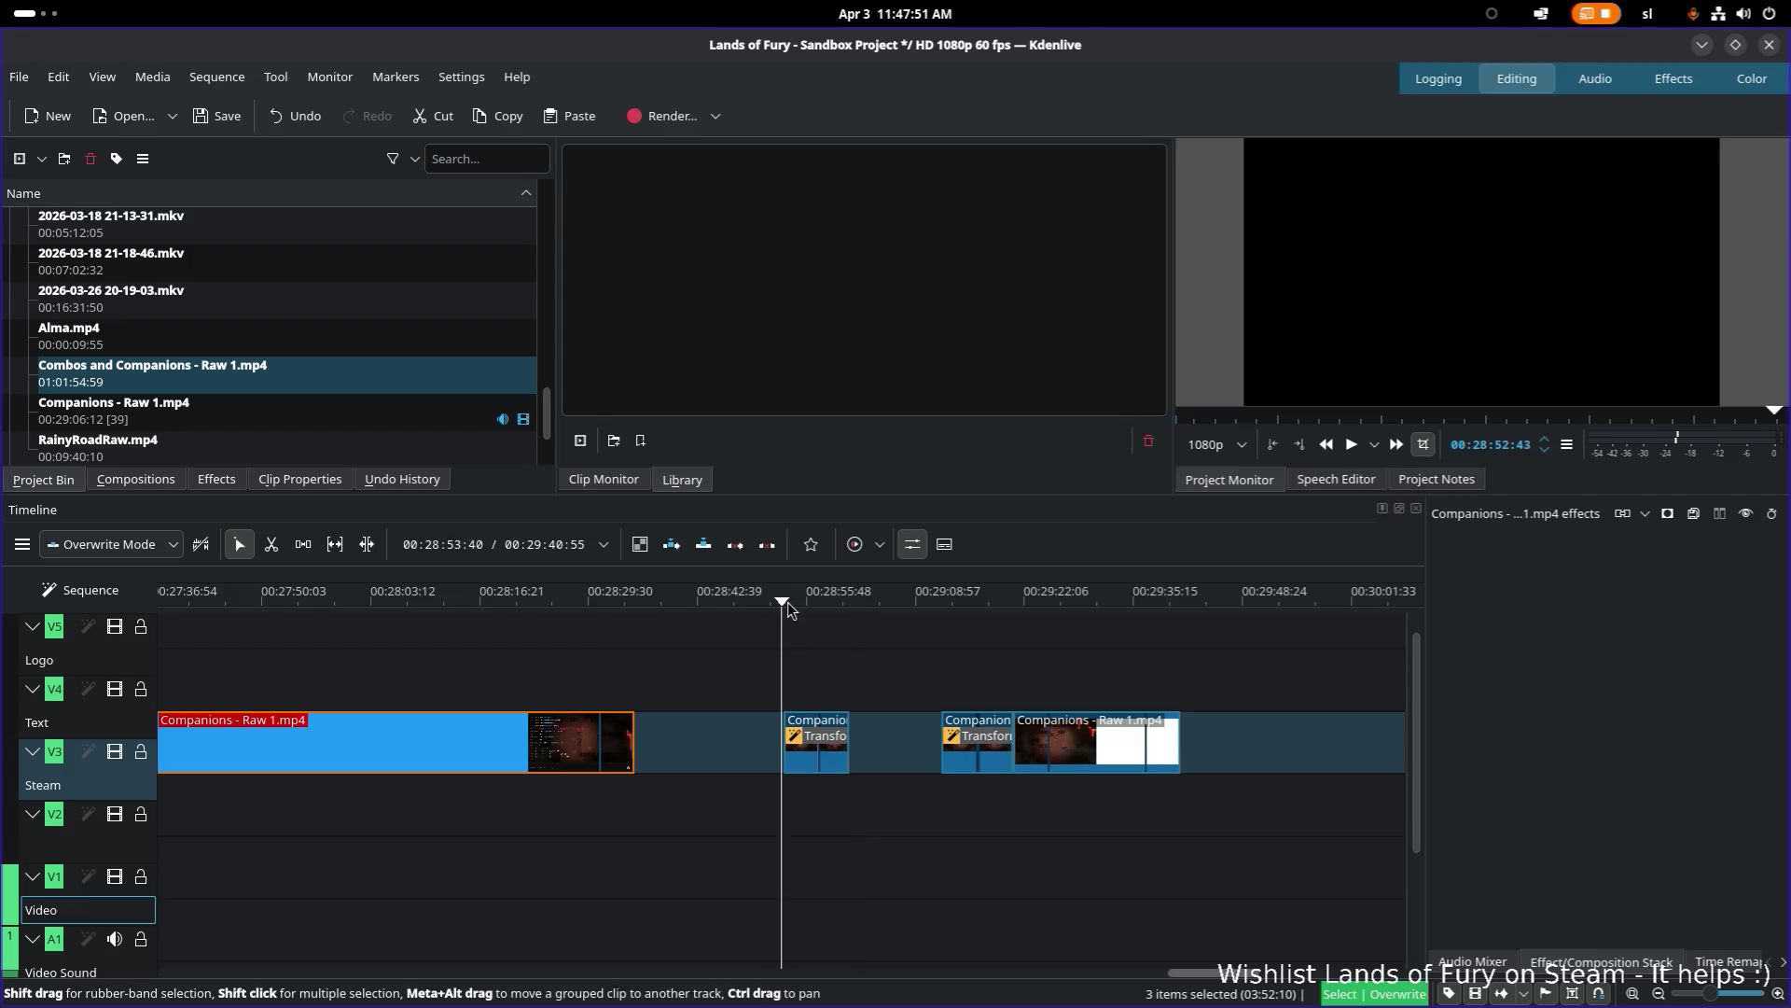
pyautogui.click(788, 604)
pyautogui.moveTo(1201, 980)
pyautogui.mouseDown()
pyautogui.moveTo(1245, 976)
pyautogui.moveTo(780, 971)
pyautogui.moveTo(442, 928)
pyautogui.moveTo(149, 936)
pyautogui.moveTo(299, 972)
pyautogui.moveTo(515, 971)
pyautogui.mouseUp()
pyautogui.moveTo(404, 611); pyautogui.dragTo(447, 605)
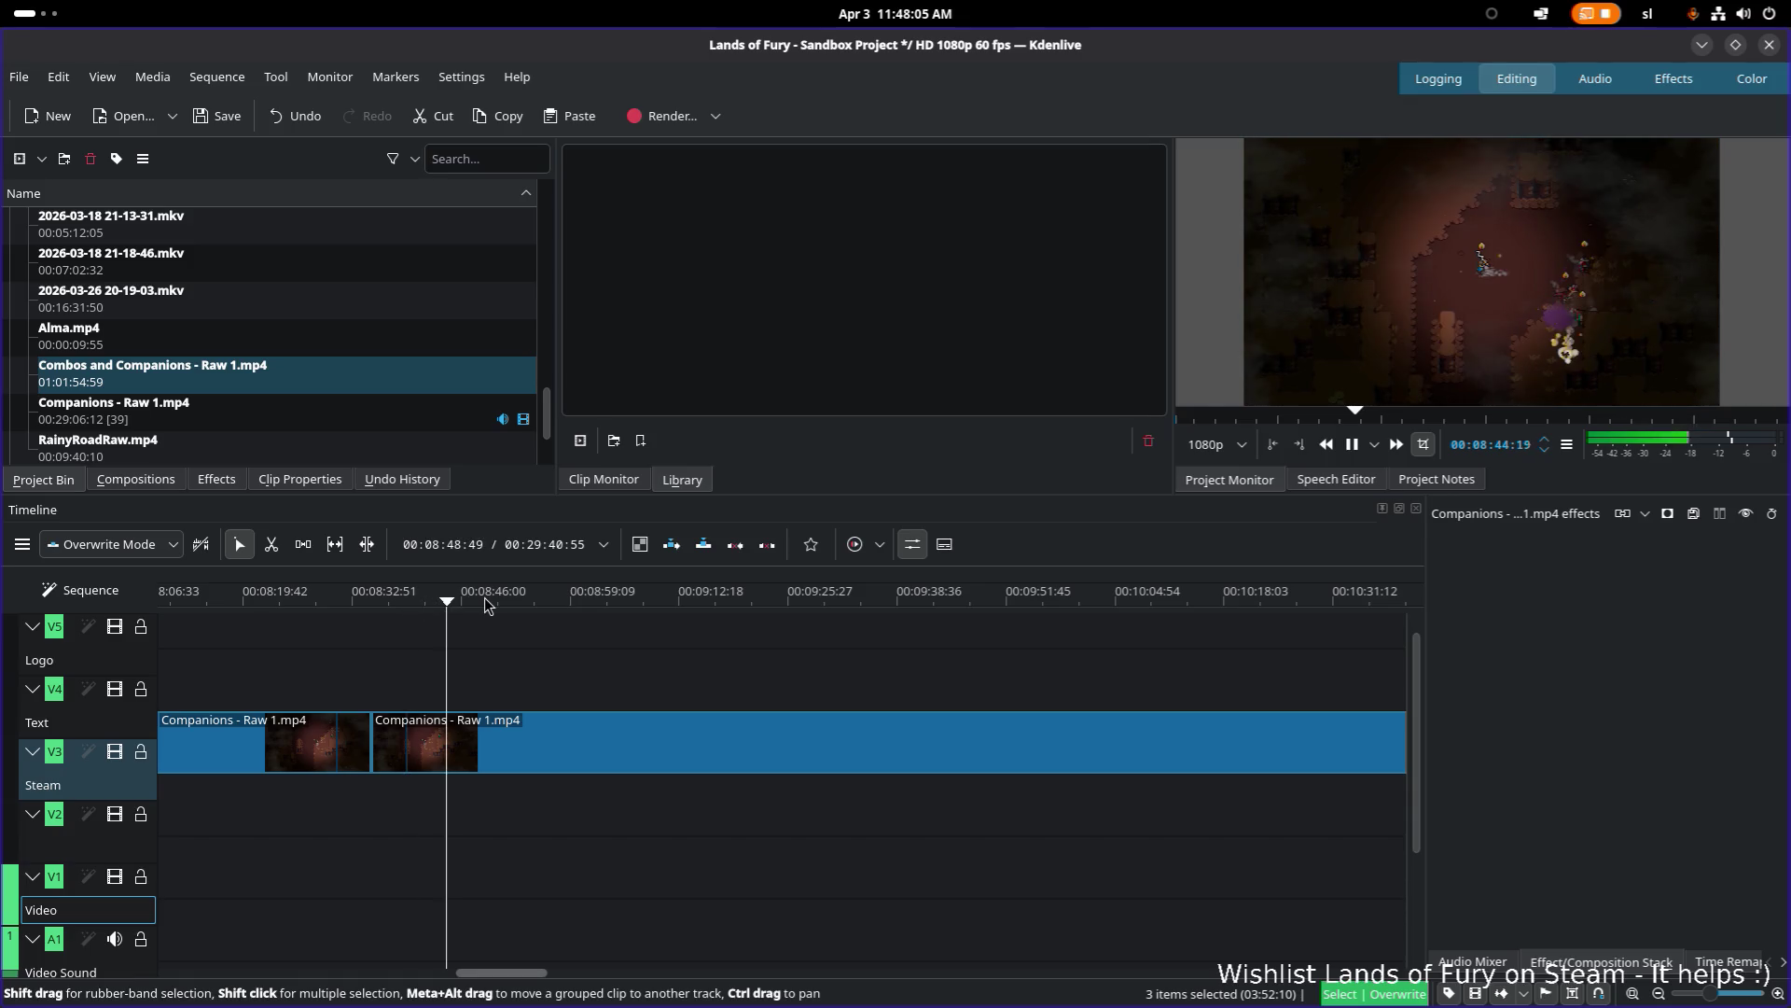
pyautogui.click(741, 604)
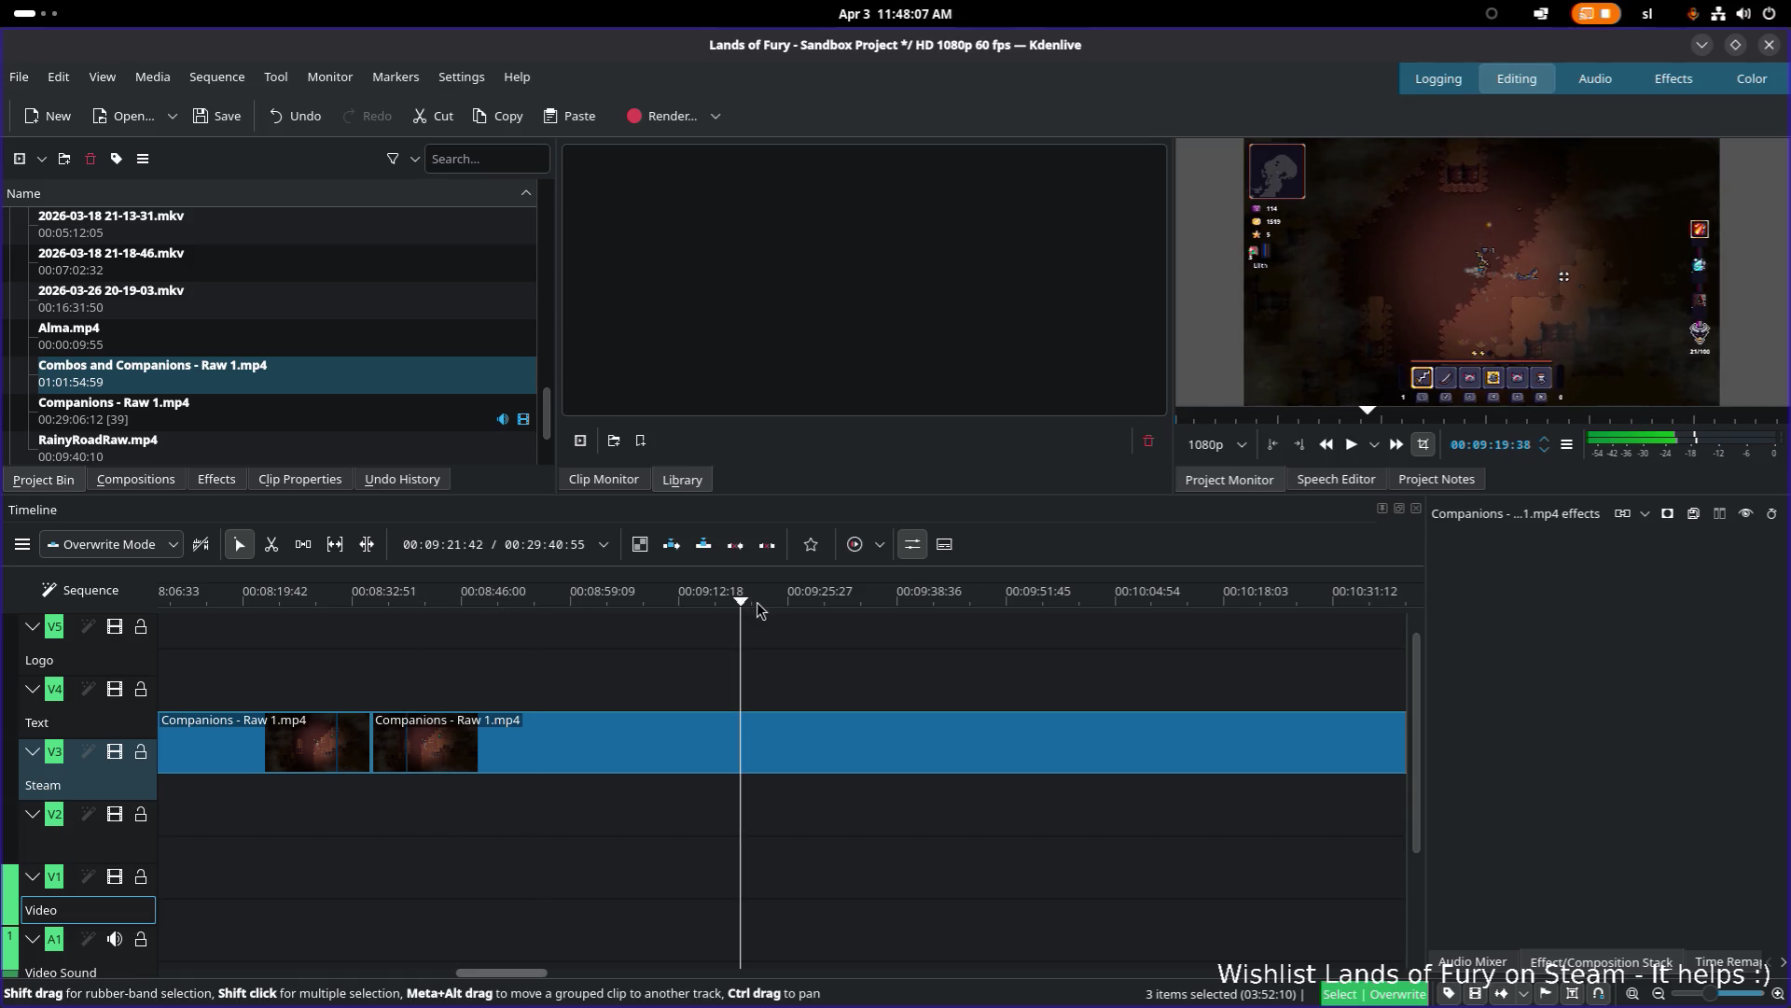
pyautogui.hscroll(-5, 507, 976)
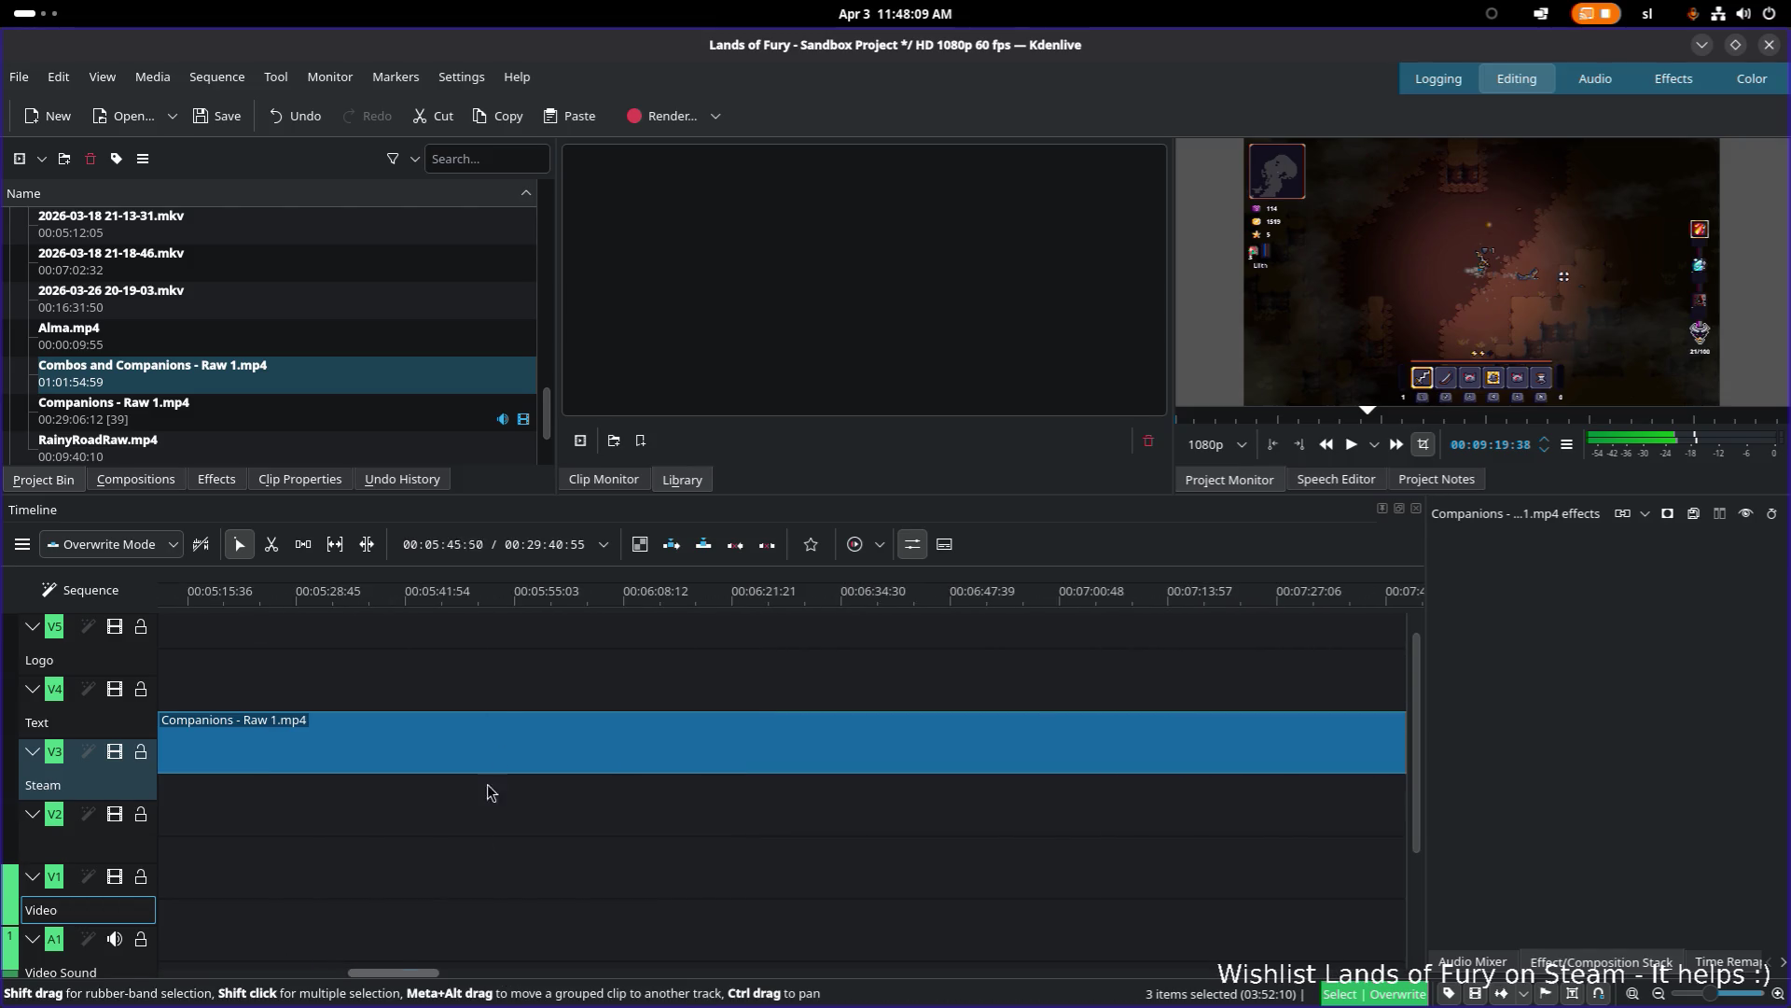
pyautogui.moveTo(501, 594)
pyautogui.mouseDown()
pyautogui.moveTo(800, 602)
pyautogui.moveTo(244, 628)
pyautogui.moveTo(285, 651)
pyautogui.mouseUp()
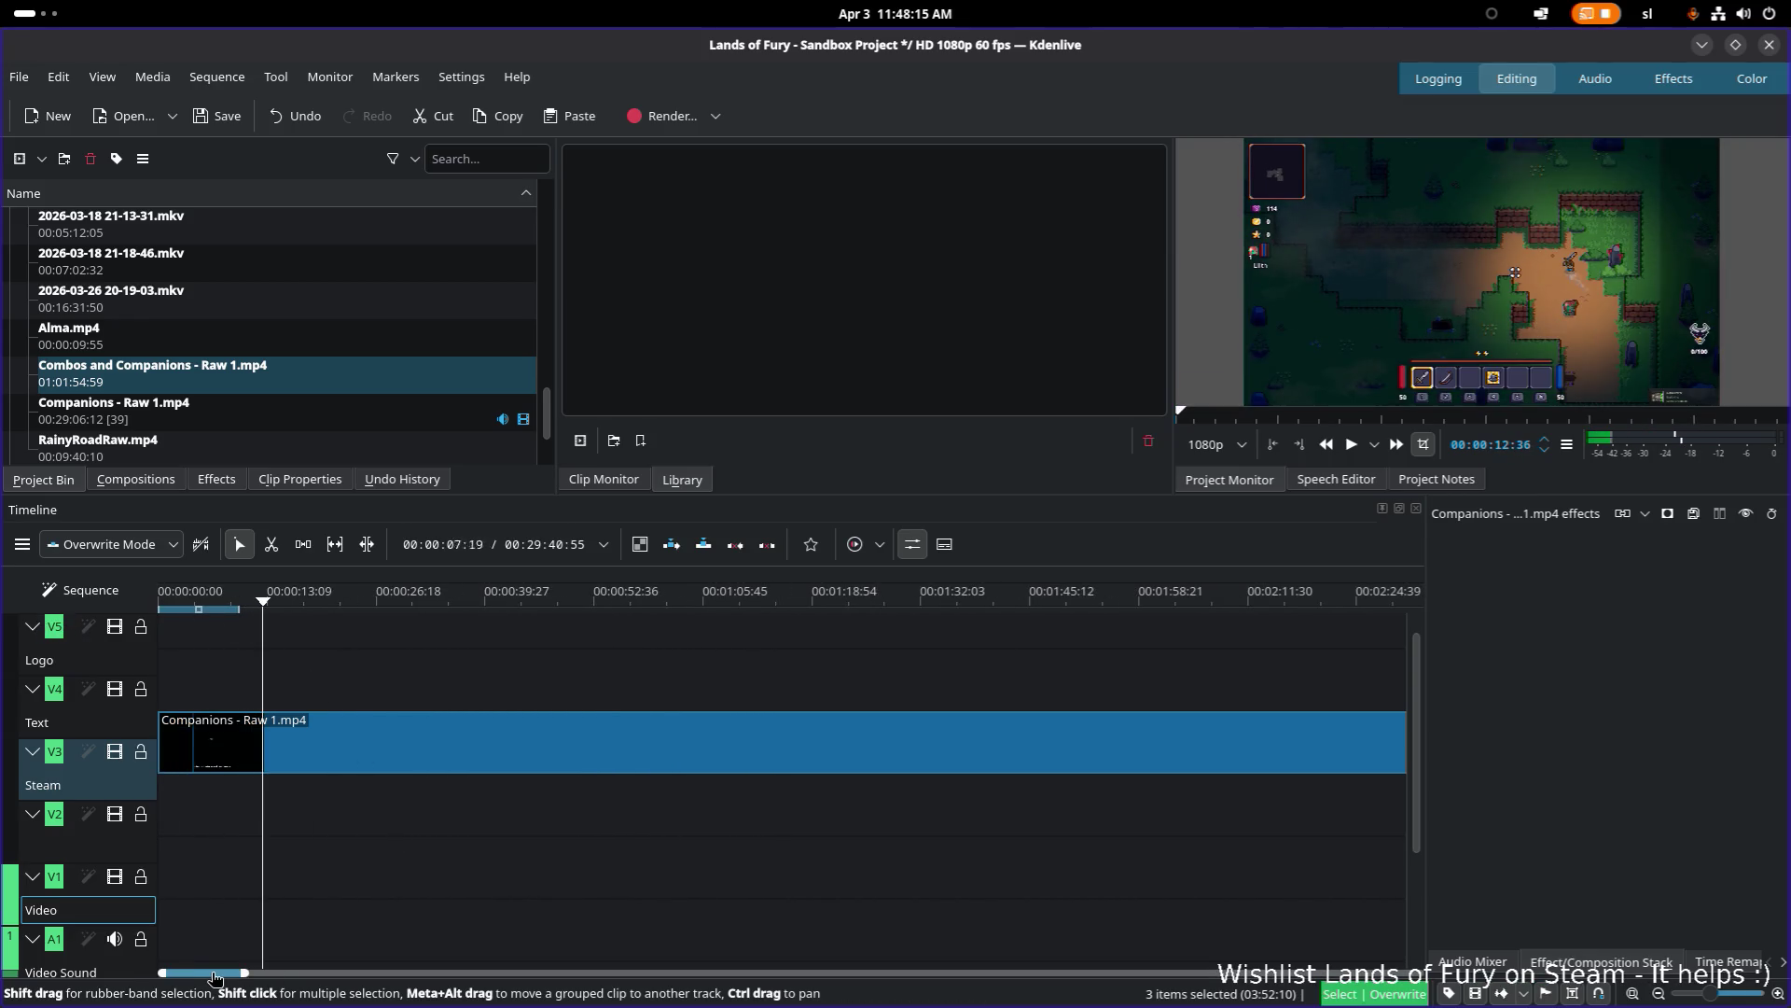
pyautogui.moveTo(209, 592)
pyautogui.mouseDown()
pyautogui.moveTo(155, 597)
pyautogui.moveTo(456, 612)
pyautogui.moveTo(1153, 598)
pyautogui.mouseUp()
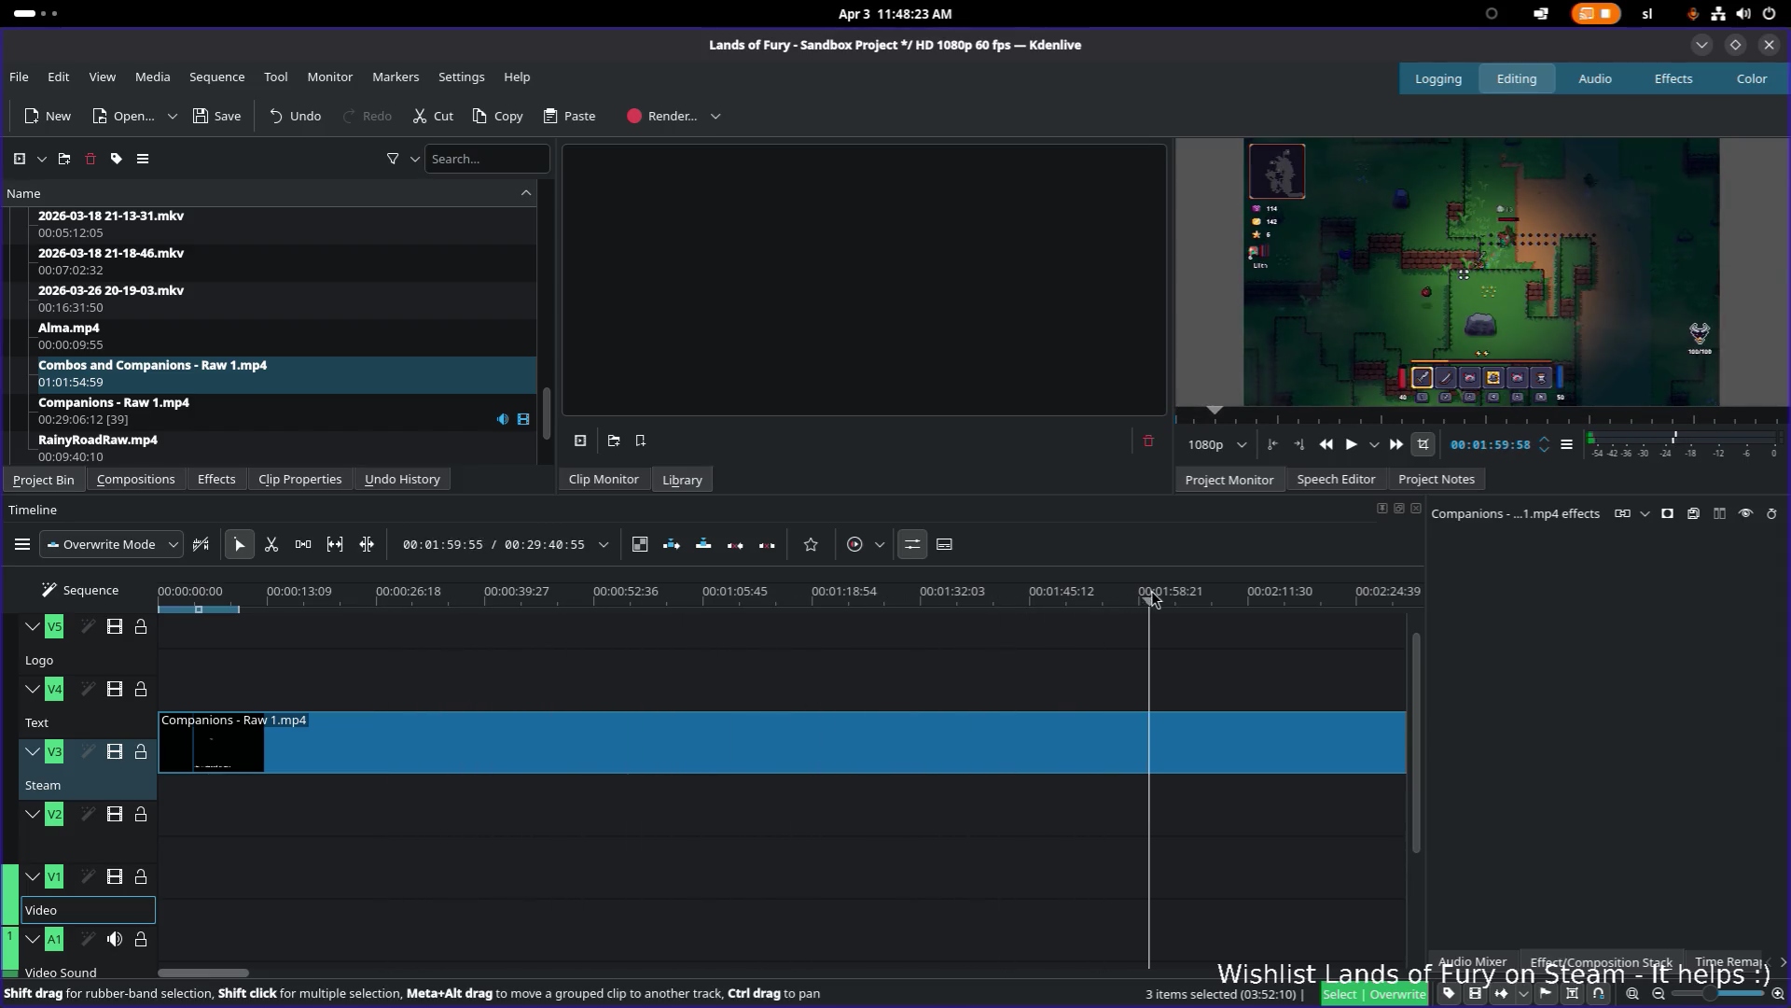
pyautogui.keyDown('ctrl'); pyautogui.moveTo(959, 711); pyautogui.dragTo(464, 759); pyautogui.keyUp('ctrl')
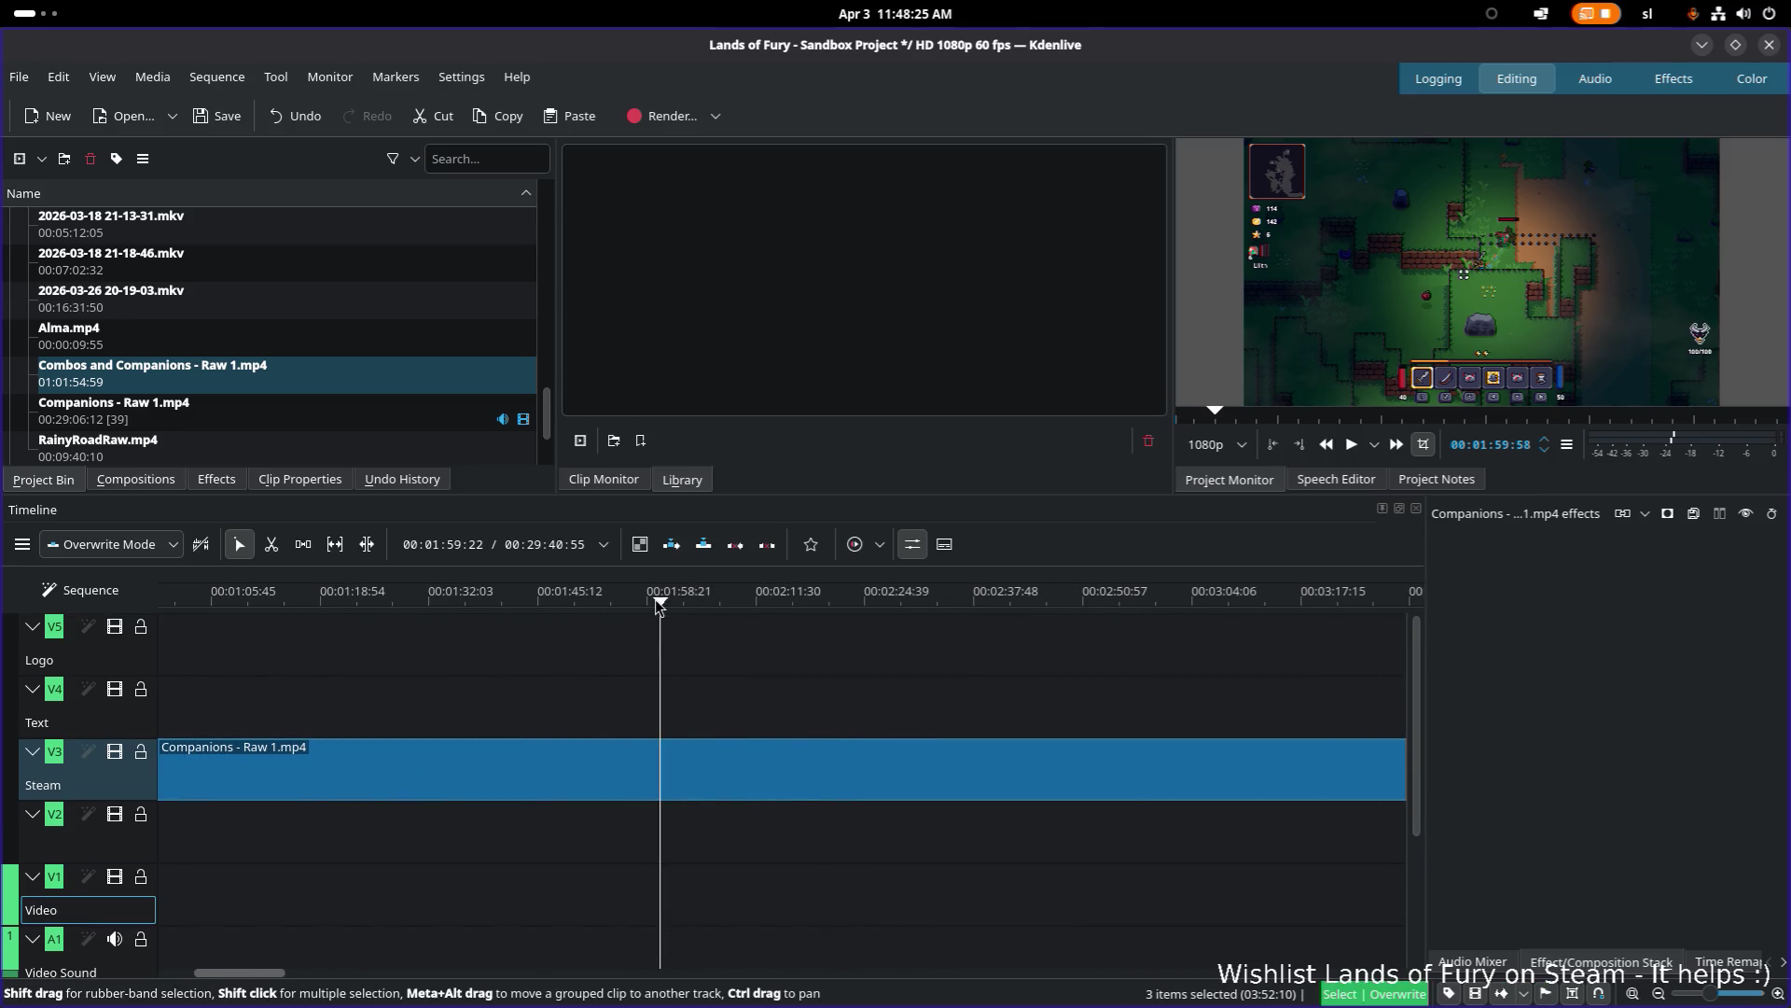
pyautogui.moveTo(668, 602); pyautogui.dragTo(1064, 602)
pyautogui.keyDown('ctrl'); pyautogui.moveTo(808, 704); pyautogui.dragTo(473, 674); pyautogui.keyUp('ctrl')
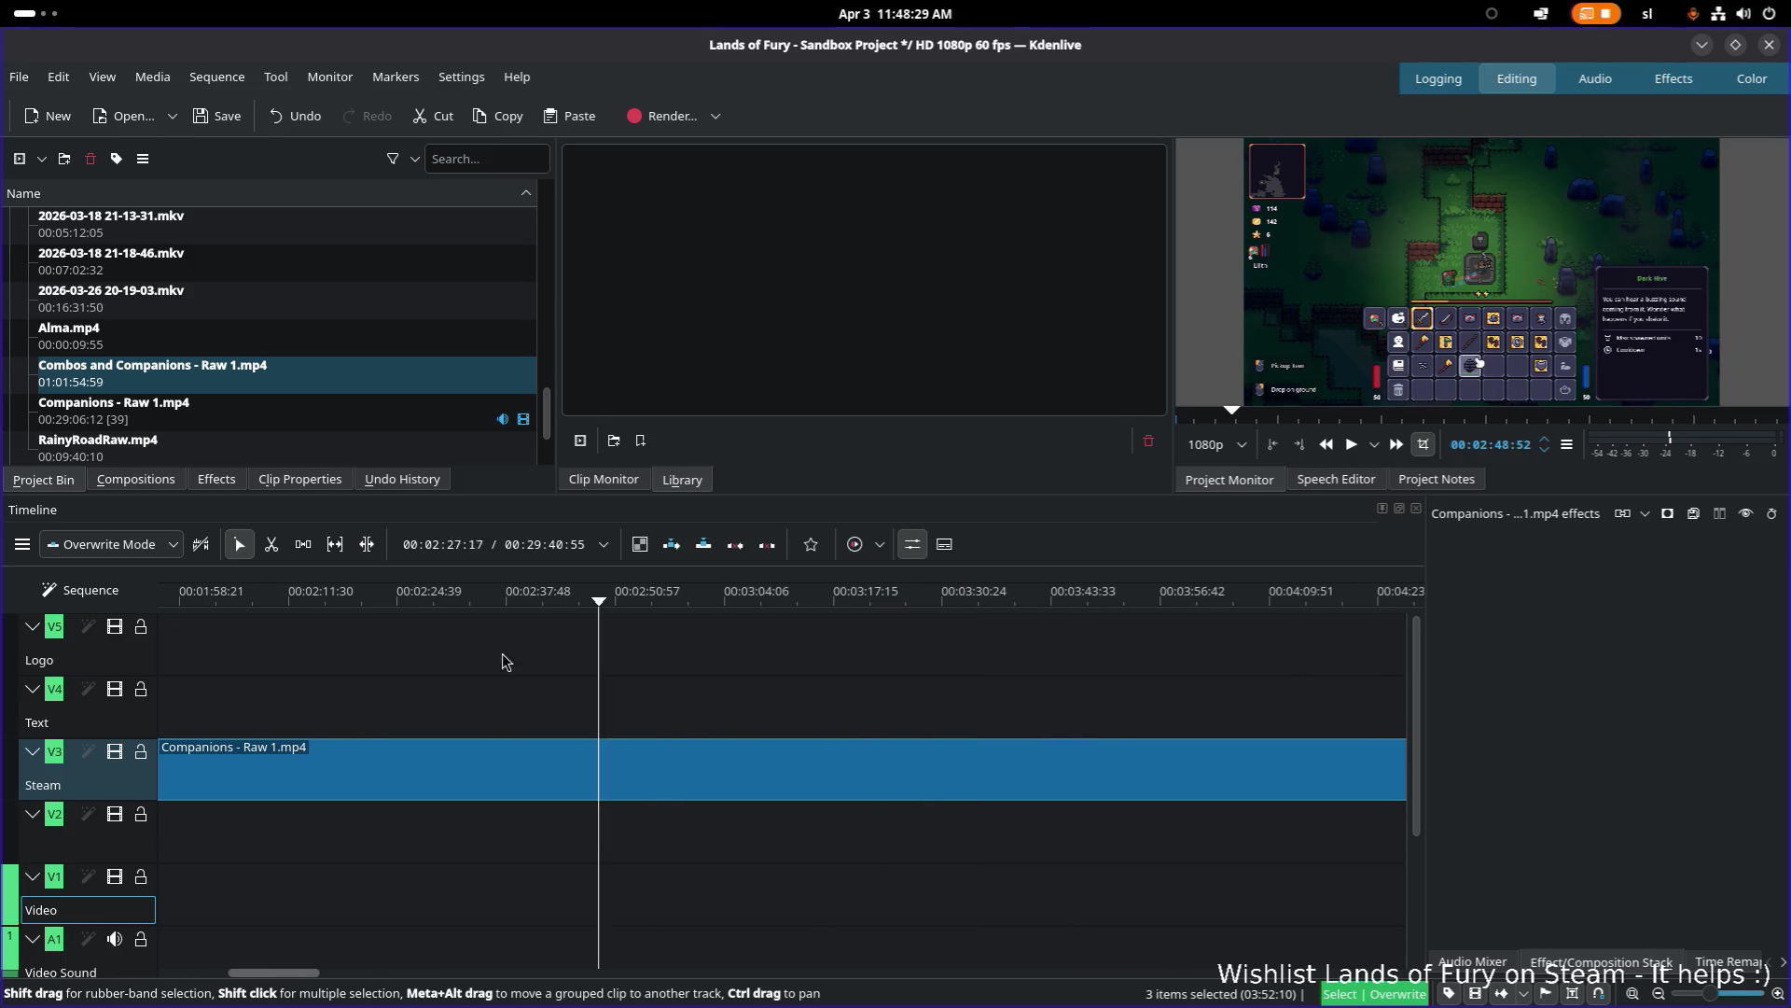
pyautogui.moveTo(631, 613); pyautogui.dragTo(1111, 600)
pyautogui.keyDown('ctrl'); pyautogui.moveTo(1039, 718); pyautogui.dragTo(600, 716); pyautogui.keyUp('ctrl')
pyautogui.moveTo(681, 602); pyautogui.dragTo(1145, 586)
pyautogui.keyDown('ctrl'); pyautogui.moveTo(1207, 649); pyautogui.dragTo(578, 695); pyautogui.keyUp('ctrl')
pyautogui.moveTo(564, 601); pyautogui.dragTo(1210, 598)
pyautogui.scroll(-3, 422, 741)
pyautogui.click(591, 600)
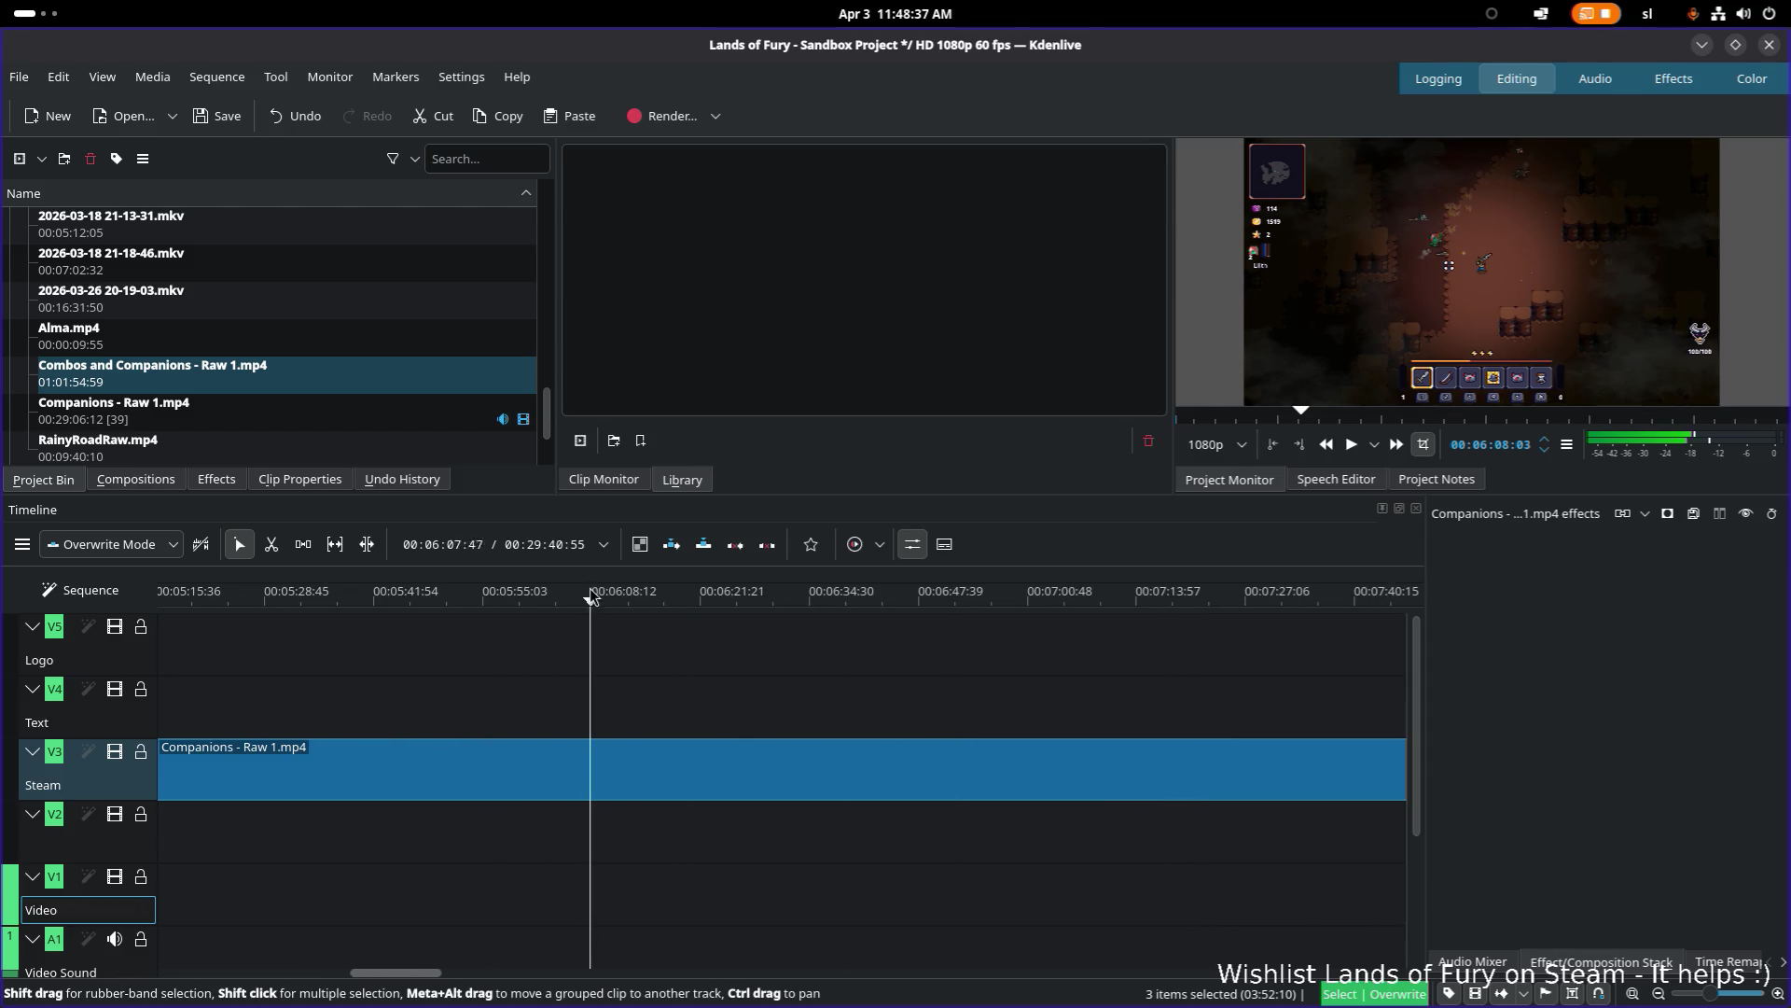
pyautogui.click(955, 602)
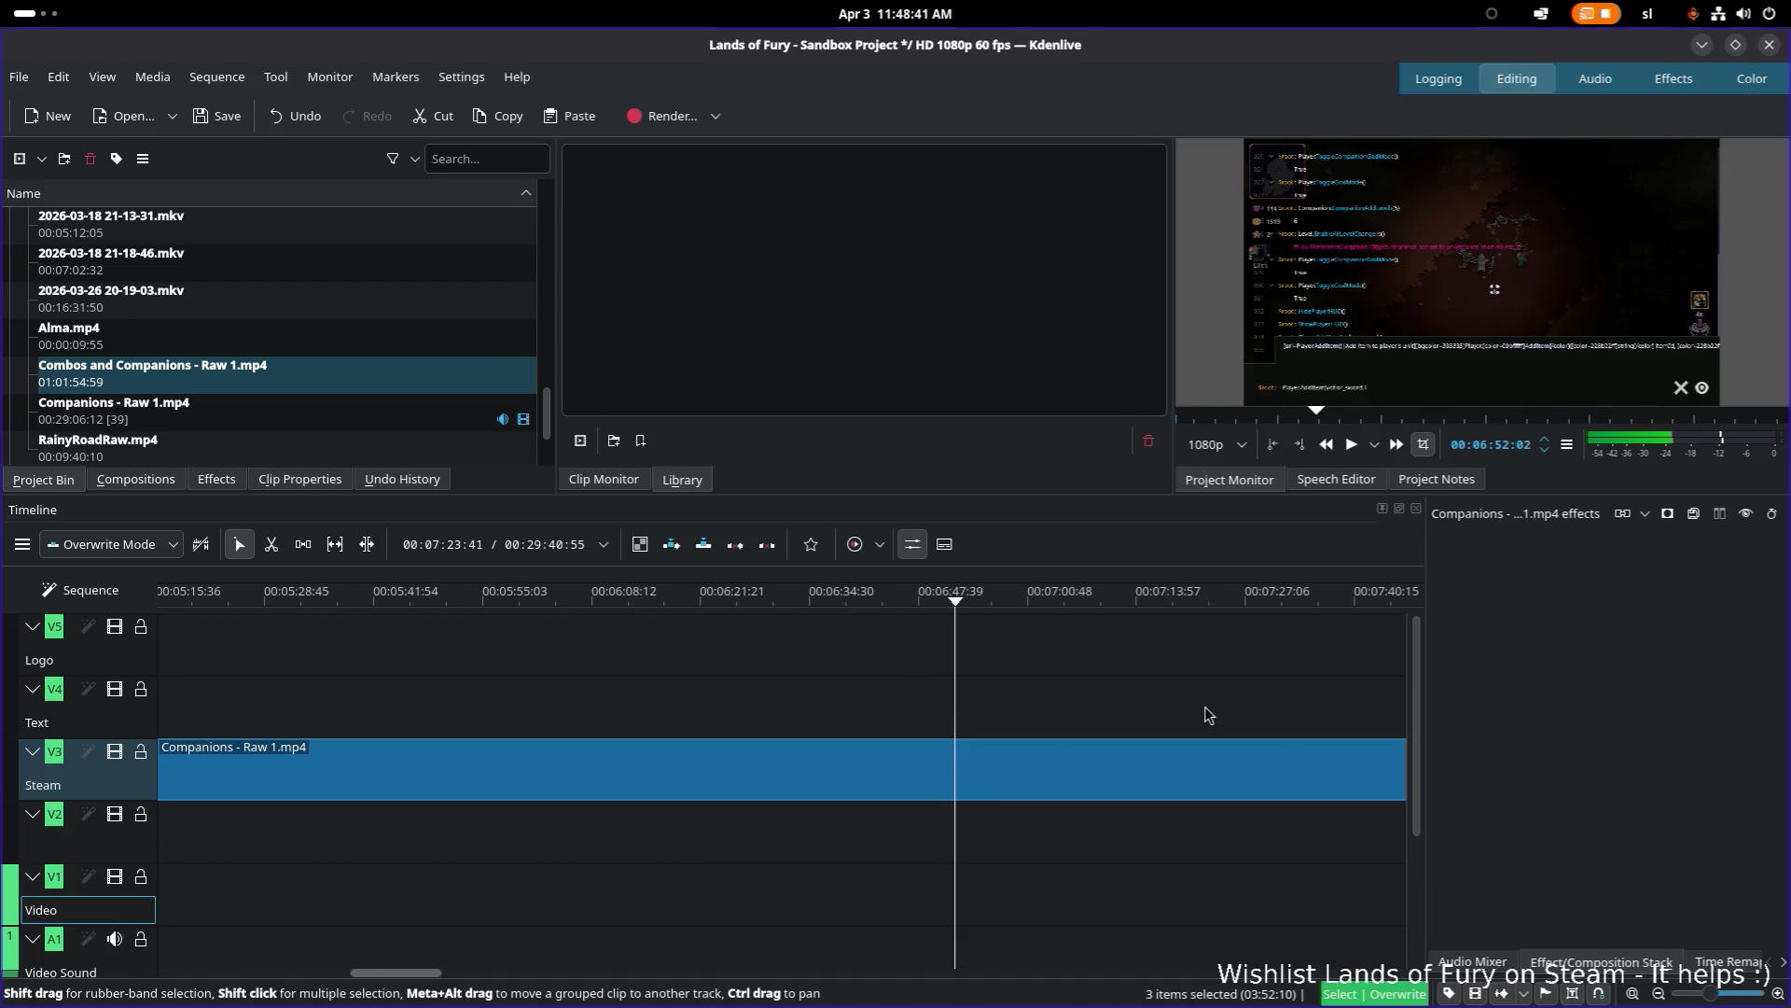
pyautogui.scroll(-3, 1211, 712)
pyautogui.click(787, 626)
pyautogui.click(1225, 624)
pyautogui.scroll(-5, 899, 671)
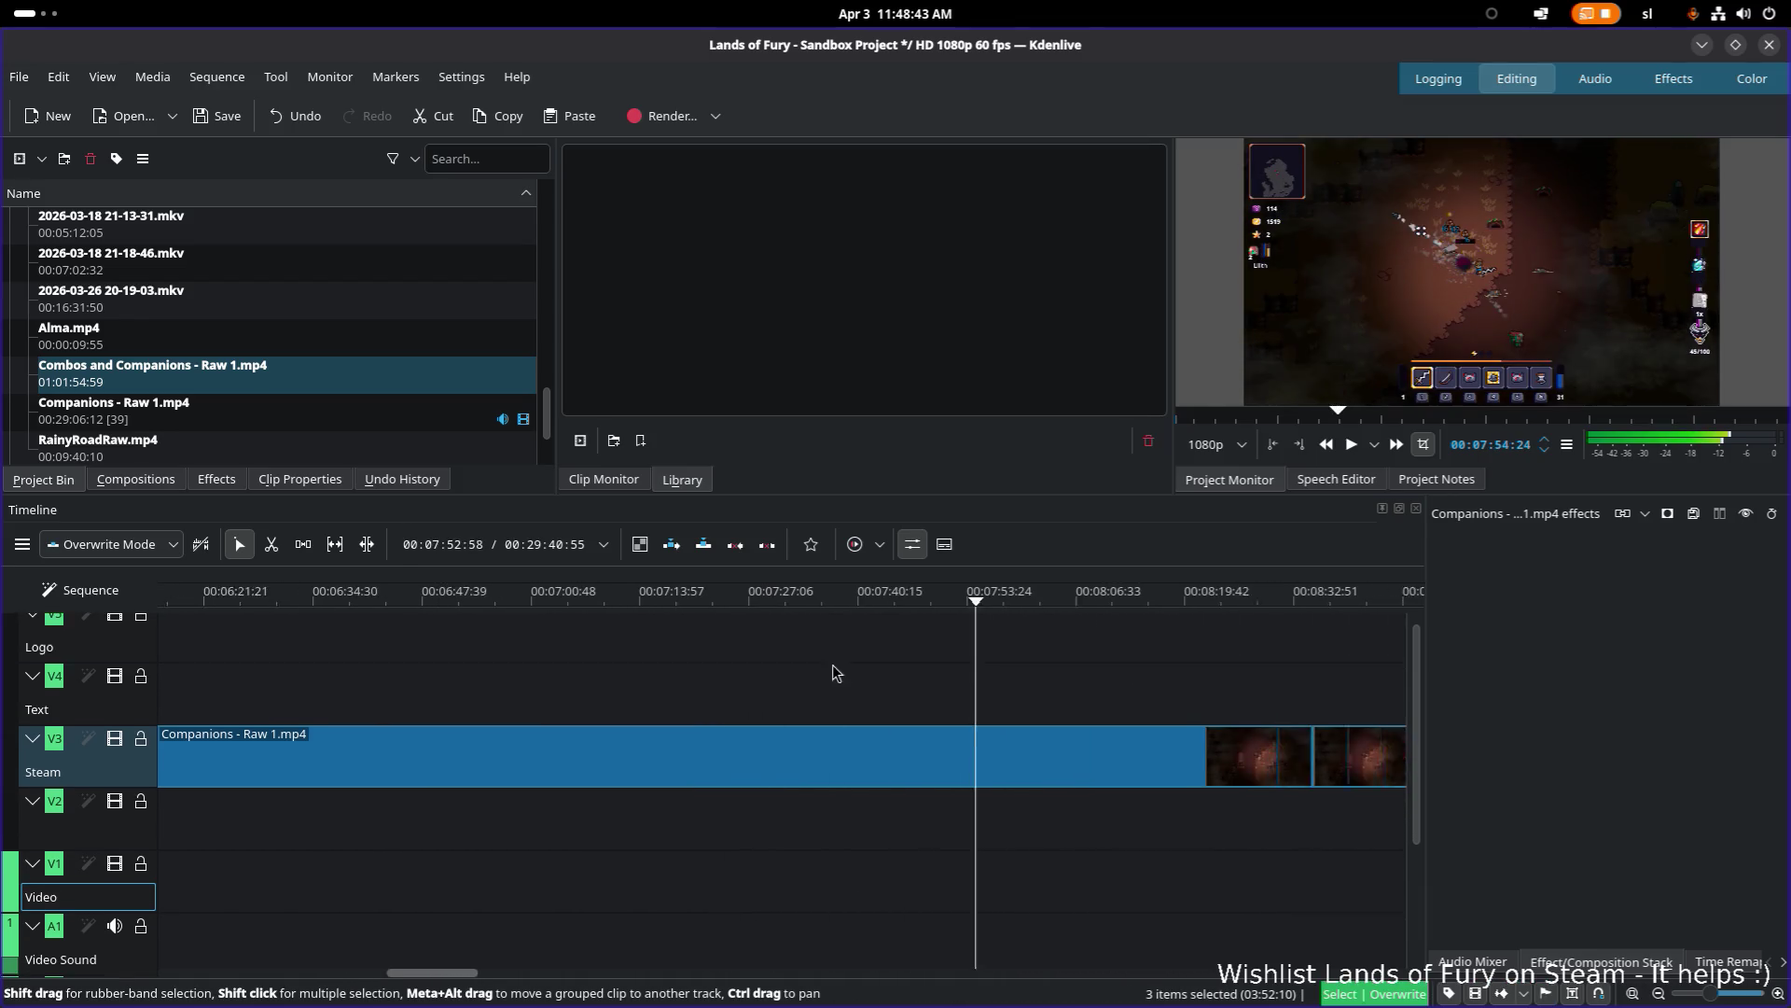
pyautogui.click(839, 600)
pyautogui.click(1117, 611)
pyautogui.moveTo(1117, 611)
pyautogui.mouseDown()
pyautogui.moveTo(1235, 607)
pyautogui.moveTo(1142, 611)
pyautogui.mouseUp()
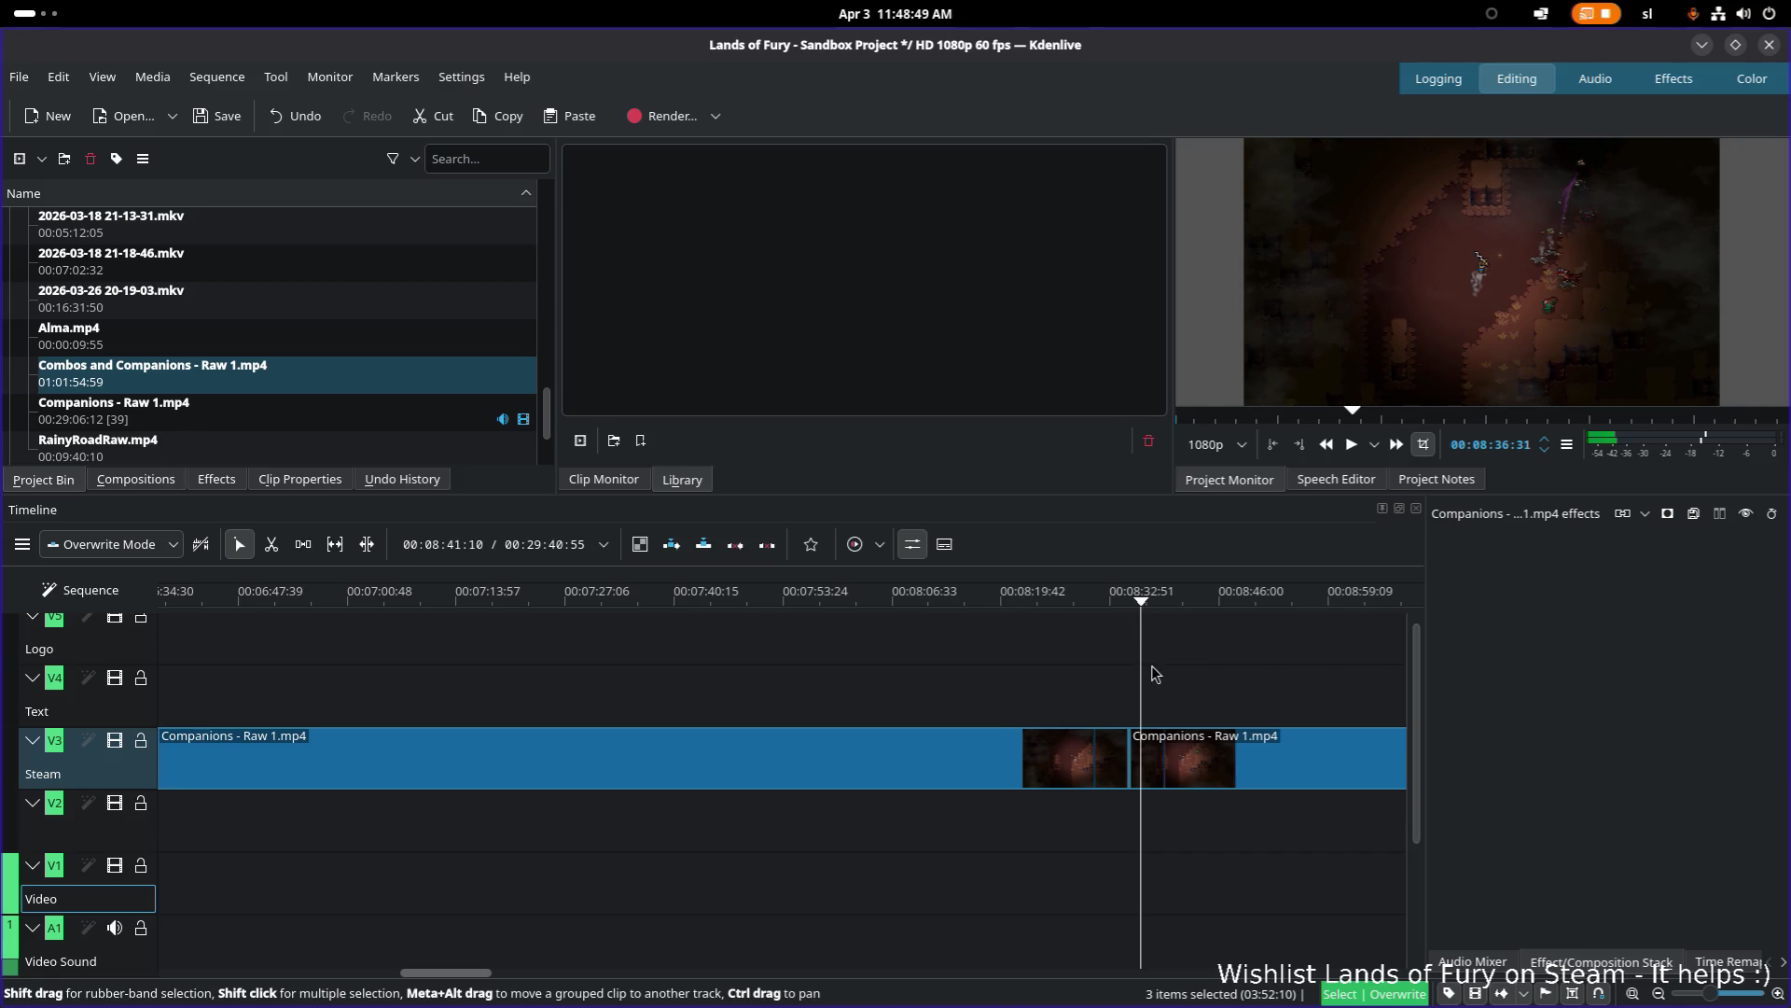
pyautogui.scroll(-5, 808, 697)
pyautogui.moveTo(714, 605)
pyautogui.mouseDown()
pyautogui.moveTo(679, 606)
pyautogui.moveTo(695, 606)
pyautogui.mouseUp()
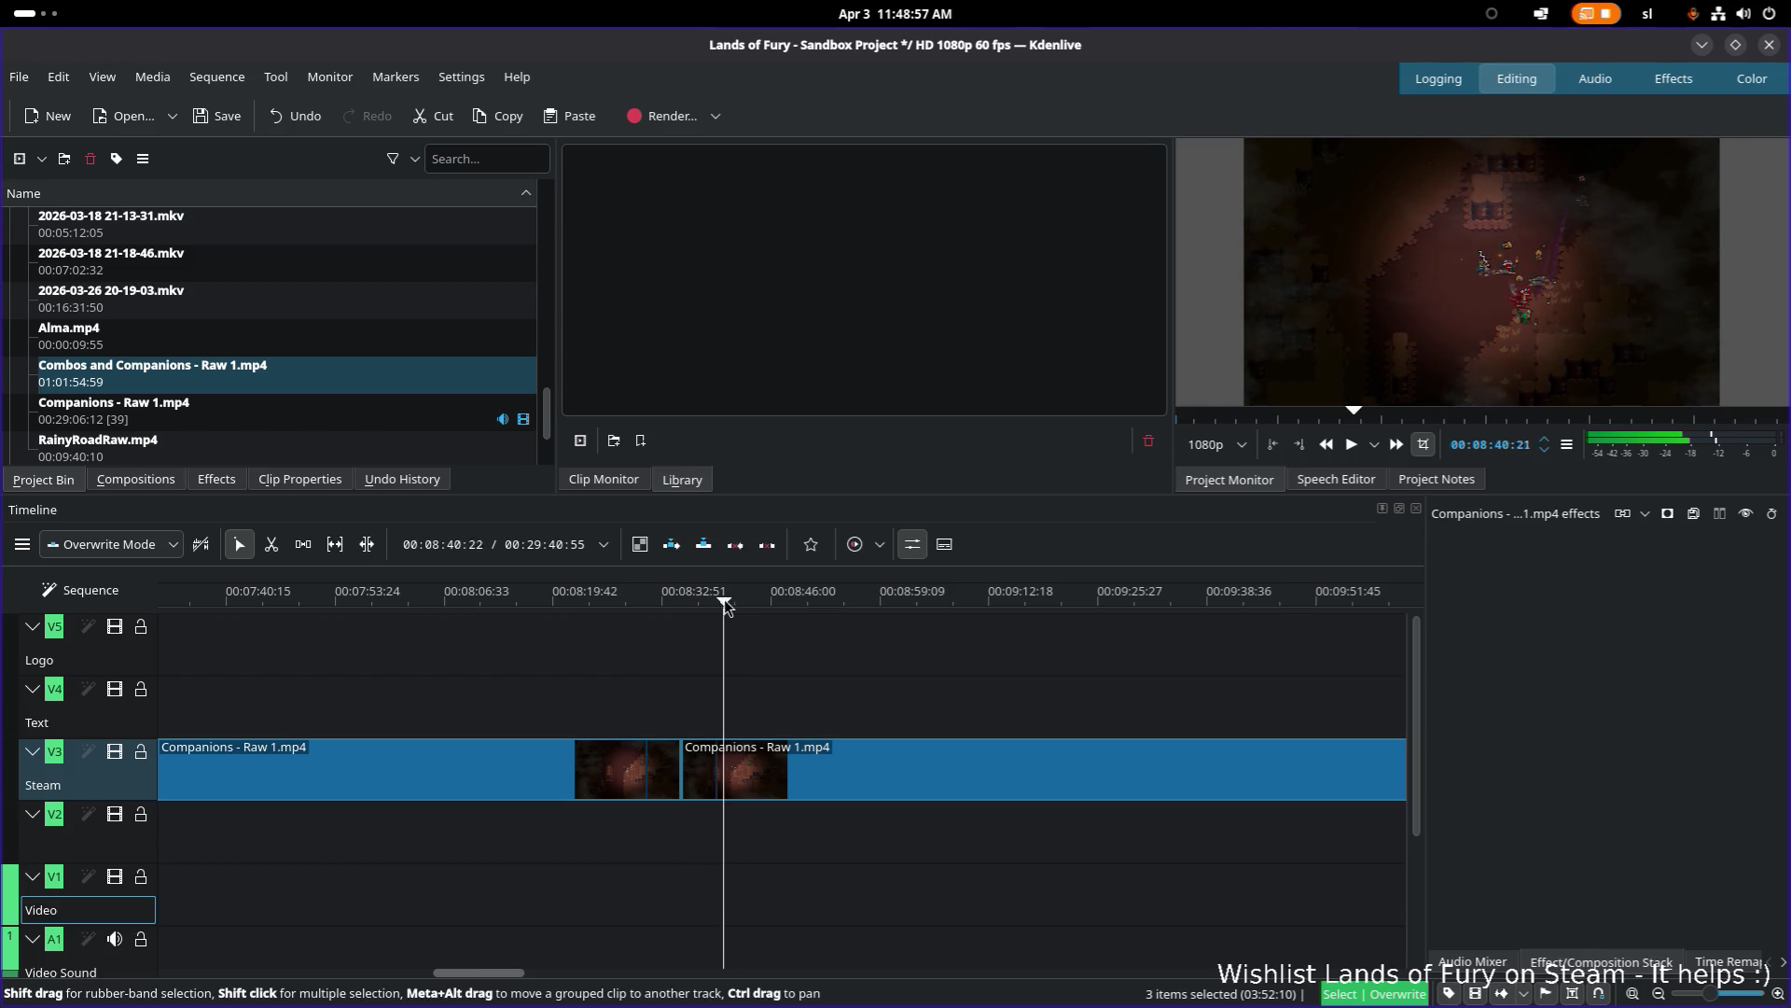
pyautogui.moveTo(731, 602); pyautogui.dragTo(950, 601)
pyautogui.moveTo(1066, 658)
pyautogui.keyDown('ctrl'); pyautogui.mouseDown()
pyautogui.moveTo(699, 659)
pyautogui.moveTo(741, 608)
pyautogui.moveTo(788, 603)
pyautogui.moveTo(1036, 602)
pyautogui.moveTo(1076, 679)
pyautogui.moveTo(618, 695)
pyautogui.mouseUp(); pyautogui.keyUp('ctrl')
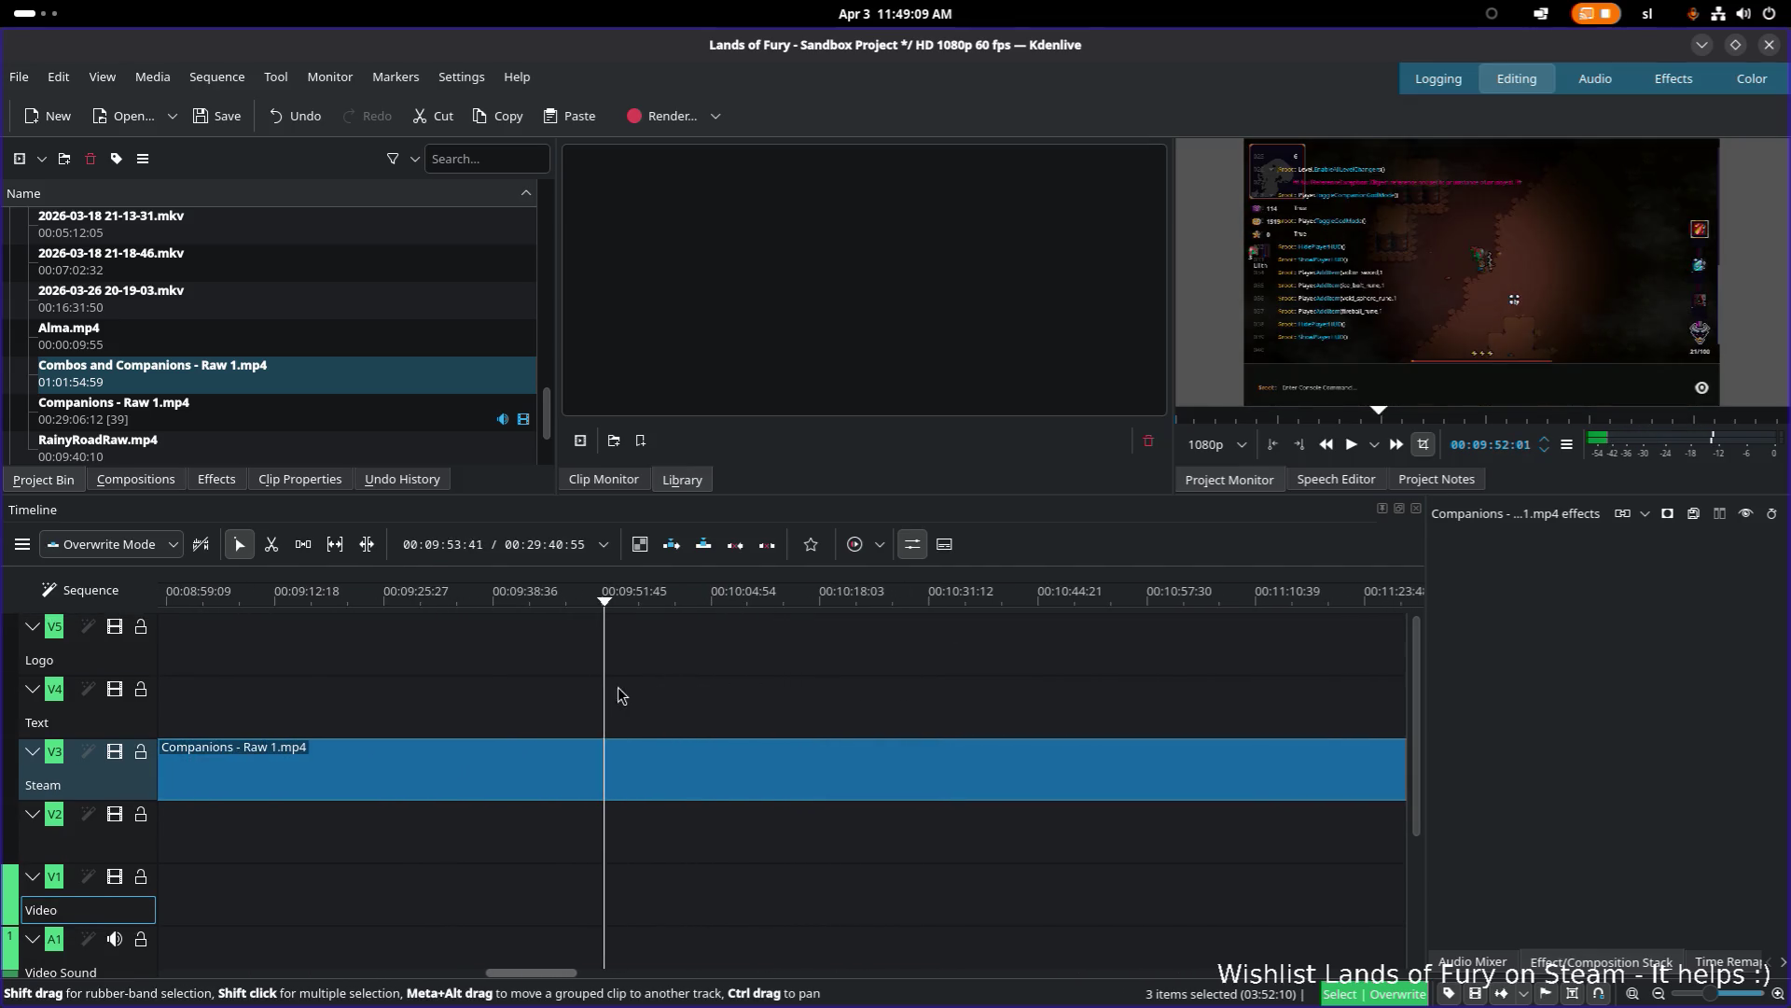
pyautogui.moveTo(660, 610)
pyautogui.mouseDown()
pyautogui.moveTo(940, 602)
pyautogui.moveTo(1193, 683)
pyautogui.moveTo(373, 653)
pyautogui.moveTo(455, 607)
pyautogui.moveTo(1183, 603)
pyautogui.mouseUp()
pyautogui.moveTo(1235, 684)
pyautogui.keyDown('ctrl'); pyautogui.mouseDown()
pyautogui.moveTo(560, 743)
pyautogui.moveTo(557, 642)
pyautogui.moveTo(1163, 592)
pyautogui.moveTo(1263, 668)
pyautogui.moveTo(484, 719)
pyautogui.moveTo(503, 609)
pyautogui.moveTo(1082, 606)
pyautogui.mouseUp(); pyautogui.keyUp('ctrl')
pyautogui.moveTo(1104, 687)
pyautogui.keyDown('ctrl'); pyautogui.mouseDown()
pyautogui.moveTo(511, 651)
pyautogui.moveTo(768, 607)
pyautogui.moveTo(1133, 606)
pyautogui.mouseUp(); pyautogui.keyUp('ctrl')
pyautogui.keyDown('ctrl'); pyautogui.moveTo(1188, 708); pyautogui.dragTo(395, 760); pyautogui.keyUp('ctrl')
pyautogui.moveTo(595, 608)
pyautogui.mouseDown()
pyautogui.moveTo(1064, 607)
pyautogui.moveTo(1167, 630)
pyautogui.mouseUp()
pyautogui.moveTo(1042, 730)
pyautogui.keyDown('ctrl'); pyautogui.mouseDown()
pyautogui.moveTo(836, 708)
pyautogui.moveTo(799, 660)
pyautogui.moveTo(314, 719)
pyautogui.mouseUp(); pyautogui.keyUp('ctrl')
pyautogui.scroll(-3, 548, 724)
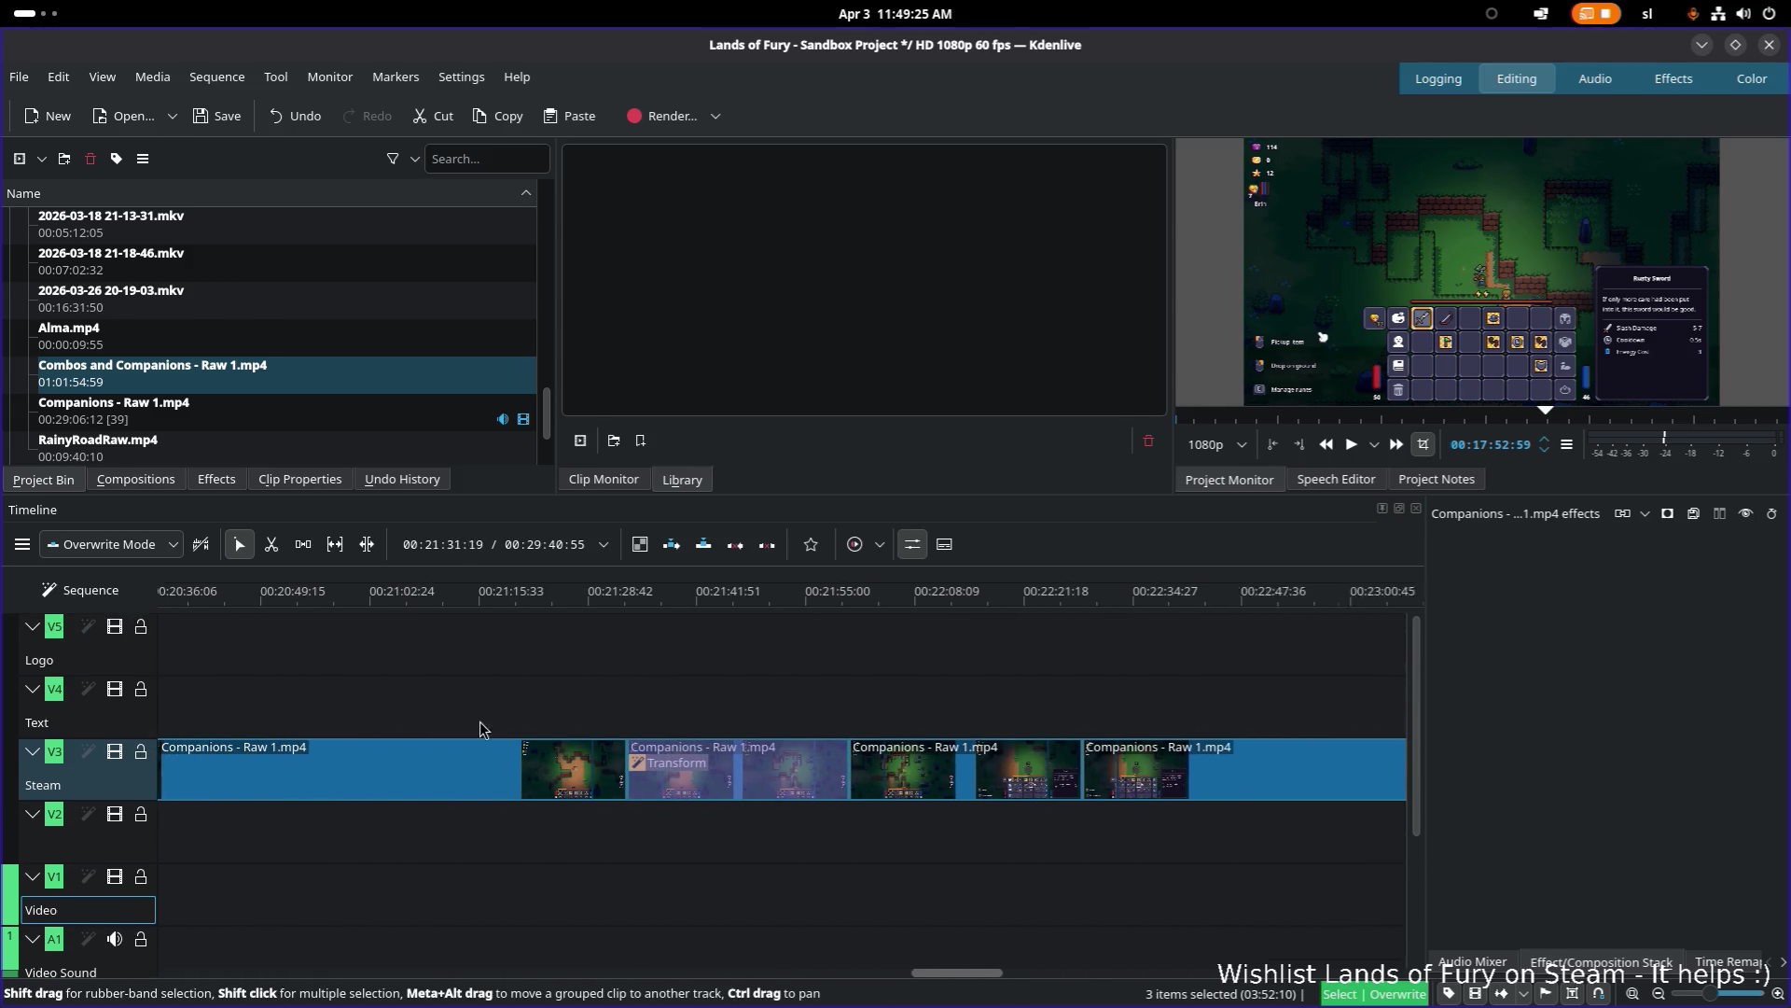
pyautogui.moveTo(998, 977)
pyautogui.mouseDown()
pyautogui.moveTo(1132, 976)
pyautogui.moveTo(1083, 976)
pyautogui.mouseUp()
pyautogui.click(747, 602)
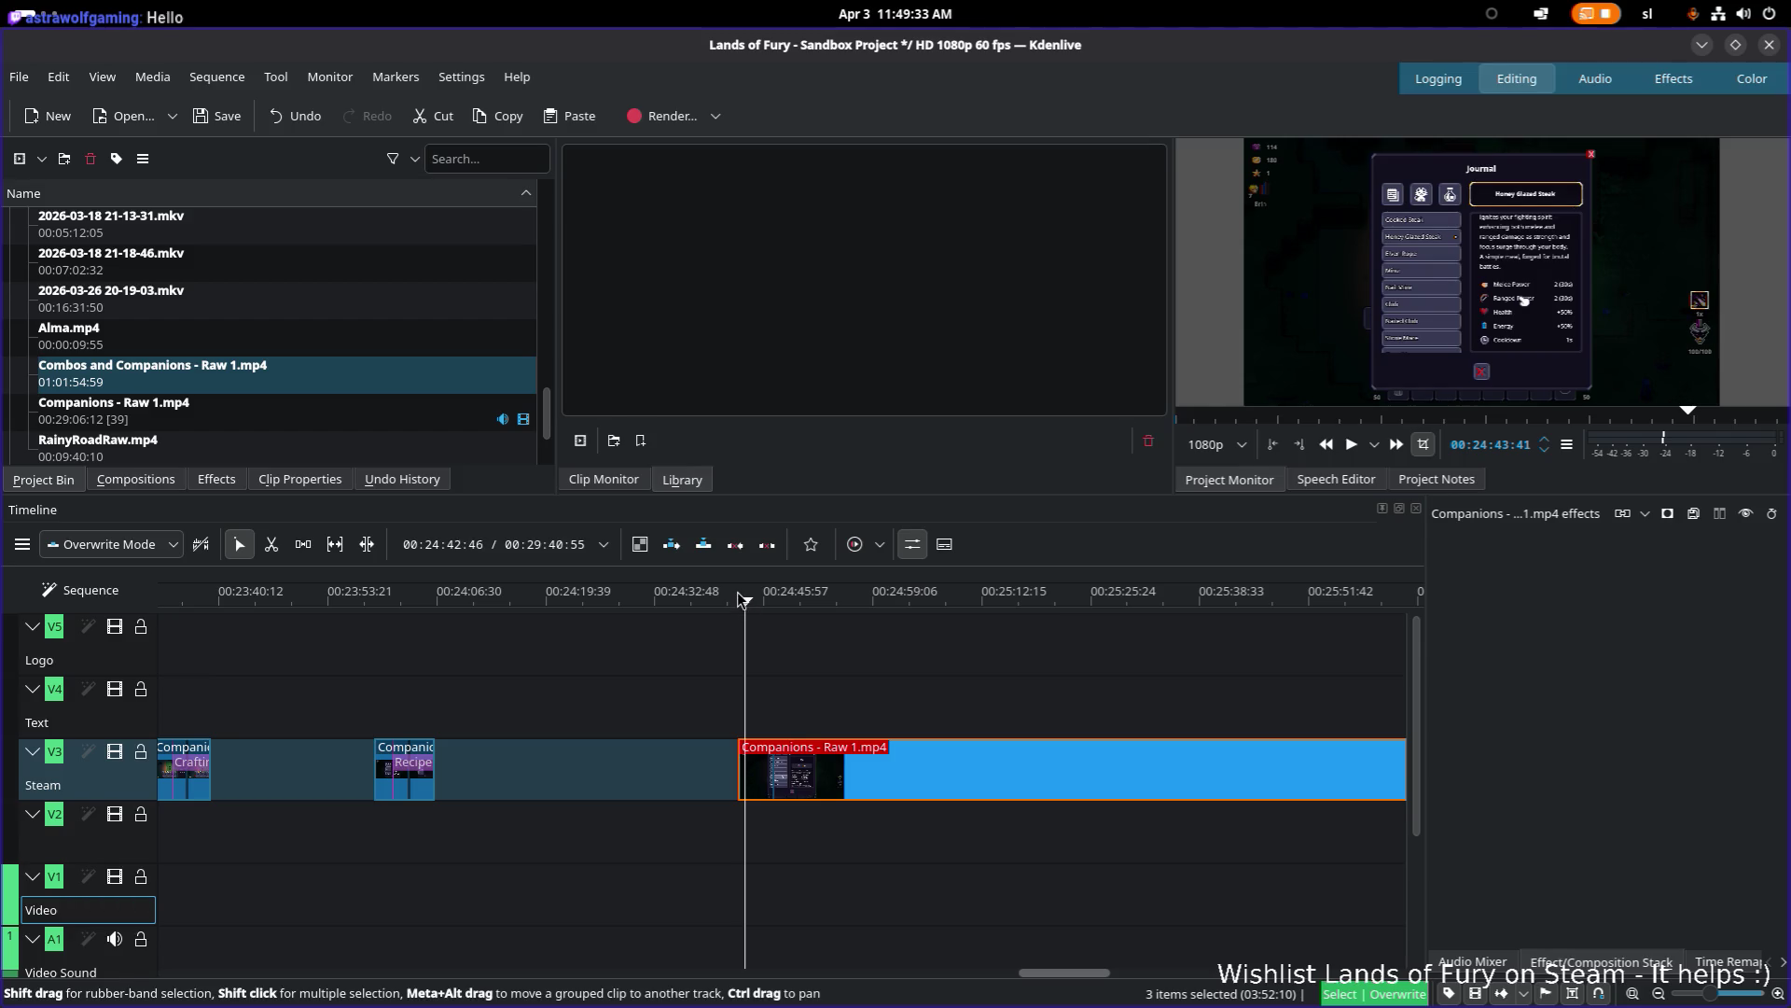
pyautogui.moveTo(736, 602); pyautogui.dragTo(1126, 607)
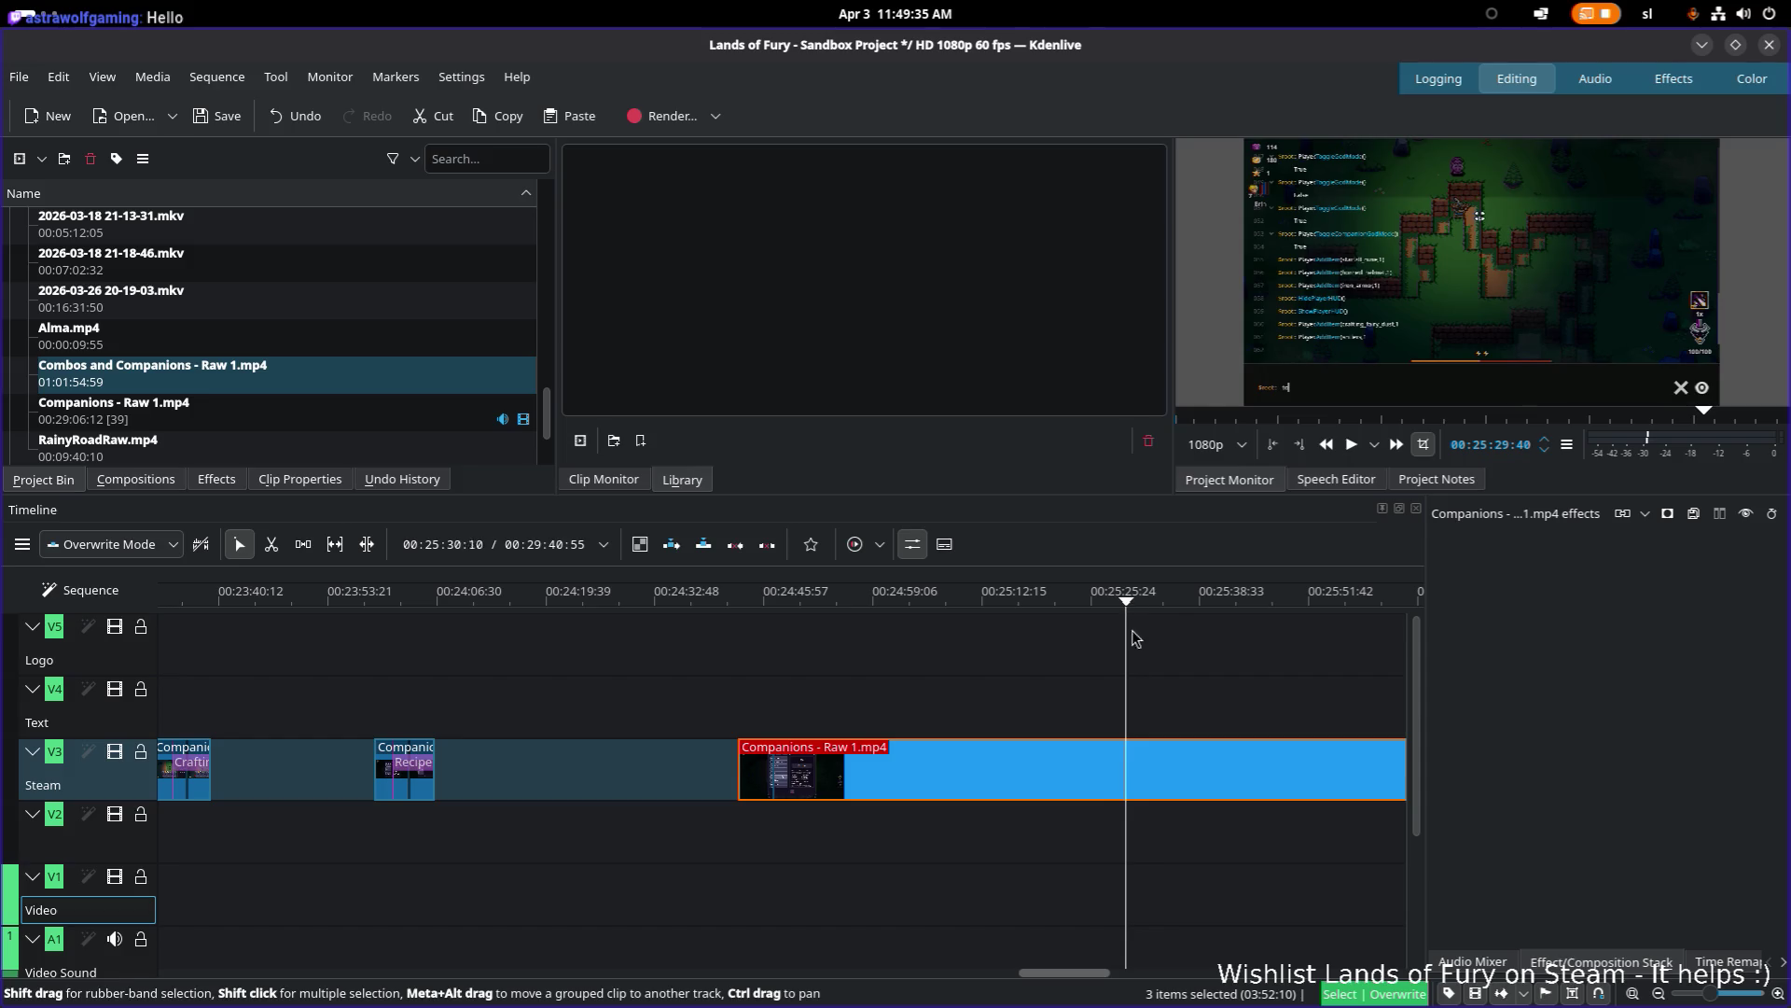
pyautogui.moveTo(1229, 705); pyautogui.dragTo(538, 674)
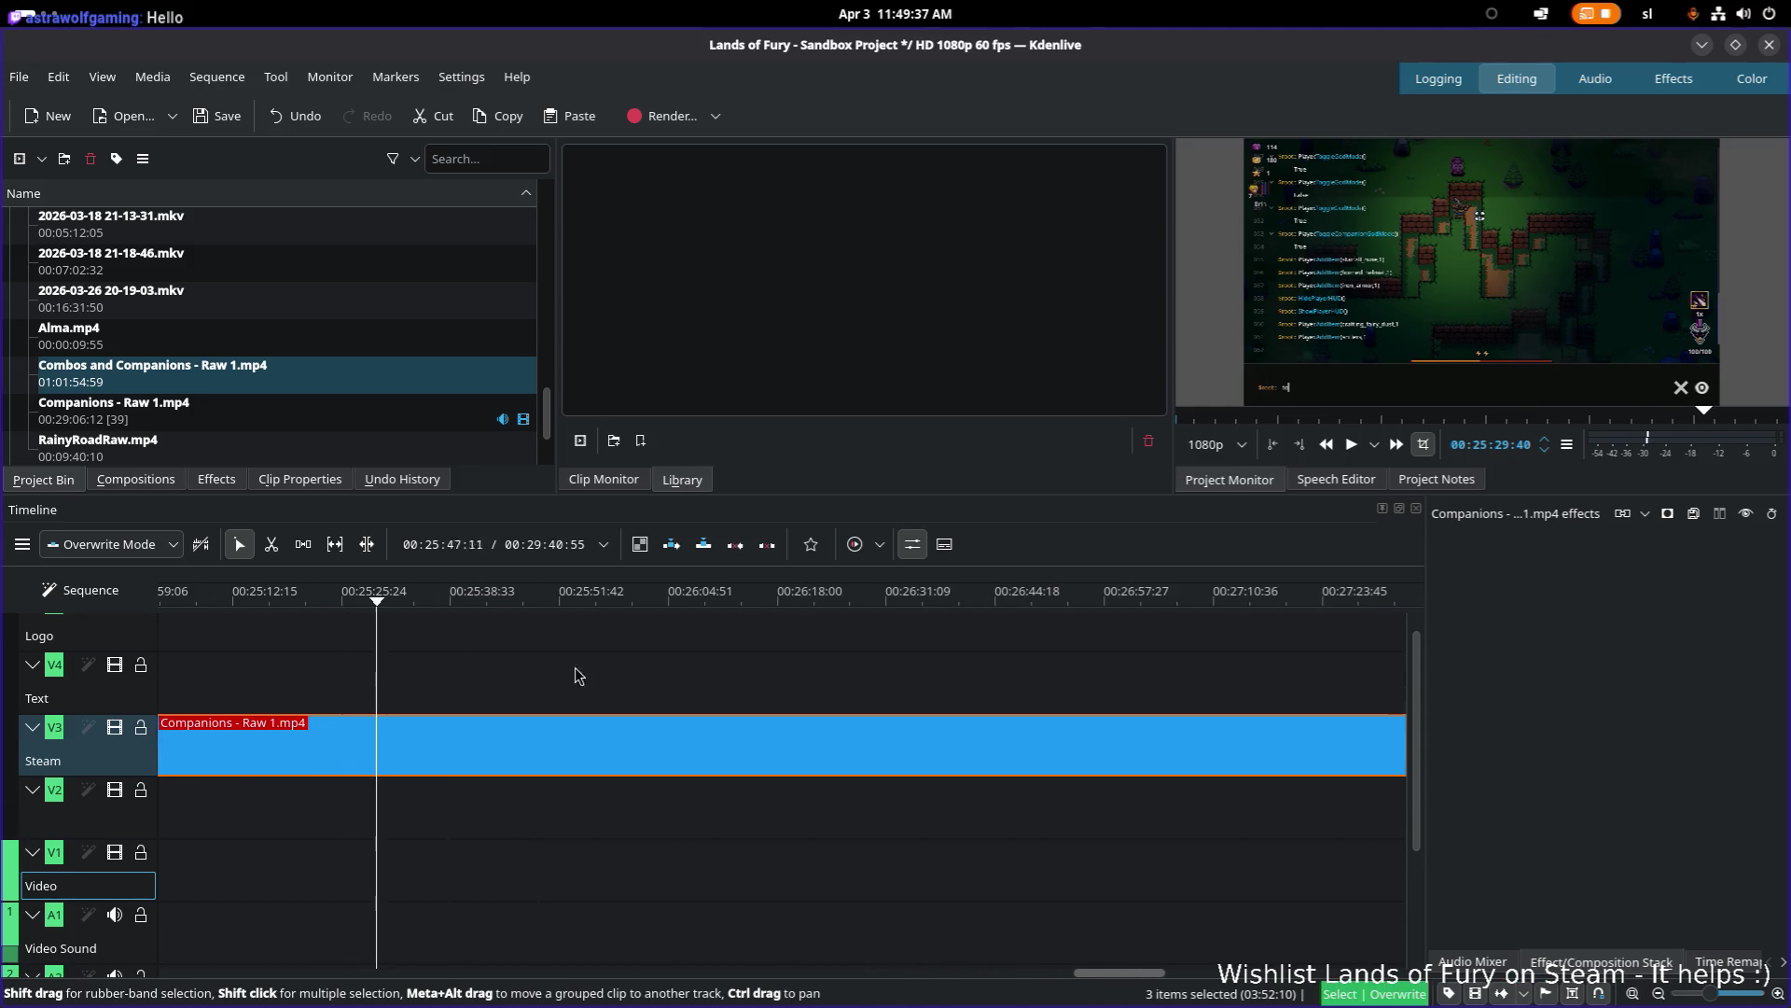
pyautogui.hscroll(5, 868, 685)
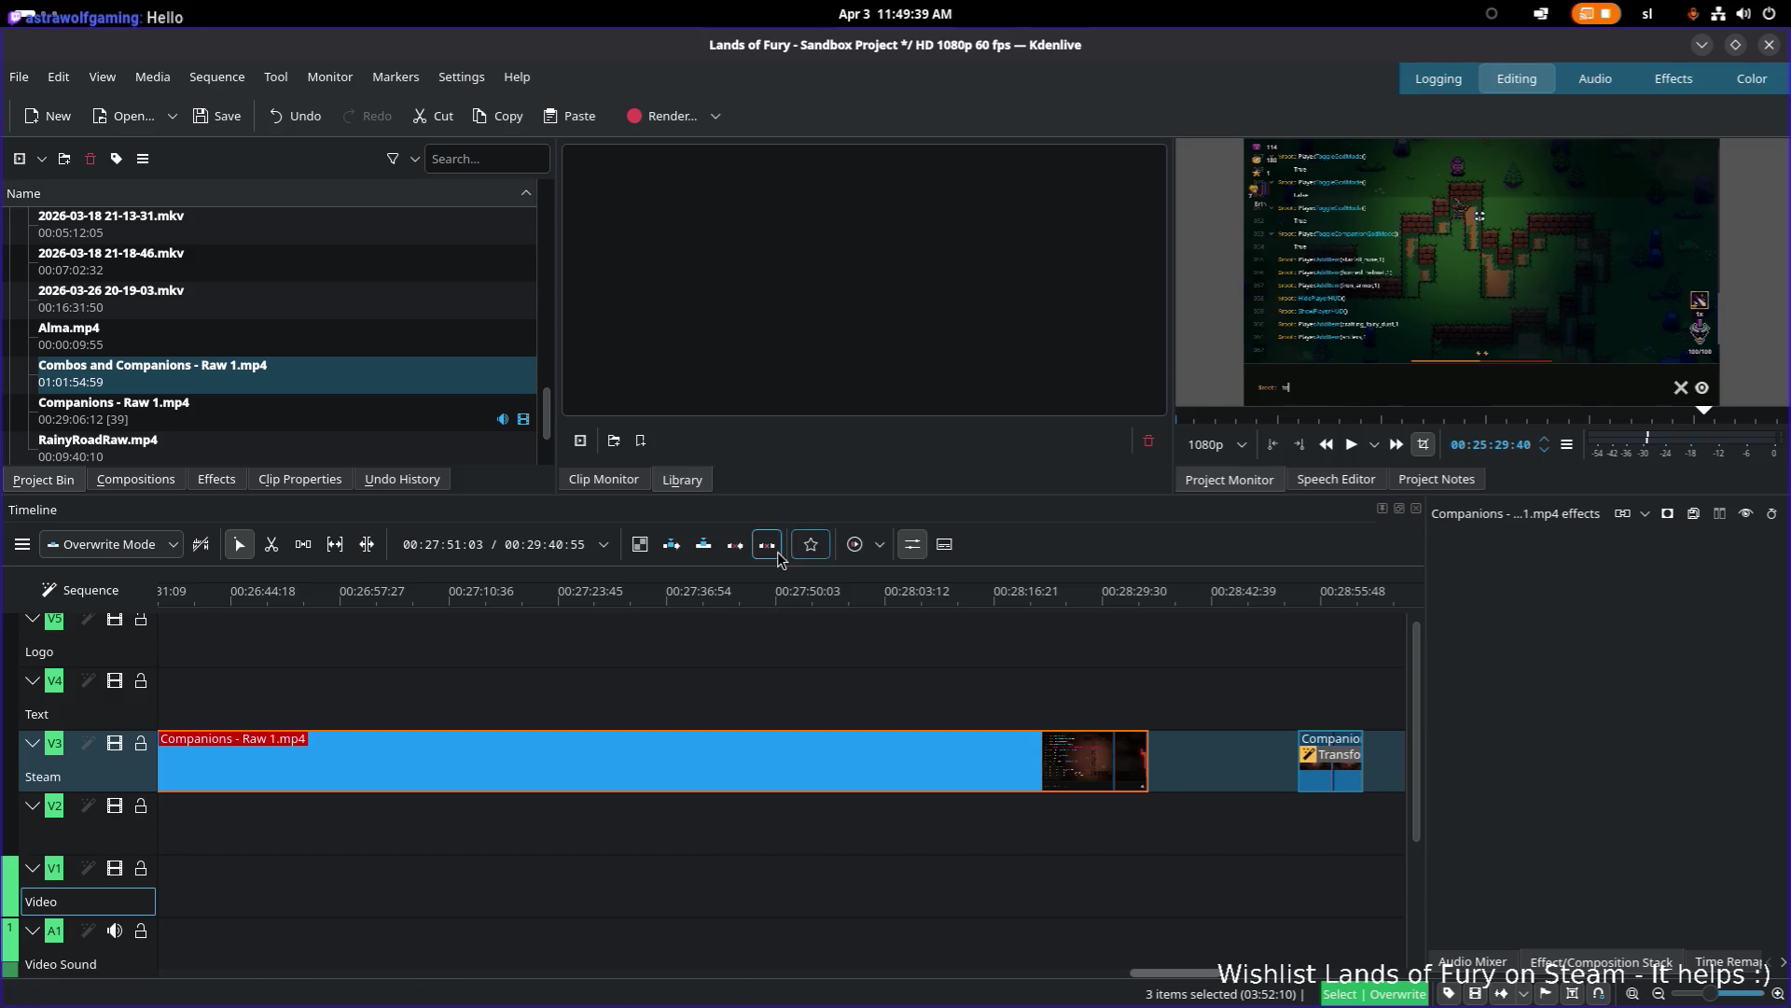
pyautogui.moveTo(756, 586); pyautogui.dragTo(1263, 592)
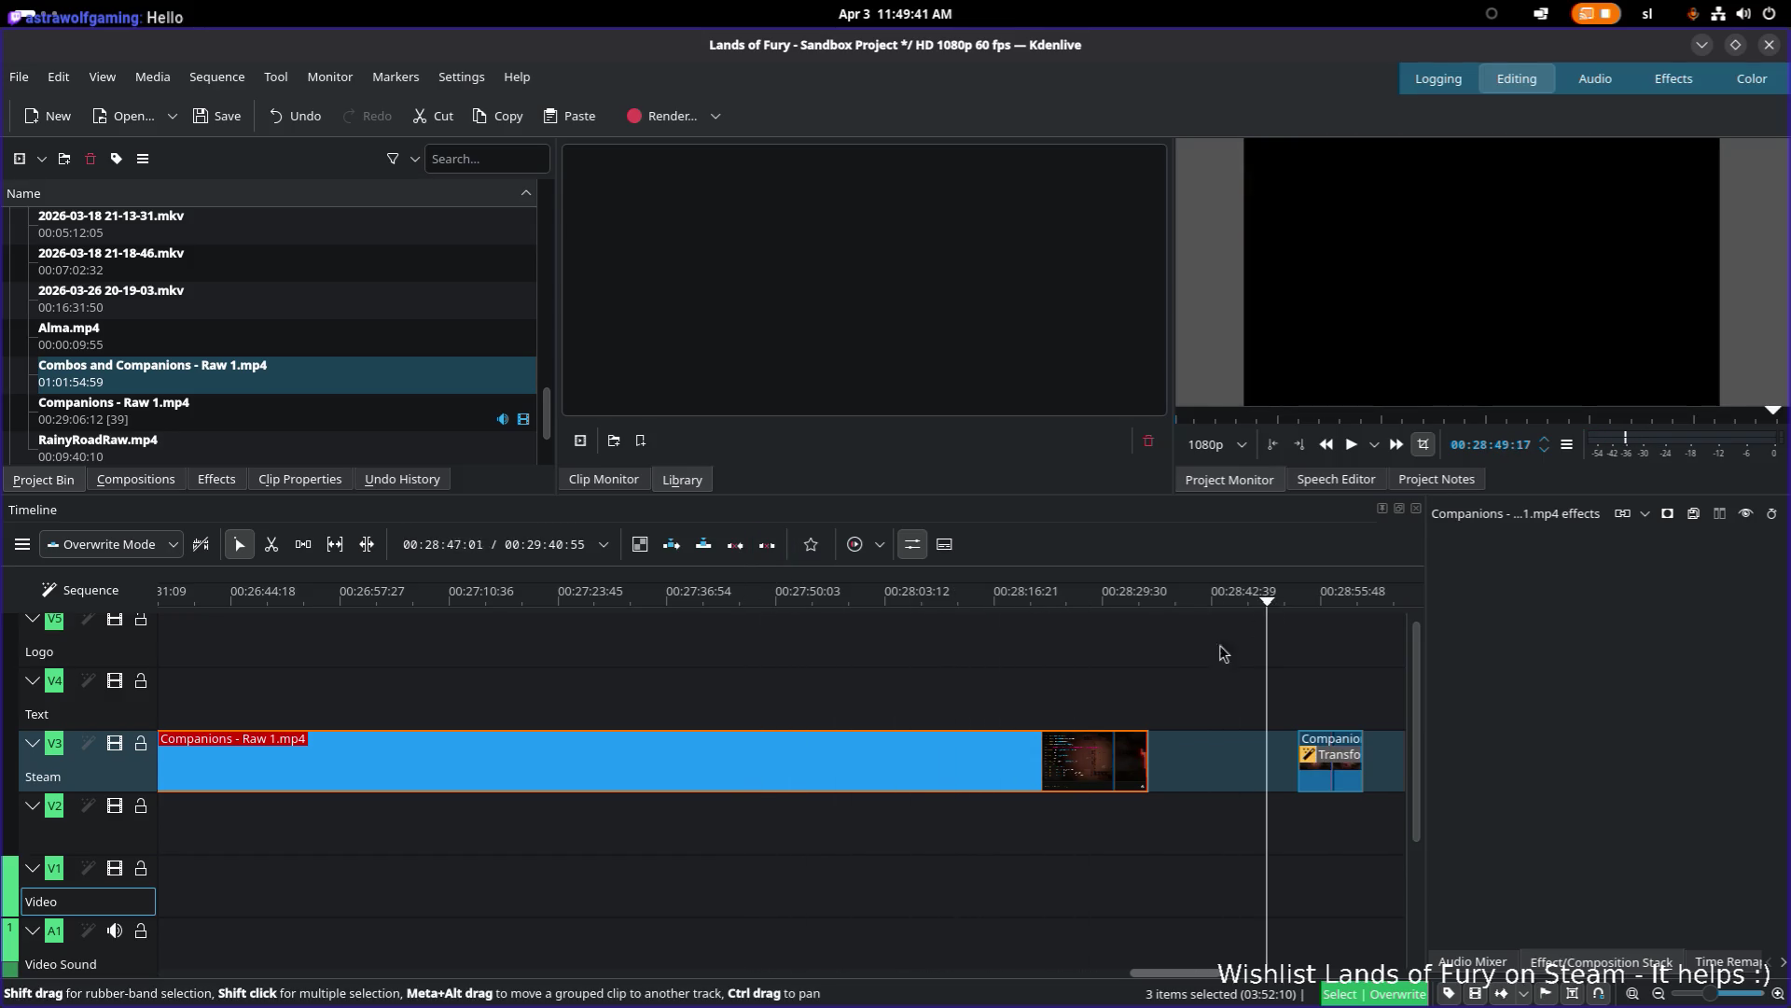
pyautogui.hscroll(4, 439, 677)
pyautogui.hscroll(2, 439, 686)
pyautogui.moveTo(776, 603); pyautogui.dragTo(1064, 623)
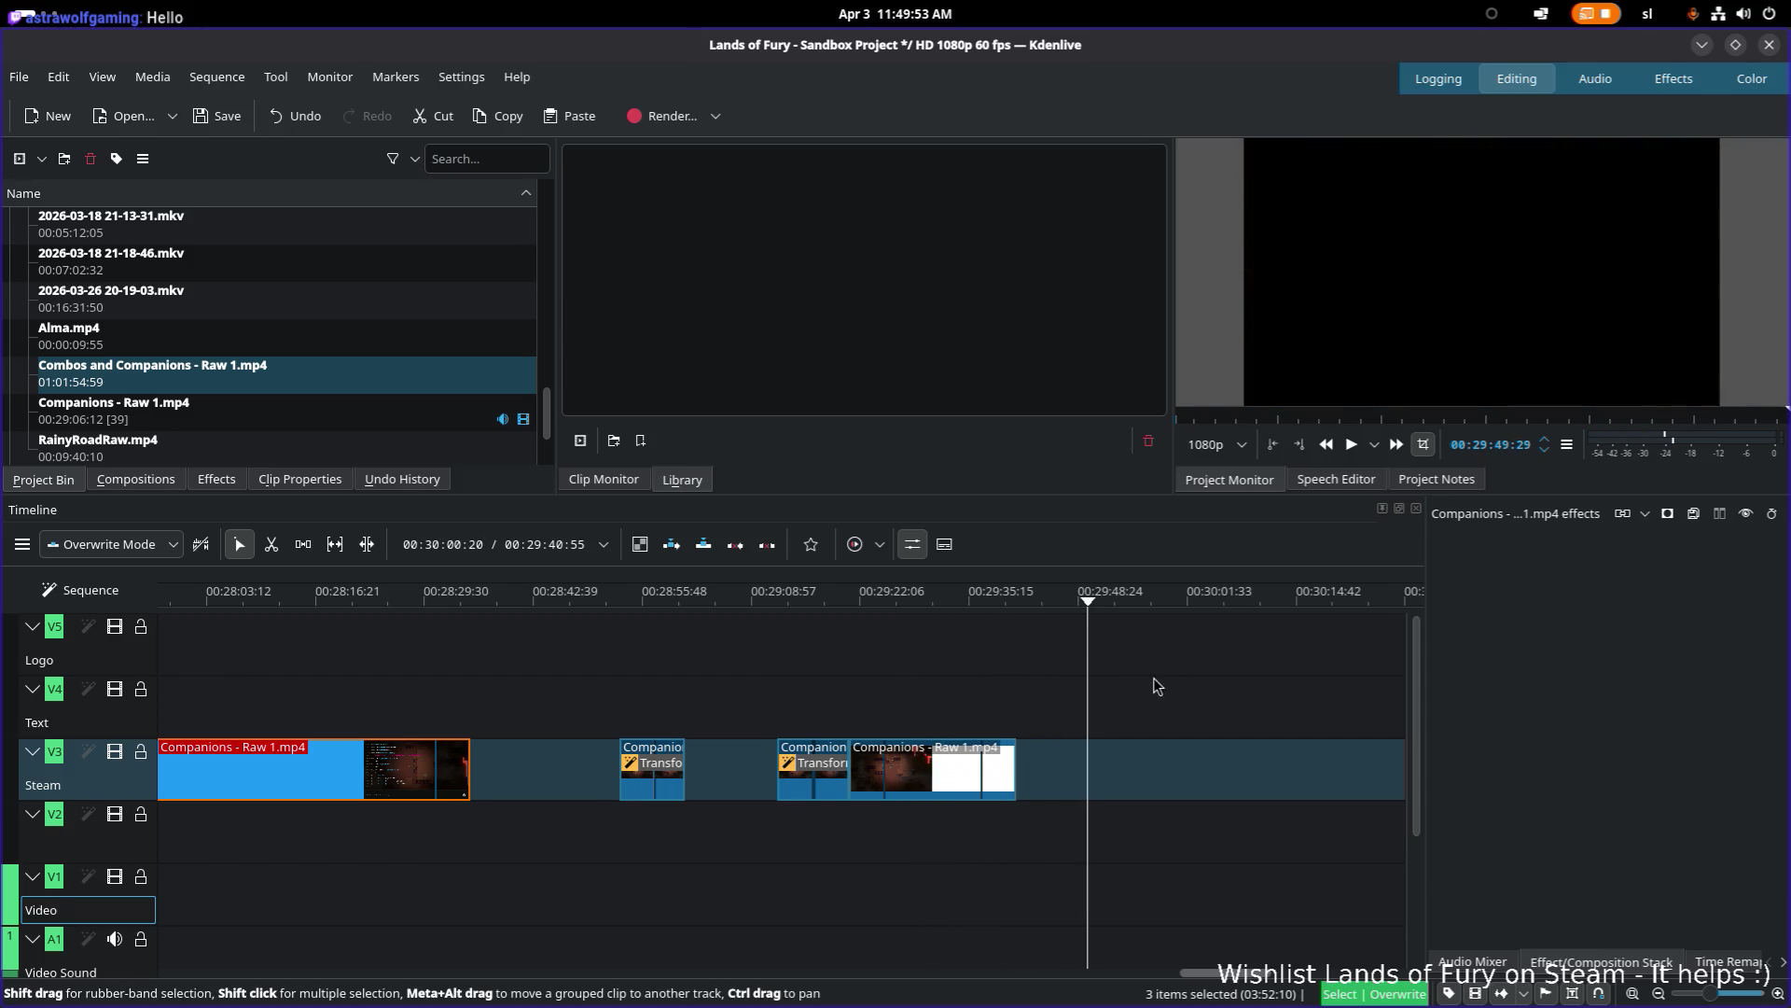
pyautogui.moveTo(1173, 688); pyautogui.dragTo(401, 681)
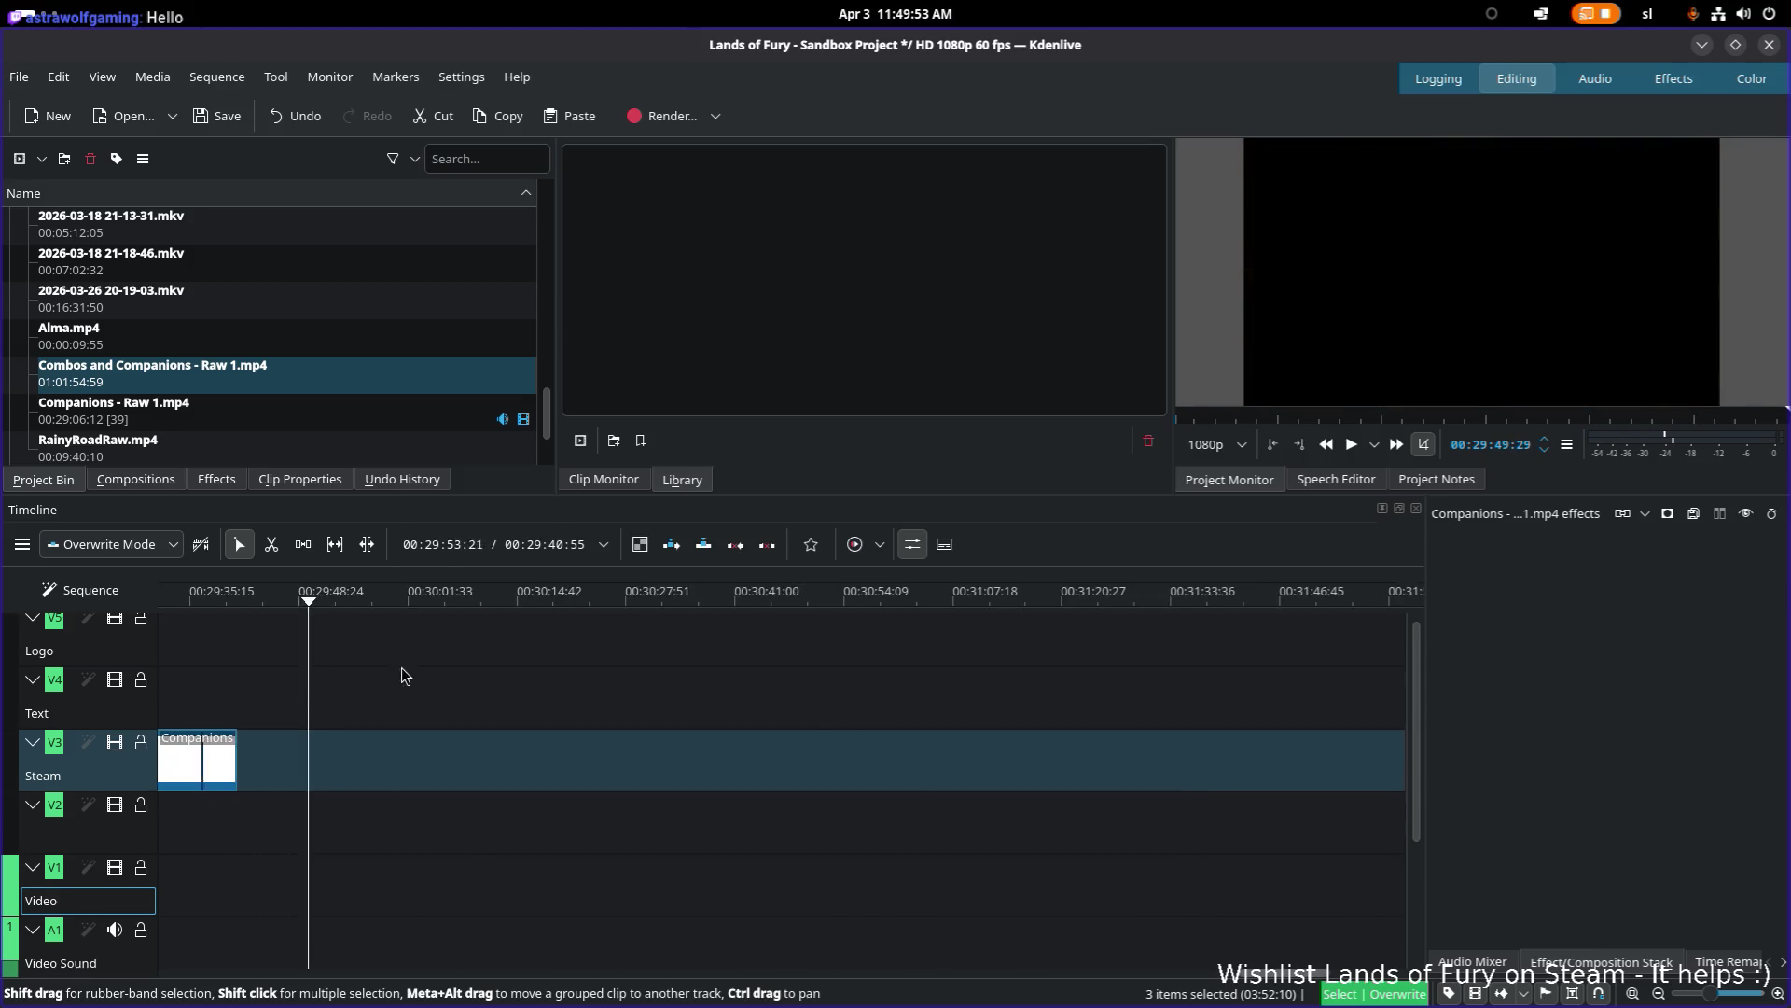
# Step: Load Combos and Companions - Raw 1.mp4 from the Project Bin and try placing it on the Steam track
pyautogui.click(201, 420)
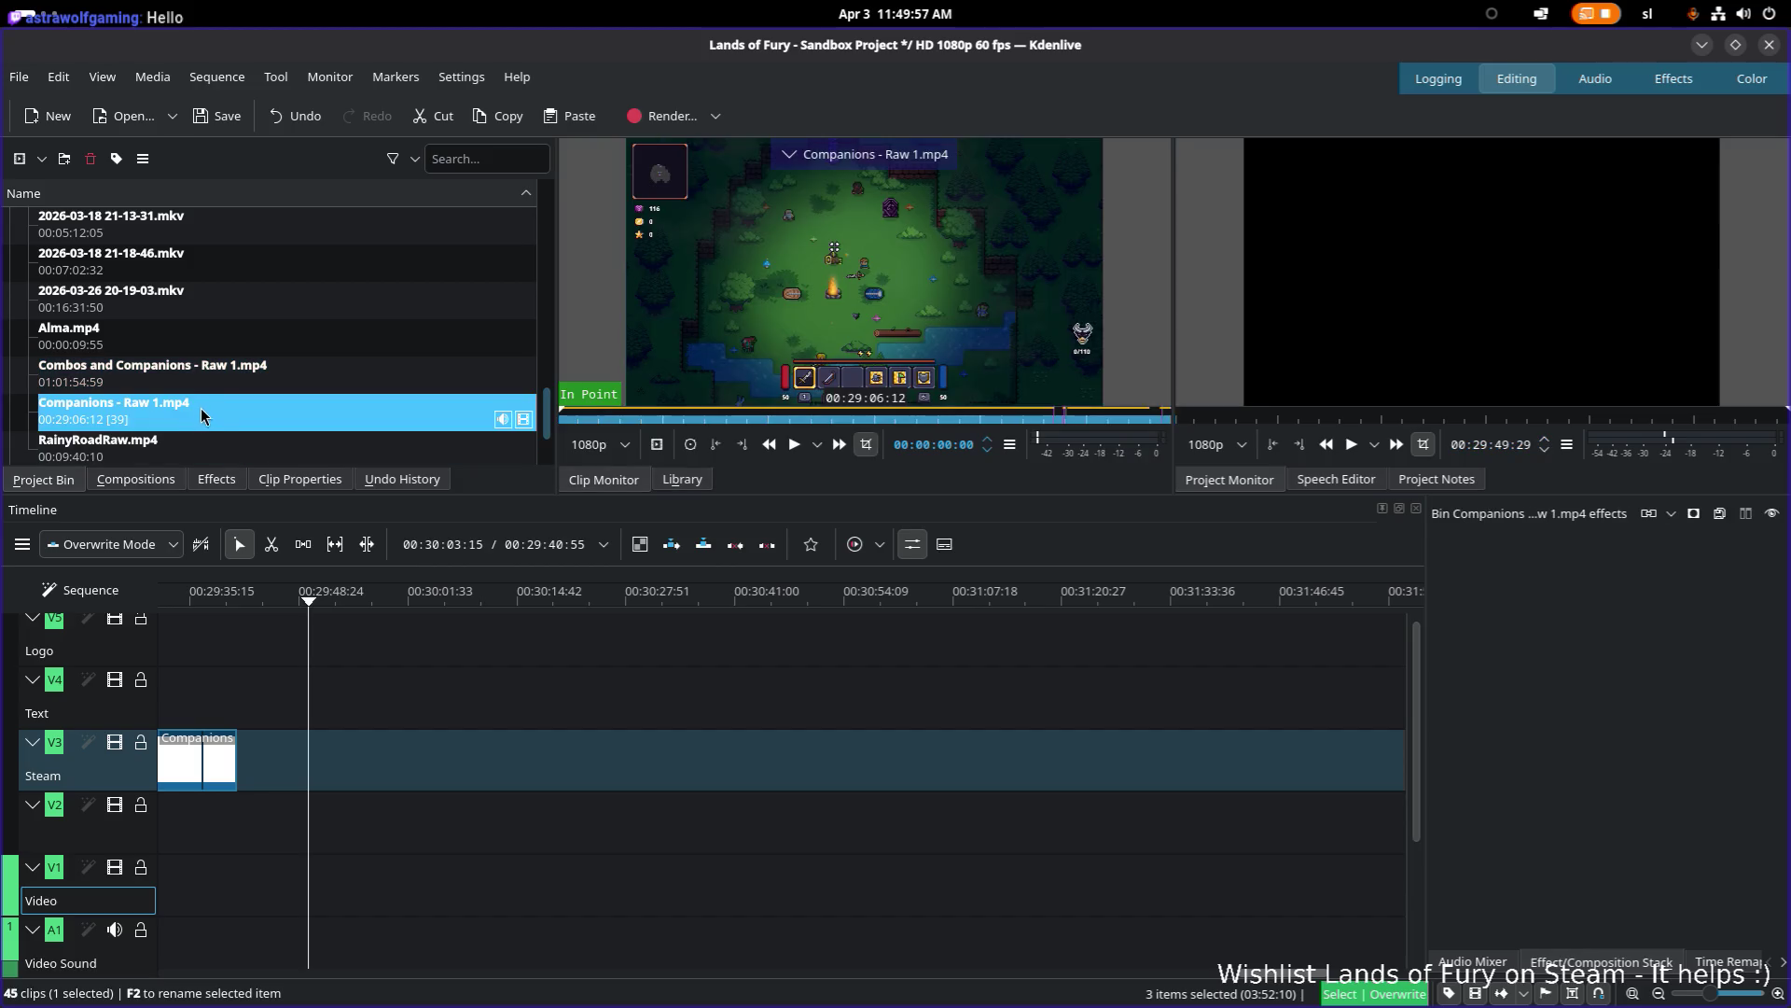
pyautogui.click(183, 374)
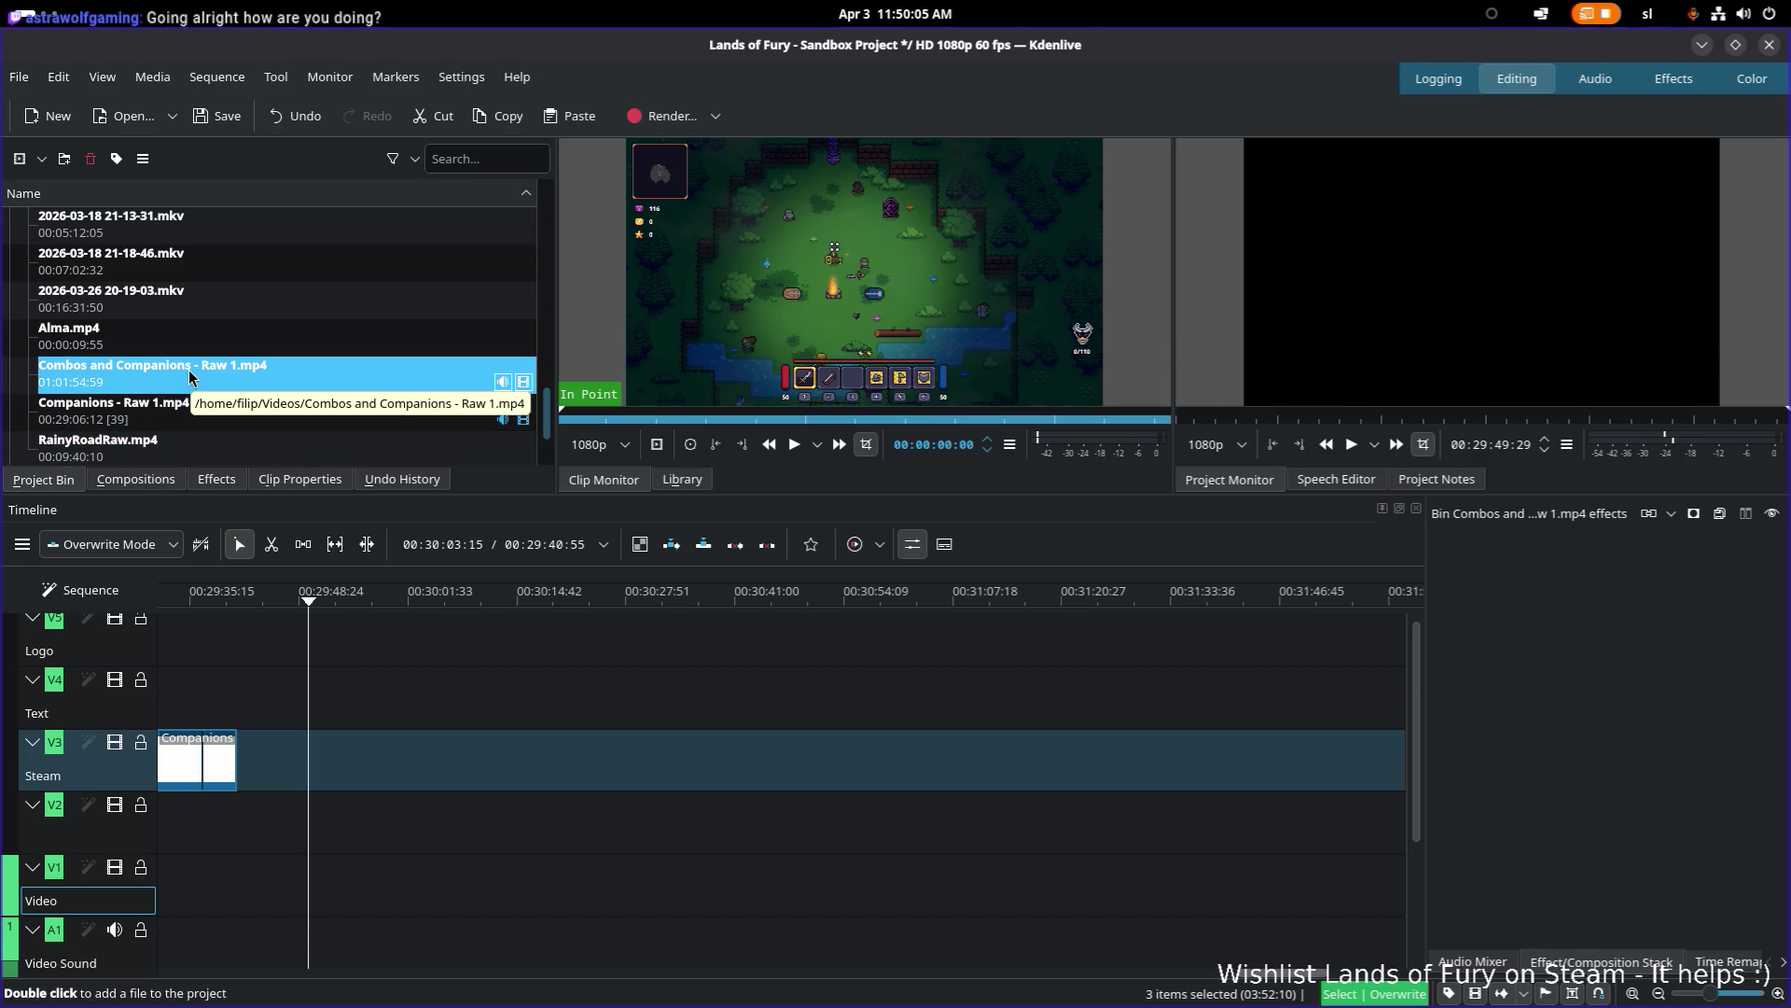
pyautogui.moveTo(198, 380)
pyautogui.mouseDown()
pyautogui.moveTo(308, 541)
pyautogui.moveTo(410, 768)
pyautogui.mouseUp()
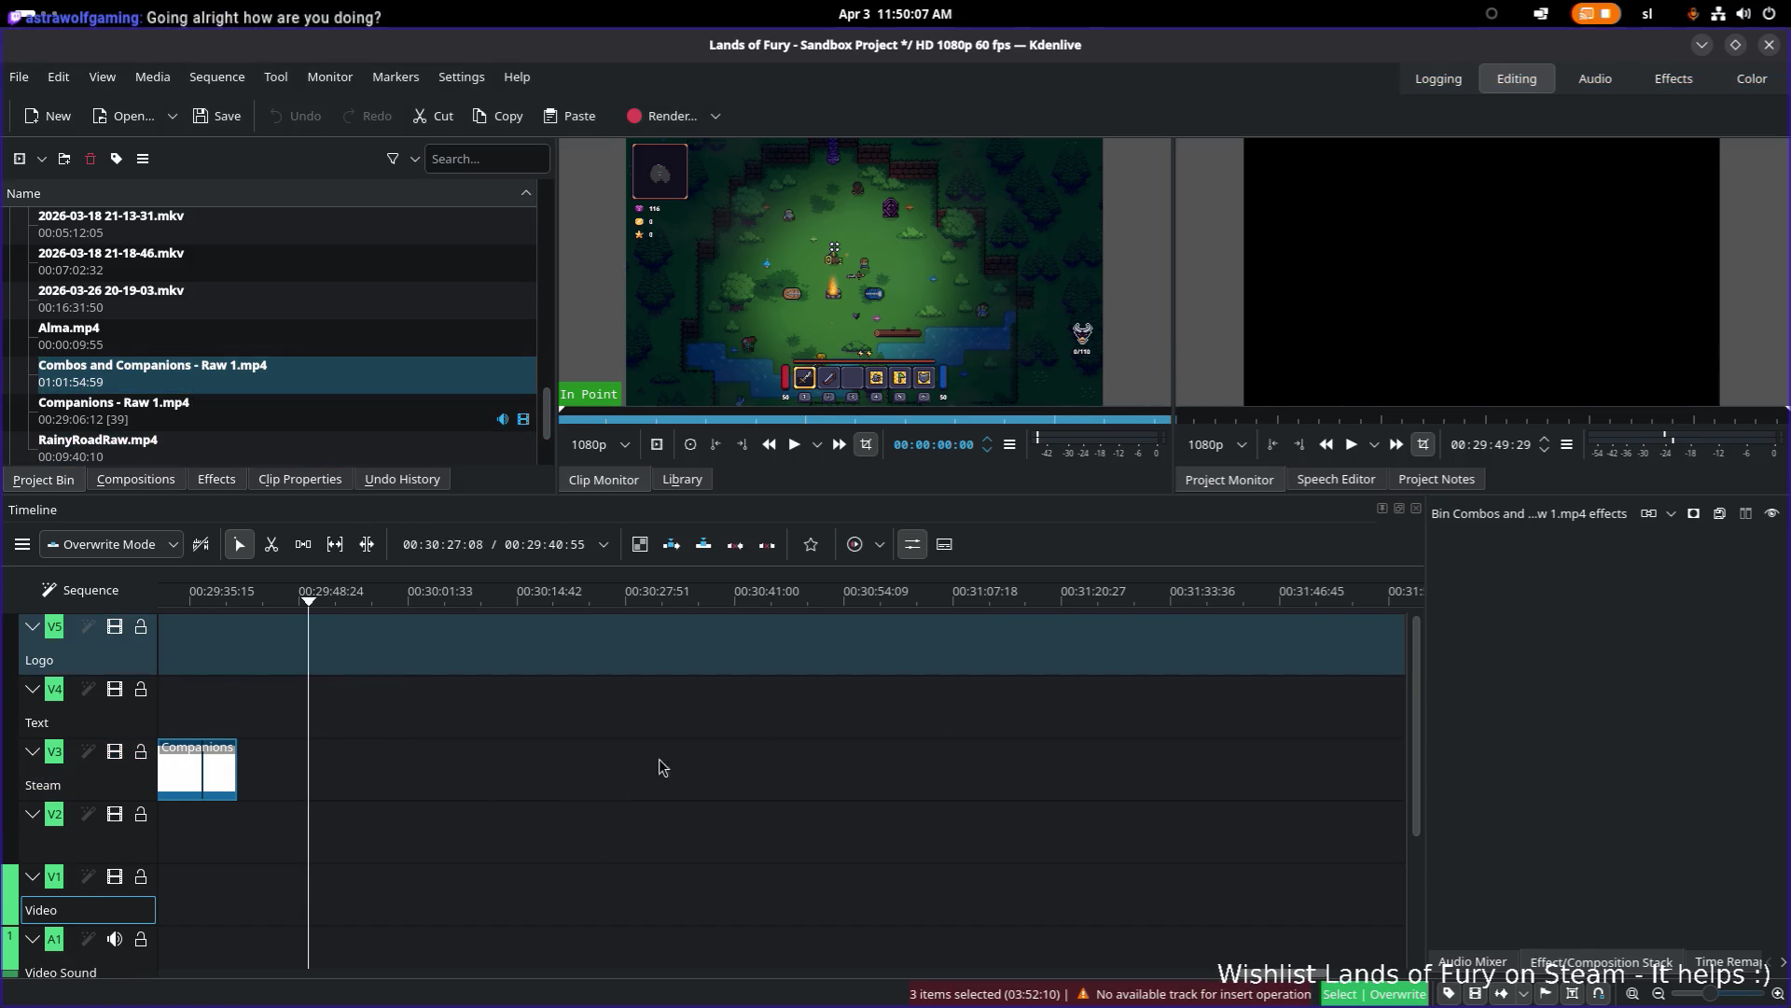
pyautogui.moveTo(823, 789); pyautogui.dragTo(823, 788)
# Step: Deselect the timeline clips, scrub the Companions footage, and park the playhead after the last clip
pyautogui.scroll(5, 783, 775)
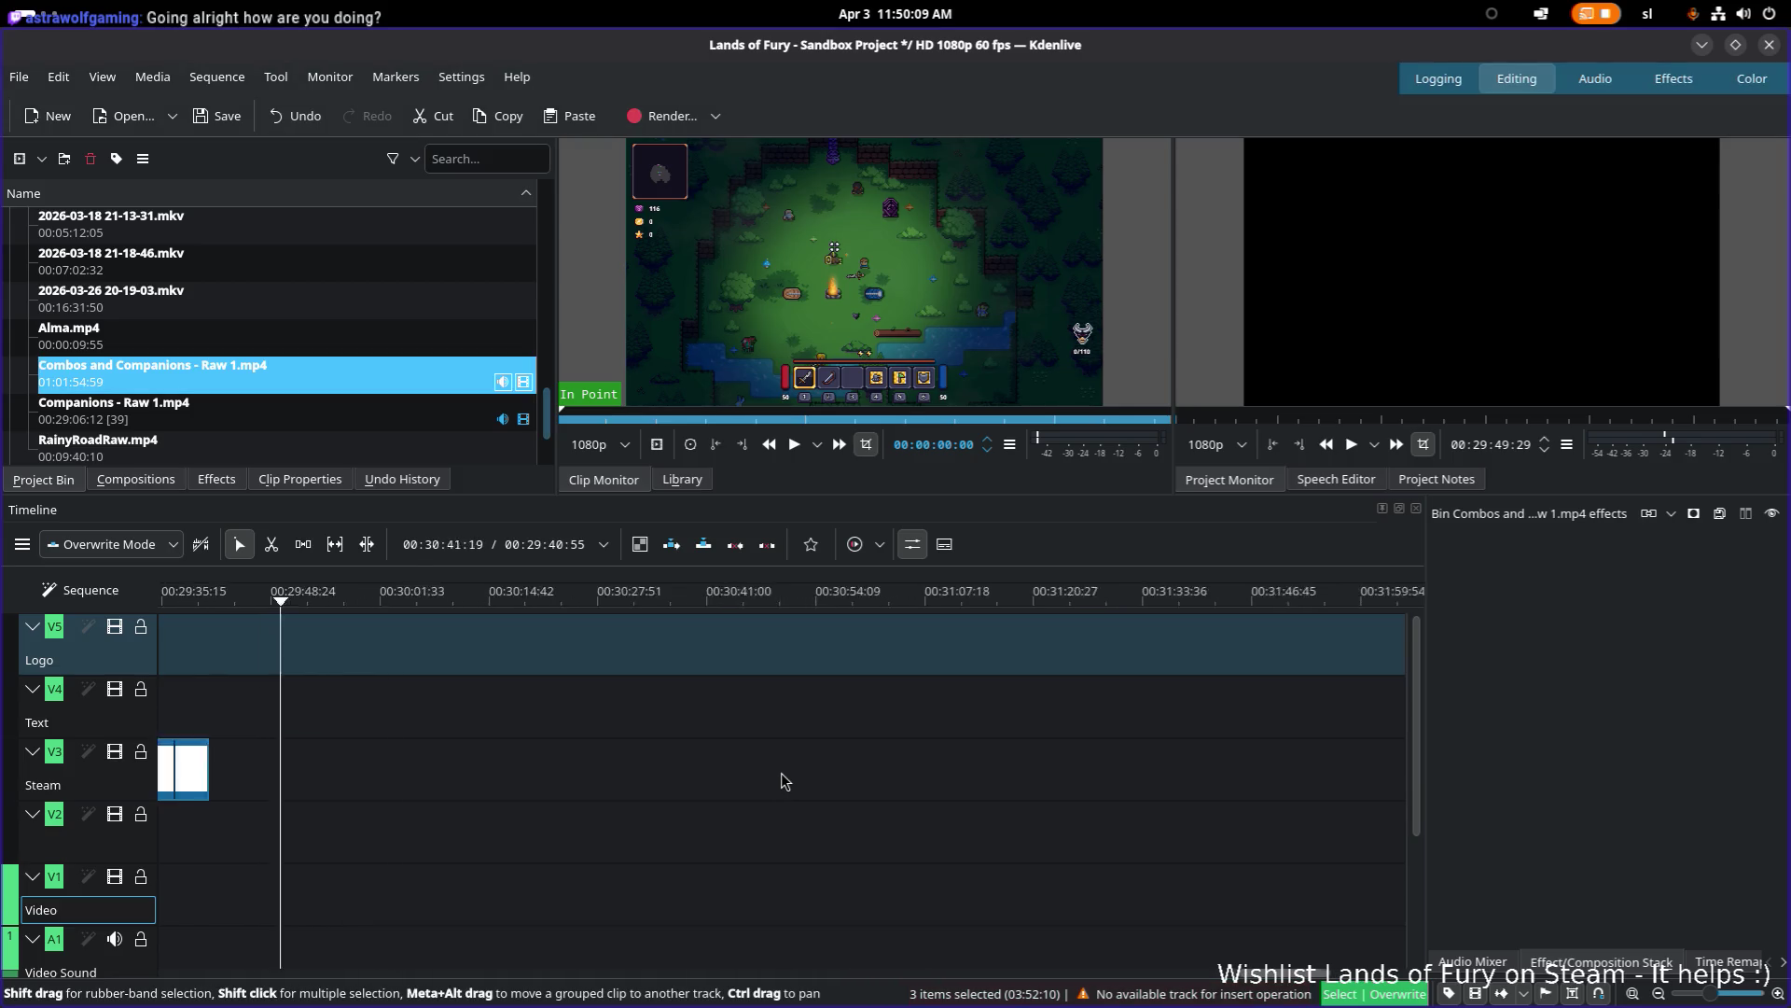
pyautogui.scroll(-1, 851, 784)
pyautogui.click(940, 774)
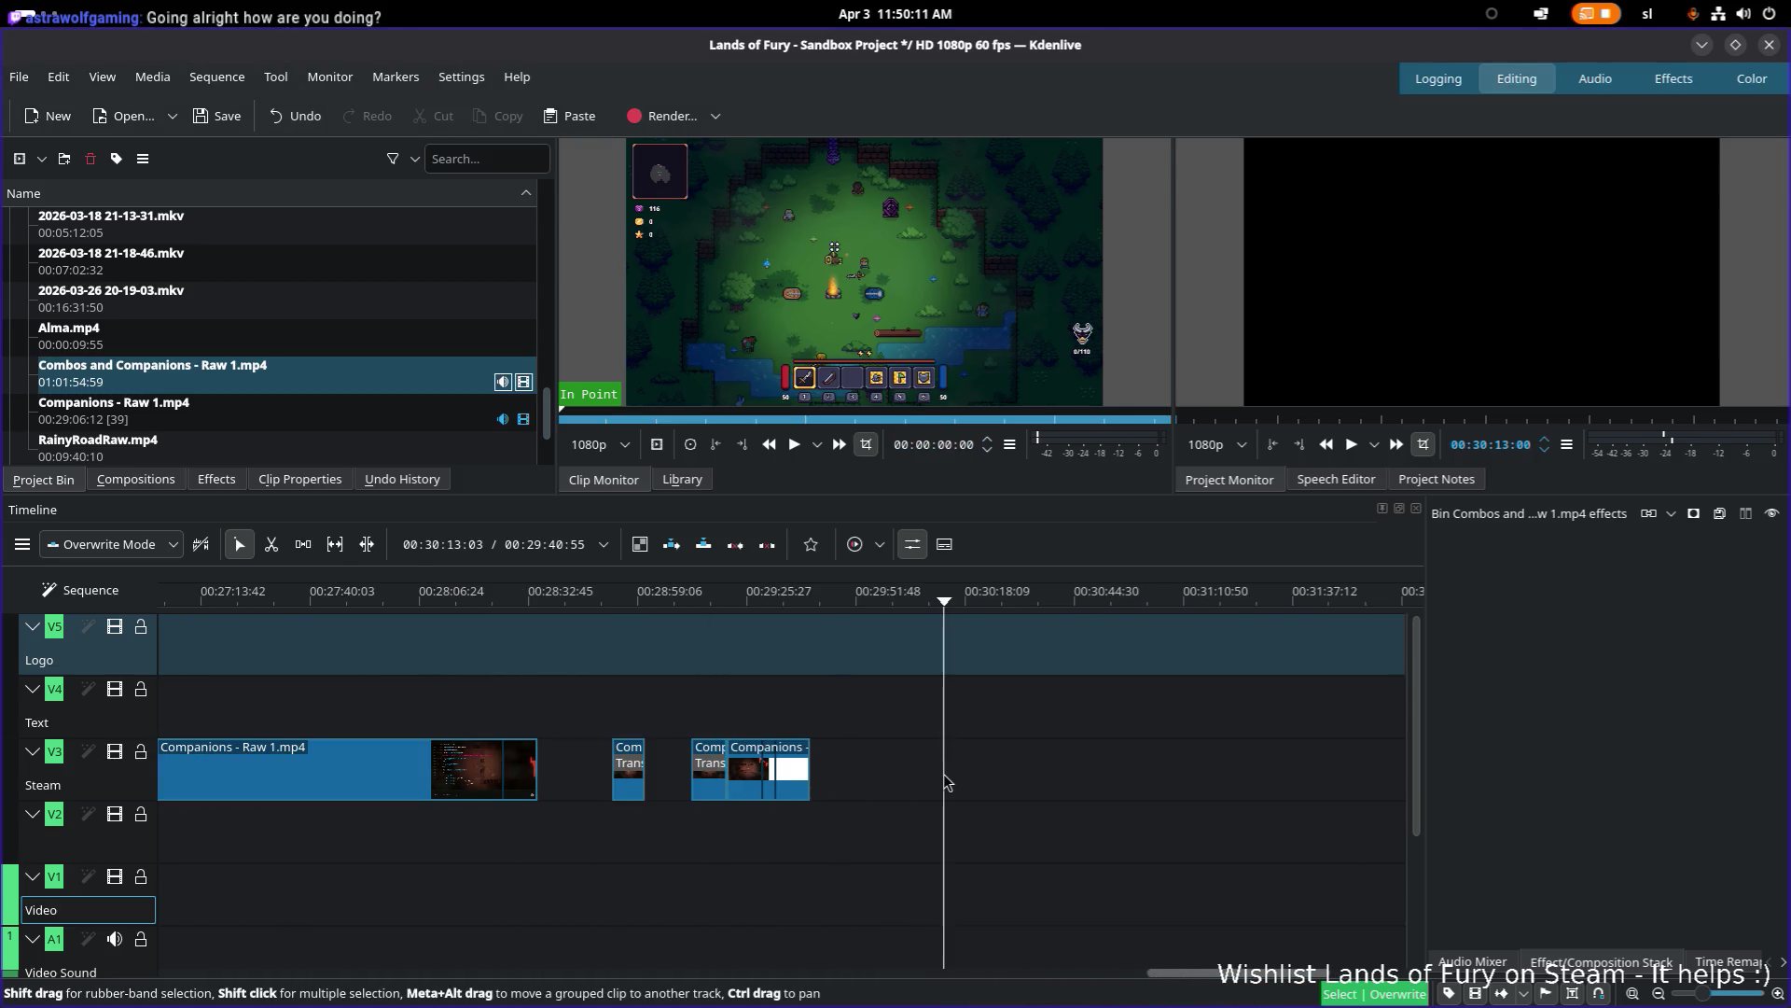
pyautogui.scroll(-1, 941, 775)
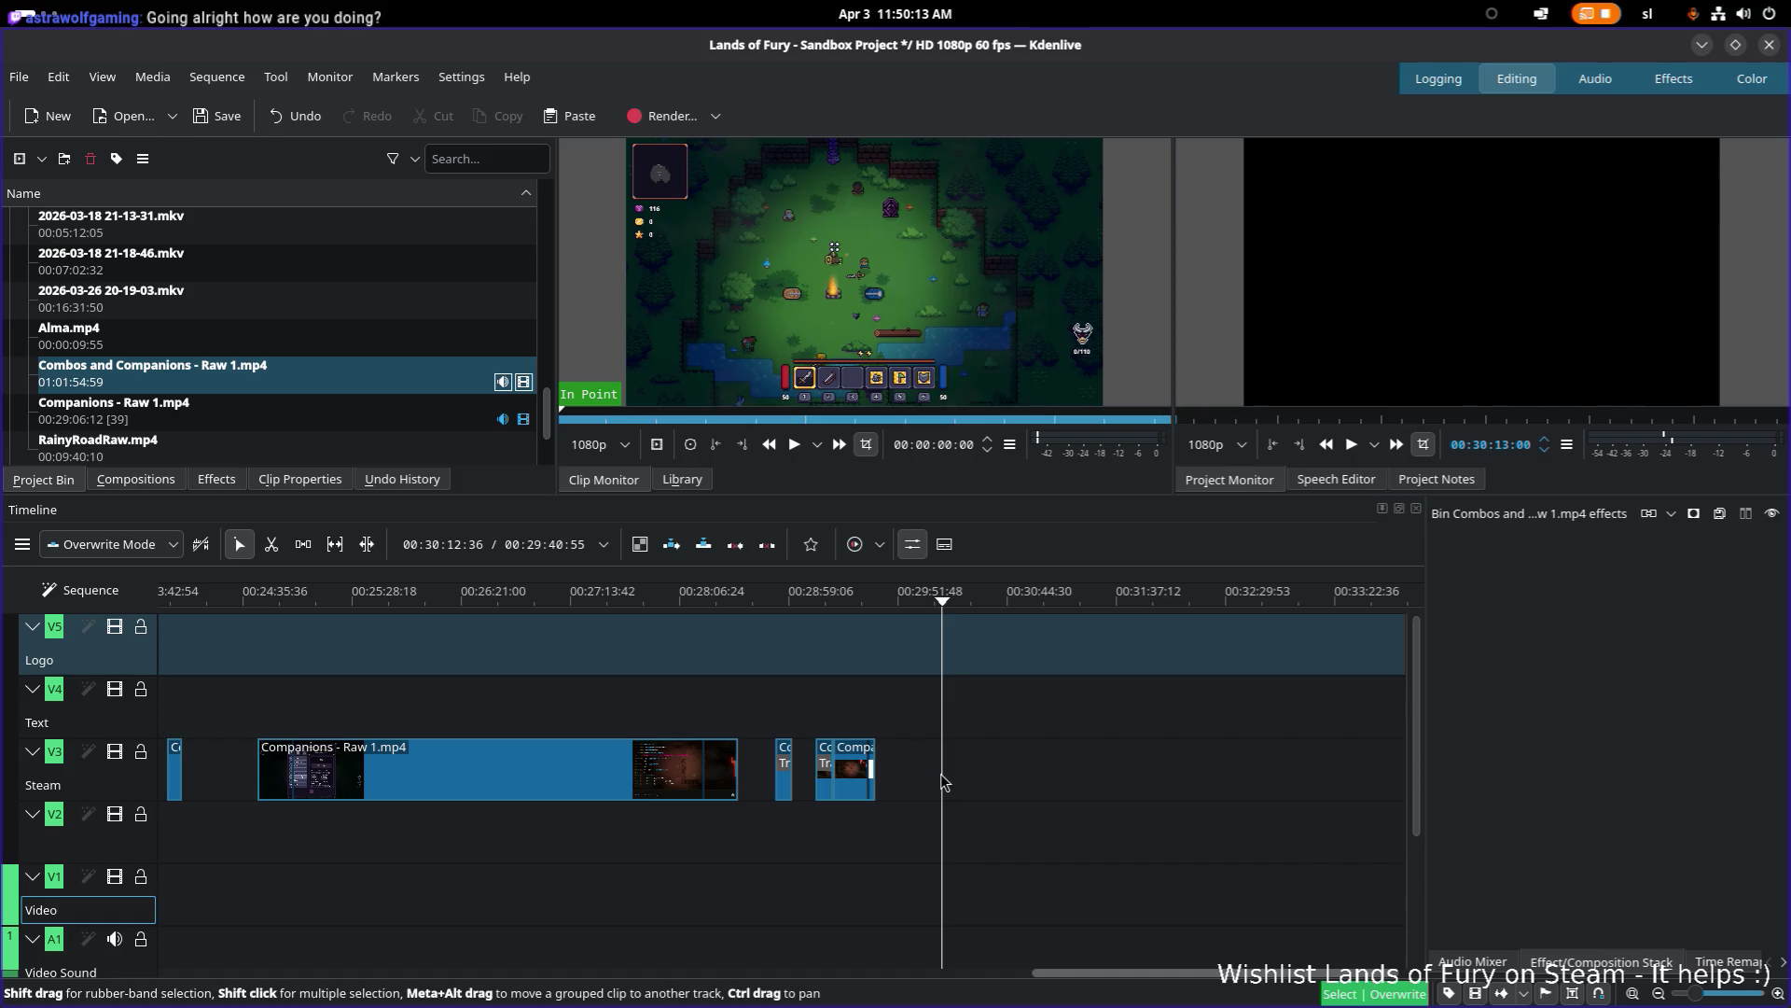
pyautogui.moveTo(390, 602); pyautogui.dragTo(691, 613)
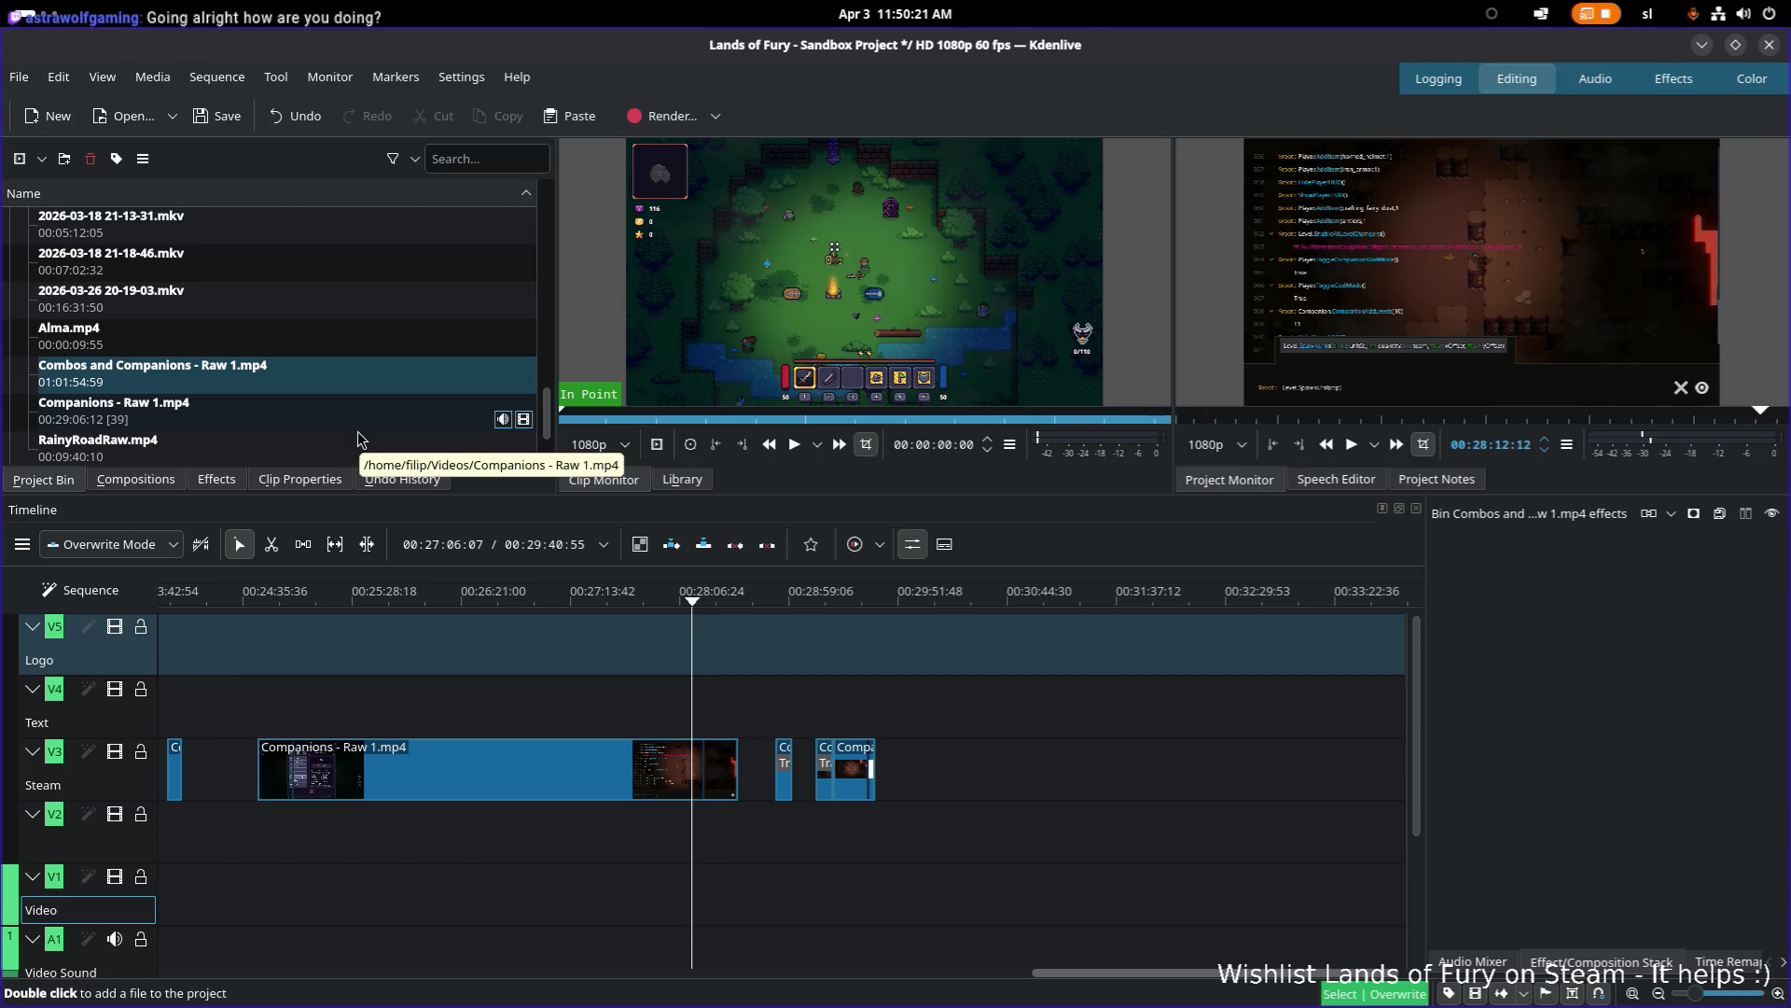
pyautogui.moveTo(368, 599)
pyautogui.mouseDown()
pyautogui.moveTo(284, 597)
pyautogui.moveTo(445, 599)
pyautogui.mouseUp()
pyautogui.moveTo(519, 601); pyautogui.dragTo(706, 604)
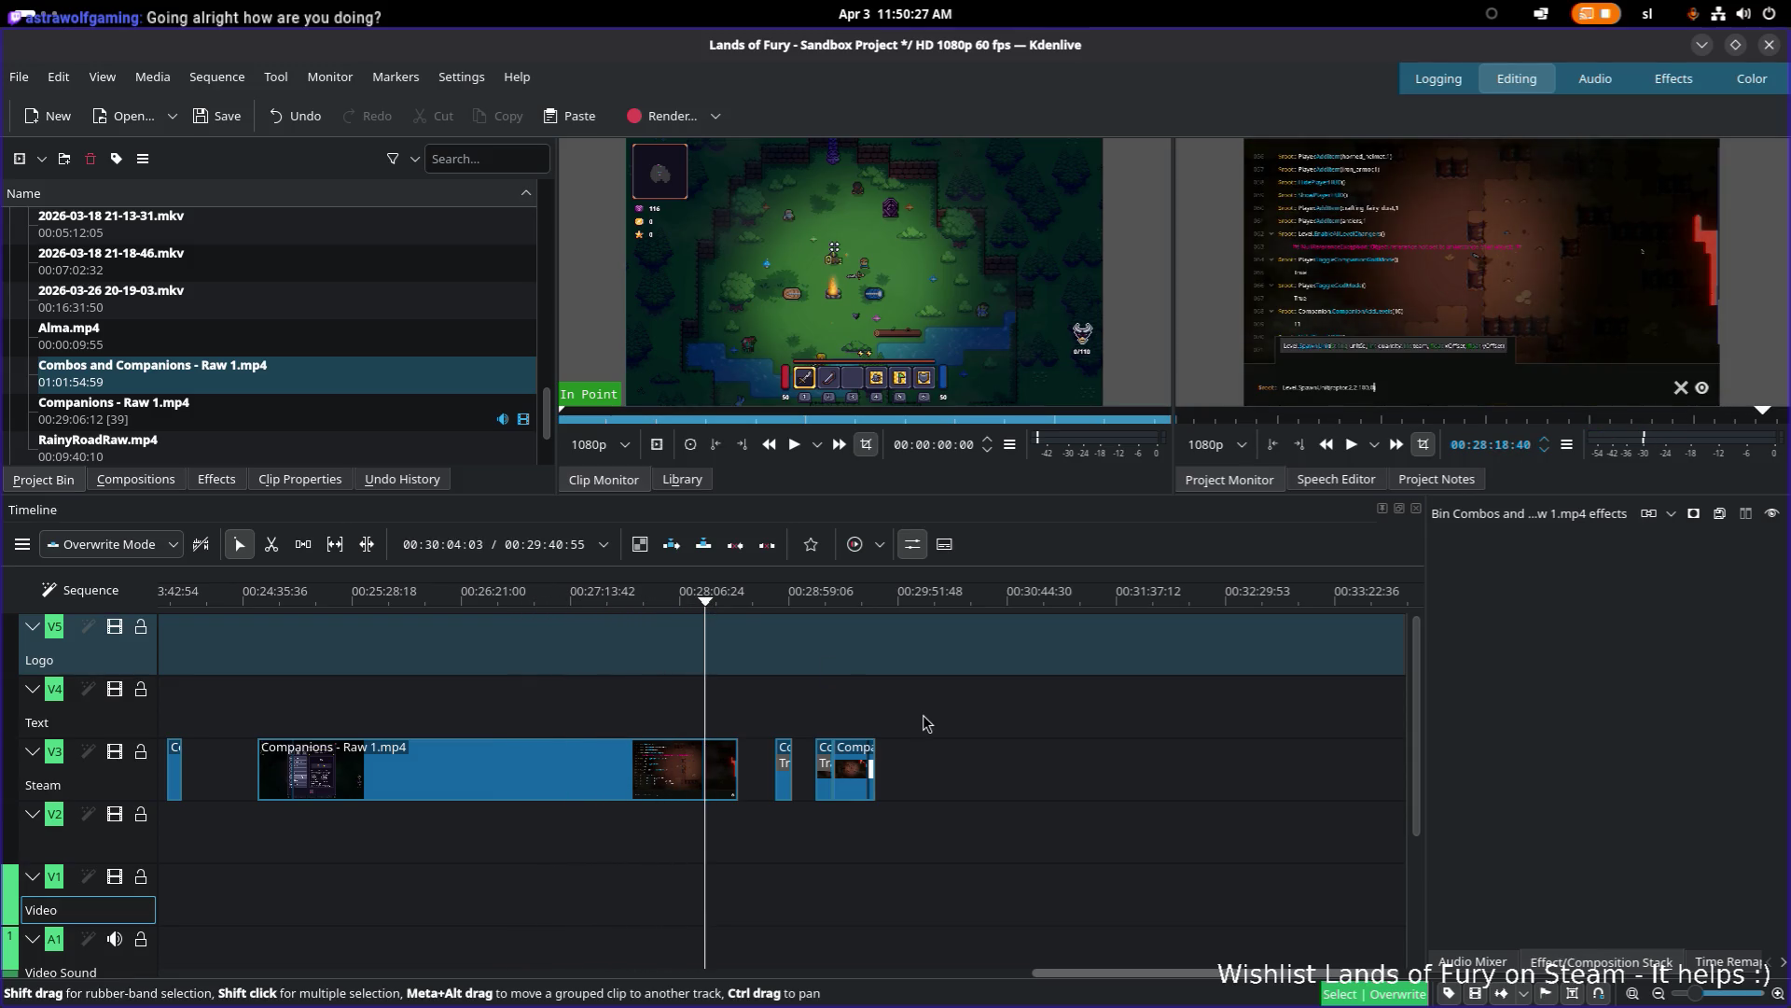
pyautogui.click(938, 777)
pyautogui.moveTo(918, 618); pyautogui.dragTo(908, 608)
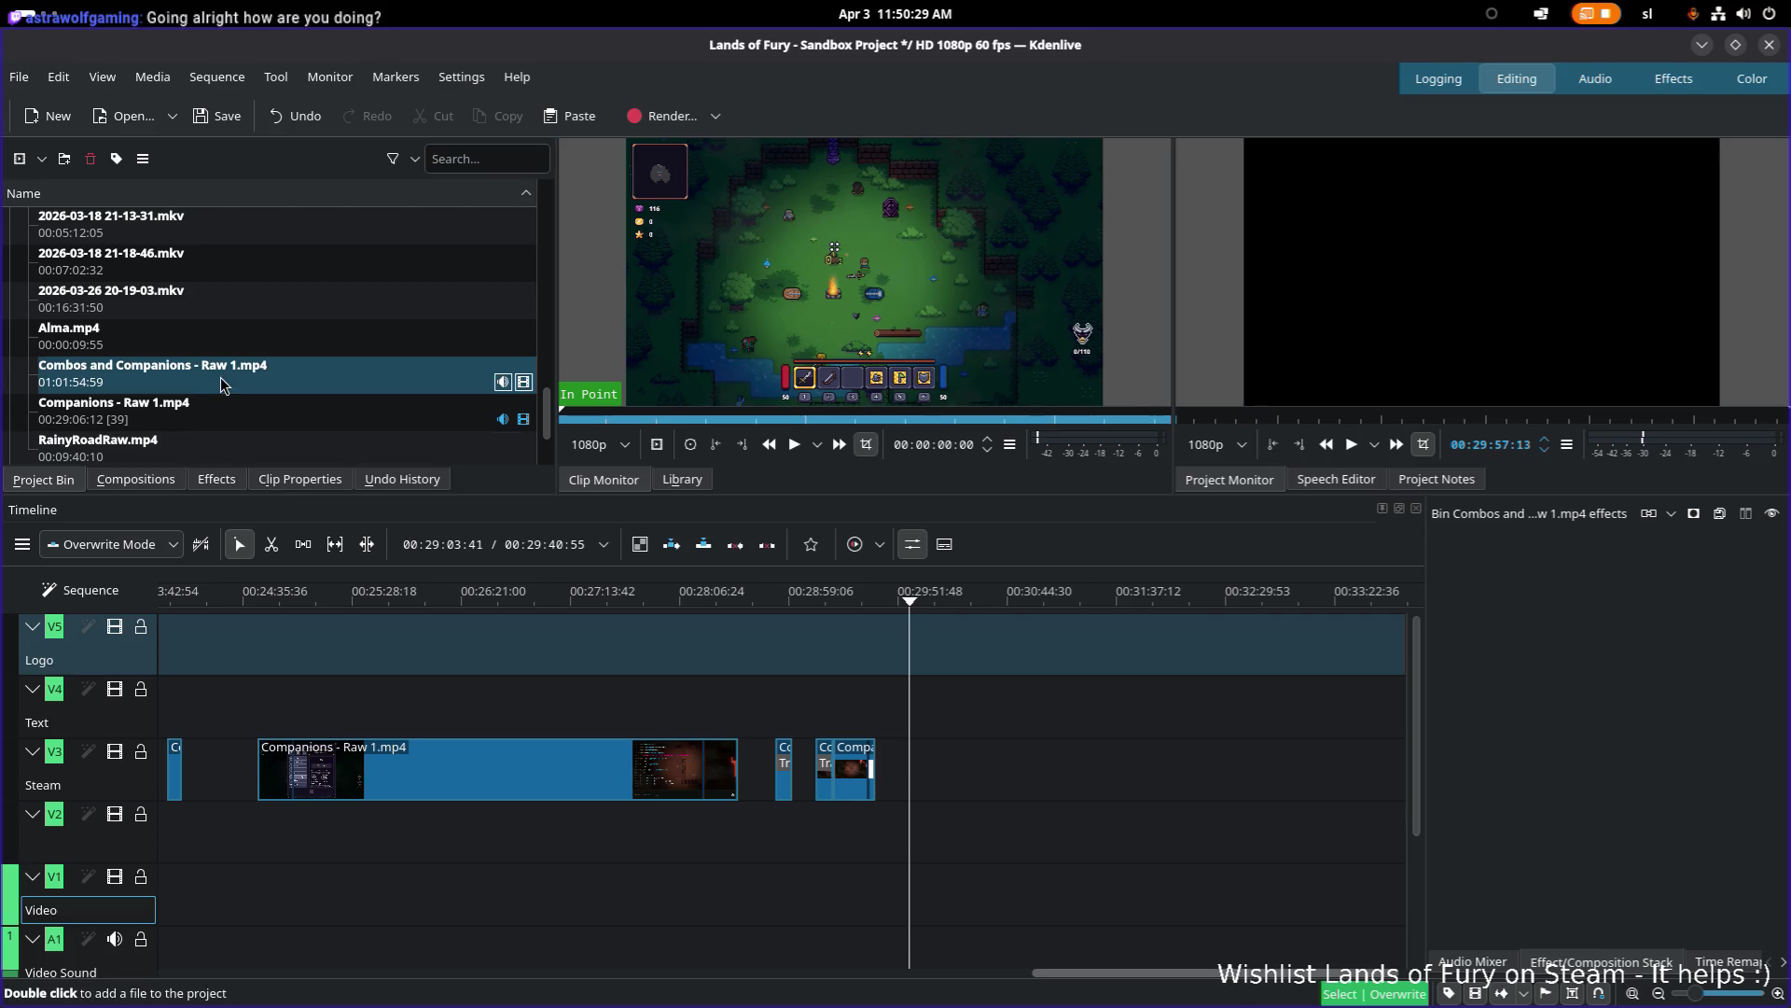
# Step: Try an insert, then reselect the Combos and Companions - Raw 1.mp4 clip in the bin
pyautogui.press('v')
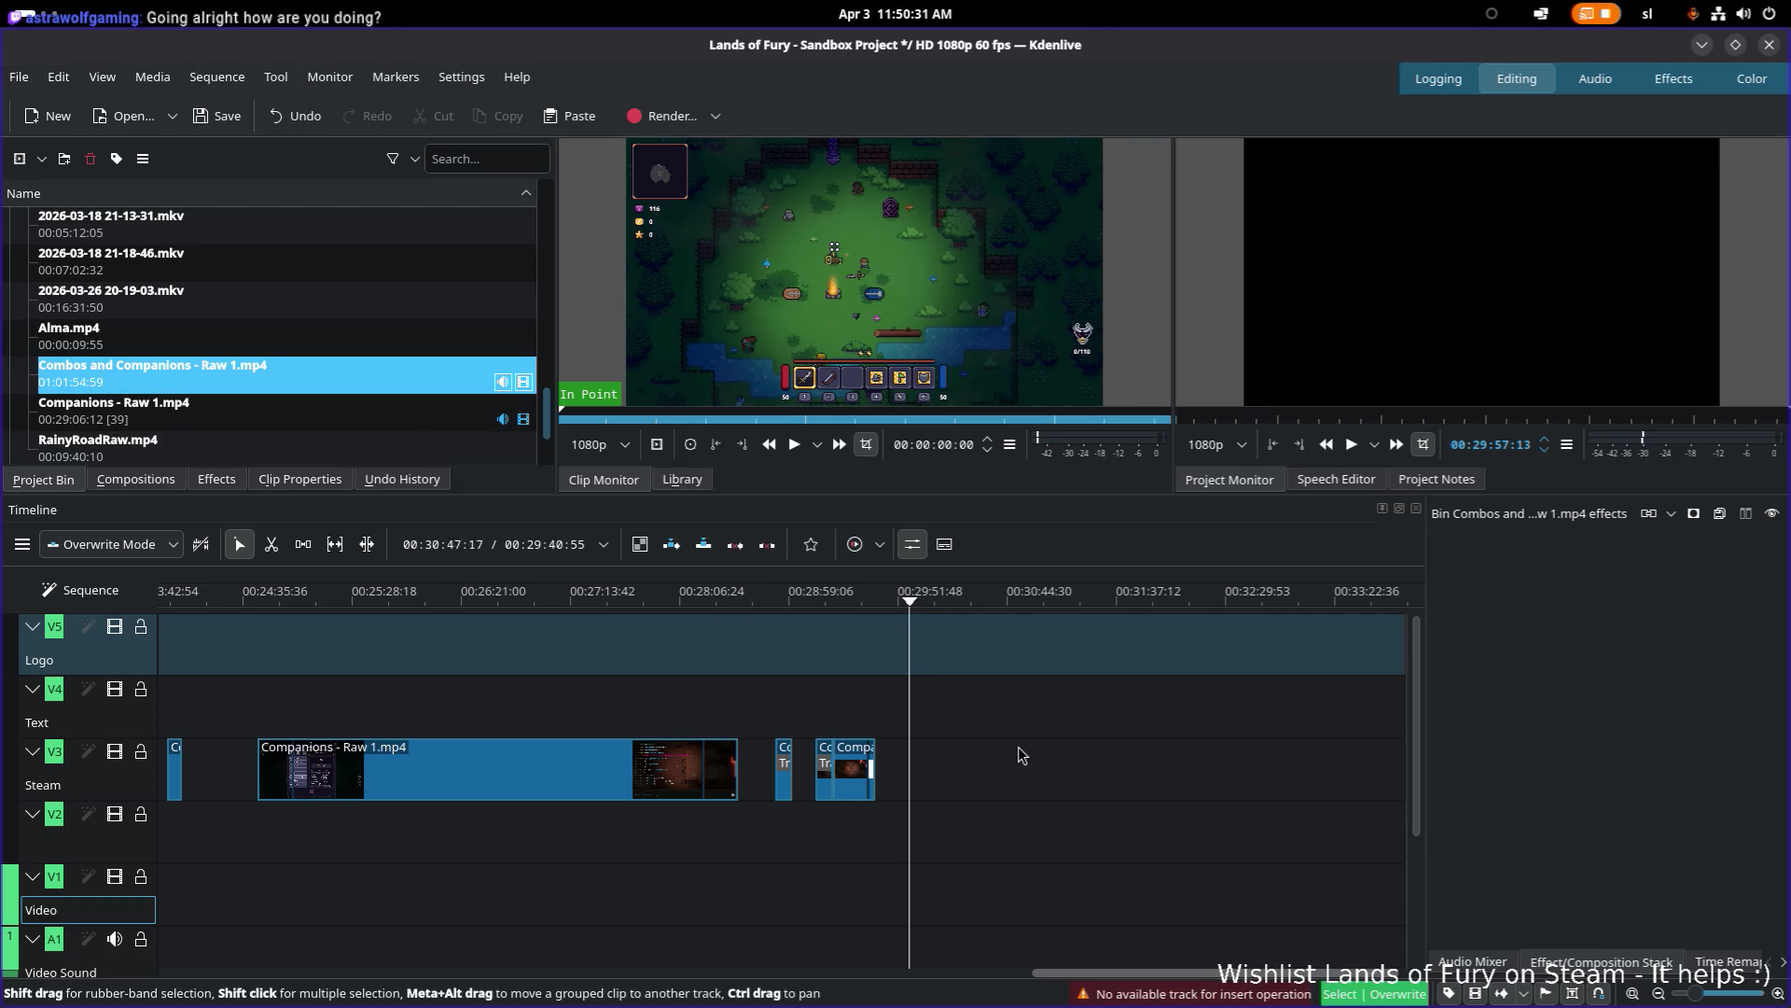
pyautogui.scroll(-3, 970, 760)
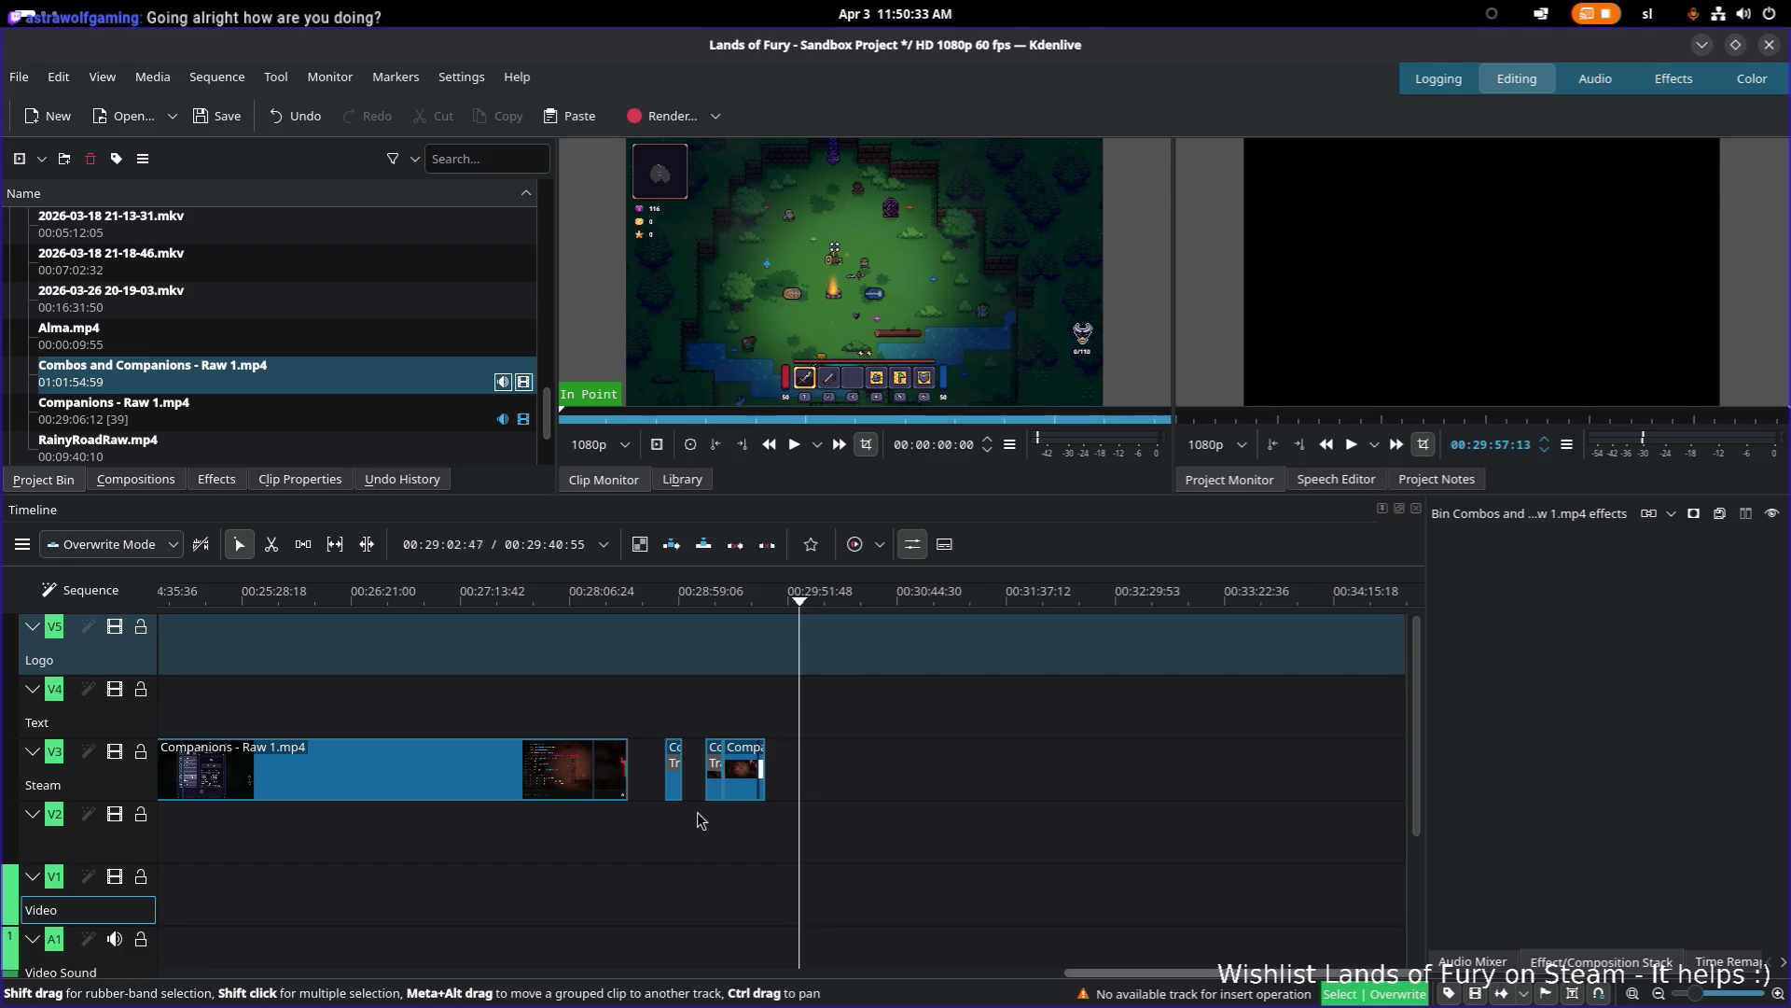
pyautogui.click(390, 411)
pyautogui.click(377, 390)
pyautogui.click(933, 779)
# Step: Target the Video track and insert the Combos clip at the playhead after the last clip
pyautogui.click(142, 779)
pyautogui.scroll(-2, 155, 872)
pyautogui.scroll(-1, 155, 872)
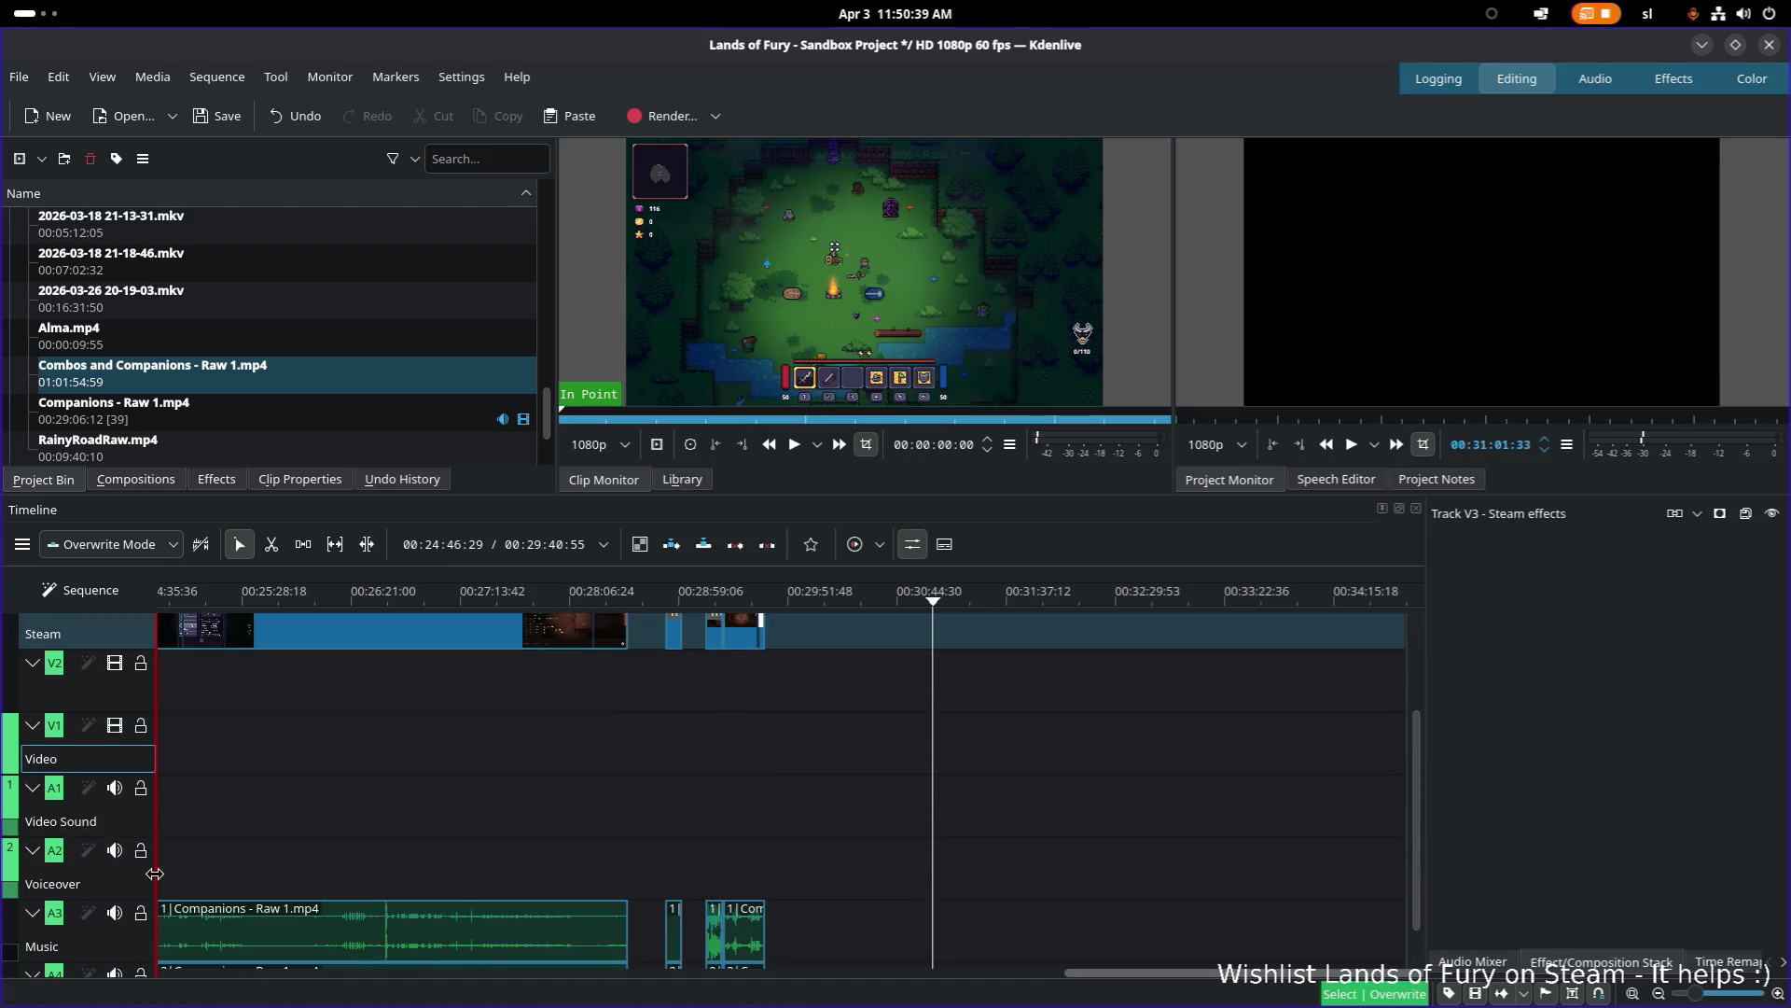
pyautogui.click(154, 747)
pyautogui.hscroll(-3, 350, 769)
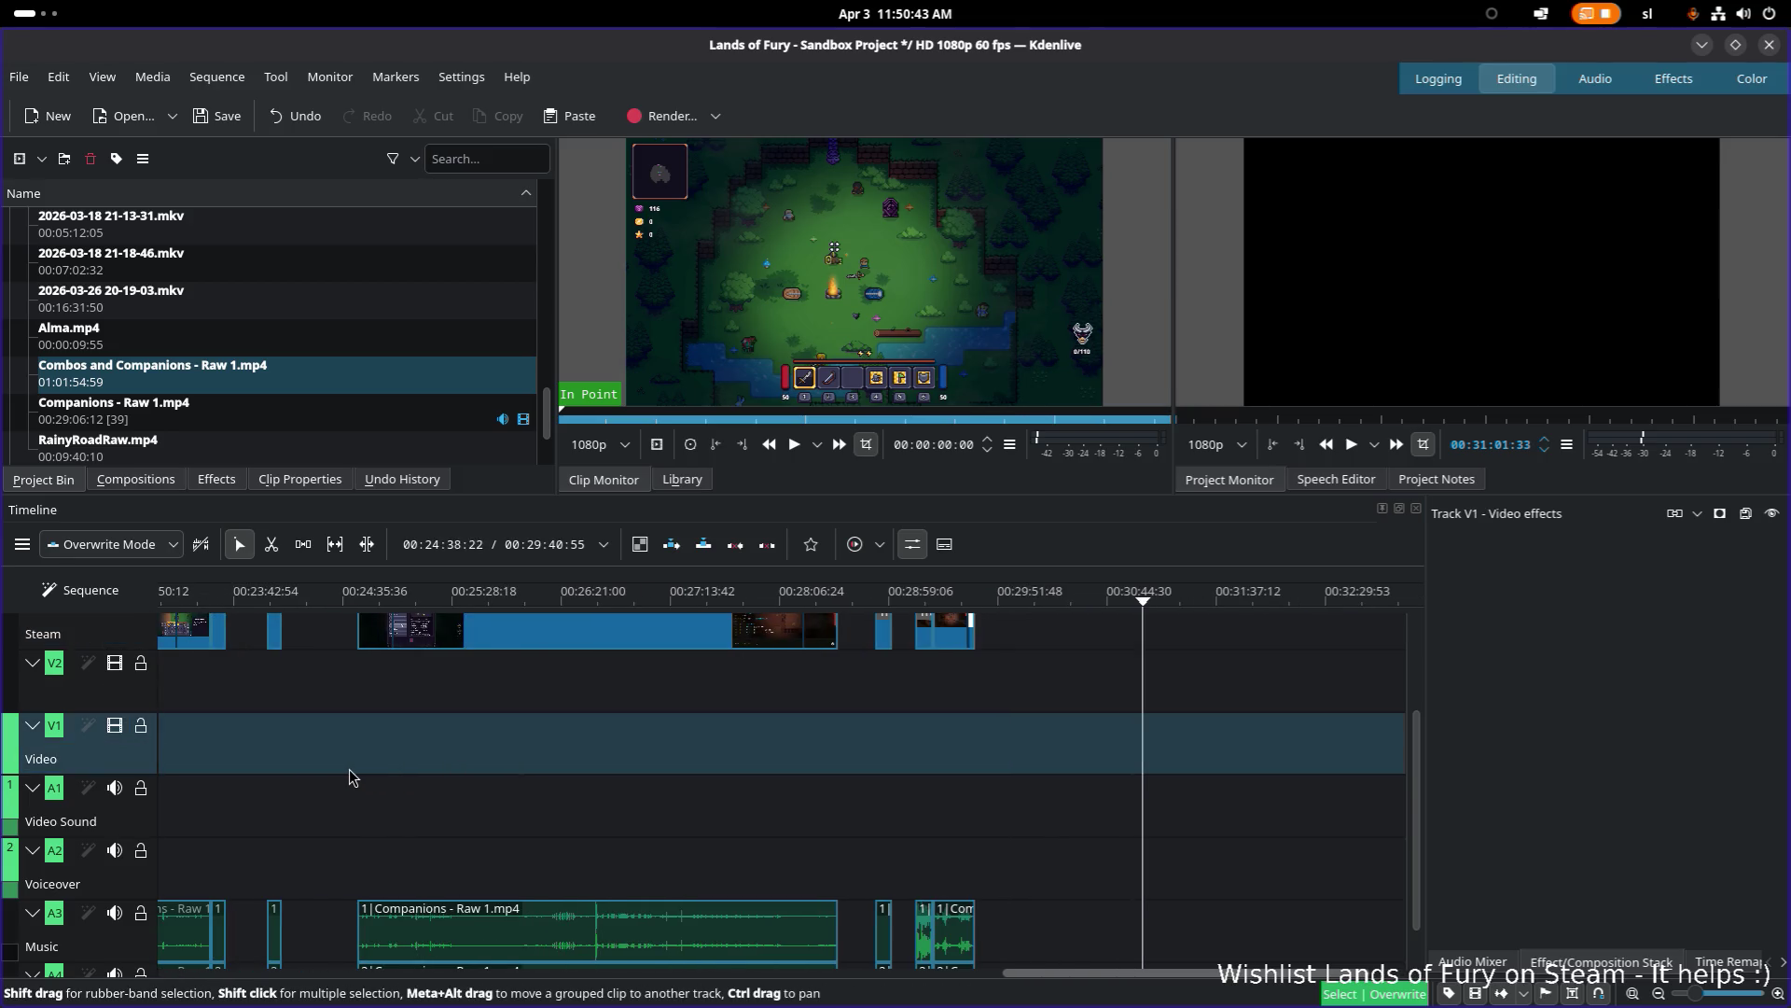
pyautogui.click(922, 601)
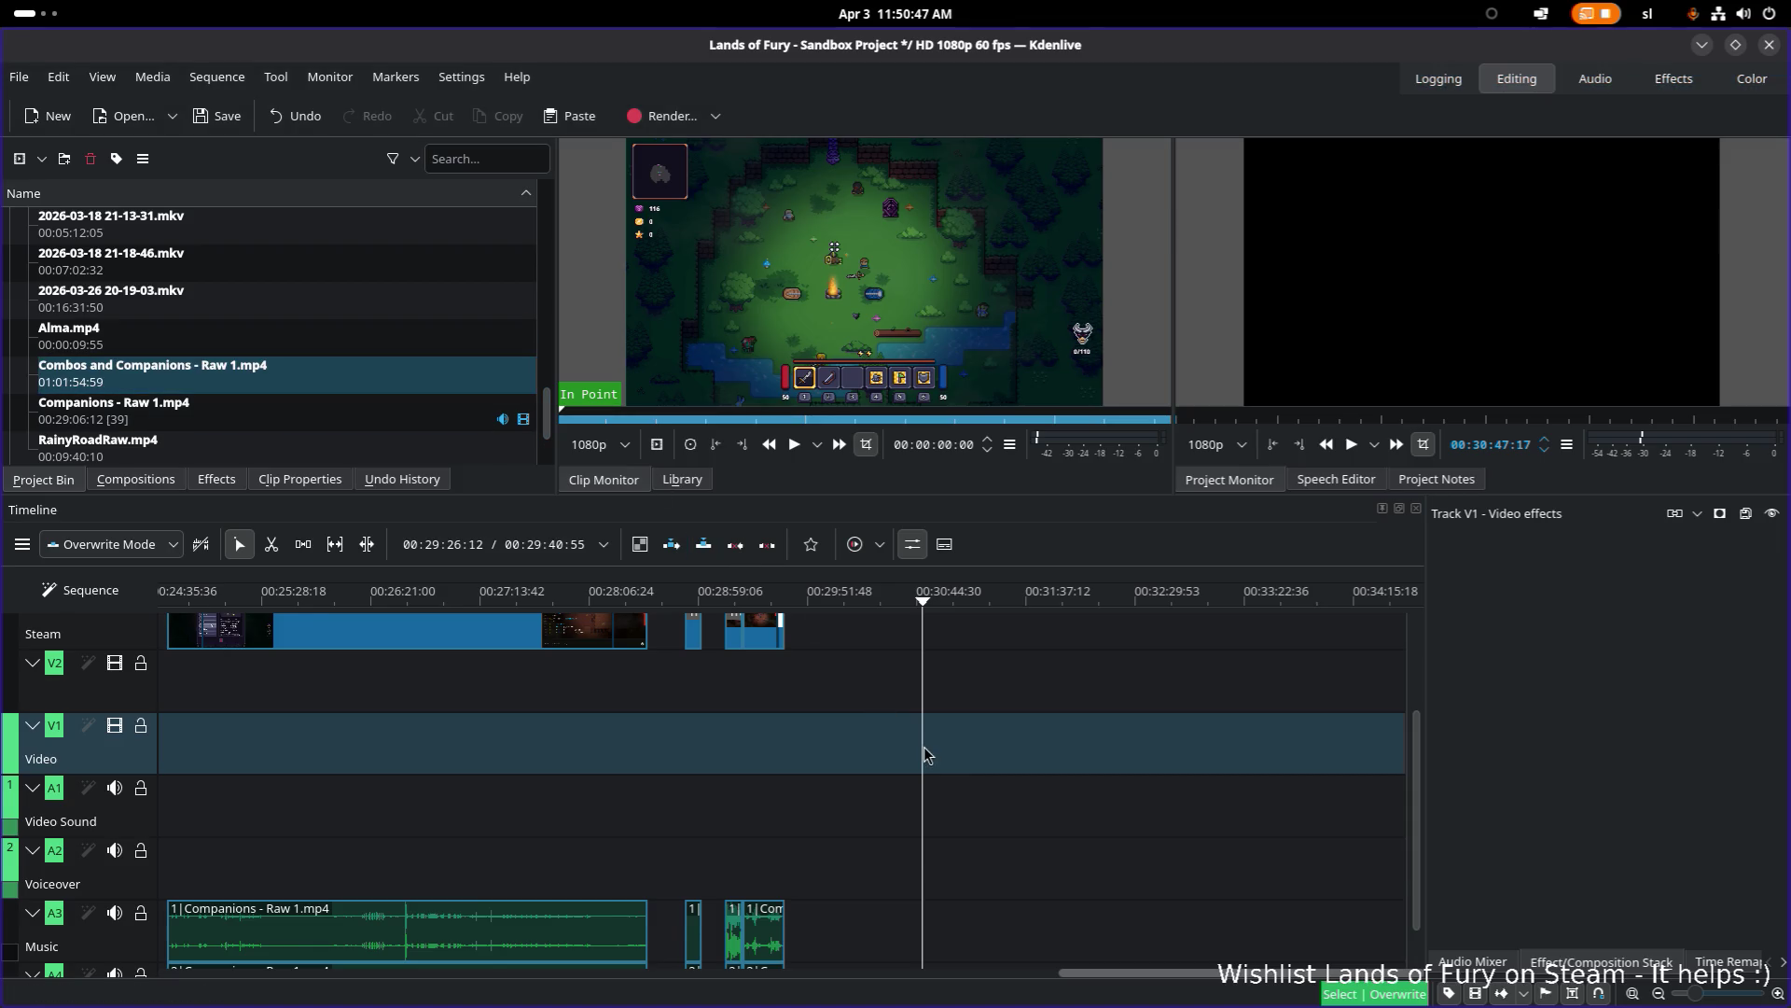
pyautogui.press('v')
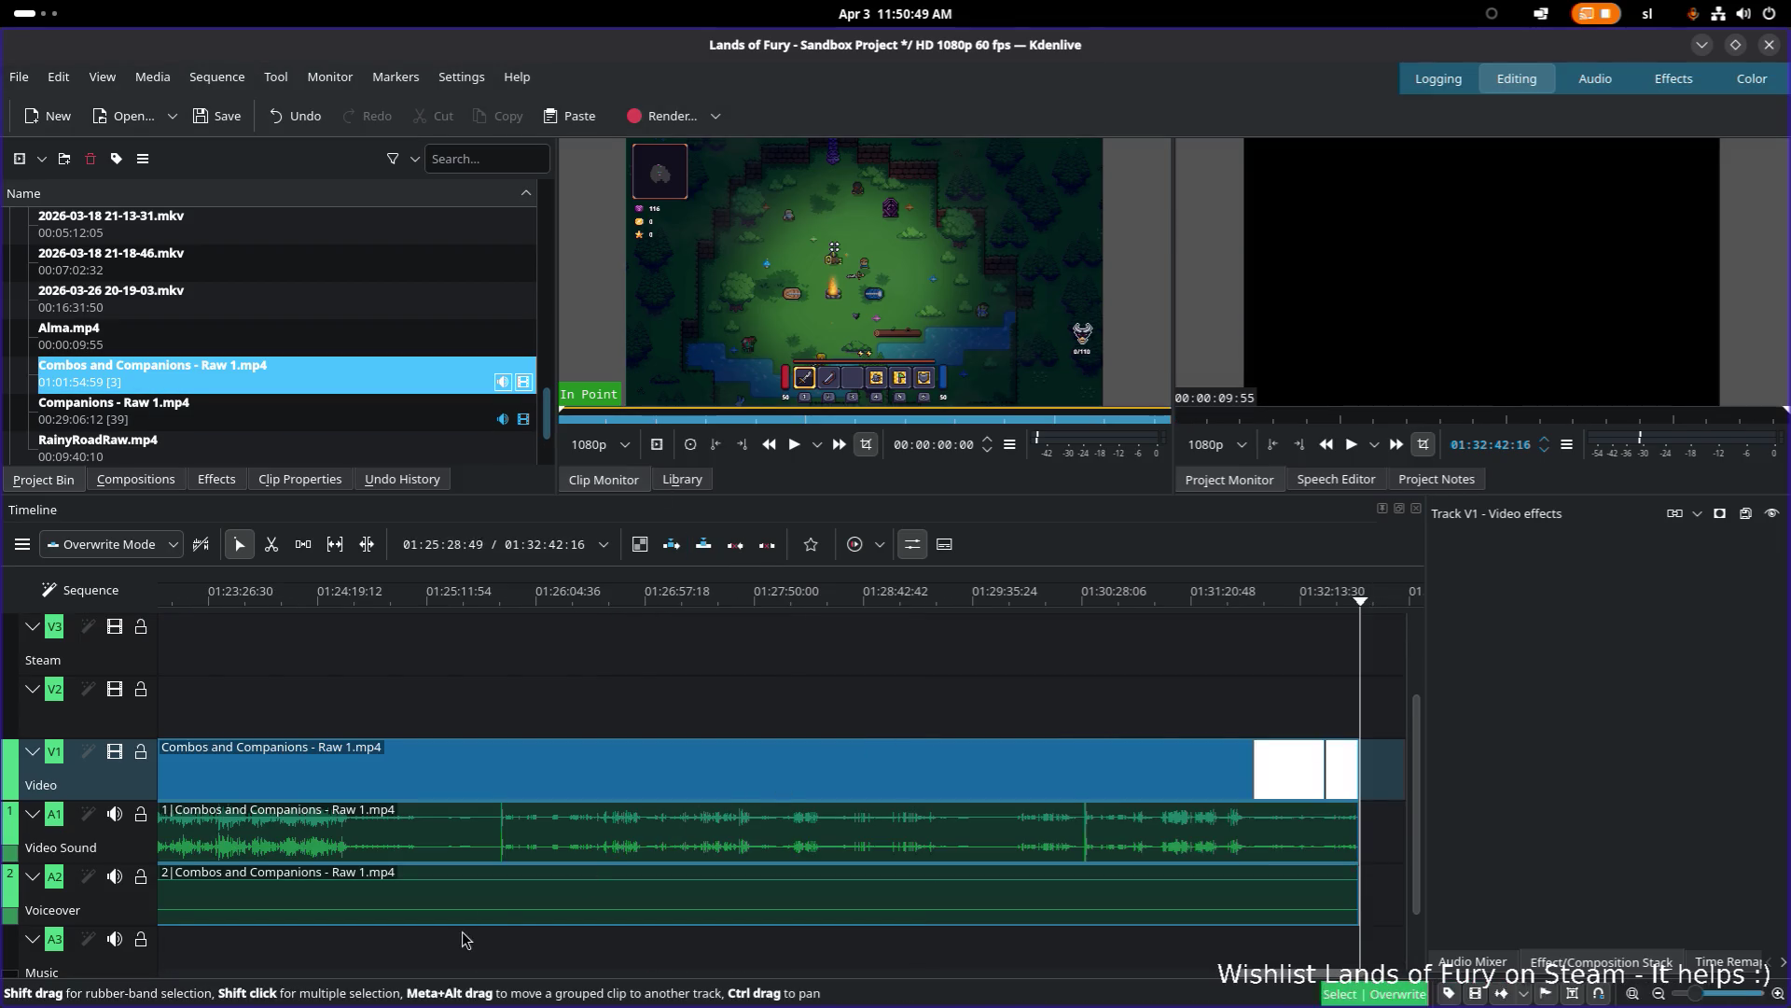
# Step: Ungroup the Combos clip and delete its duplicate audio on the Voiceover track
pyautogui.scroll(1, 1286, 976)
pyautogui.moveTo(1286, 976)
pyautogui.mouseDown()
pyautogui.moveTo(571, 961)
pyautogui.moveTo(604, 952)
pyautogui.mouseUp()
pyautogui.click(527, 891)
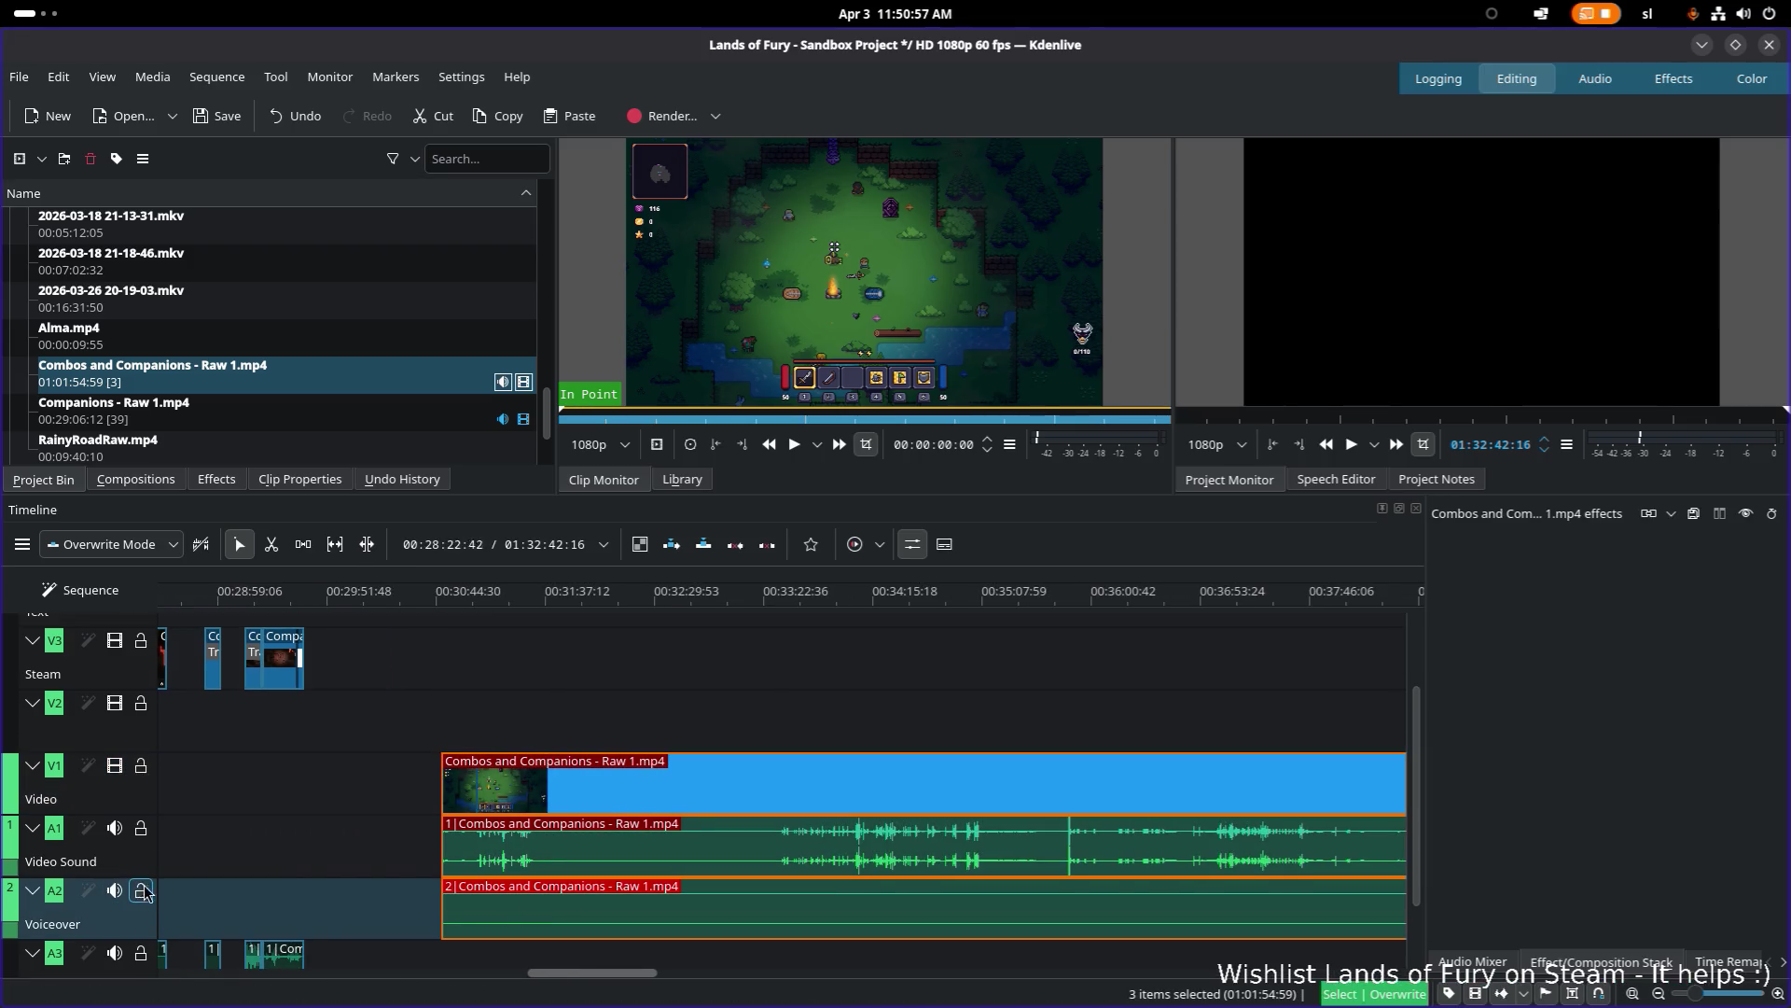
pyautogui.rightClick(533, 895)
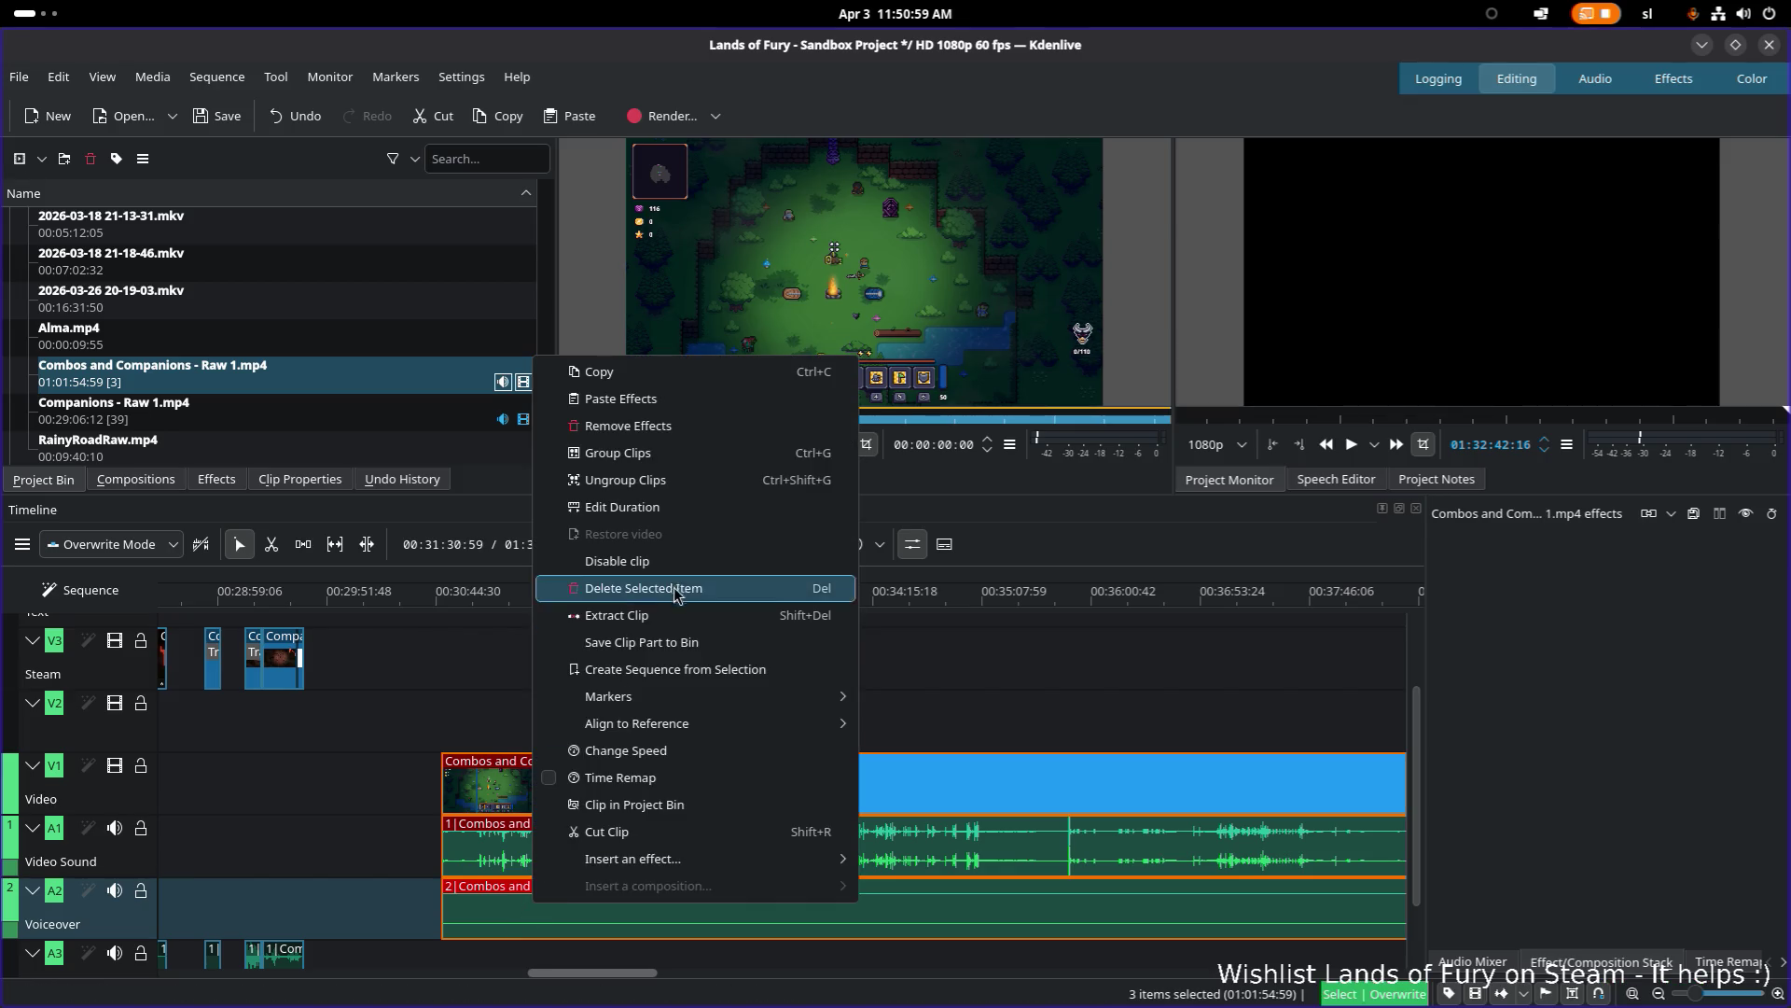
pyautogui.click(598, 587)
pyautogui.click(603, 905)
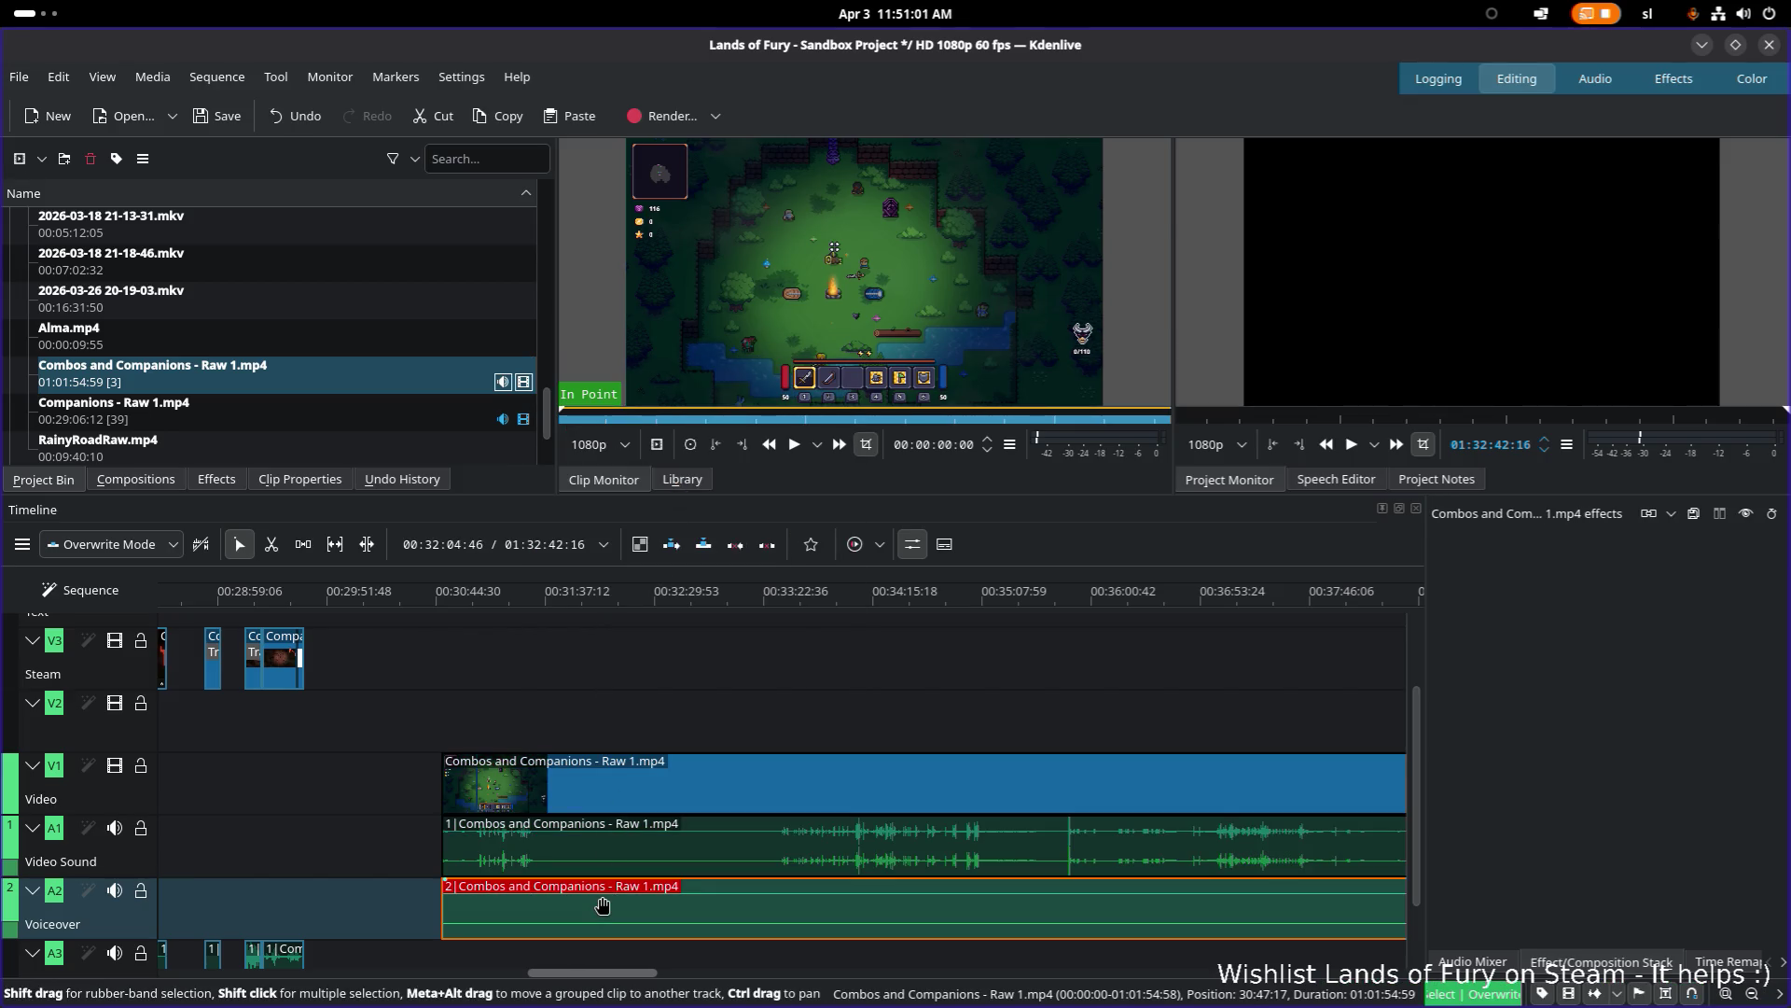
pyautogui.press('Delete')
# Step: Group the Combos video with its Video Sound audio, then scrub through the footage
pyautogui.click(605, 849)
pyautogui.click(611, 793)
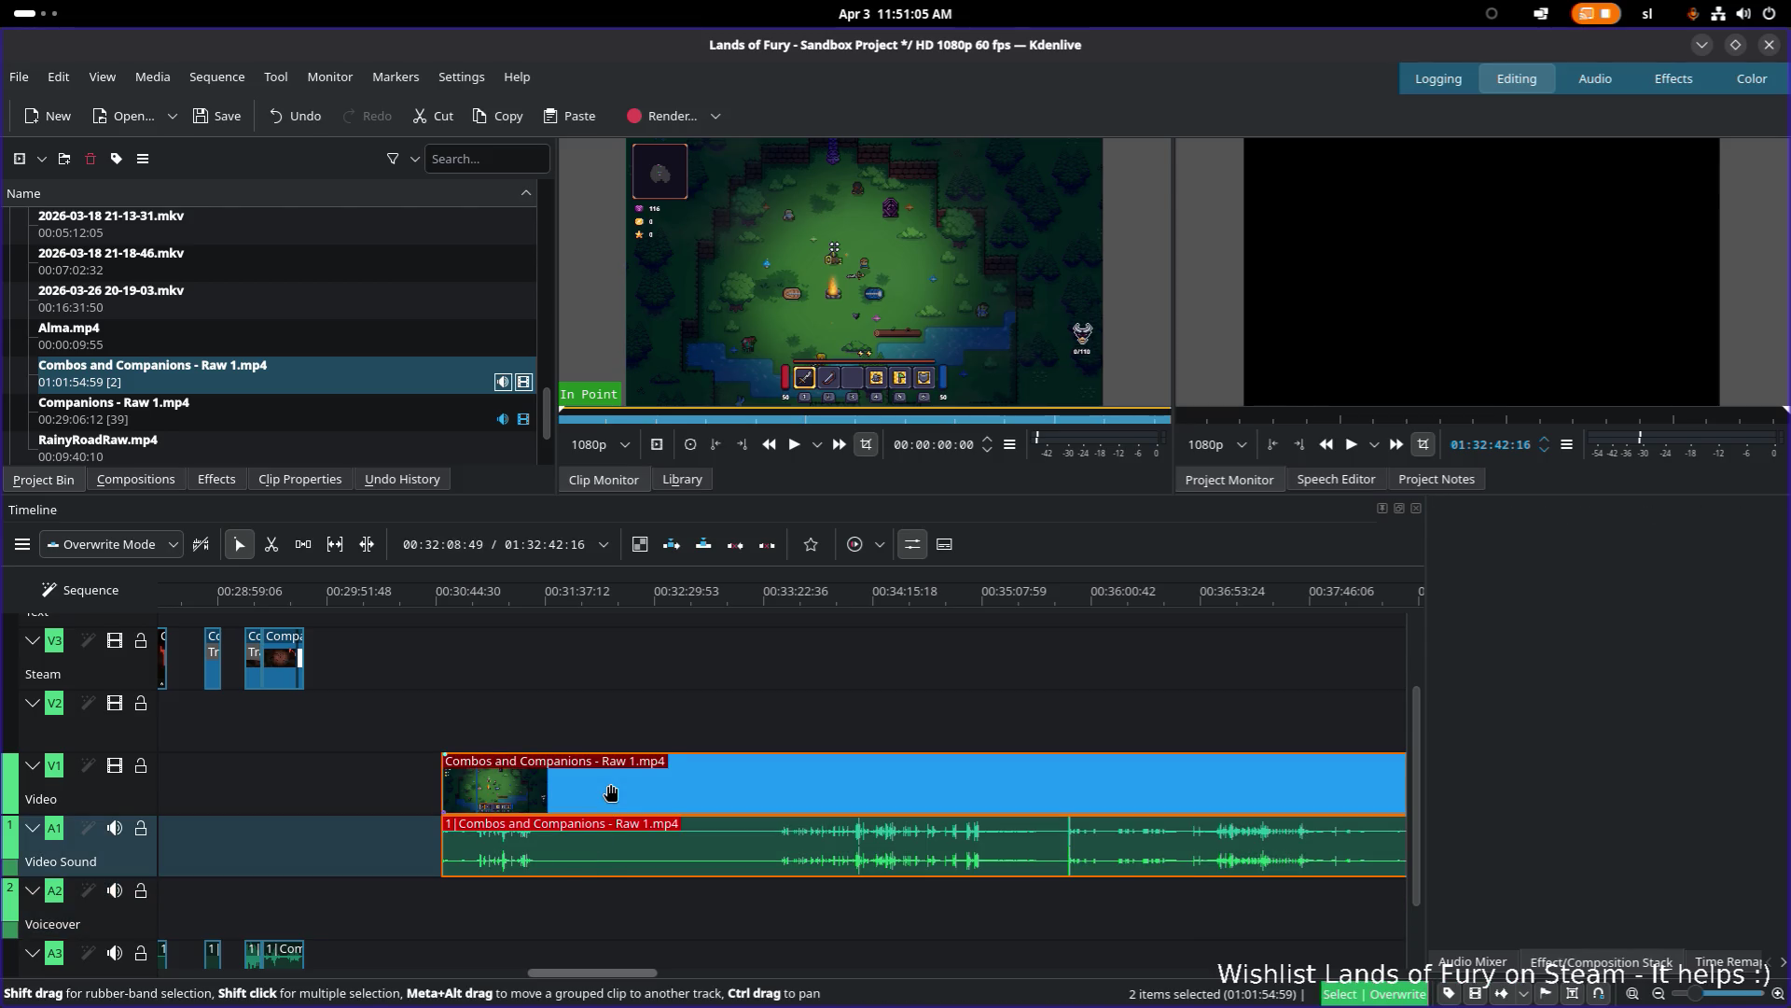
pyautogui.rightClick(605, 789)
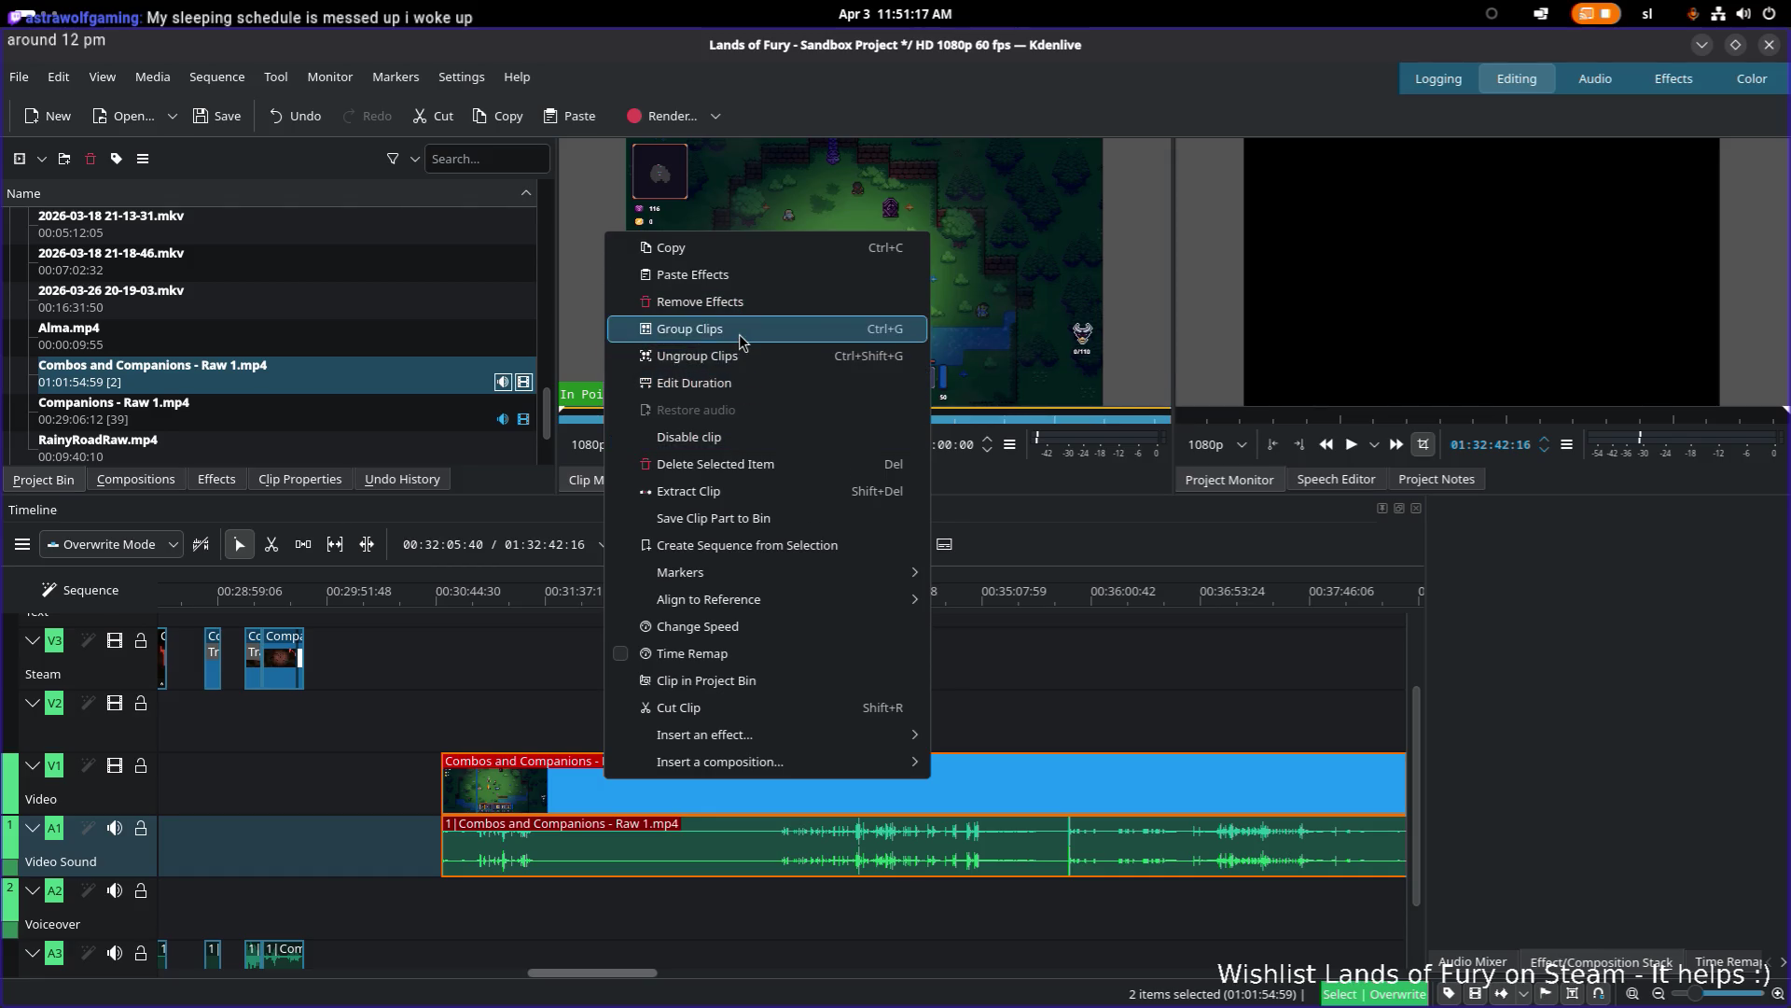
pyautogui.click(690, 328)
pyautogui.moveTo(452, 598); pyautogui.dragTo(1129, 602)
pyautogui.hscroll(5, 560, 700)
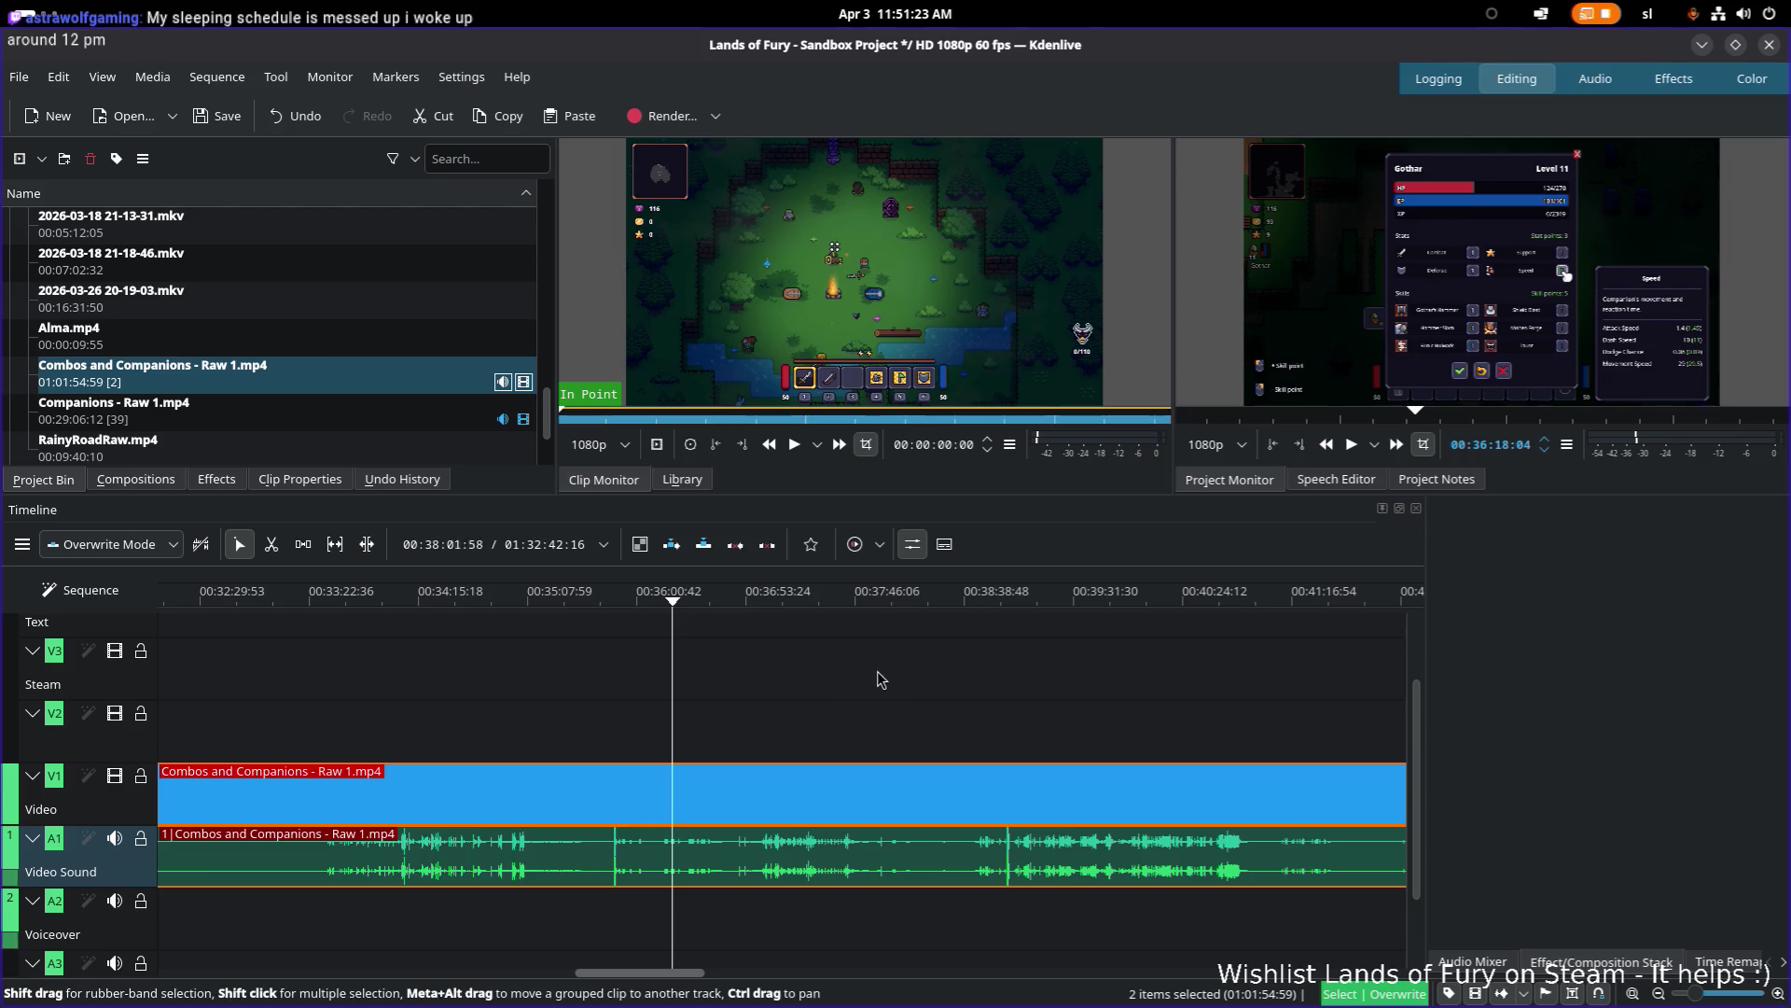
pyautogui.scroll(2, 793, 700)
pyautogui.moveTo(552, 600)
pyautogui.mouseDown()
pyautogui.moveTo(1107, 604)
pyautogui.moveTo(1069, 630)
pyautogui.mouseUp()
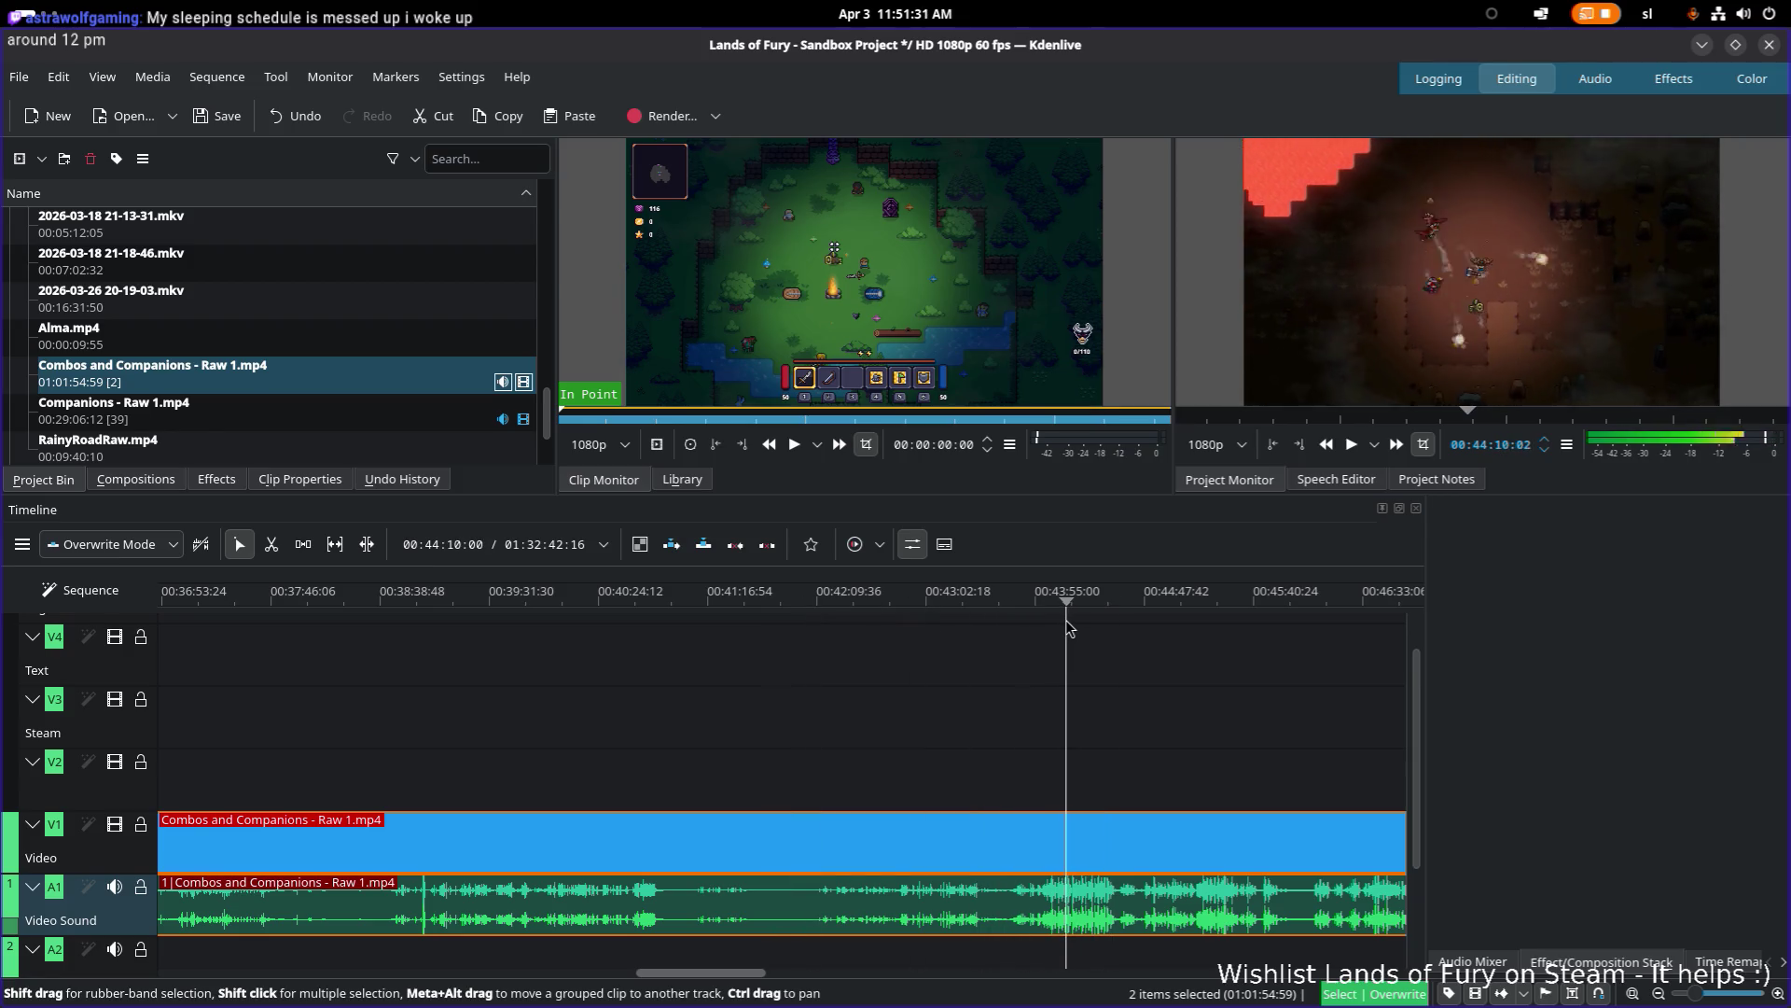
pyautogui.press('l')
pyautogui.press('l')
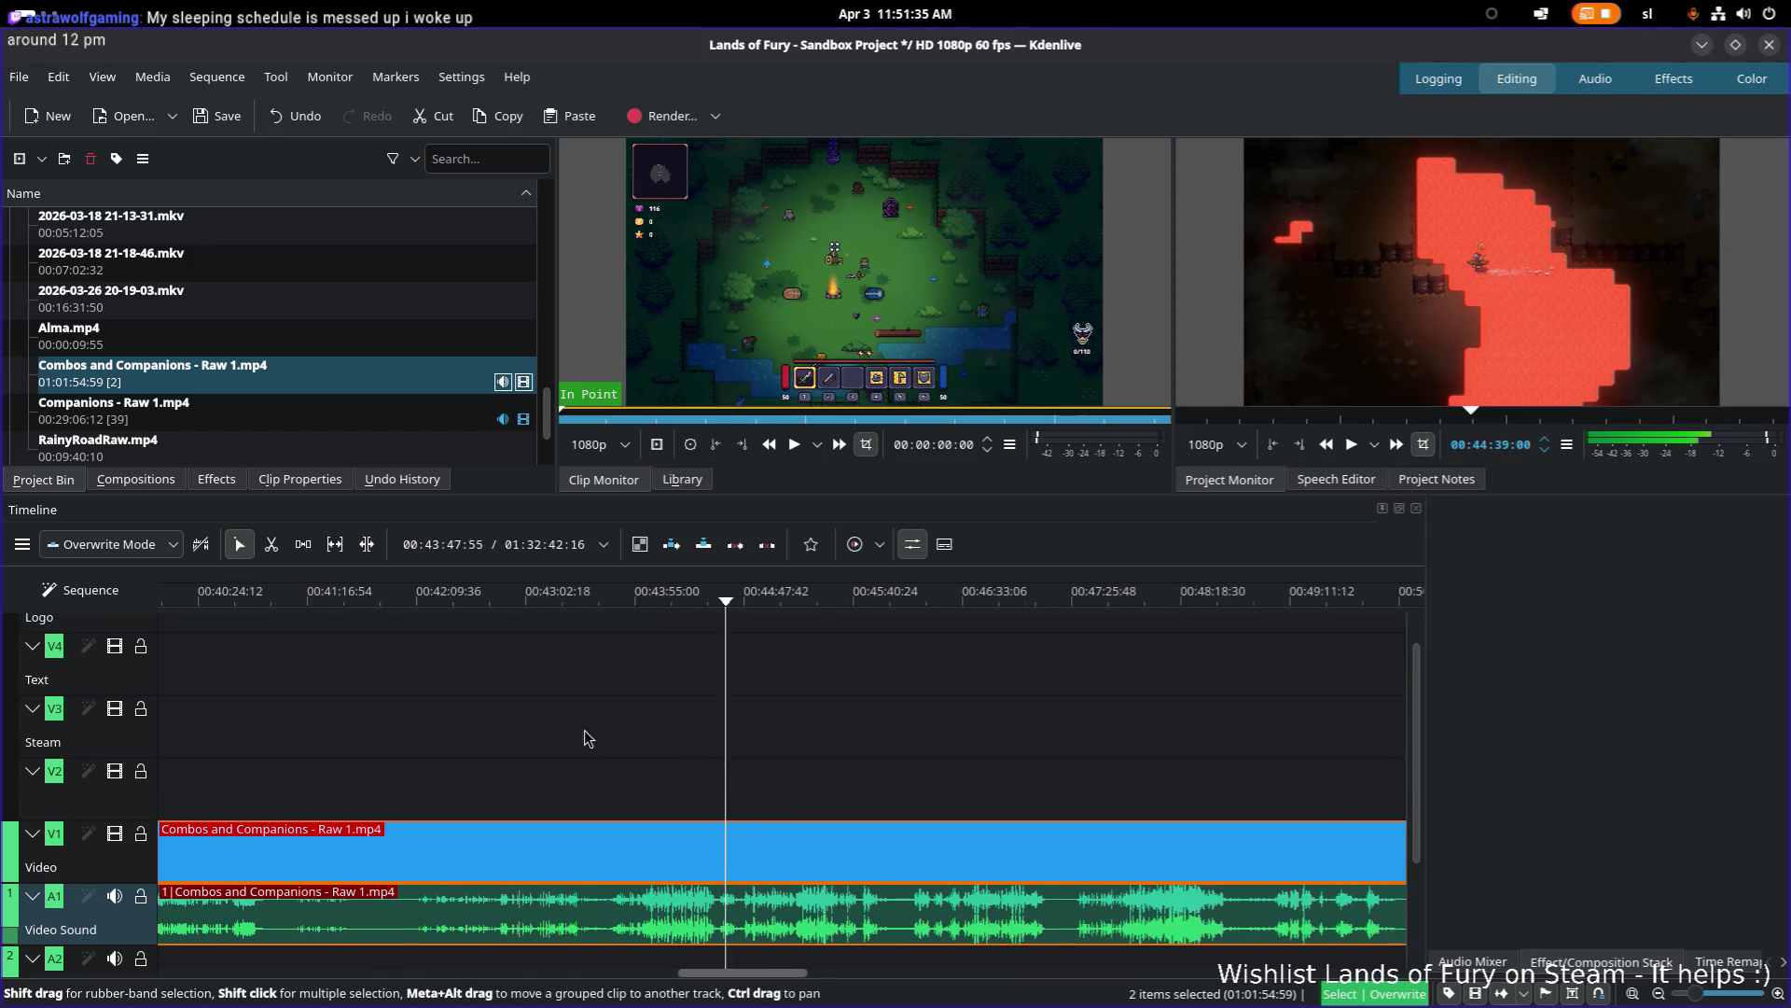
pyautogui.click(1014, 600)
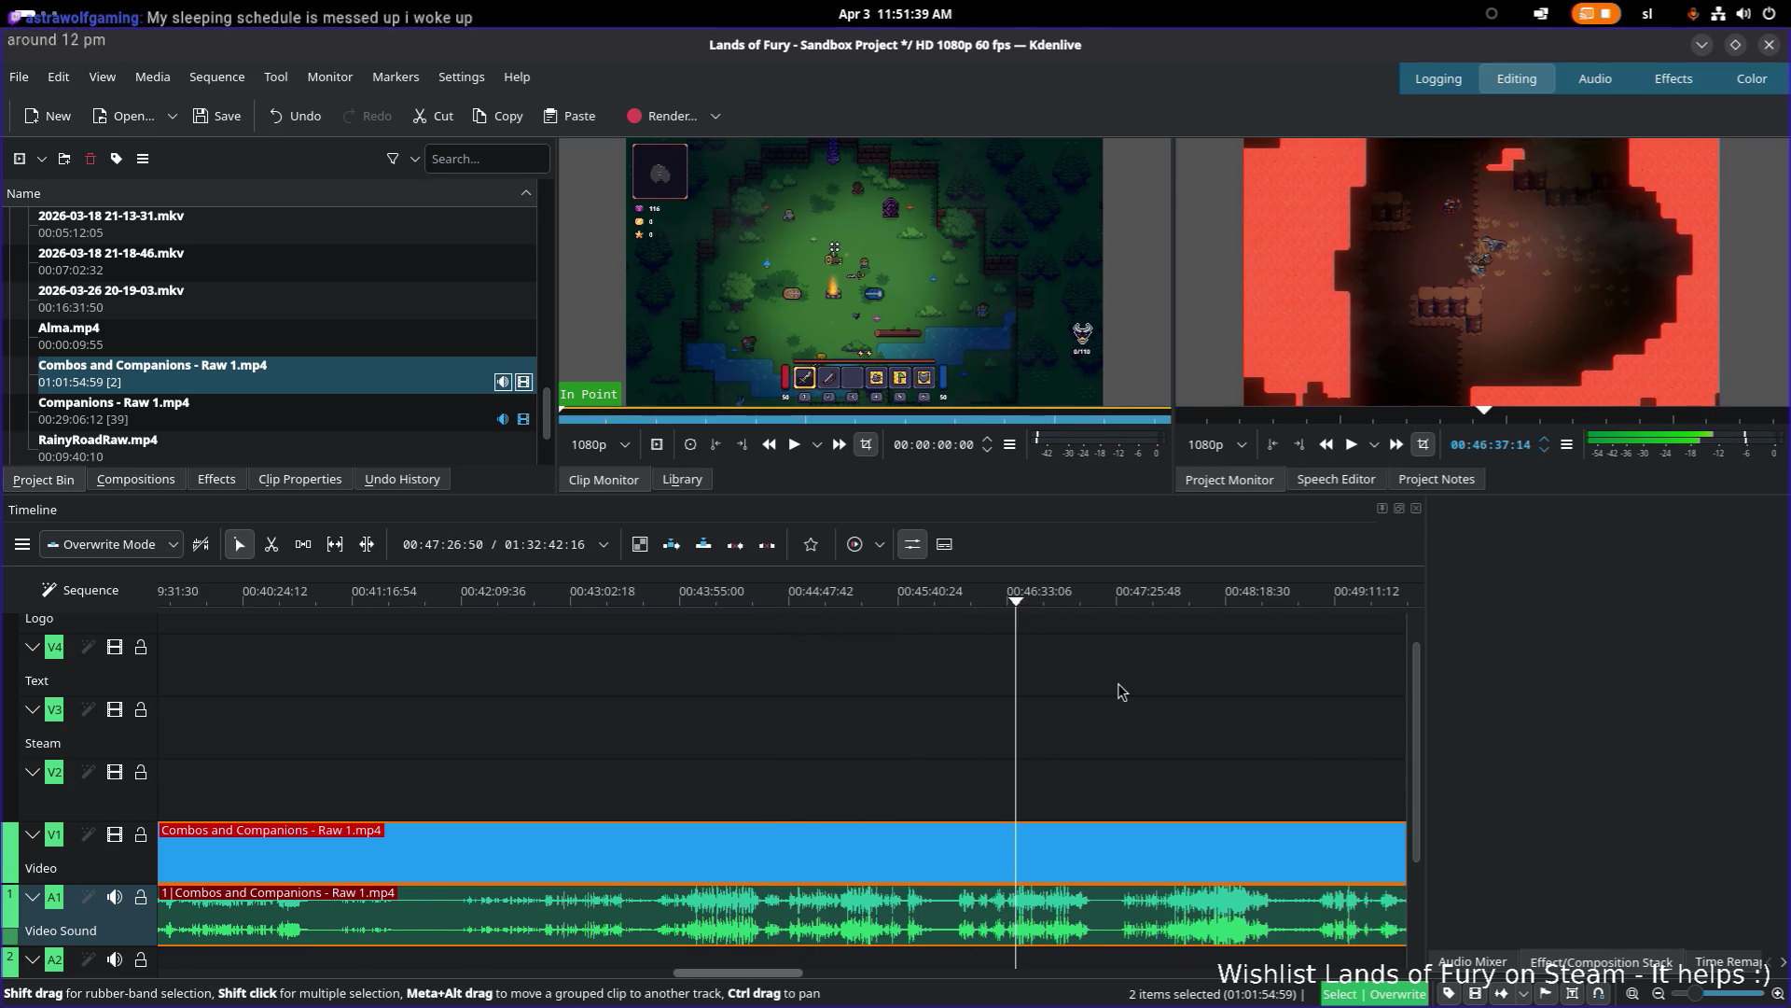
pyautogui.click(788, 602)
pyautogui.moveTo(788, 602); pyautogui.dragTo(927, 607)
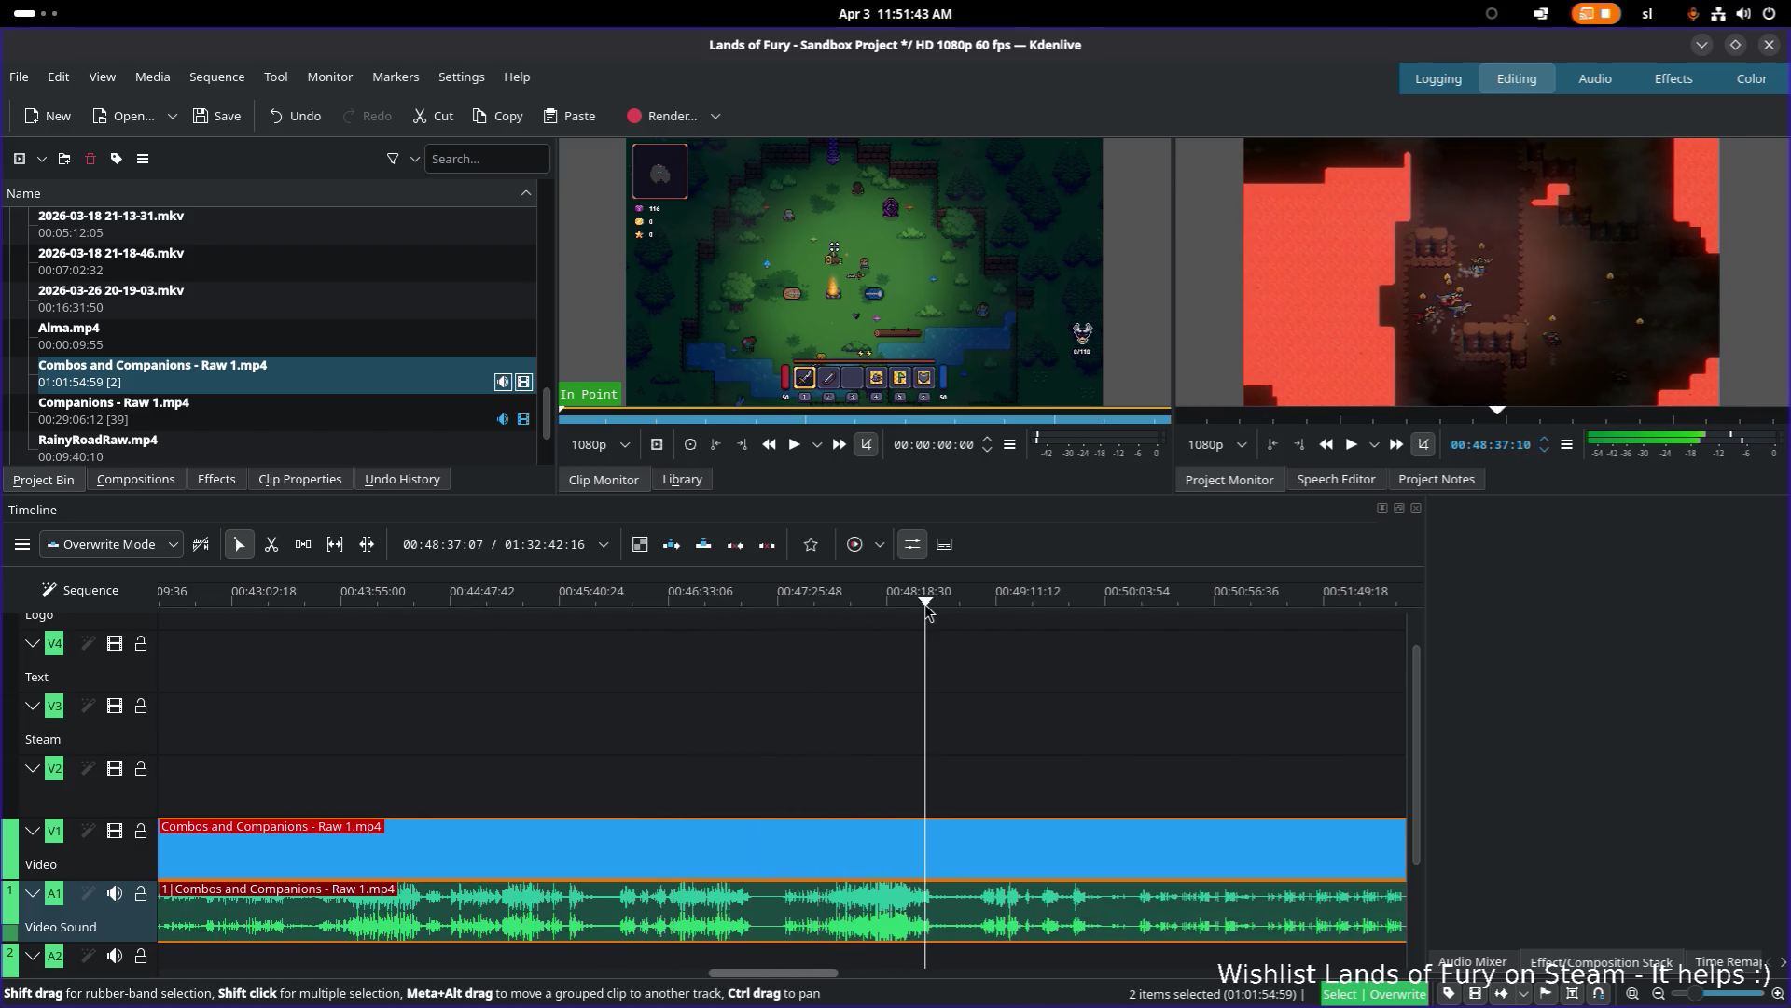
pyautogui.click(784, 602)
pyautogui.press('space')
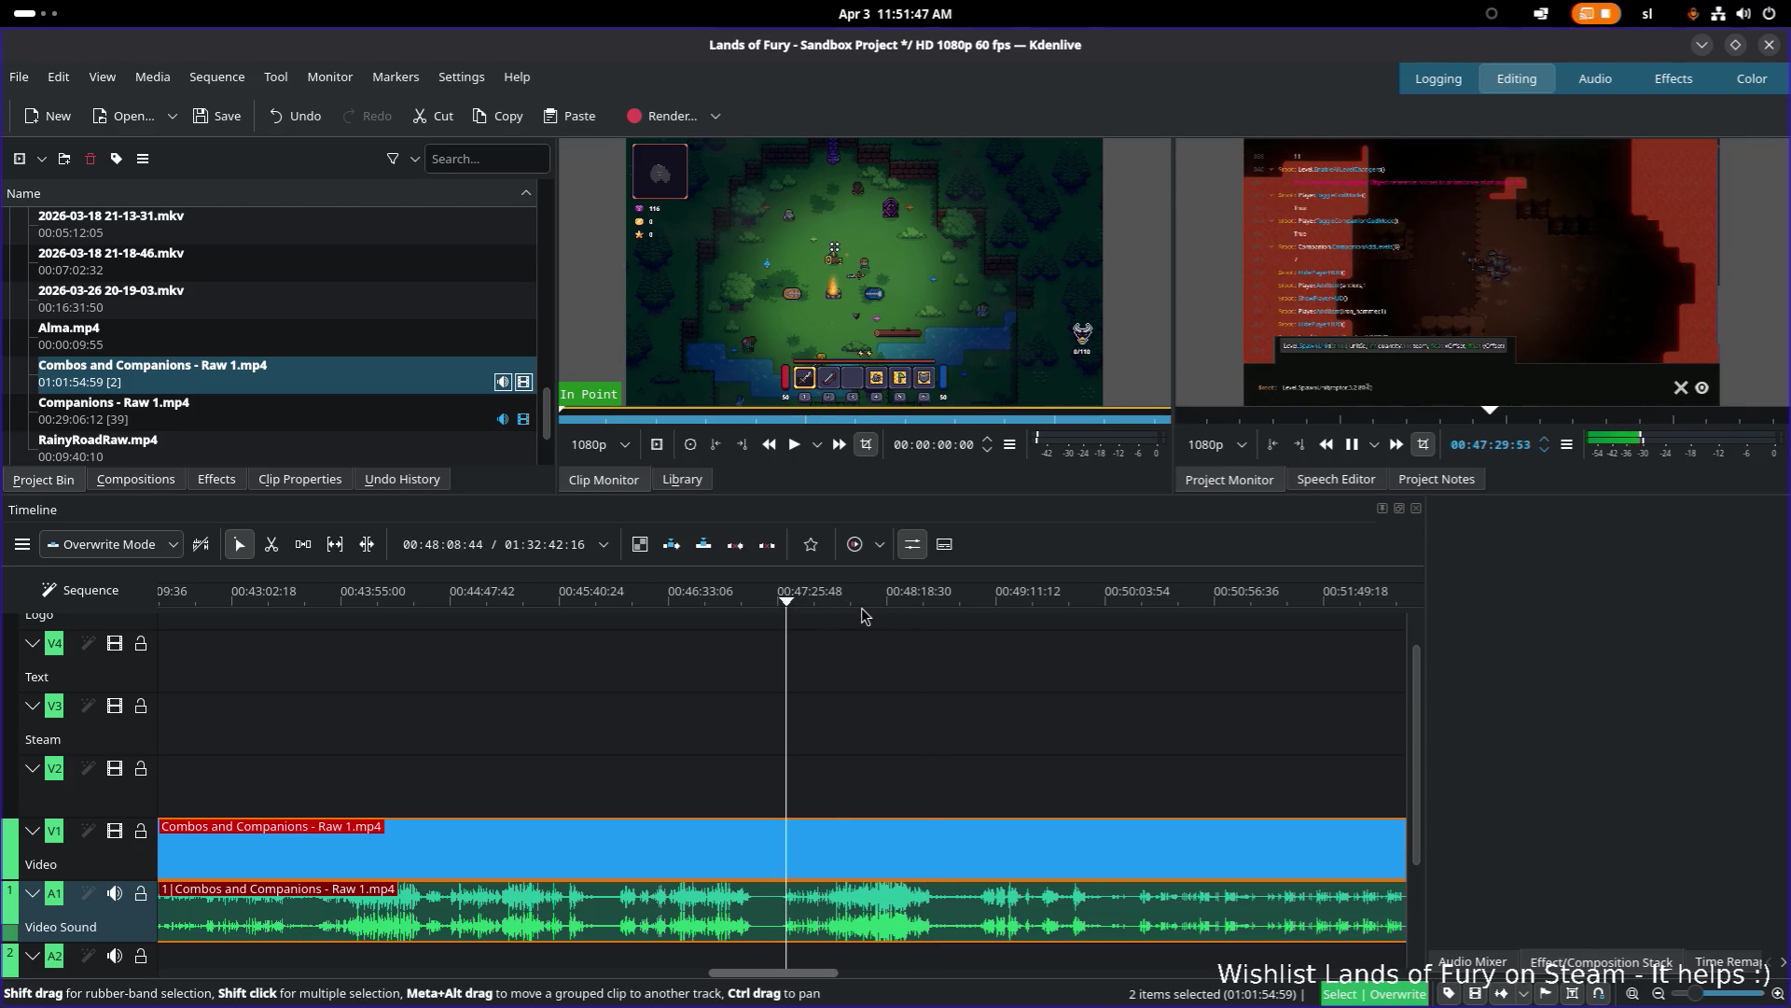
pyautogui.click(837, 602)
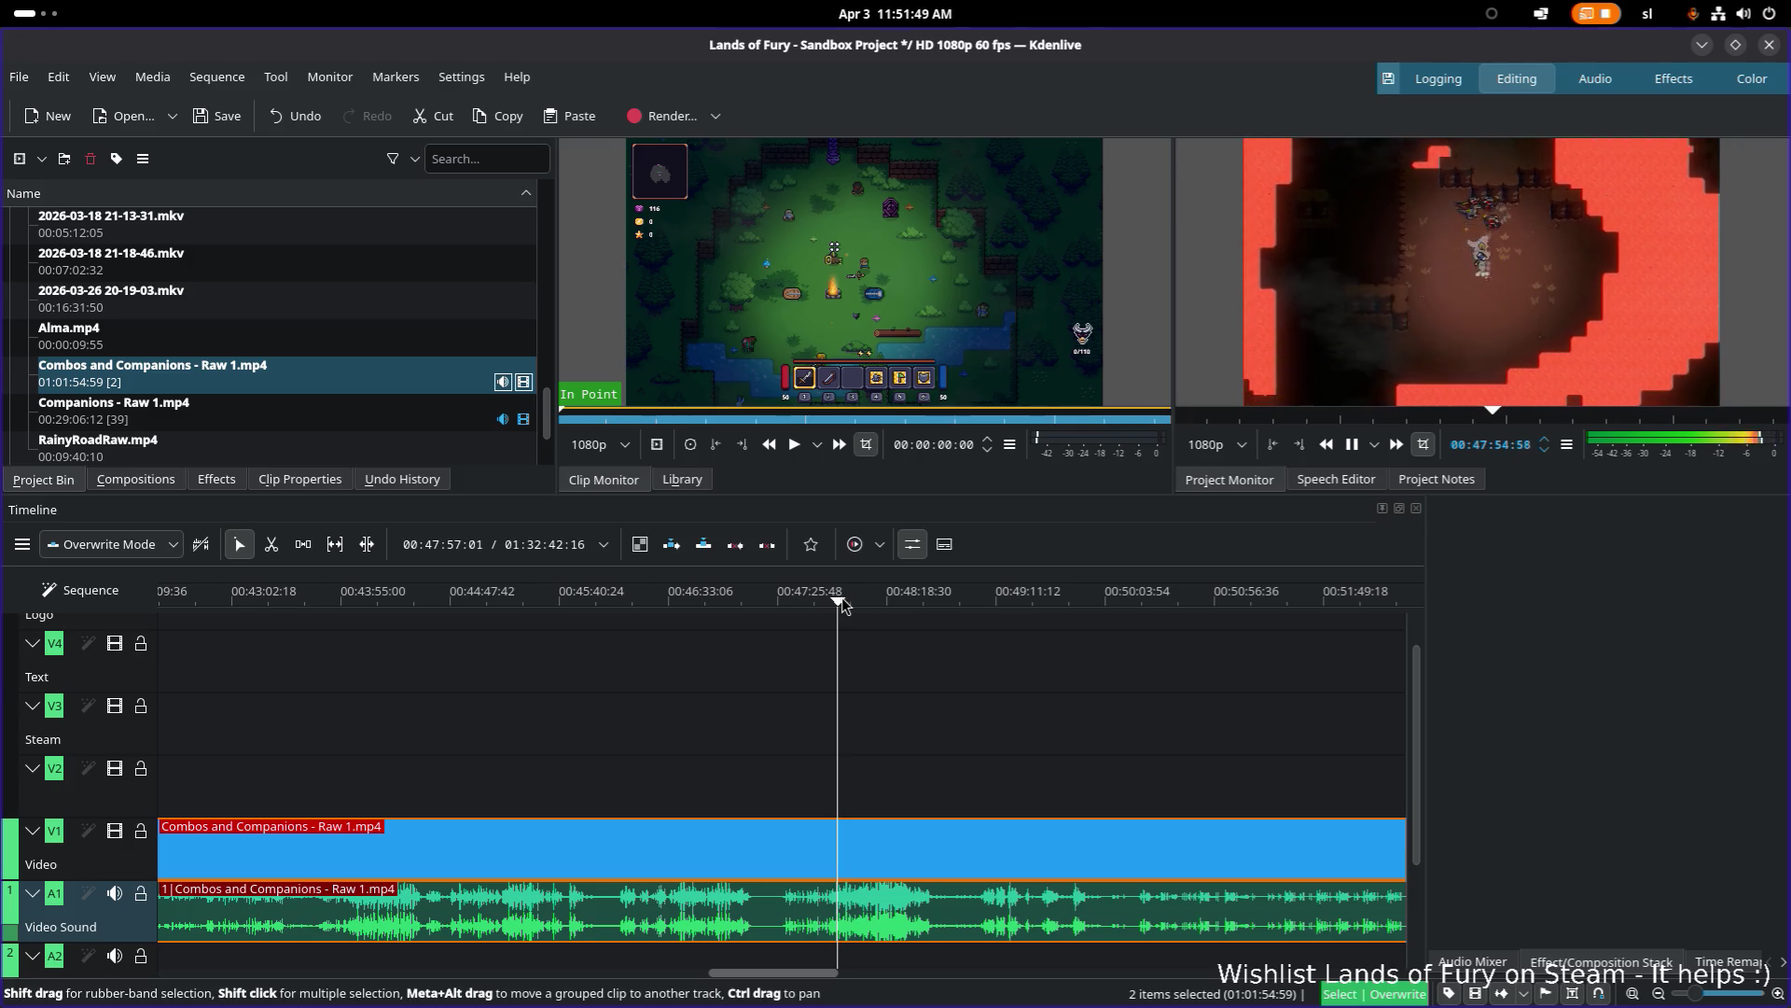
pyautogui.click(878, 602)
pyautogui.press('space')
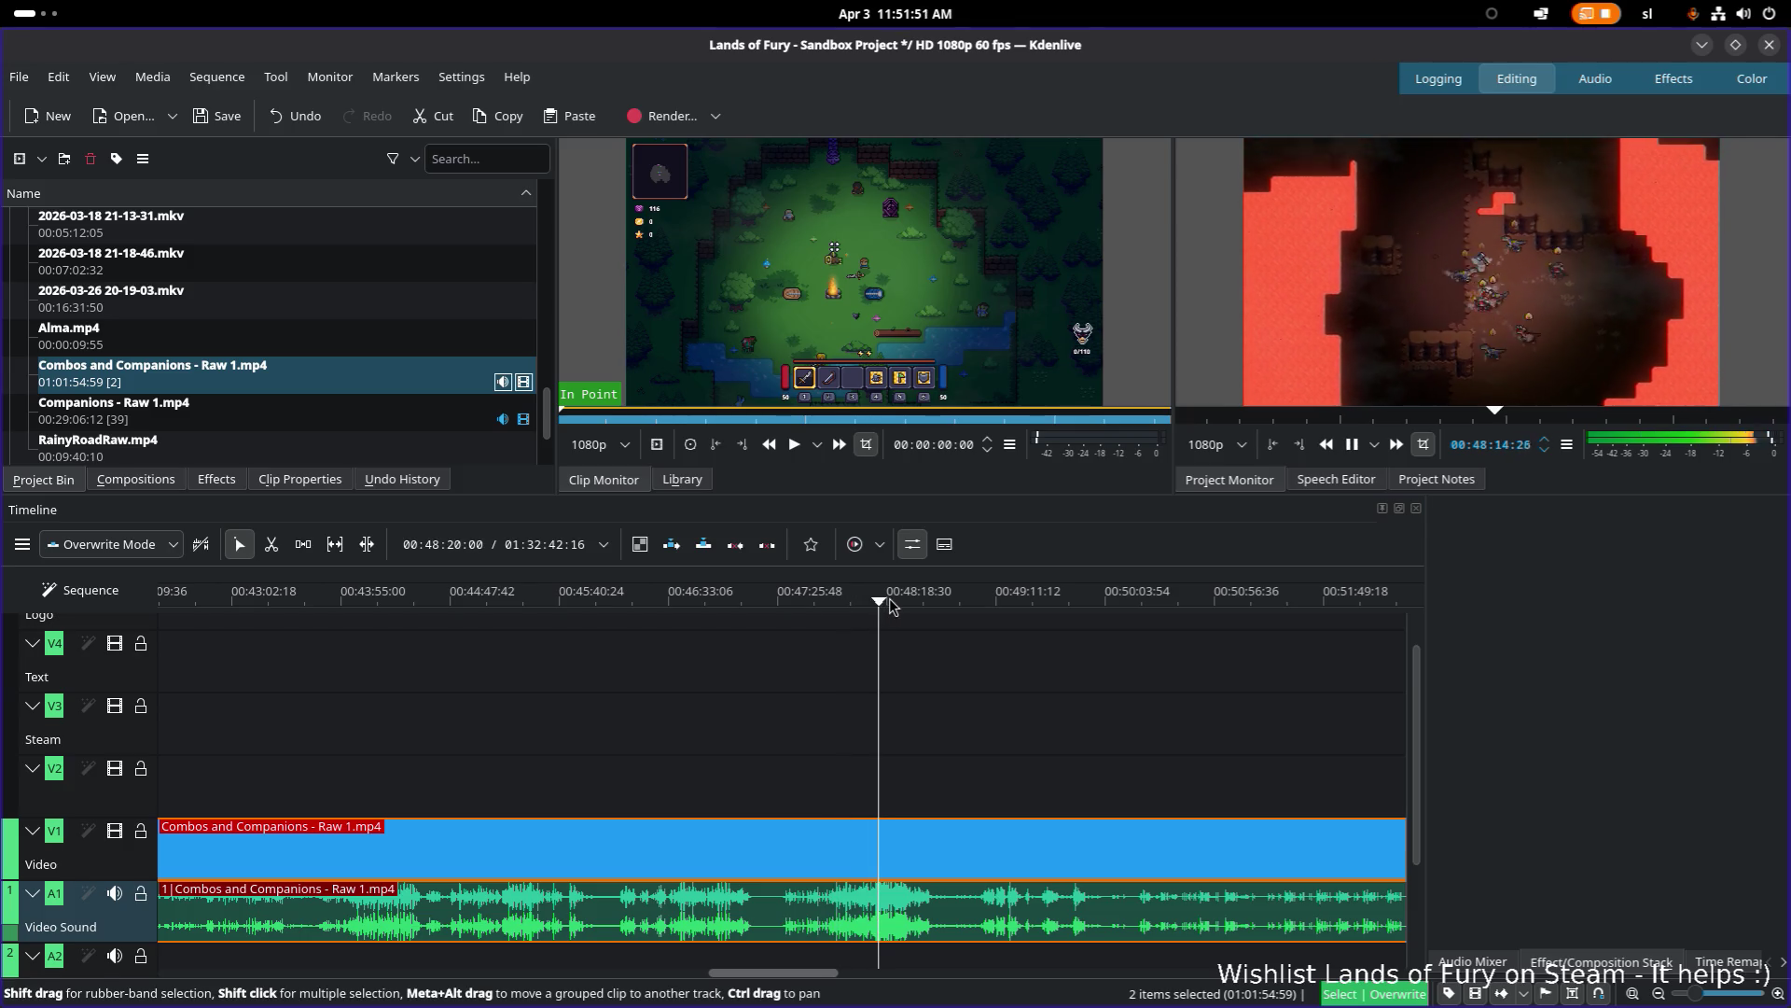
pyautogui.press('space')
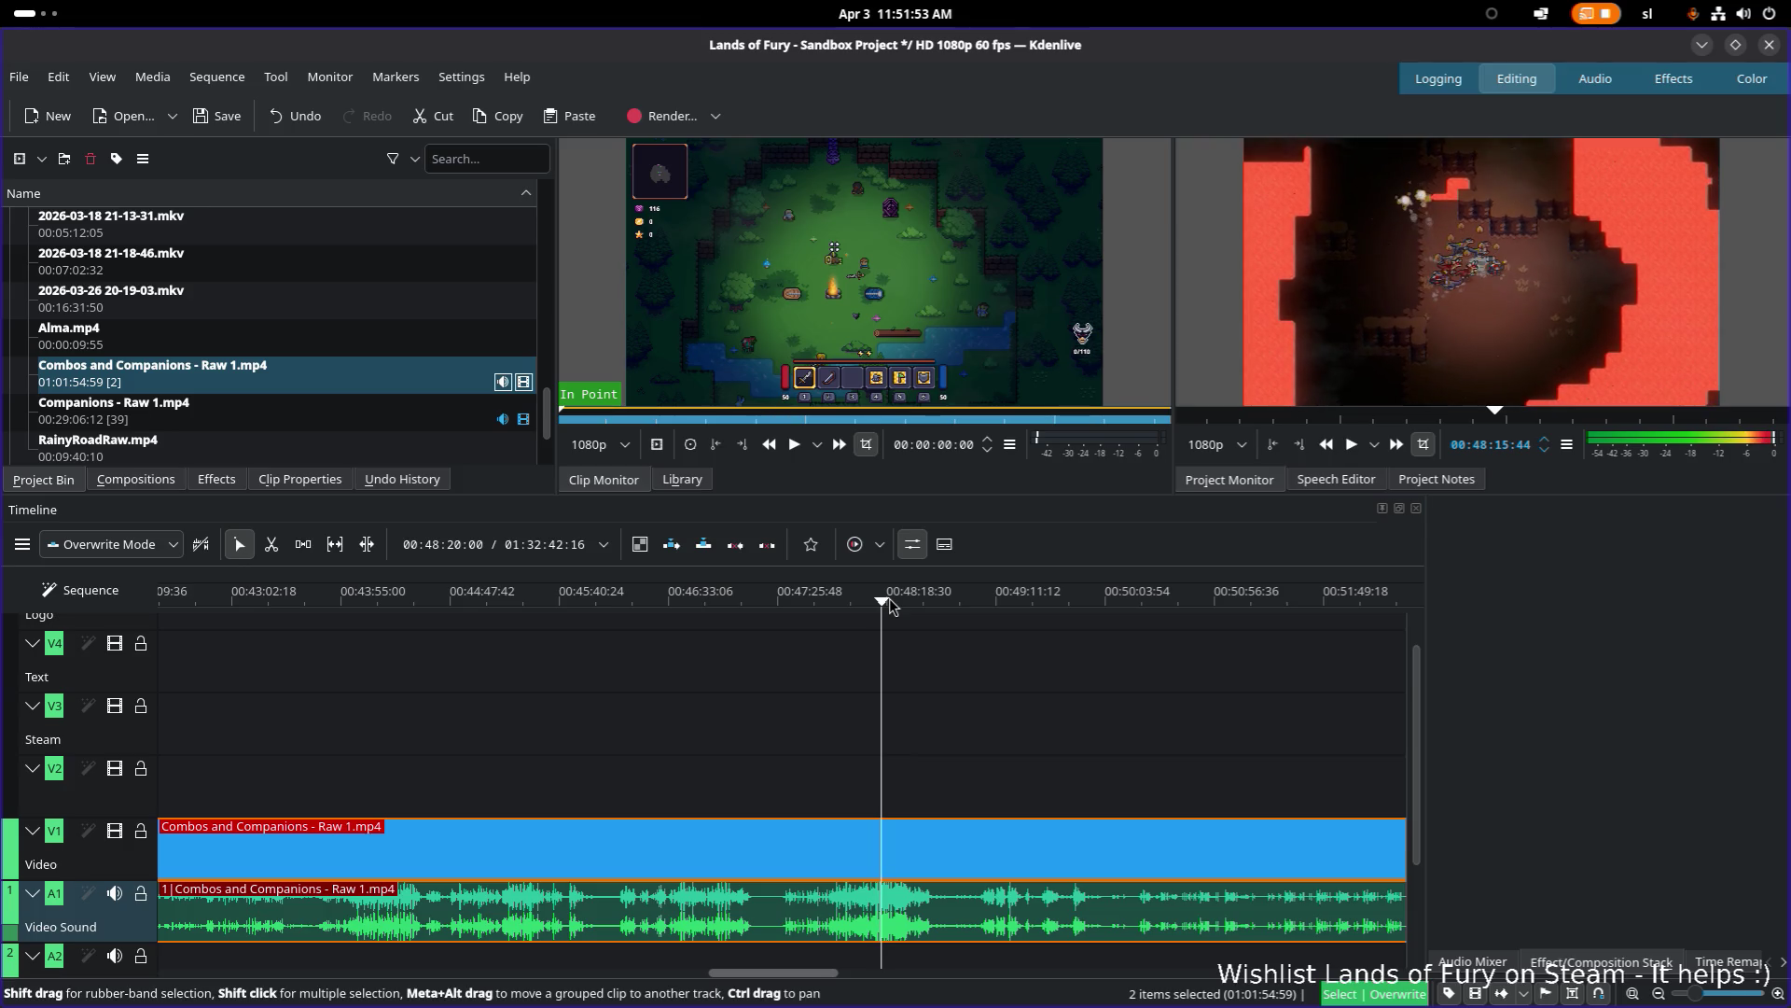
pyautogui.scroll(-1, 933, 700)
pyautogui.click(785, 602)
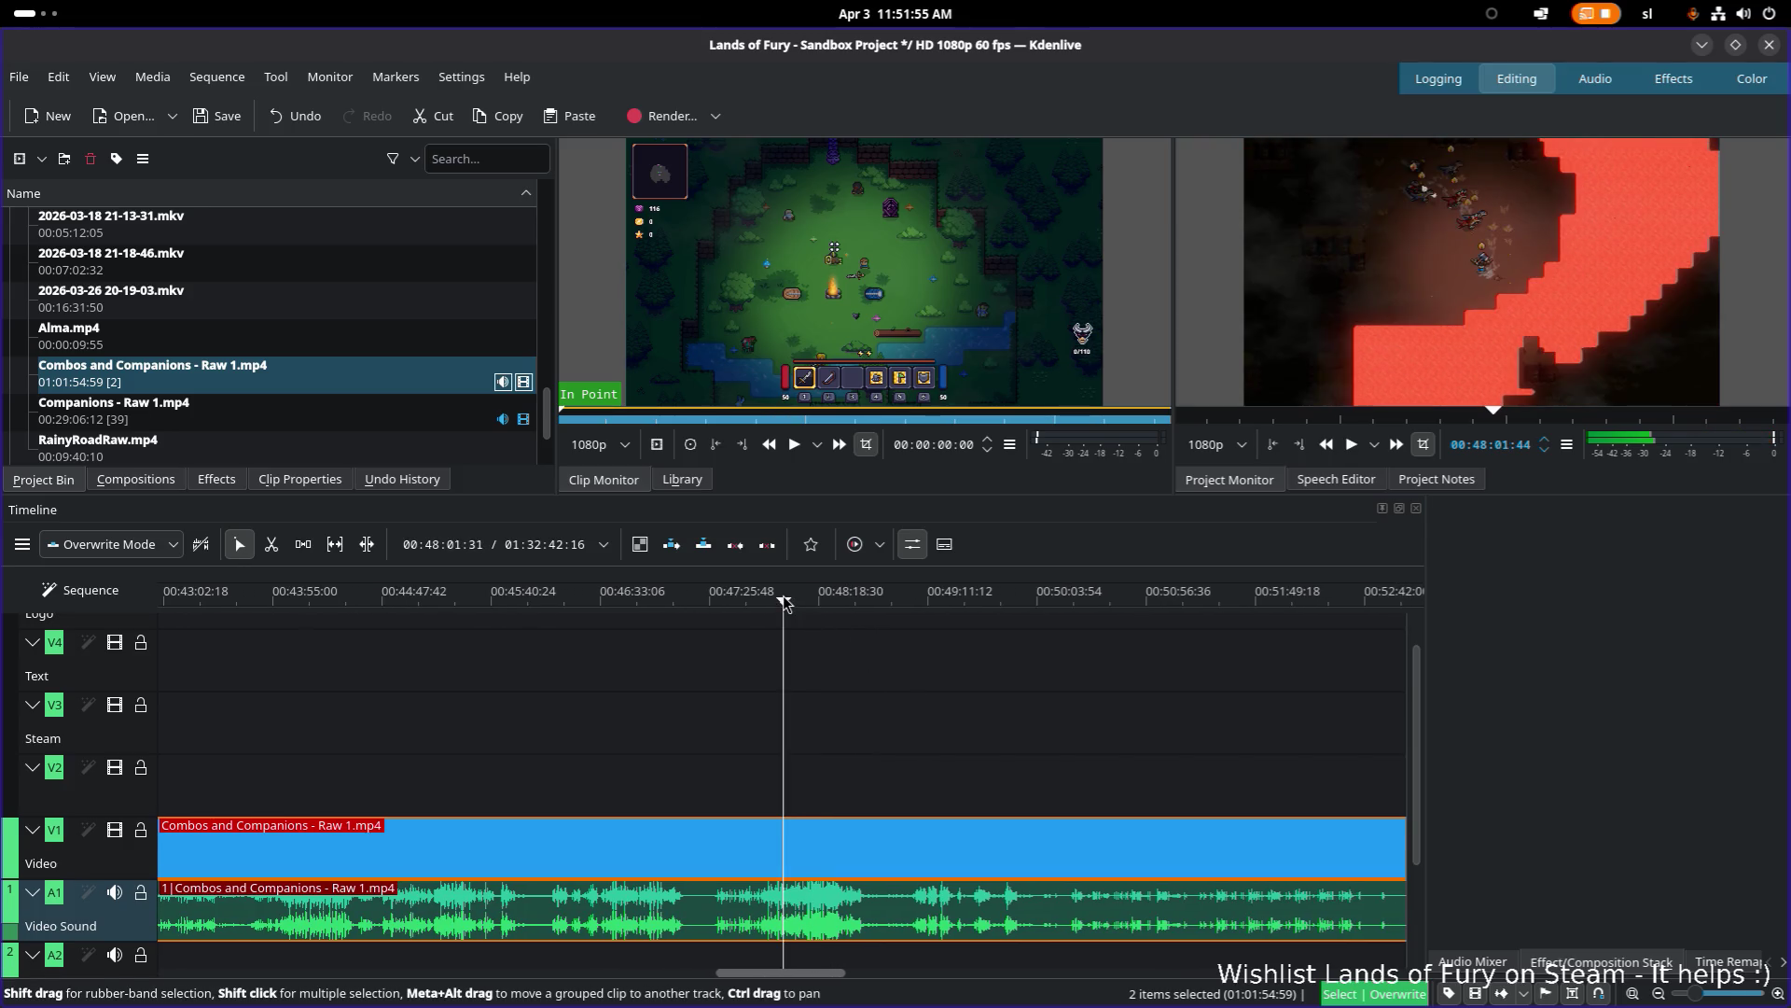
pyautogui.moveTo(785, 603); pyautogui.dragTo(798, 603)
pyautogui.click(775, 602)
pyautogui.press('space')
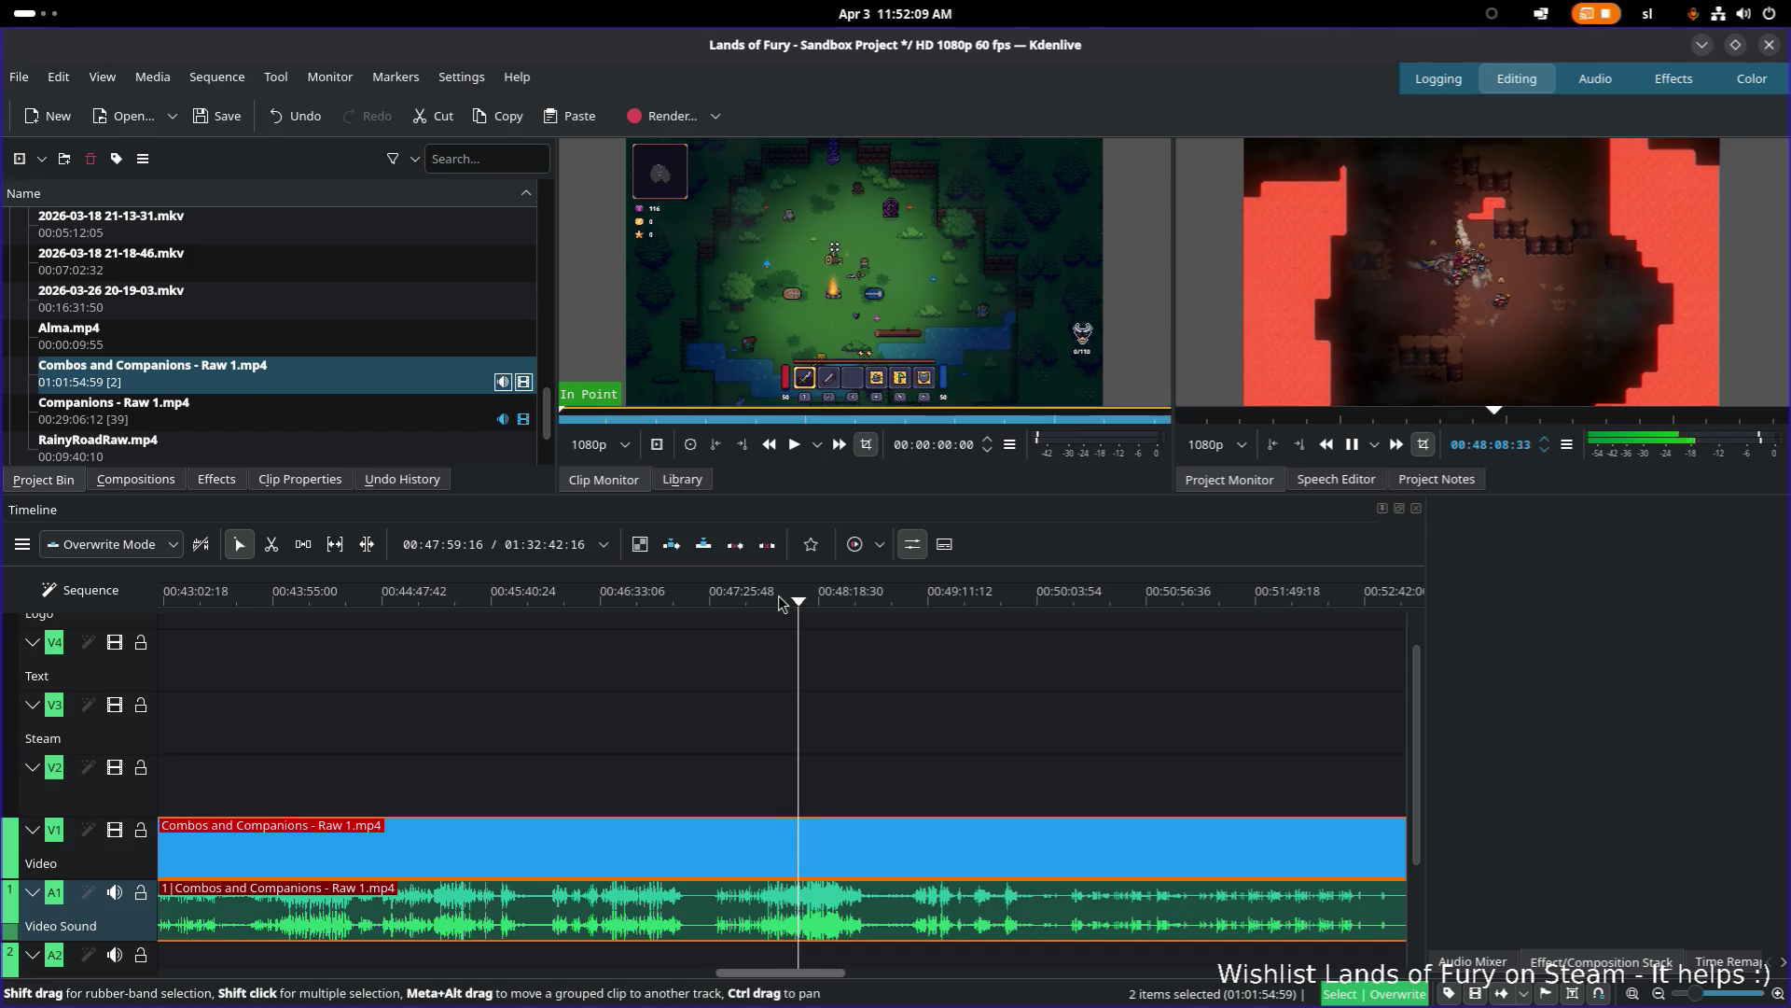
pyautogui.press('space')
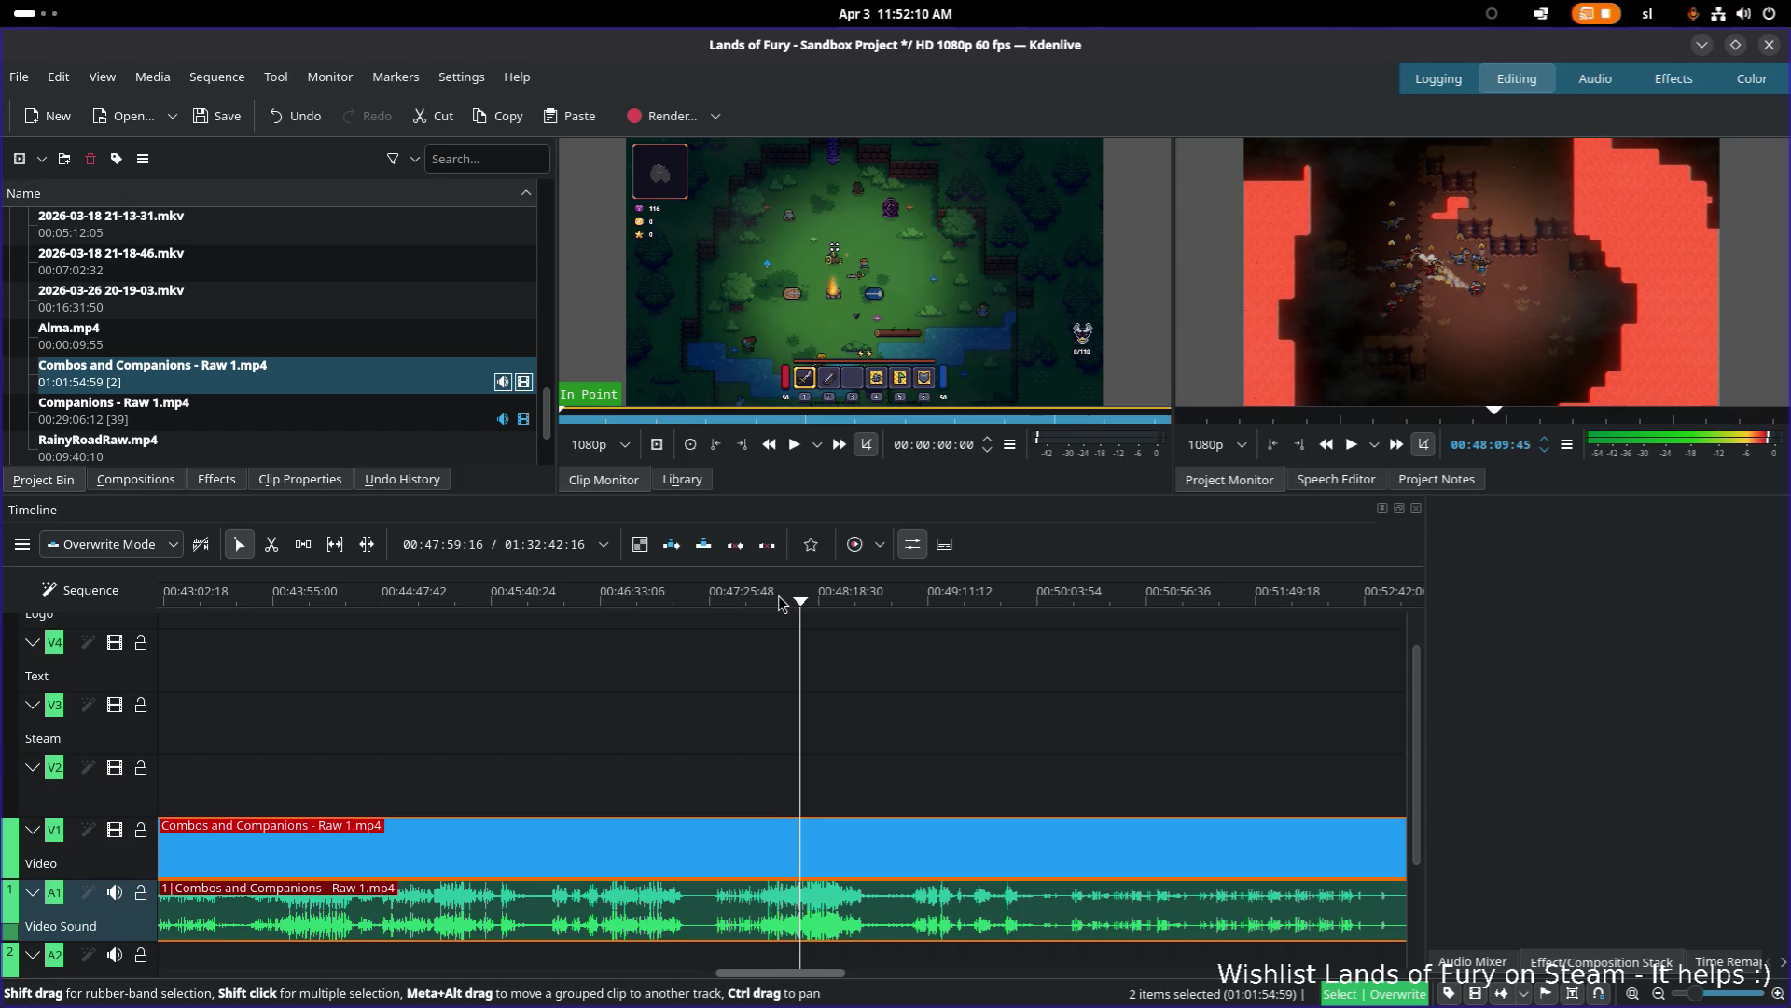
pyautogui.click(779, 597)
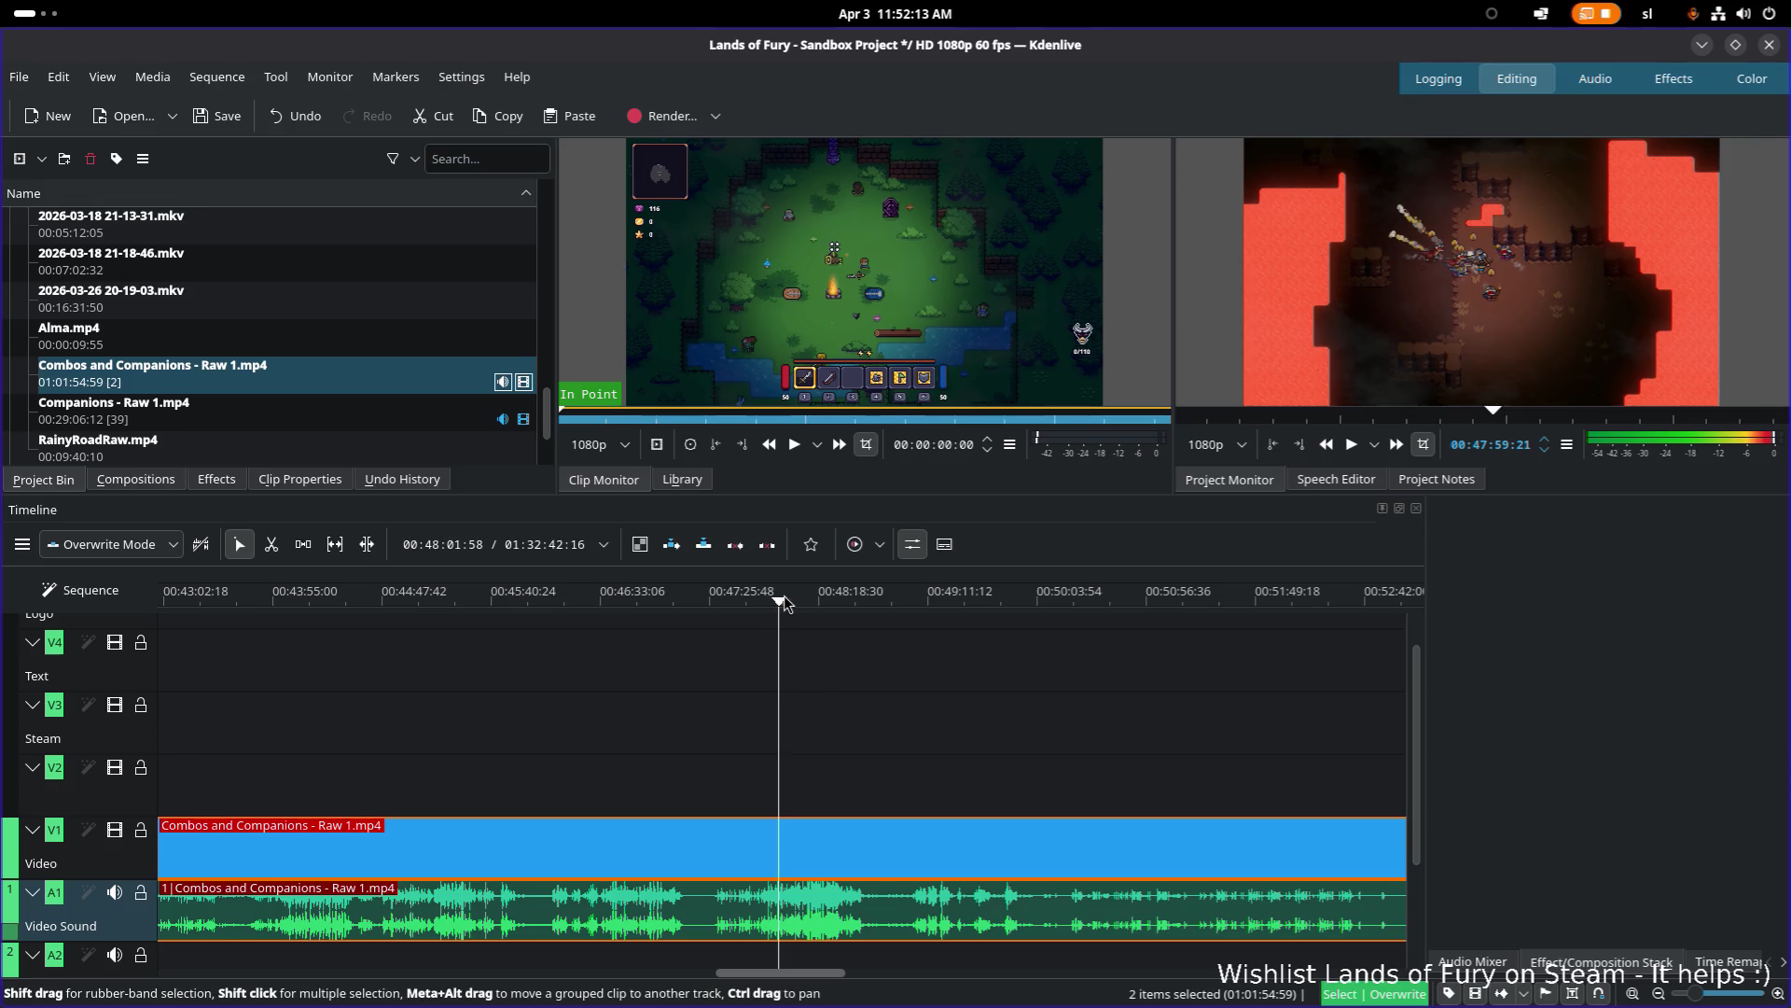
pyautogui.moveTo(784, 602); pyautogui.dragTo(789, 601)
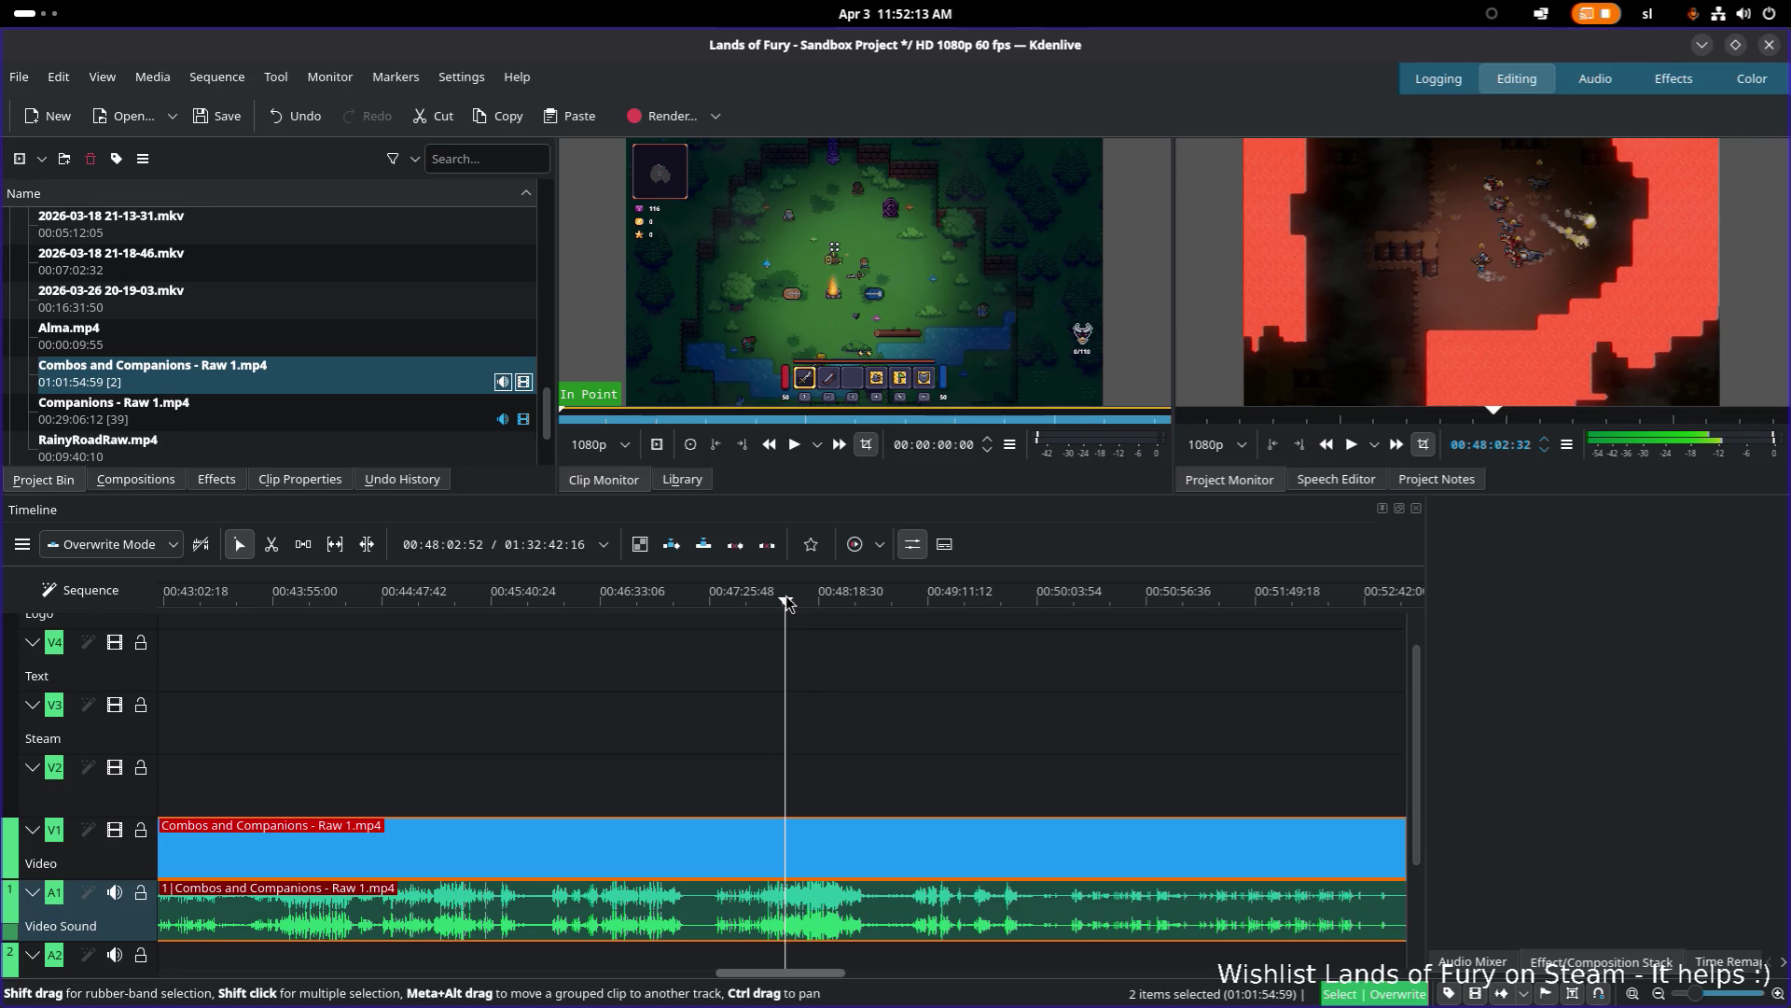
# Step: Razor-cut the Combos clip at 48:02 and select the right-hand piece
pyautogui.press('x')
pyautogui.click(784, 877)
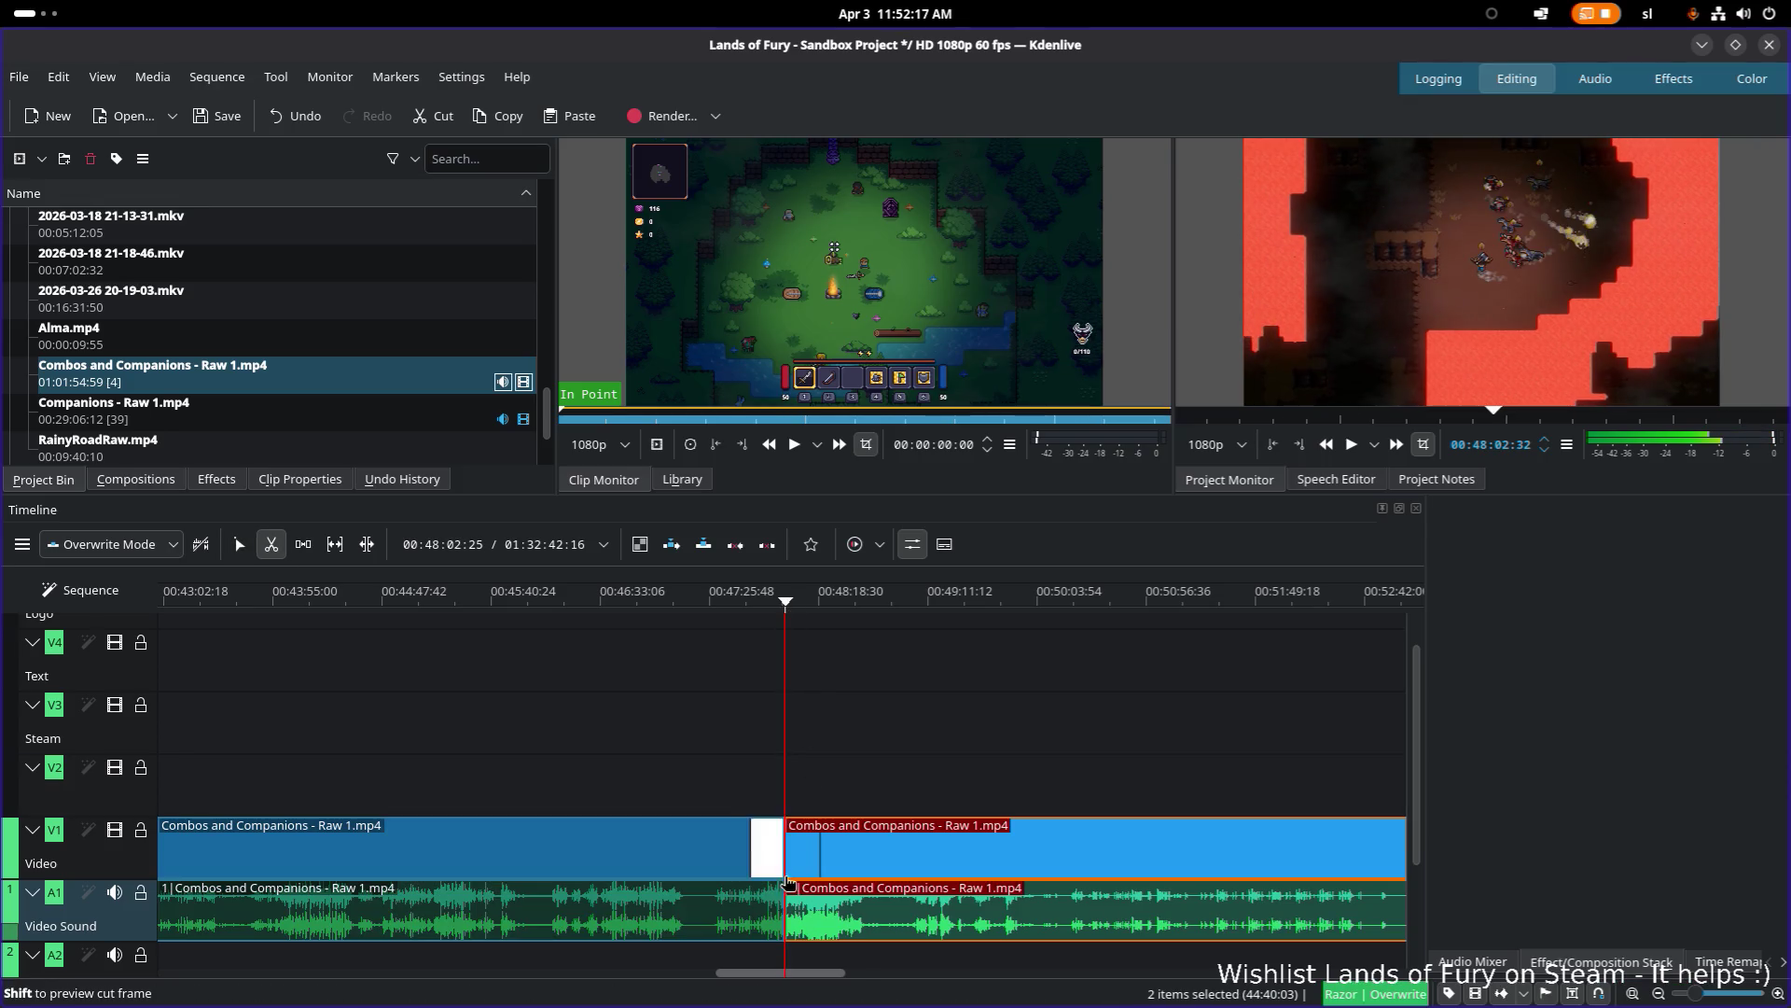
pyautogui.press('s')
pyautogui.click(898, 858)
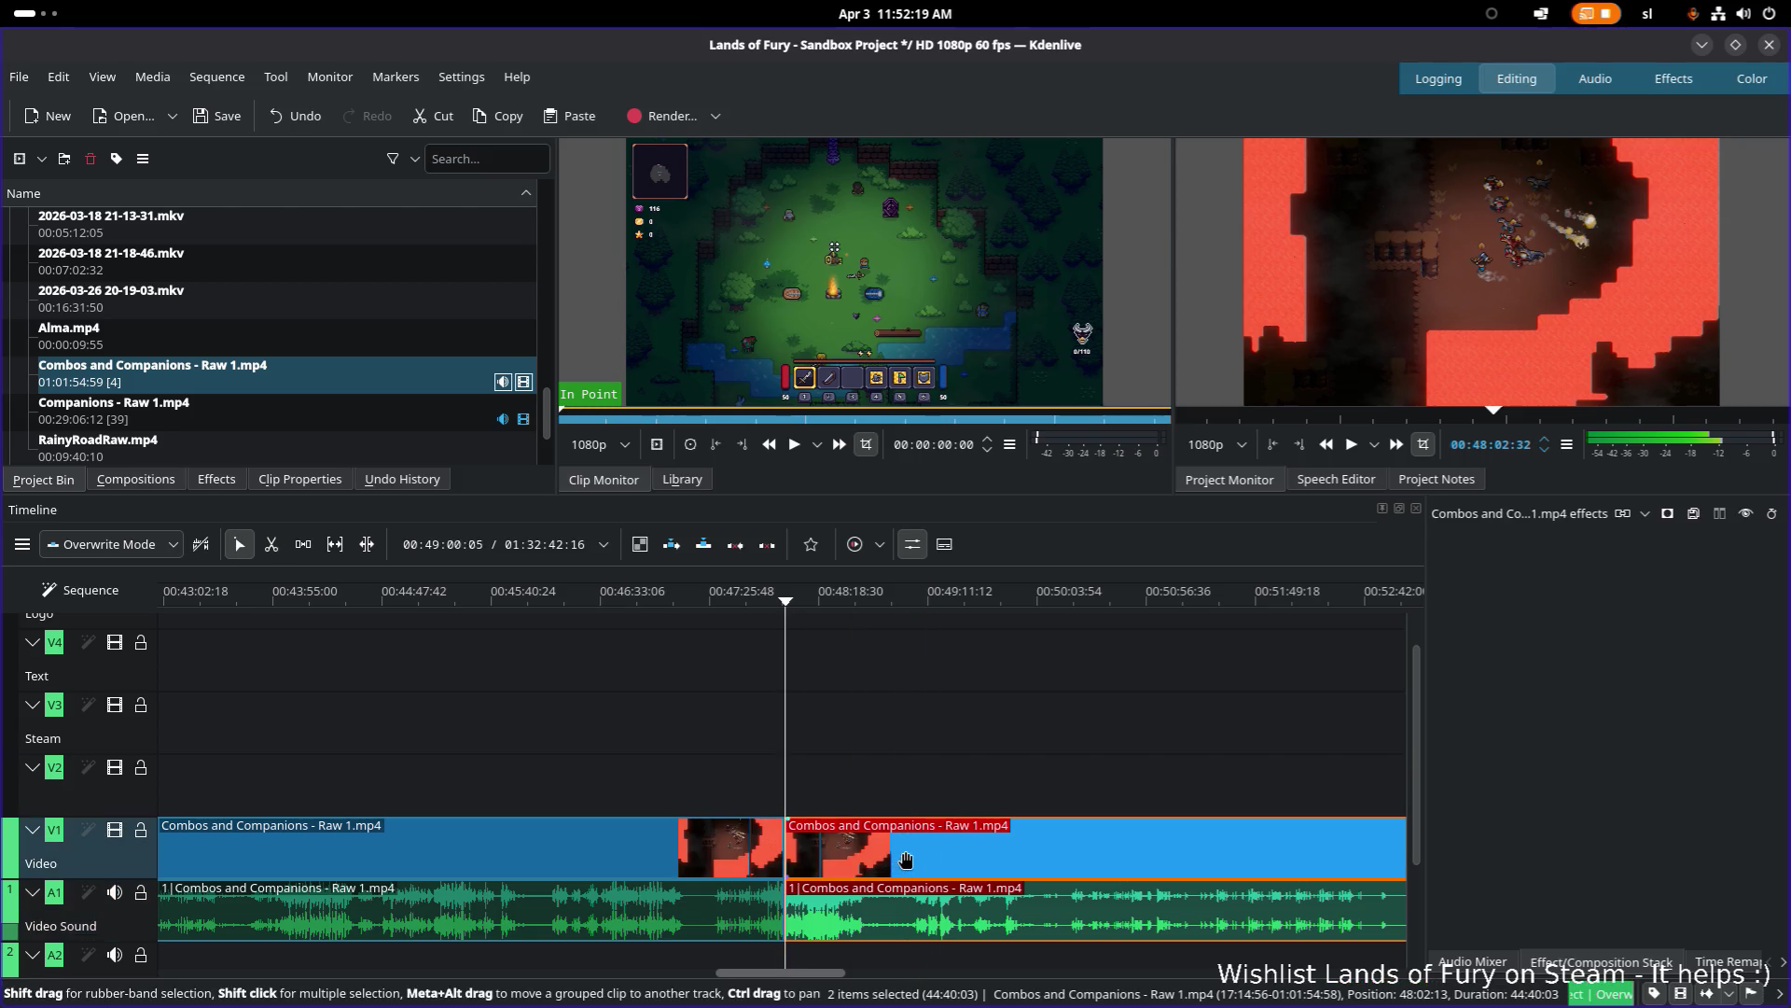
# Step: Scrub to 48:43 and cut the clip there, returning to the Select tool
pyautogui.click(820, 605)
pyautogui.moveTo(820, 605); pyautogui.dragTo(871, 607)
pyautogui.press('x')
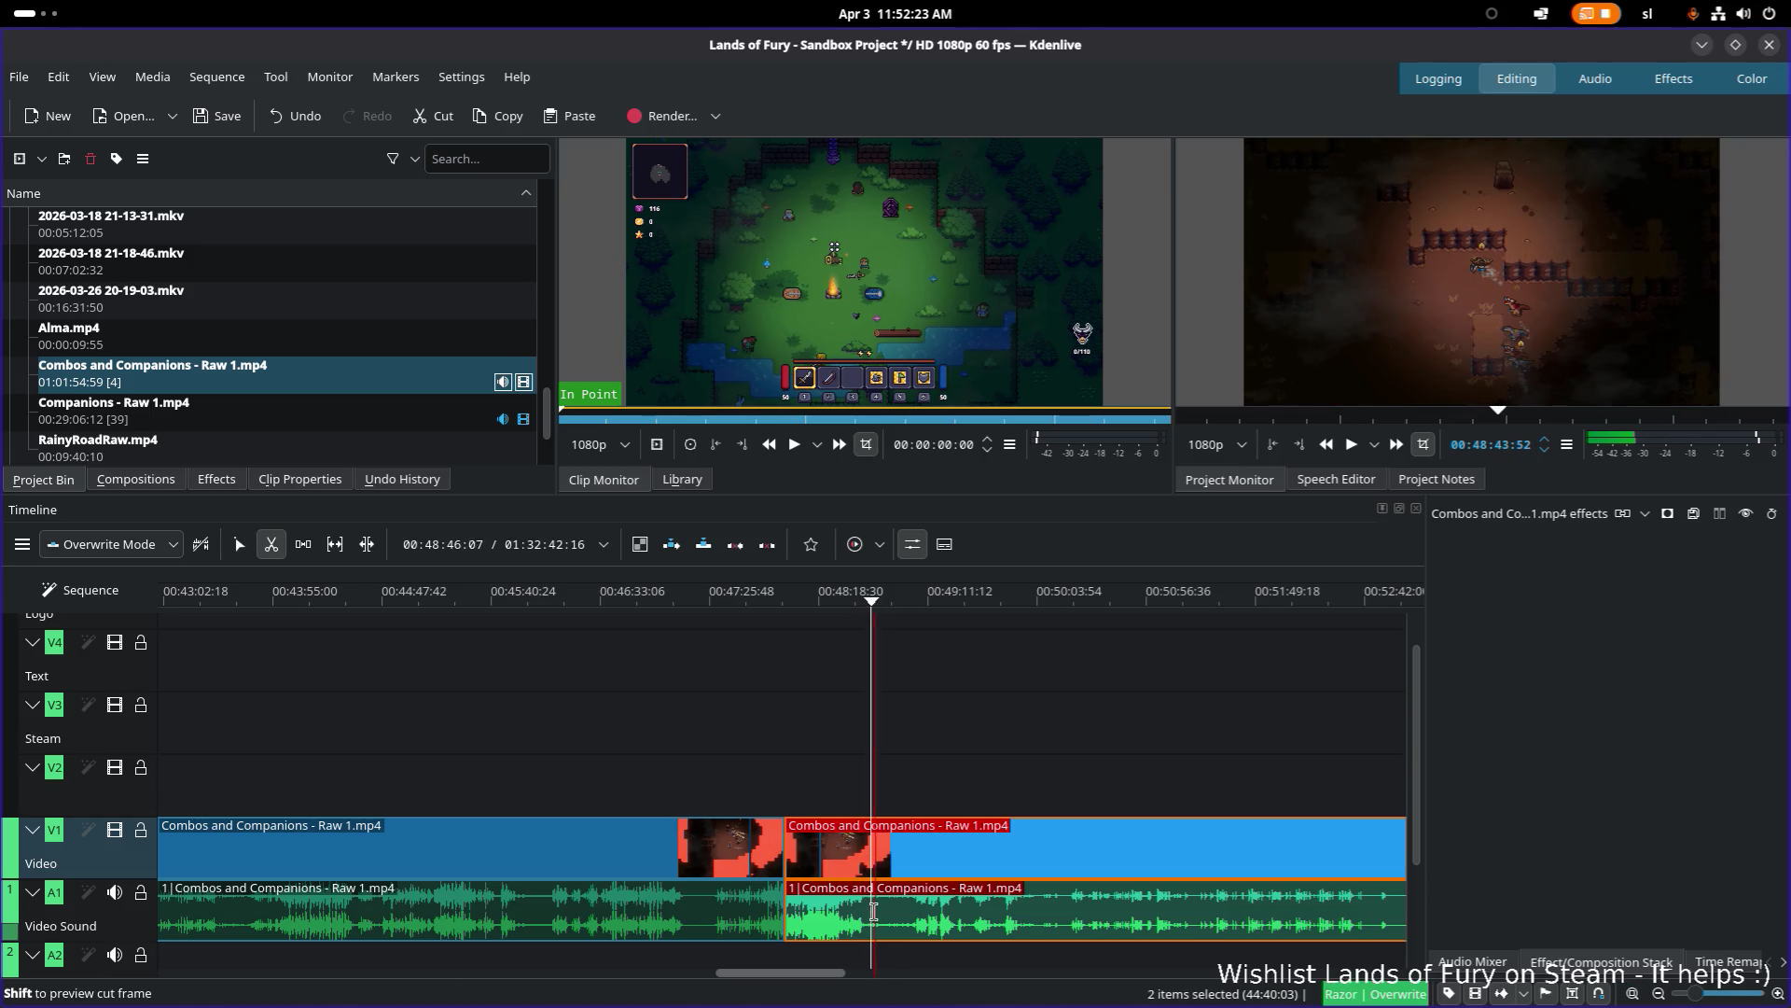
pyautogui.click(872, 913)
pyautogui.scroll(-3, 924, 747)
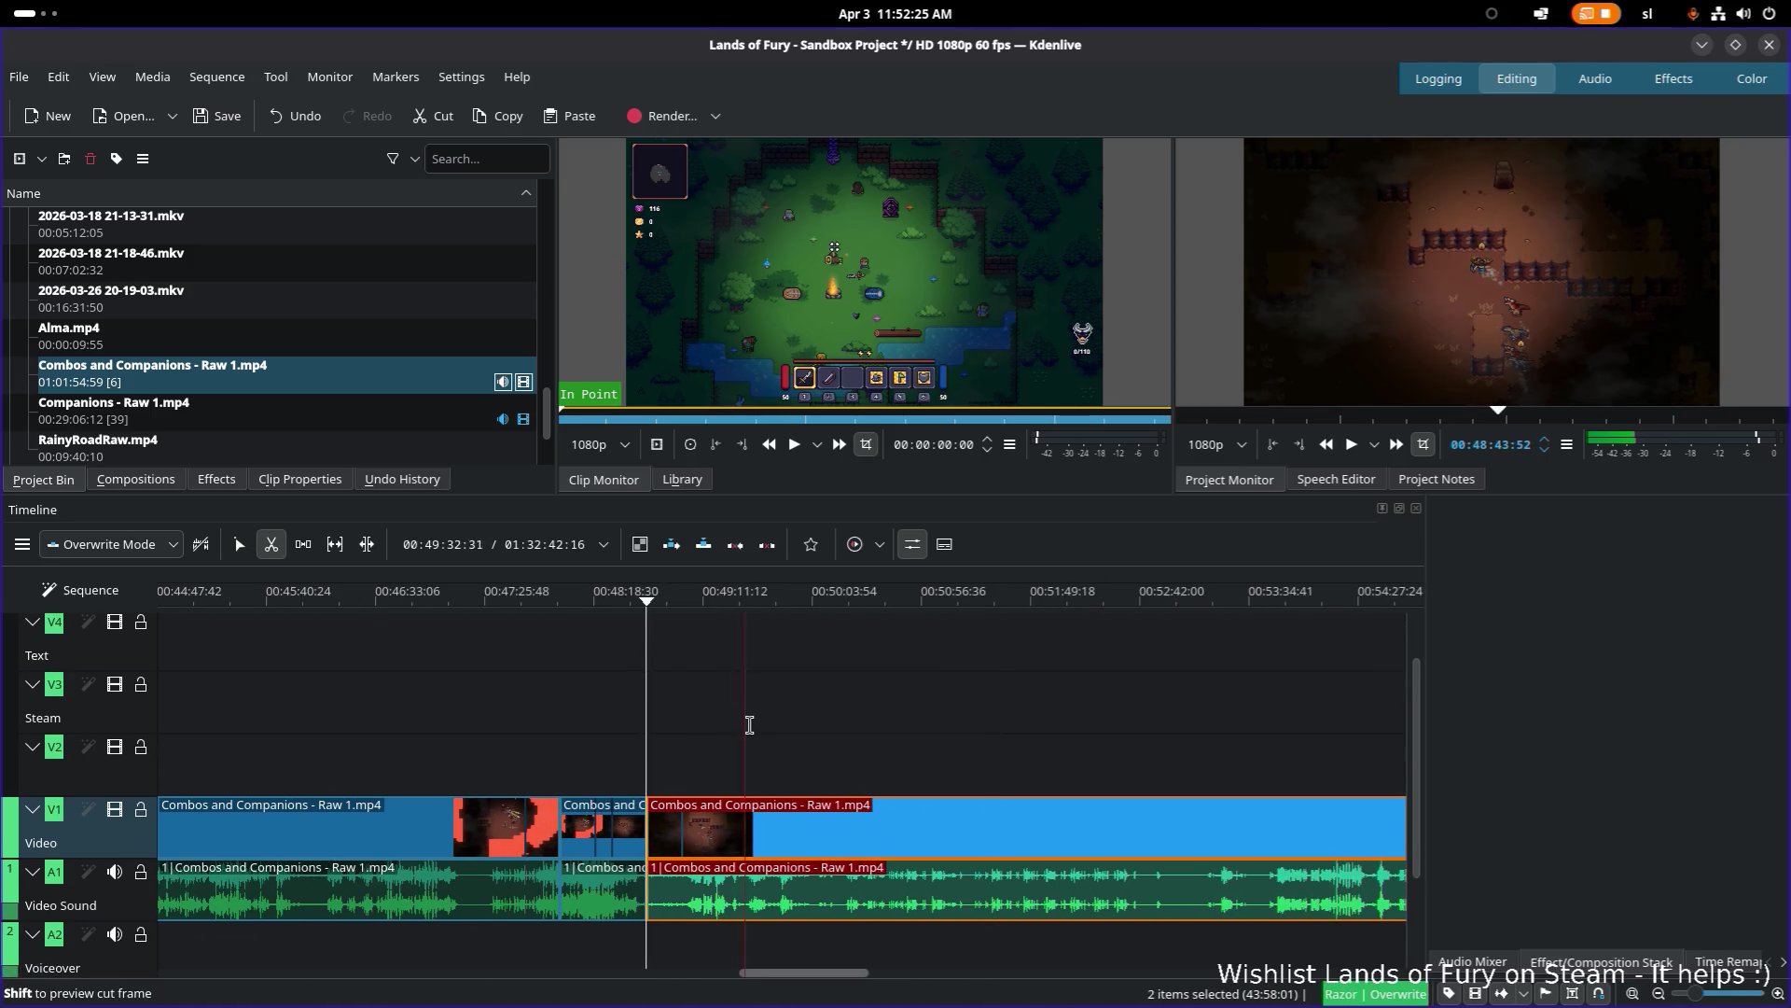
pyautogui.press('s')
# Step: Scrub forward through the footage from 51:32 to about 56:06
pyautogui.moveTo(701, 609); pyautogui.dragTo(952, 608)
pyautogui.scroll(-2, 944, 753)
pyautogui.moveTo(842, 594); pyautogui.dragTo(1162, 608)
pyautogui.scroll(-5, 687, 744)
pyautogui.click(768, 602)
pyautogui.moveTo(788, 604)
pyautogui.mouseDown()
pyautogui.moveTo(1071, 602)
pyautogui.moveTo(1233, 700)
pyautogui.moveTo(1372, 602)
pyautogui.moveTo(591, 594)
pyautogui.moveTo(975, 604)
pyautogui.moveTo(829, 611)
pyautogui.moveTo(919, 605)
pyautogui.moveTo(903, 616)
pyautogui.mouseUp()
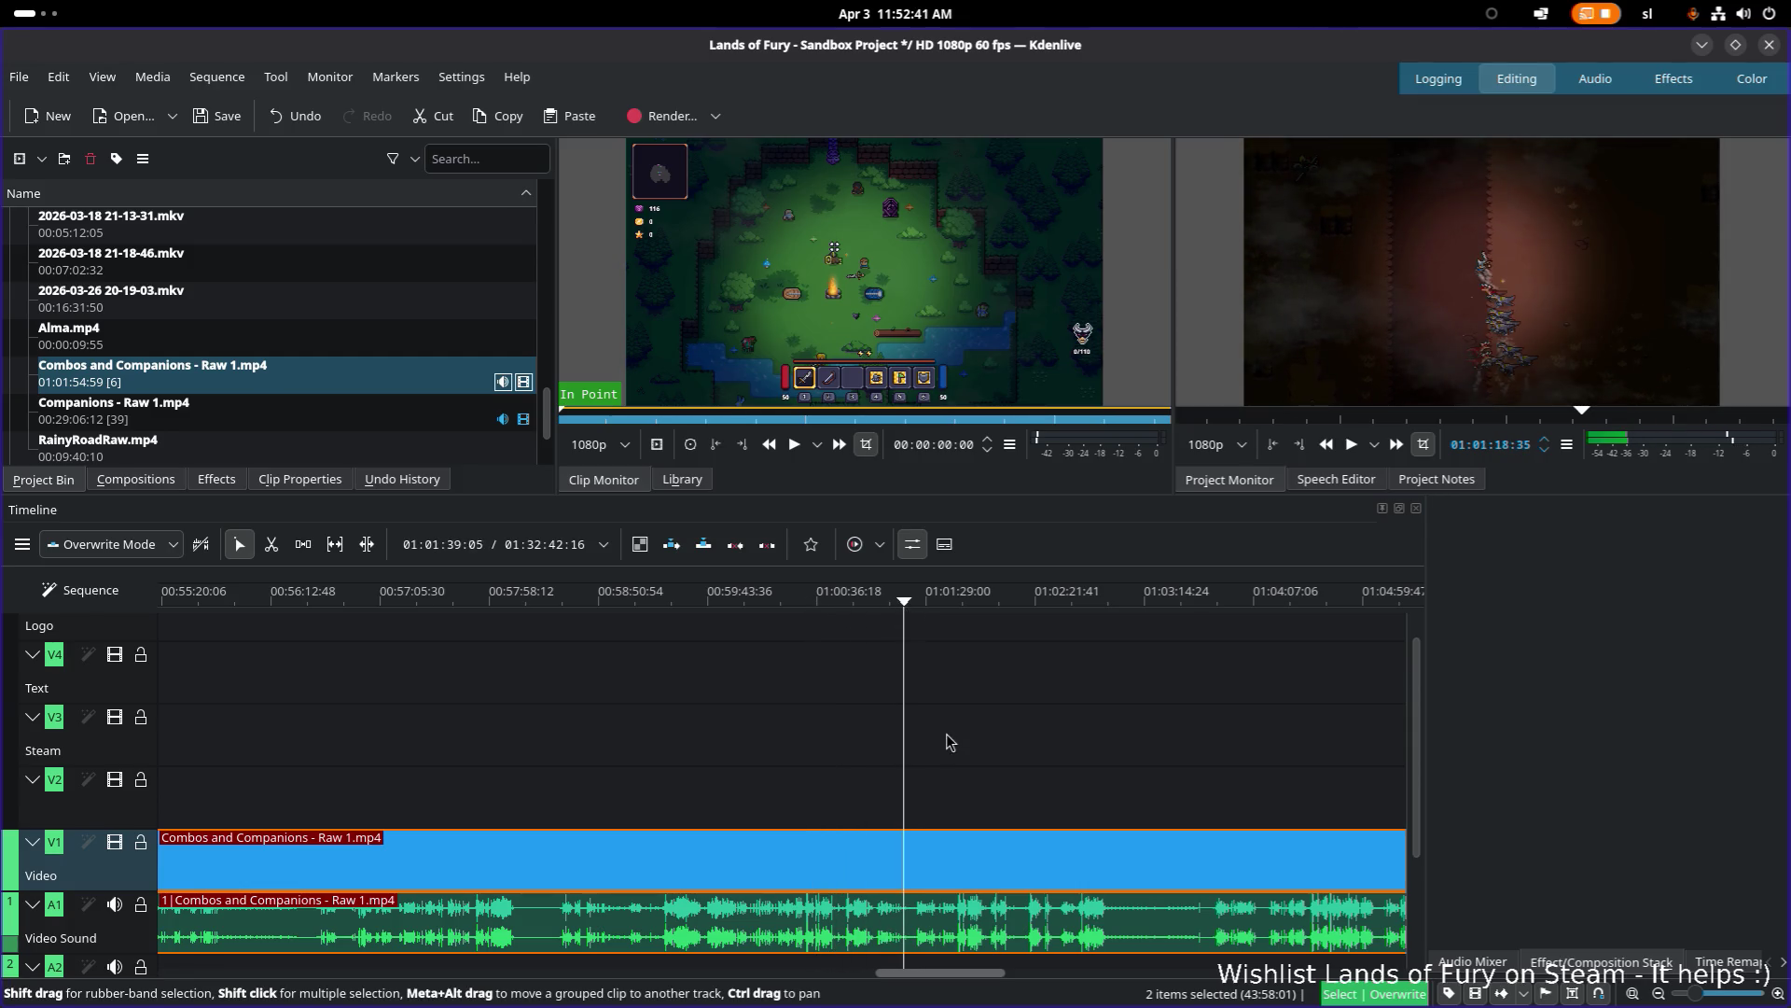
pyautogui.moveTo(948, 742); pyautogui.dragTo(758, 747)
pyautogui.press('space')
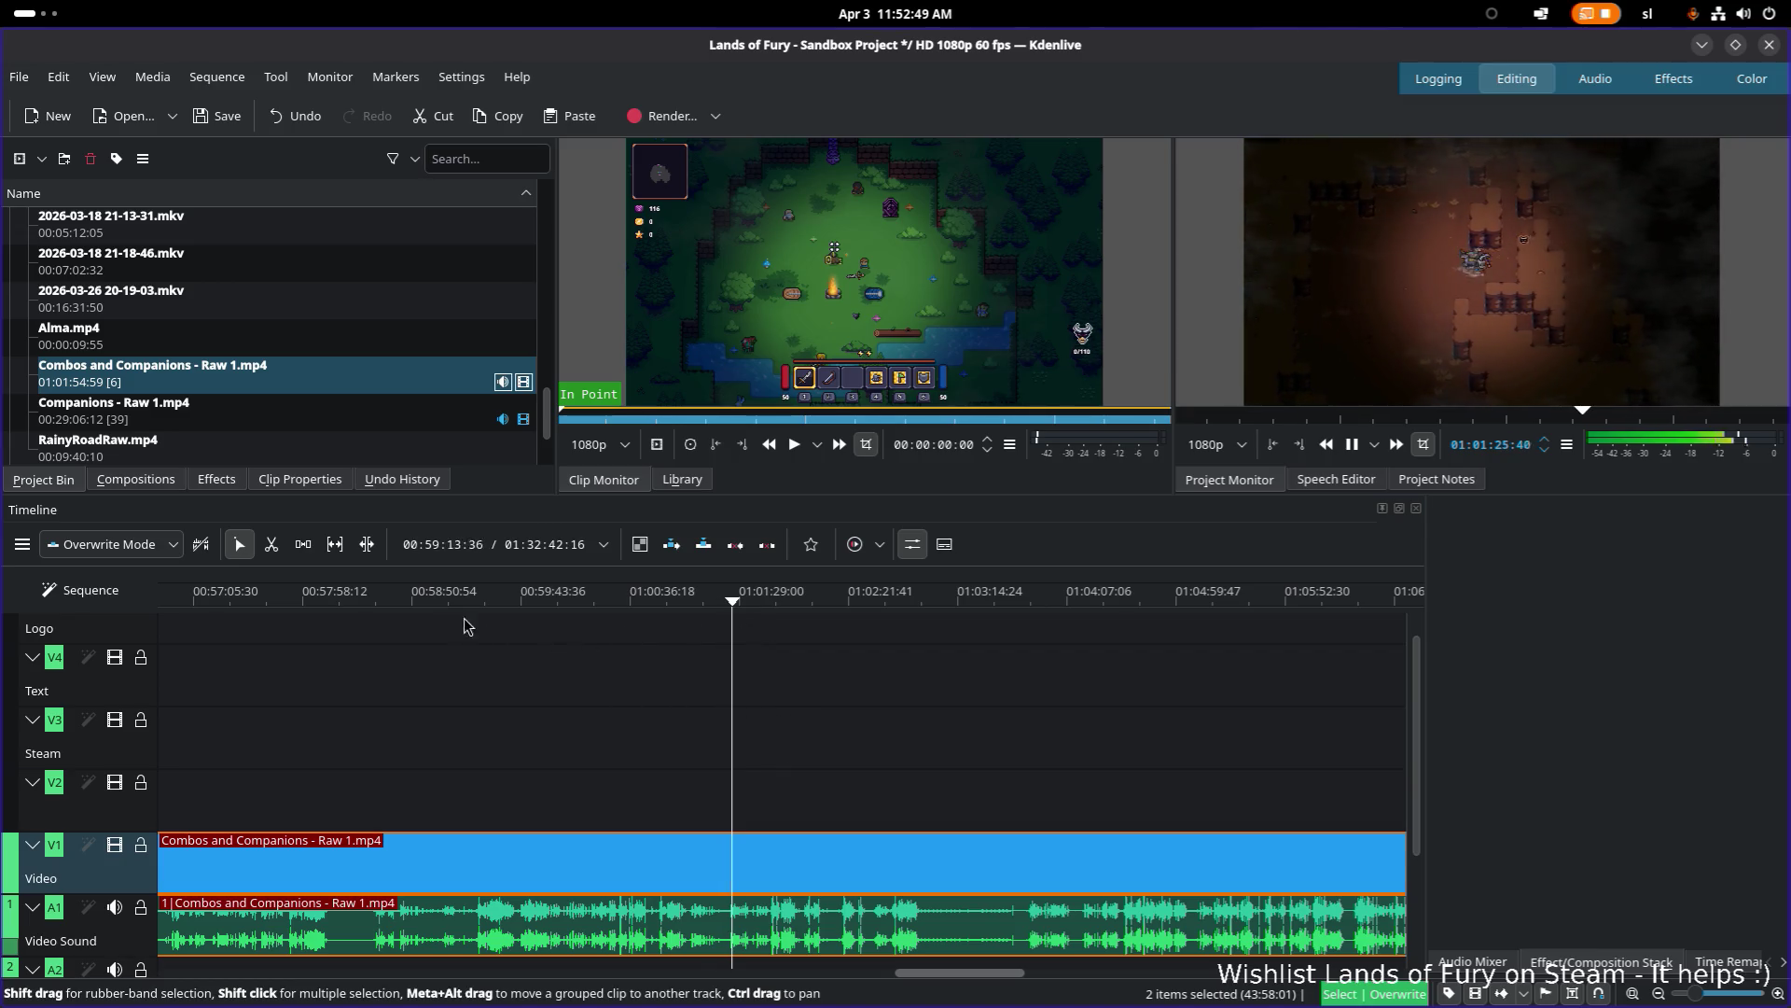
pyautogui.moveTo(482, 598); pyautogui.dragTo(470, 600)
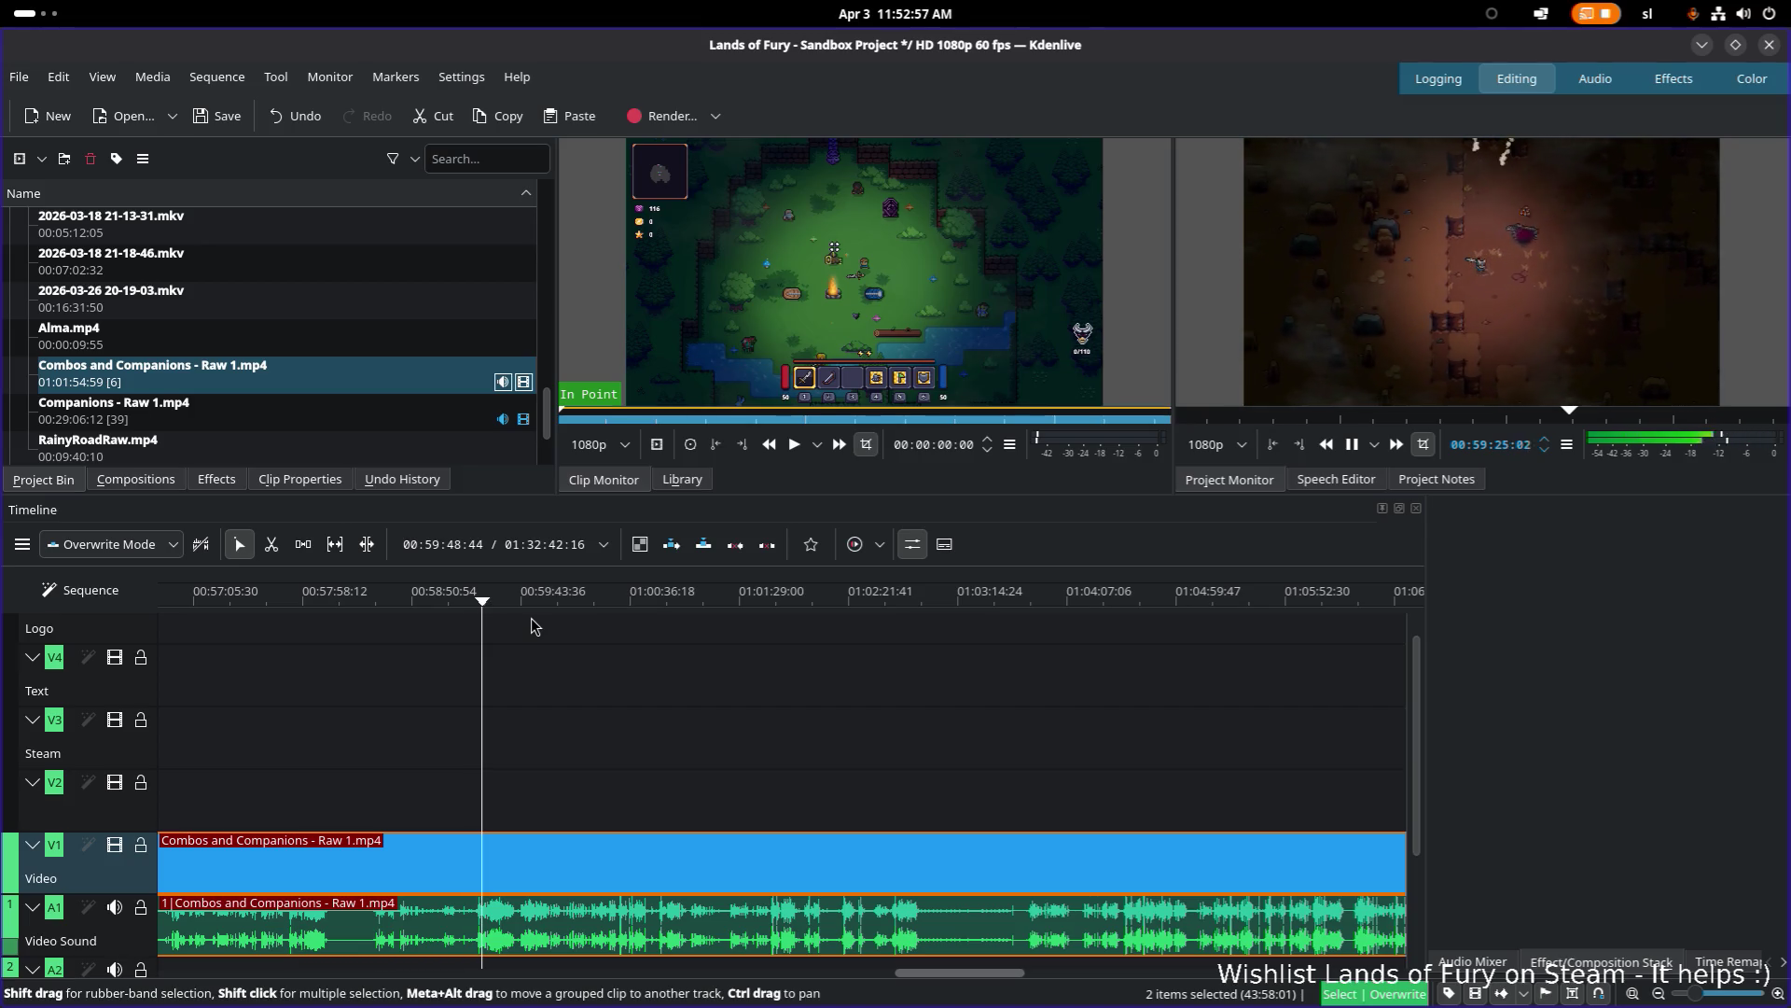
pyautogui.press('space')
pyautogui.press('space')
# Step: Cut the clip at 59:28 and a few seconds later, then delete the short piece between
pyautogui.press('x')
pyautogui.click(472, 868)
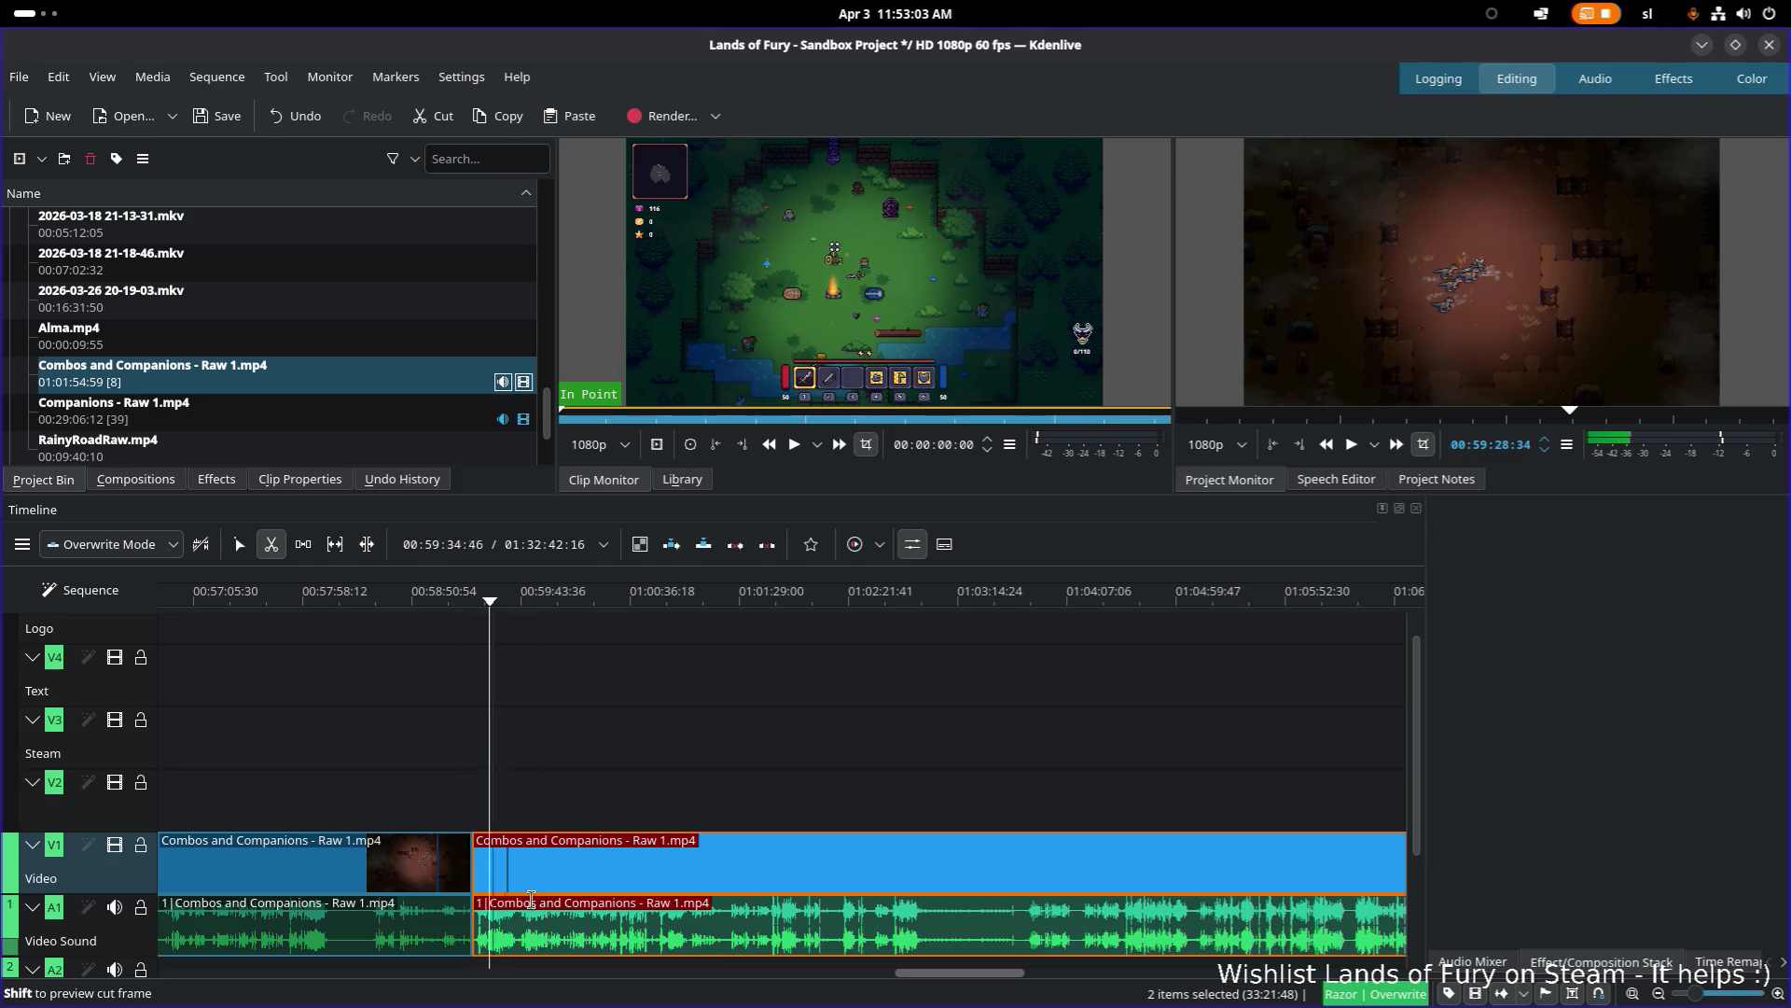
pyautogui.click(551, 919)
pyautogui.press('s')
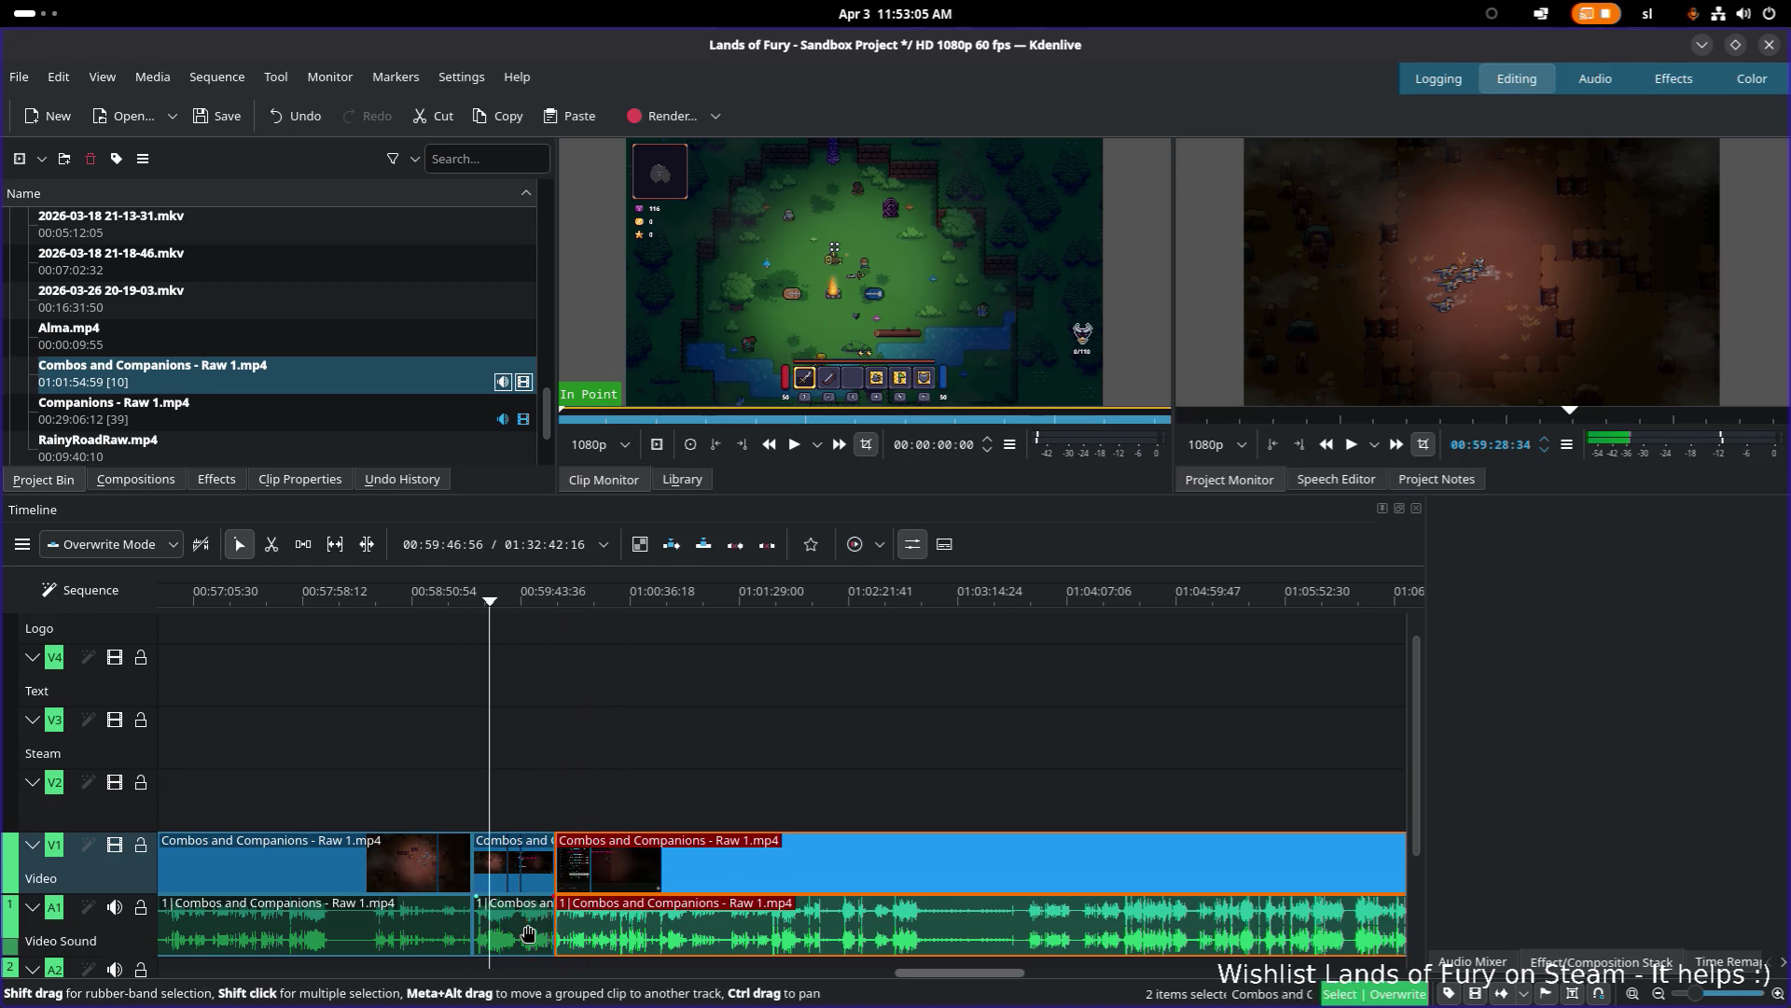
pyautogui.click(528, 933)
pyautogui.press('Delete')
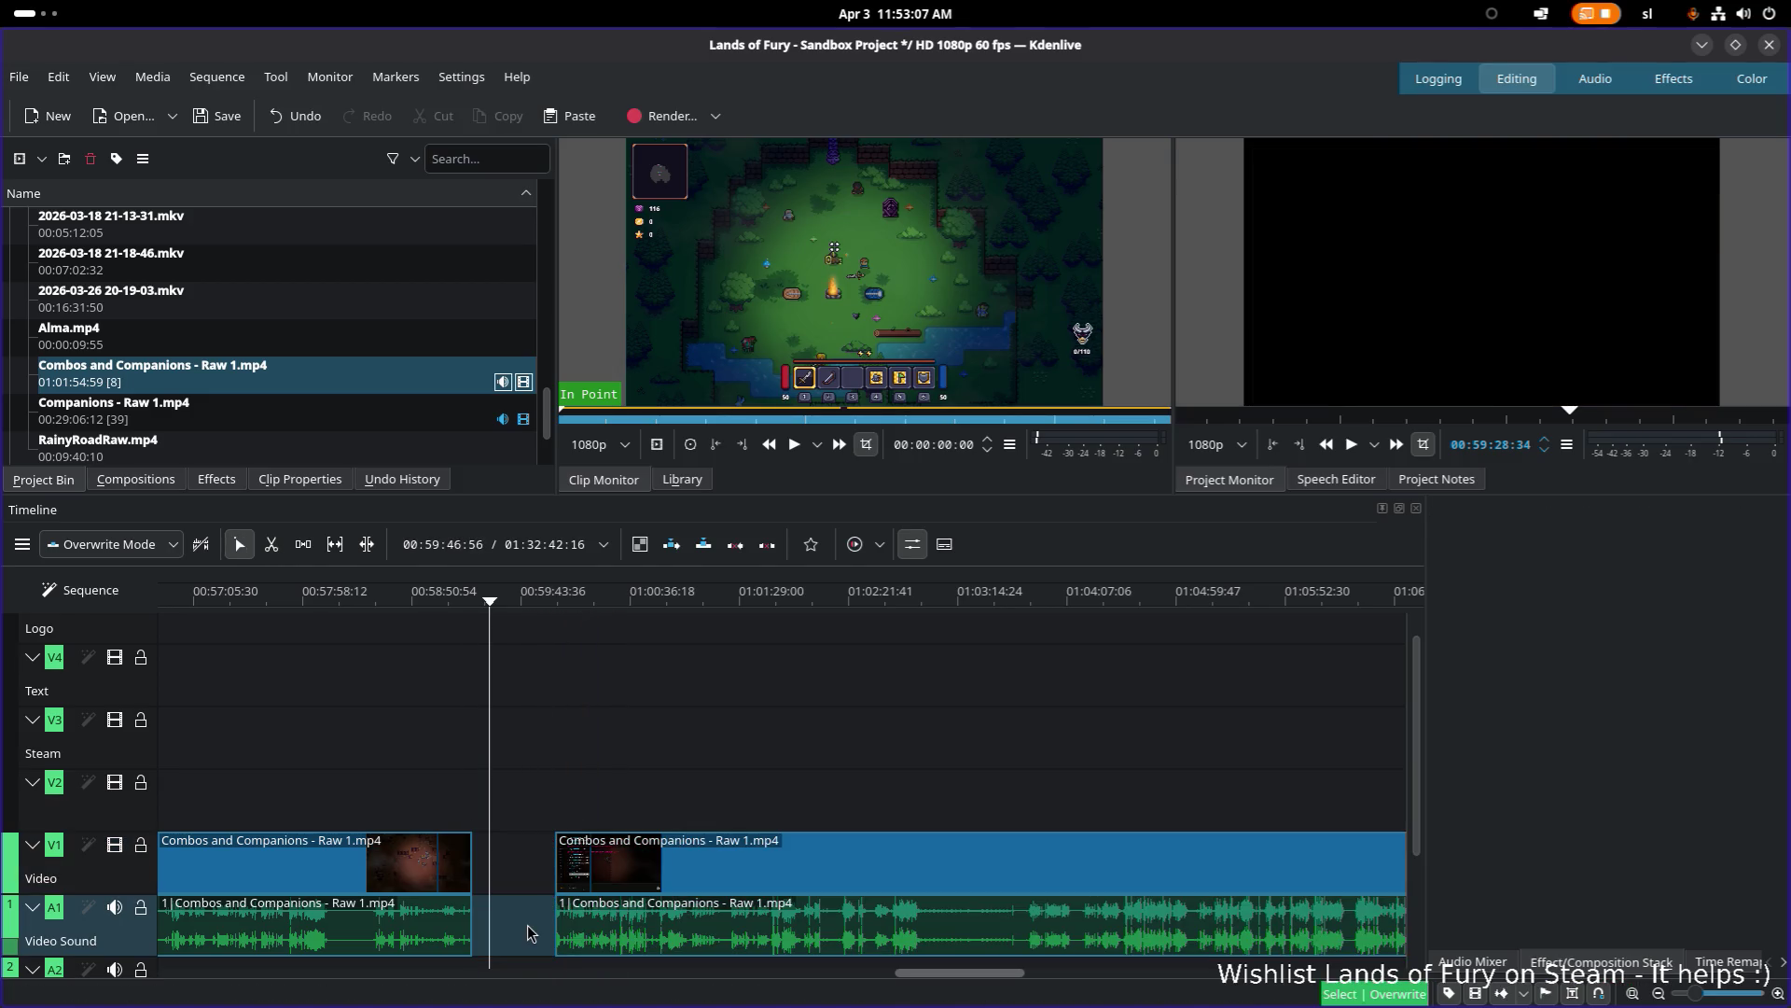
# Step: Review playback from 1:00:25 after the gap, then razor-cut the clip at 1:00:26
pyautogui.click(568, 600)
pyautogui.moveTo(567, 603)
pyautogui.mouseDown()
pyautogui.moveTo(627, 606)
pyautogui.moveTo(611, 604)
pyautogui.mouseUp()
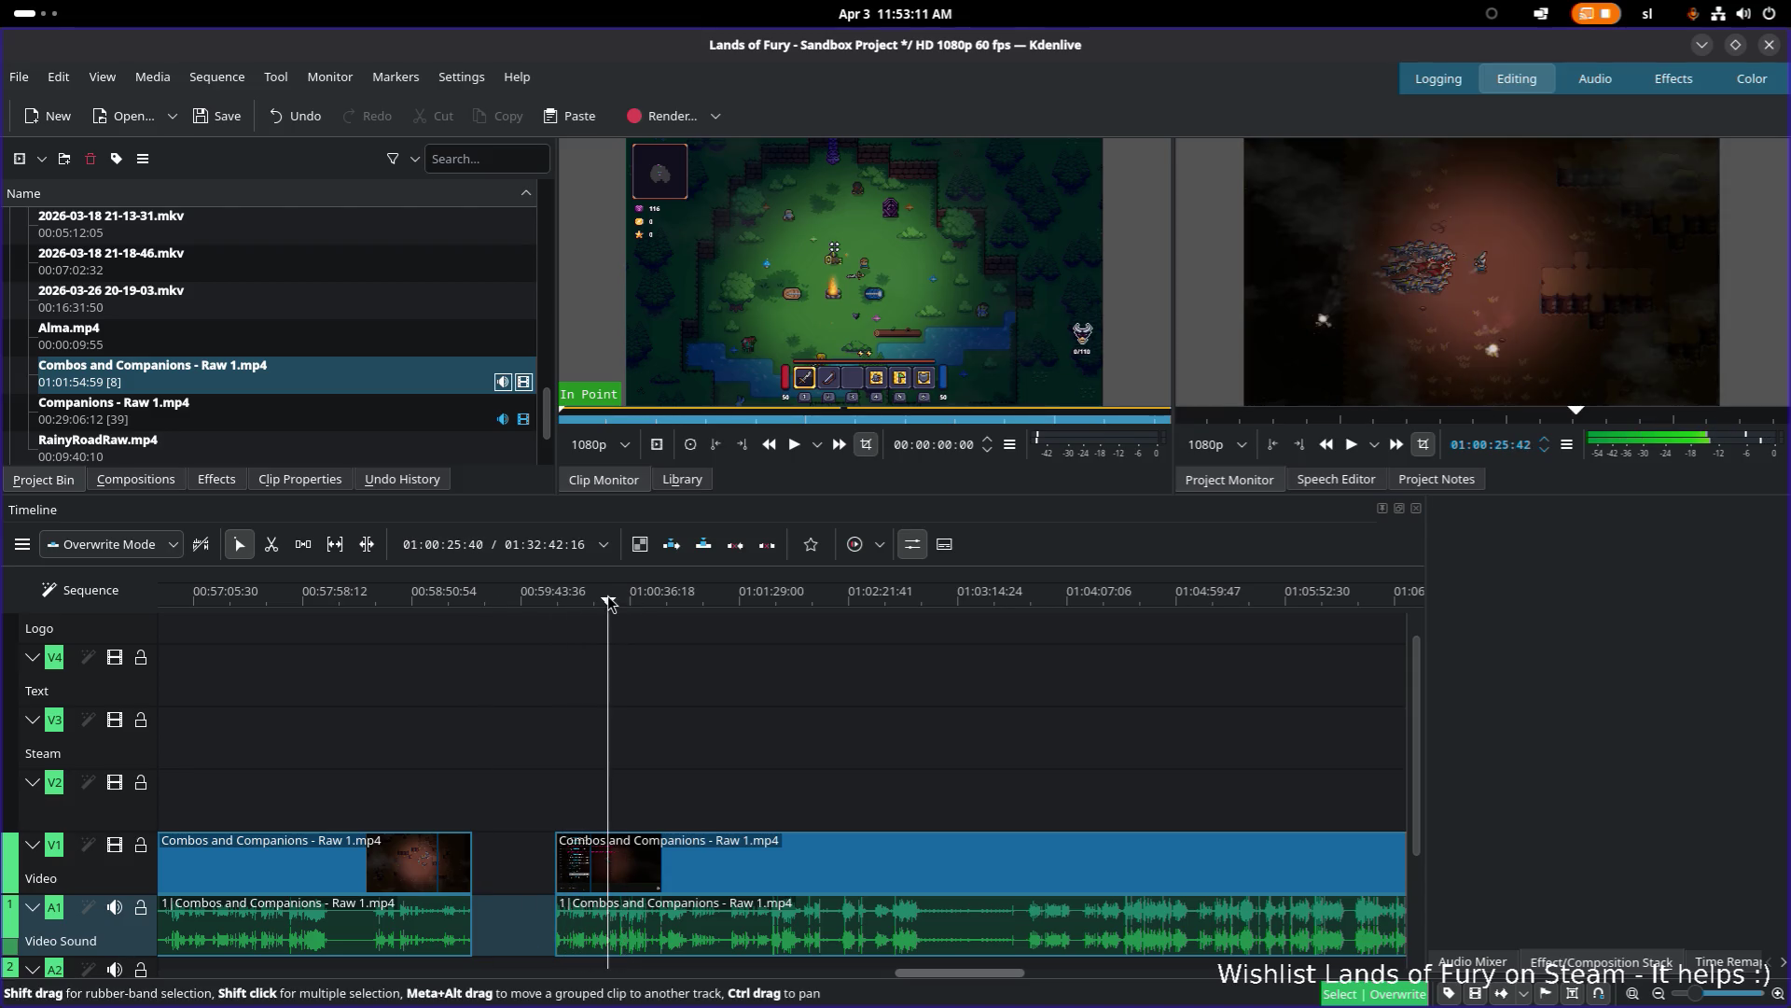
pyautogui.press('space')
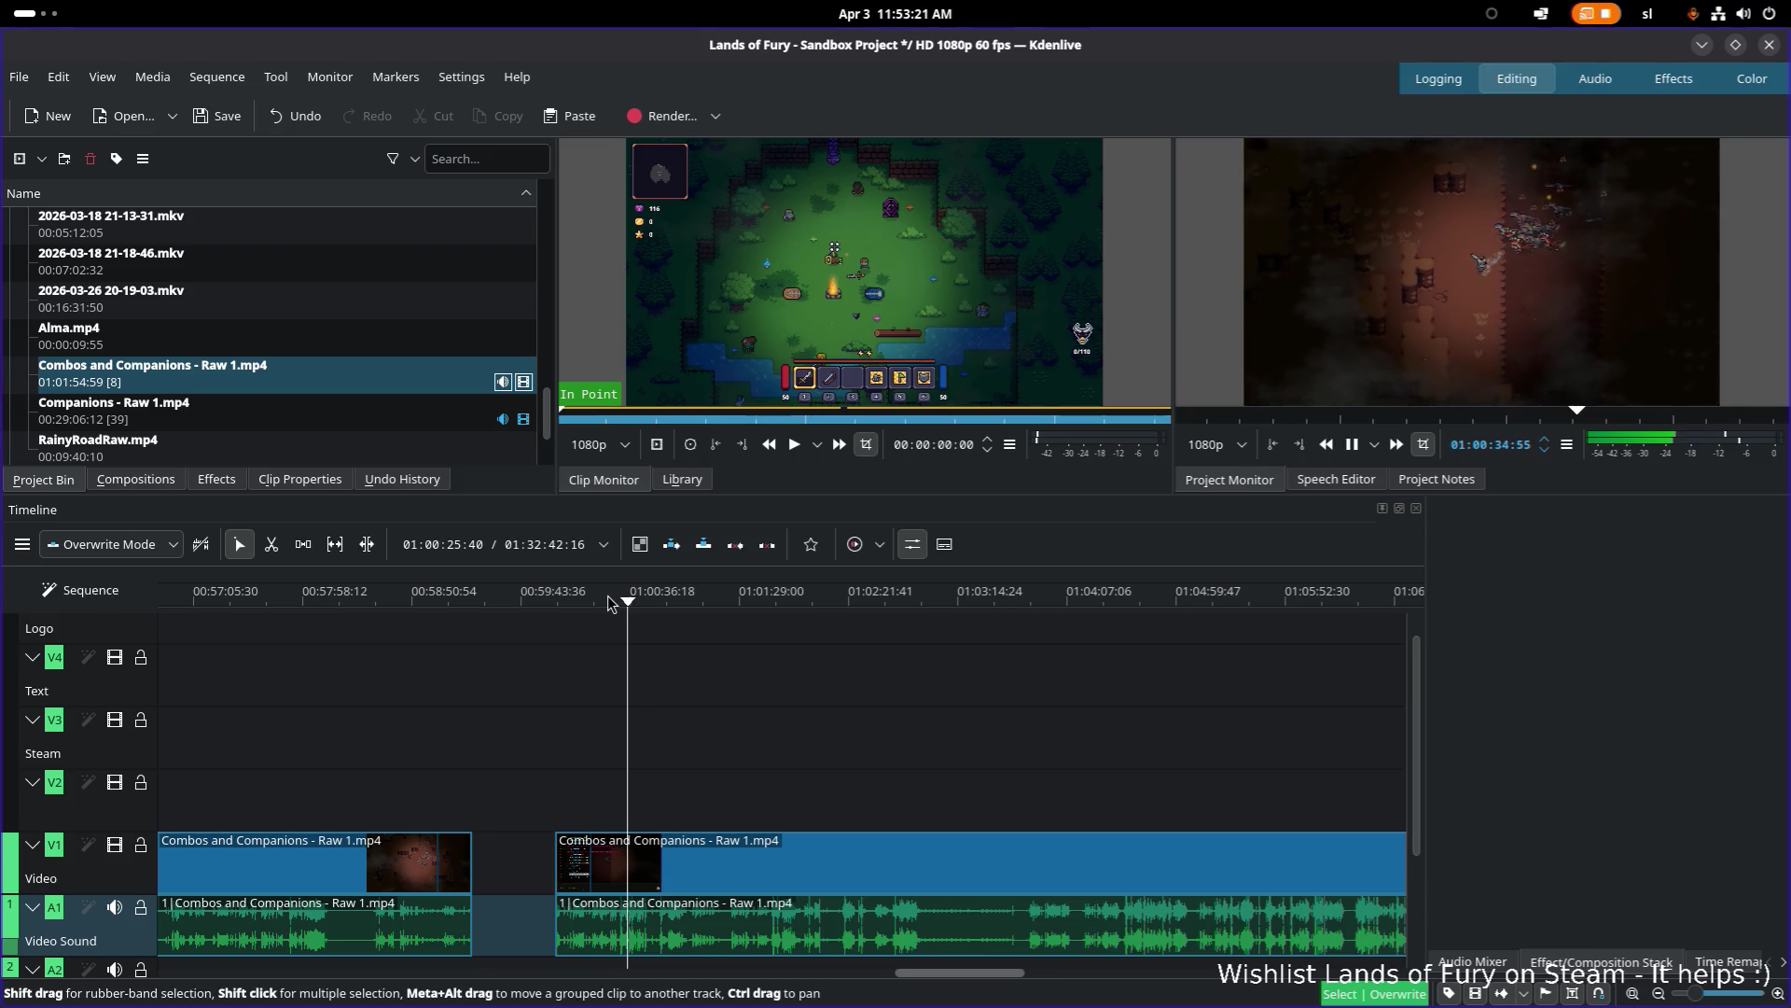
pyautogui.press('space')
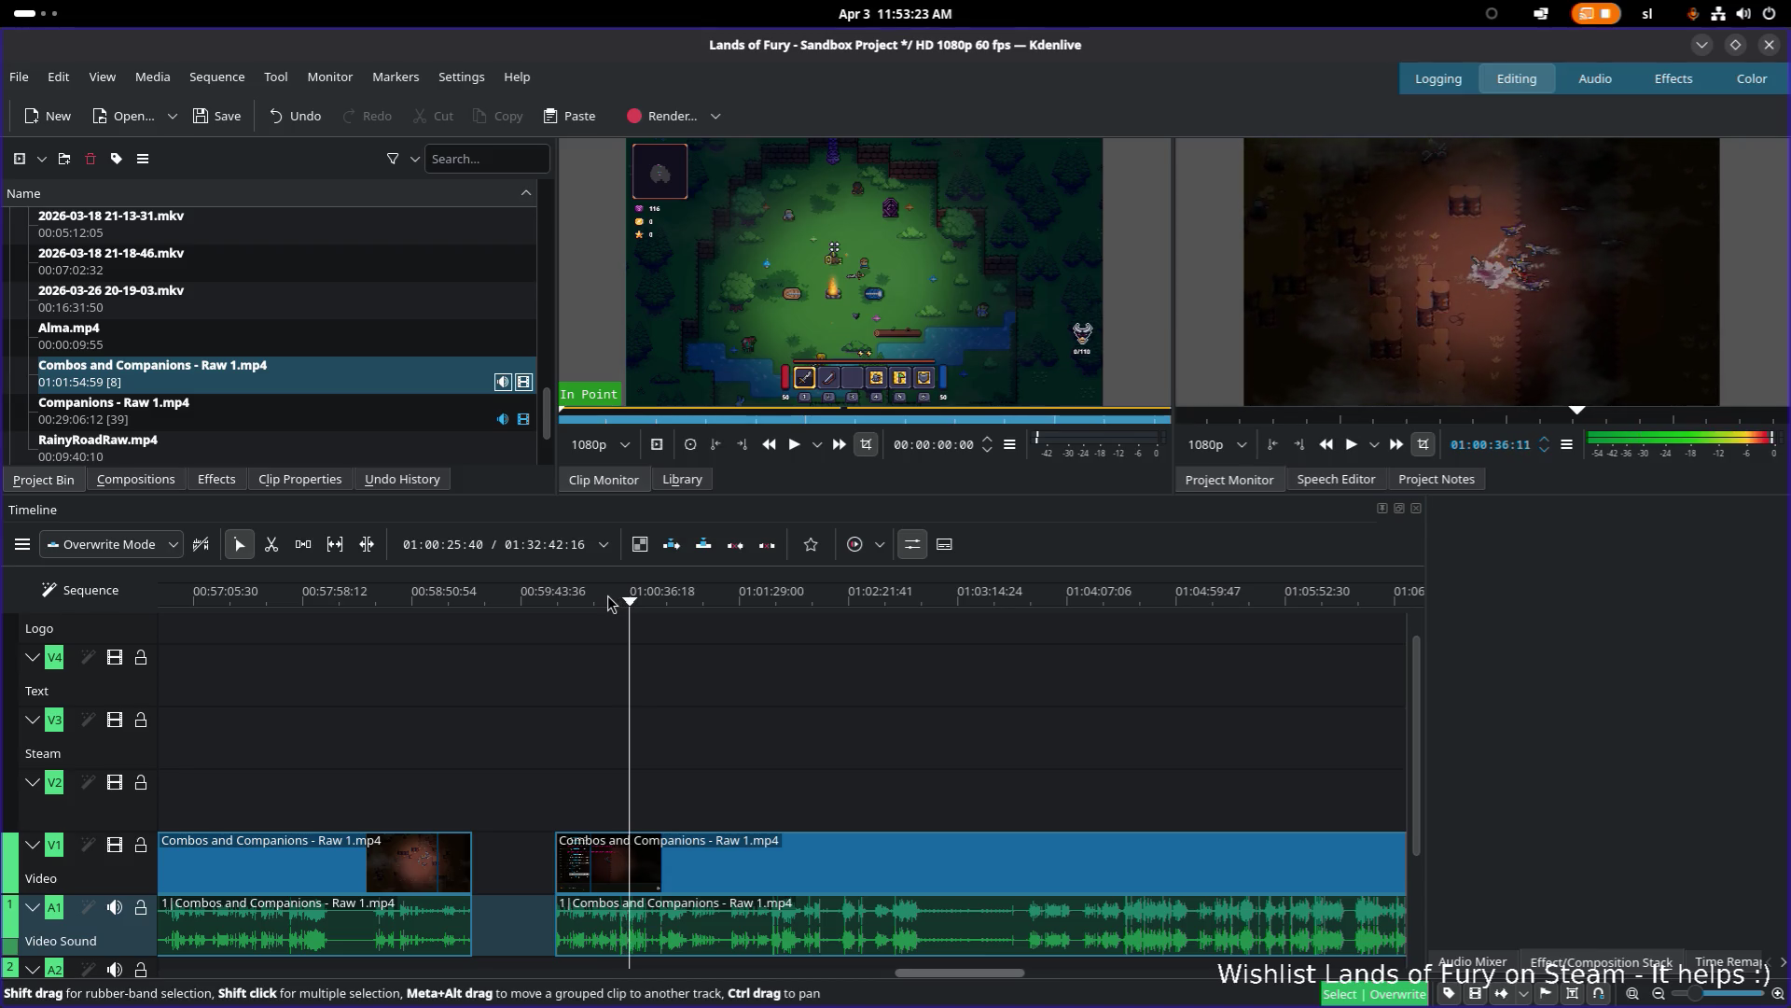
pyautogui.click(608, 597)
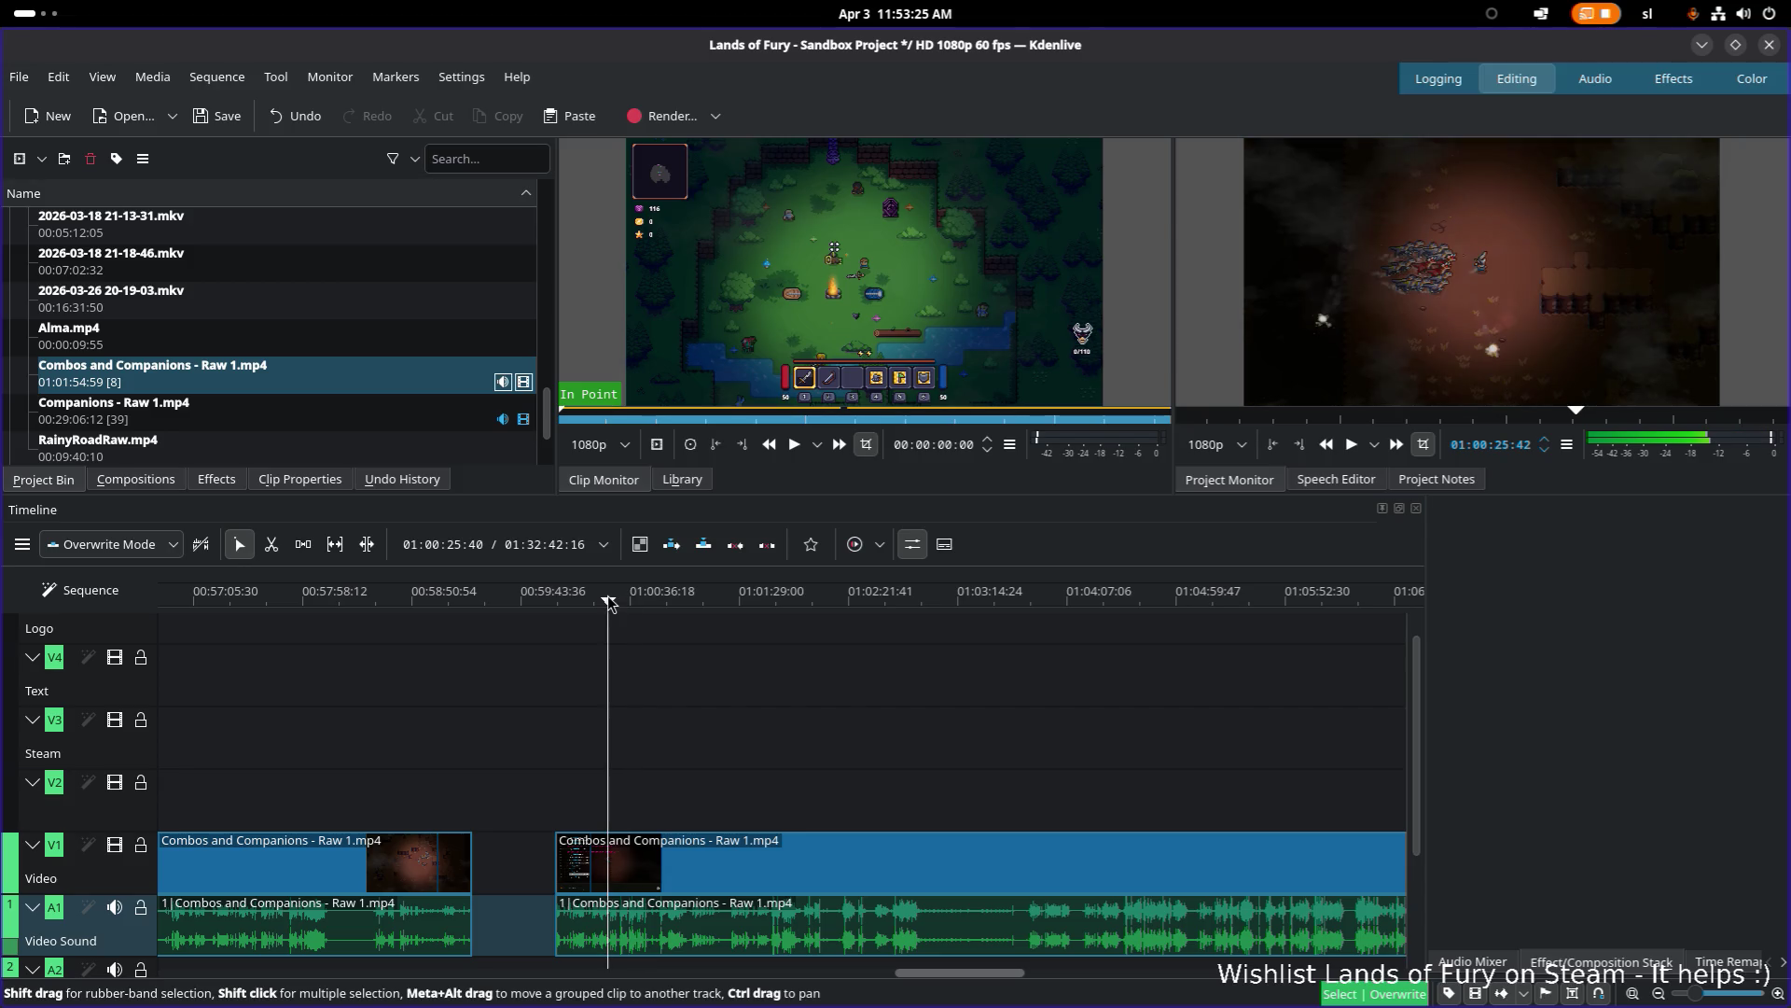
pyautogui.press('space')
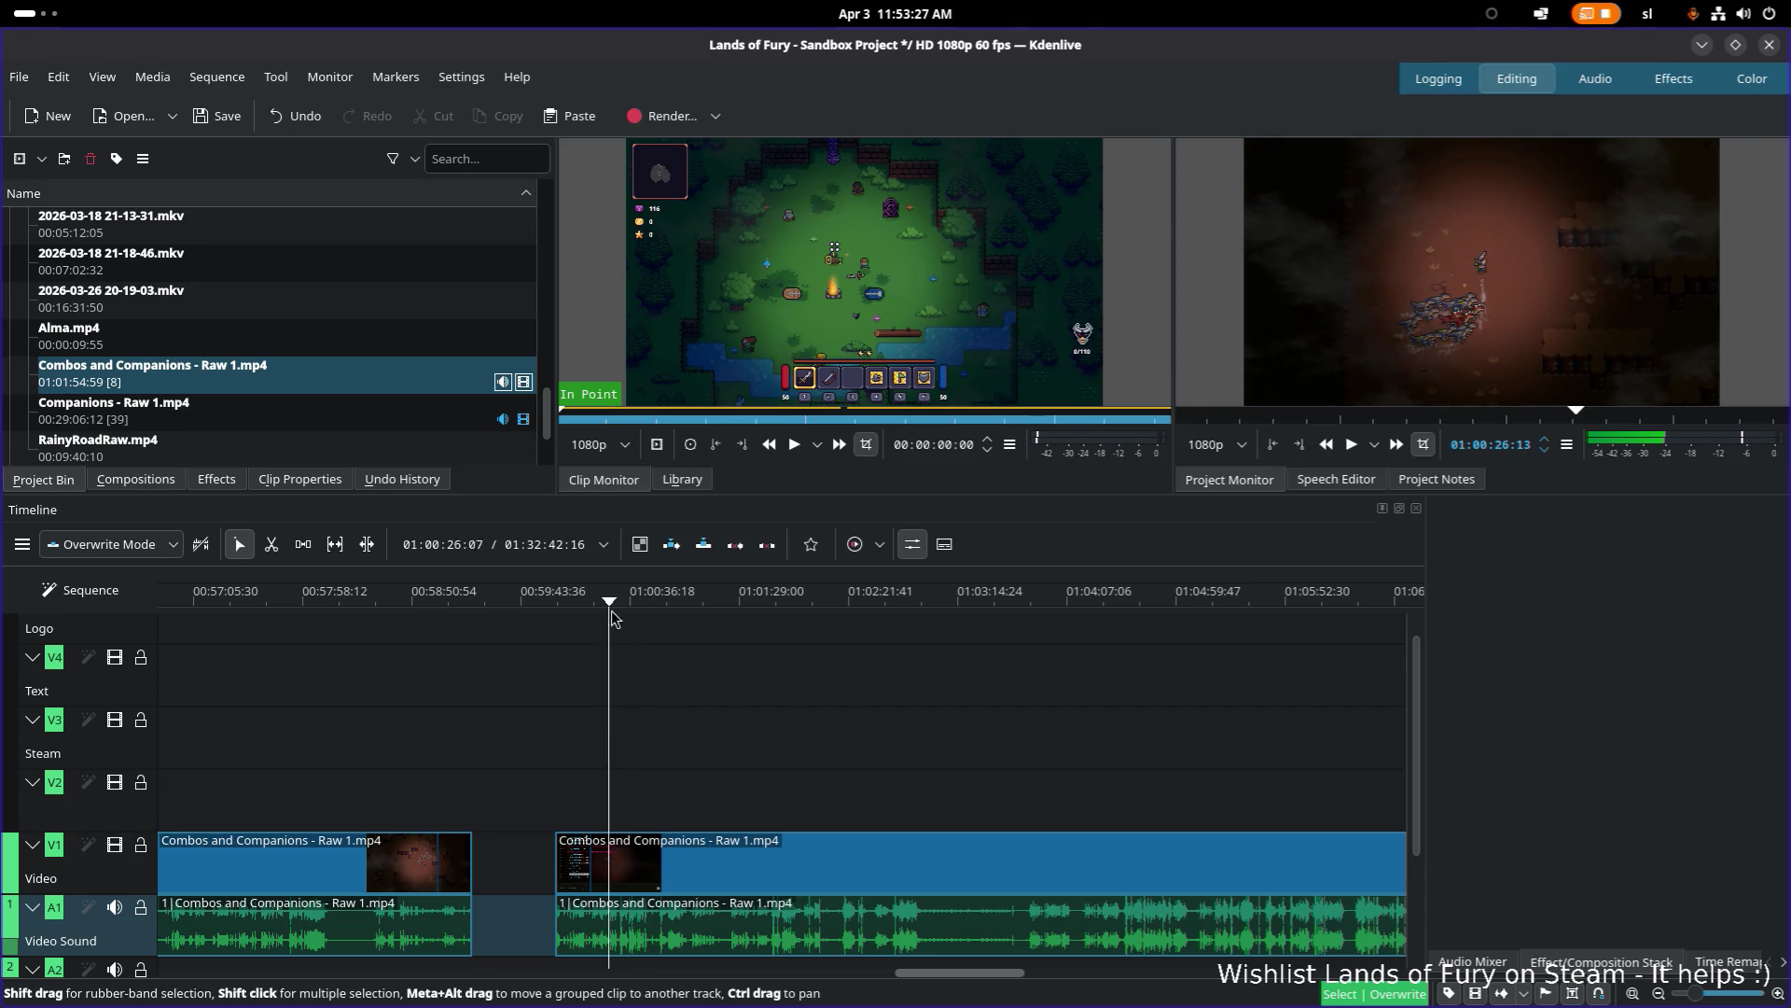
pyautogui.press('x')
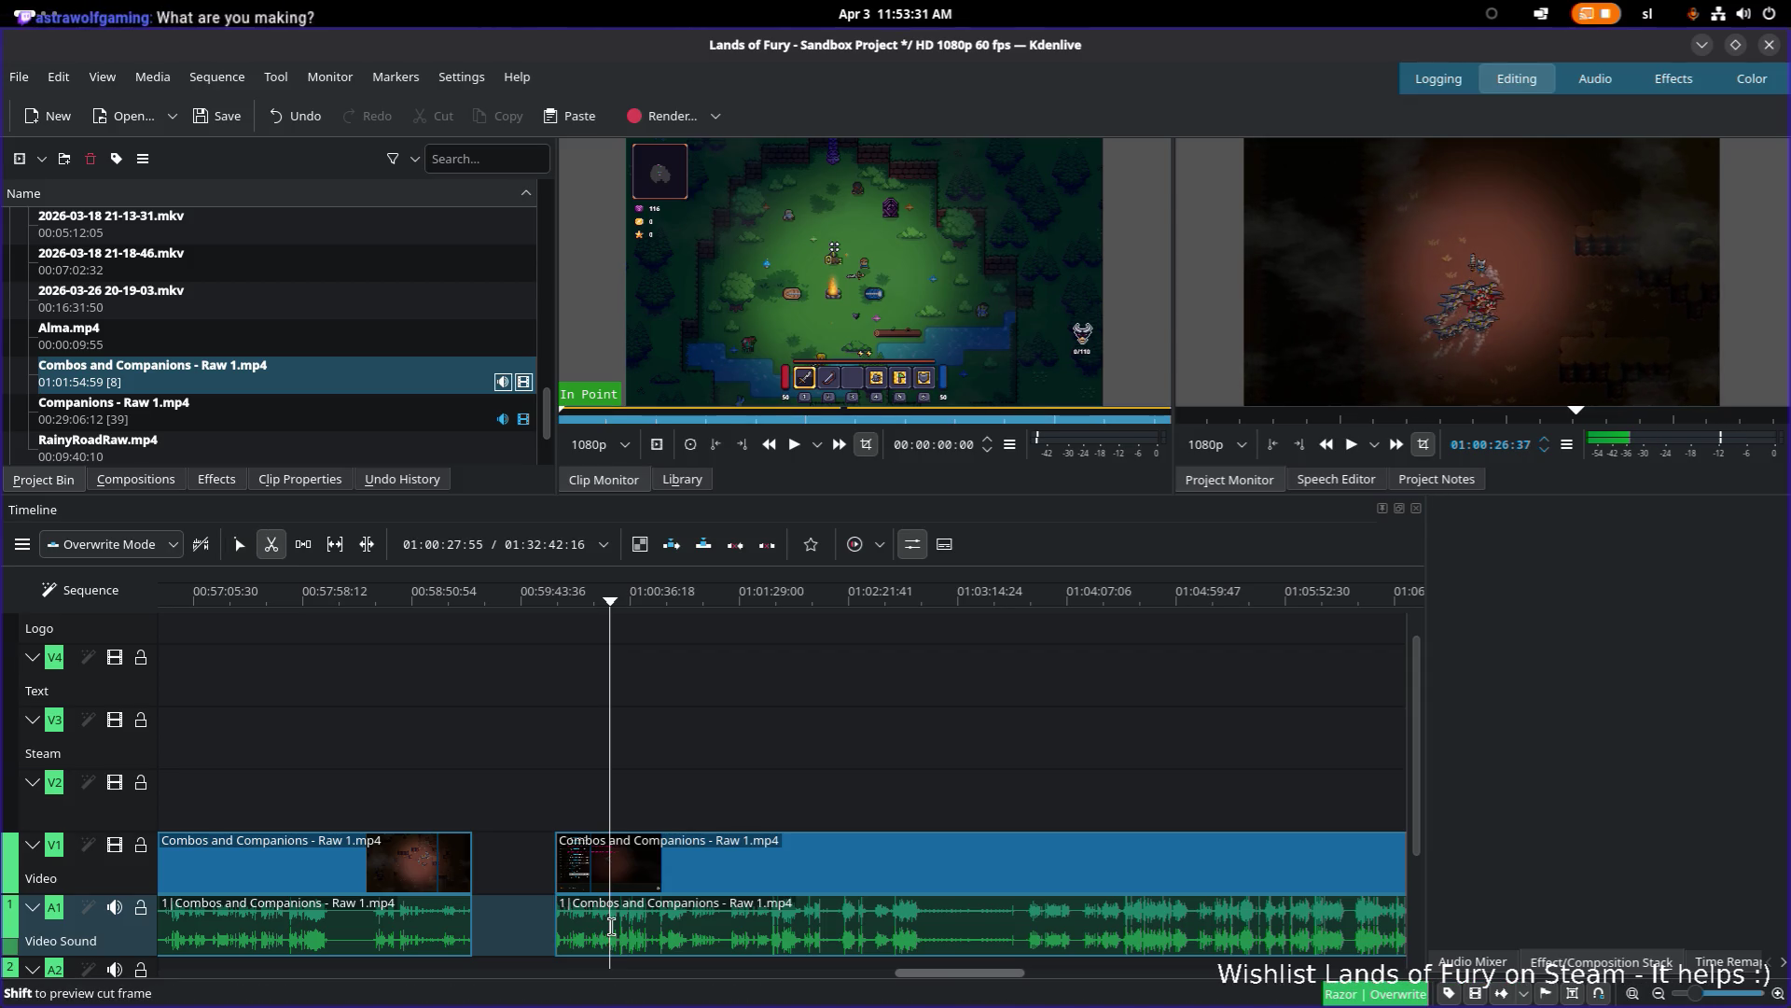
pyautogui.click(611, 926)
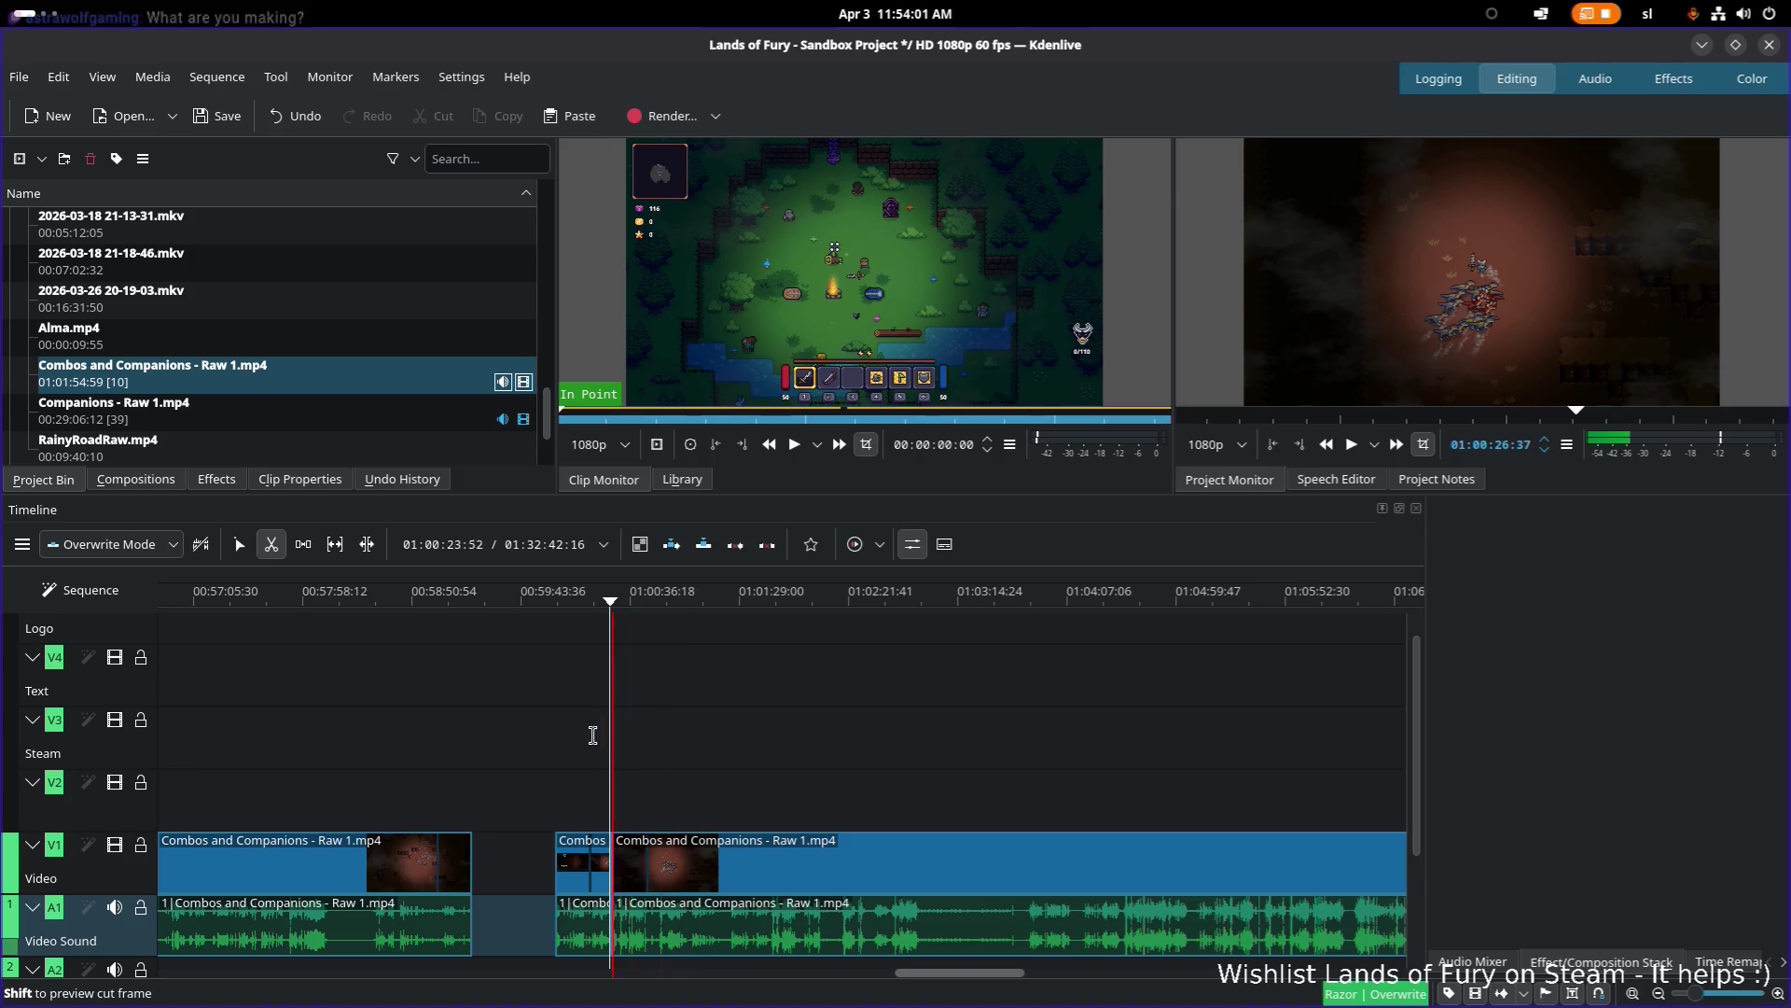
# Step: Adjust the timeline view and switch back to the Select tool after the 1:00:26 cut
pyautogui.scroll(2, 676, 653)
pyautogui.scroll(2, 671, 633)
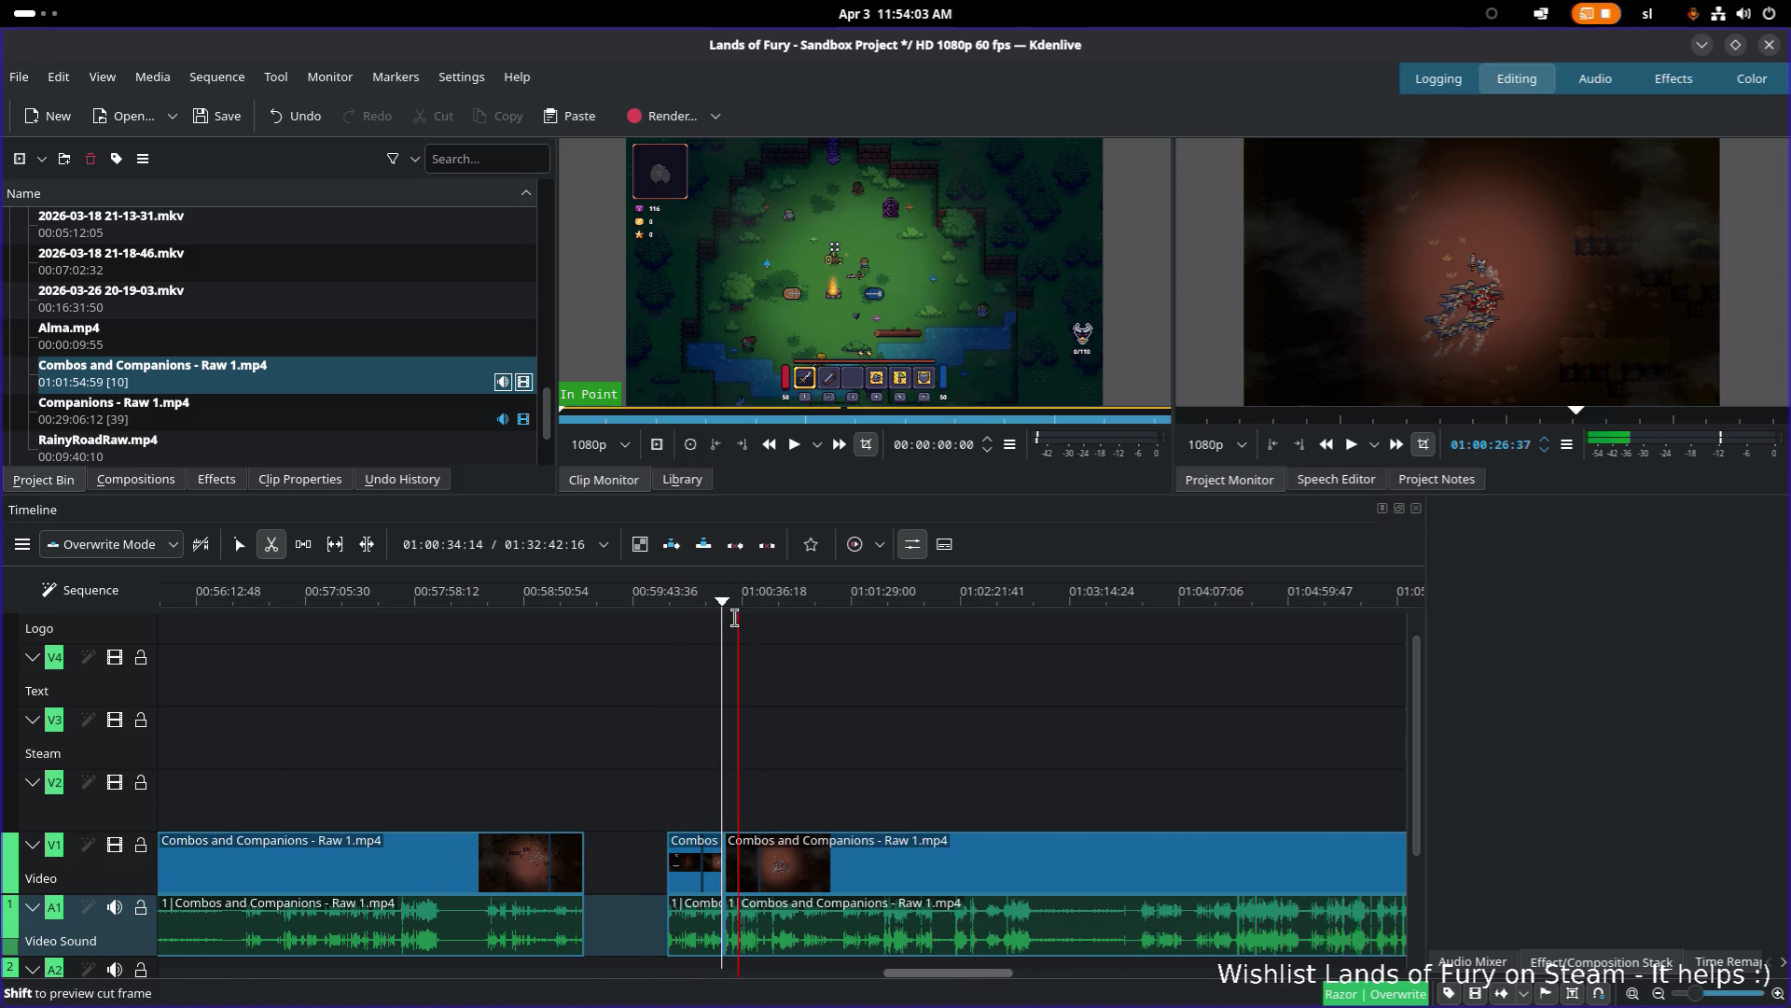
pyautogui.scroll(-1, 671, 633)
pyautogui.scroll(1, 699, 649)
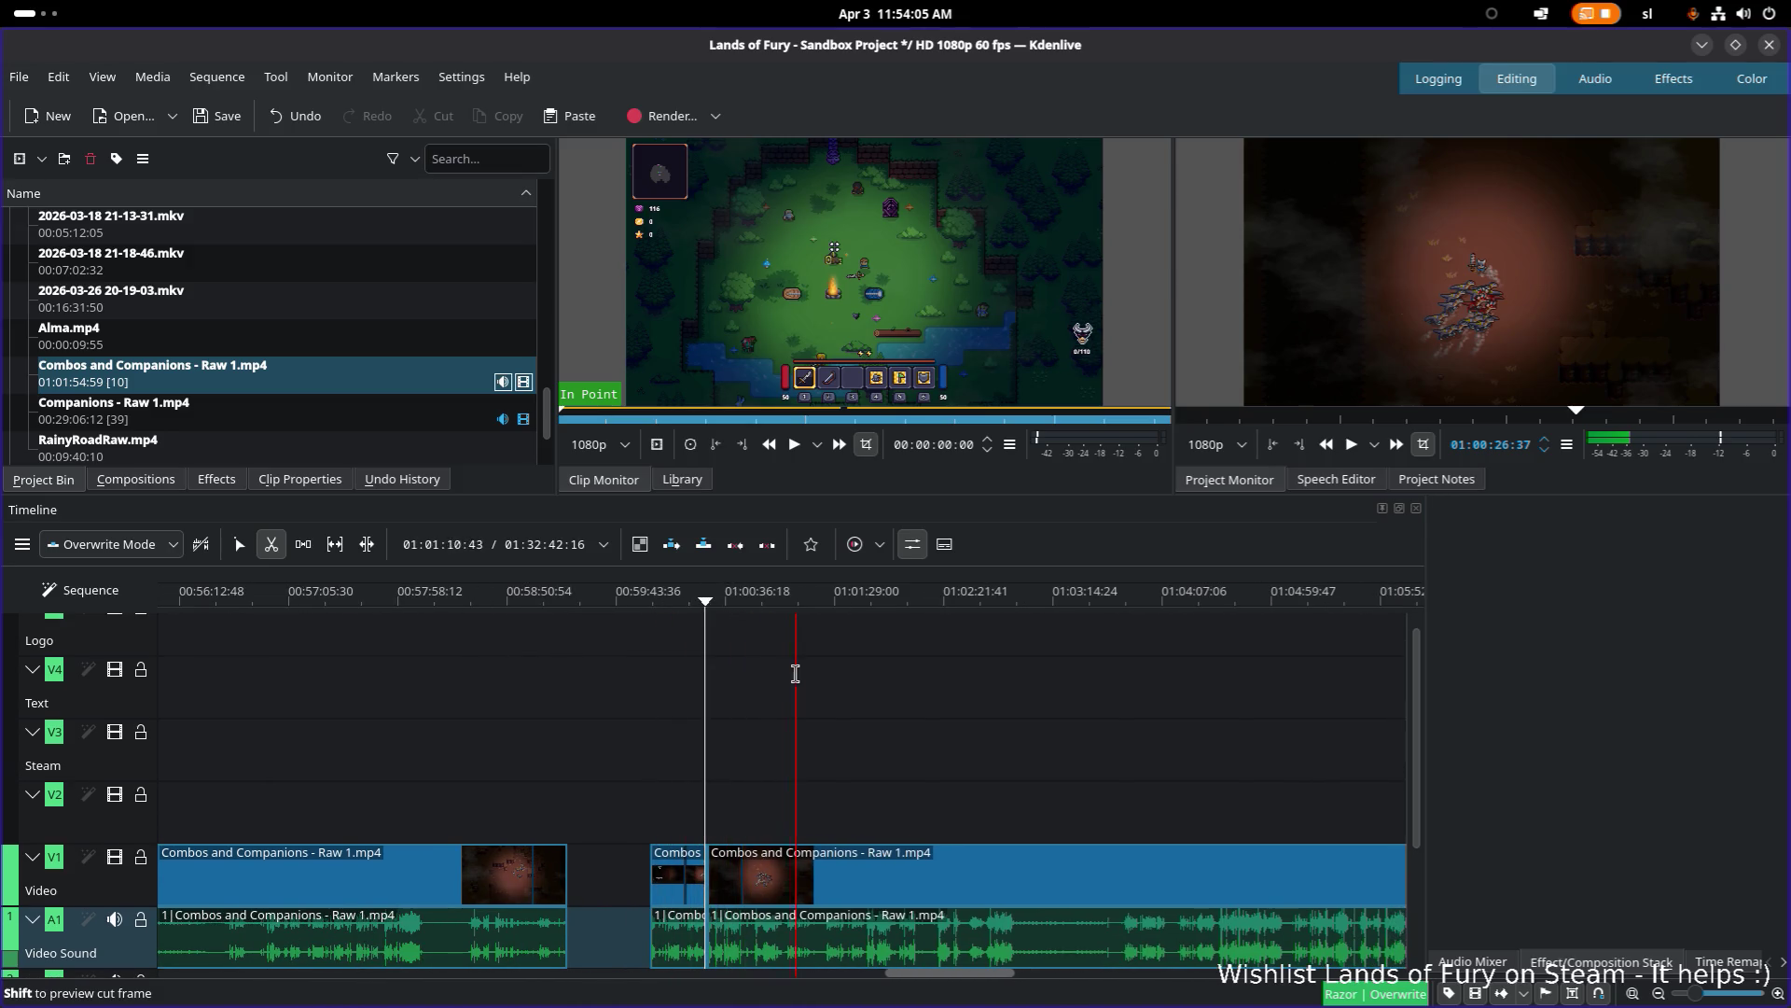
pyautogui.scroll(-2, 709, 672)
pyautogui.press('s')
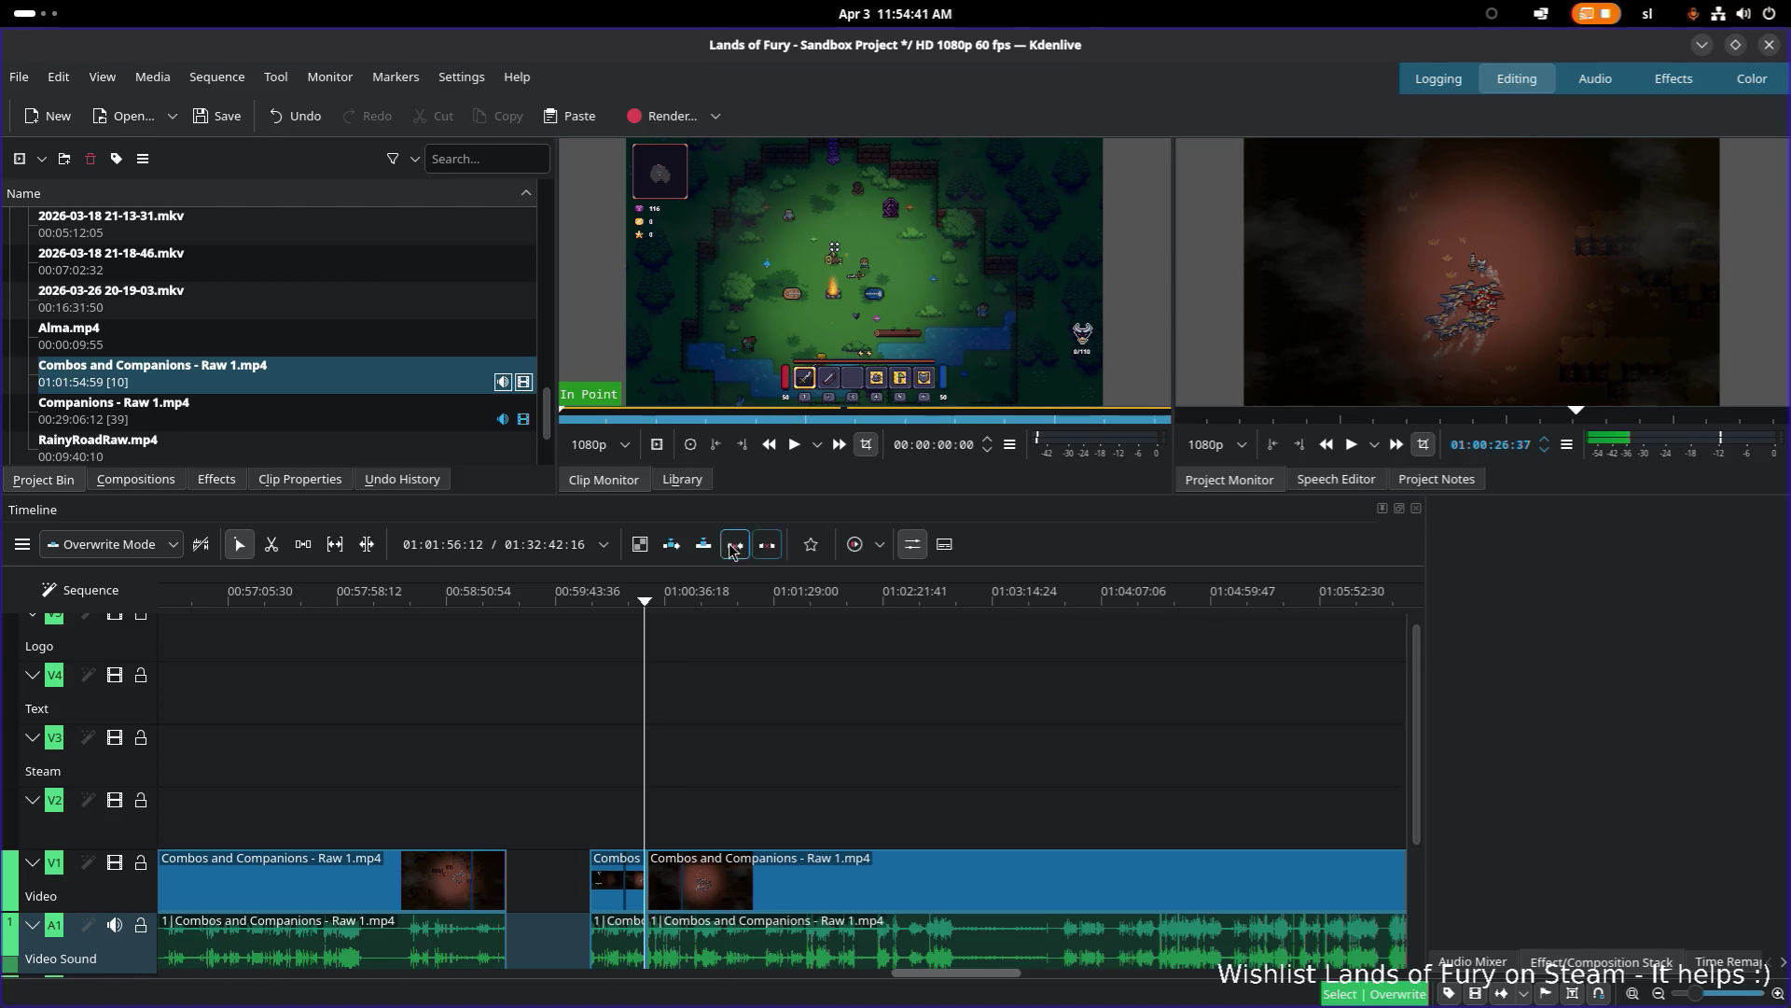
# Step: Position the playhead around 1:00:27 and preview the footage
pyautogui.click(661, 601)
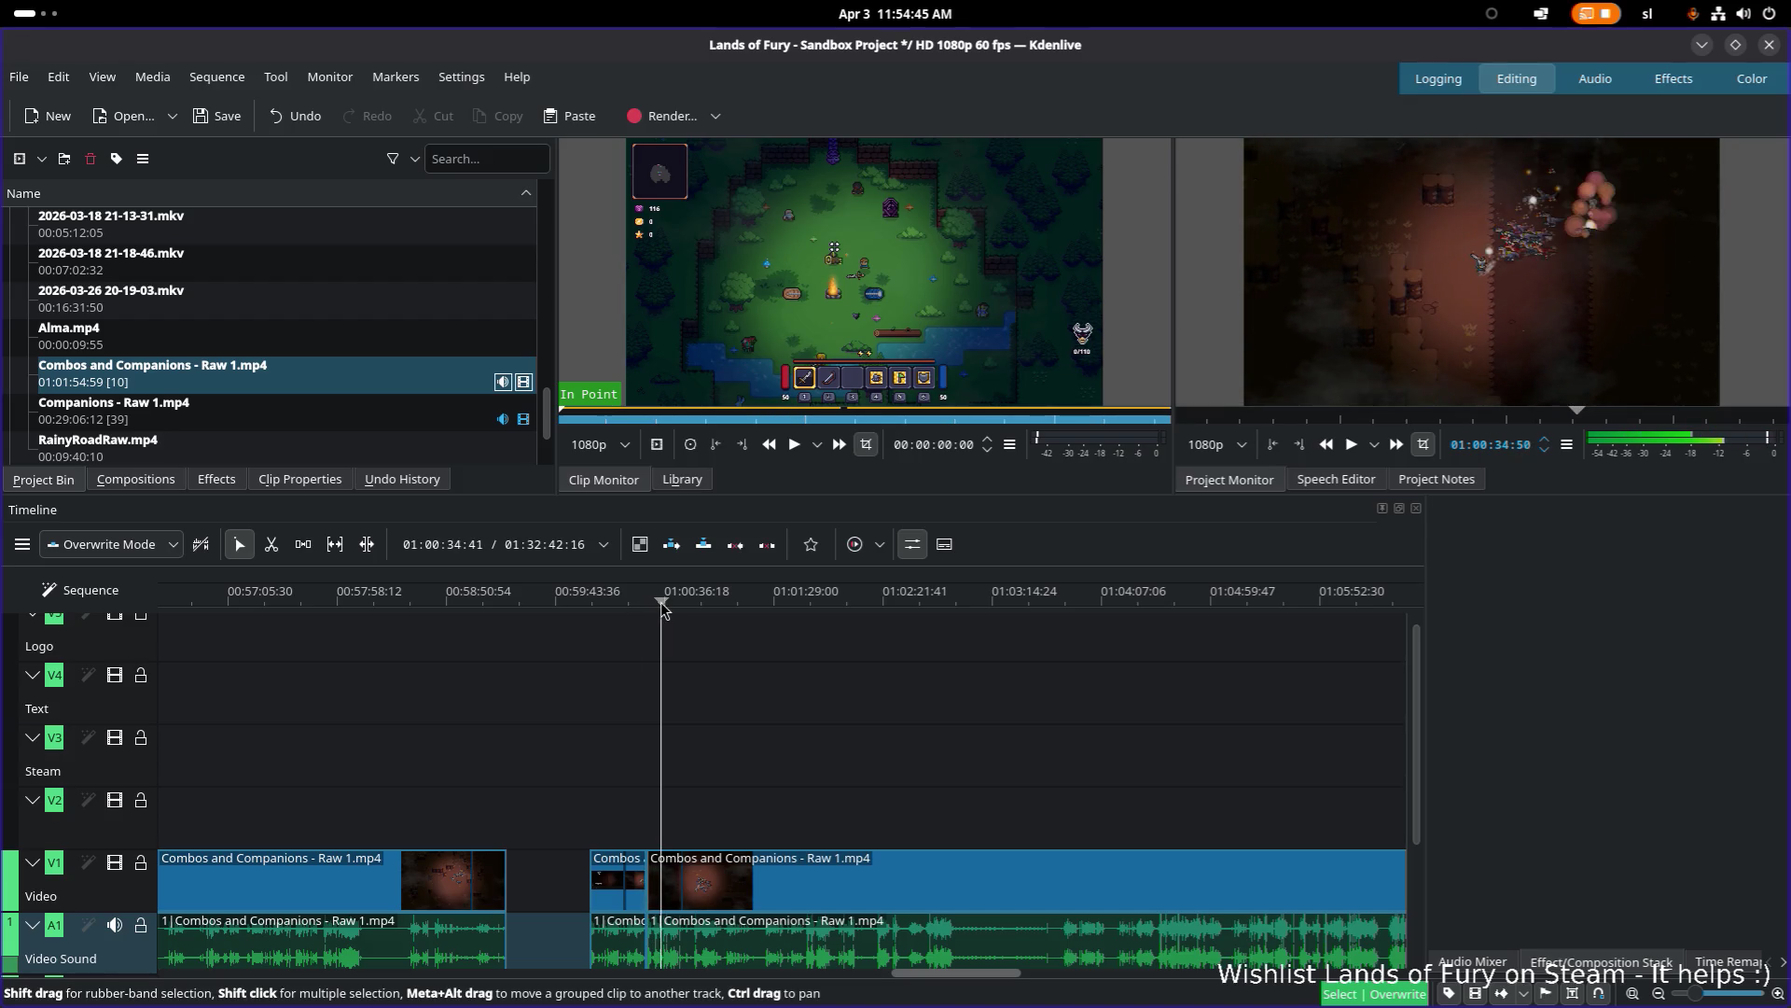
pyautogui.click(645, 602)
pyautogui.scroll(3, 695, 734)
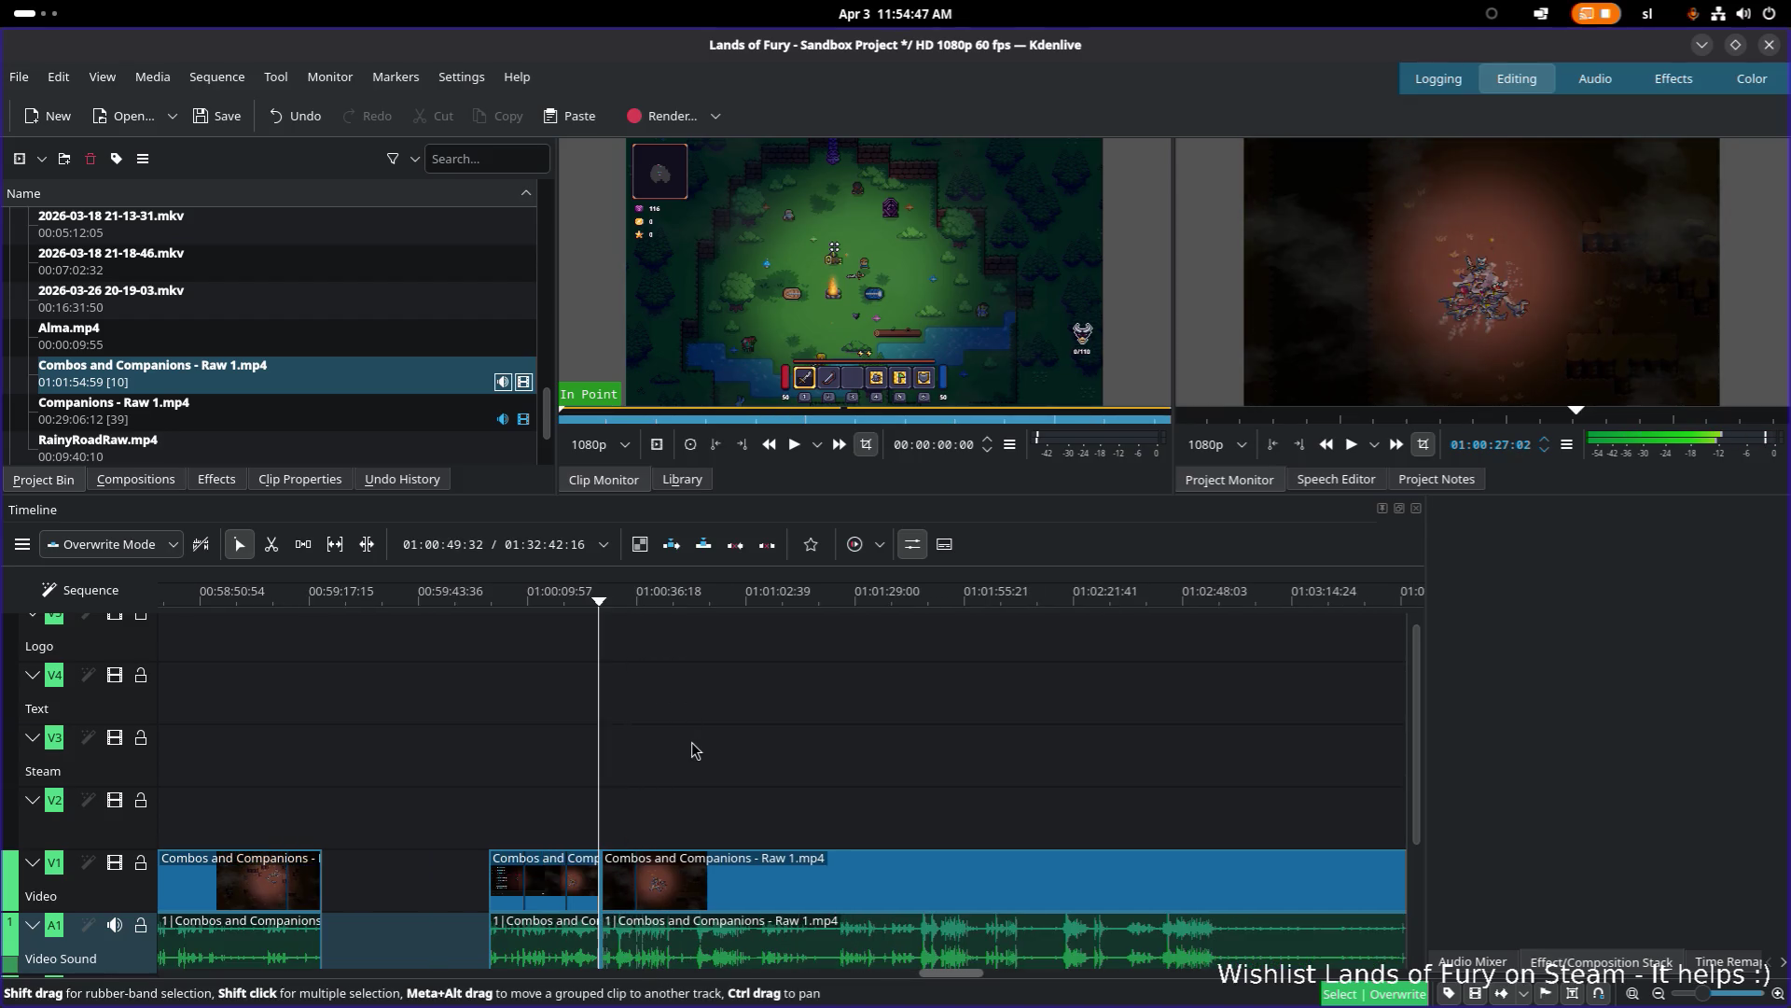
pyautogui.click(413, 600)
pyautogui.moveTo(413, 600); pyautogui.dragTo(396, 605)
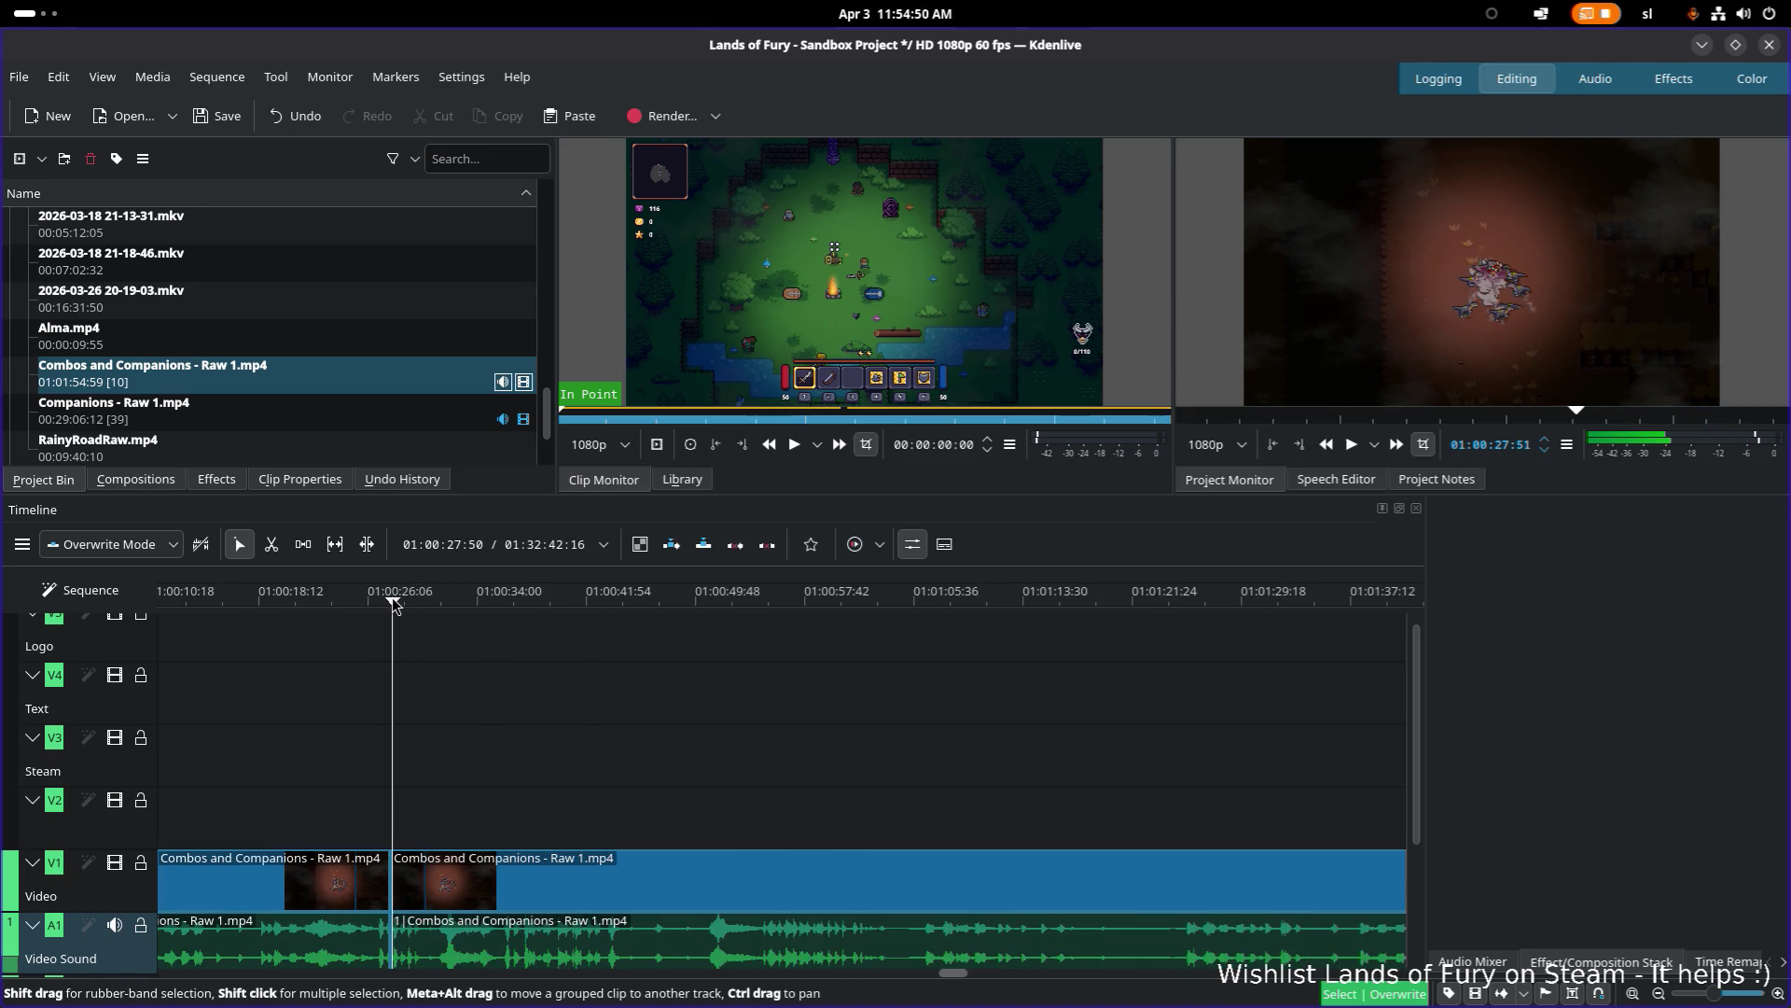
pyautogui.press('space')
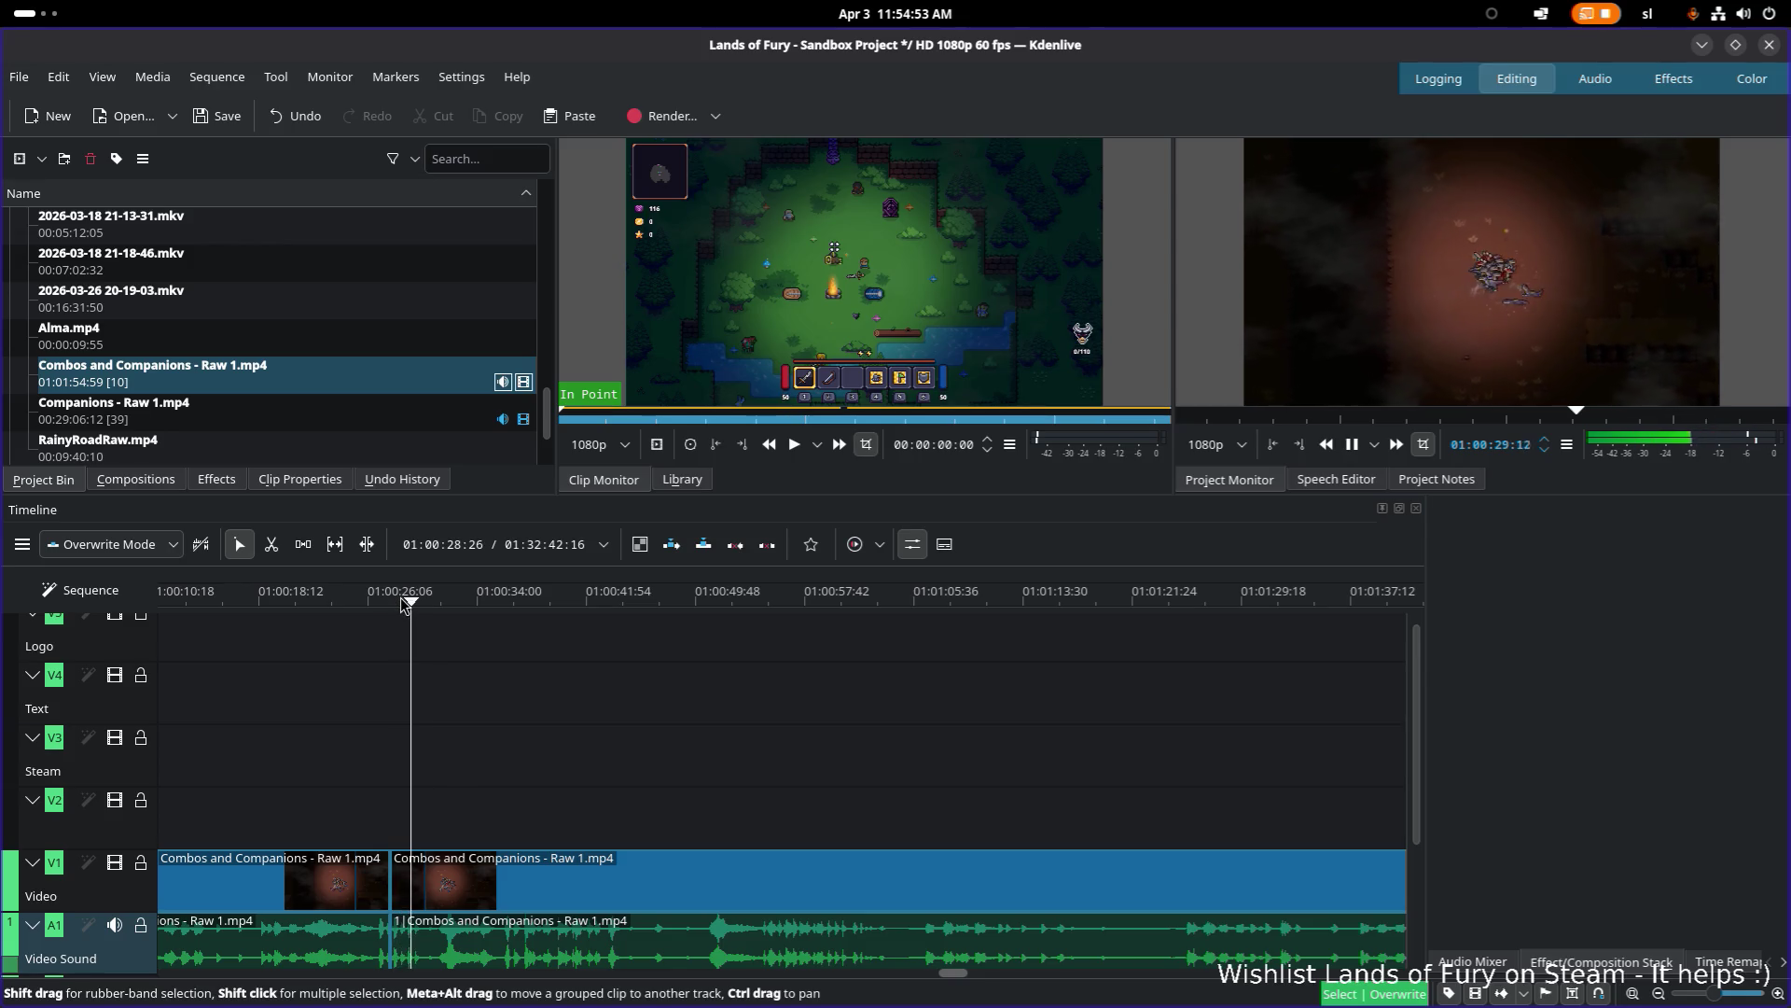
pyautogui.press('space')
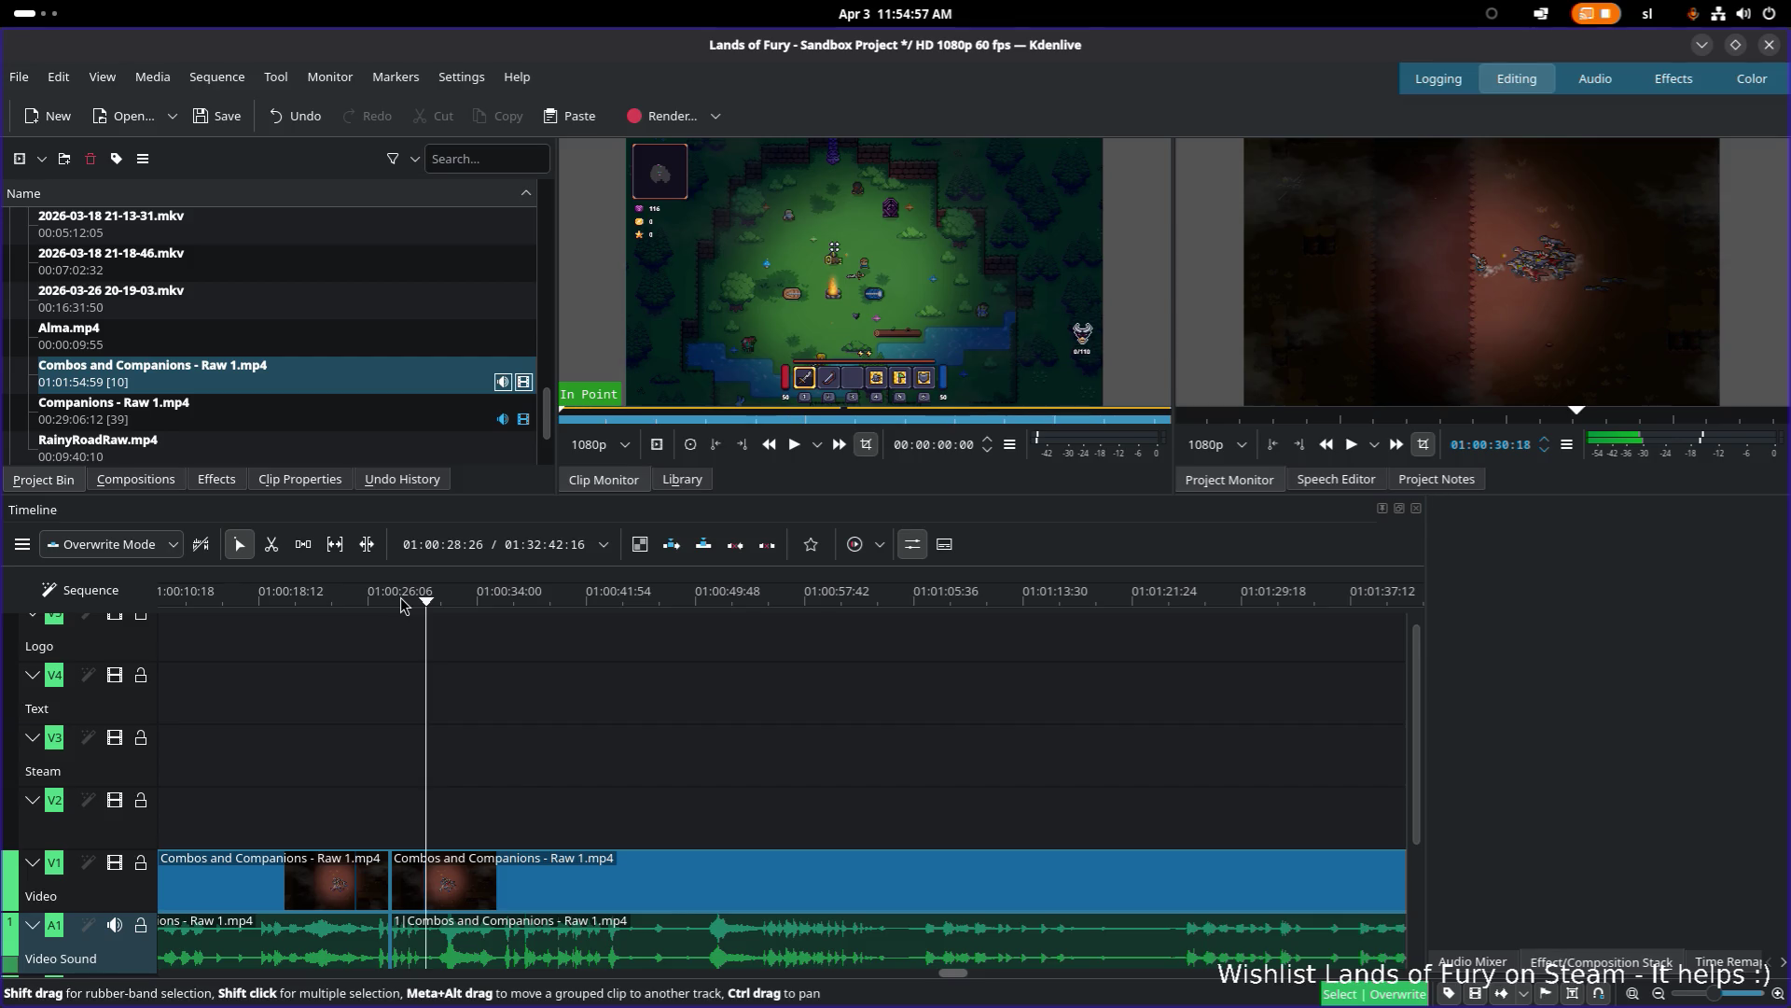
# Step: Razor-cut the clip at the playhead near 01:00:30 and play back to review the cut
pyautogui.press('x')
pyautogui.click(426, 891)
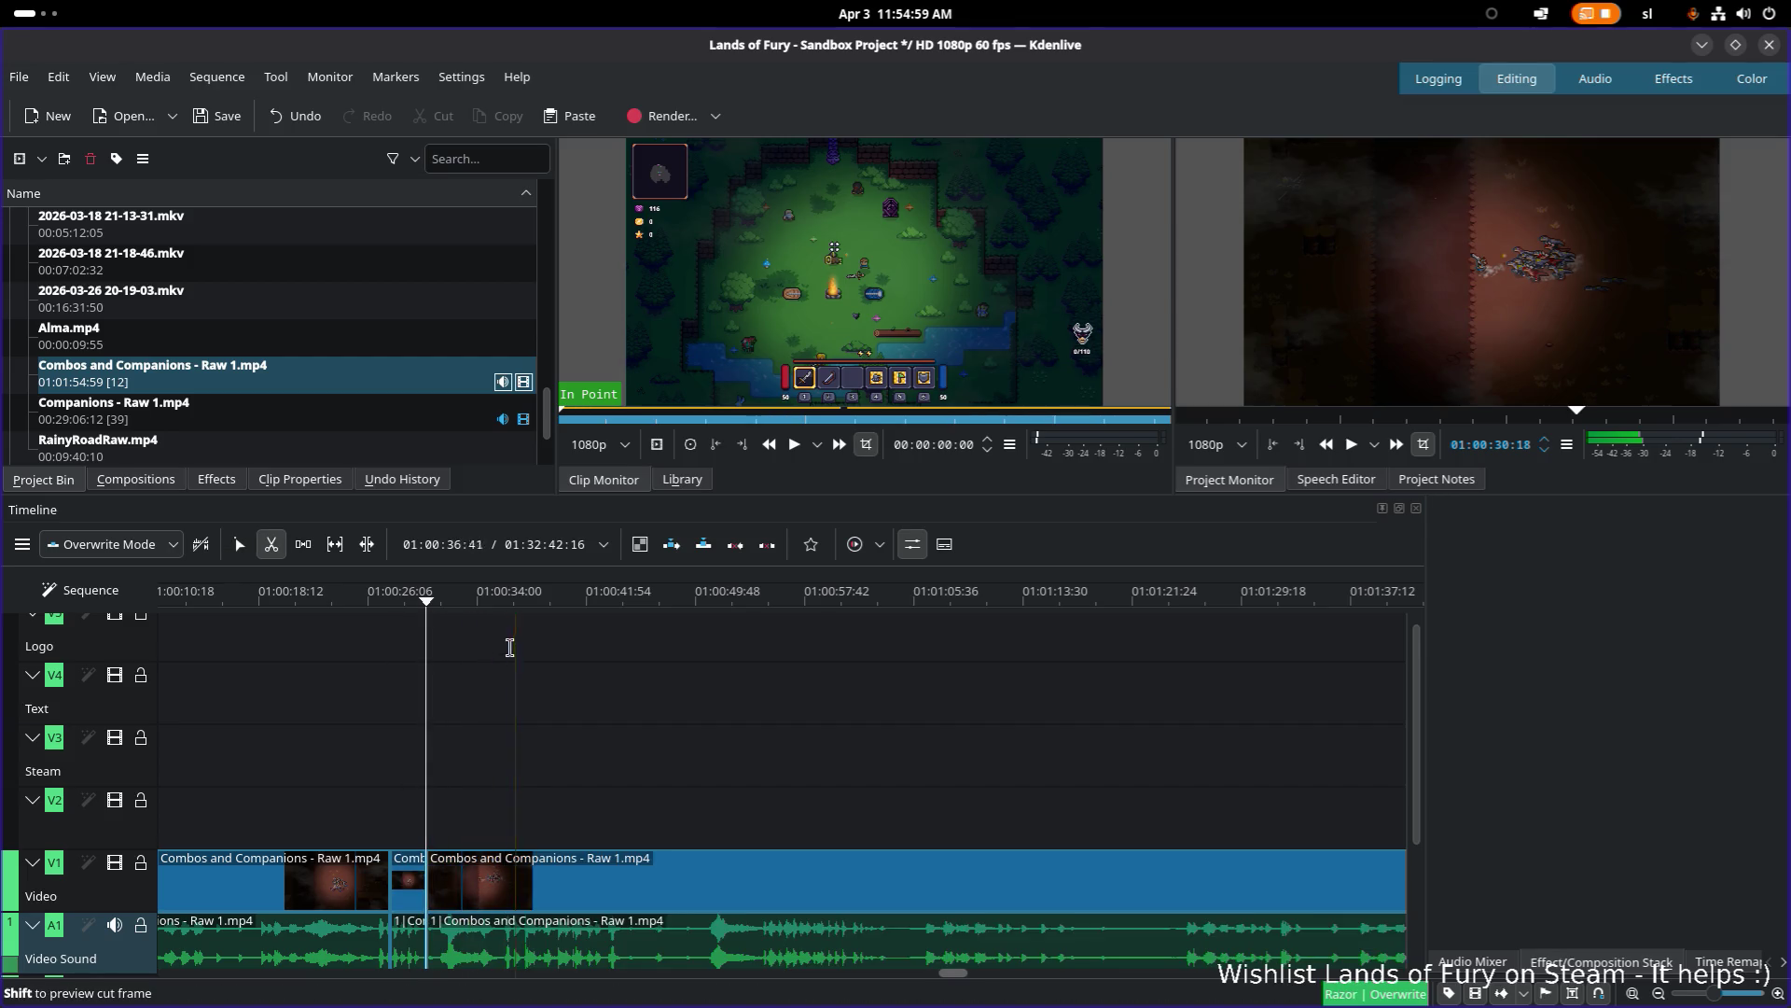
pyautogui.press('s')
pyautogui.click(439, 599)
pyautogui.press('space')
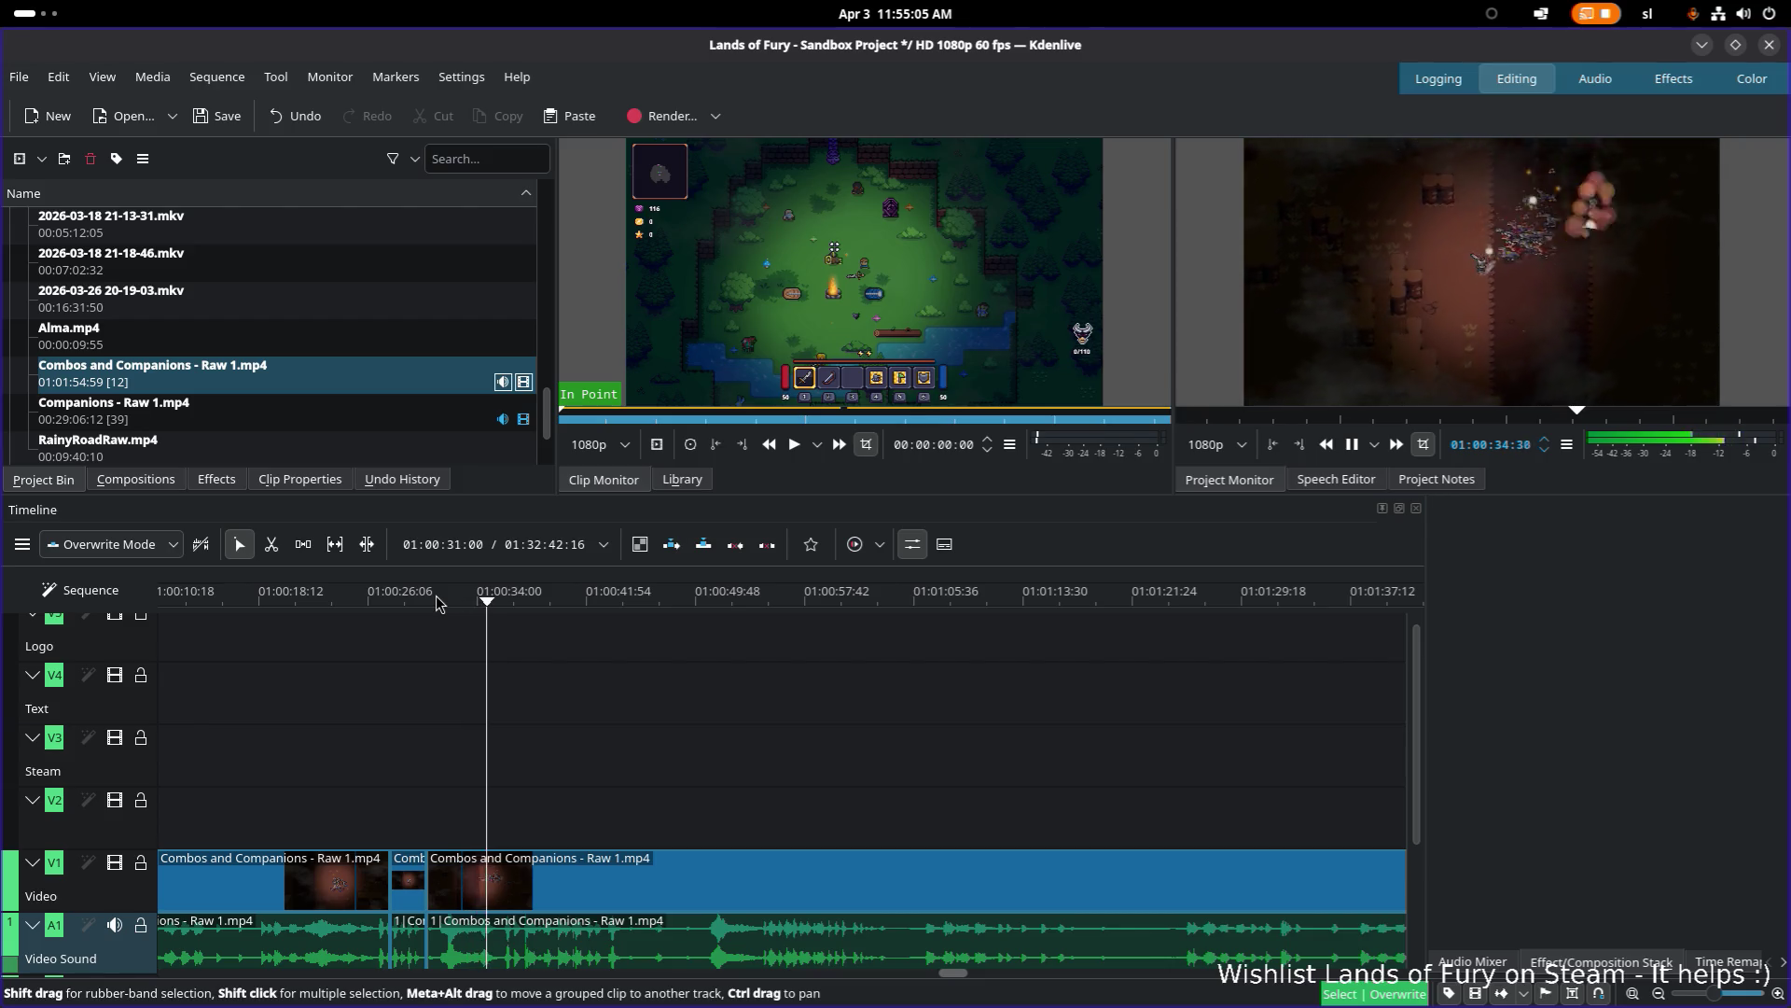
pyautogui.press('space')
pyautogui.press('space')
pyautogui.press('space')
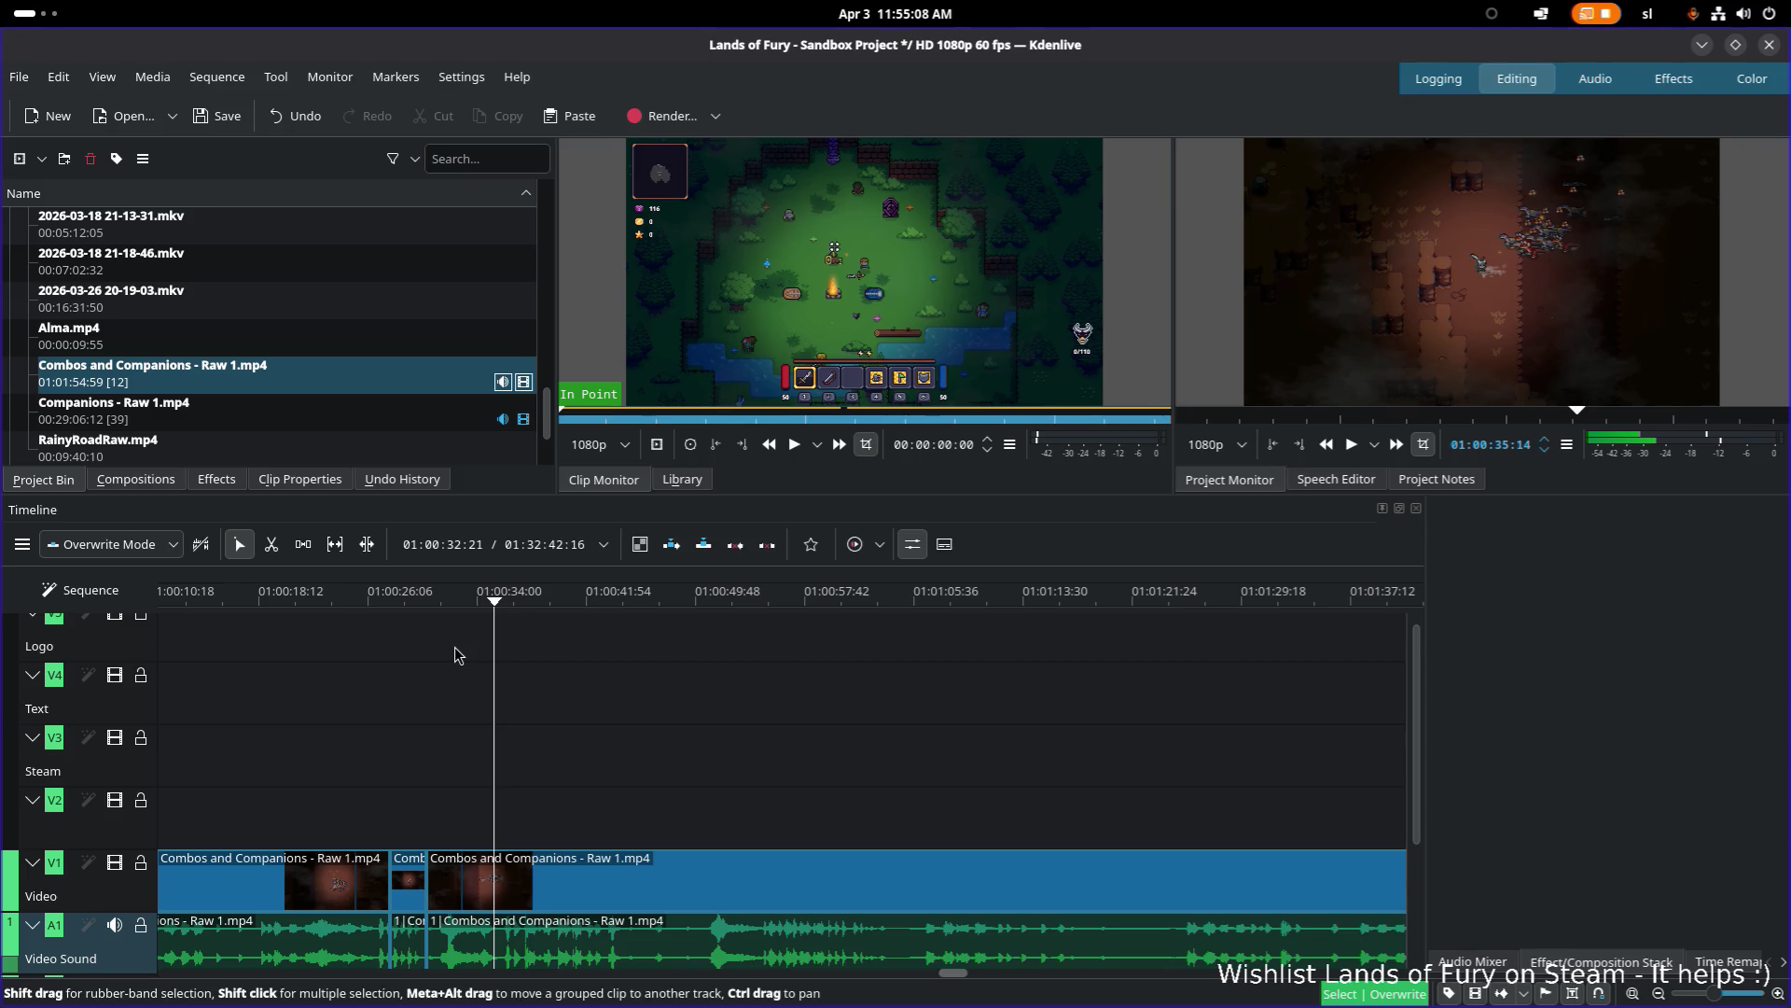
pyautogui.press('space')
pyautogui.press('space')
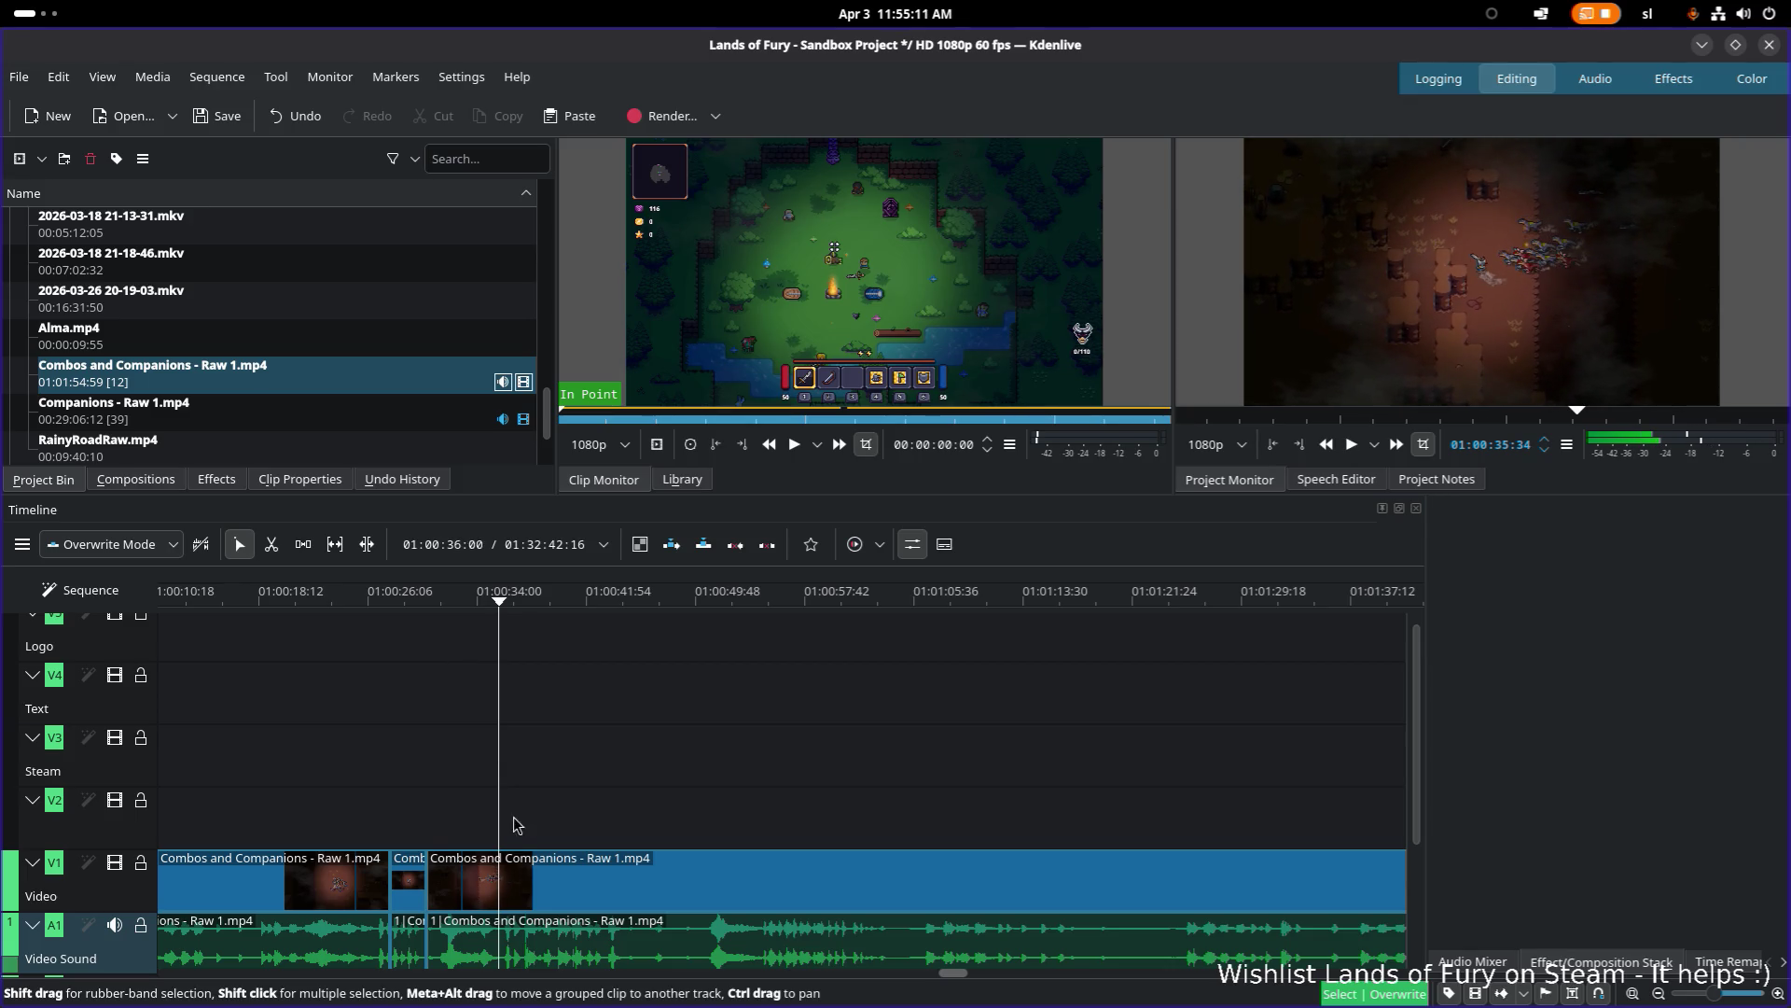
# Step: Razor-cut the clip near 01:00:35 and replay from around 01:00:30
pyautogui.press('x')
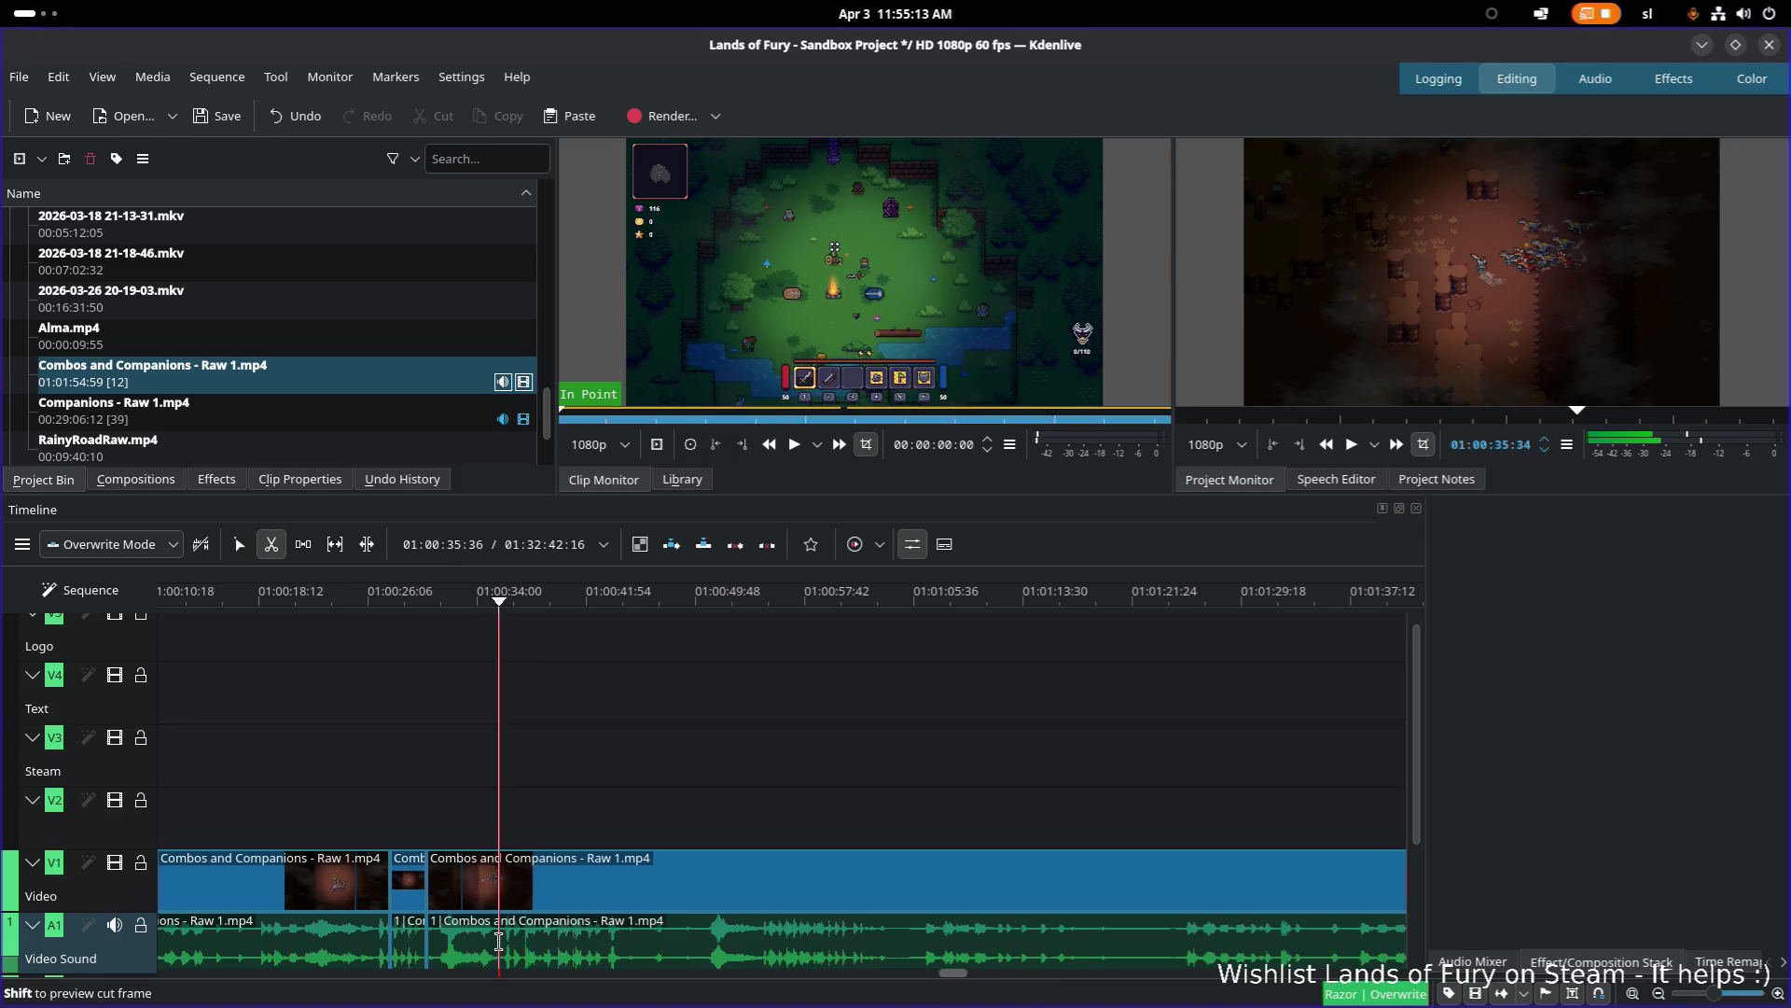
pyautogui.click(499, 943)
pyautogui.press('s')
pyautogui.click(463, 882)
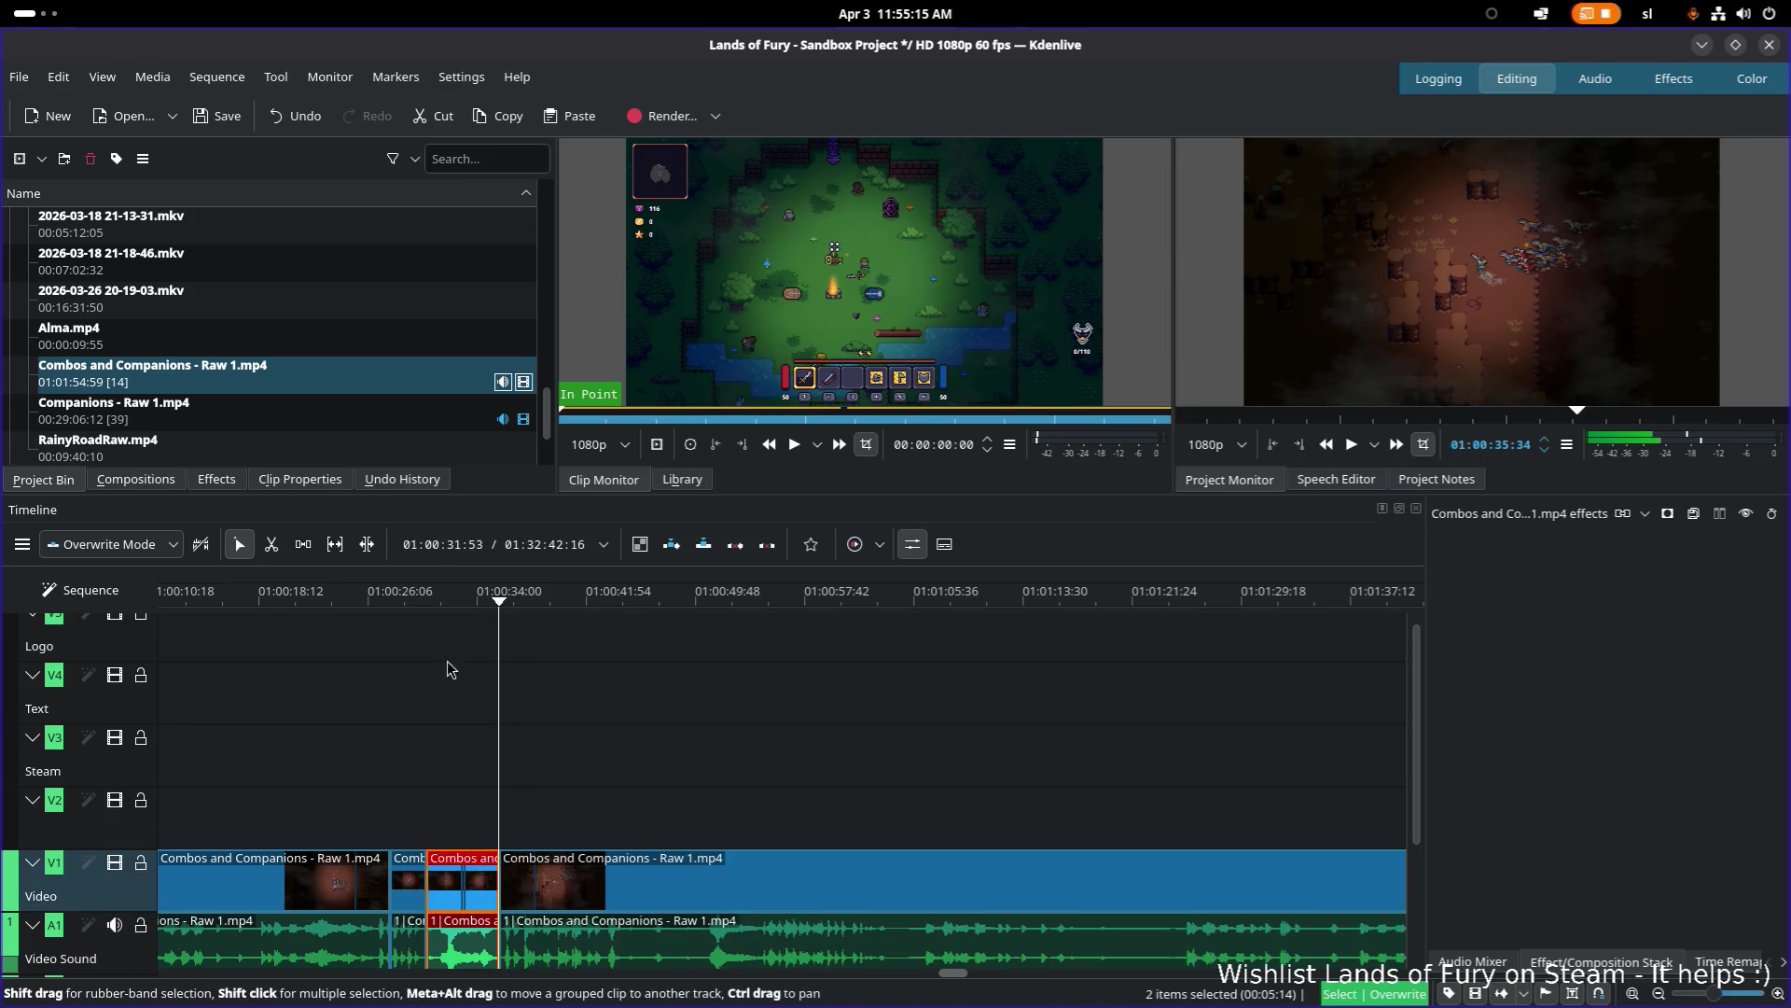
pyautogui.click(431, 602)
pyautogui.press('space')
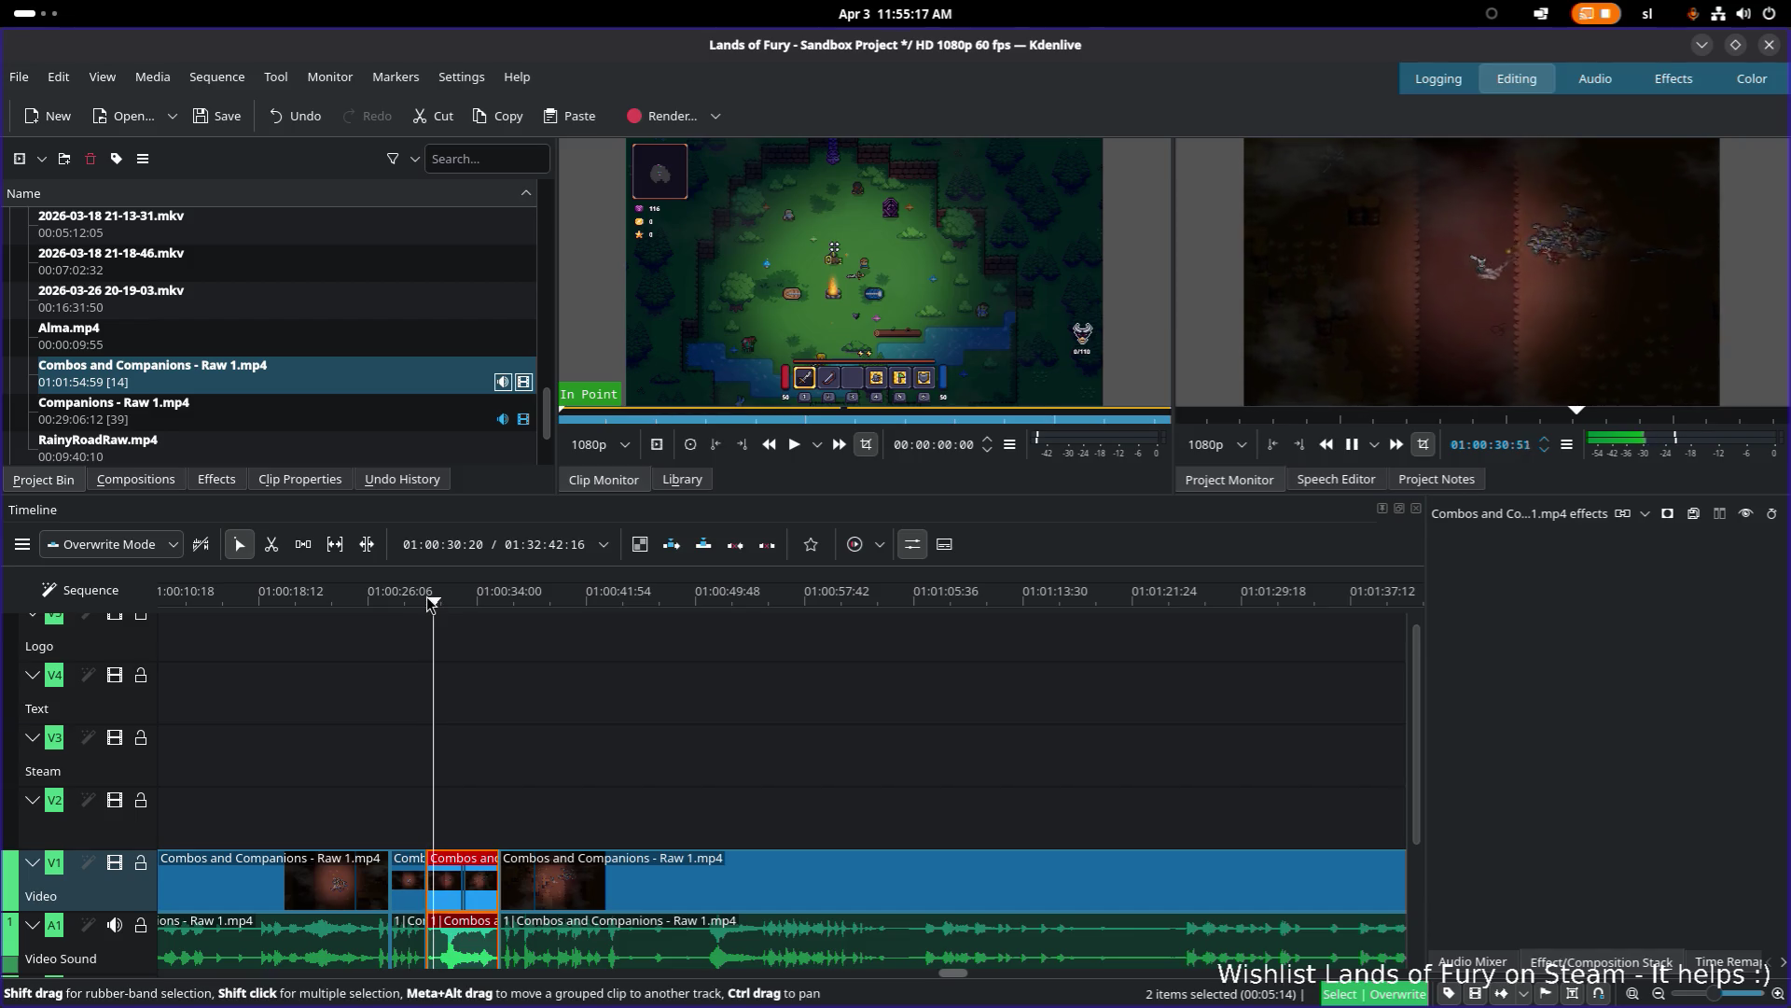
pyautogui.press('space')
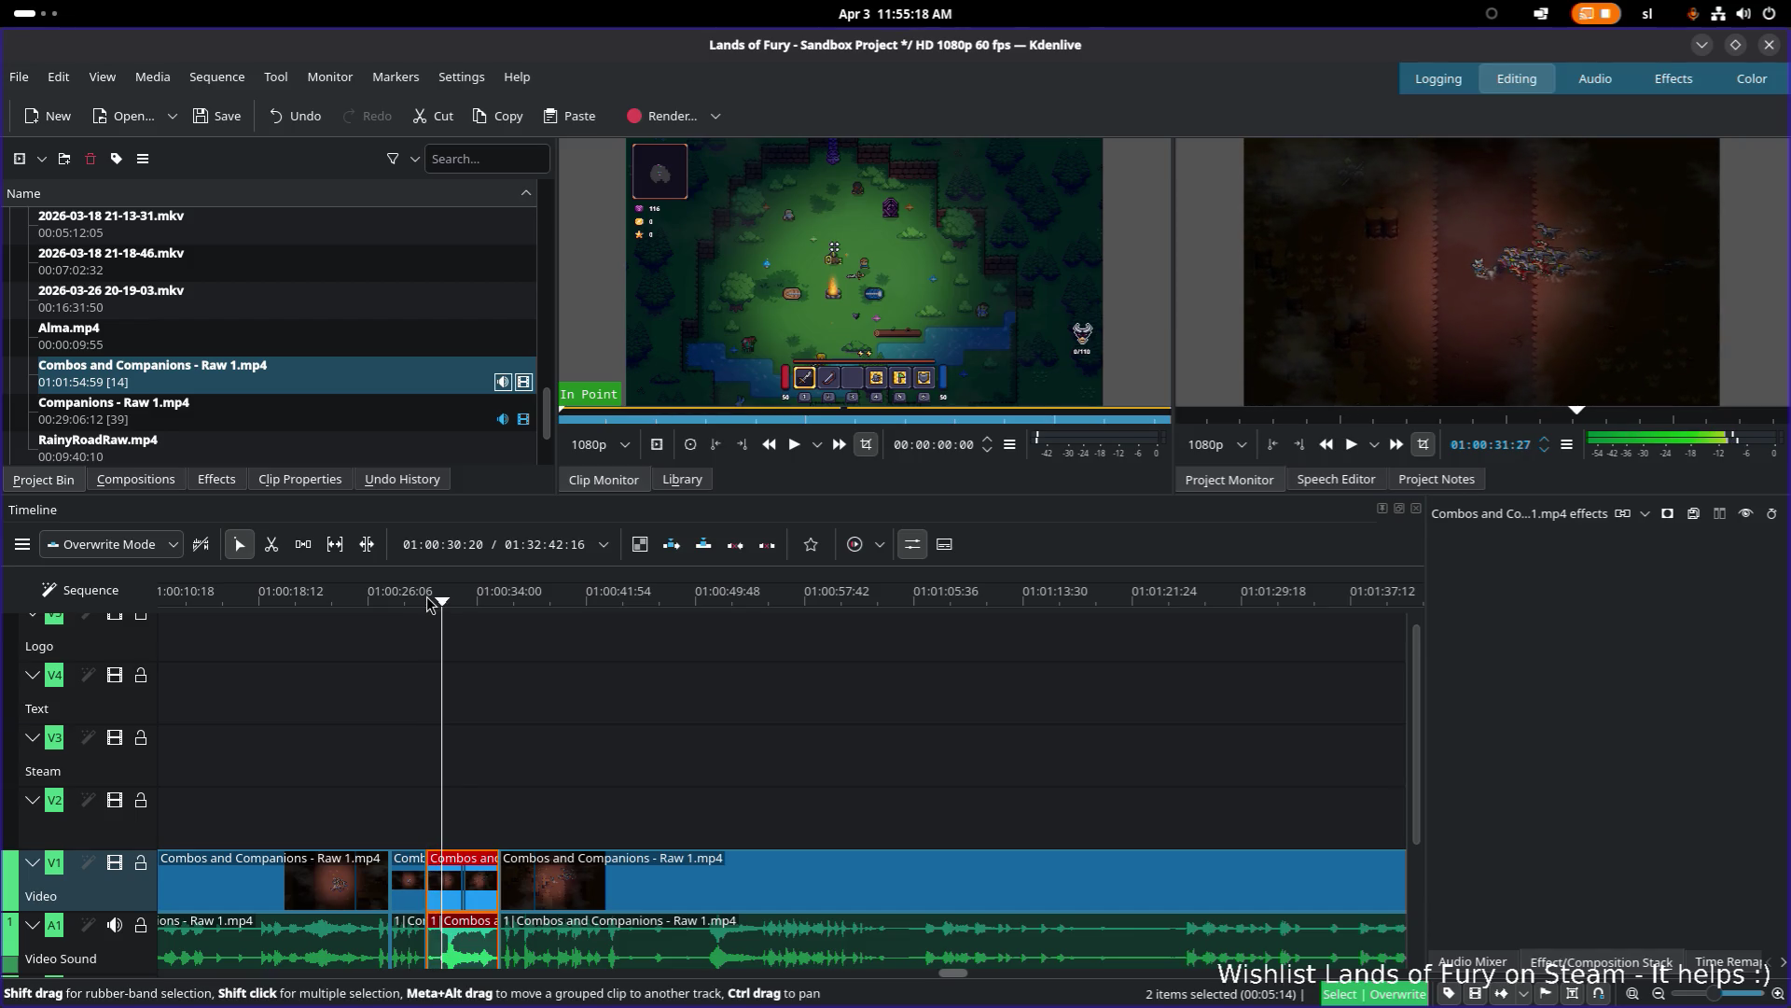
# Step: Zoom the timeline and cut the clip again at about 01:00:30:41
pyautogui.scroll(3, 508, 779)
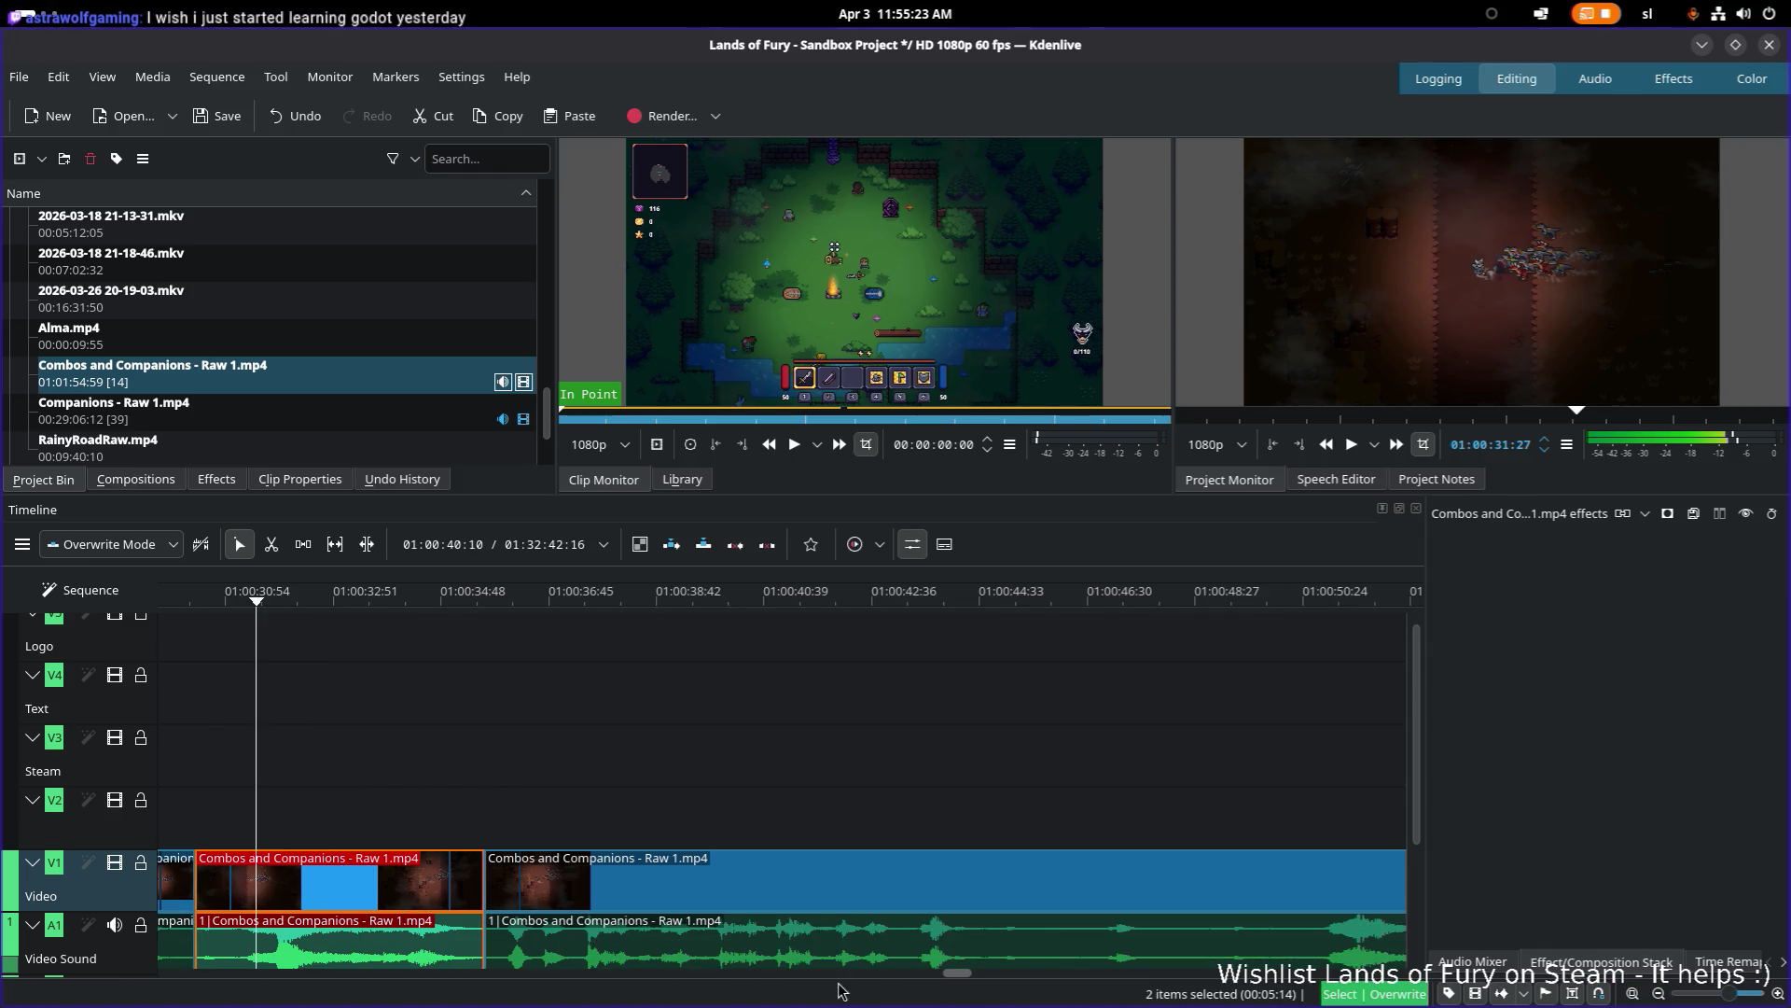
pyautogui.click(230, 599)
pyautogui.click(213, 598)
pyautogui.moveTo(214, 598)
pyautogui.mouseDown()
pyautogui.moveTo(177, 598)
pyautogui.moveTo(328, 597)
pyautogui.moveTo(292, 595)
pyautogui.mouseUp()
pyautogui.press('x')
pyautogui.click(285, 926)
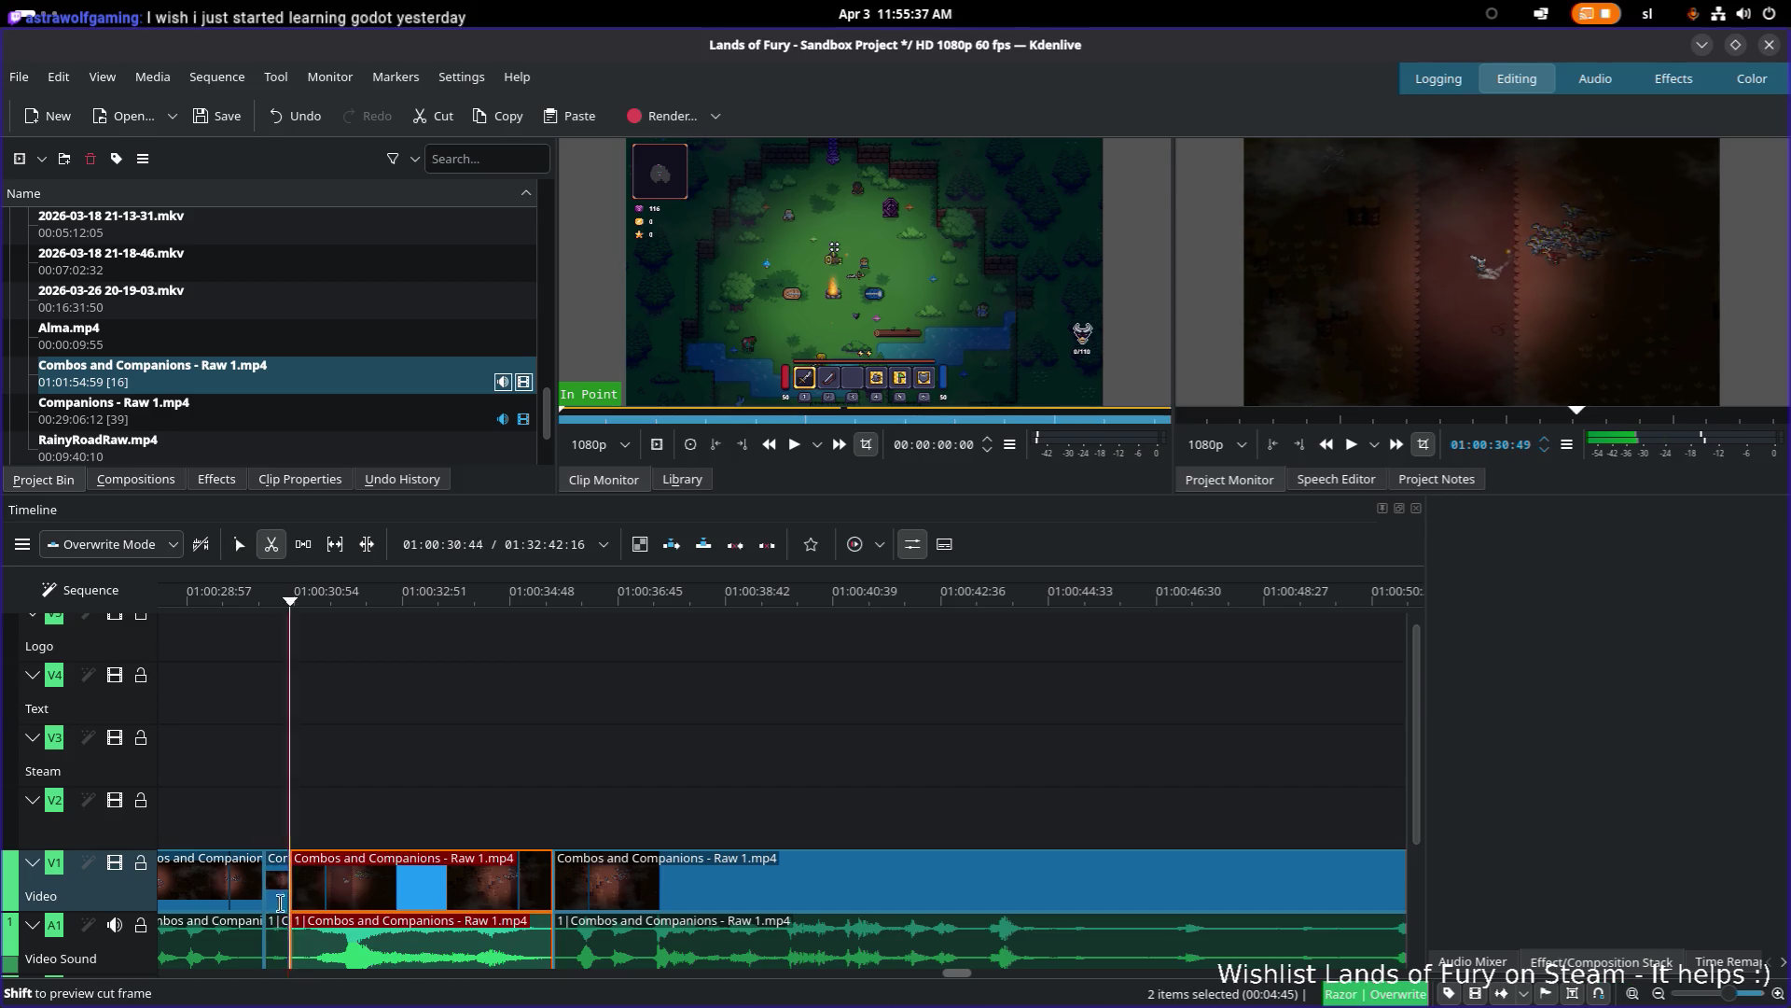
# Step: Delete the short piece at 01:00:30:41, leaving a gap, and play back over it
pyautogui.press('s')
pyautogui.click(284, 883)
pyautogui.press('Delete')
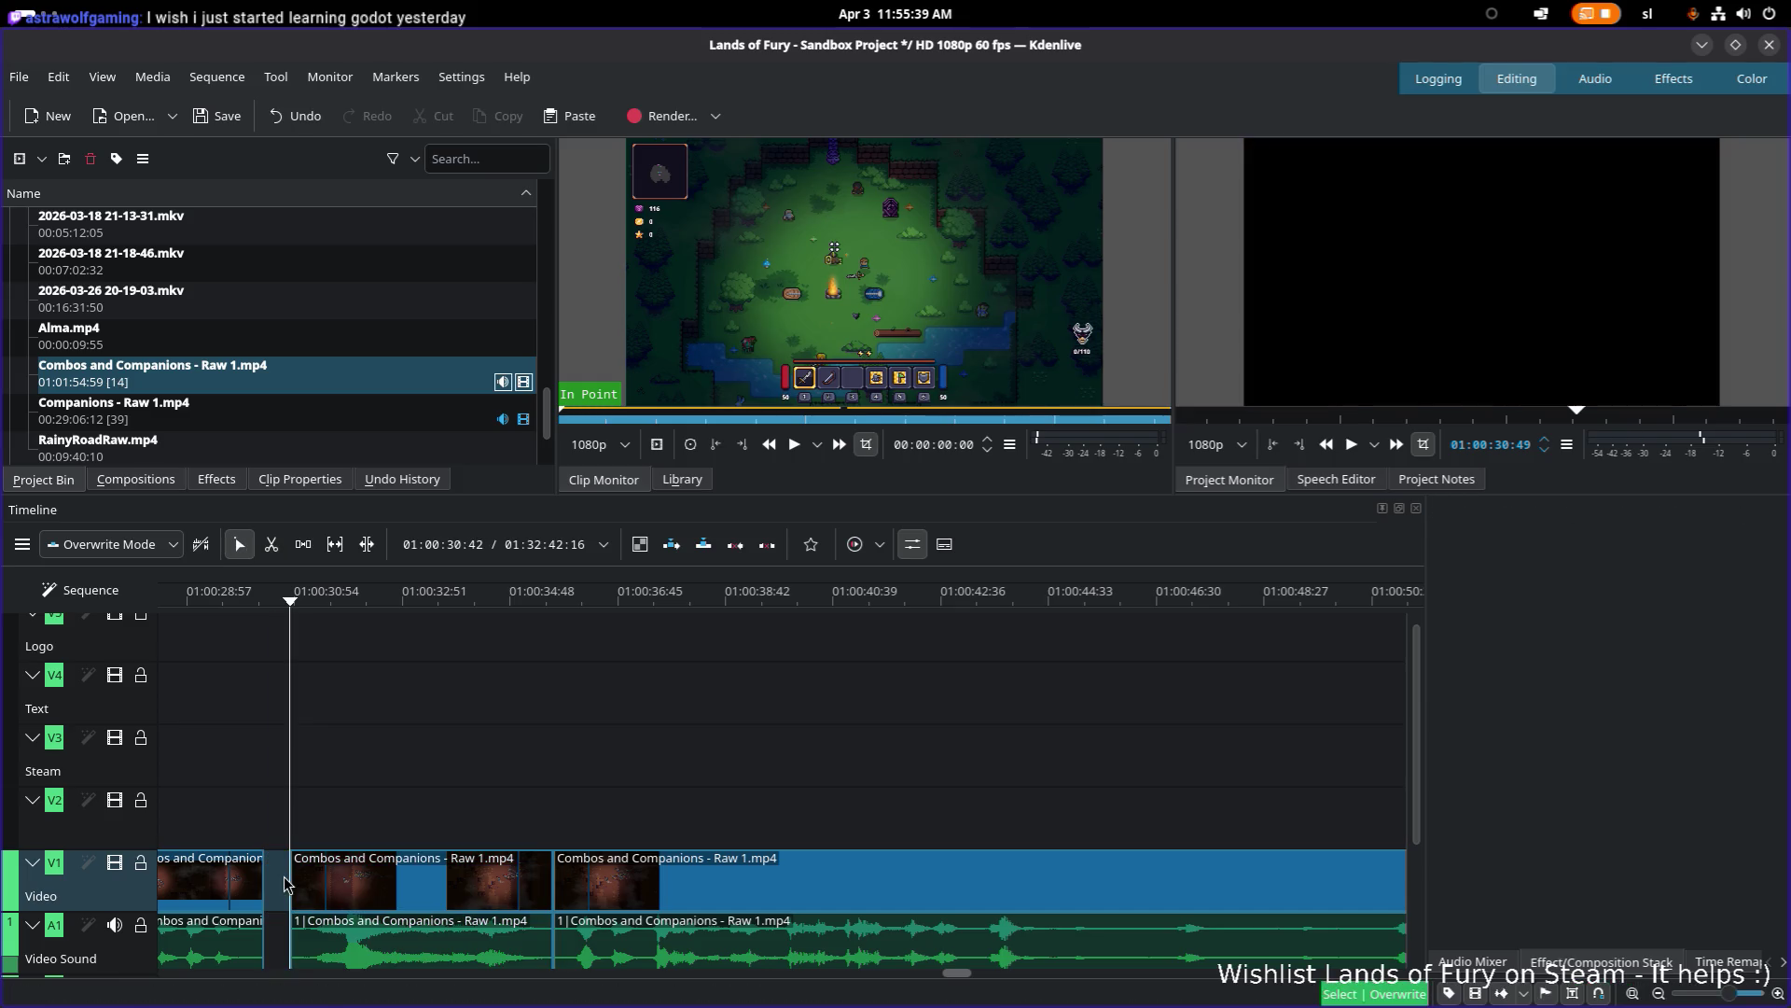
pyautogui.click(301, 603)
pyautogui.moveTo(301, 603); pyautogui.dragTo(292, 604)
pyautogui.press('space')
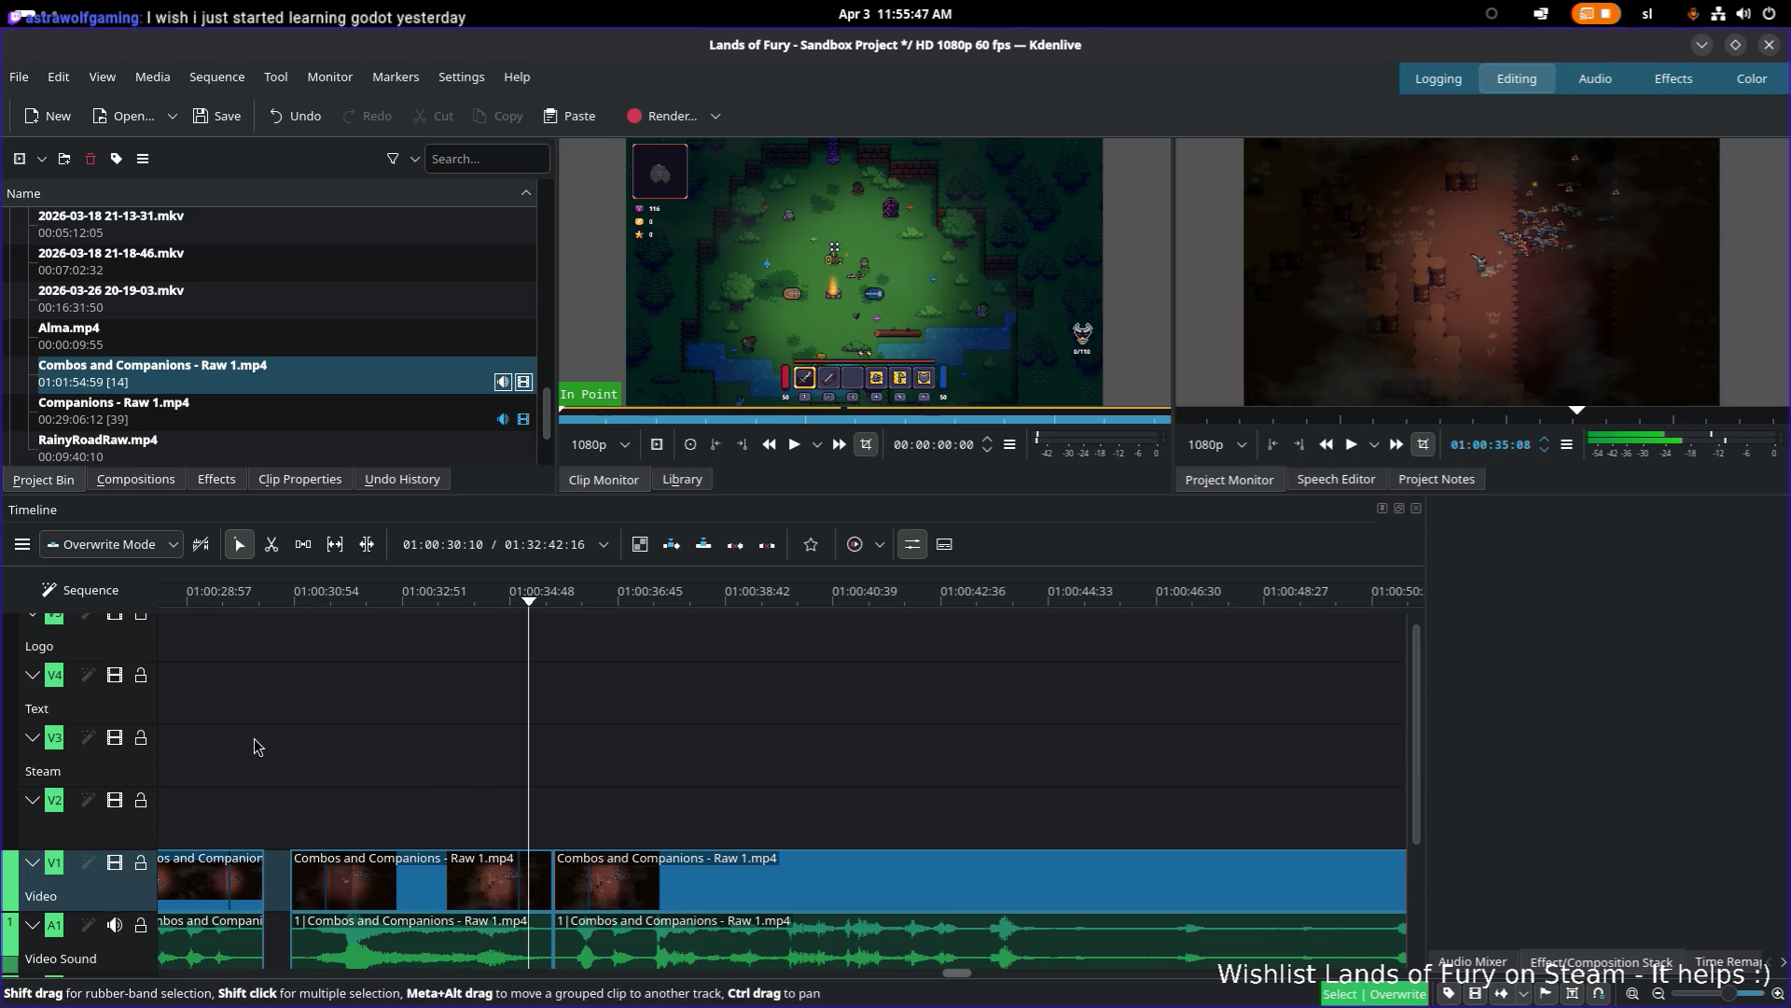
# Step: Review the edited section by playing back from 01:00:30:50
pyautogui.press('space')
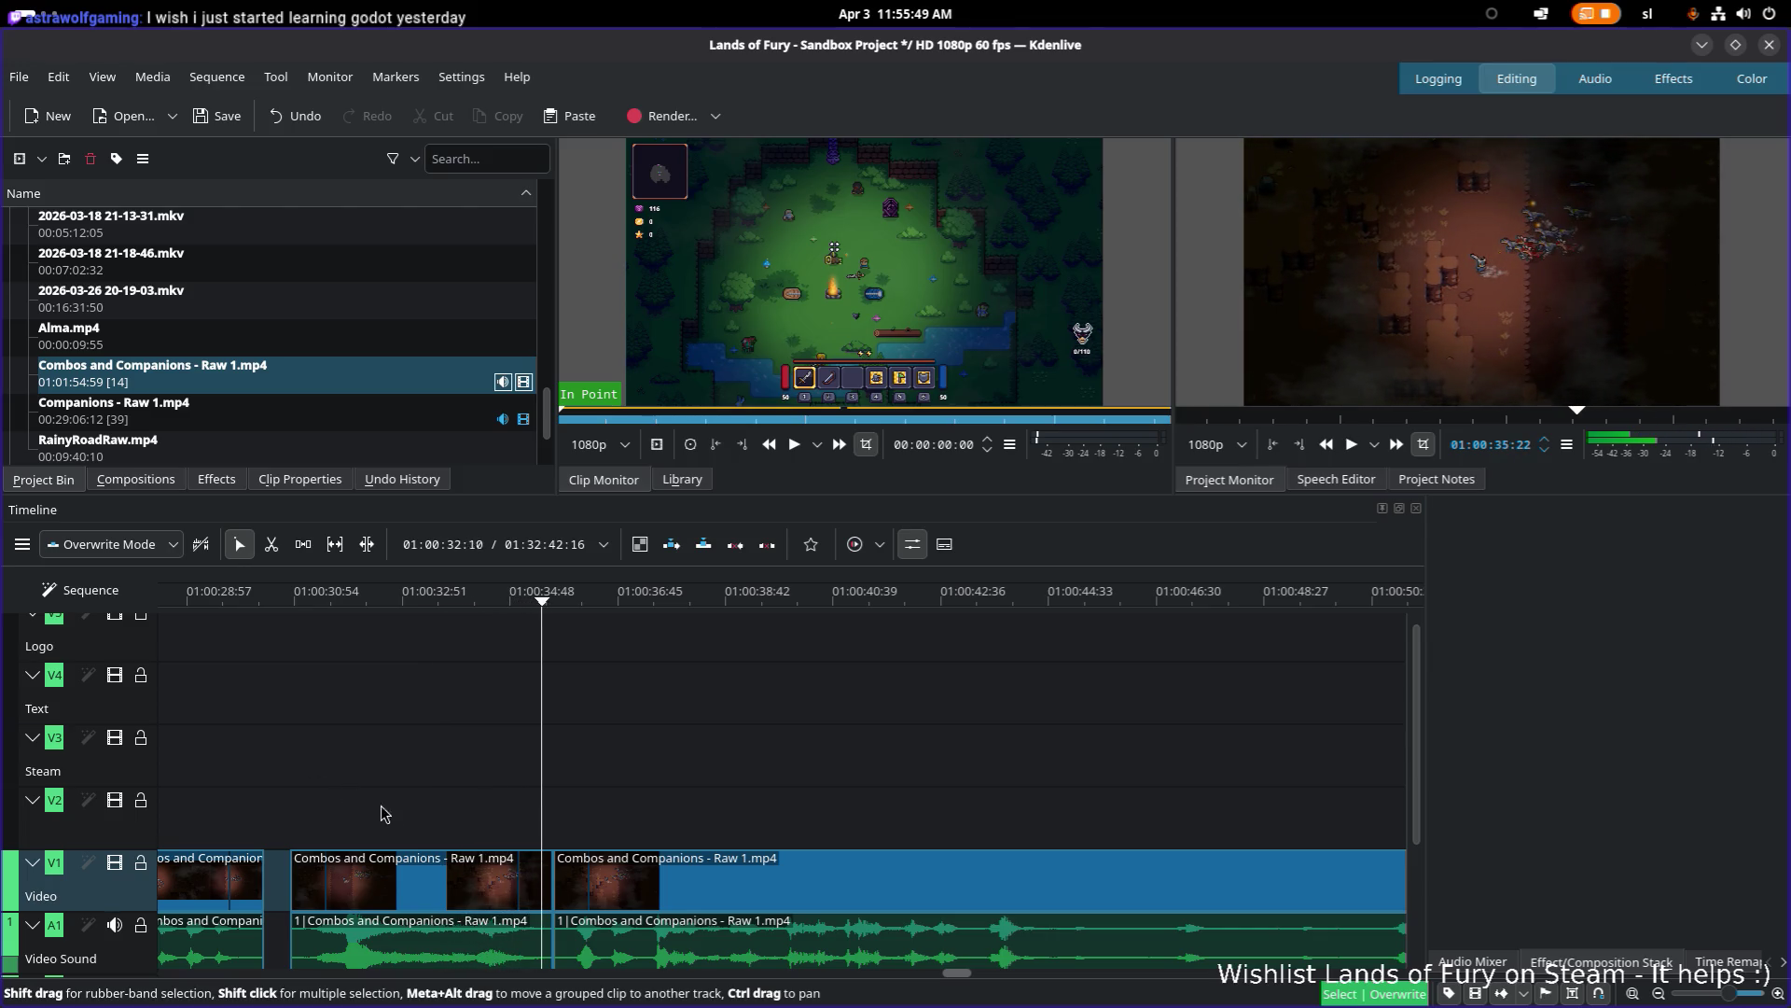
pyautogui.press('space')
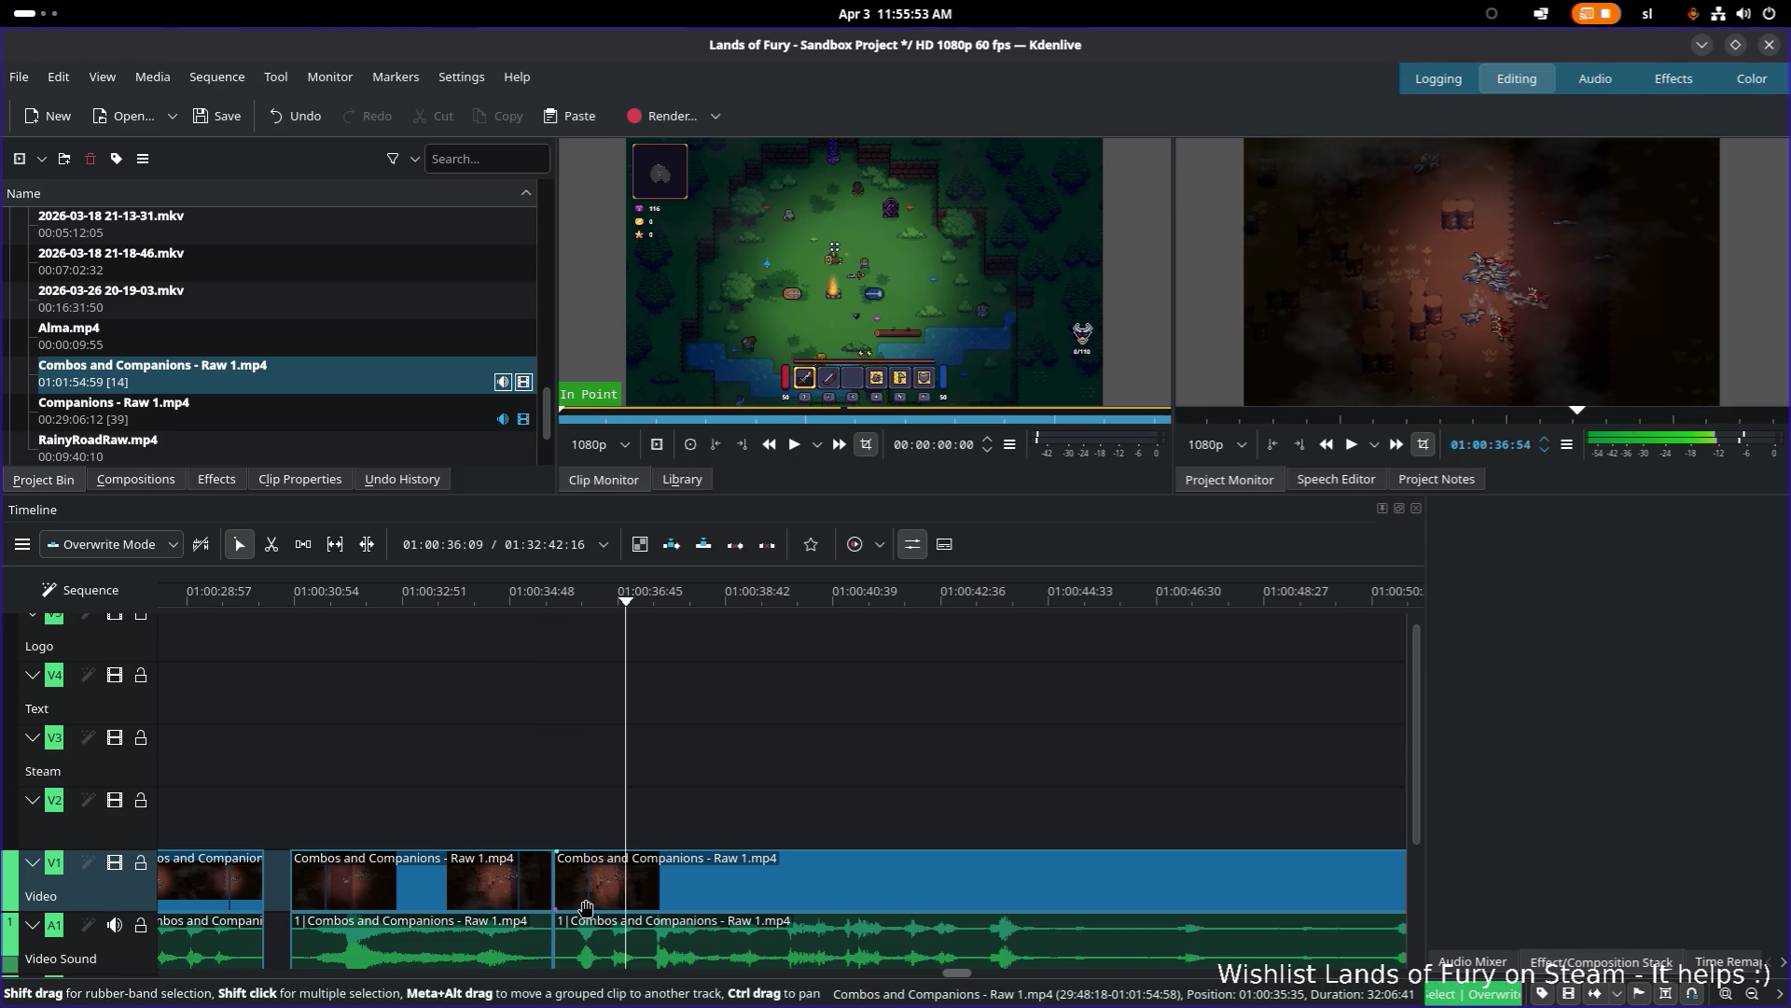
pyautogui.press('space')
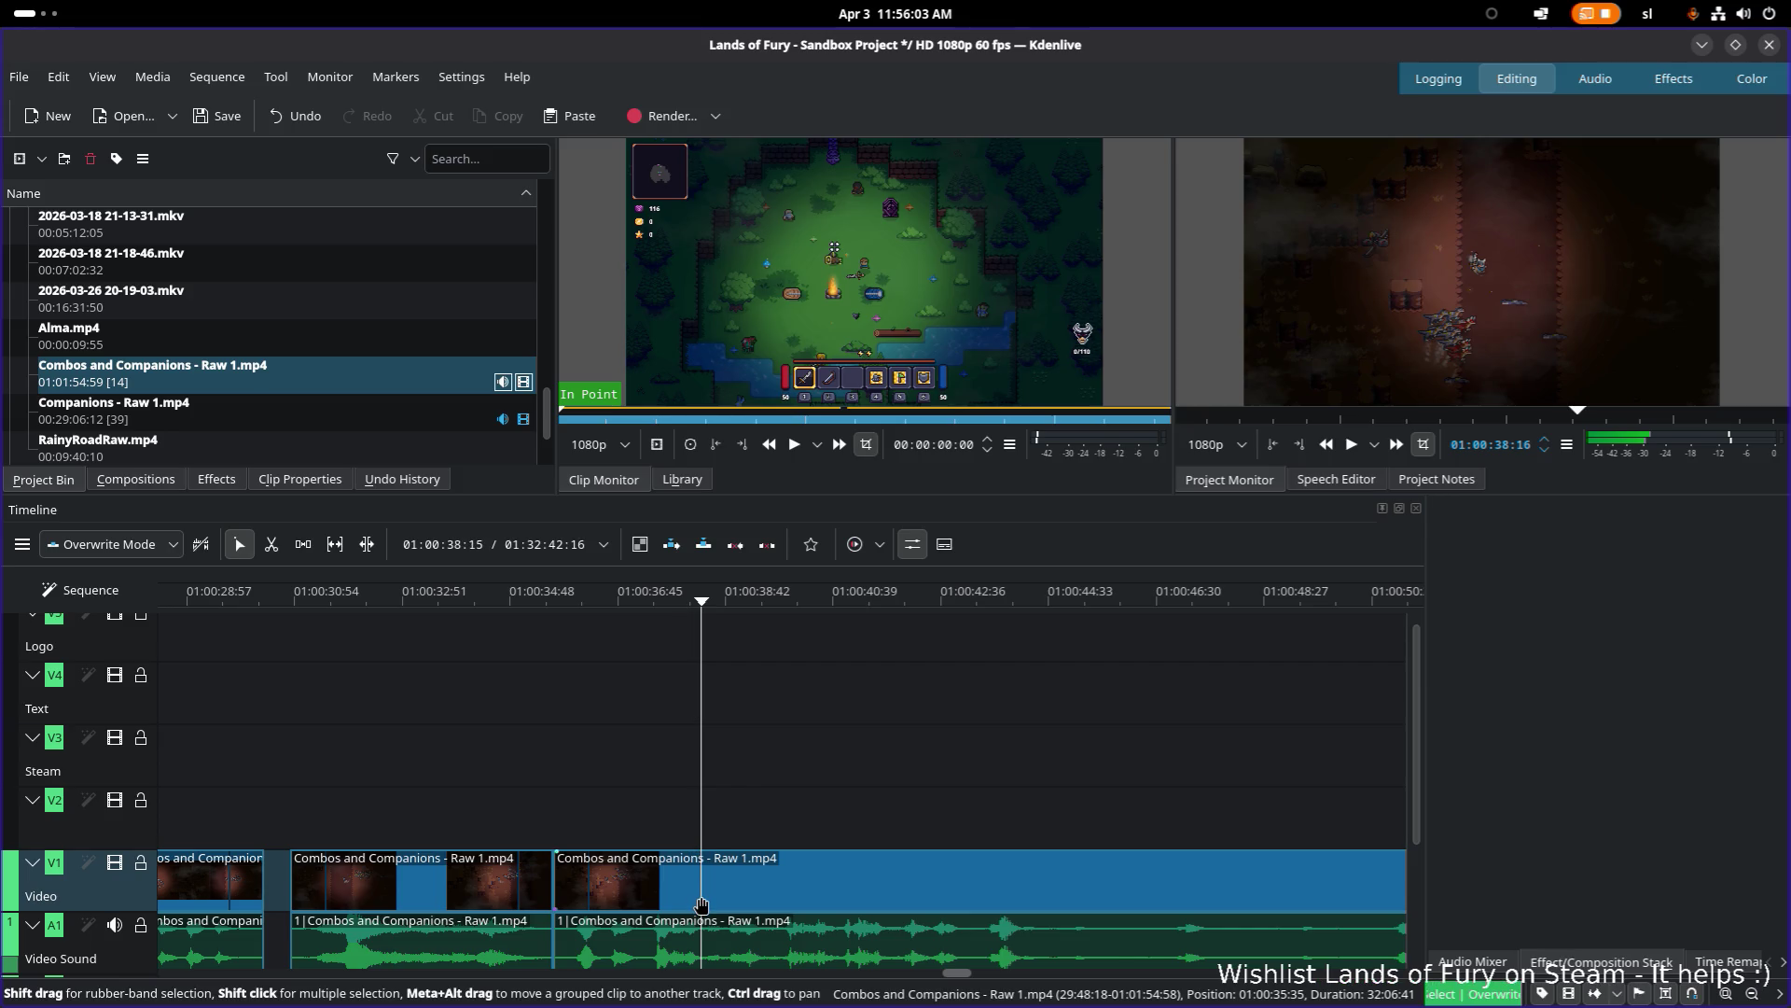
pyautogui.click(292, 597)
pyautogui.press('space')
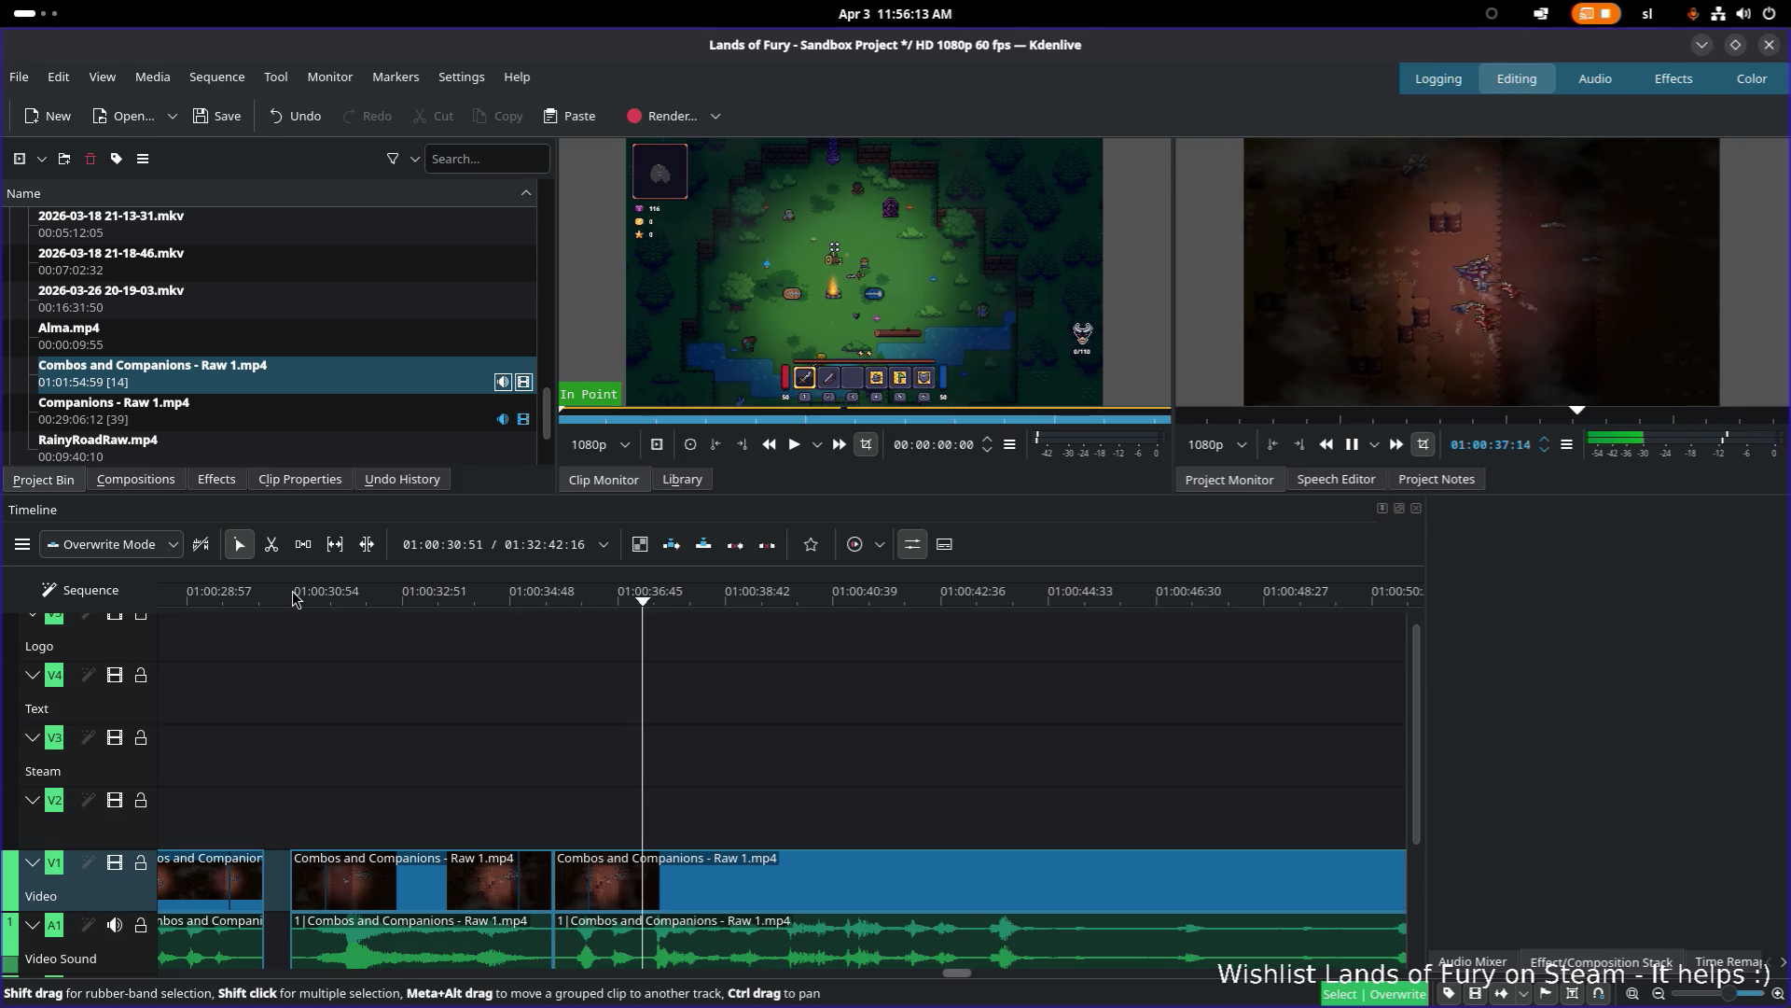
pyautogui.press('space')
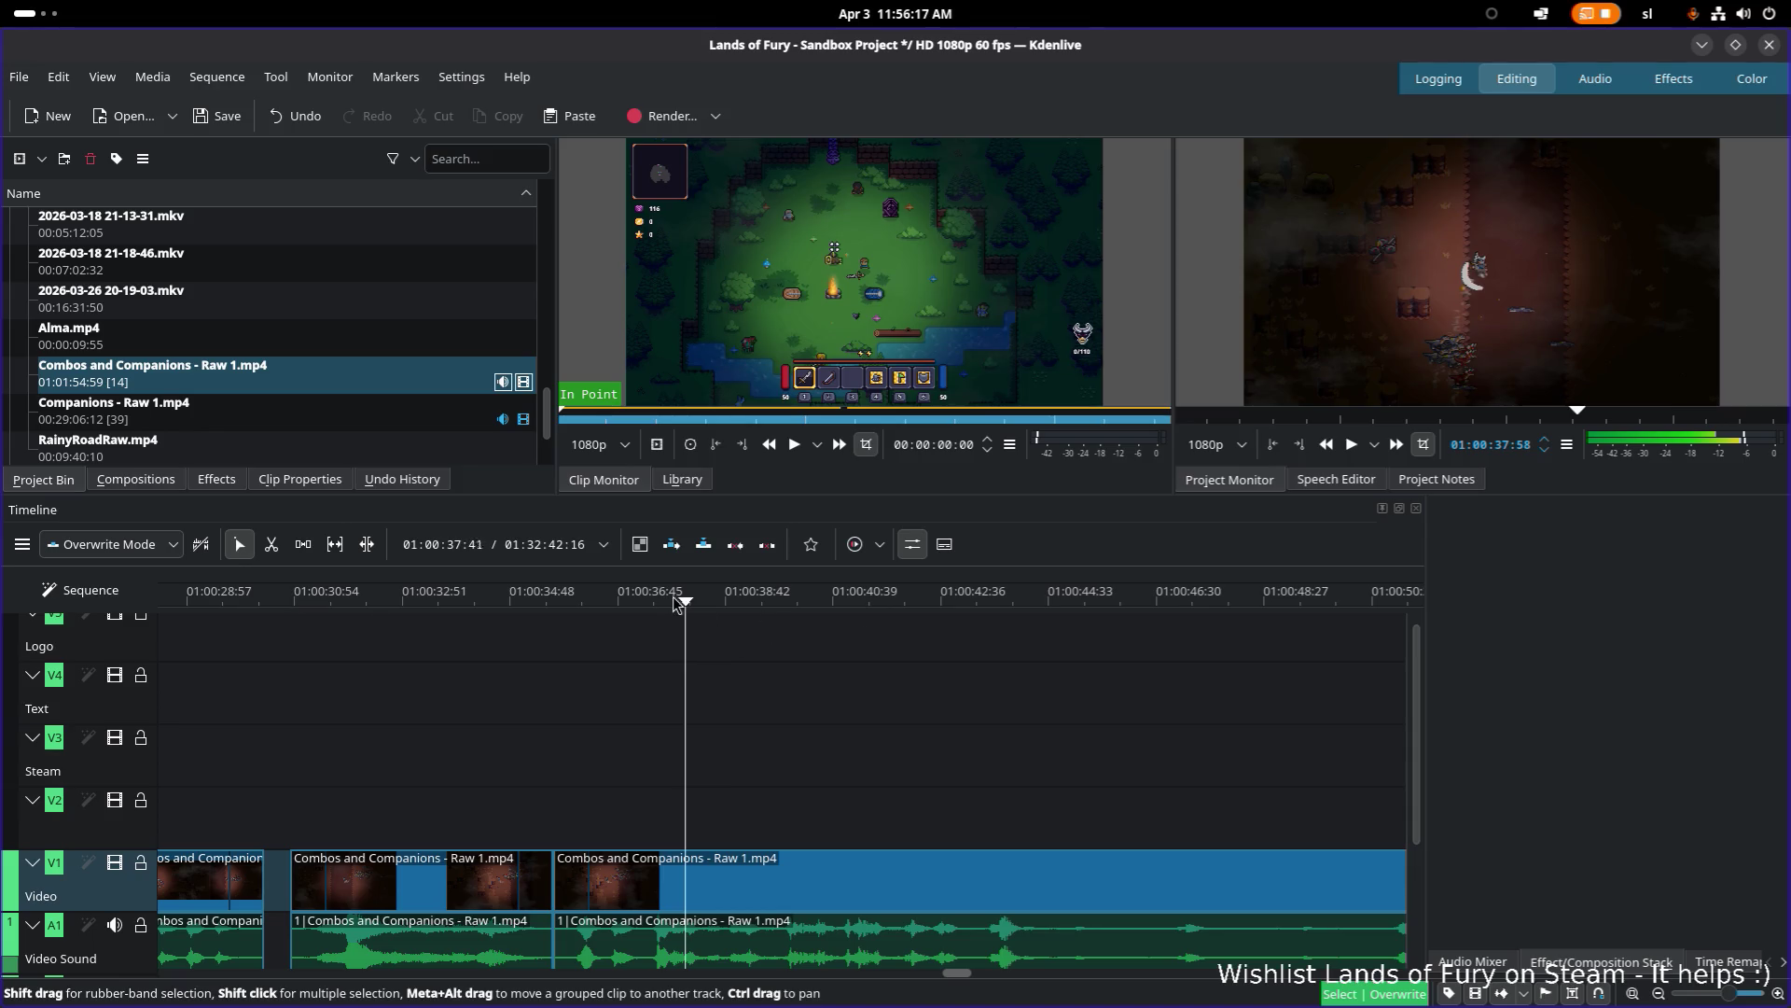
# Step: Razor-cut the clip at about 01:00:37:46 and replay from near 01:00:31
pyautogui.moveTo(688, 604)
pyautogui.mouseDown()
pyautogui.moveTo(628, 604)
pyautogui.moveTo(706, 608)
pyautogui.mouseUp()
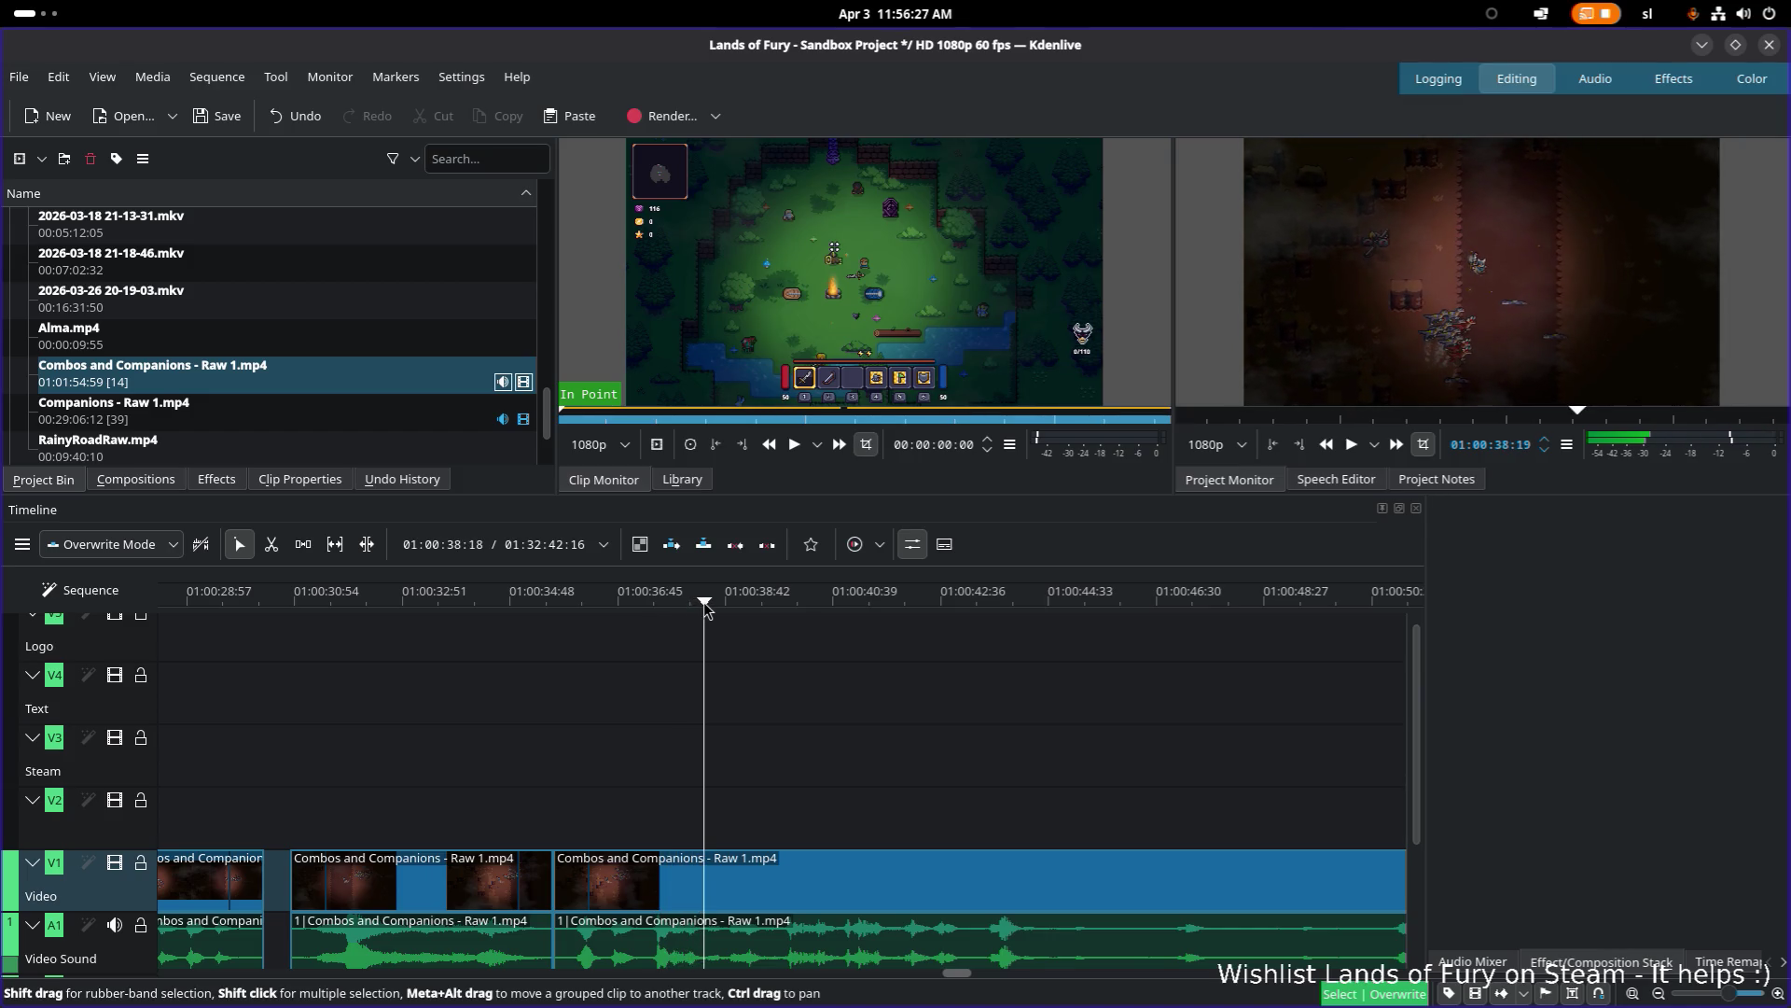
pyautogui.press('x')
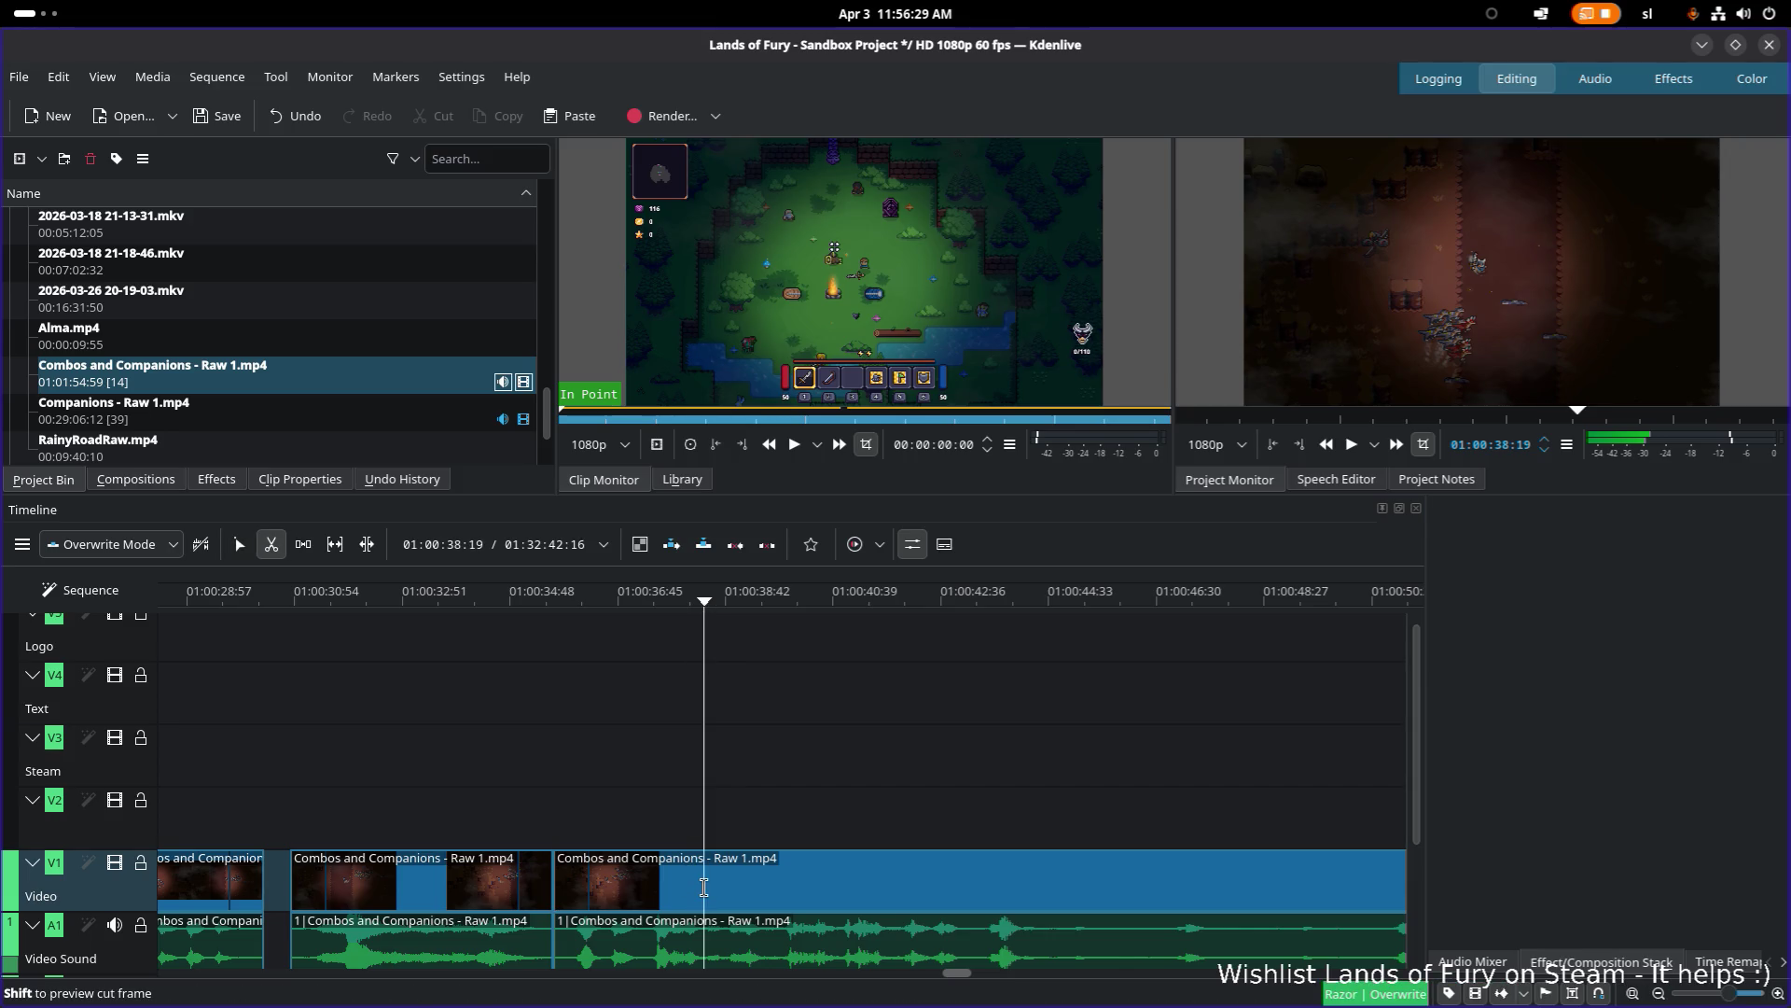
pyautogui.click(706, 882)
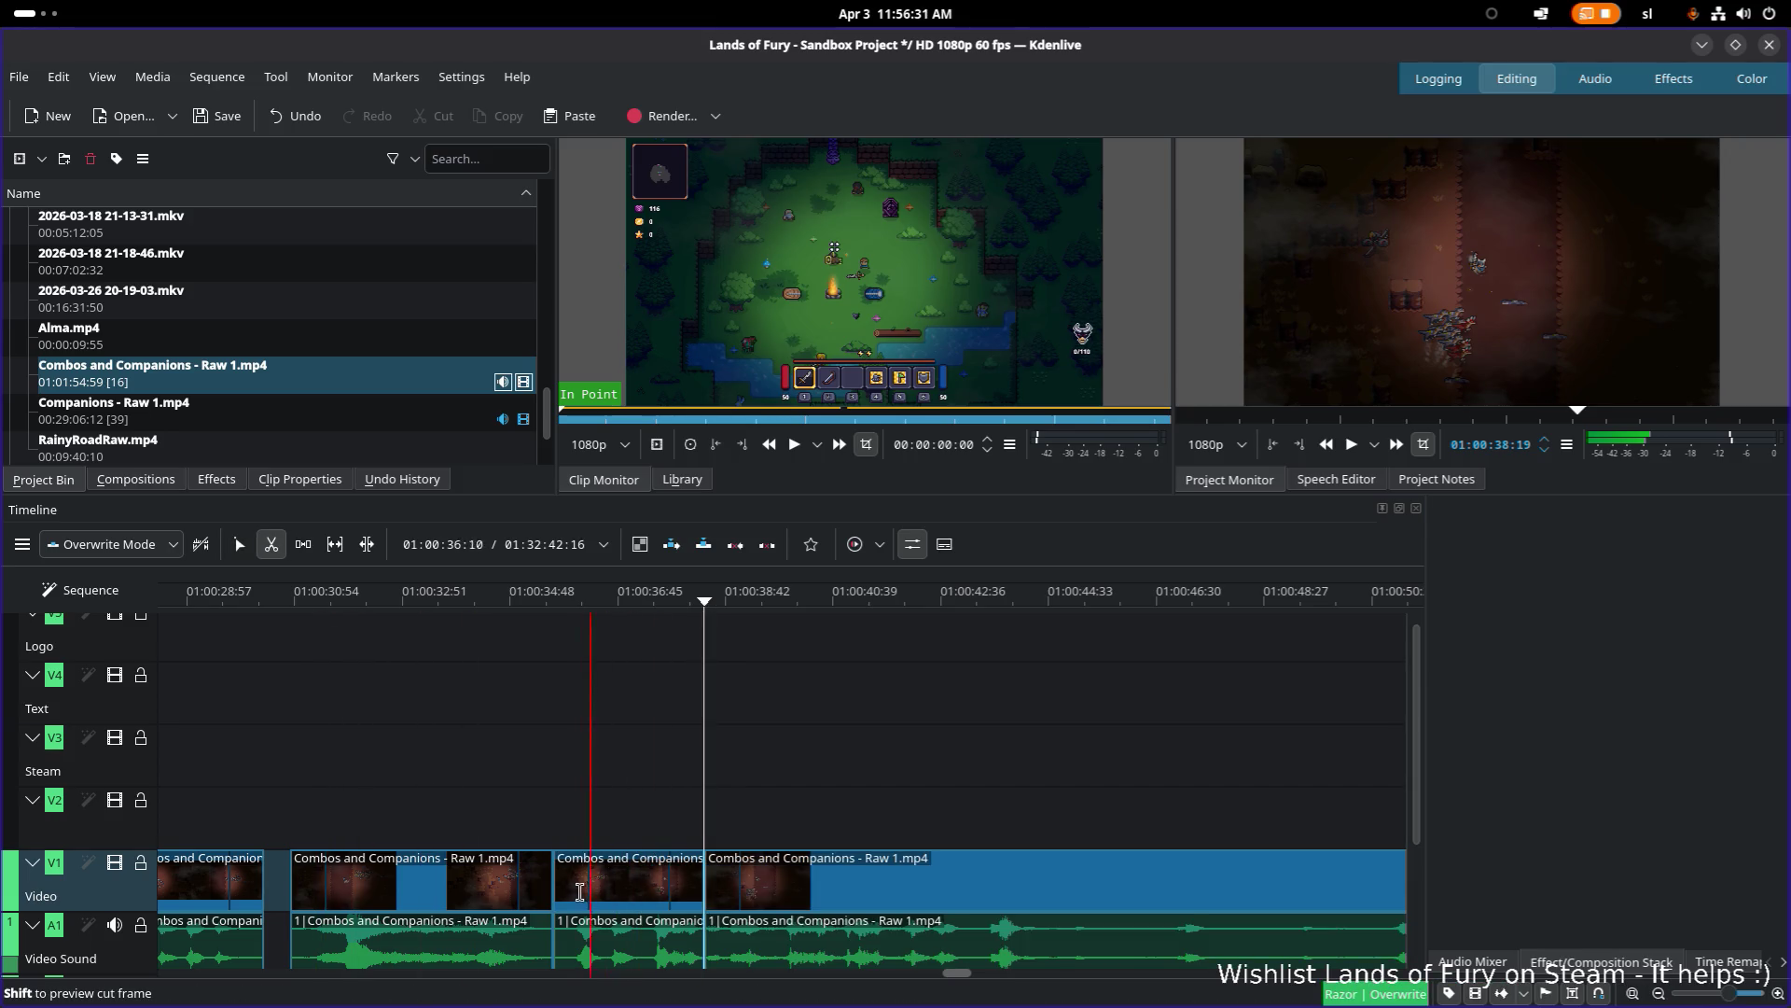
pyautogui.click(293, 597)
pyautogui.press('space')
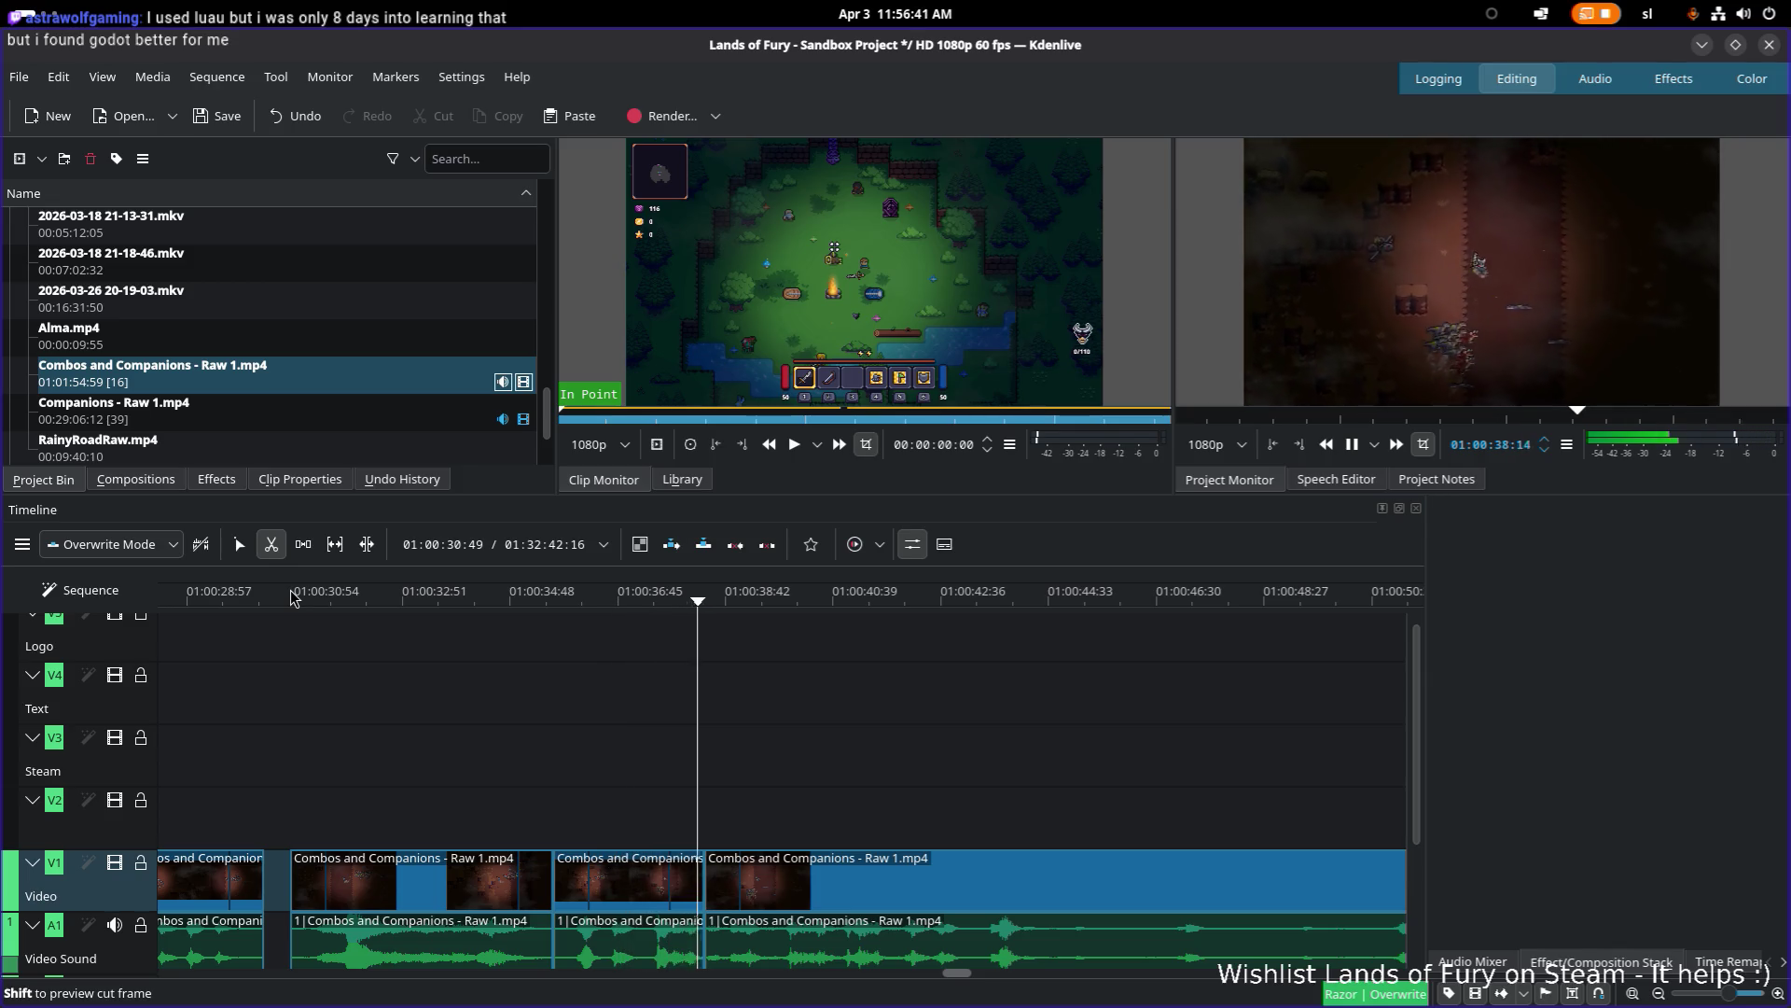
pyautogui.press('space')
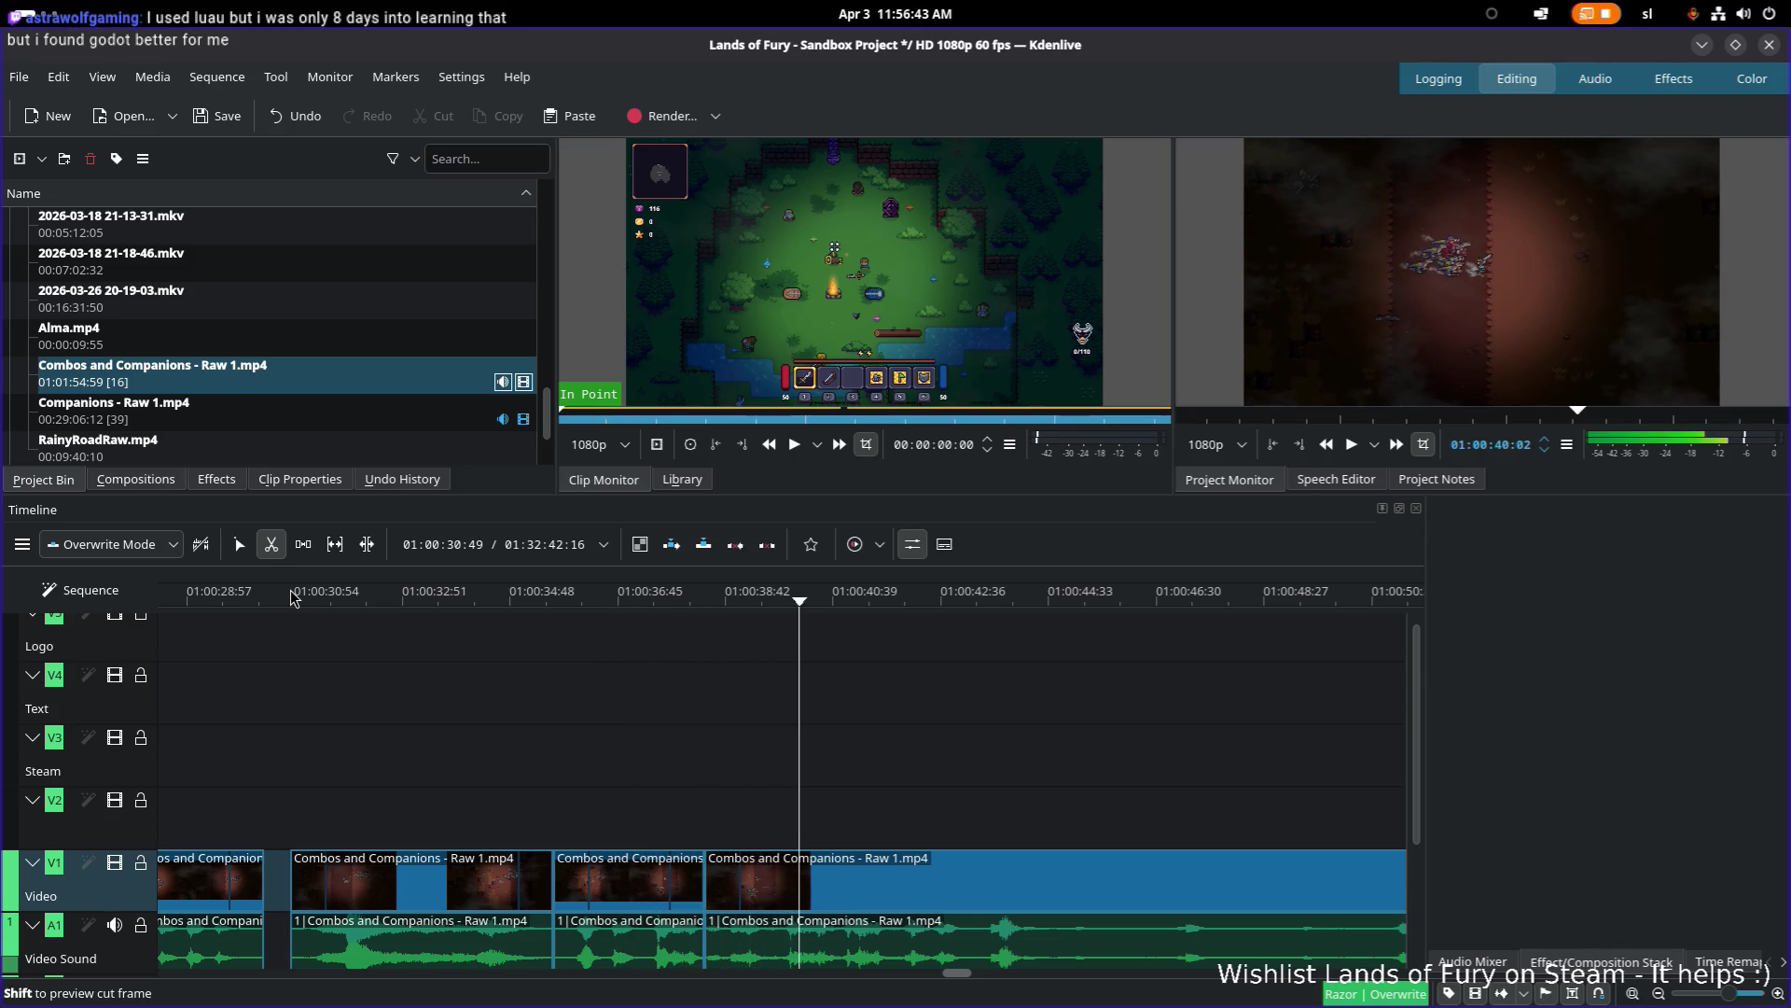
# Step: Replay from 01:00:35:41, then cut again just before the 01:00:37:46 cut
pyautogui.moveTo(625, 602); pyautogui.dragTo(559, 598)
pyautogui.press('space')
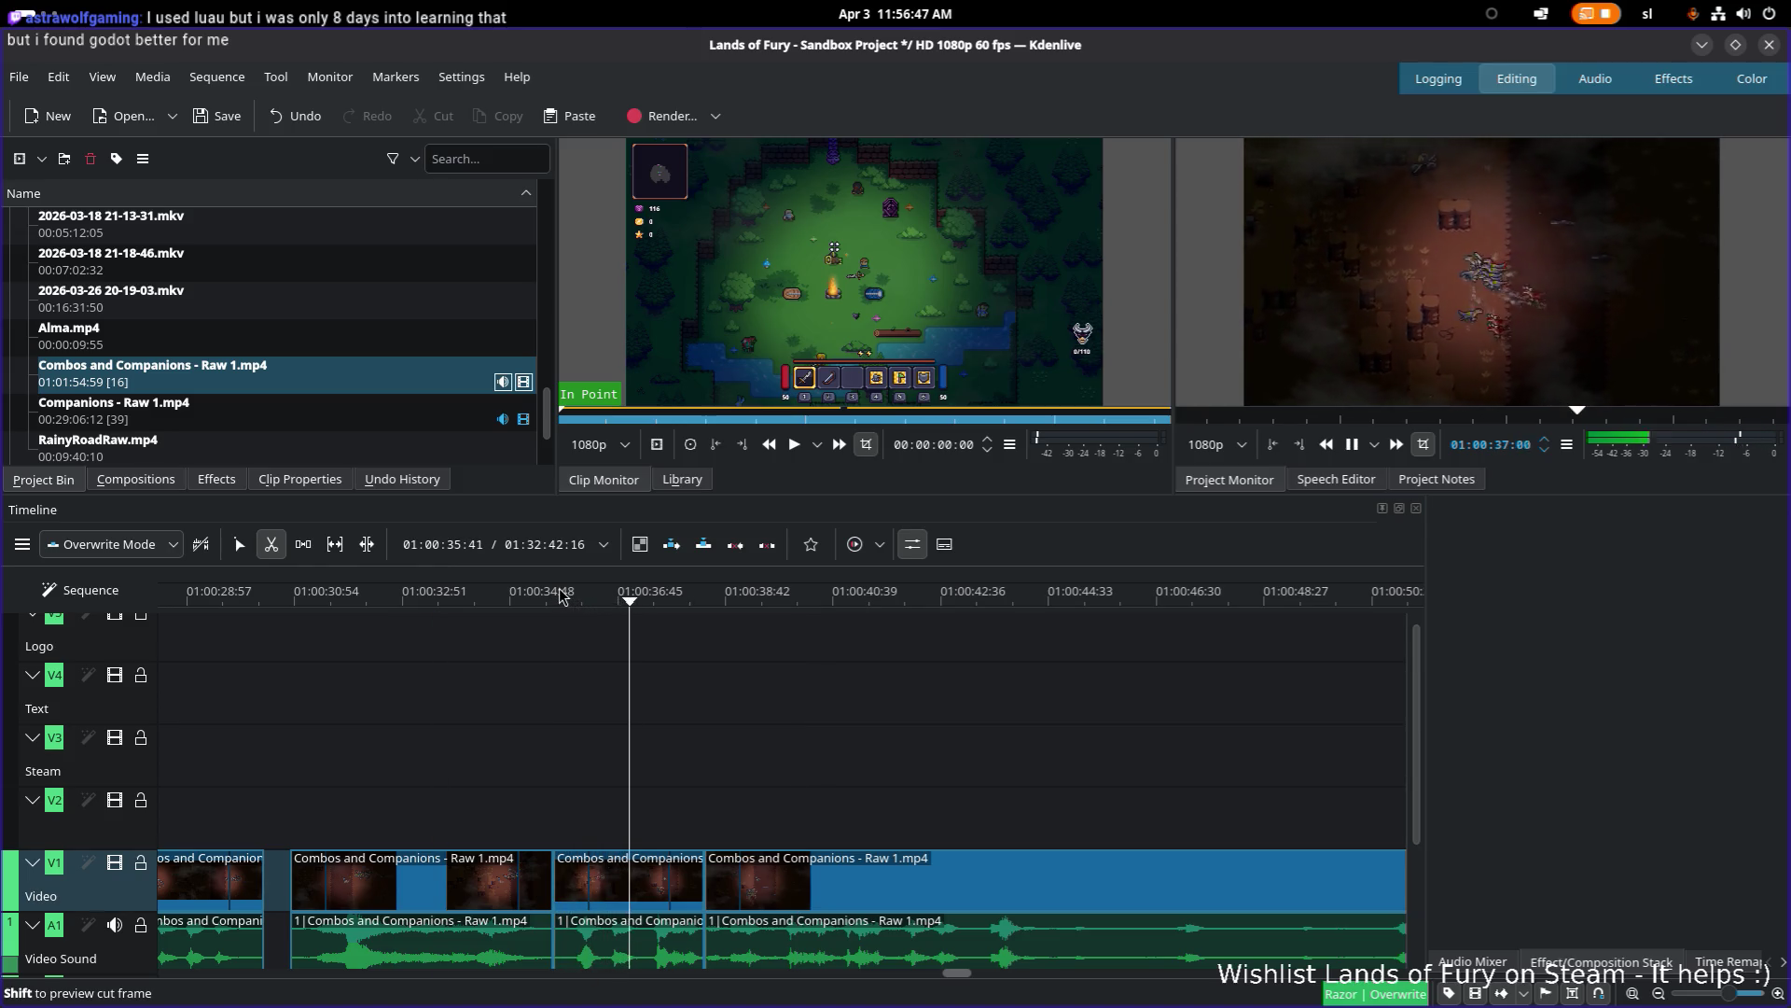
pyautogui.press('space')
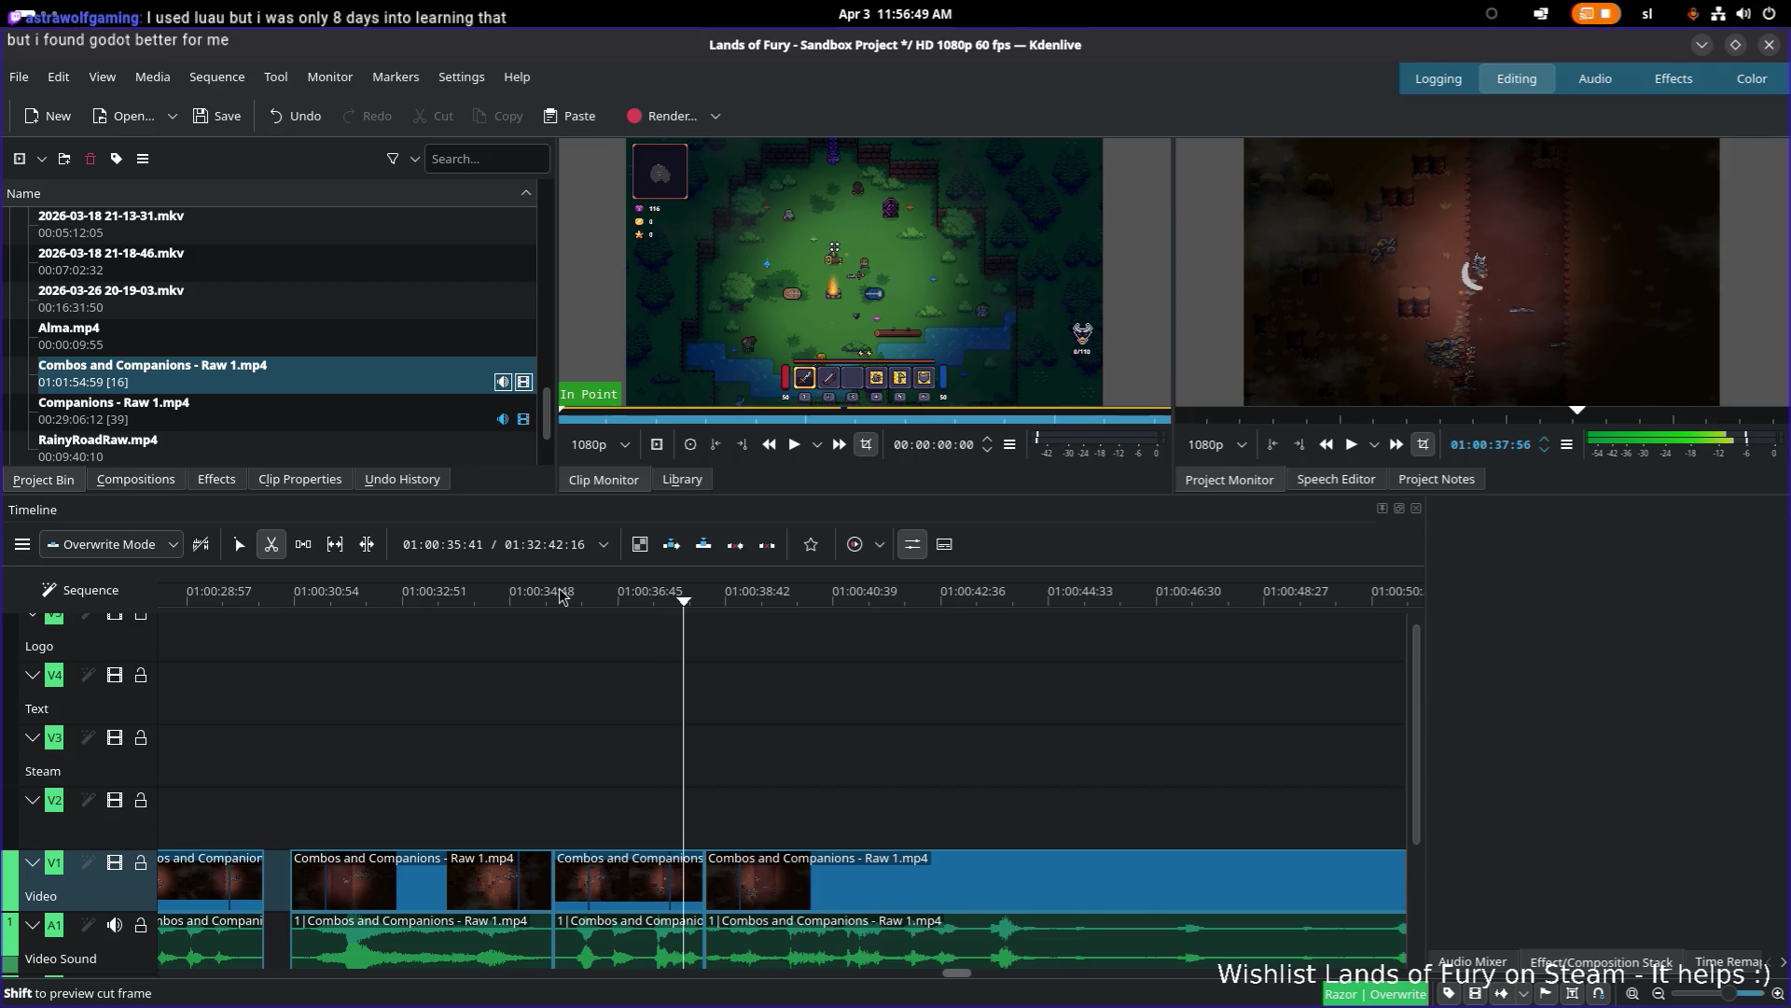
pyautogui.press('space')
pyautogui.press('space')
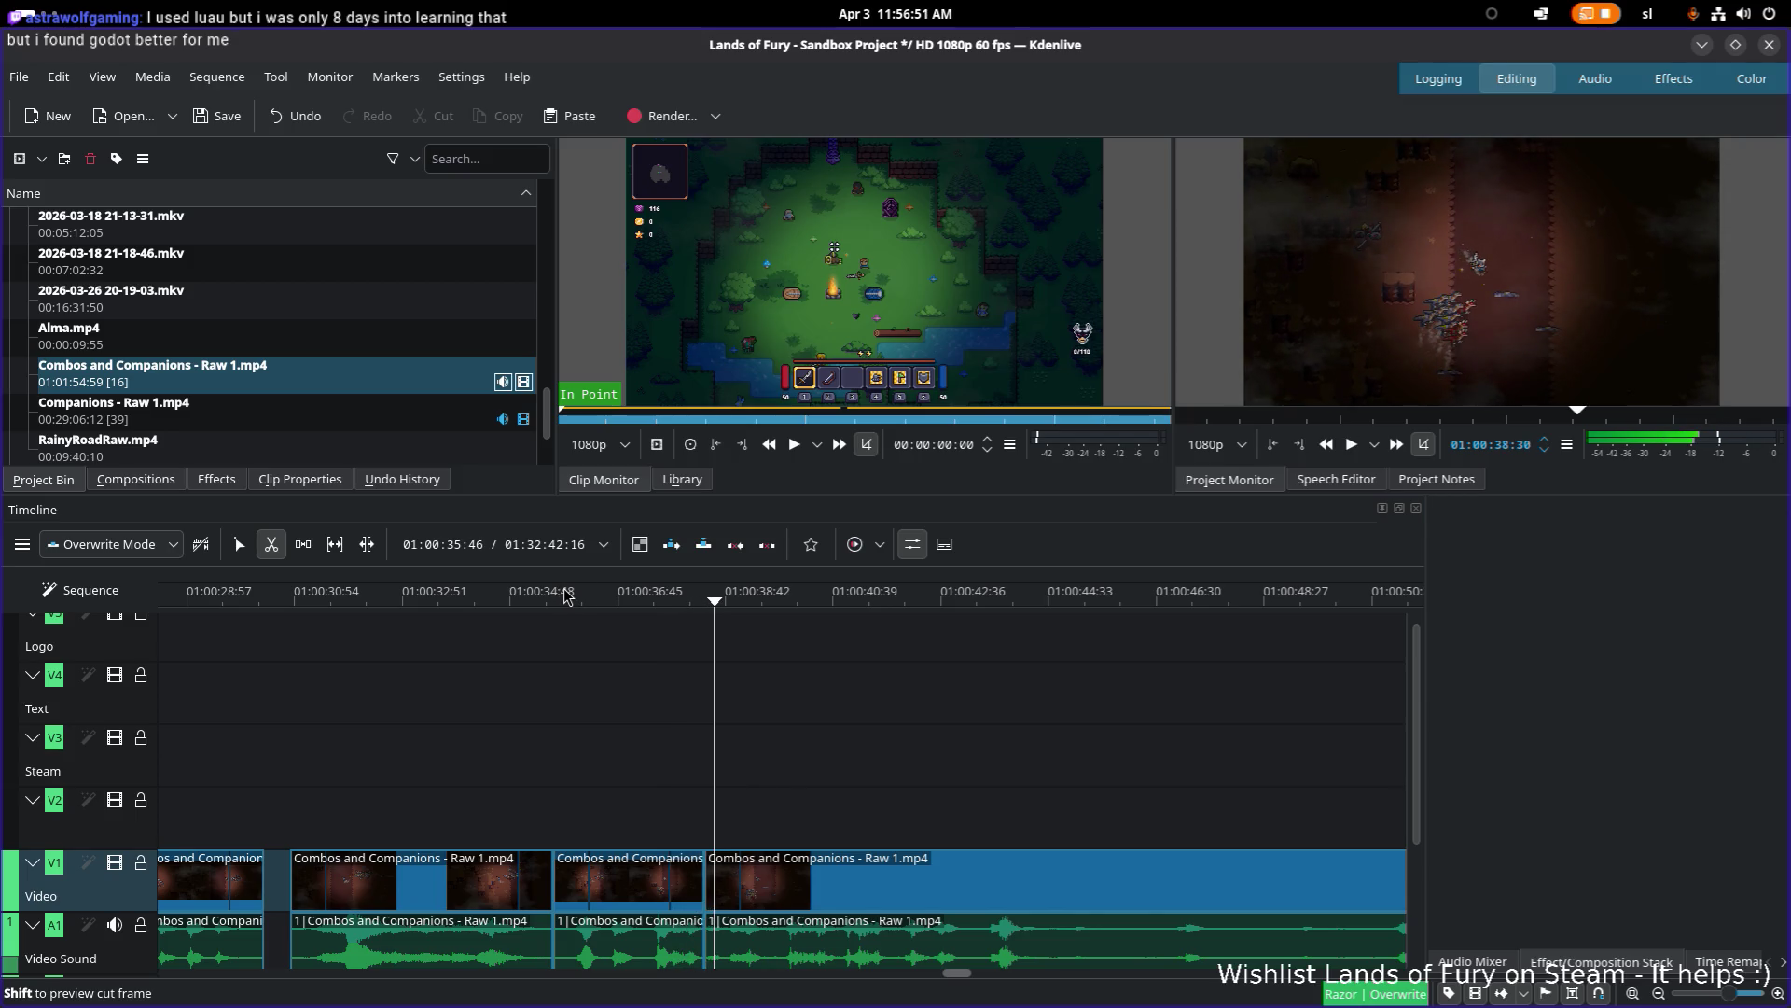
pyautogui.moveTo(695, 598); pyautogui.dragTo(685, 604)
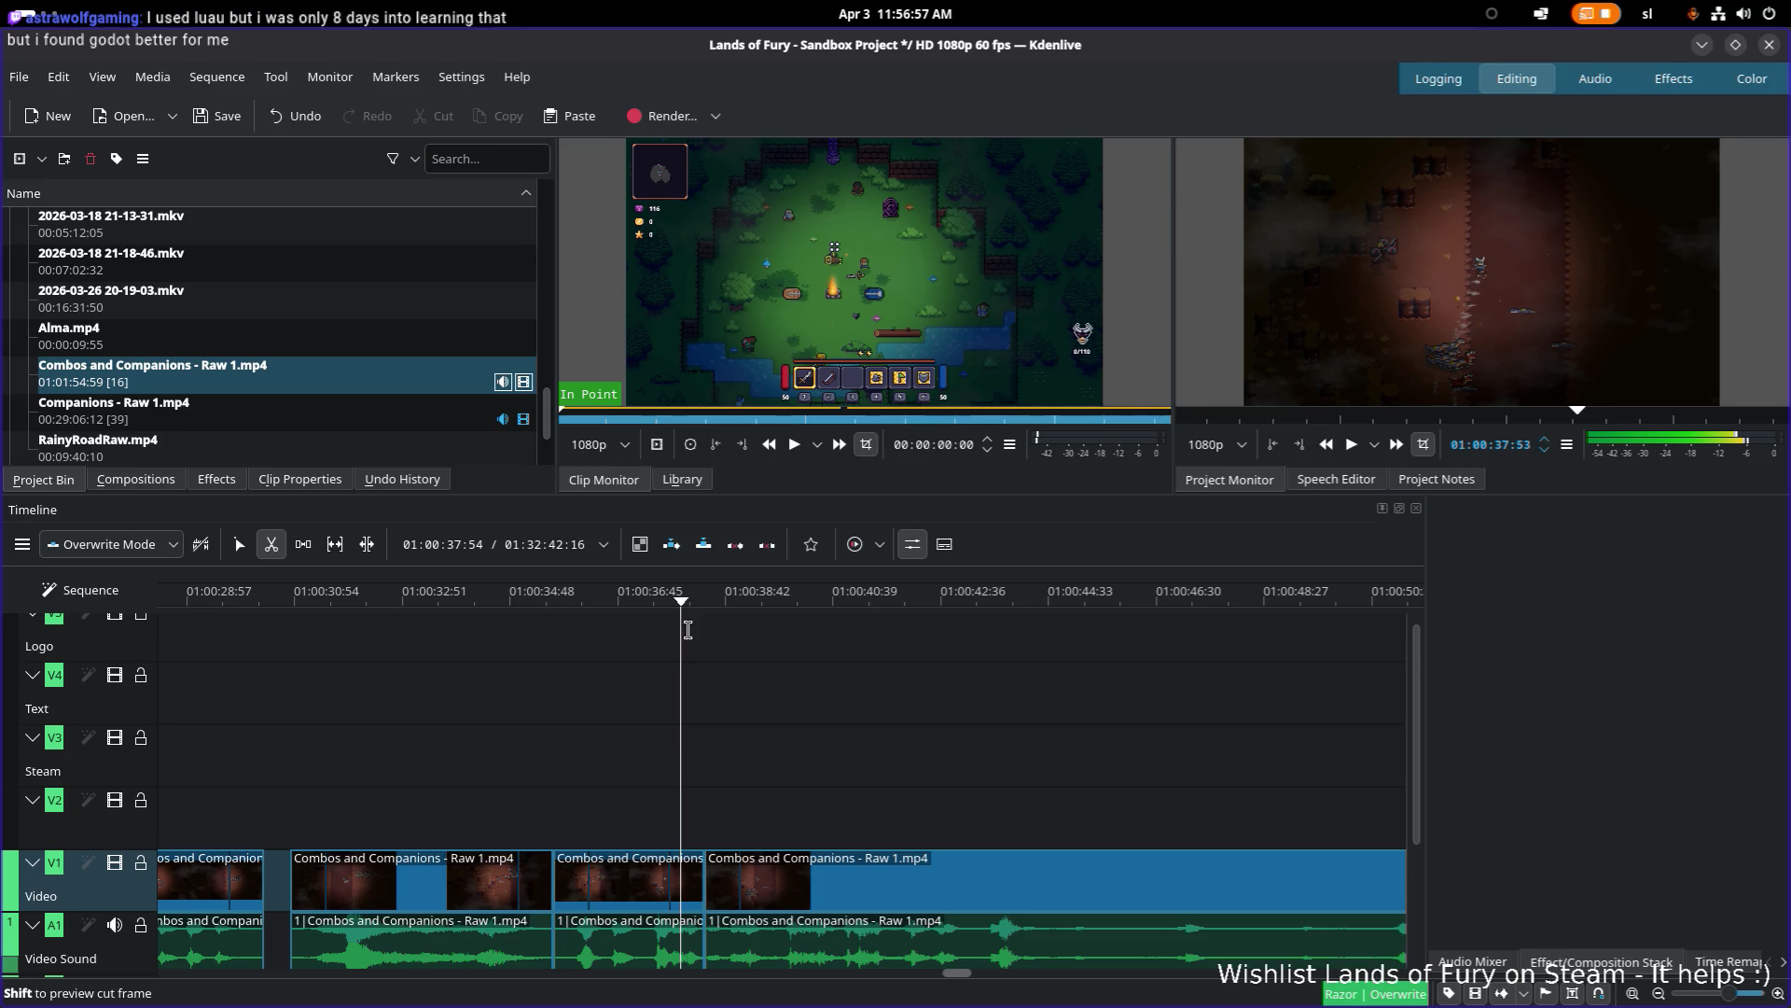
pyautogui.click(679, 893)
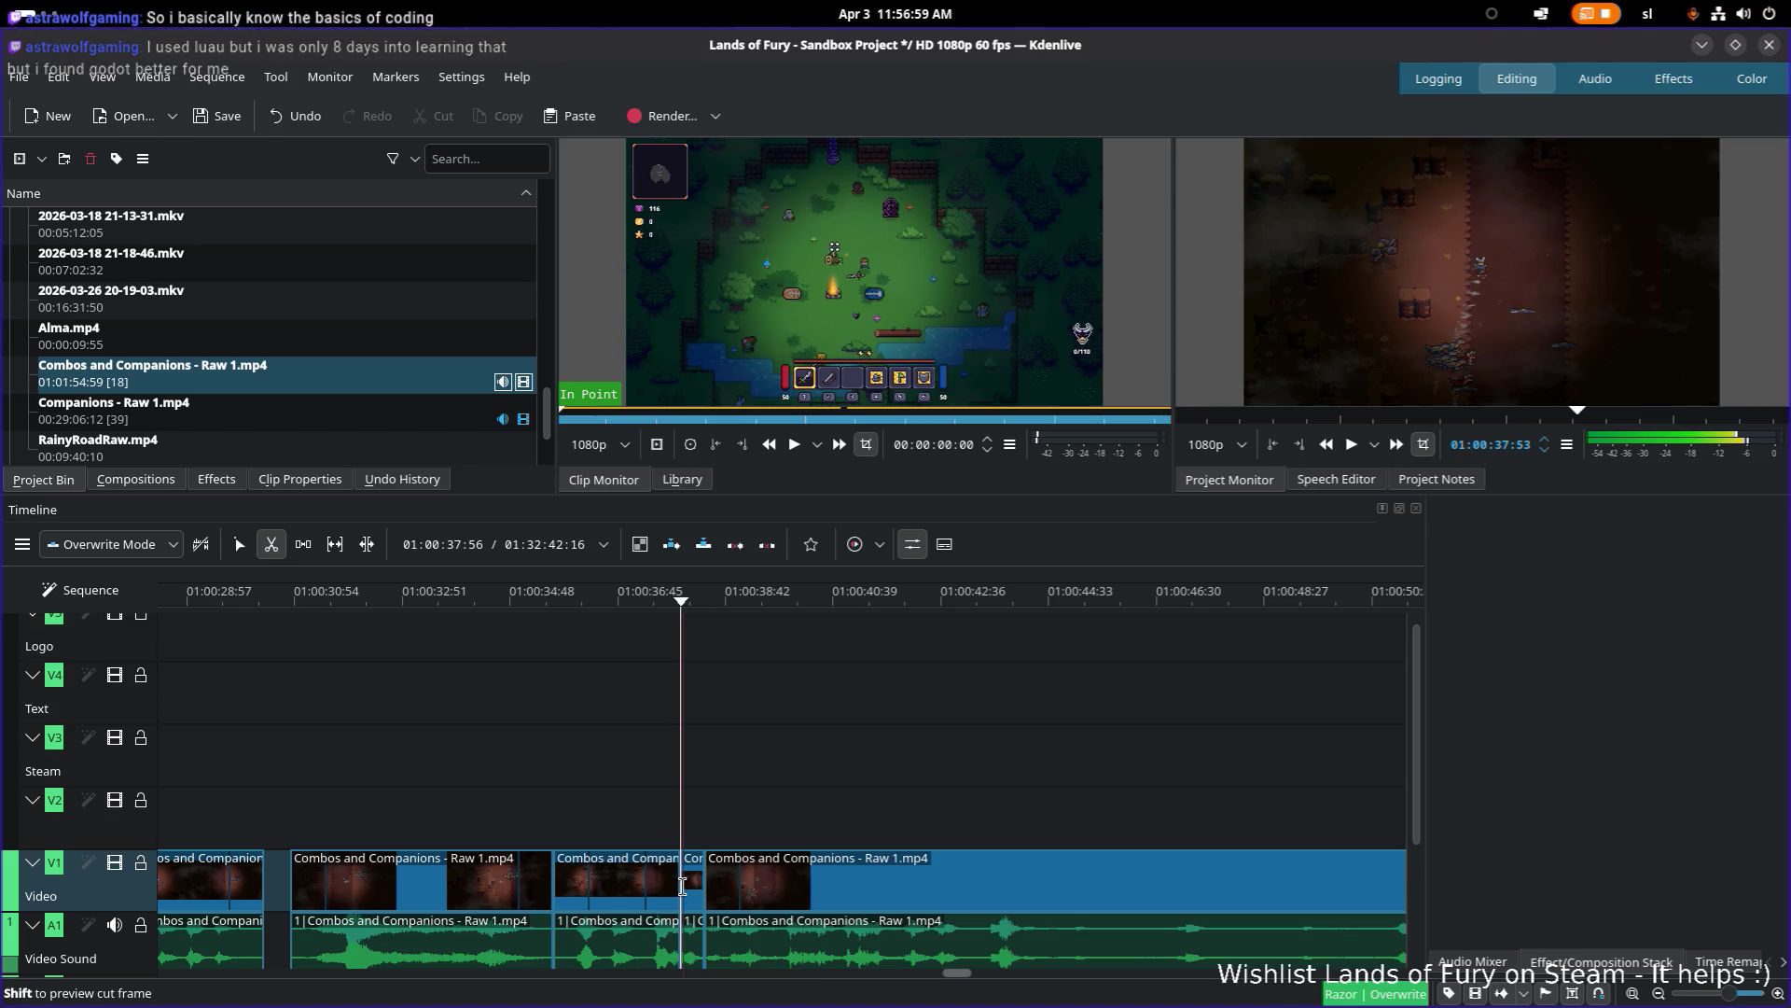
# Step: Delete the short Combos and Companions sliver, leaving a gap in its place
pyautogui.press('s')
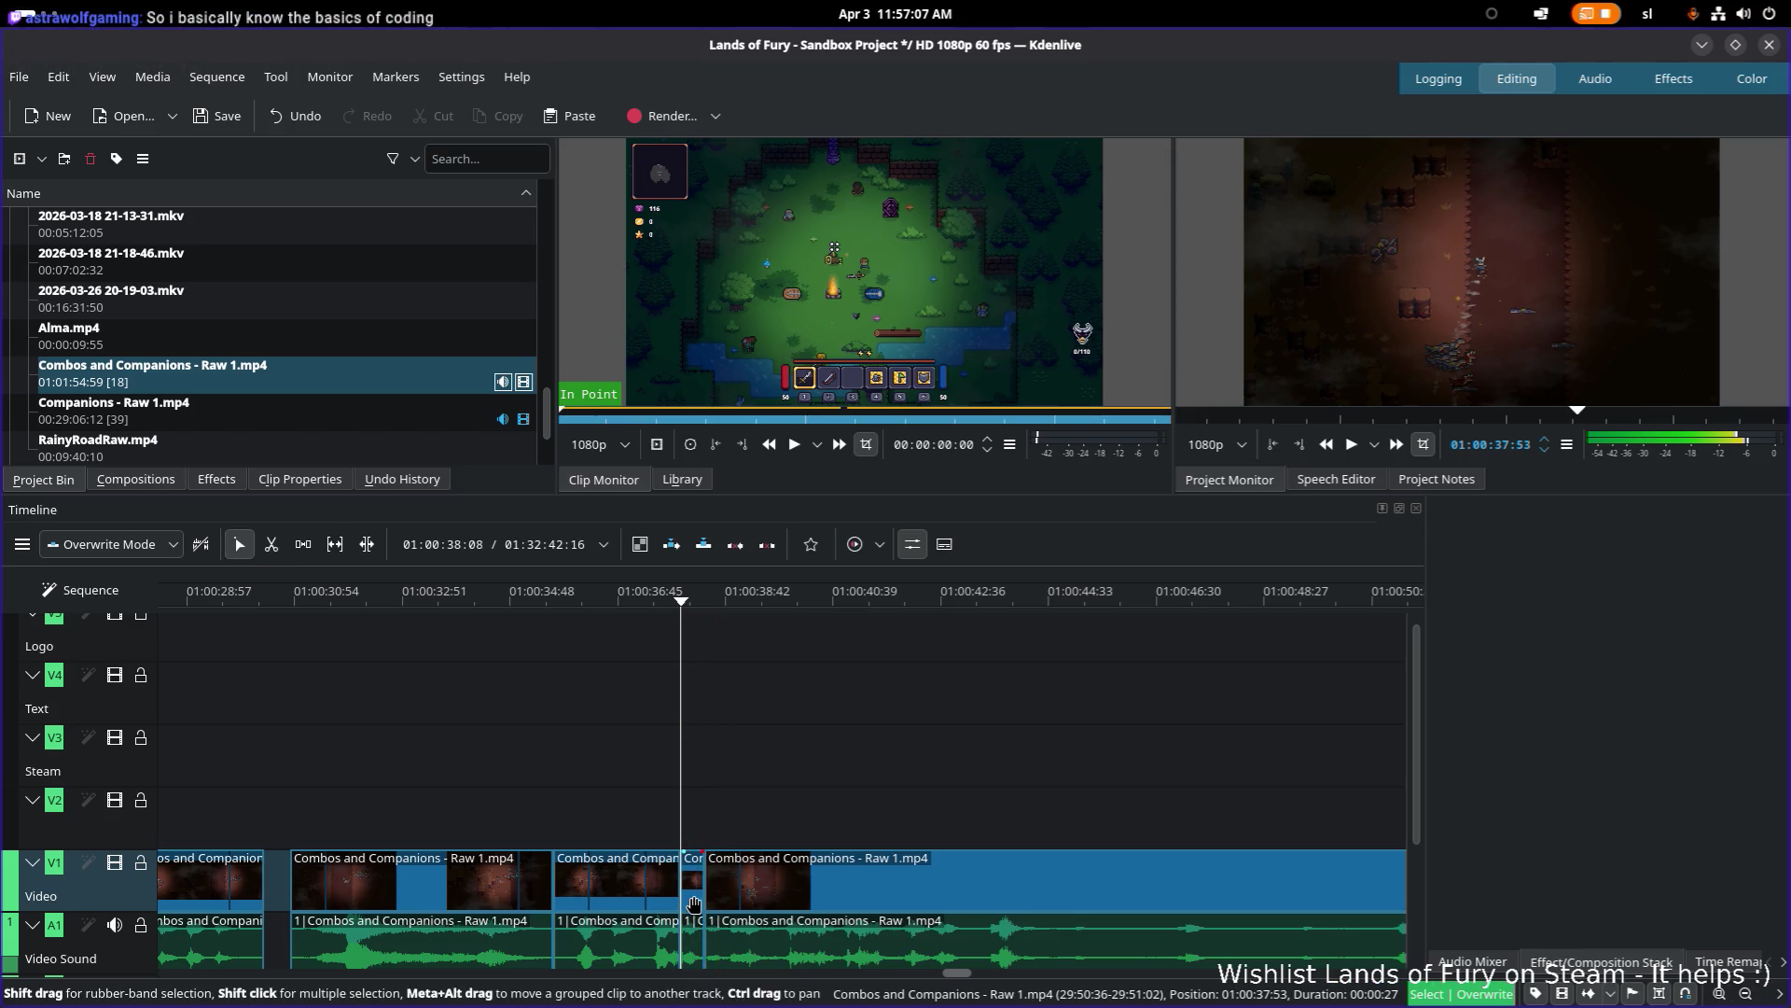
pyautogui.click(695, 899)
pyautogui.press('Delete')
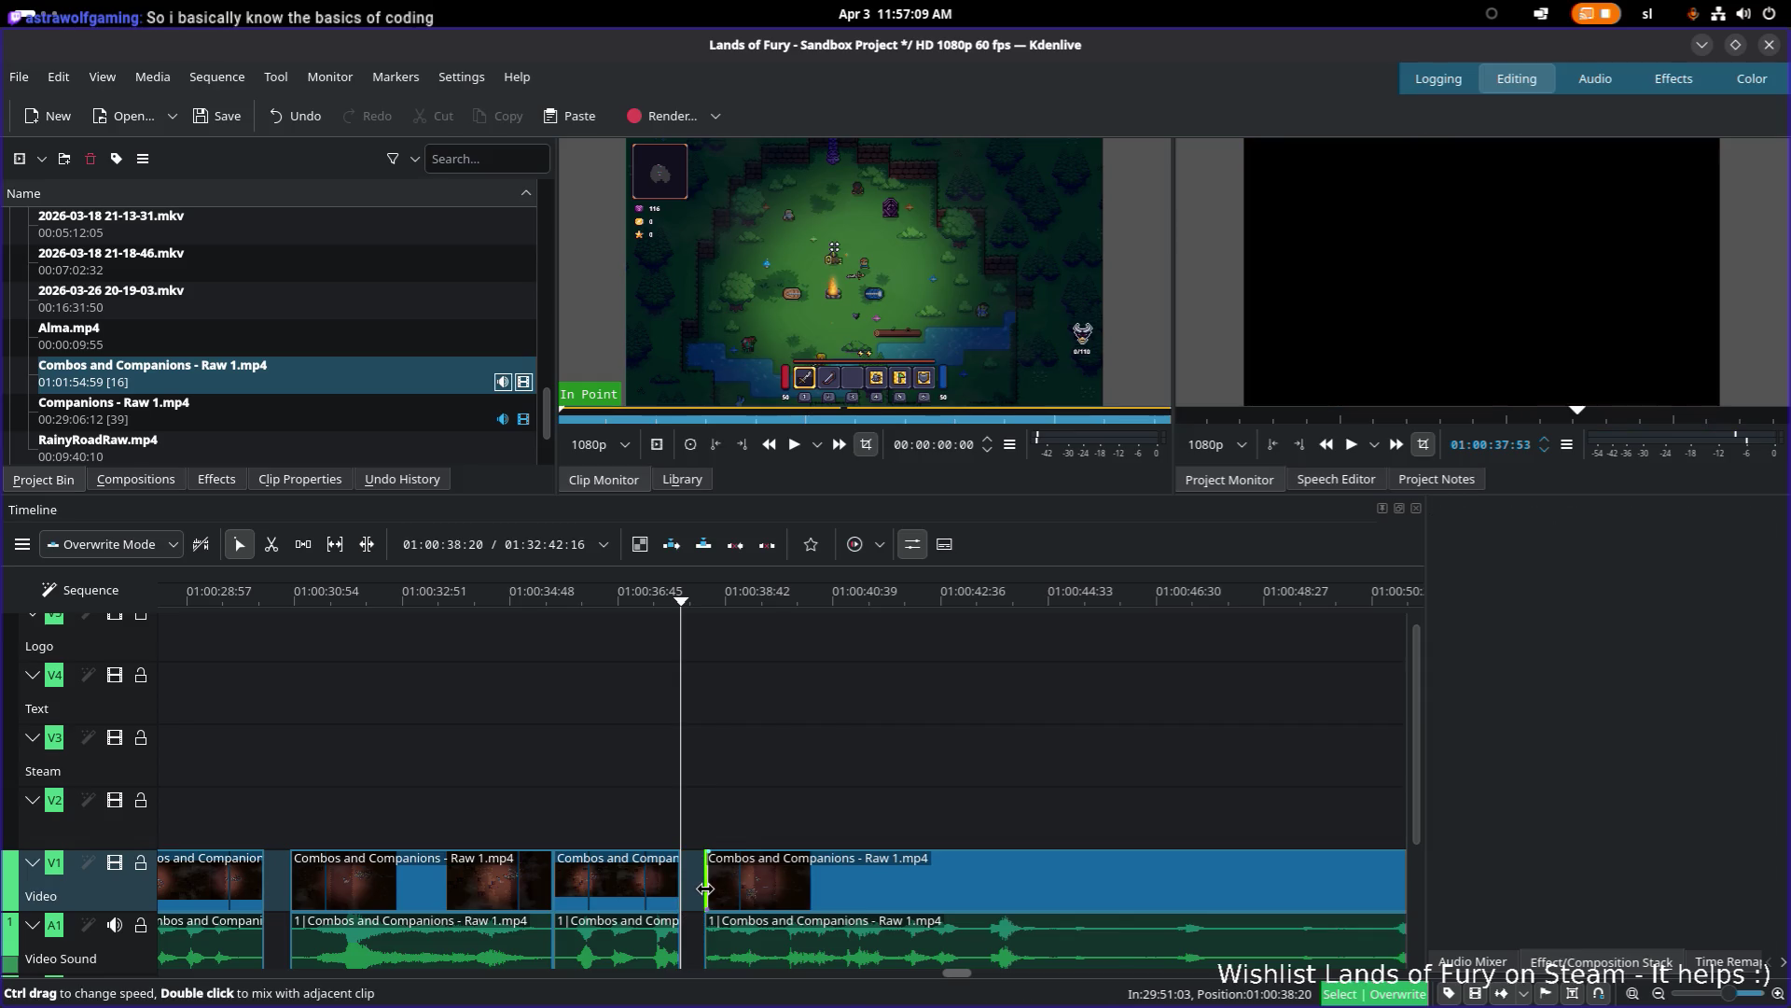
# Step: Group the four earlier clip pieces together
pyautogui.click(625, 887)
pyautogui.keyDown('shift'); pyautogui.click(499, 882); pyautogui.keyUp('shift')
pyautogui.rightClick(536, 884)
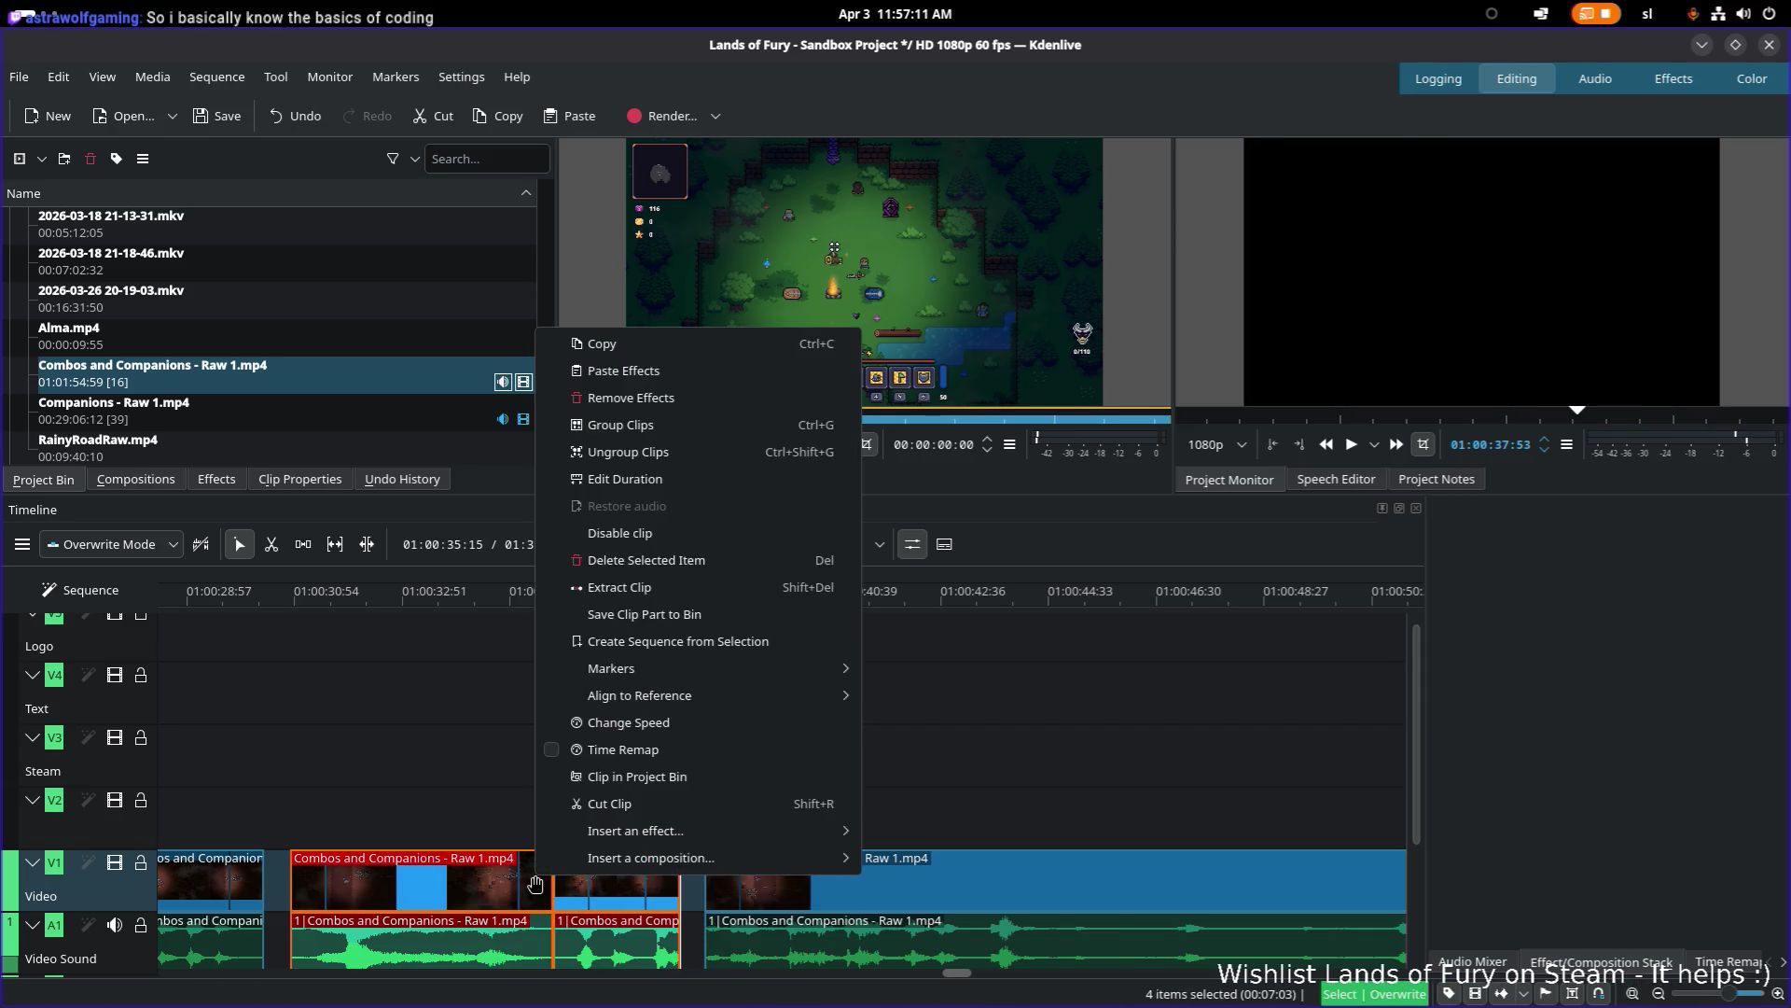
pyautogui.click(731, 433)
# Step: Play back the edit from about 01:00:30 to review it
pyautogui.scroll(-1, 480, 803)
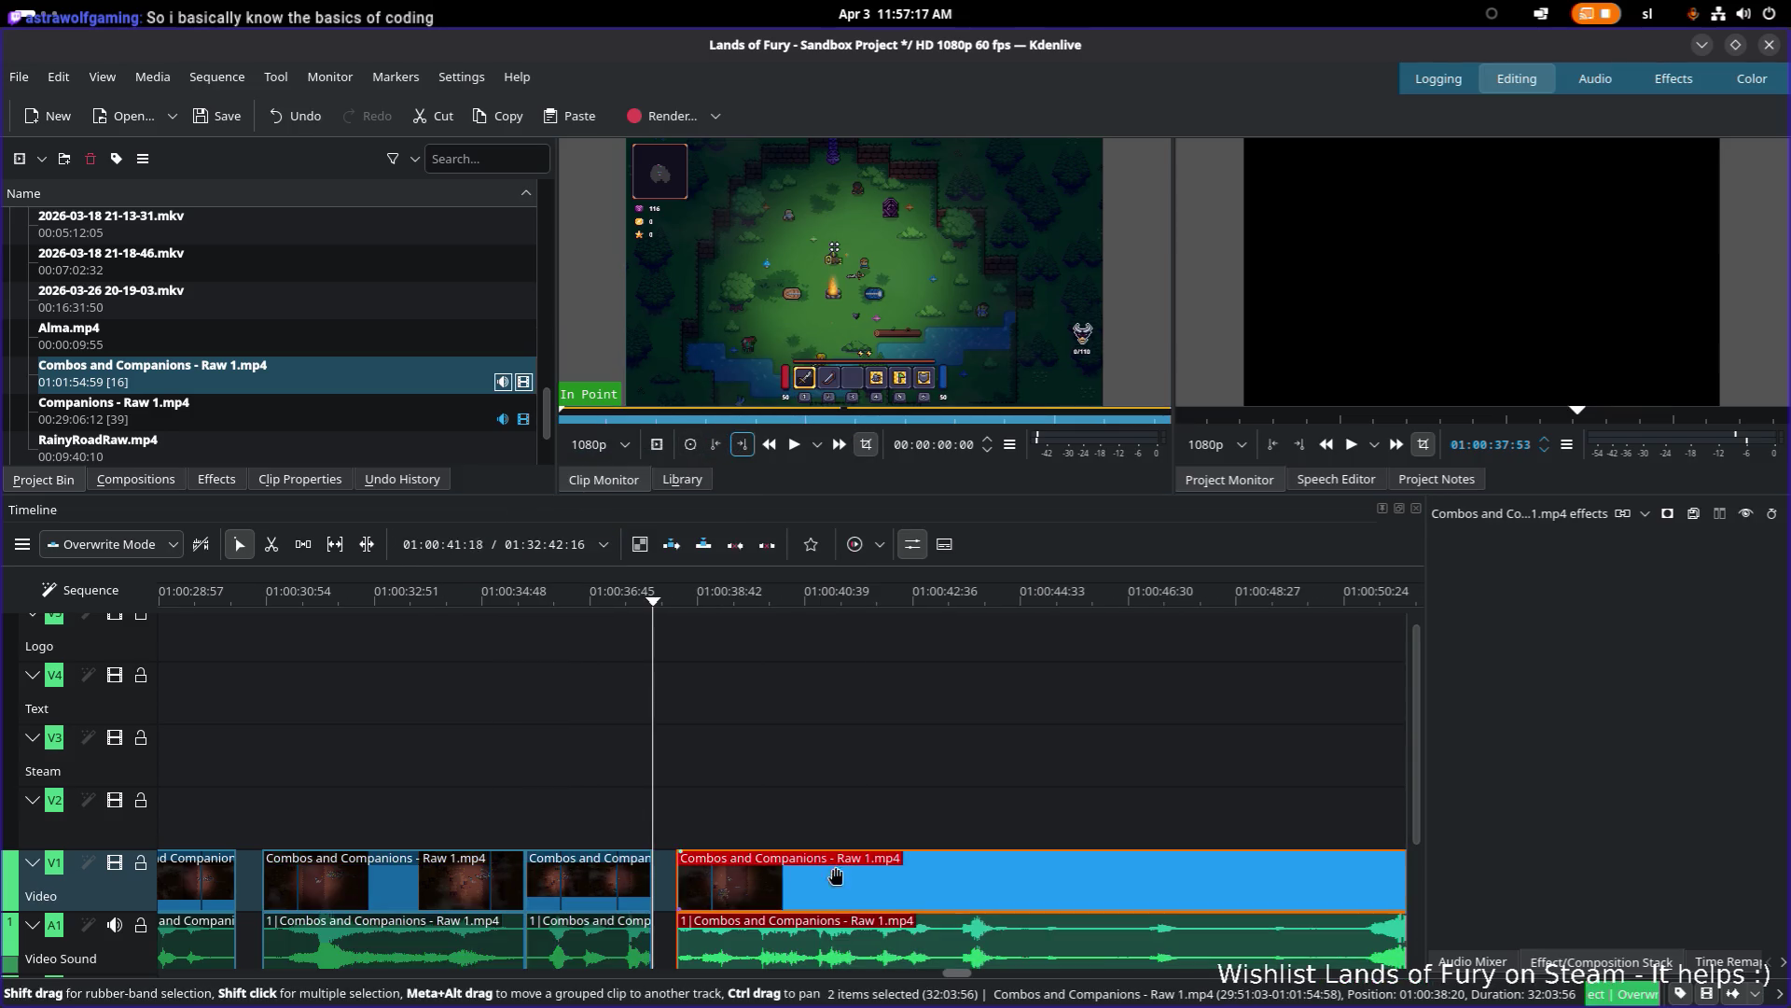
pyautogui.moveTo(261, 597); pyautogui.dragTo(269, 599)
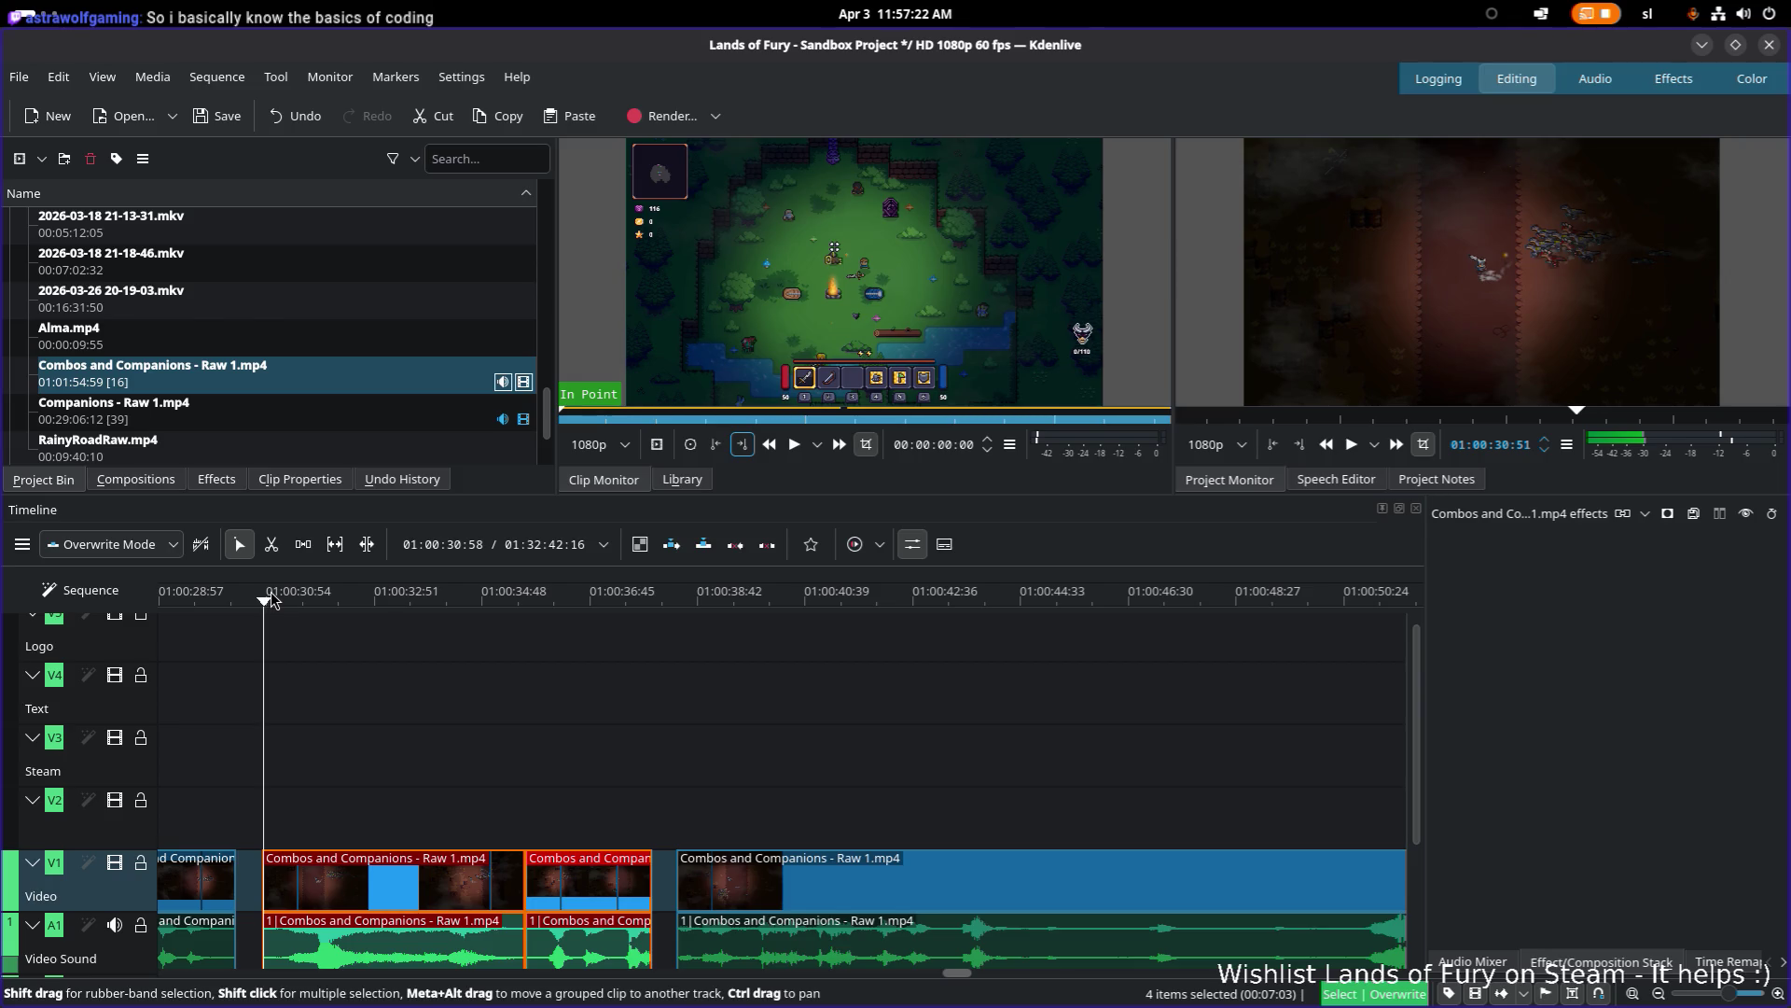
pyautogui.press('space')
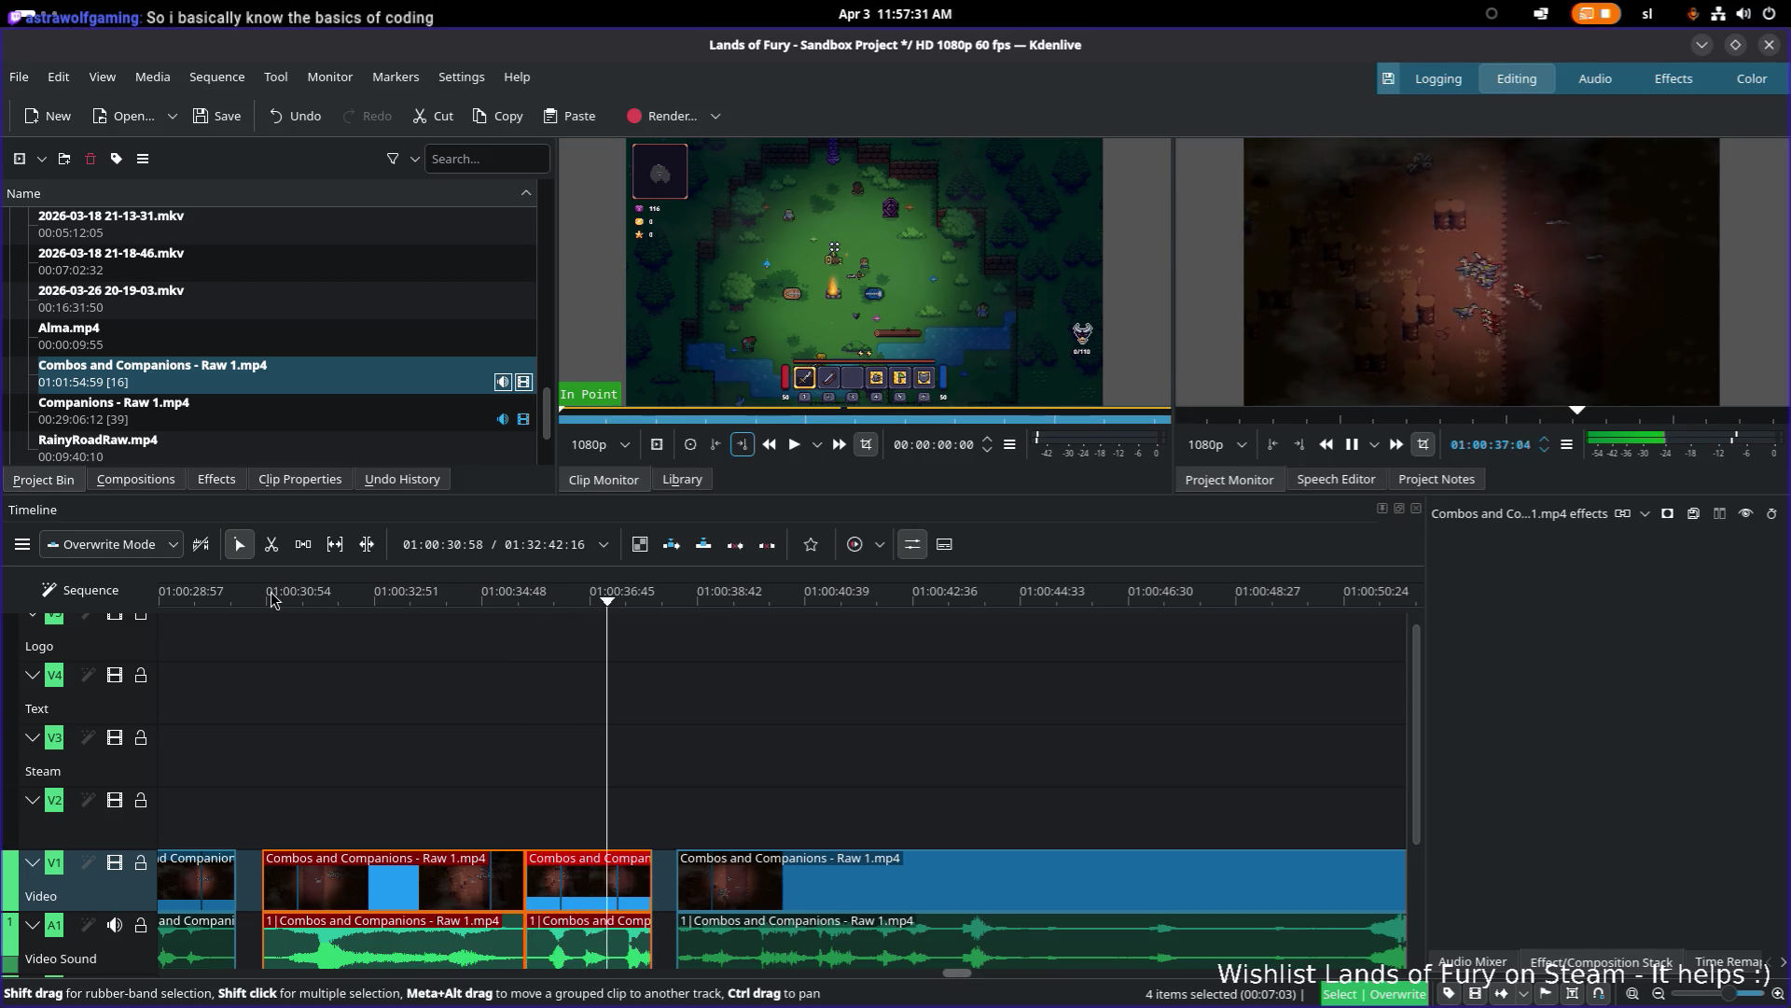
pyautogui.press('space')
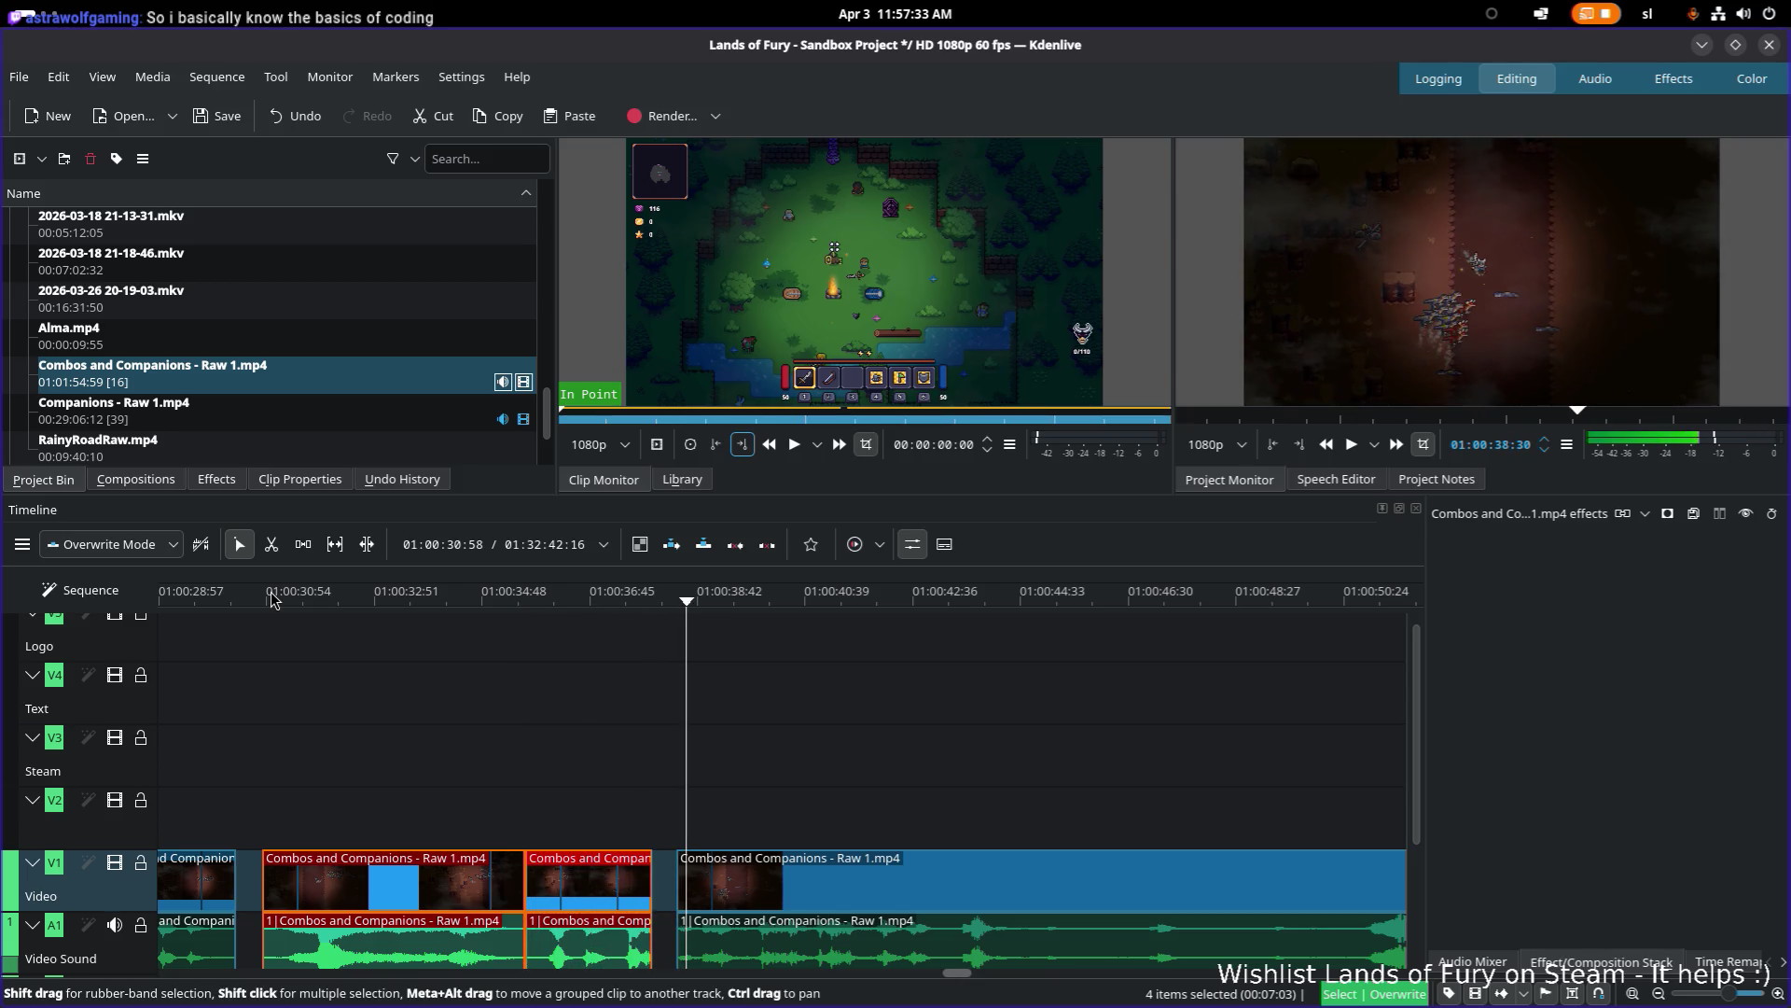
pyautogui.moveTo(527, 602)
pyautogui.mouseDown()
pyautogui.moveTo(659, 606)
pyautogui.moveTo(599, 607)
pyautogui.mouseUp()
pyautogui.click(277, 598)
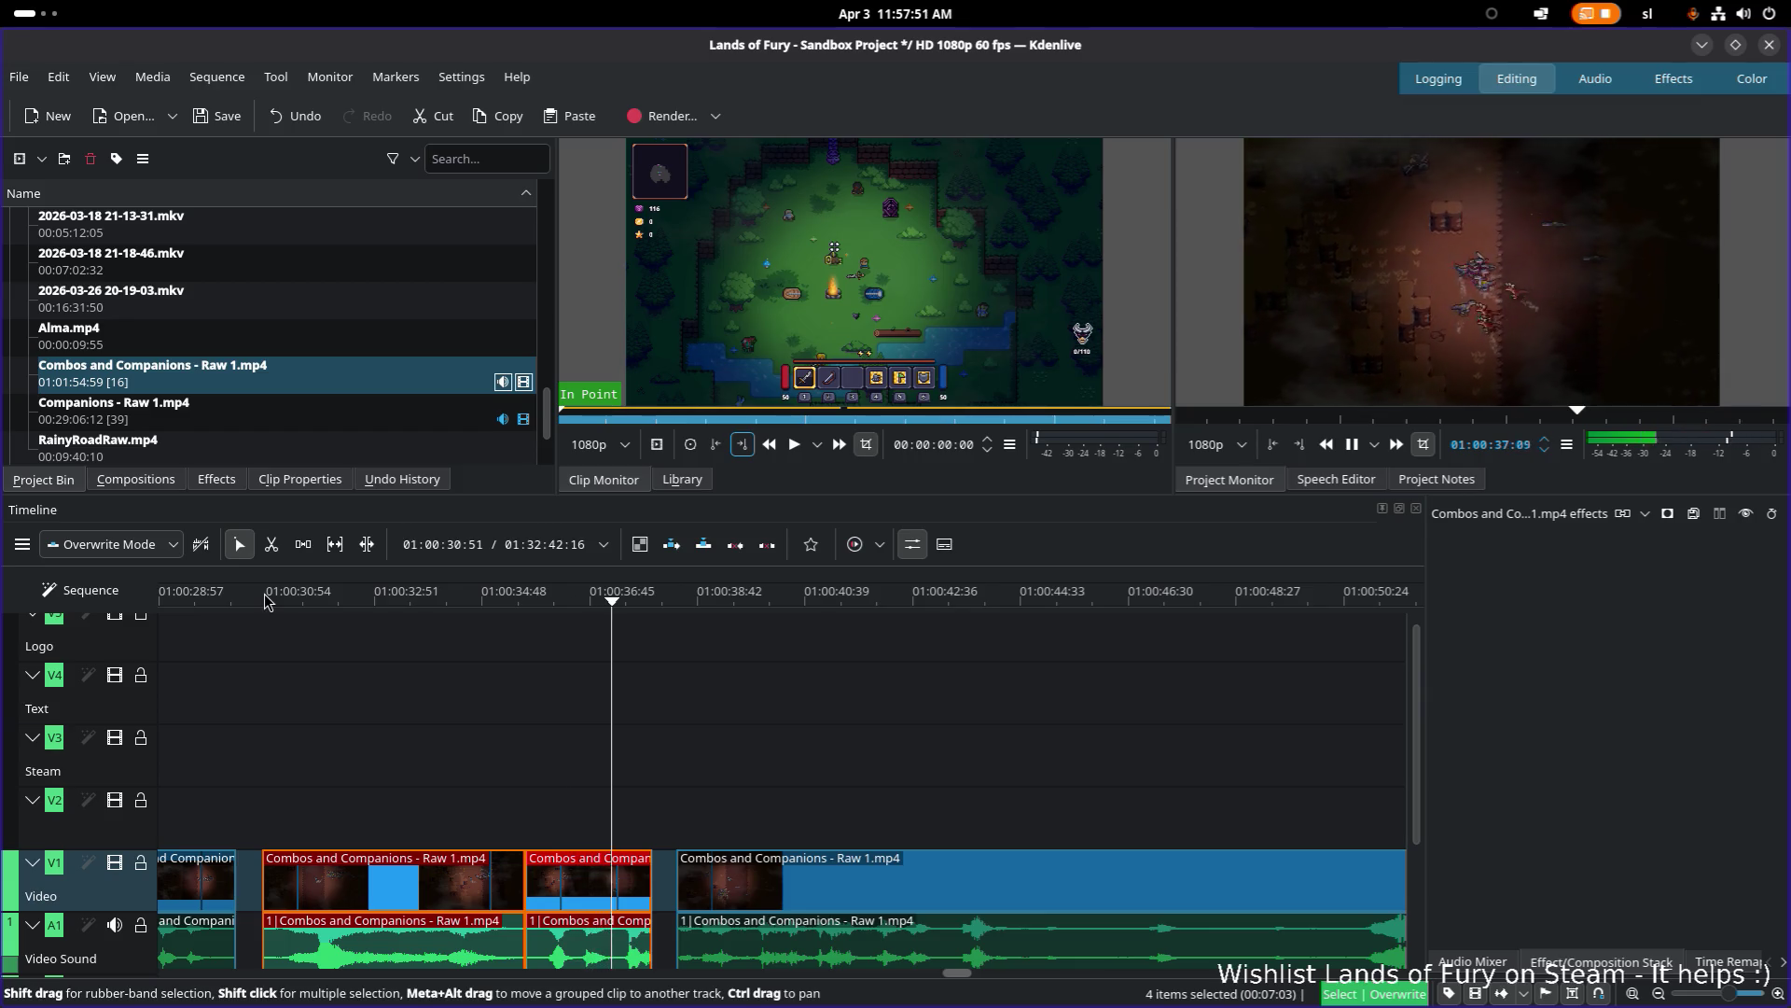
pyautogui.press('space')
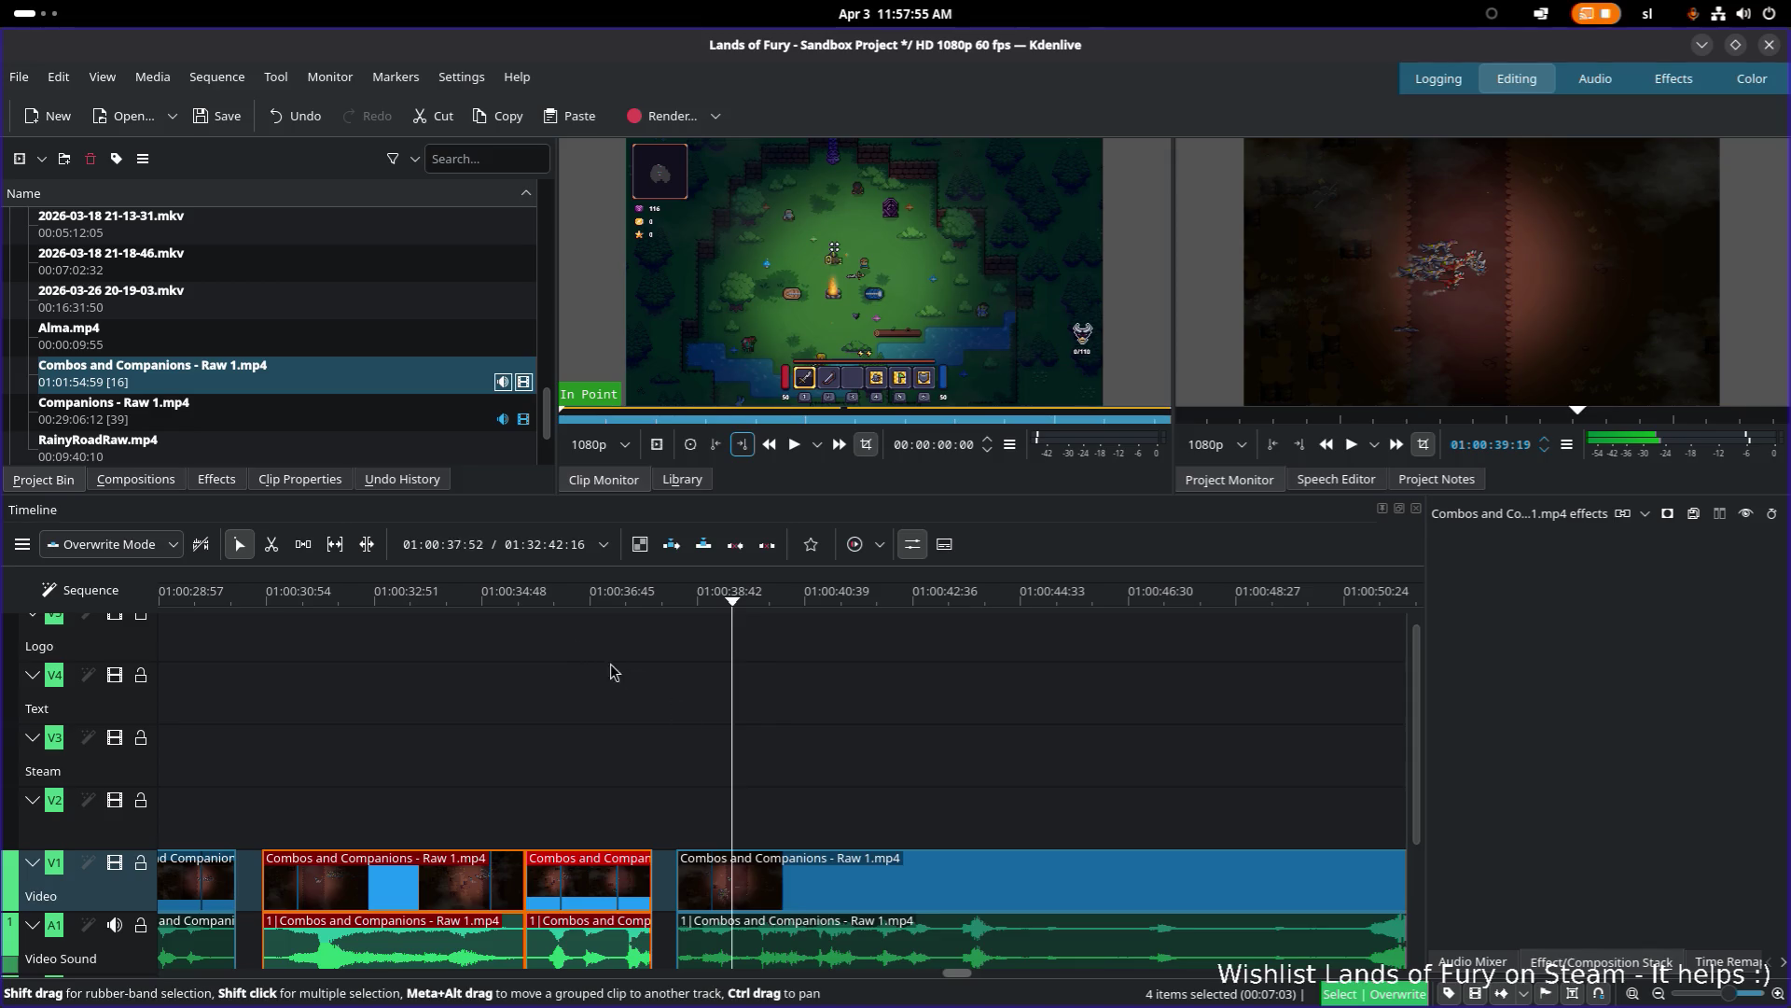
# Step: Trim the third piece's end back to the playhead near 01:00:37
pyautogui.moveTo(682, 601)
pyautogui.mouseDown()
pyautogui.moveTo(902, 608)
pyautogui.moveTo(569, 606)
pyautogui.moveTo(635, 607)
pyautogui.mouseUp()
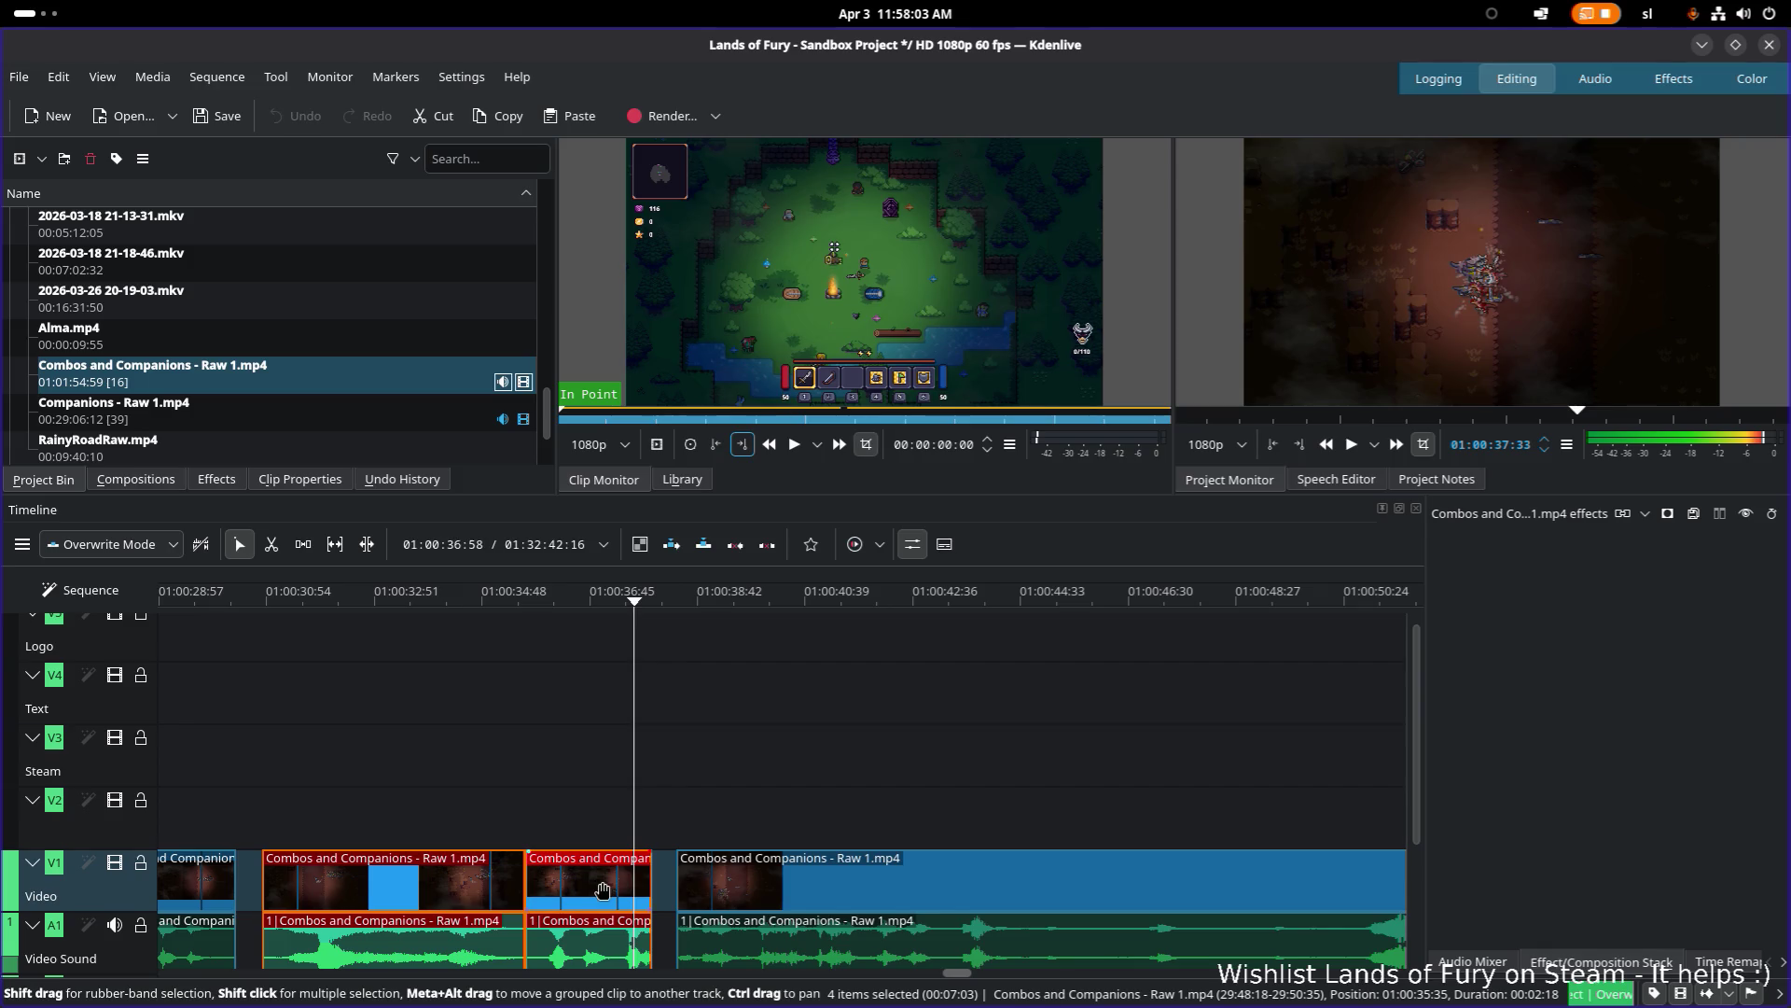
pyautogui.click(611, 603)
pyautogui.press('space')
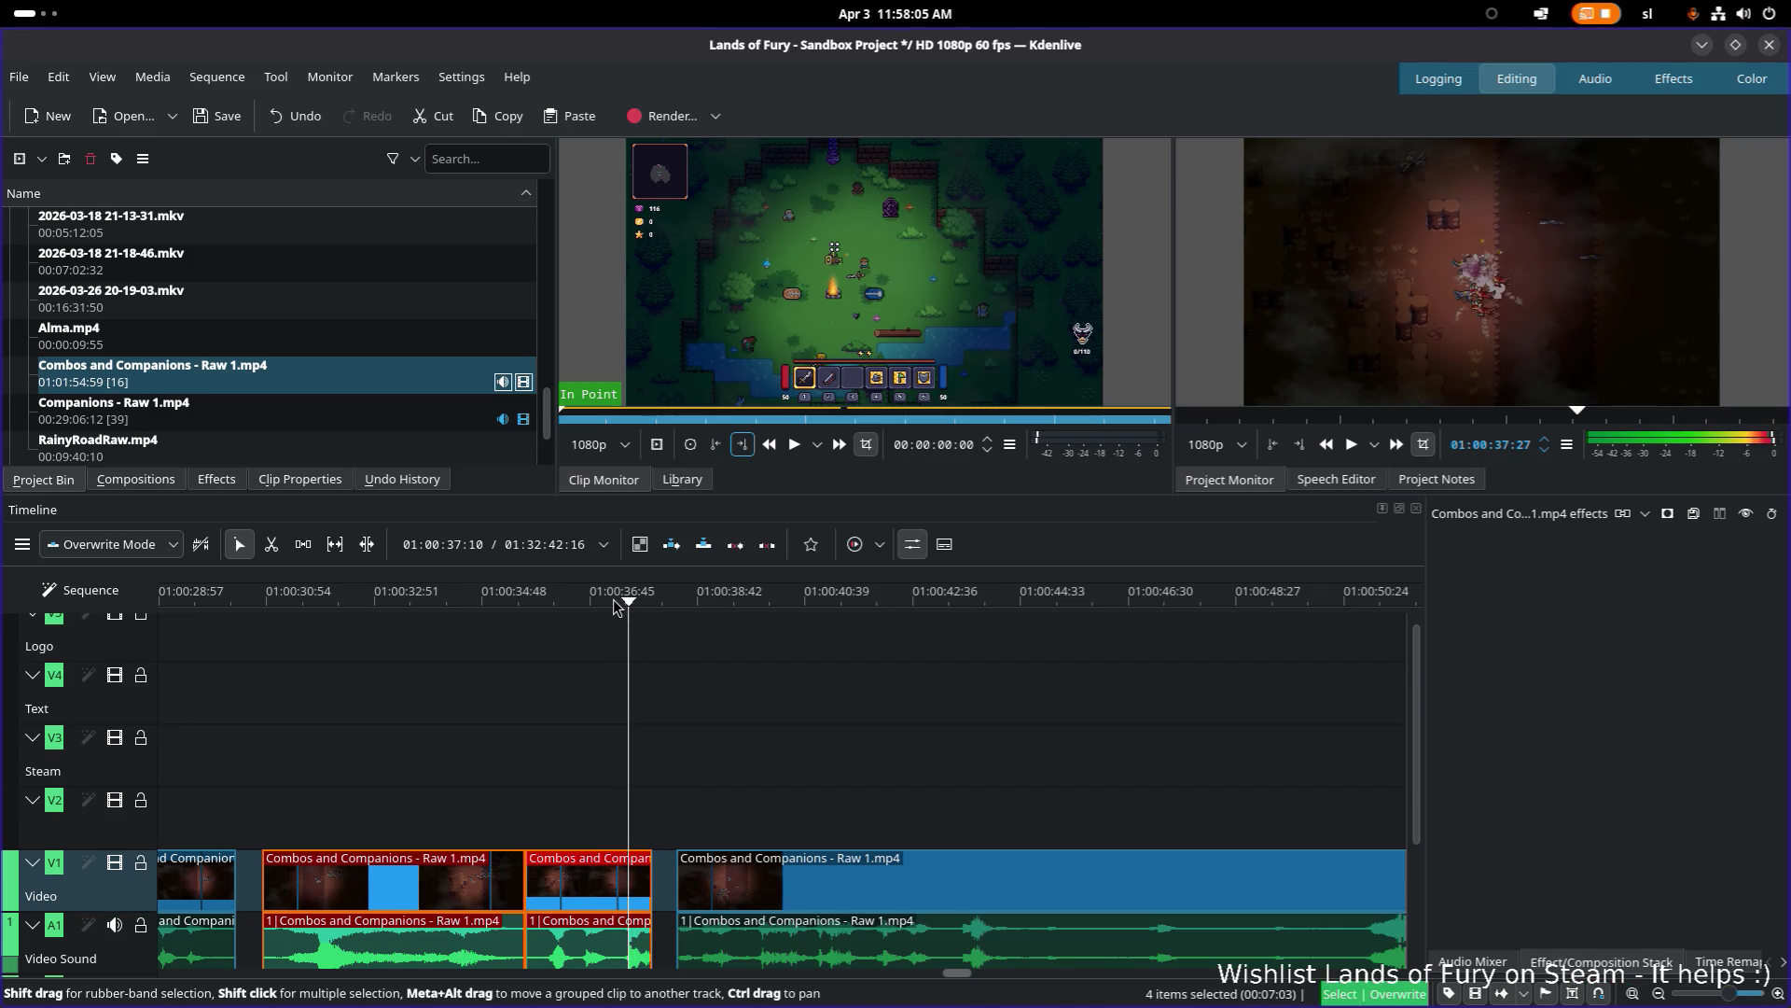
pyautogui.click(624, 886)
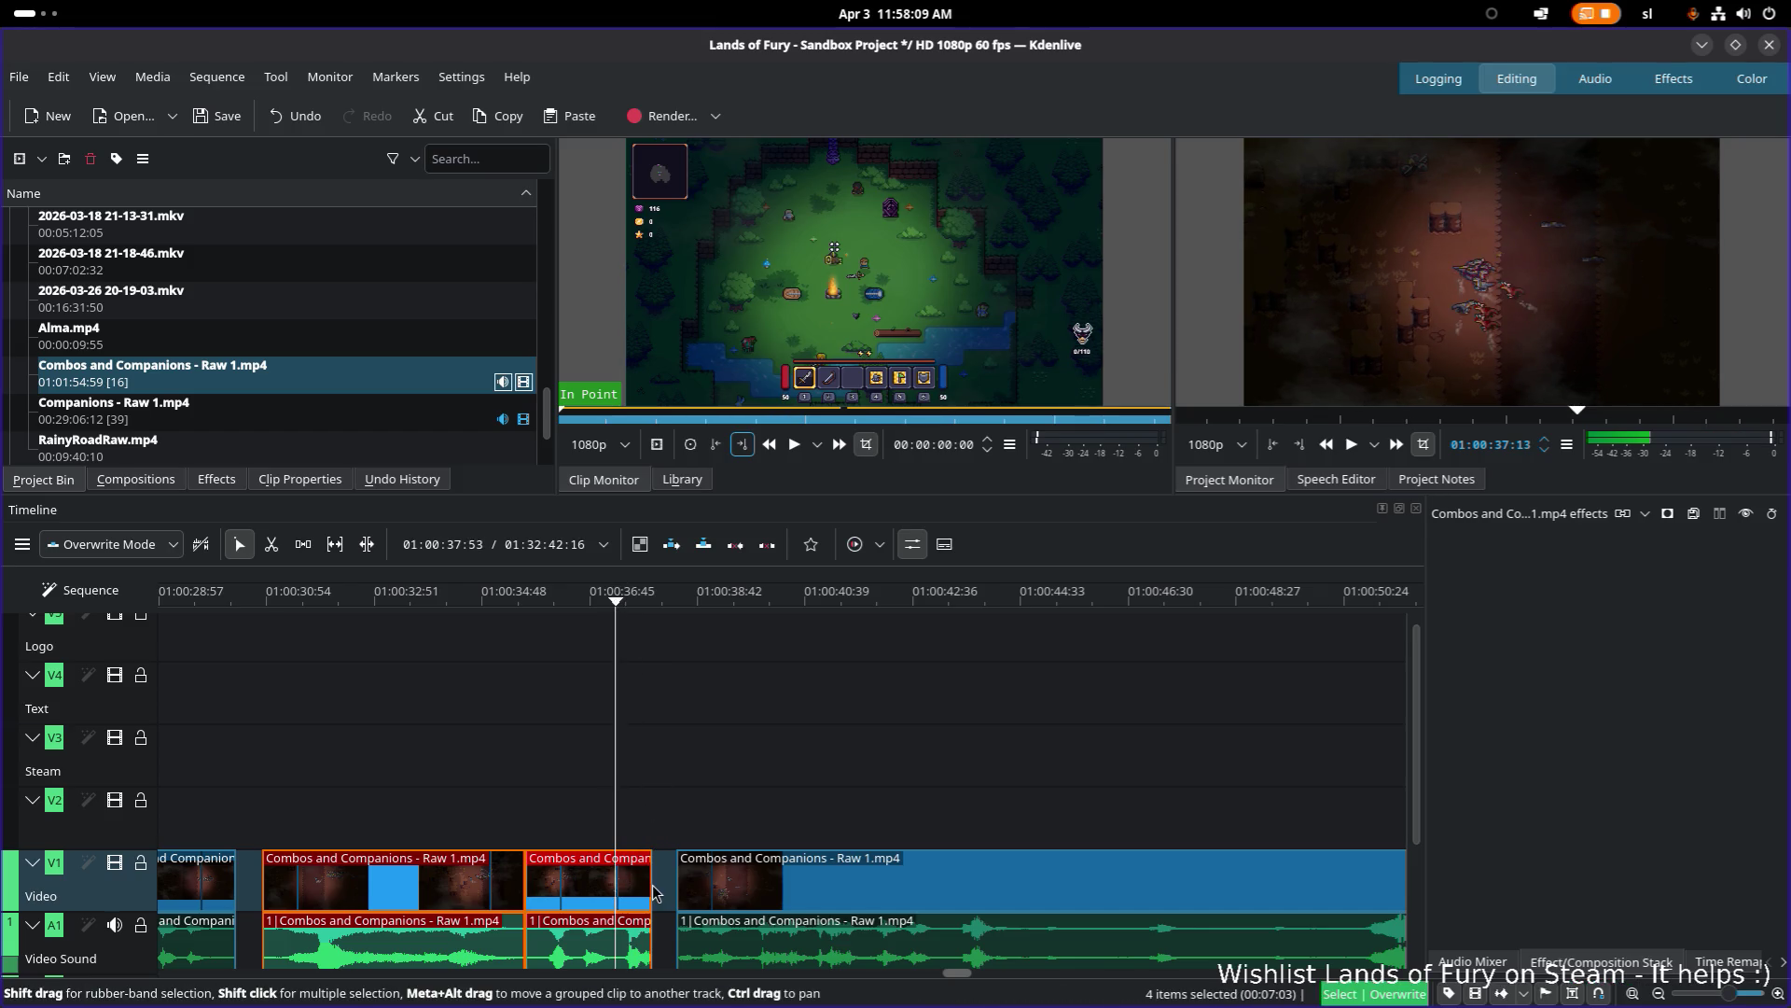
pyautogui.moveTo(650, 883); pyautogui.dragTo(624, 883)
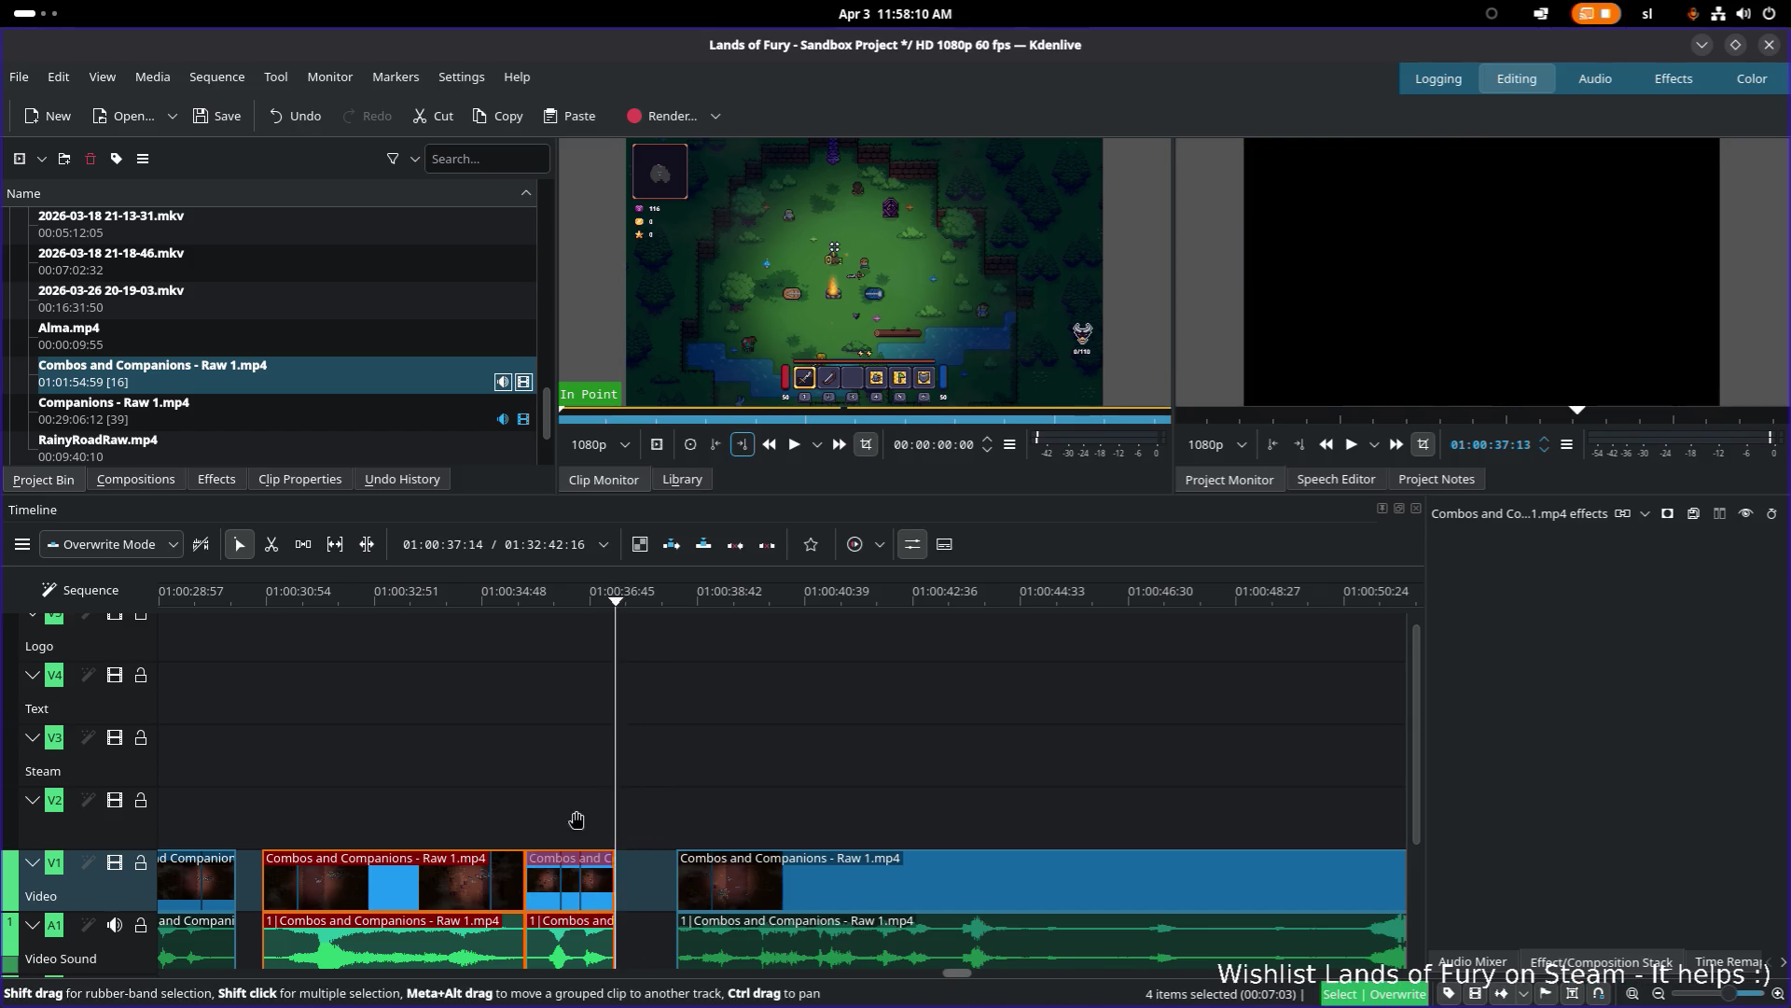
pyautogui.click(265, 595)
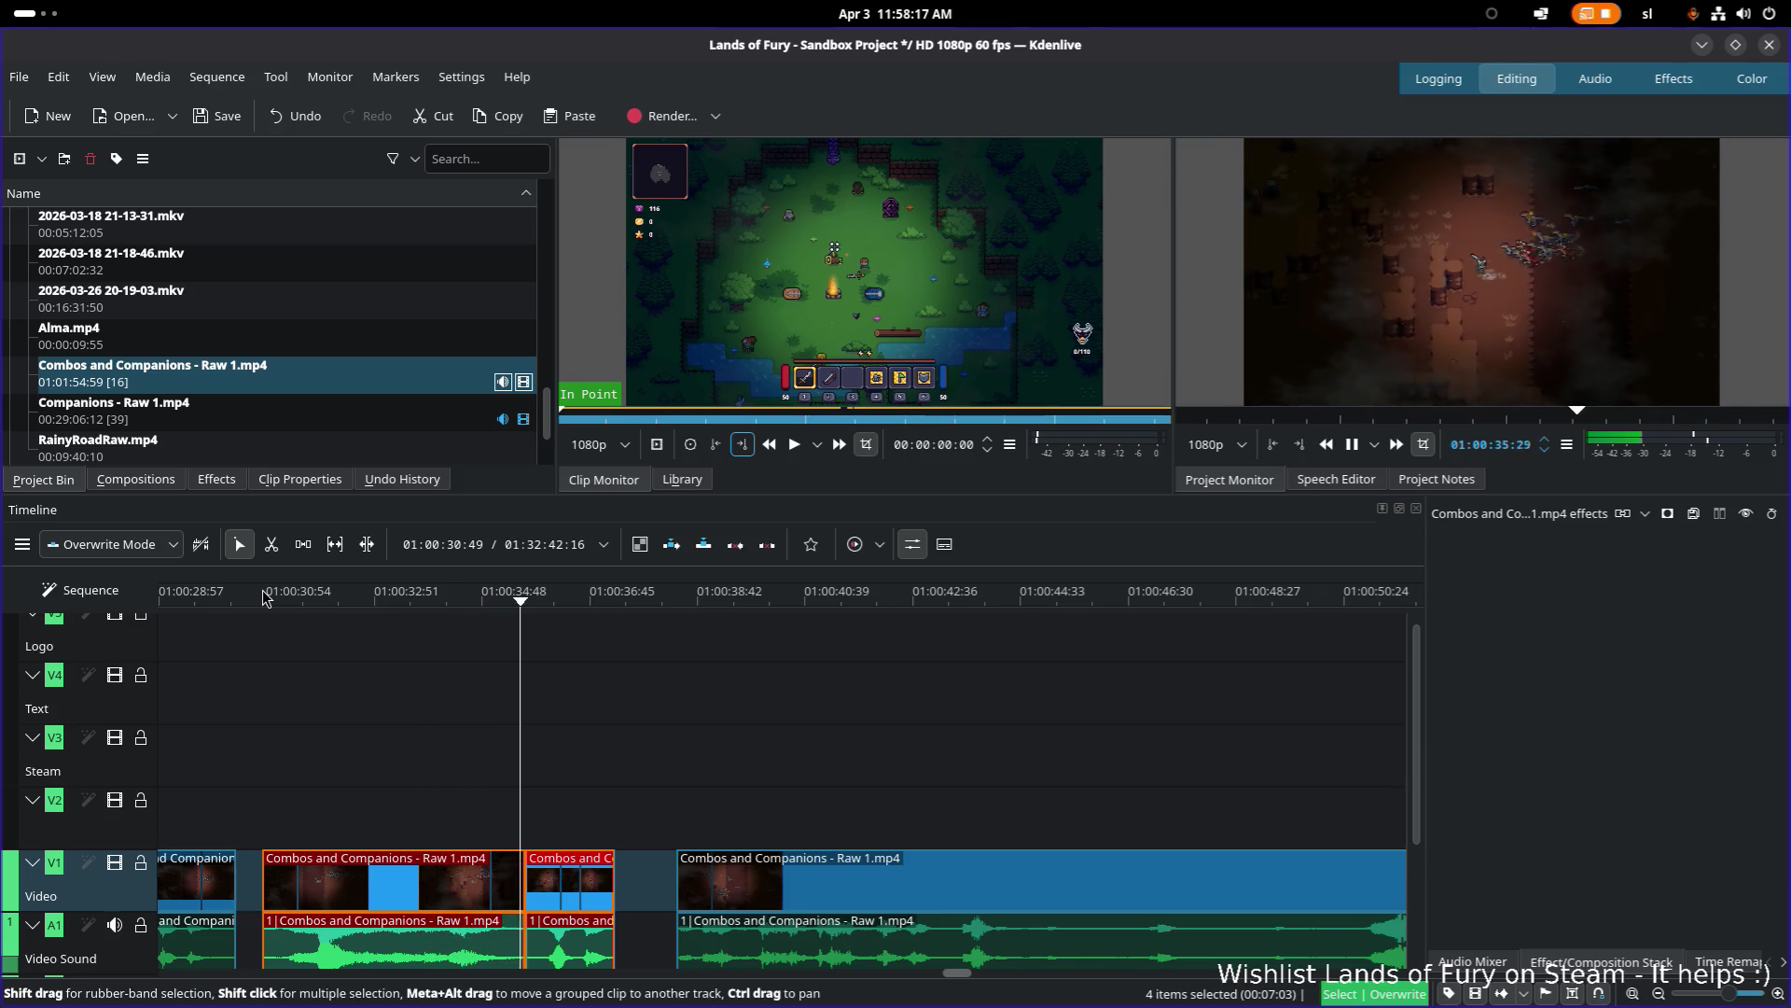
pyautogui.press('space')
pyautogui.click(264, 597)
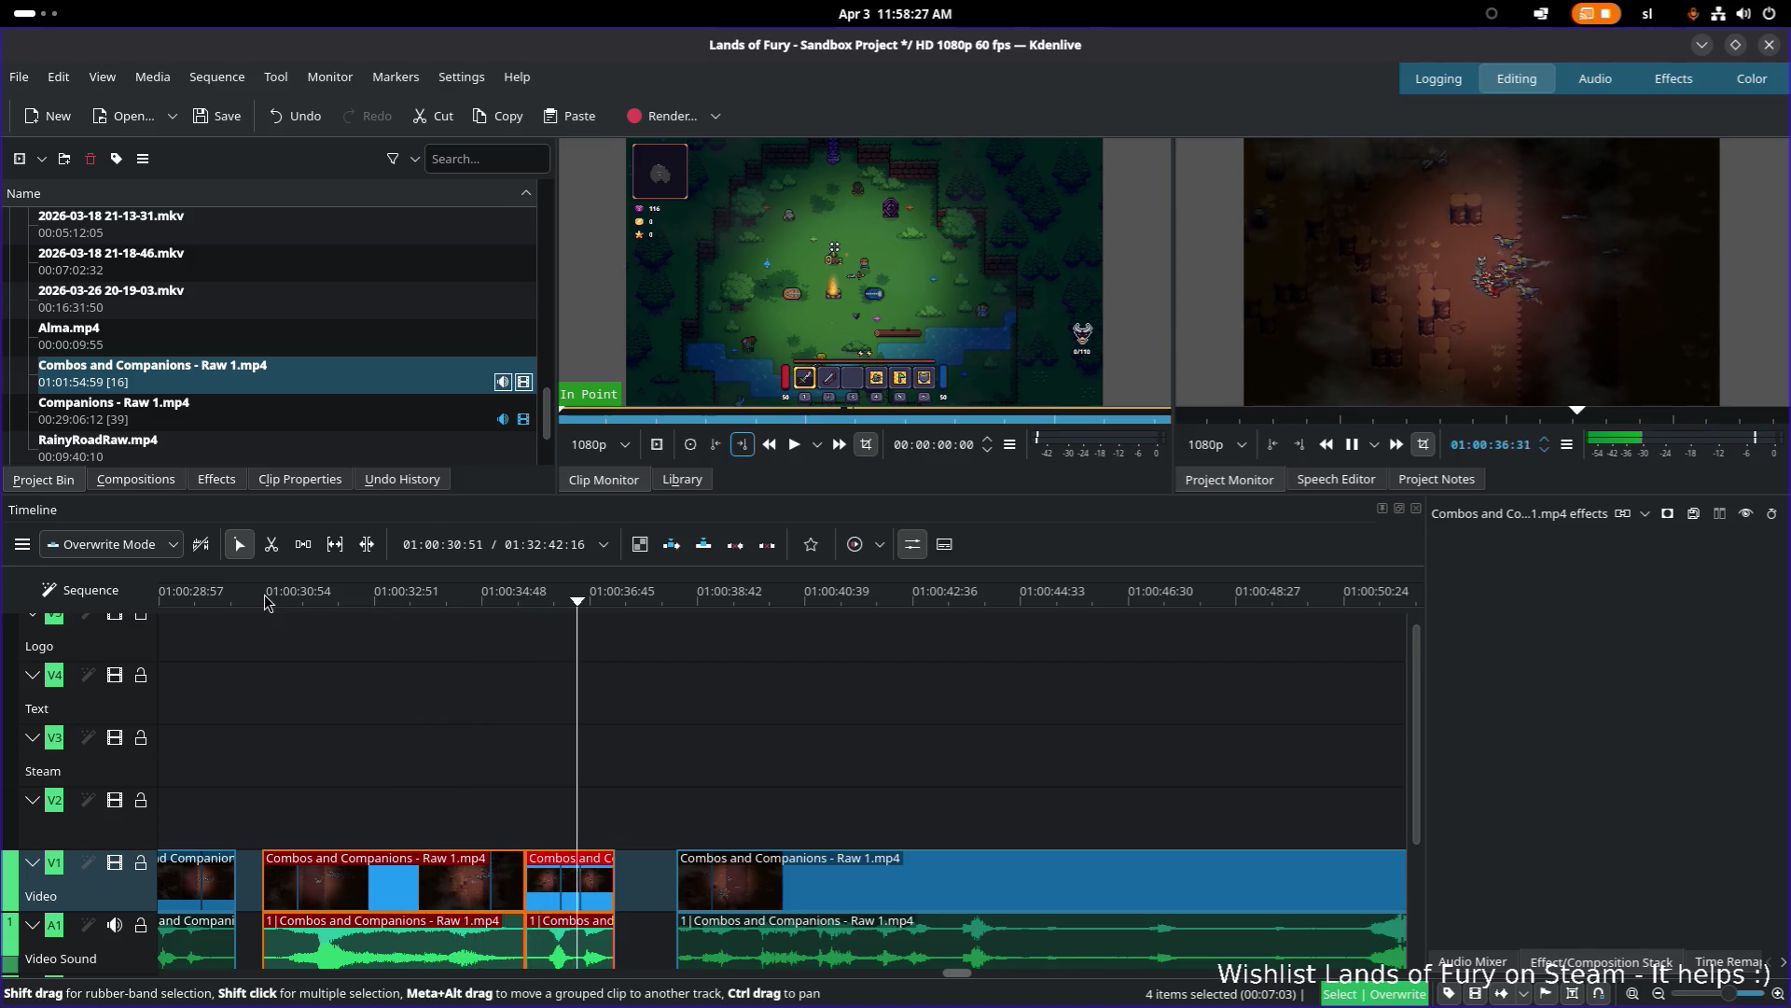
pyautogui.press('space')
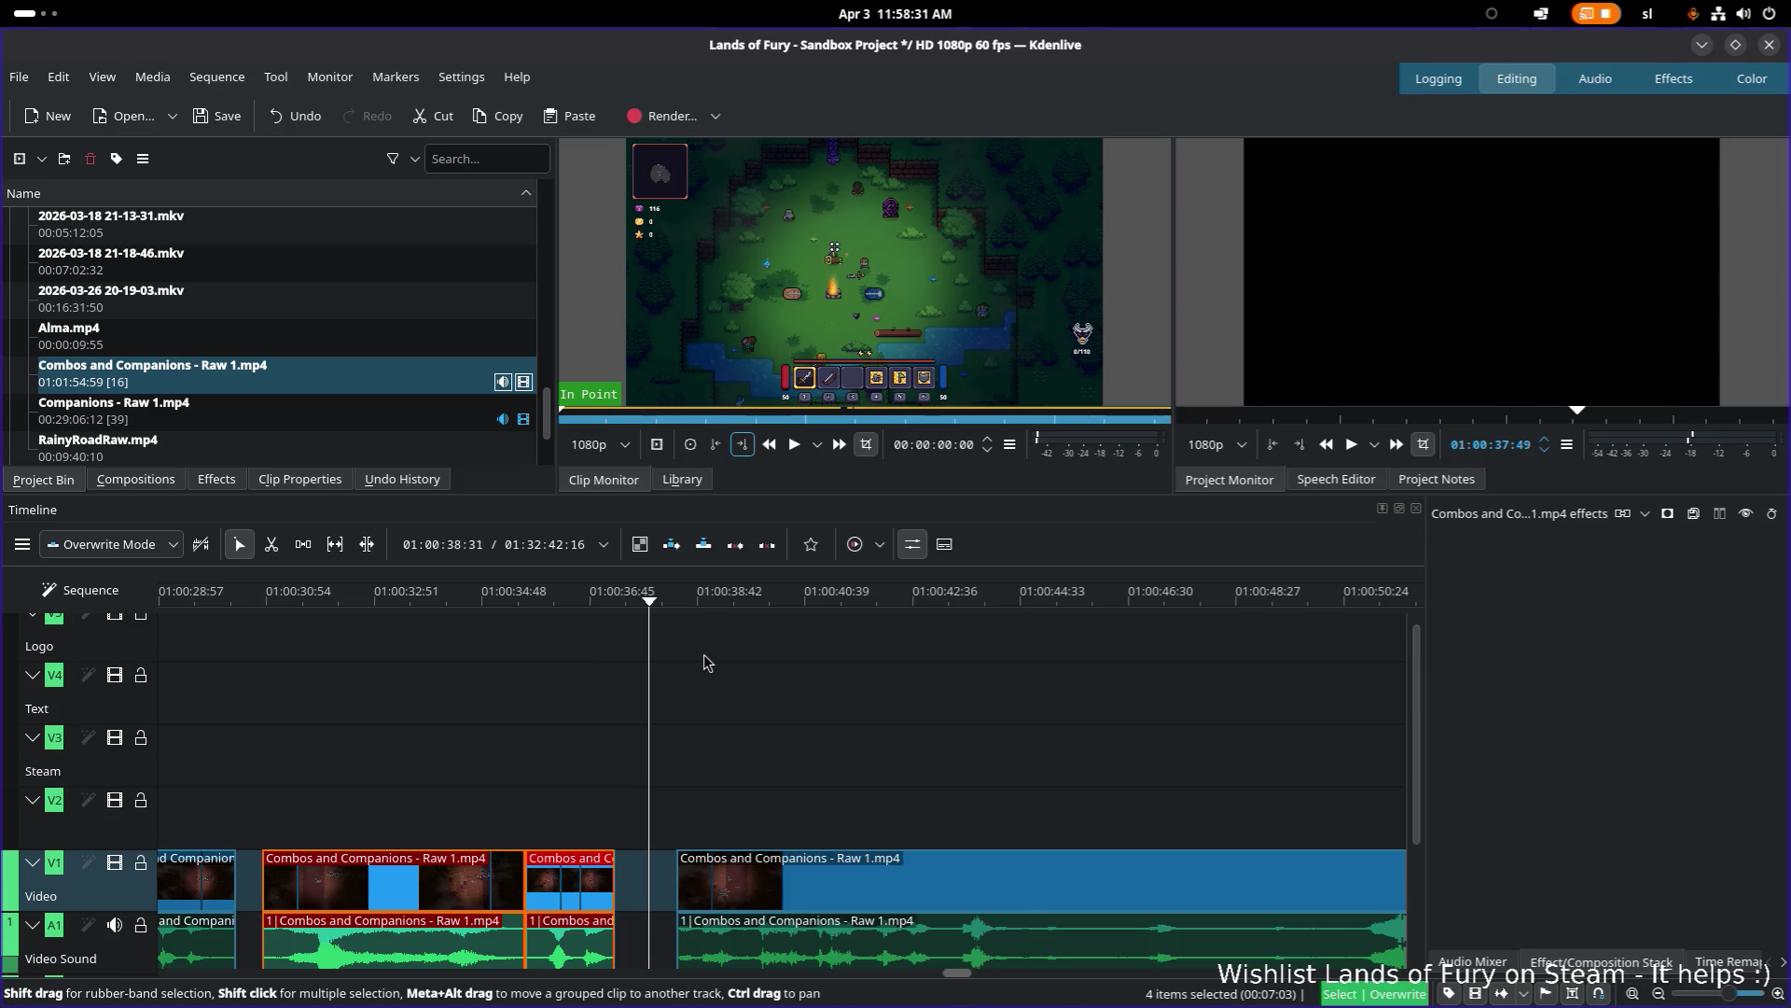
pyautogui.click(682, 600)
pyautogui.moveTo(680, 600); pyautogui.dragTo(676, 600)
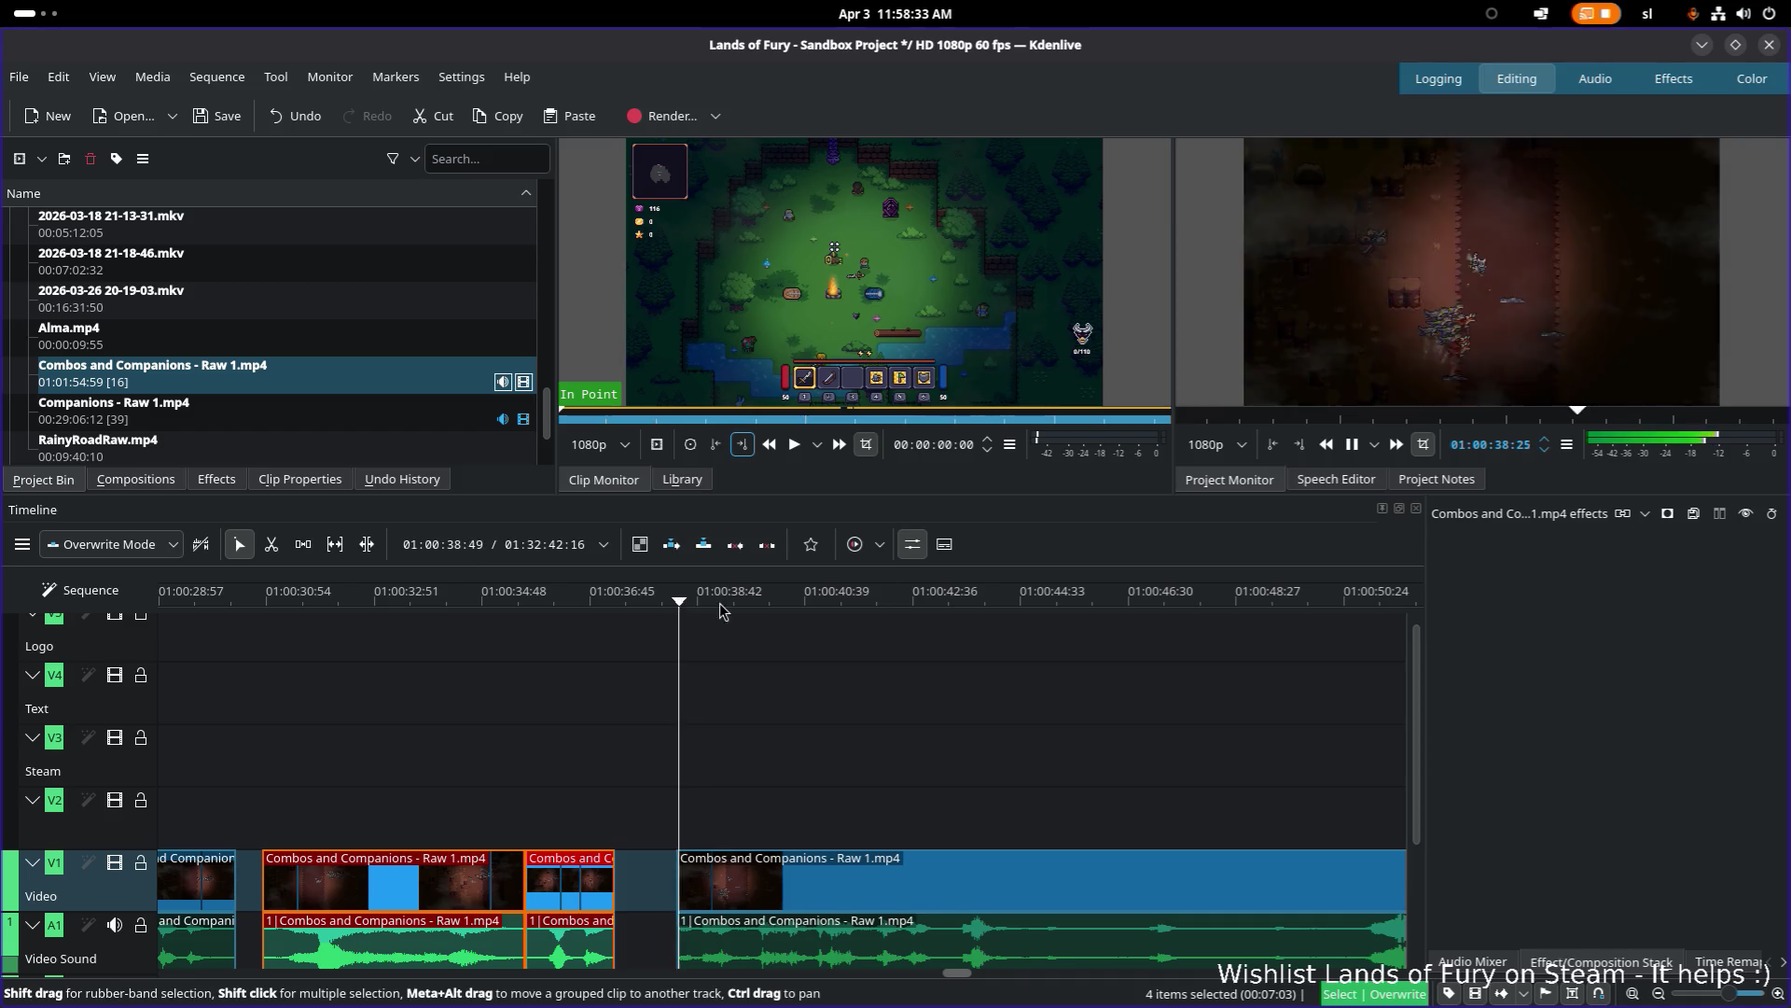
pyautogui.press('space')
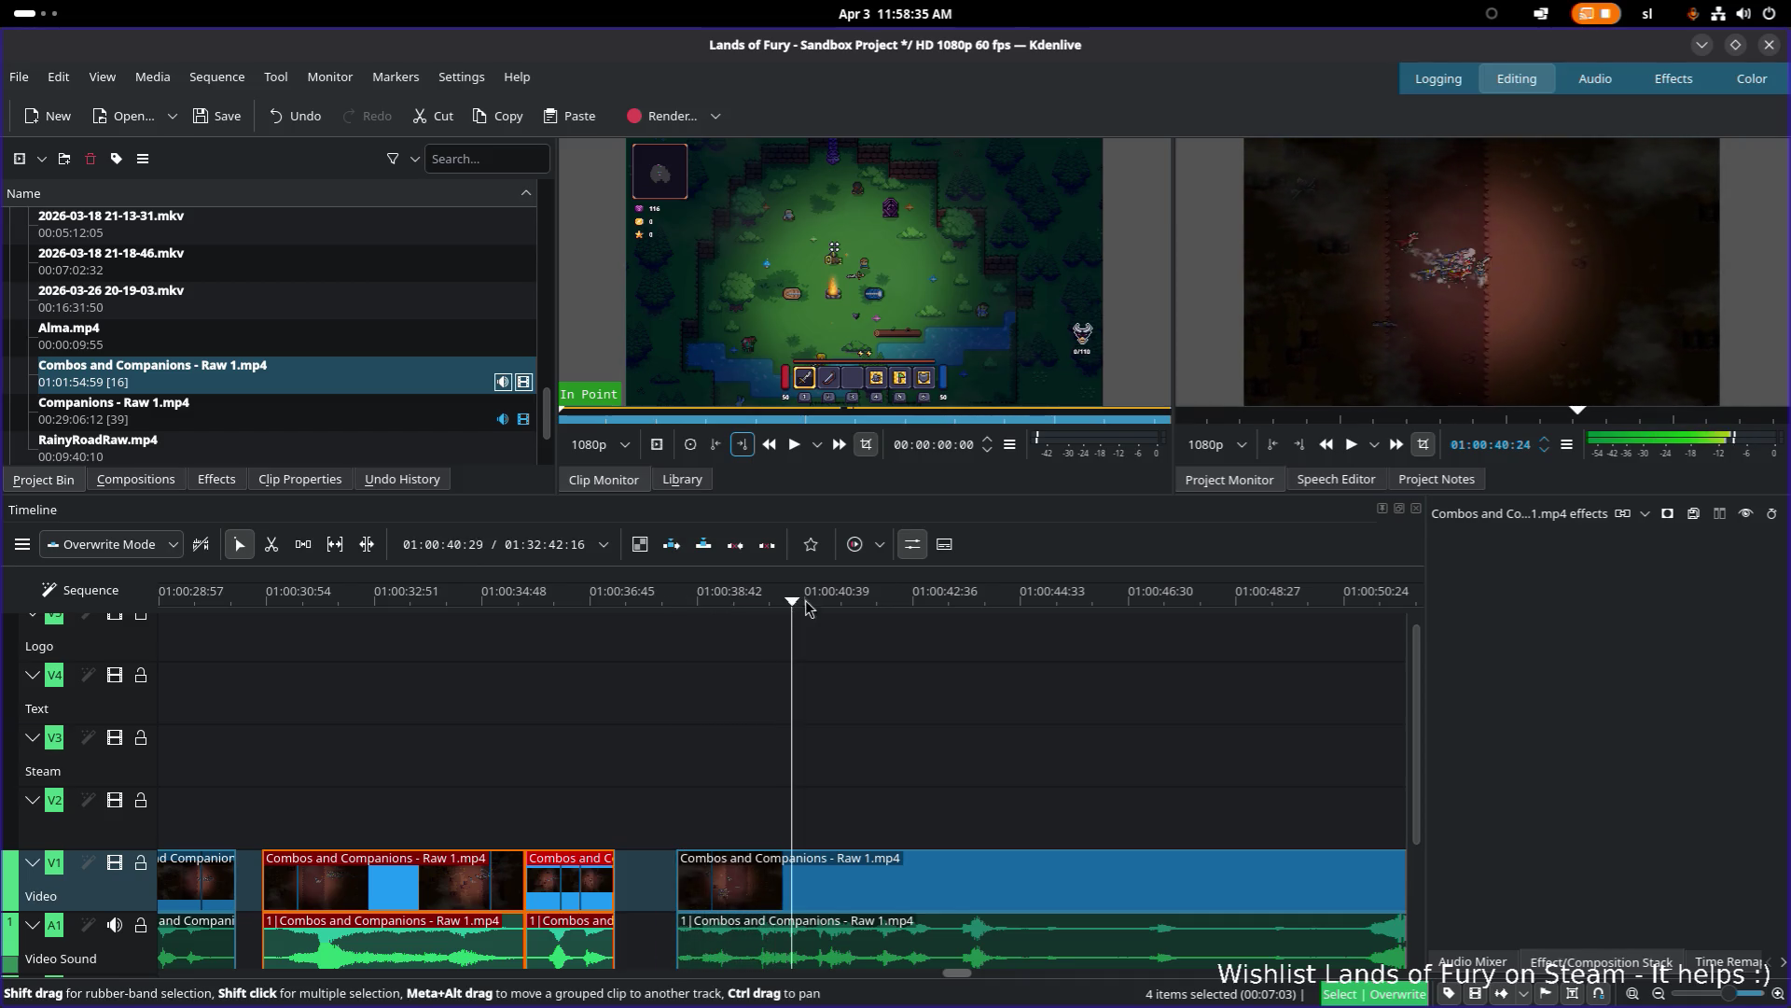
pyautogui.moveTo(808, 607); pyautogui.dragTo(922, 608)
pyautogui.click(915, 602)
pyautogui.press('space')
pyautogui.scroll(-1, 649, 681)
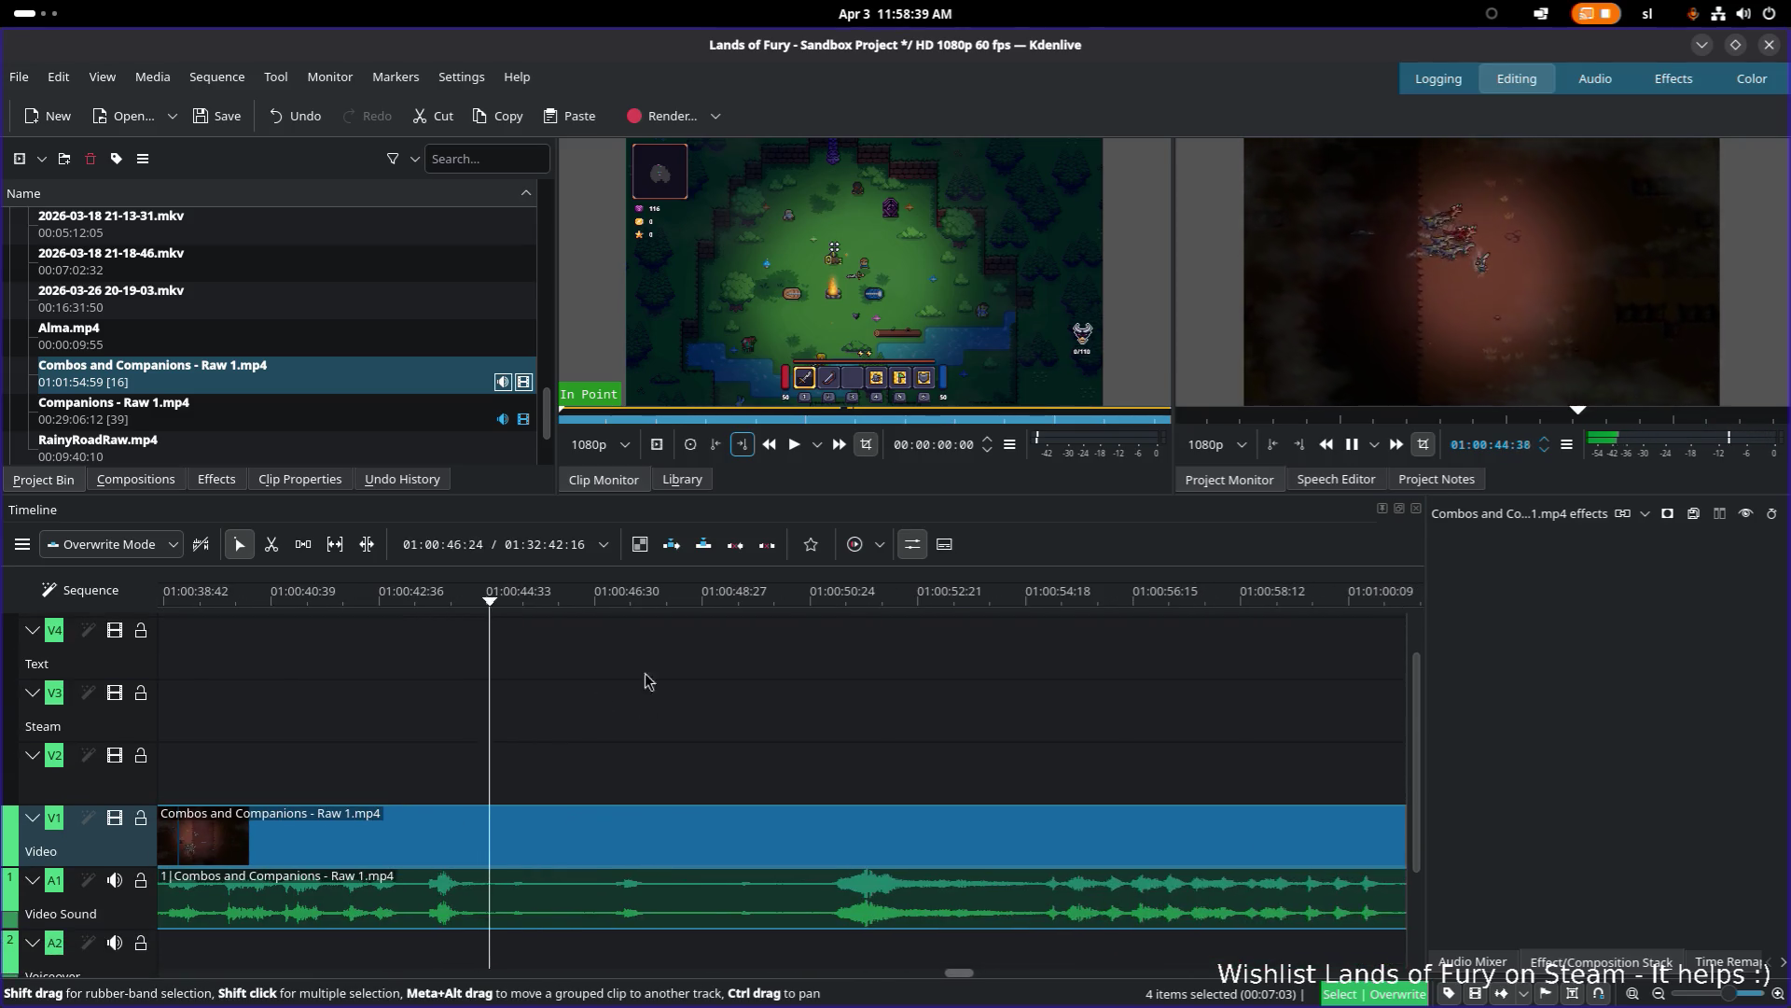
pyautogui.click(813, 604)
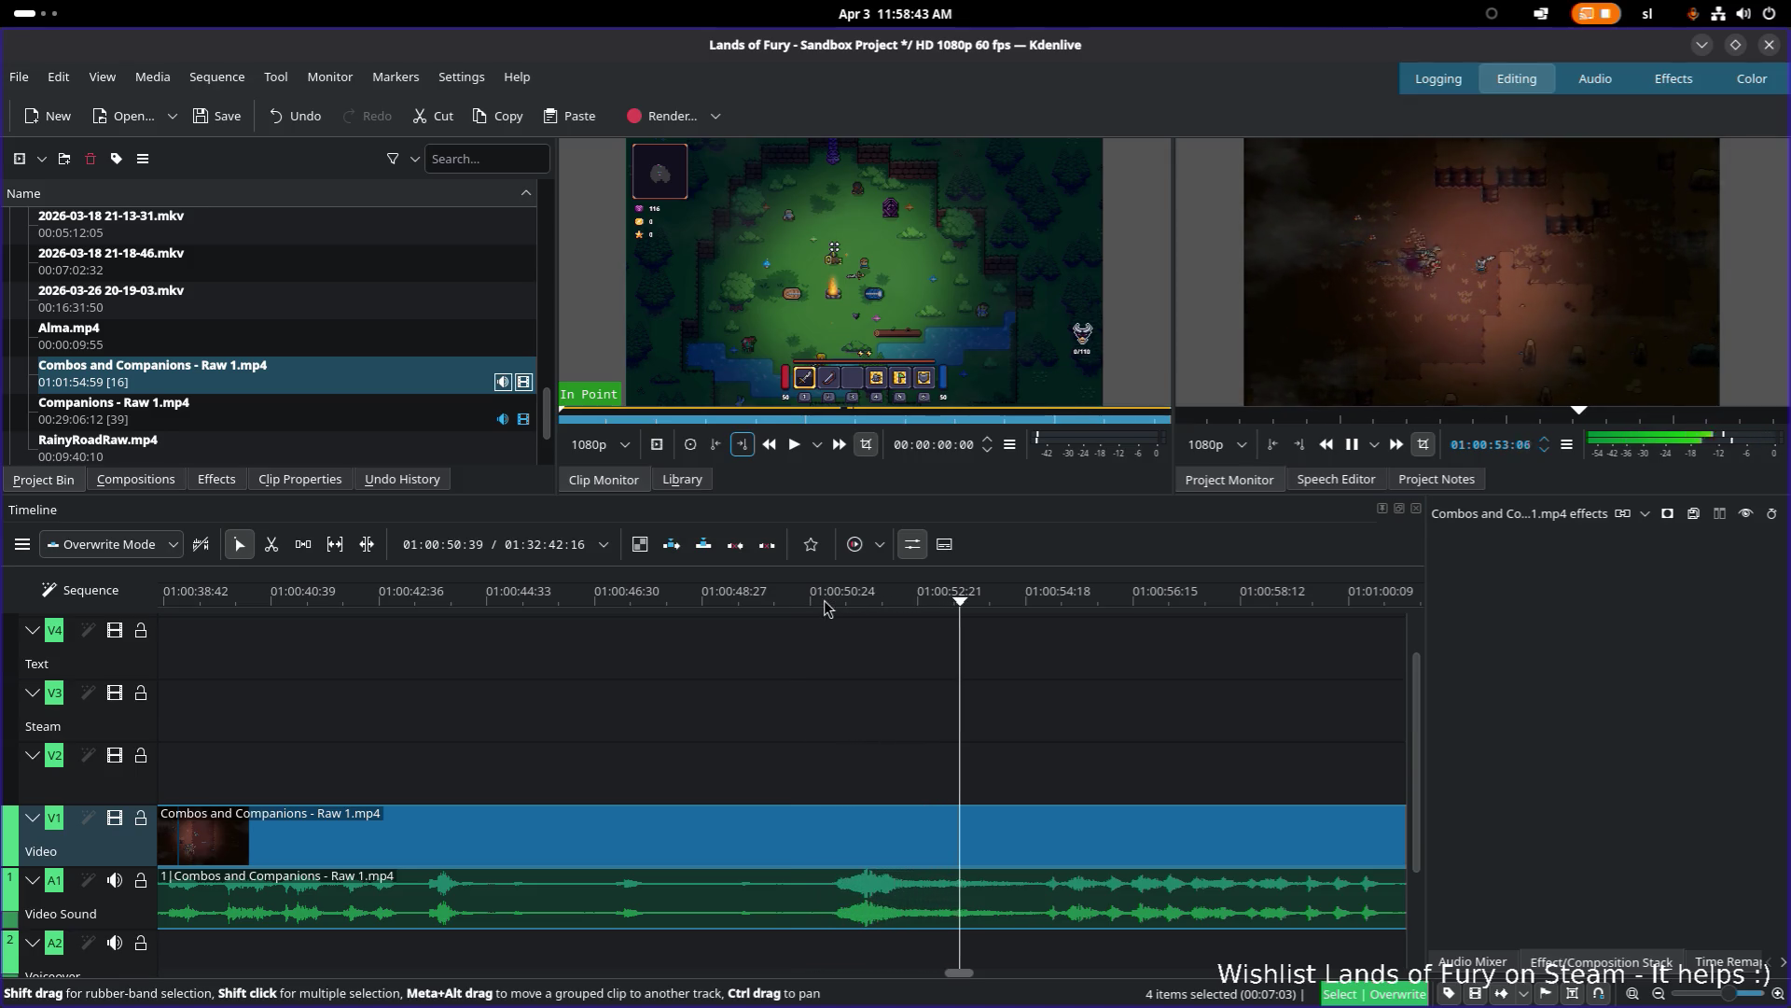
pyautogui.scroll(-1, 839, 728)
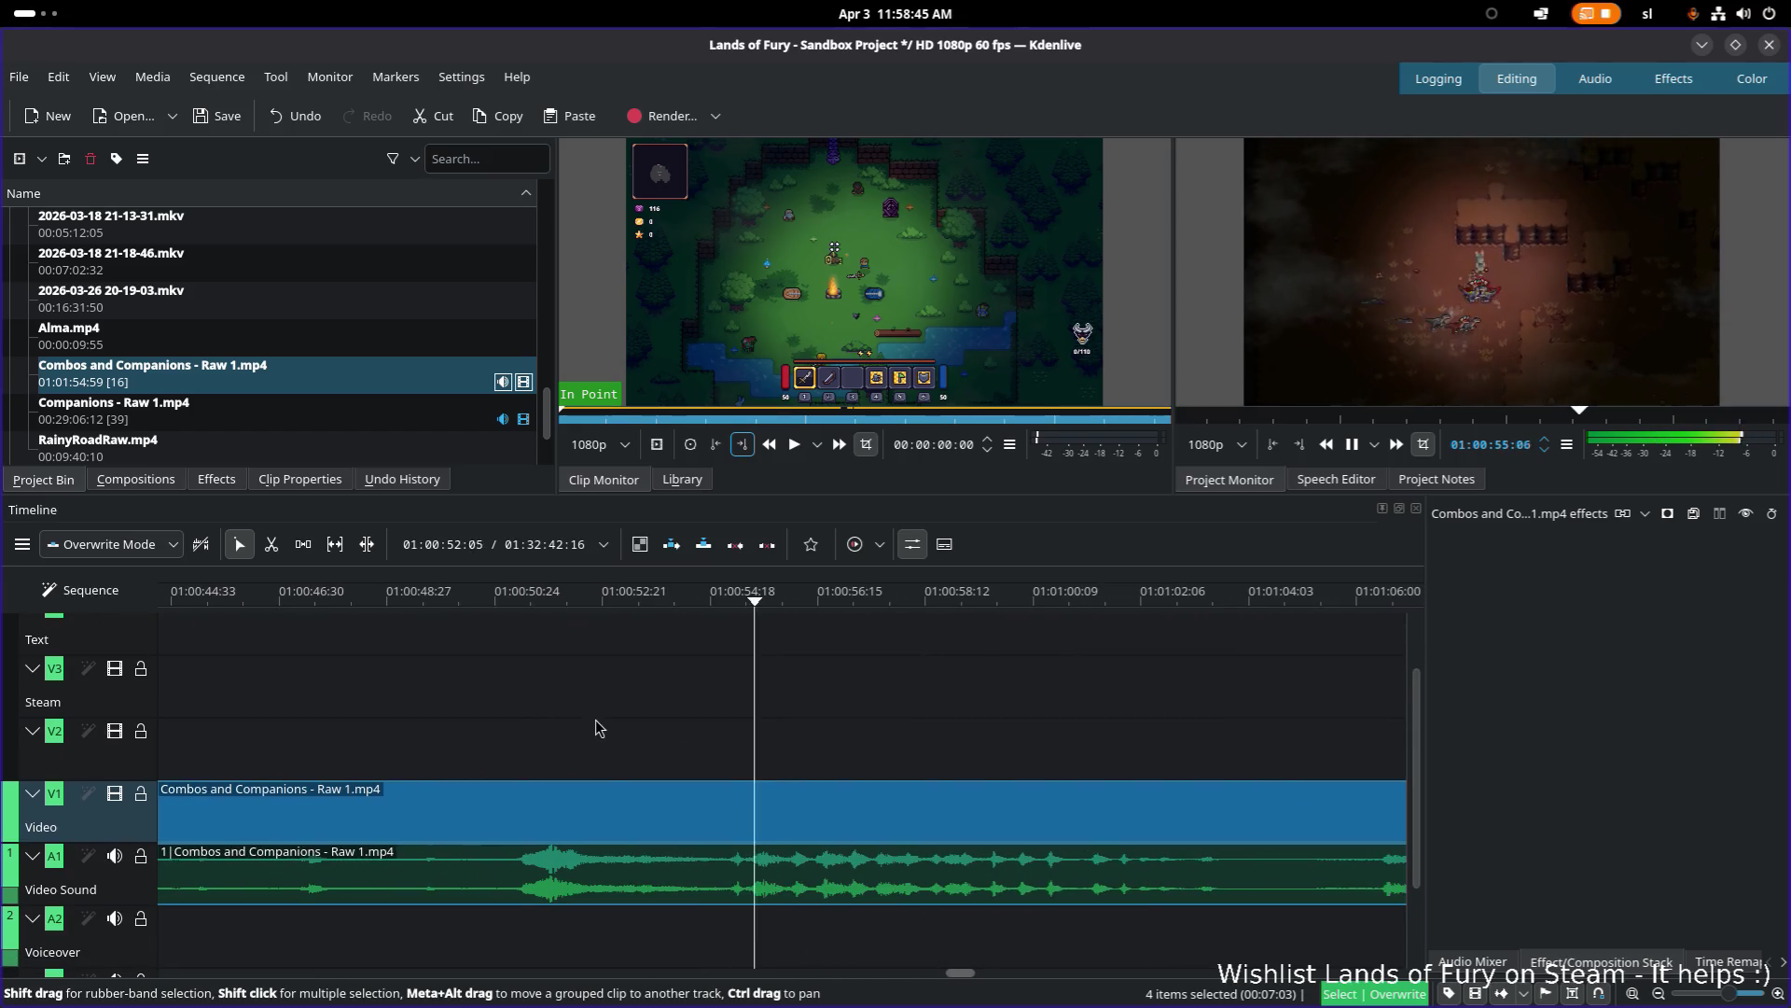
pyautogui.click(837, 603)
pyautogui.hscroll(5, 812, 719)
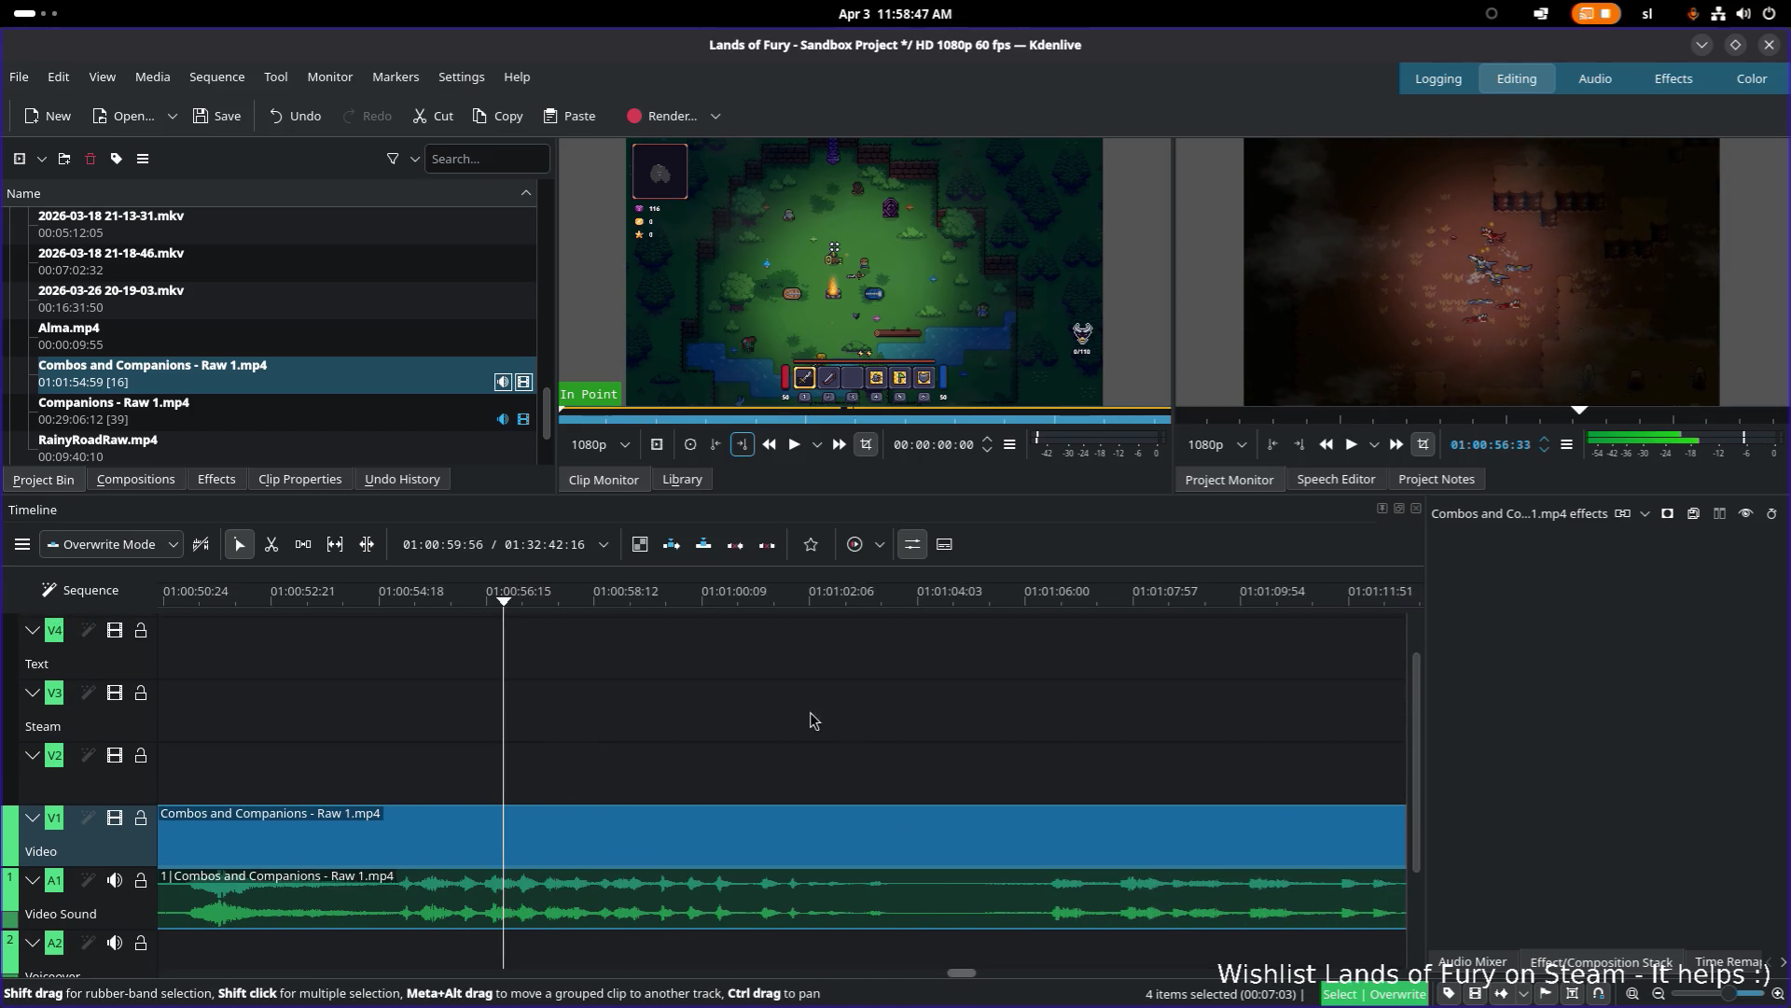
pyautogui.click(868, 601)
pyautogui.press('space')
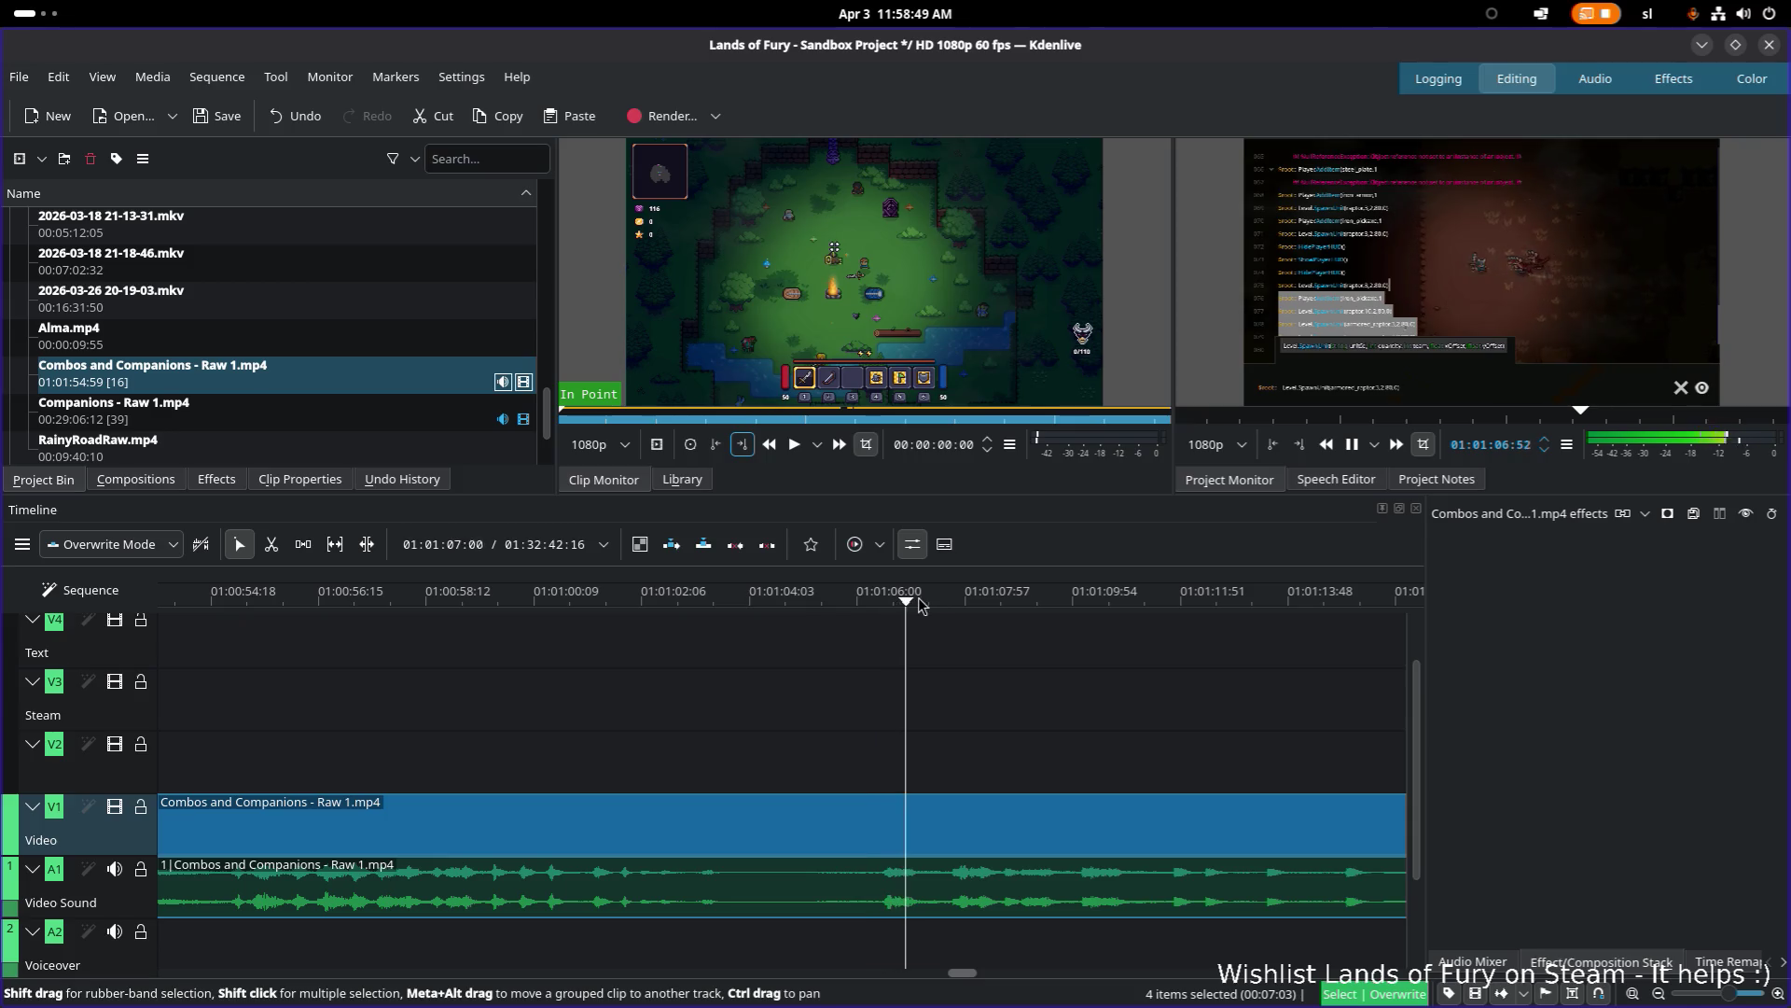
pyautogui.press('space')
pyautogui.hscroll(5, 488, 646)
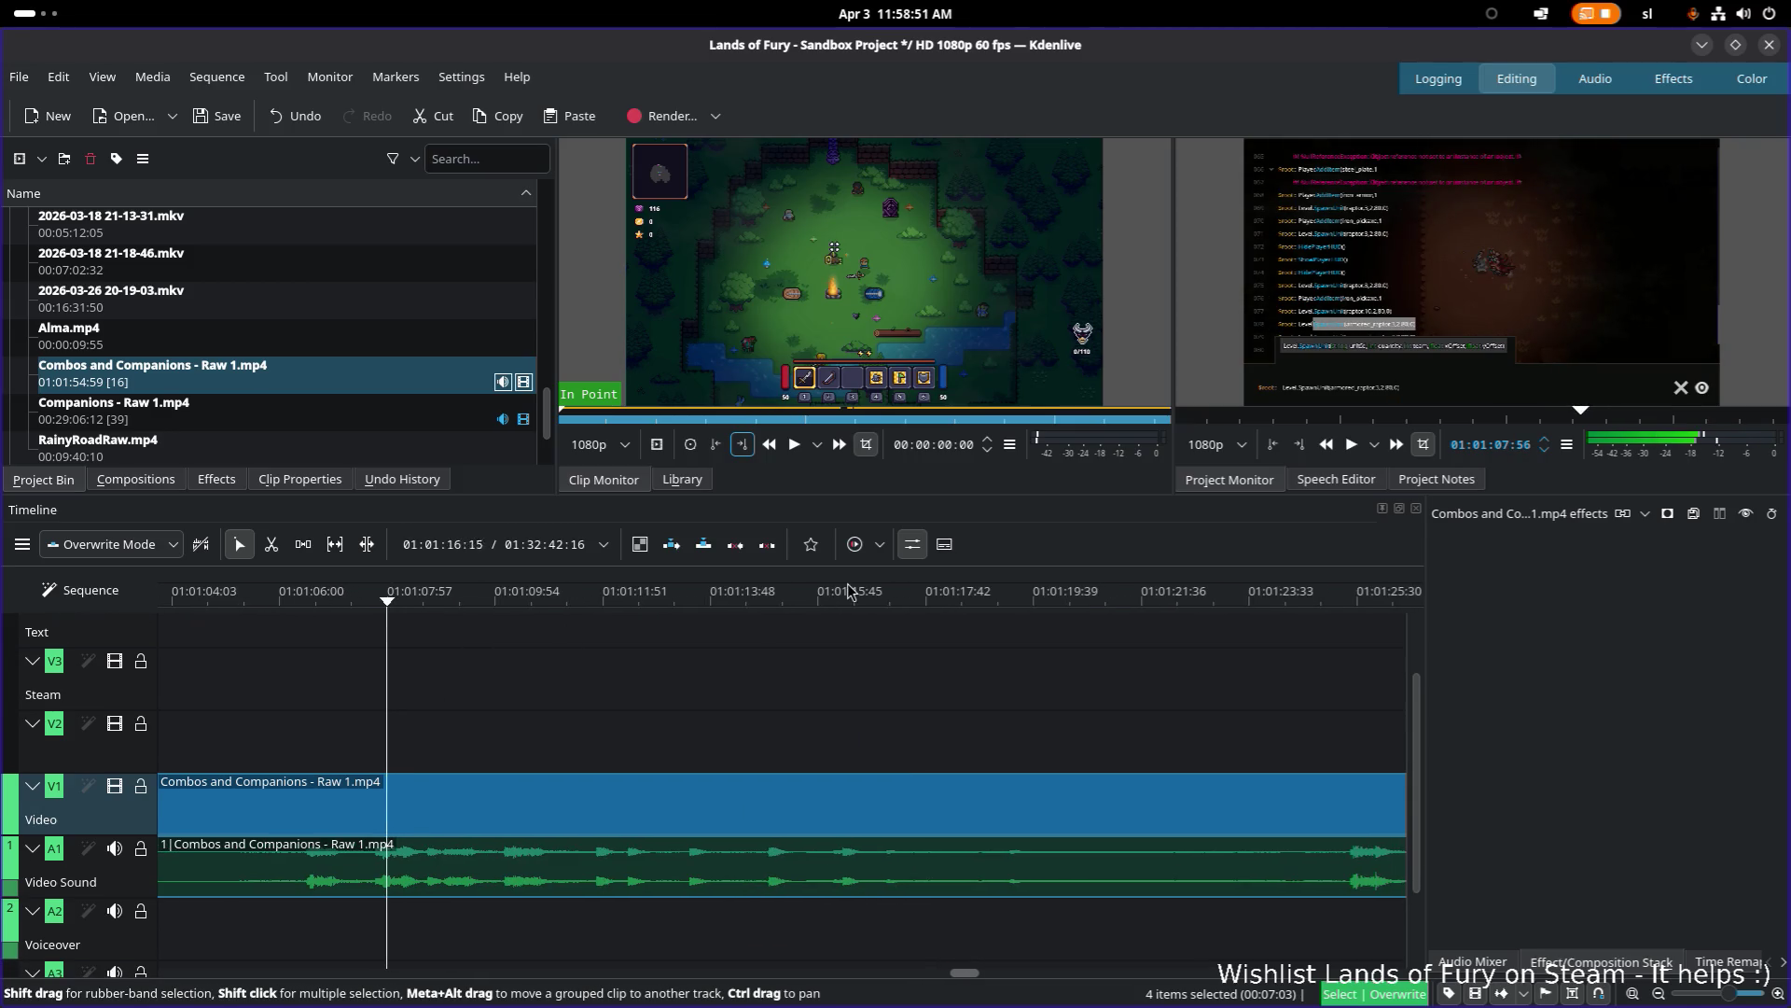
pyautogui.hscroll(5, 1026, 709)
pyautogui.click(899, 602)
pyautogui.press('space')
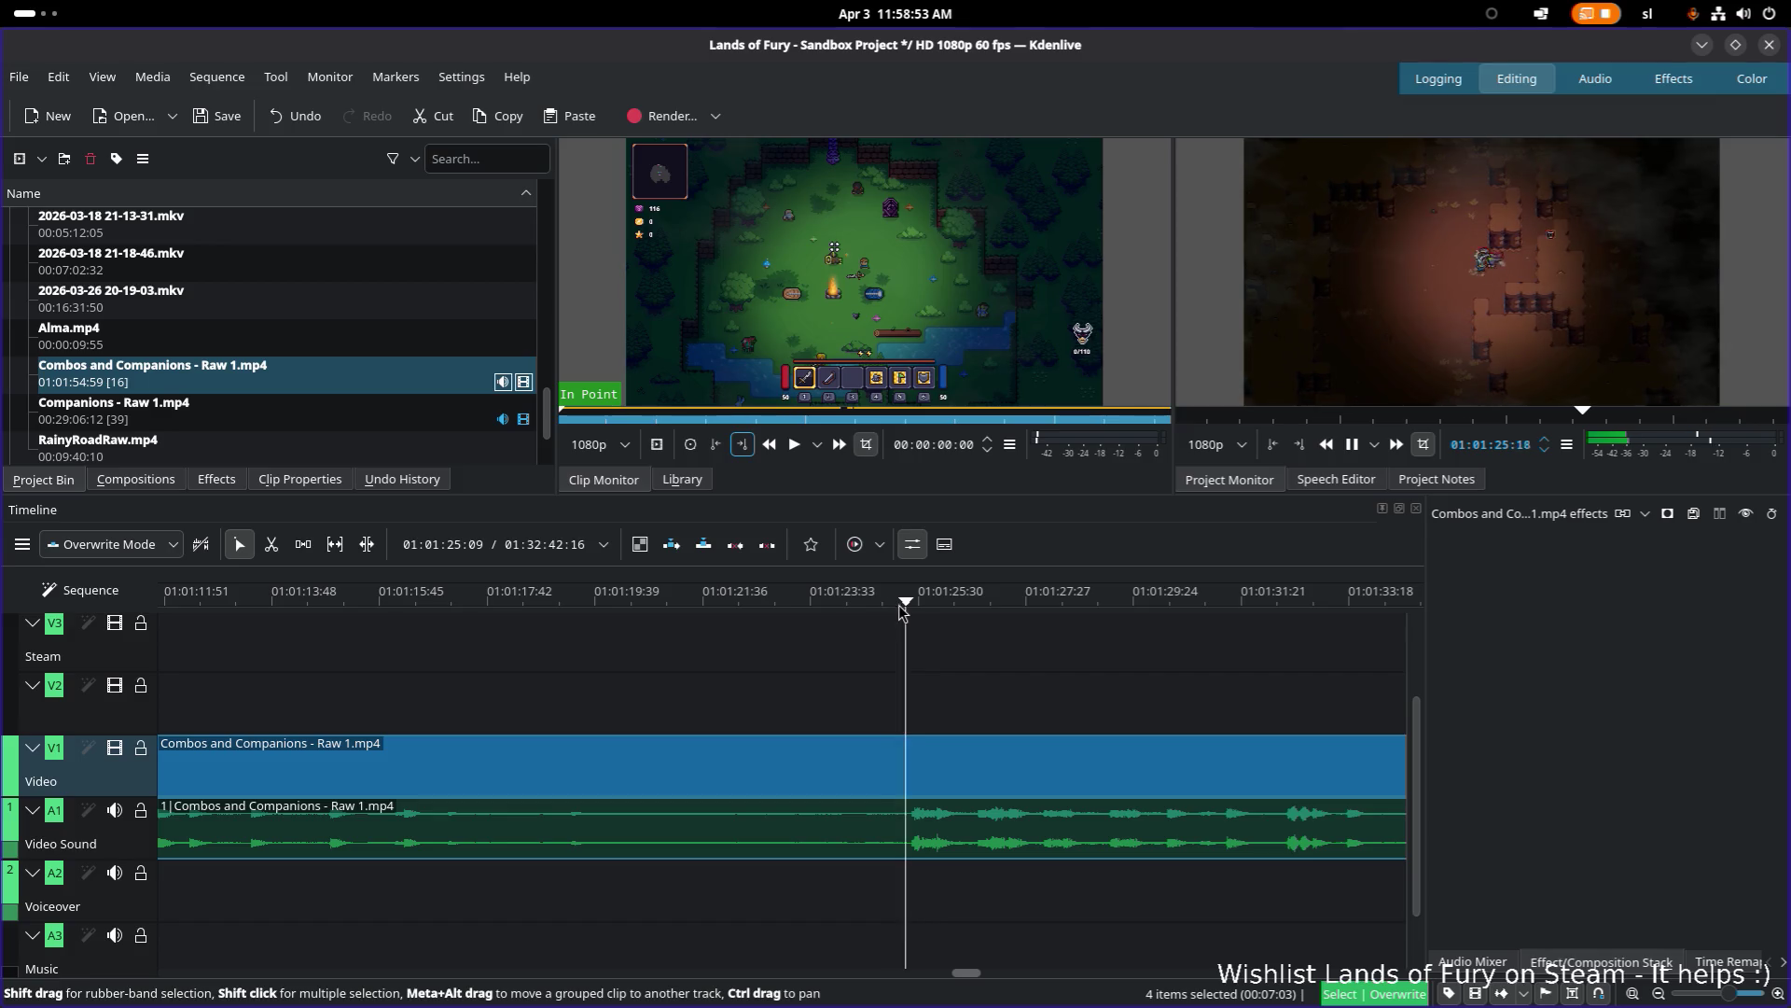
pyautogui.hscroll(5, 866, 707)
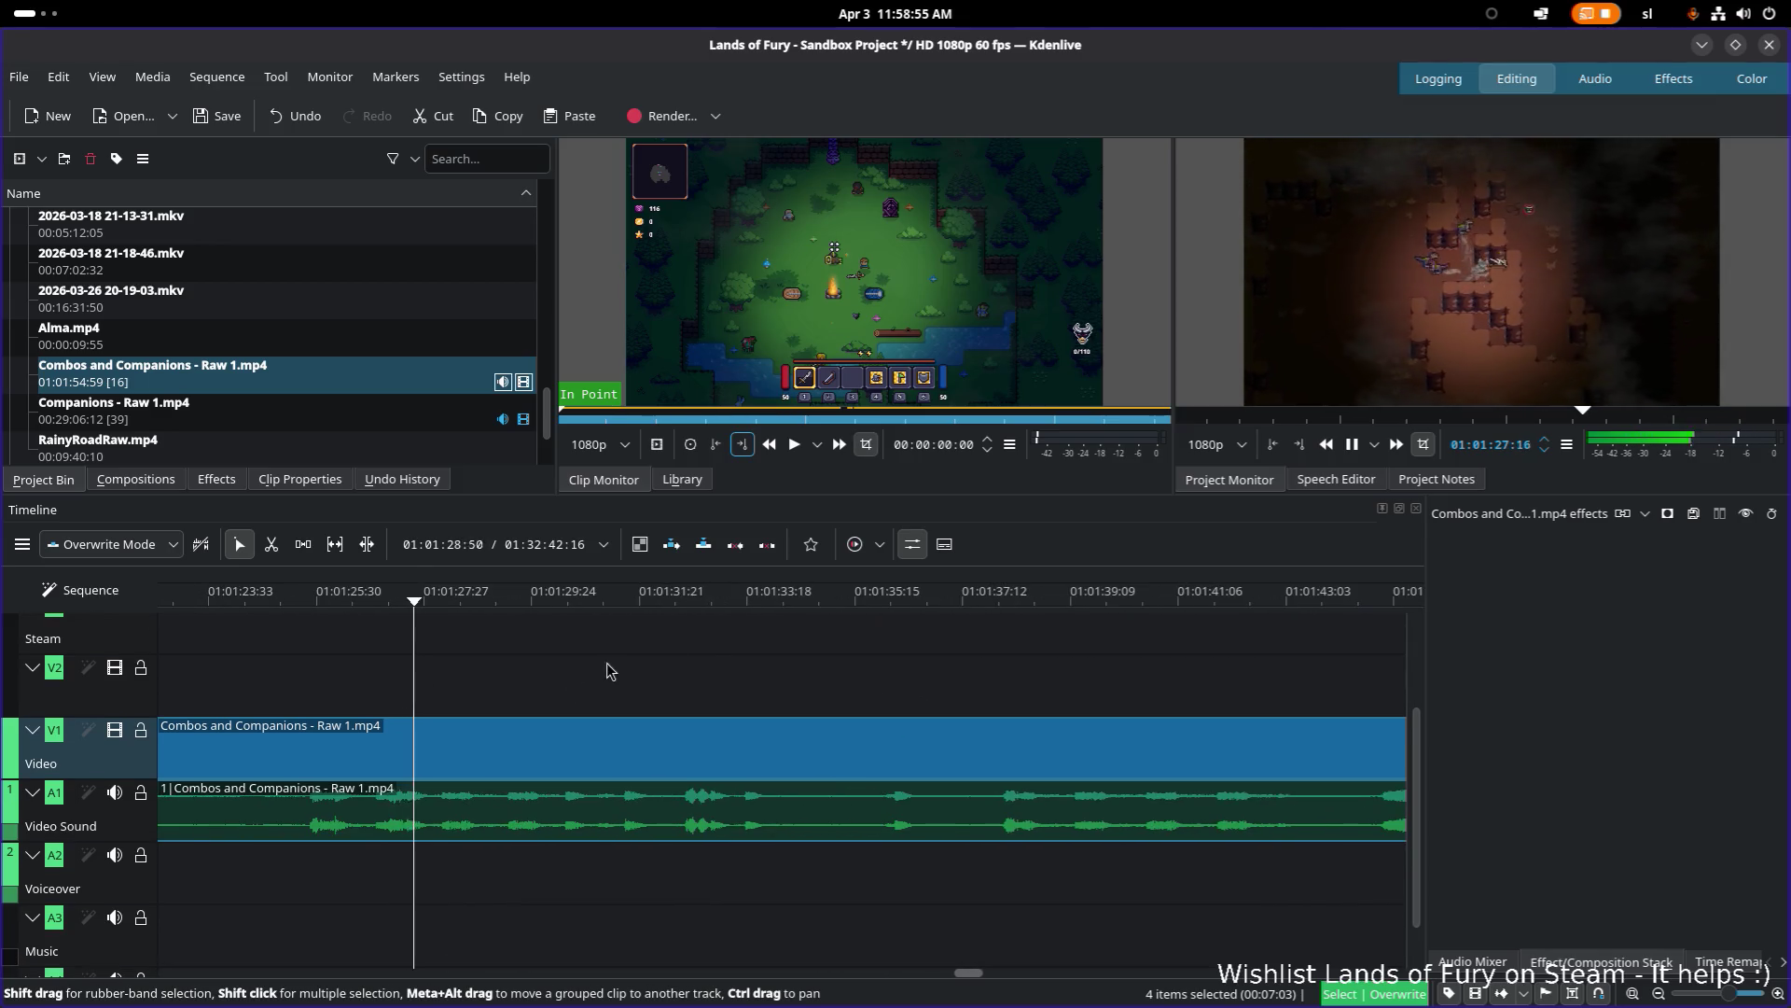
pyautogui.press('space')
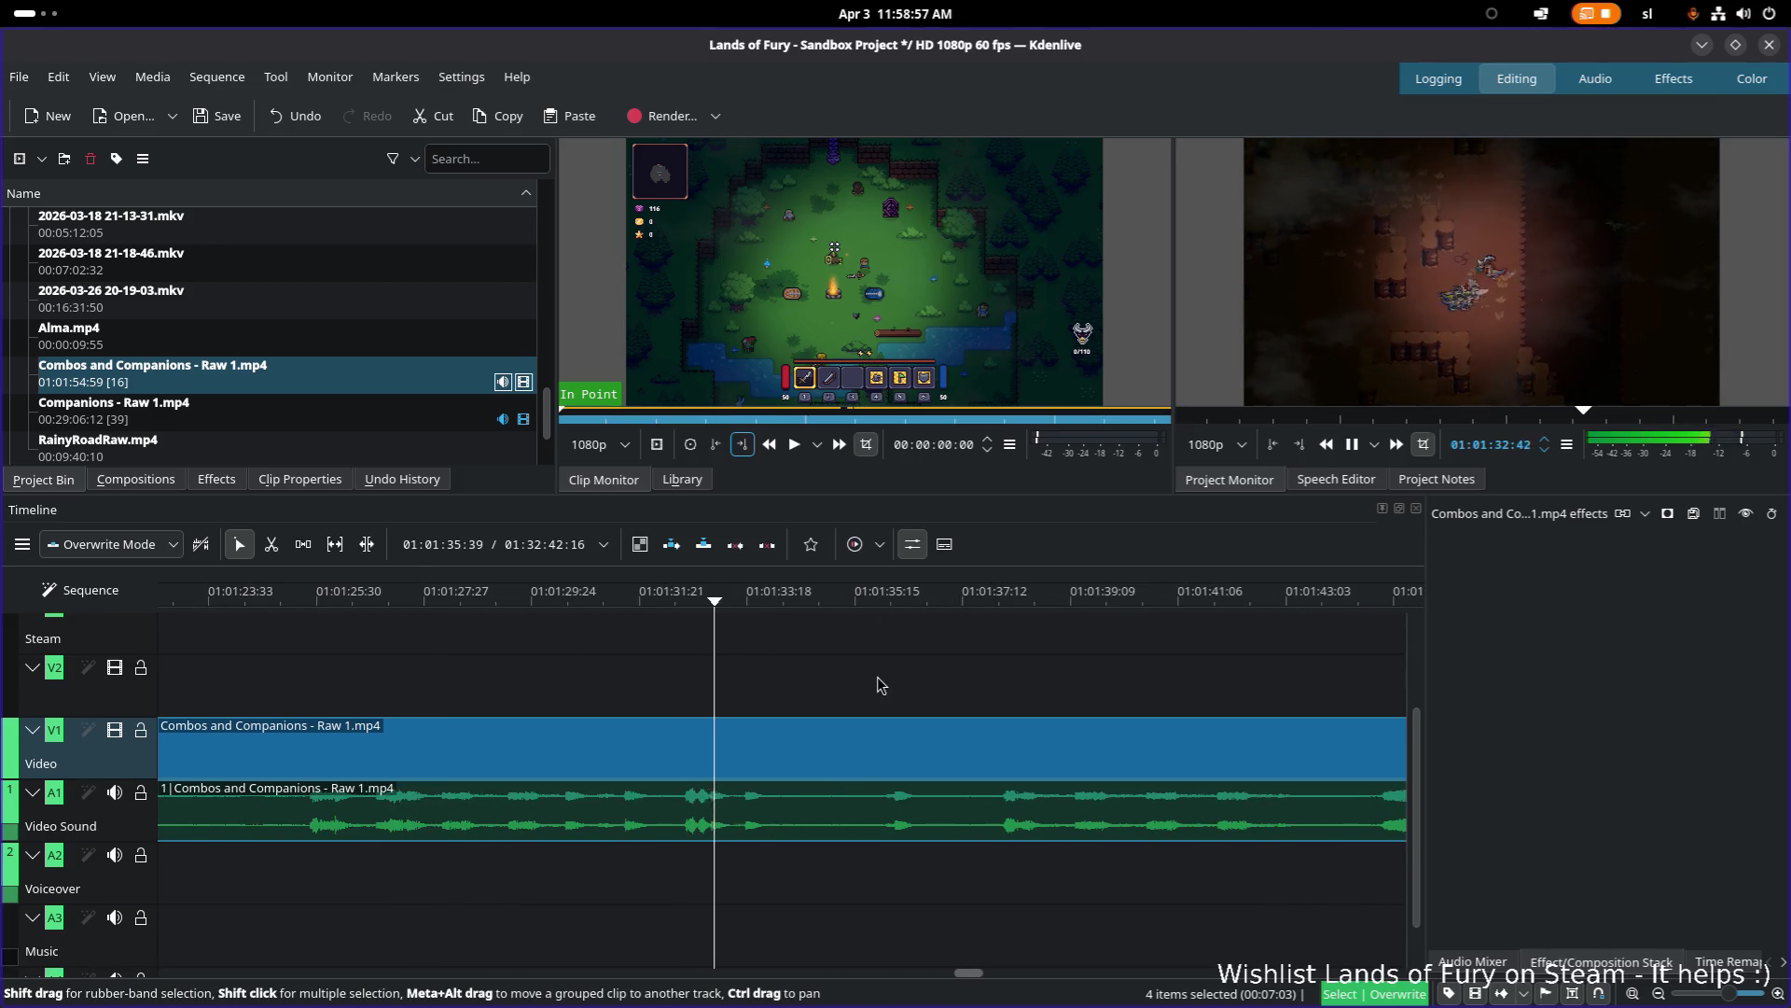
pyautogui.hscroll(5, 621, 689)
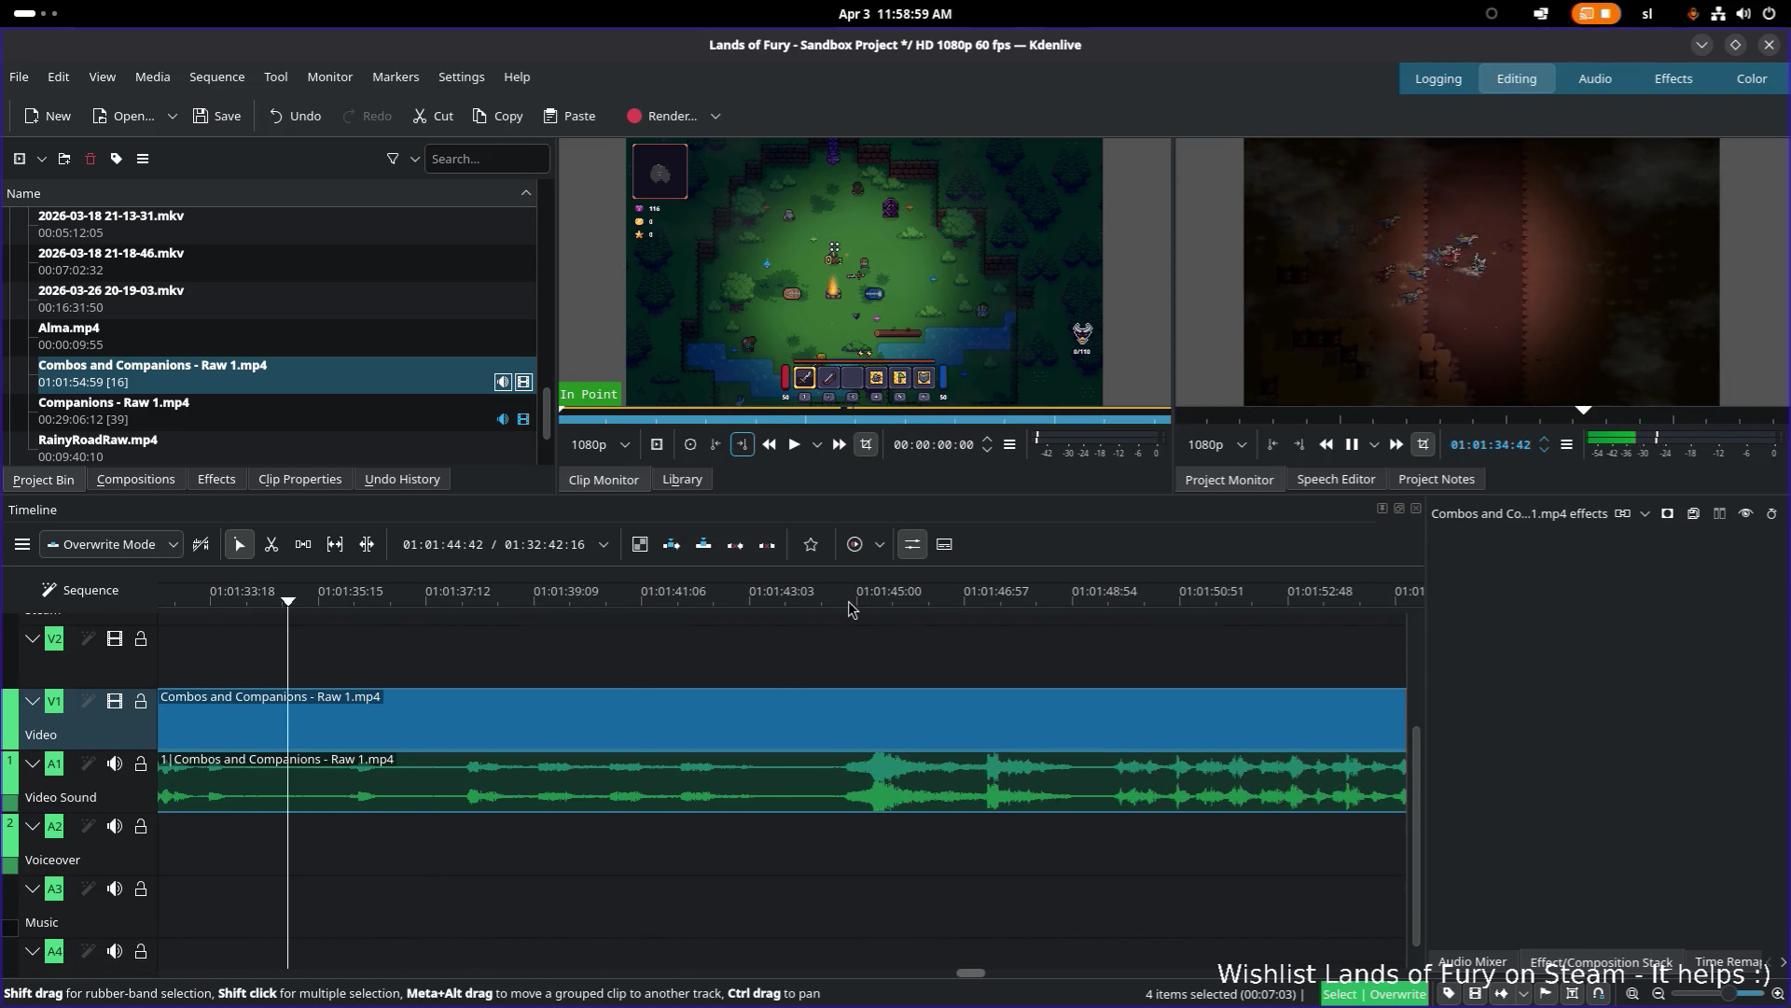
pyautogui.click(847, 603)
pyautogui.click(803, 712)
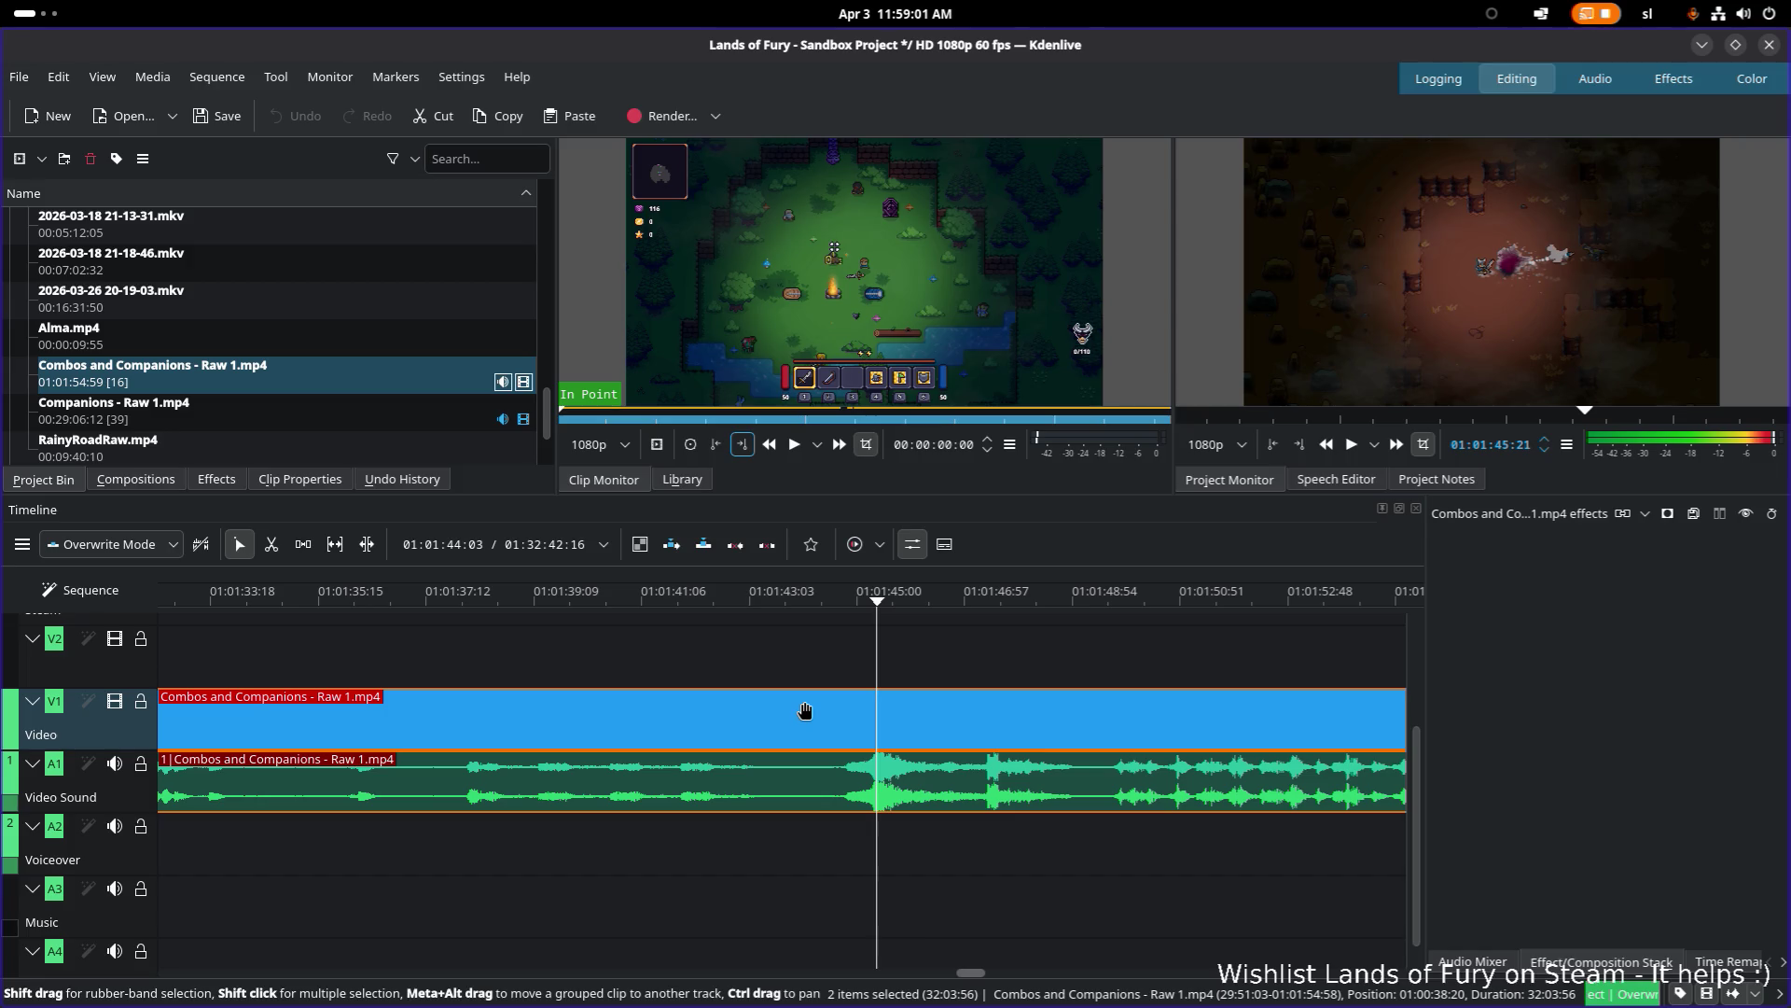
pyautogui.press('x')
pyautogui.click(787, 714)
pyautogui.press('s')
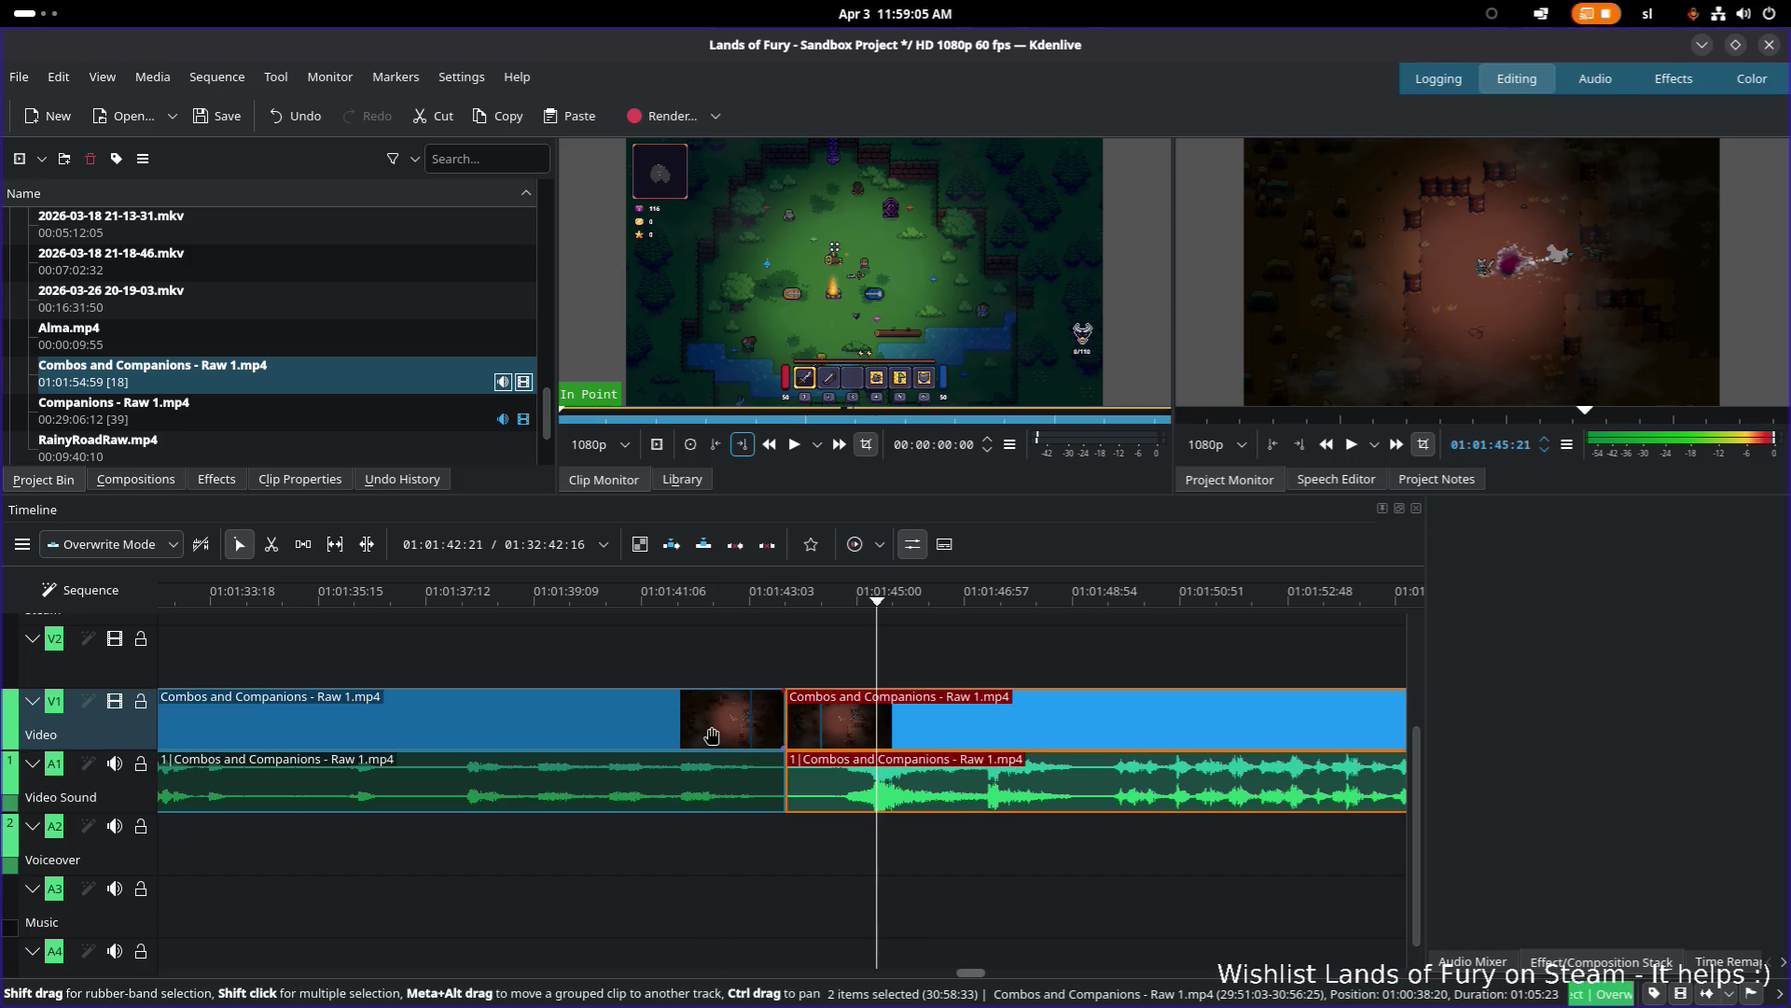
pyautogui.click(712, 736)
pyautogui.press('Delete')
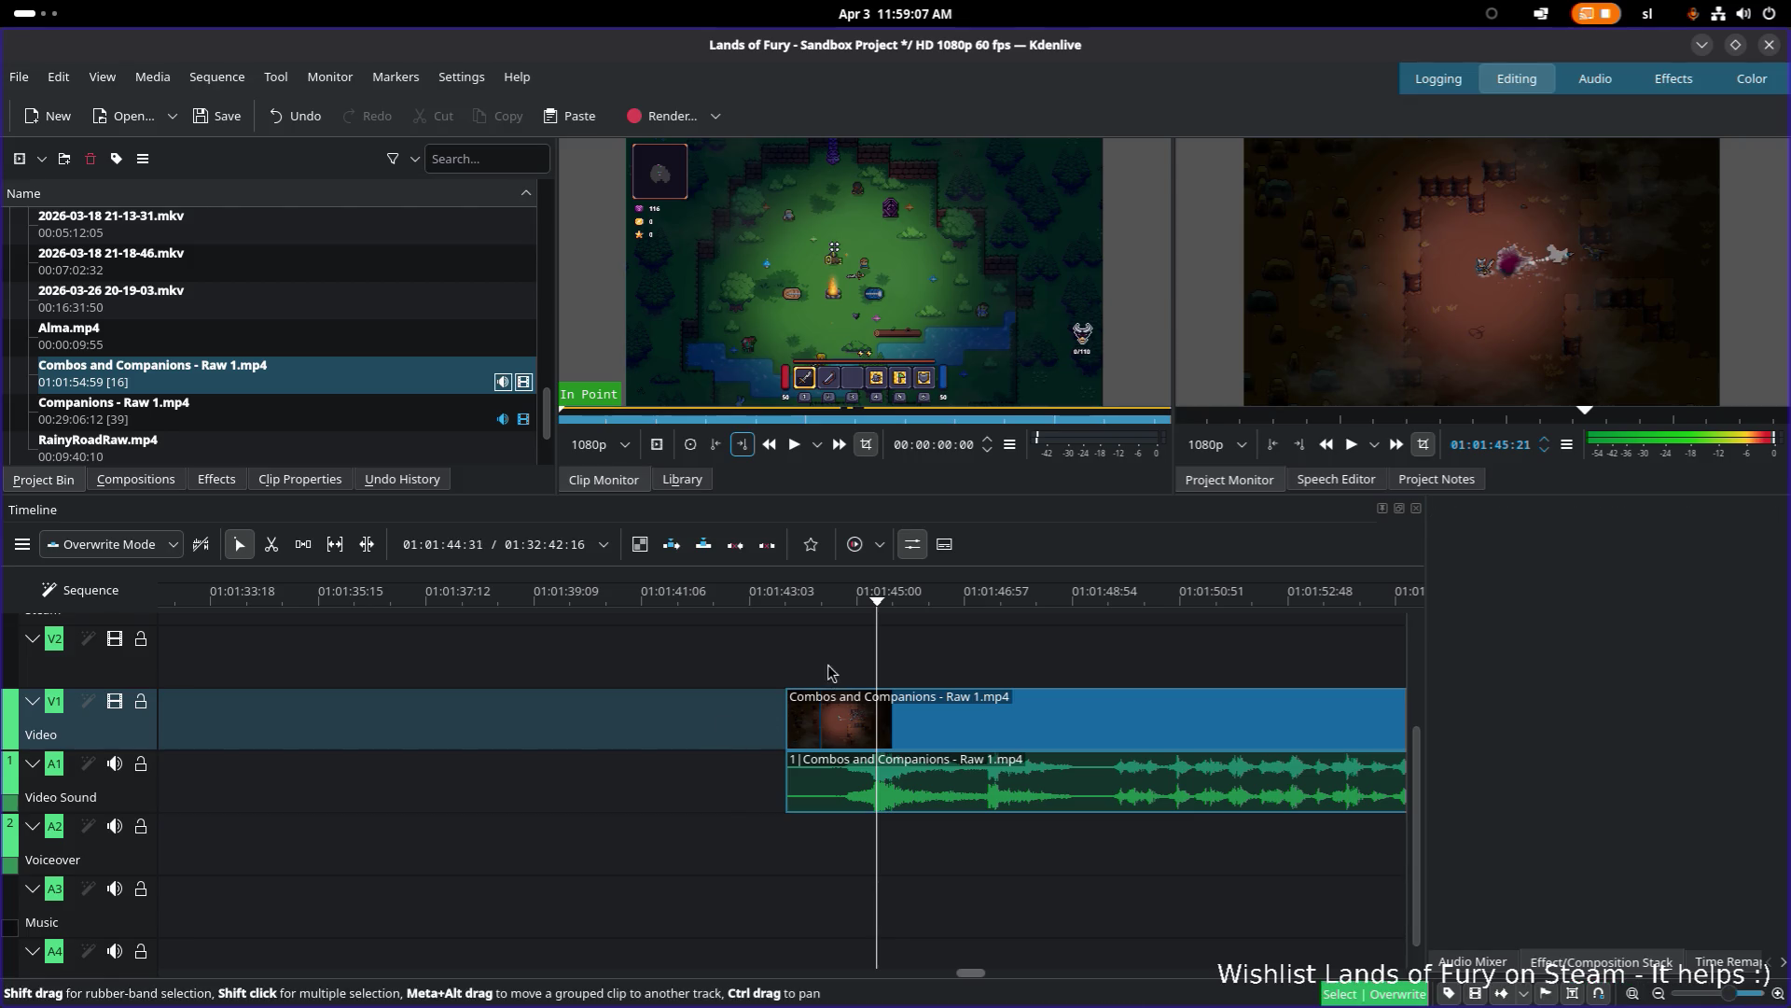
pyautogui.click(794, 604)
pyautogui.press('space')
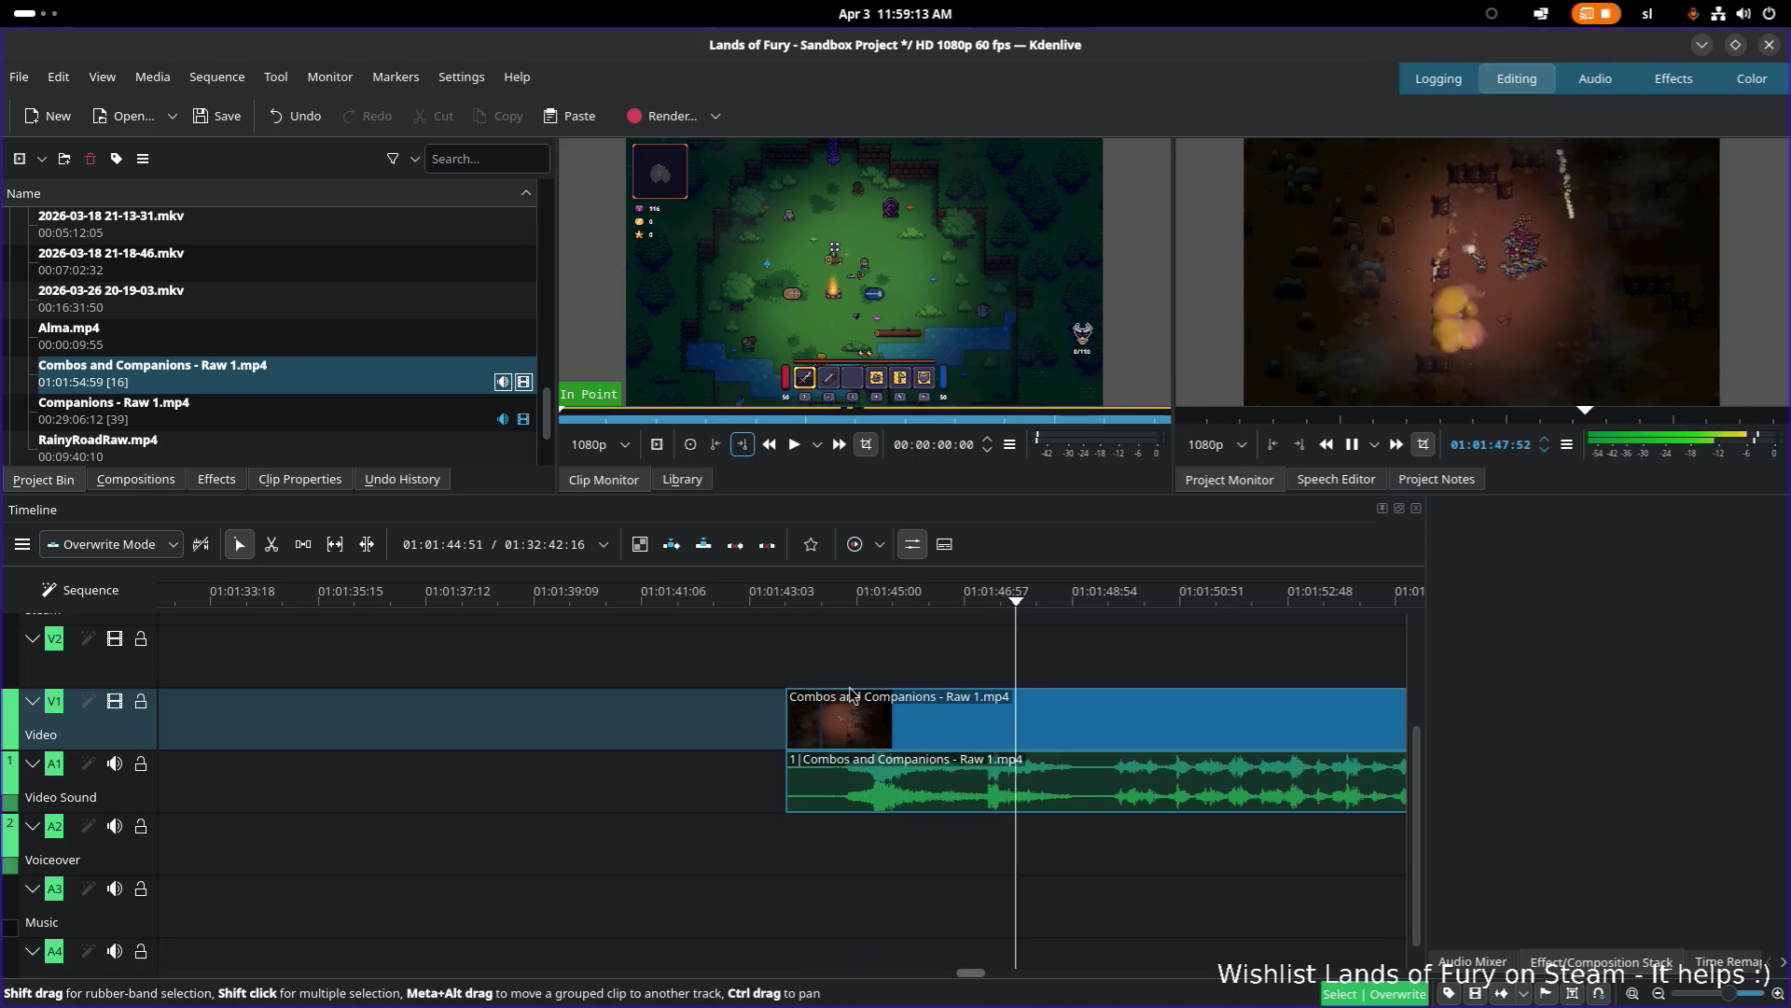
pyautogui.press('space')
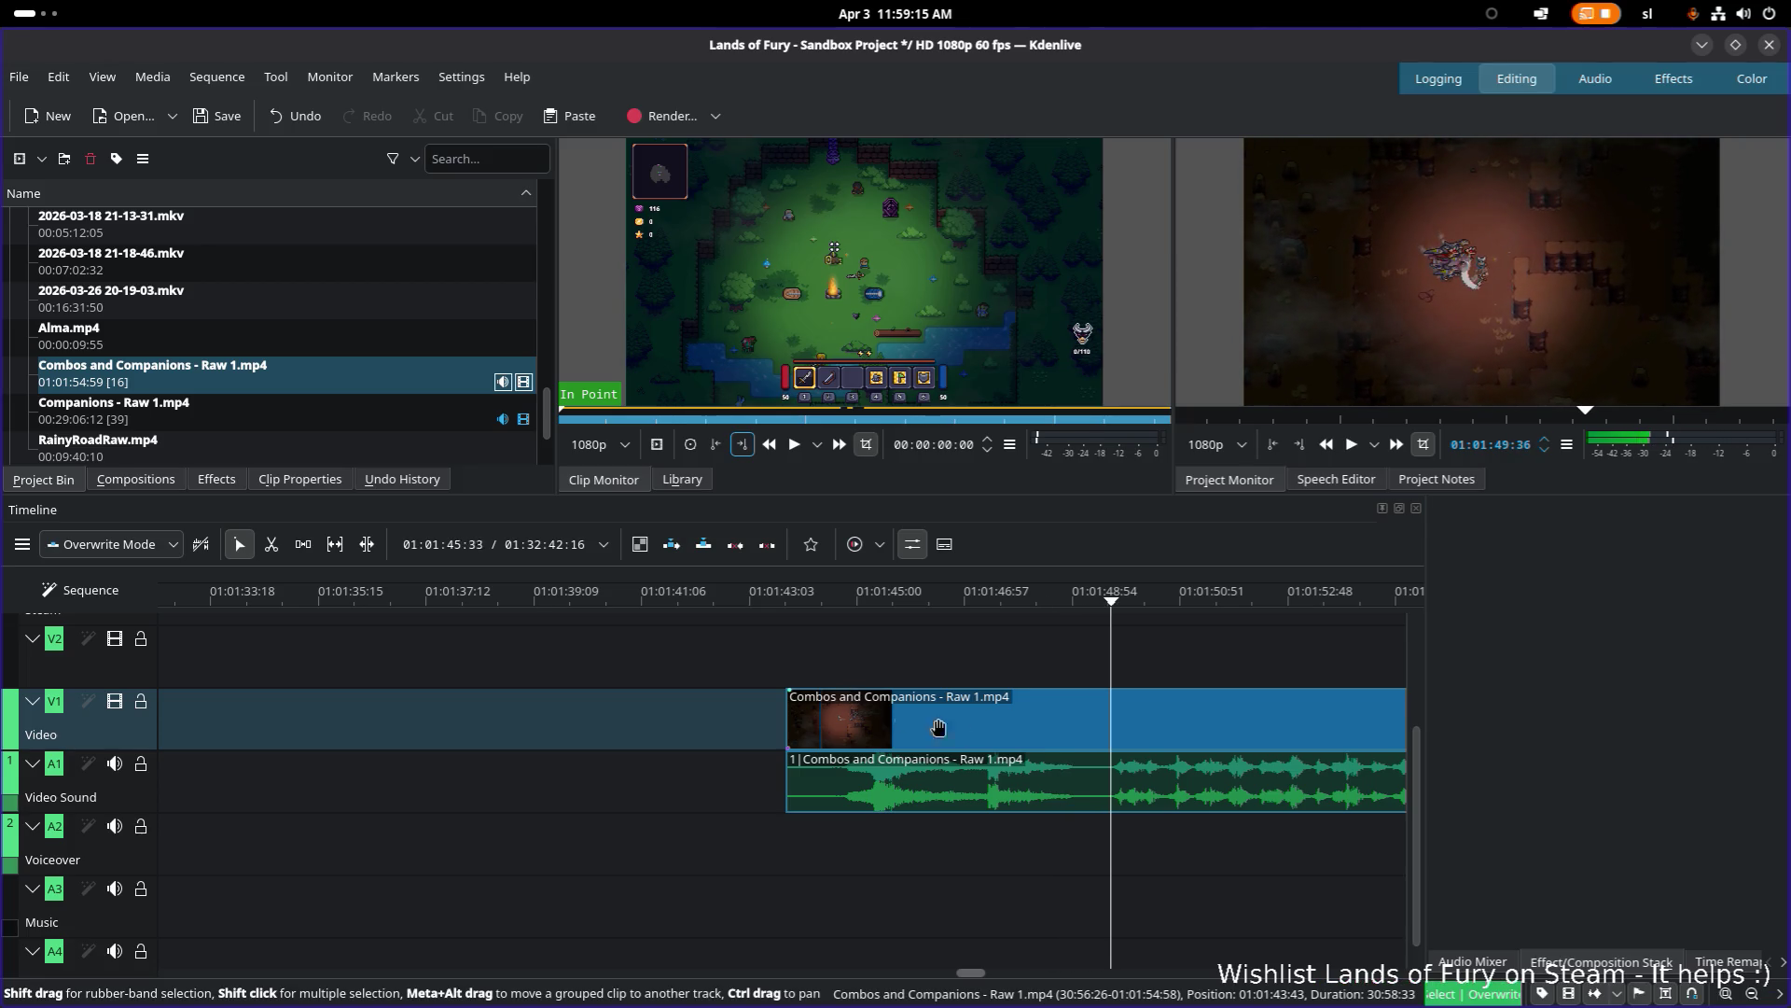
pyautogui.scroll(-10, 1210, 672)
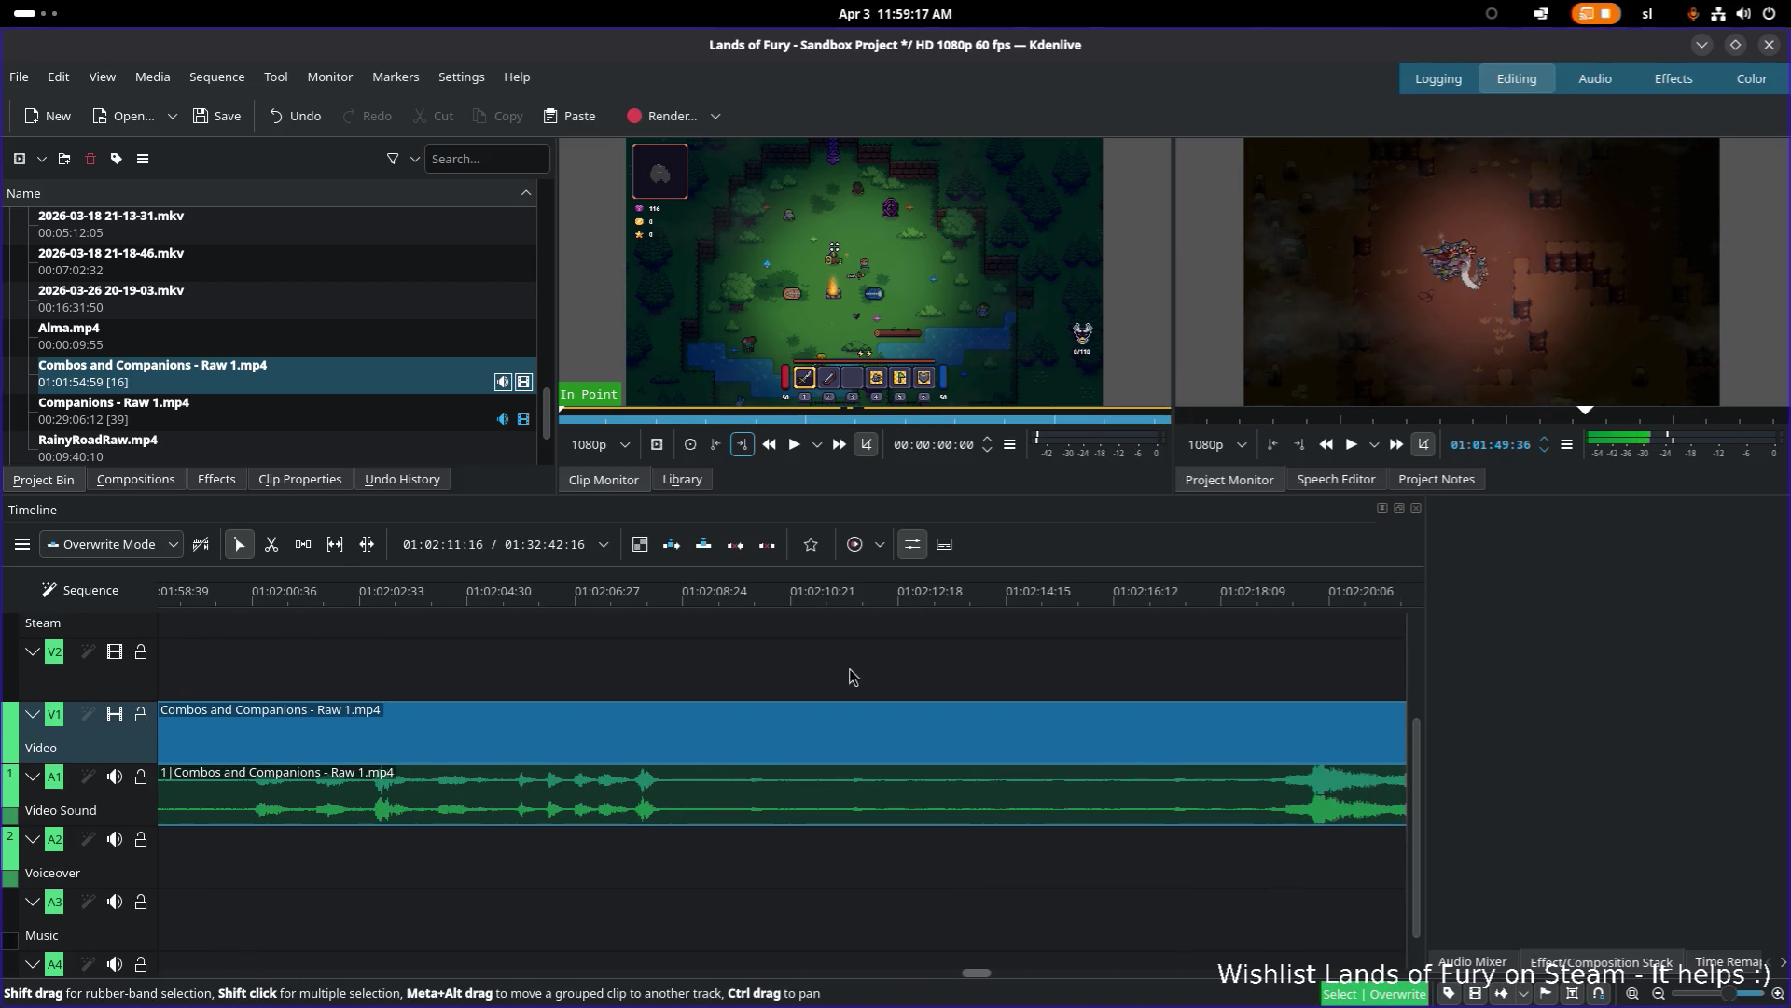
pyautogui.click(734, 598)
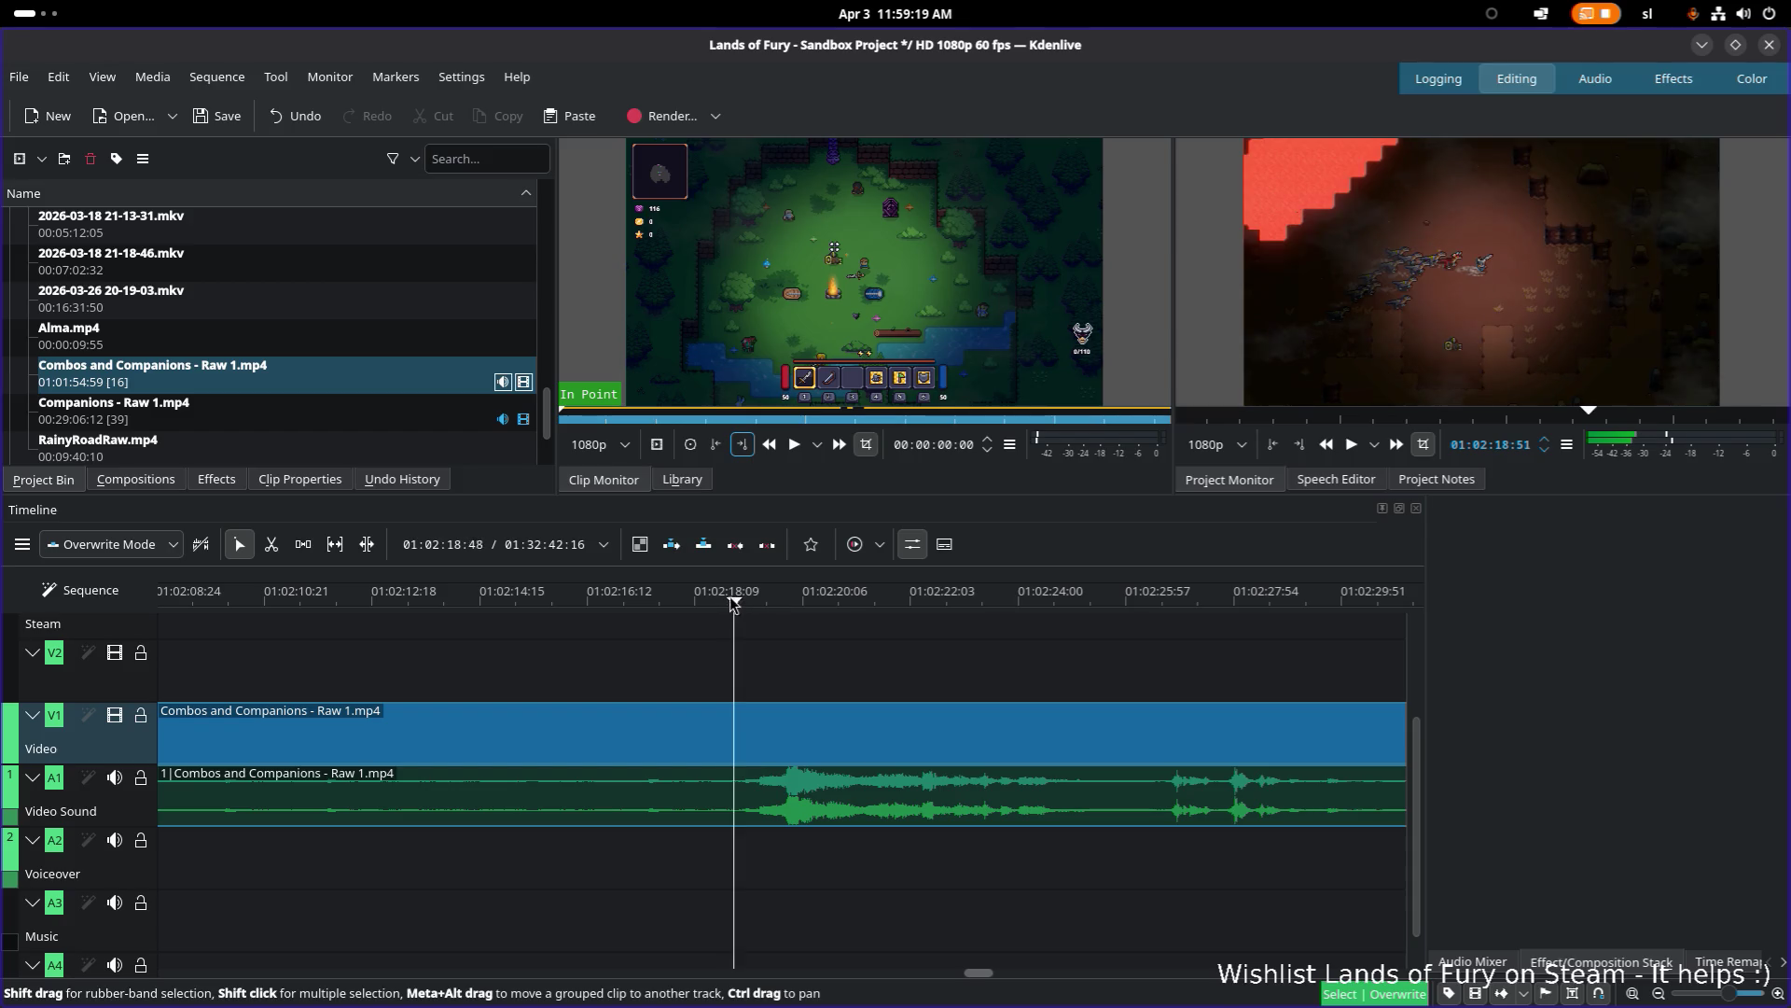
pyautogui.press('space')
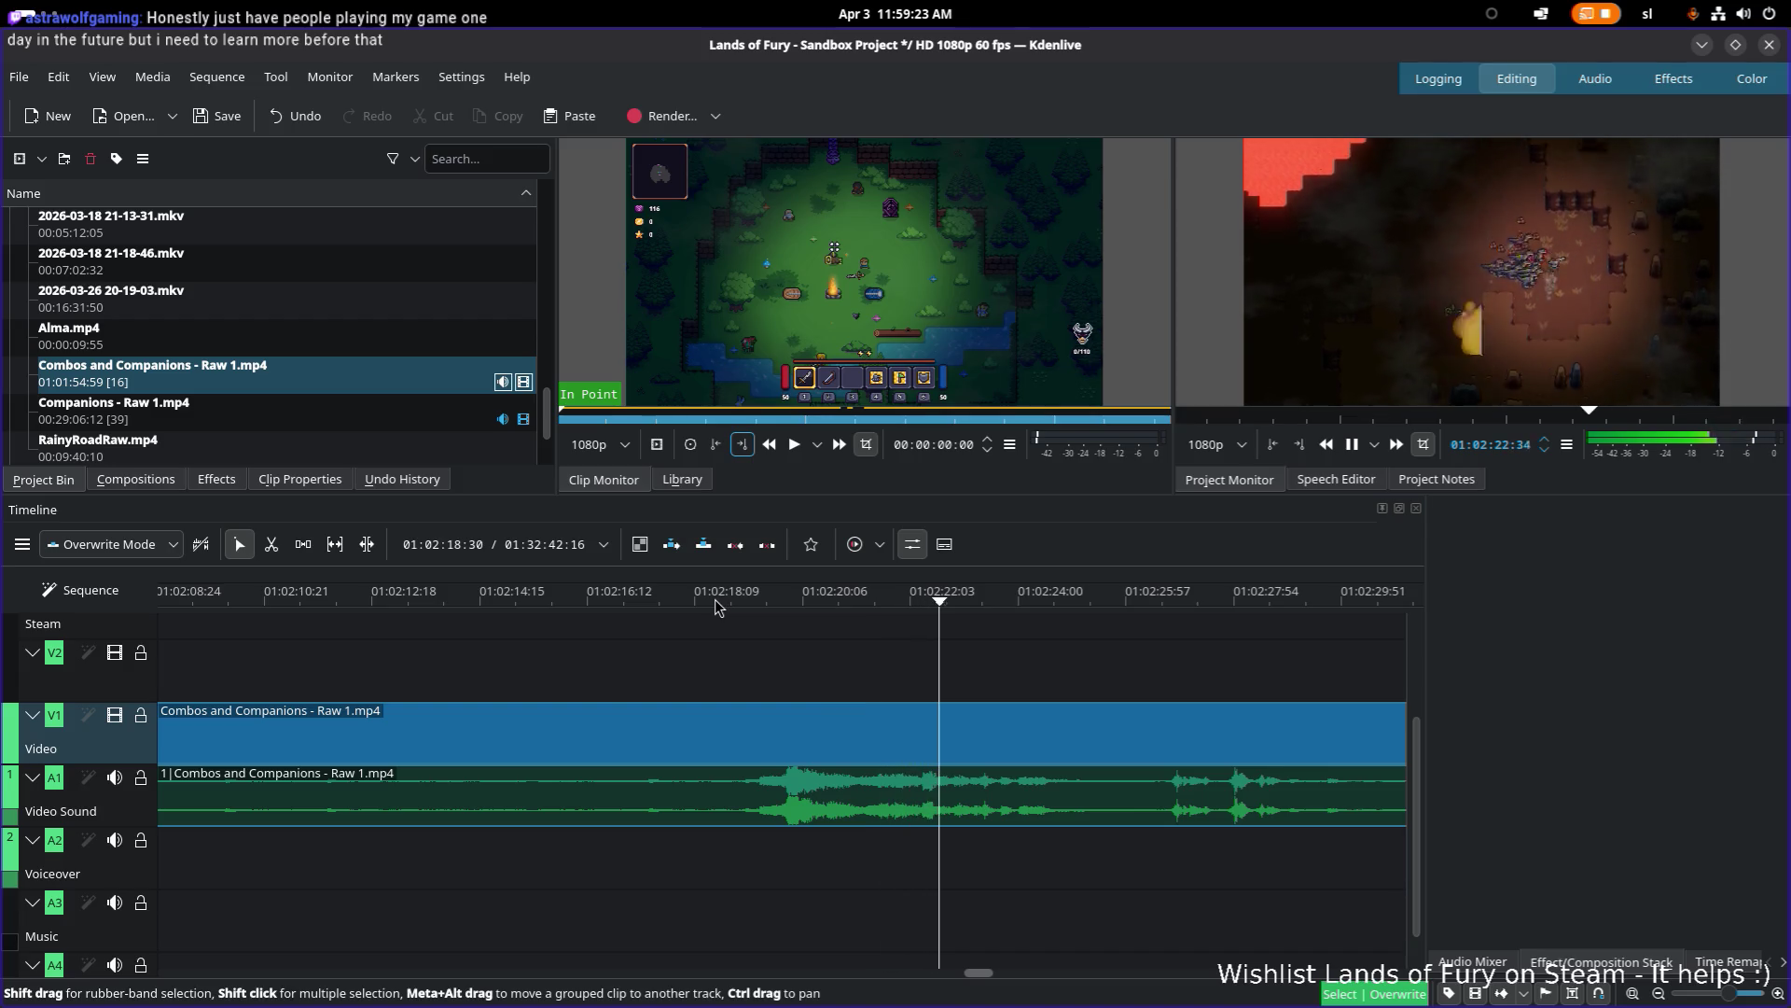
pyautogui.press('space')
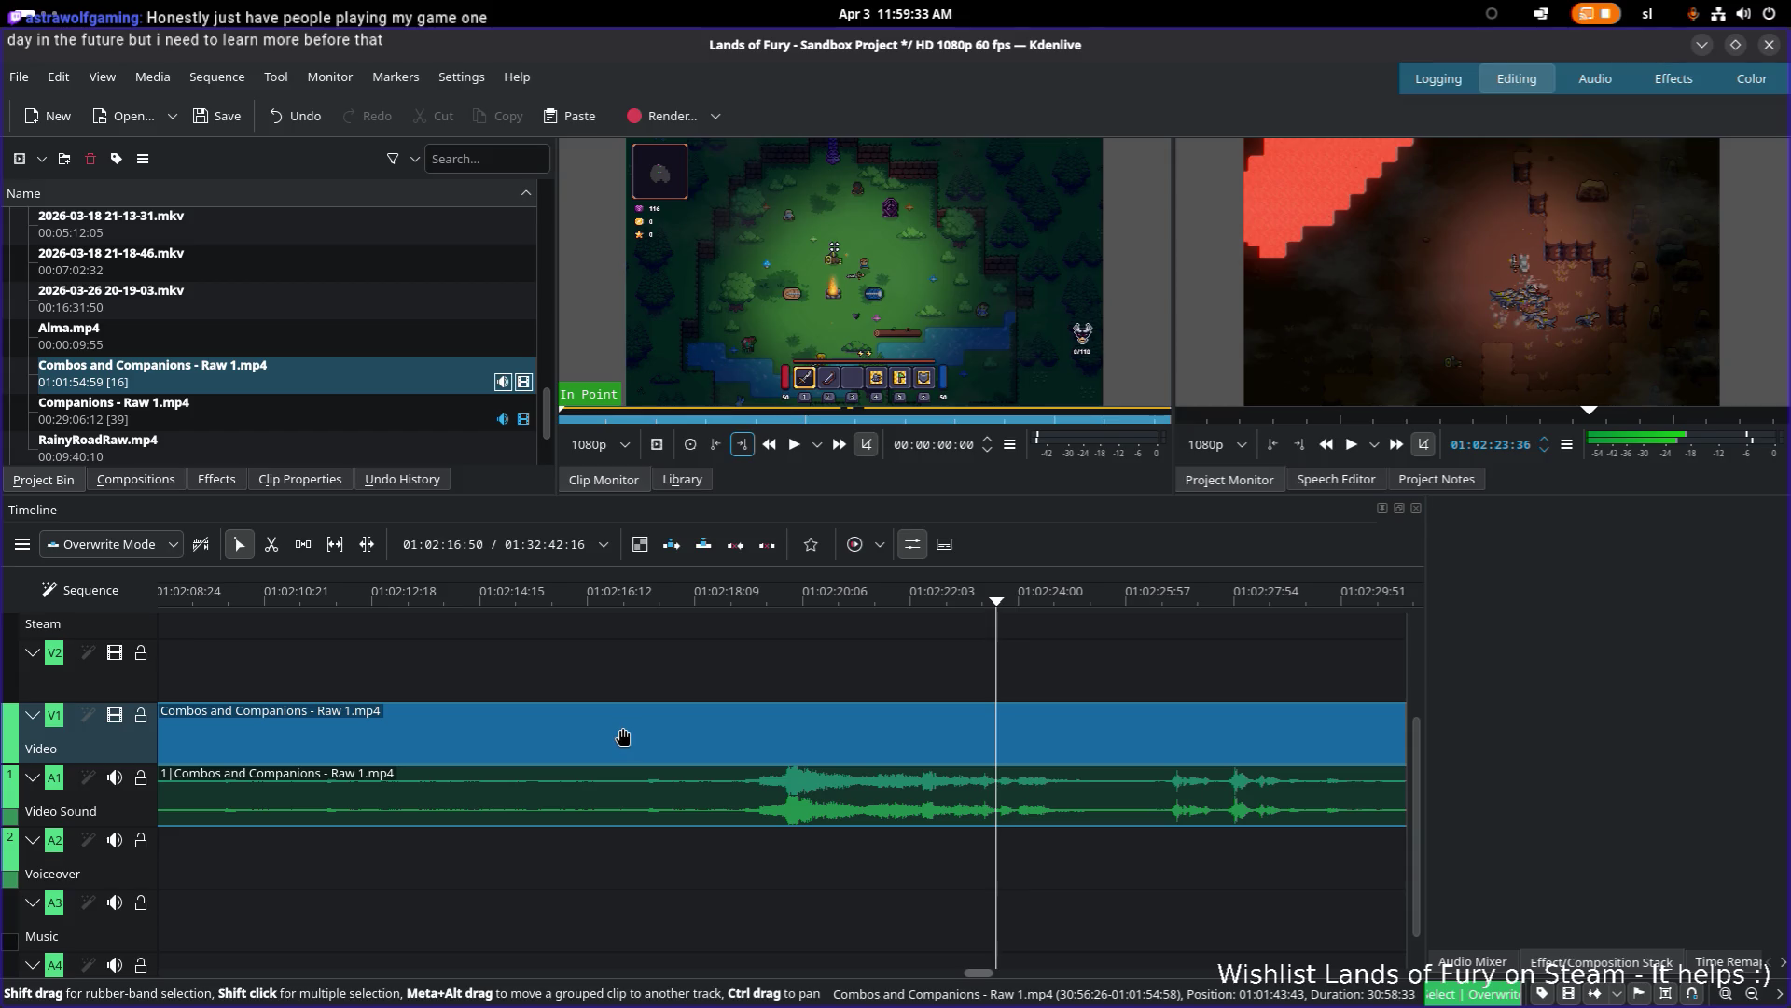
pyautogui.hscroll(5, 1055, 724)
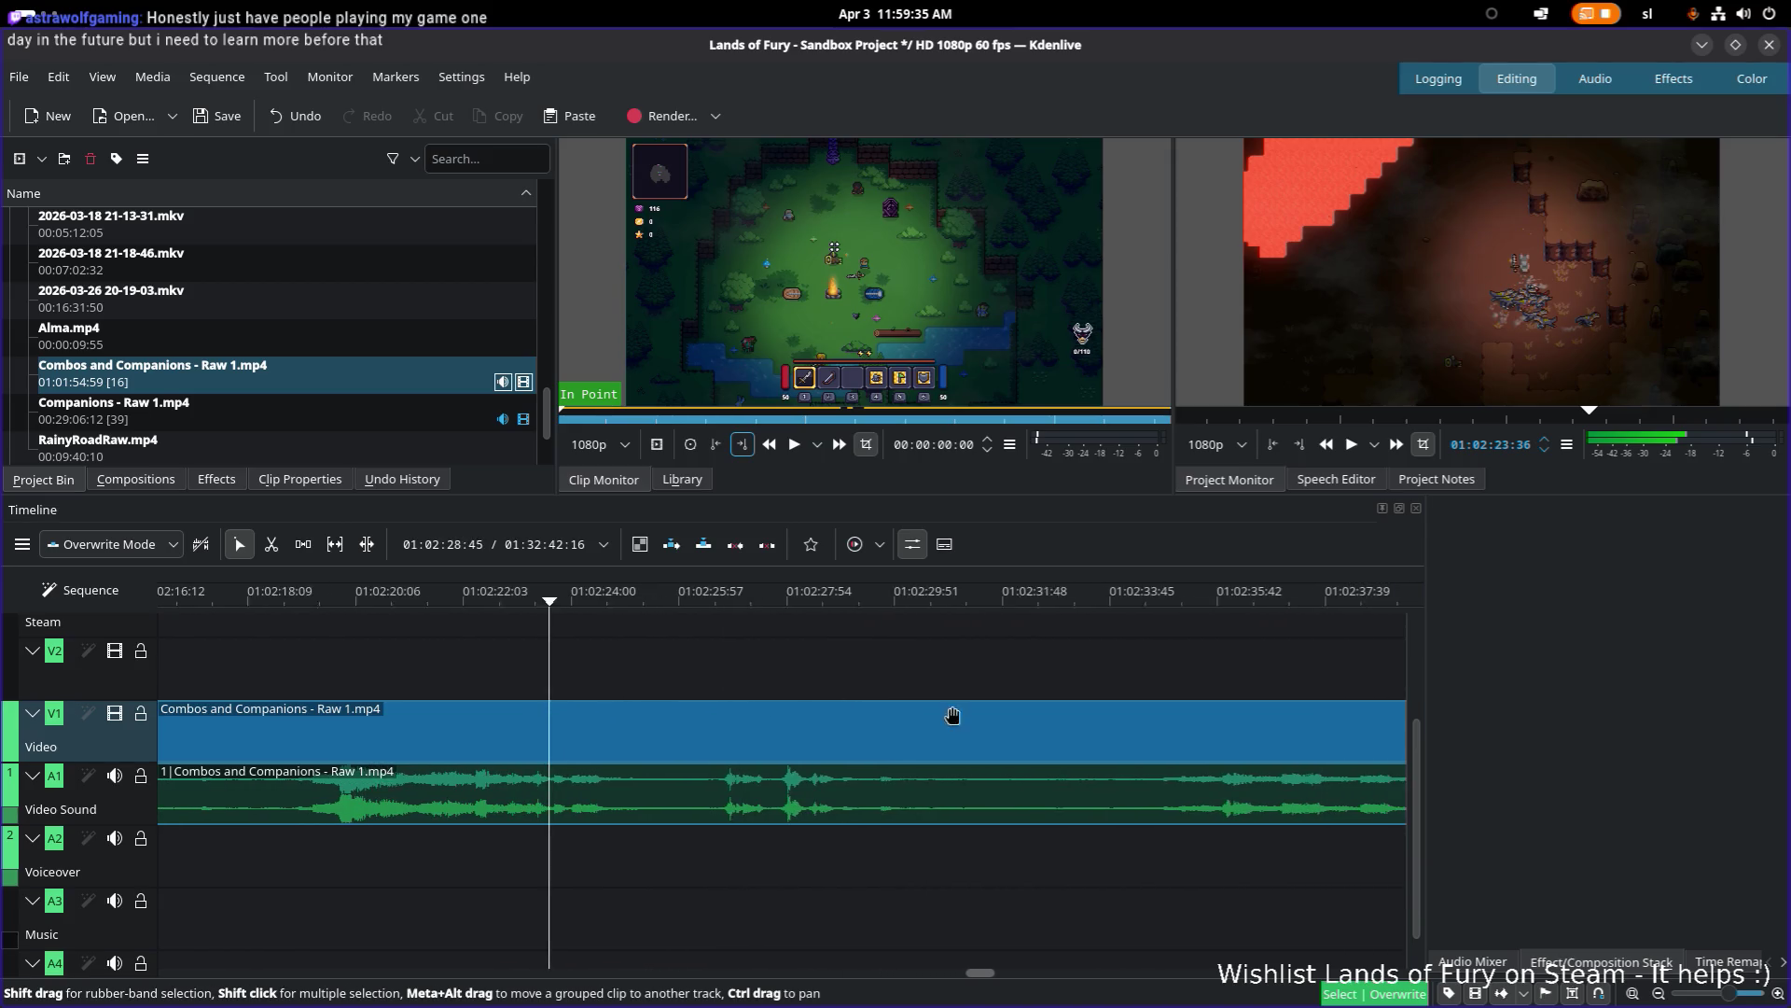
pyautogui.scroll(1, 754, 709)
pyautogui.hscroll(2, 1005, 646)
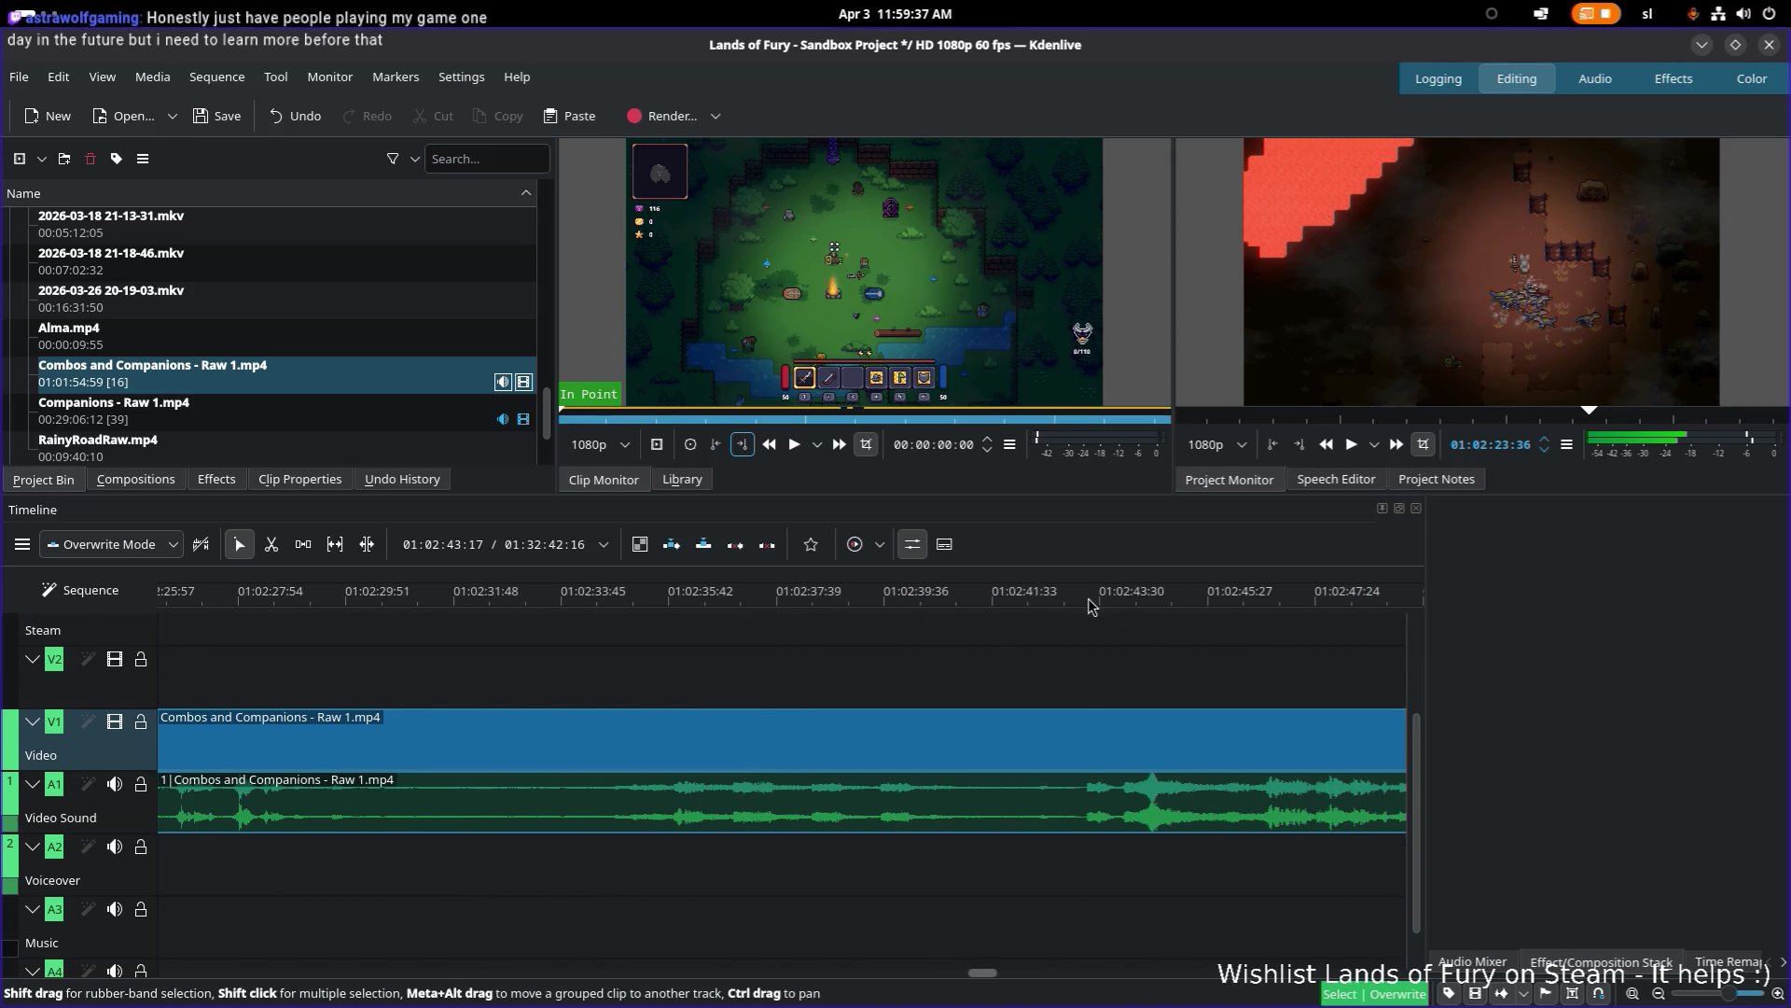
pyautogui.click(1088, 602)
pyautogui.click(1071, 607)
pyautogui.press('space')
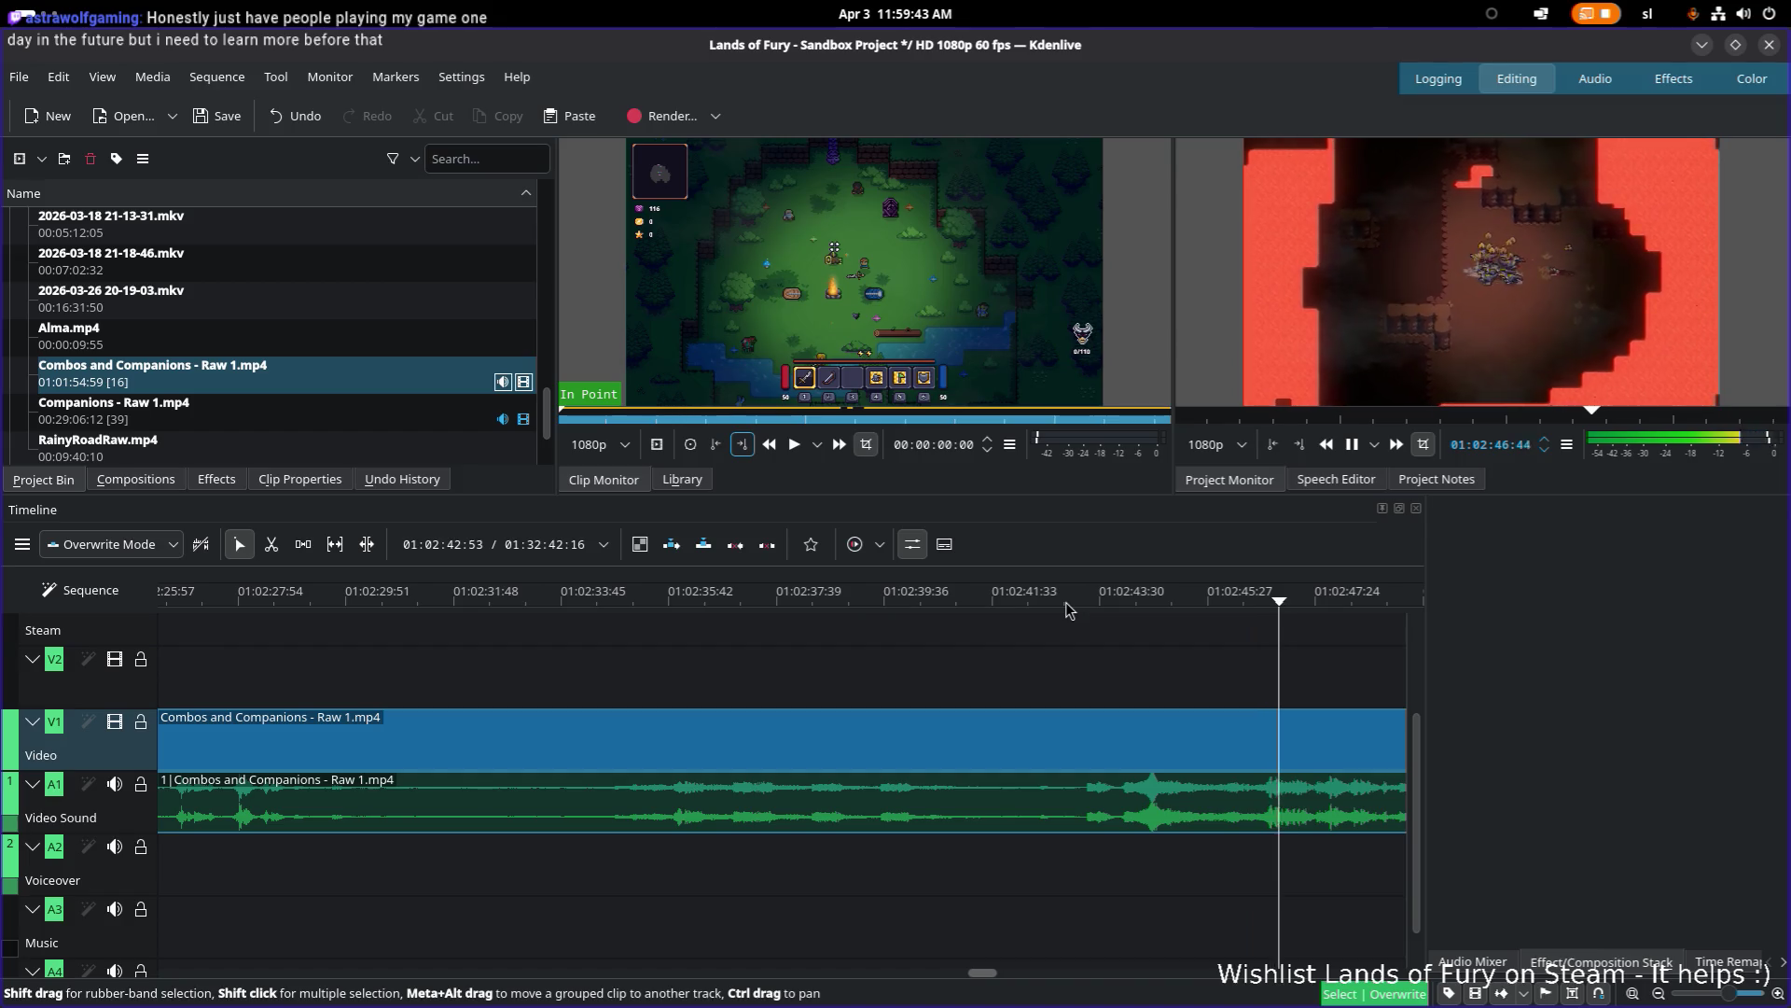
pyautogui.press('space')
pyautogui.hscroll(3, 926, 655)
pyautogui.hscroll(5, 927, 655)
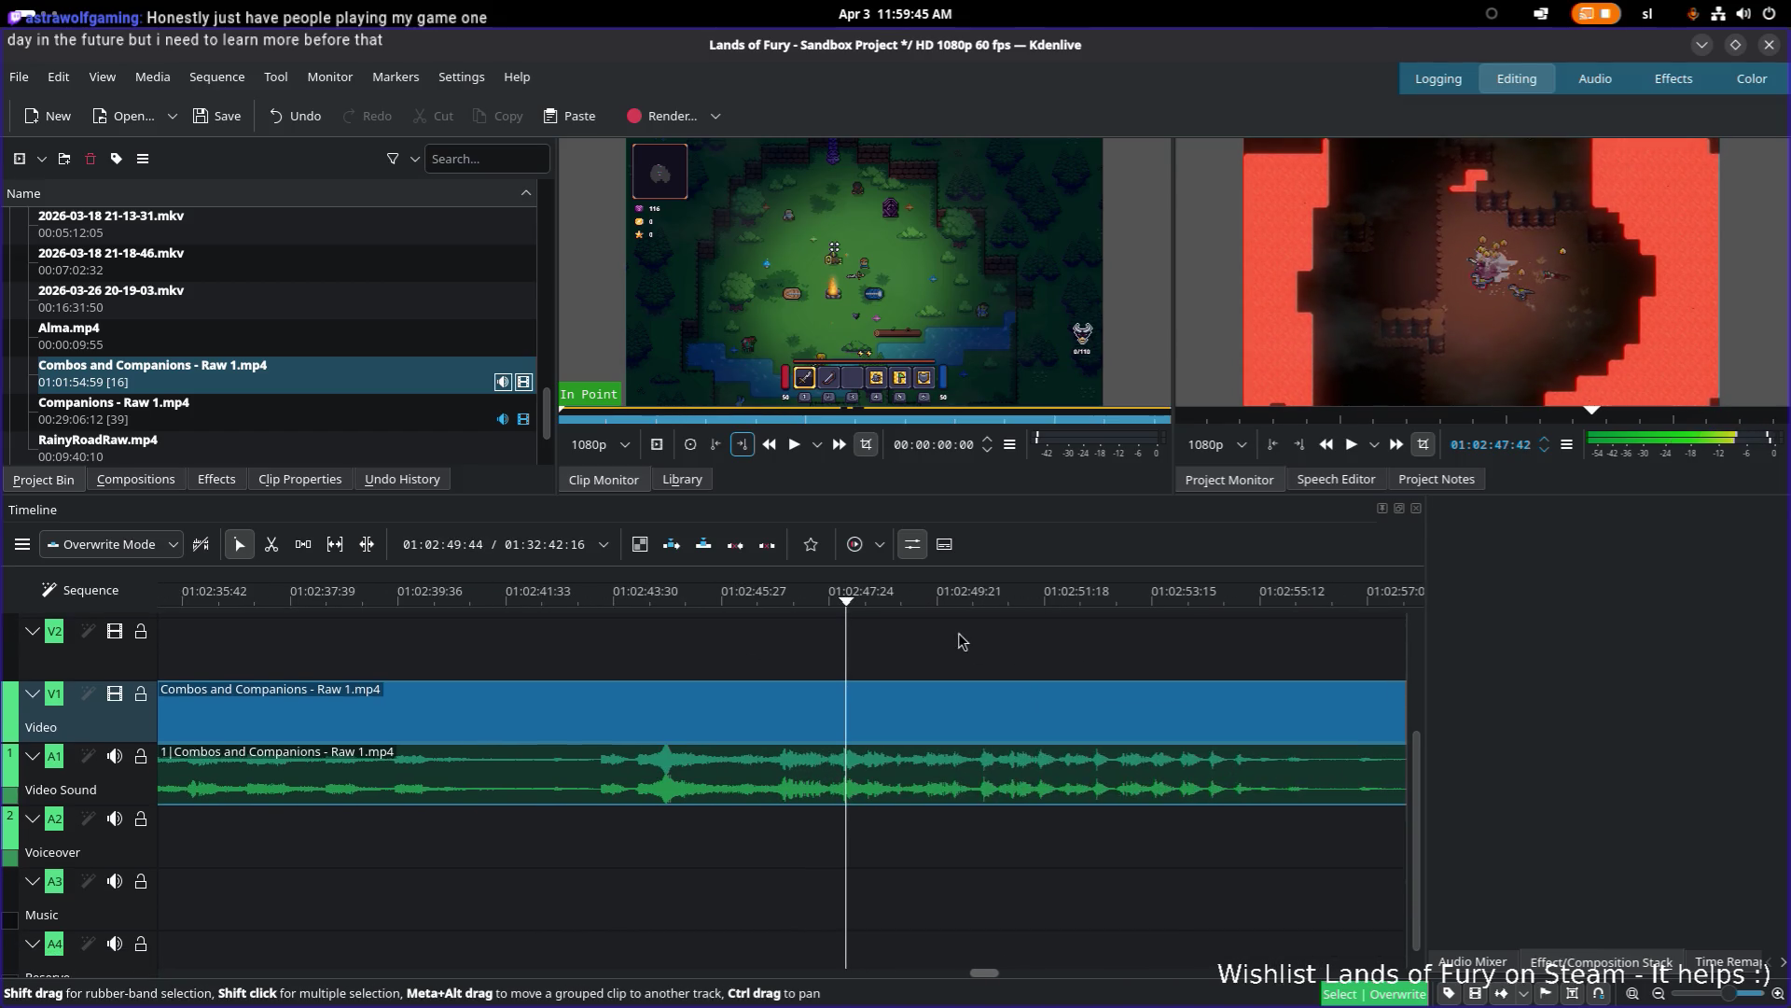
# Step: Review the Combos and Companions footage from 01:02:50 through about 01:04:05
pyautogui.scroll(1, 959, 640)
pyautogui.click(756, 597)
pyautogui.moveTo(787, 609)
pyautogui.mouseDown()
pyautogui.moveTo(1031, 653)
pyautogui.moveTo(1162, 718)
pyautogui.mouseUp()
pyautogui.scroll(-1, 483, 690)
pyautogui.hscroll(4, 482, 690)
pyautogui.hscroll(8, 482, 690)
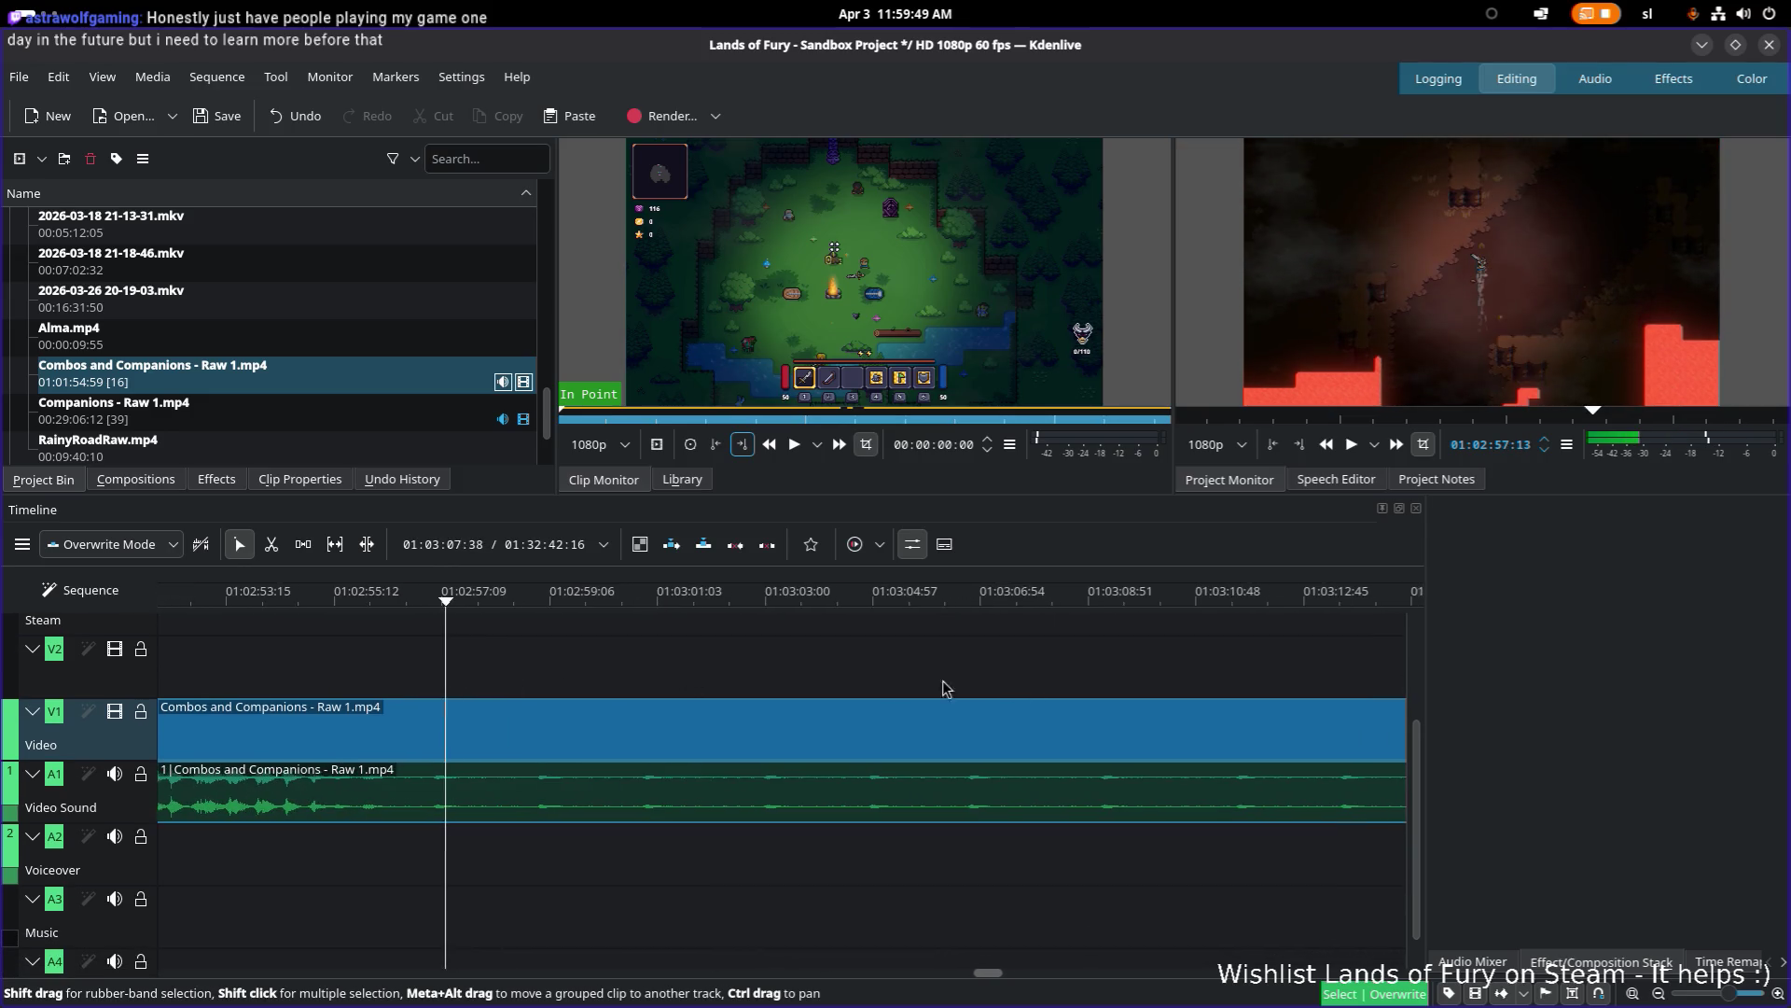
pyautogui.scroll(-1, 1008, 682)
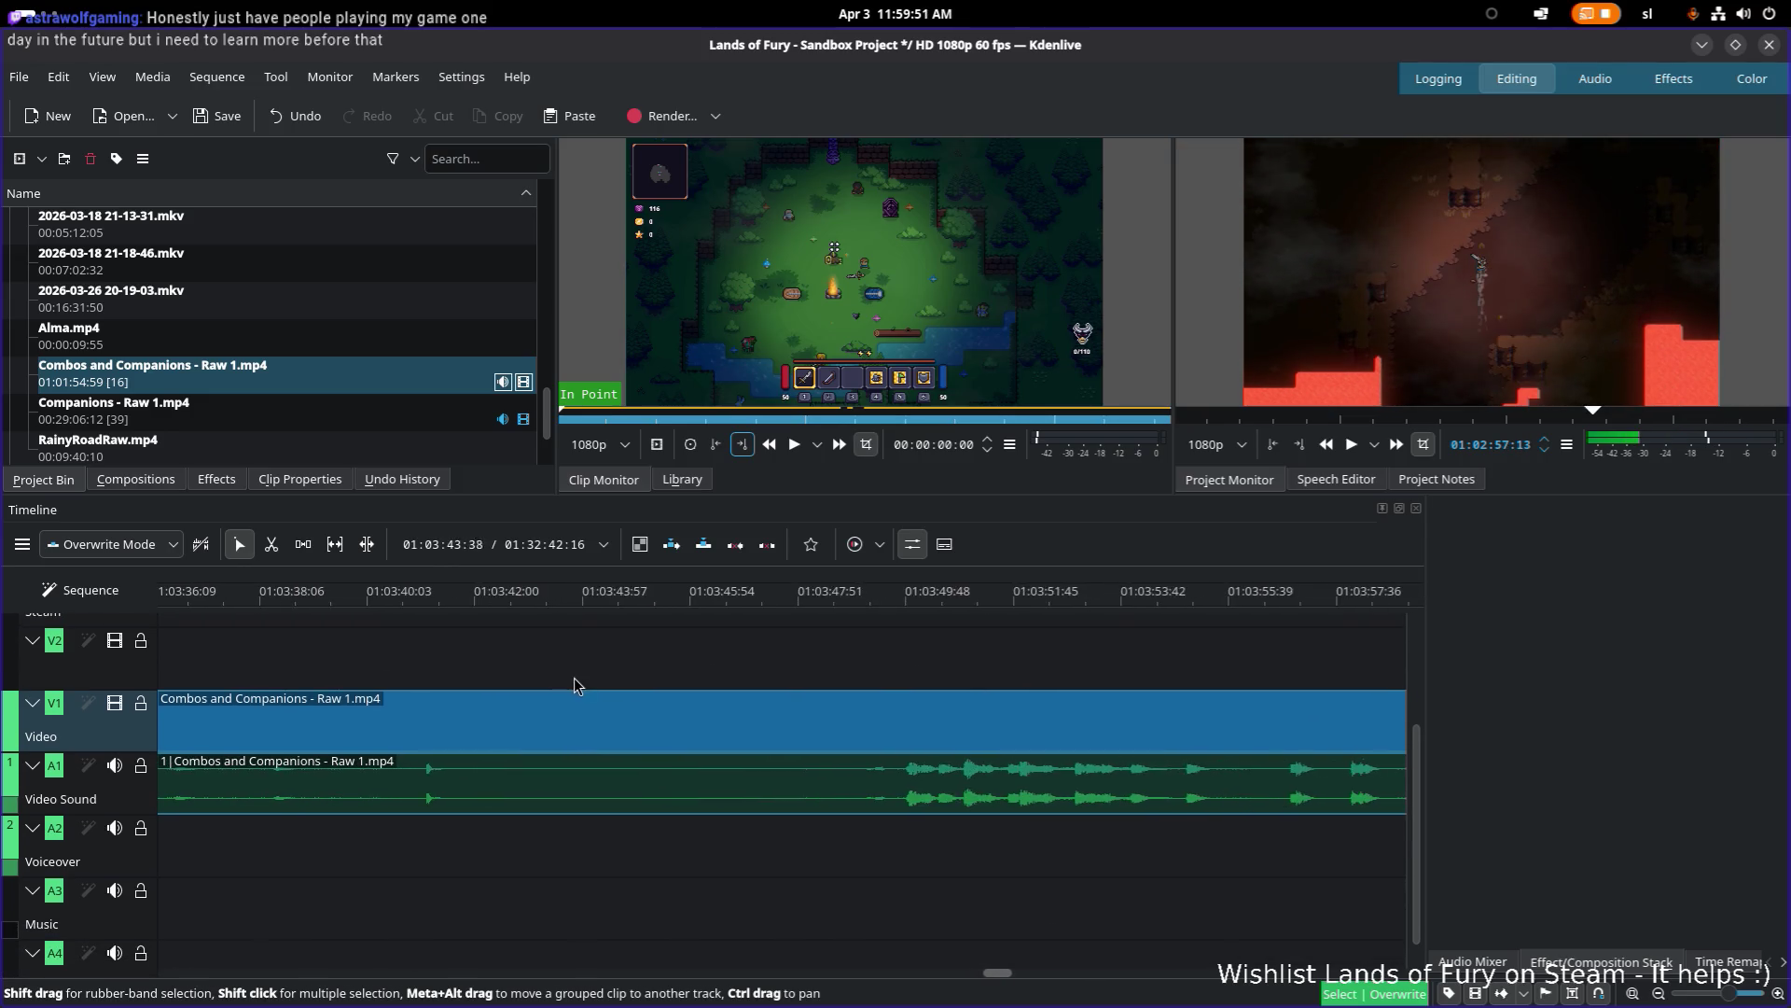
pyautogui.hscroll(2, 565, 677)
pyautogui.moveTo(944, 602); pyautogui.dragTo(1010, 604)
pyautogui.press('space')
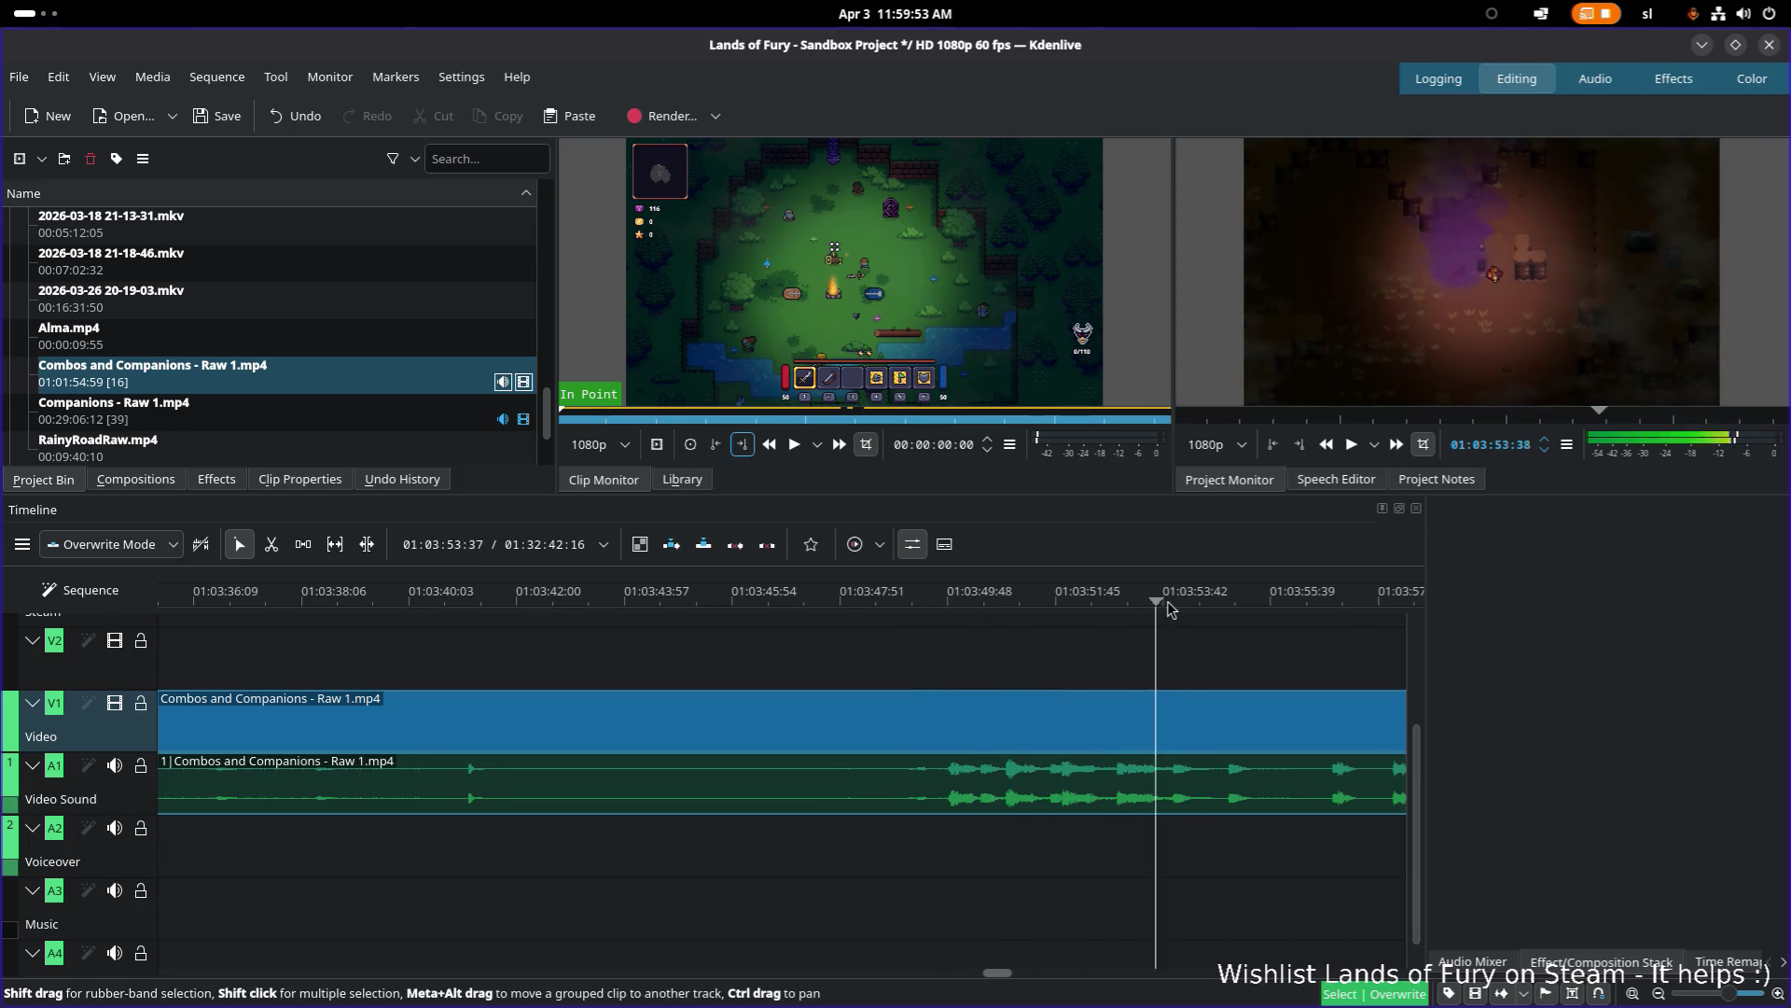
pyautogui.moveTo(922, 611); pyautogui.dragTo(1225, 607)
# Step: Play through 01:04:15–01:04:29 and place the playhead at 01:04:35 for the cut
pyautogui.hscroll(8, 971, 688)
pyautogui.scroll(1, 842, 760)
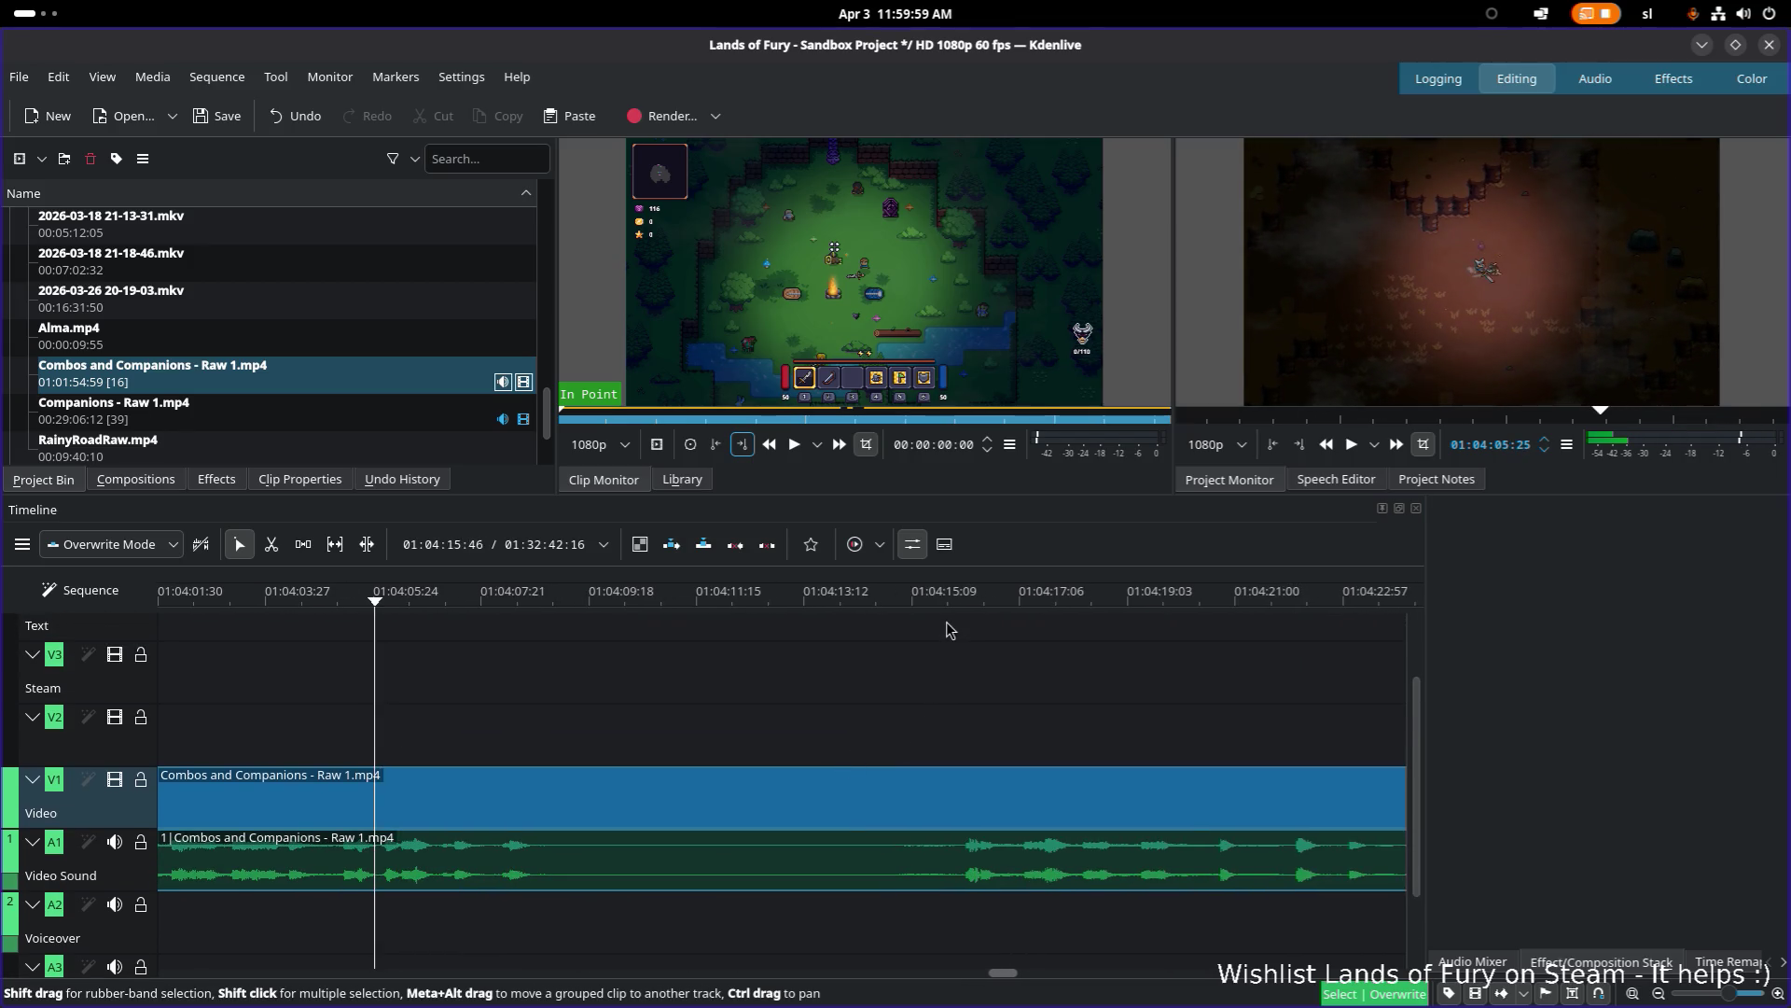
pyautogui.press('space')
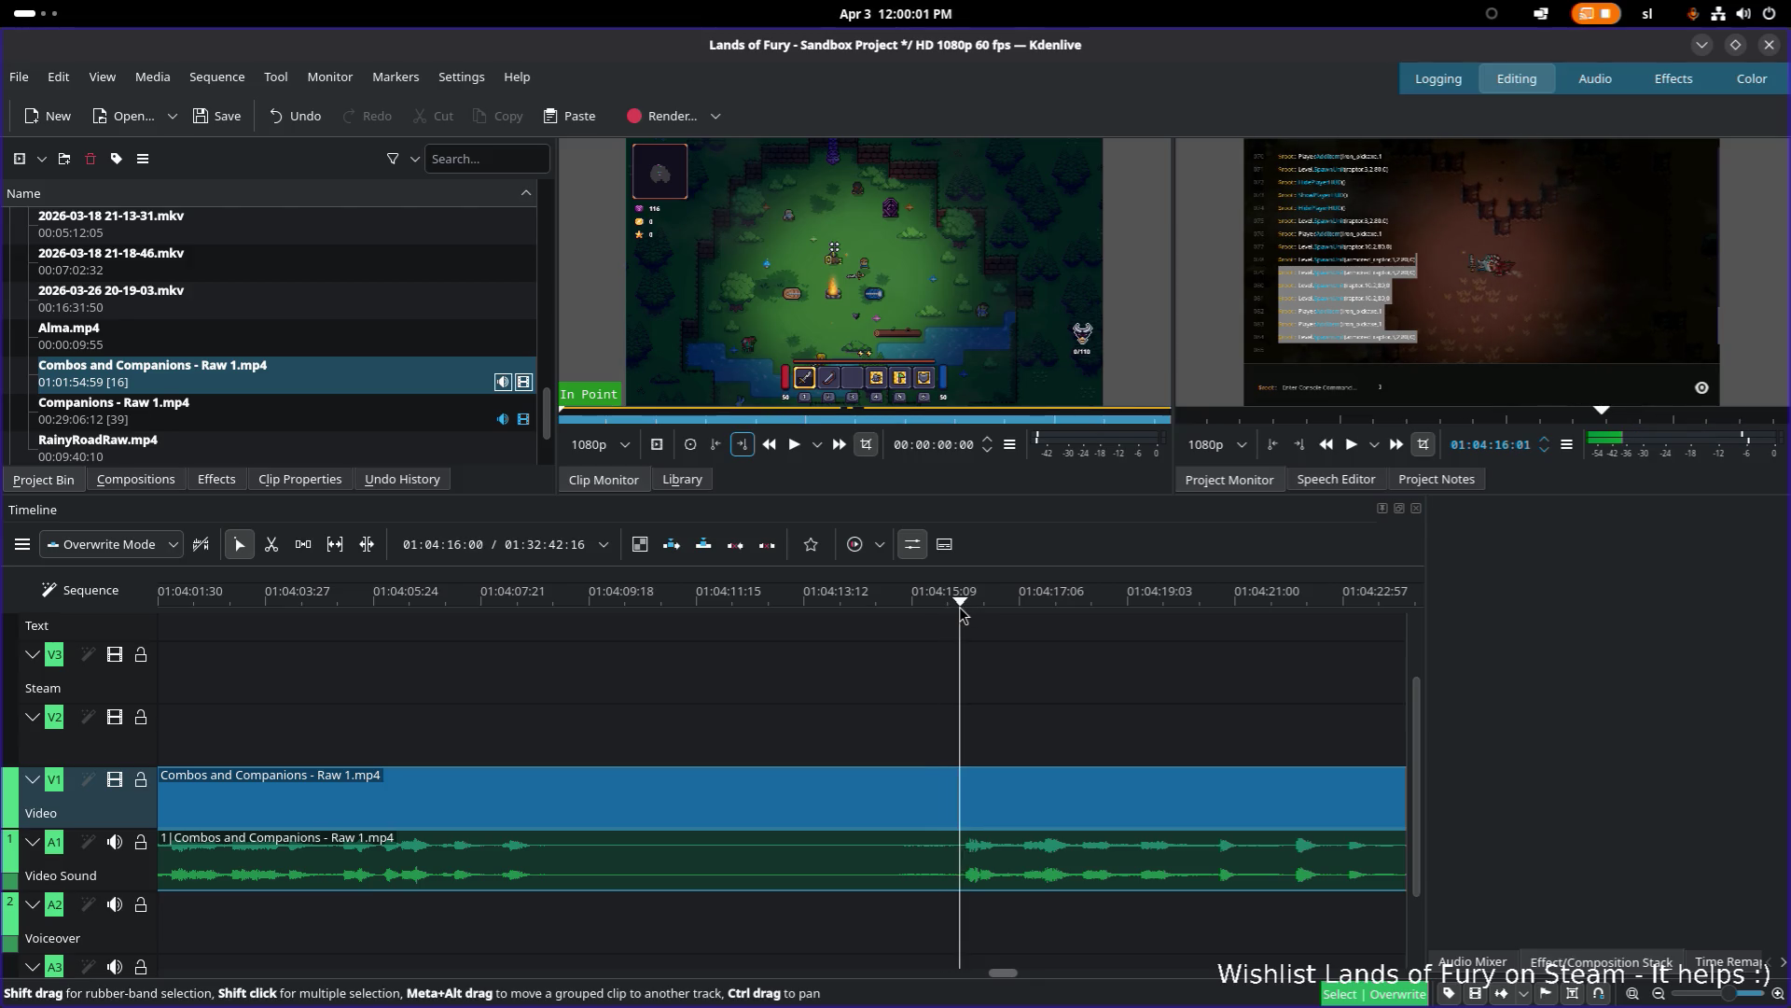
pyautogui.press('space')
pyautogui.hscroll(5, 884, 682)
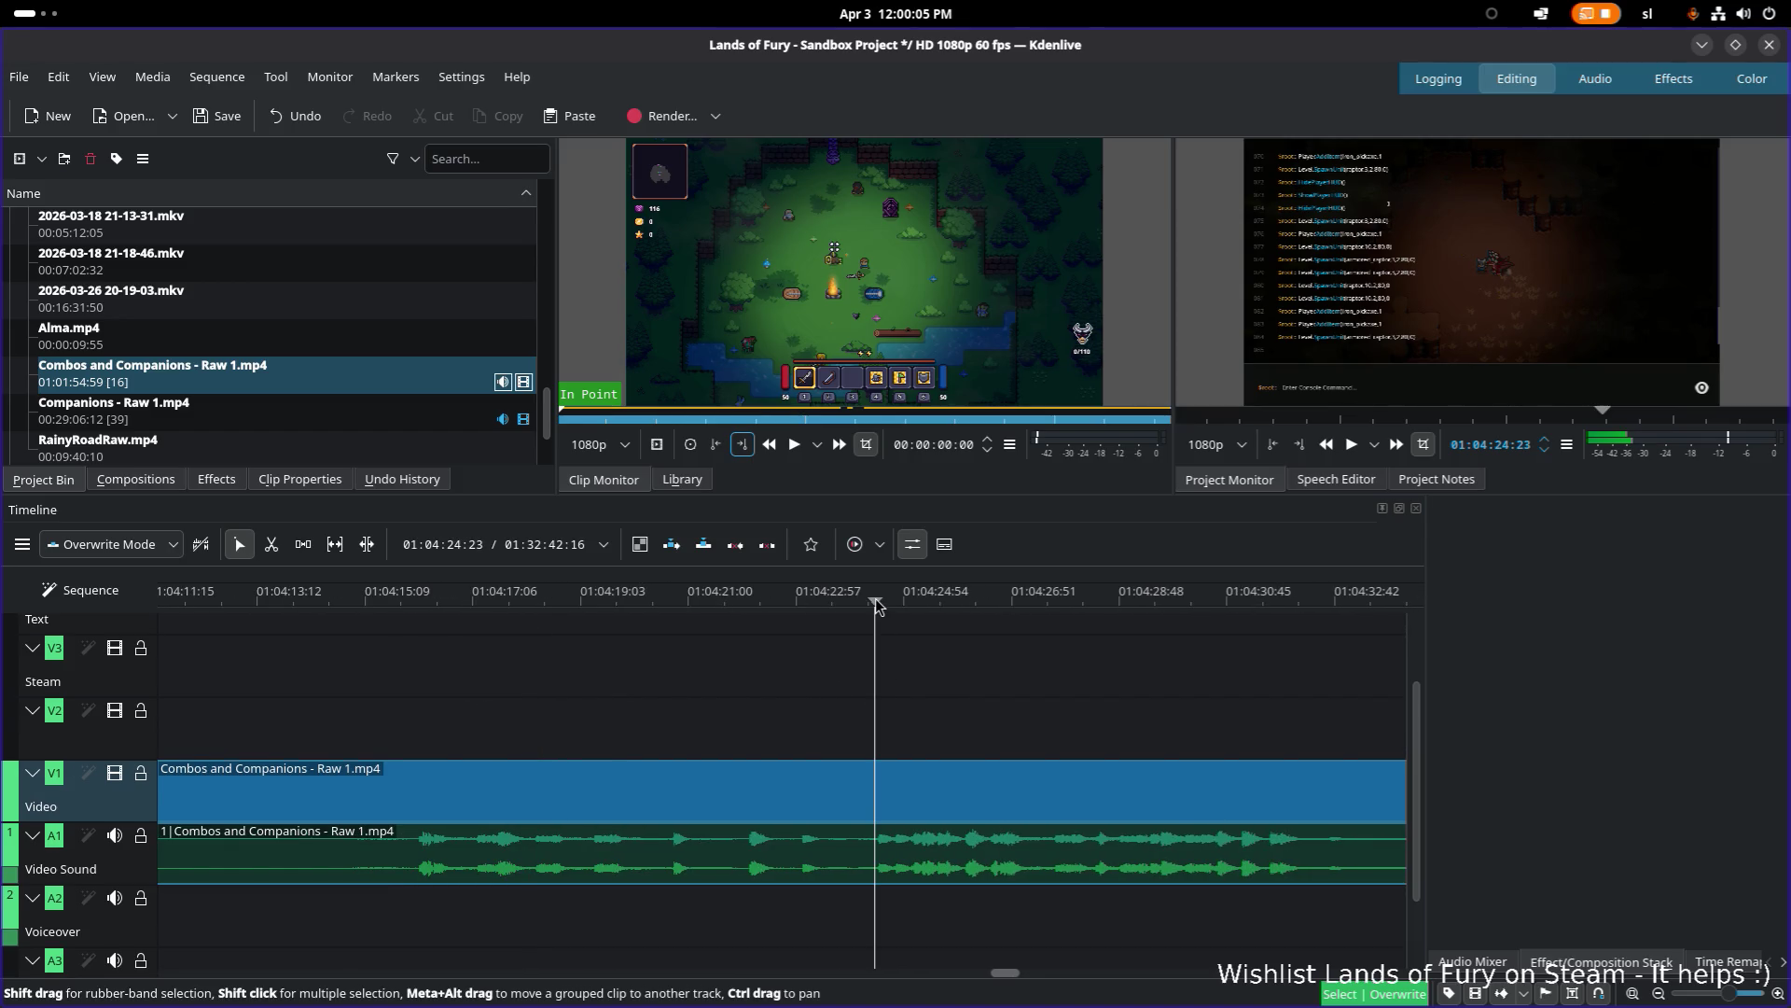
pyautogui.press('space')
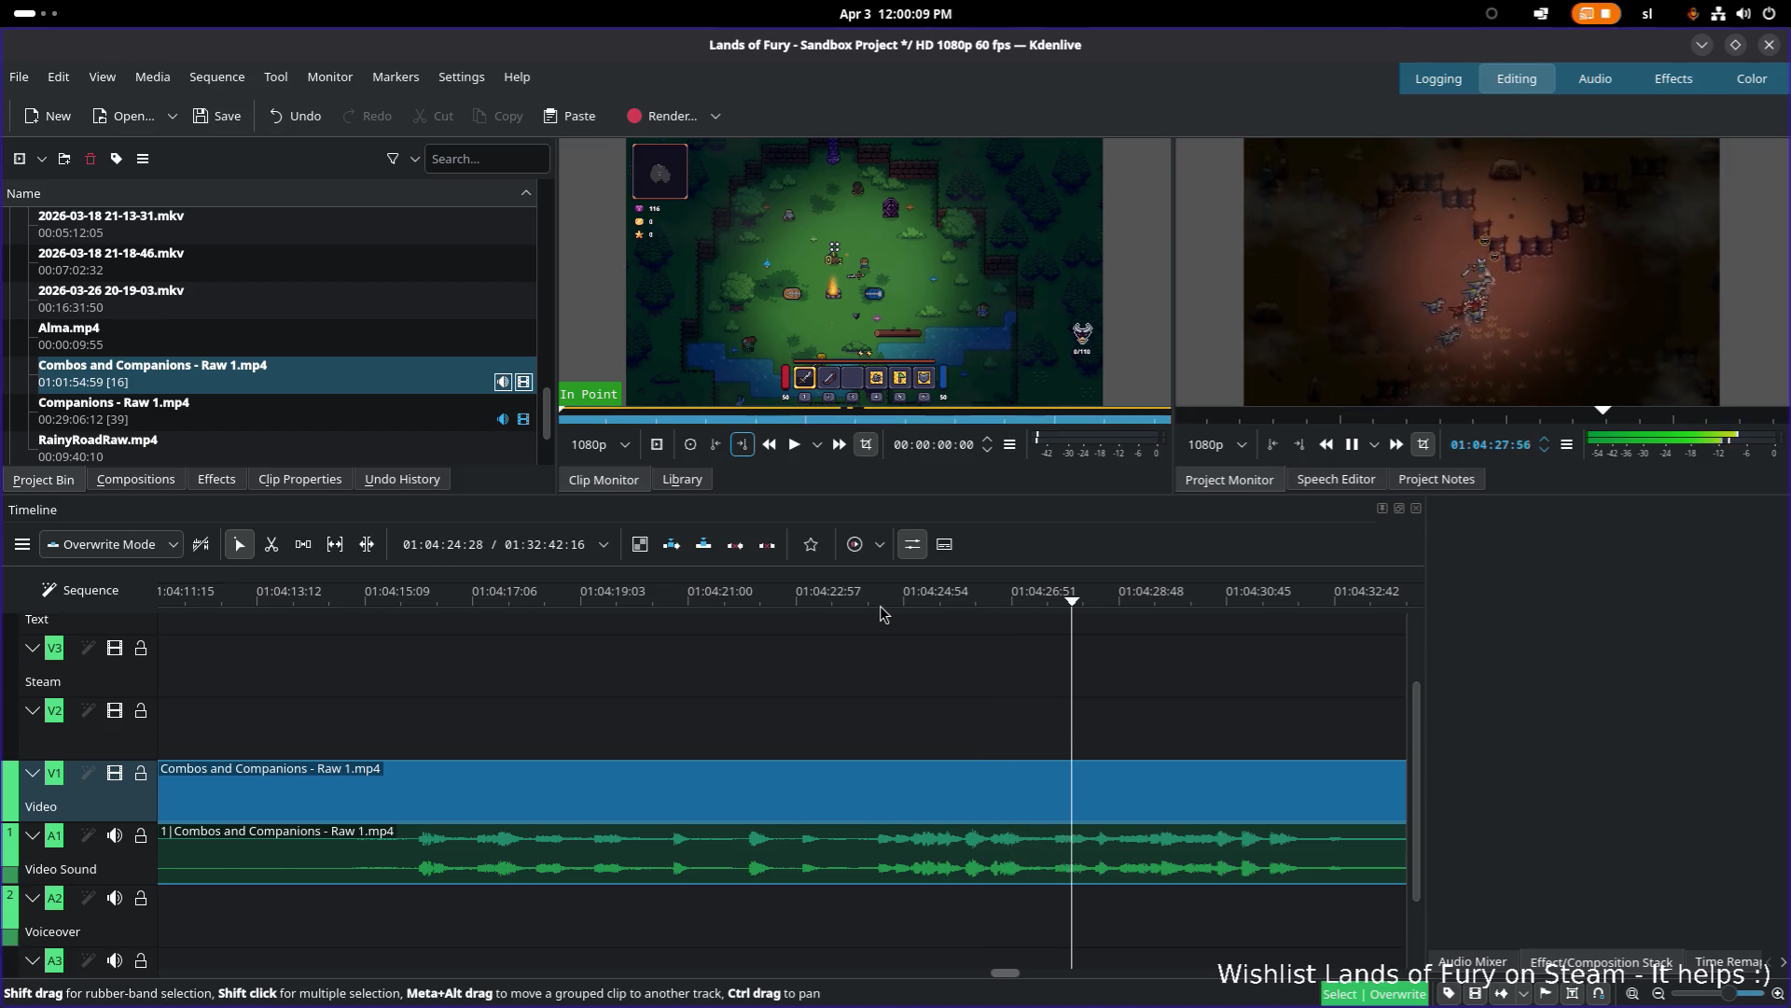
pyautogui.press('space')
pyautogui.scroll(-3, 873, 672)
pyautogui.click(1026, 600)
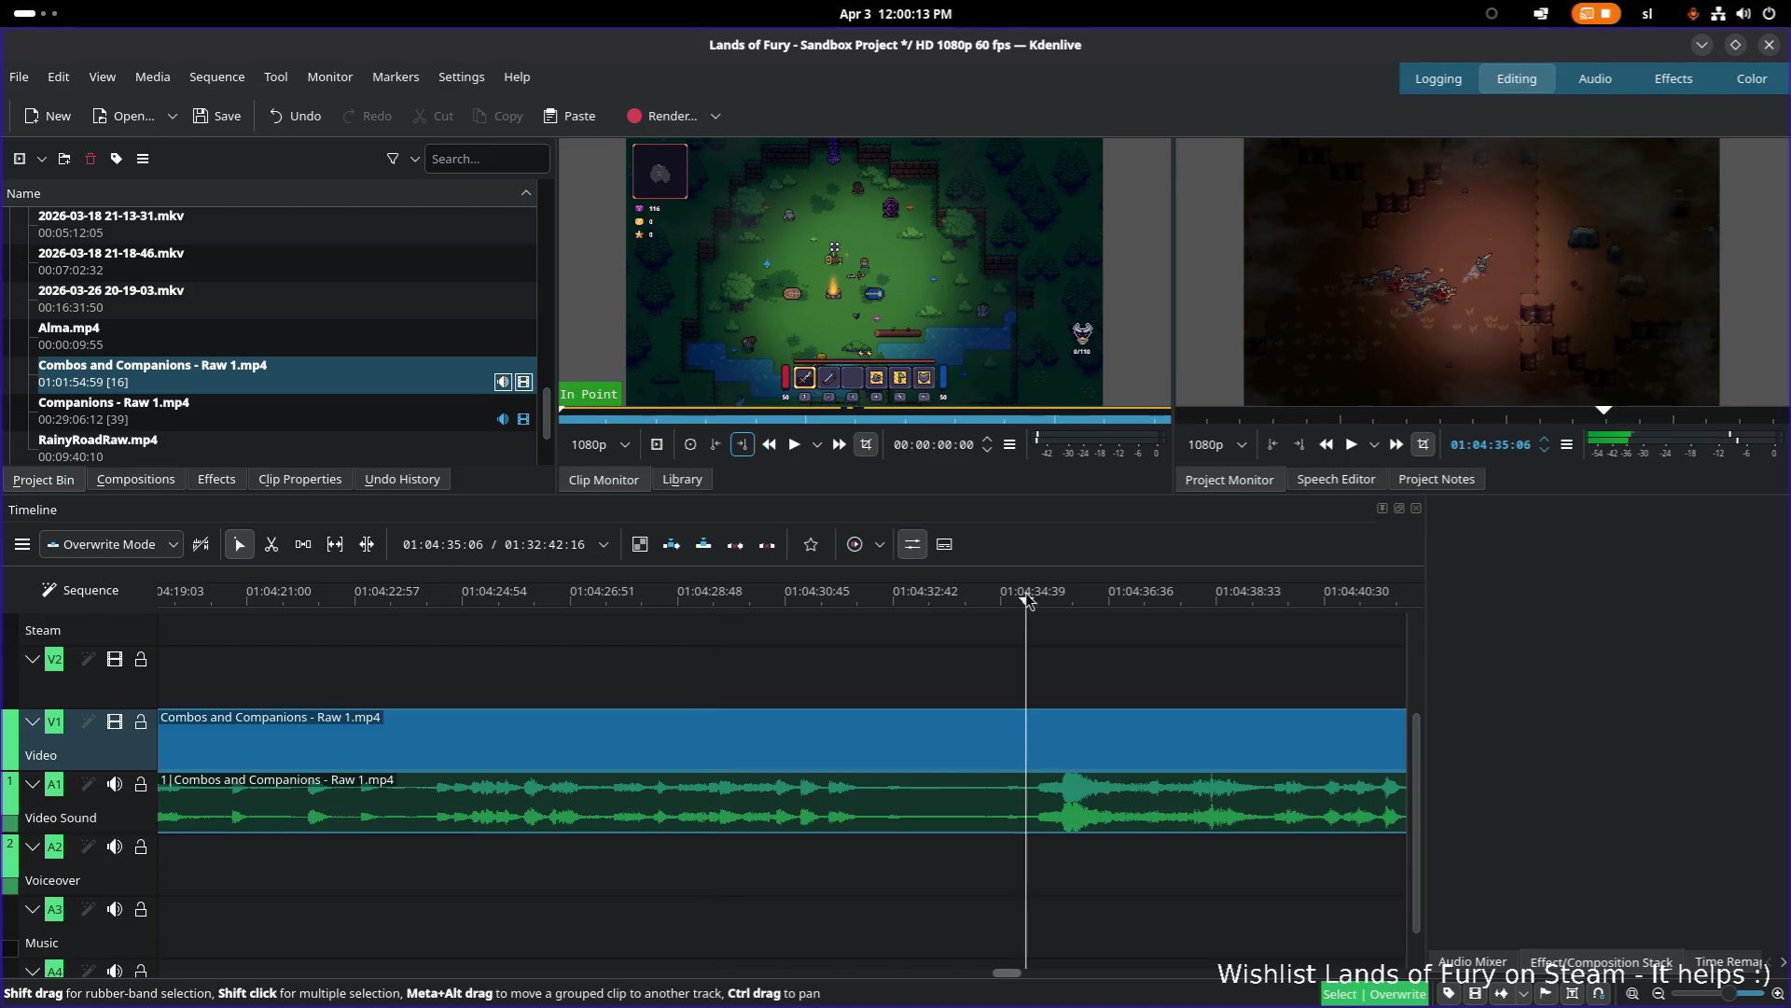
# Step: Razor-cut the clip at 01:04:35 and delete the footage before the cut
pyautogui.press('x')
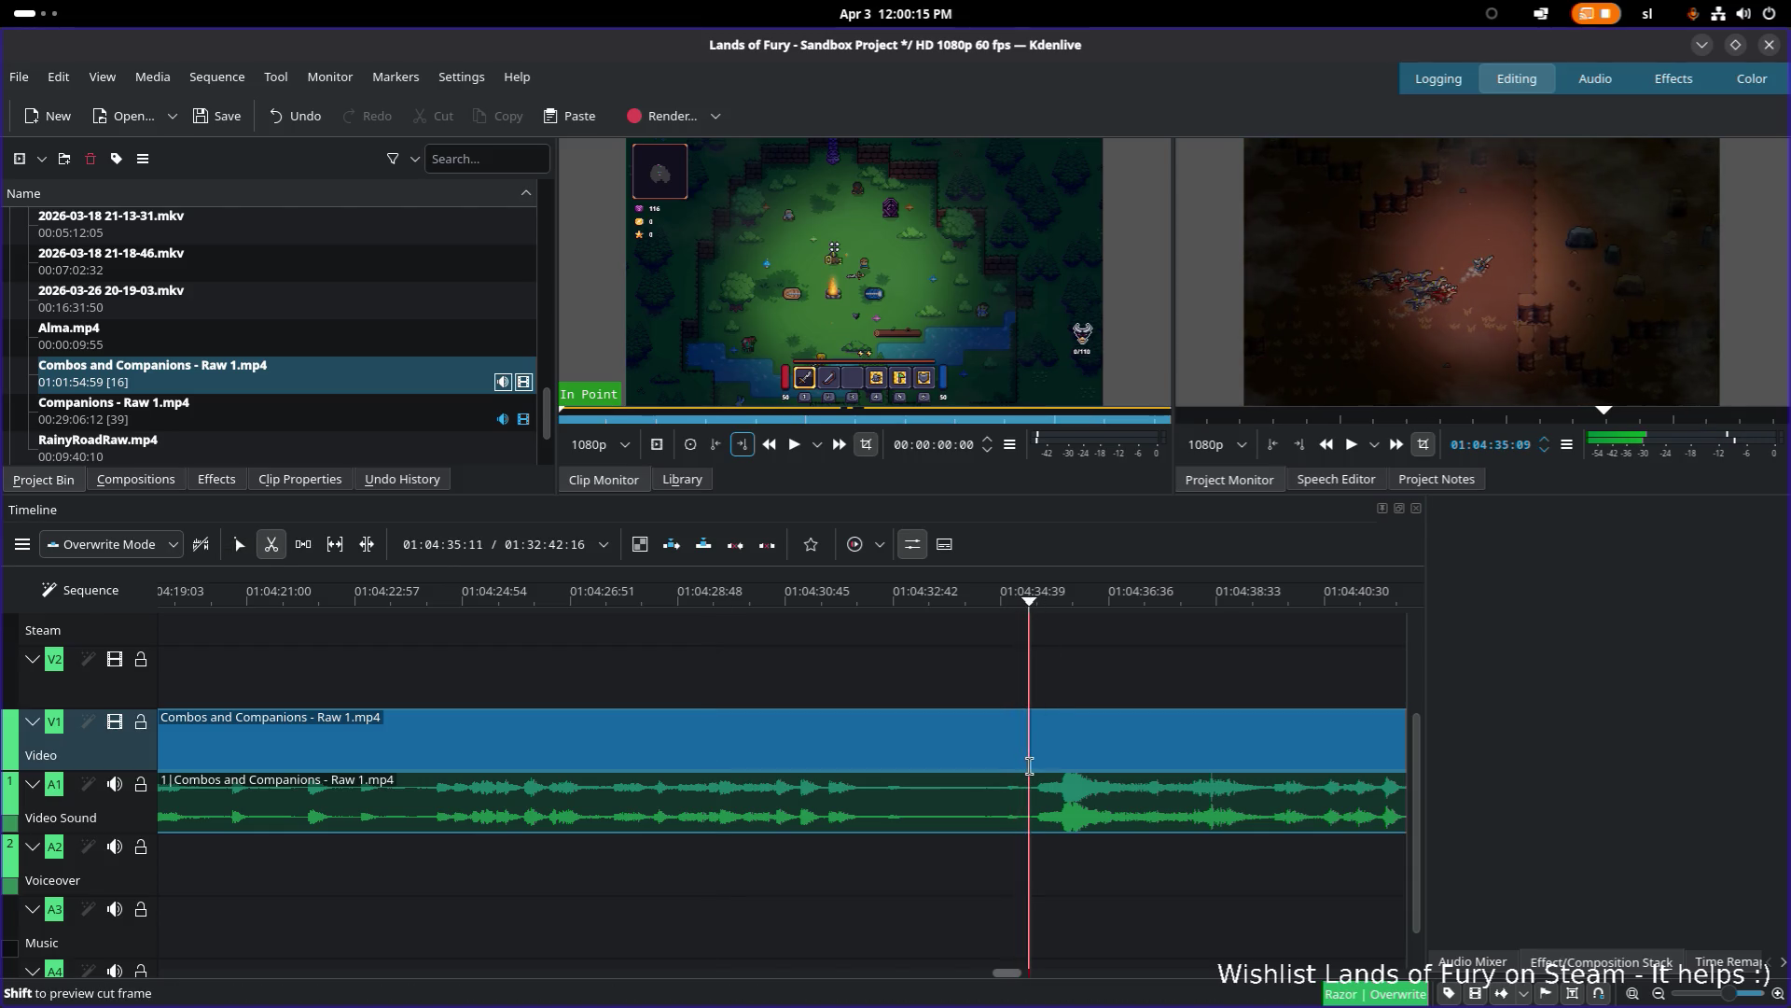
pyautogui.click(1027, 767)
pyautogui.press('s')
pyautogui.click(875, 763)
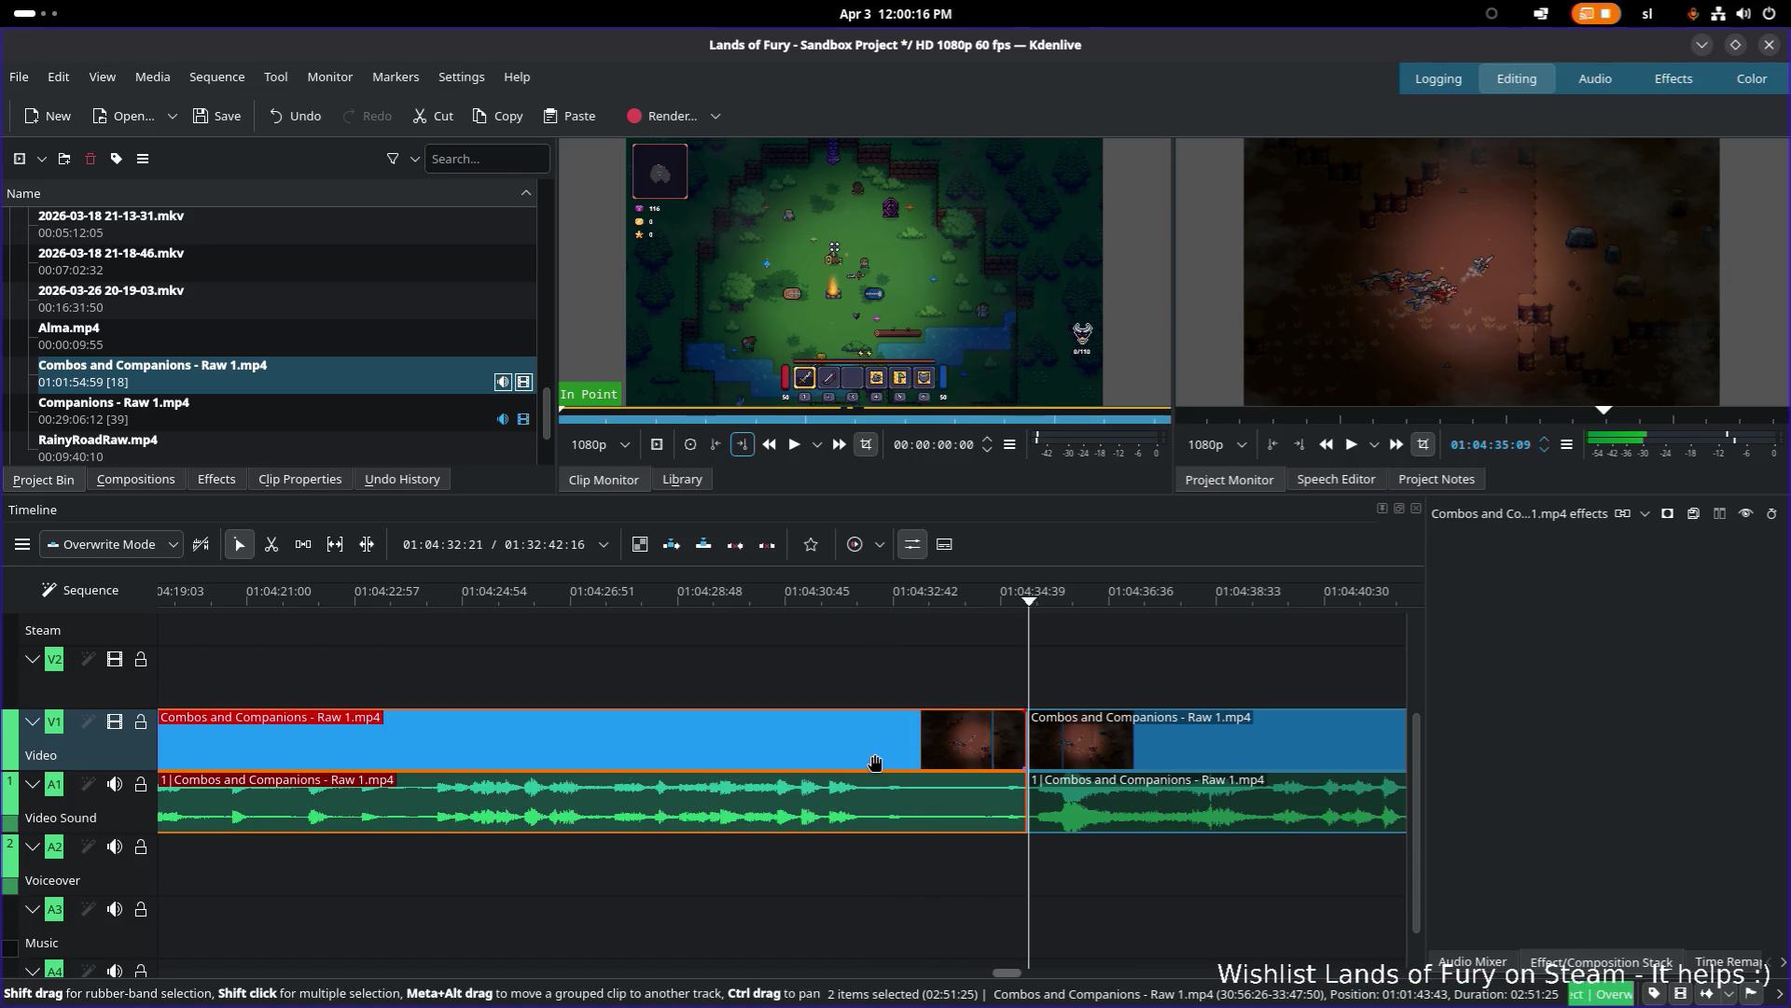
pyautogui.press('Delete')
# Step: Slide the remaining clip left to close the gap
pyautogui.moveTo(1125, 737); pyautogui.dragTo(369, 730)
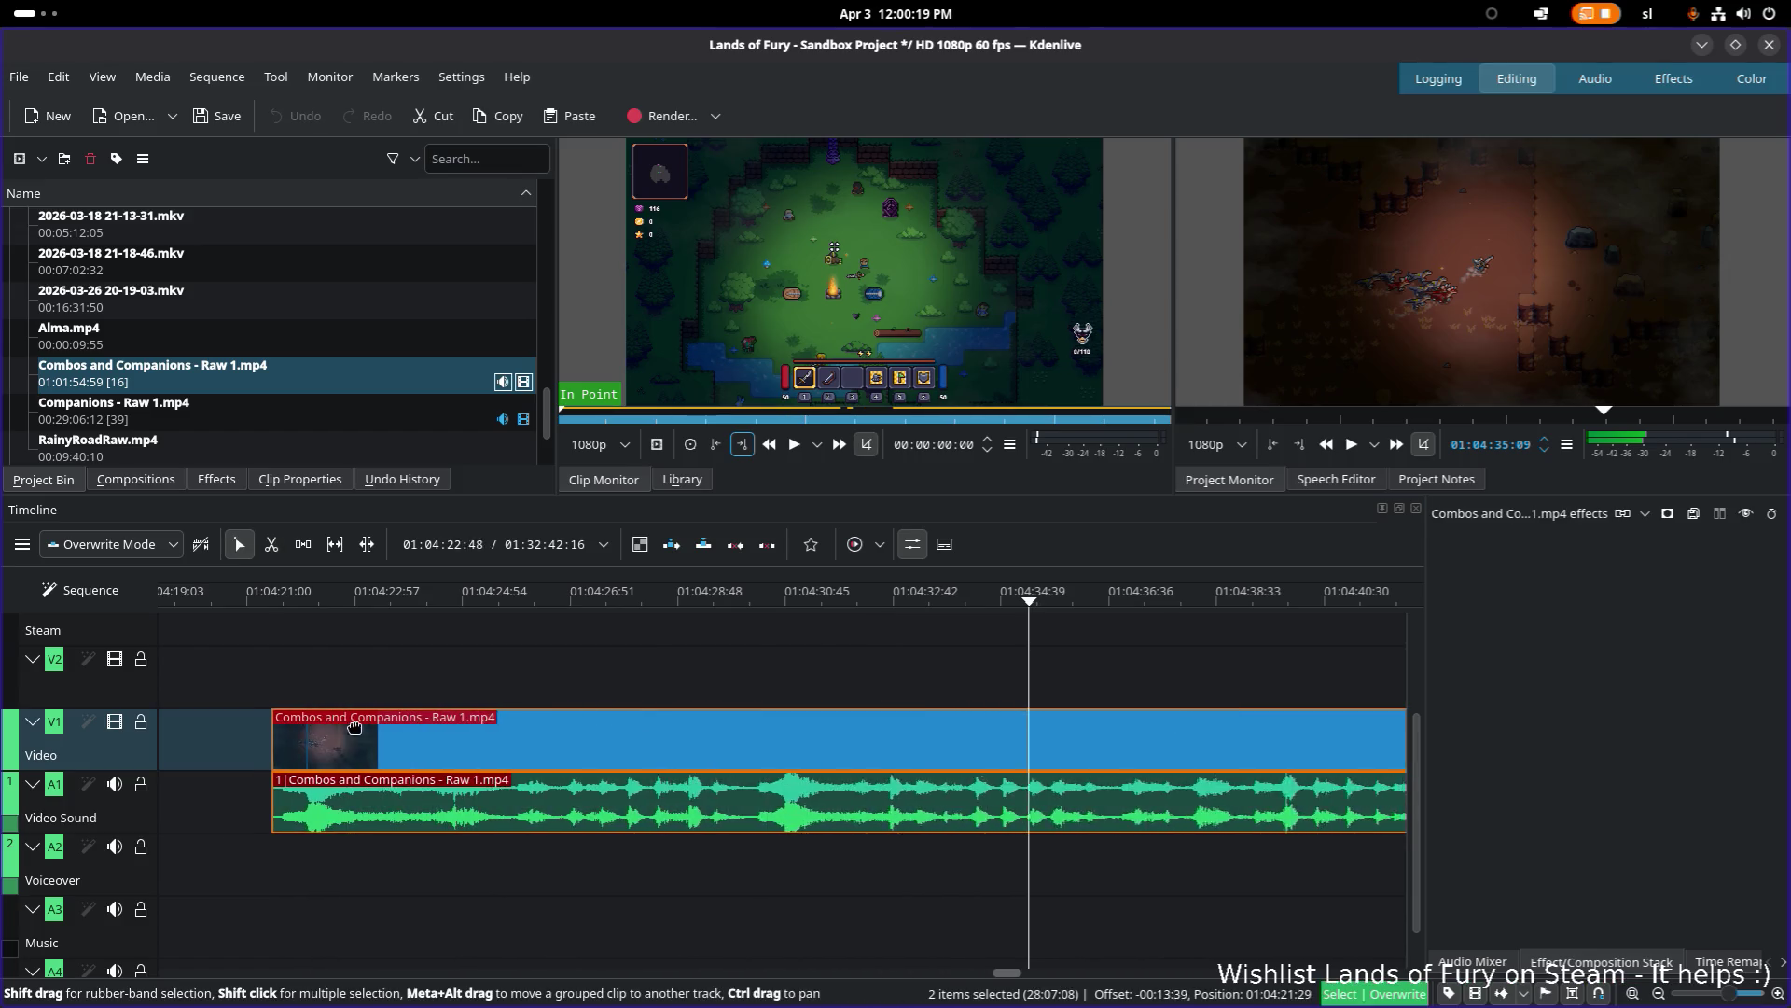
pyautogui.scroll(-4, 368, 730)
pyautogui.scroll(-5, 369, 730)
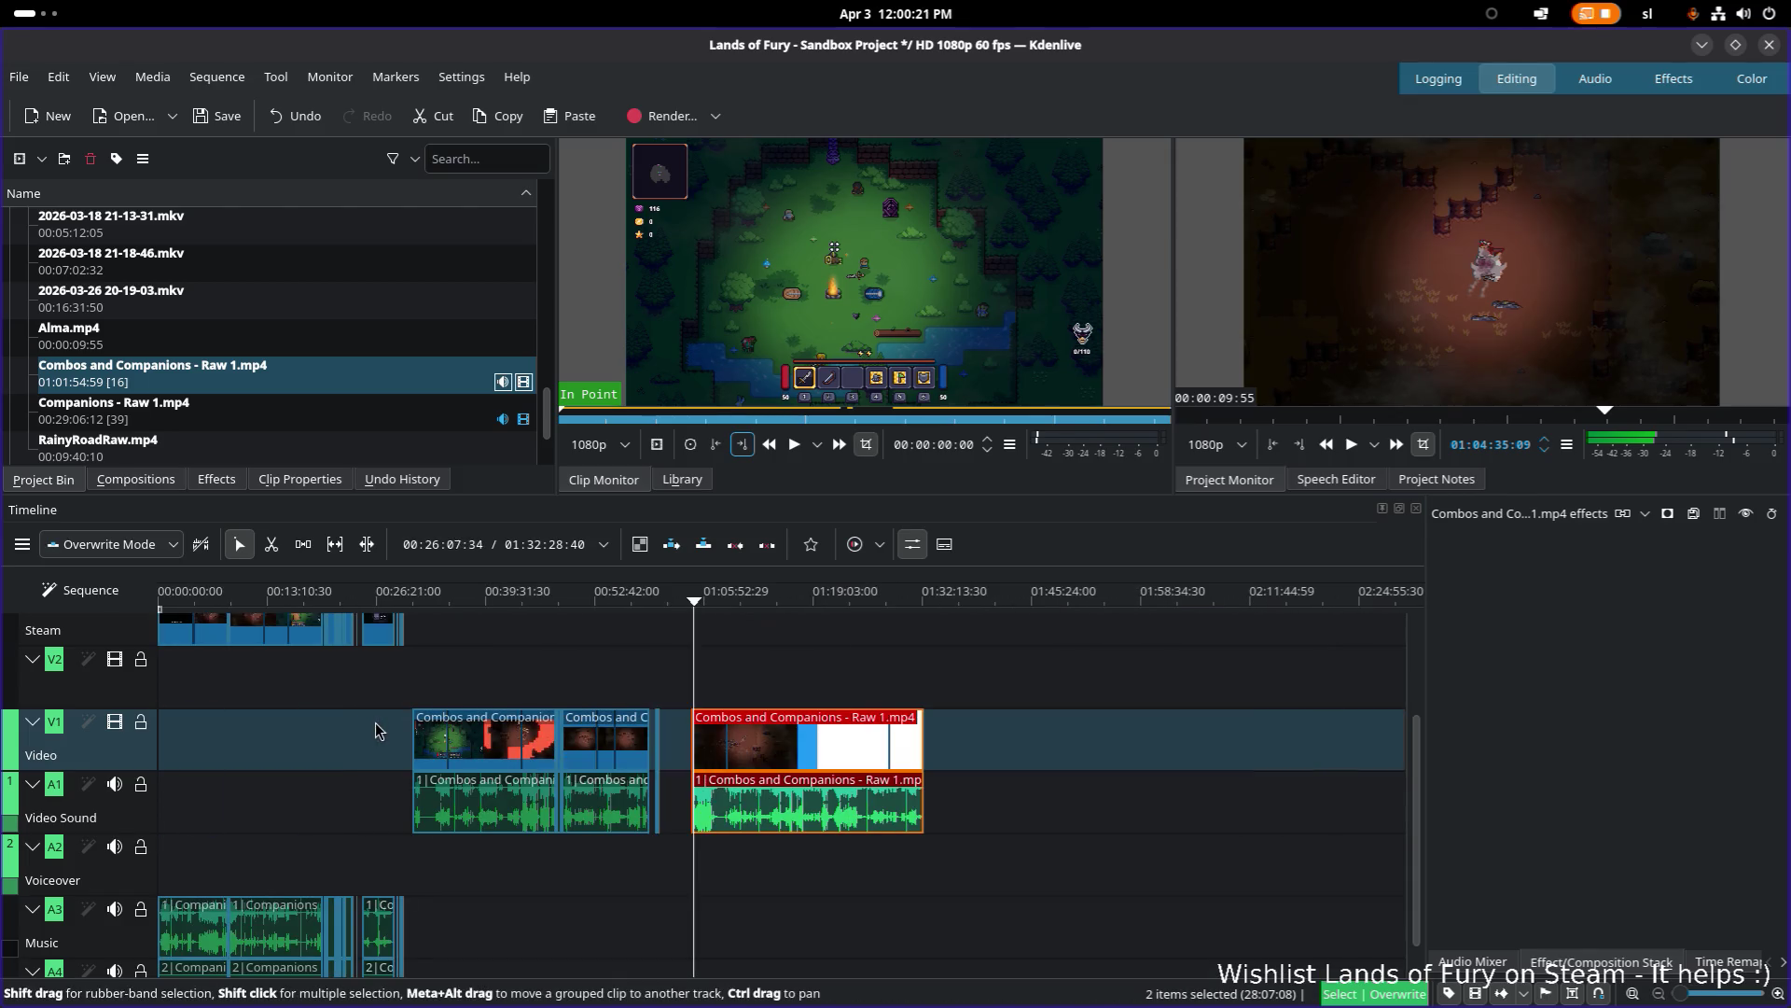
pyautogui.moveTo(794, 746); pyautogui.dragTo(792, 746)
pyautogui.moveTo(792, 747); pyautogui.dragTo(791, 748)
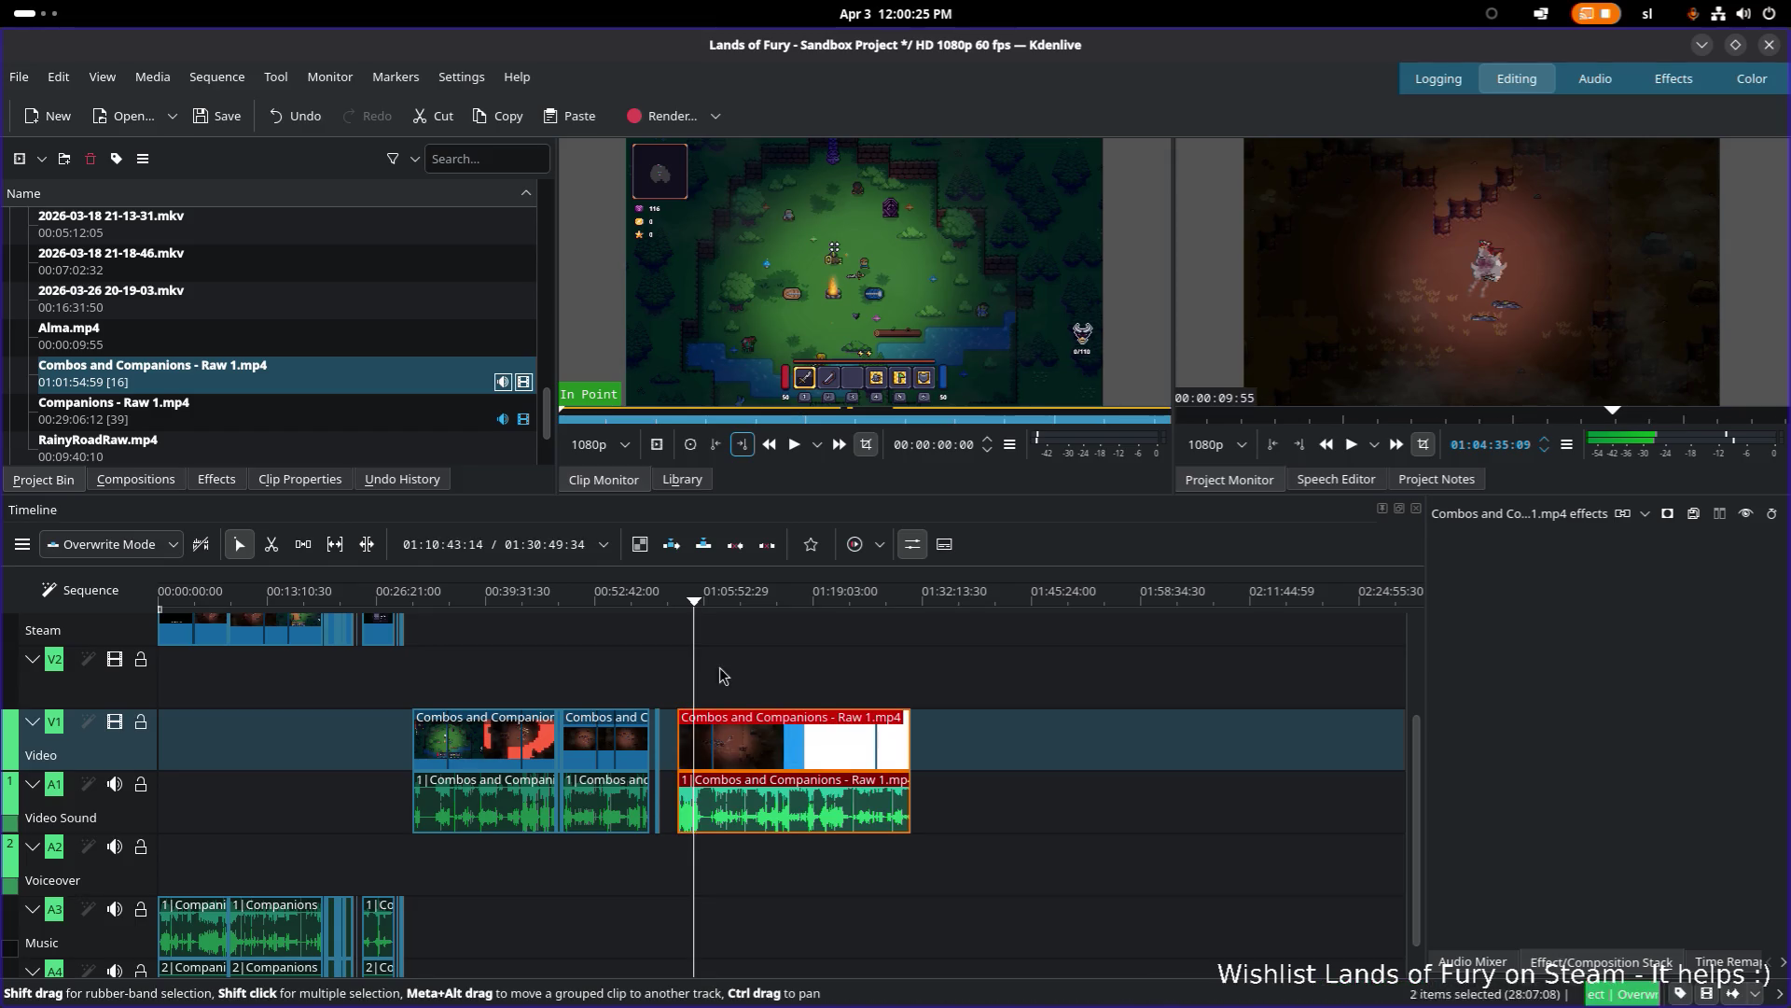
pyautogui.scroll(4, 198, 668)
pyautogui.scroll(-3, 770, 668)
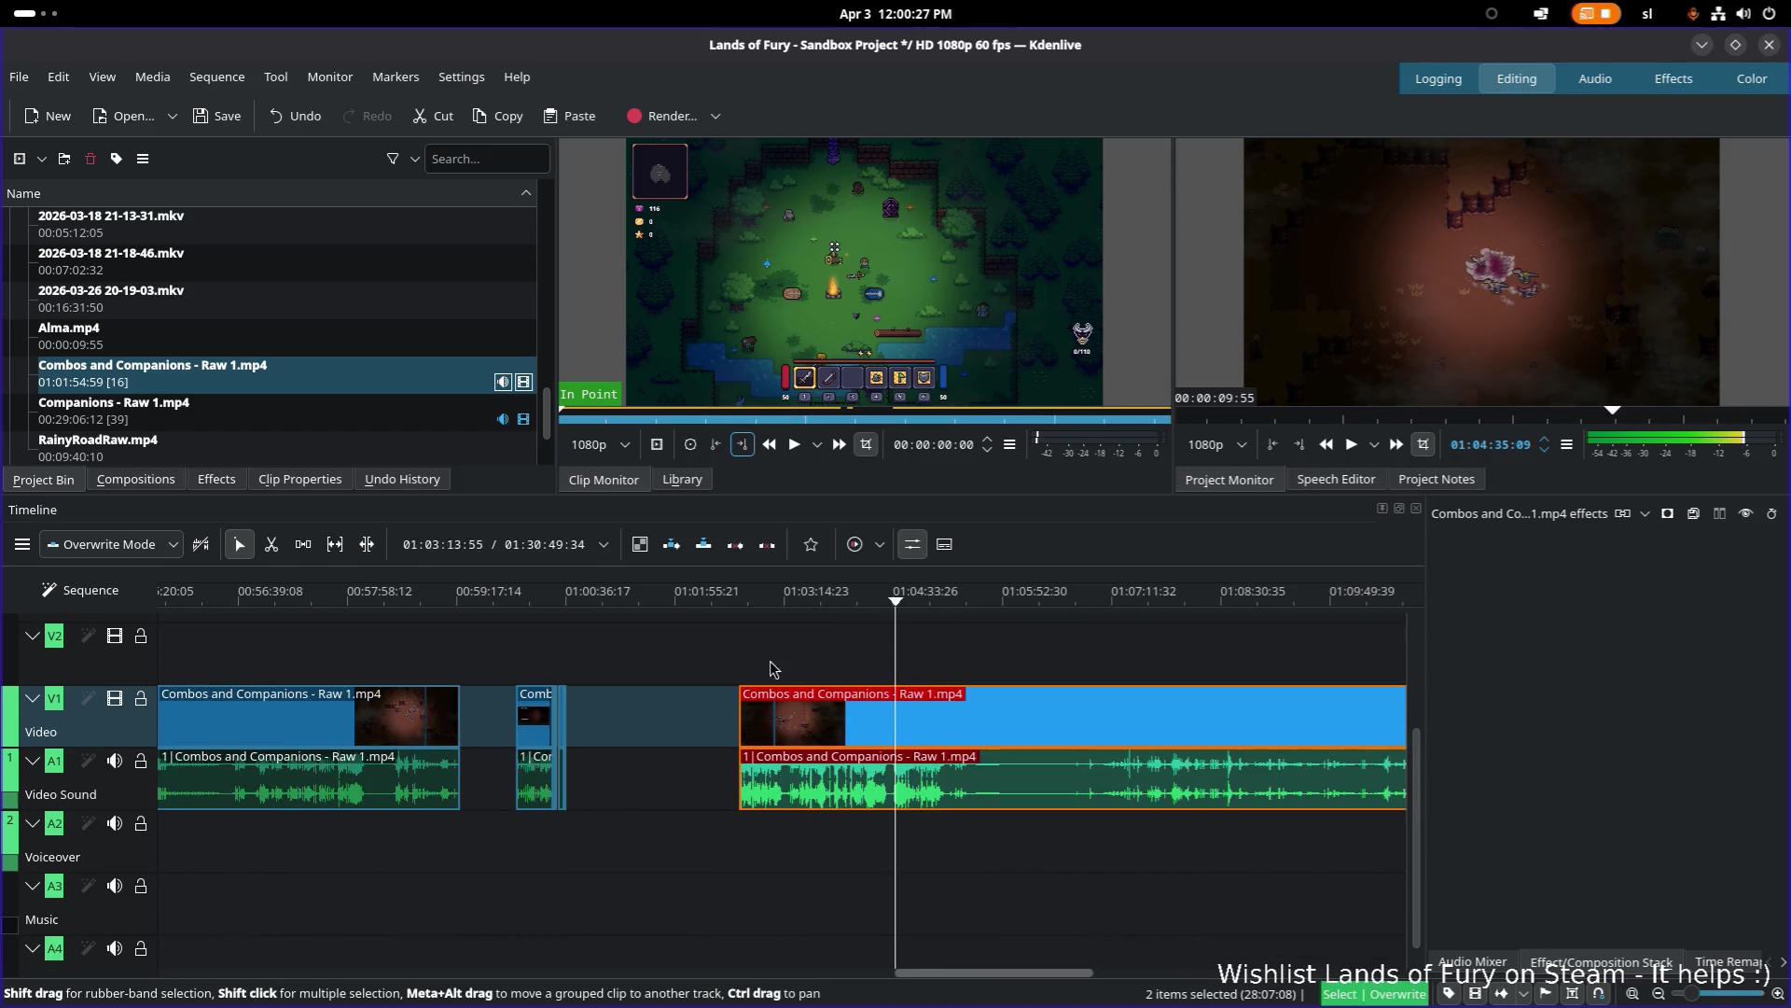
# Step: Scrub through the moved clip to review it
pyautogui.click(737, 600)
pyautogui.scroll(3, 769, 644)
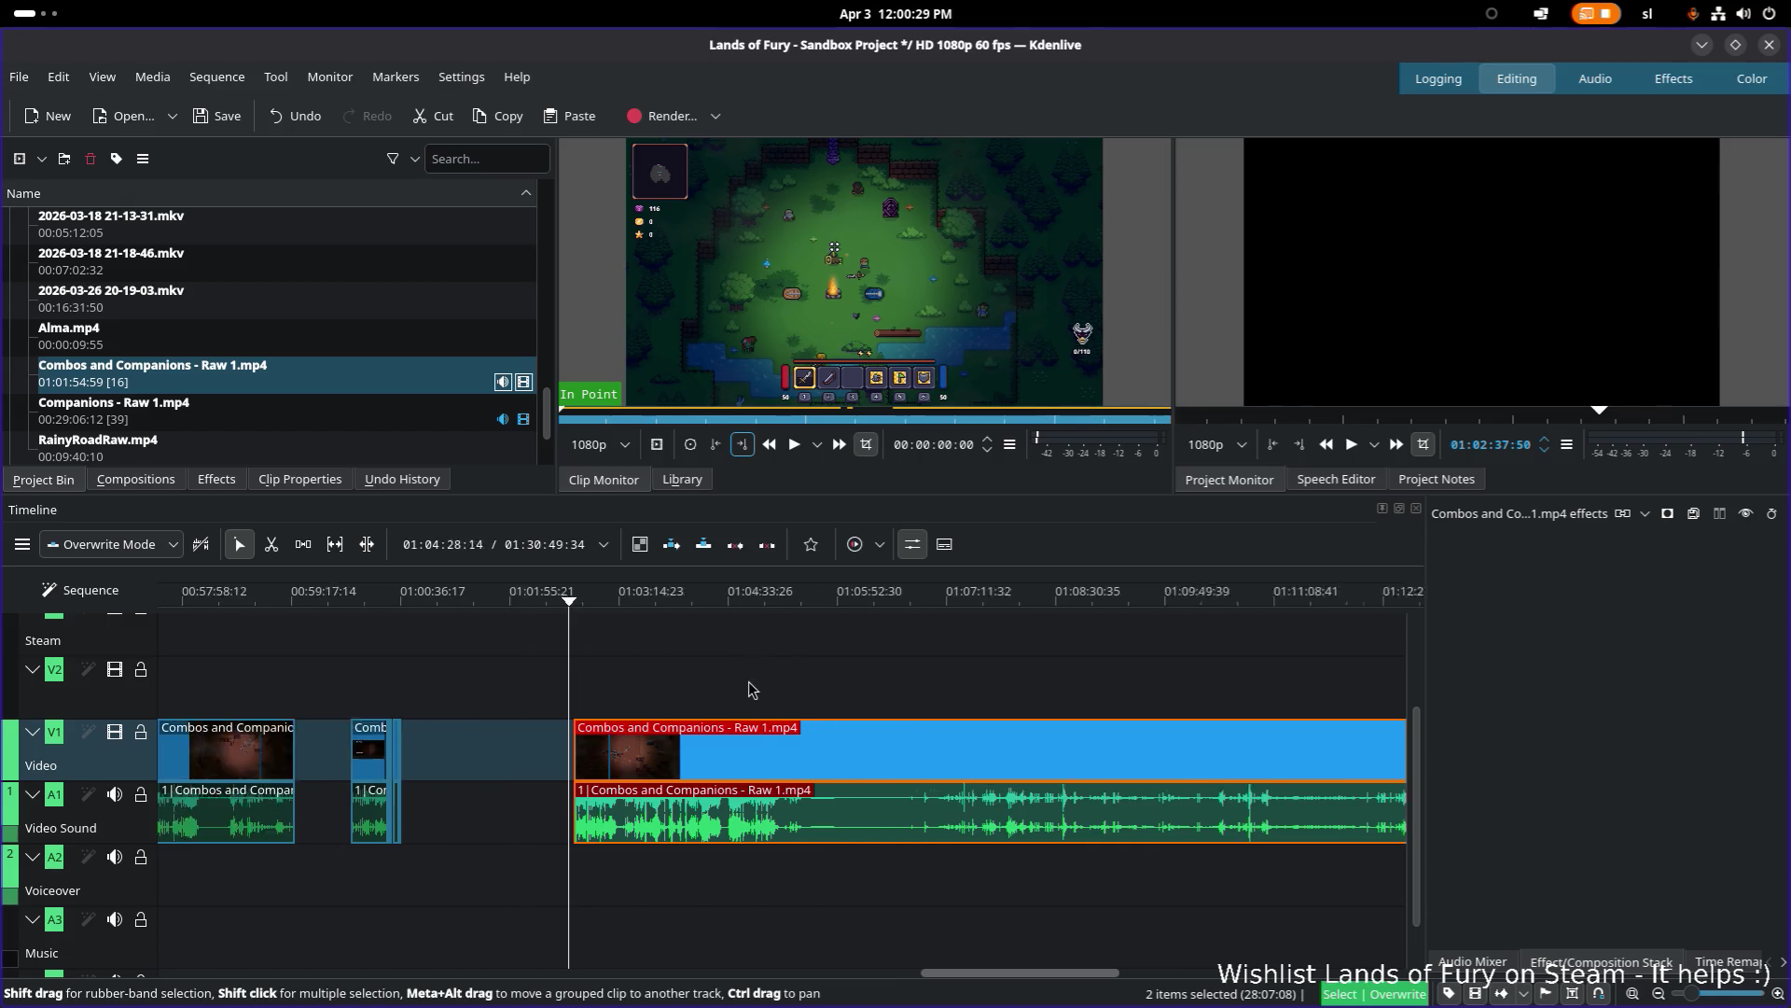
pyautogui.scroll(2, 754, 694)
pyautogui.moveTo(699, 605)
pyautogui.mouseDown()
pyautogui.moveTo(632, 602)
pyautogui.moveTo(849, 601)
pyautogui.moveTo(539, 603)
pyautogui.moveTo(640, 603)
pyautogui.moveTo(616, 608)
pyautogui.mouseUp()
pyautogui.click(642, 602)
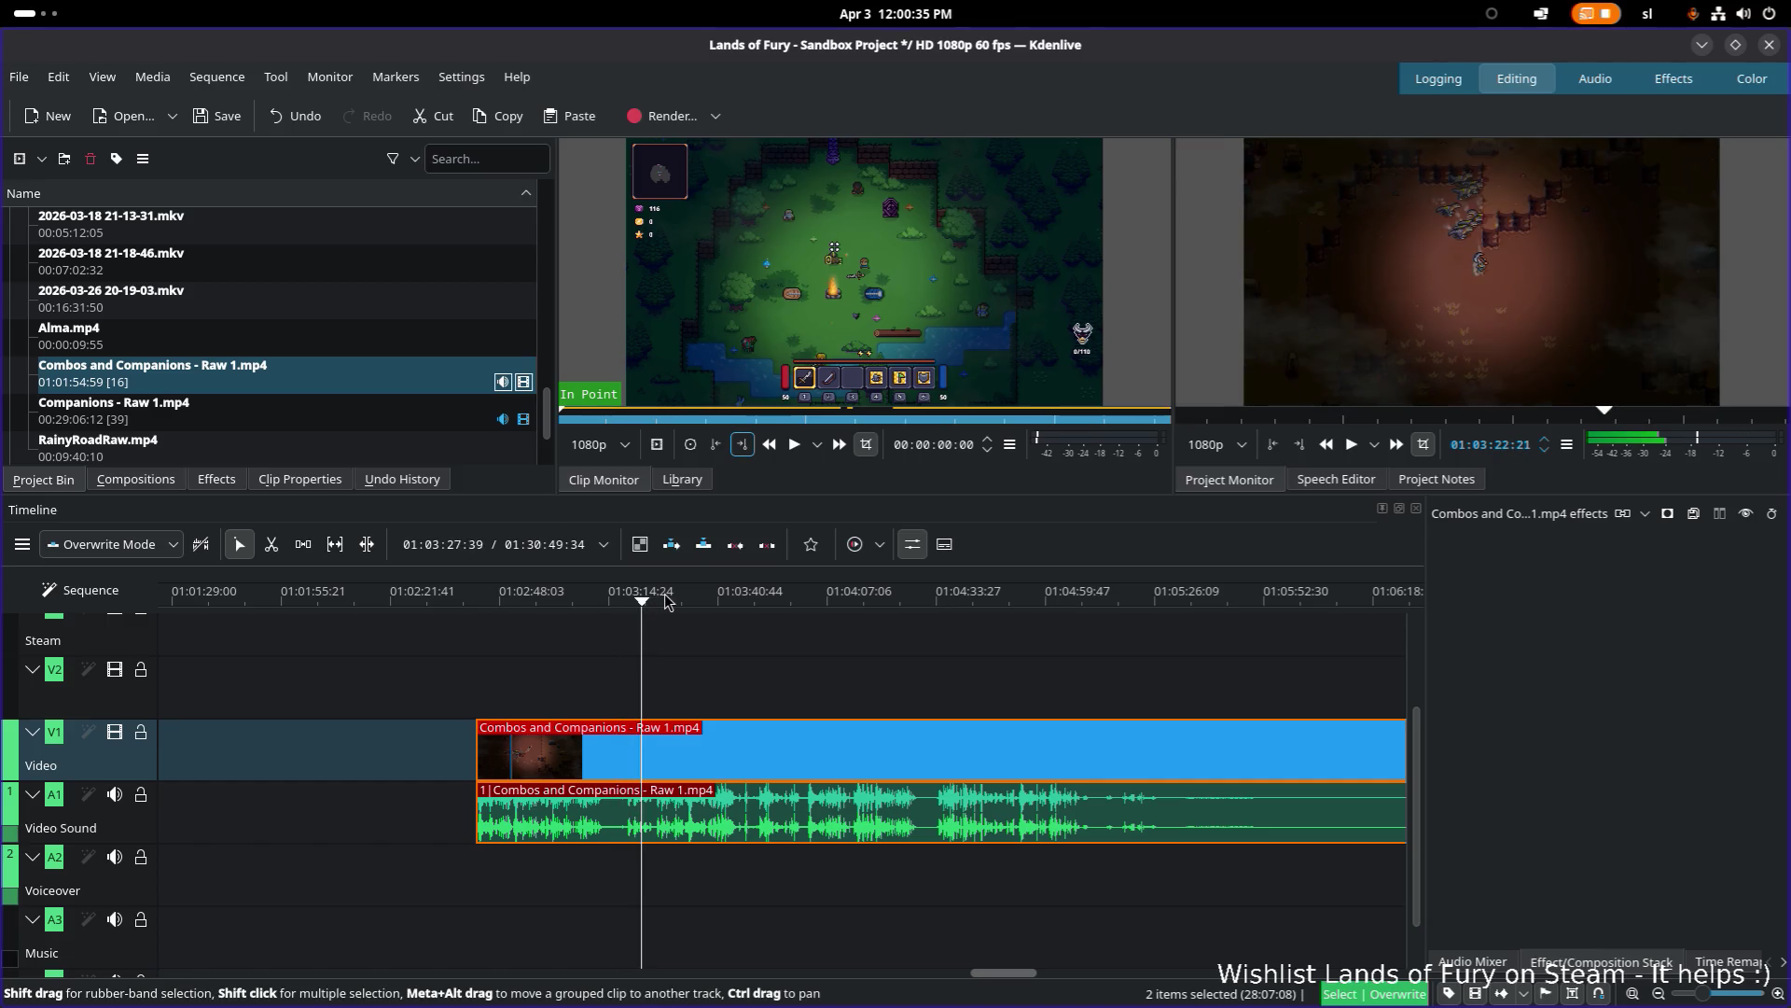
# Step: Play the edited sequence from inside the moved clip
pyautogui.press('space')
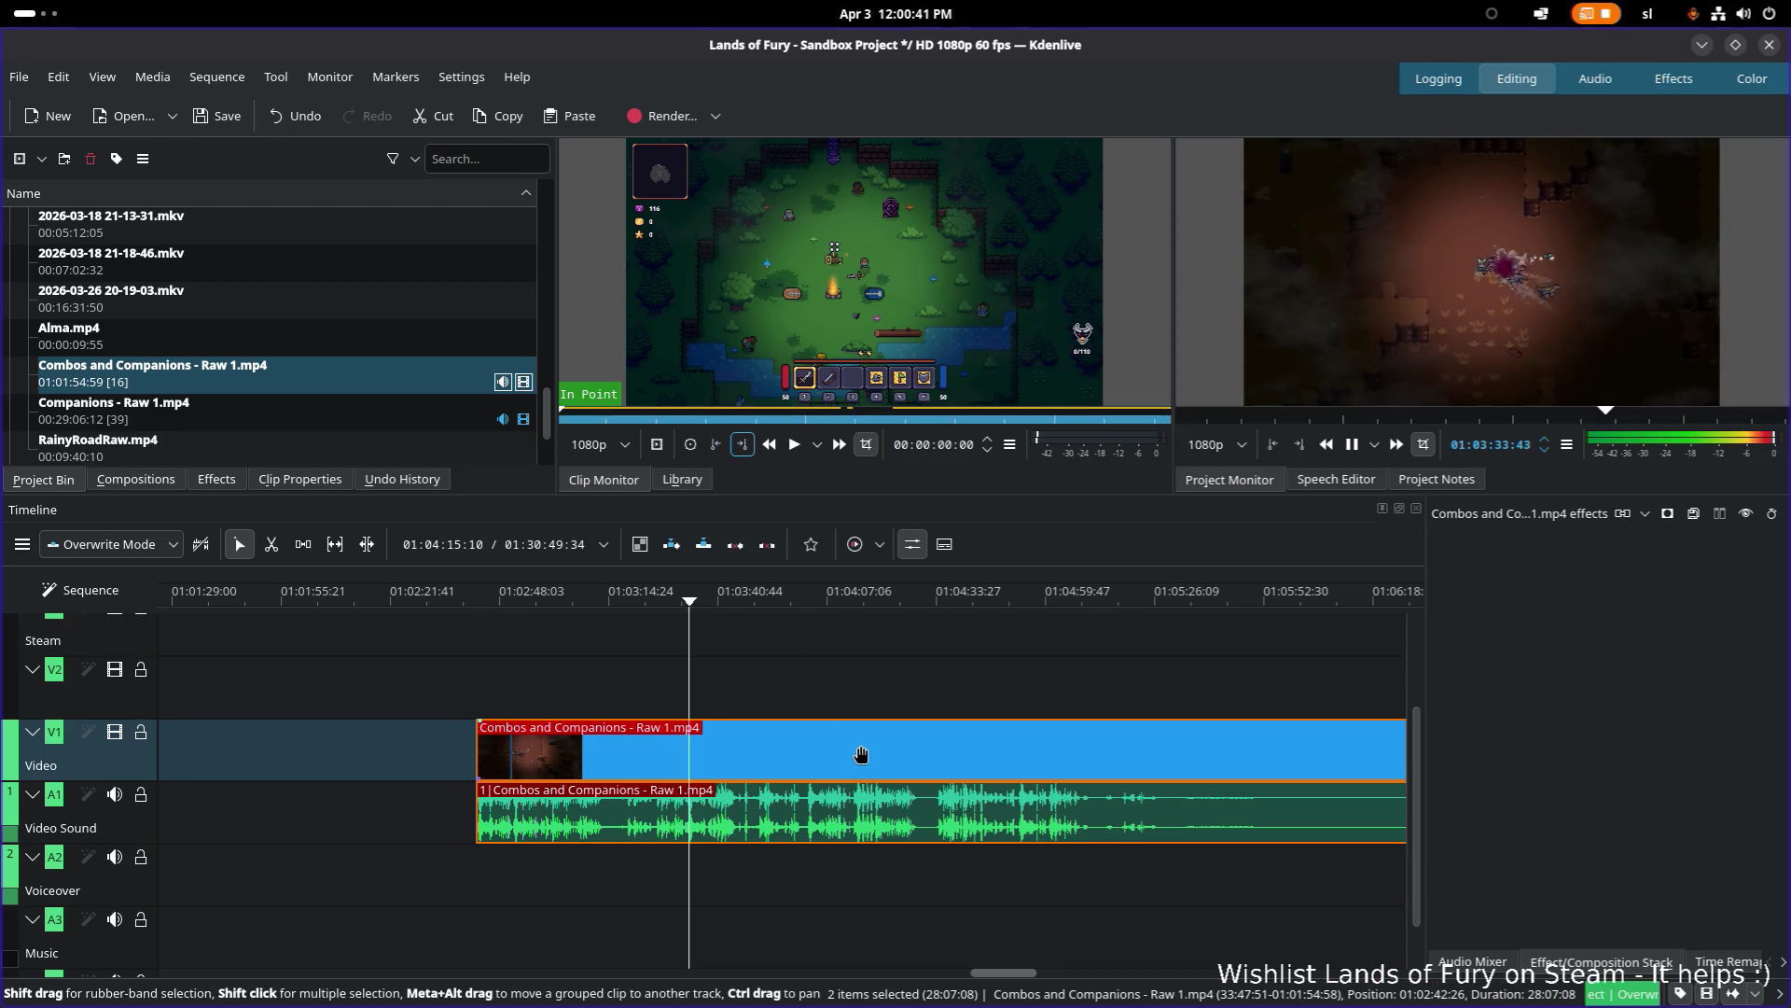
pyautogui.scroll(1, 860, 754)
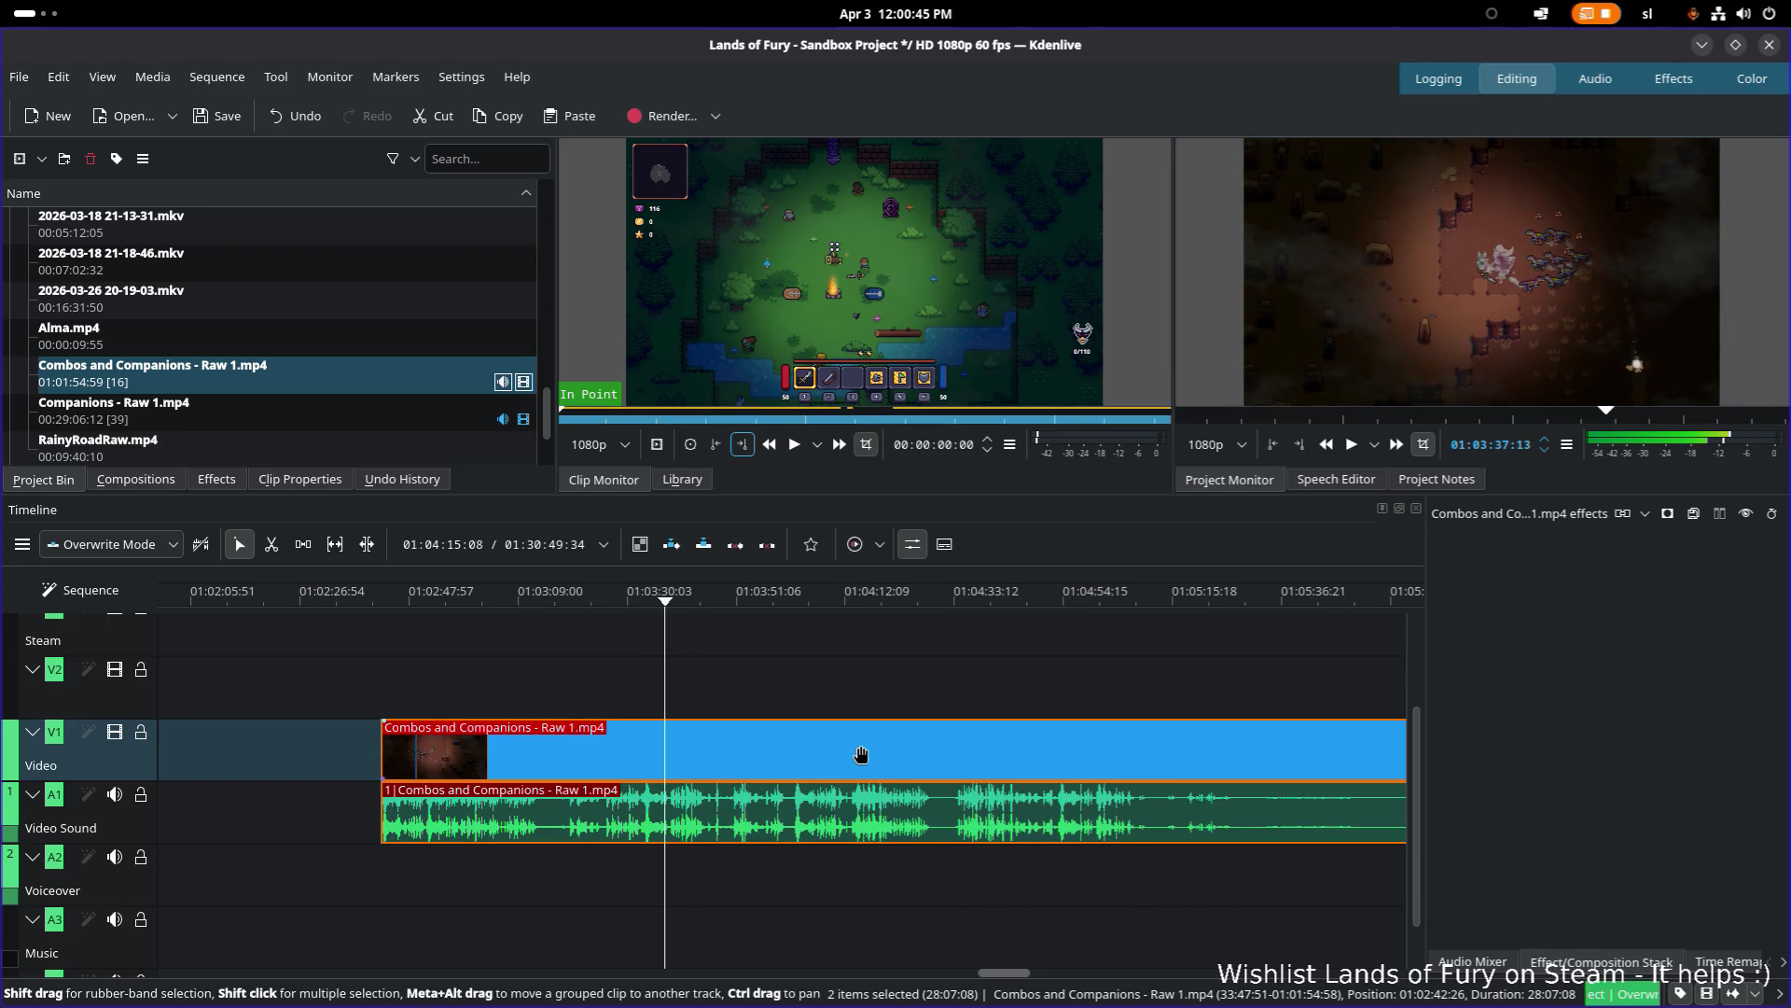
pyautogui.scroll(2, 718, 774)
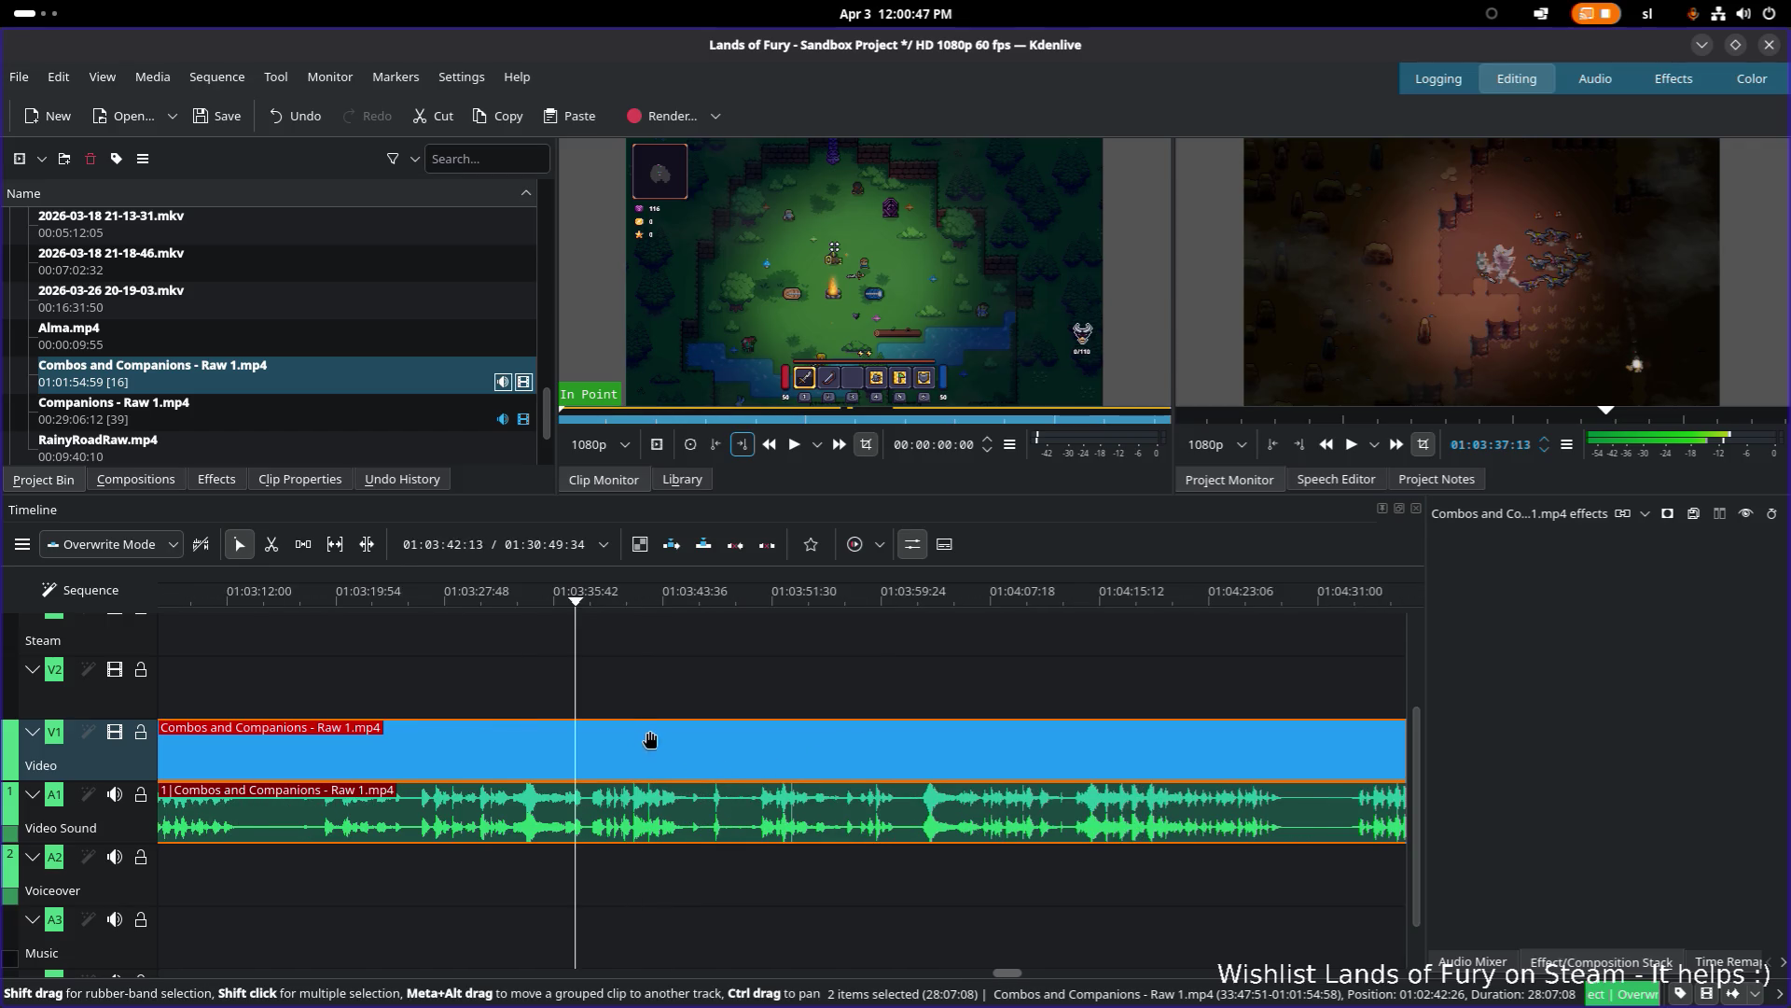
pyautogui.scroll(1, 644, 740)
# Step: Play from 01:03:30 and stop at the 01:03:32 cut point
pyautogui.moveTo(424, 597)
pyautogui.mouseDown()
pyautogui.moveTo(548, 604)
pyautogui.moveTo(495, 606)
pyautogui.mouseUp()
pyautogui.press('space')
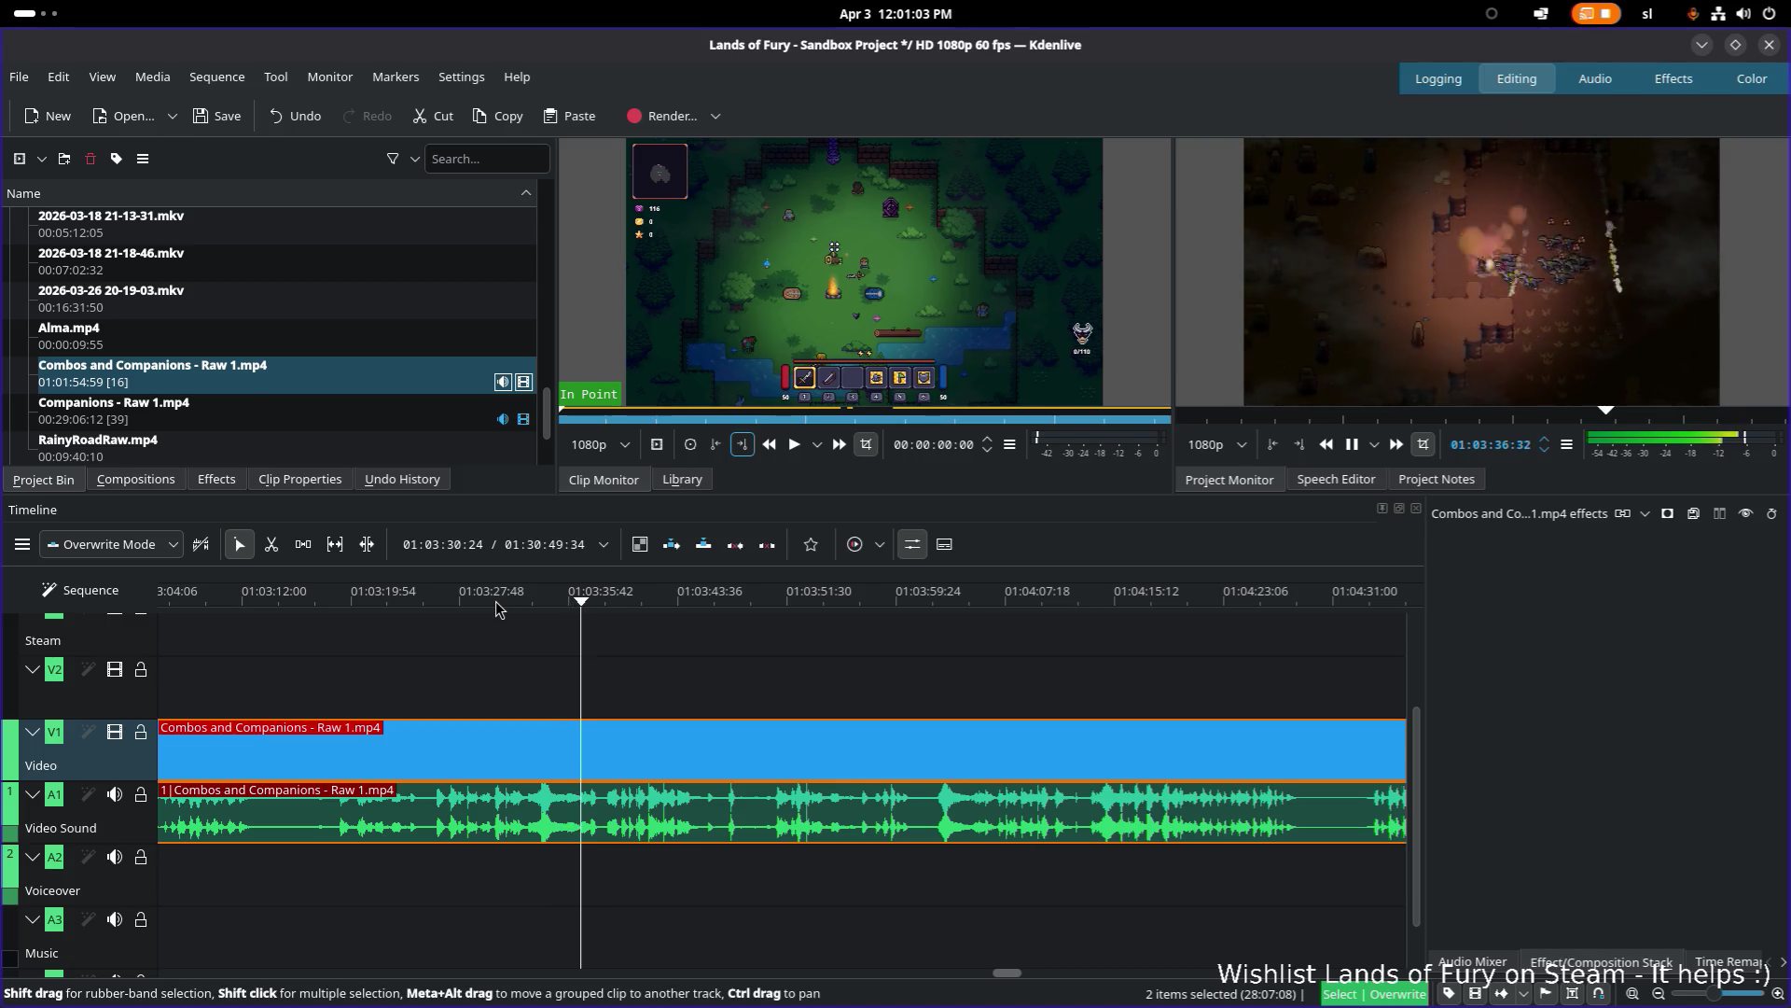
pyautogui.click(495, 601)
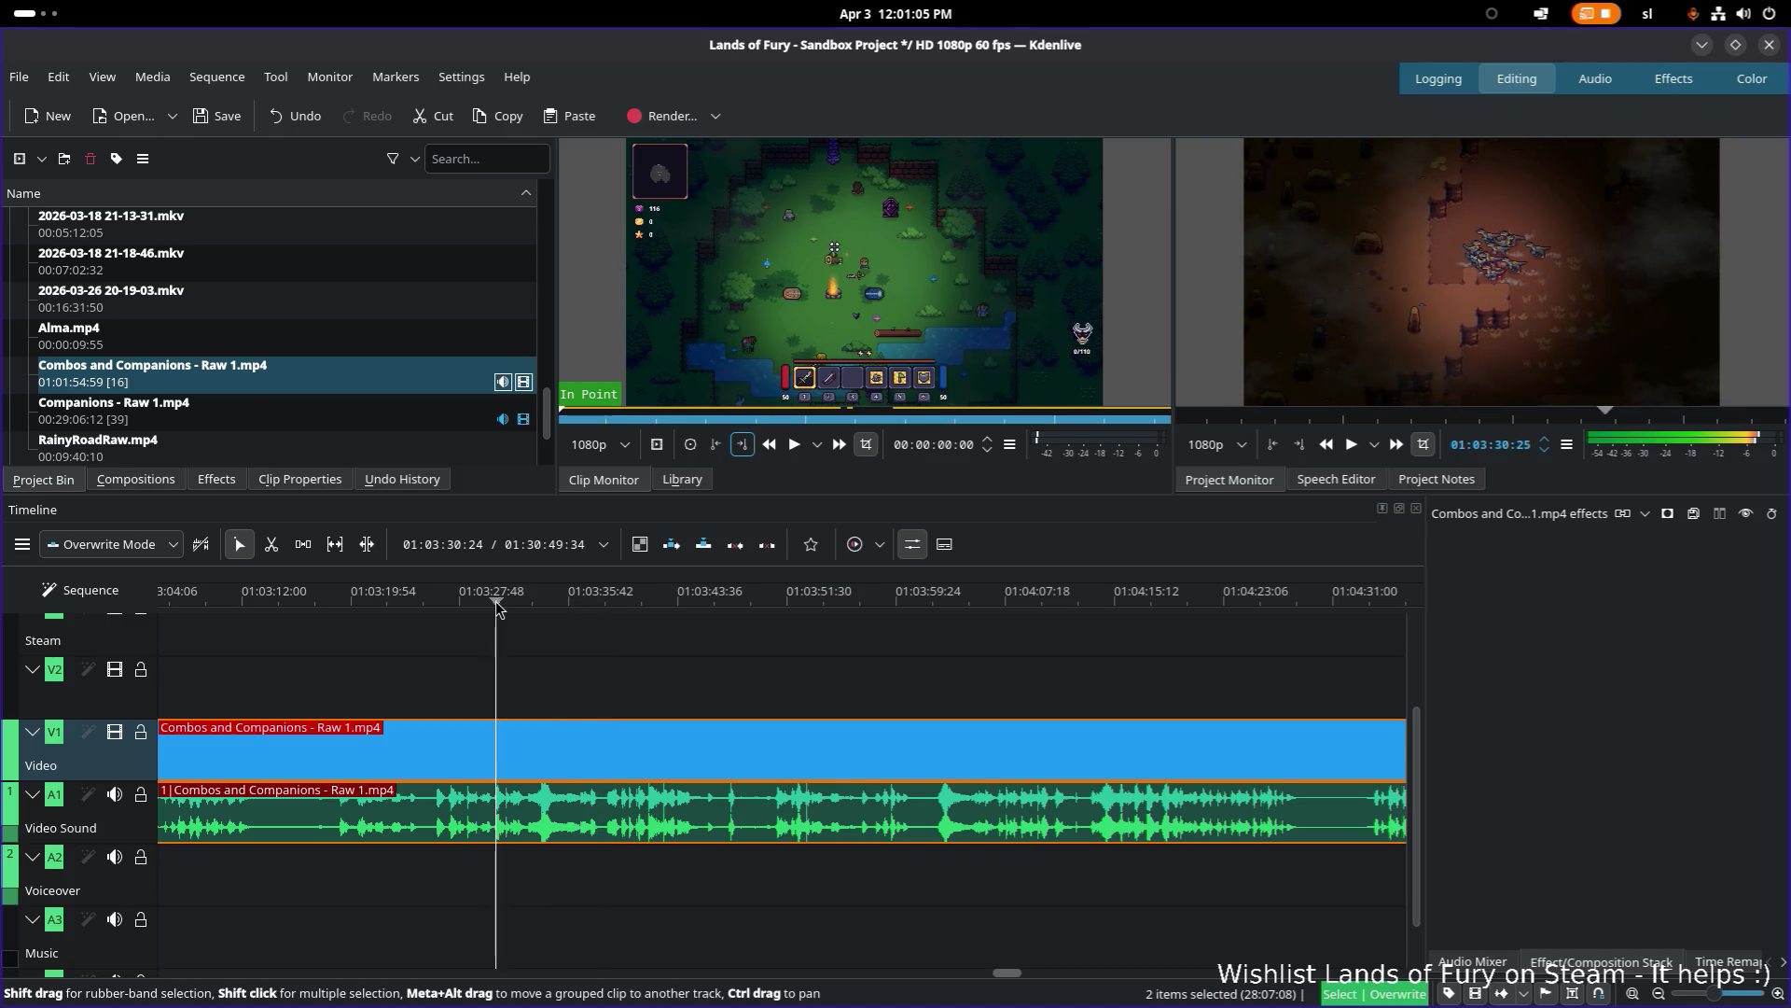
pyautogui.press('space')
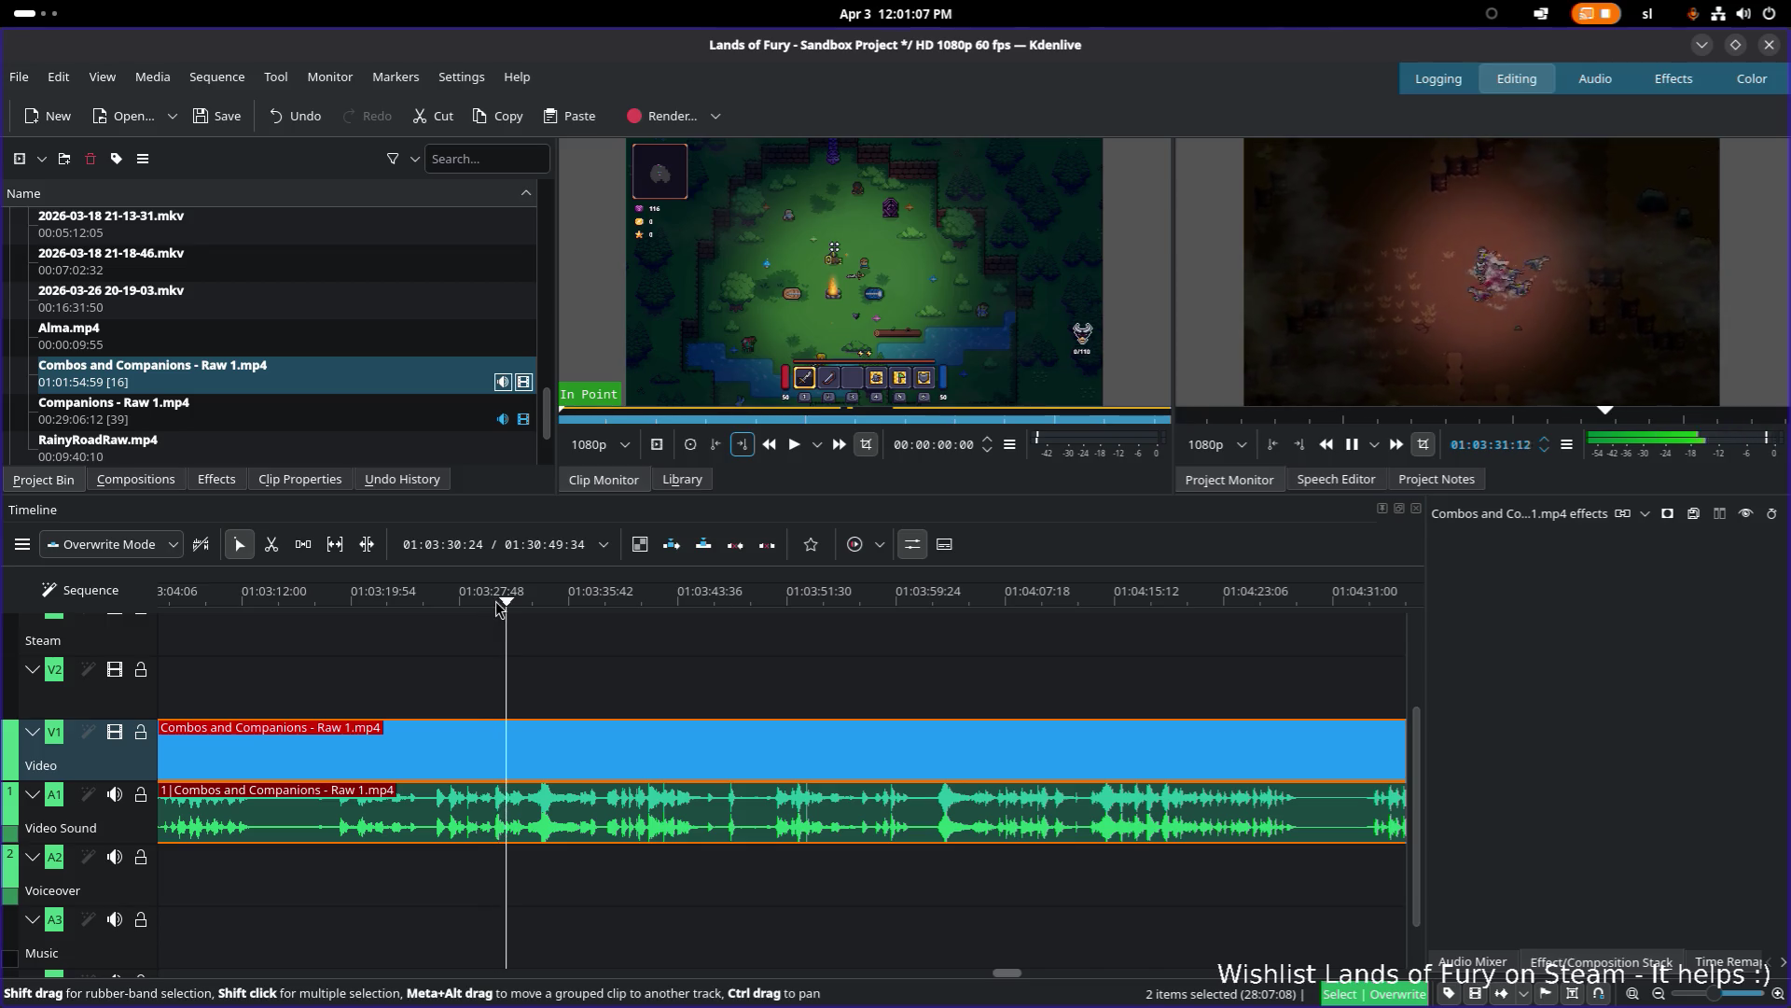
pyautogui.press('space')
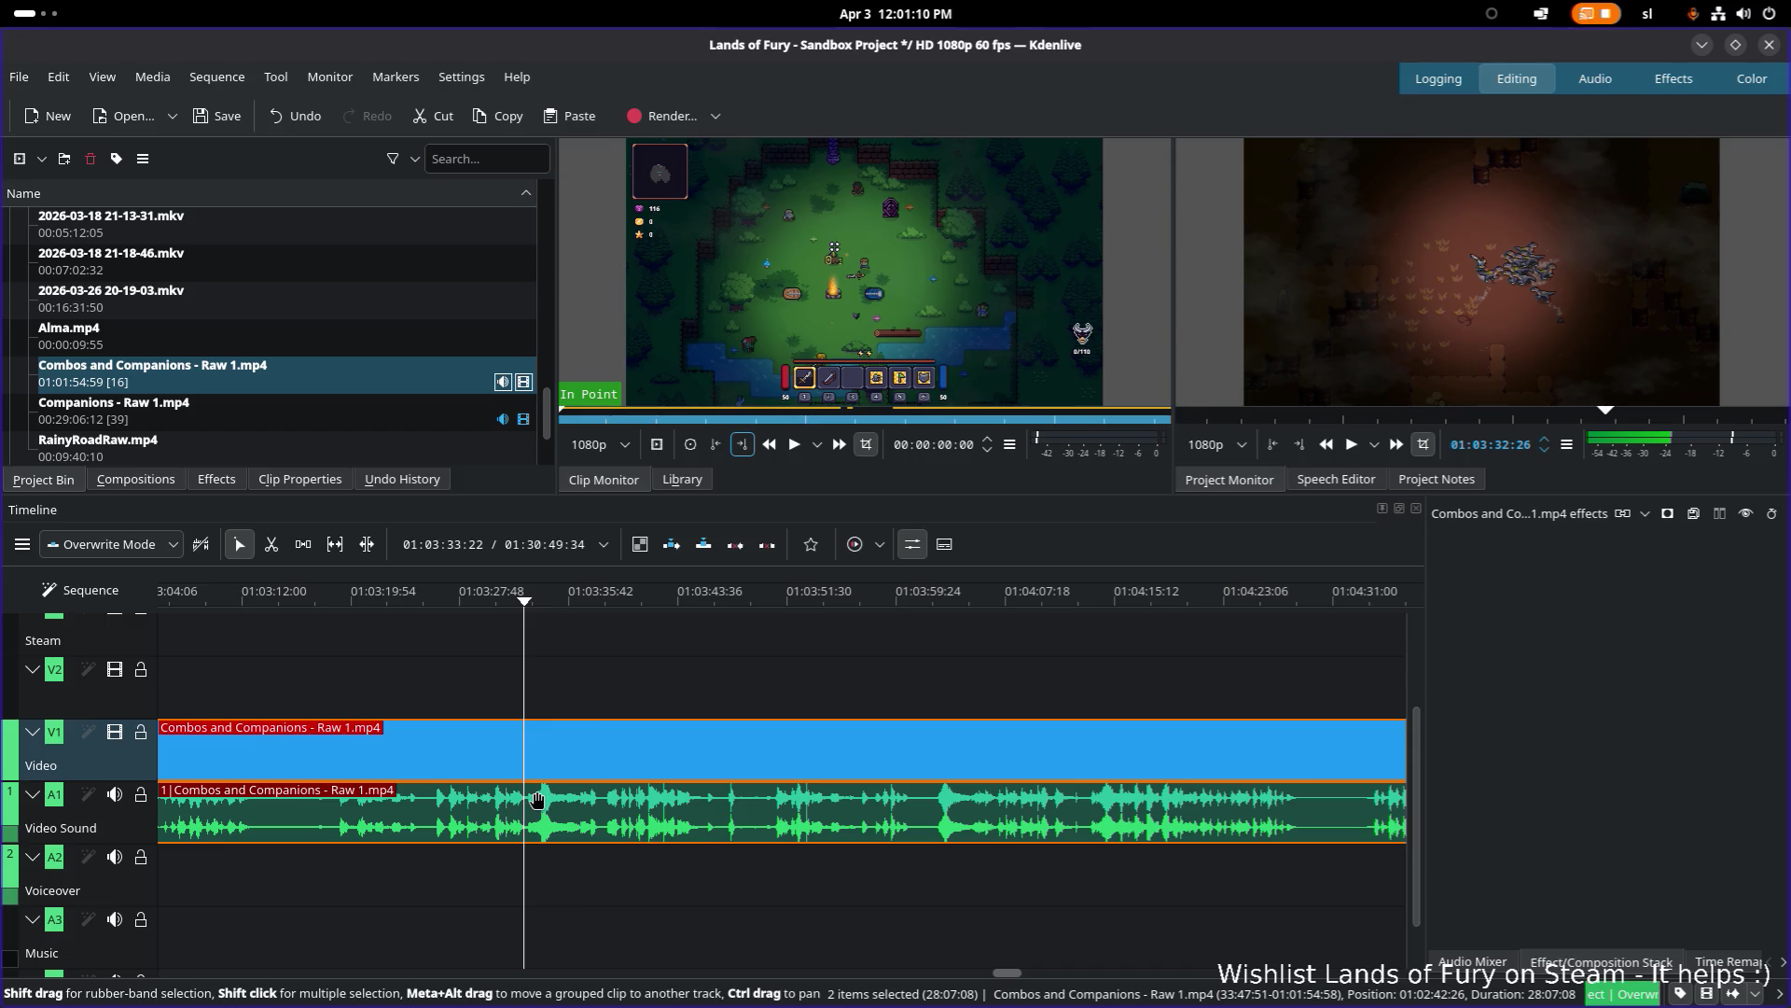
# Step: Razor-cut the clip at 01:03:32 and again at 01:03:37
pyautogui.press('x')
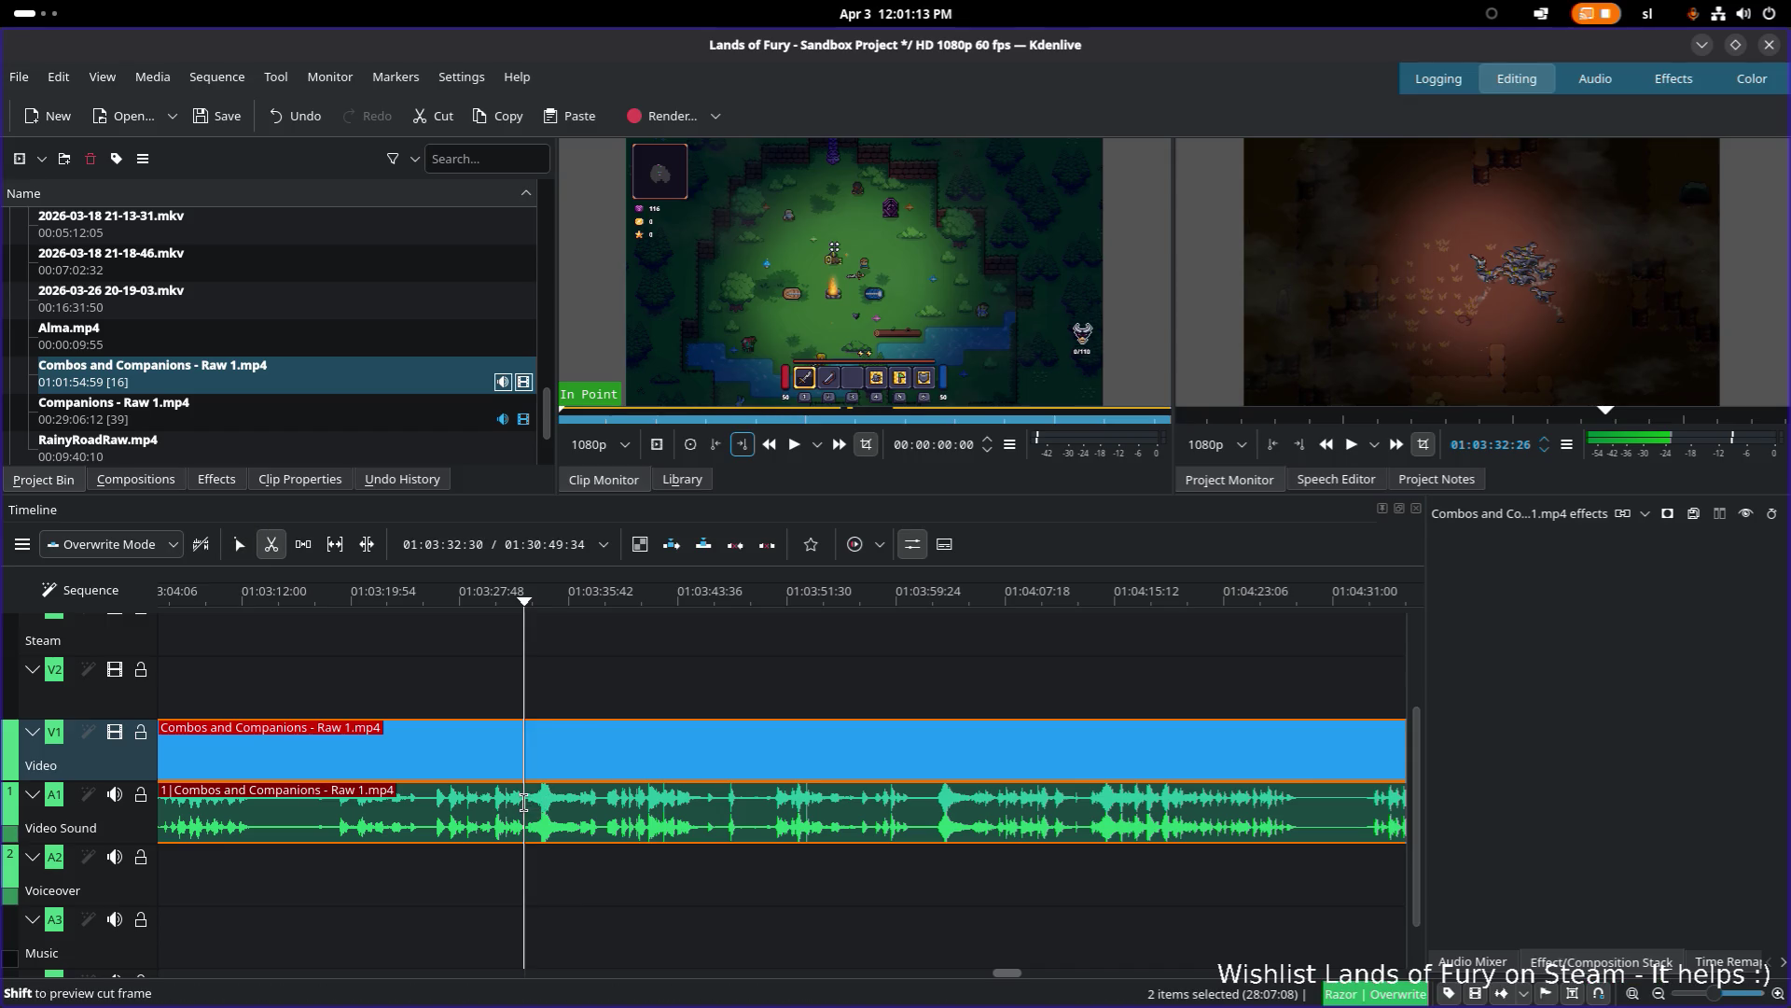
pyautogui.click(523, 803)
pyautogui.press('space')
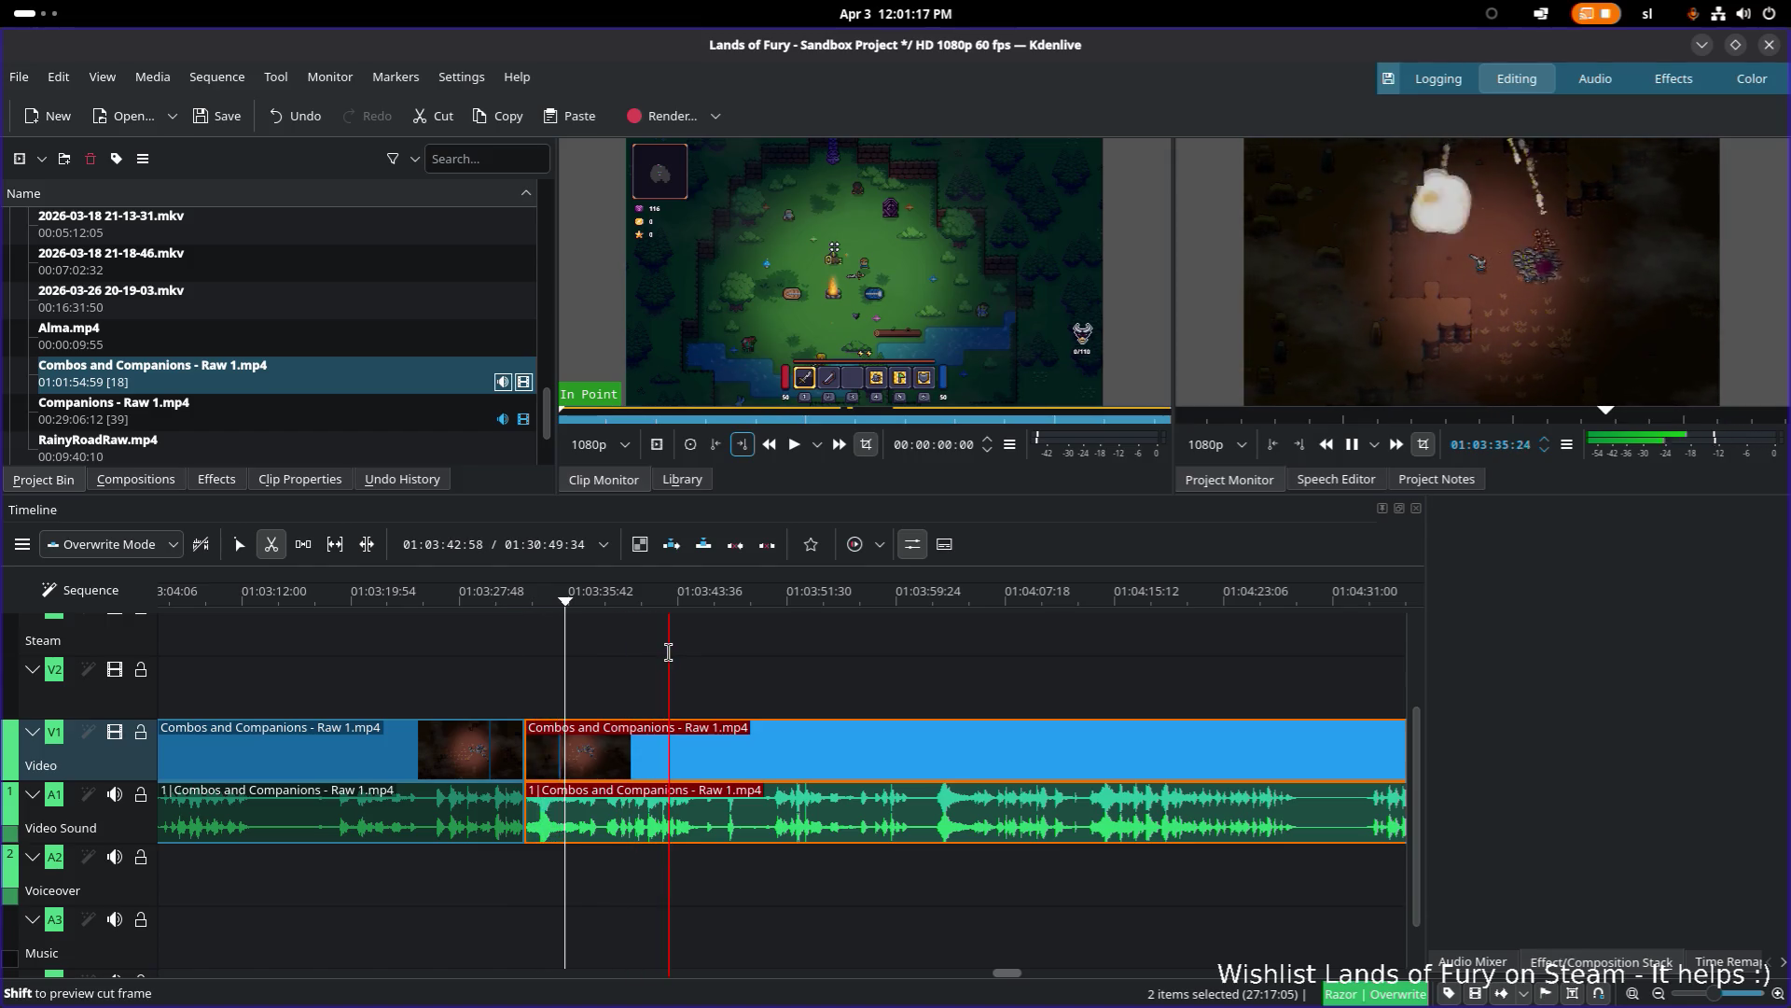
pyautogui.press('space')
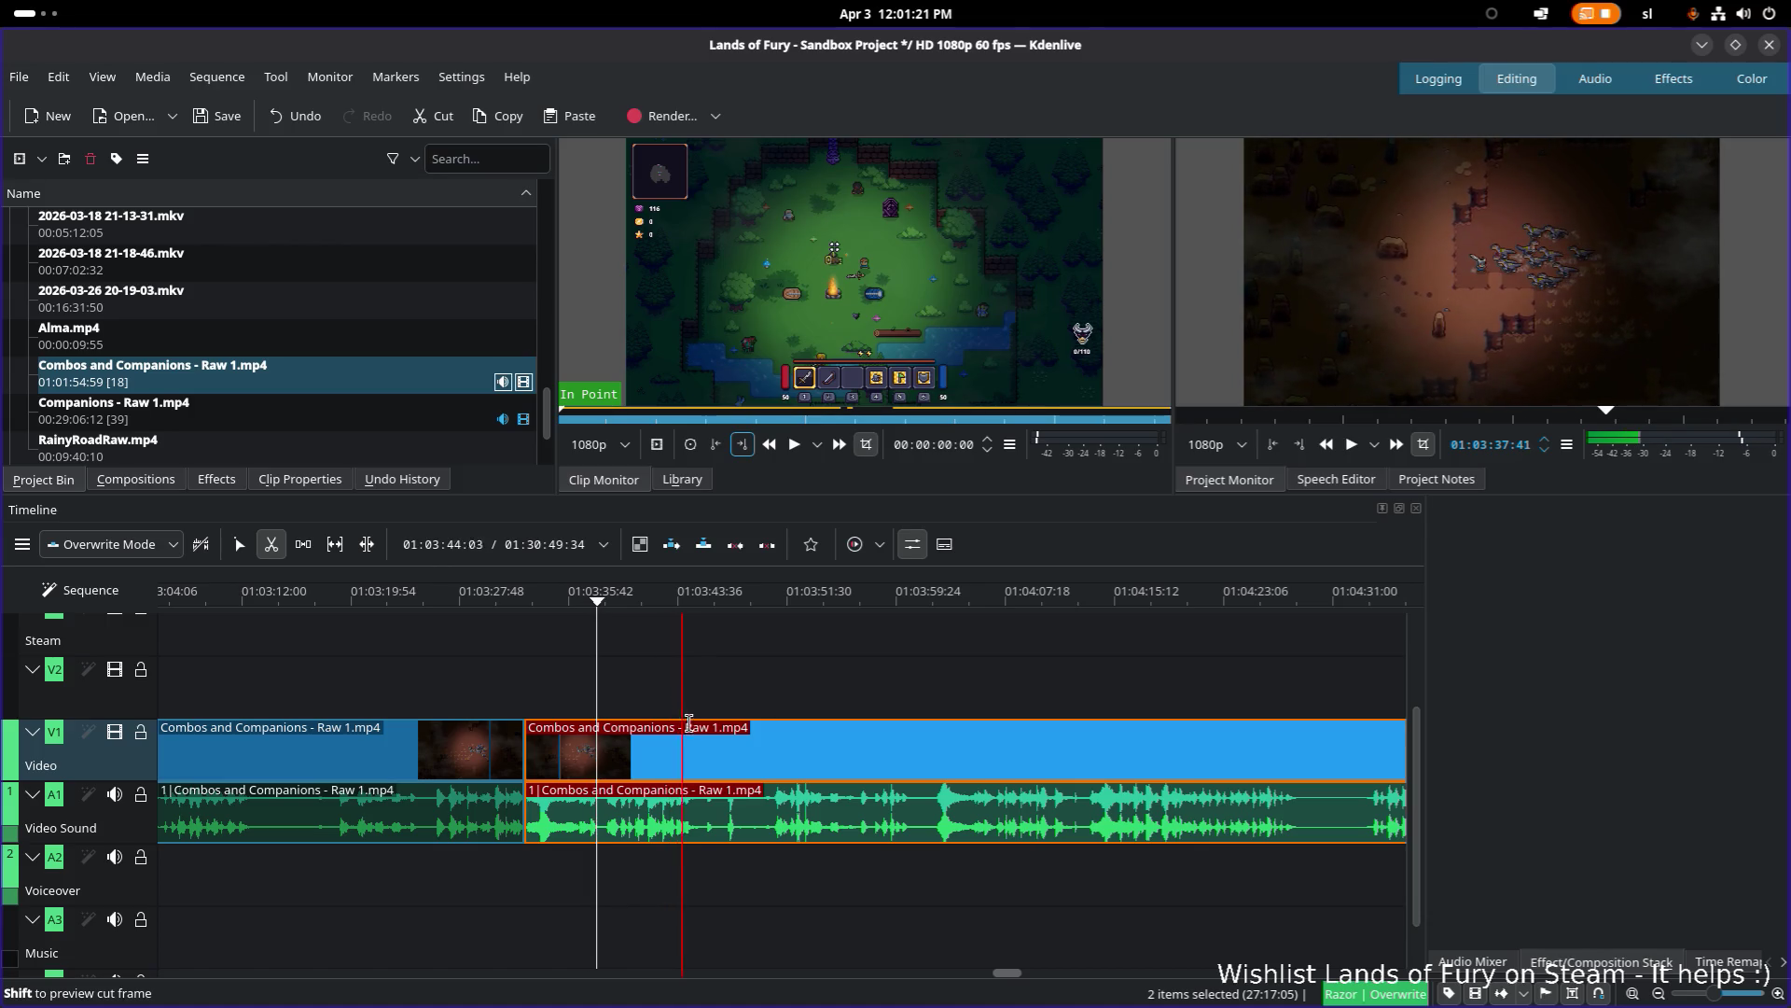
pyautogui.click(598, 776)
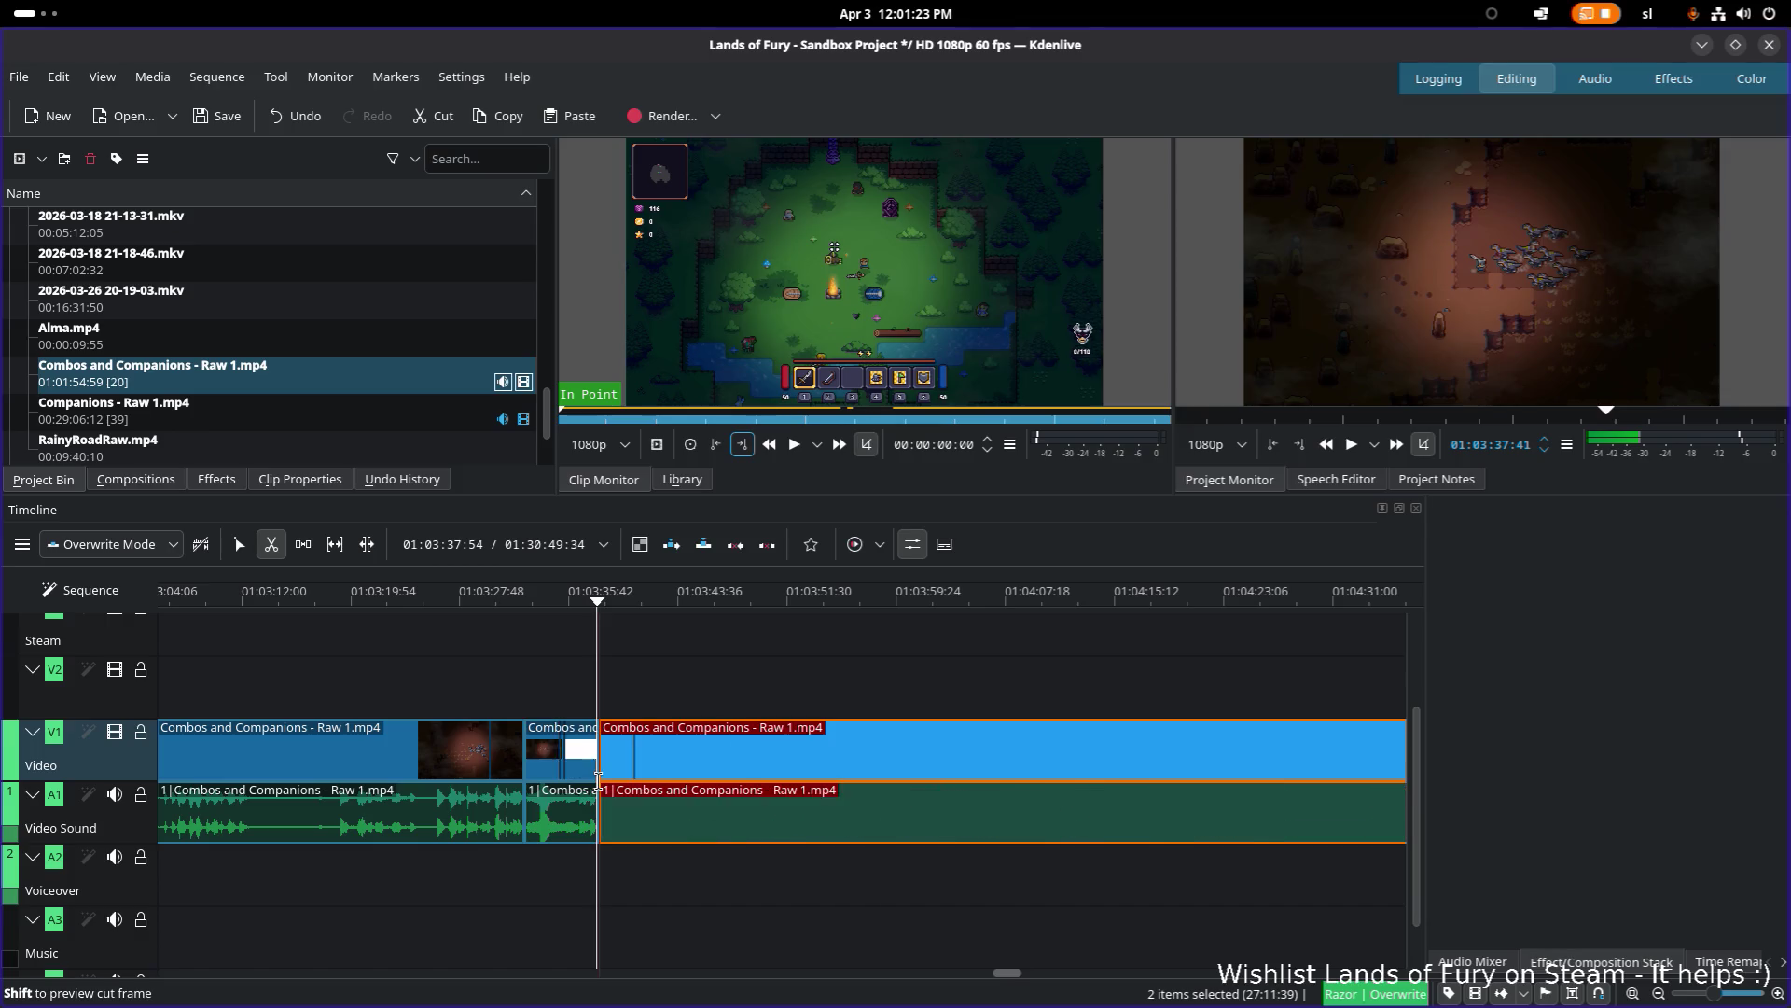
# Step: Move the five-second piece between the cuts earlier to about 01:00:58
pyautogui.press('s')
pyautogui.click(562, 760)
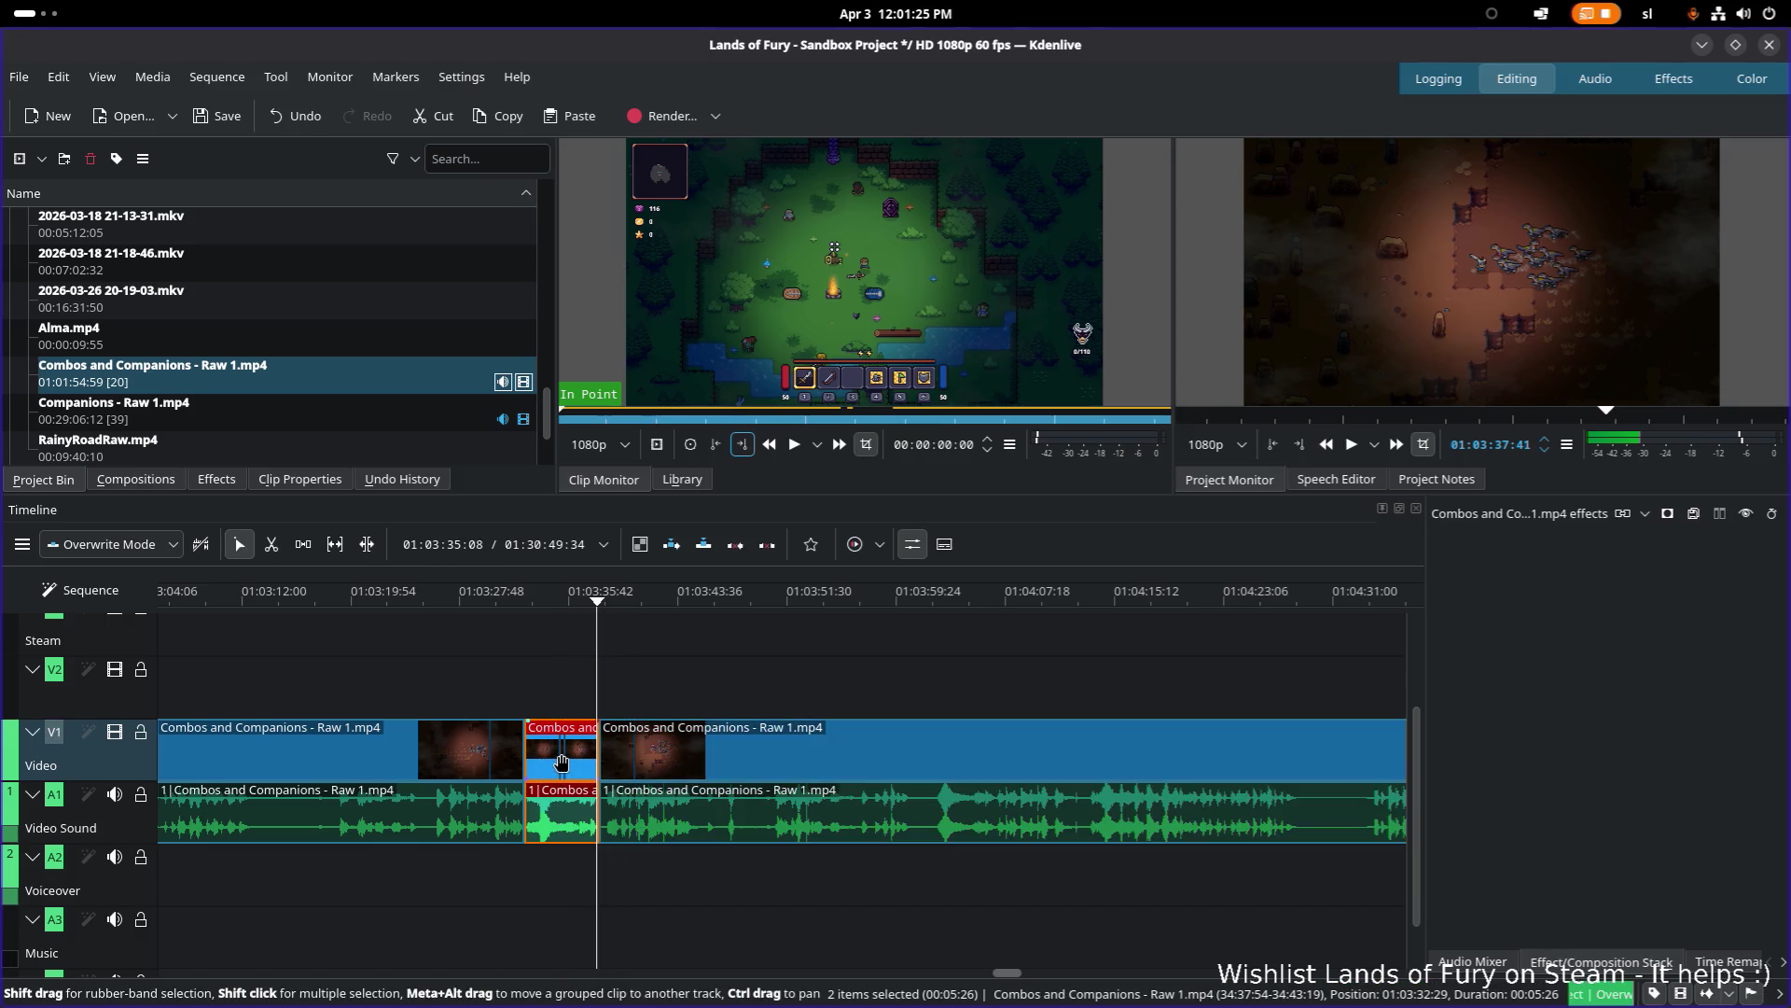
pyautogui.scroll(-2, 456, 732)
pyautogui.scroll(-3, 971, 737)
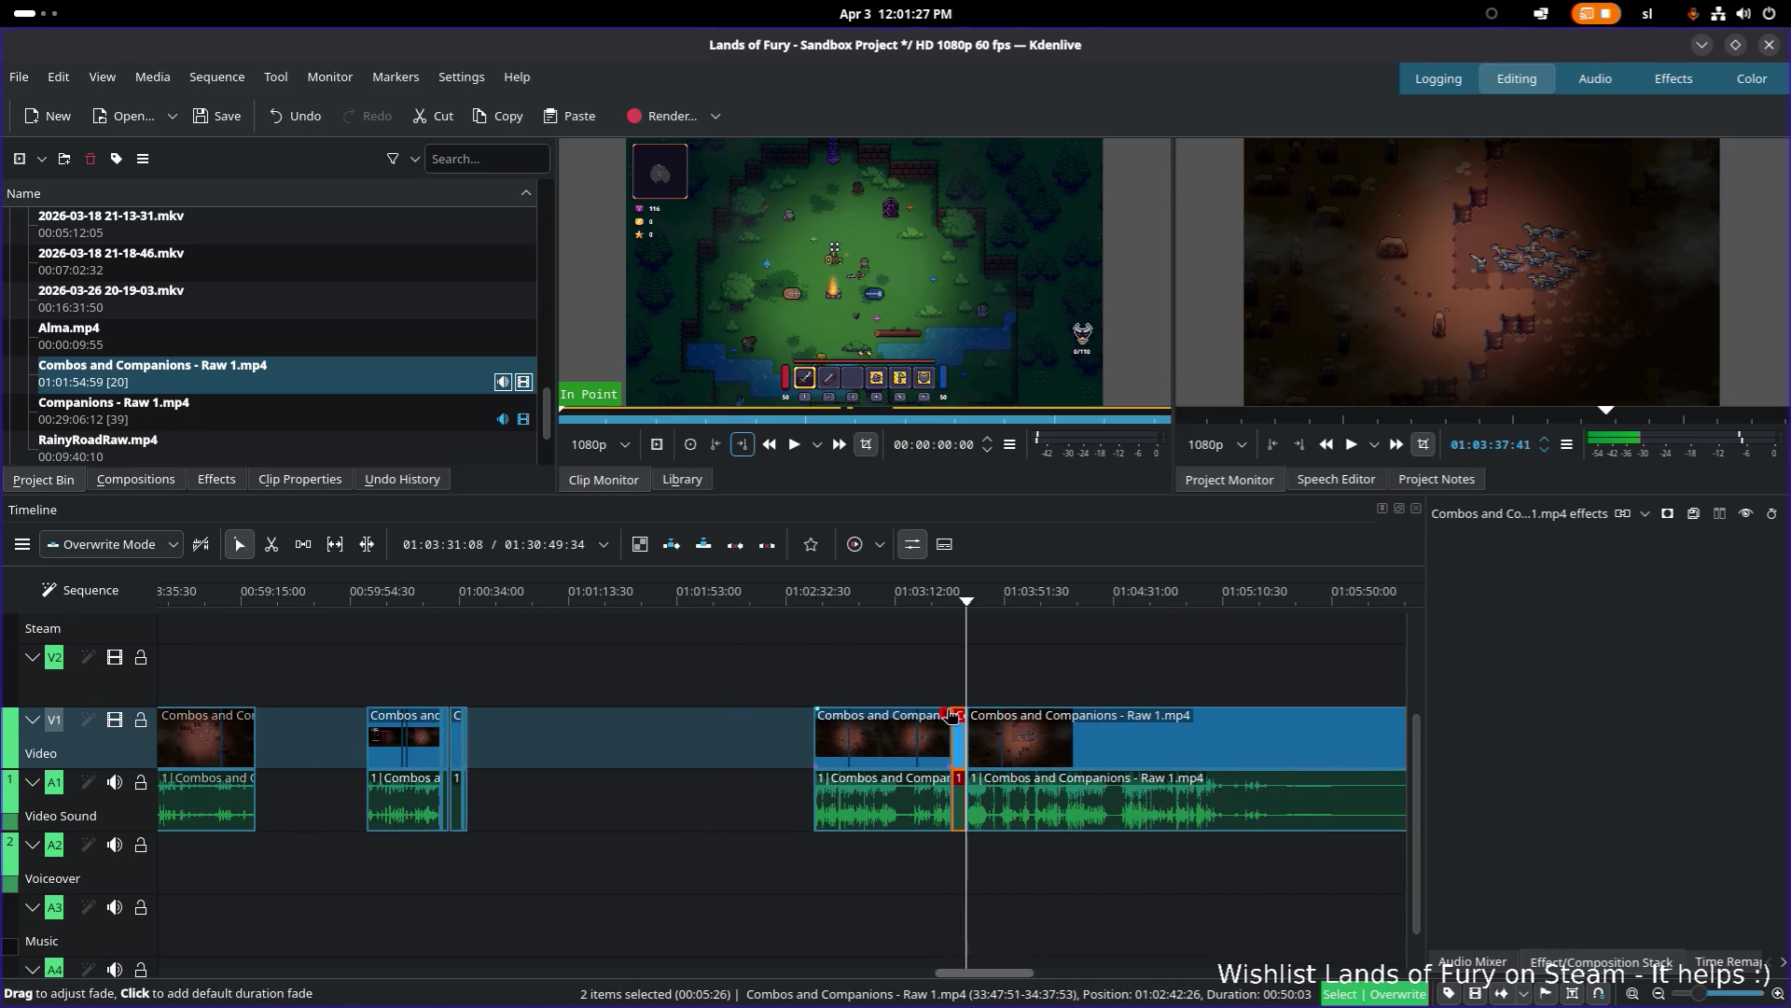
pyautogui.moveTo(970, 737); pyautogui.dragTo(543, 737)
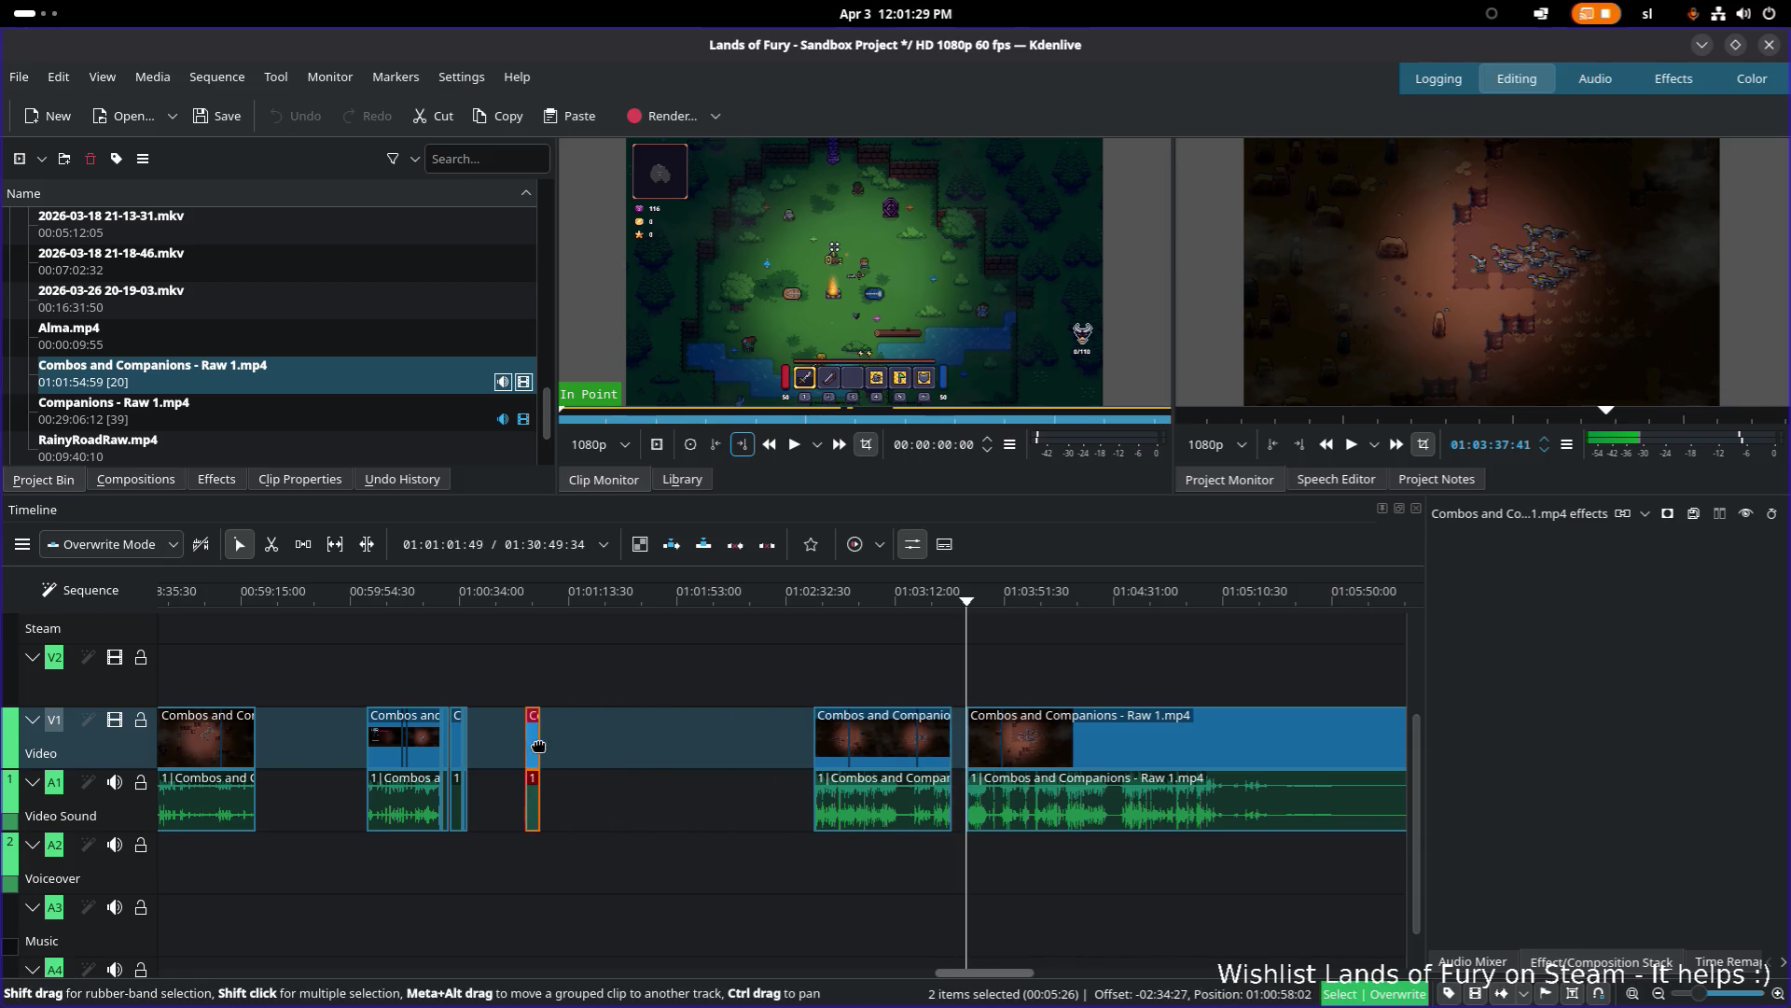
pyautogui.scroll(5, 1030, 663)
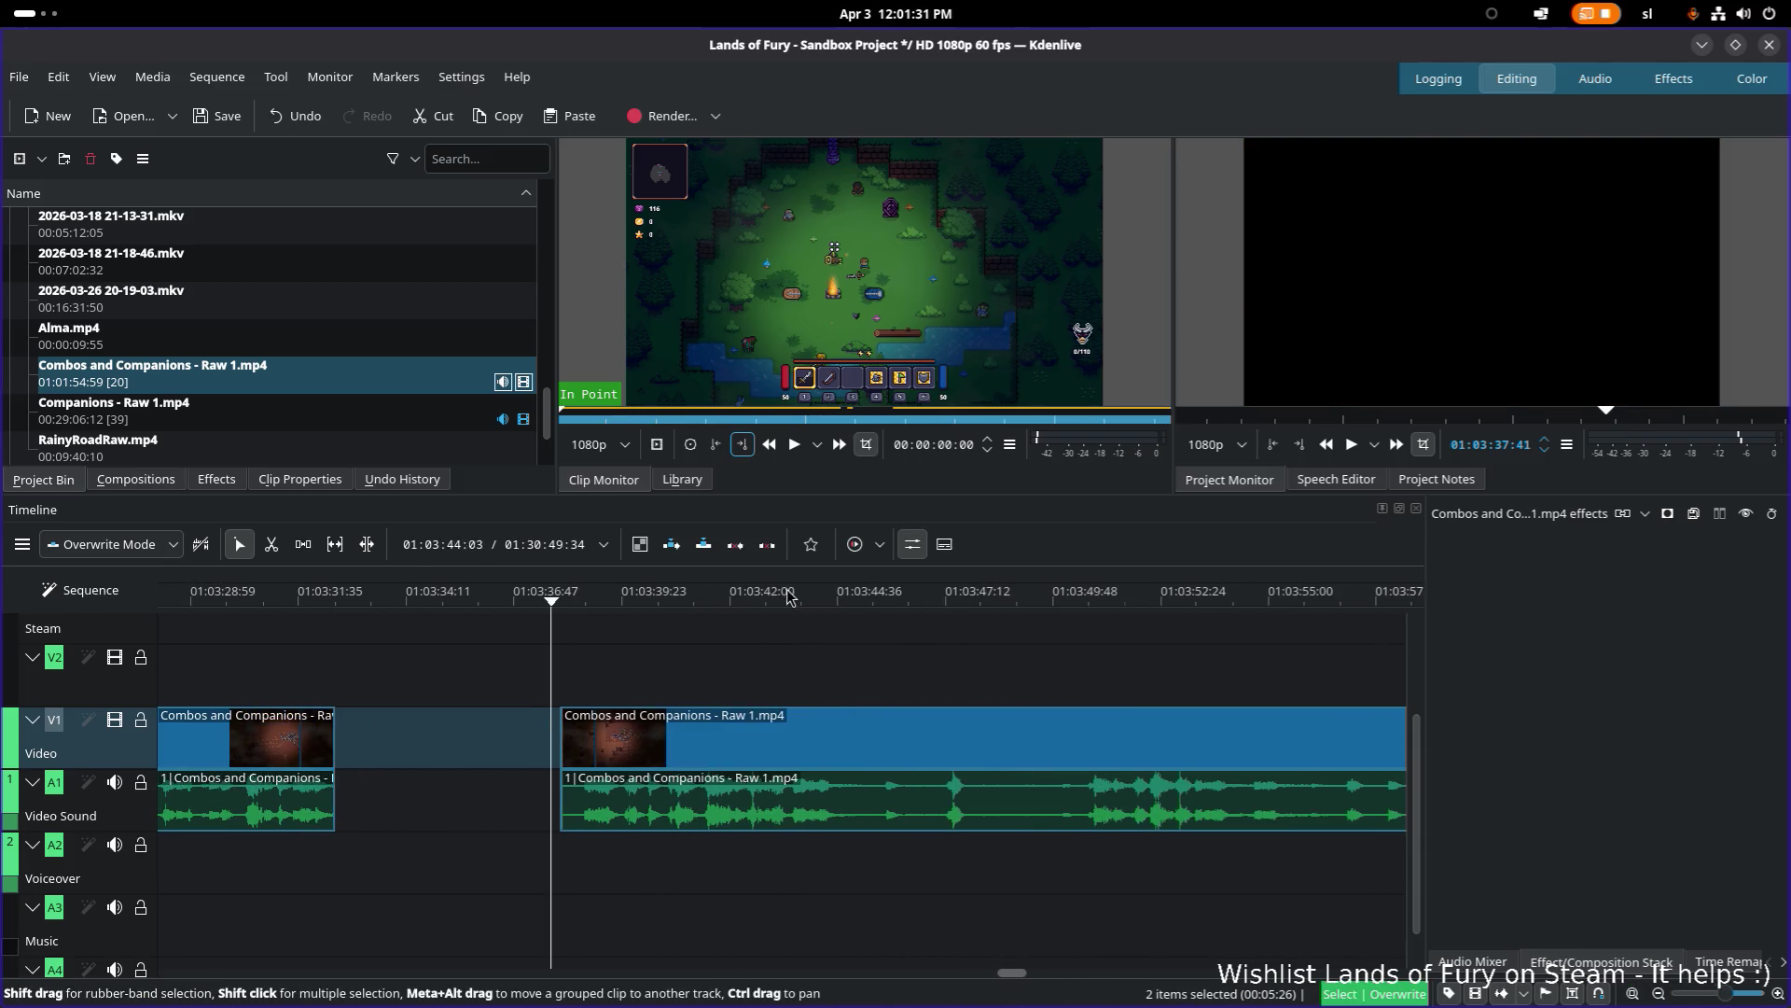
# Step: Review the remaining footage from 01:03:50 to about 01:04:17
pyautogui.scroll(-2, 1030, 662)
pyautogui.click(877, 597)
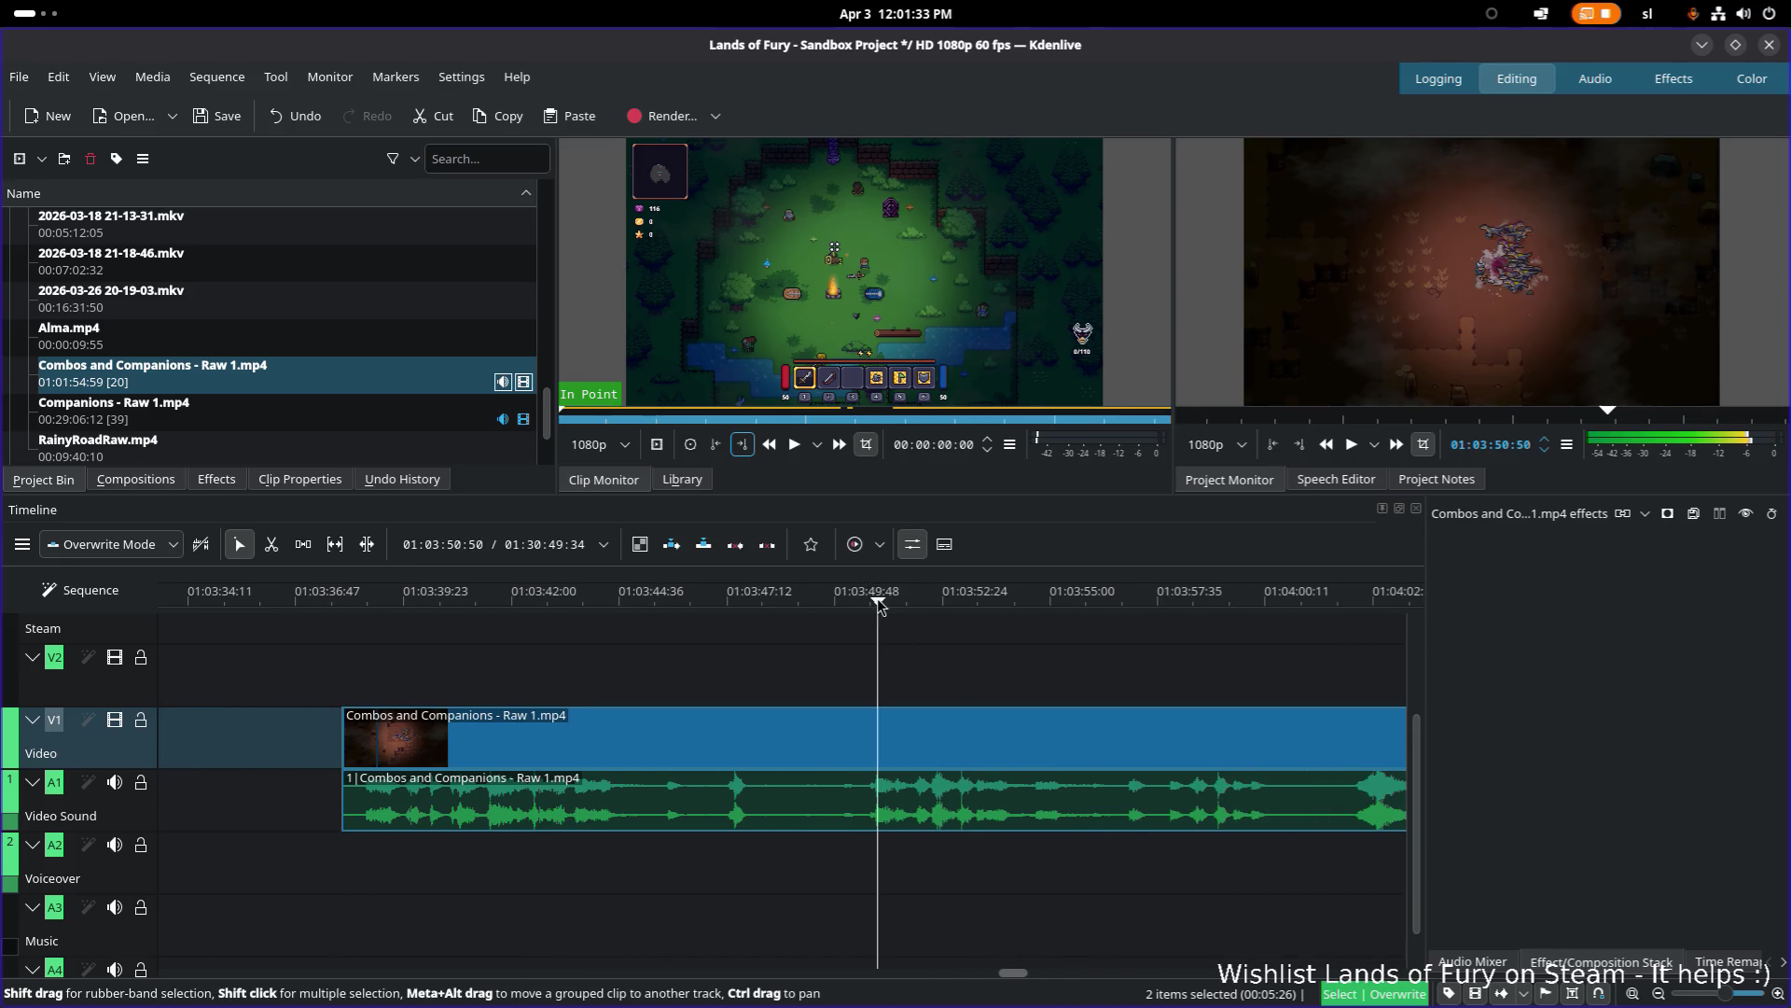
pyautogui.press('space')
pyautogui.scroll(-4, 915, 611)
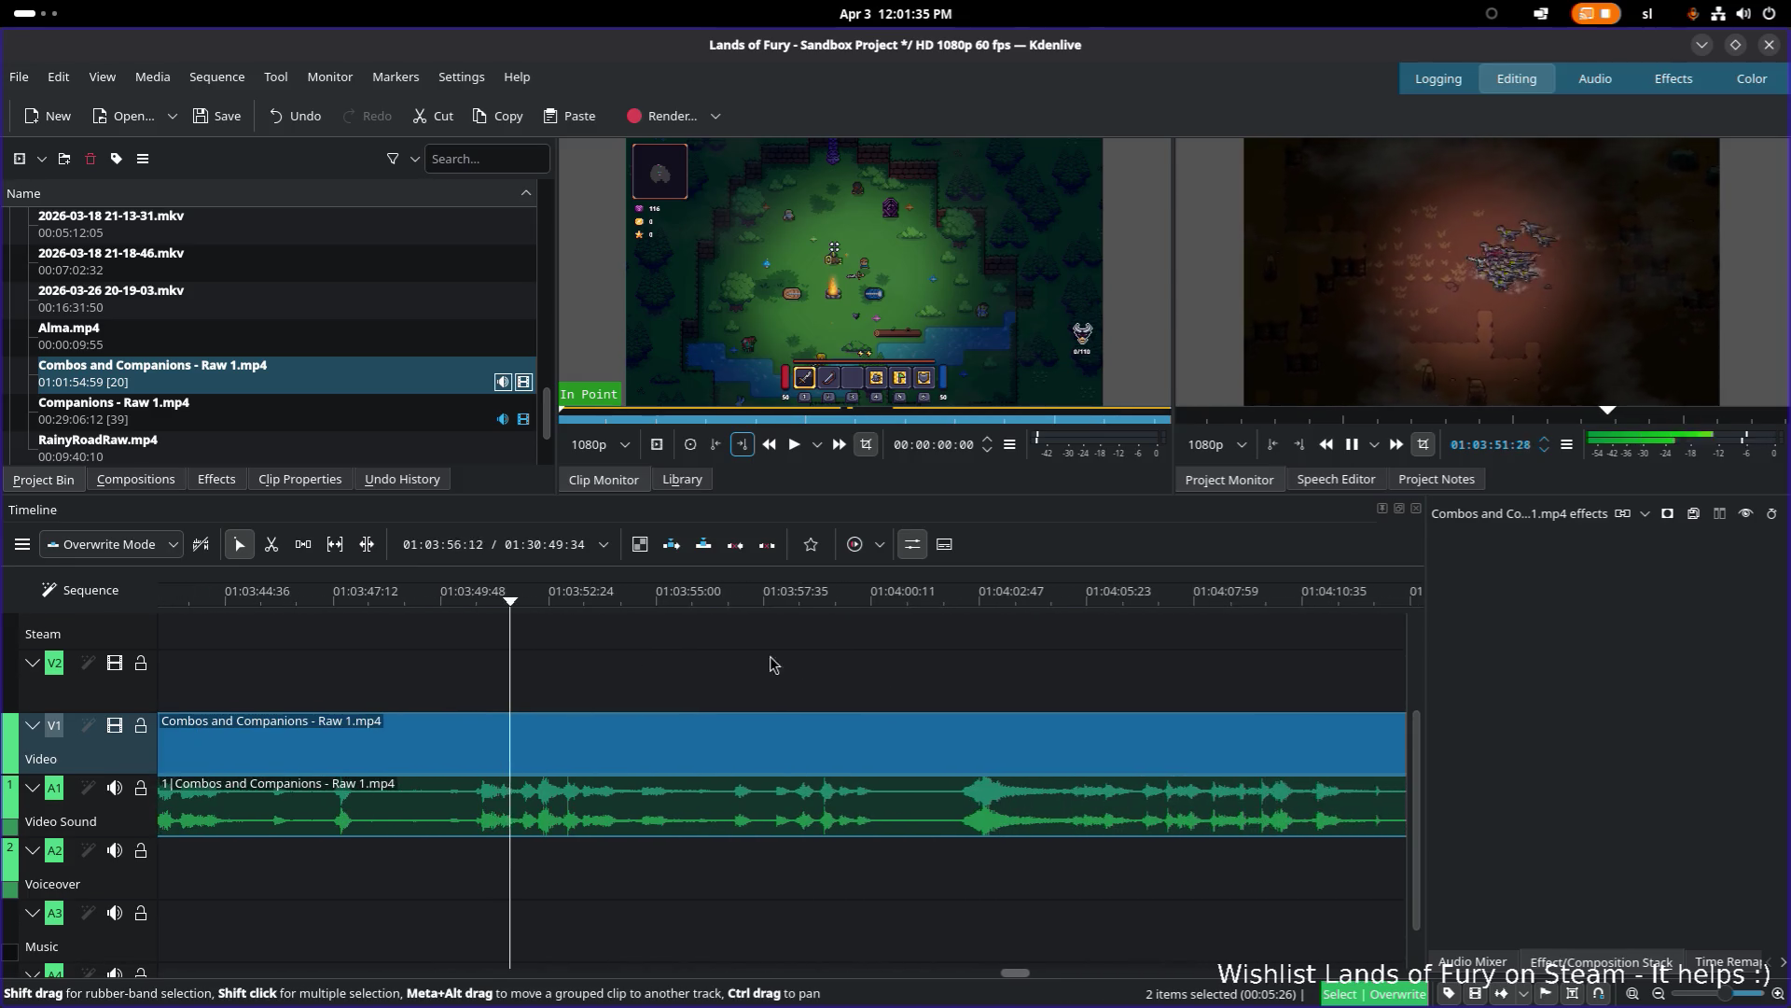
pyautogui.click(960, 601)
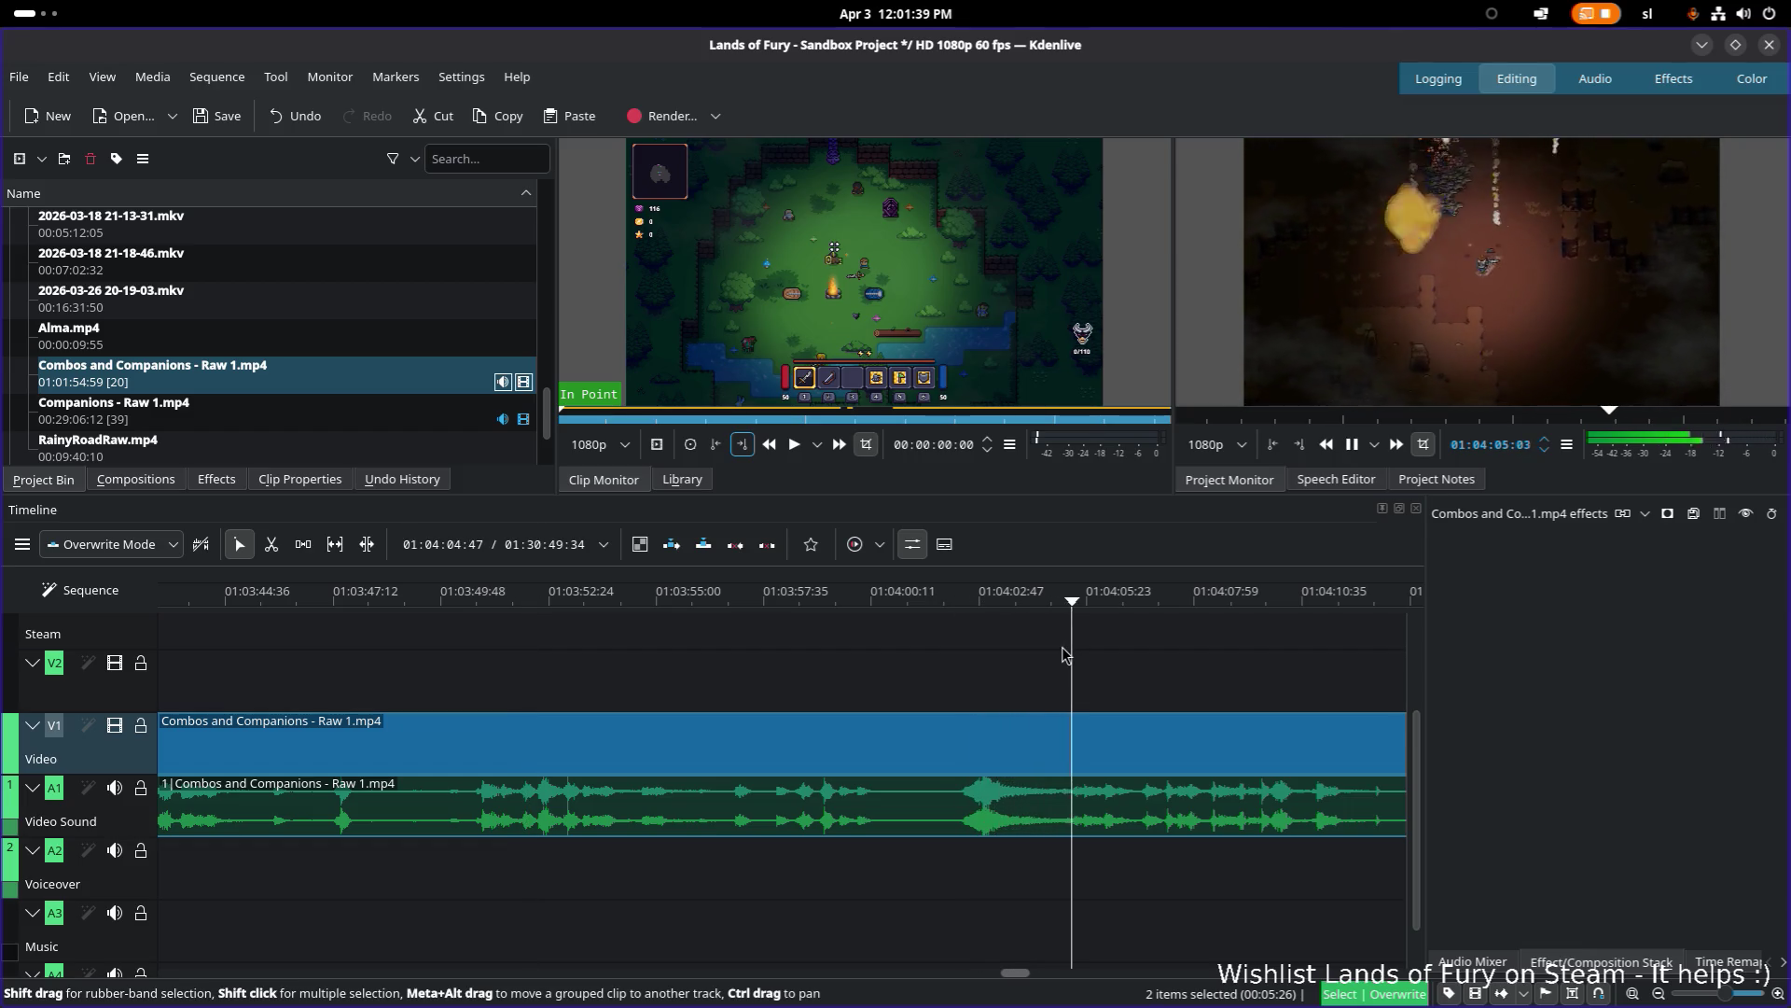
pyautogui.press('space')
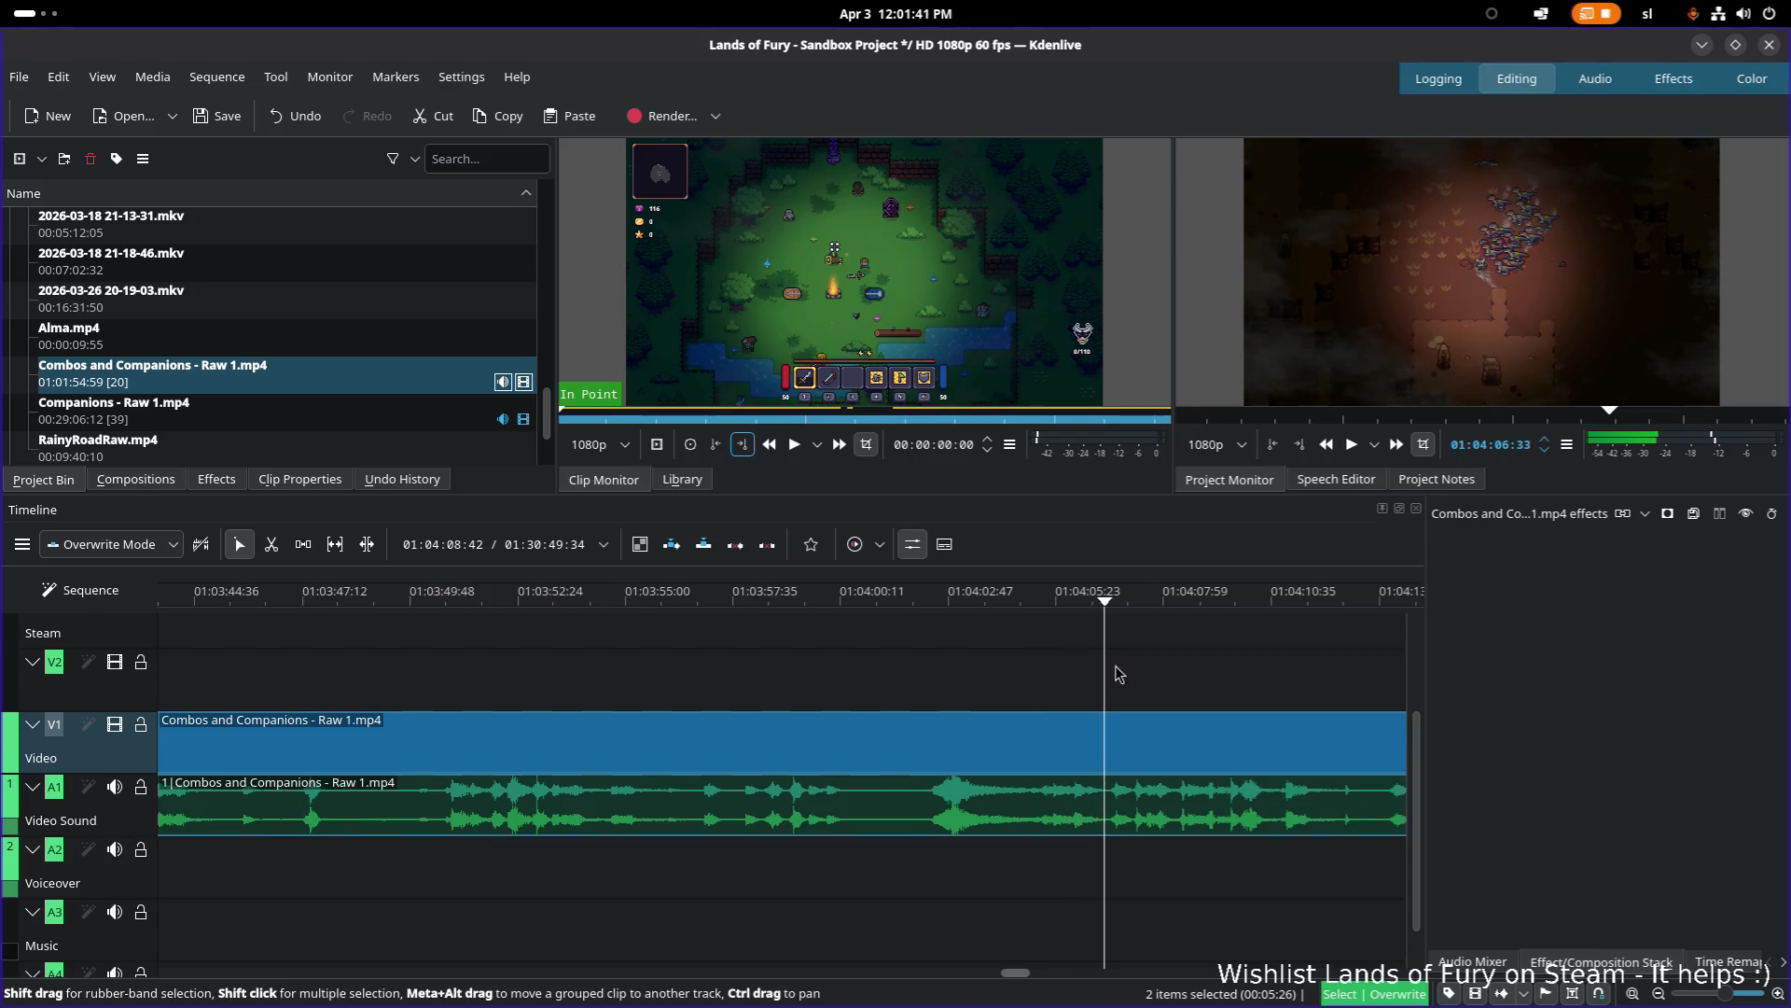
pyautogui.scroll(-5, 811, 643)
pyautogui.moveTo(866, 604)
pyautogui.mouseDown()
pyautogui.moveTo(937, 602)
pyautogui.moveTo(868, 605)
pyautogui.mouseUp()
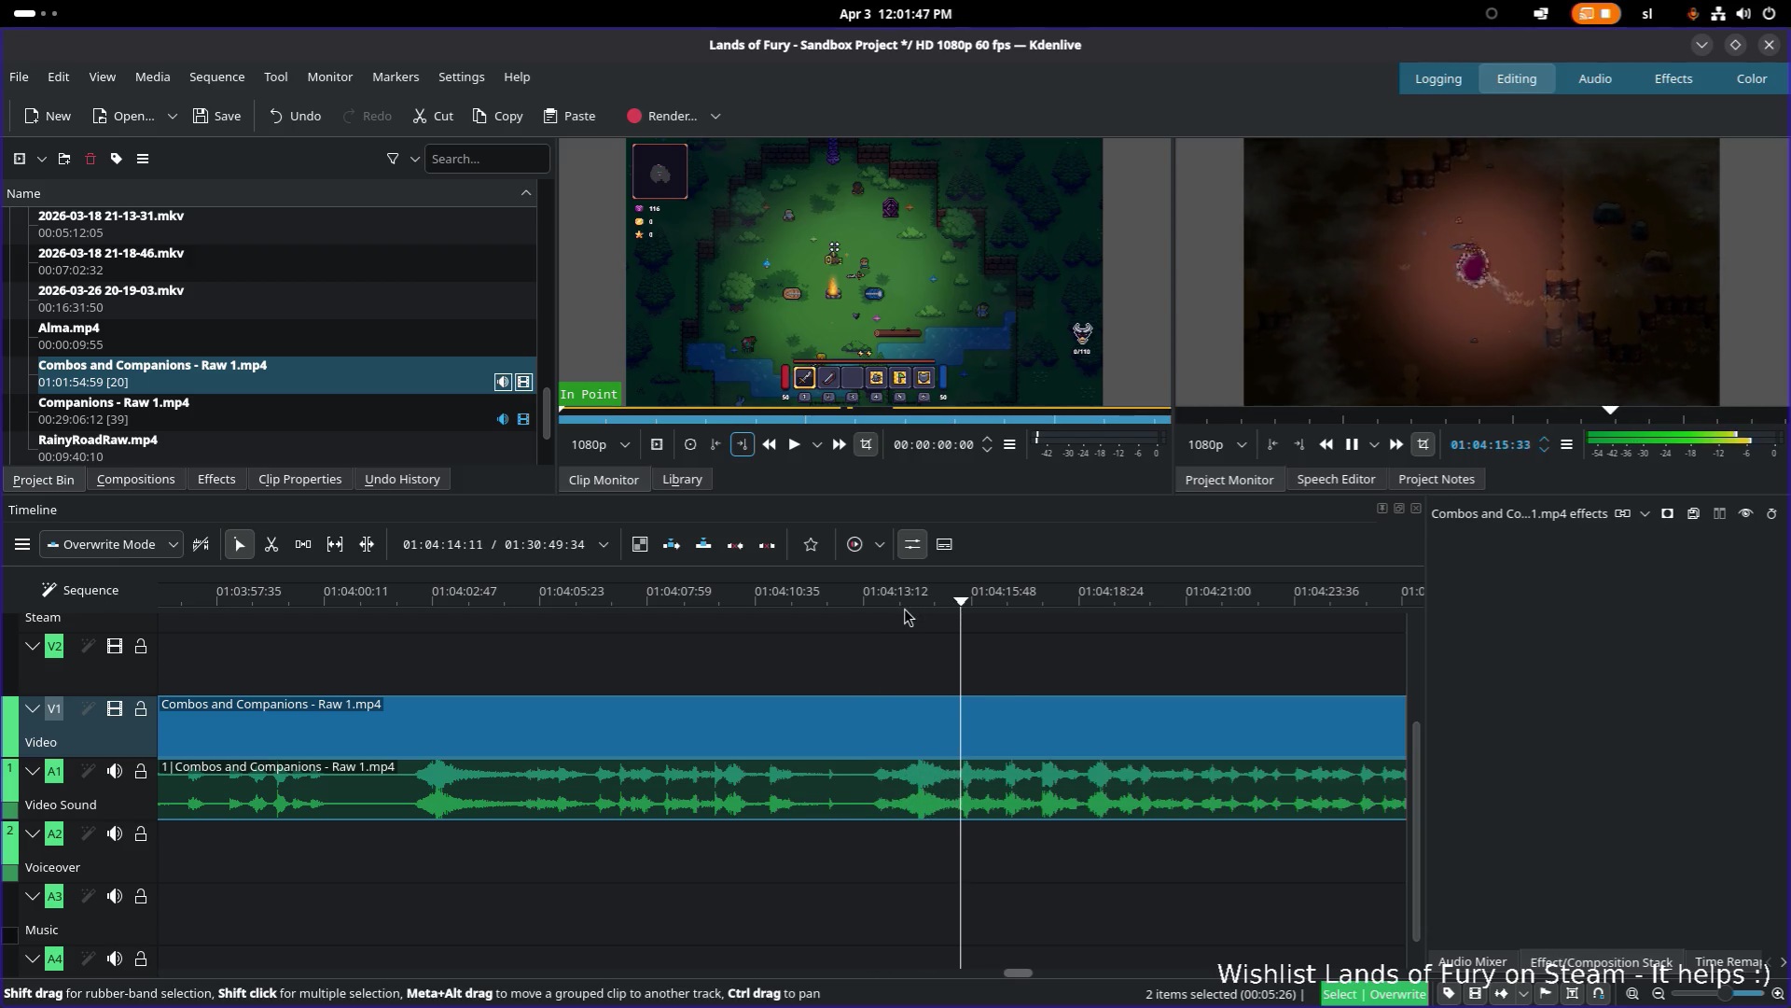
pyautogui.scroll(-5, 1140, 662)
pyautogui.press('space')
# Step: Scrub to about 01:04:52 and razor-split the clip just after it
pyautogui.scroll(-8, 683, 649)
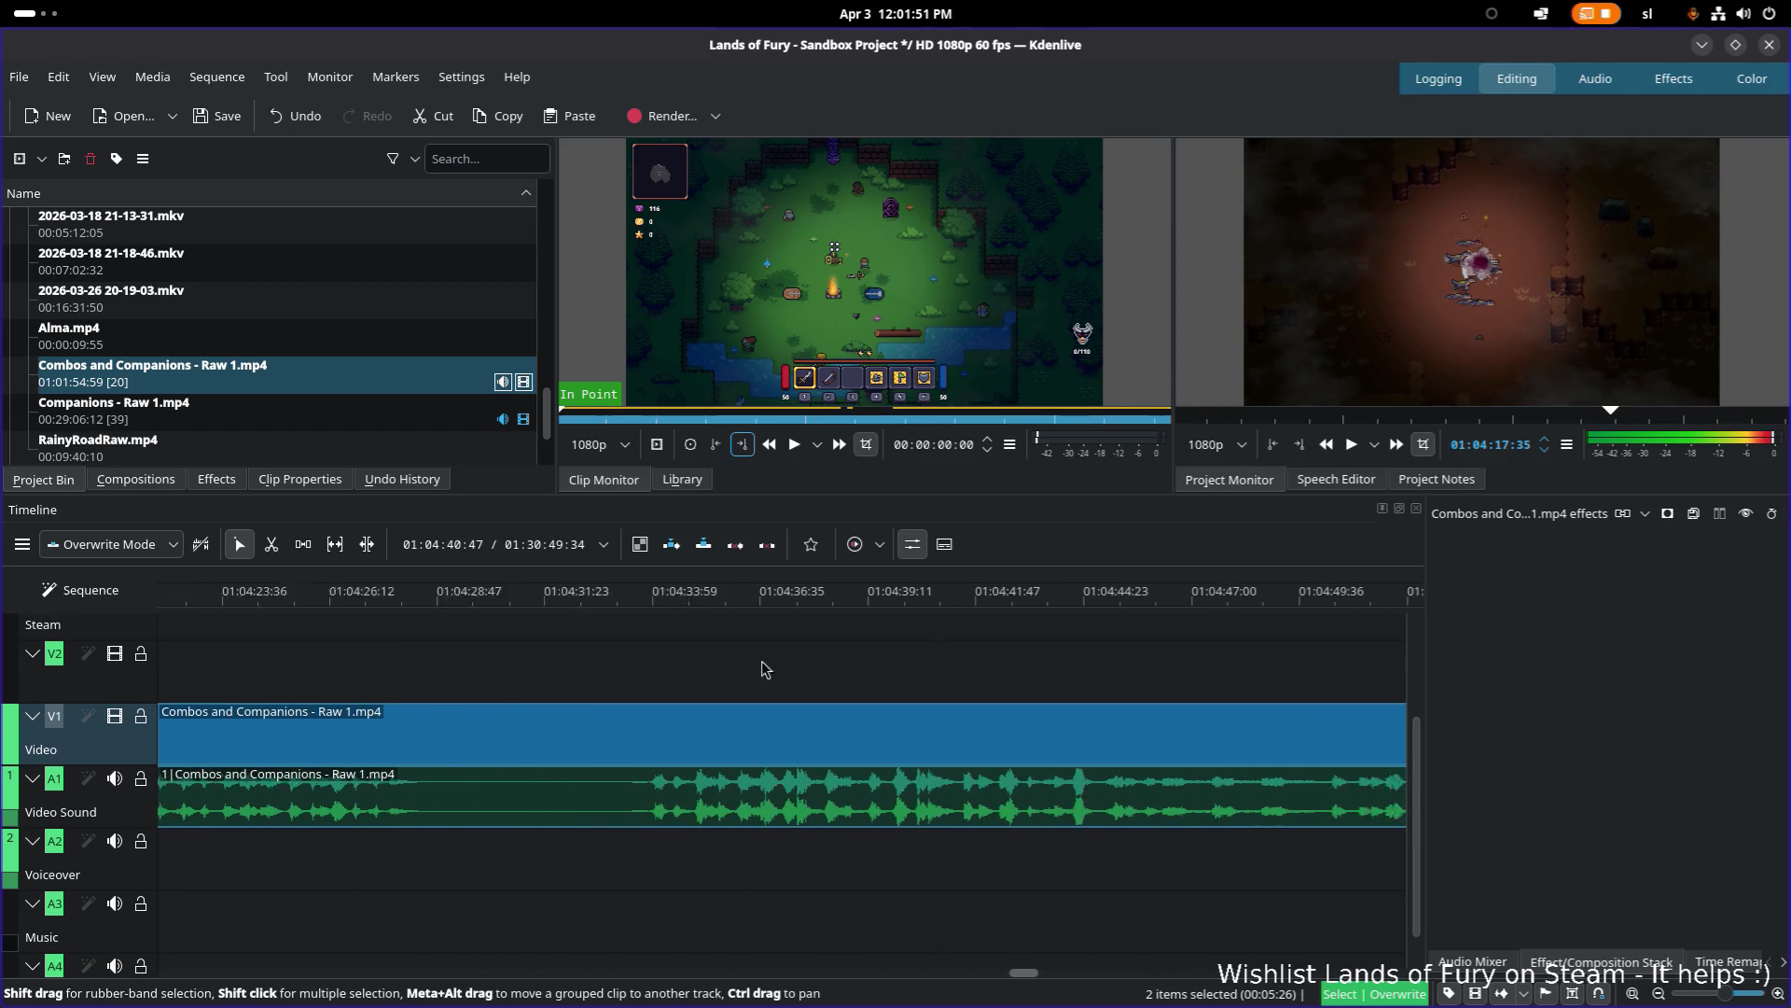
pyautogui.moveTo(1014, 605); pyautogui.dragTo(995, 605)
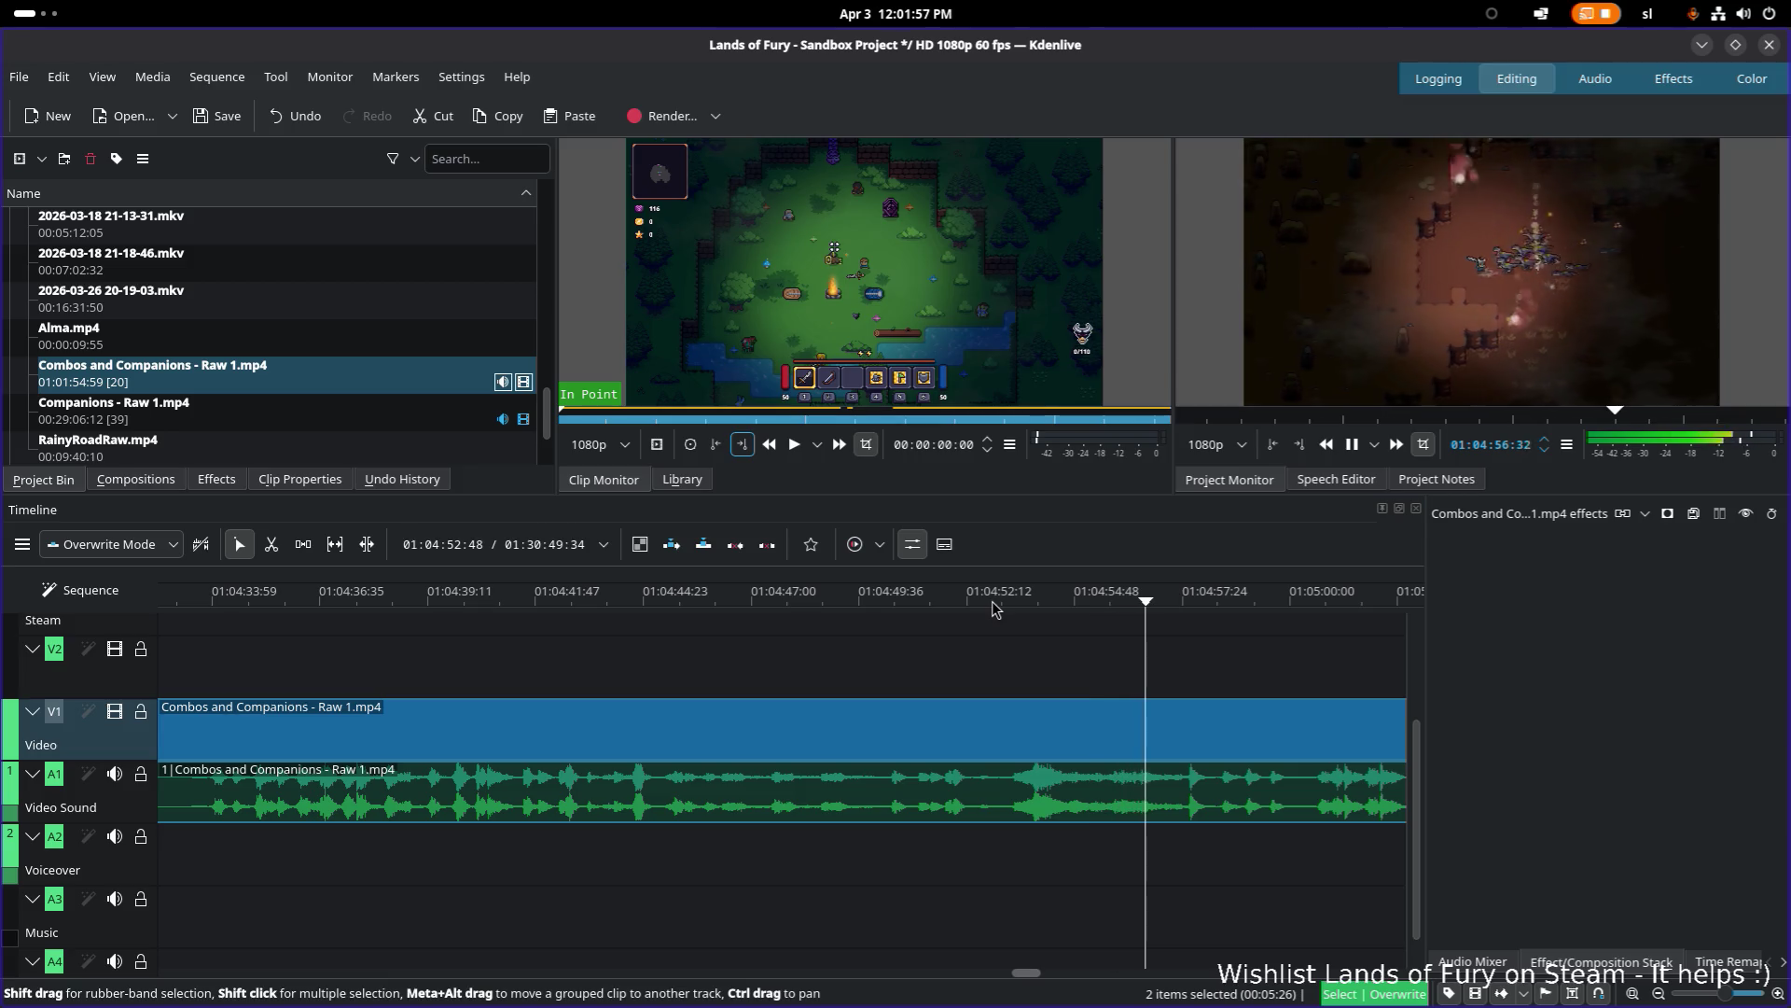
pyautogui.press('space')
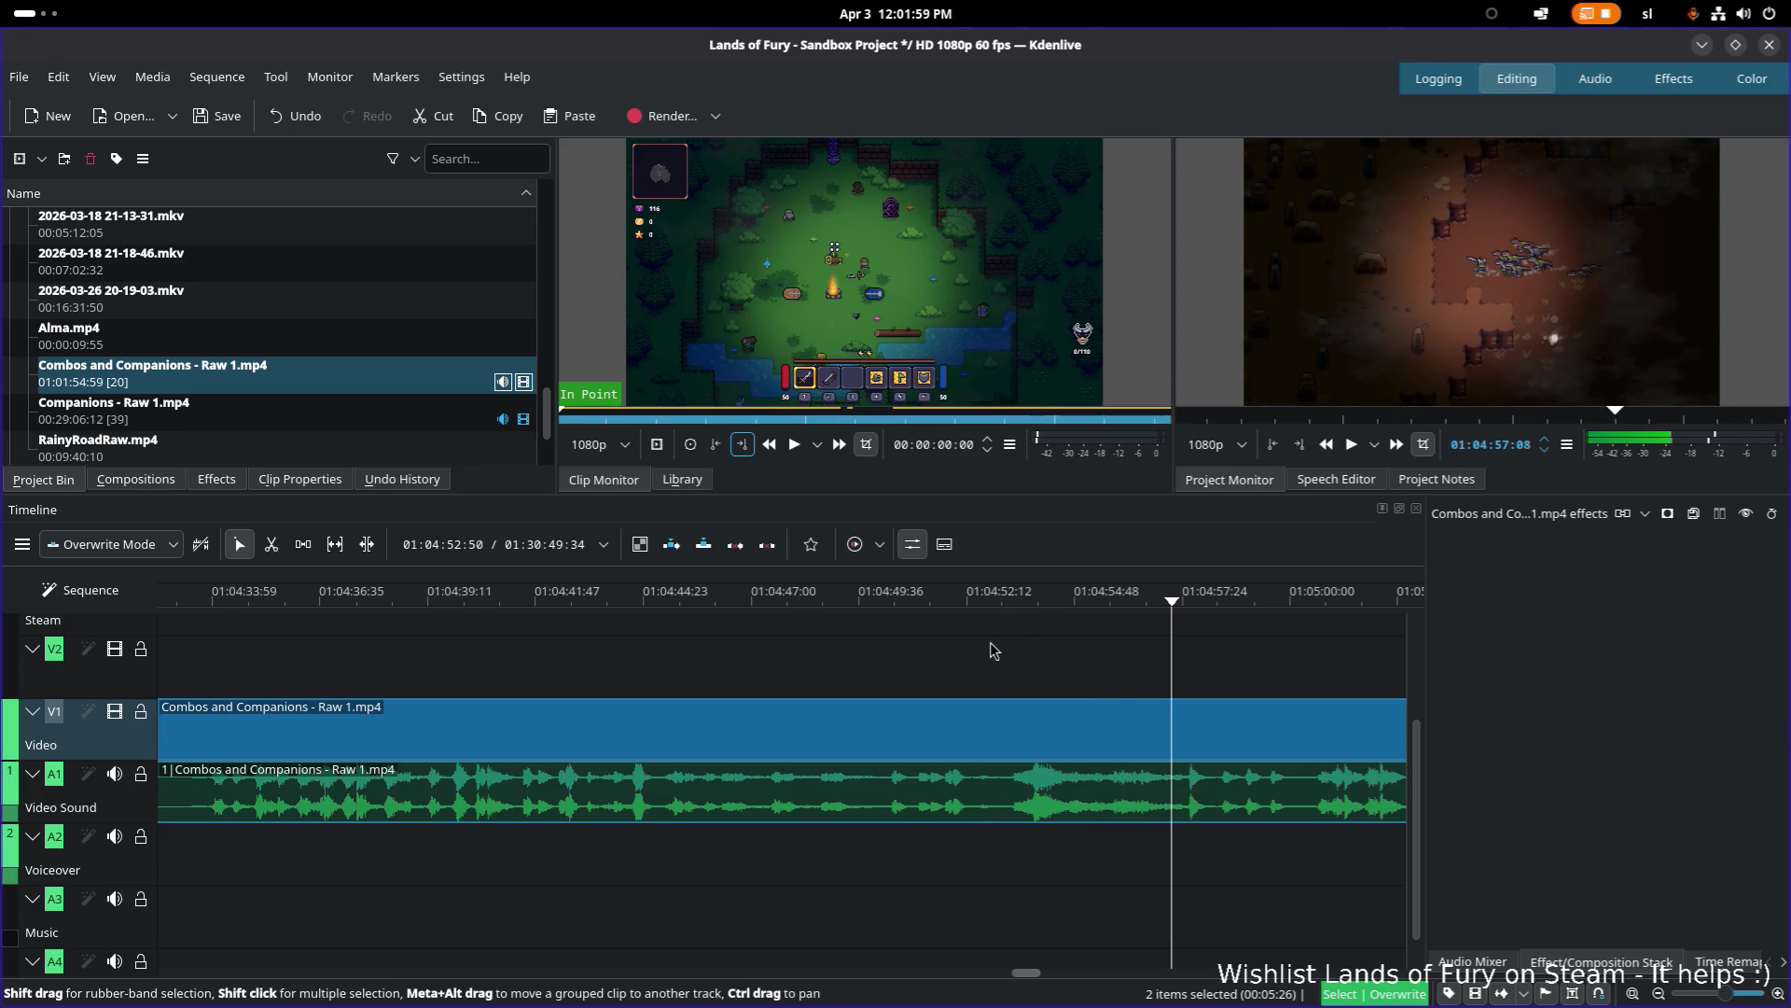
pyautogui.press('x')
pyautogui.click(999, 737)
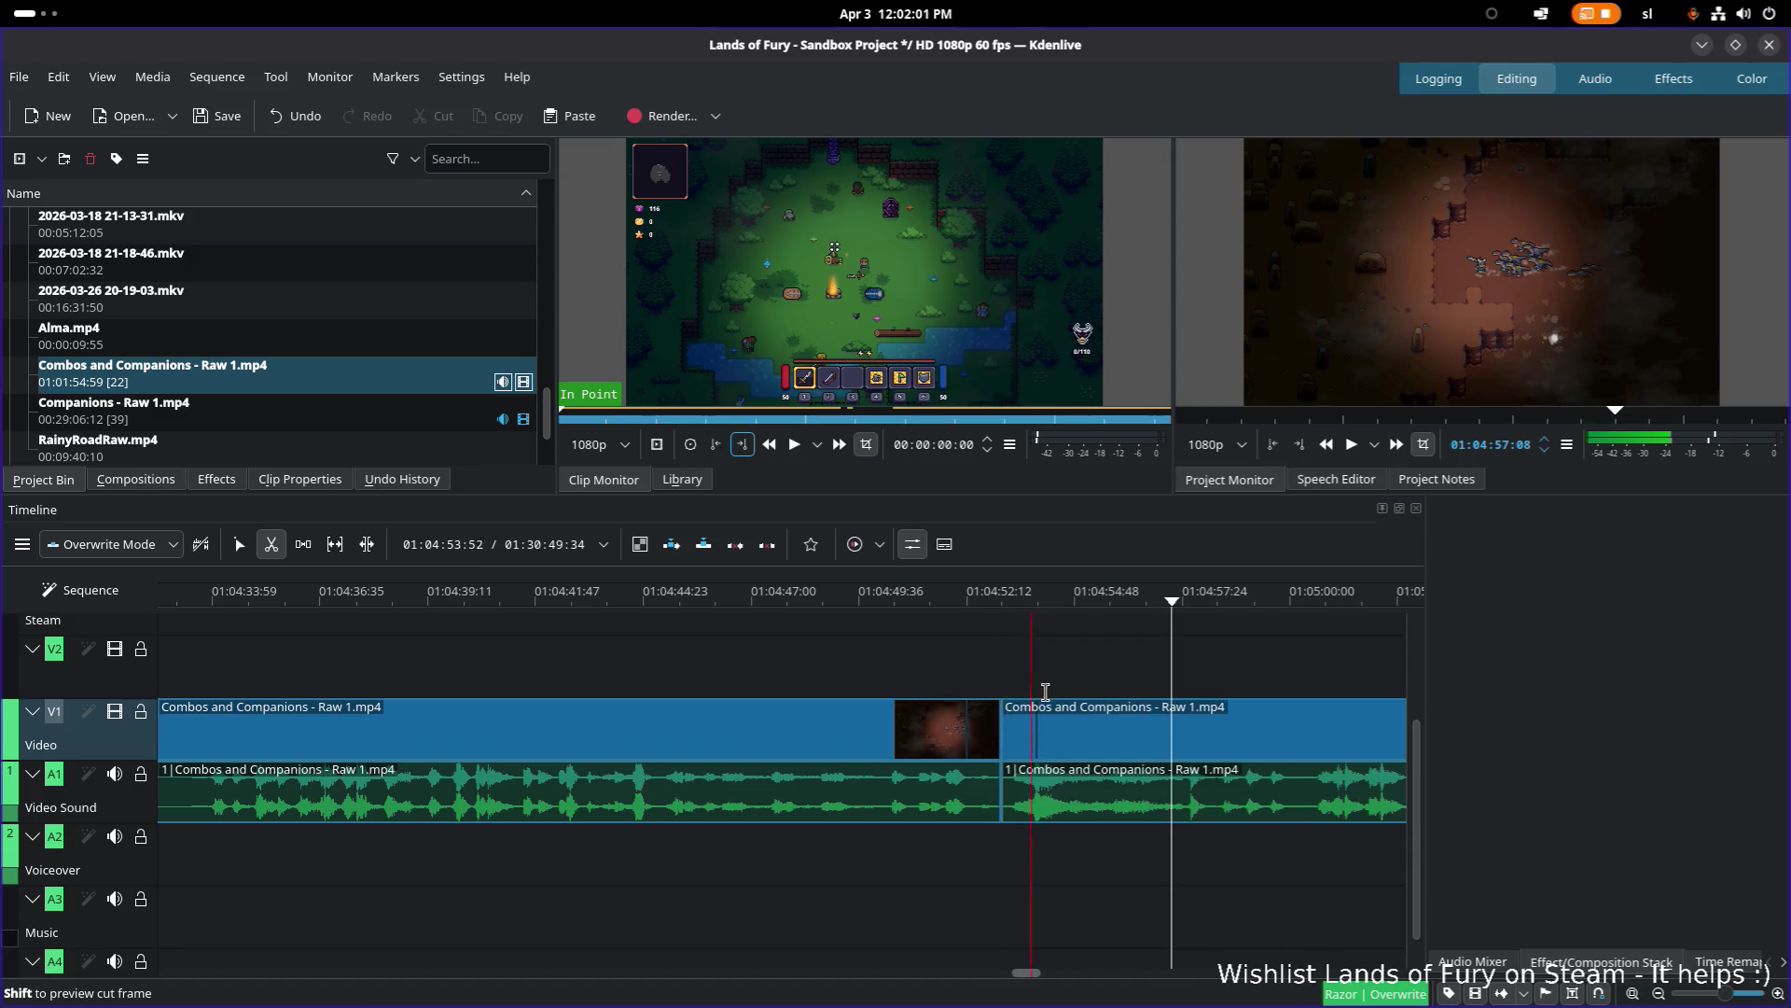
# Step: Play from the 01:04:52 cut and split the clip again at 01:05:00
pyautogui.scroll(-3, 736, 672)
pyautogui.scroll(1, 794, 688)
pyautogui.press('s')
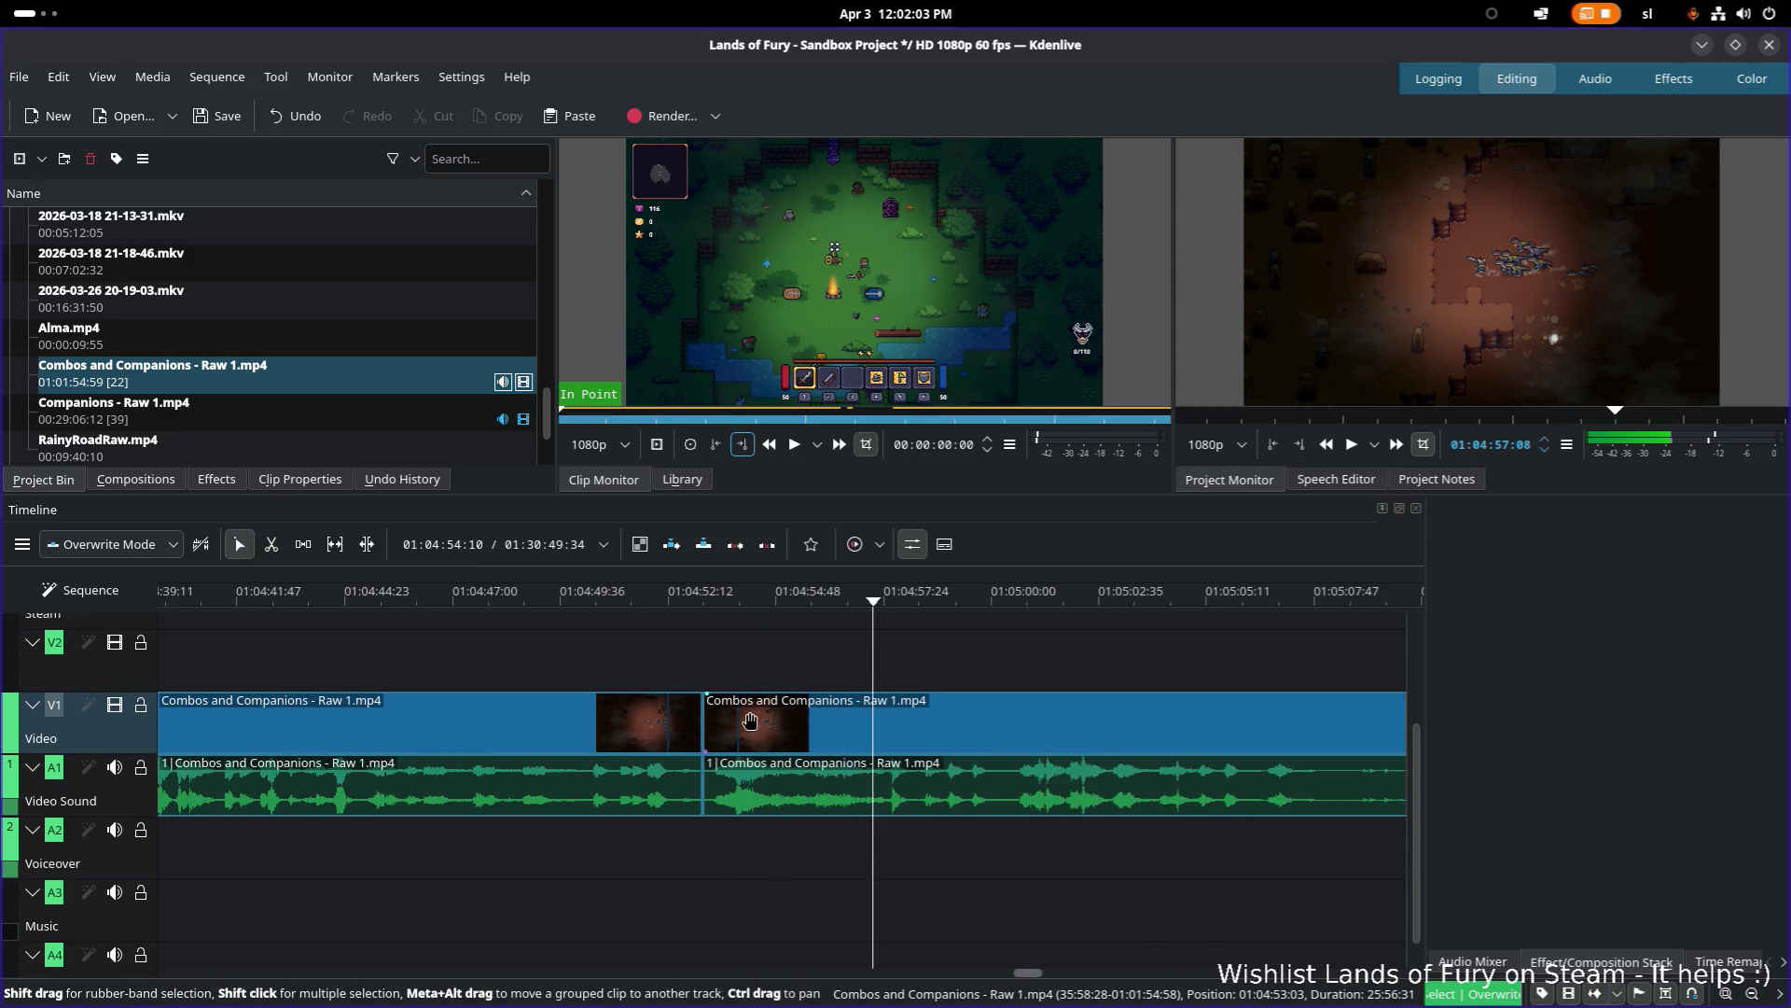
pyautogui.click(709, 594)
pyautogui.press('space')
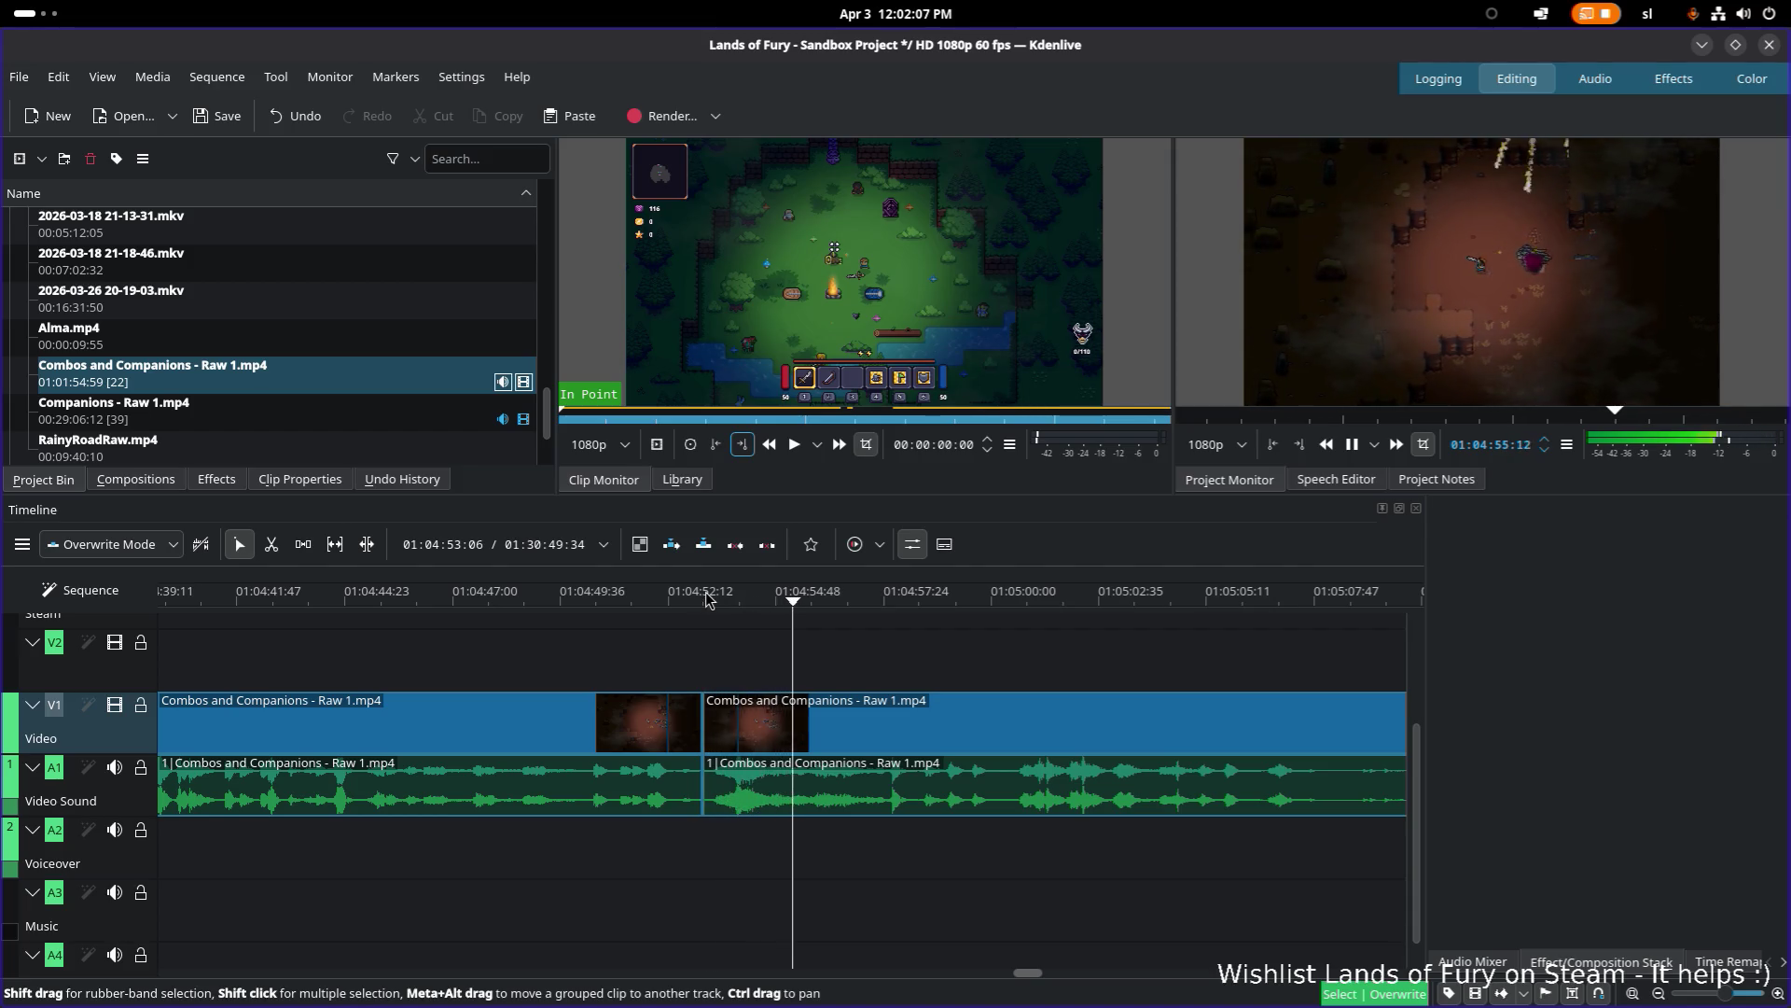
pyautogui.press('space')
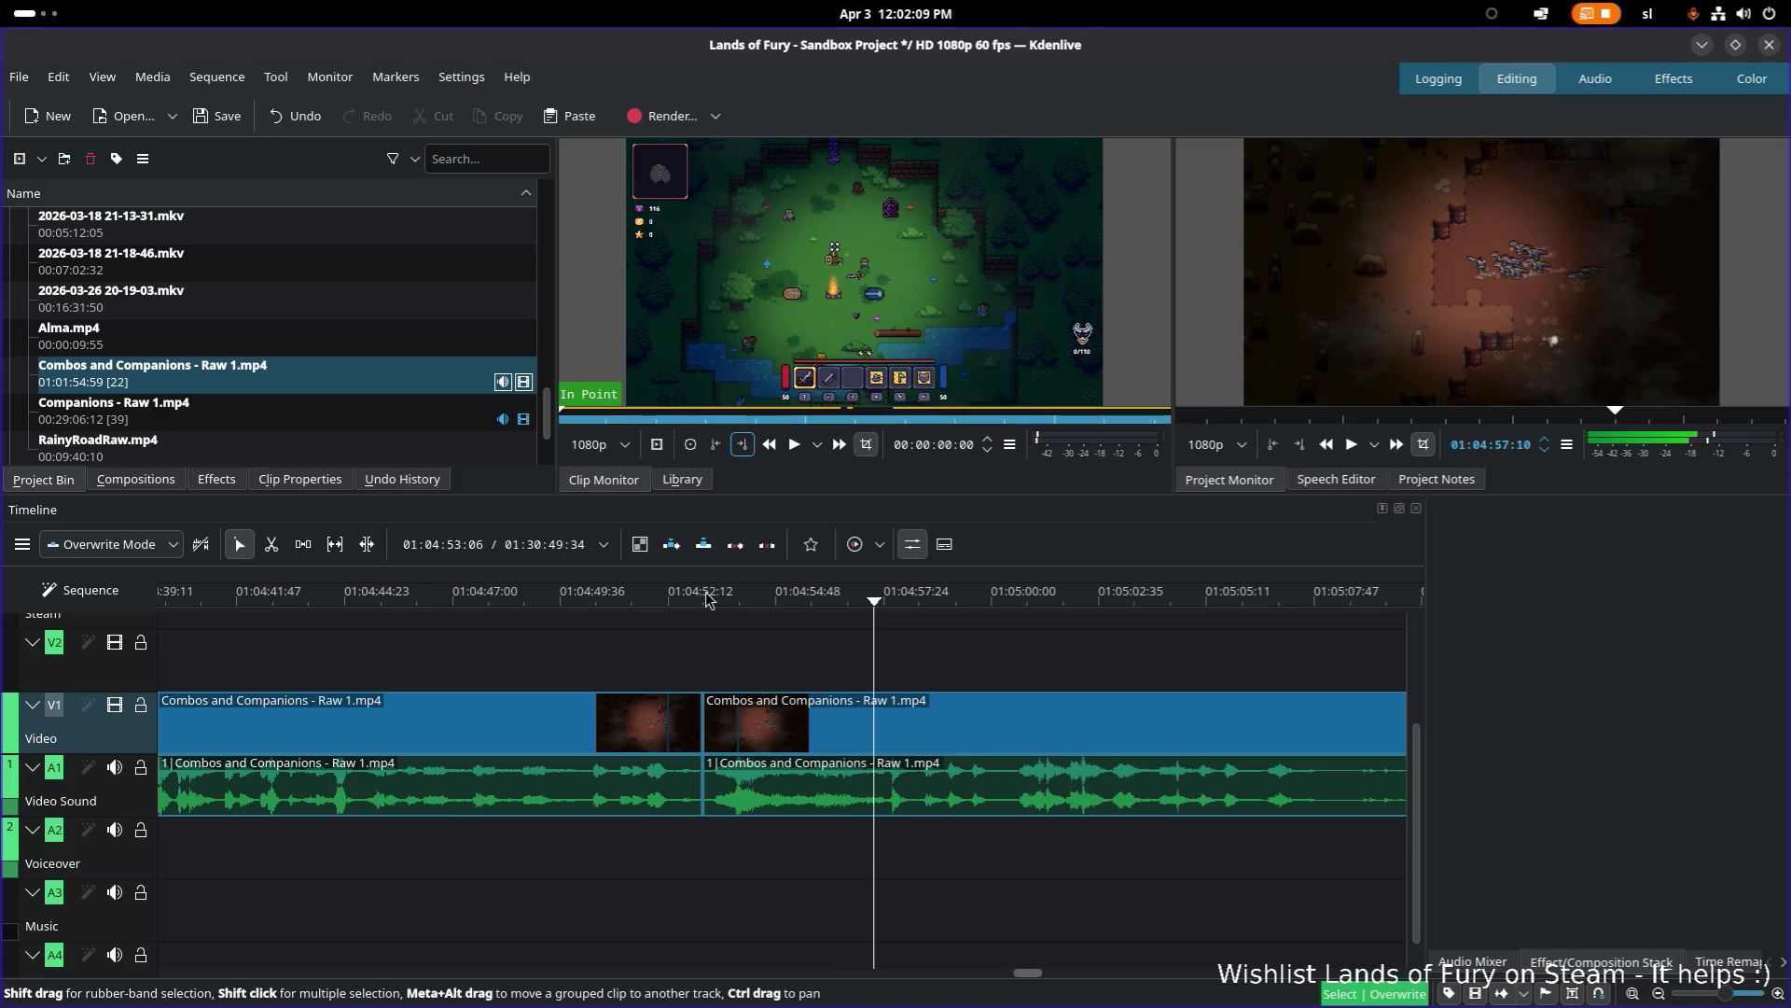
pyautogui.press('space')
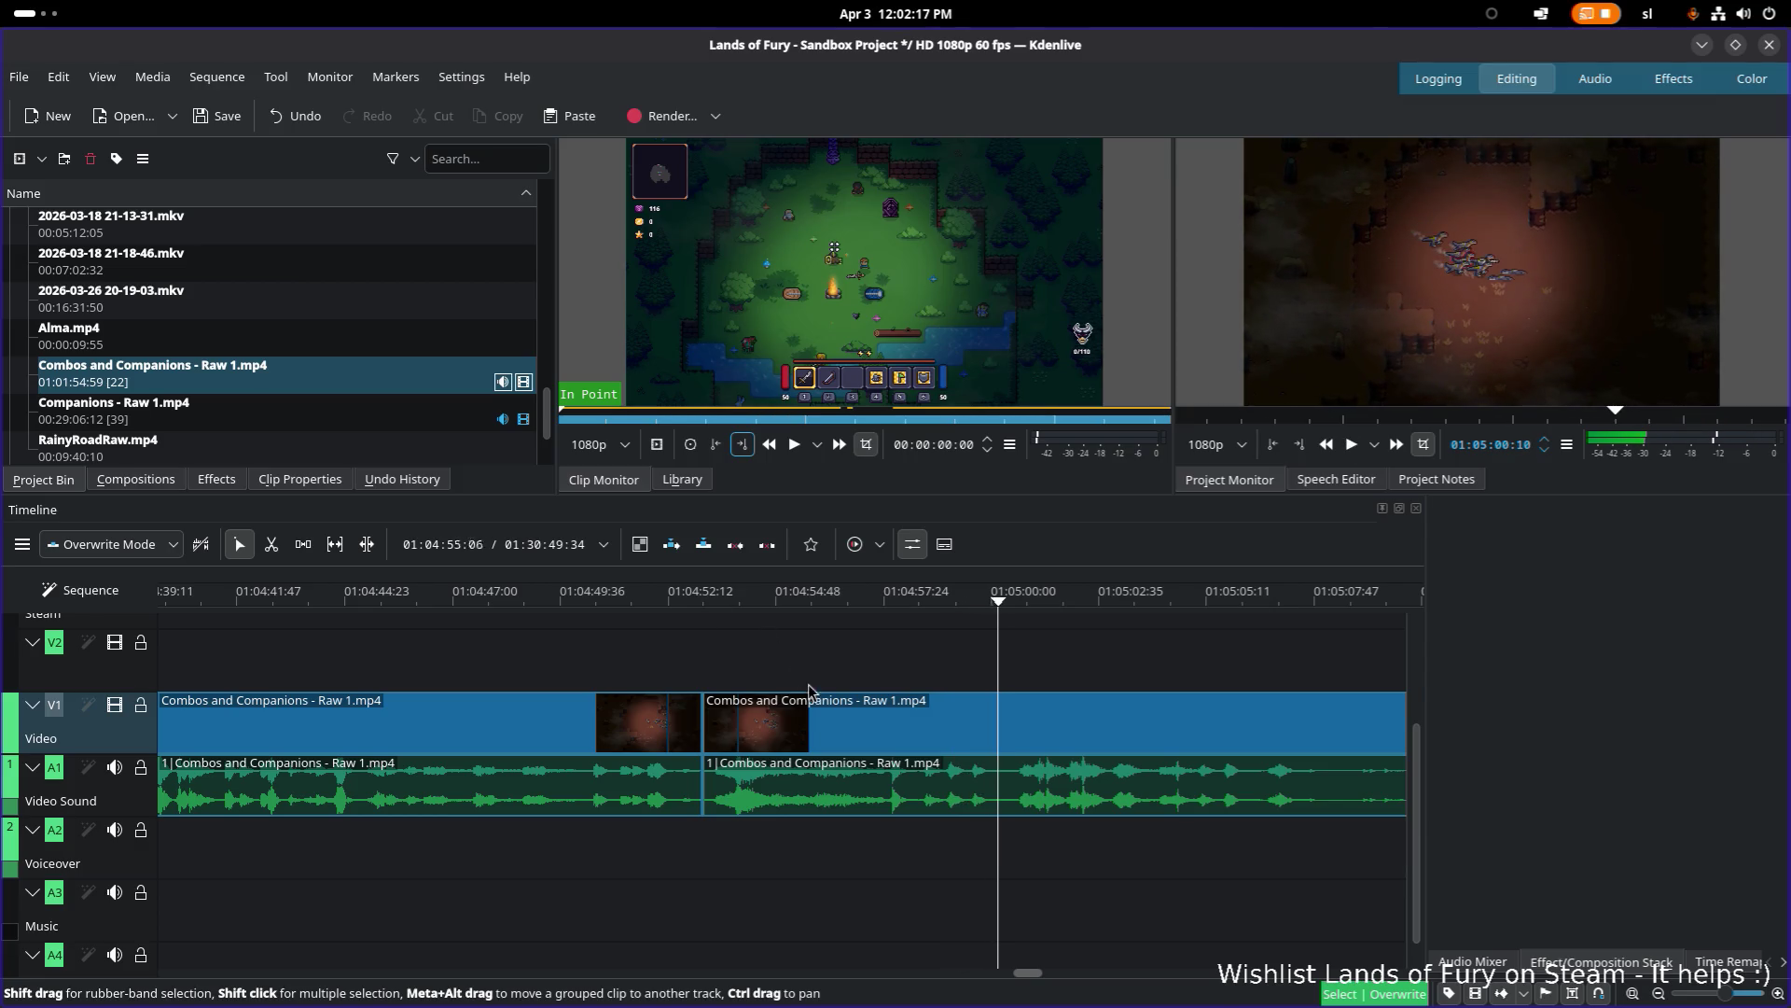
pyautogui.press('x')
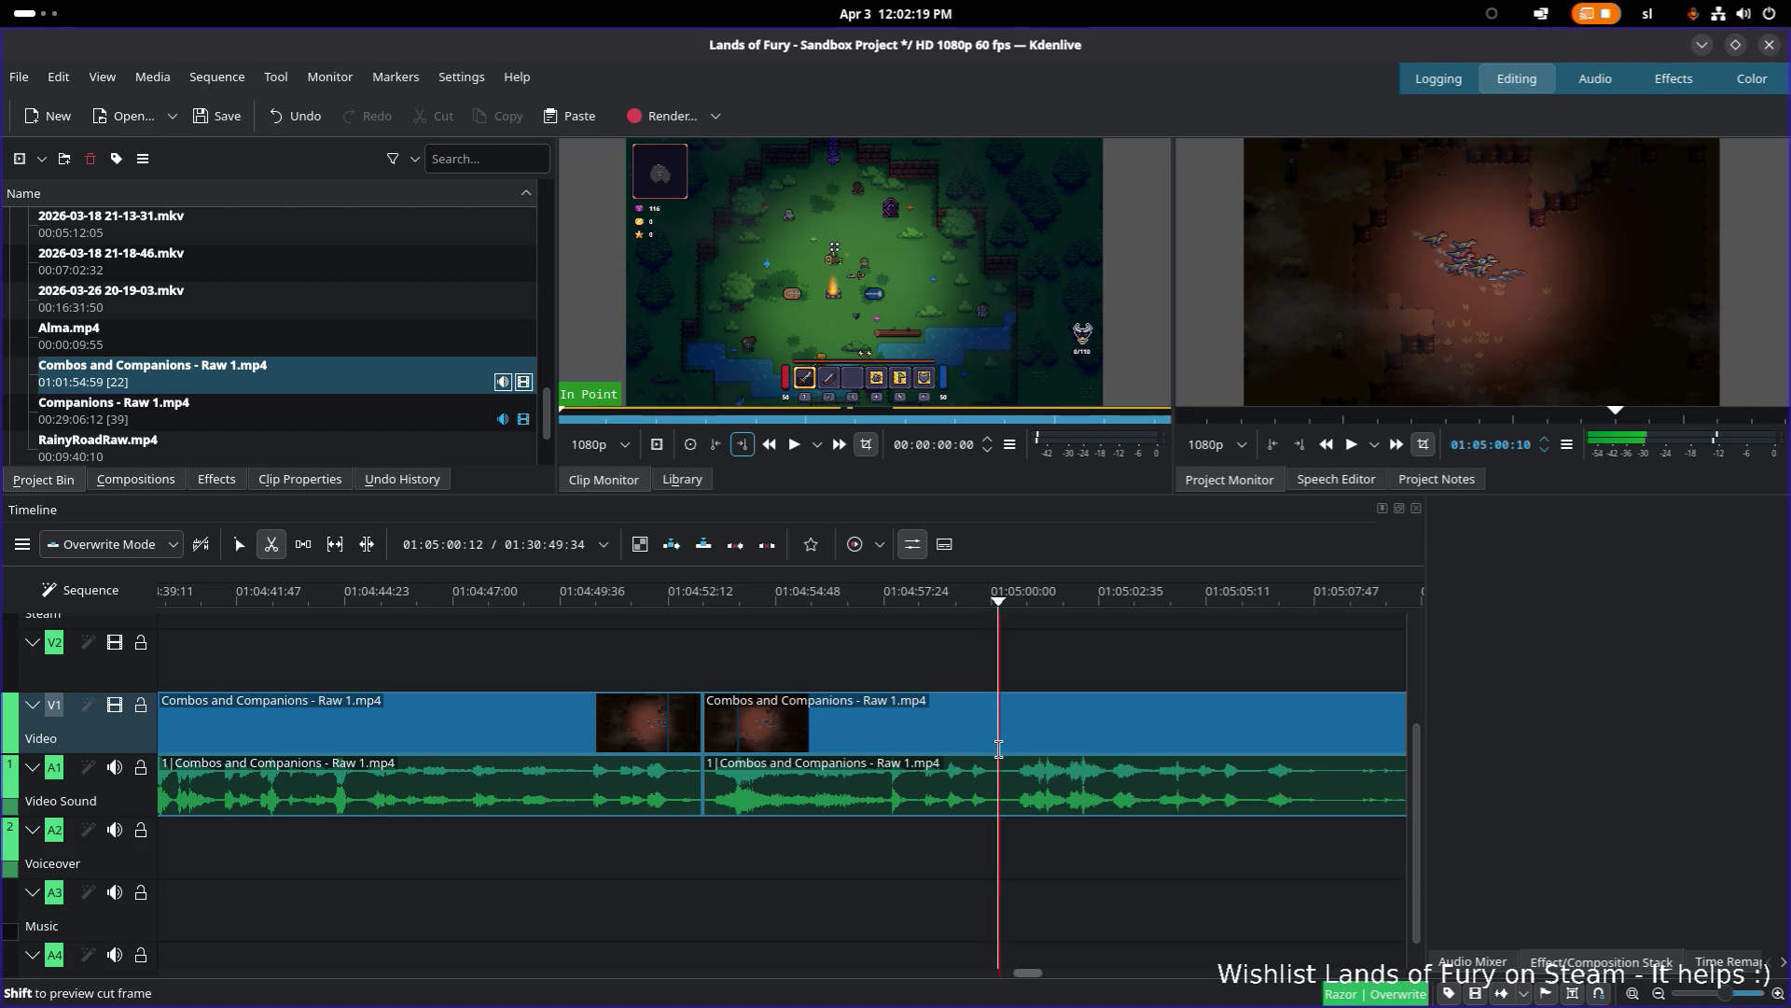
pyautogui.click(998, 748)
# Step: Move the short piece between the last two cuts earlier beside the other pieces
pyautogui.press('s')
pyautogui.click(868, 731)
pyautogui.scroll(-1, 868, 732)
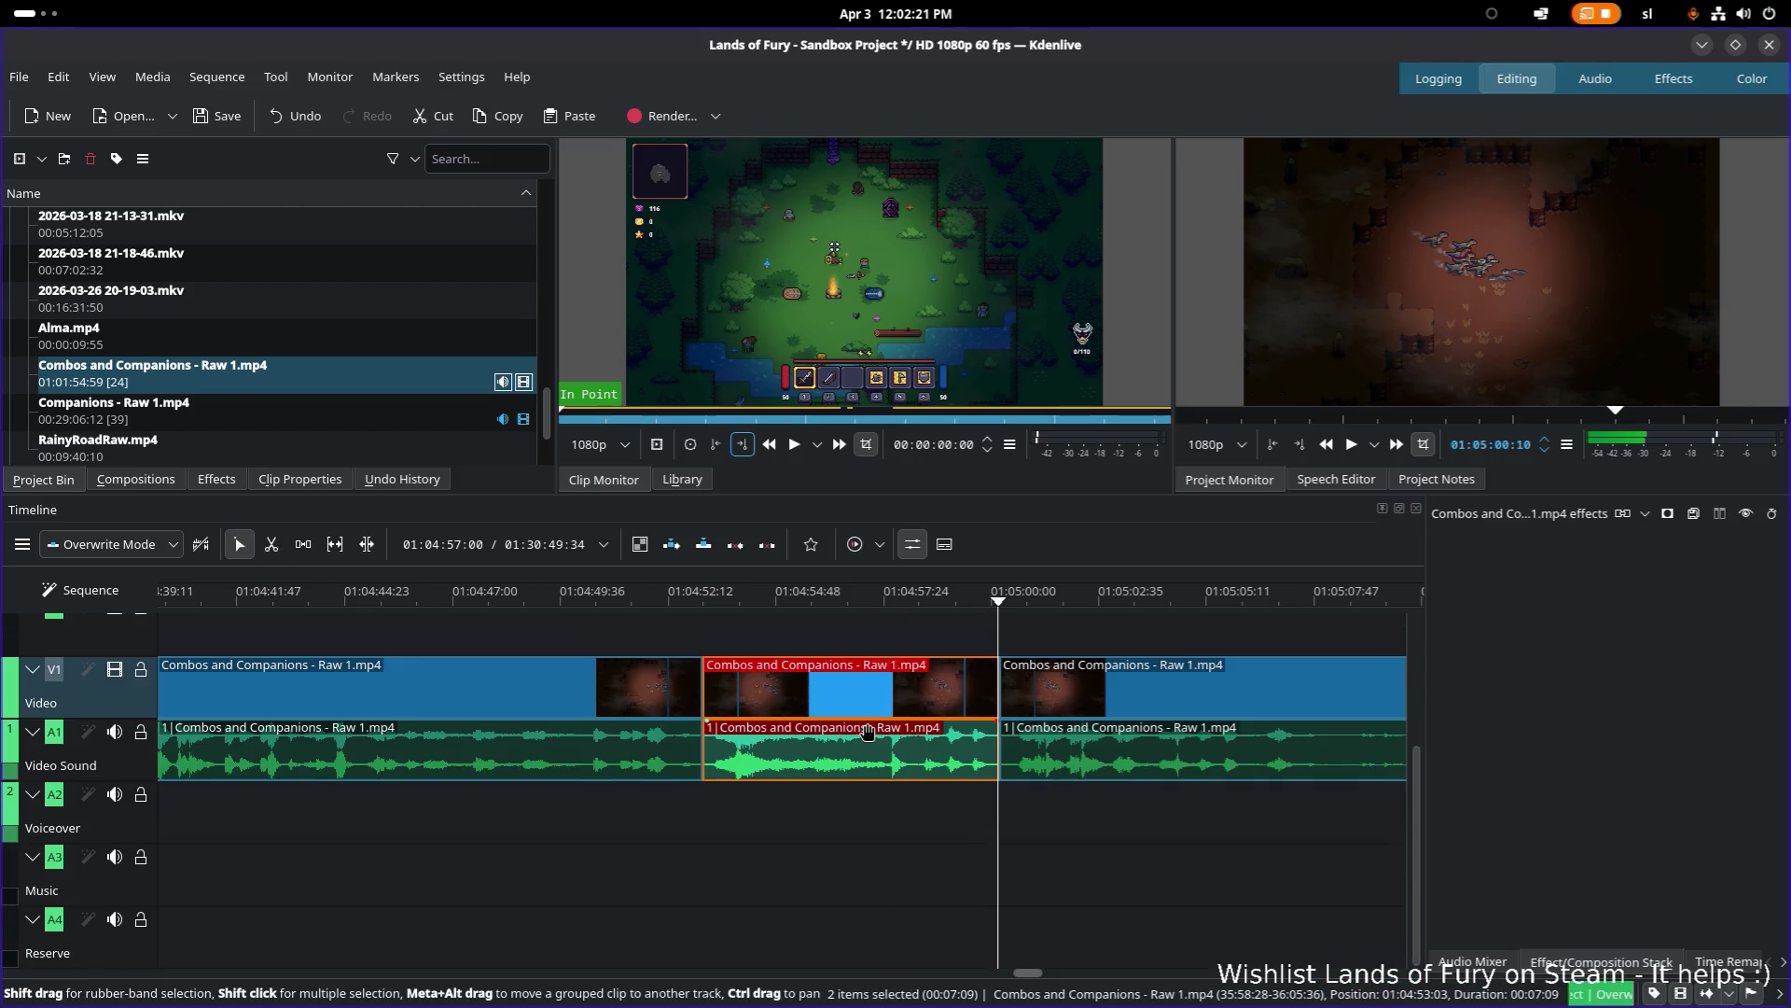
pyautogui.scroll(-5, 1039, 754)
pyautogui.scroll(1, 1038, 754)
pyautogui.scroll(3, 1039, 753)
pyautogui.moveTo(1249, 742); pyautogui.dragTo(640, 742)
pyautogui.scroll(3, 1120, 695)
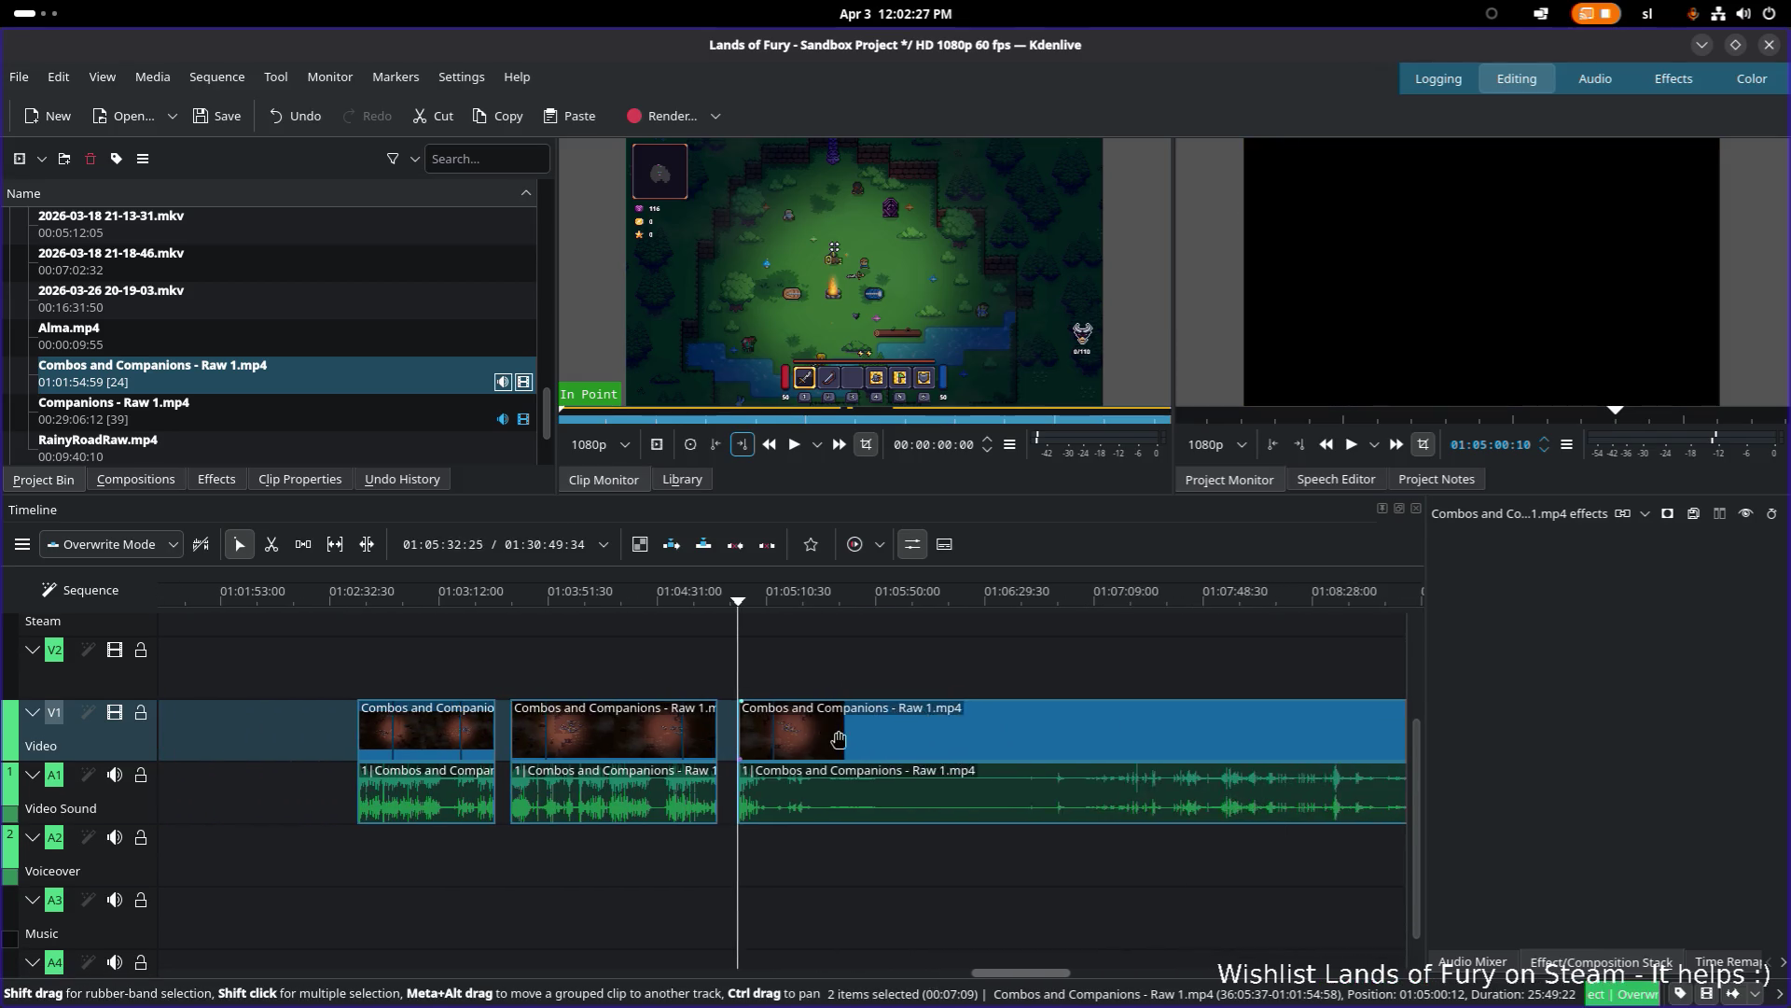
pyautogui.scroll(3, 519, 712)
pyautogui.scroll(-3, 673, 791)
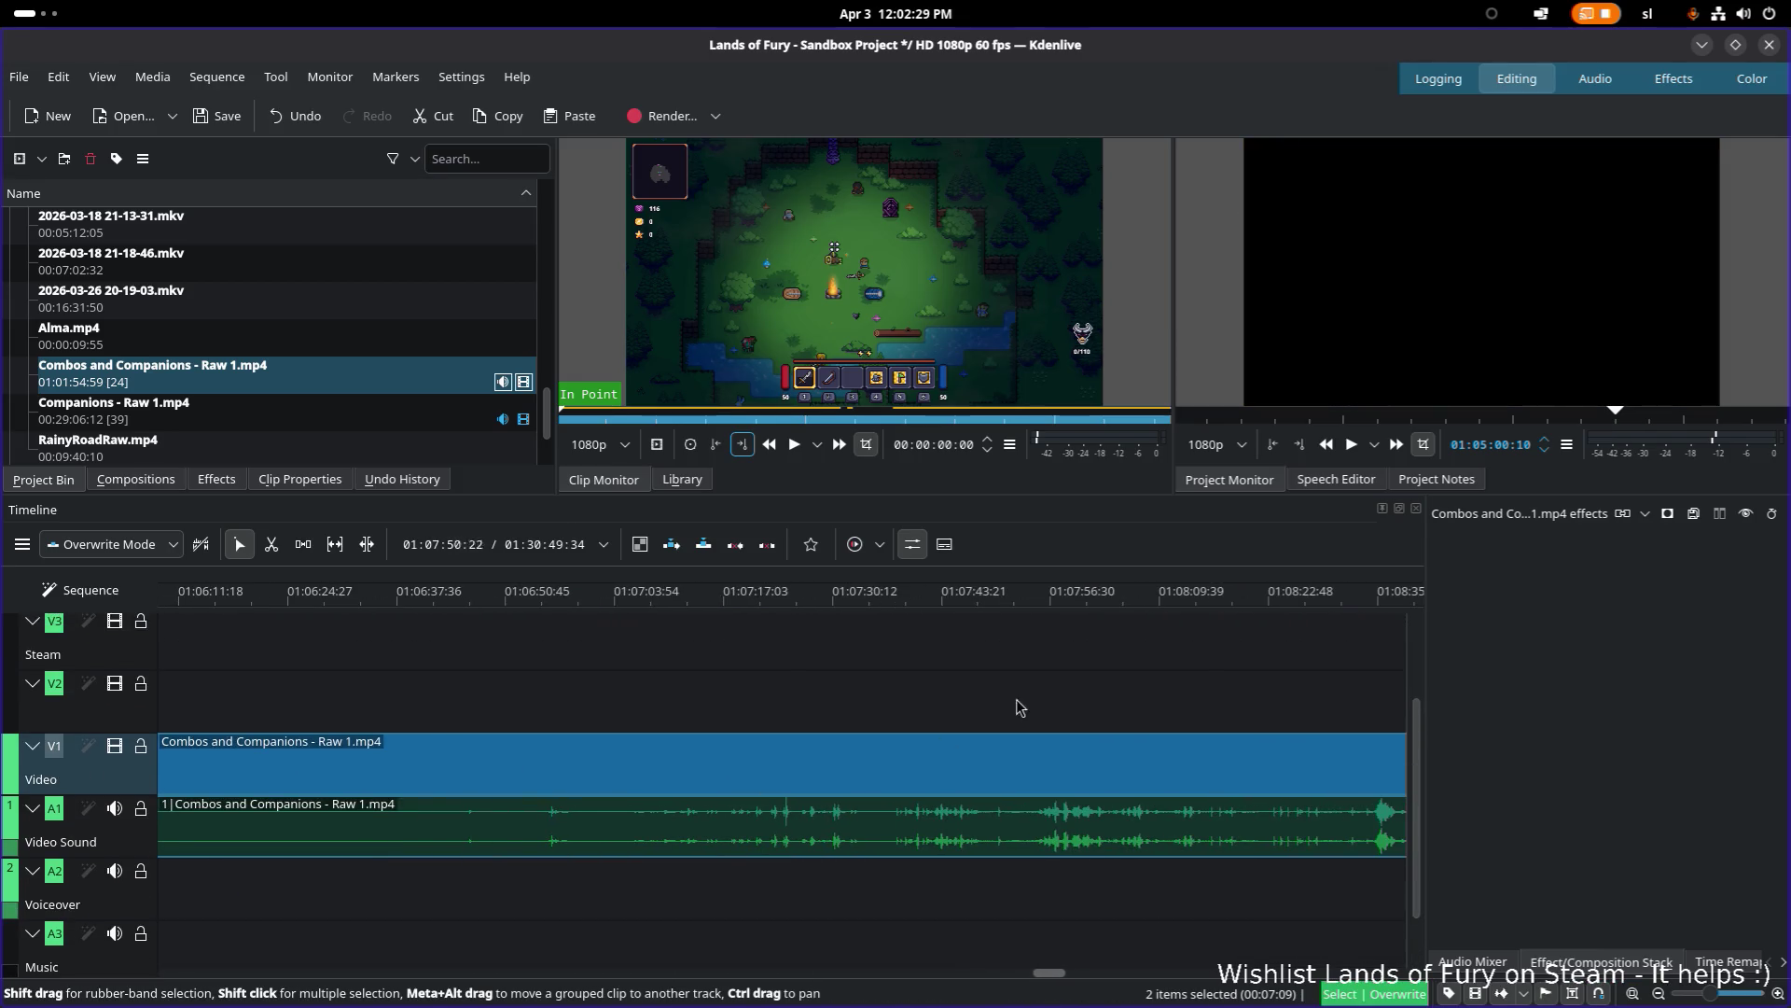
# Step: Review the footage from 01:07:10 through about 01:09:10
pyautogui.click(671, 604)
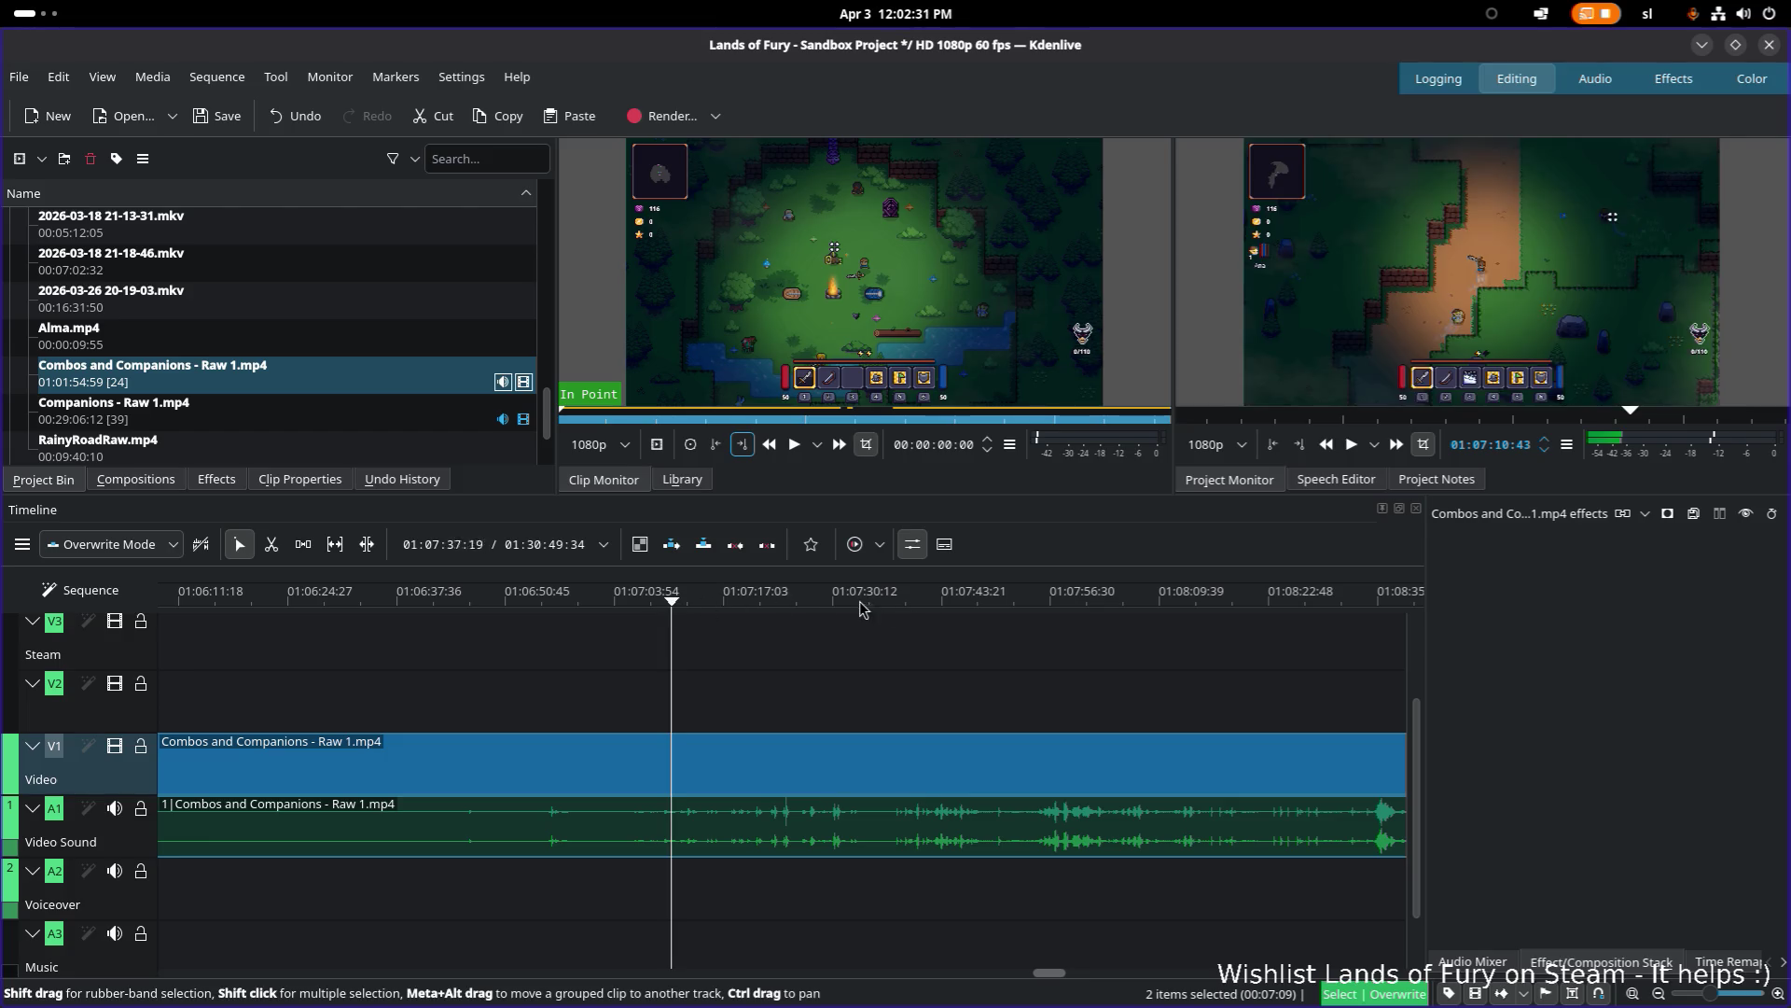
pyautogui.moveTo(882, 602); pyautogui.dragTo(1179, 608)
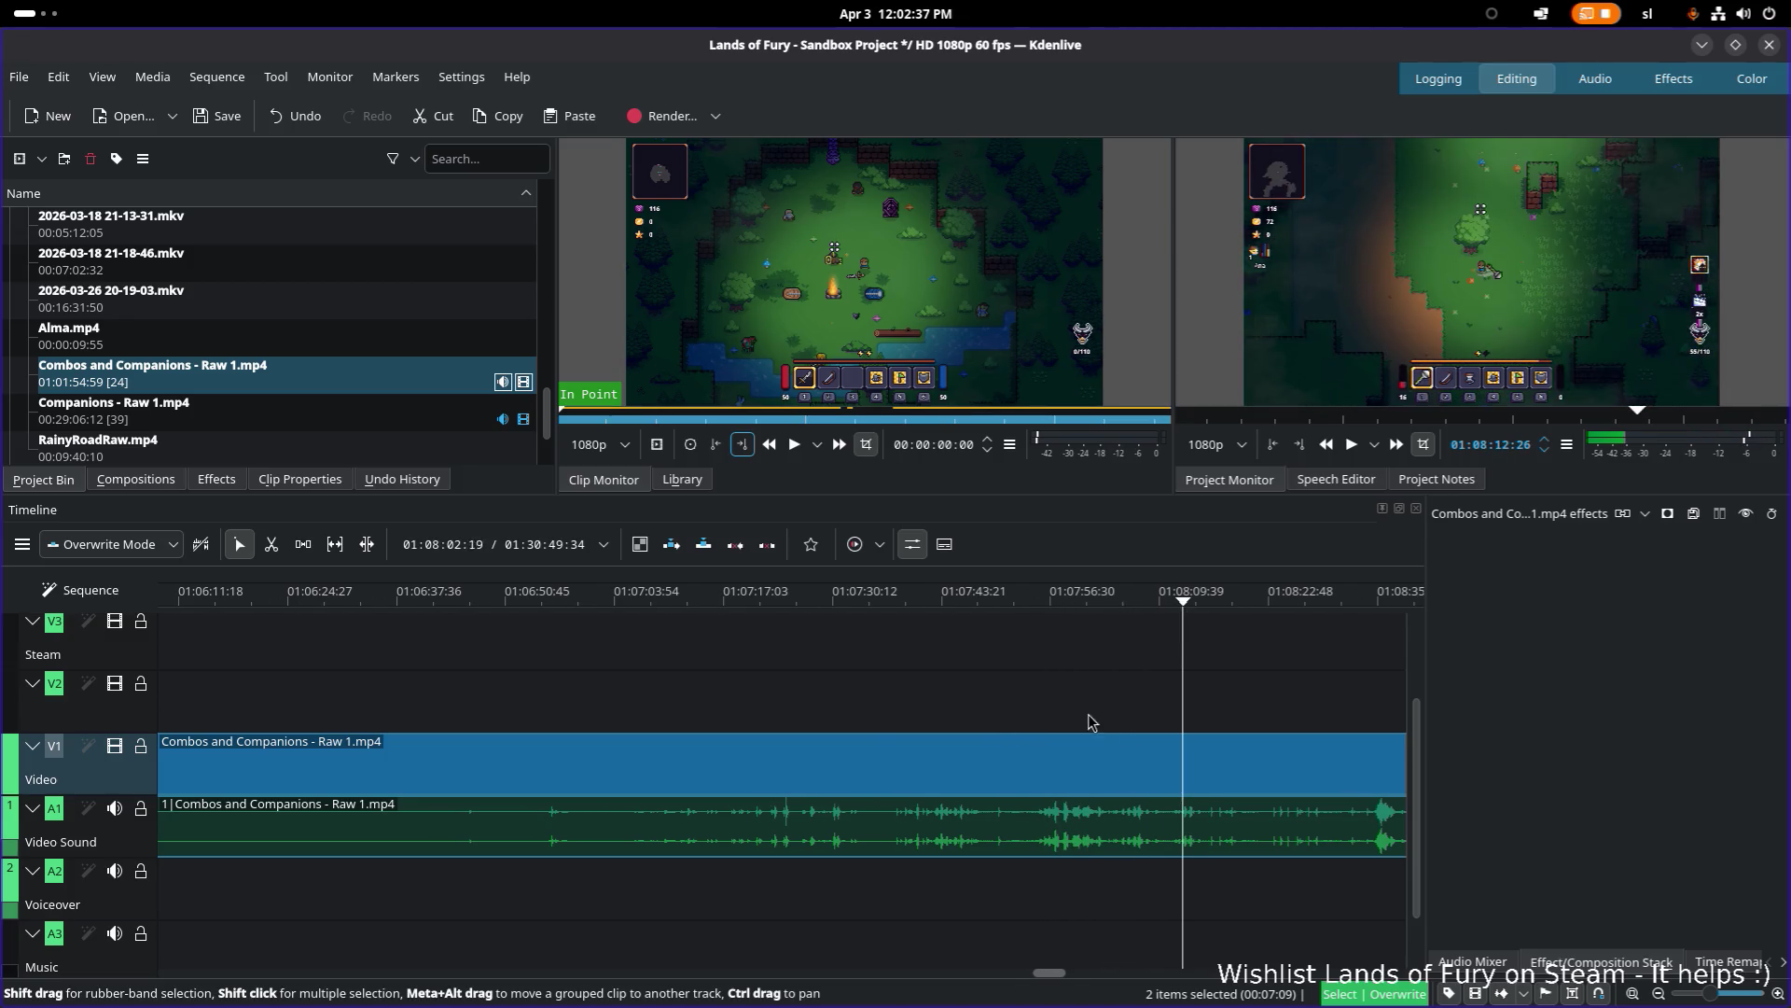
pyautogui.hscroll(3, 663, 724)
pyautogui.moveTo(957, 602)
pyautogui.mouseDown()
pyautogui.moveTo(1001, 605)
pyautogui.moveTo(979, 607)
pyautogui.mouseUp()
pyautogui.press('space')
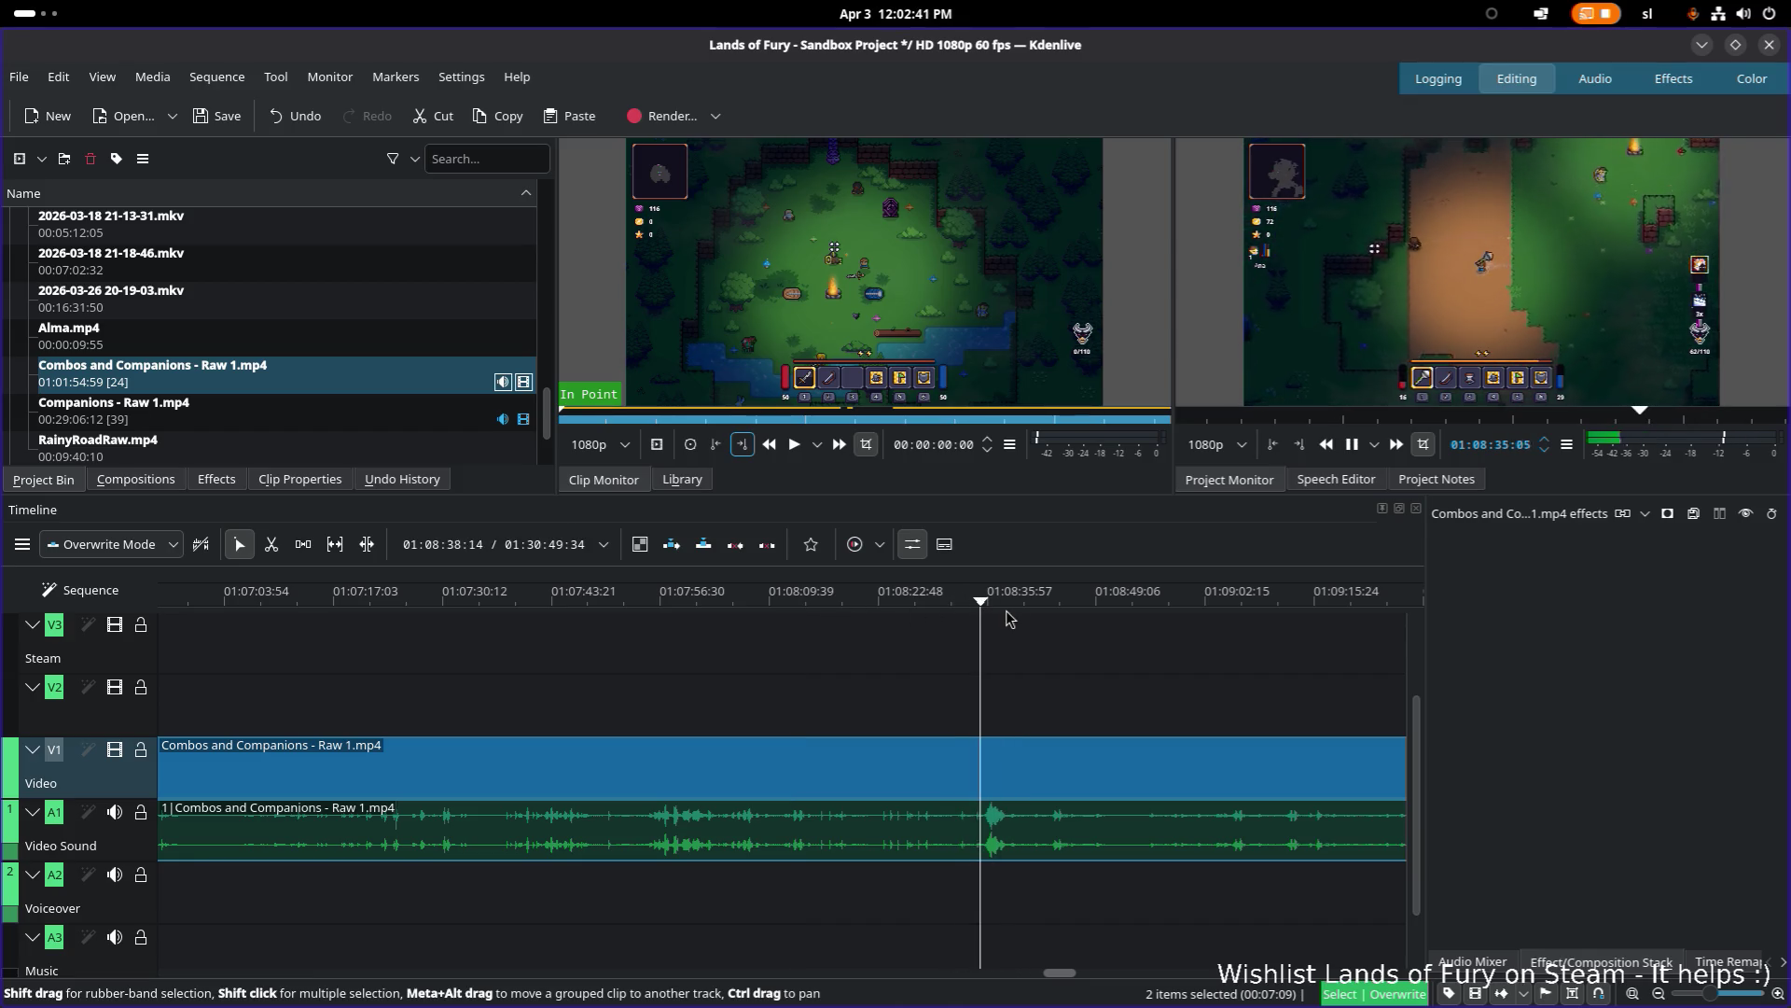
pyautogui.press('space')
pyautogui.hscroll(6, 1053, 644)
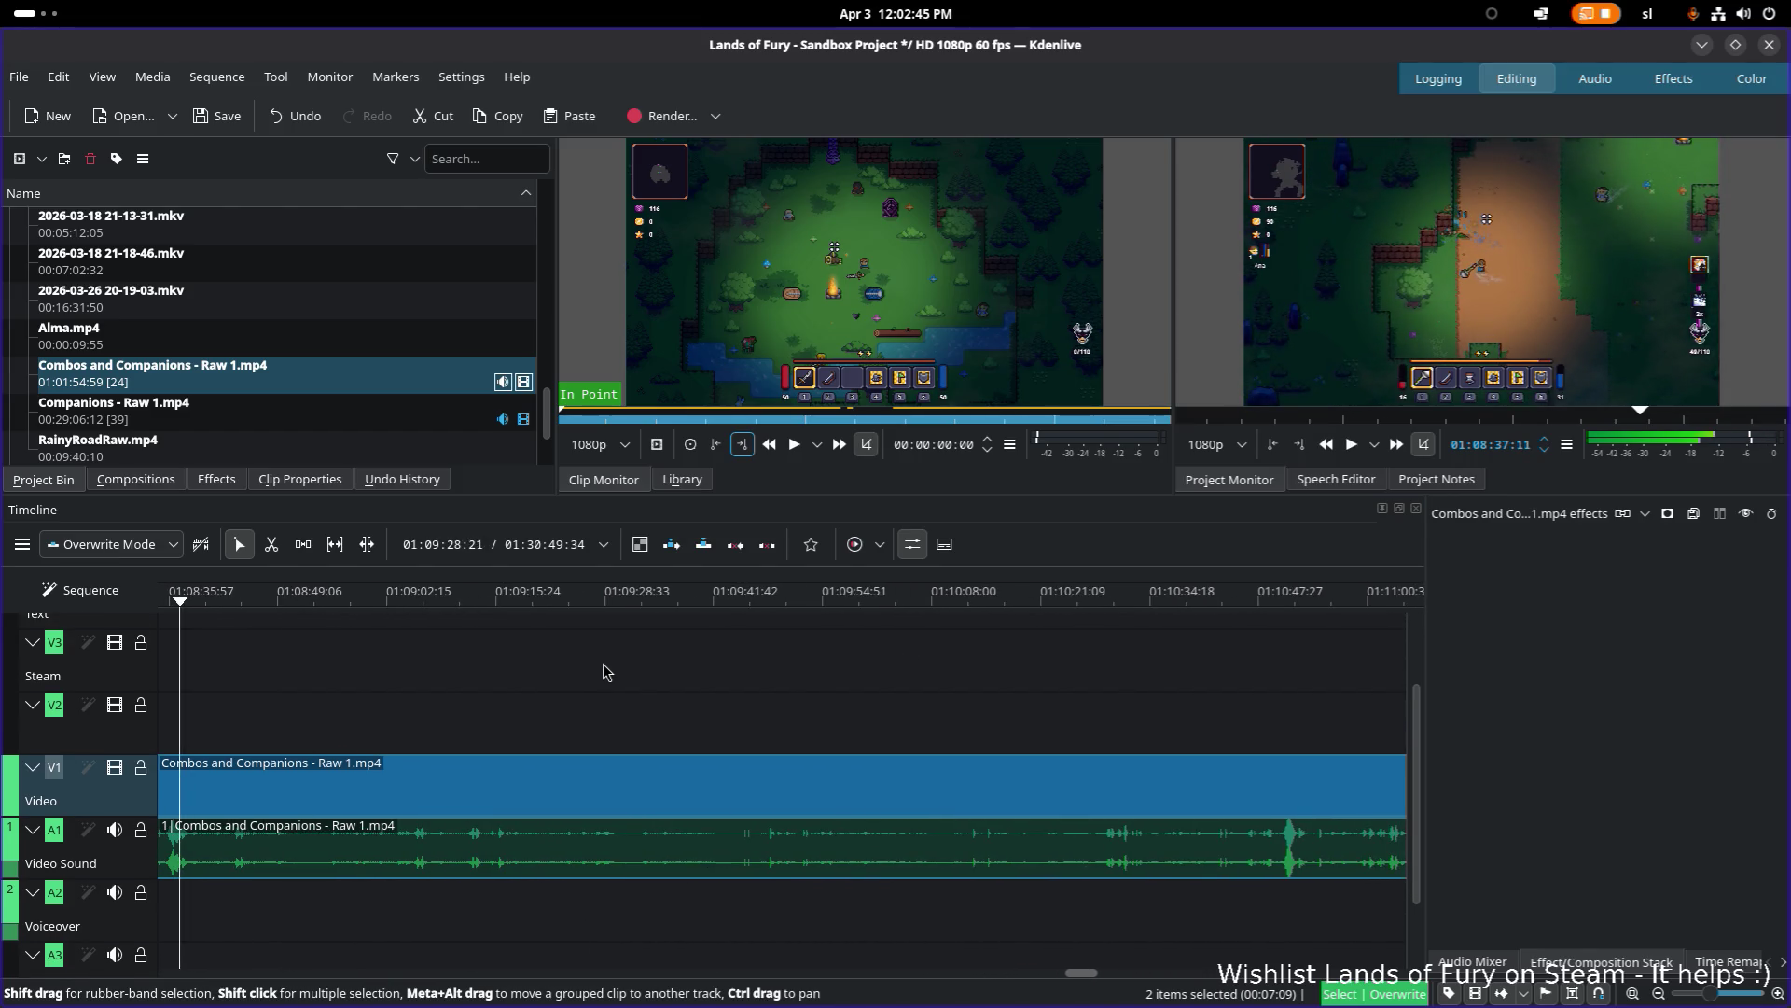
pyautogui.moveTo(469, 608); pyautogui.dragTo(1311, 625)
pyautogui.scroll(-3, 1068, 723)
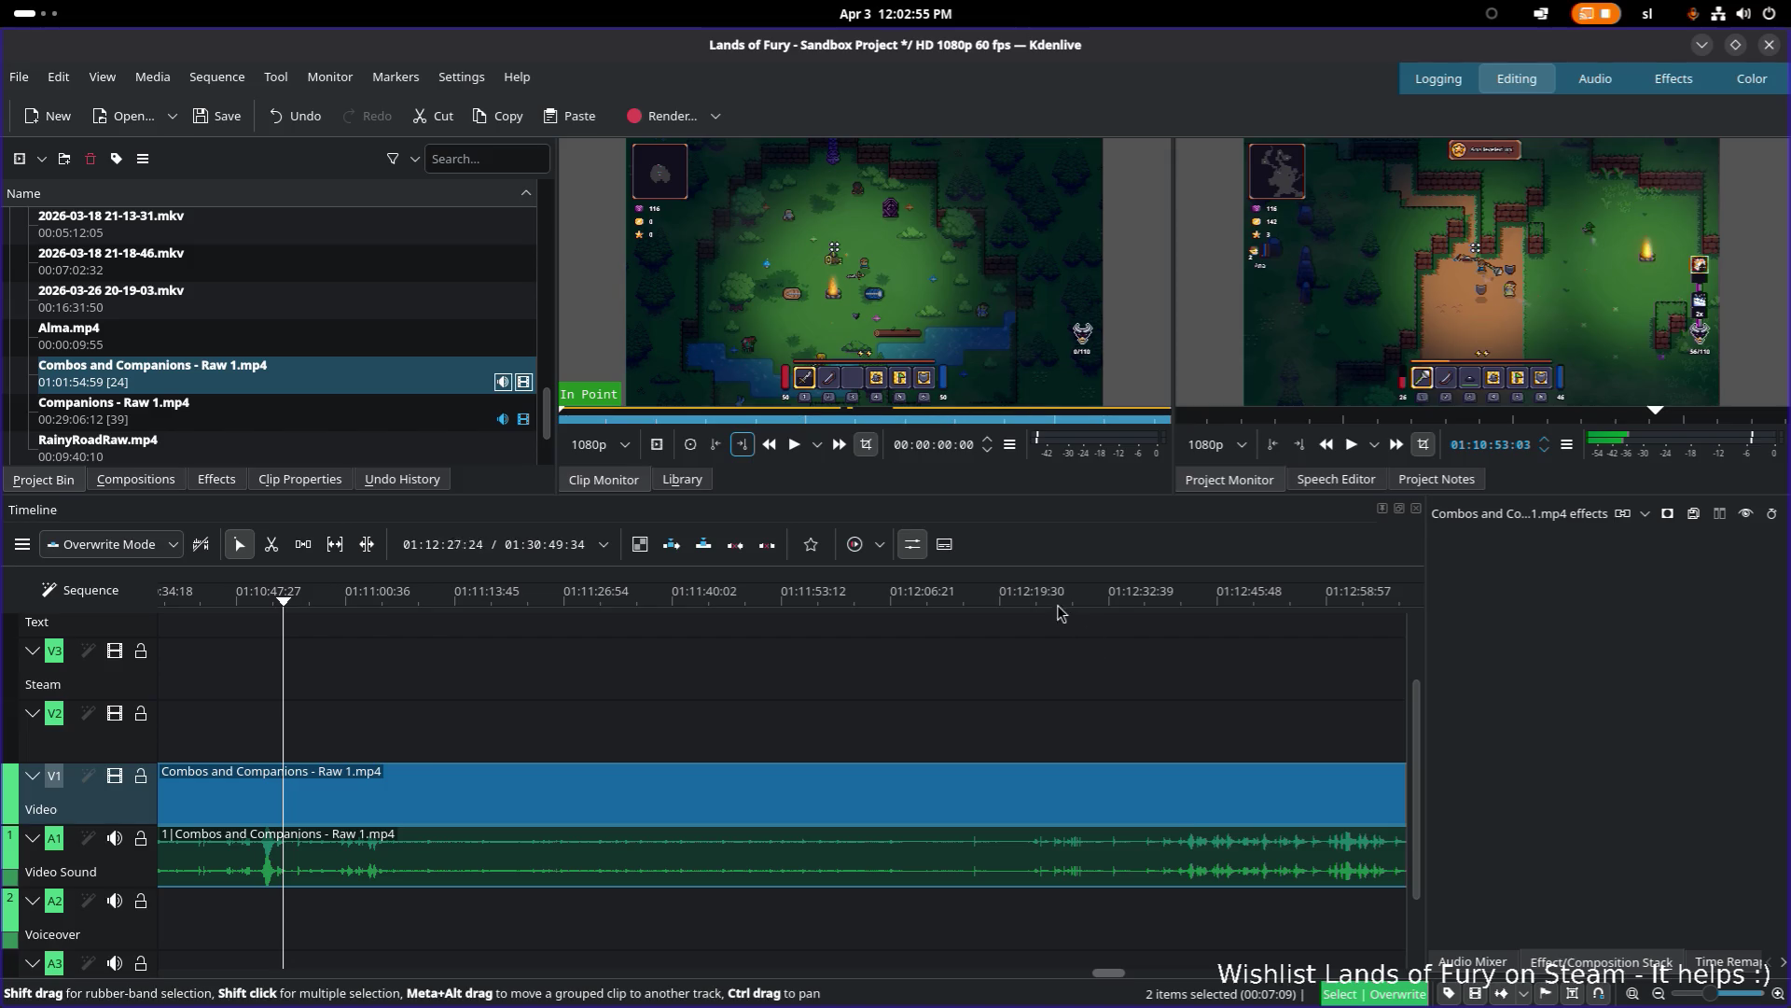
# Step: Scrub through the footage from about 01:12:56 to 01:14:25
pyautogui.click(991, 603)
pyautogui.moveTo(1340, 617)
pyautogui.mouseDown()
pyautogui.moveTo(1358, 623)
pyautogui.moveTo(1315, 622)
pyautogui.mouseUp()
pyautogui.moveTo(1211, 707); pyautogui.dragTo(532, 739)
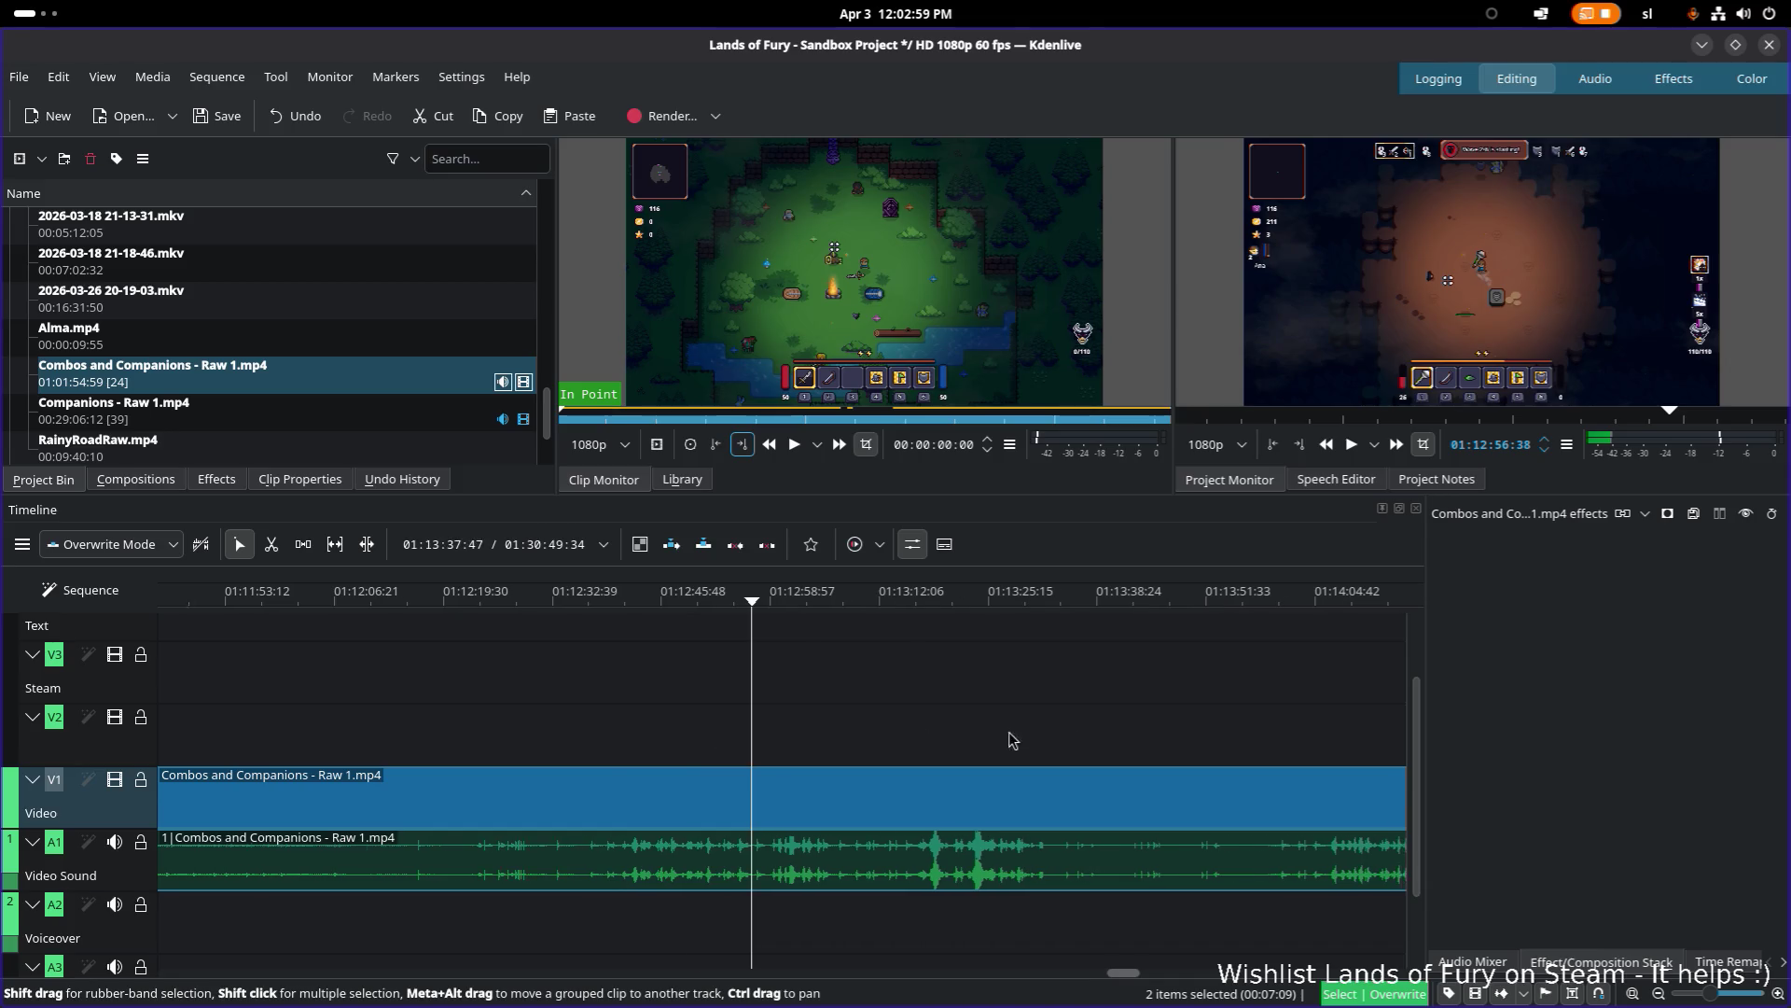
pyautogui.moveTo(1070, 740); pyautogui.dragTo(705, 731)
pyautogui.moveTo(558, 607); pyautogui.dragTo(1133, 623)
pyautogui.moveTo(993, 703); pyautogui.dragTo(633, 723)
pyautogui.scroll(-2, 632, 723)
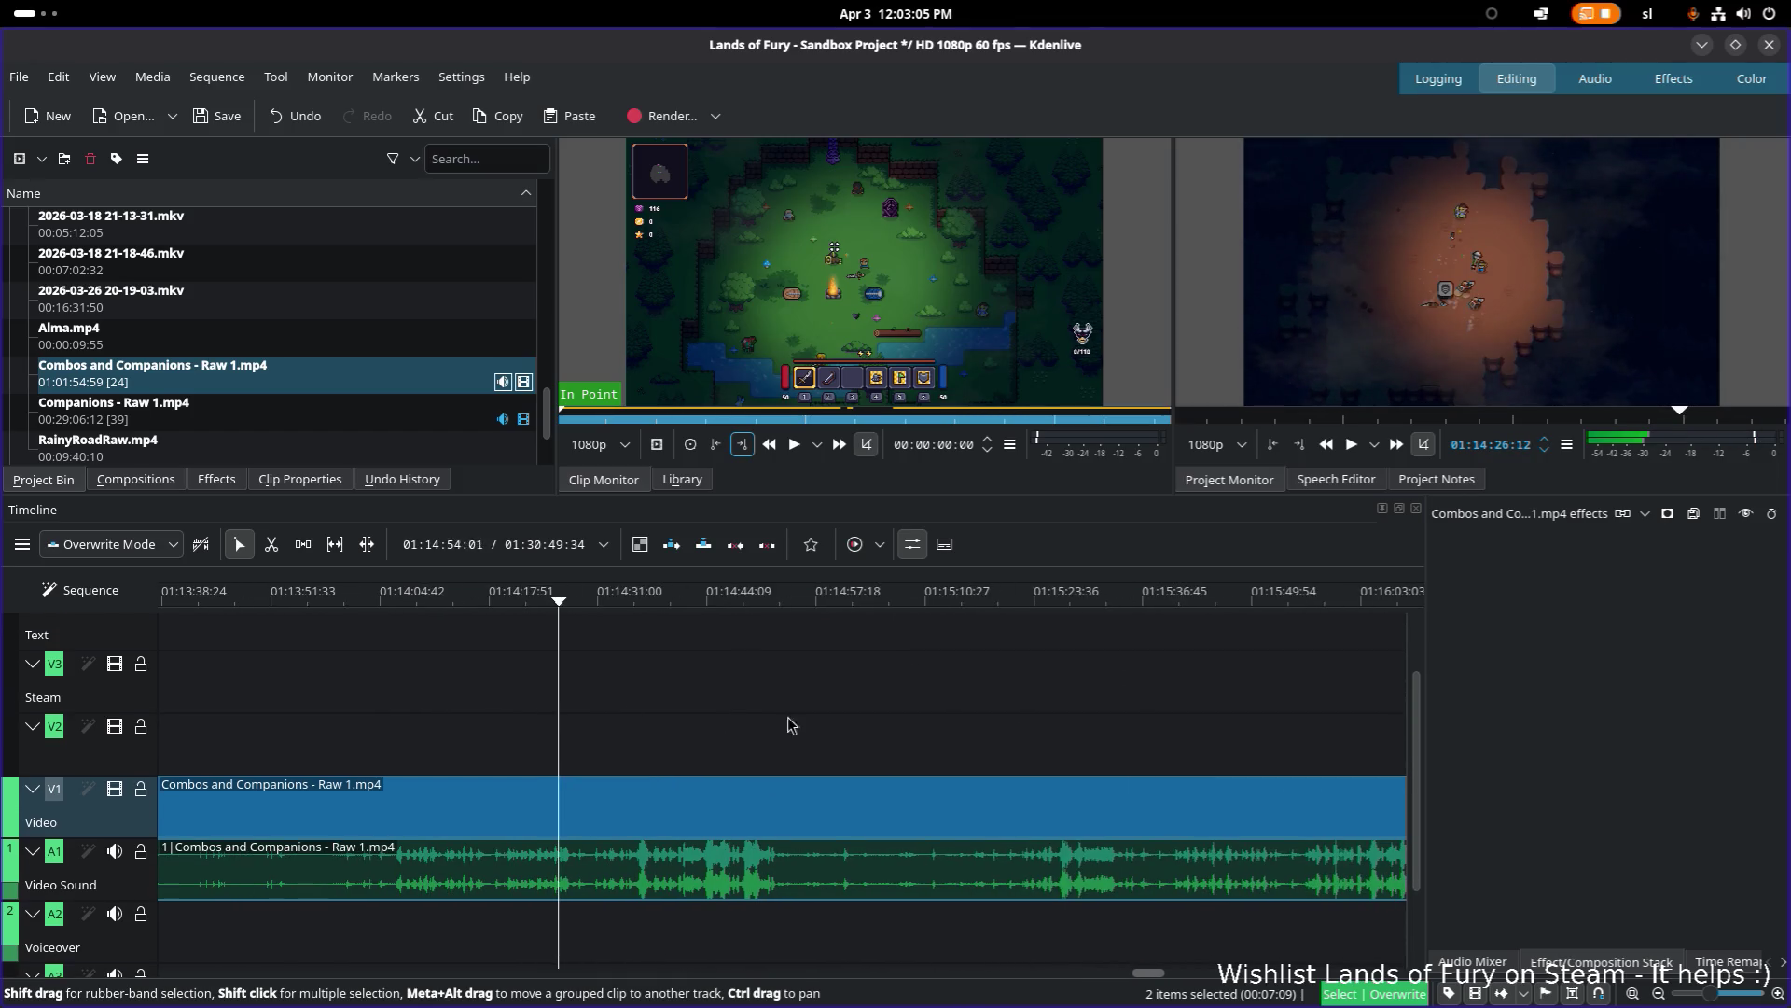
# Step: Play to about 01:14:50, then split the clip at about 01:14:40
pyautogui.click(690, 605)
pyautogui.press('space')
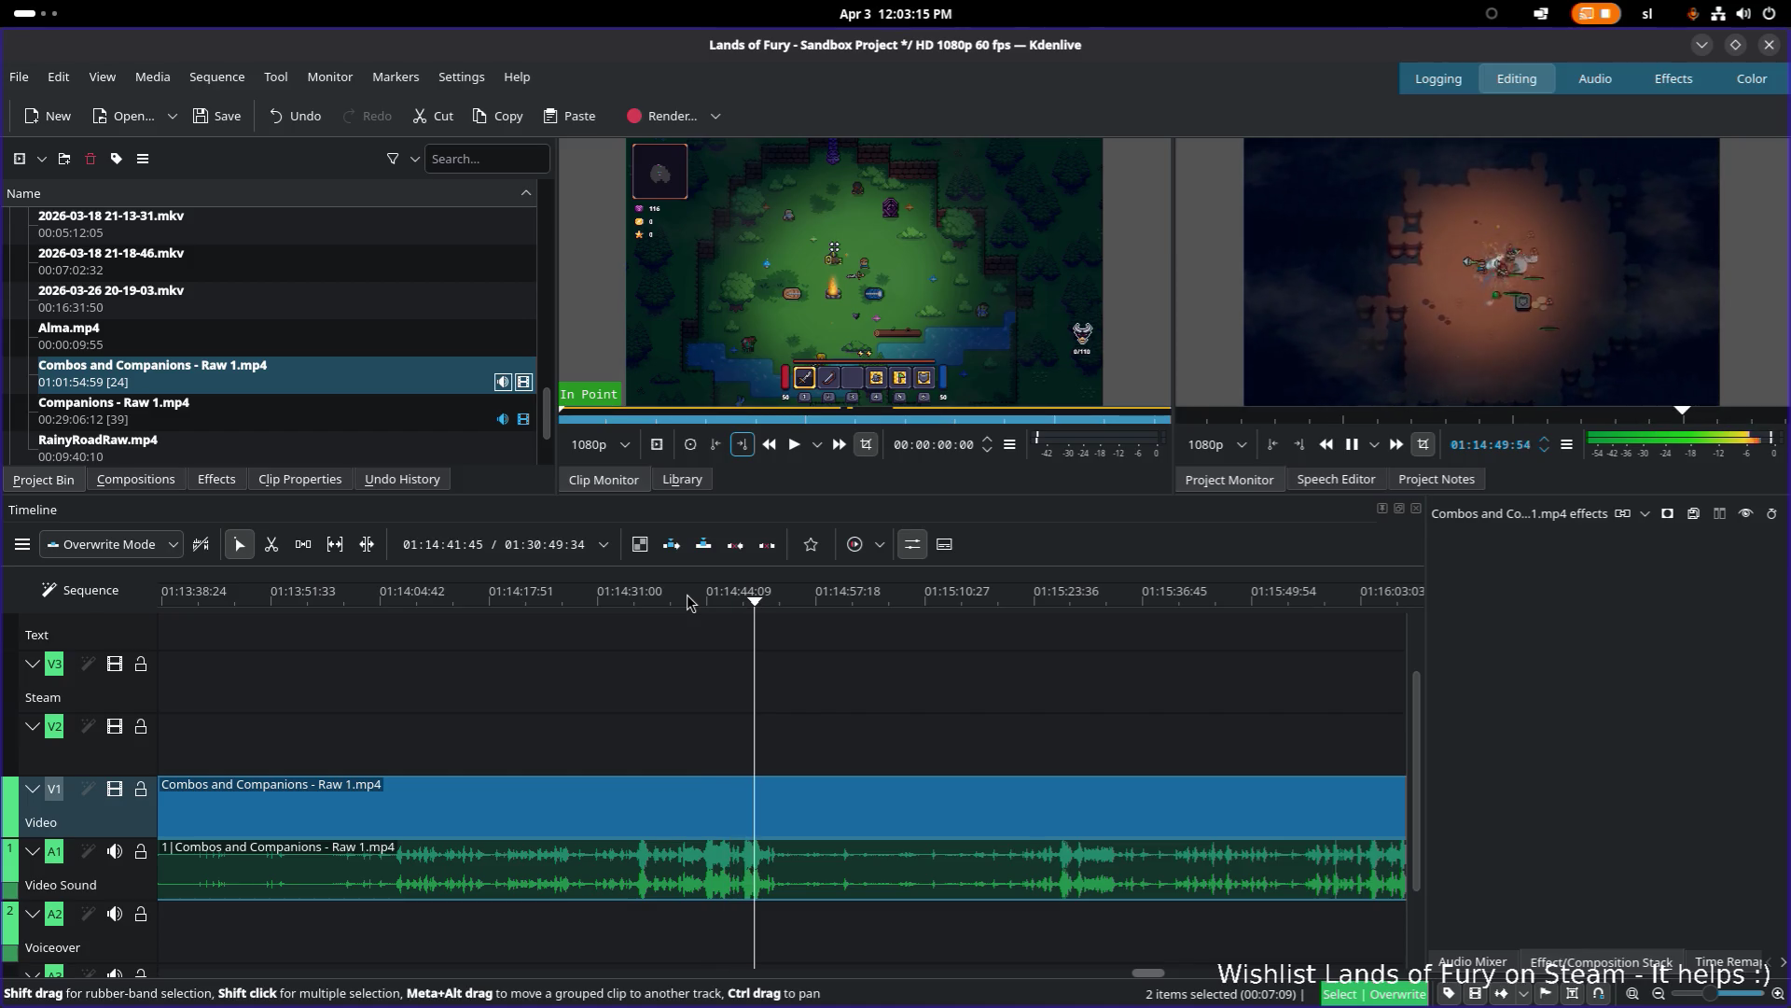
pyautogui.press('space')
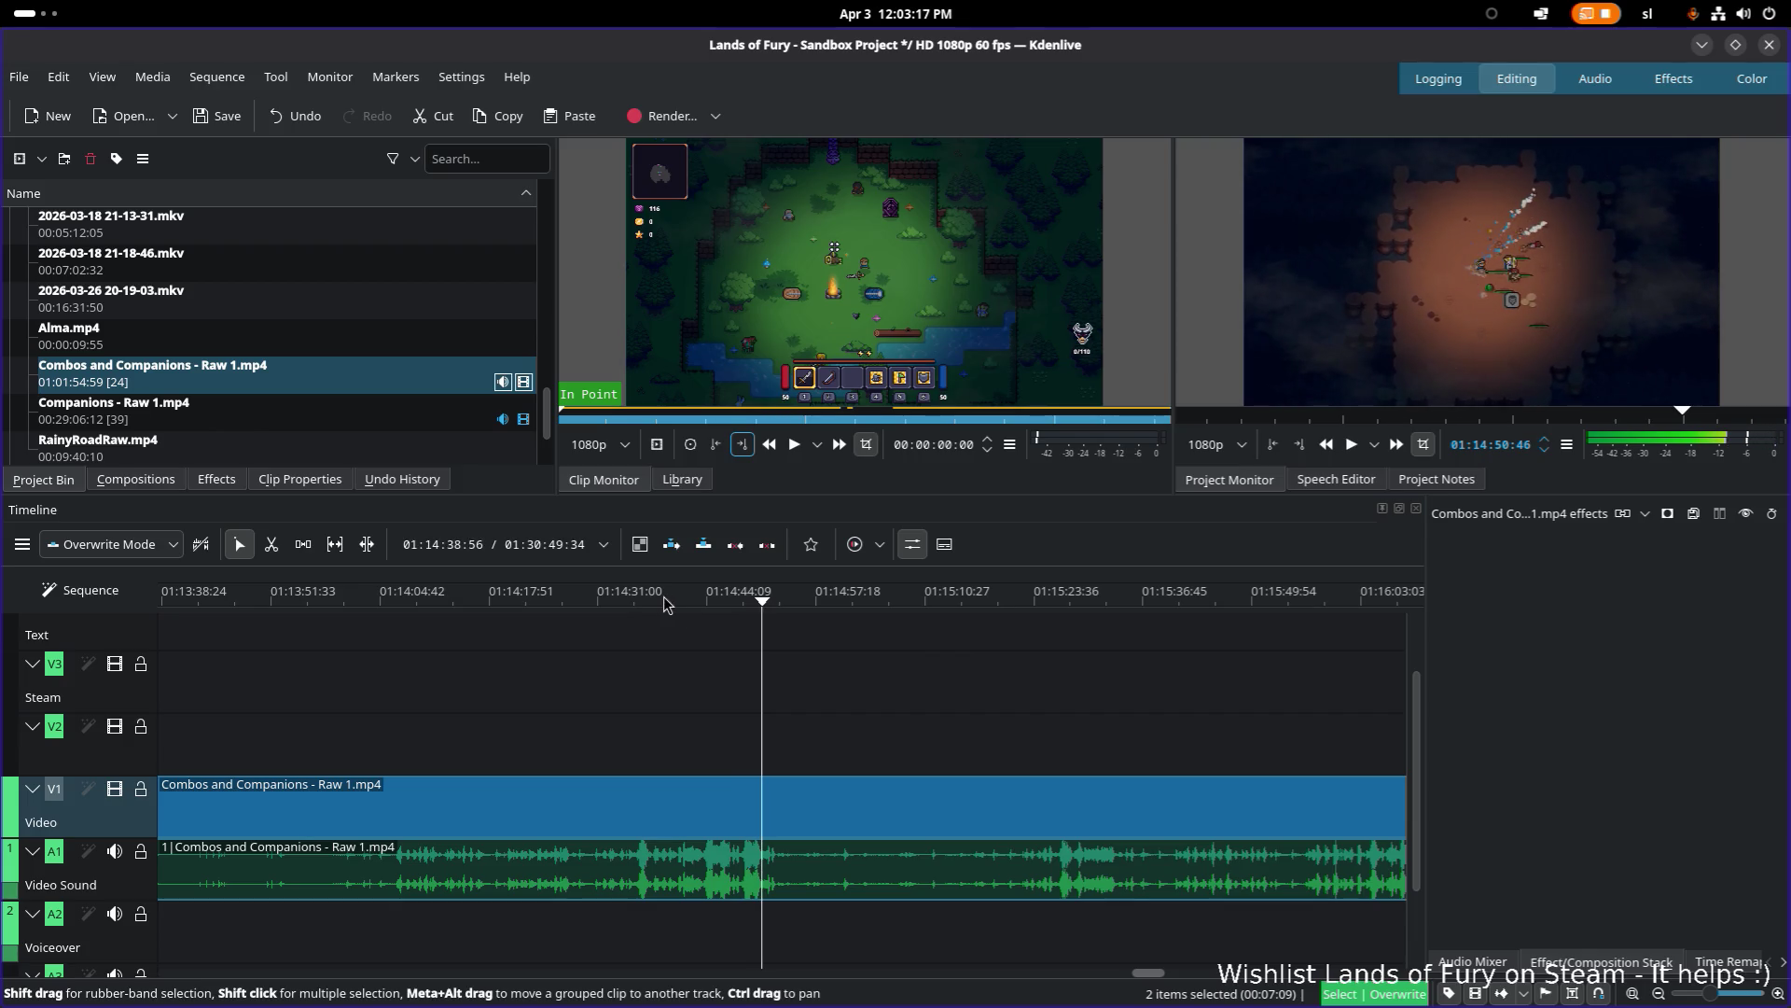
pyautogui.click(681, 598)
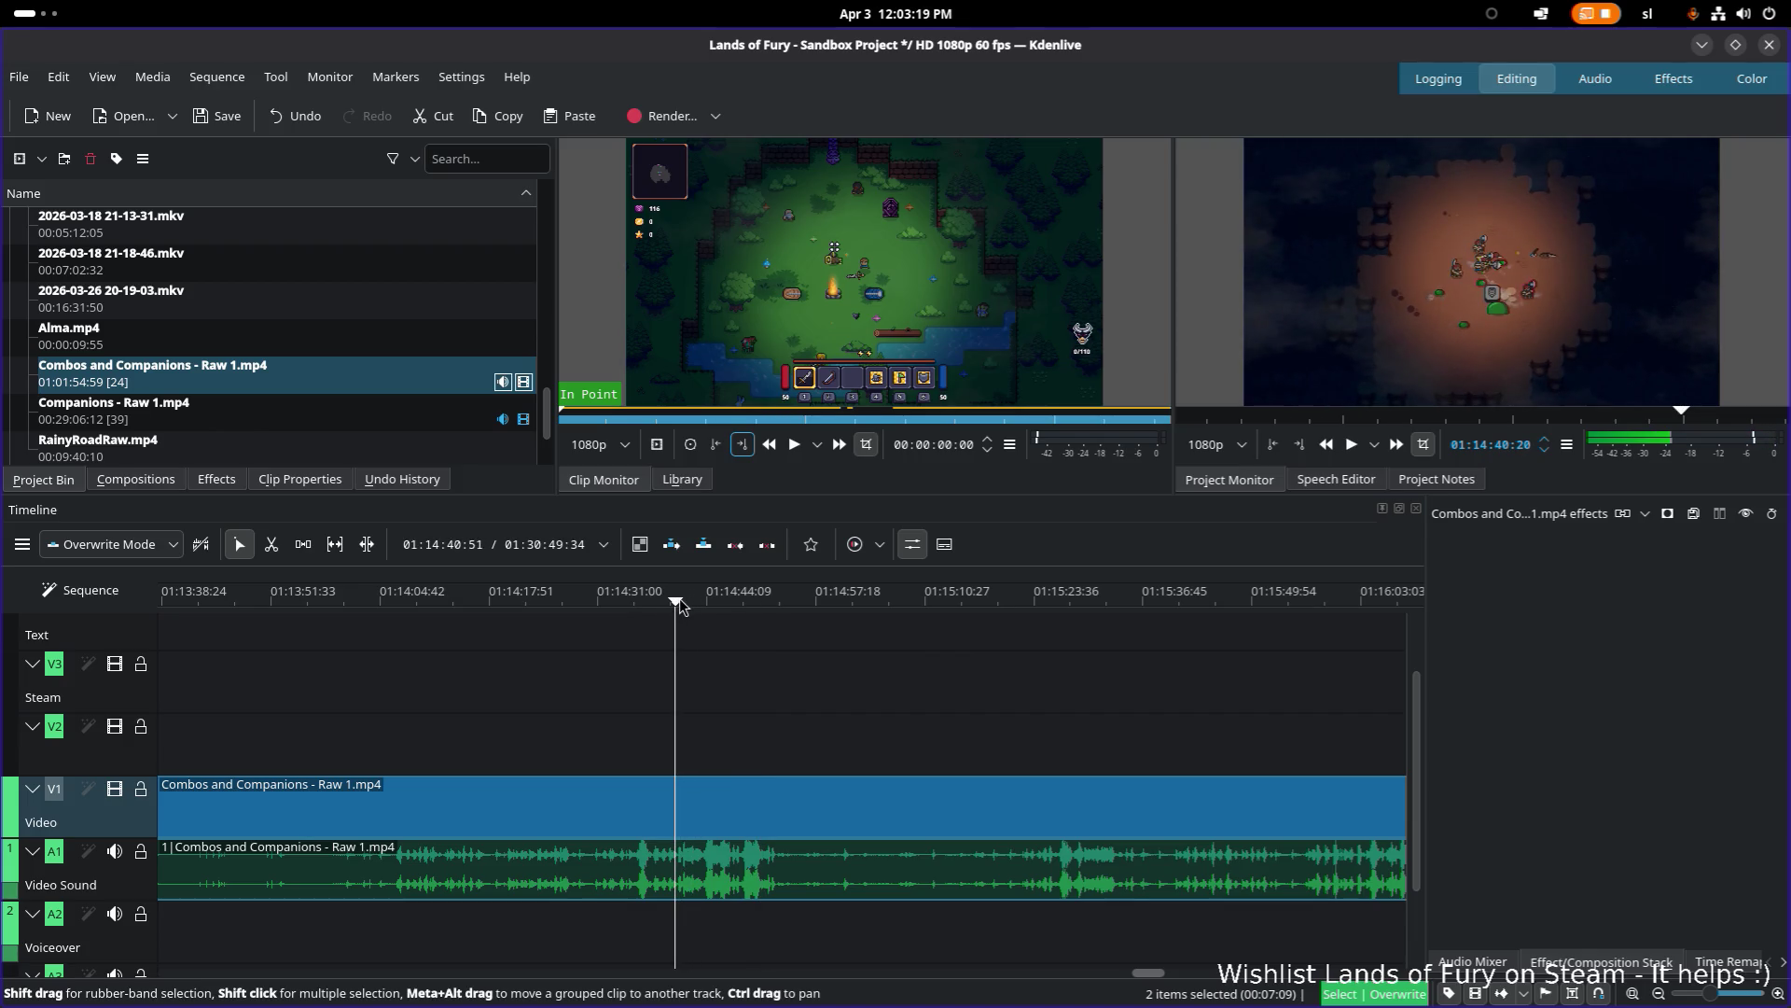
pyautogui.click(673, 599)
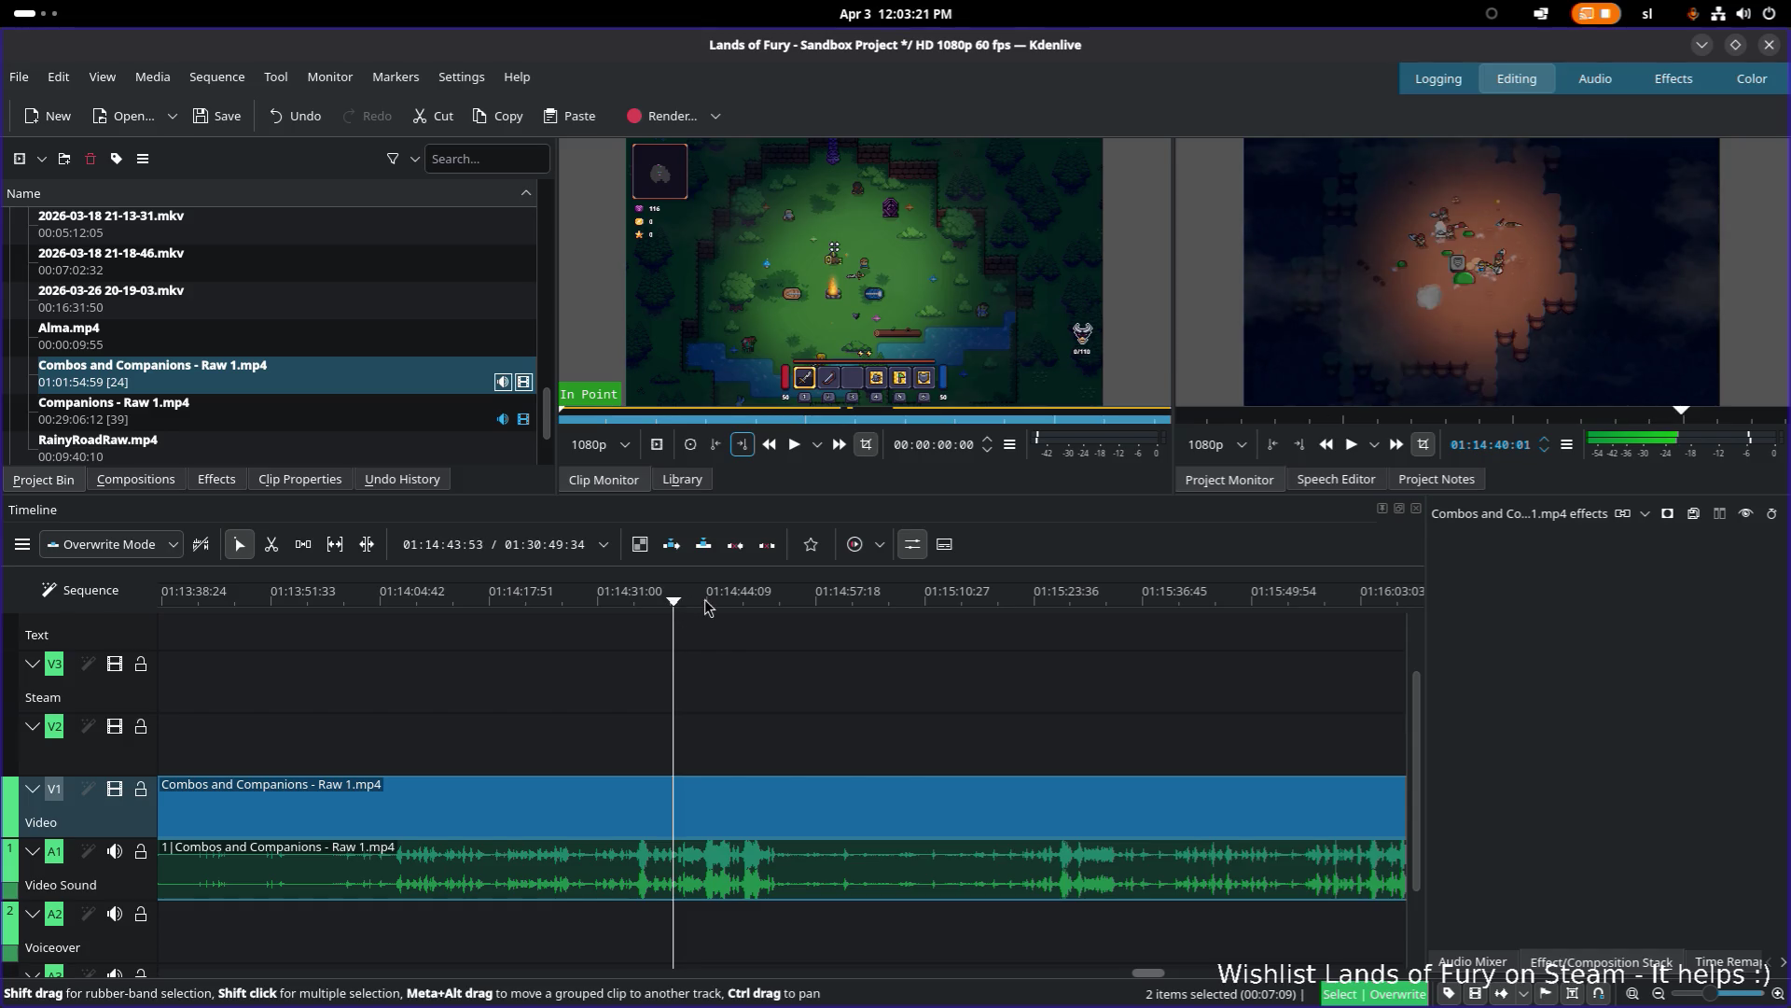
pyautogui.click(704, 600)
pyautogui.hotkey('shift', 'r')
pyautogui.press('space')
pyautogui.press('x')
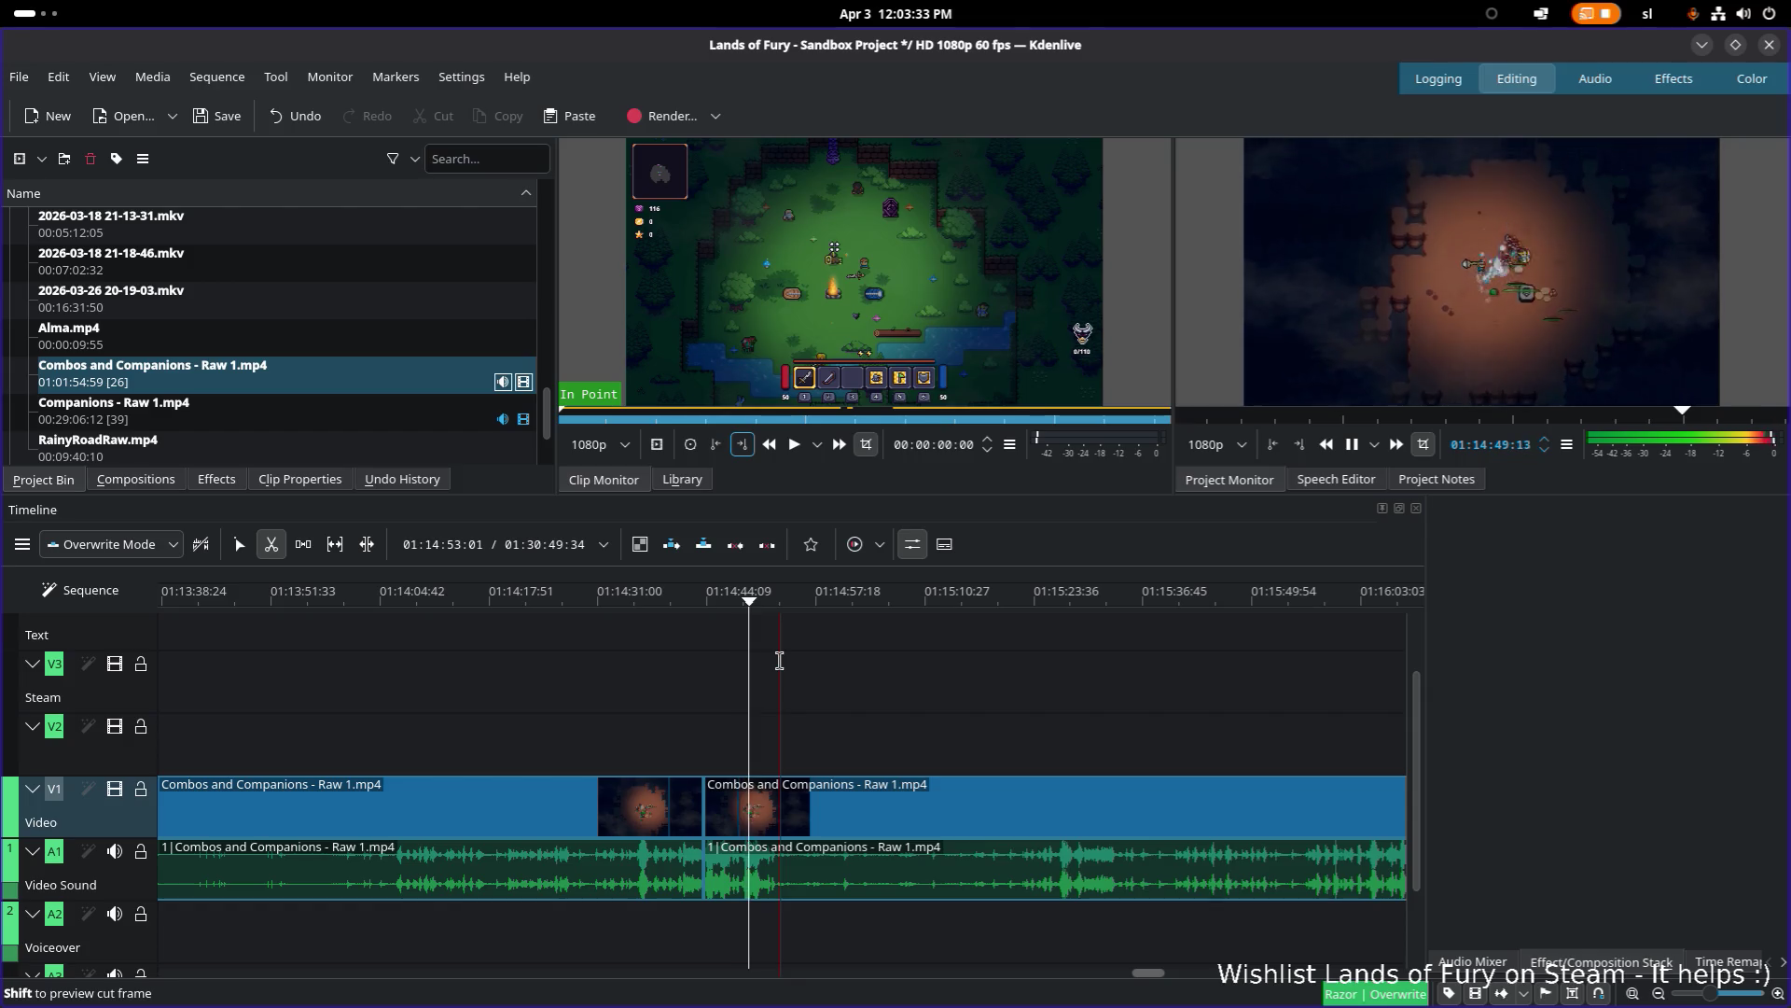
# Step: Stop playback near 01:14:50, razor-cut the clip at 01:14:53, and select the short piece between cuts
pyautogui.press('space')
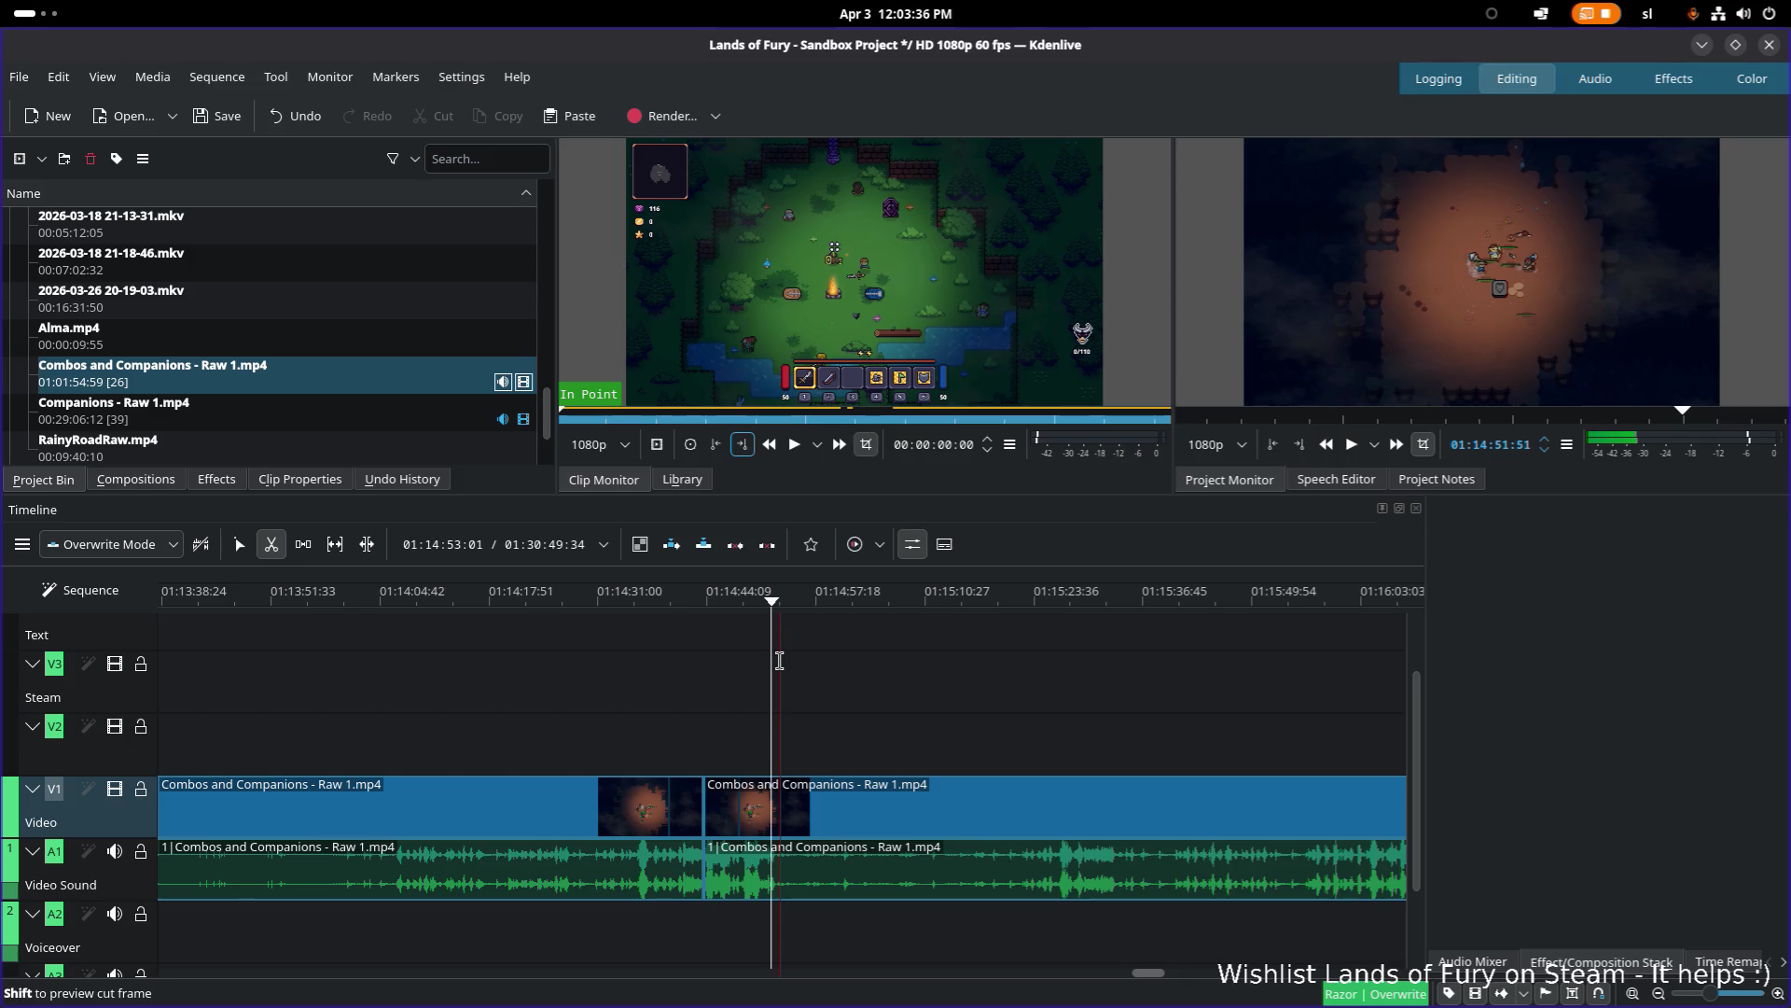
pyautogui.click(780, 867)
pyautogui.press('s')
pyautogui.click(735, 815)
# Step: Scroll around the timeline and scrub the playhead ahead to about 01:16:19
pyautogui.keyDown('ctrl'); pyautogui.scroll(-4, 731, 810); pyautogui.keyUp('ctrl')
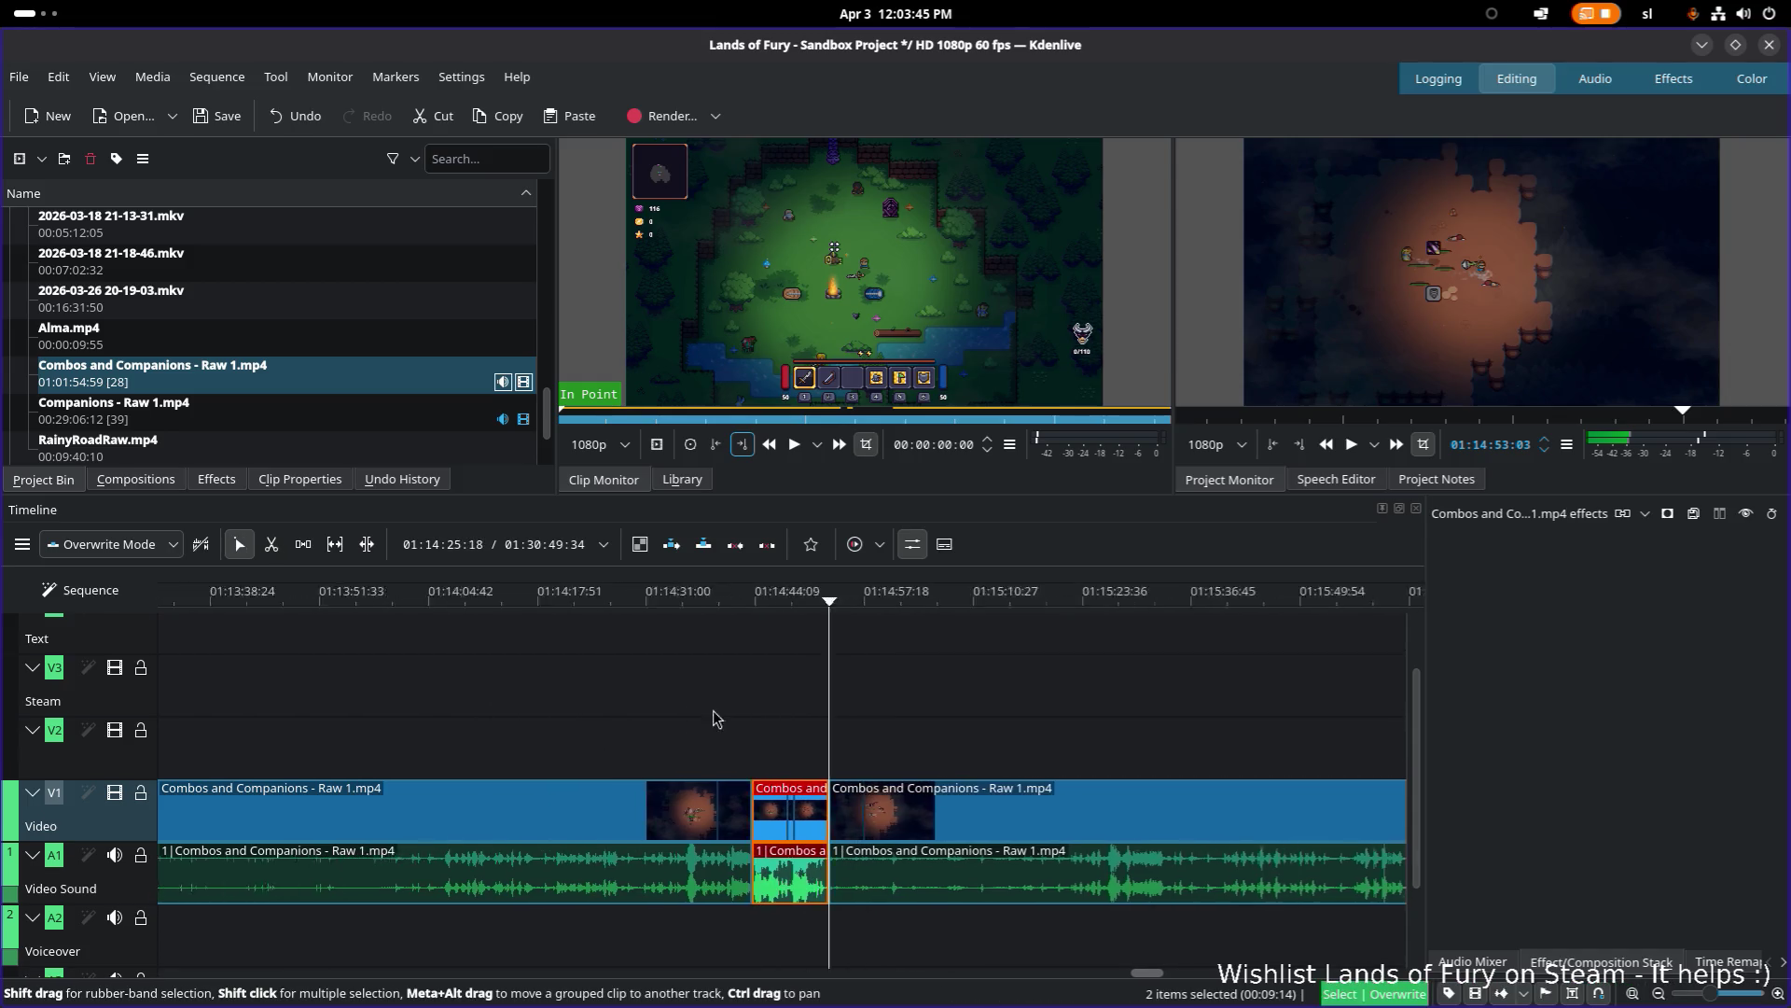
pyautogui.keyDown('ctrl'); pyautogui.scroll(-2, 972, 832); pyautogui.keyUp('ctrl')
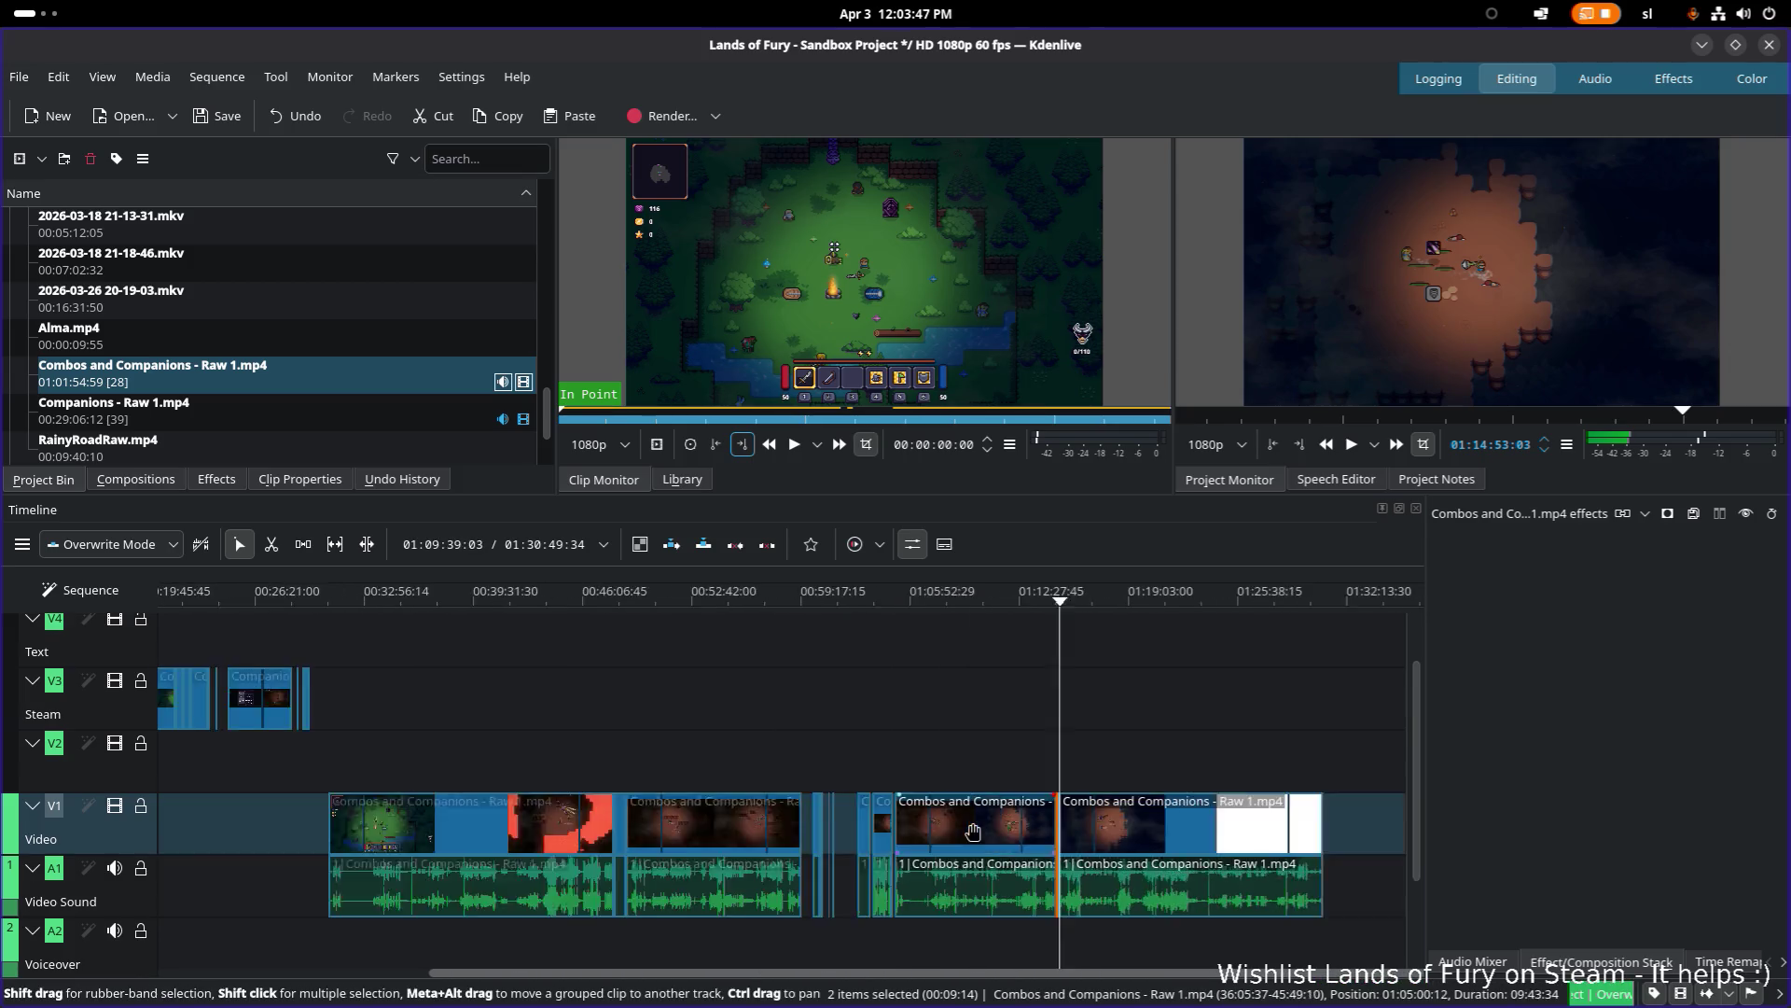
pyautogui.keyDown('ctrl'); pyautogui.scroll(1, 970, 828); pyautogui.keyUp('ctrl')
pyautogui.keyDown('ctrl'); pyautogui.scroll(3, 1051, 830); pyautogui.keyUp('ctrl')
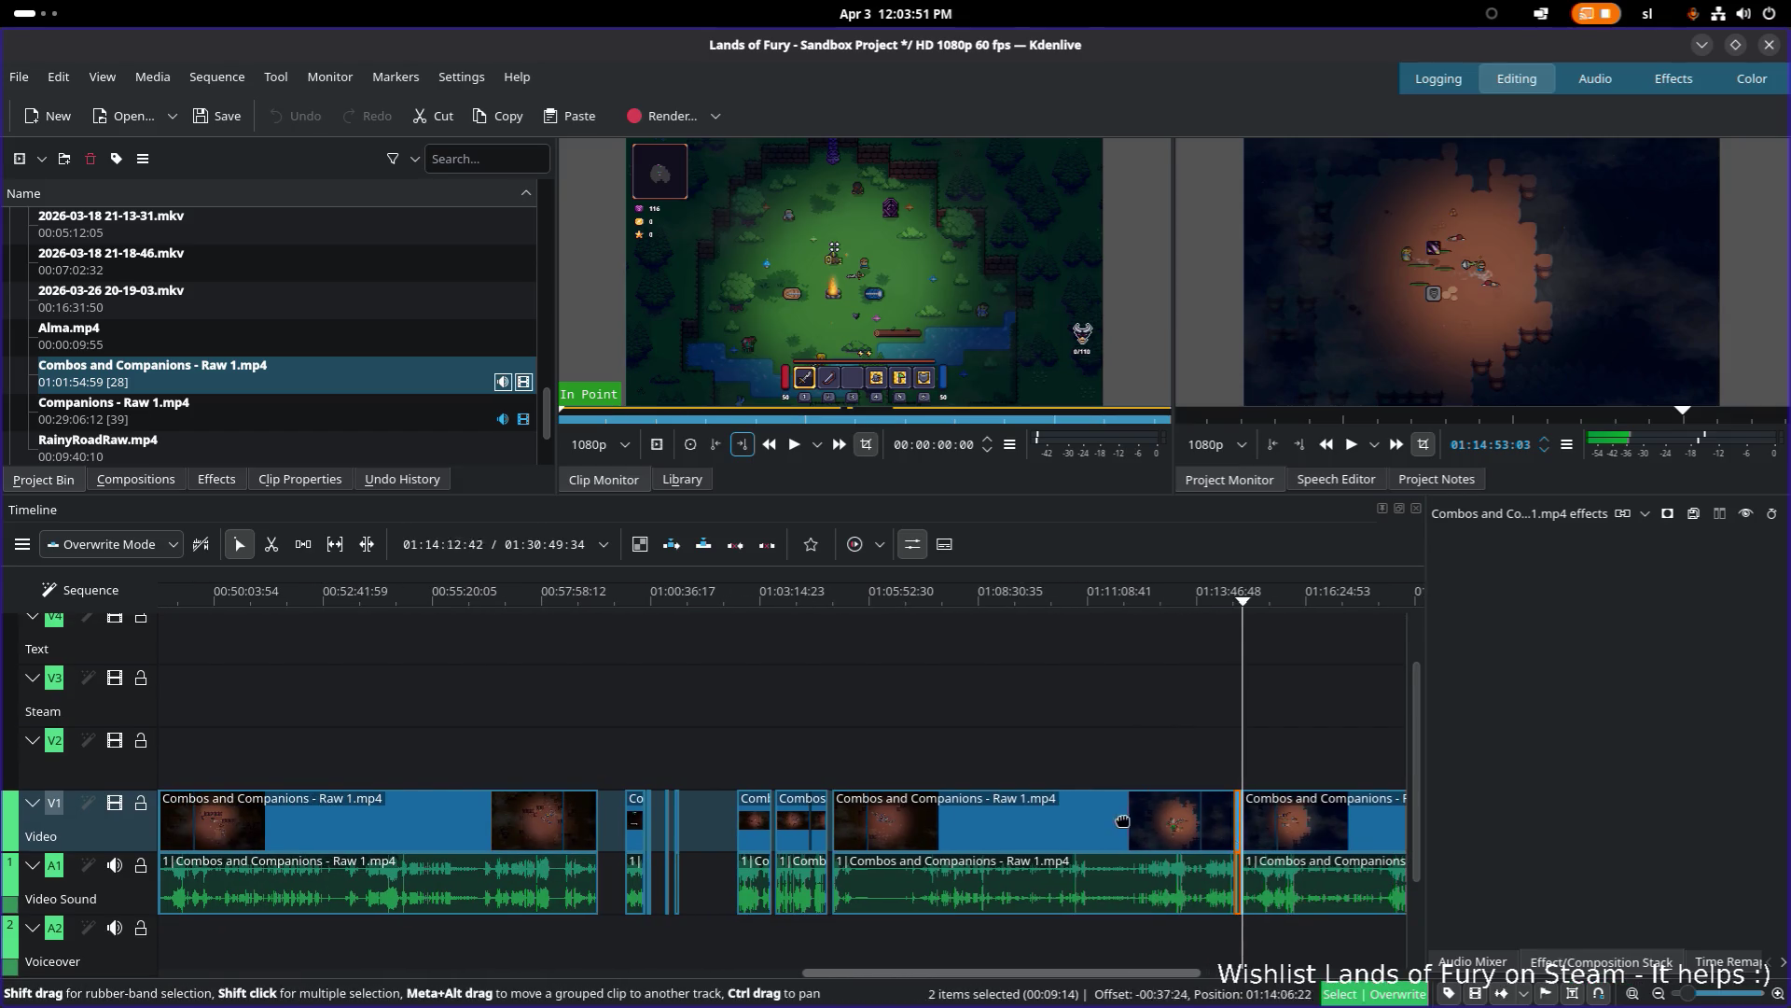
pyautogui.hscroll(-10, 366, 810)
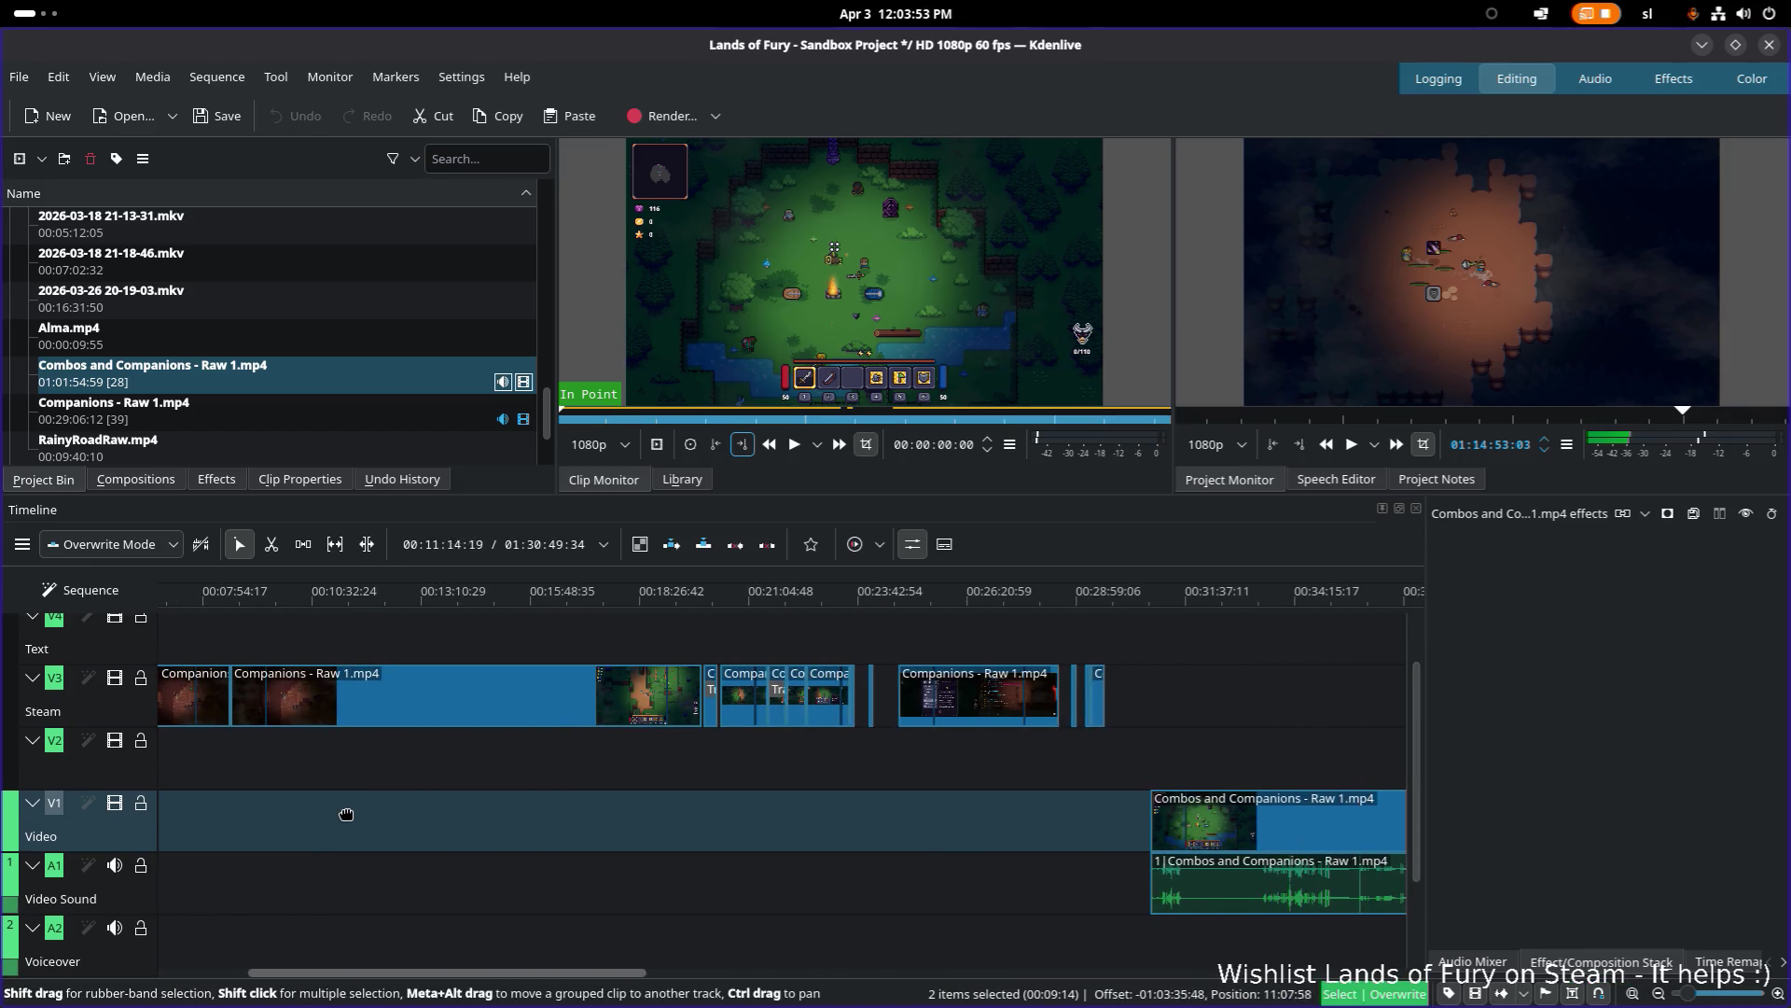
pyautogui.hscroll(-3, 373, 818)
pyautogui.hscroll(5, 381, 825)
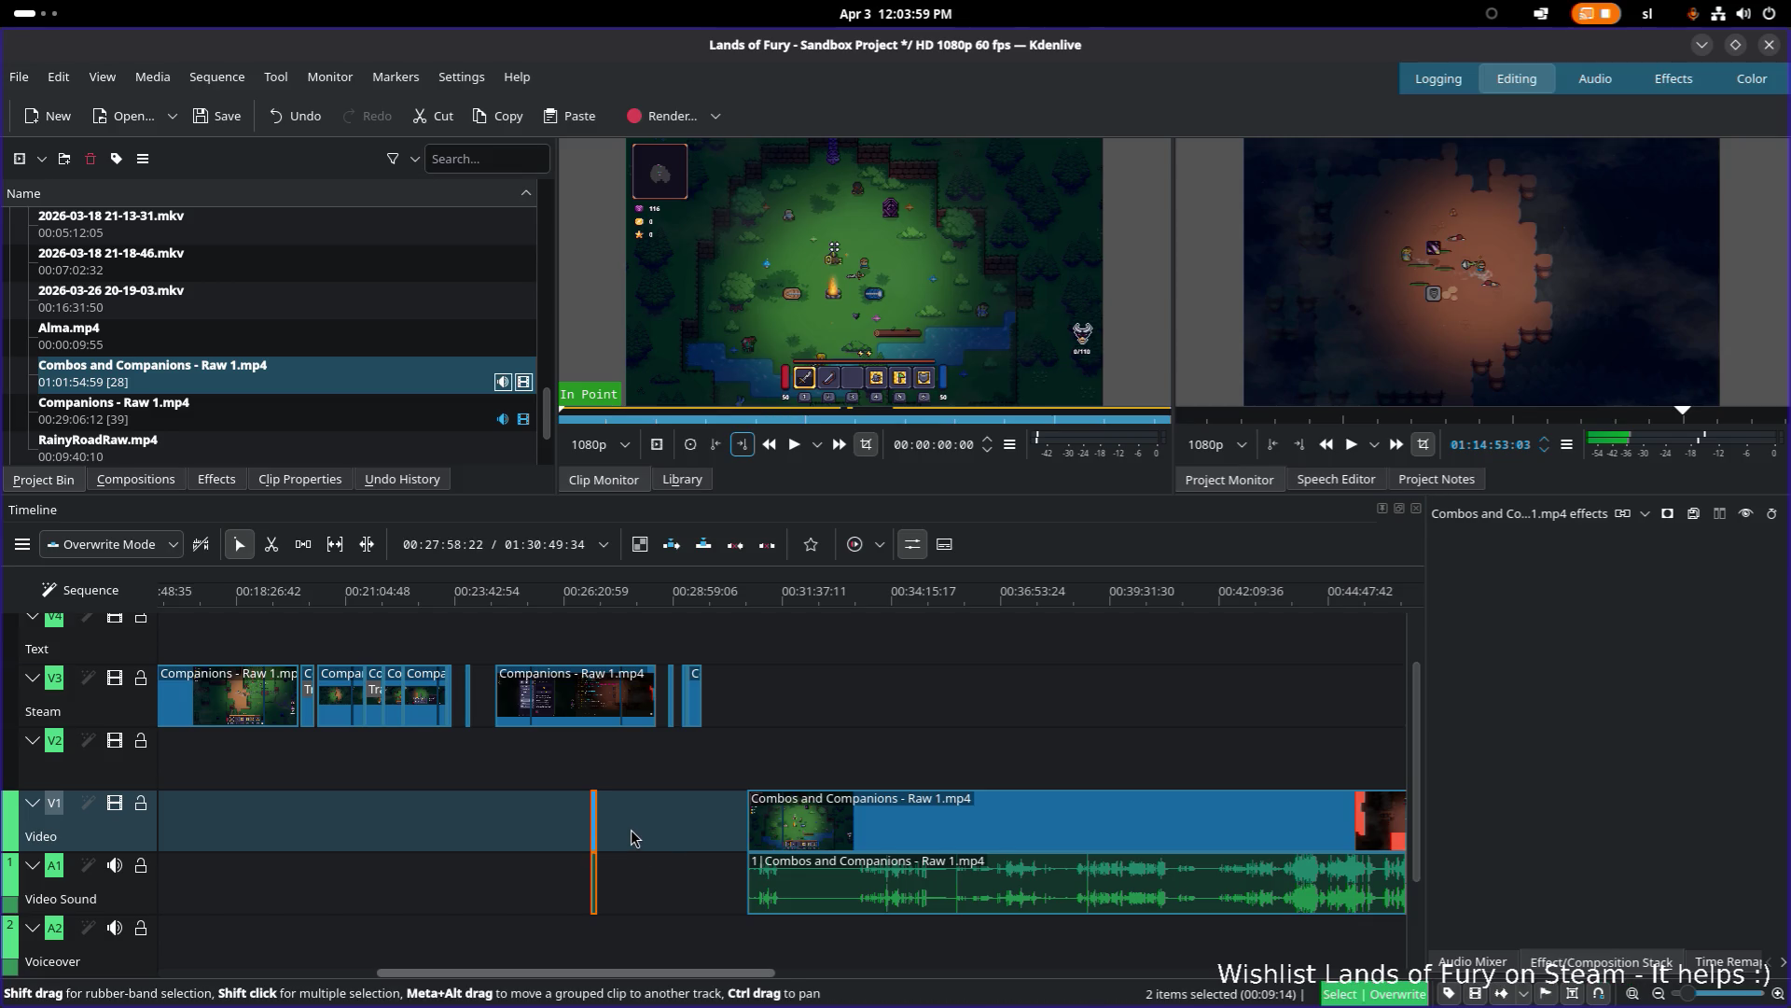
pyautogui.scroll(-3, 631, 837)
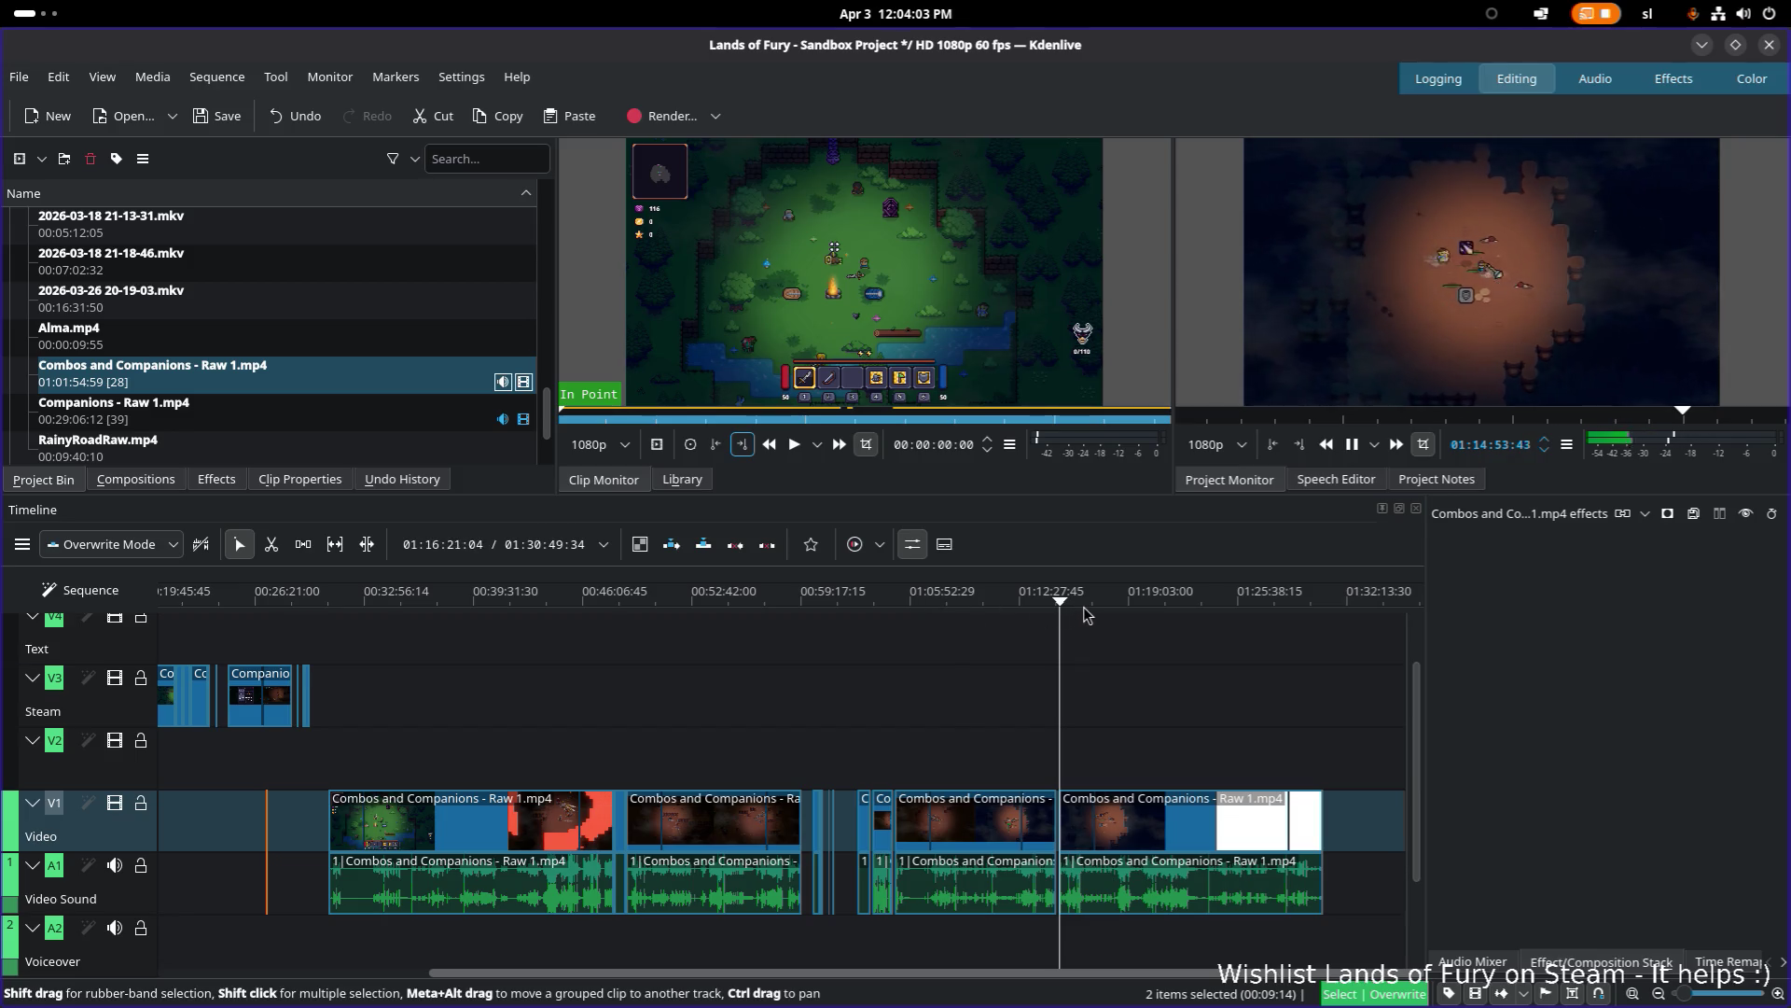
pyautogui.scroll(5, 1004, 727)
pyautogui.moveTo(692, 611); pyautogui.dragTo(1008, 608)
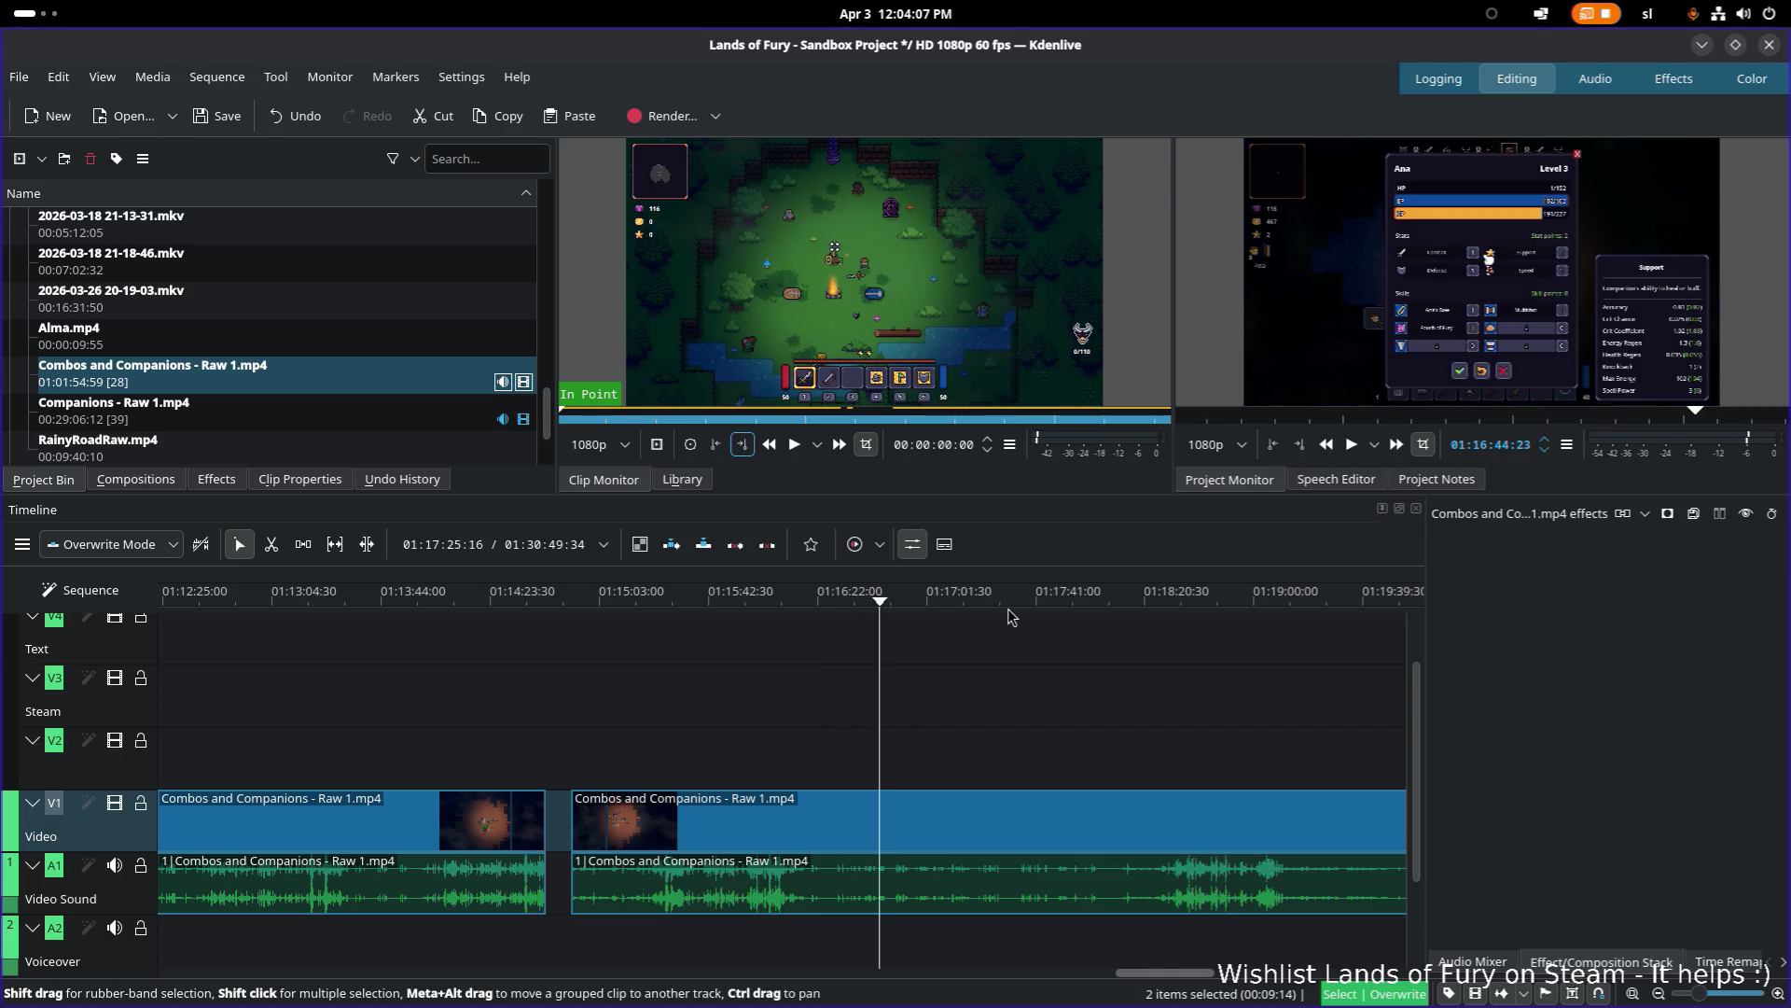
# Step: Scrub and play through the footage from about 01:17:19 to 01:23:48
pyautogui.moveTo(1089, 702); pyautogui.dragTo(537, 724)
pyautogui.click(636, 601)
pyautogui.press('space')
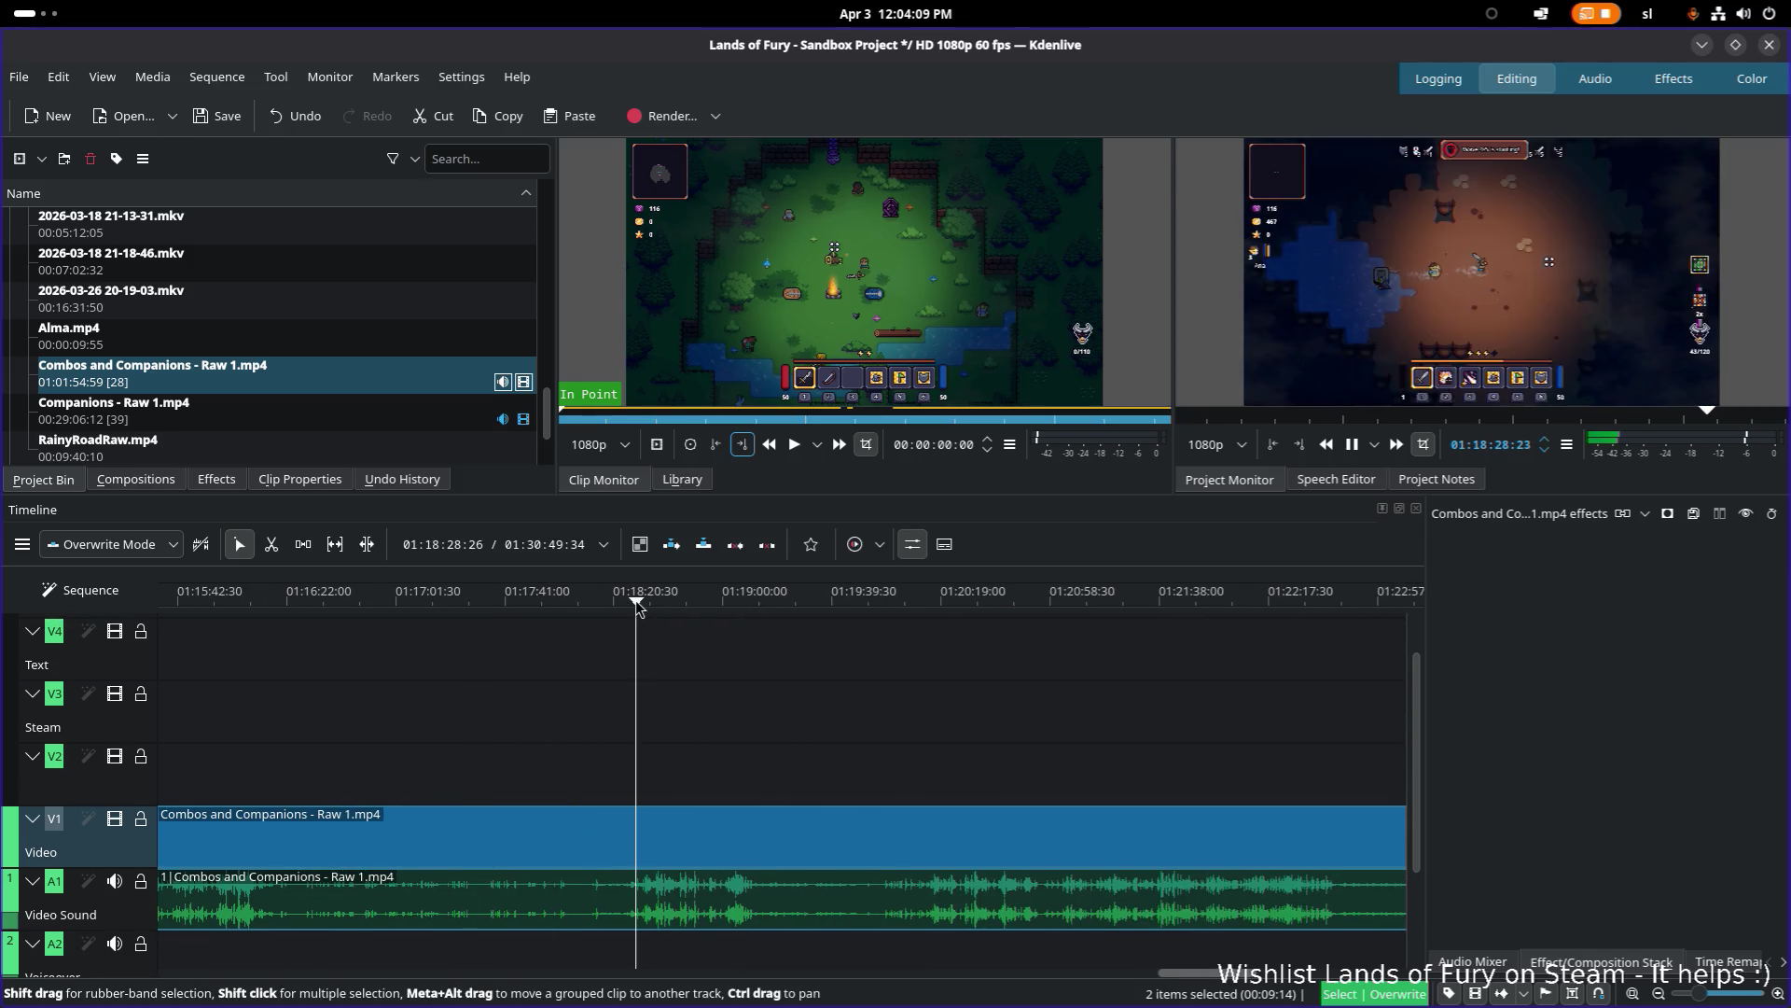
pyautogui.moveTo(737, 605); pyautogui.dragTo(902, 604)
pyautogui.moveTo(1059, 659); pyautogui.dragTo(659, 678)
pyautogui.click(736, 602)
pyautogui.press('space')
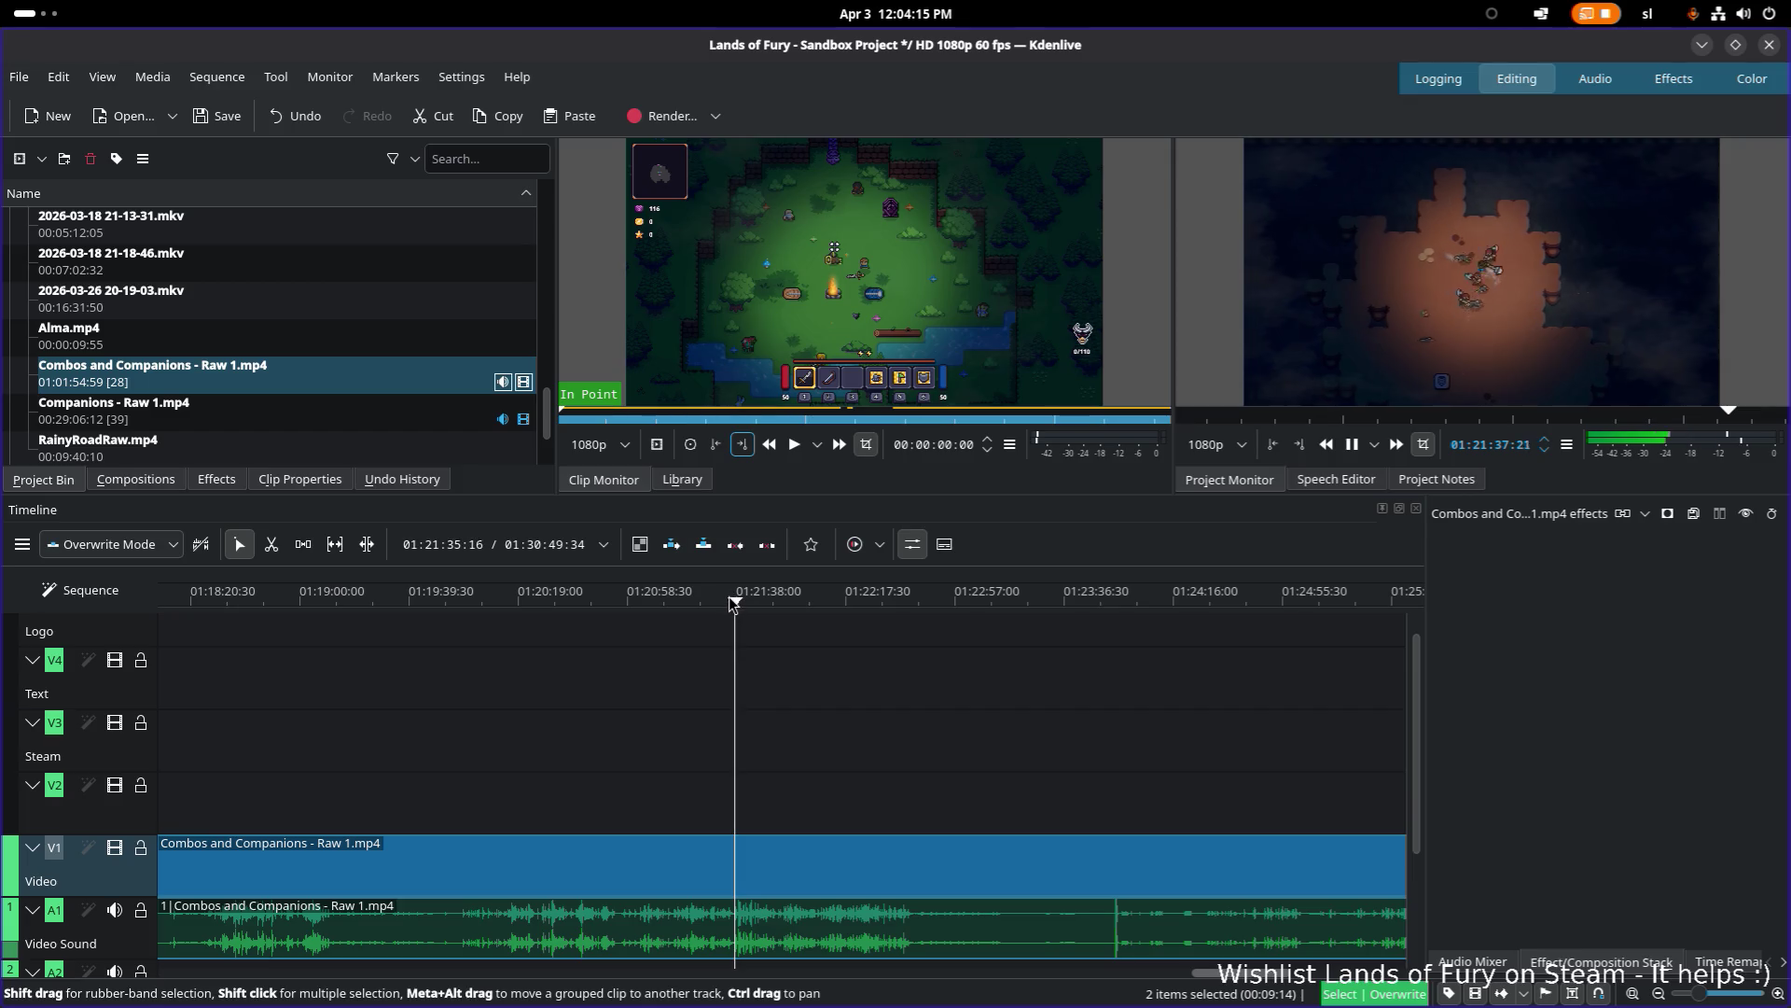
pyautogui.click(1093, 603)
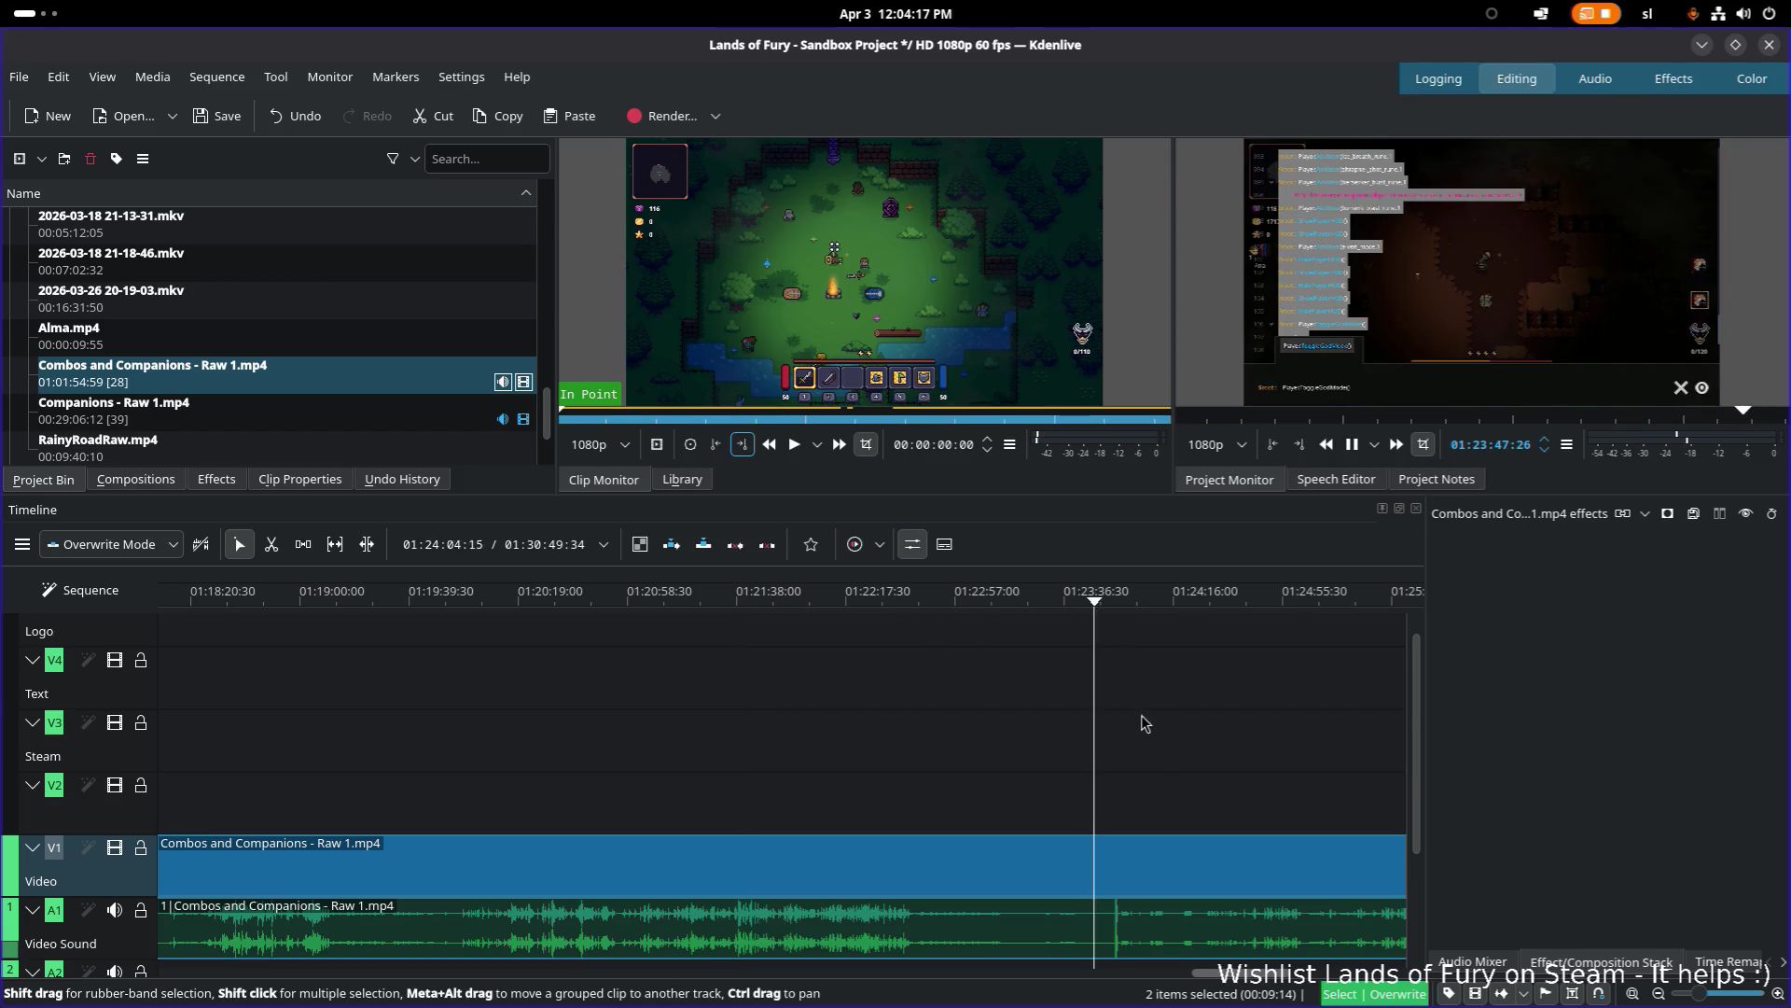
# Step: Play from 01:28:30 and split the clip at the playhead around 01:28:58 with Shift+R
pyautogui.moveTo(1161, 751)
pyautogui.mouseDown()
pyautogui.moveTo(691, 724)
pyautogui.moveTo(886, 719)
pyautogui.mouseUp()
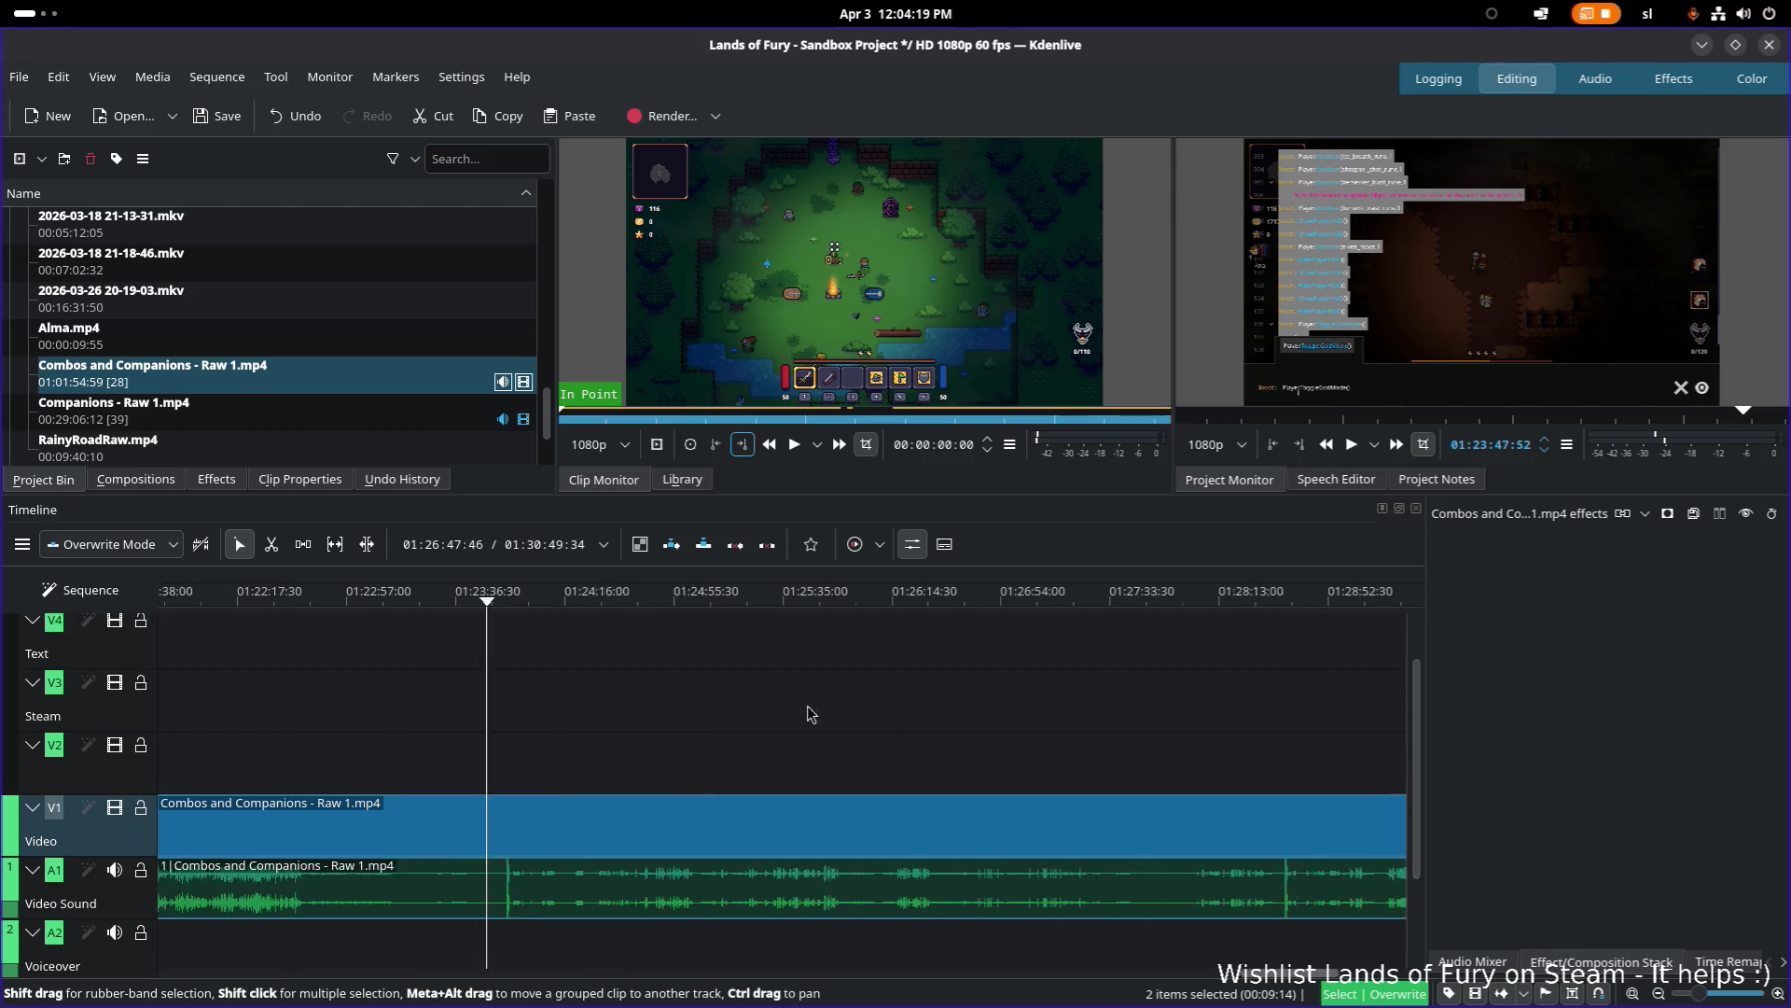
pyautogui.click(850, 597)
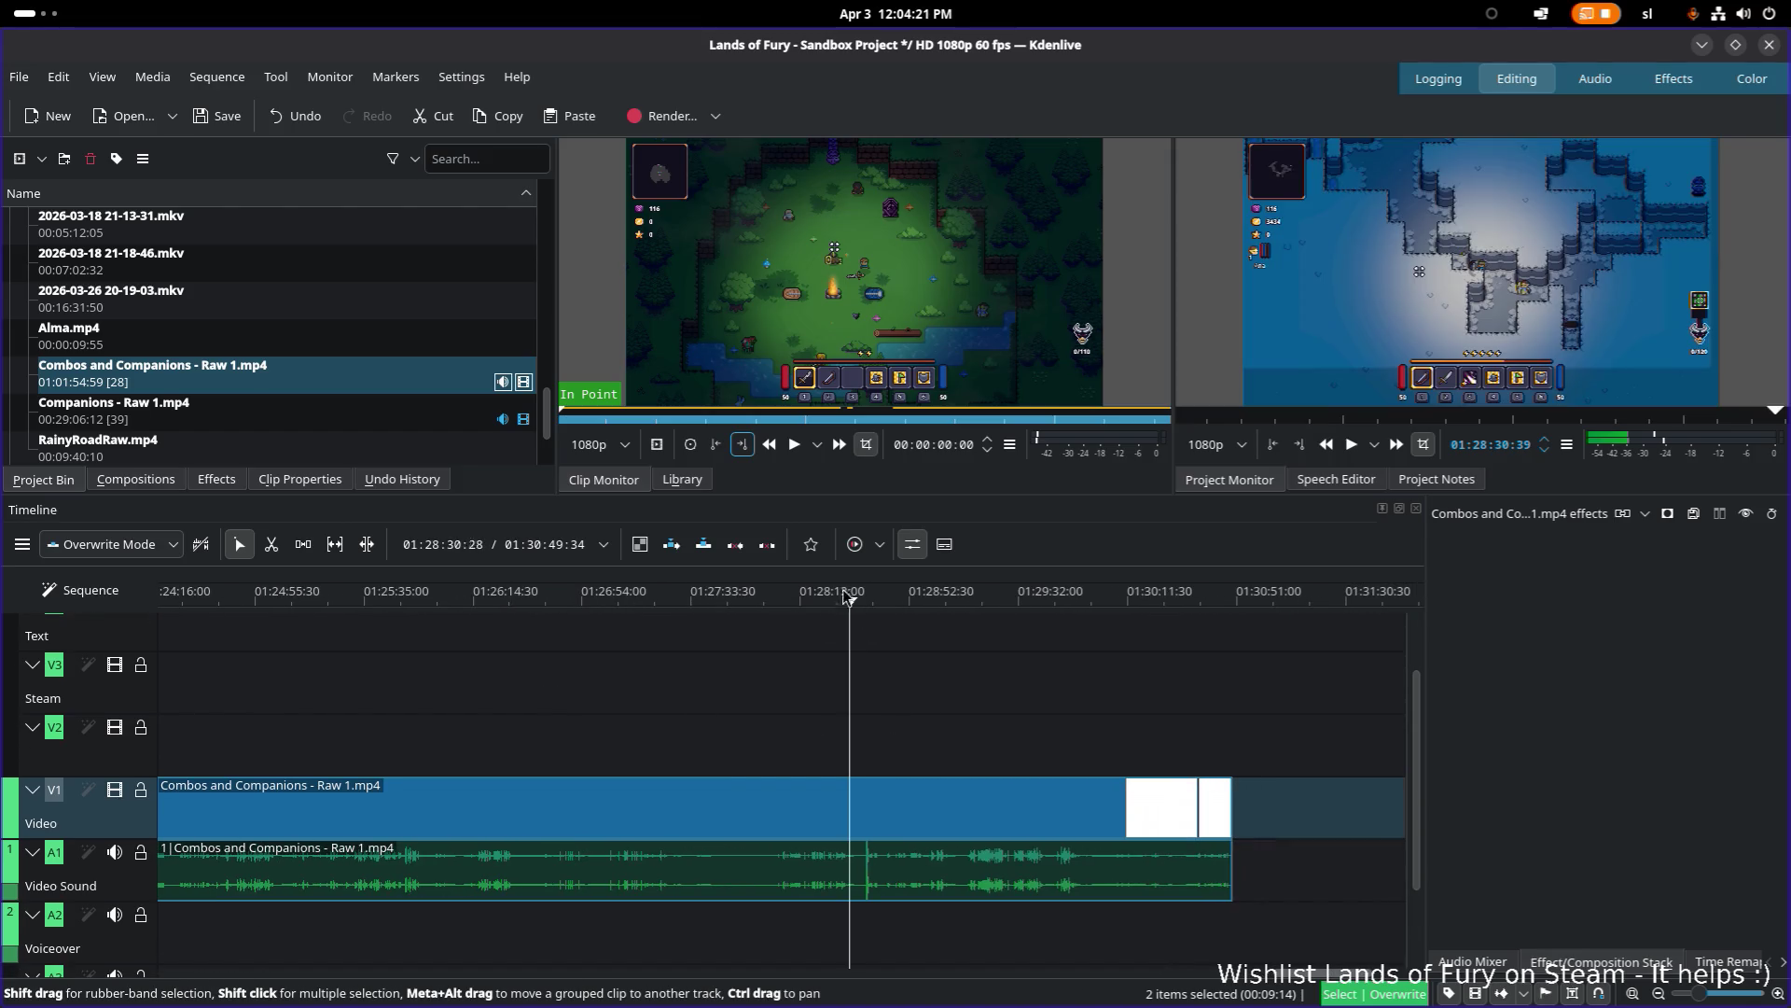
pyautogui.press('space')
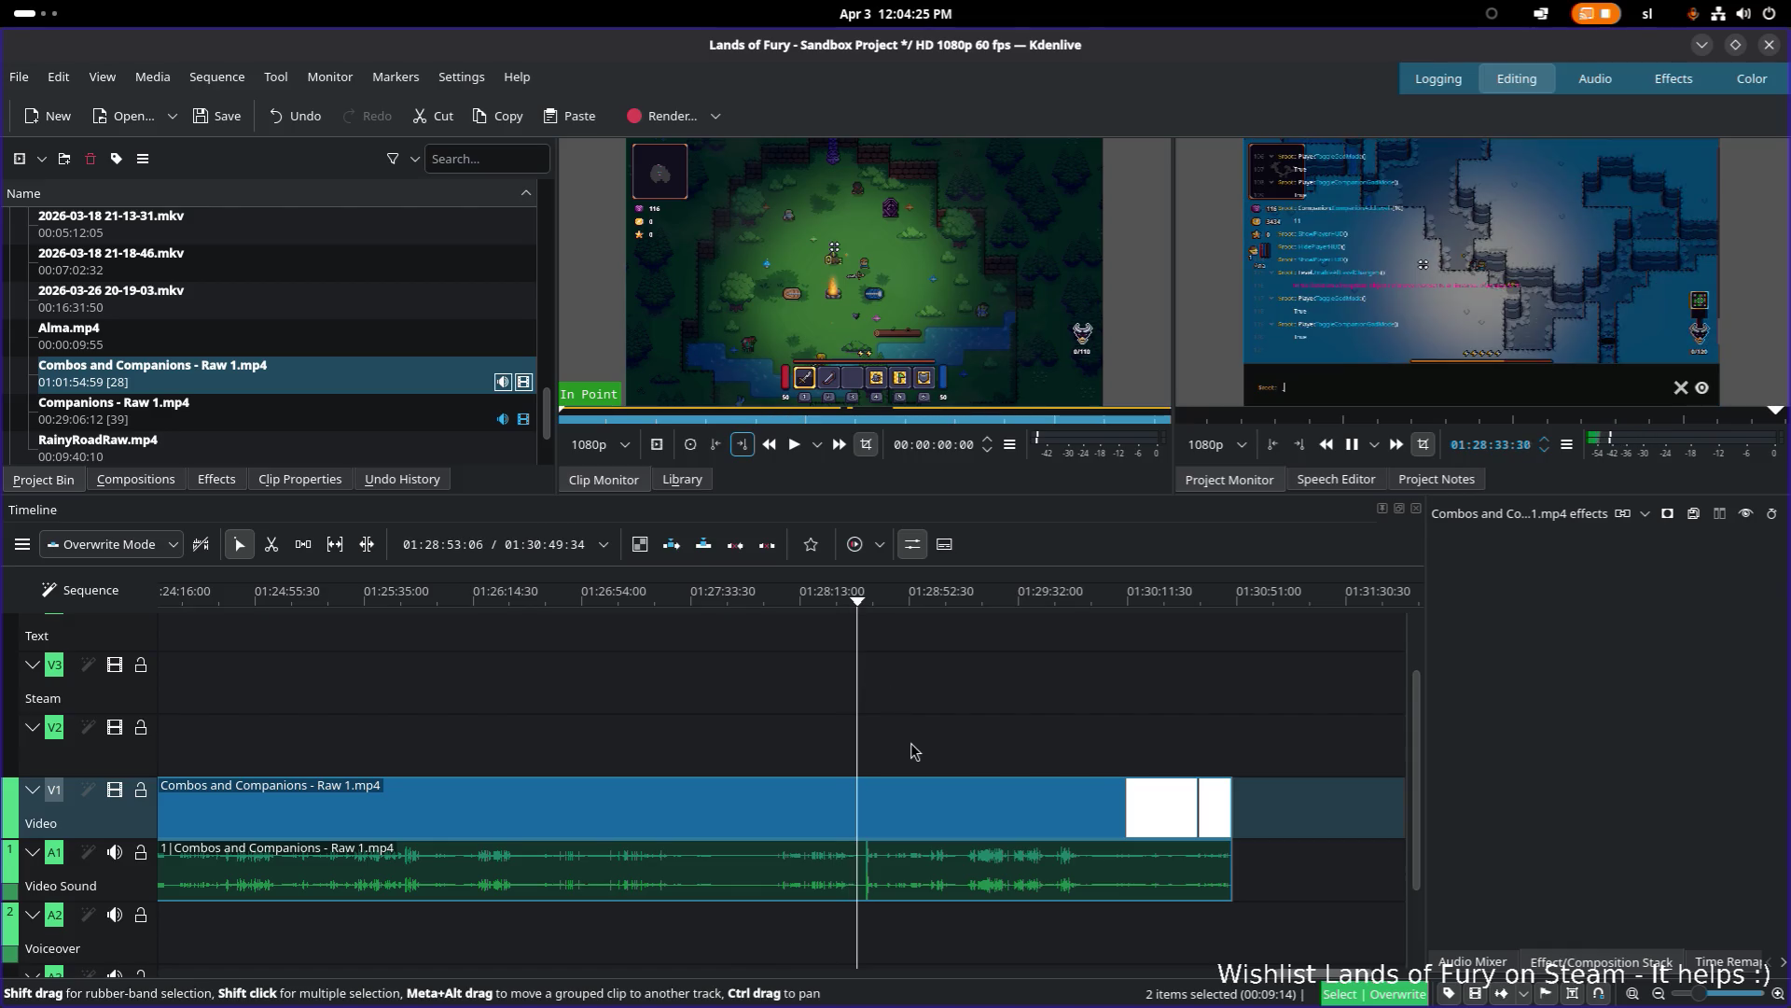
pyautogui.keyDown('ctrl'); pyautogui.scroll(2, 914, 763); pyautogui.keyUp('ctrl')
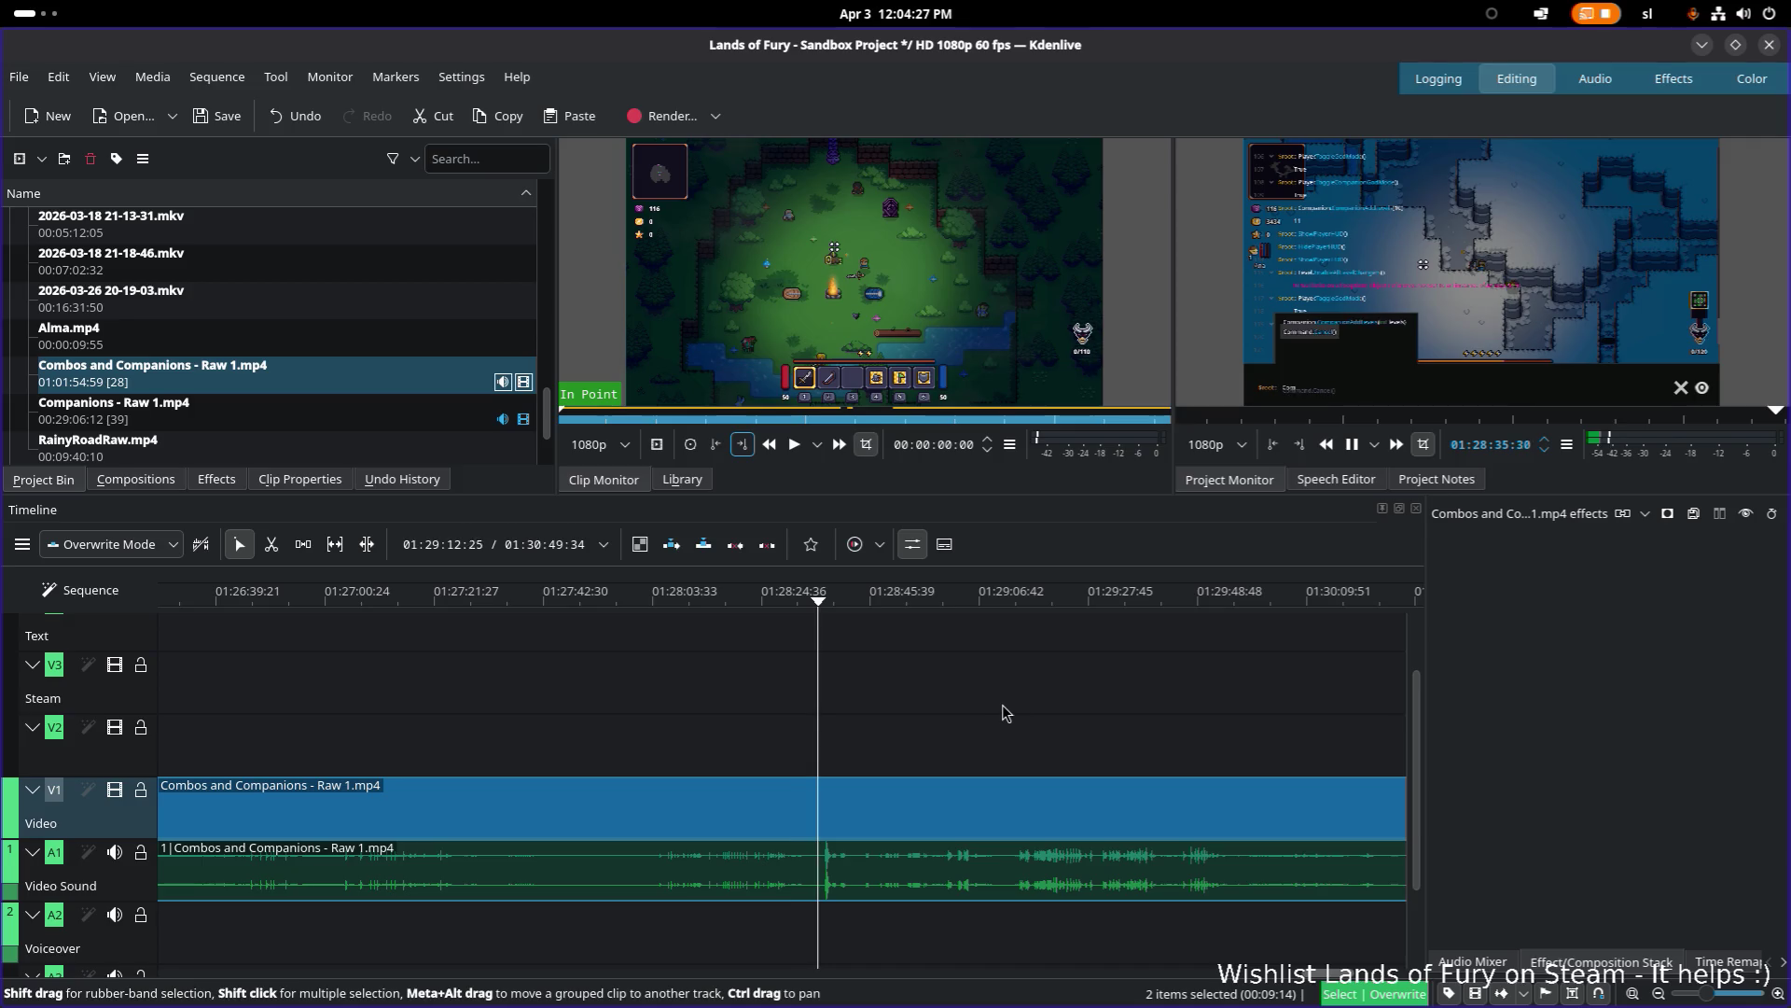
pyautogui.hscroll(2, 933, 703)
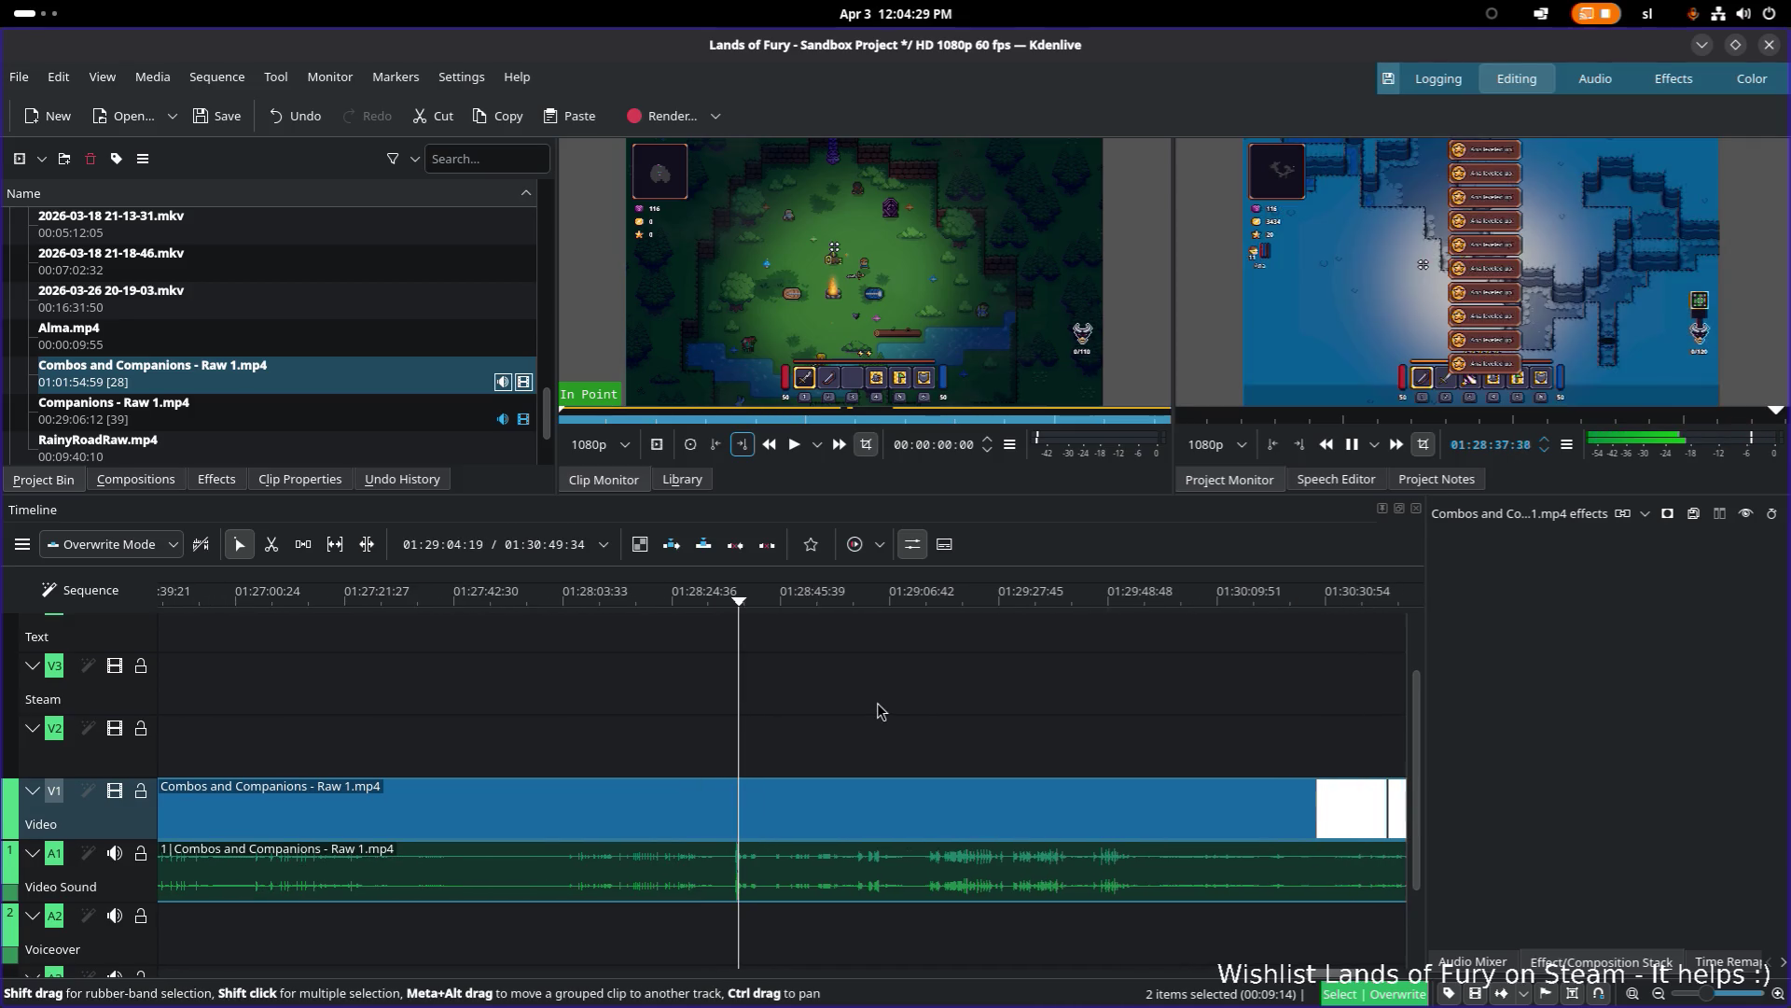
pyautogui.hscroll(2, 869, 703)
pyautogui.moveTo(744, 598)
pyautogui.mouseDown()
pyautogui.moveTo(782, 596)
pyautogui.moveTo(756, 604)
pyautogui.mouseUp()
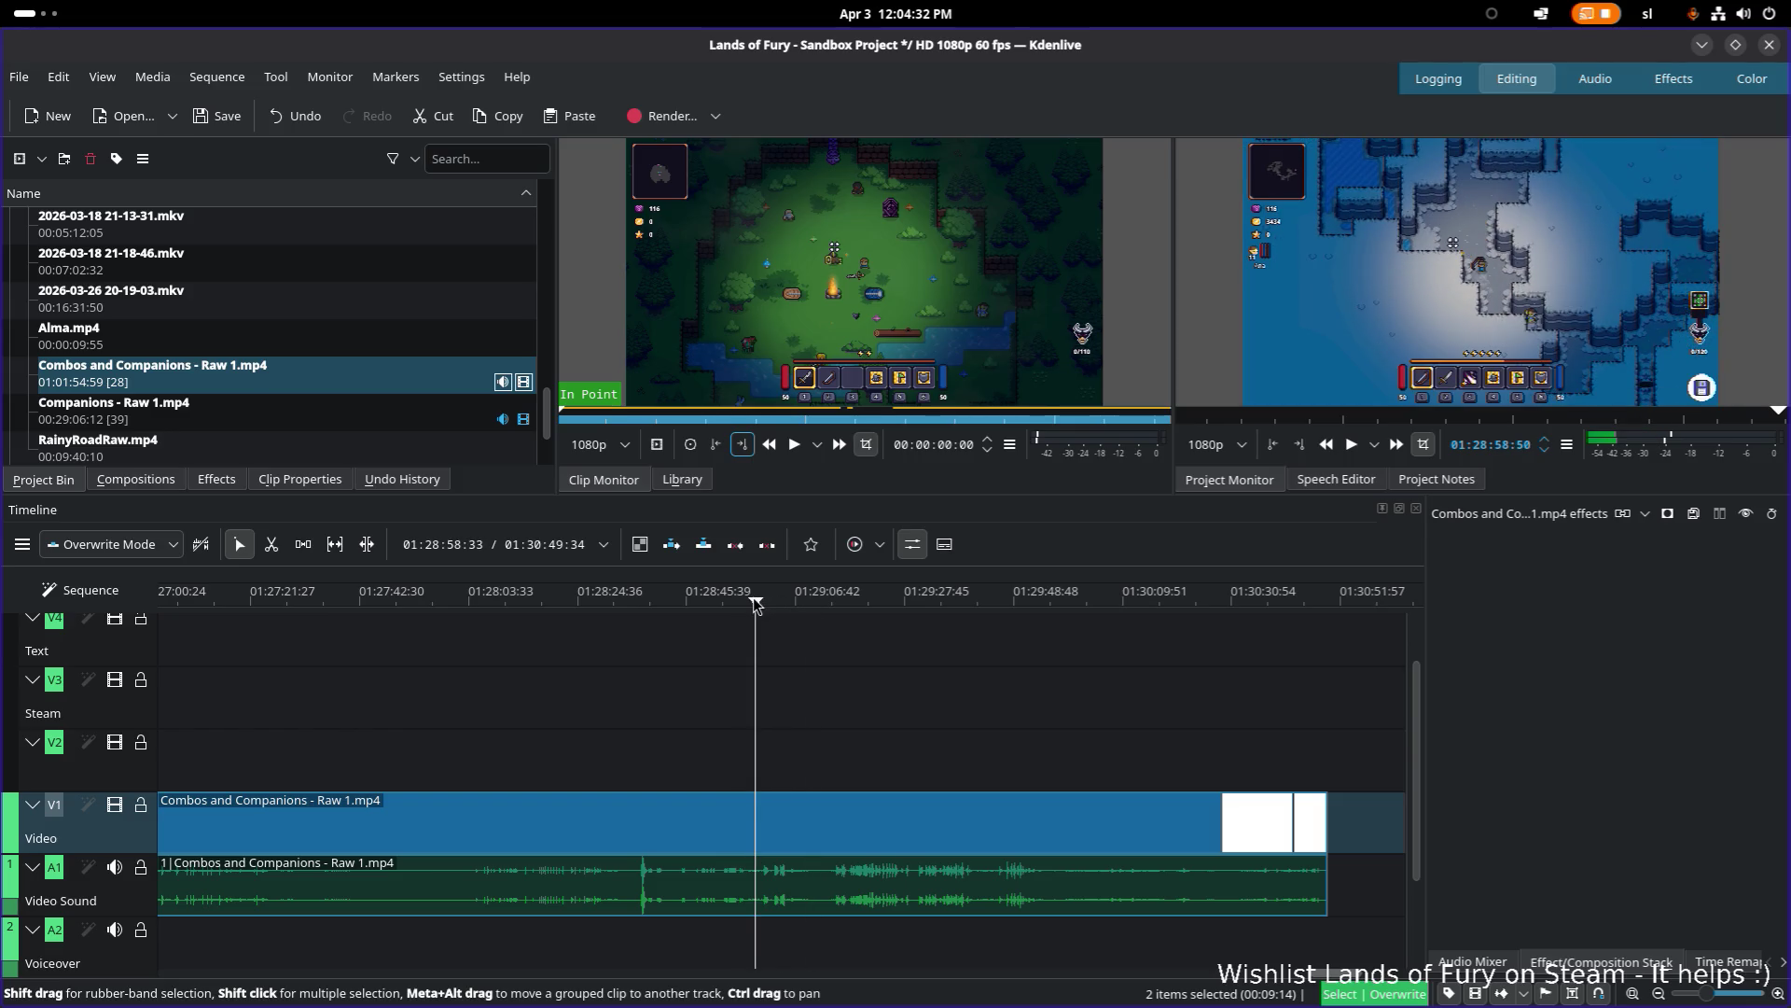
pyautogui.hotkey('shift', 'r')
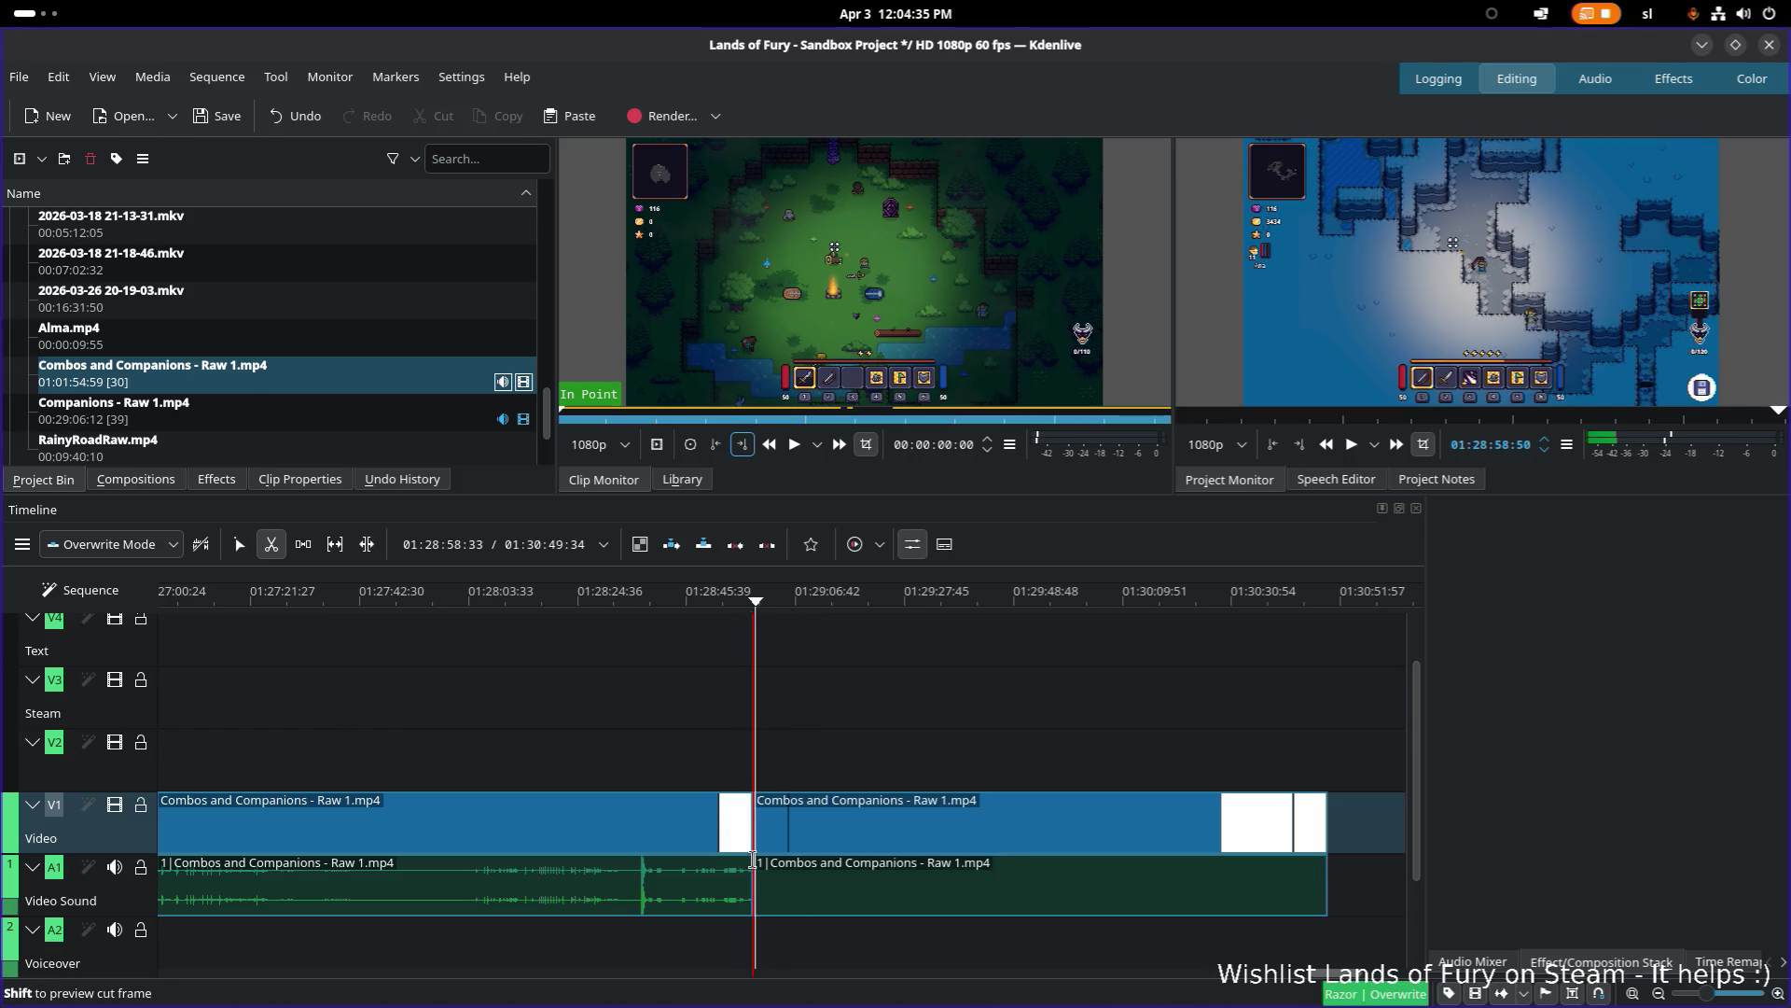
# Step: Drag the piece after the new cut about 20 s later on the timeline
pyautogui.click(818, 844)
pyautogui.moveTo(817, 845); pyautogui.dragTo(921, 845)
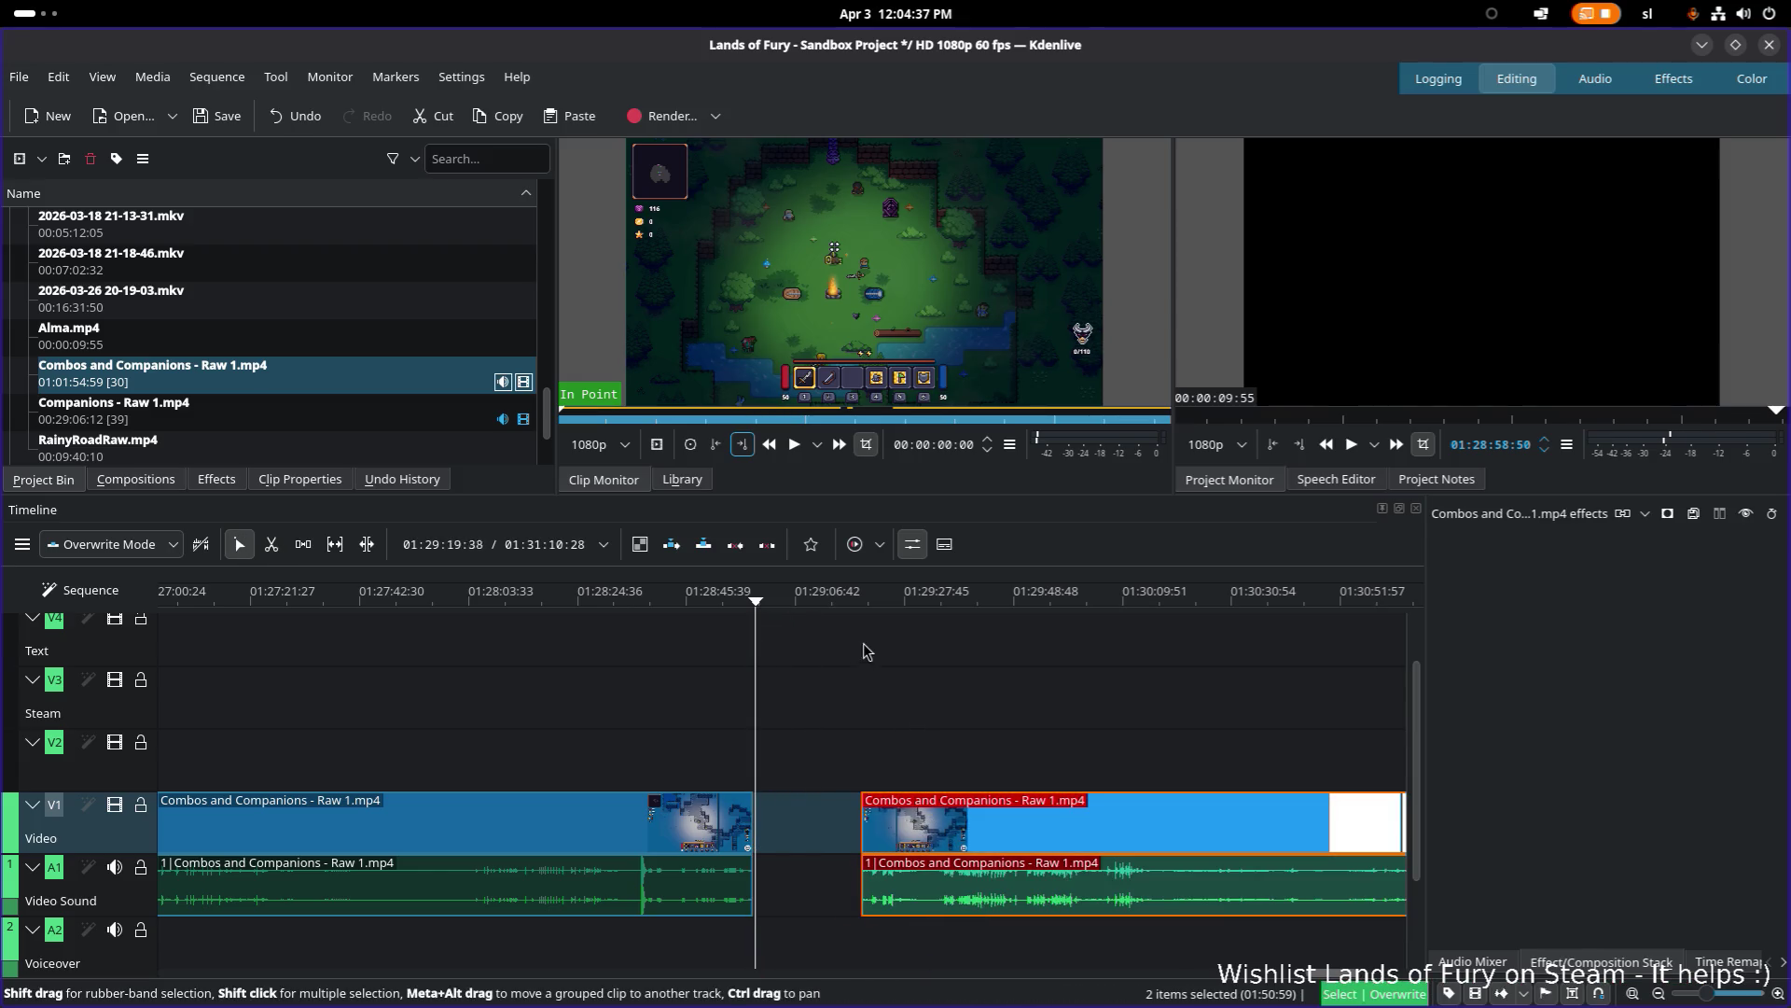
pyautogui.keyDown('ctrl'); pyautogui.scroll(3, 920, 789); pyautogui.keyUp('ctrl')
# Step: Play back from the moved piece and enlarge the Project Monitor, shrinking the Clip Monitor and timeline
pyautogui.moveTo(608, 602); pyautogui.dragTo(621, 604)
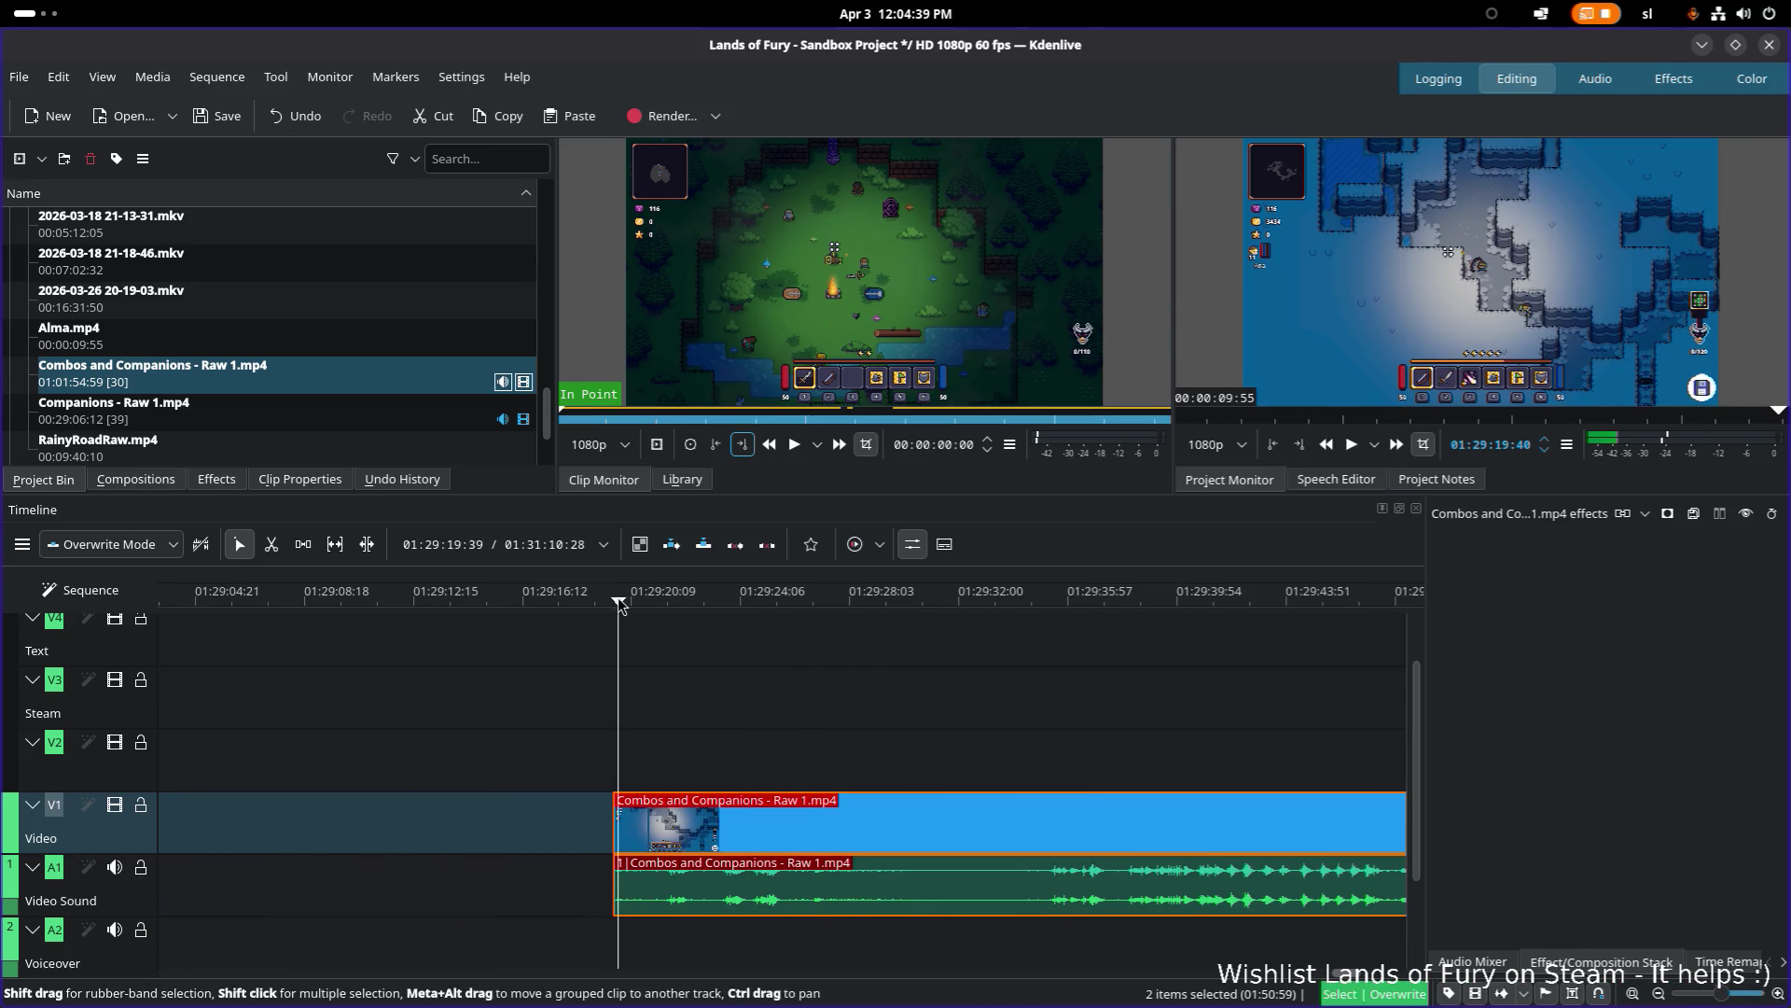
pyautogui.press('space')
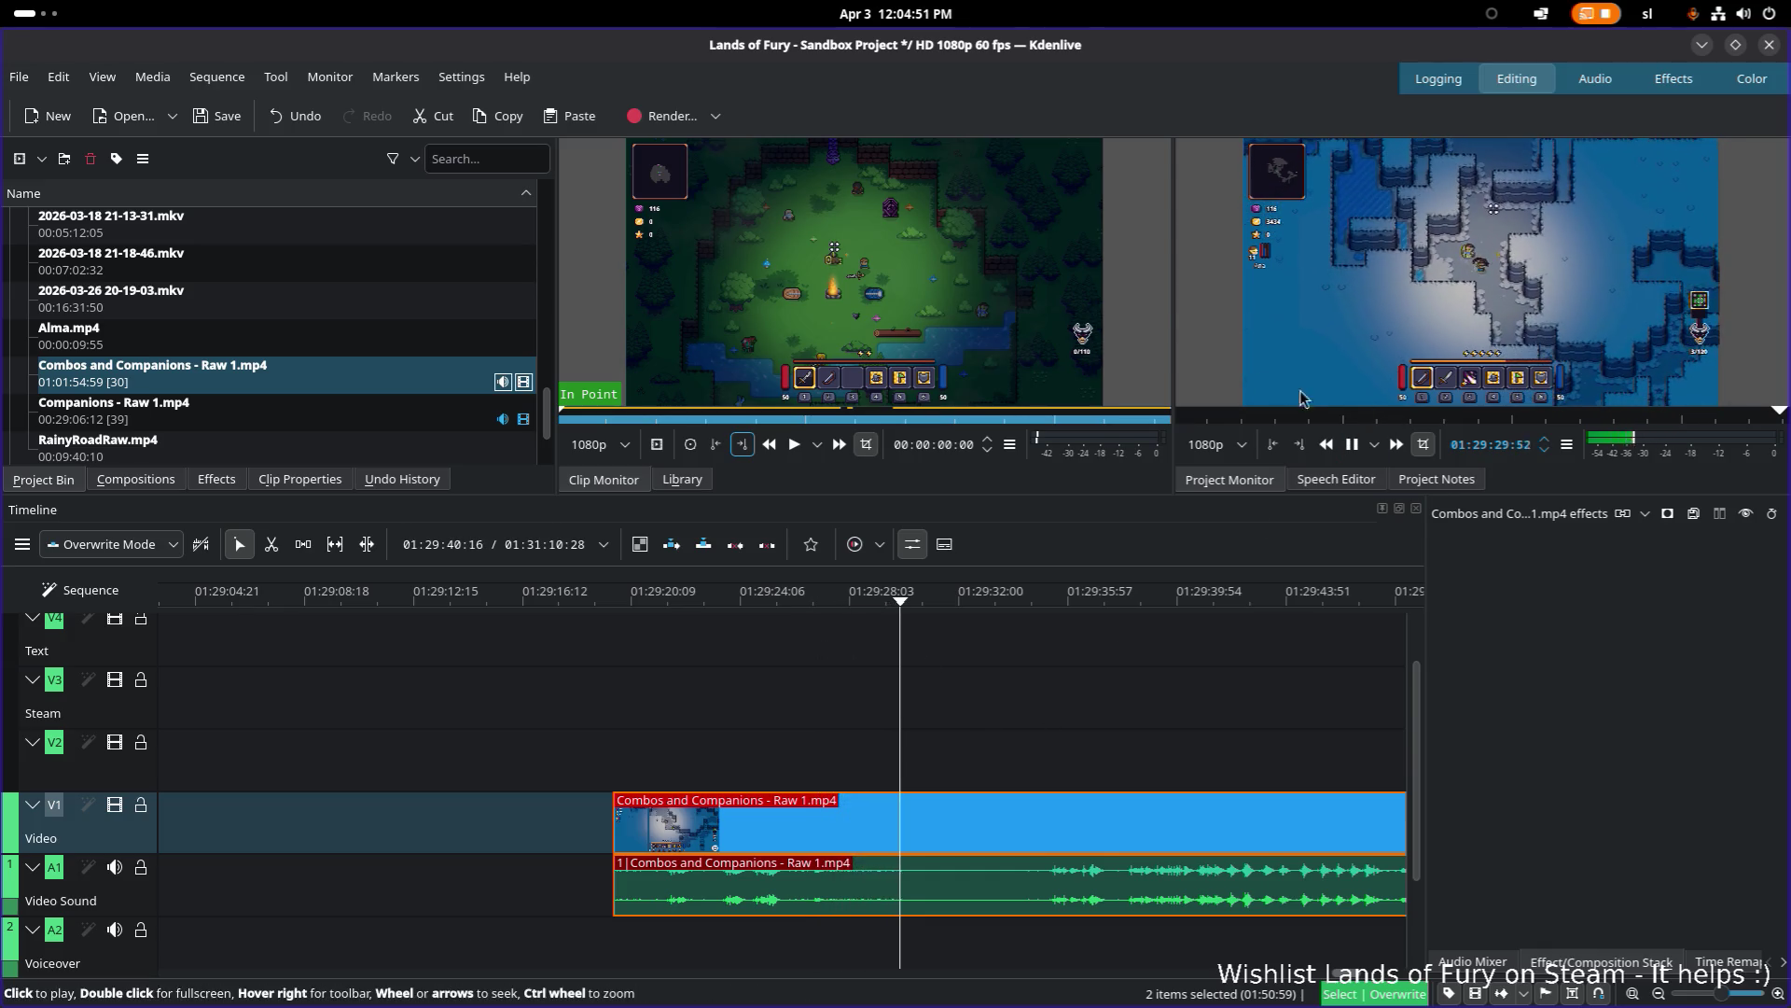
pyautogui.moveTo(1171, 340); pyautogui.dragTo(900, 340)
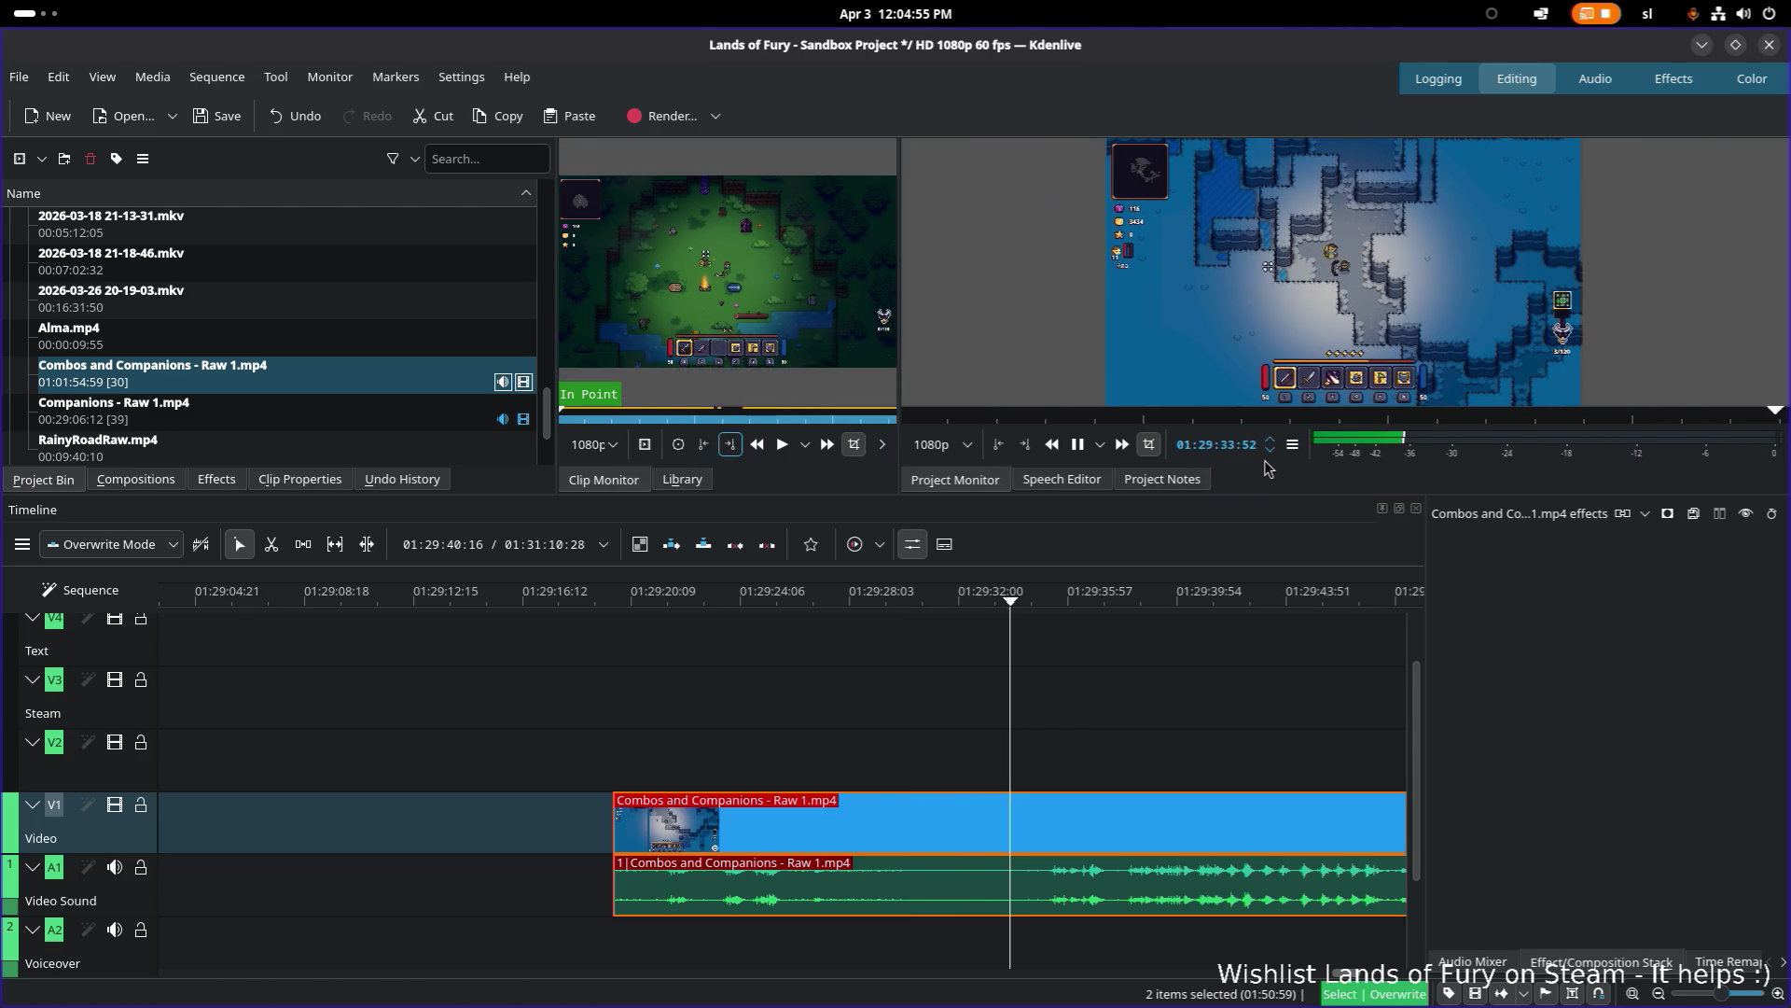
pyautogui.moveTo(1267, 493); pyautogui.dragTo(1239, 755)
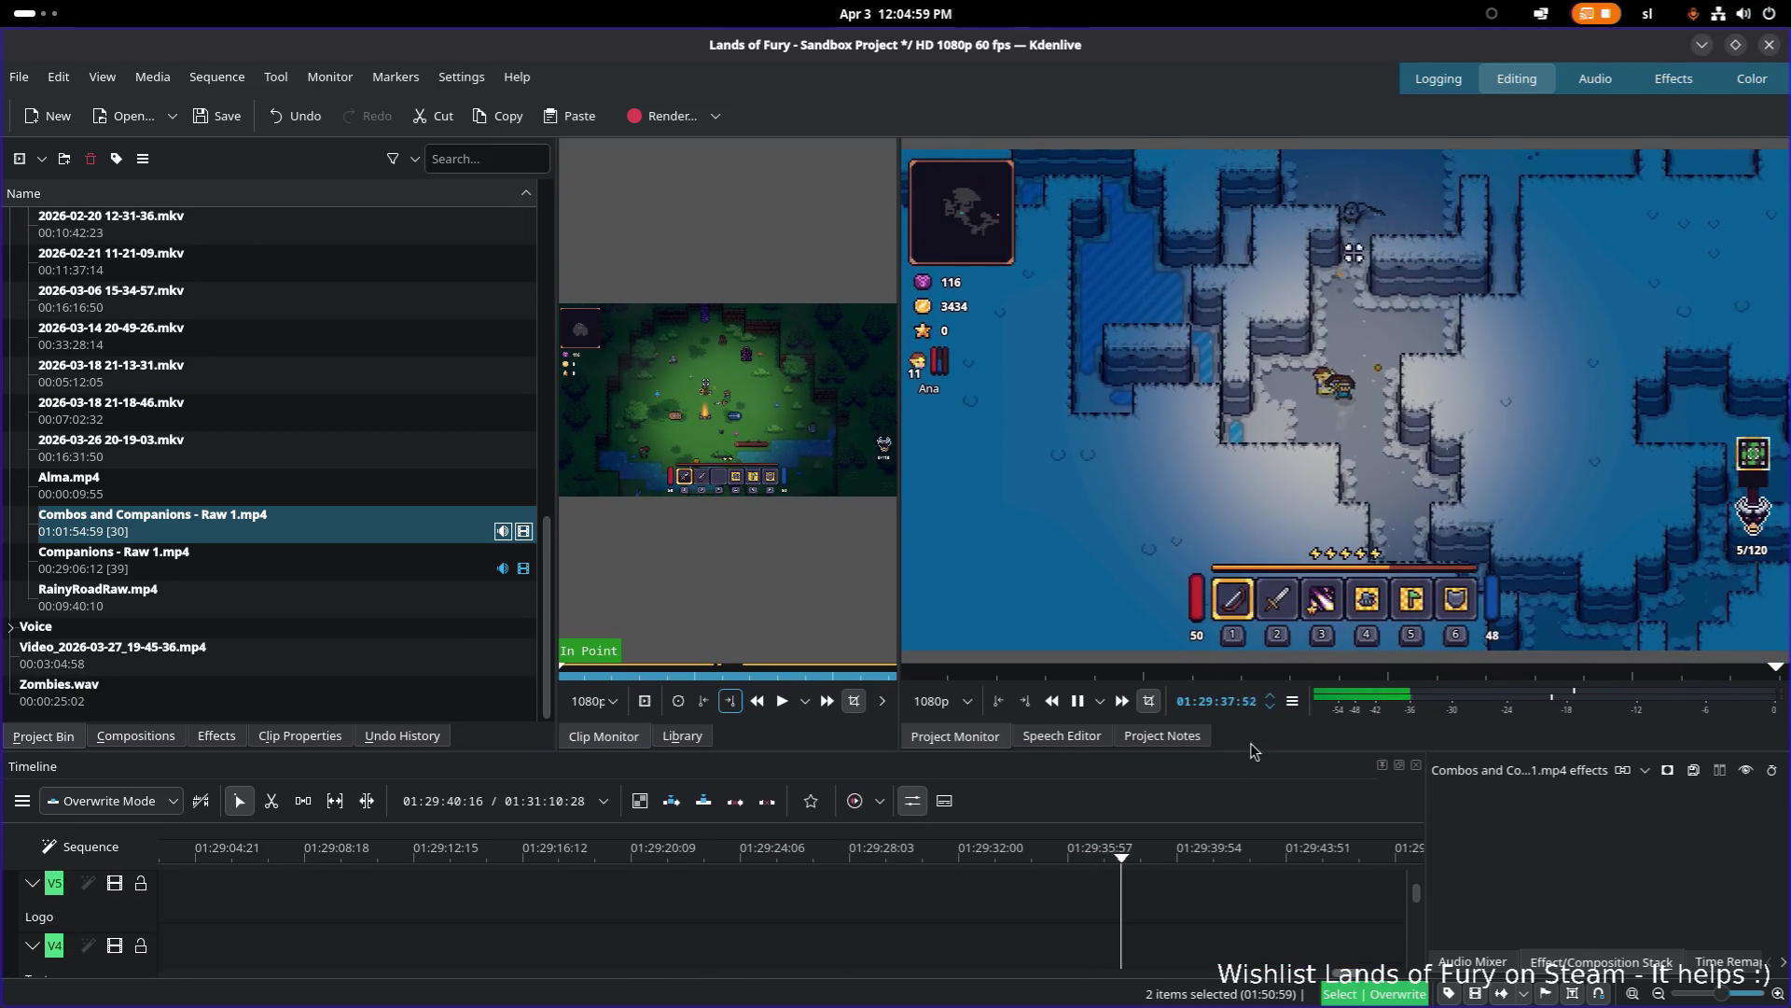
# Step: Play and pause the edit in the enlarged monitor, stopping at 01:29:47:42
pyautogui.scroll(-5, 1024, 882)
pyautogui.press('space')
pyautogui.scroll(5, 1025, 882)
pyautogui.press('space')
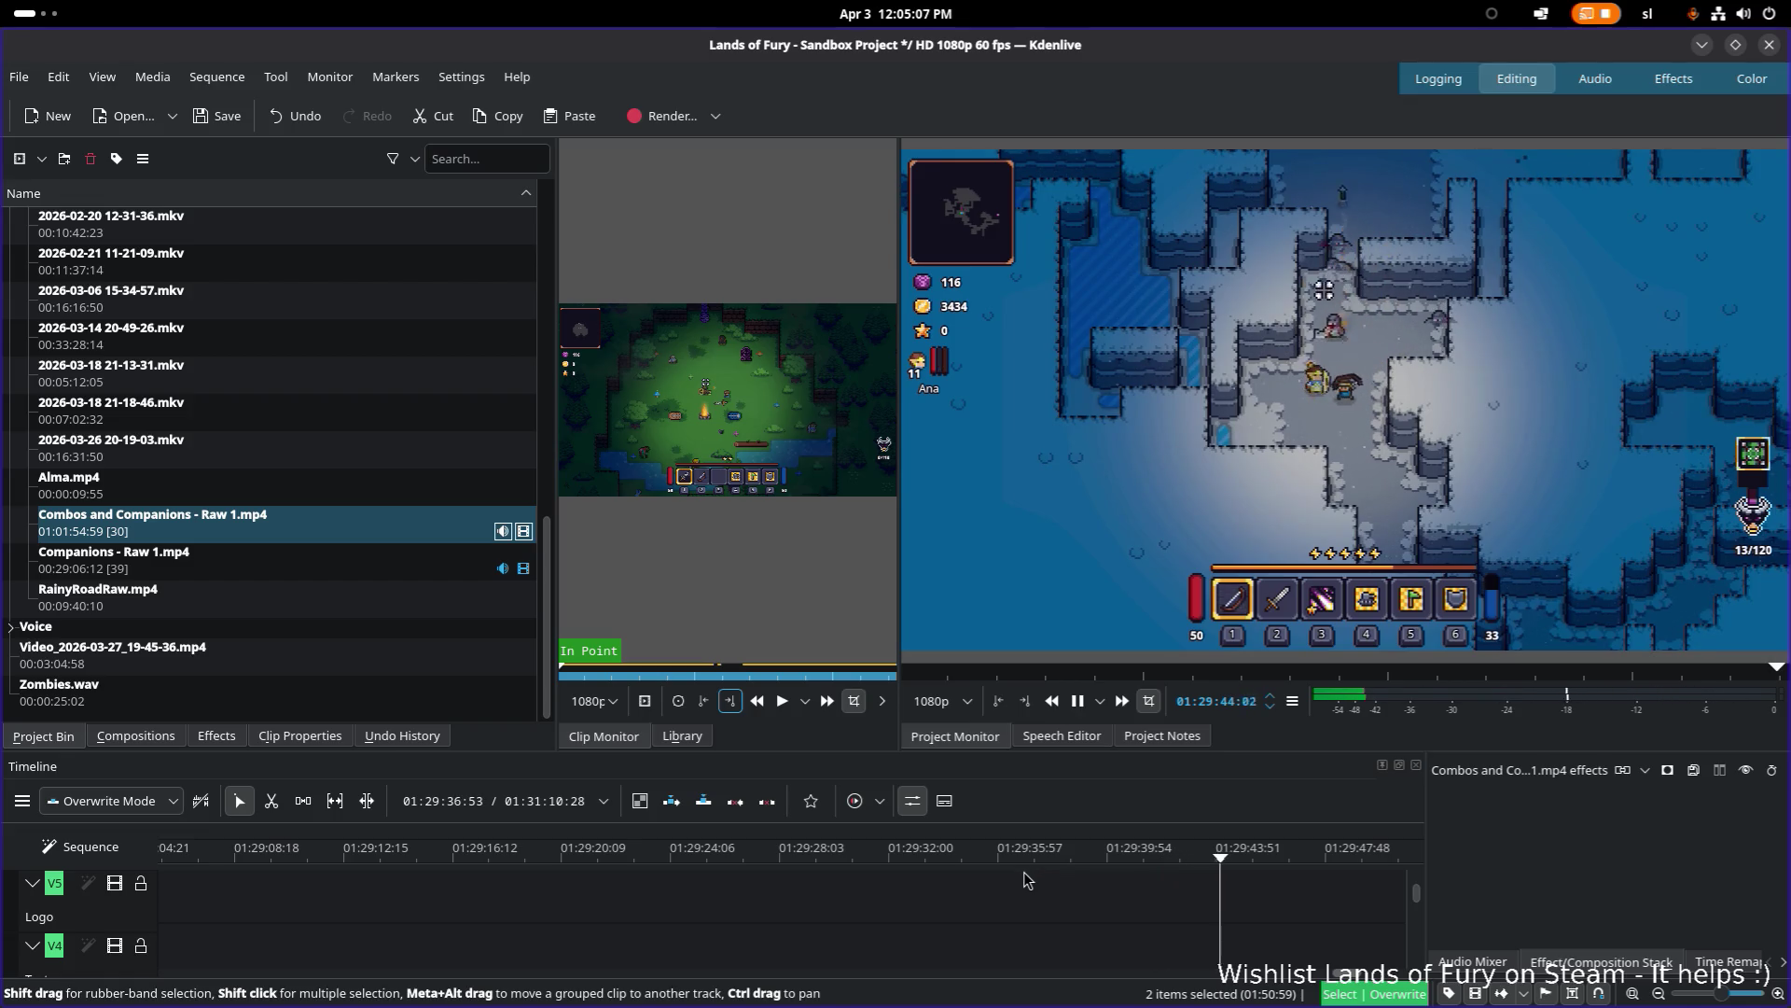
pyautogui.press('space')
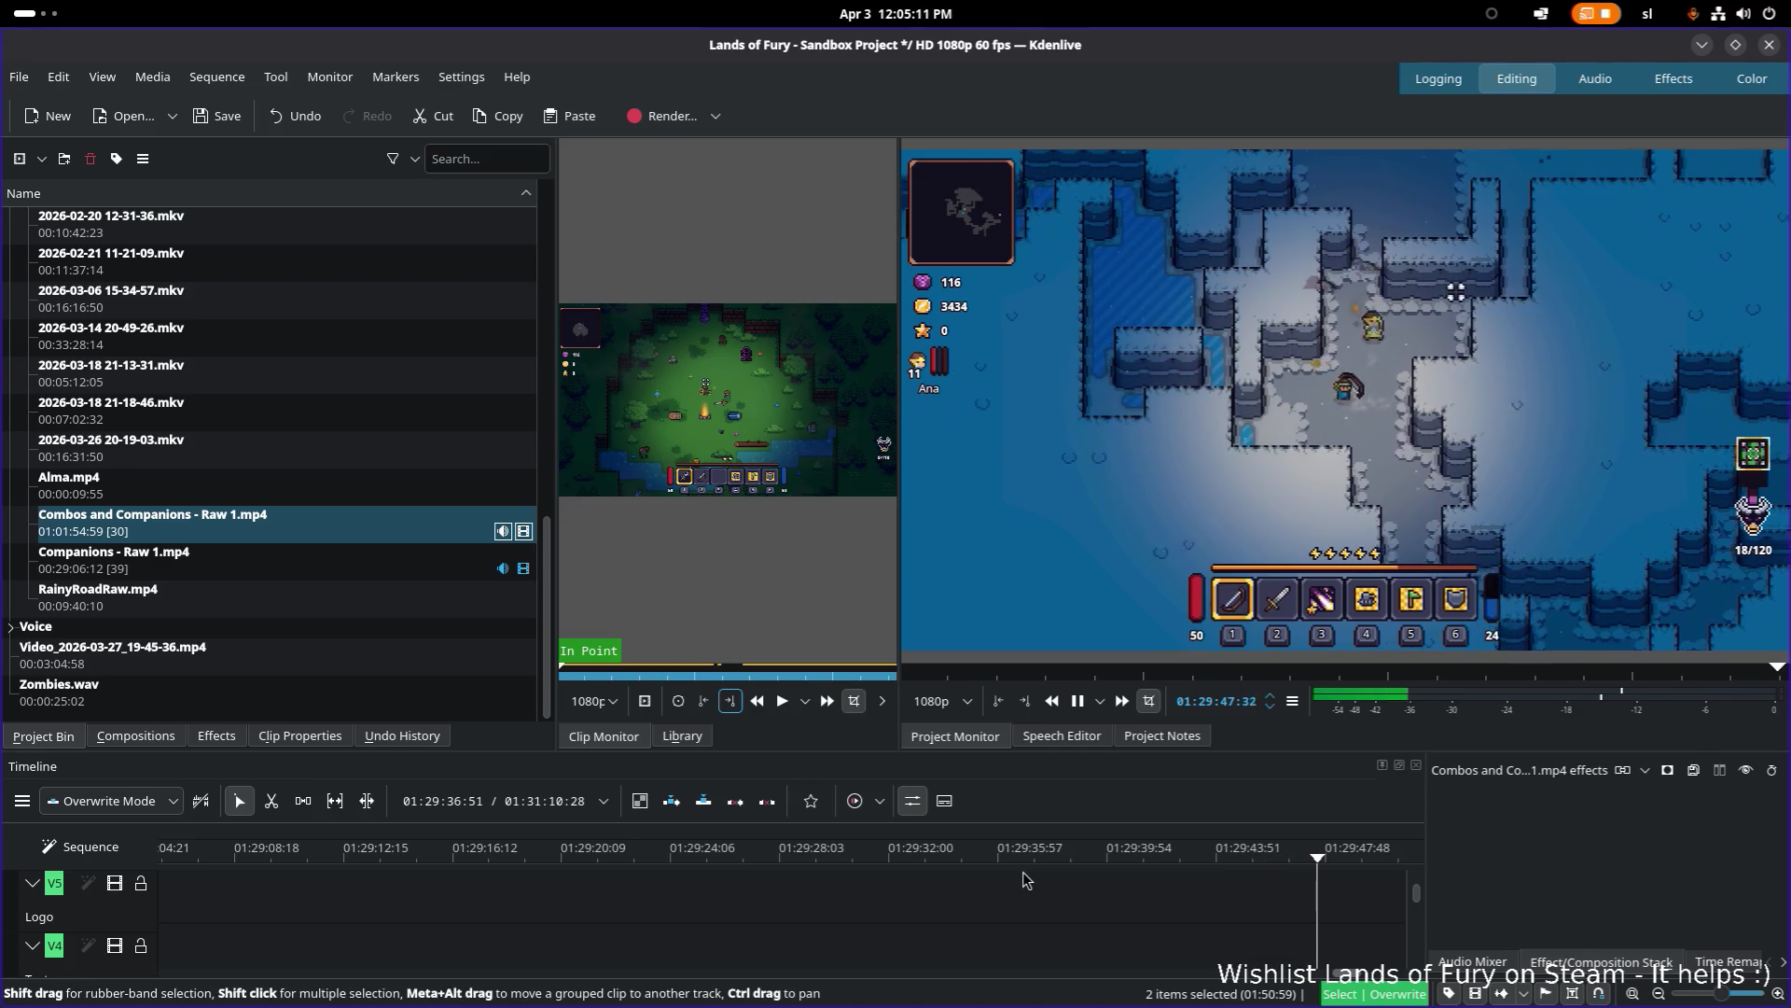
pyautogui.press('space')
pyautogui.scroll(-3, 1005, 891)
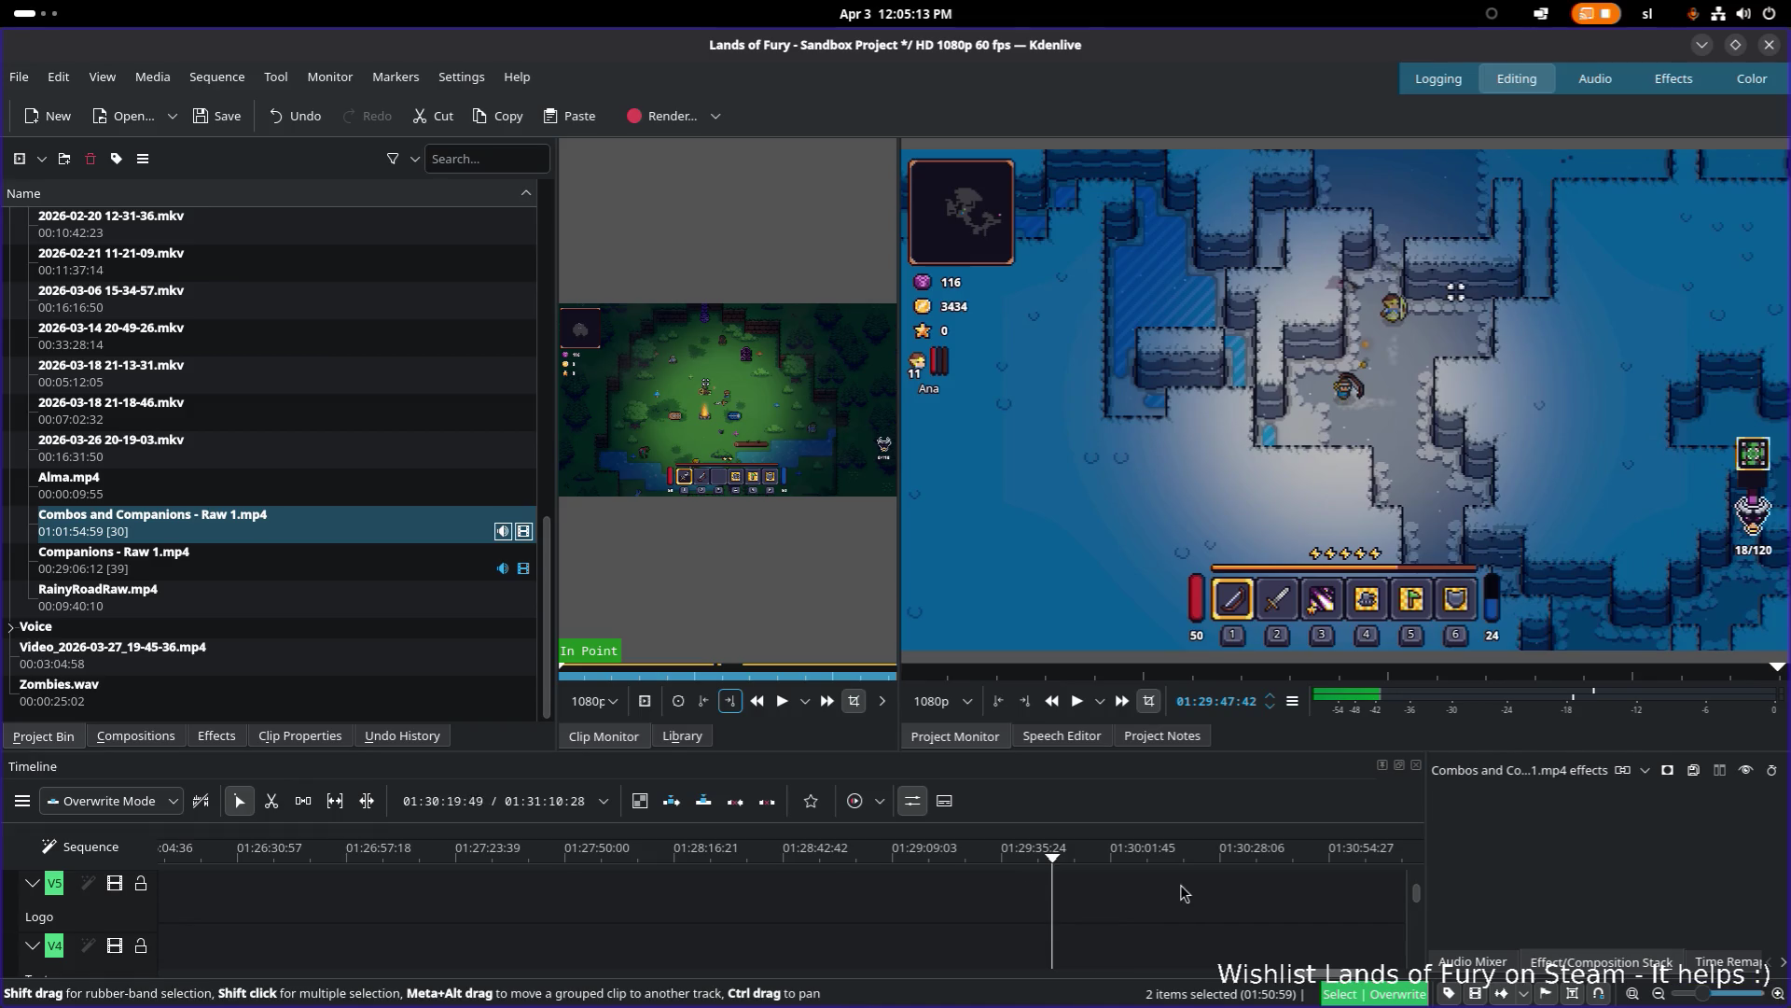
pyautogui.scroll(-2, 1137, 893)
pyautogui.scroll(3, 1156, 895)
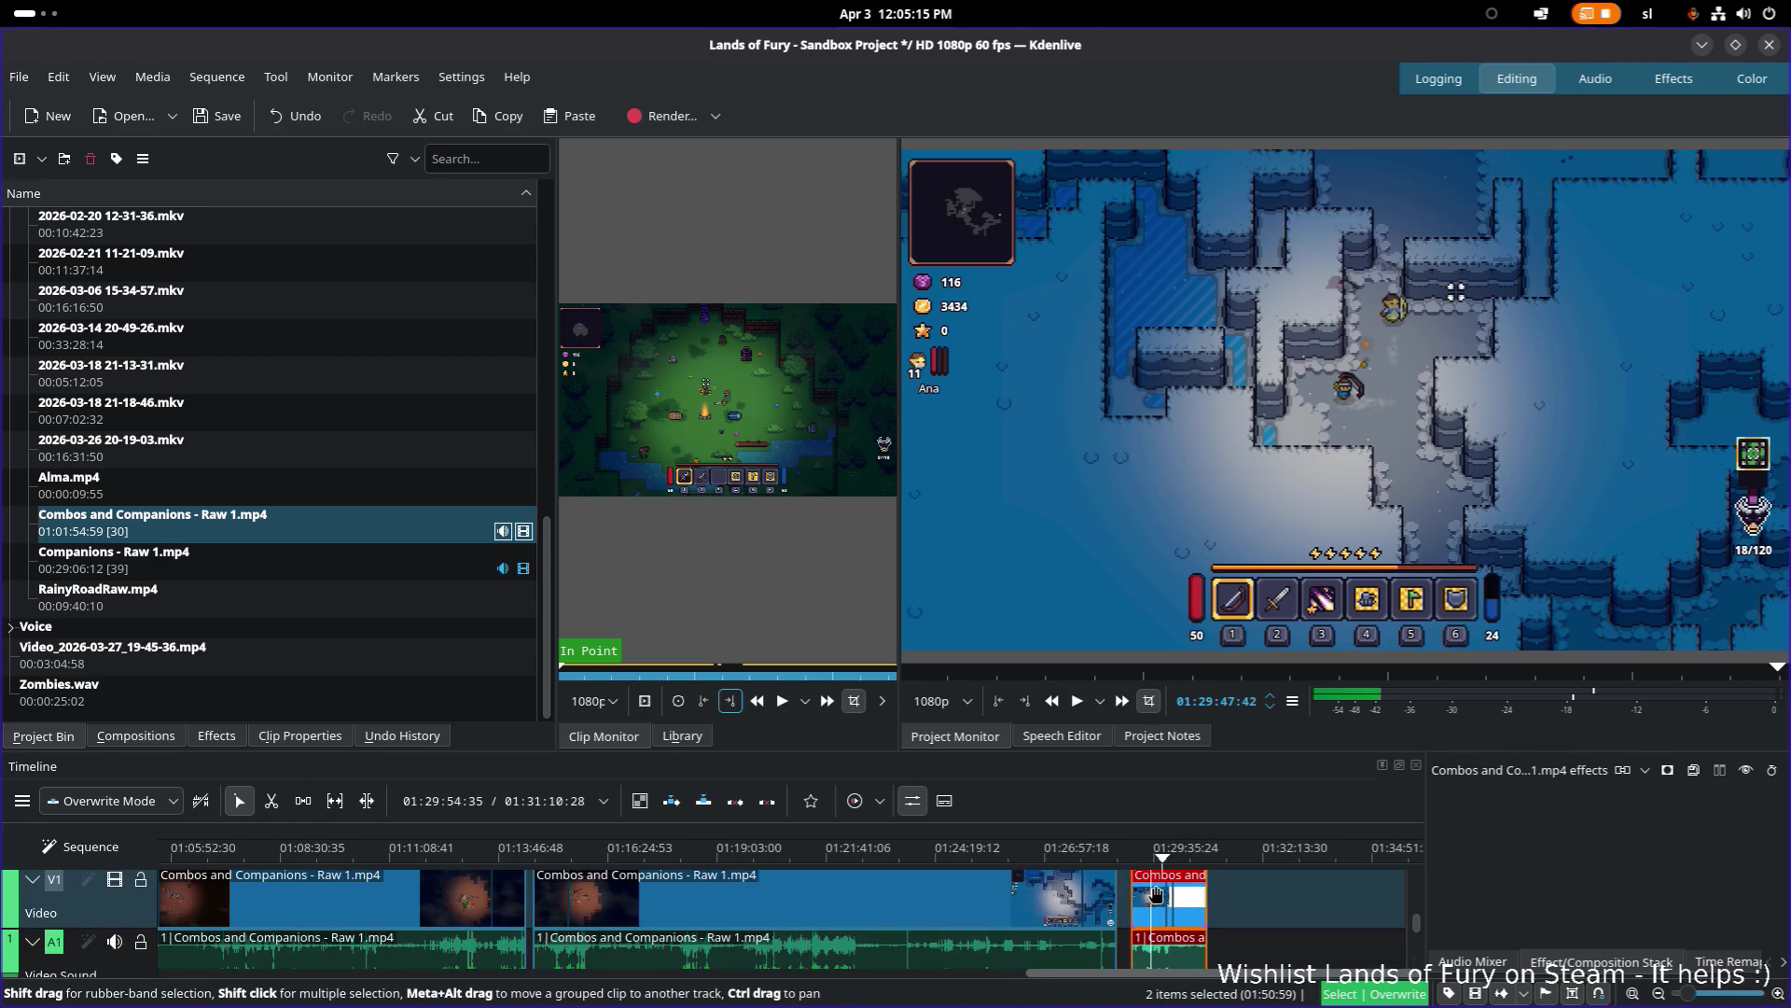
# Step: Enlarge the timeline again and play the start of the last clip, stopping at 01:29:24:16
pyautogui.moveTo(1110, 752); pyautogui.dragTo(1095, 533)
pyautogui.click(1136, 637)
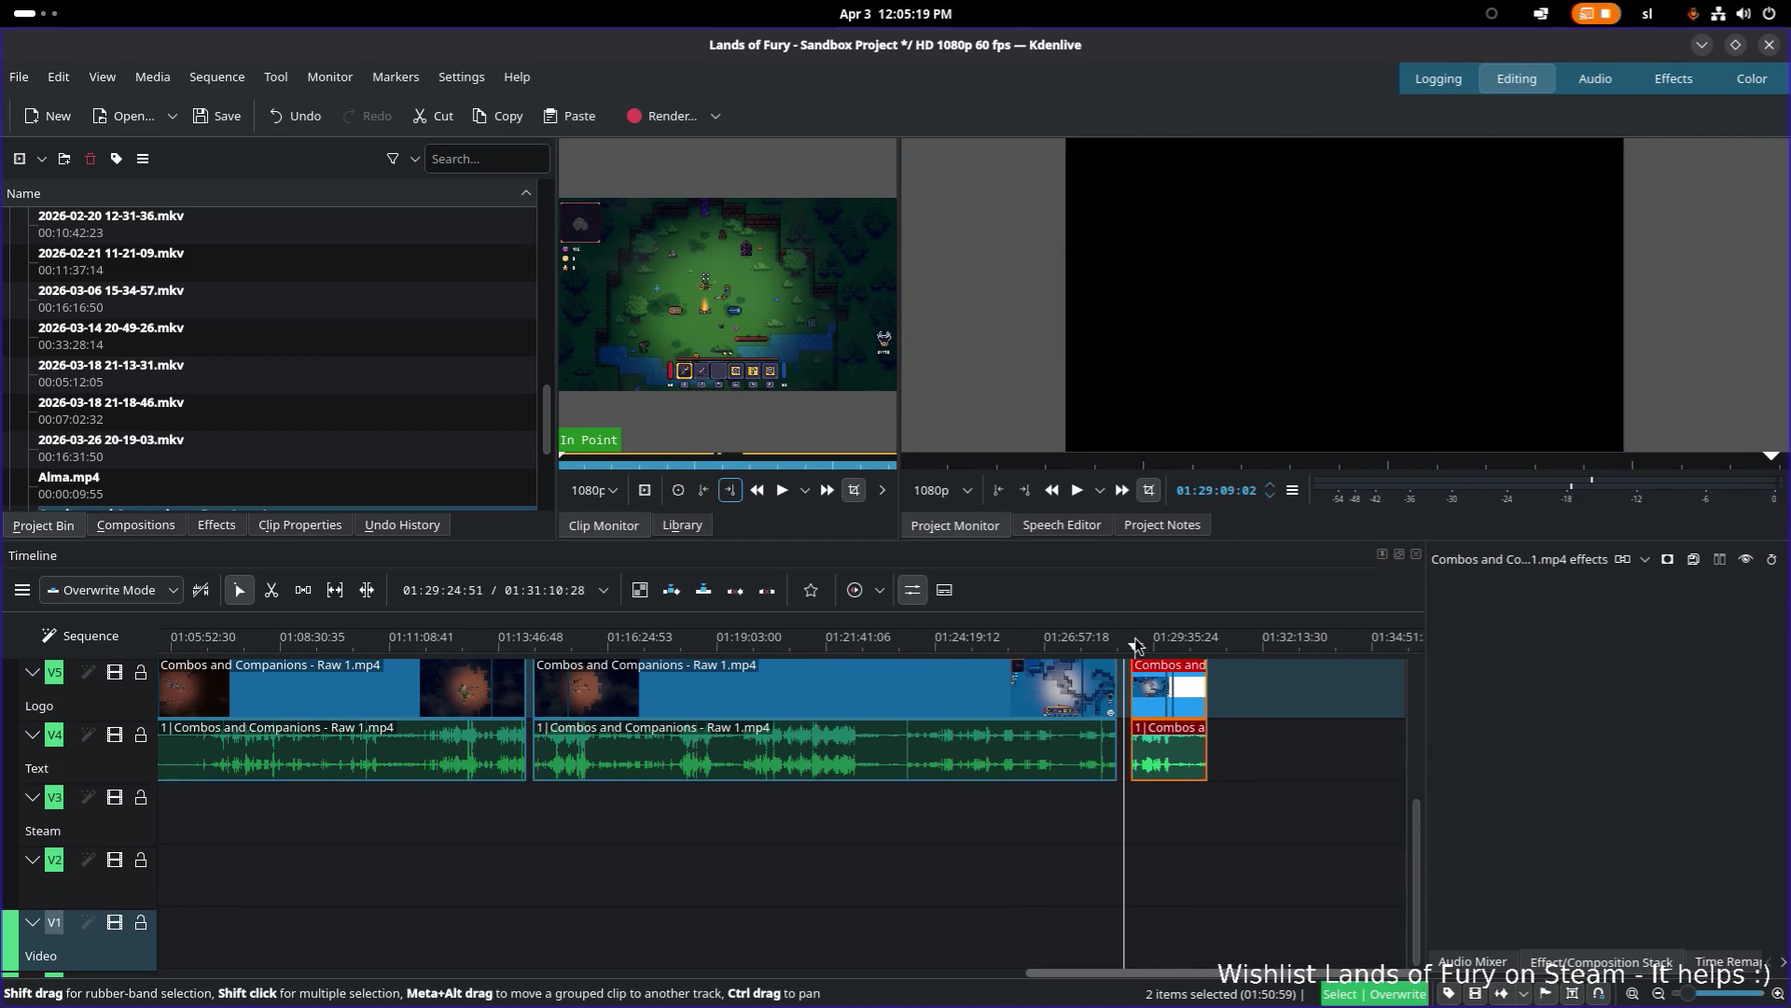
pyautogui.moveTo(1136, 642); pyautogui.dragTo(1144, 642)
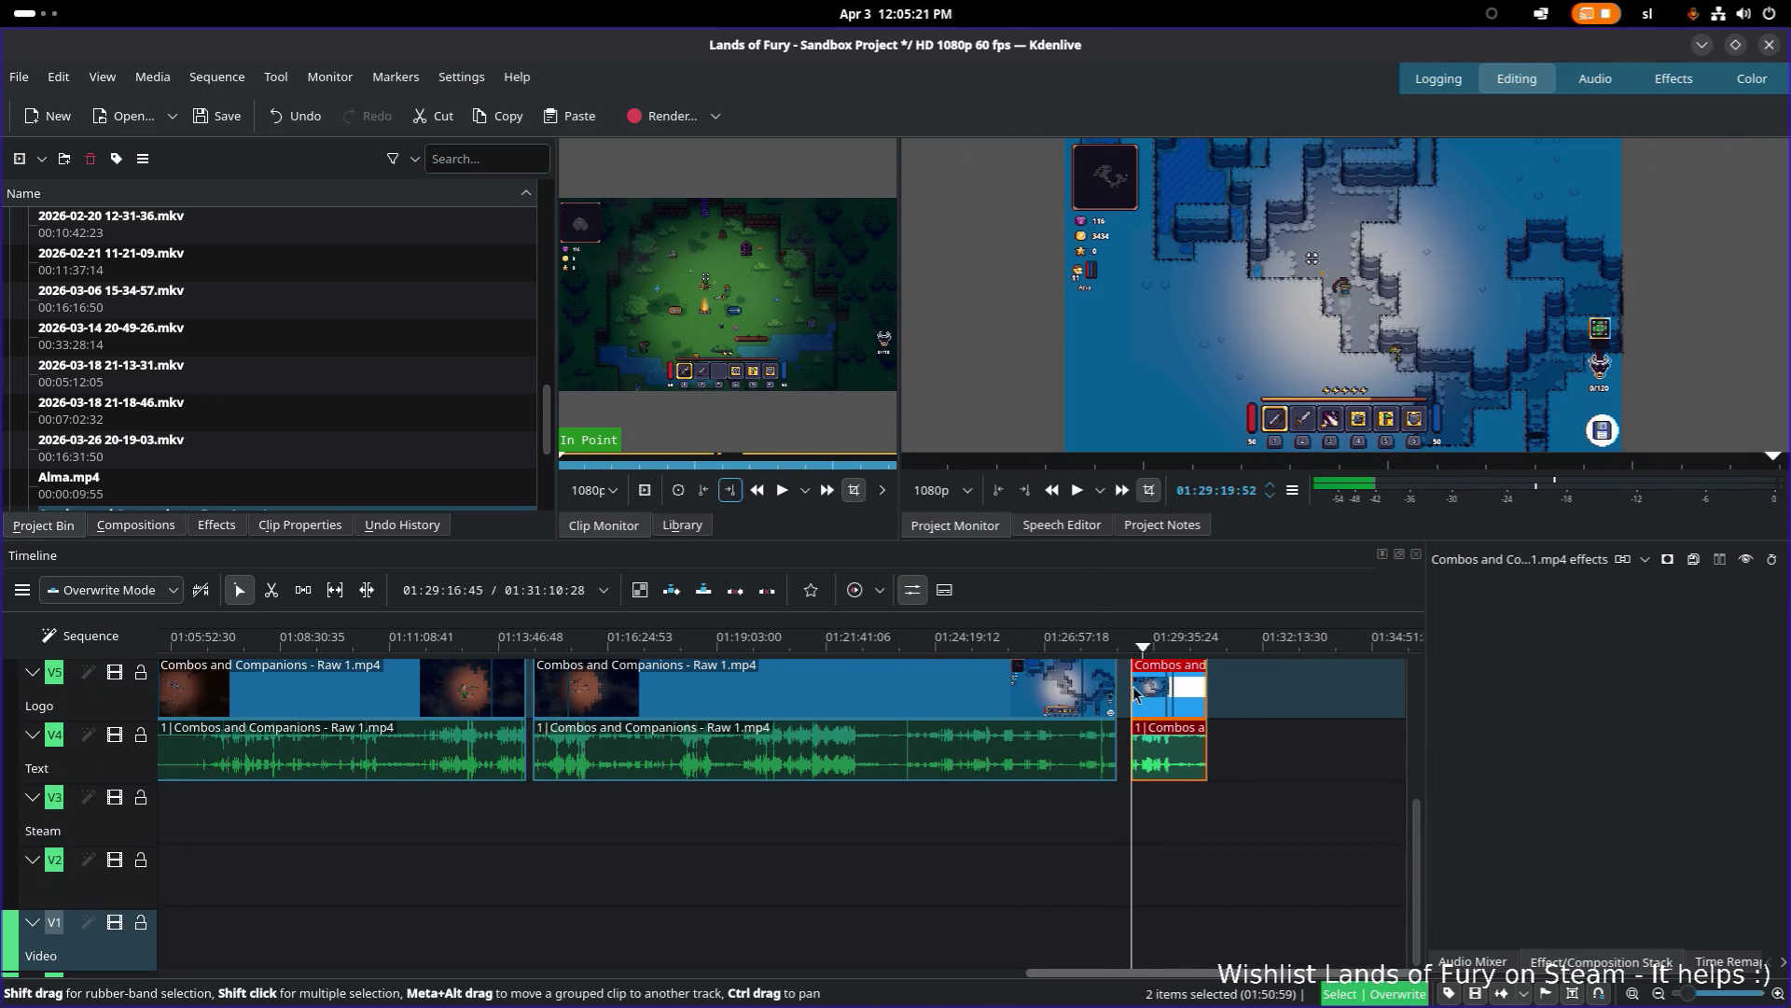
pyautogui.hscroll(-3, 1138, 734)
pyautogui.keyDown('ctrl'); pyautogui.scroll(5, 1138, 734); pyautogui.keyUp('ctrl')
pyautogui.scroll(-4, 1157, 760)
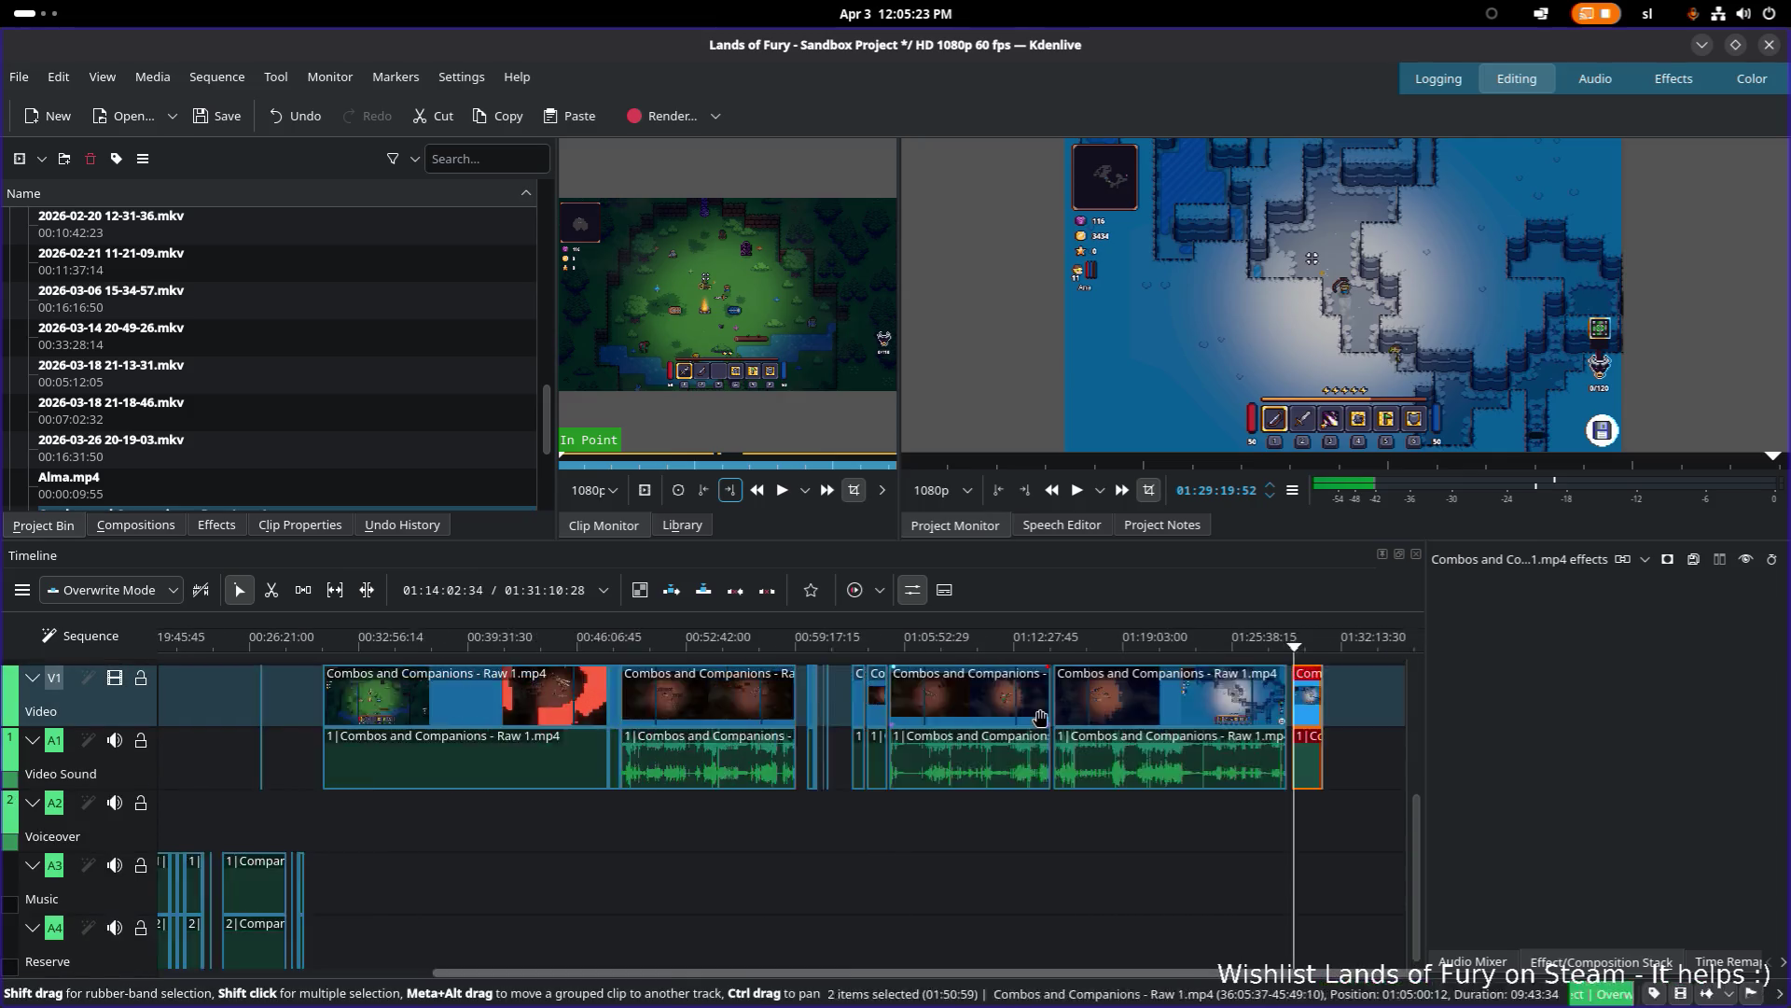
pyautogui.hscroll(10, 1161, 770)
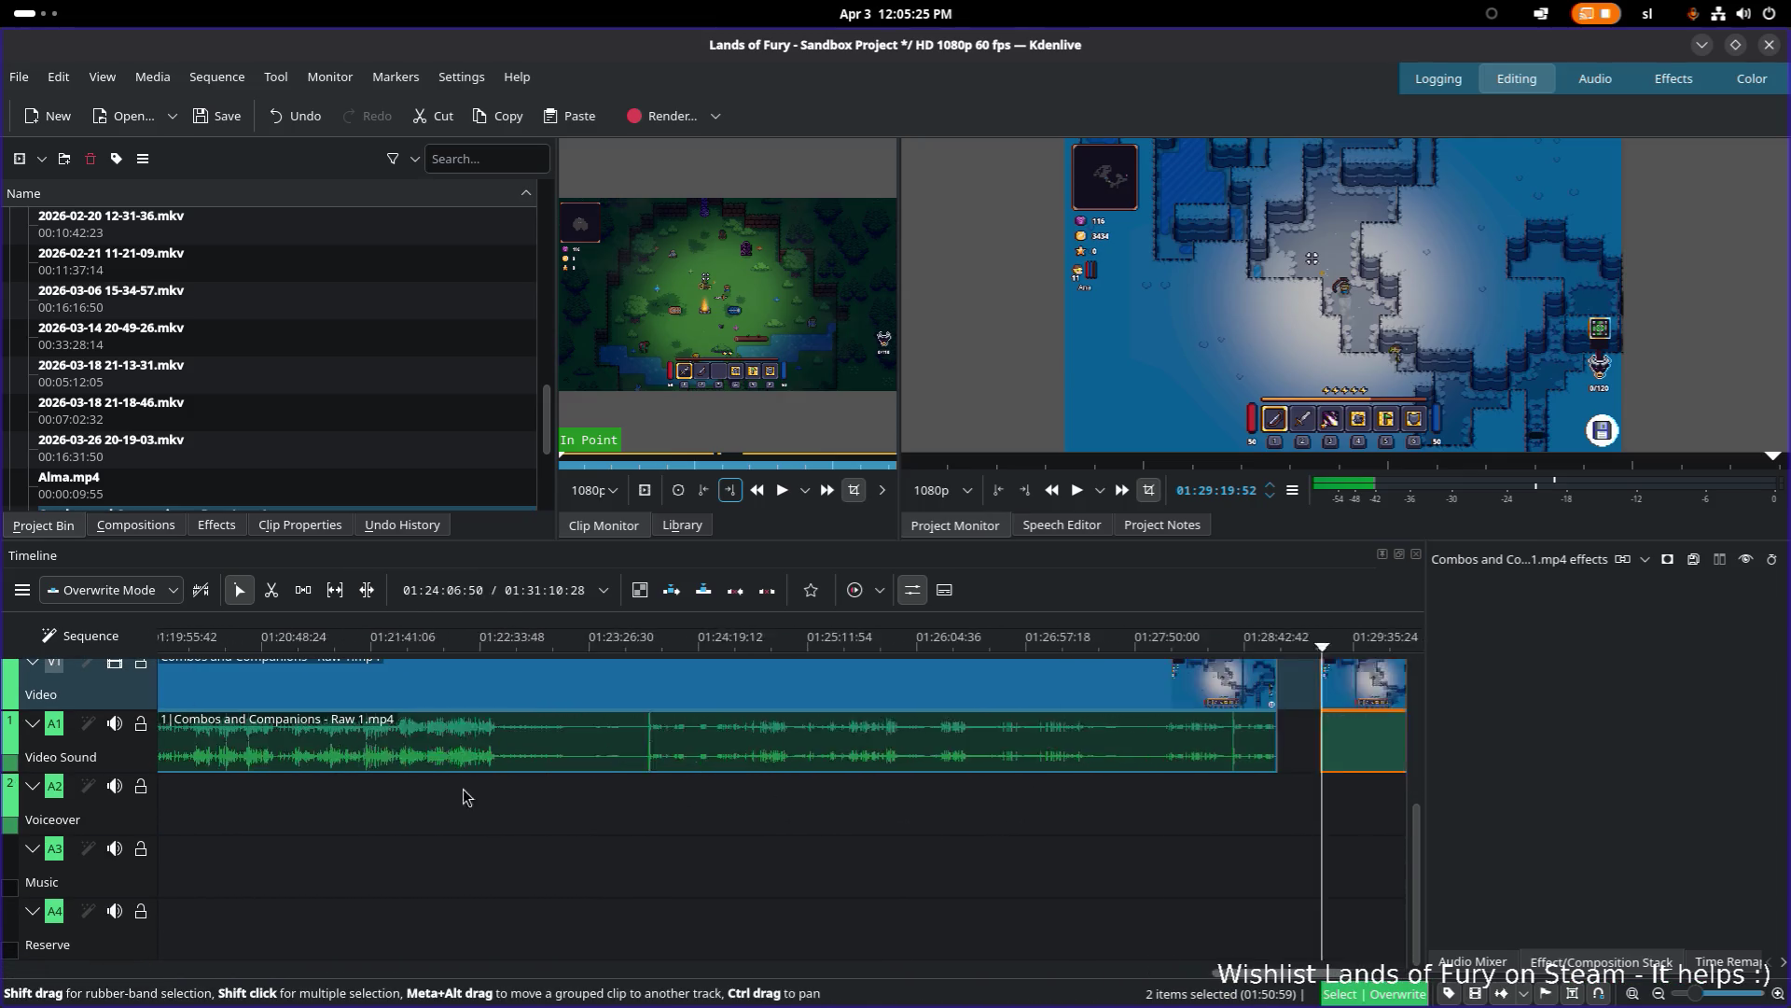
pyautogui.moveTo(1100, 648); pyautogui.dragTo(1094, 648)
pyautogui.press('space')
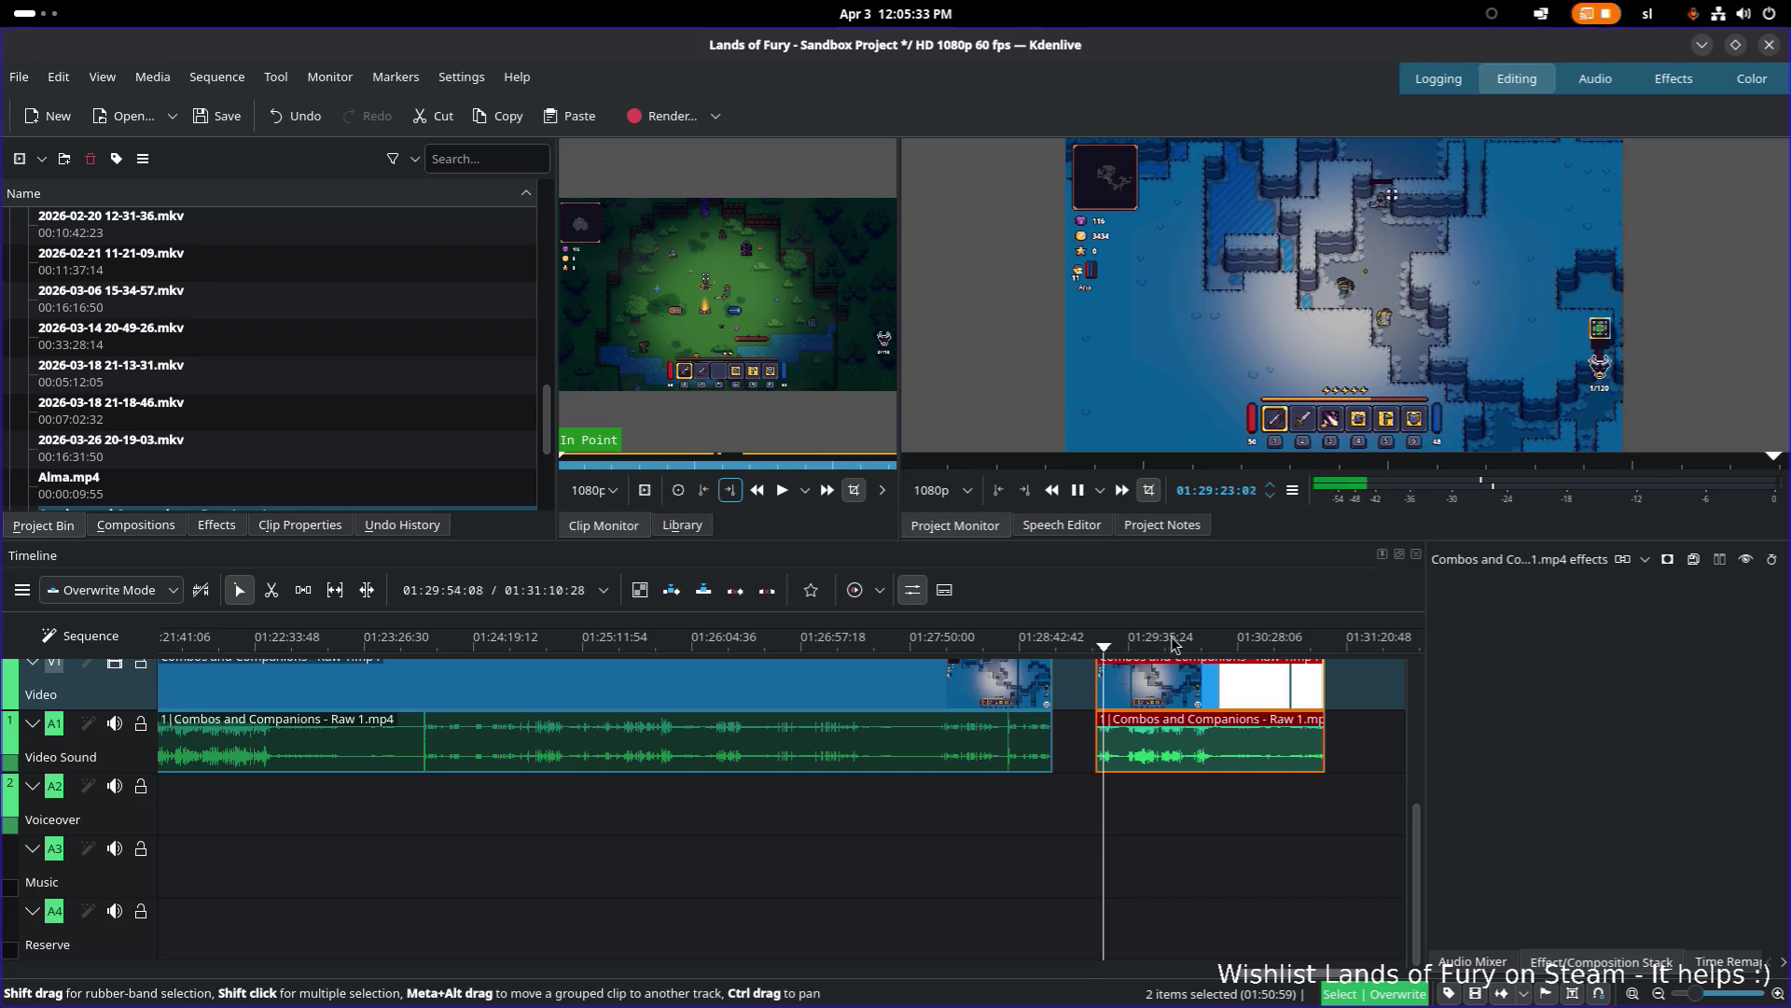
pyautogui.press('space')
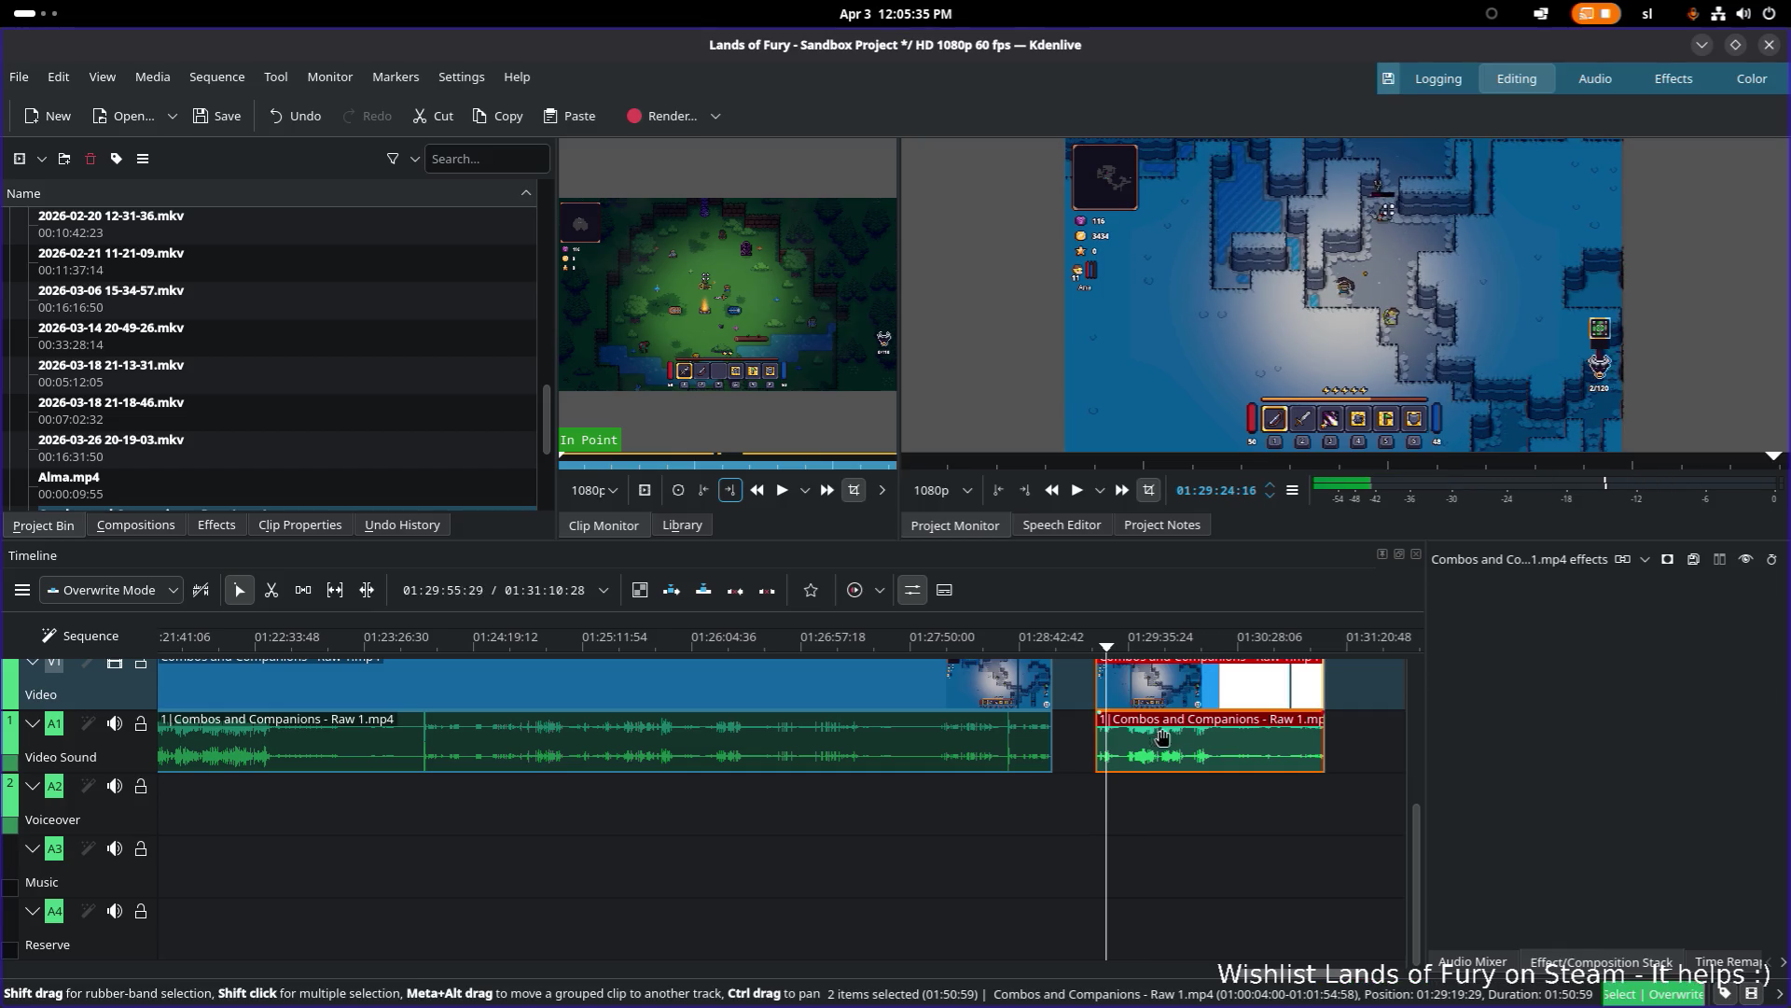
# Step: Razor-cut the last clip twice near 01:29:22:50 and delete the small pieces, leaving a gap
pyautogui.scroll(4, 1135, 743)
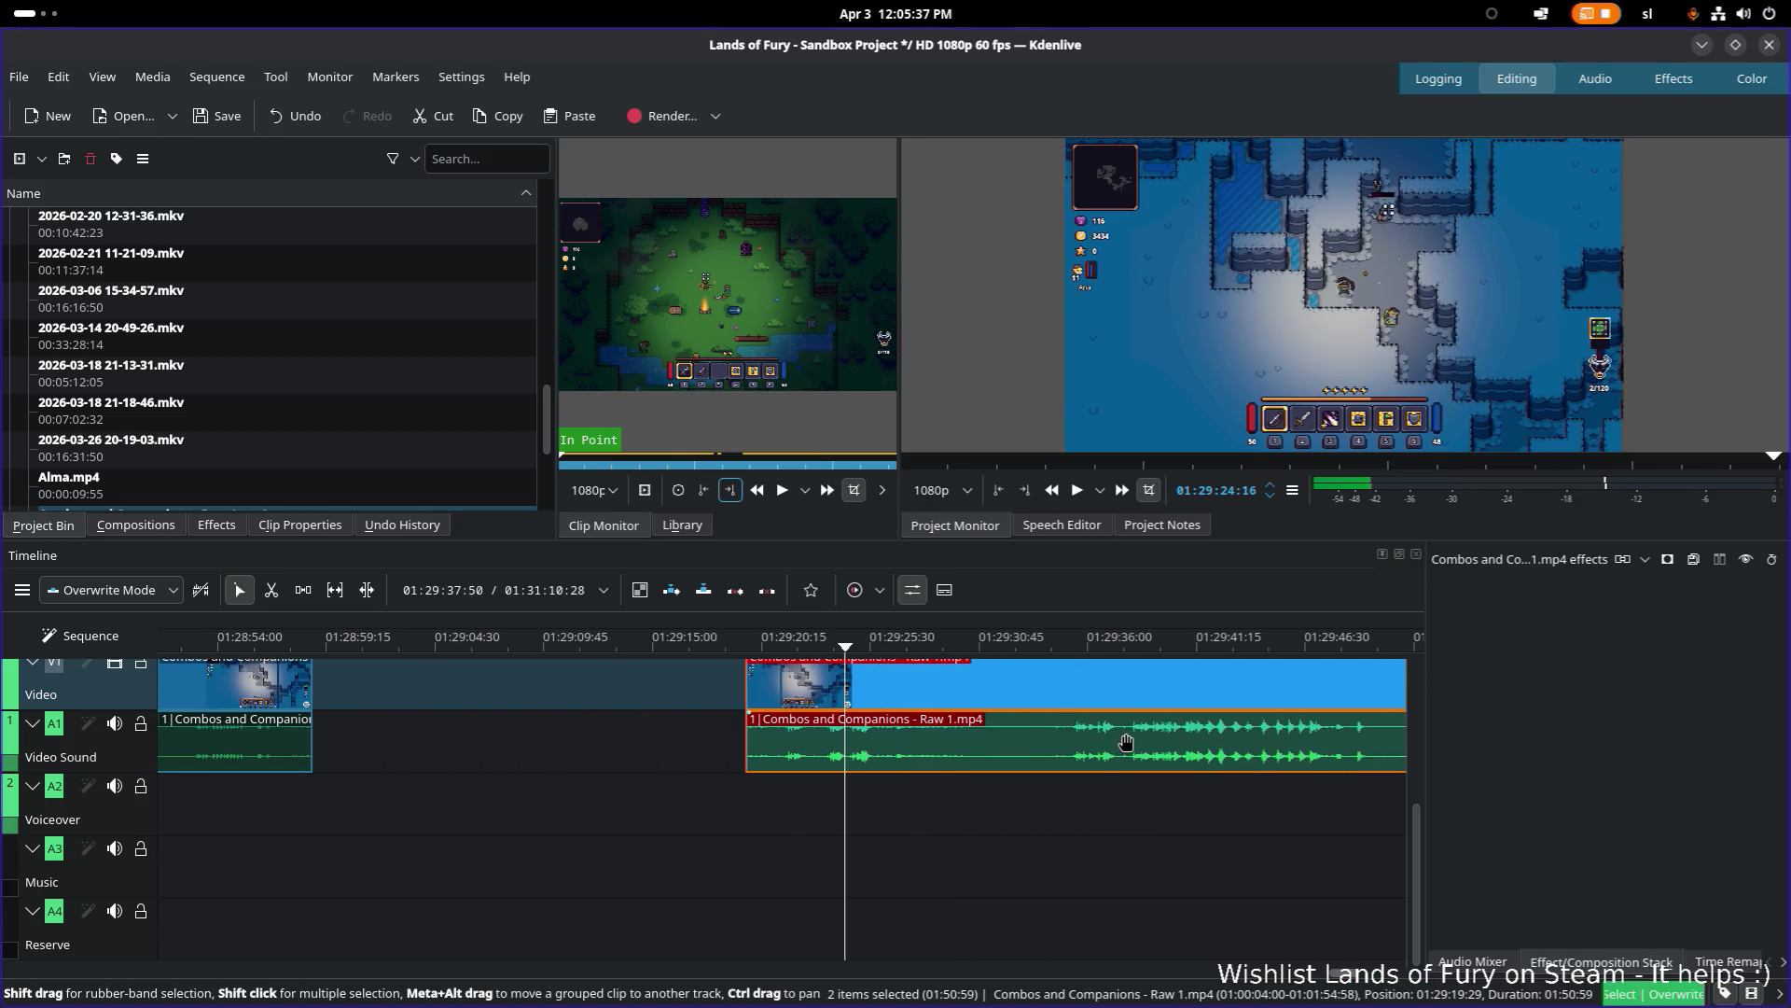
pyautogui.click(814, 640)
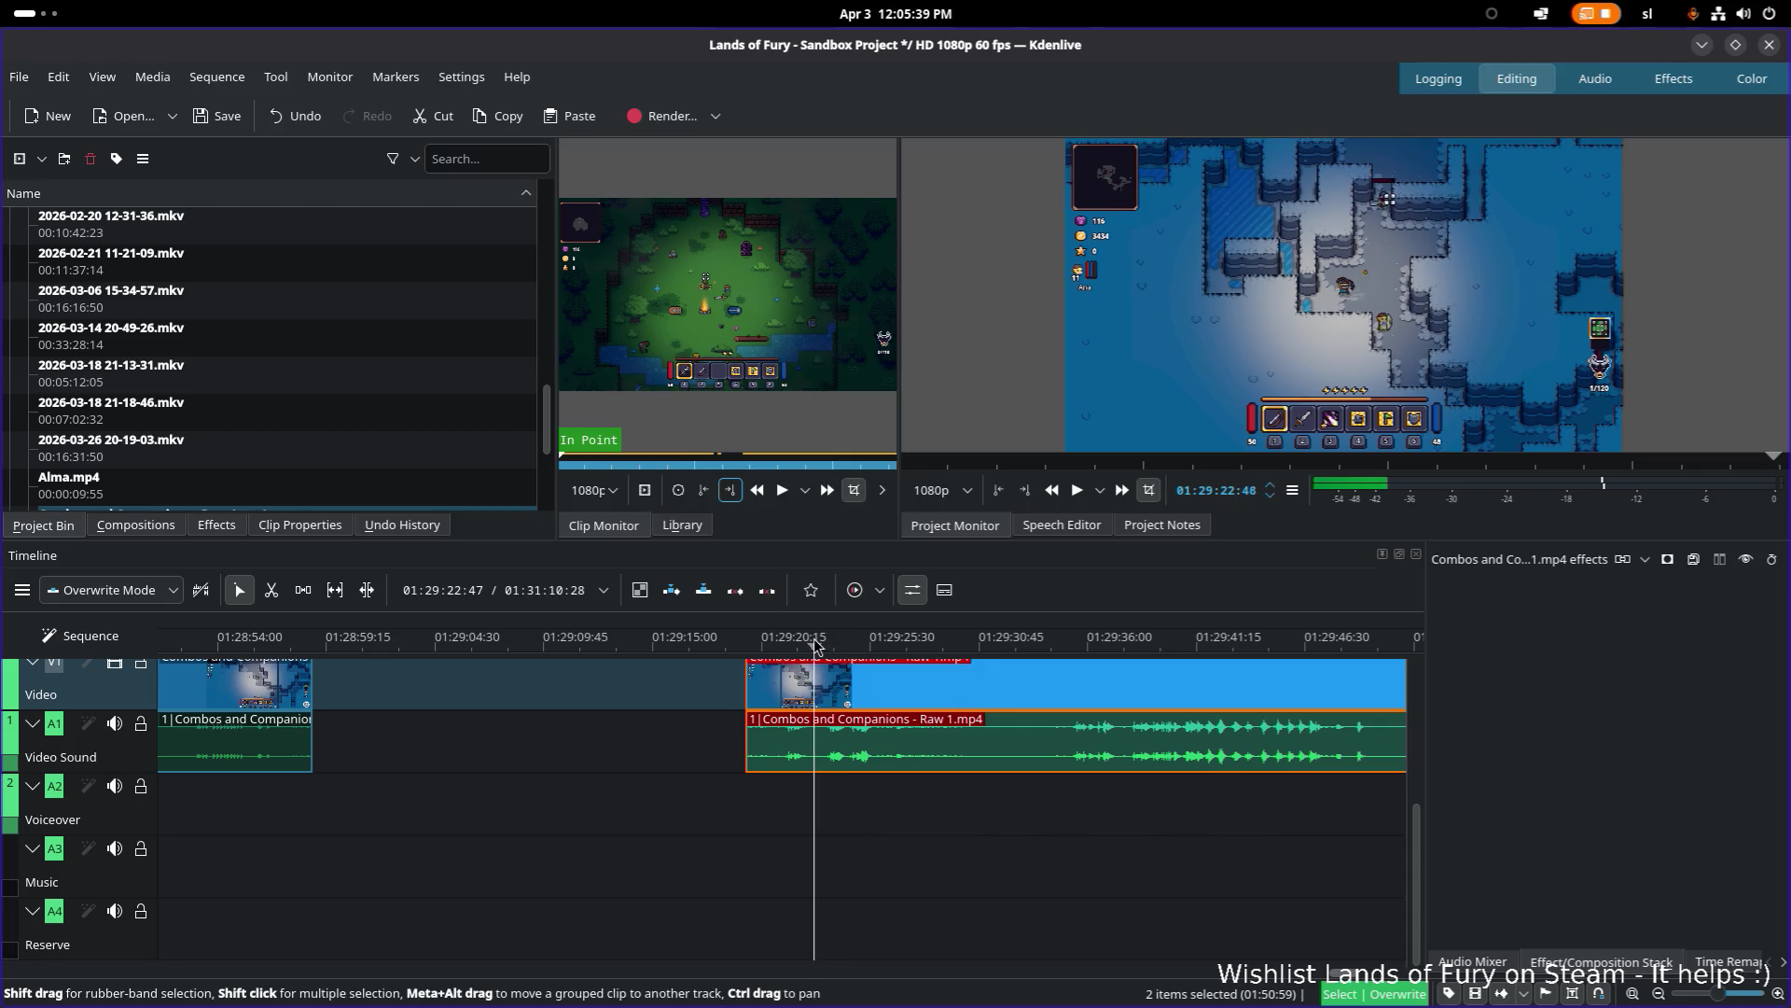
pyautogui.click(814, 638)
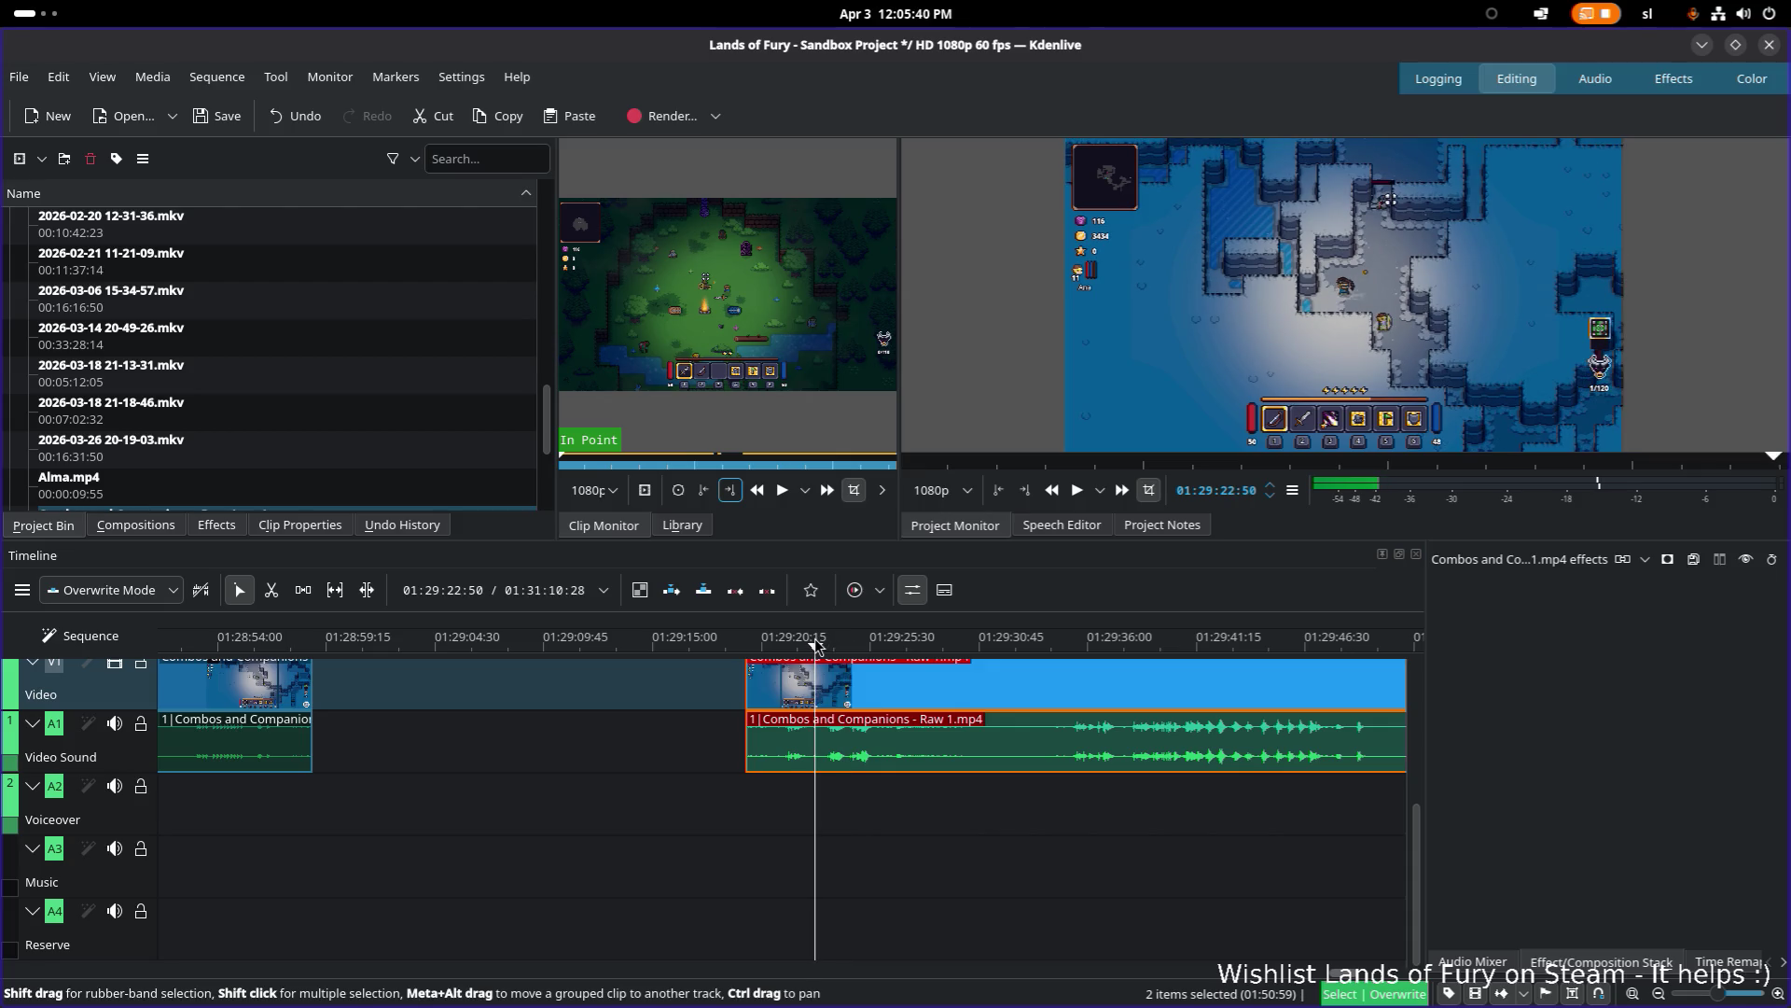
pyautogui.press('x')
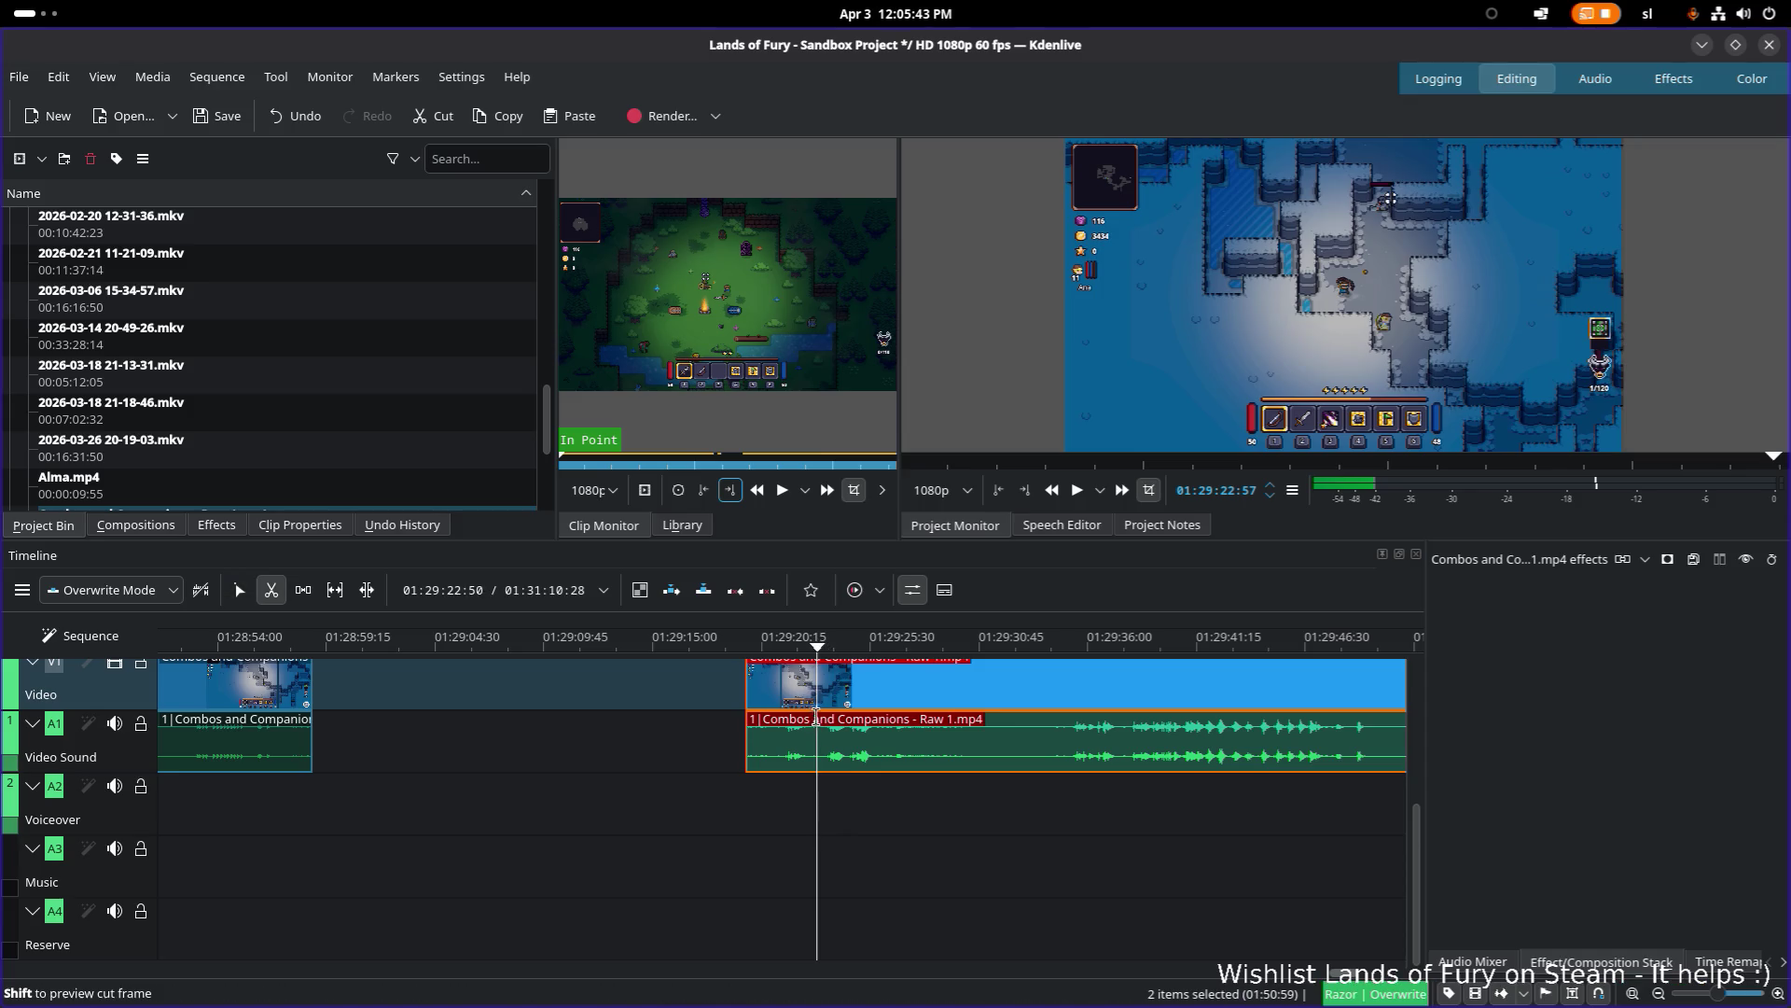
pyautogui.click(816, 721)
pyautogui.click(789, 695)
pyautogui.press('s')
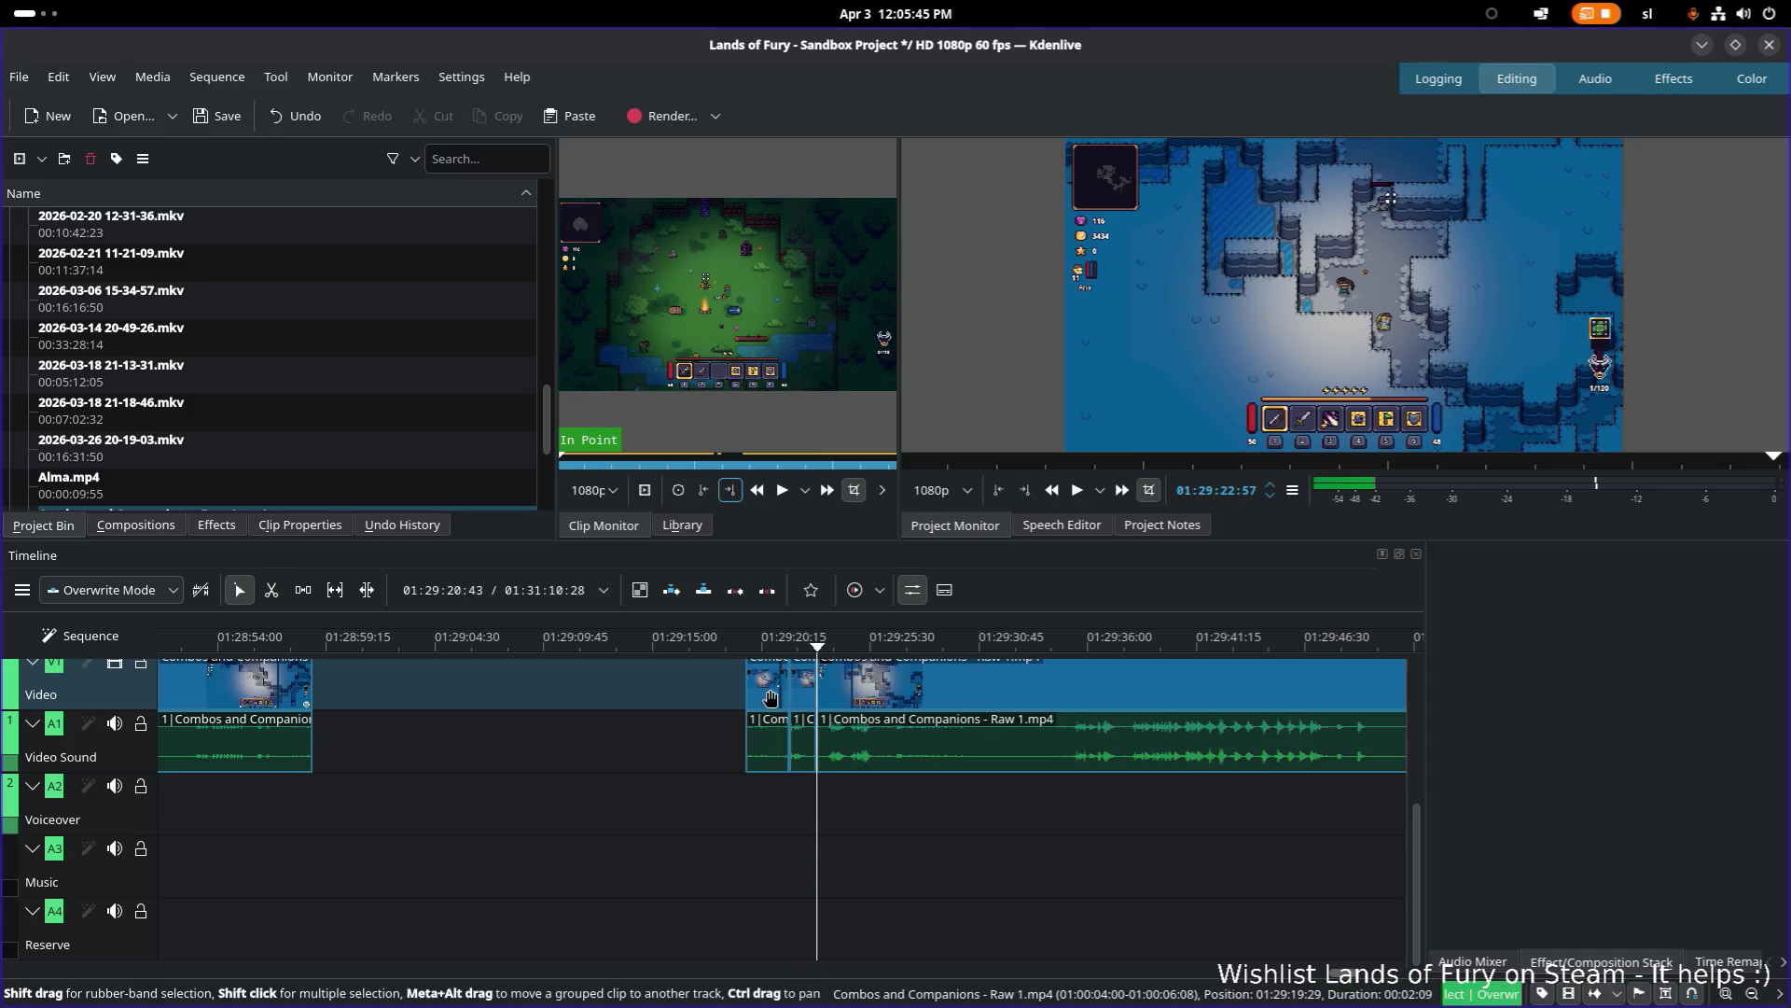
pyautogui.press('Delete')
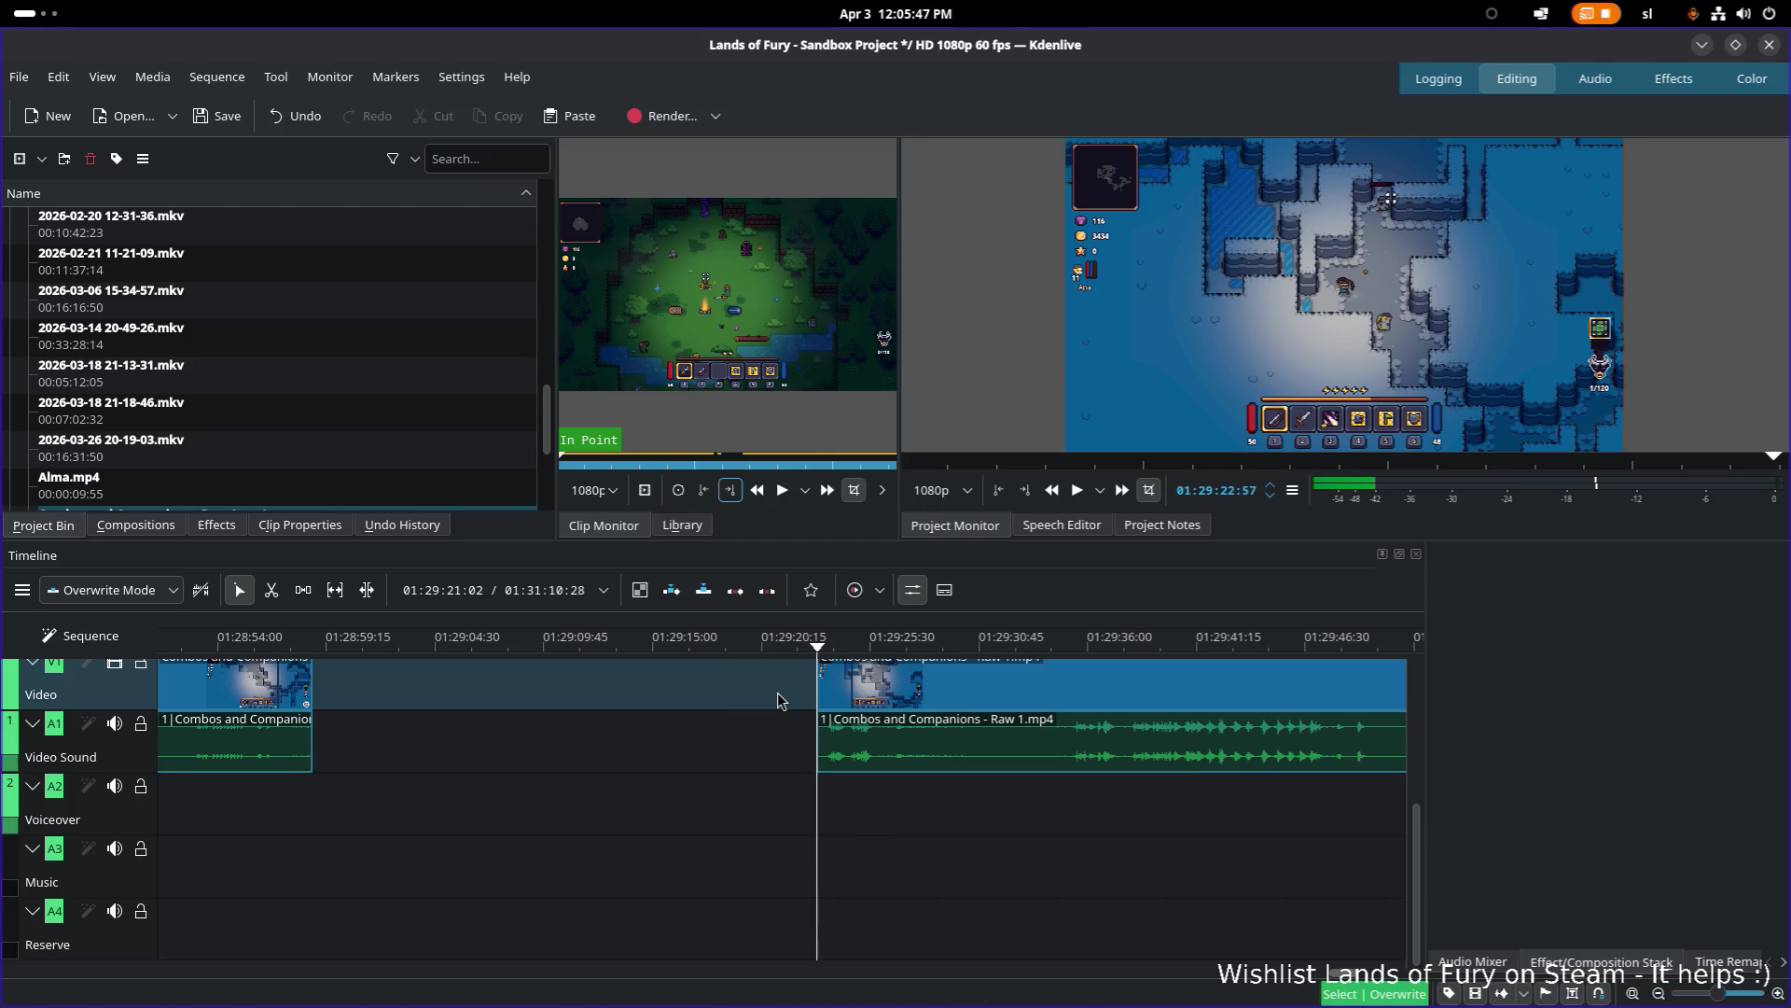
pyautogui.press('space')
pyautogui.press('space')
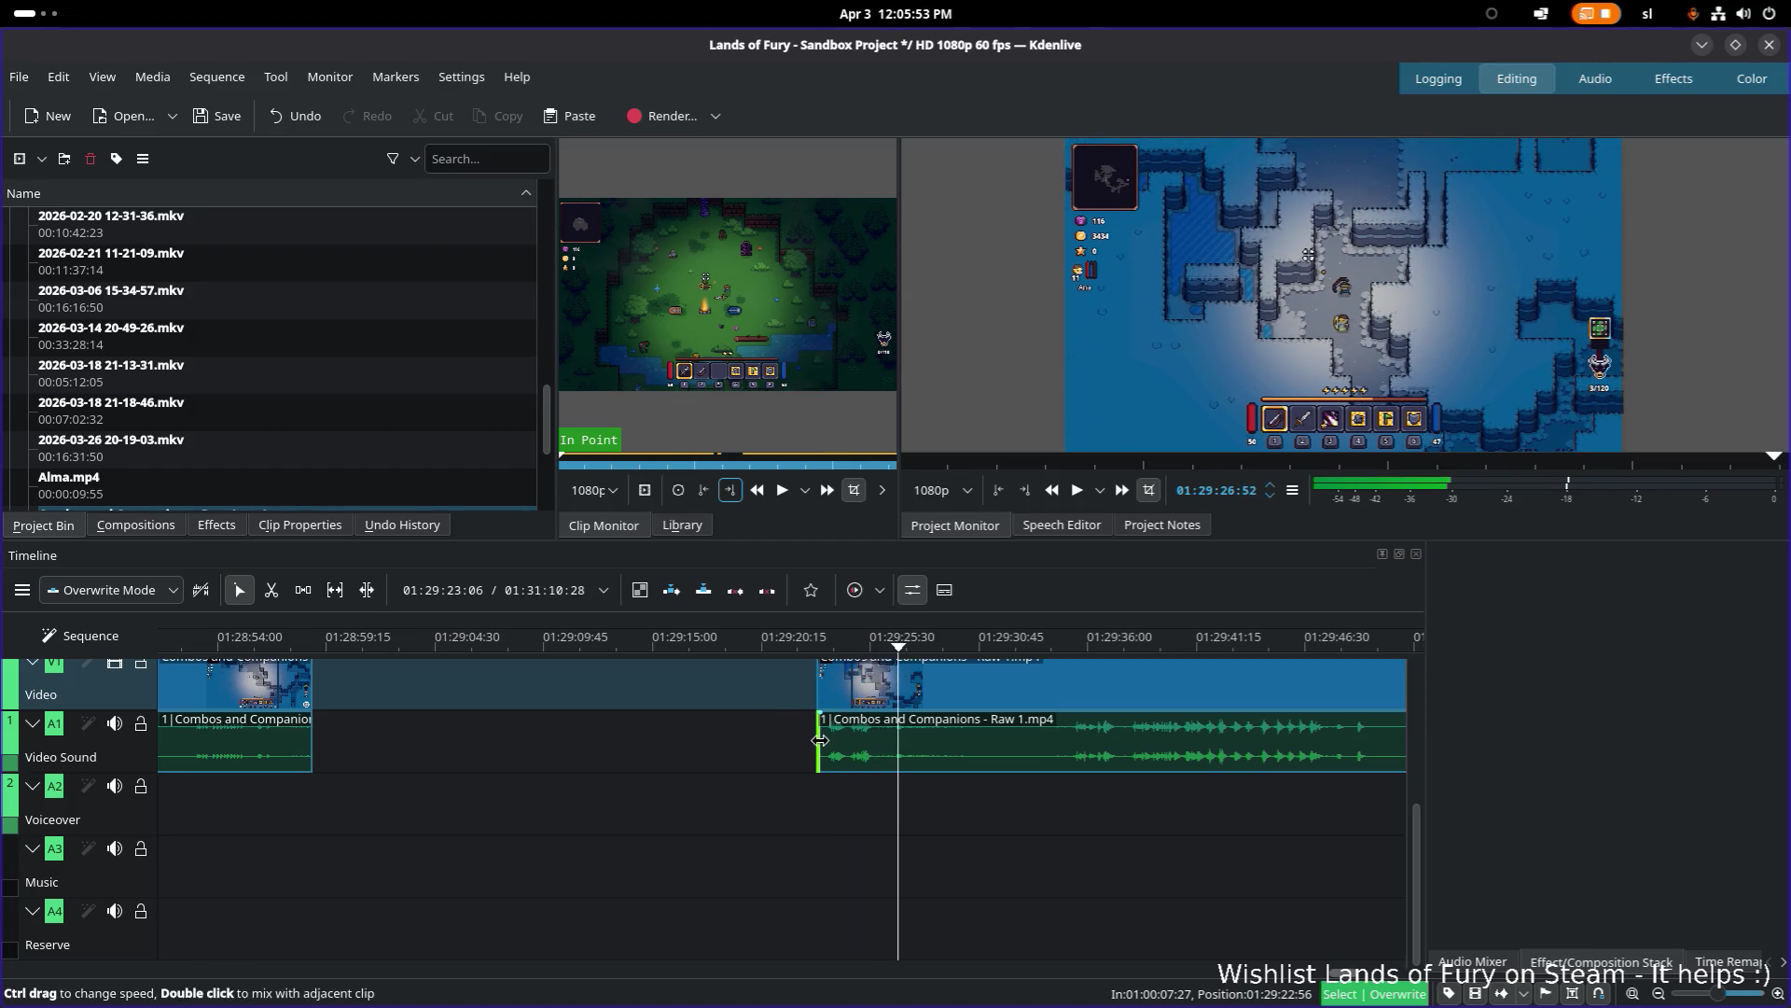
# Step: Razor-cut the clip at 01:29:25:58, then scrub the playhead through 01:29:35 to 01:29:37
pyautogui.click(881, 644)
pyautogui.click(879, 644)
pyautogui.press('x')
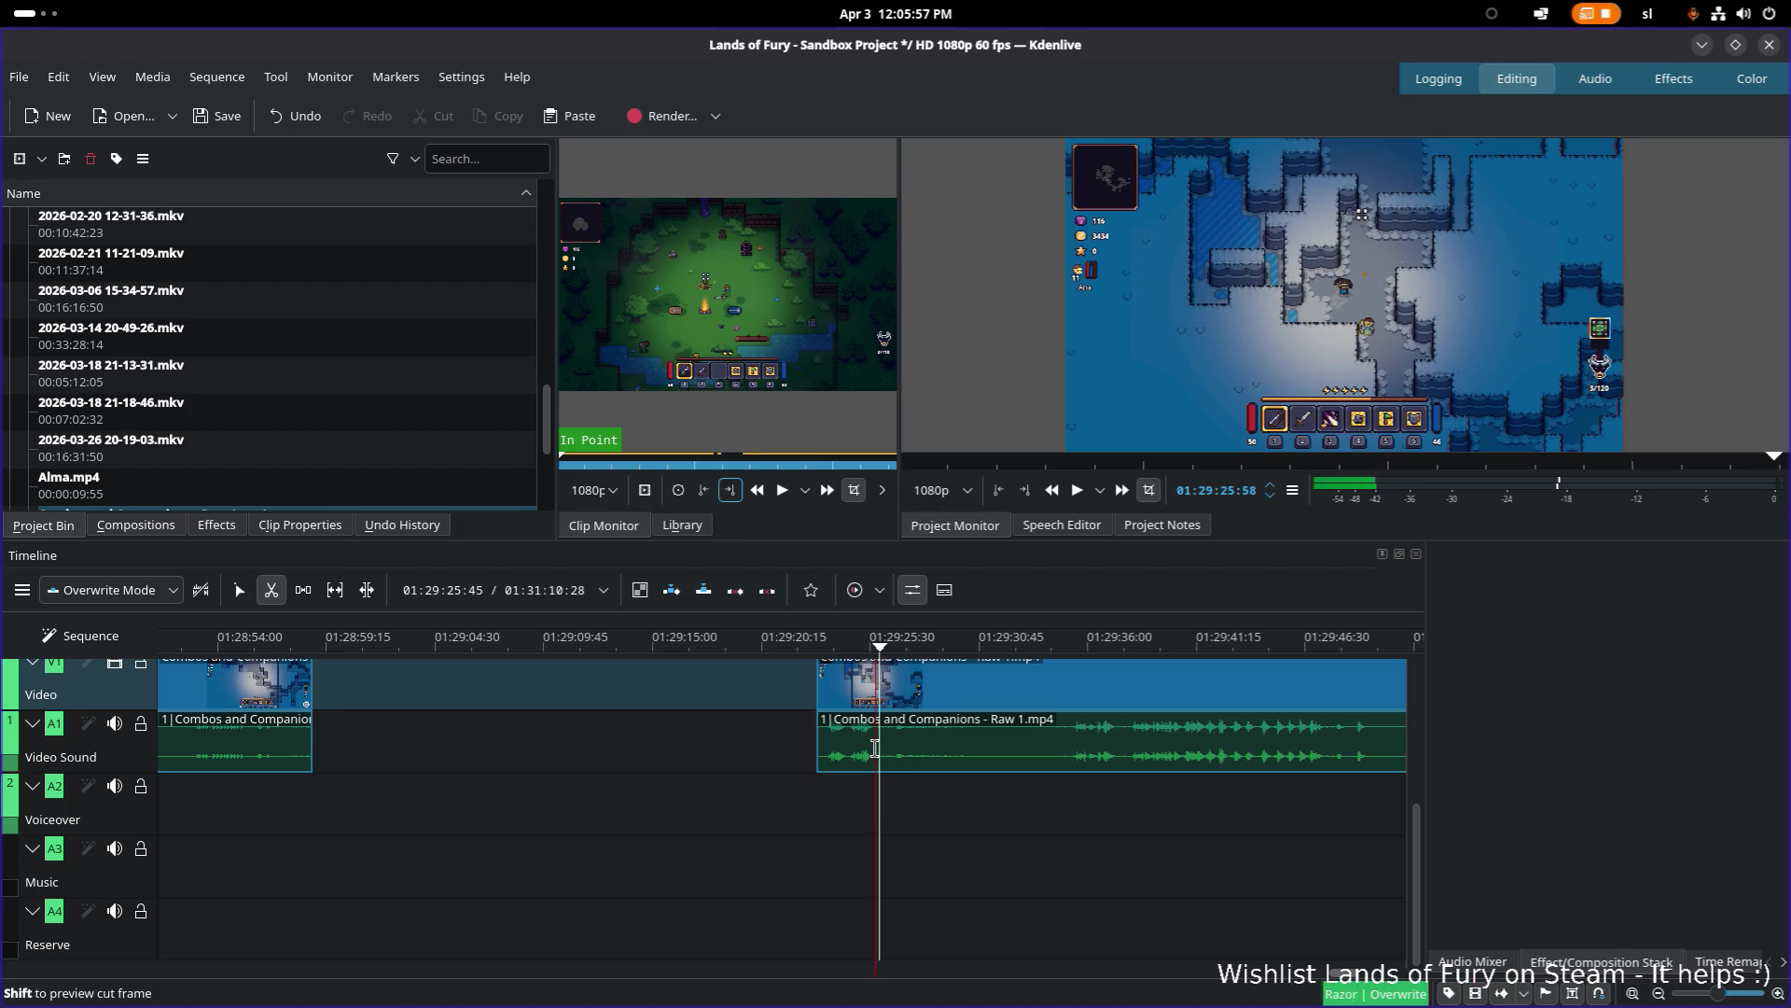
pyautogui.click(877, 746)
pyautogui.press('s')
pyautogui.moveTo(948, 644)
pyautogui.mouseDown()
pyautogui.moveTo(1187, 646)
pyautogui.moveTo(866, 649)
pyautogui.moveTo(1084, 653)
pyautogui.mouseUp()
pyautogui.click(929, 646)
pyautogui.click(865, 646)
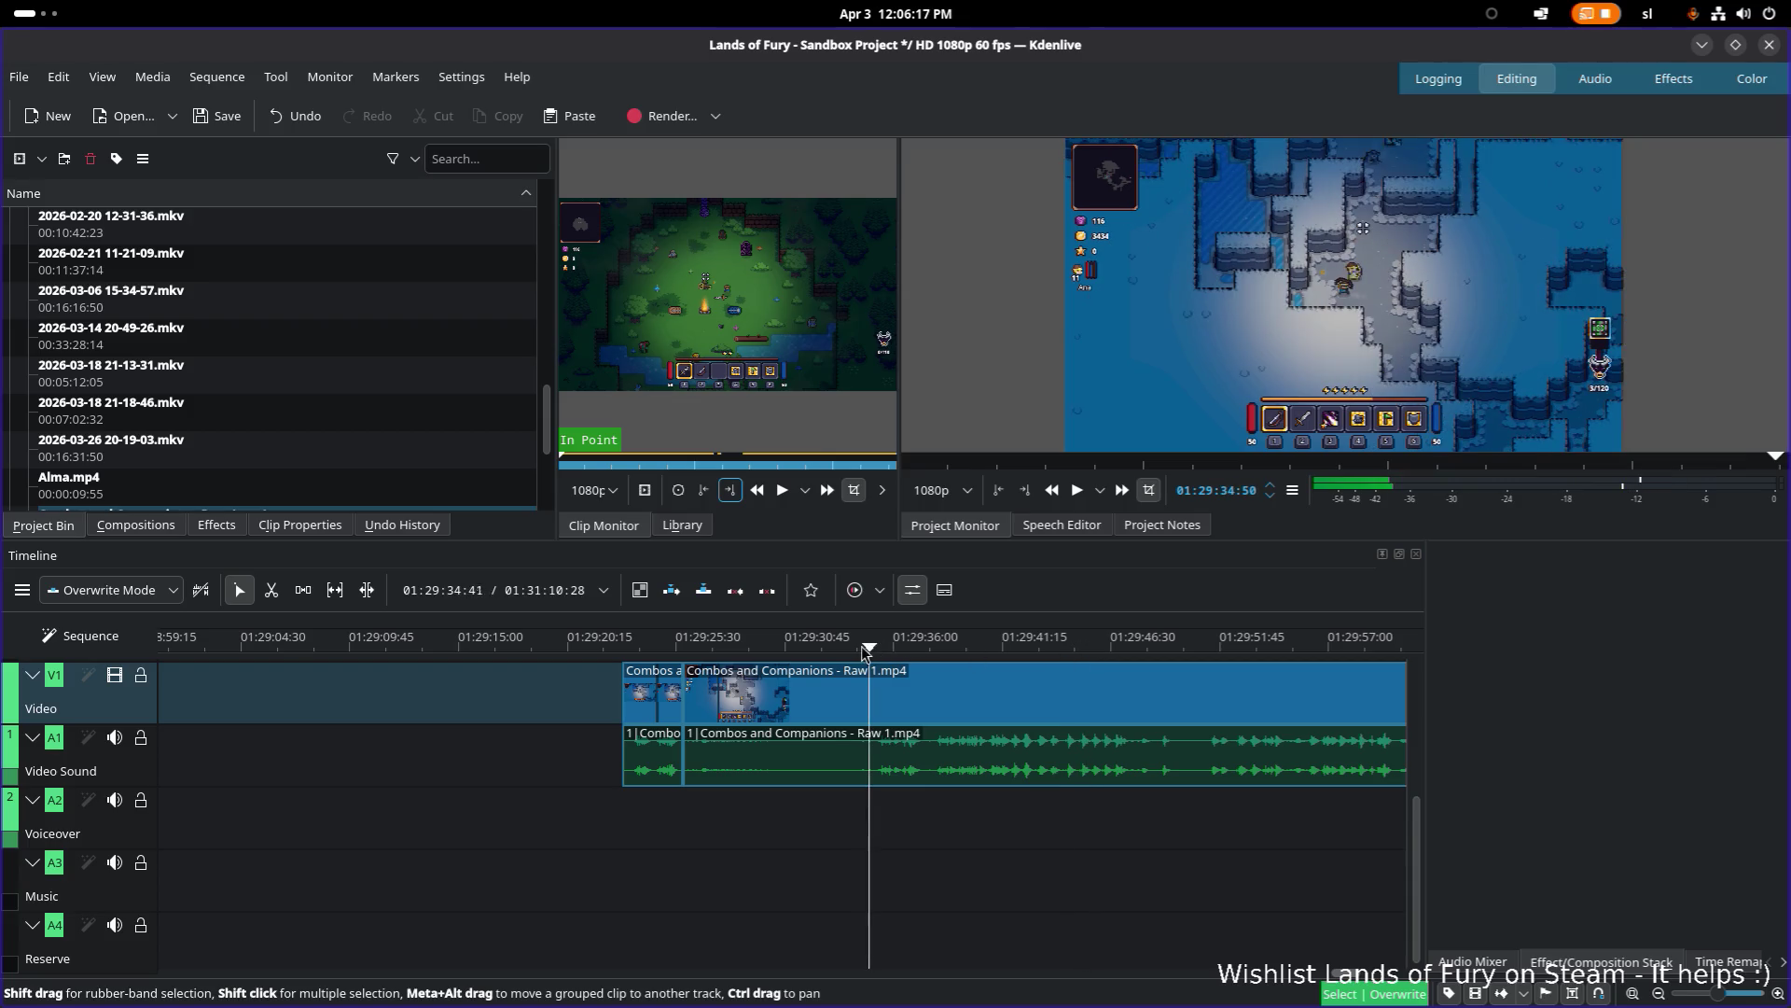
# Step: Review the footage and razor-cut the clip at 01:29:35:08
pyautogui.press('space')
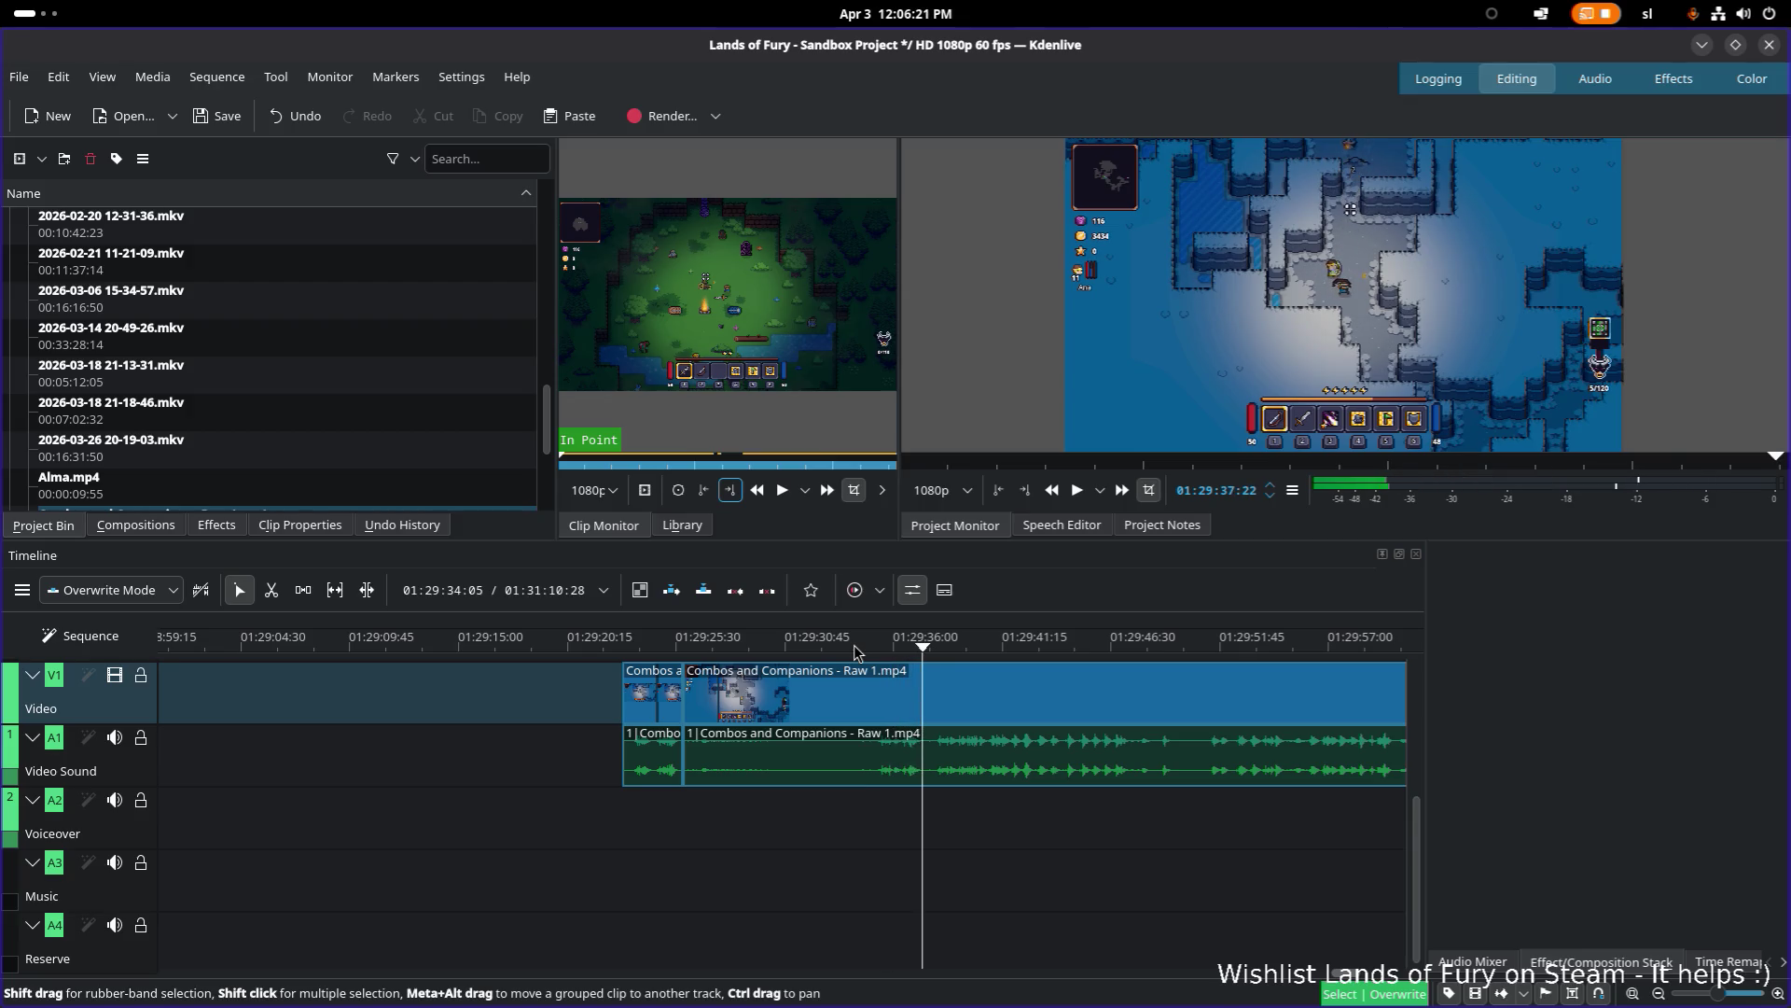
pyautogui.click(901, 646)
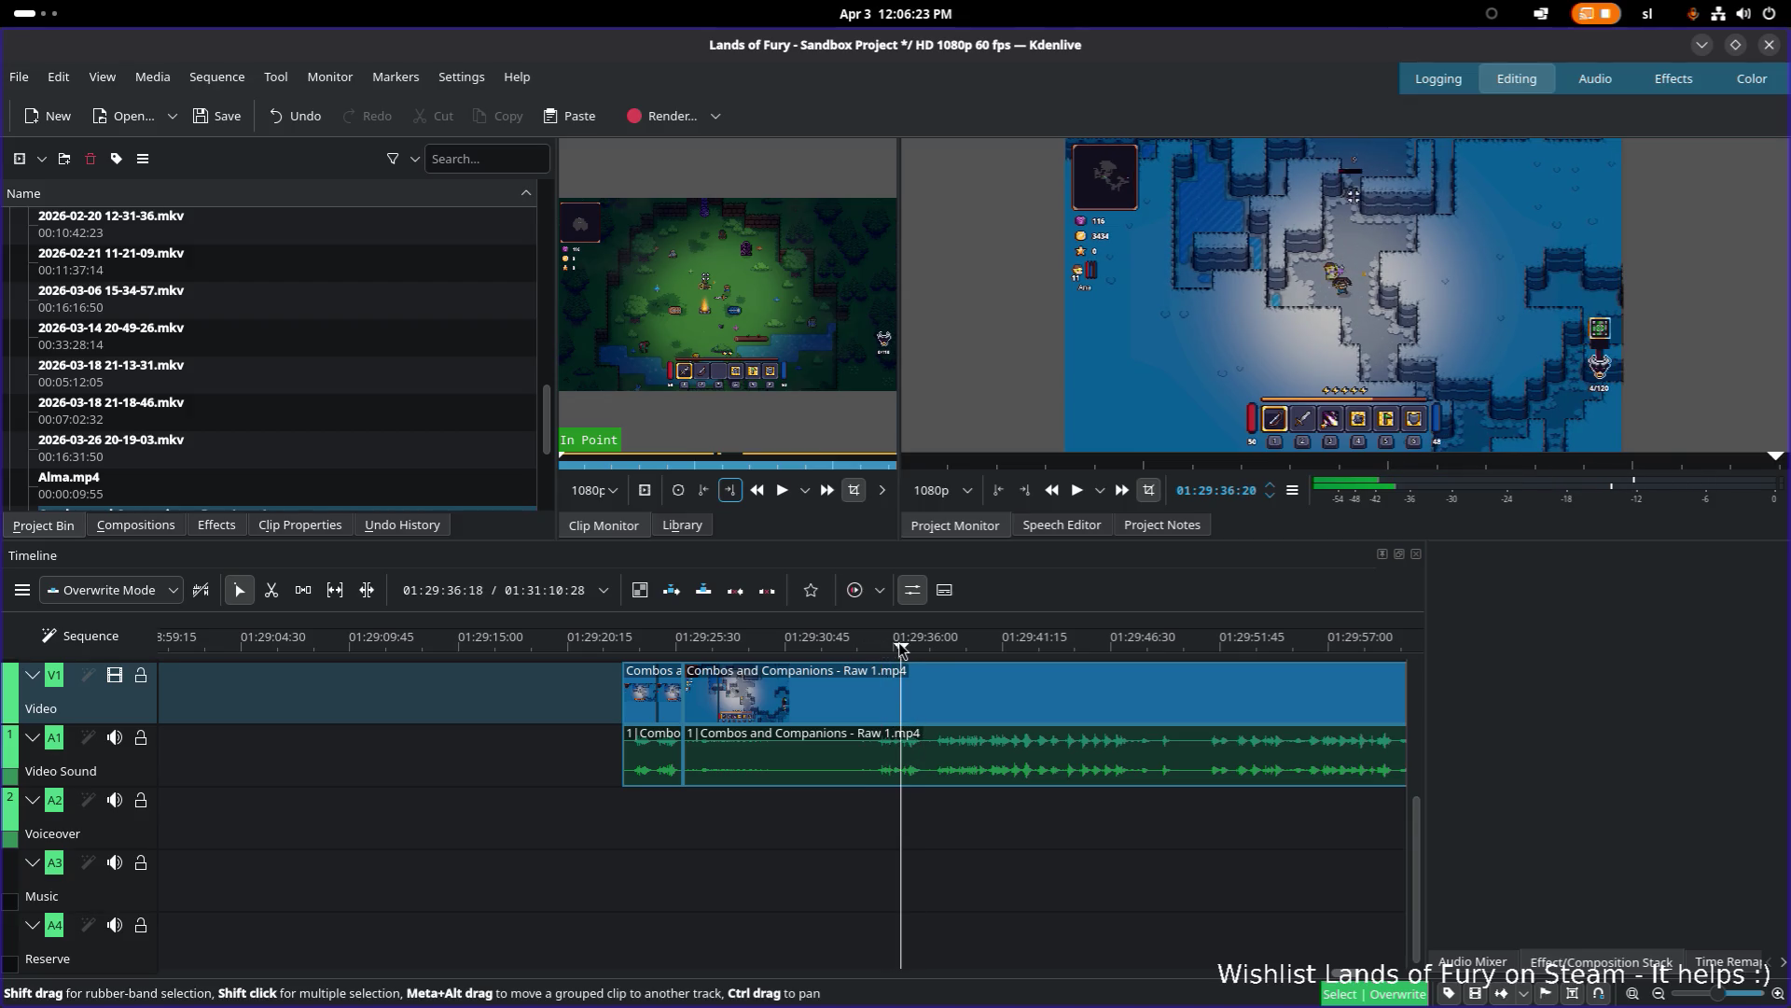
pyautogui.moveTo(885, 649); pyautogui.dragTo(875, 647)
pyautogui.press('space')
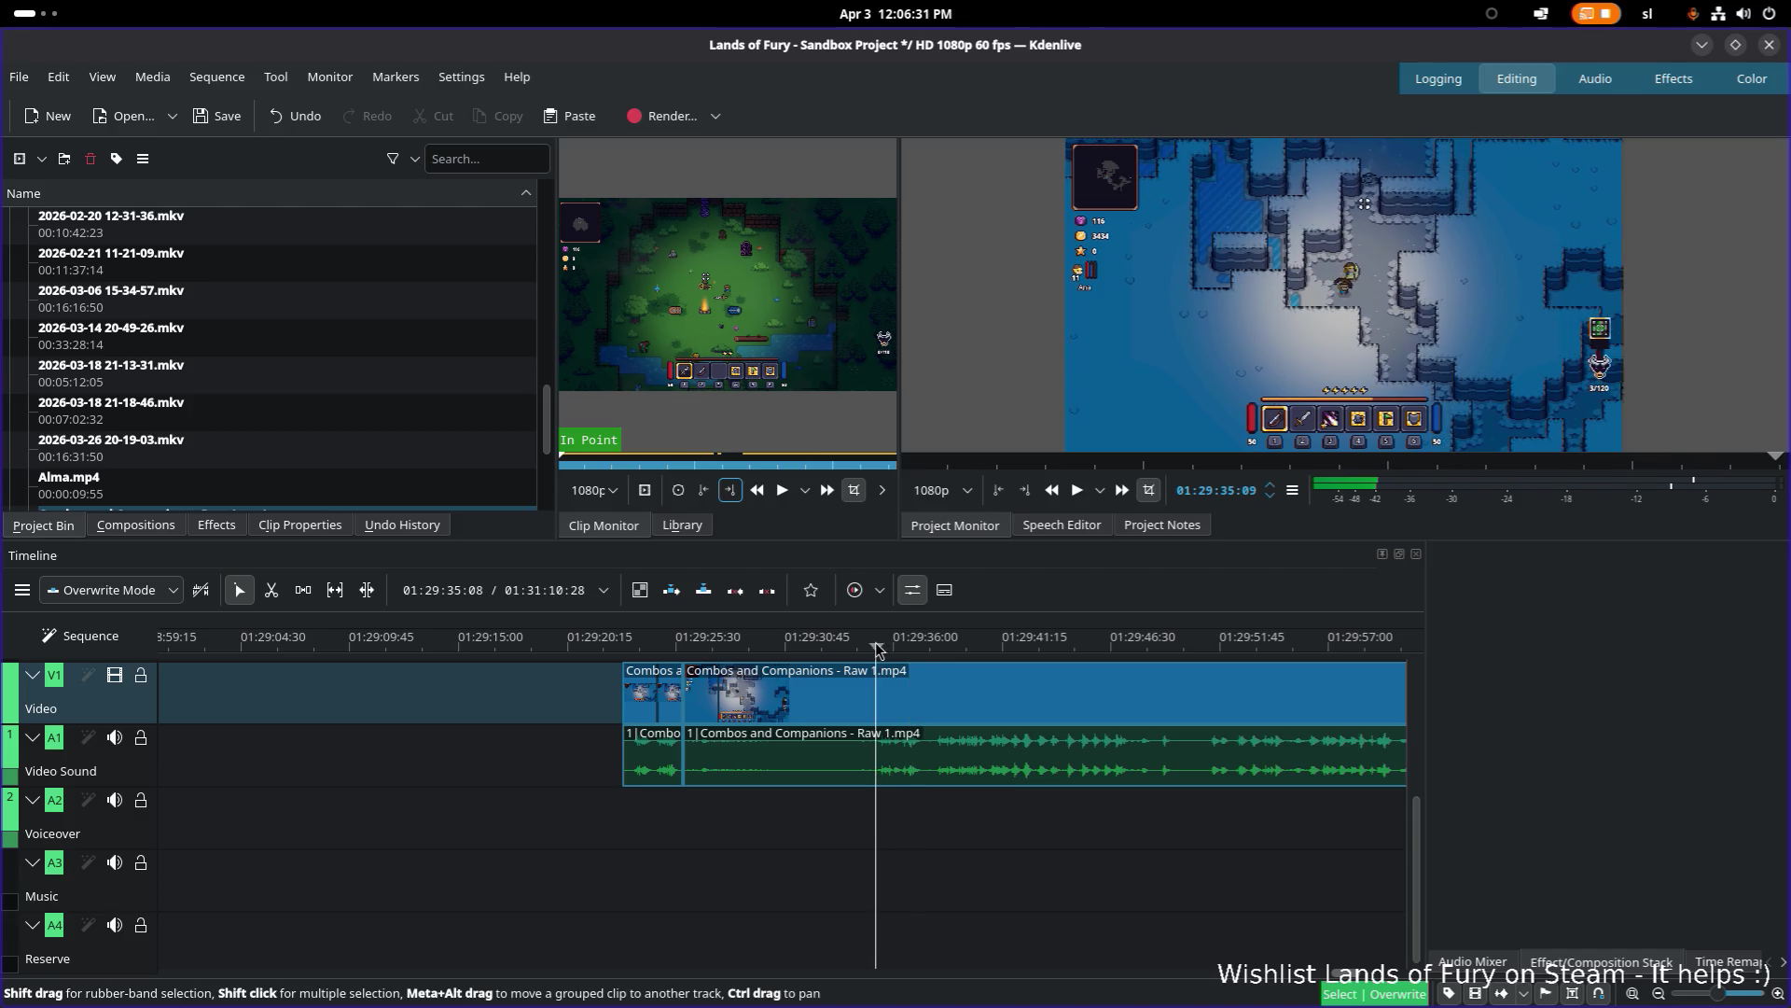
pyautogui.press('x')
pyautogui.click(875, 704)
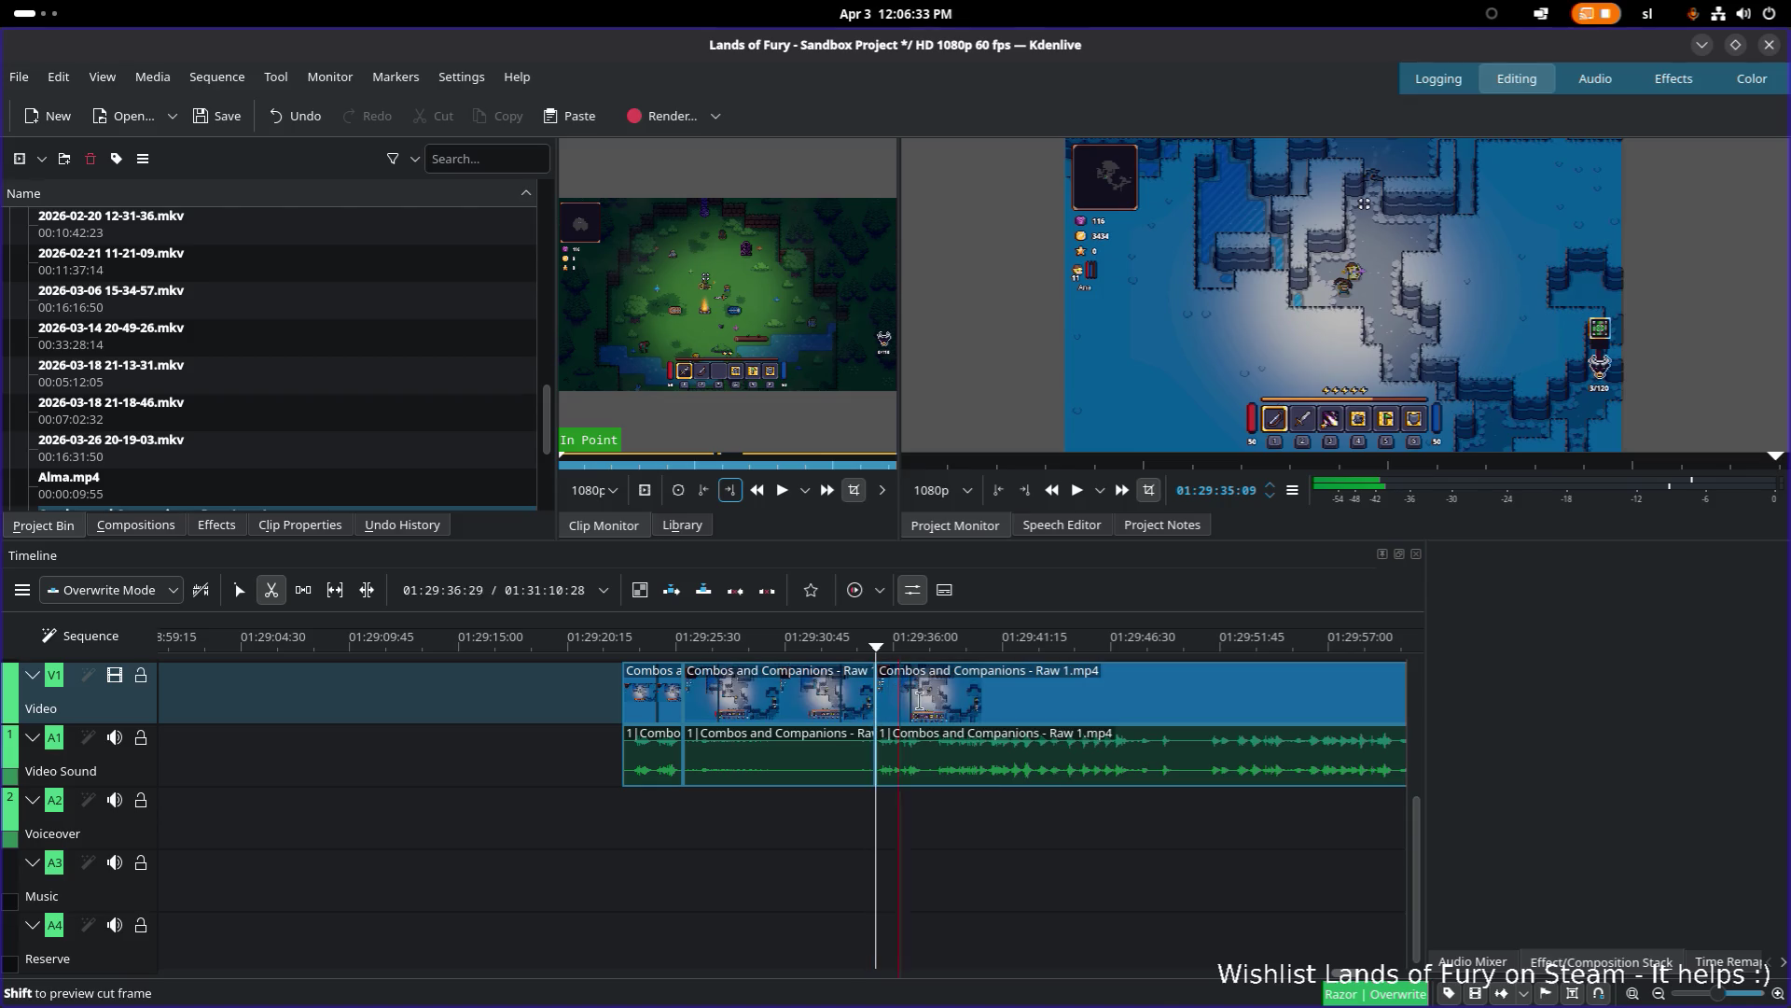
pyautogui.scroll(5, 569, 654)
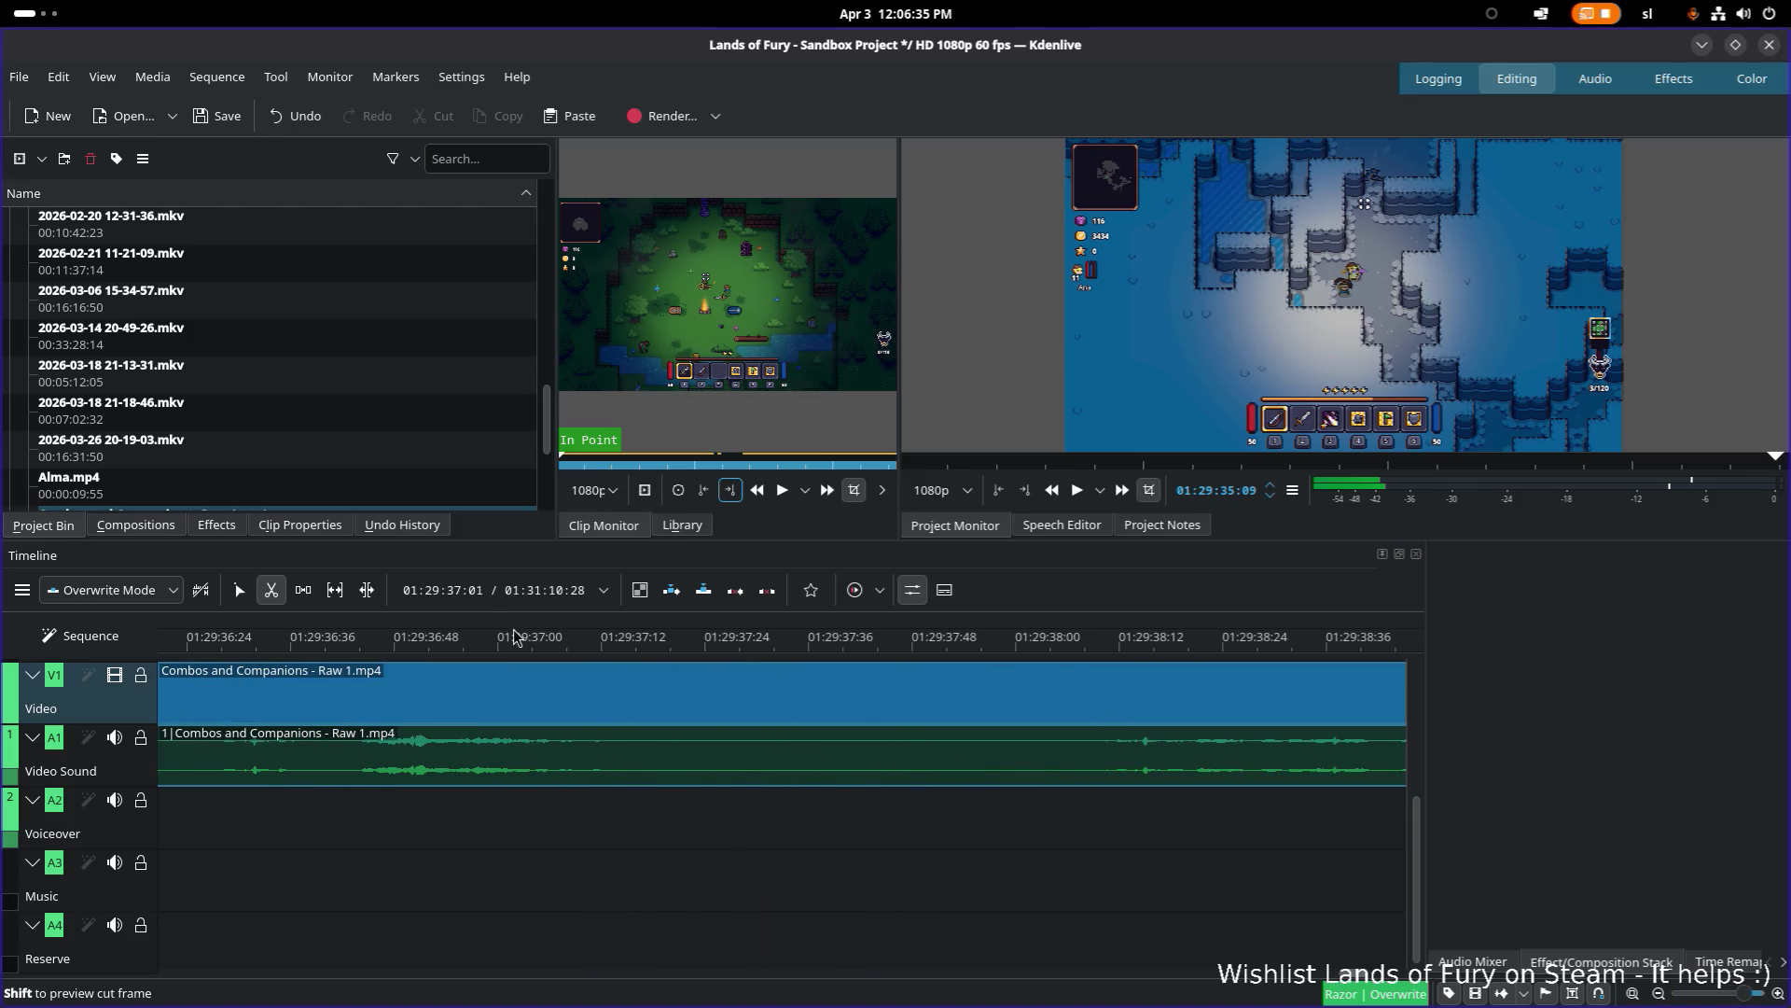
pyautogui.scroll(-5, 478, 682)
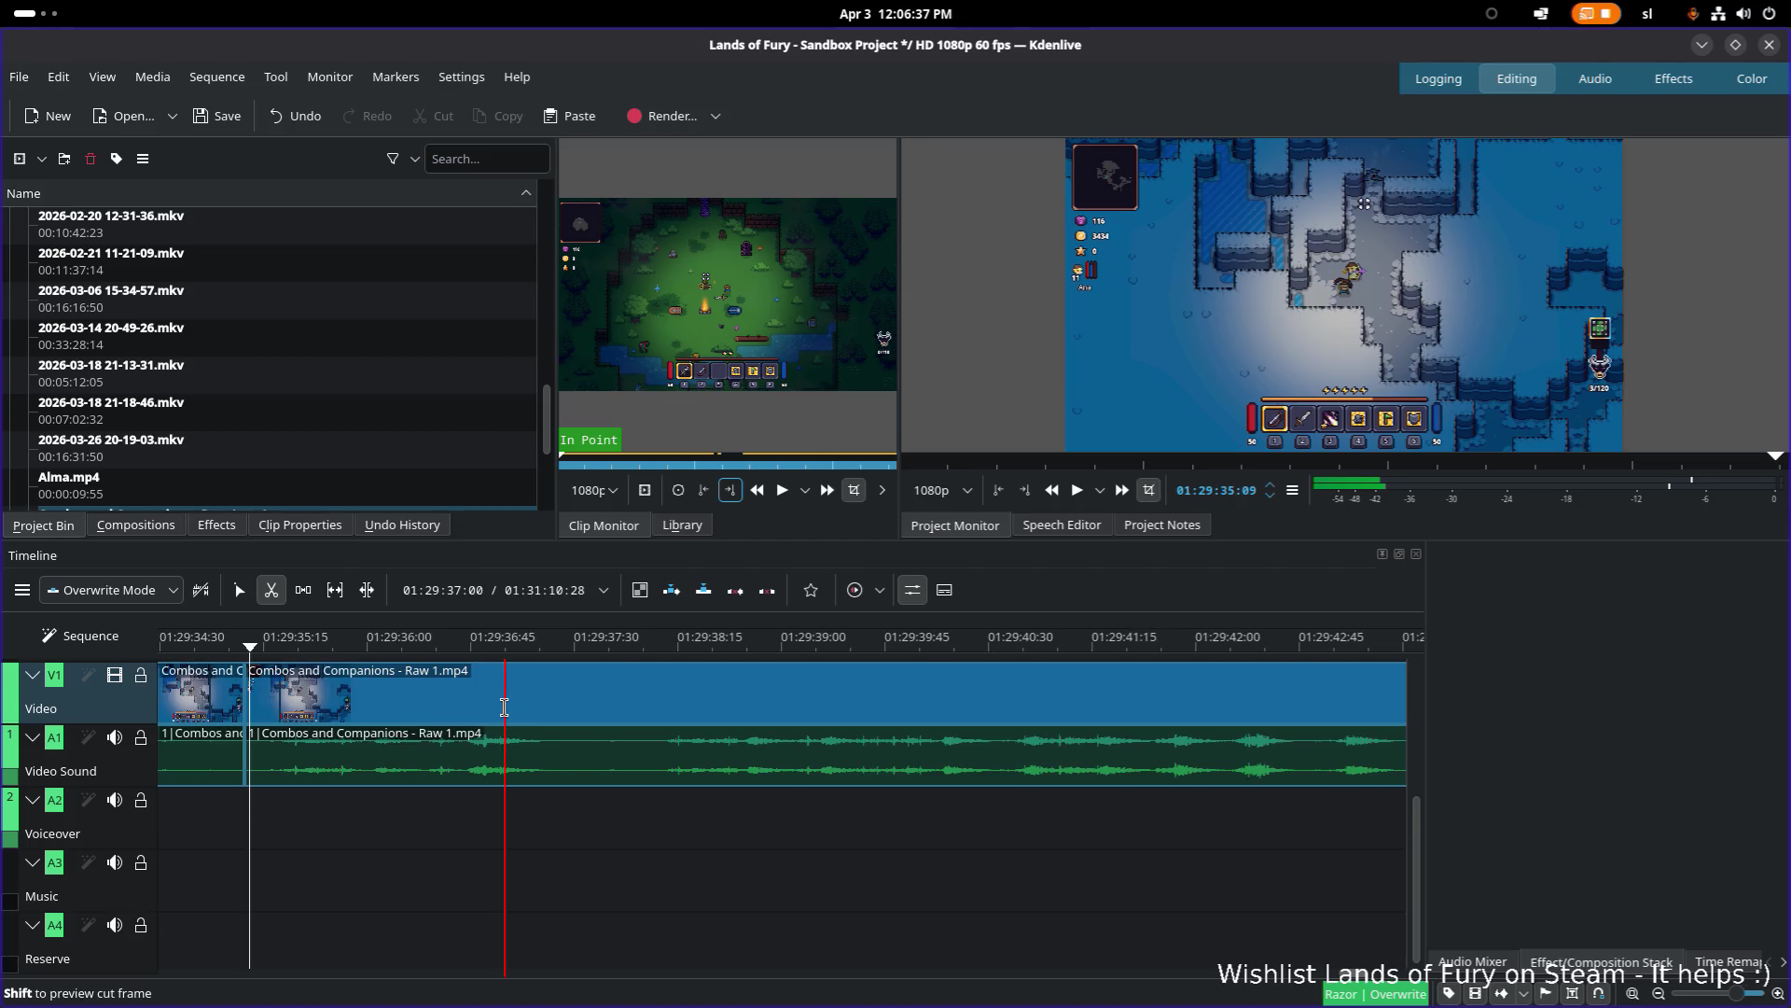
pyautogui.scroll(5, 485, 696)
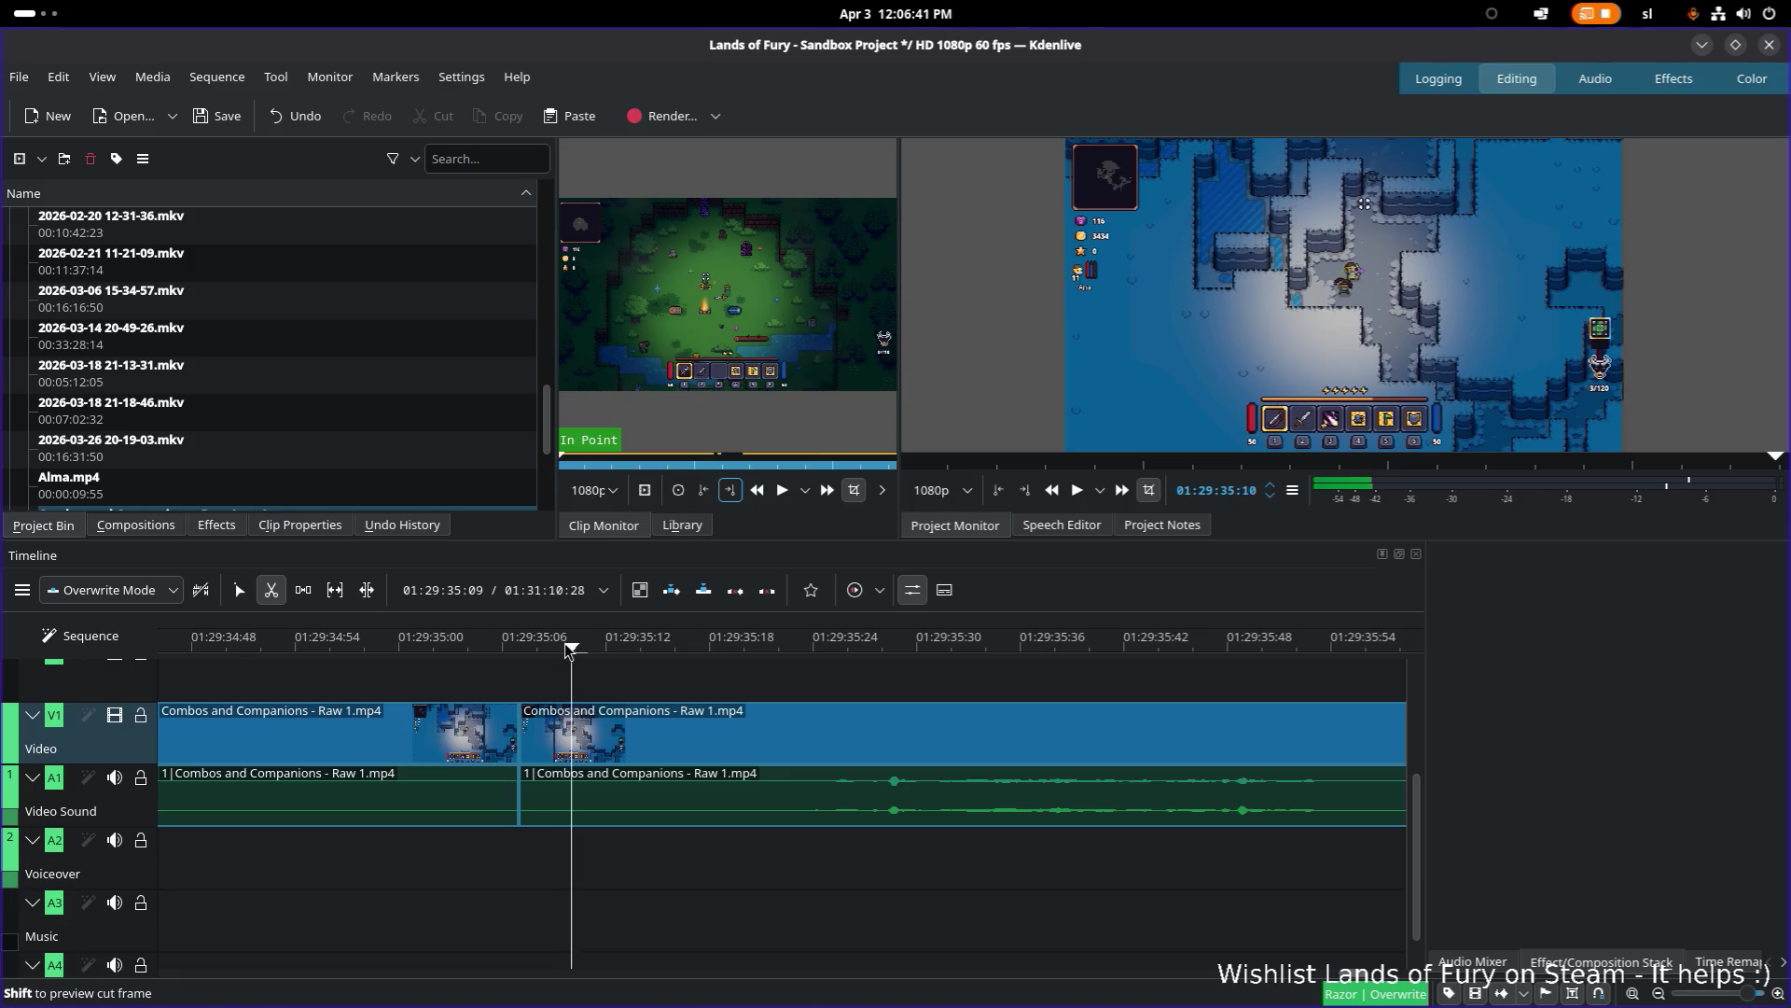
pyautogui.press('s')
# Step: Play the footage from the new cut to review it and pick the next stopping point
pyautogui.click(527, 651)
pyautogui.press('space')
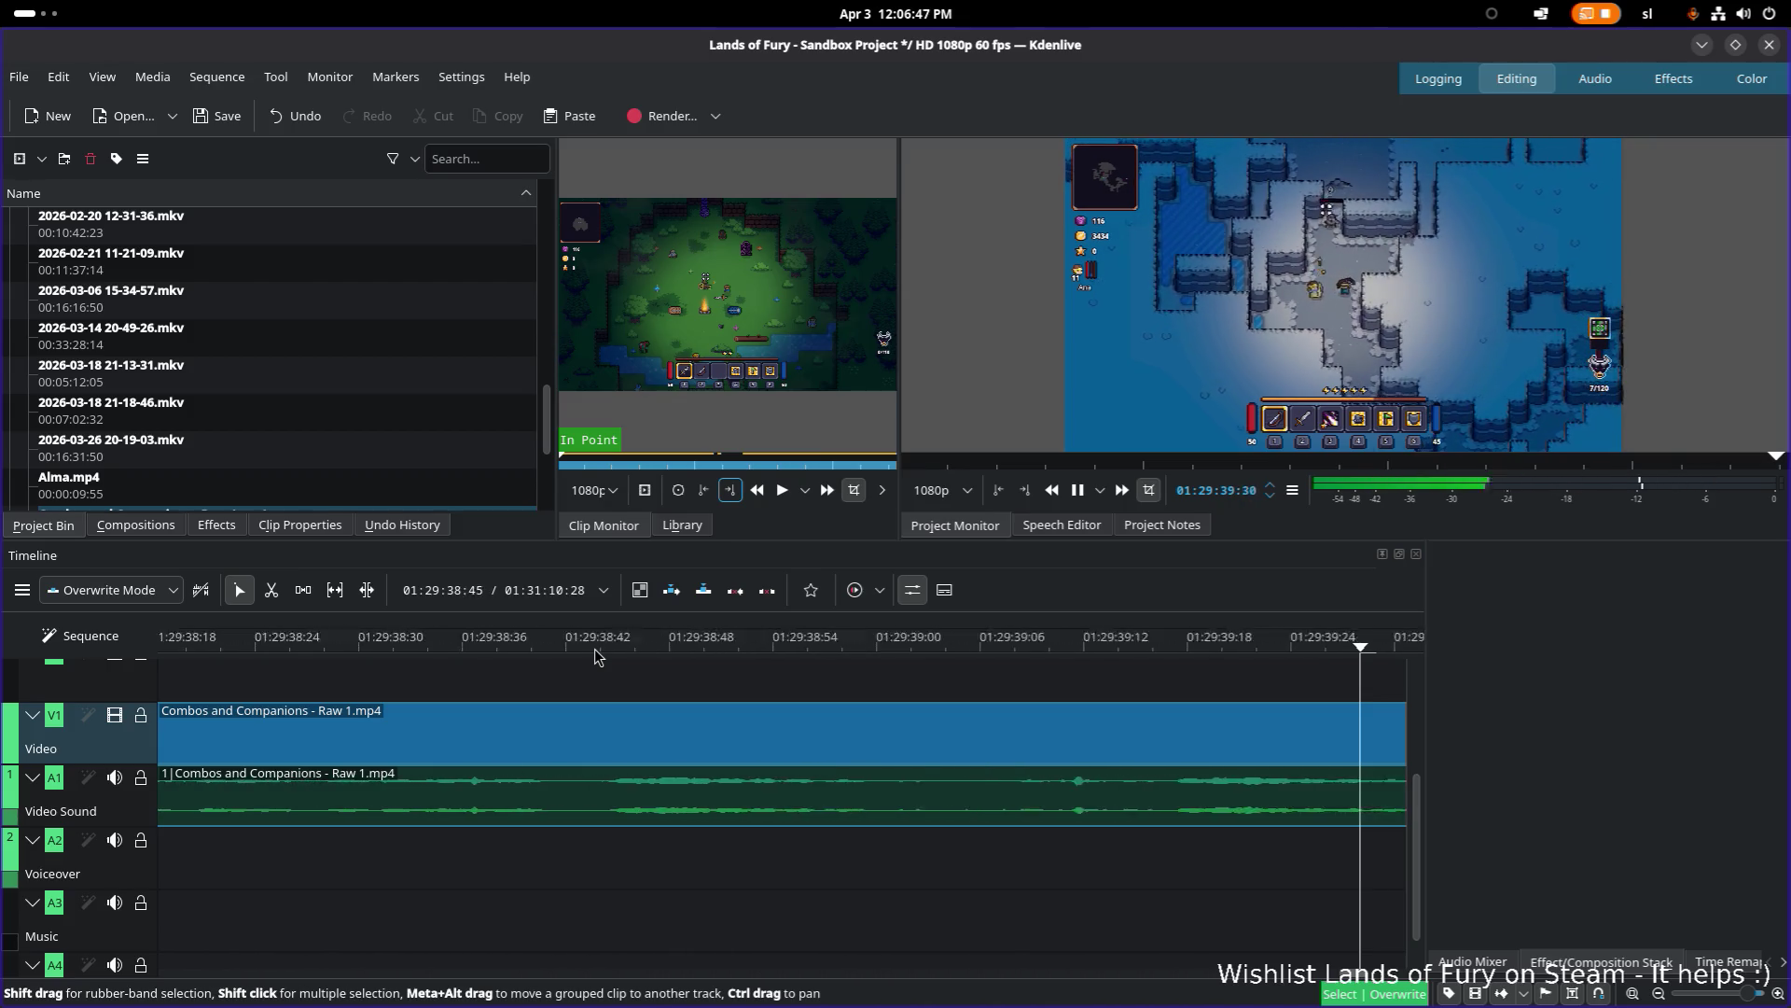
pyautogui.press('space')
pyautogui.press('space')
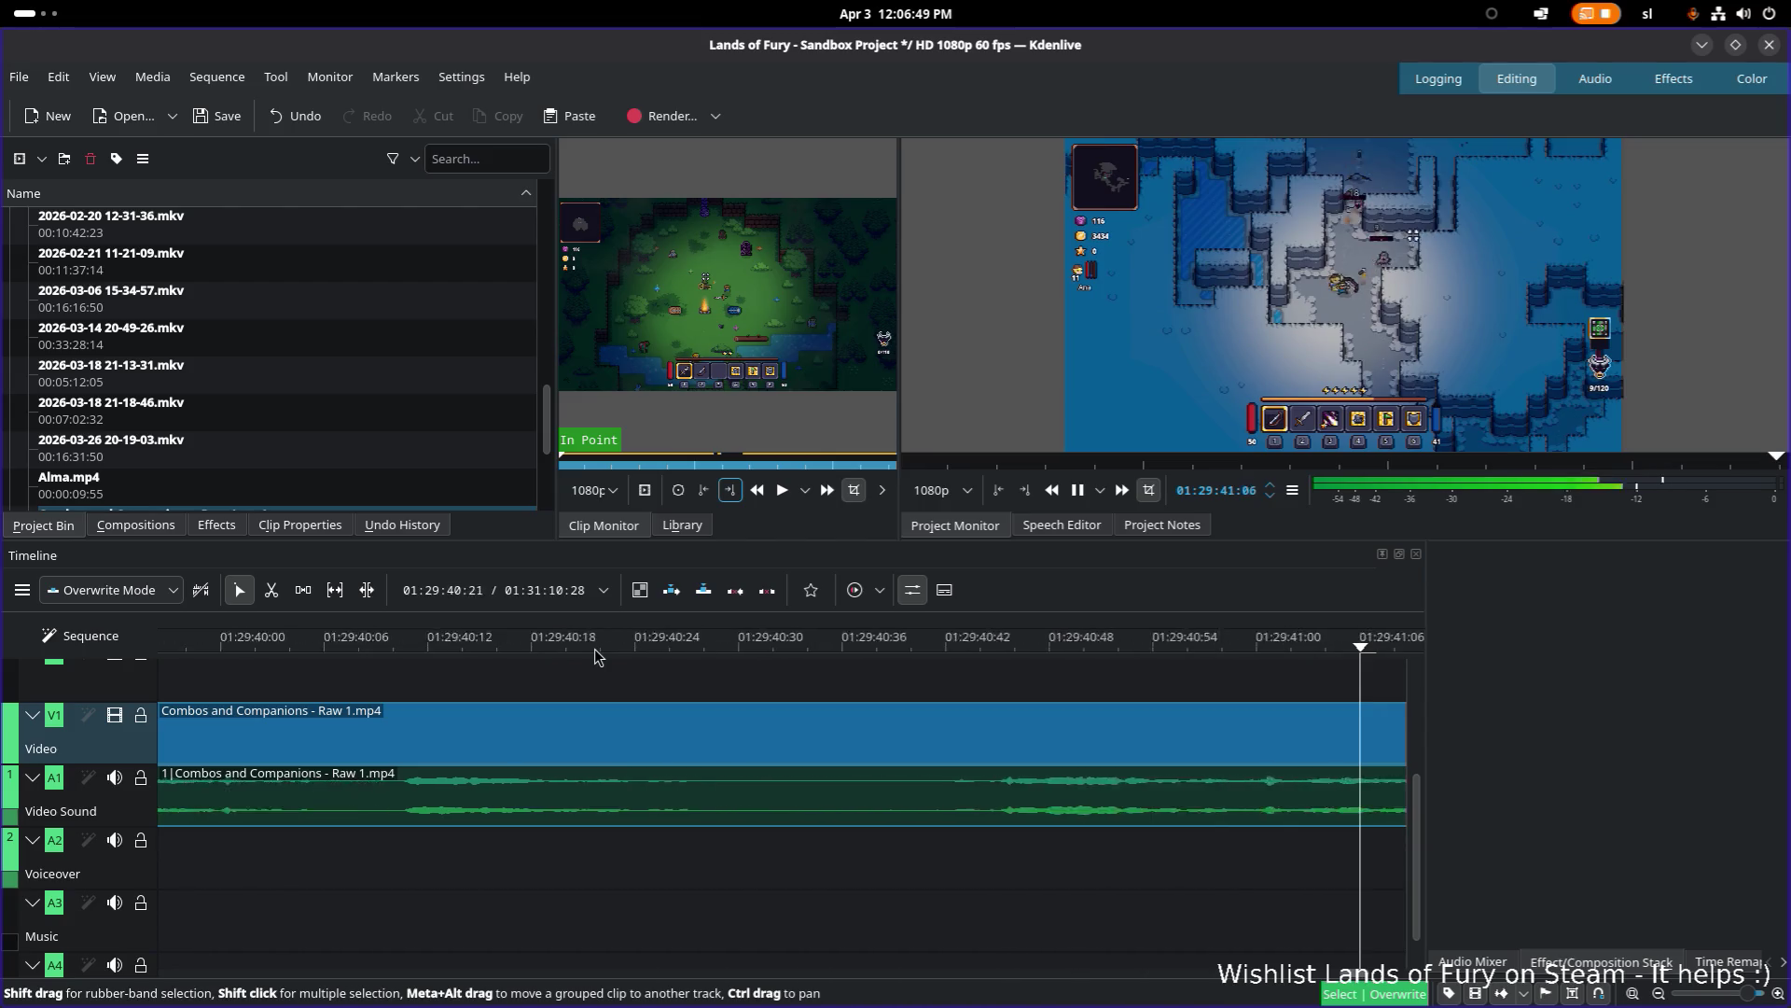
pyautogui.press('space')
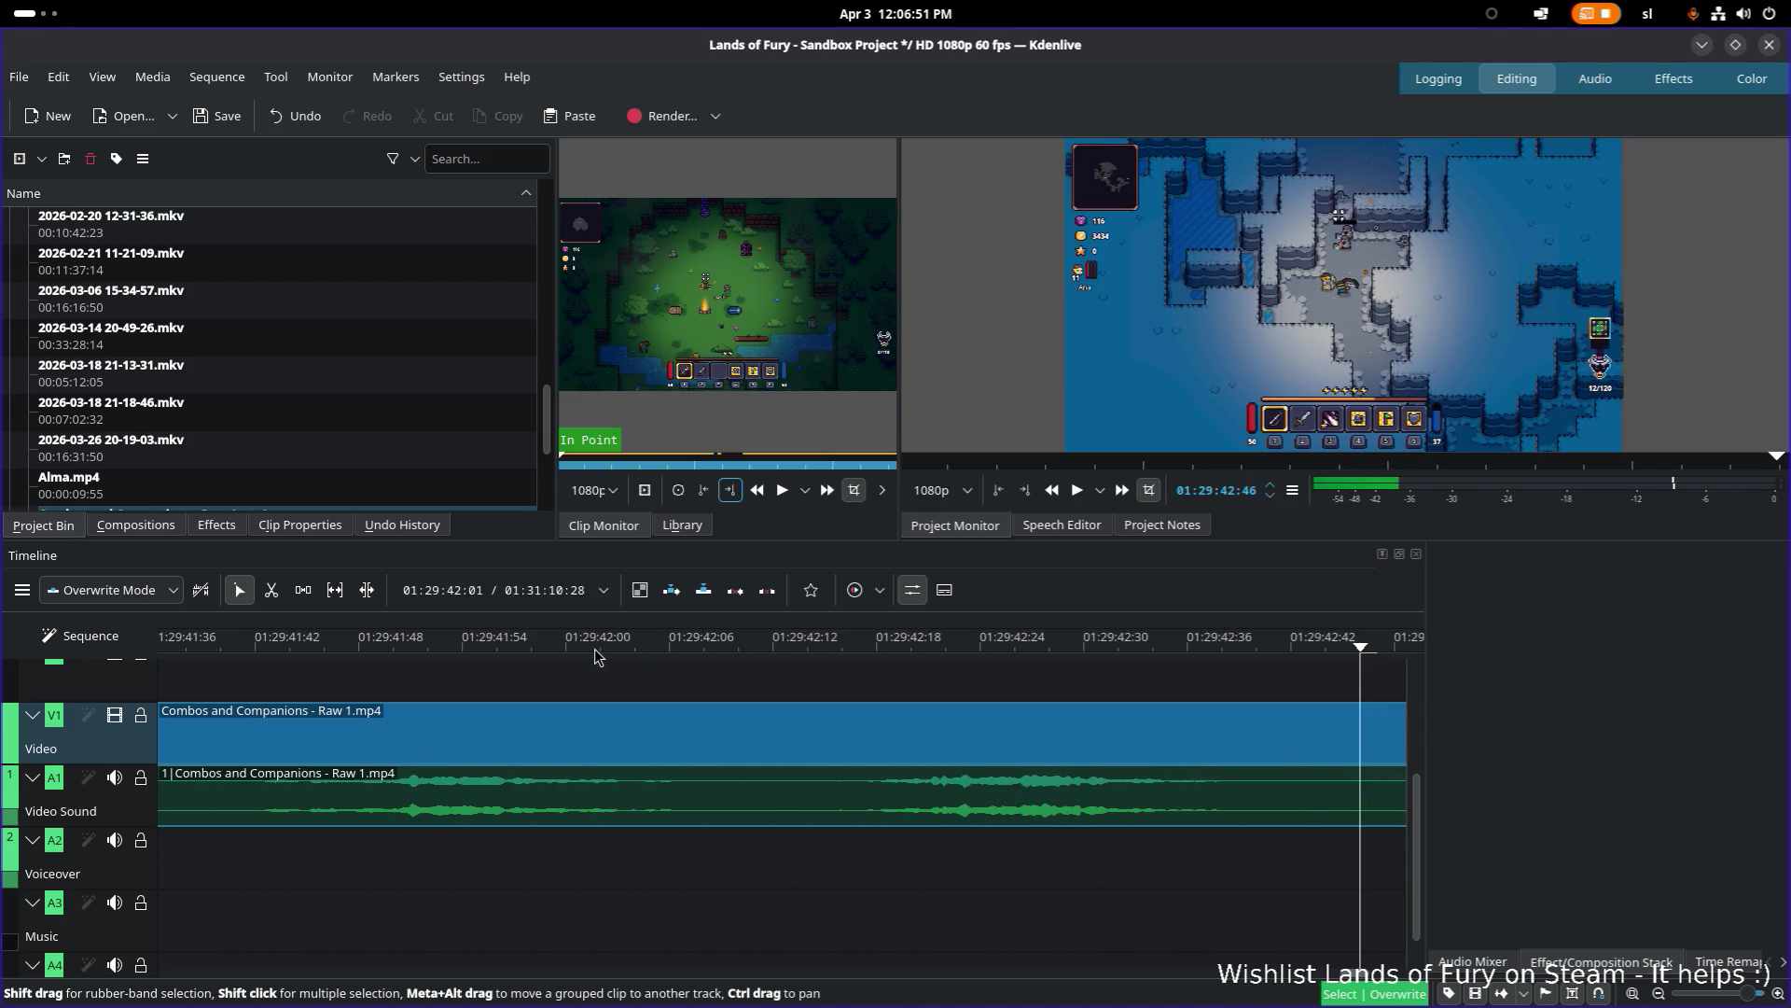
pyautogui.press('space')
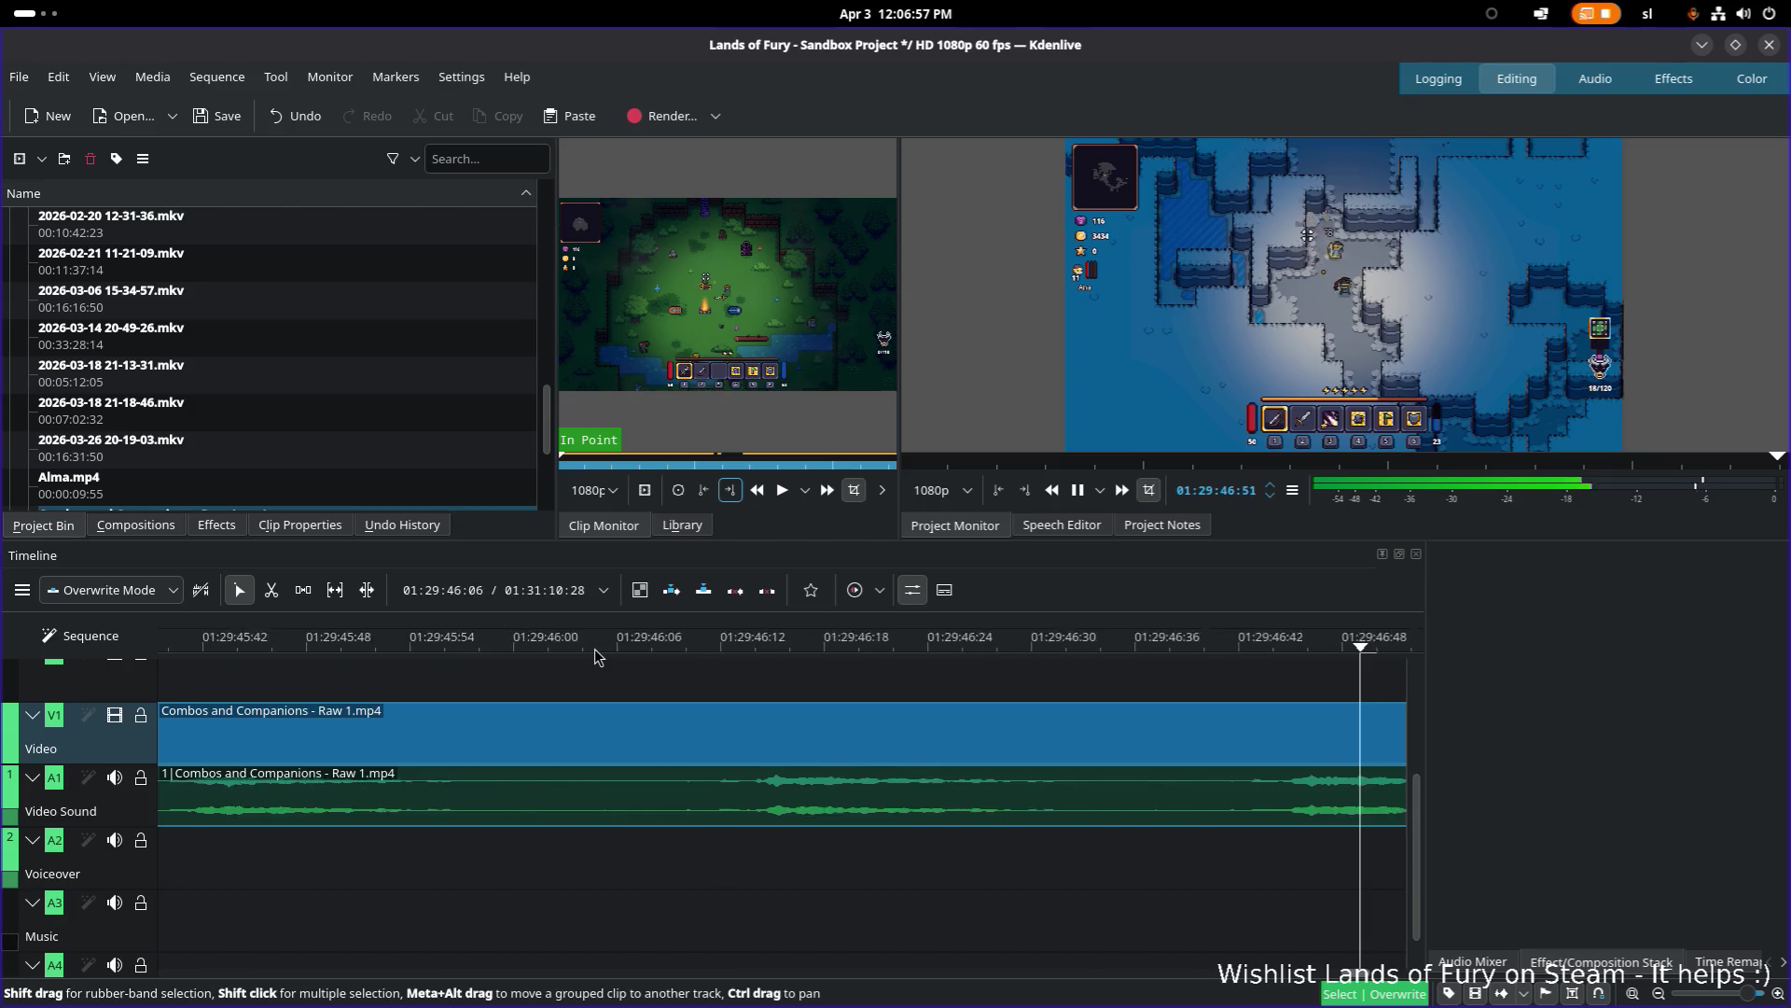
pyautogui.keyDown('ctrl'); pyautogui.scroll(-3, 814, 782); pyautogui.keyUp('ctrl')
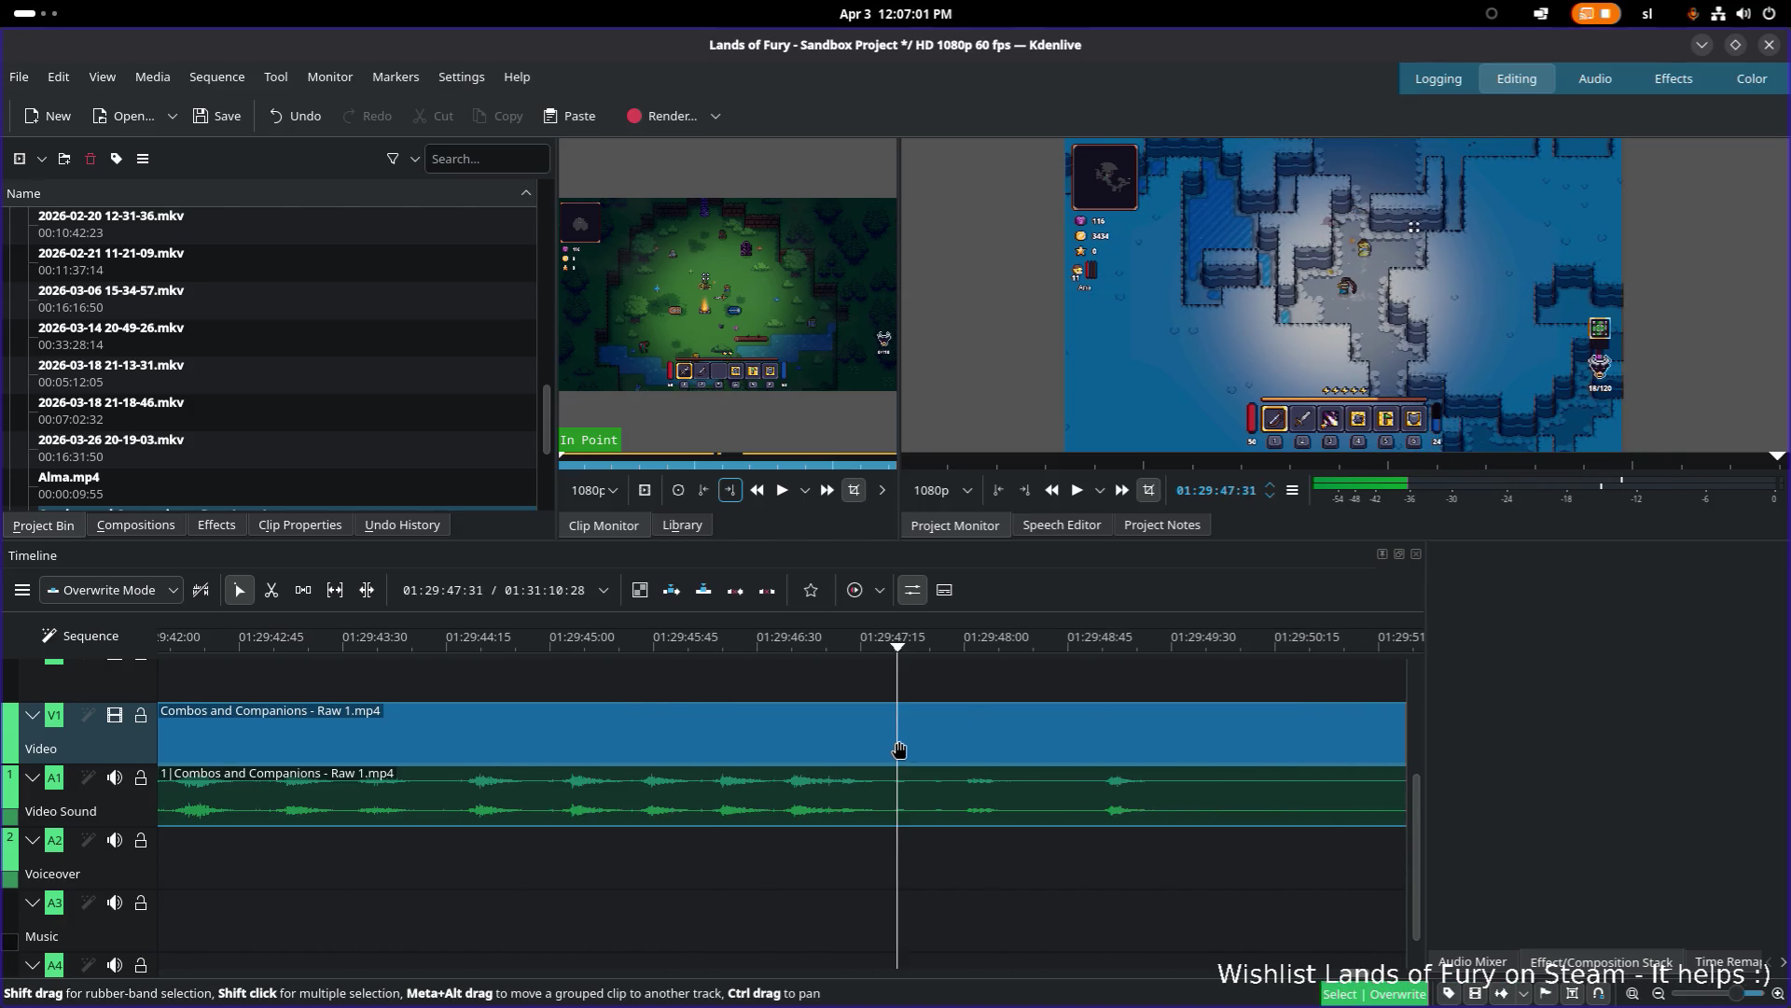
pyautogui.press('x')
pyautogui.keyDown('ctrl'); pyautogui.scroll(1, 881, 733); pyautogui.keyUp('ctrl')
pyautogui.keyDown('ctrl'); pyautogui.scroll(-2, 881, 734); pyautogui.keyUp('ctrl')
# Step: Select the 12-second piece before the cut and zoom the timeline out to show earlier footage
pyautogui.press('s')
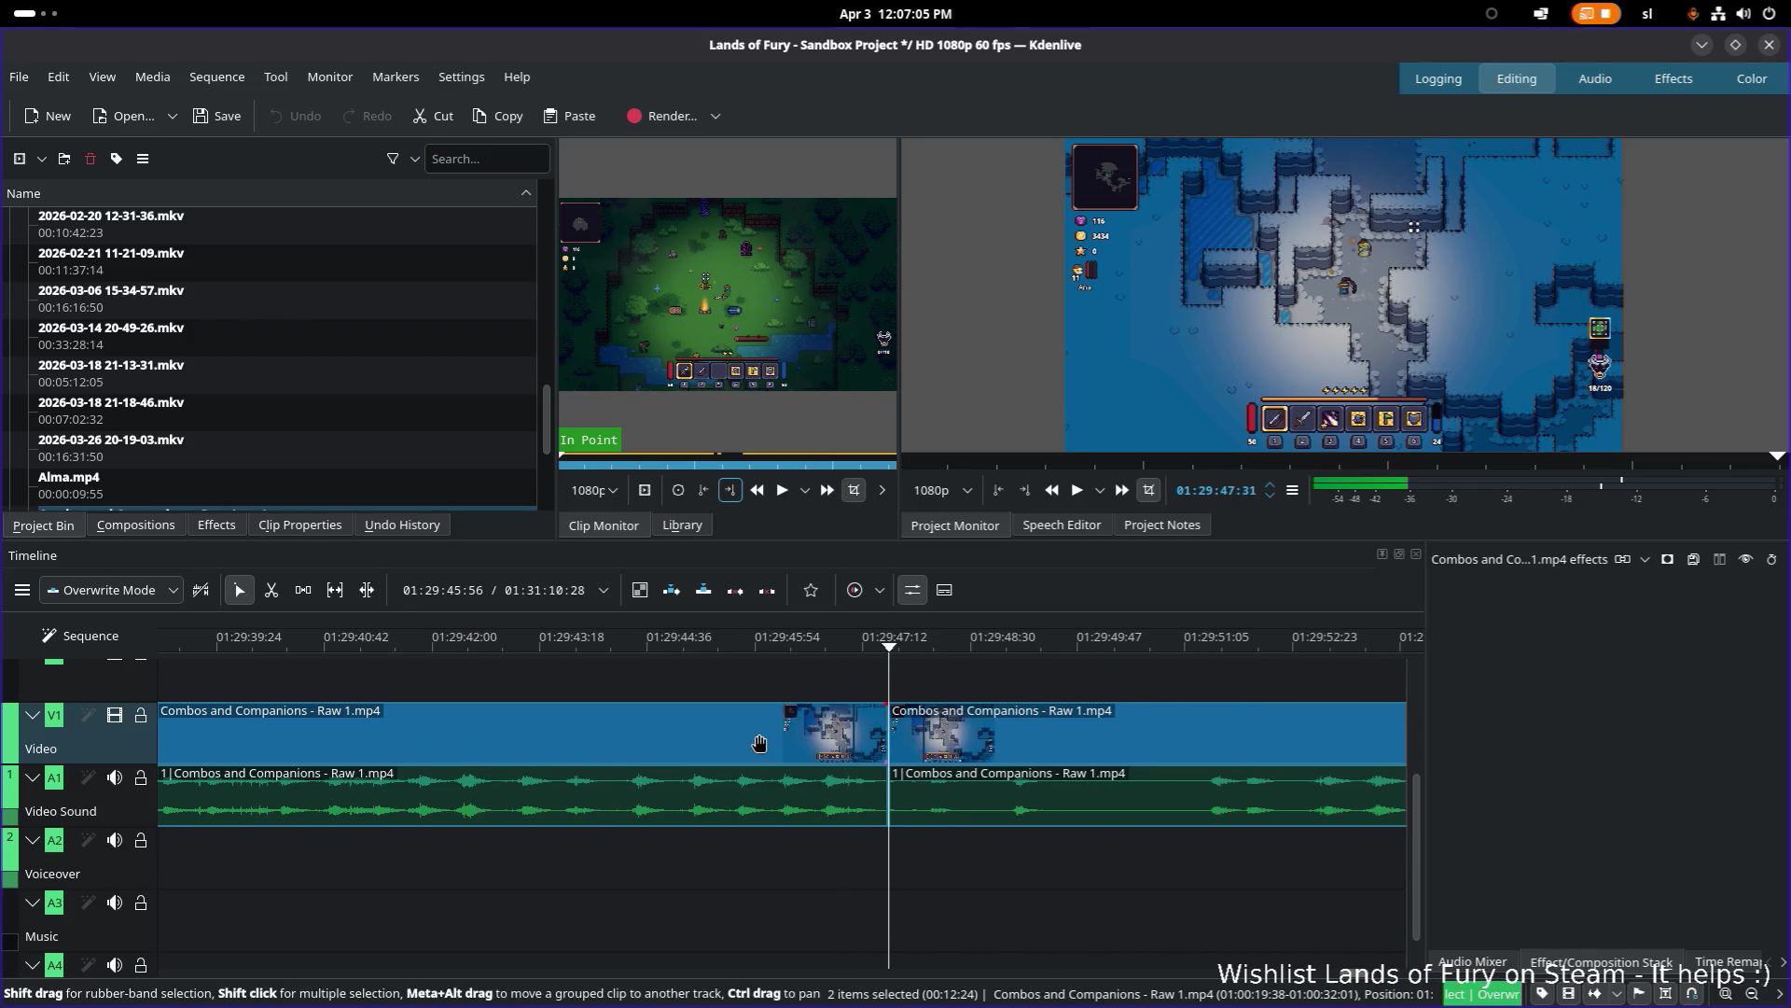
pyautogui.click(759, 743)
pyautogui.keyDown('ctrl'); pyautogui.scroll(-3, 810, 771); pyautogui.keyUp('ctrl')
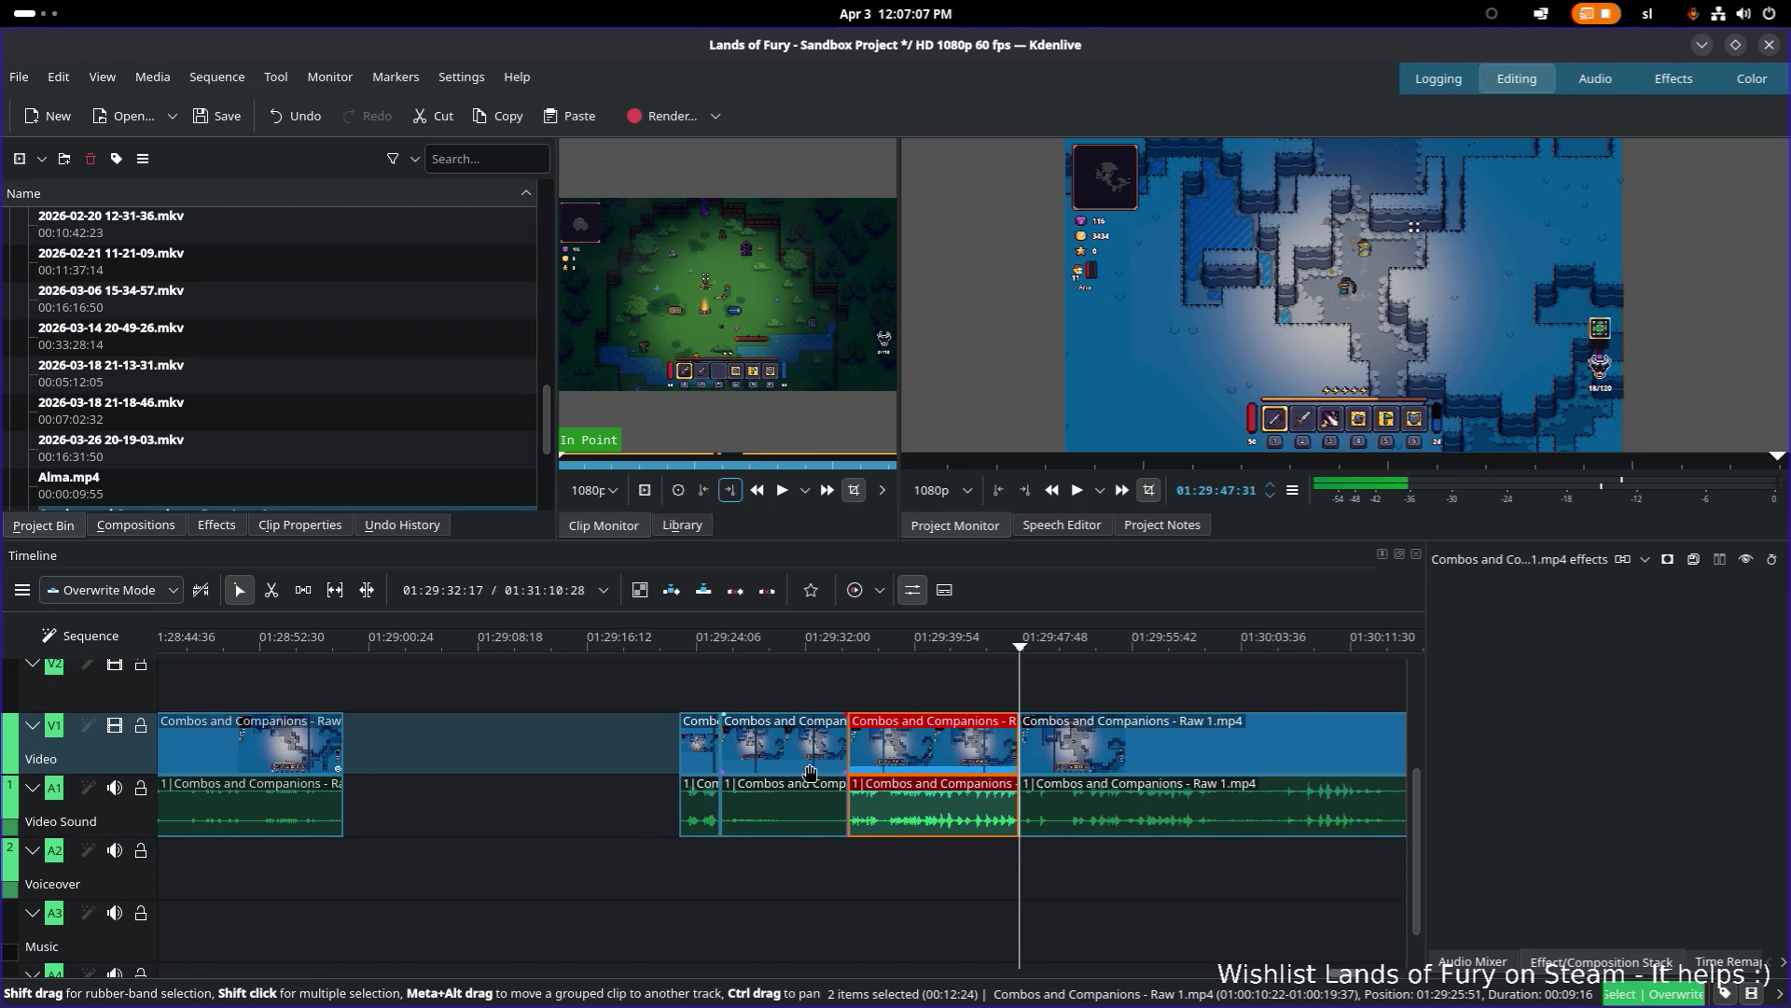
pyautogui.moveTo(810, 771); pyautogui.dragTo(1040, 790)
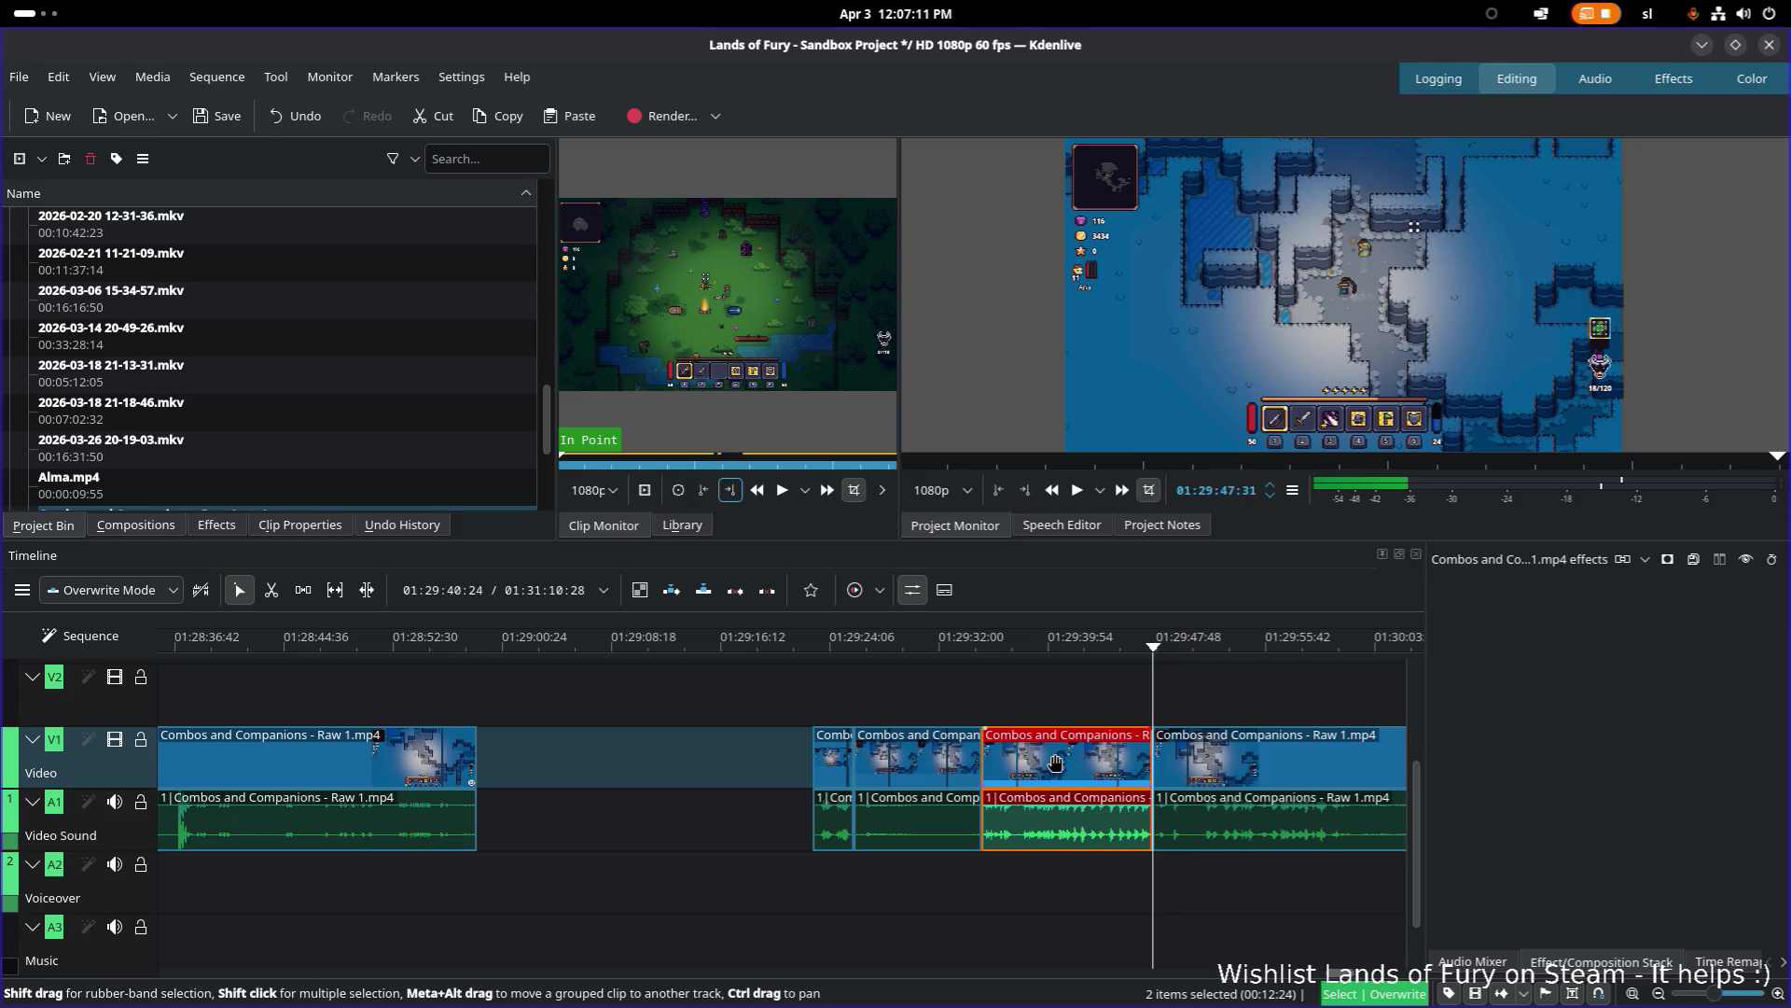
pyautogui.keyDown('ctrl'); pyautogui.scroll(-5, 690, 768); pyautogui.keyUp('ctrl')
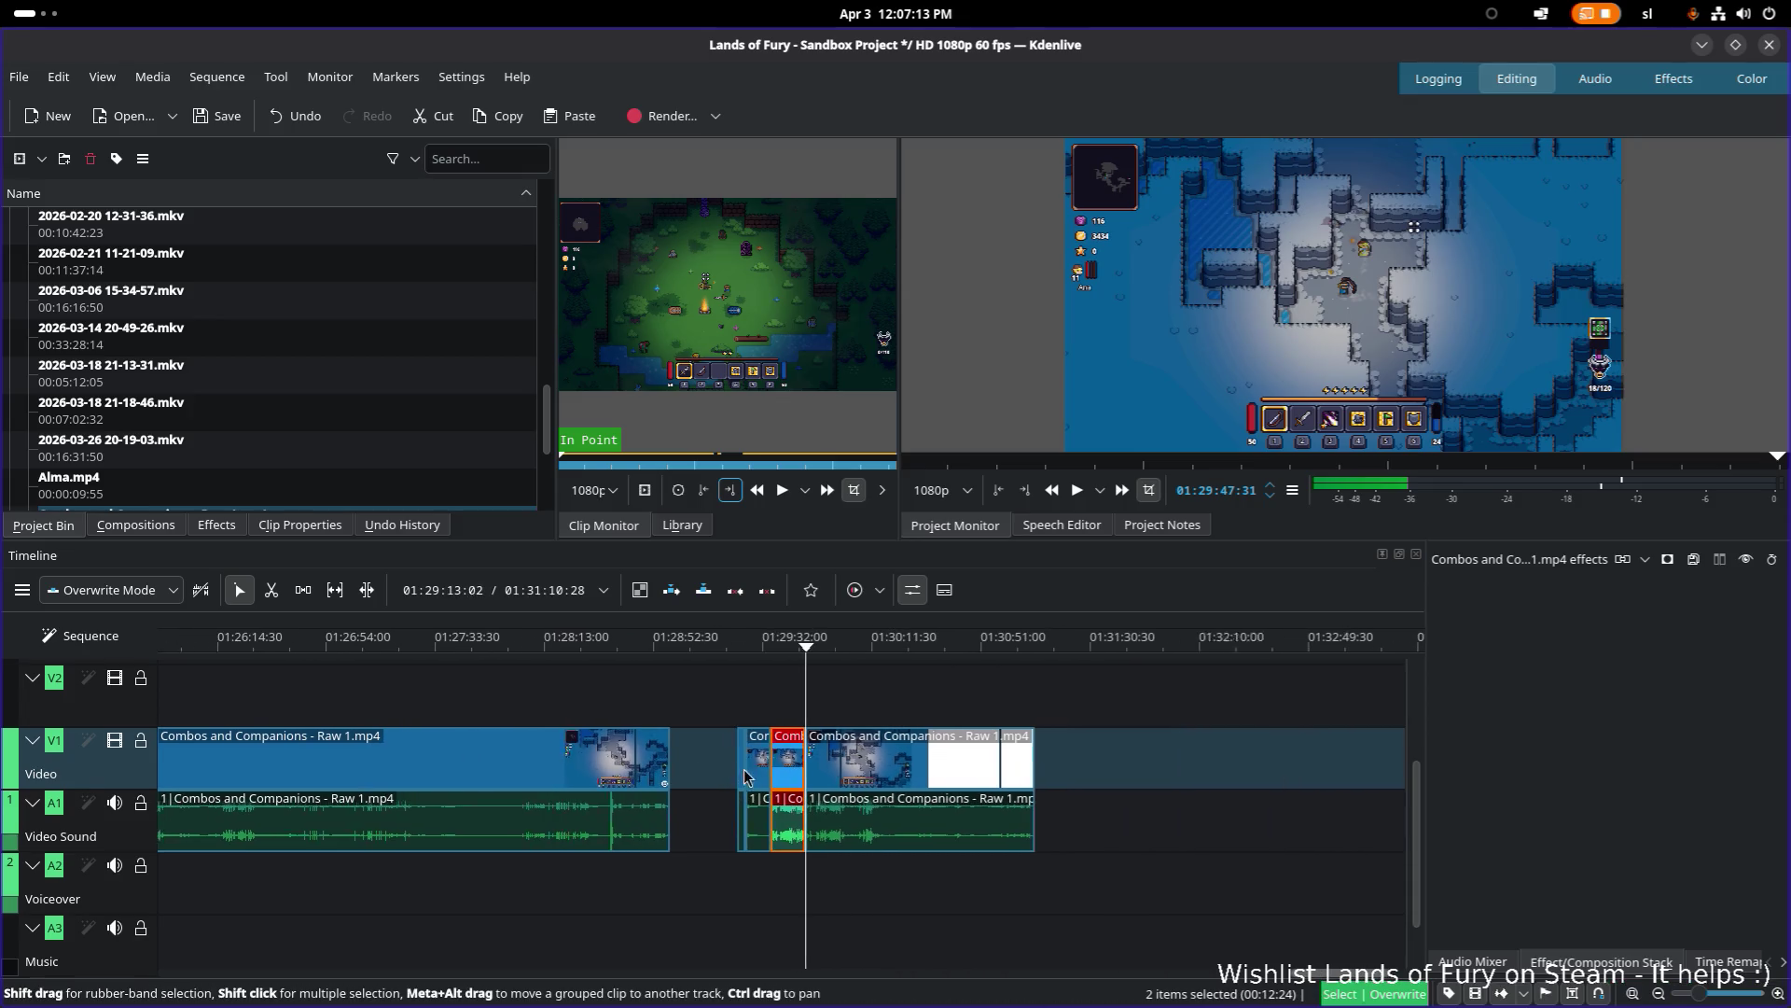
pyautogui.keyDown('ctrl'); pyautogui.scroll(-2, 813, 792); pyautogui.keyUp('ctrl')
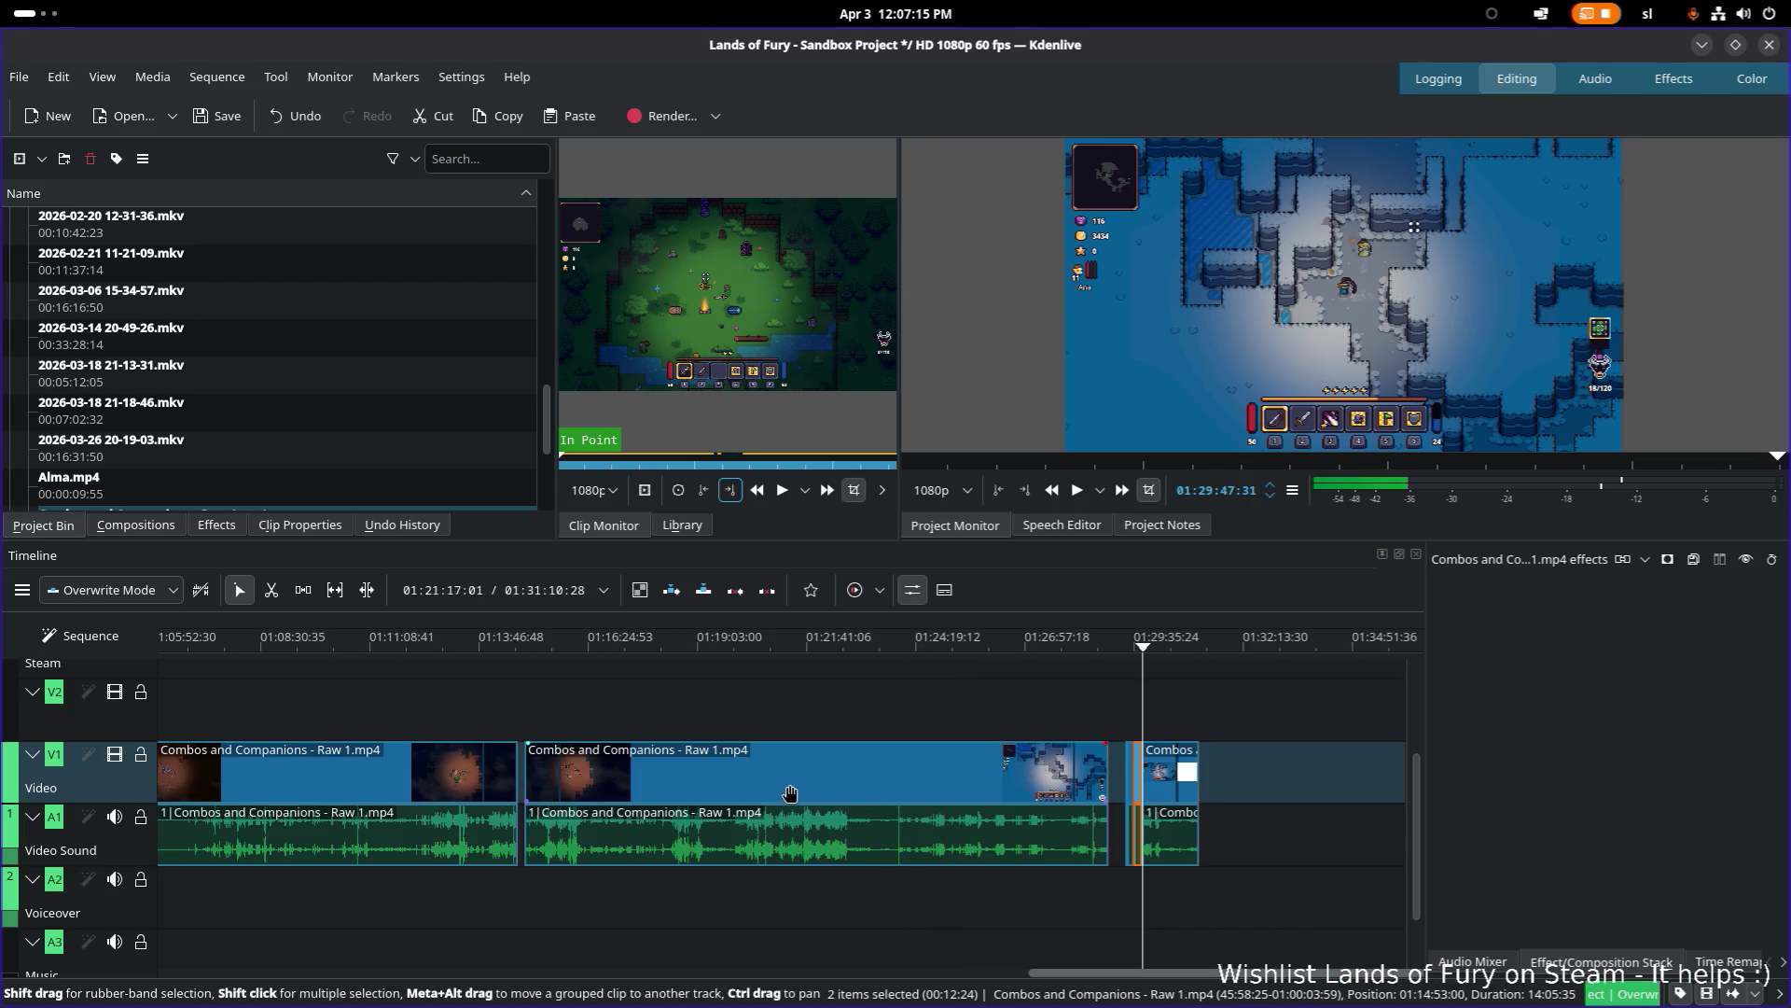
pyautogui.keyDown('ctrl'); pyautogui.scroll(2, 967, 752); pyautogui.keyUp('ctrl')
pyautogui.scroll(-1, 968, 752)
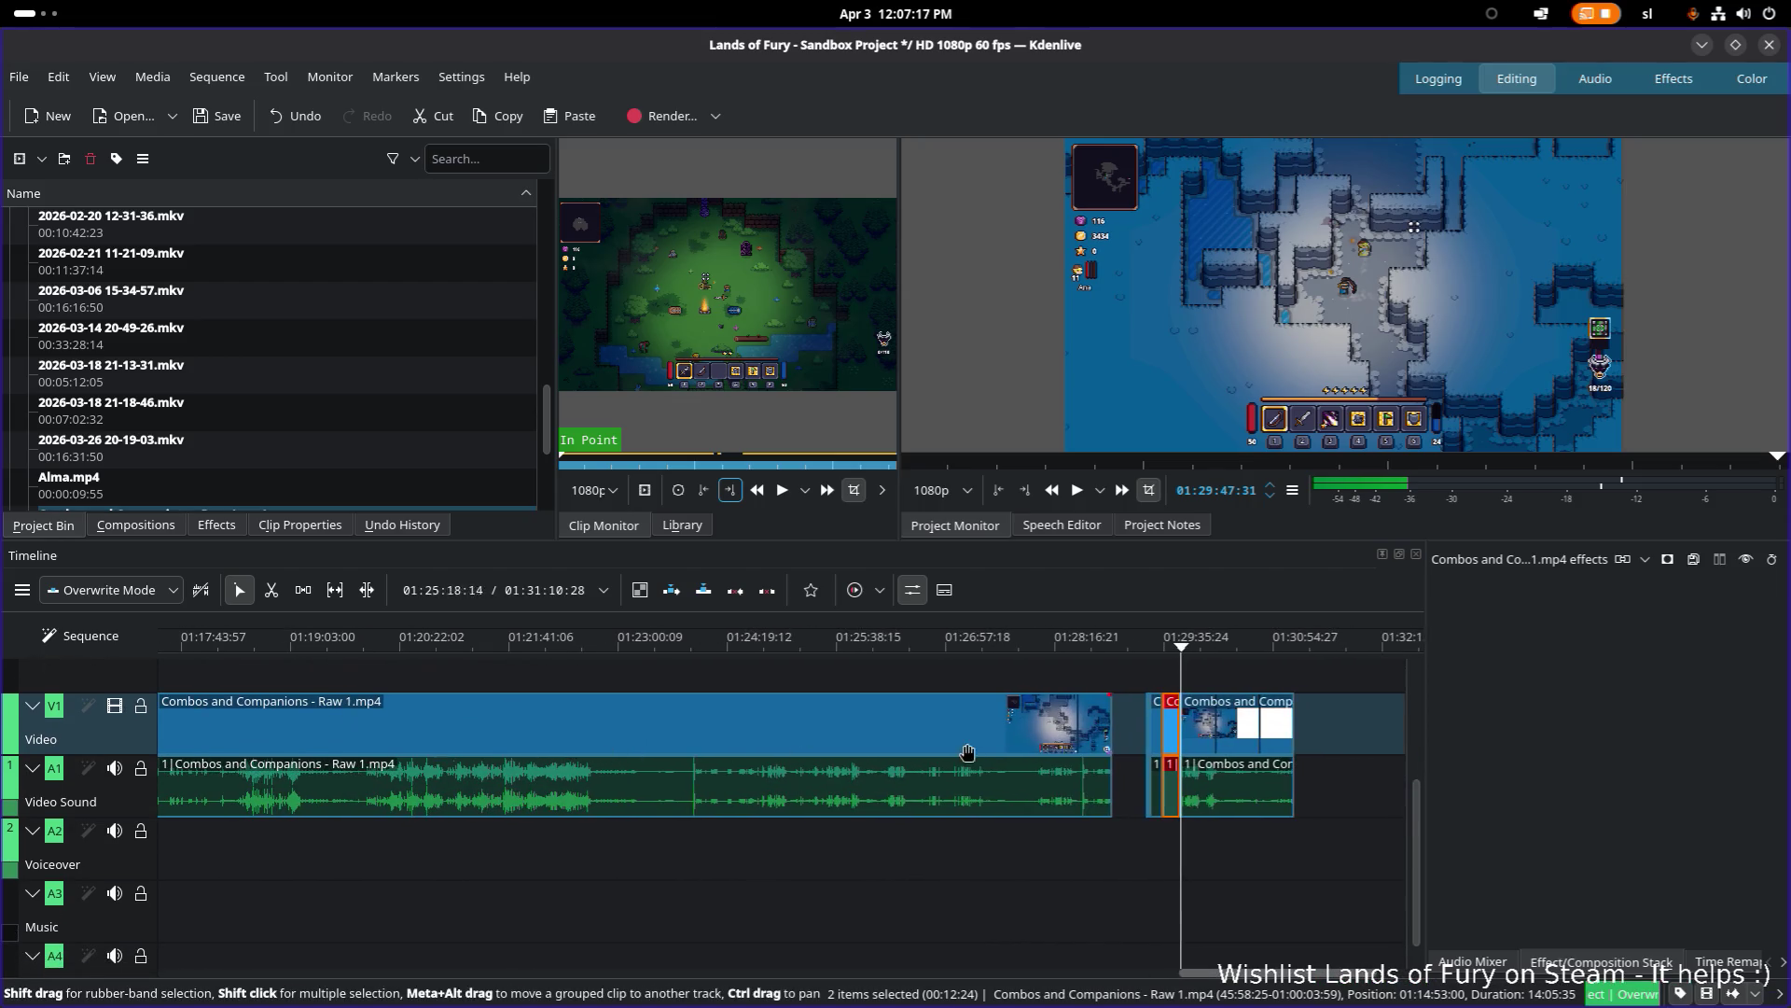
# Step: Drag the piece left to start near 01:01:41 and park the playhead at its start
pyautogui.moveTo(1171, 723)
pyautogui.mouseDown()
pyautogui.moveTo(70, 746)
pyautogui.moveTo(213, 759)
pyautogui.moveTo(229, 828)
pyautogui.moveTo(466, 844)
pyautogui.moveTo(975, 805)
pyautogui.moveTo(827, 795)
pyautogui.mouseUp()
pyautogui.moveTo(996, 765)
pyautogui.mouseDown()
pyautogui.moveTo(1381, 774)
pyautogui.moveTo(564, 757)
pyautogui.moveTo(715, 758)
pyautogui.mouseUp()
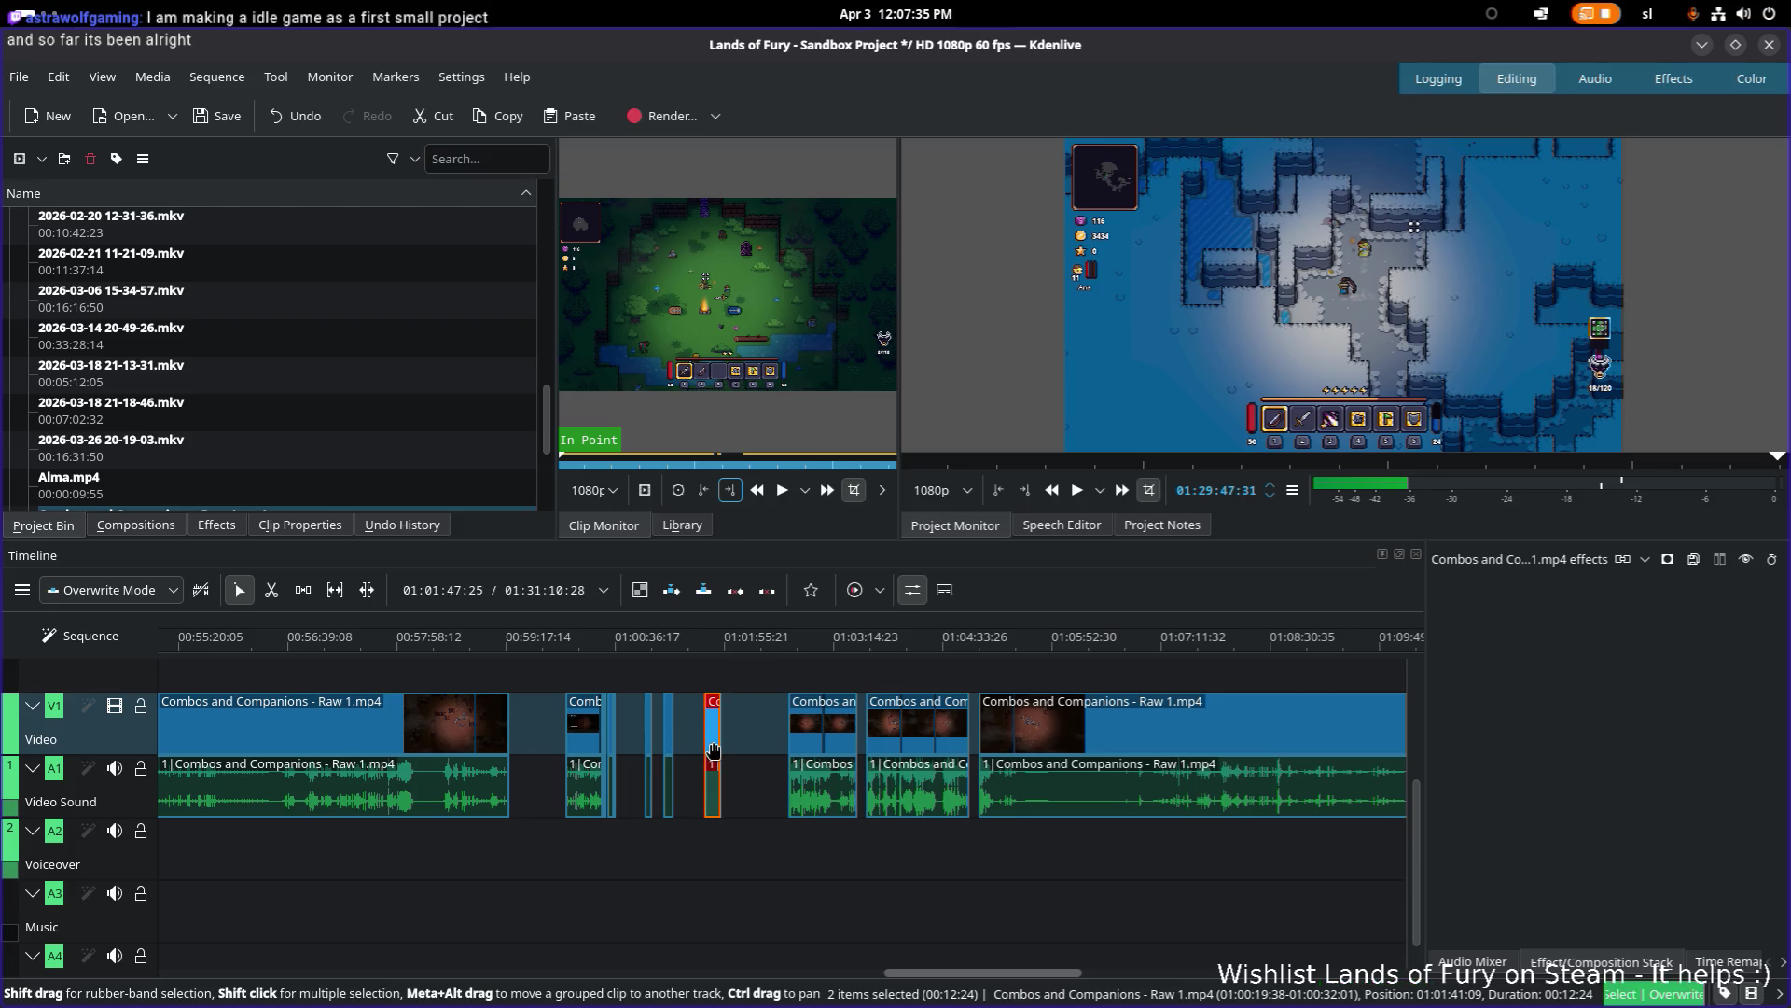
pyautogui.click(705, 670)
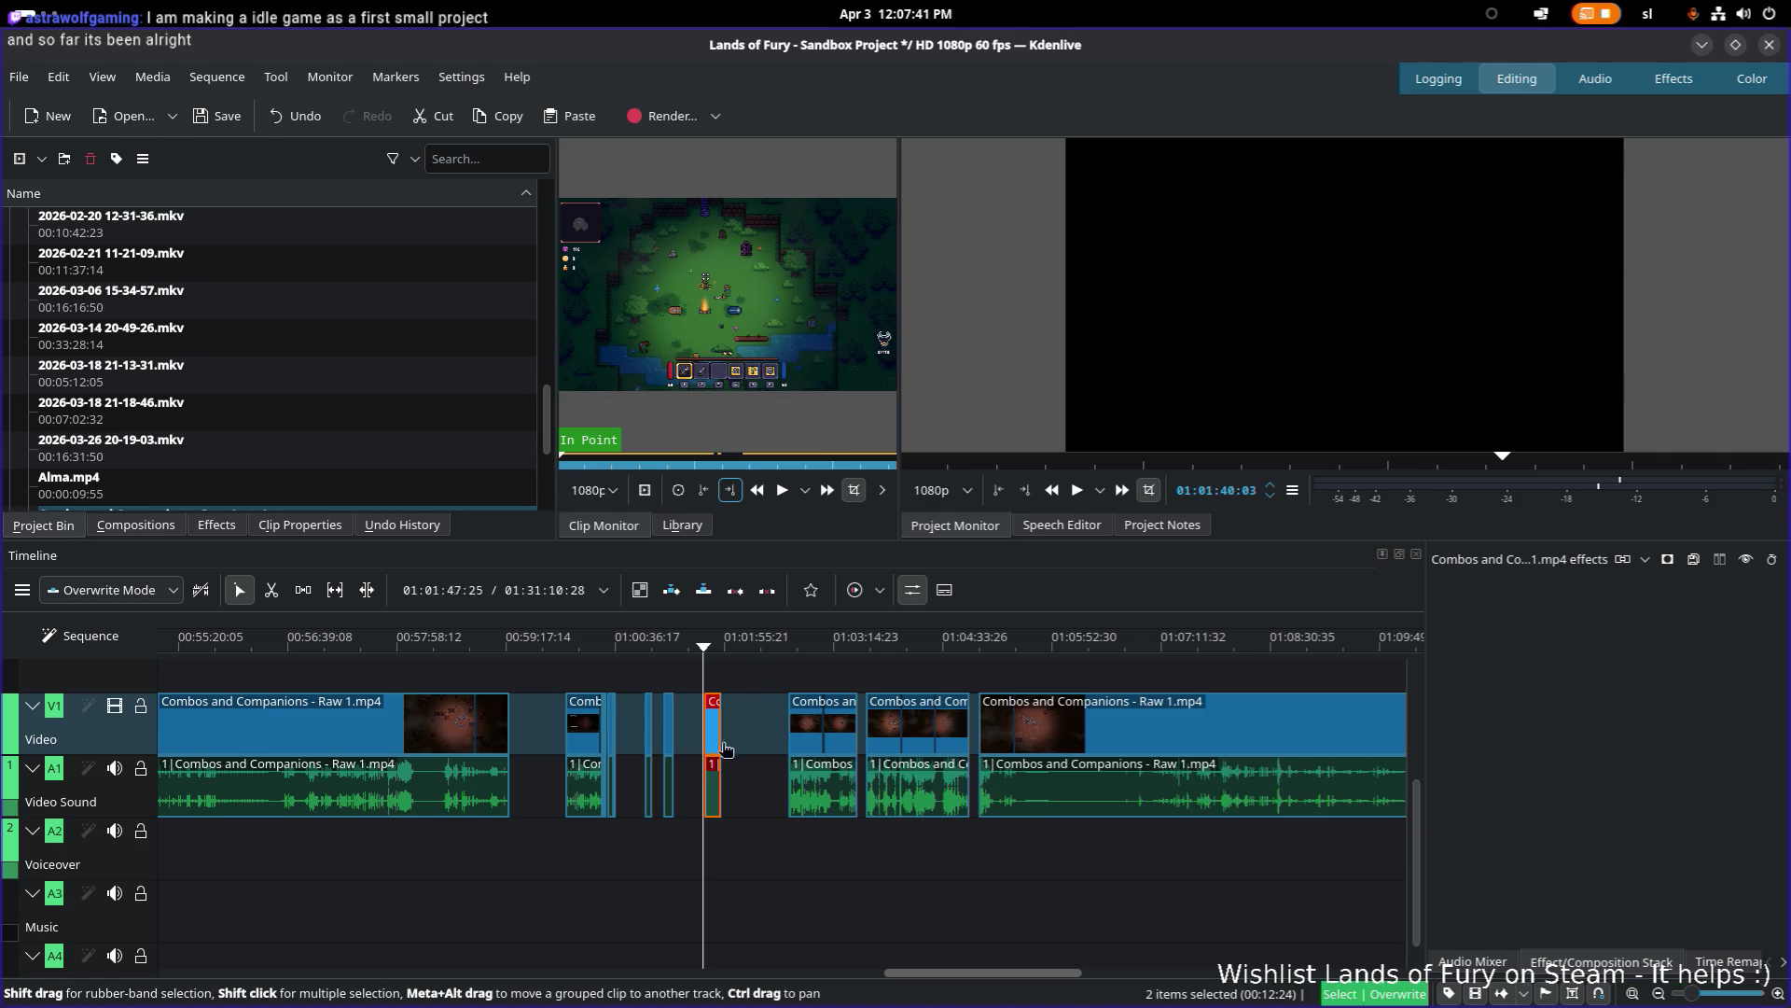
pyautogui.keyDown('ctrl'); pyautogui.scroll(5, 731, 737); pyautogui.keyUp('ctrl')
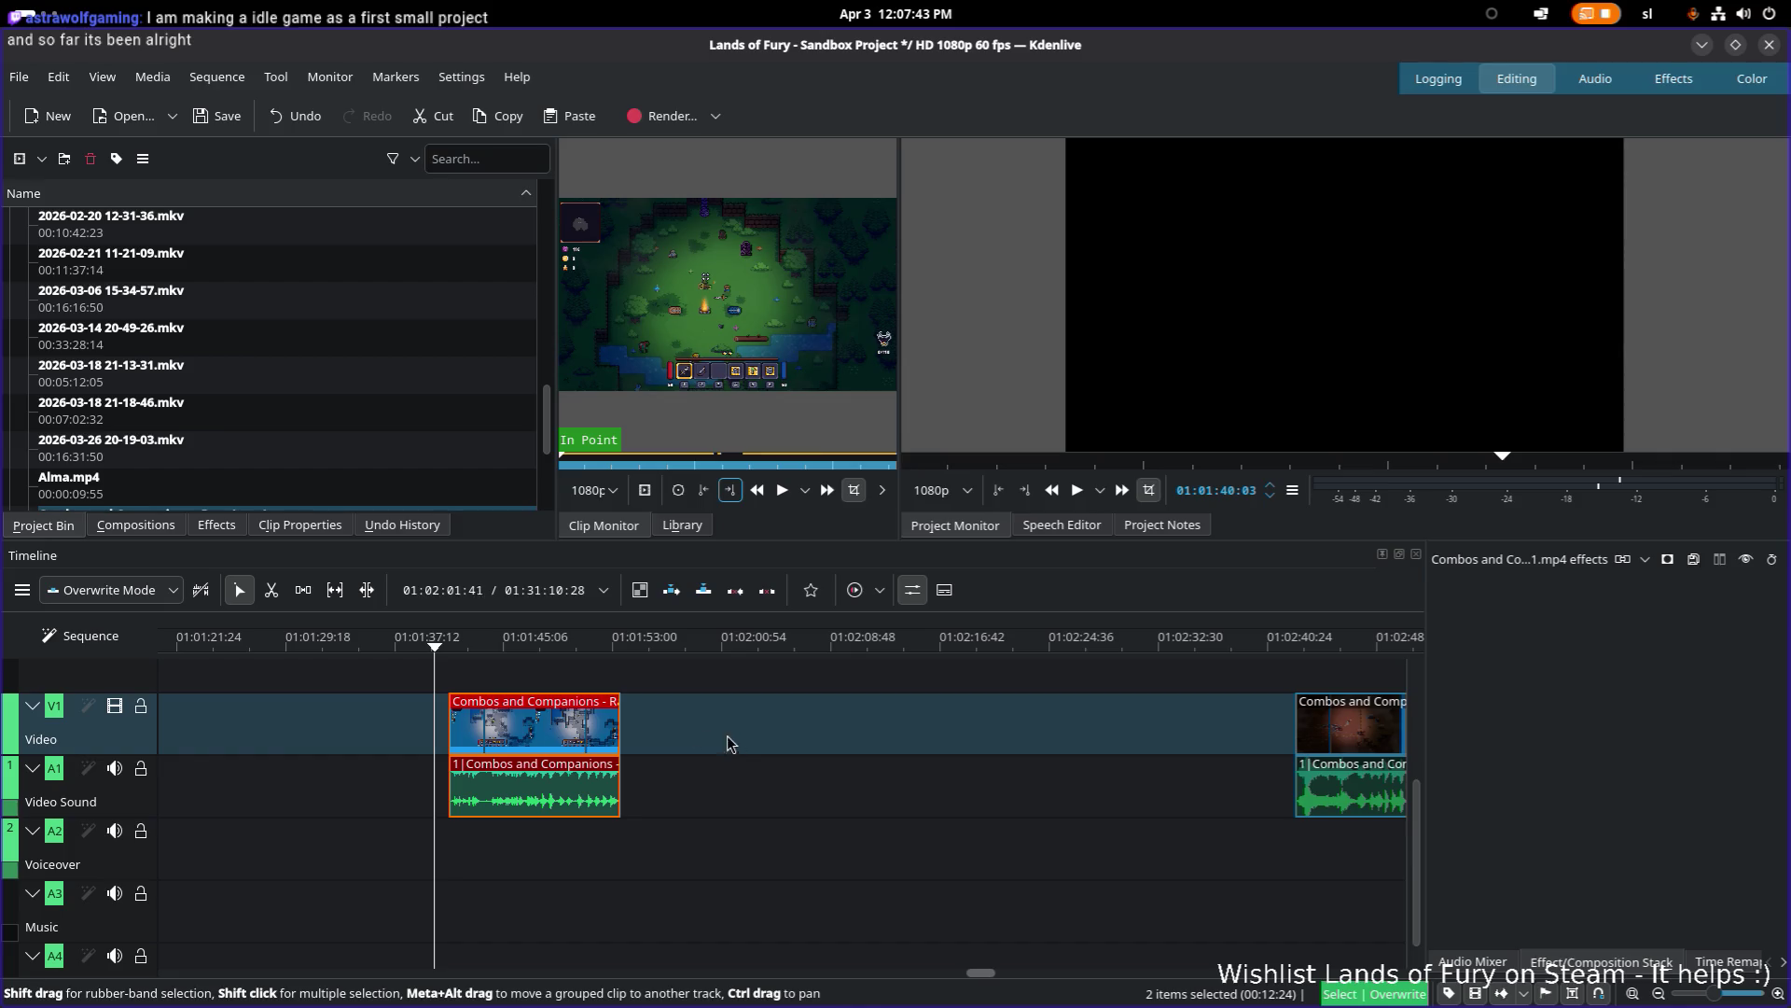
pyautogui.moveTo(442, 644); pyautogui.dragTo(452, 643)
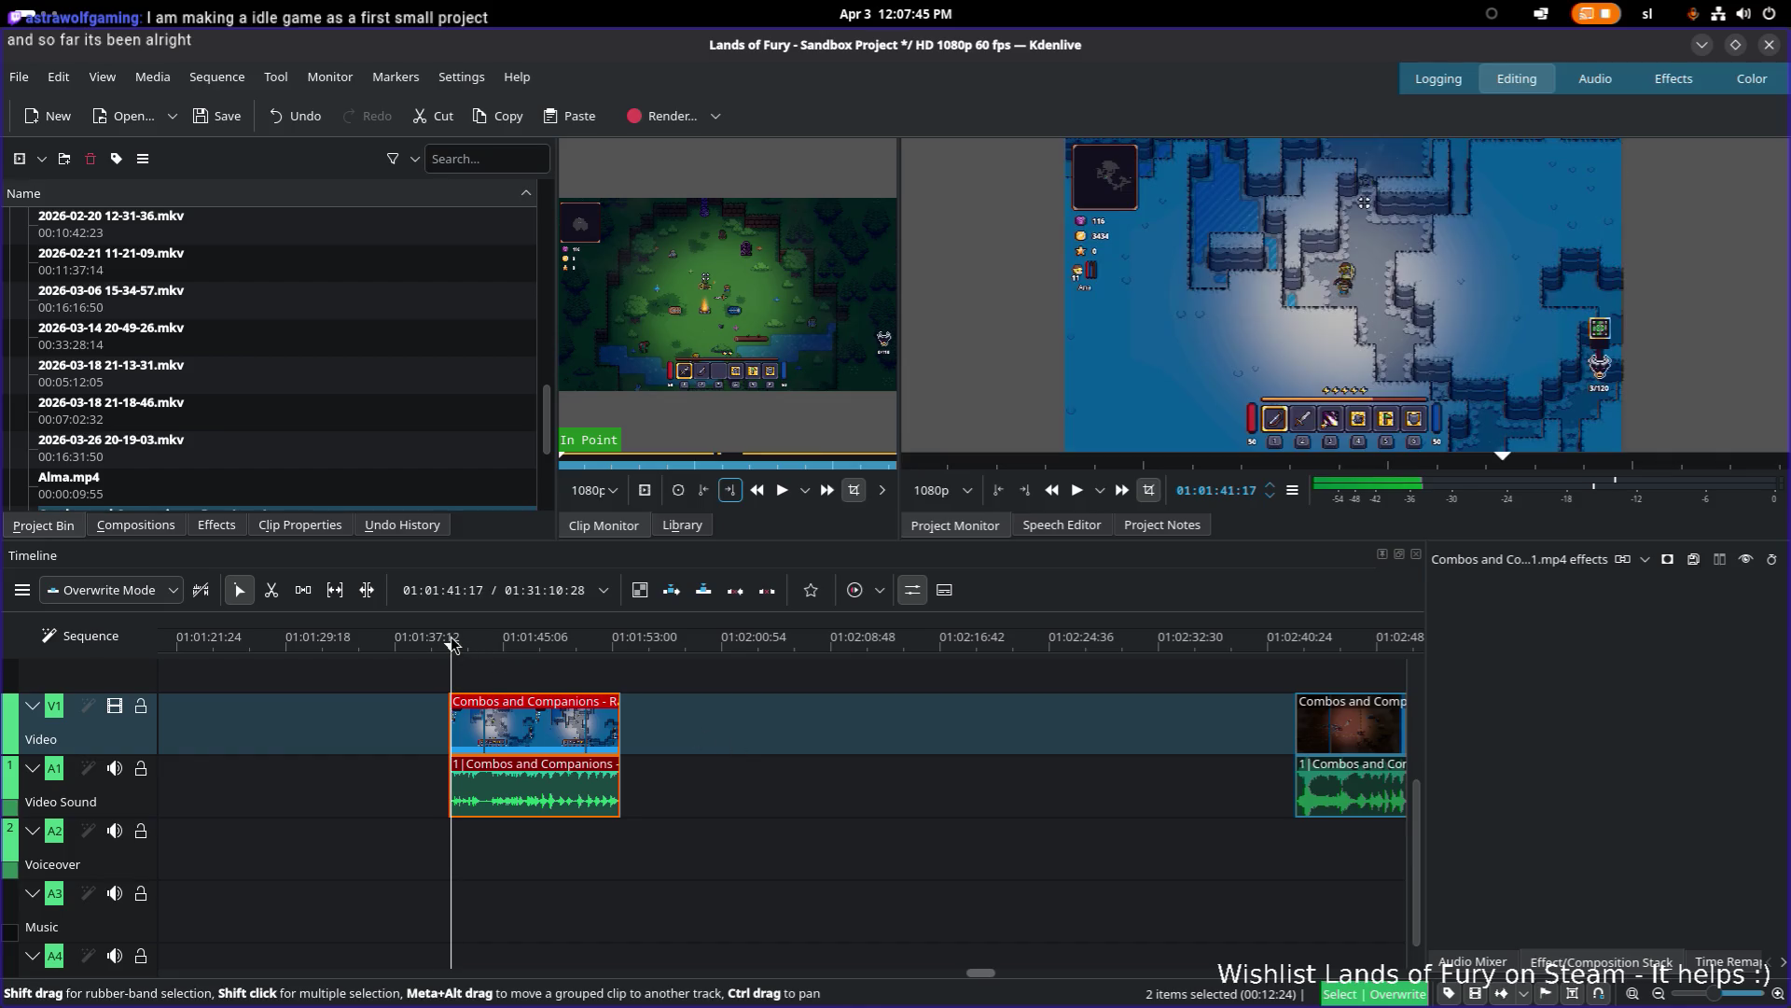
# Step: Add a Transform effect to the moved piece and set its Scale to 170%
pyautogui.rightClick(570, 738)
pyautogui.moveTo(793, 685)
pyautogui.click(940, 715)
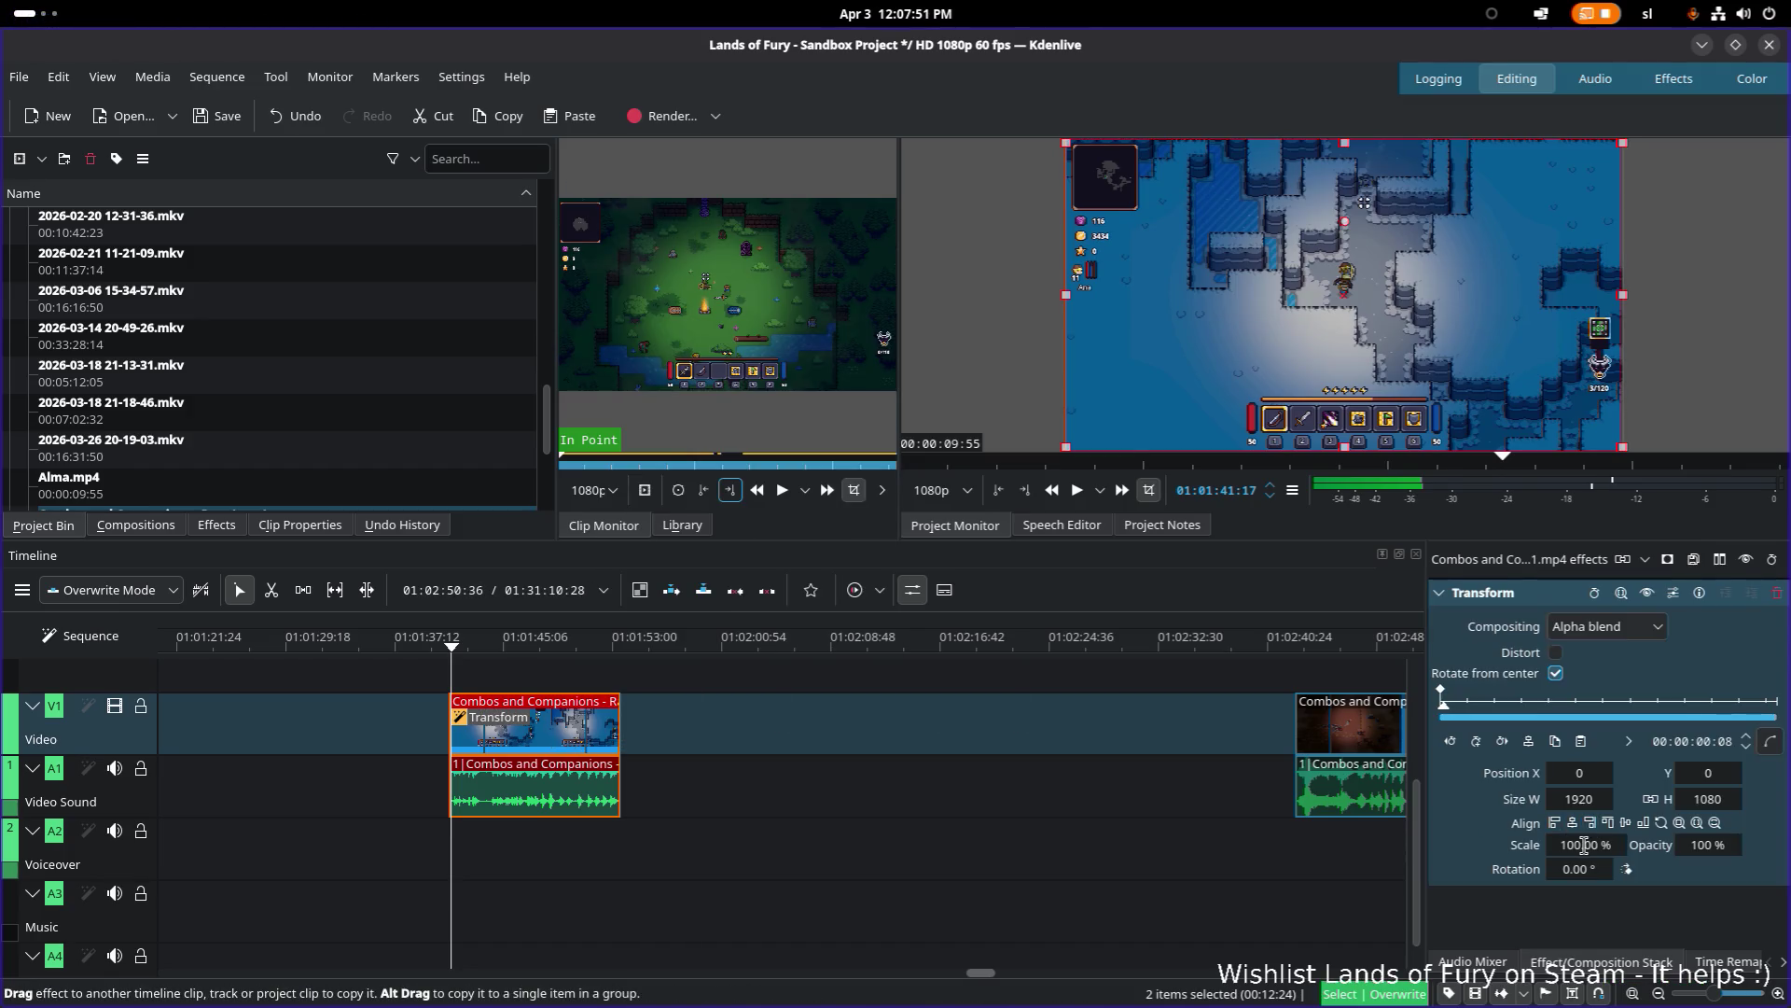
pyautogui.write('125')
pyautogui.press('Return')
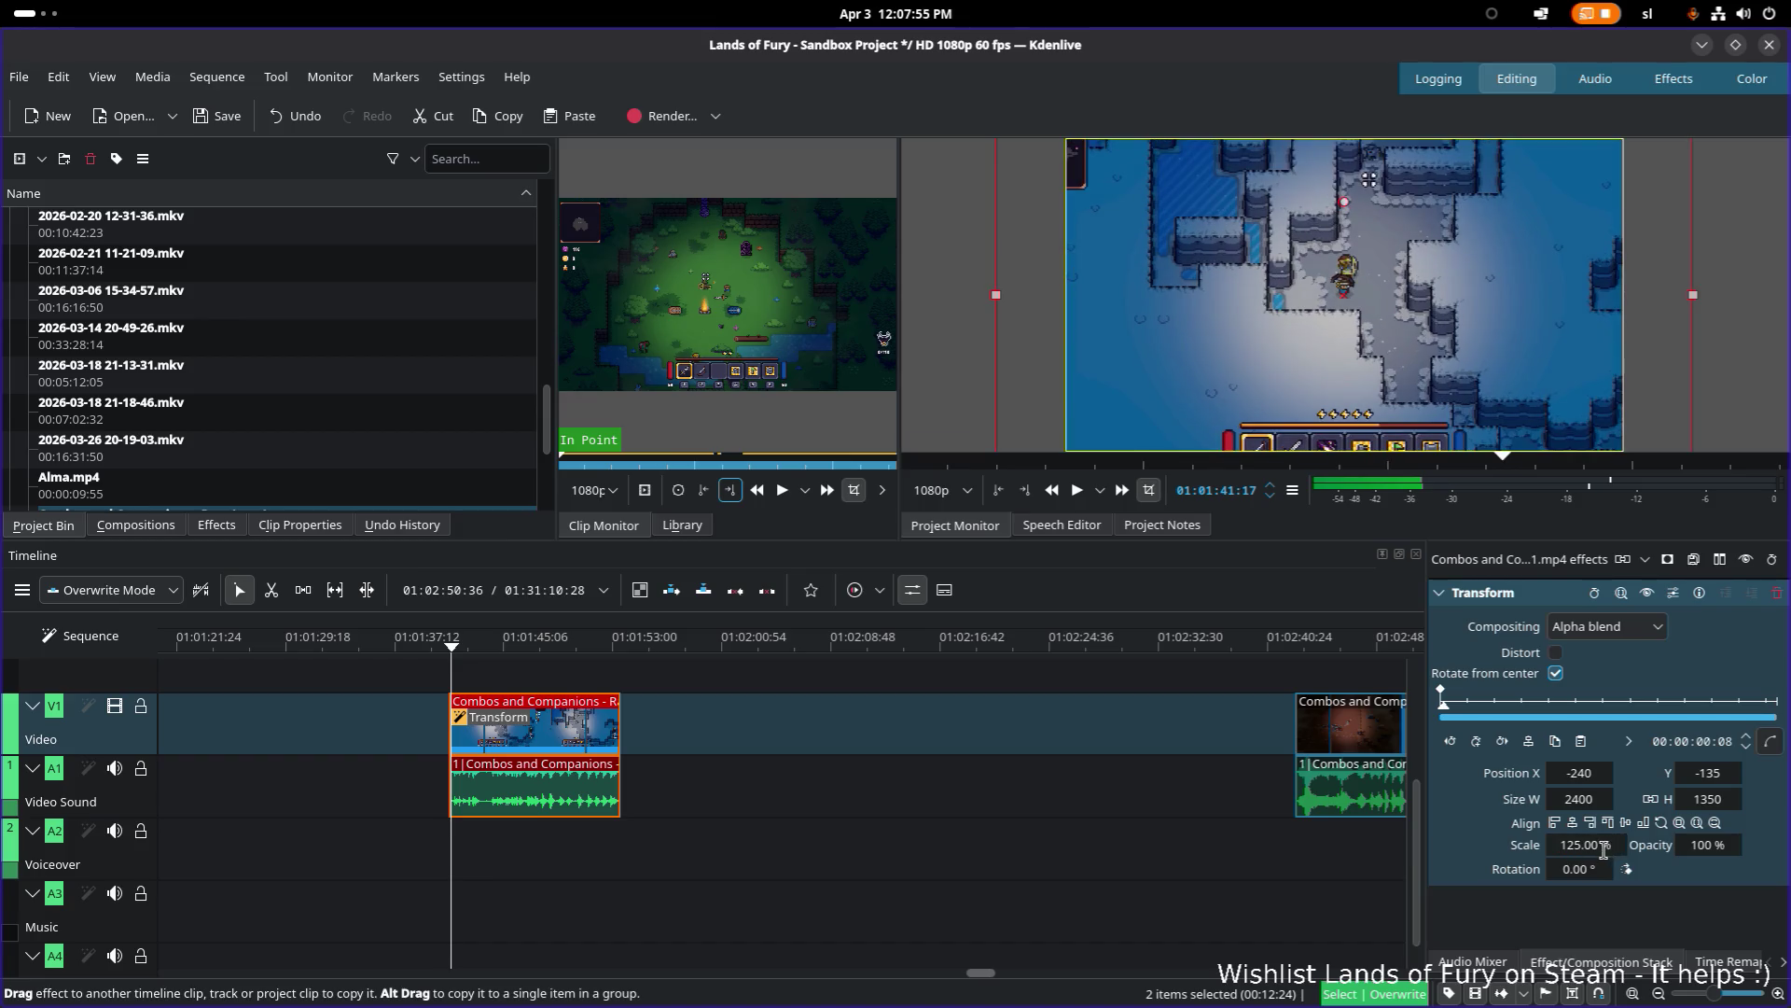
pyautogui.press('Return')
# Step: Play the zoomed clip from its start in the Project Monitor and scrub through it
pyautogui.scroll(-1, 469, 641)
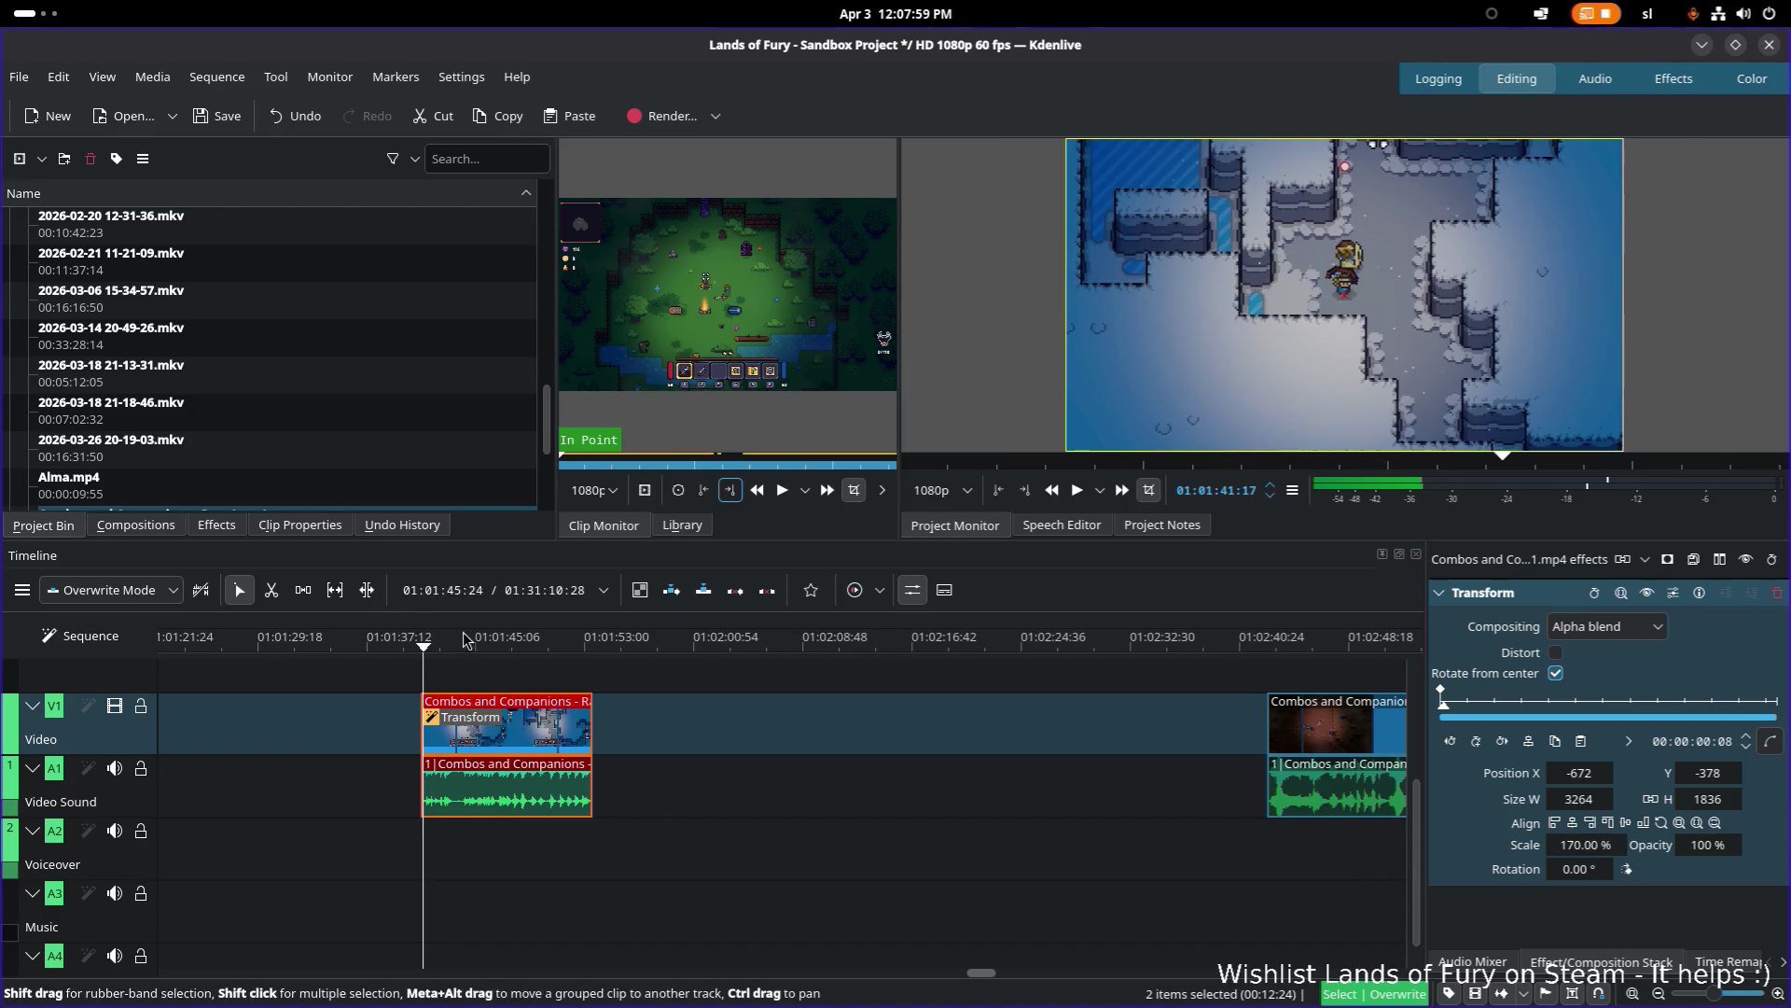
pyautogui.click(424, 647)
pyautogui.press('space')
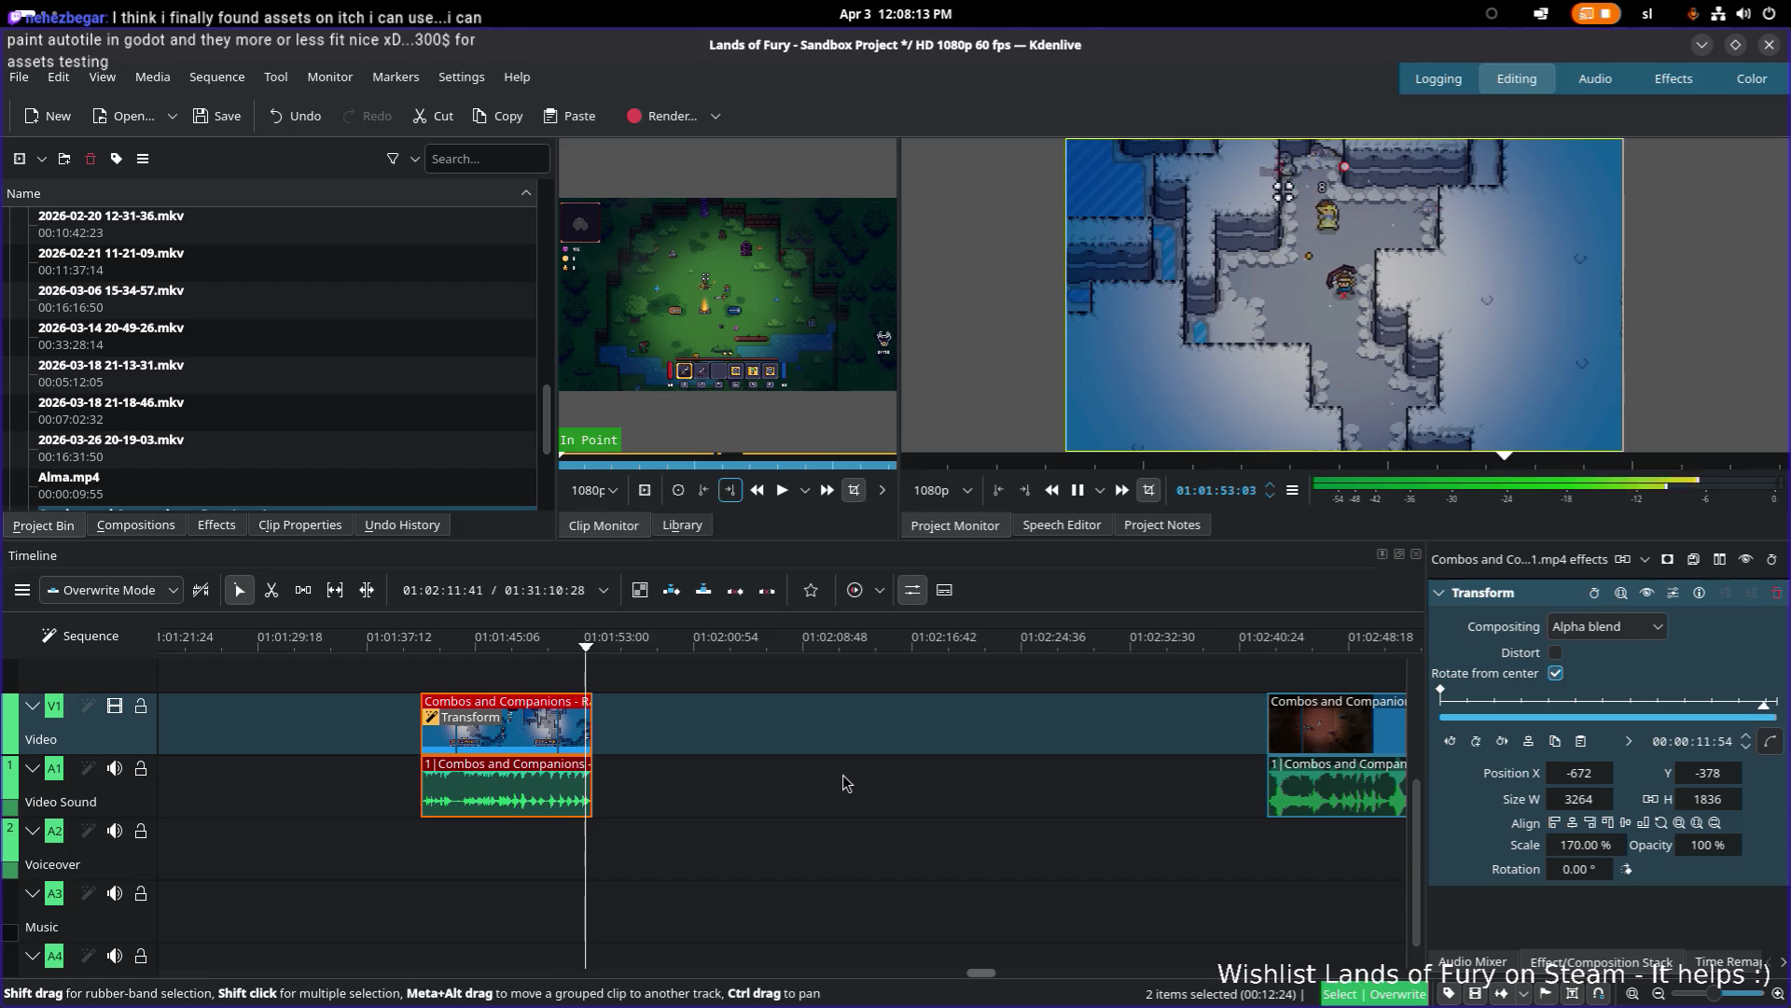
pyautogui.moveTo(430, 643)
pyautogui.mouseDown()
pyautogui.moveTo(519, 642)
pyautogui.moveTo(422, 652)
pyautogui.moveTo(489, 651)
pyautogui.moveTo(461, 644)
pyautogui.mouseUp()
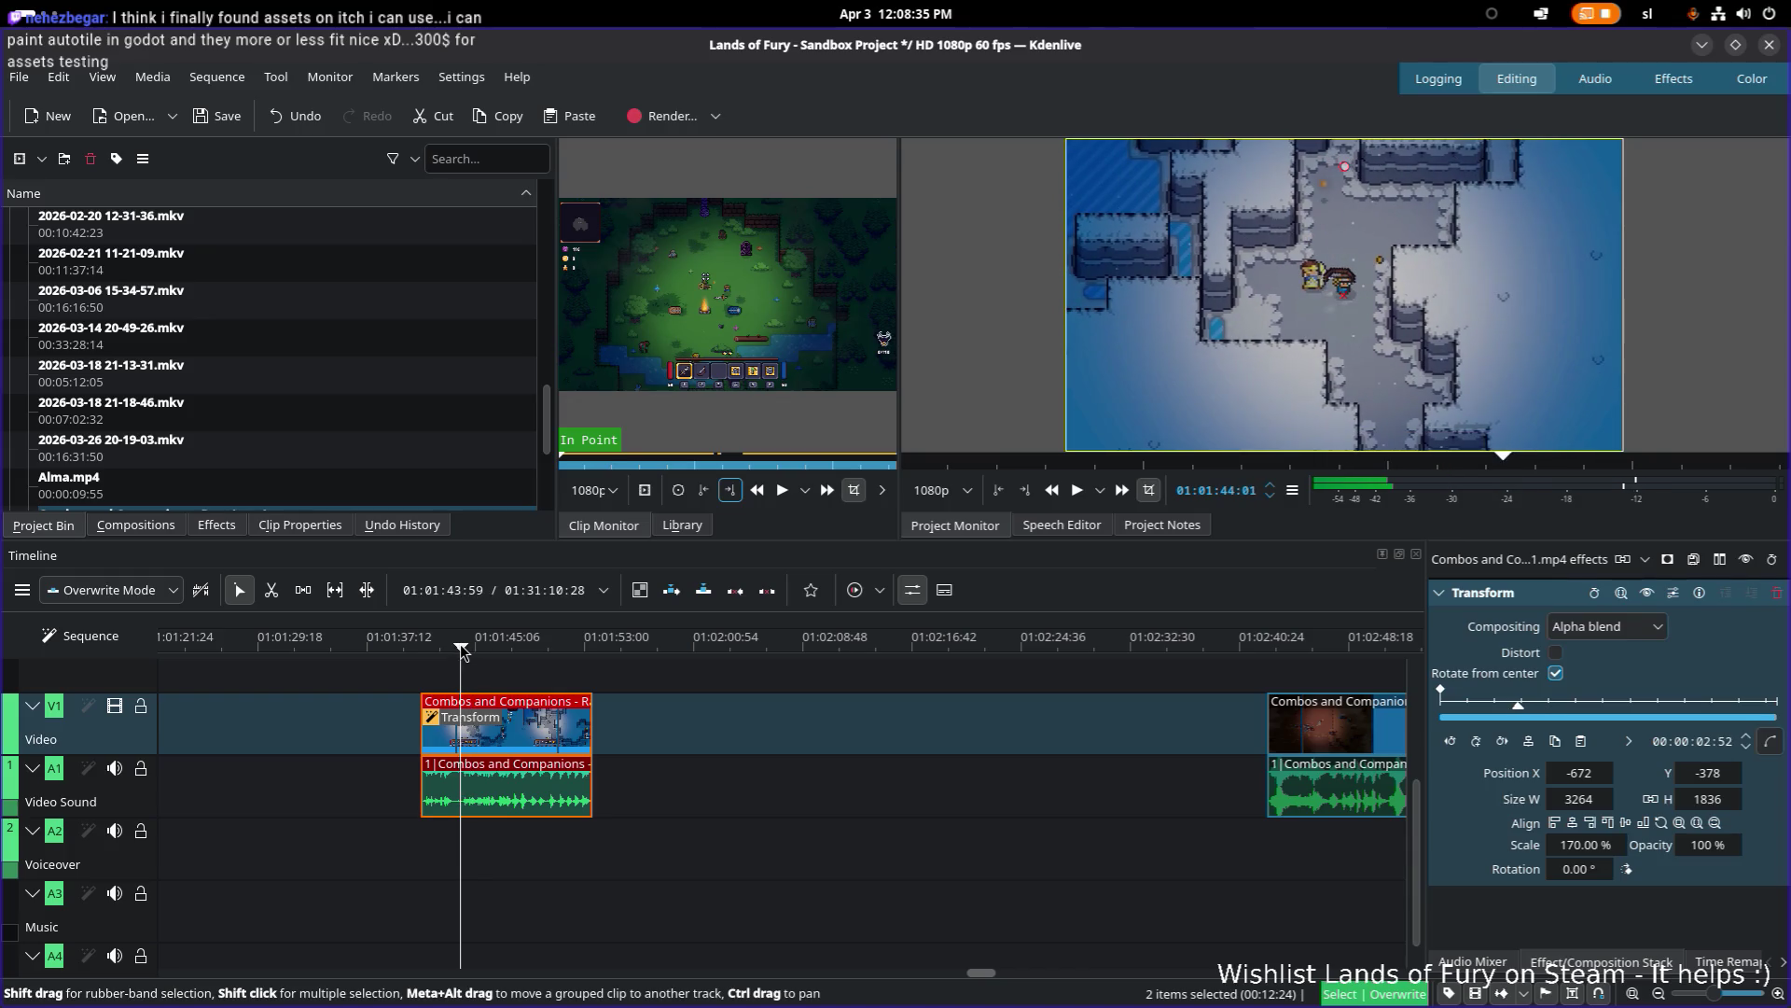
# Step: Razor-cut the zoomed clip at about 01:01:43, move the remainder about 2 s later, and preview it
pyautogui.press('x')
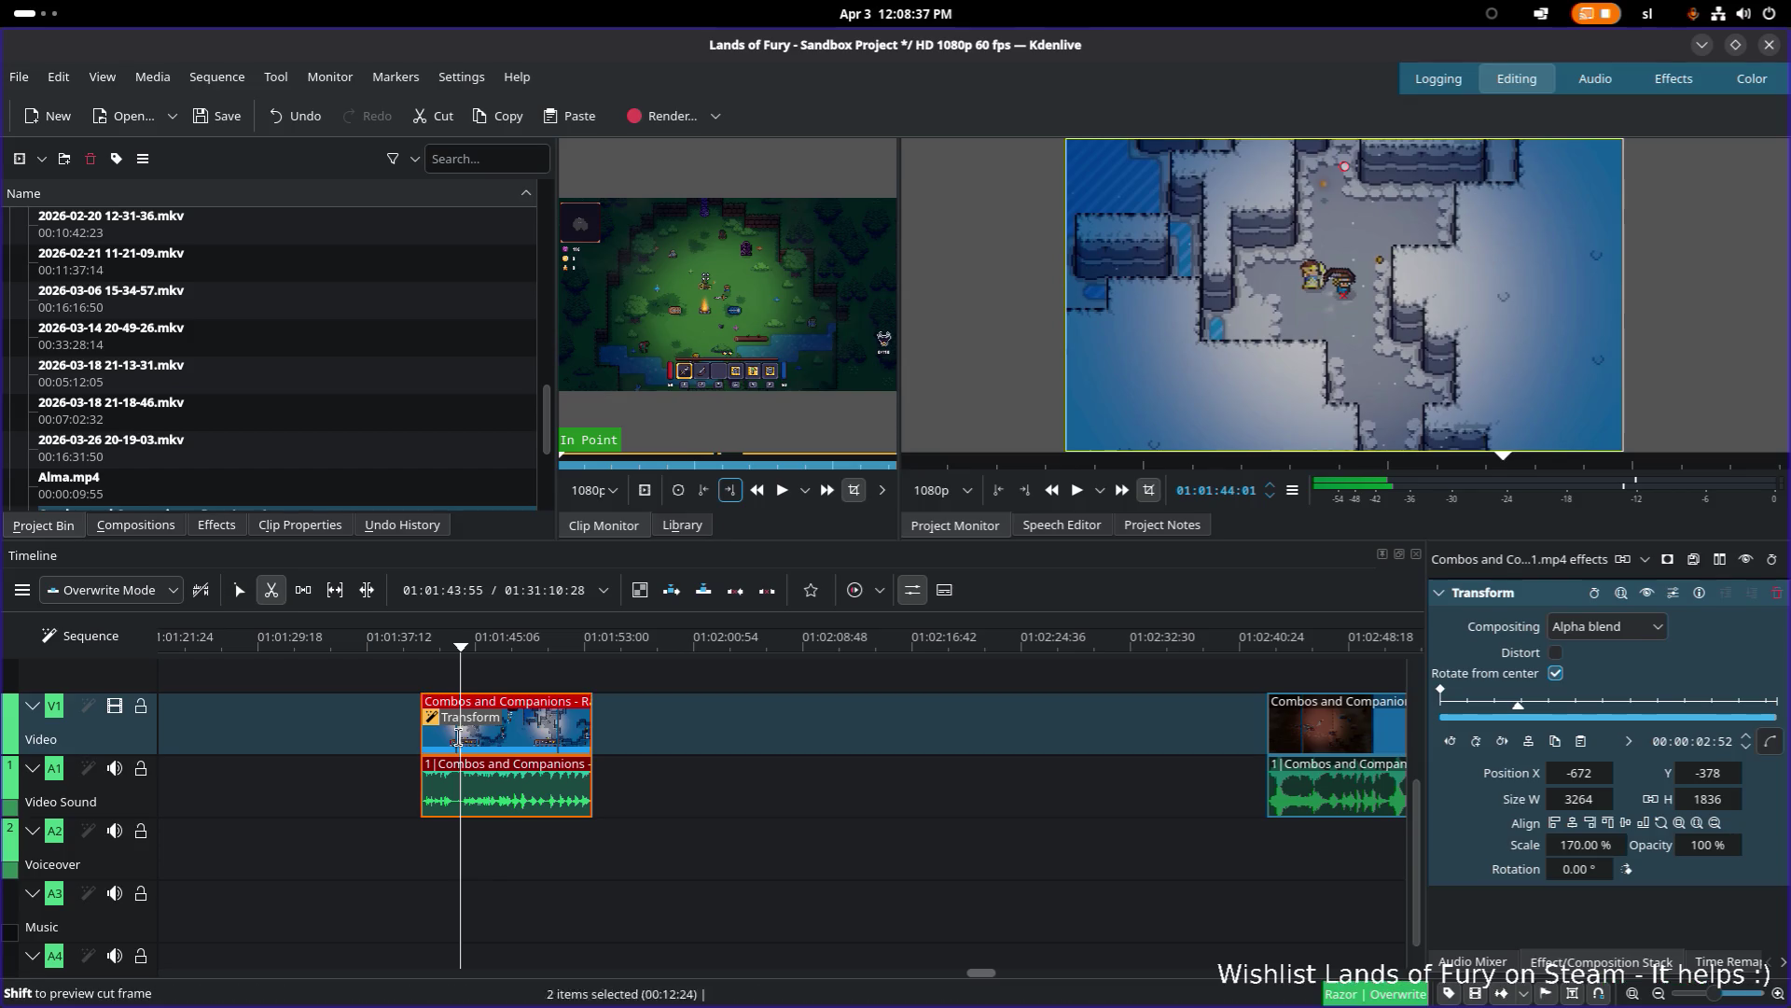
pyautogui.click(459, 735)
pyautogui.press('s')
pyautogui.moveTo(466, 732); pyautogui.dragTo(545, 731)
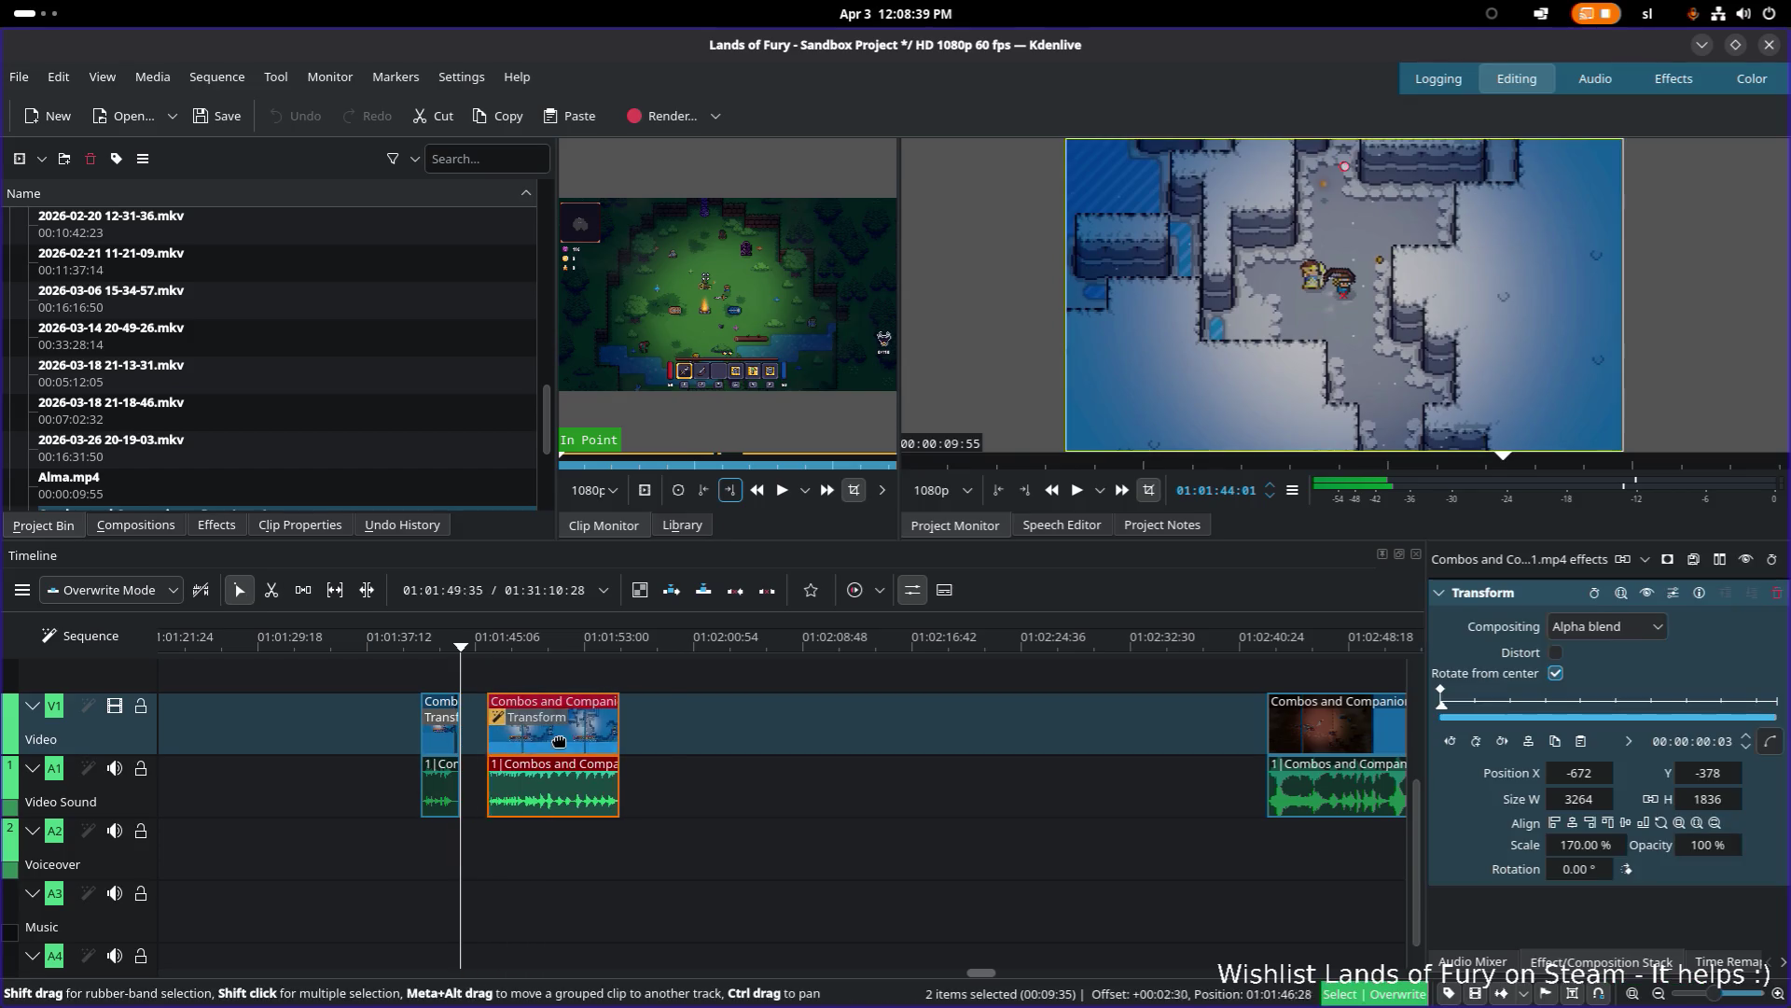
pyautogui.click(536, 646)
pyautogui.moveTo(537, 645); pyautogui.dragTo(541, 648)
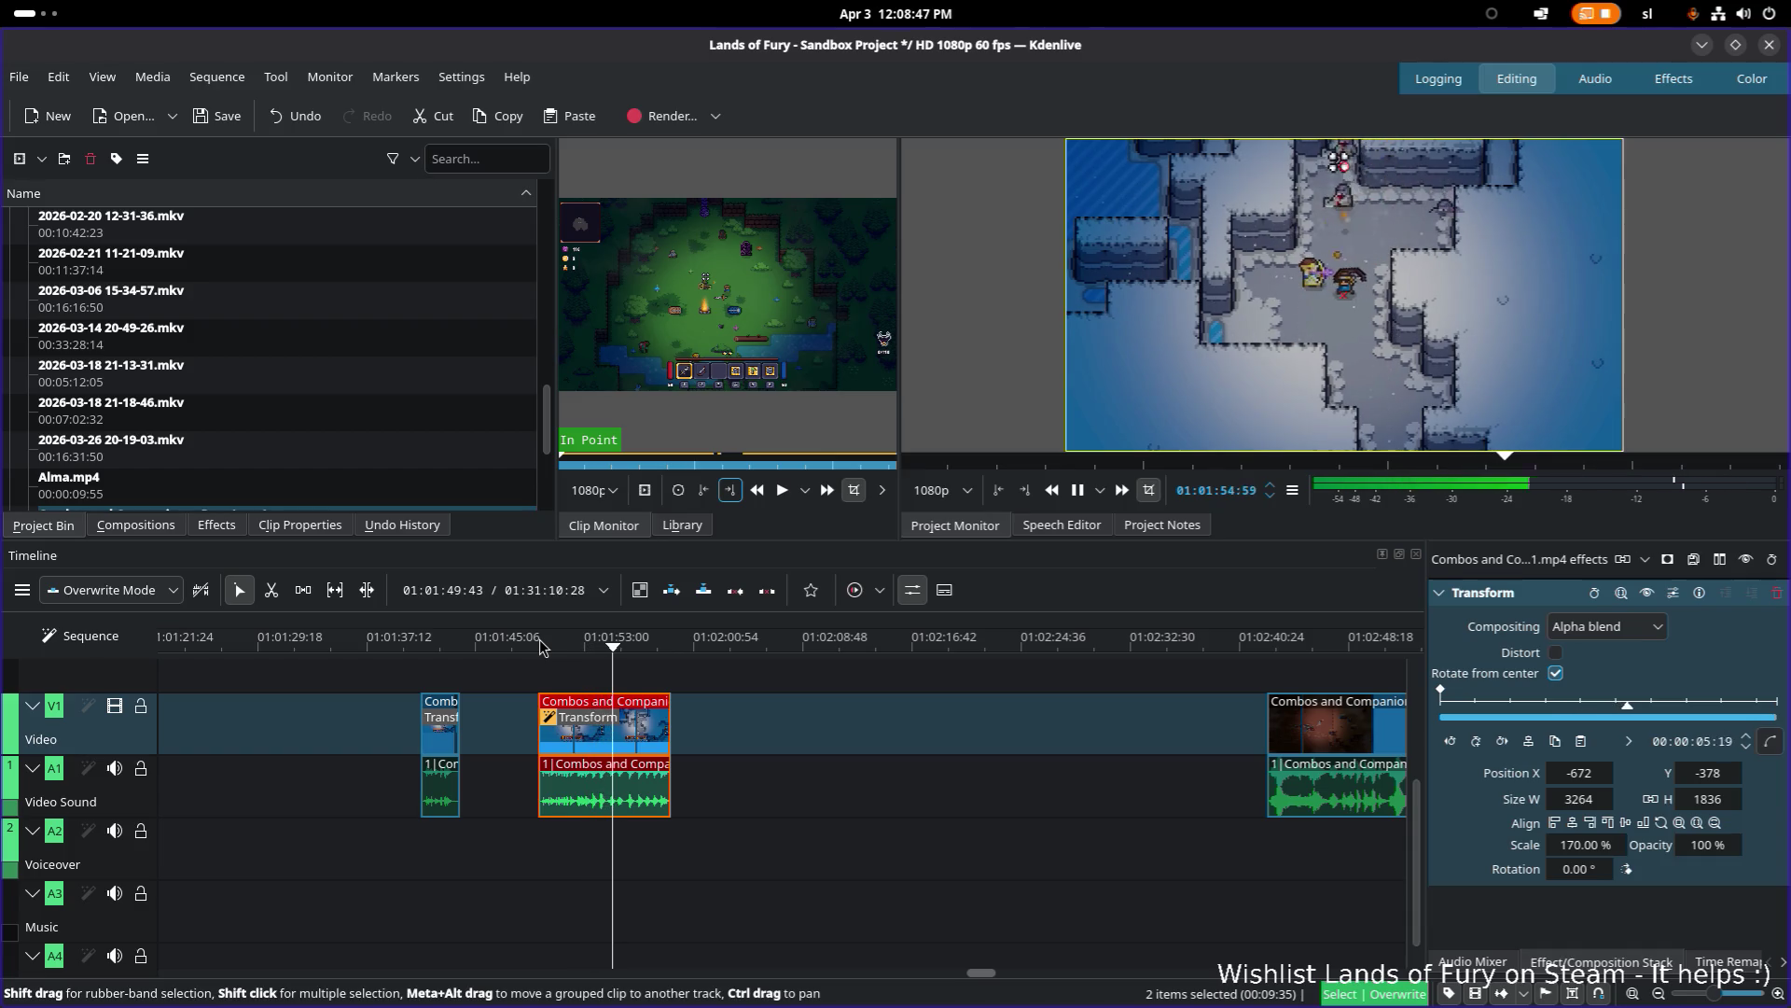
pyautogui.press('space')
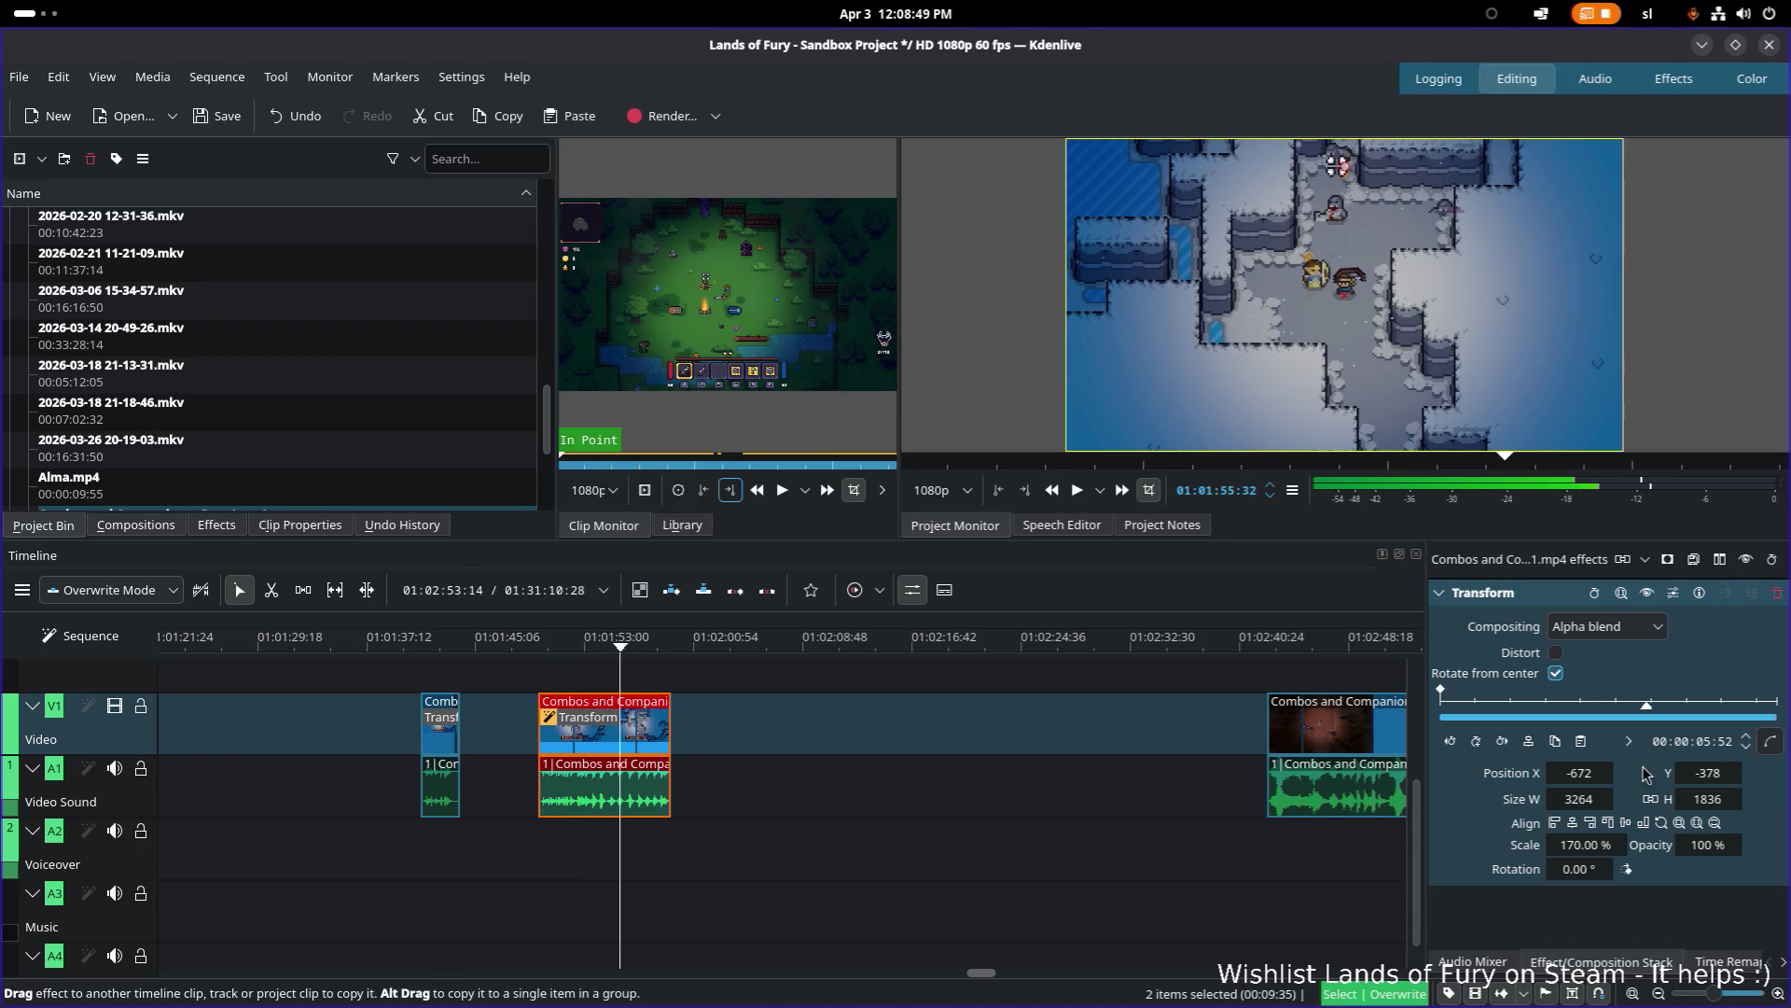
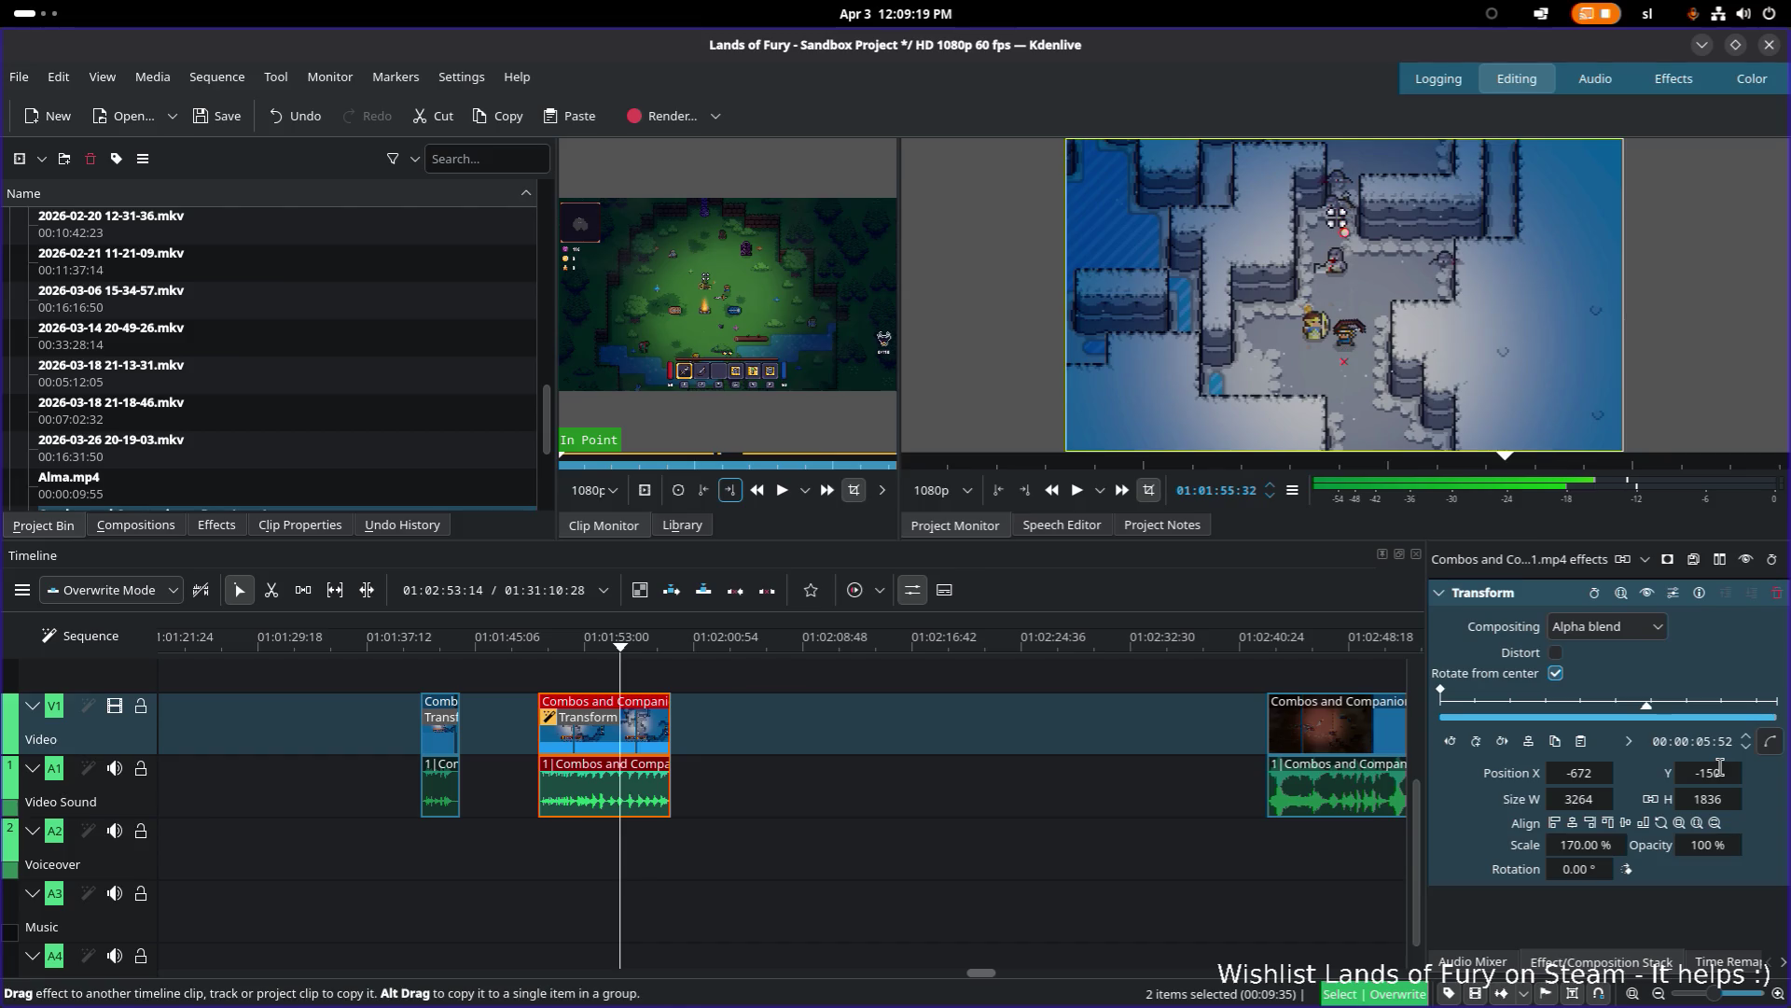
# Step: Replay the 170%-zoomed Combos and Companions clip from its start several times, then save the project
pyautogui.scroll(-1, 564, 690)
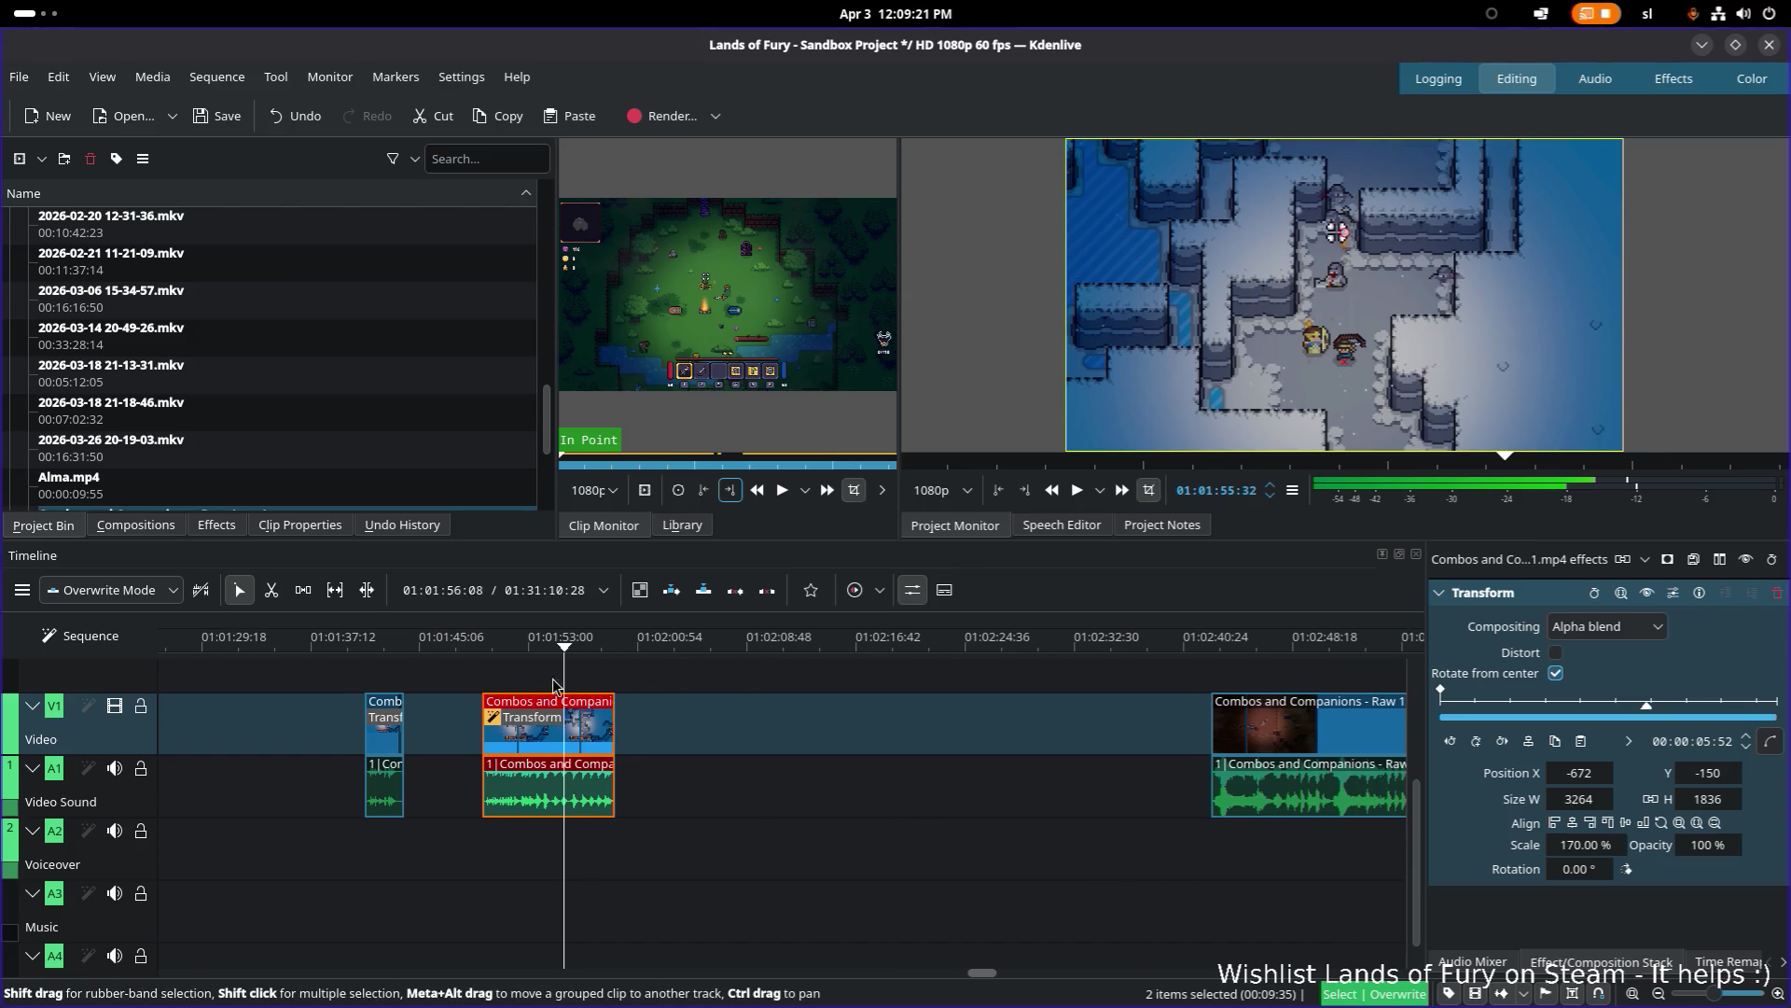
pyautogui.click(486, 651)
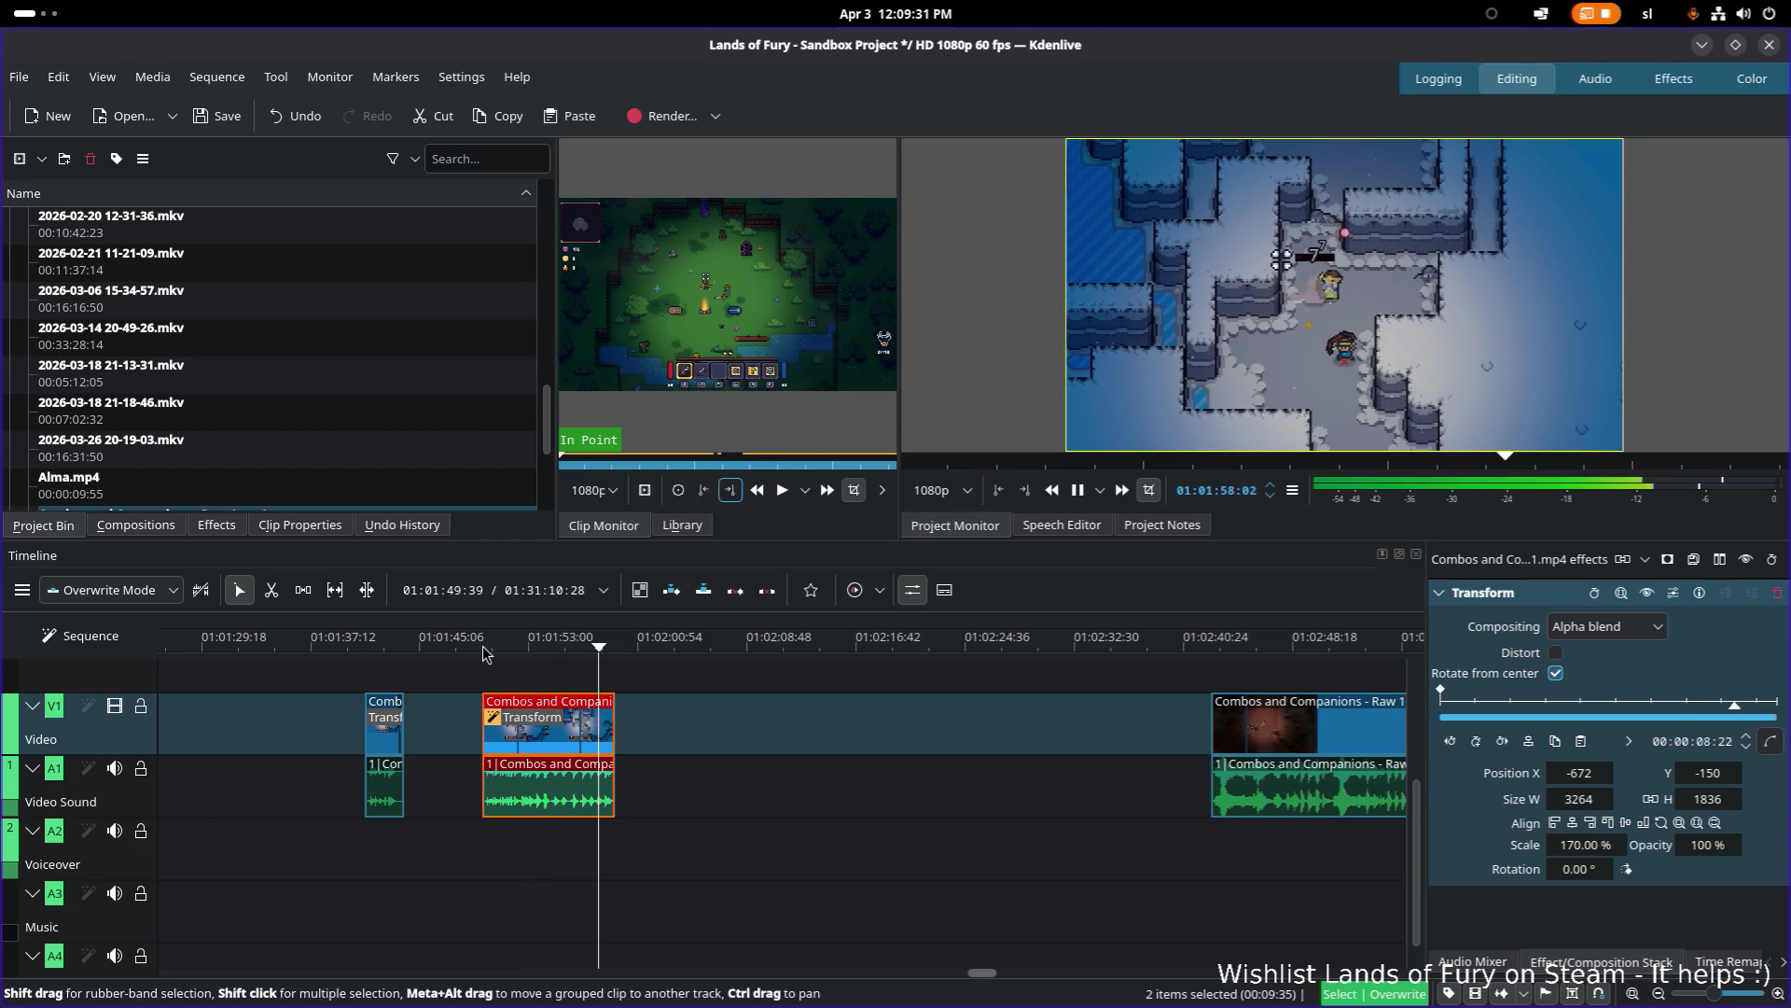
pyautogui.press('space')
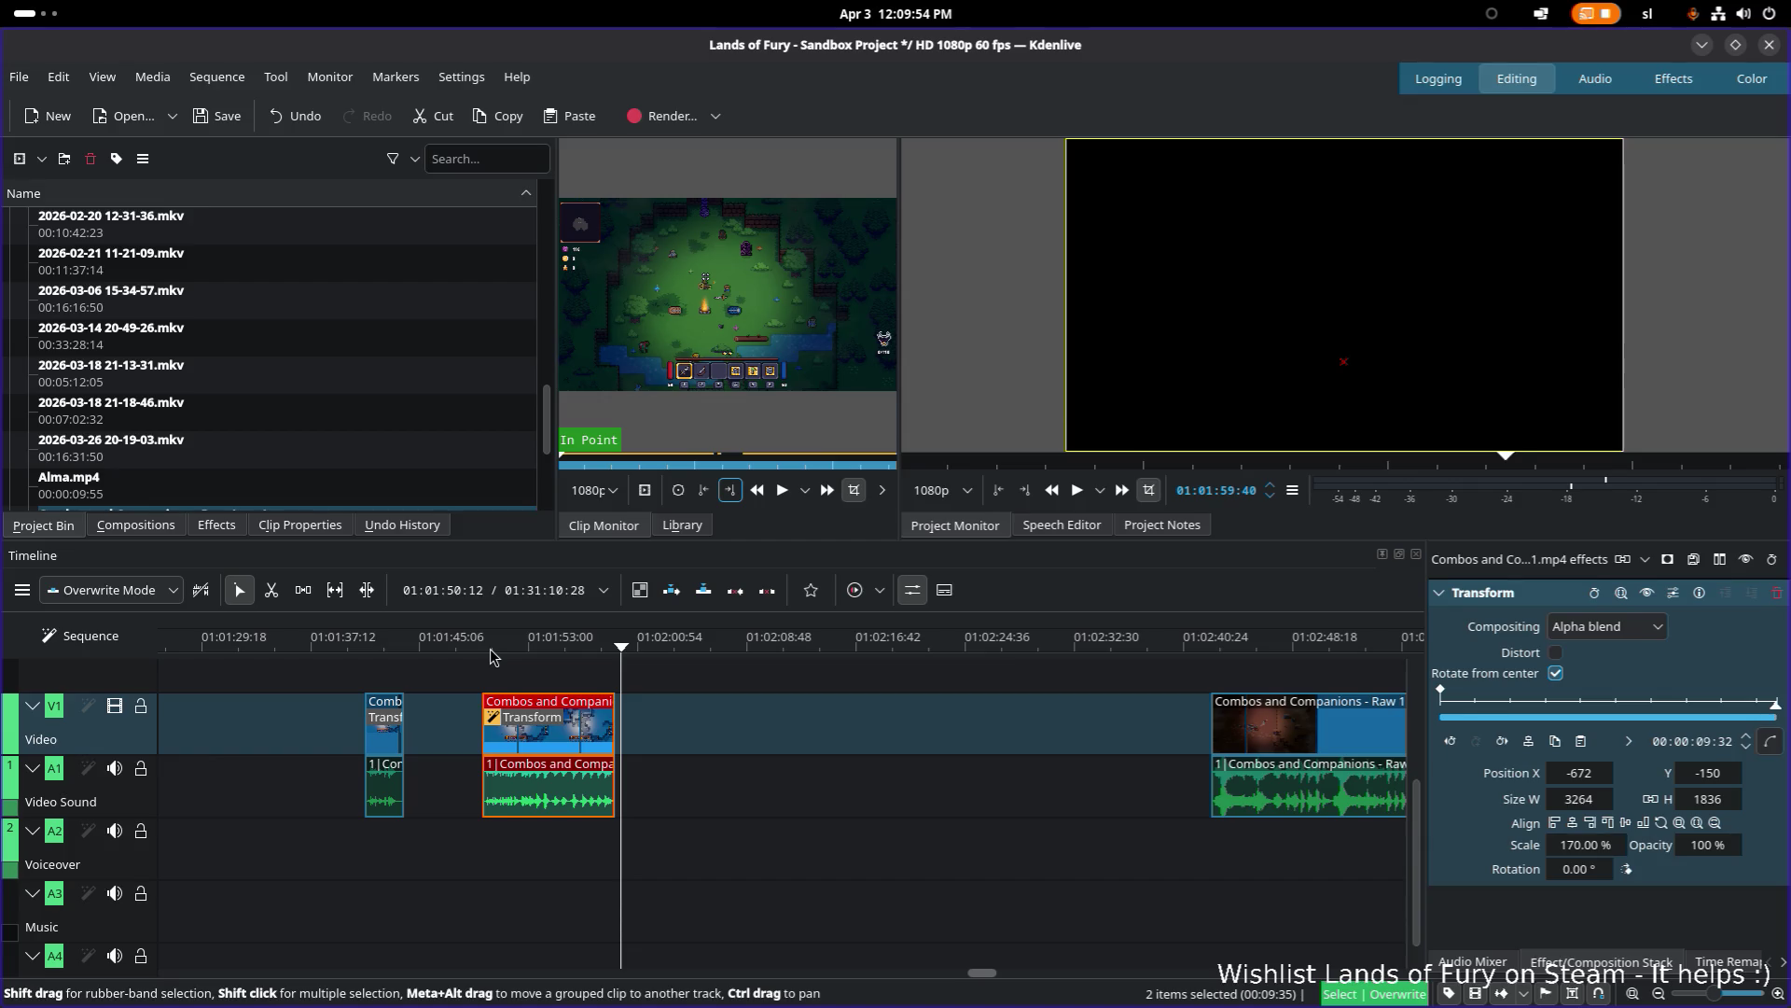
pyautogui.click(487, 653)
pyautogui.press('space')
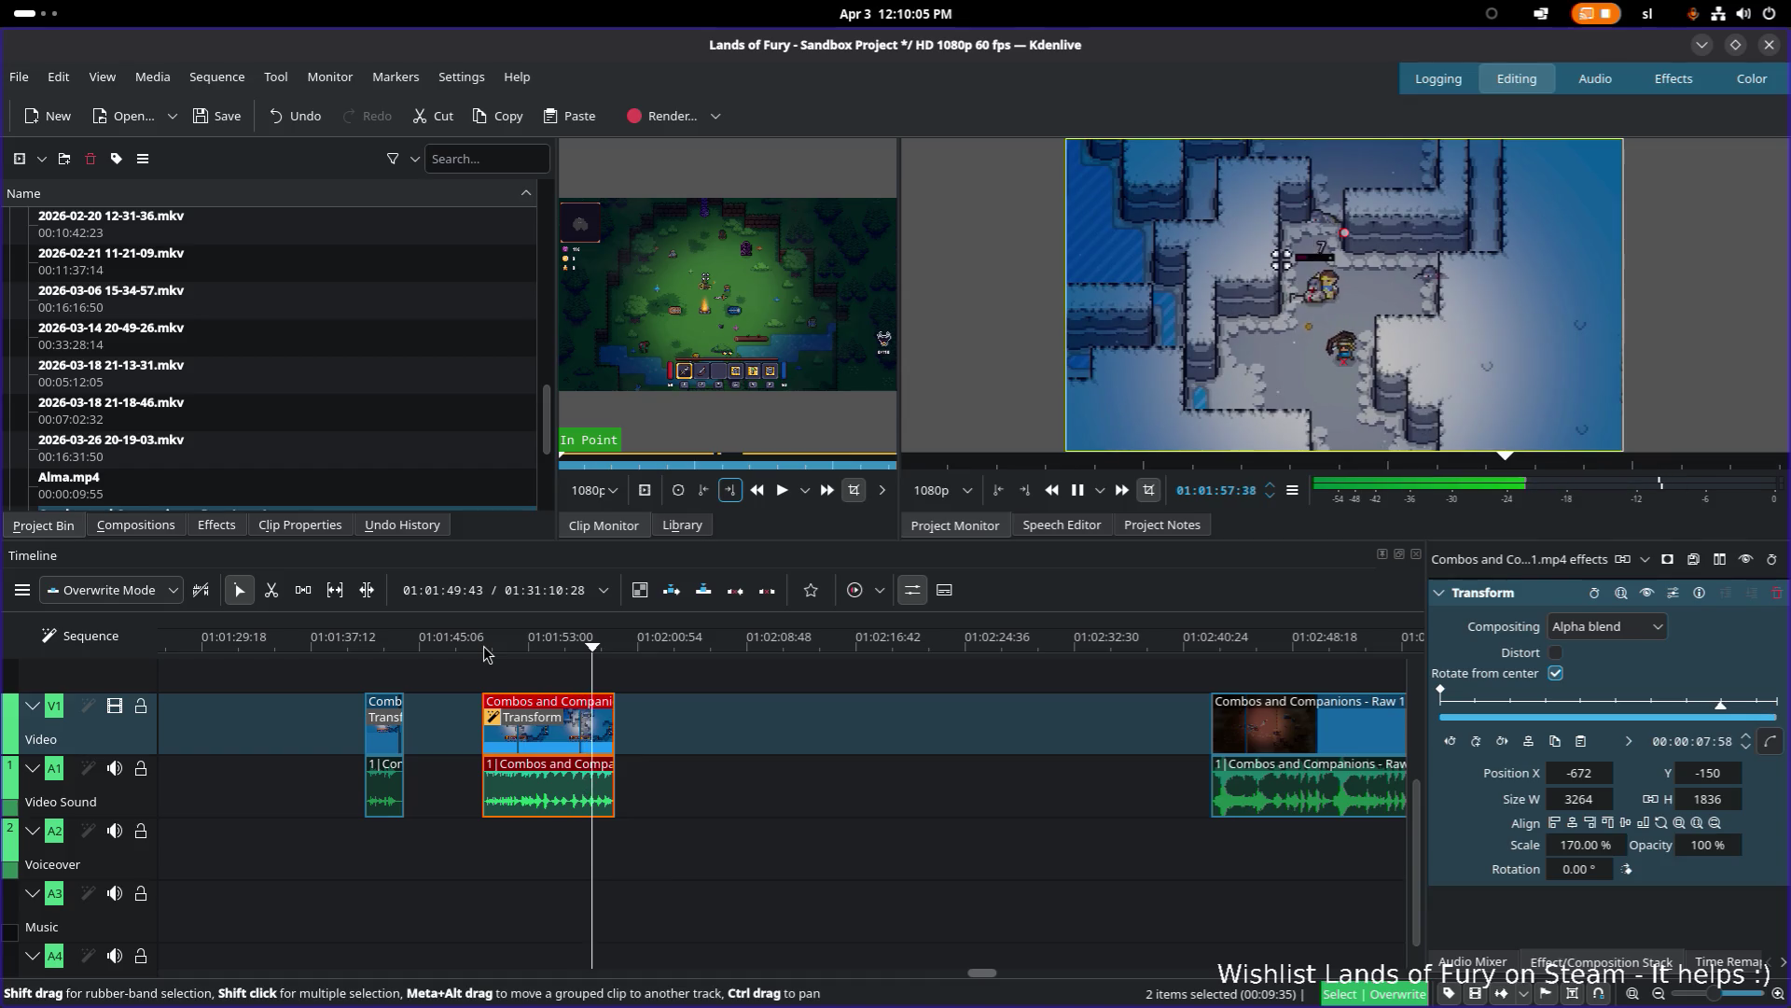
pyautogui.press('space')
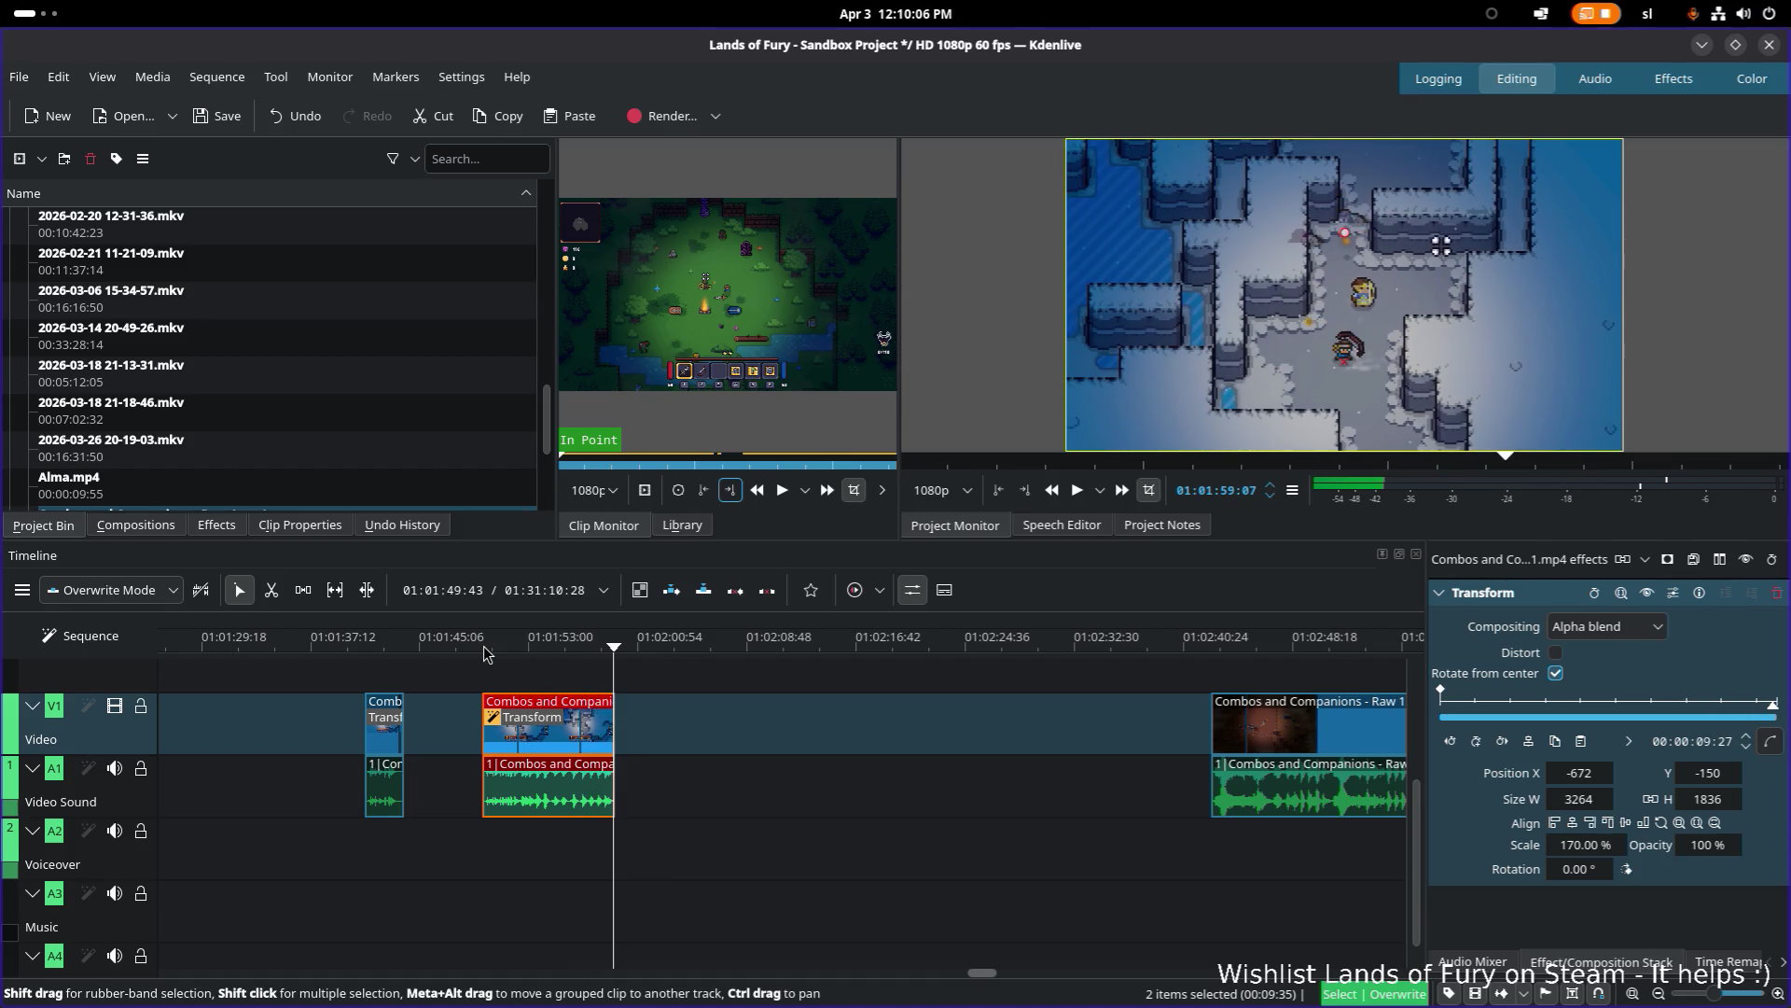
pyautogui.moveTo(509, 653); pyautogui.dragTo(485, 646)
pyautogui.press('space')
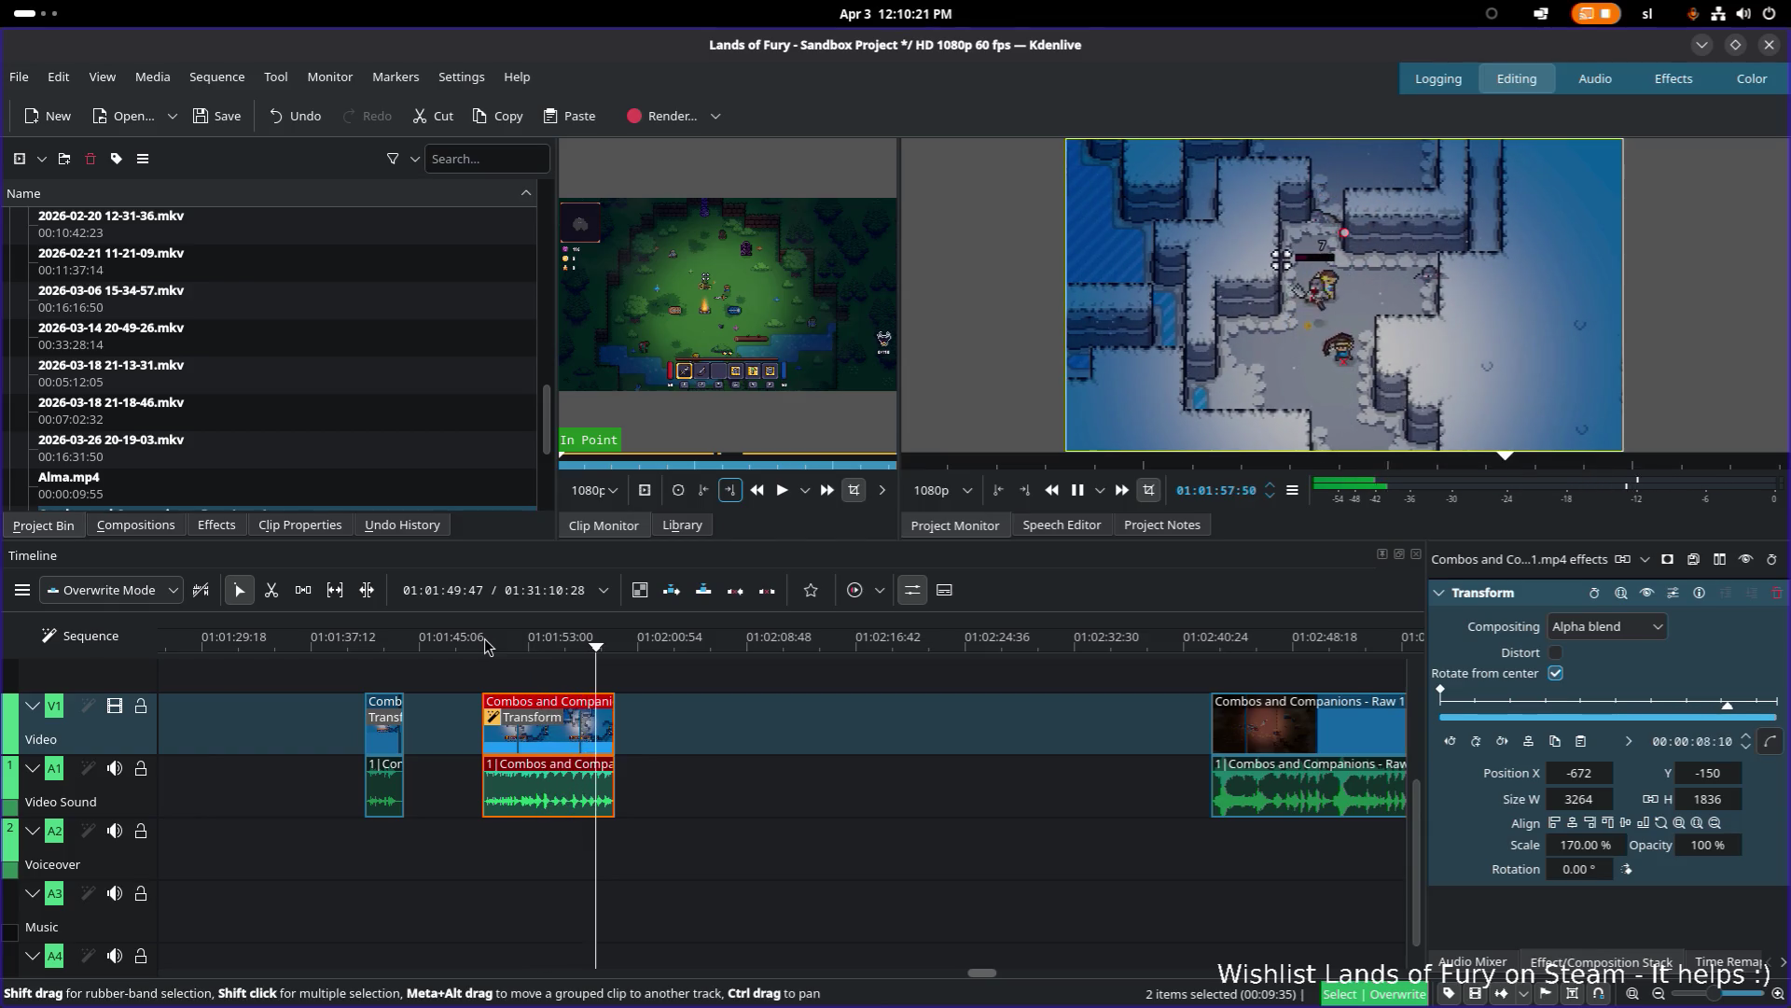
pyautogui.press('space')
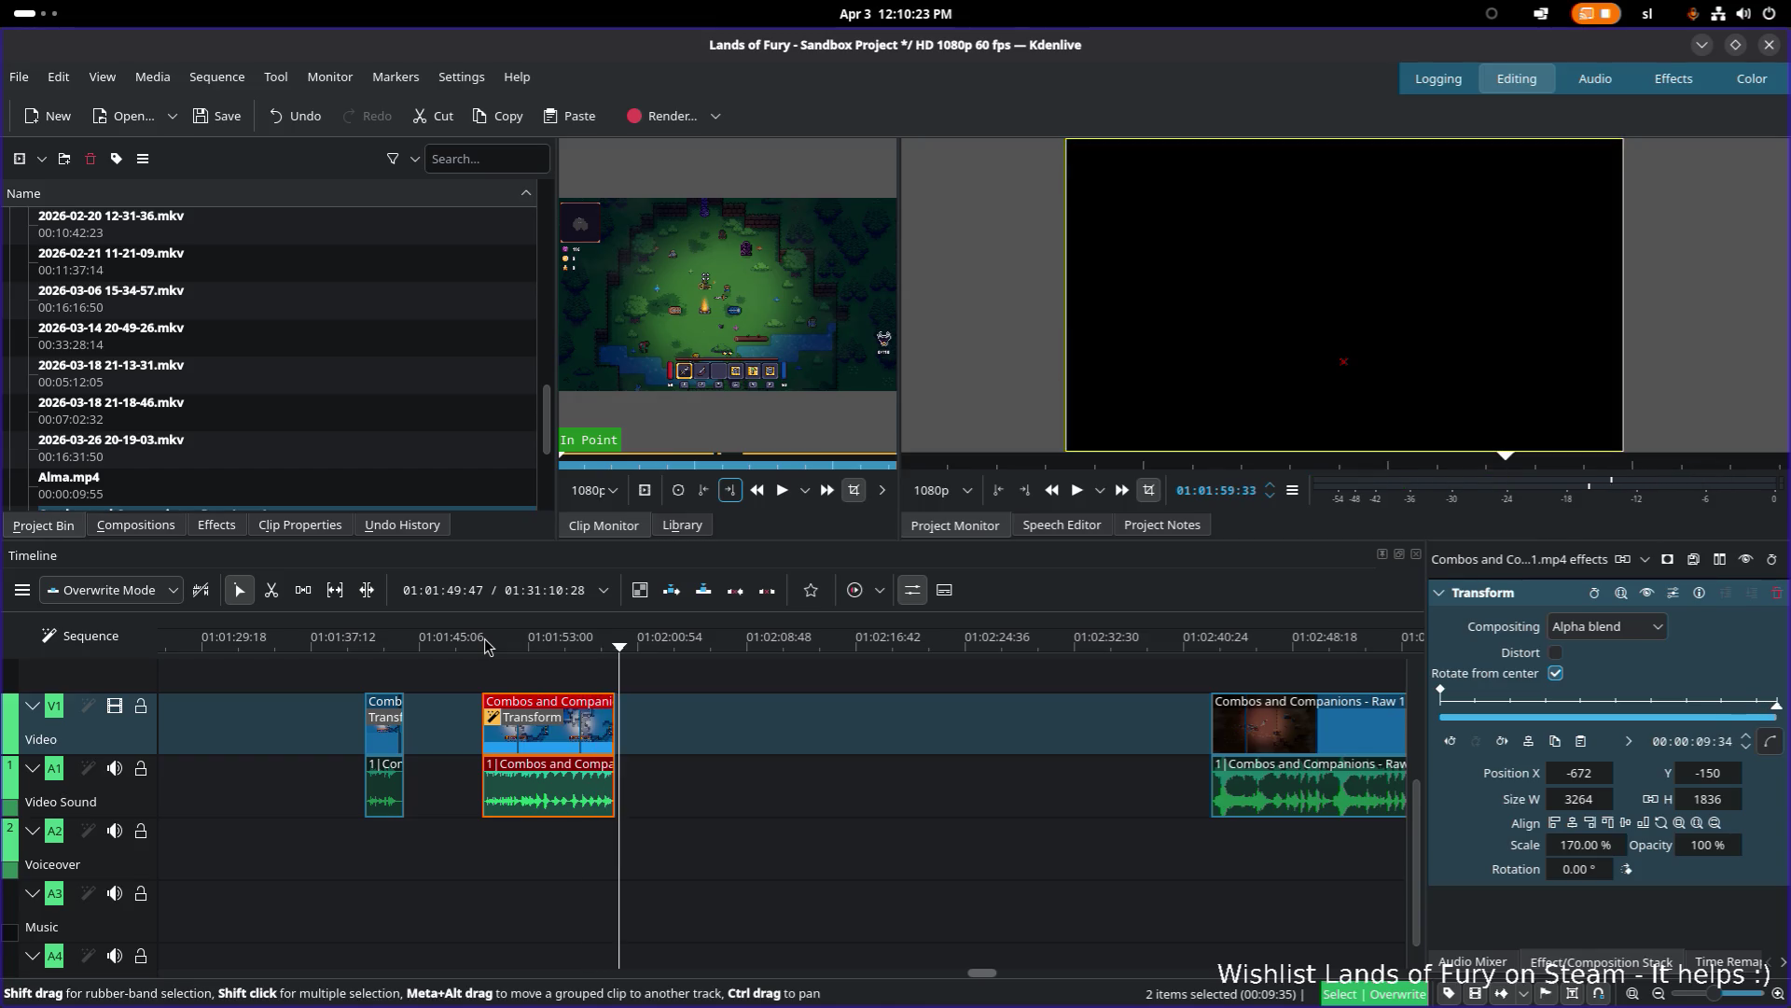
pyautogui.hotkey('ctrl', 's')
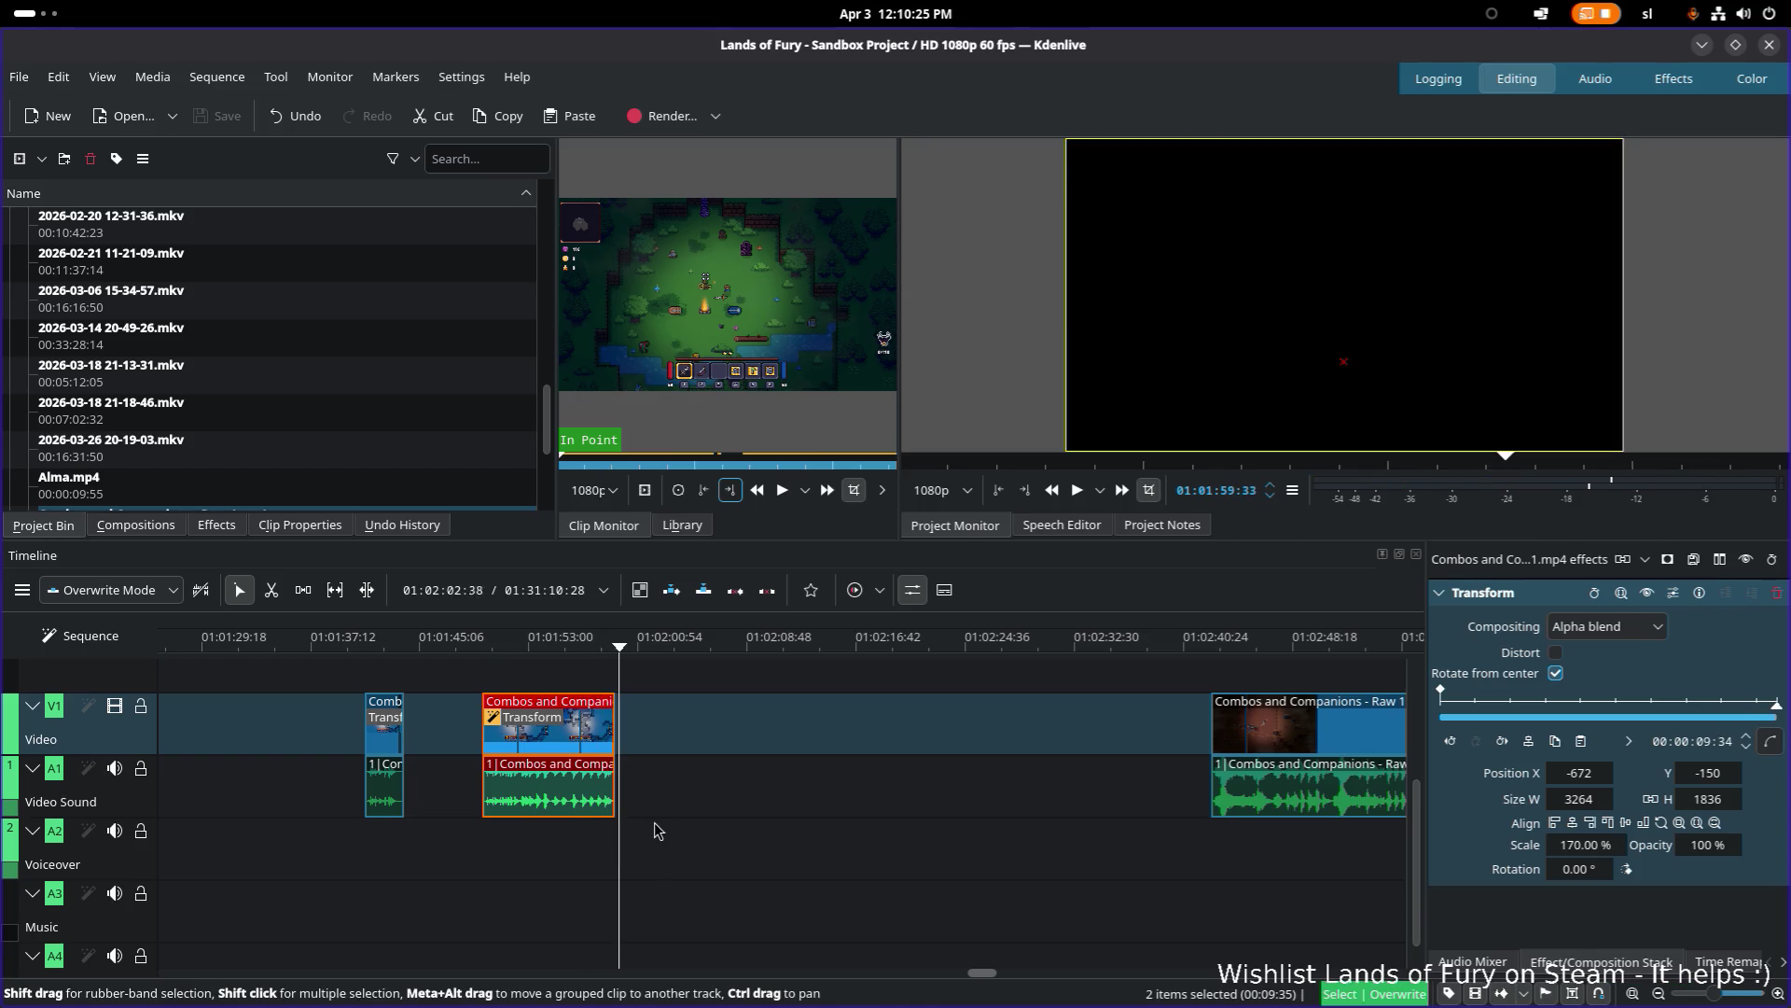
# Step: Scrub the zoomed clip, mark a timeline zone spanning it, and play the zone back
pyautogui.click(486, 644)
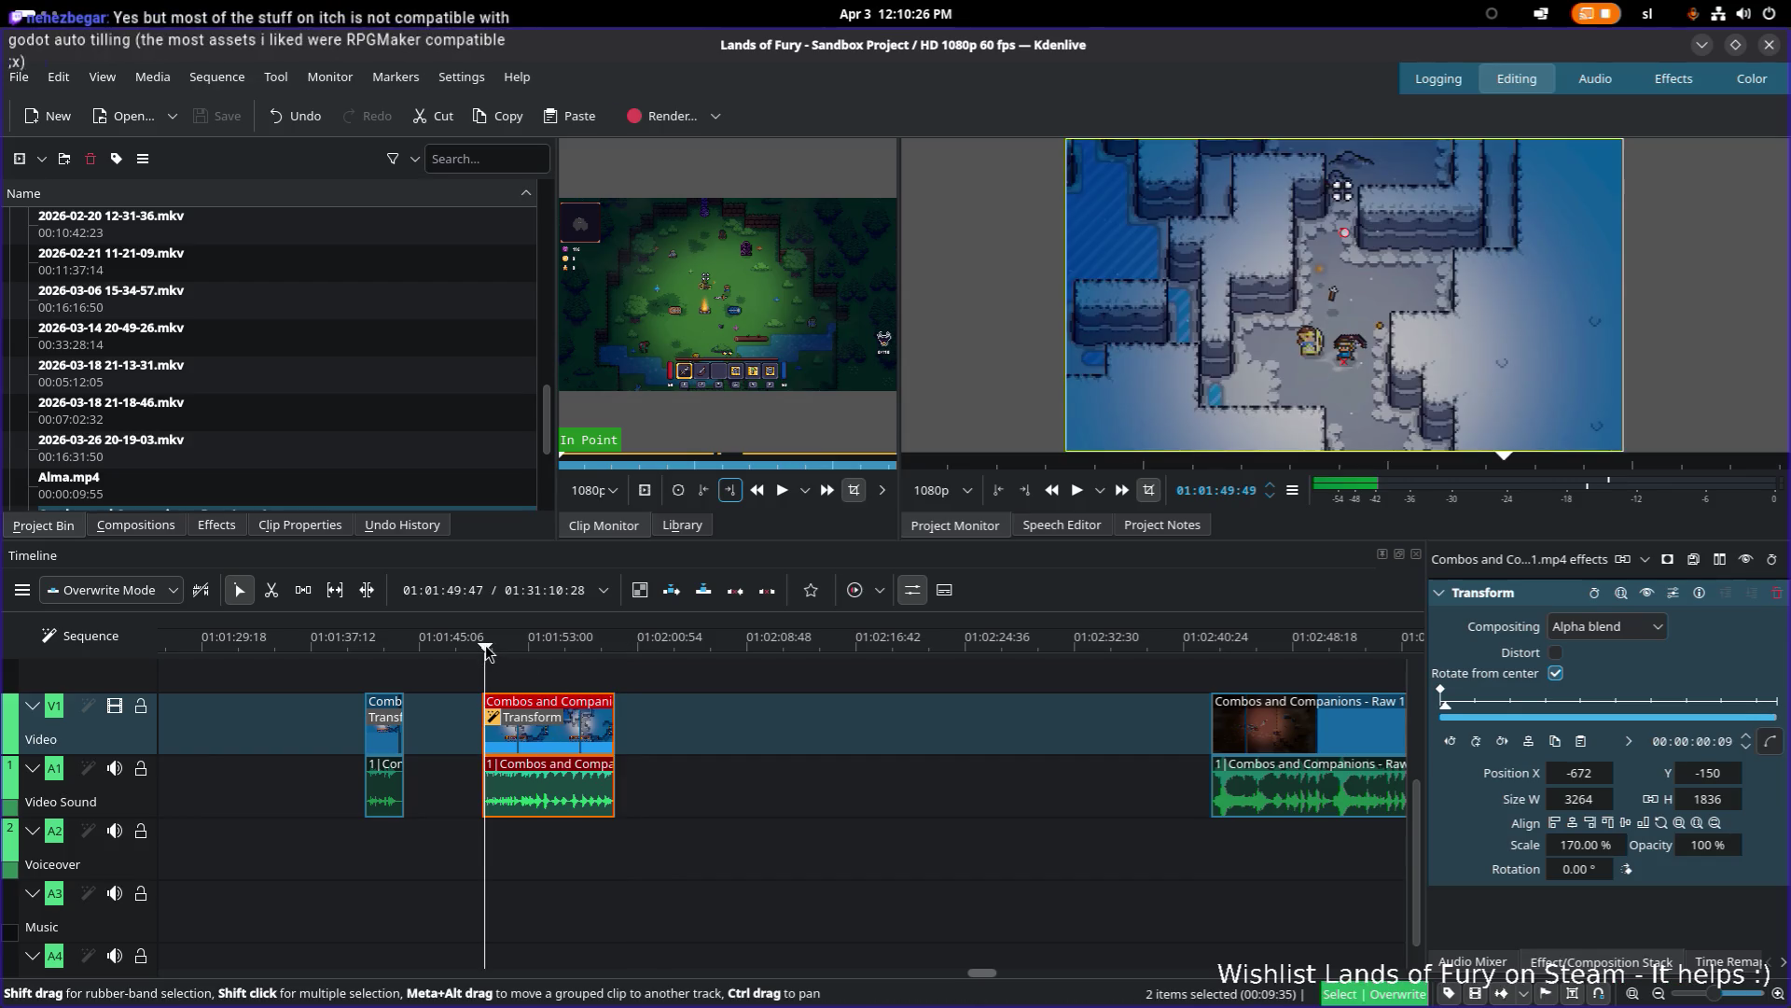
pyautogui.moveTo(489, 650); pyautogui.dragTo(552, 647)
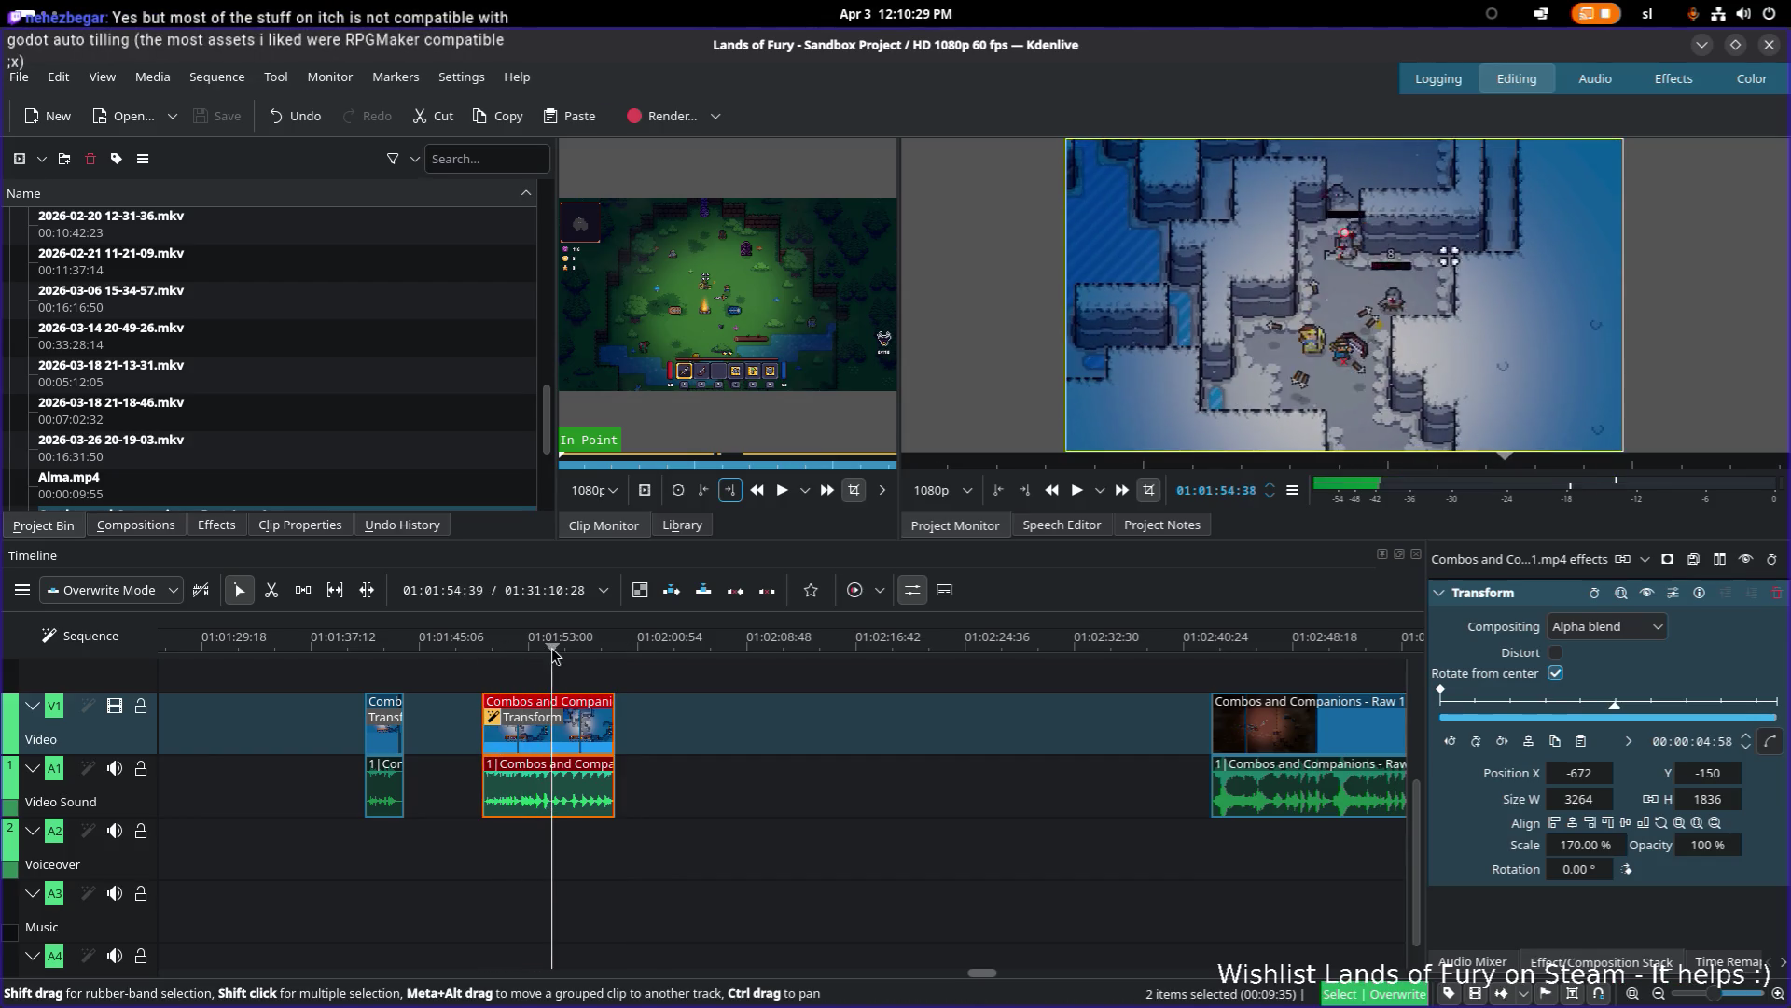
pyautogui.click(479, 647)
pyautogui.moveTo(488, 651); pyautogui.dragTo(614, 653)
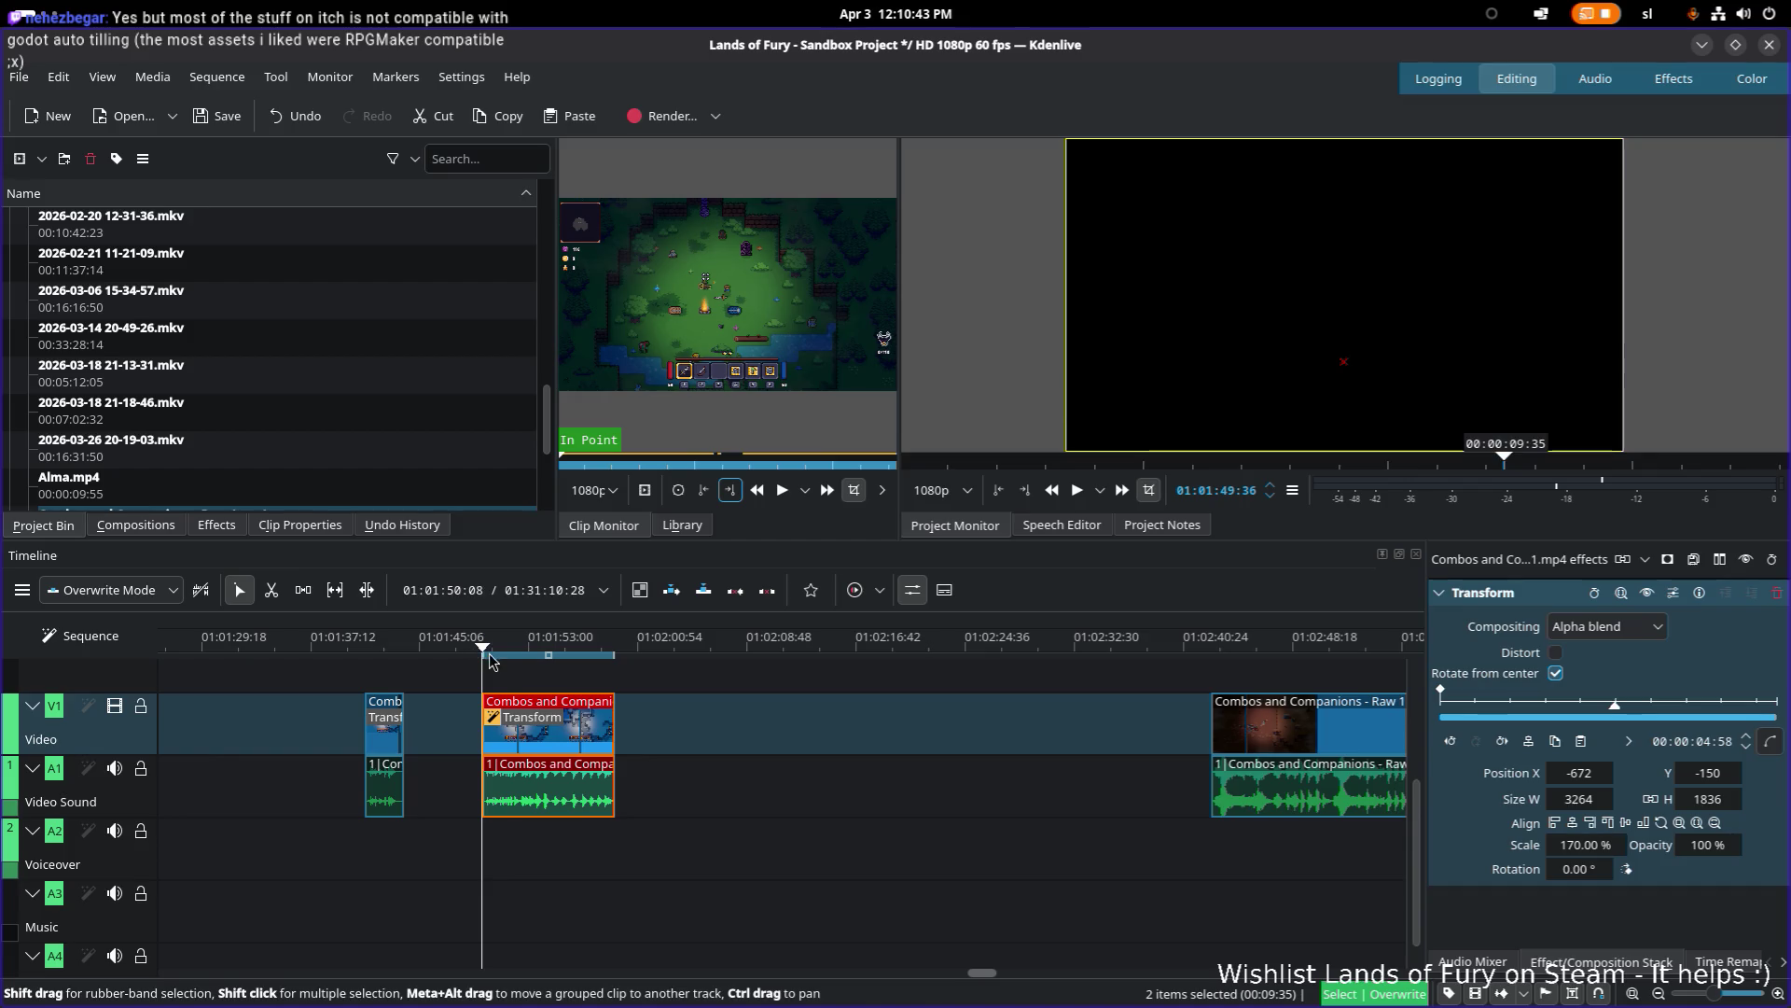
pyautogui.click(483, 646)
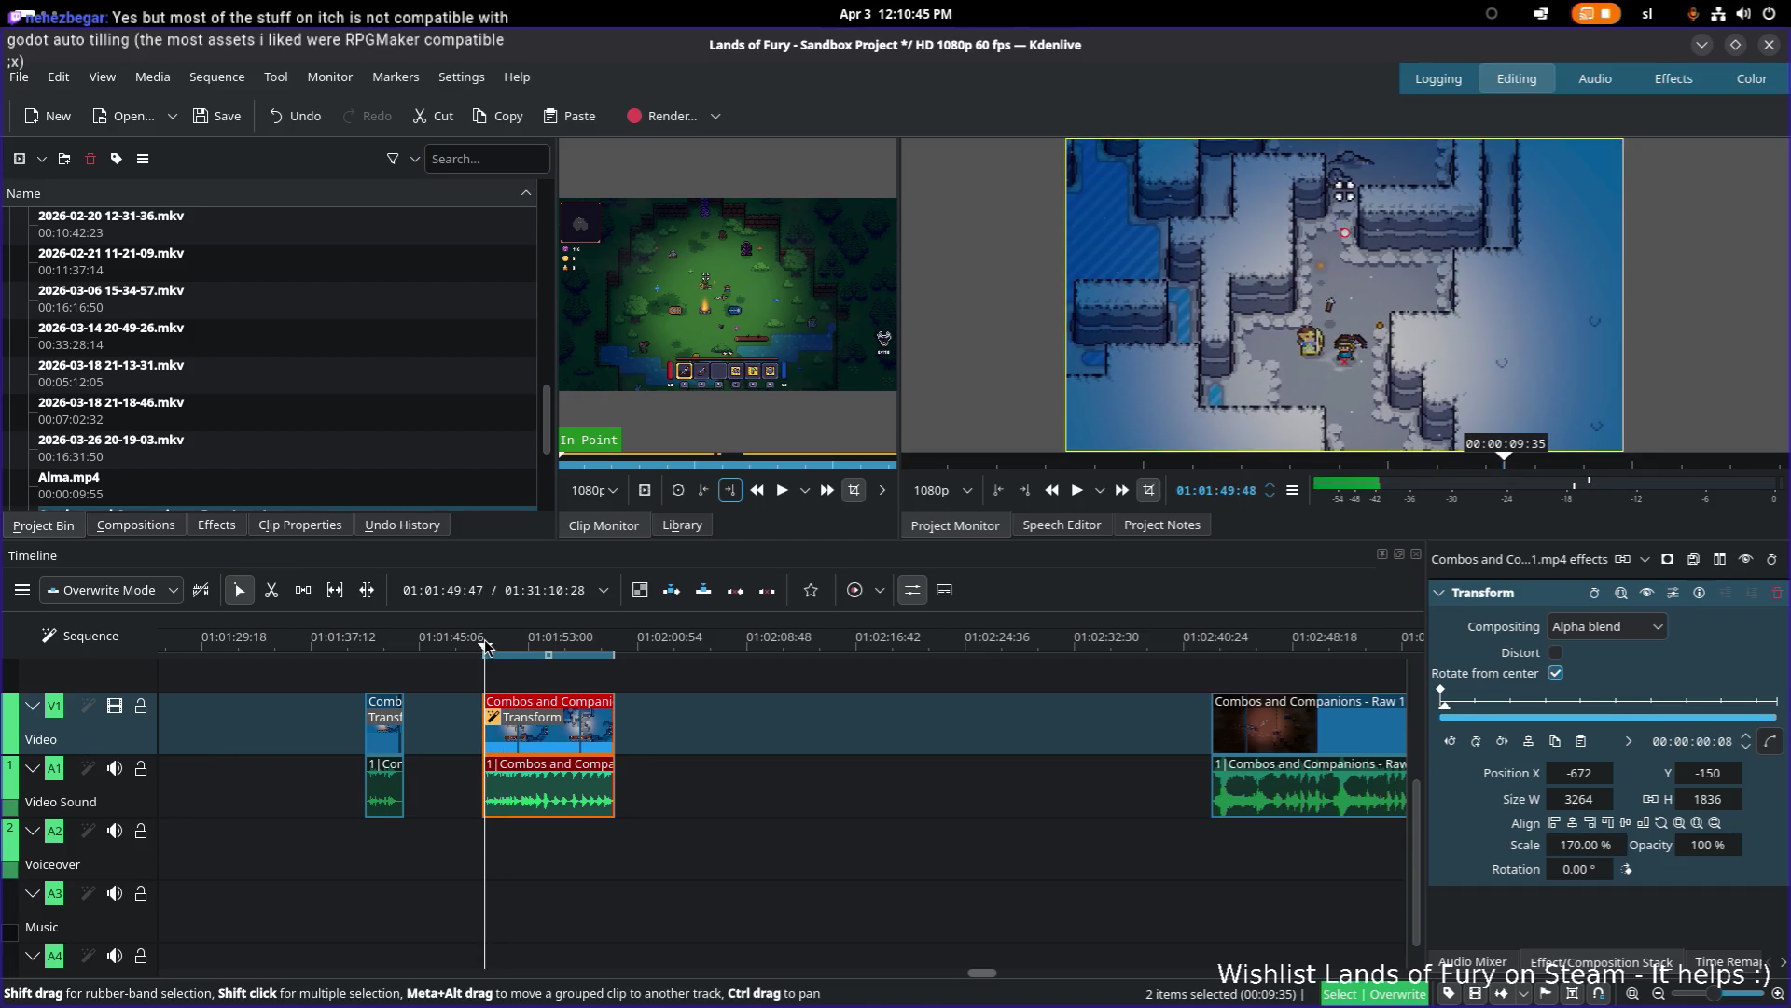
pyautogui.press('space')
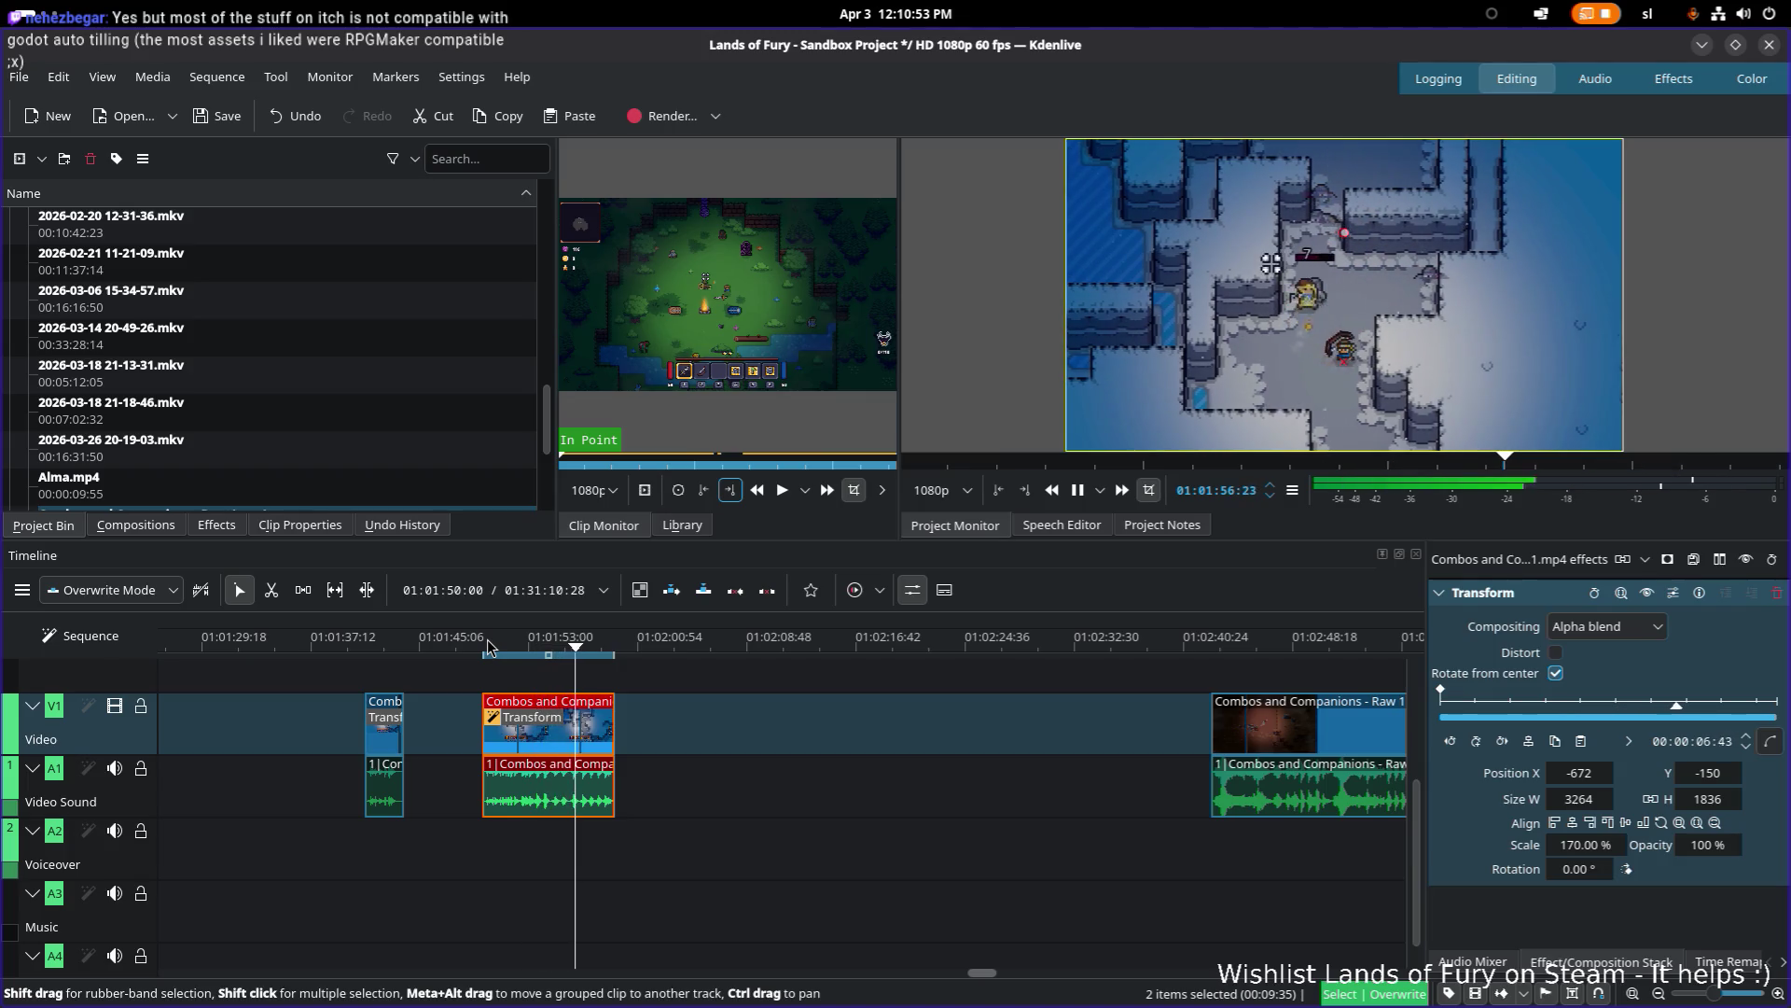
pyautogui.press('space')
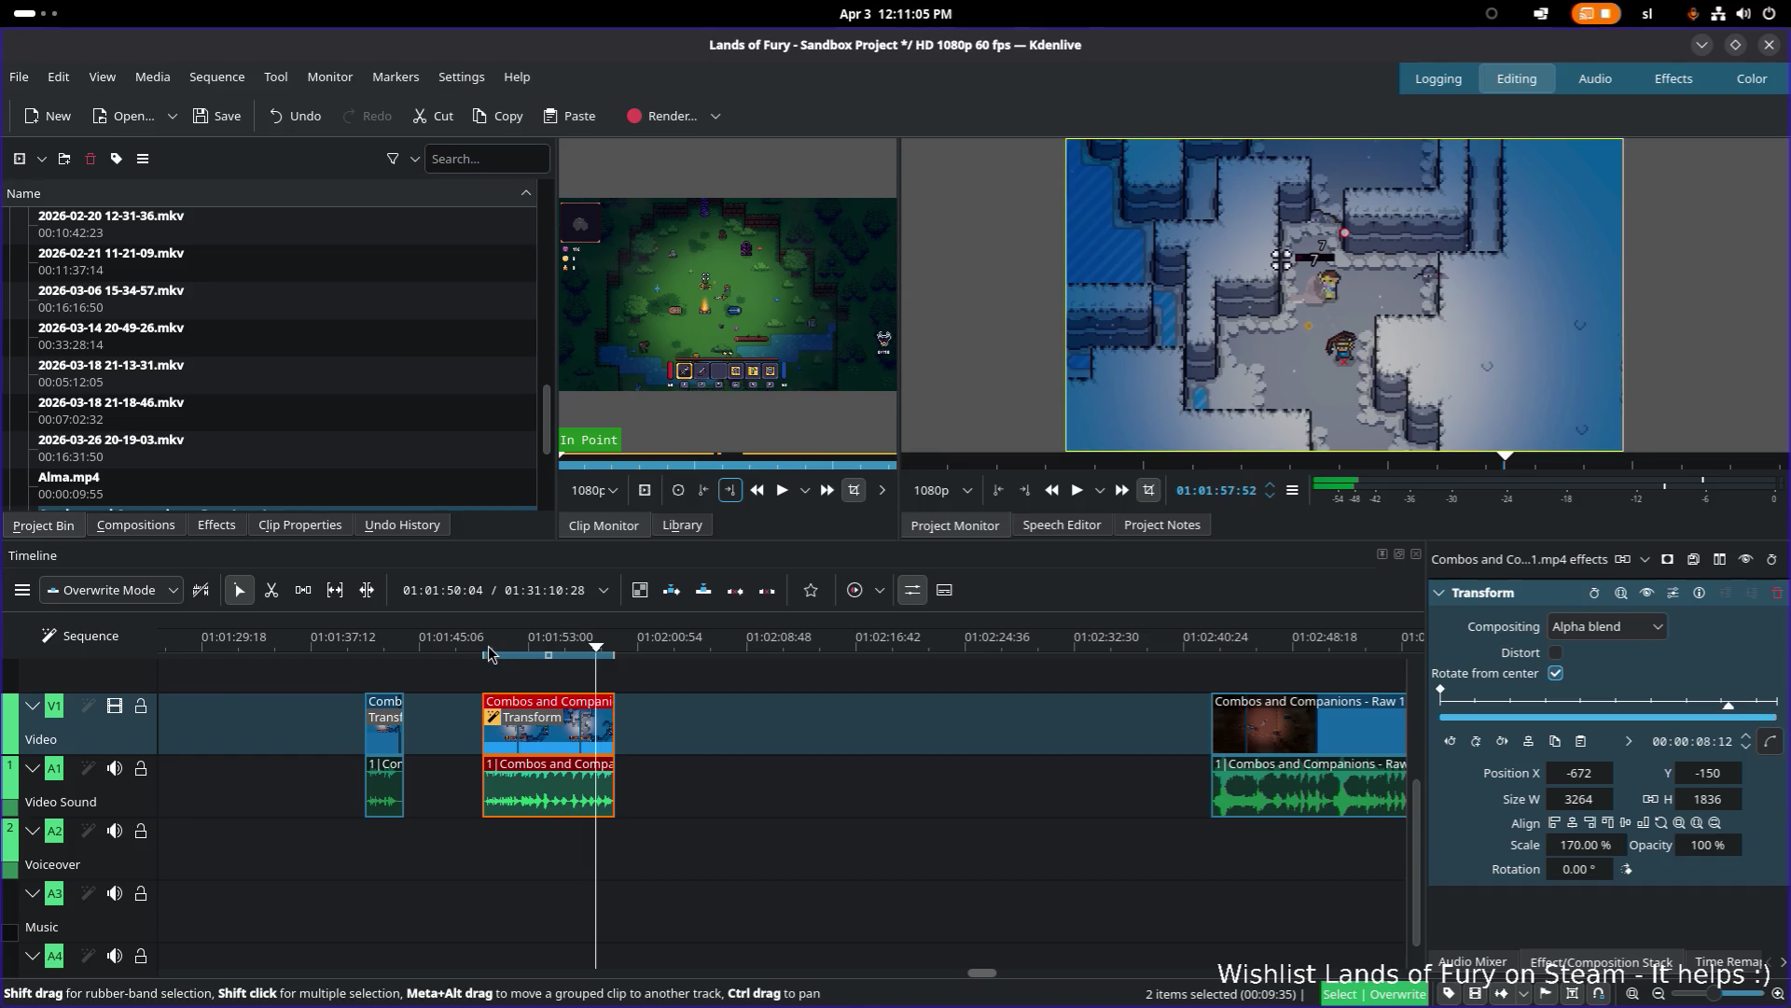
# Step: Save the project and bring up the marker commands list
pyautogui.hotkey('ctrl', 's')
pyautogui.moveTo(614, 411)
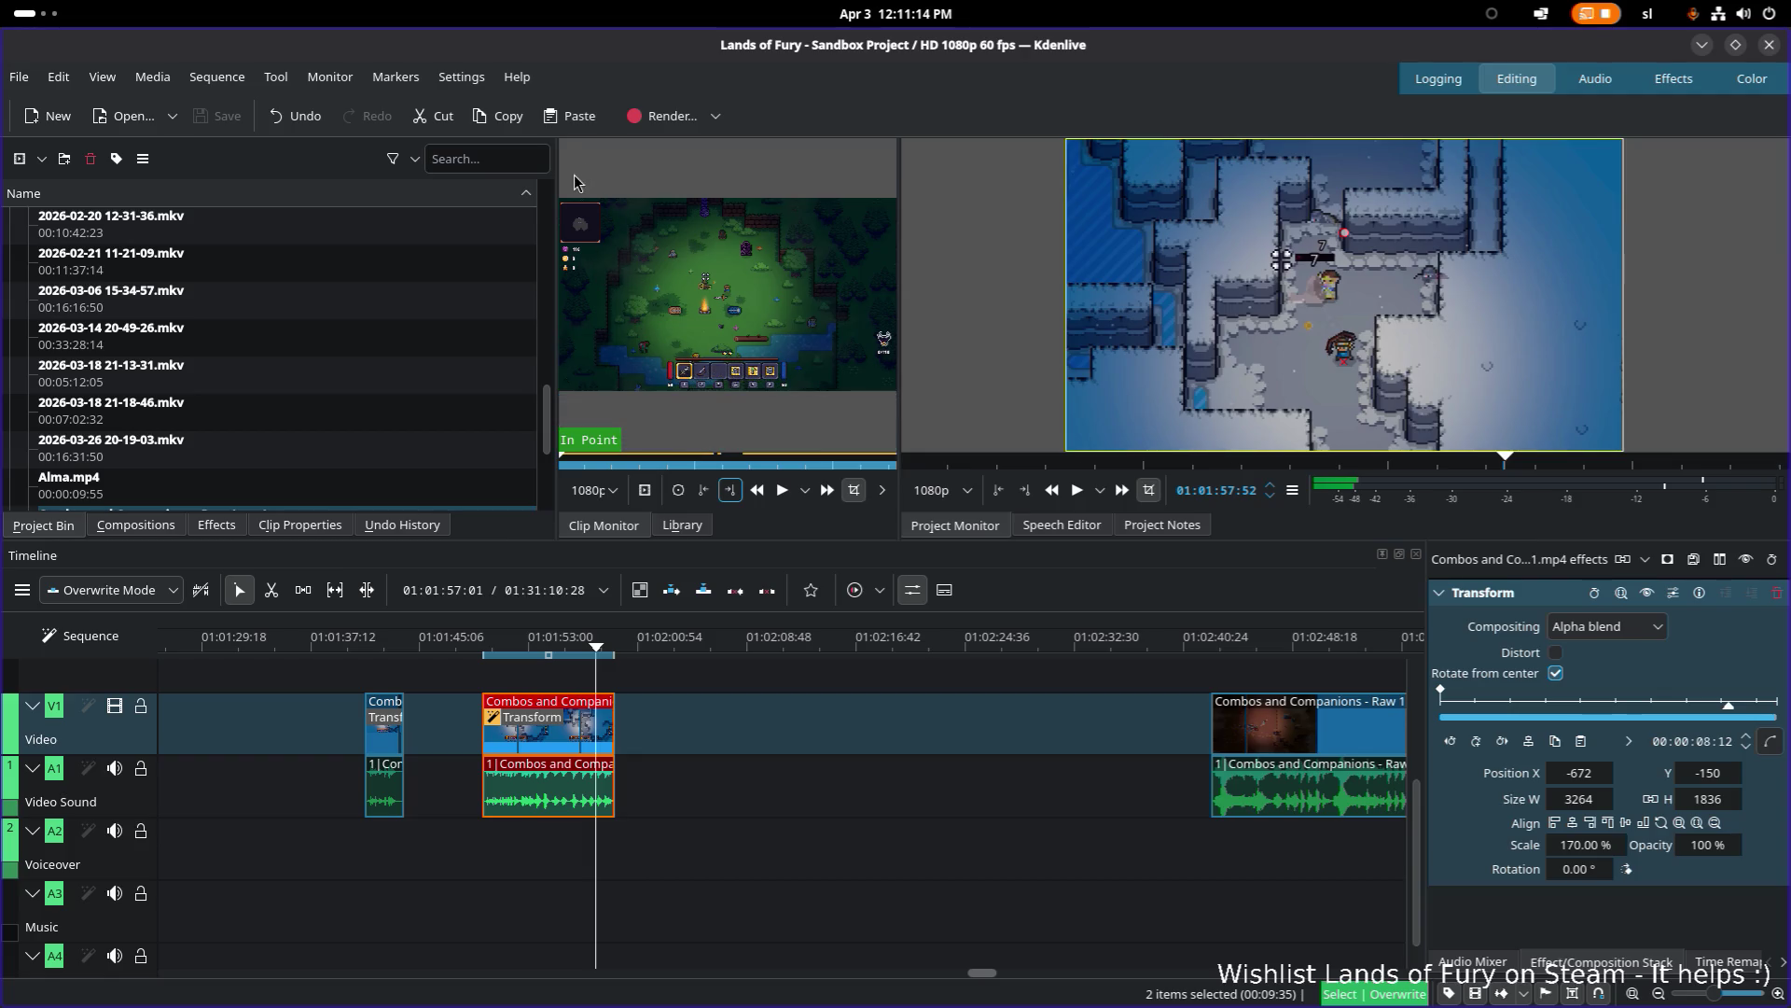
pyautogui.click(402, 80)
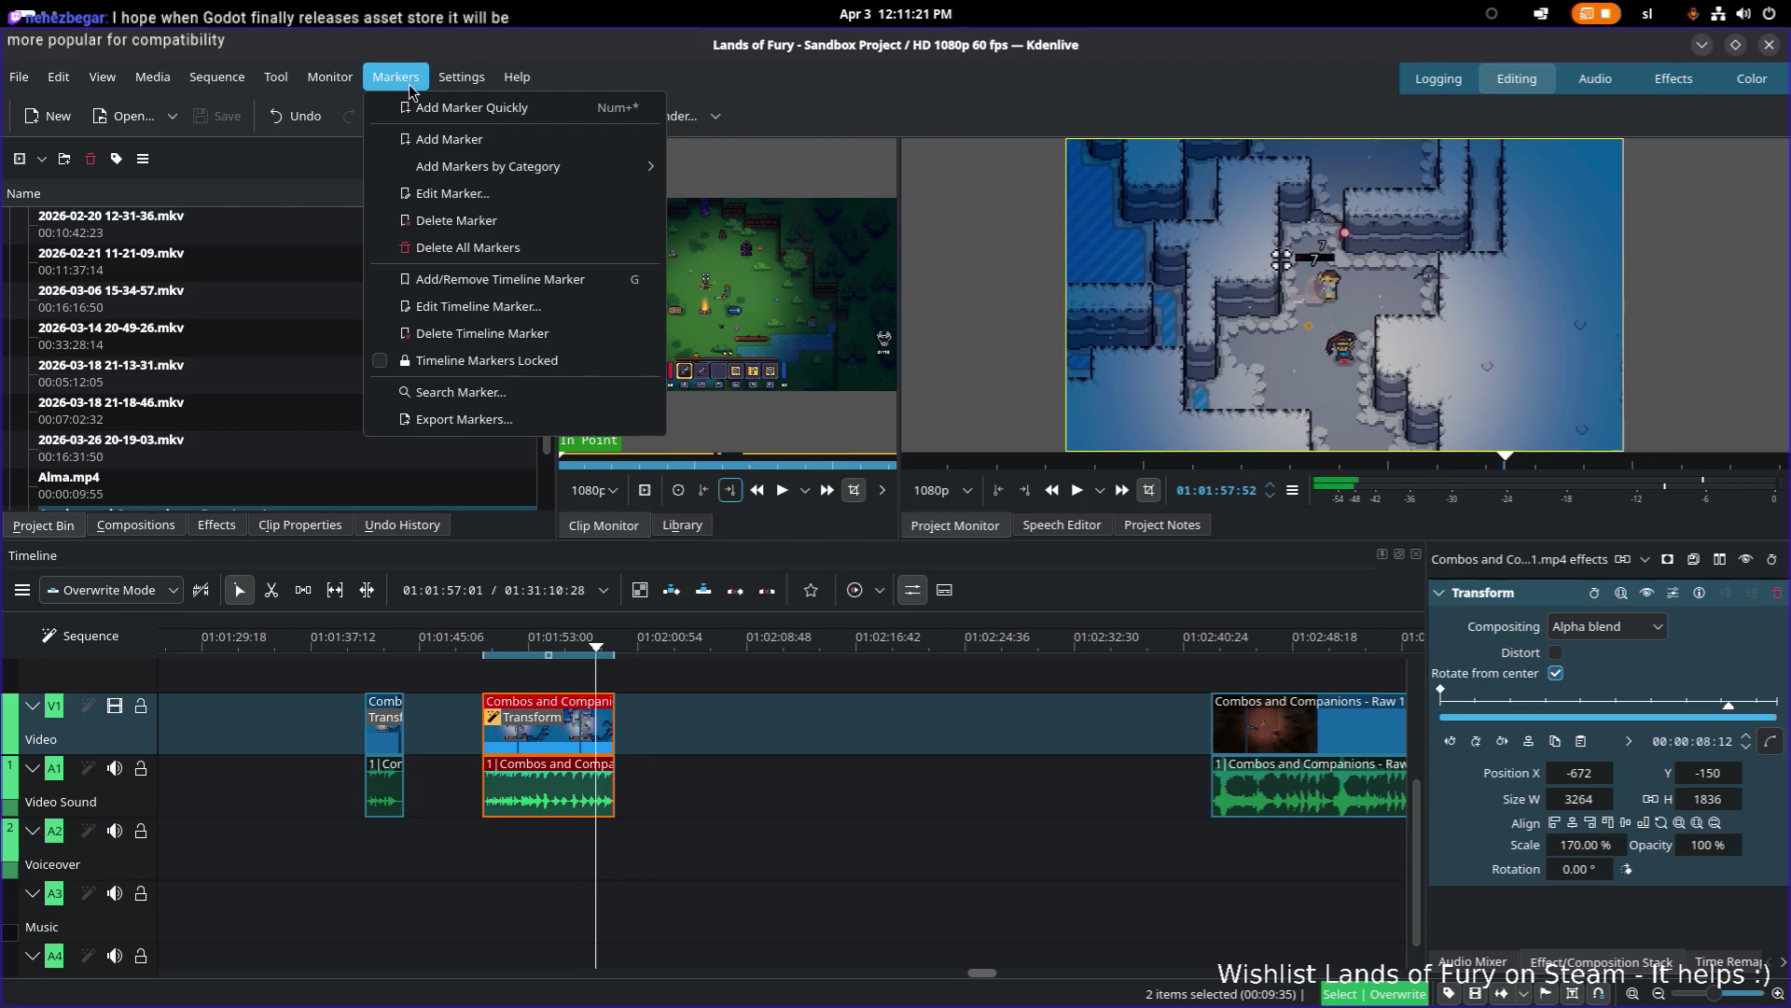
# Step: In the WebM-VP9 render settings, rename the output file from Alma to Ana
pyautogui.click(674, 117)
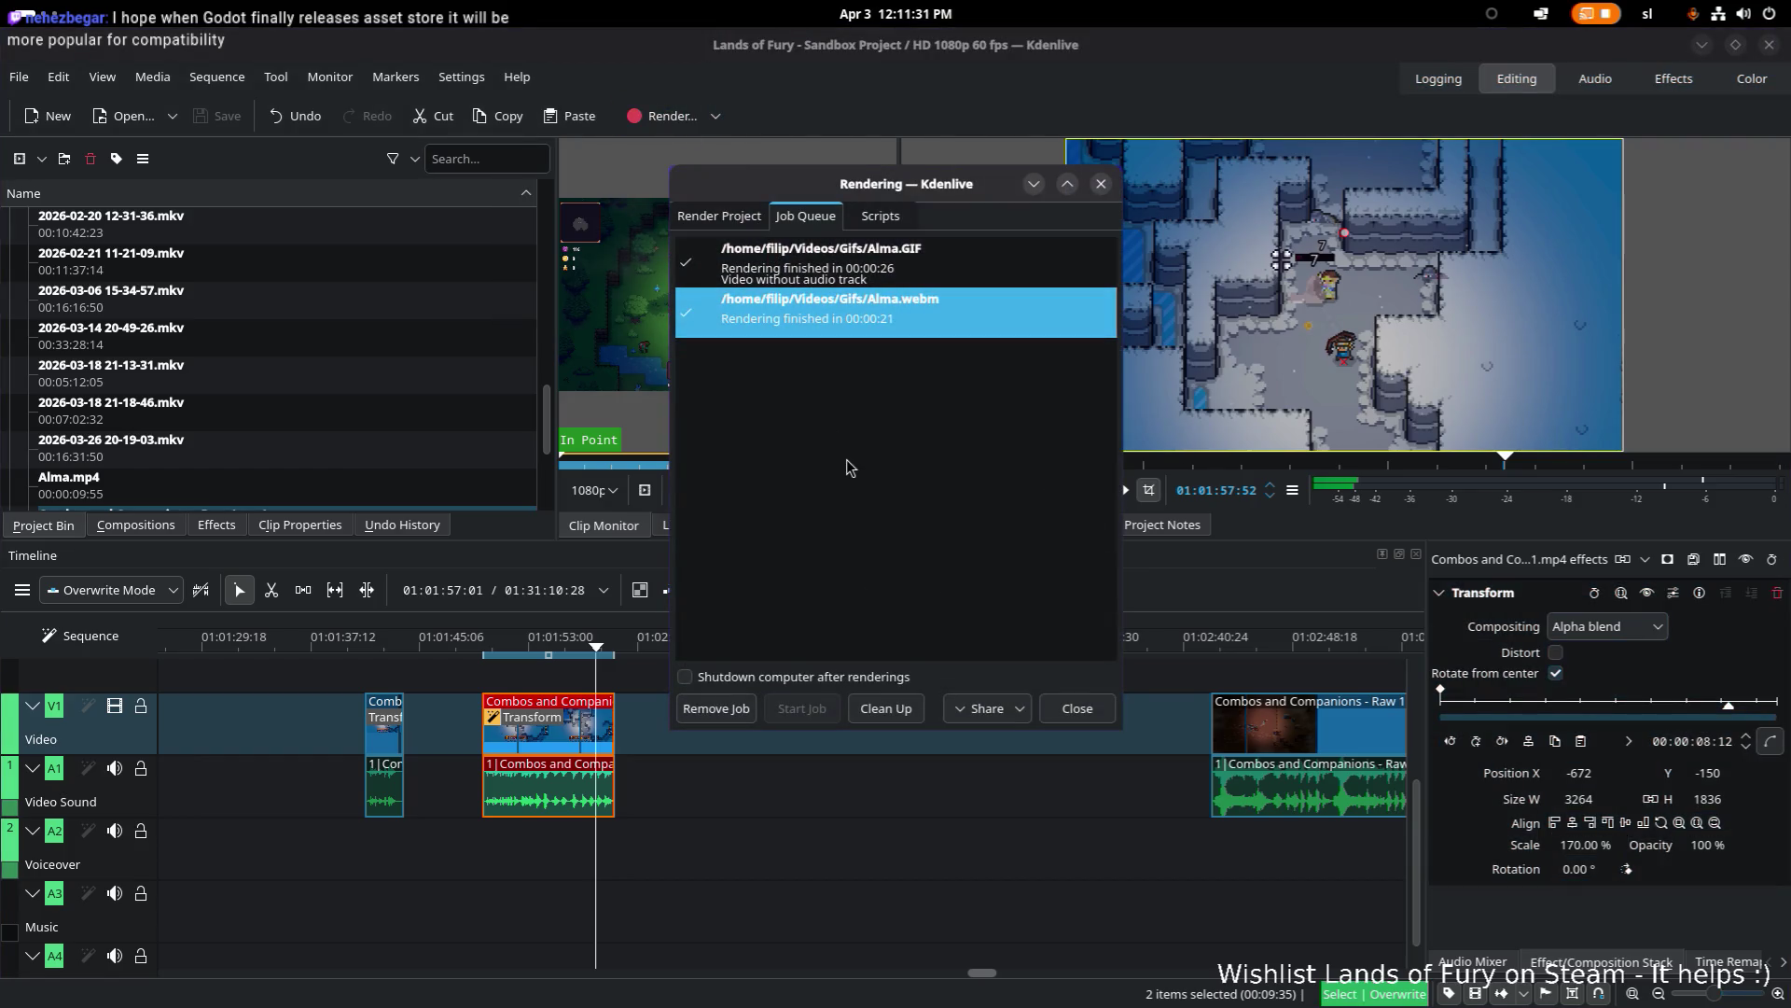
pyautogui.click(718, 216)
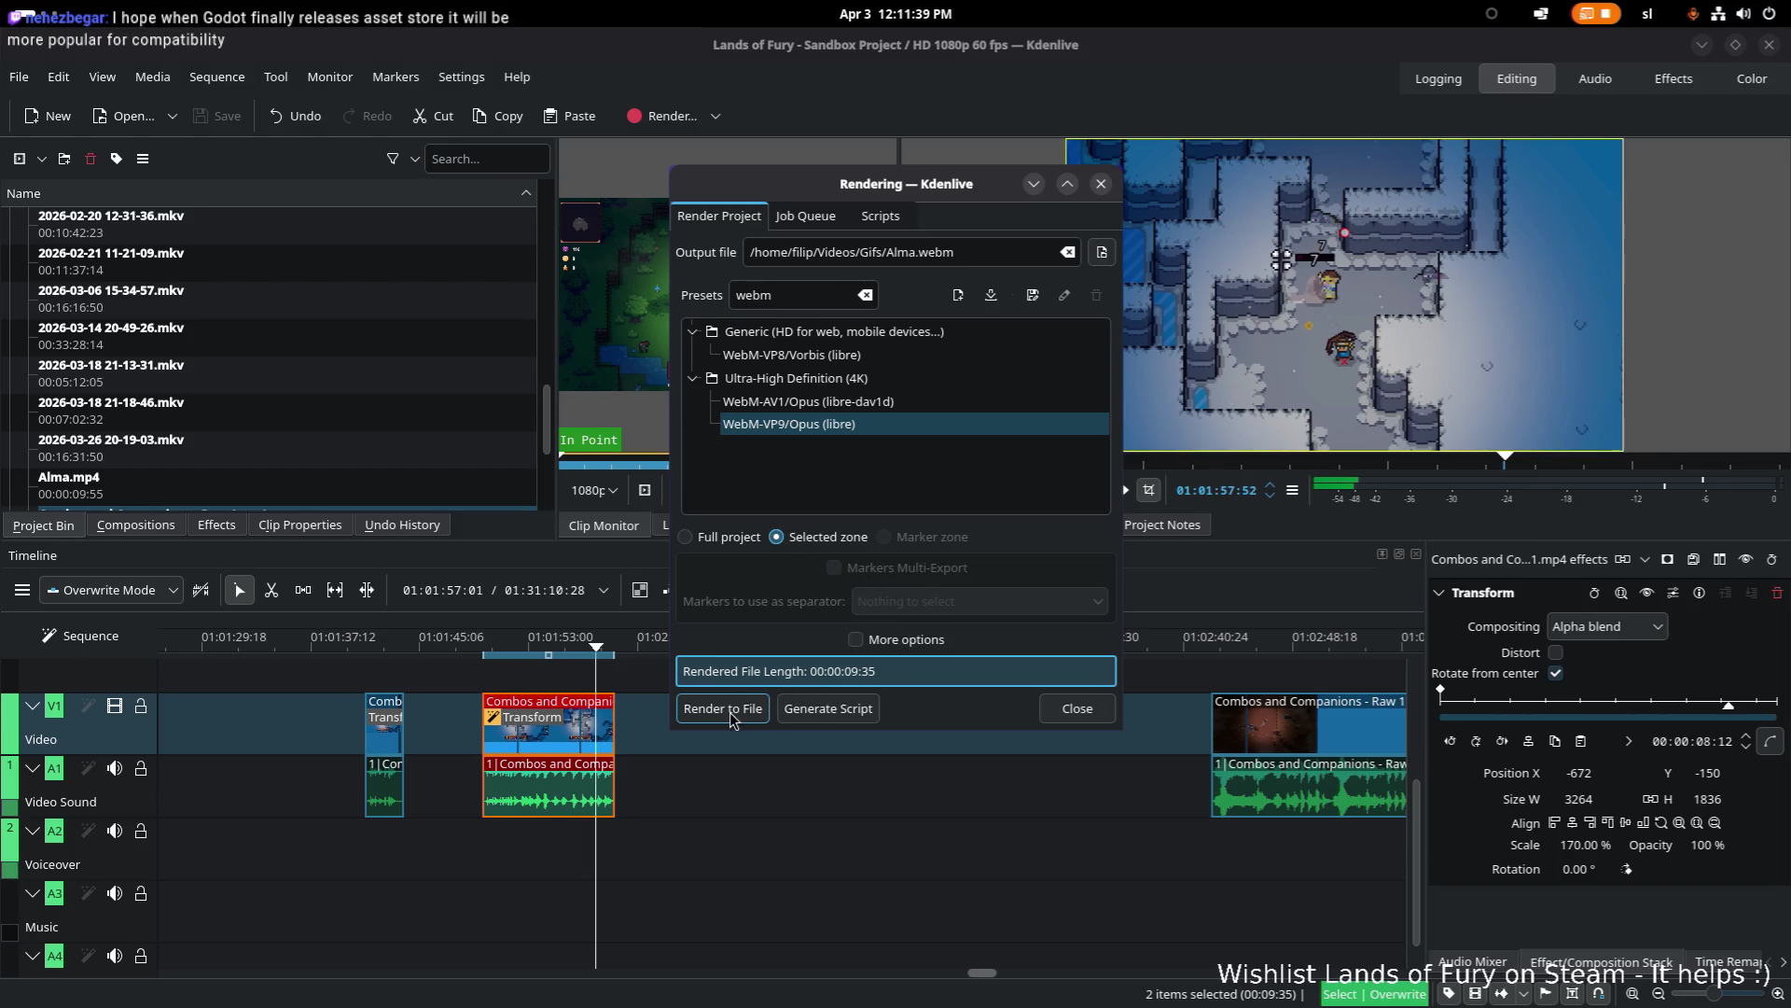
pyautogui.doubleClick(901, 253)
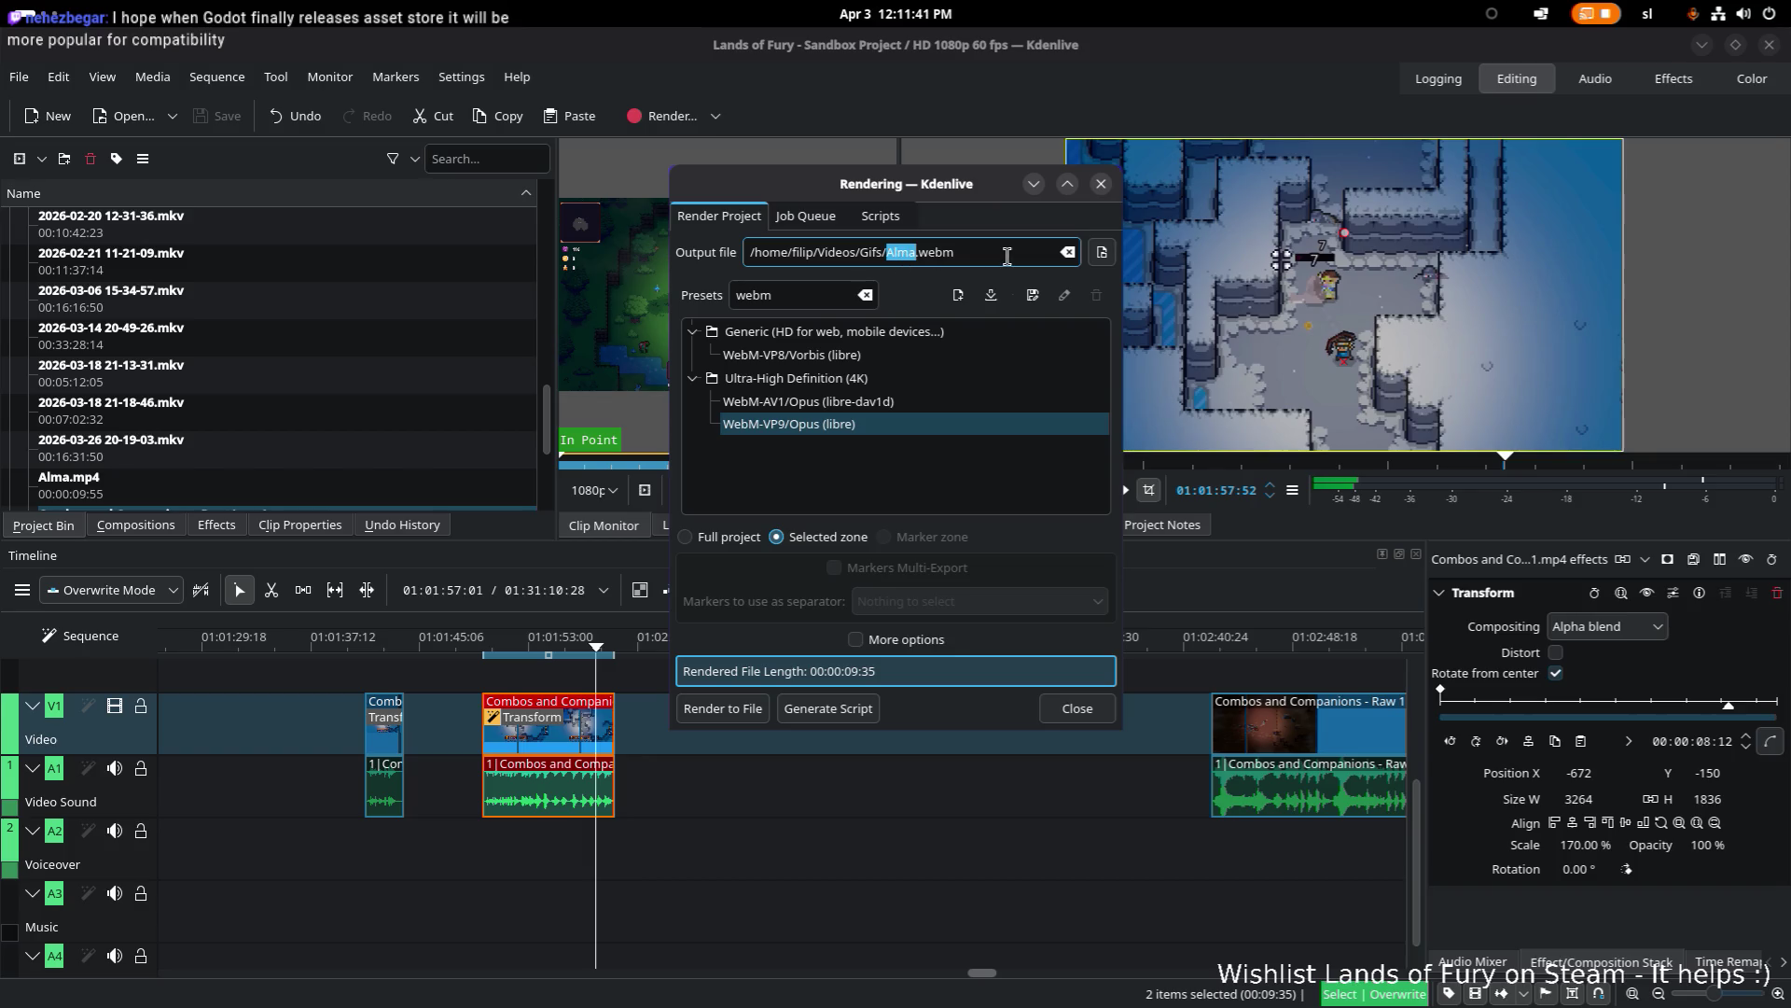
pyautogui.write('Ana')
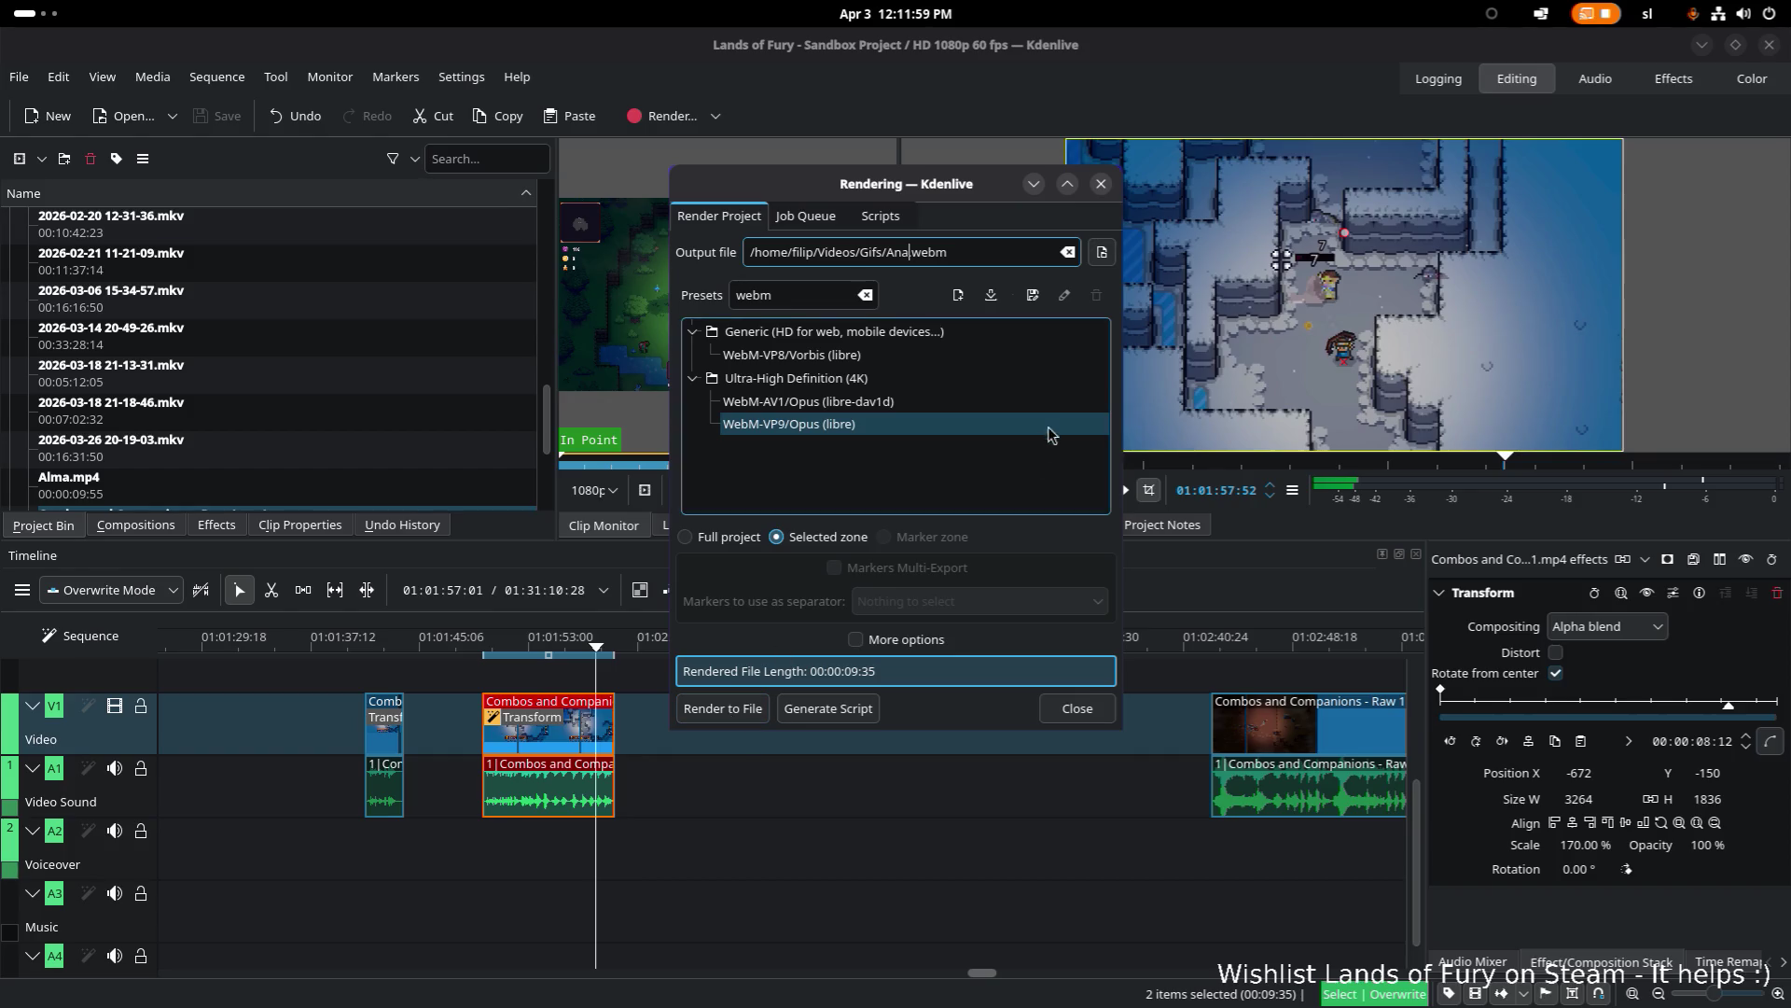
pyautogui.click(1097, 255)
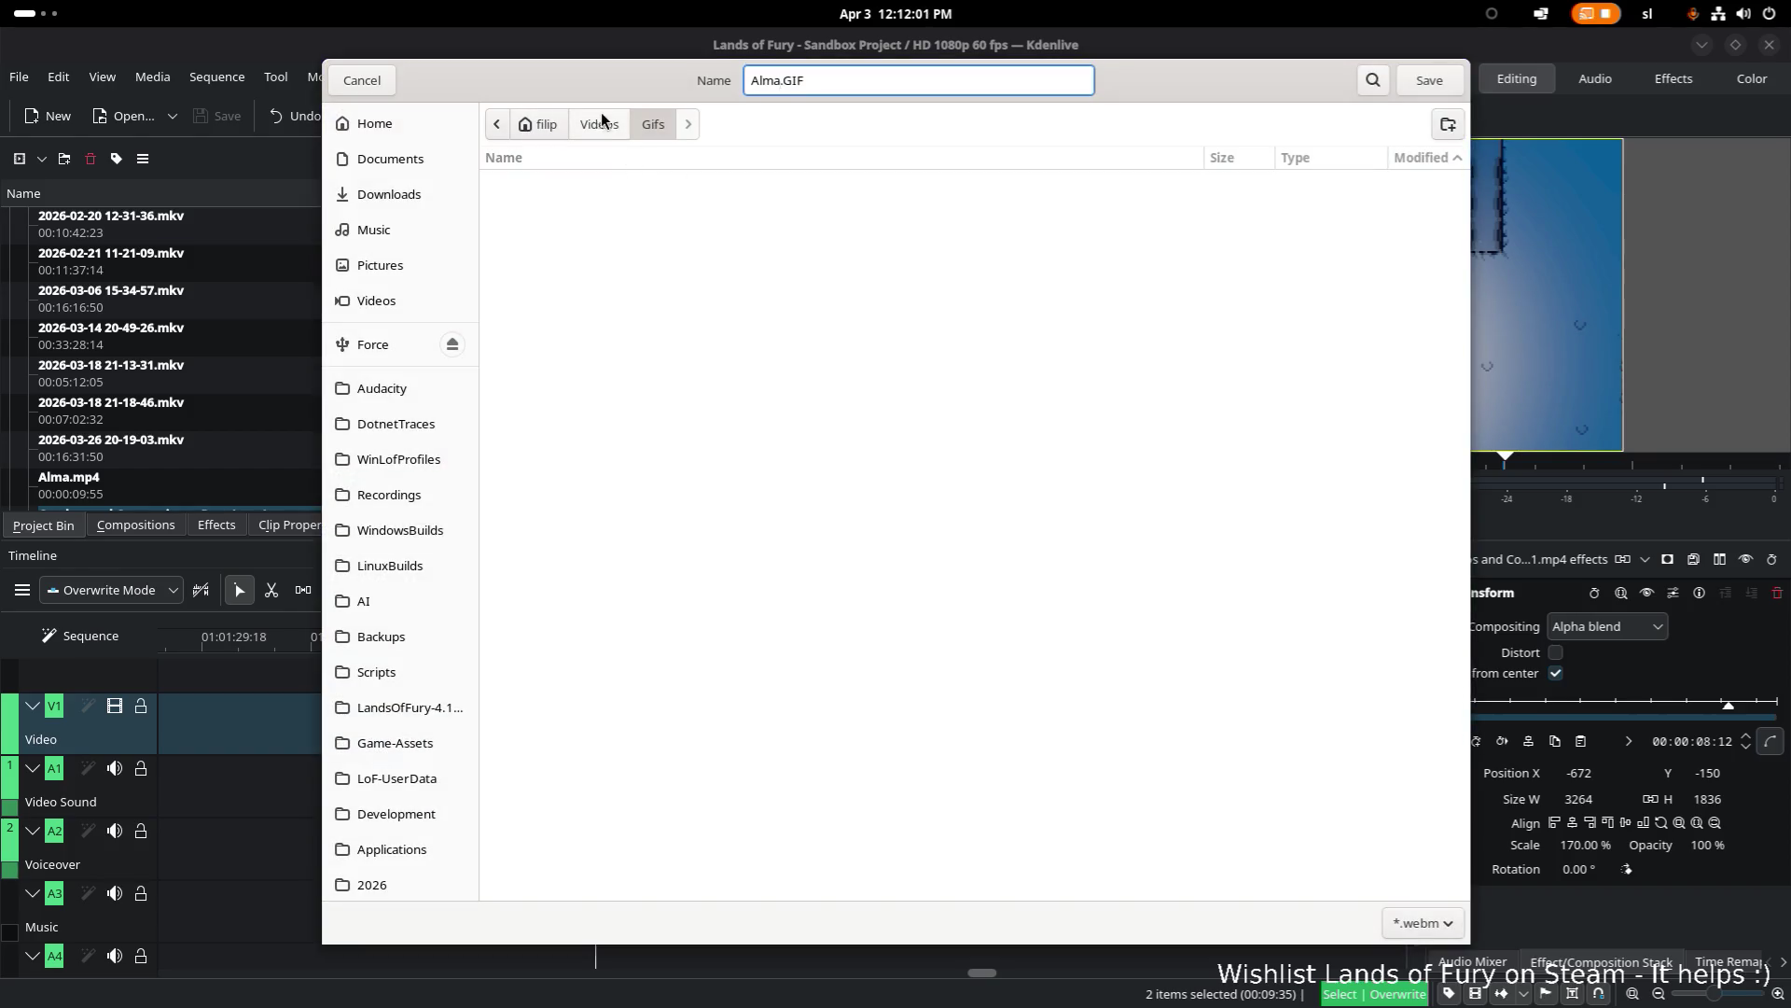
# Step: Set the render output to Ana - Zoomed.webm in the Videos > Webms folder
pyautogui.click(609, 124)
pyautogui.click(561, 231)
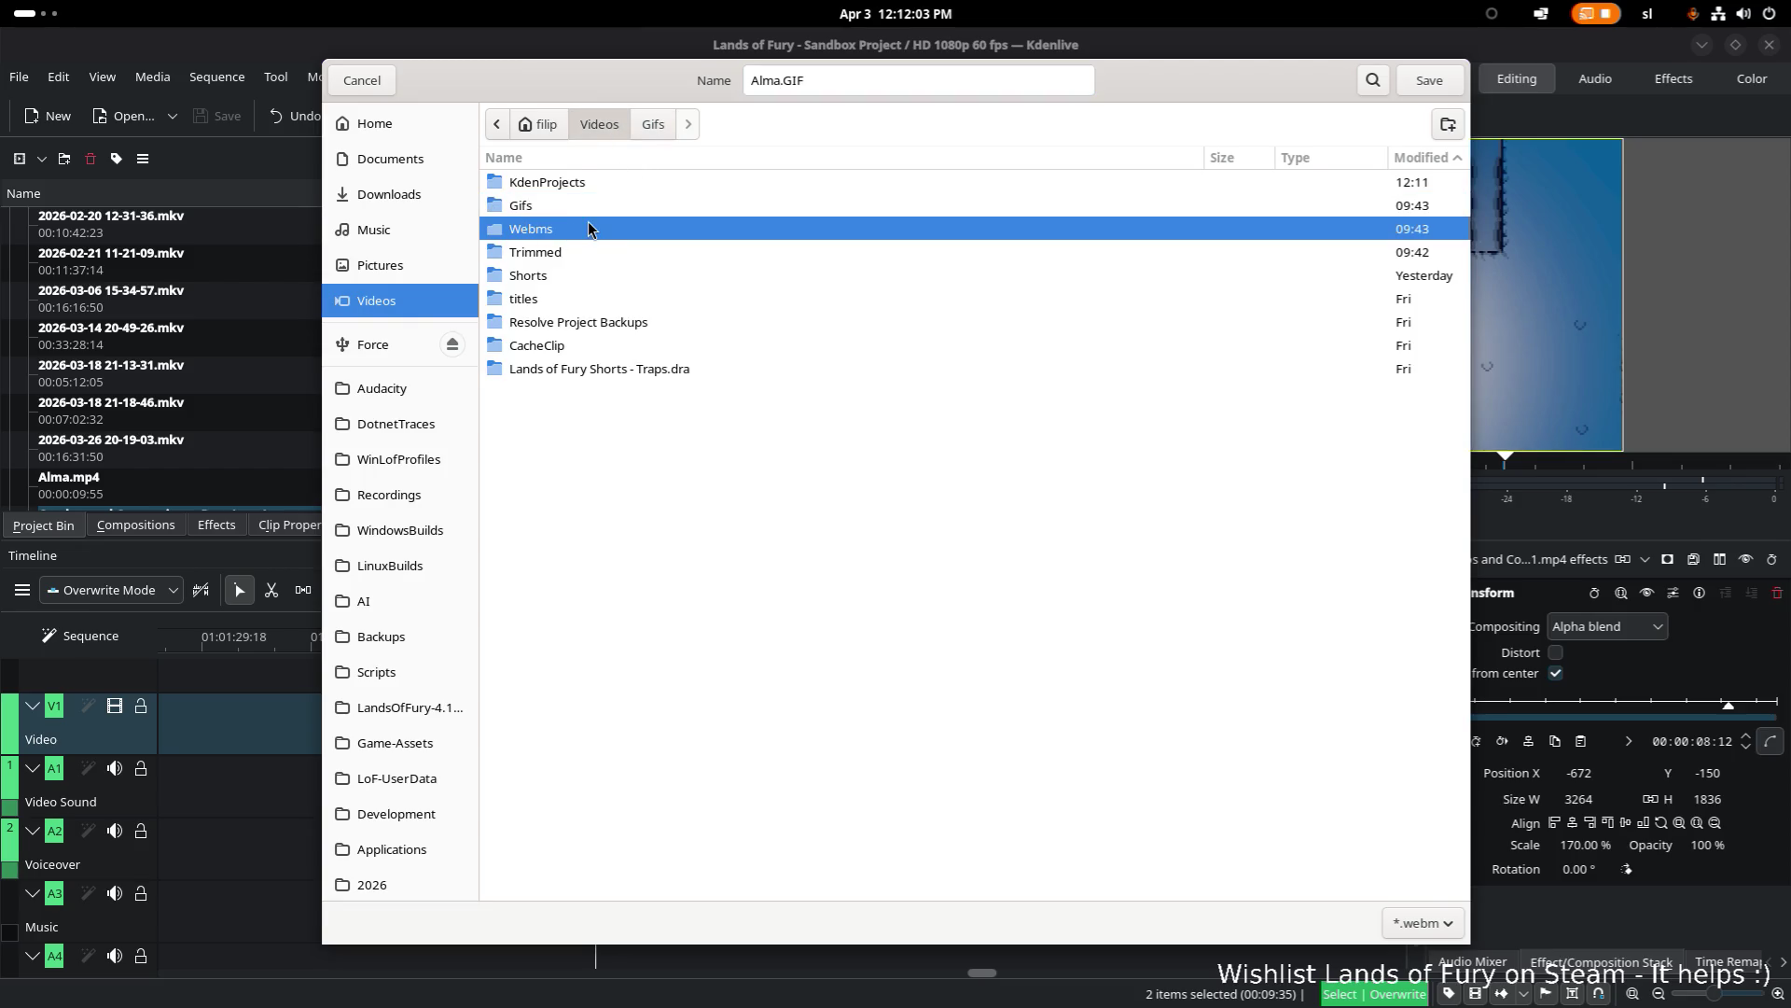
pyautogui.doubleClick(557, 233)
pyautogui.doubleClick(761, 81)
pyautogui.write('An')
pyautogui.write('a - Zoom')
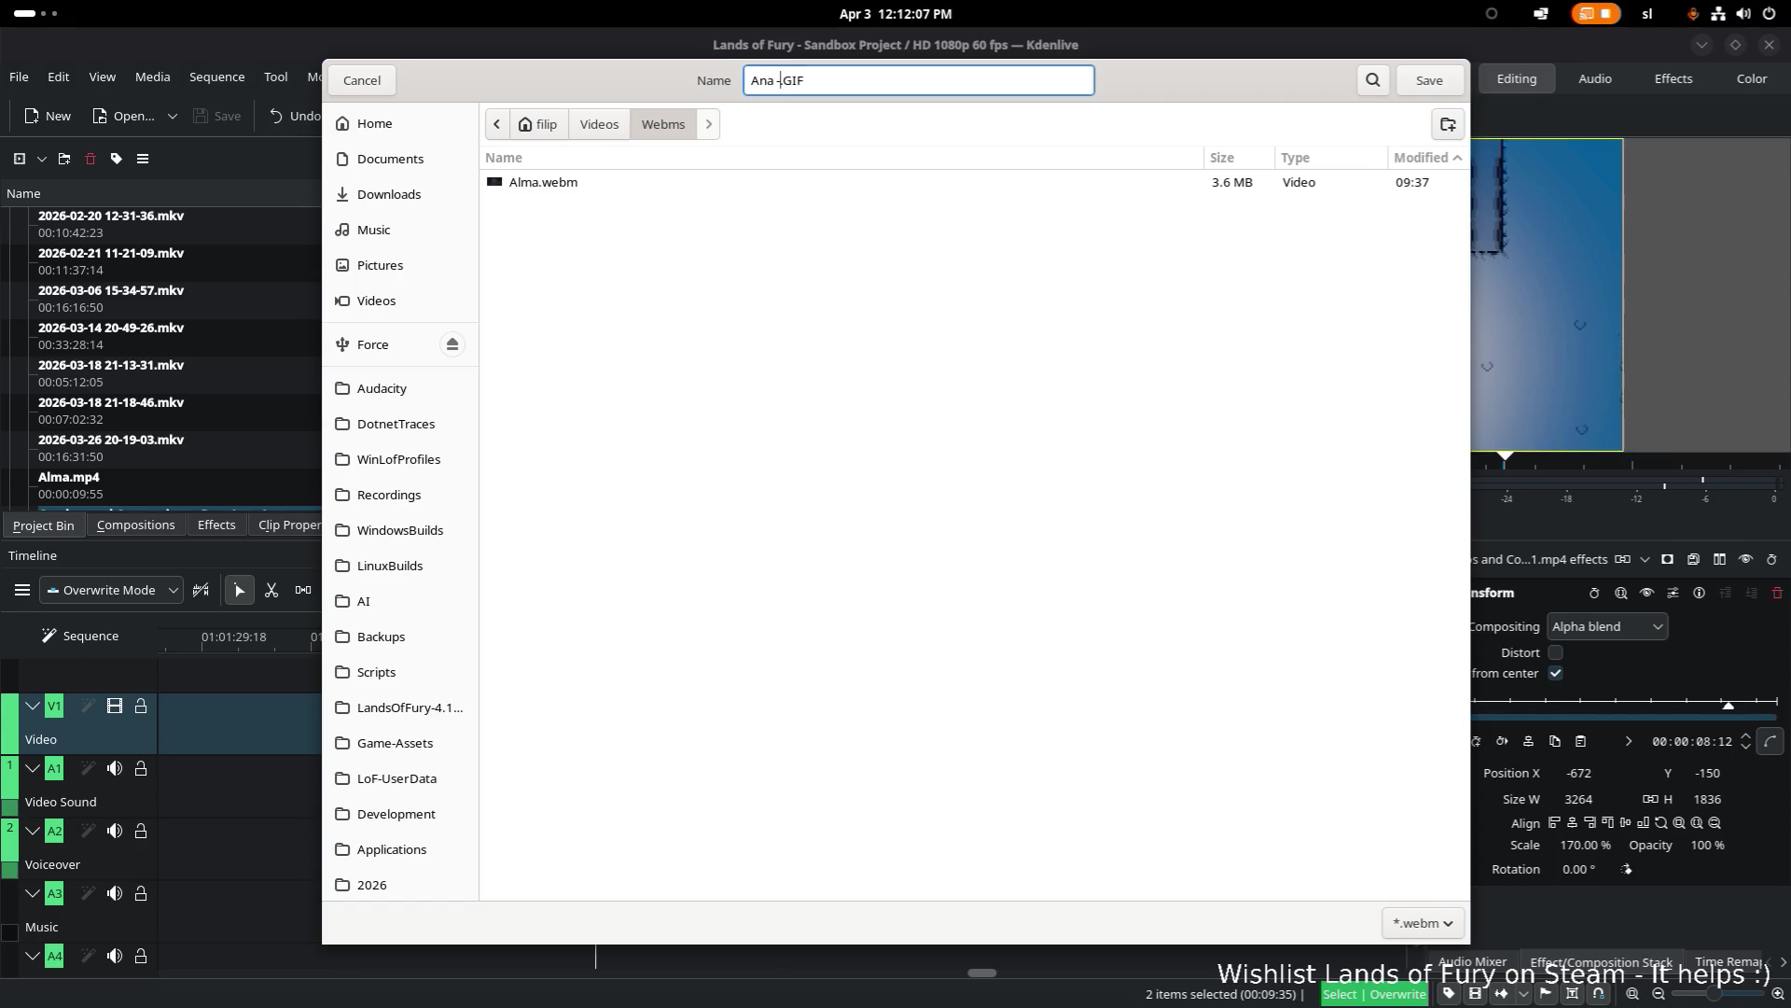
pyautogui.write('ed.')
pyautogui.hotkey('shift', 'End')
pyautogui.write('webm')
pyautogui.click(1428, 82)
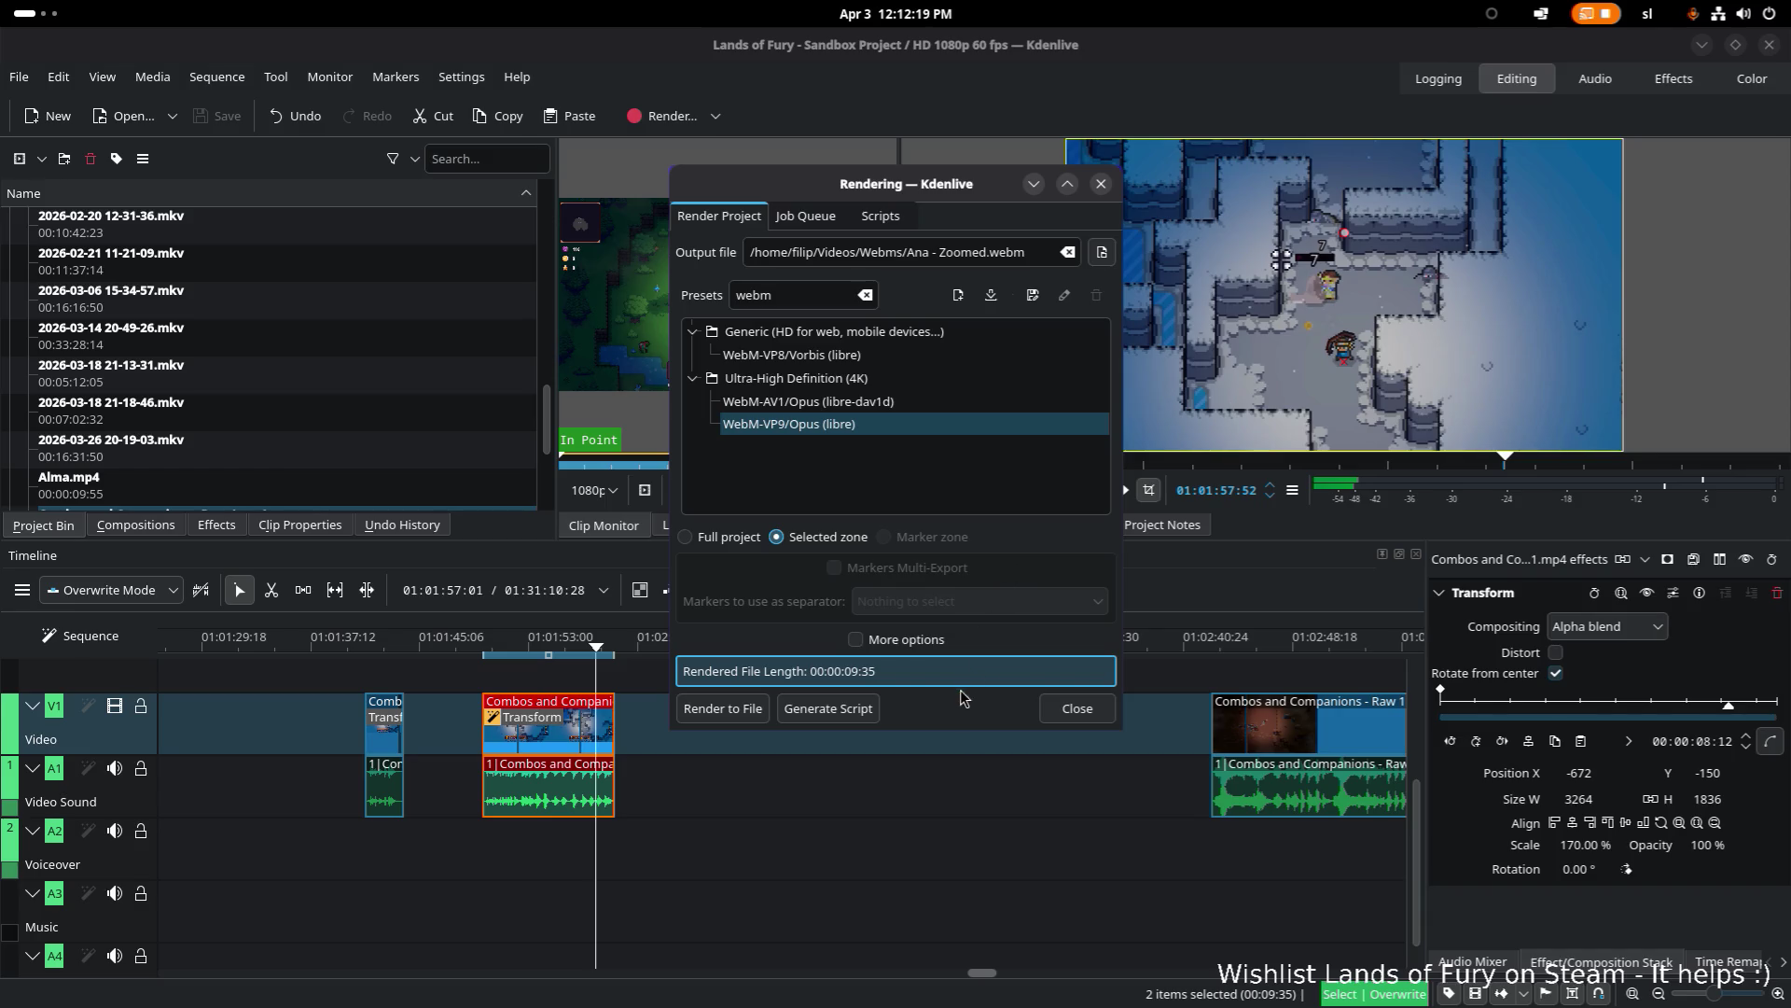
# Step: Render the zone to Ana - Zoomed.webm and let the job finish
pyautogui.click(737, 715)
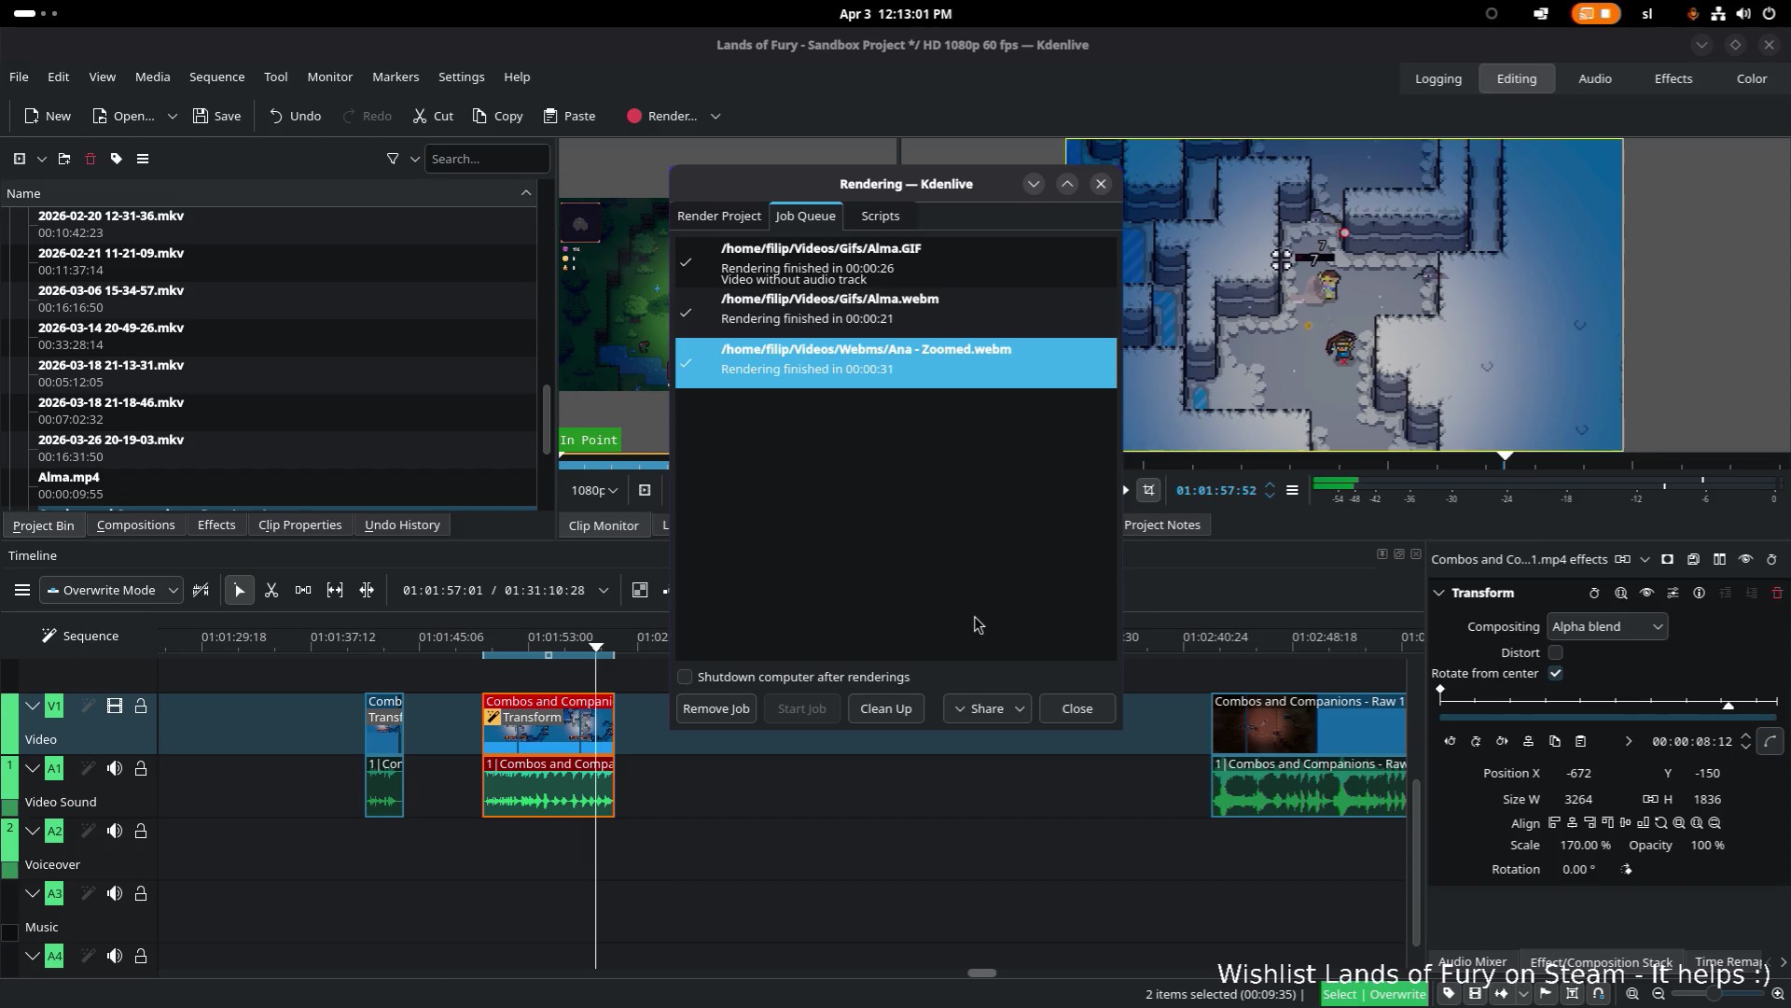
pyautogui.hotkey('alt', 'Tab')
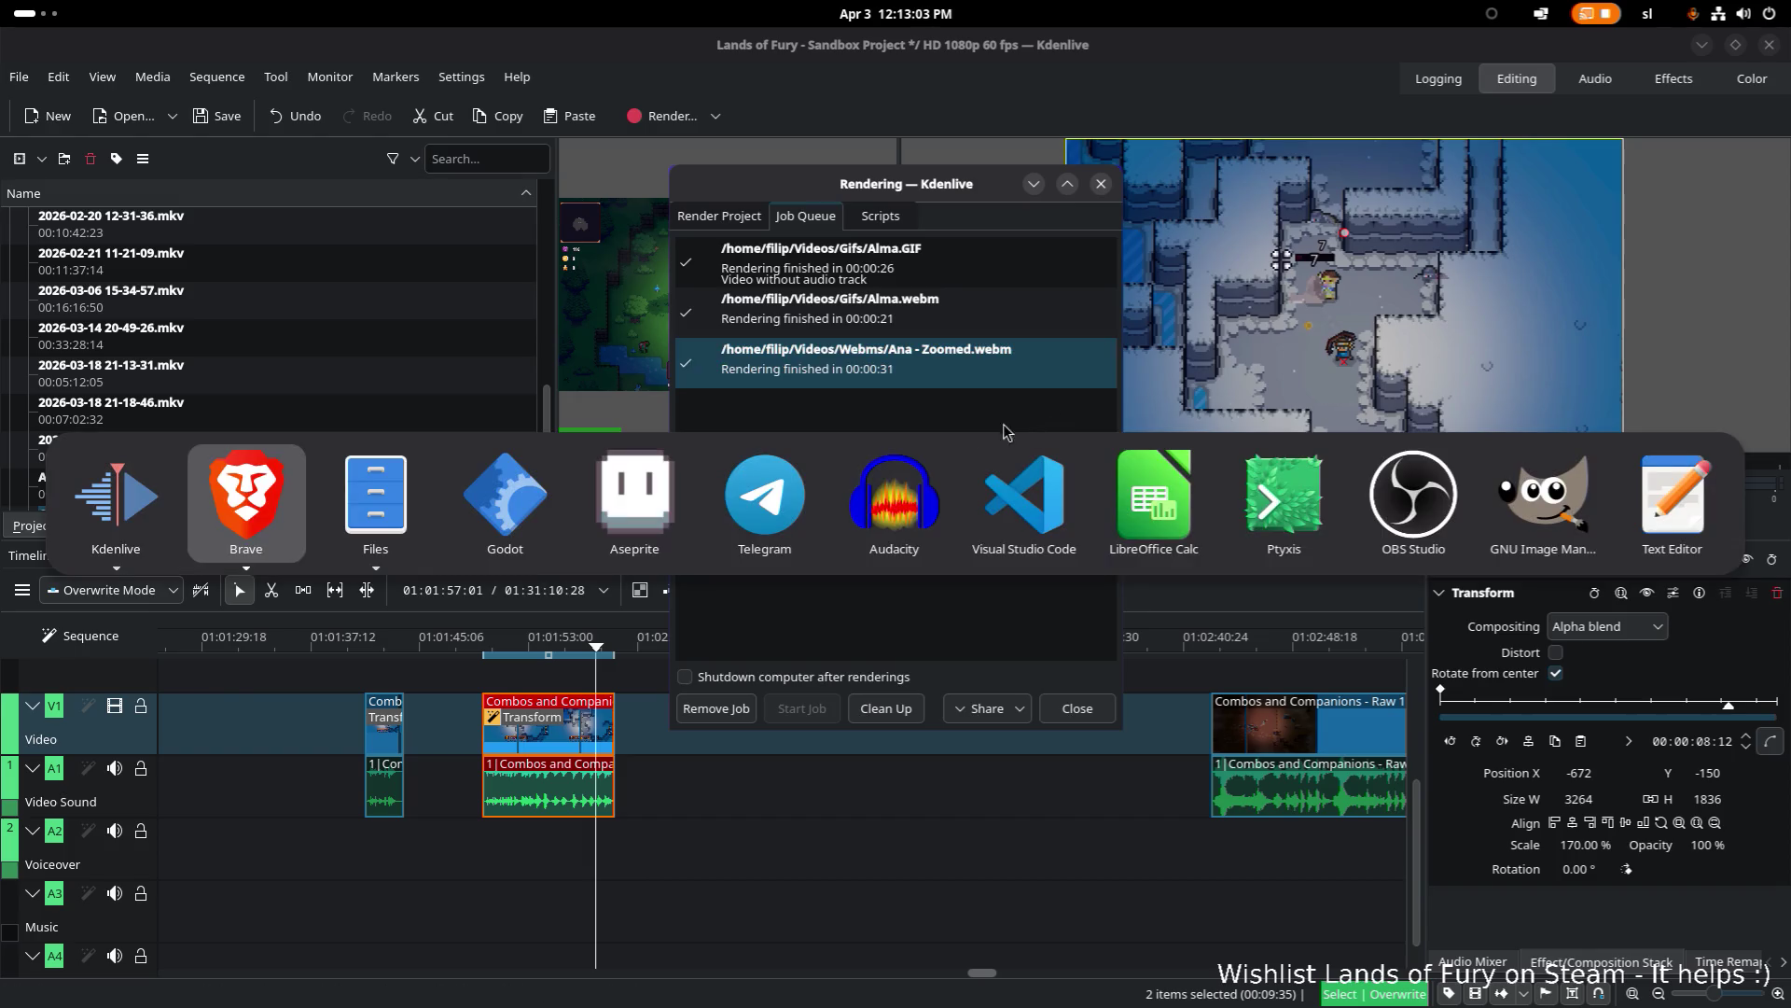
# Step: In Files, go to Videos > Webms and open Ana - Zoomed.webm for playback
pyautogui.hotkey('alt', 'Tab')
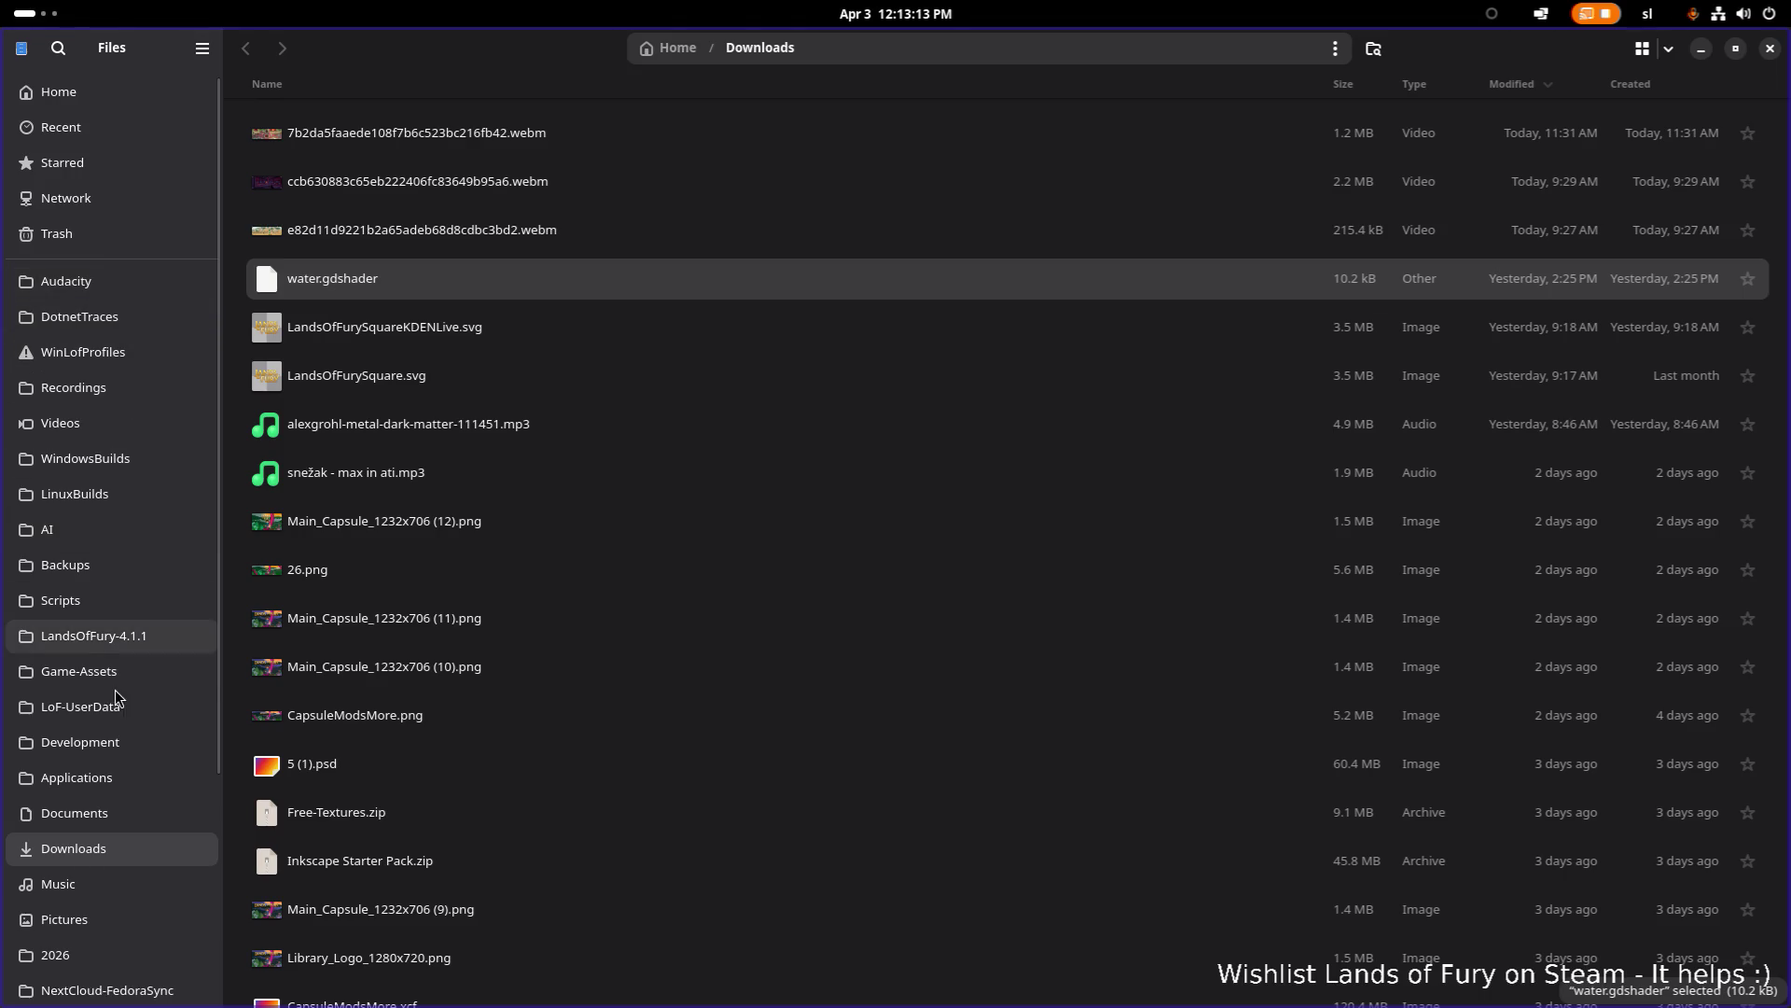
pyautogui.click(120, 383)
pyautogui.click(103, 426)
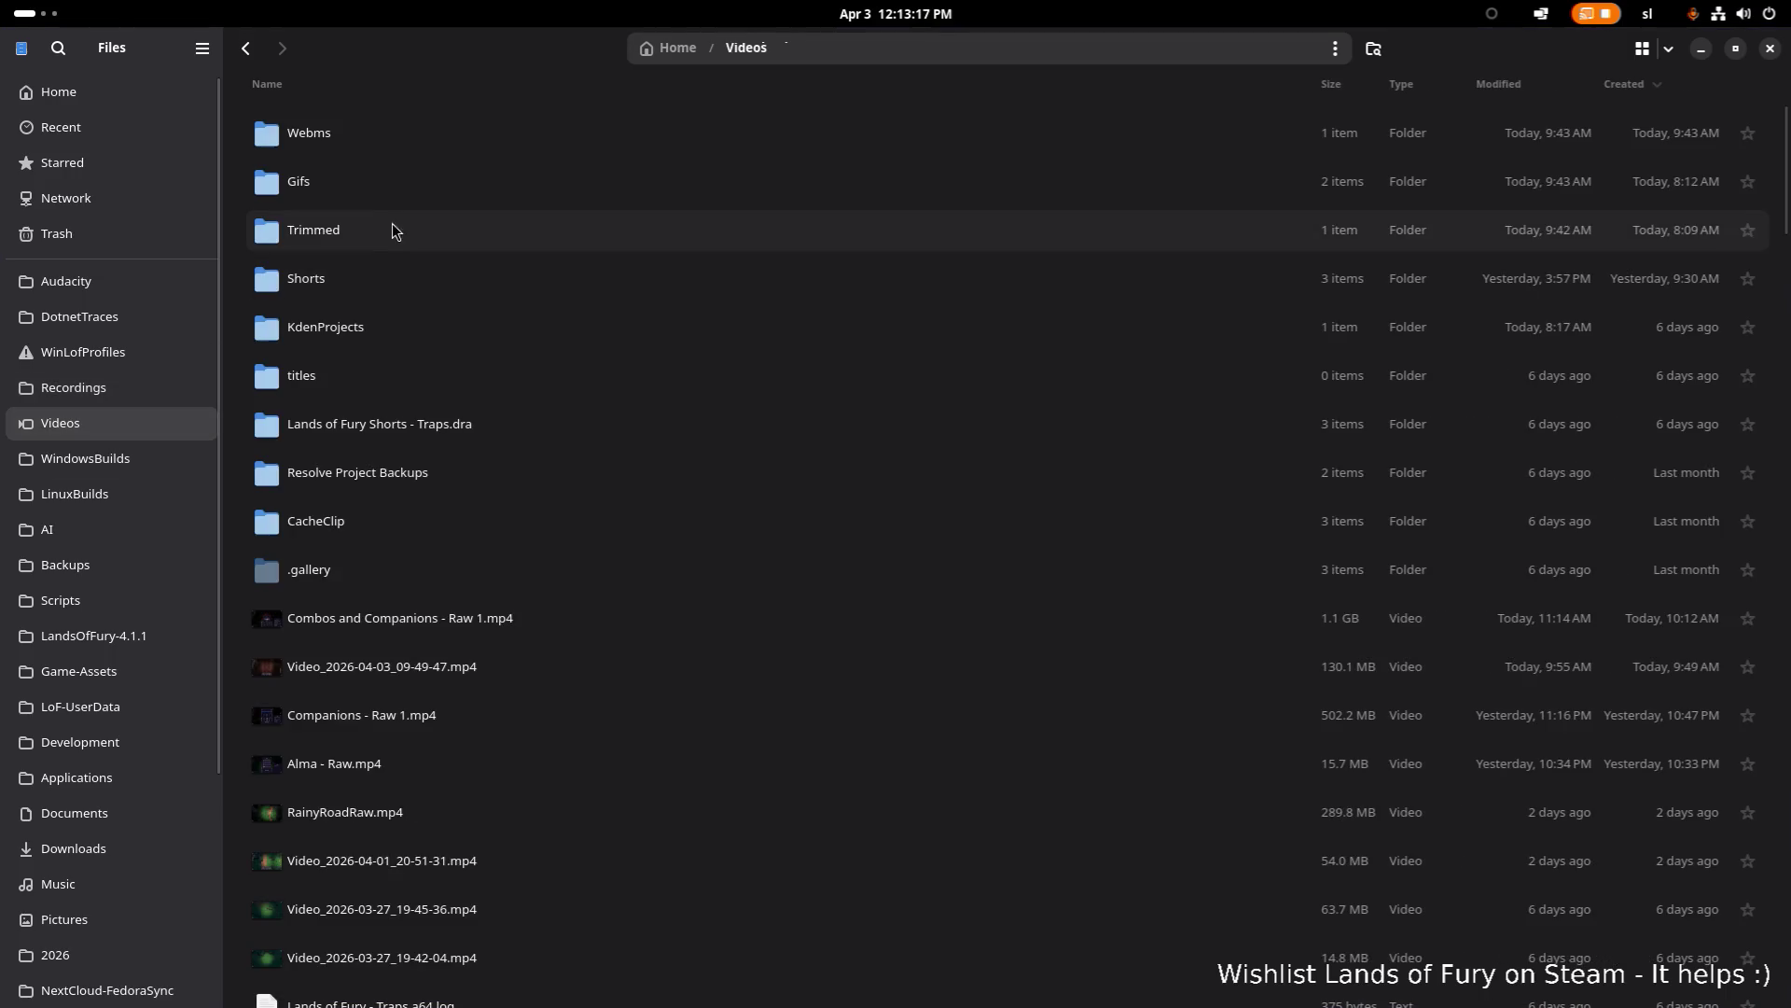
pyautogui.doubleClick(410, 142)
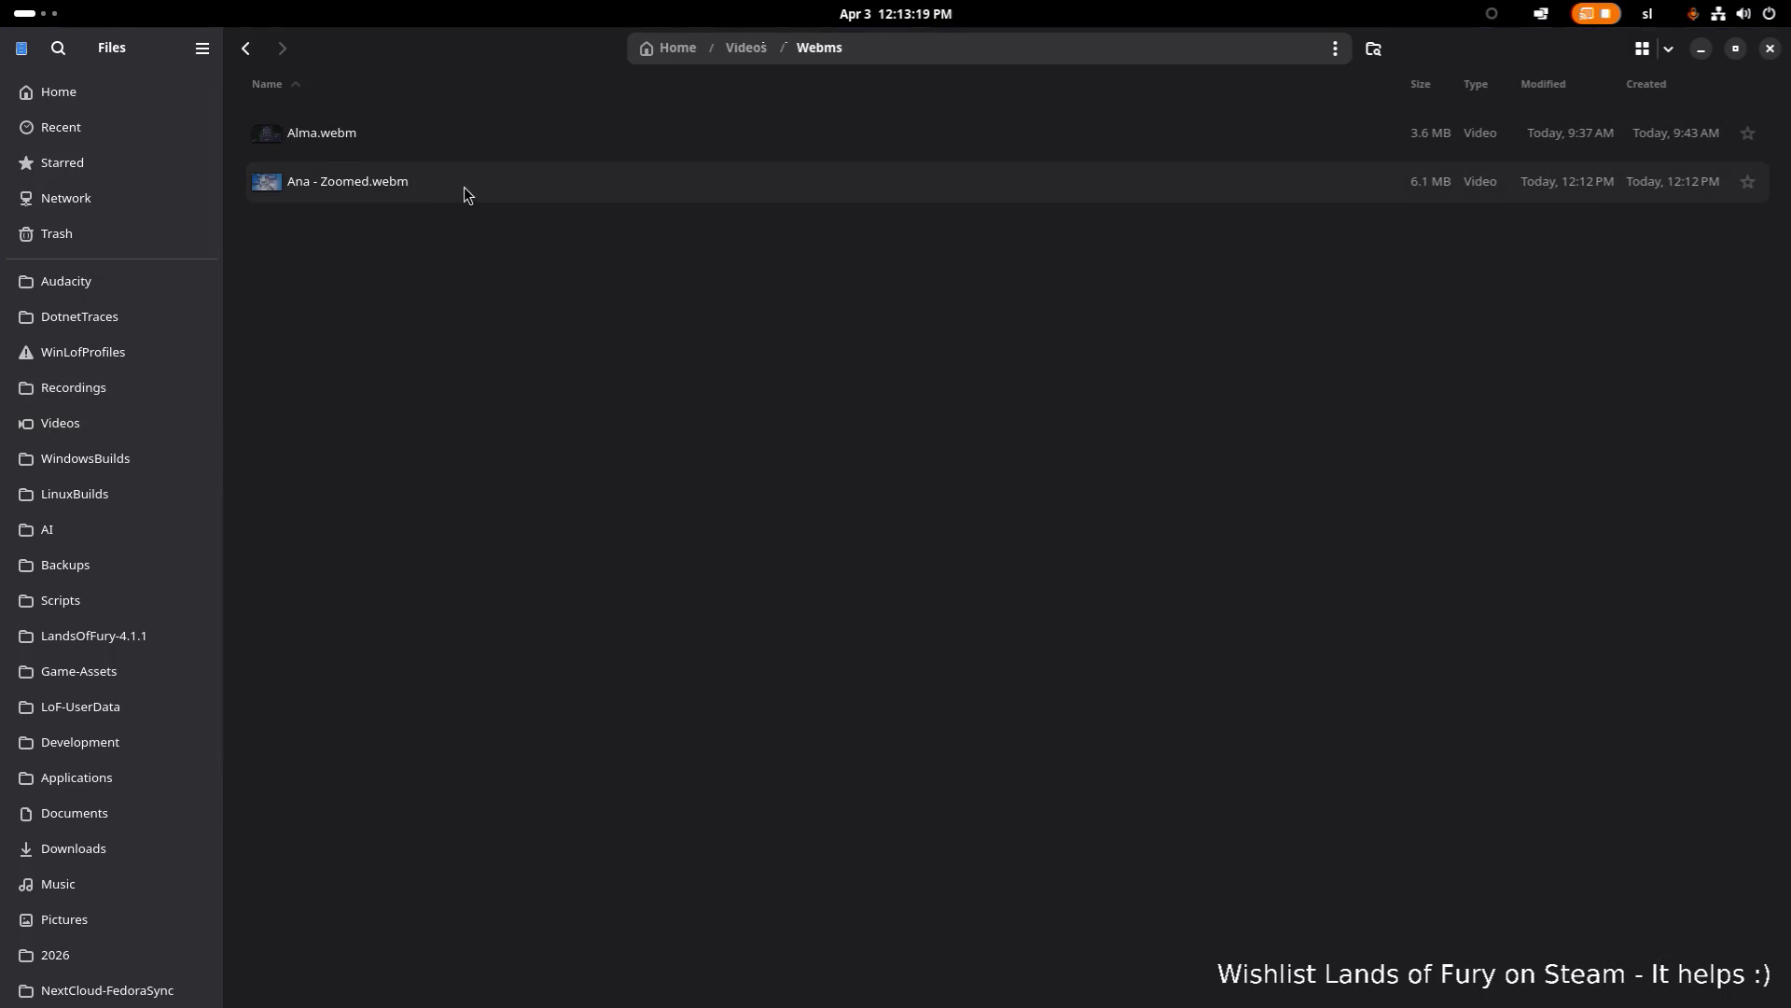
pyautogui.click(504, 186)
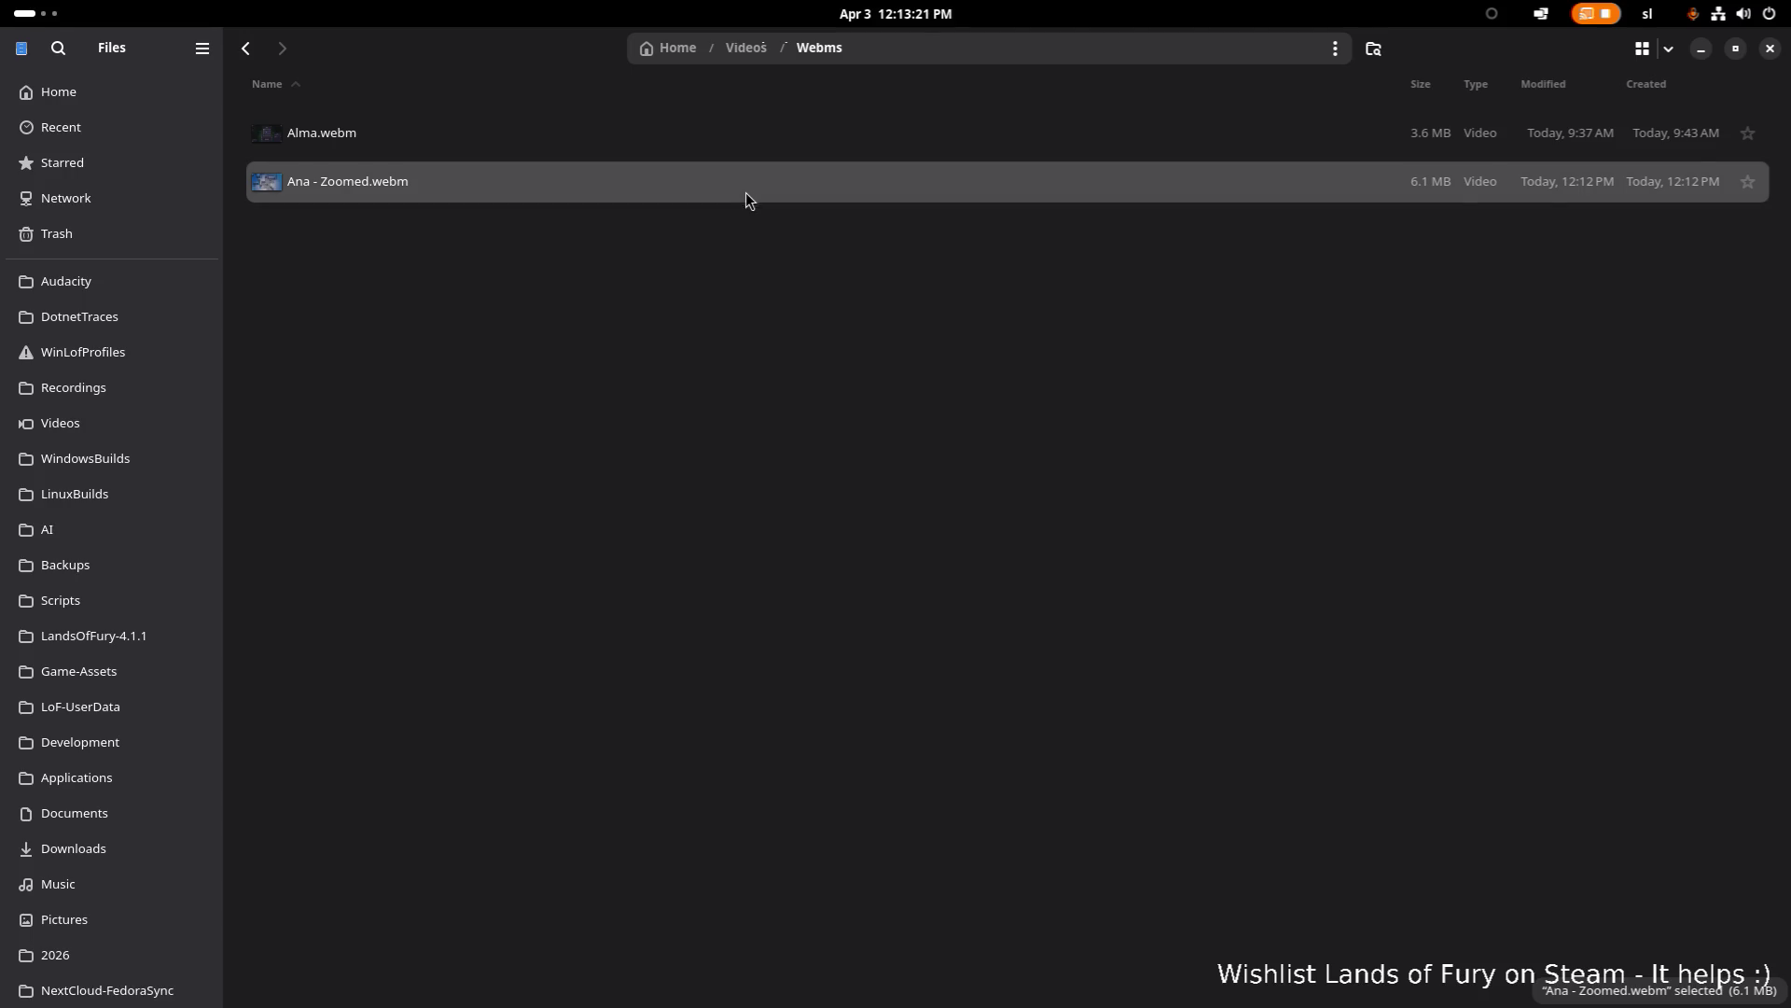
pyautogui.press('Return')
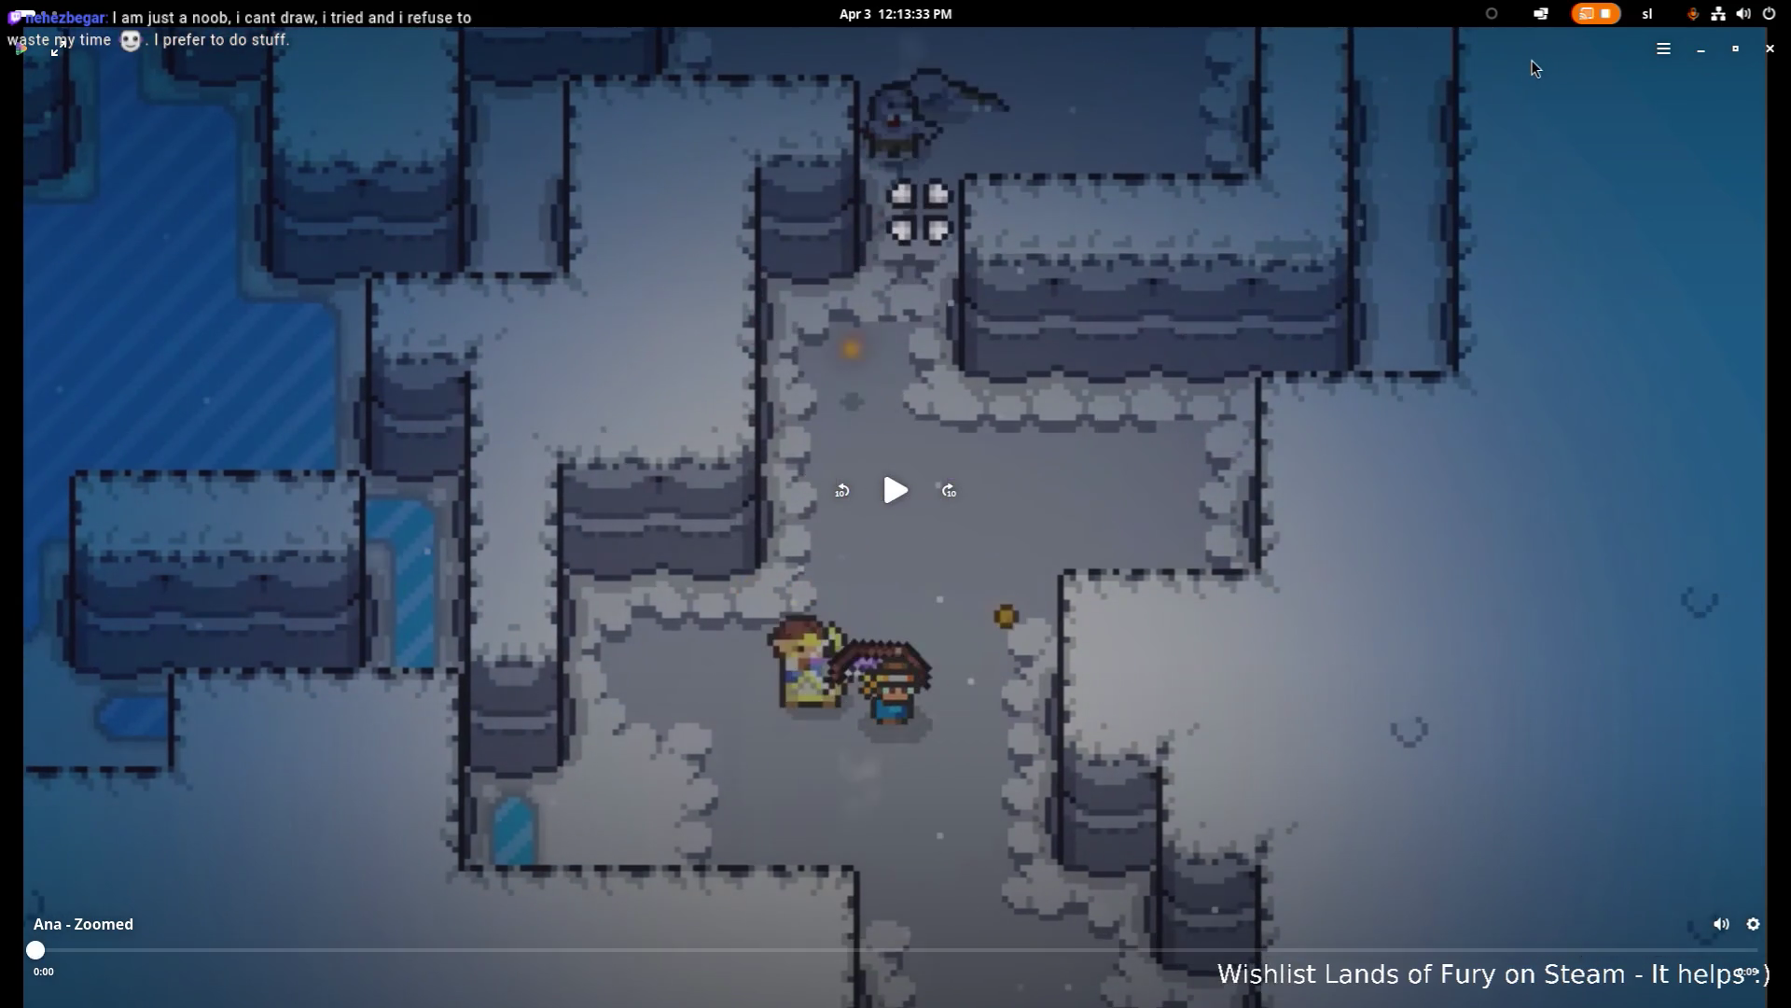
# Step: Exit fullscreen, enlarge the player, and watch Ana - Zoomed.webm, then close it and return to Kdenlive
pyautogui.press('Escape')
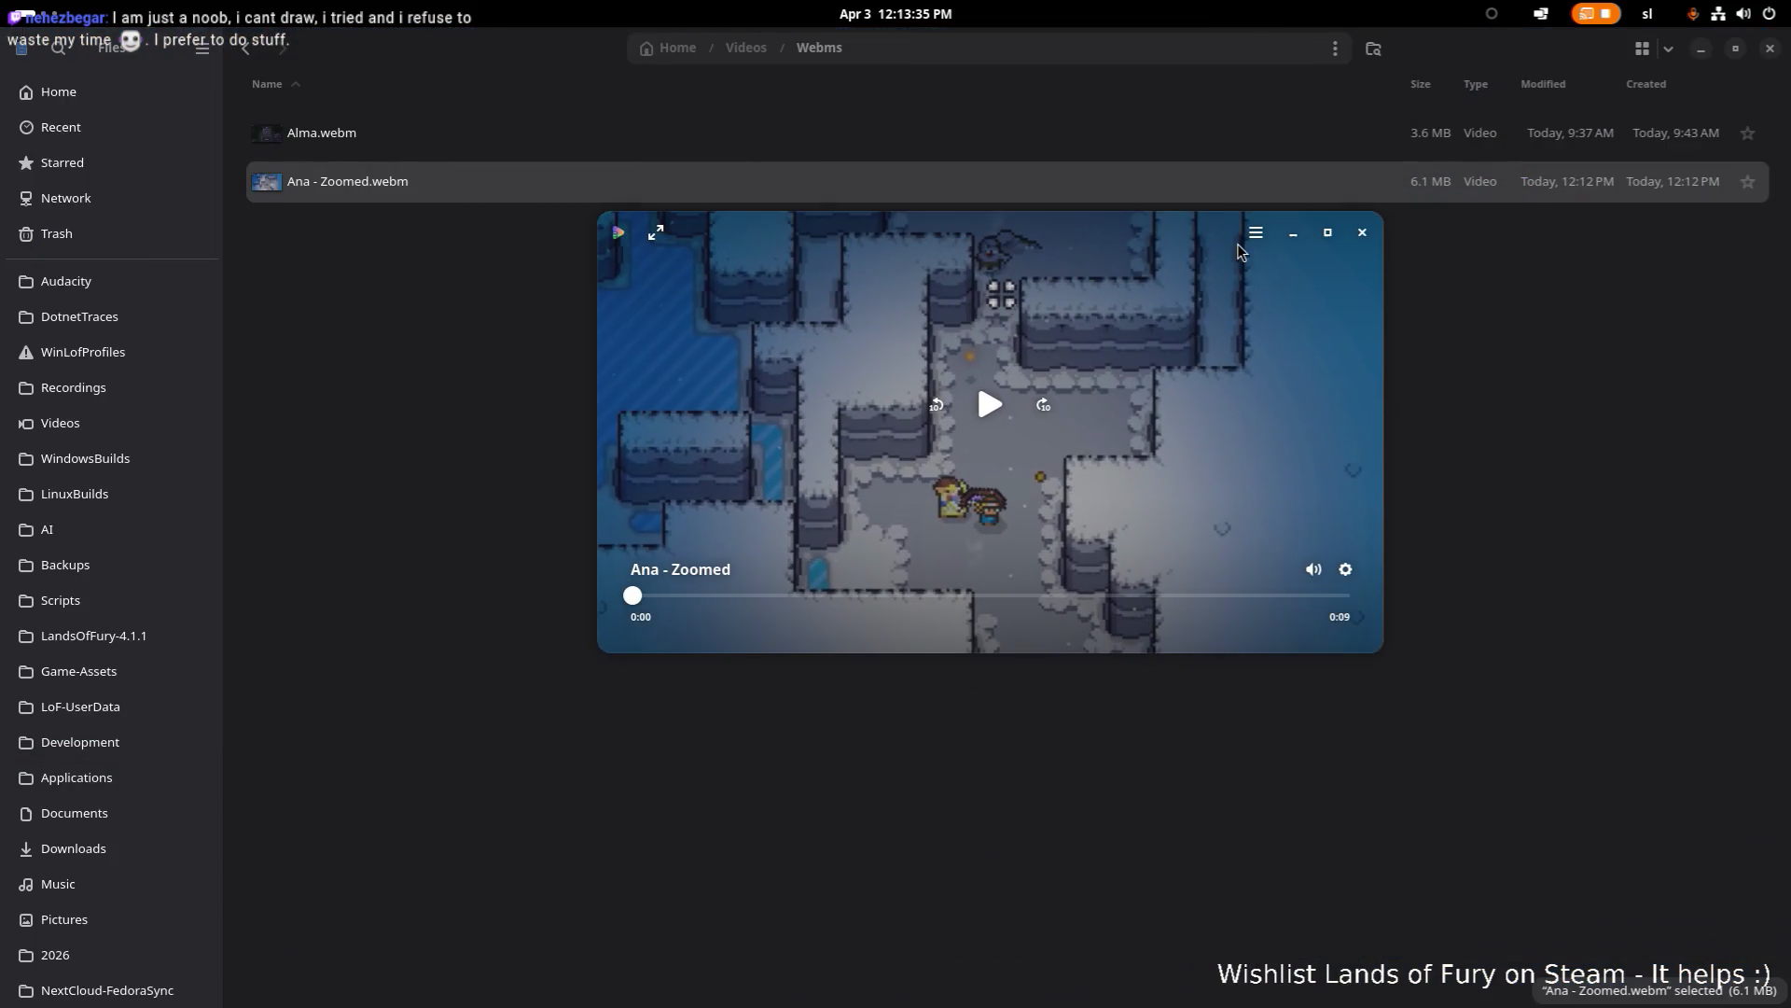
pyautogui.moveTo(1209, 260); pyautogui.dragTo(1150, 260)
pyautogui.moveTo(1317, 650)
pyautogui.mouseDown()
pyautogui.moveTo(1447, 708)
pyautogui.moveTo(1272, 619)
pyautogui.moveTo(1280, 583)
pyautogui.moveTo(1128, 557)
pyautogui.moveTo(1190, 577)
pyautogui.mouseUp()
pyautogui.click(798, 357)
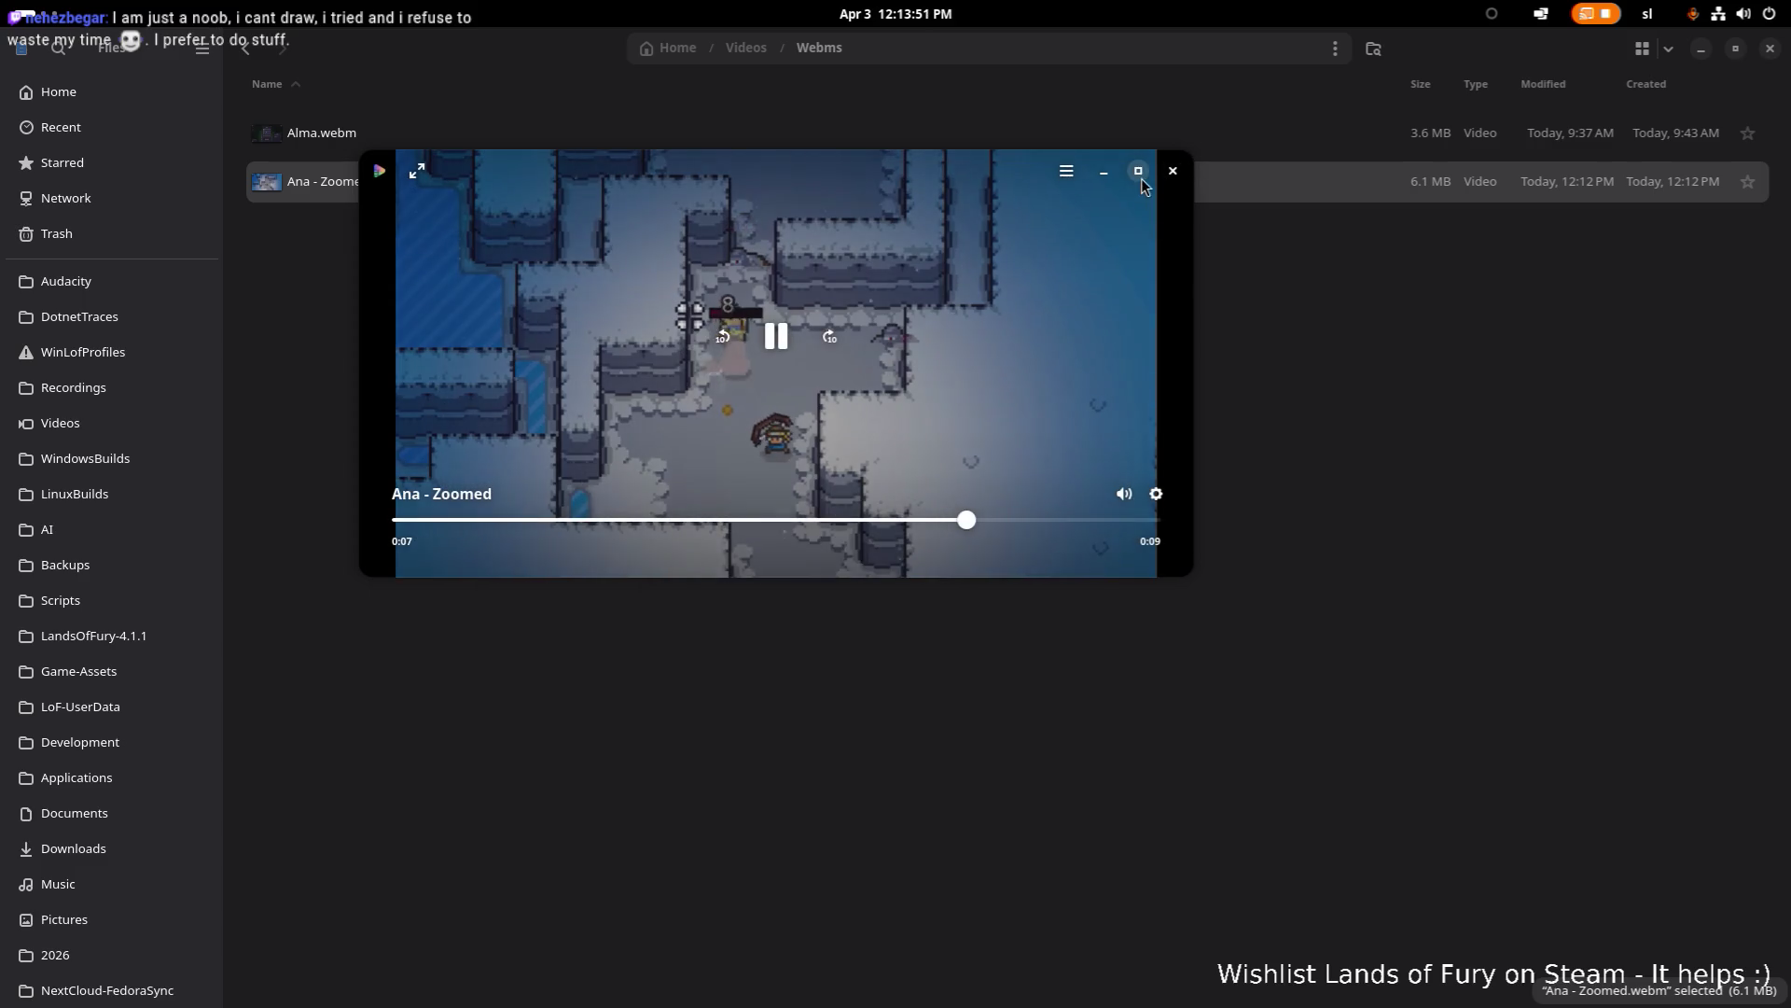
pyautogui.press('space')
pyautogui.hotkey('alt', 'Tab')
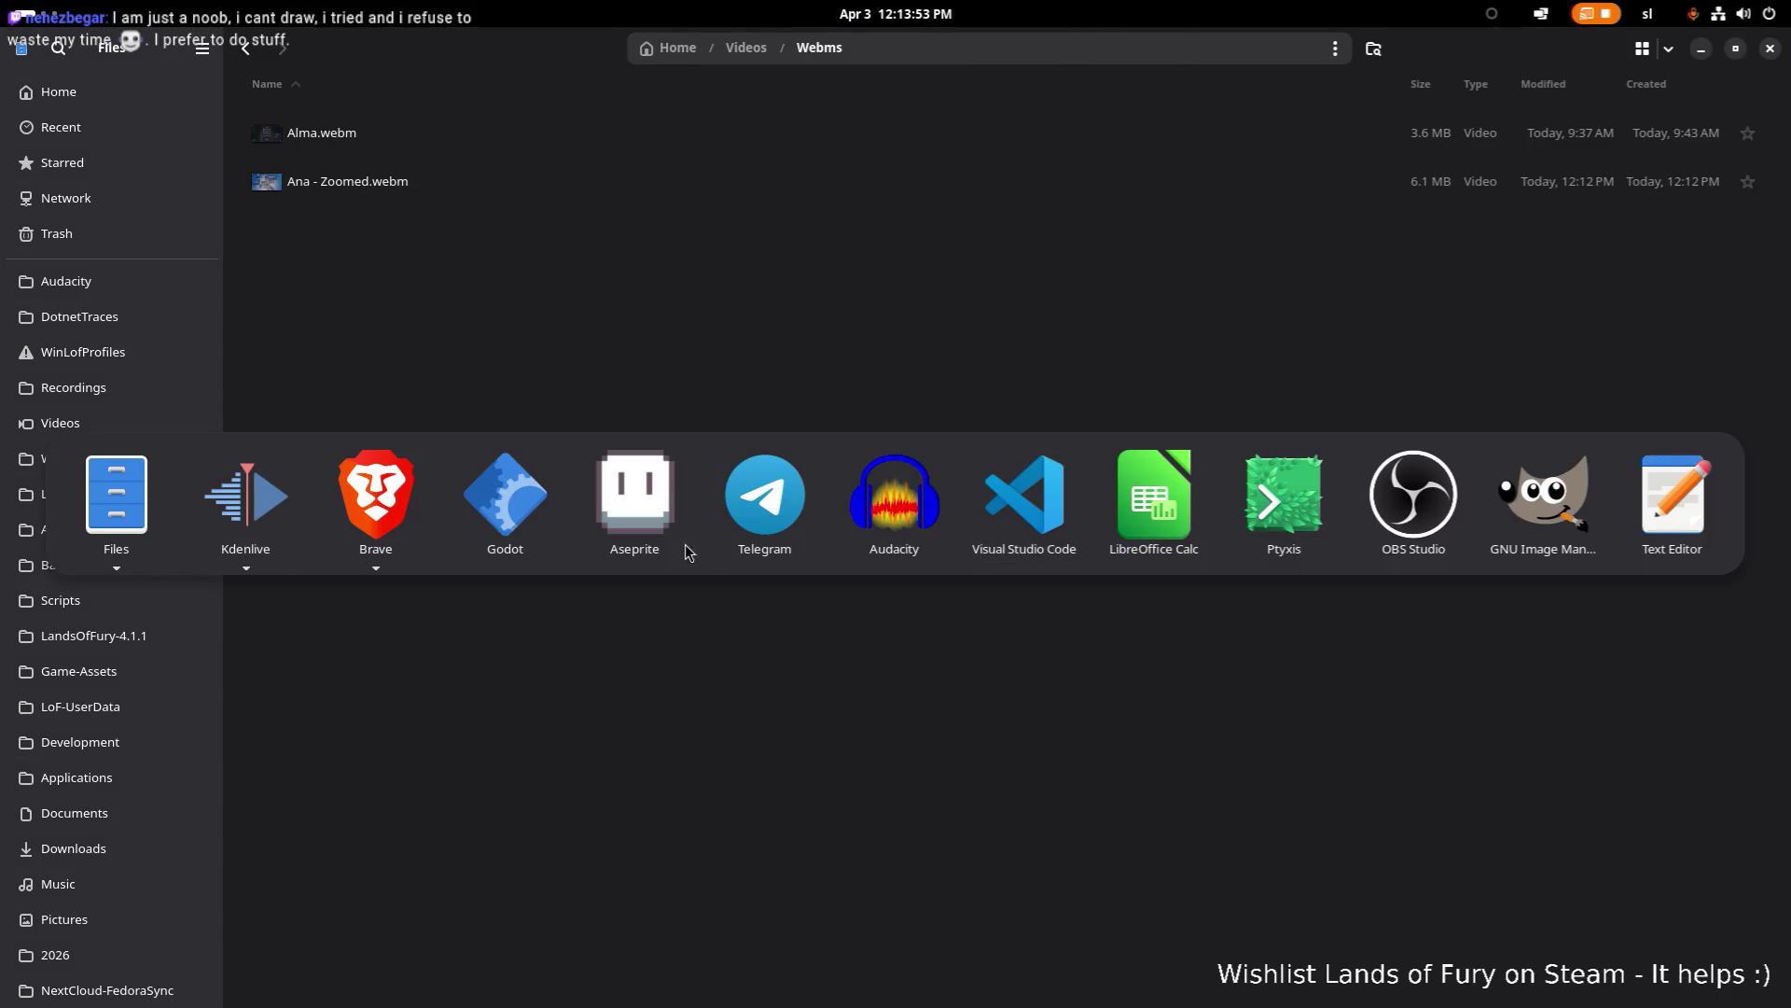
pyautogui.click(278, 509)
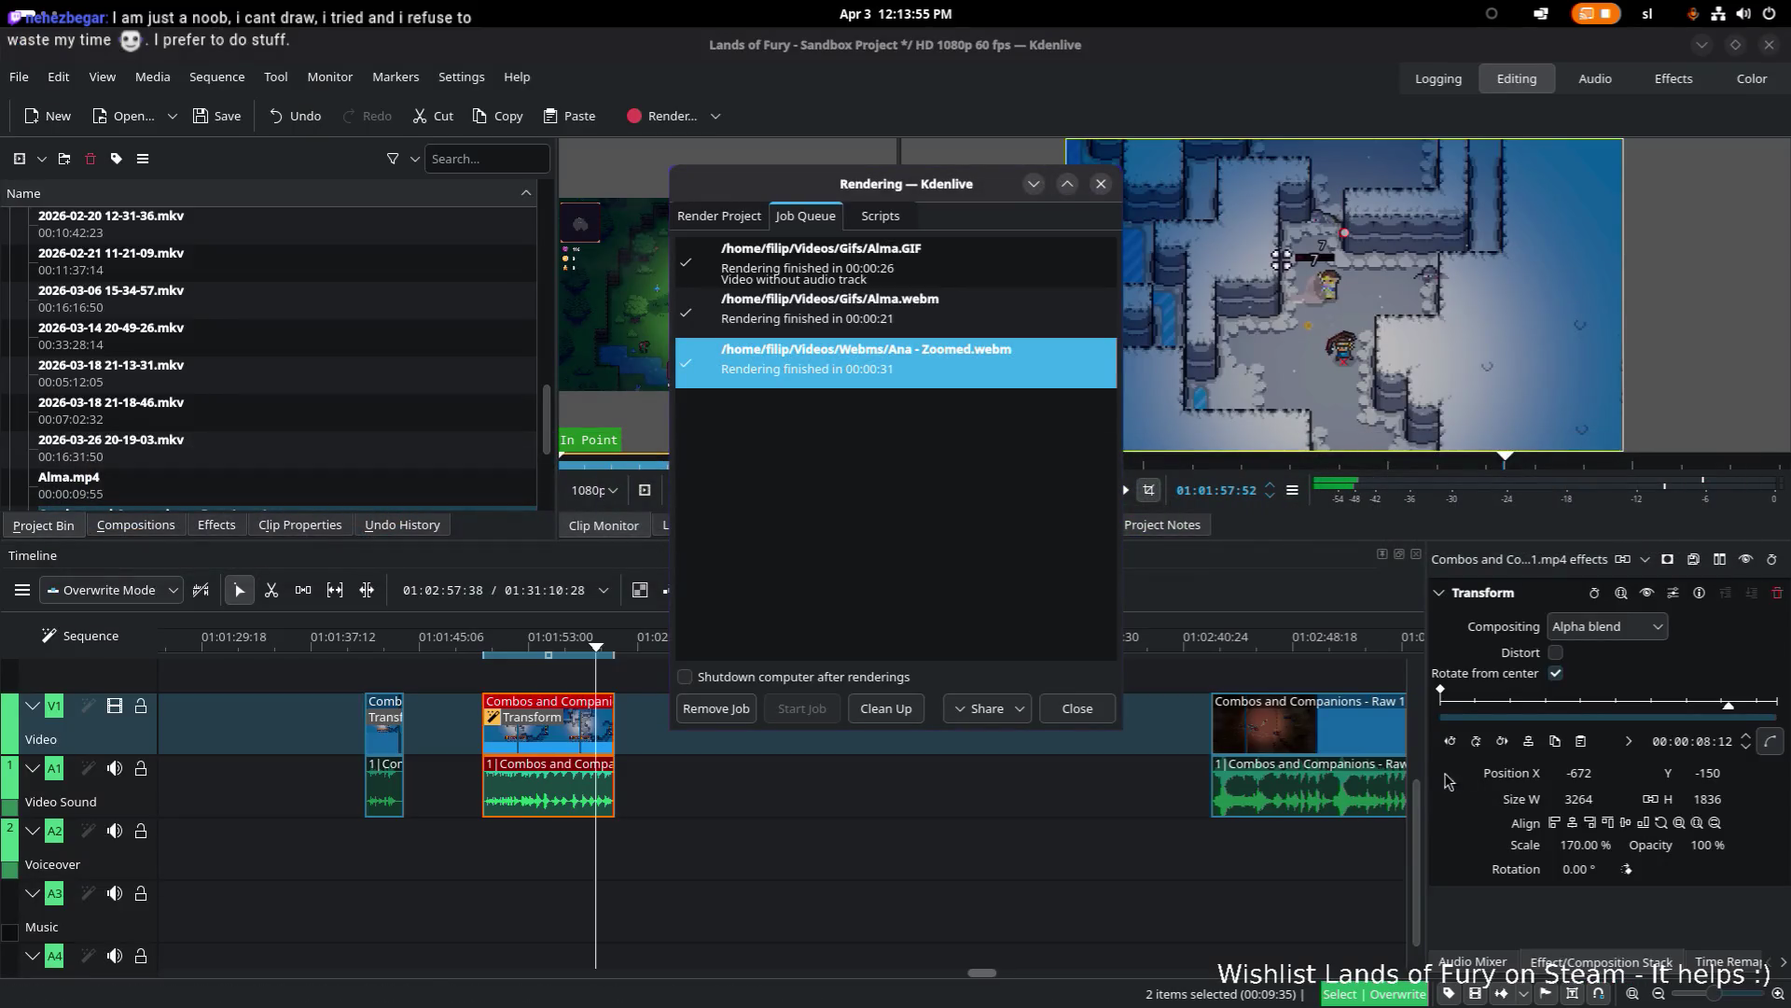
# Step: Change the Transform scale to 150%, then try 125%
pyautogui.click(1603, 844)
pyautogui.click(1615, 844)
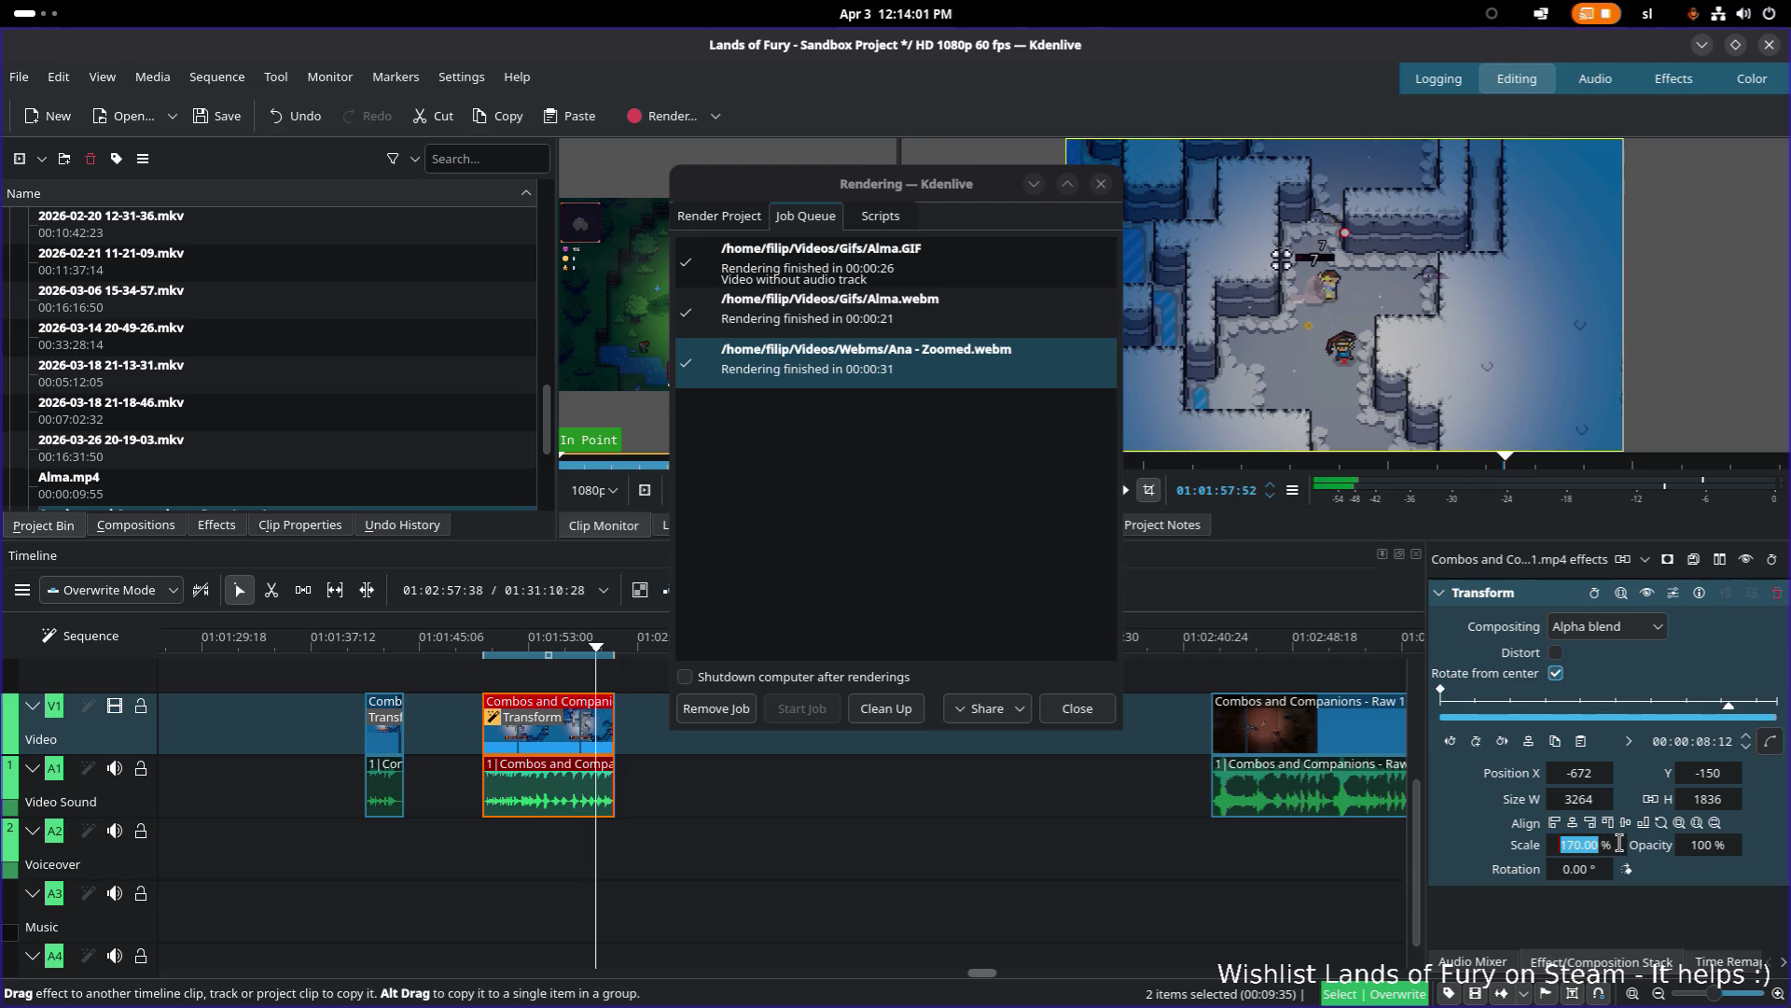
pyautogui.write('150')
pyautogui.press('Return')
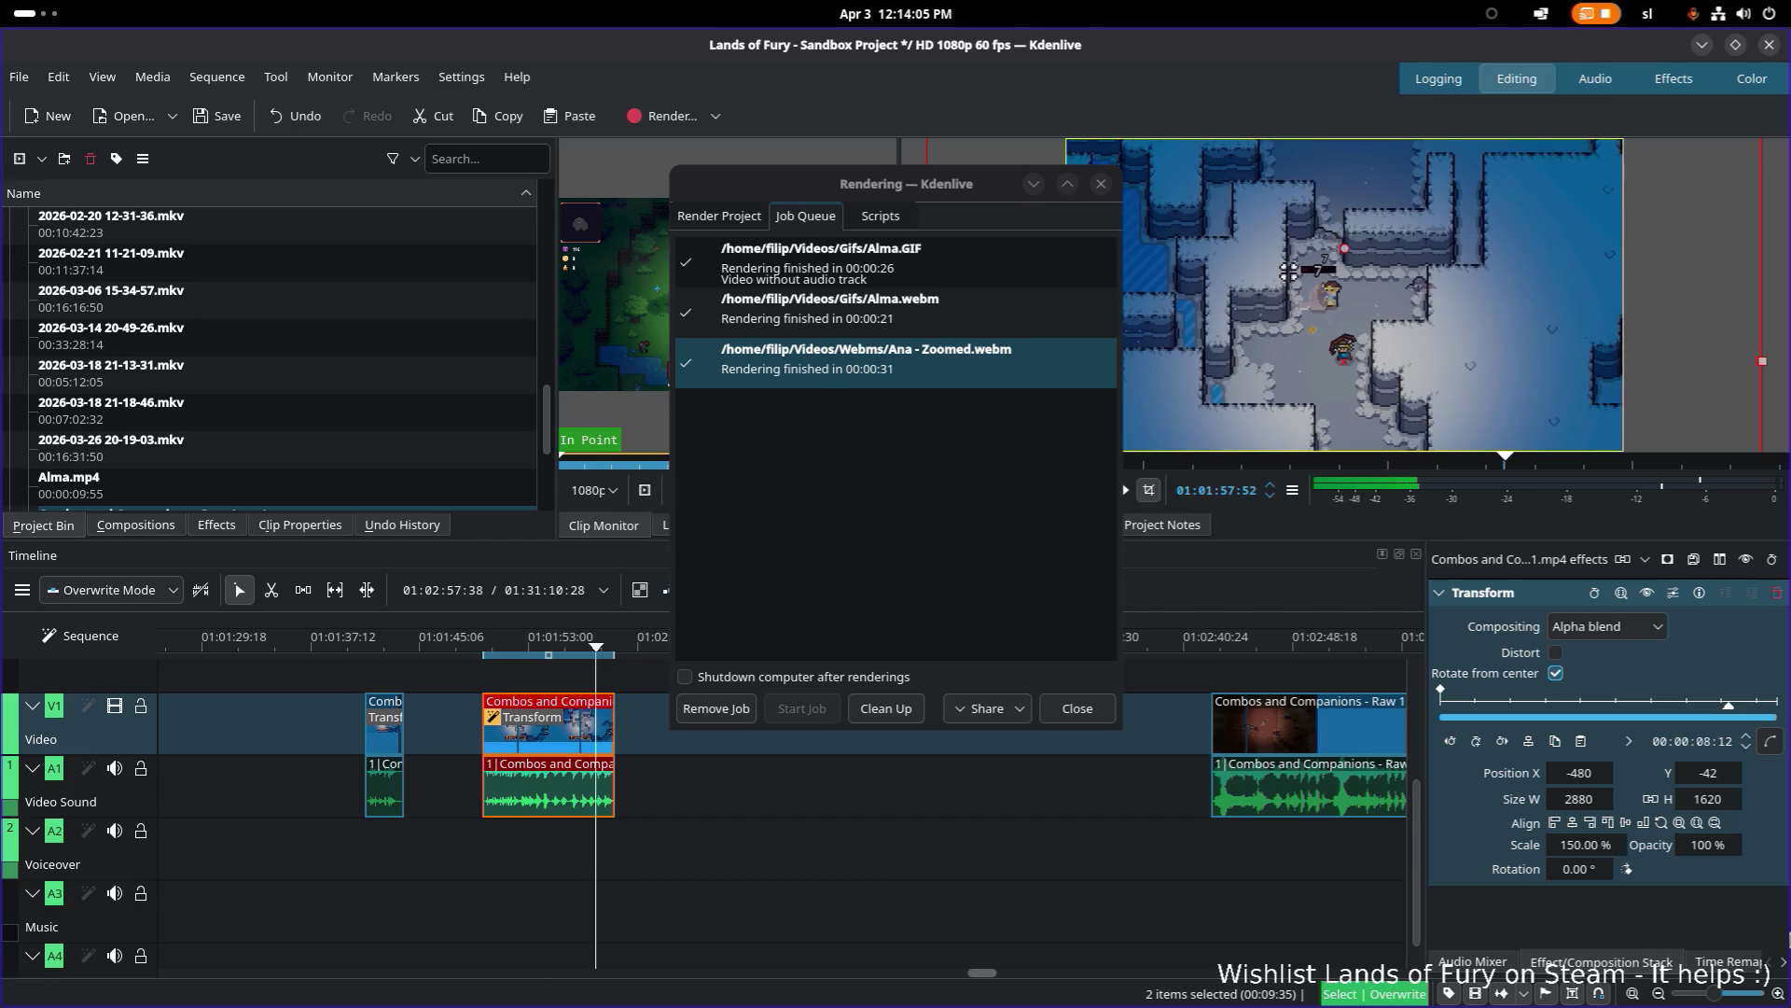
pyautogui.doubleClick(1589, 846)
pyautogui.write('125')
pyautogui.press('Return')
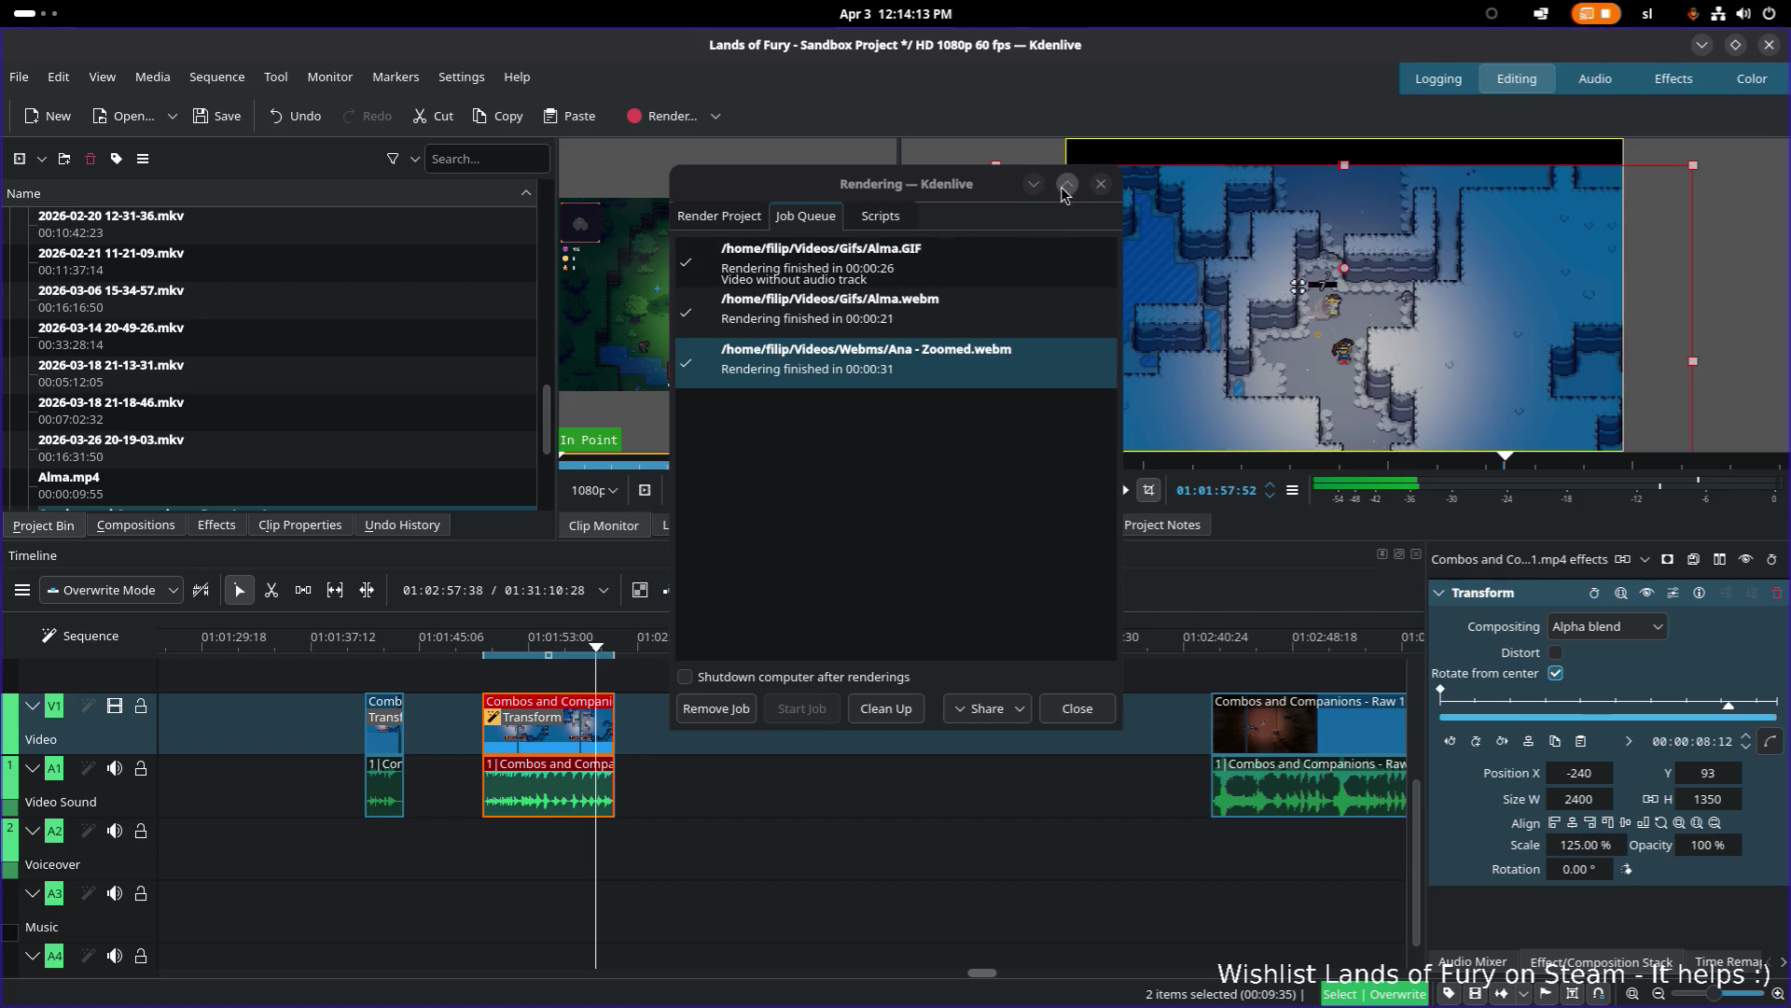
# Step: Dismiss the job queue, try 130%, settle on 150% scale, and save the project
pyautogui.click(1033, 186)
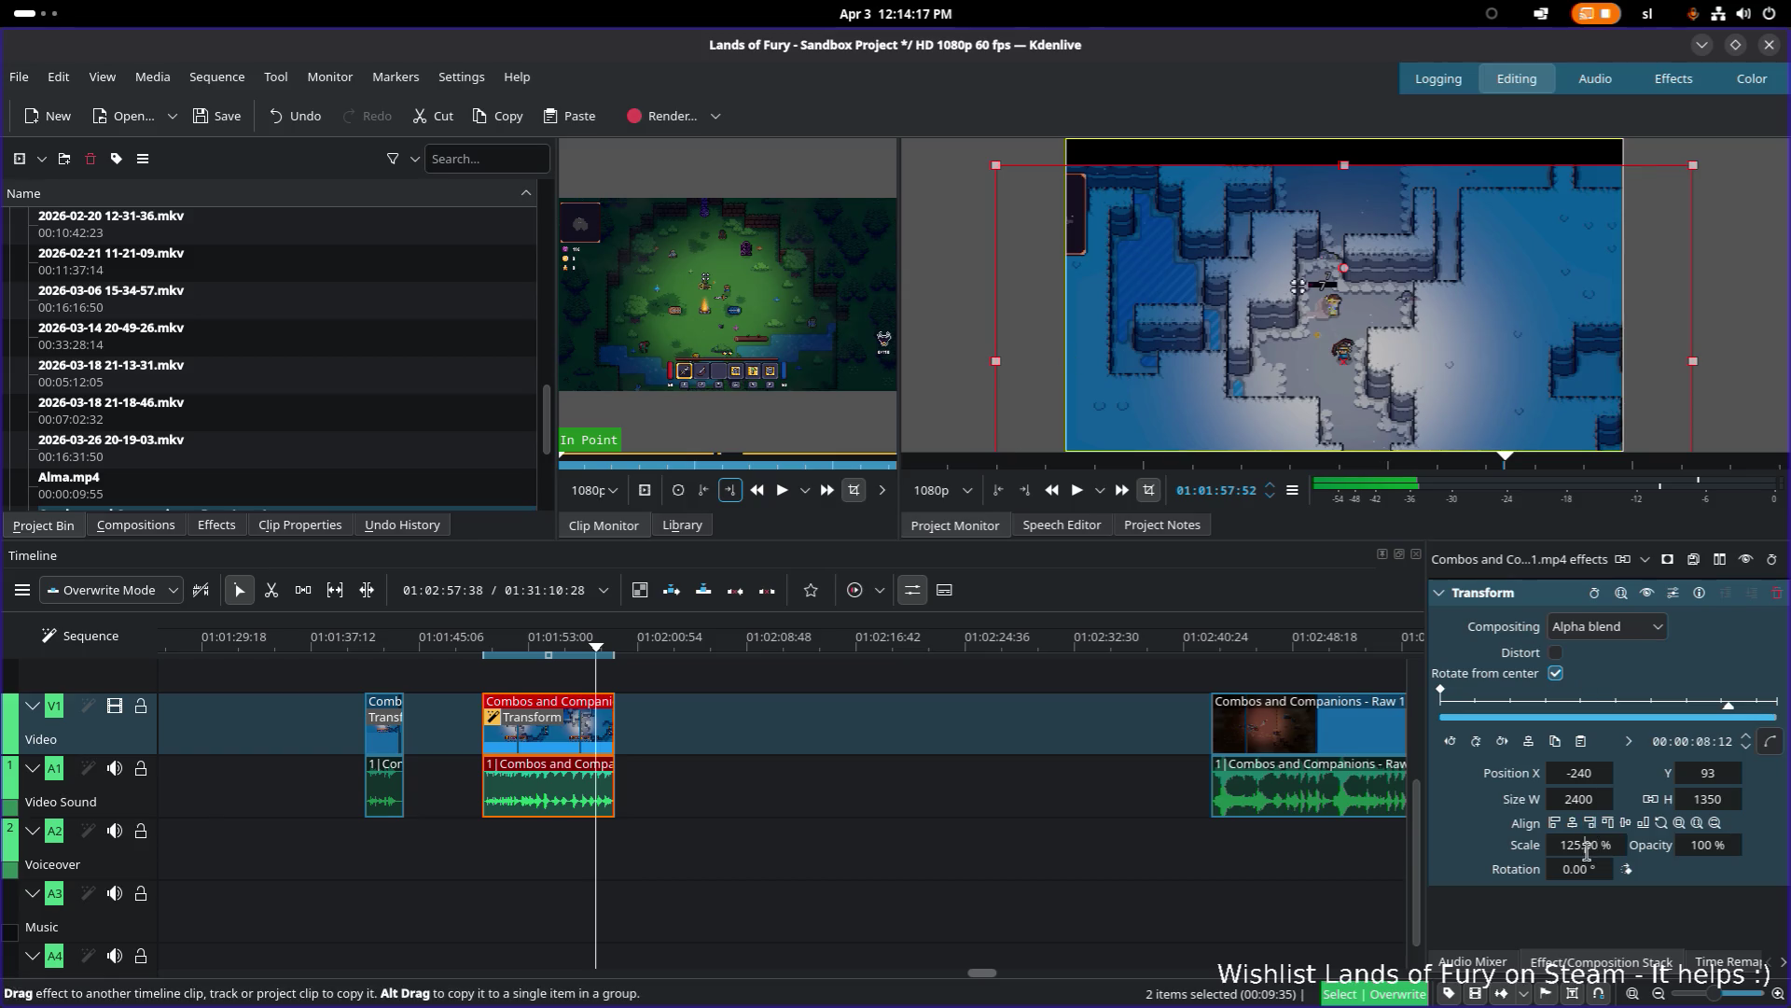
pyautogui.hotkey('ctrl', 'a')
pyautogui.write('130')
pyautogui.press('Return')
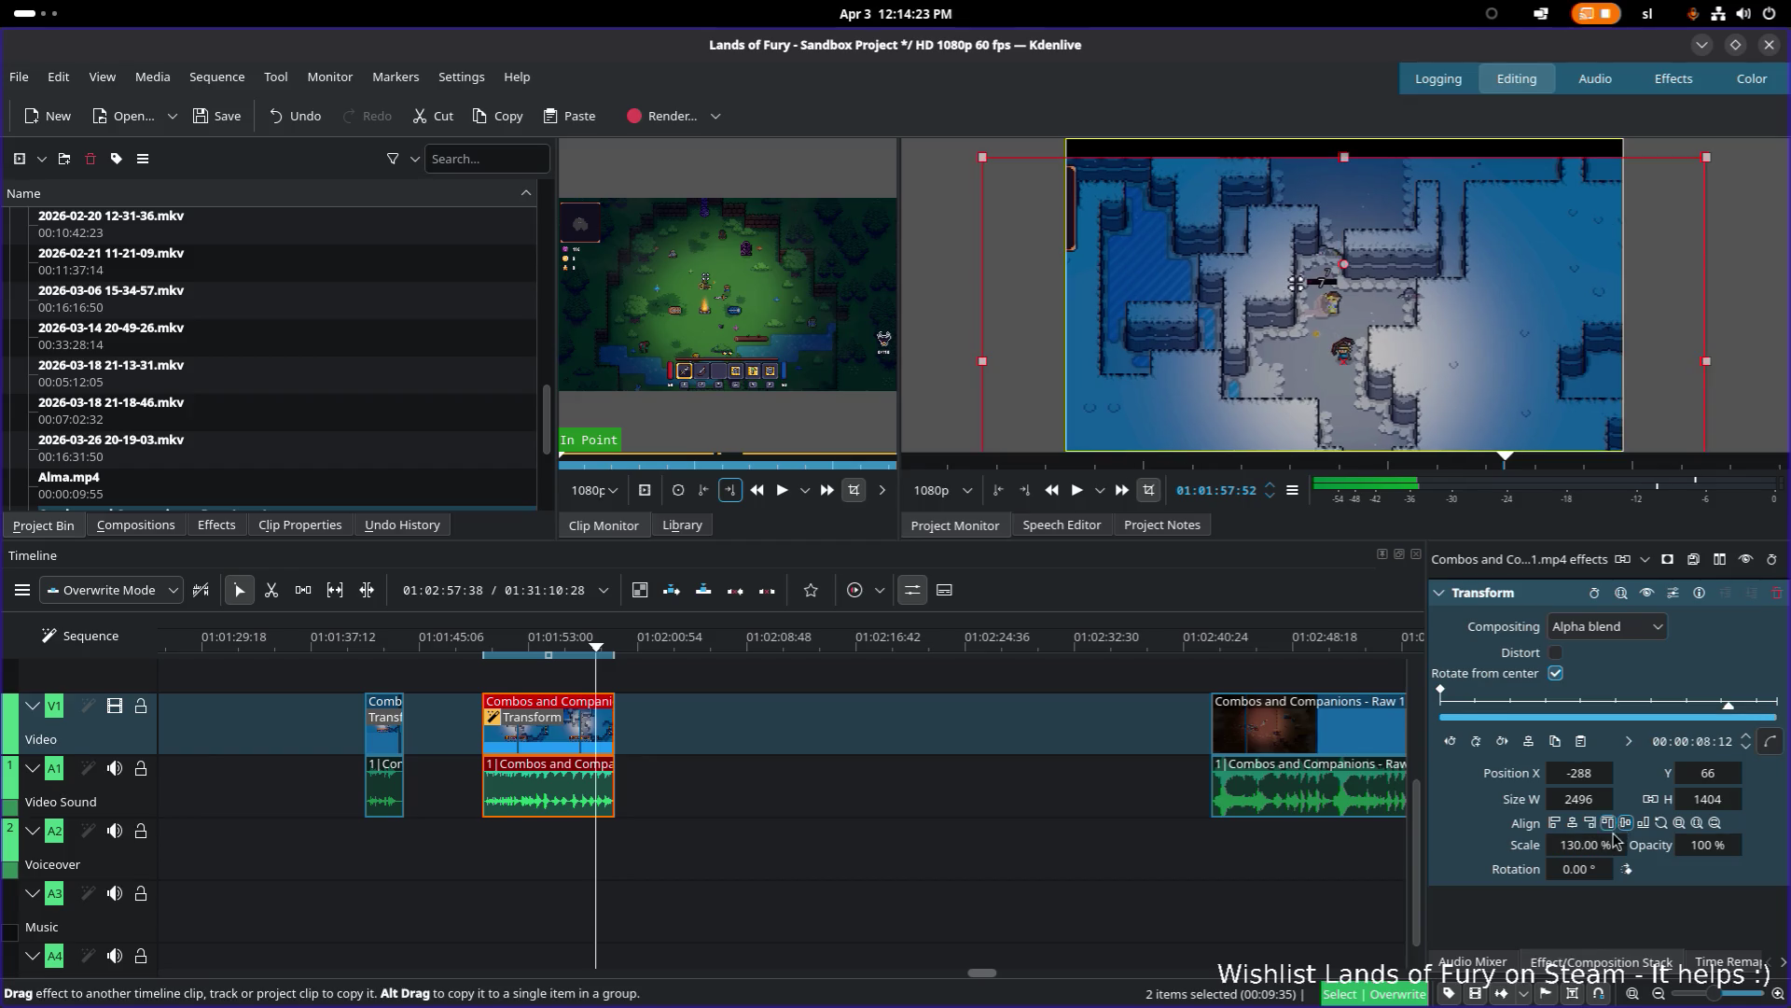
pyautogui.hotkey('ctrl', 'a')
pyautogui.write('150')
pyautogui.press('Return')
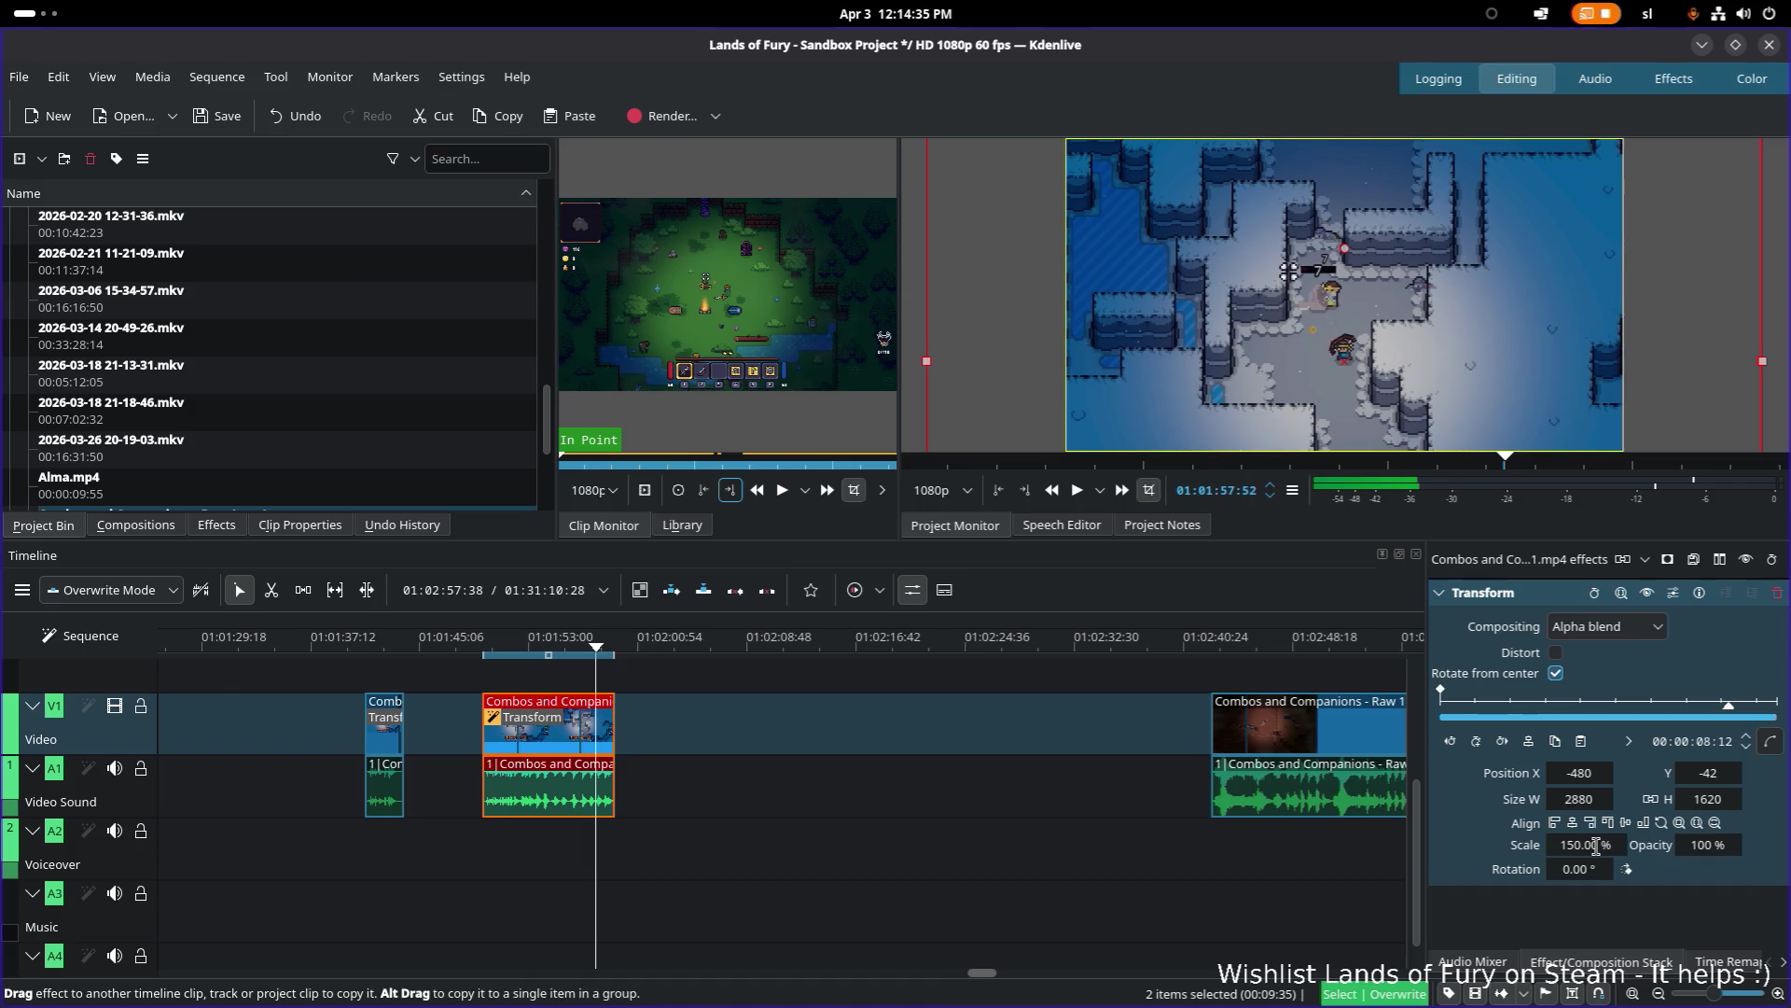
pyautogui.hotkey('ctrl', 's')
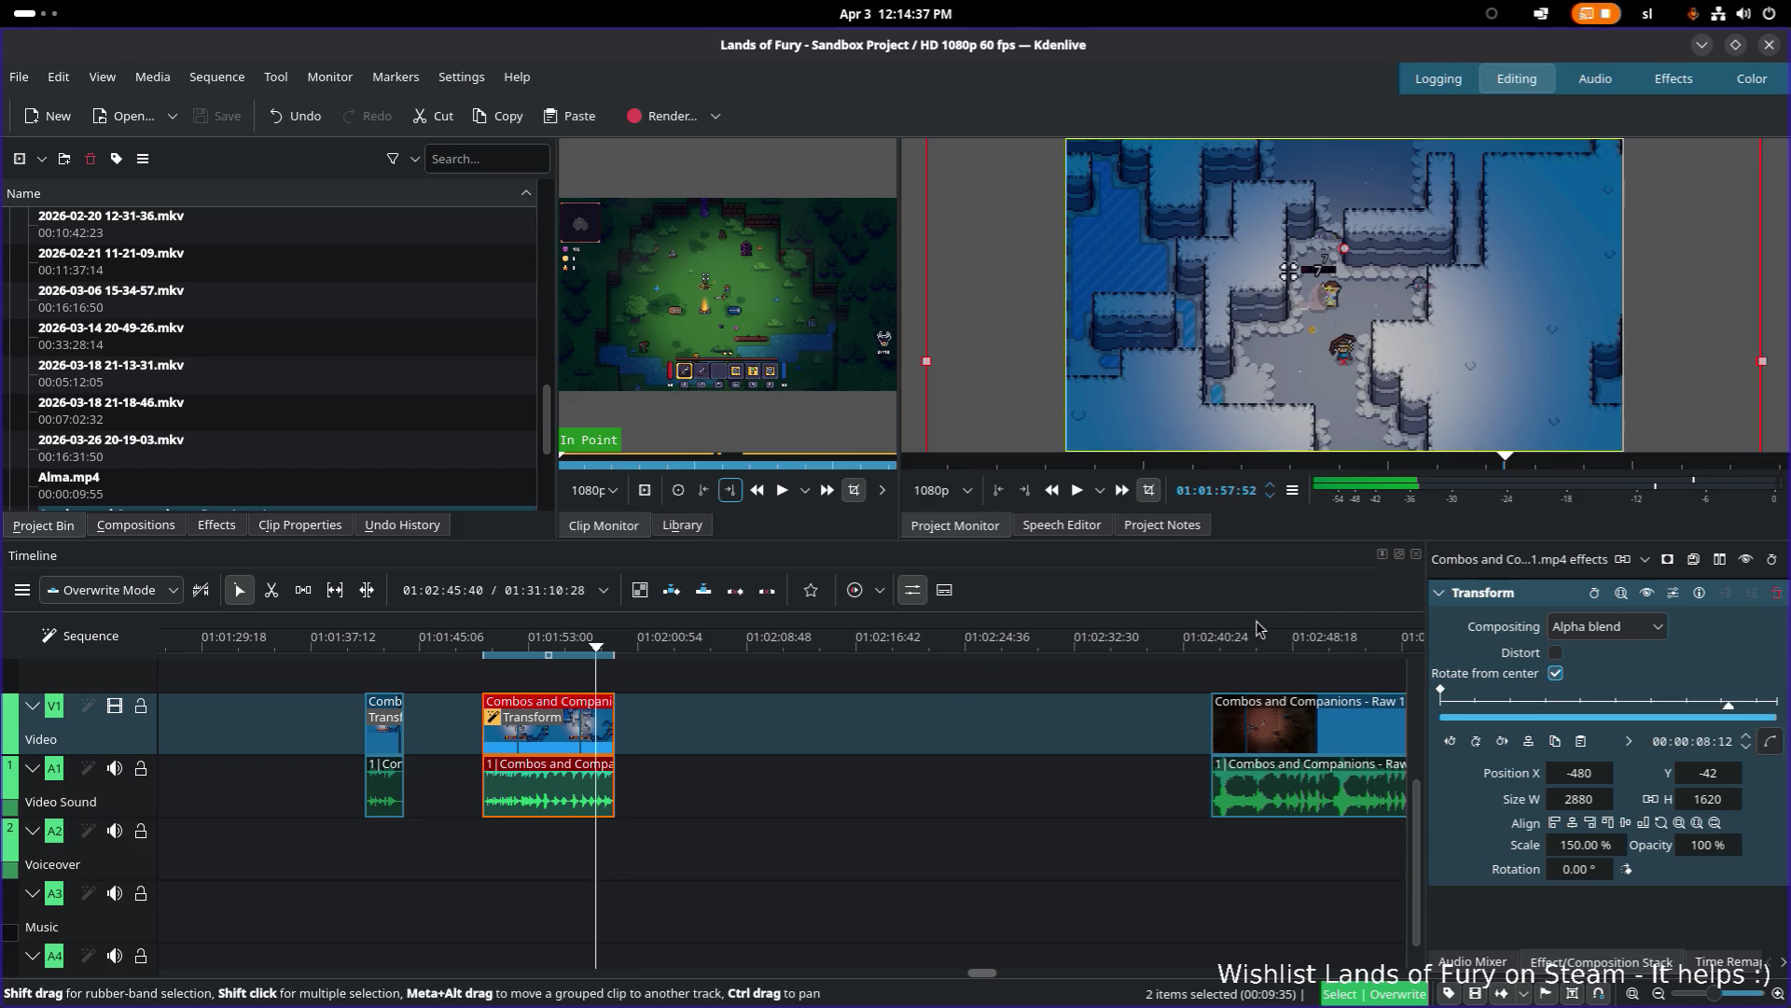
# Step: Scrub the playhead back through the earlier clips around 01:01:13
pyautogui.click(373, 651)
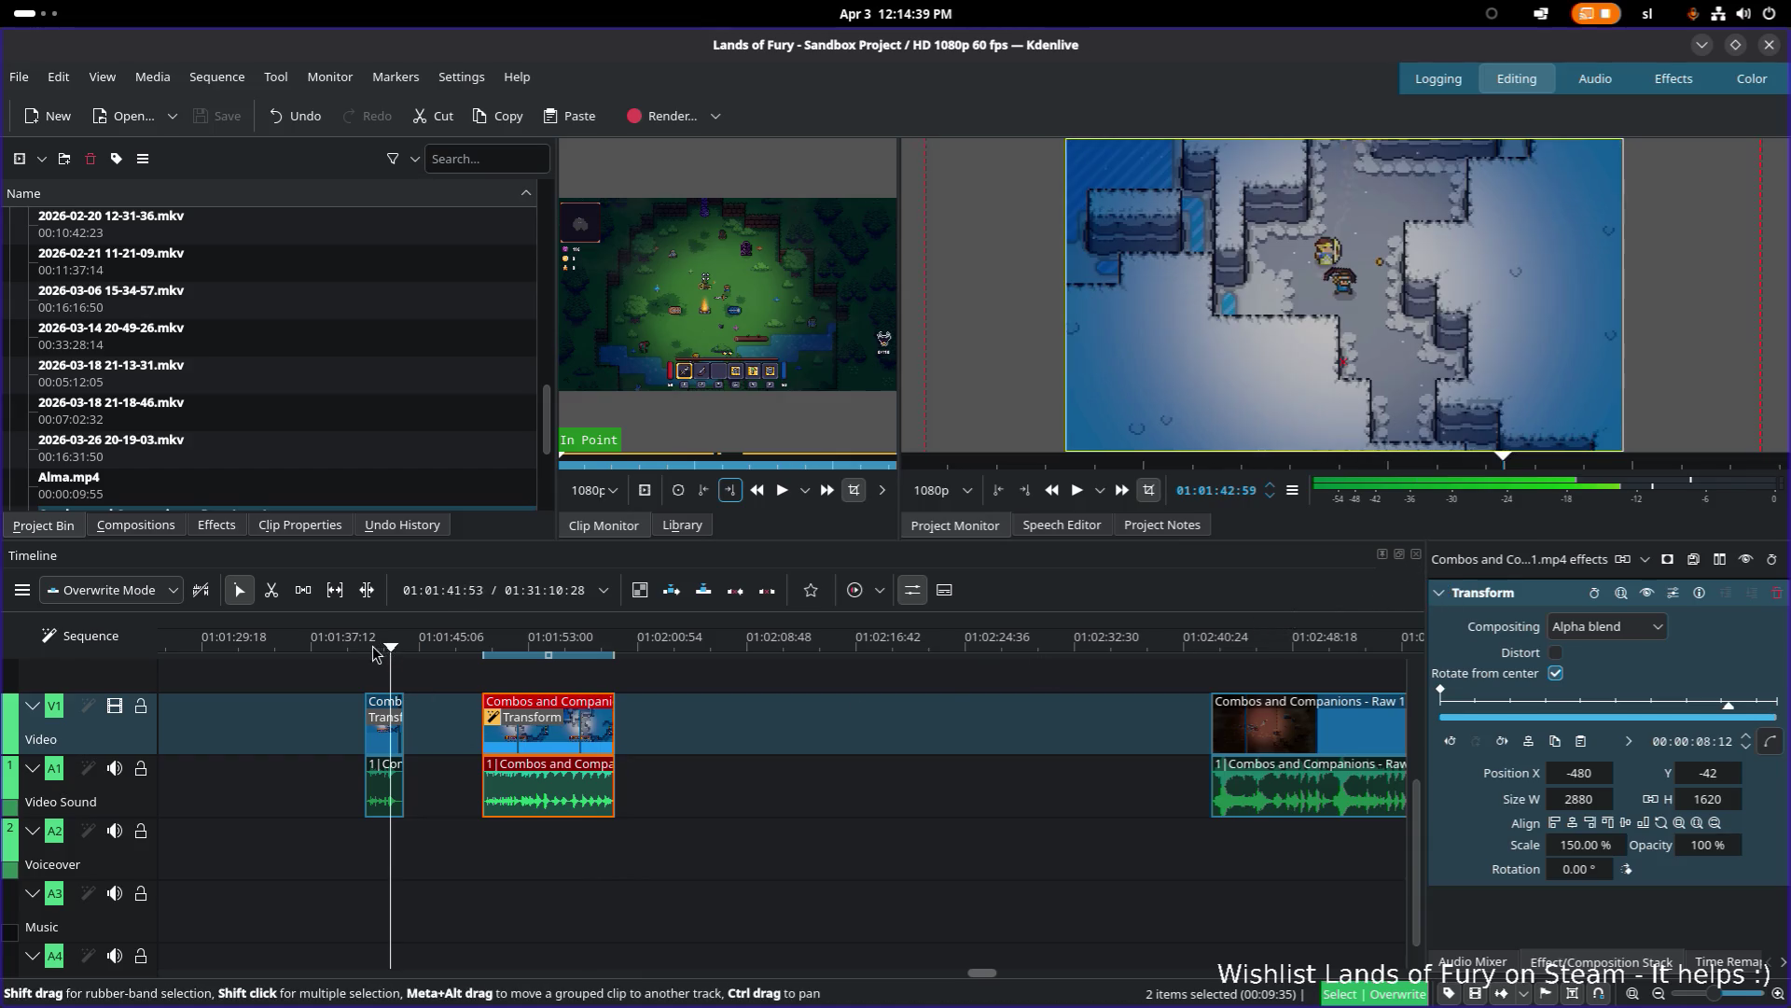
pyautogui.scroll(5, 441, 747)
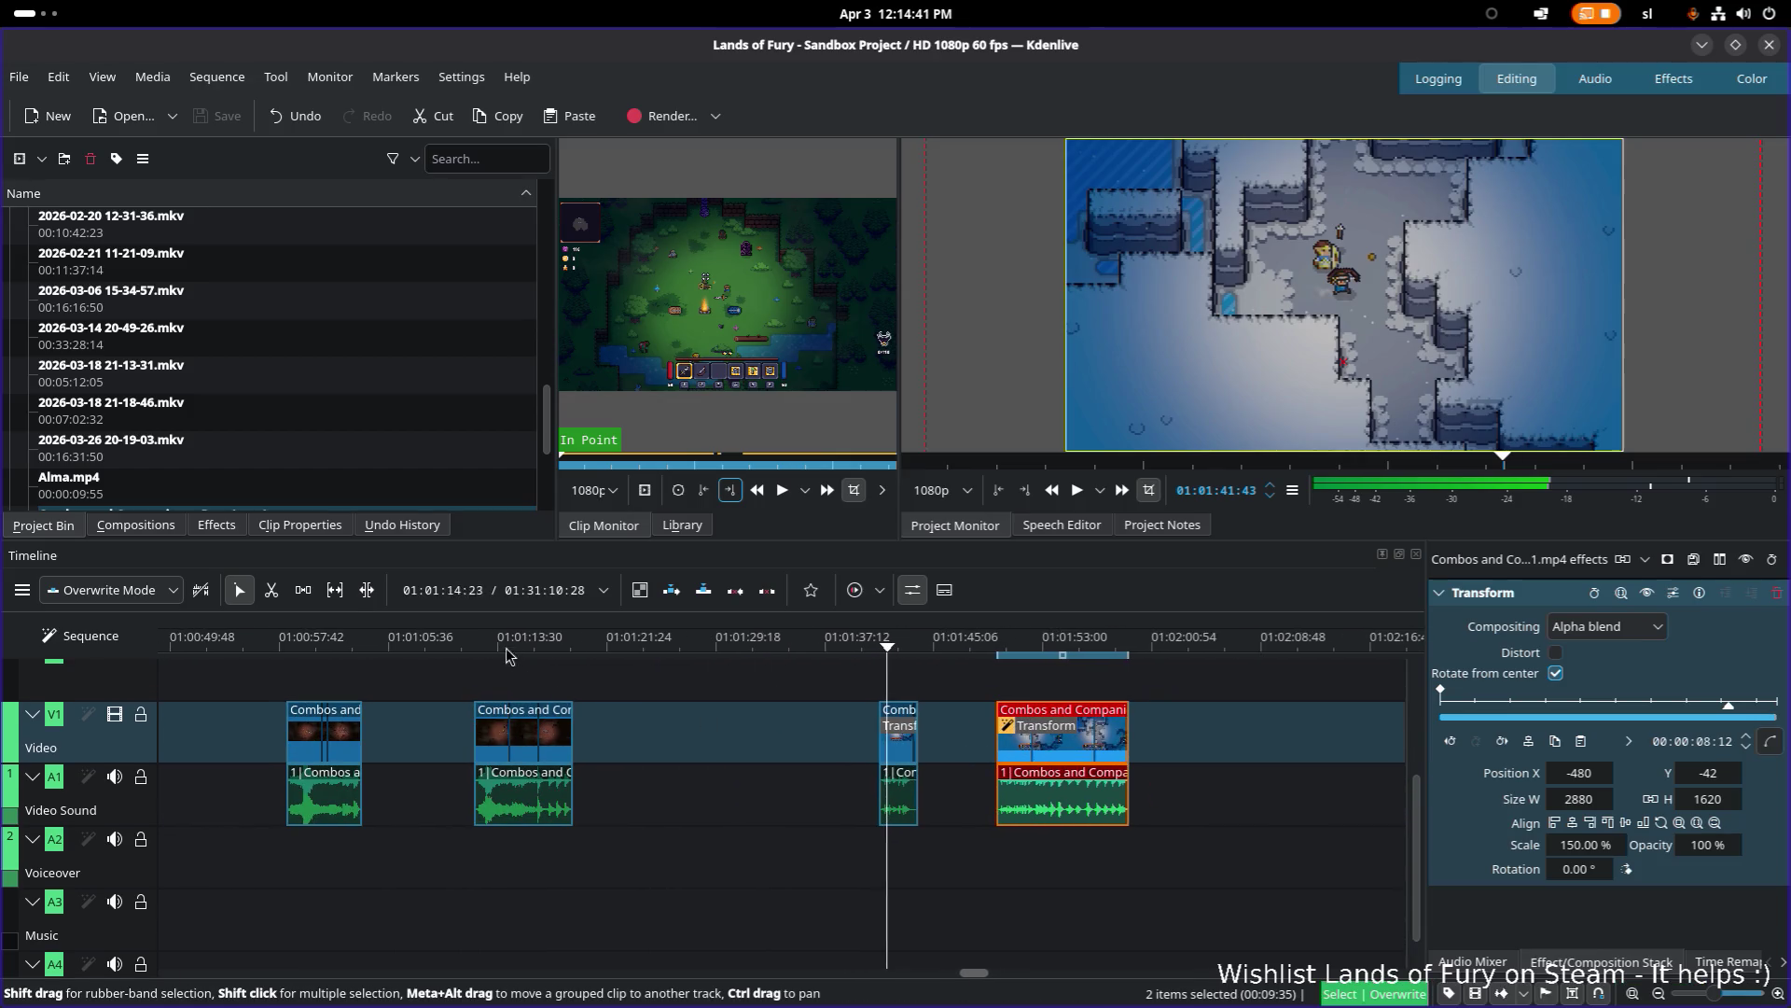
pyautogui.click(465, 650)
pyautogui.moveTo(470, 650)
pyautogui.mouseDown()
pyautogui.moveTo(572, 650)
pyautogui.moveTo(496, 653)
pyautogui.mouseUp()
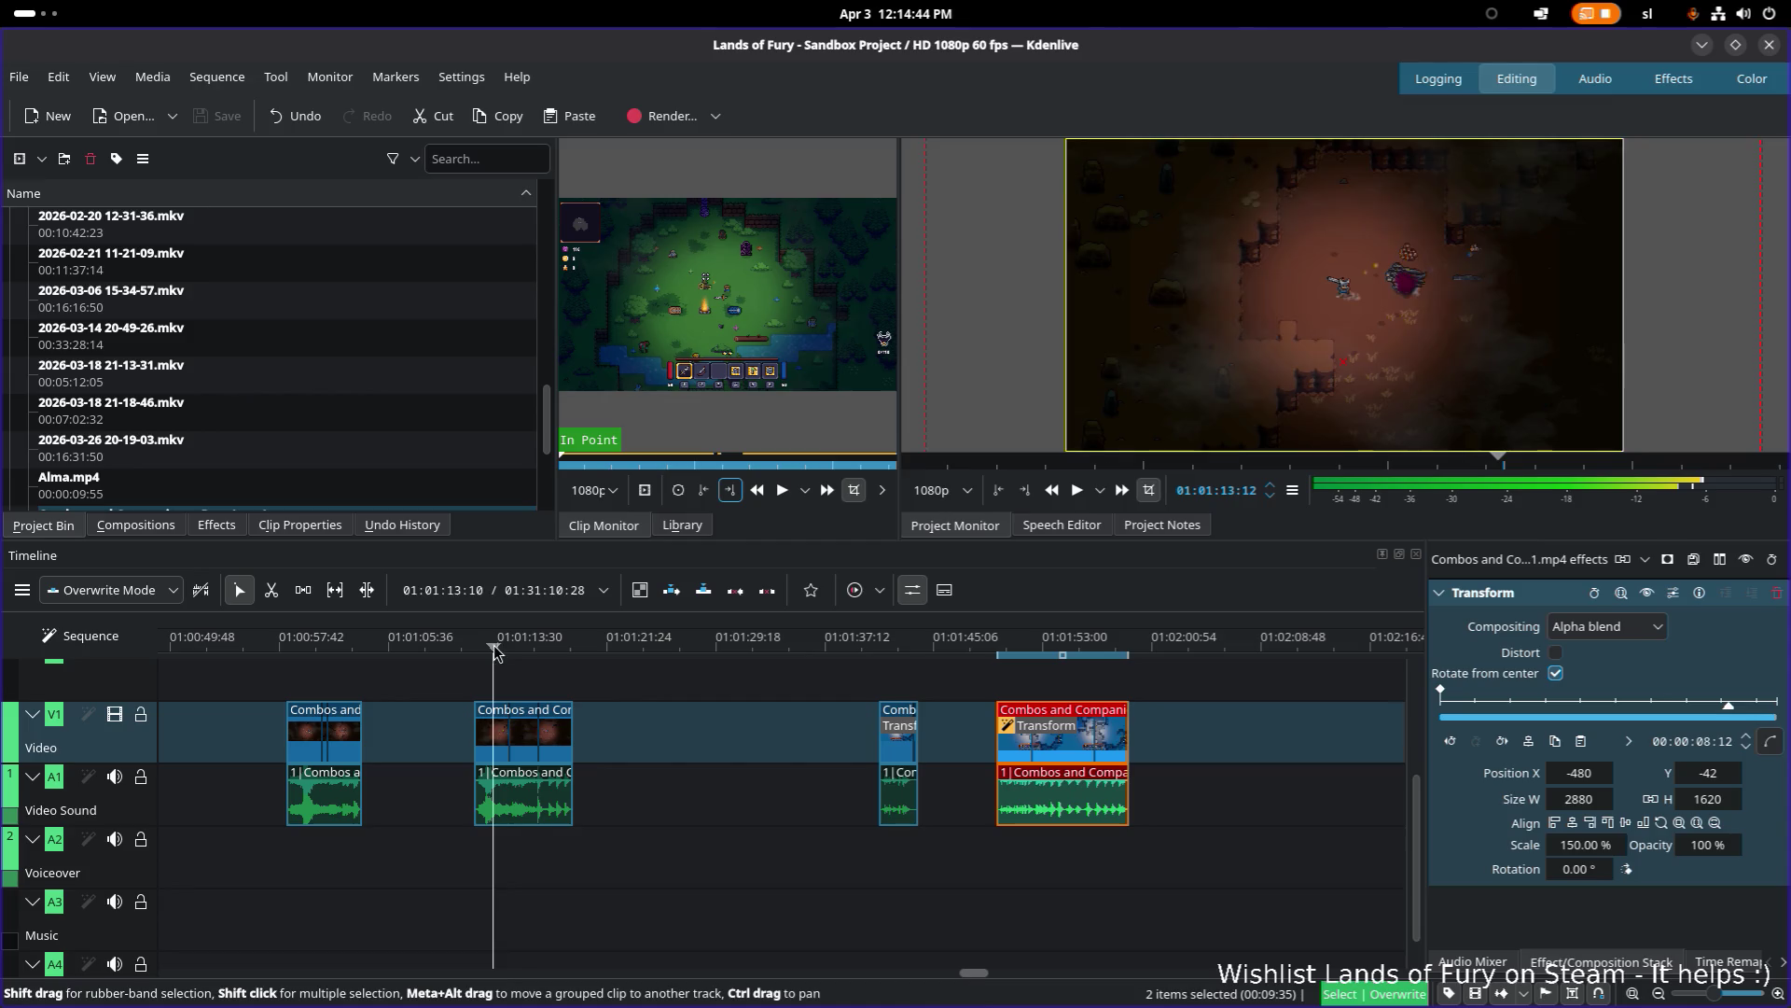
pyautogui.rightClick(1055, 726)
pyautogui.moveTo(1189, 687)
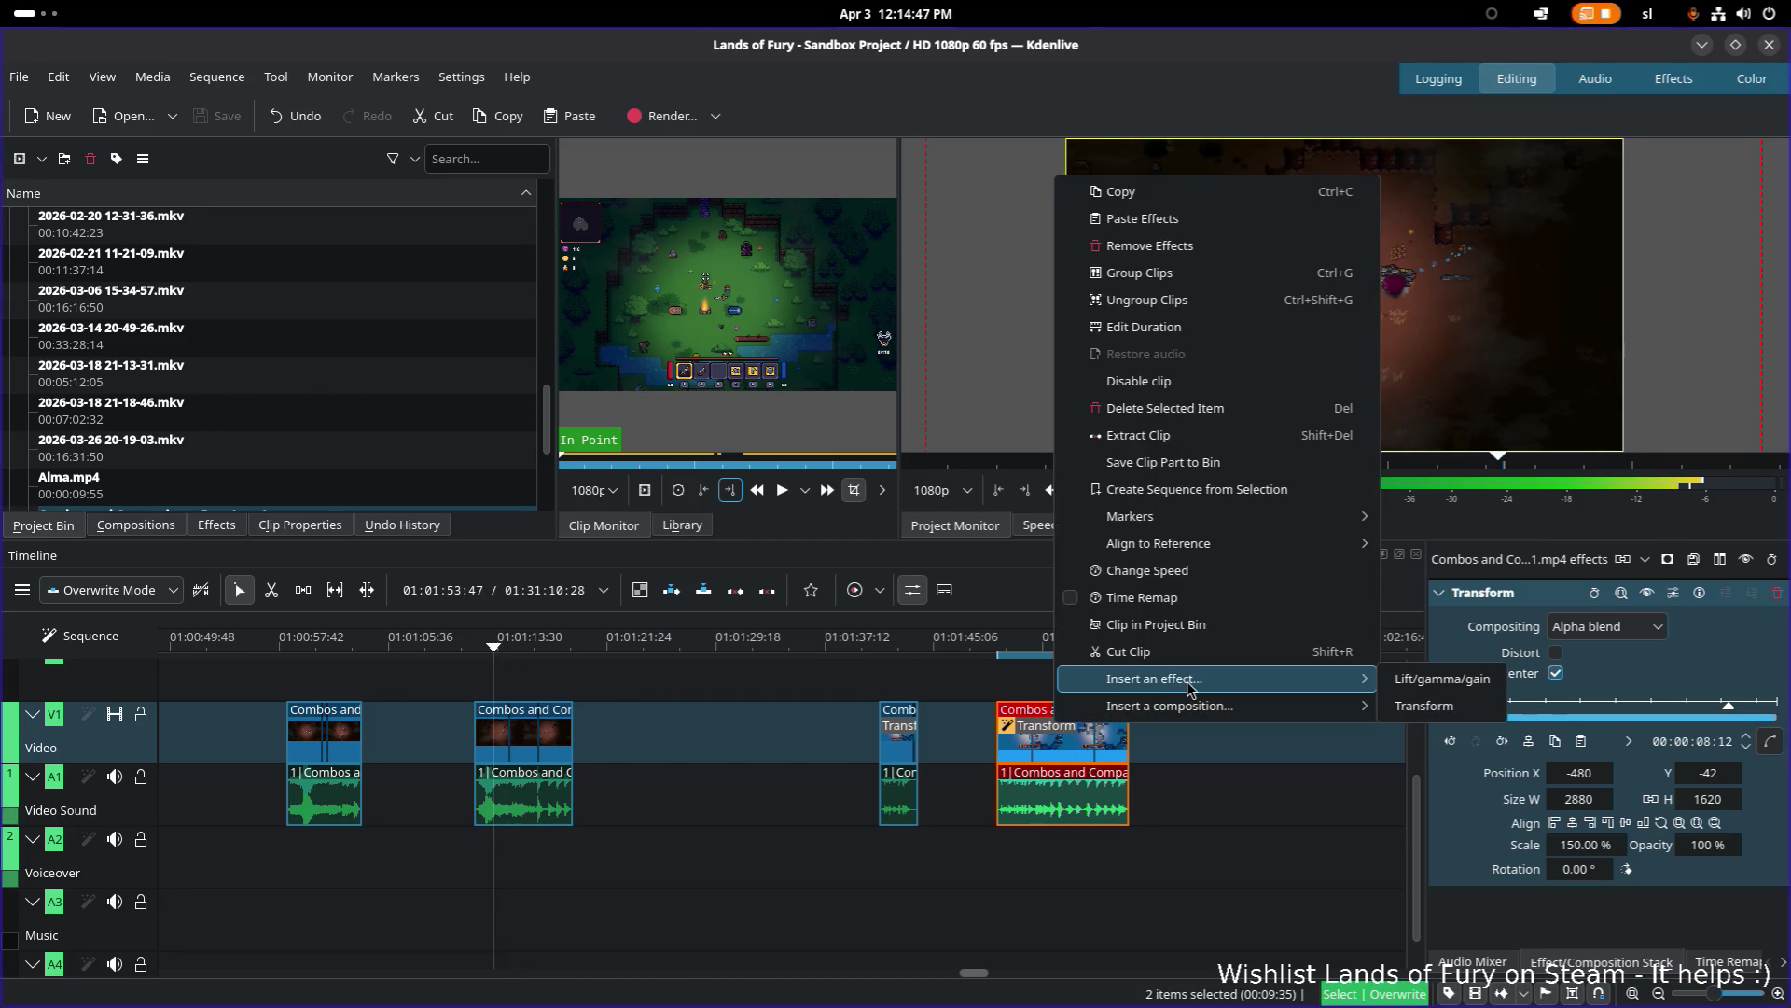
pyautogui.click(1558, 602)
pyautogui.doubleClick(1549, 598)
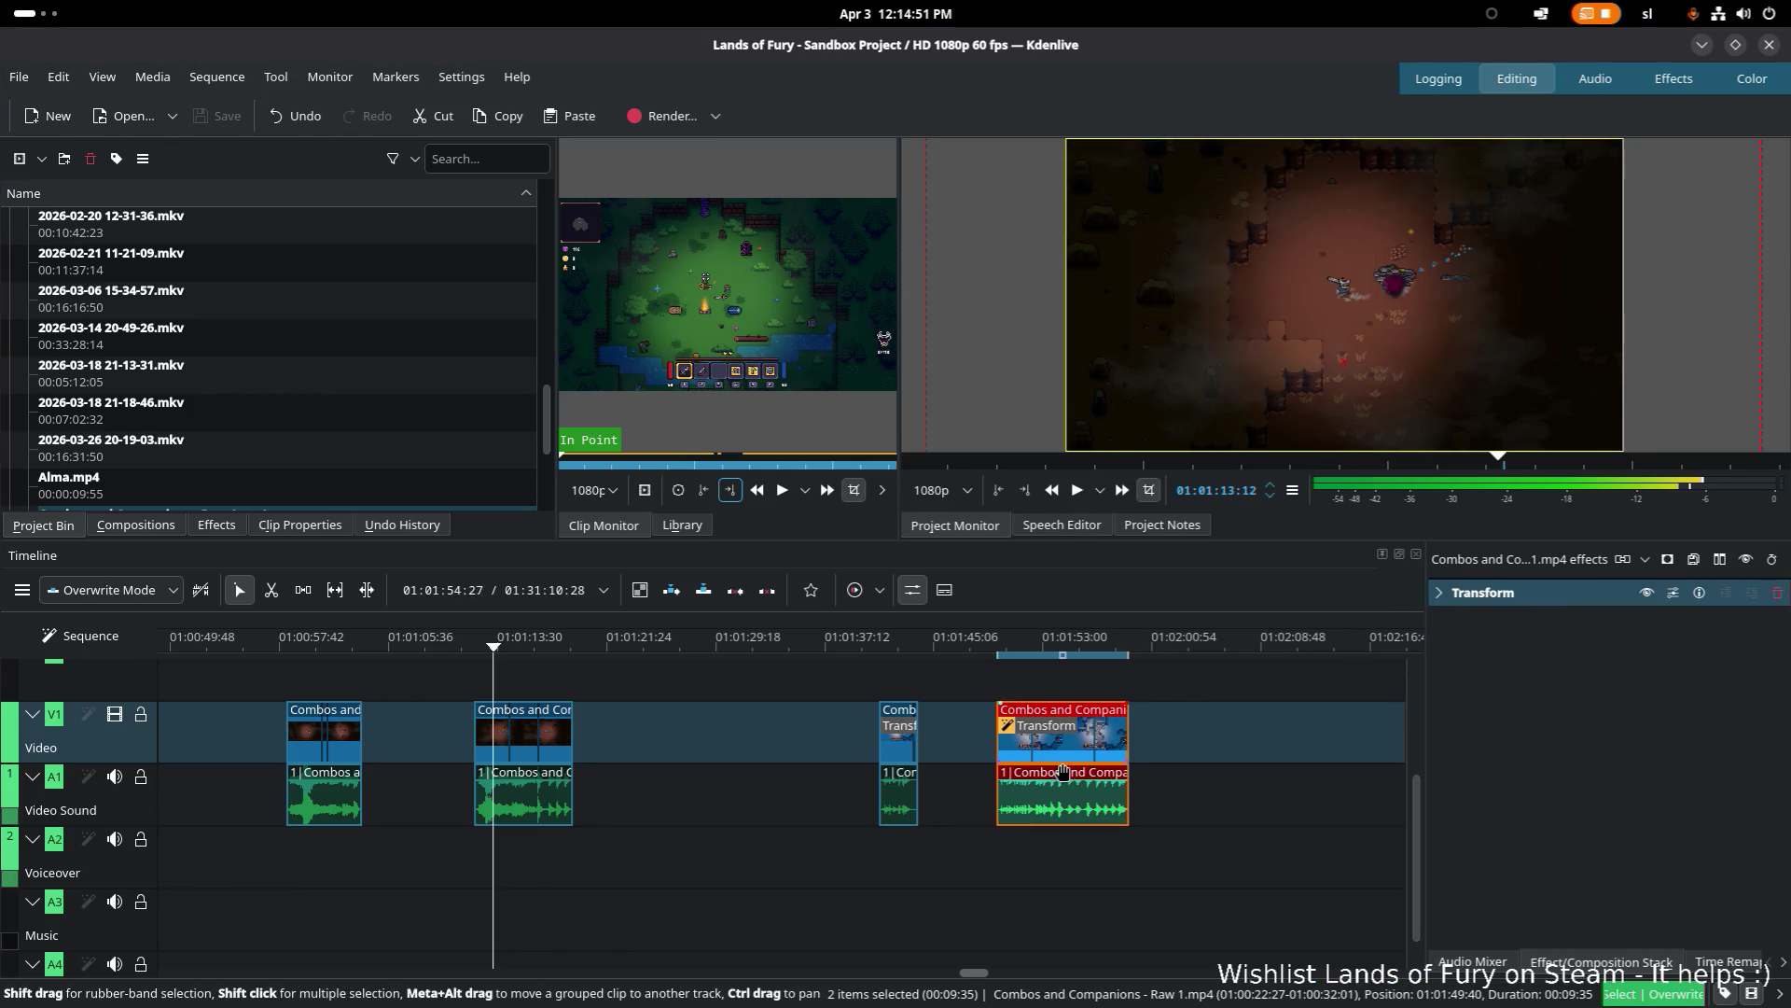
pyautogui.doubleClick(1489, 601)
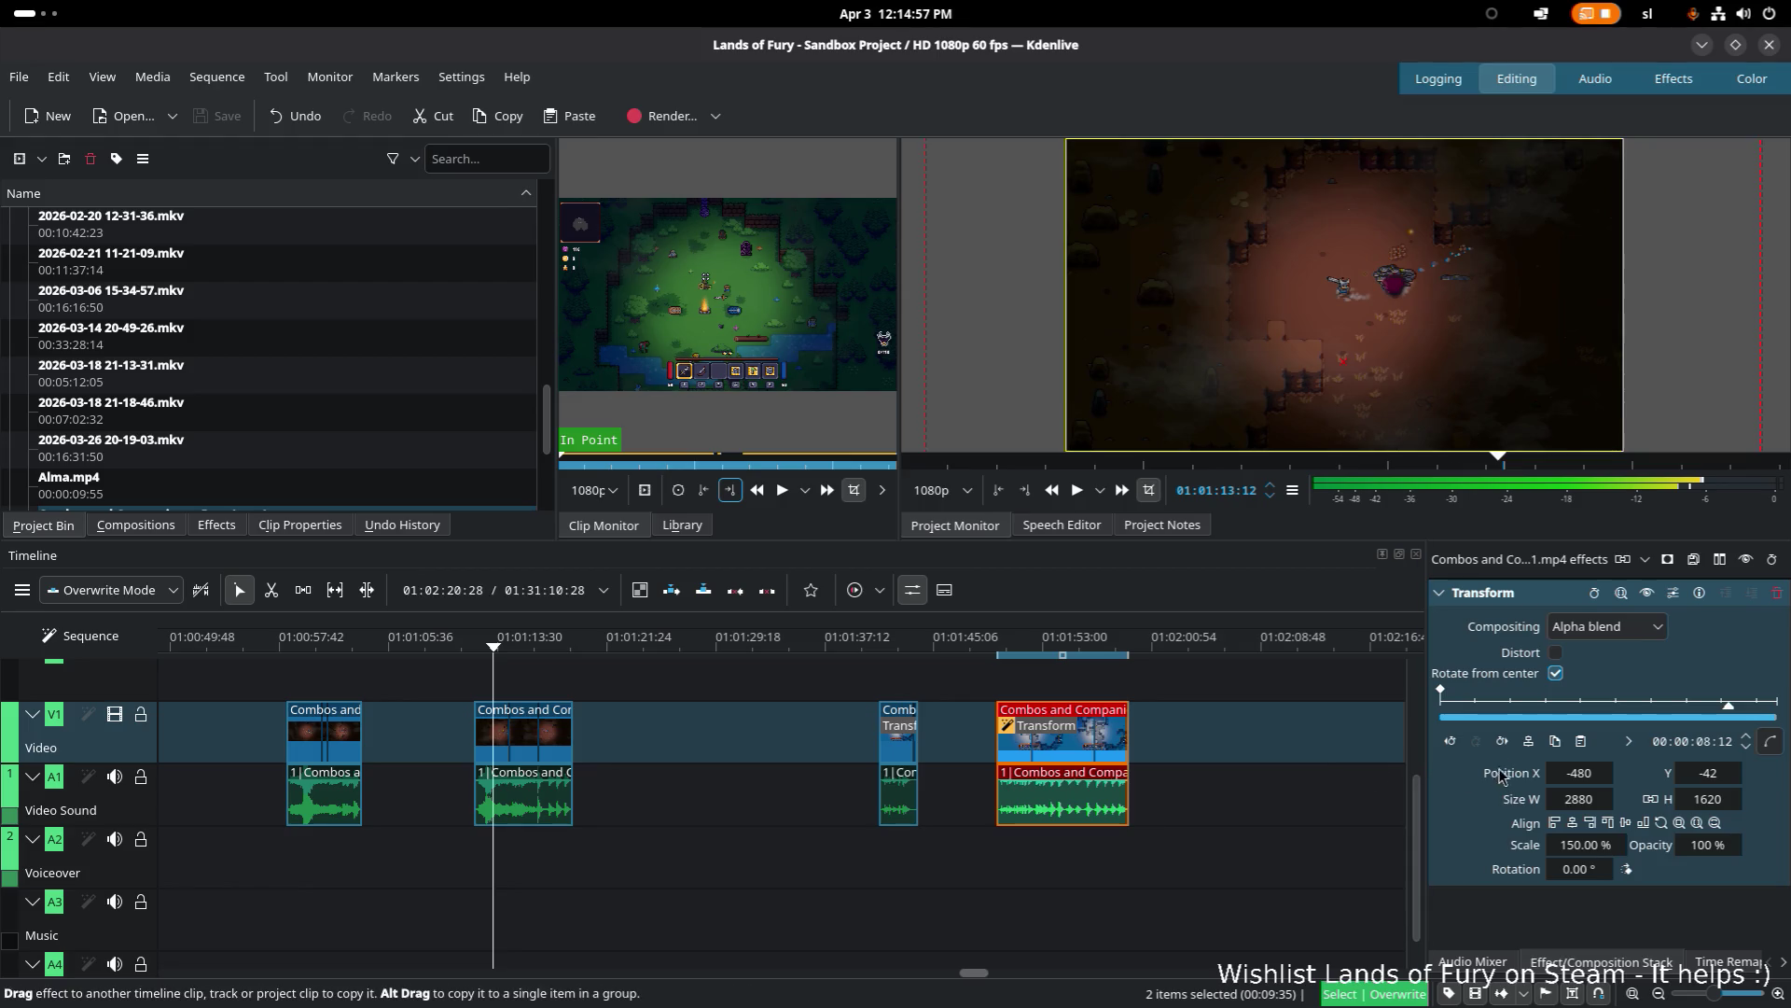
pyautogui.click(1674, 594)
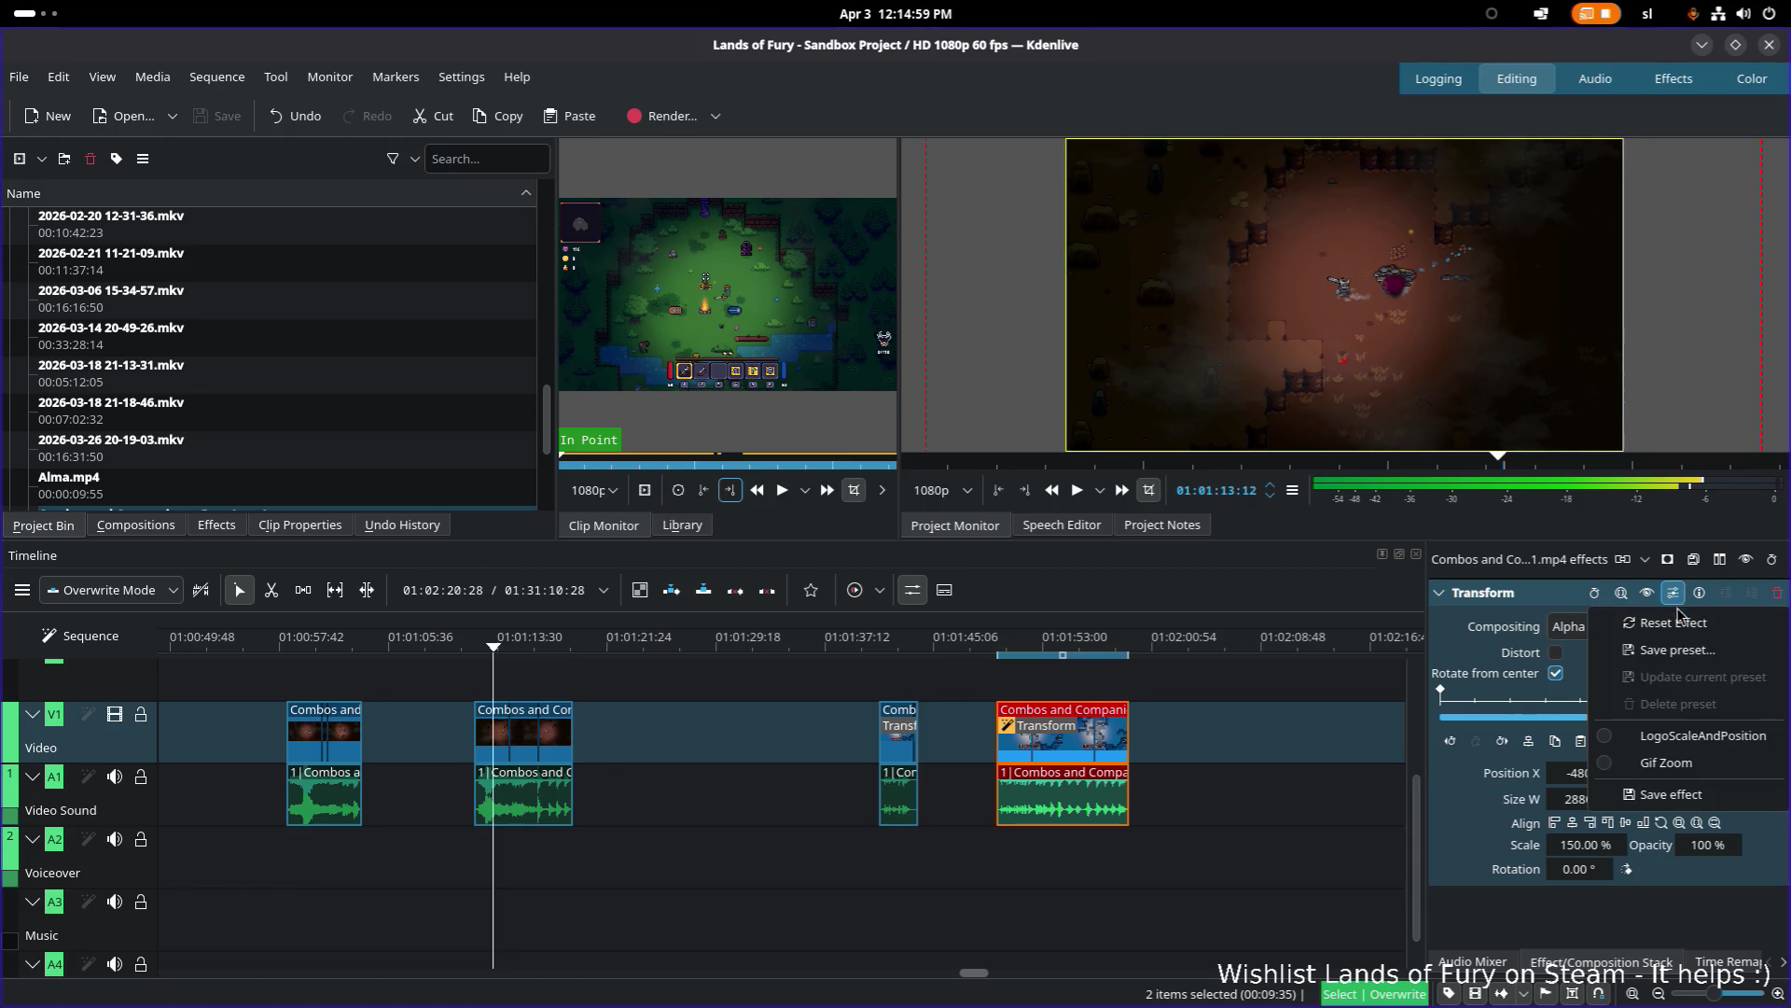
pyautogui.click(1701, 652)
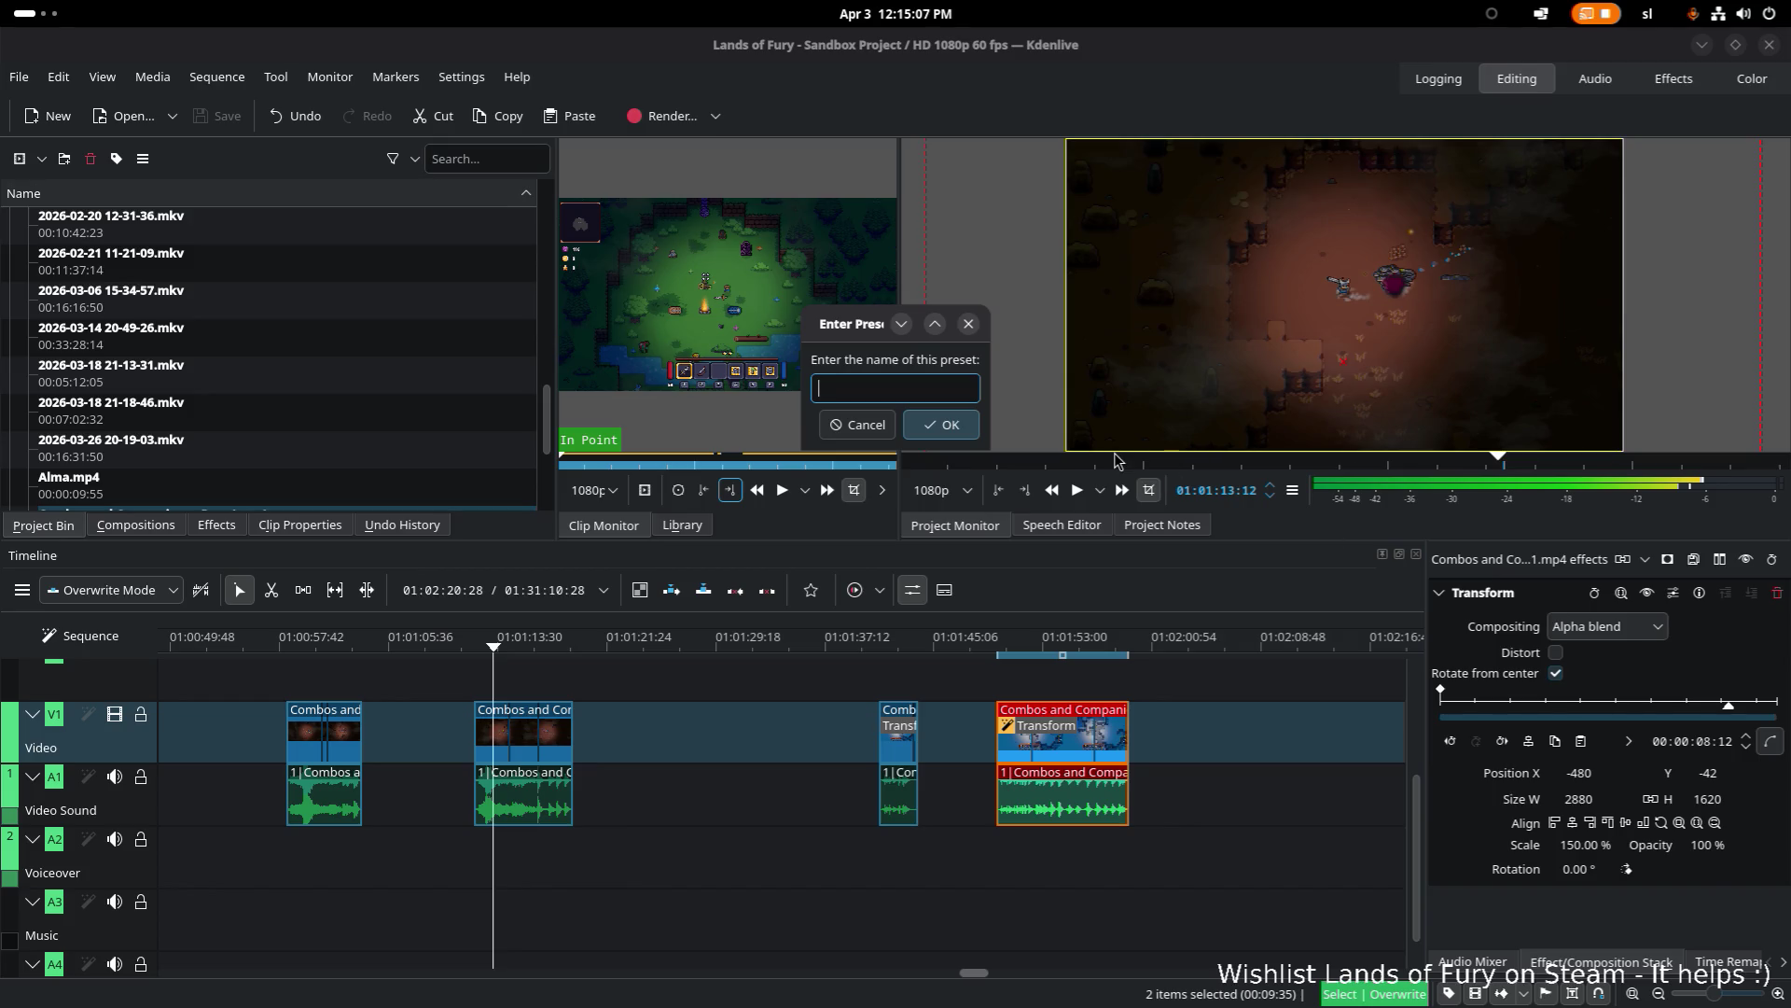
pyautogui.press('Escape')
pyautogui.click(534, 739)
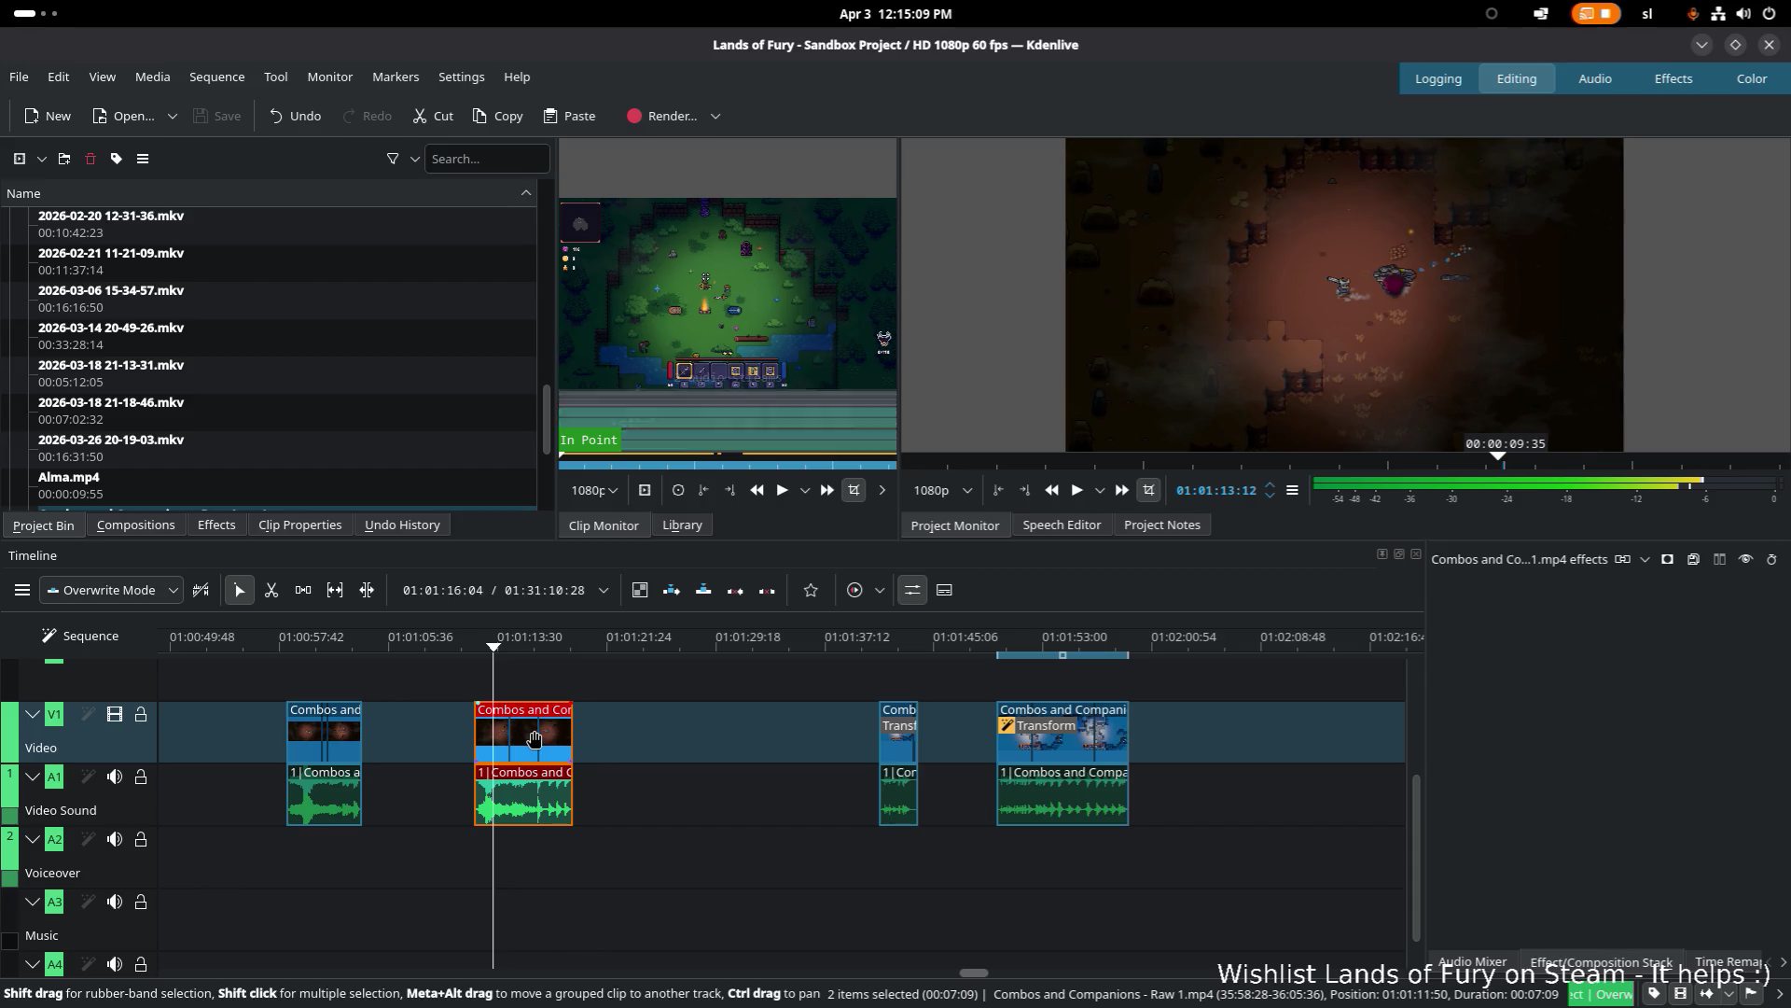
pyautogui.rightClick(533, 739)
# Step: Add a Transform effect to the second clip, setting scale to 170% and then to 150%
pyautogui.moveTo(709, 683)
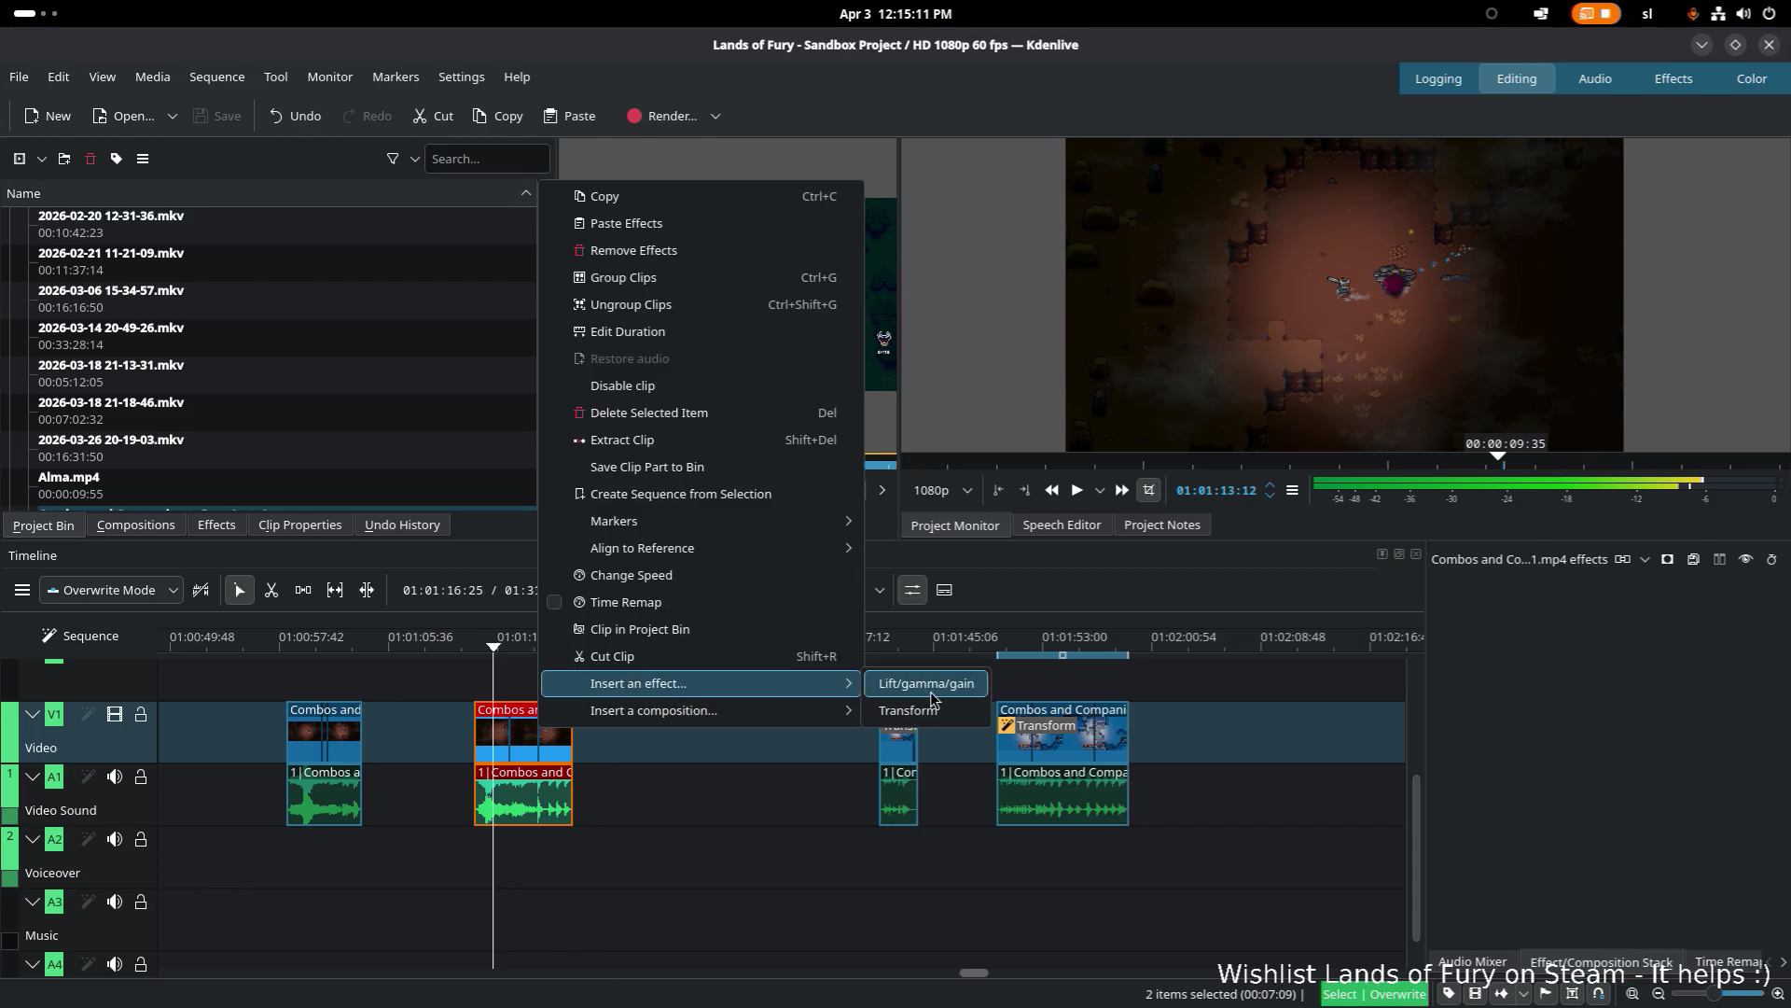
pyautogui.click(919, 710)
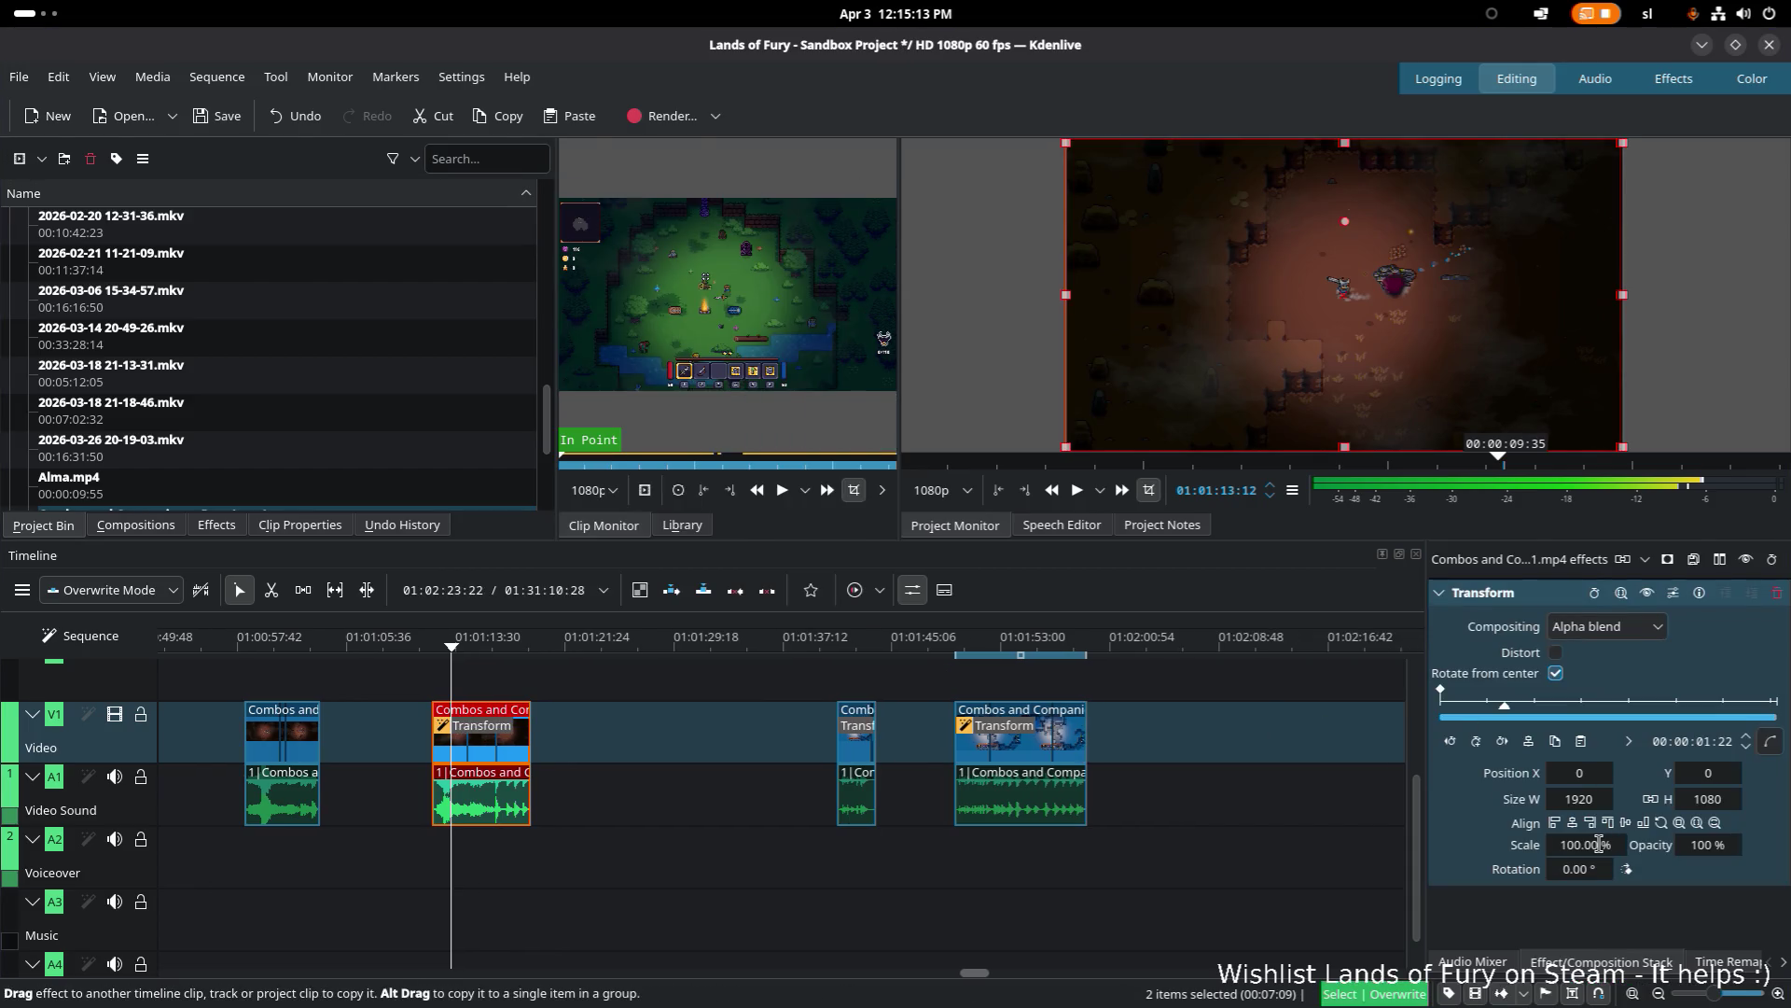
pyautogui.write('170')
pyautogui.press('Return')
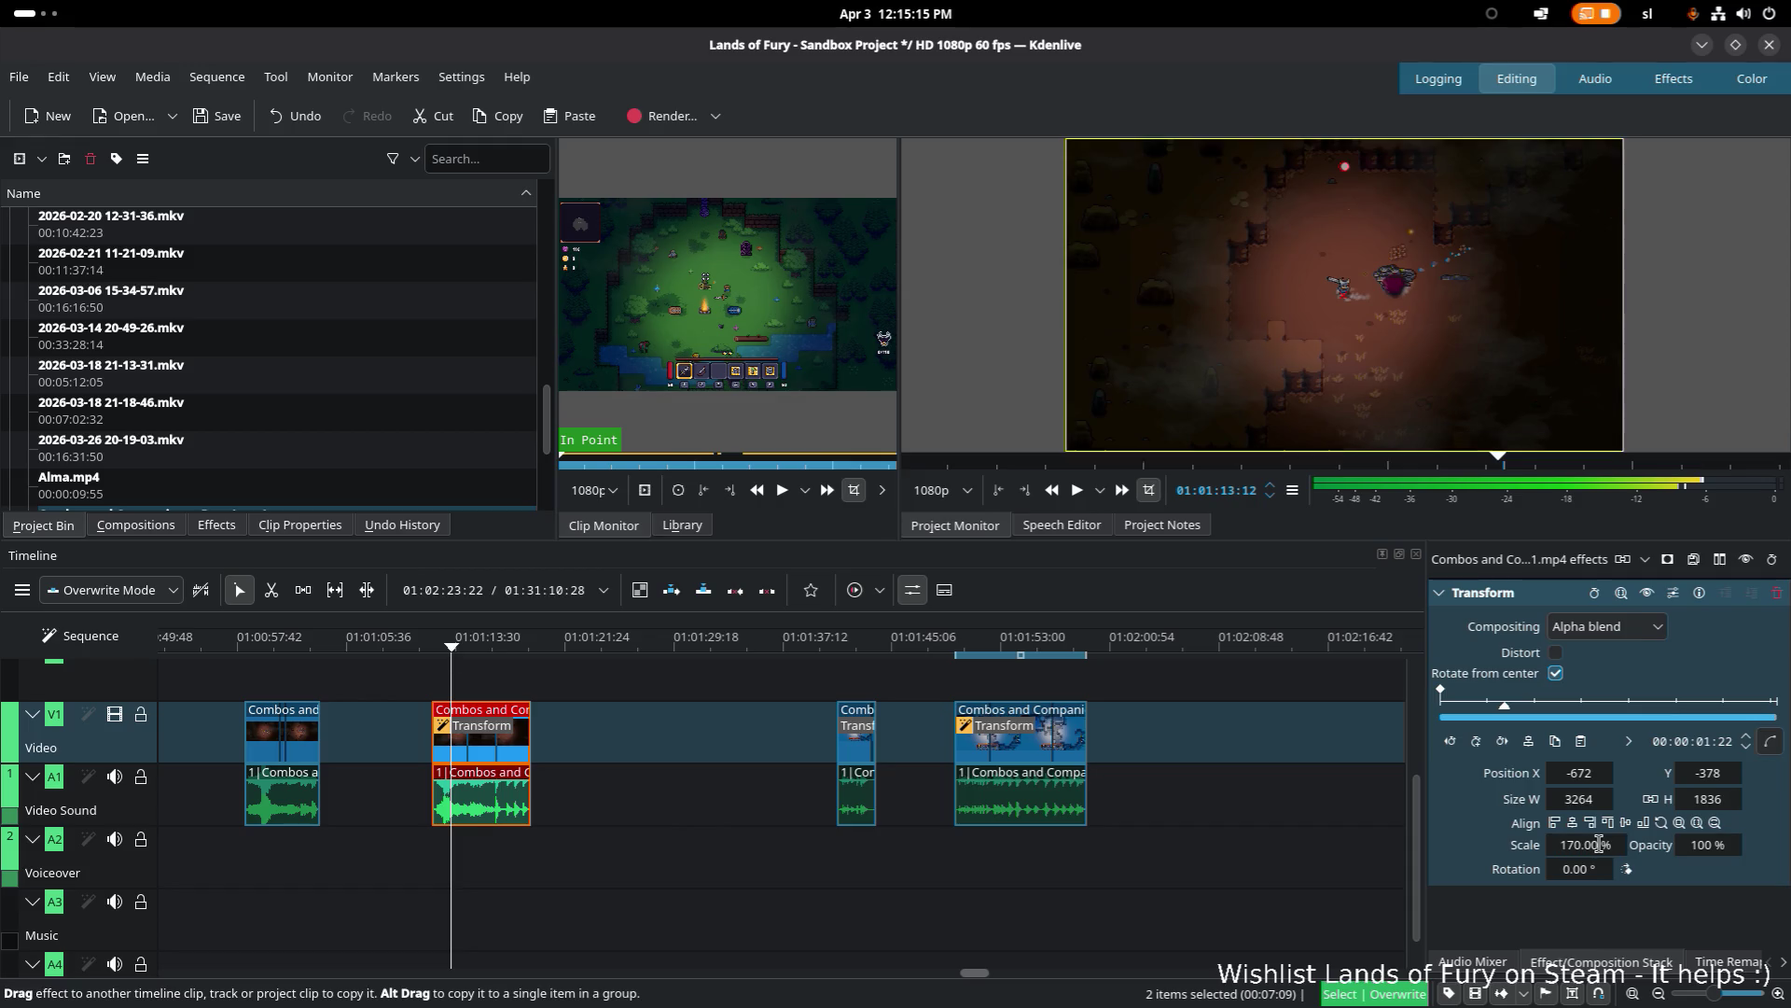
pyautogui.doubleClick(1595, 847)
pyautogui.write('150')
pyautogui.press('Return')
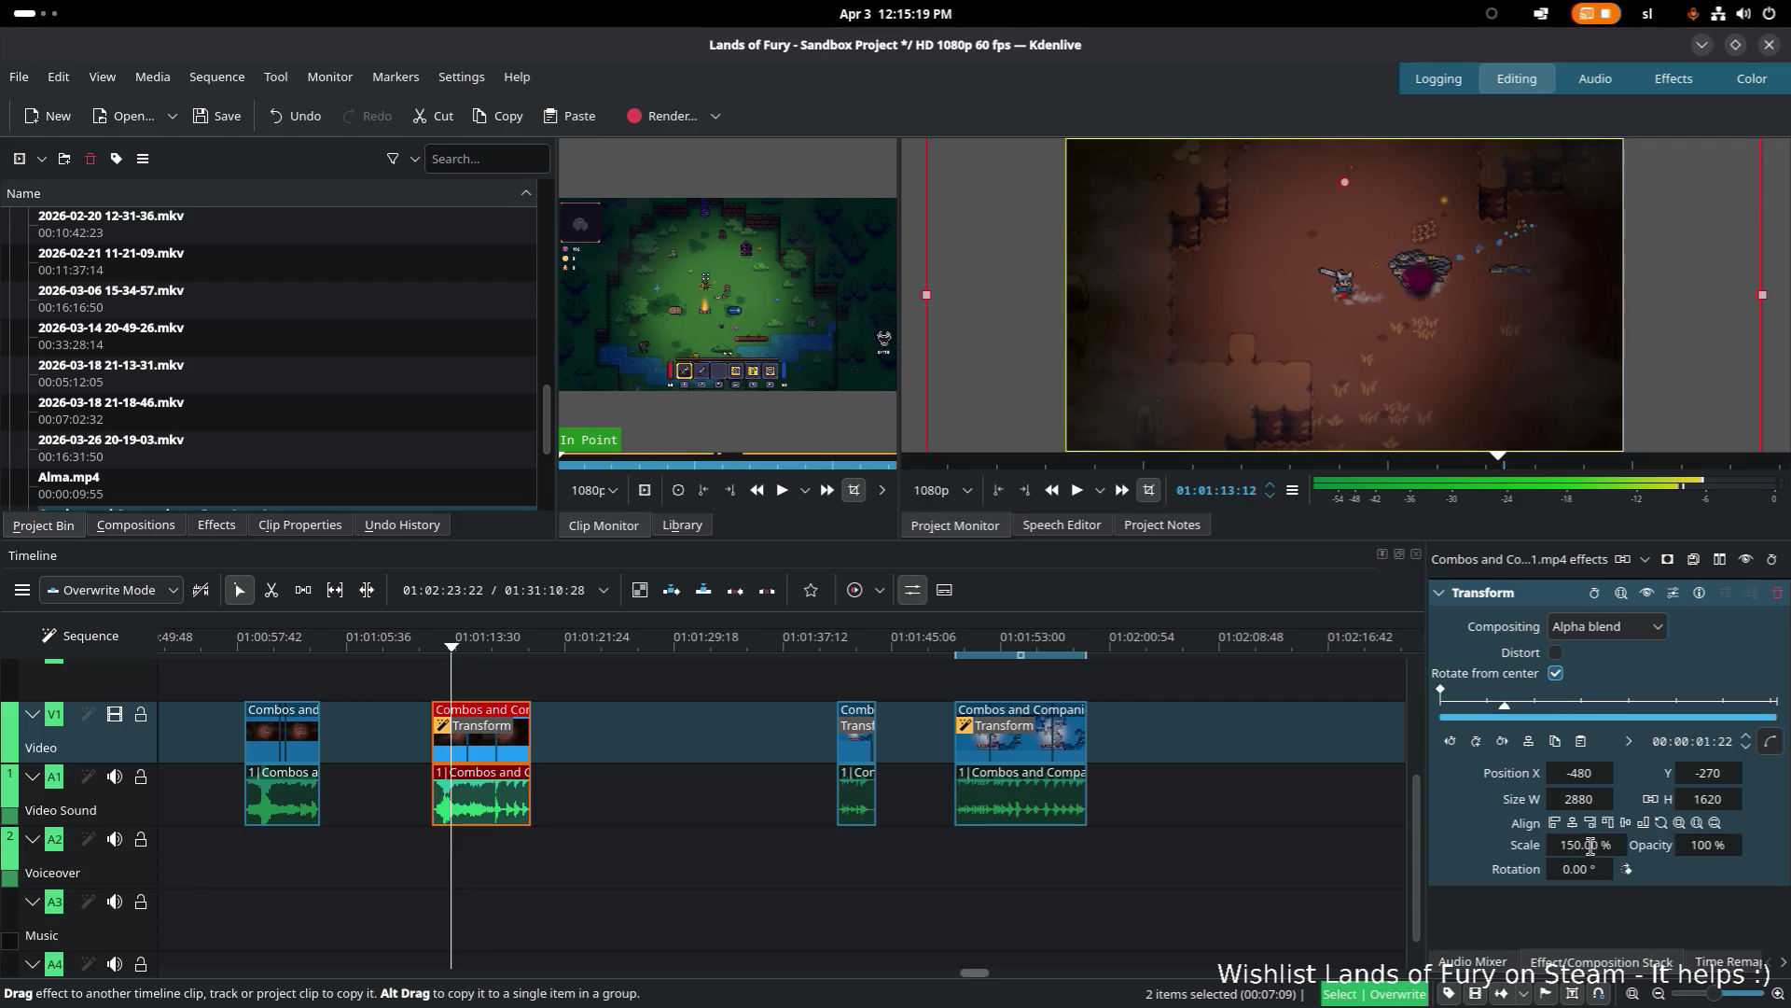
# Step: Play the second clip from its start to preview the 150% zoom
pyautogui.click(436, 644)
pyautogui.press('space')
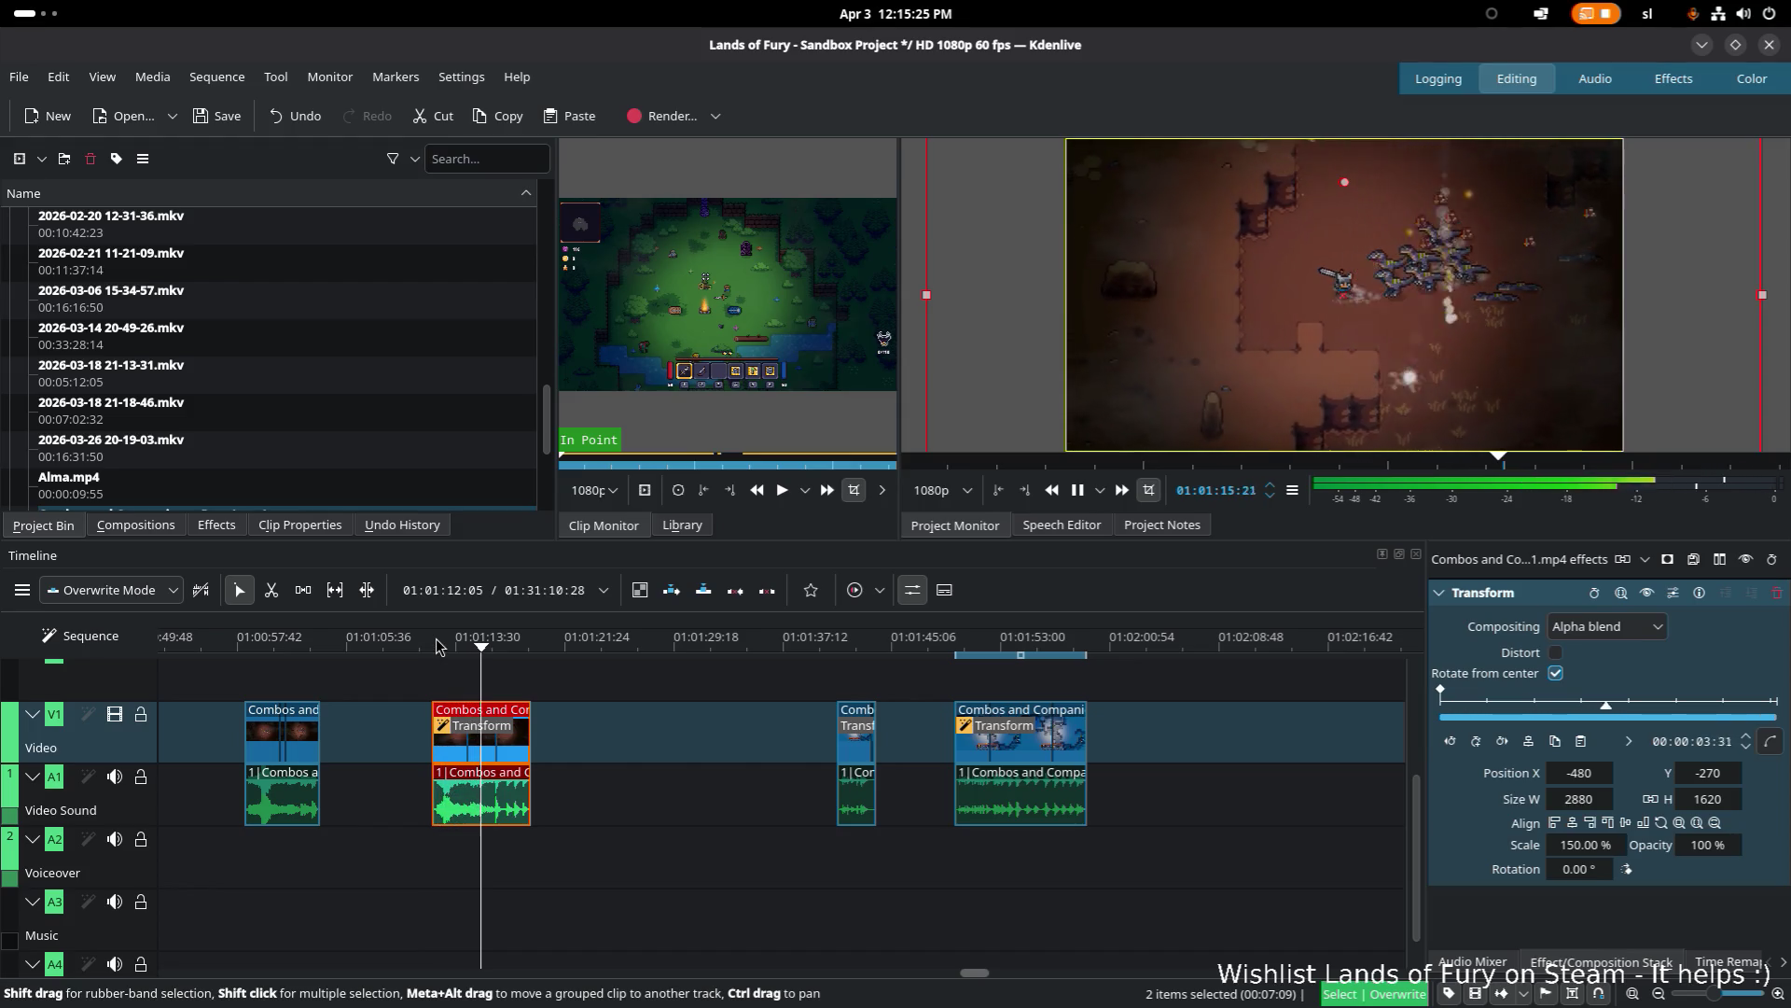
pyautogui.press('space')
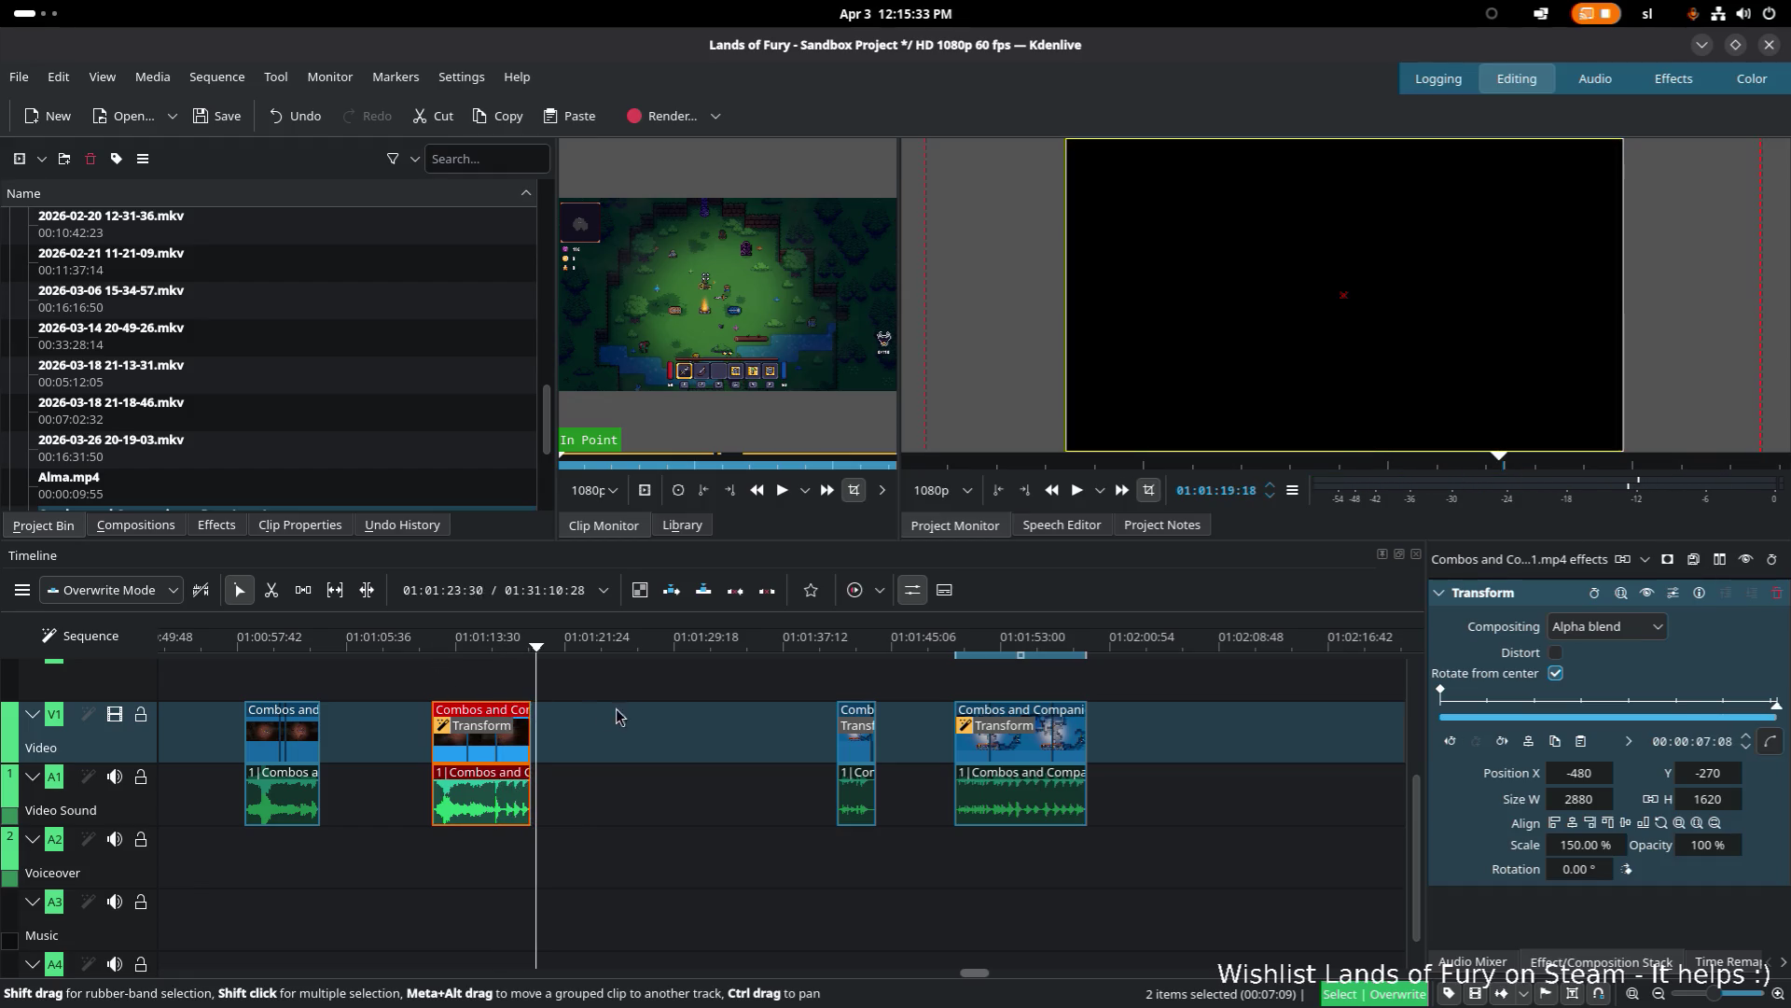
pyautogui.click(725, 714)
# Step: Delete the stray short clip at the end of the sequence
pyautogui.click(437, 642)
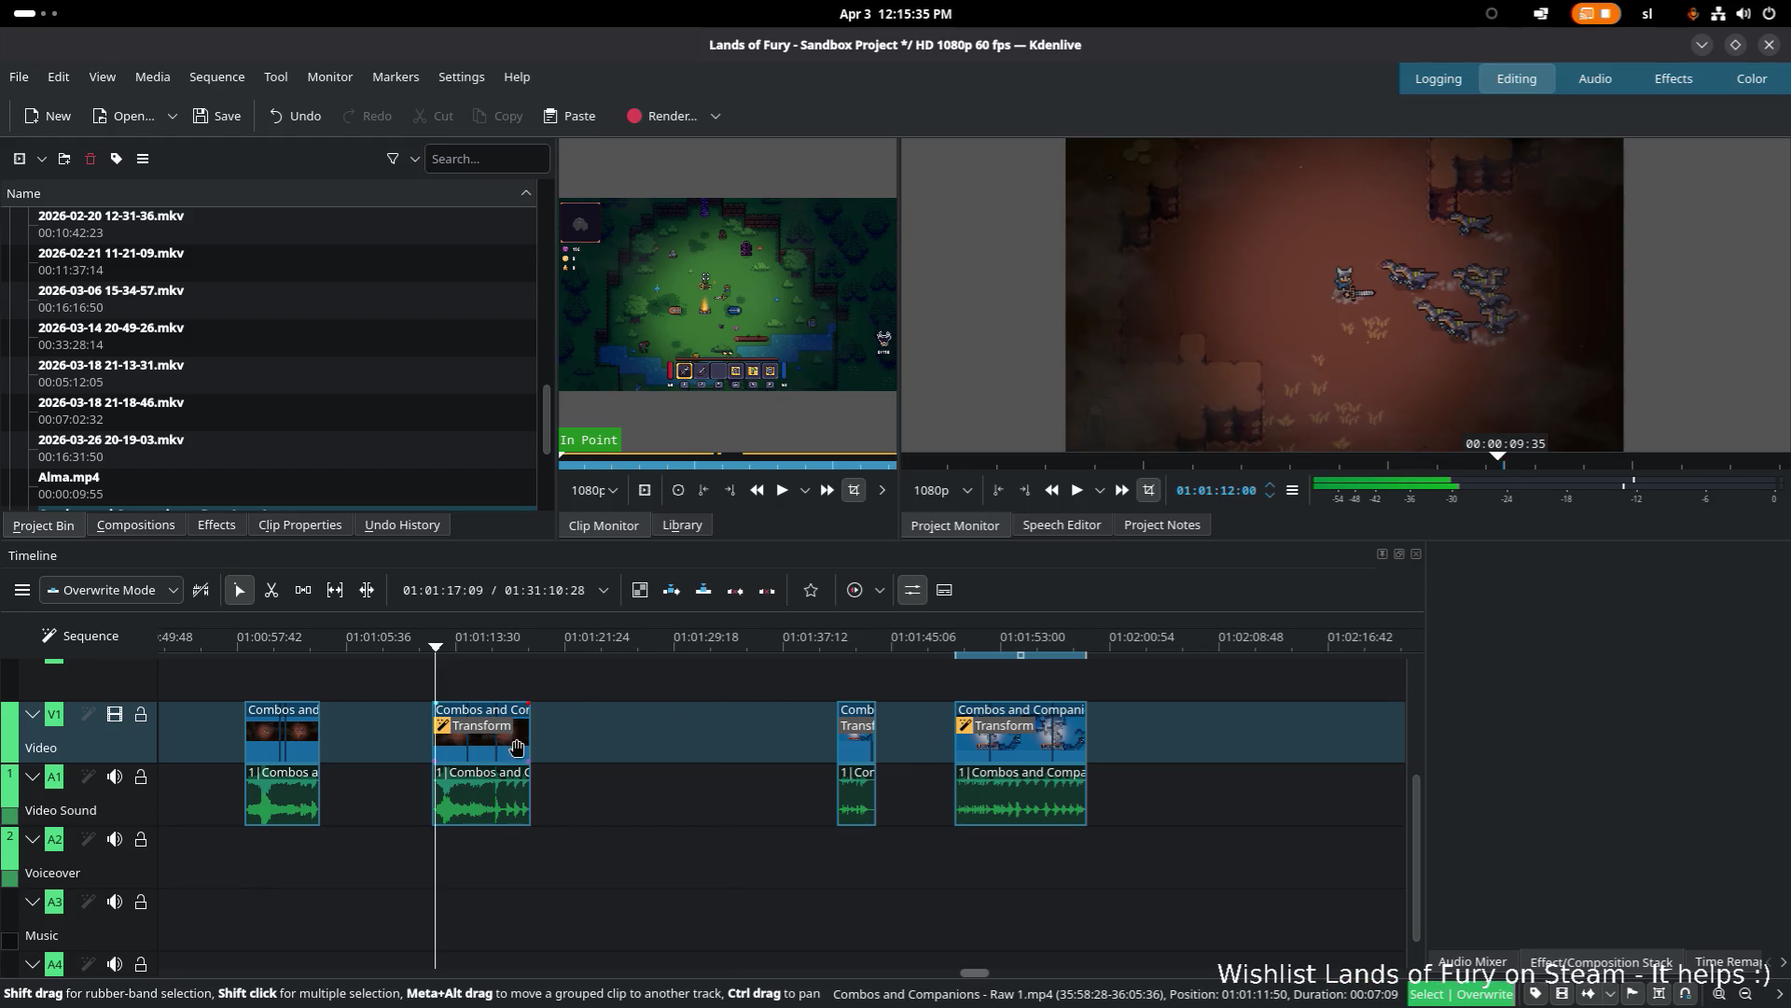
pyautogui.click(1055, 742)
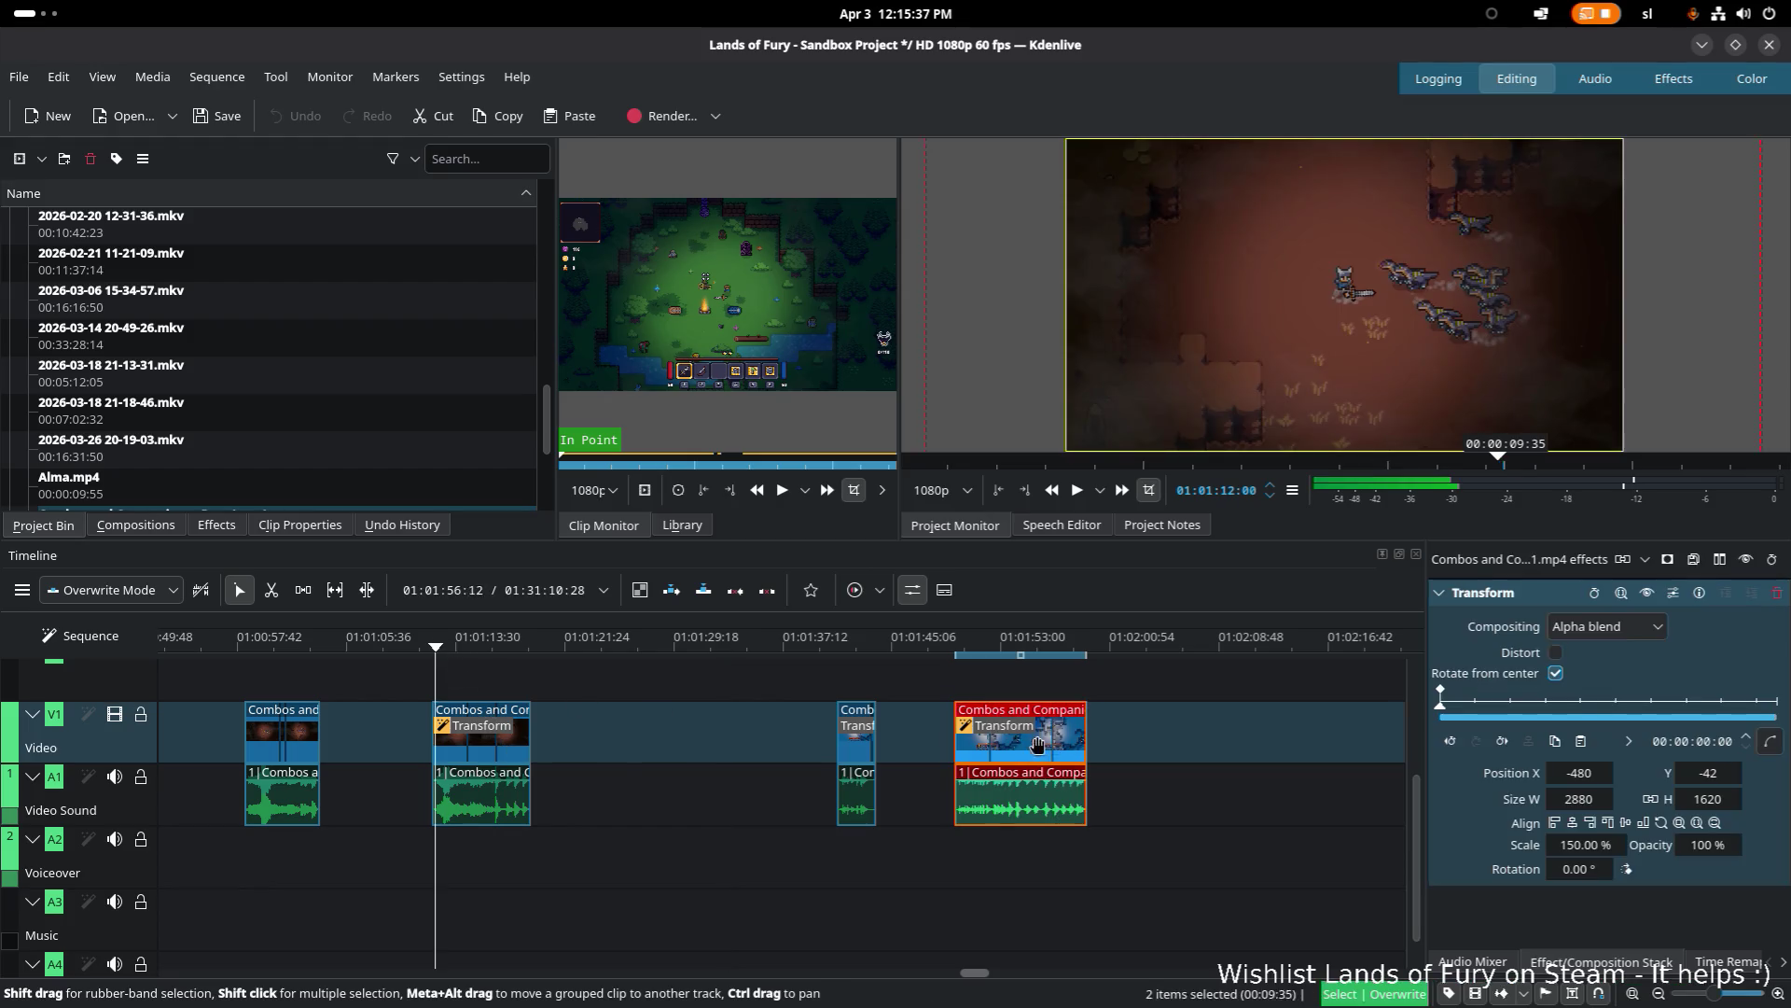
pyautogui.moveTo(1053, 742); pyautogui.dragTo(702, 742)
pyautogui.moveTo(862, 734); pyautogui.dragTo(1139, 737)
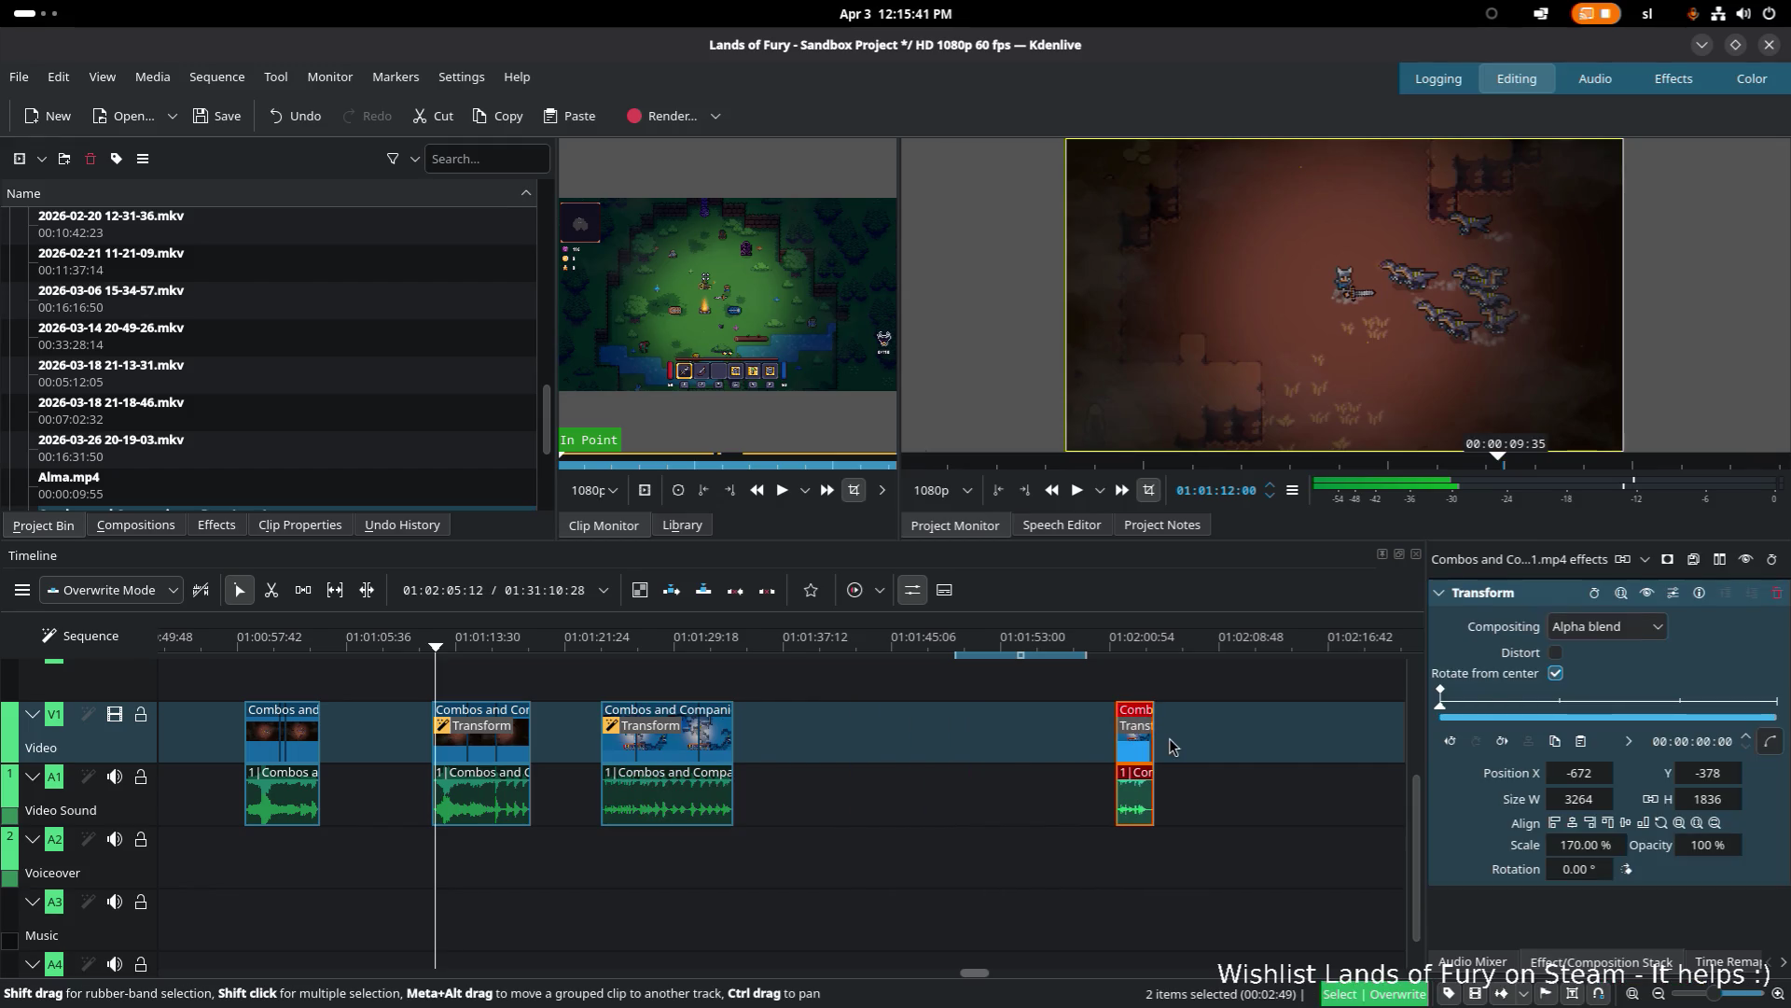
pyautogui.press('Delete')
# Step: Add a Transform effect to the first gameplay clip and set its scale to 150%
pyautogui.click(281, 644)
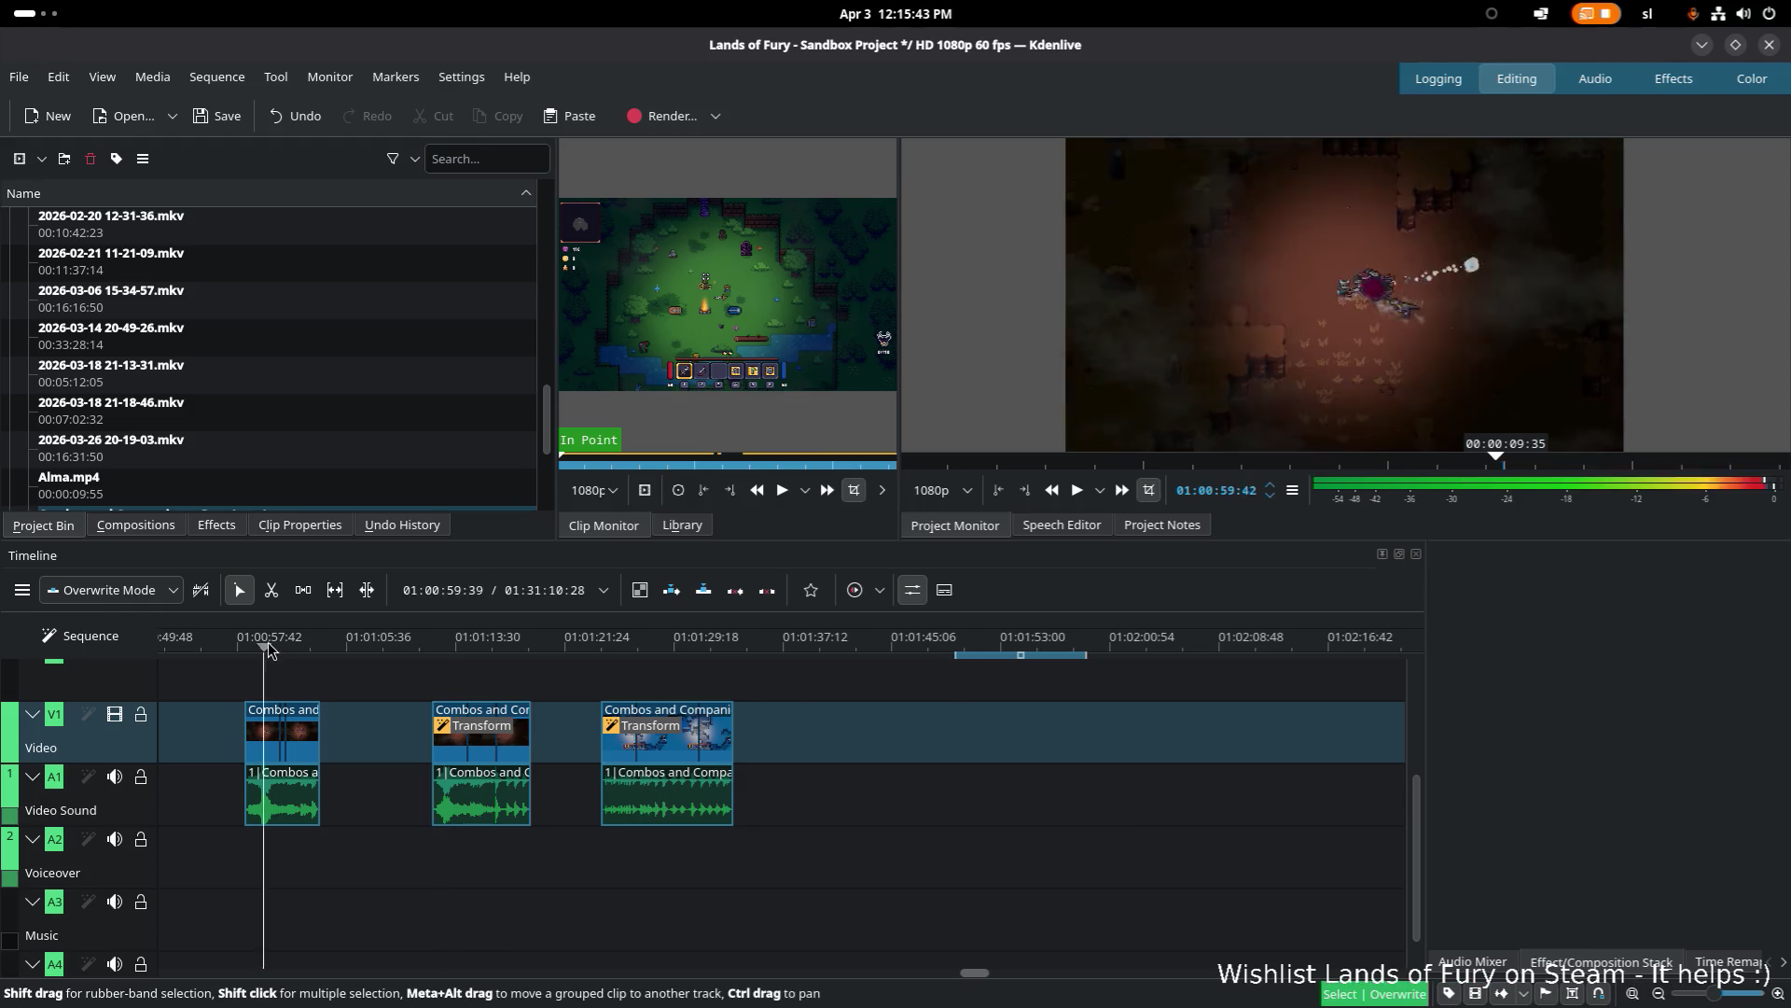
pyautogui.click(280, 742)
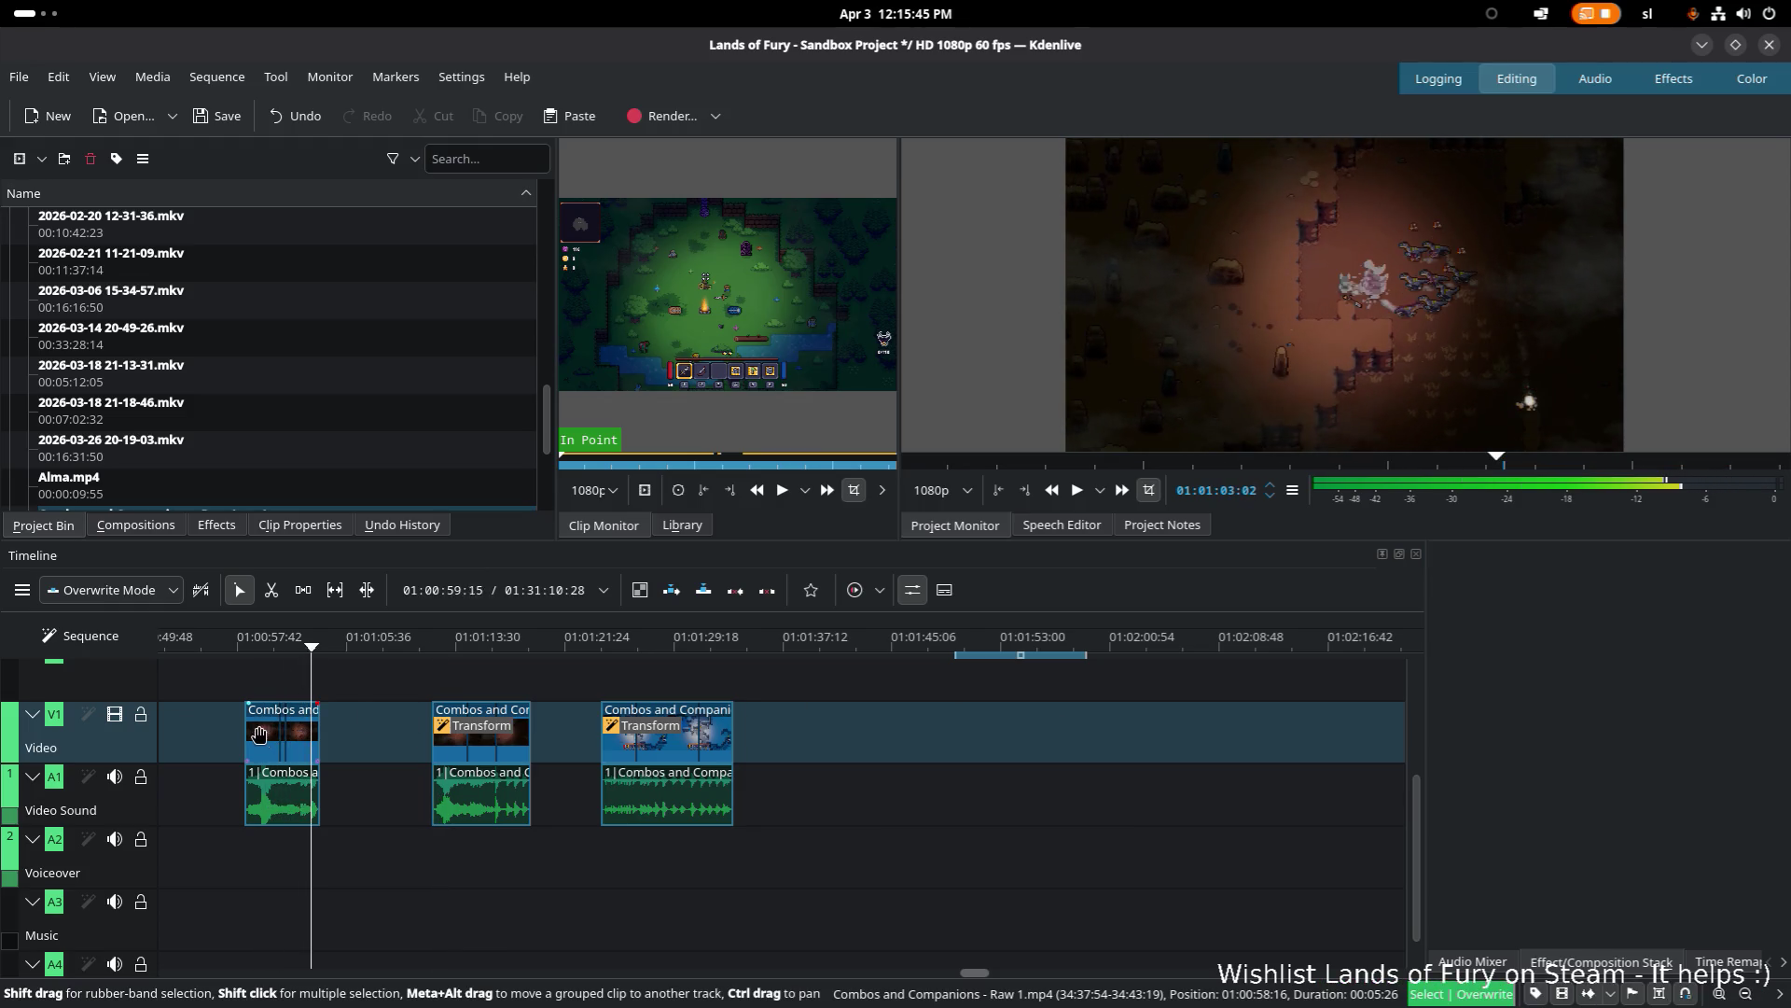
pyautogui.rightClick(264, 727)
pyautogui.moveTo(467, 688)
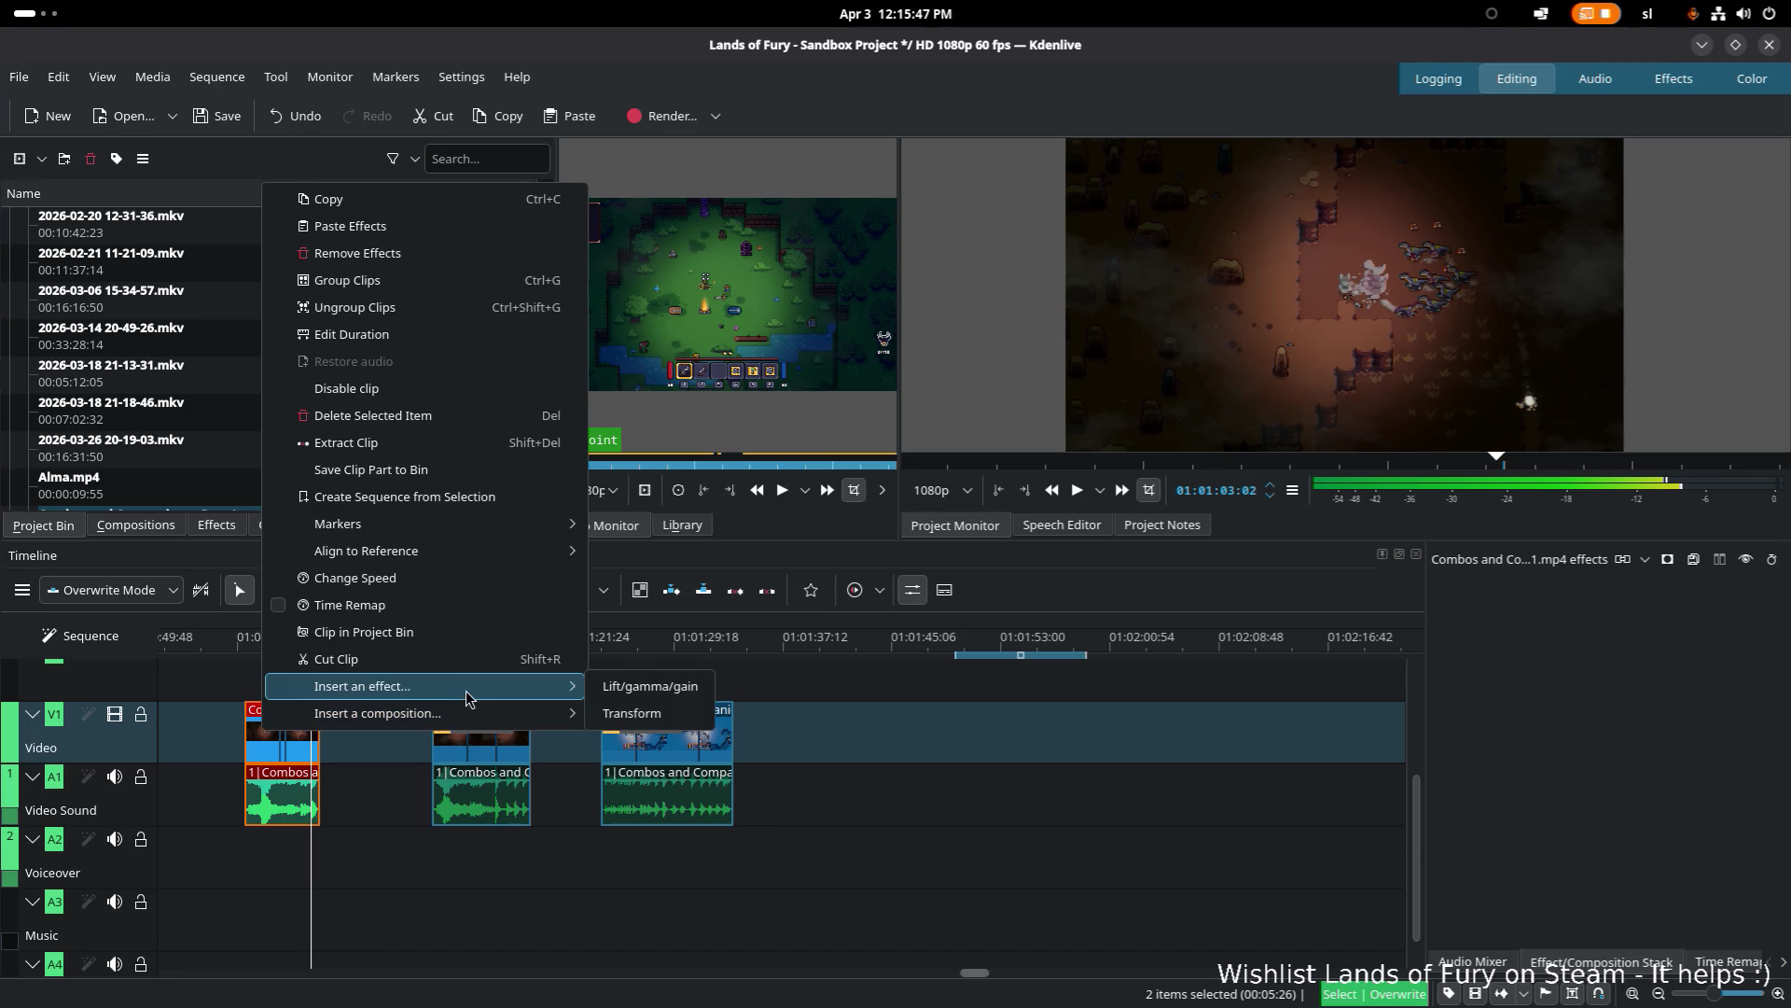
pyautogui.click(648, 715)
pyautogui.doubleClick(1595, 847)
pyautogui.write('150')
pyautogui.press('Return')
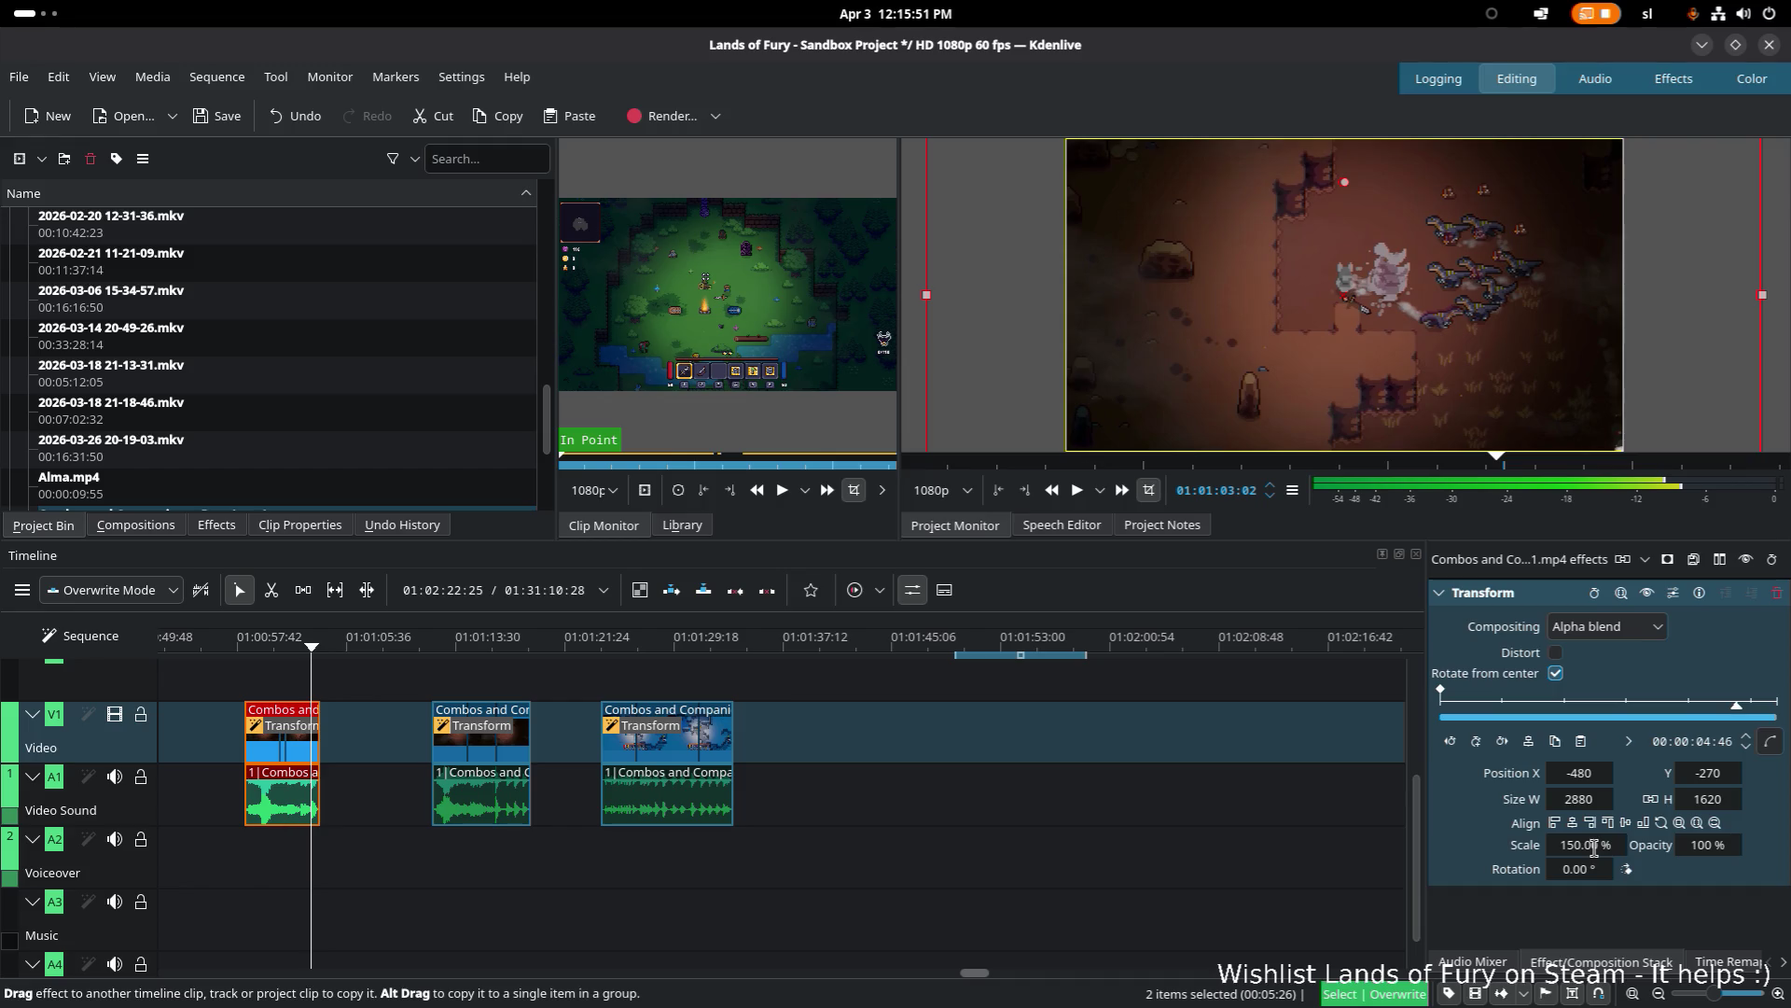
pyautogui.scroll(-1, 940, 701)
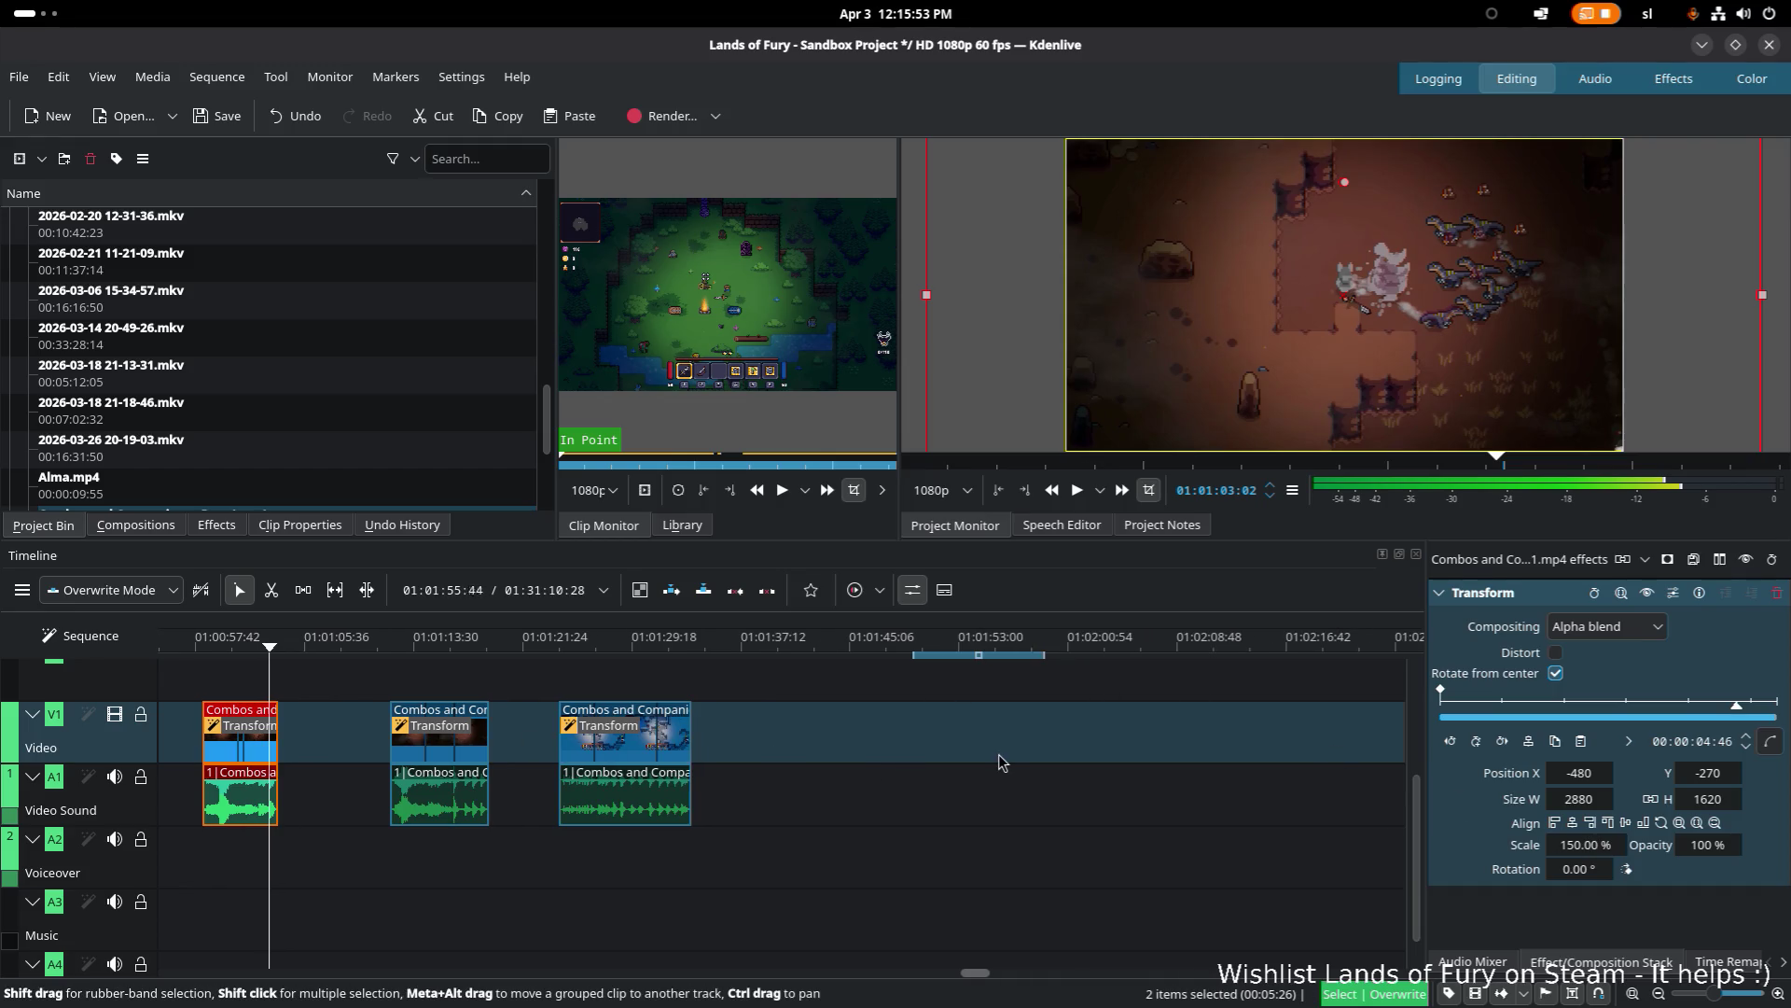
# Step: Preview the later footage, then drag the short clip after Raw 1 slightly right, leaving a gap
pyautogui.scroll(-10, 981, 753)
pyautogui.keyDown('ctrl'); pyautogui.scroll(-3, 860, 754); pyautogui.keyUp('ctrl')
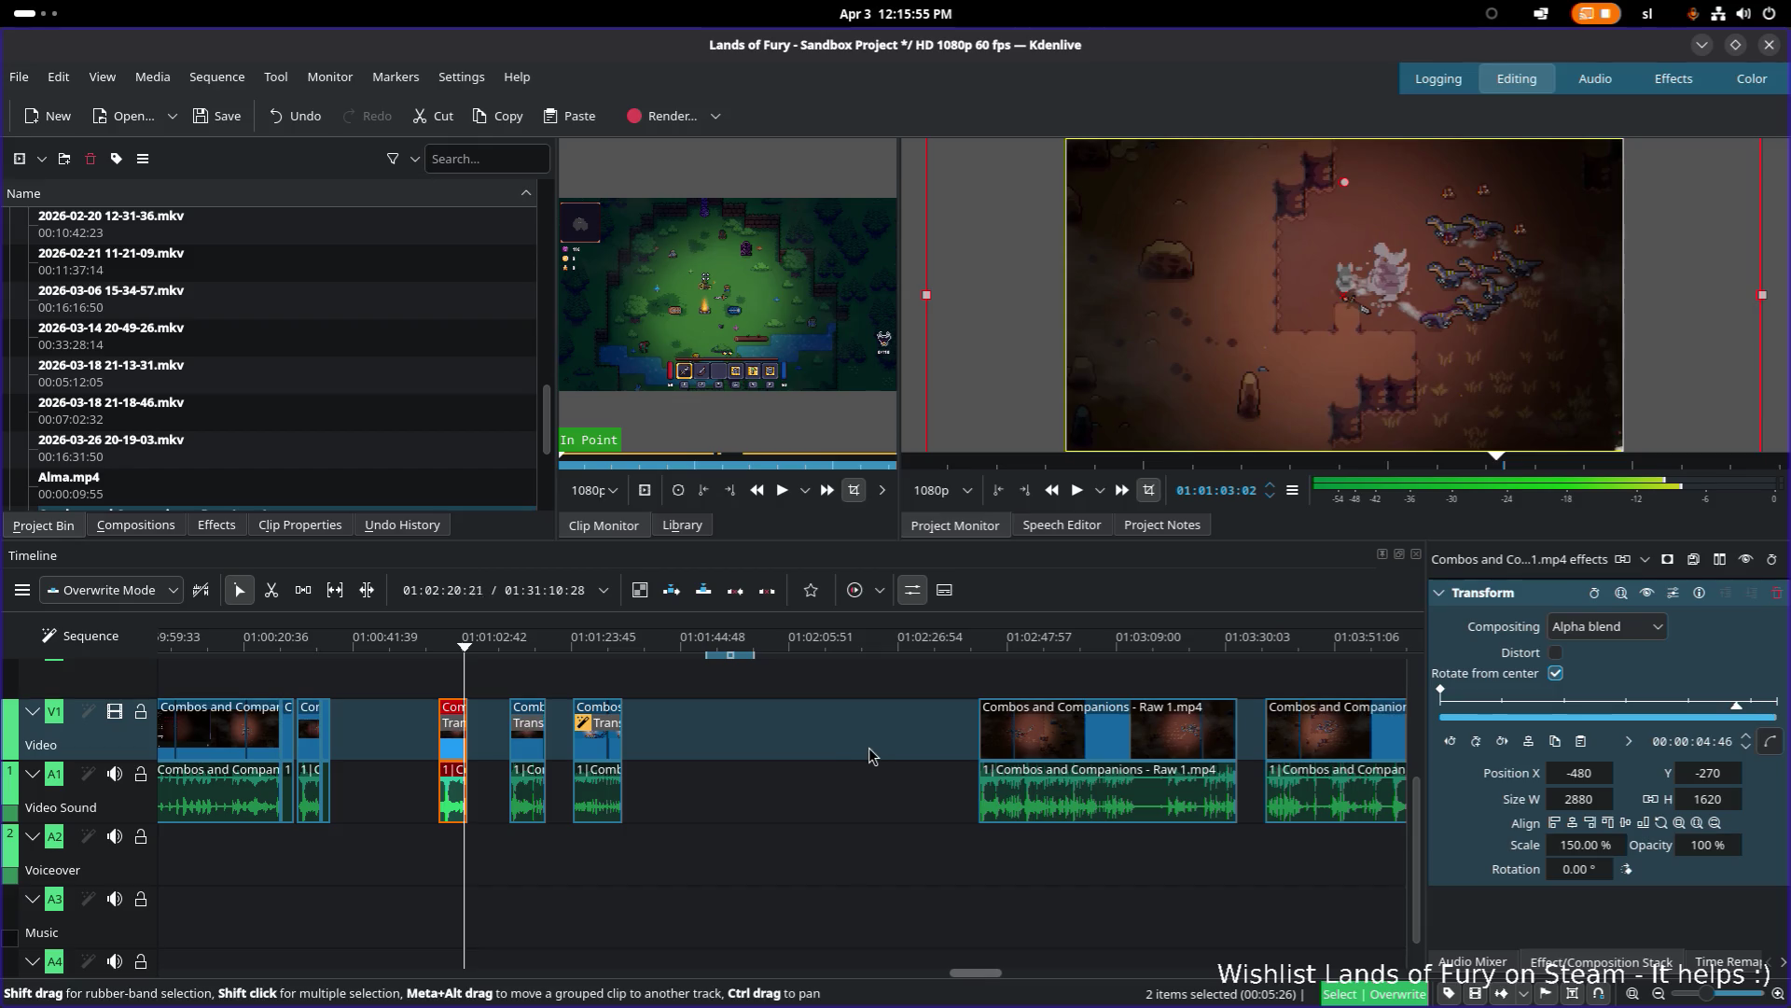
pyautogui.click(999, 652)
pyautogui.click(1165, 652)
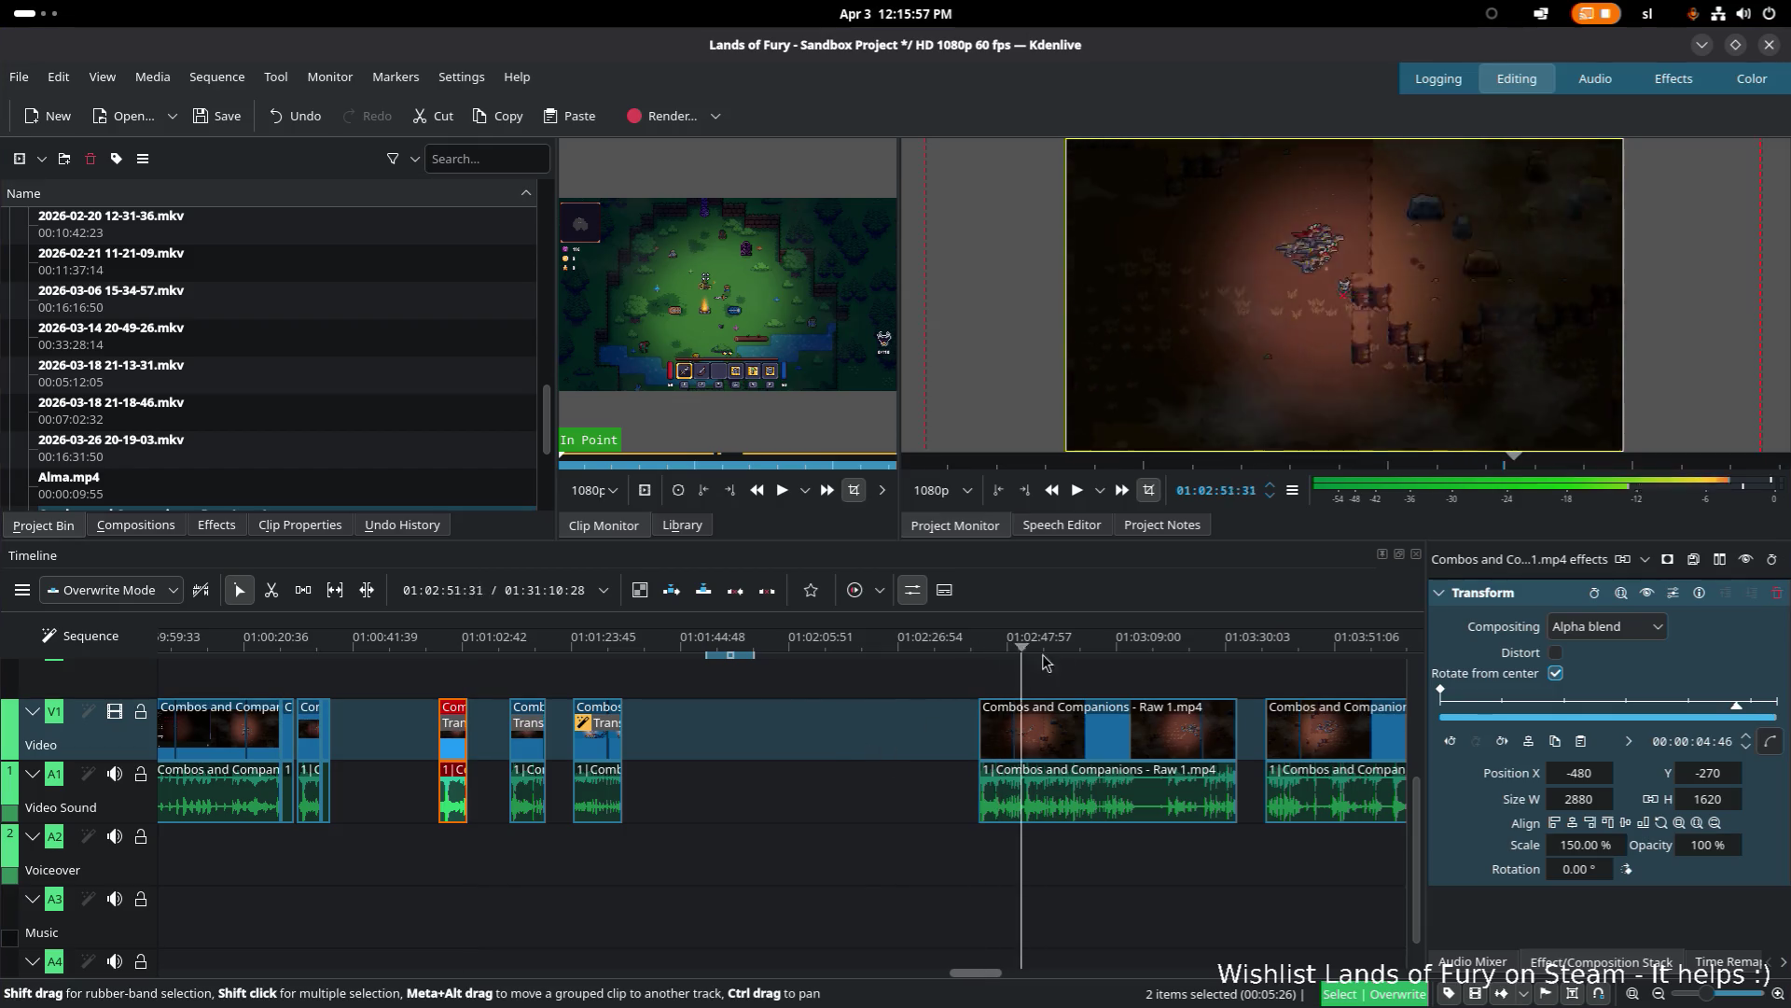
pyautogui.click(1188, 653)
pyautogui.hscroll(1, 814, 734)
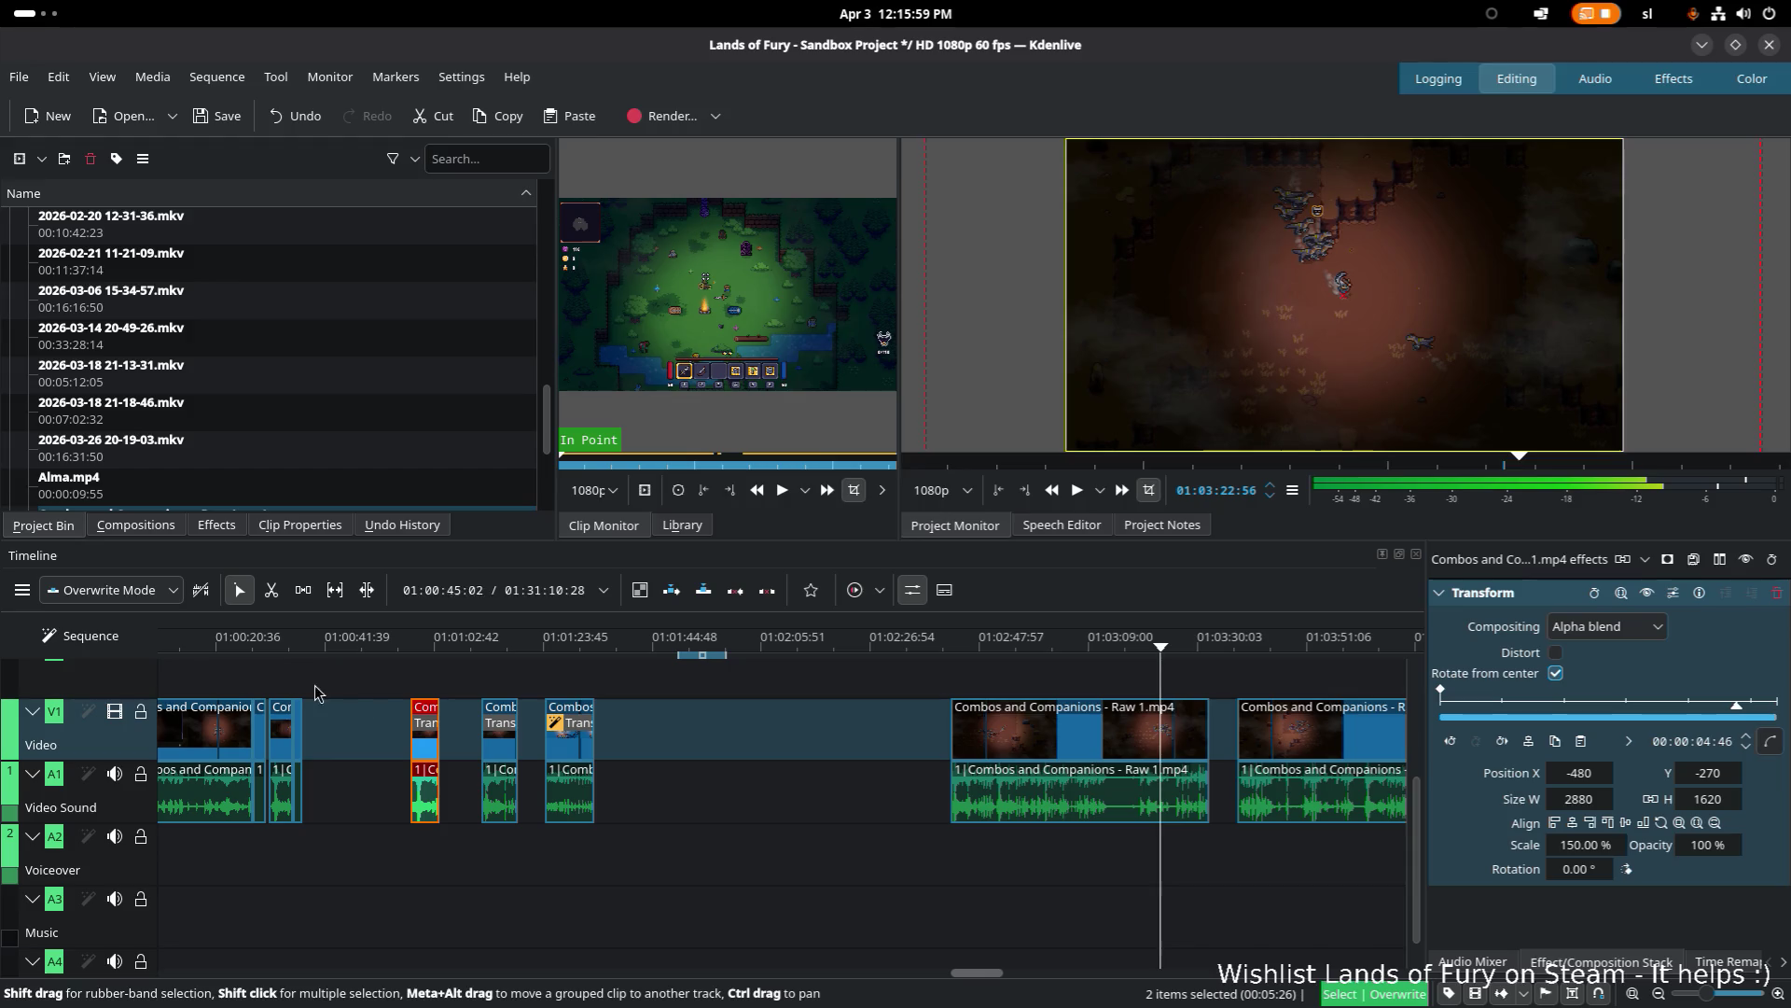
pyautogui.click(287, 655)
pyautogui.hscroll(-5, 371, 696)
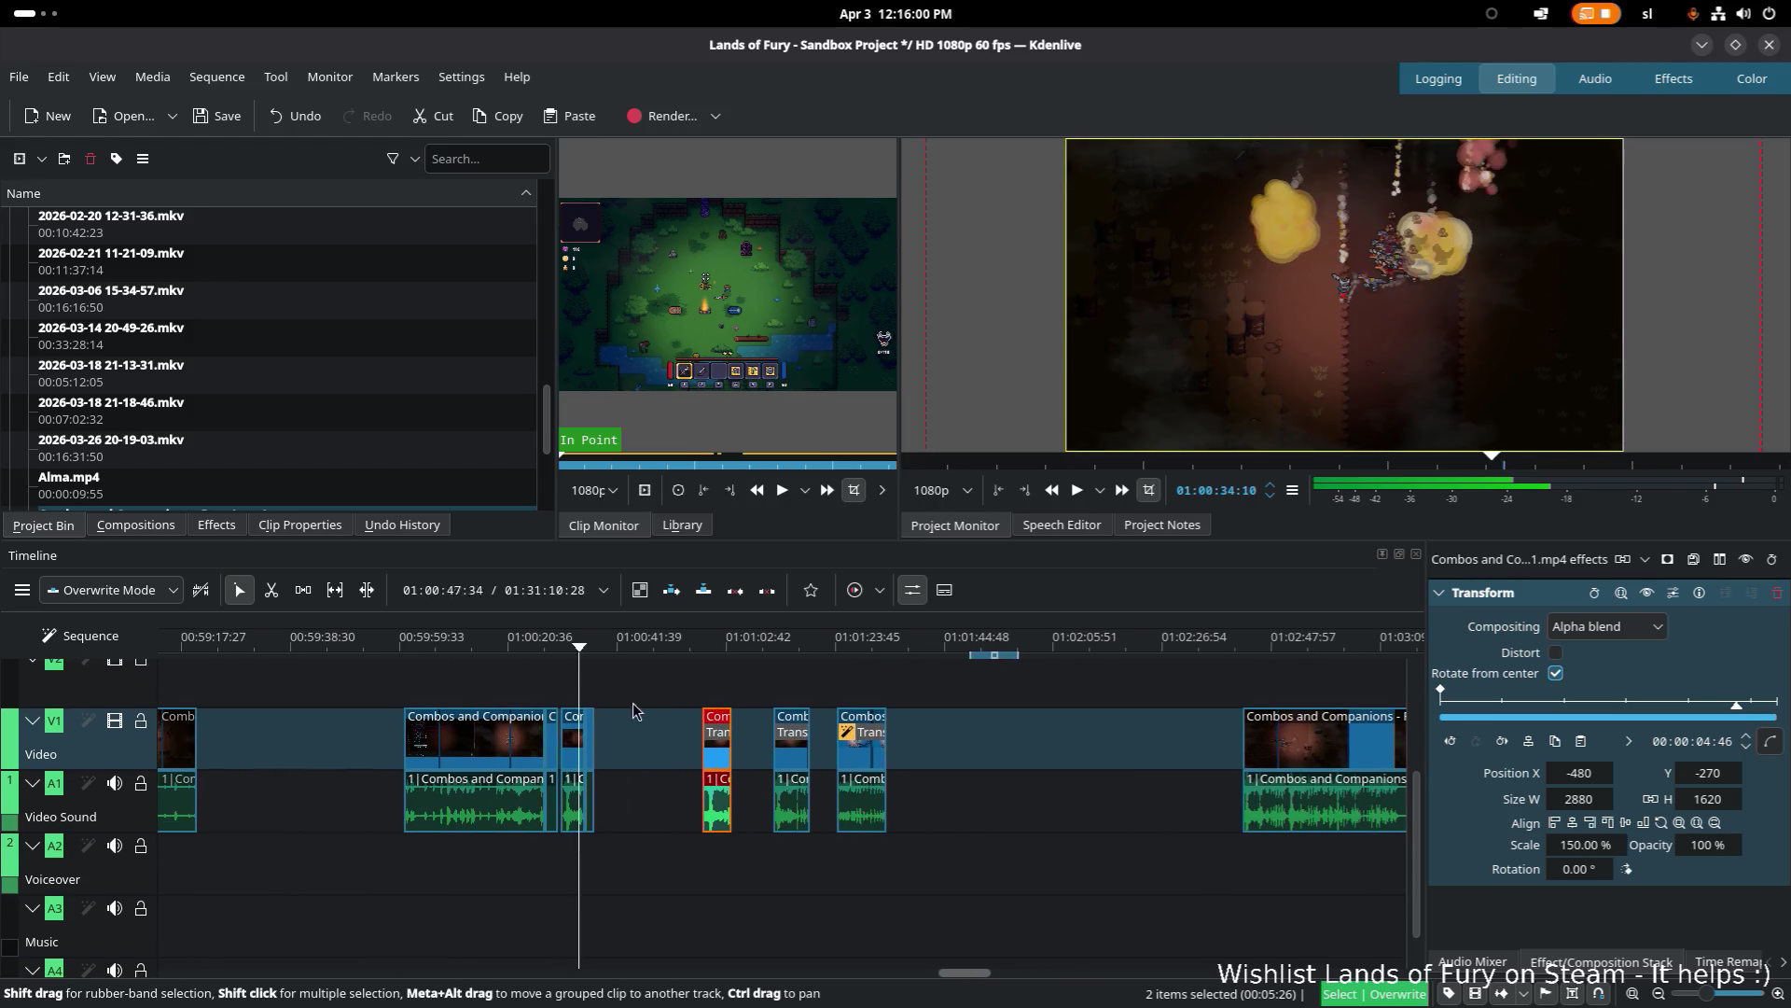
pyautogui.click(584, 724)
pyautogui.moveTo(584, 724); pyautogui.dragTo(635, 725)
# Step: Select the long Combos and Companions clip and scrub from its start to about 01:05:22
pyautogui.click(498, 738)
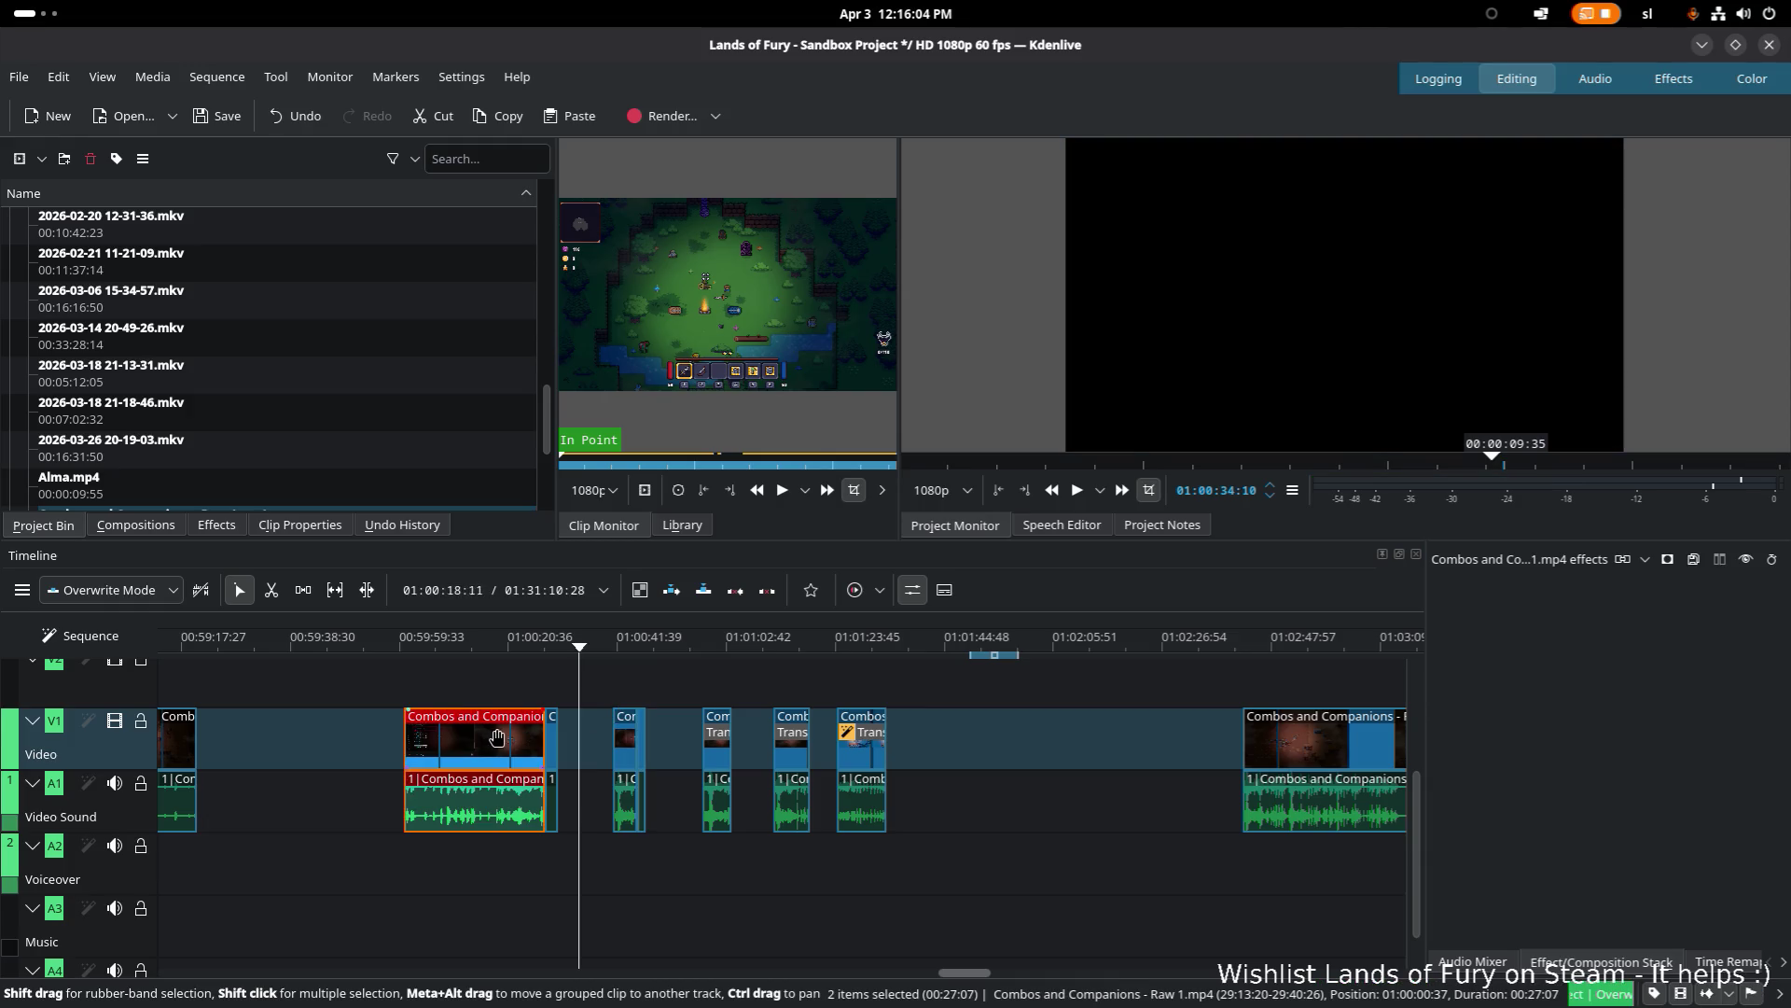
pyautogui.click(424, 638)
pyautogui.hscroll(-10, 762, 715)
pyautogui.hscroll(-2, 763, 715)
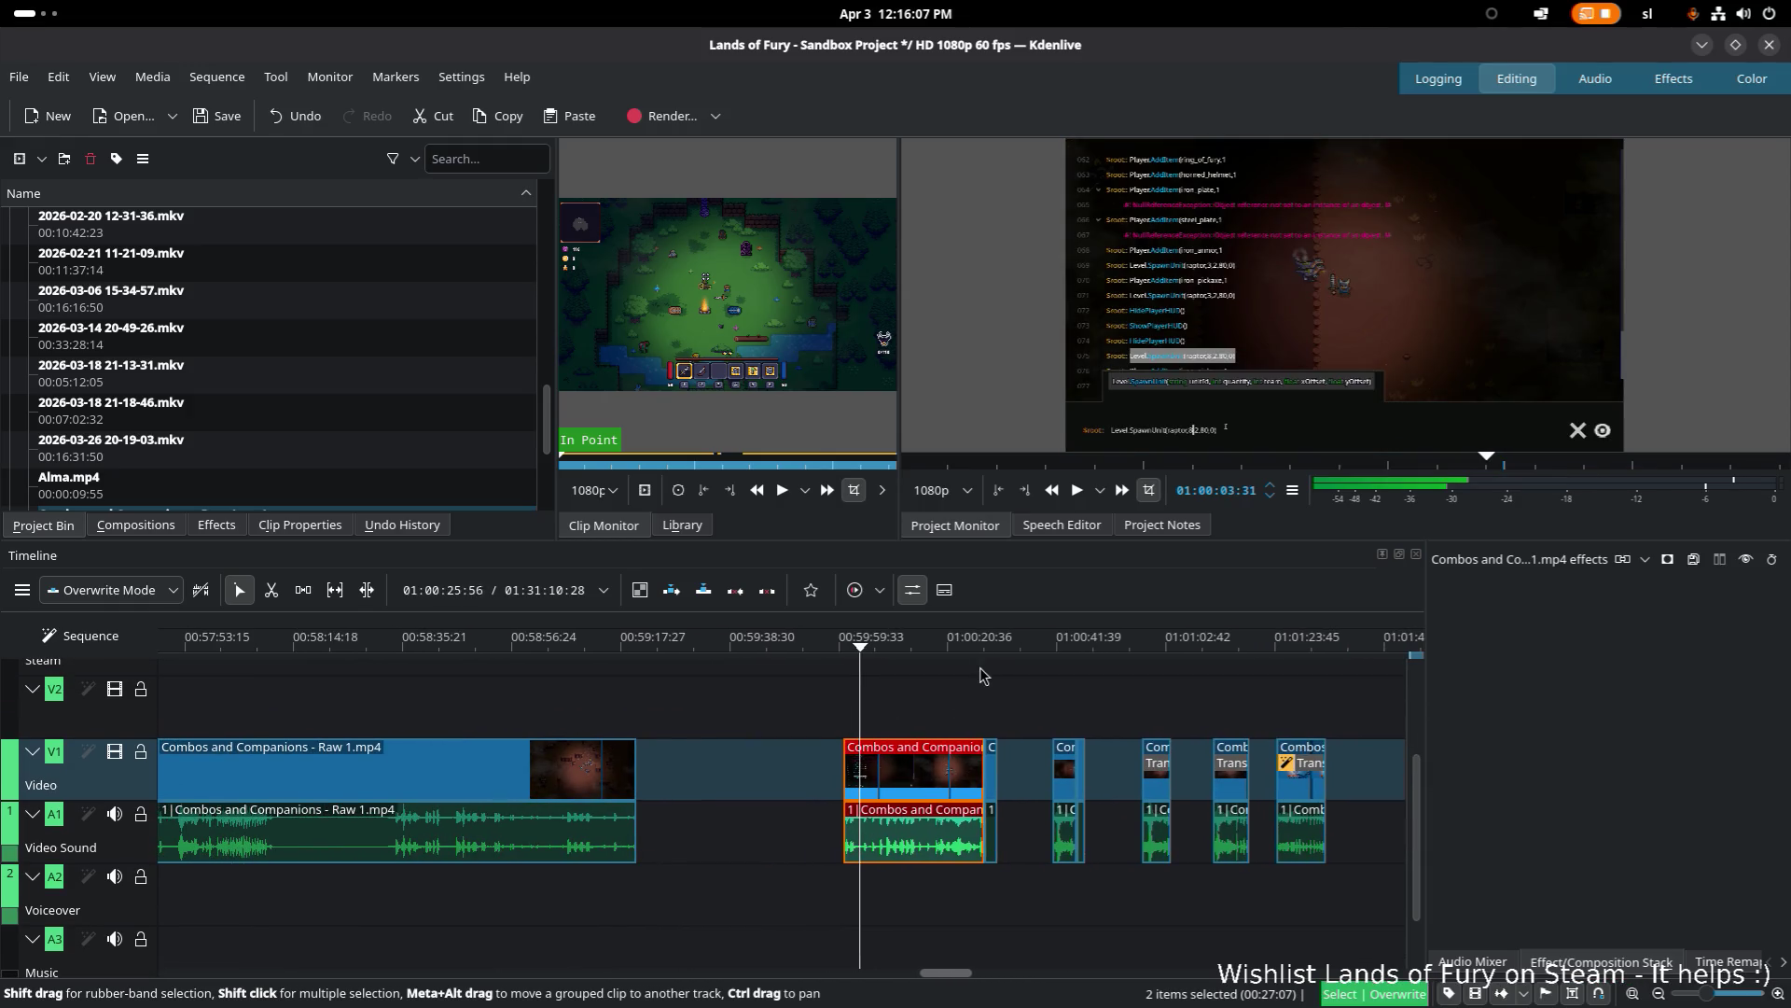
pyautogui.hscroll(1, 1140, 730)
pyautogui.hscroll(20, 1140, 730)
pyautogui.keyDown('ctrl'); pyautogui.scroll(-8, 842, 700); pyautogui.keyUp('ctrl')
pyautogui.keyDown('ctrl'); pyautogui.scroll(5, 948, 741); pyautogui.keyUp('ctrl')
pyautogui.keyDown('ctrl'); pyautogui.scroll(2, 841, 719); pyautogui.keyUp('ctrl')
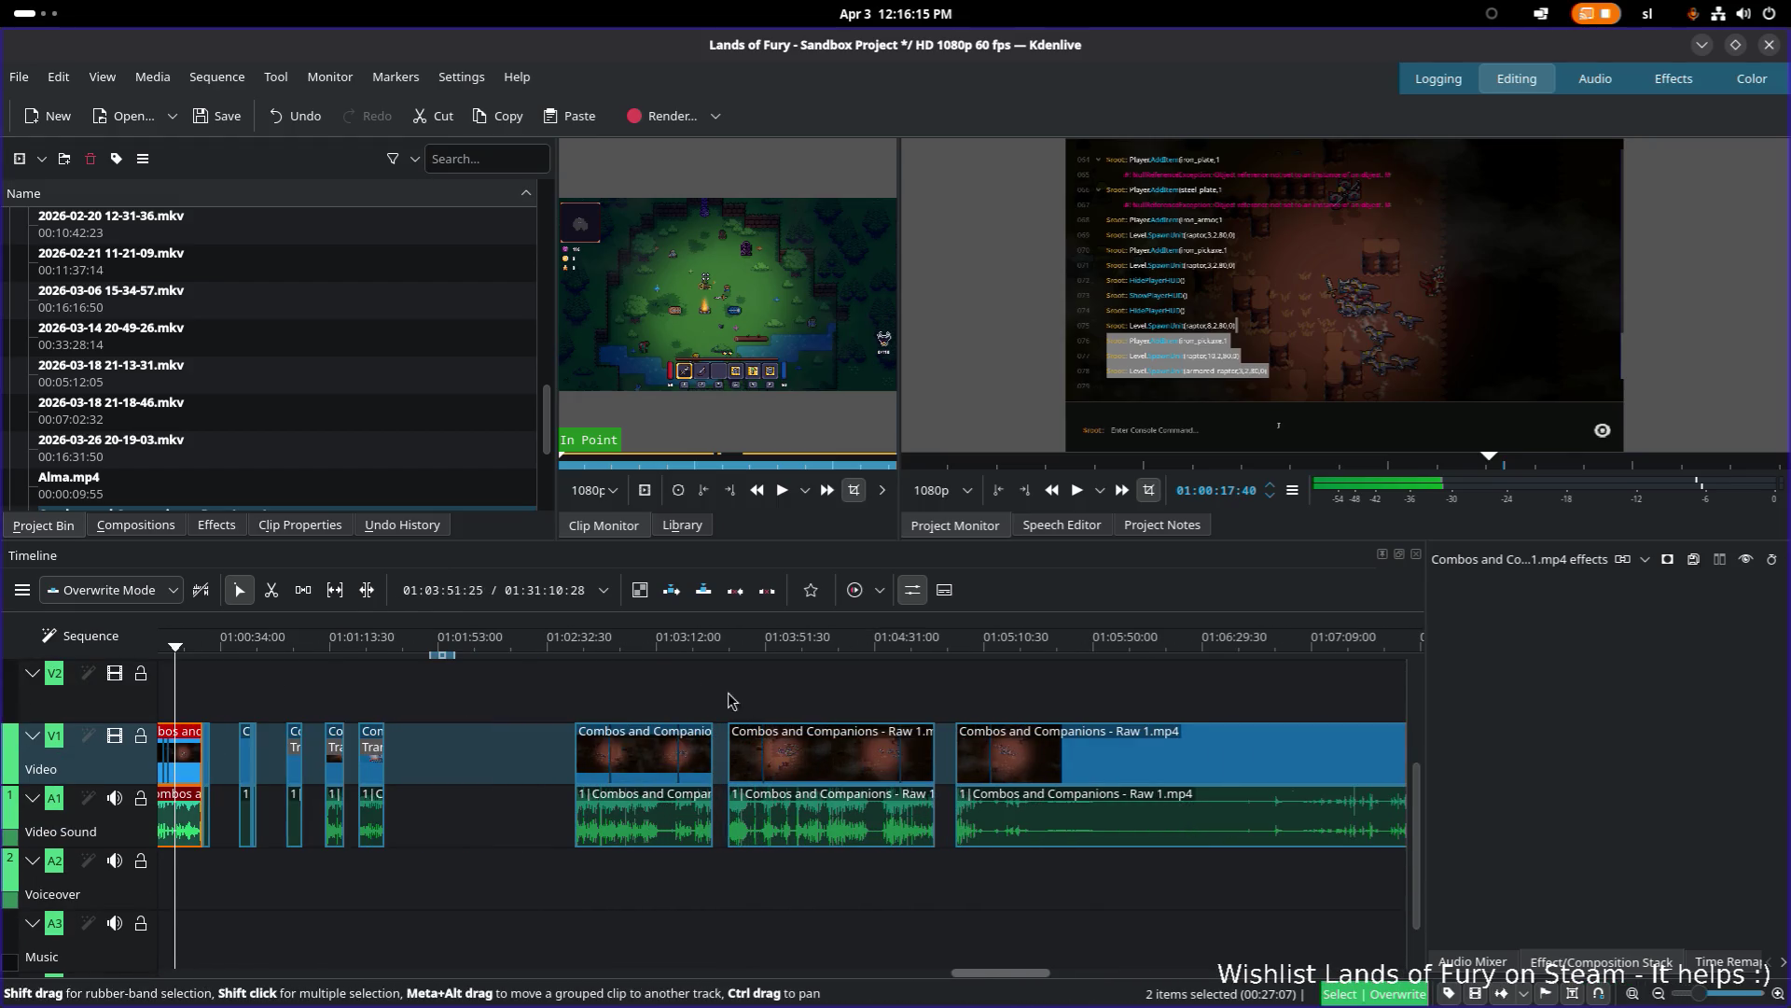
pyautogui.moveTo(586, 650); pyautogui.dragTo(959, 646)
pyautogui.keyDown('ctrl'); pyautogui.scroll(-1, 1073, 687); pyautogui.keyUp('ctrl')
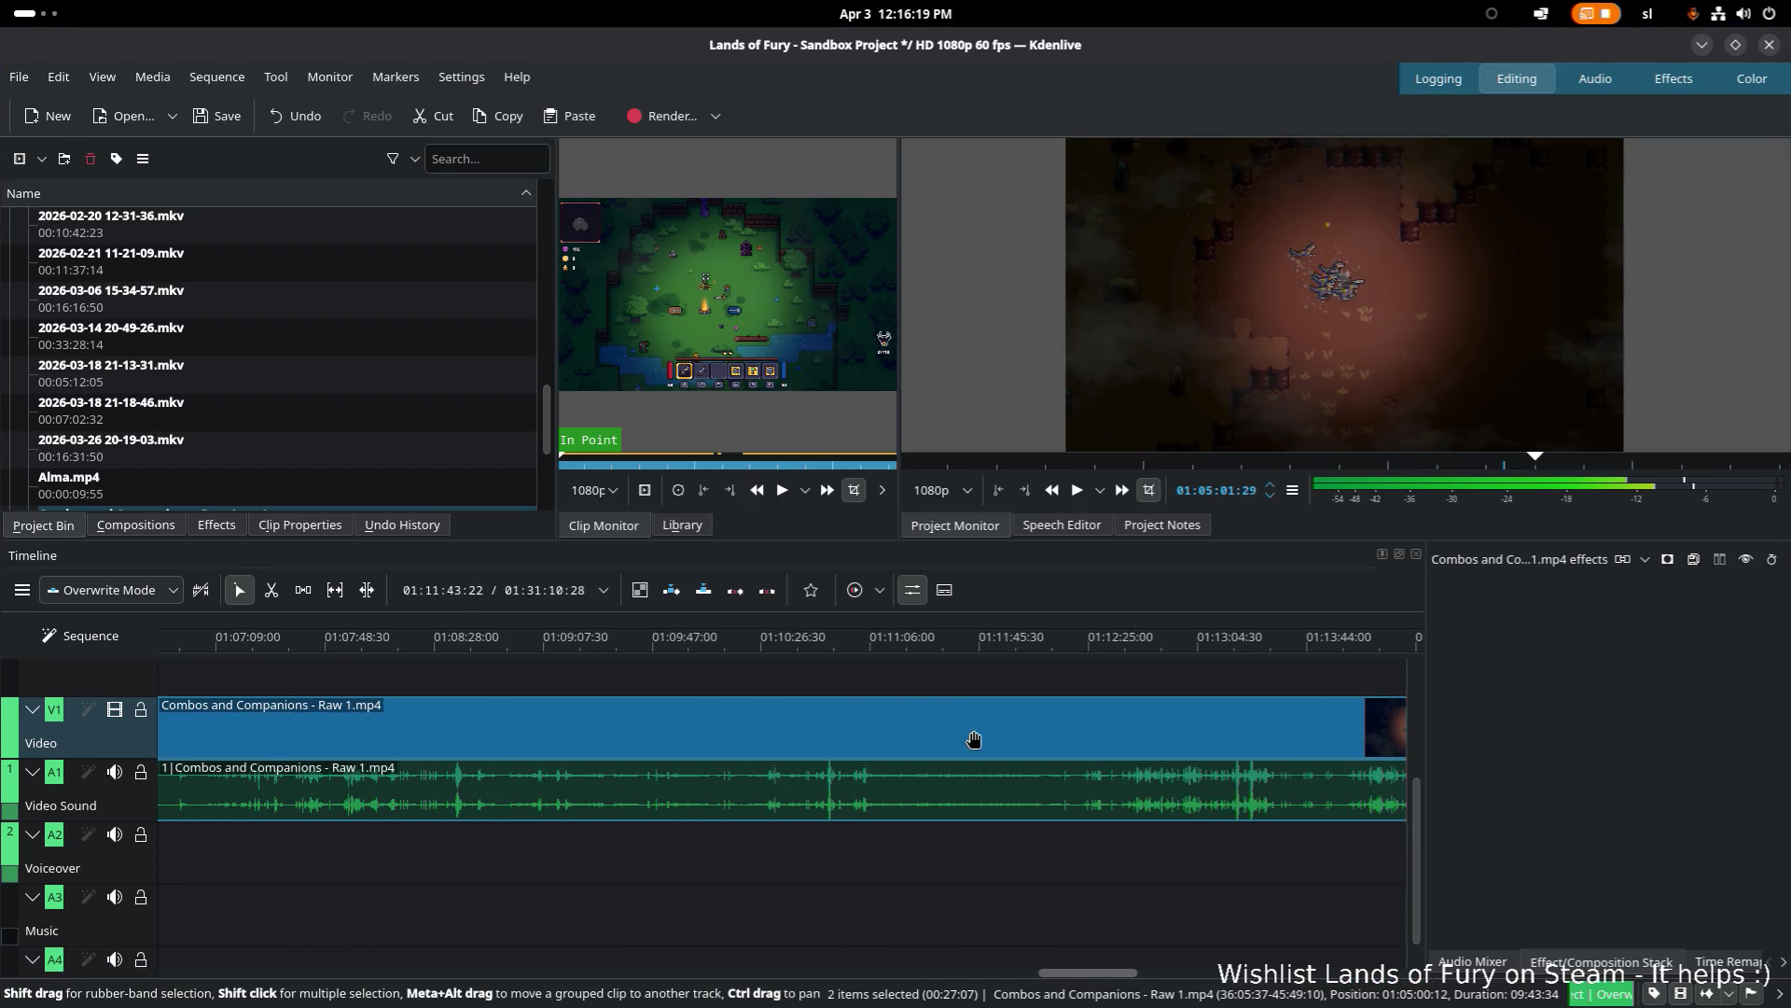
pyautogui.hscroll(10, 1019, 740)
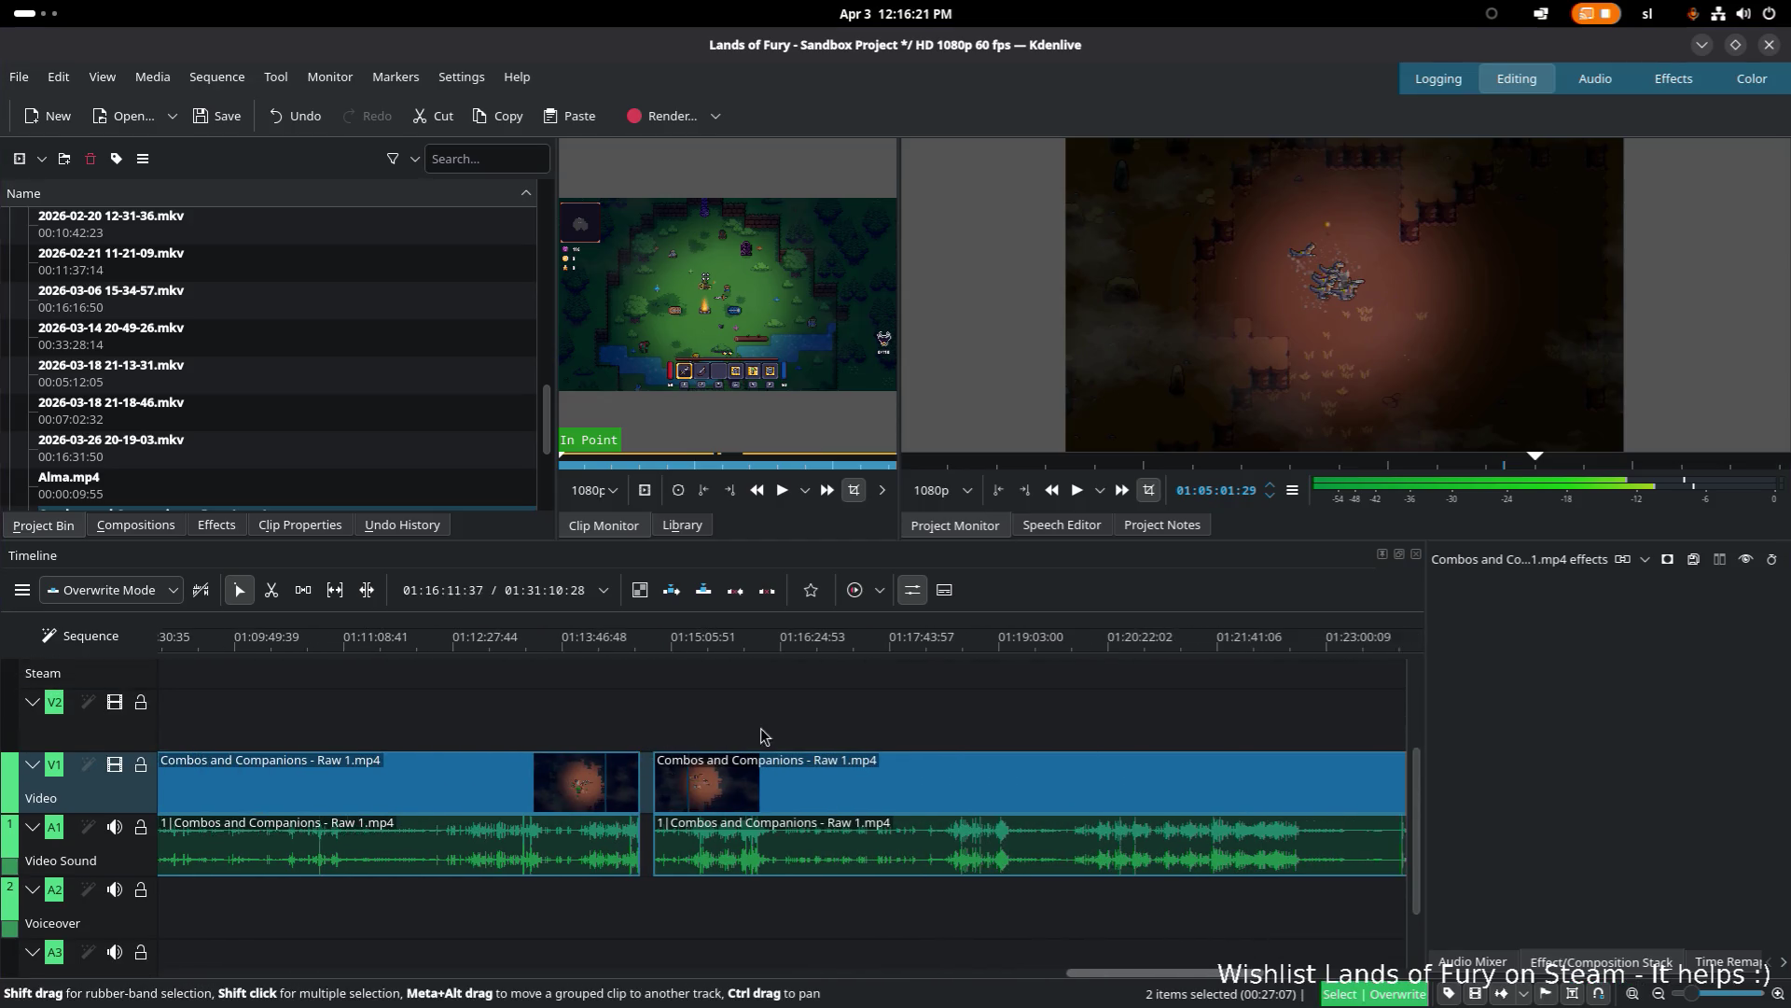
pyautogui.hscroll(6, 599, 738)
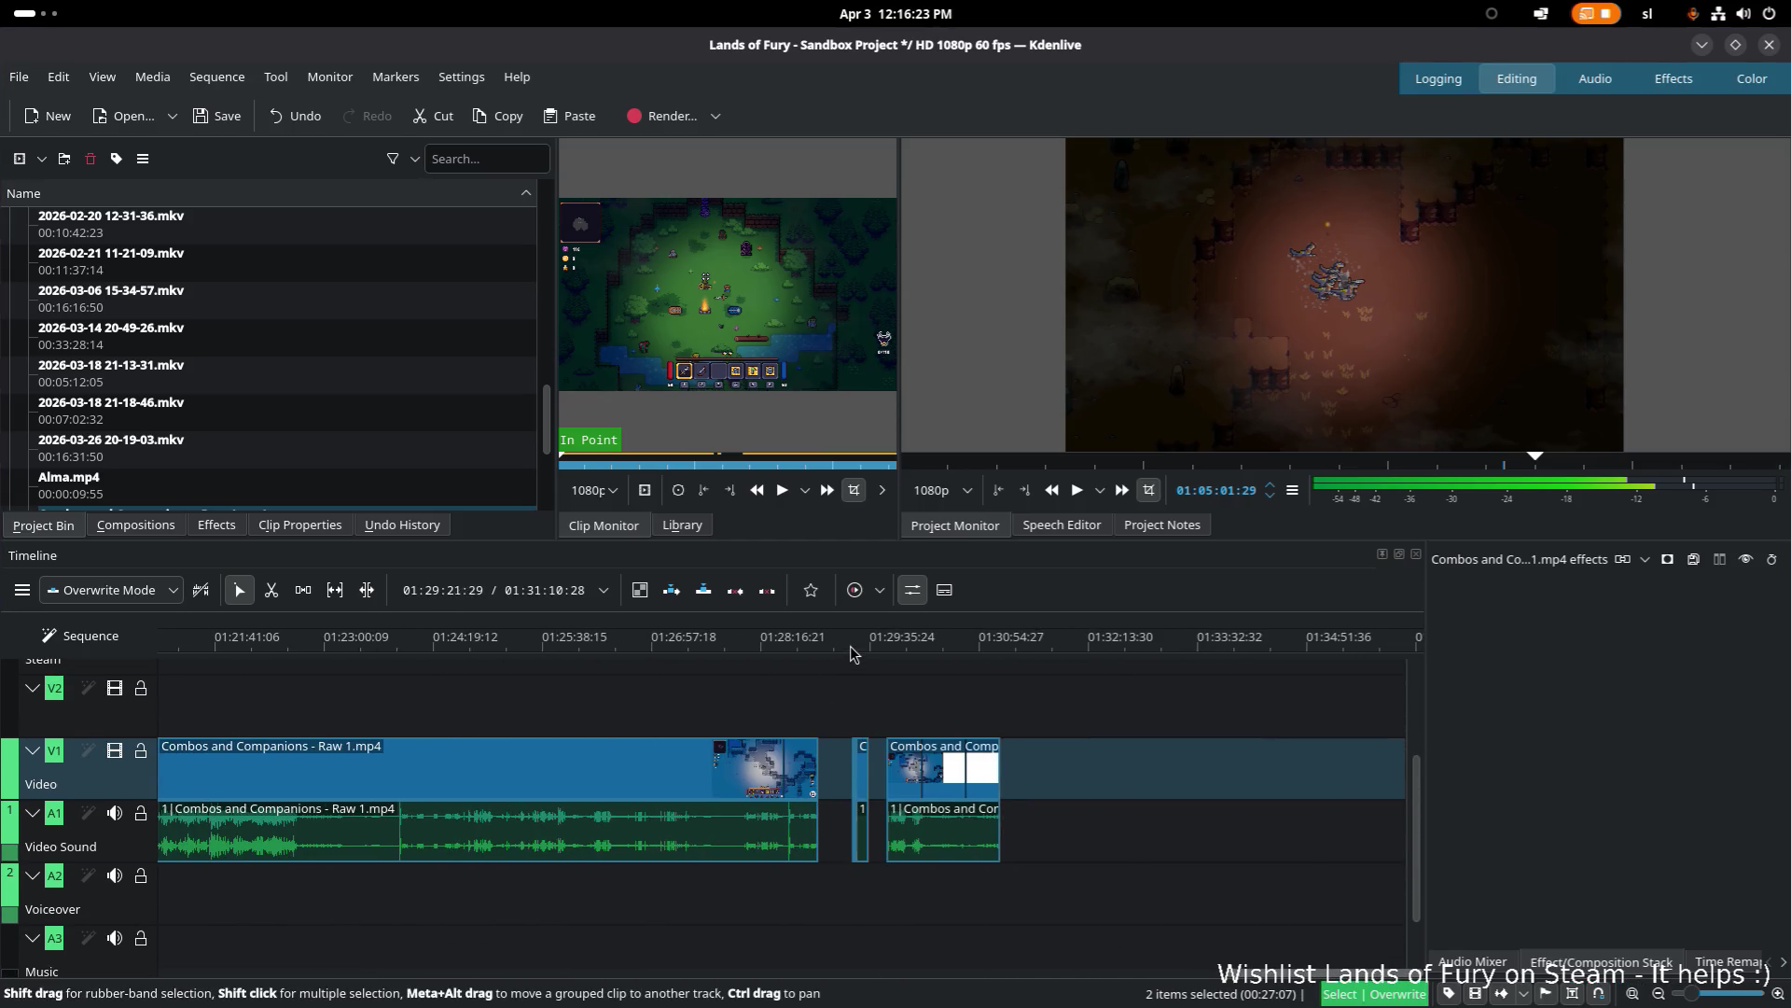
# Step: Scan the timeline and park the playhead at about 00:28:53 near the Steam track clip
pyautogui.click(852, 656)
pyautogui.keyDown('ctrl'); pyautogui.scroll(-3, 859, 728); pyautogui.keyUp('ctrl')
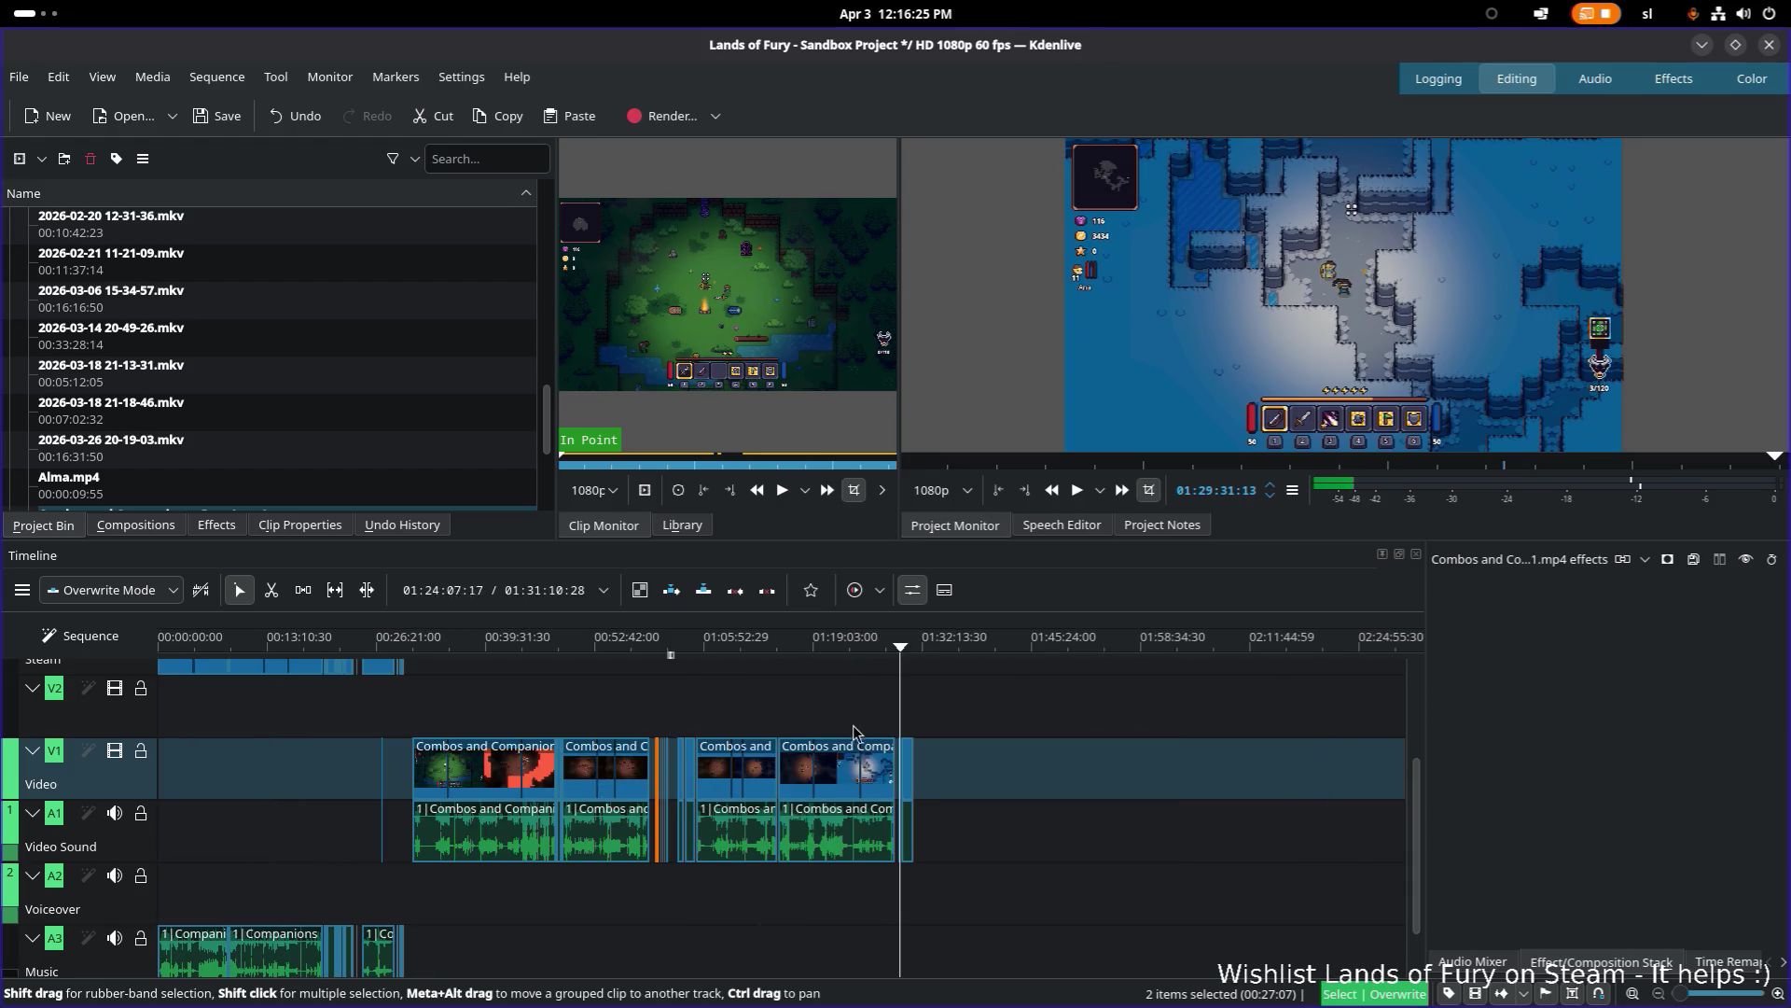
pyautogui.scroll(-1, 486, 840)
pyautogui.keyDown('ctrl'); pyautogui.scroll(4, 415, 869); pyautogui.keyUp('ctrl')
pyautogui.scroll(3, 415, 868)
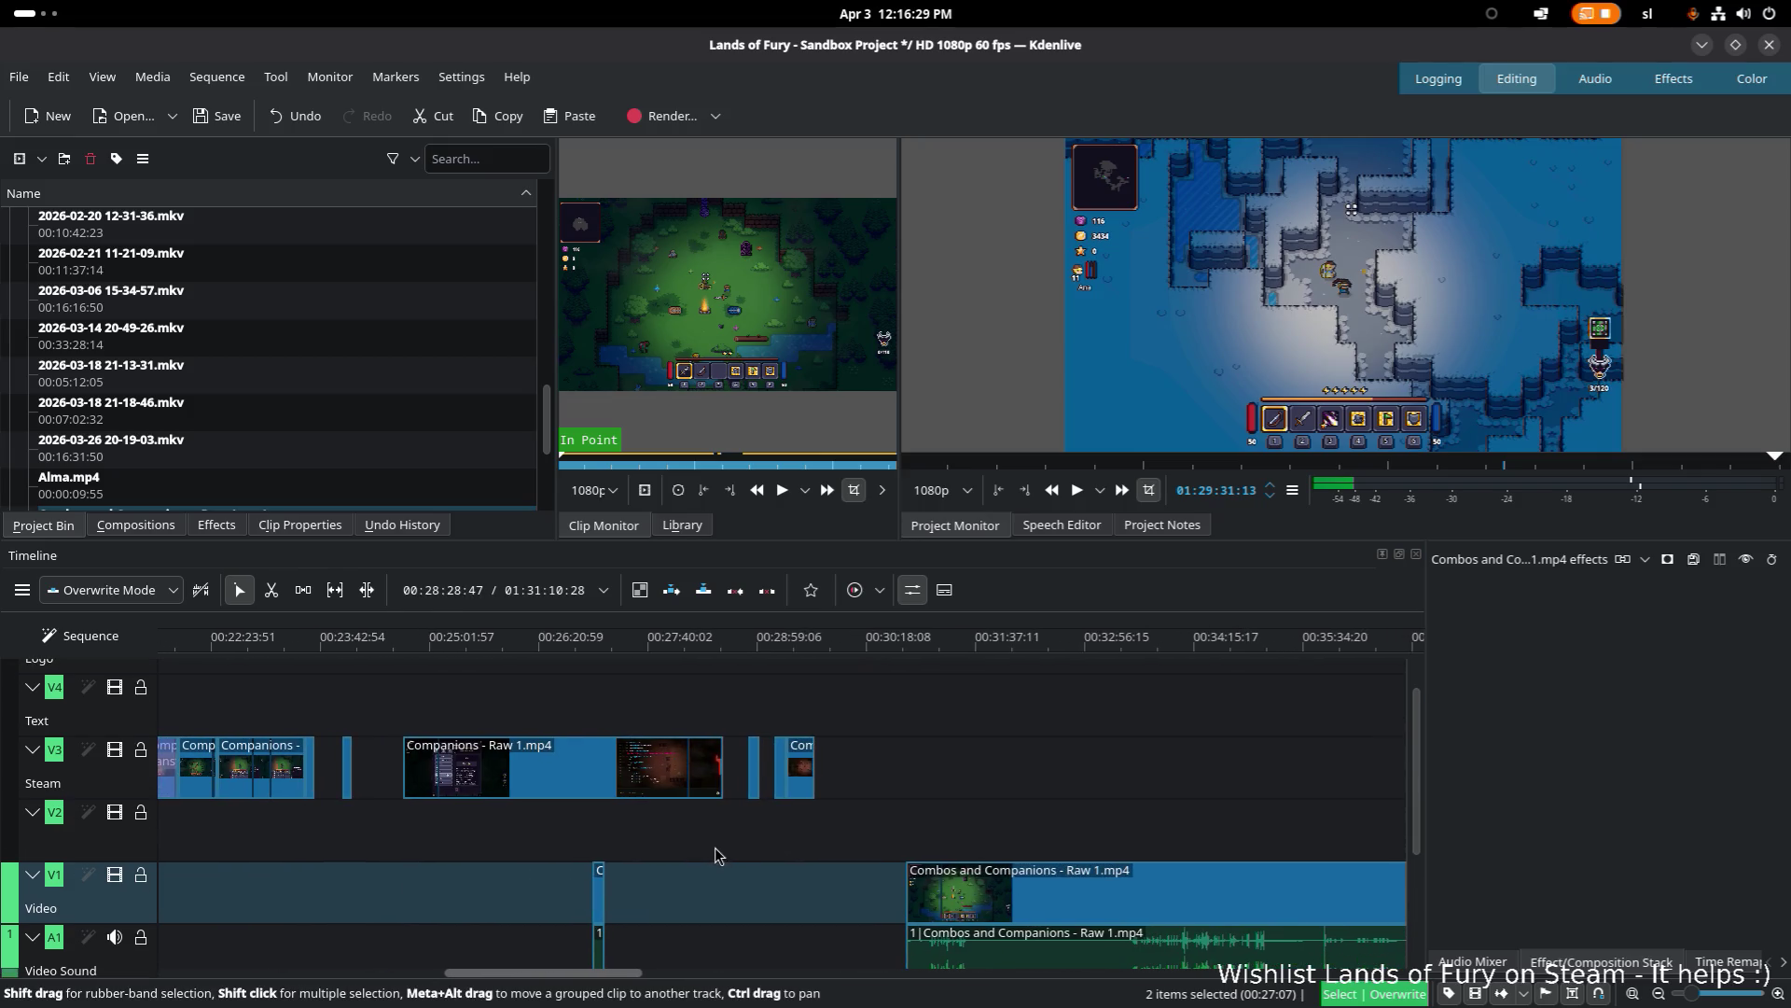
pyautogui.scroll(1, 771, 709)
pyautogui.click(795, 651)
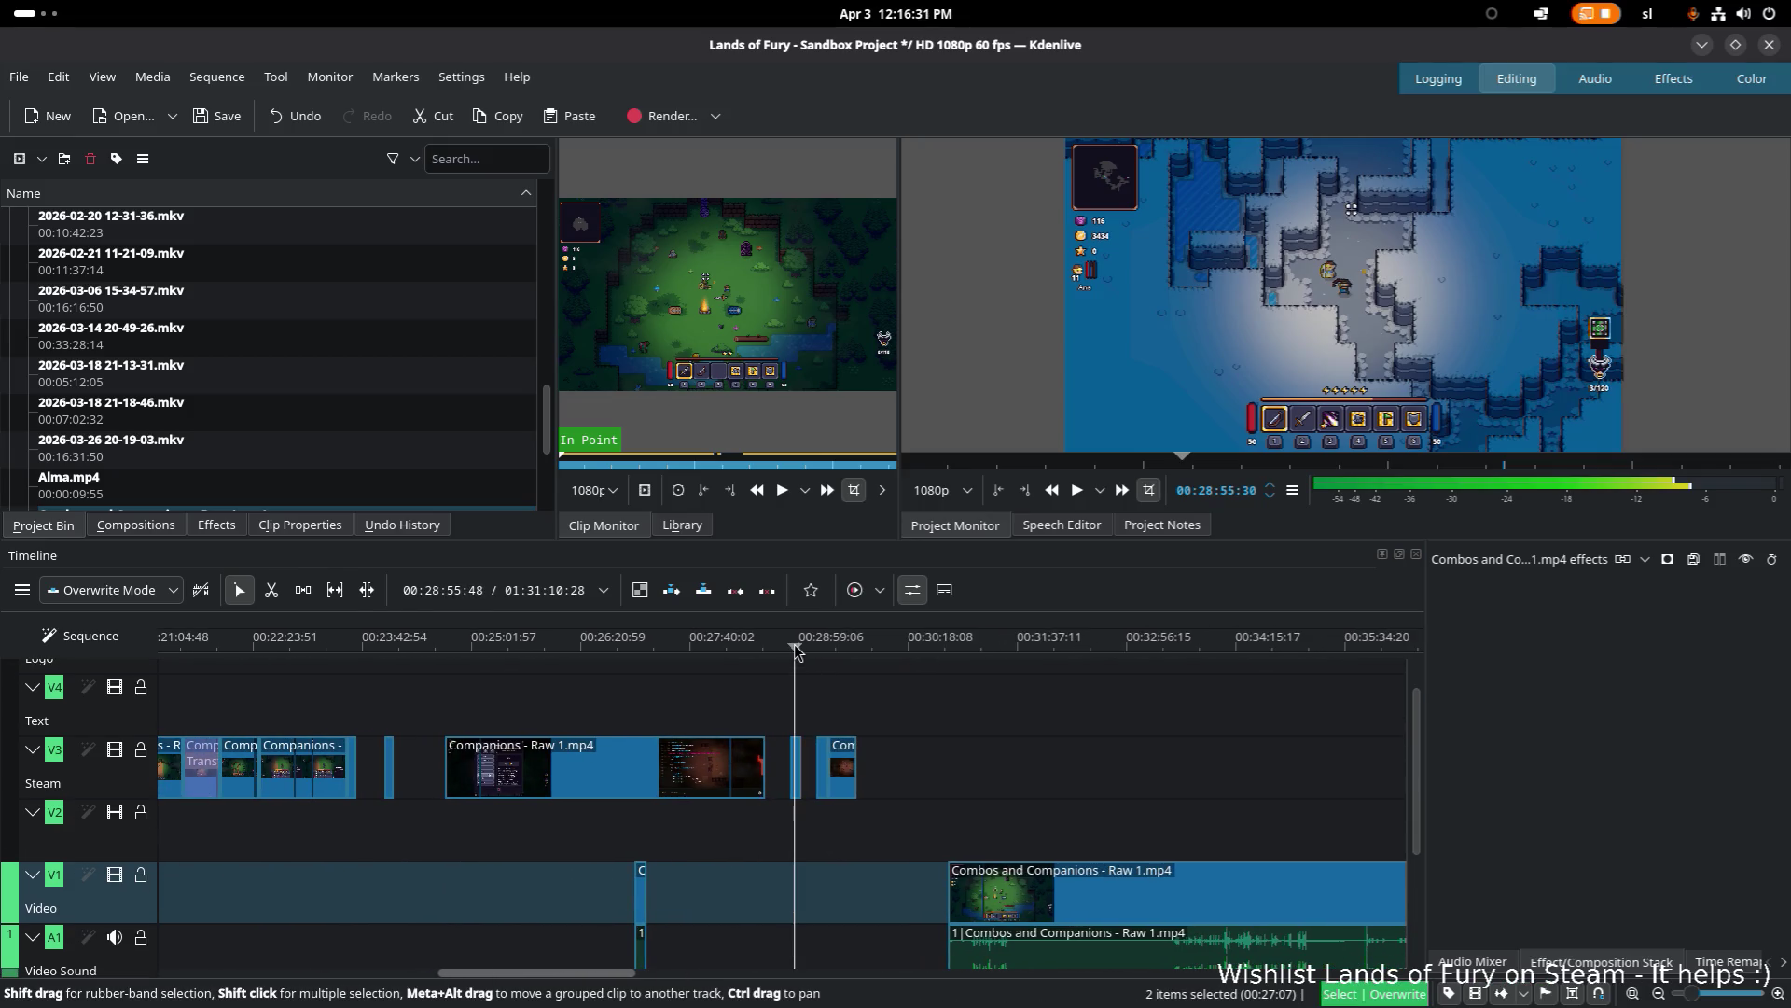
pyautogui.scroll(-2, 611, 835)
pyautogui.hscroll(-5, 611, 835)
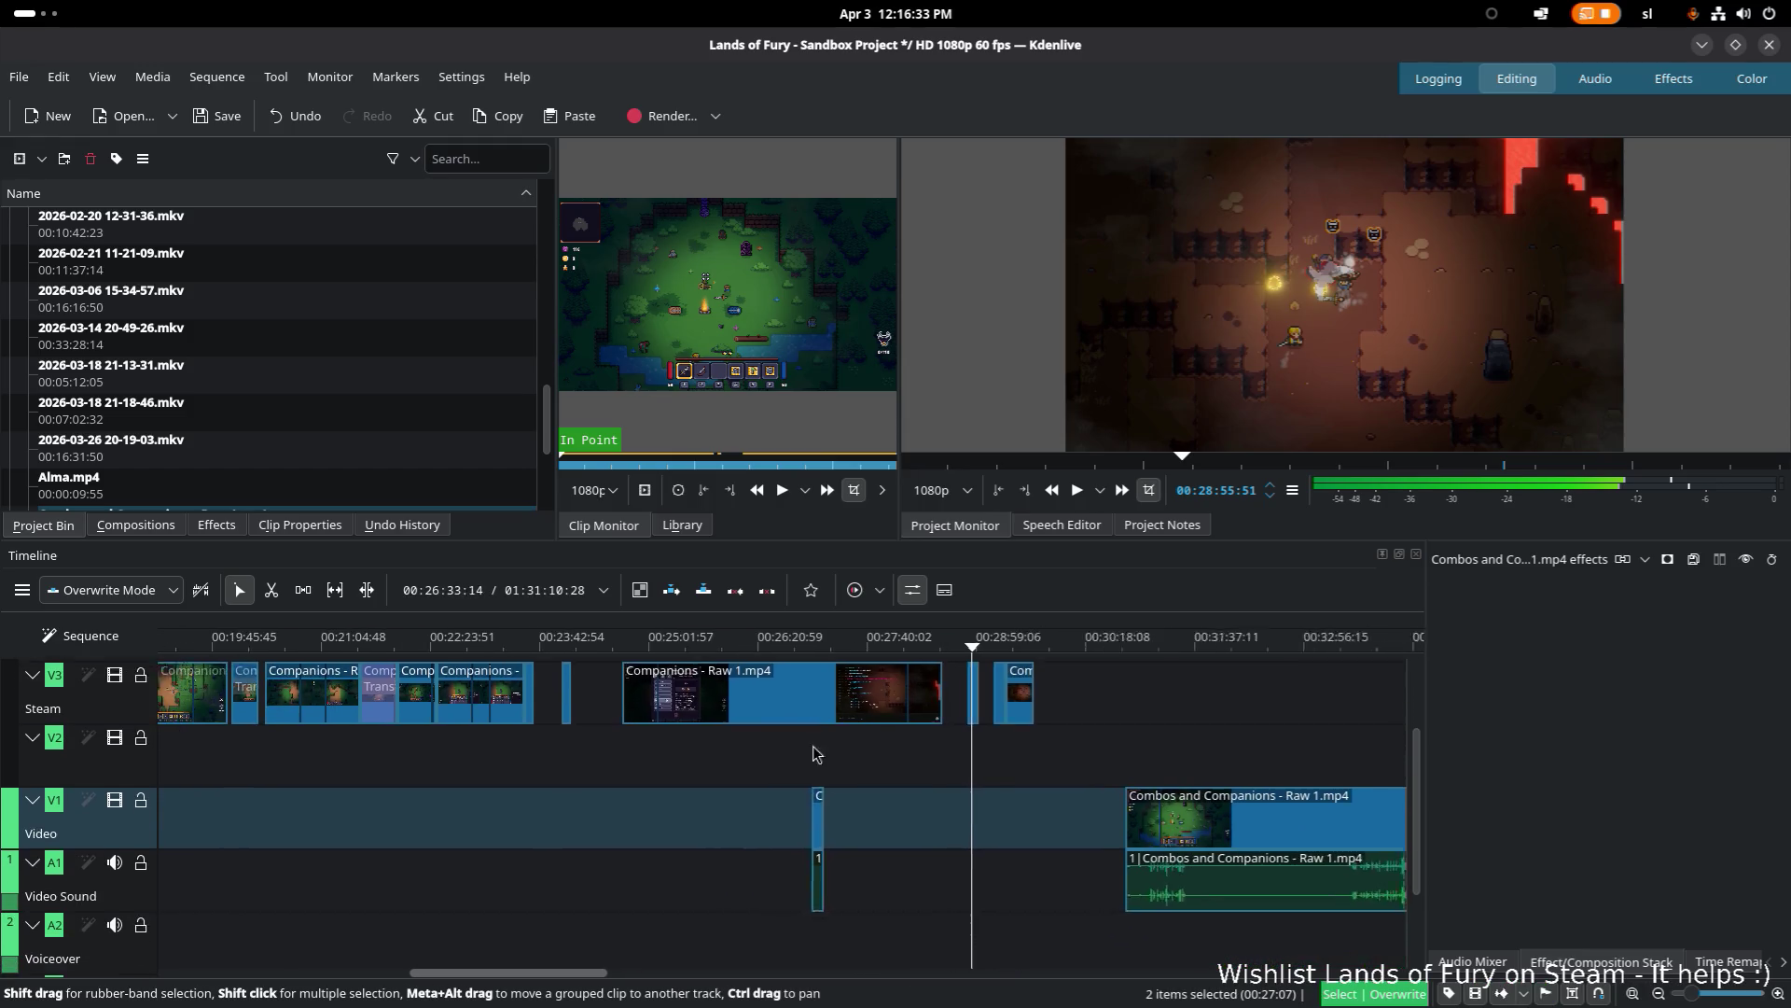
pyautogui.keyDown('ctrl'); pyautogui.scroll(-3, 885, 780); pyautogui.keyUp('ctrl')
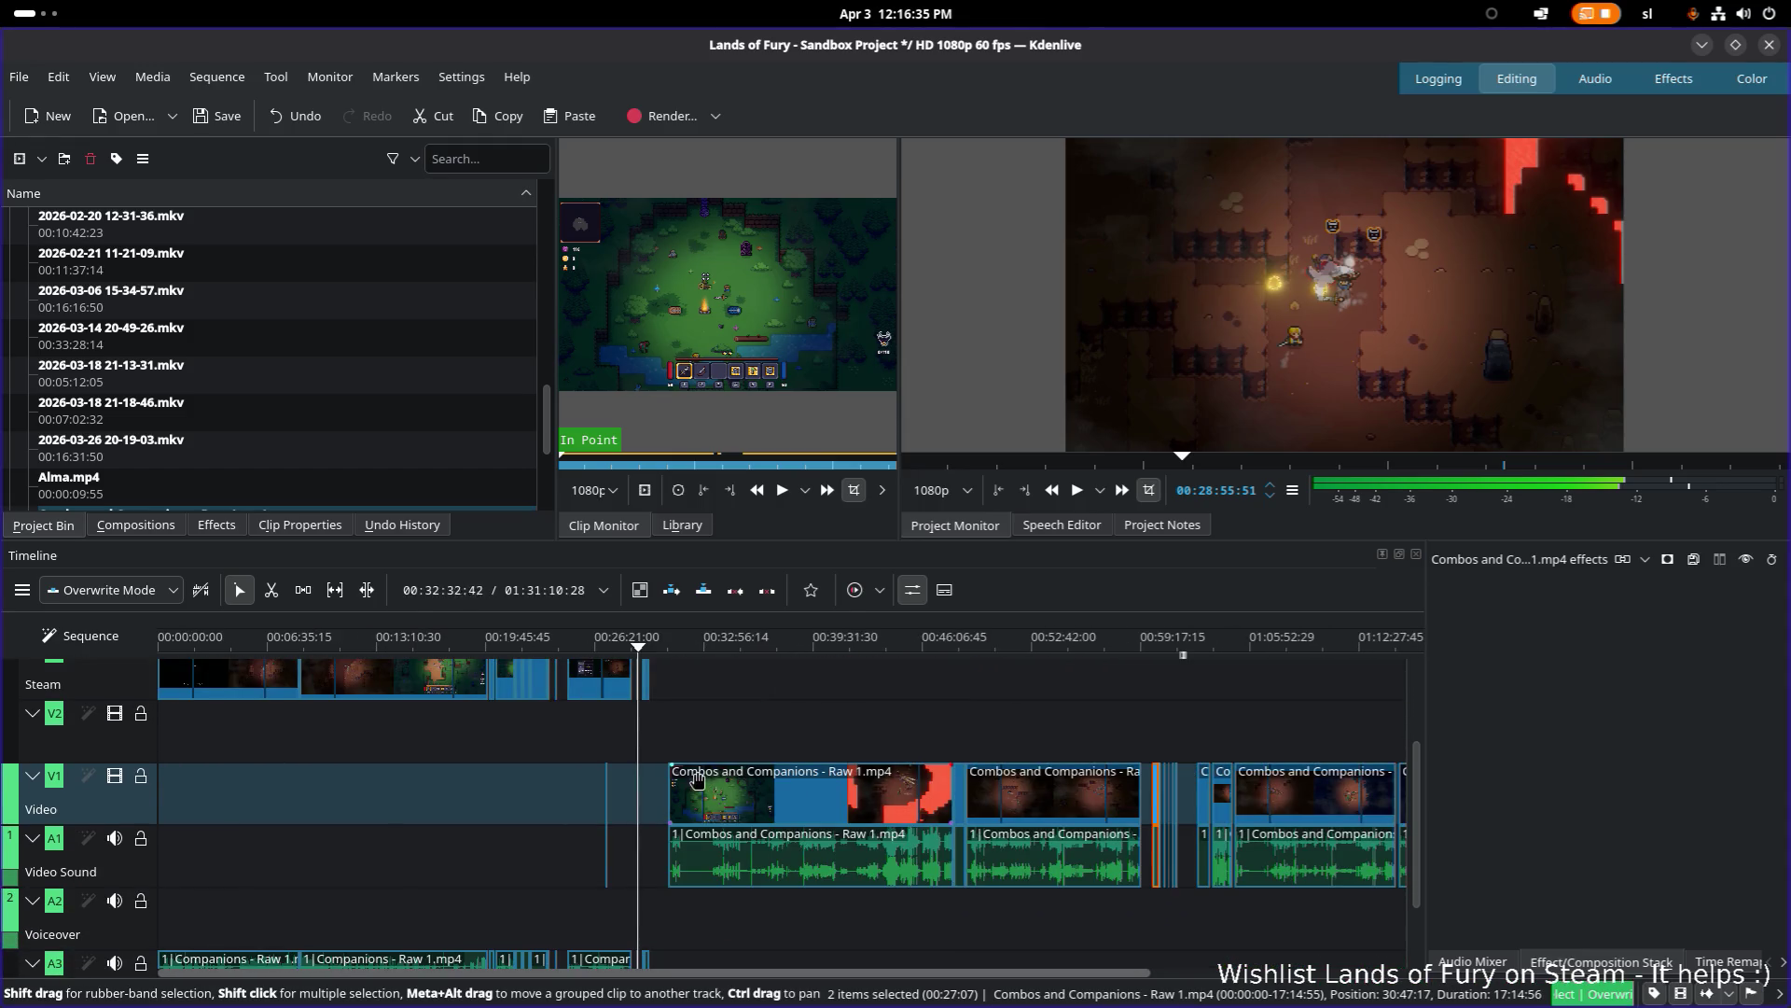
pyautogui.scroll(3, 788, 845)
pyautogui.scroll(-2, 782, 849)
pyautogui.keyDown('ctrl'); pyautogui.scroll(4, 718, 795); pyautogui.keyUp('ctrl')
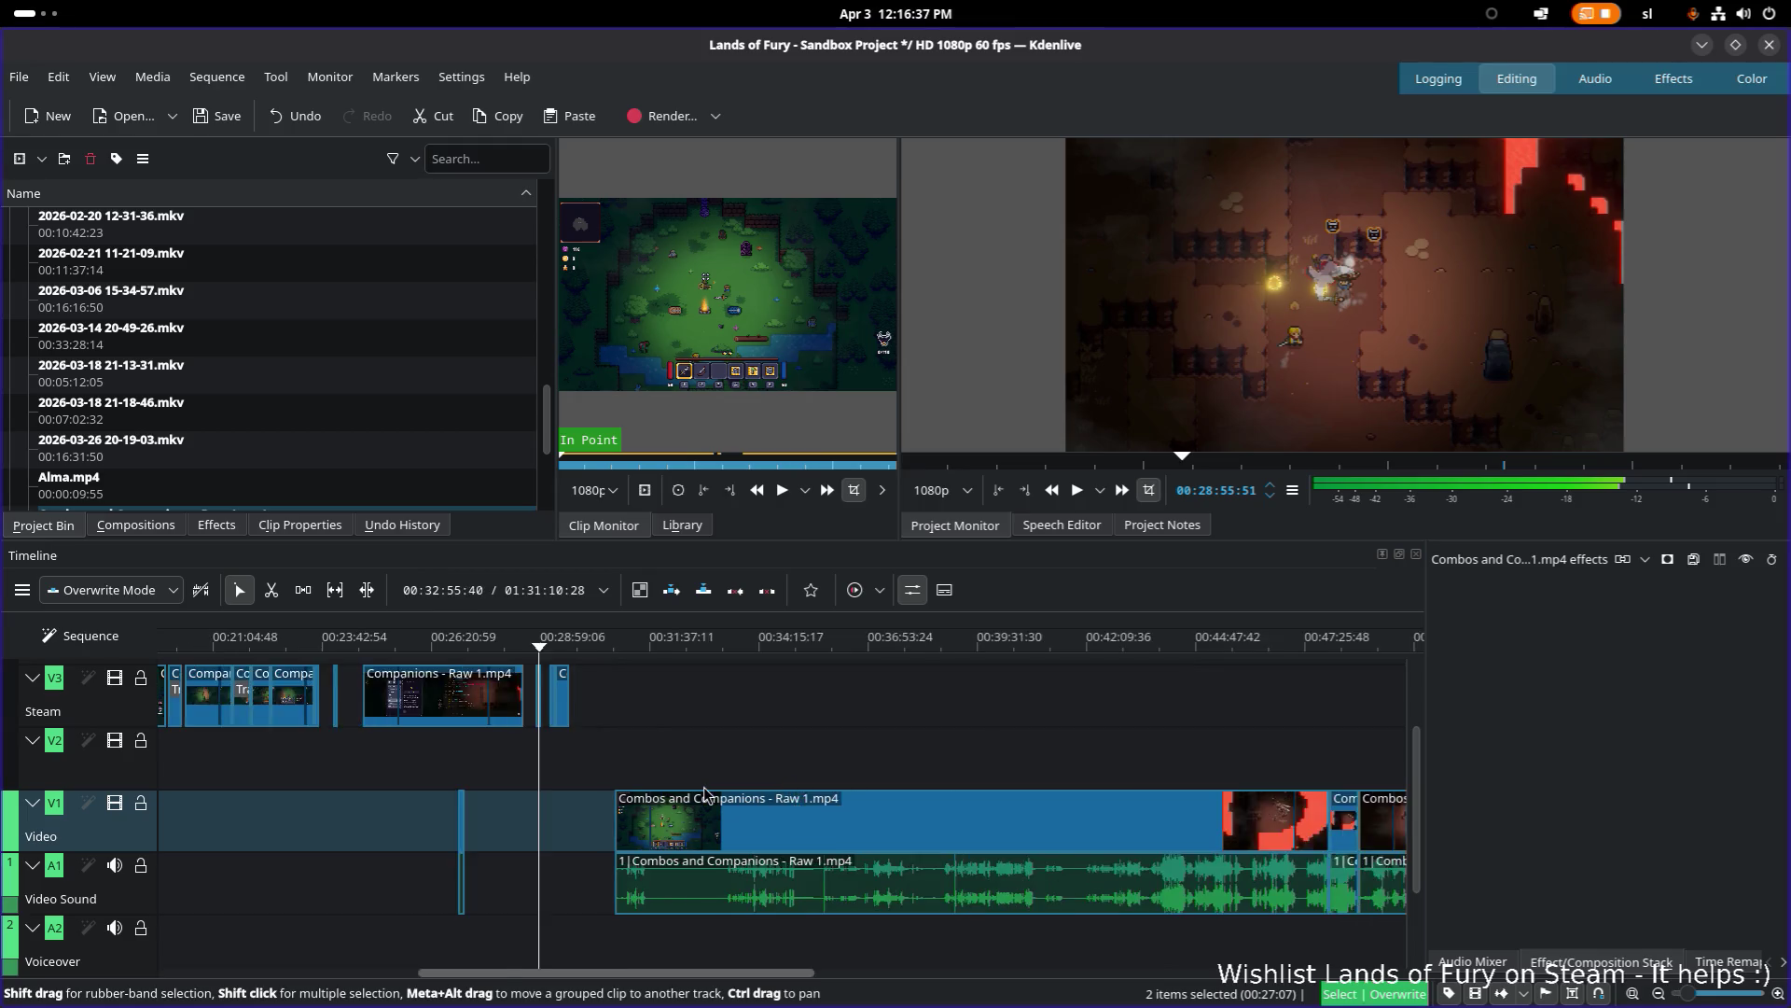
pyautogui.hscroll(-10, 1045, 799)
pyautogui.scroll(1, 1132, 731)
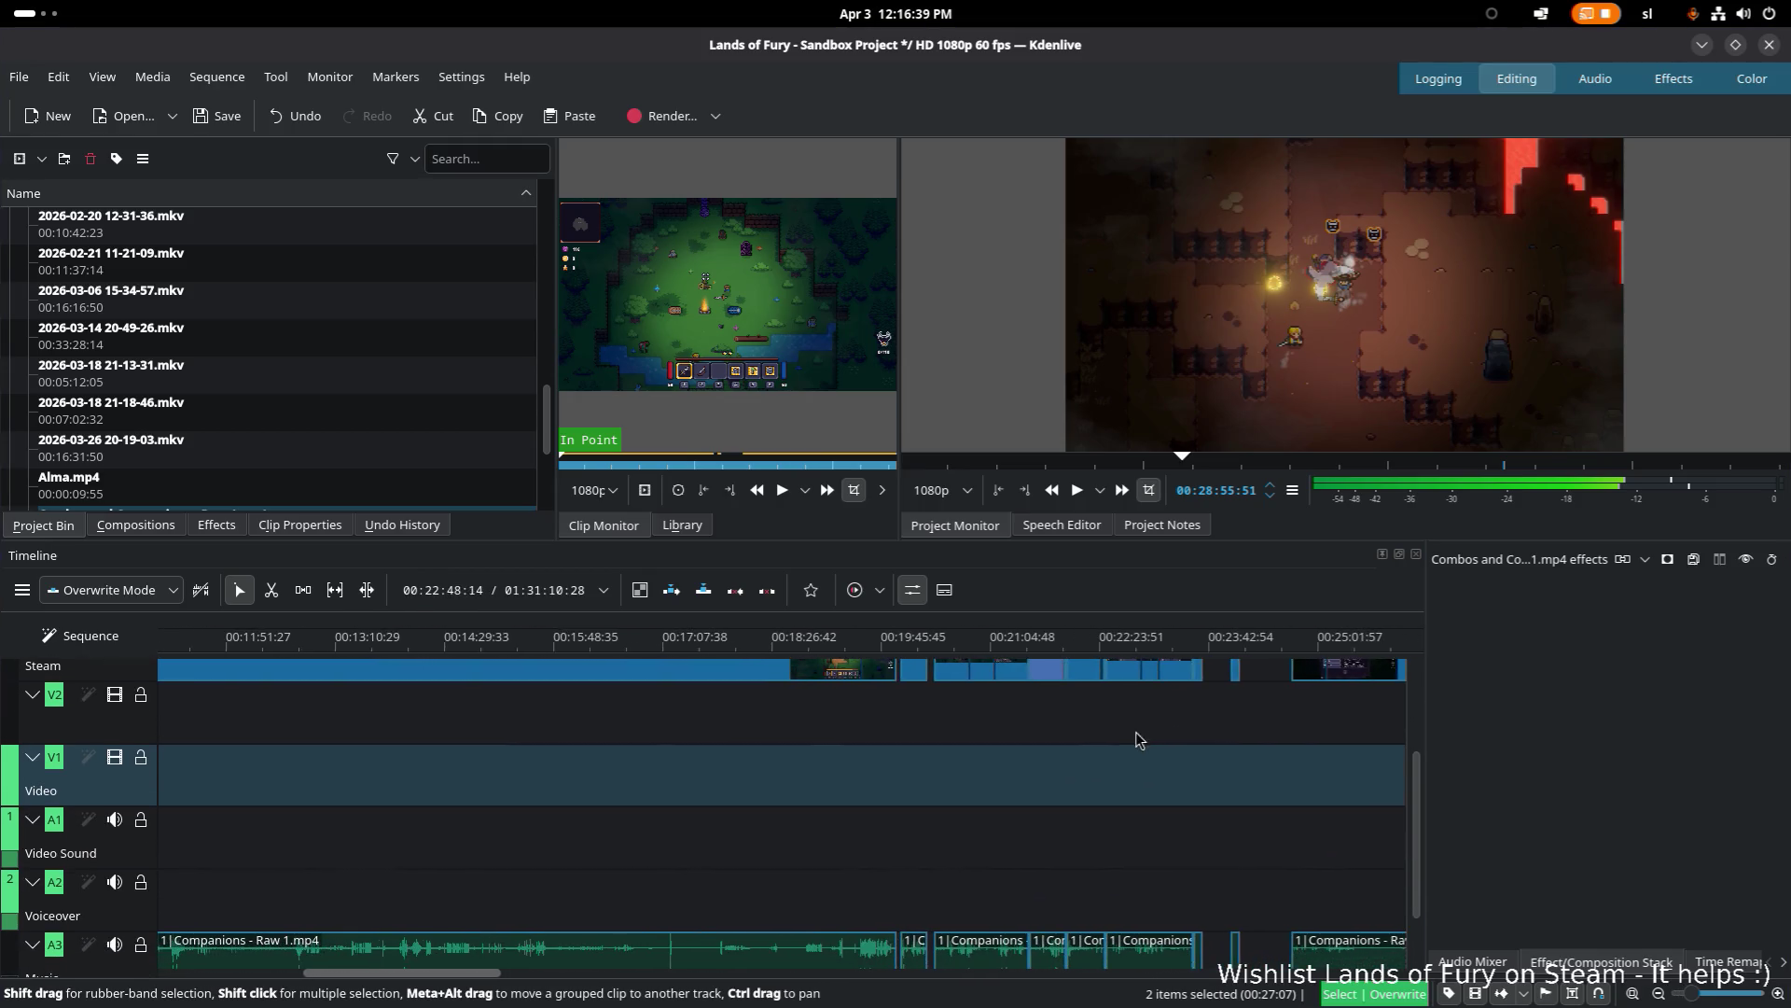
pyautogui.hscroll(-3, 731, 831)
pyautogui.scroll(2, 640, 867)
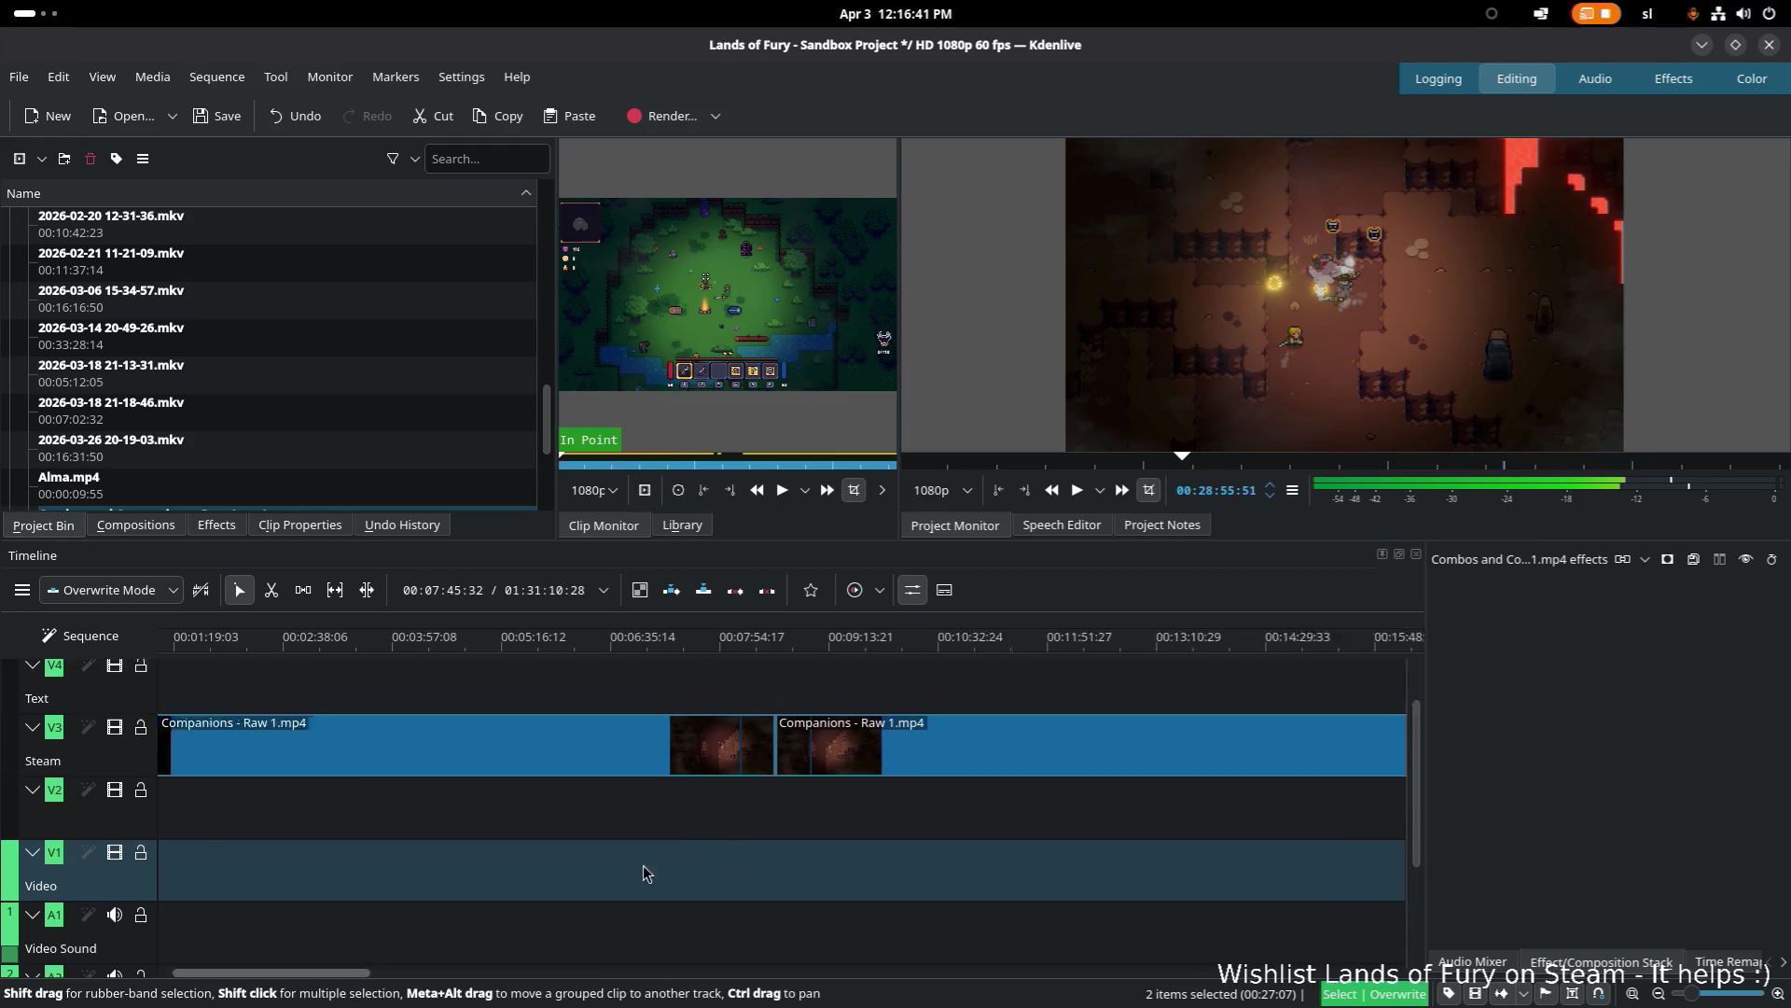
pyautogui.keyDown('ctrl'); pyautogui.scroll(-2, 625, 883); pyautogui.keyUp('ctrl')
pyautogui.keyDown('ctrl'); pyautogui.scroll(4, 627, 883); pyautogui.keyUp('ctrl')
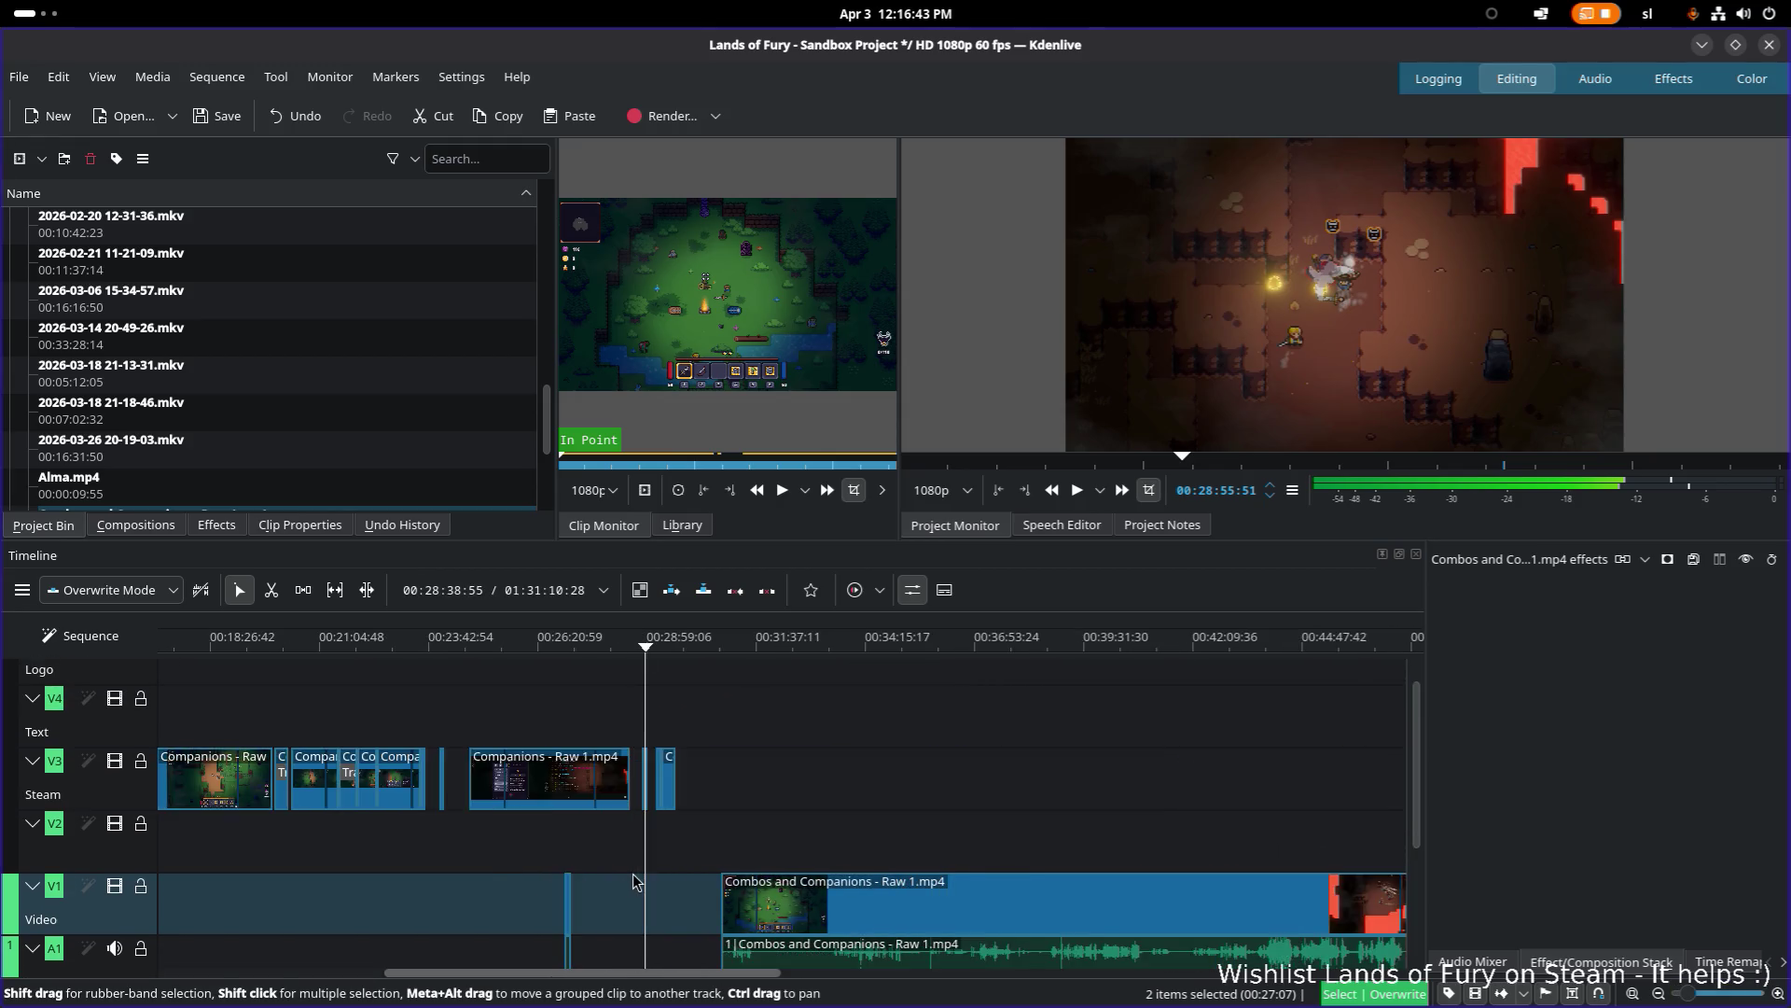
pyautogui.scroll(-2, 579, 874)
pyautogui.hscroll(-3, 653, 821)
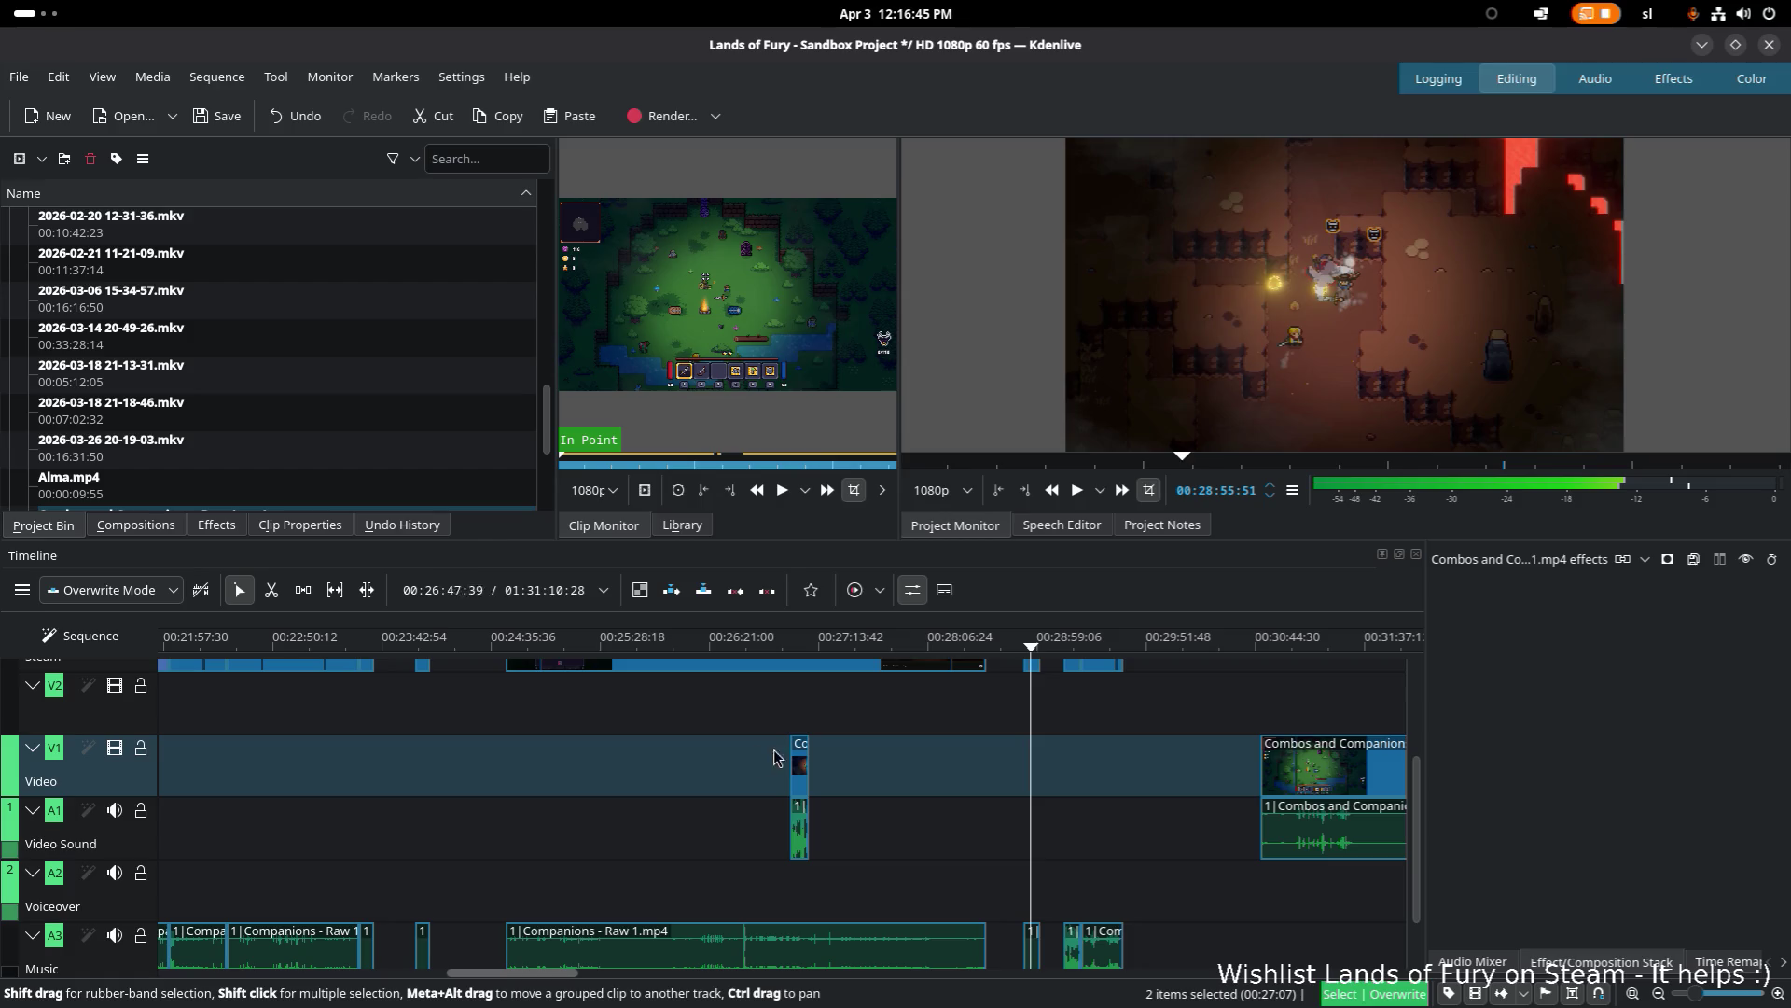
pyautogui.click(802, 625)
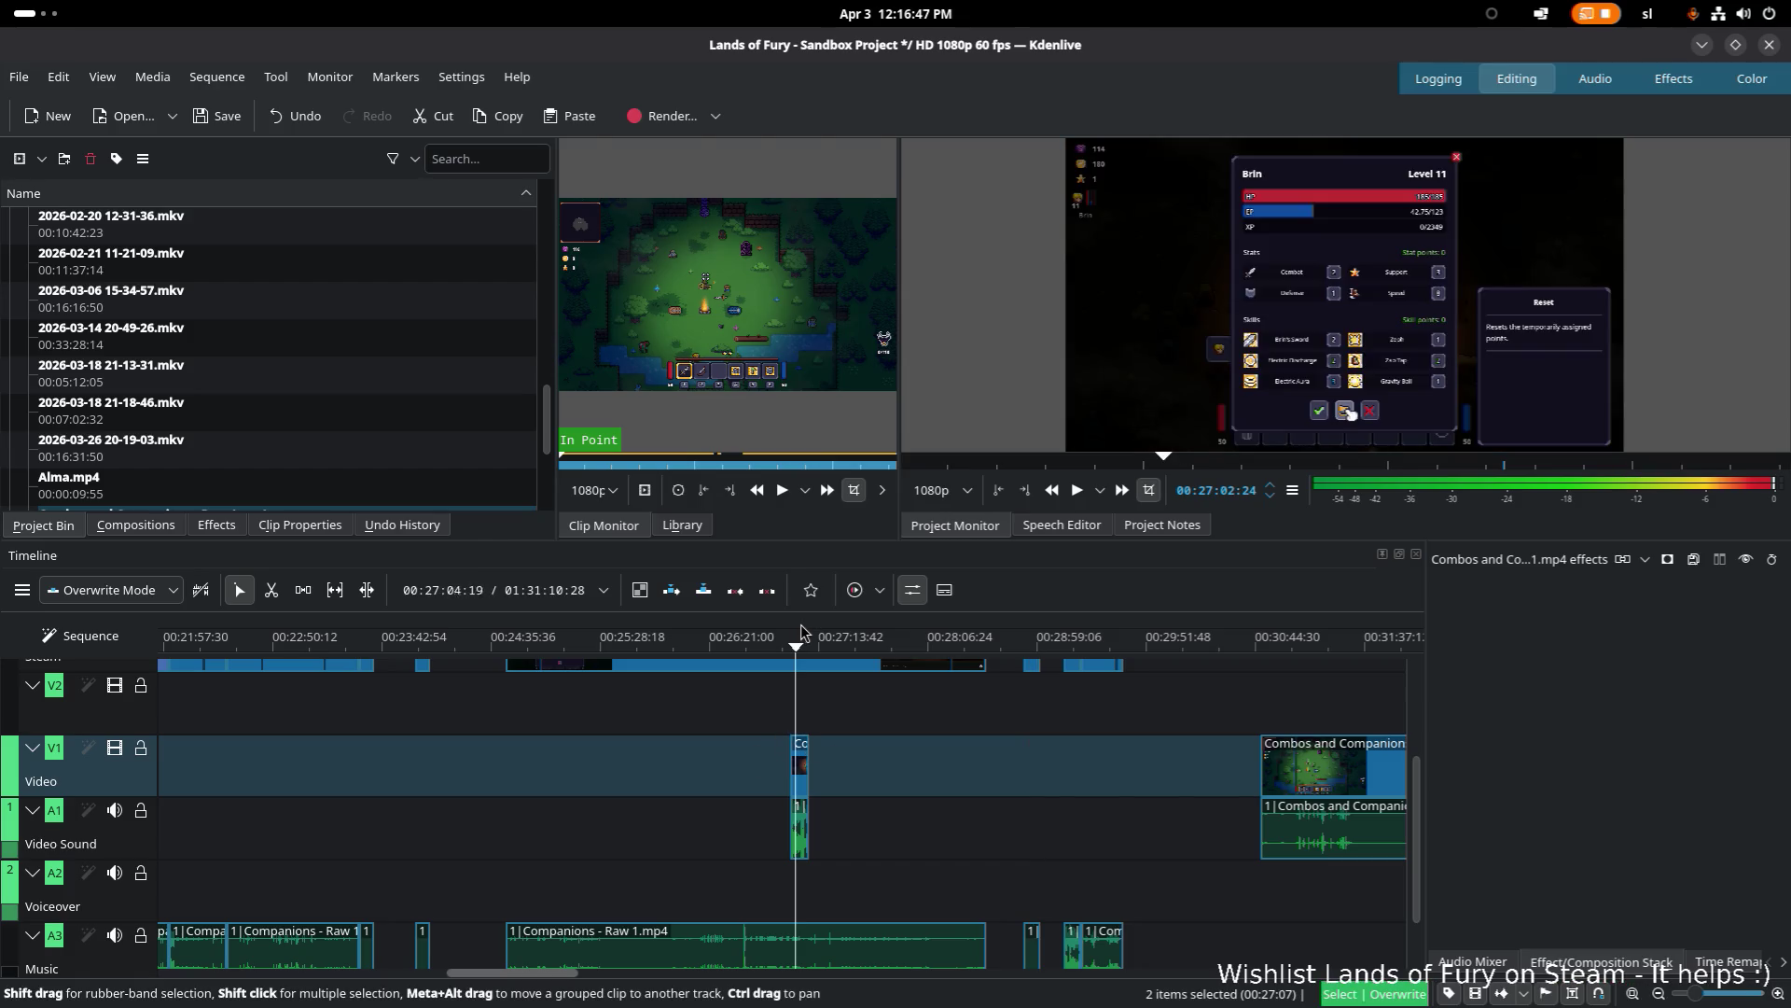
pyautogui.scroll(1, 868, 810)
pyautogui.scroll(3, 865, 810)
pyautogui.click(928, 646)
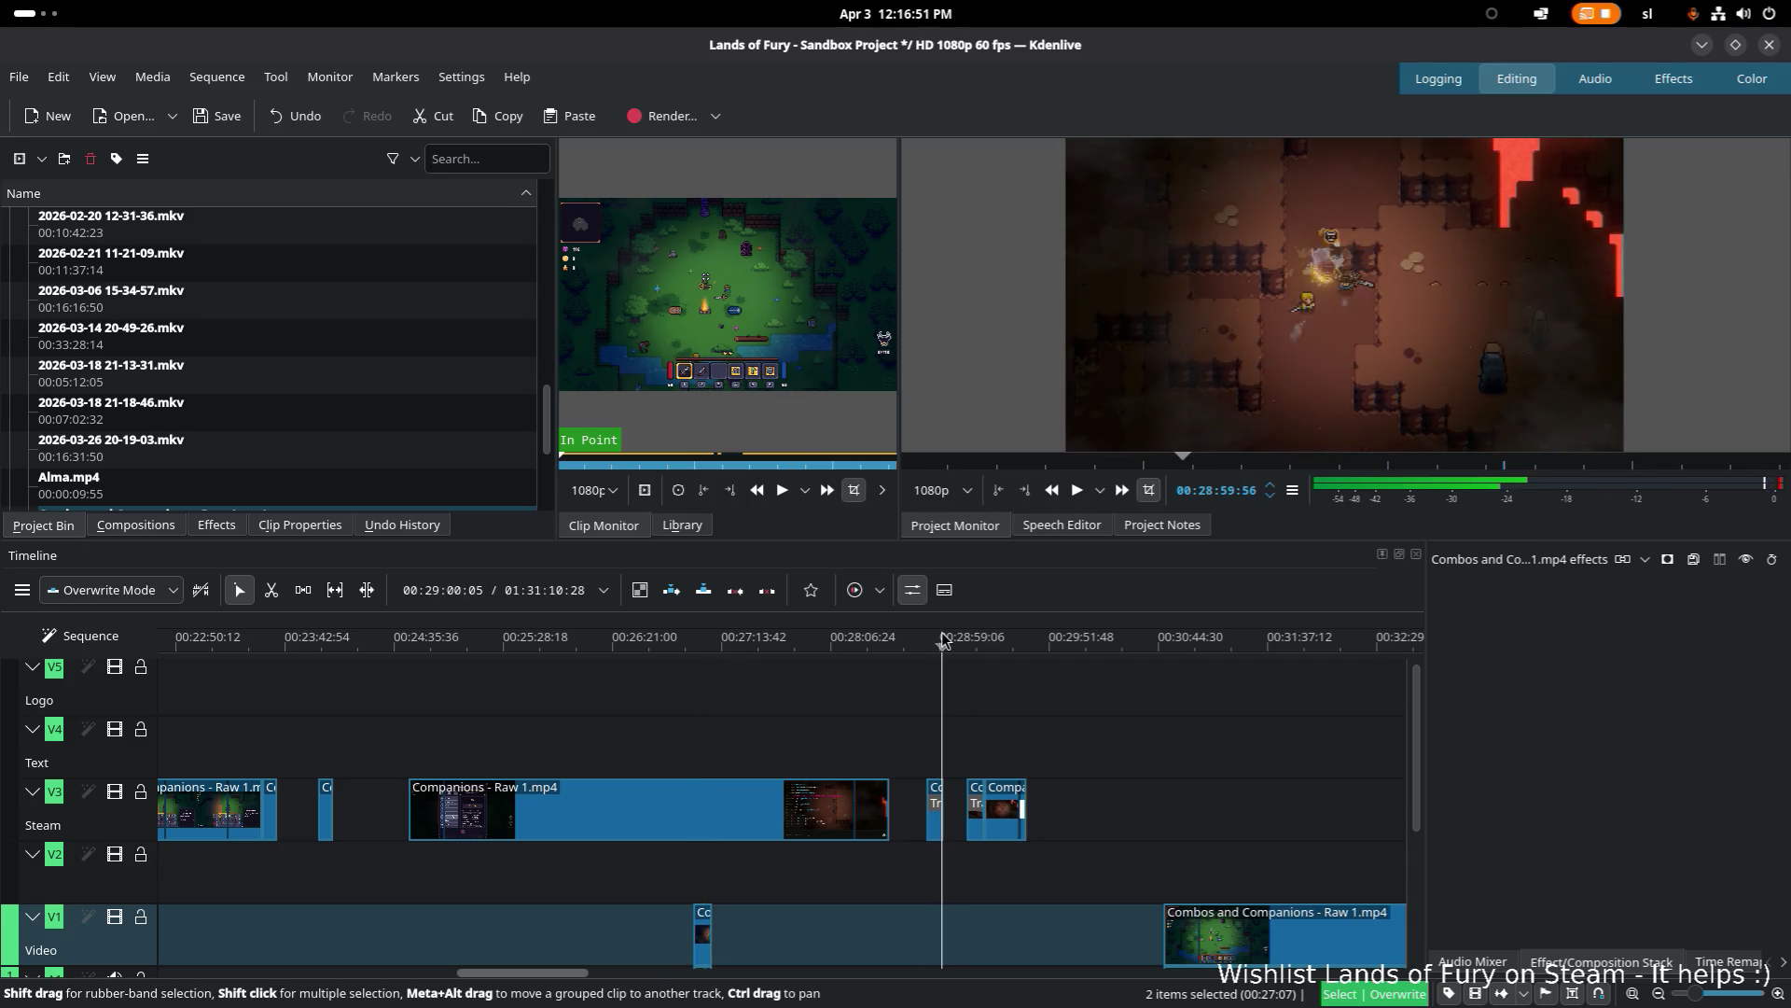
# Step: Select the small Steam-track clip, pan to show the audio tracks, and scrub to about 00:29:00
pyautogui.click(933, 807)
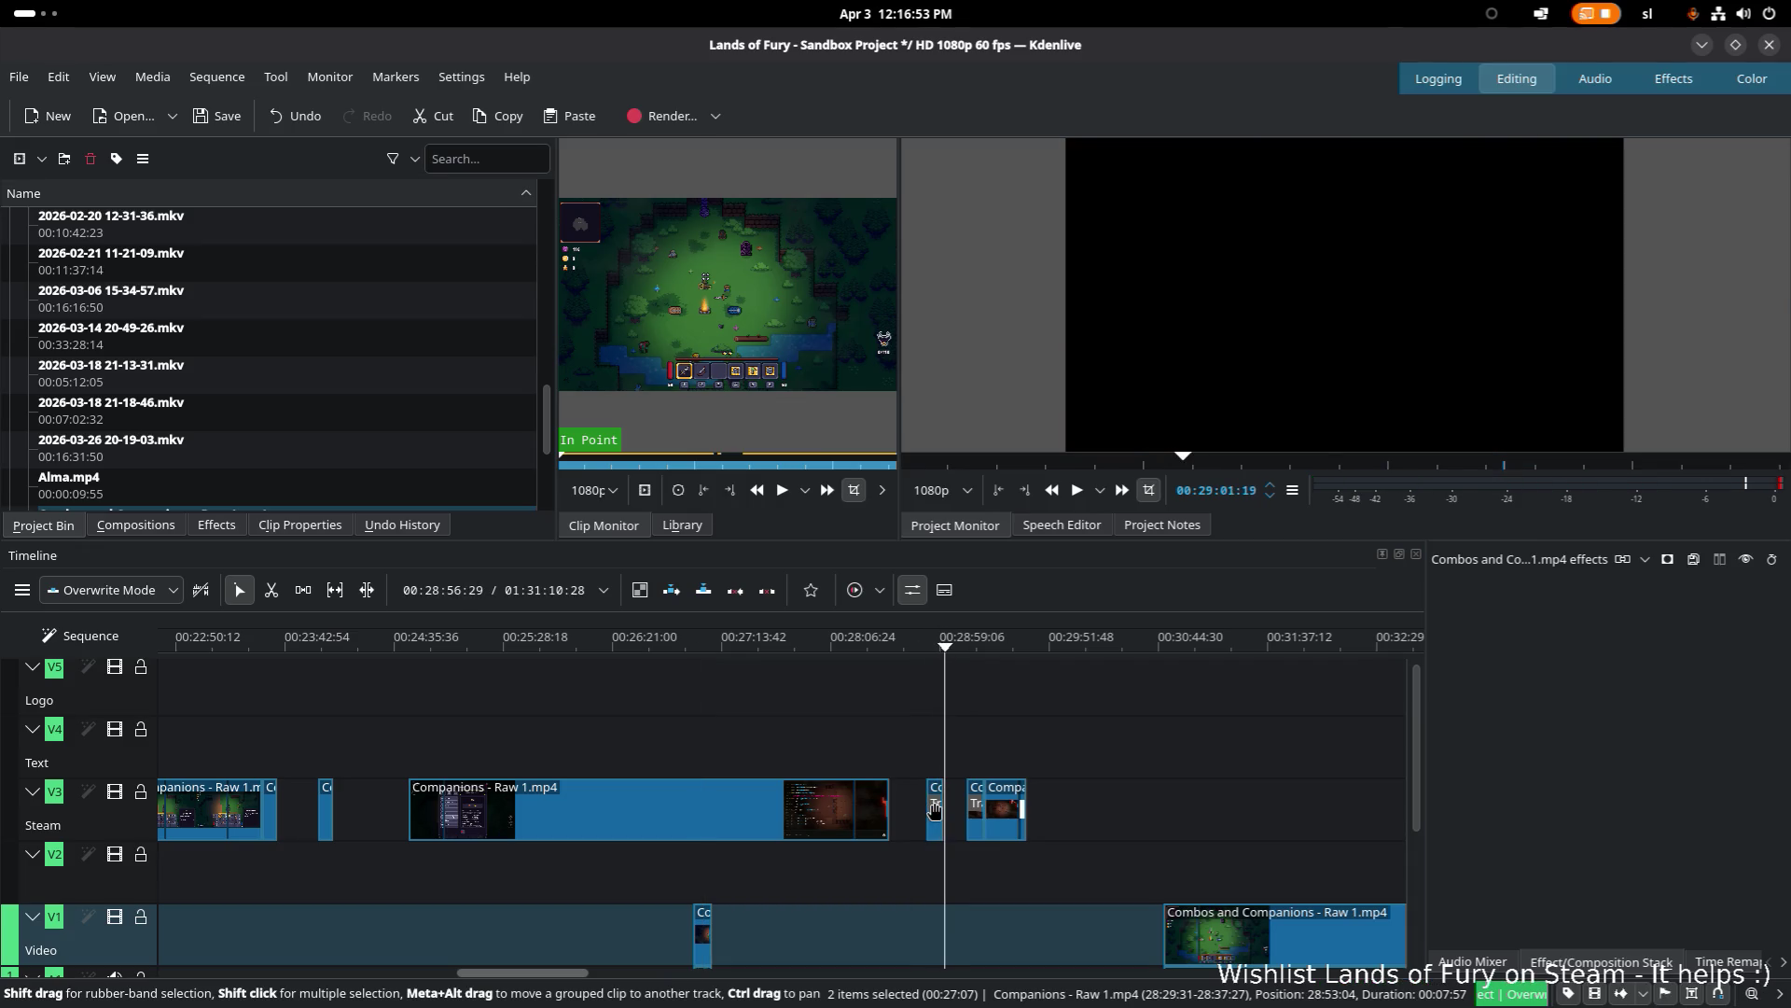
pyautogui.scroll(-1, 444, 718)
pyautogui.scroll(5, 1104, 747)
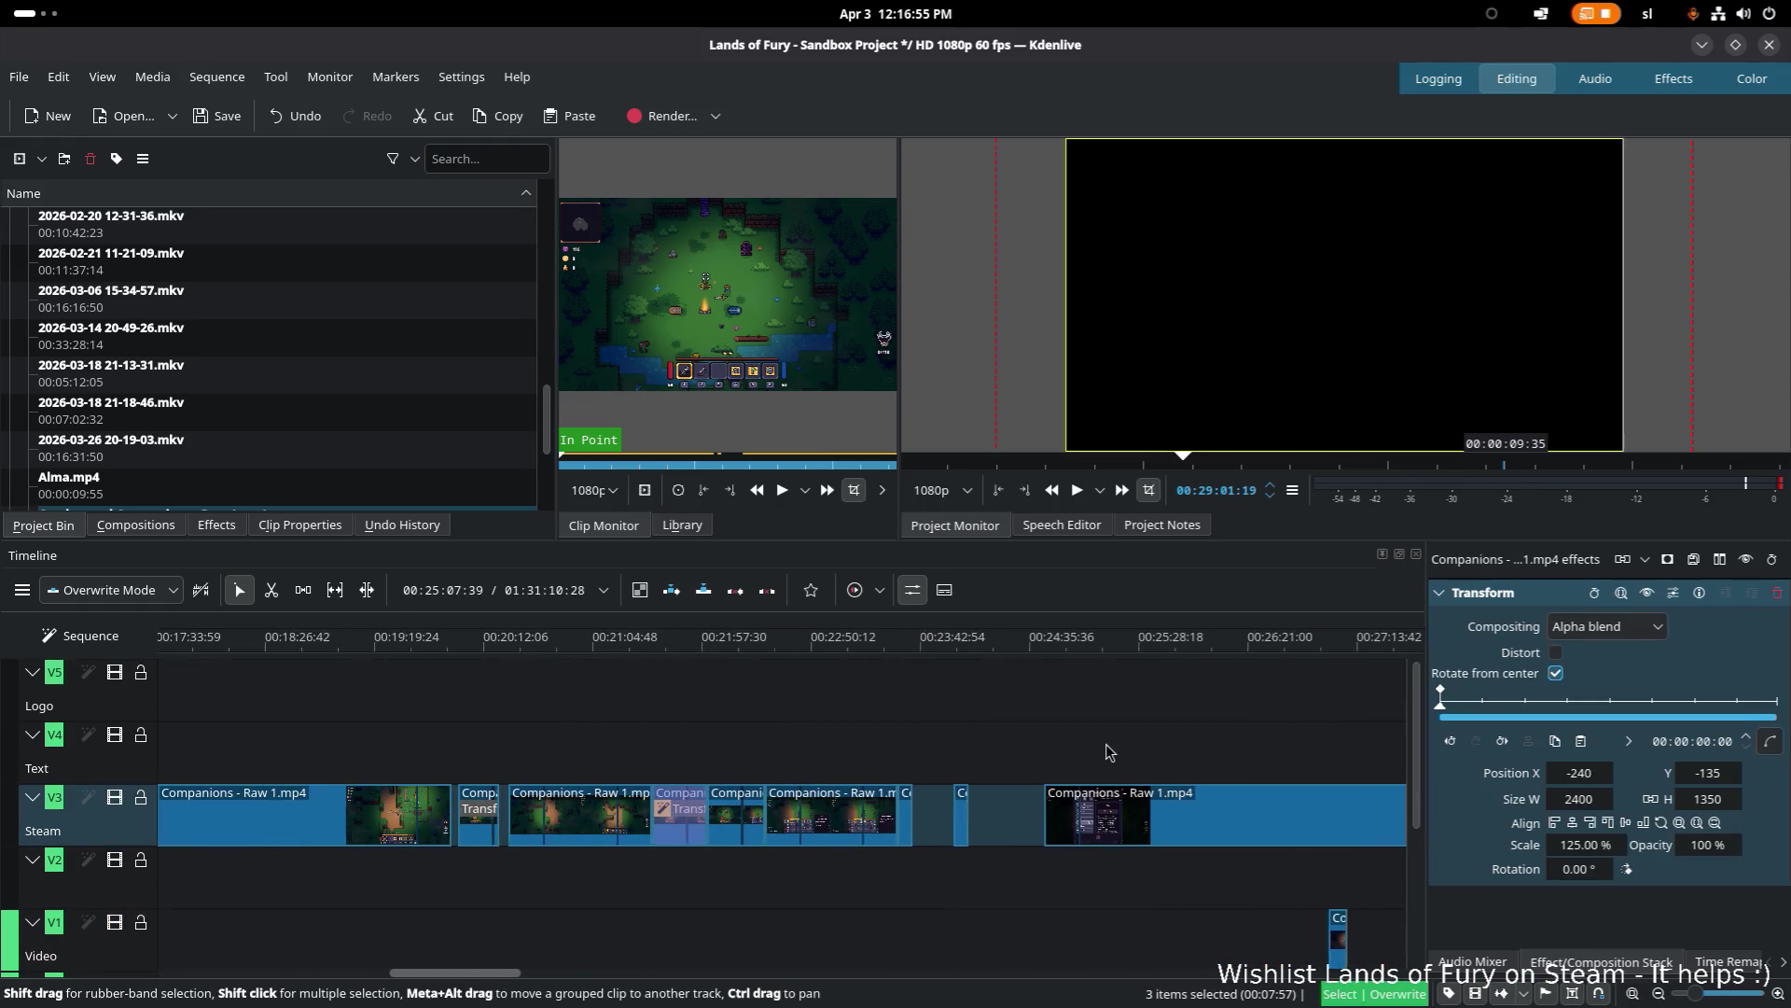
pyautogui.scroll(-3, 1106, 747)
pyautogui.scroll(-5, 642, 802)
pyautogui.scroll(3, 642, 802)
pyautogui.scroll(-1, 642, 803)
pyautogui.scroll(1, 642, 803)
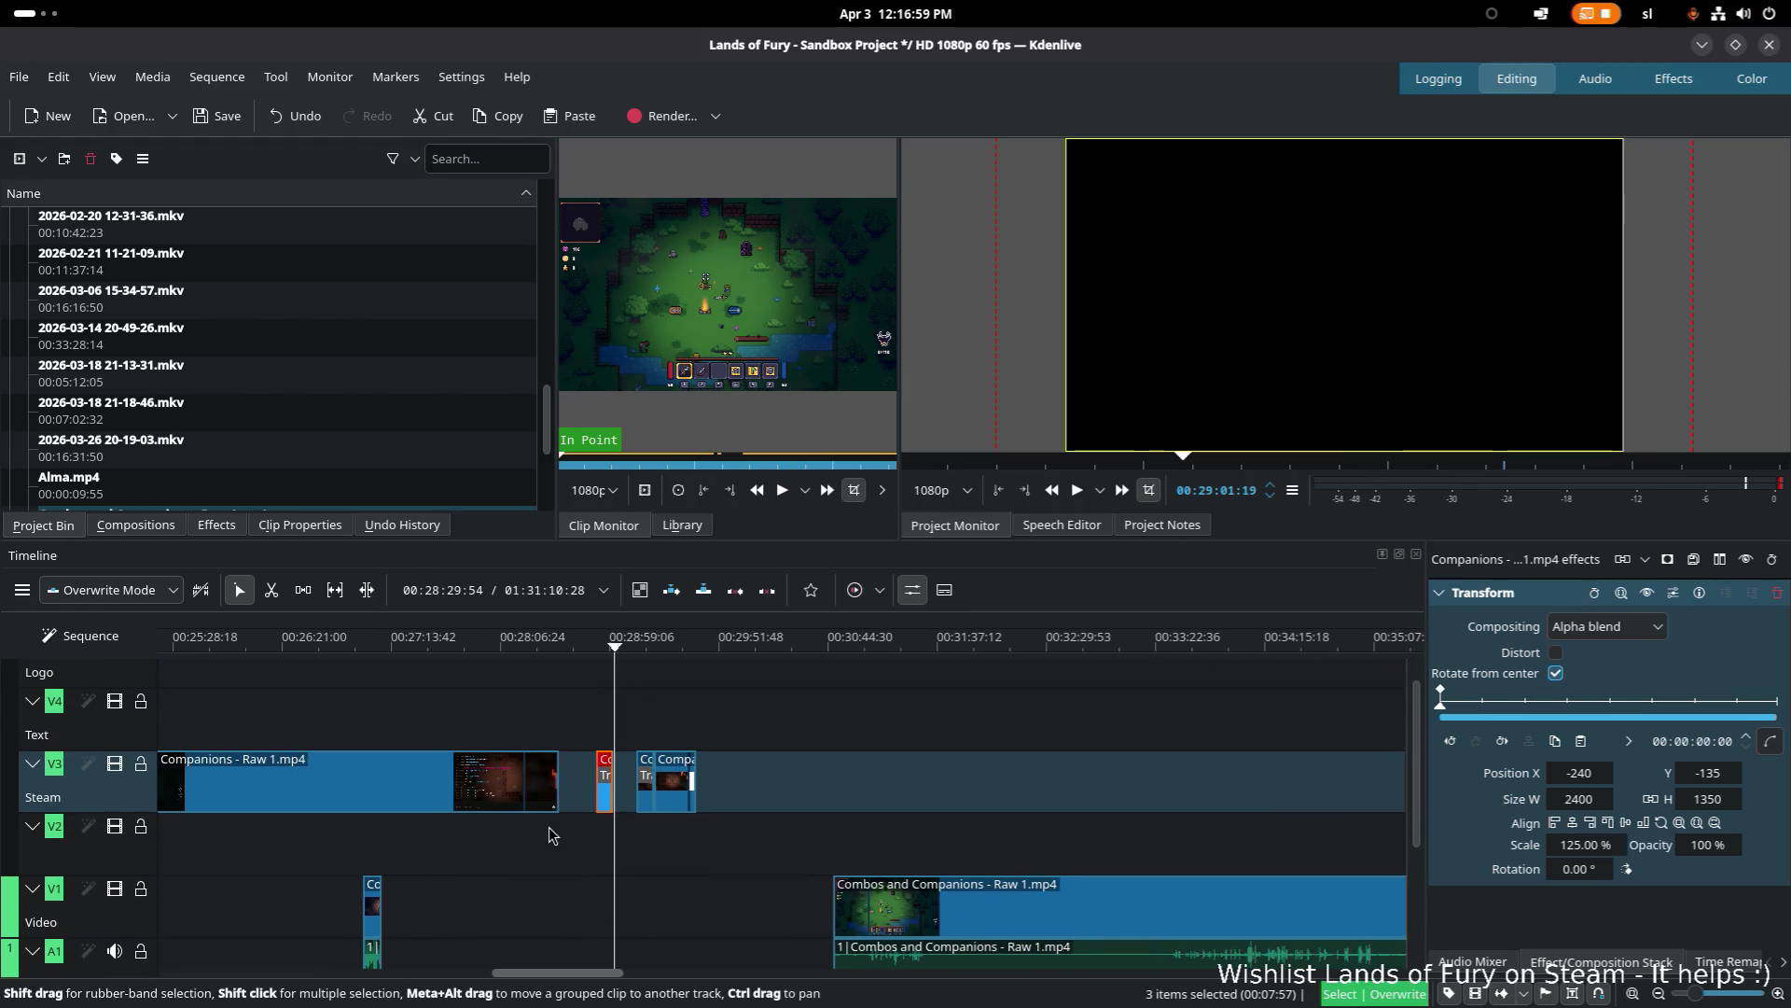
pyautogui.click(672, 646)
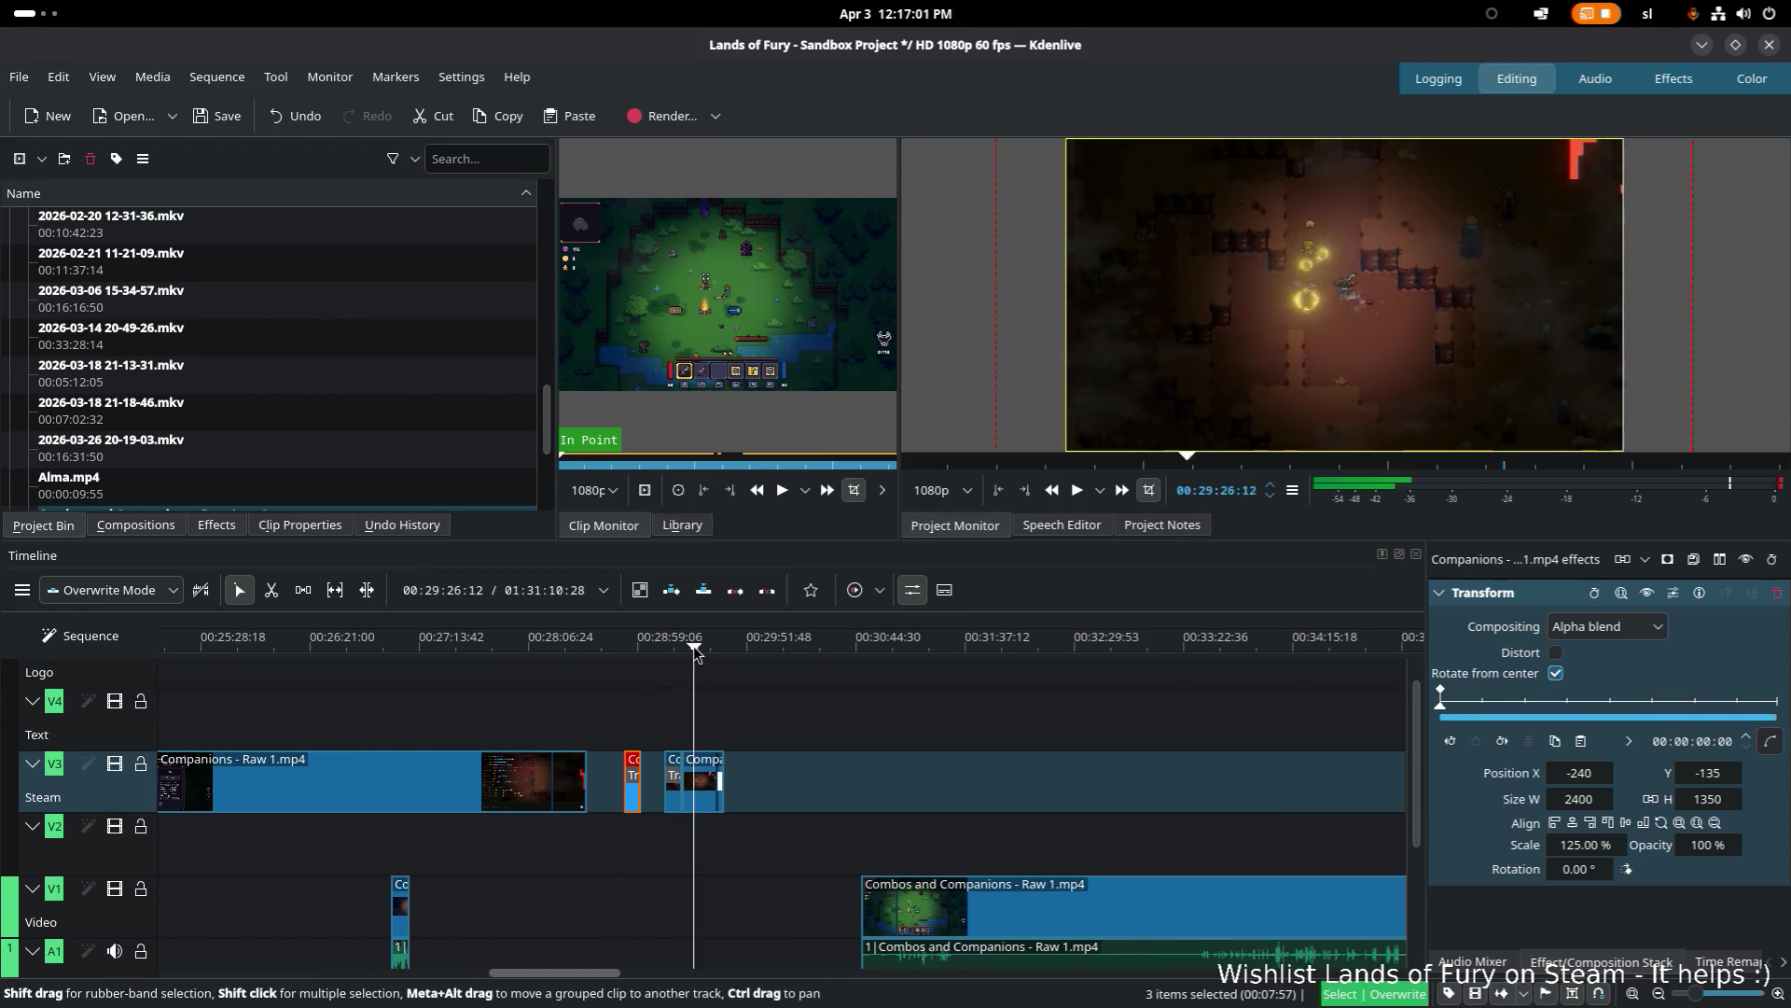
pyautogui.scroll(-5, 810, 807)
pyautogui.scroll(-2, 810, 807)
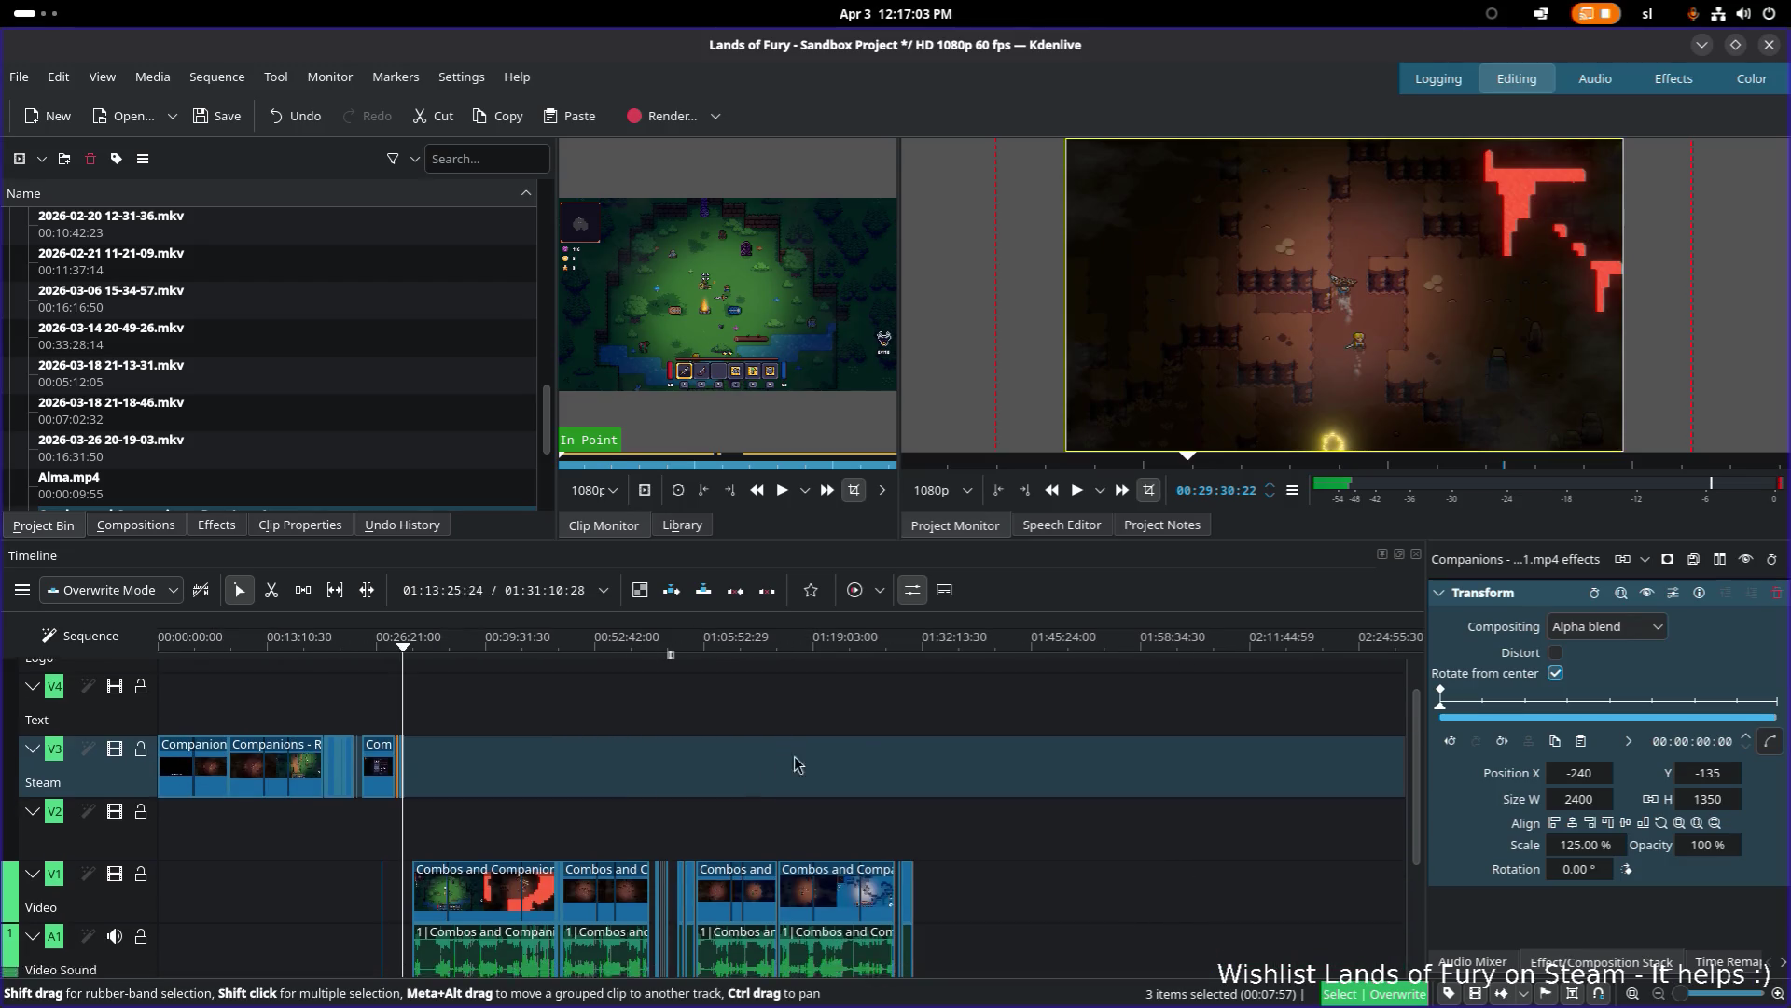
pyautogui.scroll(5, 769, 774)
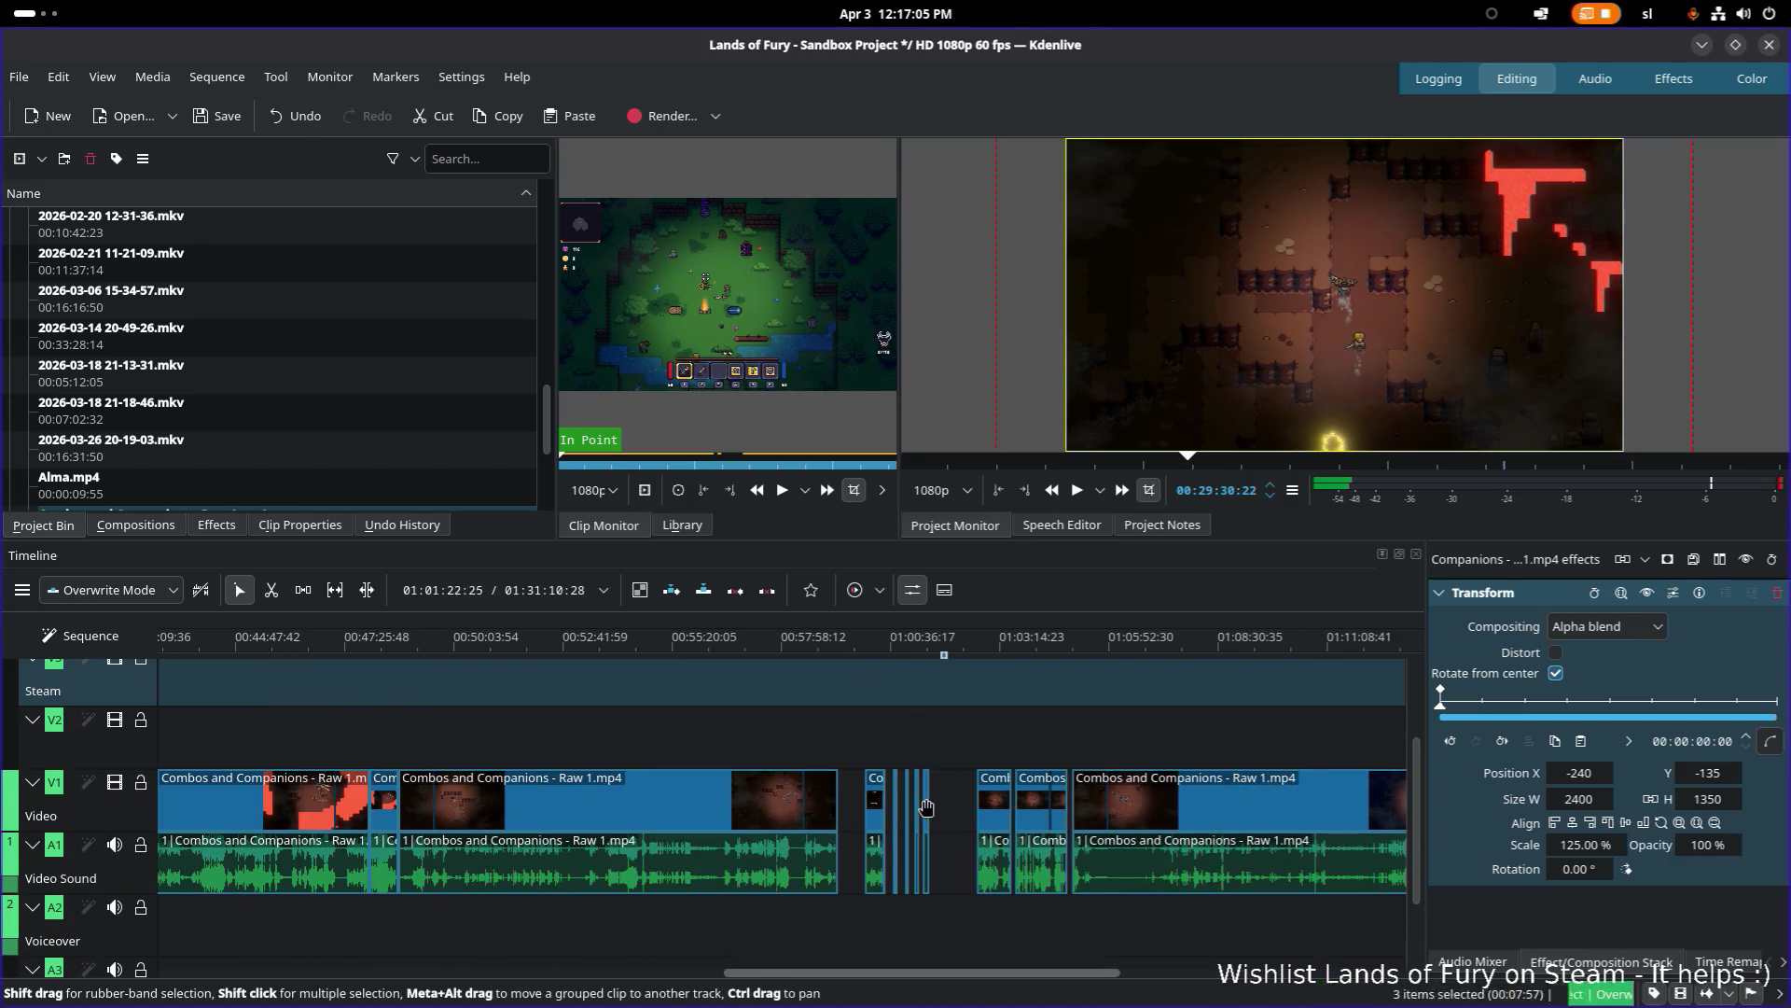
pyautogui.click(933, 849)
pyautogui.click(933, 849)
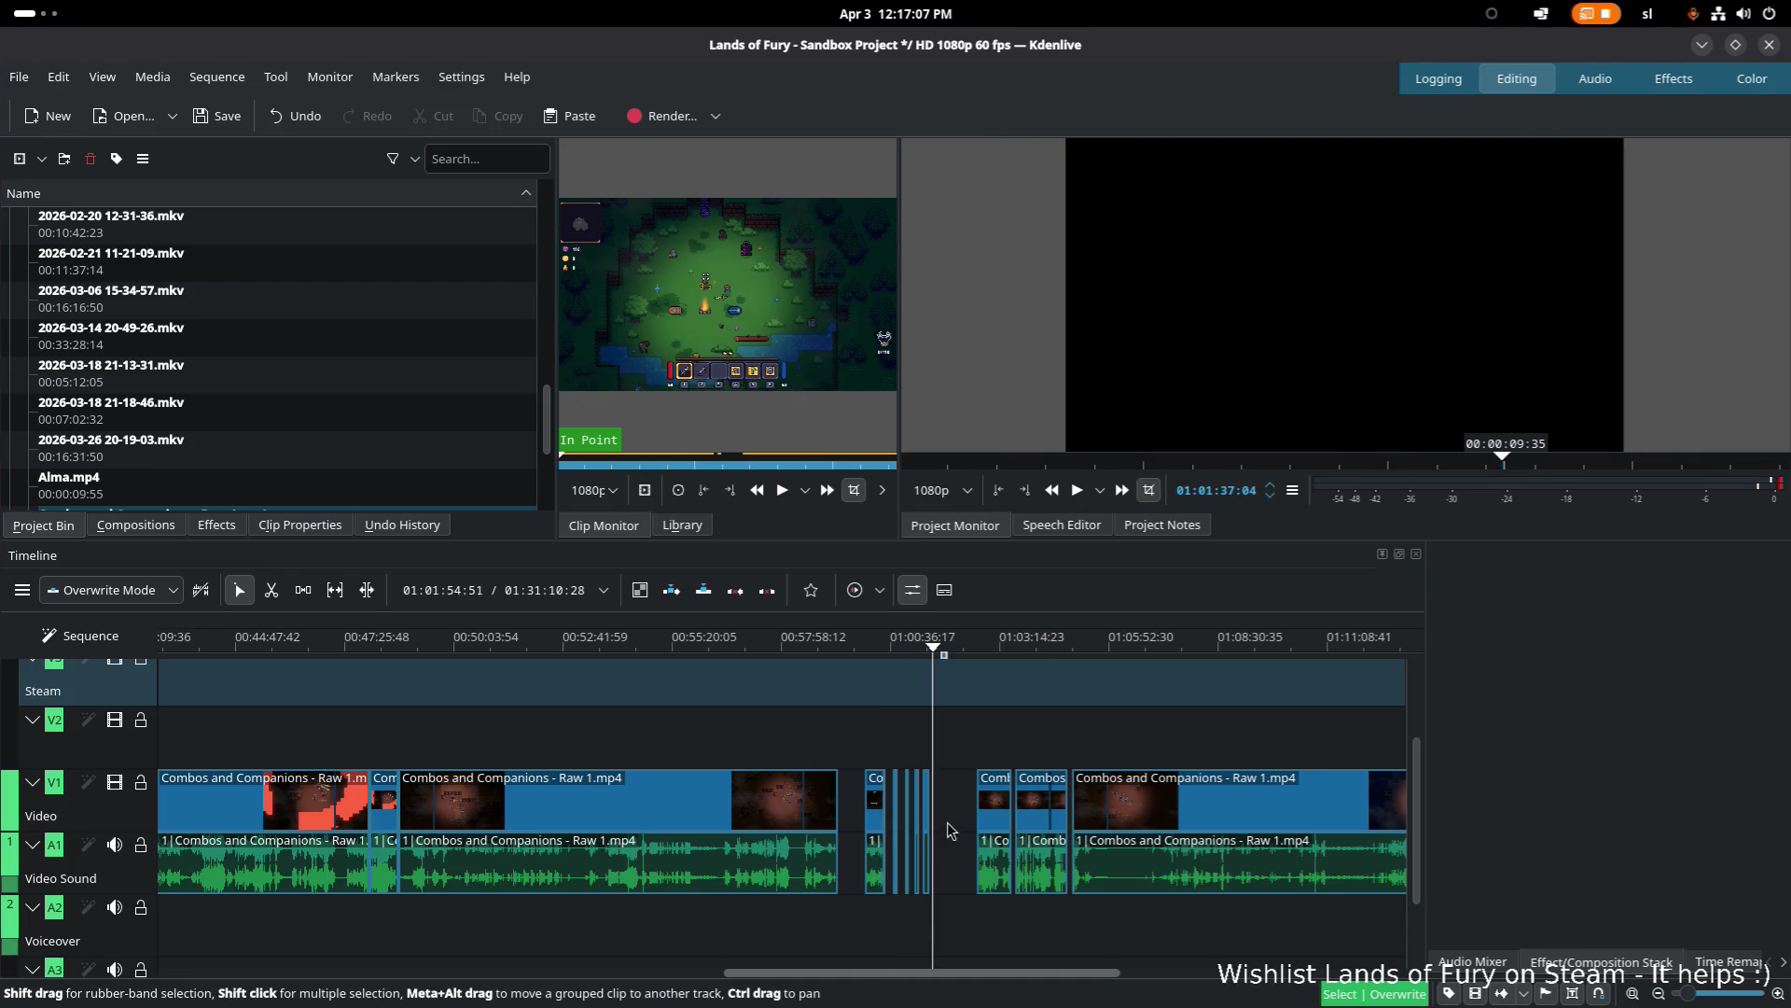
pyautogui.moveTo(952, 919); pyautogui.dragTo(851, 738)
pyautogui.scroll(3, 970, 918)
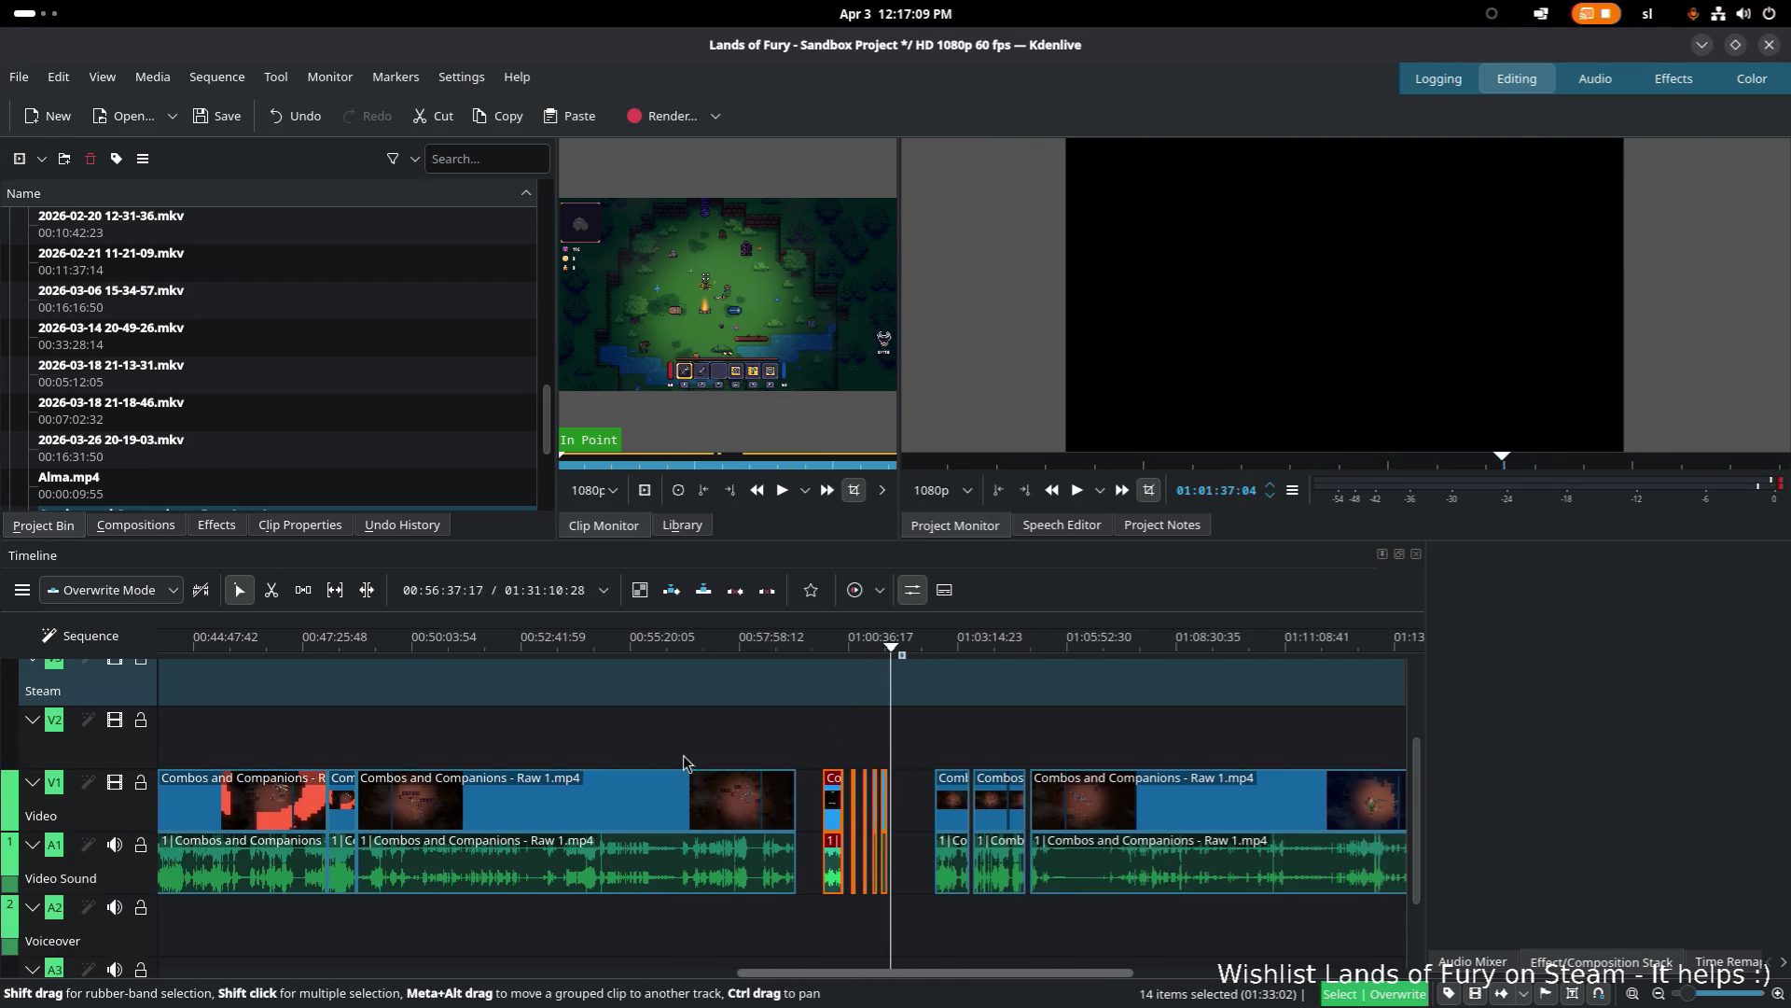
pyautogui.moveTo(987, 914); pyautogui.dragTo(1029, 854)
pyautogui.scroll(-5, 711, 800)
pyautogui.scroll(2, 585, 807)
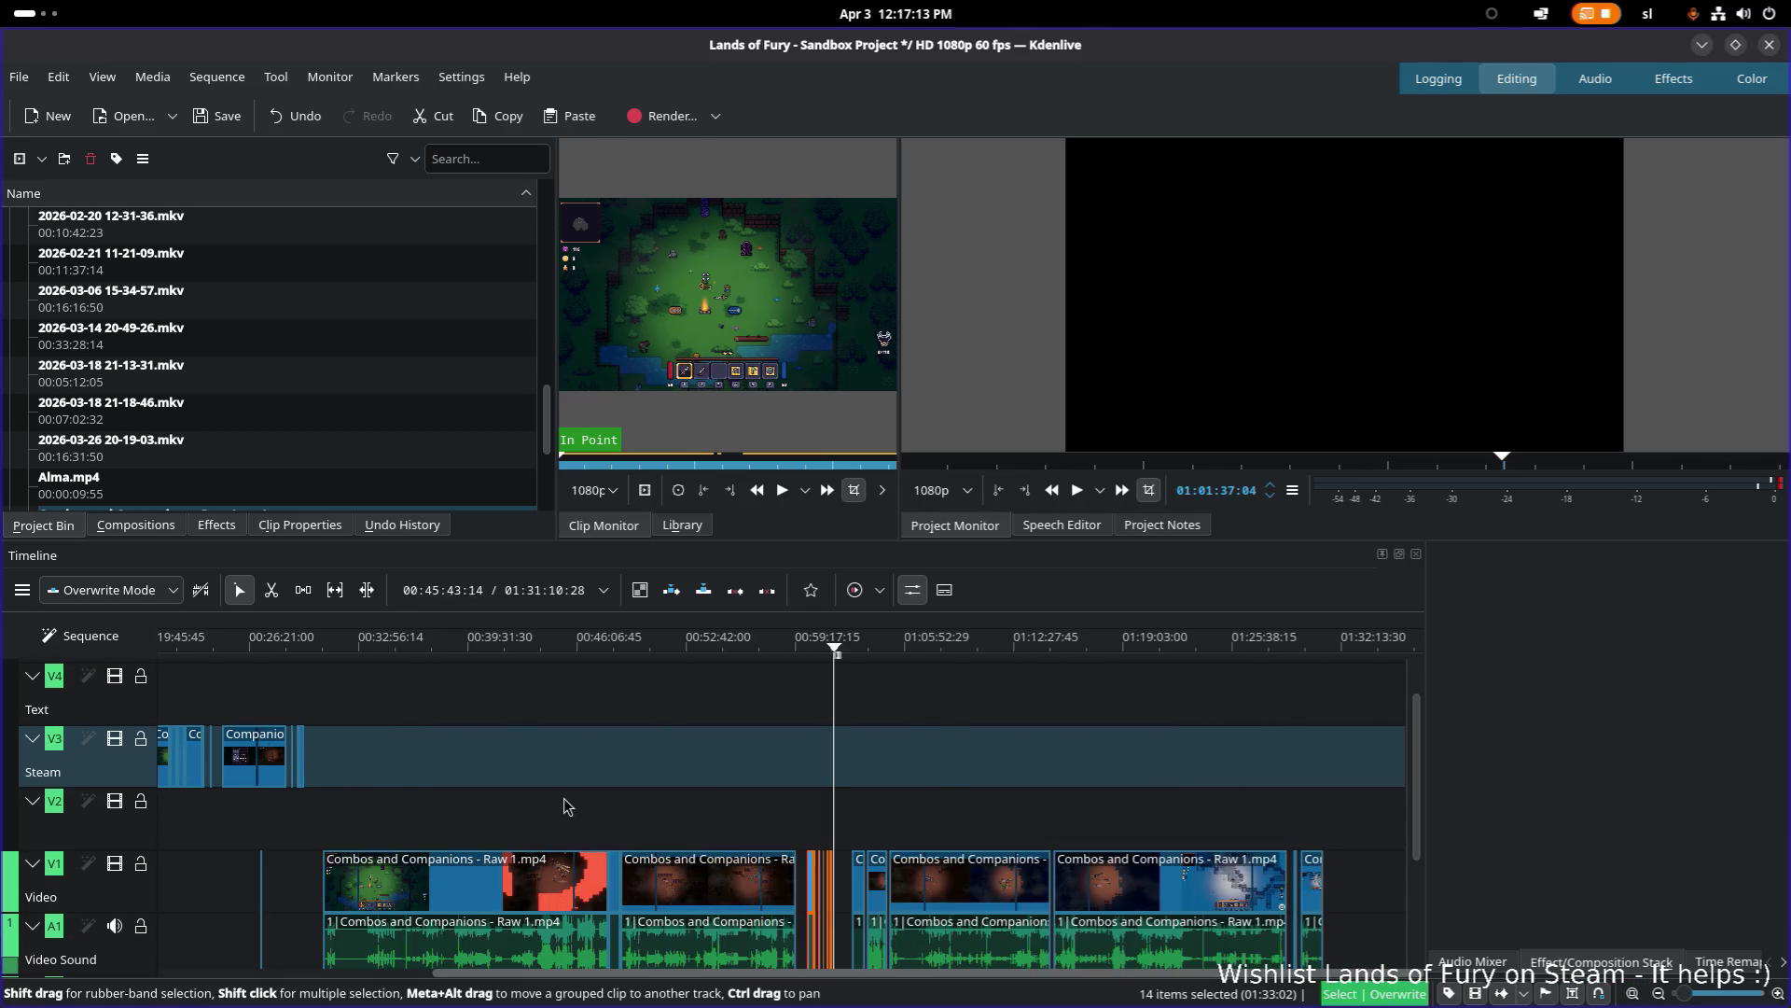
pyautogui.moveTo(538, 802)
pyautogui.mouseDown()
pyautogui.moveTo(652, 779)
pyautogui.moveTo(730, 793)
pyautogui.mouseUp()
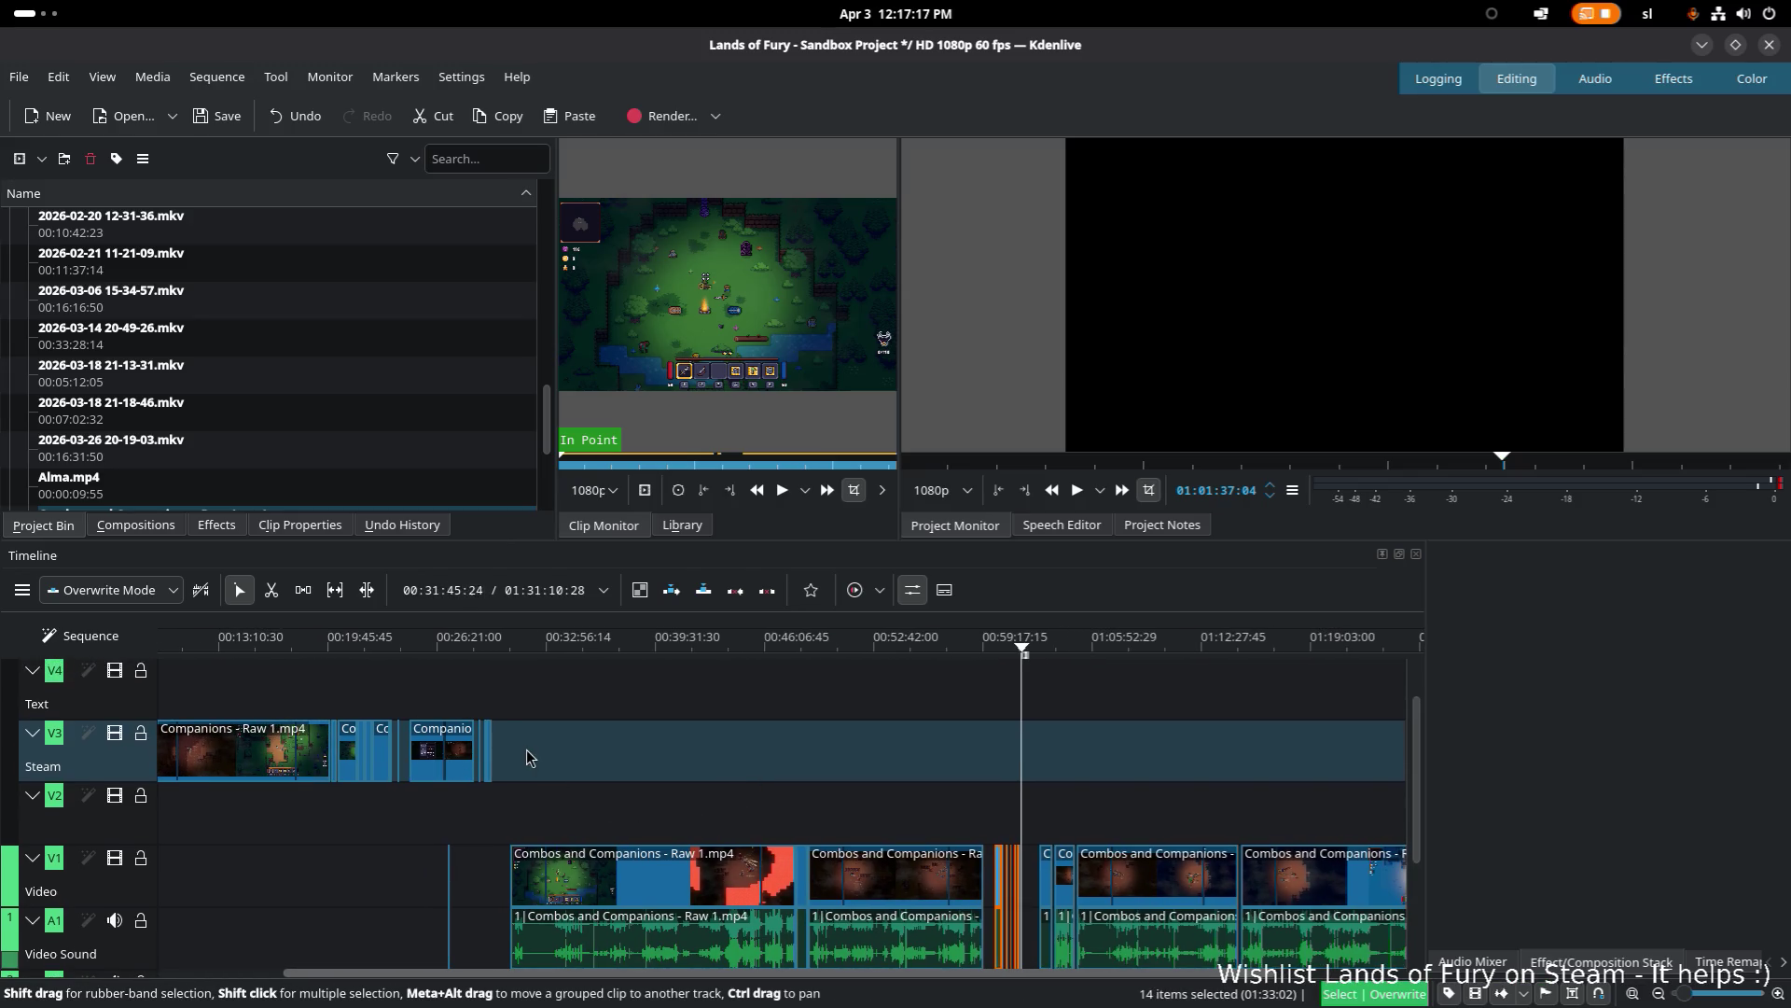
pyautogui.click(490, 655)
pyautogui.keyDown('ctrl'); pyautogui.scroll(5, 495, 676); pyautogui.keyUp('ctrl')
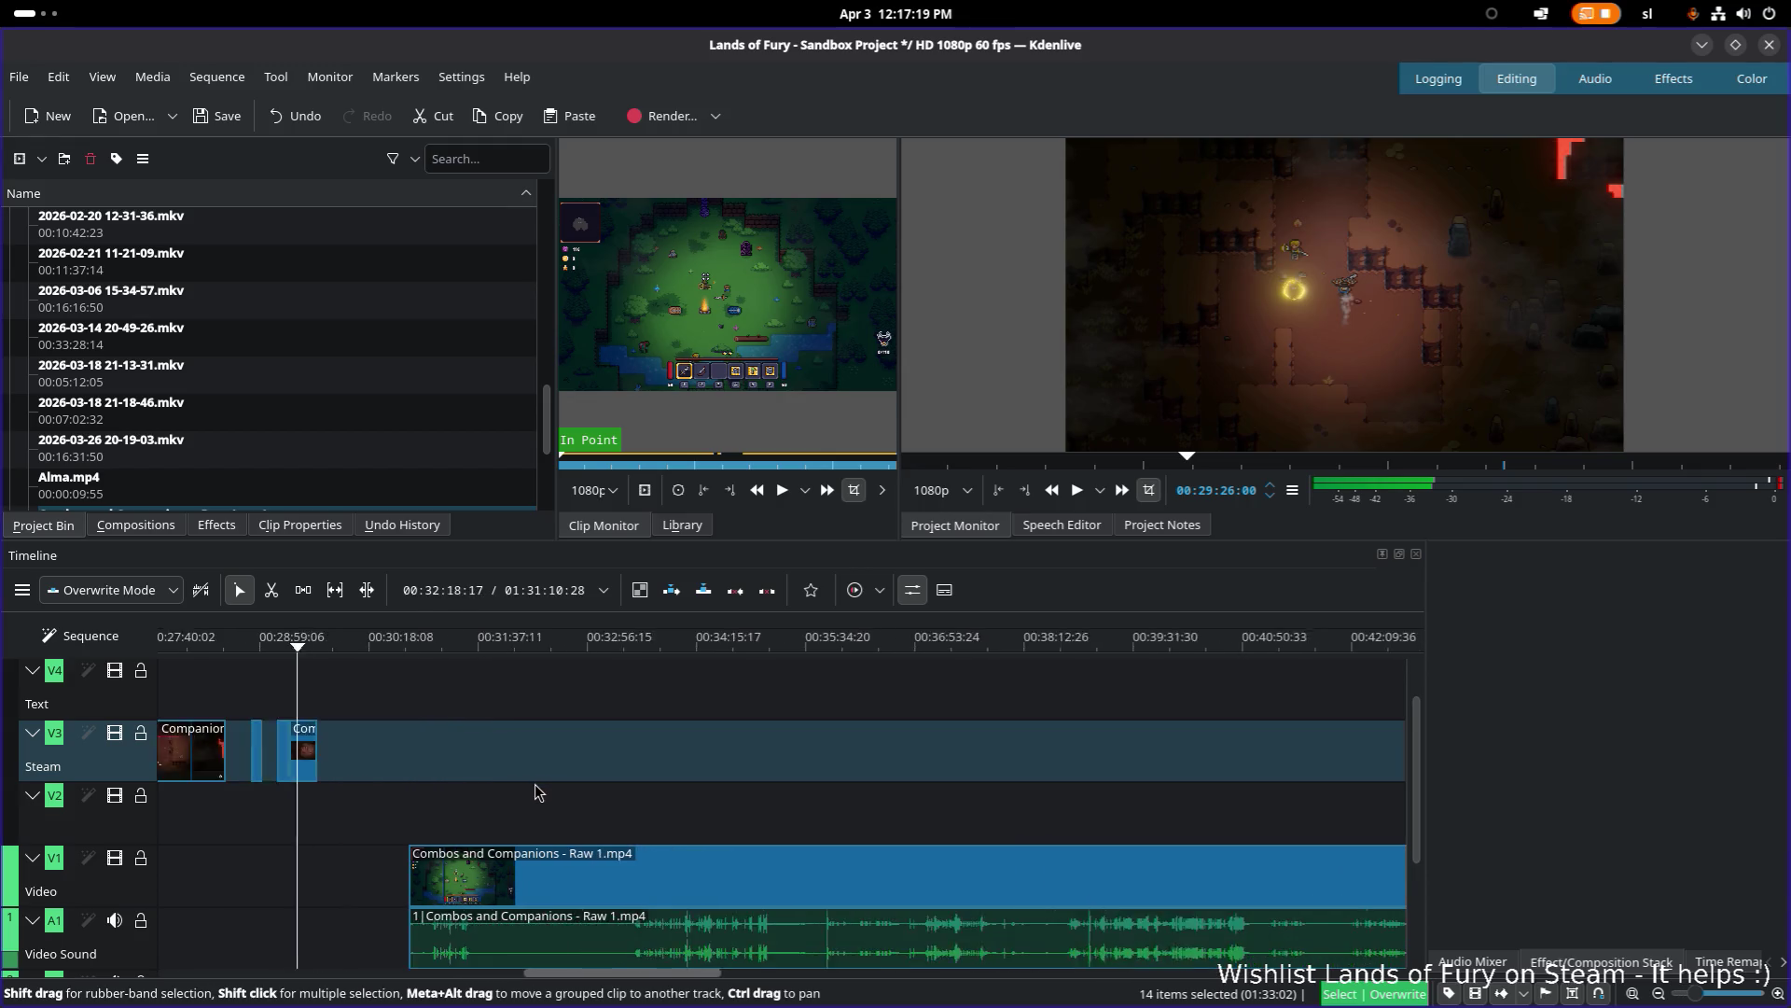
pyautogui.moveTo(534, 651)
pyautogui.mouseDown()
pyautogui.moveTo(603, 650)
pyautogui.moveTo(510, 651)
pyautogui.mouseUp()
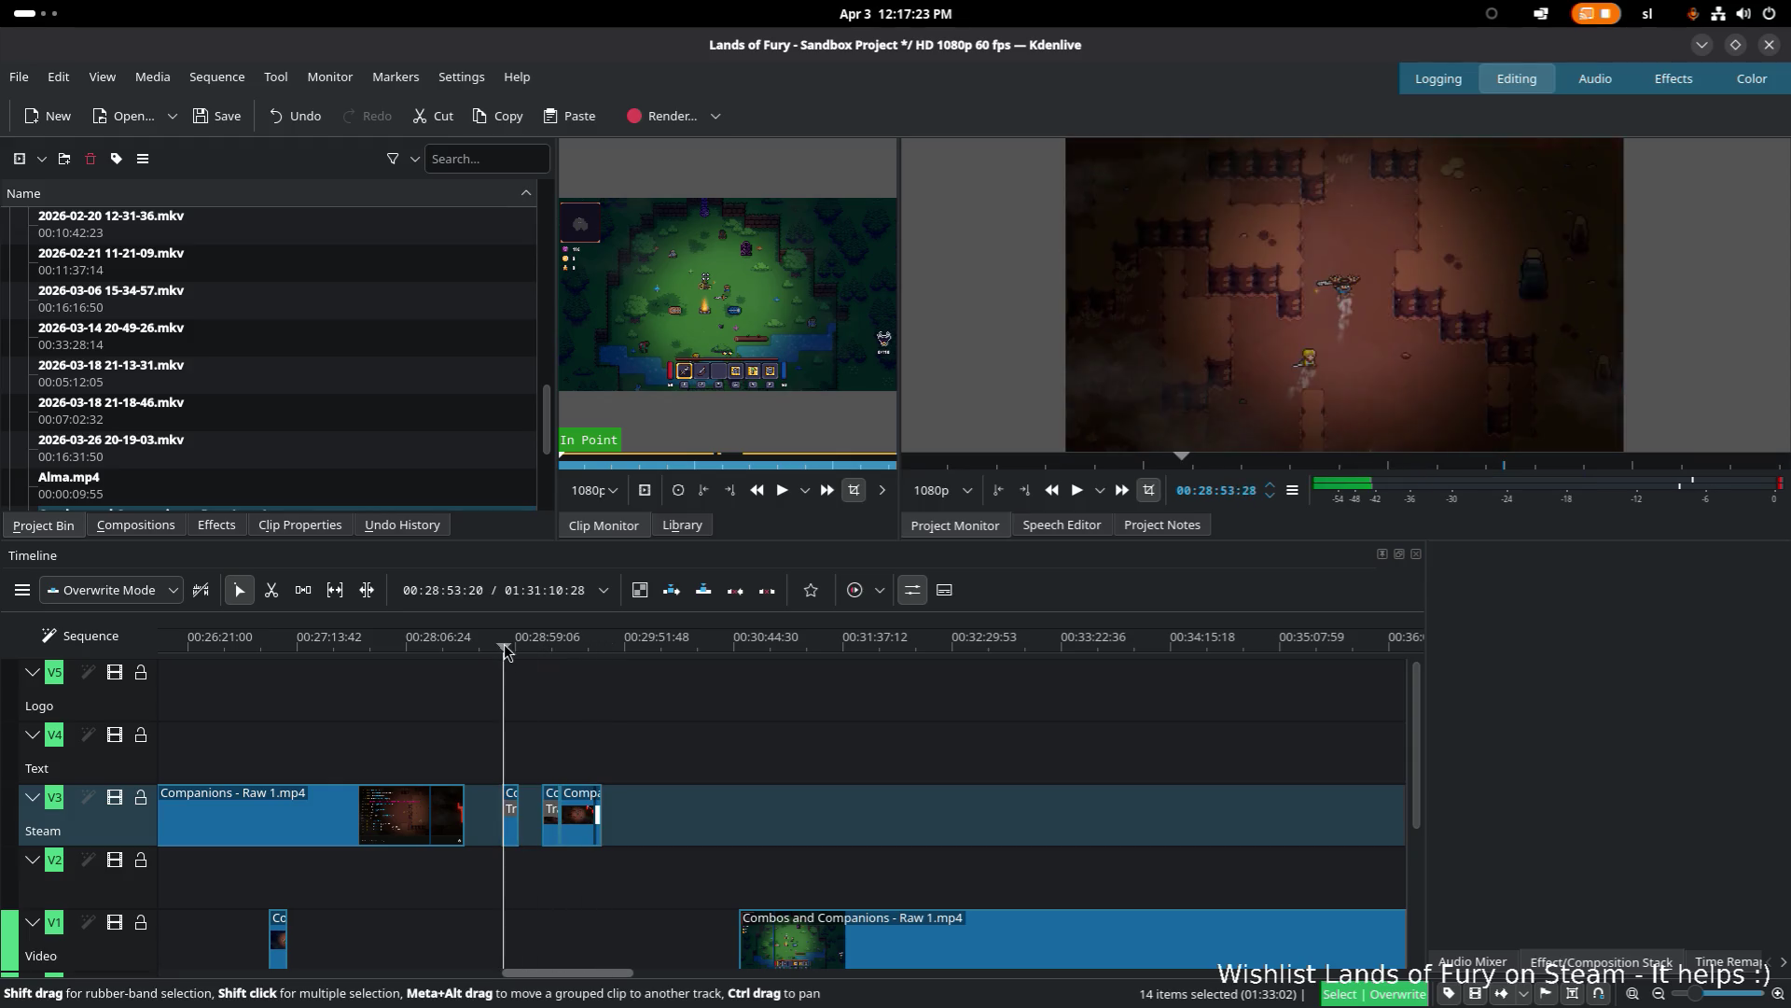
# Step: Drag the short Companions clip from the Steam track down onto V1 near 01:01:51
pyautogui.click(513, 800)
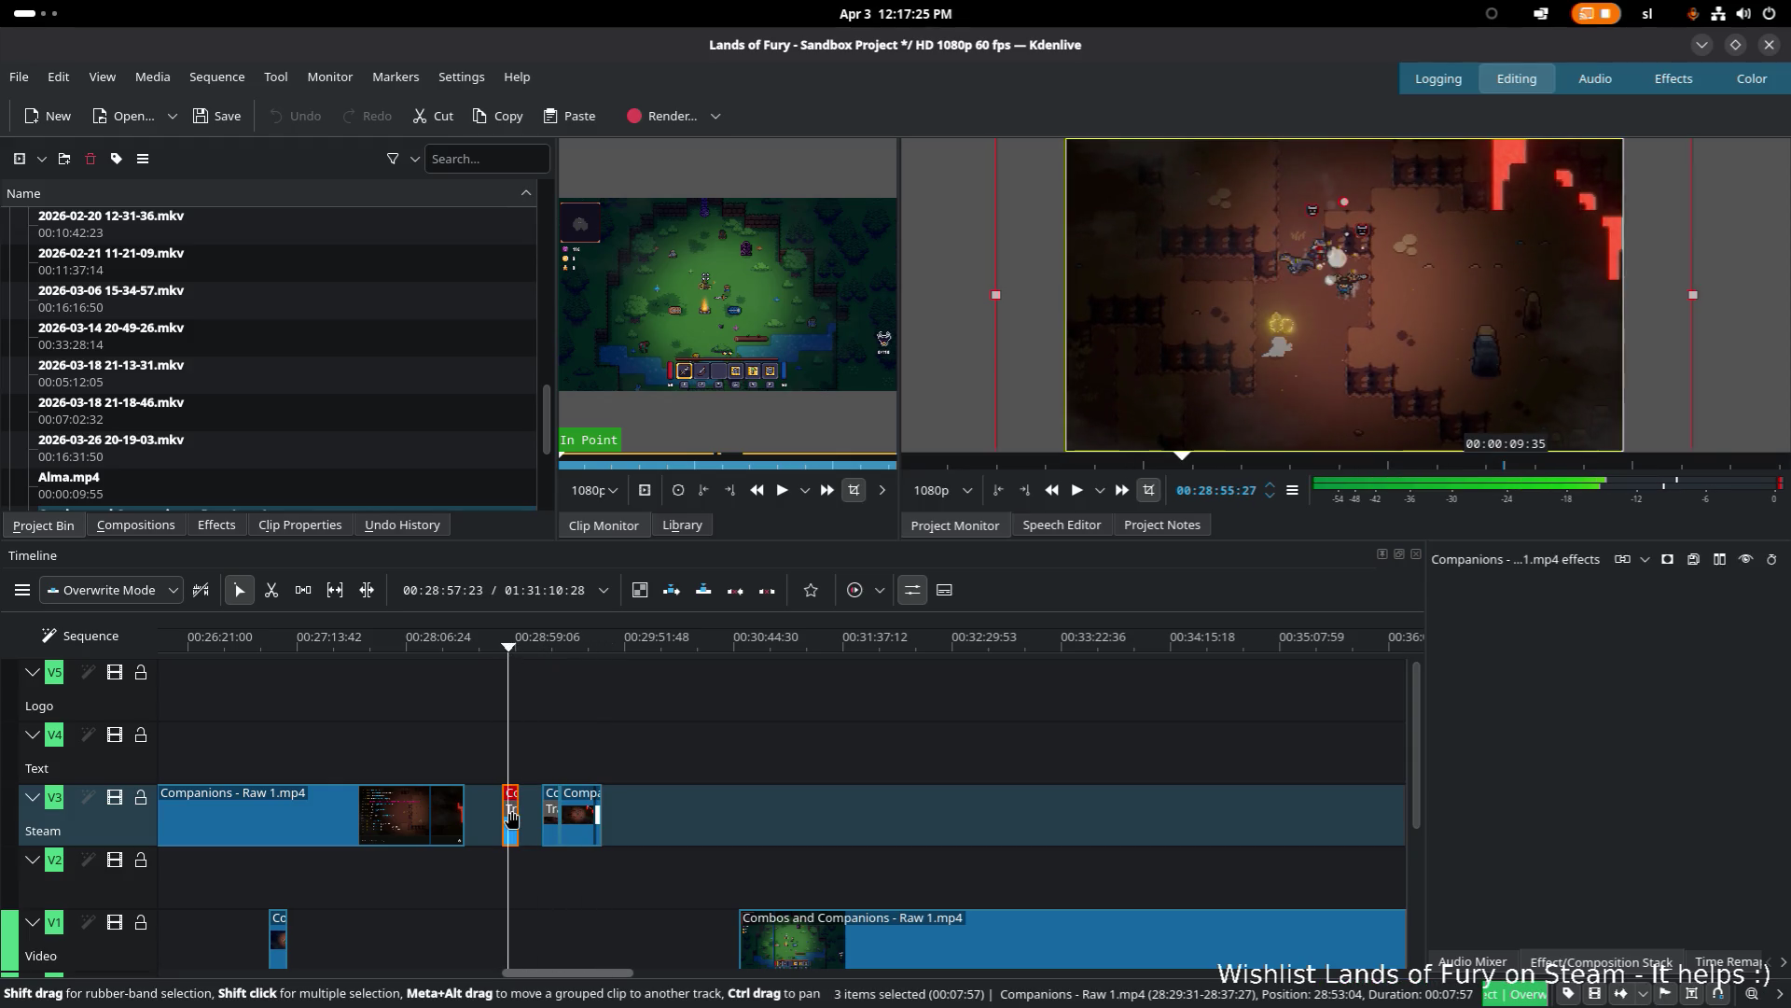
pyautogui.scroll(-3, 714, 895)
pyautogui.moveTo(713, 895); pyautogui.dragTo(355, 764)
pyautogui.scroll(-2, 503, 686)
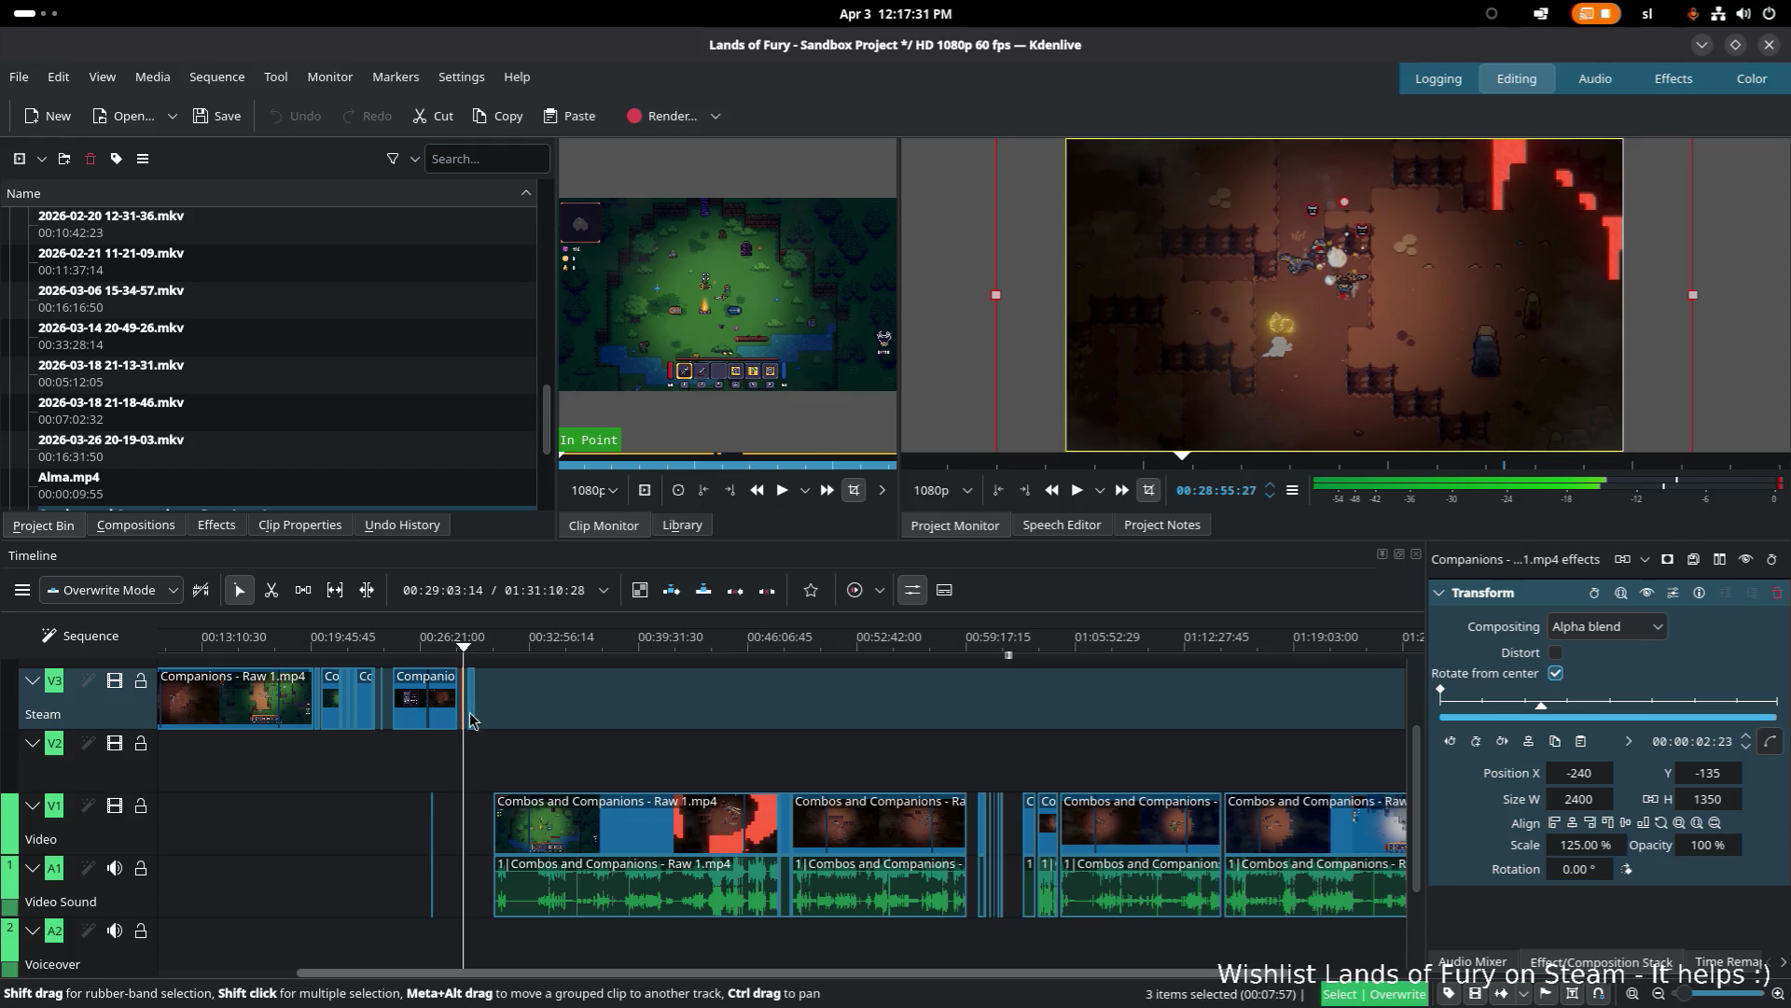
pyautogui.moveTo(465, 714)
pyautogui.mouseDown()
pyautogui.moveTo(1055, 901)
pyautogui.moveTo(1013, 865)
pyautogui.mouseUp()
pyautogui.scroll(5, 977, 873)
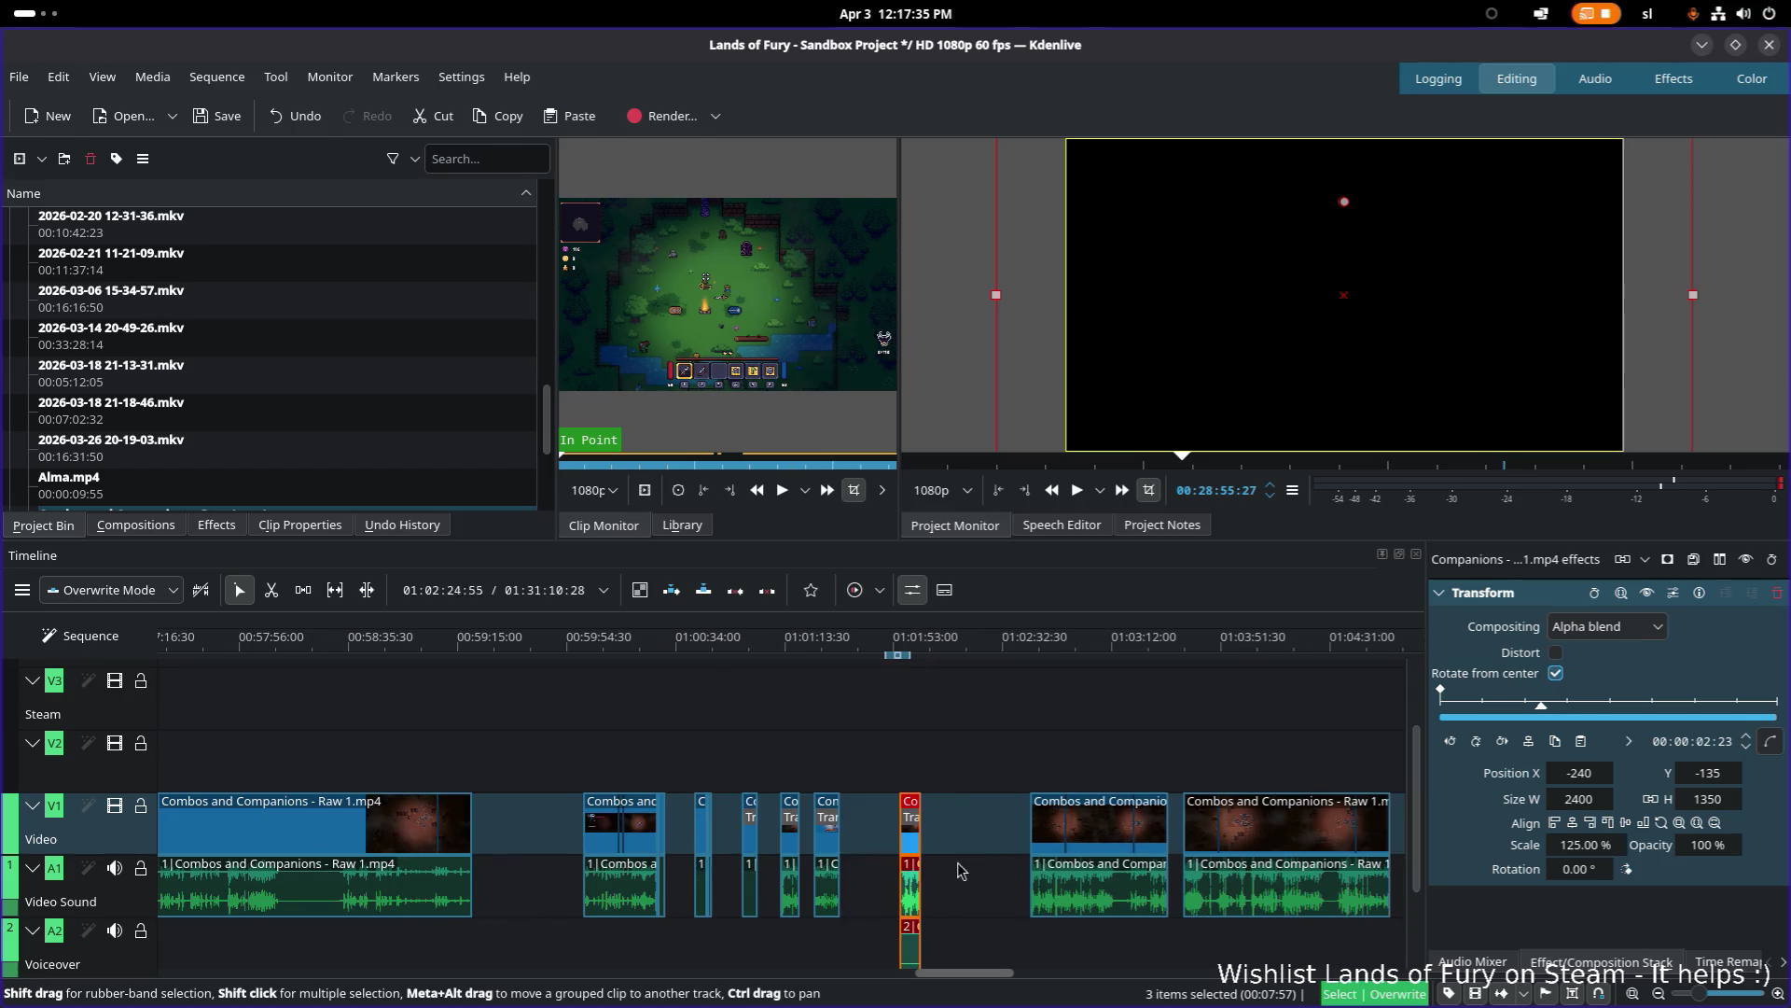
pyautogui.scroll(1, 970, 868)
pyautogui.scroll(-2, 961, 849)
pyautogui.click(951, 830)
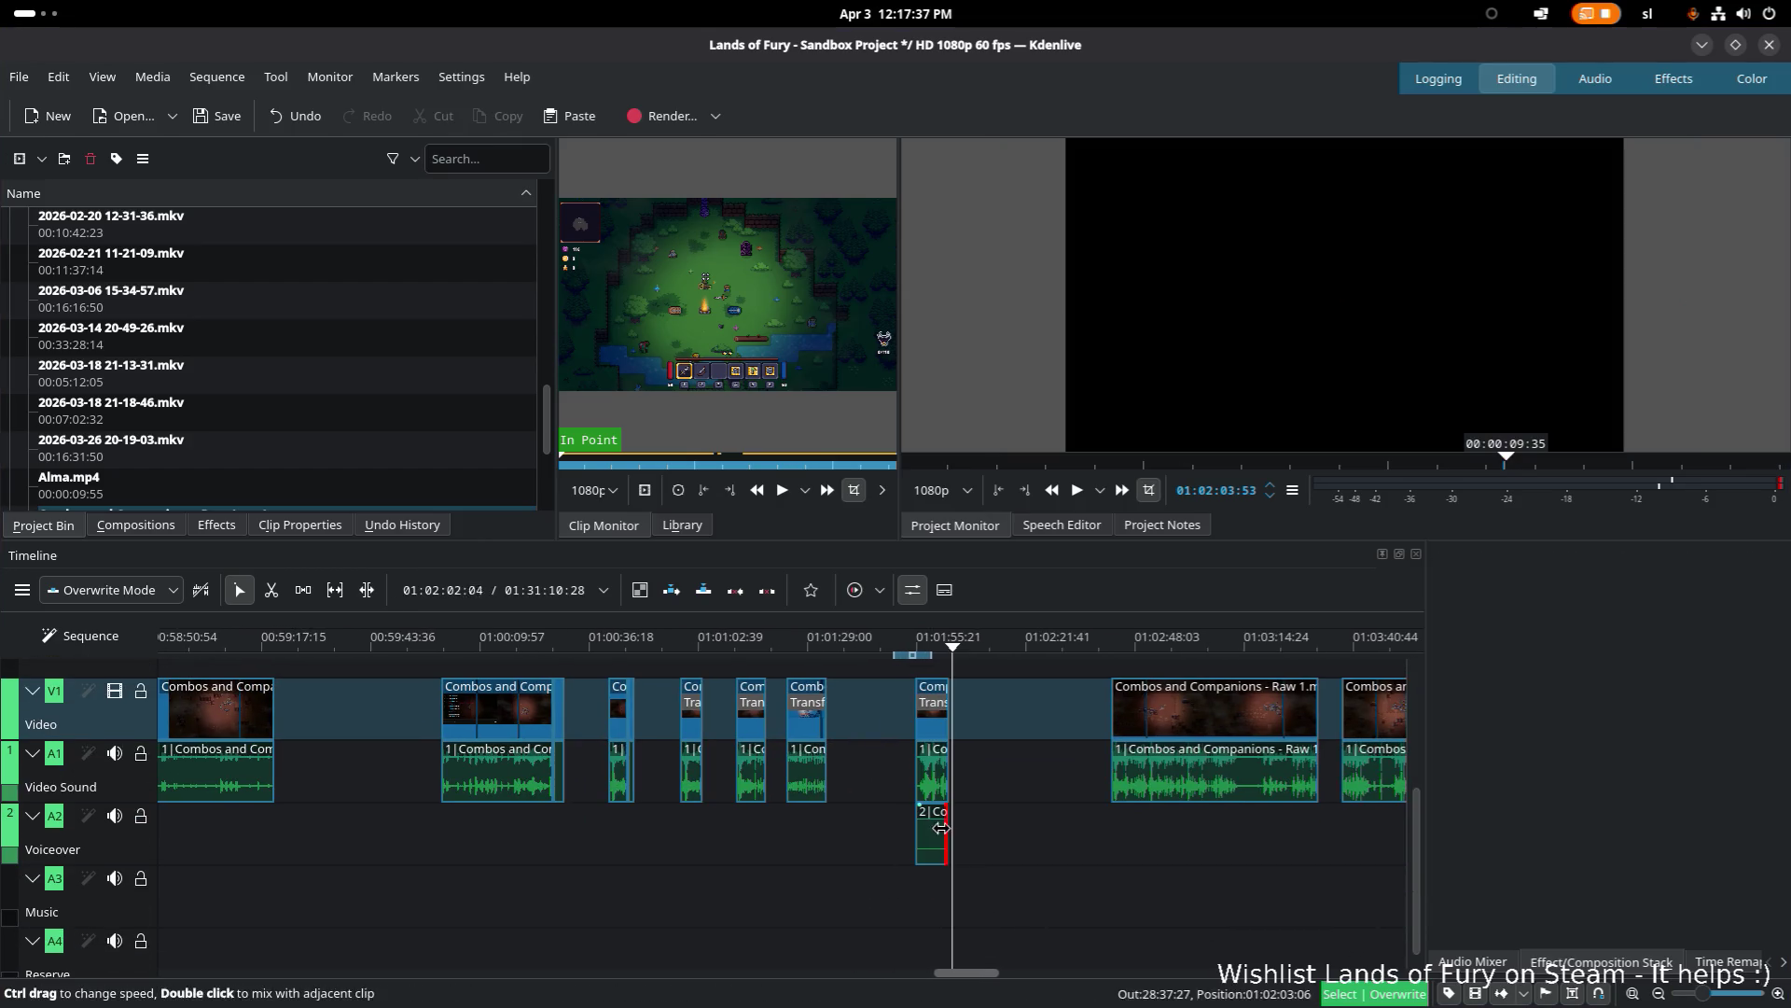
# Step: Ungroup the moved Companions clip and delete its leftover voiceover audio piece
pyautogui.click(935, 835)
pyautogui.rightClick(936, 835)
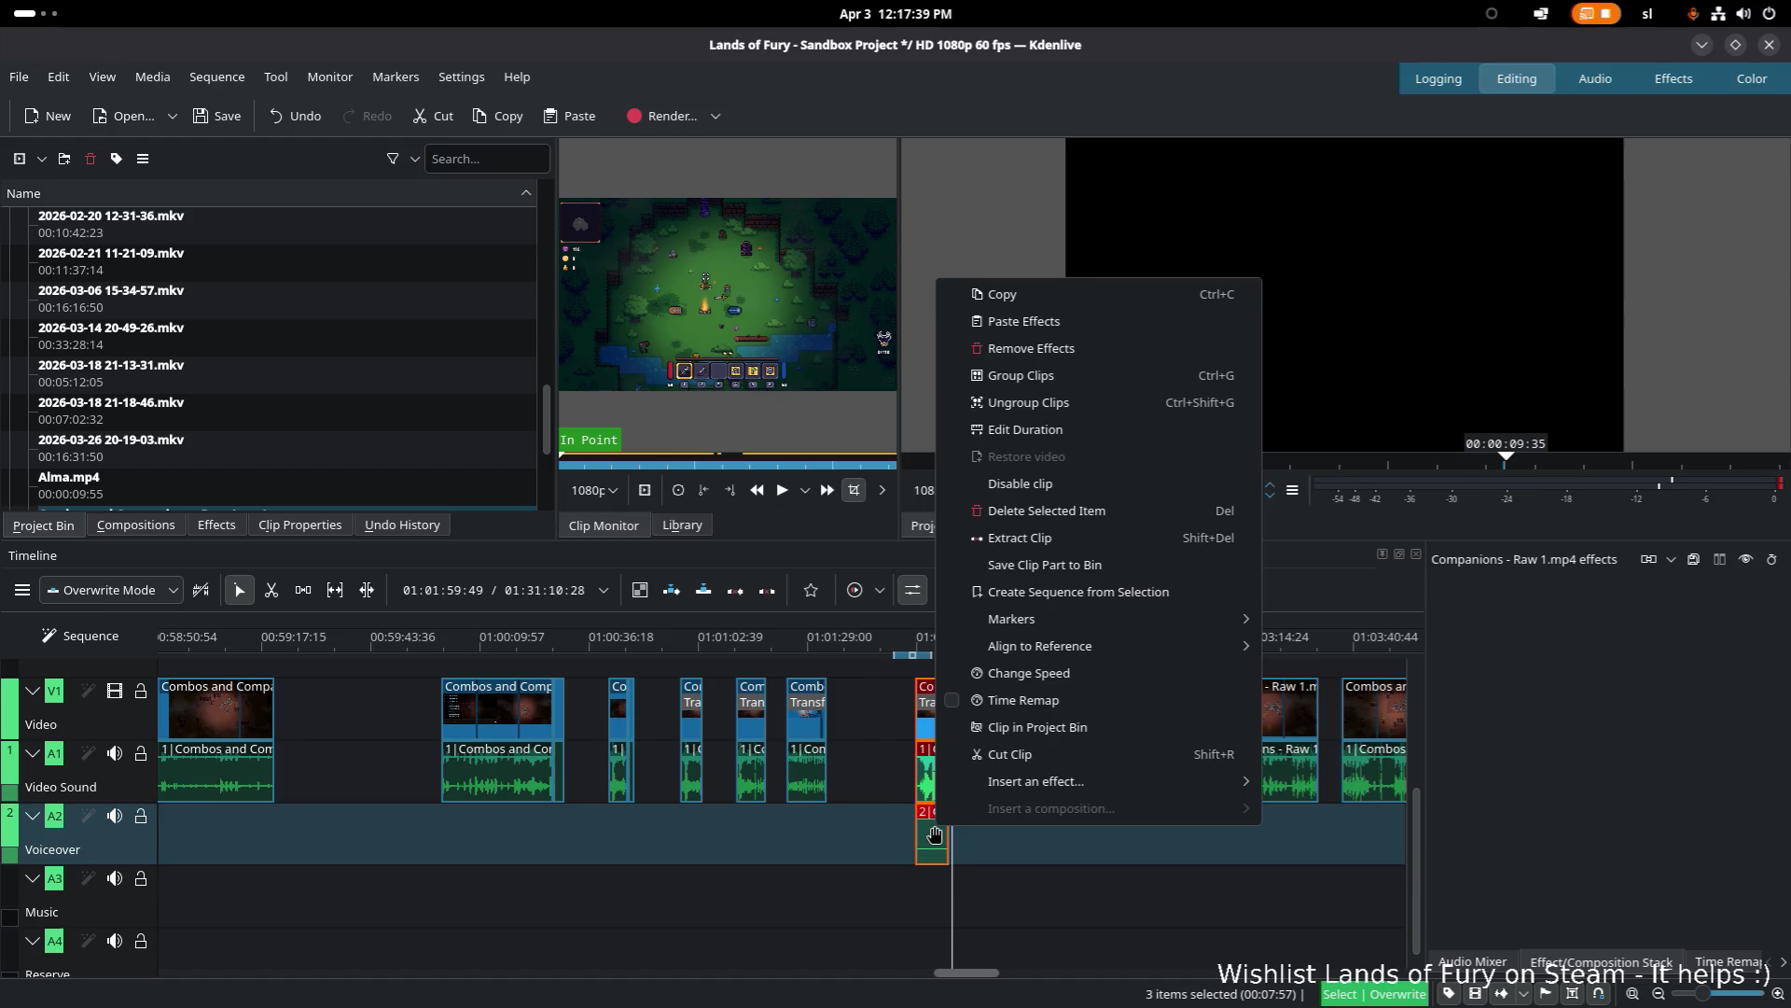
pyautogui.click(1075, 402)
pyautogui.click(933, 835)
pyautogui.press('Delete')
# Step: Set the Companions clip's Transform scale to 150%, then nudge it down to about 146%
pyautogui.scroll(1, 914, 774)
pyautogui.click(945, 807)
pyautogui.rightClick(946, 808)
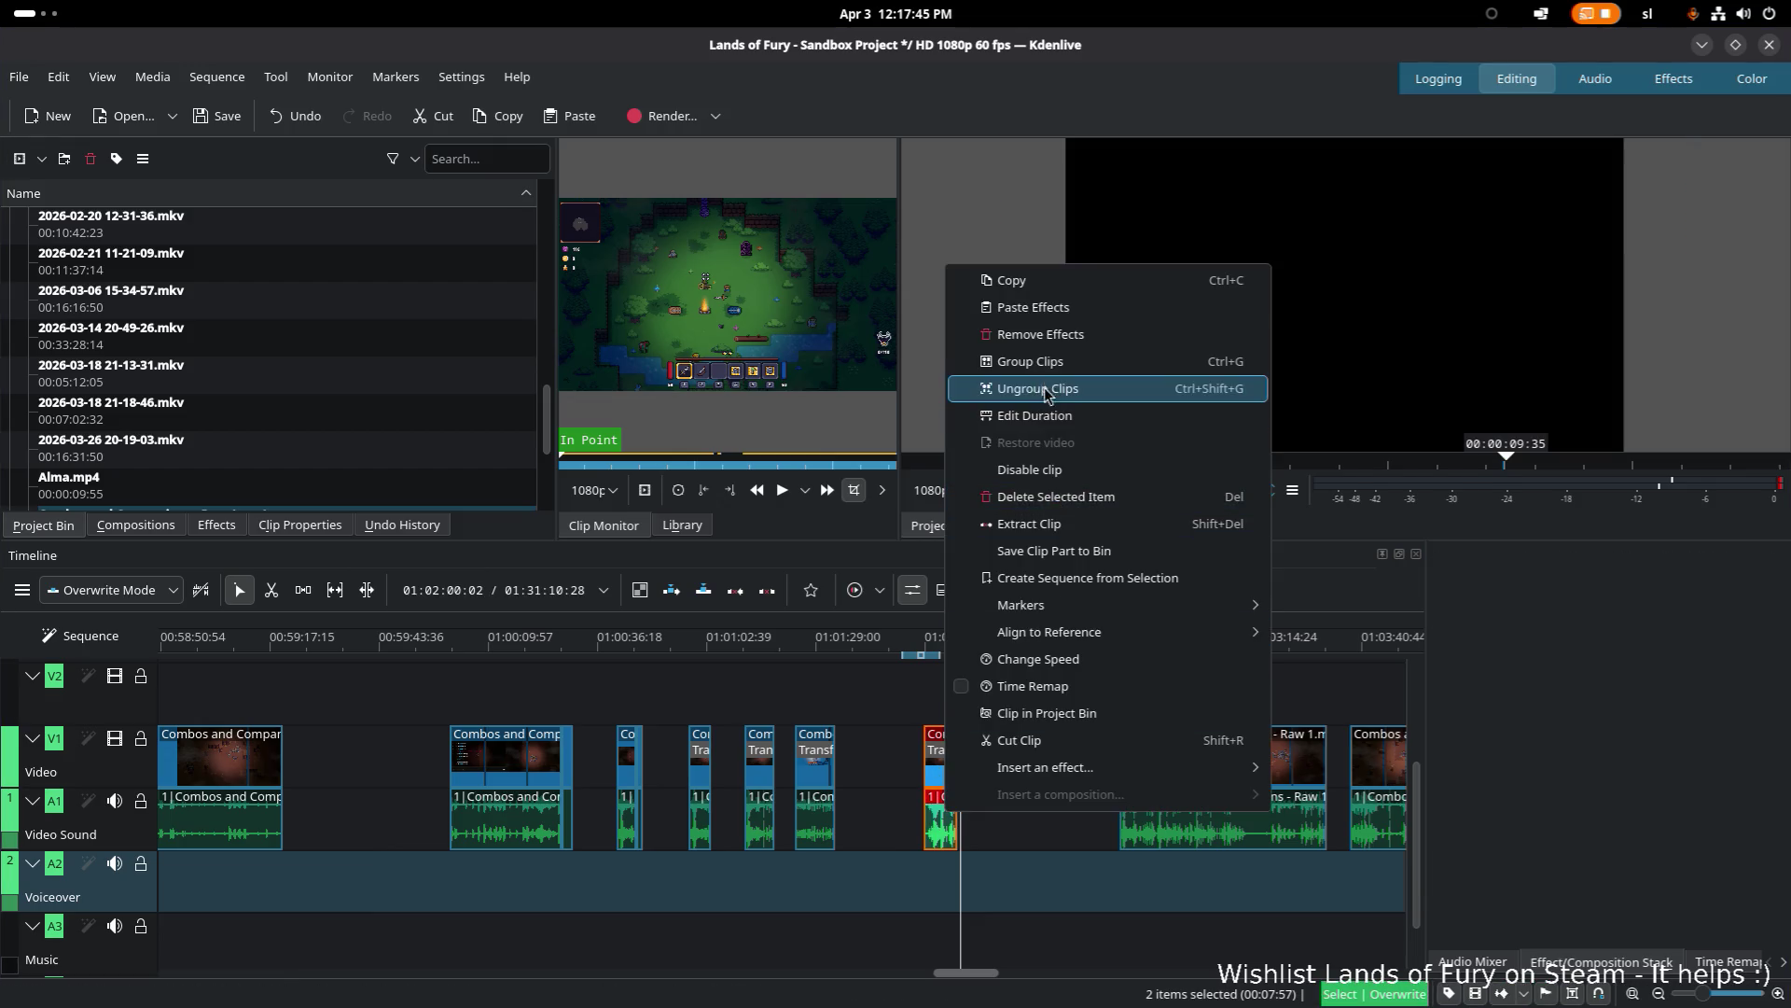
pyautogui.press('Escape')
pyautogui.keyDown('ctrl'); pyautogui.scroll(1, 947, 761); pyautogui.keyUp('ctrl')
pyautogui.click(947, 760)
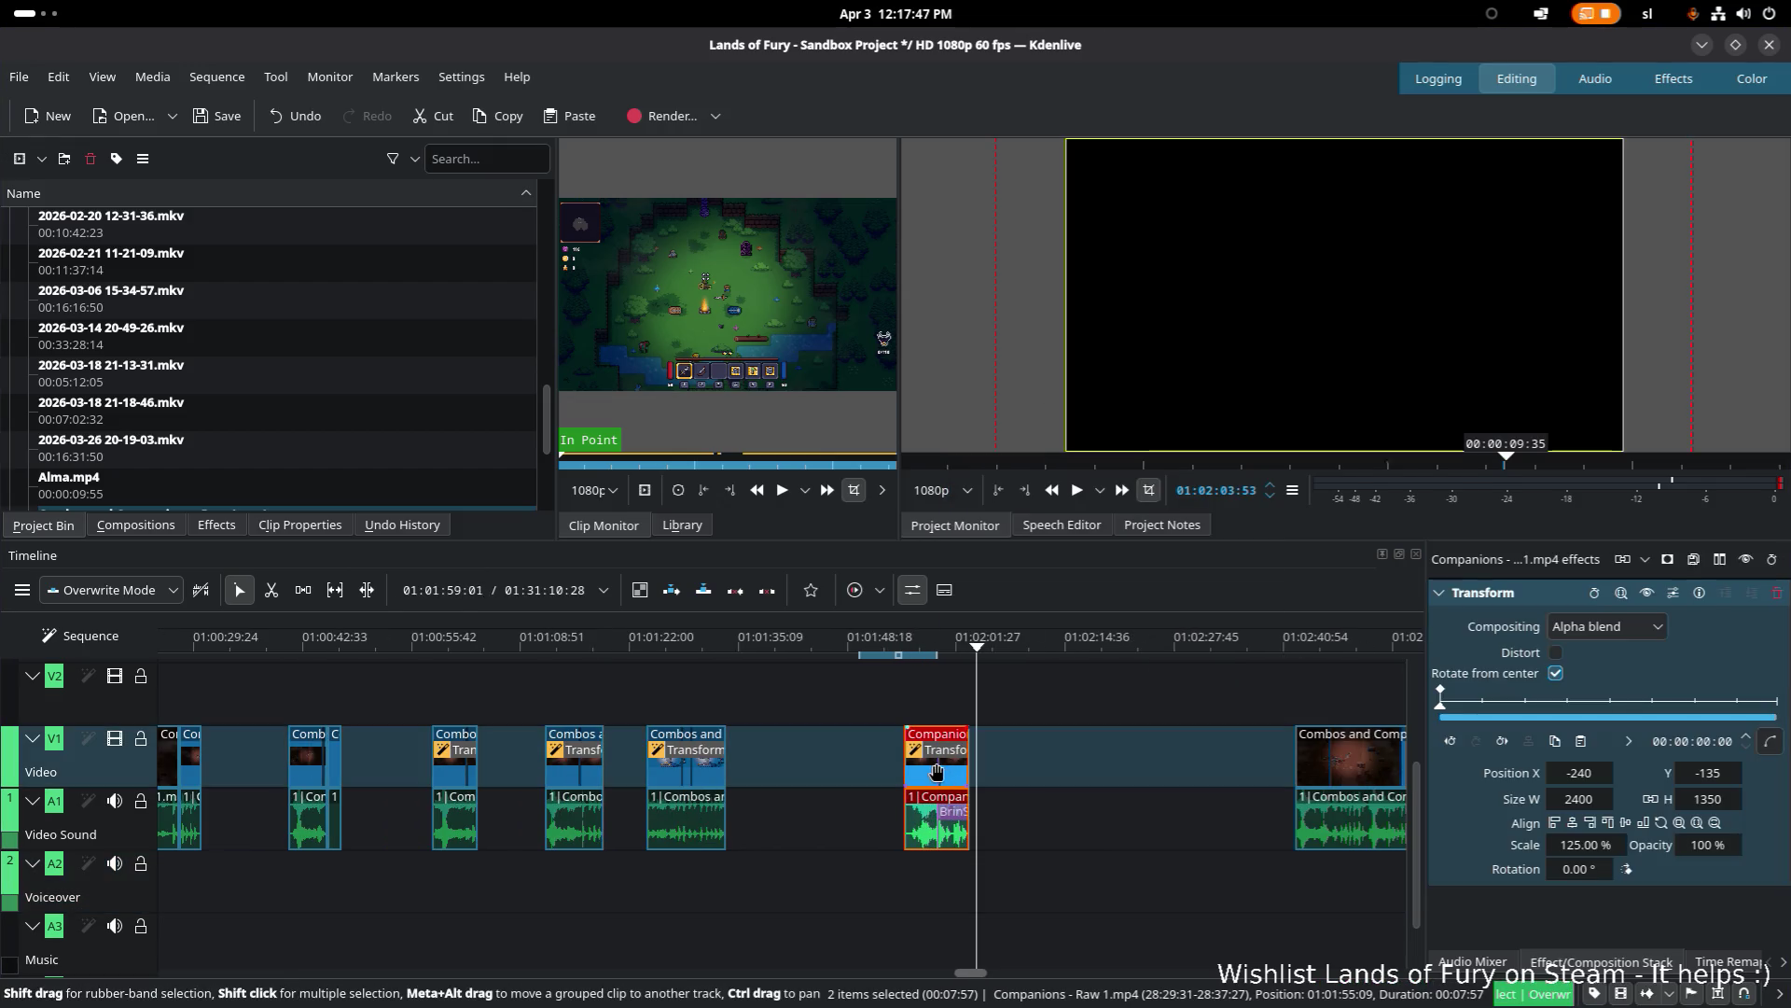
pyautogui.click(938, 650)
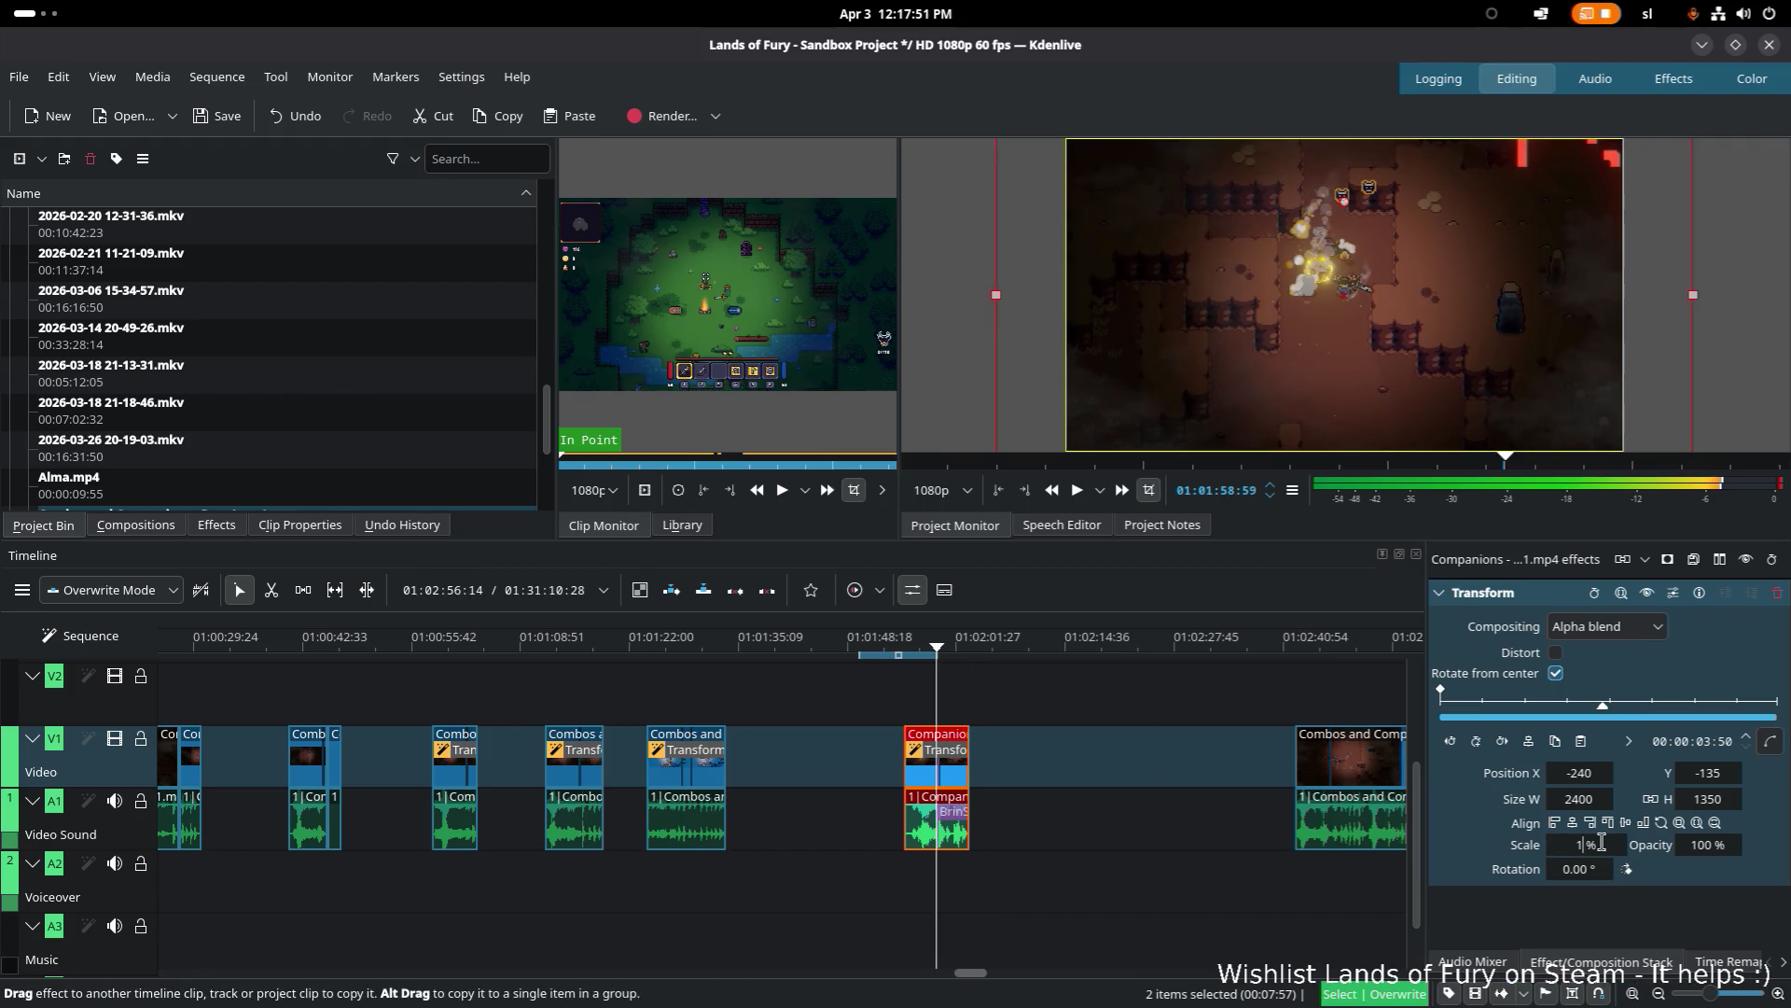
pyautogui.write('150')
pyautogui.press('Return')
pyautogui.moveTo(1601, 842); pyautogui.dragTo(1603, 794)
pyautogui.press('Tab')
pyautogui.write('-100')
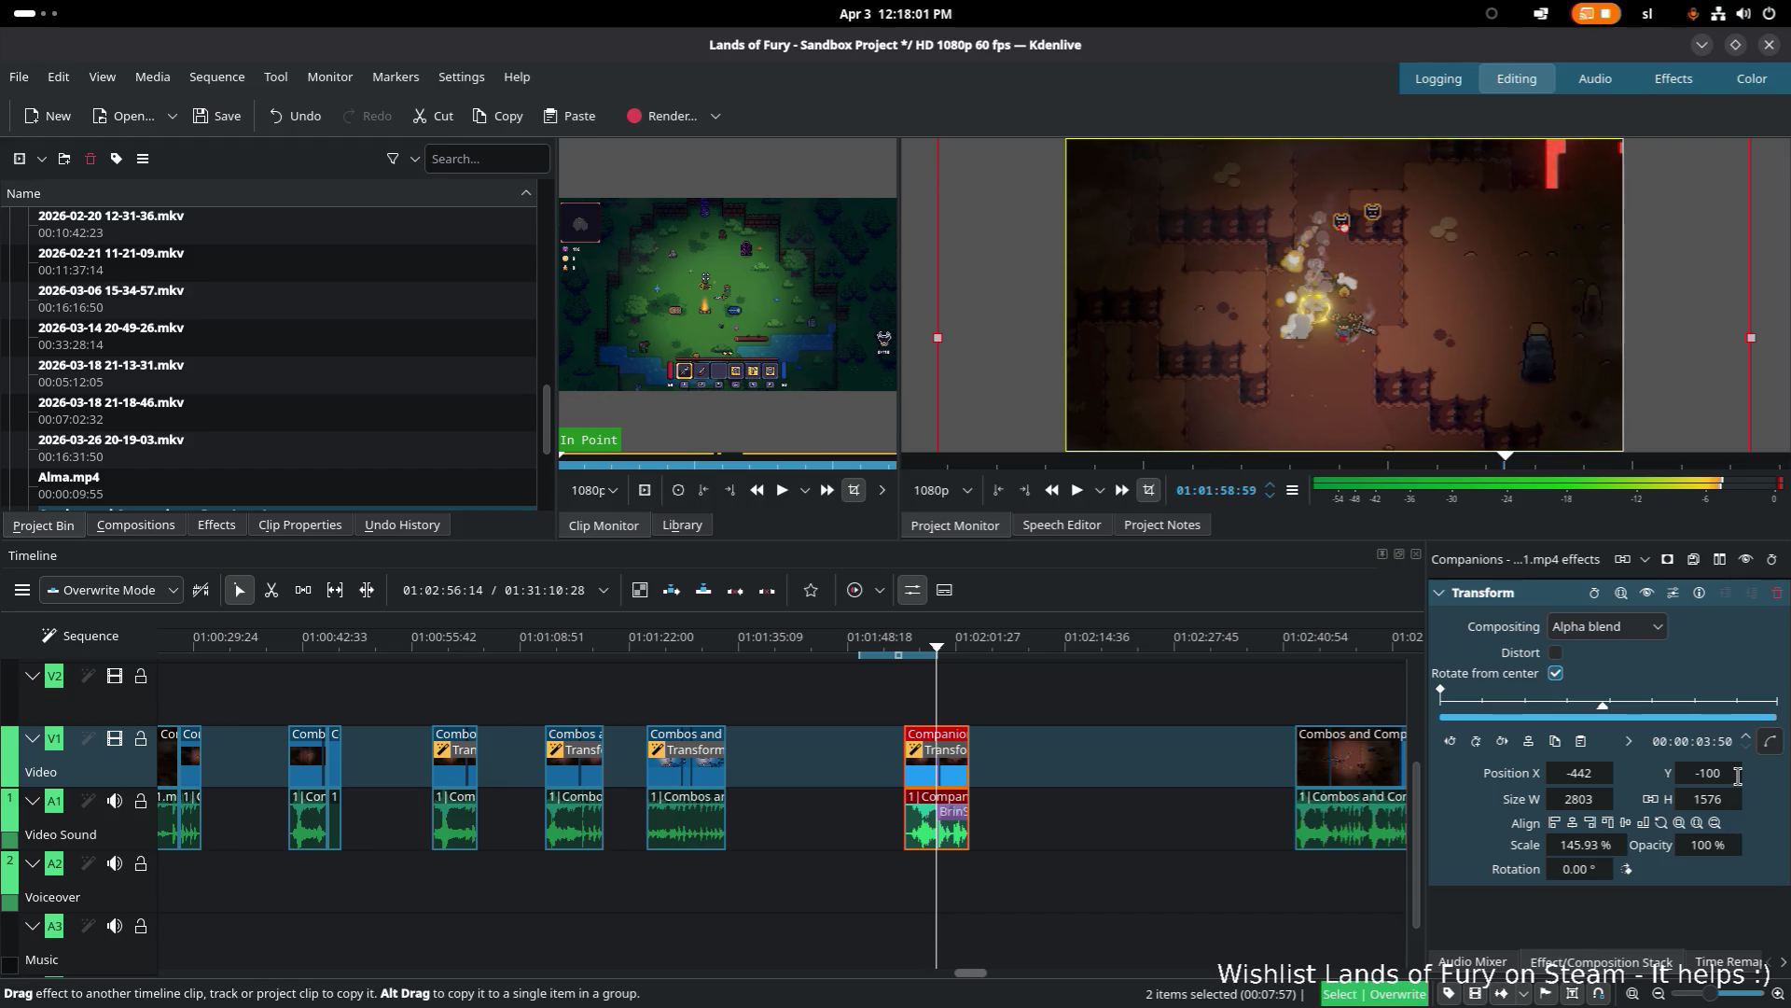
# Step: Move the Companions clip earlier beside the preceding clips and play from about 01:01:00
pyautogui.moveTo(935, 772); pyautogui.dragTo(799, 771)
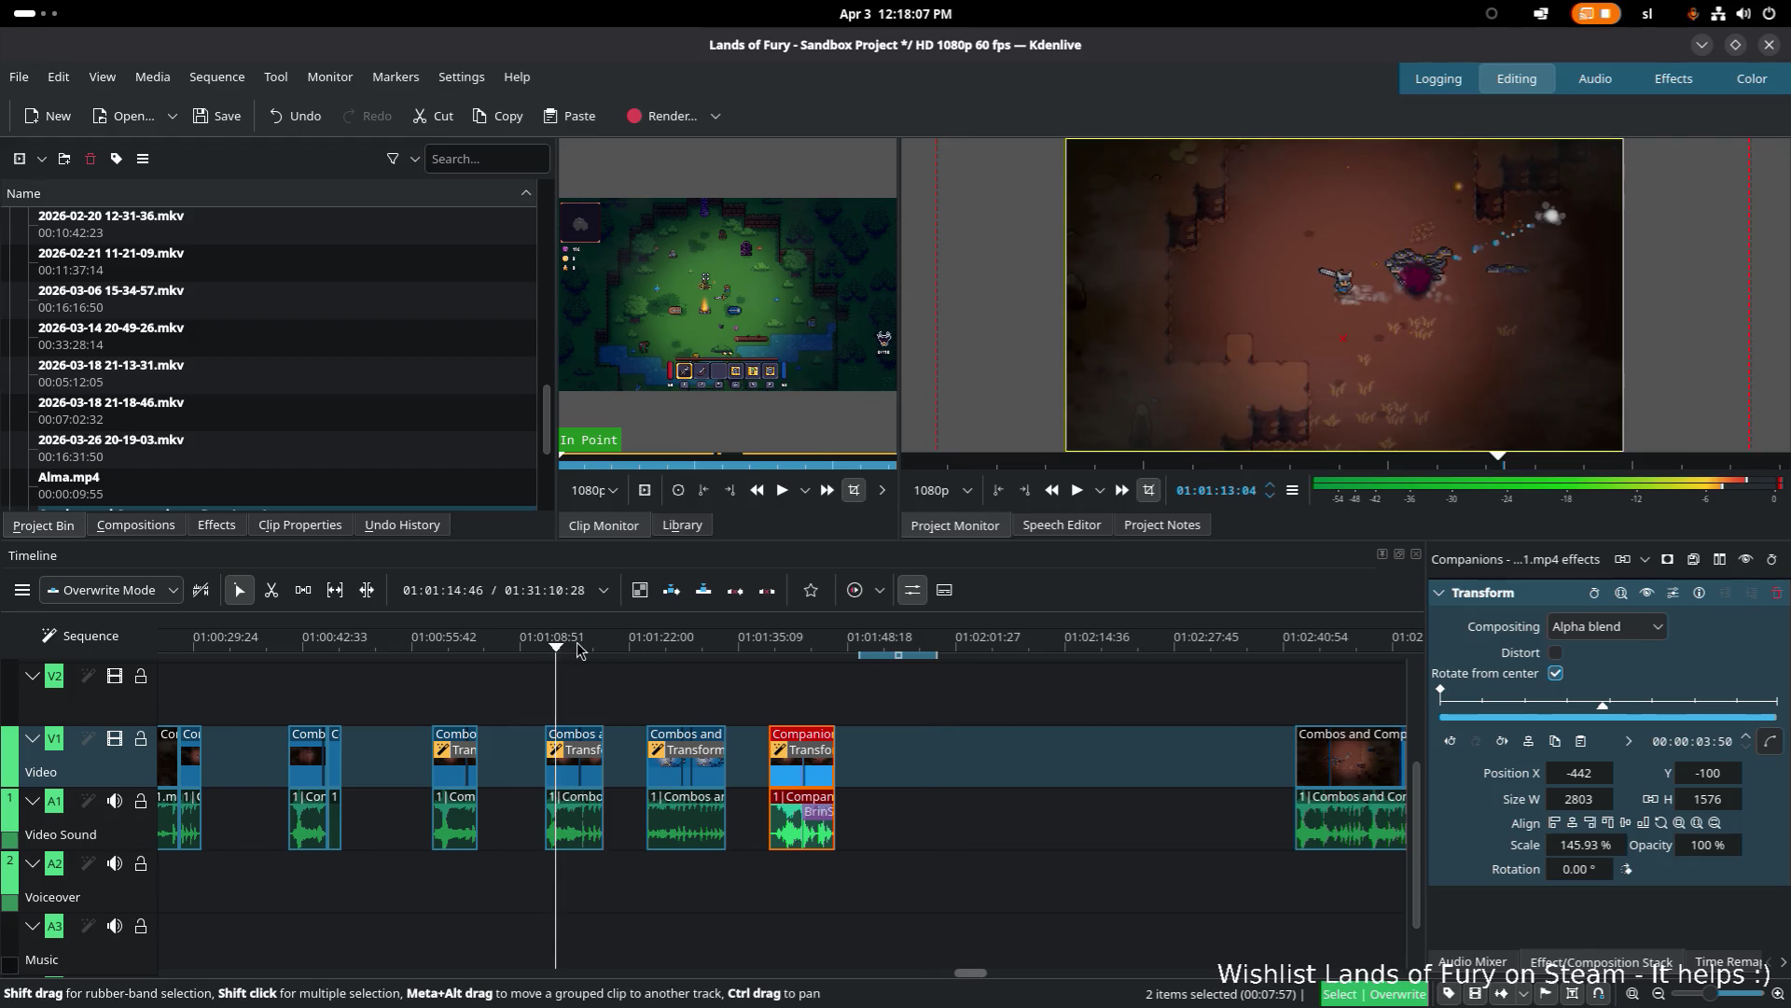
pyautogui.moveTo(547, 642)
pyautogui.mouseDown()
pyautogui.moveTo(450, 650)
pyautogui.moveTo(553, 653)
pyautogui.mouseUp()
pyautogui.press('space')
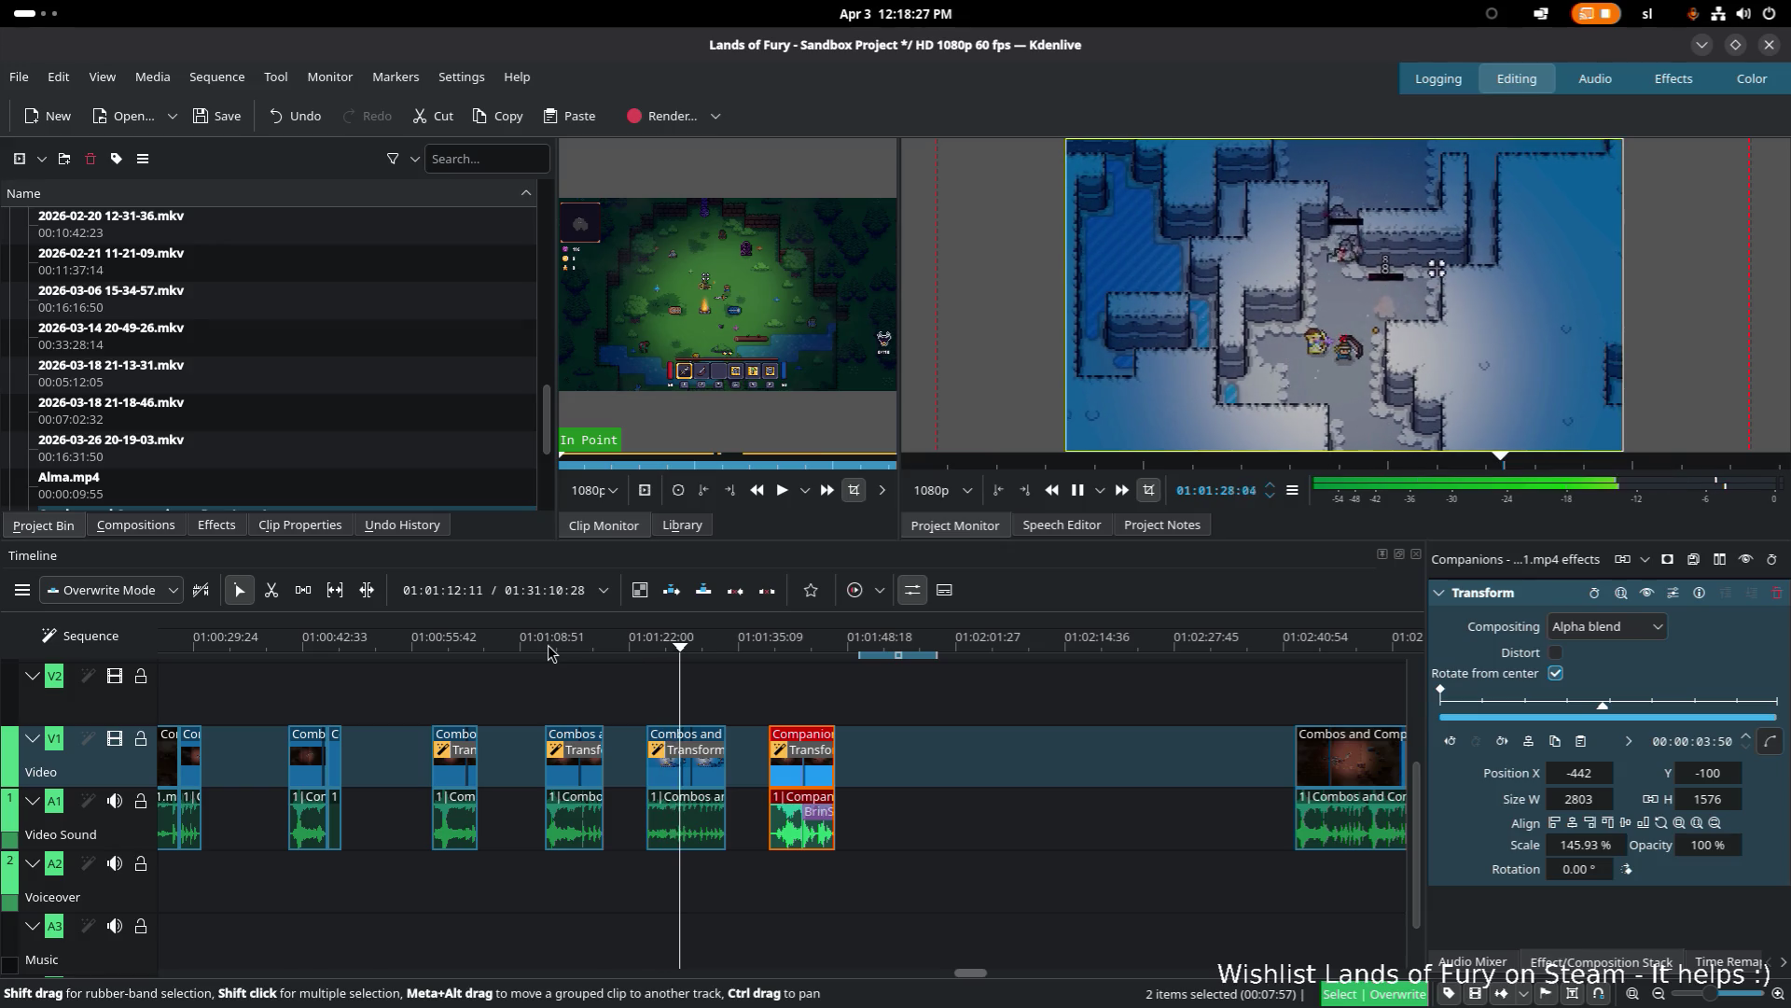
# Step: Stop playback near 01:01:29, replay from 01:01:24, and set the playhead at 01:01:29
pyautogui.click(688, 652)
pyautogui.moveTo(698, 651)
pyautogui.mouseDown()
pyautogui.moveTo(716, 650)
pyautogui.moveTo(688, 651)
pyautogui.mouseUp()
pyautogui.scroll(5, 579, 689)
pyautogui.moveTo(396, 643); pyautogui.dragTo(401, 646)
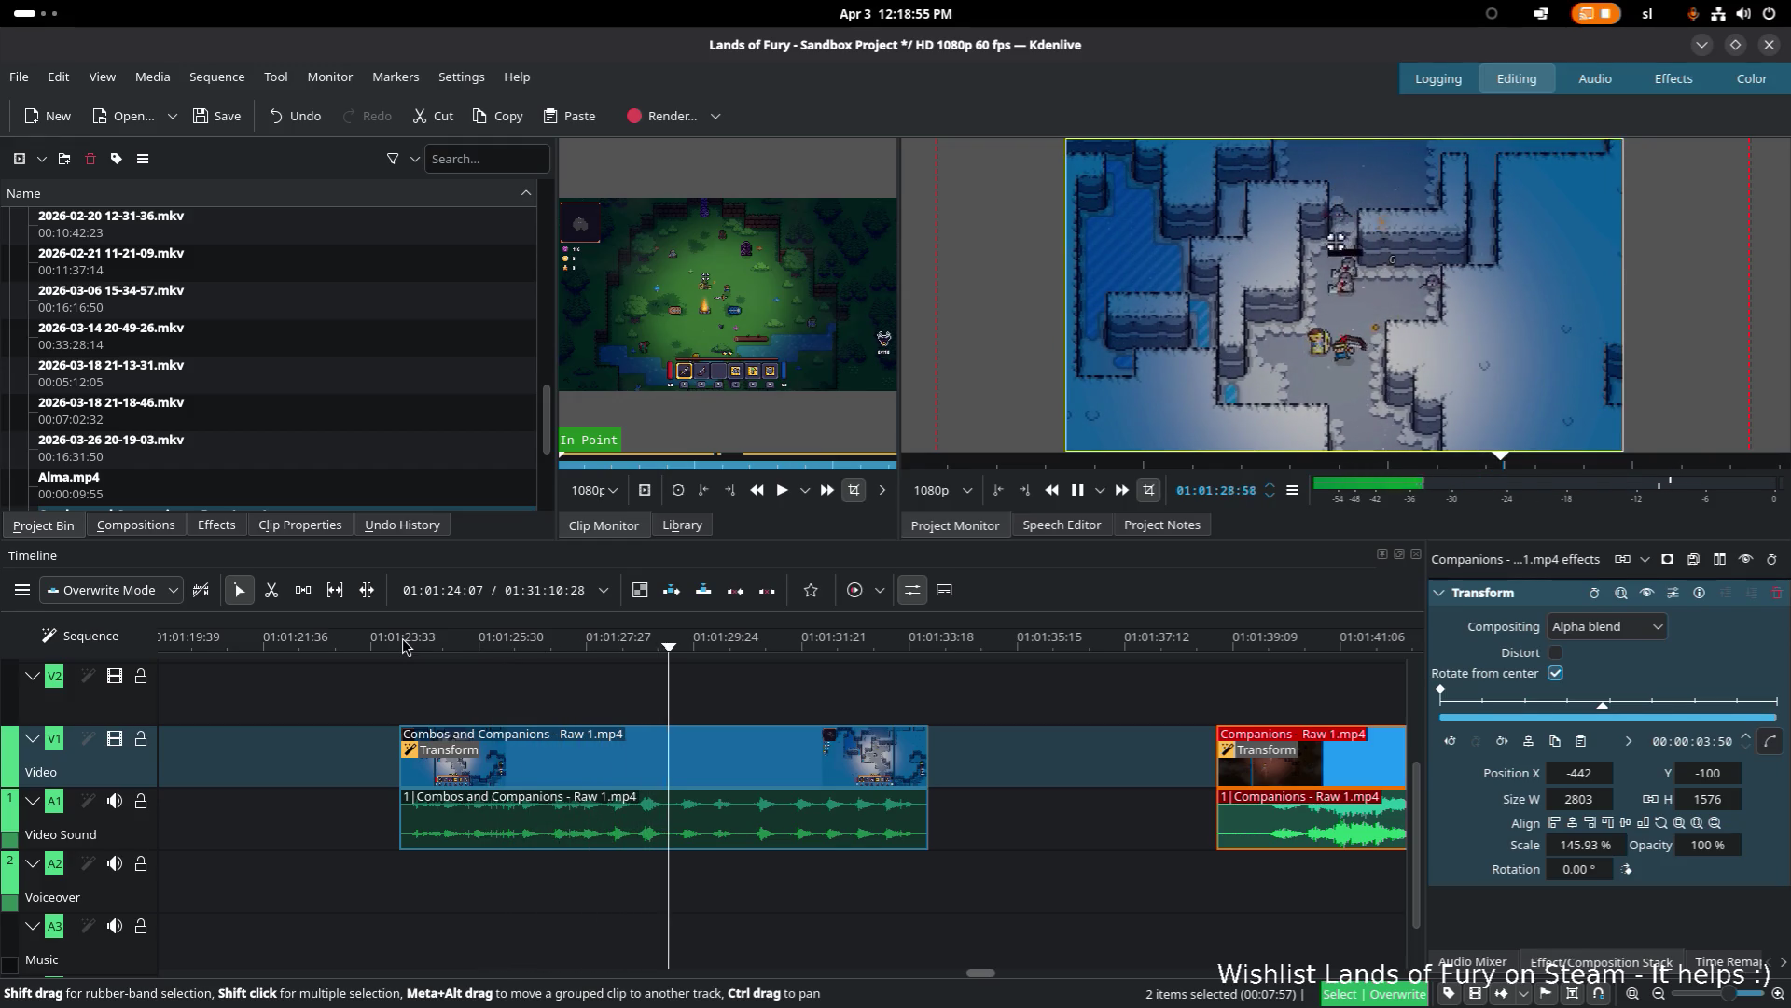
pyautogui.press('space')
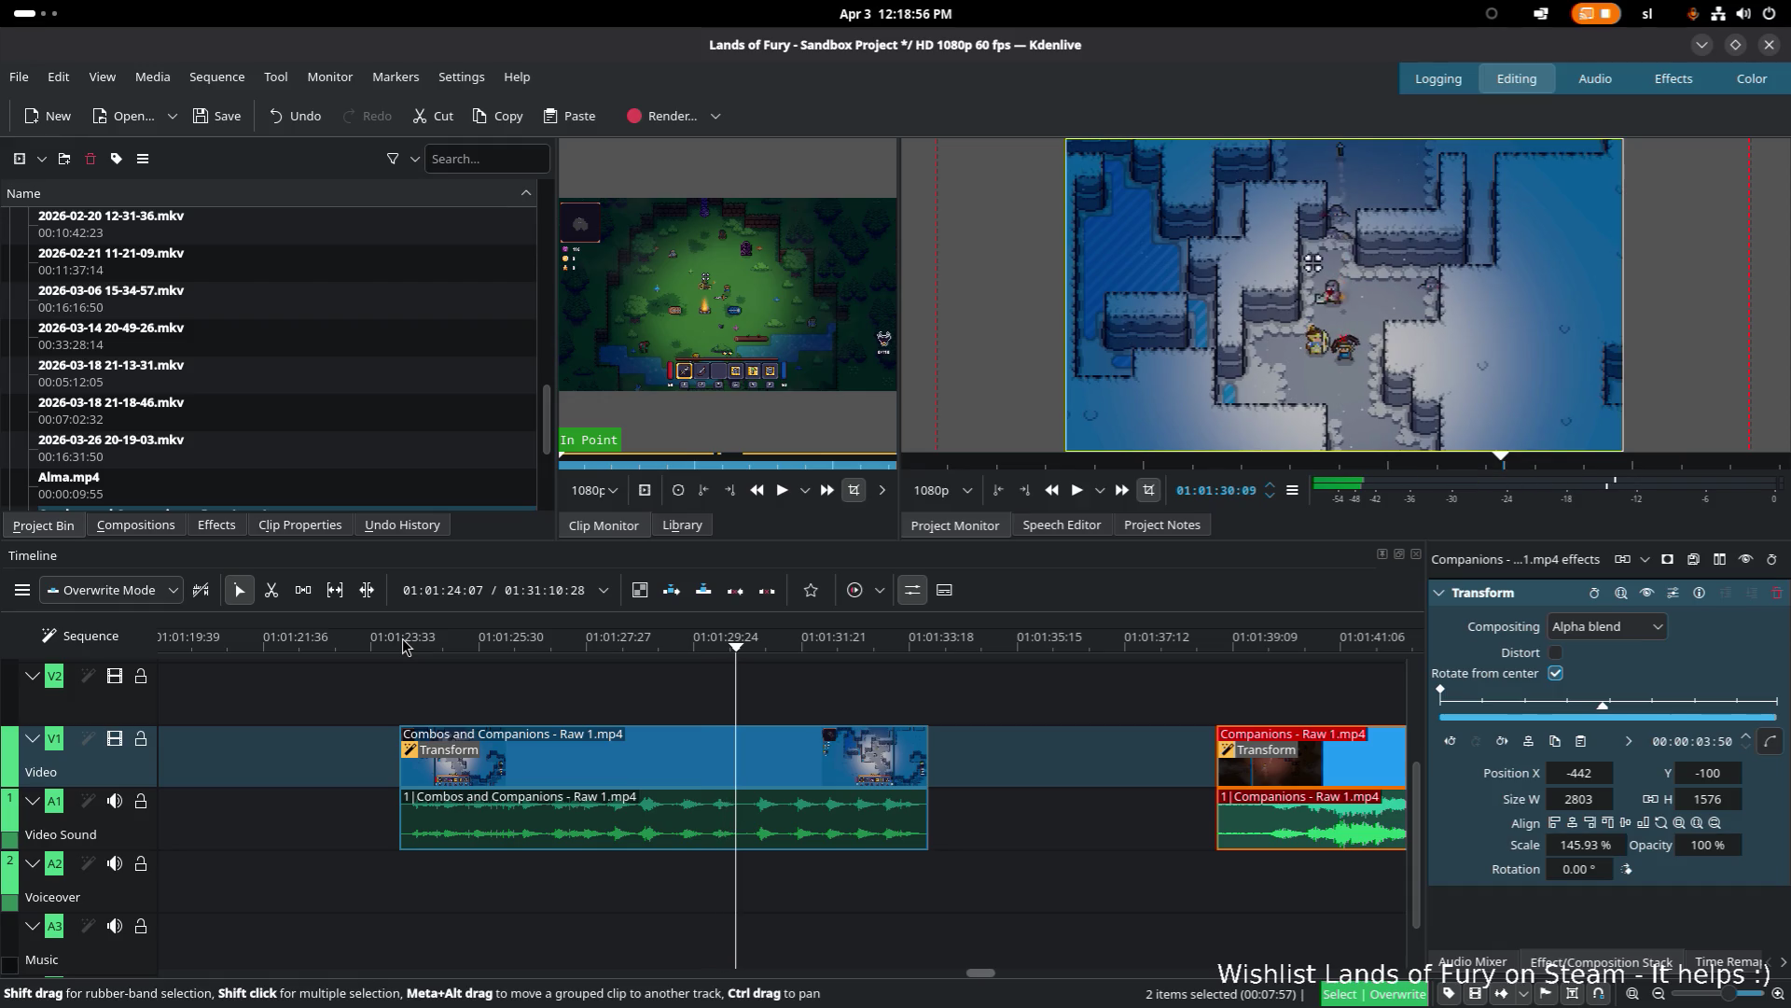
pyautogui.click(708, 650)
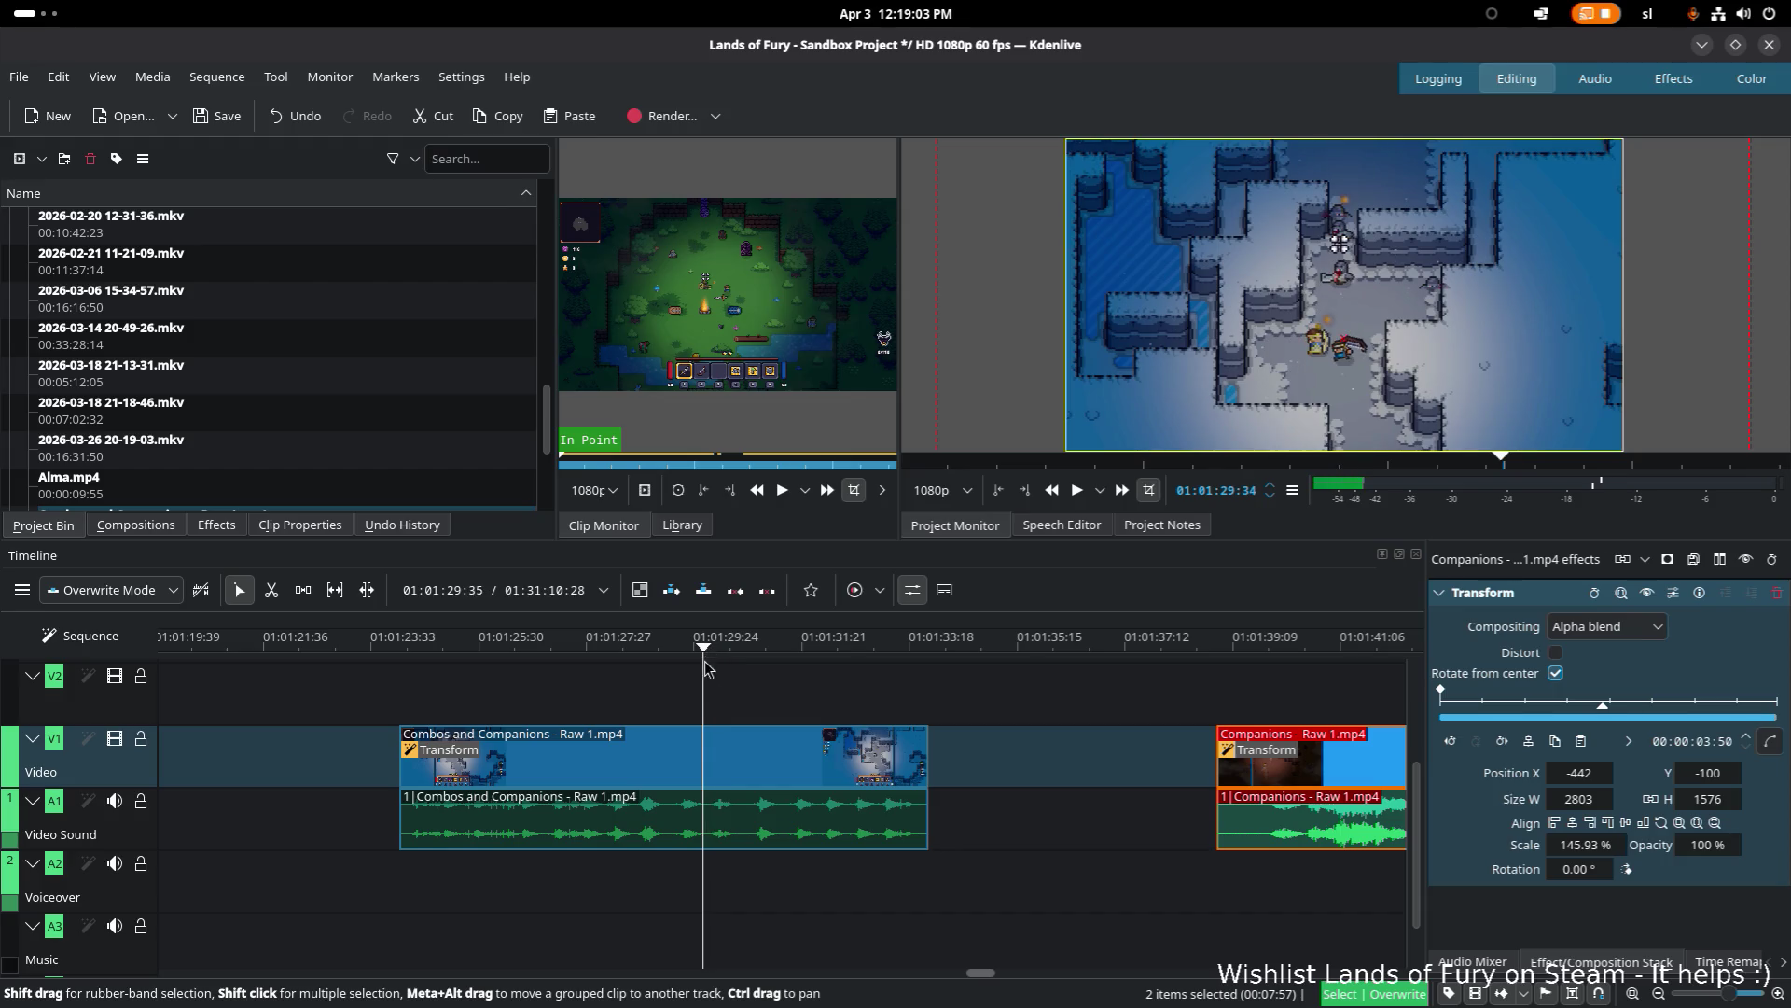
pyautogui.press('x')
pyautogui.click(704, 781)
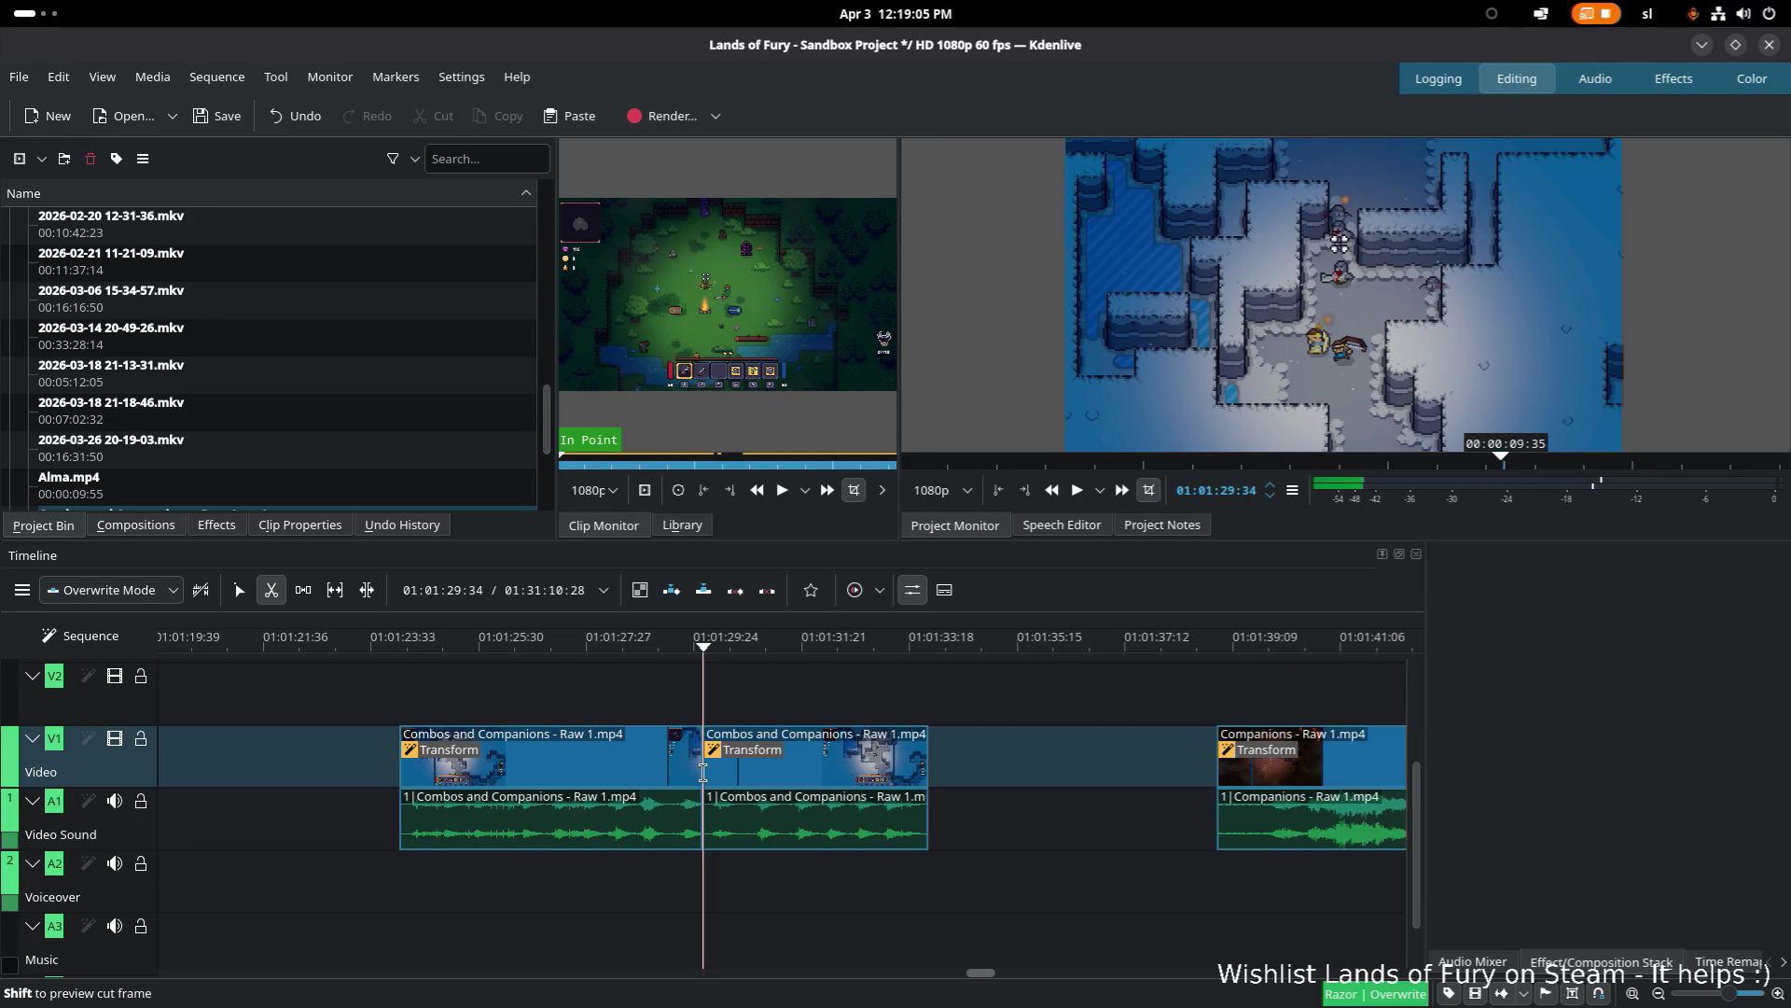
pyautogui.click(399, 647)
pyautogui.press('space')
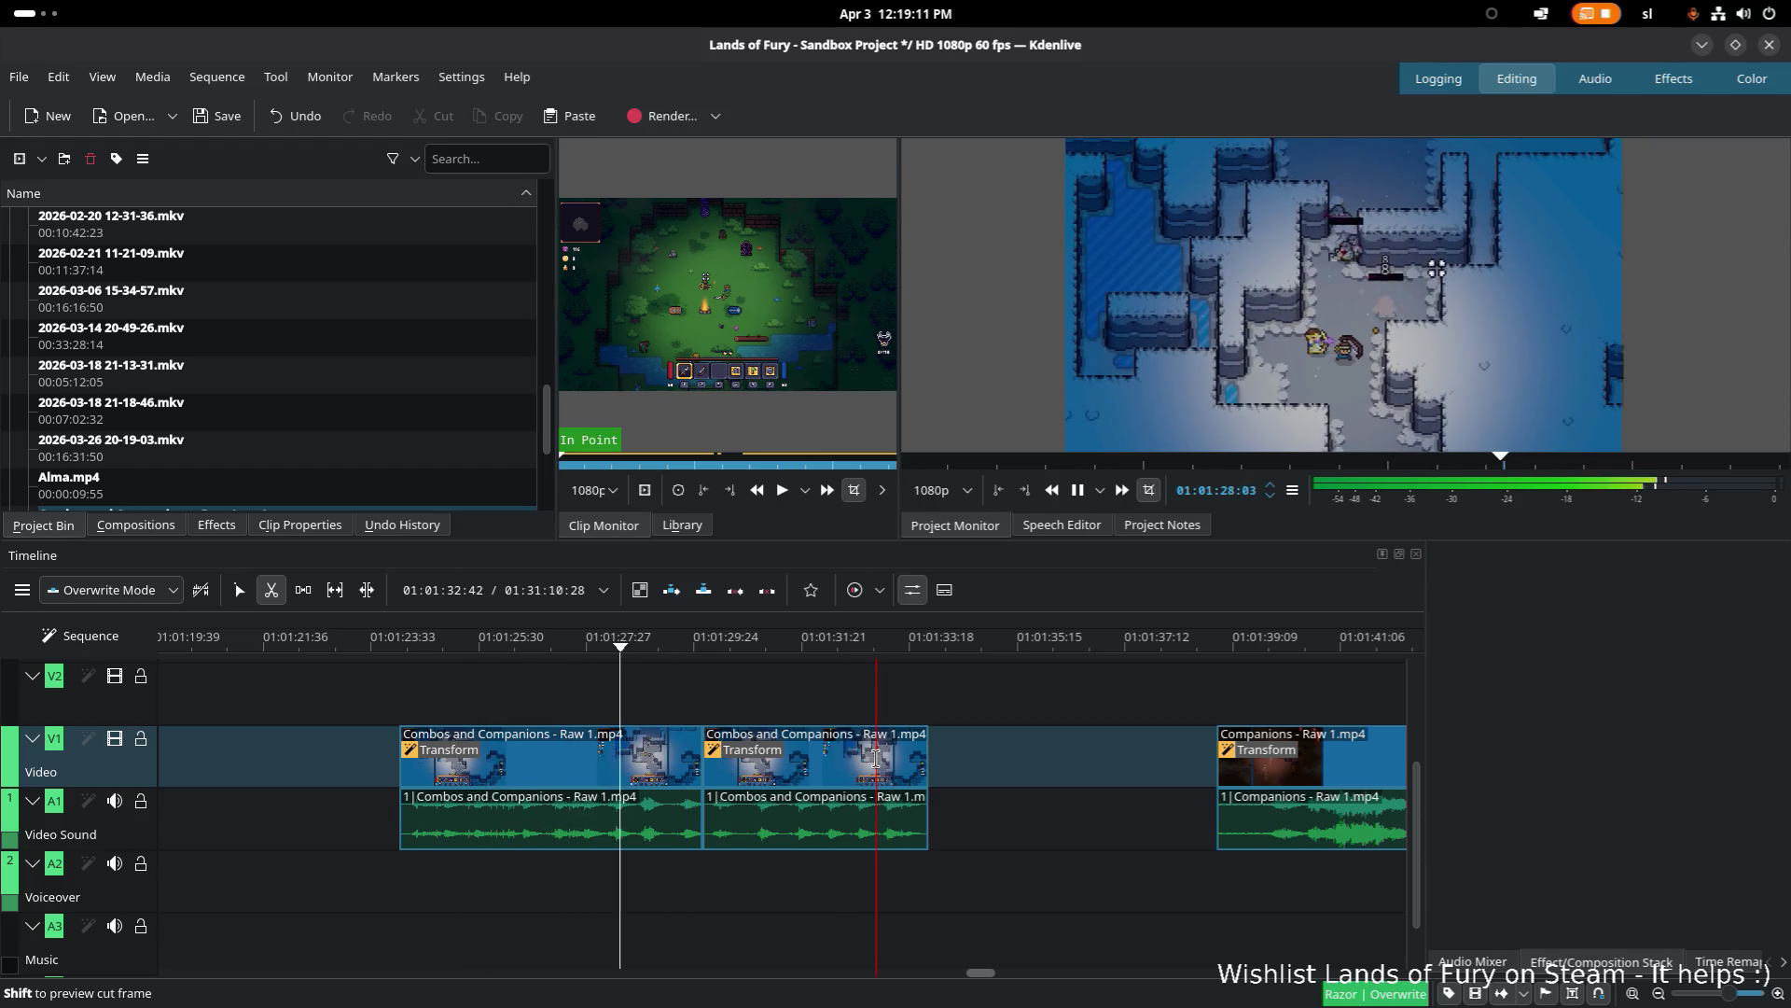
pyautogui.press('space')
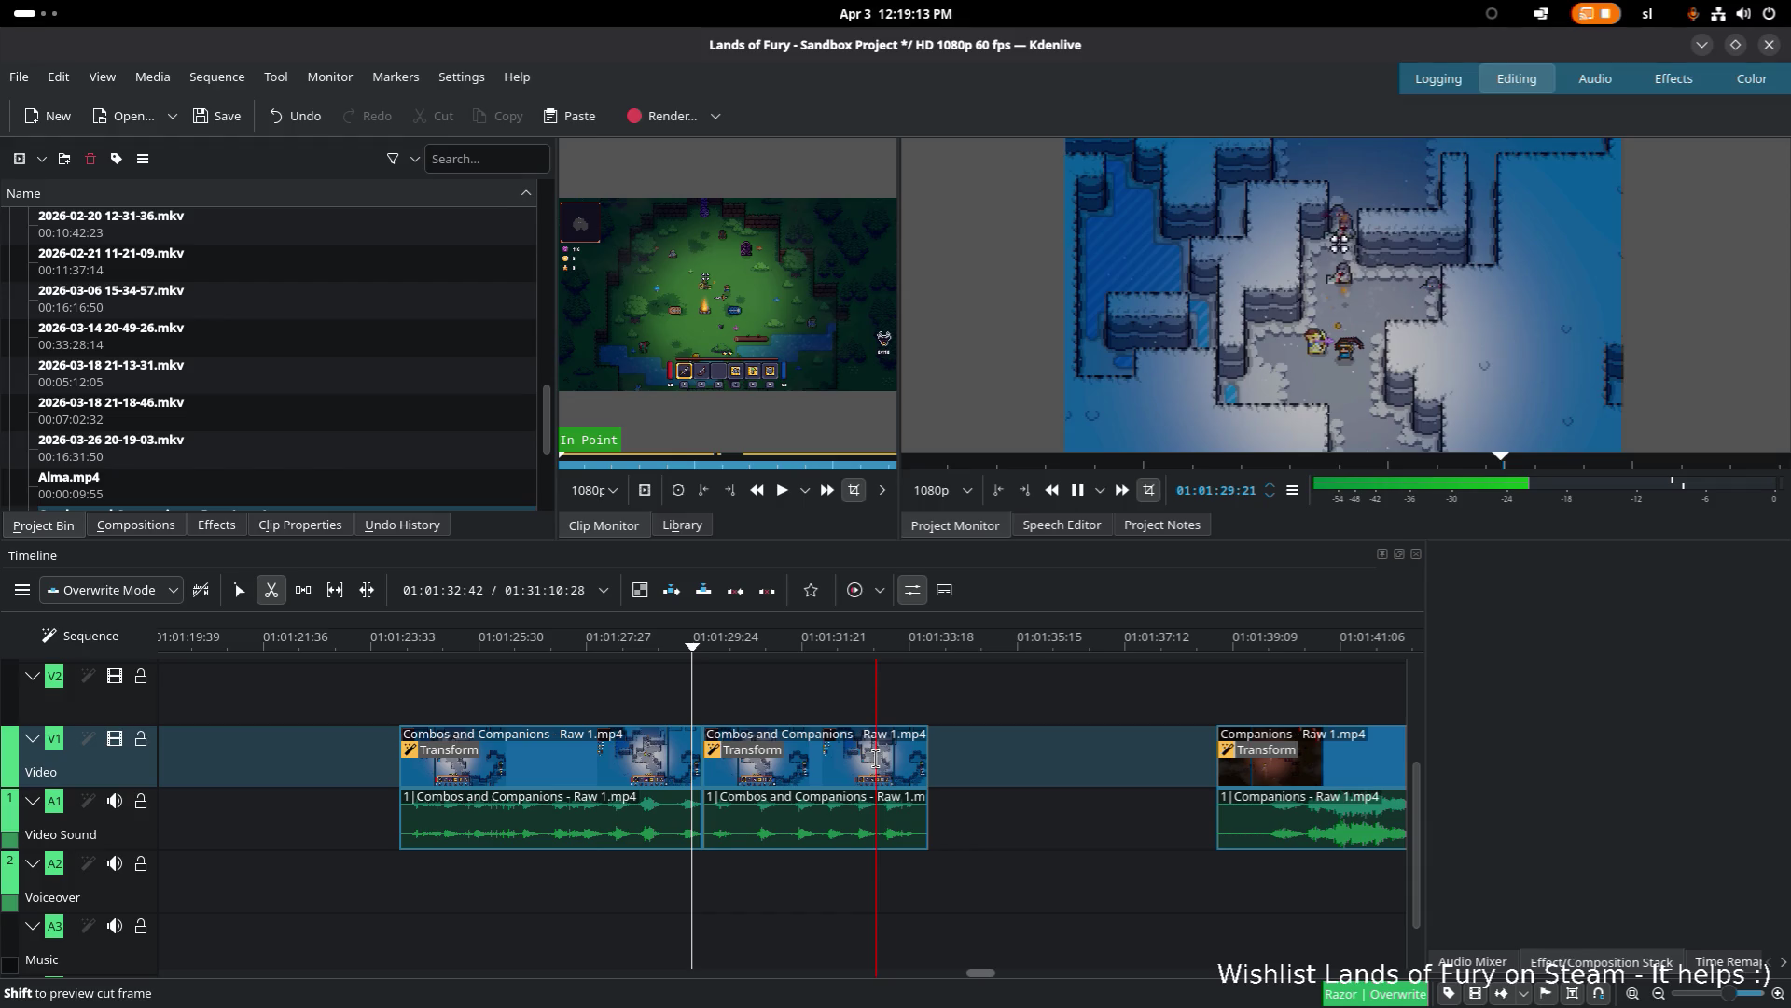
pyautogui.moveTo(644, 648); pyautogui.dragTo(673, 655)
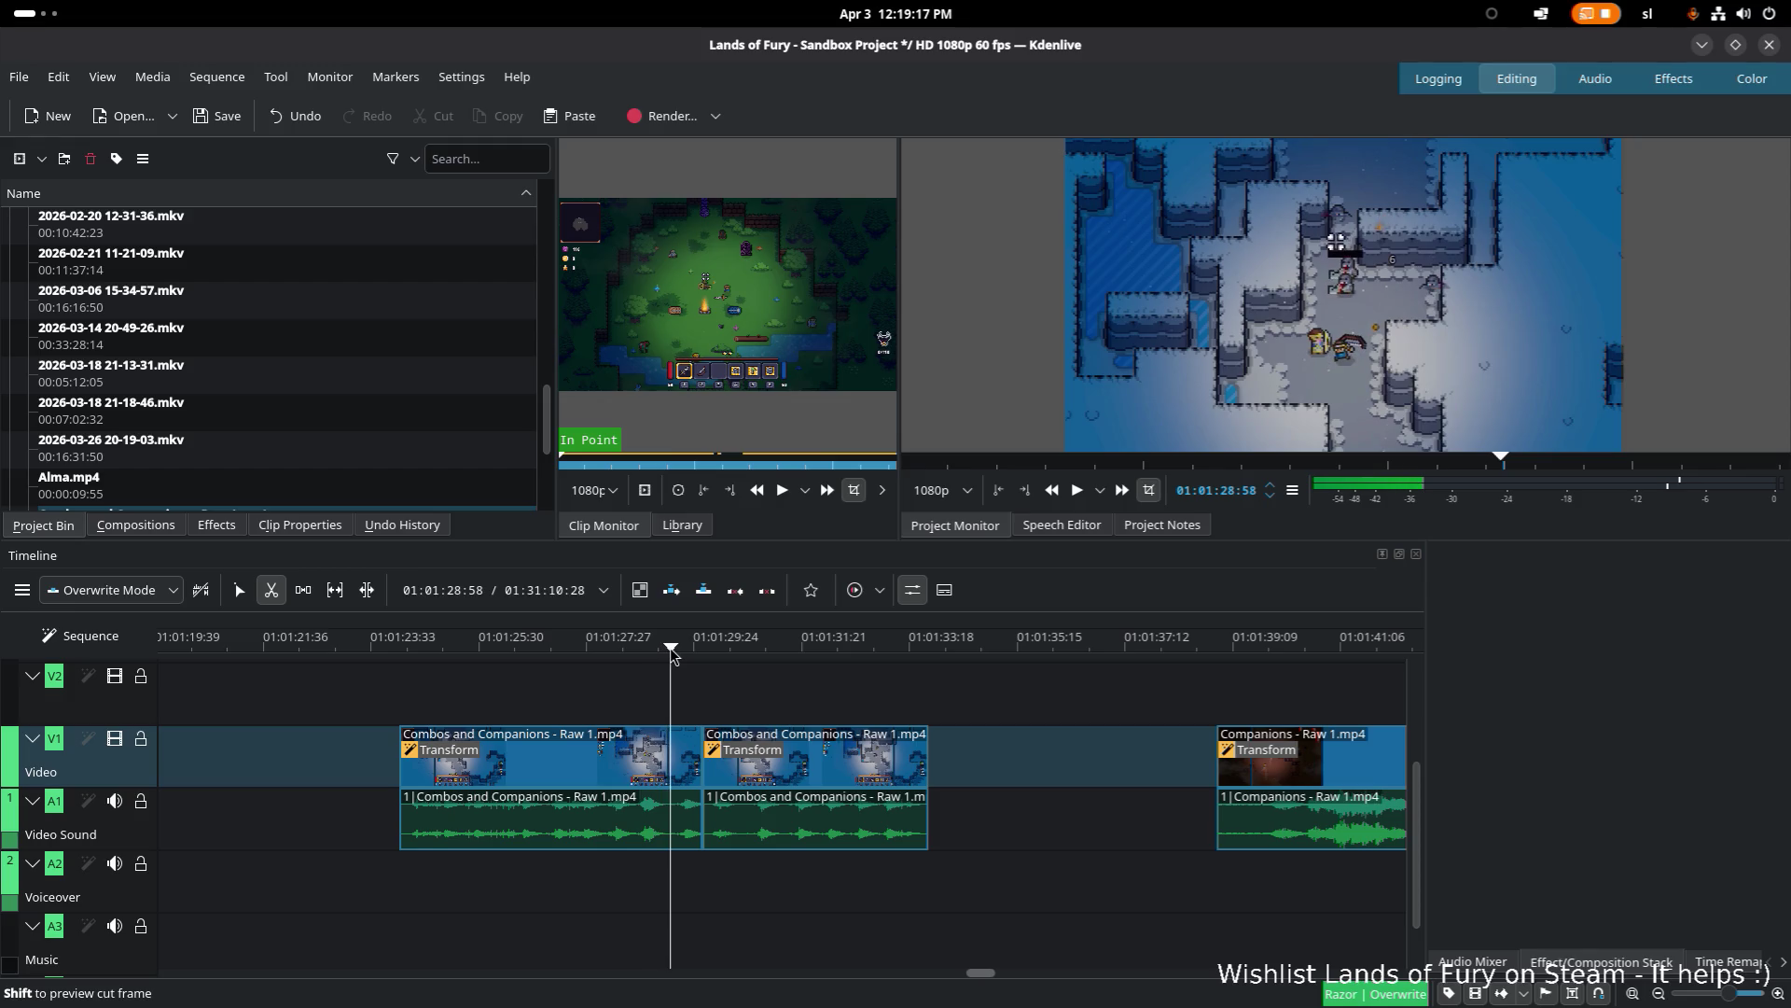
pyautogui.click(669, 793)
pyautogui.press('s')
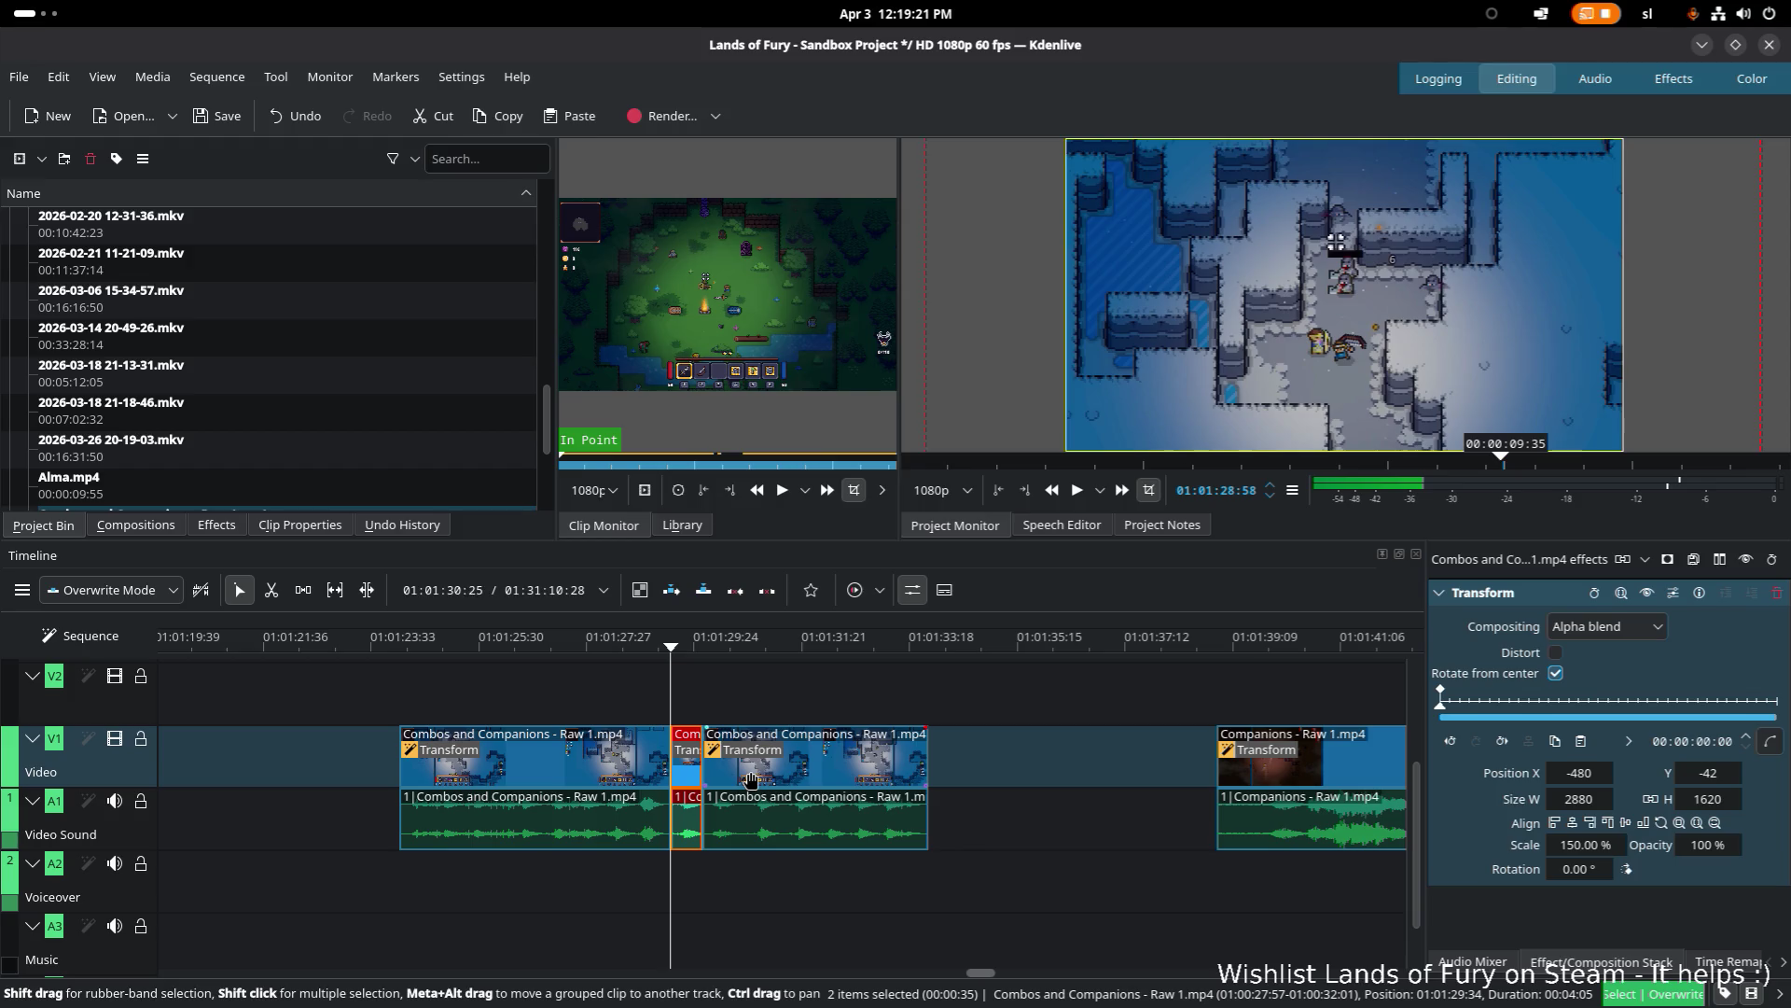
pyautogui.press('Delete')
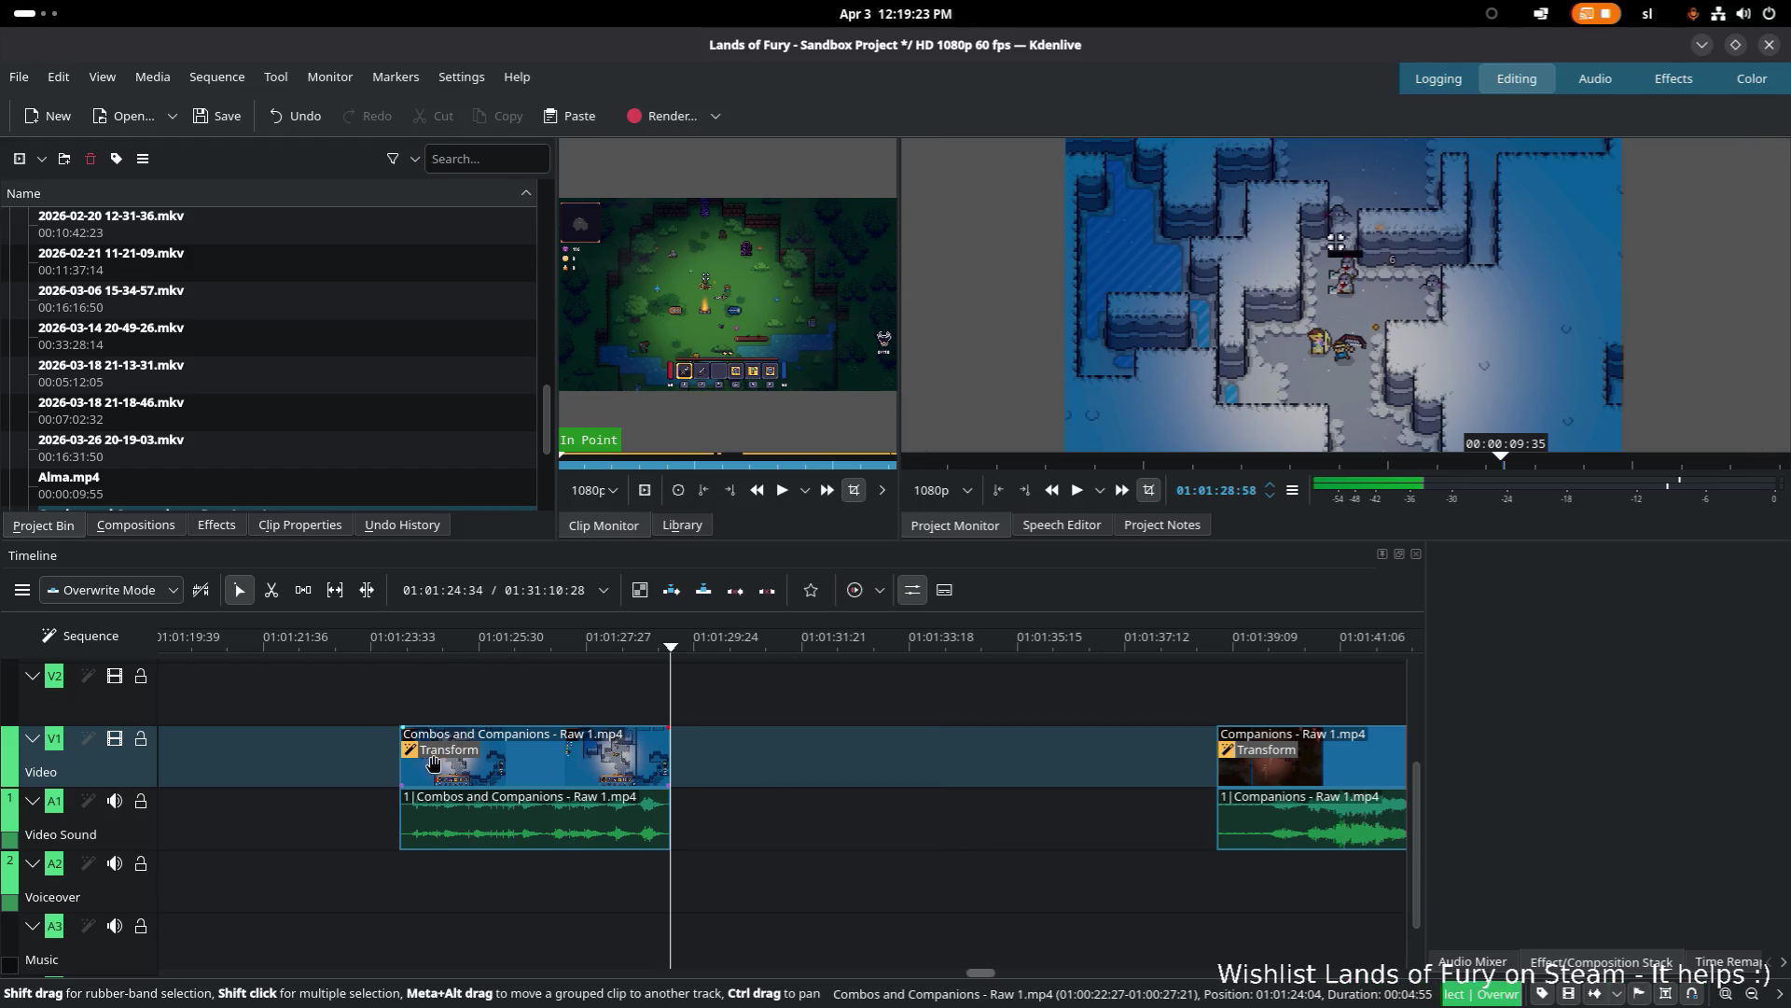
pyautogui.click(429, 758)
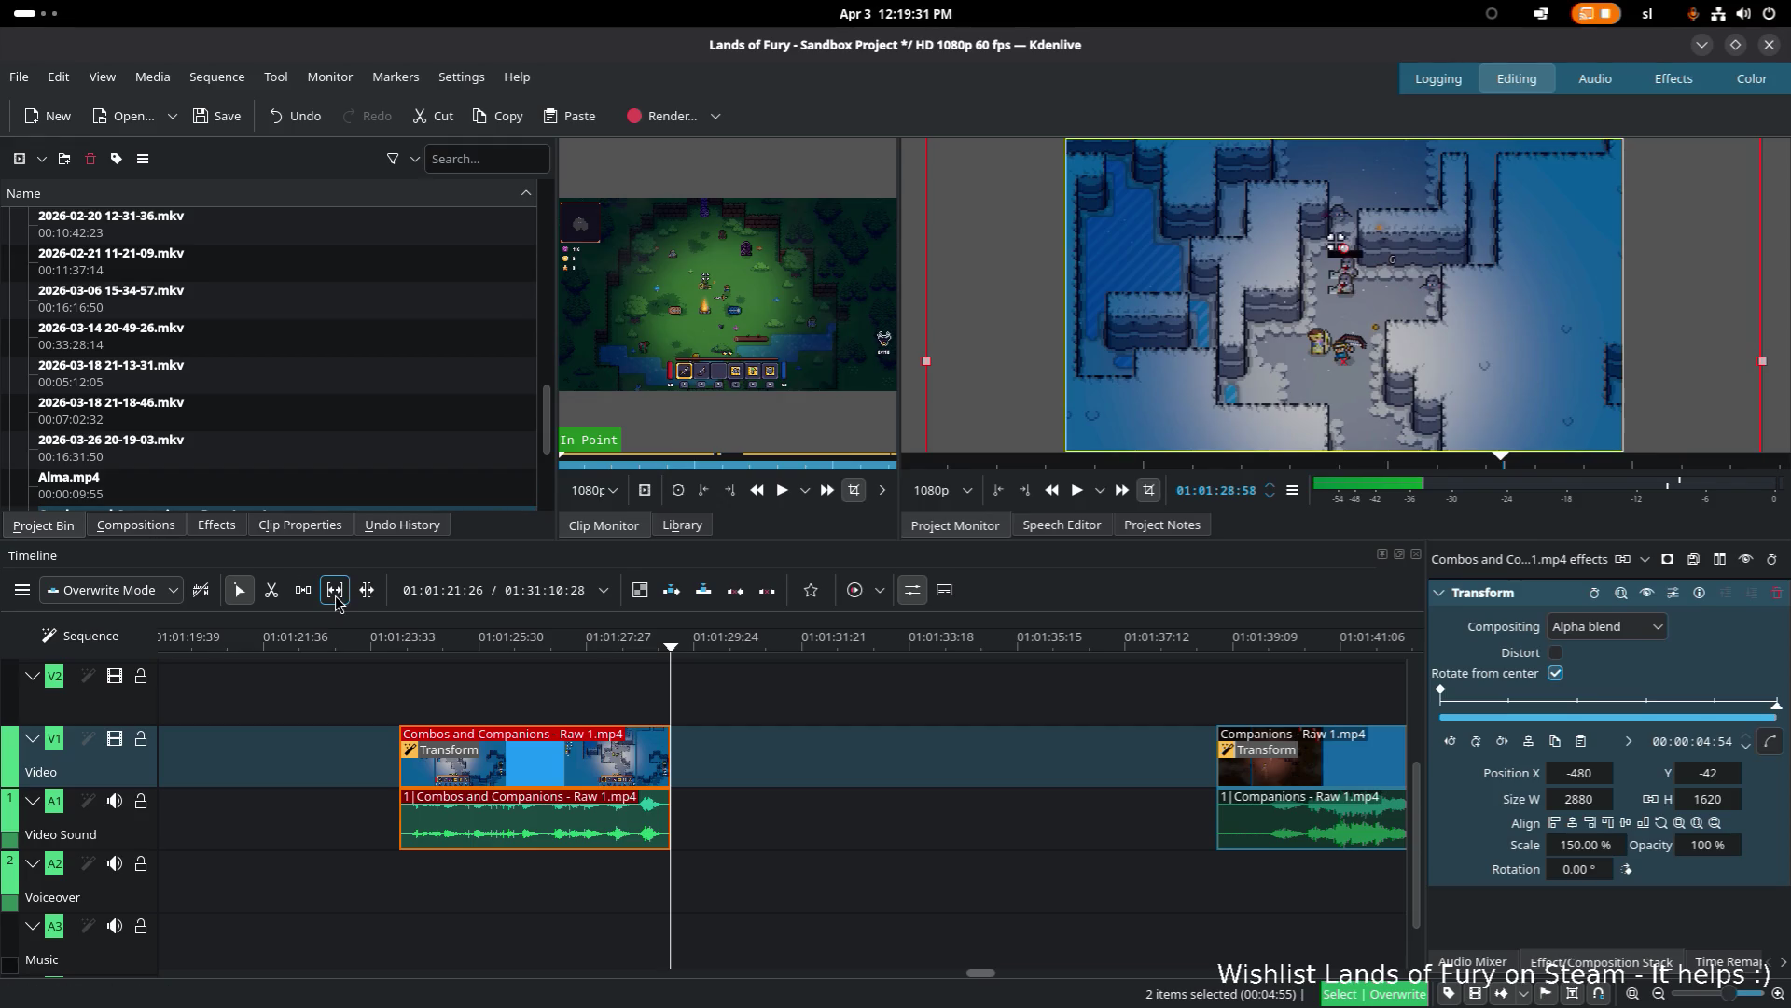
pyautogui.click(407, 644)
pyautogui.click(400, 646)
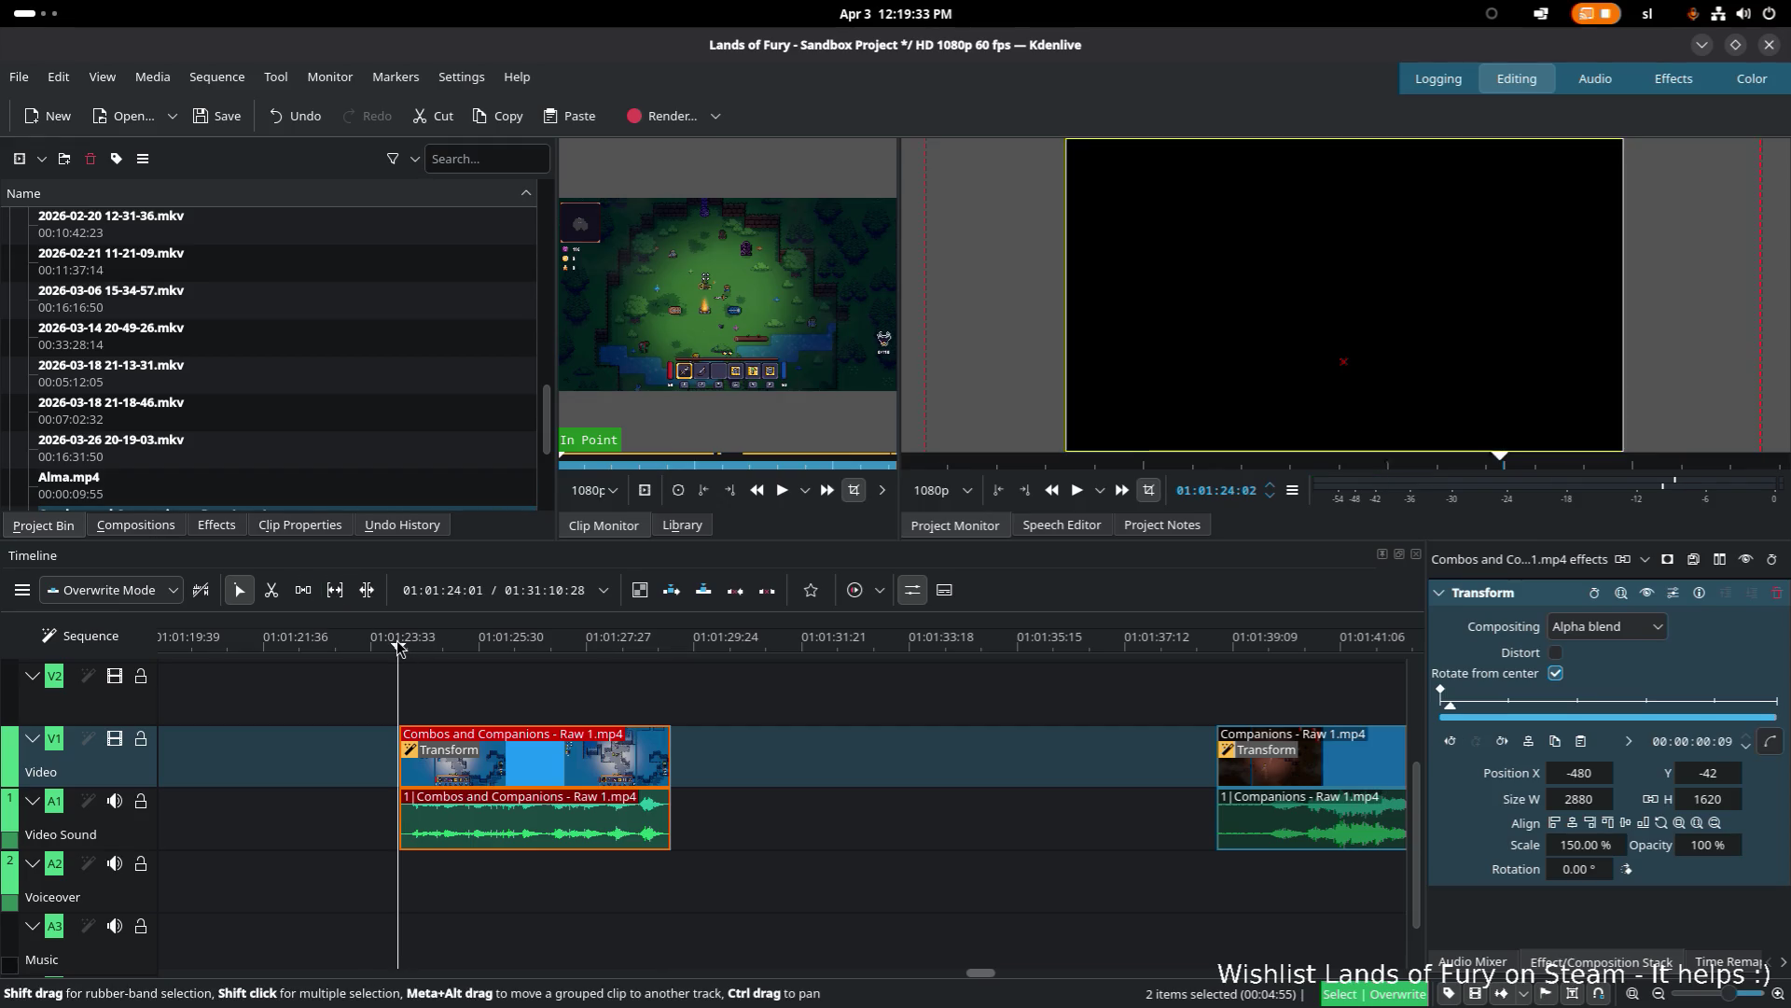
pyautogui.click(402, 645)
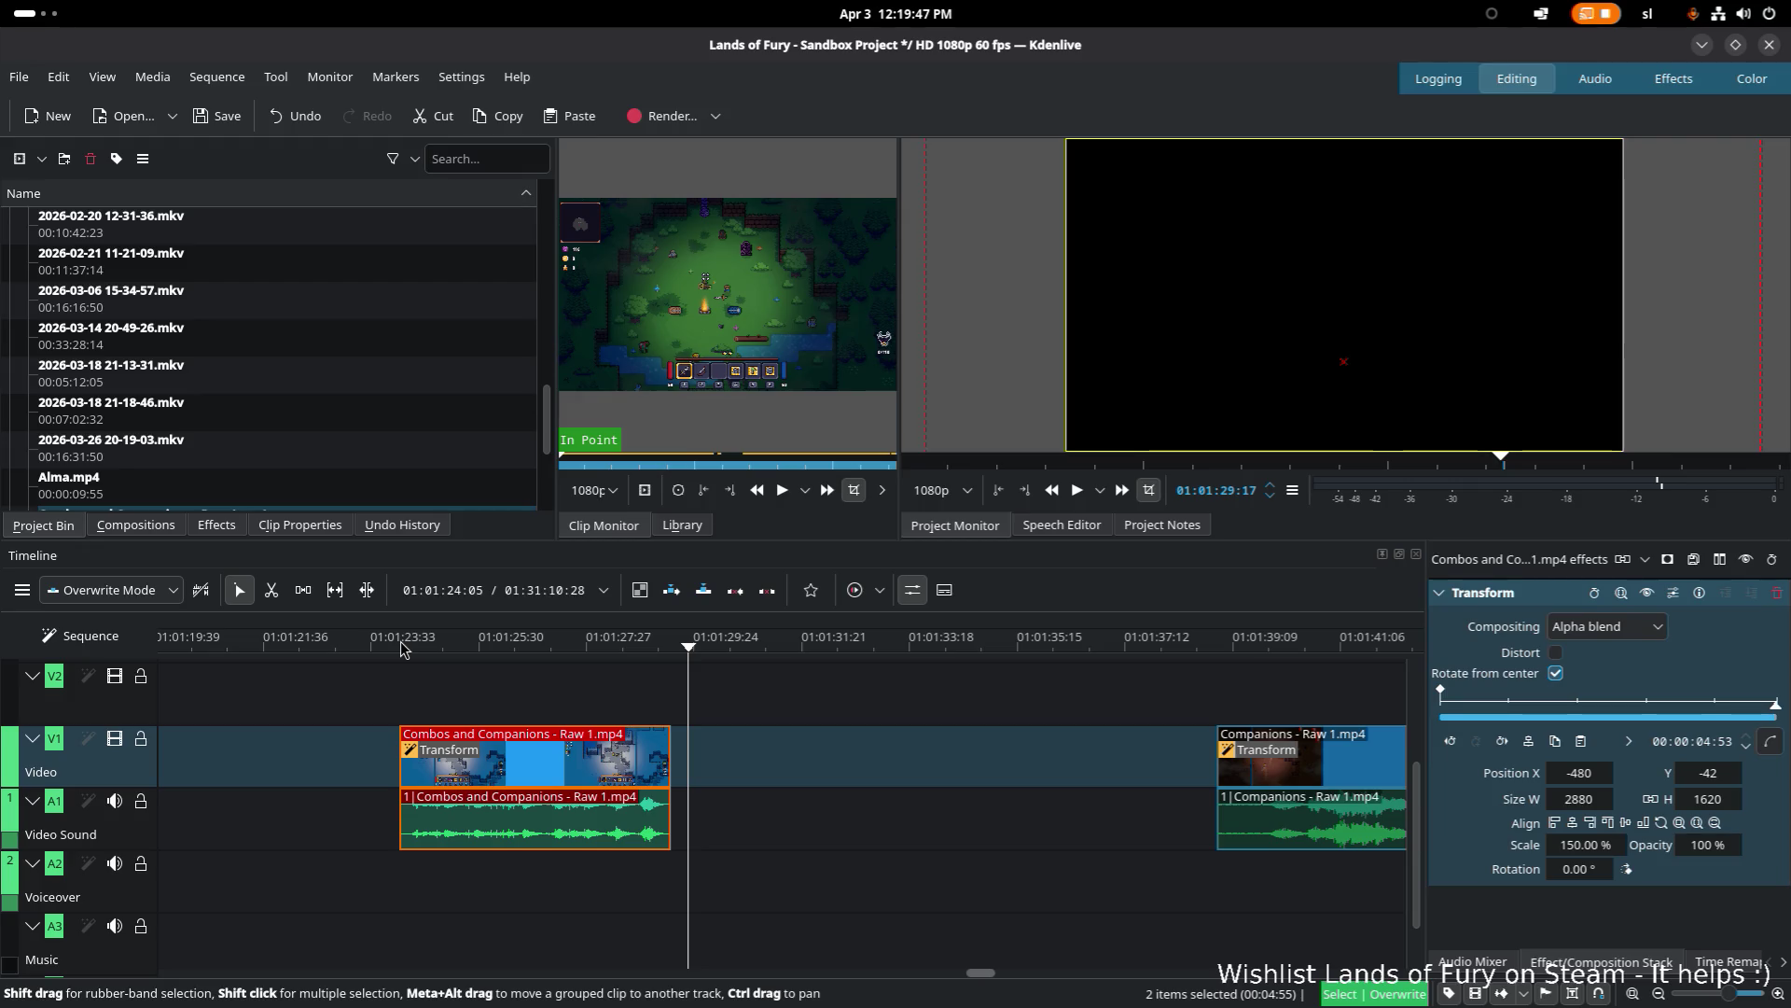
pyautogui.click(403, 644)
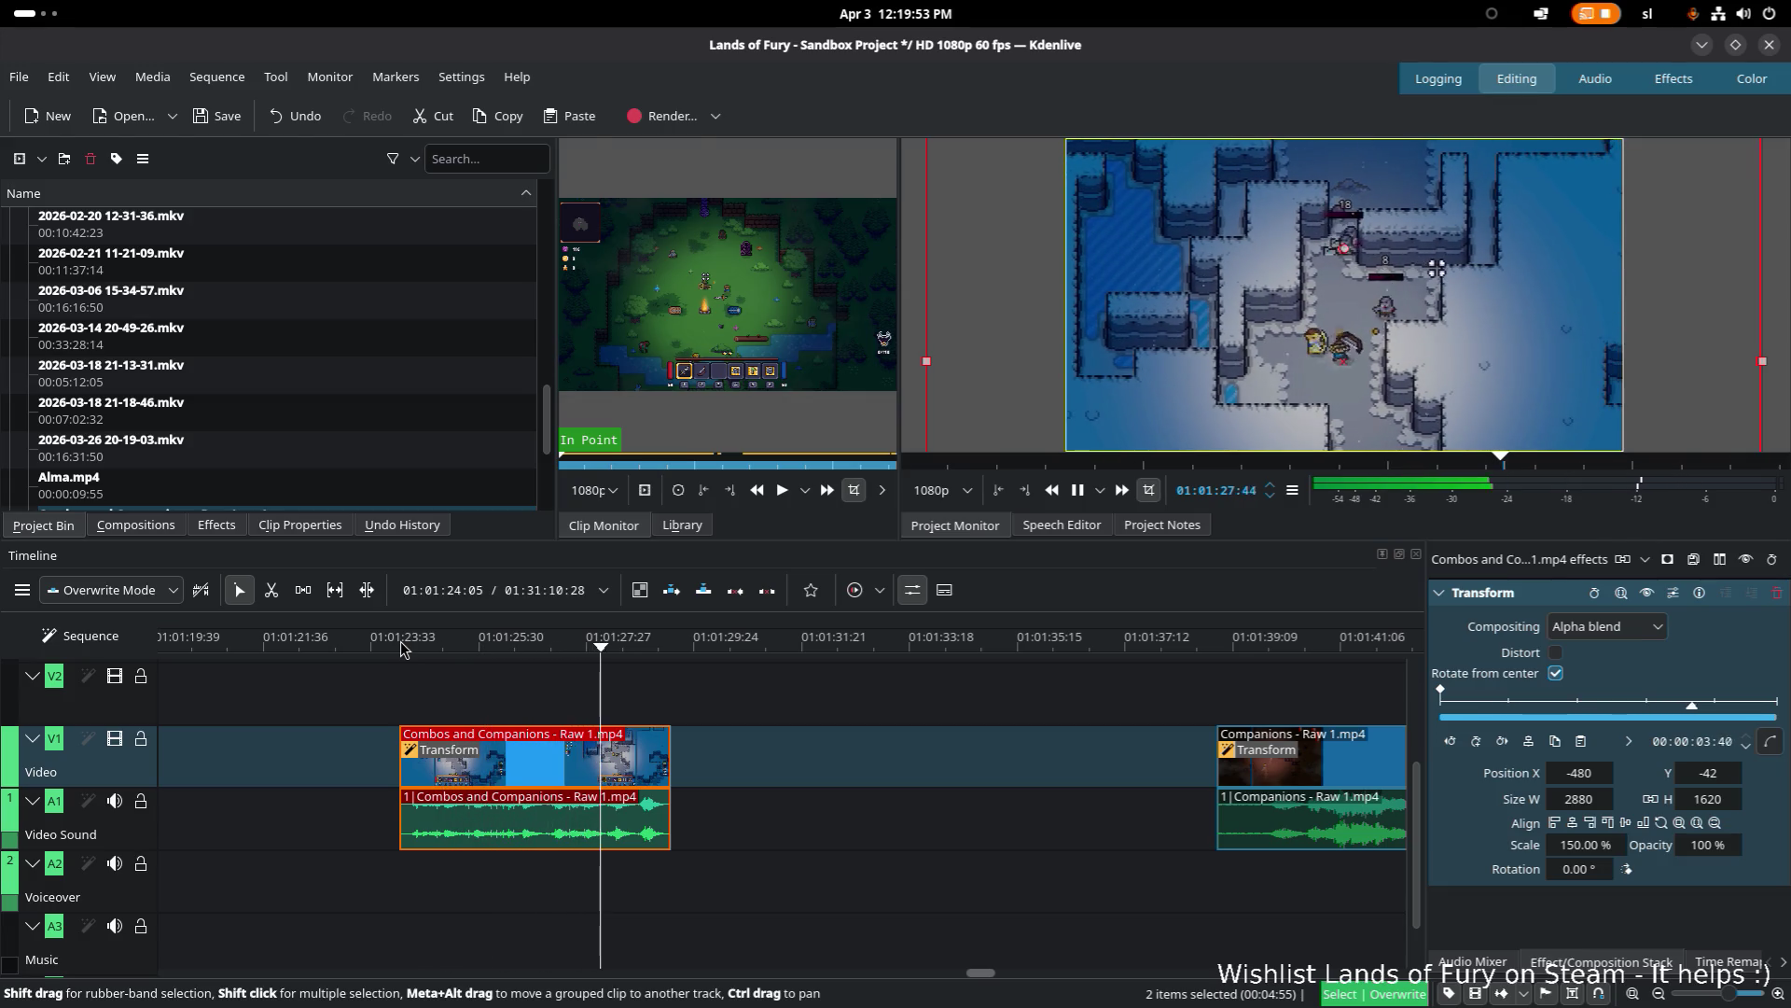
pyautogui.press('space')
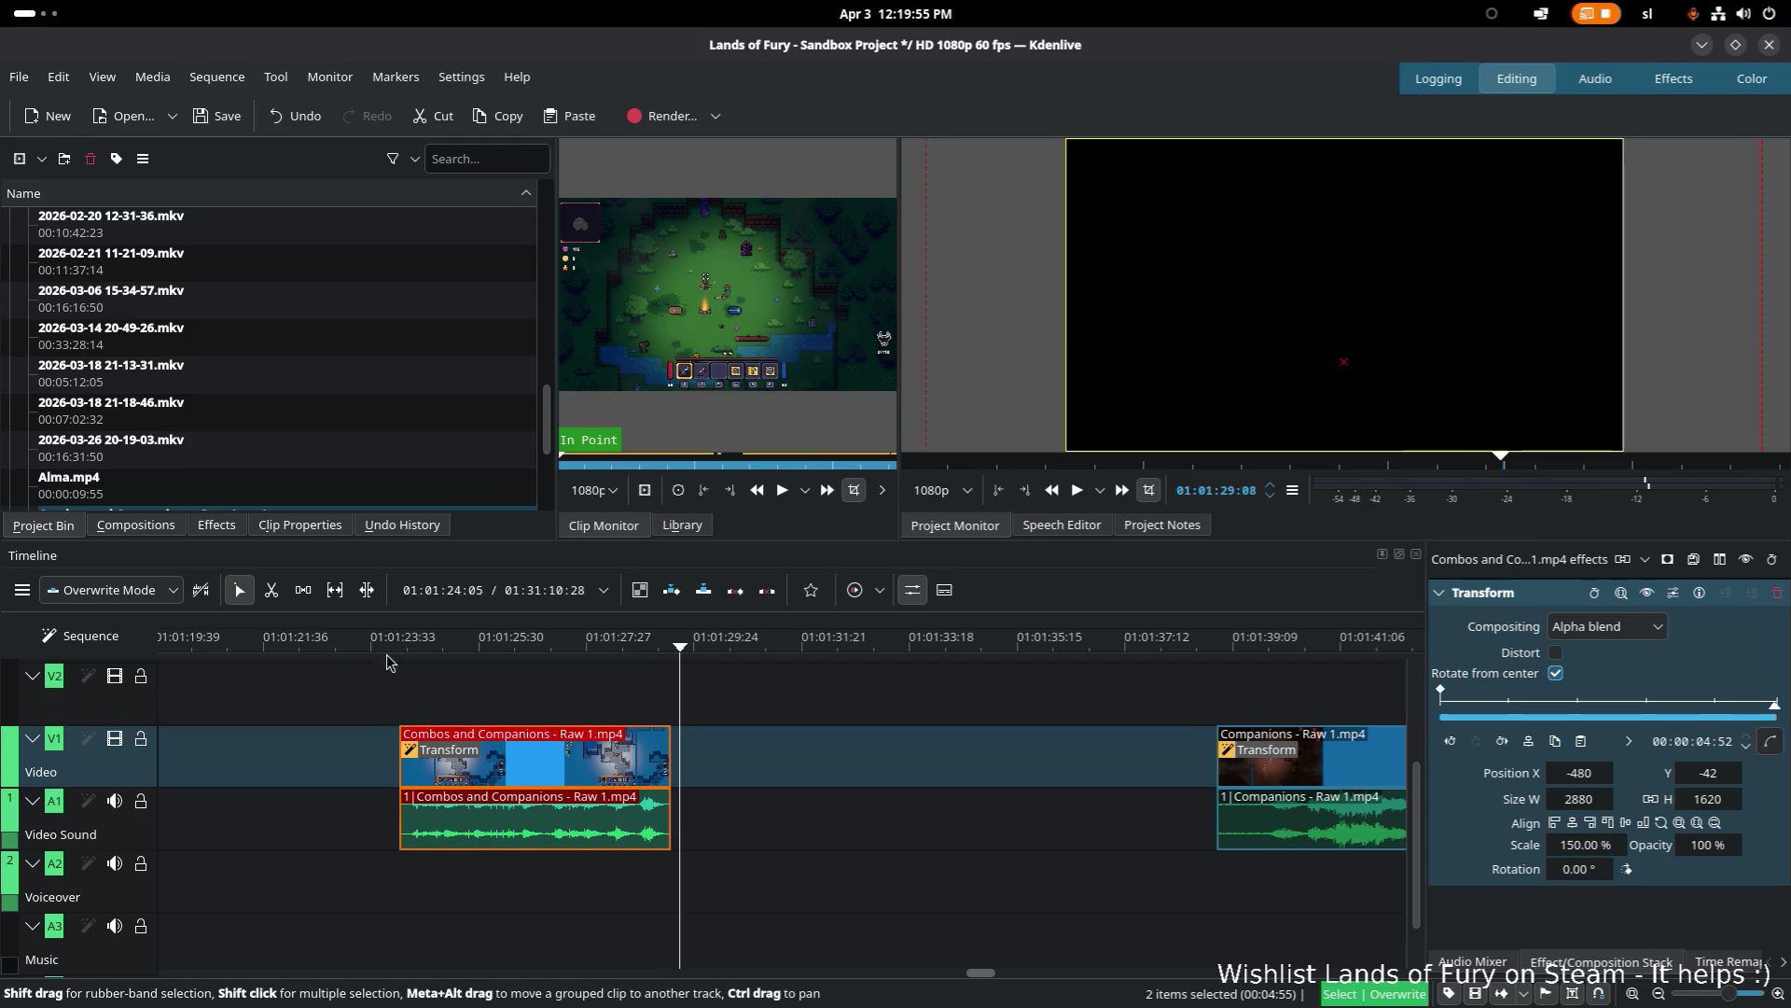
# Step: Nudge the Combos clip earlier, preview the Companions clip, and snap it against the Combos clip's end
pyautogui.moveTo(562, 767); pyautogui.dragTo(504, 767)
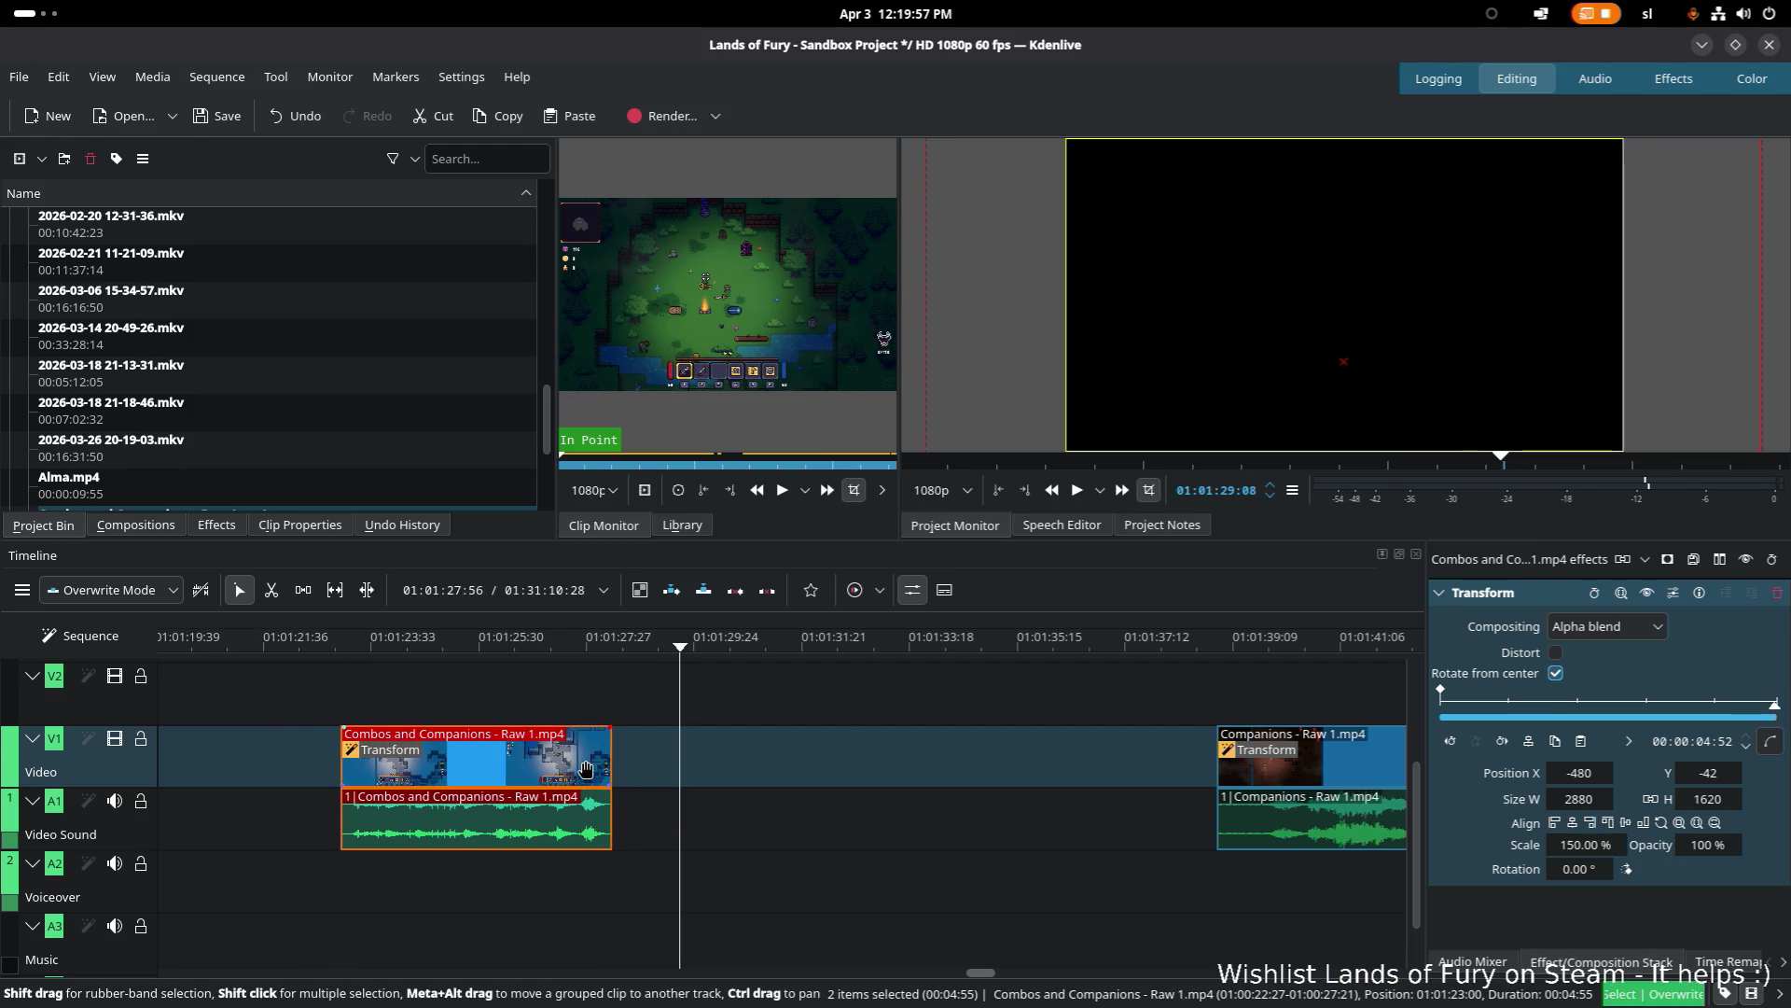
pyautogui.scroll(-3, 752, 733)
pyautogui.click(908, 645)
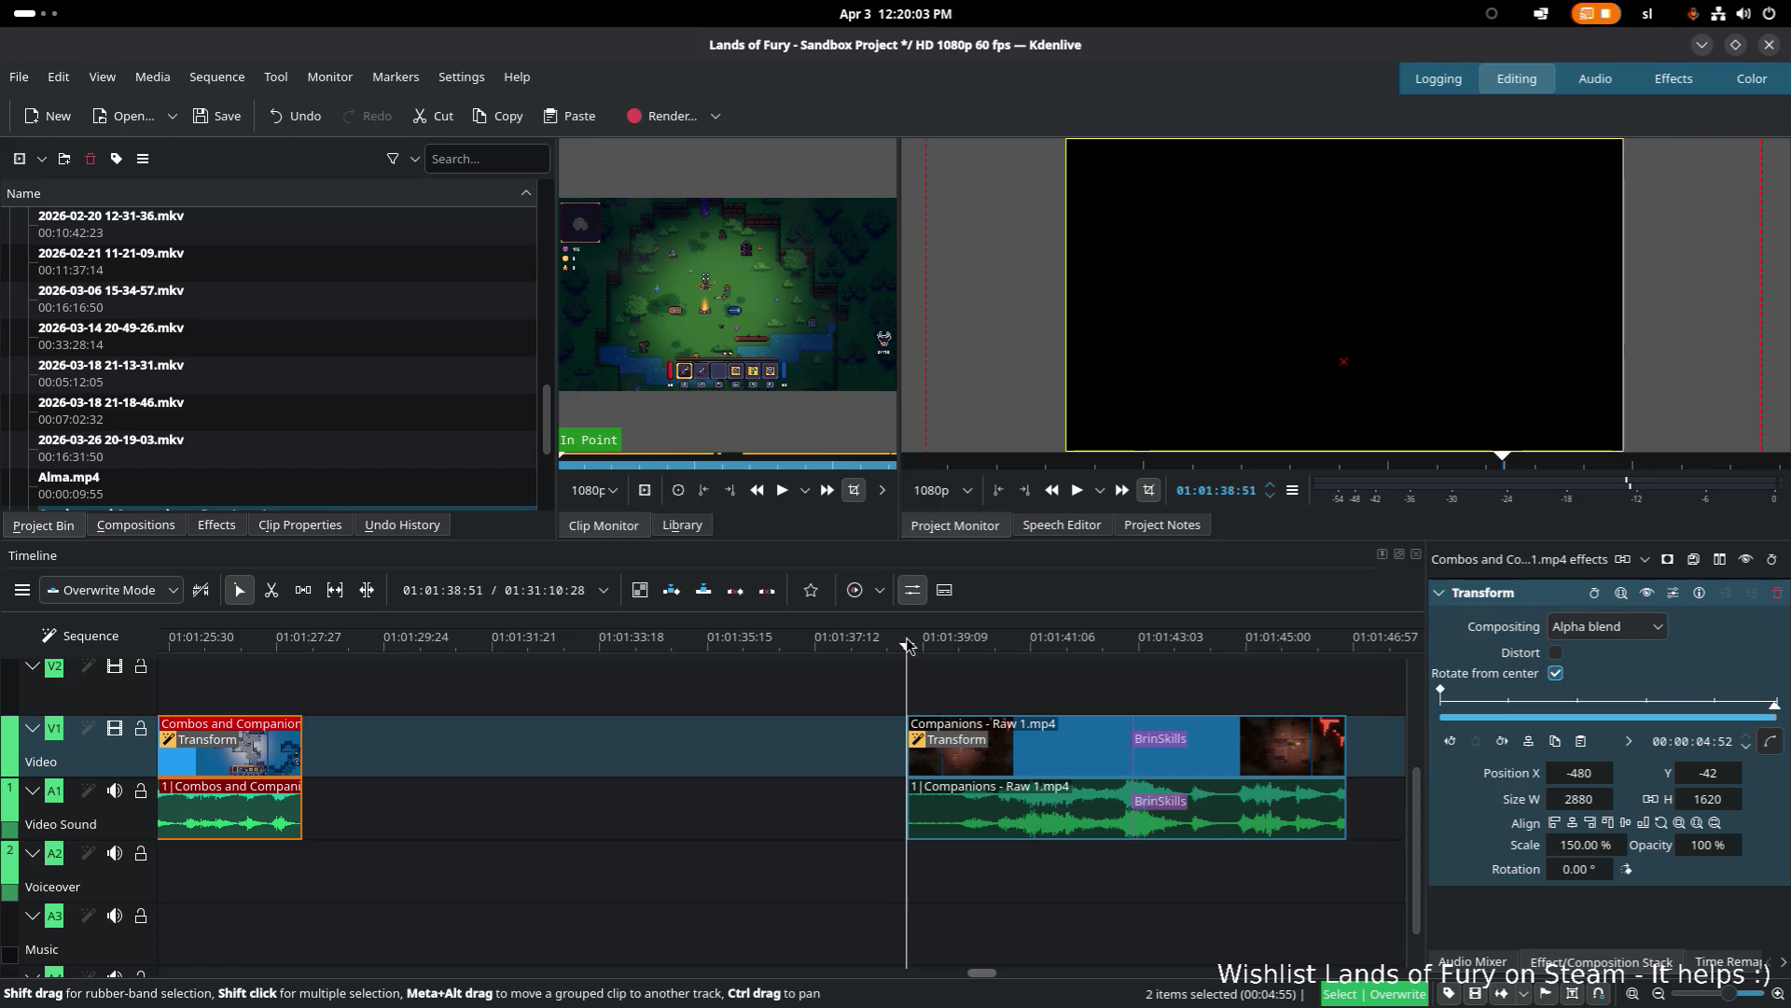
pyautogui.press('space')
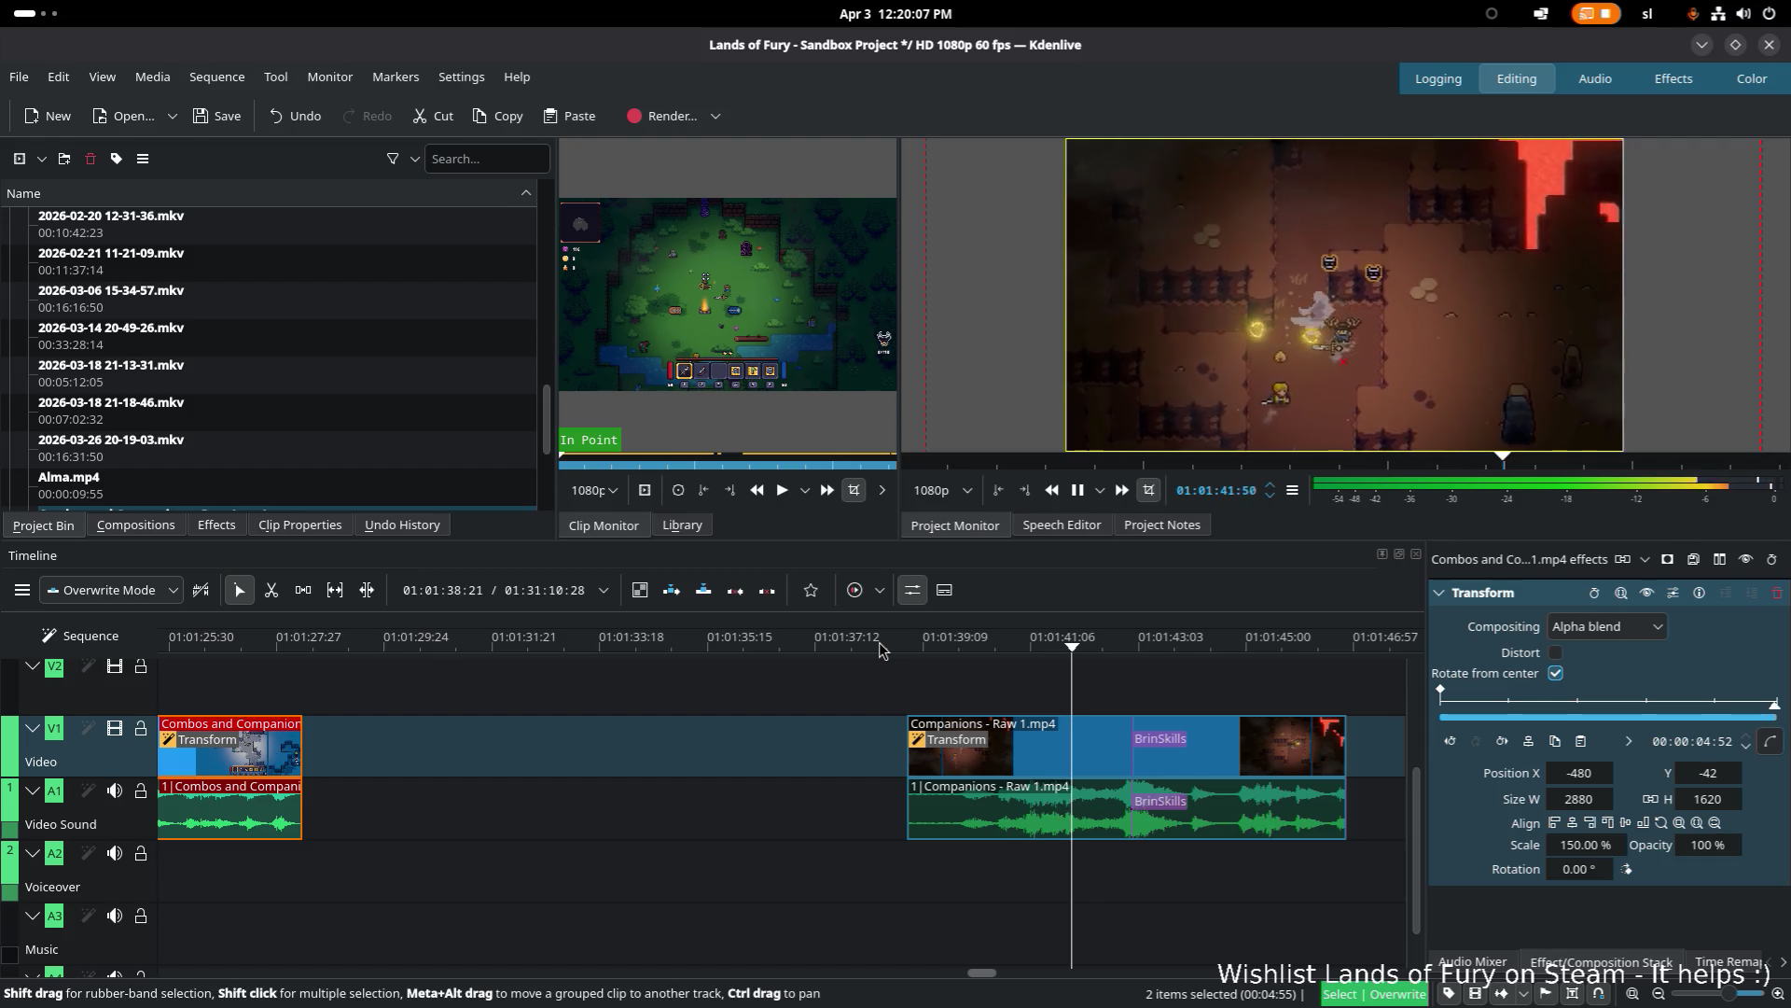
pyautogui.press('space')
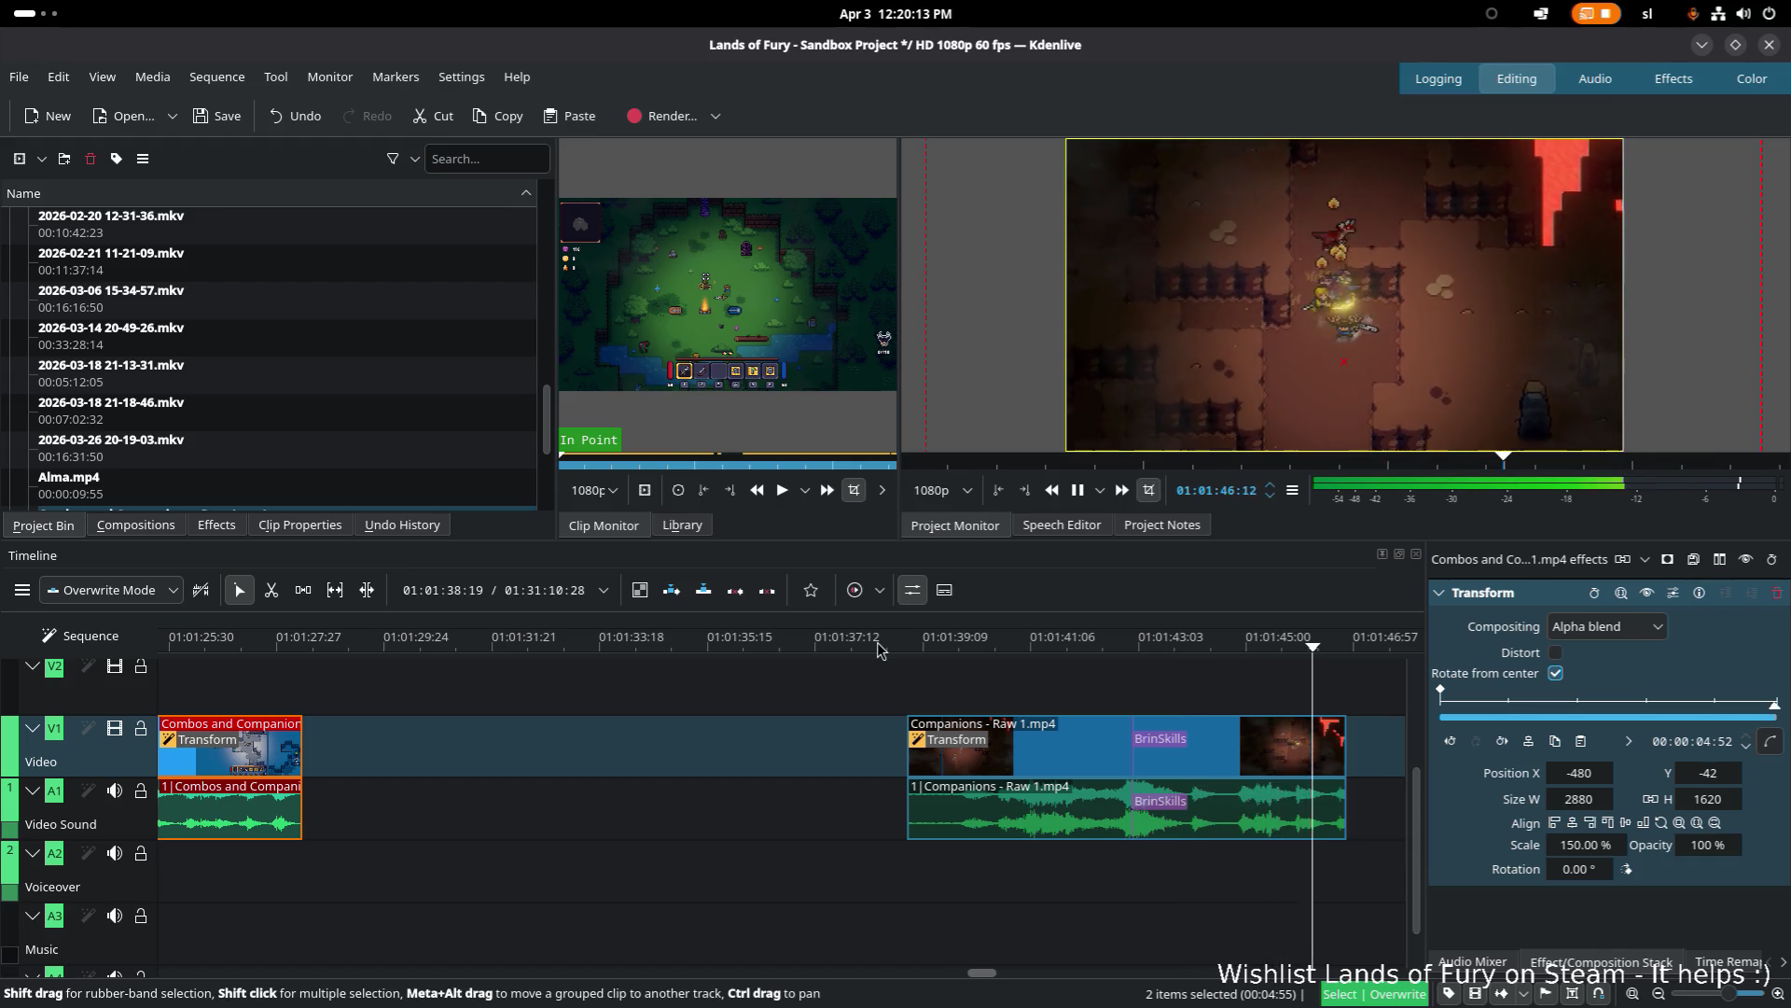
pyautogui.moveTo(1097, 741)
pyautogui.mouseDown()
pyautogui.moveTo(488, 746)
pyautogui.moveTo(747, 702)
pyautogui.mouseUp()
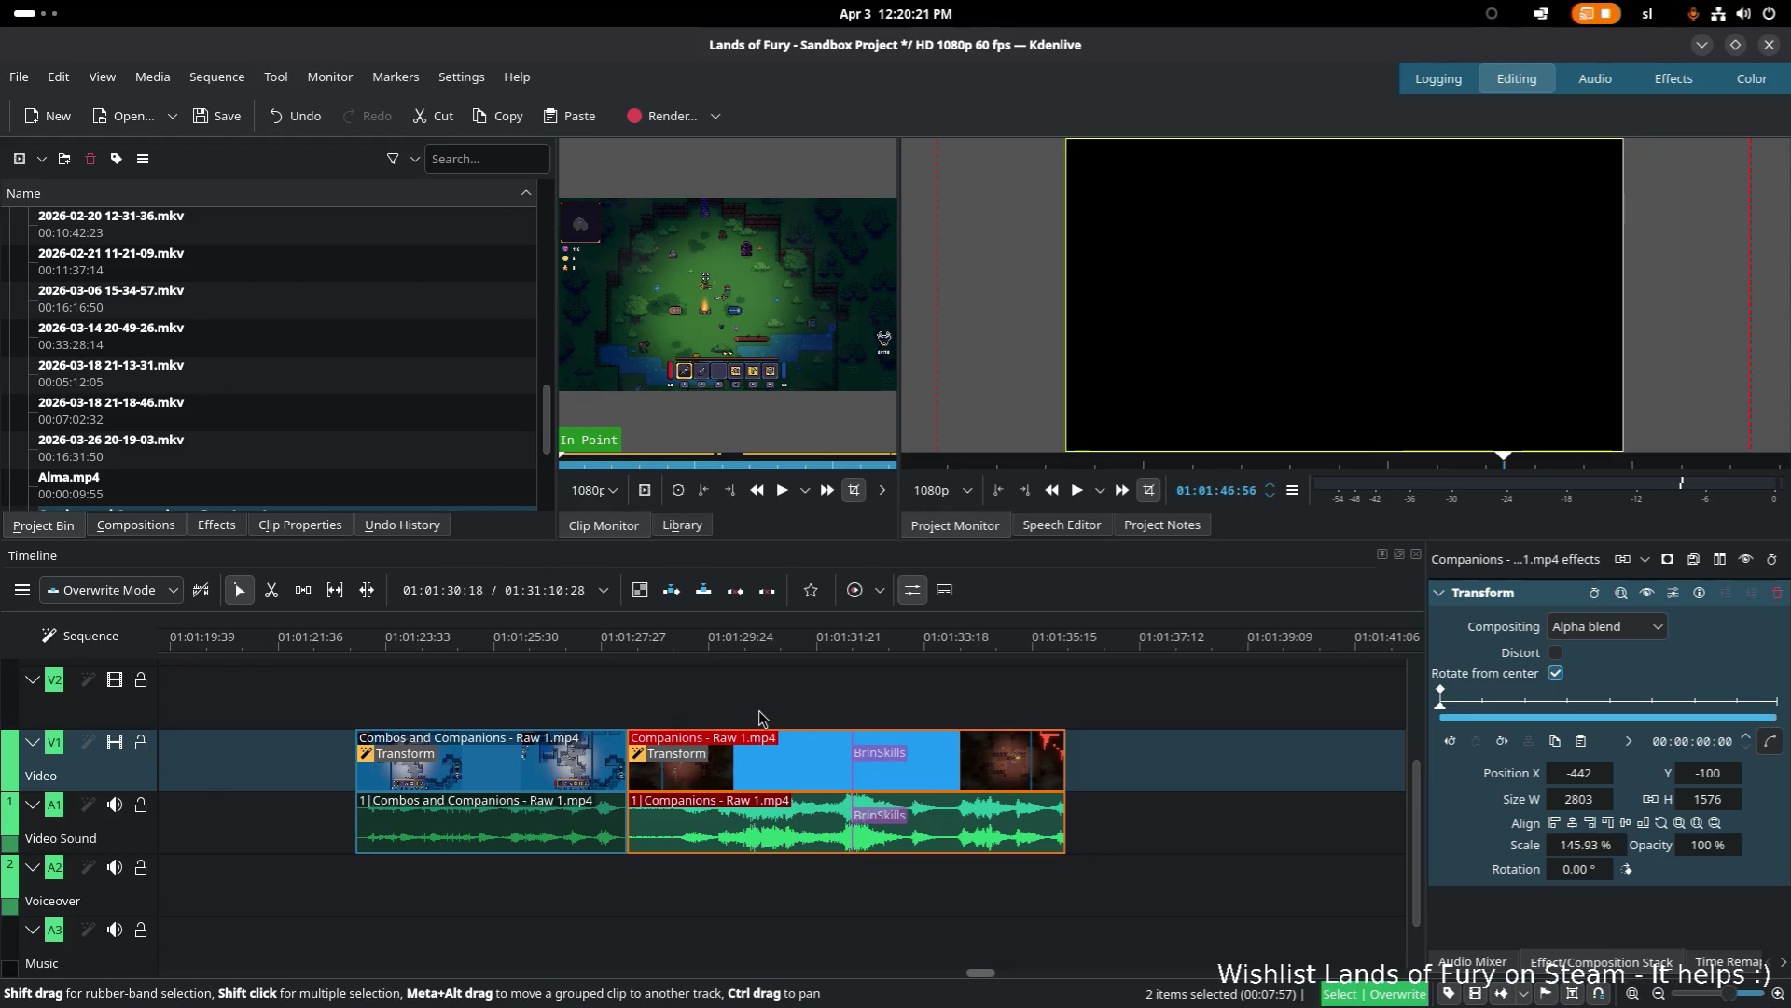
pyautogui.moveTo(644, 642)
pyautogui.mouseDown()
pyautogui.moveTo(968, 632)
pyautogui.moveTo(805, 623)
pyautogui.mouseUp()
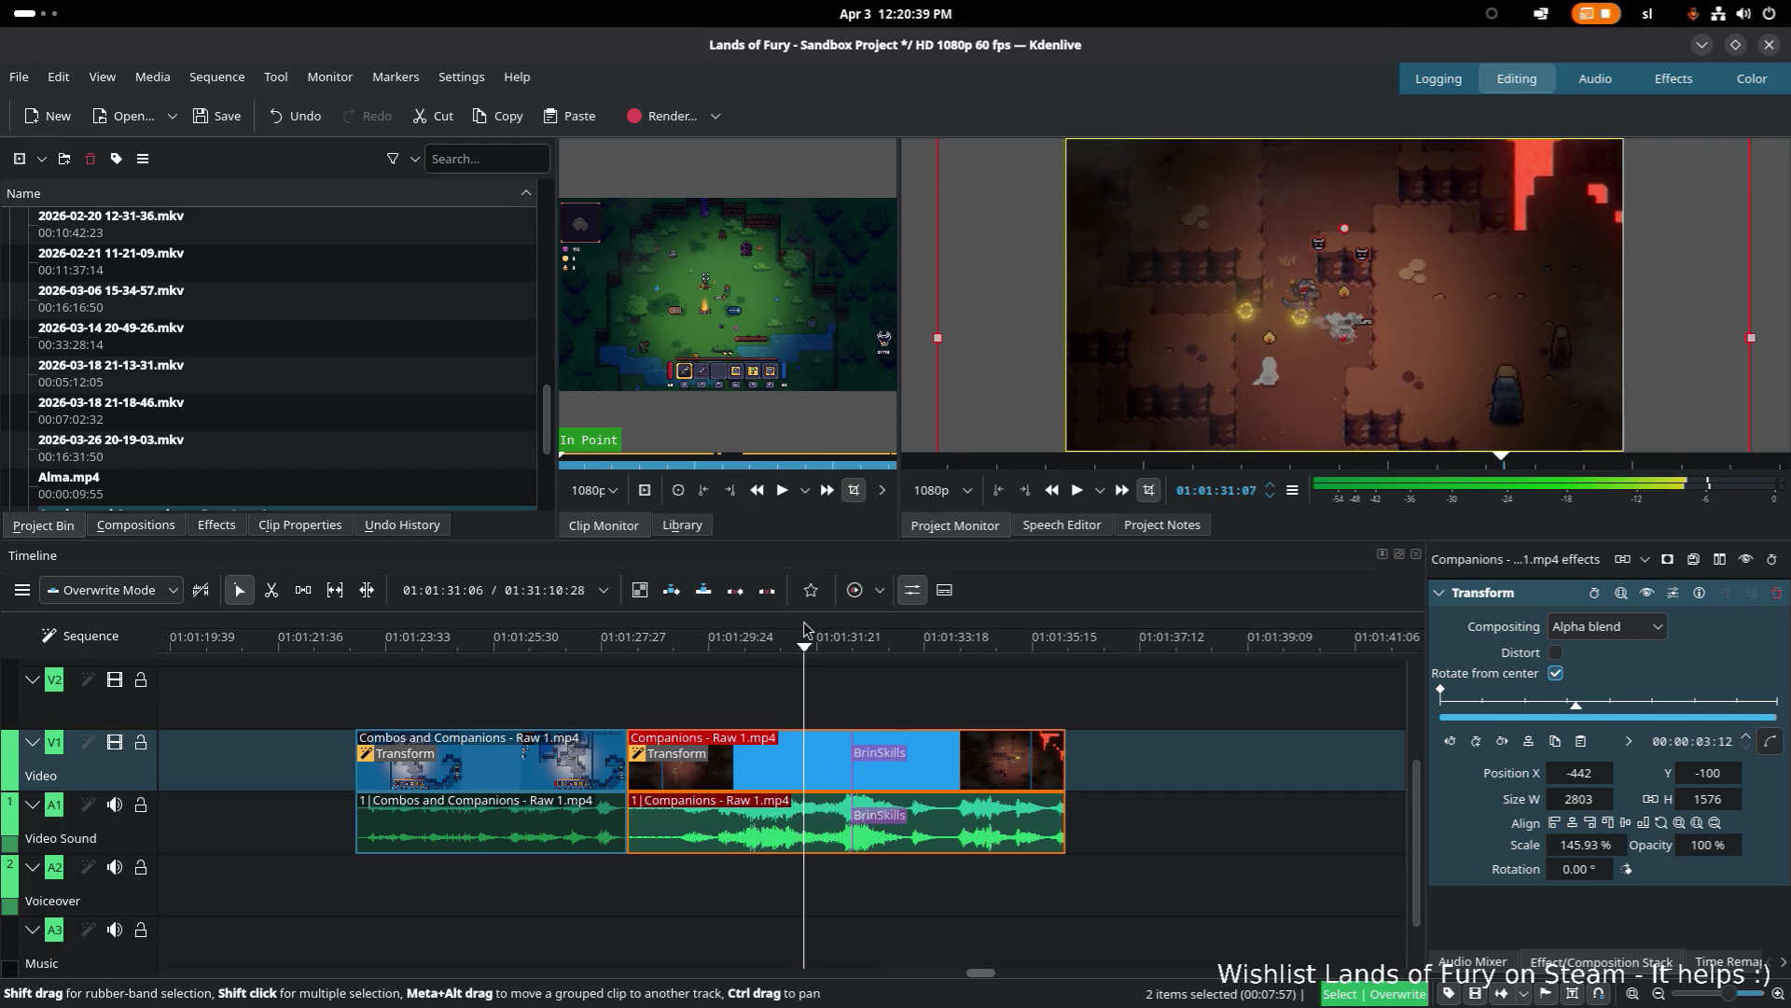
# Step: Razor-cut the Companions clip at the playhead and move the cut-off piece later on the timeline
pyautogui.press('x')
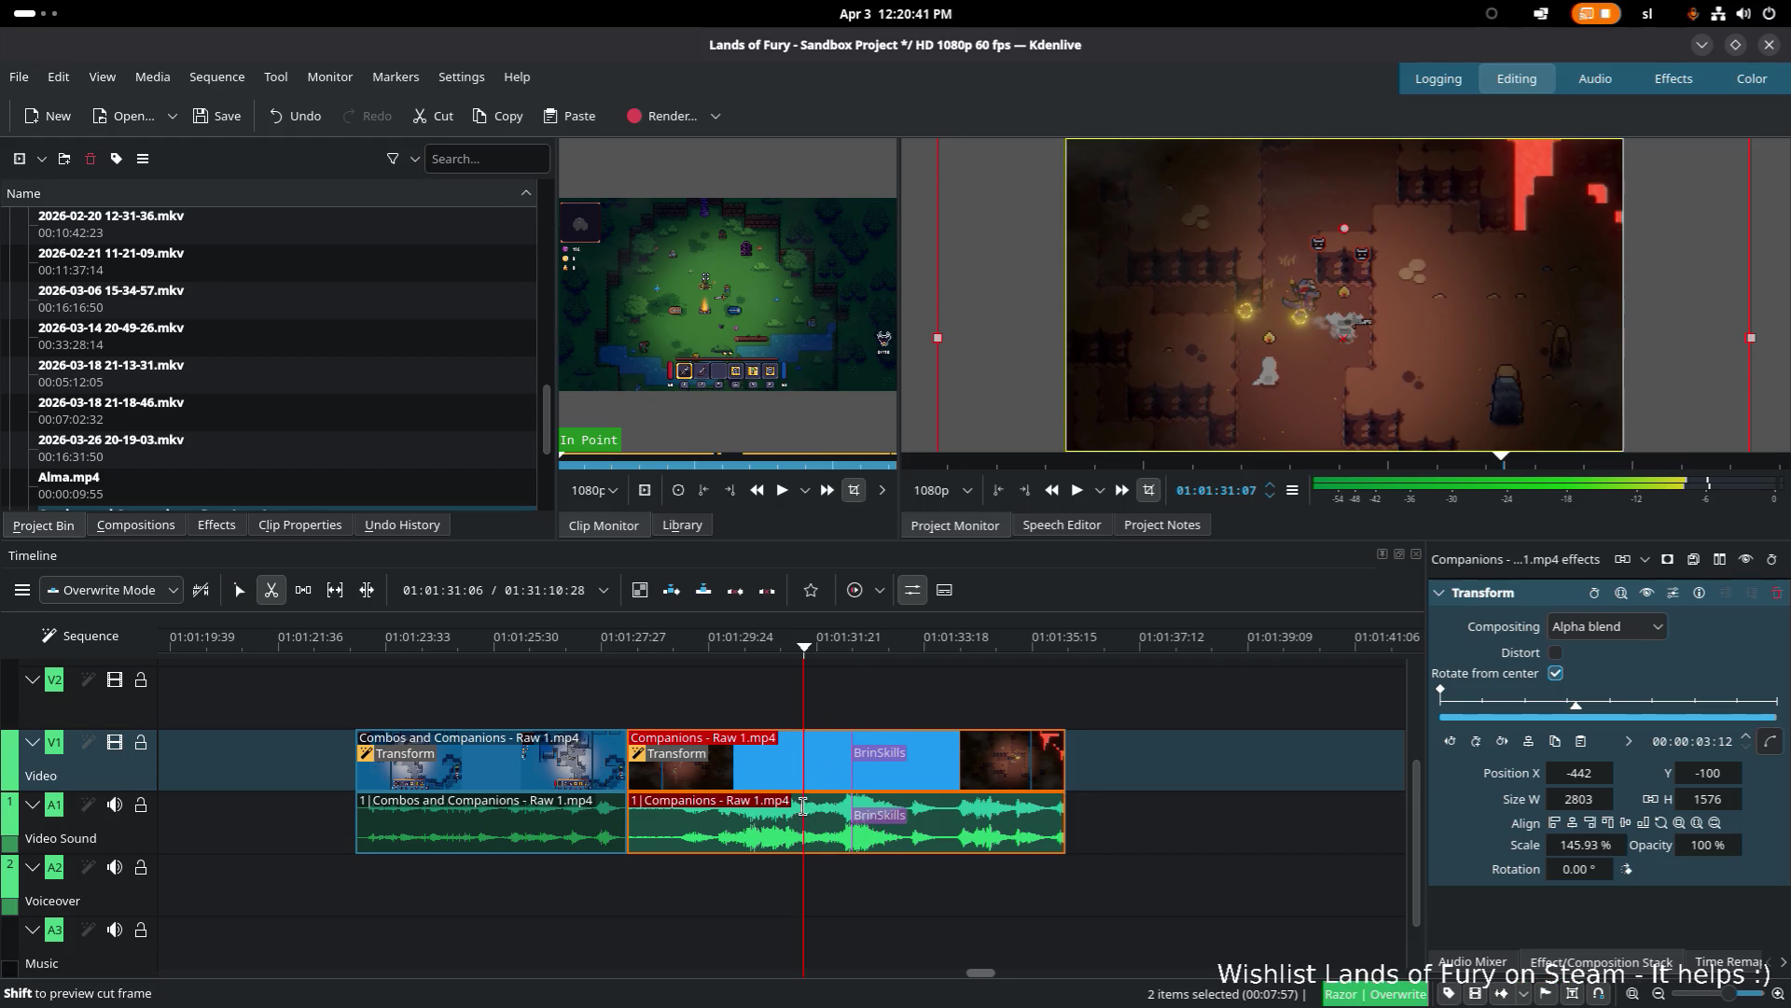
pyautogui.click(803, 808)
pyautogui.press('s')
pyautogui.moveTo(748, 775); pyautogui.dragTo(1249, 775)
pyautogui.moveTo(947, 770); pyautogui.dragTo(771, 771)
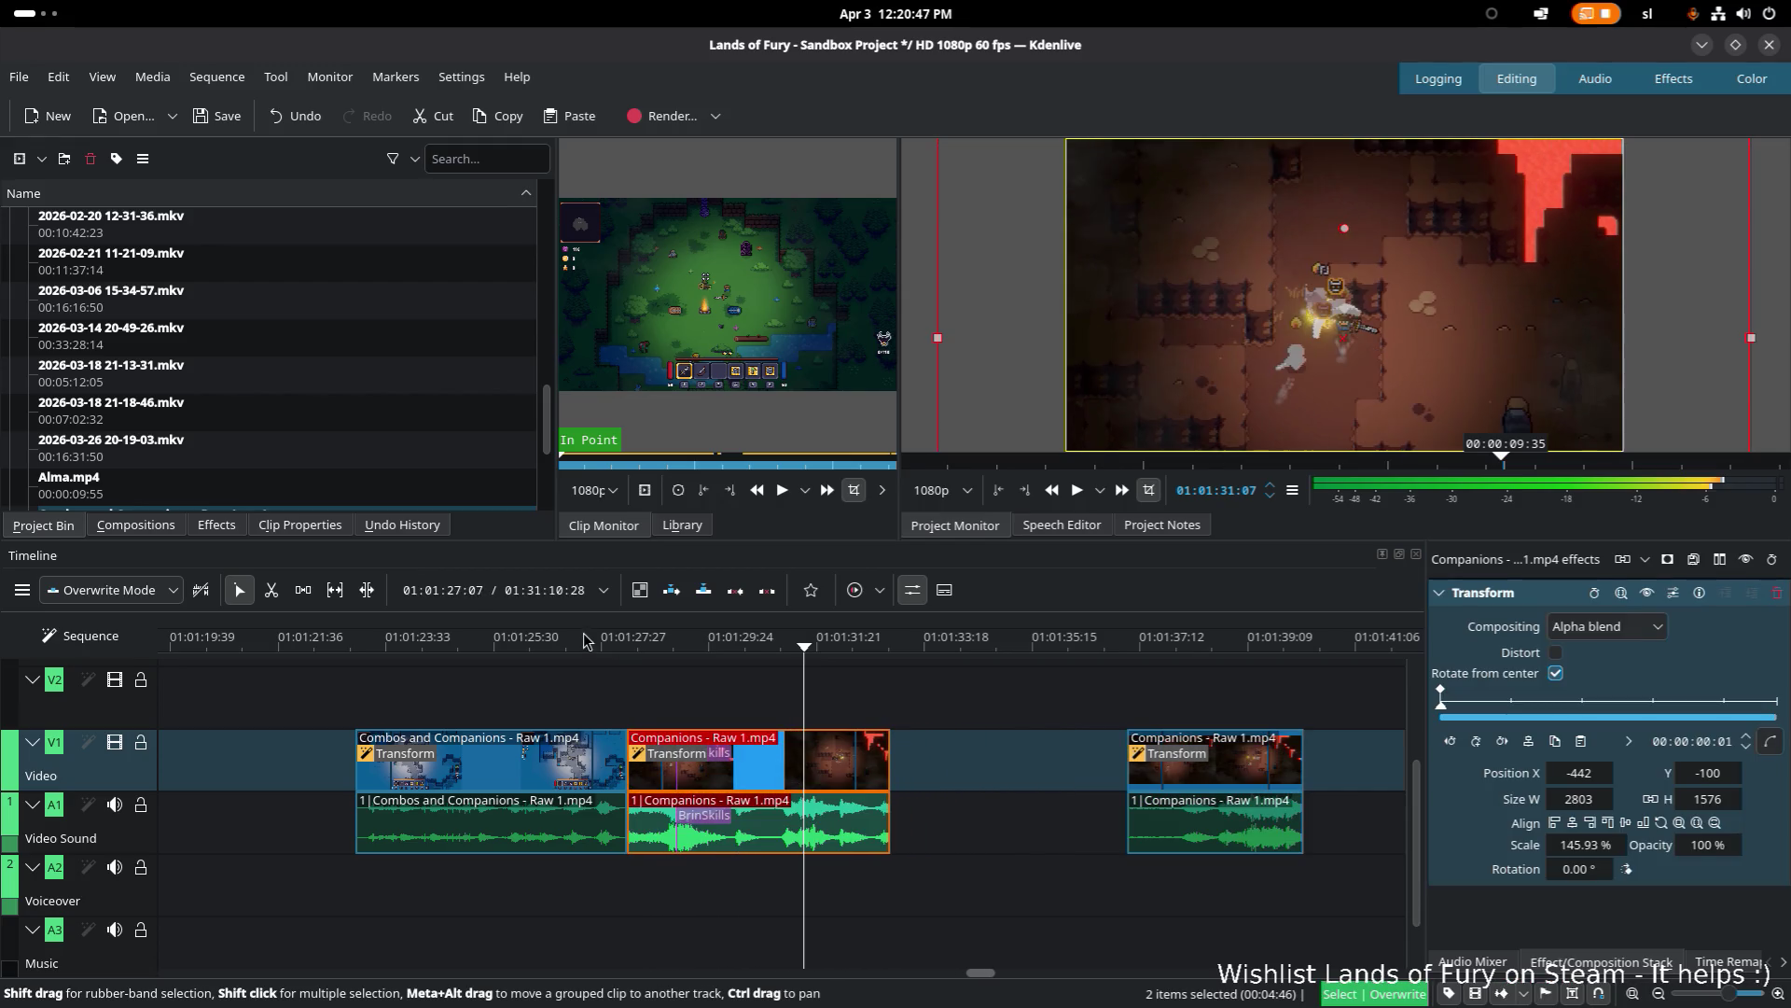
# Step: Review the cut in playback and extend the Companions clip's end to about 01:01:33
pyautogui.click(611, 642)
pyautogui.press('space')
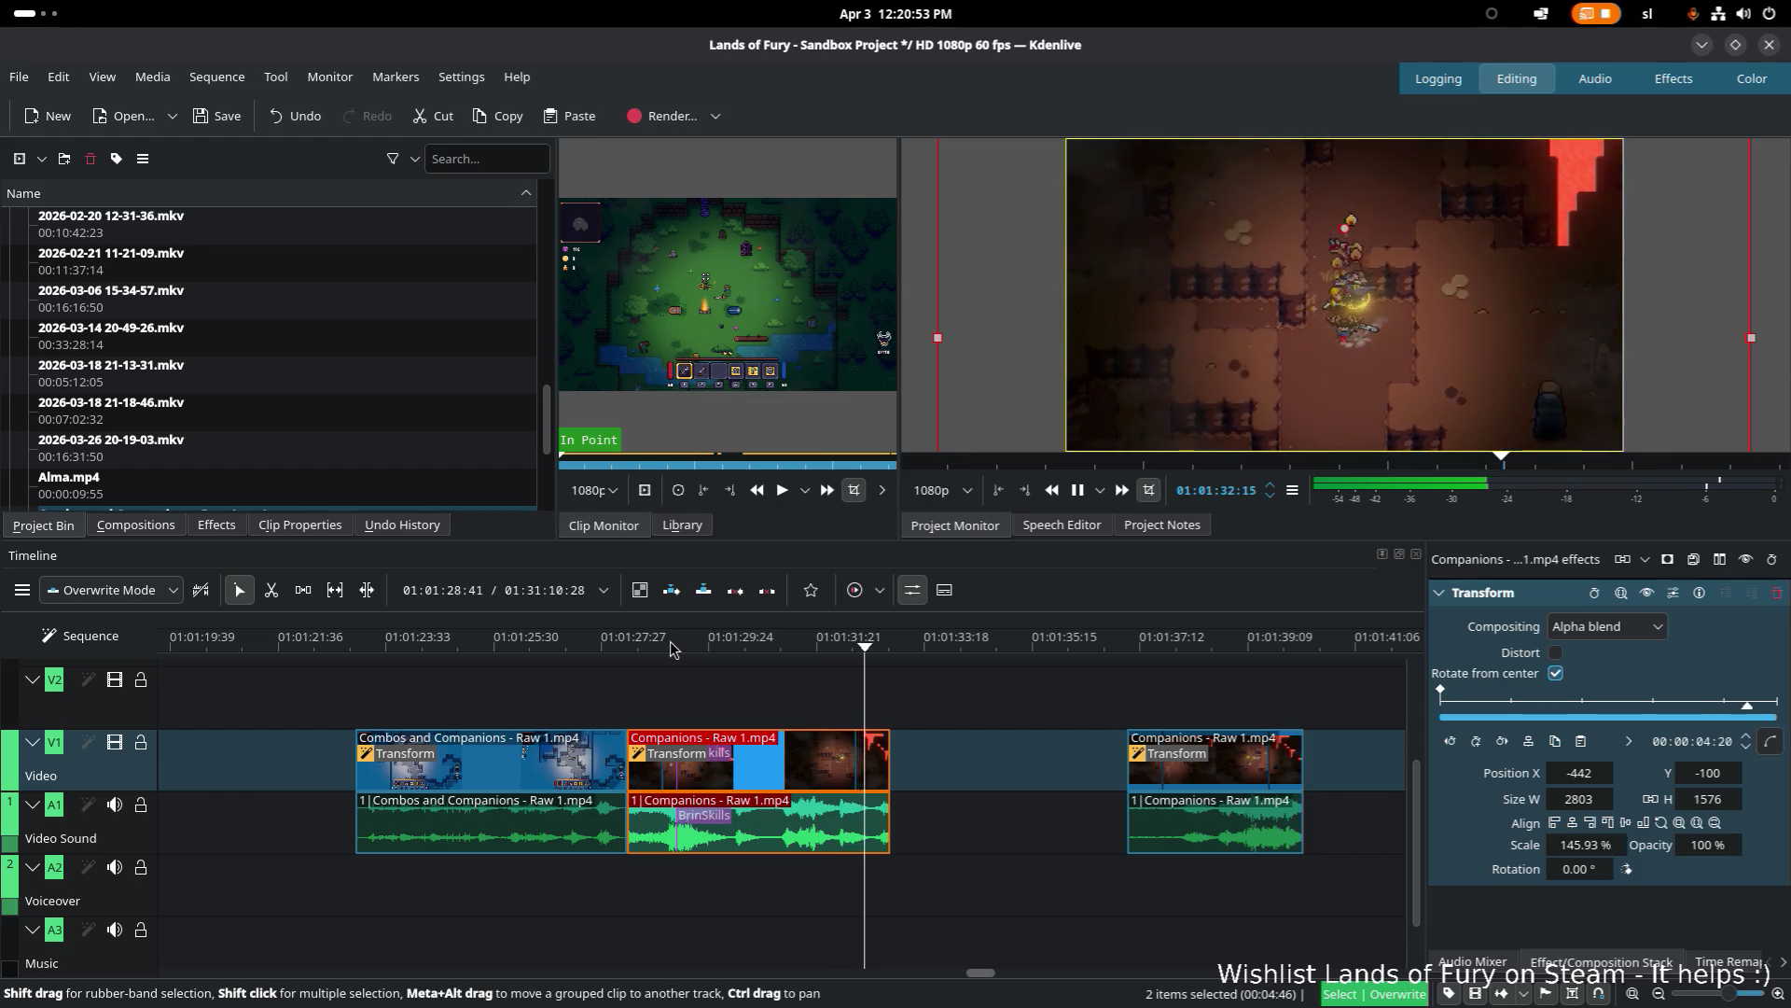
pyautogui.press('space')
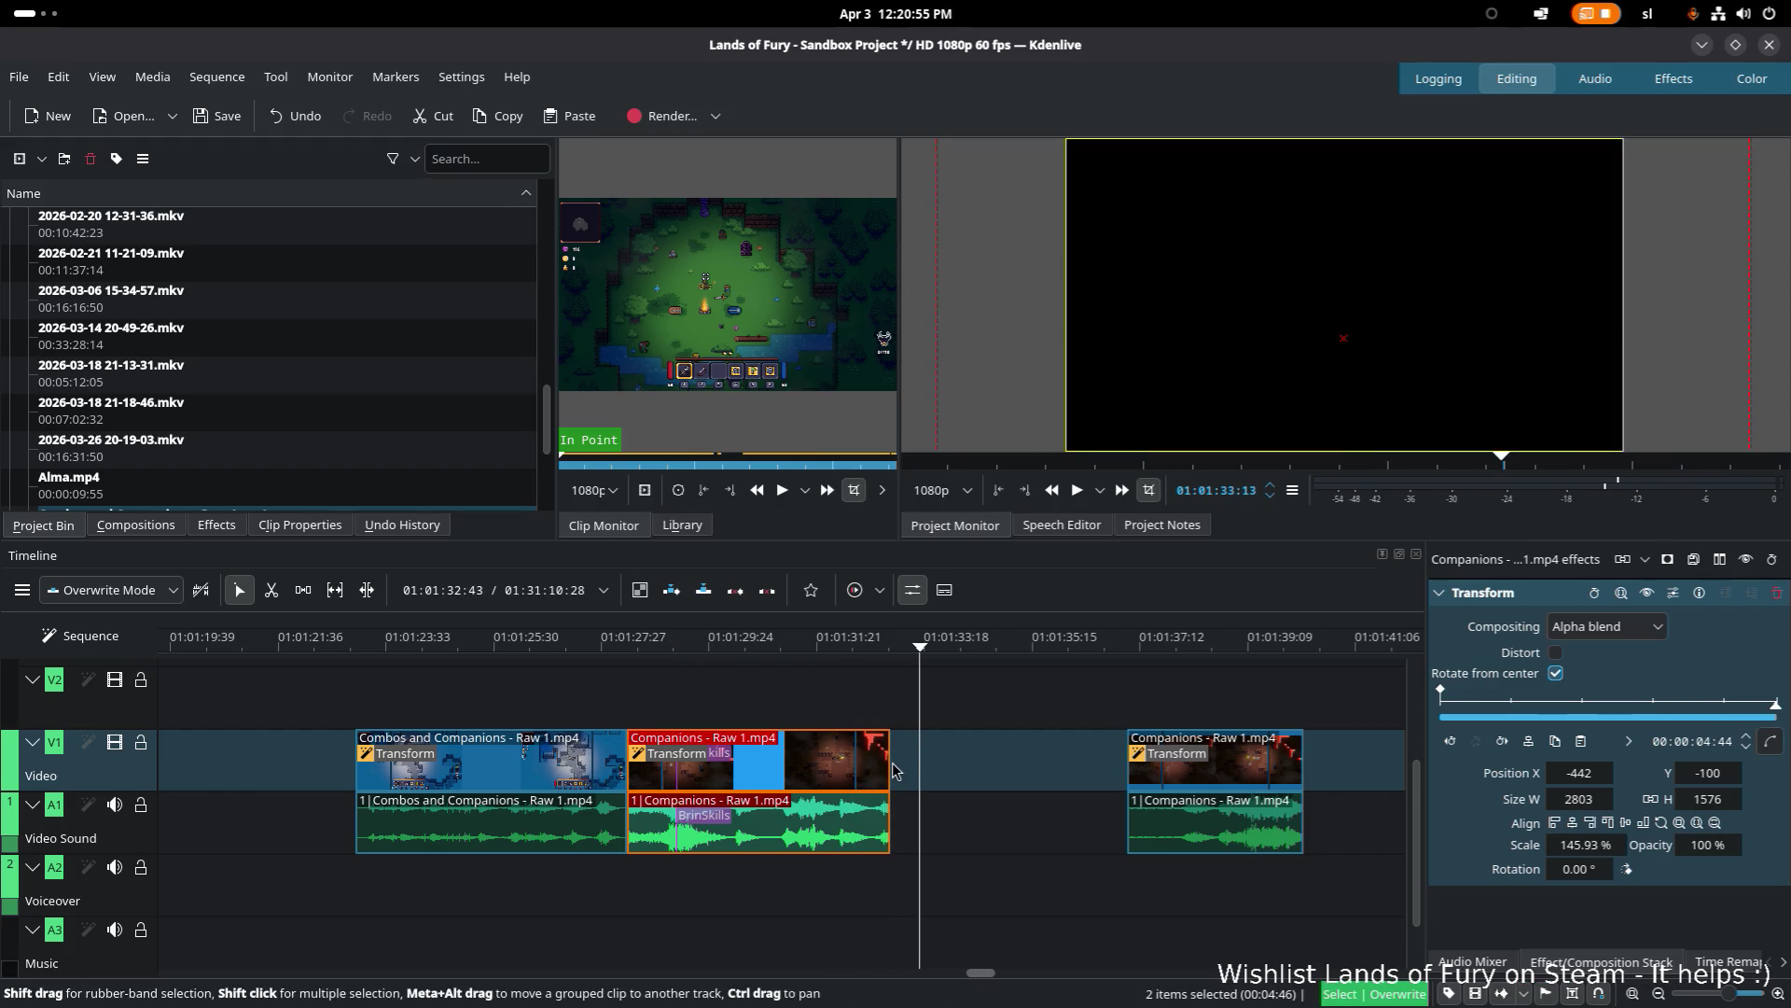
pyautogui.moveTo(899, 770); pyautogui.dragTo(919, 771)
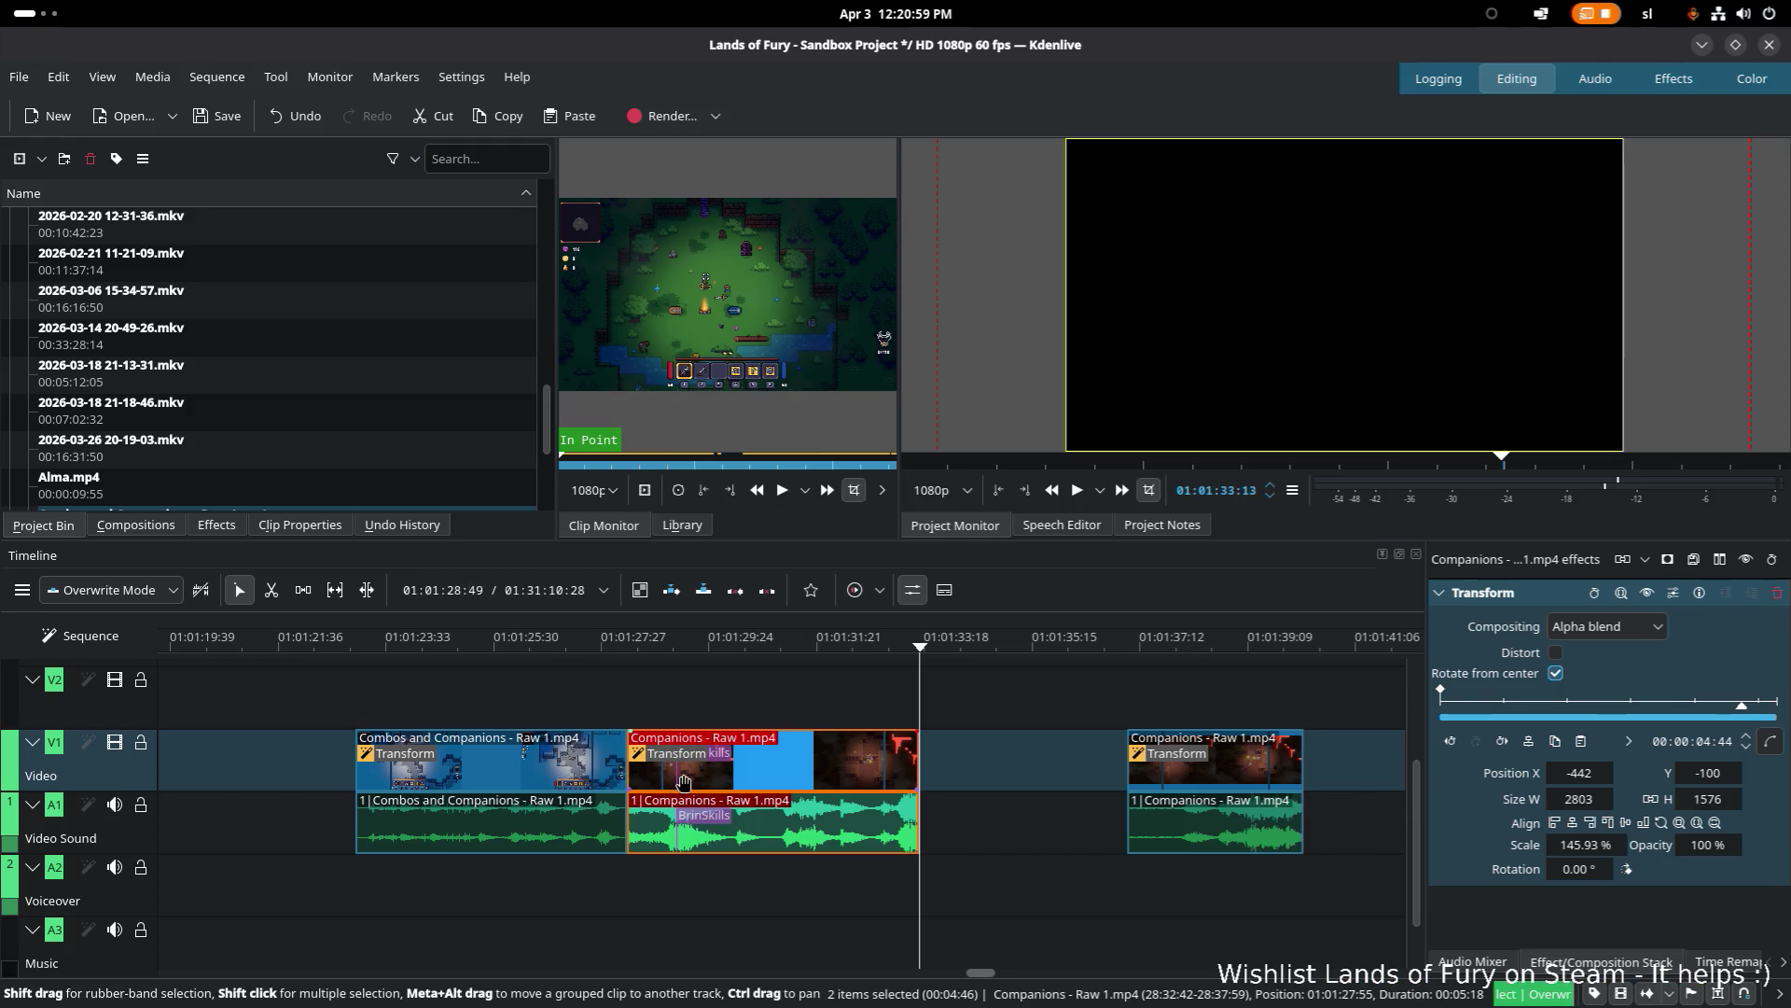
# Step: Play the joined clips from the Combos start and drag the Companions clip's end slightly further
pyautogui.click(577, 771)
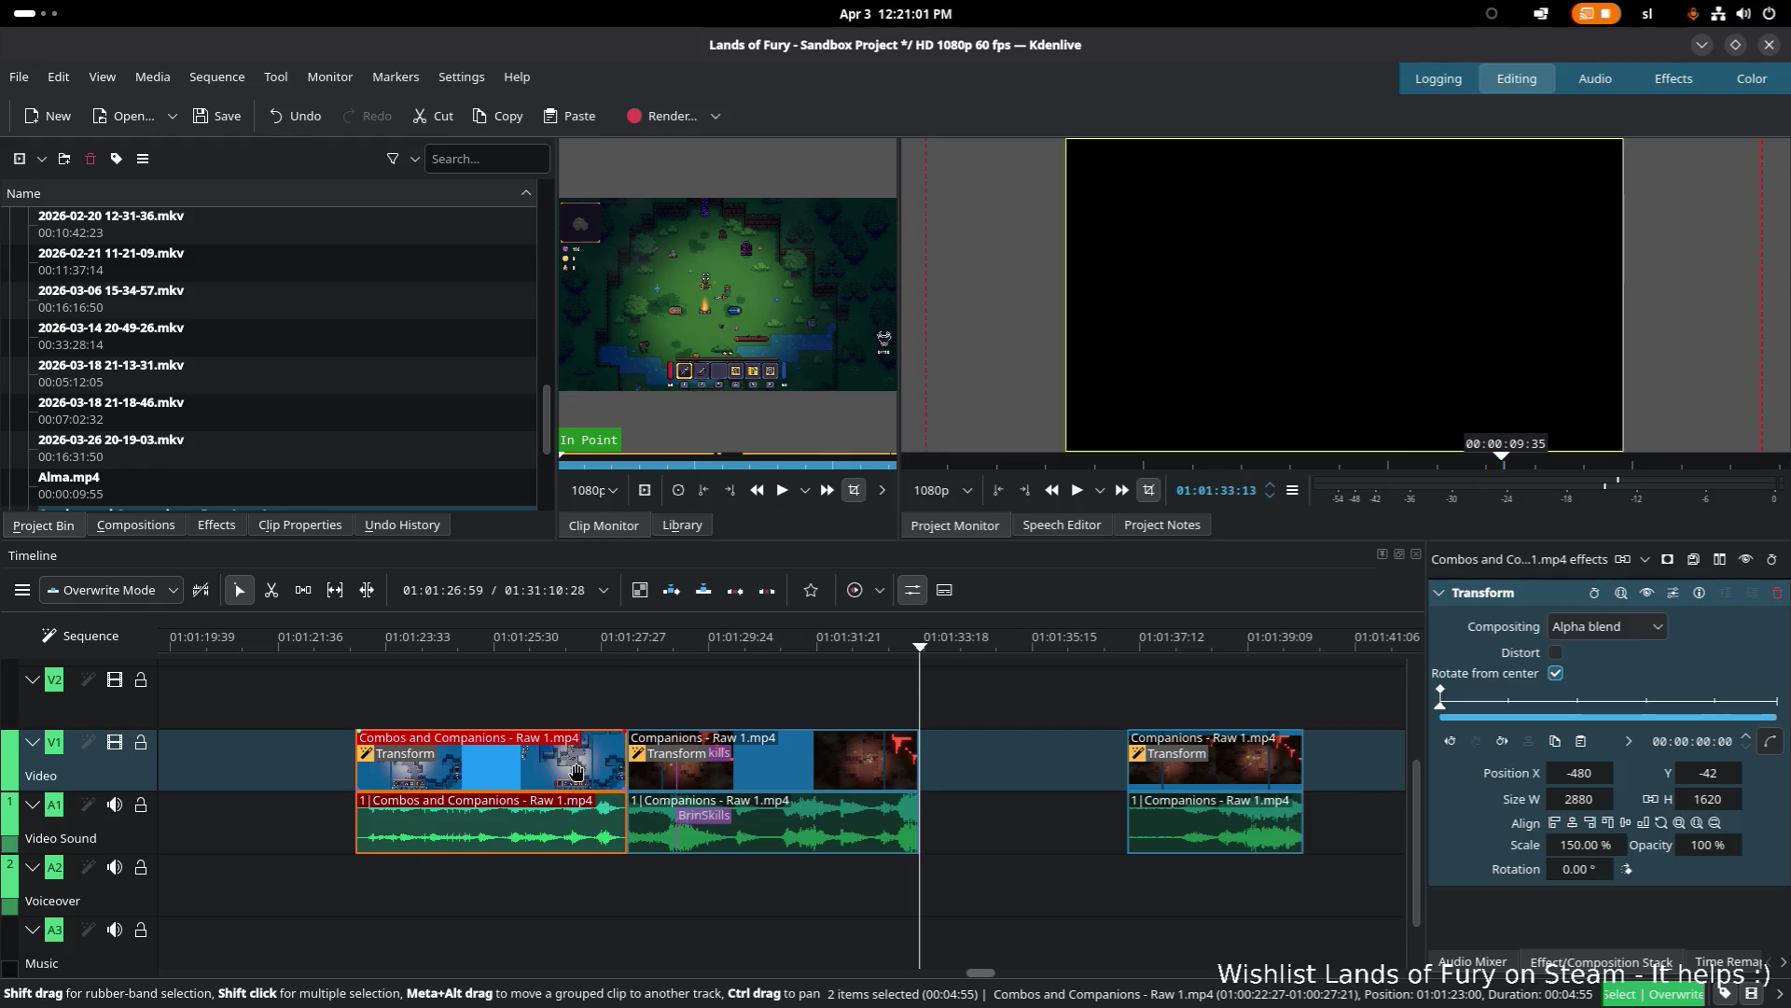
pyautogui.click(358, 645)
pyautogui.press('space')
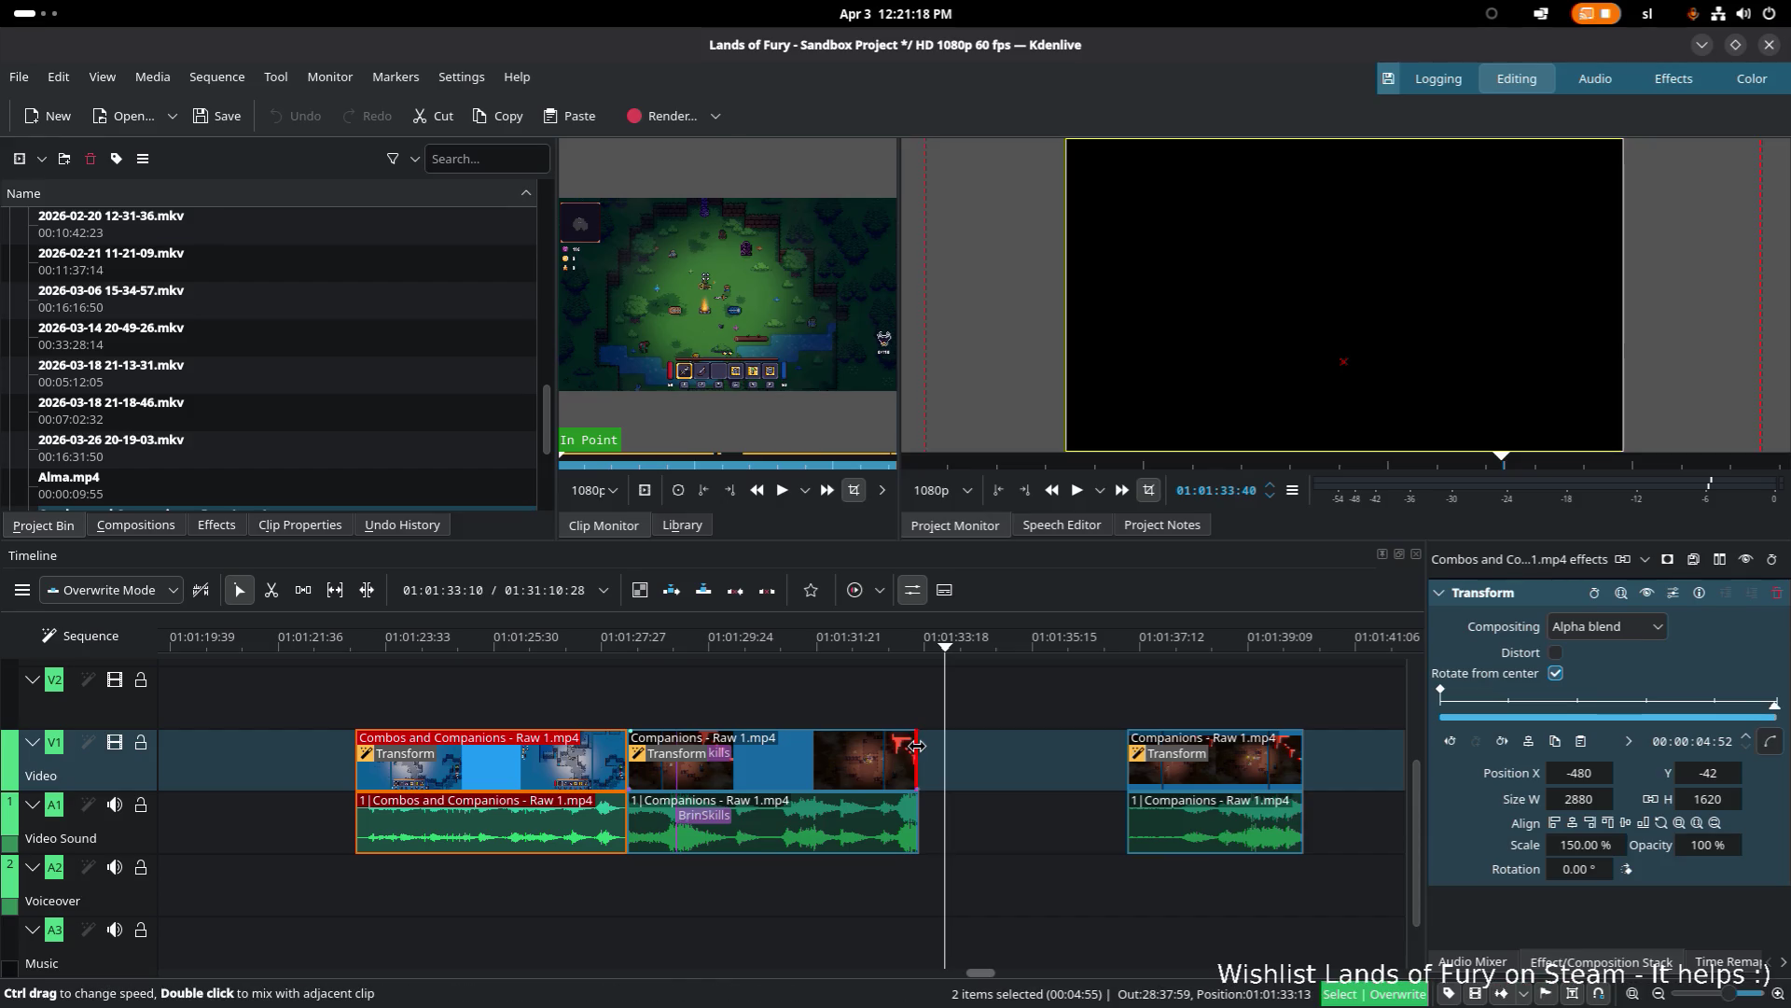
pyautogui.moveTo(918, 746); pyautogui.dragTo(925, 746)
pyautogui.moveTo(868, 643); pyautogui.dragTo(935, 646)
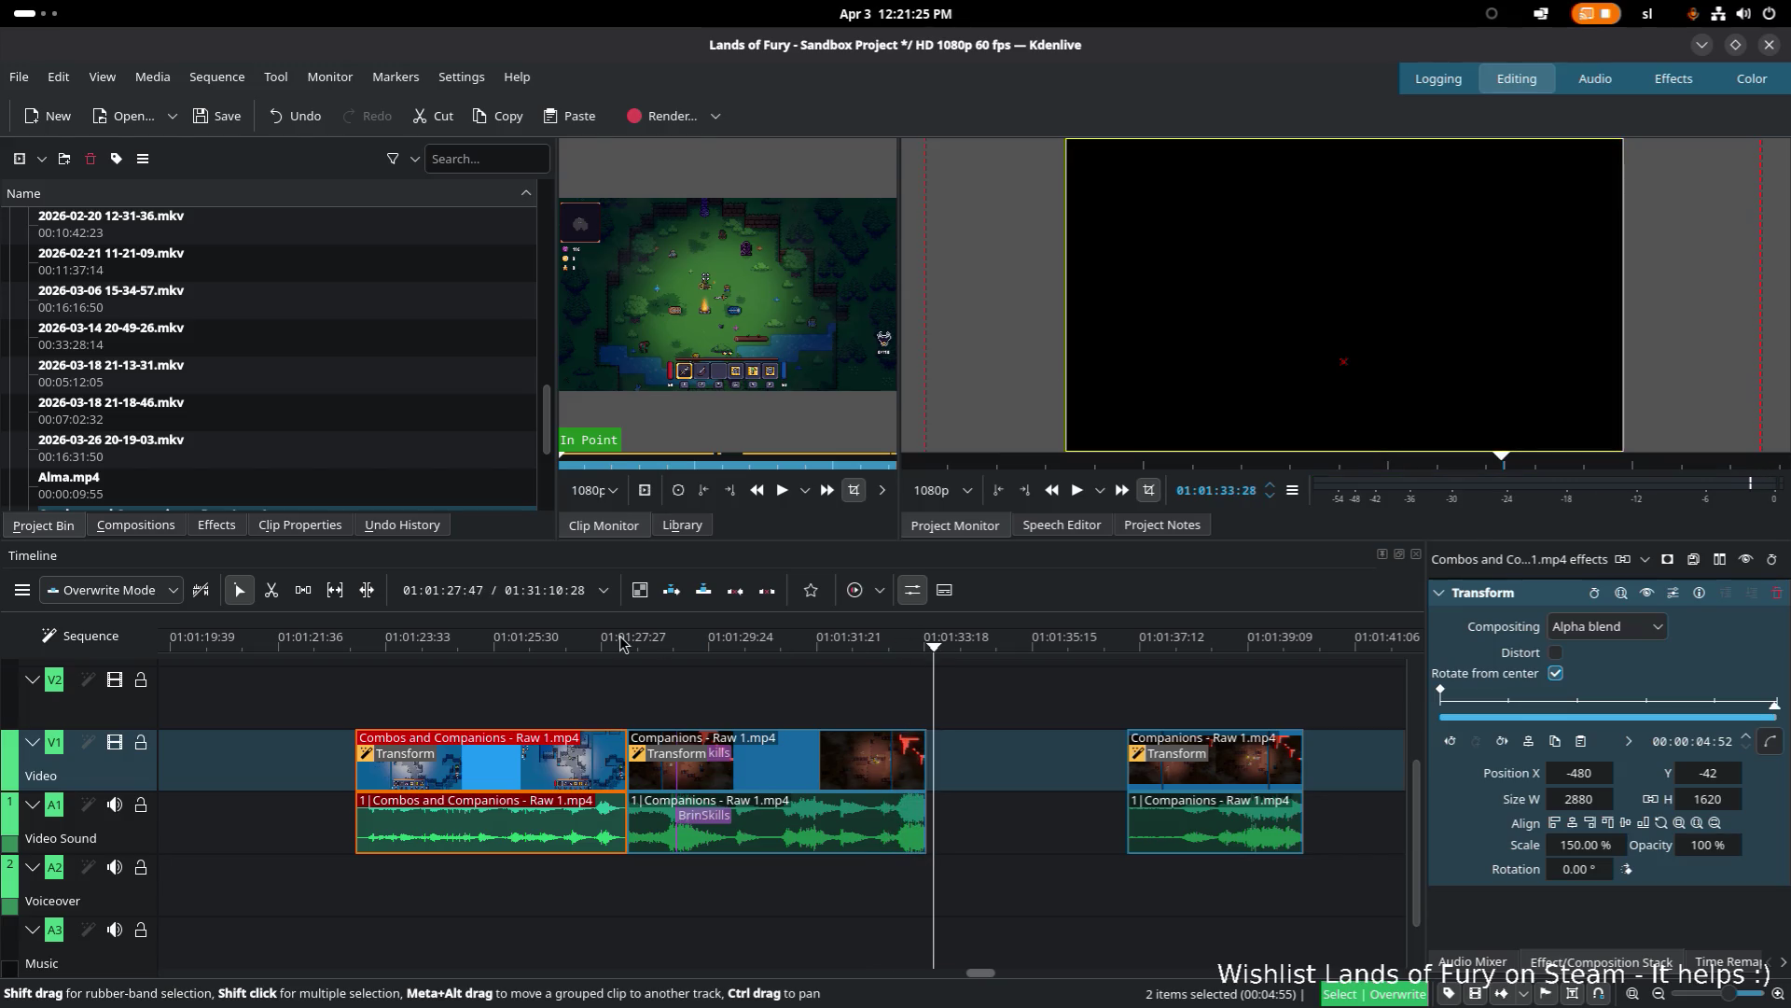
# Step: Select both the Combos and Companions clips and play the sequence from the Combos clip's first frame
pyautogui.click(621, 642)
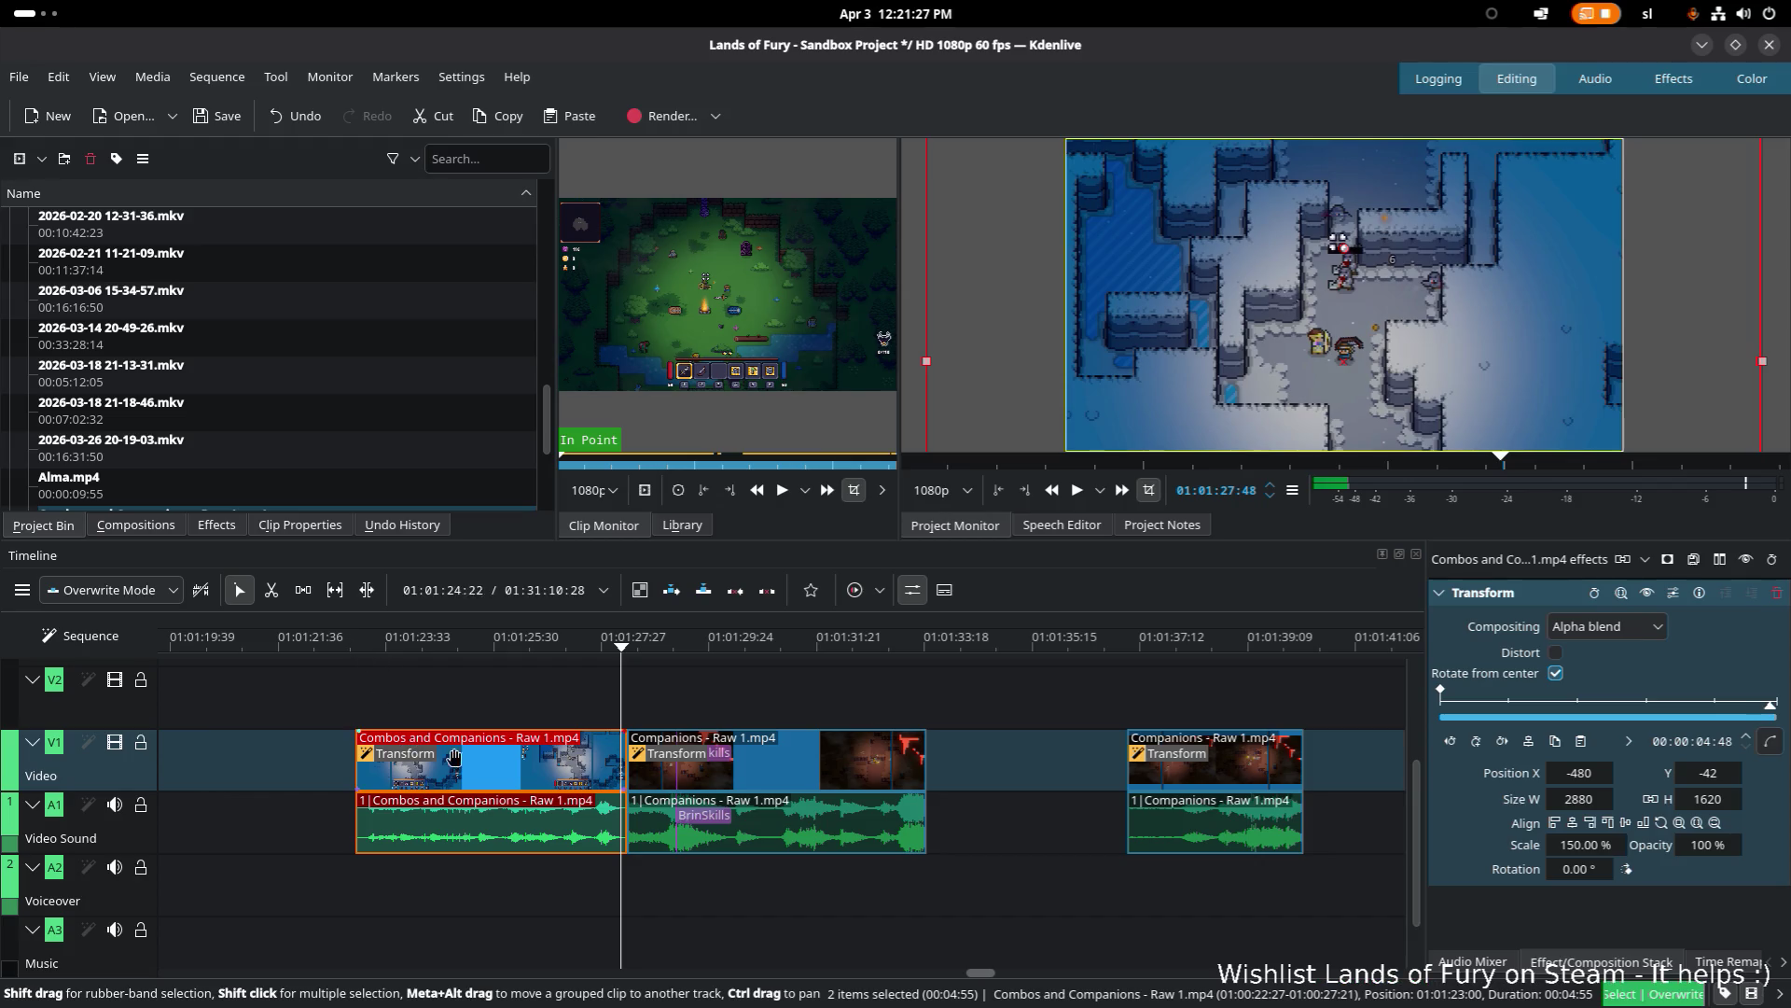
pyautogui.keyDown('shift'); pyautogui.click(768, 777); pyautogui.keyUp('shift')
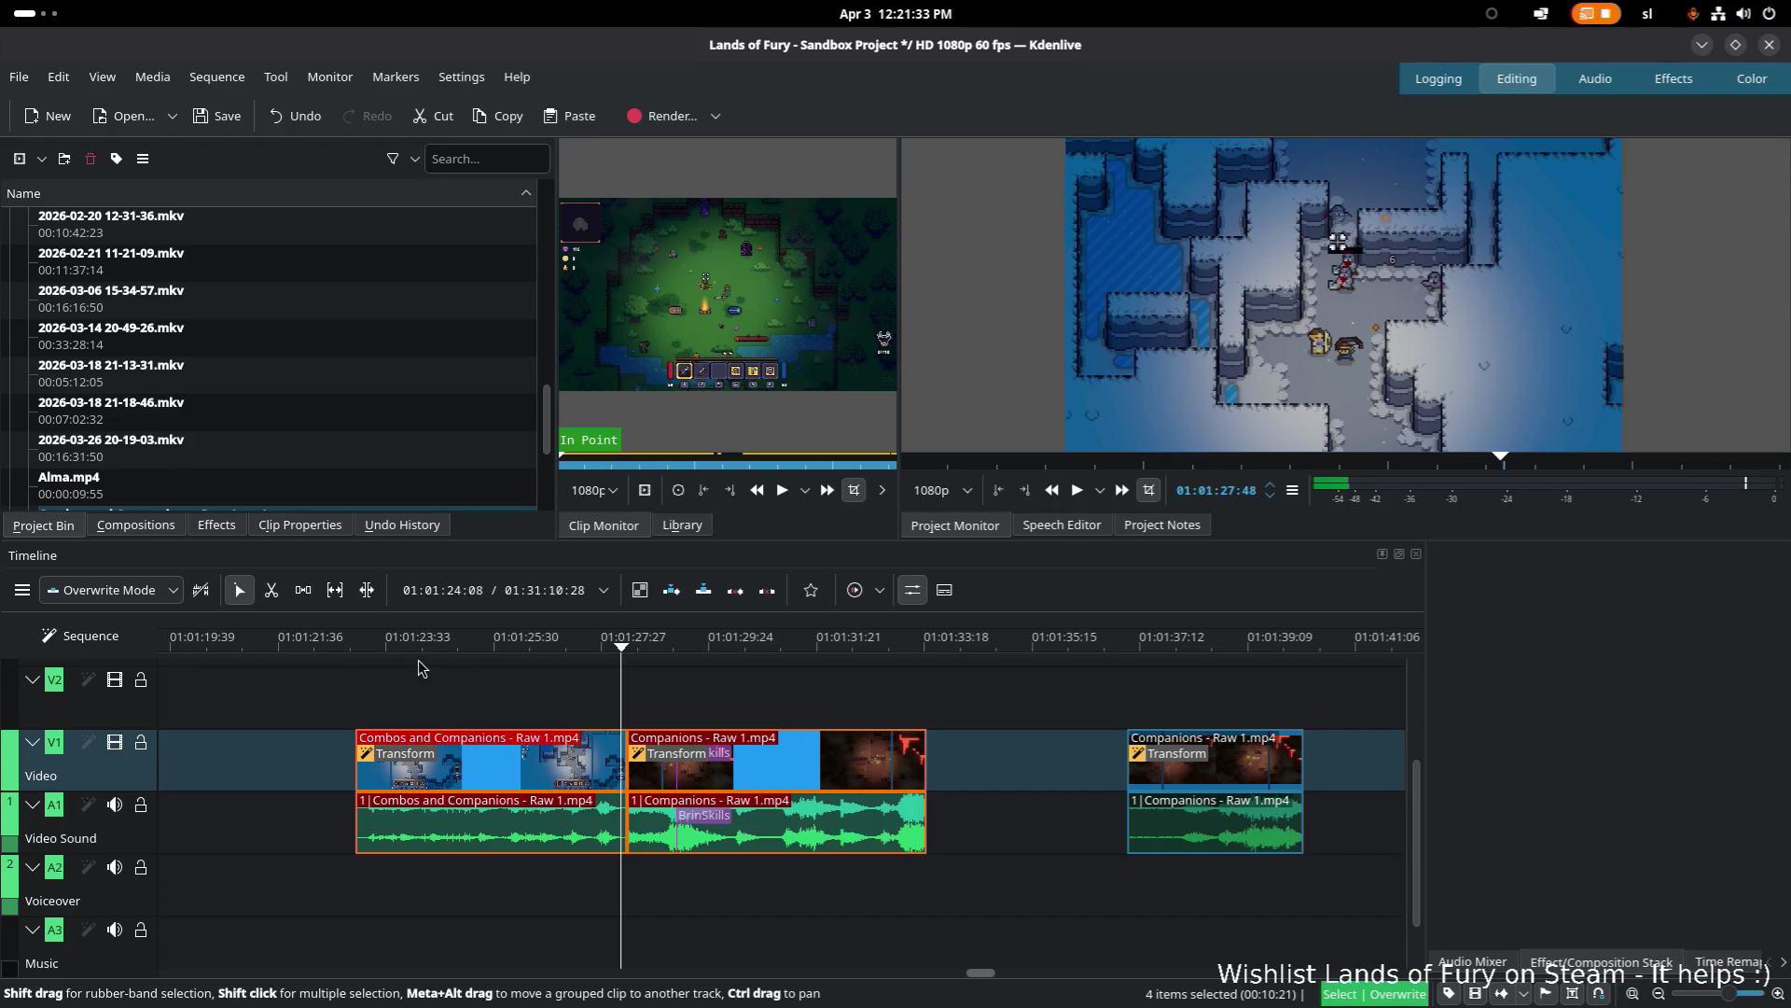
pyautogui.click(356, 644)
pyautogui.press('space')
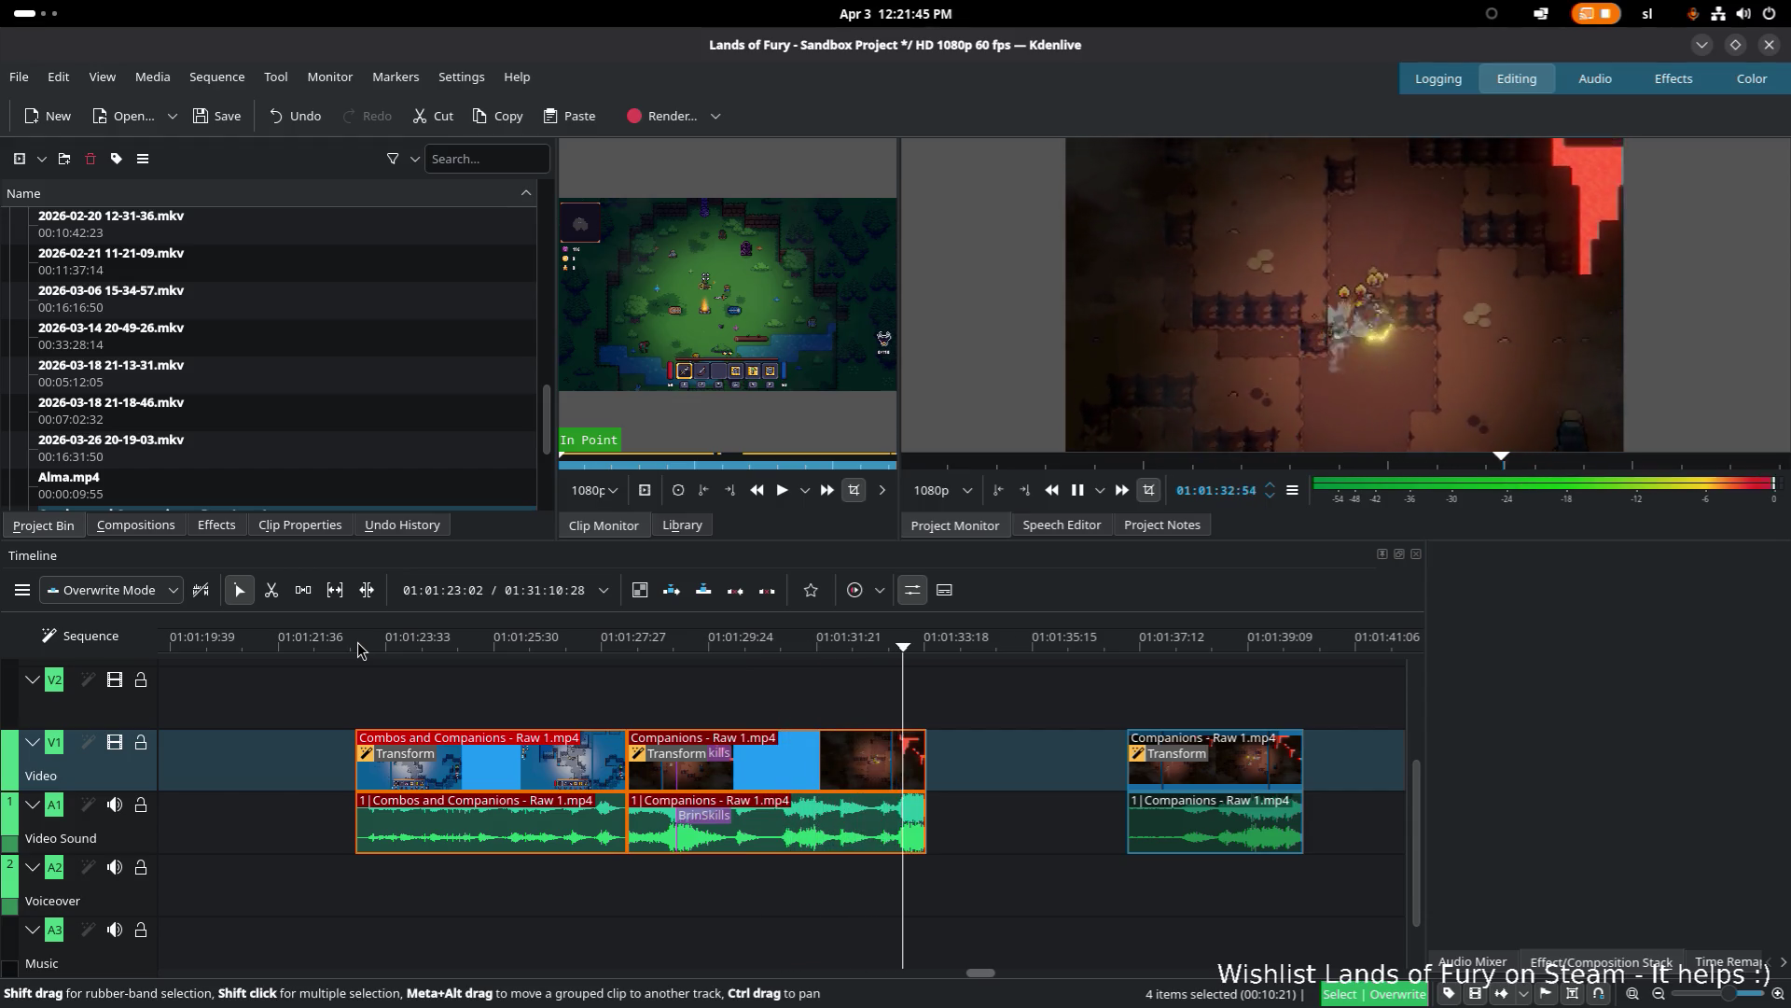
pyautogui.click(429, 646)
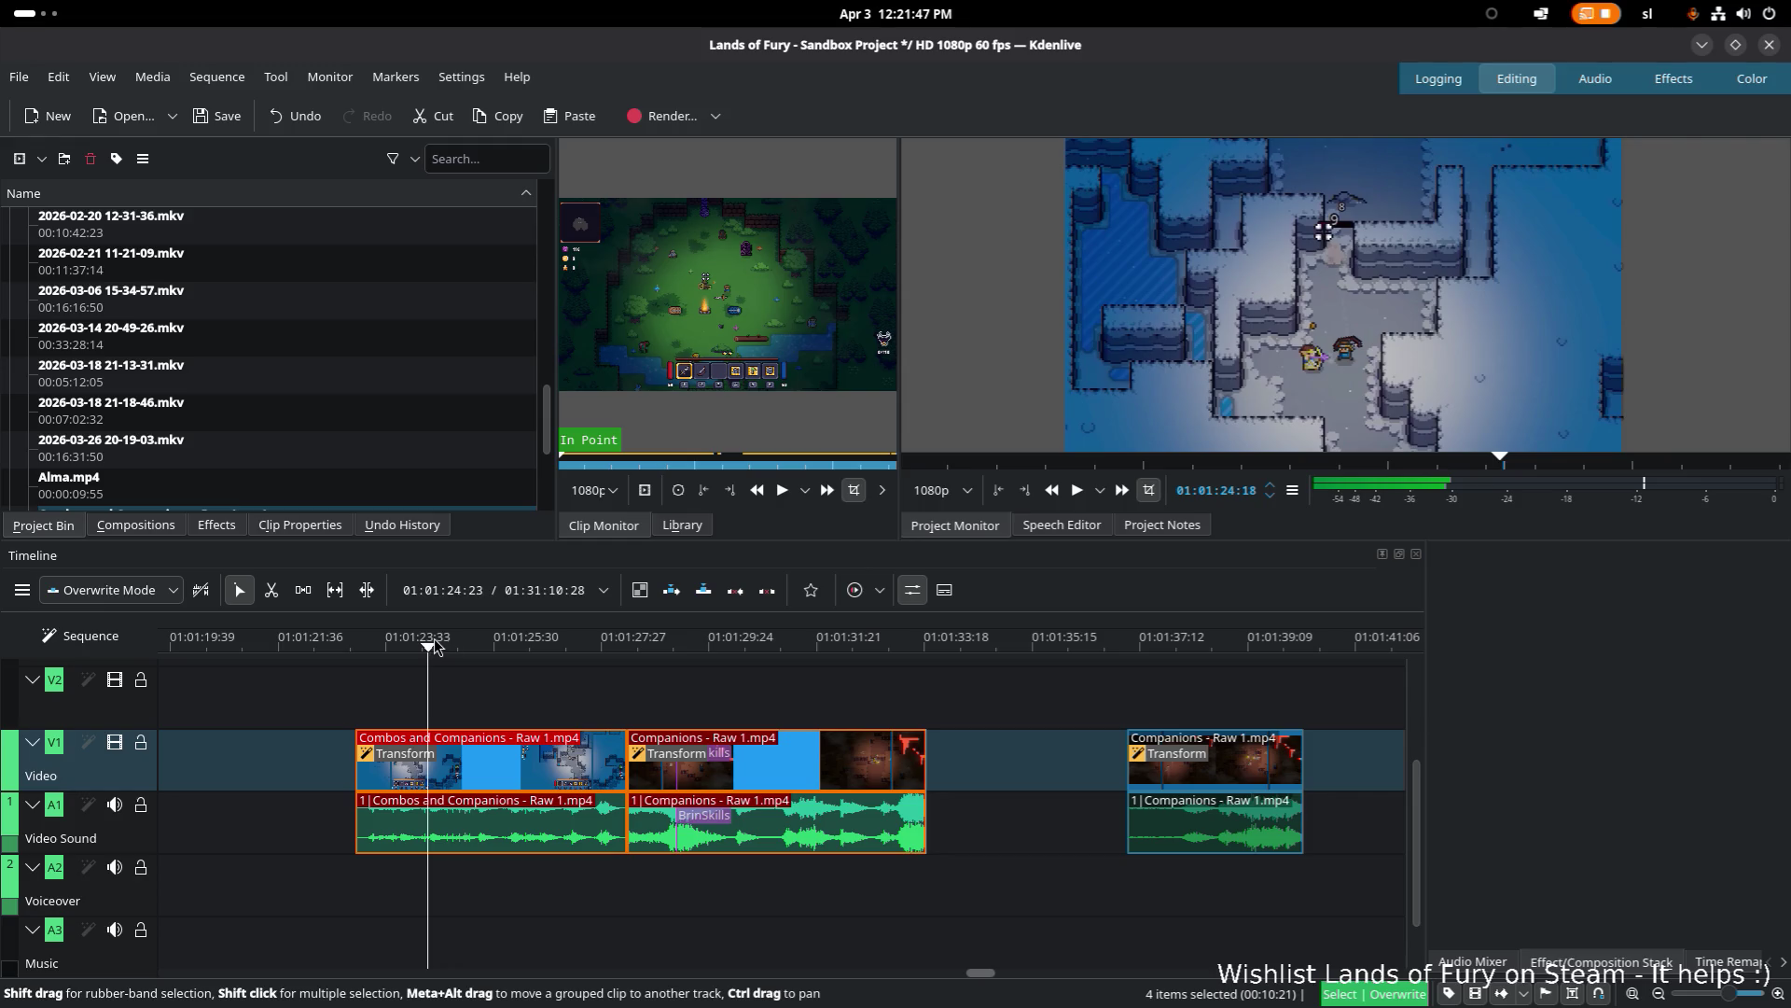
pyautogui.click(501, 645)
pyautogui.click(360, 645)
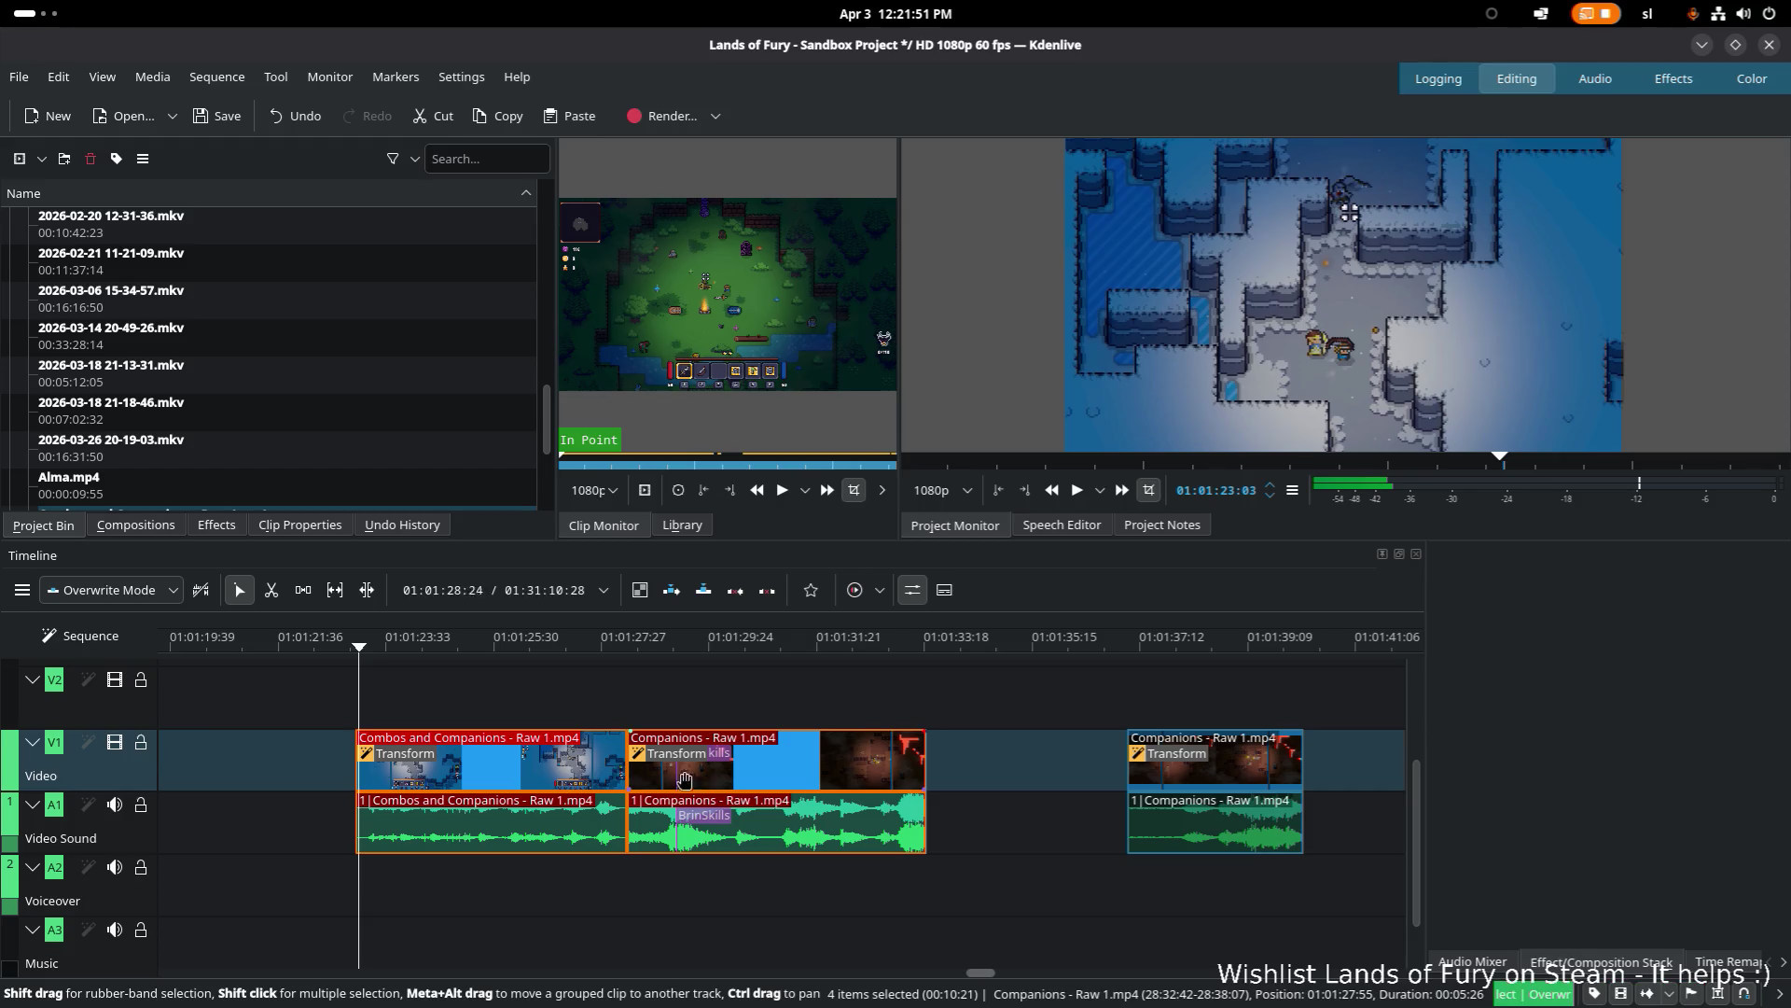
pyautogui.click(357, 648)
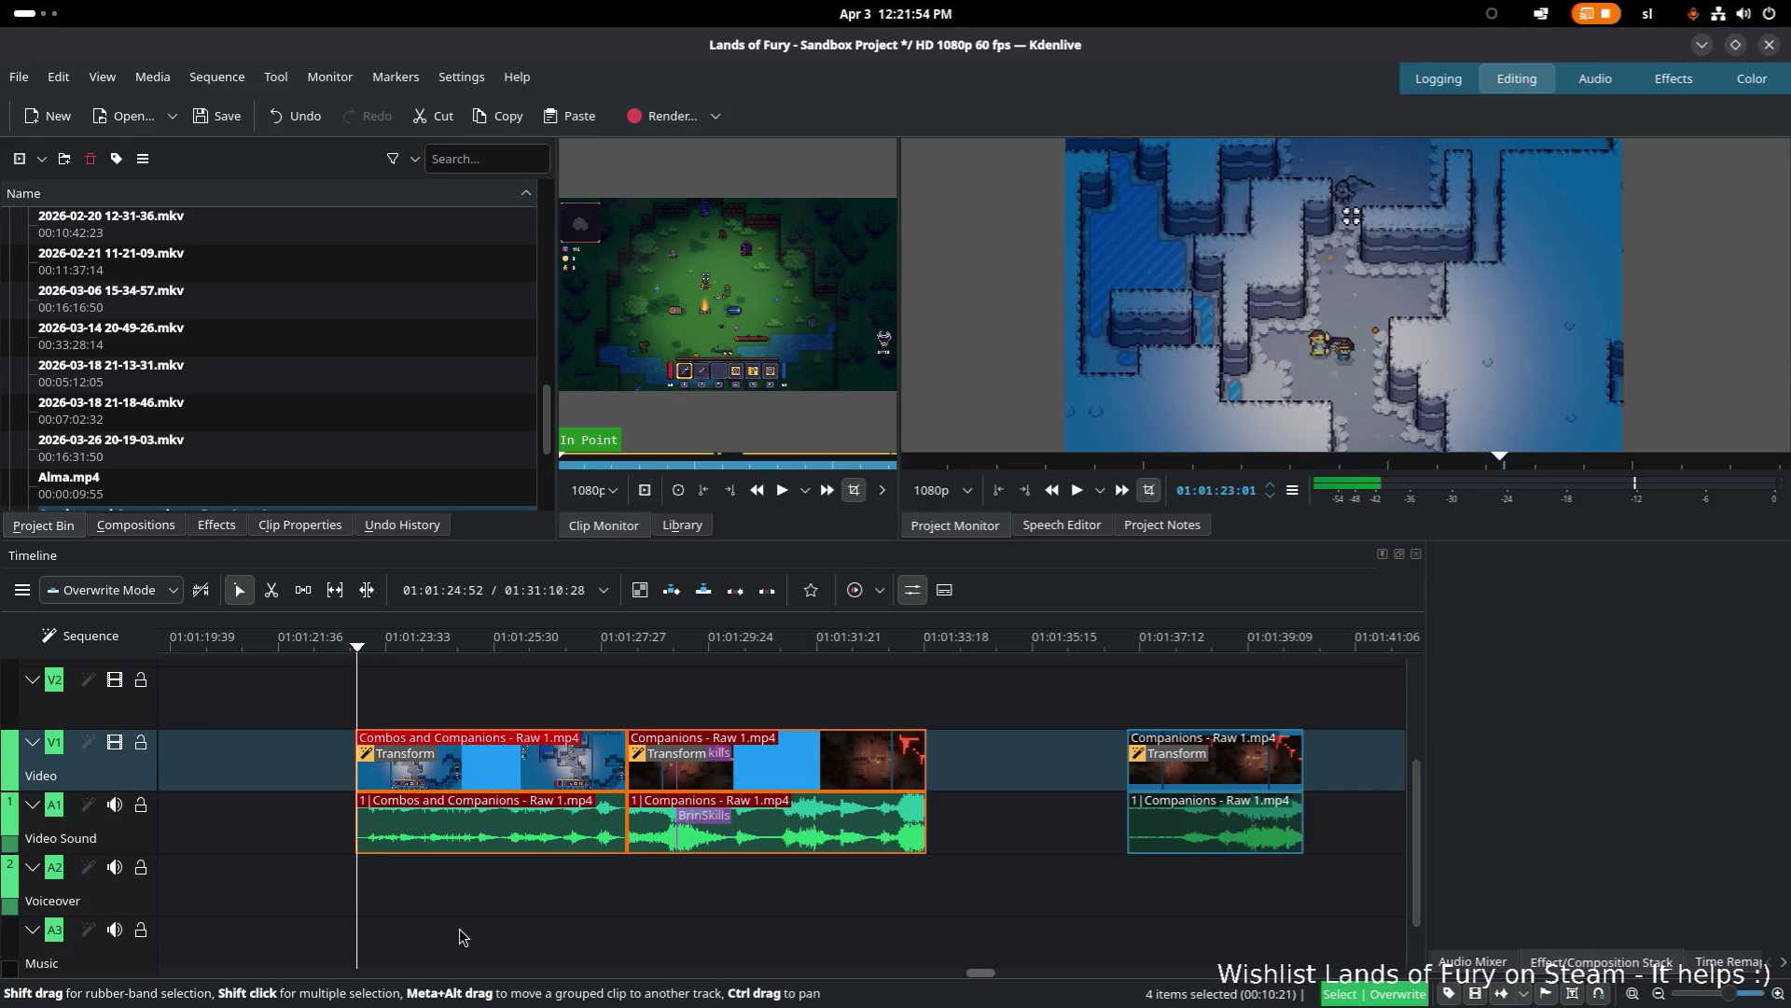
pyautogui.press('space')
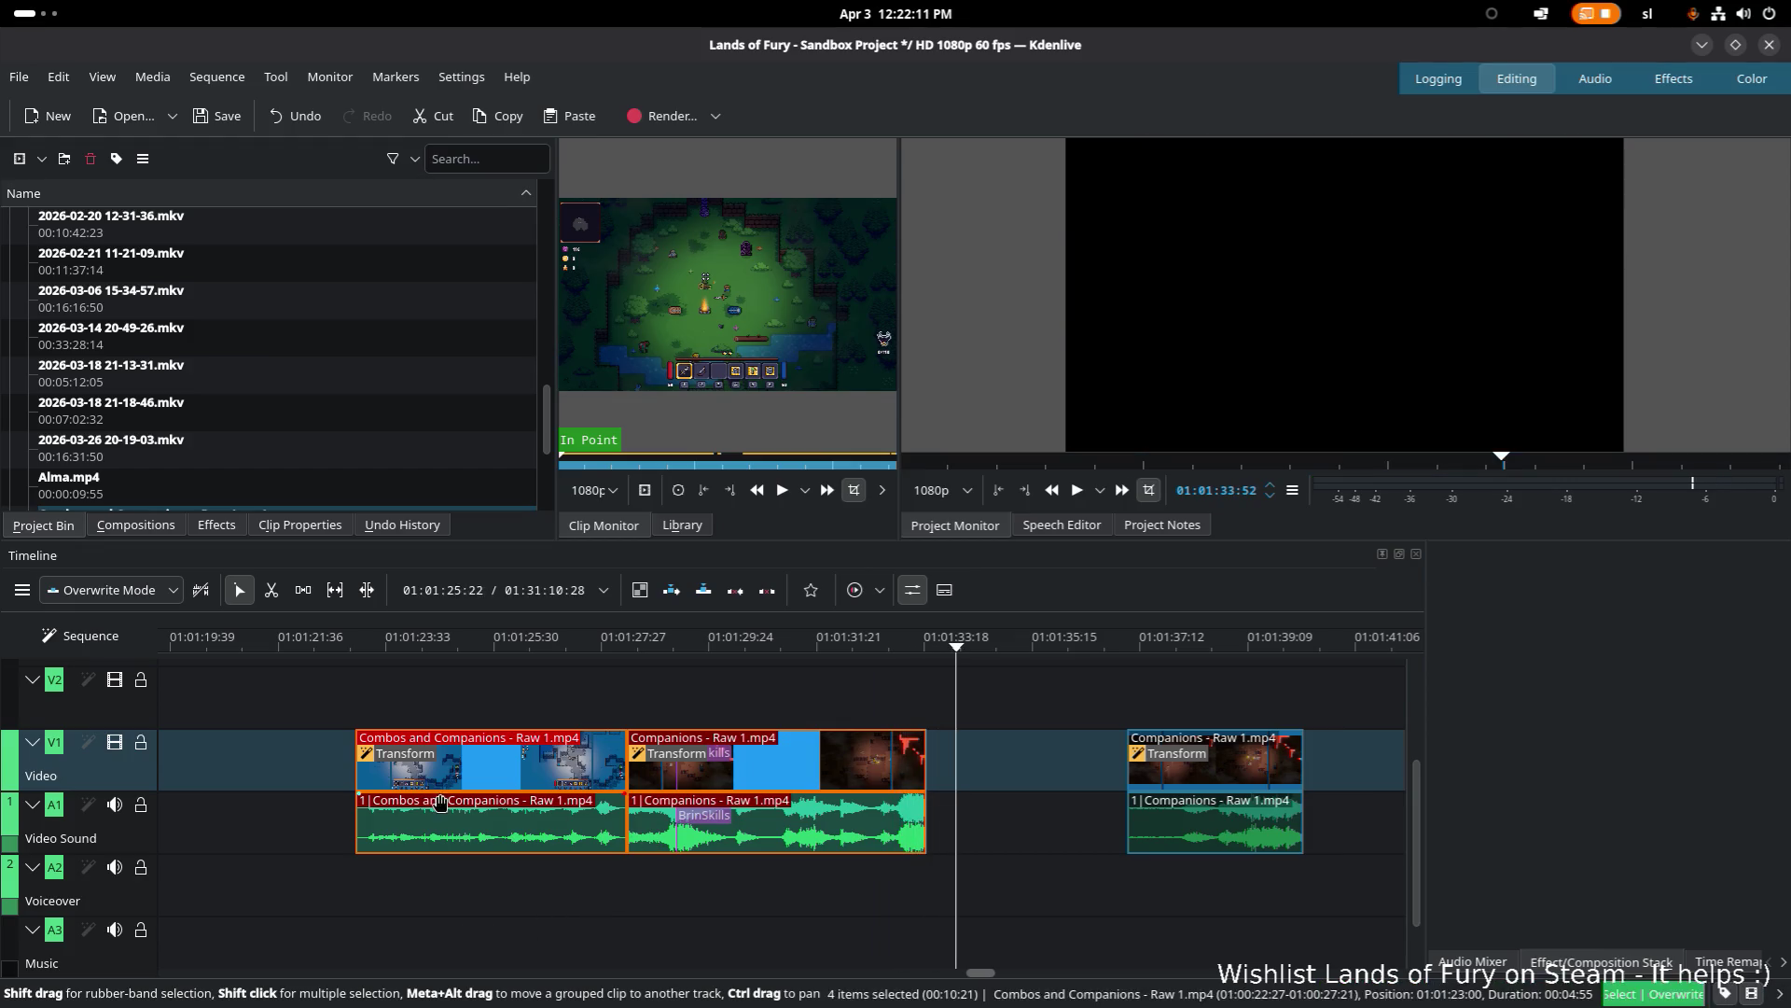
pyautogui.click(509, 780)
pyautogui.click(363, 642)
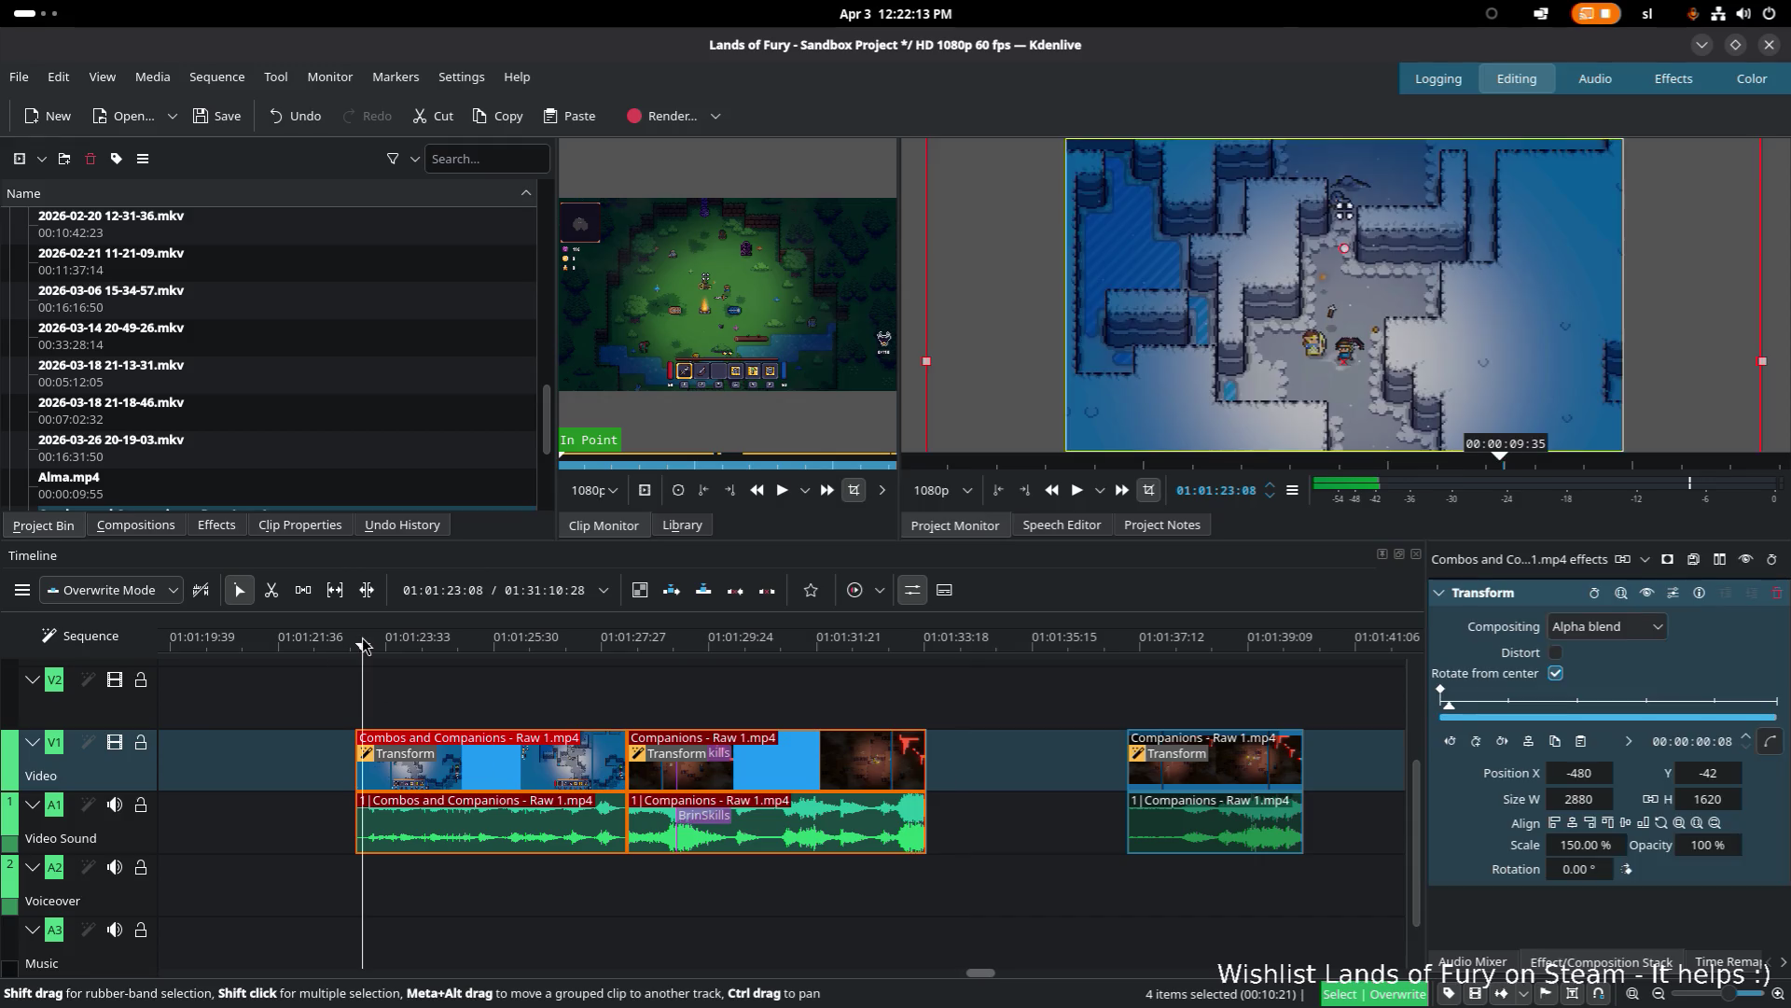
pyautogui.moveTo(360, 647); pyautogui.dragTo(358, 648)
pyautogui.press('space')
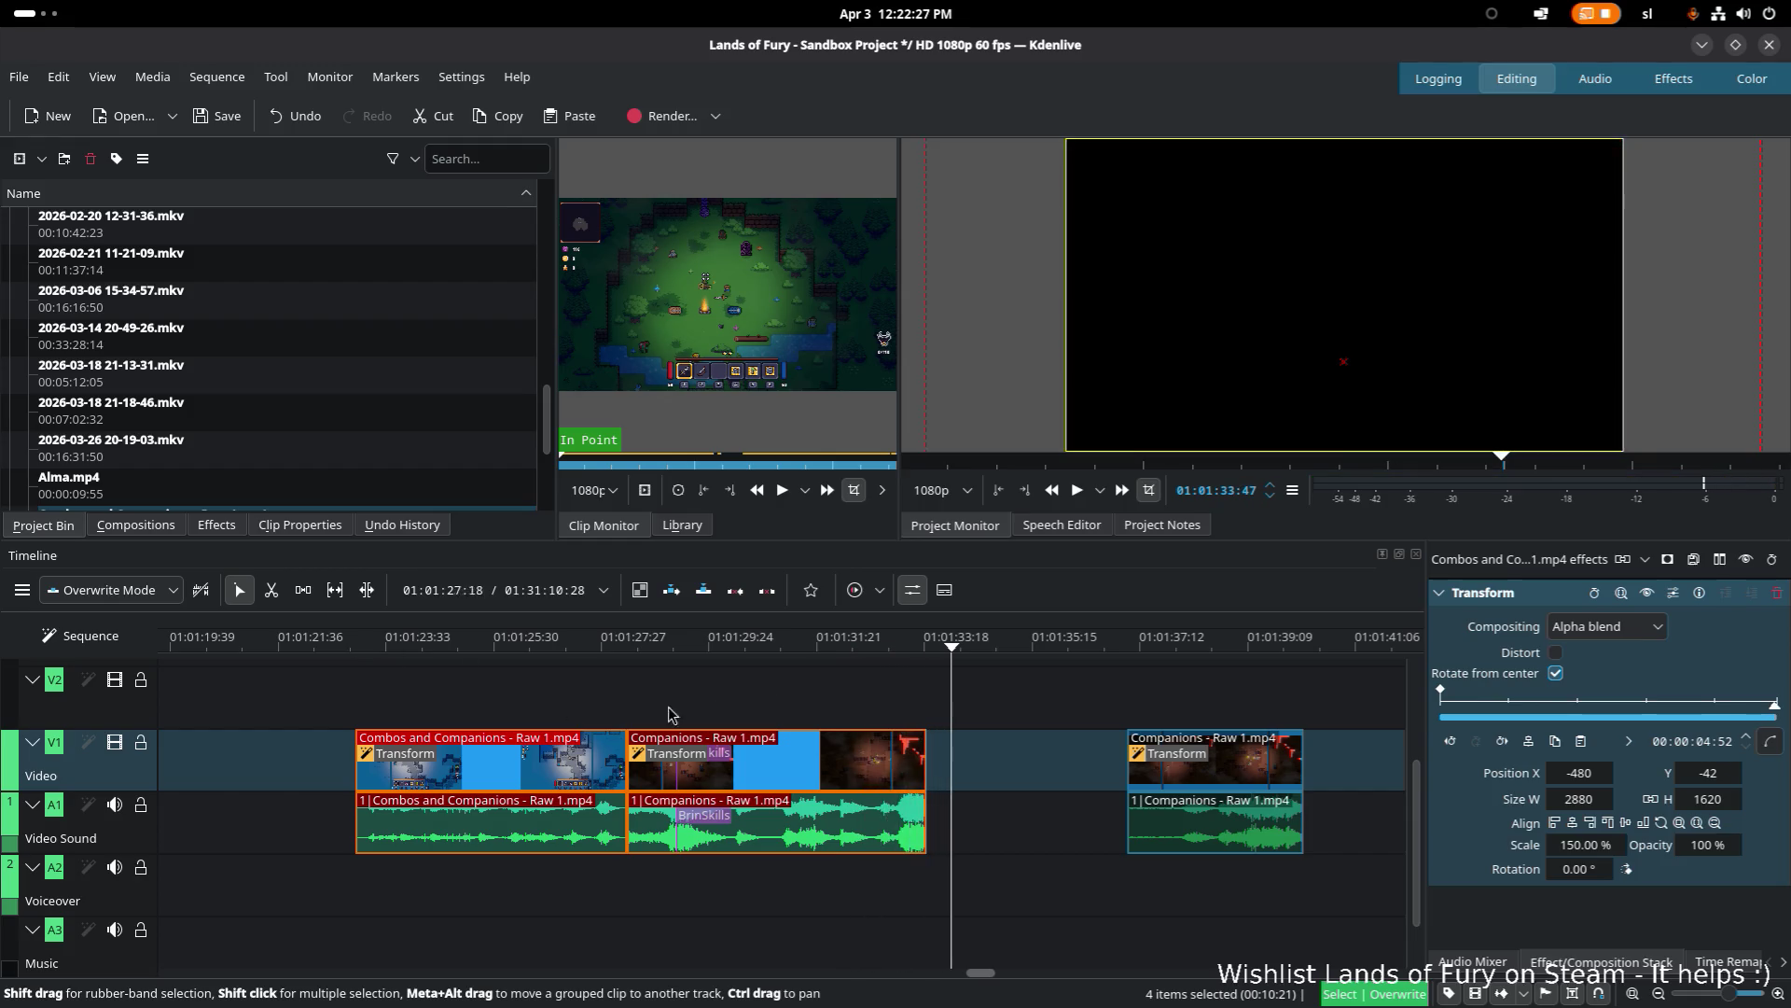
pyautogui.click(913, 665)
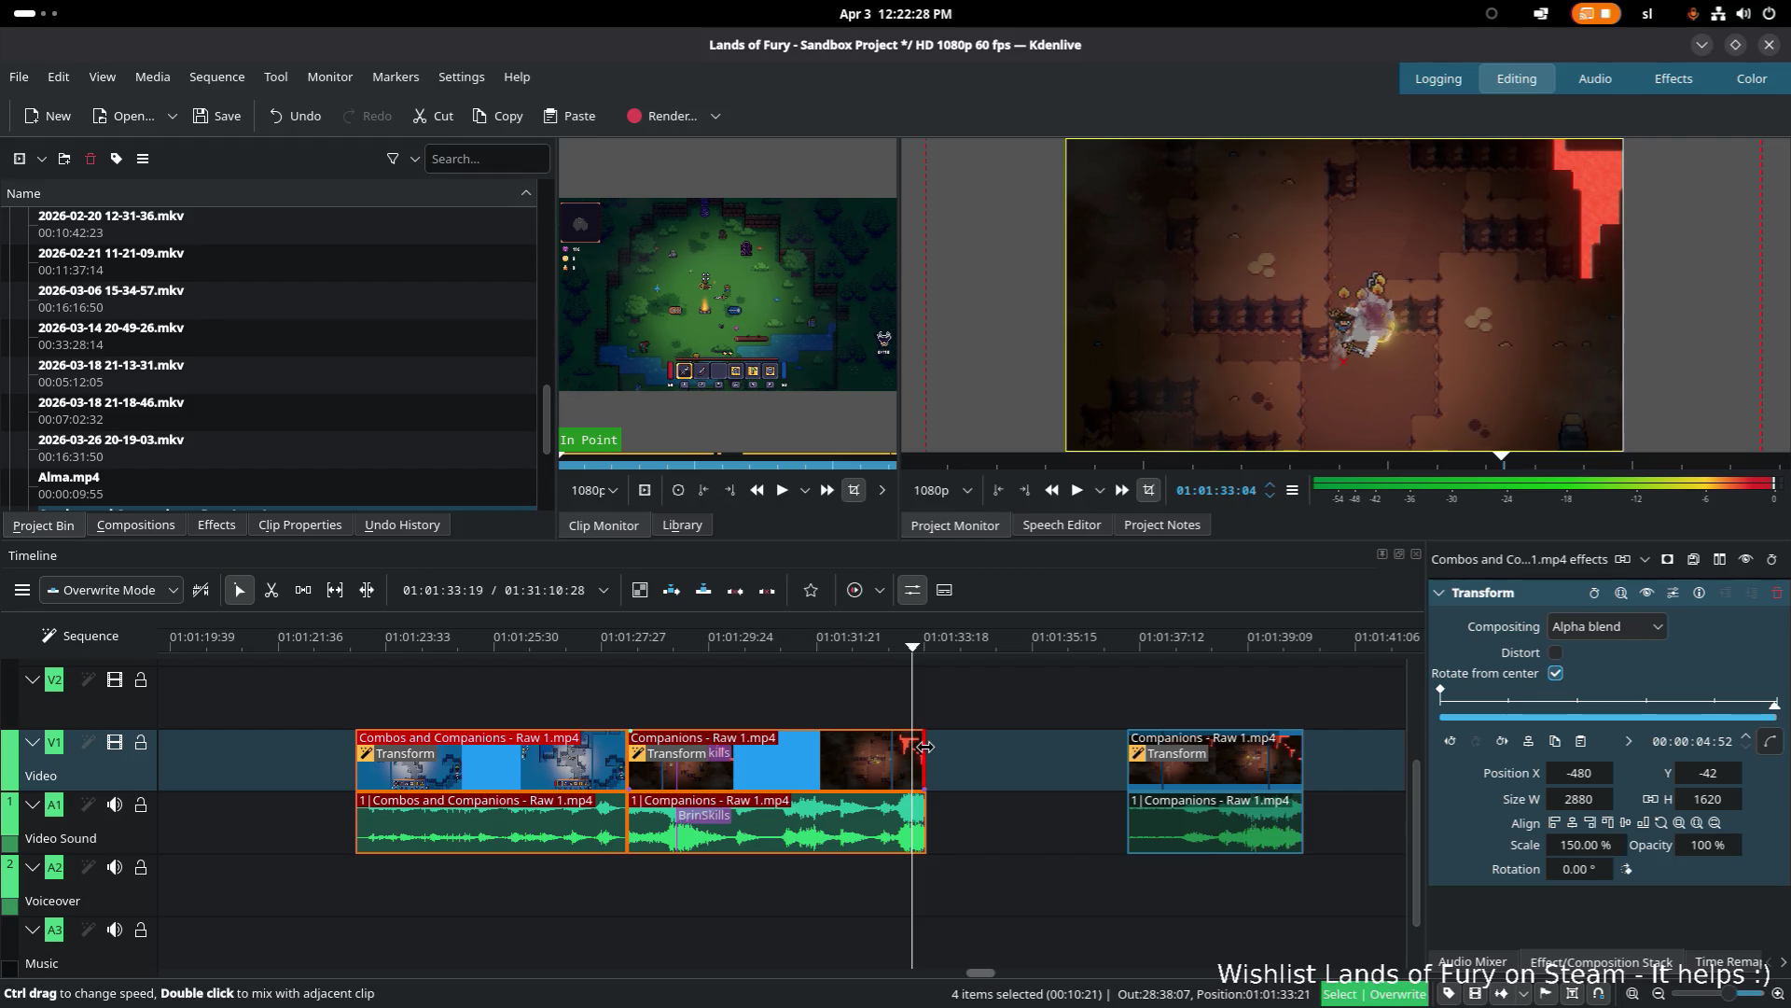
pyautogui.moveTo(936, 758); pyautogui.dragTo(942, 757)
pyautogui.click(882, 664)
pyautogui.press('space')
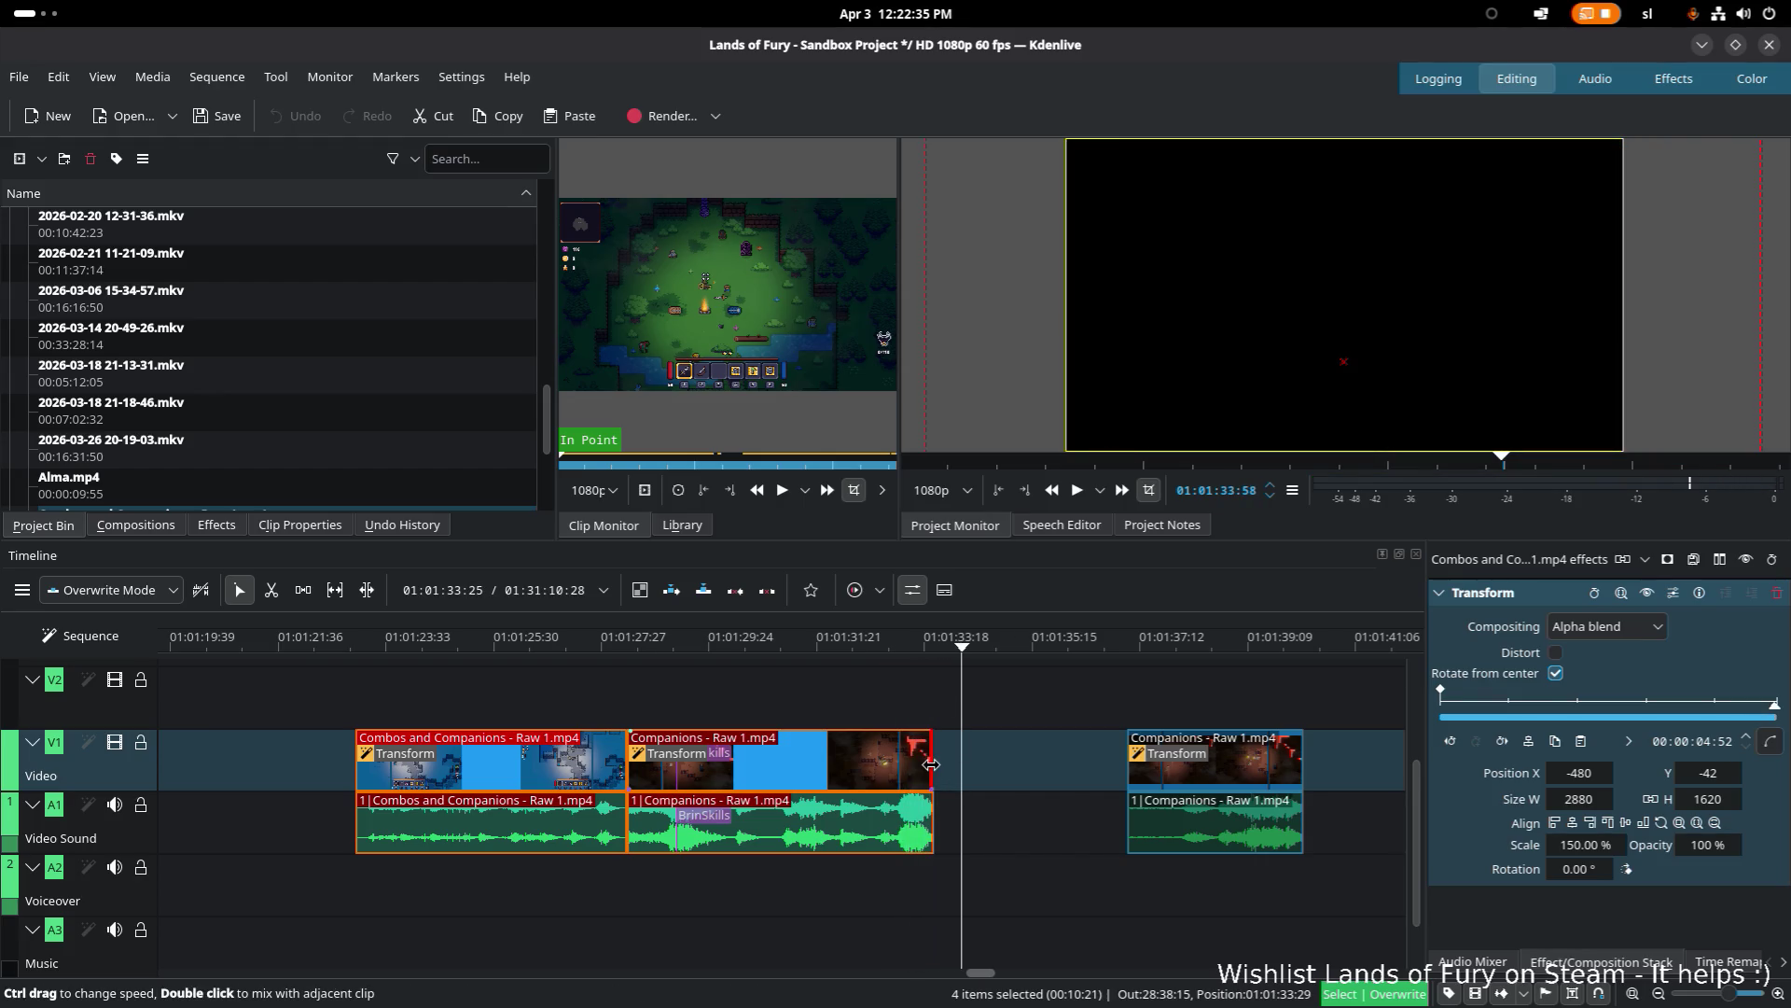
pyautogui.moveTo(933, 769); pyautogui.dragTo(933, 767)
pyautogui.press('space')
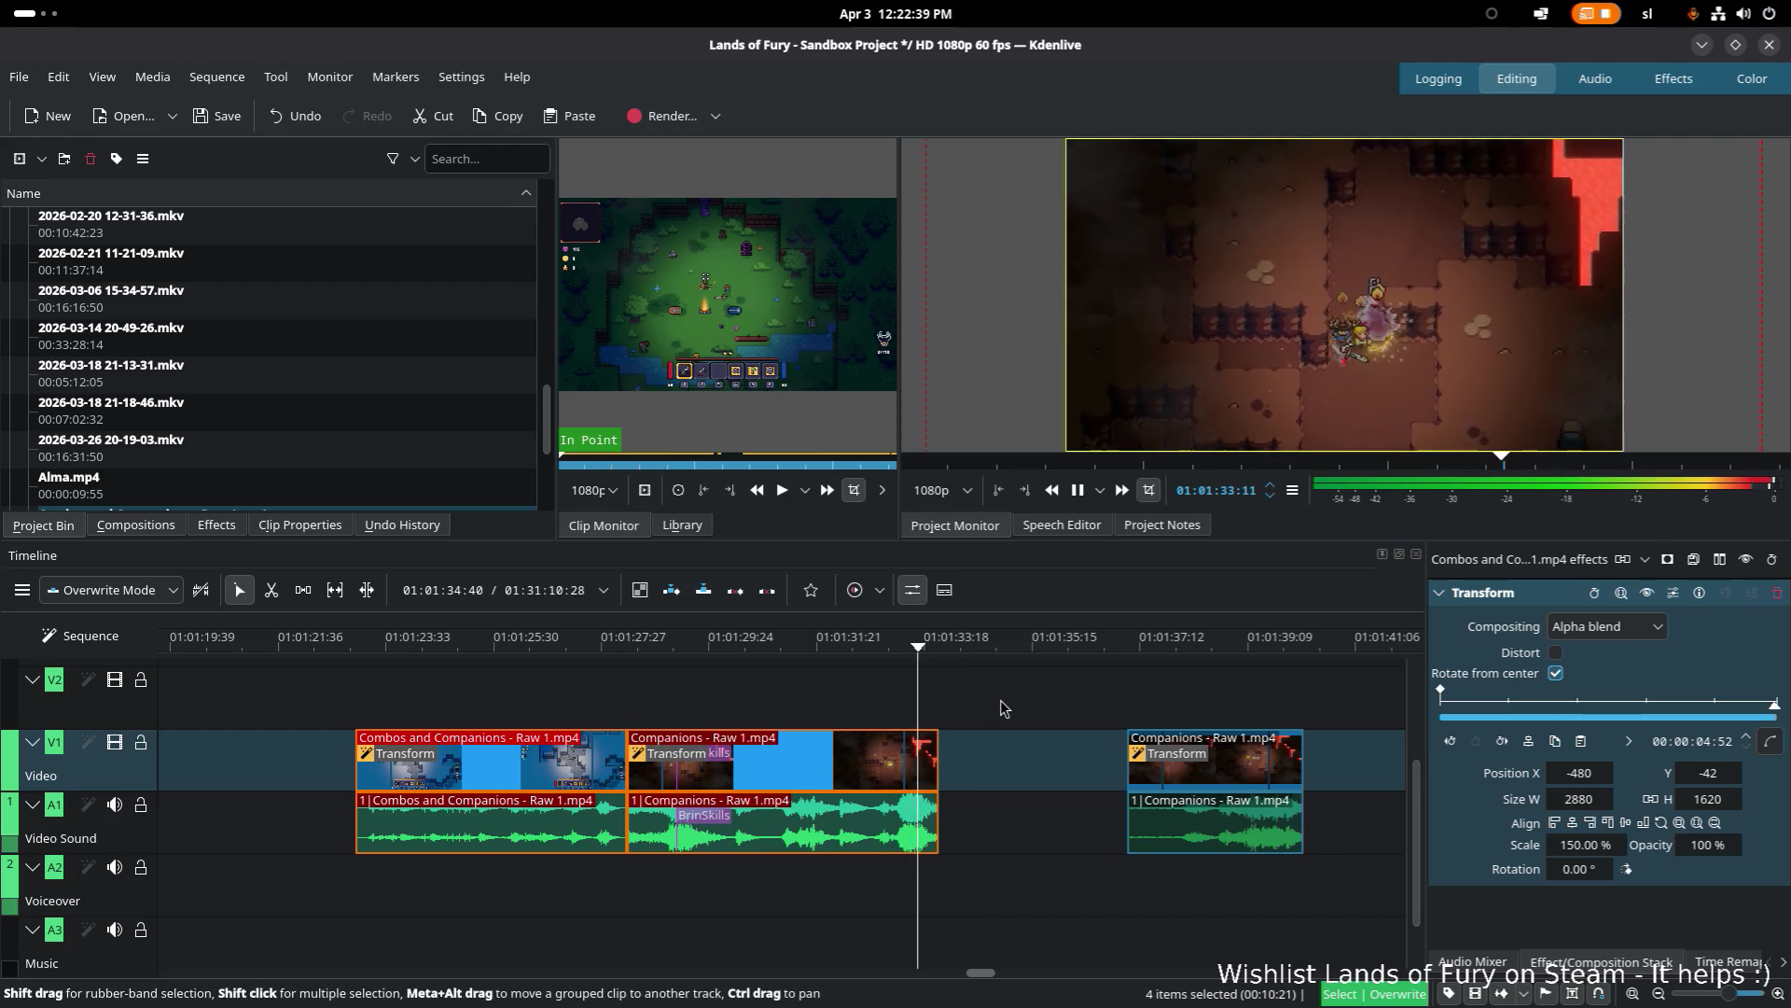
pyautogui.click(623, 646)
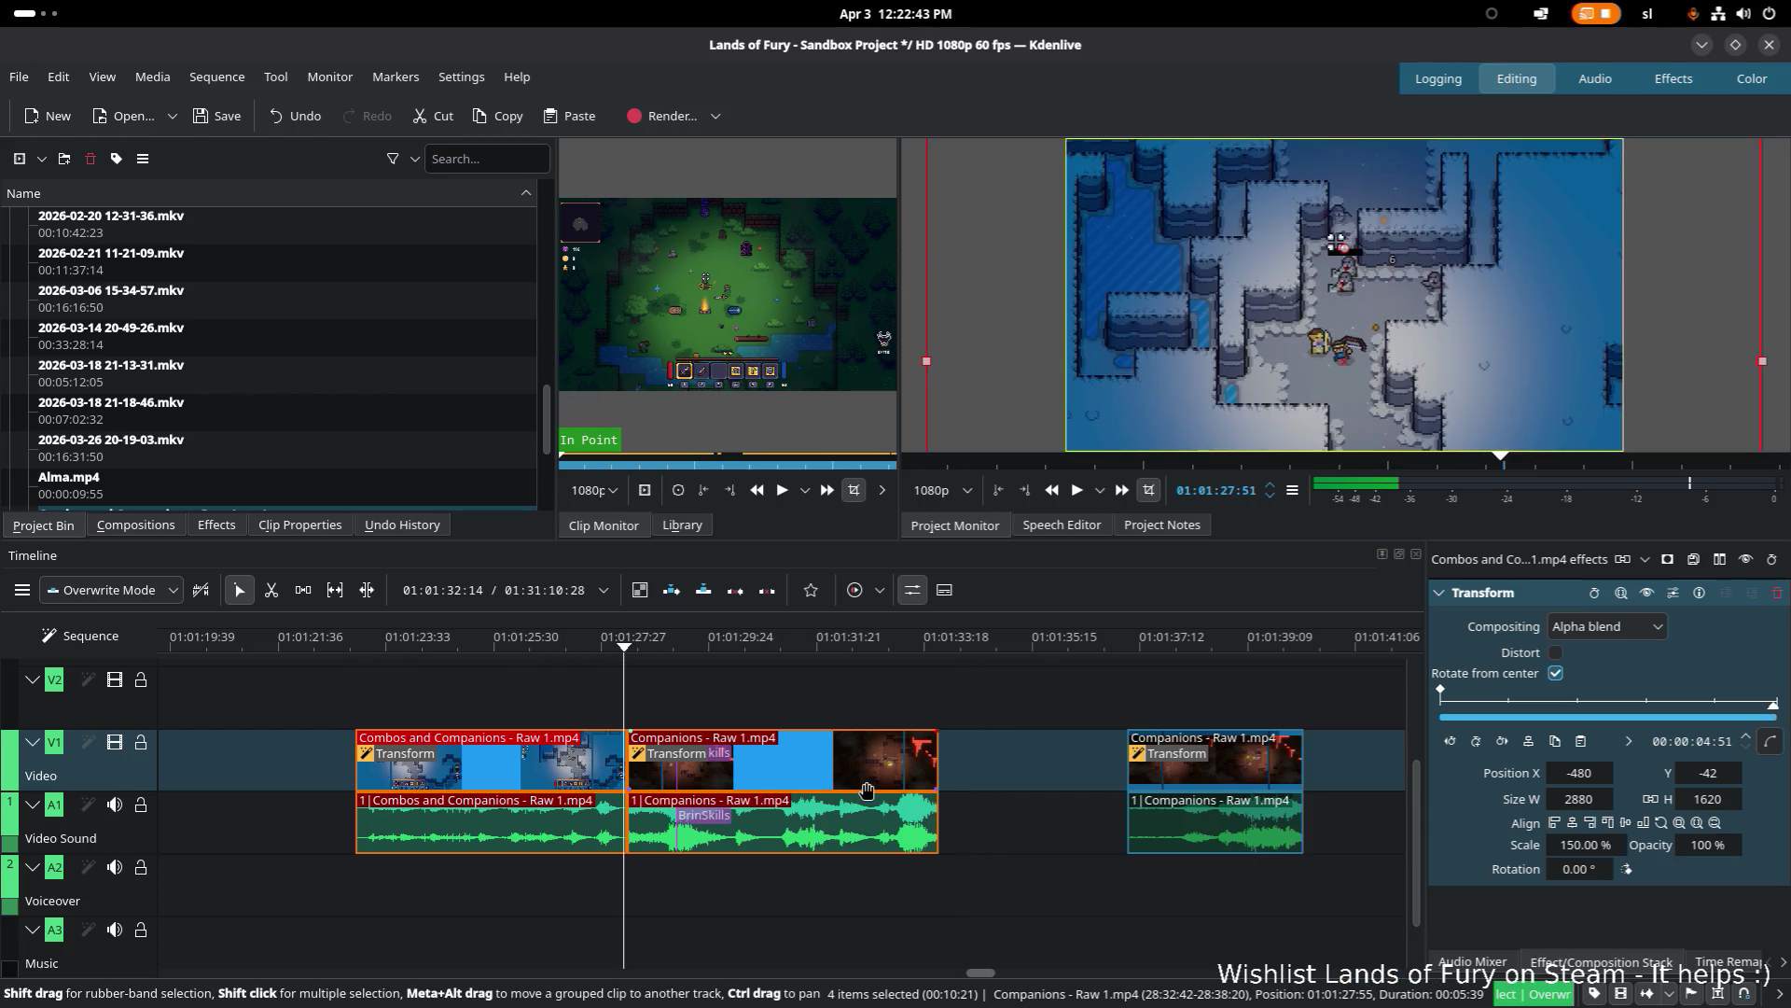
pyautogui.click(688, 741)
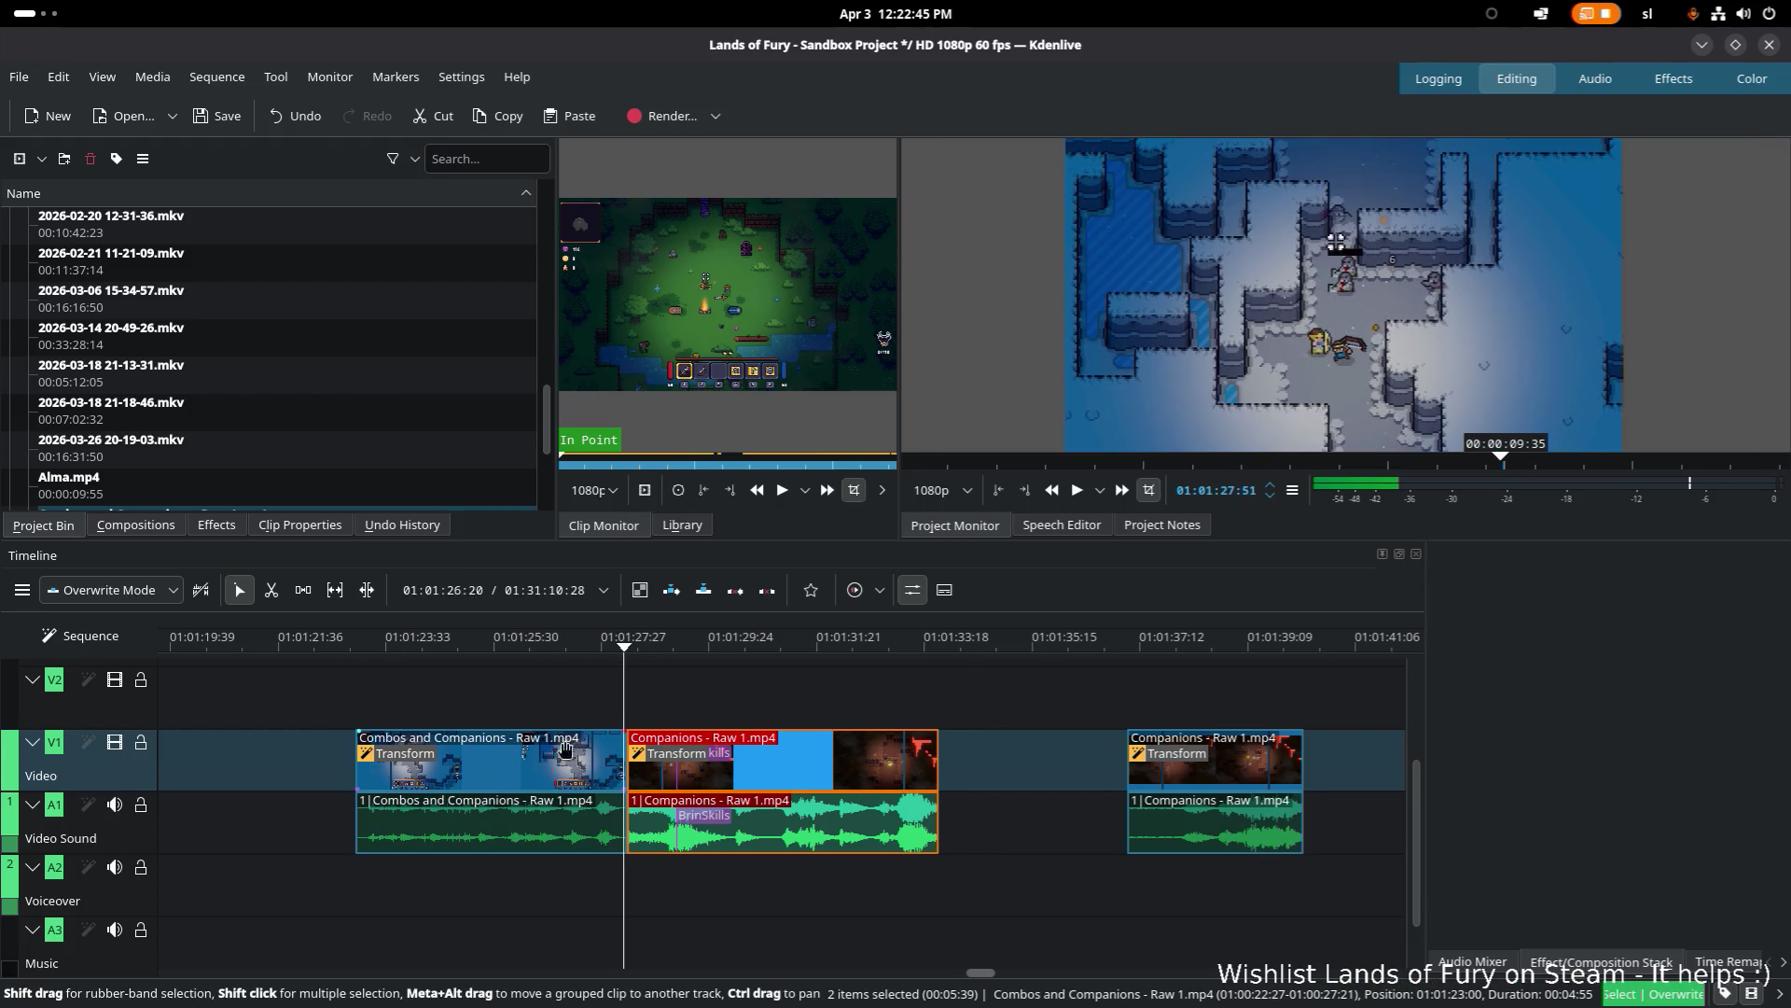
pyautogui.keyDown('shift'); pyautogui.click(571, 771); pyautogui.keyUp('shift')
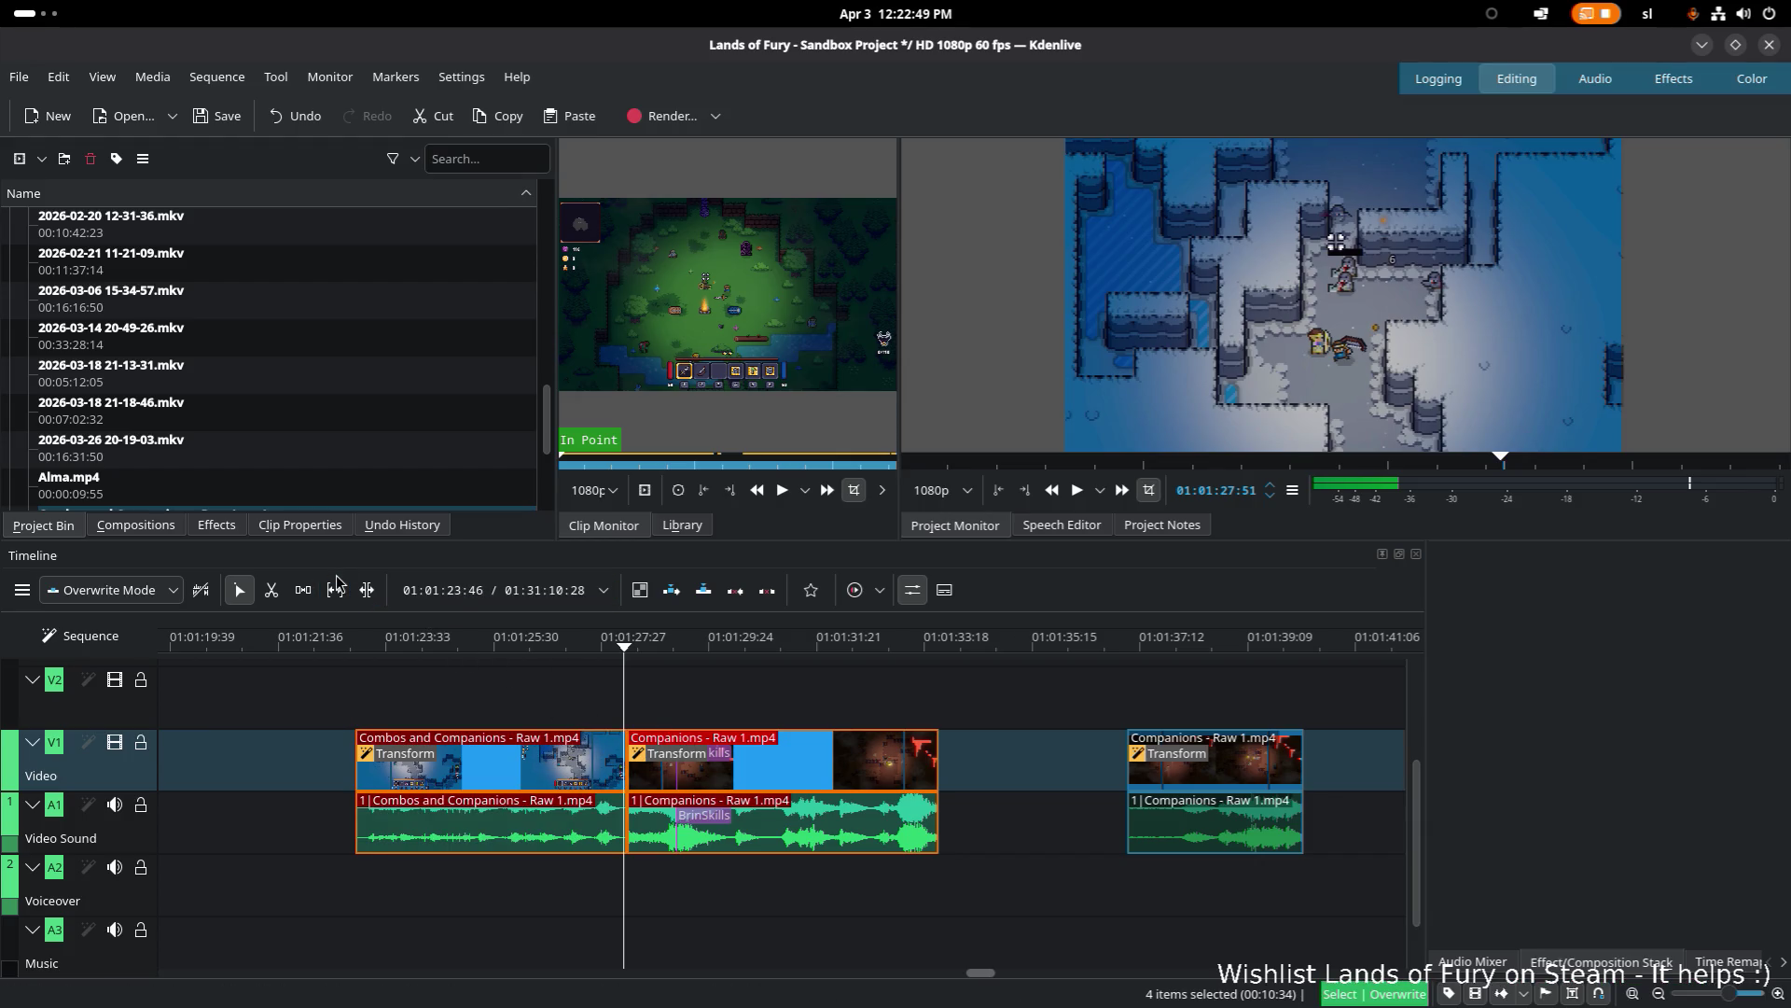
pyautogui.click(363, 643)
pyautogui.press('space')
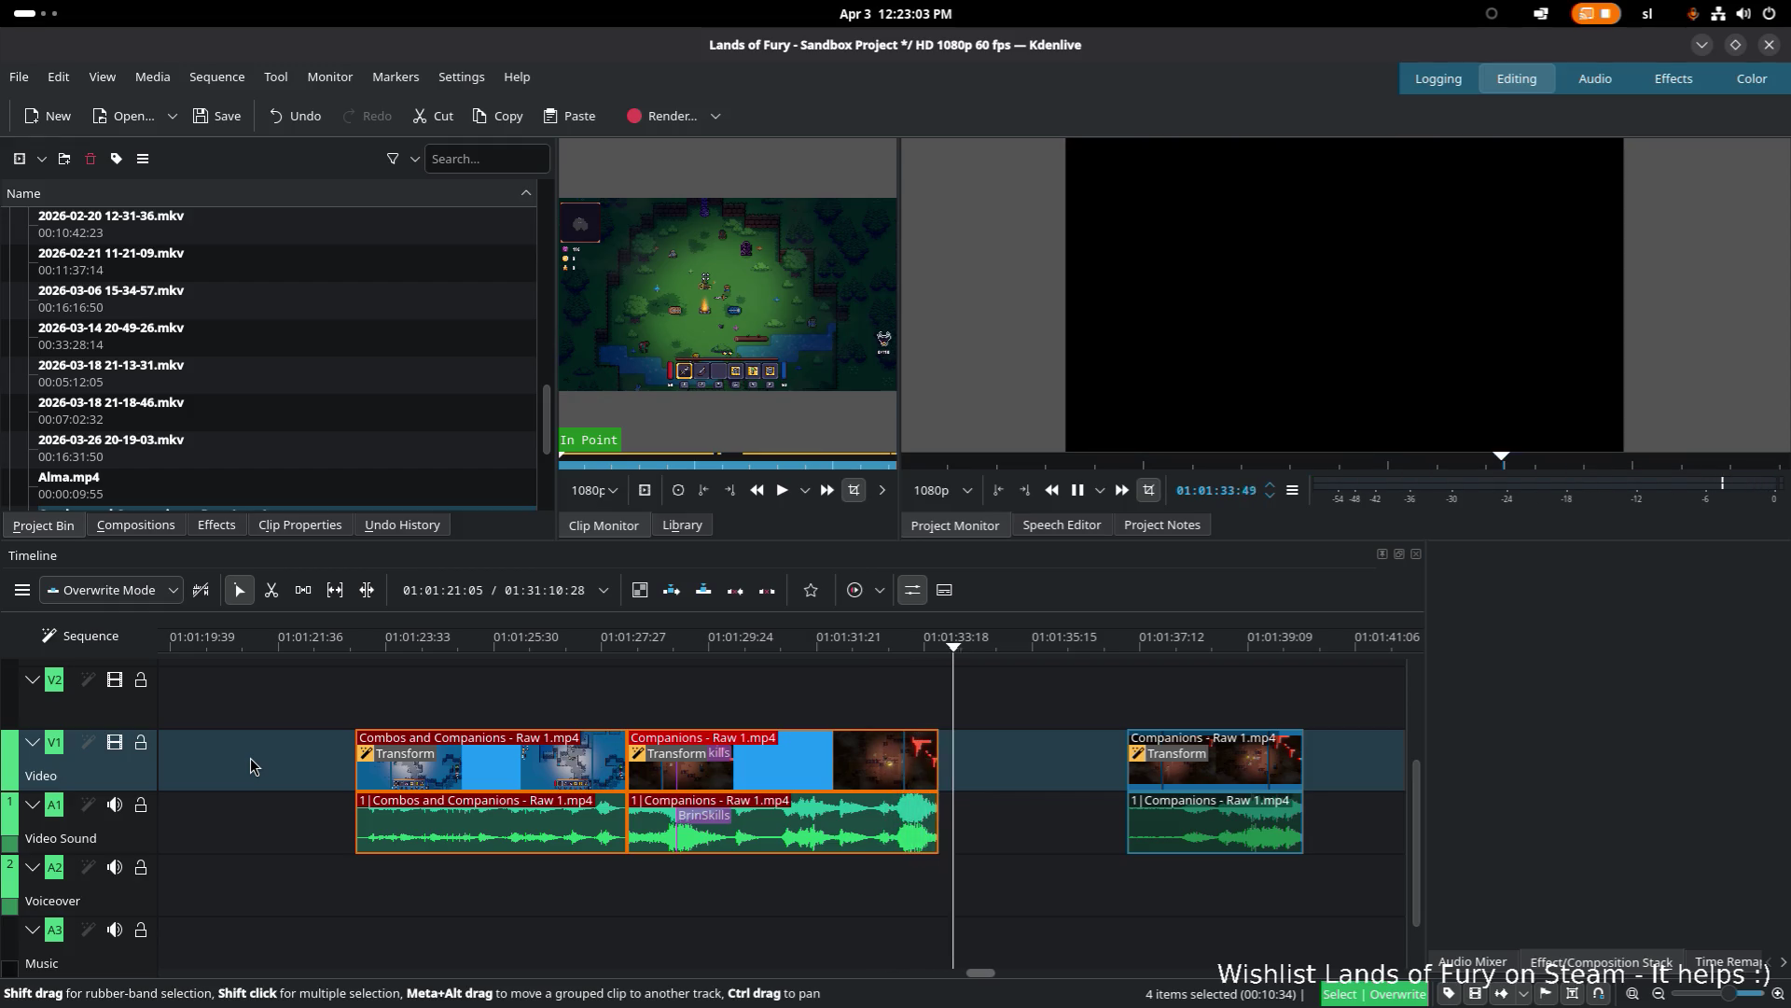
pyautogui.click(356, 638)
pyautogui.press('space')
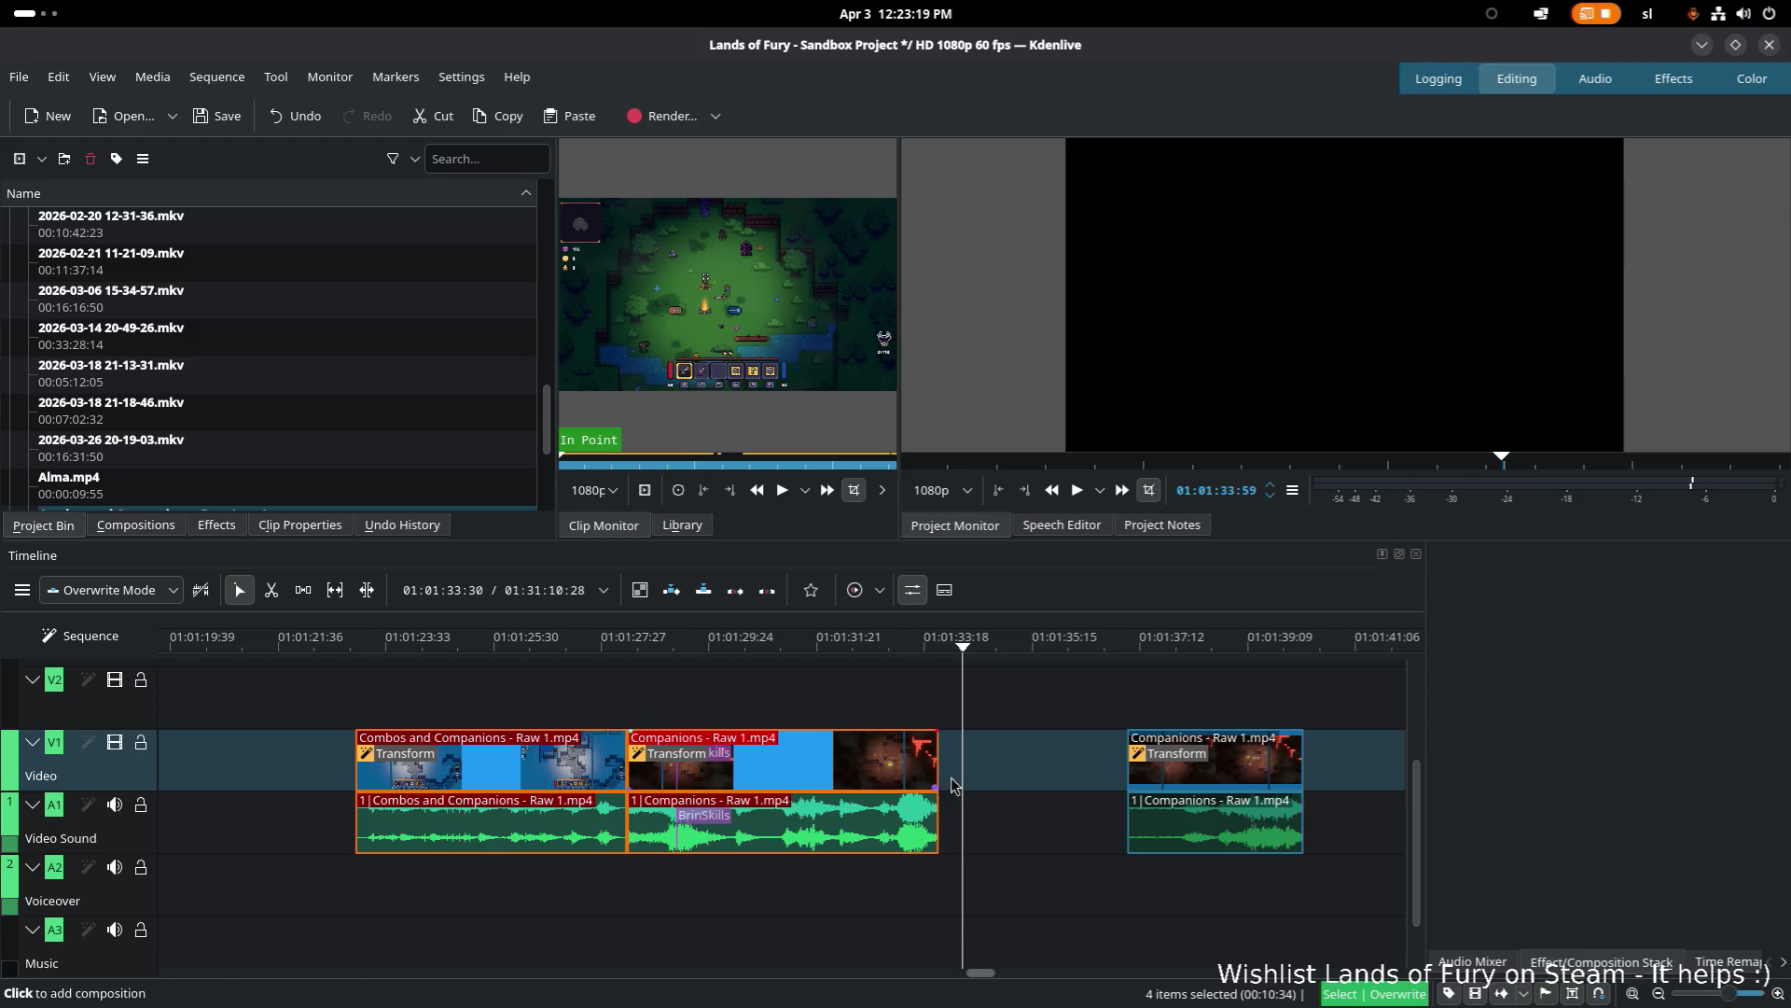
# Step: Save the project and put the playhead at the Combos and Companions clip start, 01:01:23:00
pyautogui.click(999, 777)
pyautogui.hotkey('ctrl', 's')
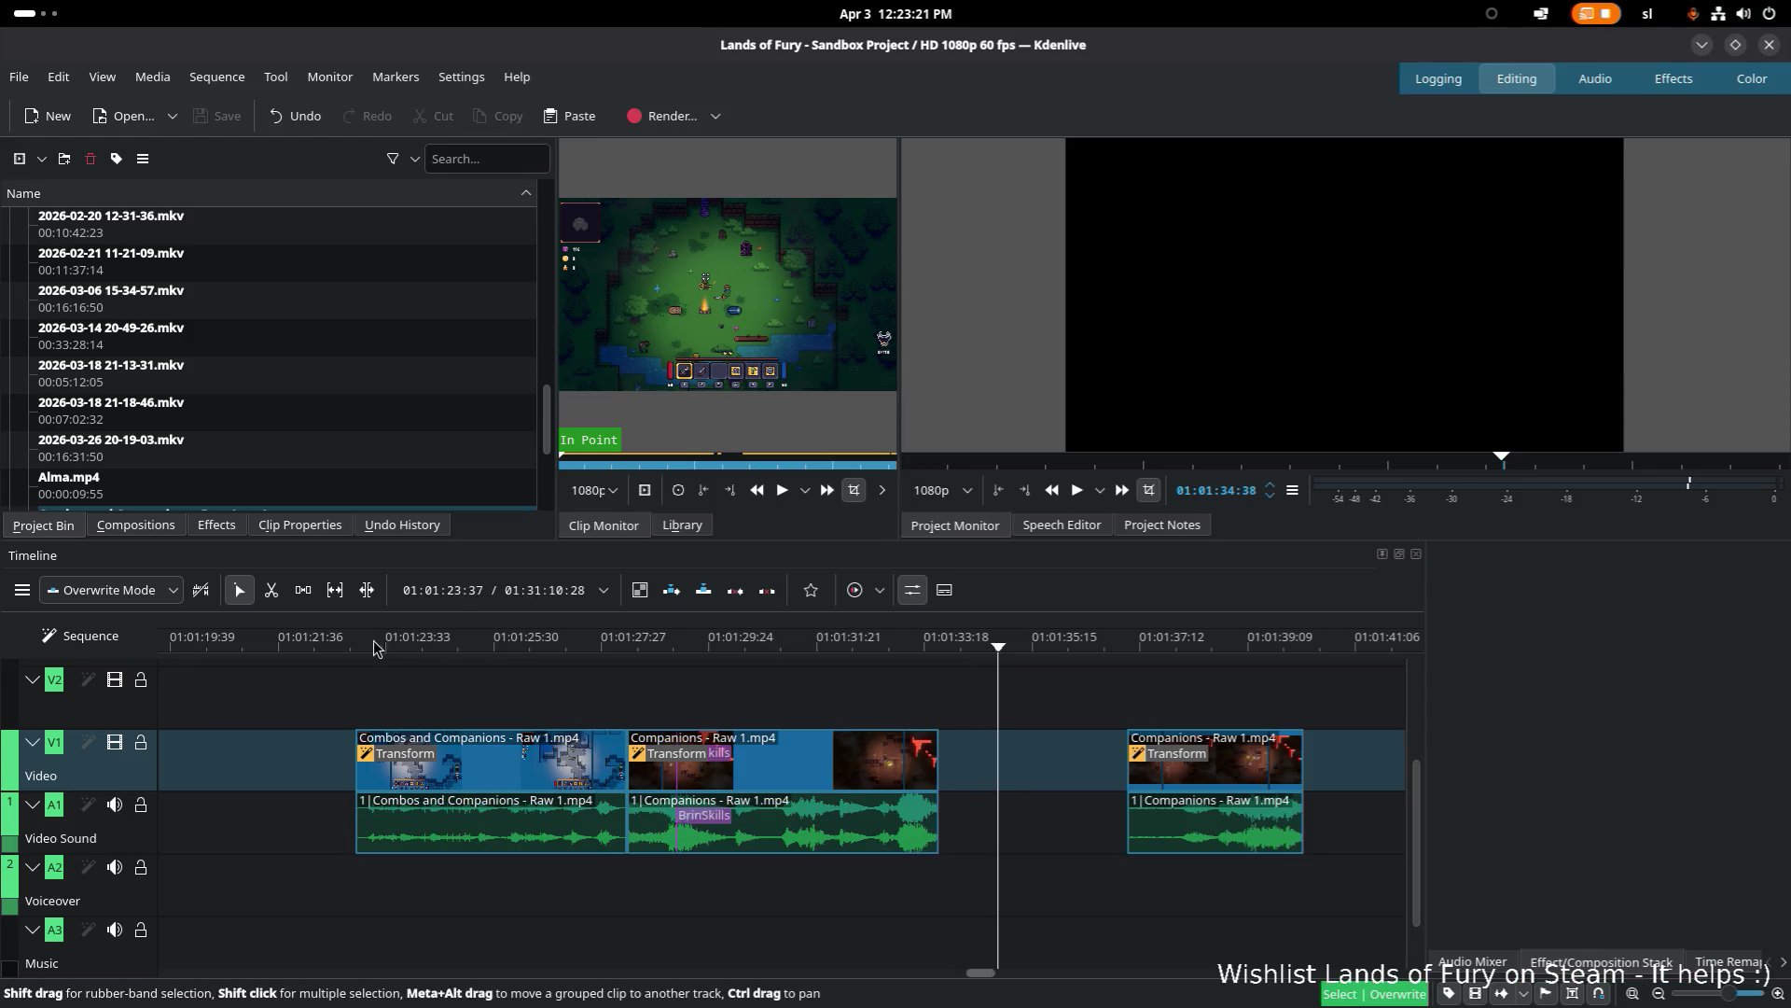
pyautogui.click(358, 646)
pyautogui.press('+')
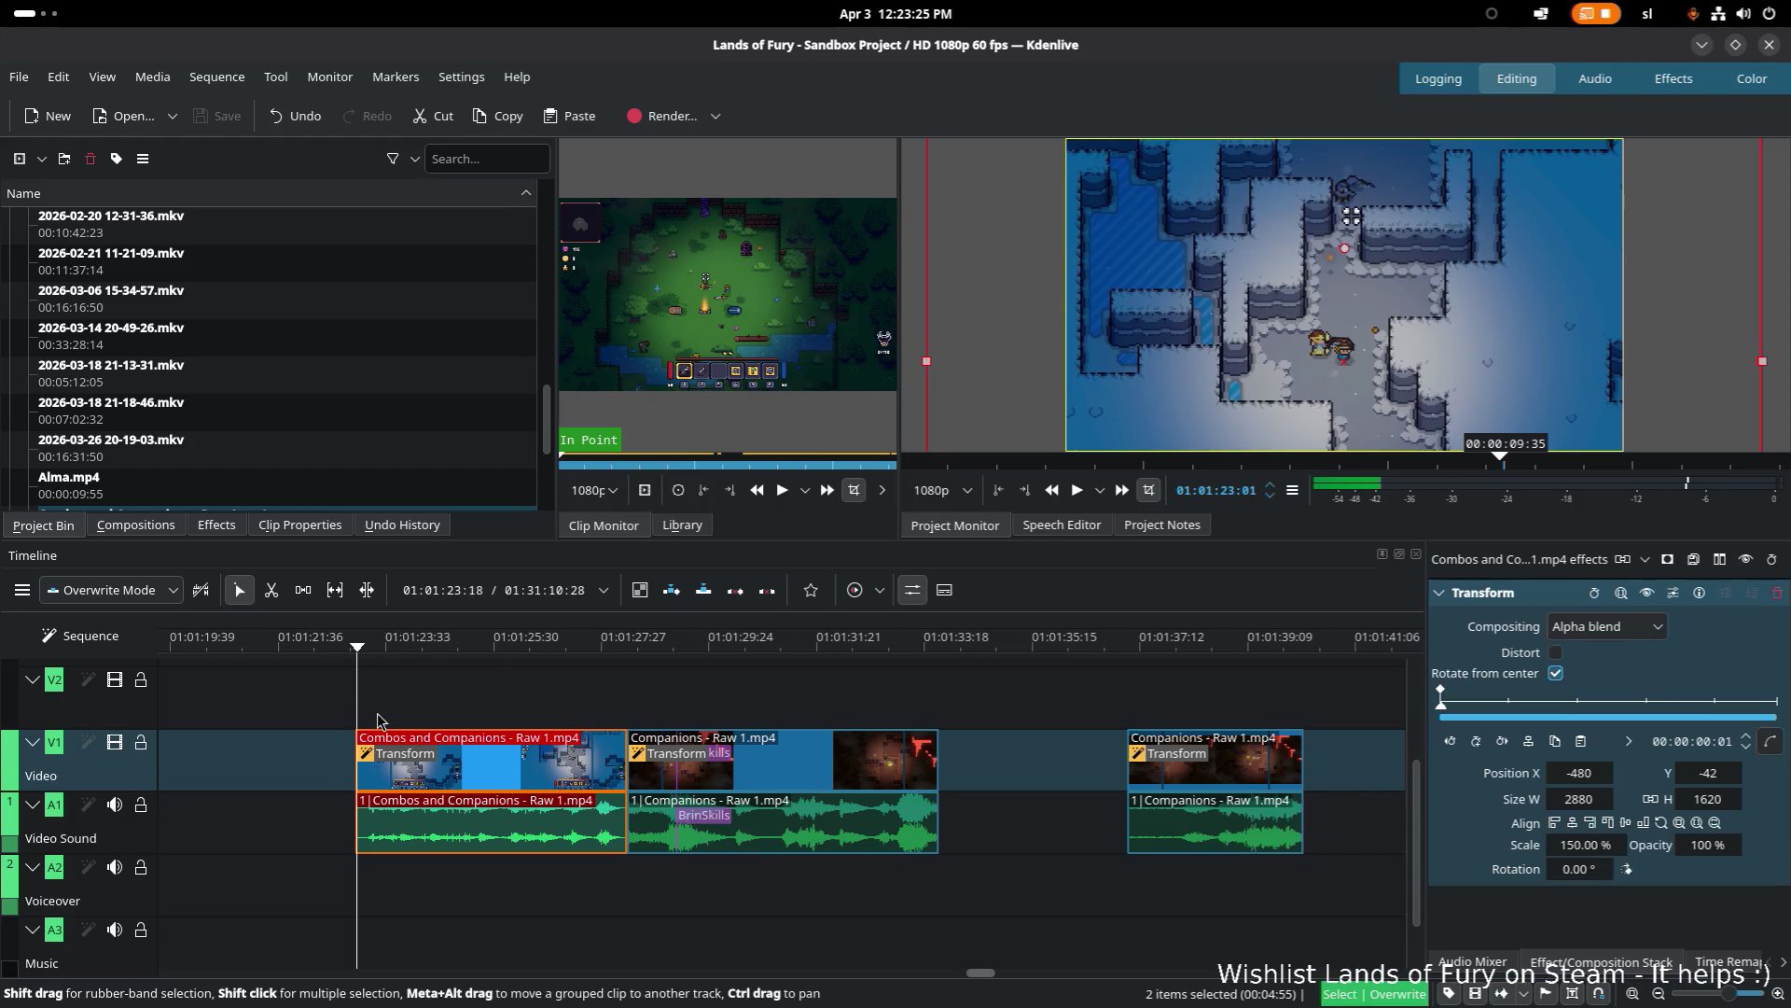
pyautogui.press('Right')
pyautogui.press('Right')
pyautogui.press('Right')
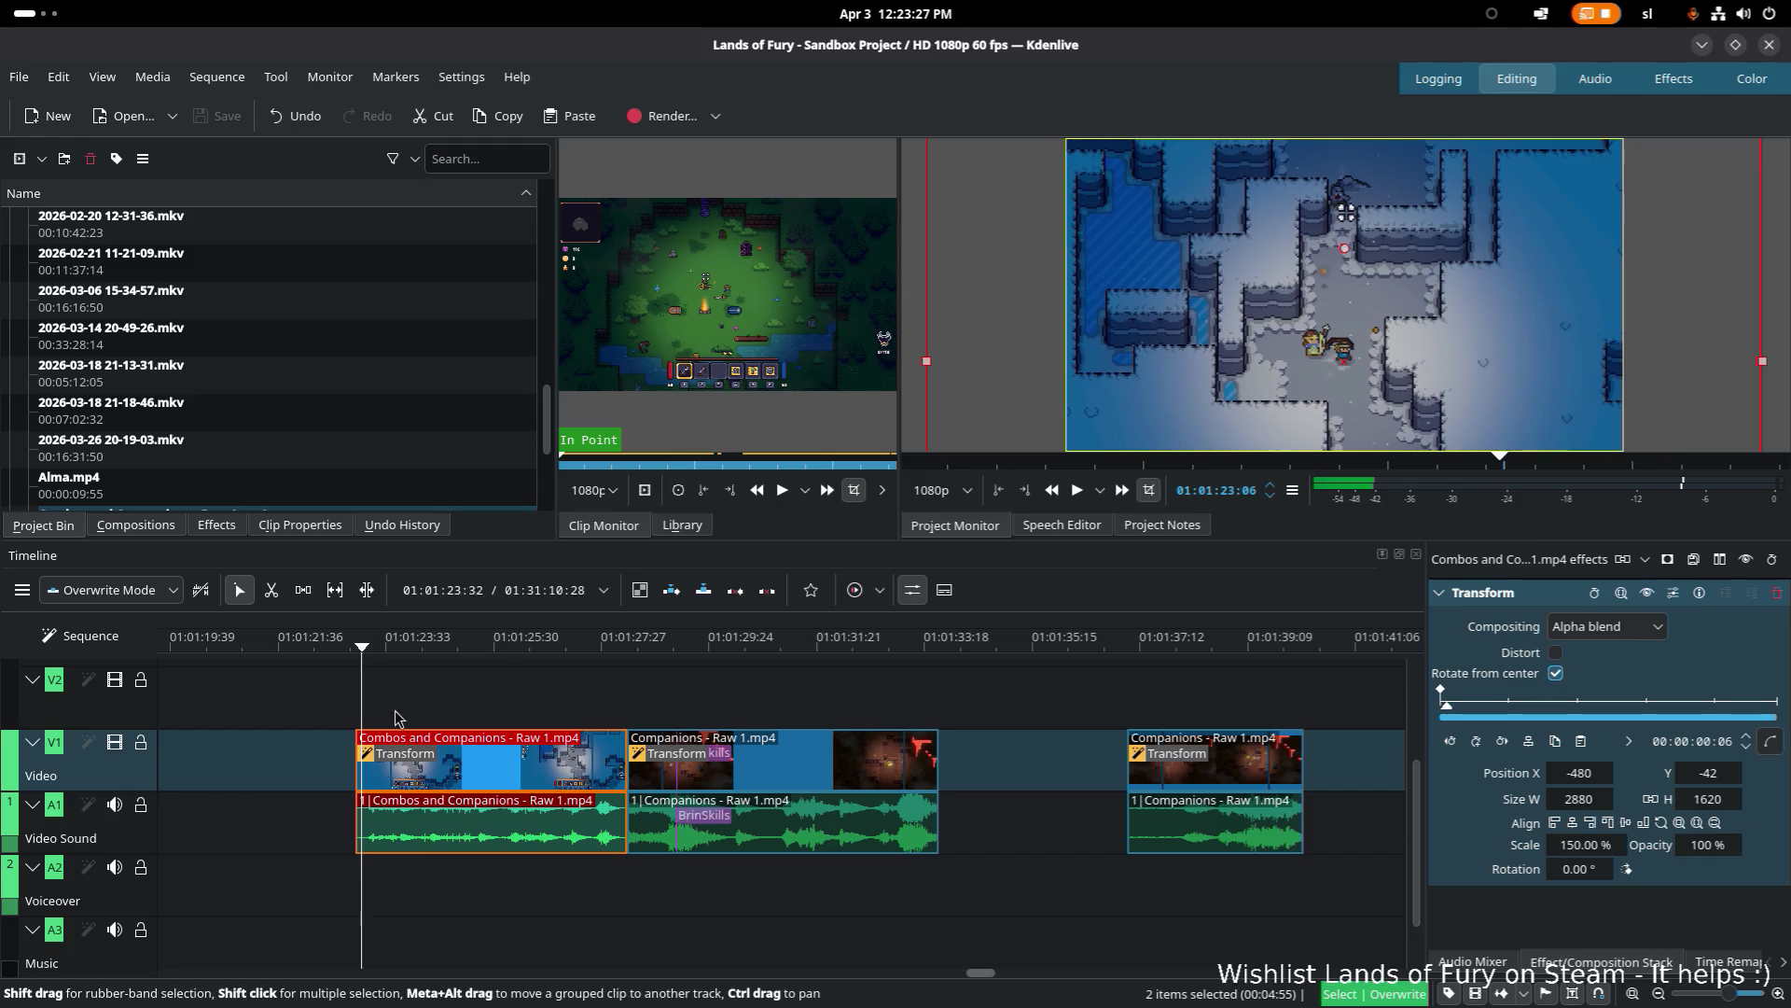
pyautogui.click(439, 644)
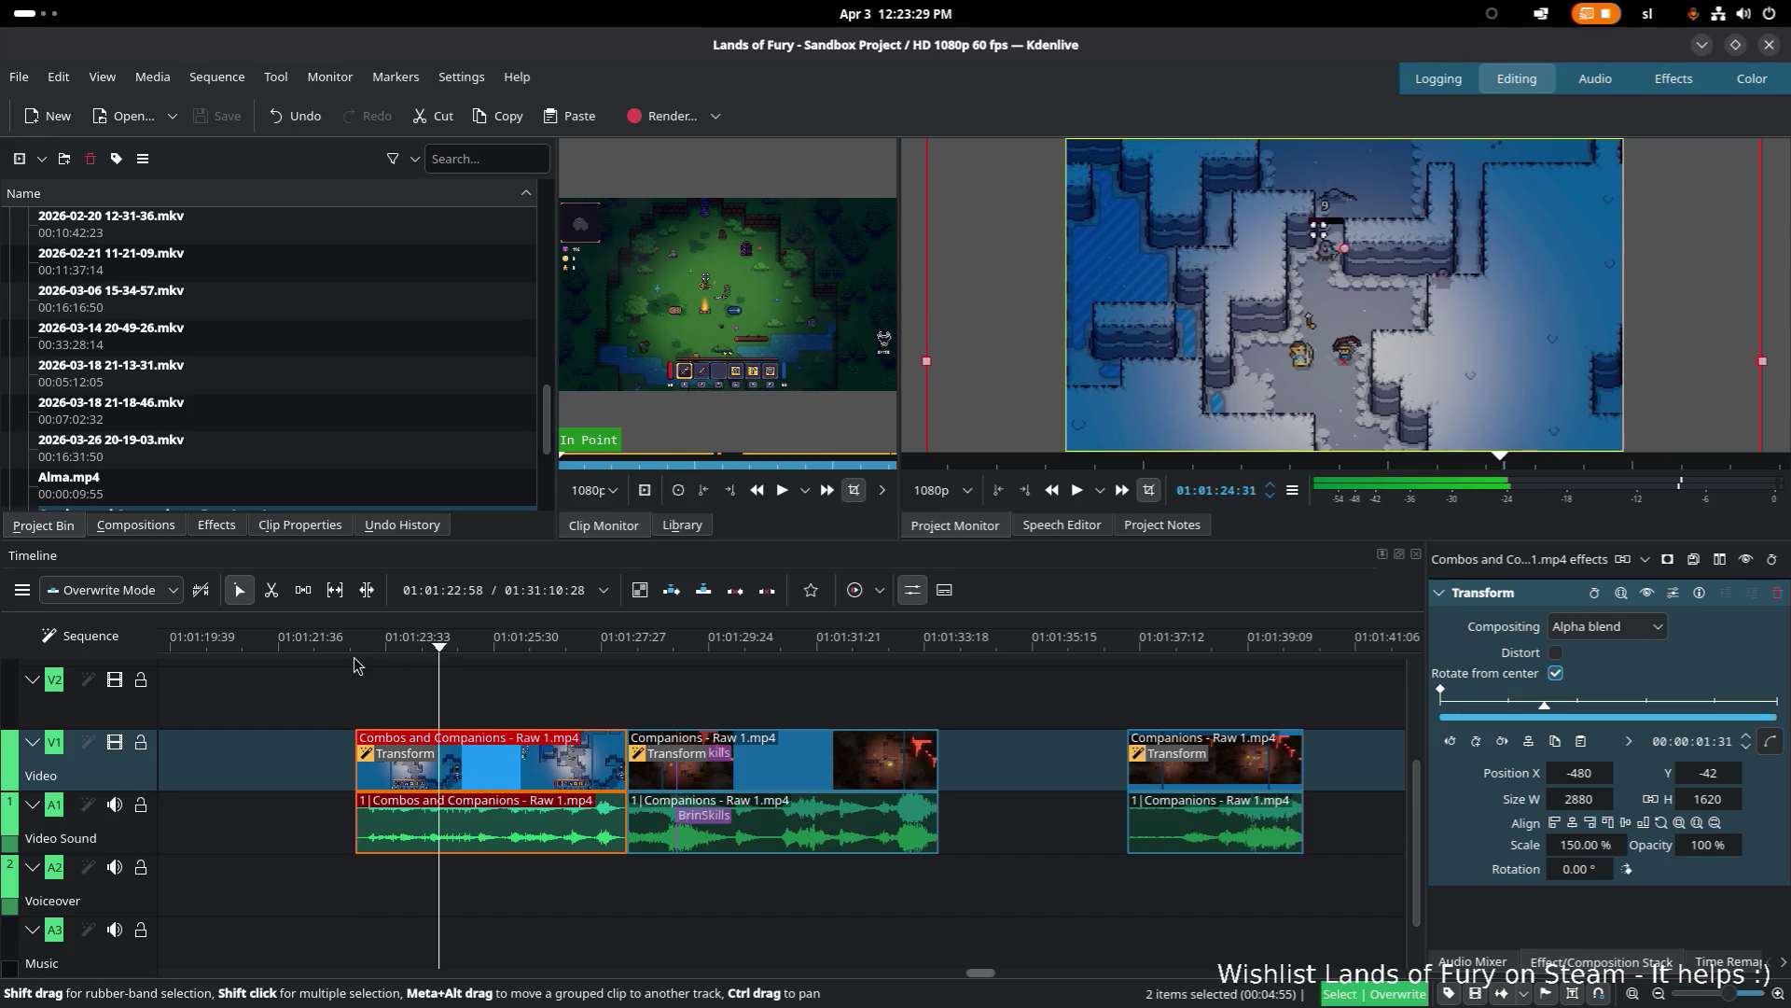
pyautogui.click(356, 645)
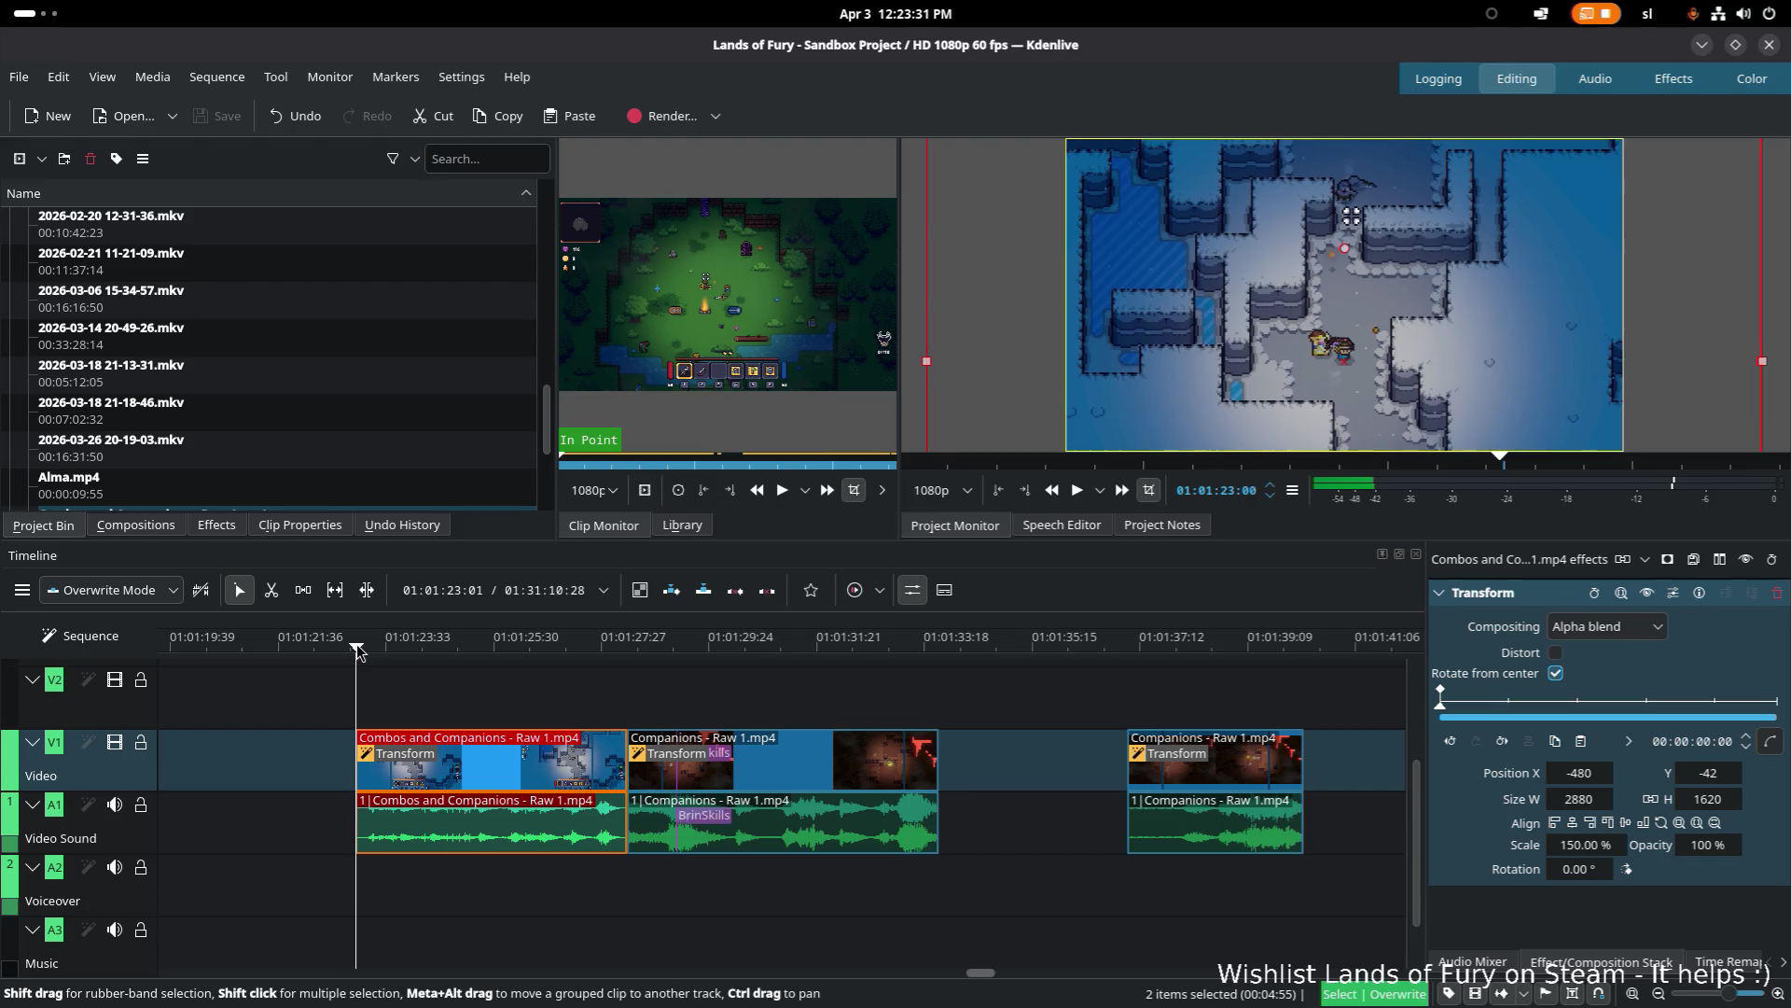
# Step: Mark the zone from 01:01:23:00 to the Companions clip end, near 01:01:33:33
pyautogui.press('i')
pyautogui.click(933, 646)
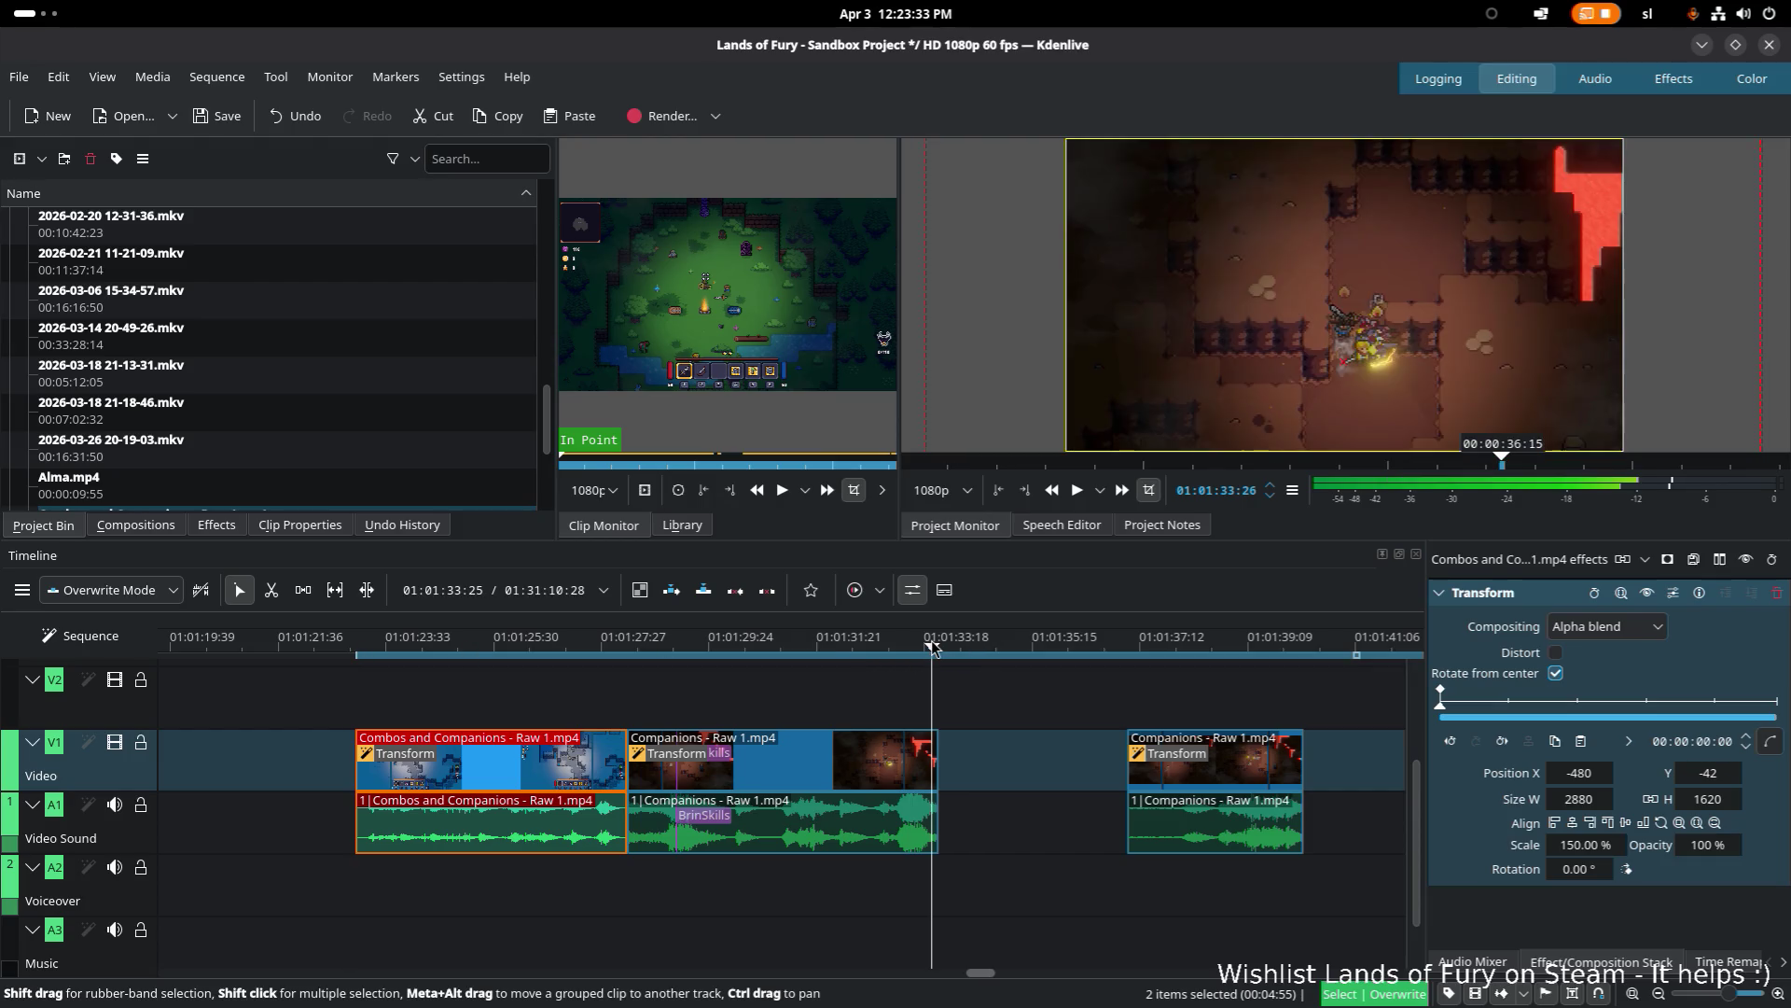
pyautogui.press('Right')
pyautogui.press('Right')
pyautogui.press('Right')
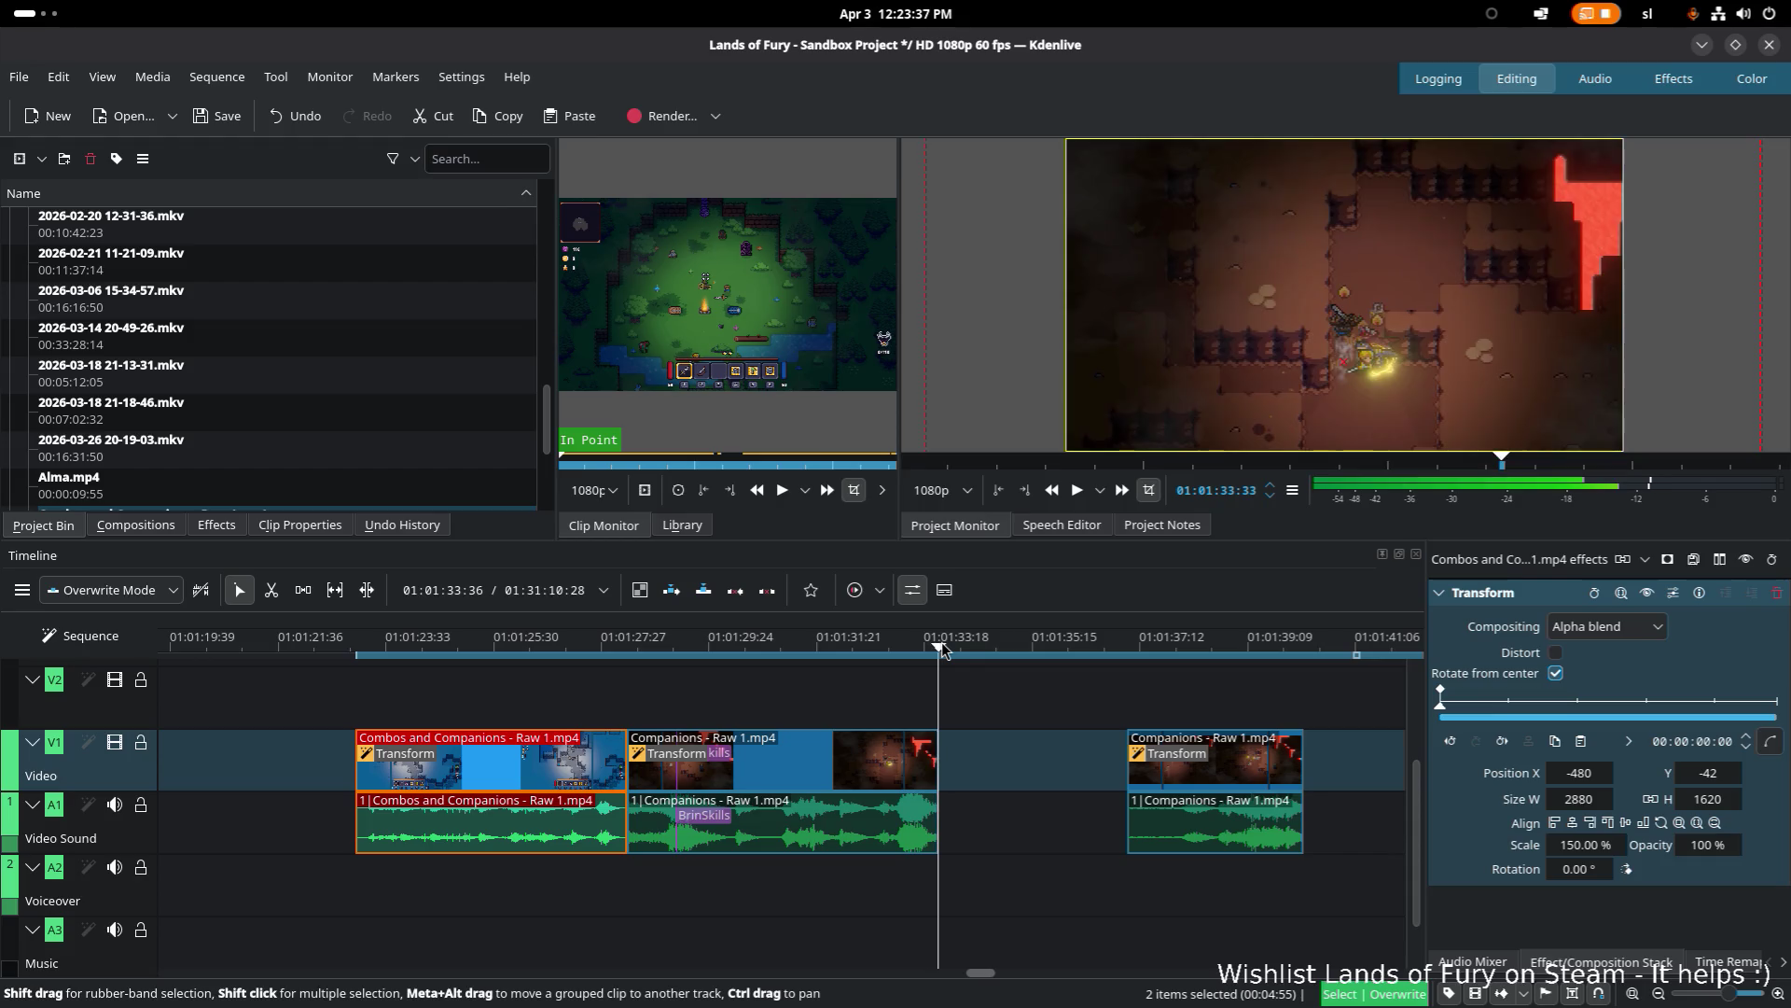
pyautogui.press('o')
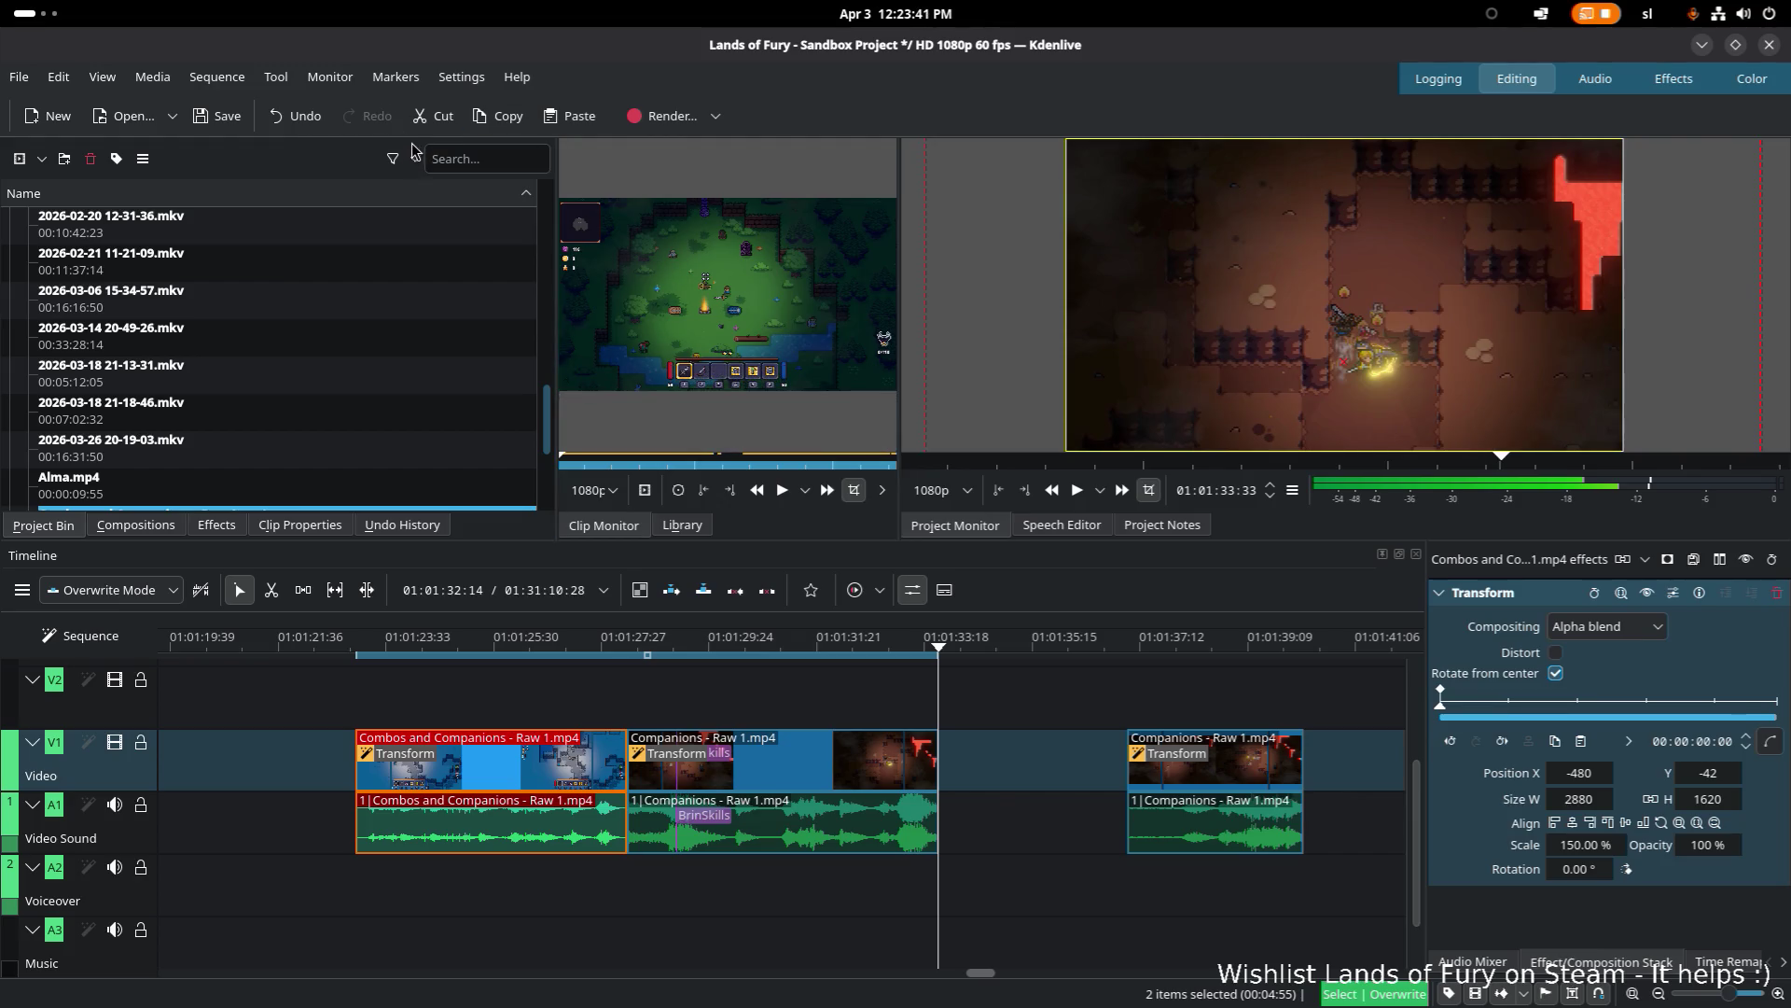
# Step: Open the Render dialog and clear finished jobs from the Job Queue
pyautogui.click(667, 117)
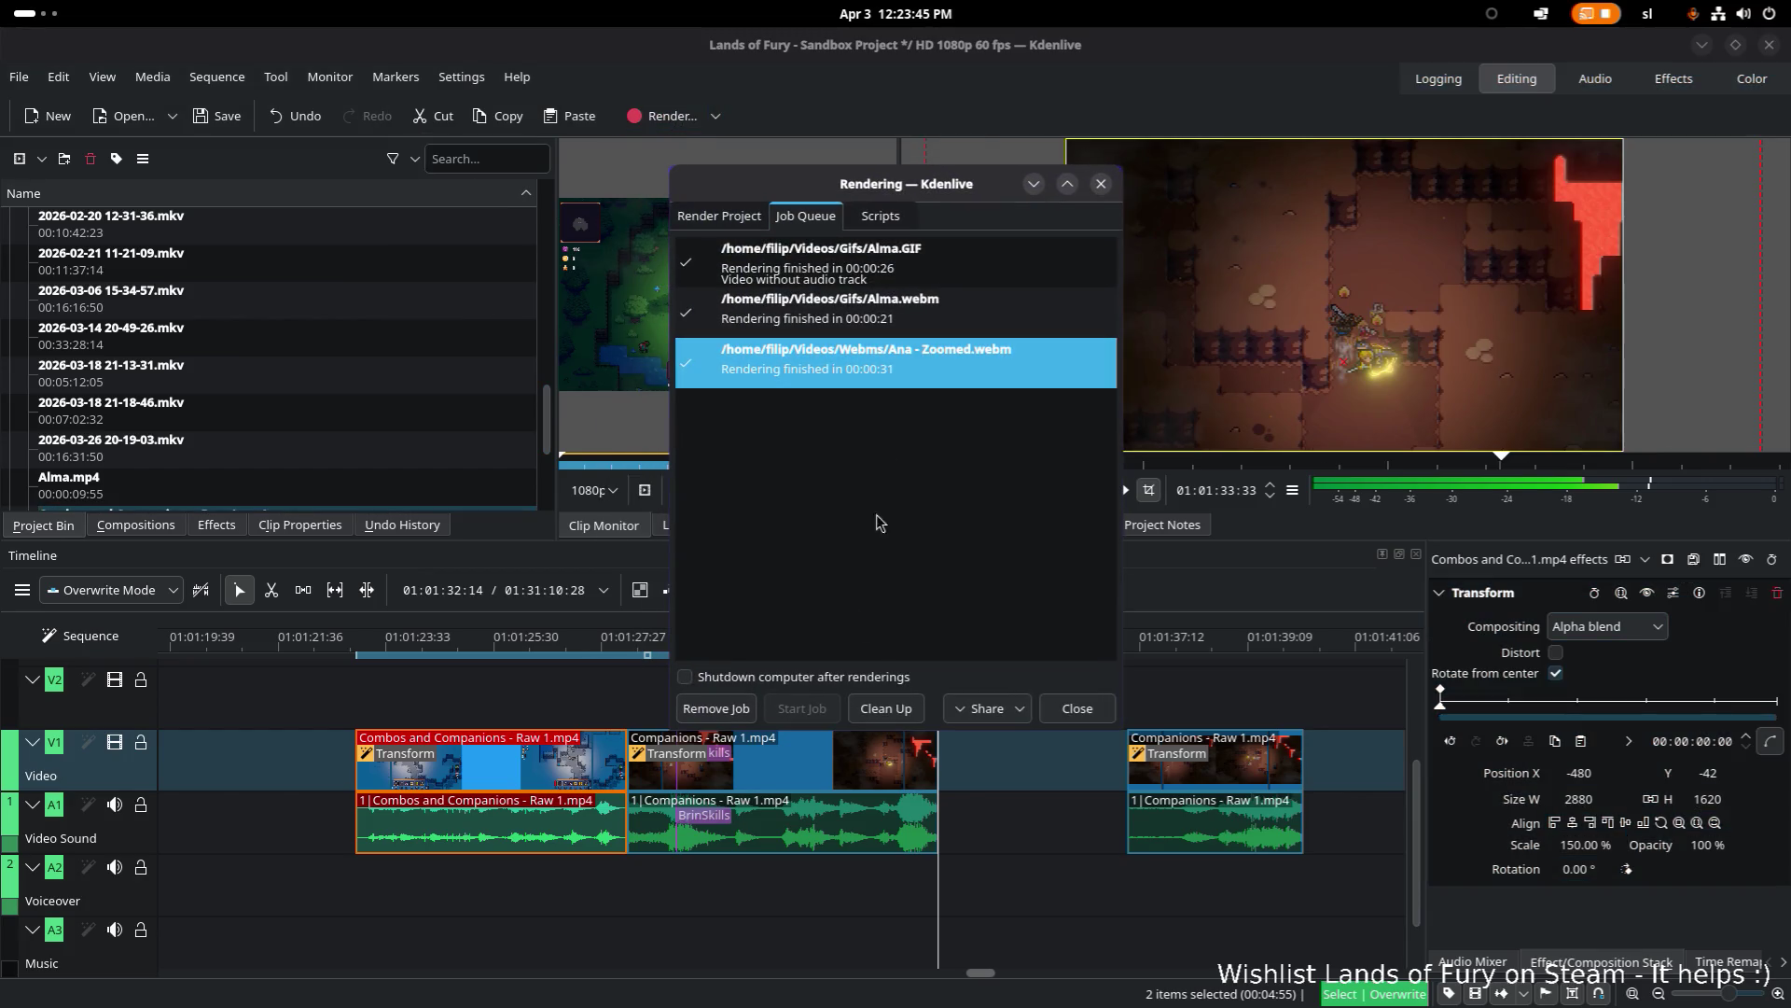
pyautogui.click(904, 715)
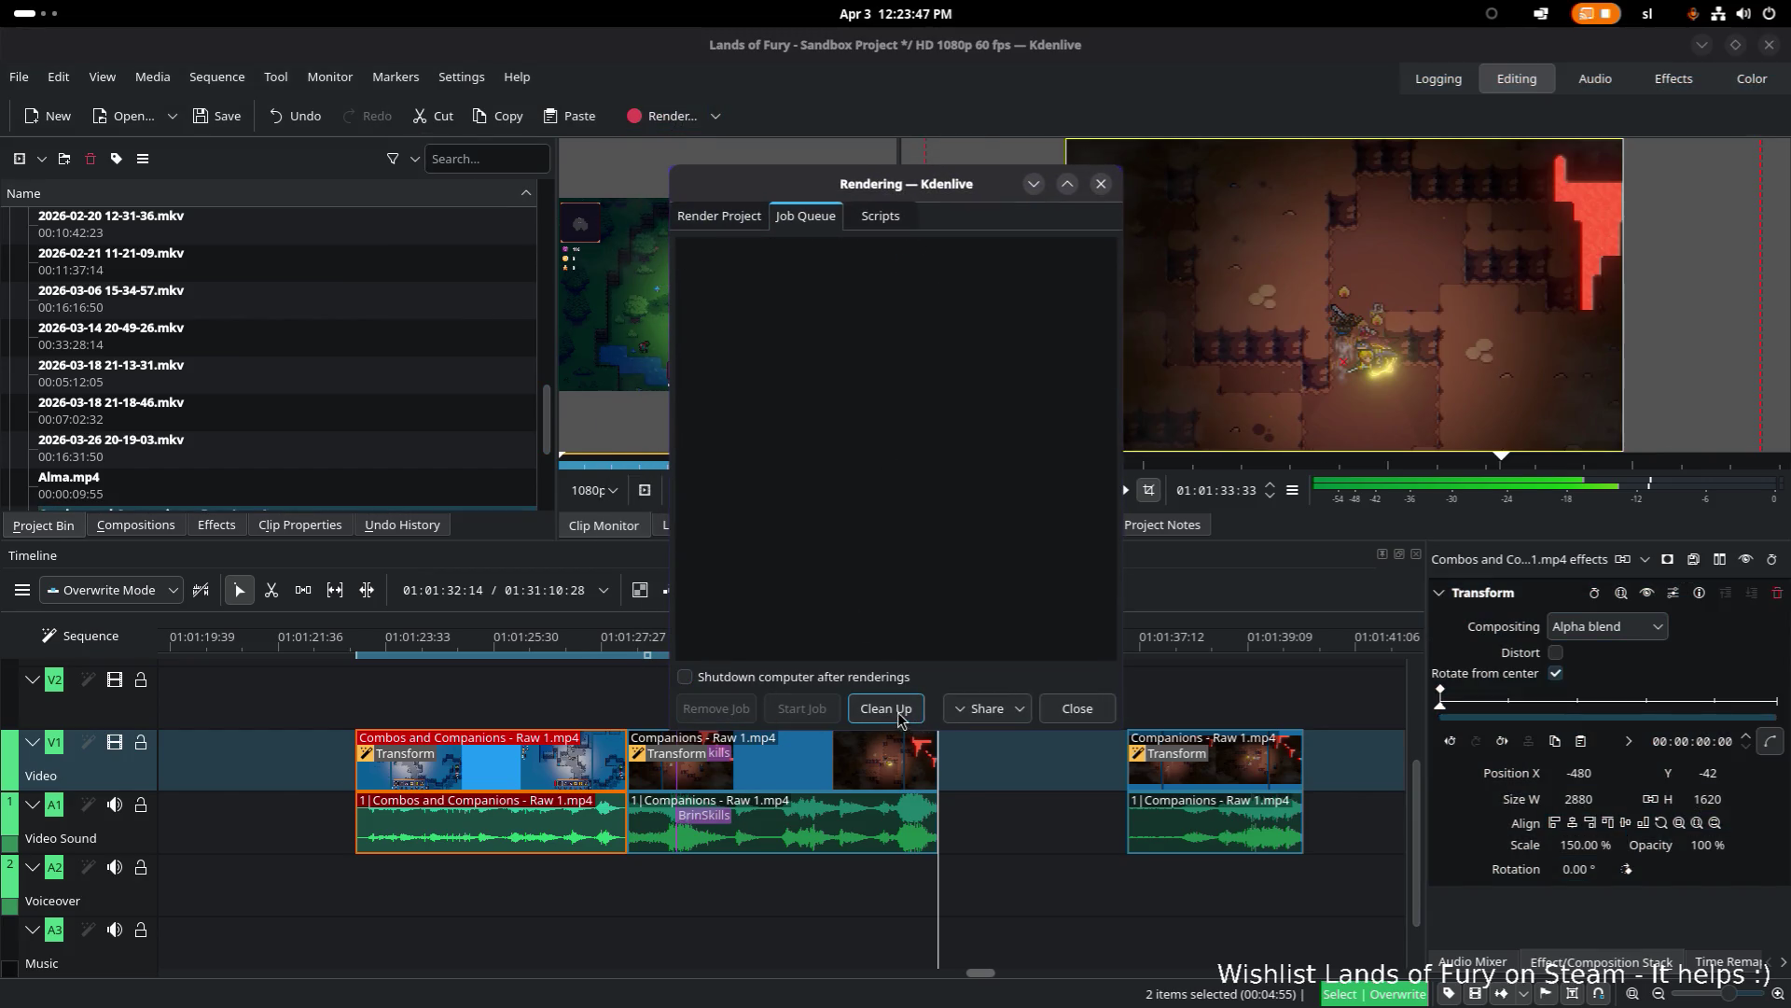
pyautogui.click(736, 220)
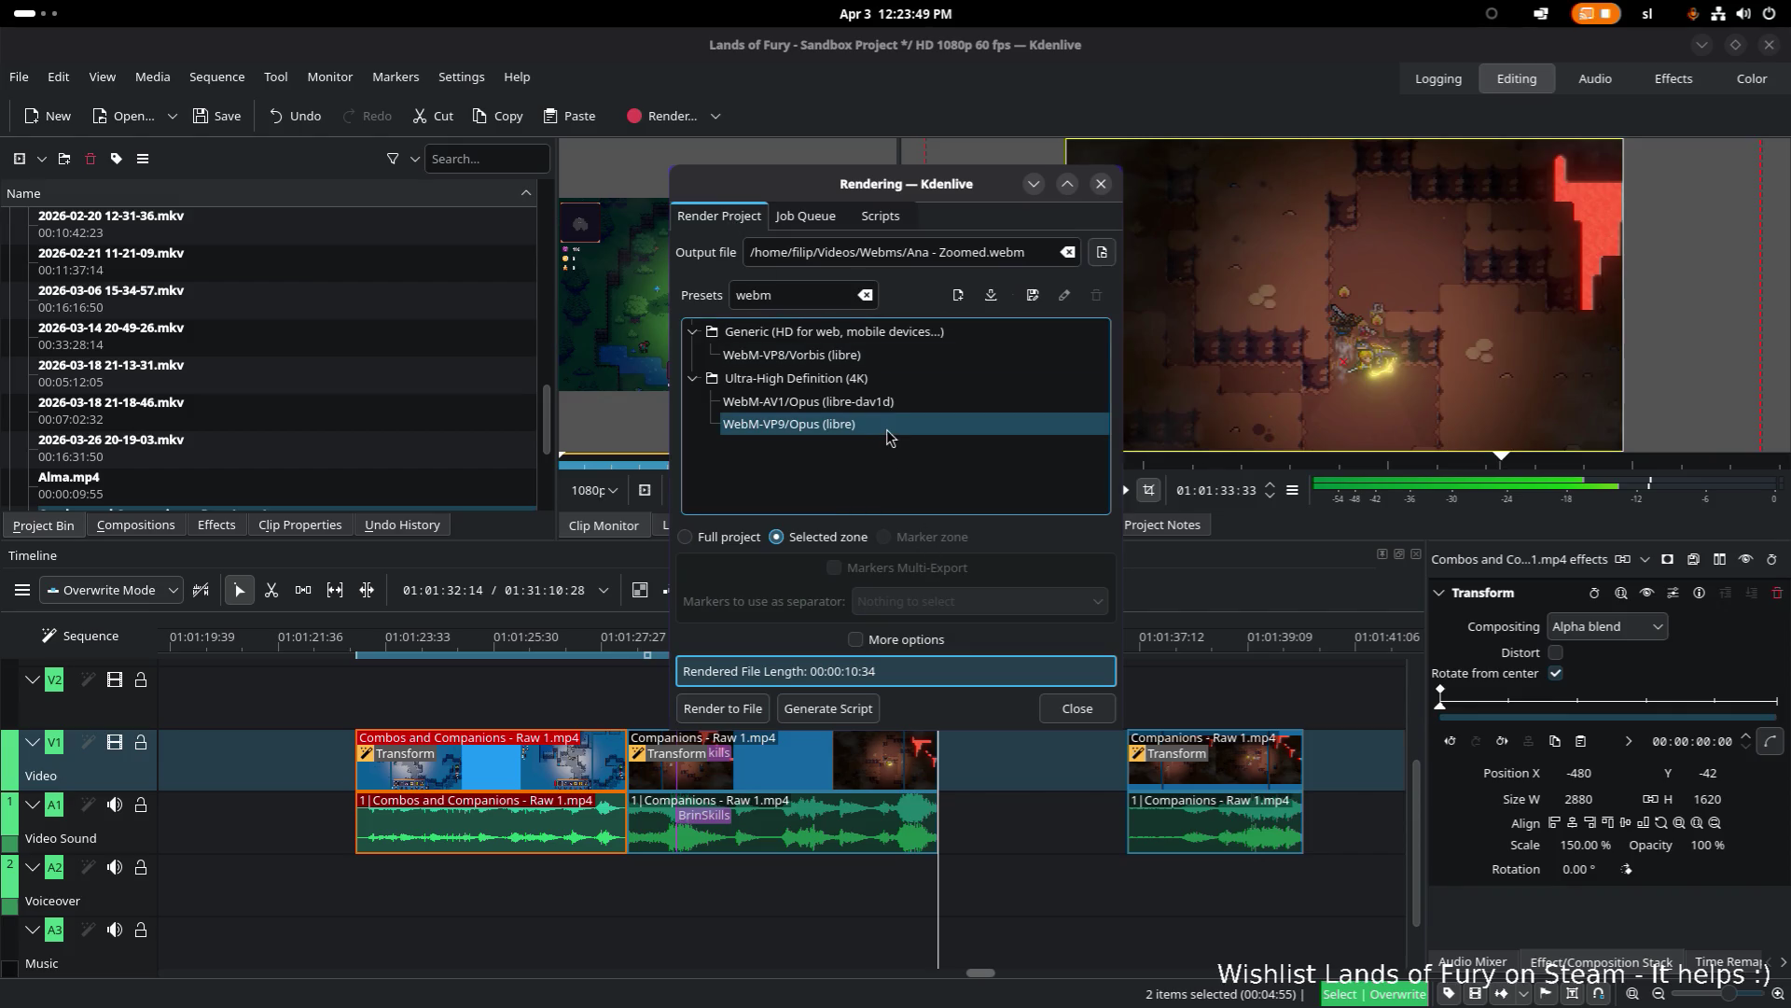
# Step: Render the zone with the WebM-VP8/Vorbis preset to Companions.webm in Videos/Webms
pyautogui.click(890, 401)
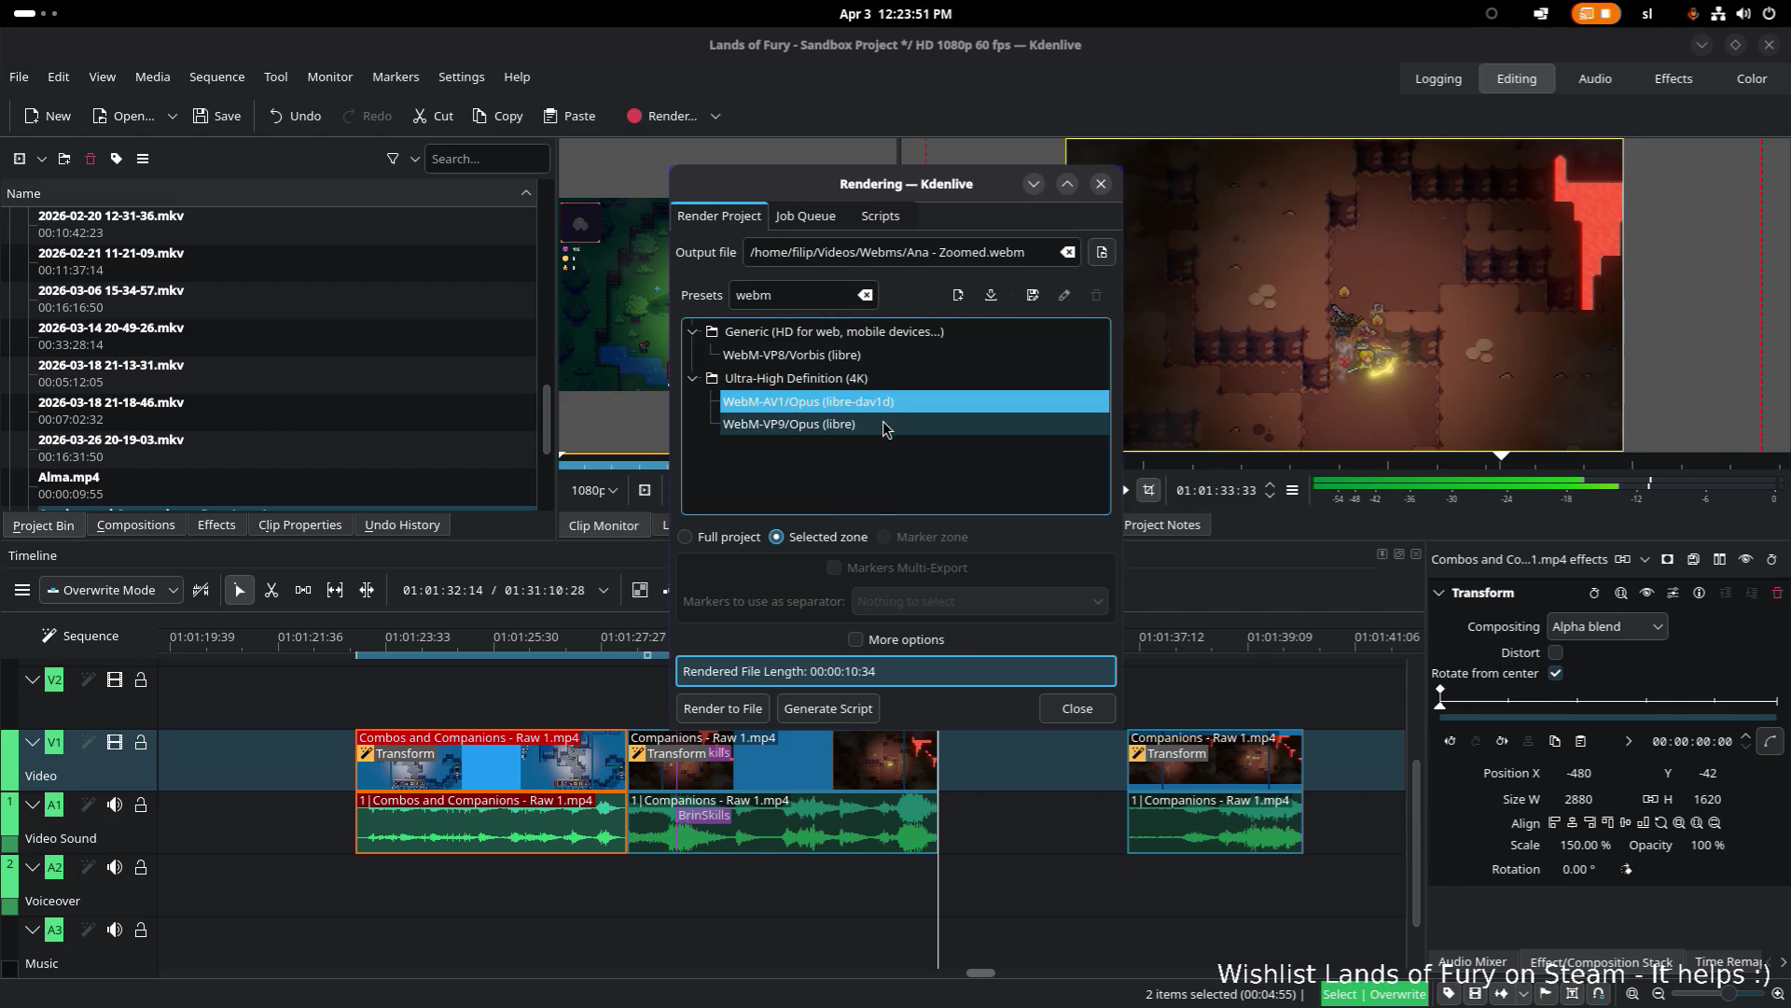
pyautogui.click(882, 424)
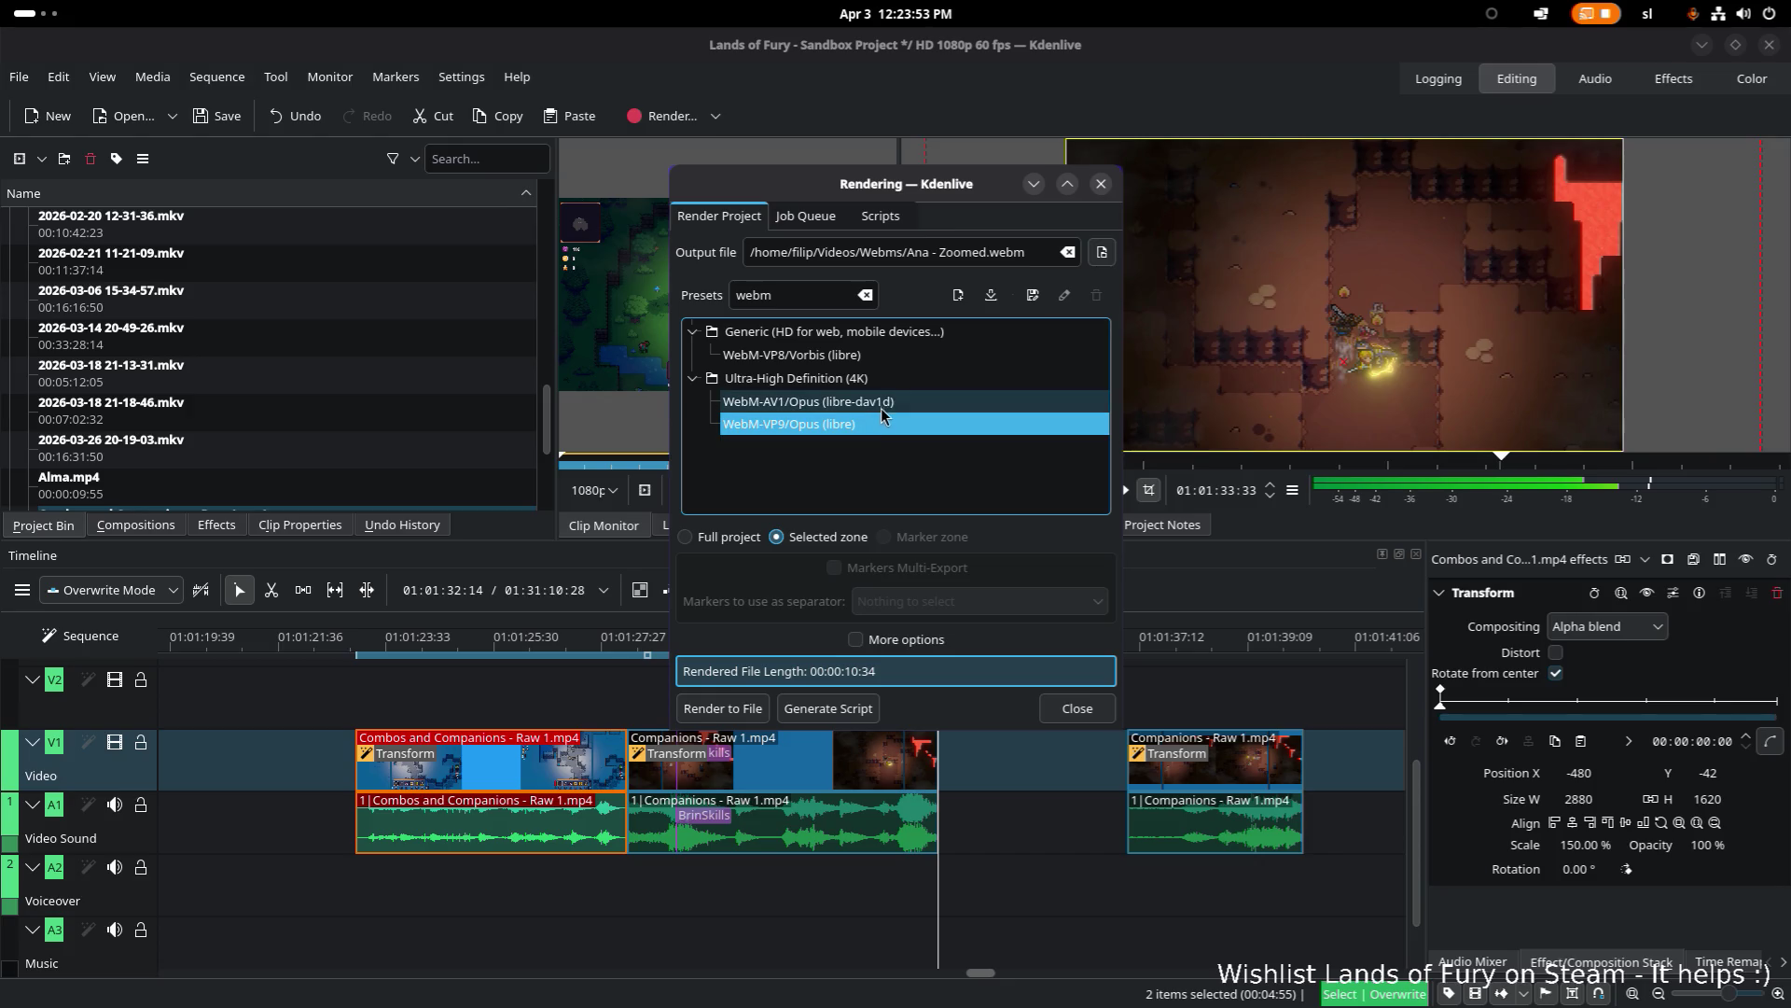
pyautogui.click(879, 356)
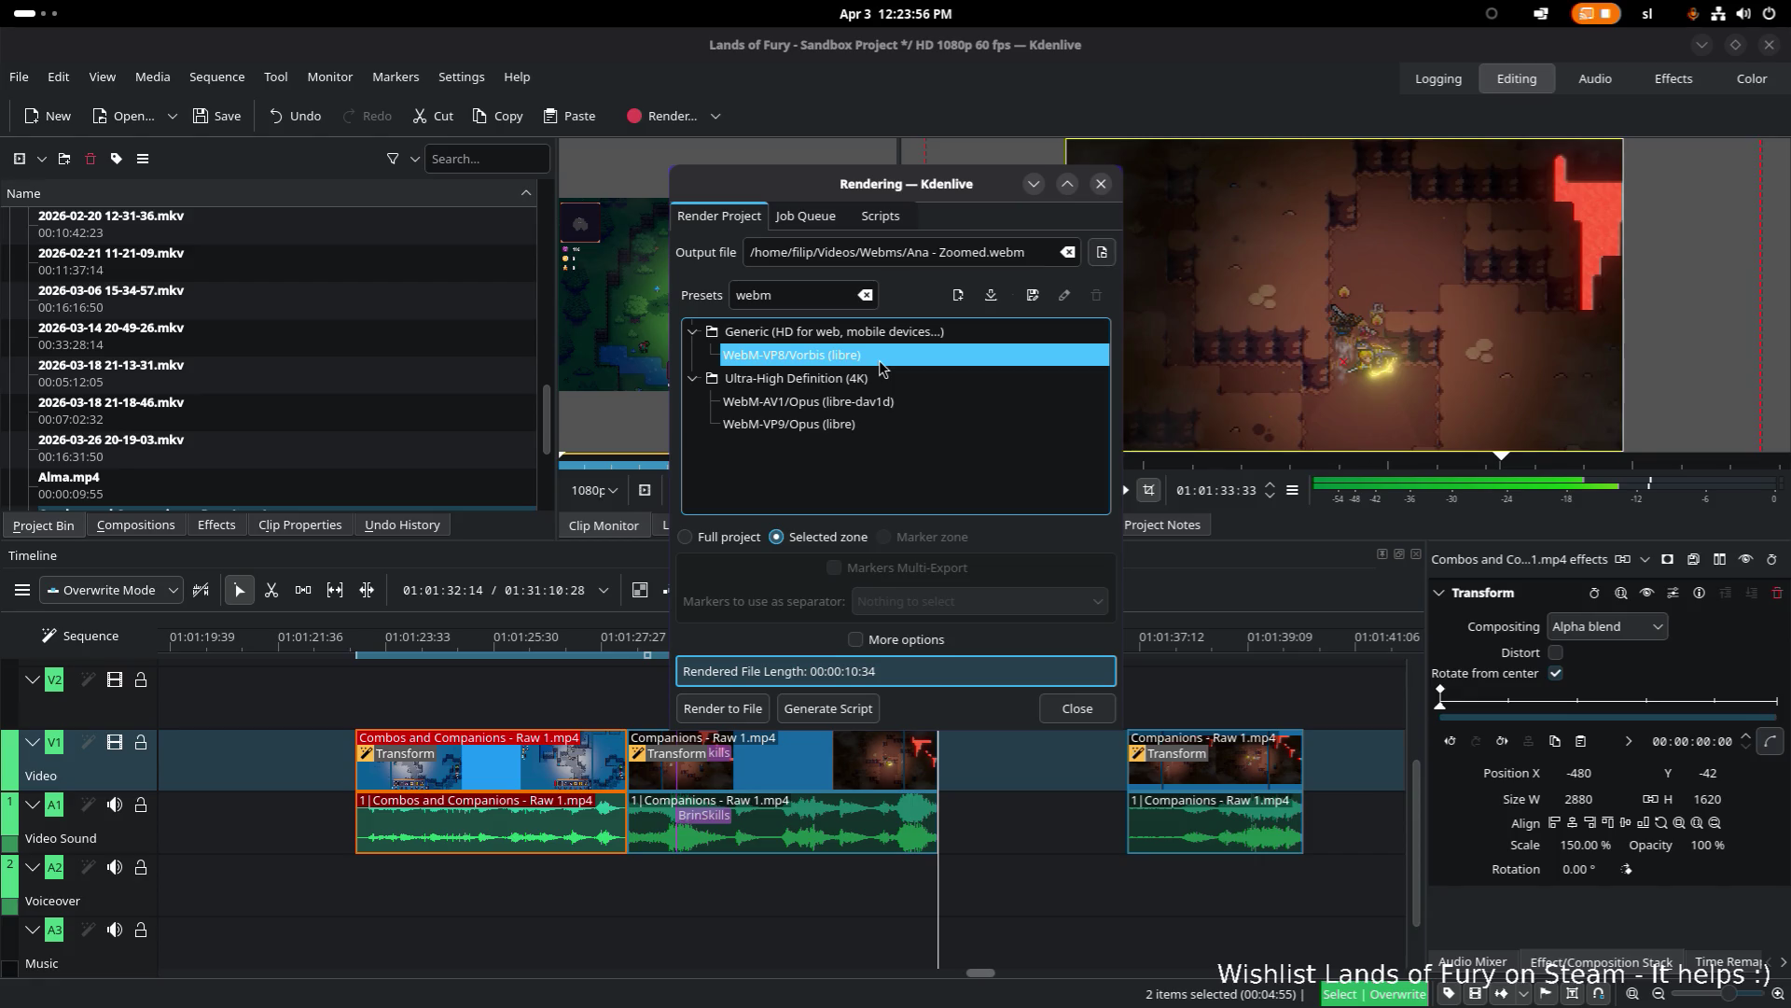
pyautogui.write('Companions')
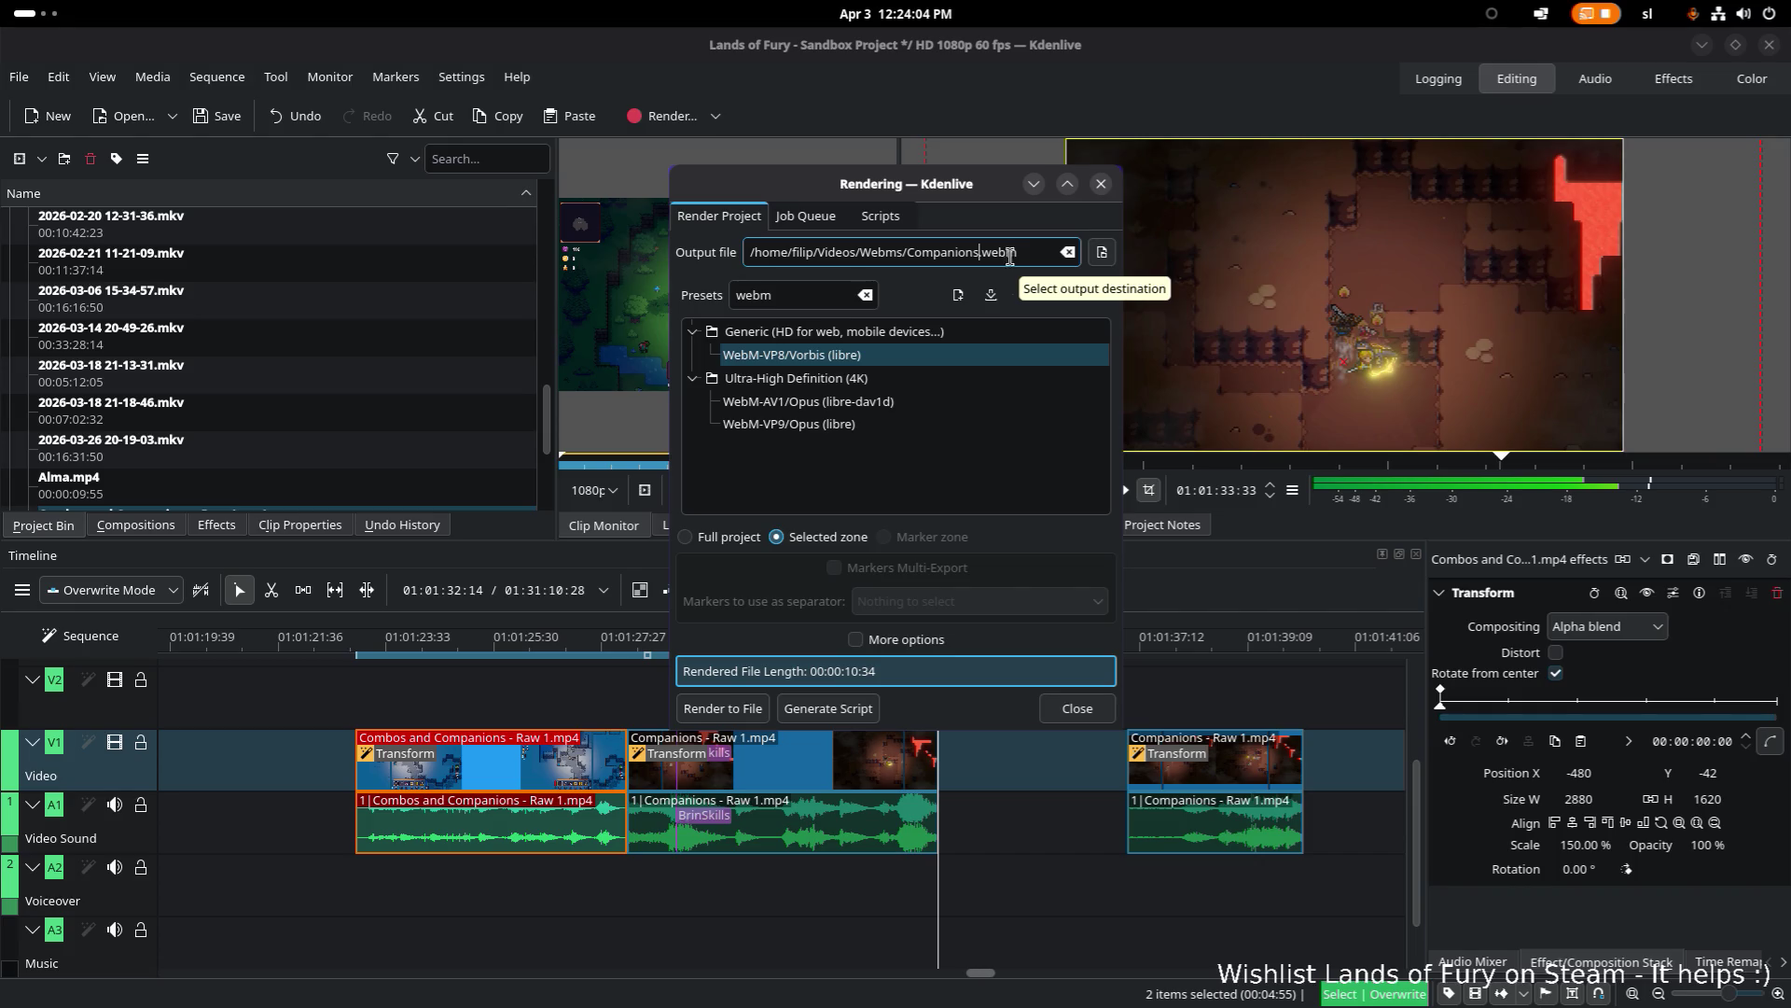
pyautogui.click(685, 708)
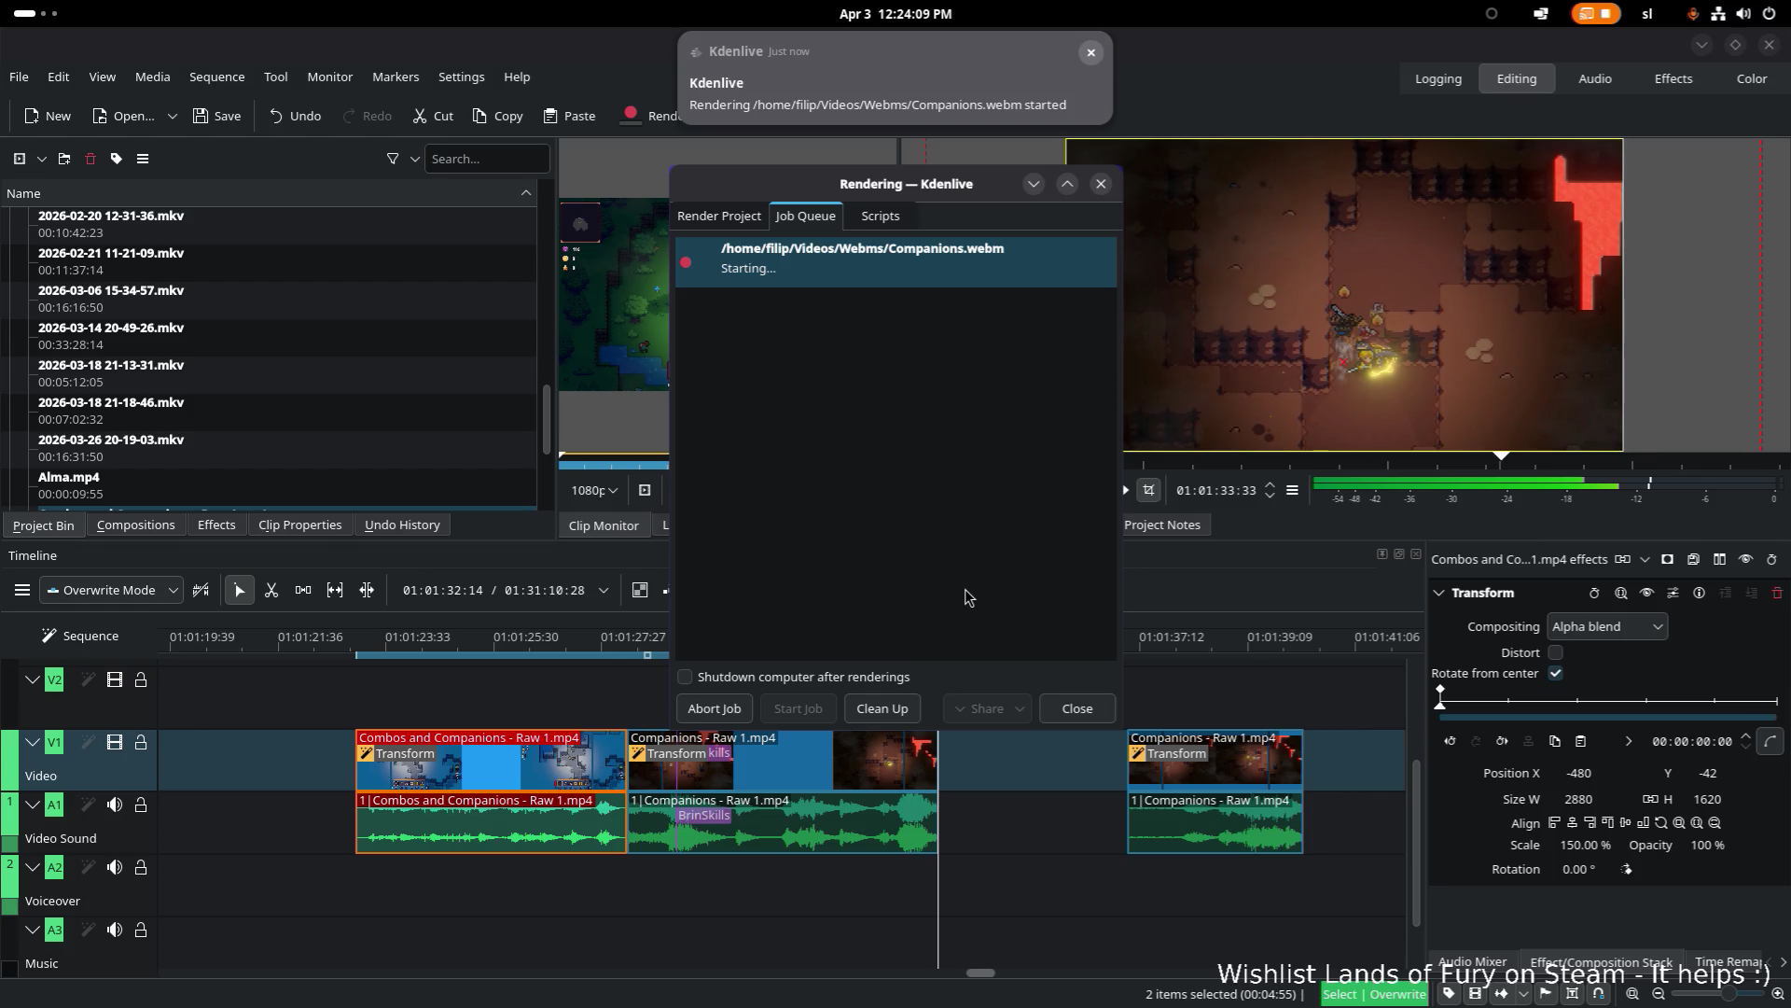
pyautogui.press('super')
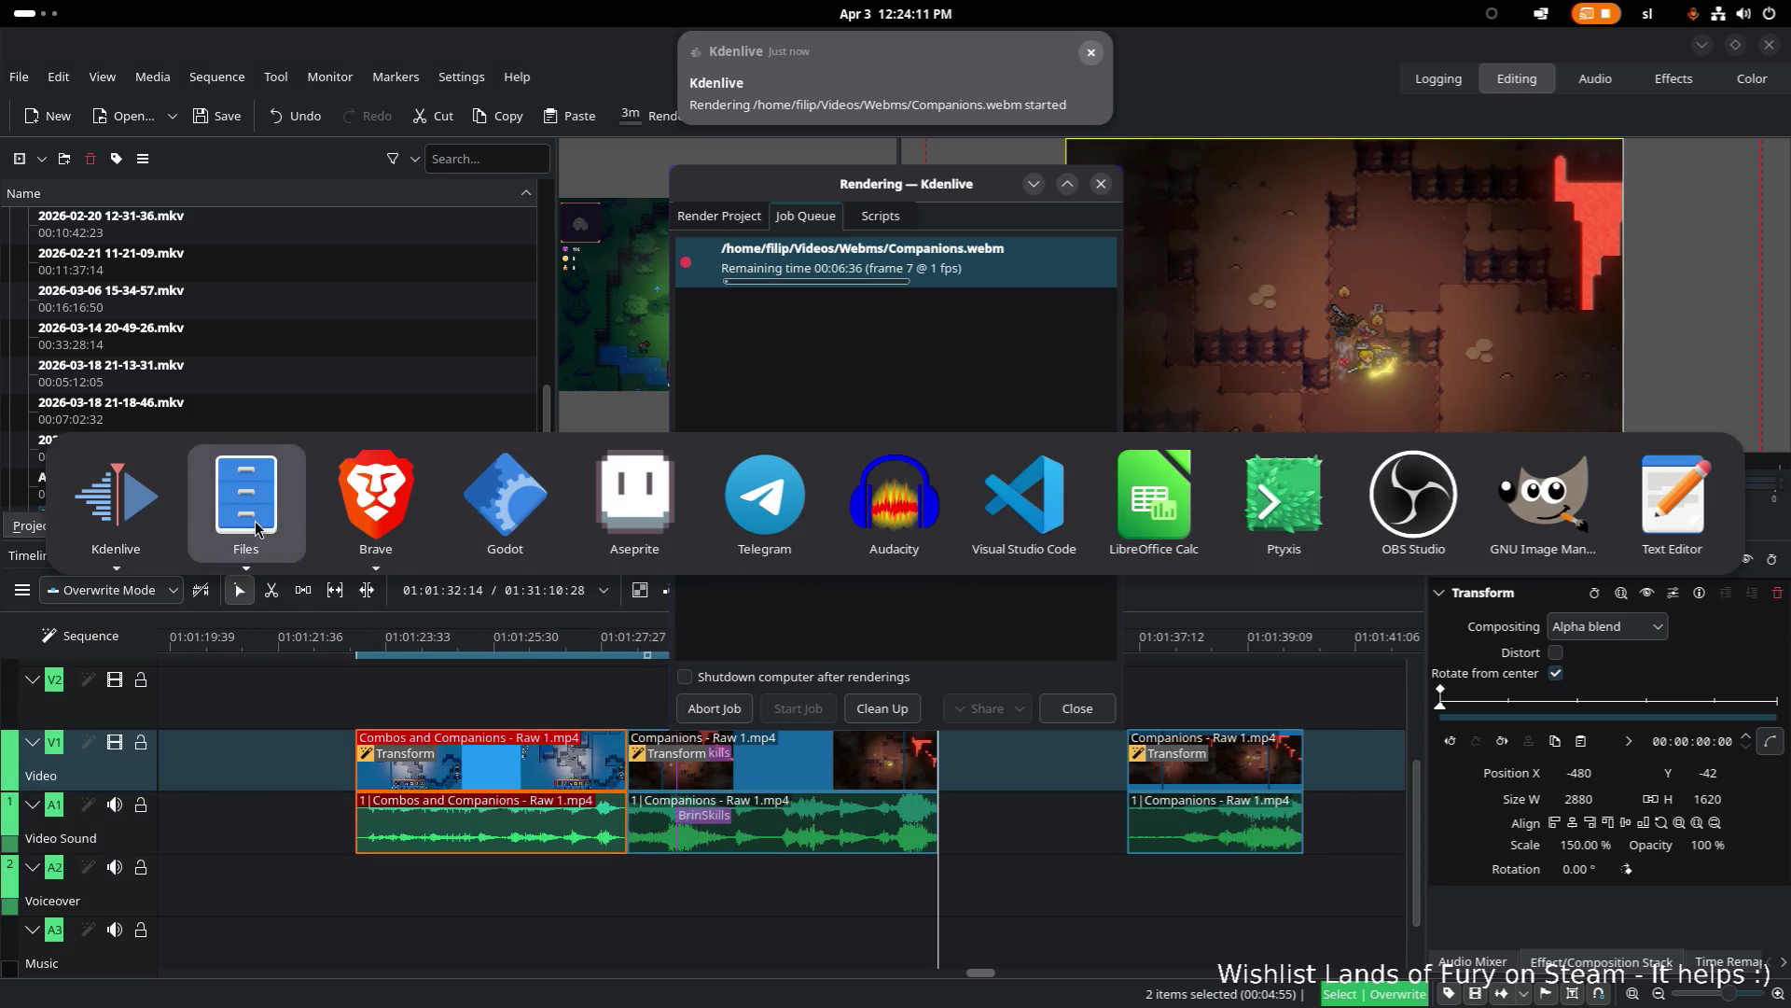
# Step: Play the 9.9 MB Companions.webm from Videos/Webms full screen in a video player
pyautogui.click(255, 521)
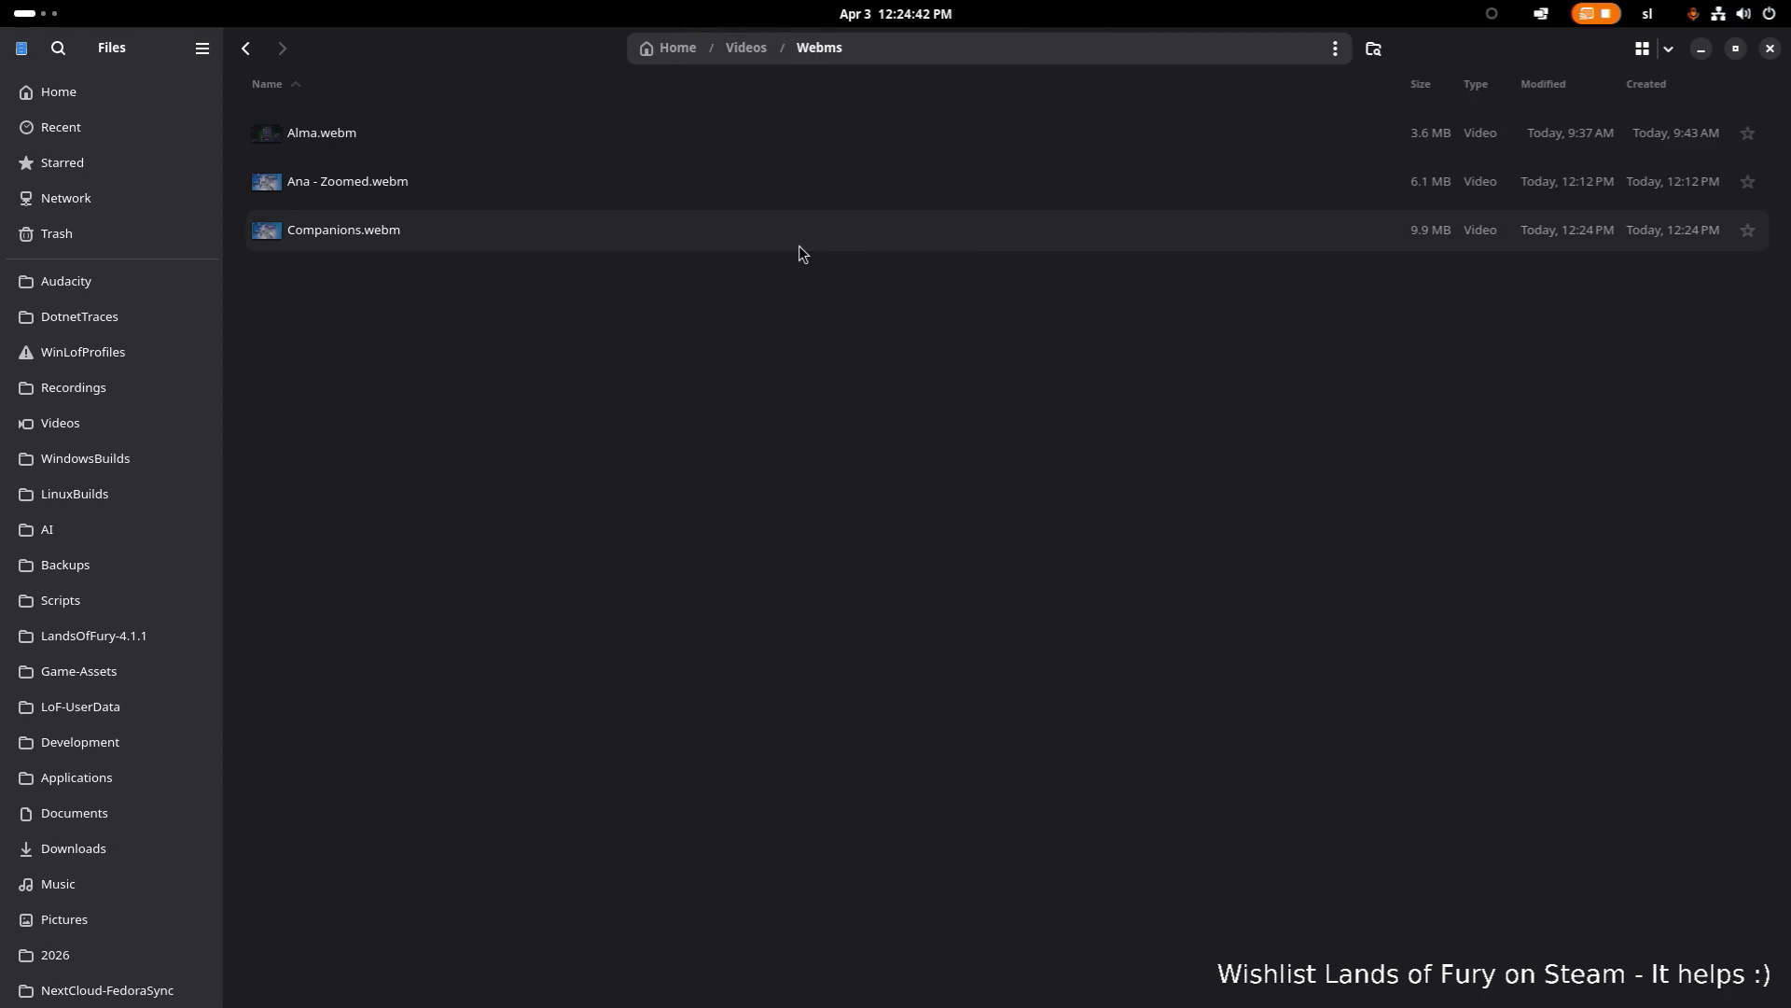
pyautogui.doubleClick(839, 247)
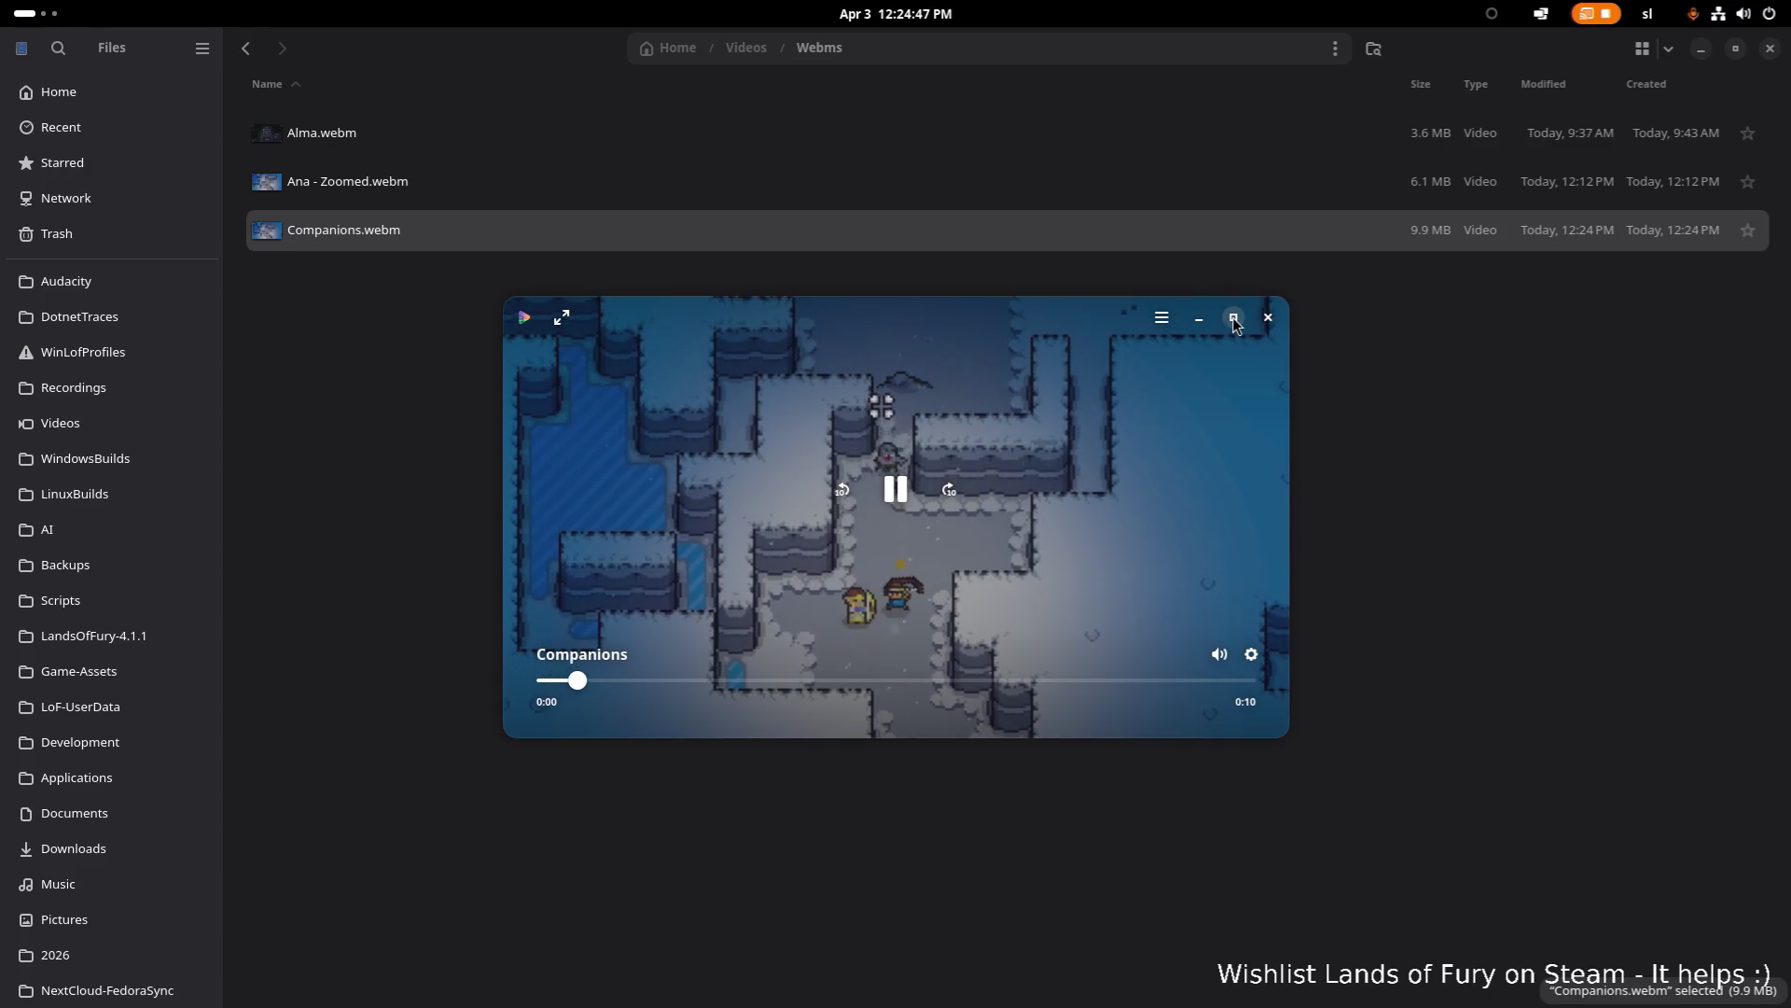
pyautogui.click(1233, 319)
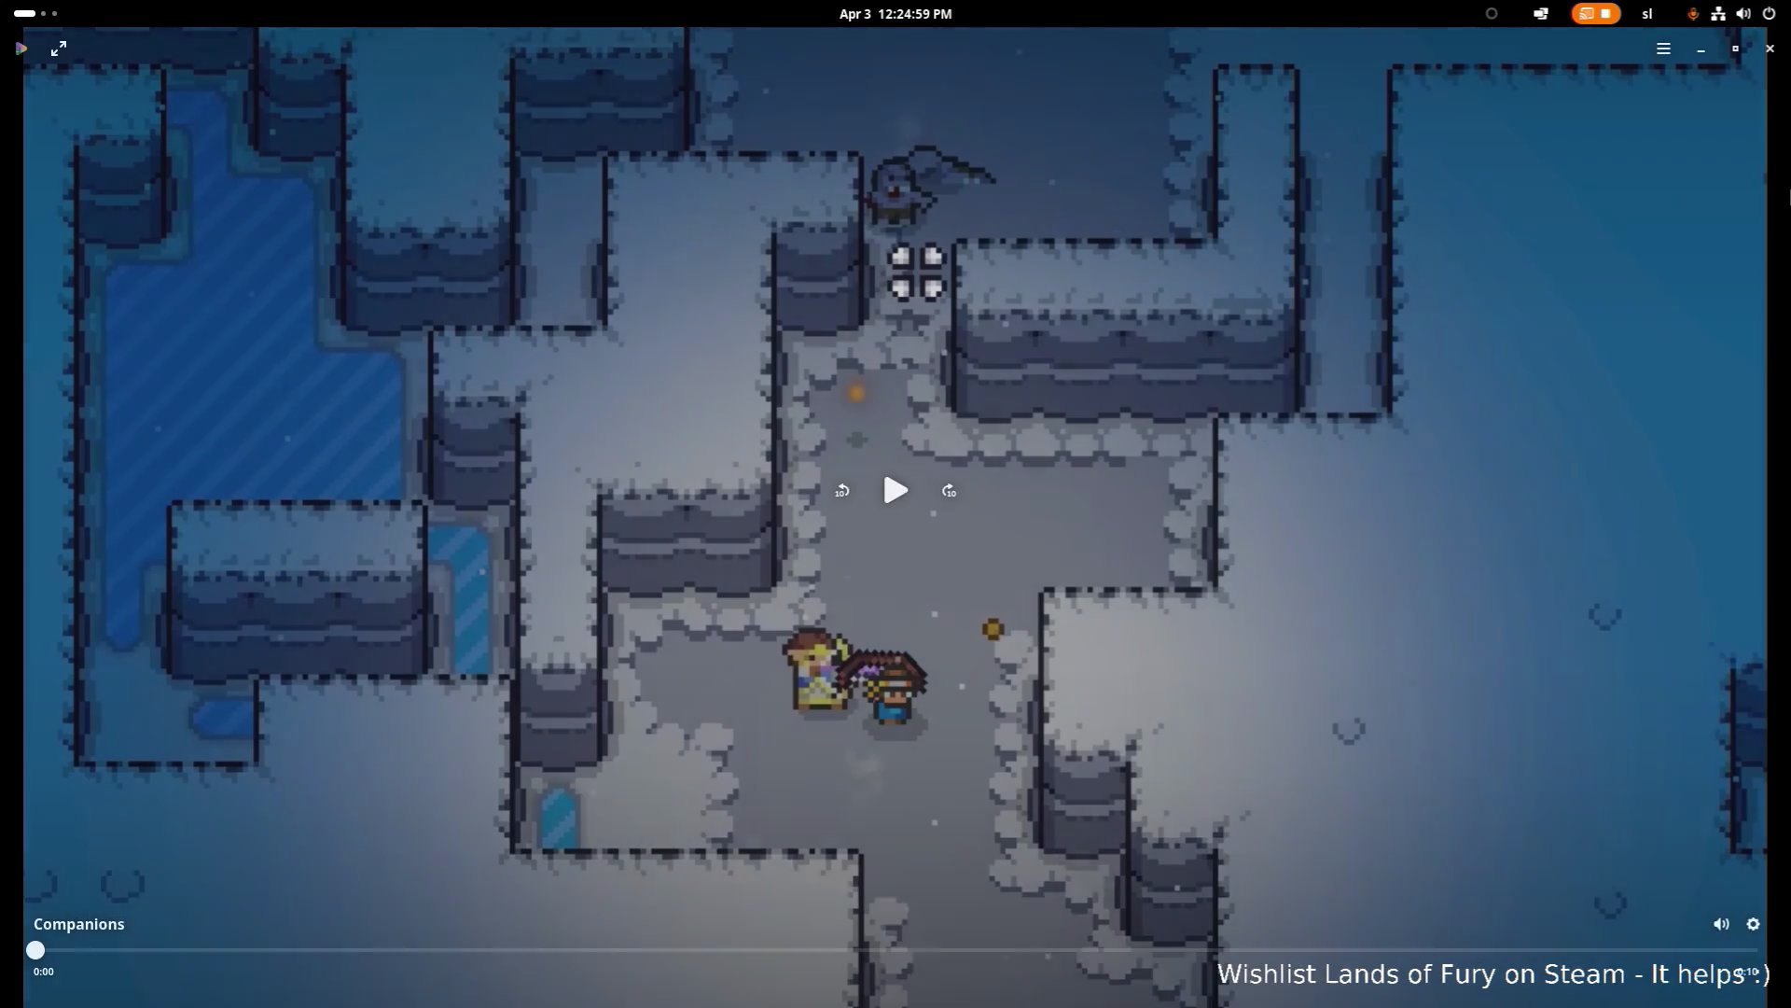
pyautogui.click(1770, 50)
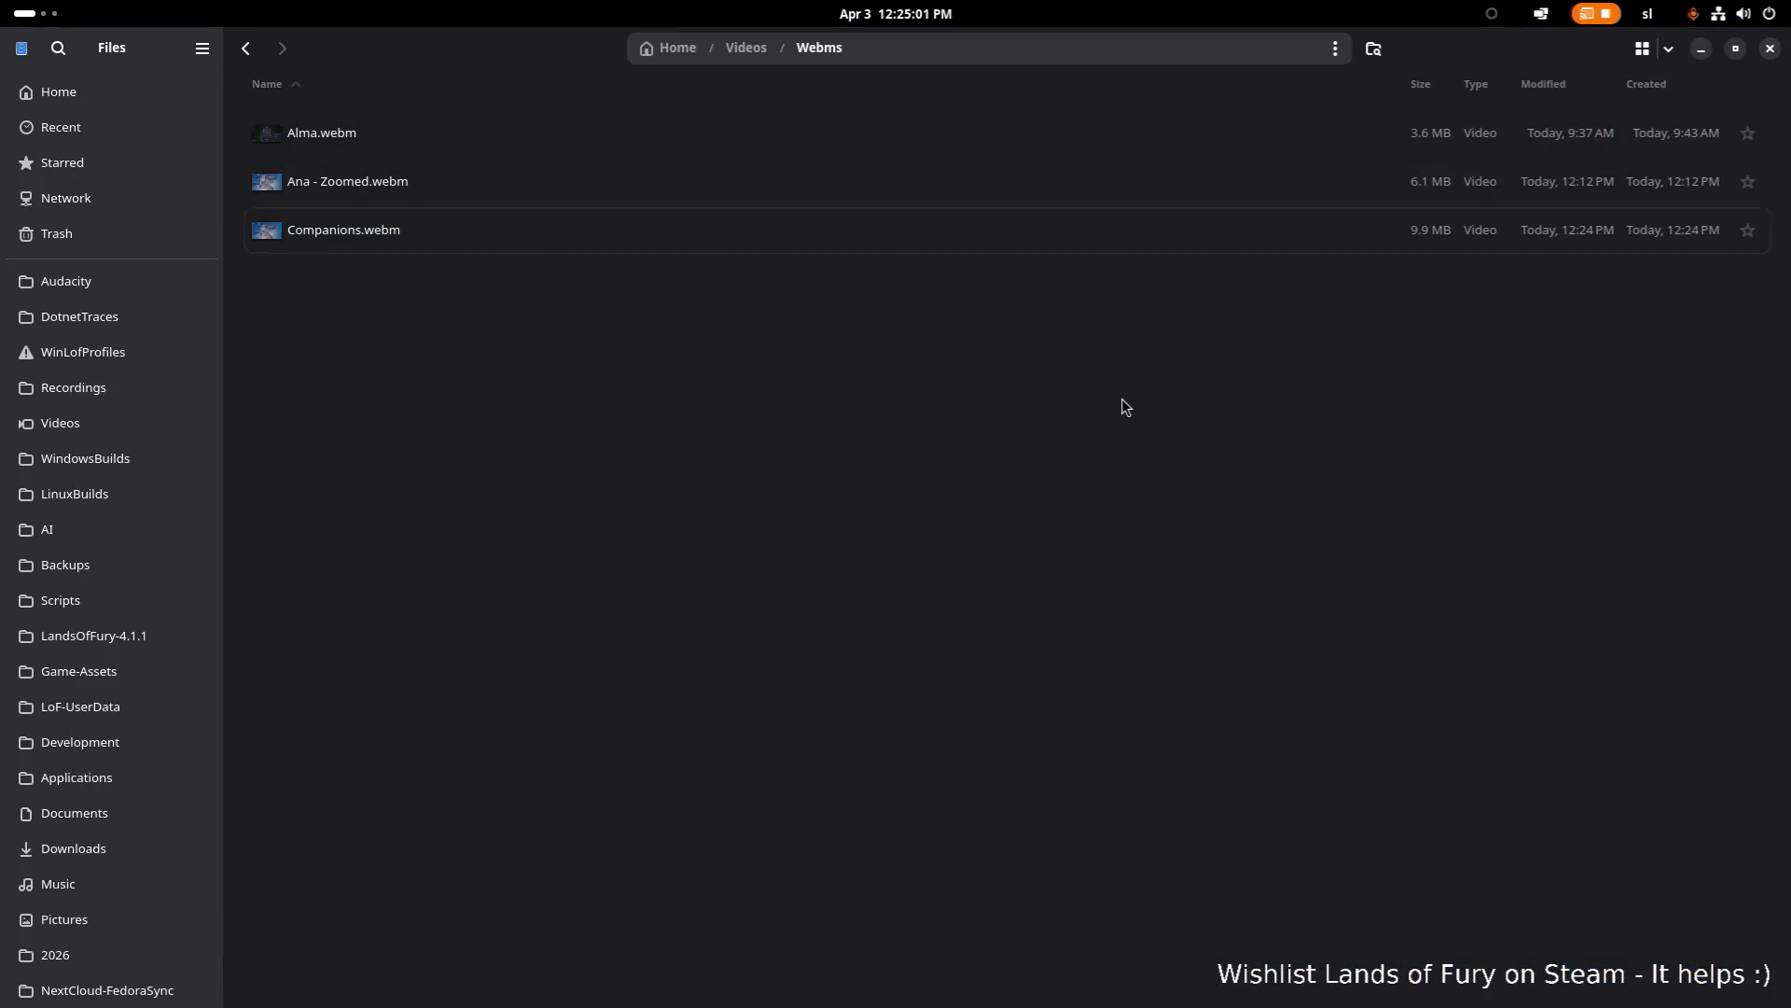
# Step: Switch back to the Steam store page browser window
pyautogui.hotkey('alt', 'Tab')
pyautogui.press('Escape')
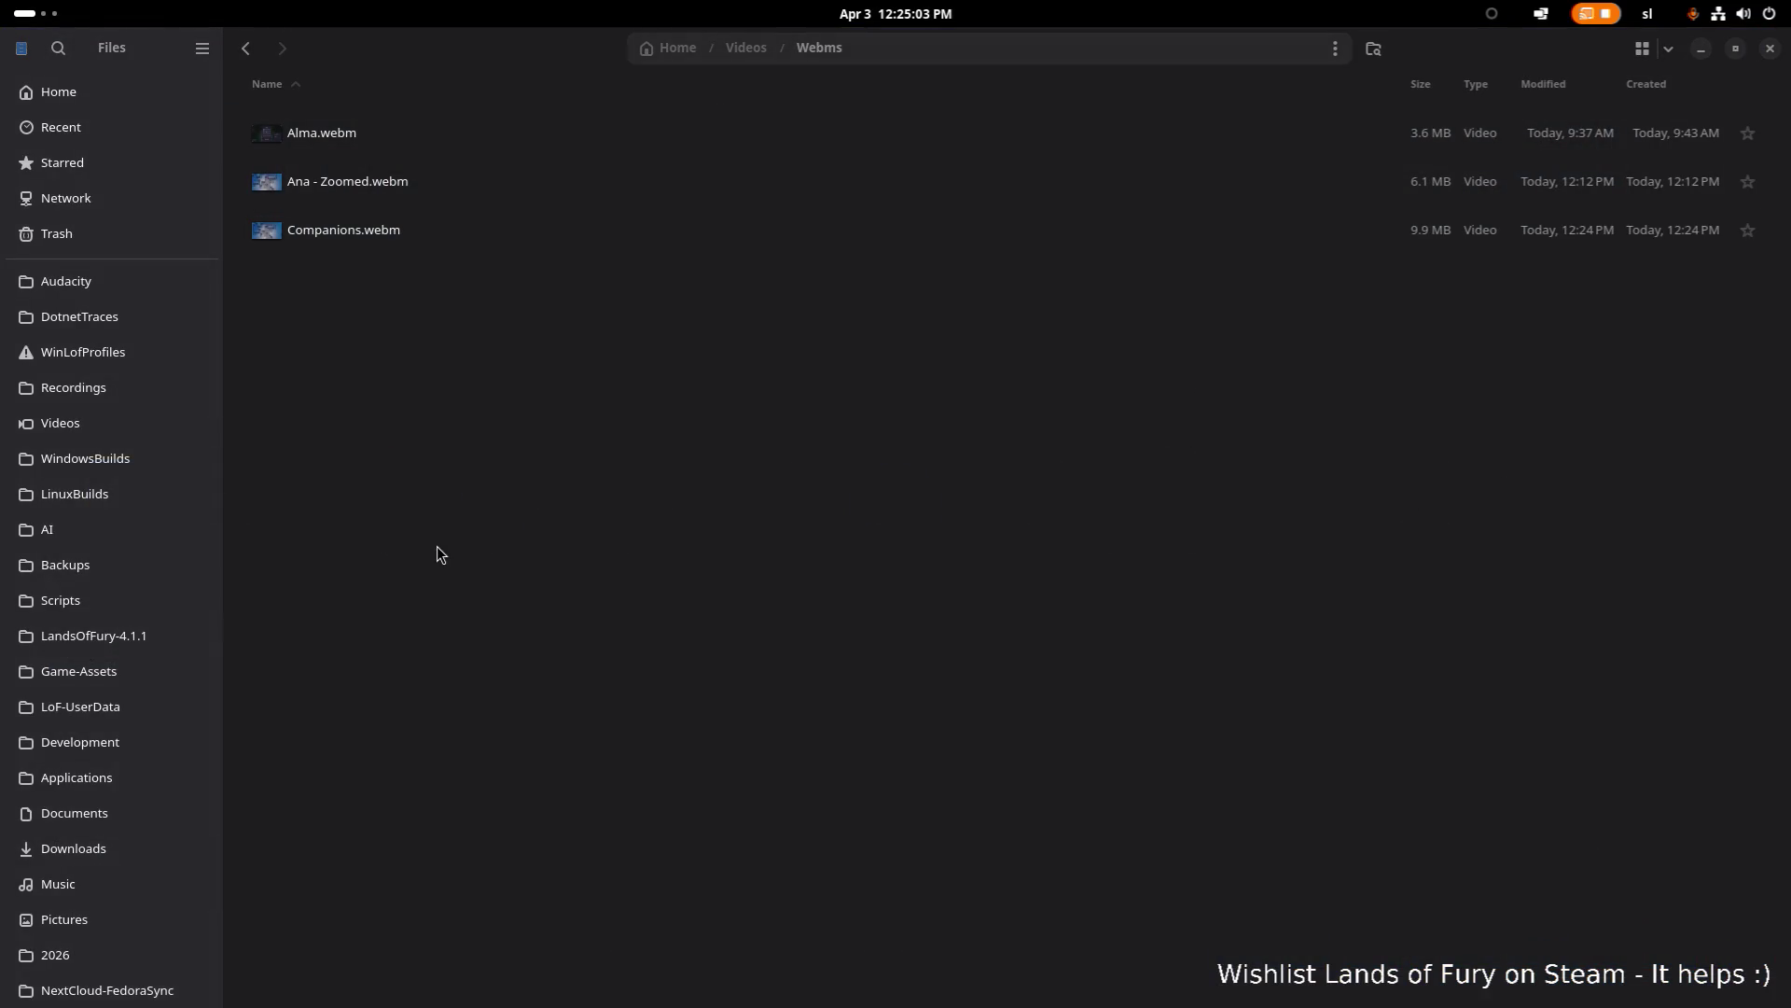
pyautogui.hotkey('alt', 'Tab')
pyautogui.hotkey('alt', 'shift', 'Tab')
pyautogui.hotkey('alt', '`')
pyautogui.hotkey('alt', '`')
pyautogui.hotkey('alt', '`')
pyautogui.hotkey('alt', '`')
pyautogui.hotkey('alt', '`')
pyautogui.hotkey('alt', 'shift', '`')
pyautogui.hotkey('alt', 'shift', '`')
pyautogui.hotkey('alt', 'shift', '`')
pyautogui.hotkey('alt', 'shift', '`')
pyautogui.hotkey('alt', 'shift', '`')
pyautogui.hotkey('alt', '`')
pyautogui.hotkey('alt', '`')
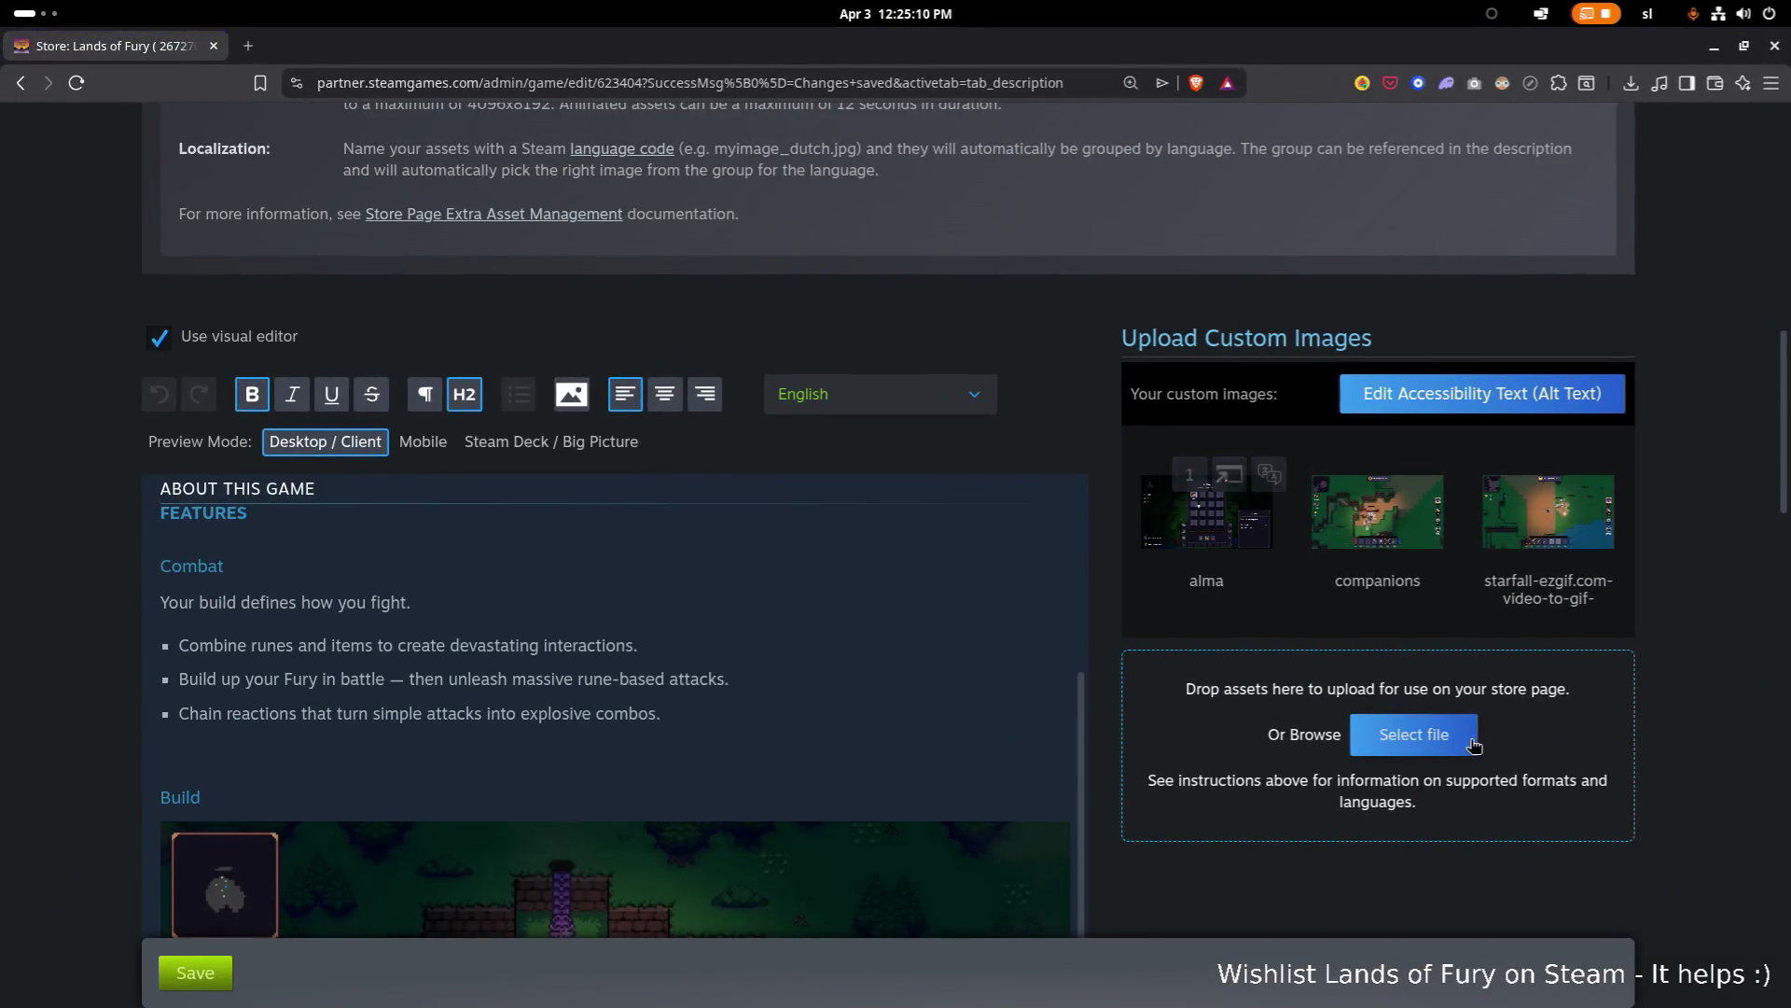
# Step: Browse to Videos/Webms in the upload file chooser and show All Files
pyautogui.click(1450, 749)
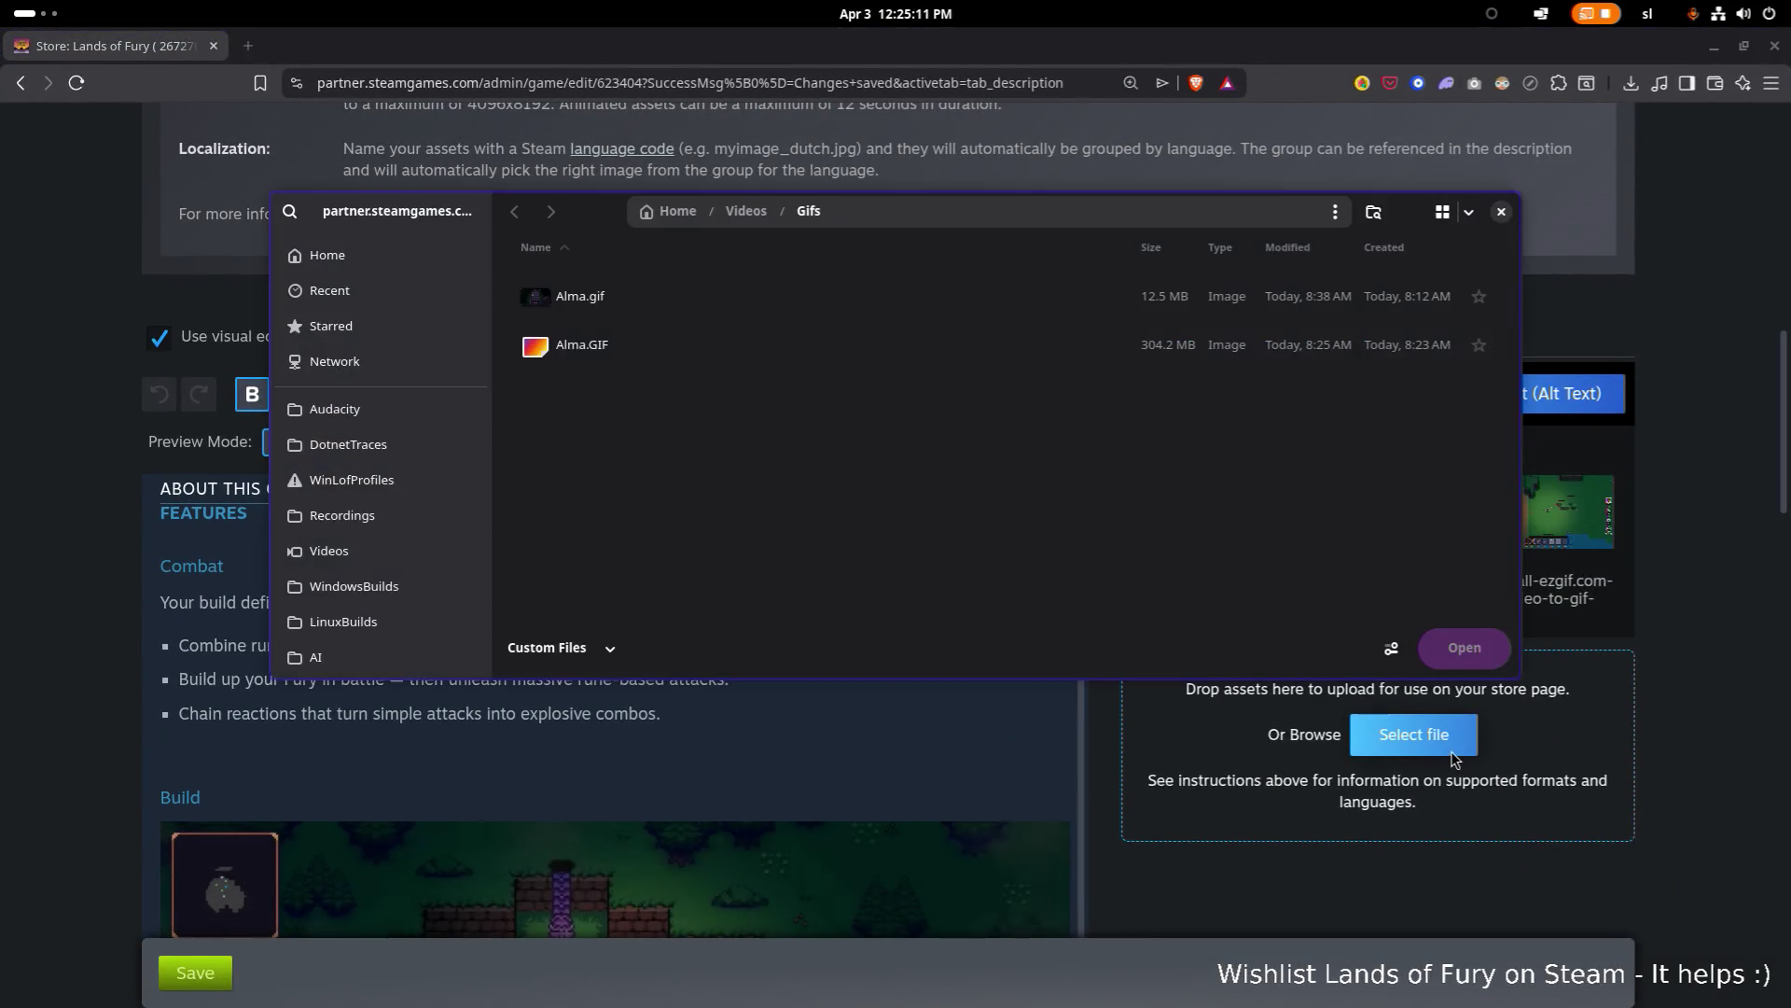
pyautogui.click(733, 211)
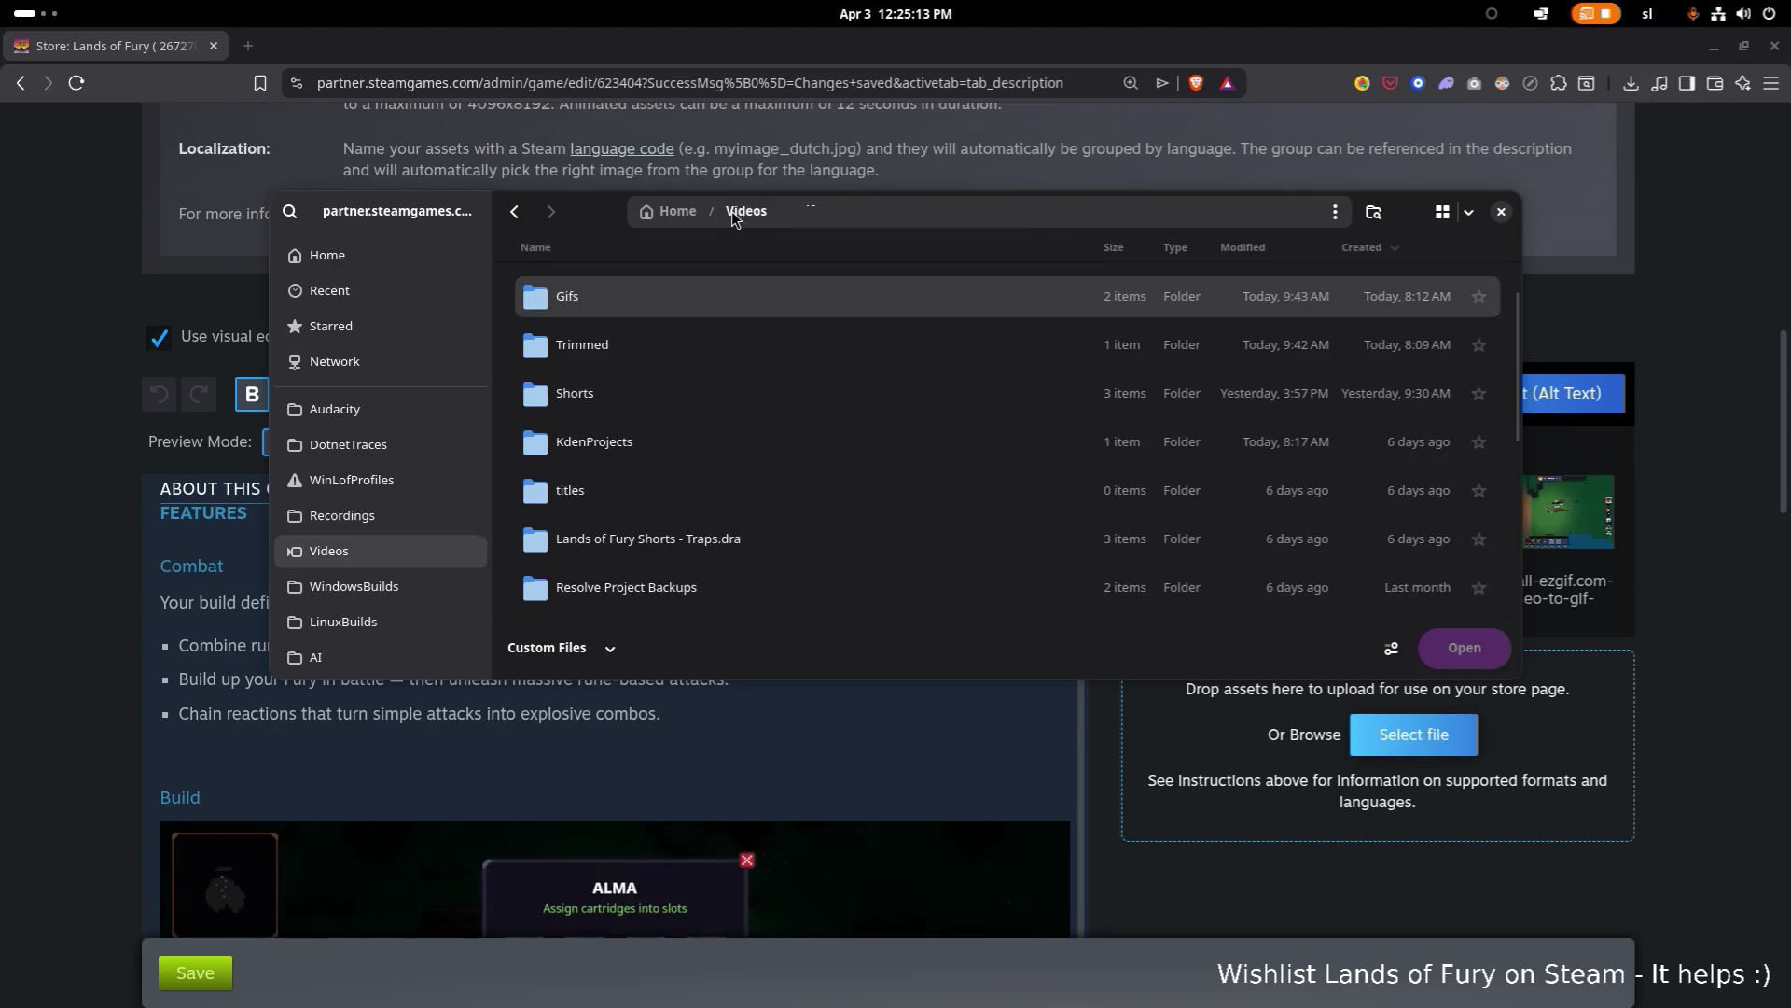
pyautogui.scroll(-1, 635, 388)
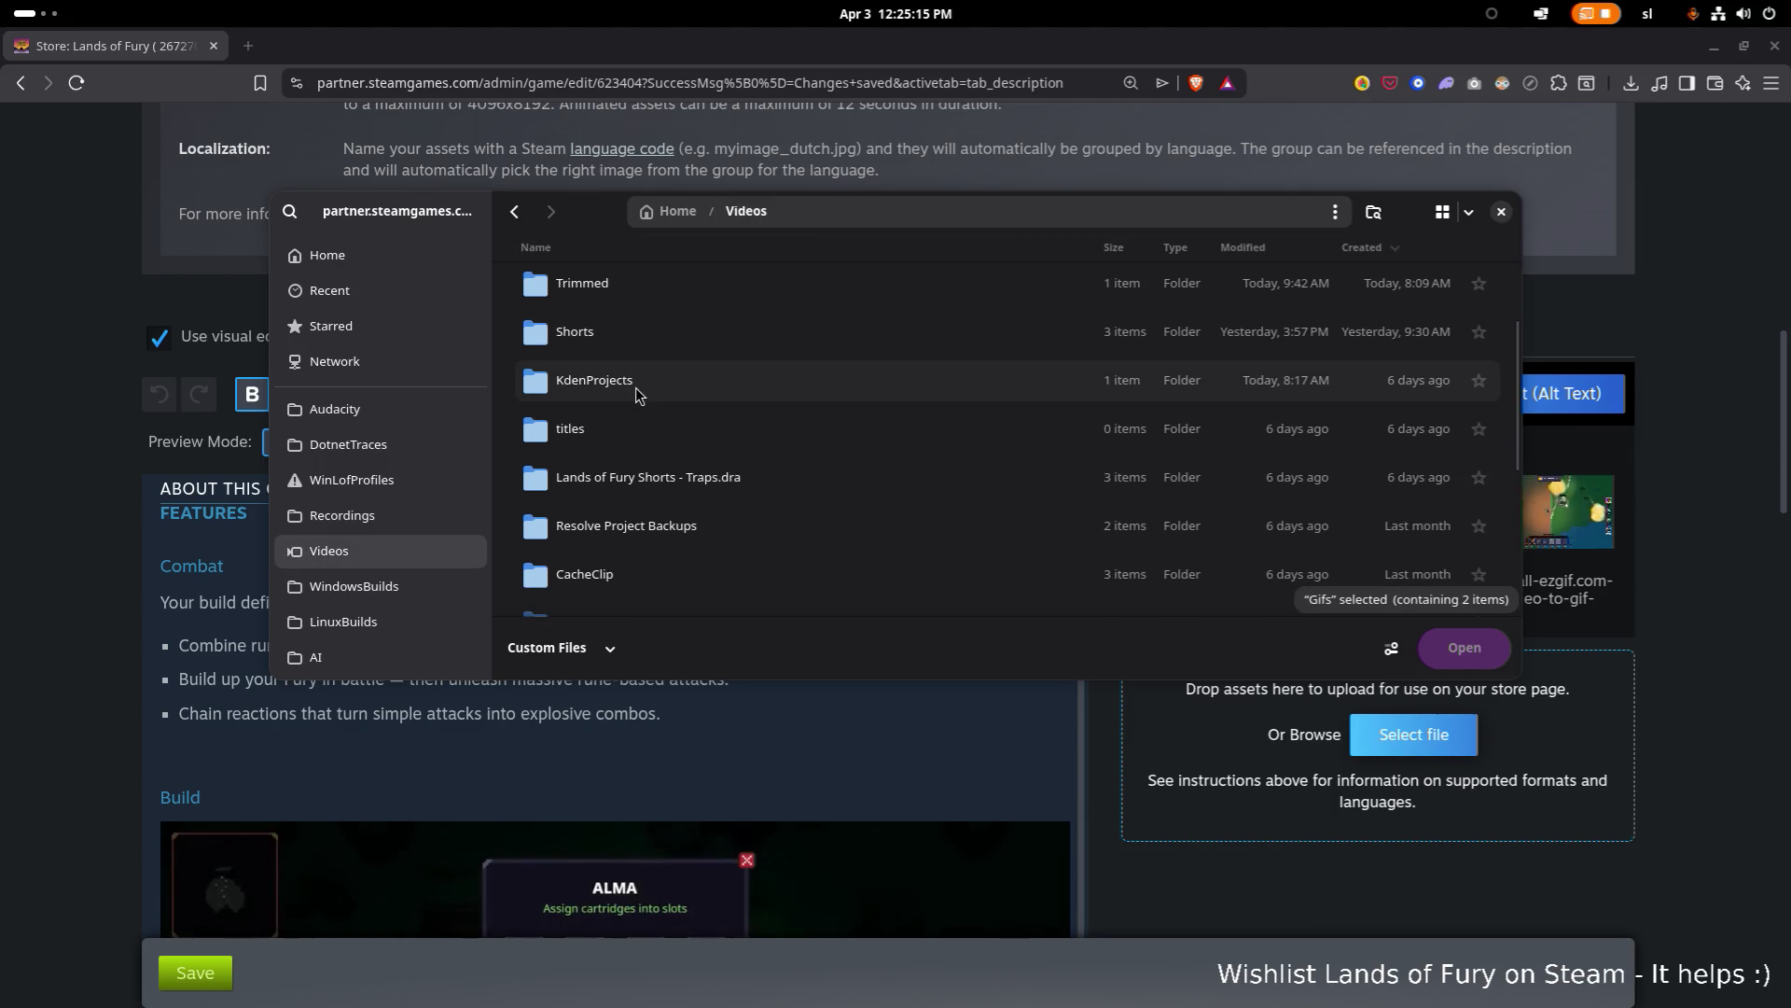
pyautogui.scroll(-1, 634, 457)
pyautogui.scroll(4, 634, 457)
pyautogui.doubleClick(646, 305)
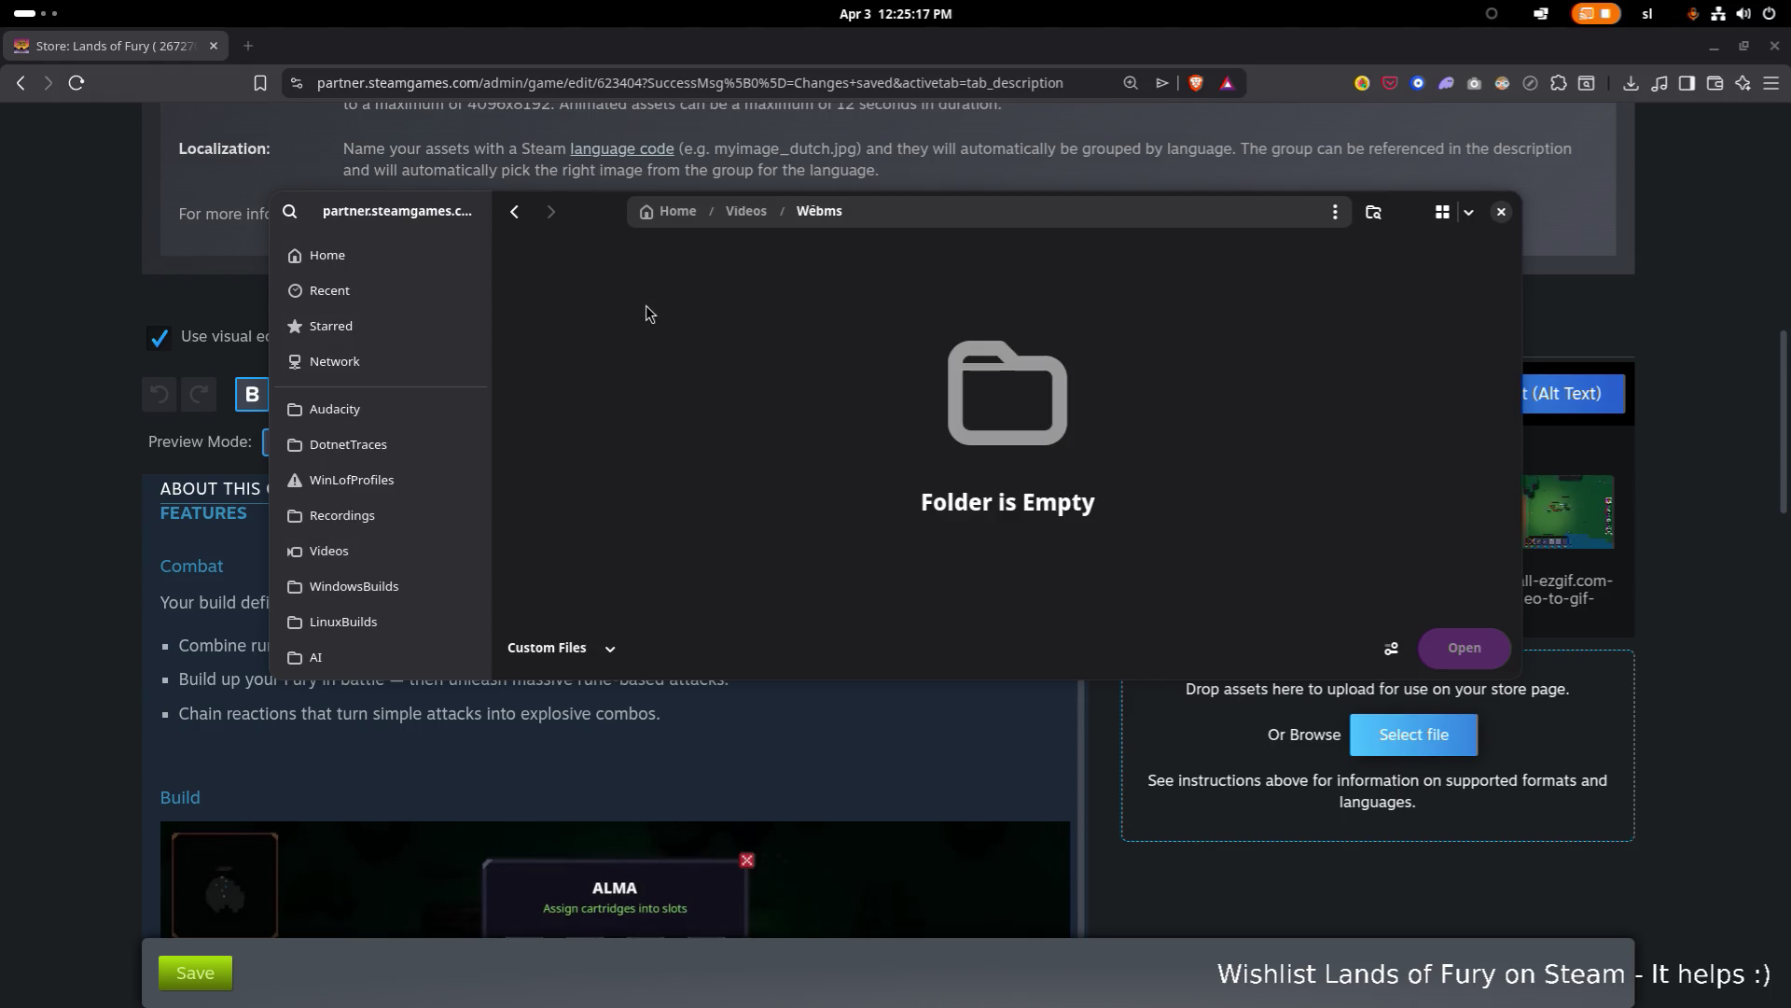
pyautogui.click(569, 647)
pyautogui.click(558, 736)
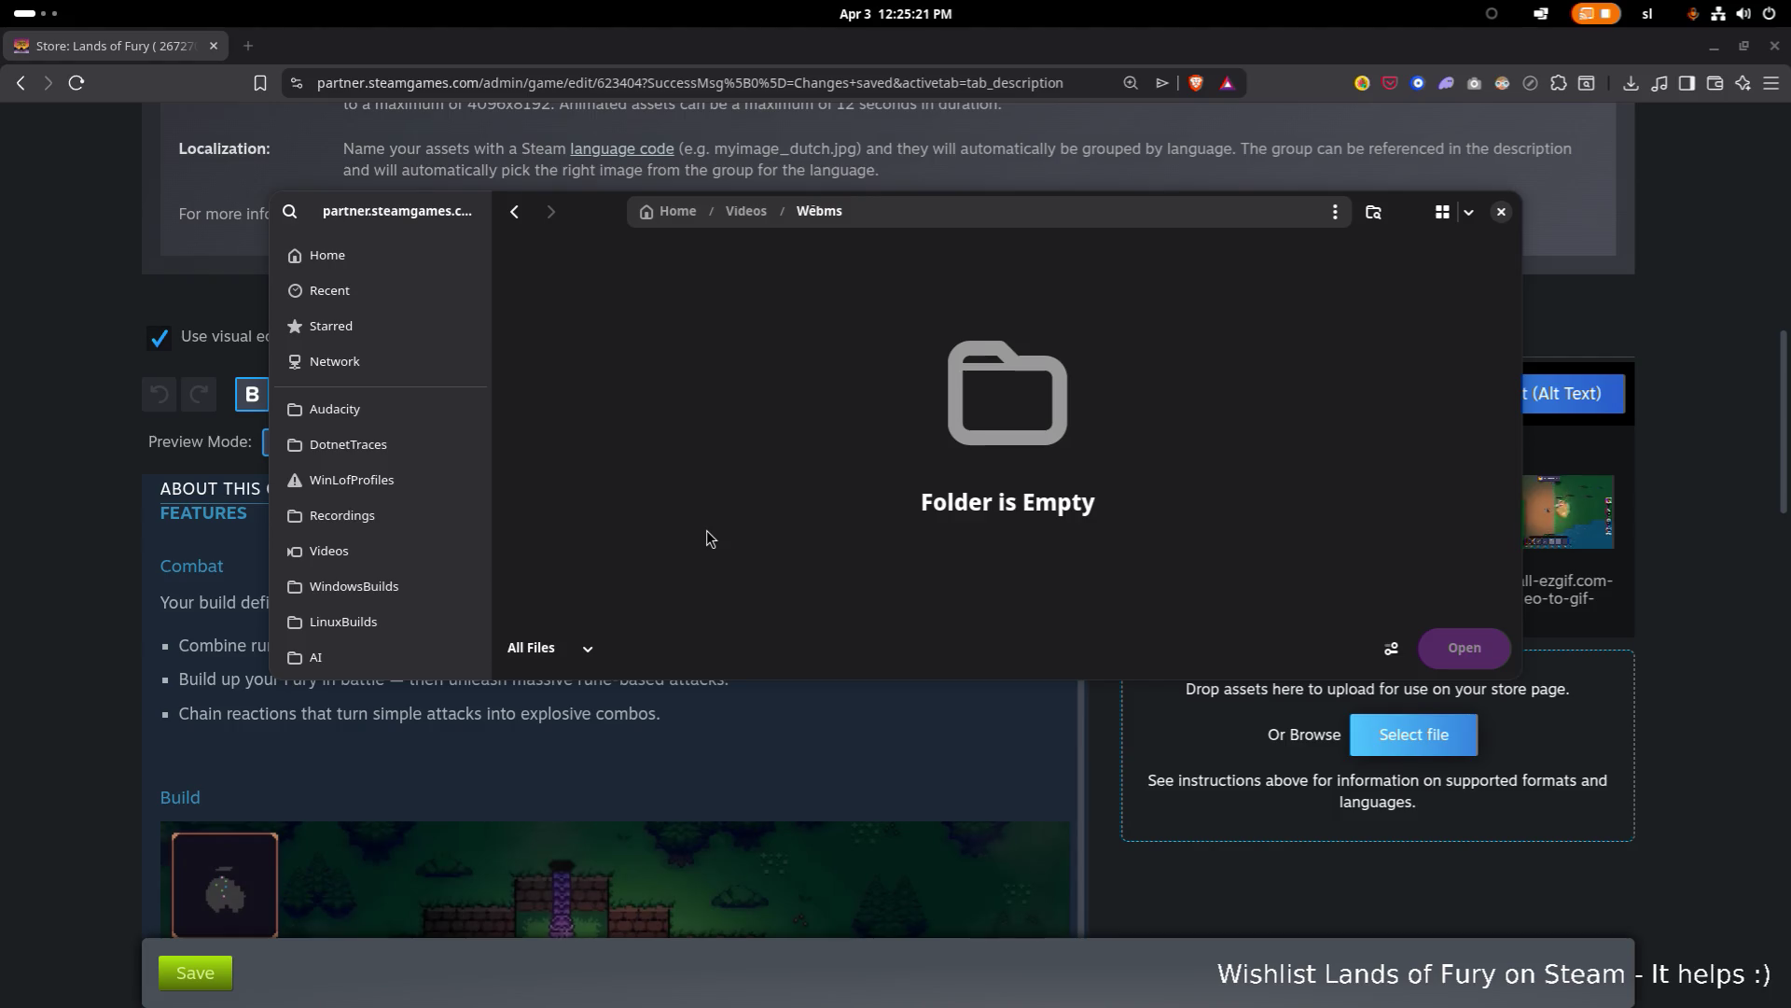
# Step: Select Companions.webm from the Webms folder as the companions store asset
pyautogui.click(743, 212)
pyautogui.doubleClick(623, 346)
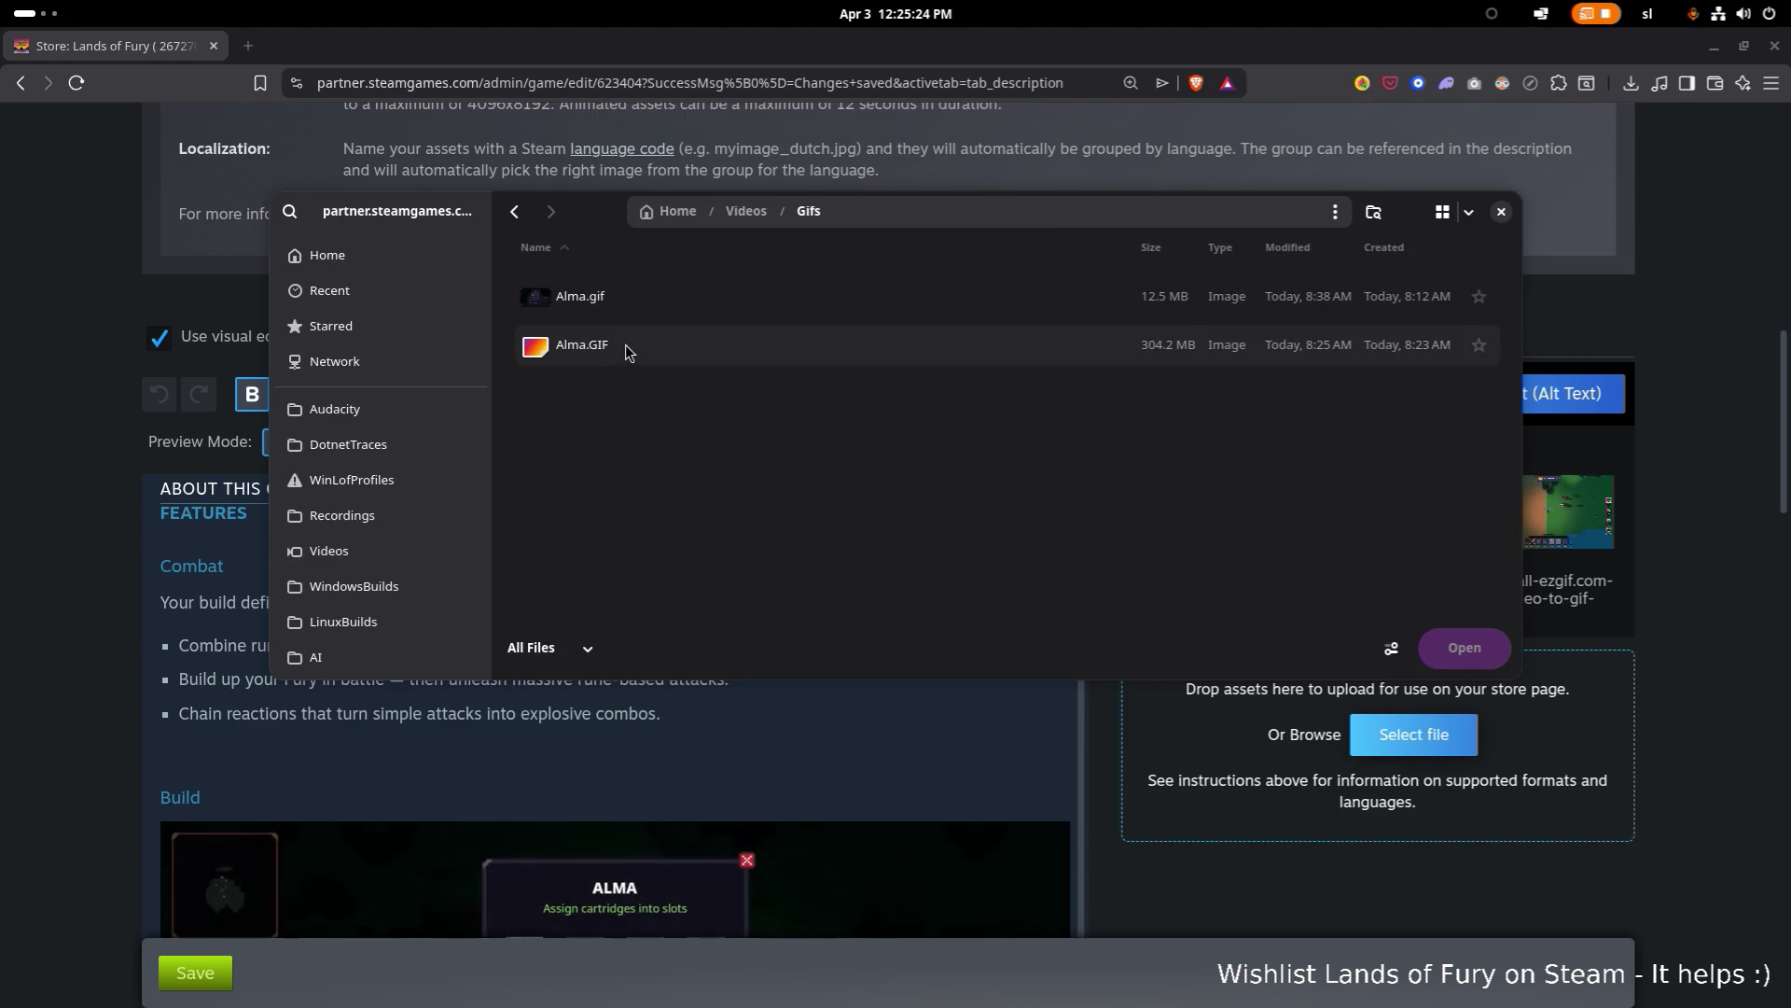
pyautogui.click(746, 212)
pyautogui.doubleClick(642, 295)
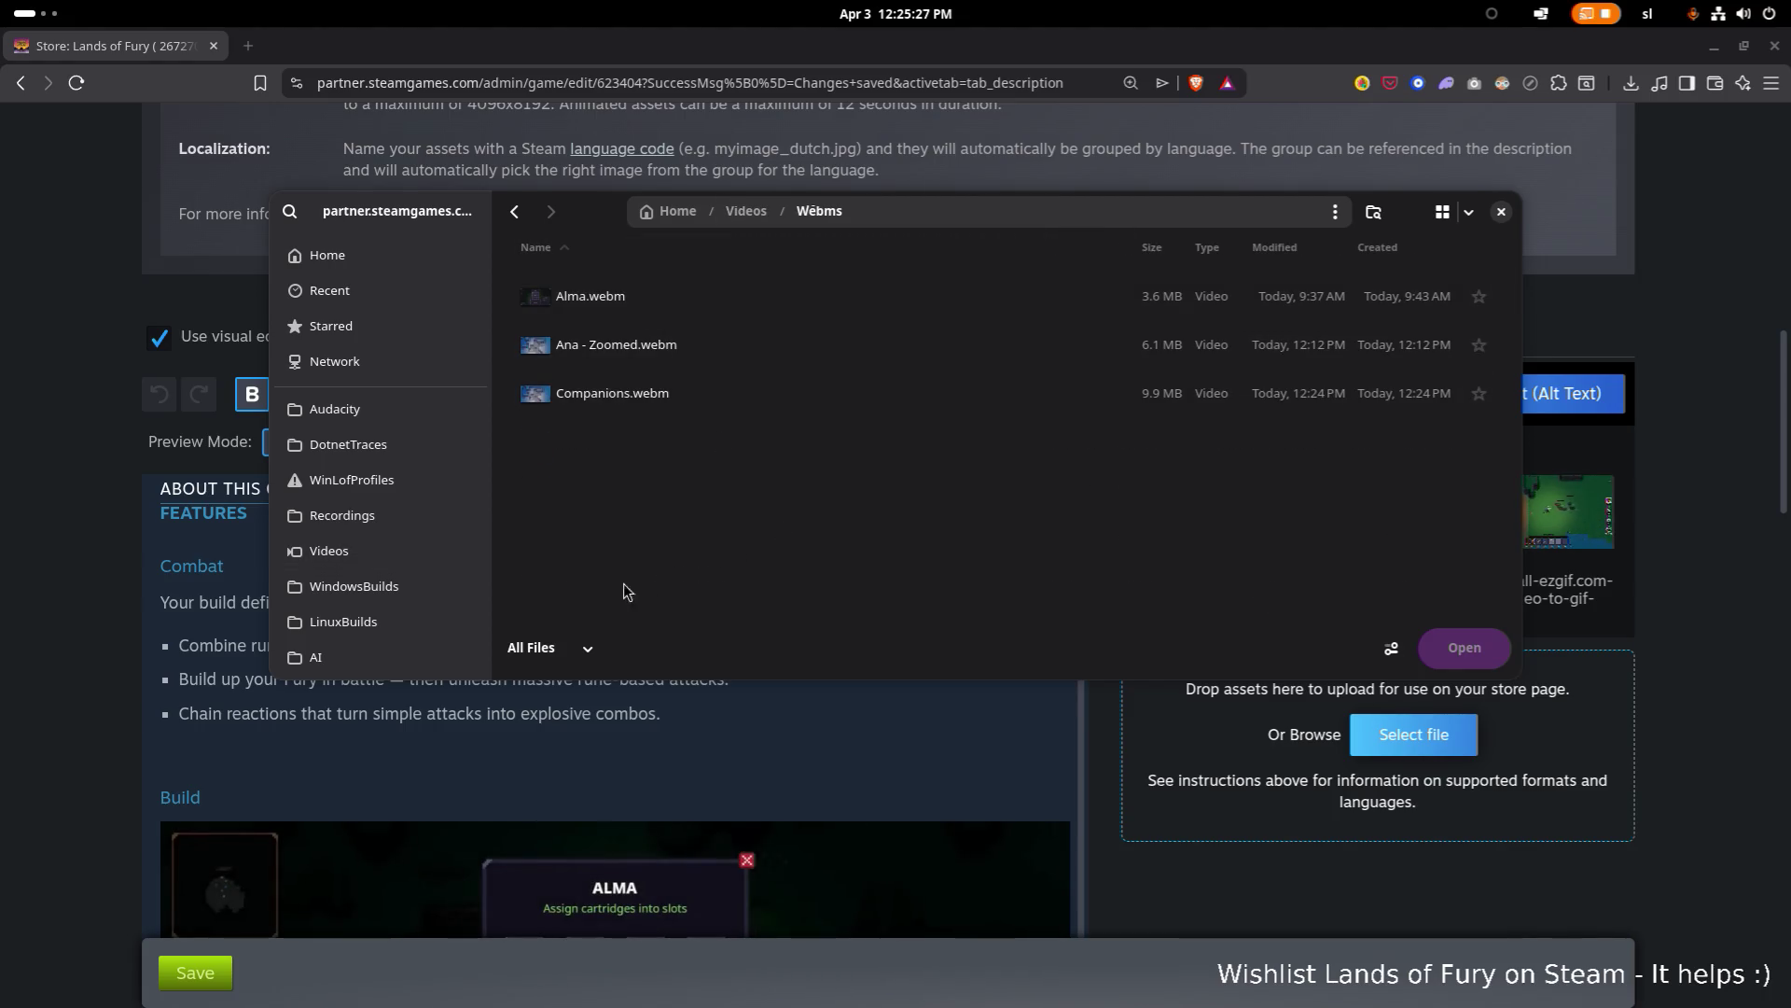
pyautogui.doubleClick(670, 393)
pyautogui.scroll(-4, 1241, 474)
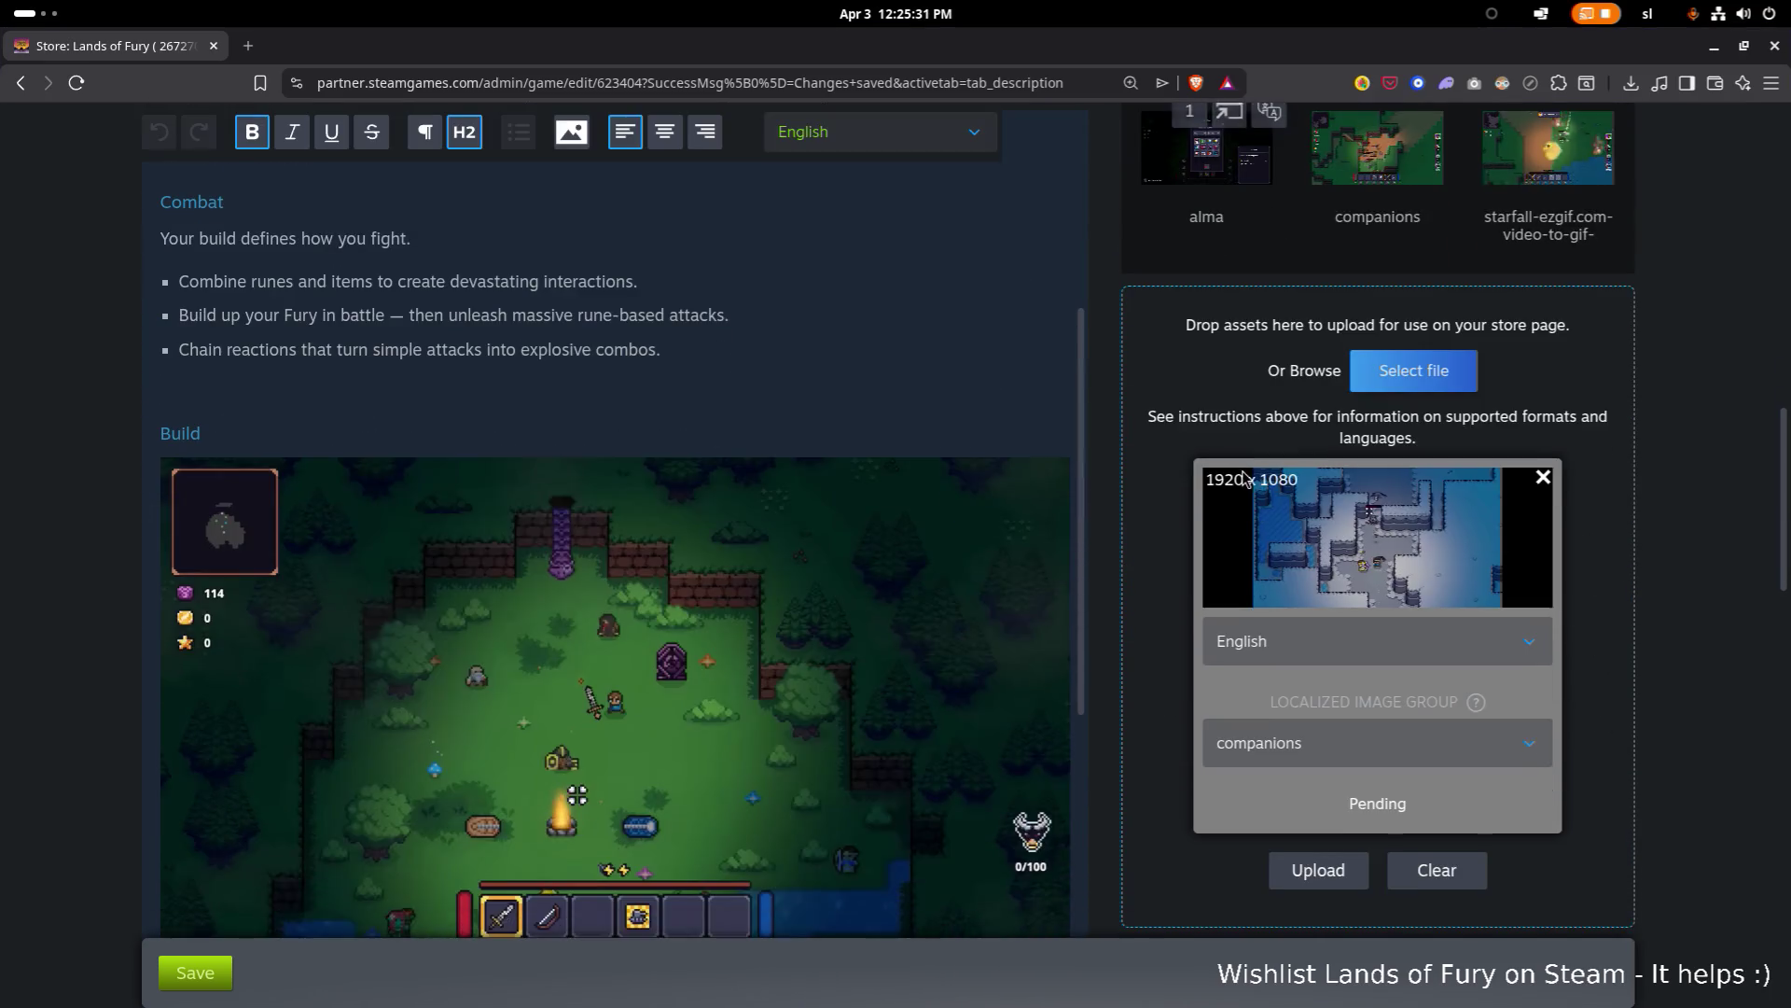
# Step: Upload Companions.webm until it reports Success, then place the cursor after the Fight With Companions heading
pyautogui.click(1330, 872)
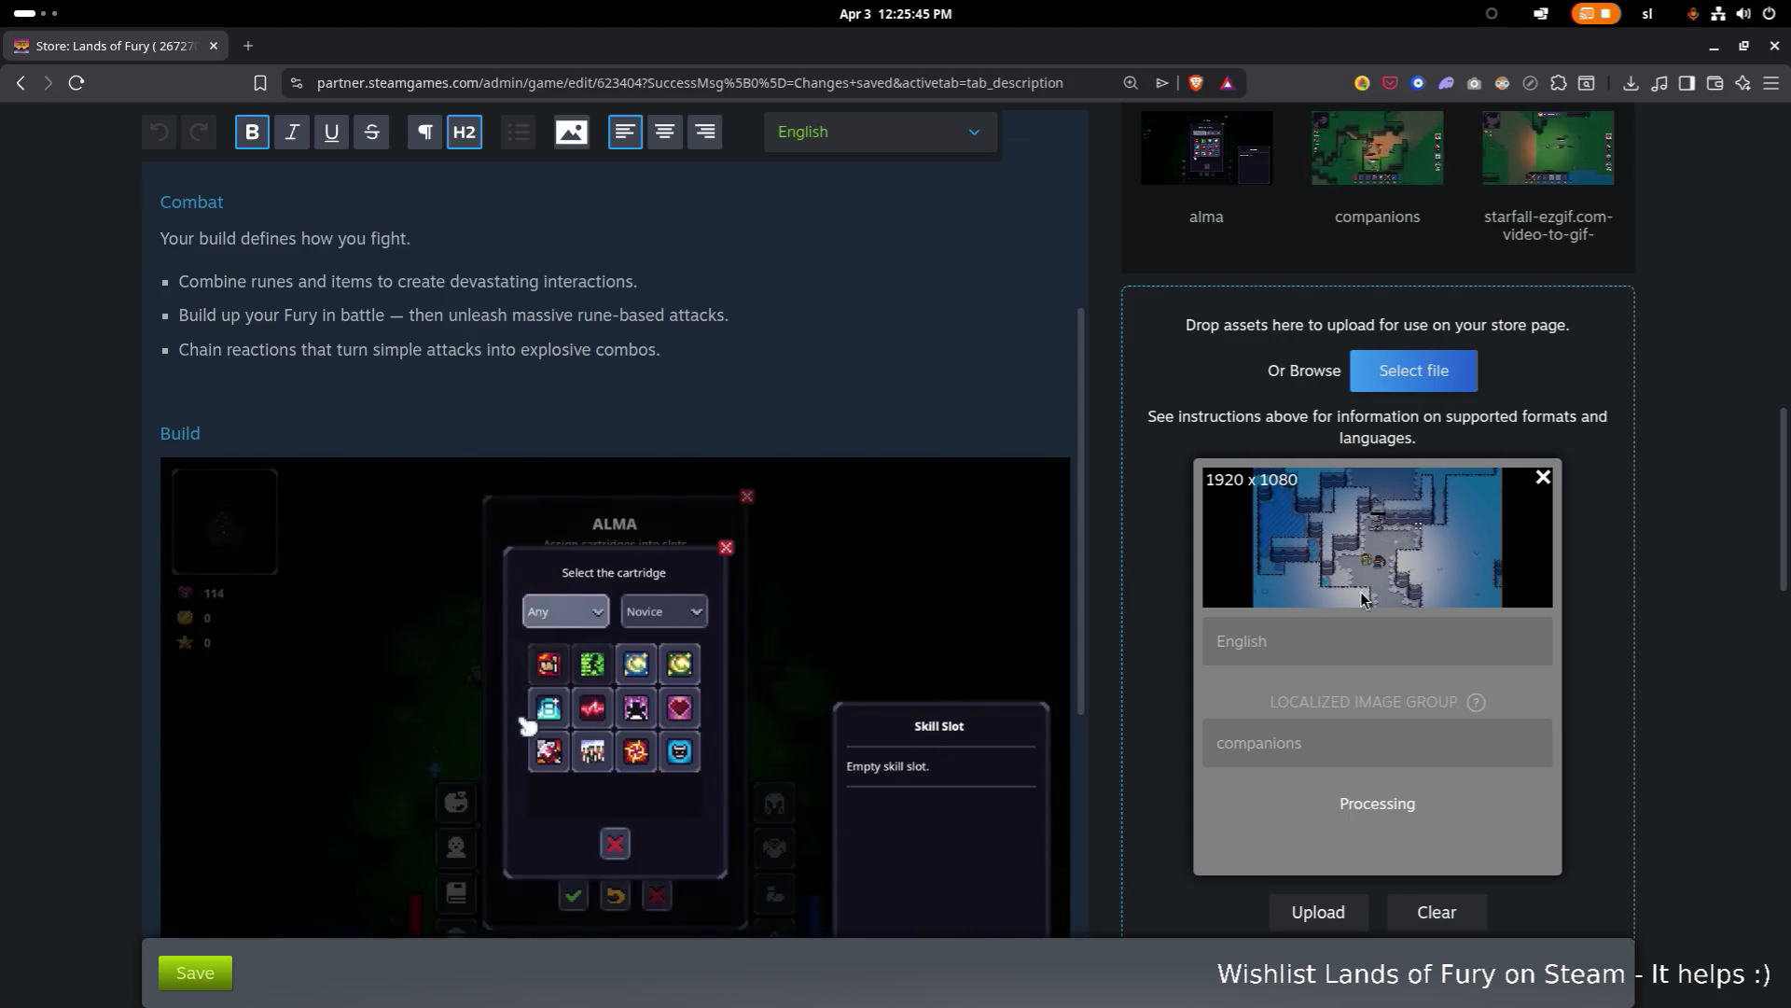
pyautogui.scroll(-3, 1360, 591)
pyautogui.scroll(2, 1361, 591)
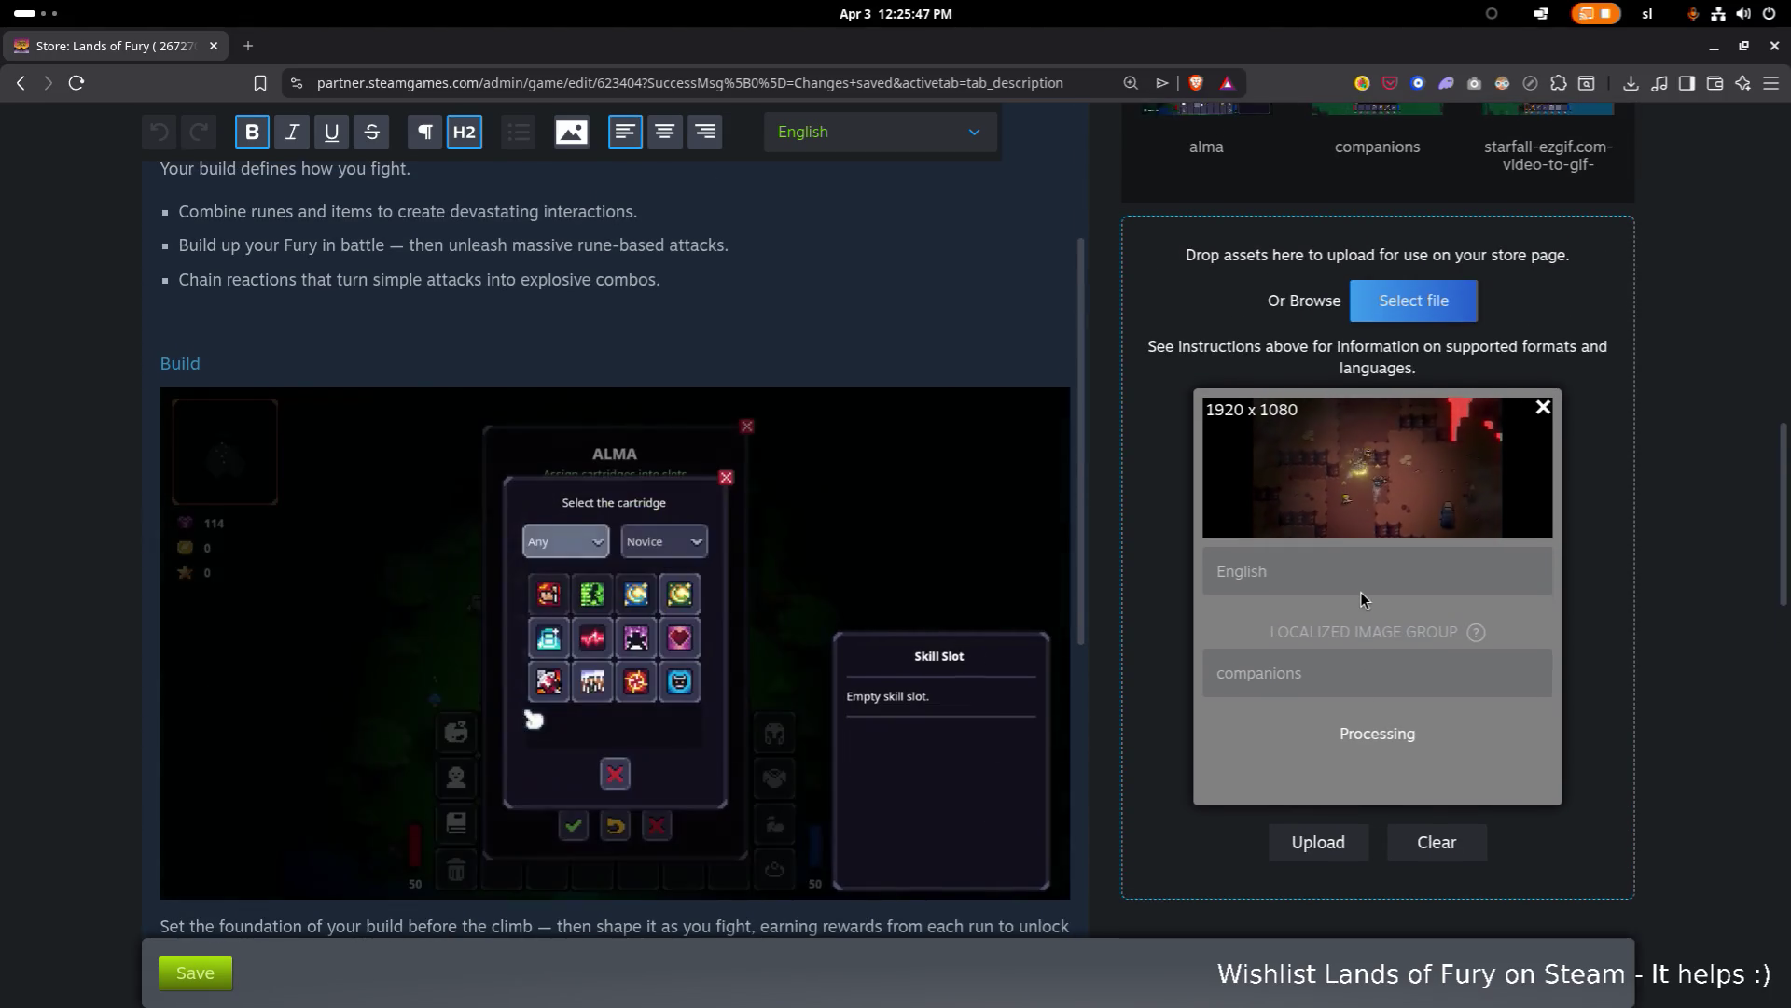
pyautogui.scroll(1, 1360, 592)
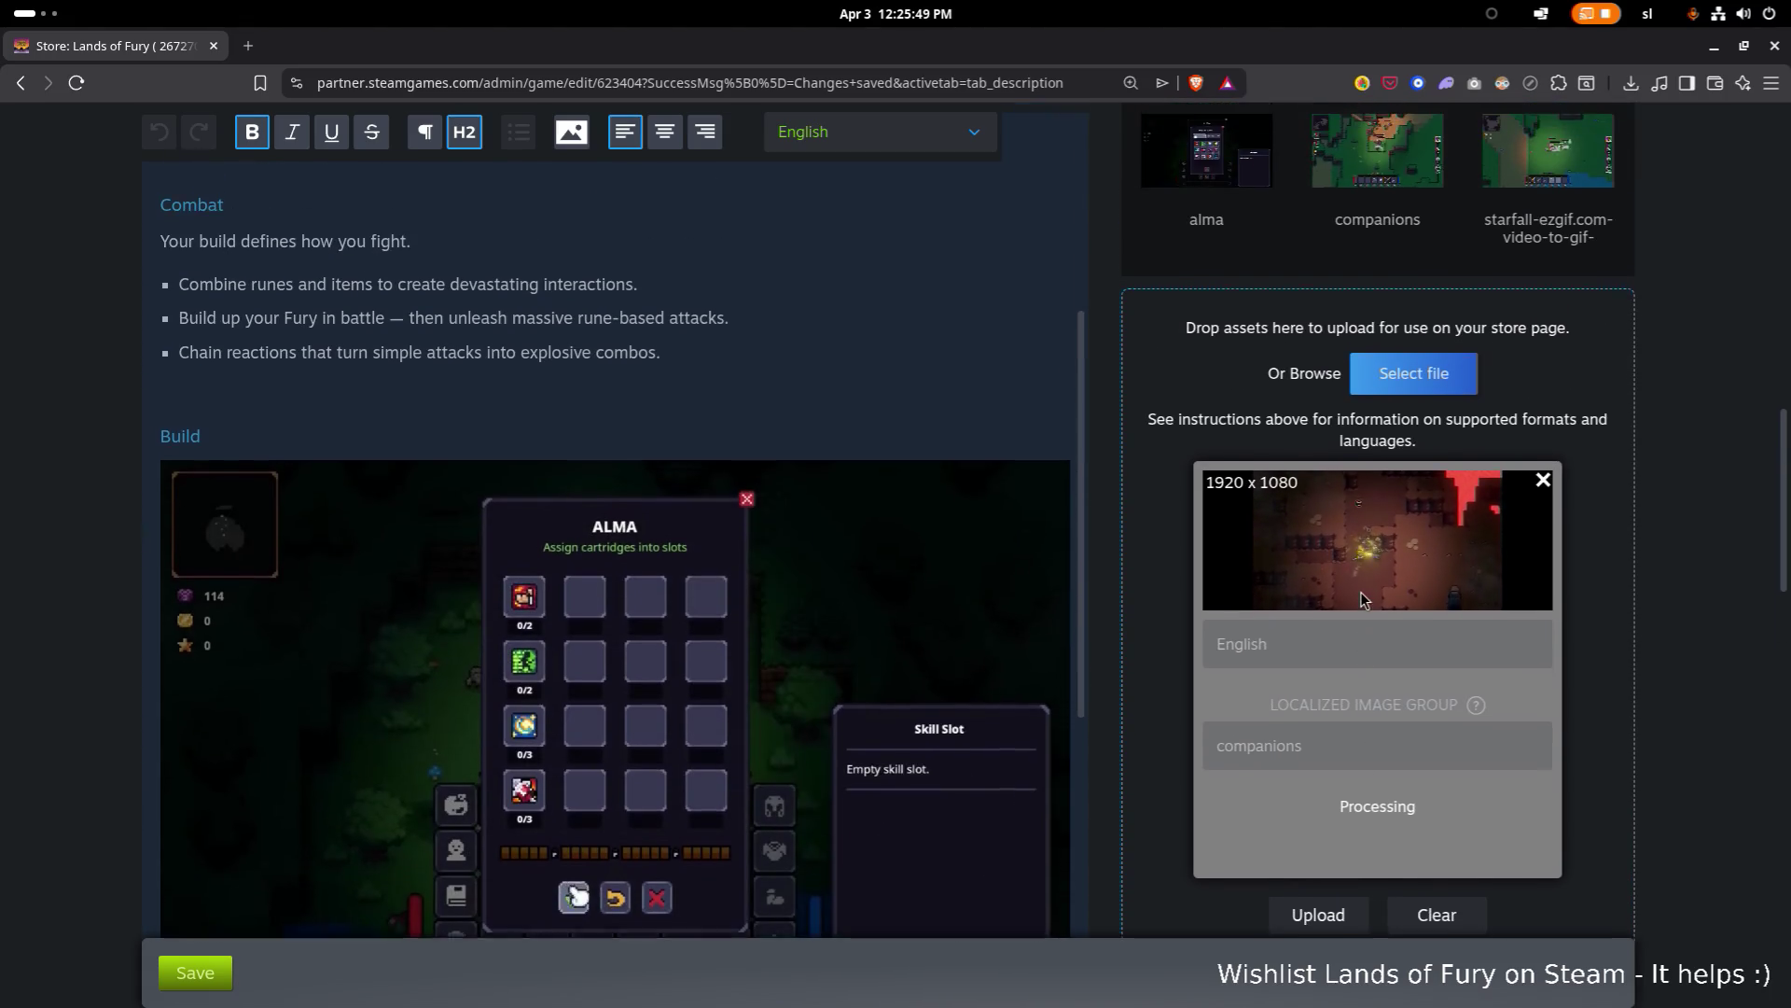
pyautogui.scroll(-1, 1360, 592)
pyautogui.scroll(4, 1360, 594)
pyautogui.scroll(-5, 1361, 594)
pyautogui.scroll(3, 1360, 597)
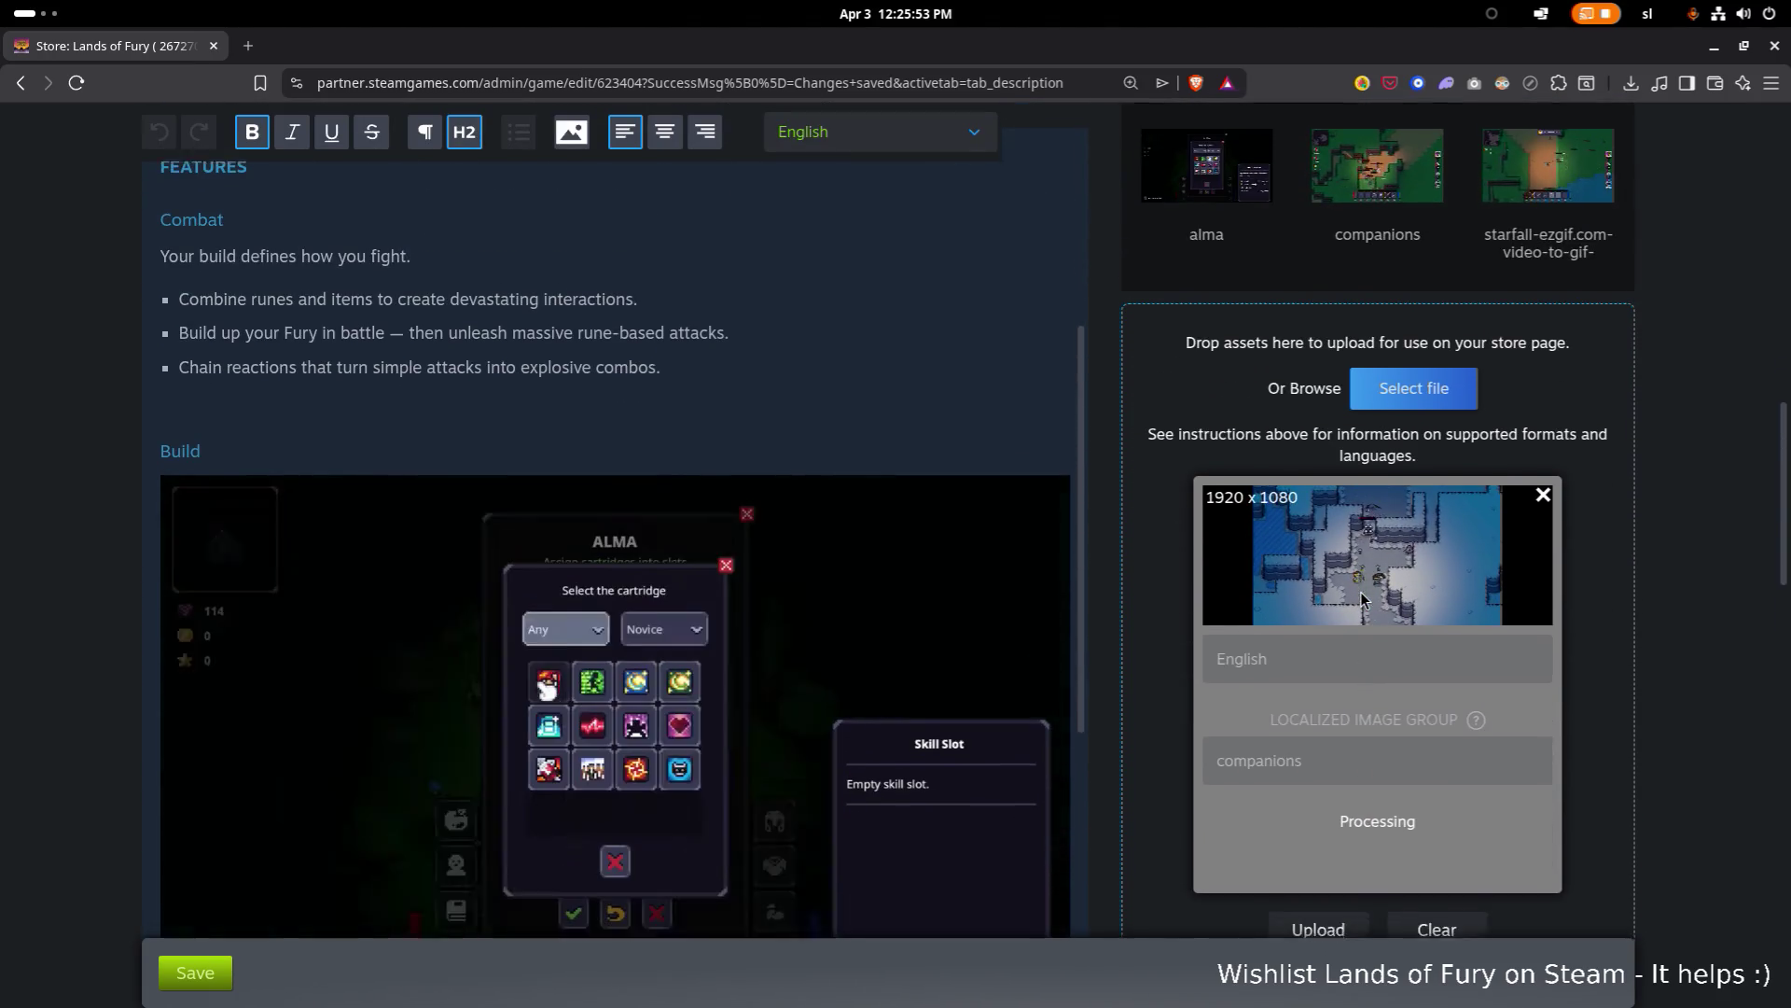
pyautogui.scroll(-2, 1360, 597)
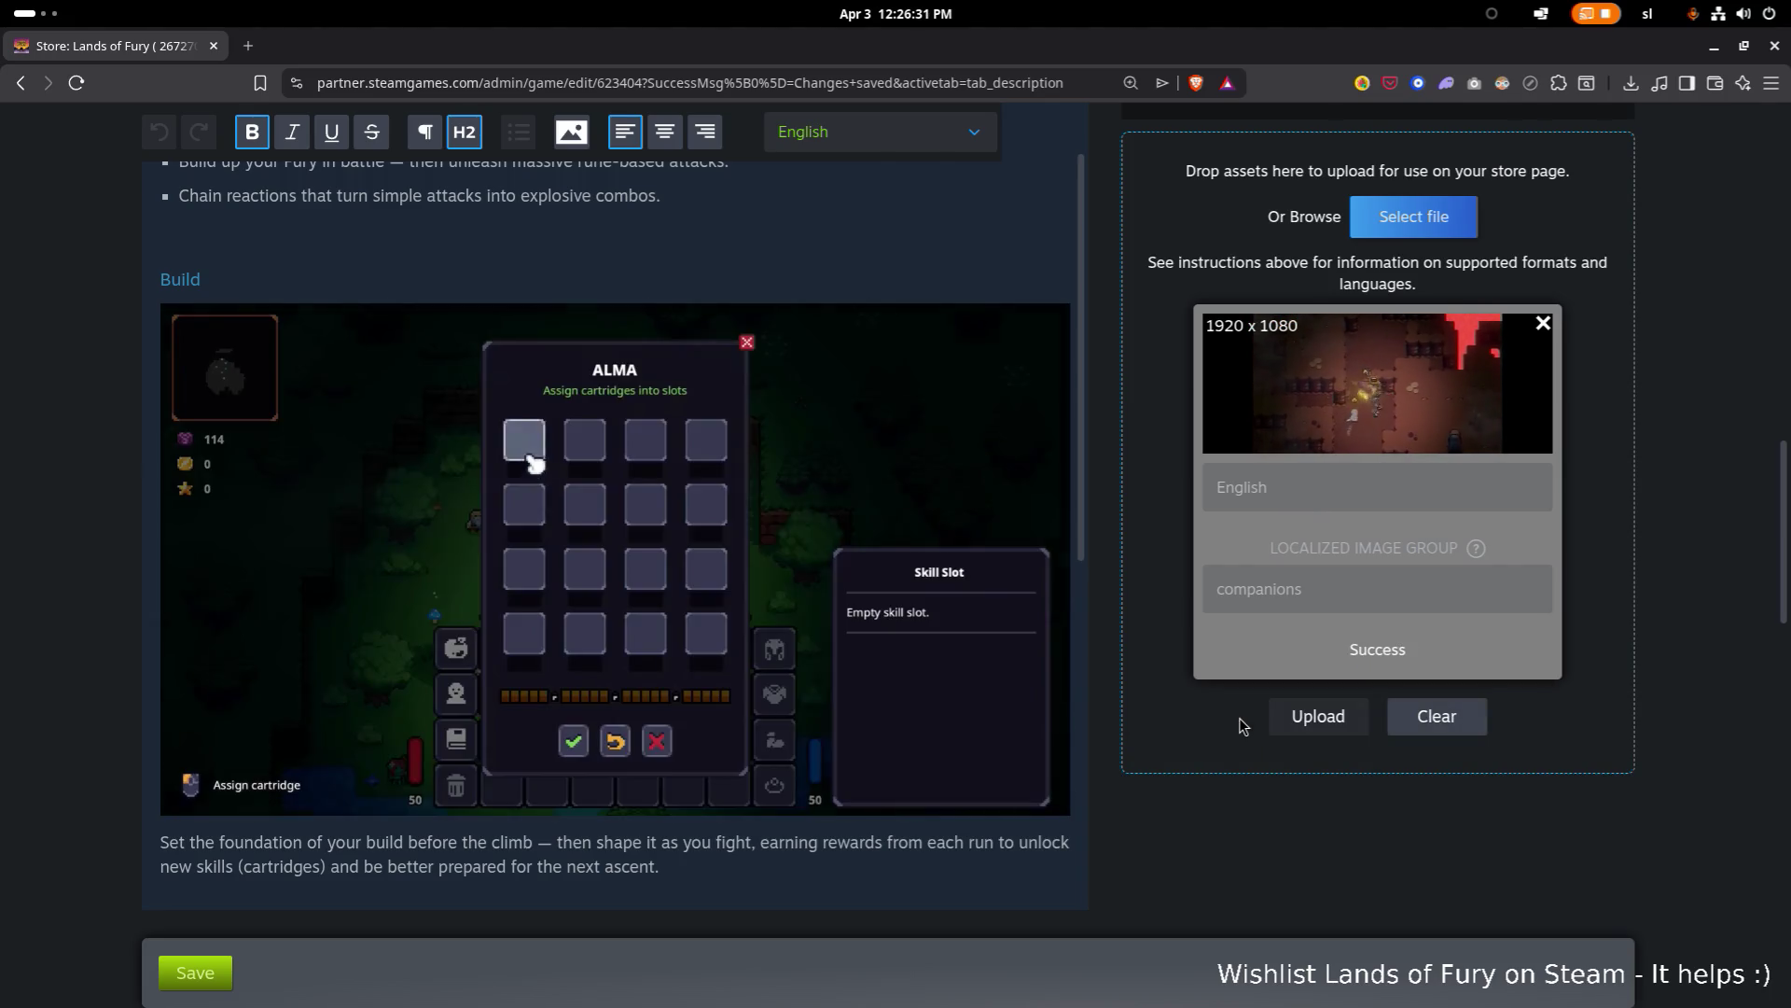
pyautogui.scroll(-1, 967, 648)
pyautogui.scroll(-5, 966, 647)
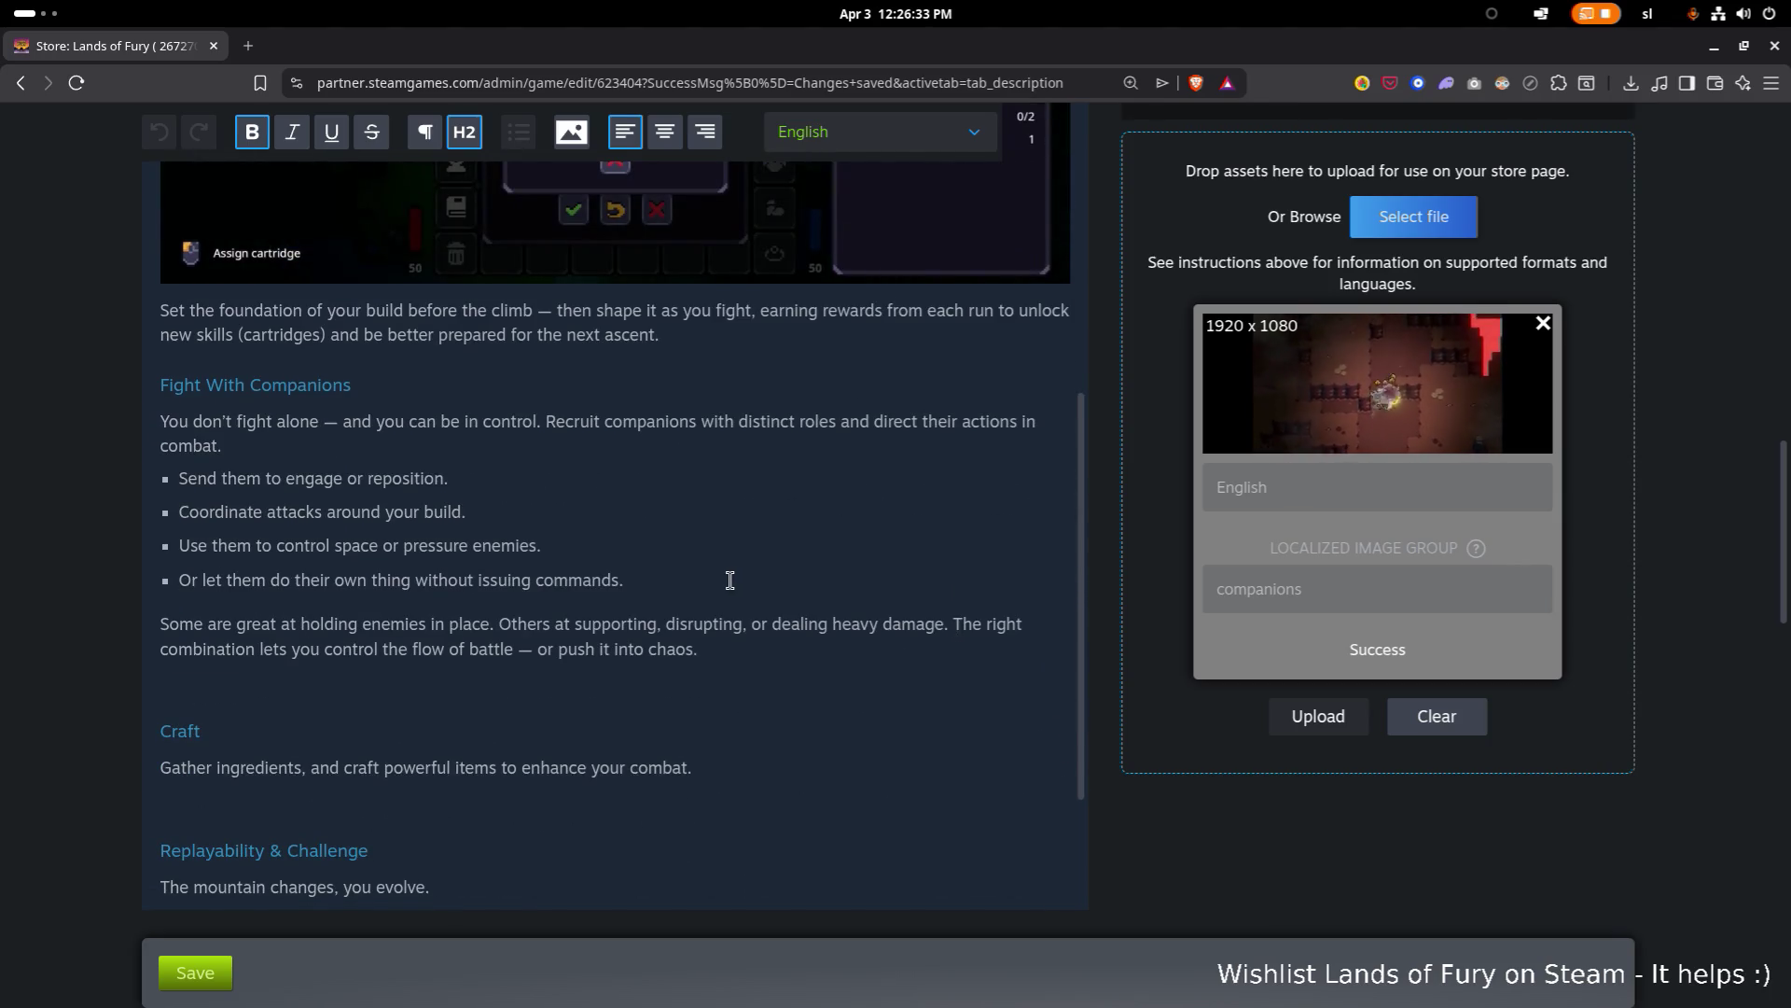
pyautogui.scroll(7, 734, 592)
pyautogui.scroll(-4, 559, 522)
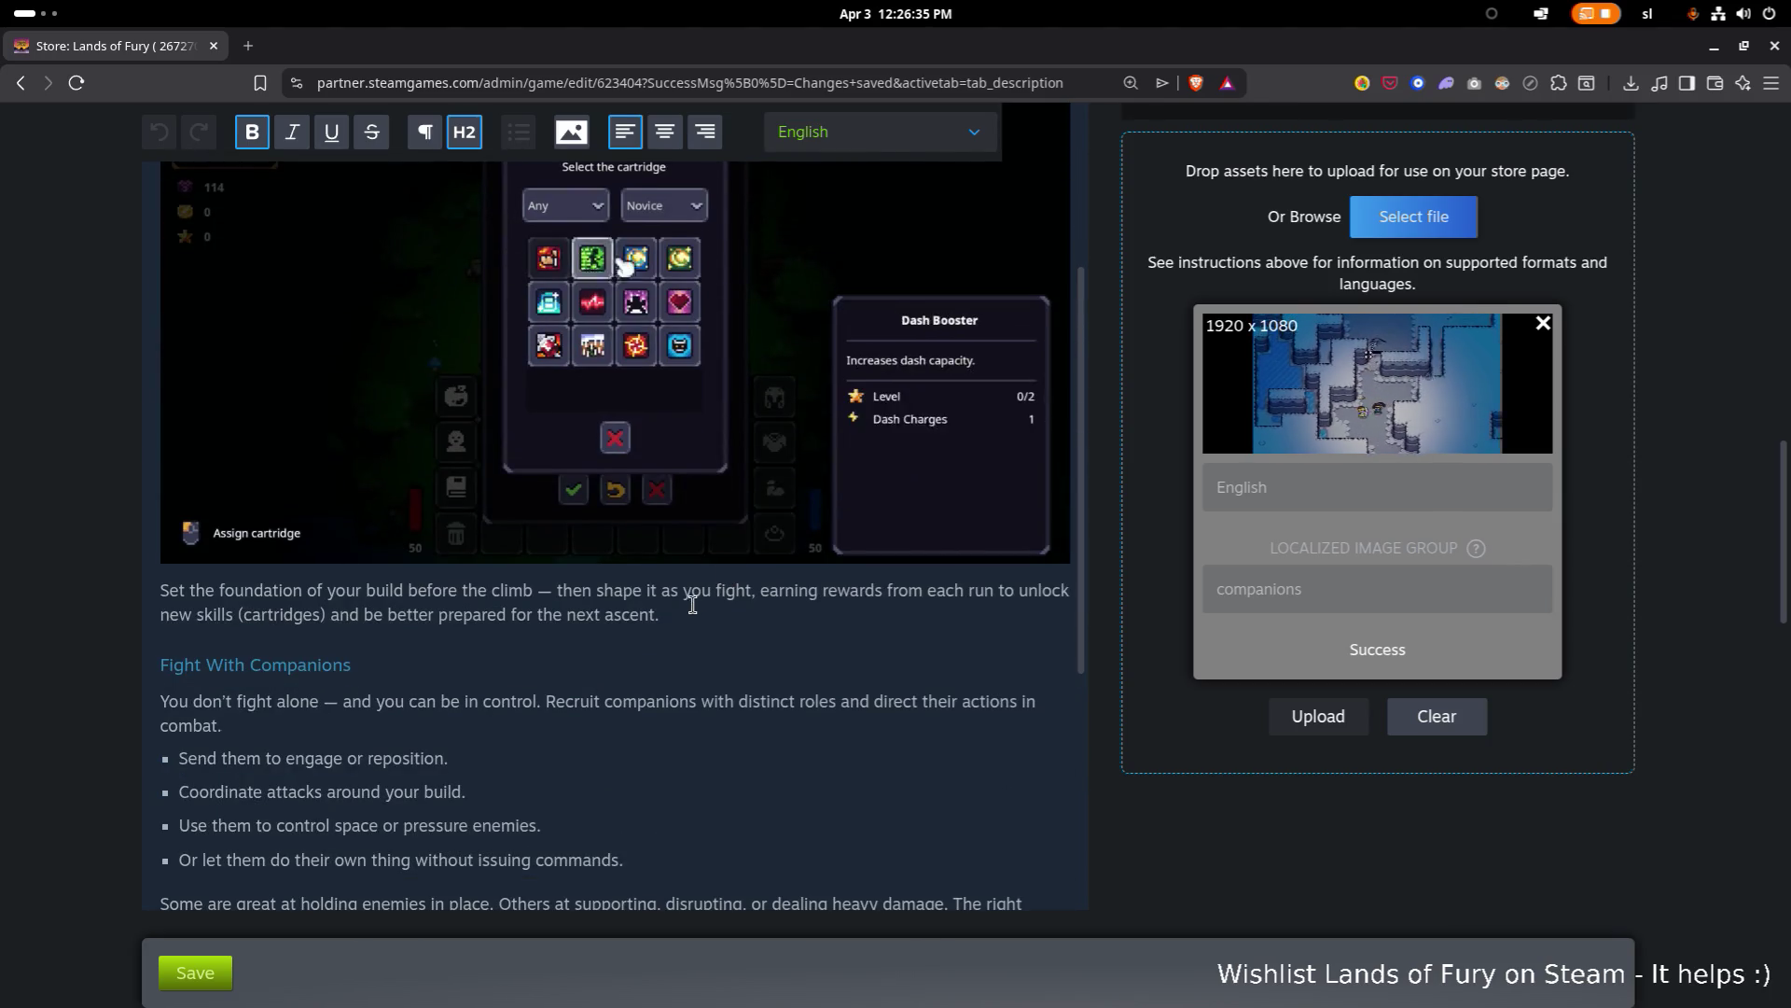
pyautogui.click(477, 670)
# Step: Insert the companions image on a new line below the Fight With Companions heading
pyautogui.press('Return')
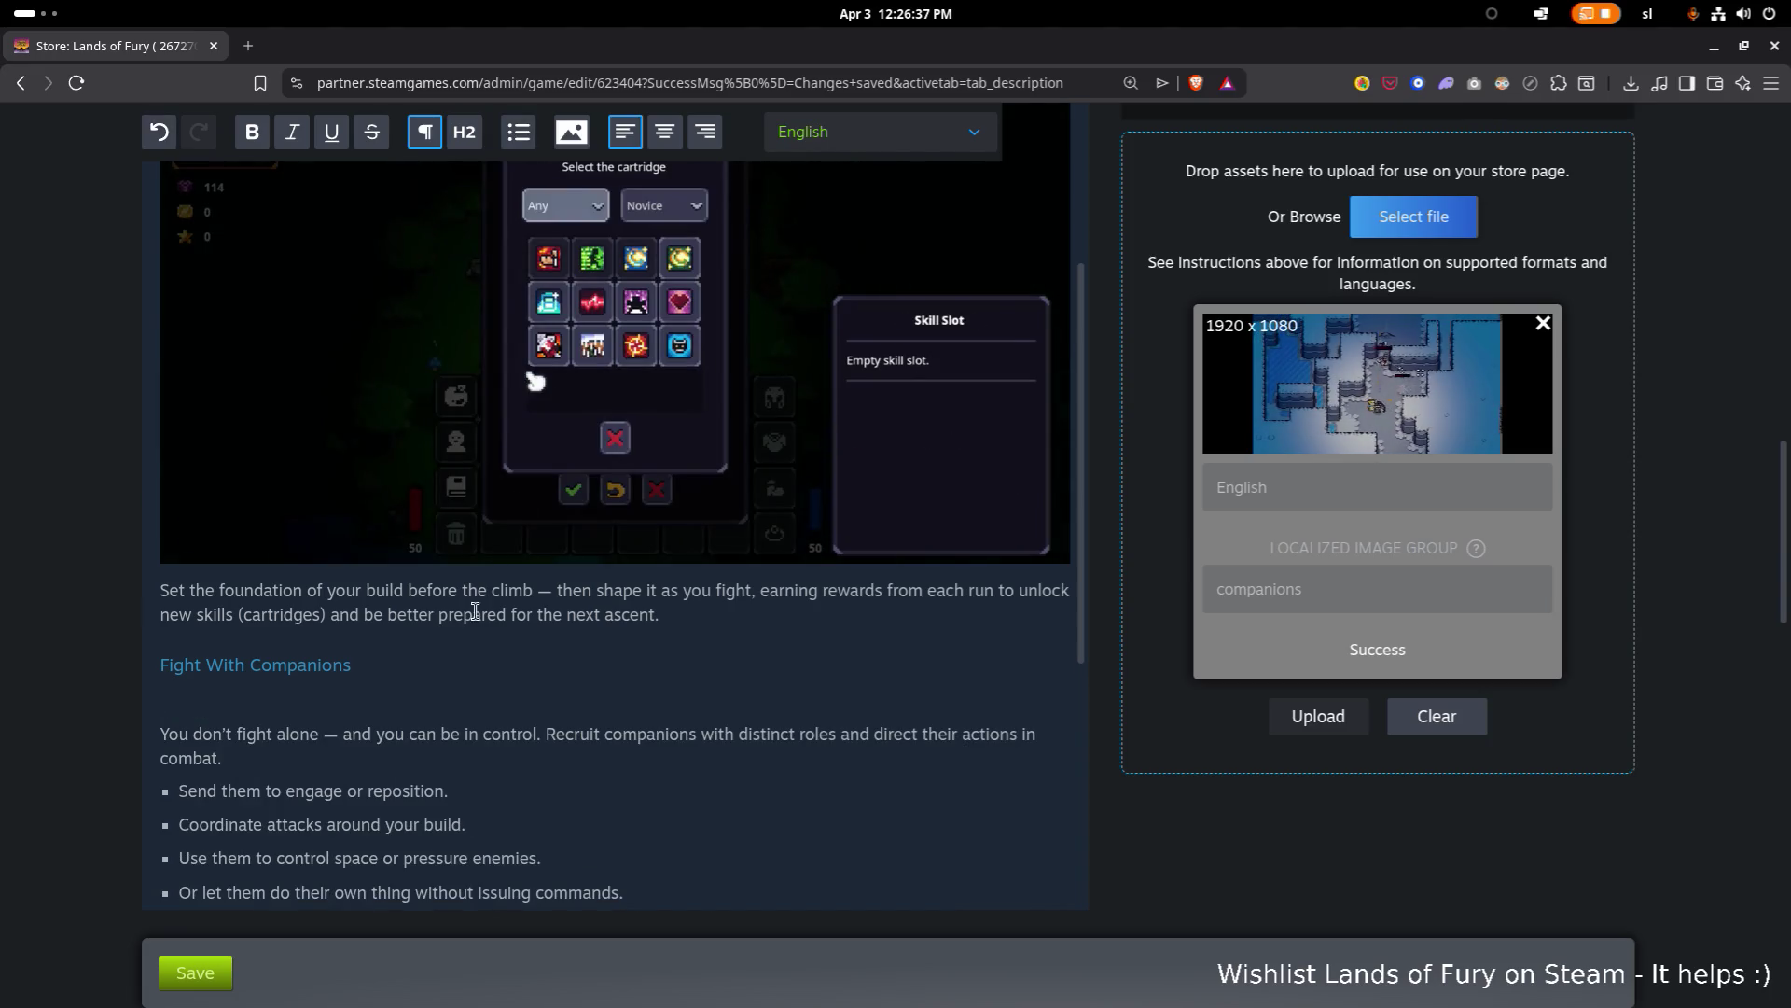
pyautogui.click(571, 131)
pyautogui.click(1008, 676)
pyautogui.click(770, 751)
# Step: Save the description so Steamworks shows Changes saved, pending publish
pyautogui.scroll(-5, 767, 695)
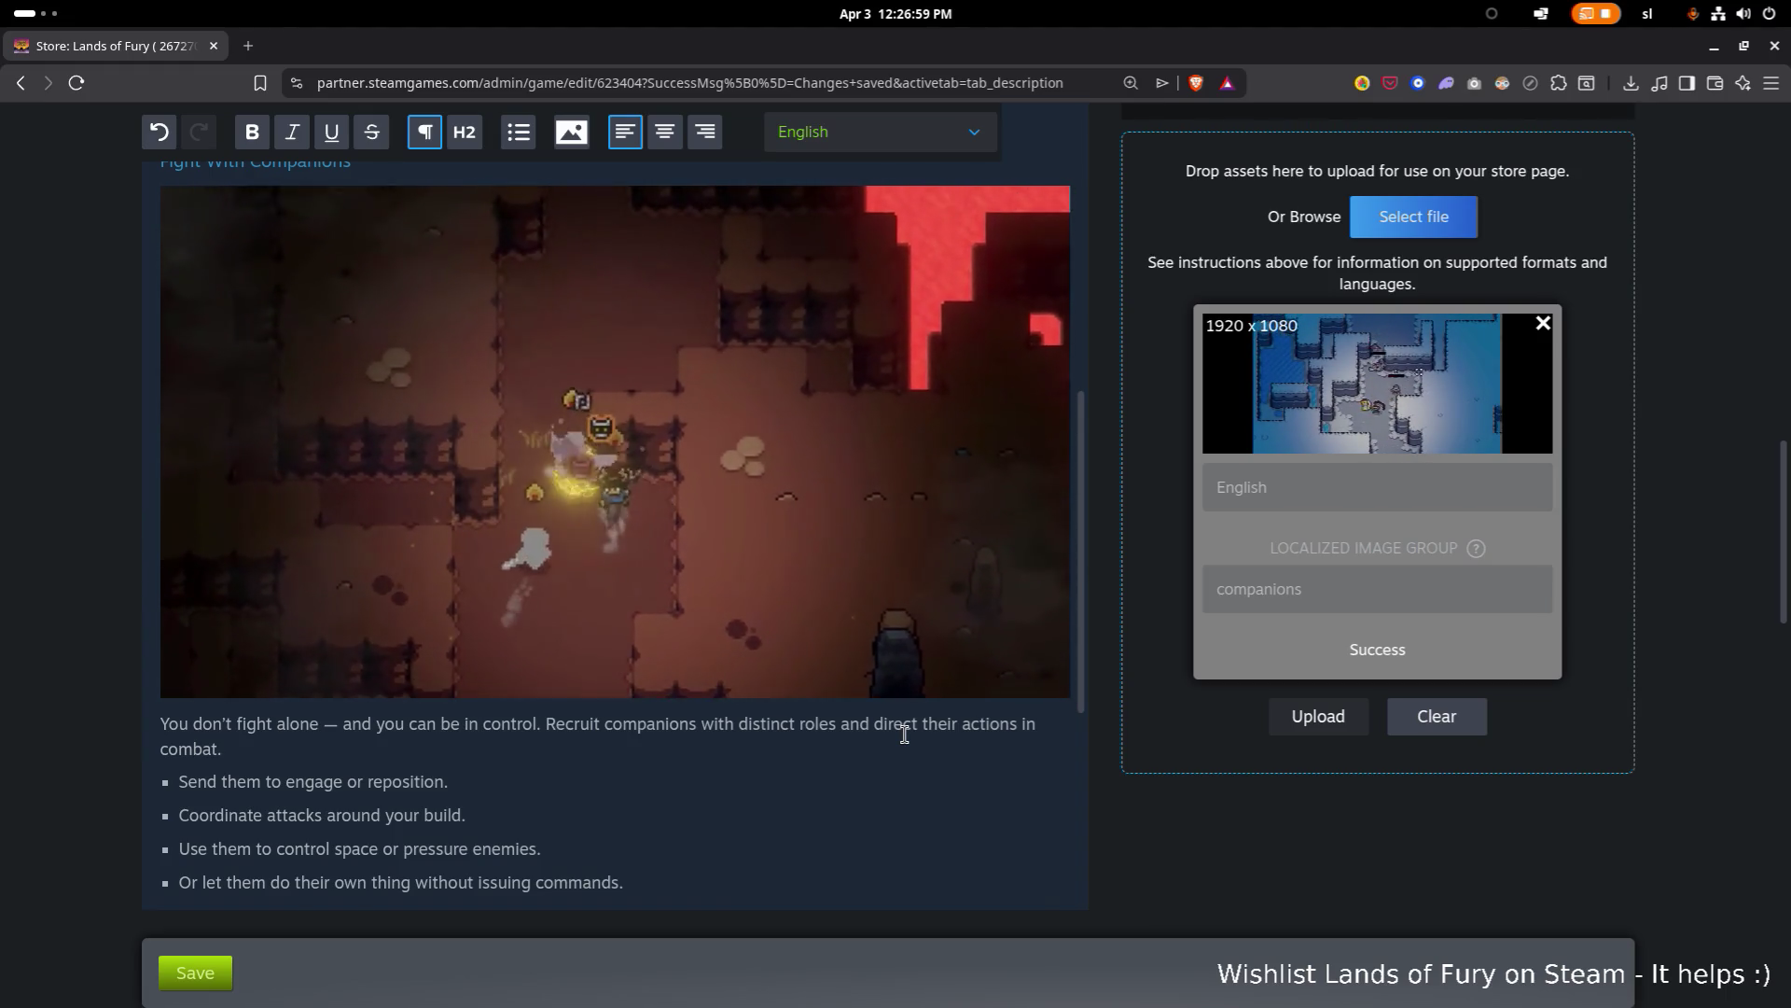
pyautogui.scroll(-1, 604, 760)
pyautogui.scroll(2, 604, 760)
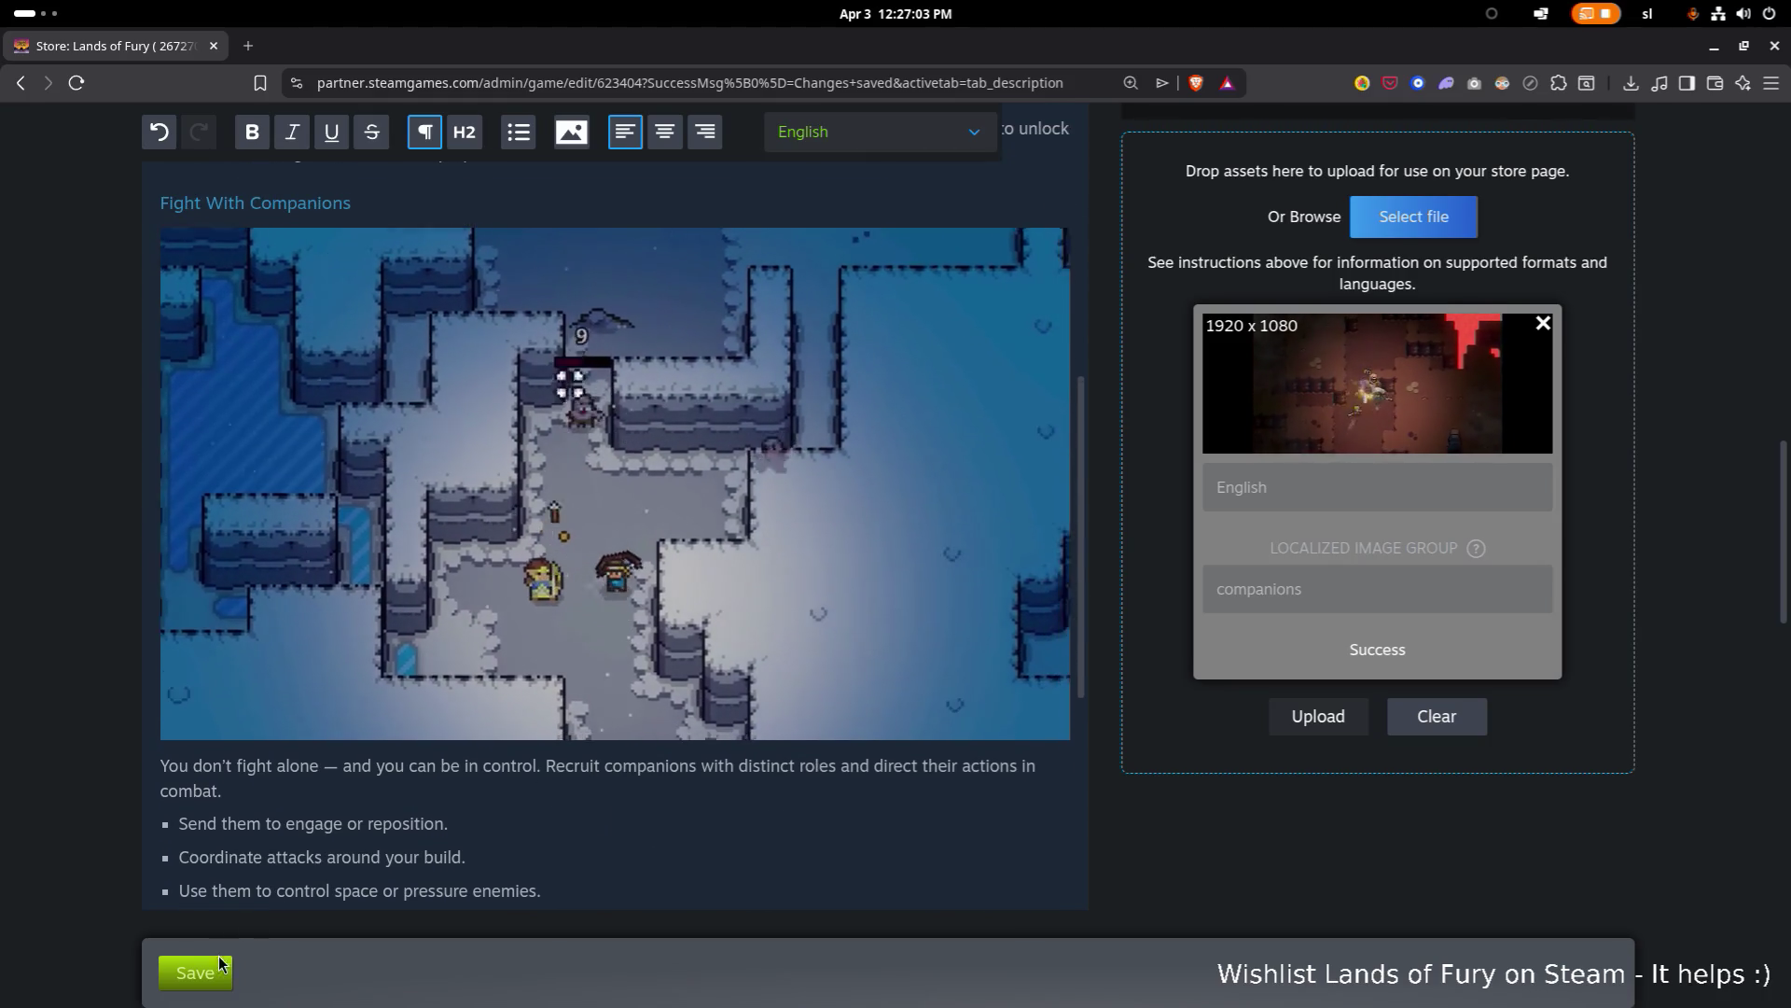
pyautogui.click(222, 969)
pyautogui.moveTo(547, 728)
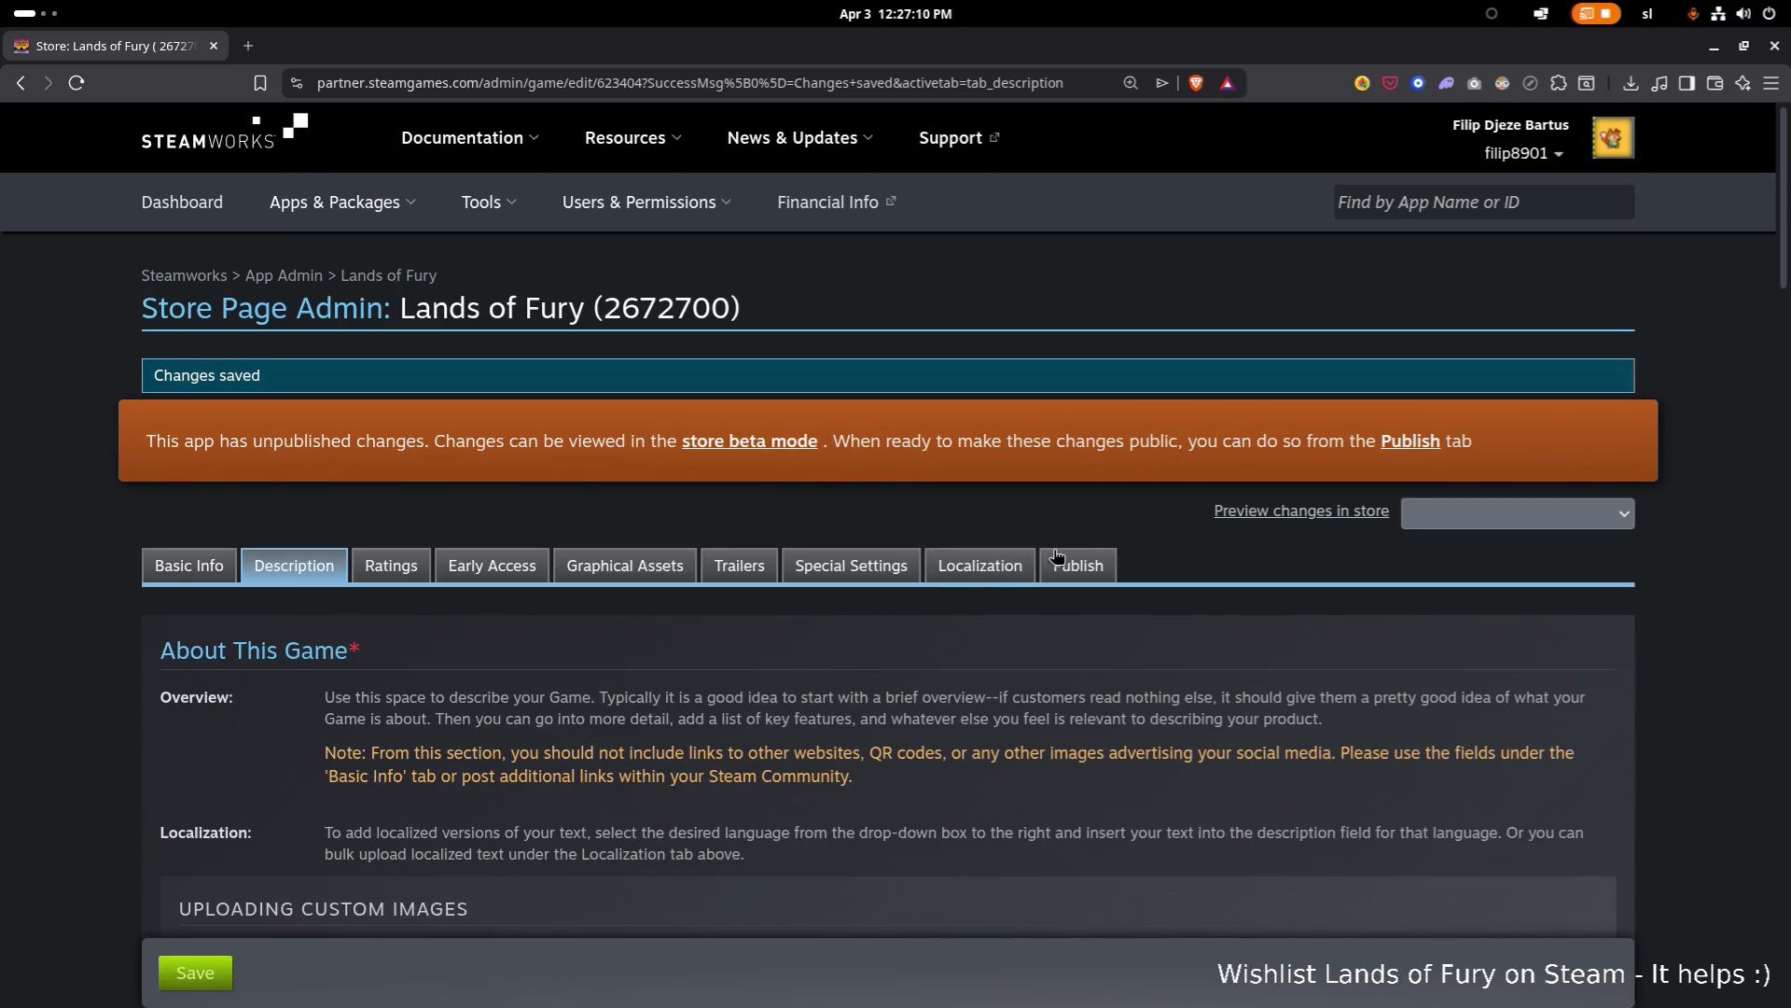
# Step: Preview the beta store page's full description to confirm the companions clip, then return to Kdenlive
pyautogui.scroll(-1, 1087, 565)
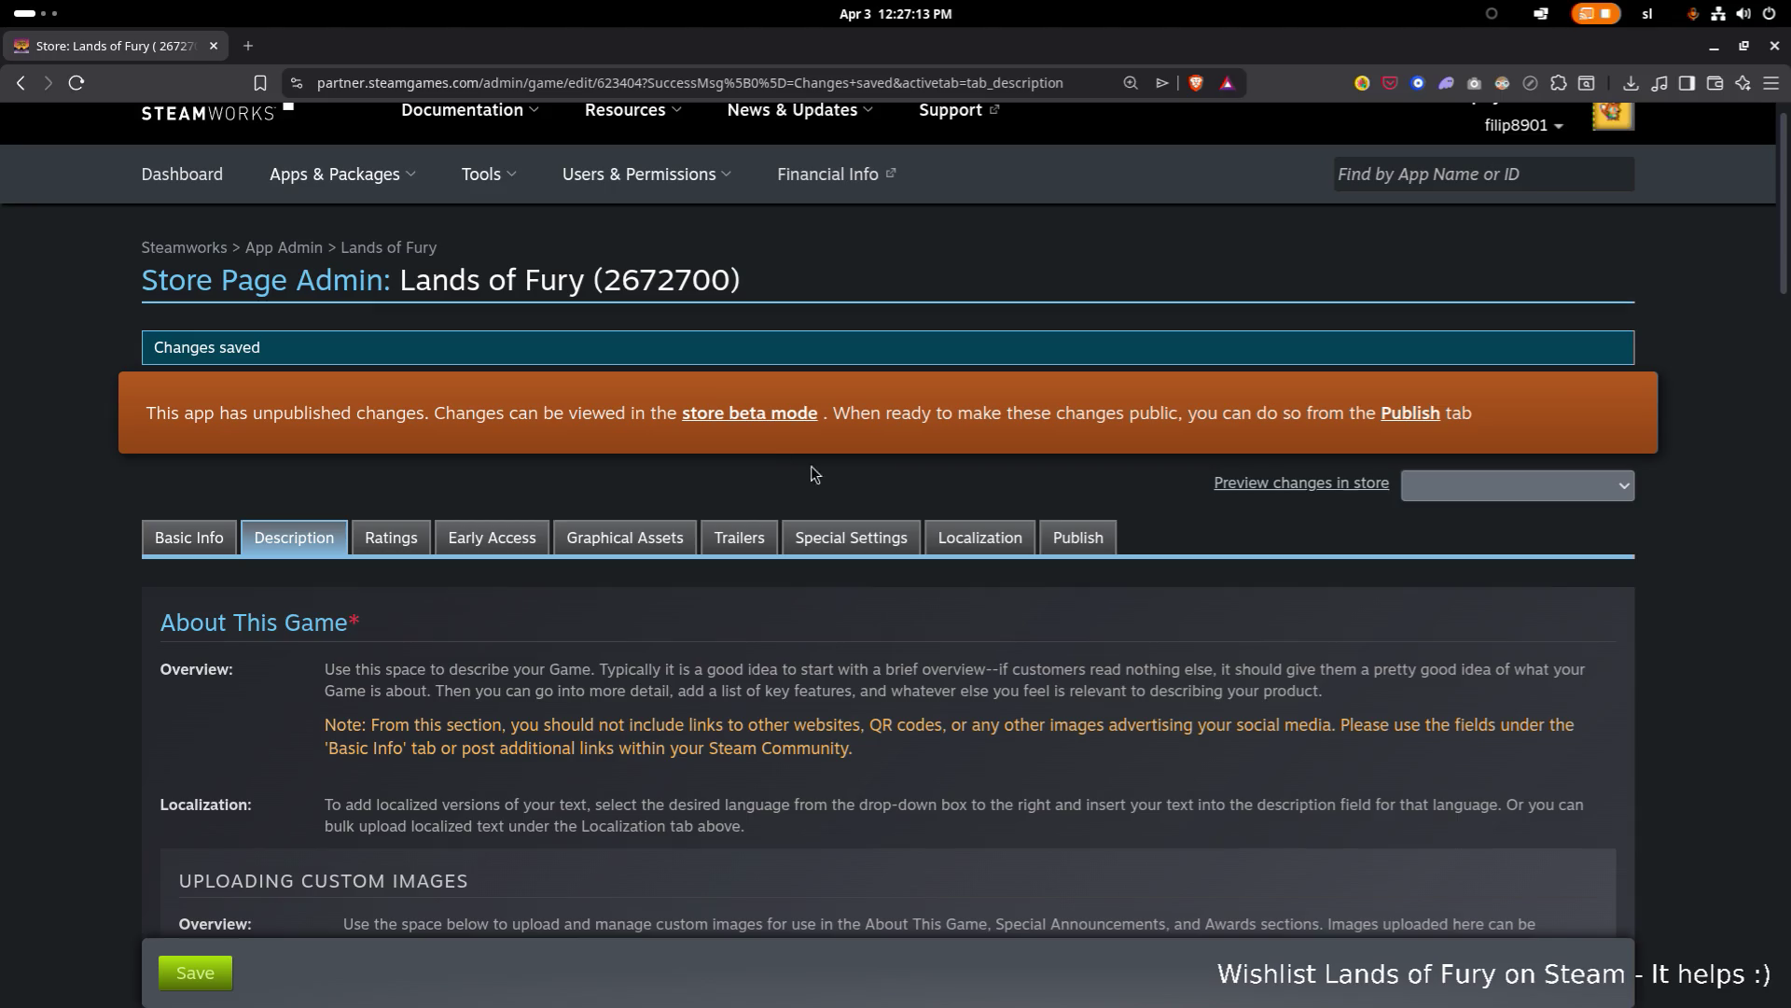
pyautogui.click(764, 413)
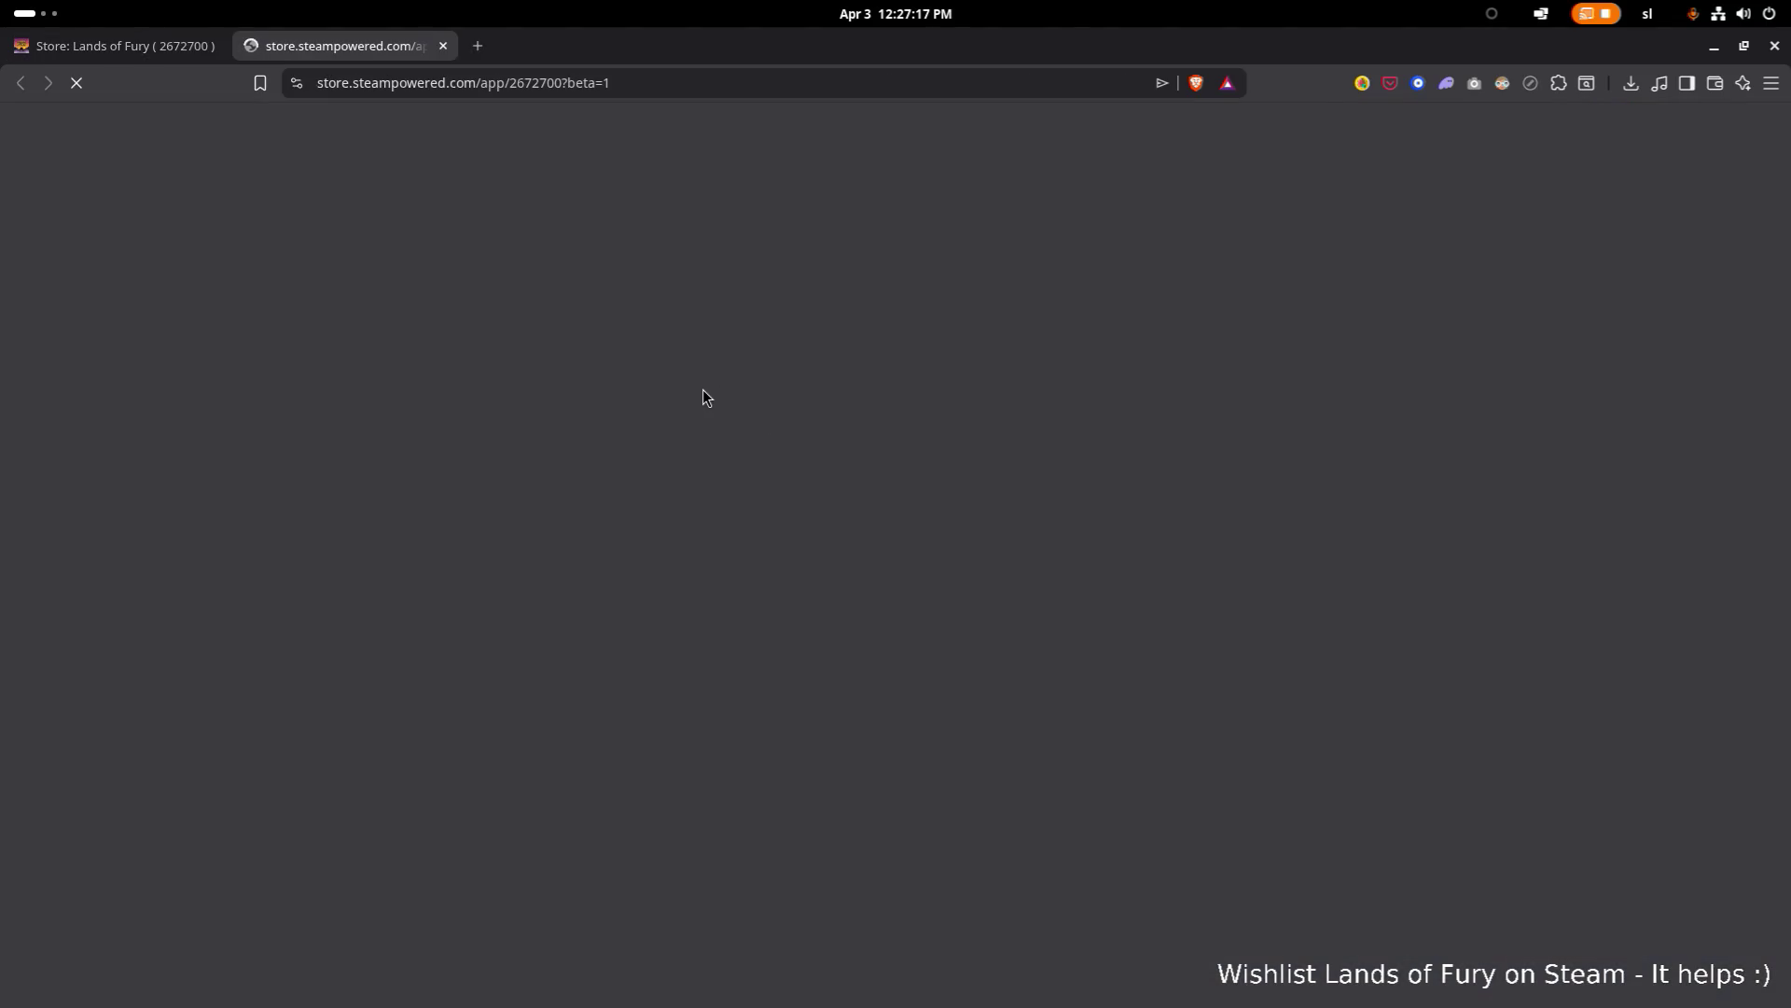
pyautogui.scroll(-10, 698, 390)
pyautogui.scroll(-10, 700, 396)
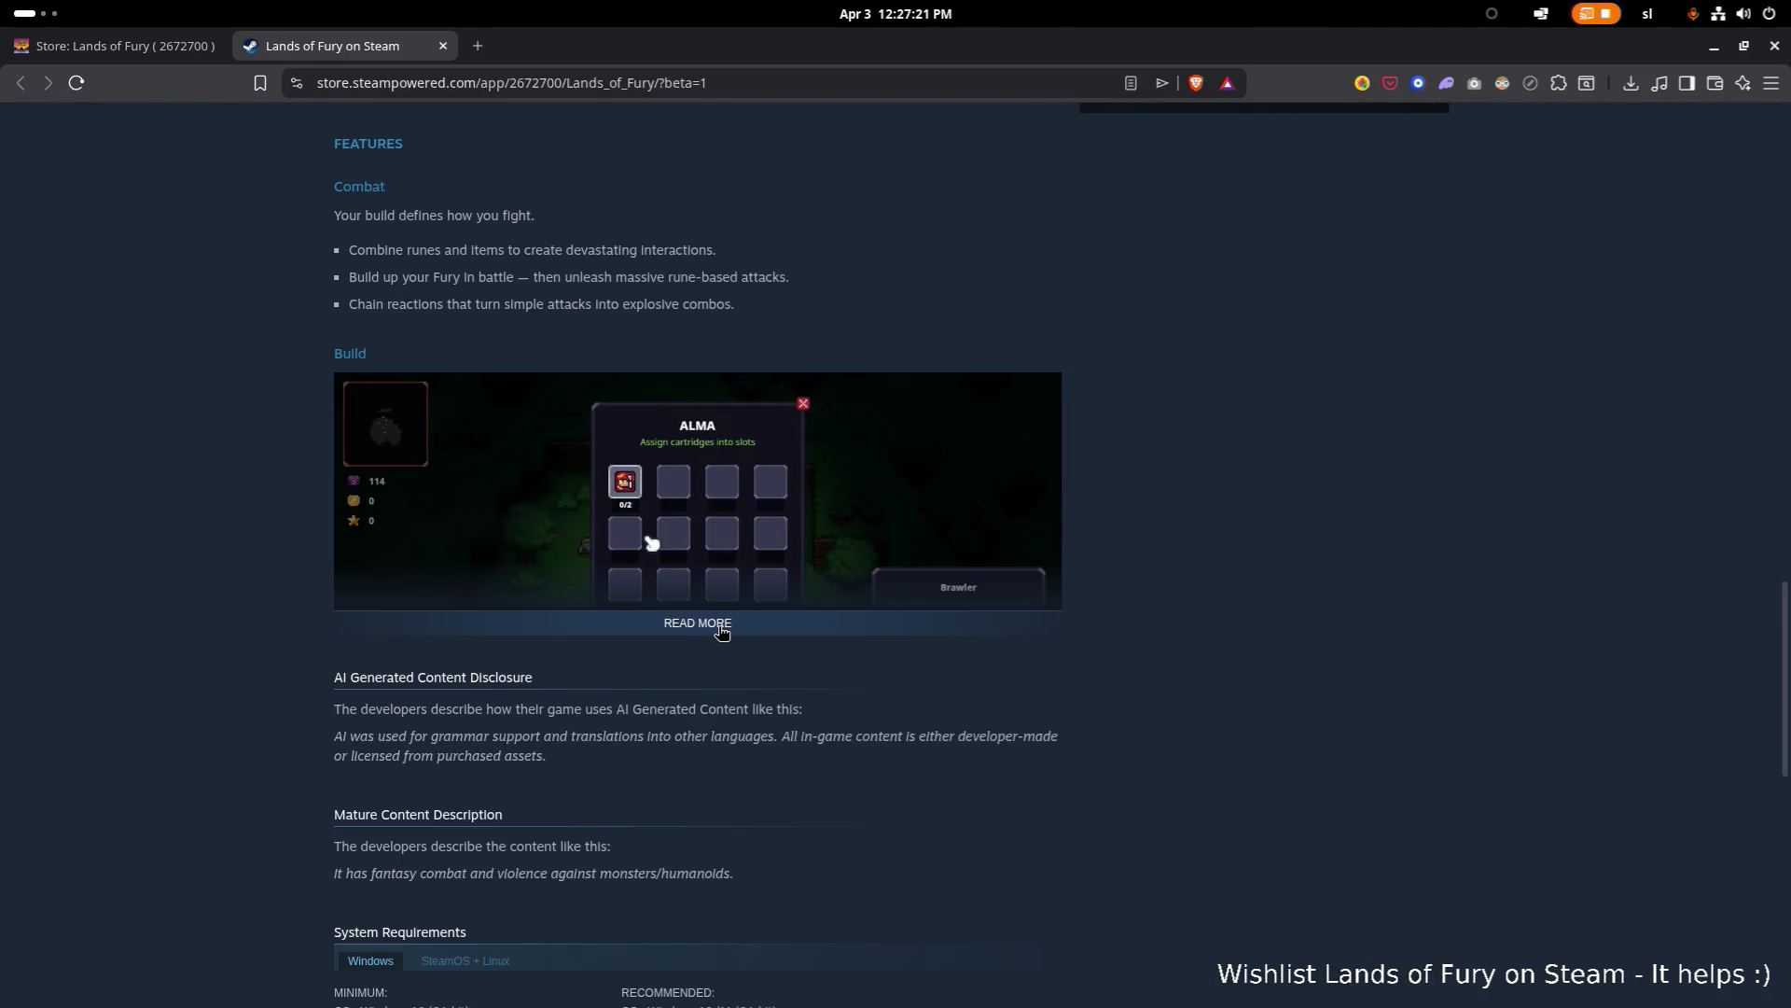
pyautogui.click(721, 633)
pyautogui.scroll(-3, 700, 587)
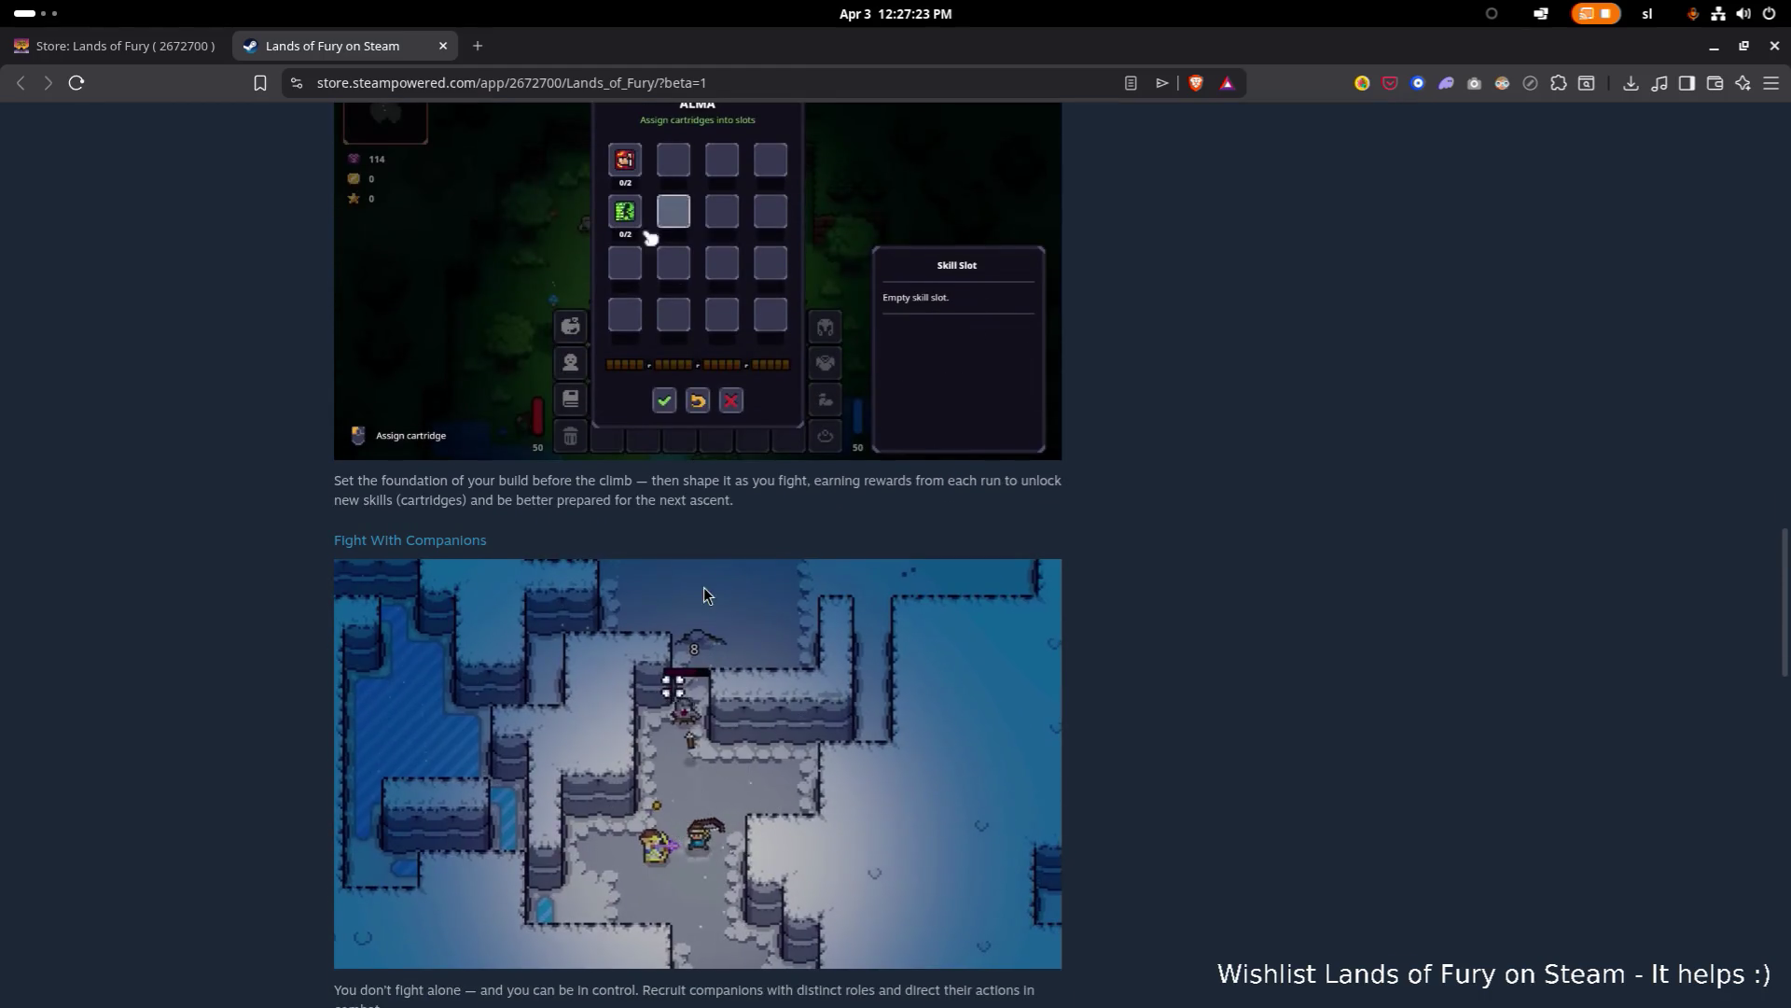
pyautogui.scroll(-2, 1092, 553)
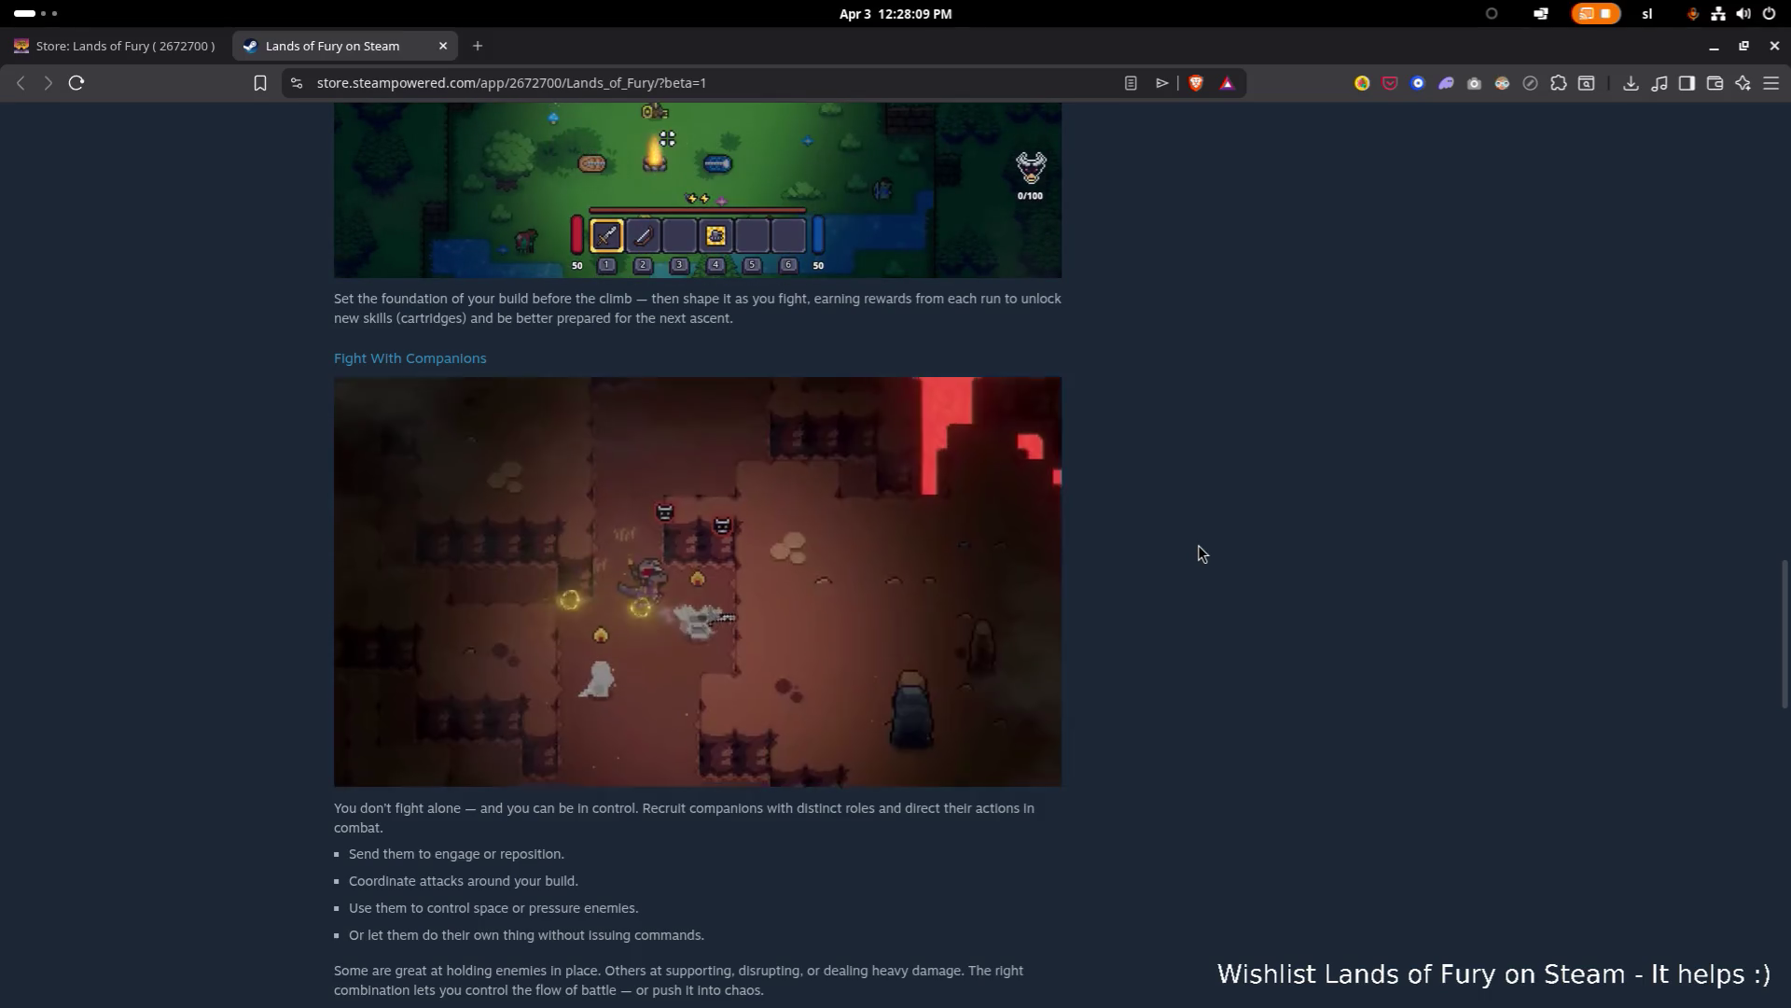
pyautogui.scroll(1, 1228, 485)
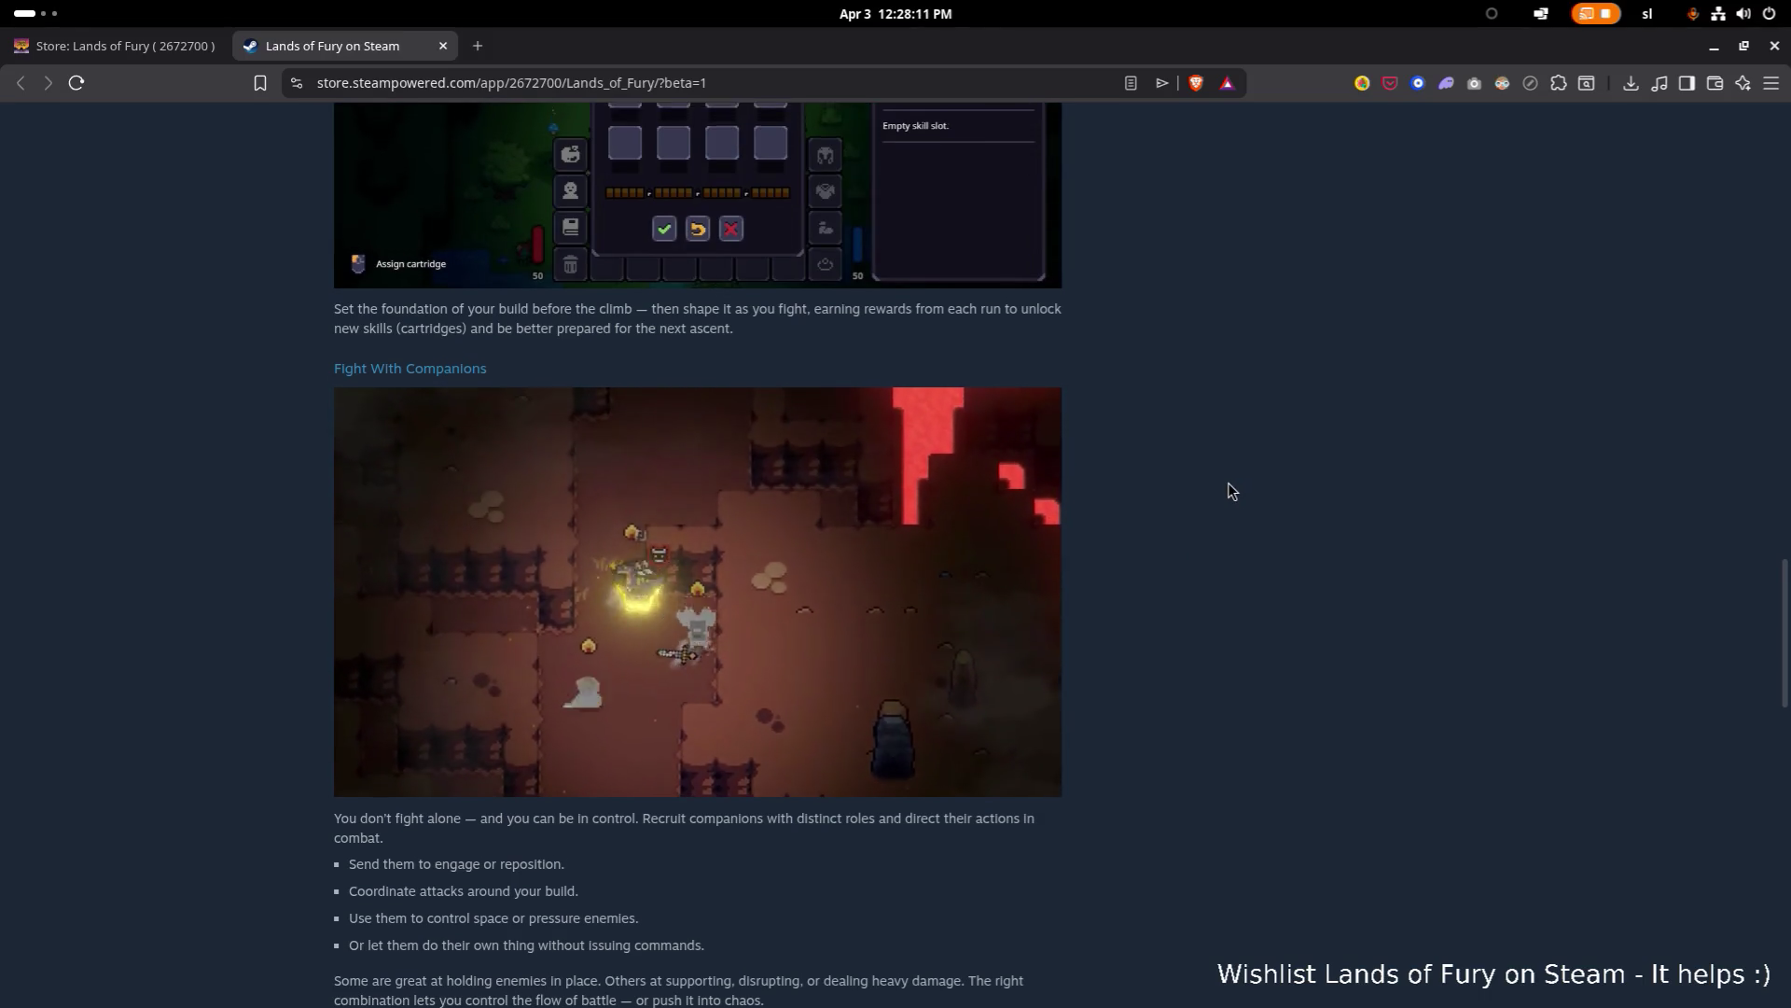
pyautogui.hotkey('alt', 'Tab')
pyautogui.hotkey('alt', 'shift', 'Tab')
pyautogui.hotkey('alt', 'shift', 'Tab')
pyautogui.hotkey('alt', 'shift', 'Tab')
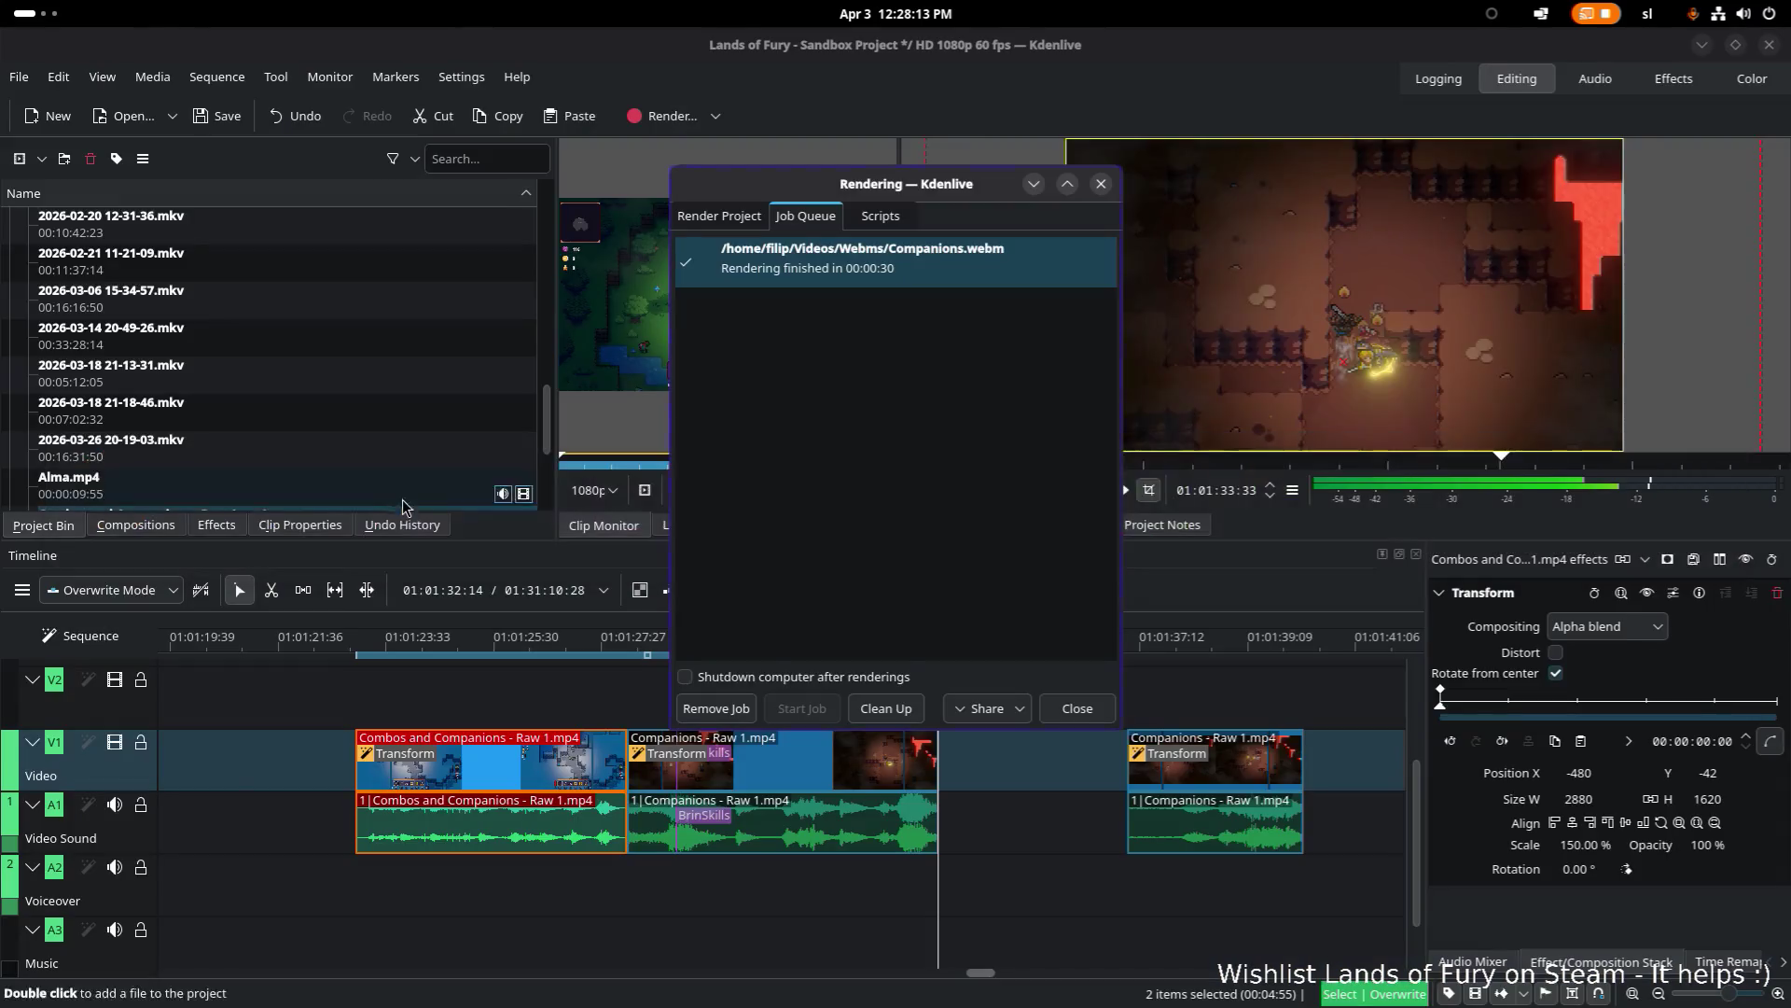
# Step: Reset the zone end to the first clip's boundary, nudge the second Companions clip, and replay from 01:01:22:58
pyautogui.click(1101, 185)
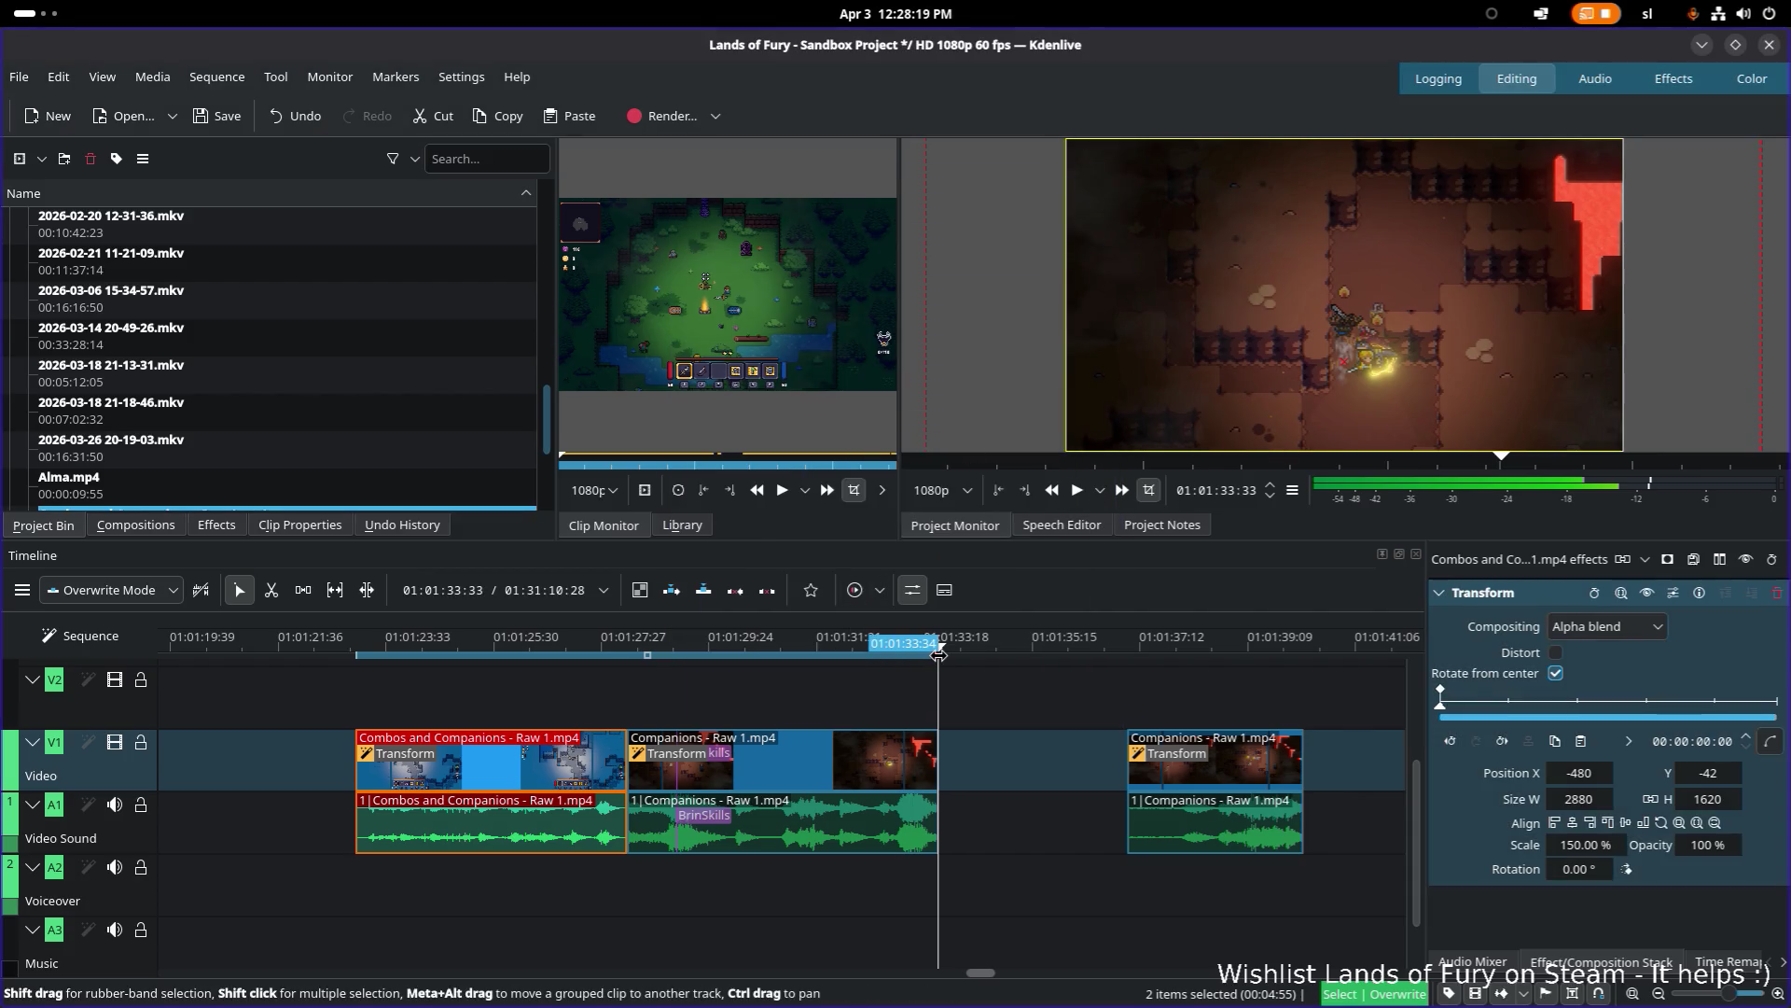
pyautogui.moveTo(939, 655); pyautogui.dragTo(631, 694)
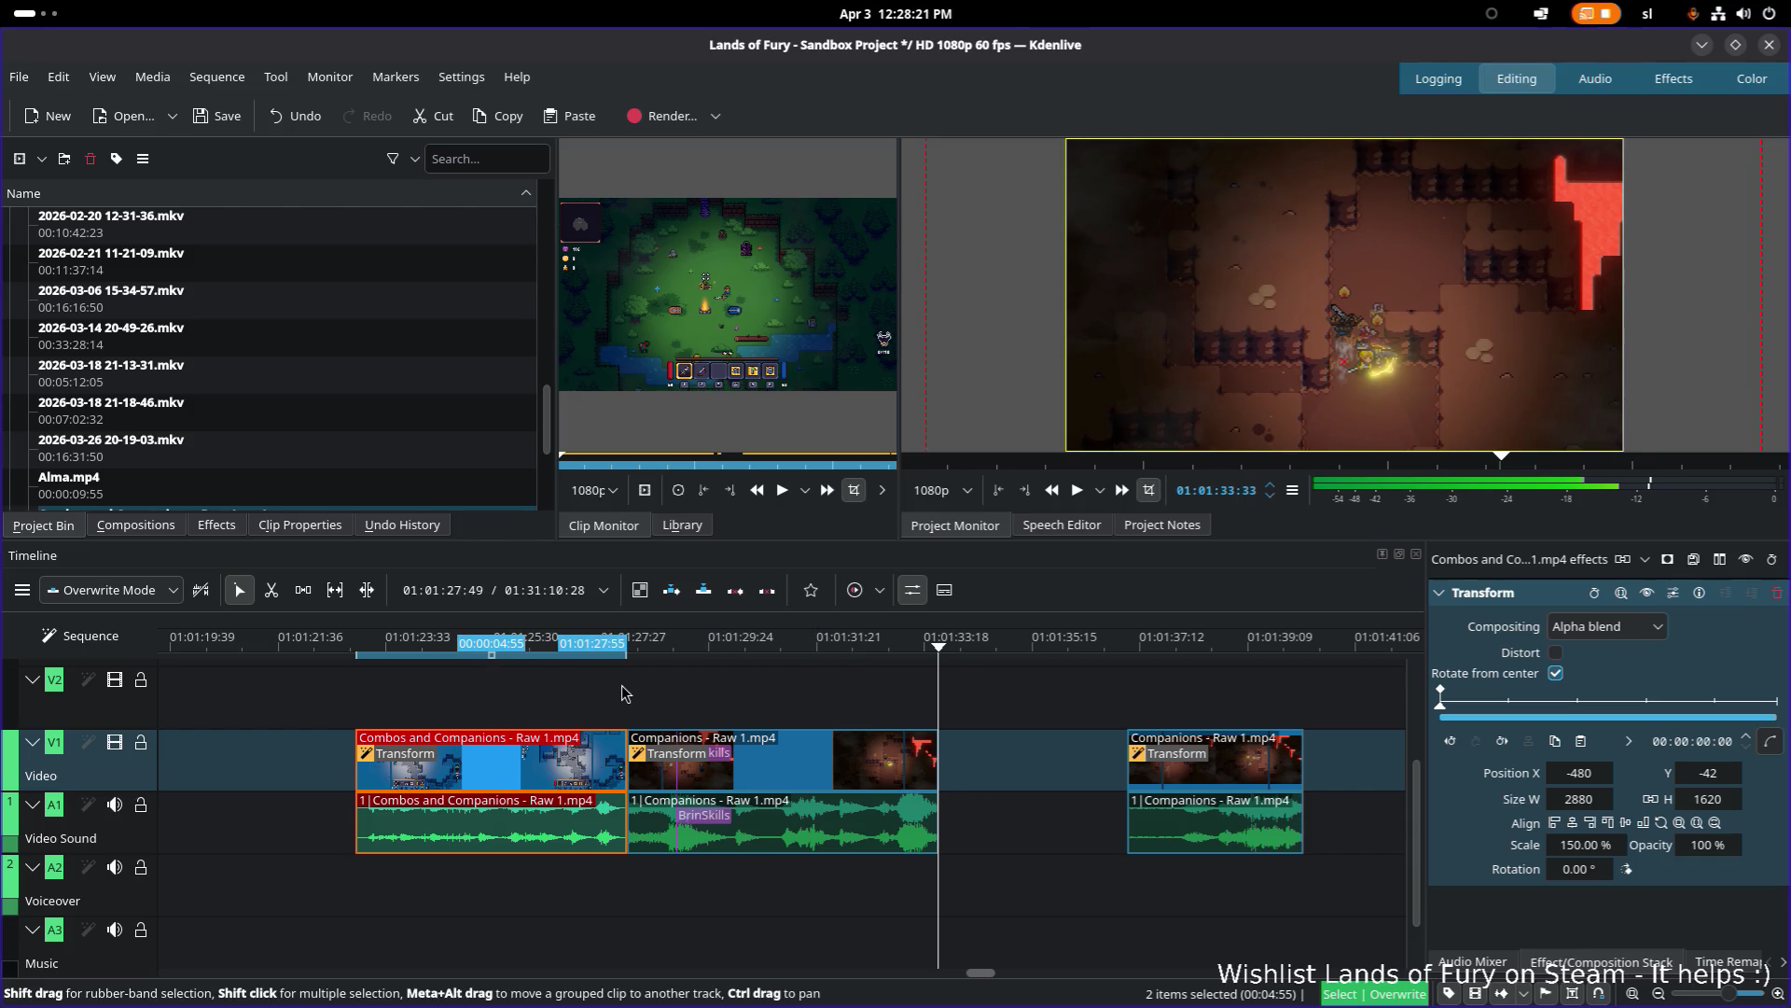
pyautogui.moveTo(672, 770); pyautogui.dragTo(701, 769)
pyautogui.moveTo(479, 642)
pyautogui.mouseDown()
pyautogui.moveTo(355, 643)
pyautogui.moveTo(632, 643)
pyautogui.moveTo(575, 645)
pyautogui.mouseUp()
pyautogui.press('space')
pyautogui.click(569, 779)
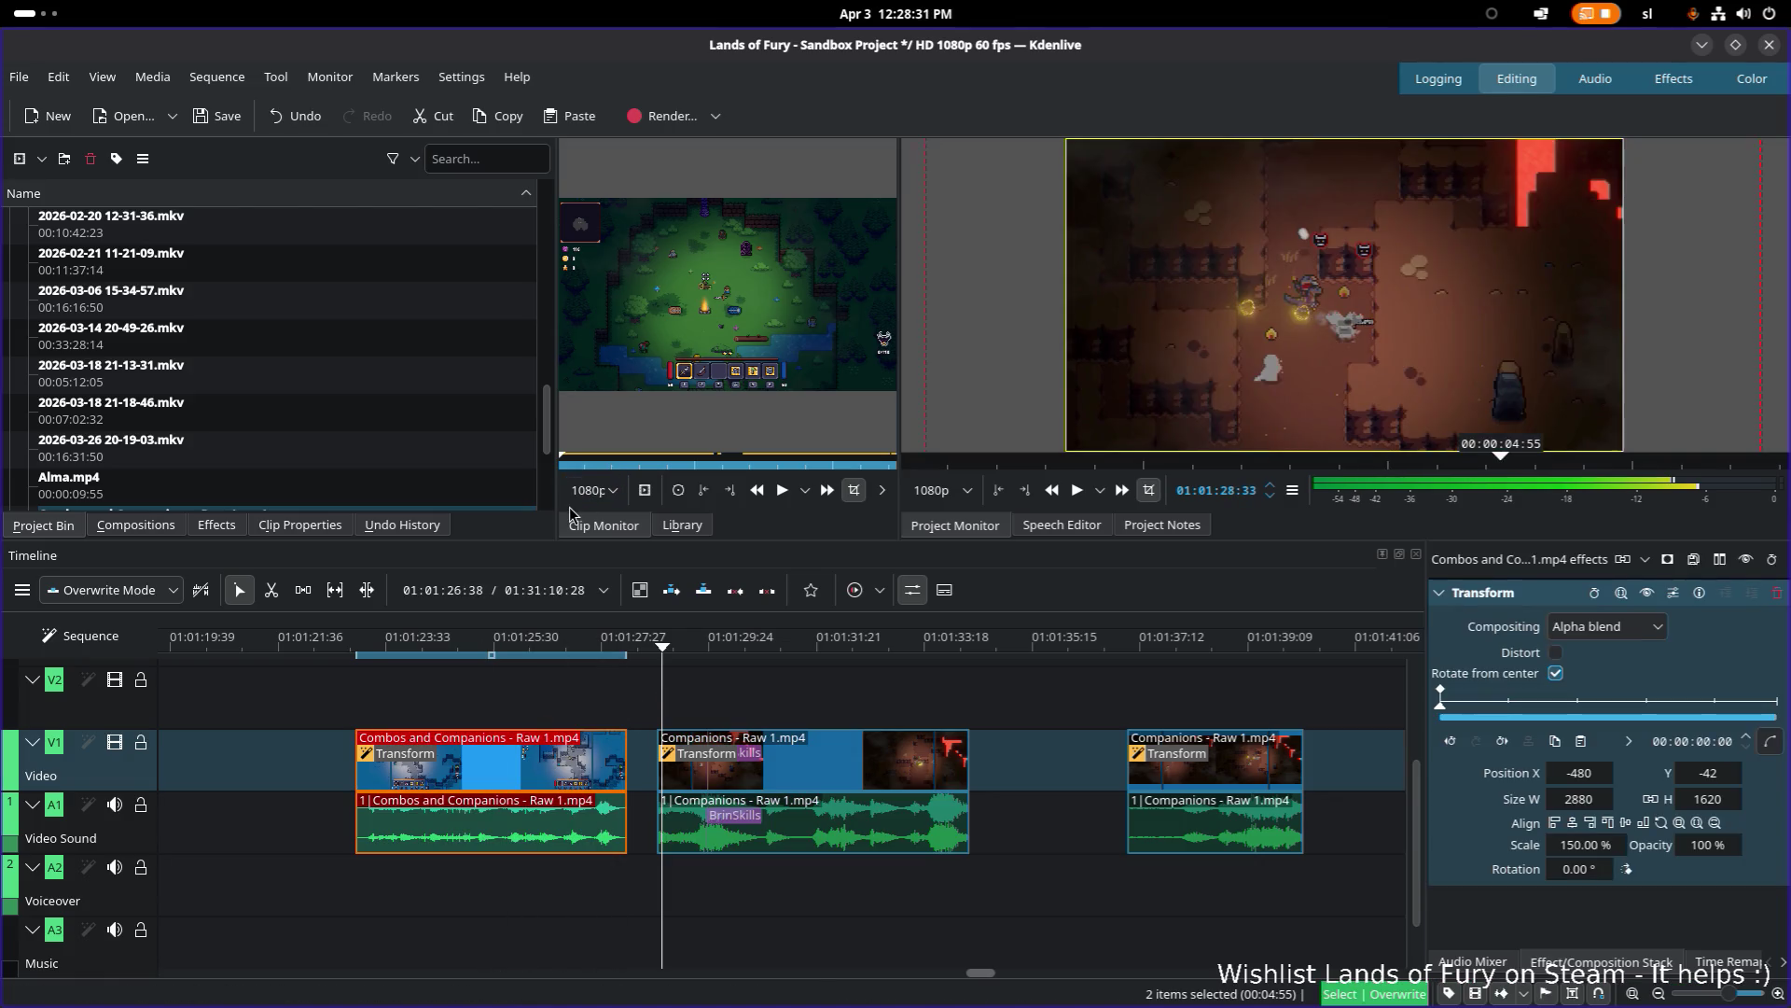
# Step: Render the selected zone as WebM-VP8/Vorbis to Companions - Ana.webm
pyautogui.moveTo(676, 194)
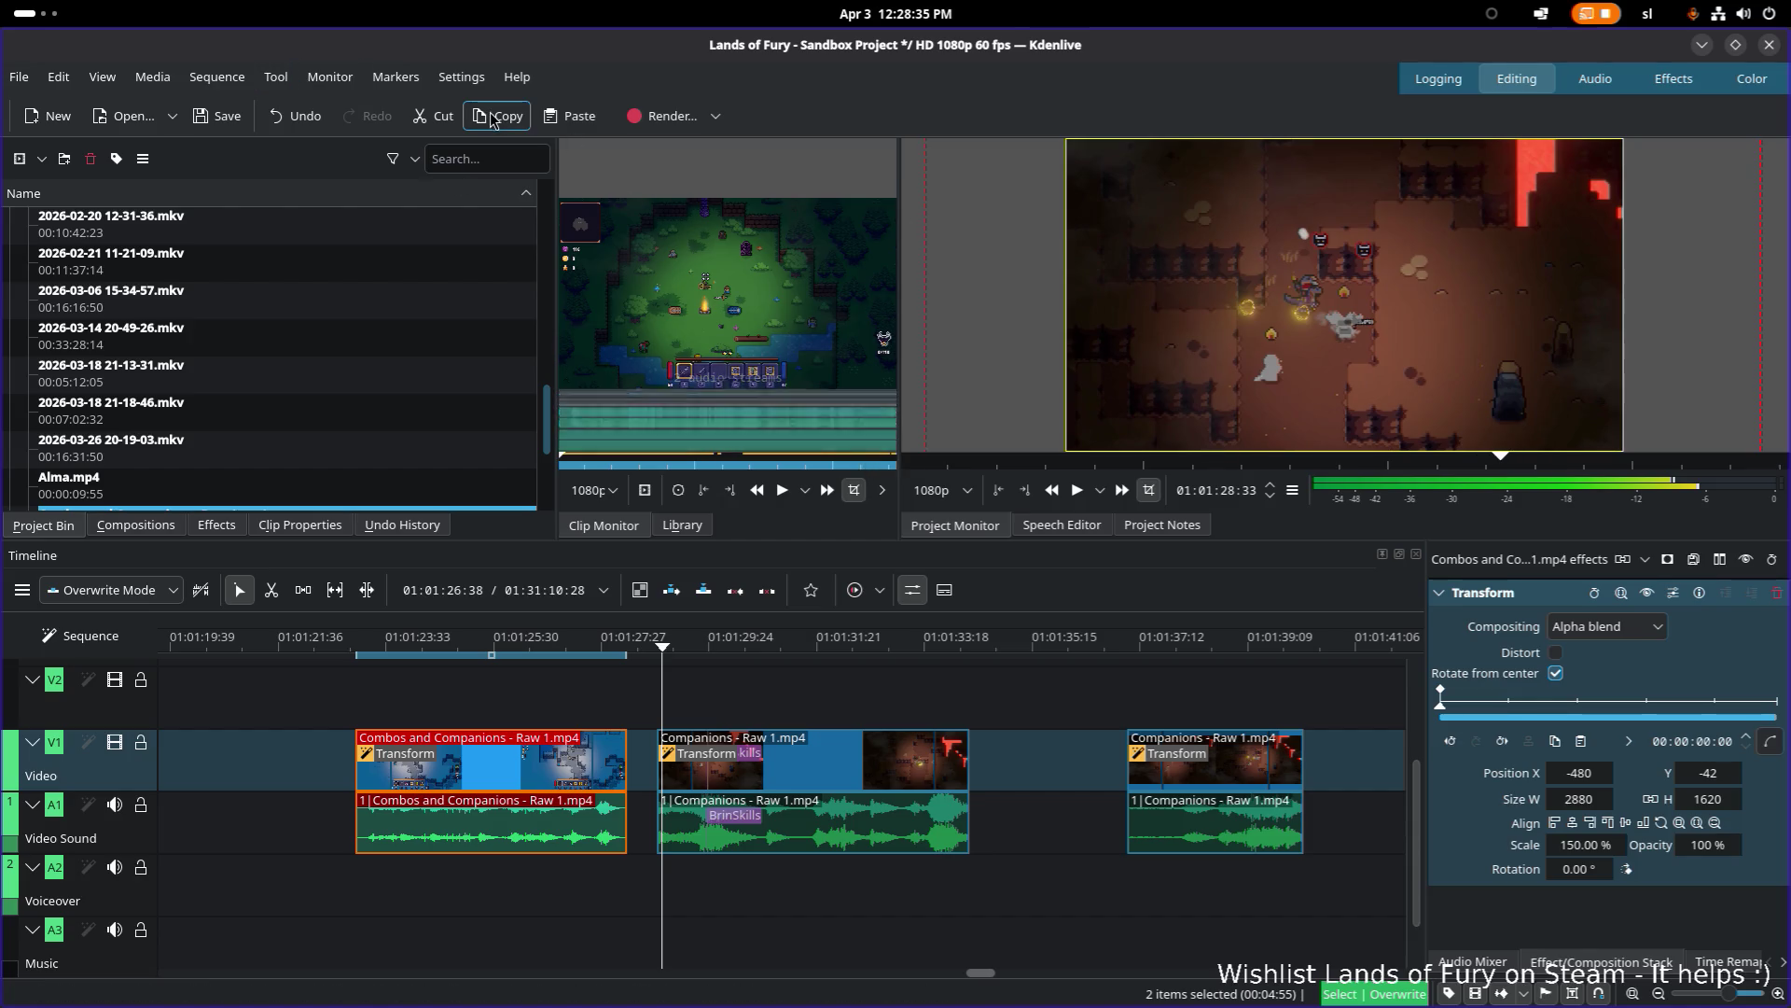
pyautogui.click(661, 115)
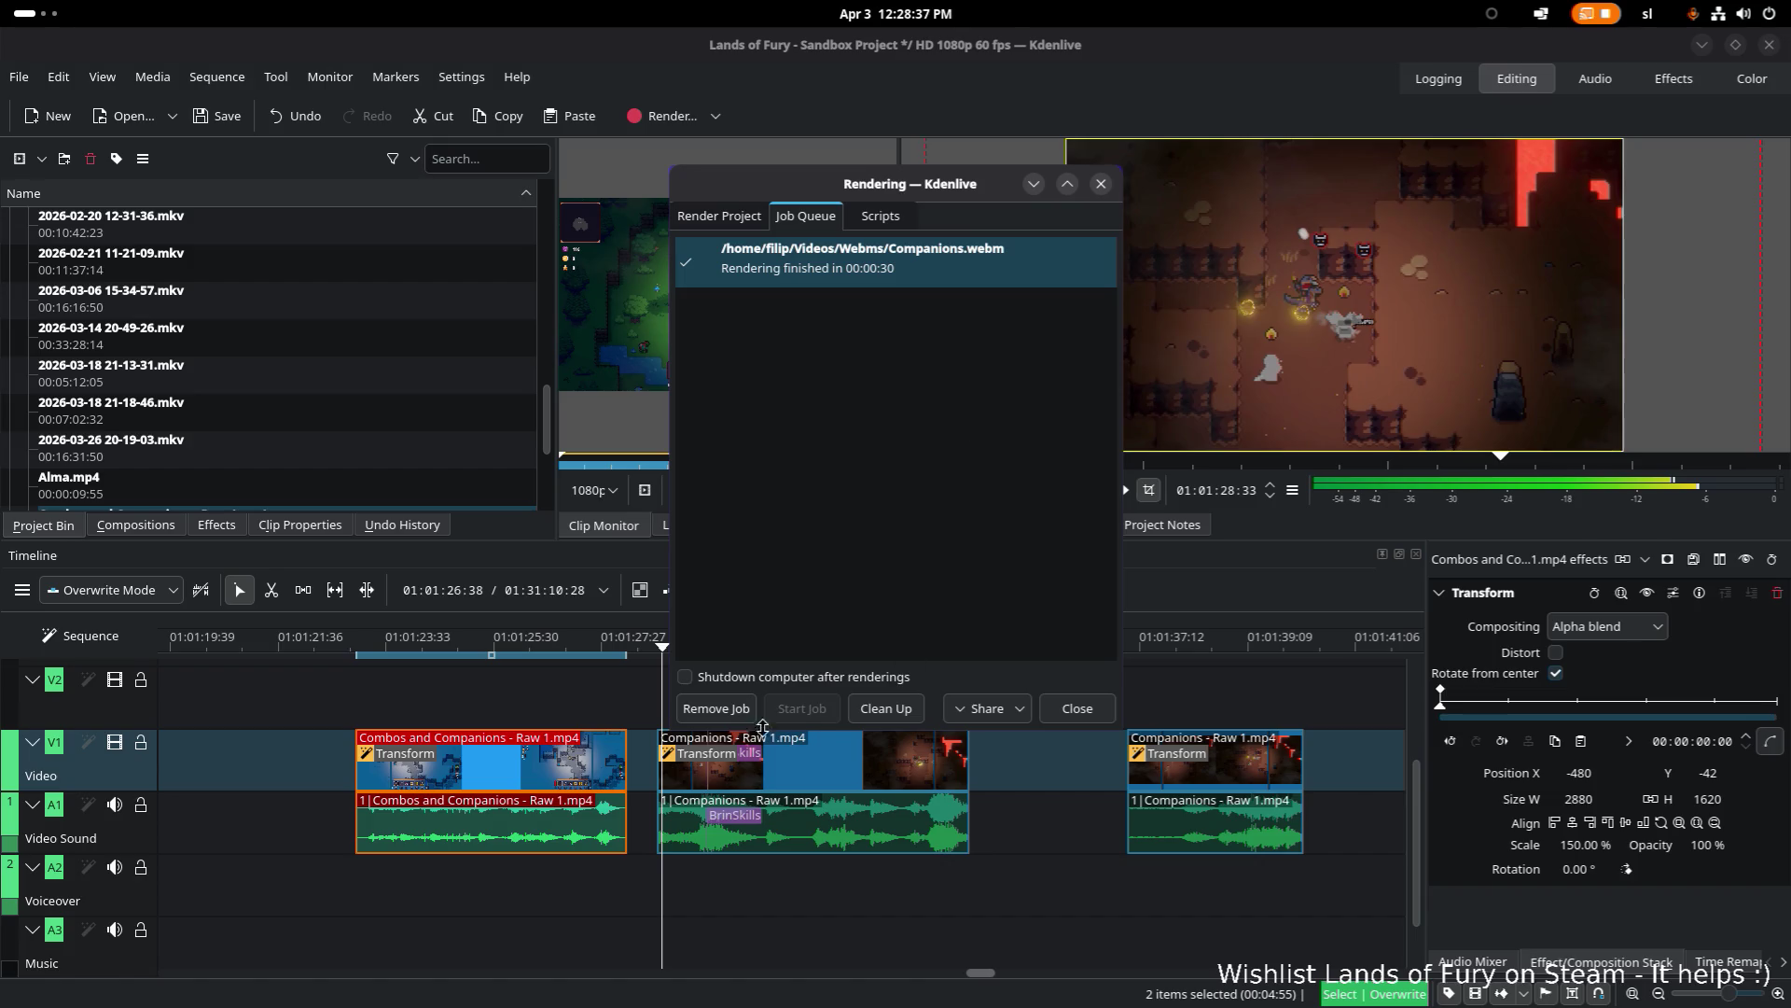
pyautogui.click(714, 218)
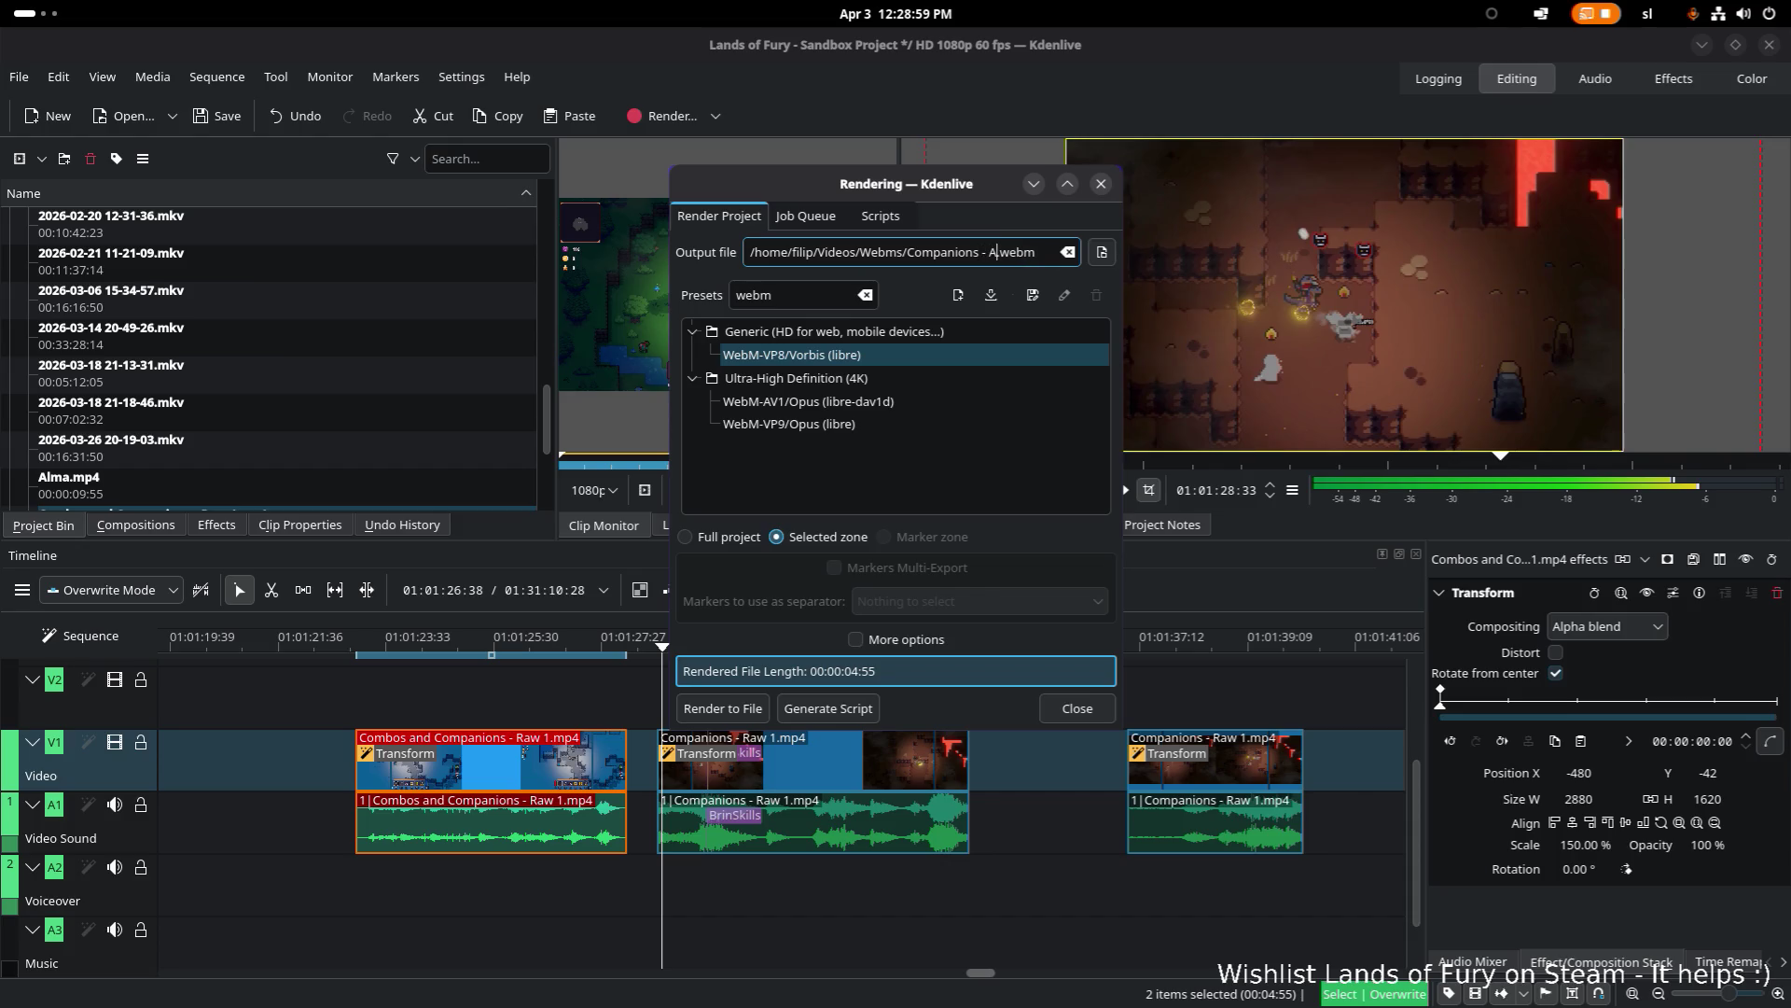
pyautogui.click(747, 711)
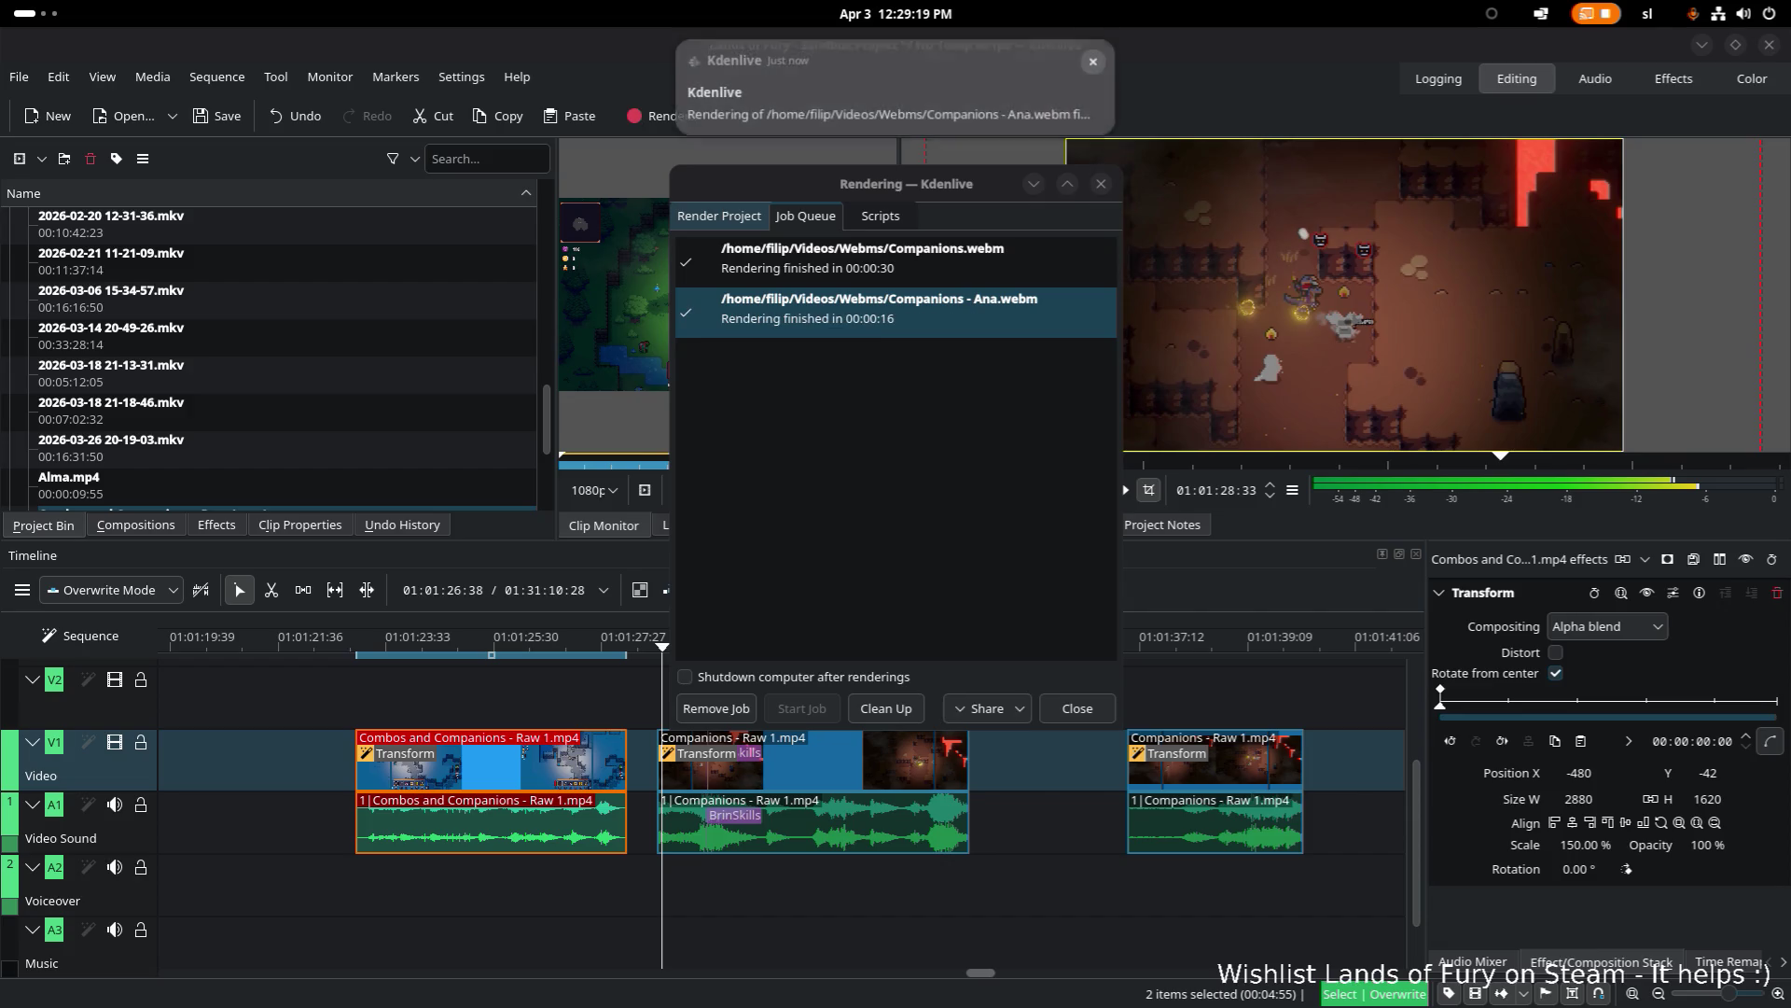
pyautogui.hotkey('alt', 'Tab')
pyautogui.hotkey('alt', 'Tab')
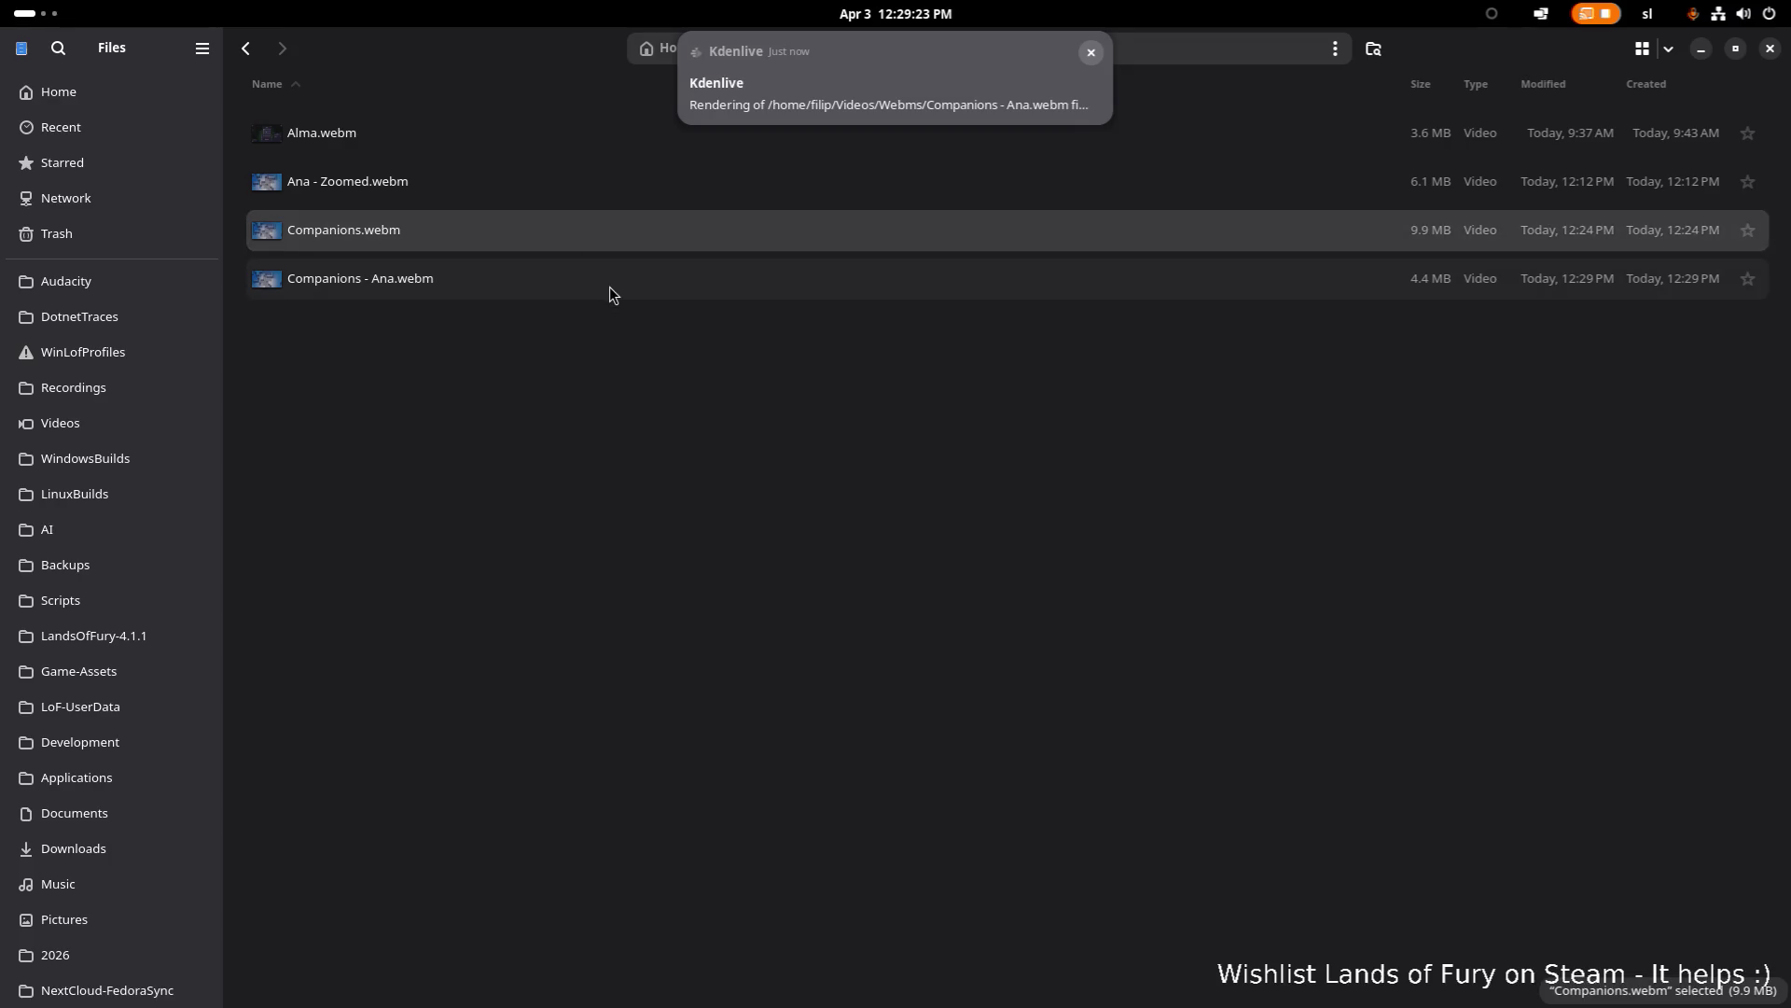
# Step: Play Companions - Ana.webm from the Webms folder to check it, then close the player
pyautogui.click(615, 286)
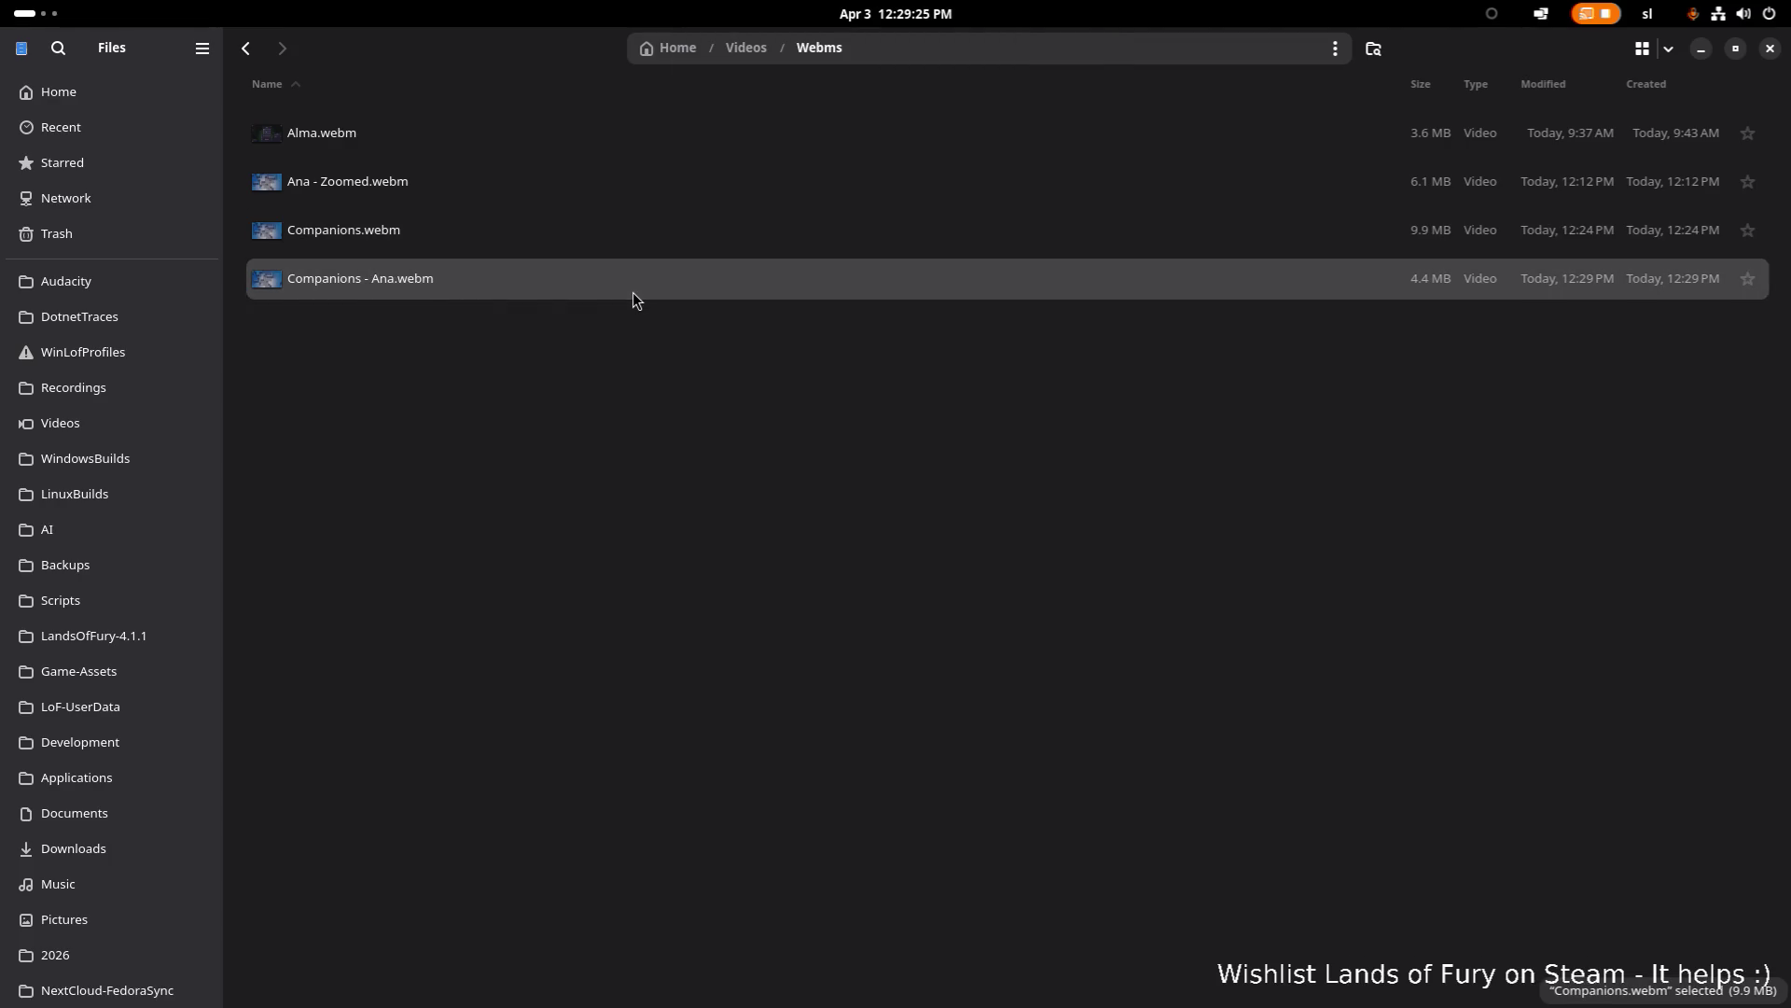
pyautogui.press('Return')
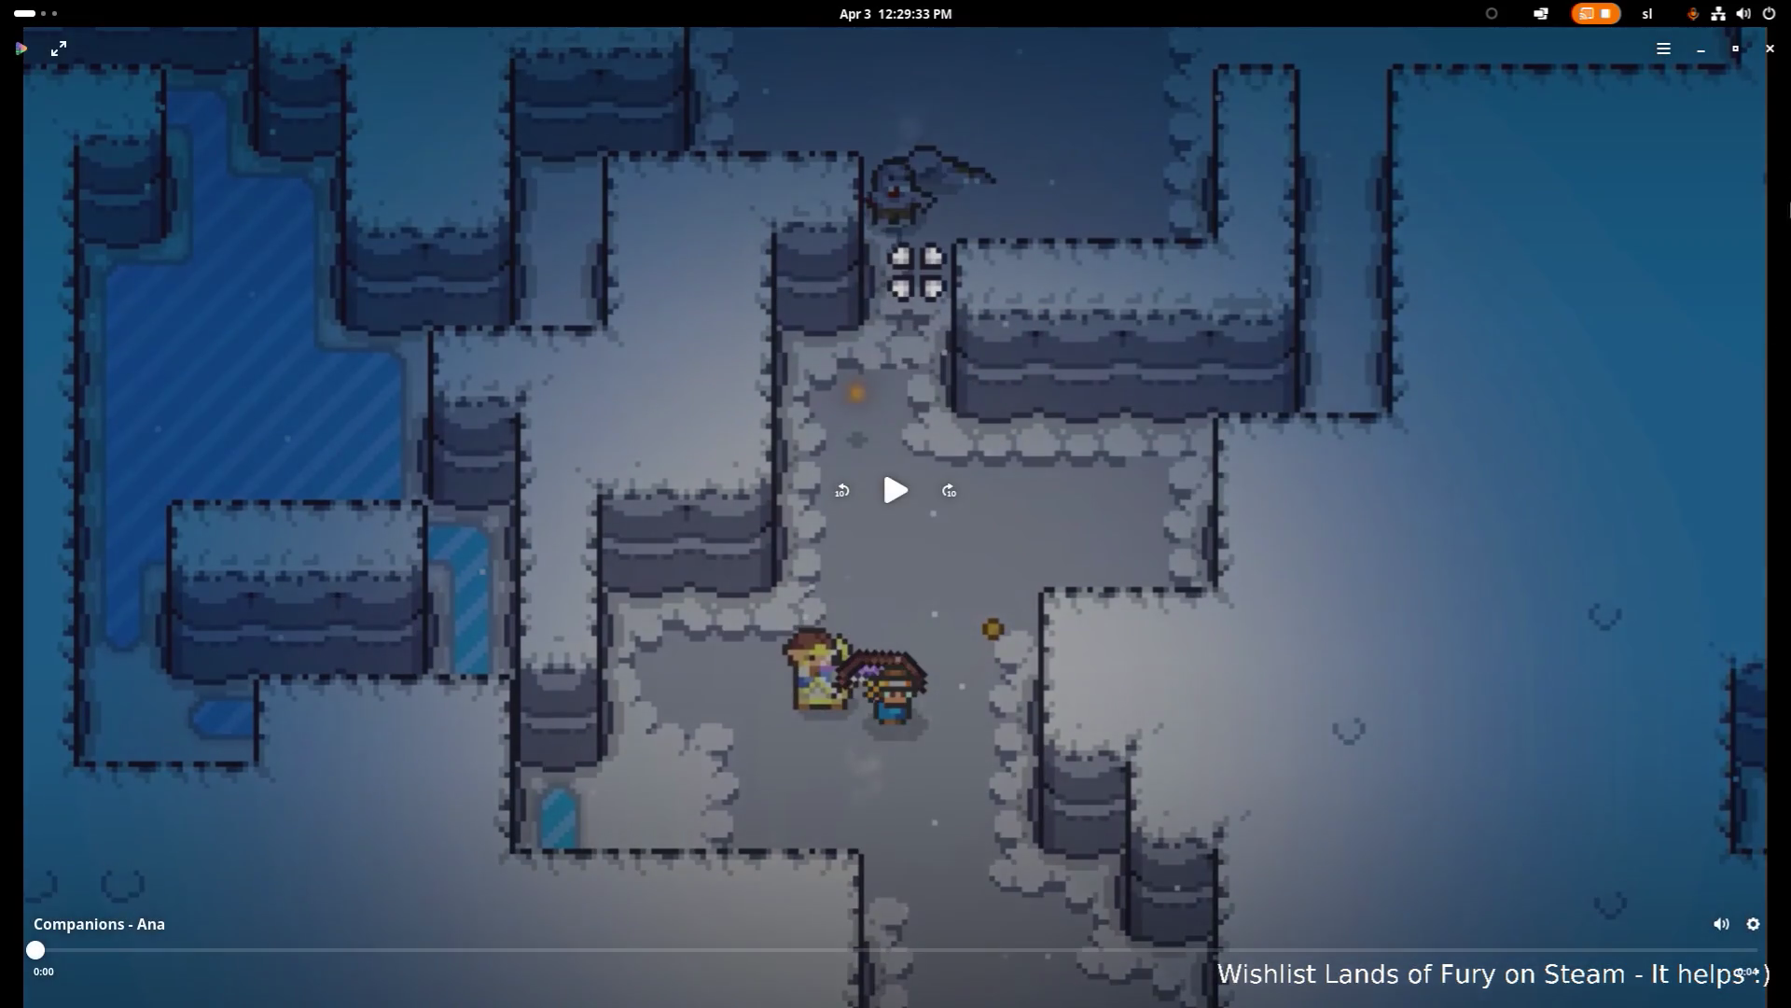
pyautogui.hotkey('ctrl', 'w')
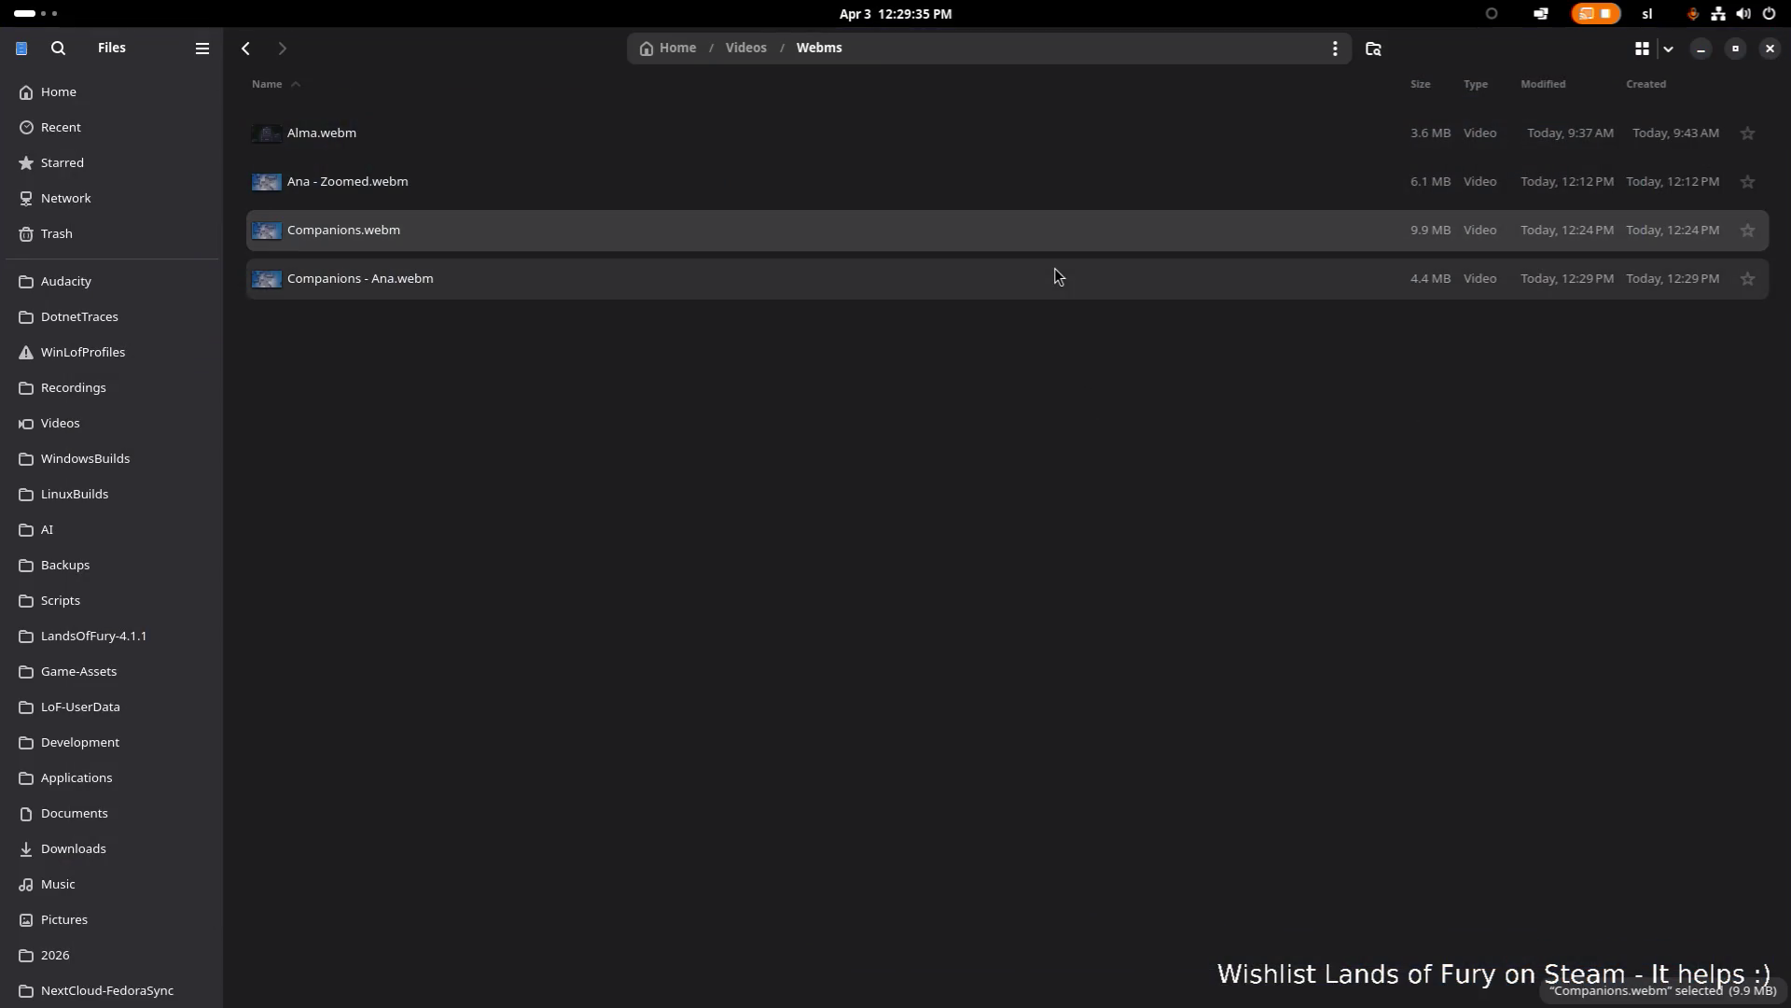
pyautogui.hotkey('alt', 'Tab')
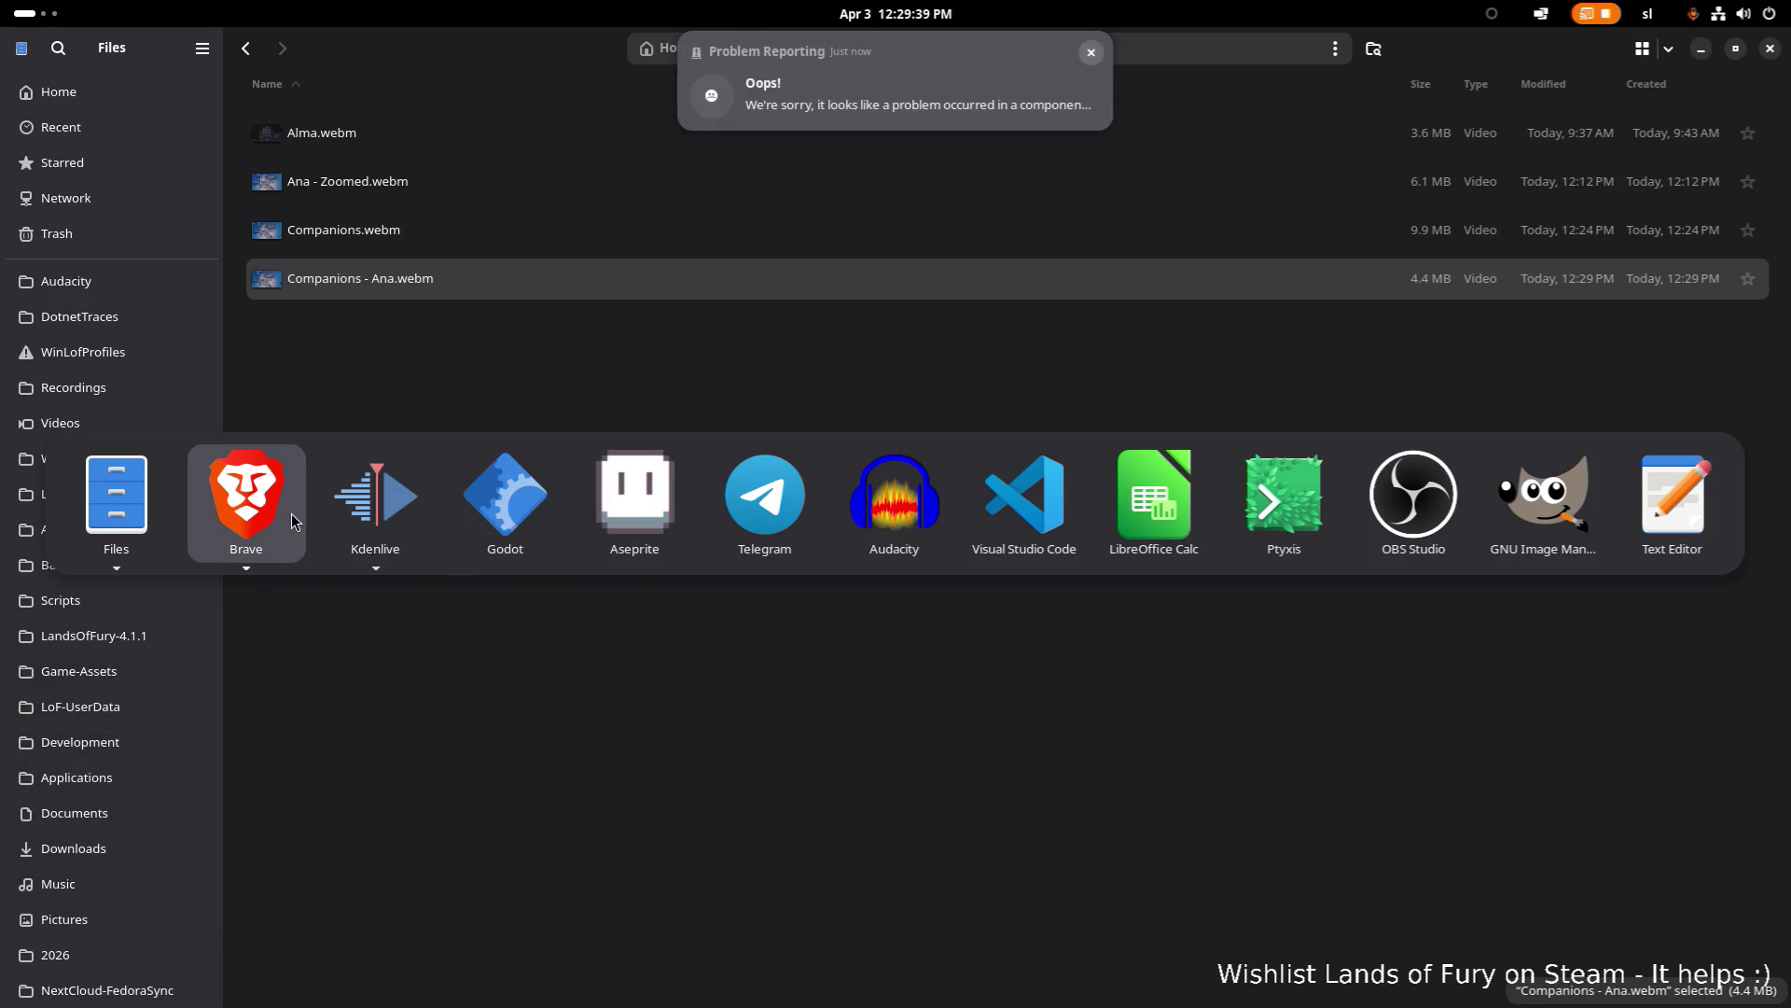
# Step: Return to the Steamworks store admin page and open the custom image file chooser showing All Files
pyautogui.moveTo(292, 520)
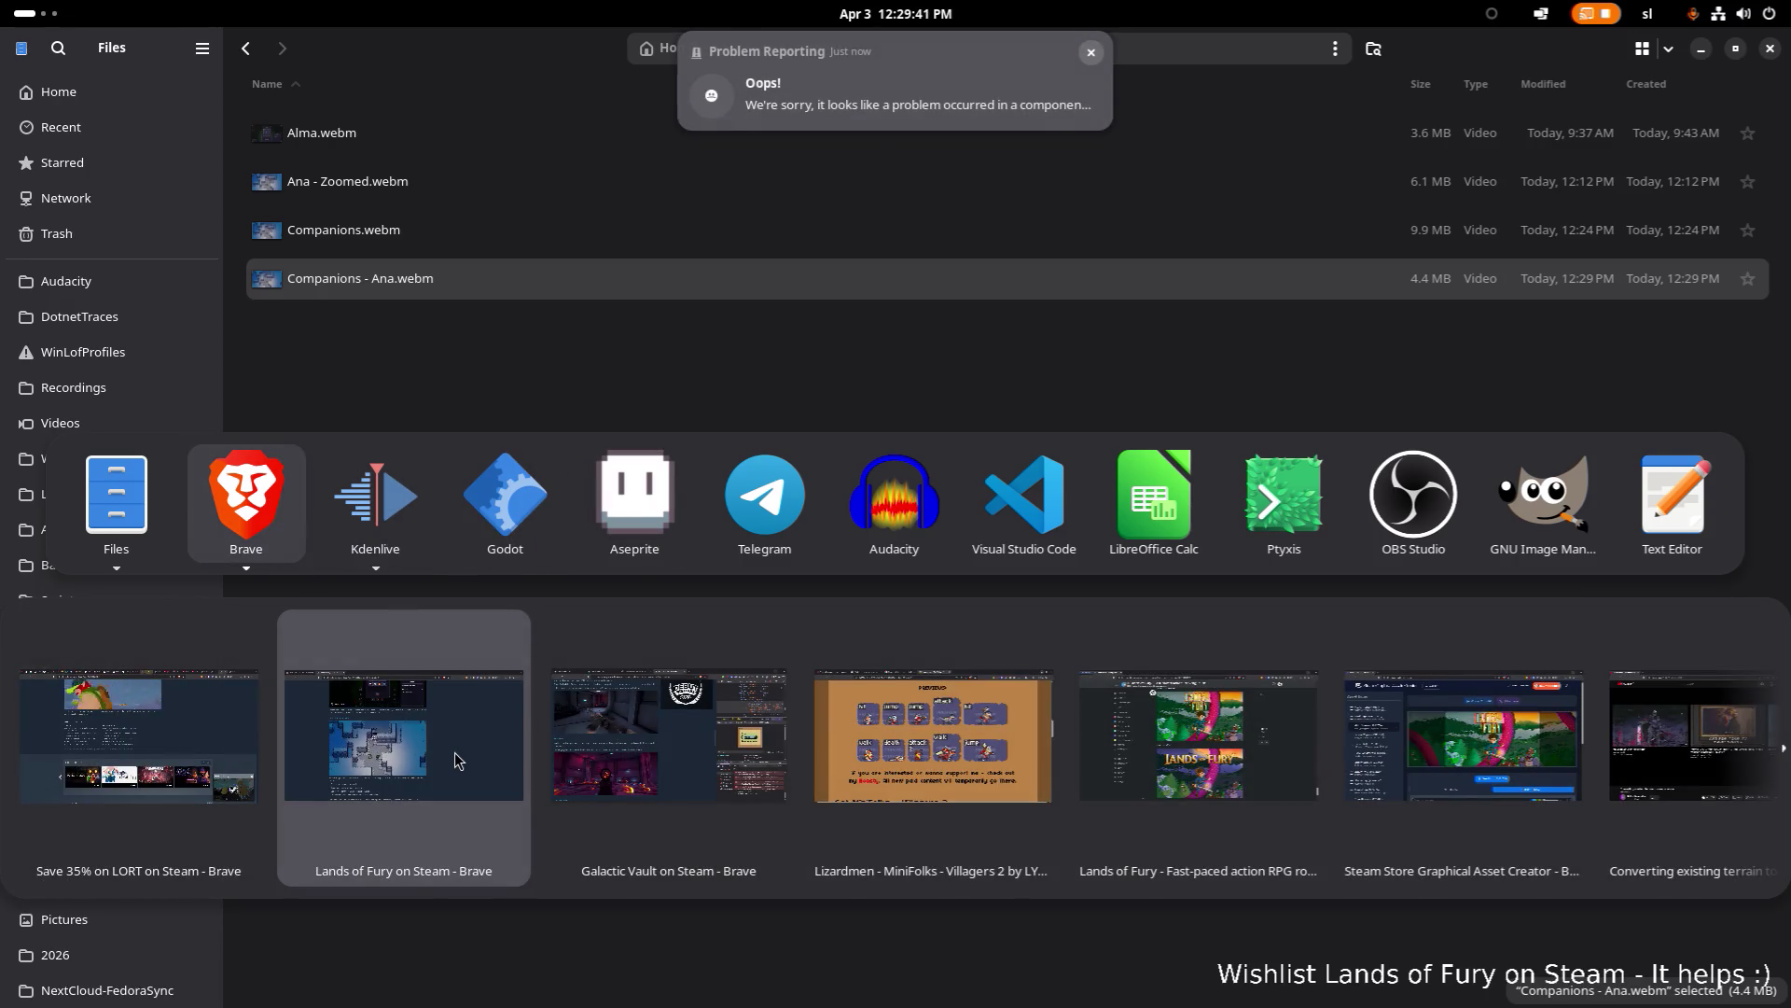
pyautogui.click(457, 760)
pyautogui.click(136, 48)
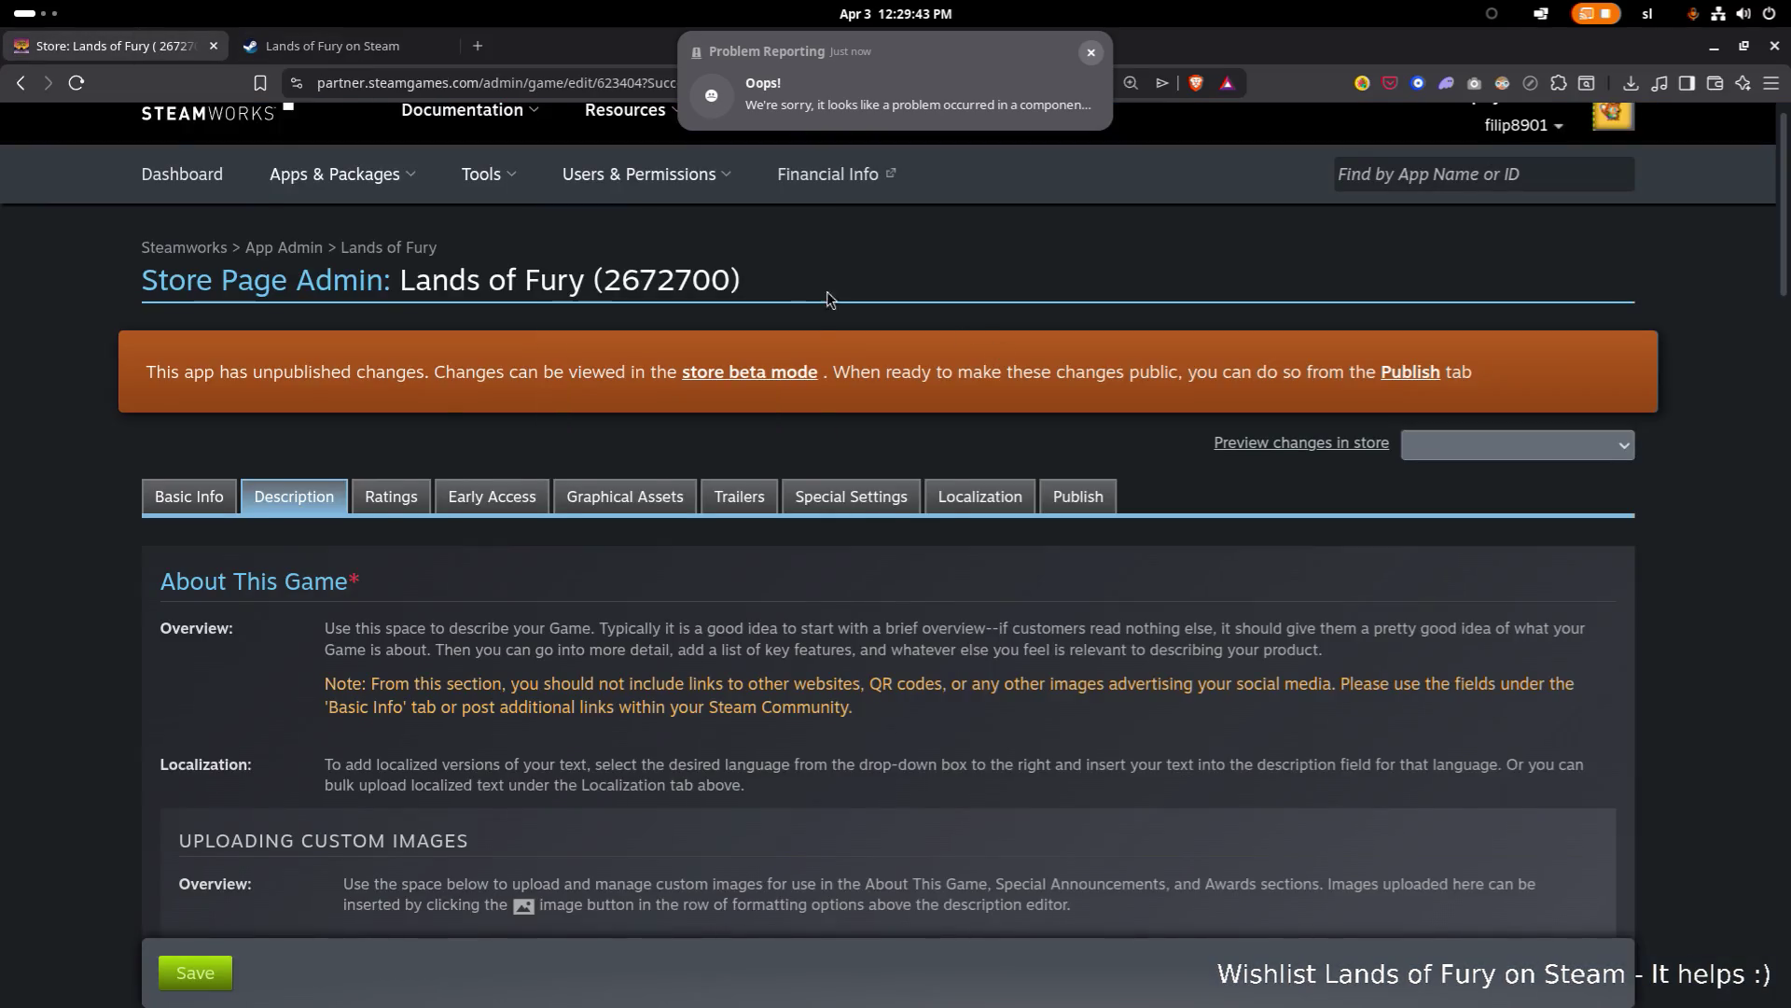
pyautogui.scroll(-10, 828, 299)
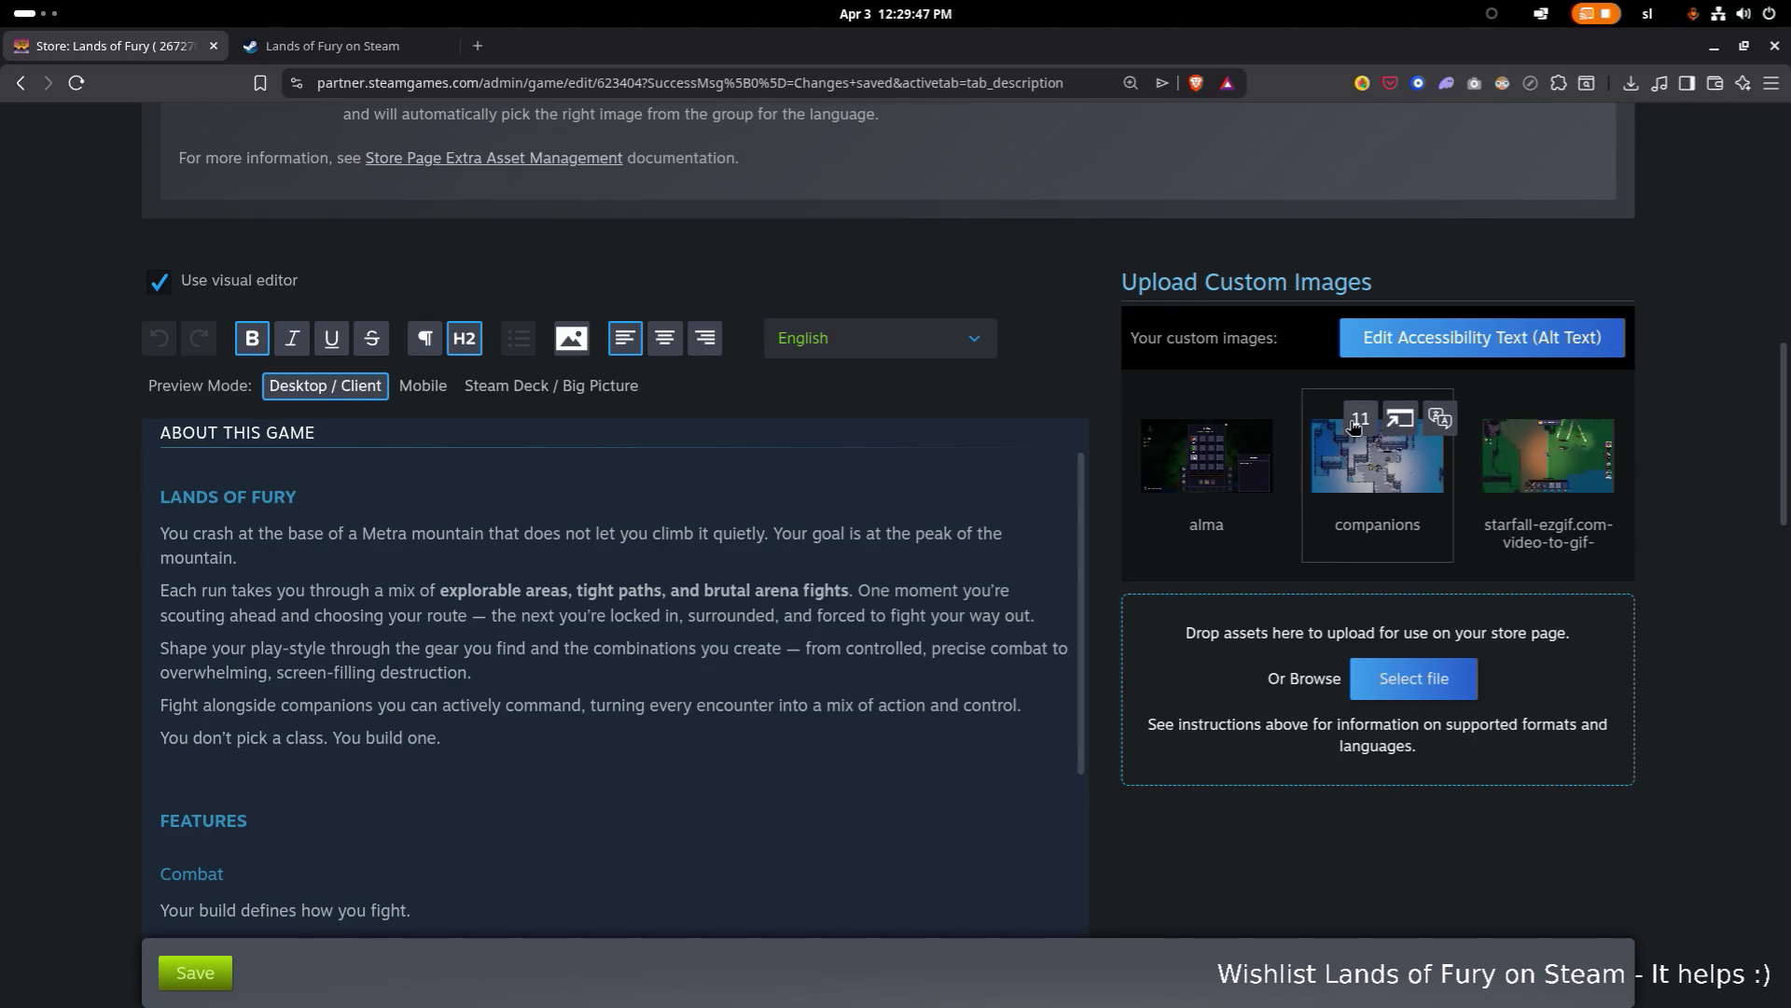
pyautogui.moveTo(1355, 426)
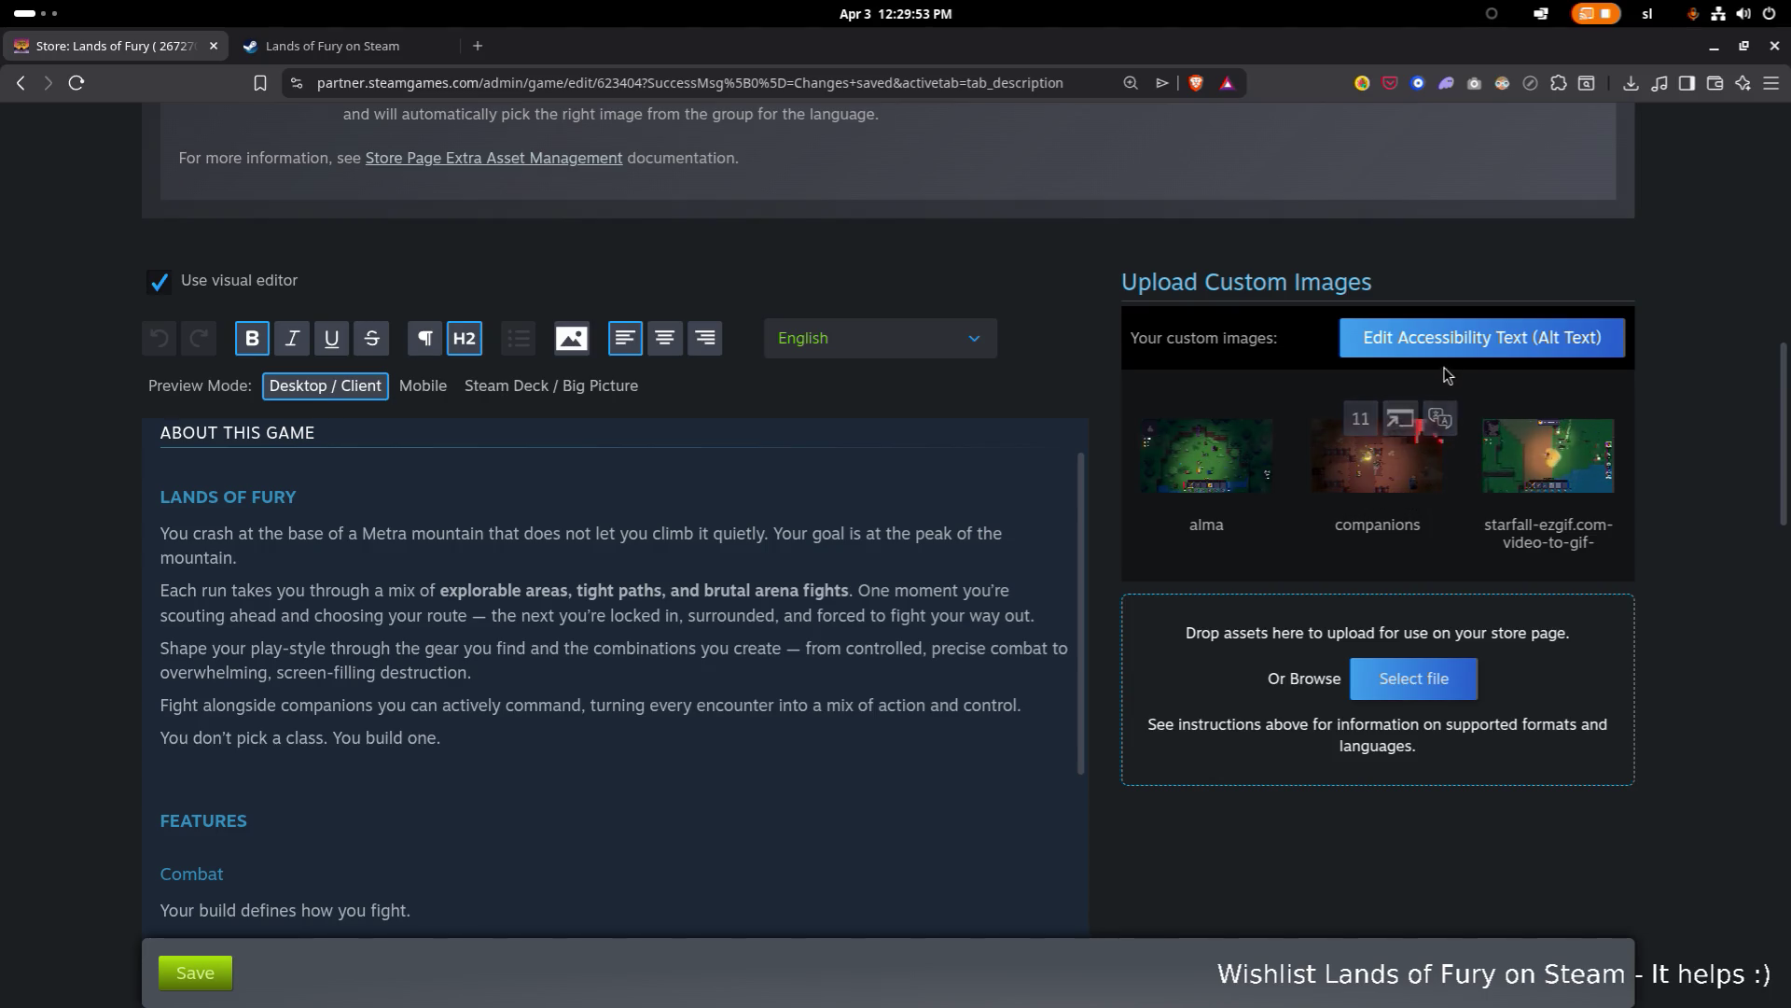
pyautogui.click(1414, 678)
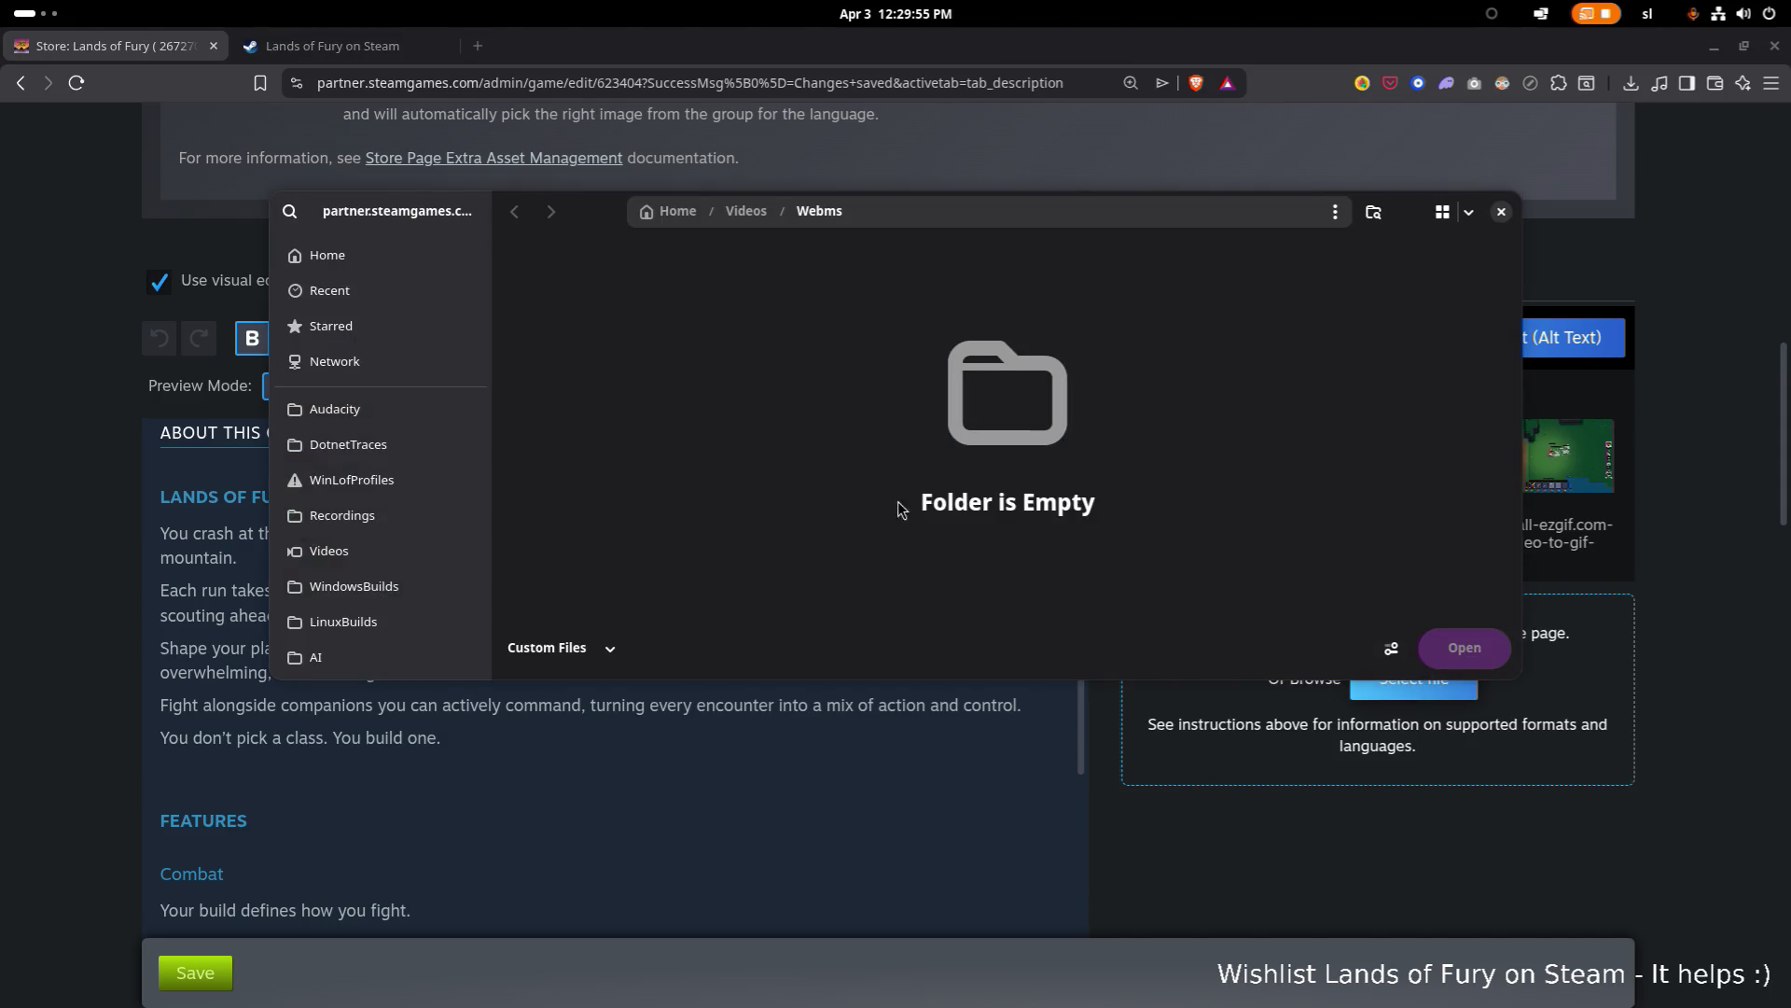
pyautogui.click(589, 644)
pyautogui.click(567, 720)
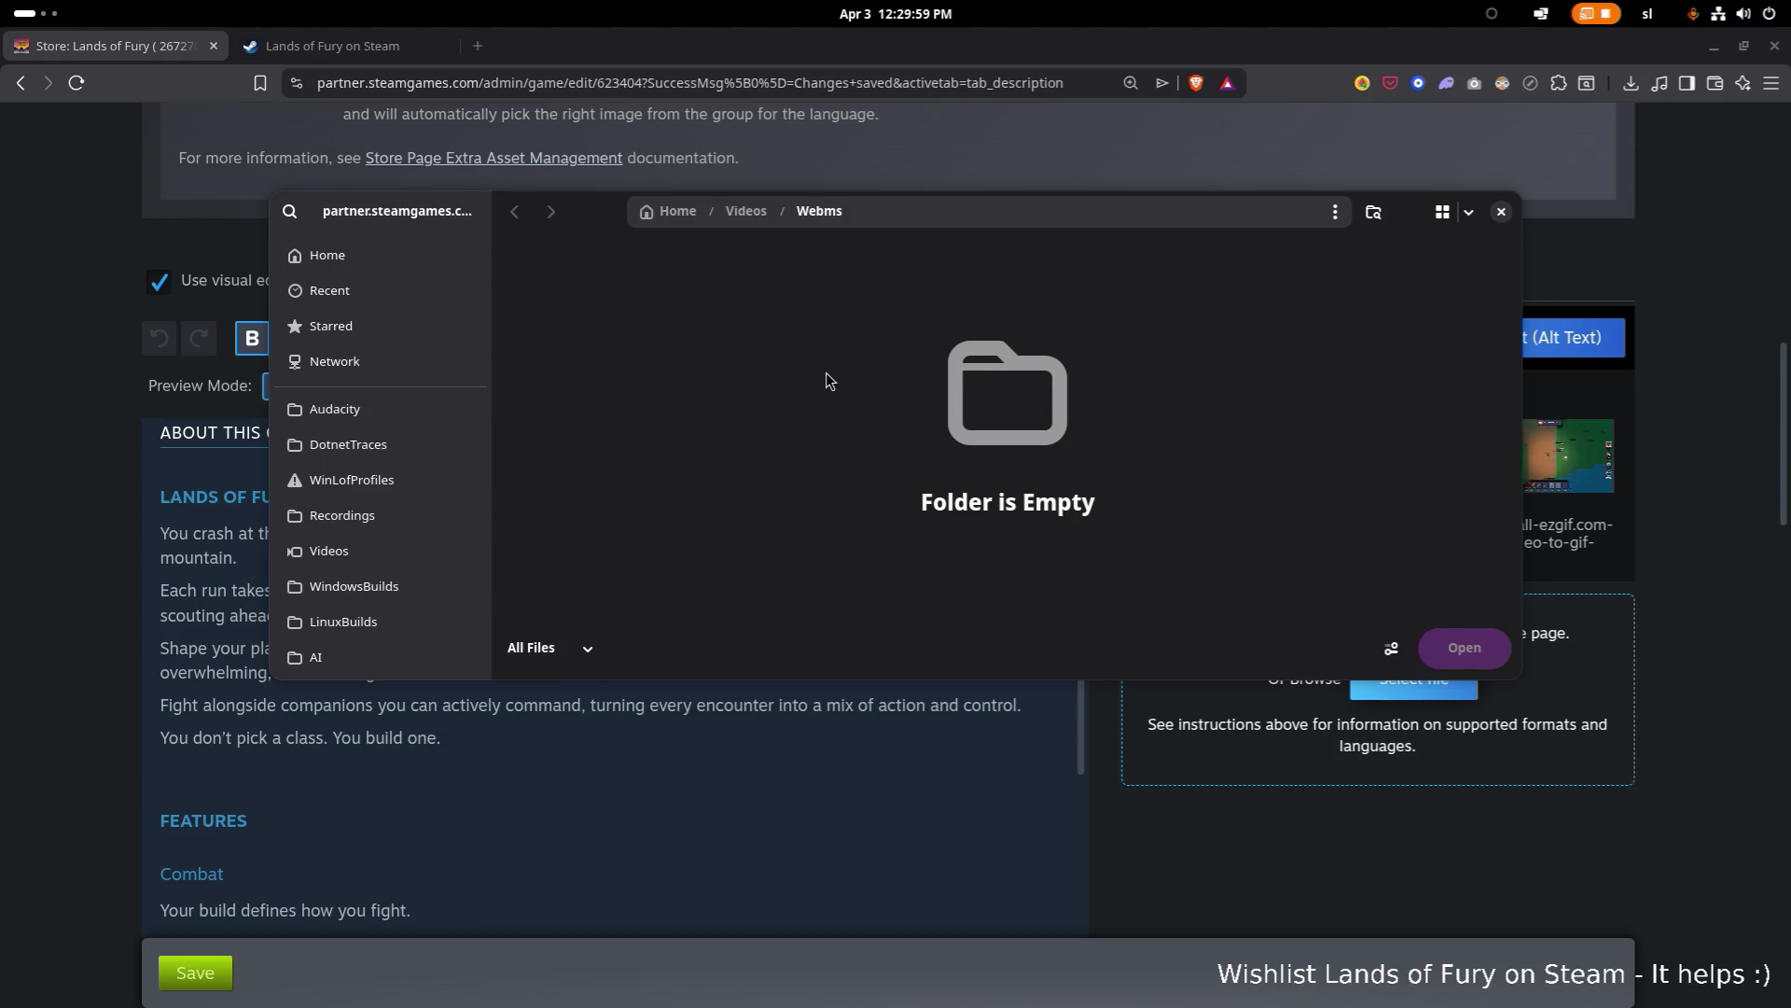
# Step: Upload Companions - Ana.webm from Videos/Webms under the companions_-_ana image group
pyautogui.click(746, 206)
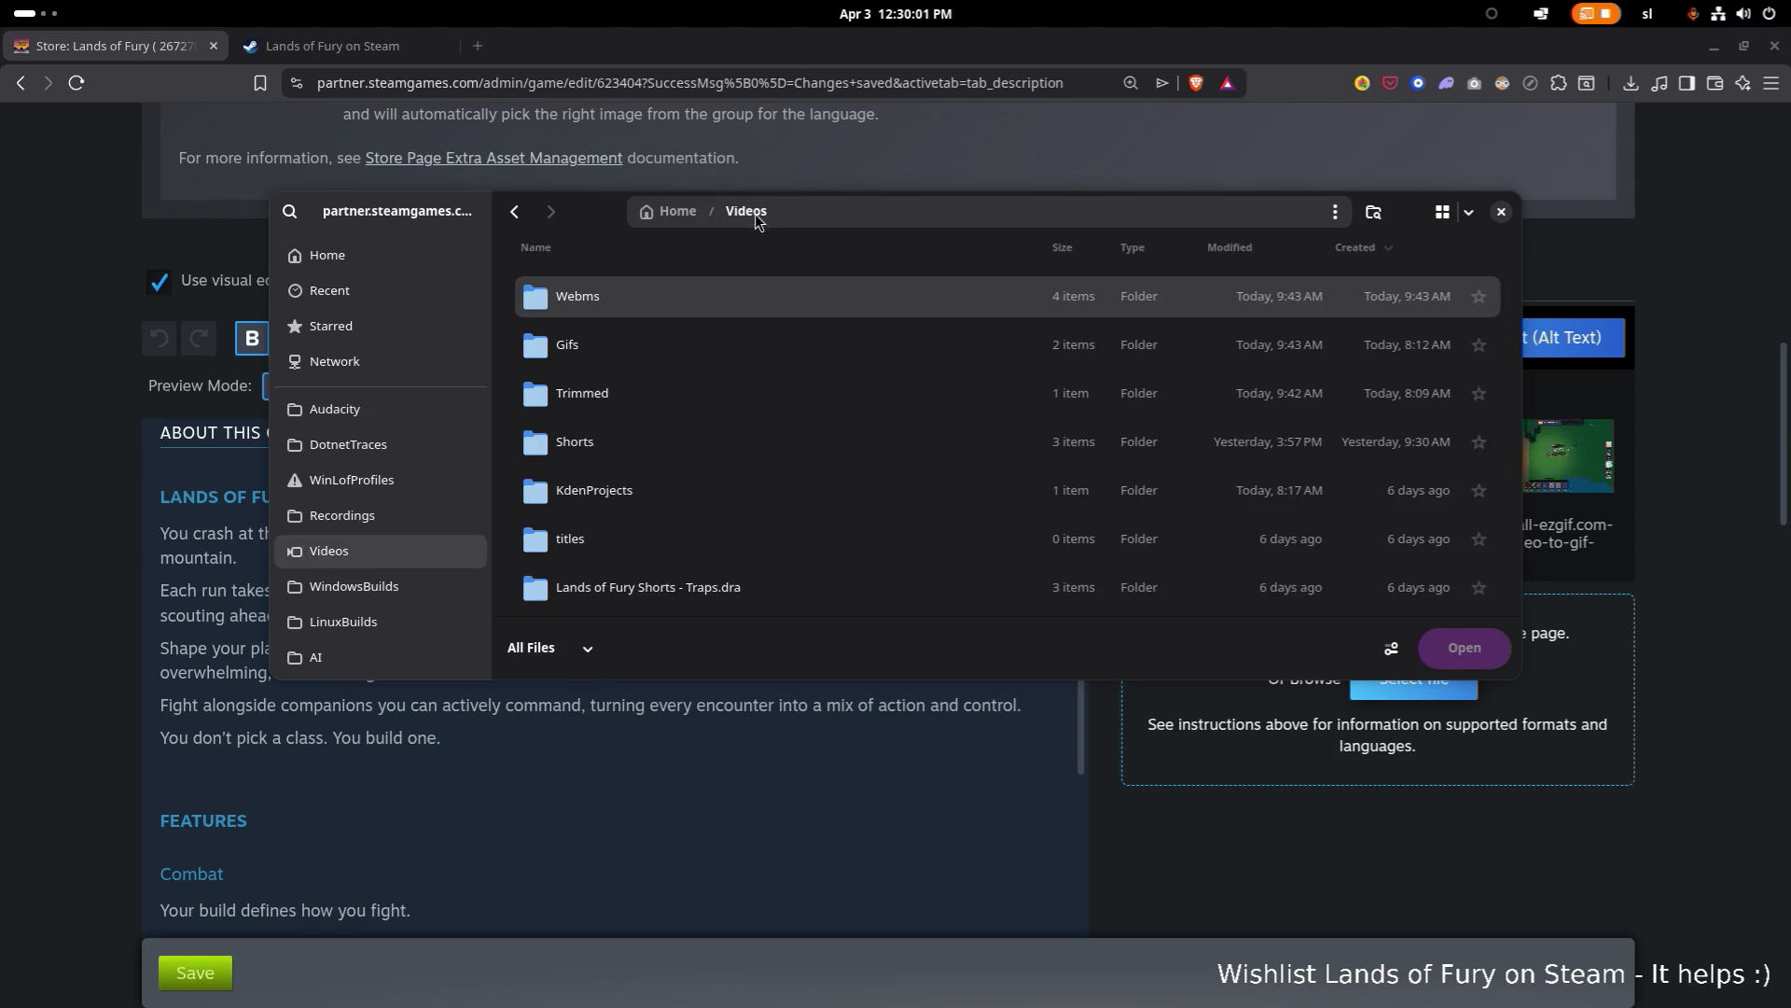
pyautogui.doubleClick(691, 295)
pyautogui.doubleClick(718, 440)
pyautogui.scroll(-5, 1267, 510)
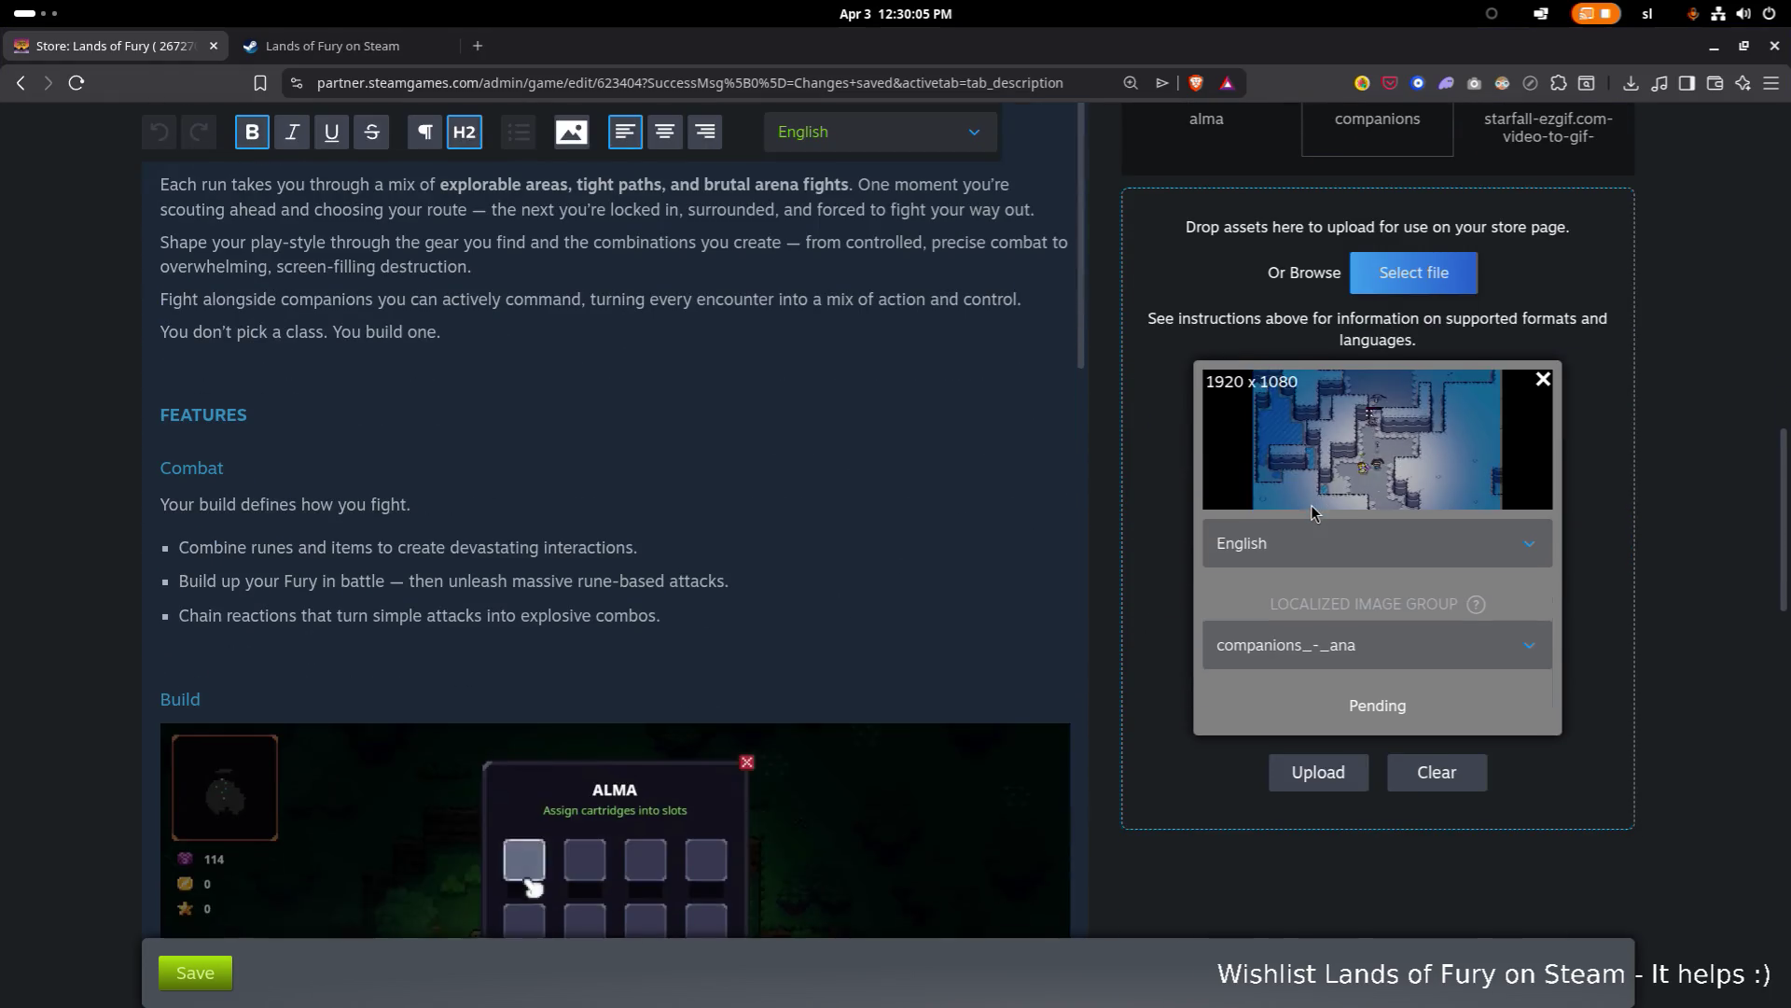
pyautogui.click(1369, 655)
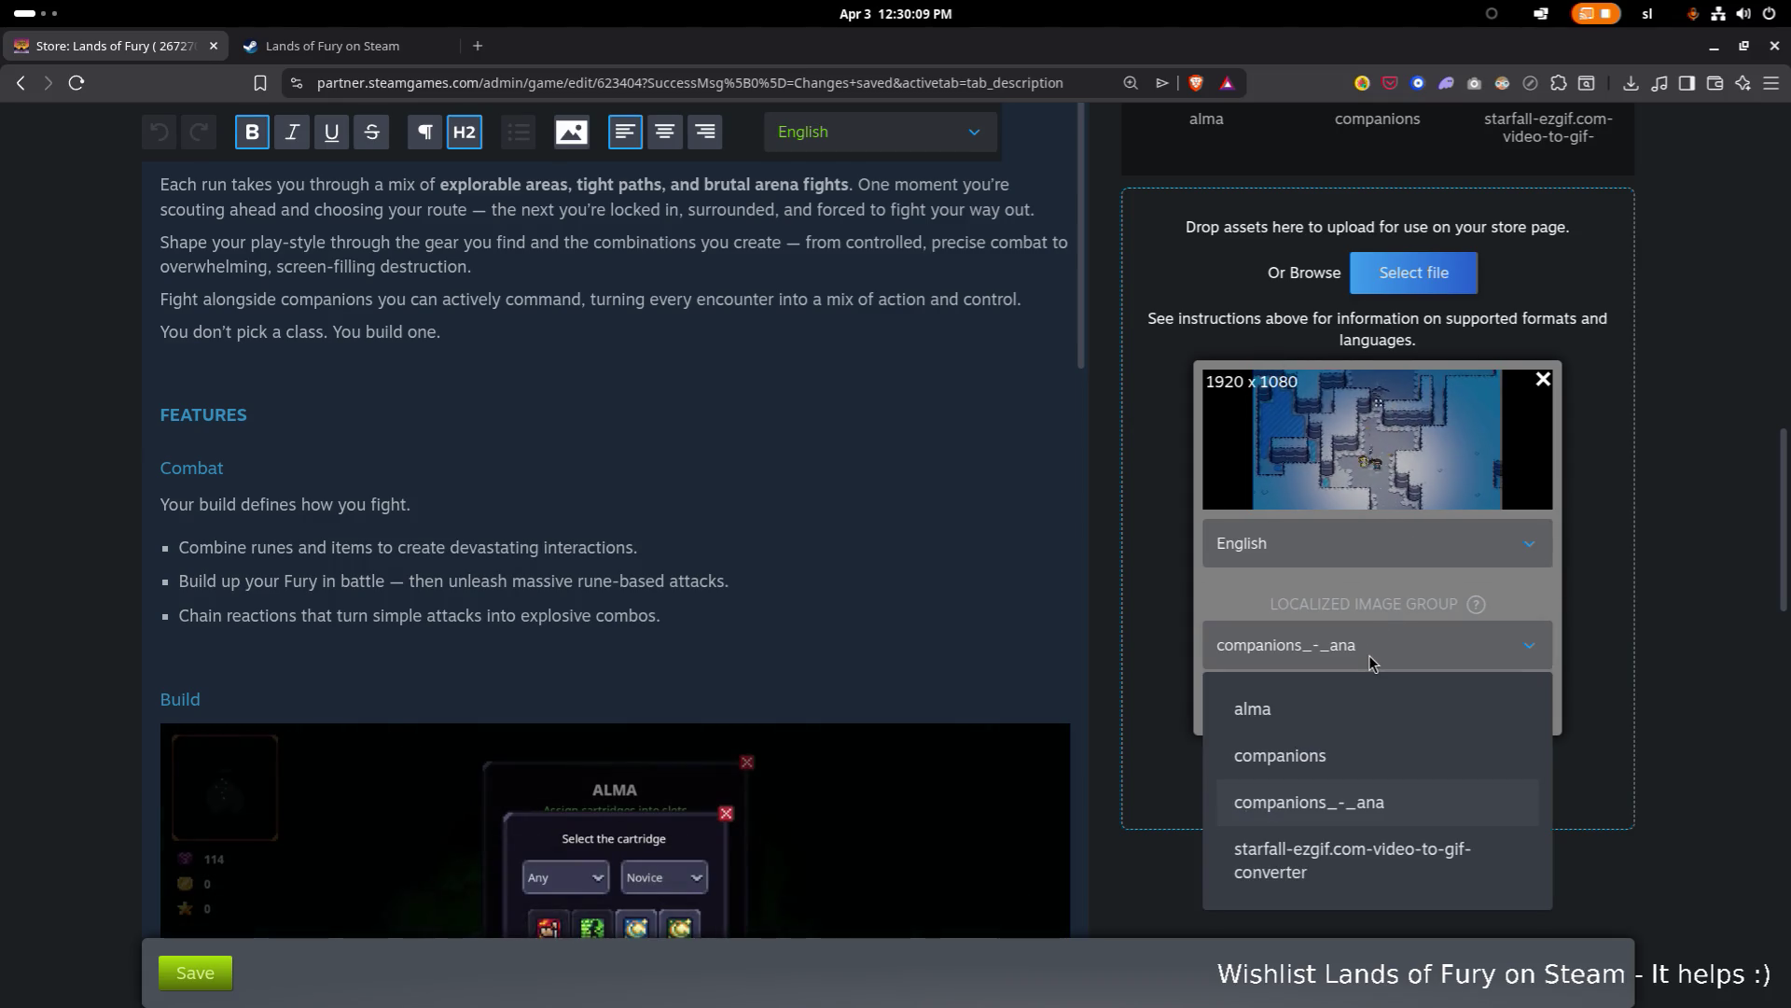
pyautogui.click(1369, 655)
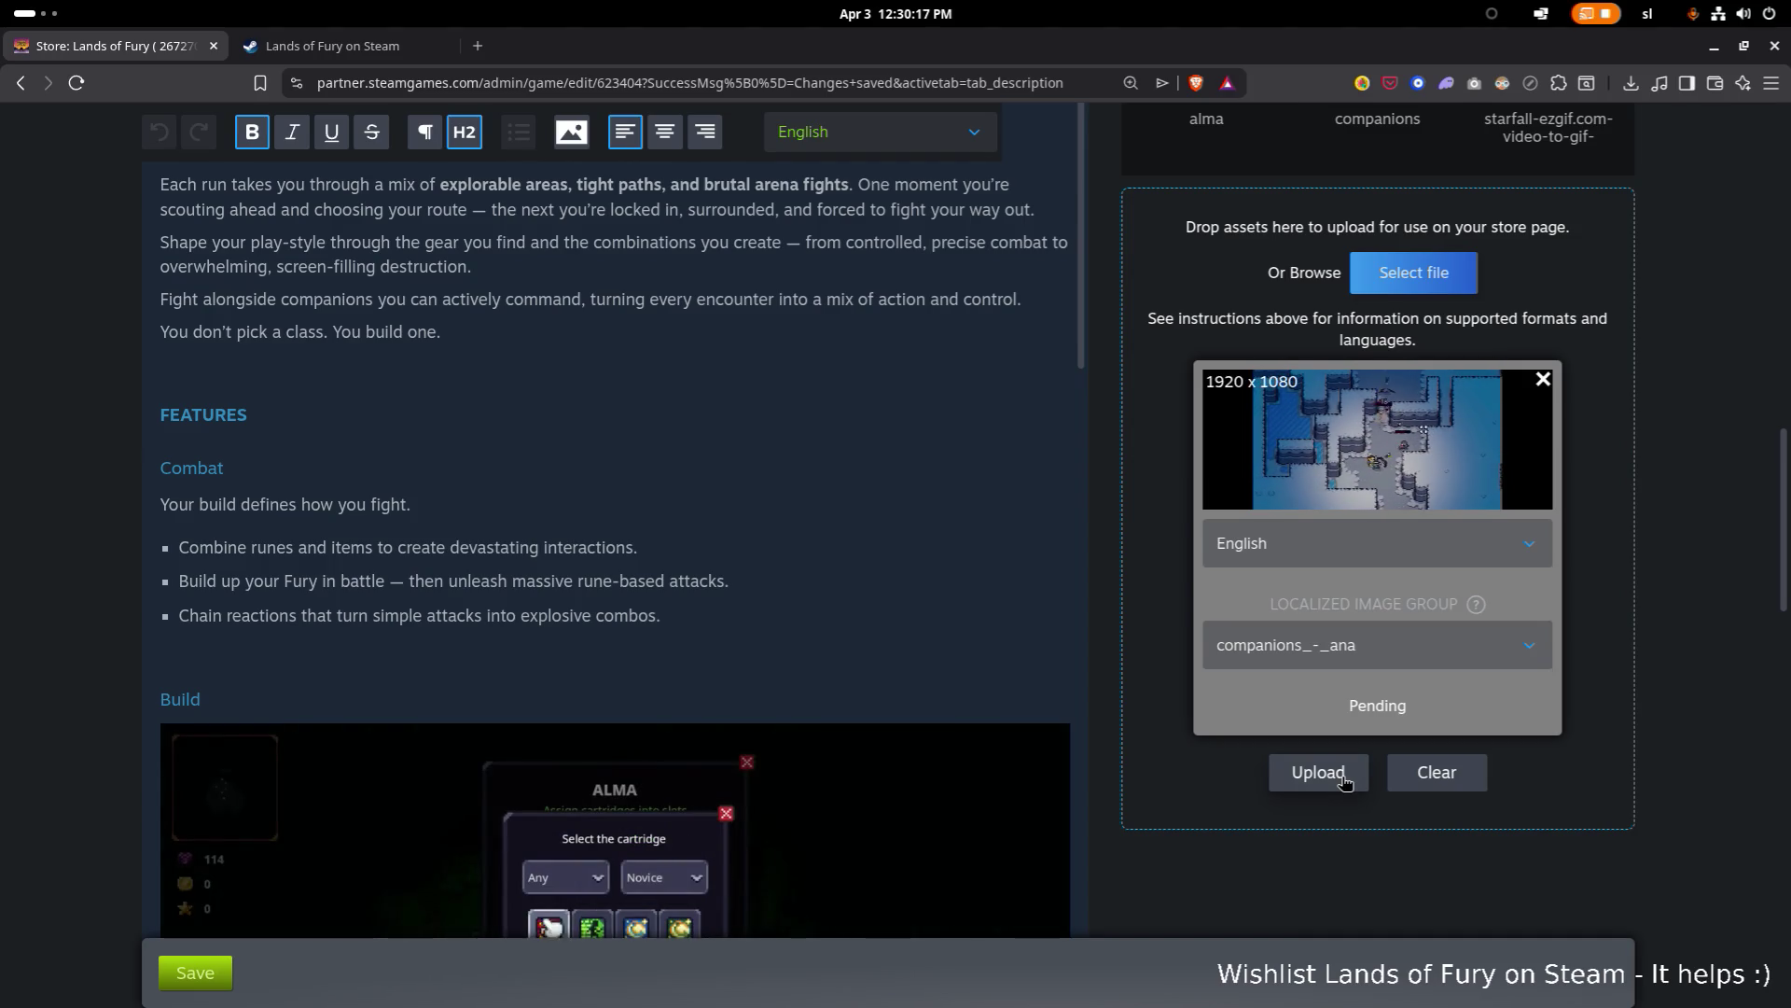
pyautogui.click(1344, 780)
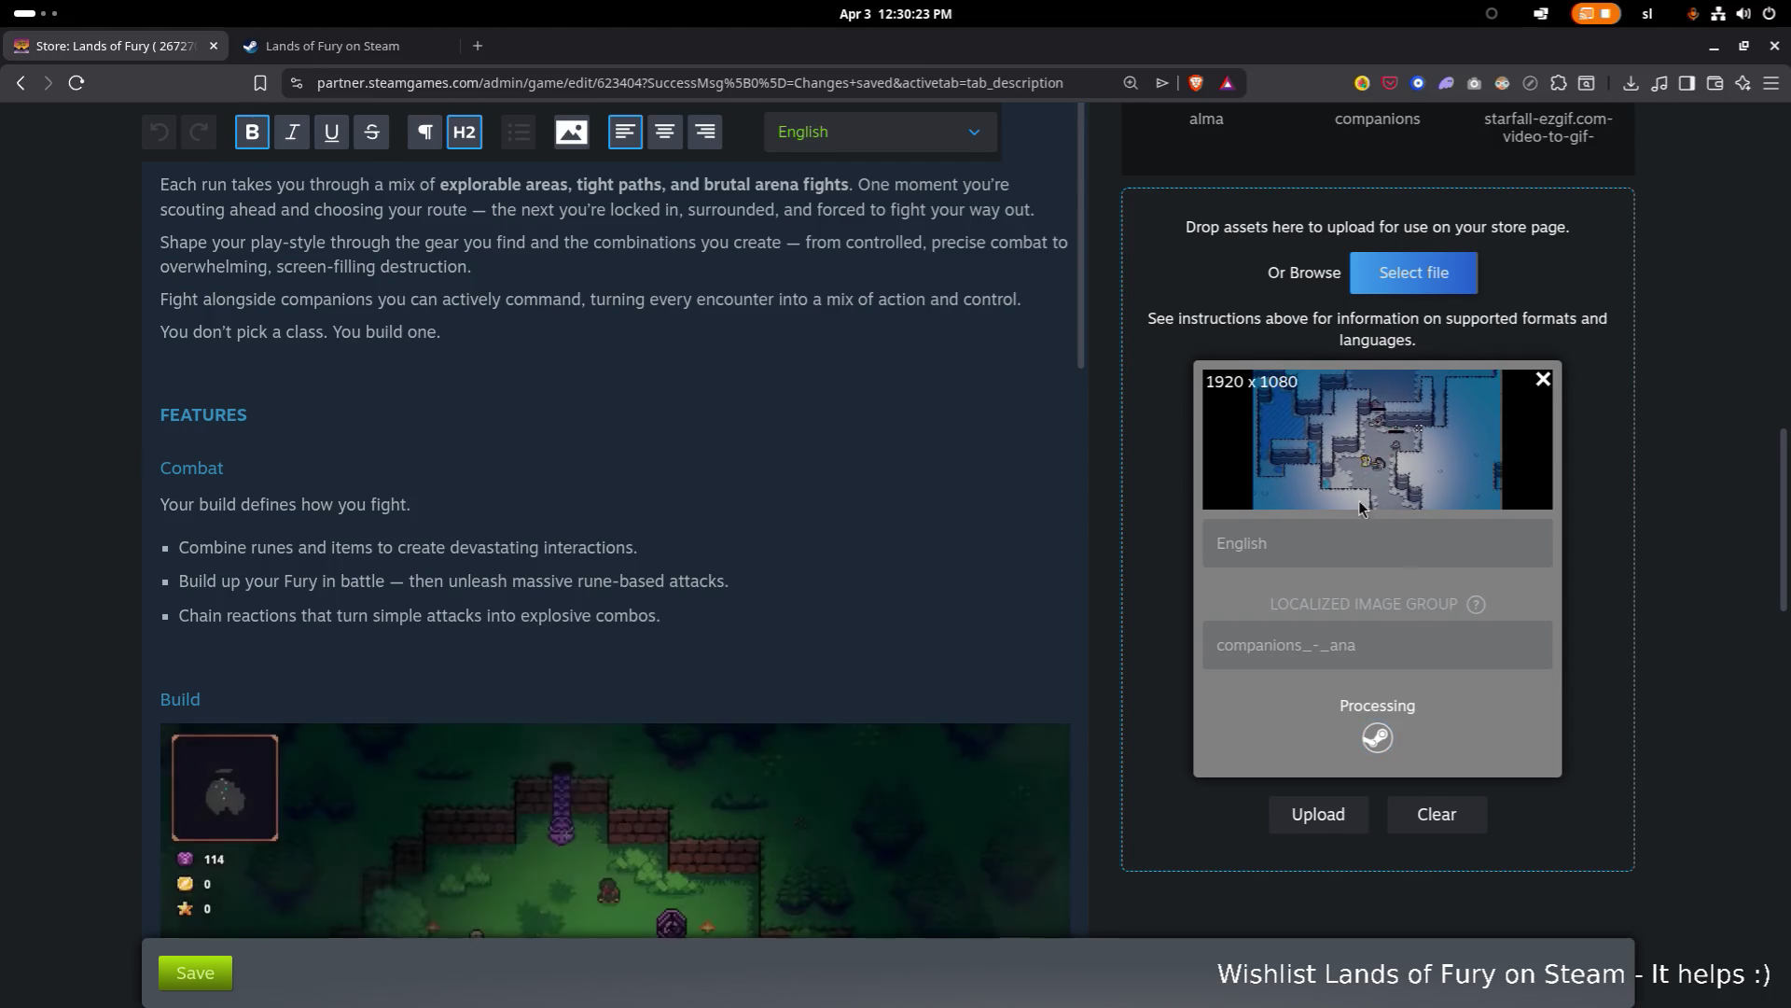
# Step: Scroll to the Fight With Companions image until the companions_-_ana upload reports Success
pyautogui.scroll(-2, 513, 458)
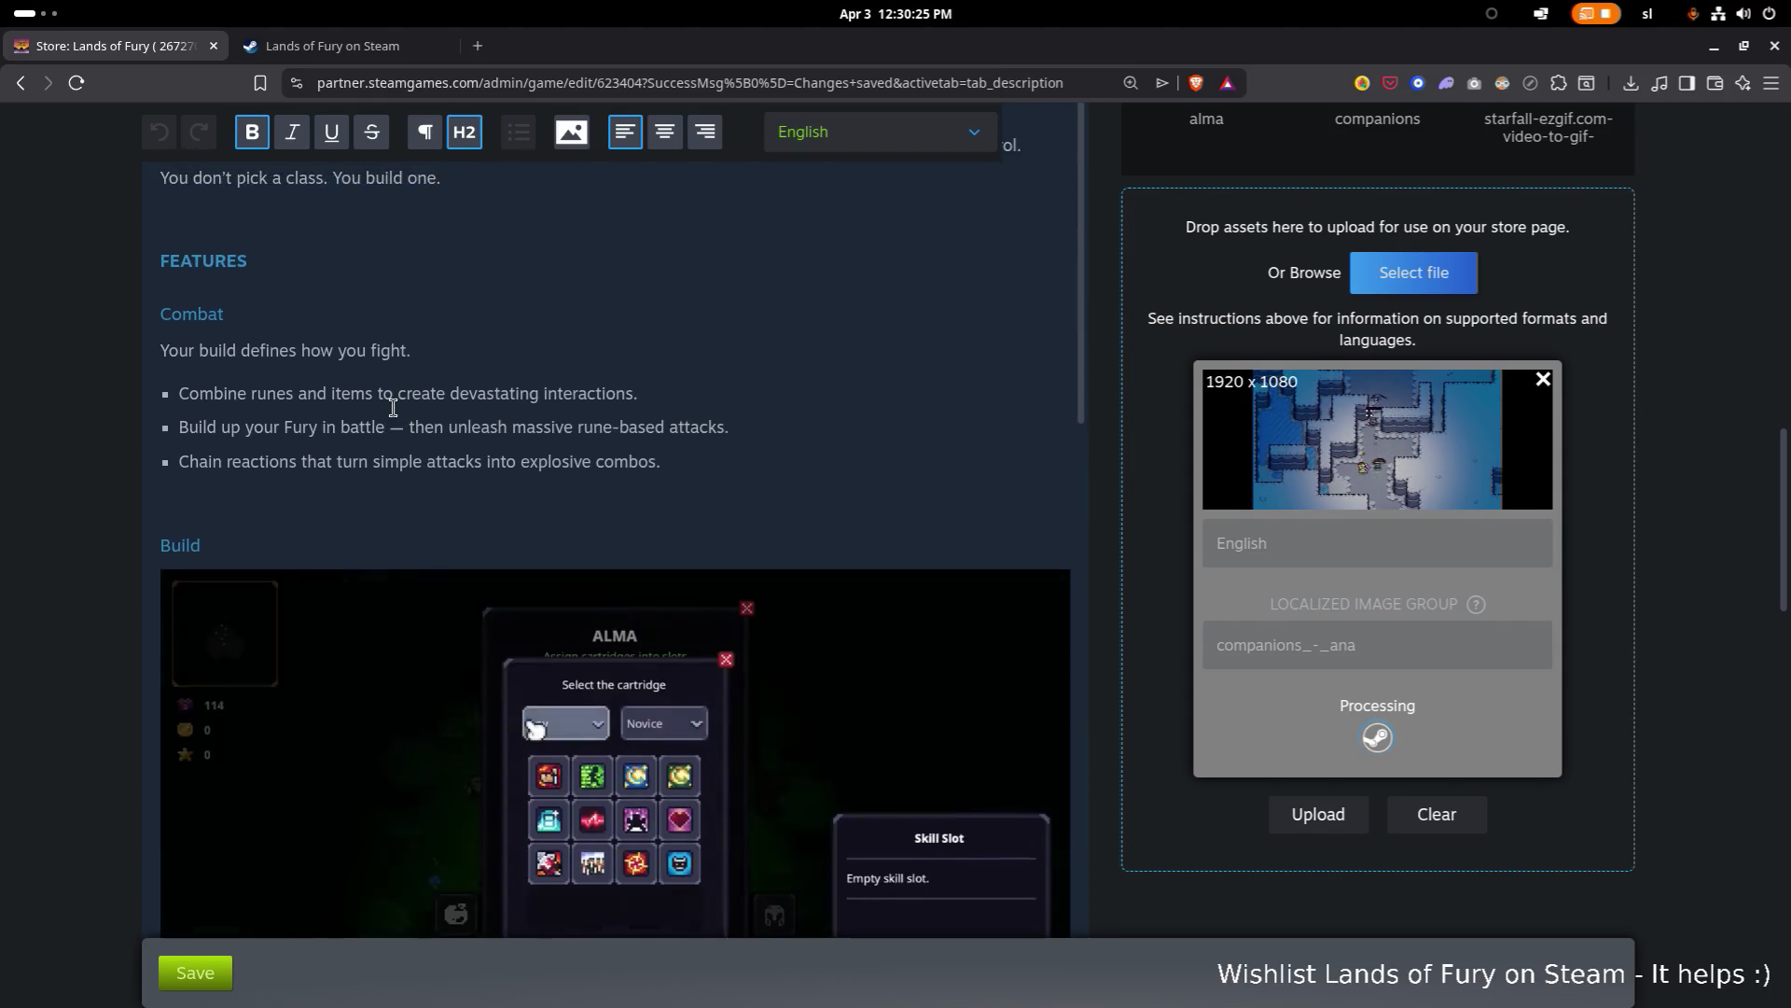
pyautogui.scroll(-8, 393, 408)
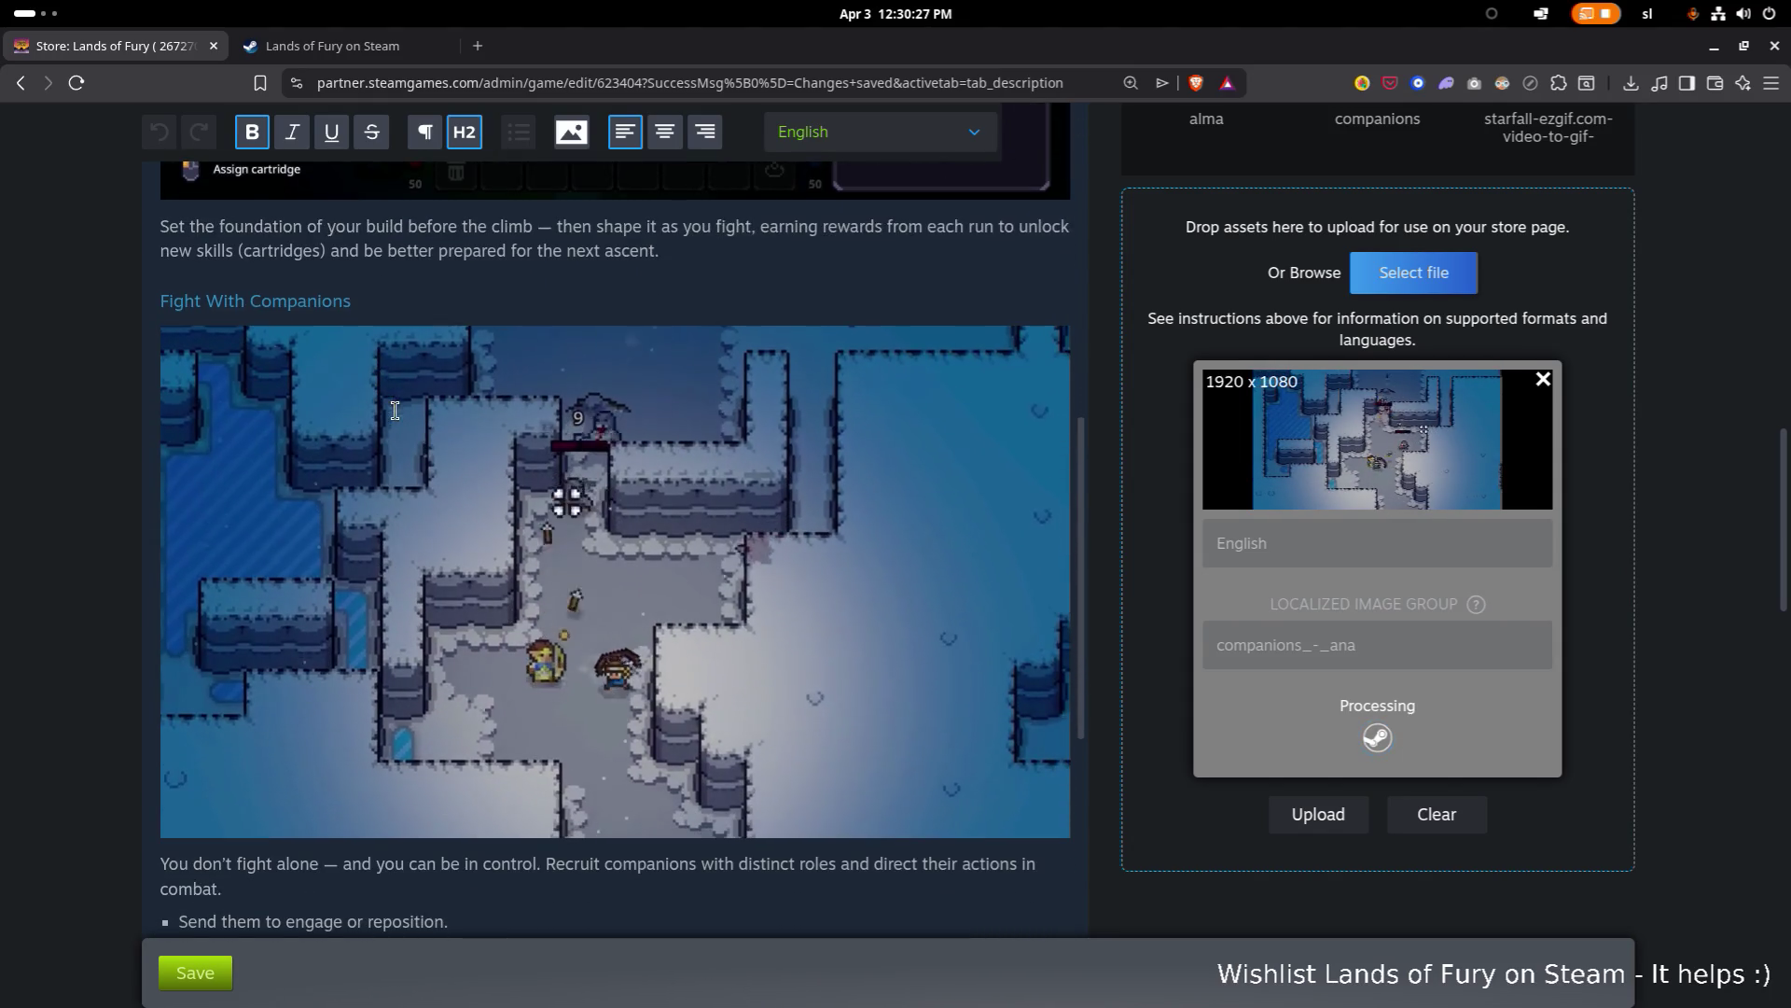
pyautogui.scroll(-5, 395, 412)
pyautogui.scroll(4, 395, 413)
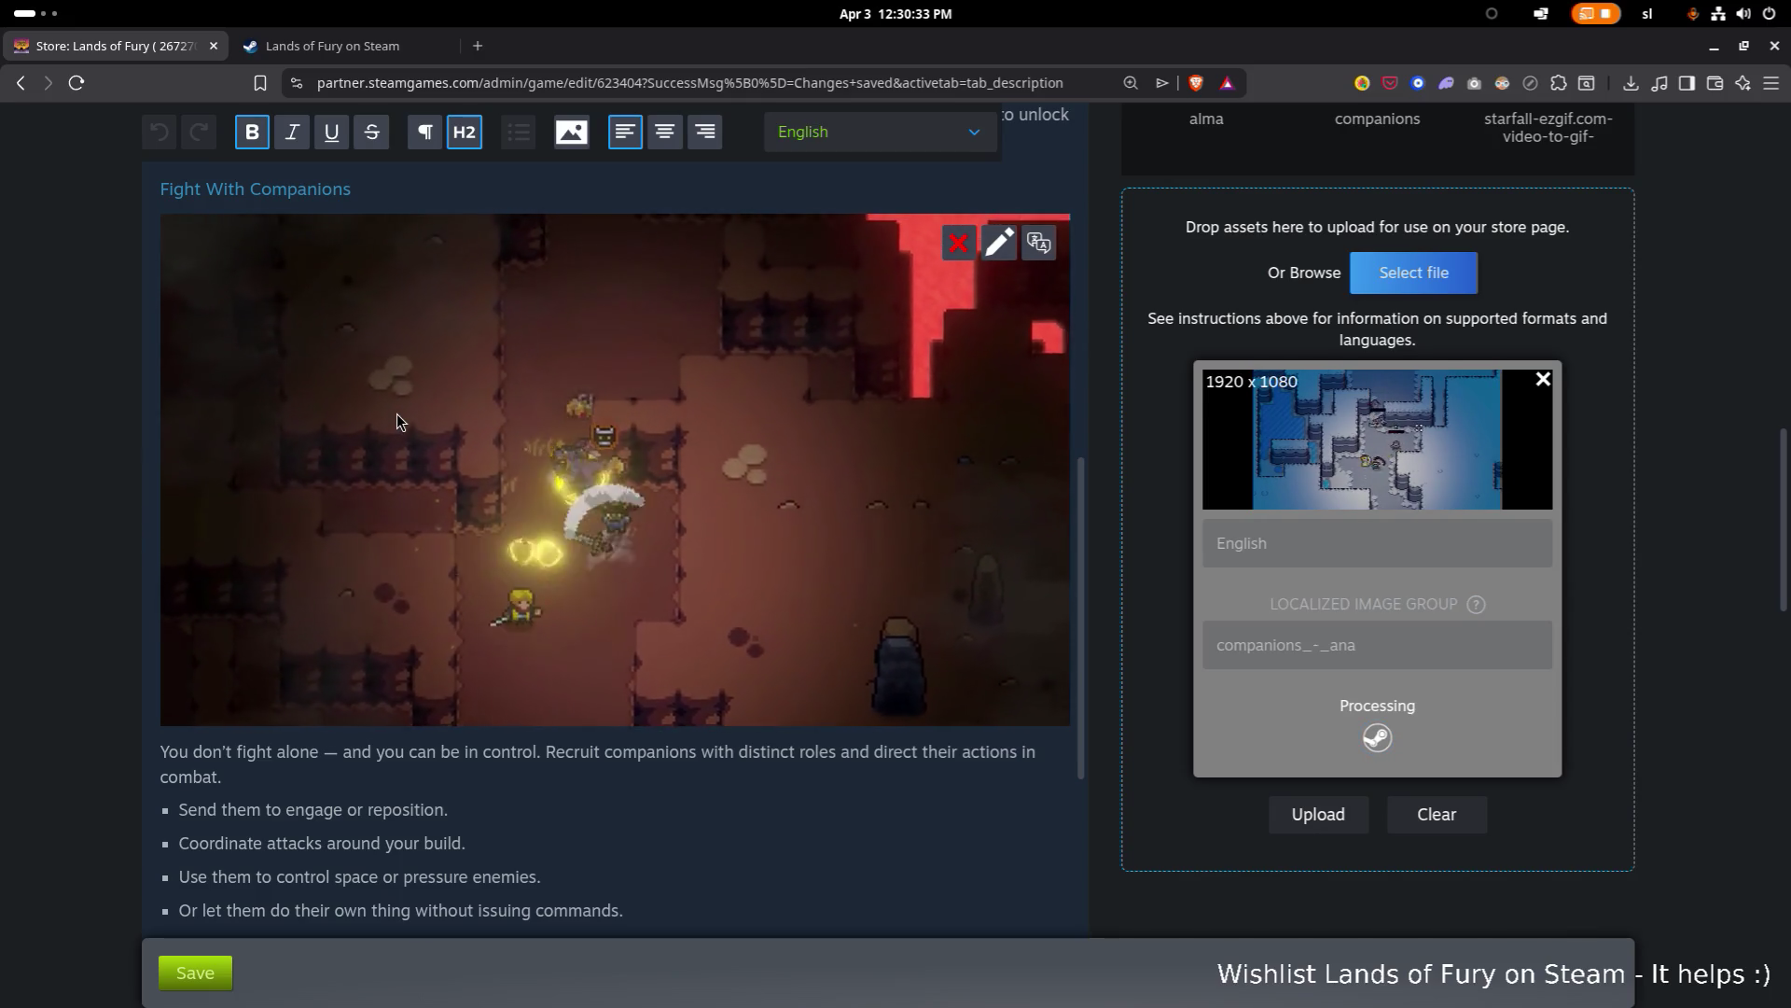
pyautogui.scroll(-1, 396, 413)
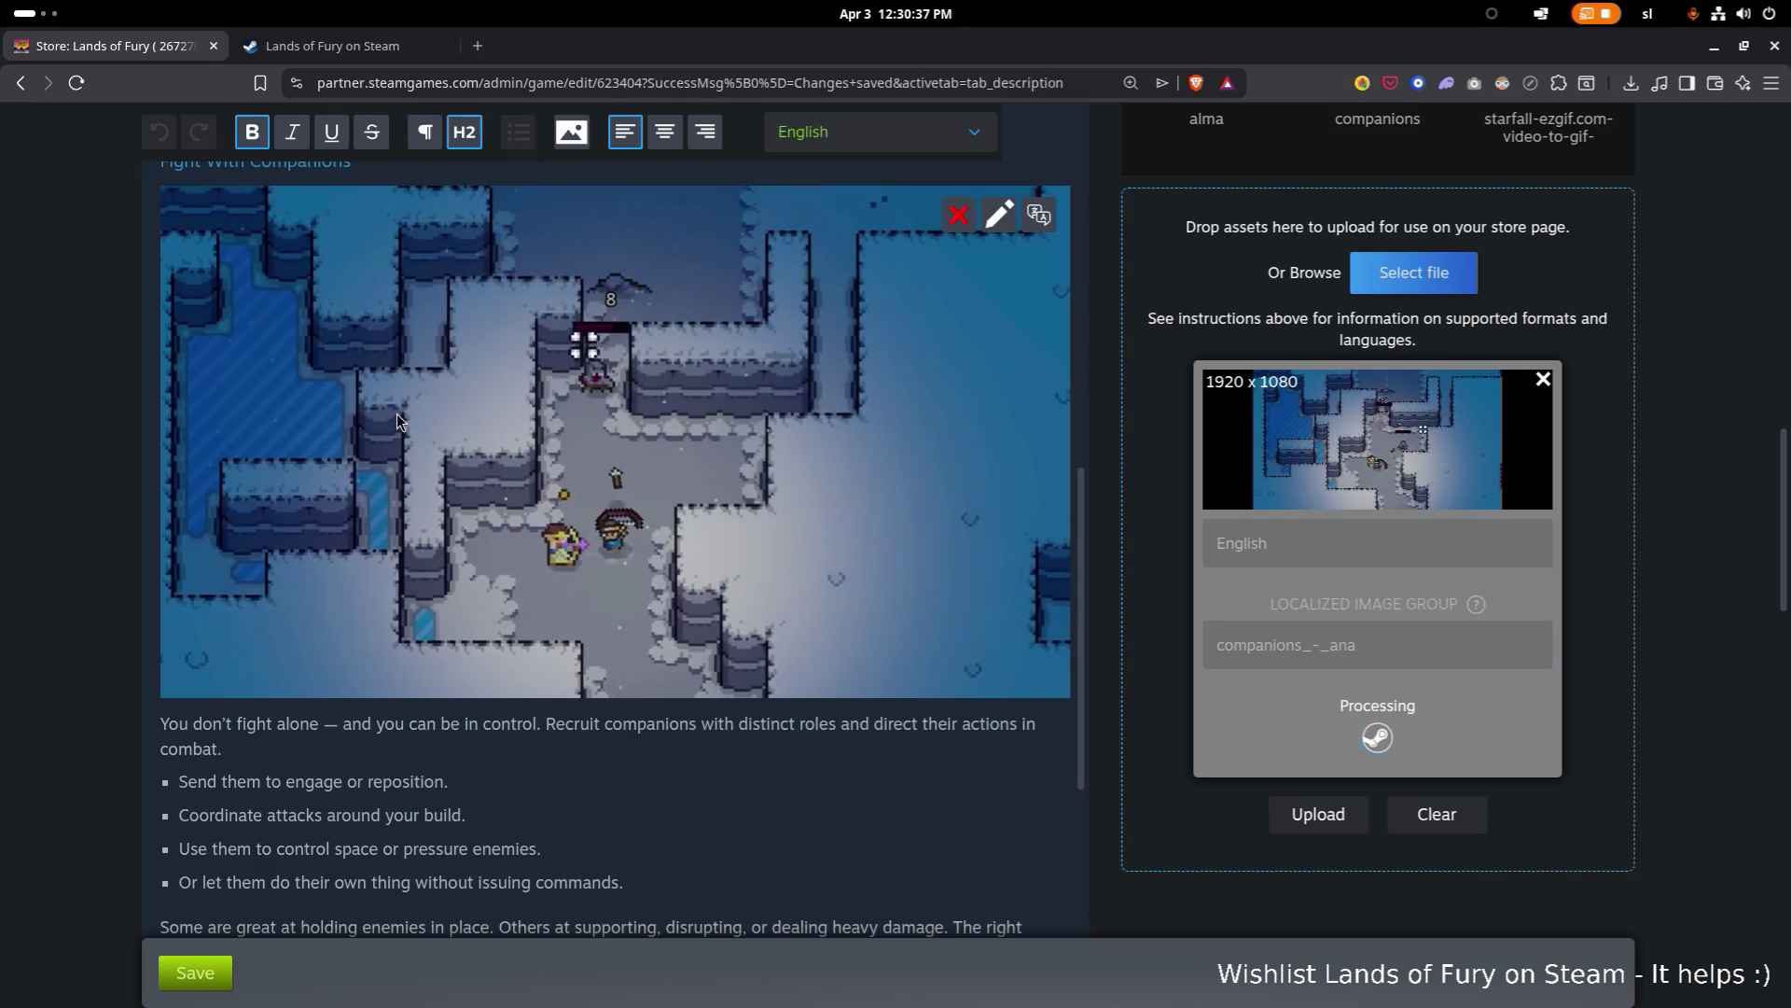
pyautogui.scroll(4, 395, 412)
pyautogui.scroll(-4, 396, 413)
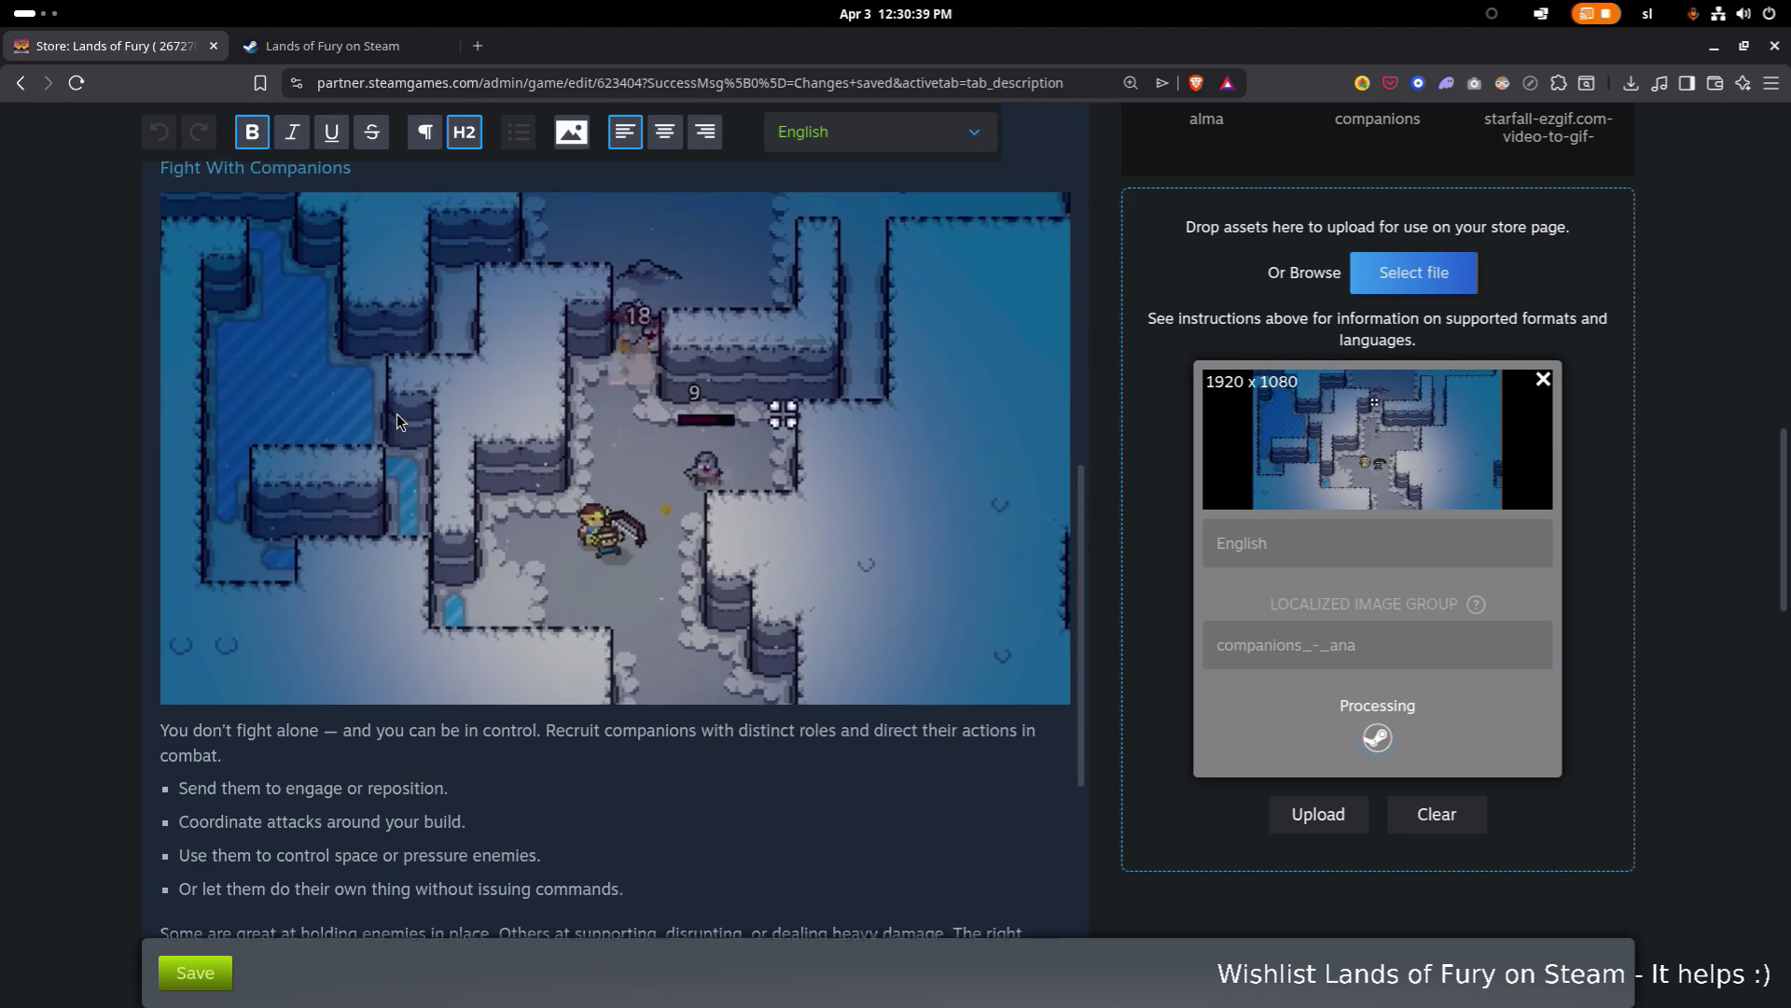
pyautogui.scroll(1, 396, 412)
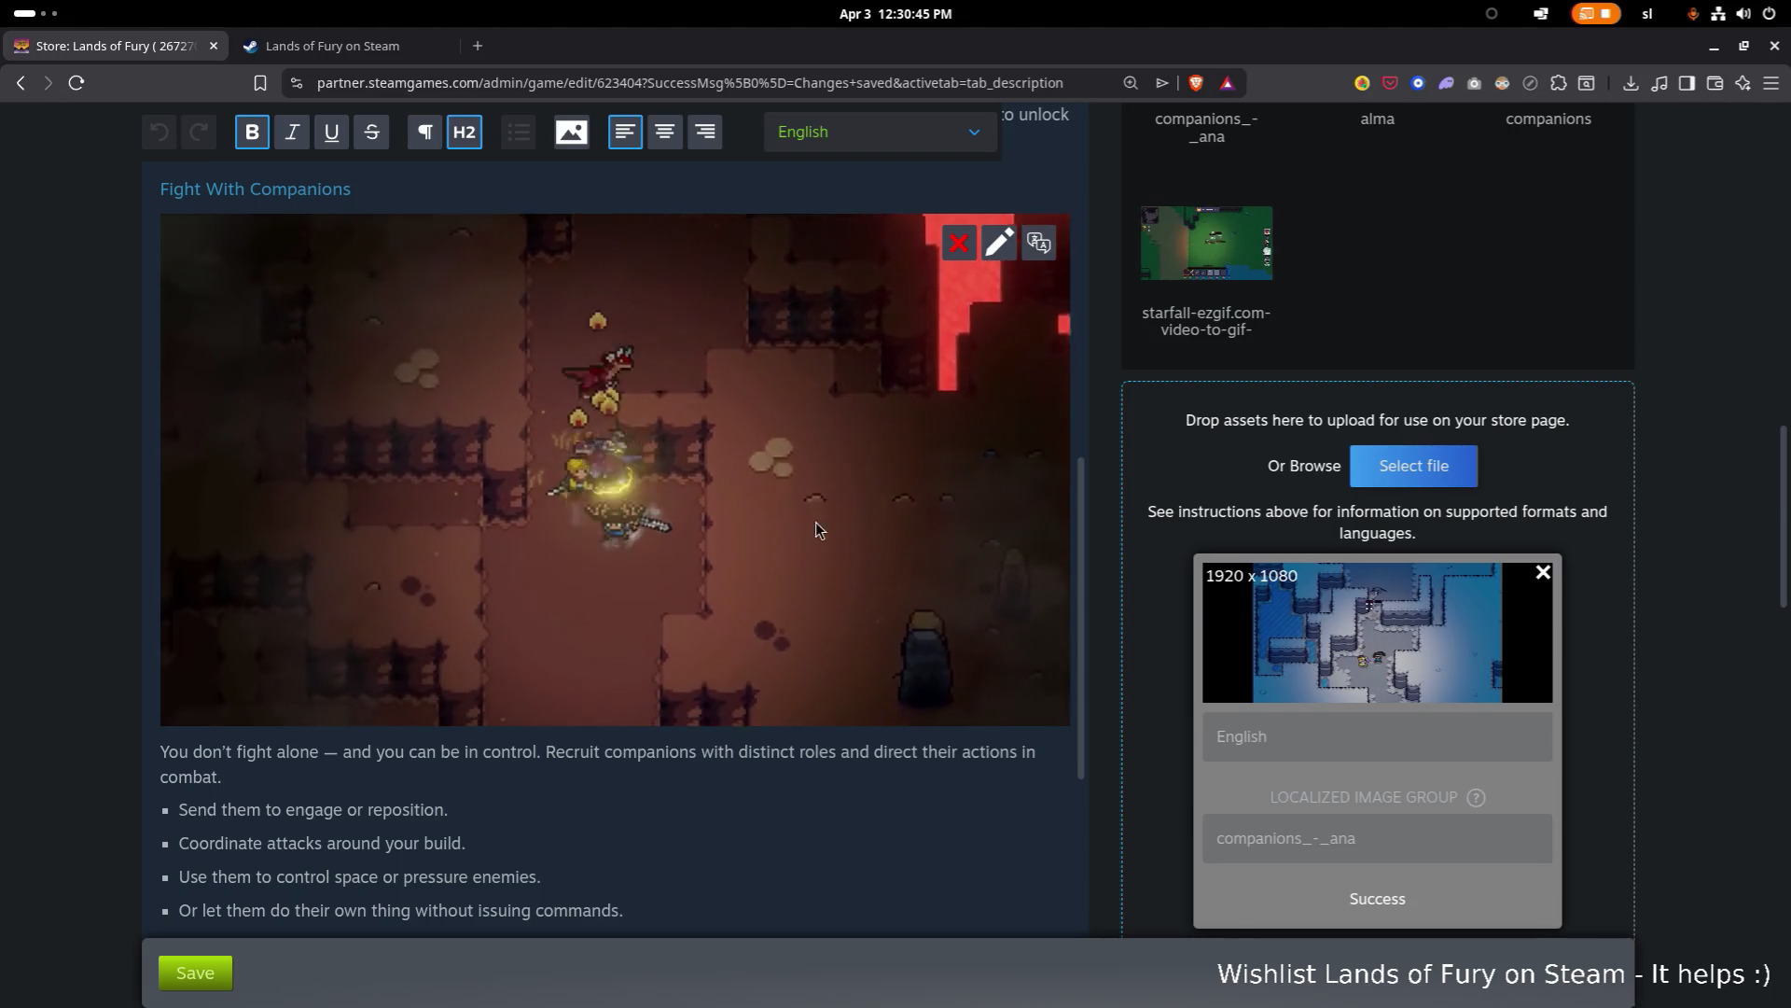
pyautogui.scroll(-1, 736, 528)
pyautogui.scroll(2, 736, 528)
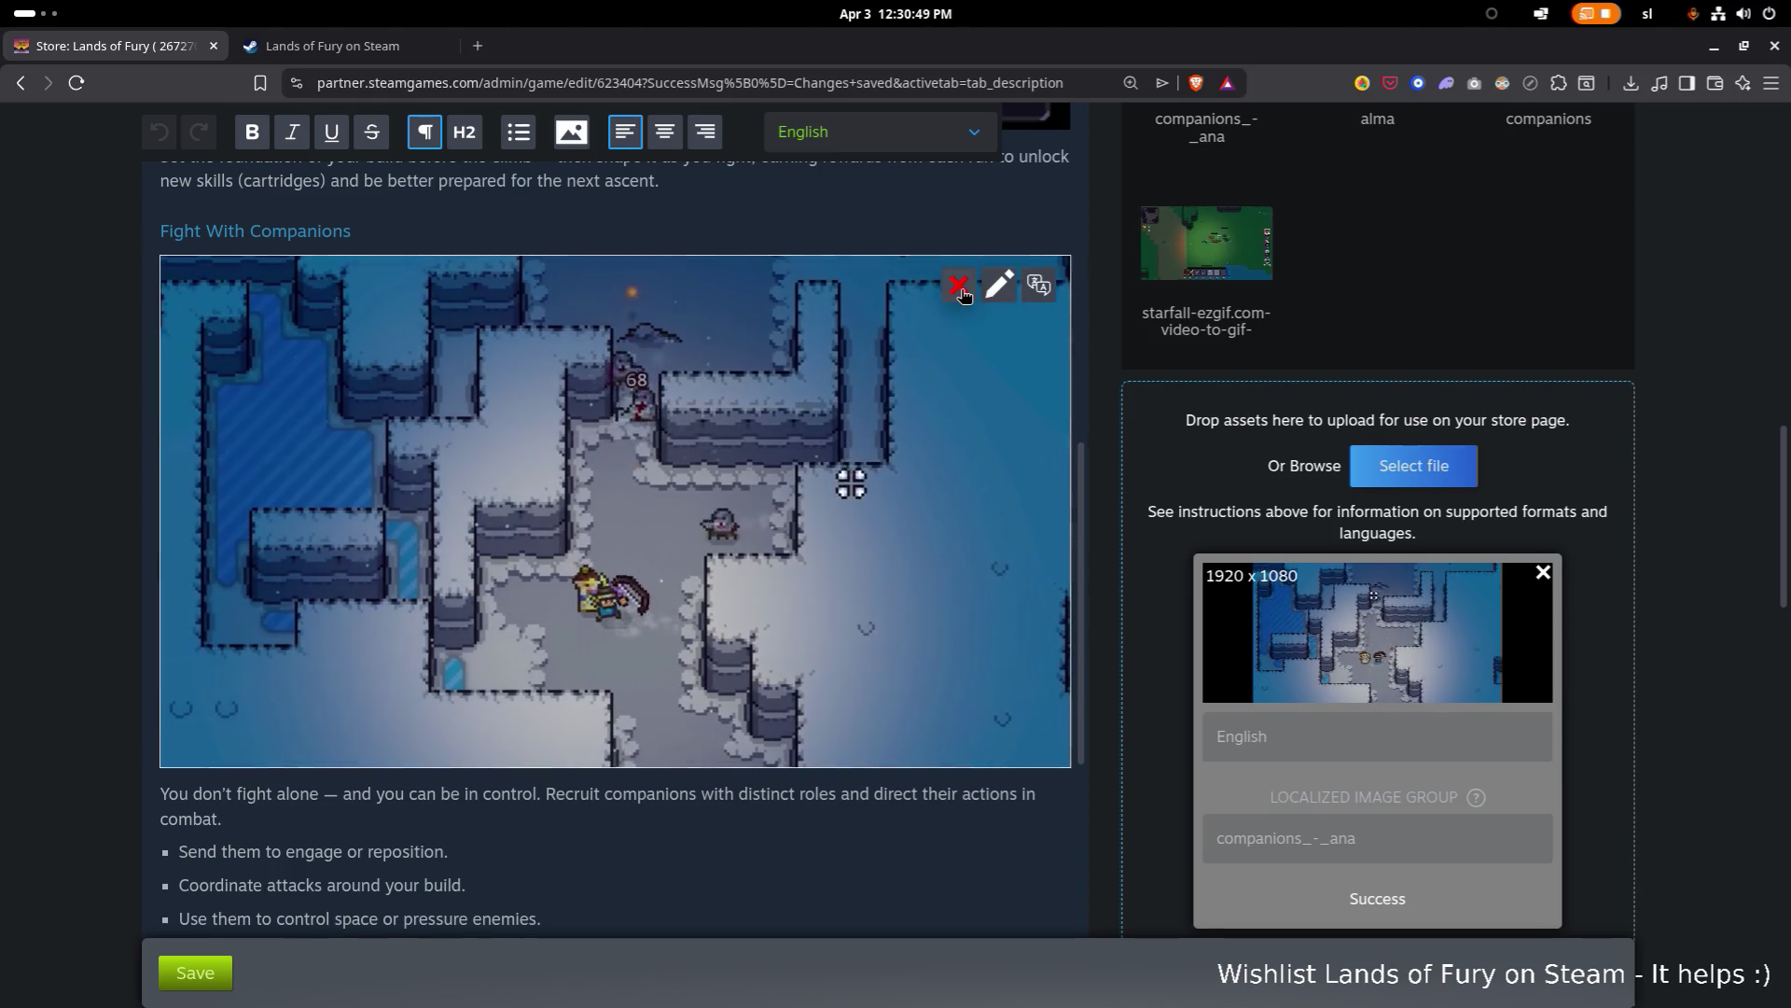
# Step: Replace the Fight With Companions image with companions_-_ana everywhere it is used
pyautogui.click(999, 284)
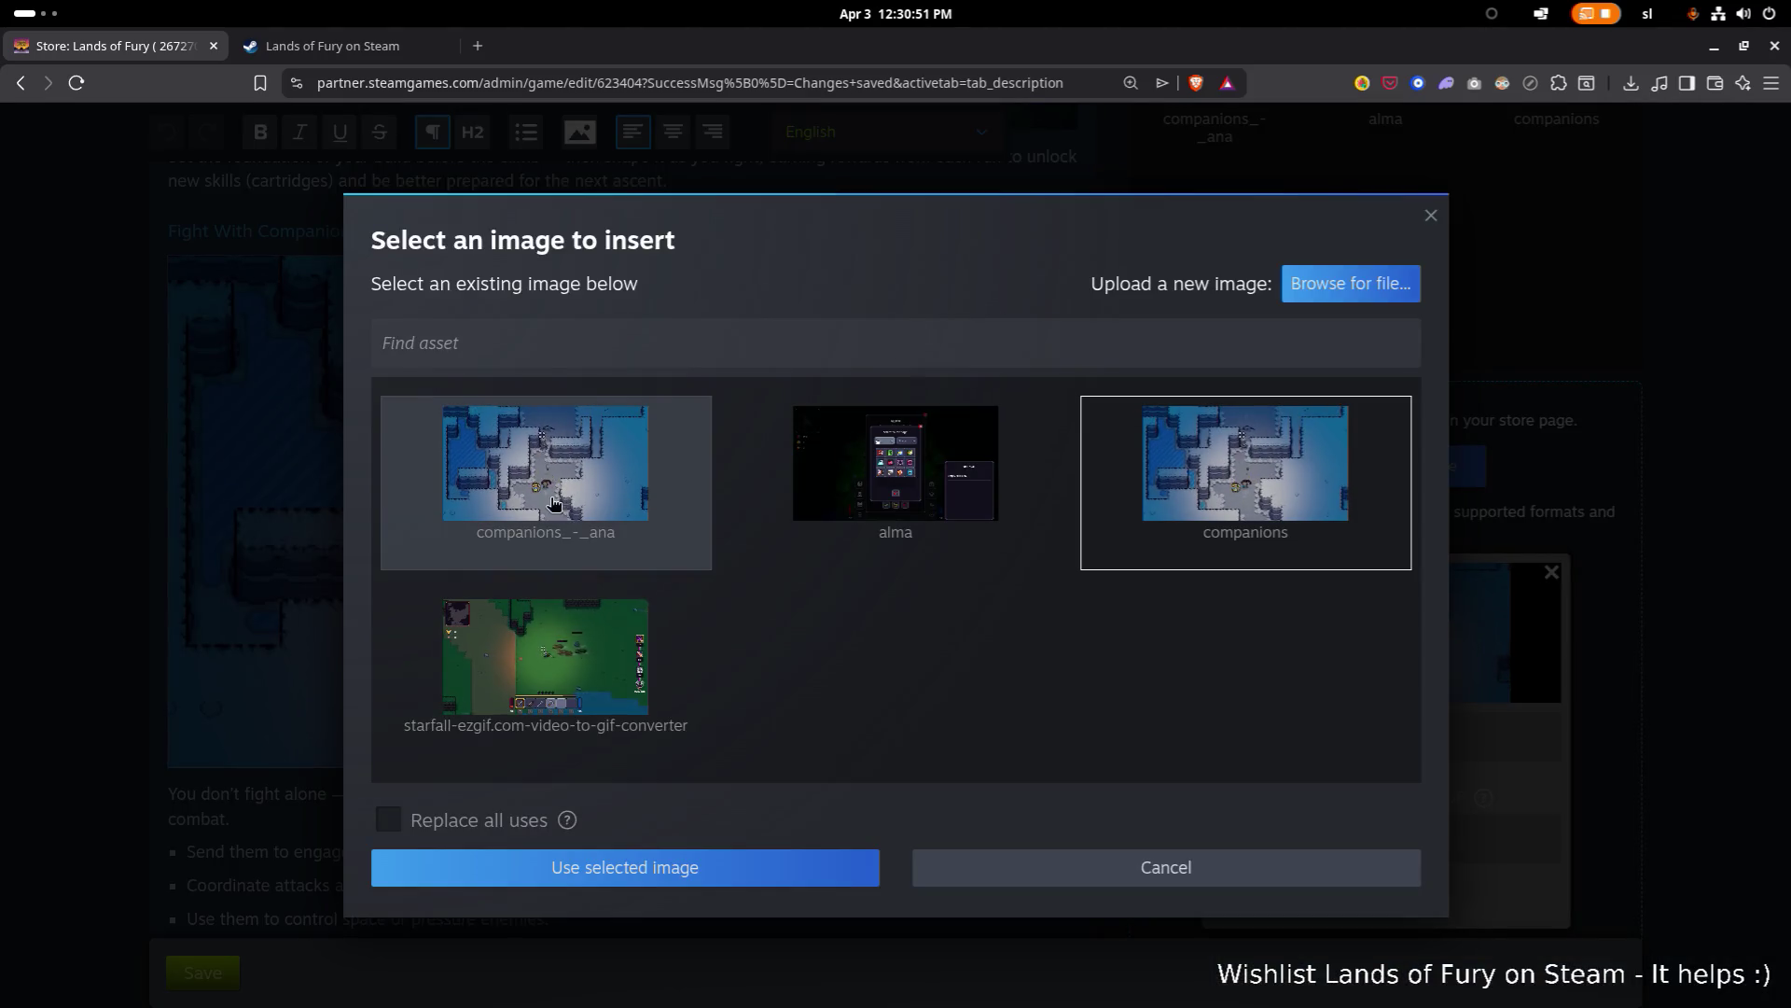
pyautogui.click(595, 494)
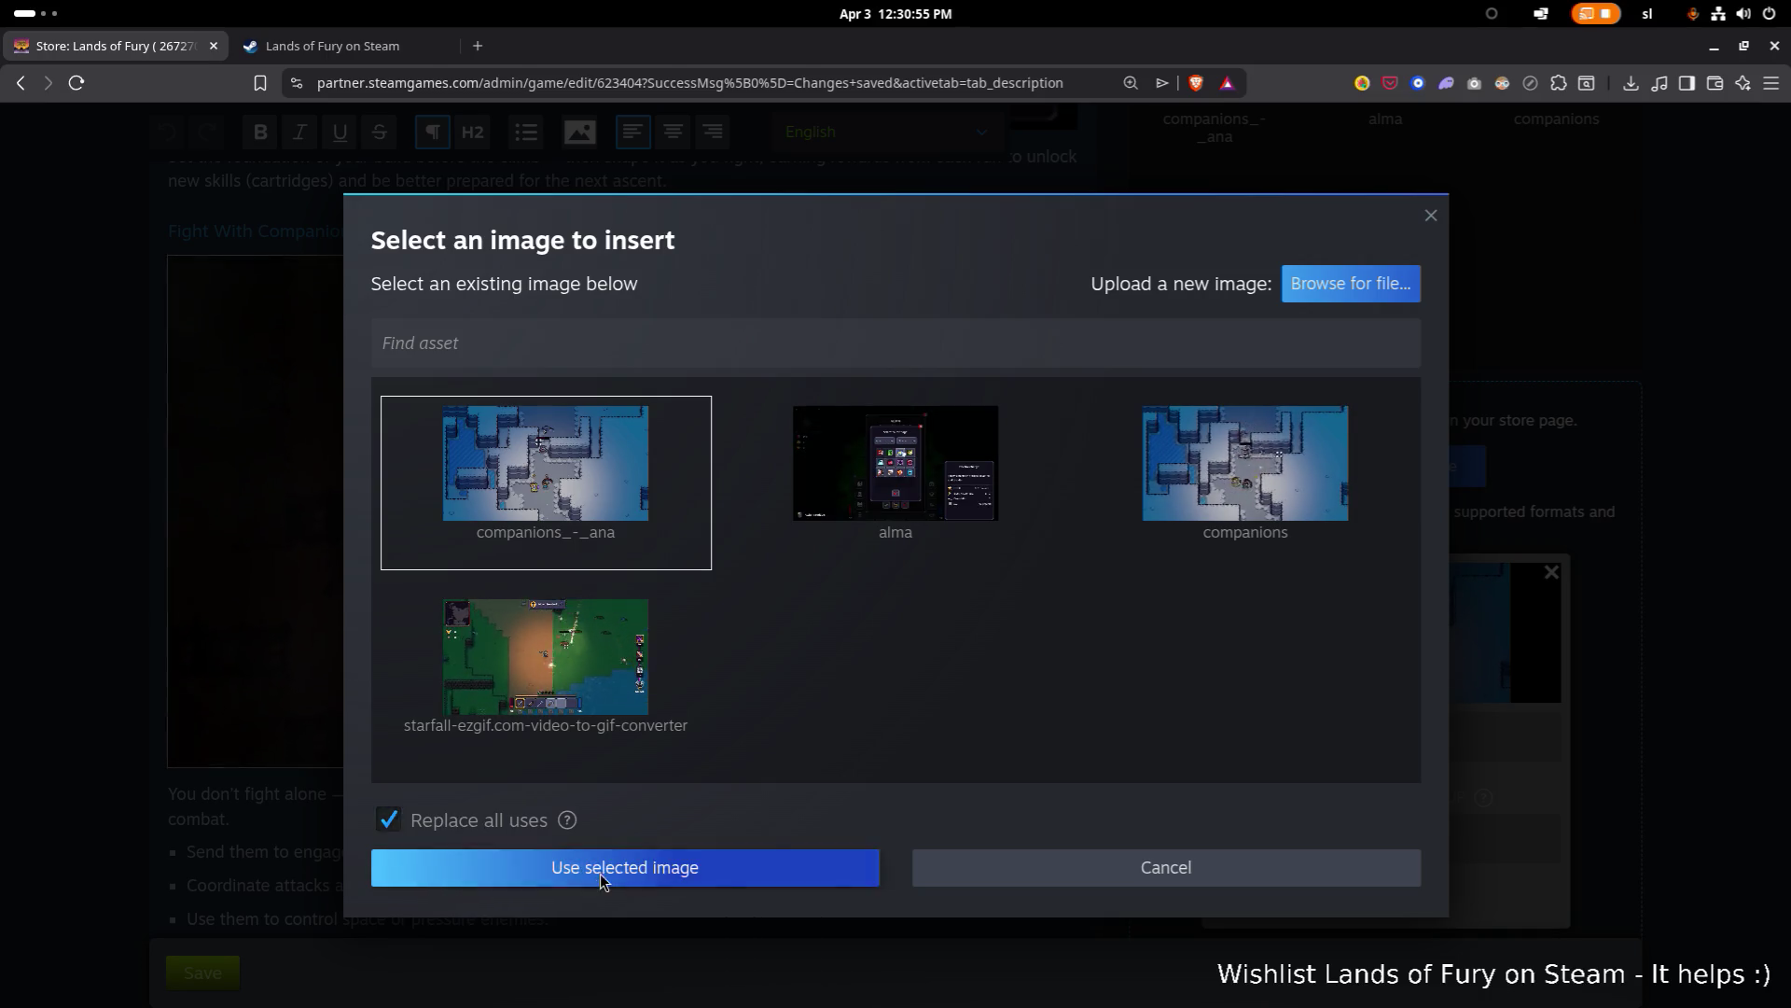
pyautogui.click(602, 868)
pyautogui.scroll(-10, 803, 634)
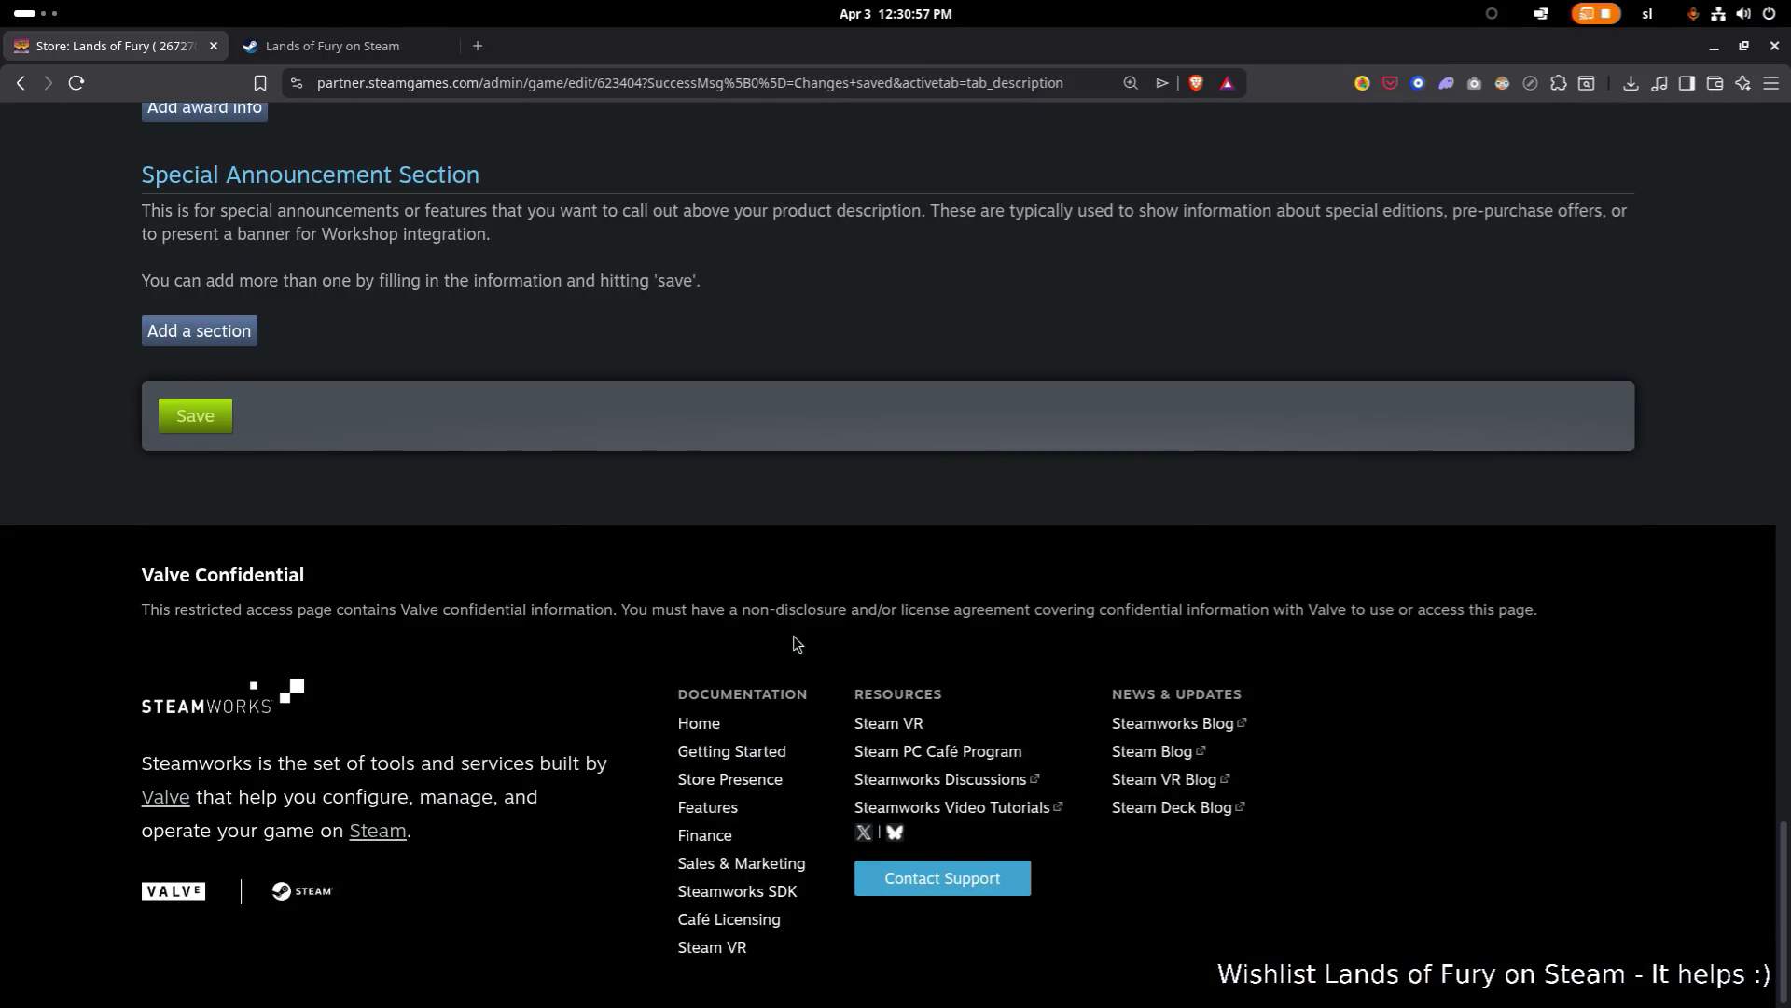
pyautogui.scroll(15, 793, 635)
# Step: Check the animated clip playing in the description, then bring up the application switcher
pyautogui.scroll(8, 793, 643)
pyautogui.scroll(-4, 782, 637)
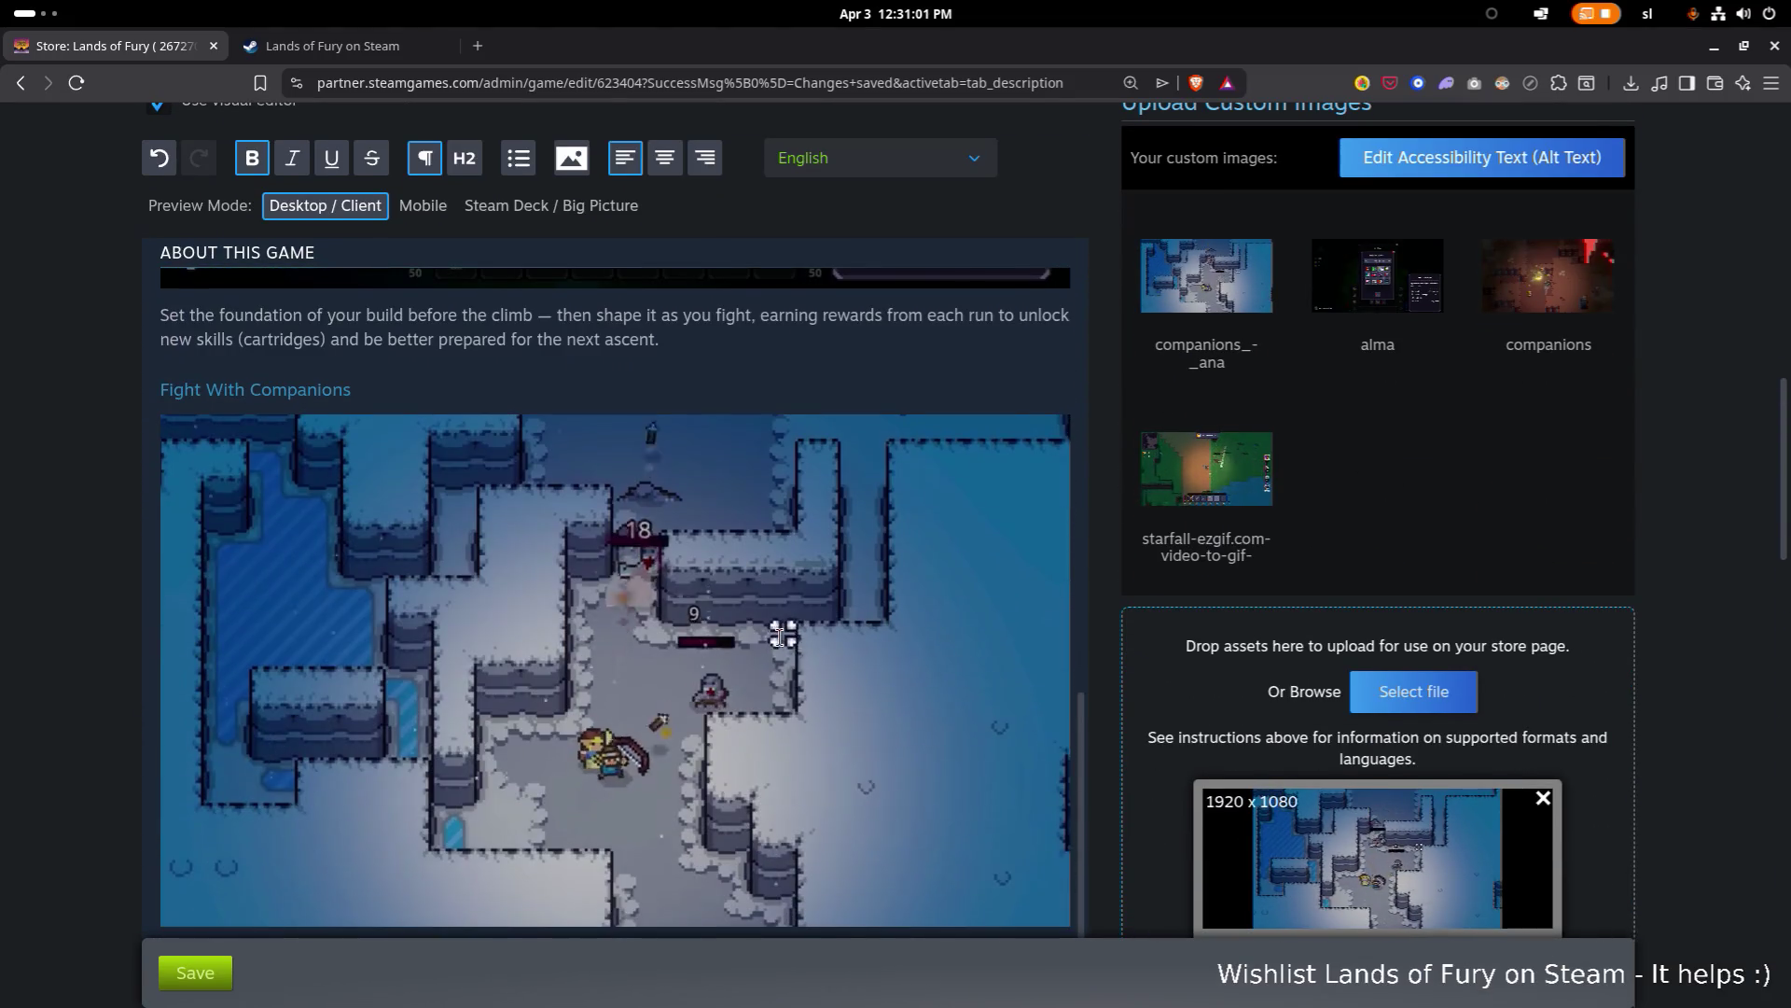
pyautogui.scroll(-4, 780, 638)
pyautogui.scroll(2, 780, 639)
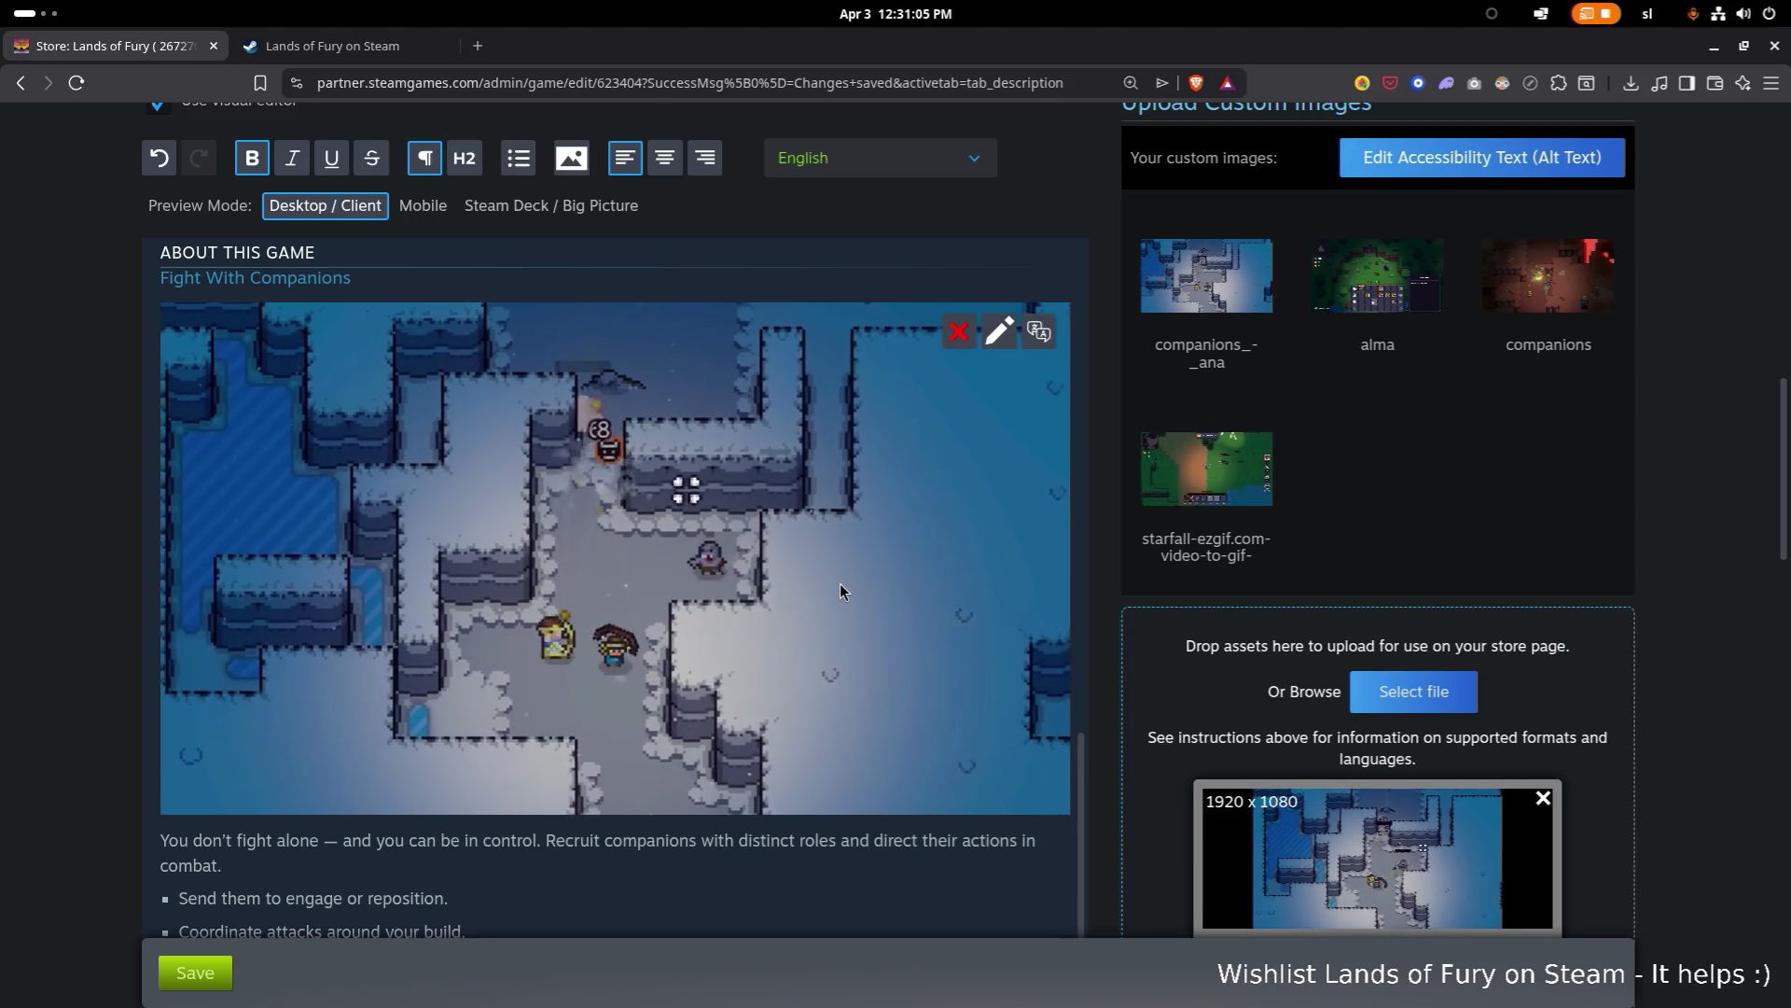
pyautogui.scroll(2, 802, 588)
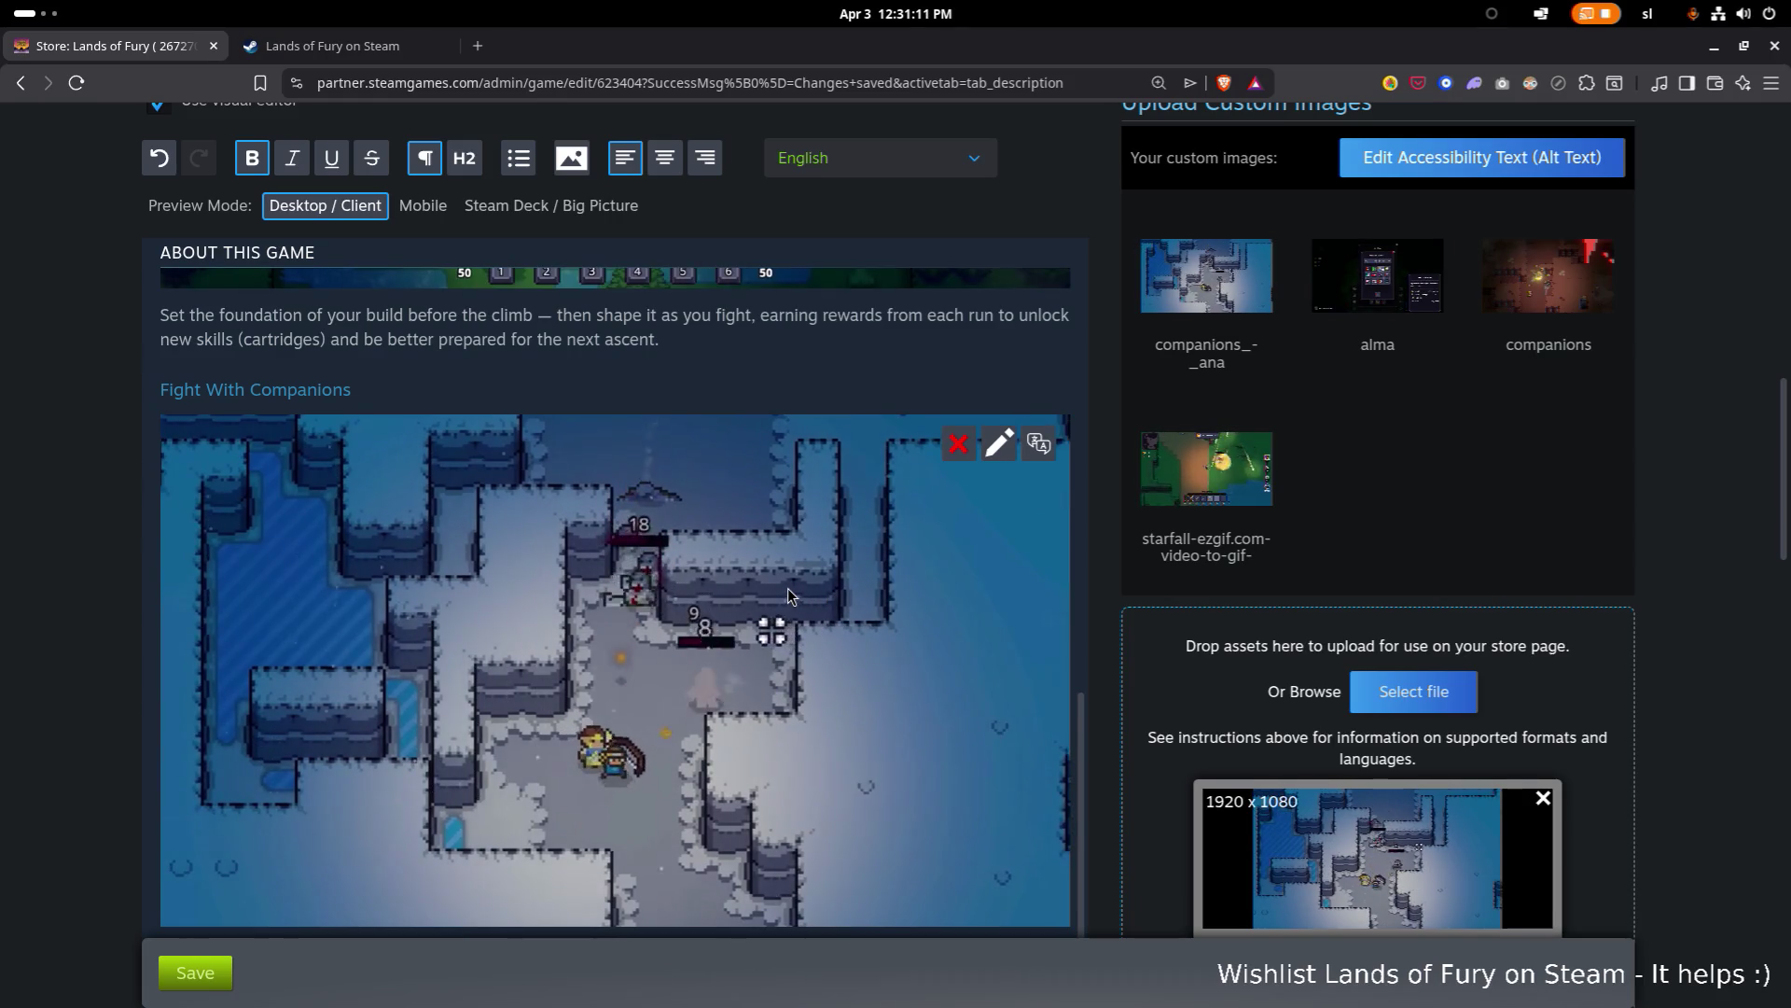
pyautogui.scroll(-5, 787, 594)
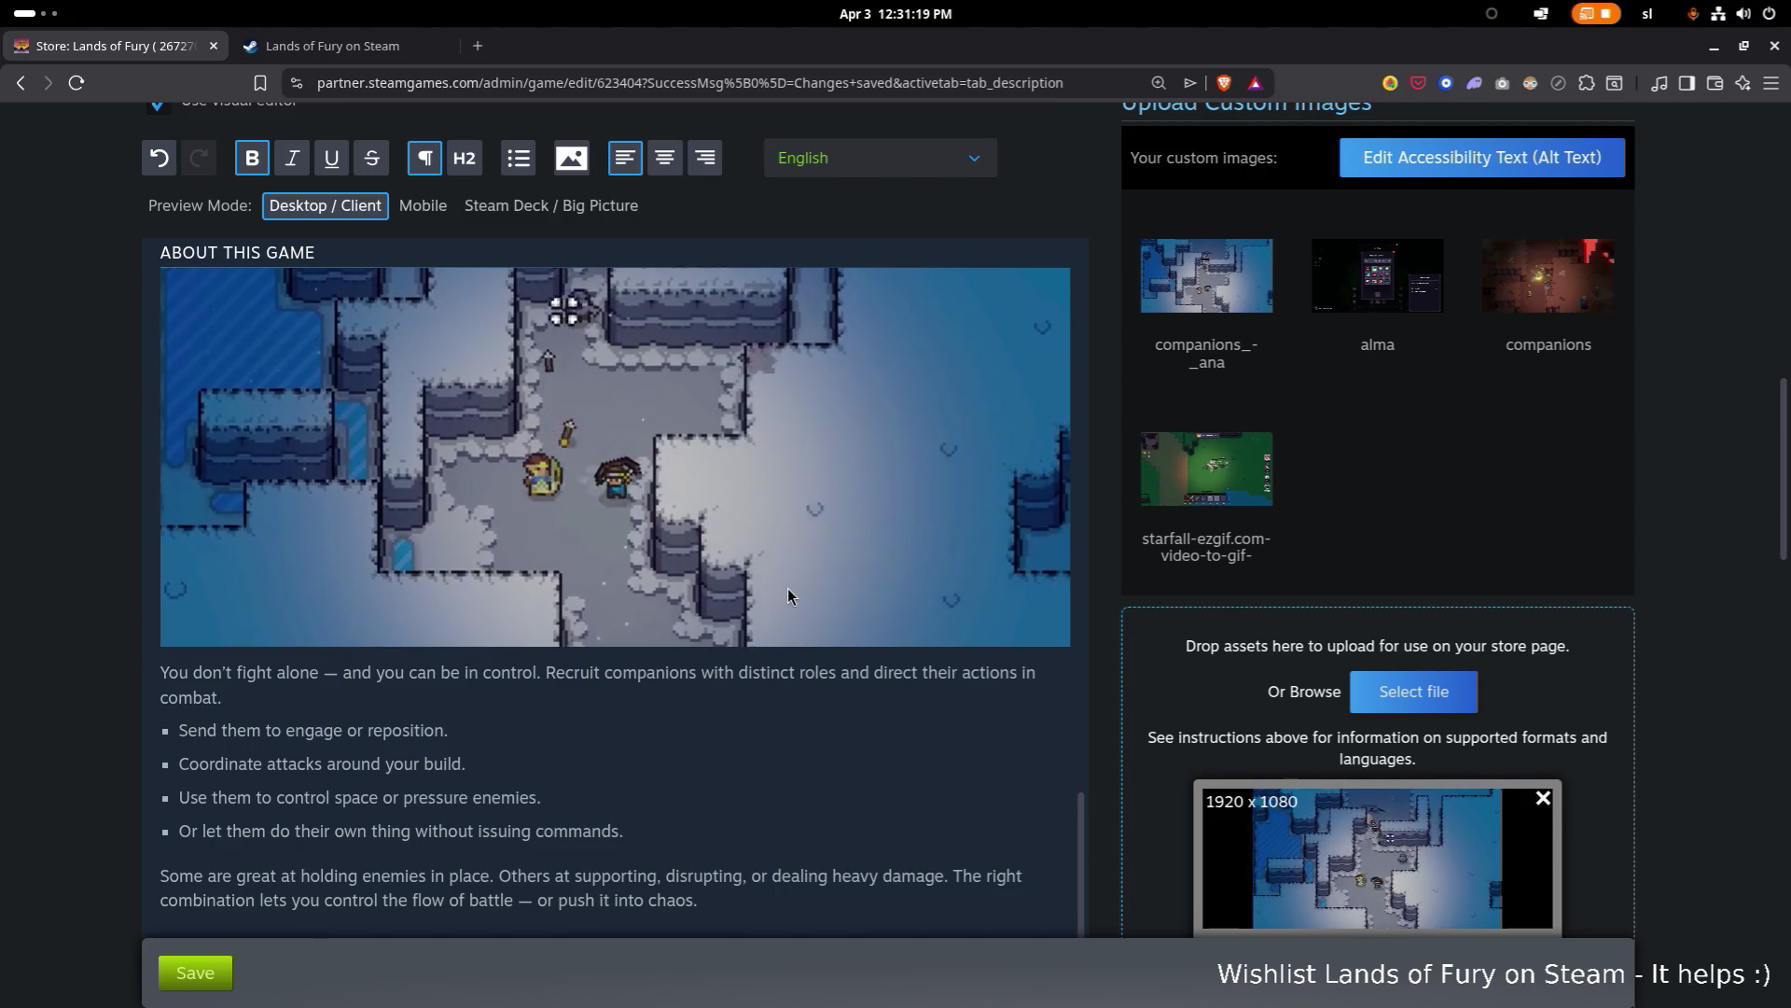
pyautogui.scroll(3, 788, 597)
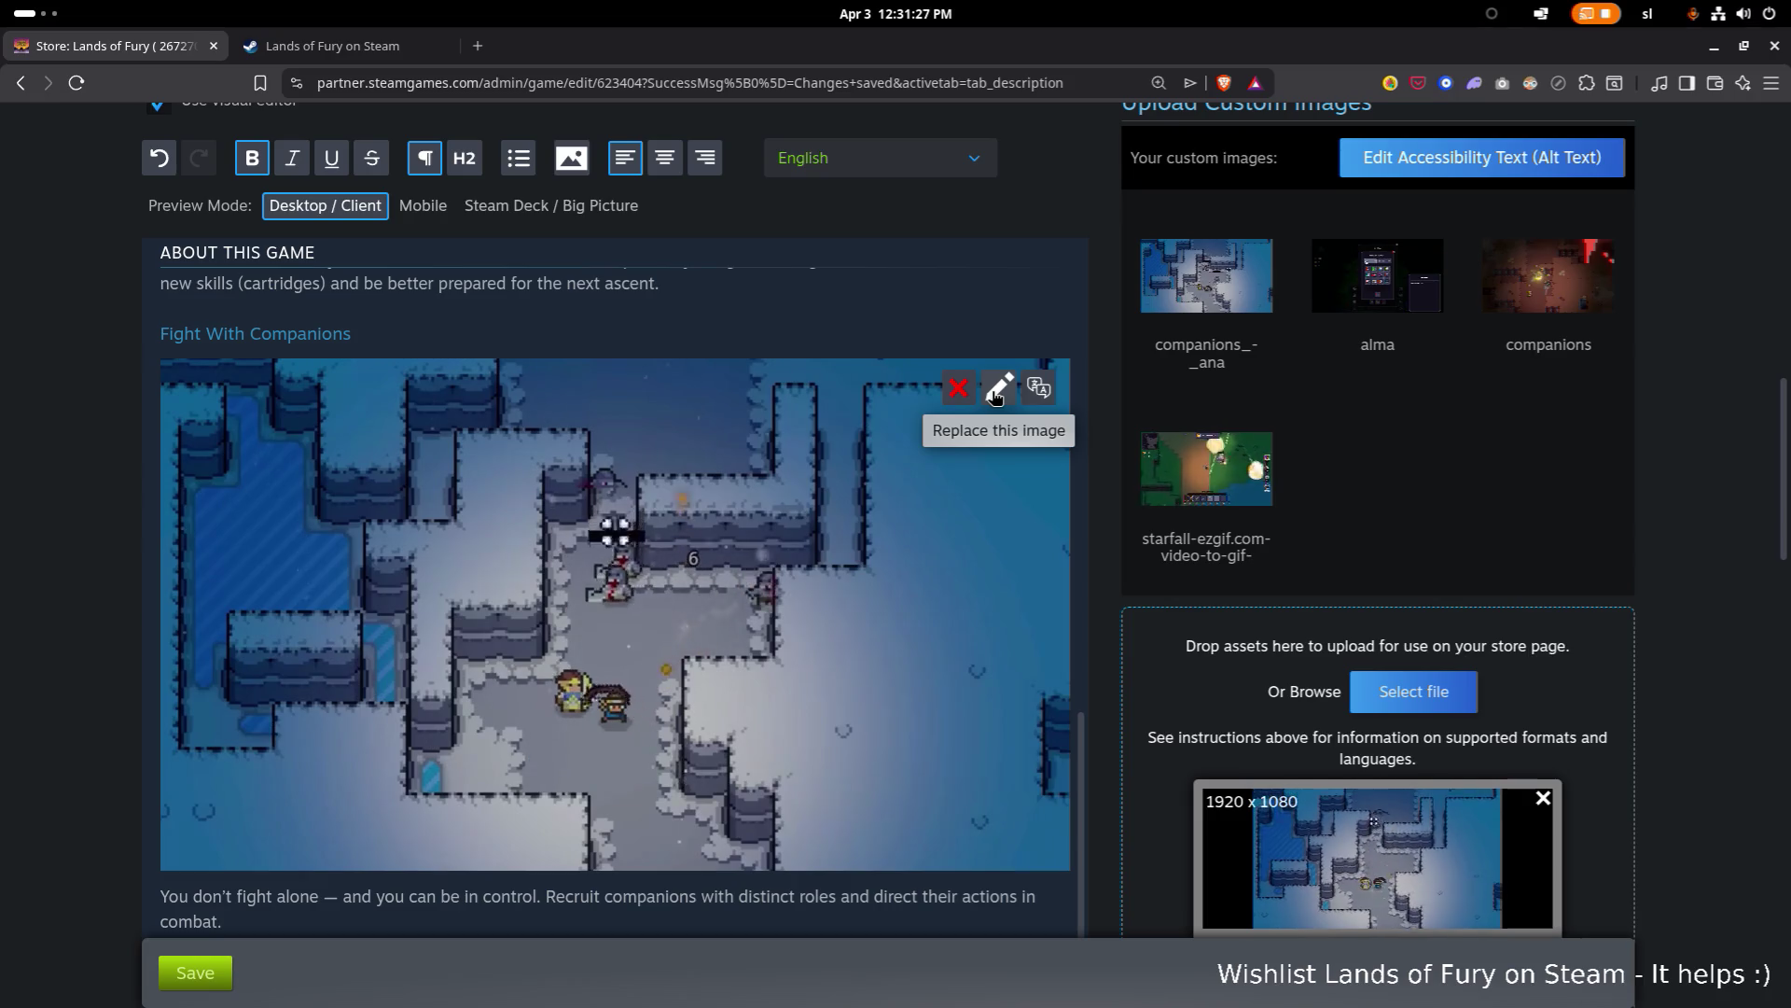
pyautogui.press('super')
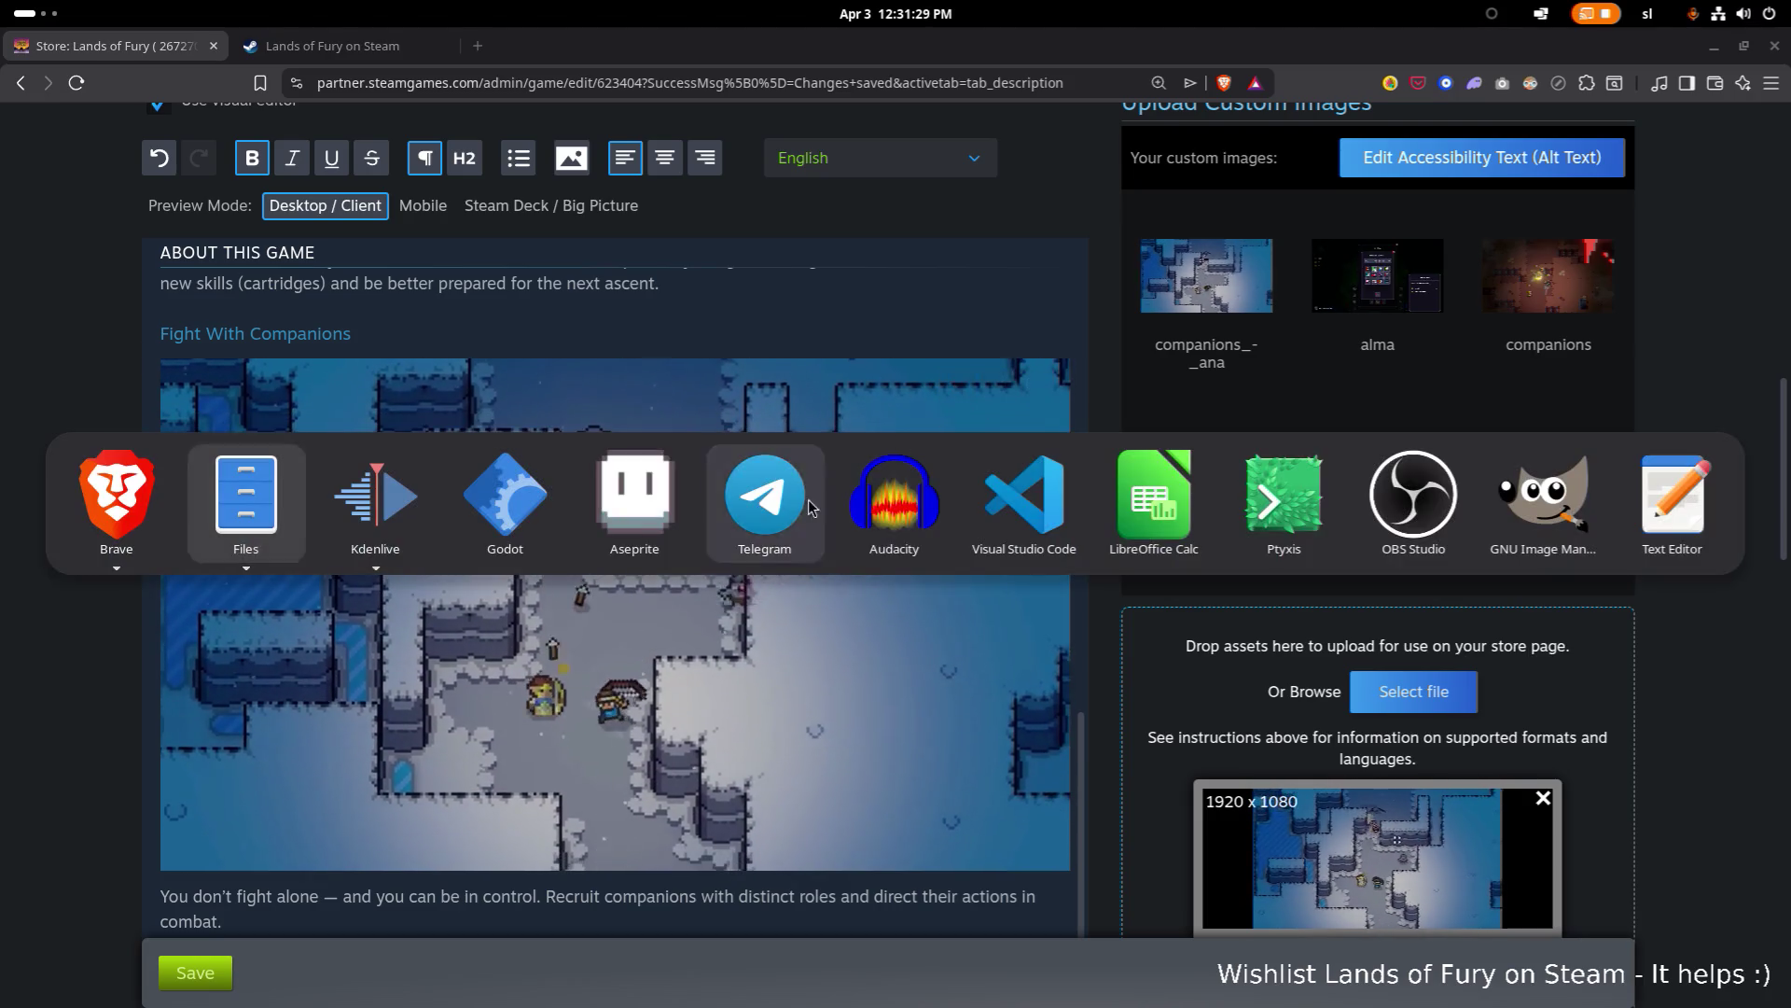
# Step: Switch to Kdenlive, close the finished render job list, and play the sequence from about 01:01:36
pyautogui.press('Right')
pyautogui.press('Return')
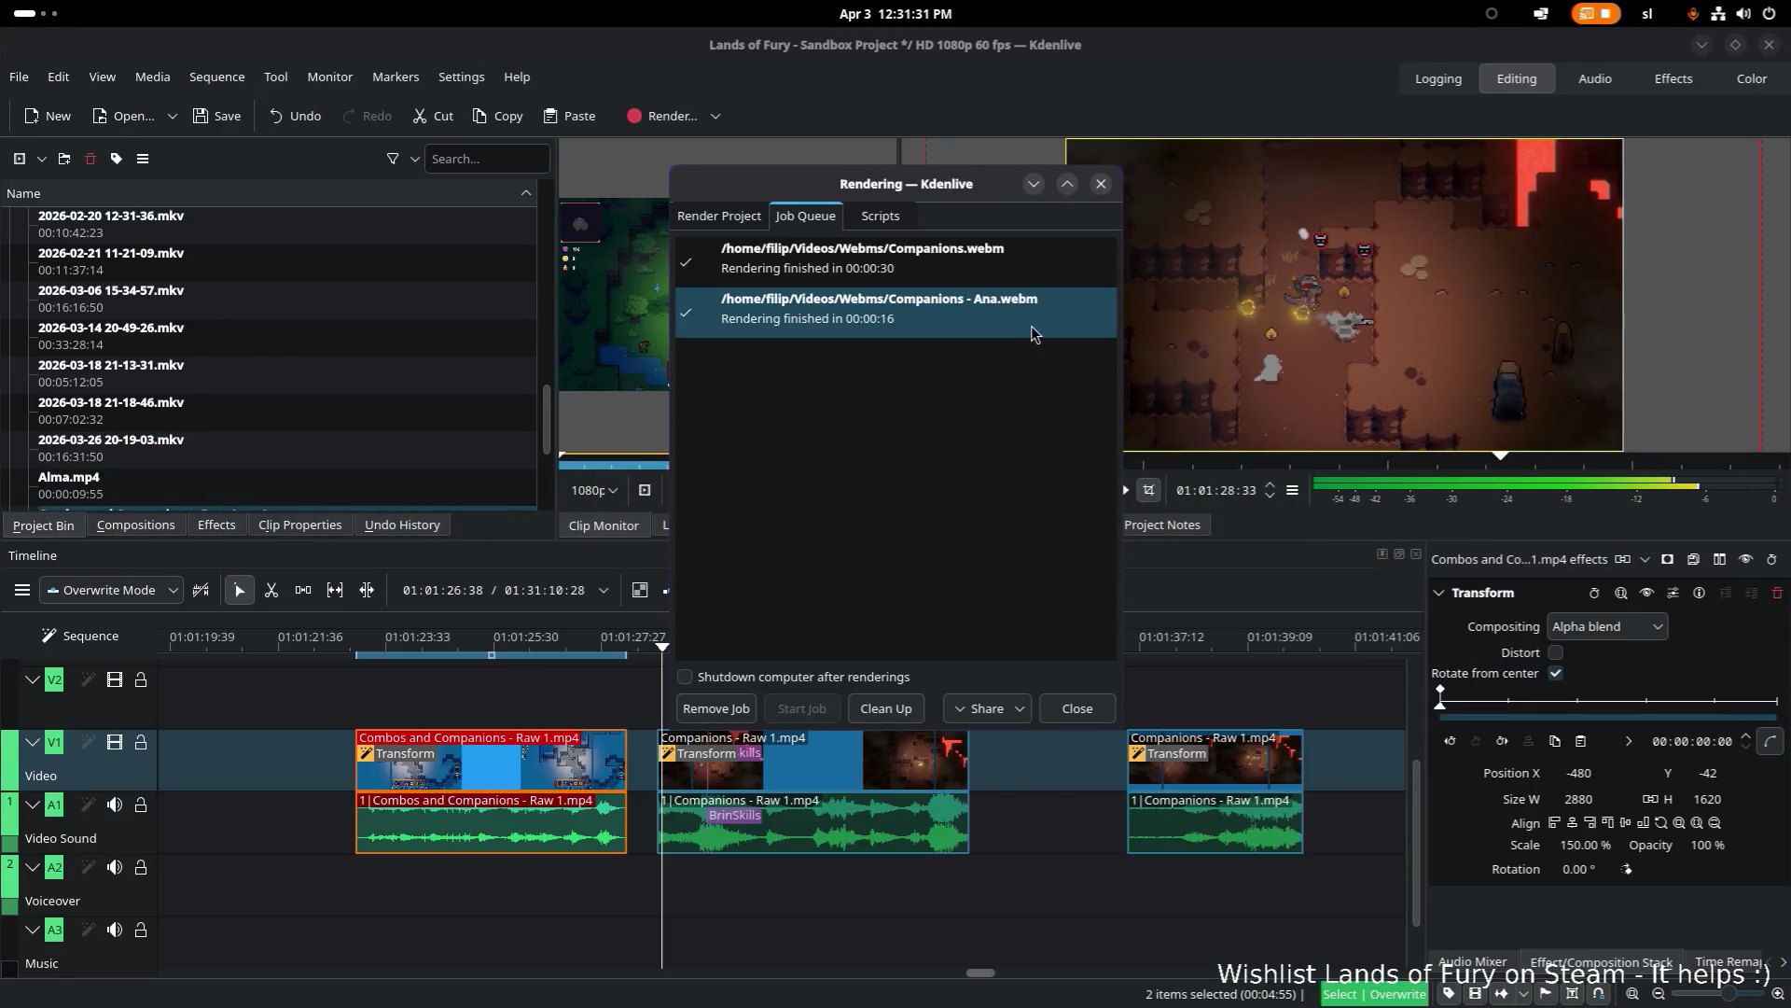
pyautogui.click(1101, 185)
pyautogui.scroll(-5, 836, 637)
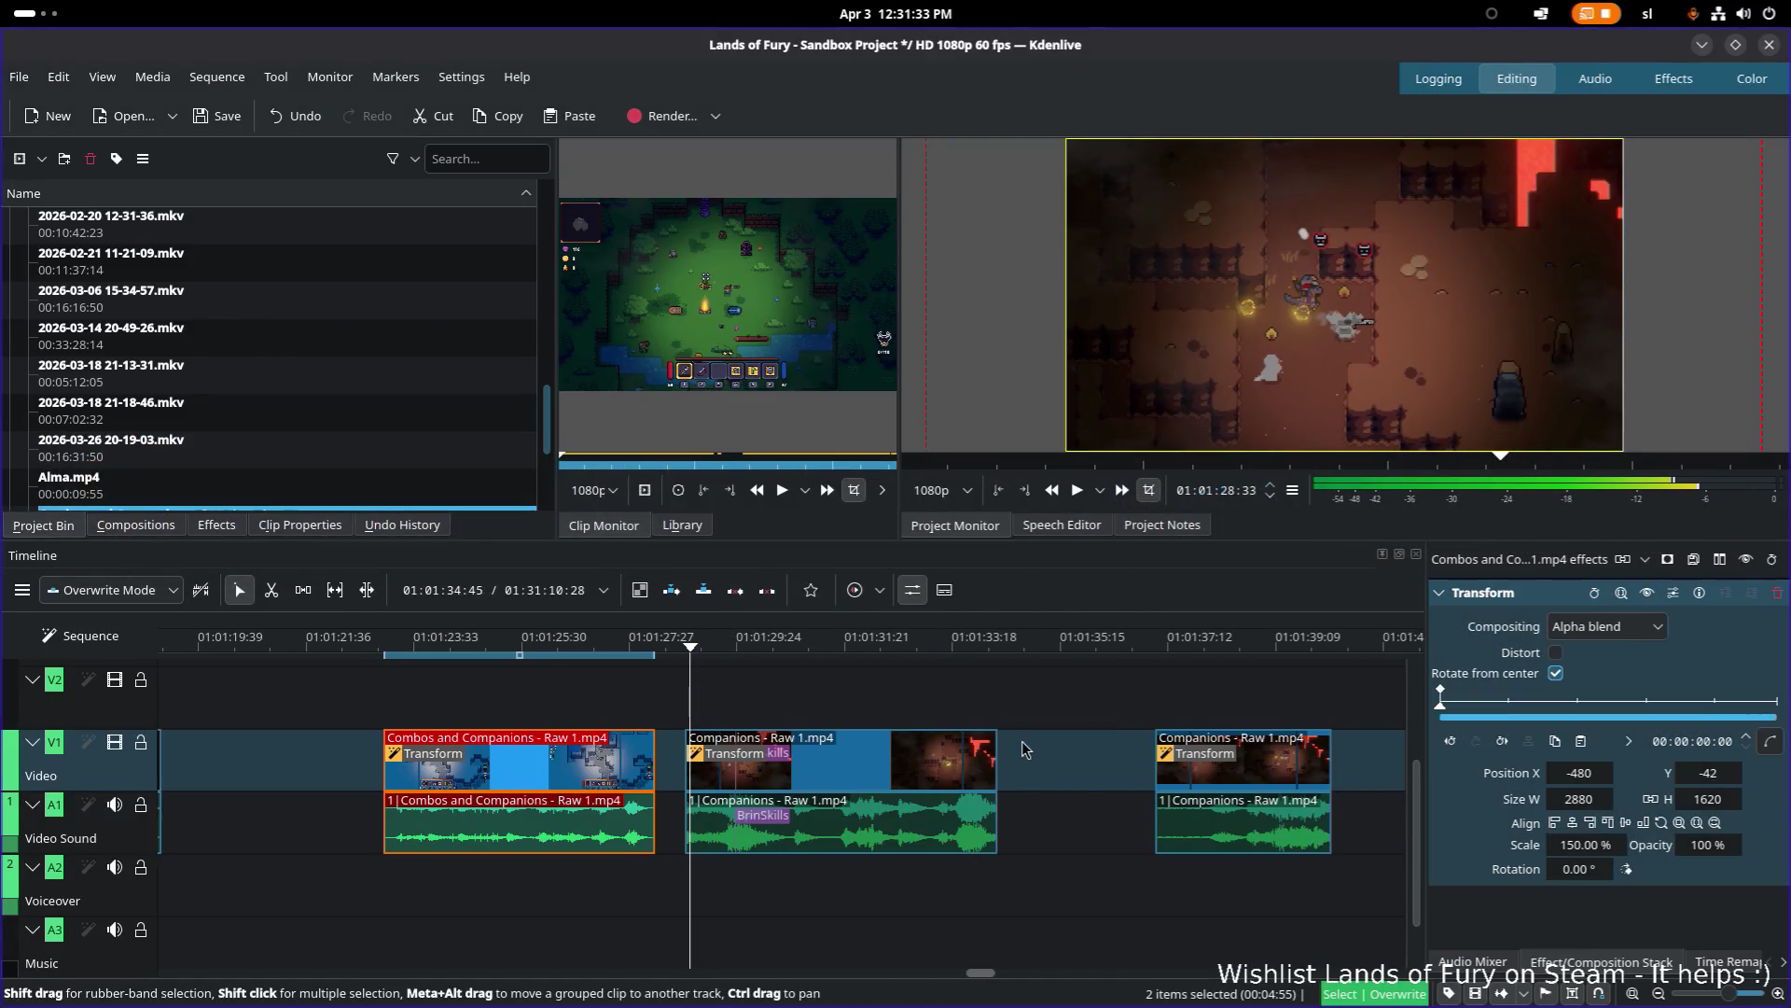
pyautogui.click(935, 637)
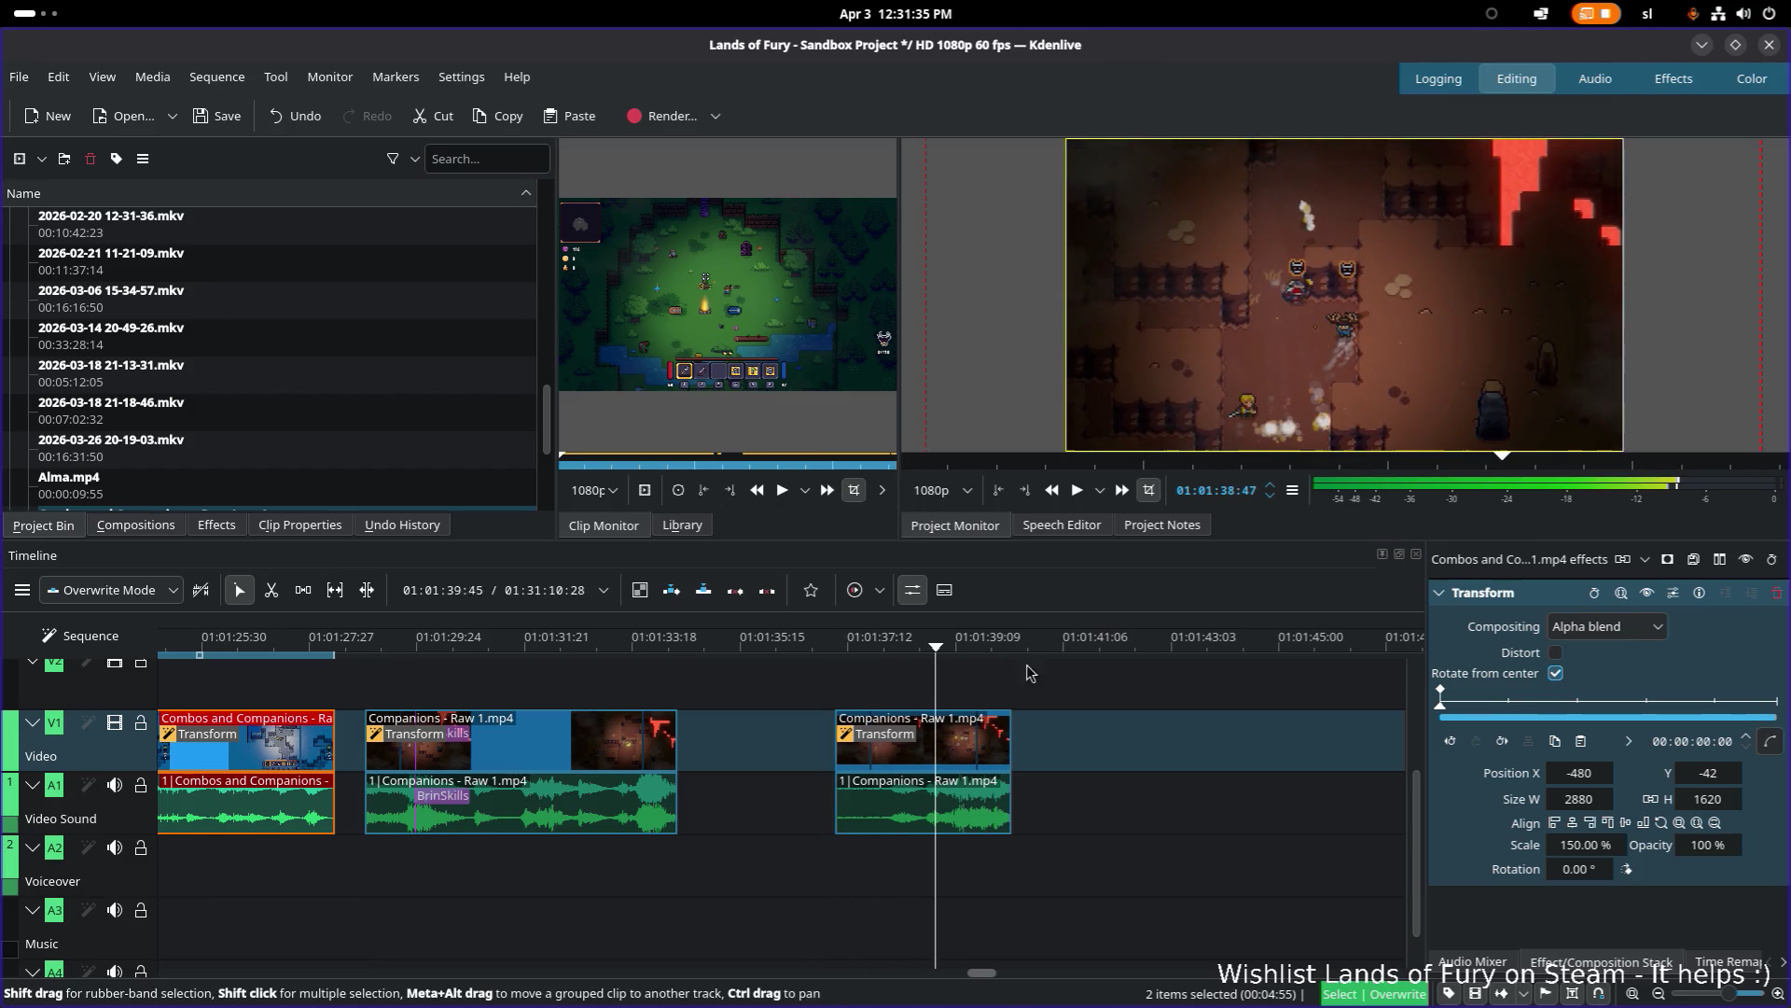
pyautogui.moveTo(936, 639); pyautogui.dragTo(1029, 640)
pyautogui.moveTo(855, 644); pyautogui.dragTo(833, 645)
pyautogui.press('space')
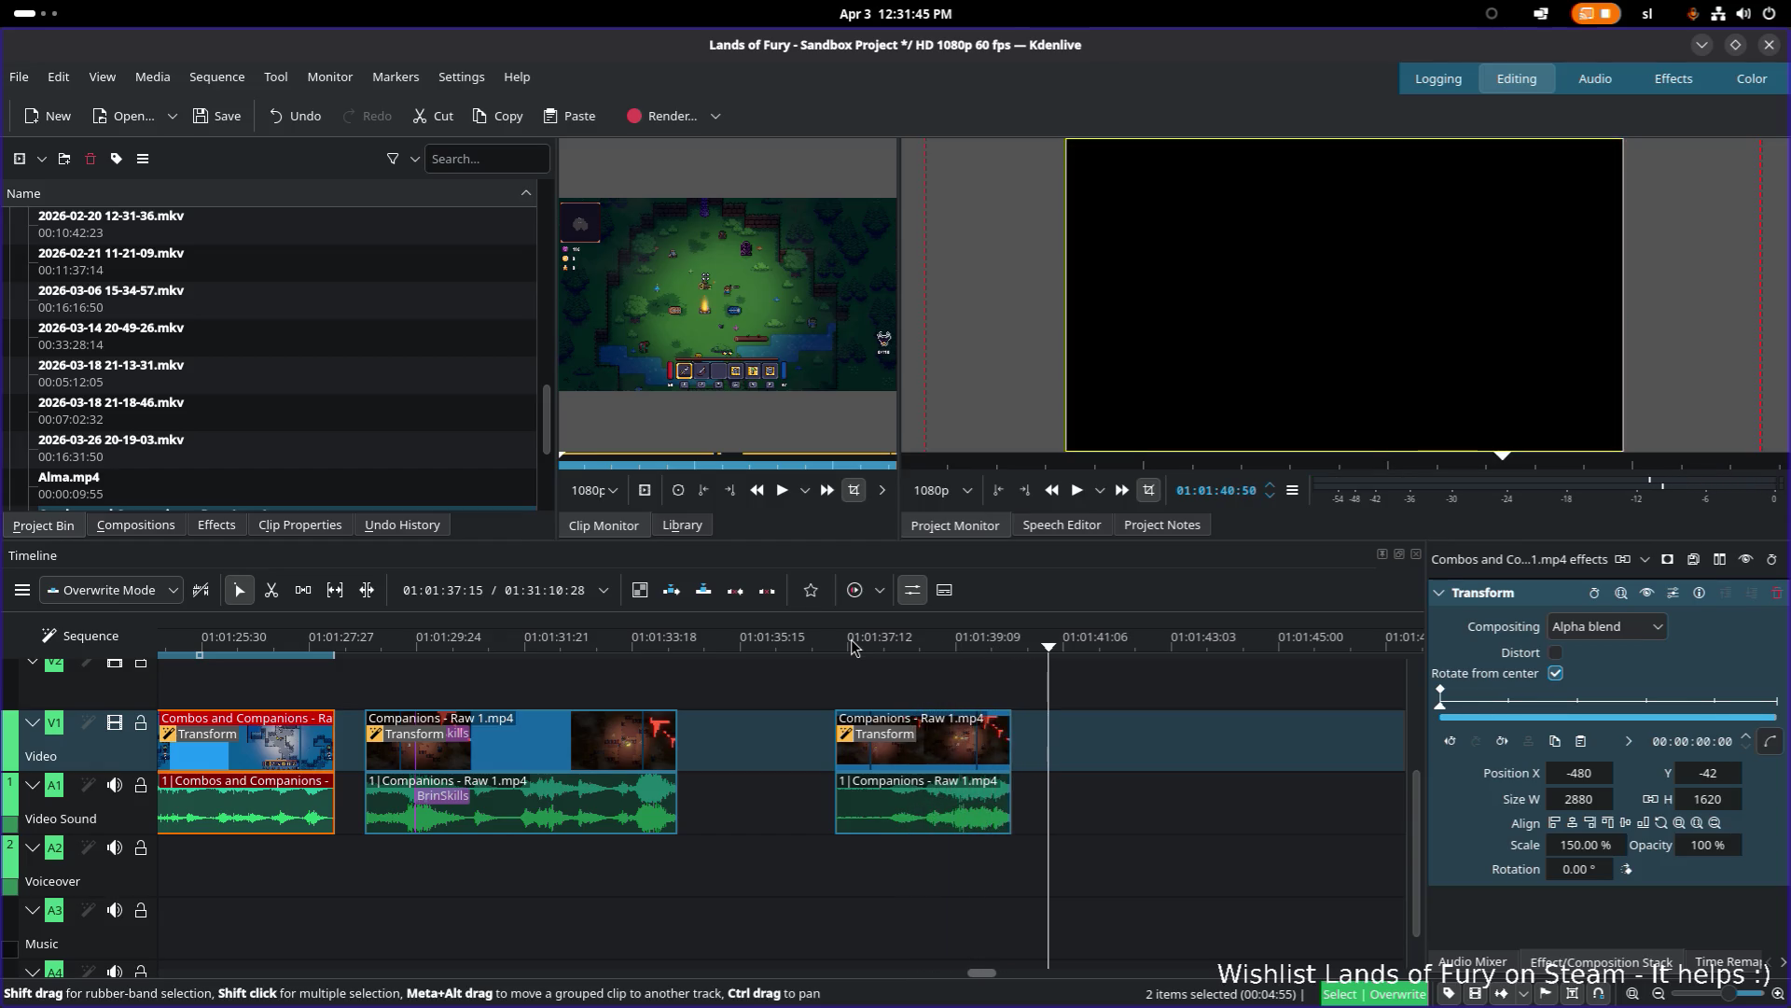
pyautogui.press('space')
# Step: Scrub through the timeline footage around 01:06
pyautogui.hscroll(1, 1156, 771)
pyautogui.scroll(-5, 1156, 770)
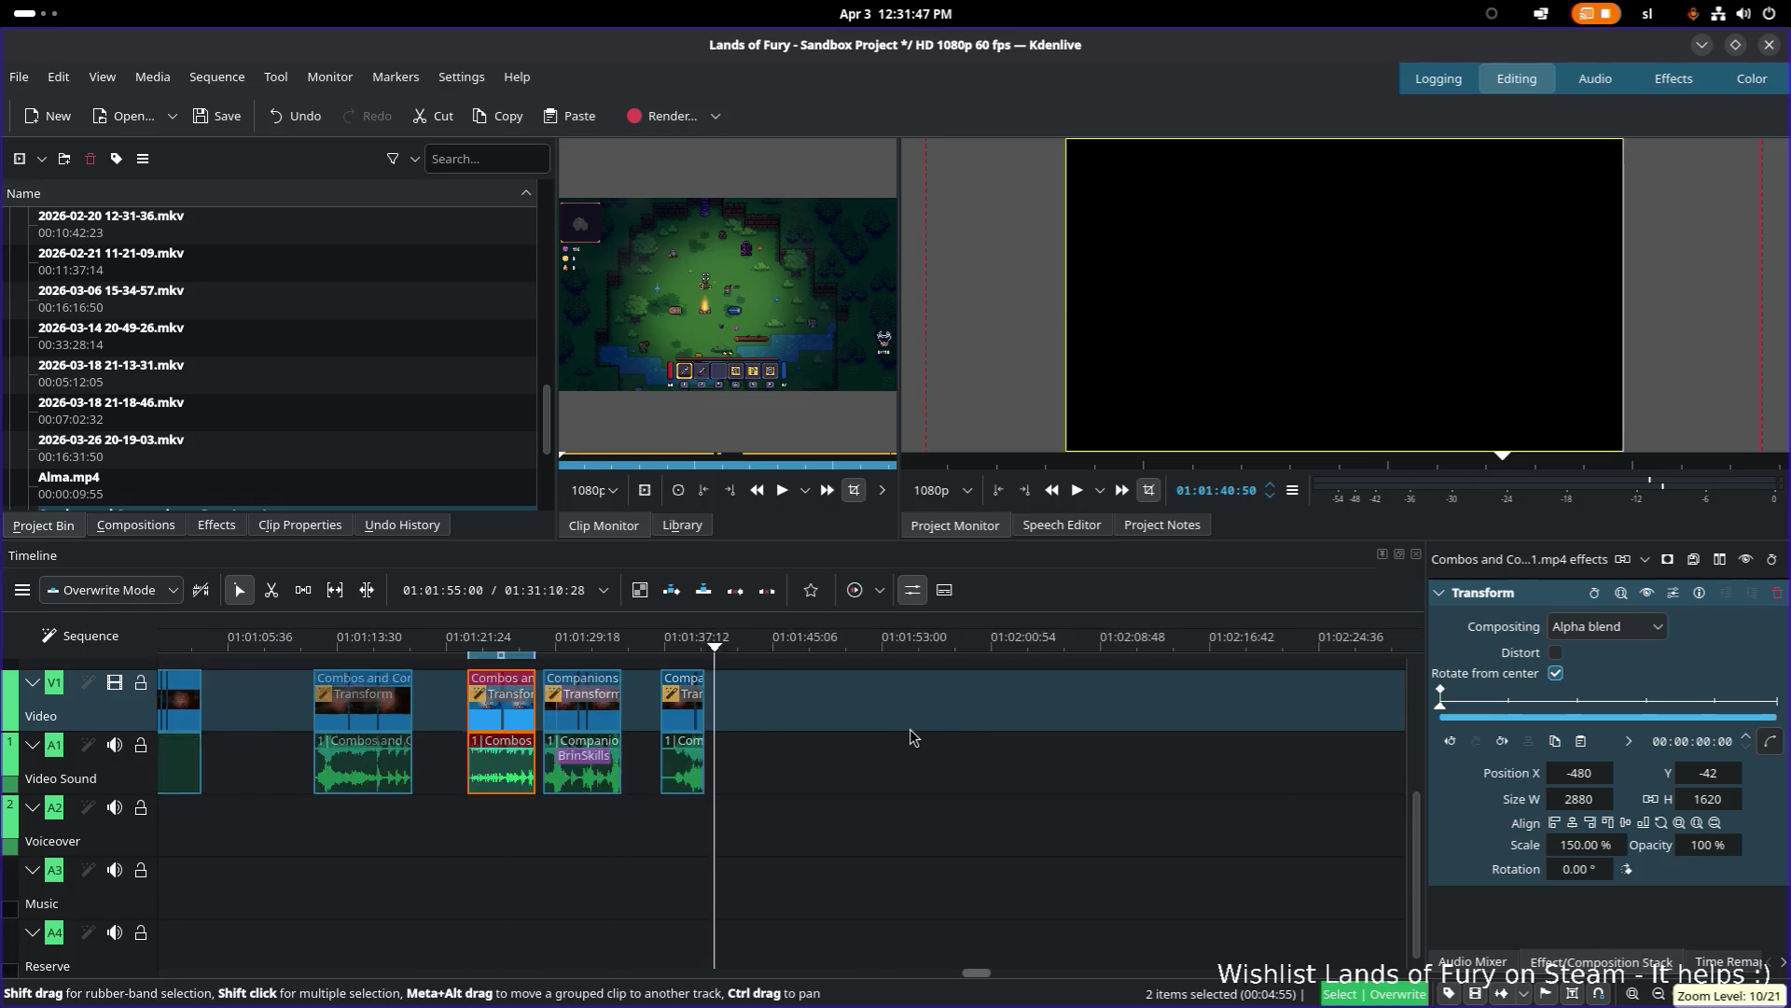
pyautogui.scroll(2, 868, 687)
pyautogui.hscroll(5, 868, 688)
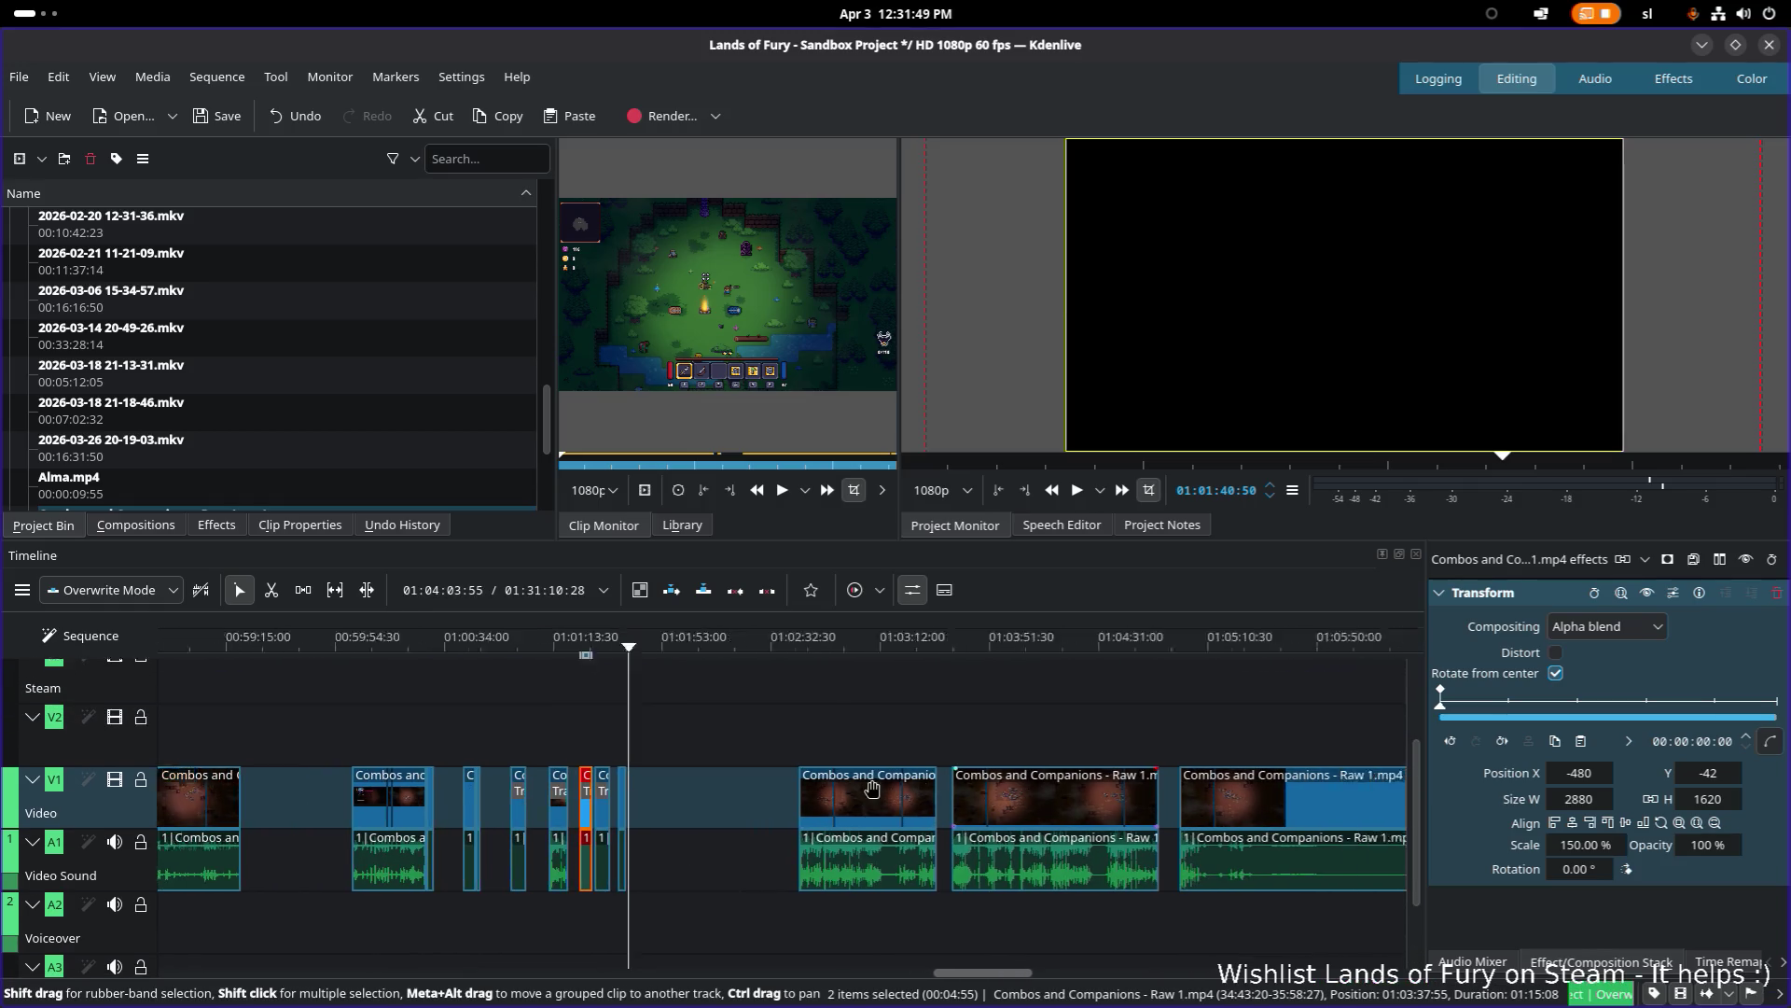
pyautogui.moveTo(904, 650); pyautogui.dragTo(1172, 644)
pyautogui.hscroll(1, 970, 732)
pyautogui.scroll(-8, 969, 733)
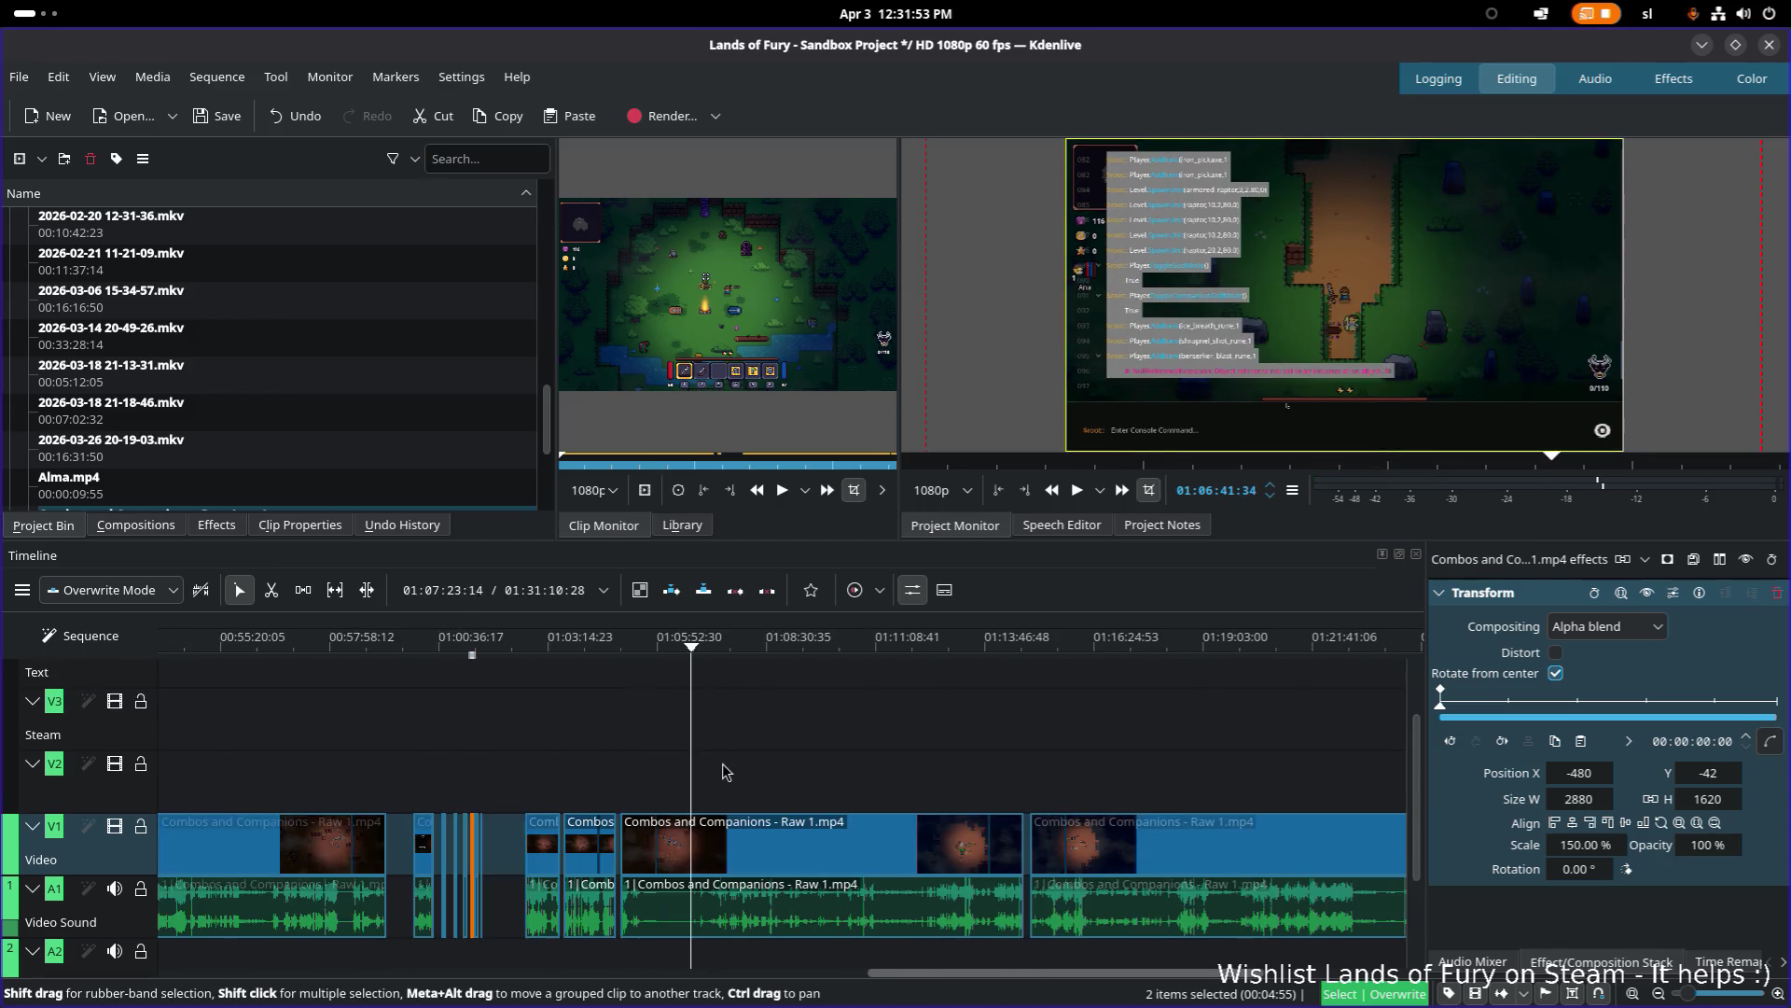
pyautogui.scroll(-3, 802, 672)
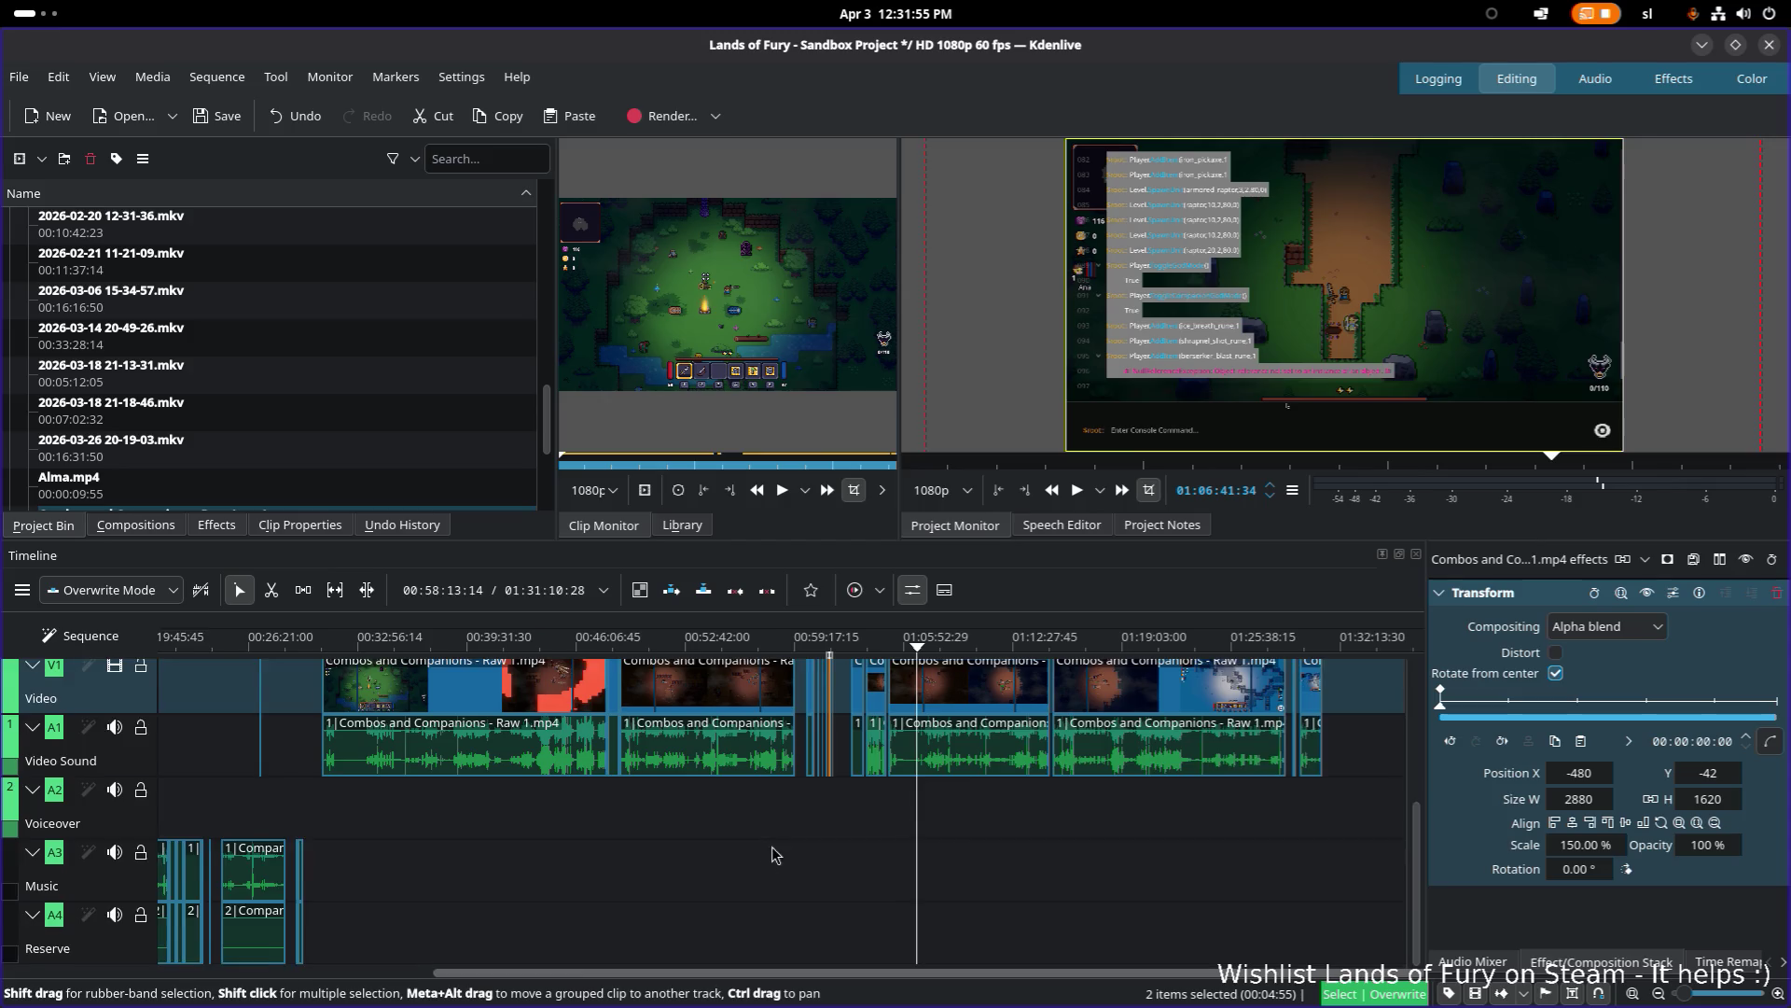
pyautogui.scroll(2, 519, 699)
# Step: Scrub the clips near the project start, 00:25–00:27, and into the second Companions clip
pyautogui.moveTo(520, 698)
pyautogui.mouseDown()
pyautogui.moveTo(793, 793)
pyautogui.moveTo(849, 761)
pyautogui.mouseUp()
pyautogui.click(587, 644)
pyautogui.moveTo(587, 644); pyautogui.dragTo(619, 644)
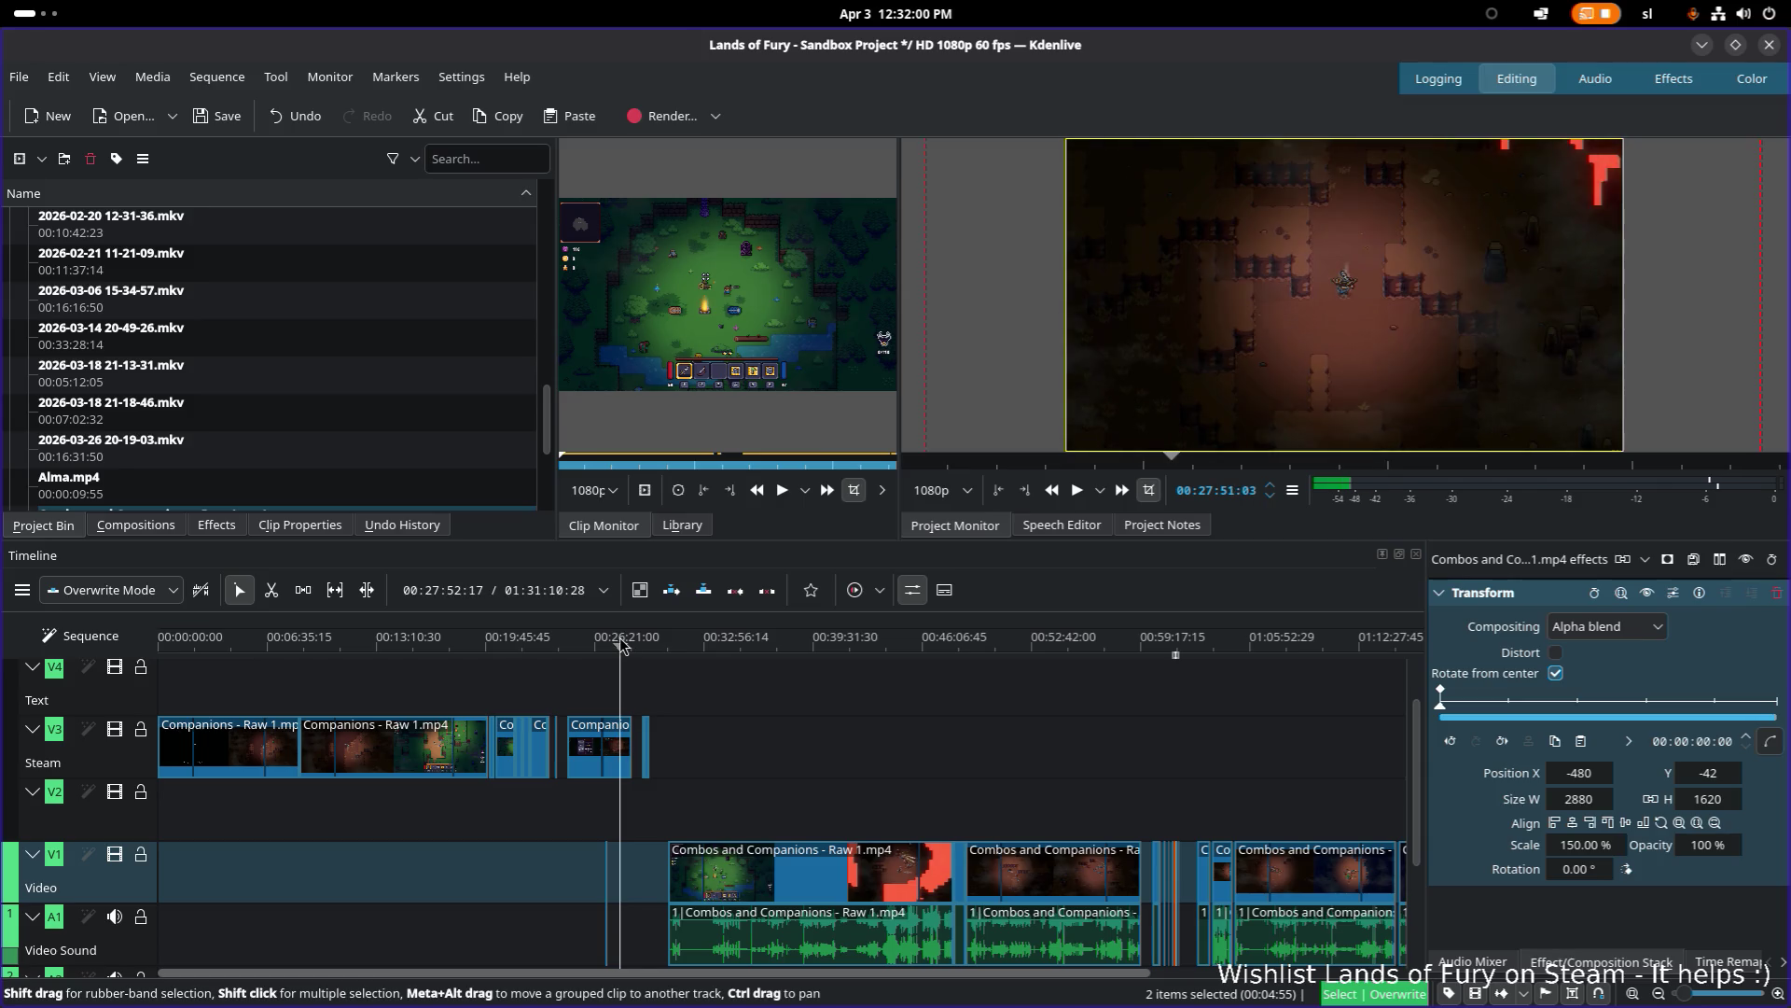
pyautogui.scroll(5, 621, 643)
pyautogui.moveTo(730, 644)
pyautogui.mouseDown()
pyautogui.moveTo(771, 644)
pyautogui.moveTo(612, 644)
pyautogui.moveTo(1116, 636)
pyautogui.mouseUp()
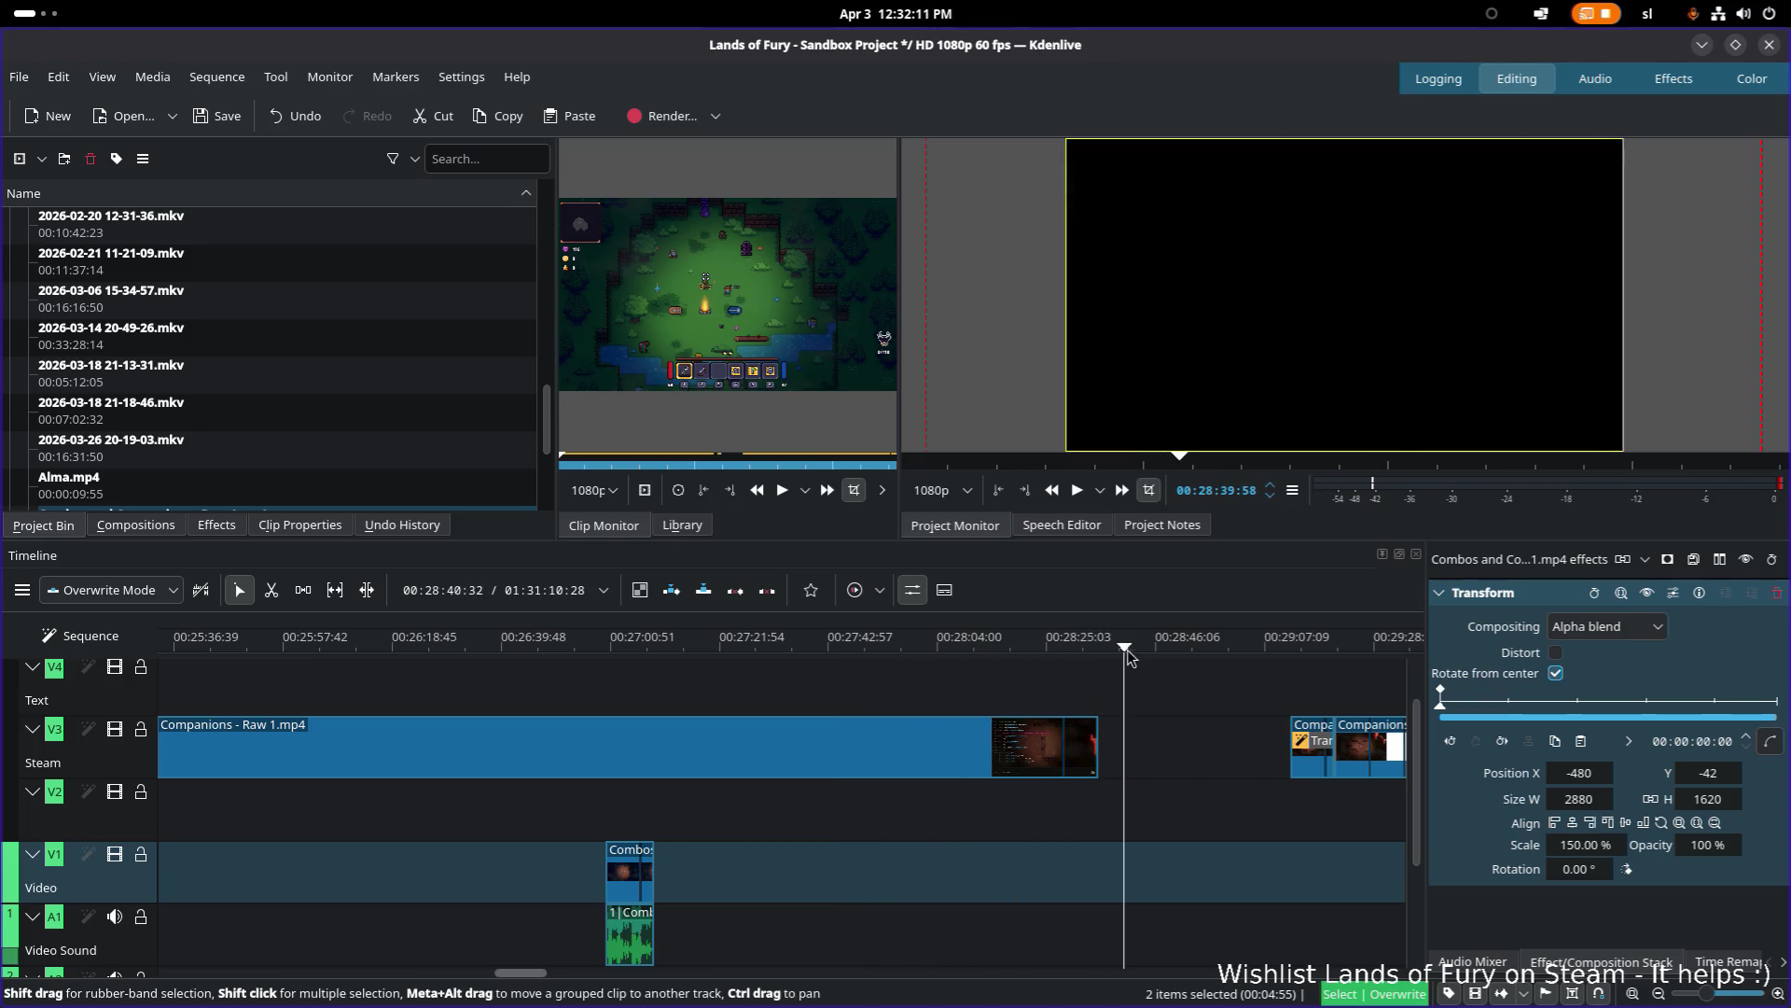
pyautogui.hscroll(5, 810, 655)
pyautogui.moveTo(831, 651); pyautogui.dragTo(929, 640)
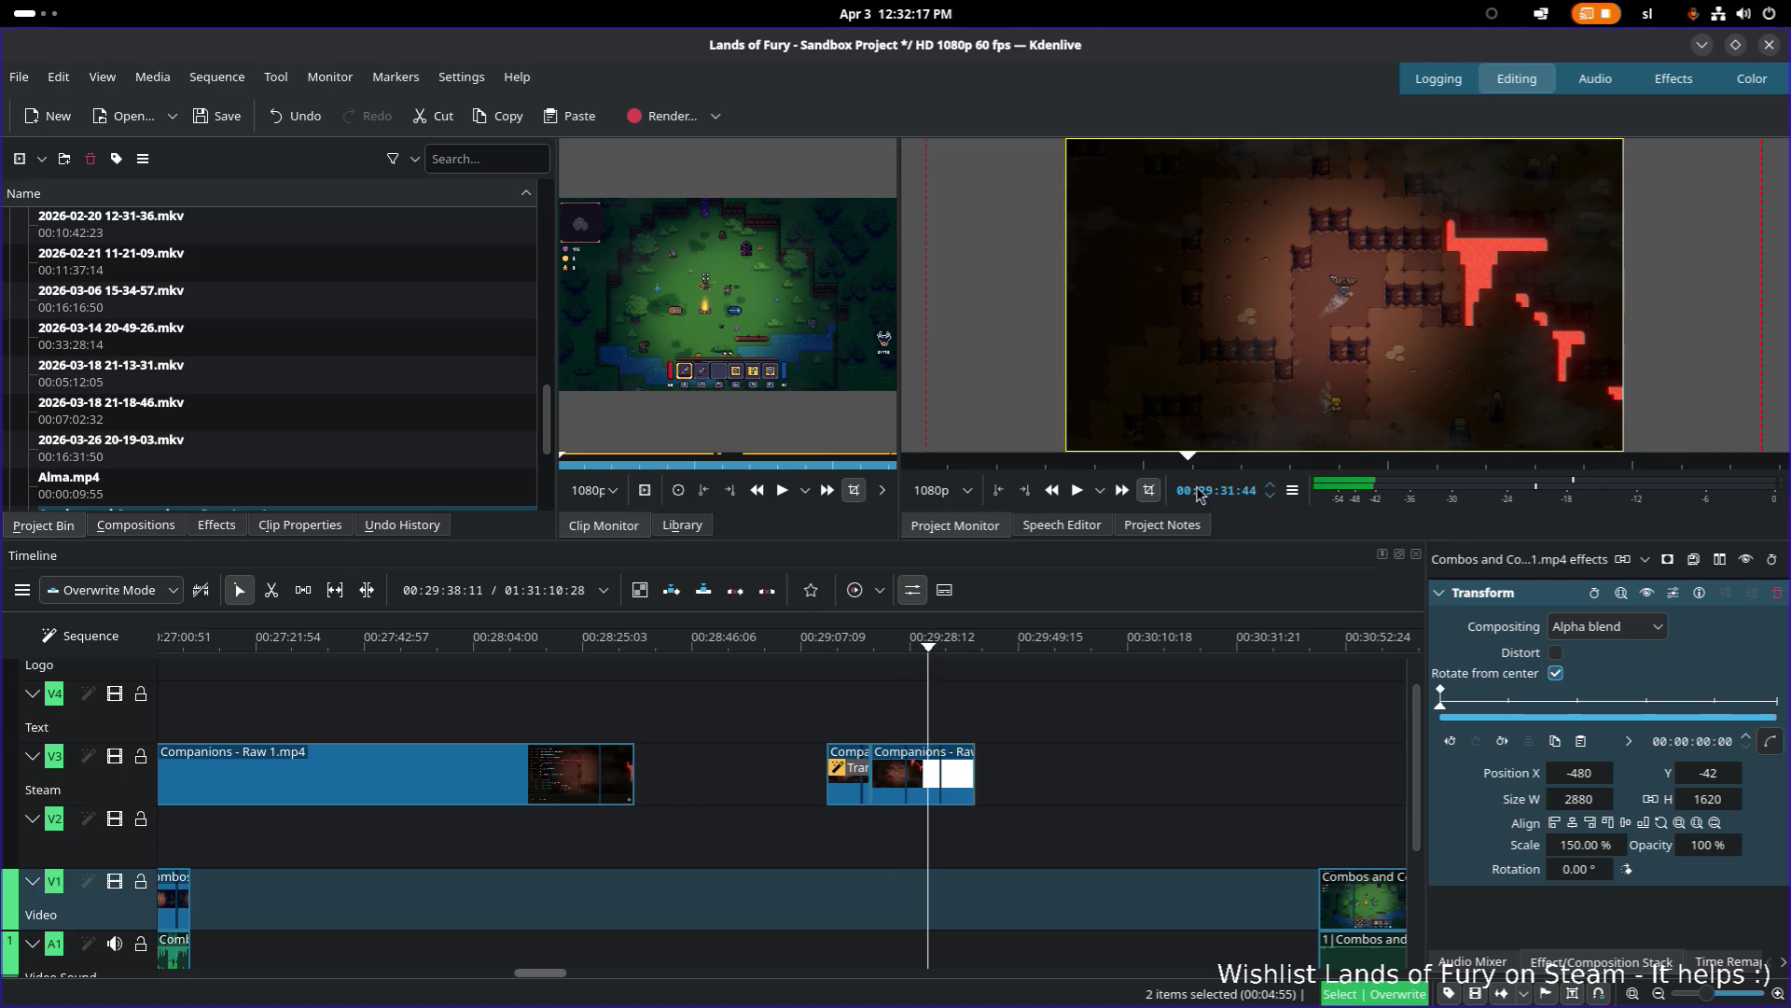
# Step: Back in Steamworks, replace the Fight With Companions image with the companions clip
pyautogui.click(1703, 47)
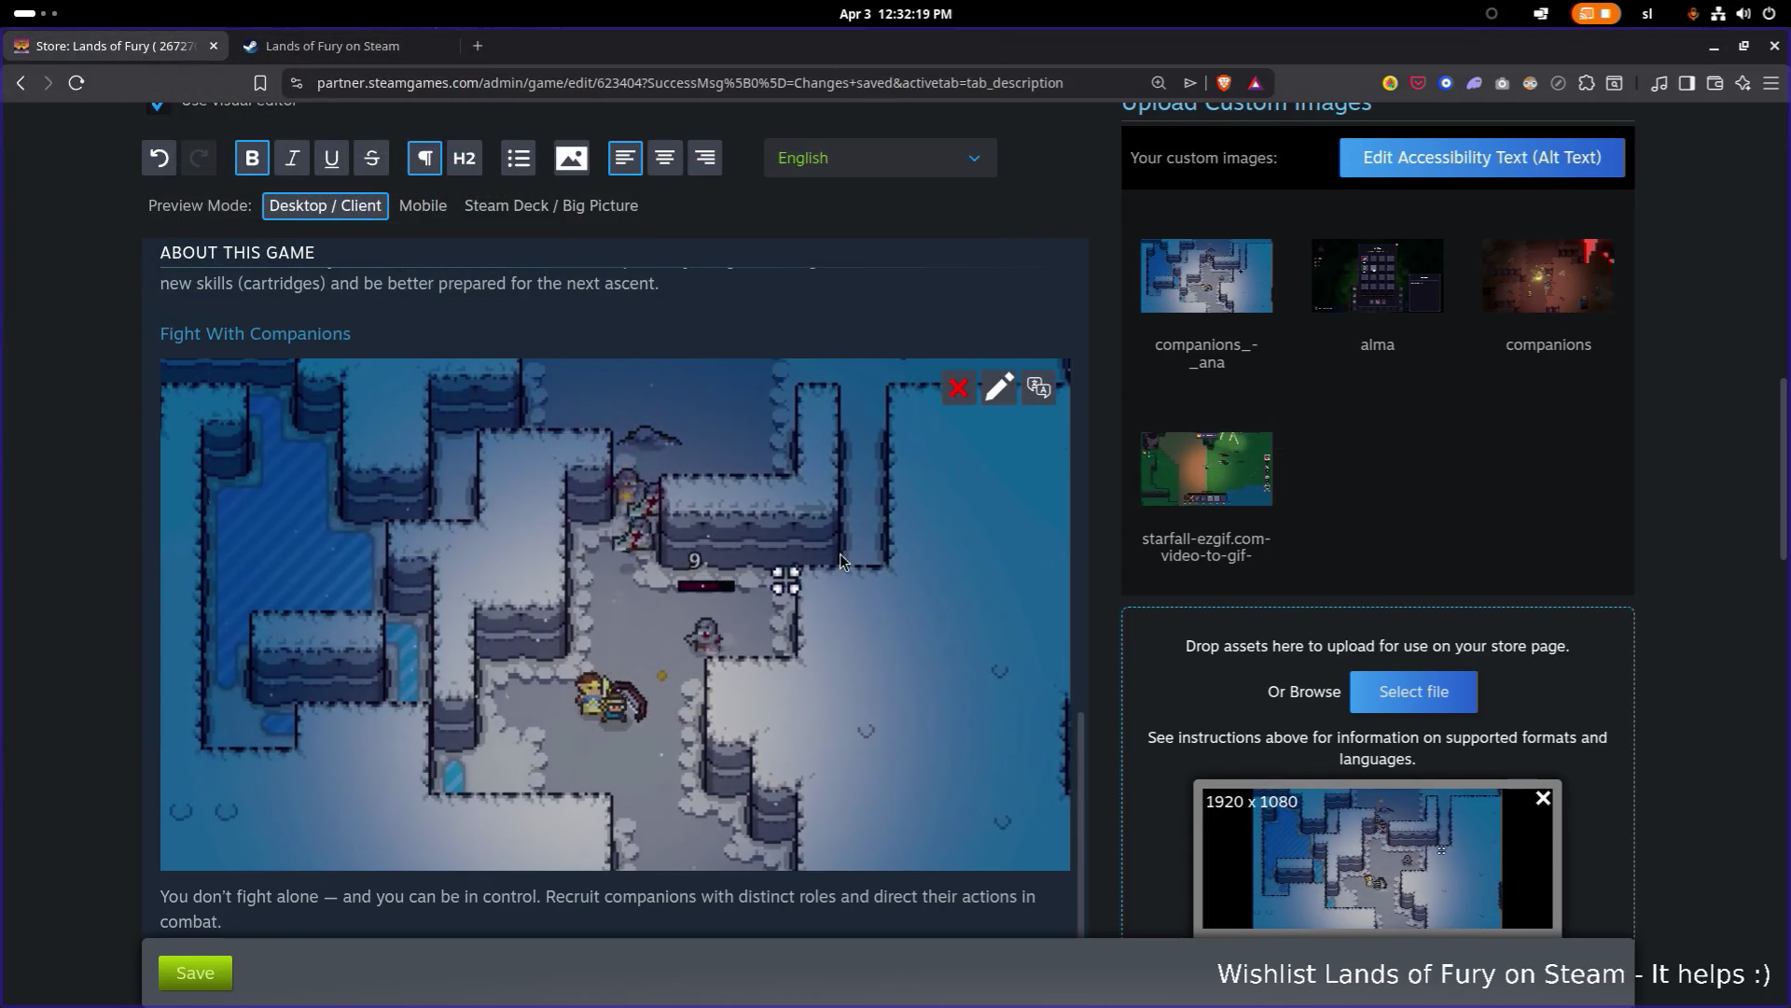
pyautogui.click(999, 388)
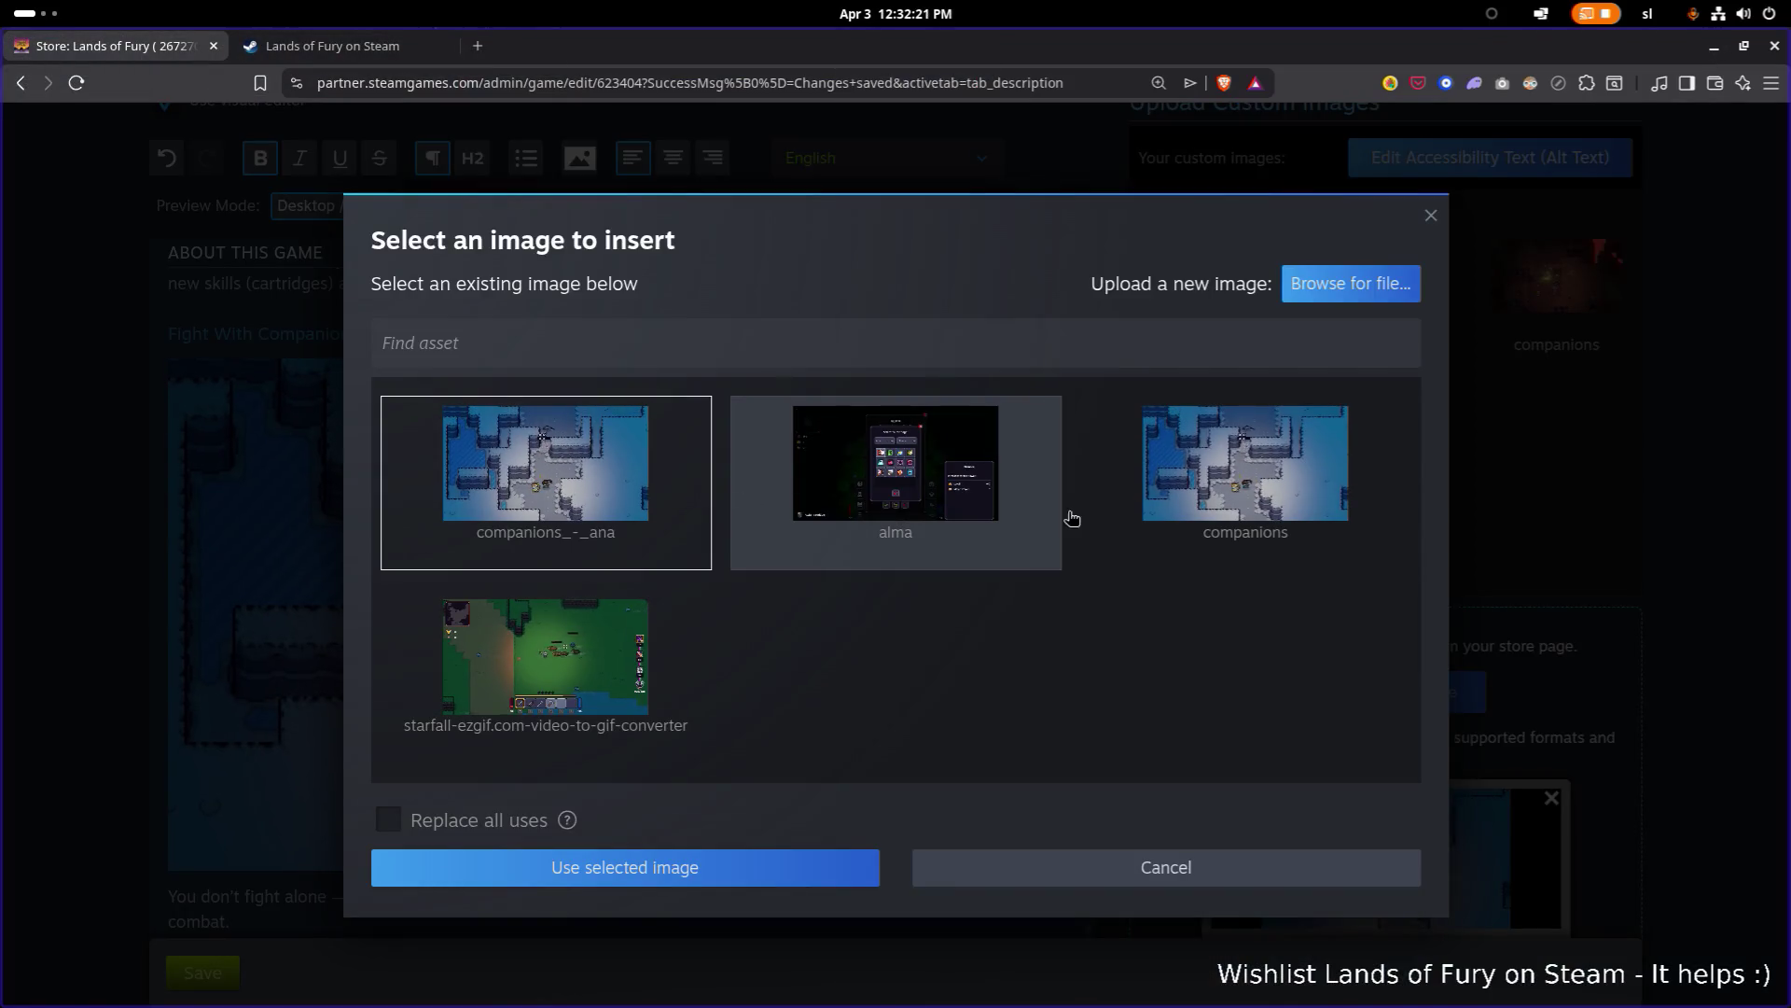
pyautogui.click(1246, 466)
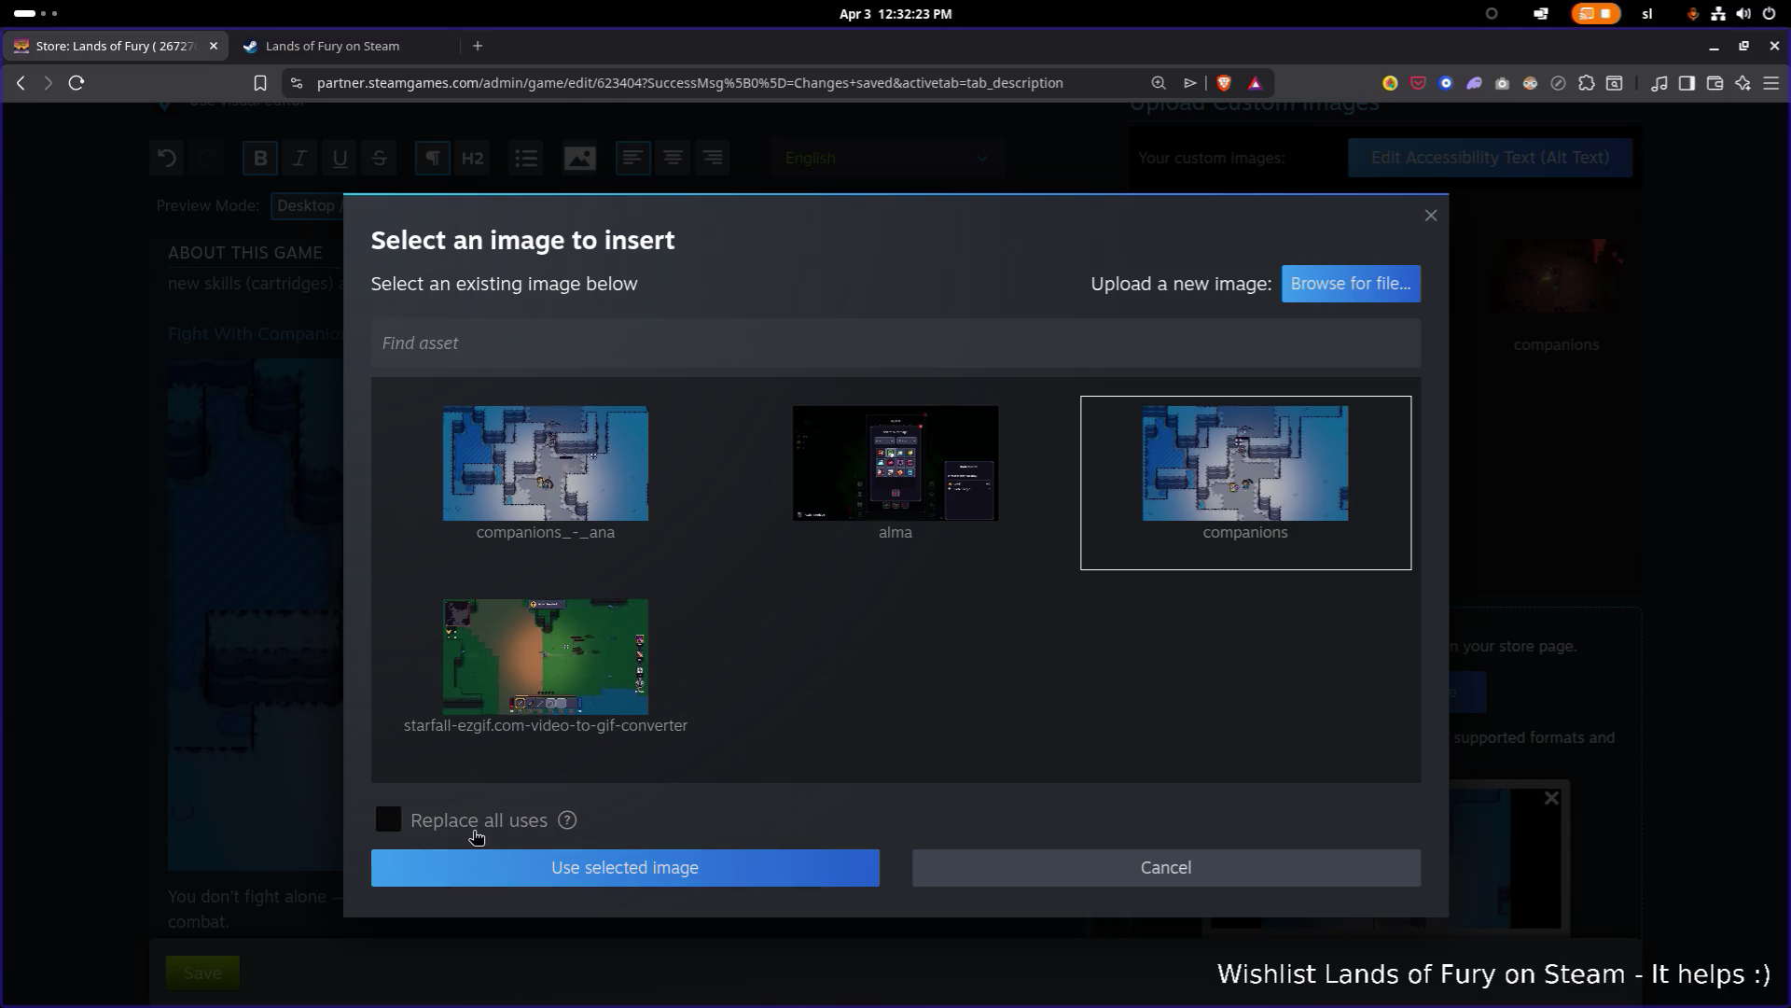
pyautogui.click(578, 870)
pyautogui.scroll(-4, 793, 727)
pyautogui.scroll(9, 754, 668)
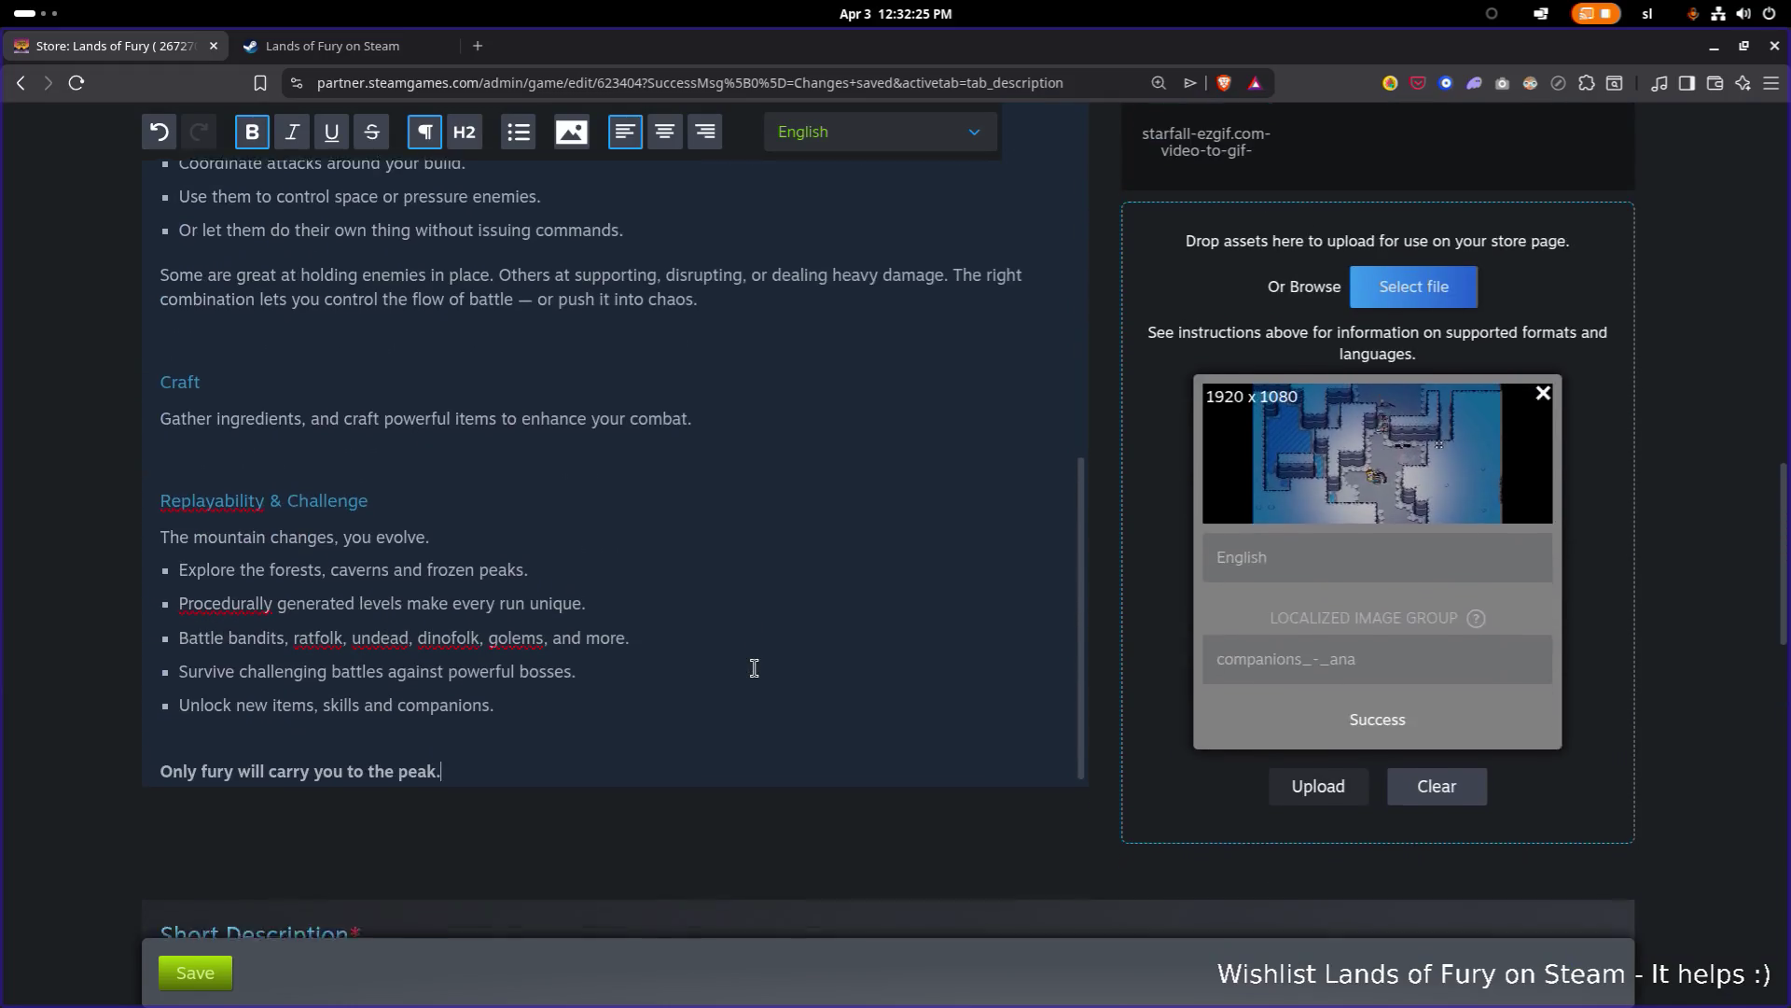
pyautogui.scroll(4, 754, 669)
pyautogui.scroll(-2, 765, 681)
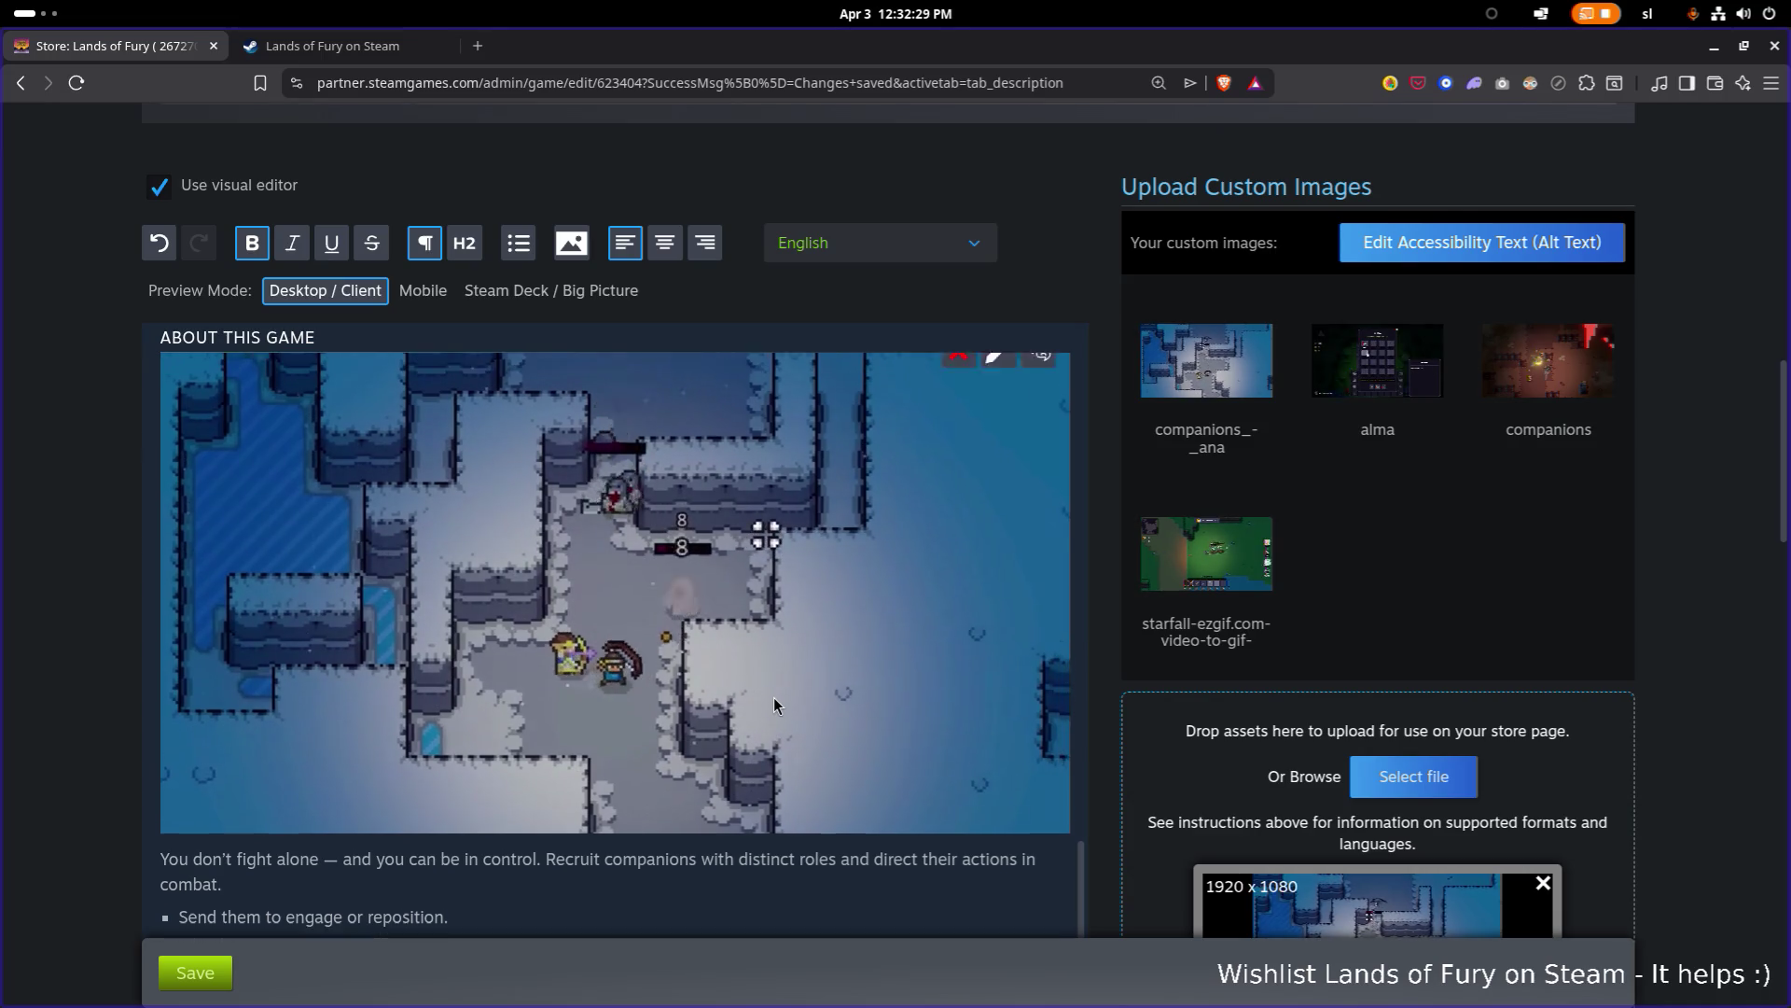
pyautogui.scroll(2, 774, 700)
pyautogui.scroll(-1, 775, 702)
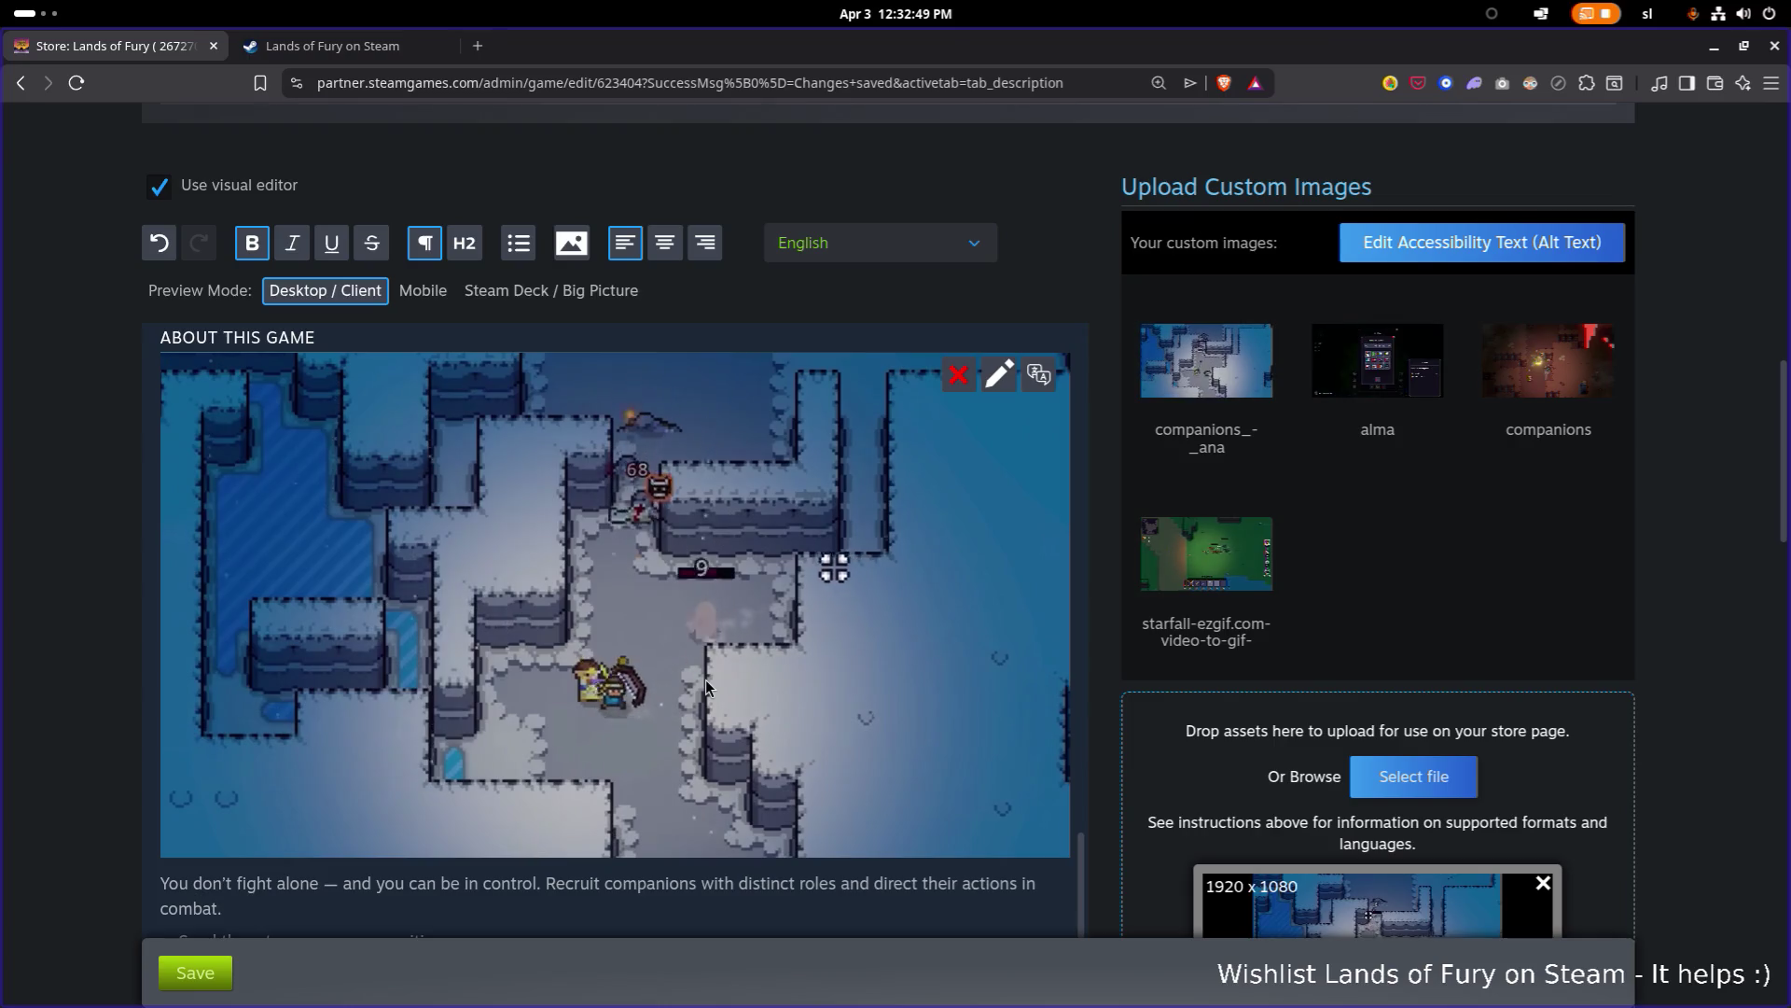
pyautogui.scroll(5, 707, 674)
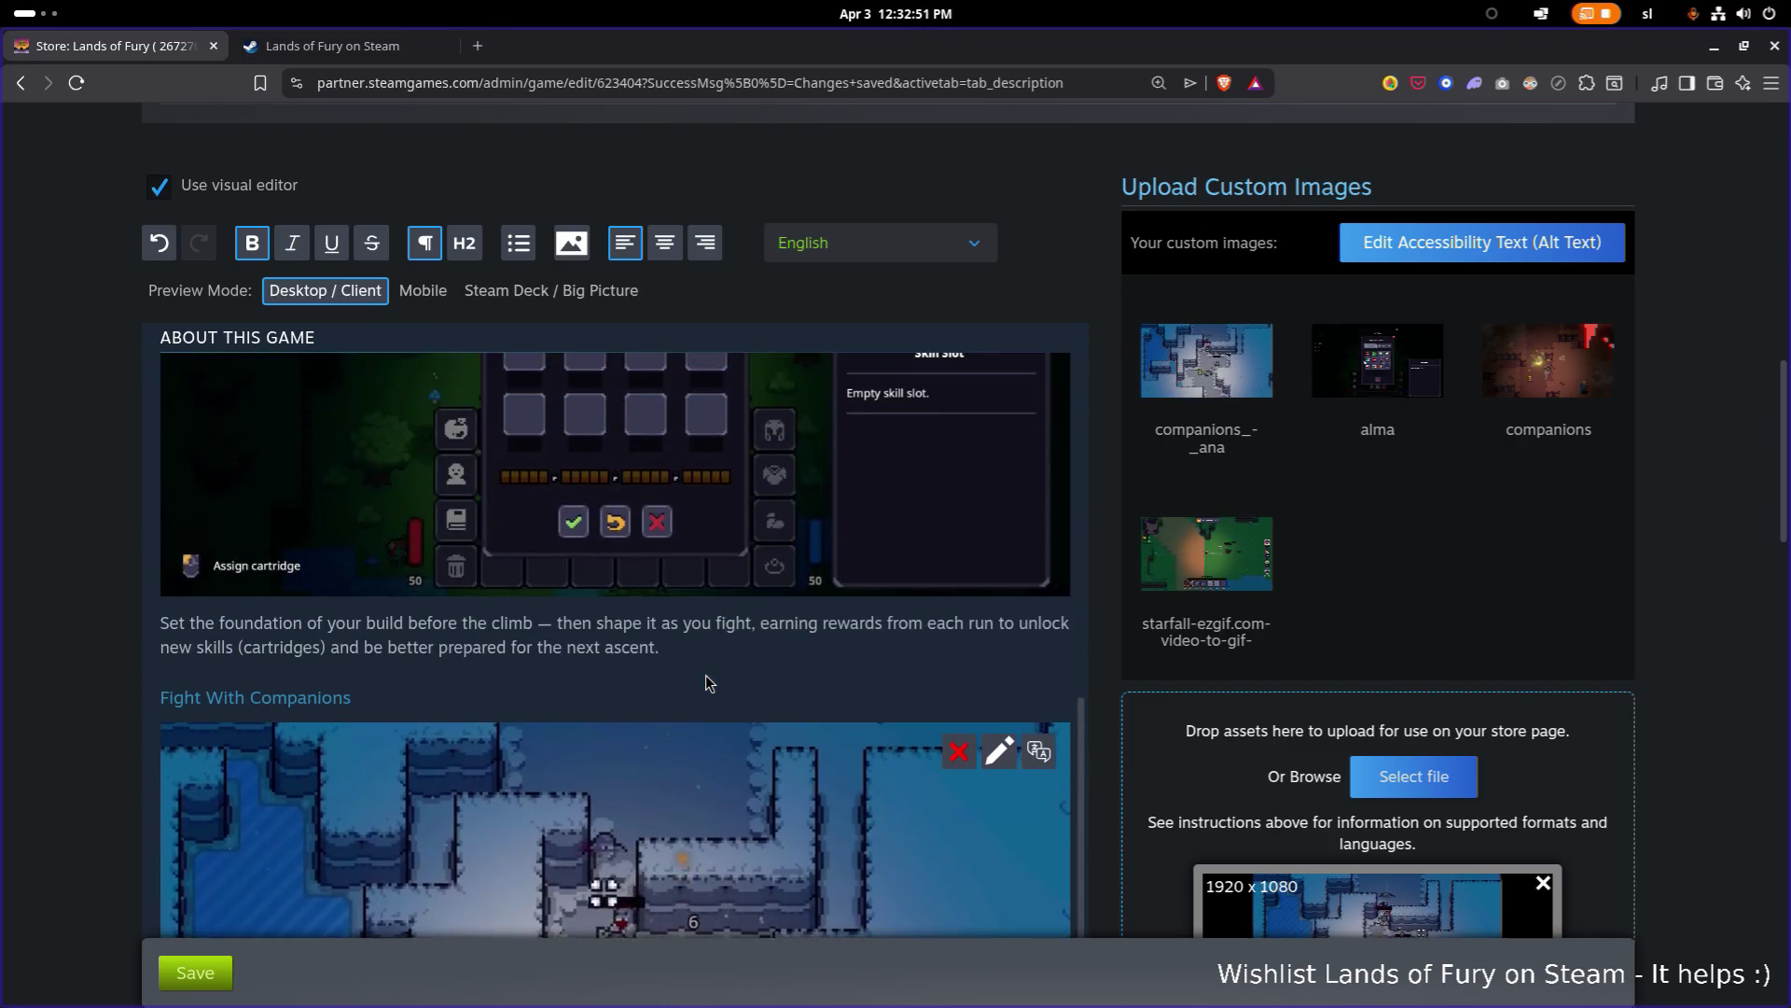
pyautogui.scroll(3, 706, 682)
pyautogui.scroll(-4, 667, 678)
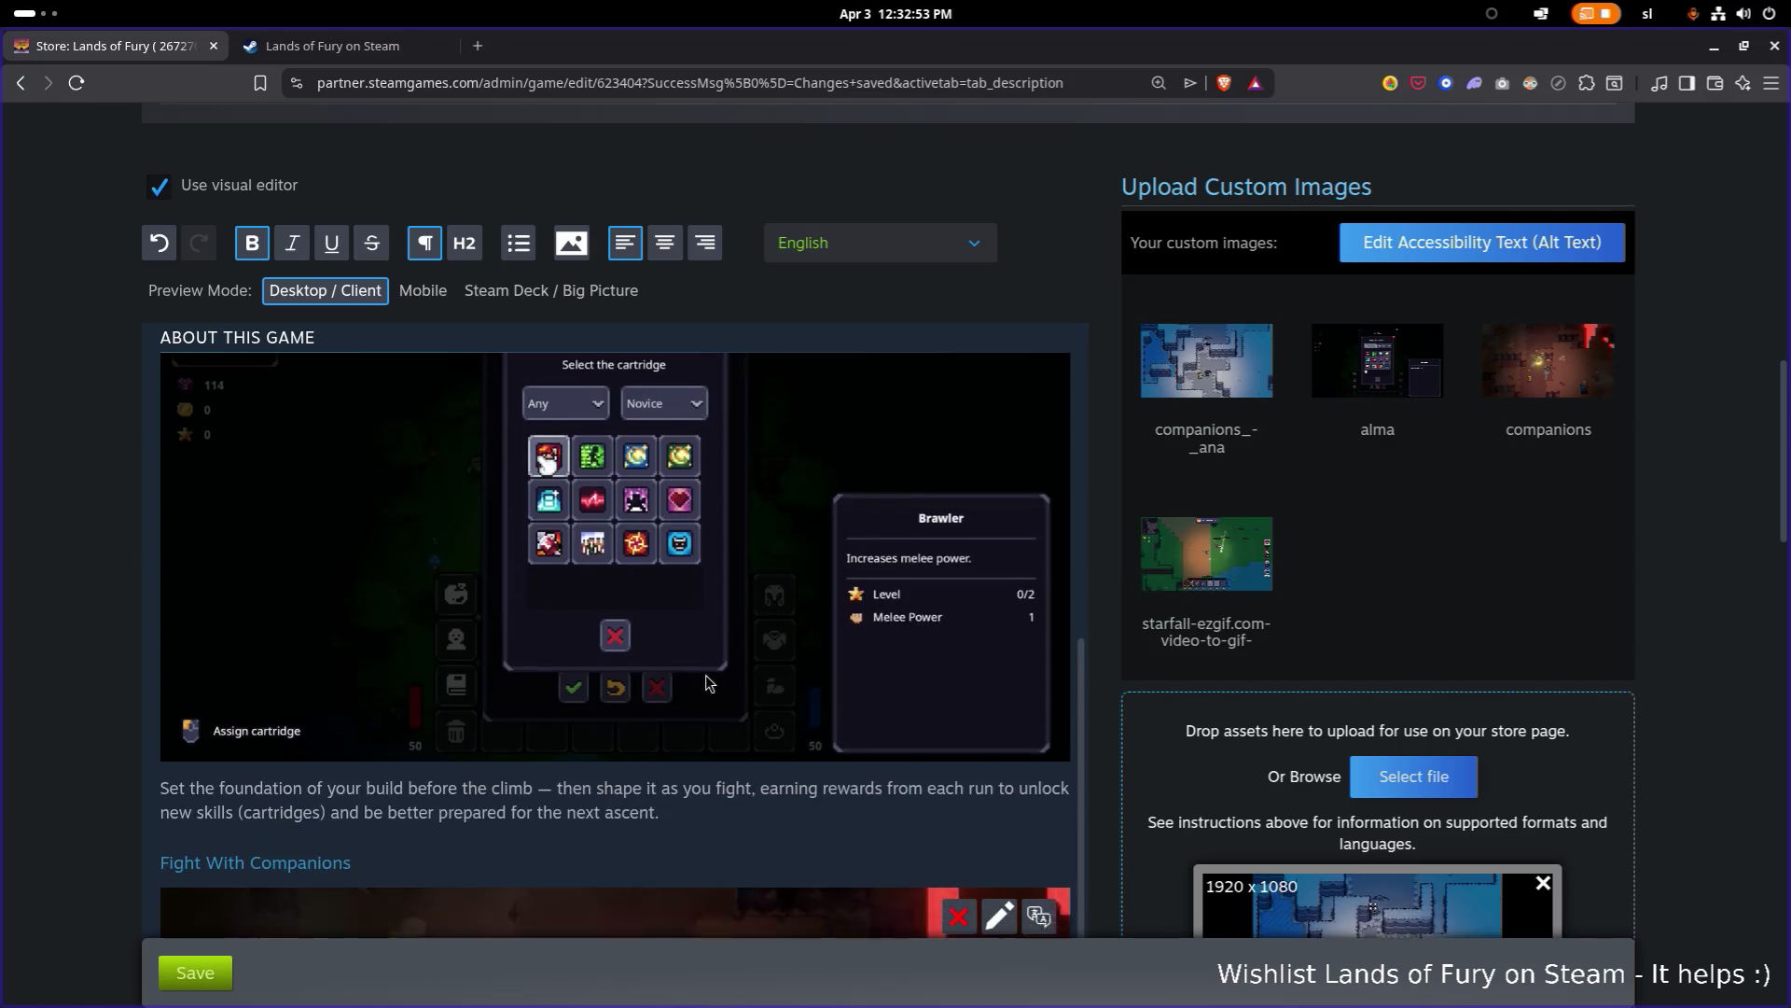
pyautogui.scroll(-5, 670, 679)
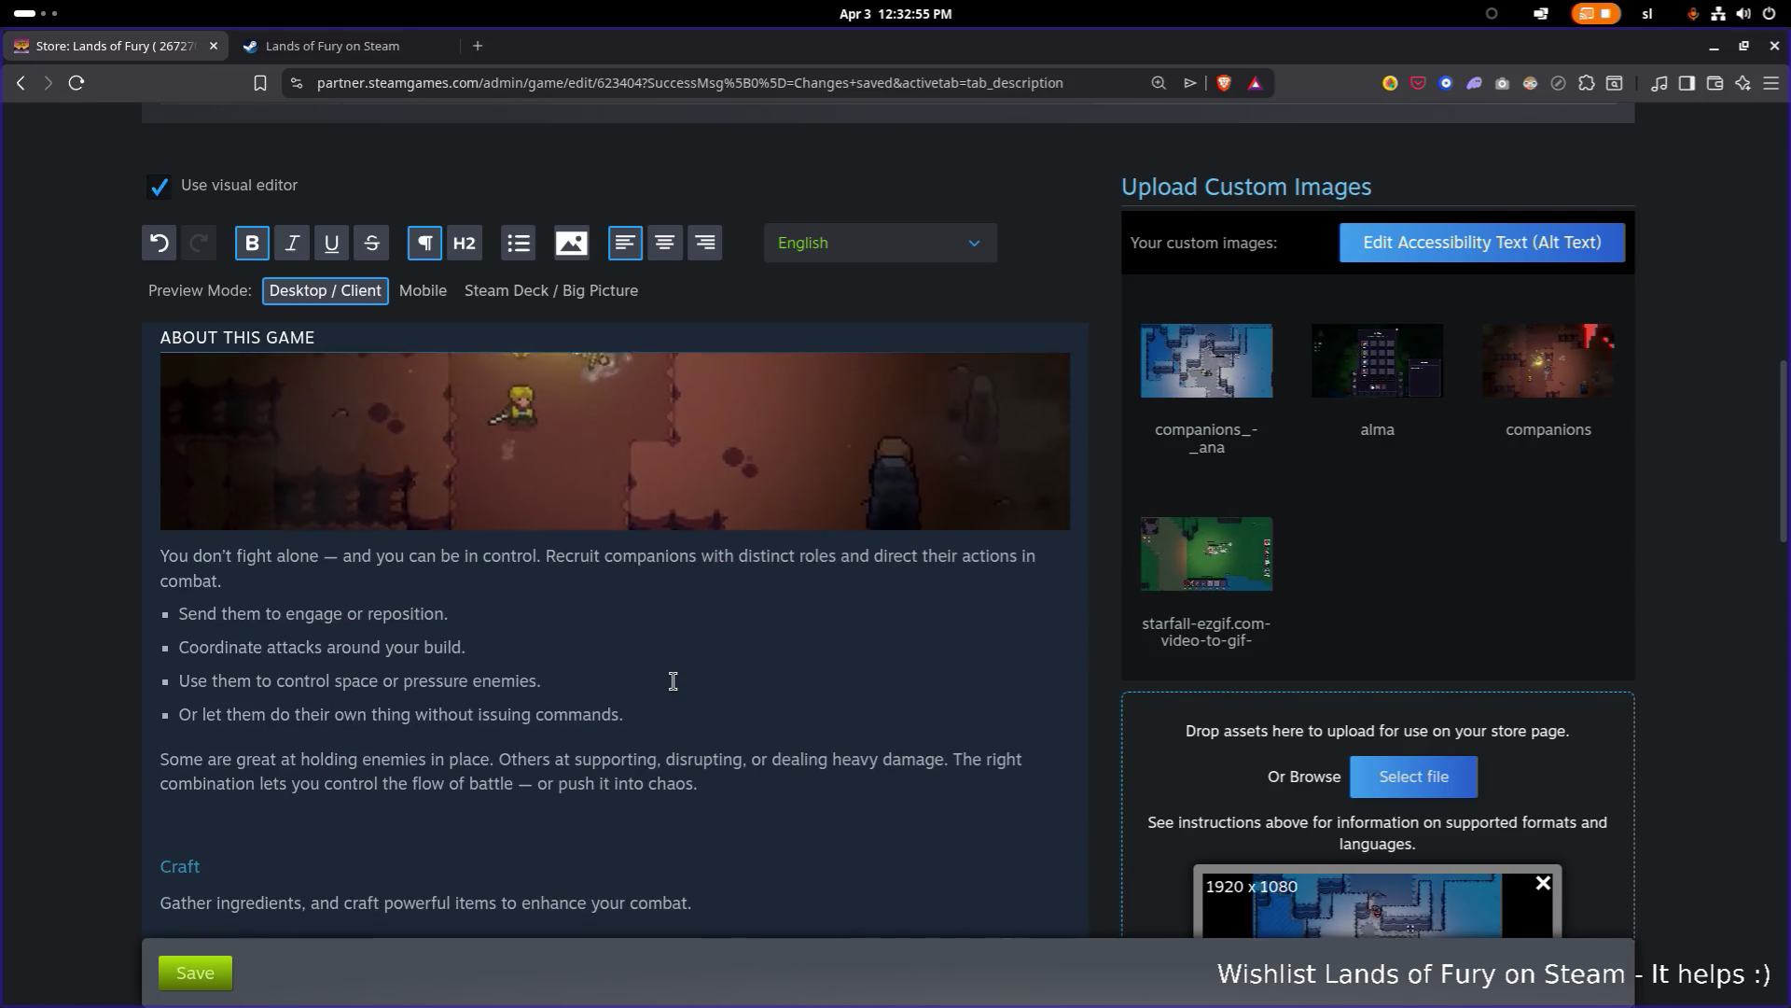
pyautogui.scroll(5, 673, 681)
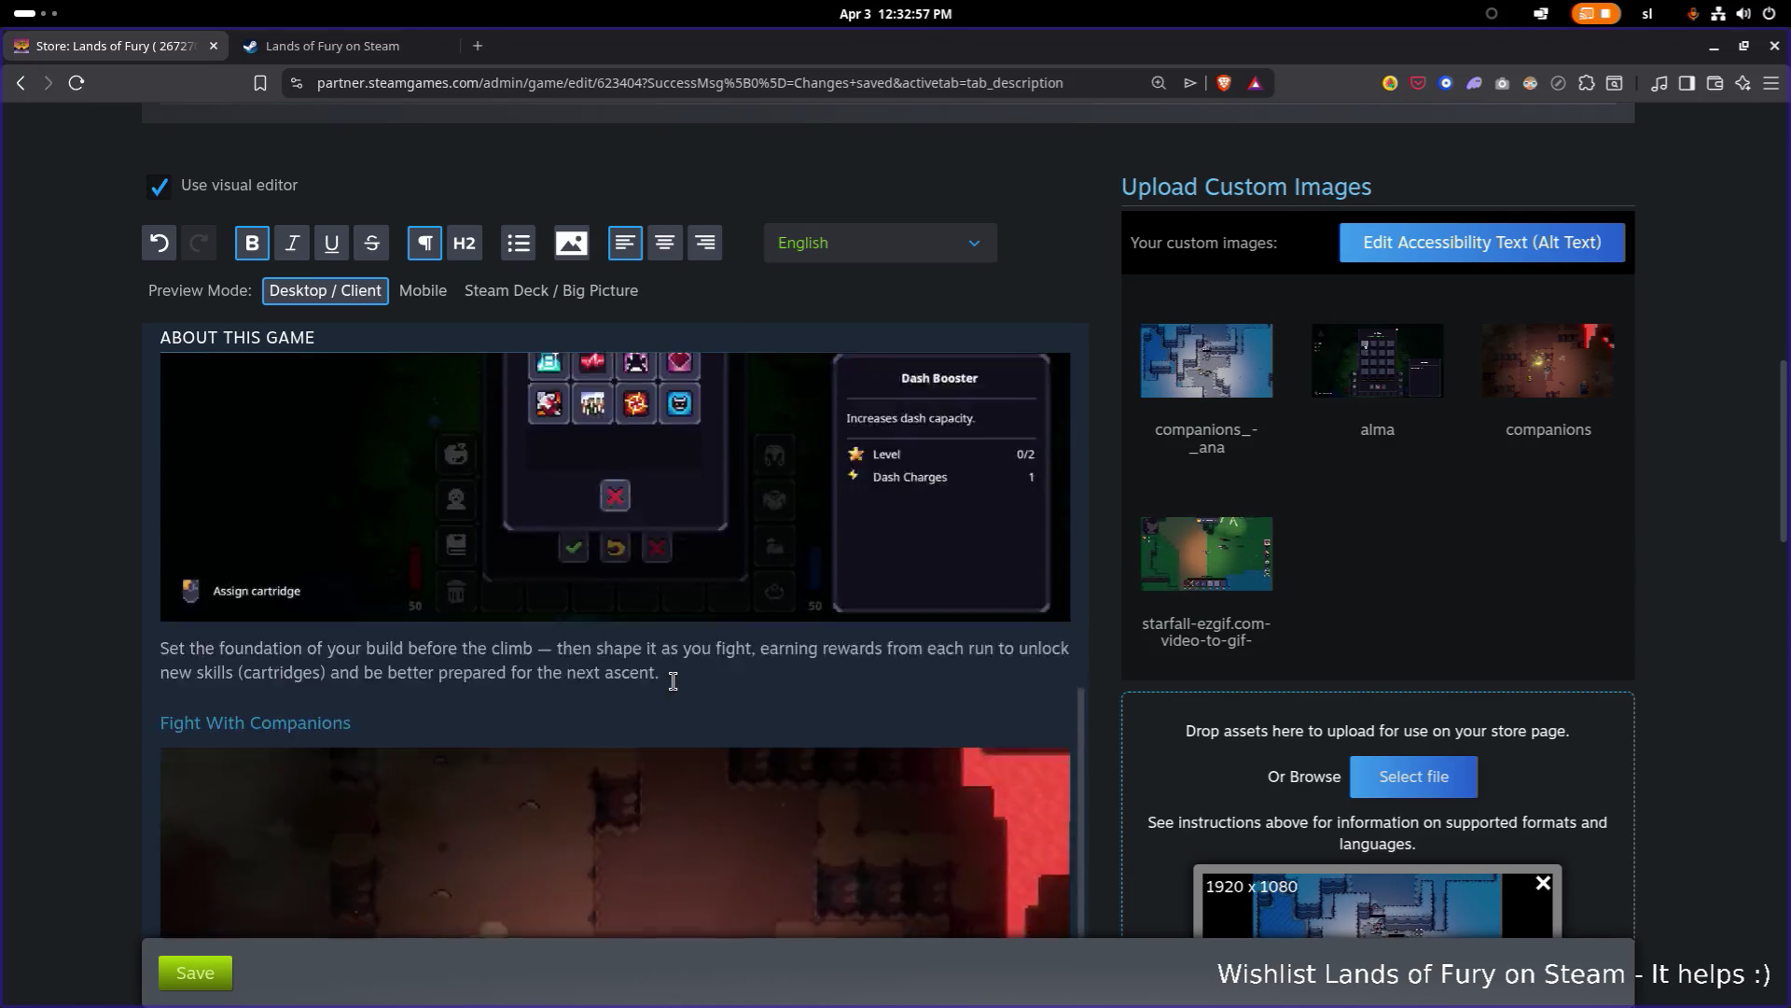
pyautogui.scroll(-5, 673, 681)
pyautogui.scroll(3, 673, 681)
pyautogui.scroll(-1, 673, 685)
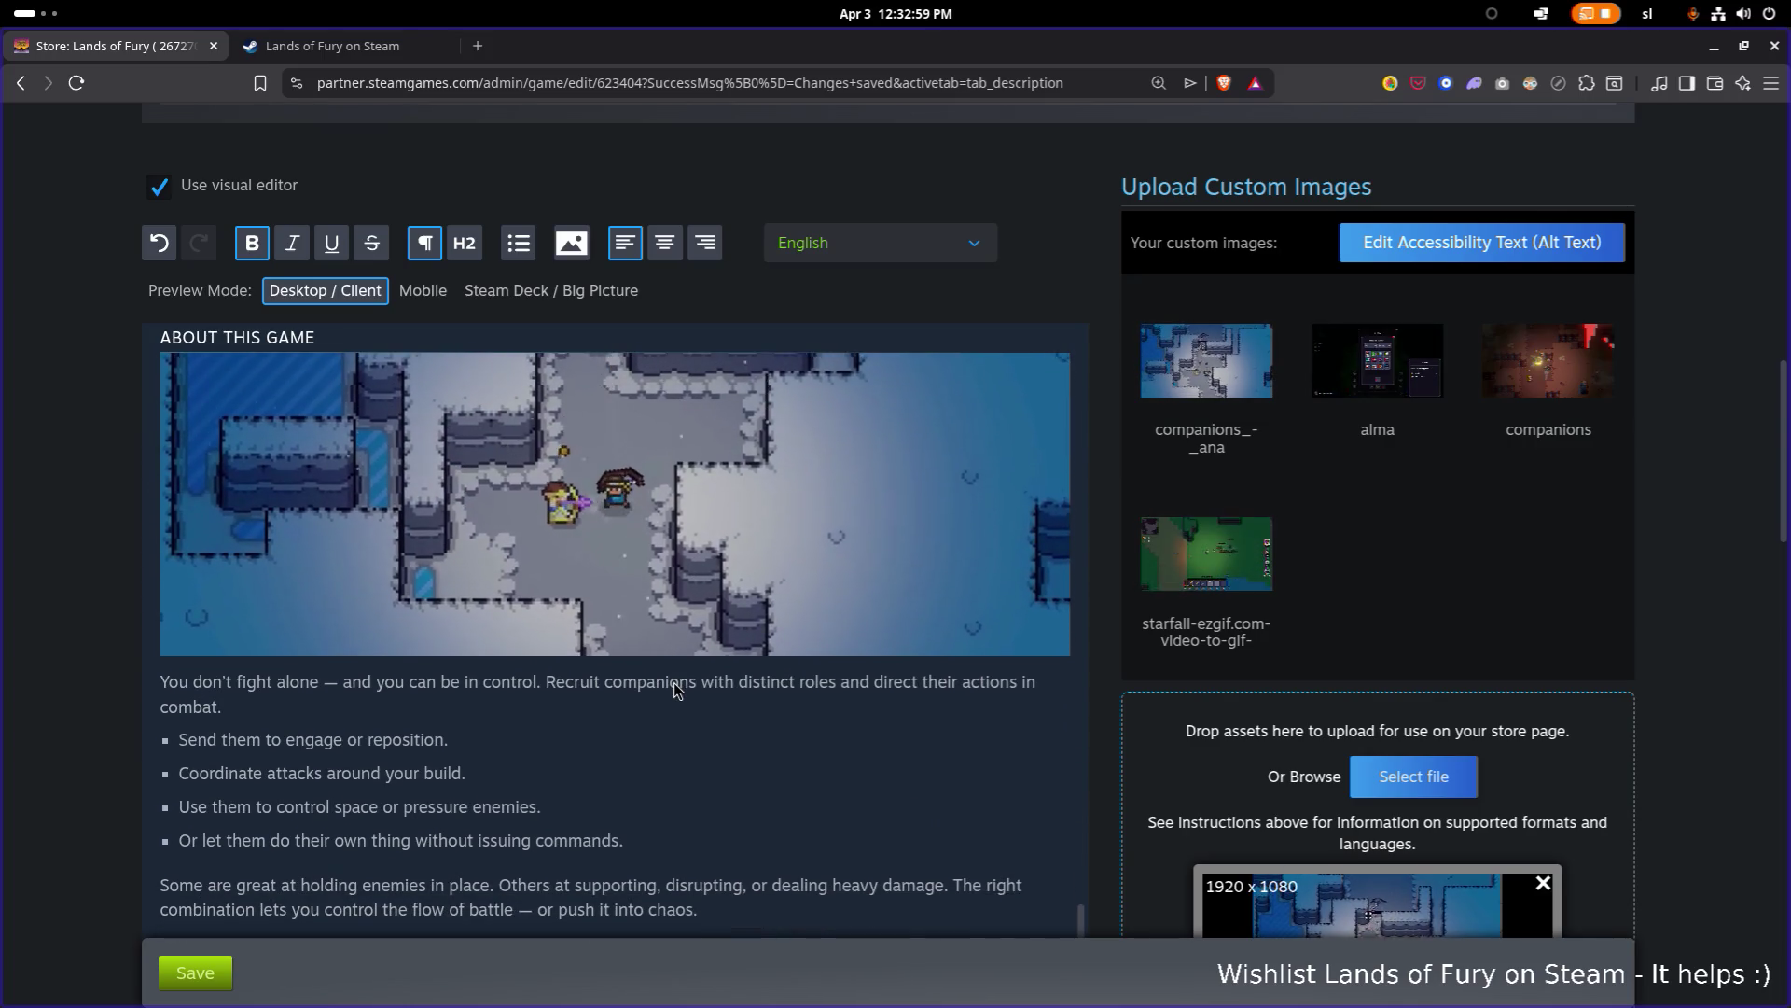
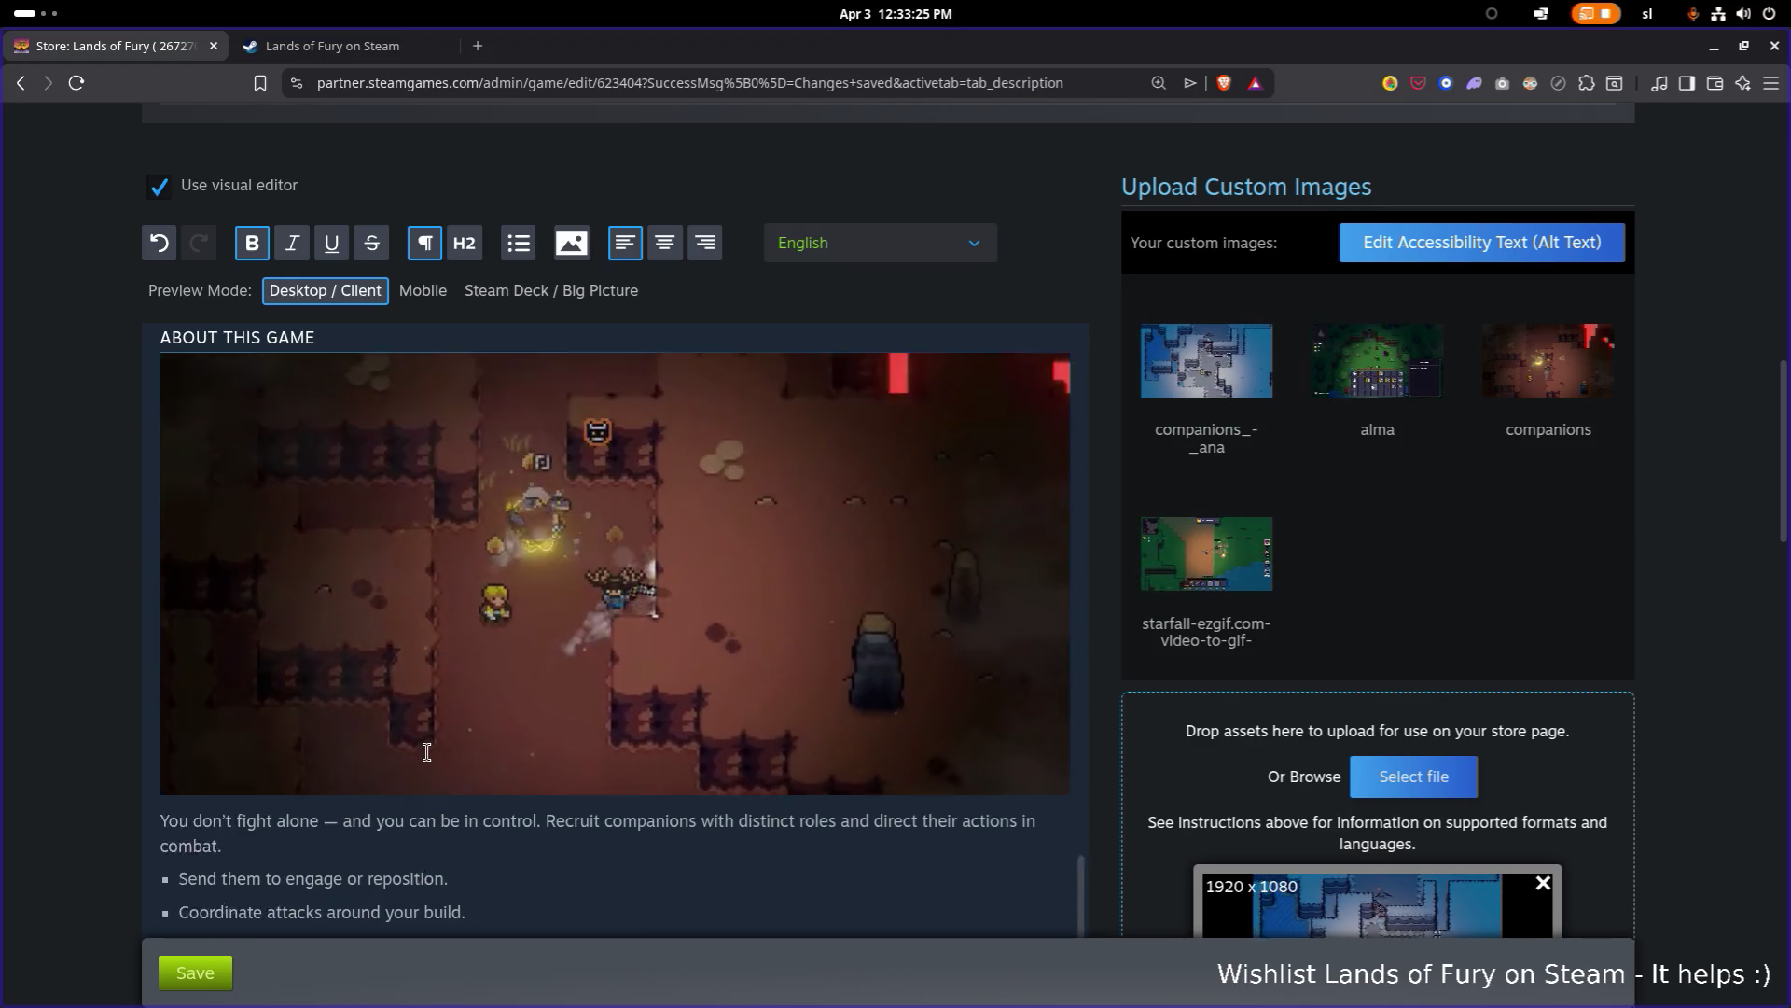
# Step: Save the store-page description and scroll down to the Fight With Companions section
pyautogui.click(195, 972)
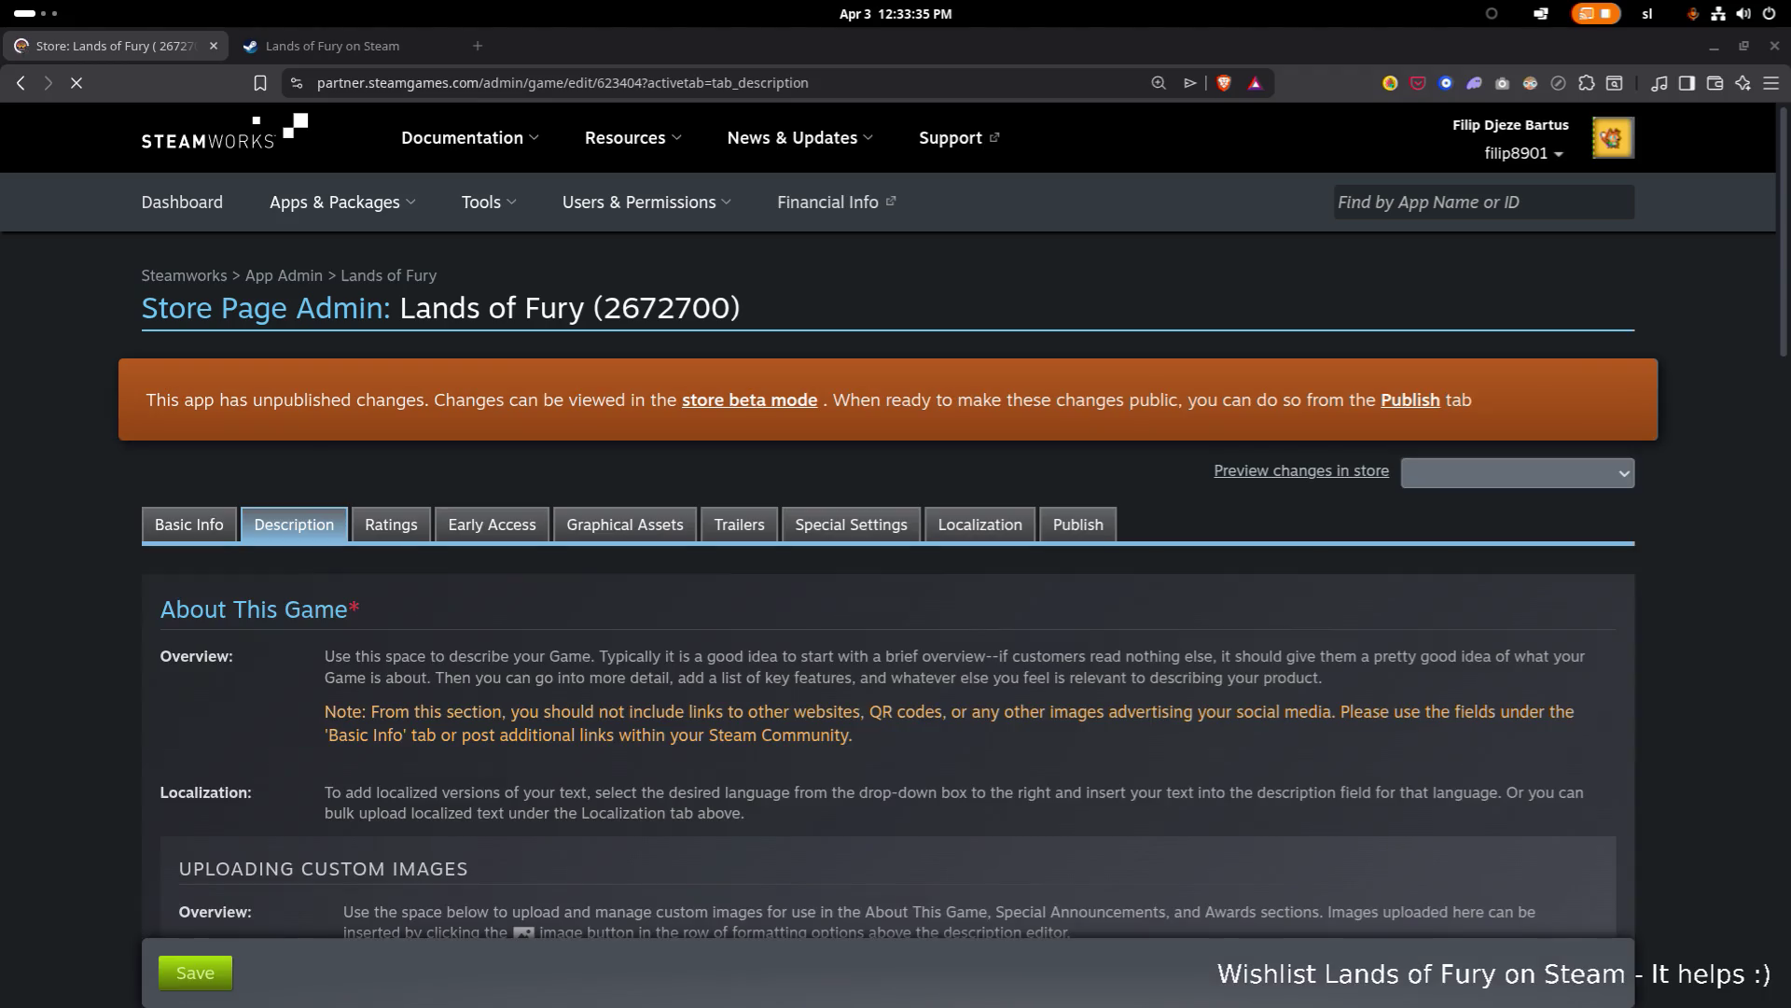
pyautogui.scroll(-15, 151, 397)
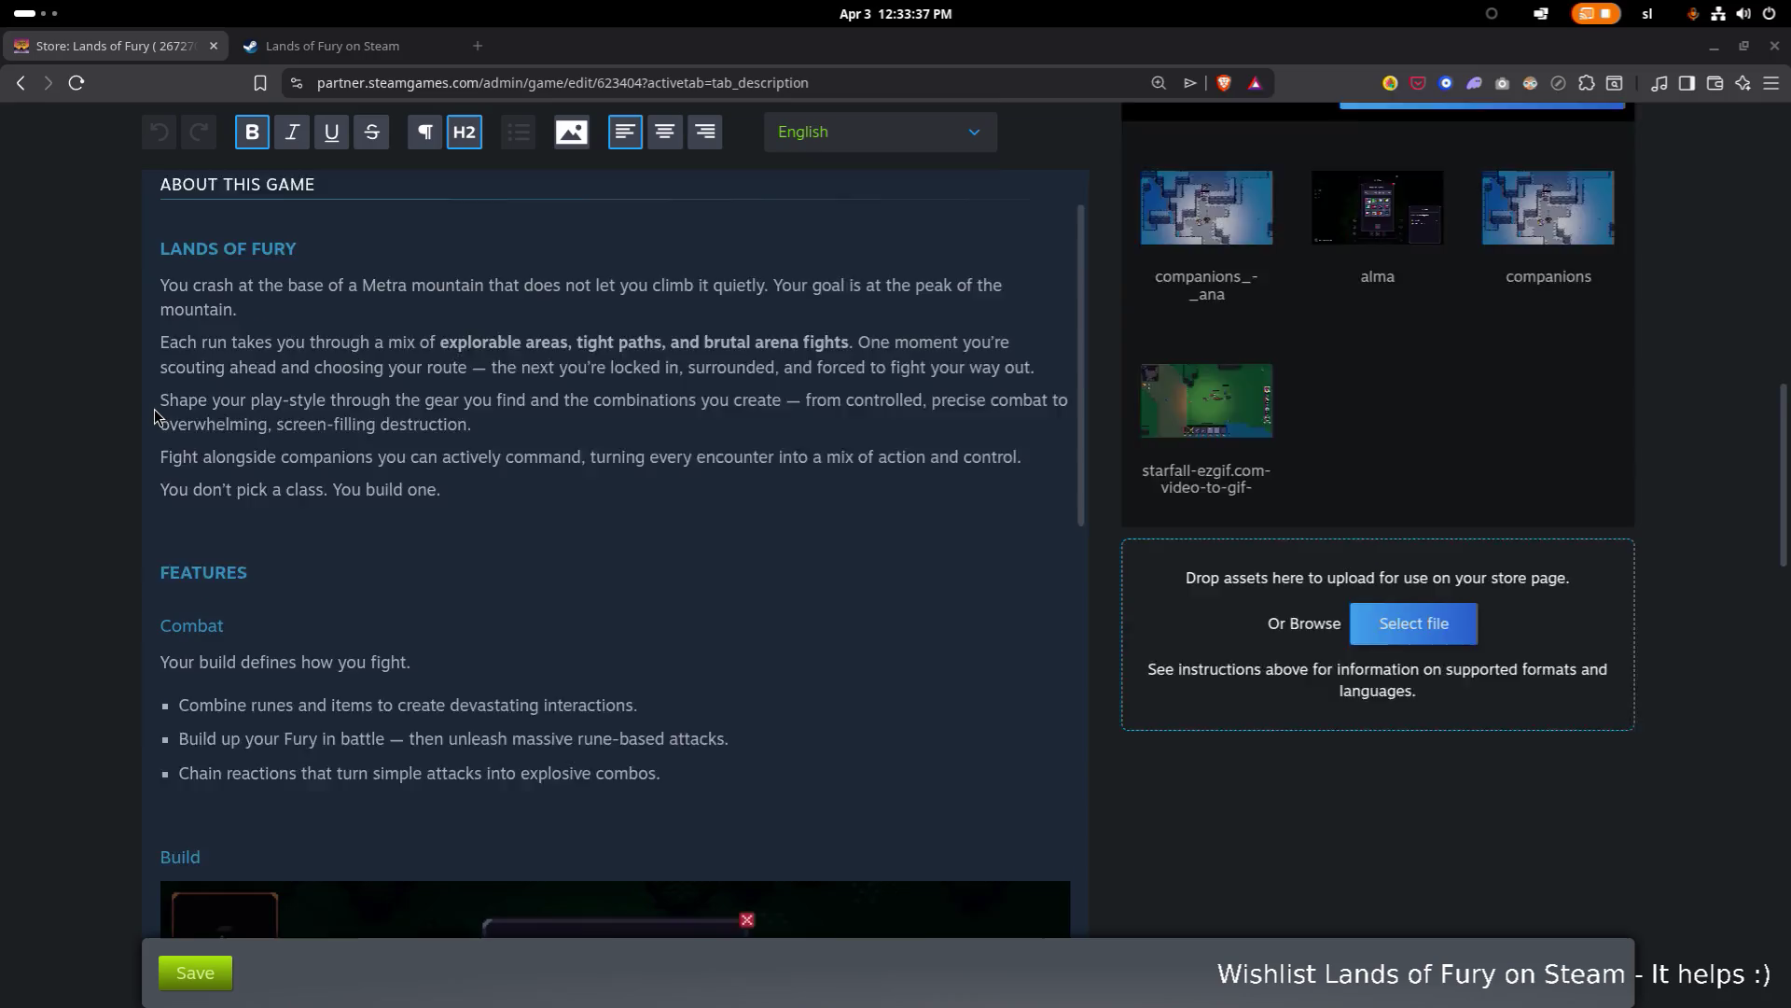
pyautogui.scroll(-8, 408, 481)
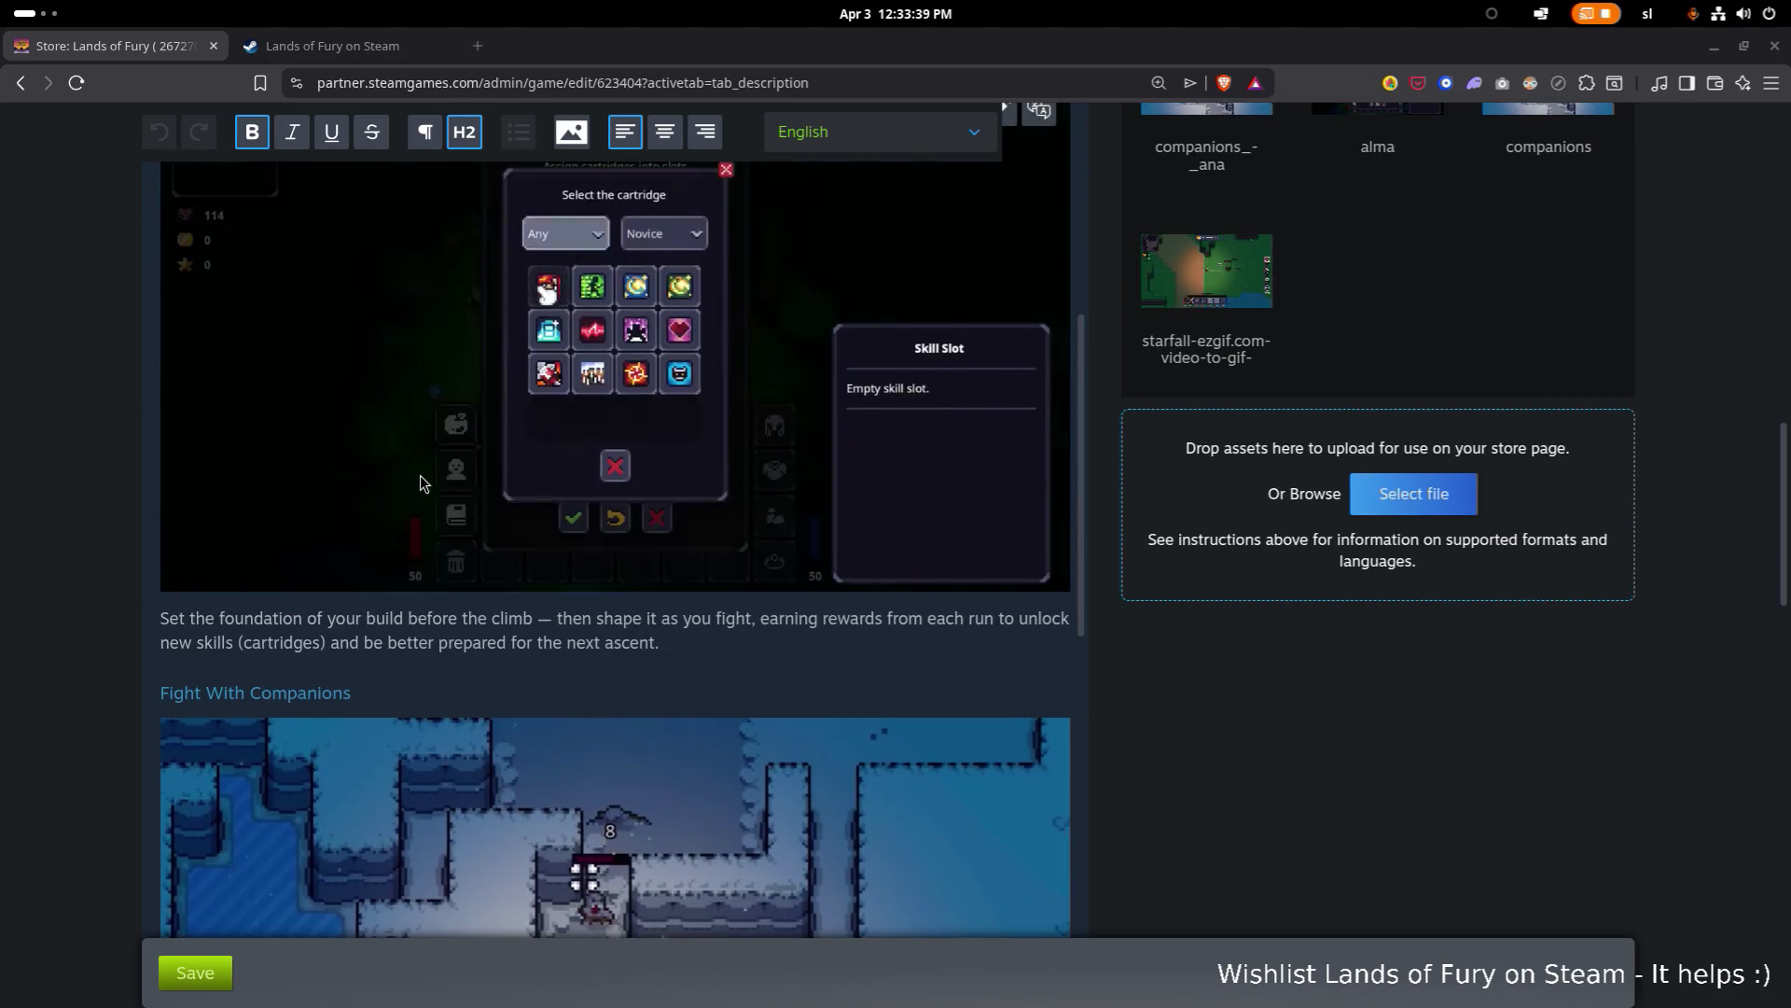
pyautogui.scroll(-2, 420, 474)
pyautogui.scroll(-2, 484, 500)
pyautogui.scroll(-5, 471, 514)
pyautogui.scroll(3, 461, 528)
pyautogui.scroll(-4, 461, 523)
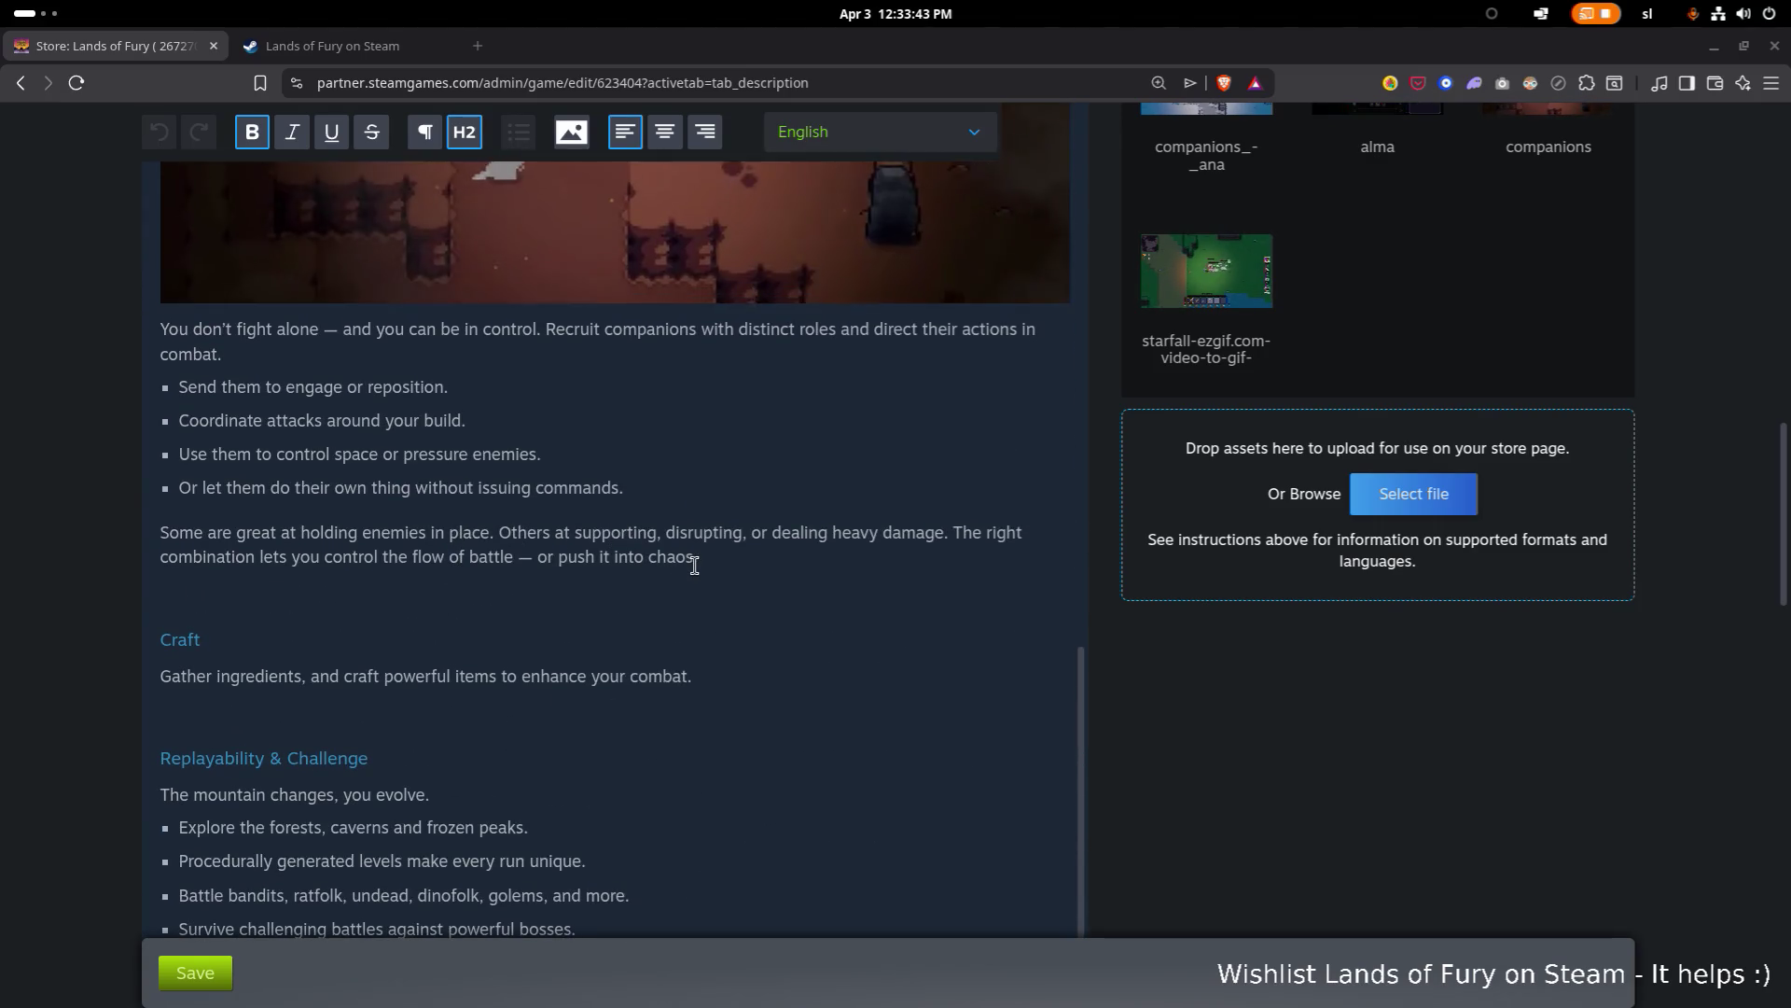
# Step: Cut the Fight With Companions section and paste it on a new line after the Combat bullets
pyautogui.moveTo(733, 564)
pyautogui.mouseDown()
pyautogui.moveTo(730, 490)
pyautogui.moveTo(280, 348)
pyautogui.moveTo(144, 349)
pyautogui.mouseUp()
pyautogui.scroll(7, 728, 494)
pyautogui.hotkey('ctrl', 'x')
pyautogui.scroll(9, 304, 391)
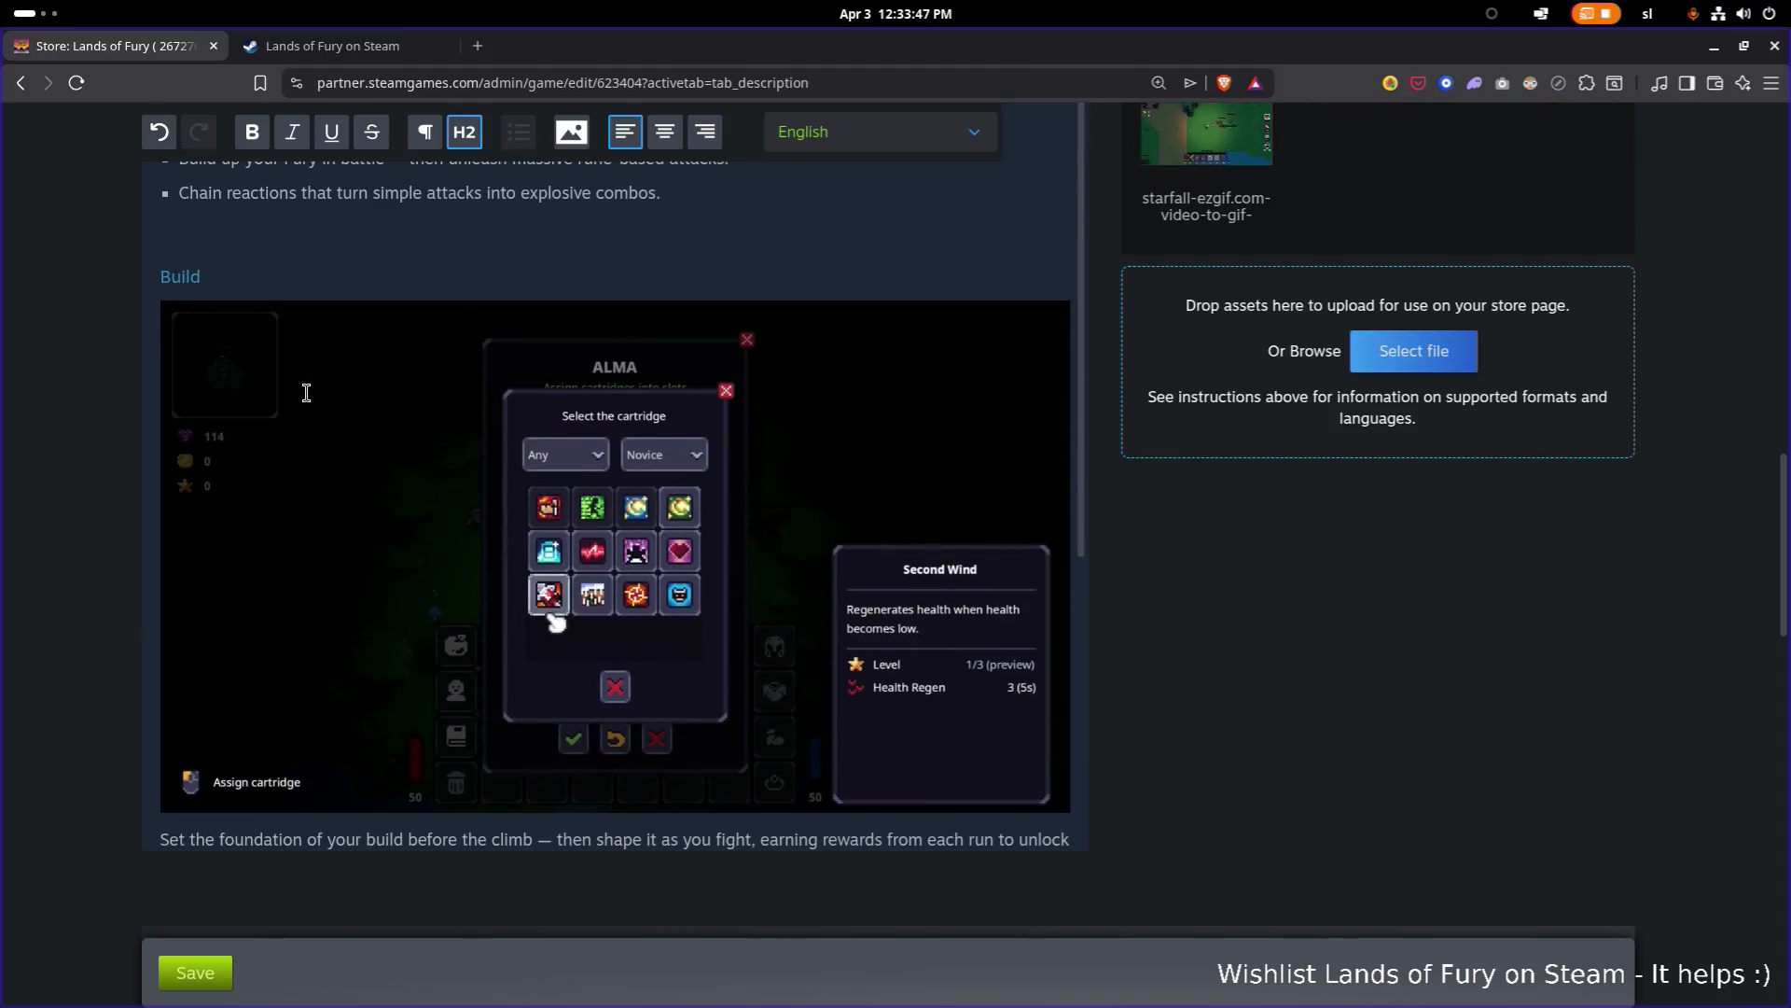
pyautogui.scroll(2, 308, 394)
pyautogui.scroll(-1, 467, 420)
pyautogui.click(696, 454)
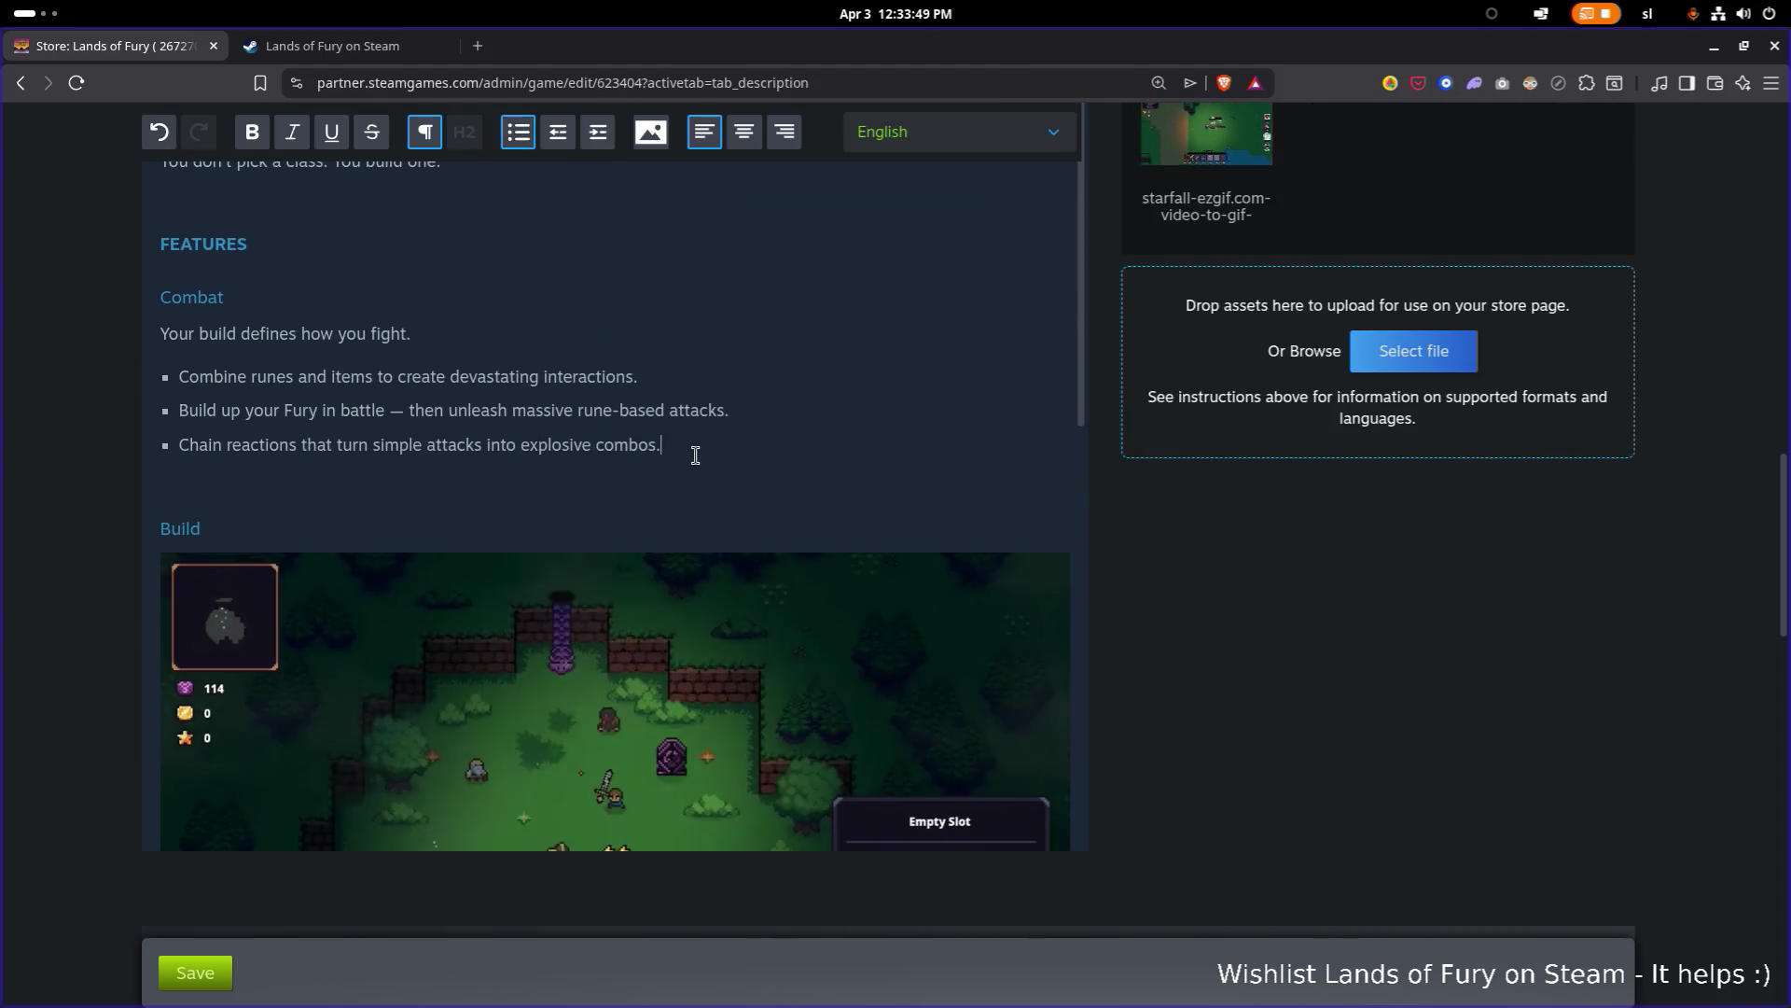
pyautogui.press('Return')
pyautogui.press('Return')
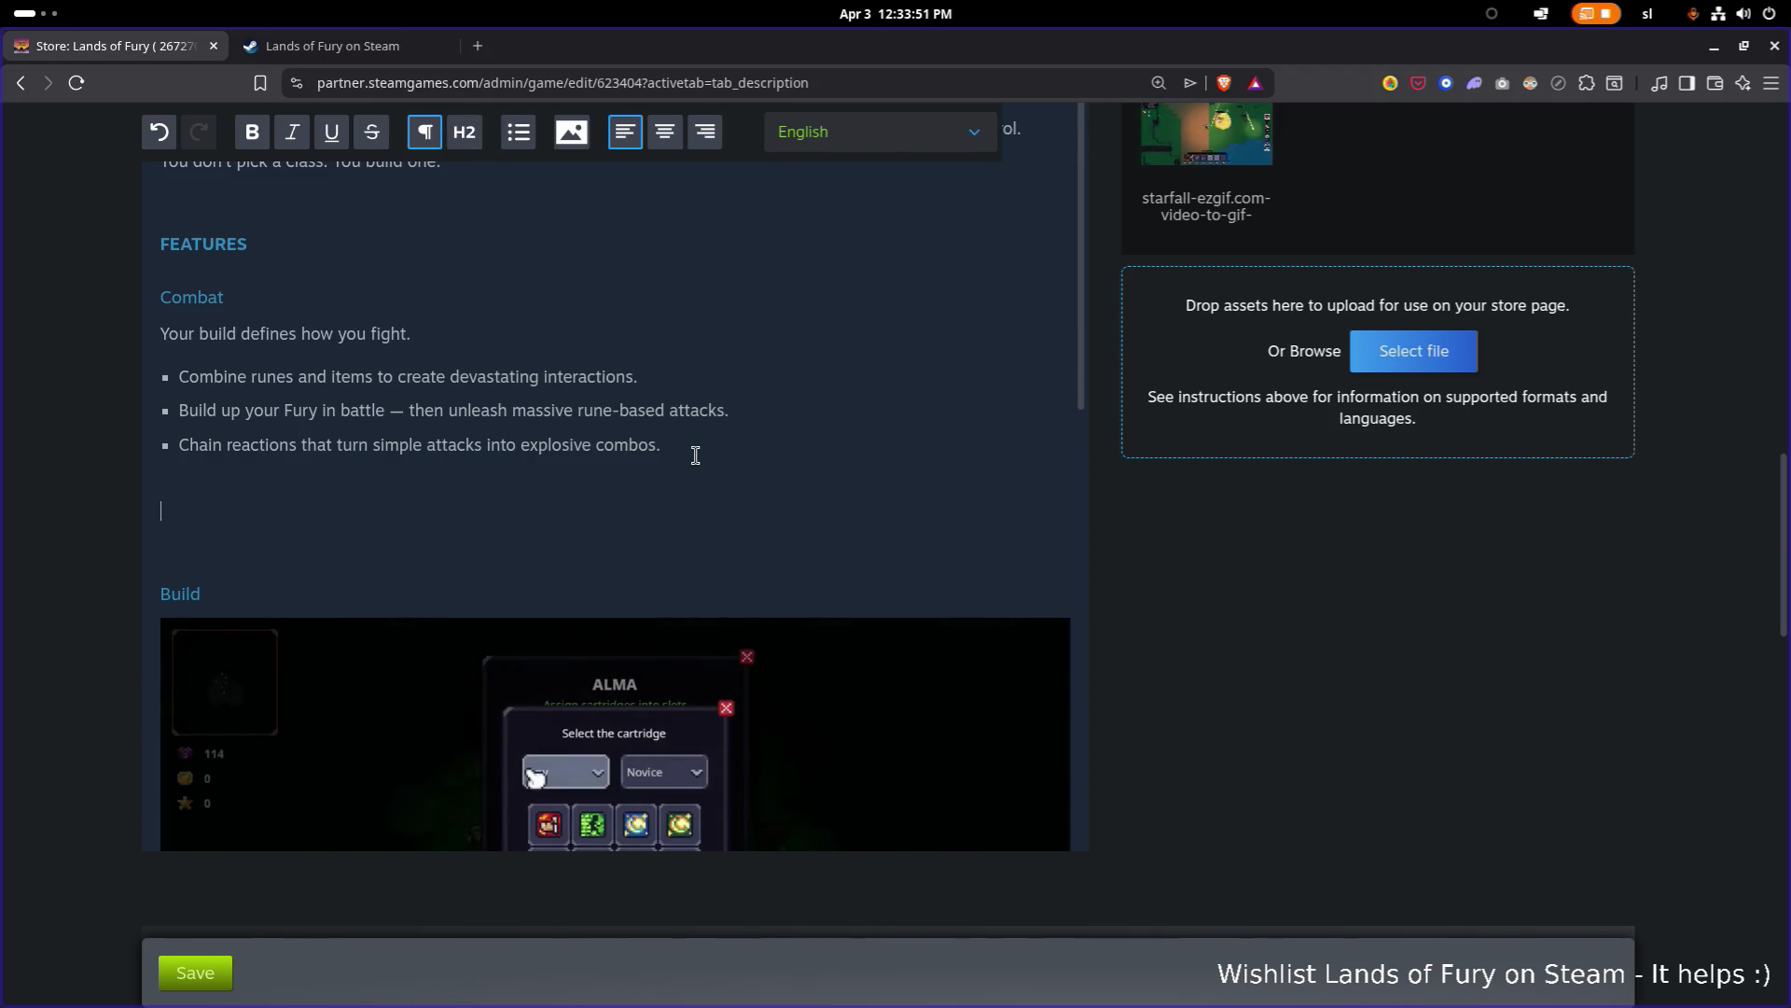
pyautogui.hotkey('ctrl', 'v')
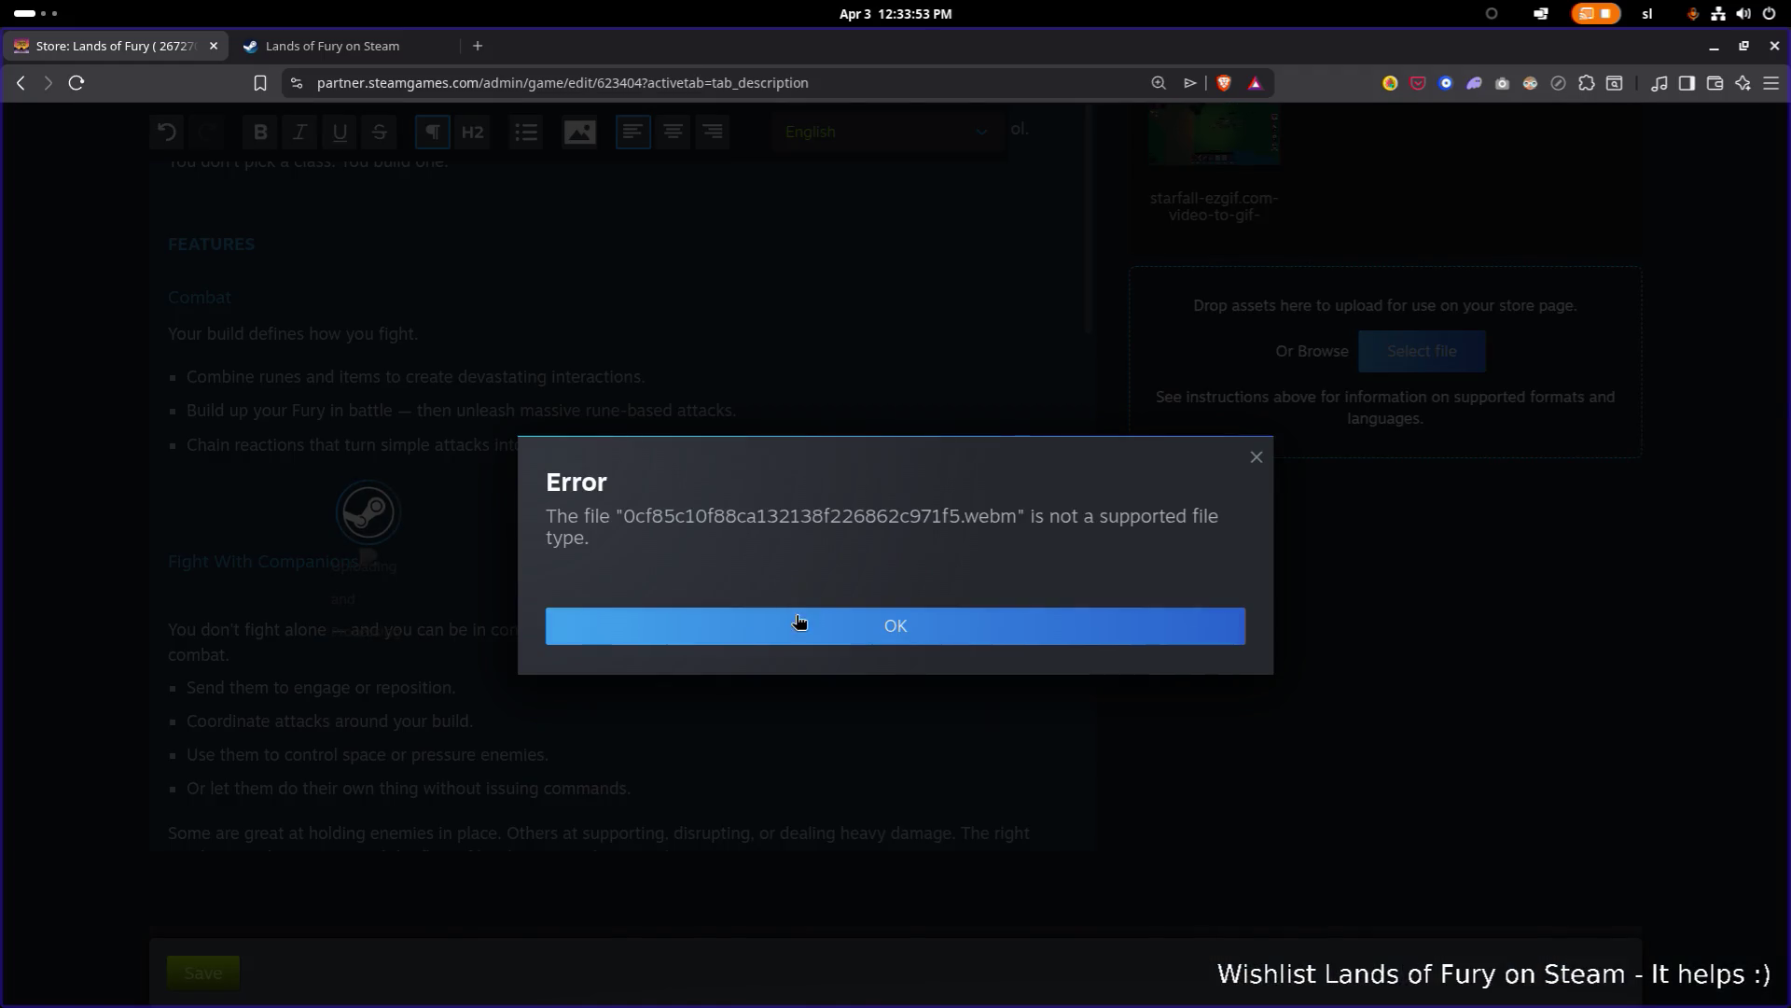
# Step: Dismiss the unsupported file type error and restore the Fight With Companions section to its original place
pyautogui.click(797, 623)
pyautogui.scroll(-5, 577, 539)
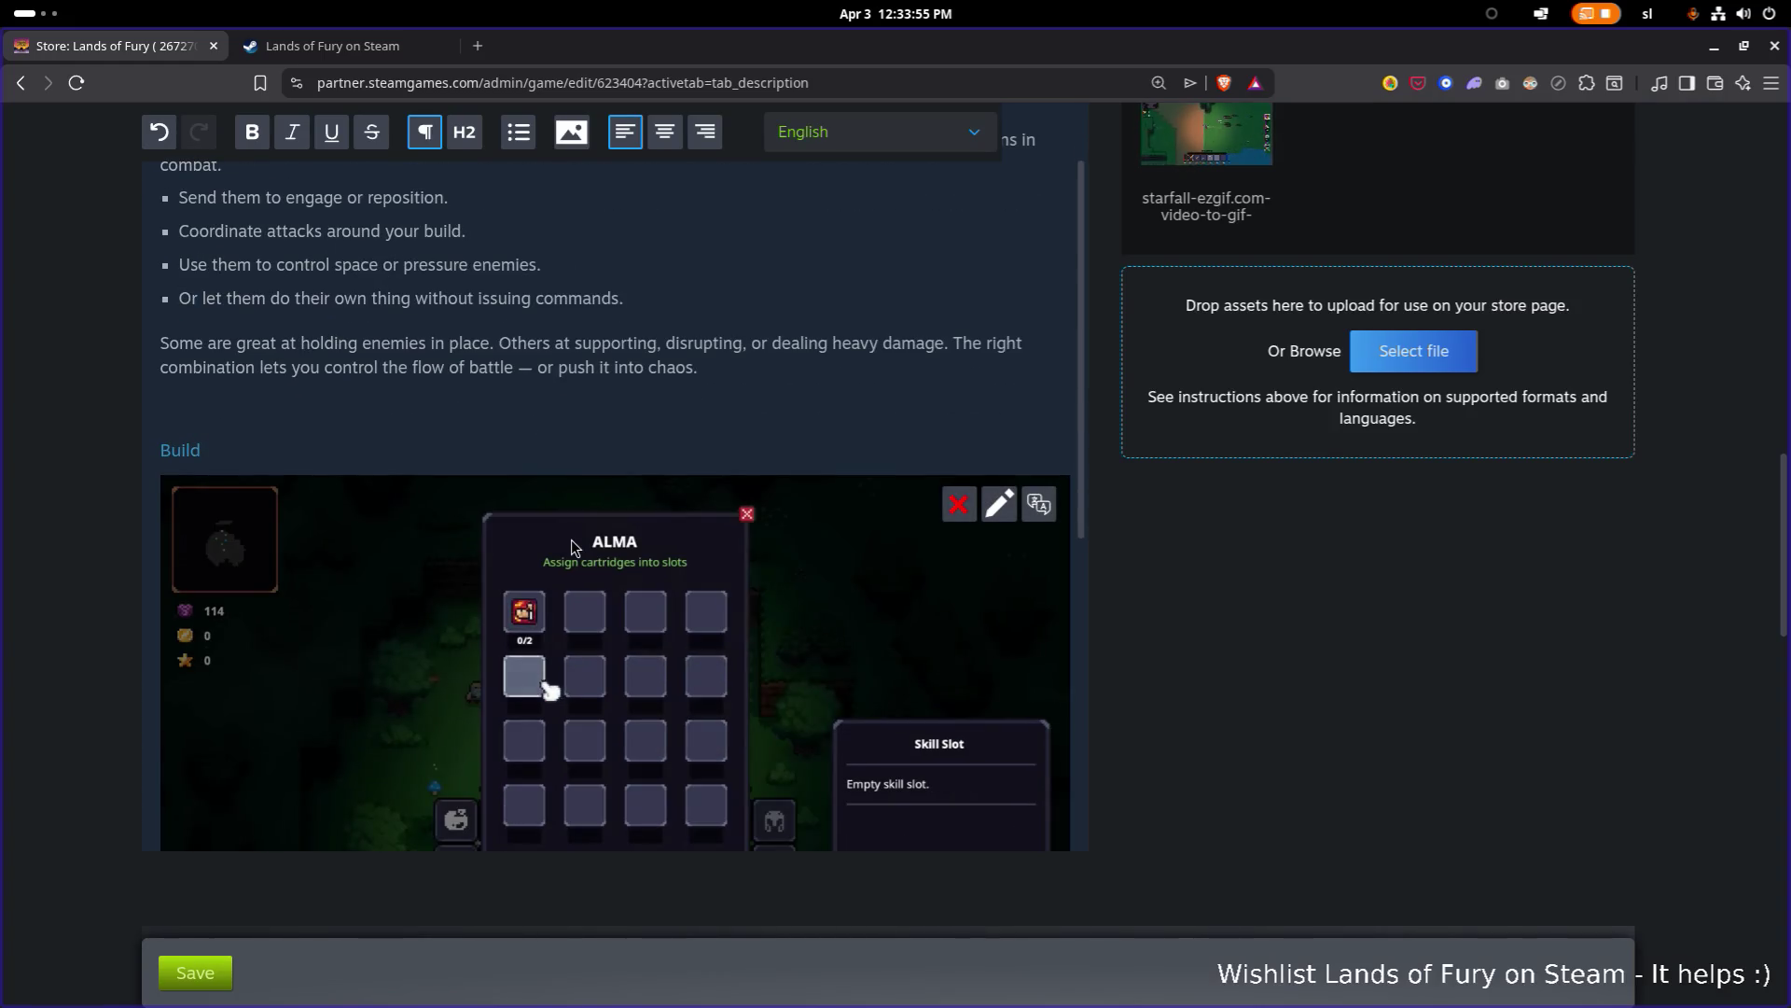
pyautogui.hotkey('ctrl', 'z')
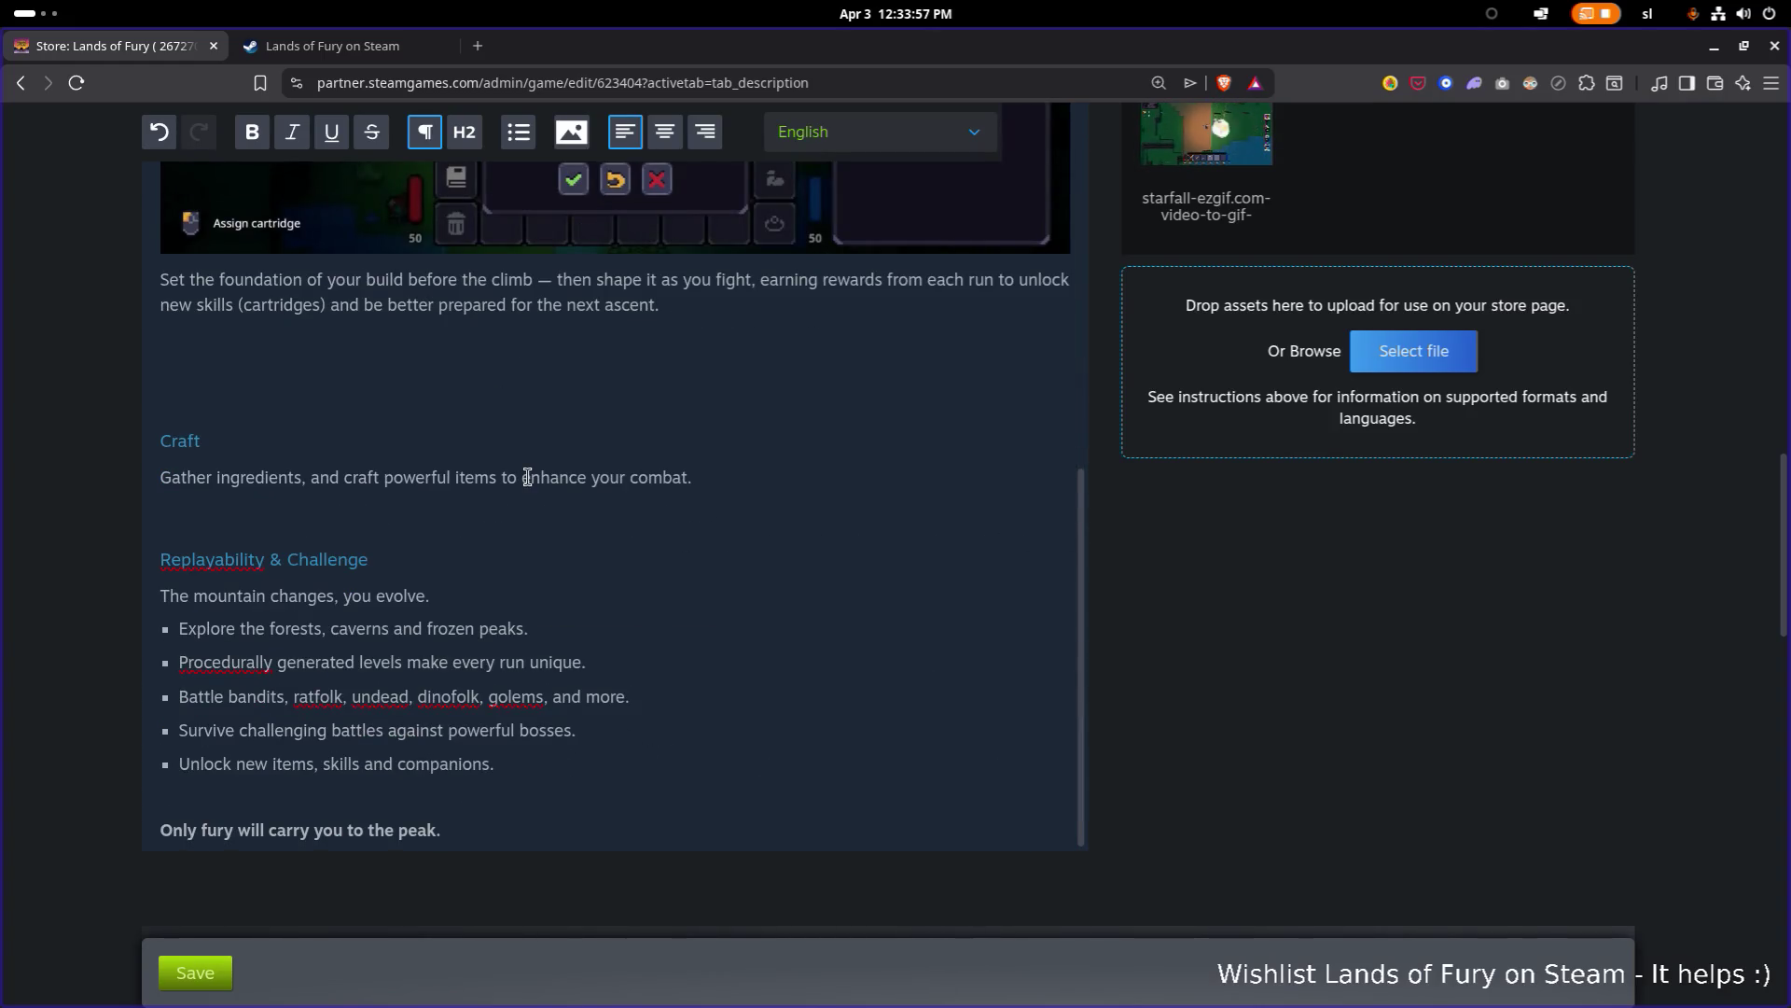
pyautogui.scroll(5, 528, 478)
pyautogui.scroll(-3, 528, 477)
pyautogui.scroll(3, 508, 518)
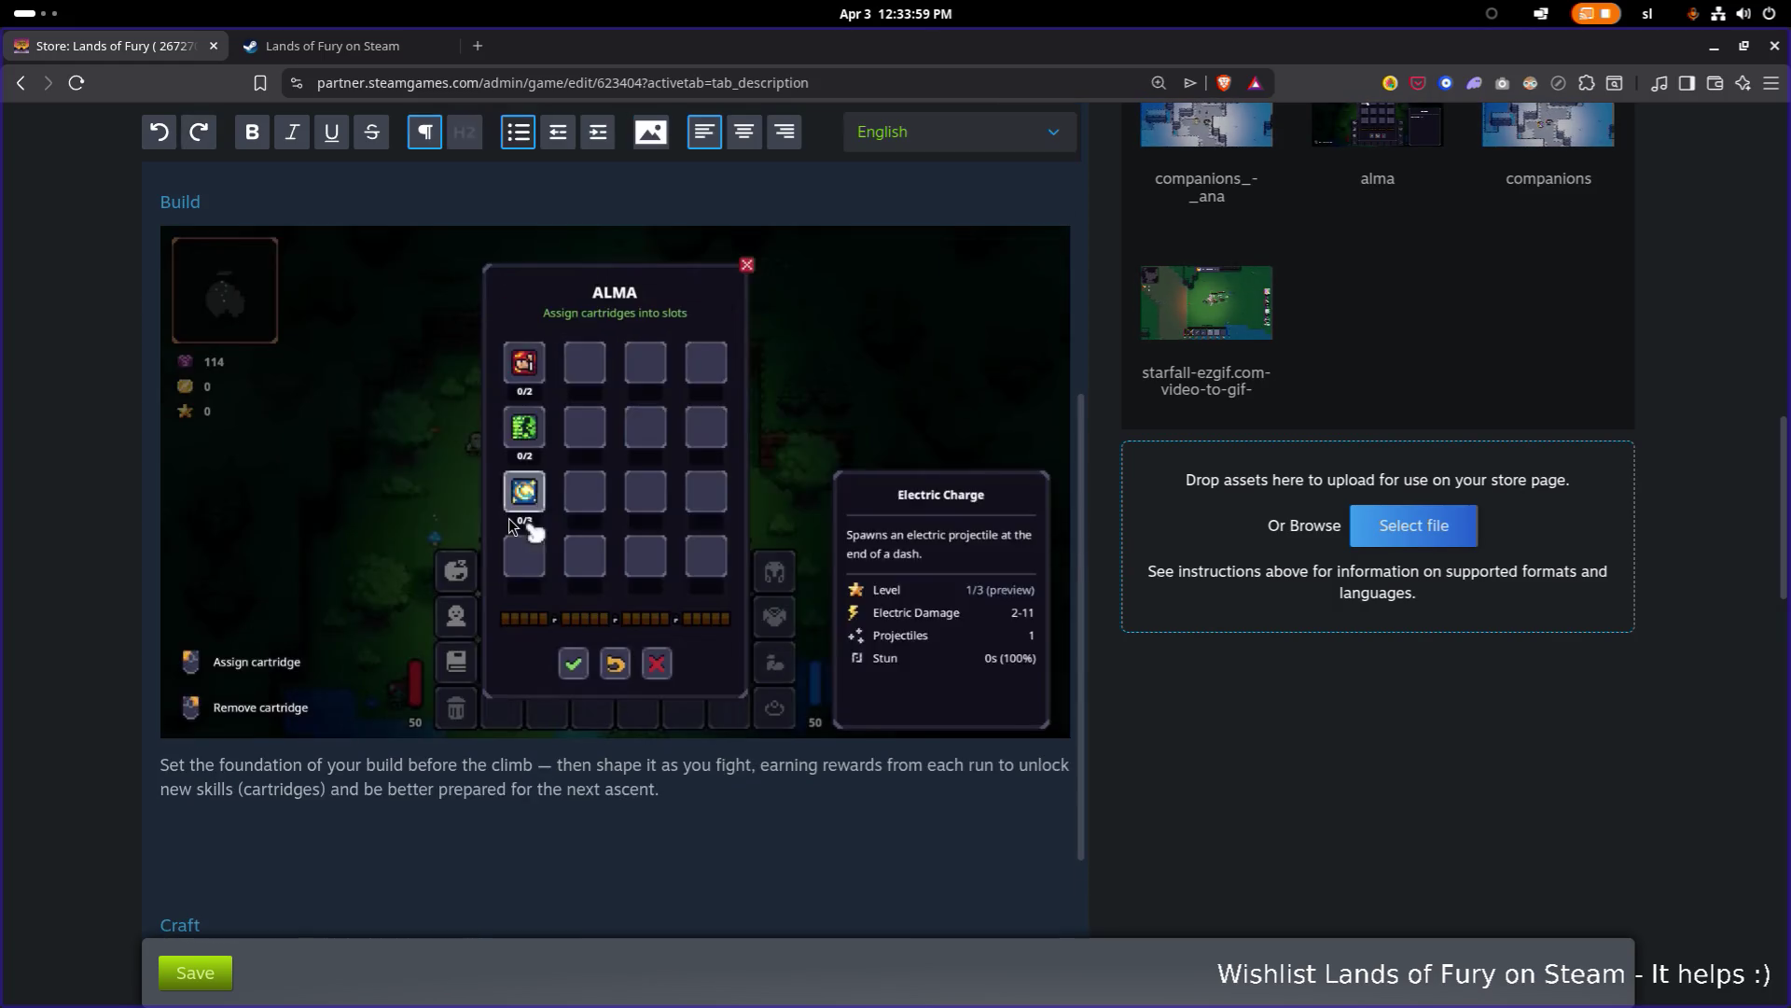
pyautogui.scroll(-3, 508, 522)
pyautogui.hotkey('ctrl', 'y')
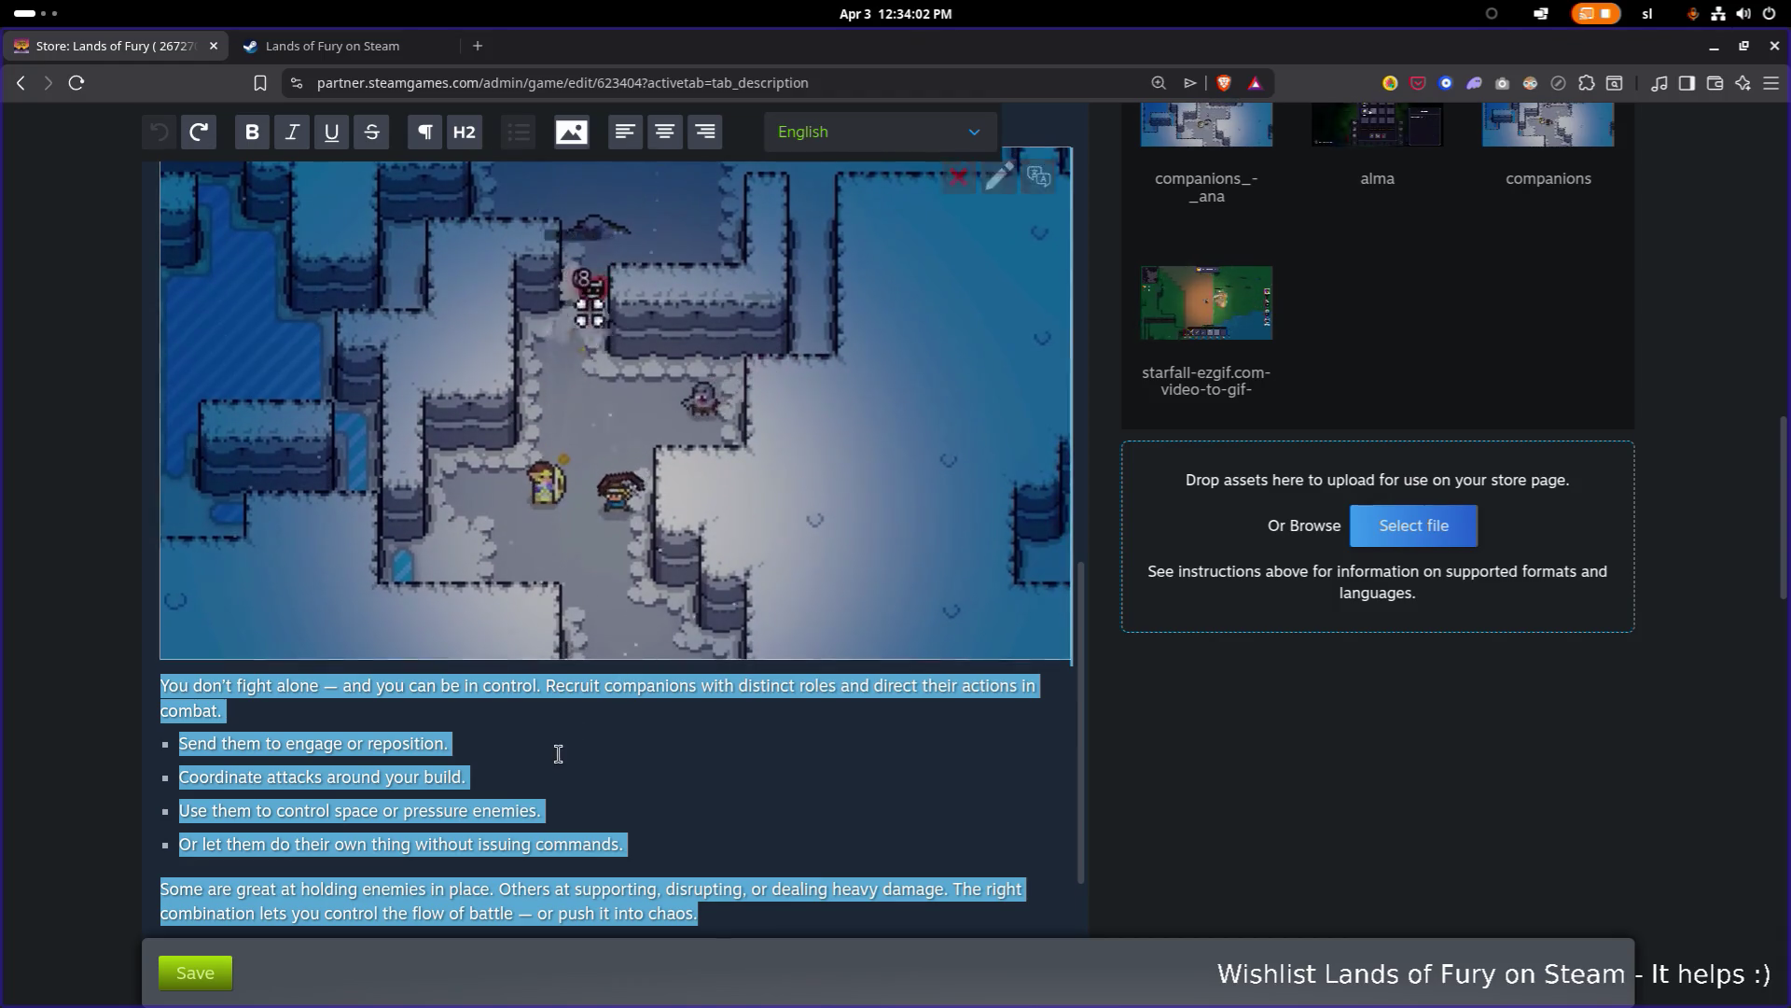
pyautogui.click(558, 754)
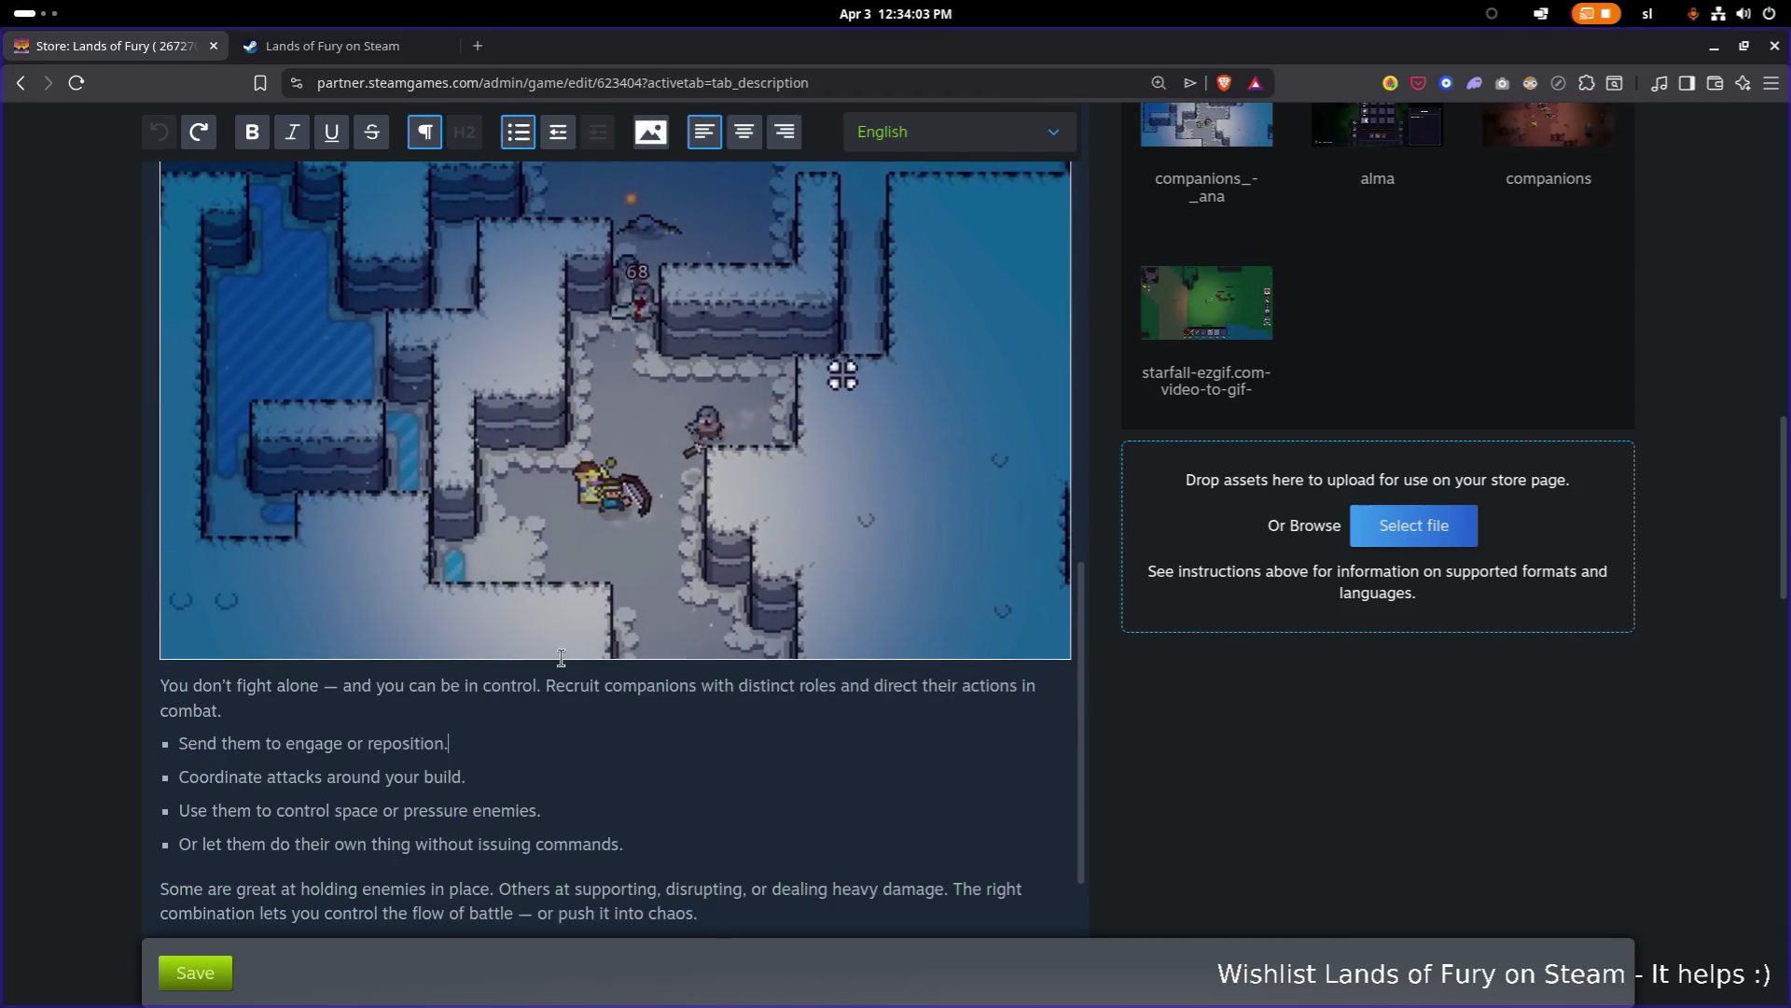
# Step: Switch the description to raw BBCode editing
pyautogui.scroll(2, 584, 556)
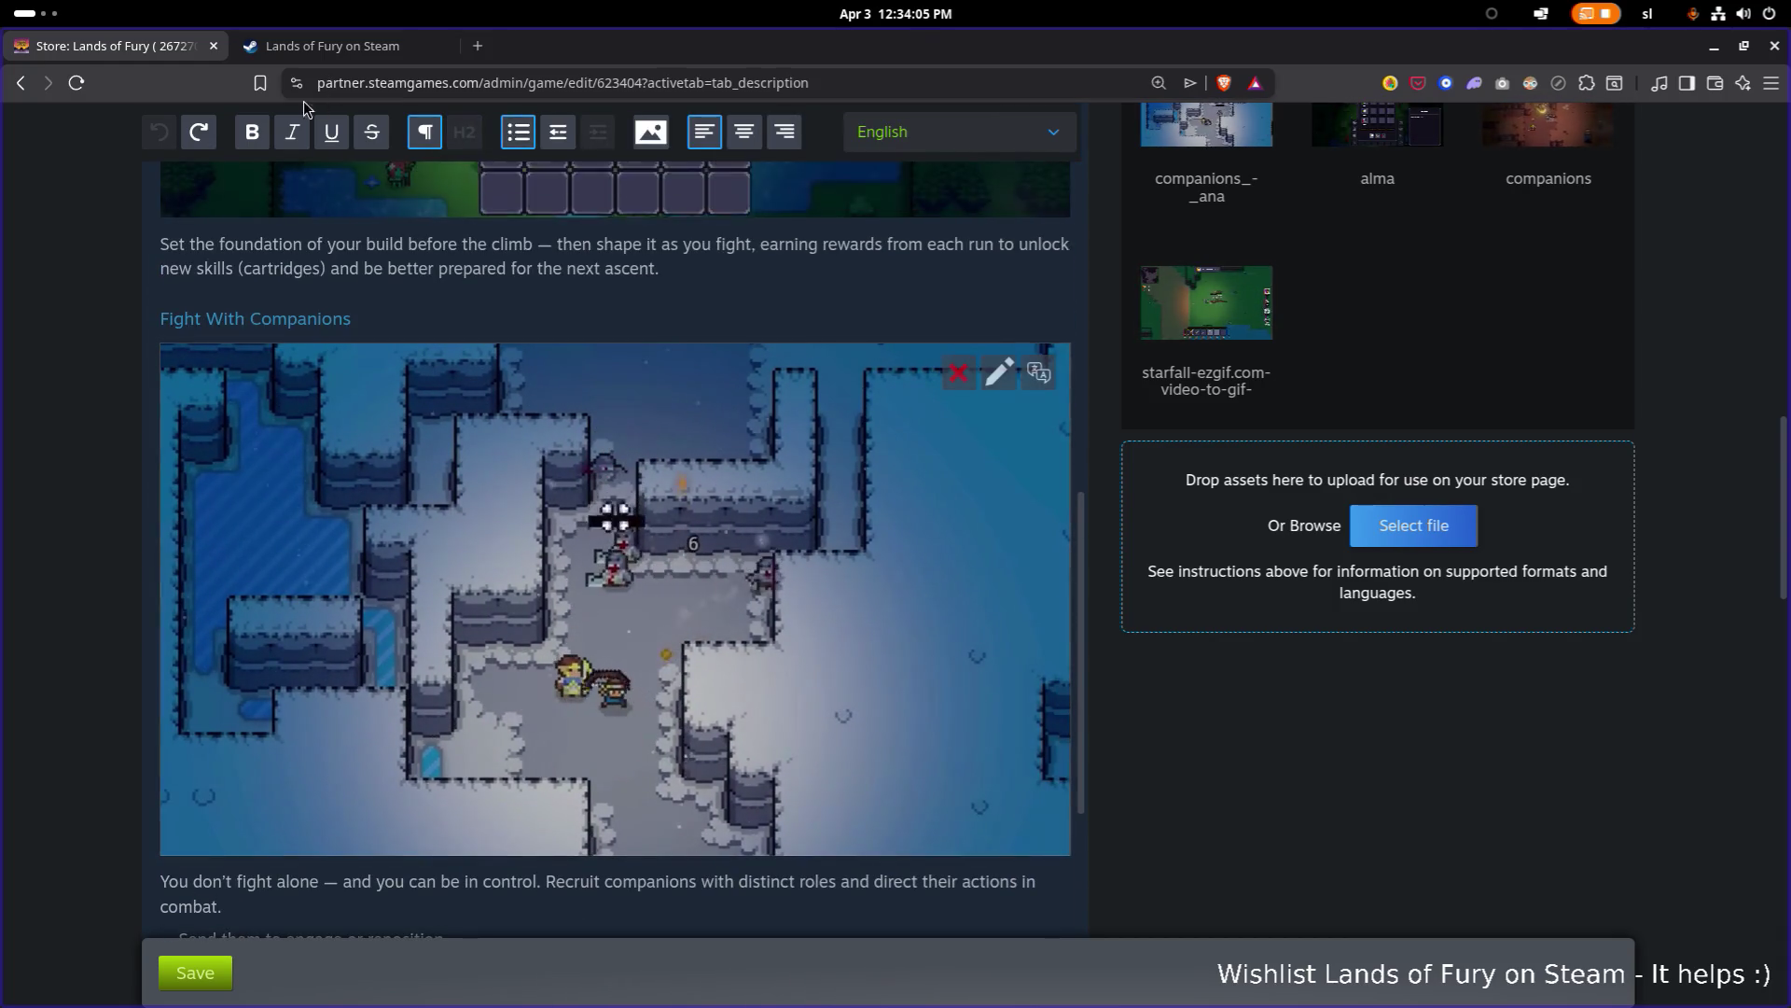
pyautogui.scroll(10, 289, 275)
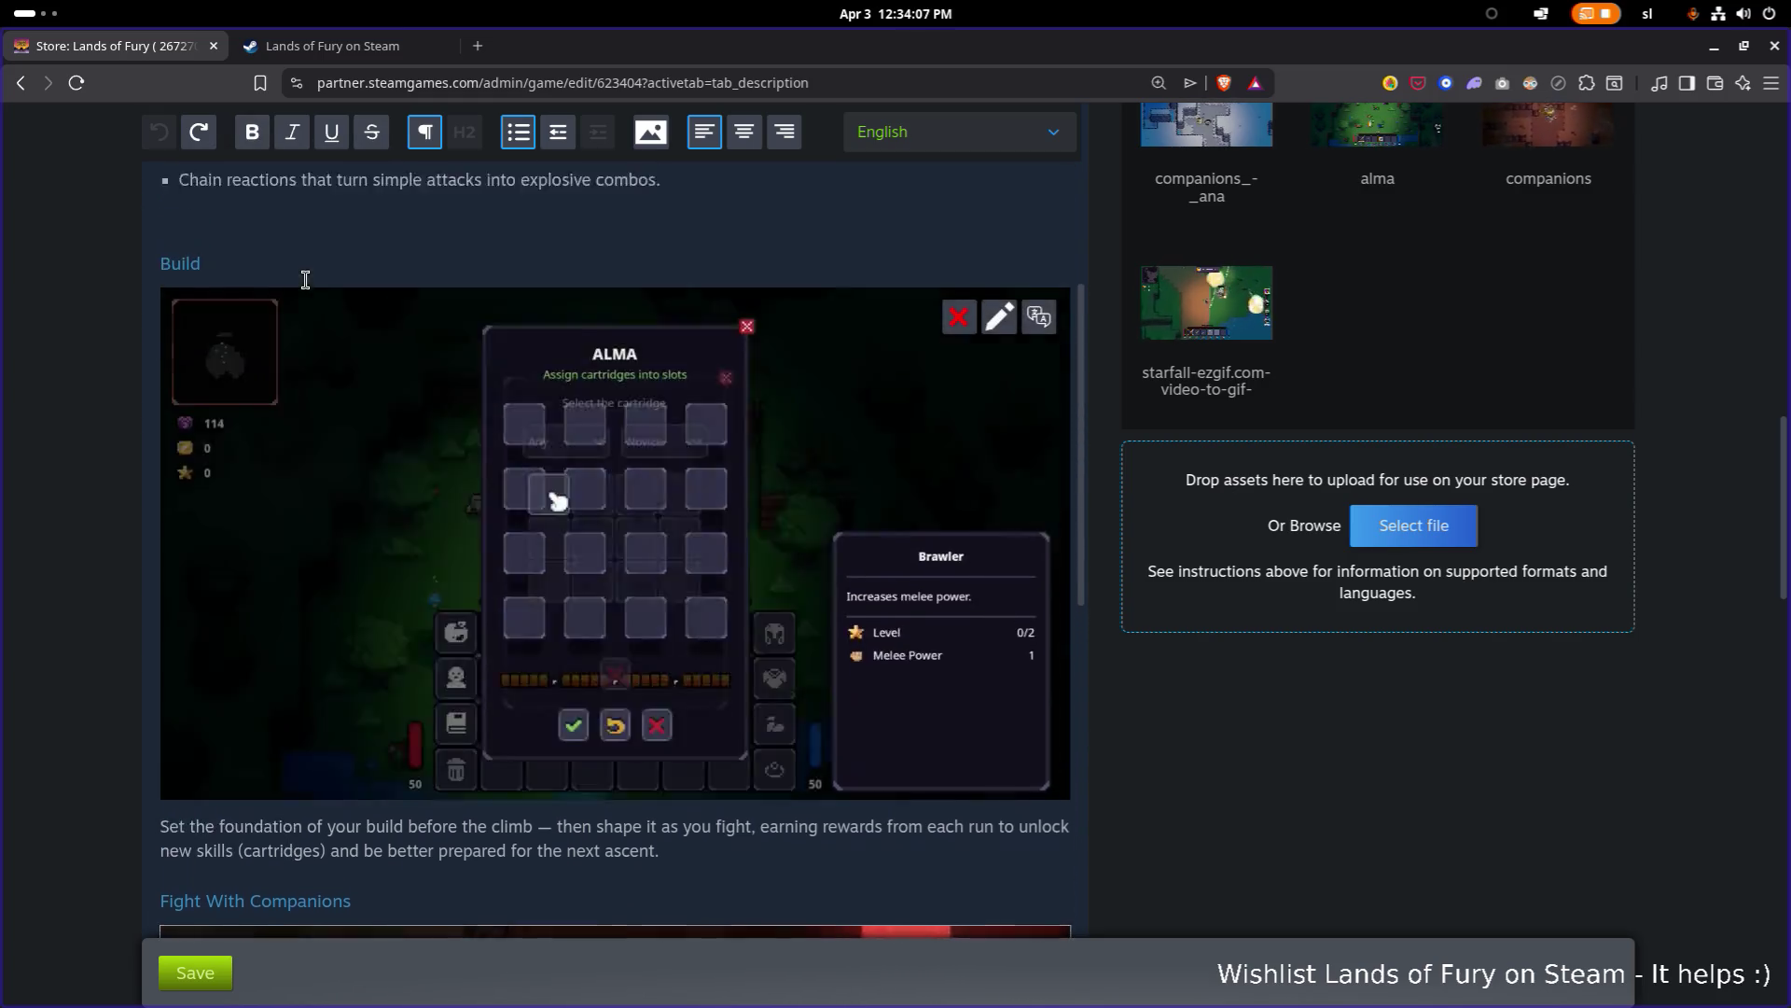
pyautogui.scroll(9, 386, 298)
pyautogui.scroll(-4, 156, 311)
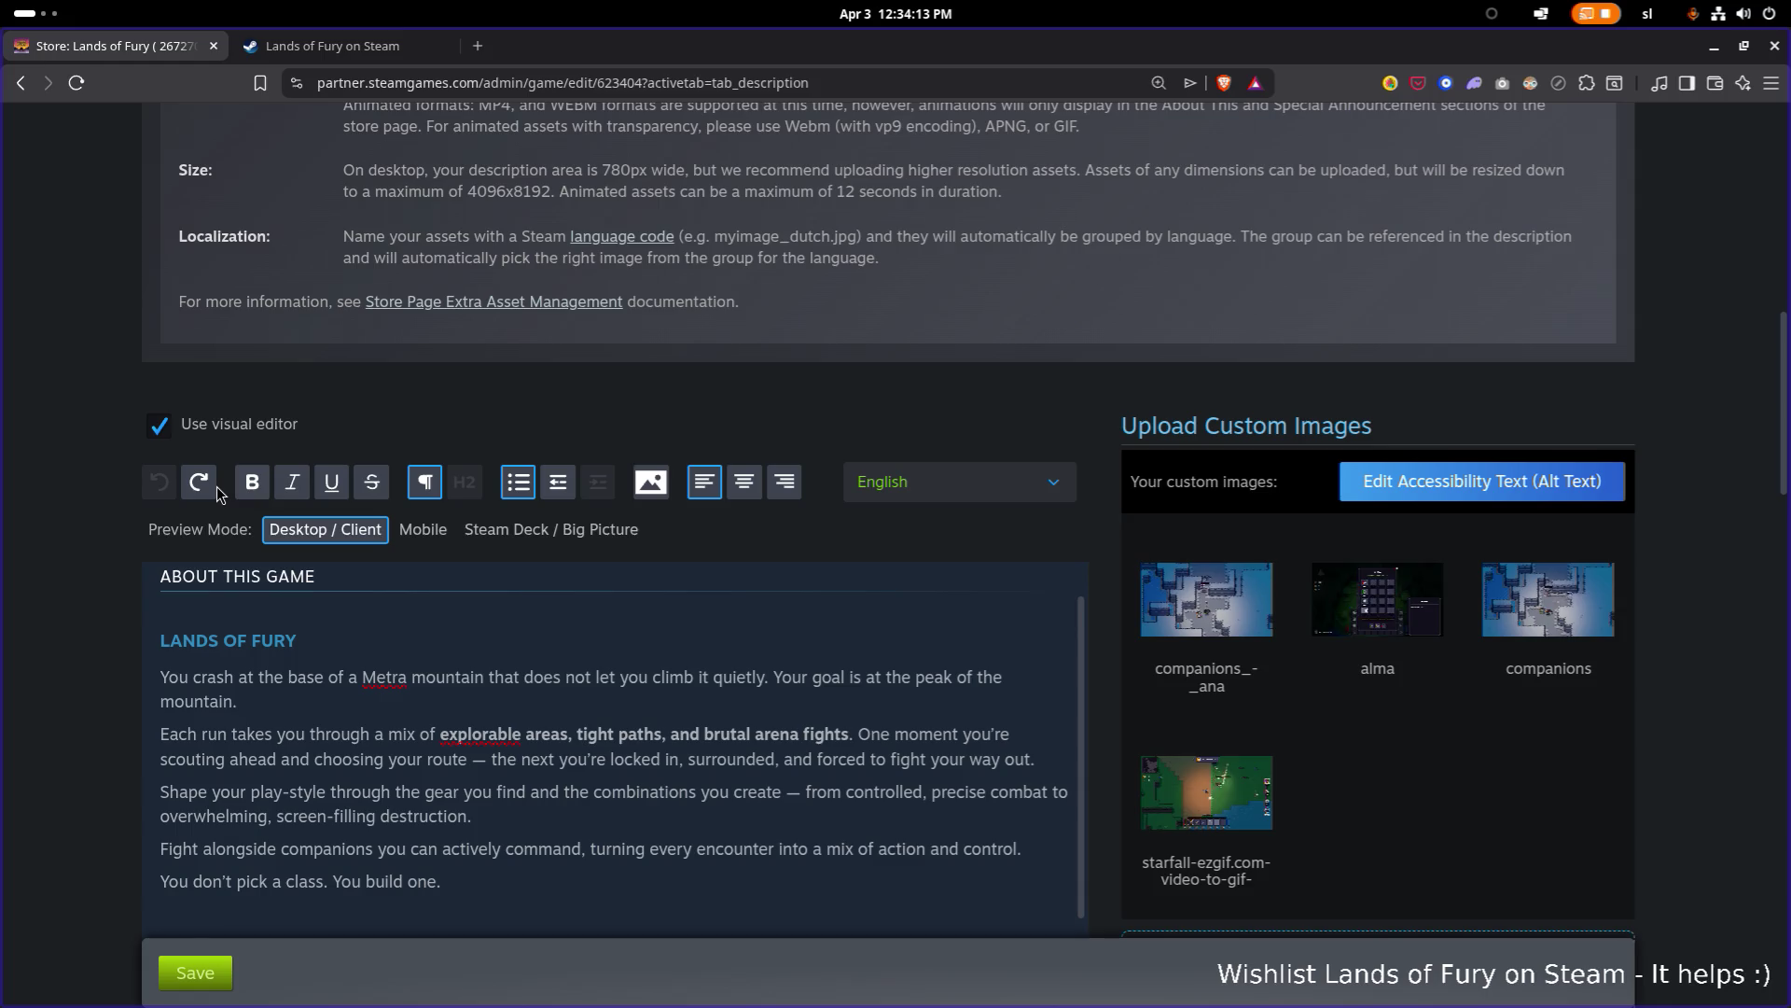
pyautogui.click(158, 425)
# Step: Select the BBCode from the [h2]Fight With Companions heading through 'chaos.' and cut it out
pyautogui.scroll(-7, 332, 590)
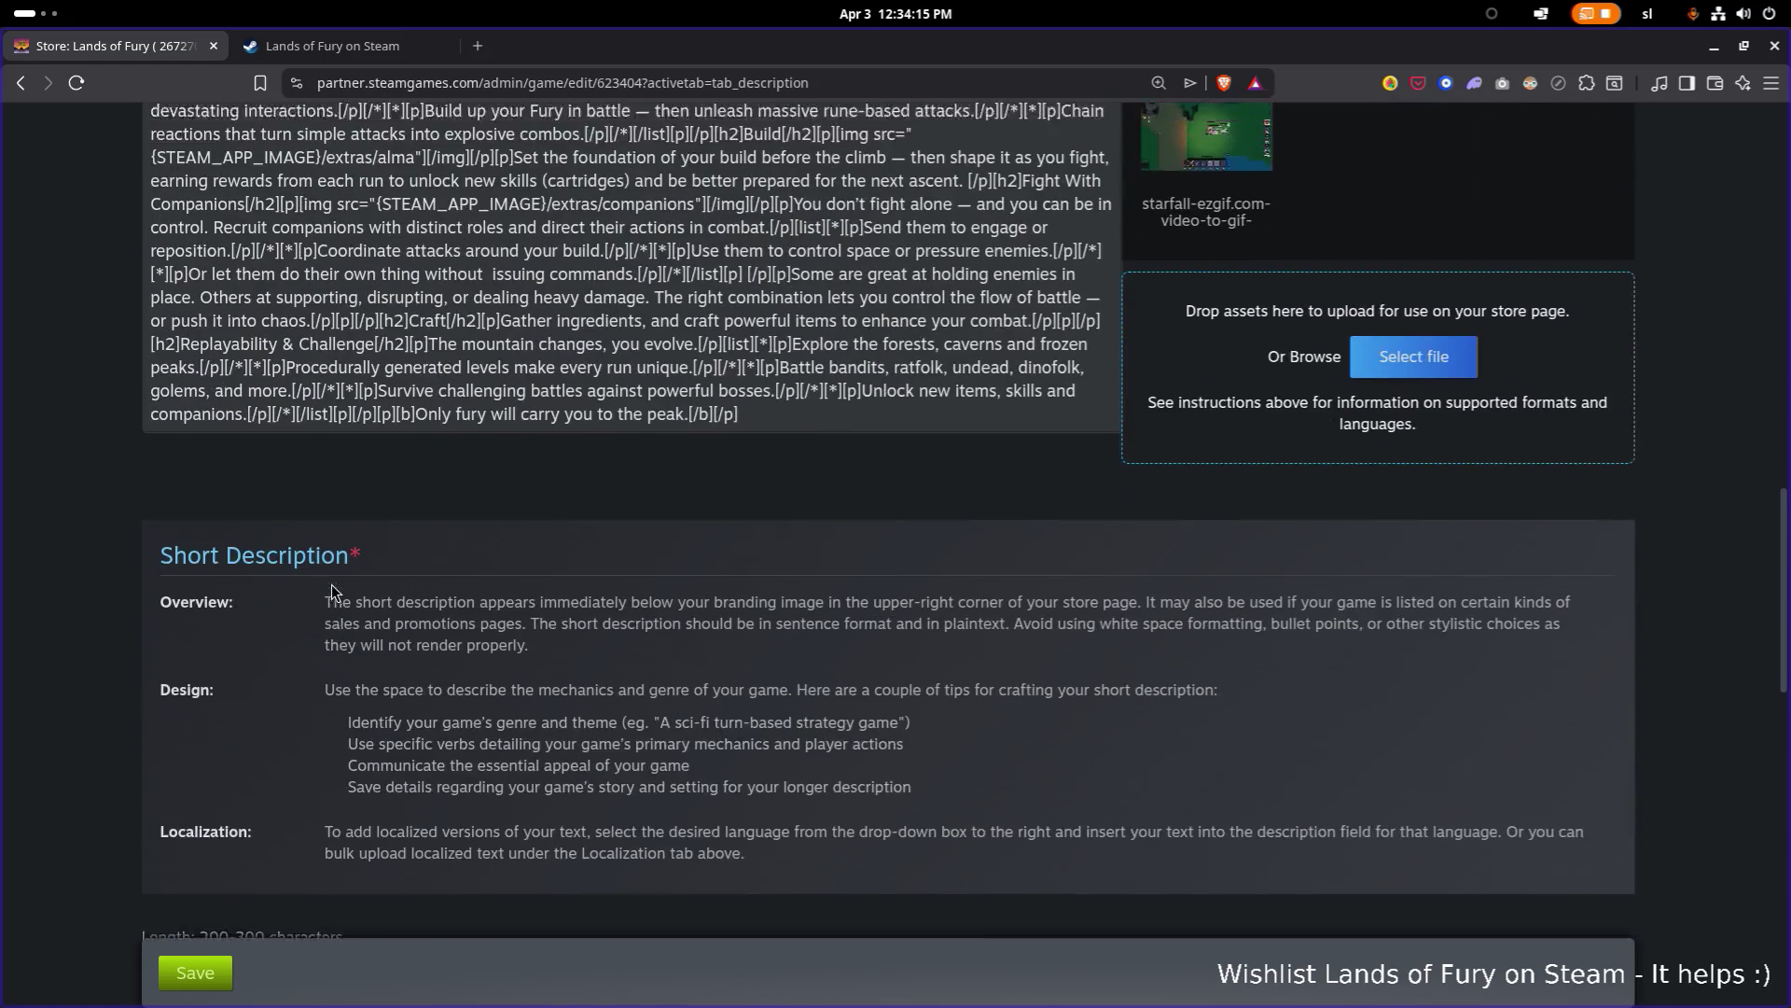
pyautogui.scroll(5, 332, 590)
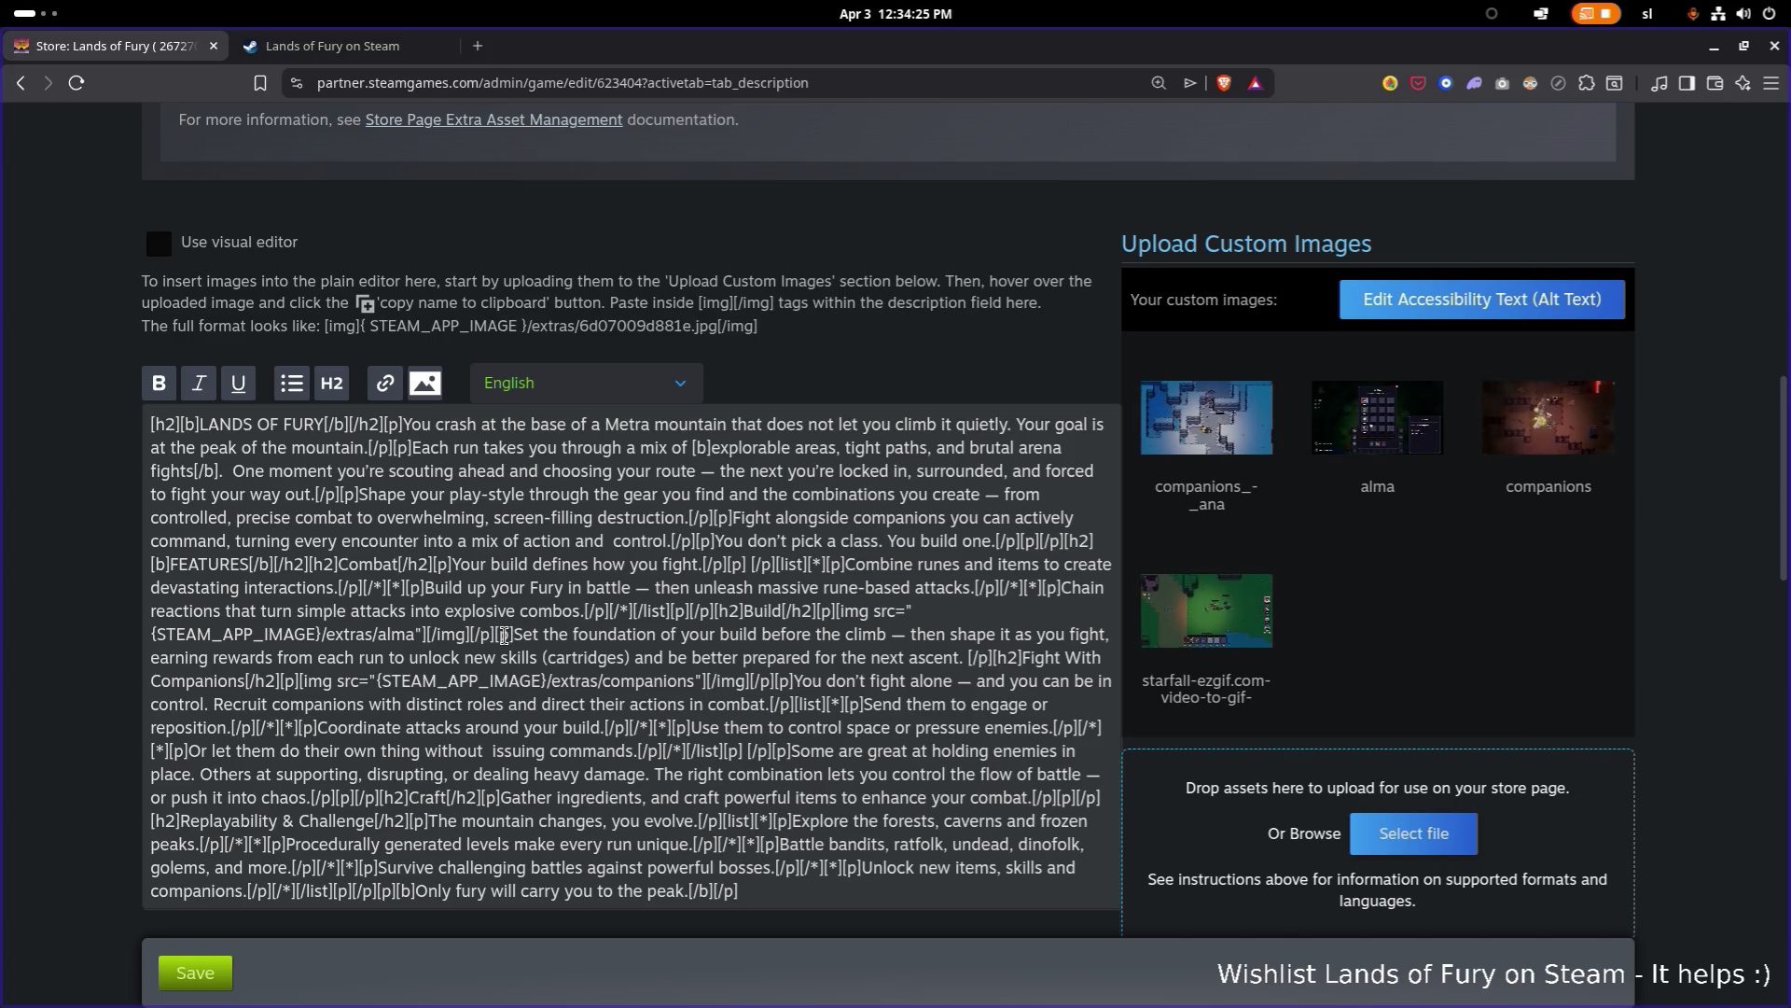
pyautogui.click(668, 660)
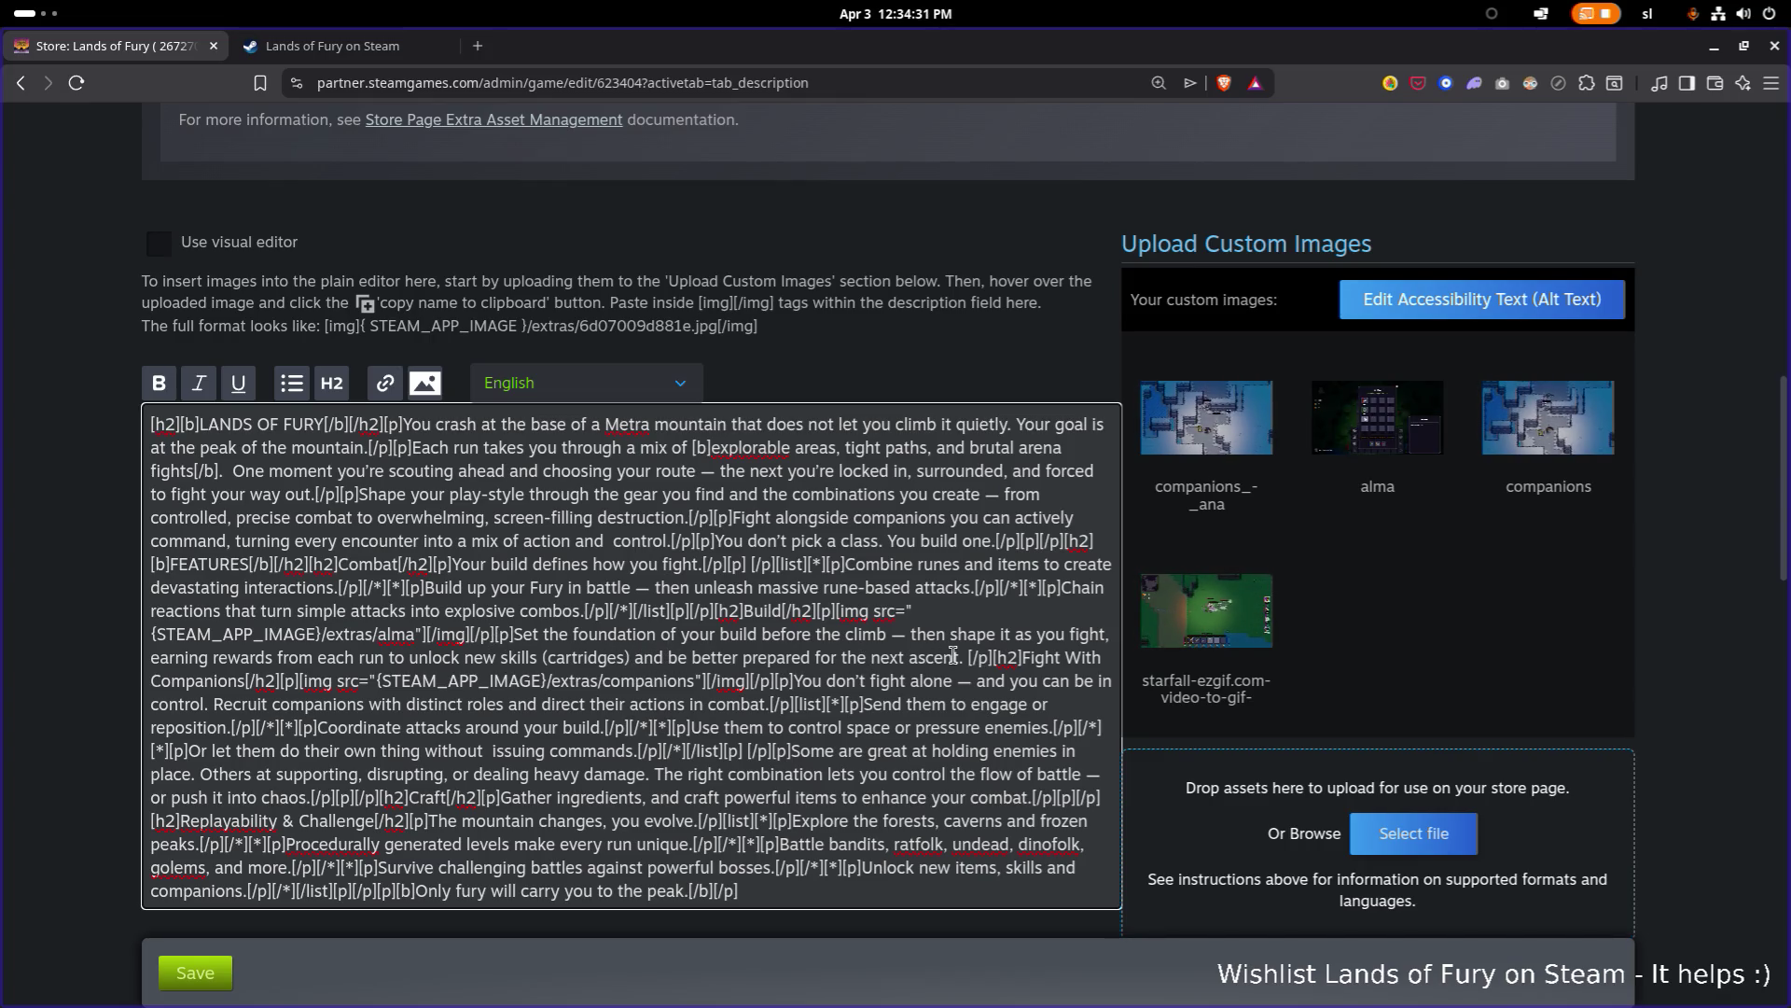
pyautogui.moveTo(1153, 640)
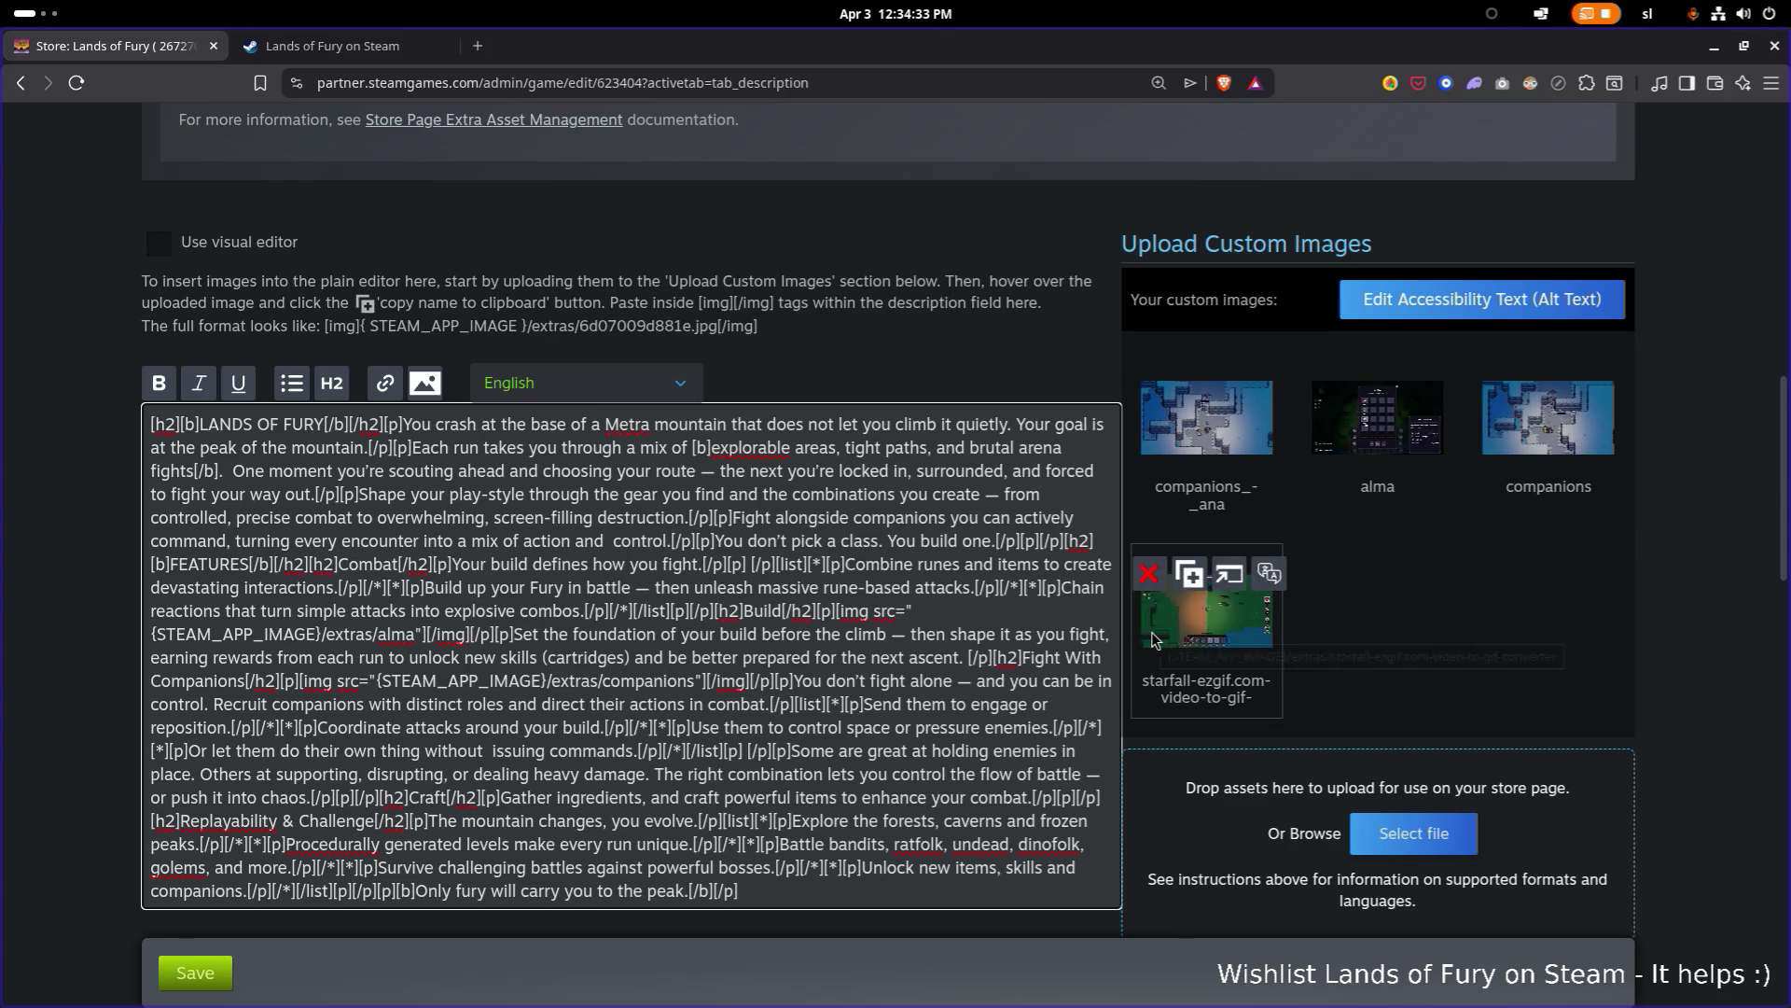
pyautogui.hotkey('shift', 'Down')
pyautogui.hotkey('shift', 'Down')
pyautogui.hotkey('shift', 'Down')
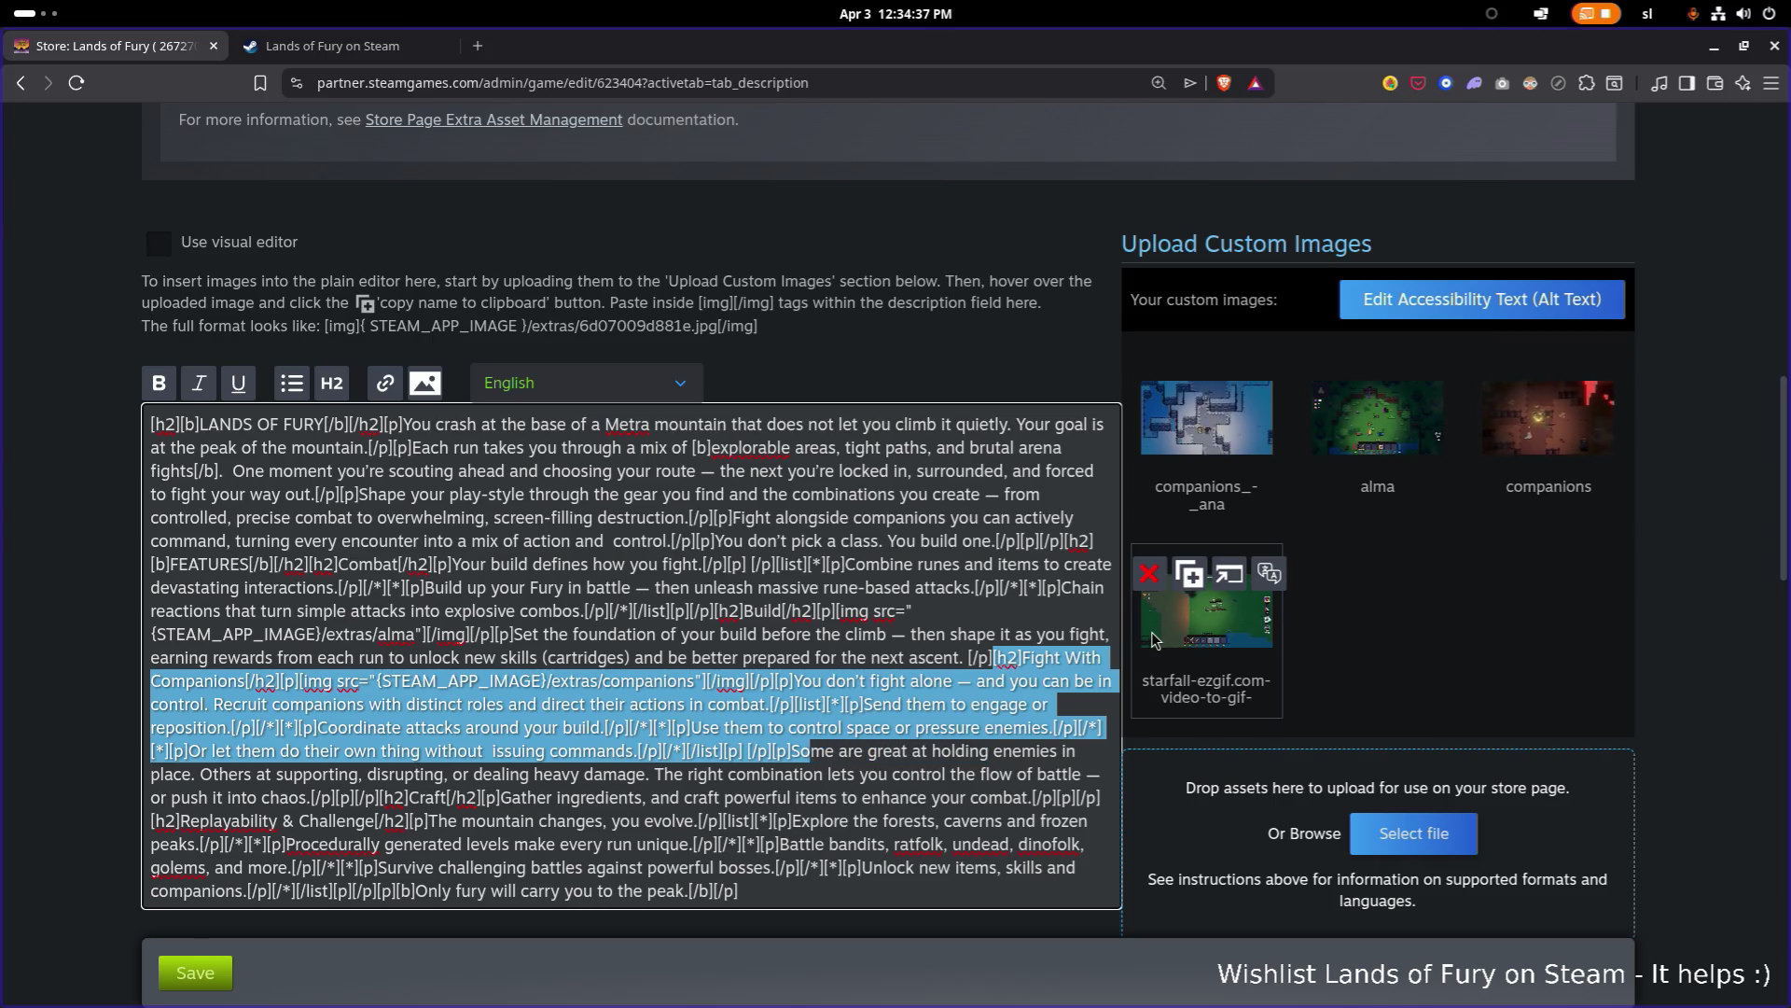
pyautogui.hotkey('shift', 'Down')
pyautogui.hotkey('shift', 'Down')
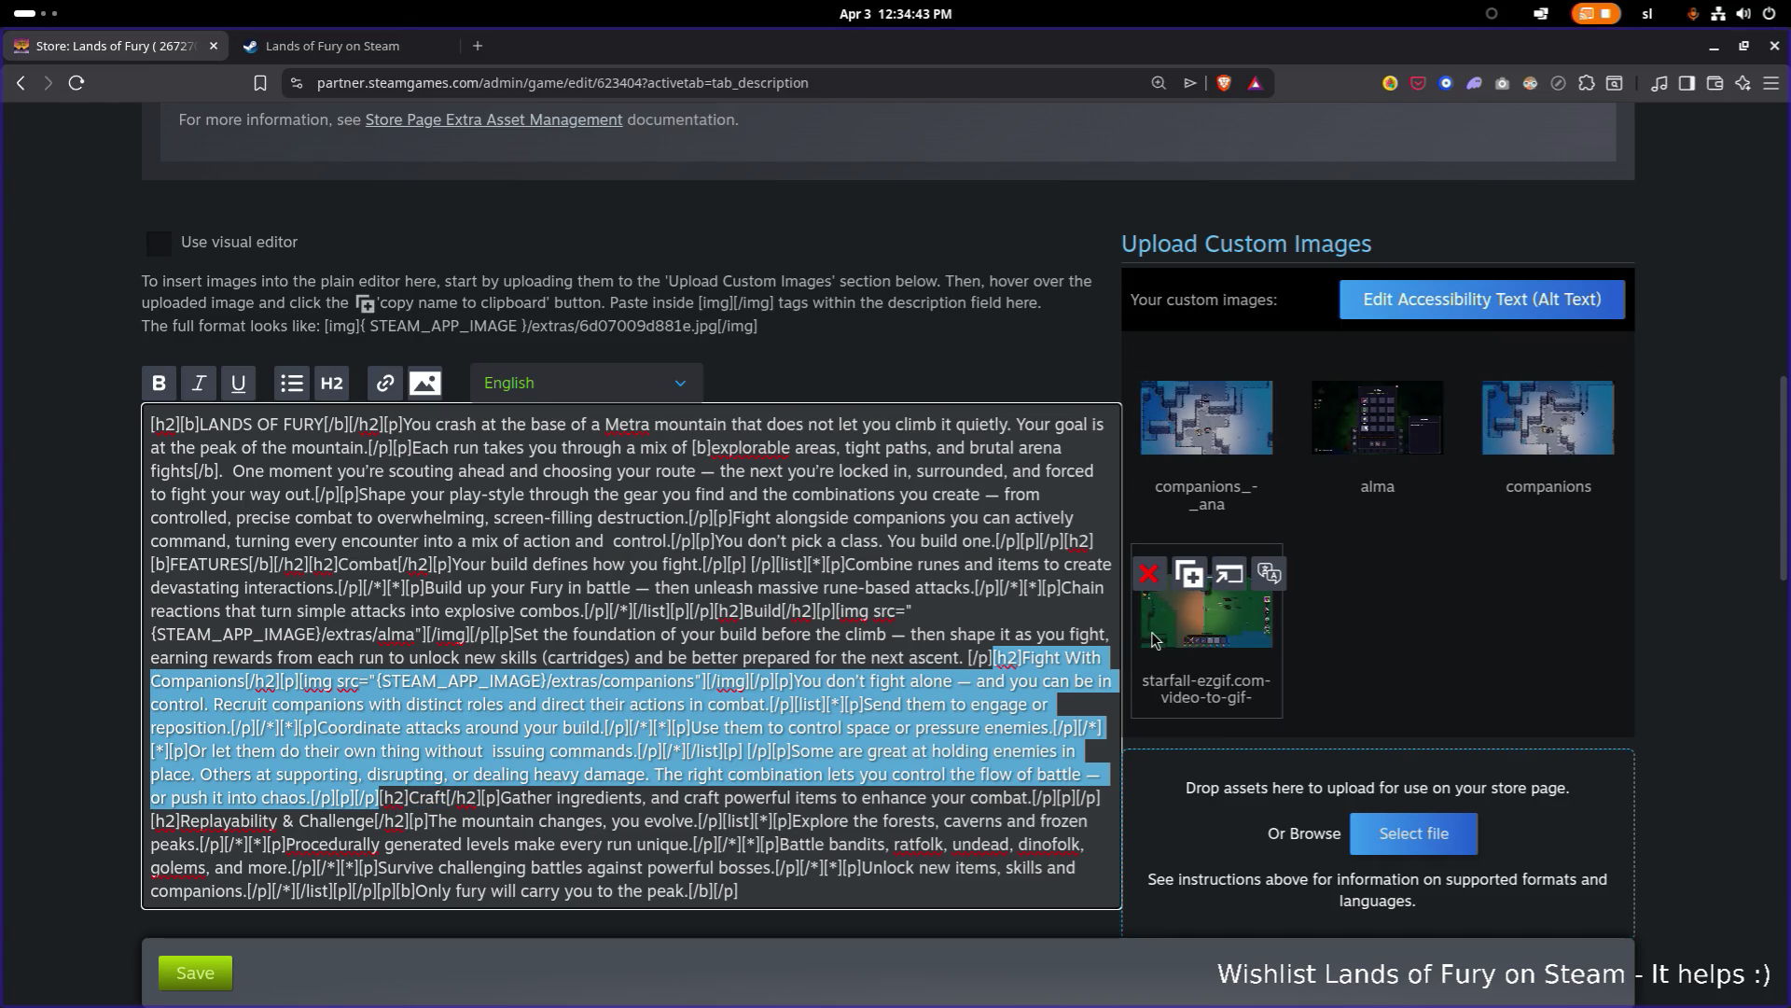
pyautogui.press('Delete')
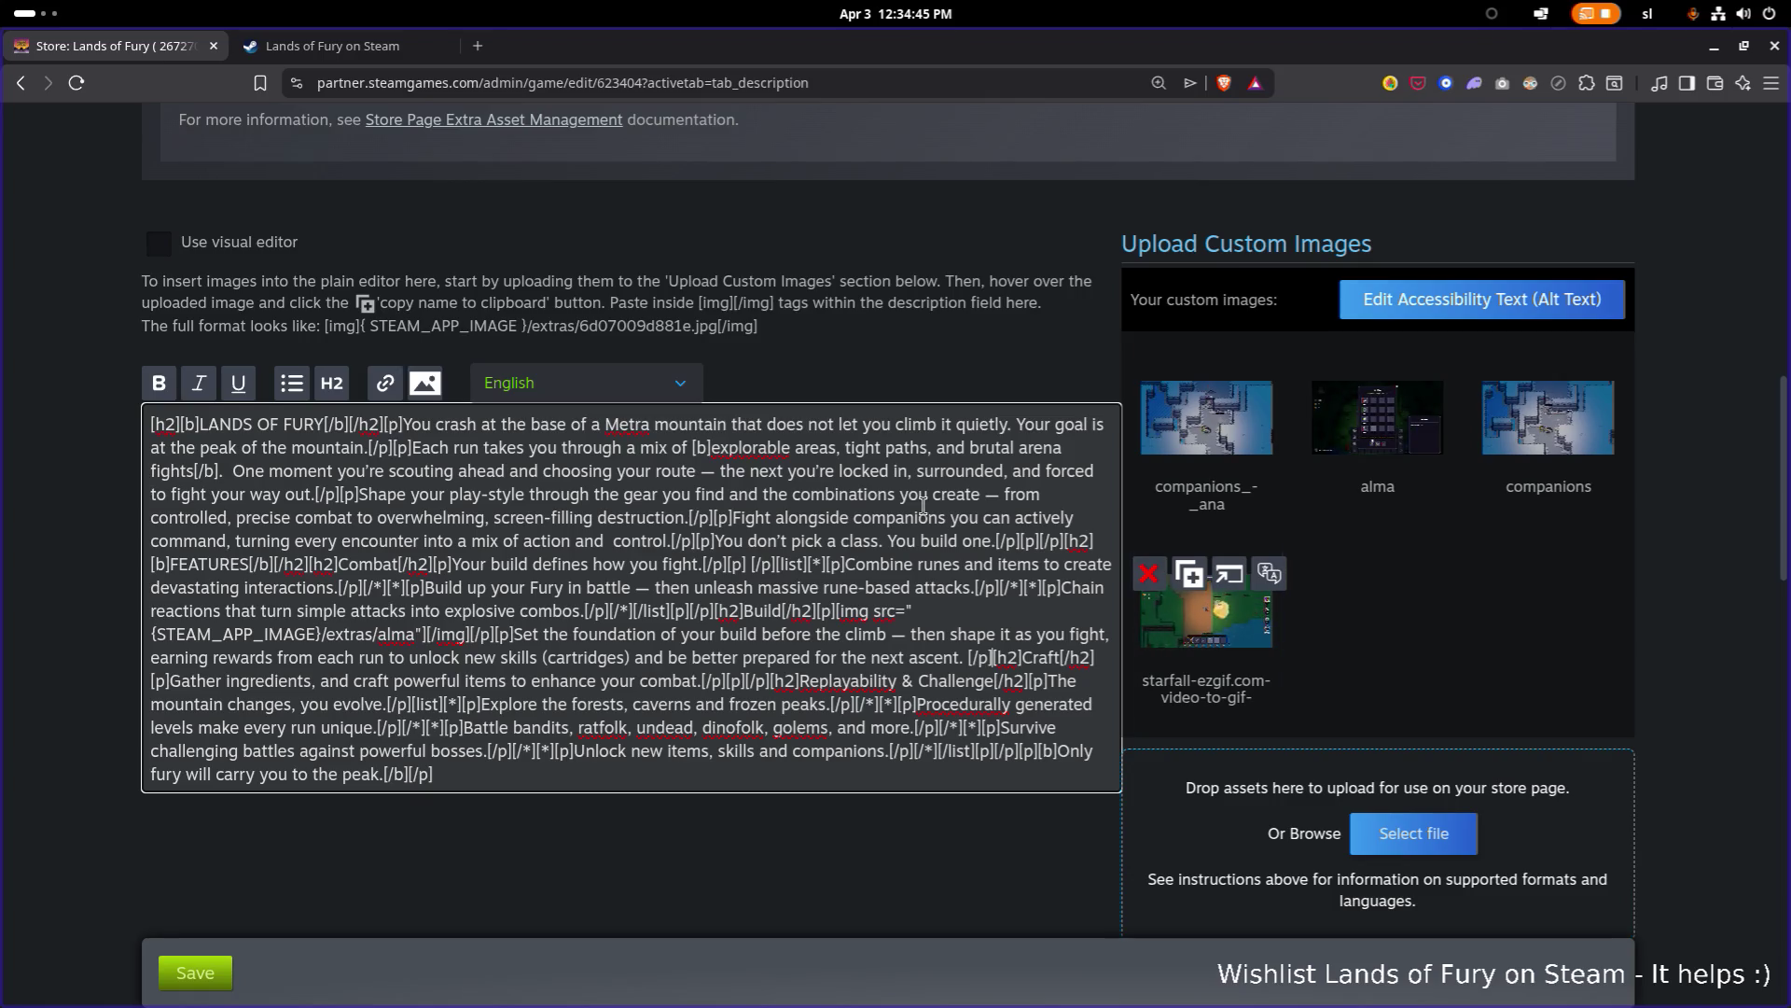
pyautogui.scroll(1, 425, 562)
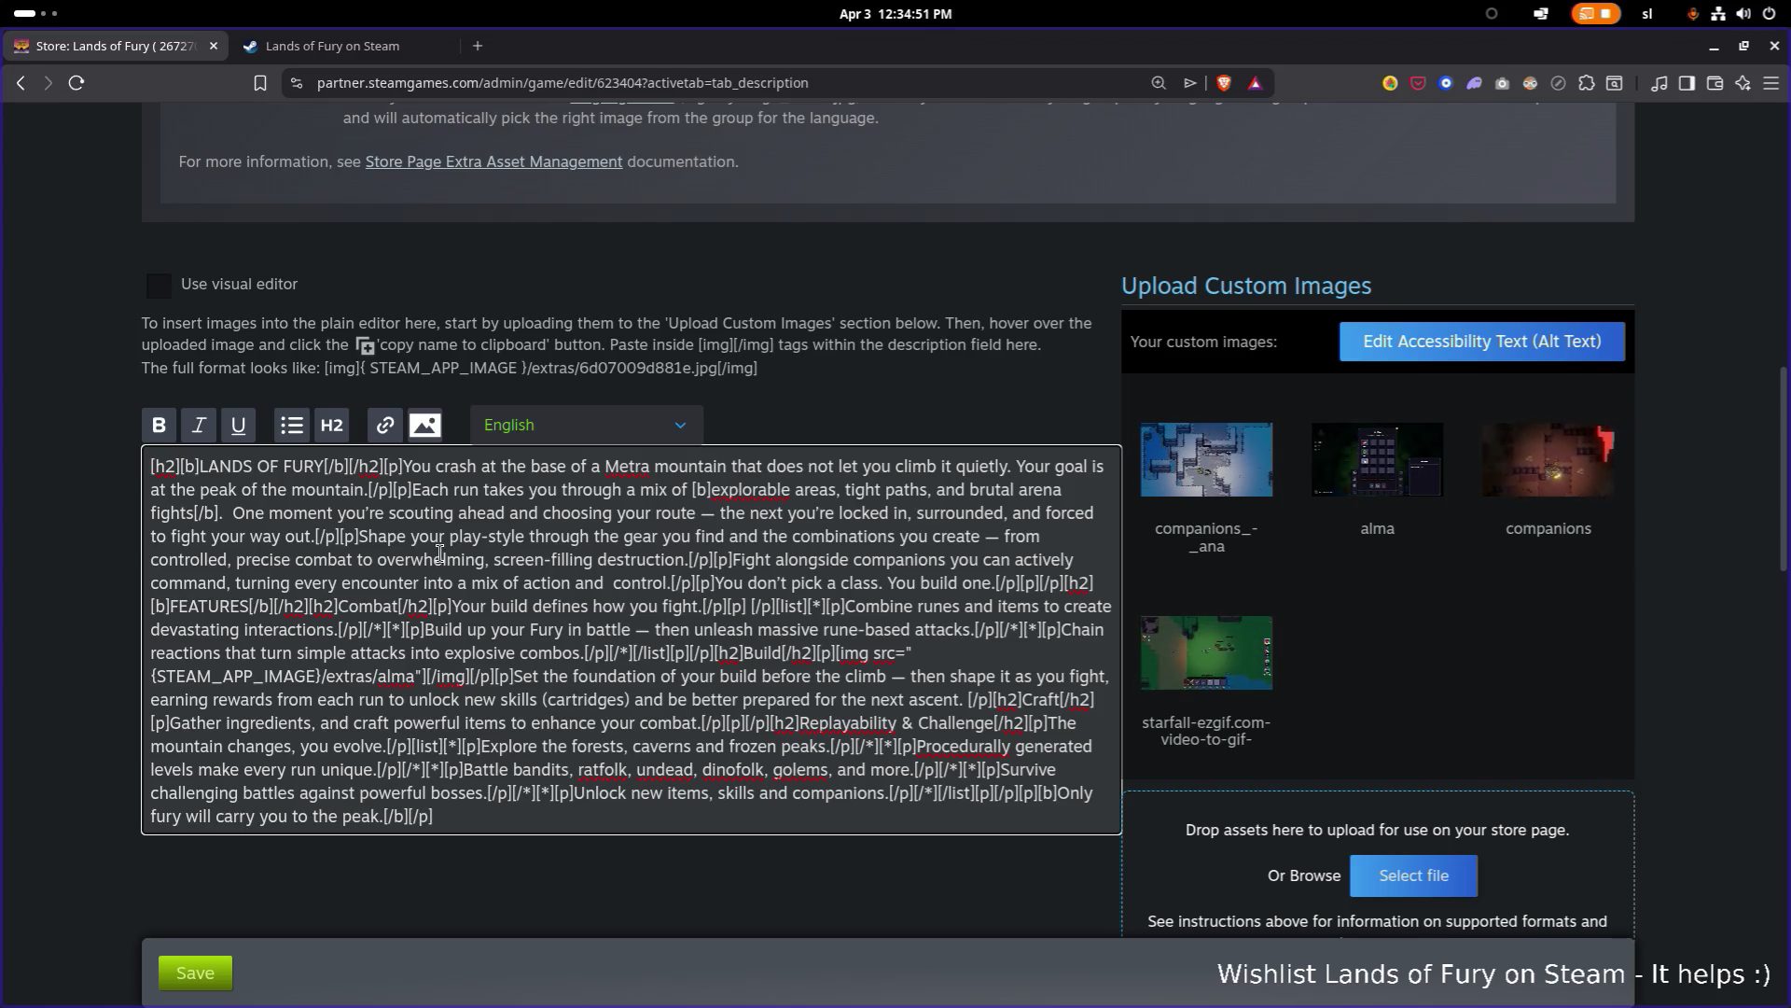
pyautogui.hotkey('ctrl', 'f')
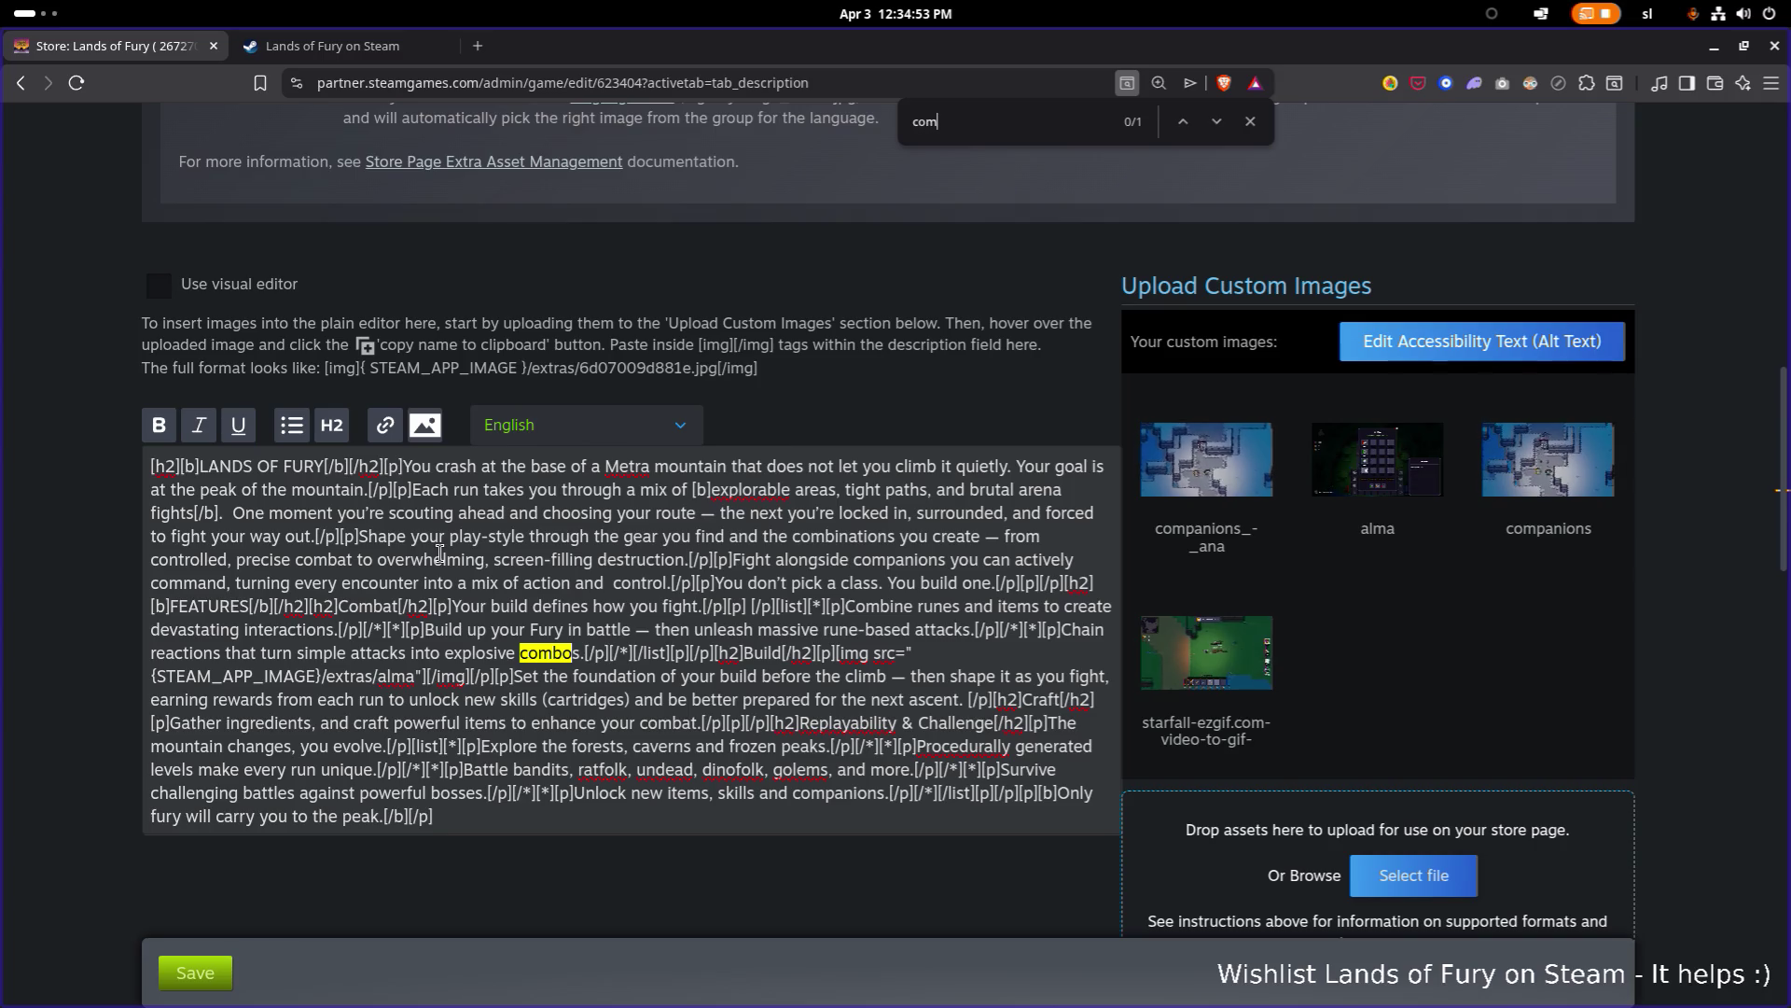
# Step: Search for 'comba' and paste the Fight With Companions block after the Combat list, before Build
pyautogui.write('ba')
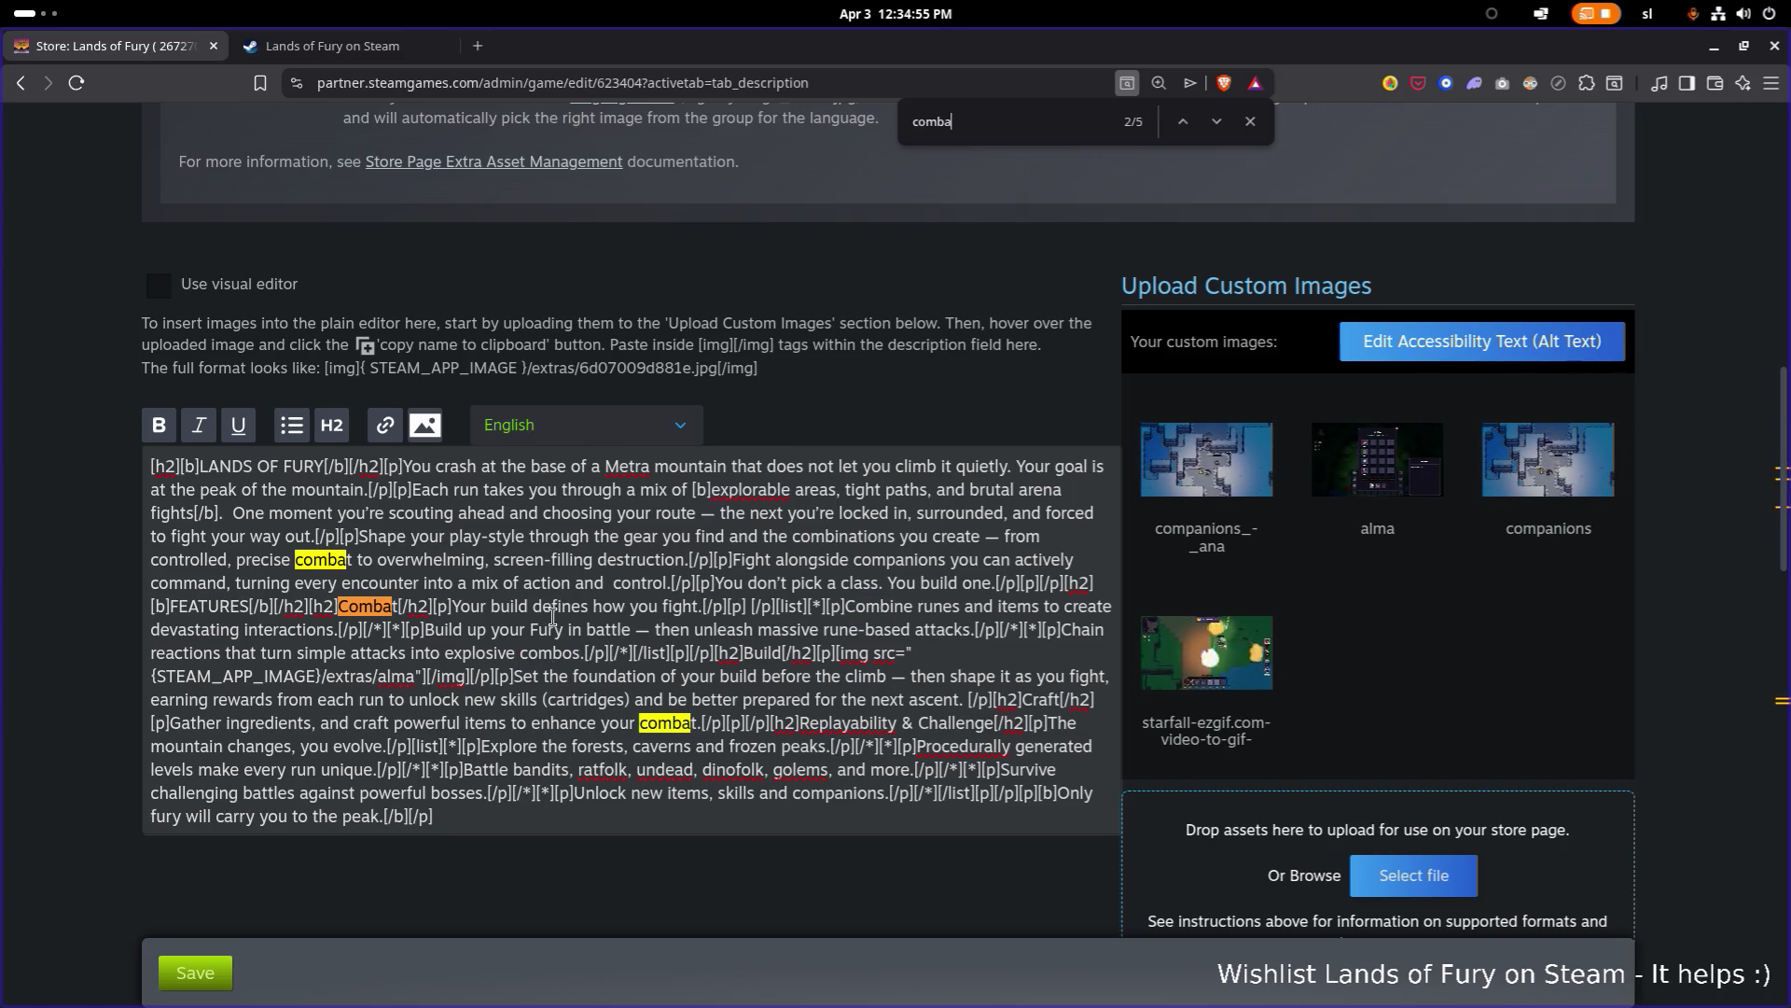
pyautogui.click(556, 608)
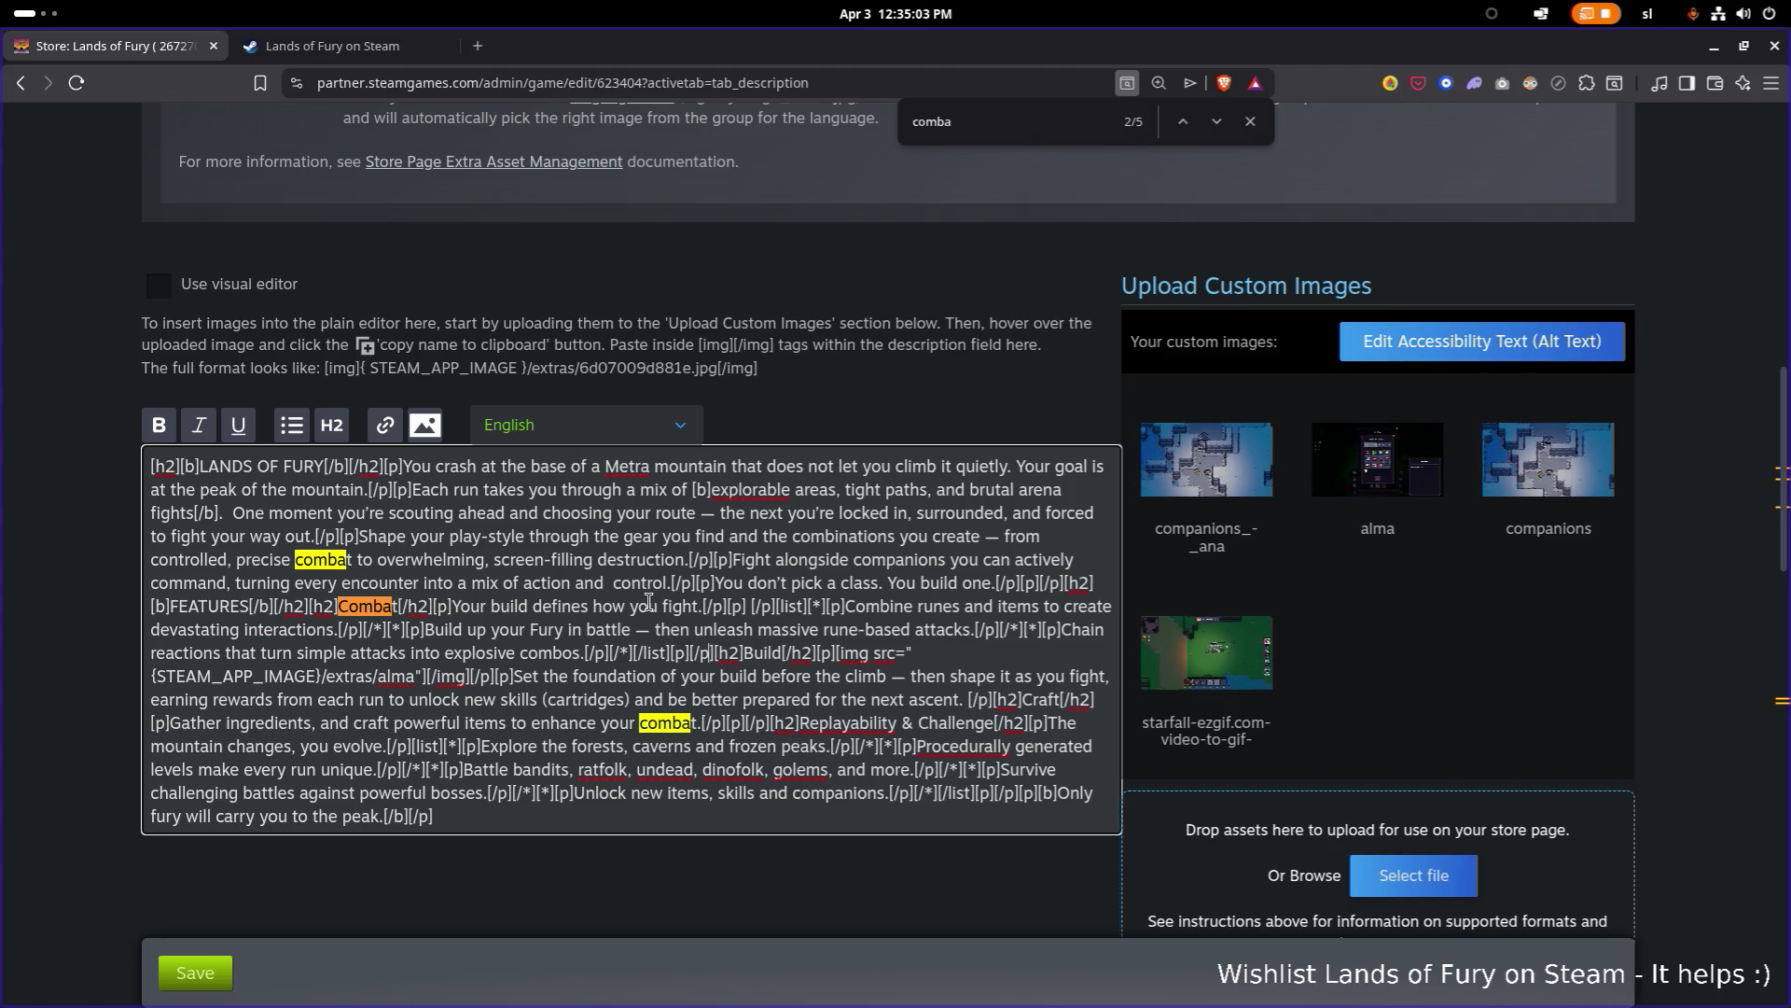
pyautogui.write('[h2]Fight With Companions[/h2][p][img src="{STEAM_APP_IMAGE}/extras/companions"][/img][/p][p]You don’t fight alone — and you can be in control. Recruit companions with distinct roles and direct their actions in combat.[/p][list][*][p]Send them to engage or reposition.[/p][/*][*][p]Coordinate attacks around your build.[/p][/*][*][p]Use them to control space or pressure enemies.[/p][/*][*][p]Or let them do their own thing without  issuing commands.[/p][/*][/list][p] [/p][p]Some are great at holding enemies in place. Others at supporting, disrupting, or dealing heavy damage. The right combination lets you control the flow of battle — or push it into chaos.[/p][p][/p]')
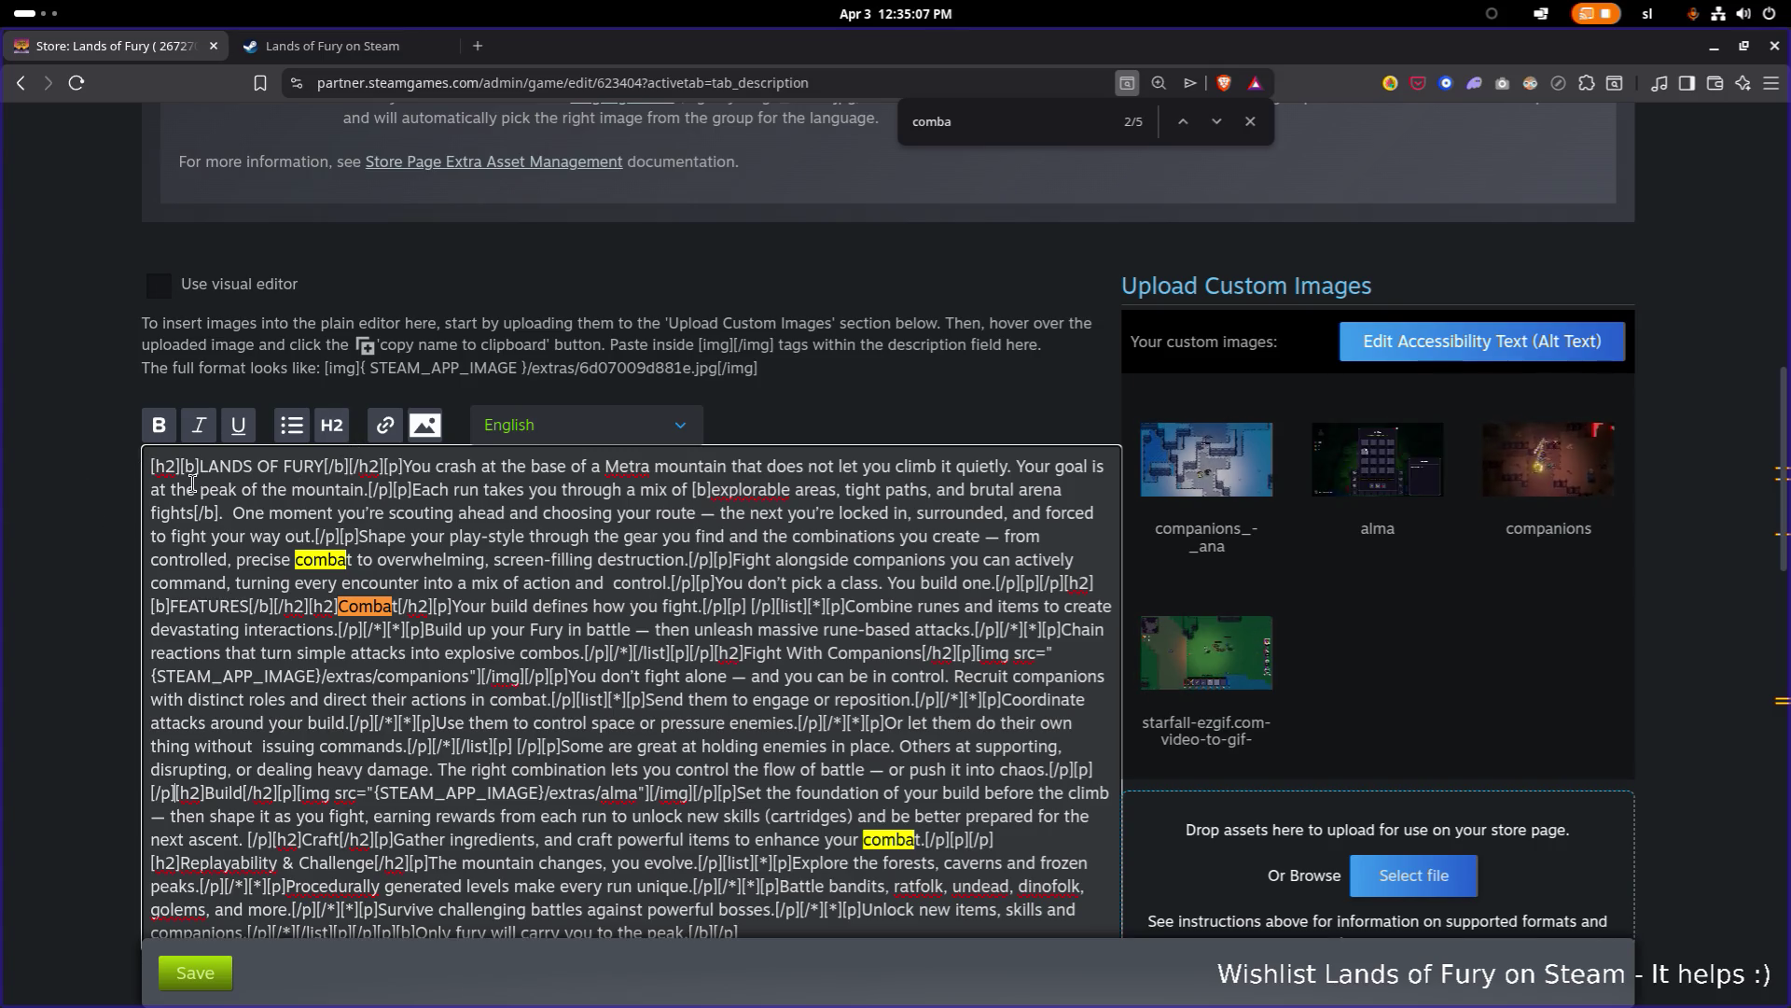
# Step: Return to the formatted preview and scroll to the Combat heading of the description
pyautogui.click(159, 285)
pyautogui.scroll(-8, 299, 597)
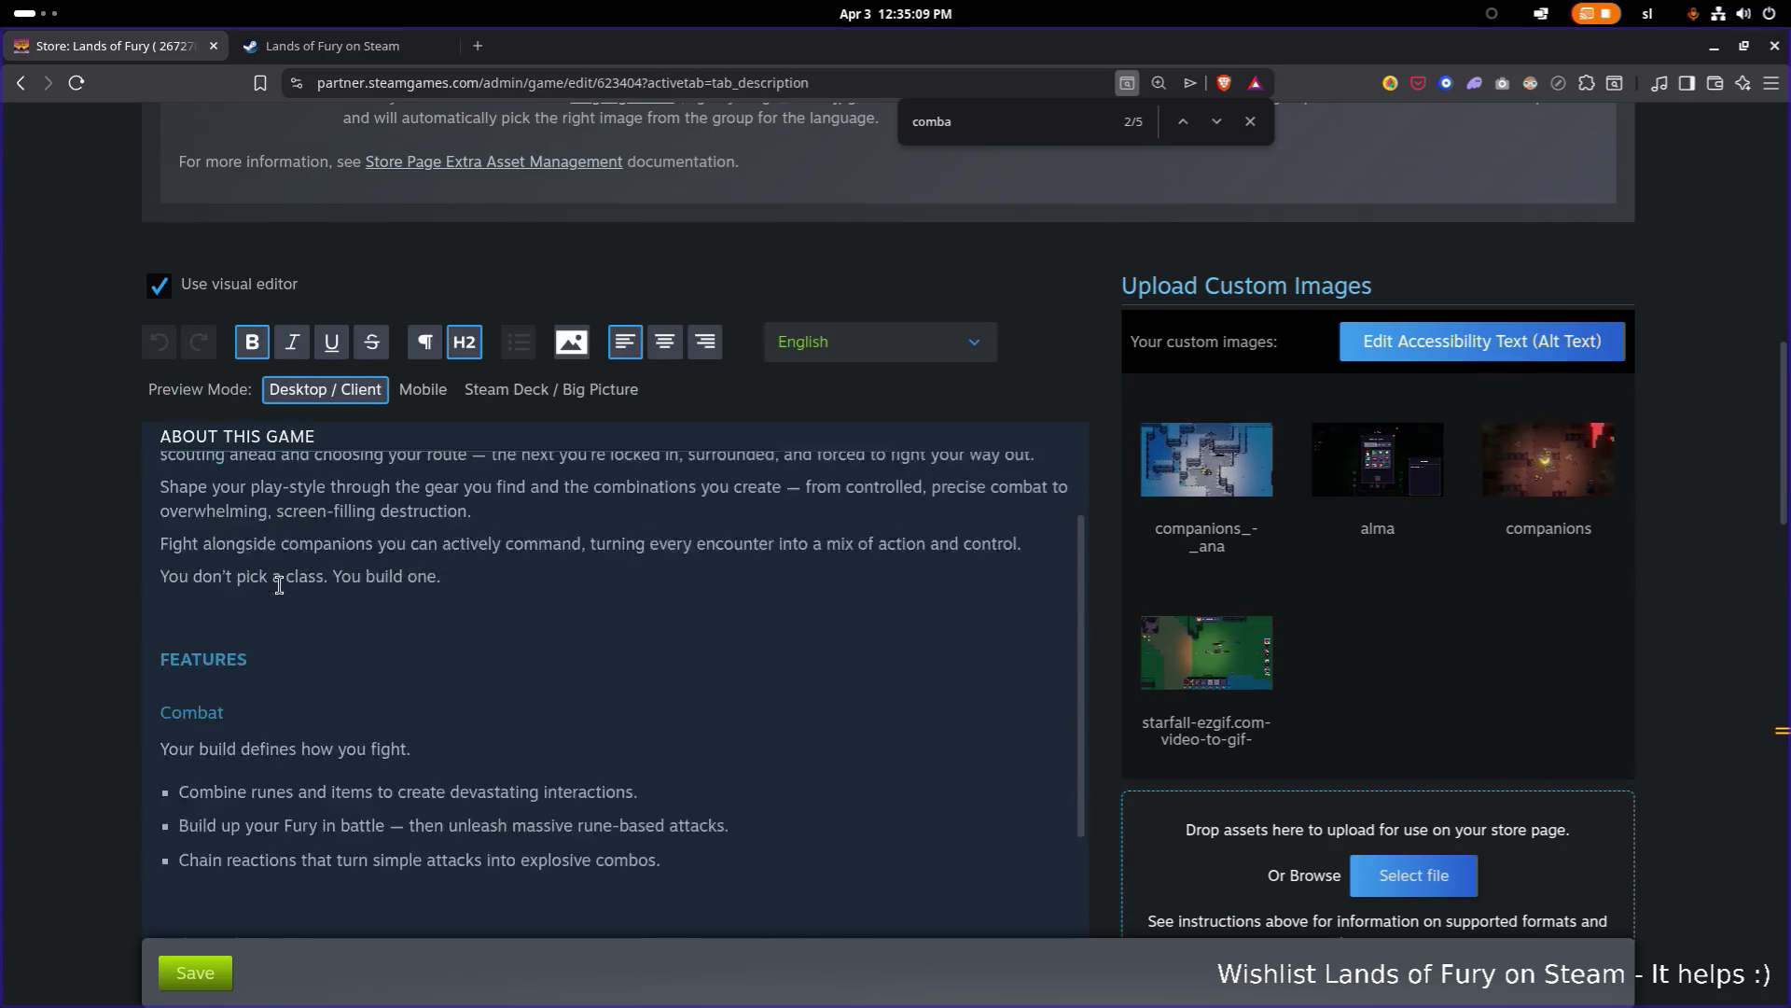
pyautogui.scroll(-2, 299, 590)
pyautogui.scroll(6, 299, 590)
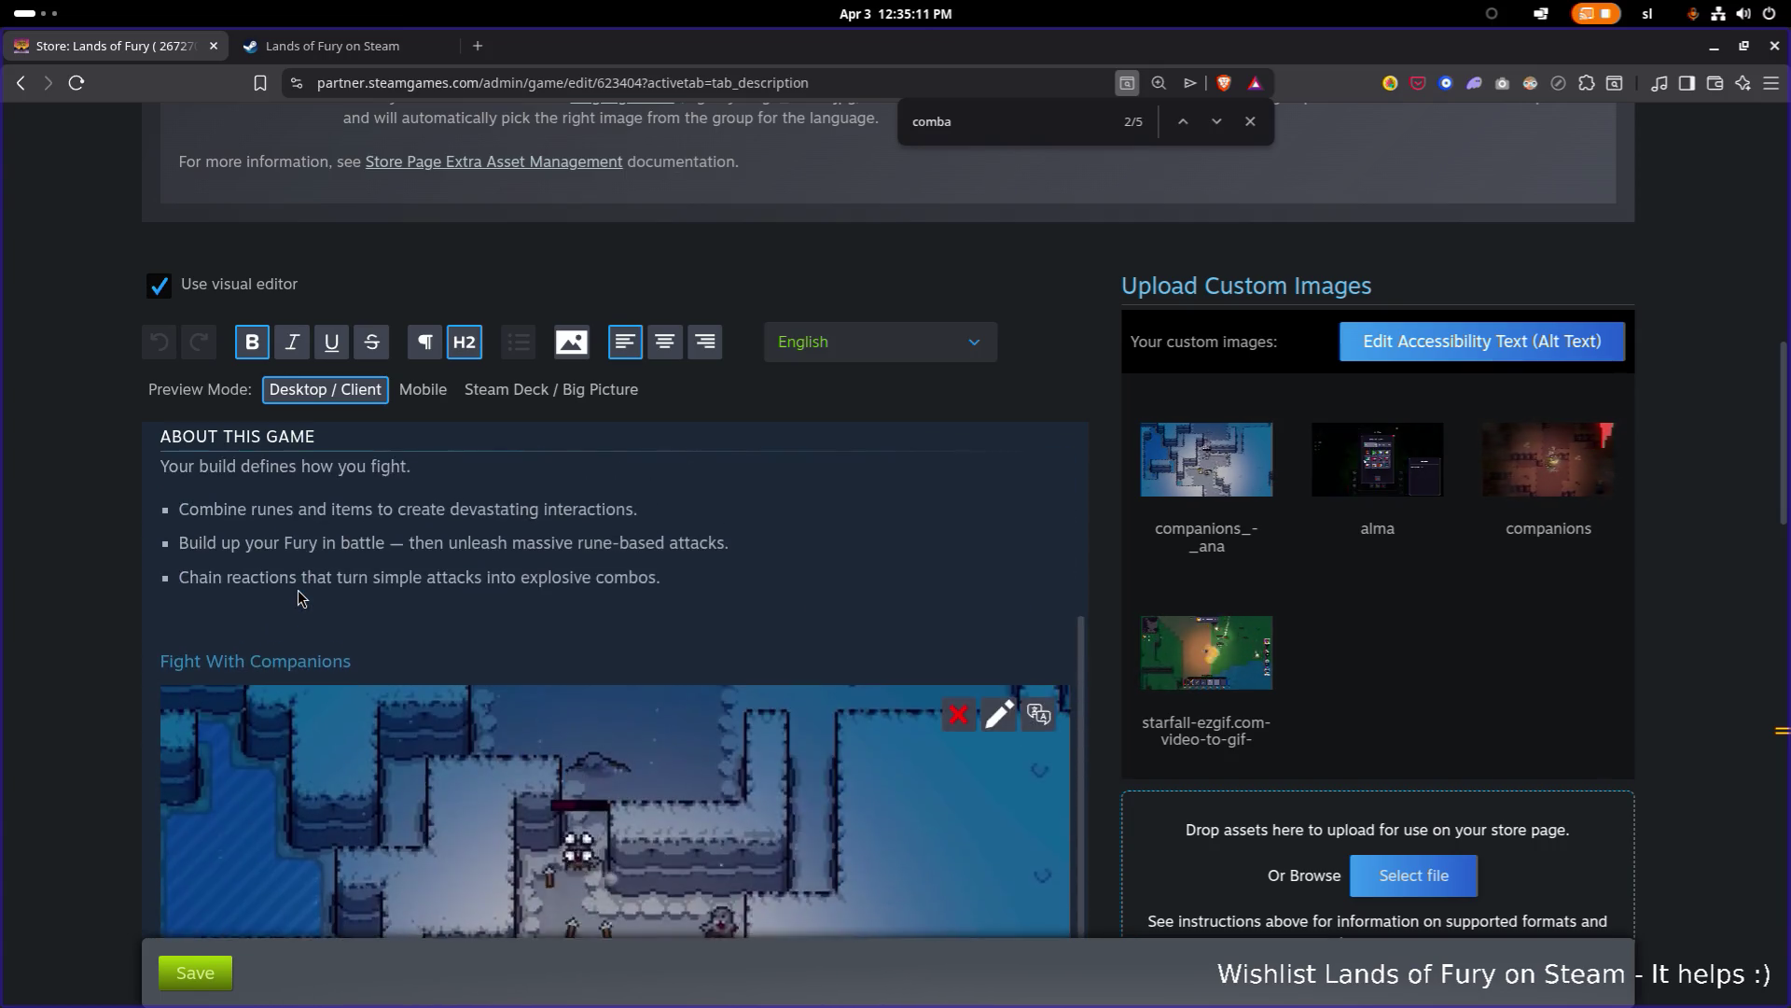
pyautogui.scroll(-8, 298, 589)
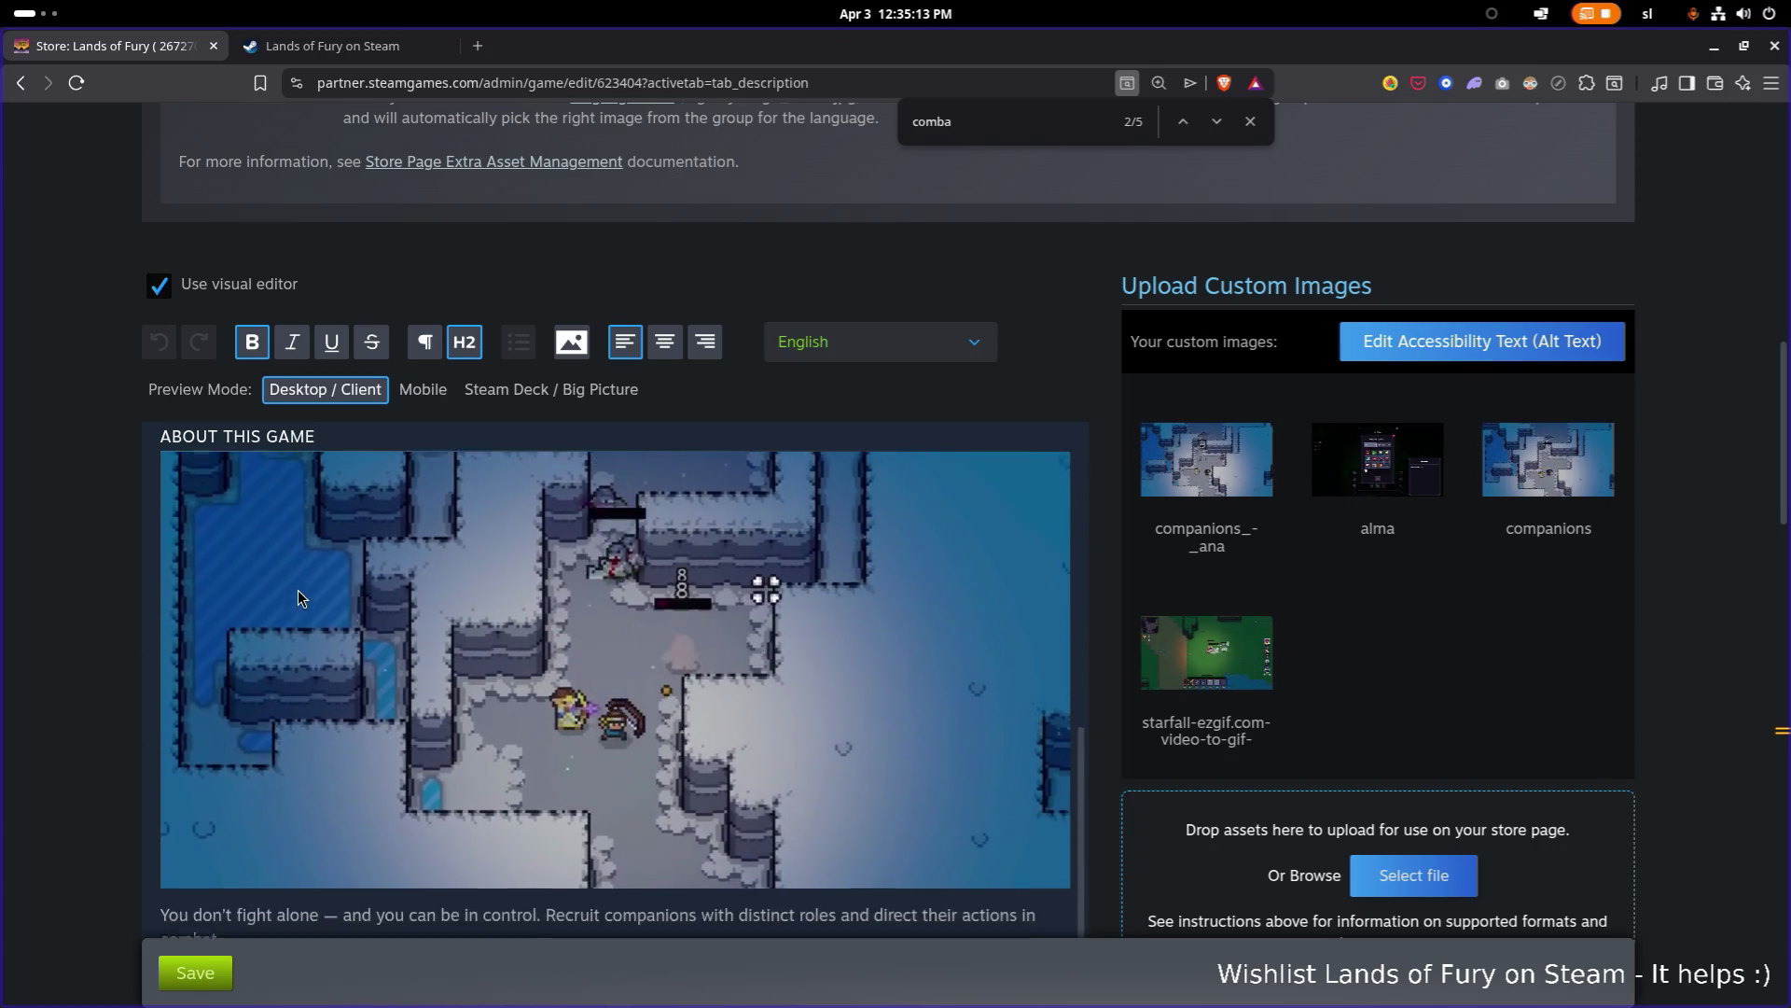
pyautogui.scroll(10, 299, 592)
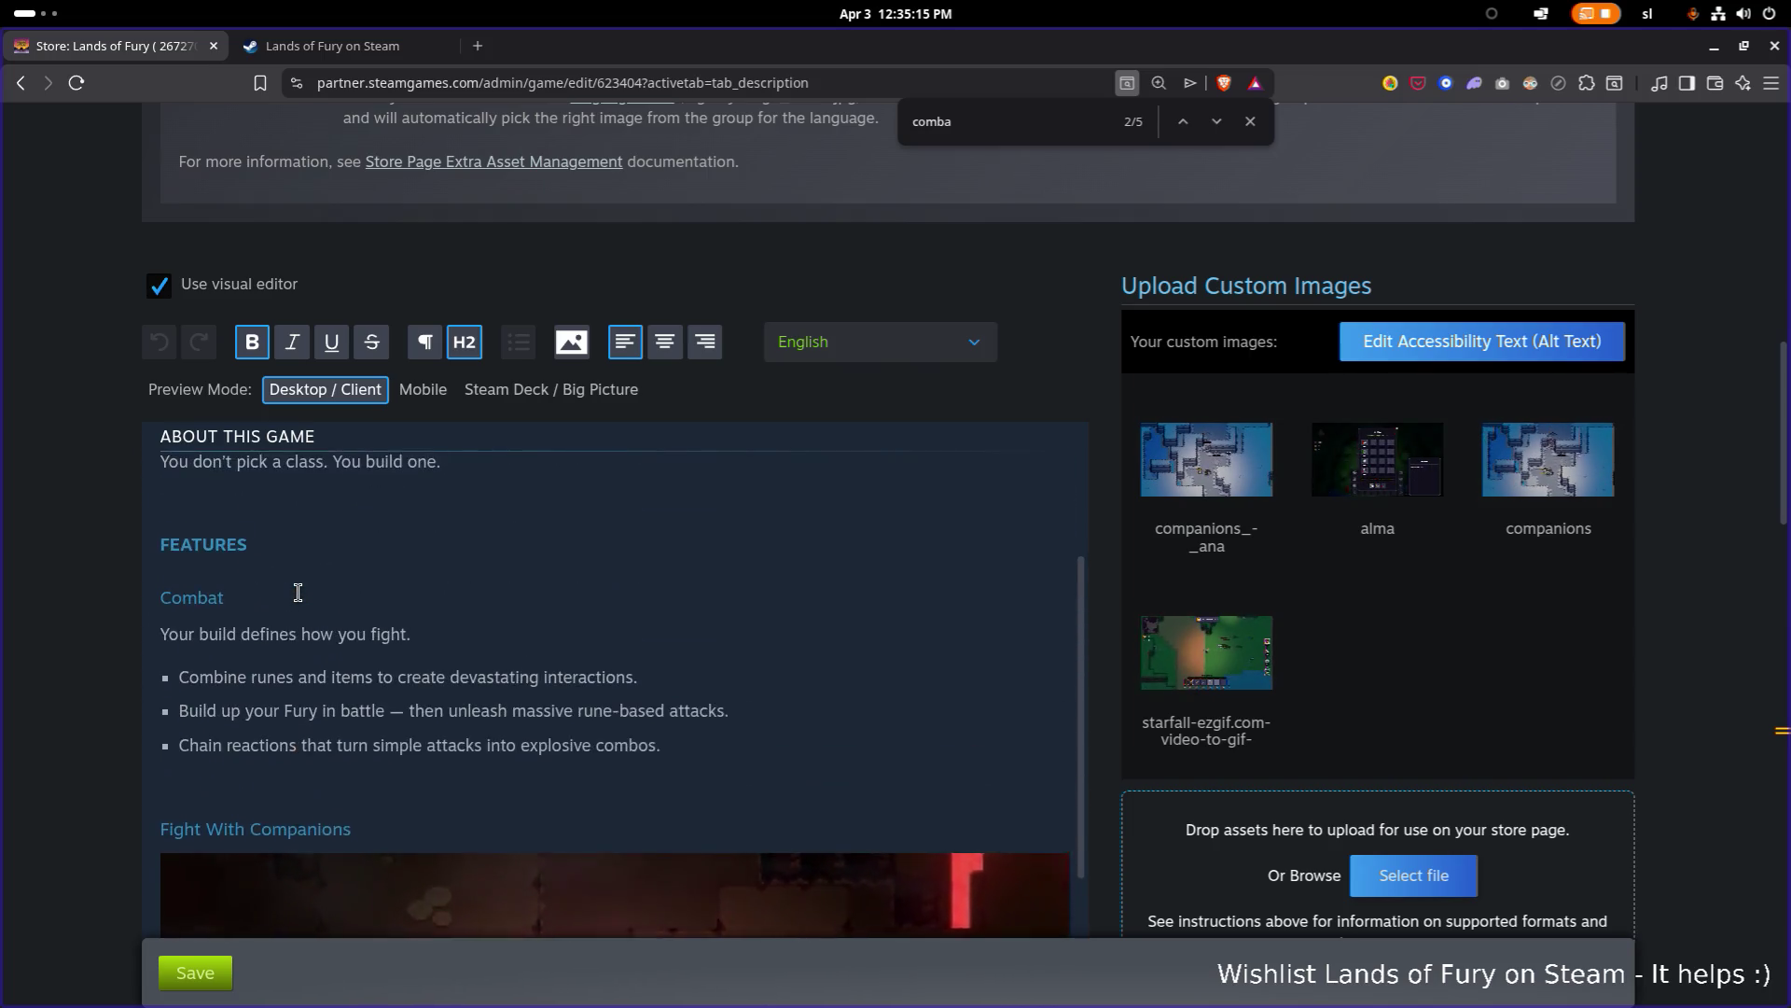
pyautogui.scroll(-10, 302, 592)
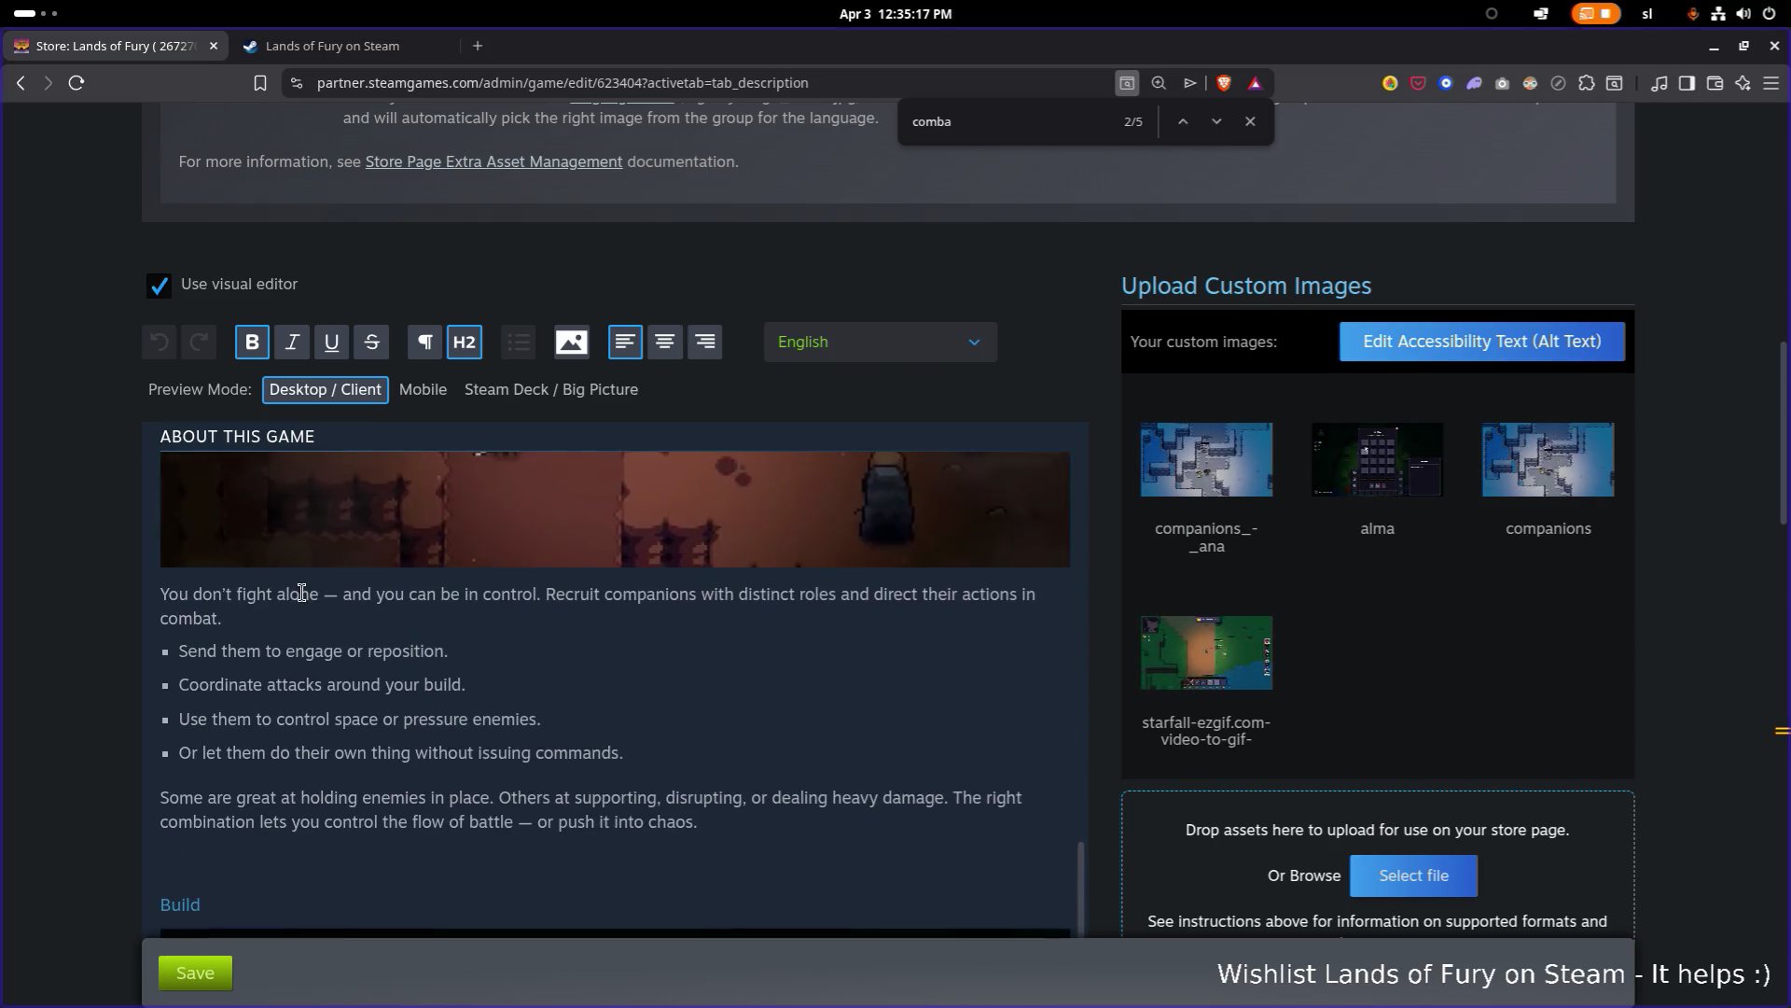
pyautogui.scroll(-3, 302, 592)
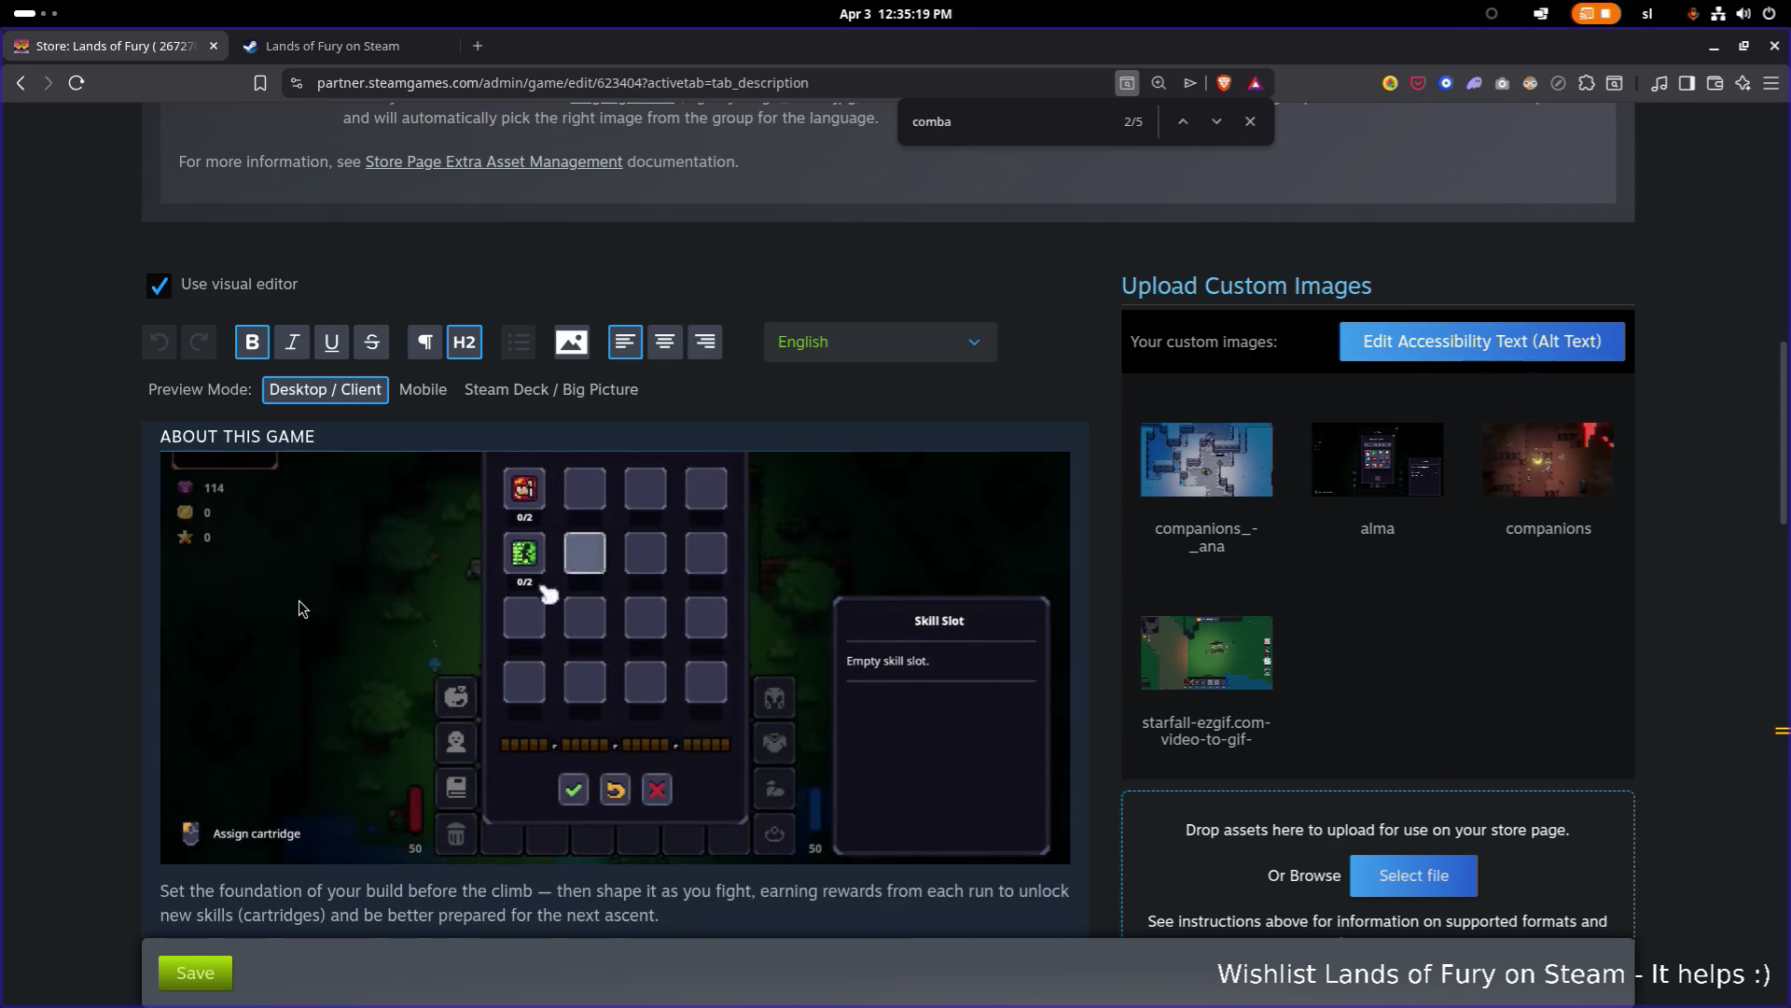
pyautogui.scroll(1, 453, 662)
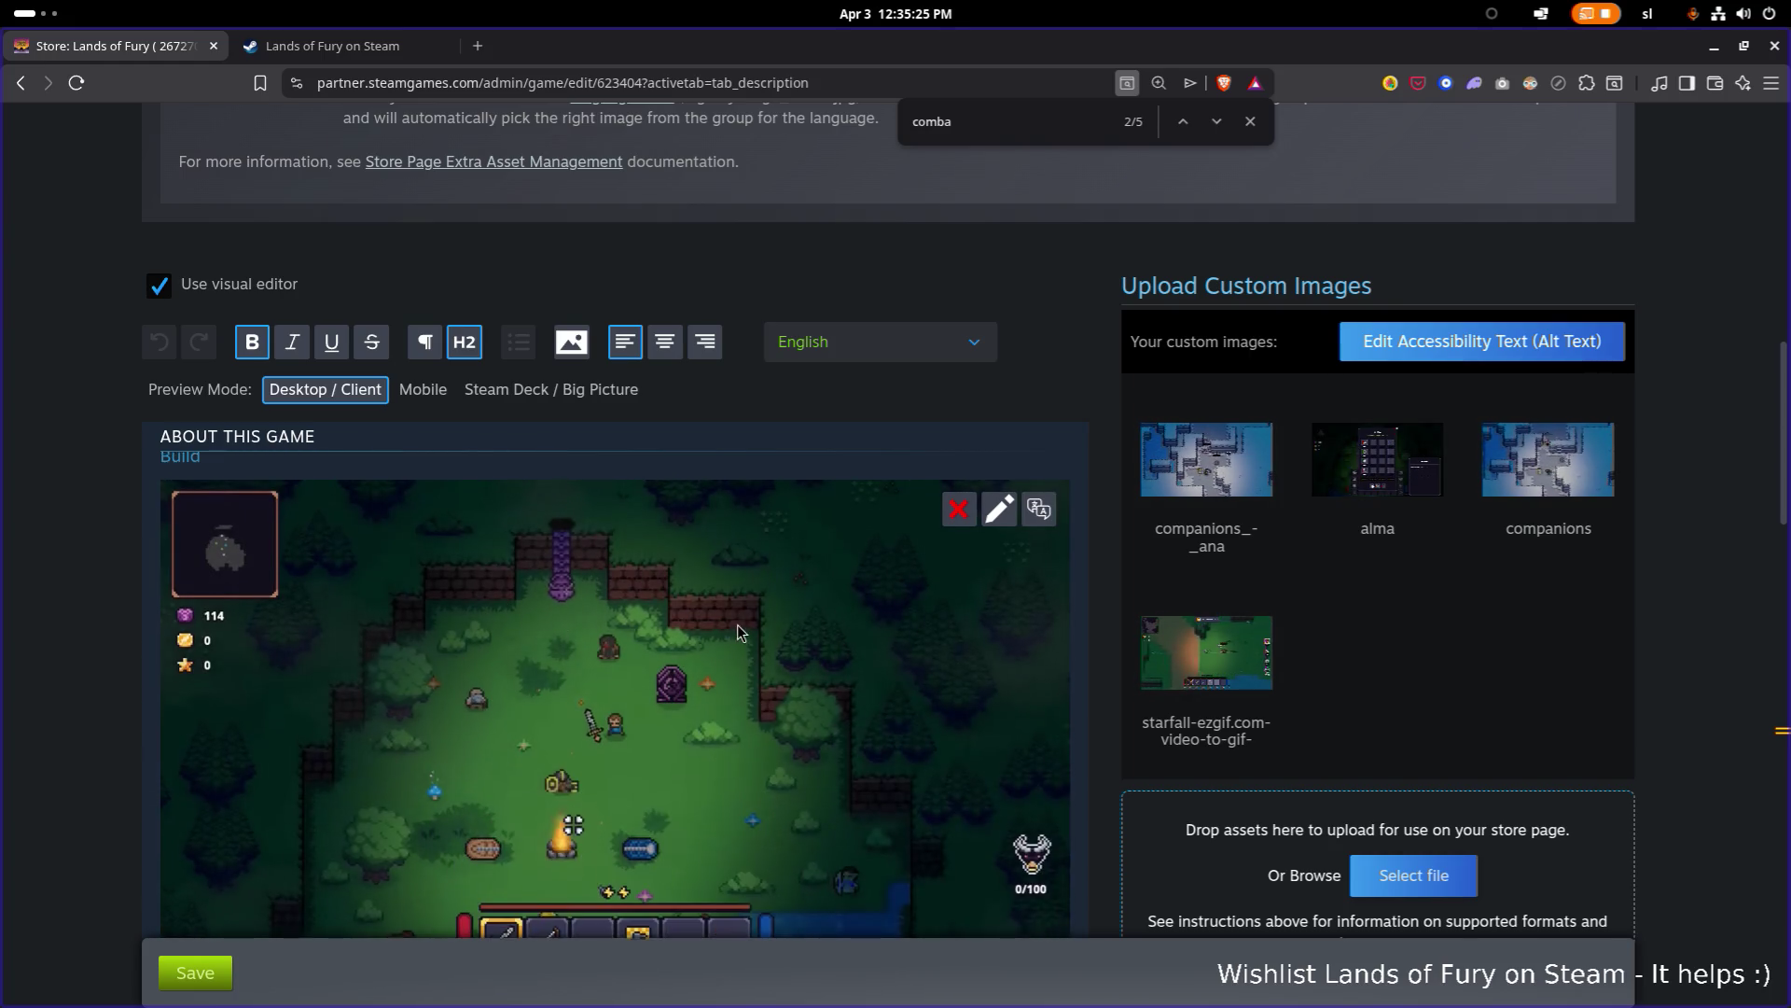
pyautogui.scroll(-1, 737, 624)
pyautogui.scroll(-1, 900, 604)
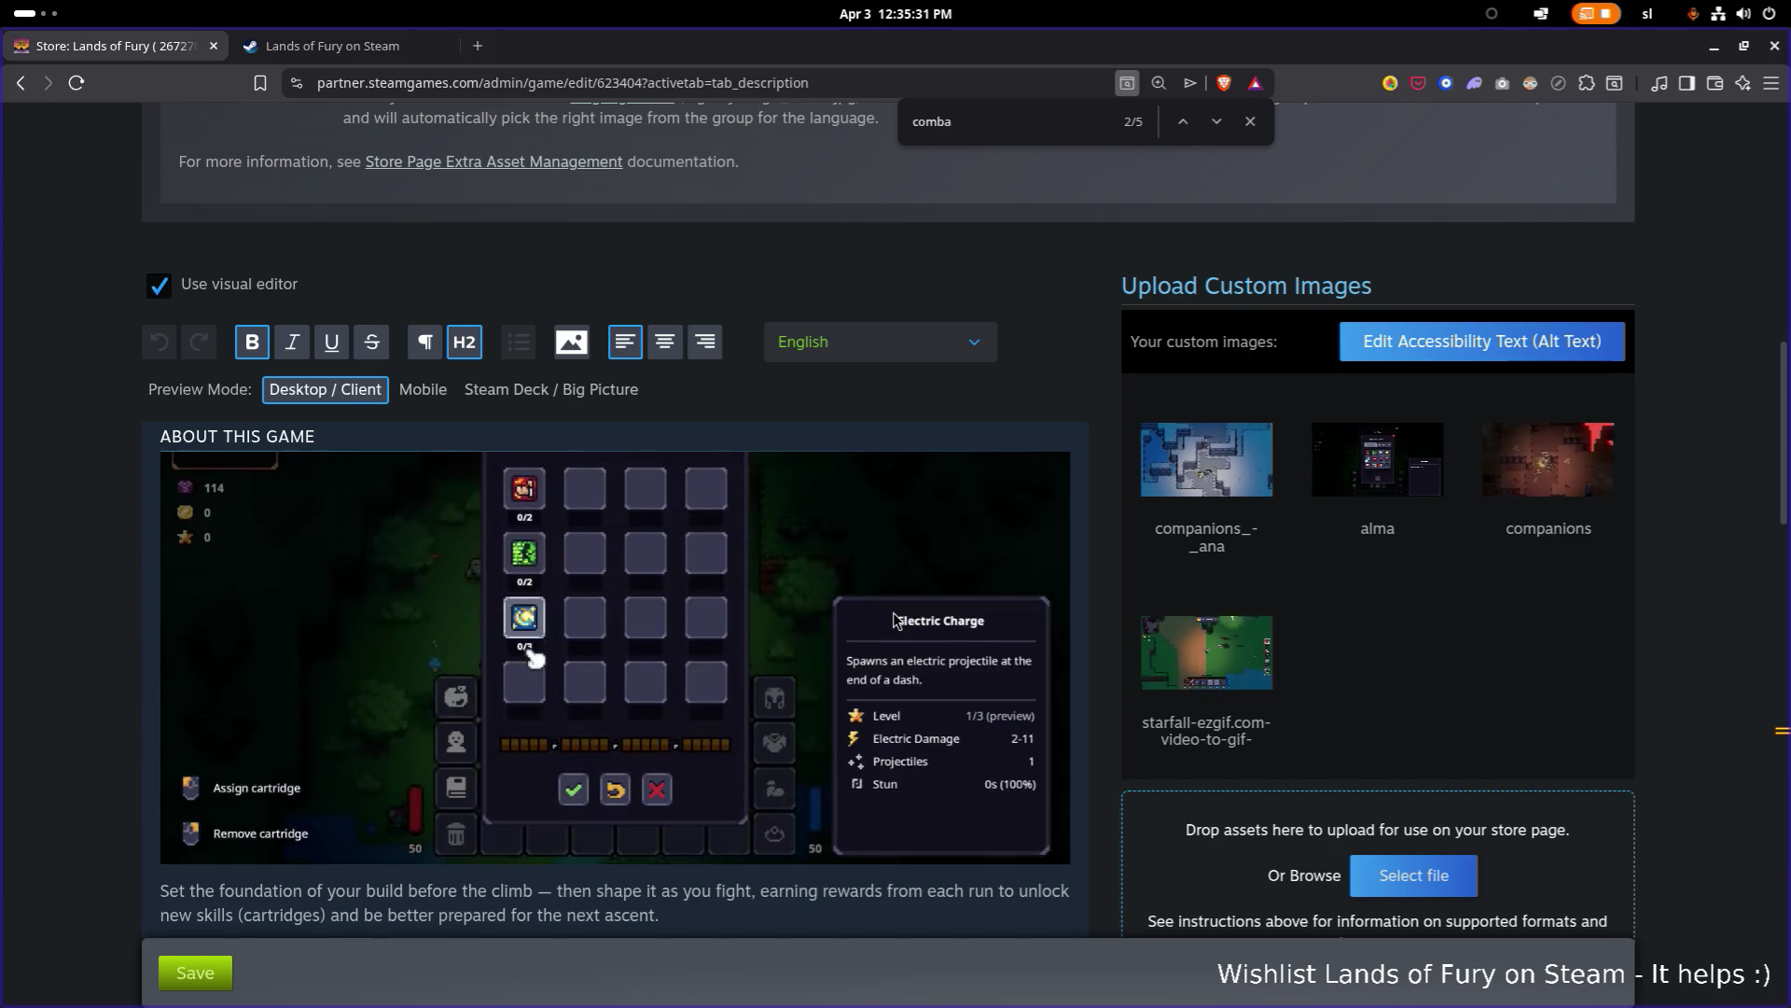
pyautogui.scroll(10, 887, 624)
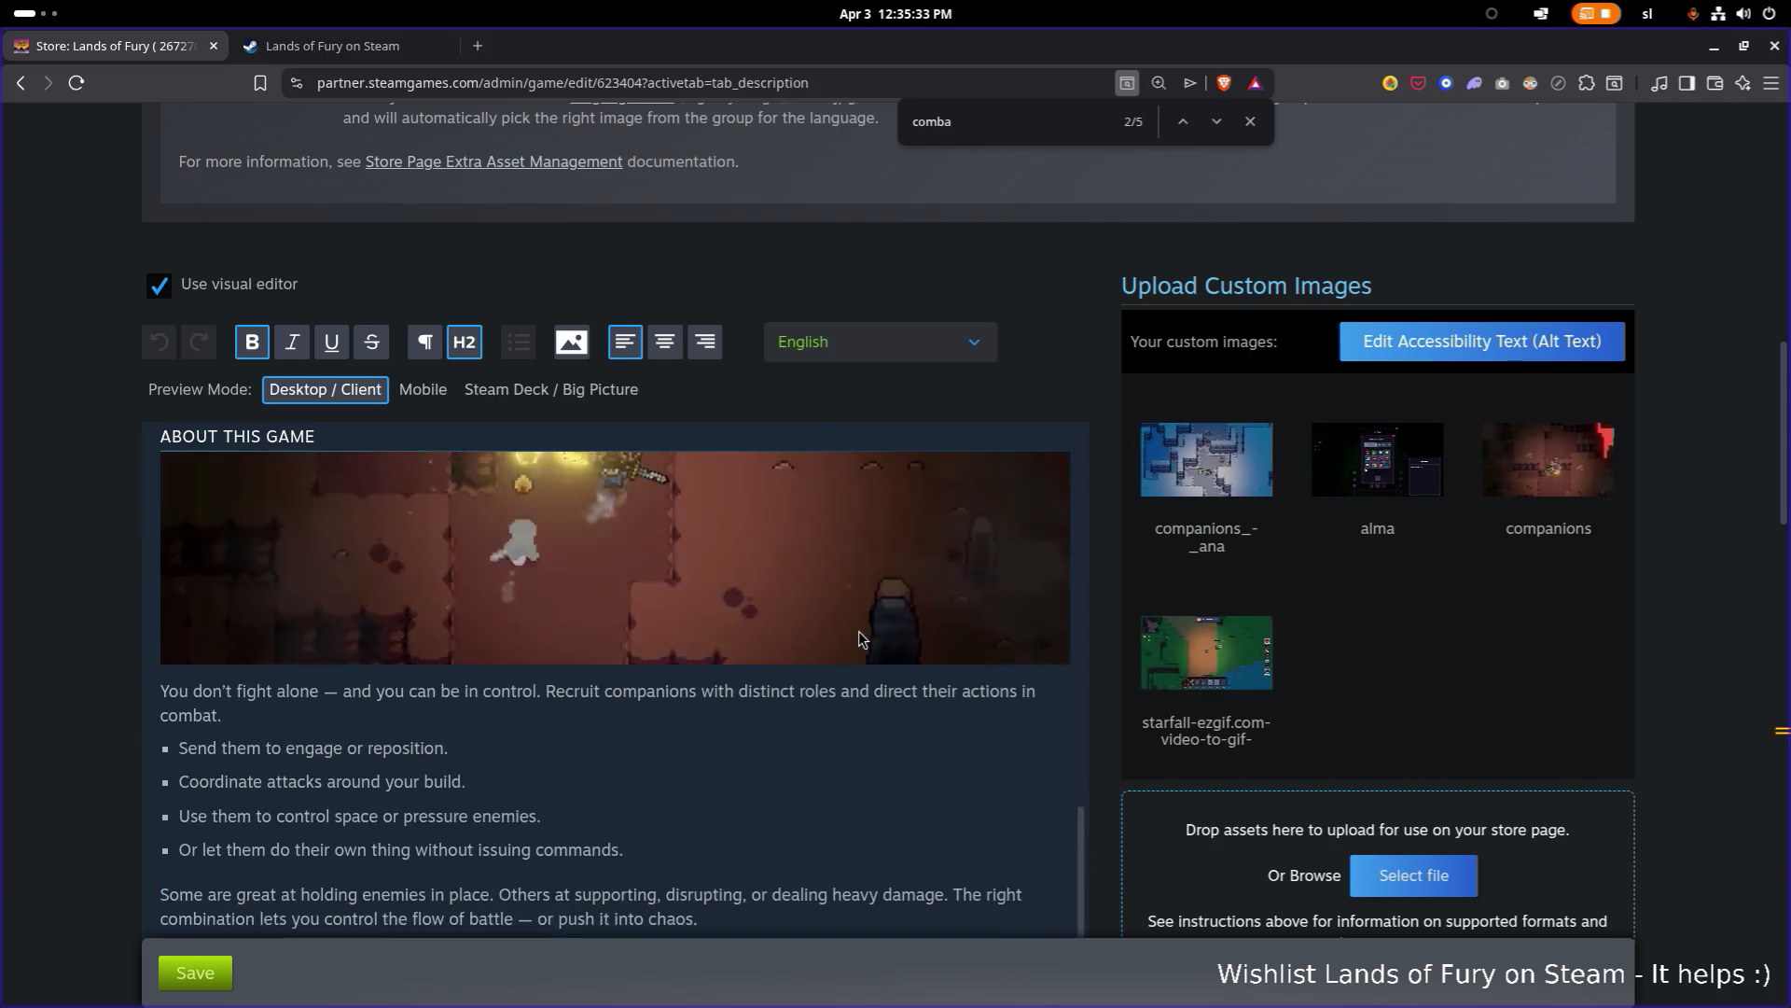
pyautogui.scroll(3, 837, 636)
pyautogui.scroll(-2, 828, 628)
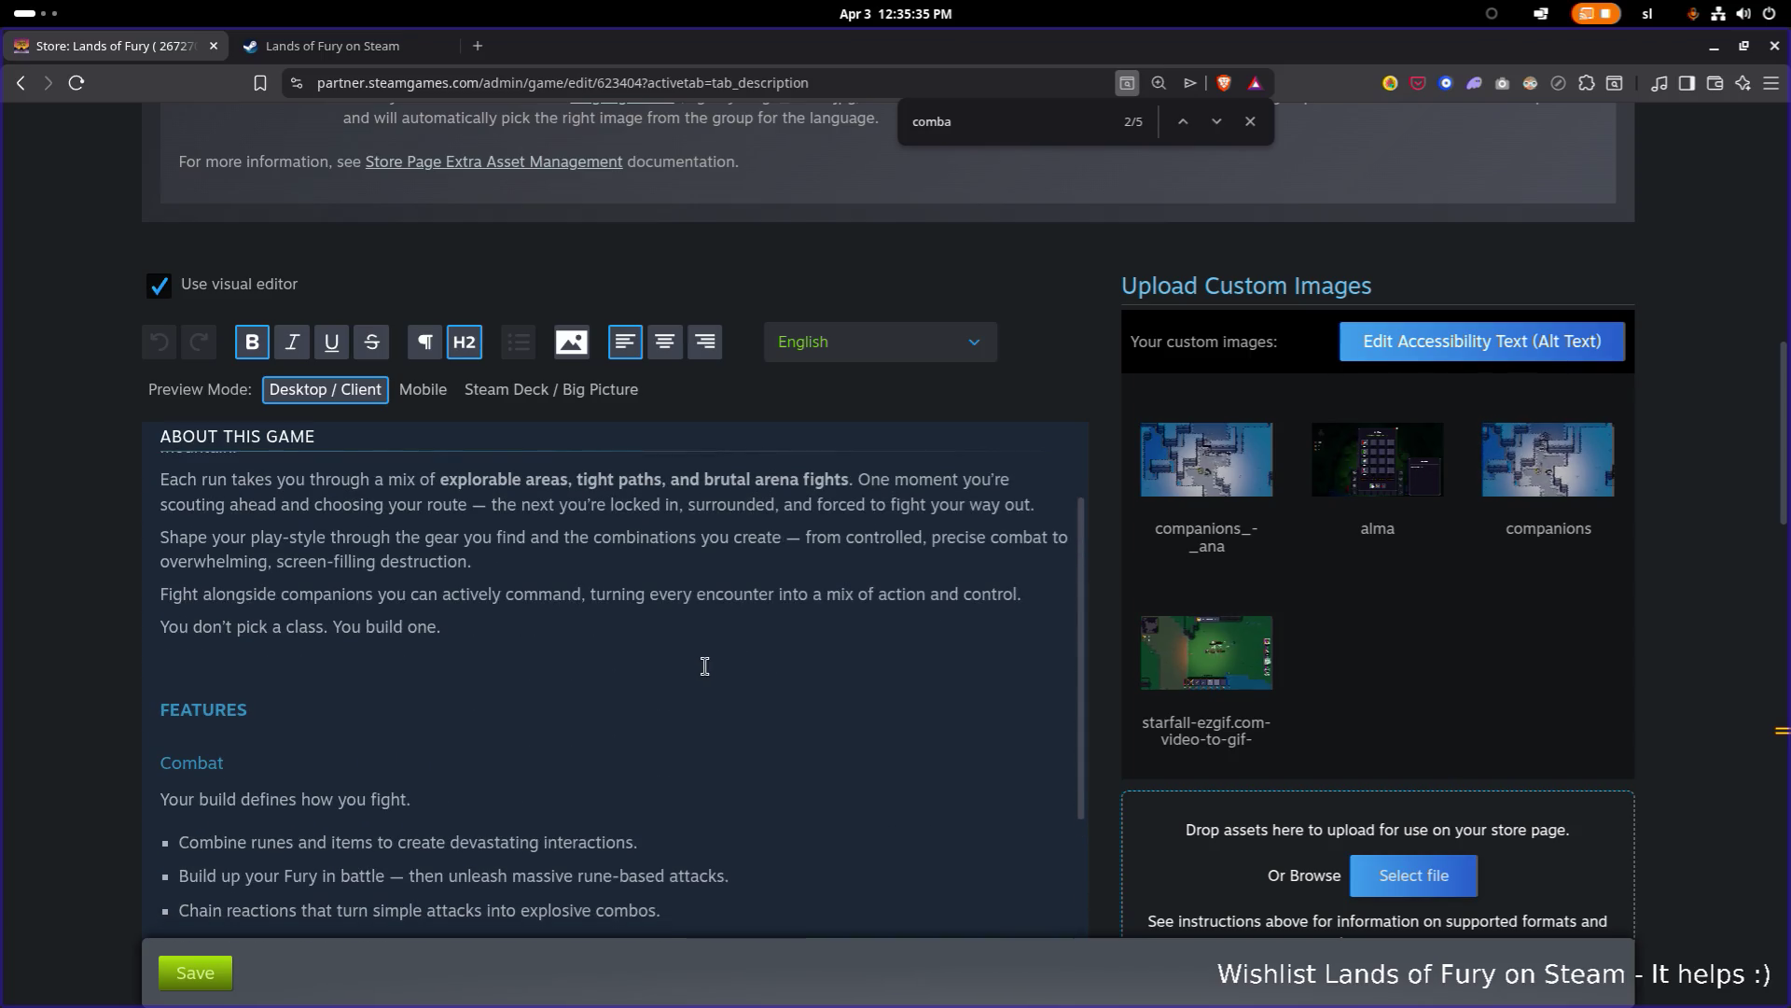
# Step: Add an empty line under the Combat heading and switch over to Kdenlive
pyautogui.press('Return')
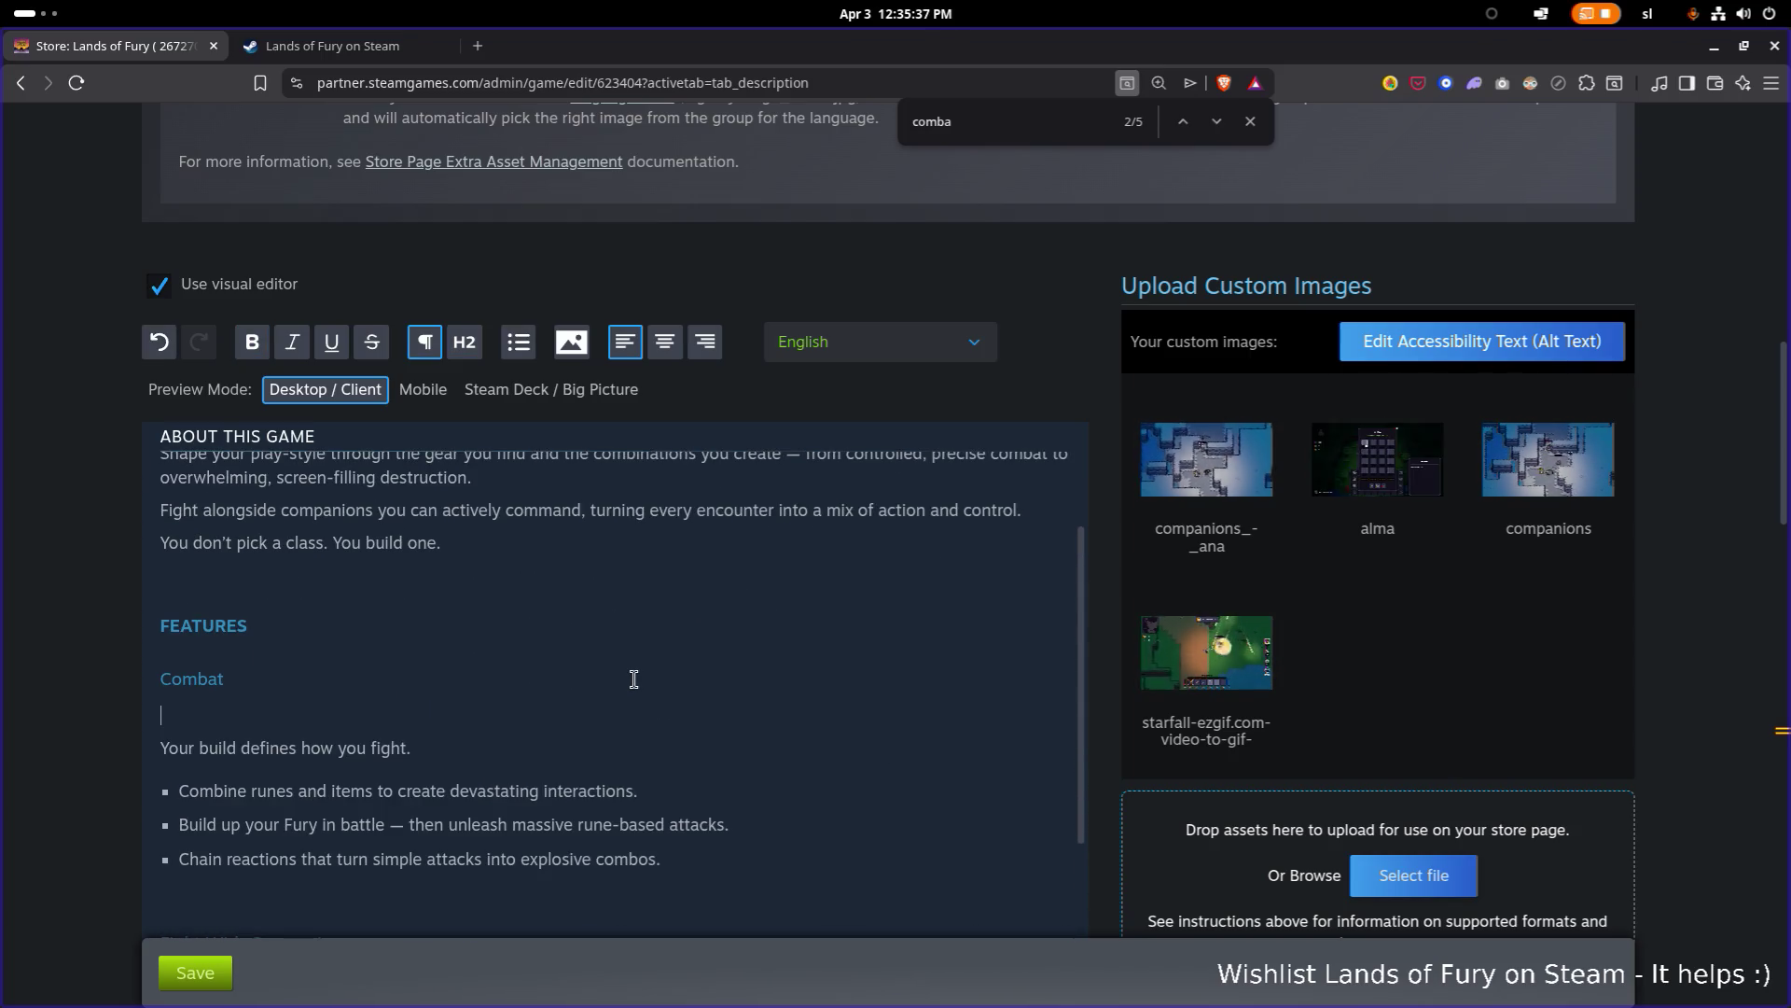
pyautogui.press('super')
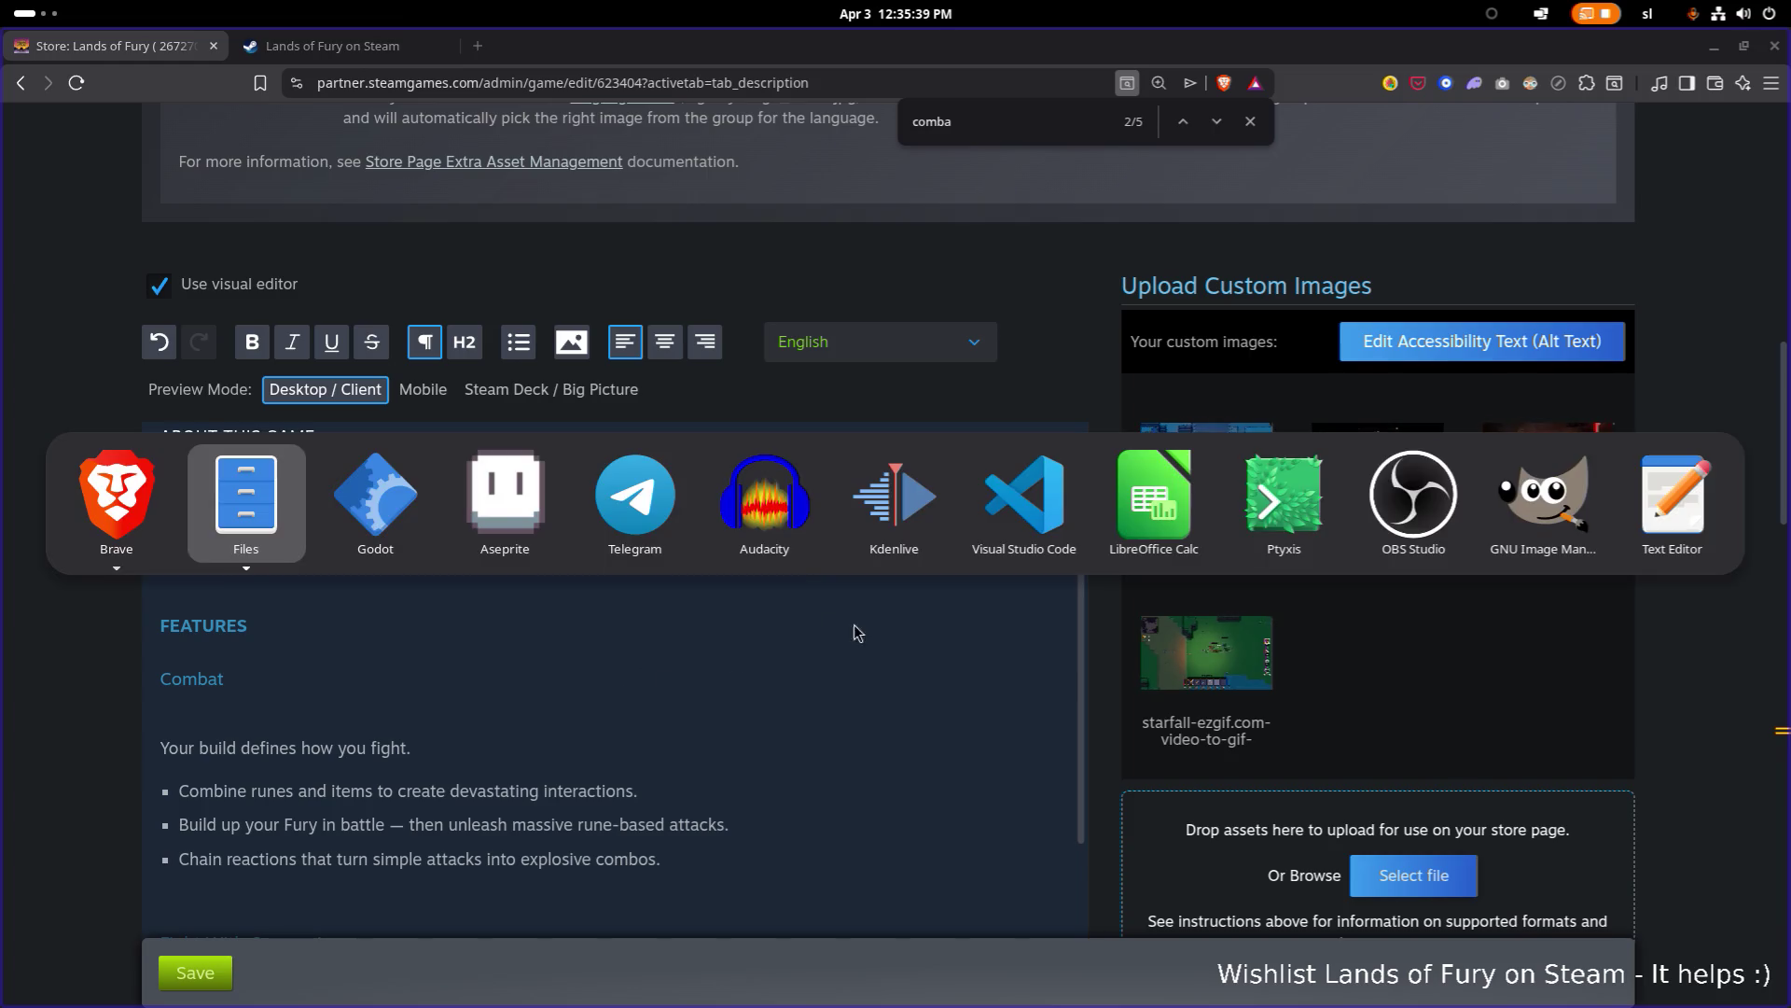
pyautogui.hotkey('alt', 'Tab')
pyautogui.hotkey('alt', 'Tab')
pyautogui.hotkey('alt', 'Tab')
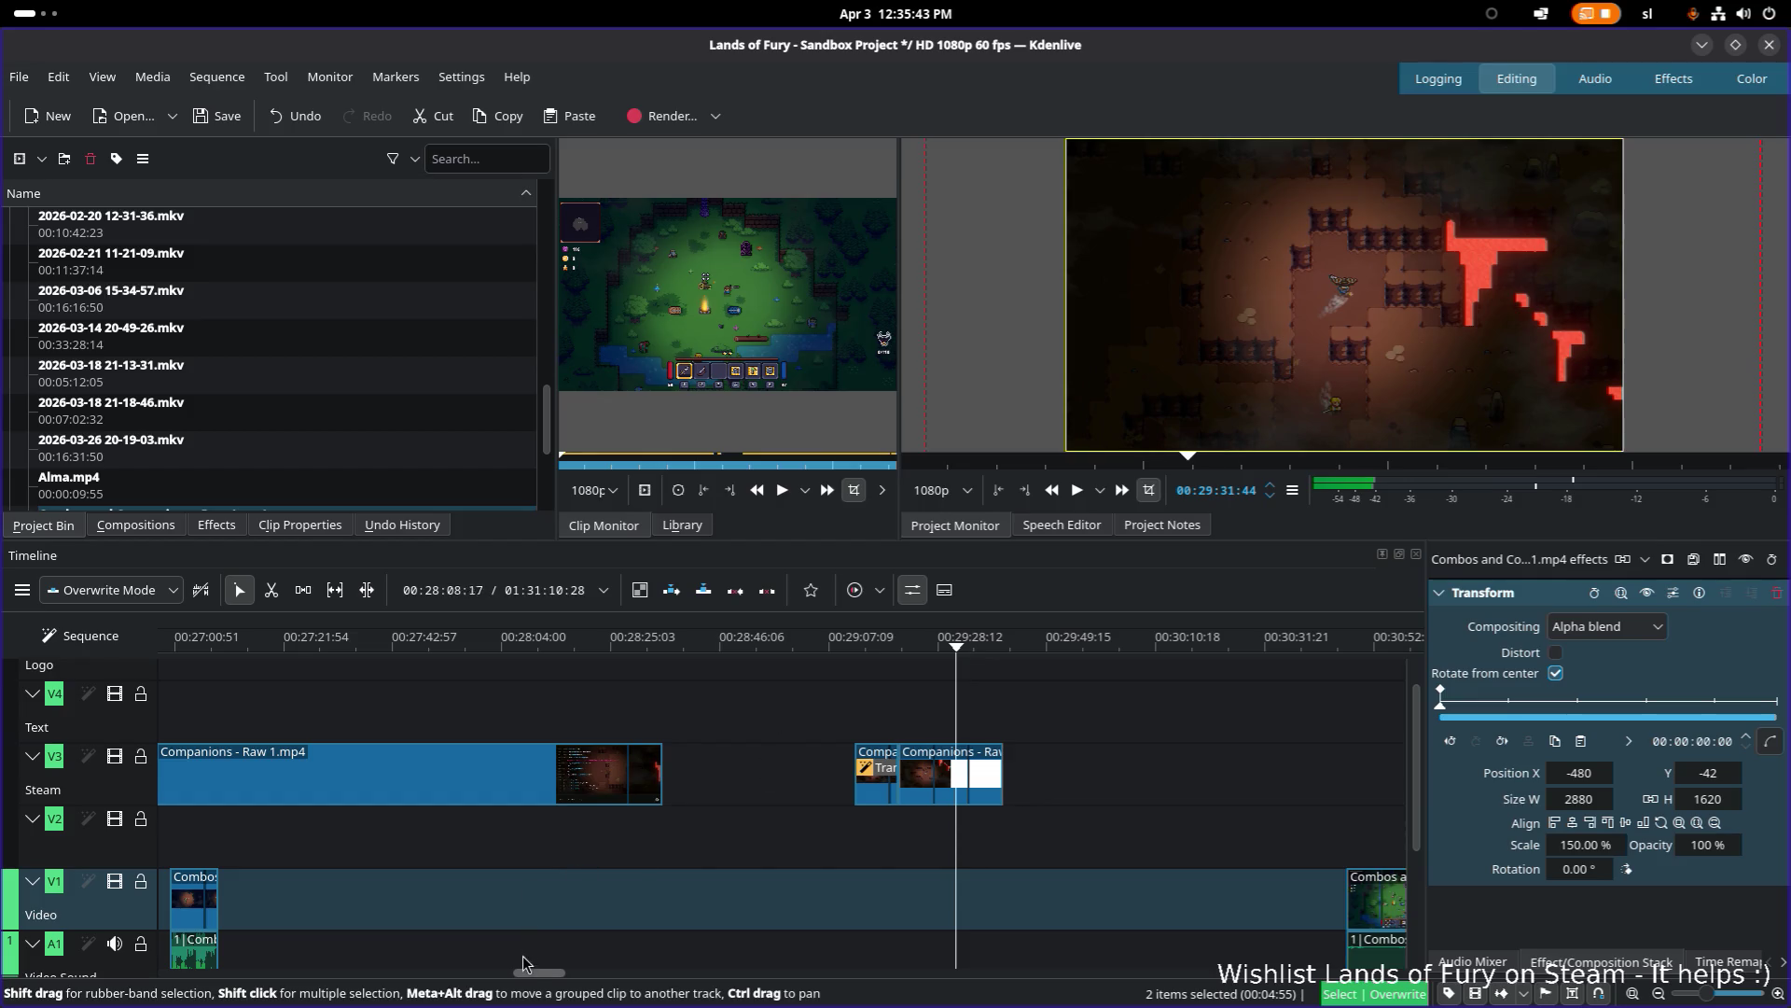
pyautogui.moveTo(540, 972); pyautogui.dragTo(469, 975)
pyautogui.click(885, 644)
pyautogui.moveTo(887, 644)
pyautogui.mouseDown()
pyautogui.moveTo(910, 644)
pyautogui.moveTo(875, 644)
pyautogui.mouseUp()
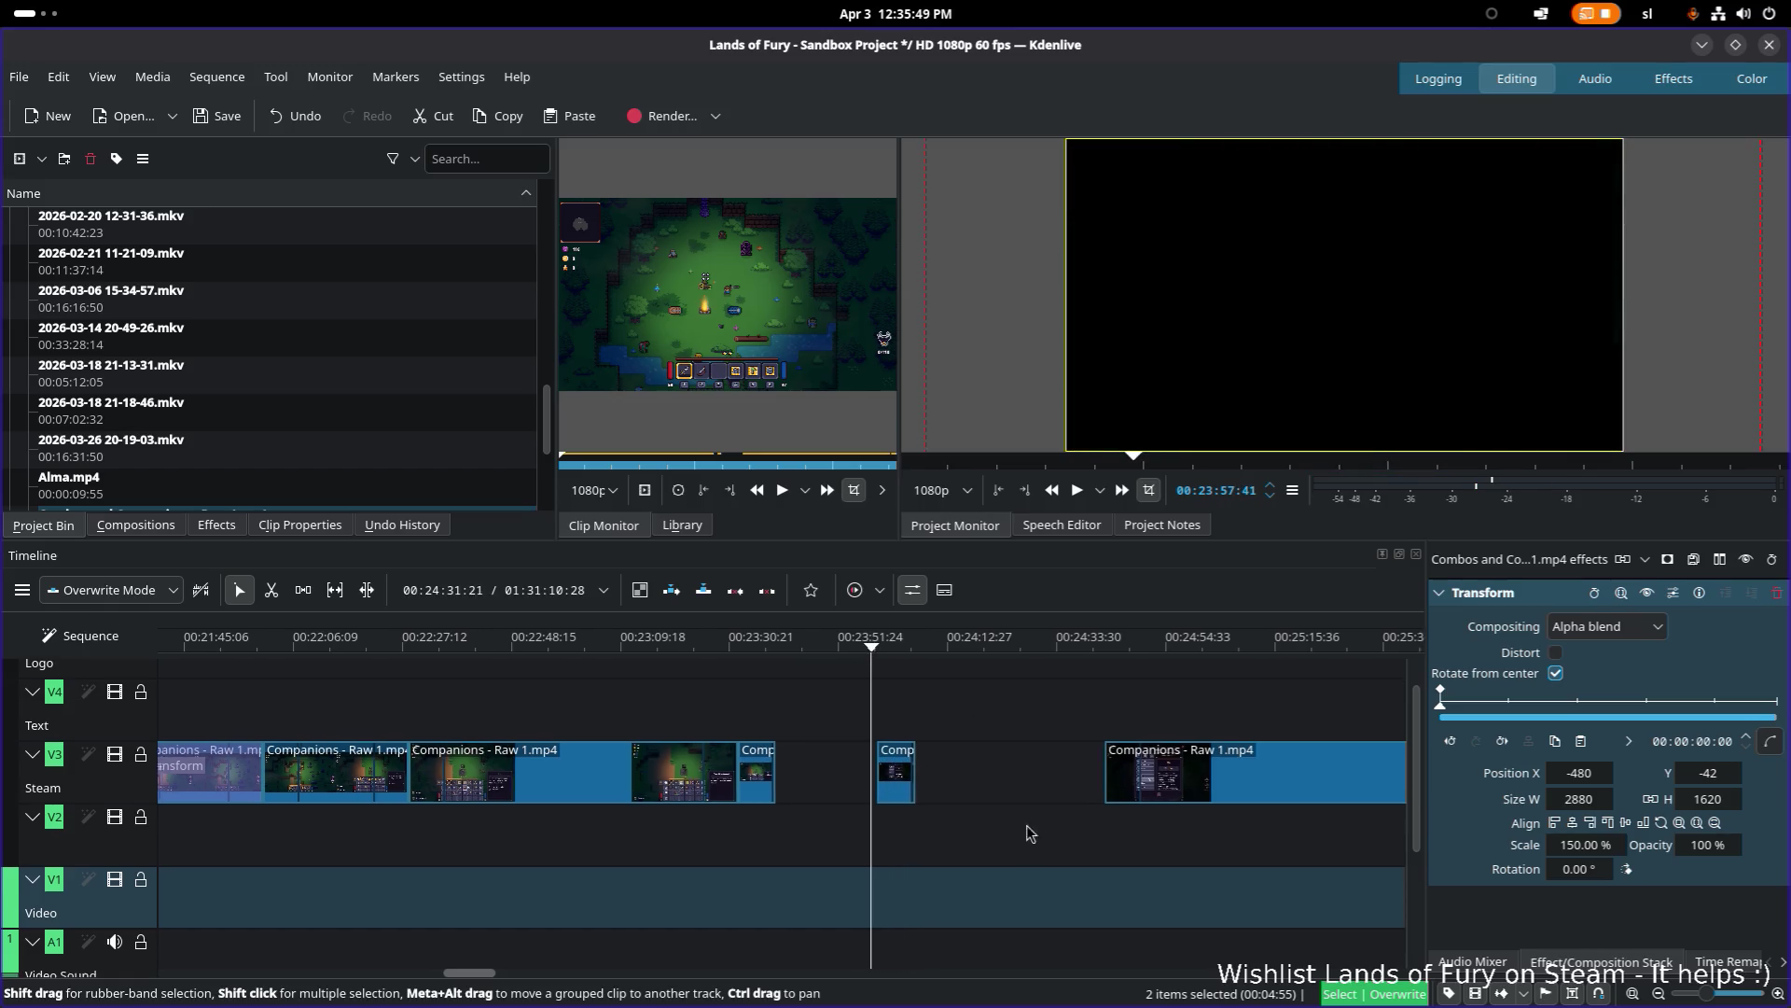
pyautogui.scroll(-1, 1038, 835)
pyautogui.hscroll(5, 966, 781)
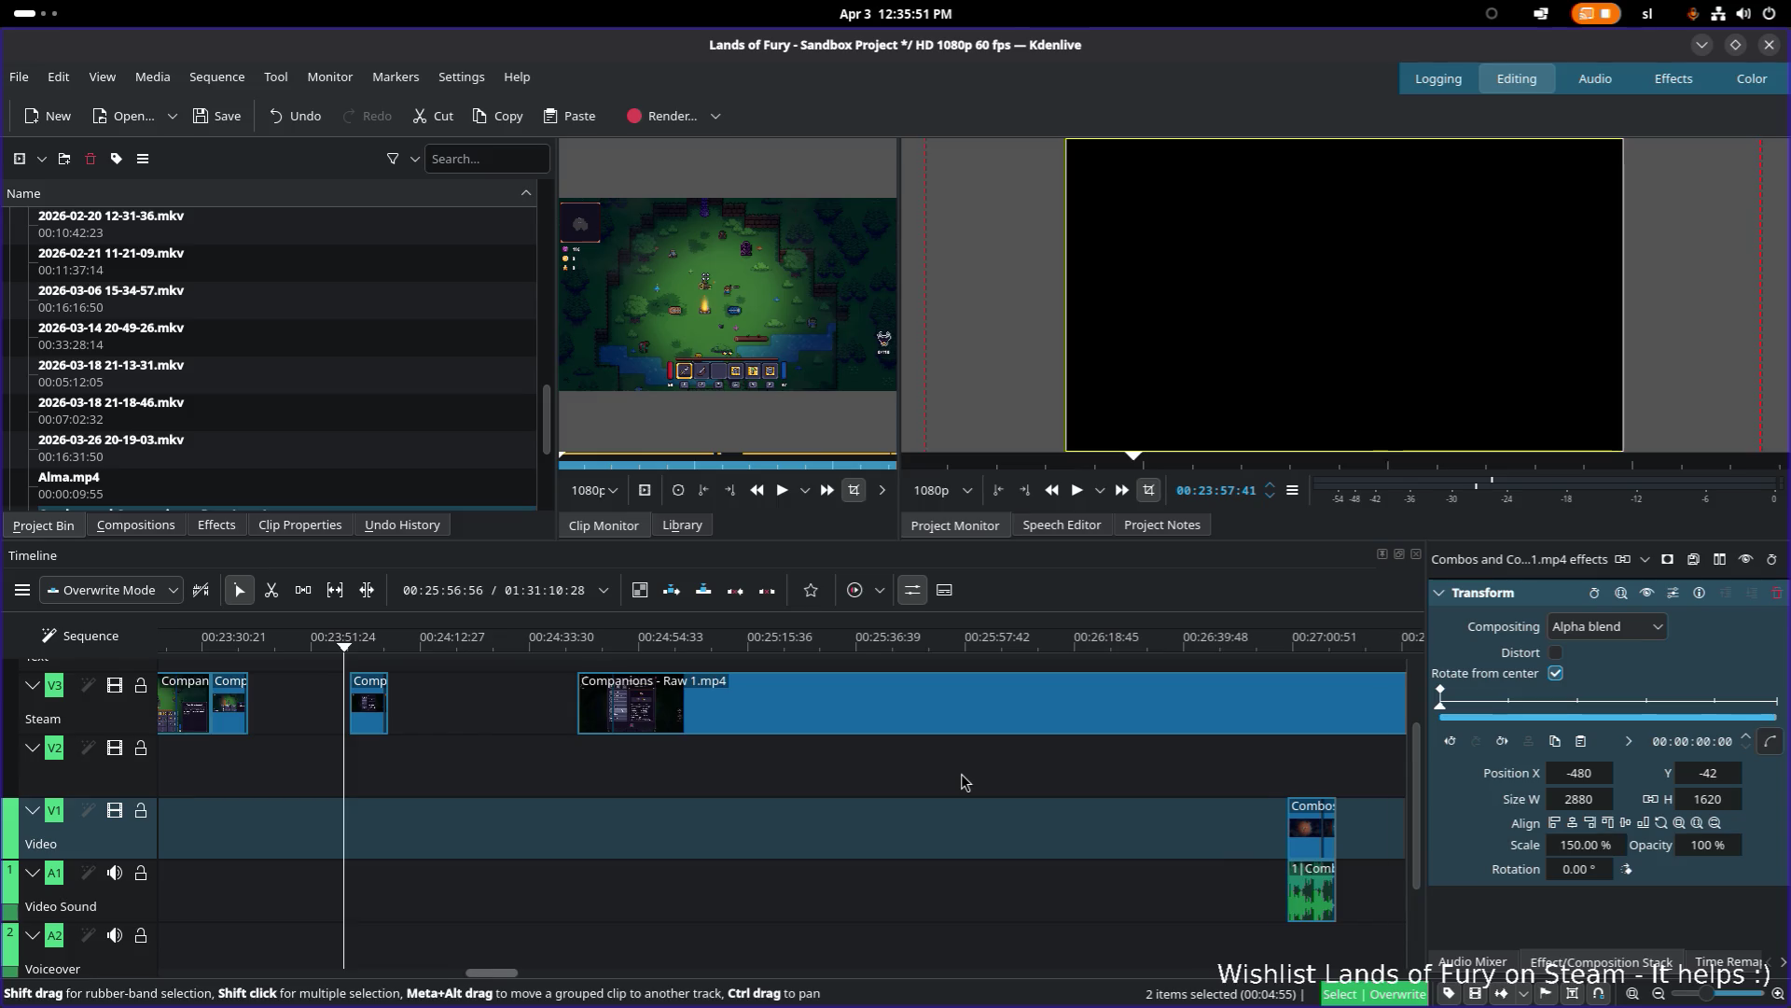
pyautogui.hscroll(1, 966, 781)
pyautogui.click(450, 721)
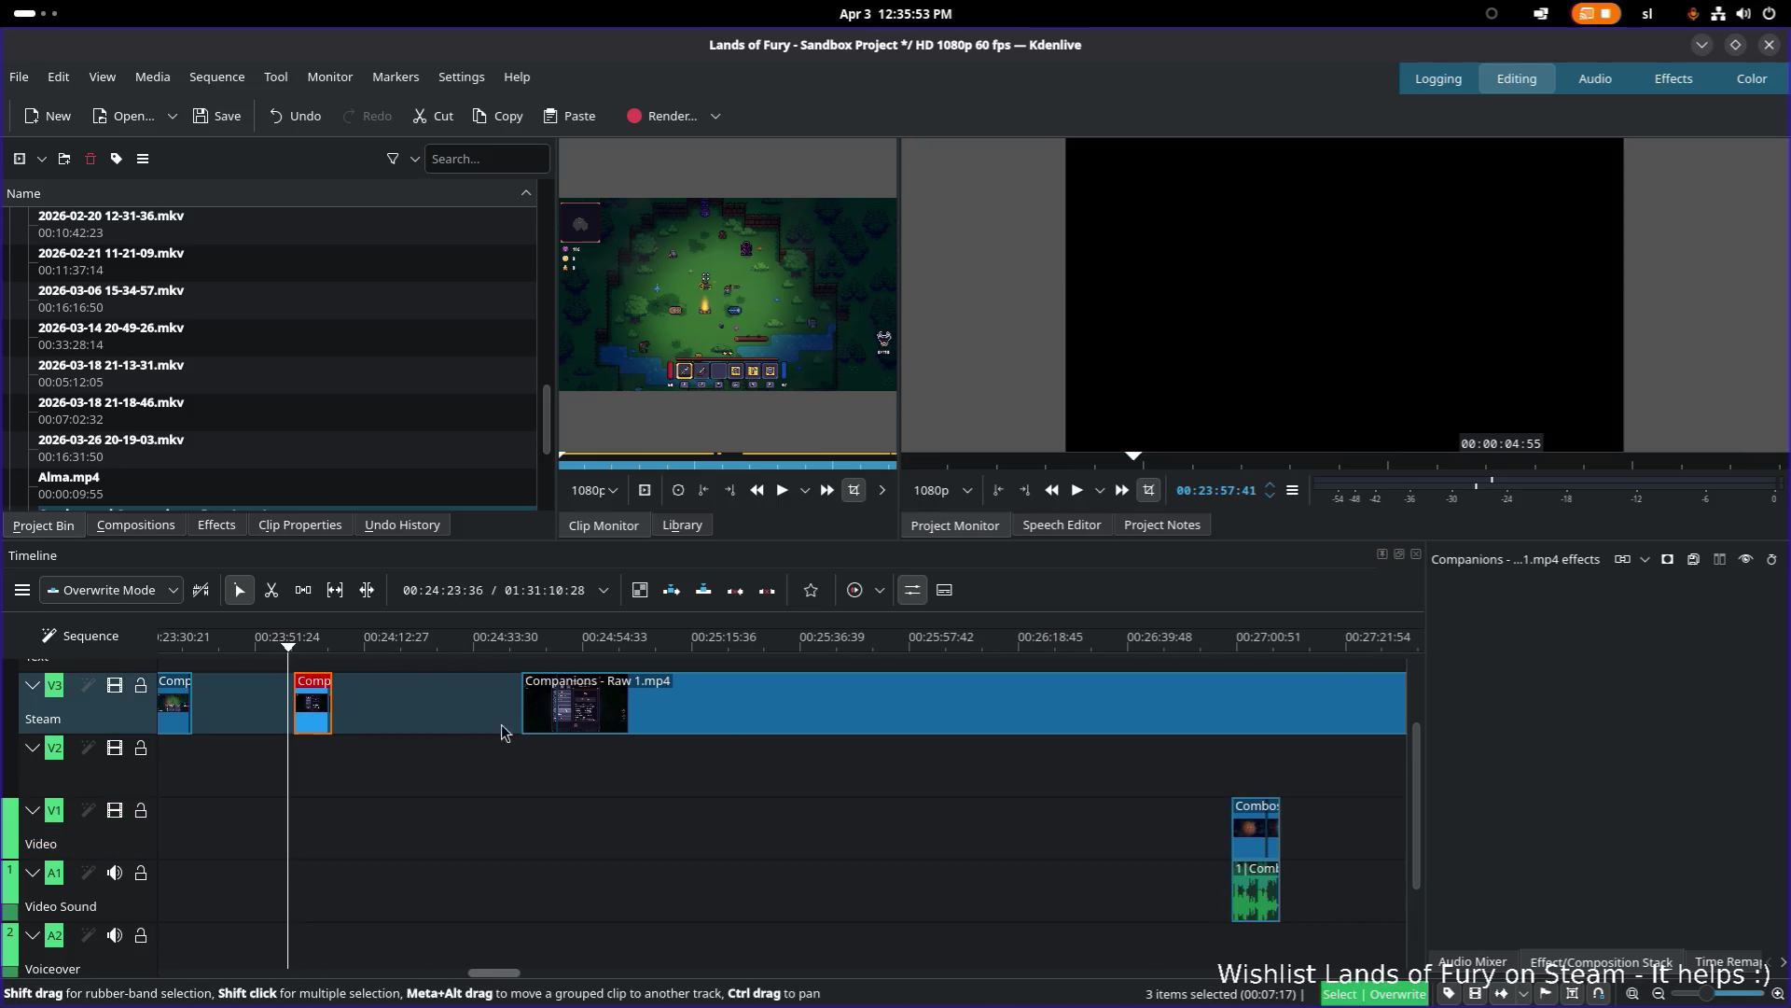
pyautogui.hscroll(7, 918, 789)
pyautogui.hscroll(-9, 607, 783)
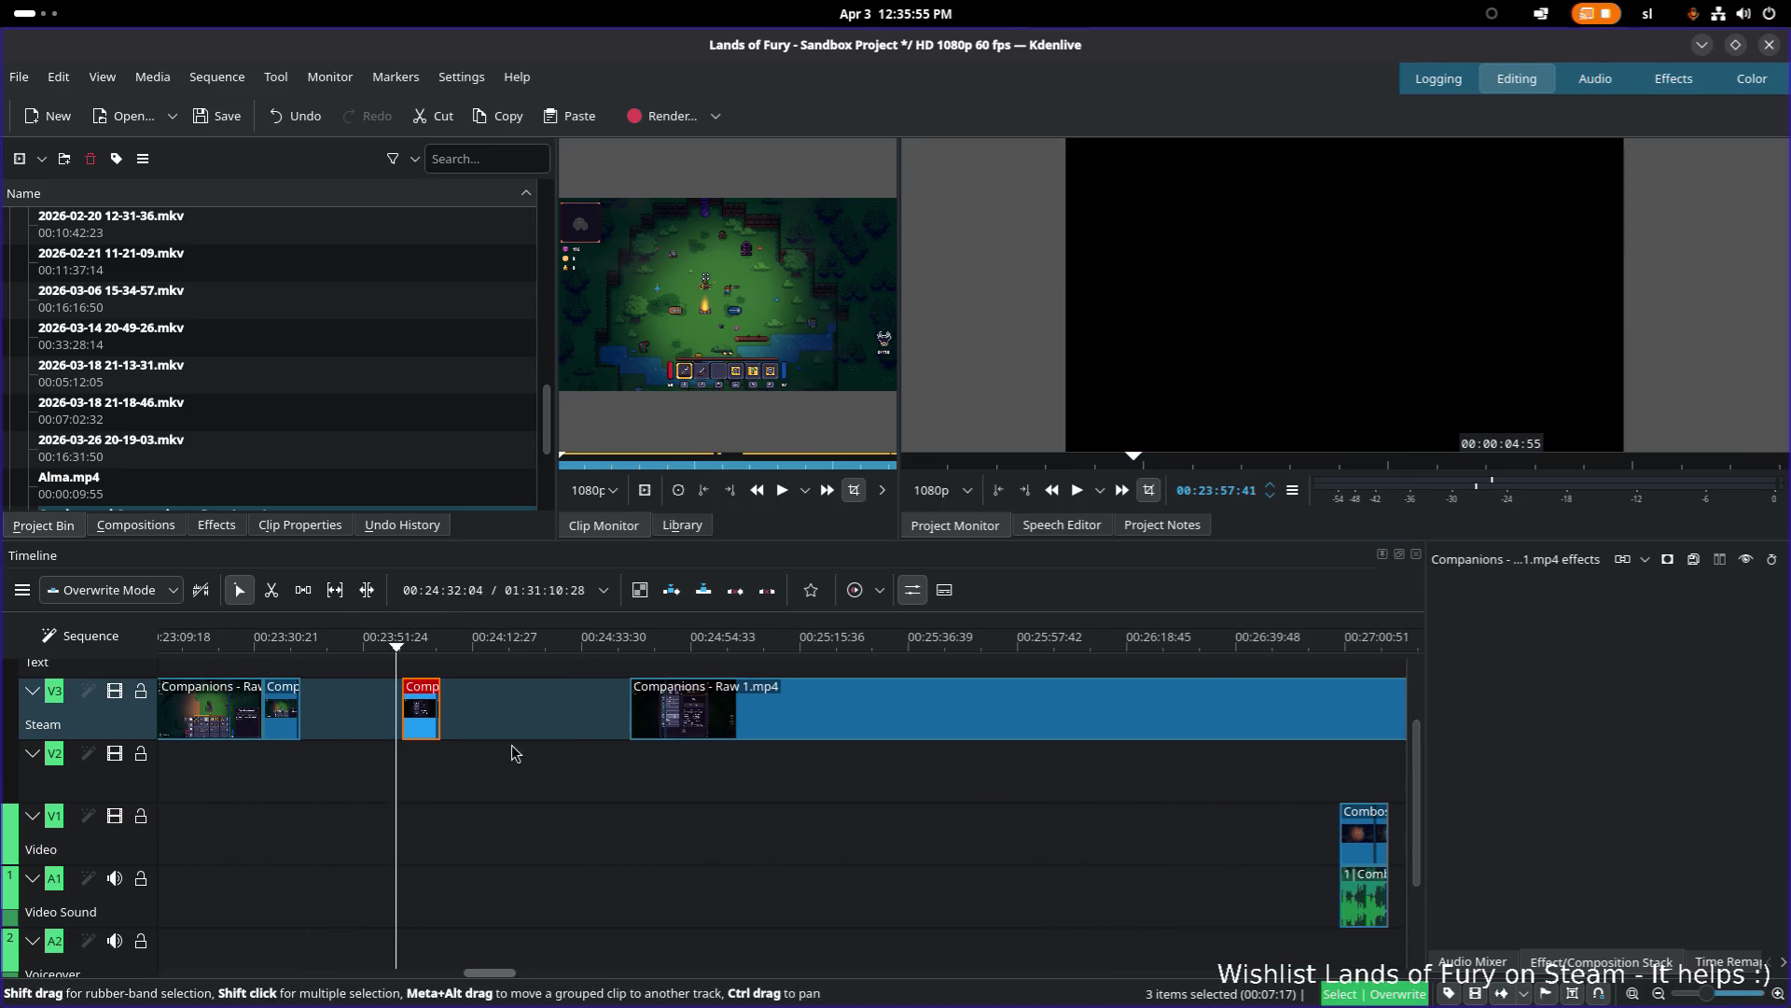
pyautogui.hscroll(10, 509, 756)
pyautogui.scroll(-1, 509, 756)
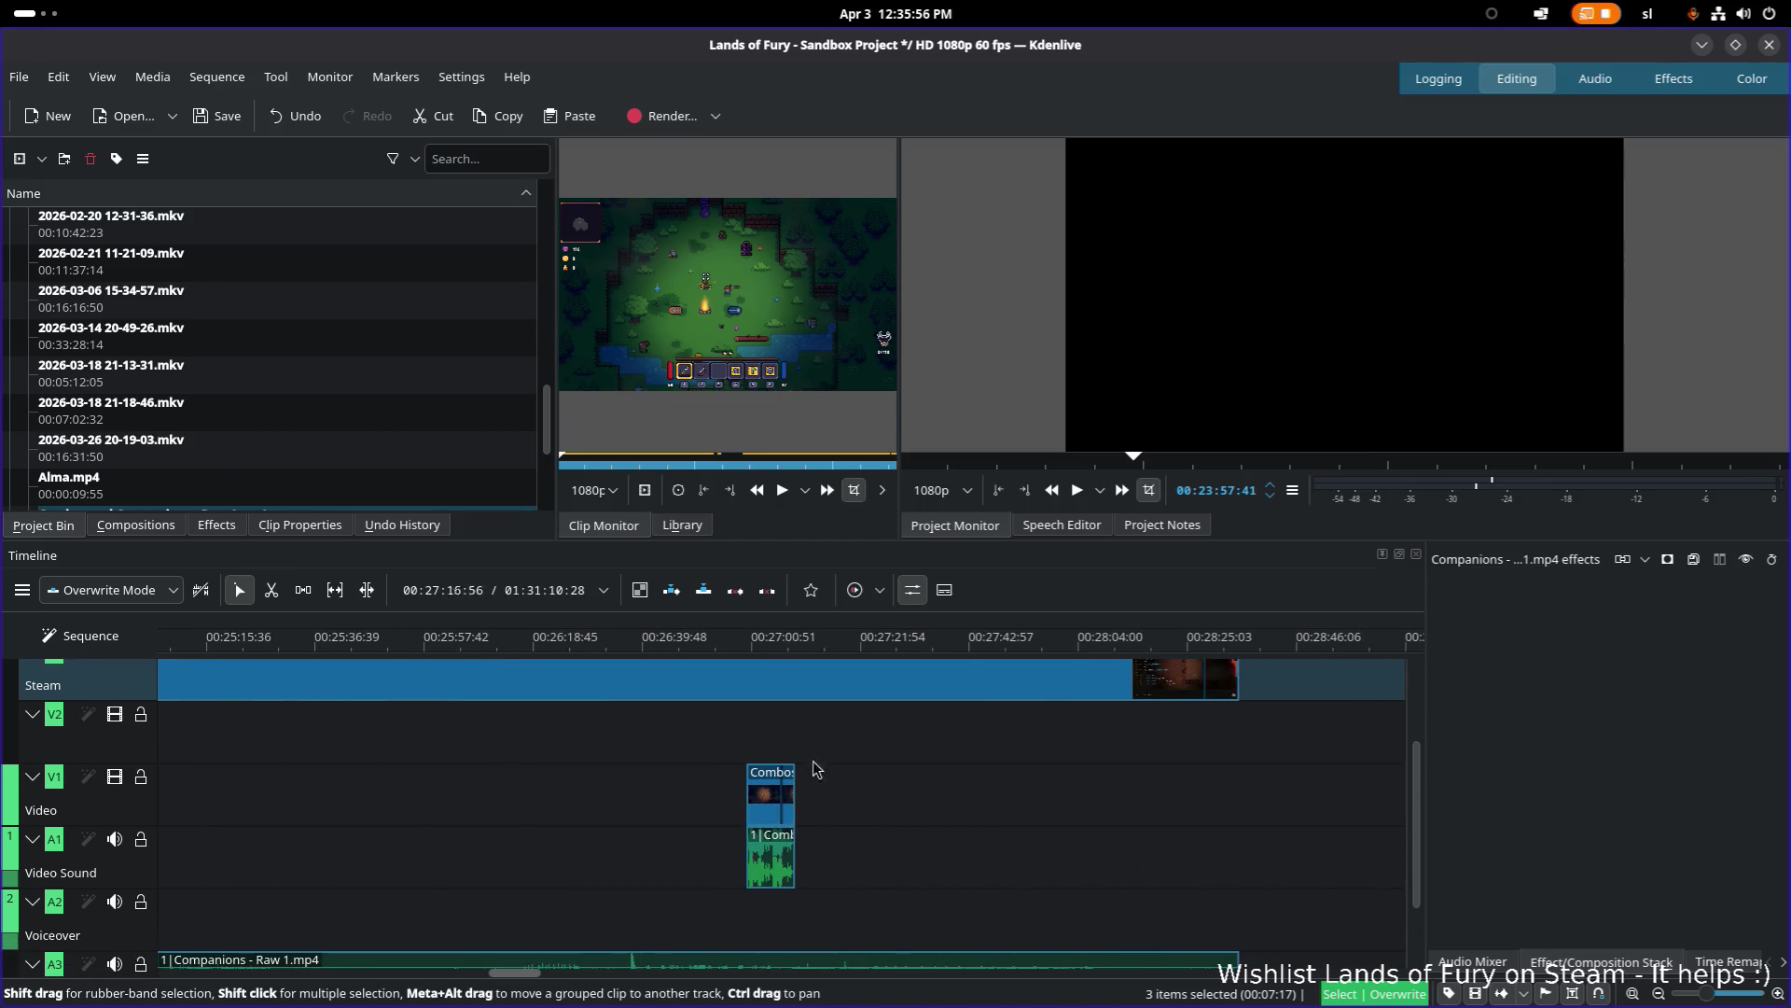
pyautogui.click(754, 635)
pyautogui.moveTo(754, 636); pyautogui.dragTo(794, 639)
pyautogui.hscroll(4, 1036, 812)
pyautogui.scroll(-2, 1036, 811)
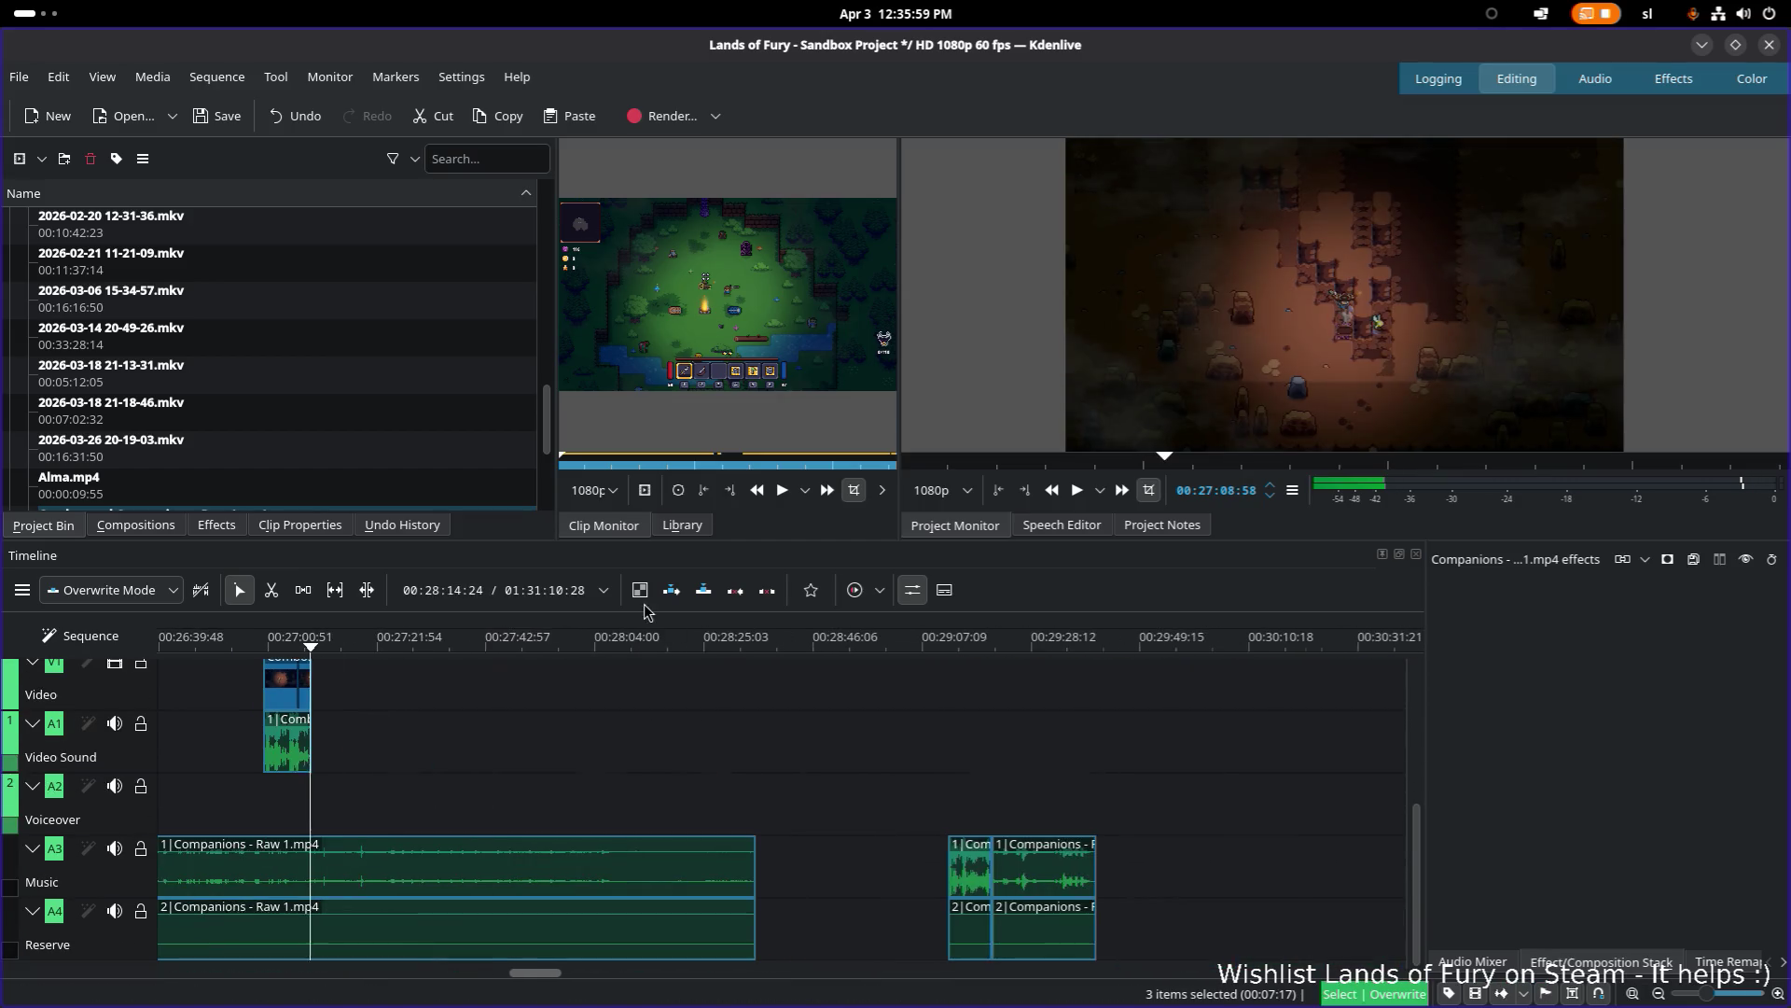
pyautogui.hscroll(8, 885, 696)
pyautogui.scroll(3, 724, 825)
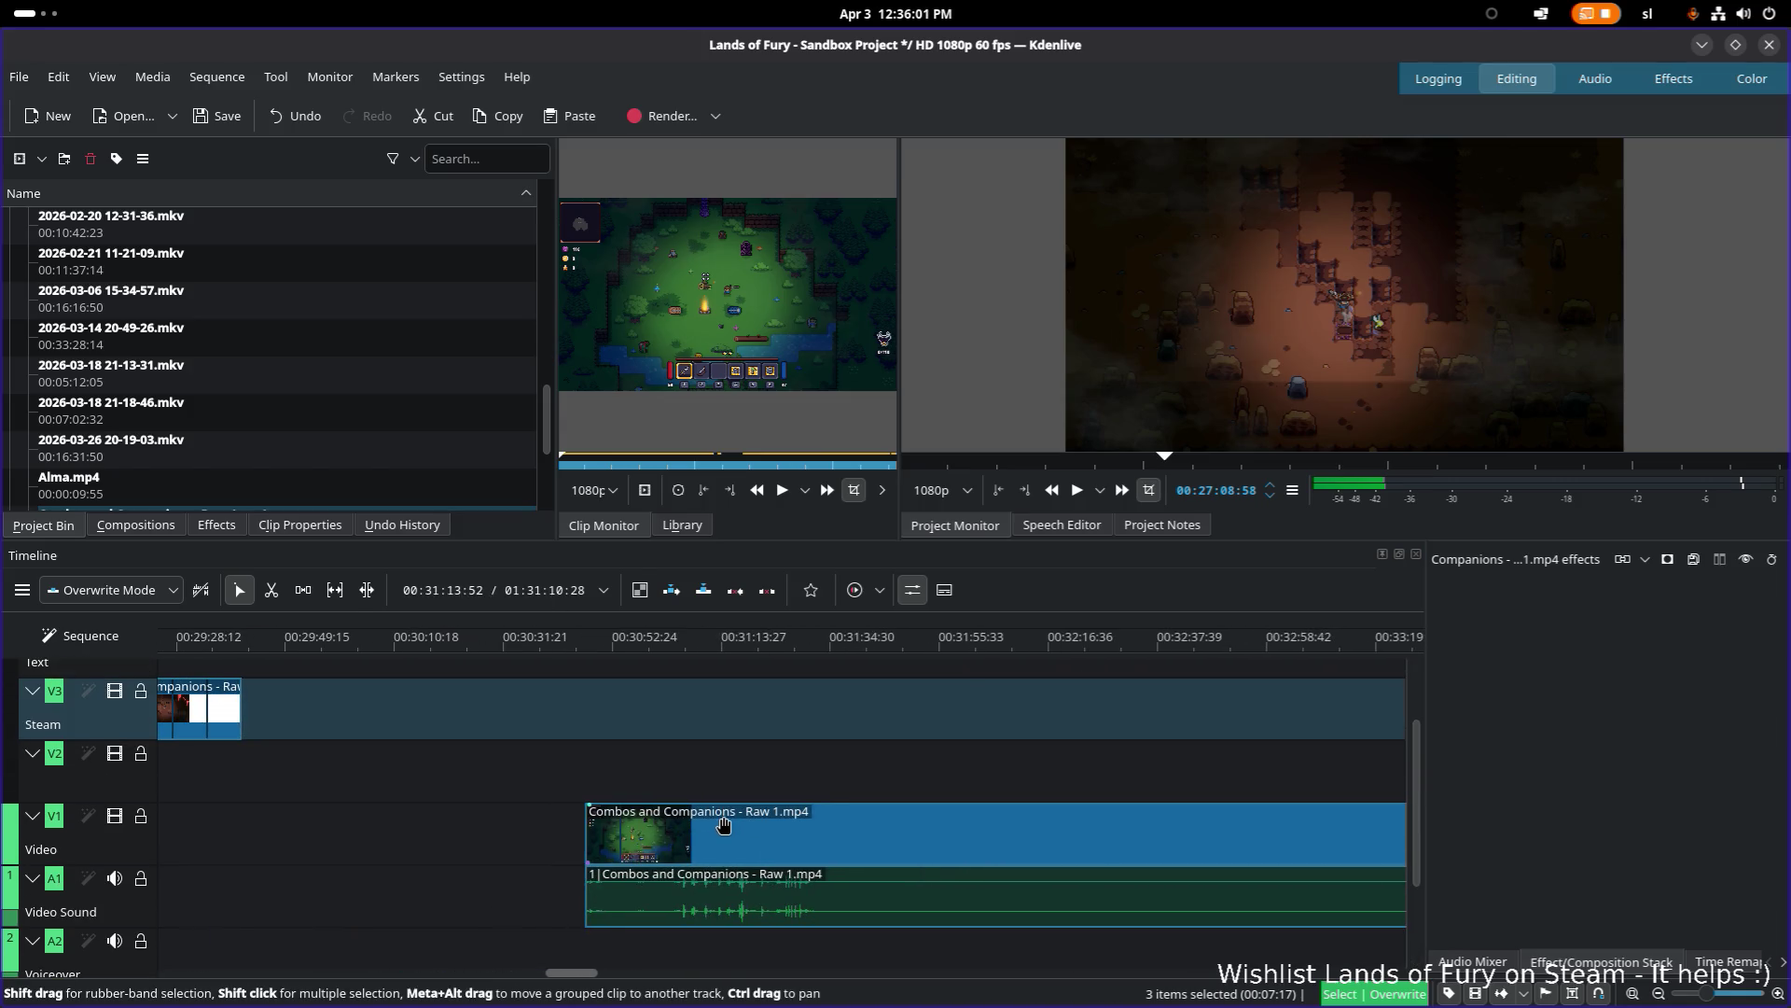
pyautogui.scroll(-6, 607, 801)
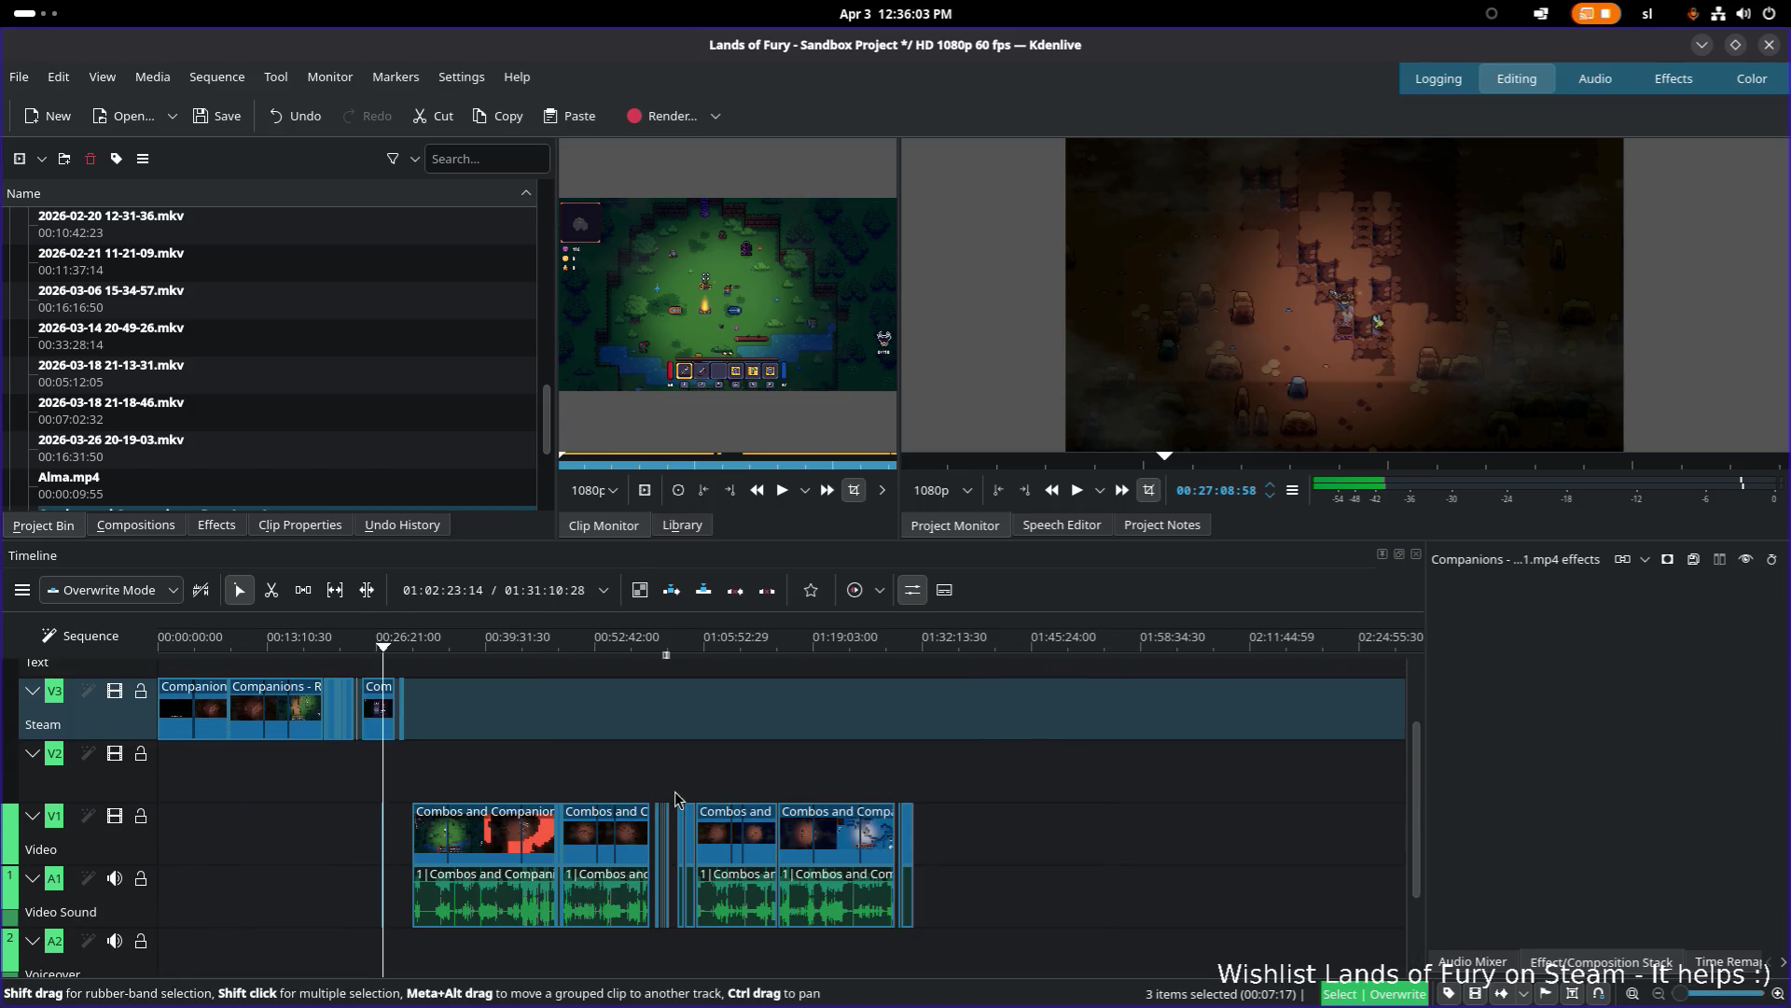
pyautogui.click(655, 653)
# Step: Play the timeline from about 01:00:41, skipping ahead to about 01:00:58
pyautogui.scroll(5, 676, 771)
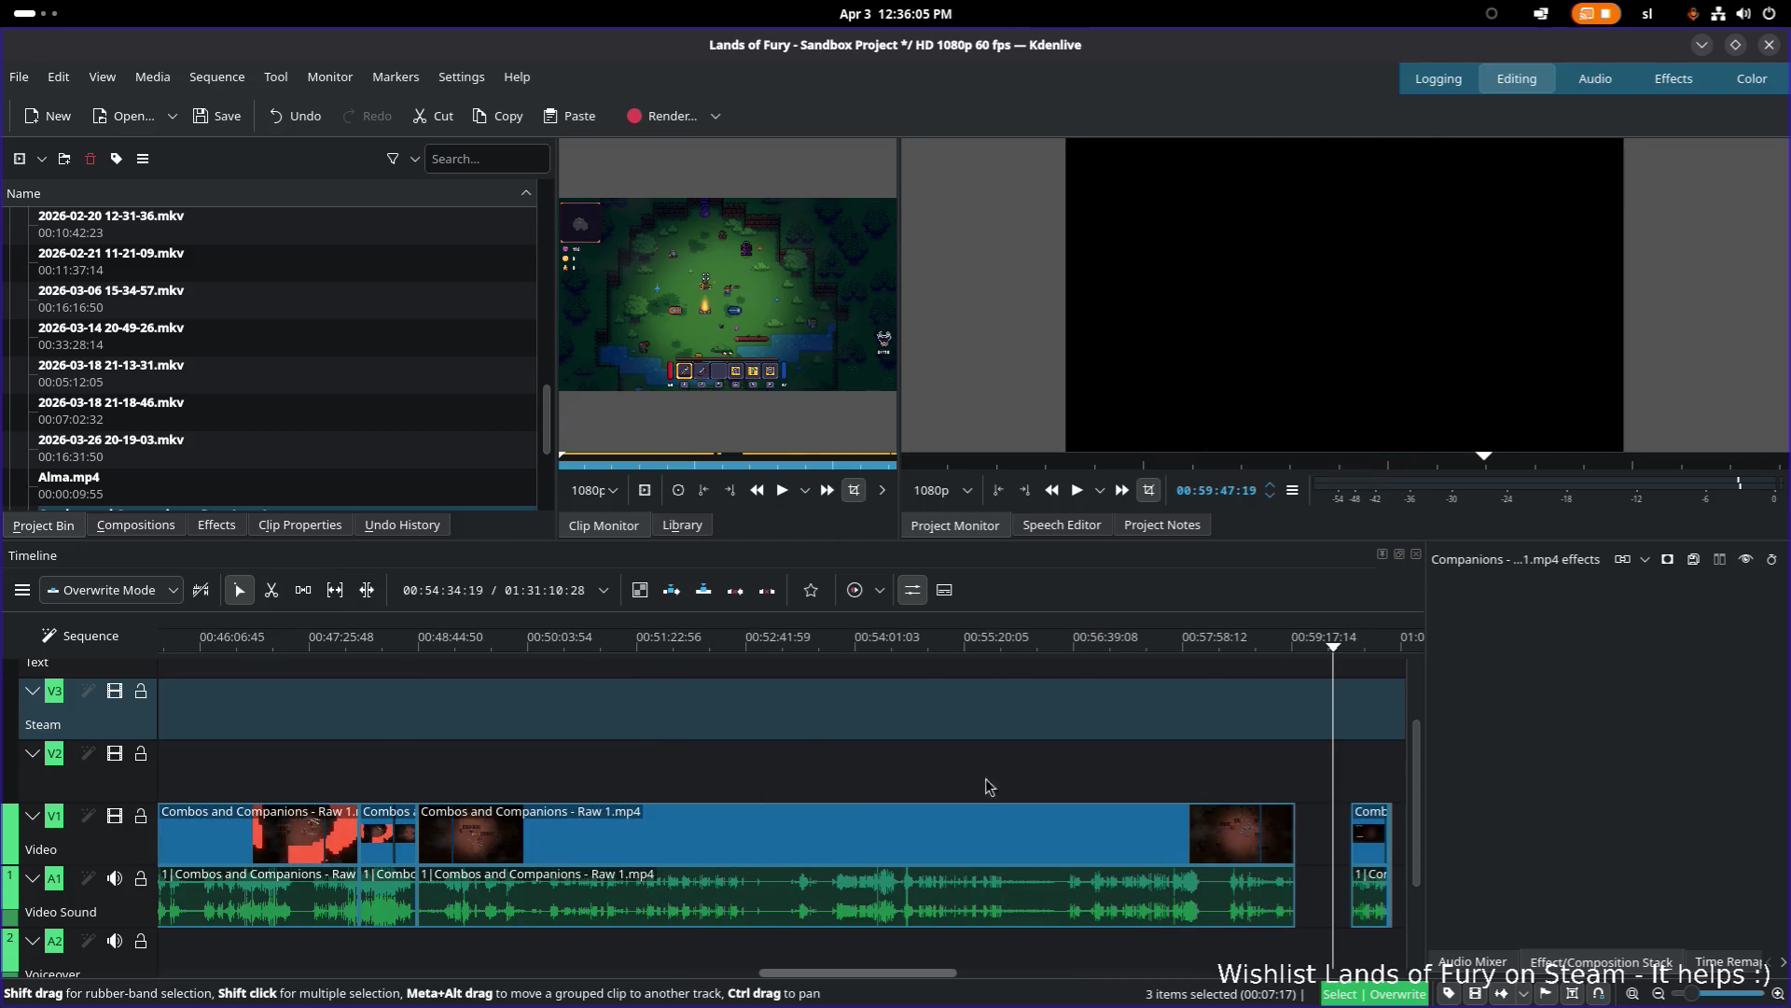
pyautogui.moveTo(870, 643); pyautogui.dragTo(922, 643)
pyautogui.scroll(2, 941, 771)
pyautogui.scroll(1, 940, 771)
pyautogui.click(851, 646)
pyautogui.press('space')
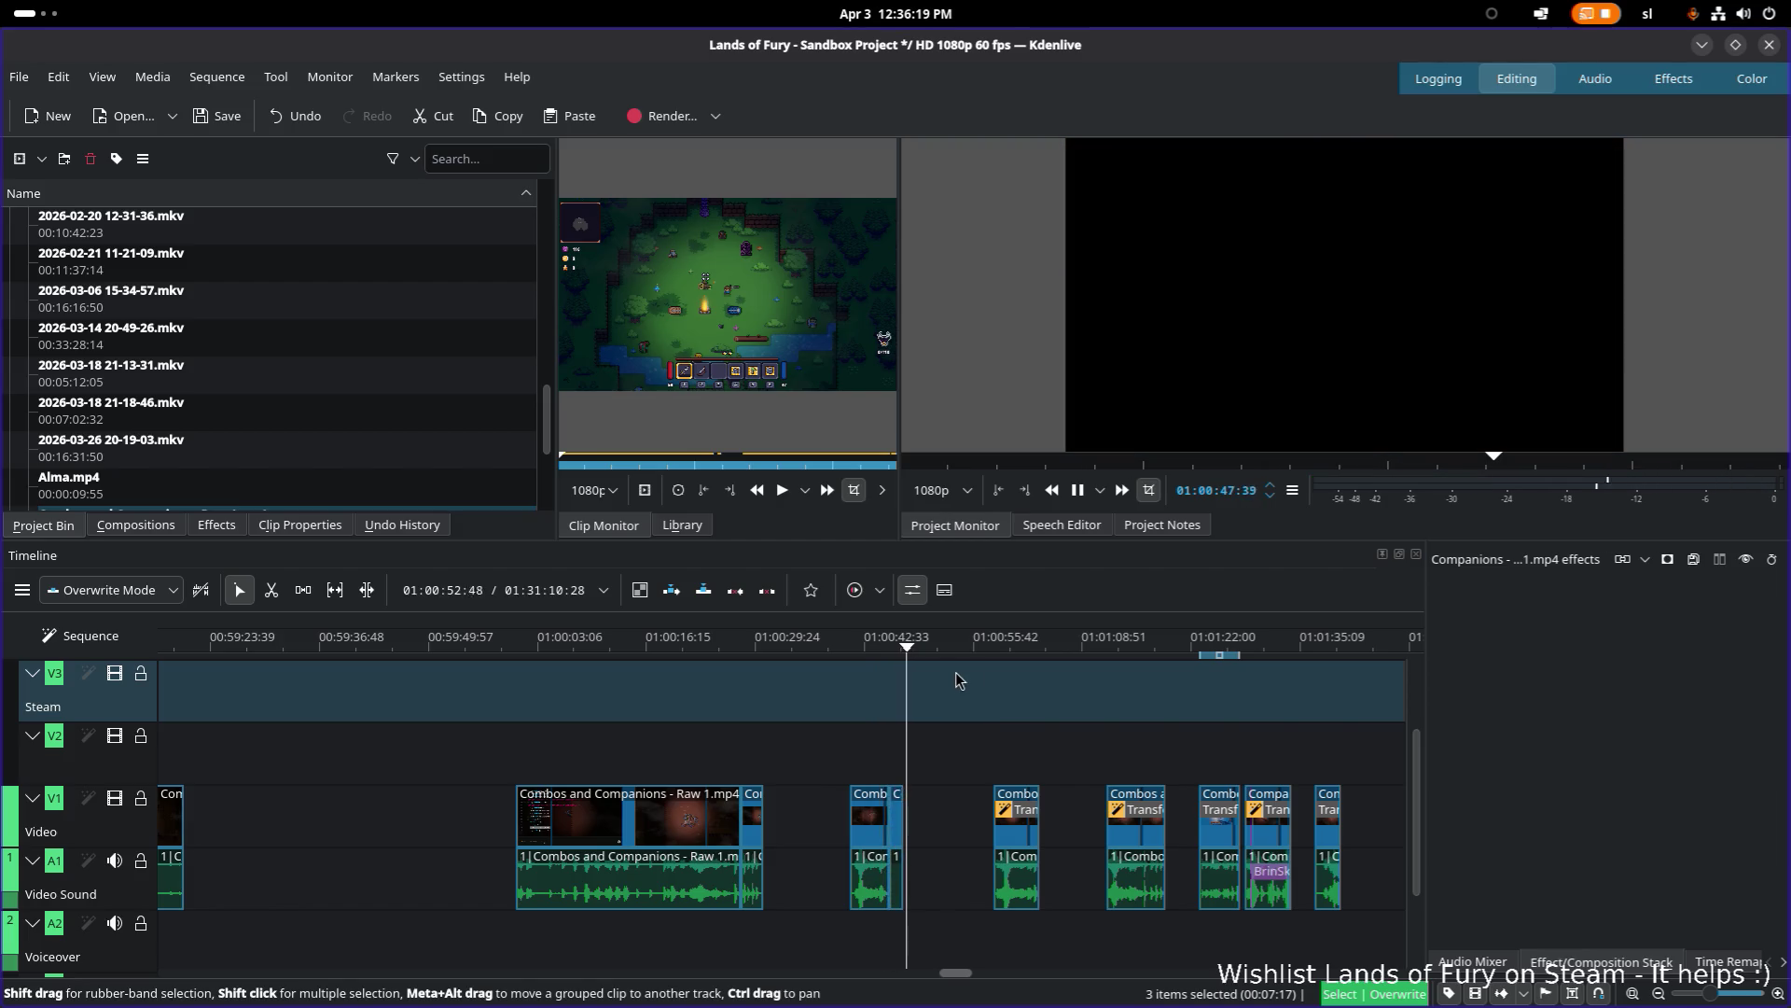
pyautogui.click(997, 648)
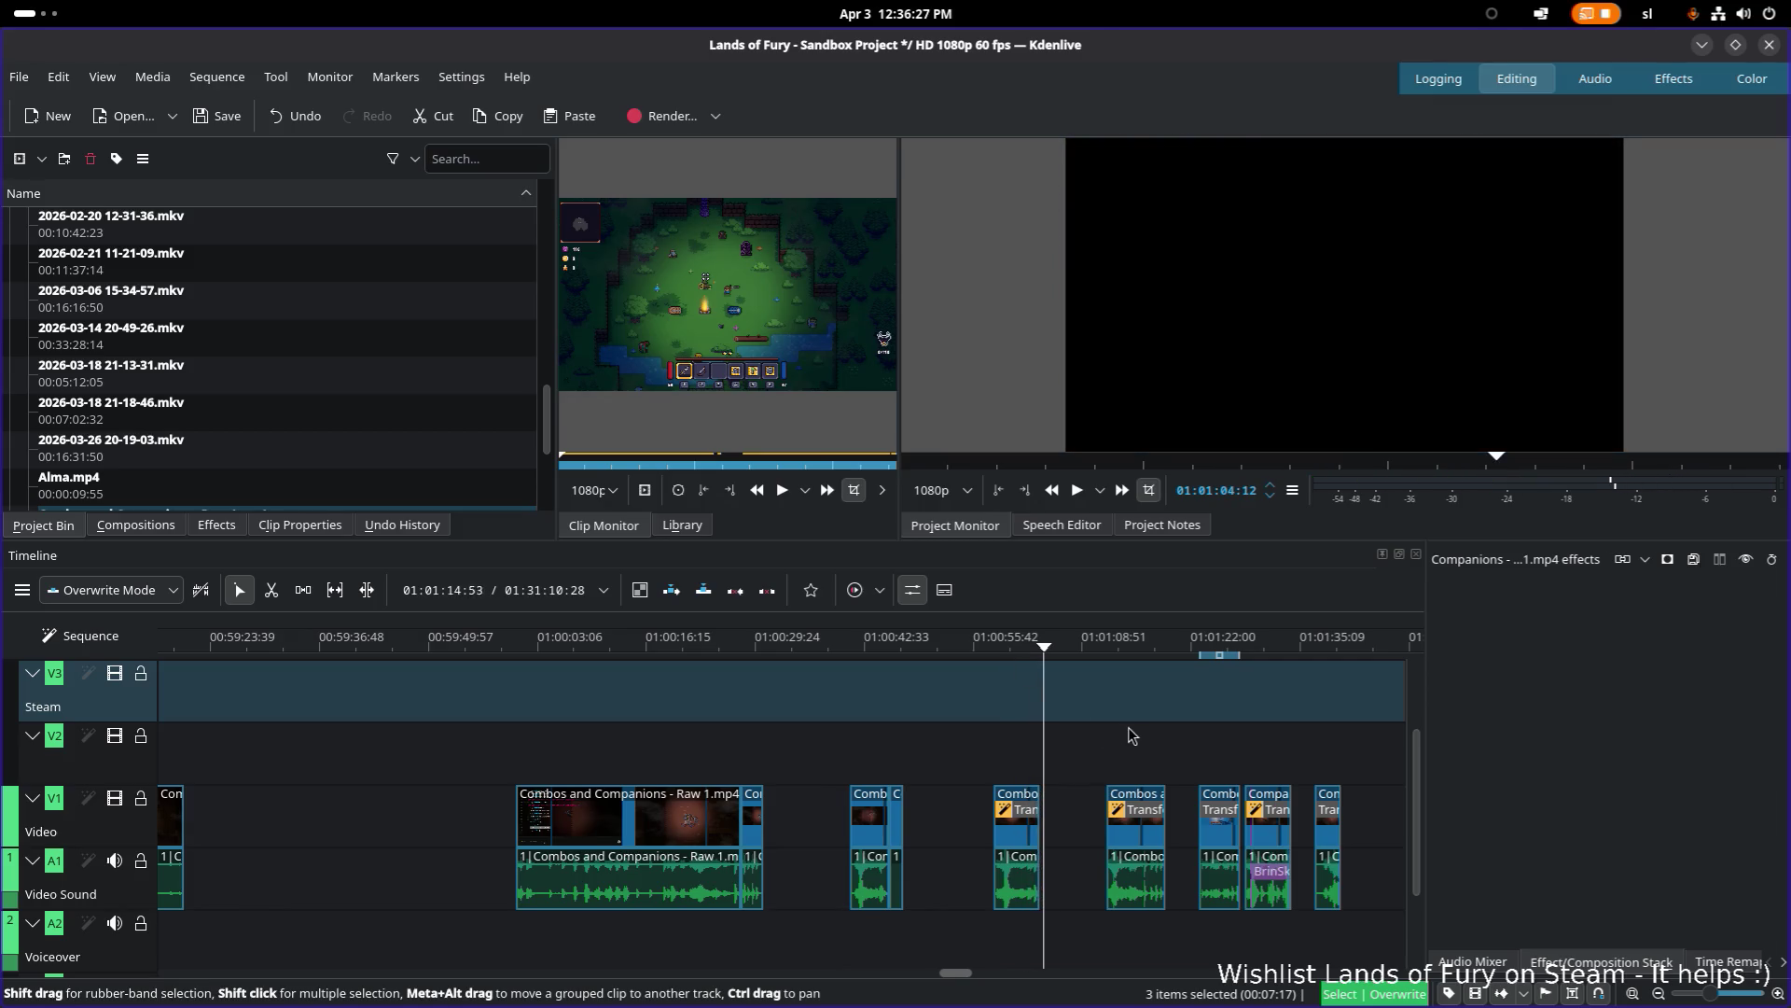
# Step: Play from 01:01:11 until the empty gap, then move the playhead to 01:01:30
pyautogui.moveTo(1131, 736); pyautogui.dragTo(945, 732)
pyautogui.click(966, 646)
pyautogui.press('space')
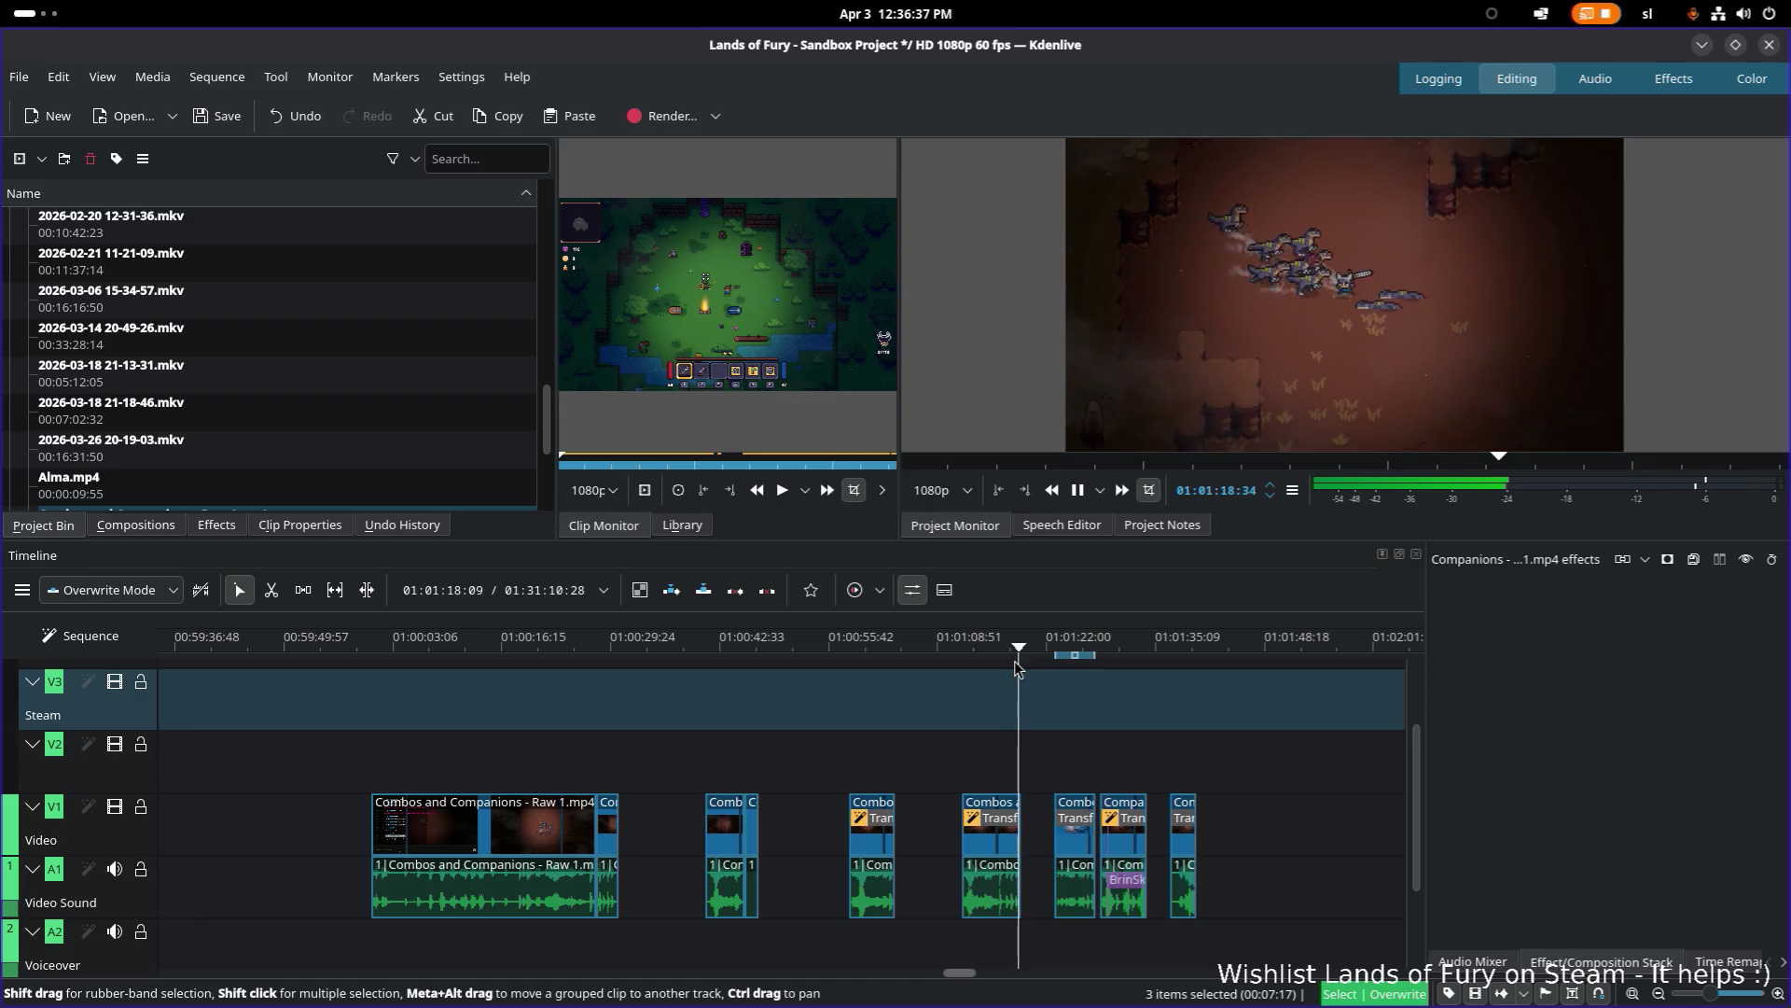
pyautogui.press('space')
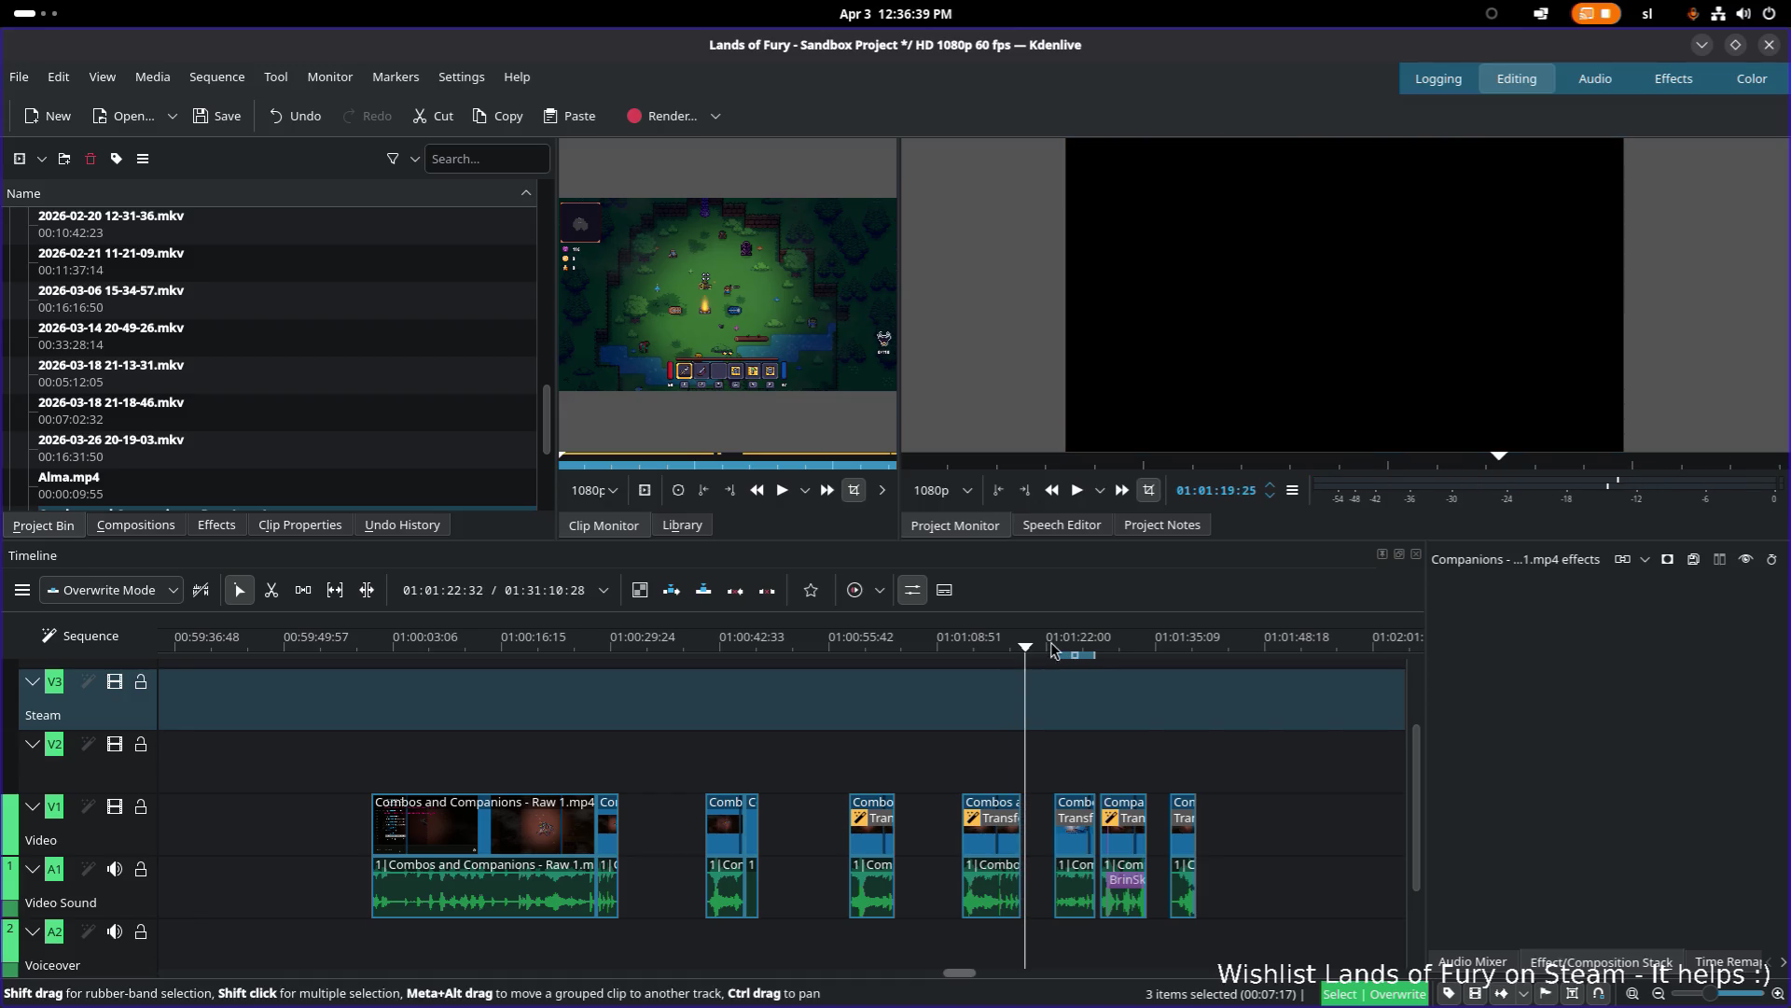
pyautogui.moveTo(1052, 649); pyautogui.dragTo(1057, 648)
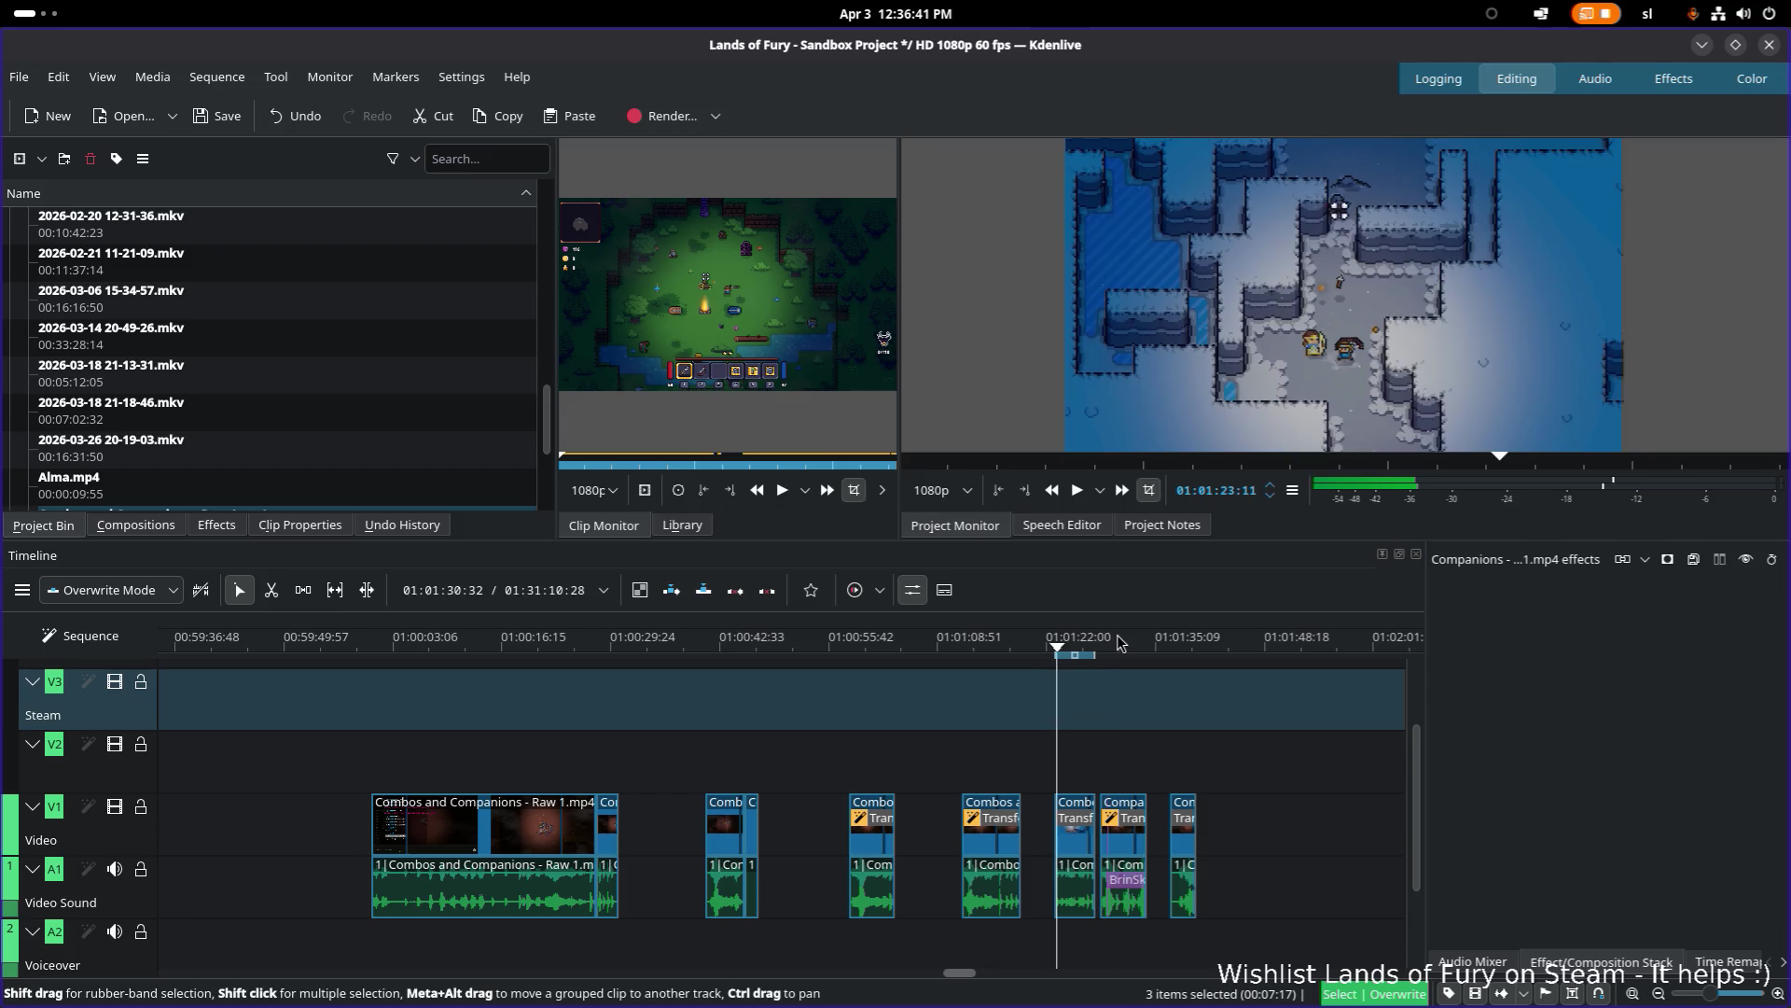
pyautogui.click(1118, 643)
# Step: Select the Combos clip to show its Transform effect settings
pyautogui.click(994, 835)
pyautogui.scroll(-2, 975, 838)
pyautogui.hscroll(-5, 969, 838)
pyautogui.scroll(-3, 1139, 937)
pyautogui.scroll(2, 1138, 938)
pyautogui.scroll(-4, 1138, 938)
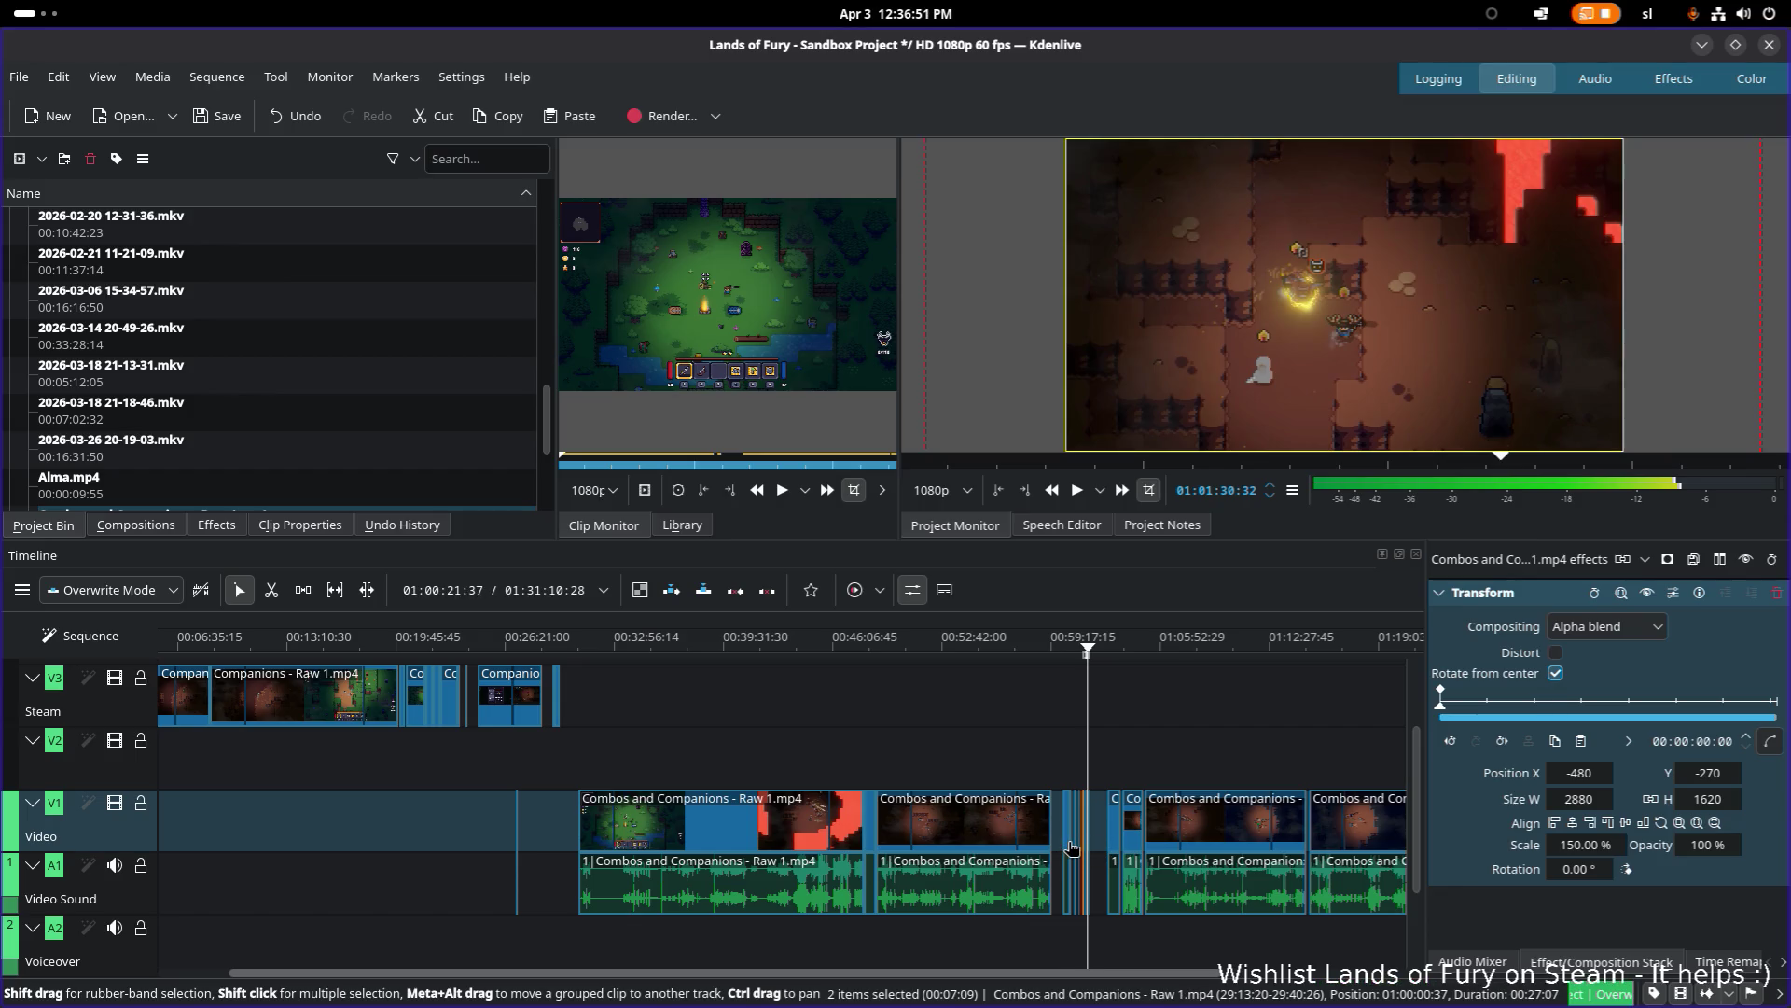
# Step: Move the selected Combos clip pair earlier and the tiny clip later along V1 and A1
pyautogui.moveTo(1073, 847); pyautogui.dragTo(840, 844)
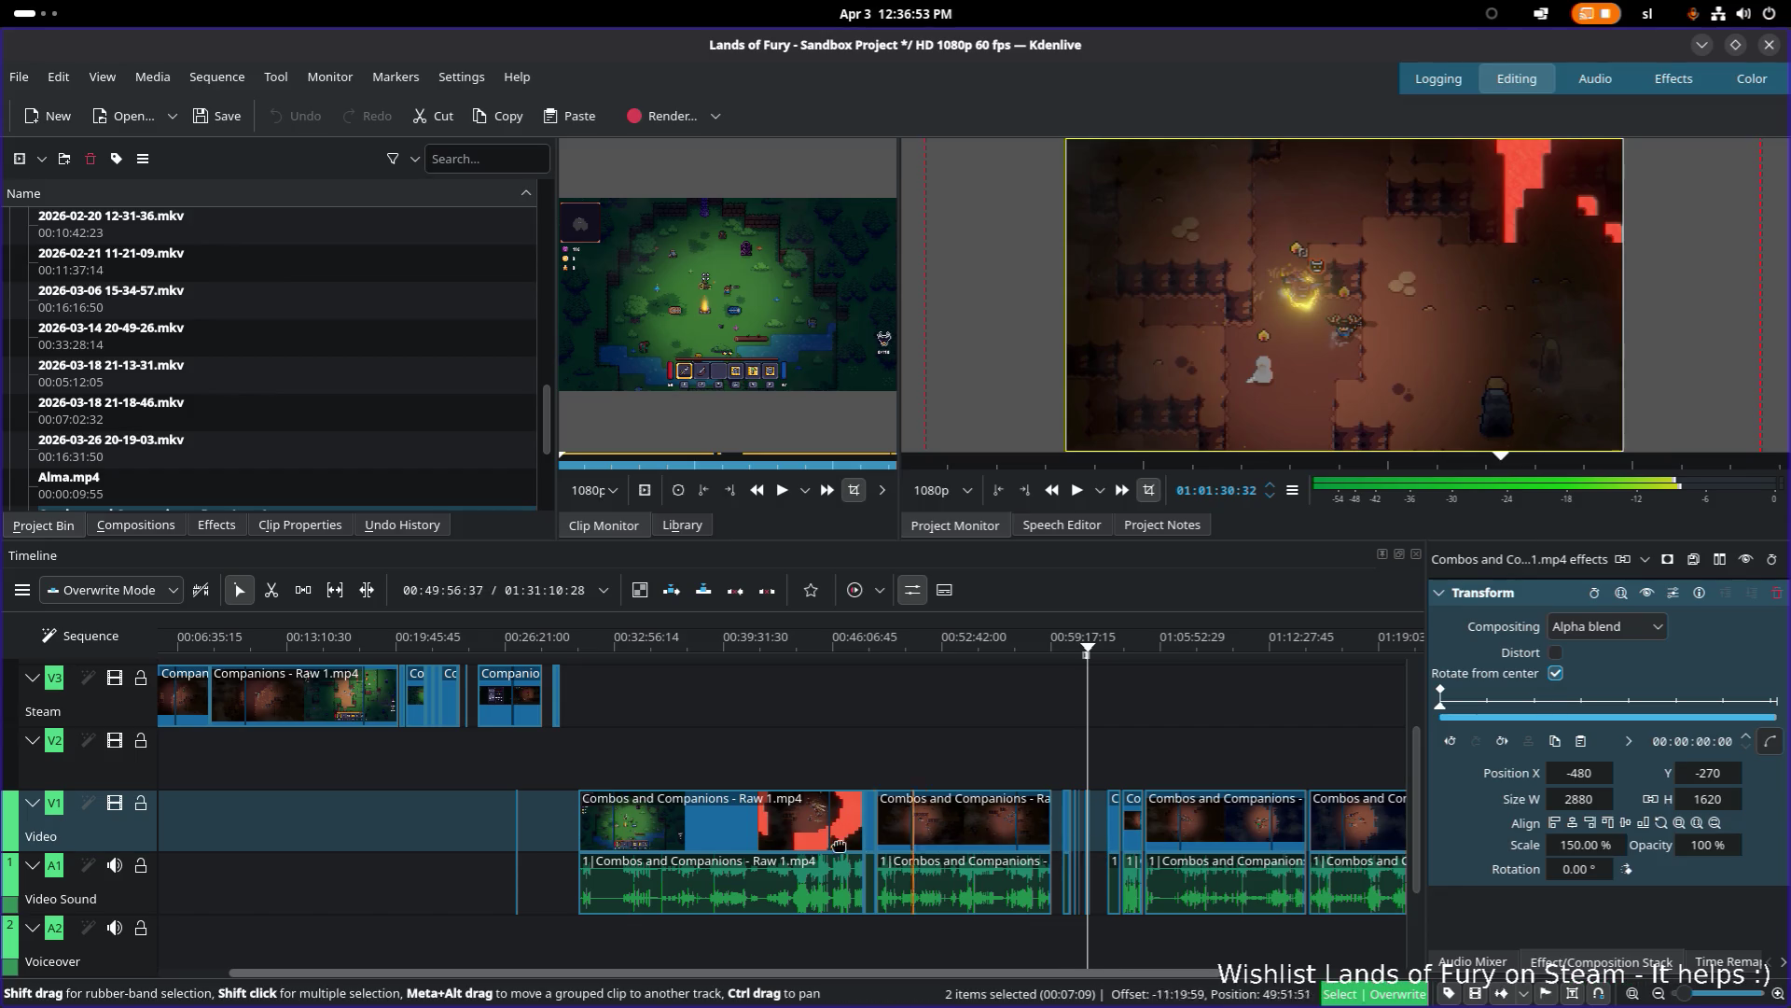
pyautogui.scroll(5, 451, 824)
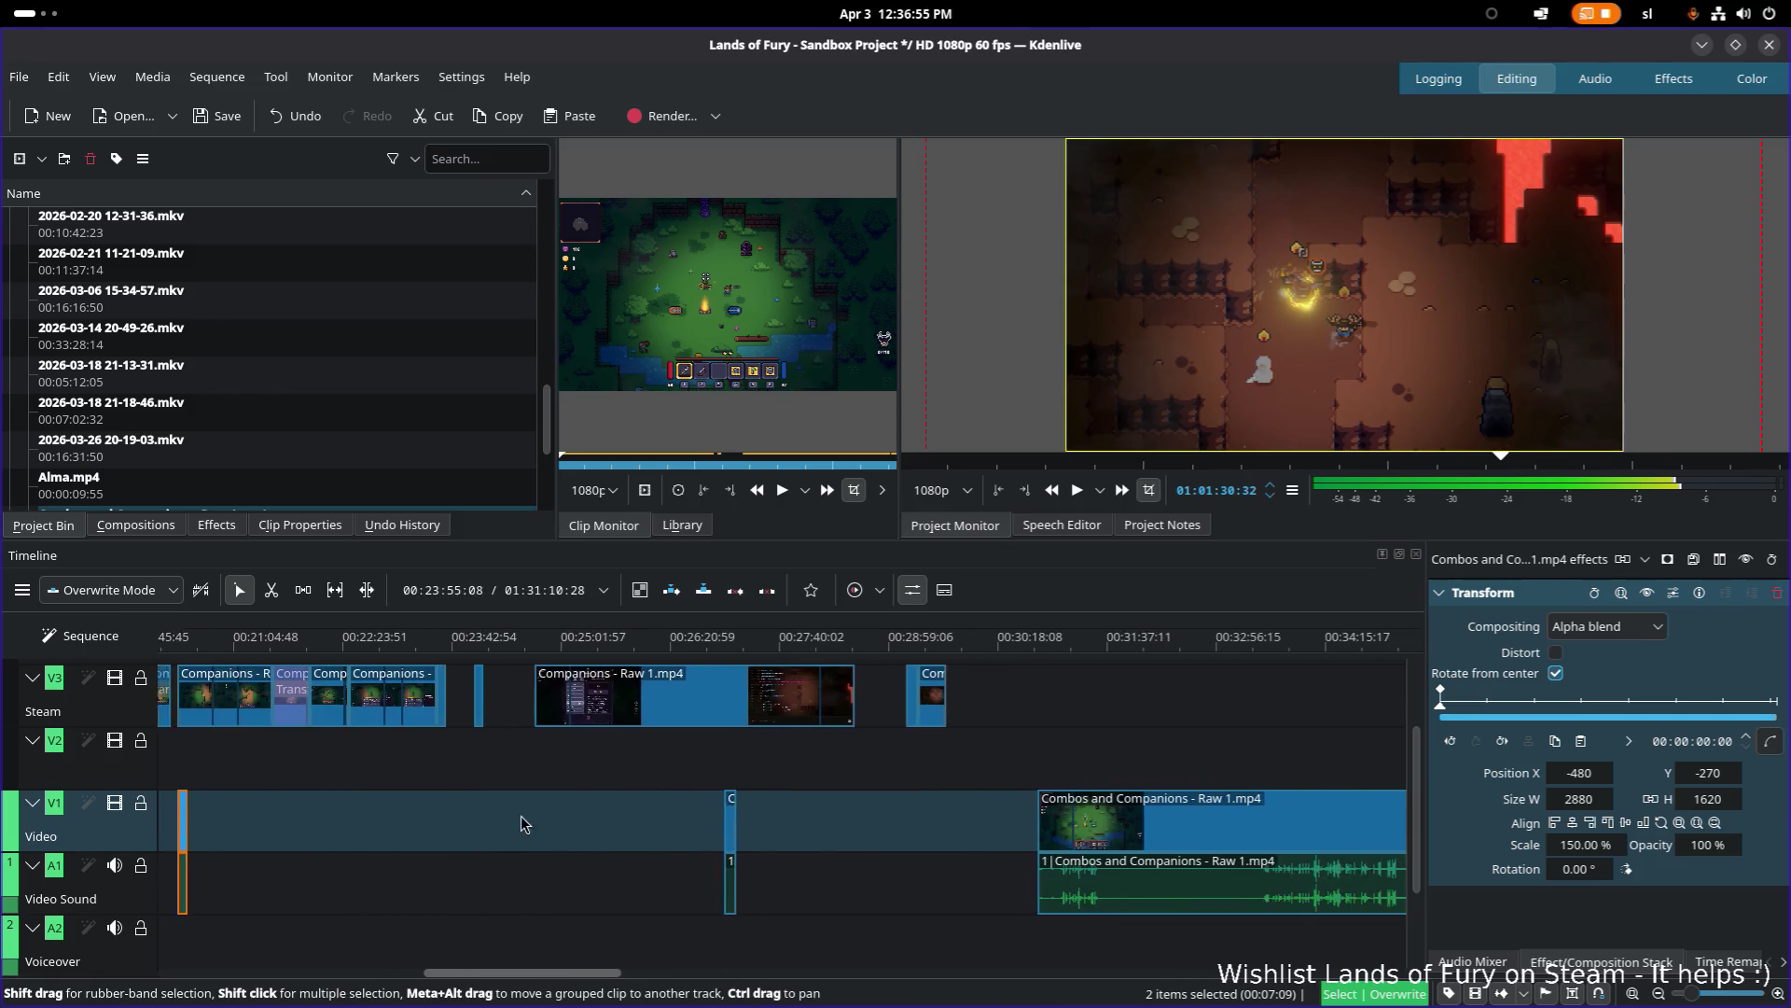
pyautogui.scroll(-5, 989, 849)
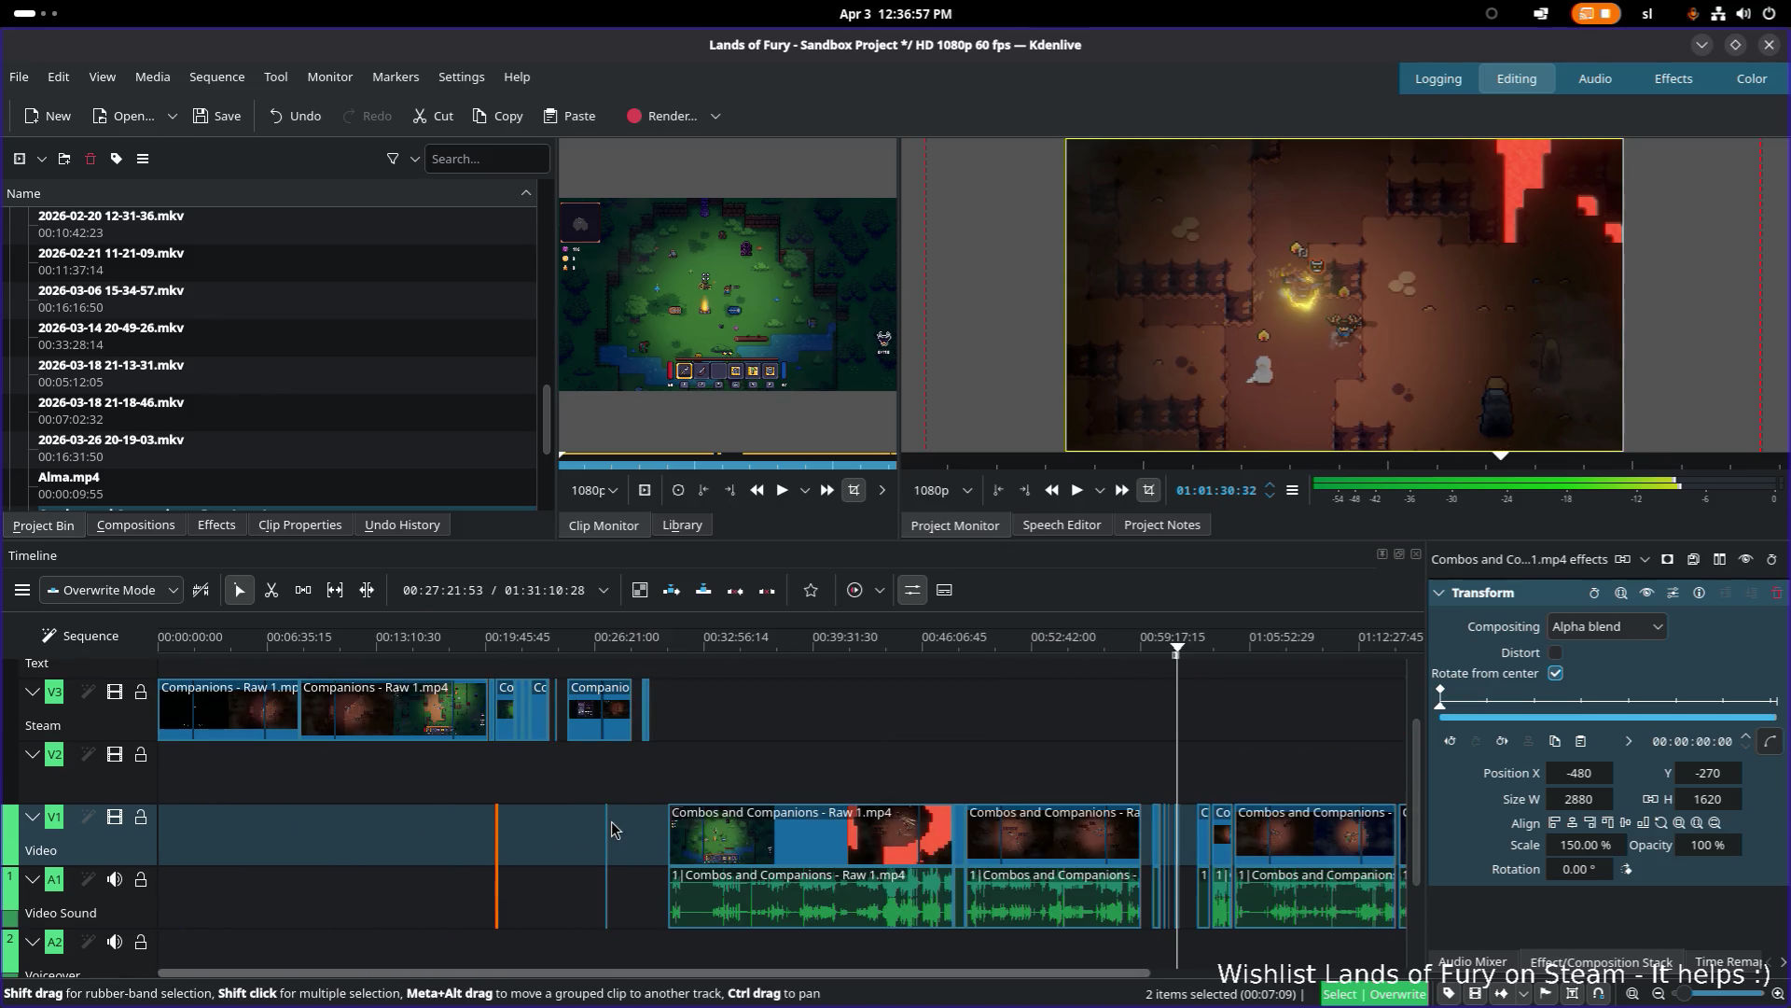
pyautogui.scroll(1, 965, 845)
pyautogui.scroll(-3, 747, 821)
pyautogui.scroll(5, 534, 810)
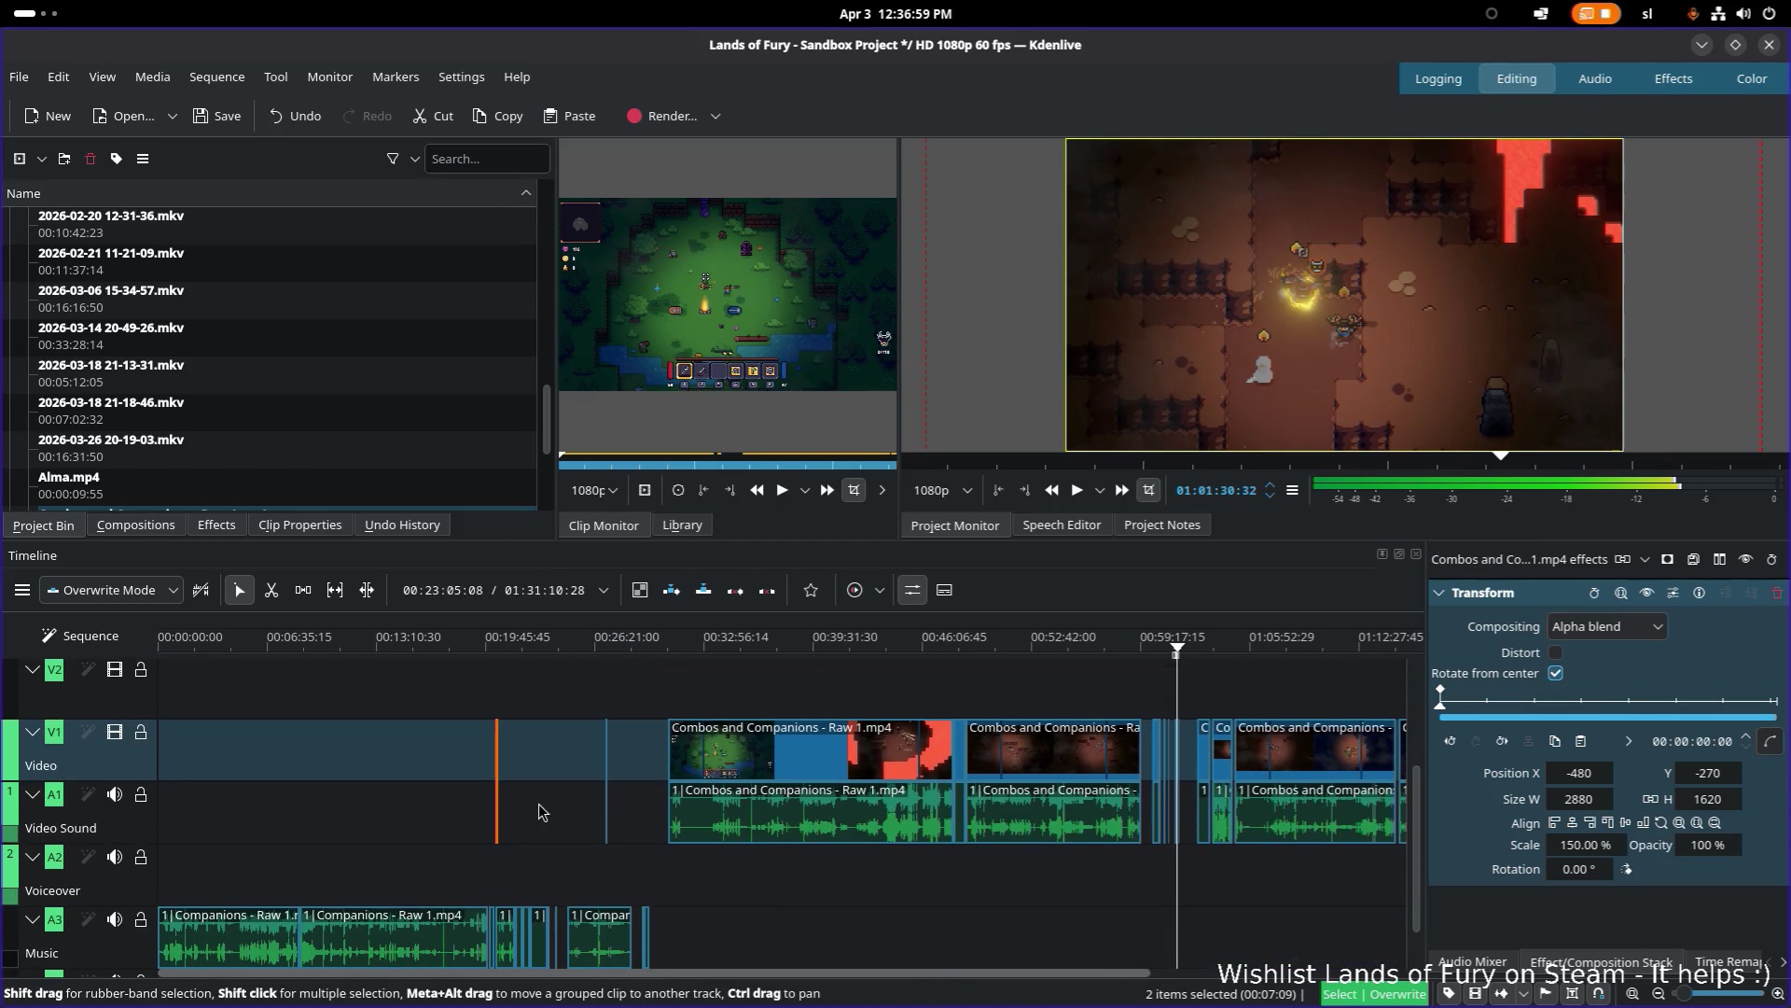
pyautogui.scroll(1, 494, 806)
pyautogui.moveTo(248, 747)
pyautogui.mouseDown()
pyautogui.moveTo(709, 709)
pyautogui.moveTo(933, 644)
pyautogui.moveTo(1070, 642)
pyautogui.mouseUp()
# Step: Scrub through the short cut clips just past the one-hour mark
pyautogui.click(852, 651)
pyautogui.scroll(-2, 1153, 715)
pyautogui.scroll(-5, 598, 776)
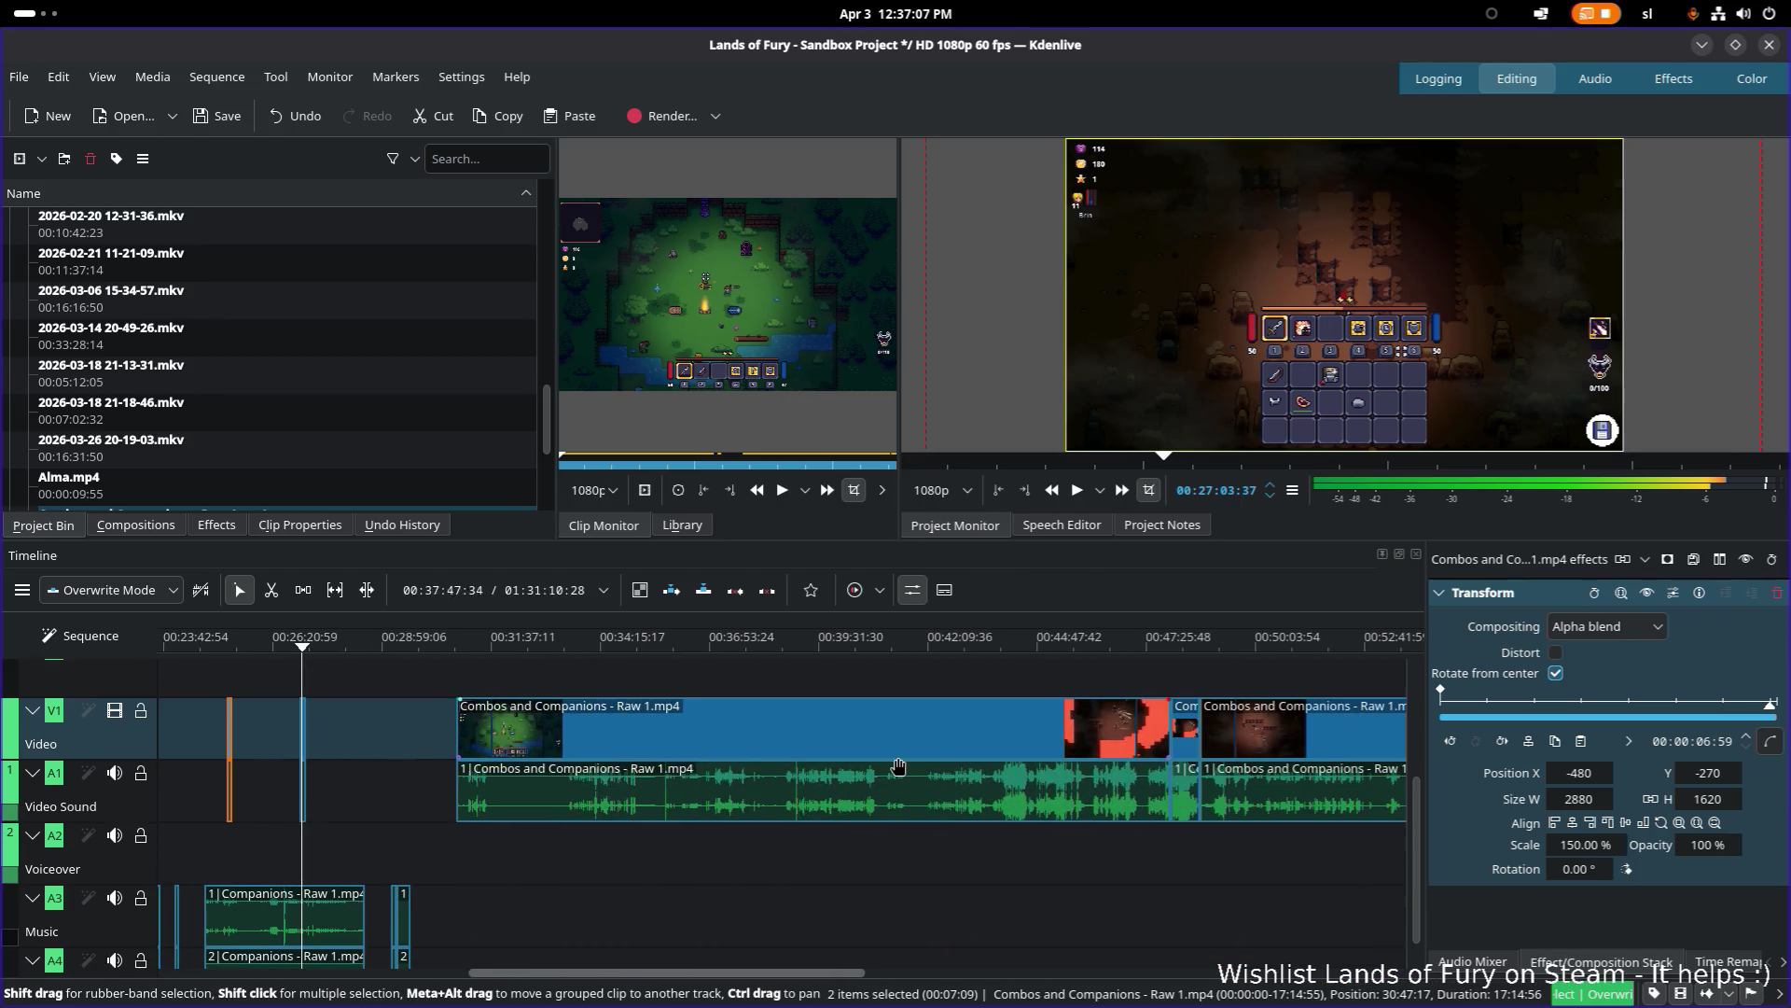
pyautogui.scroll(5, 598, 776)
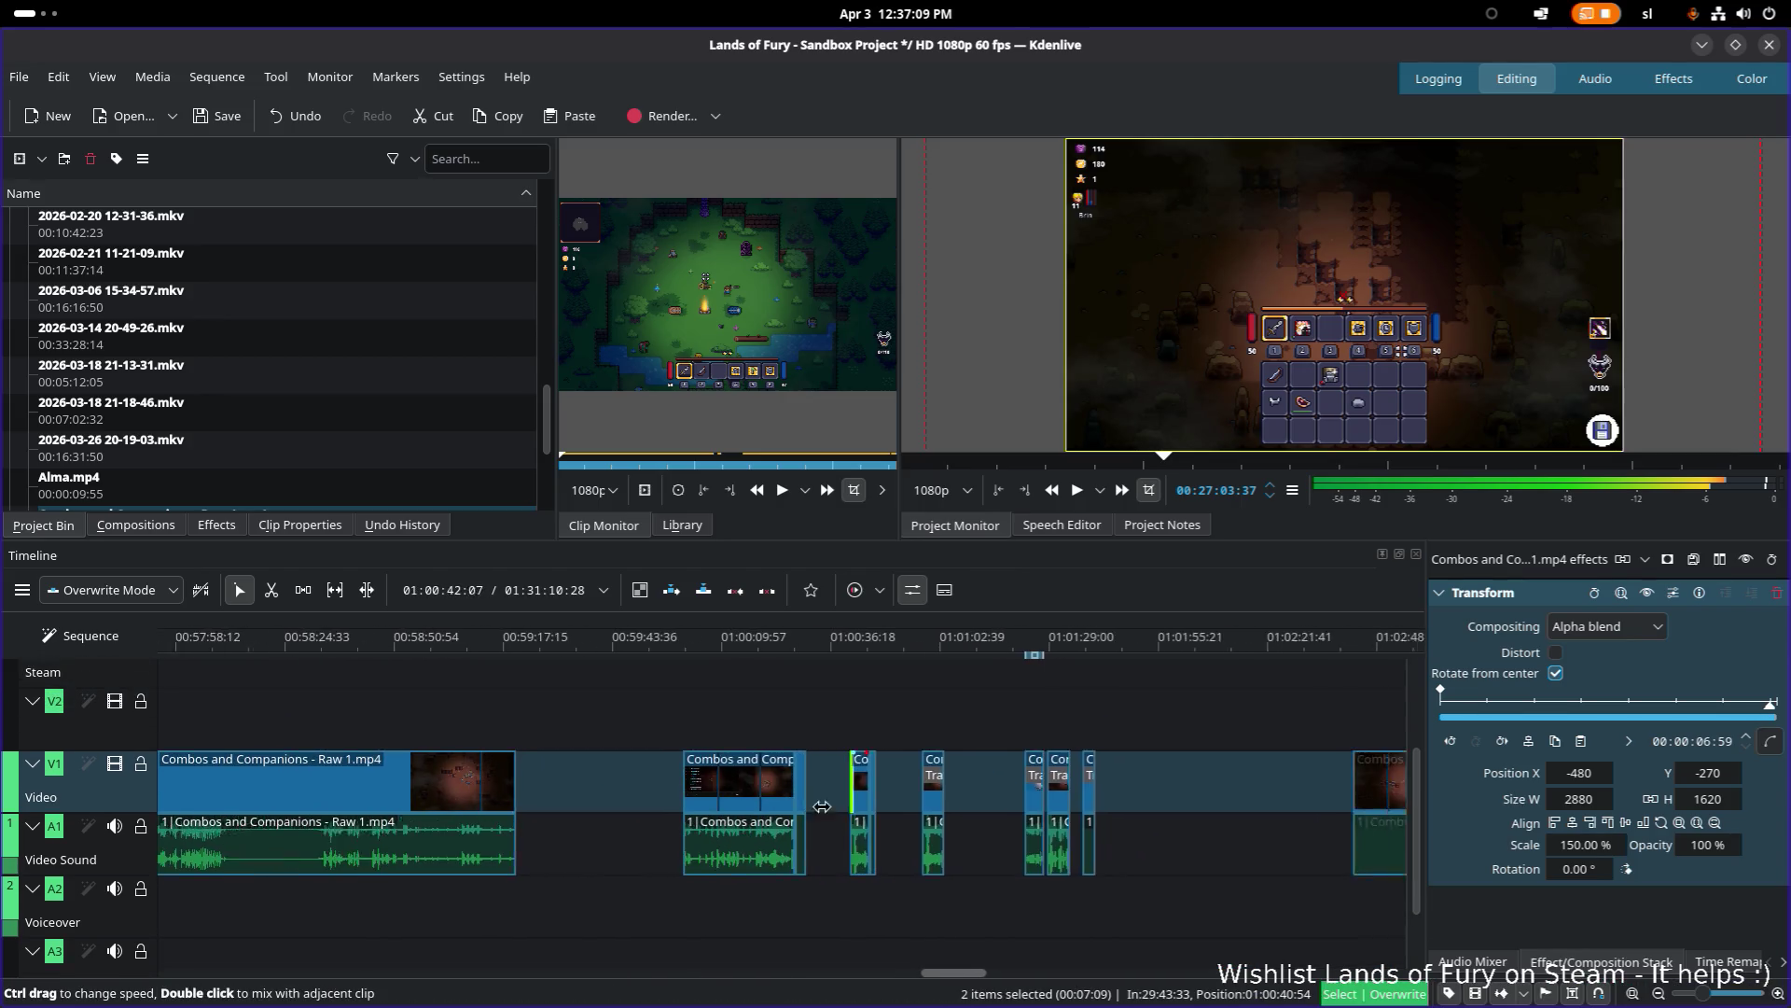
pyautogui.moveTo(811, 642)
pyautogui.mouseDown()
pyautogui.moveTo(1073, 640)
pyautogui.moveTo(1057, 640)
pyautogui.mouseUp()
pyautogui.scroll(-5, 754, 722)
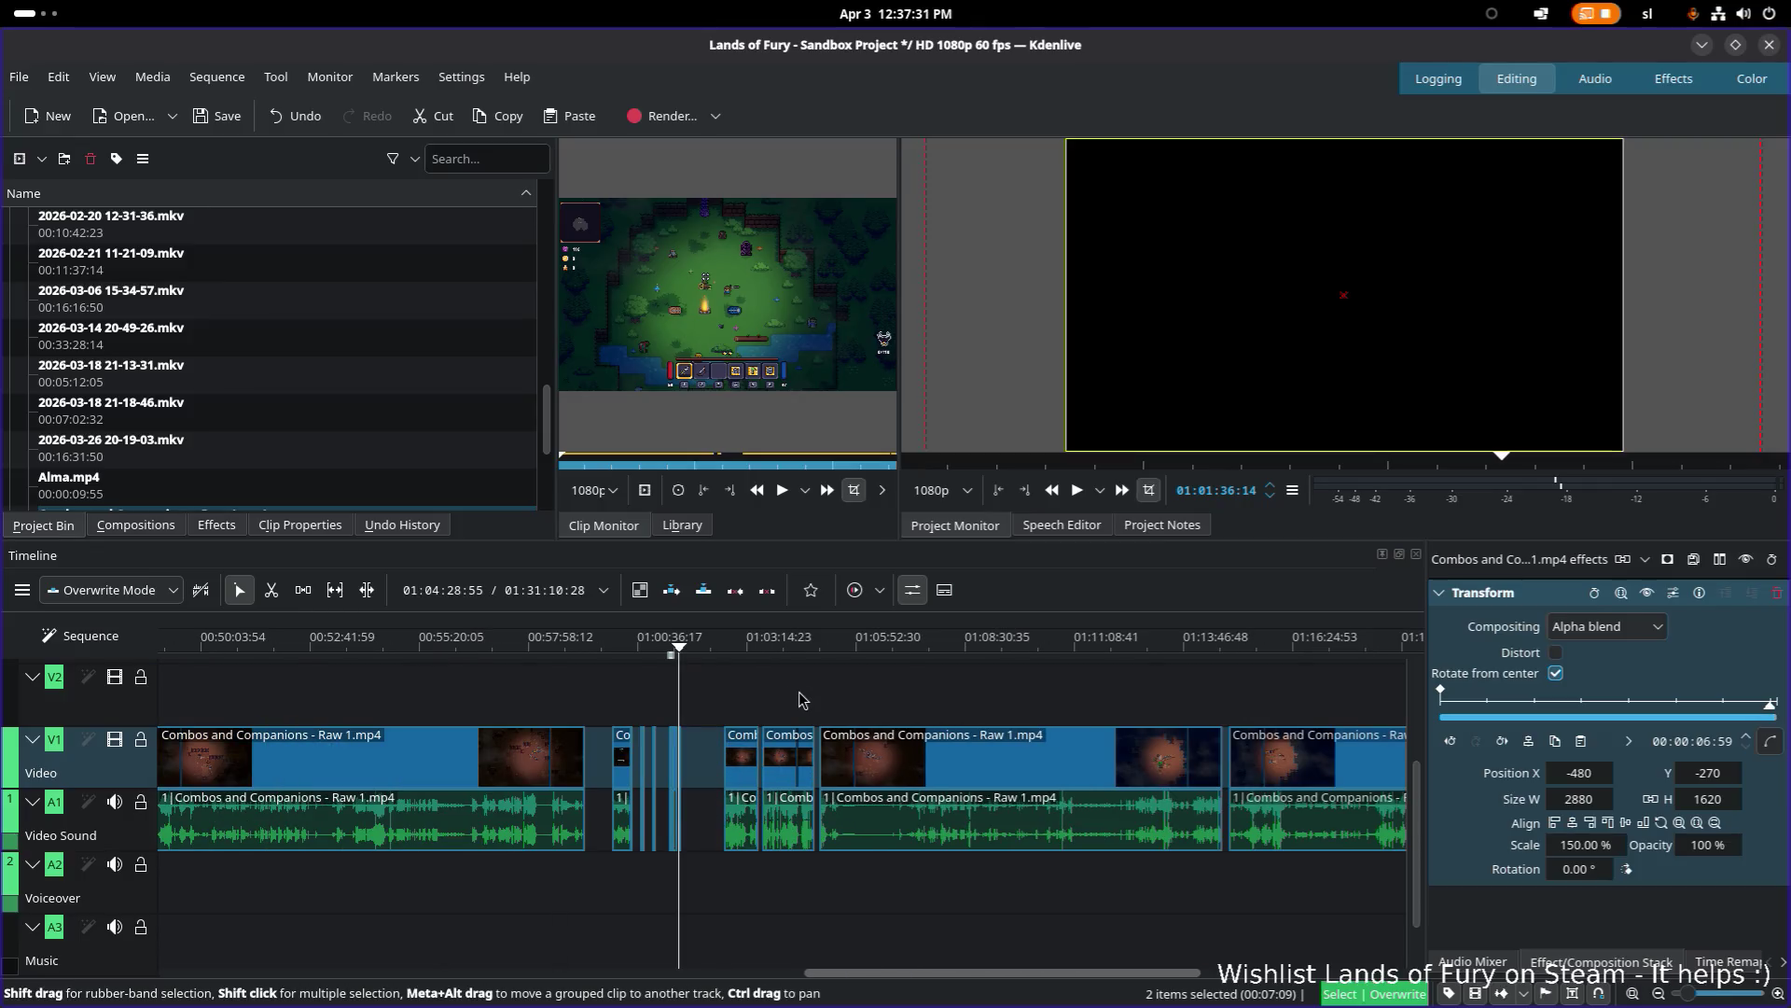
# Step: Check the footage at 01:29, 00:25:16, the Journal screen near 00:24, and 00:29:40
pyautogui.scroll(-5, 691, 718)
pyautogui.click(1207, 640)
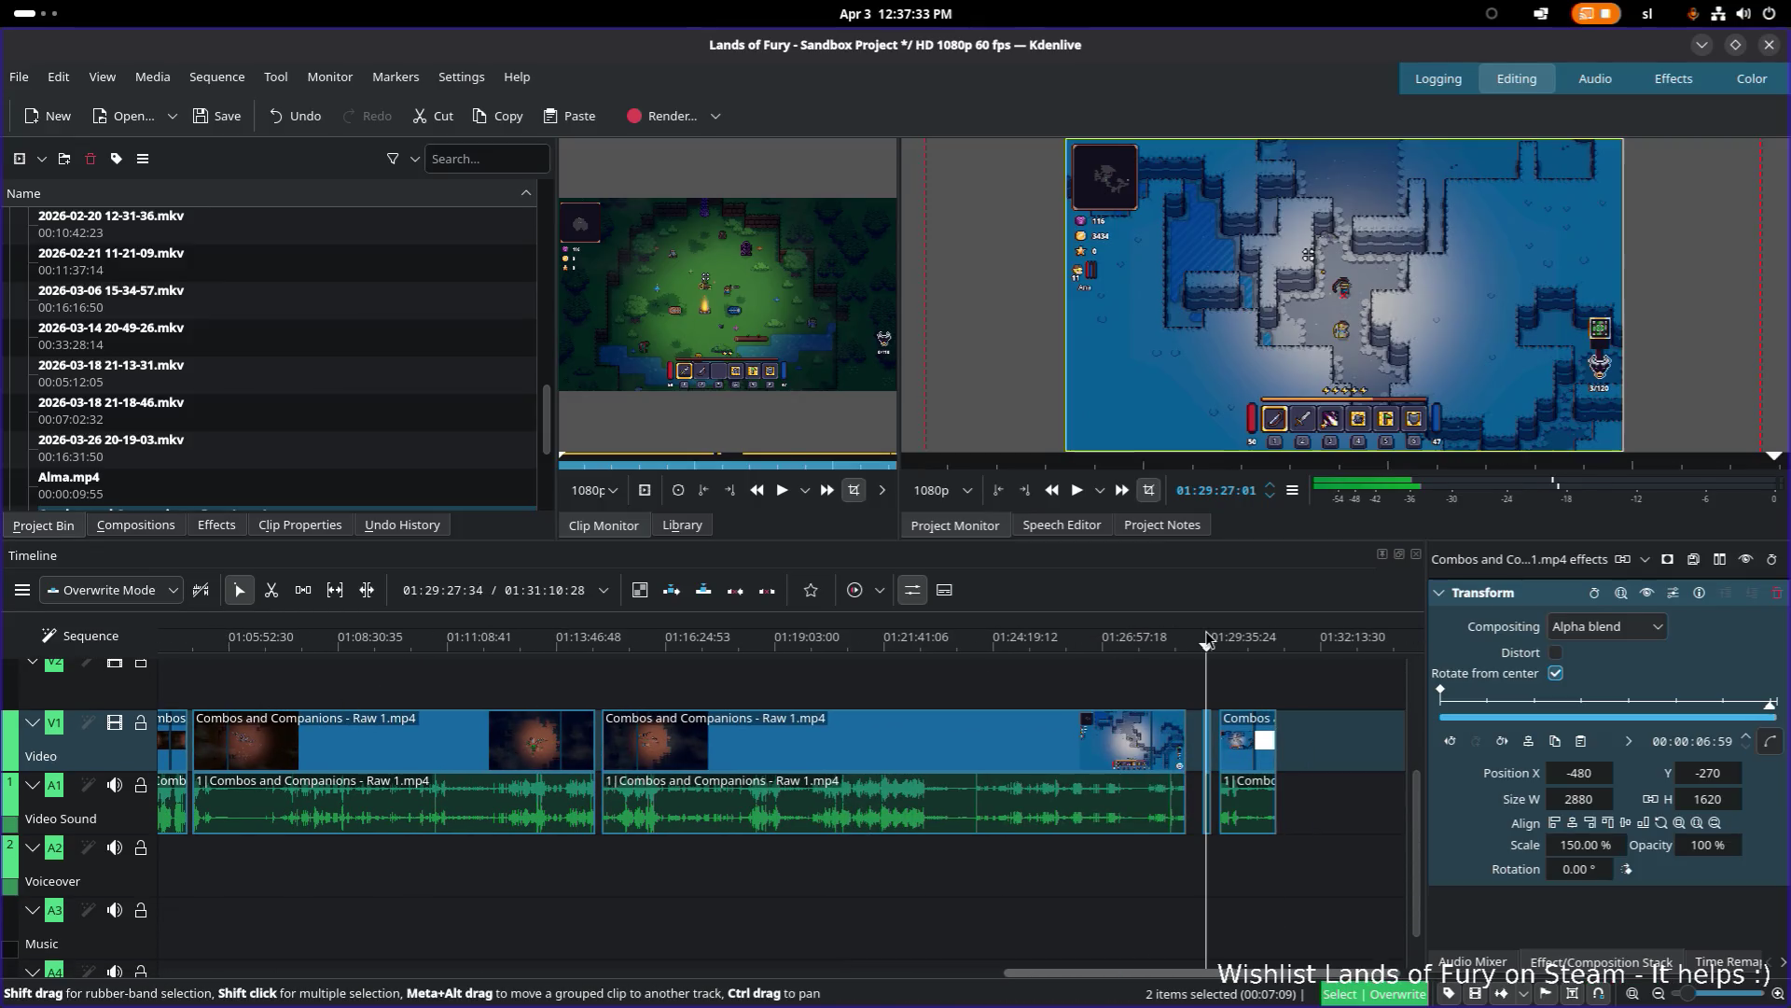
pyautogui.scroll(-5, 774, 812)
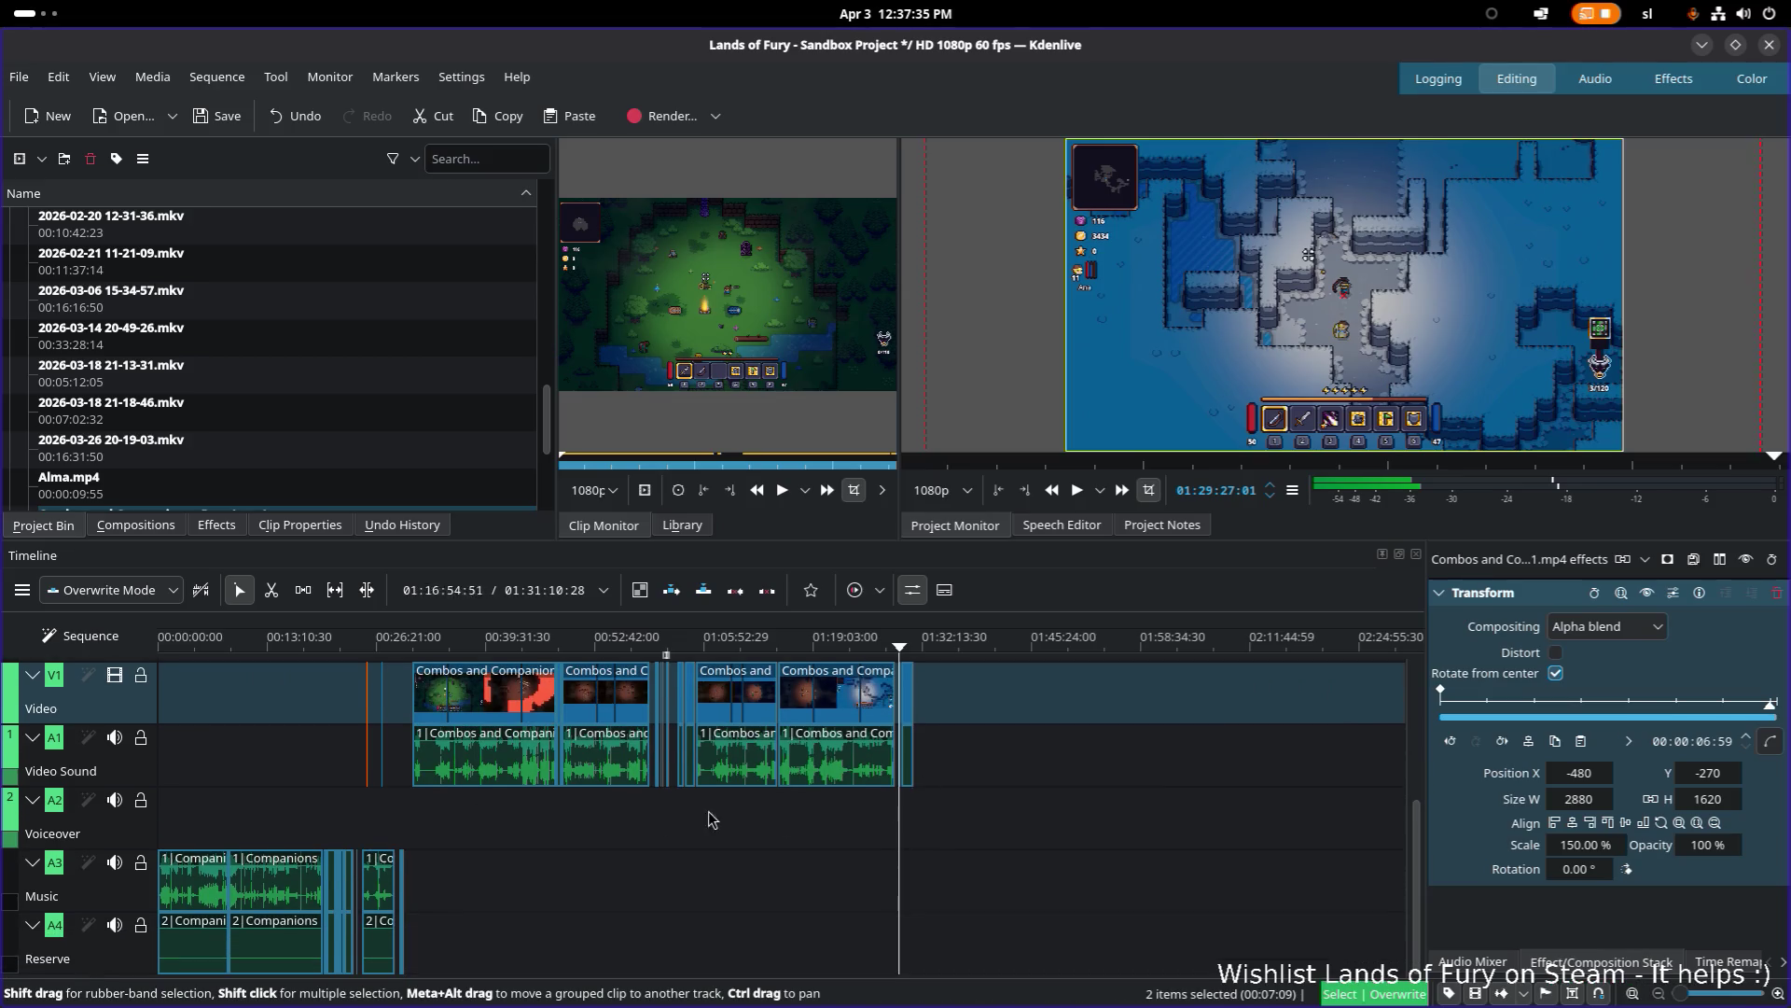
pyautogui.scroll(10, 738, 698)
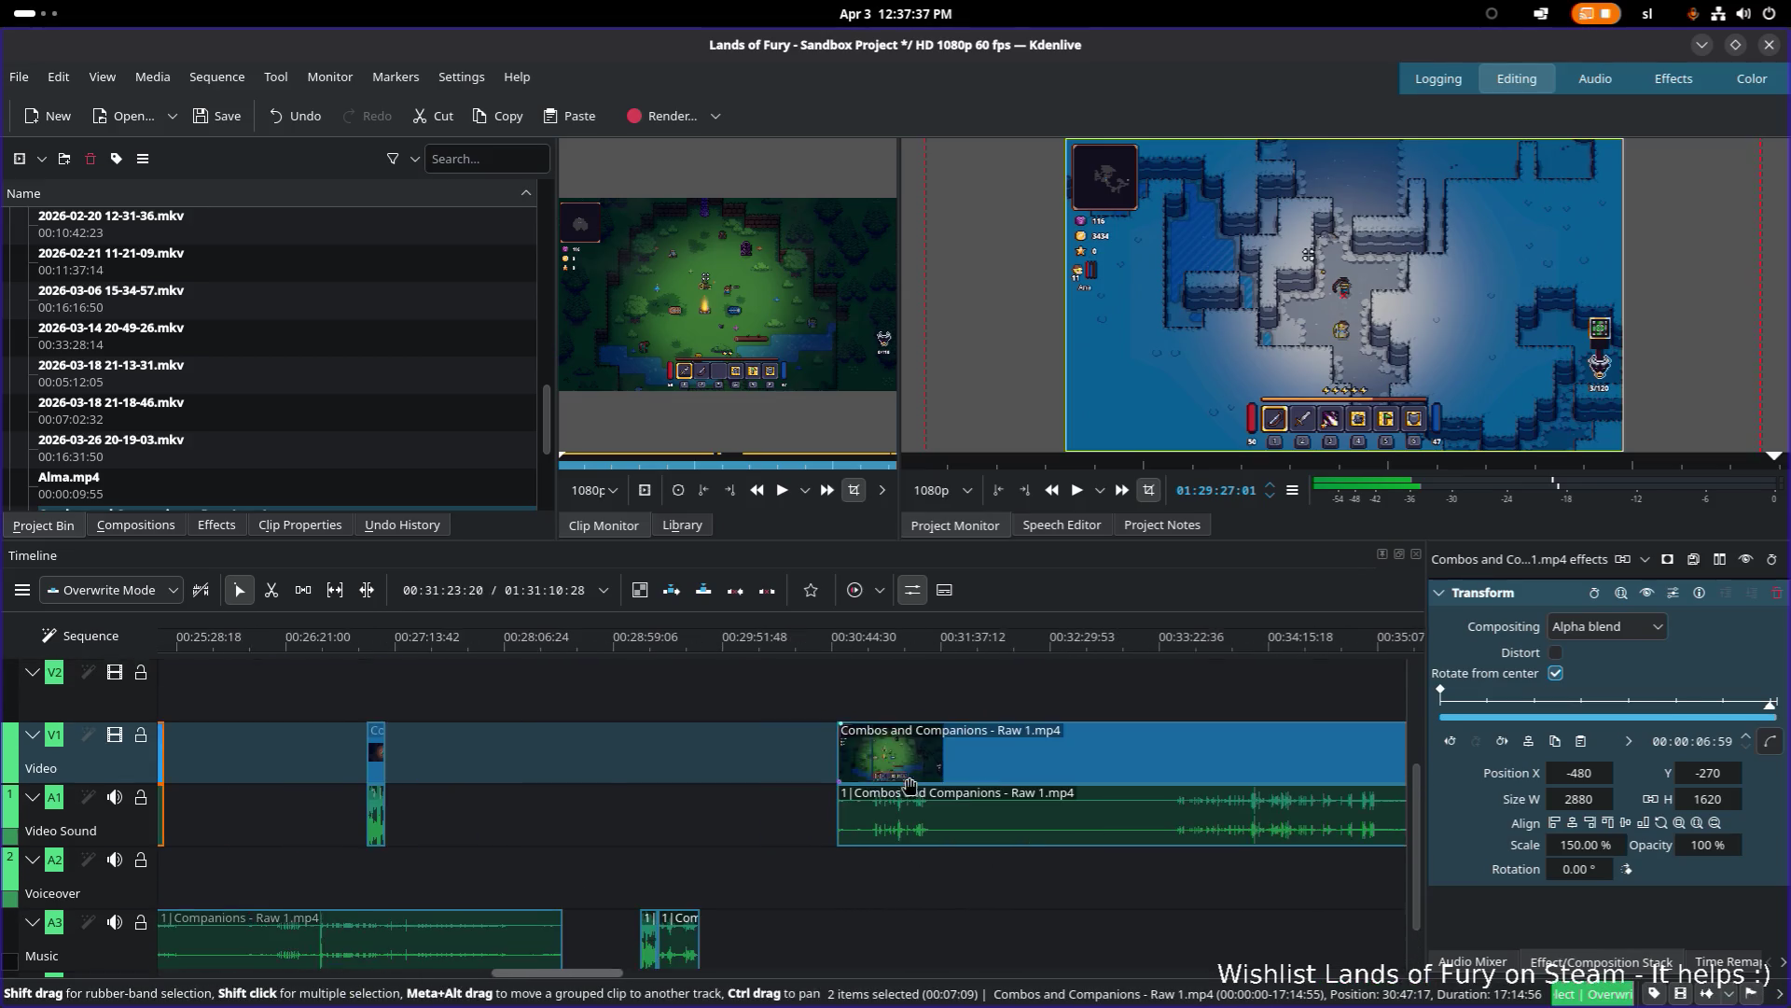
pyautogui.click(793, 635)
pyautogui.click(578, 634)
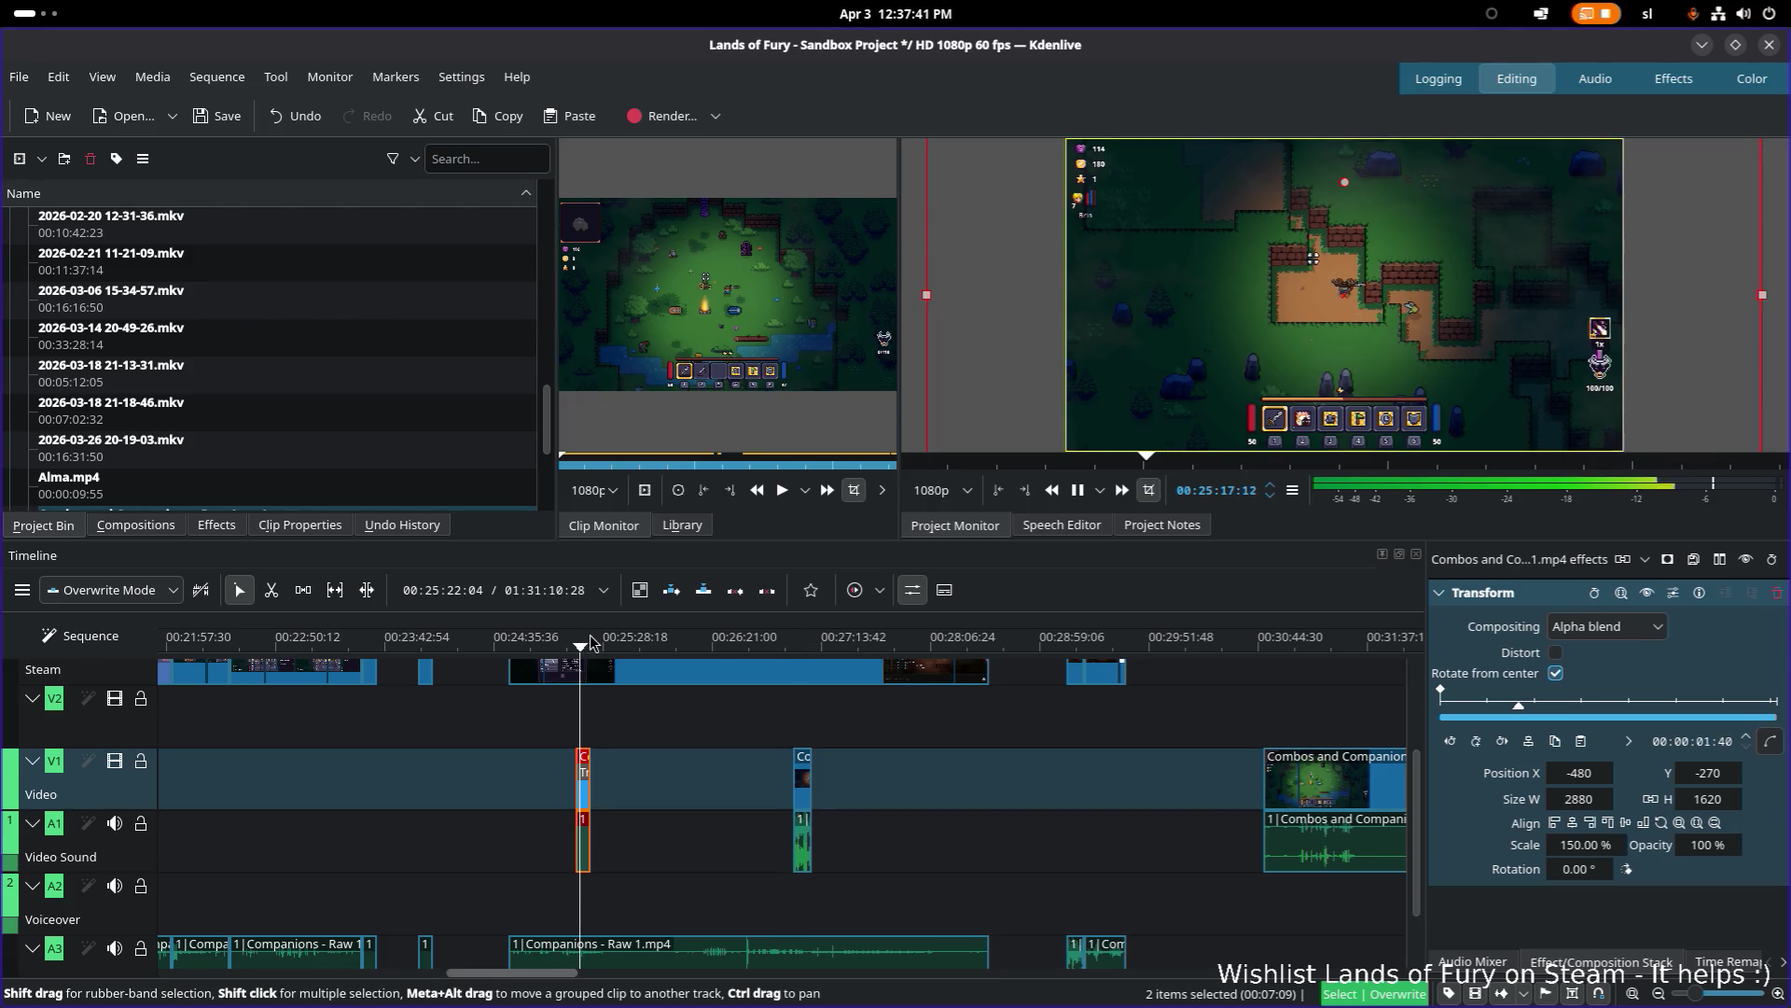
pyautogui.scroll(3, 608, 744)
pyautogui.click(551, 644)
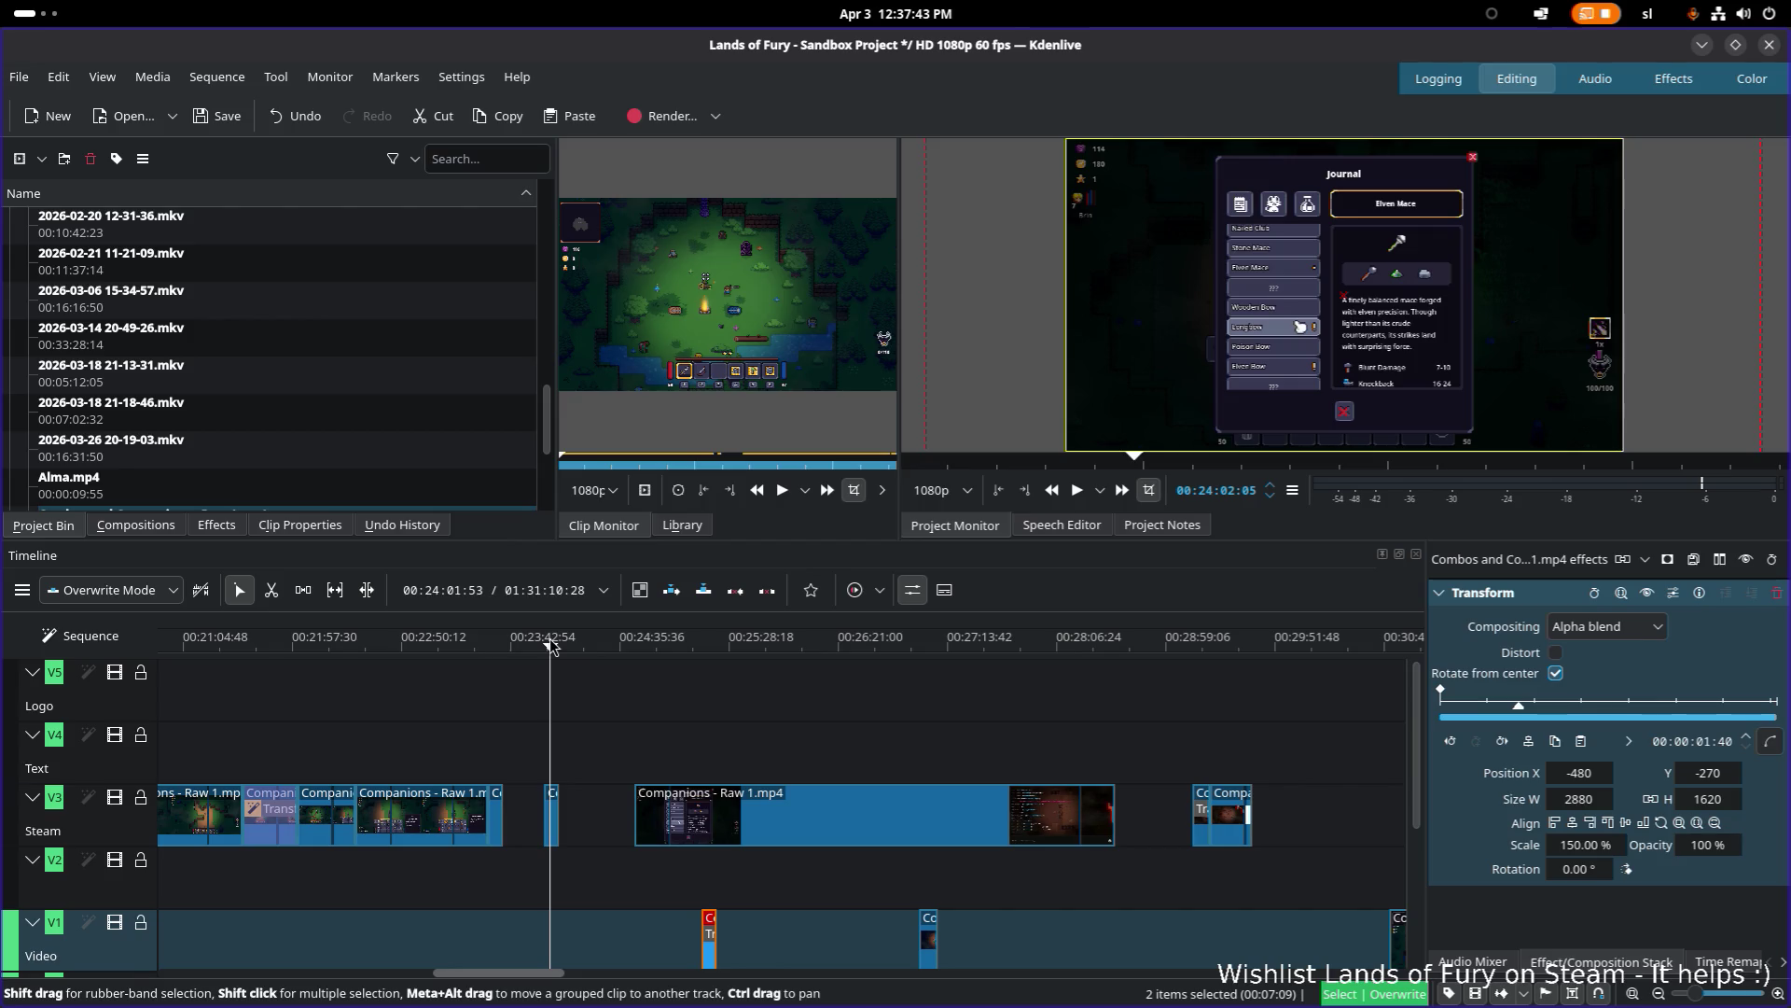
pyautogui.scroll(-3, 1031, 737)
pyautogui.moveTo(912, 640); pyautogui.dragTo(976, 644)
# Step: Play the timeline from just before the lava dungeon footage at 00:48:31
pyautogui.scroll(-12, 653, 737)
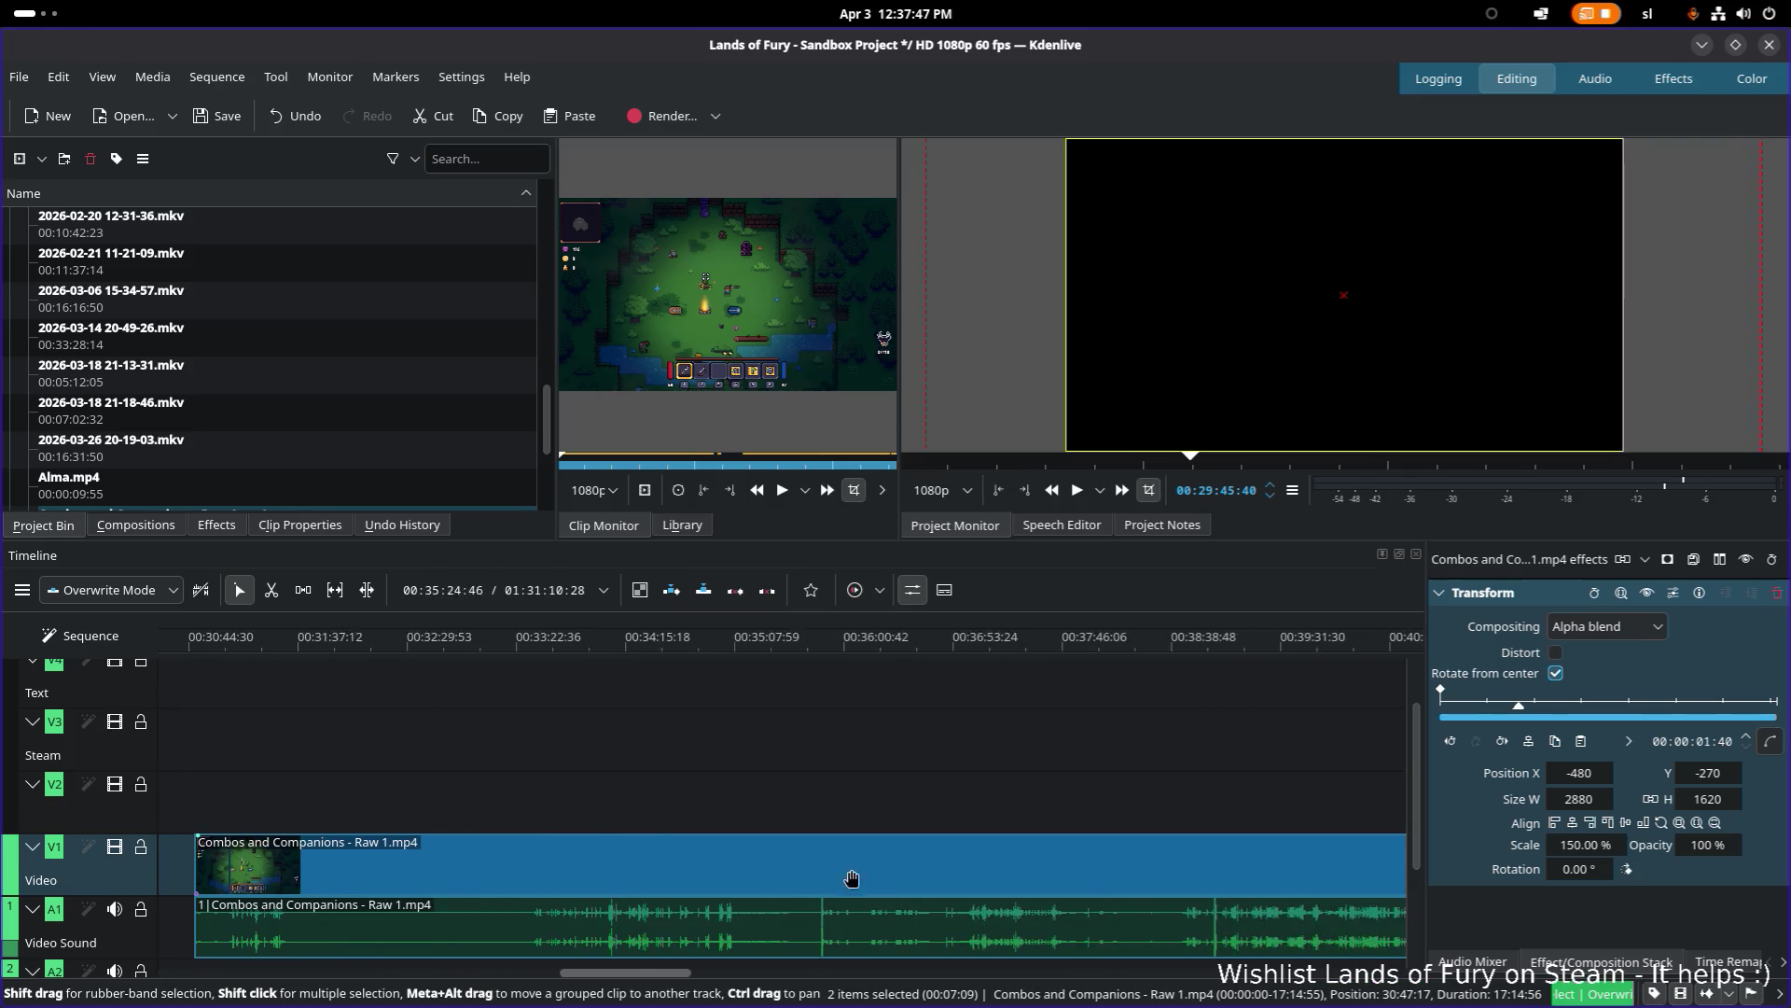
pyautogui.scroll(-3, 358, 736)
pyautogui.scroll(2, 359, 736)
pyautogui.scroll(-15, 451, 664)
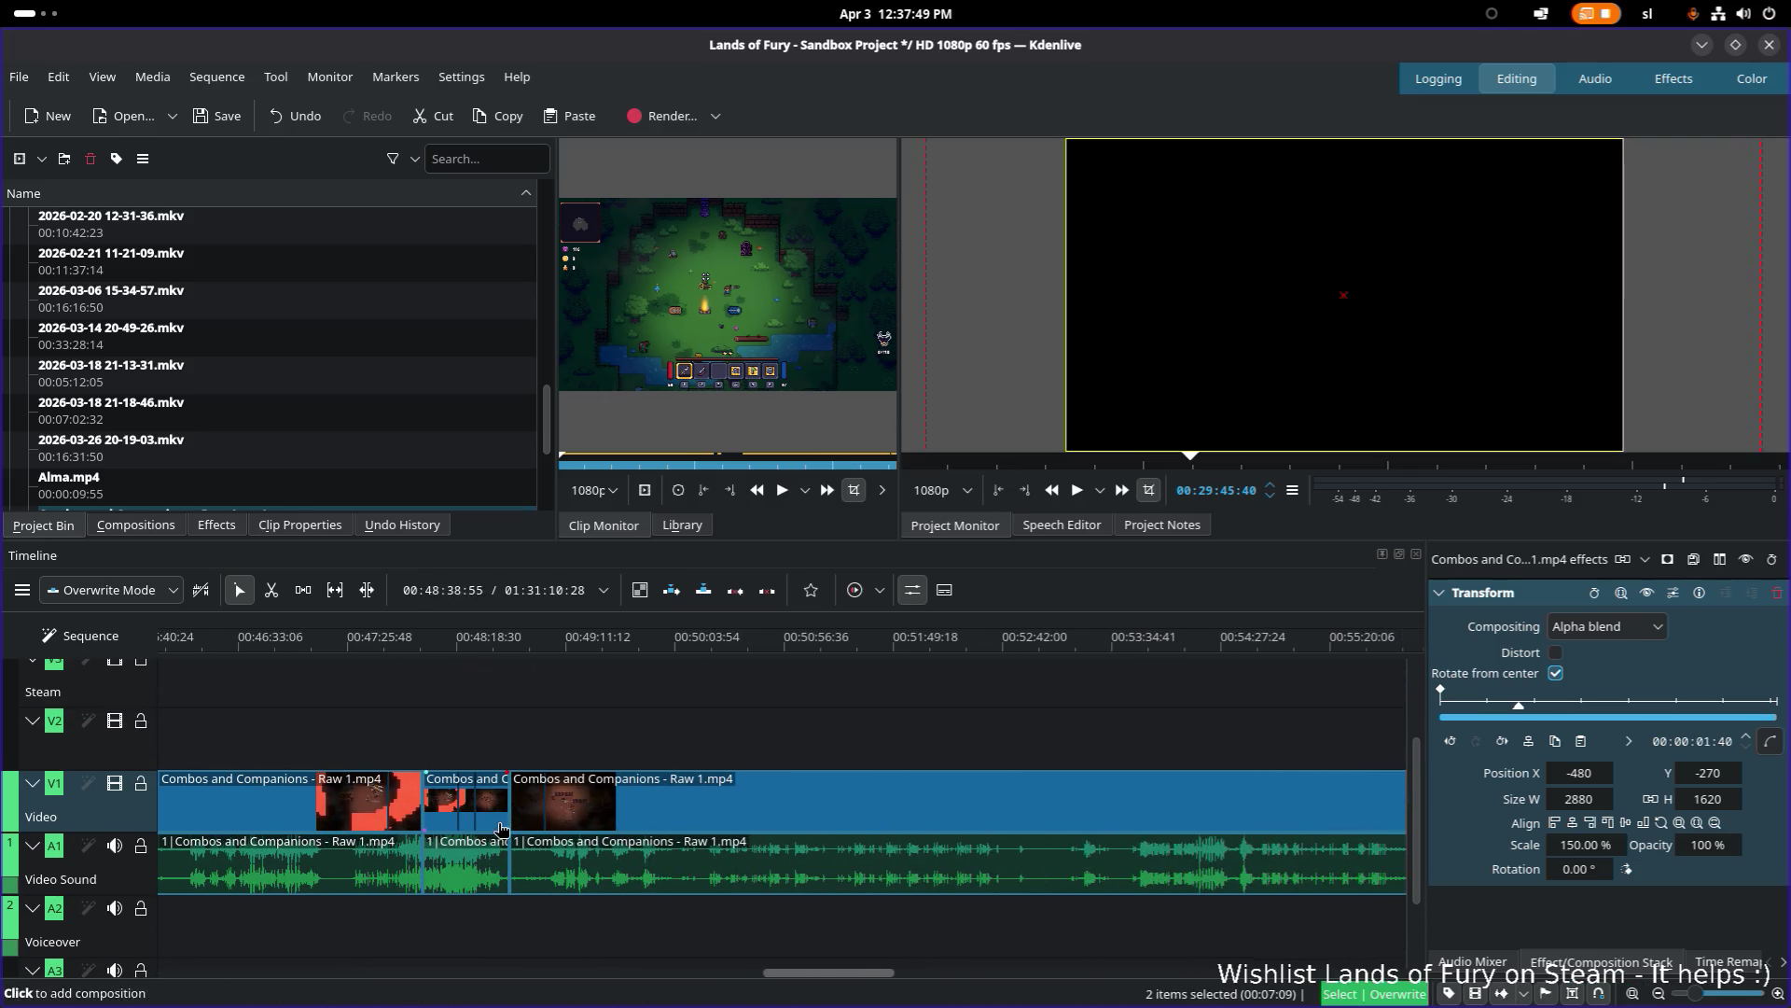
pyautogui.click(484, 642)
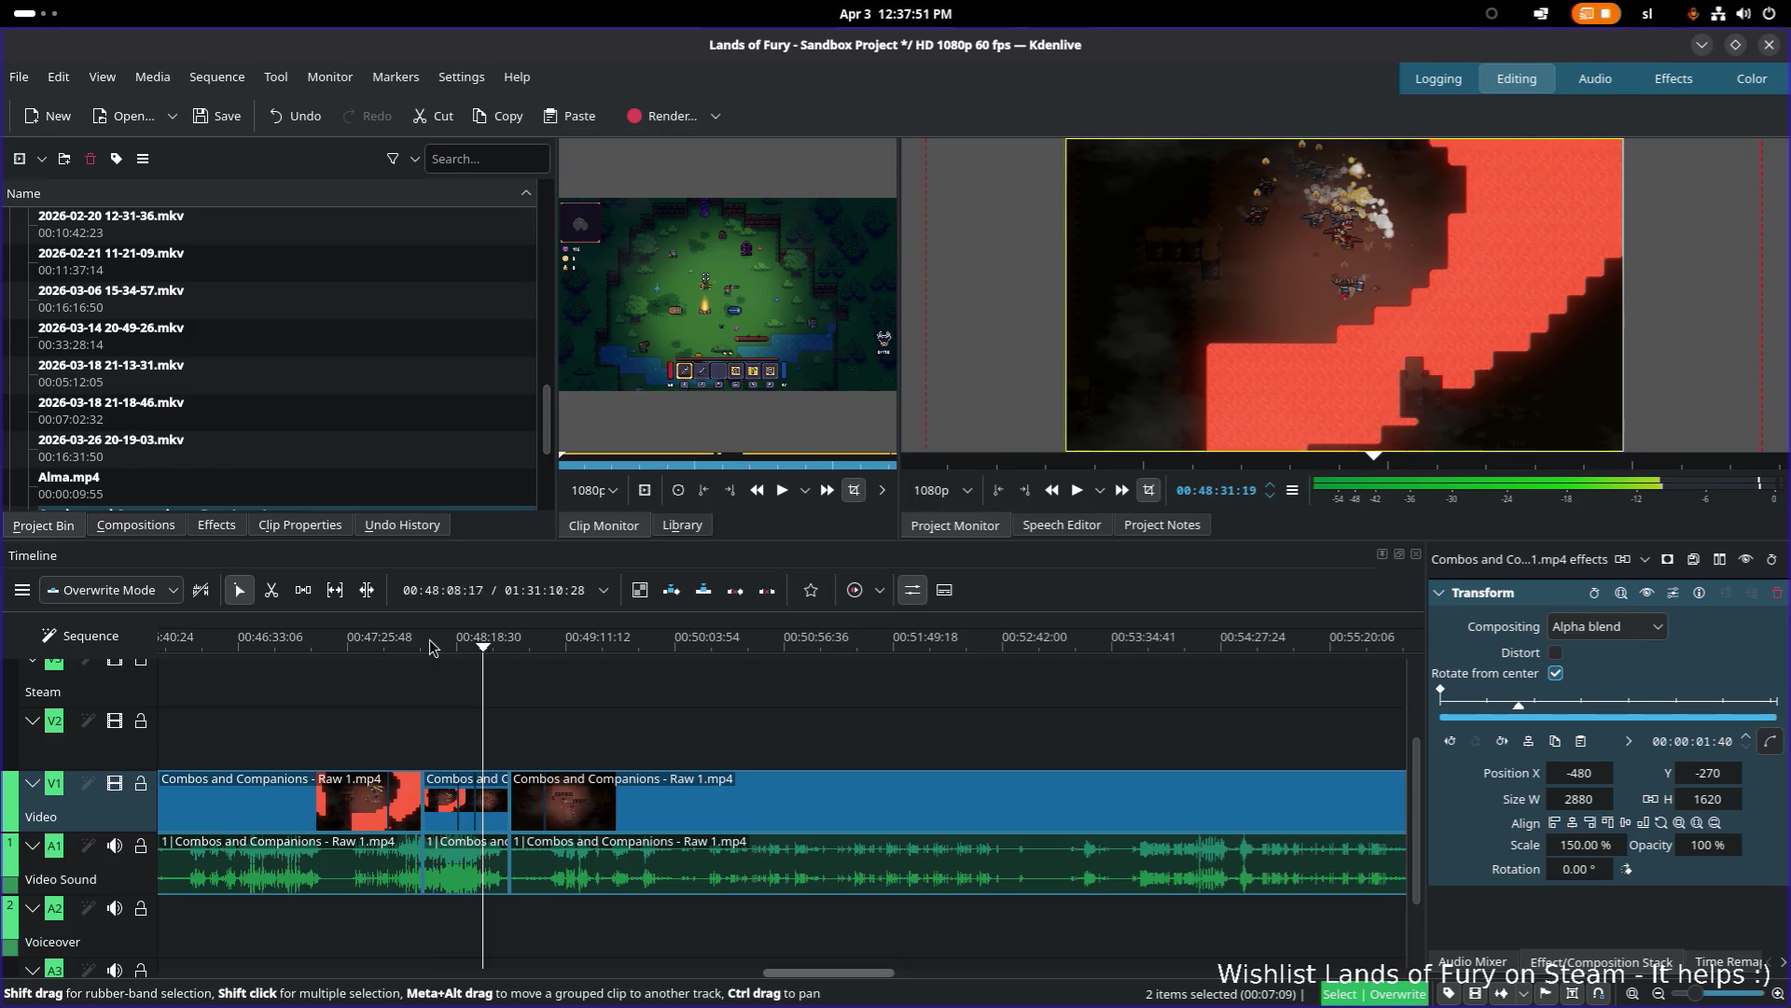
pyautogui.click(426, 644)
pyautogui.press('space')
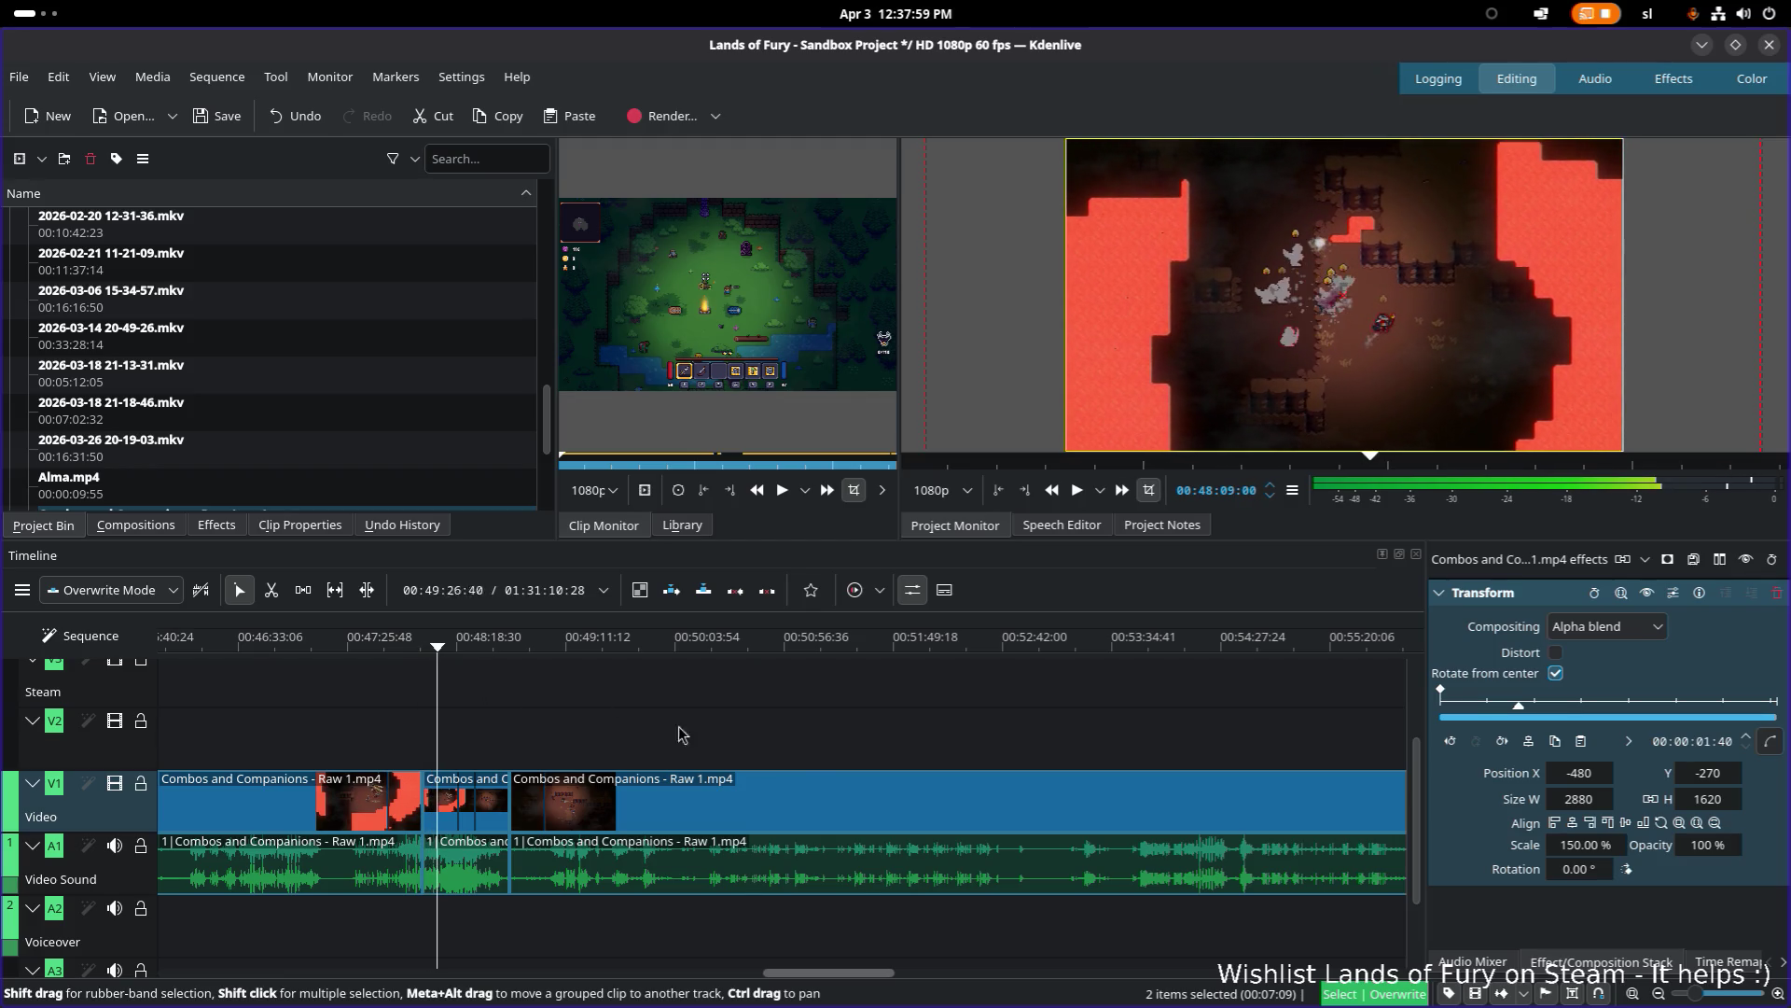
pyautogui.hscroll(8, 924, 746)
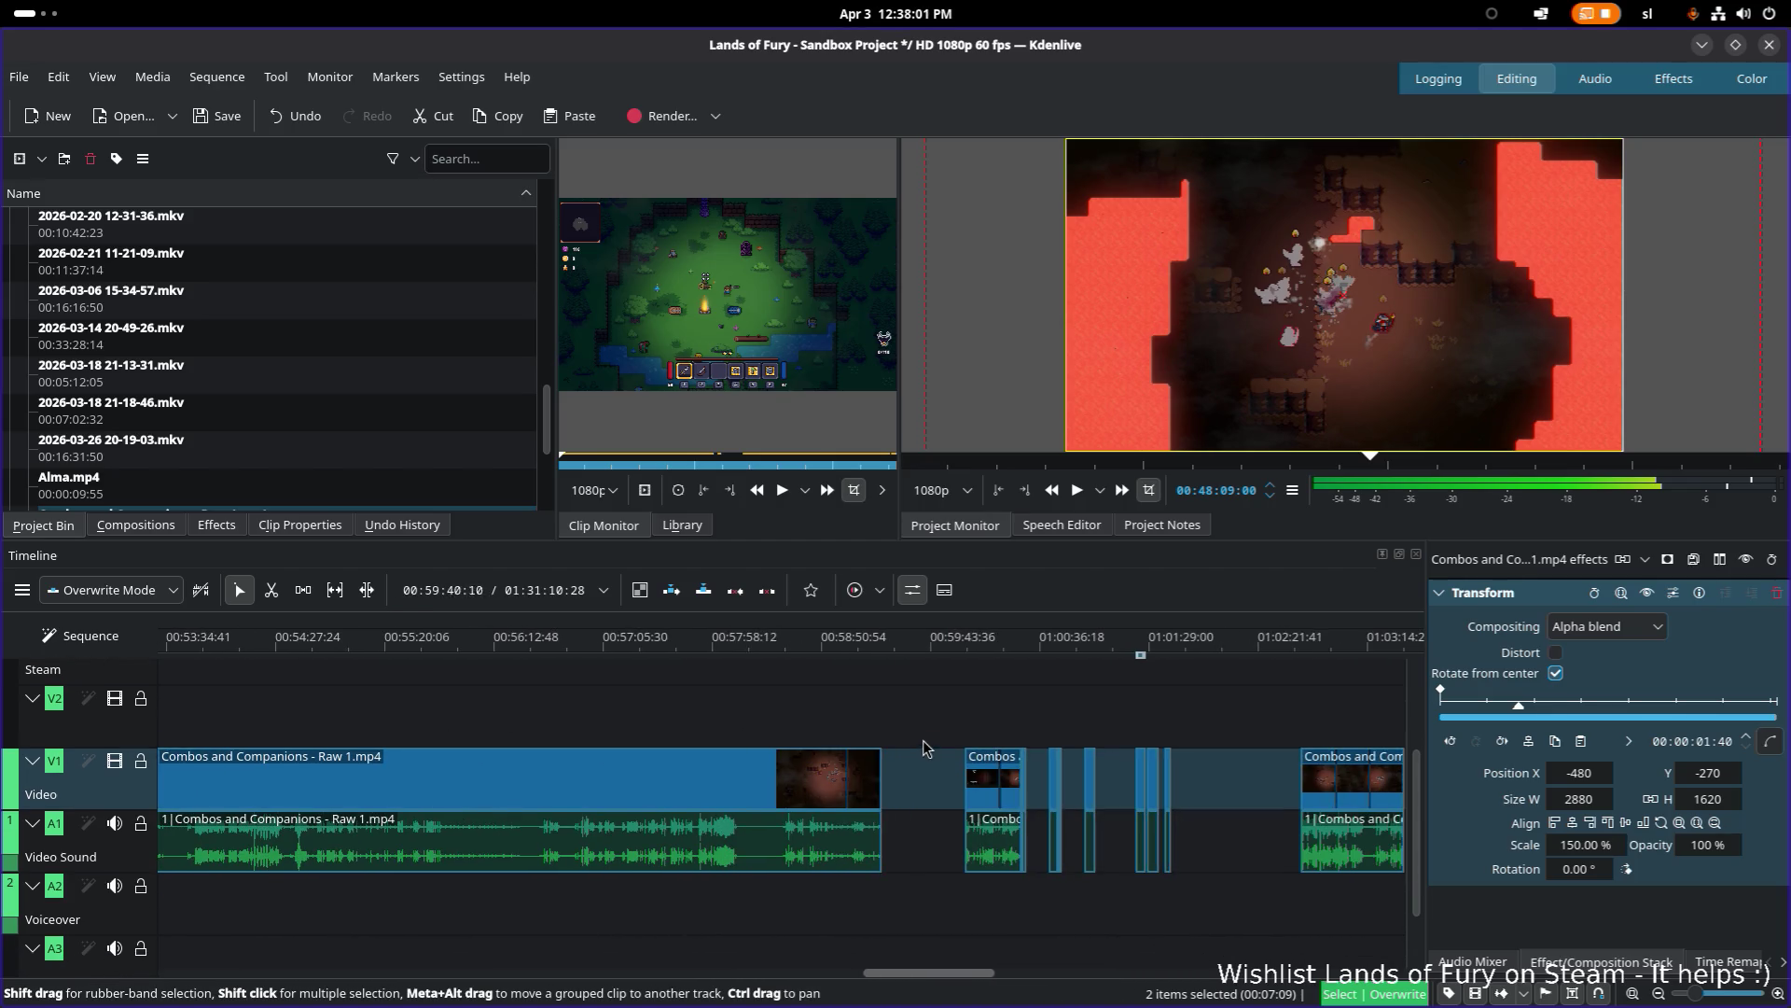
pyautogui.moveTo(971, 658); pyautogui.dragTo(1092, 652)
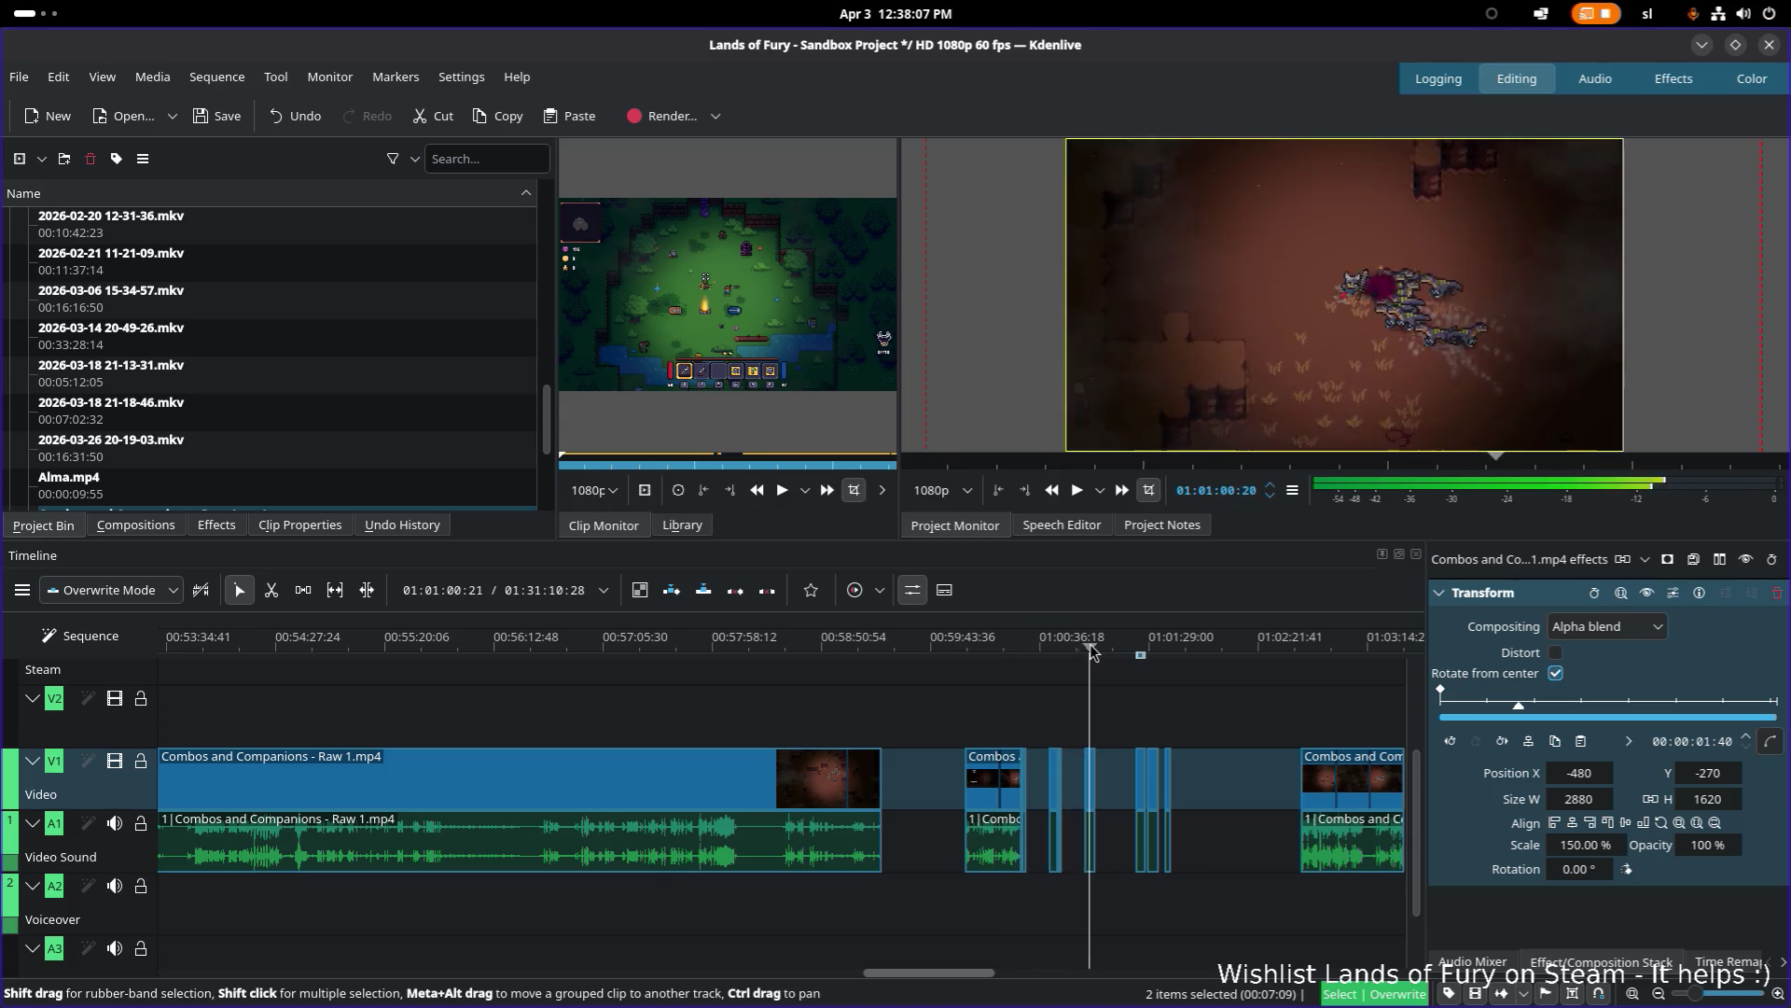
pyautogui.click(1086, 647)
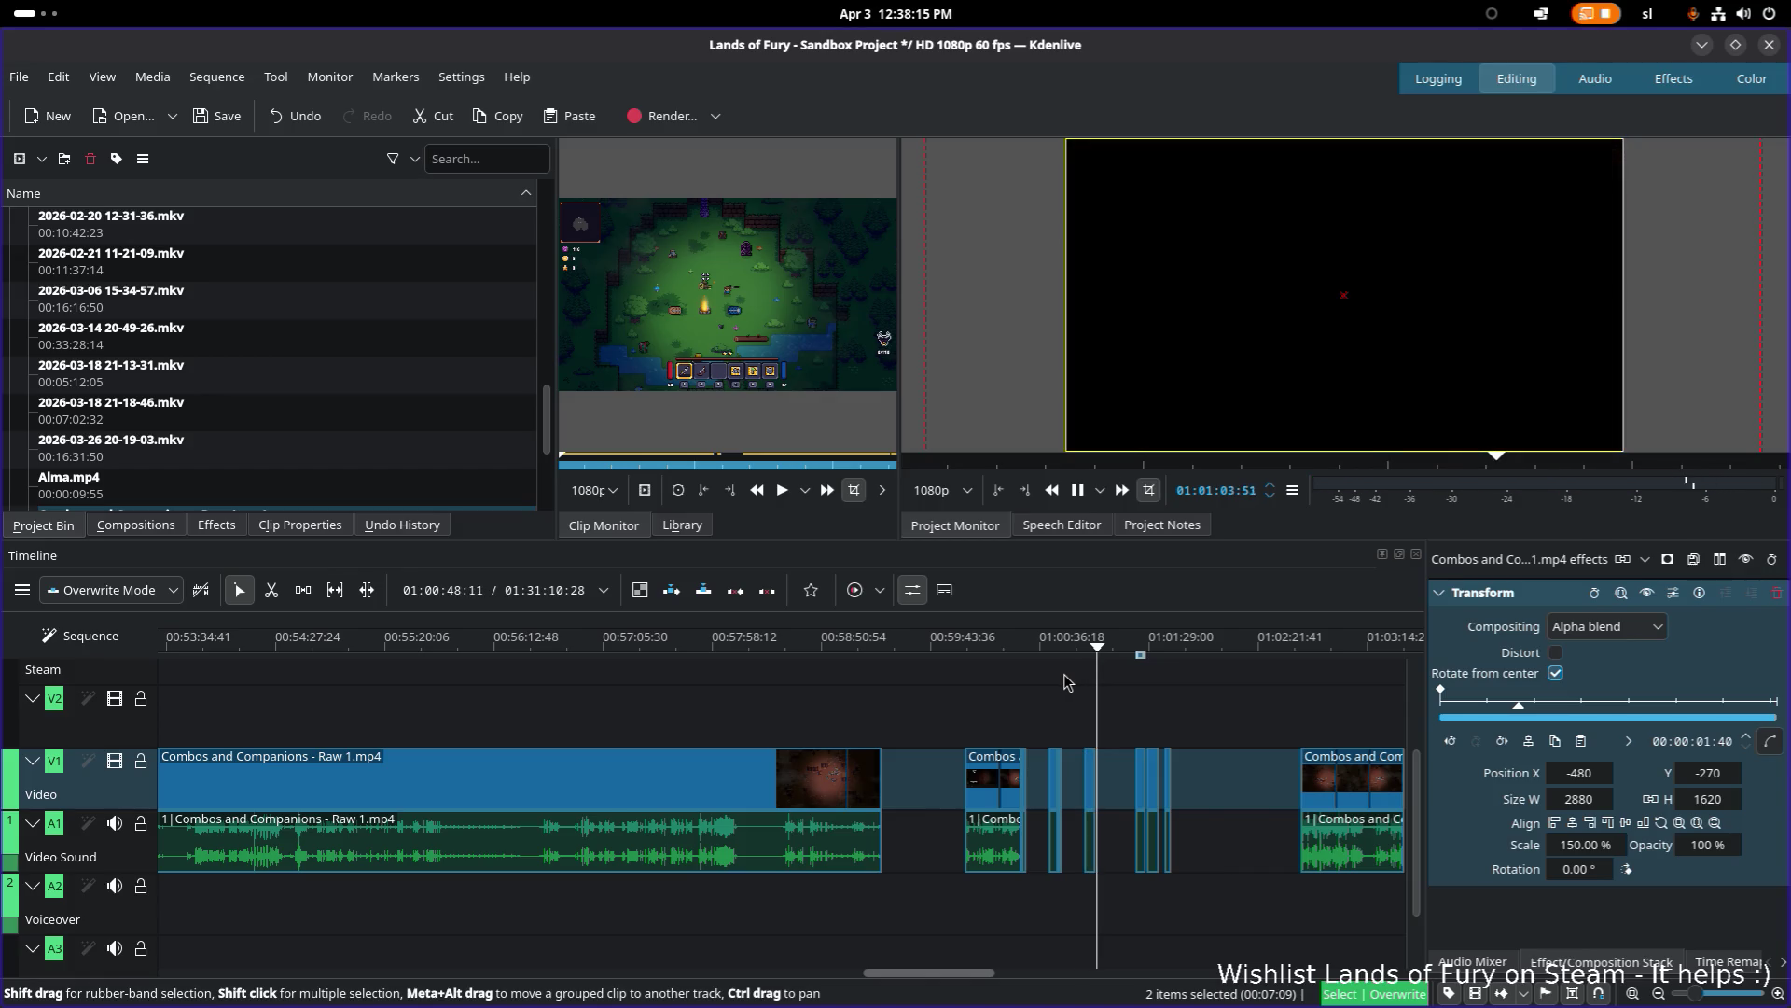
pyautogui.moveTo(1144, 760); pyautogui.dragTo(884, 795)
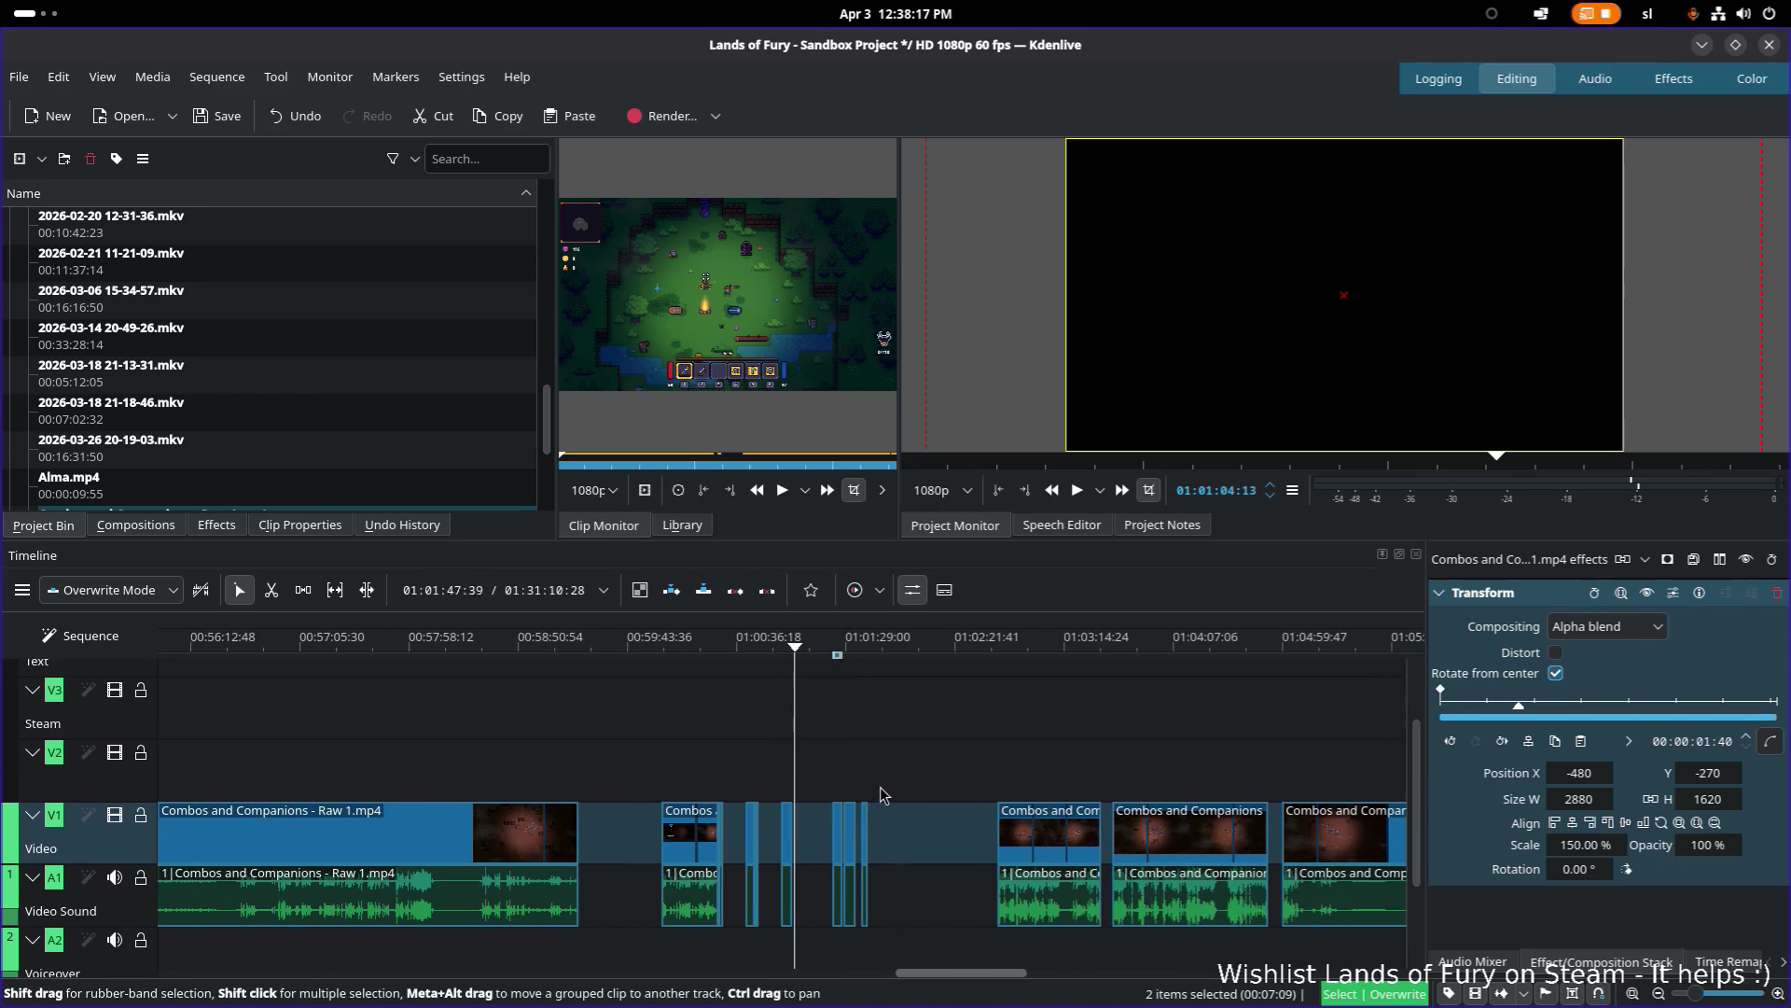
pyautogui.click(752, 643)
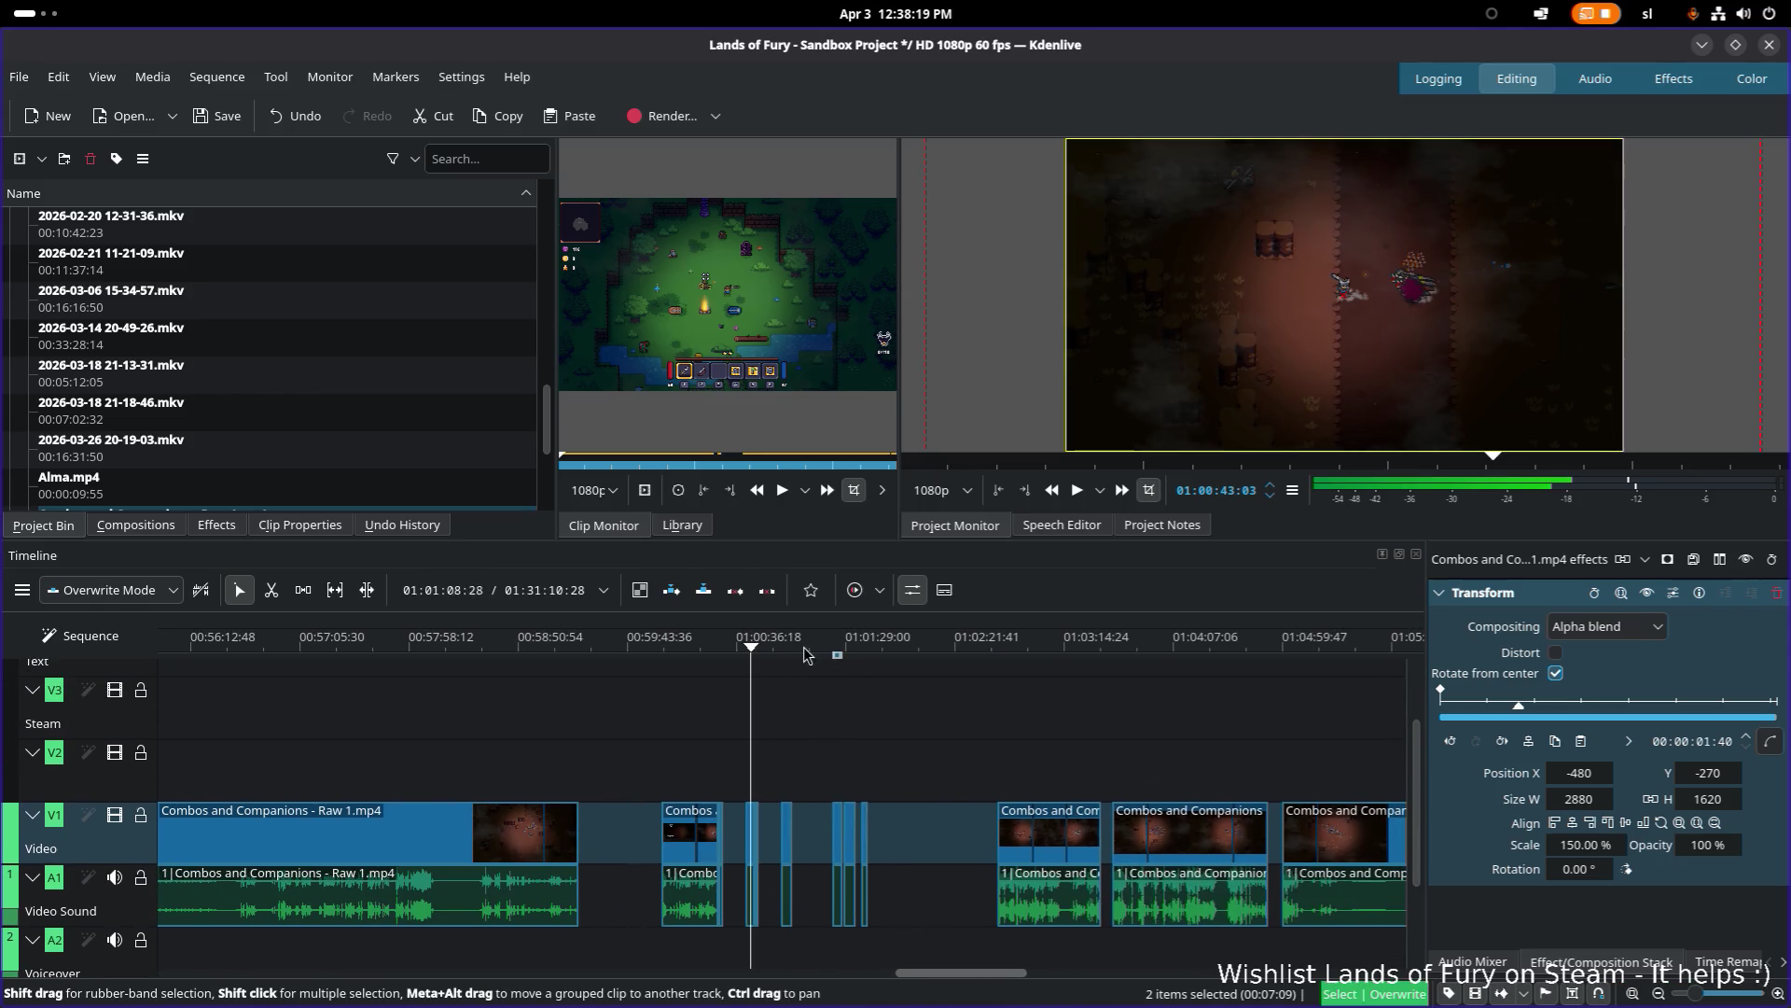
pyautogui.click(835, 648)
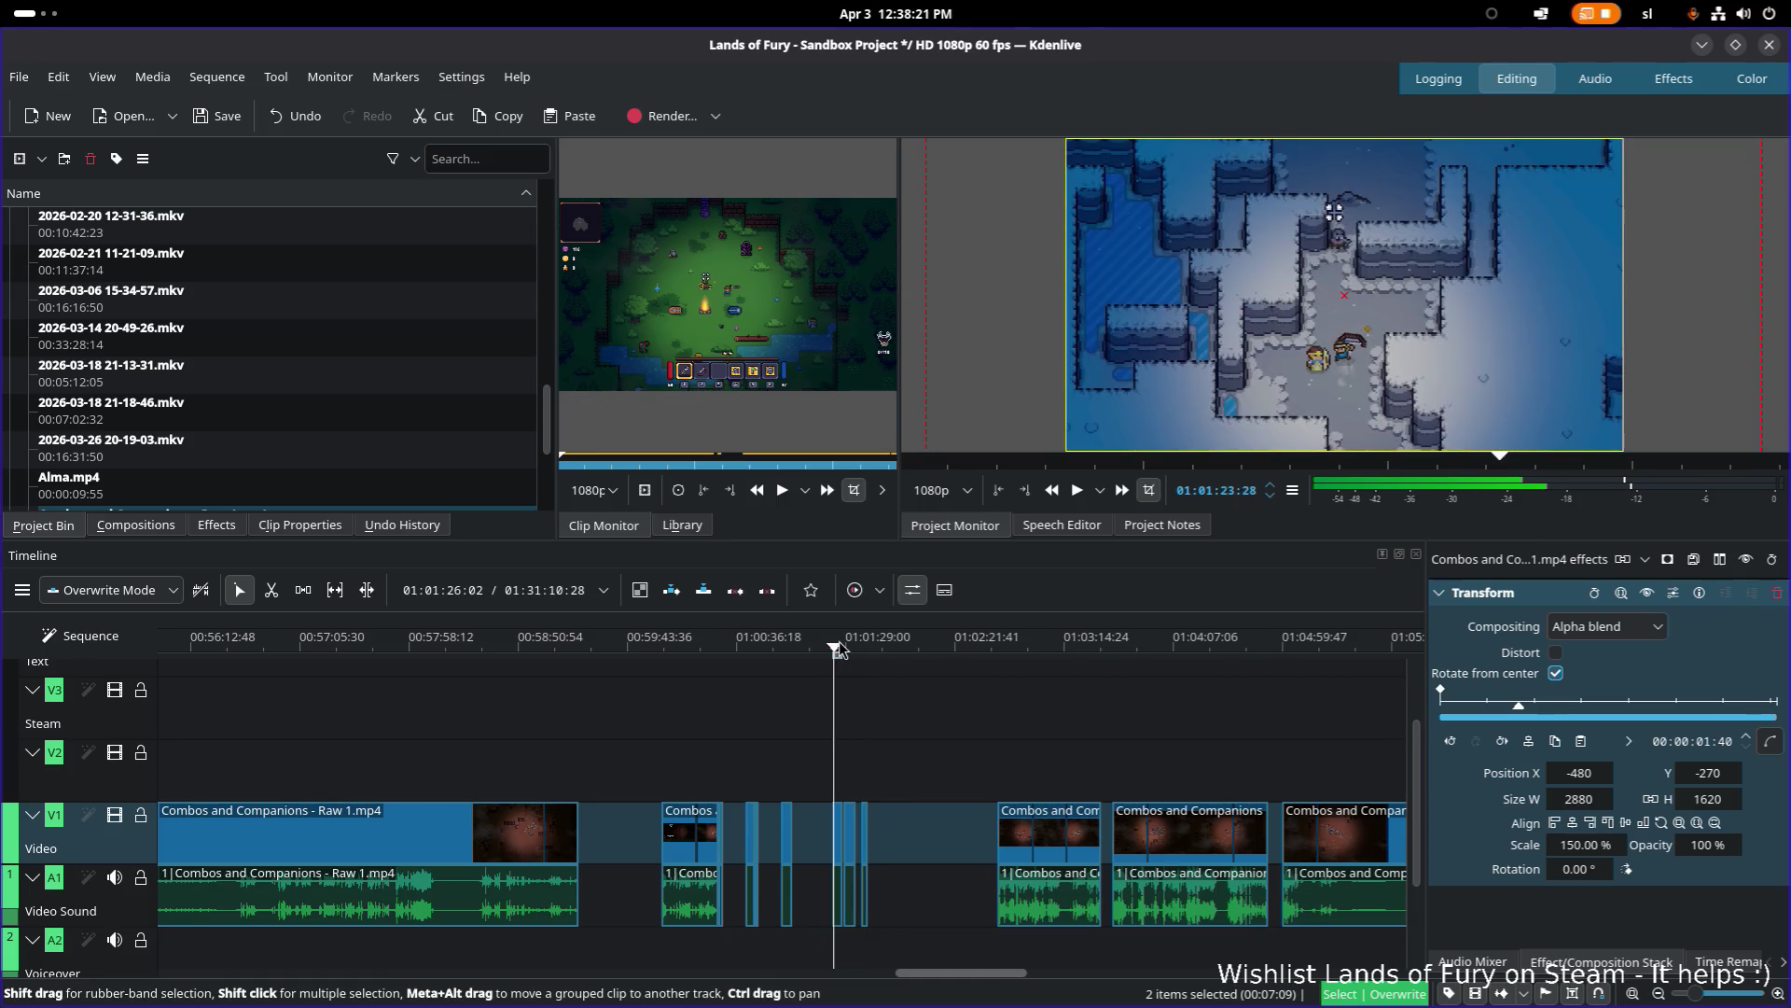
pyautogui.moveTo(837, 650); pyautogui.dragTo(841, 650)
pyautogui.click(848, 648)
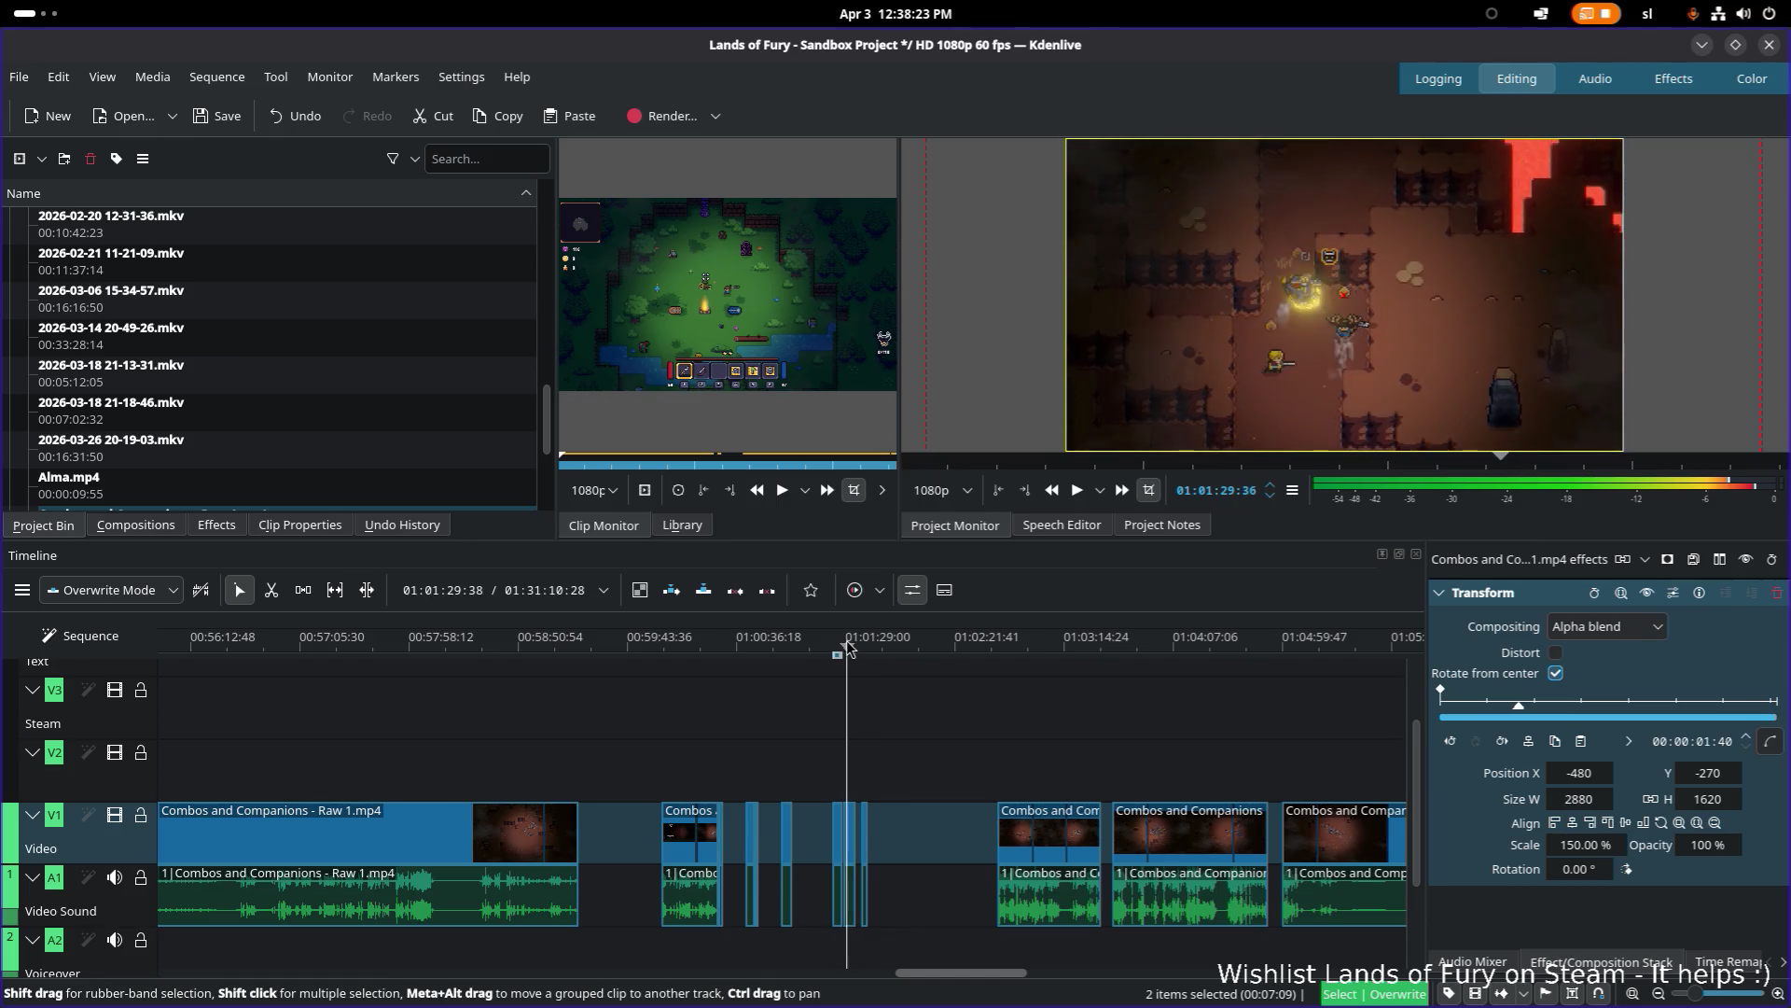
pyautogui.click(843, 647)
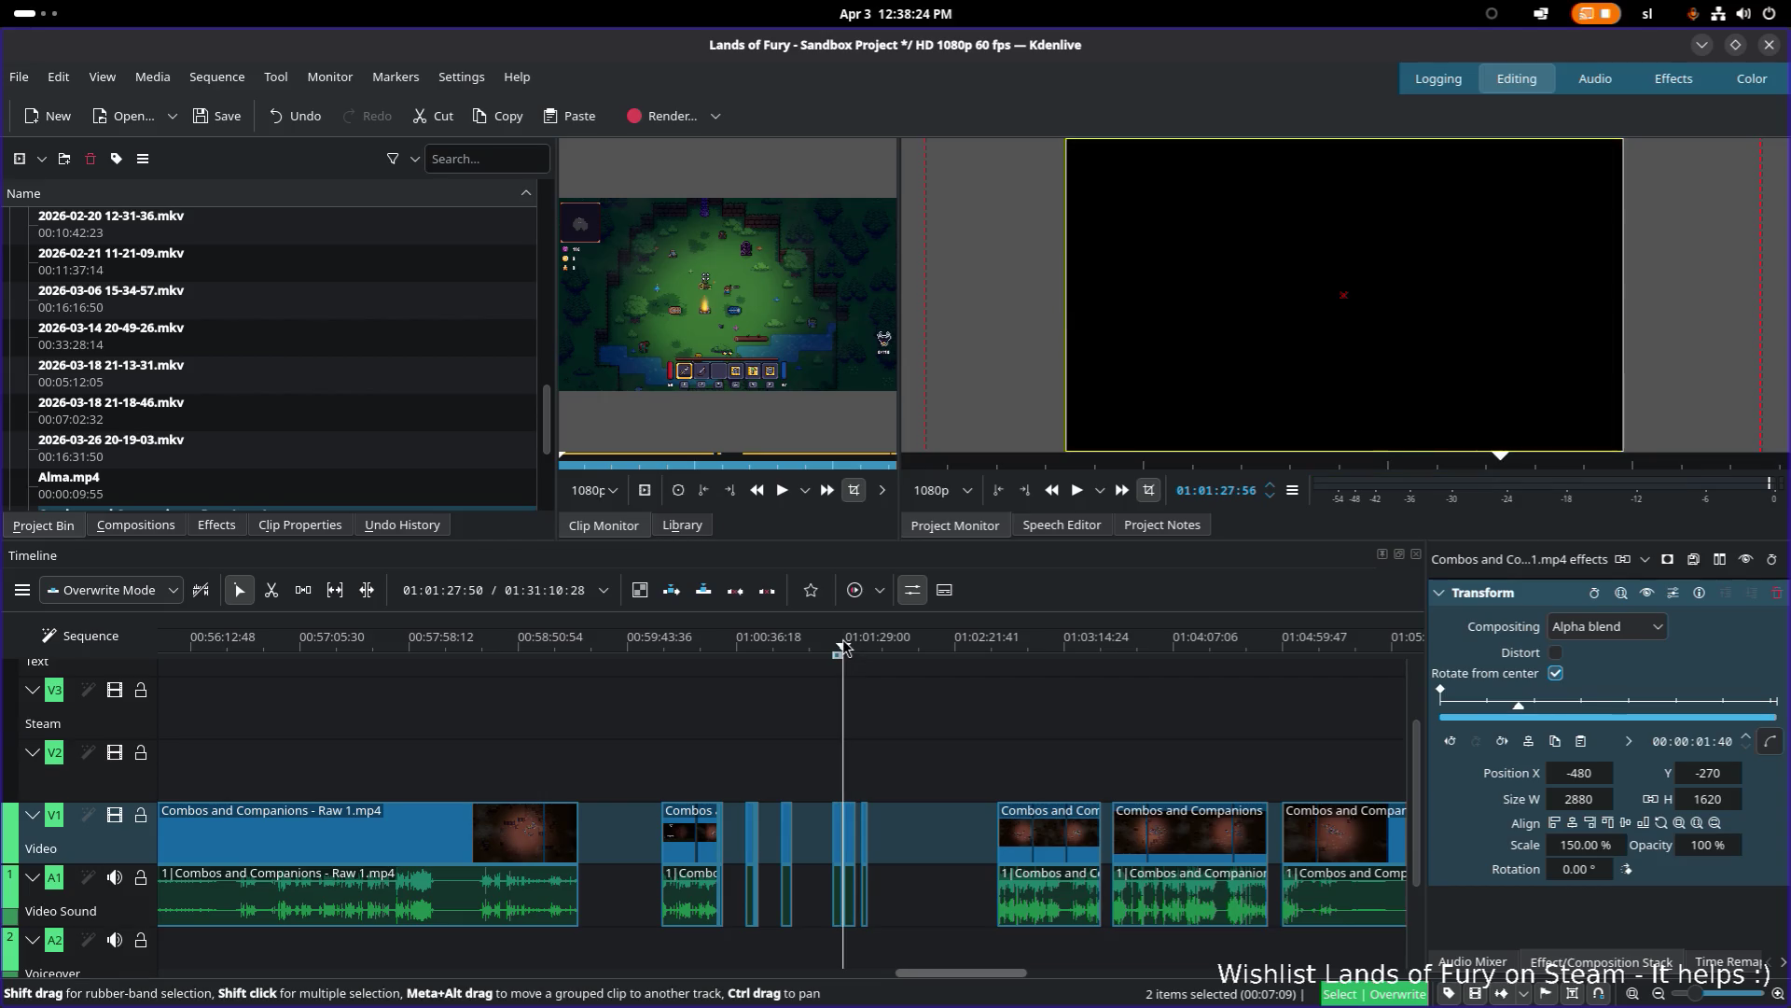
pyautogui.hscroll(5, 228, 668)
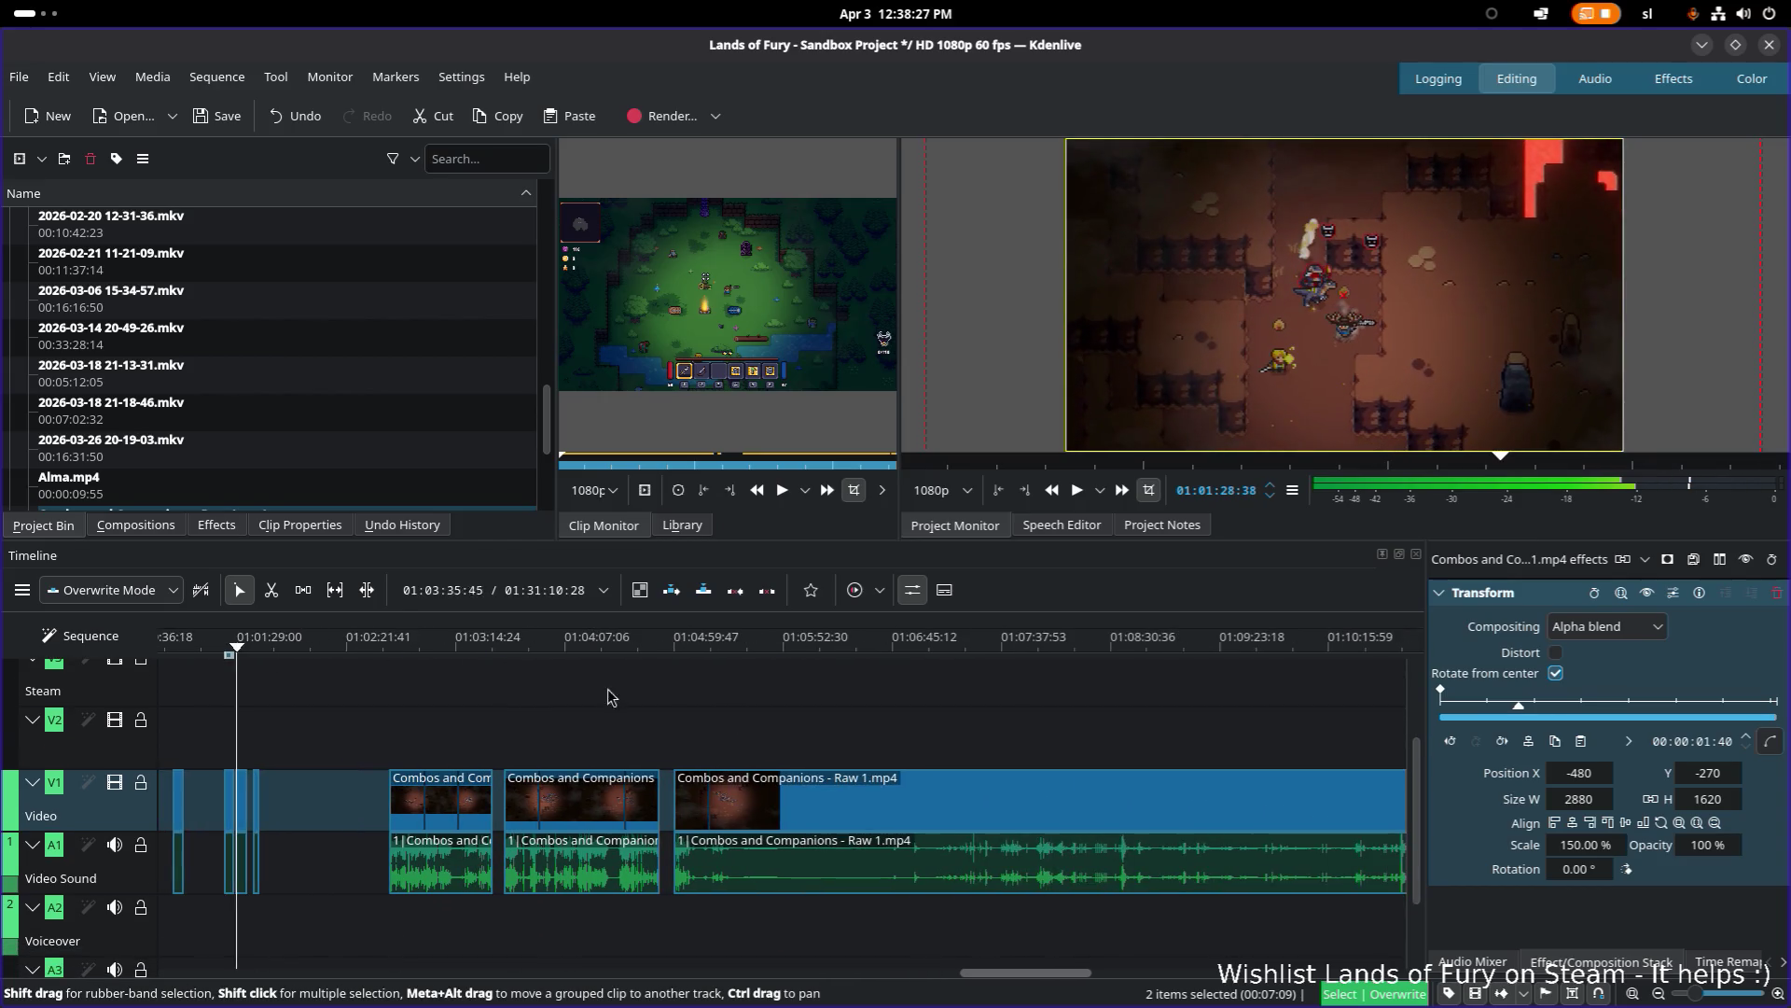
pyautogui.scroll(-2, 381, 694)
pyautogui.scroll(1, 320, 803)
pyautogui.scroll(-6, 320, 802)
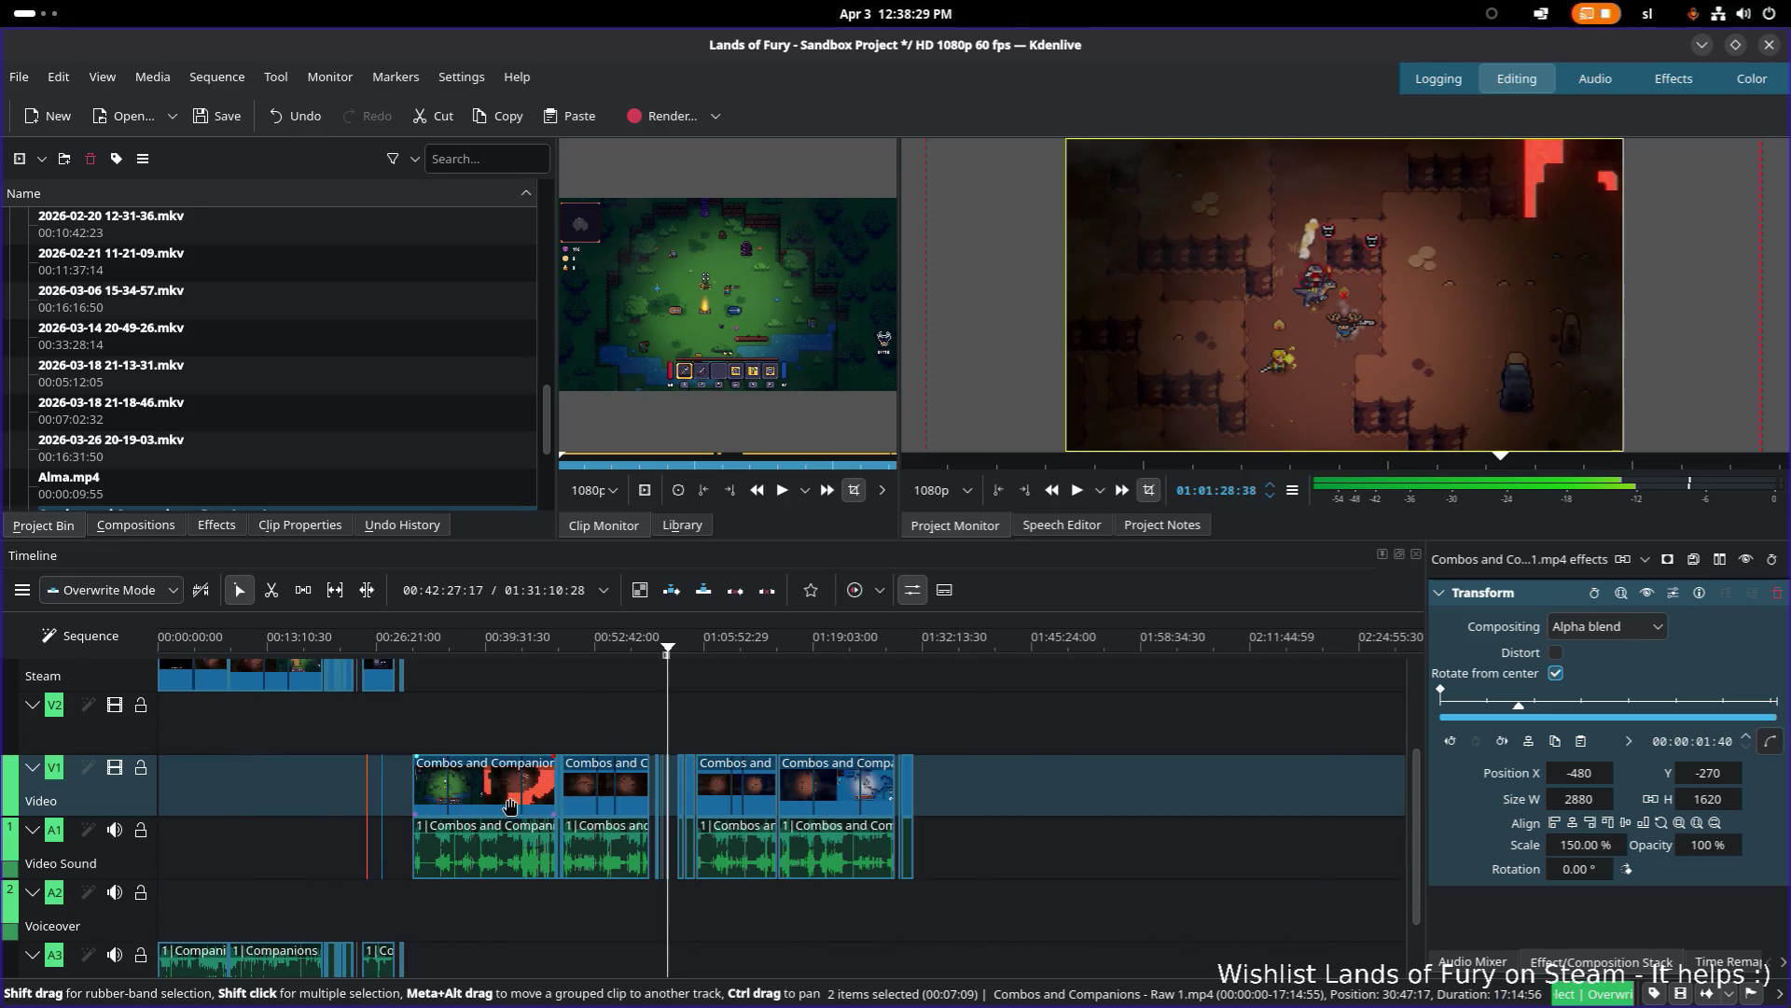
pyautogui.scroll(5, 320, 802)
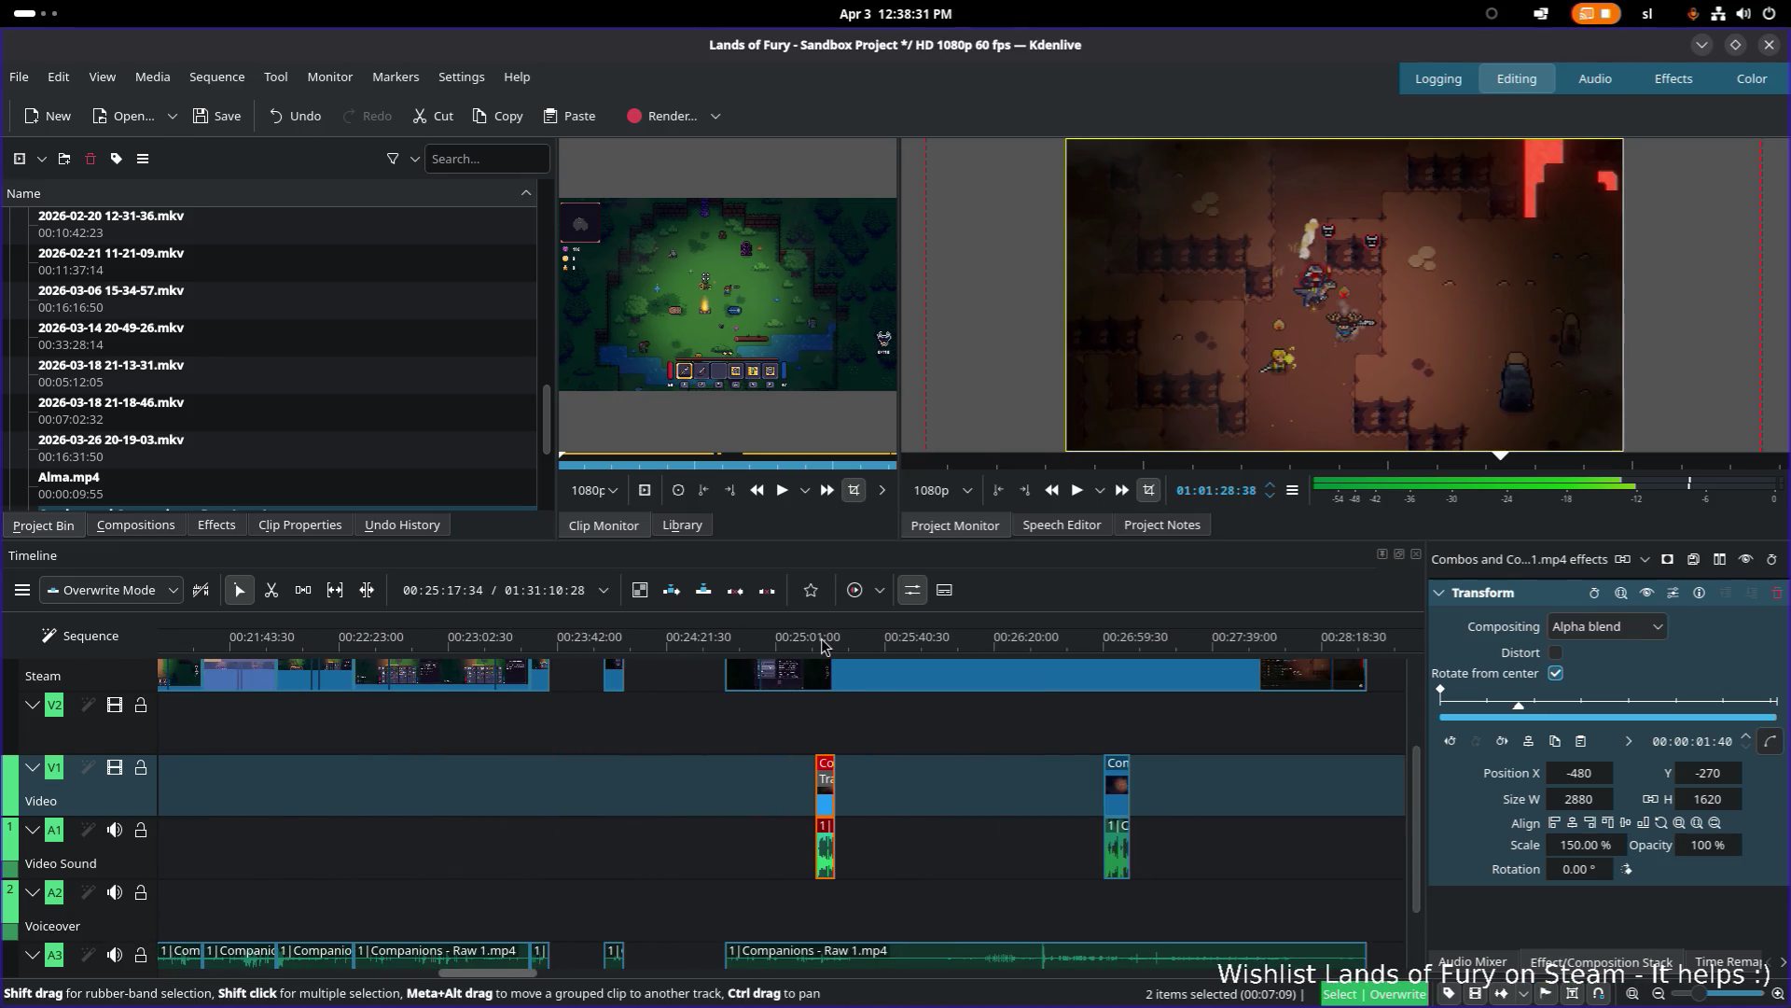
pyautogui.click(822, 642)
pyautogui.click(1103, 635)
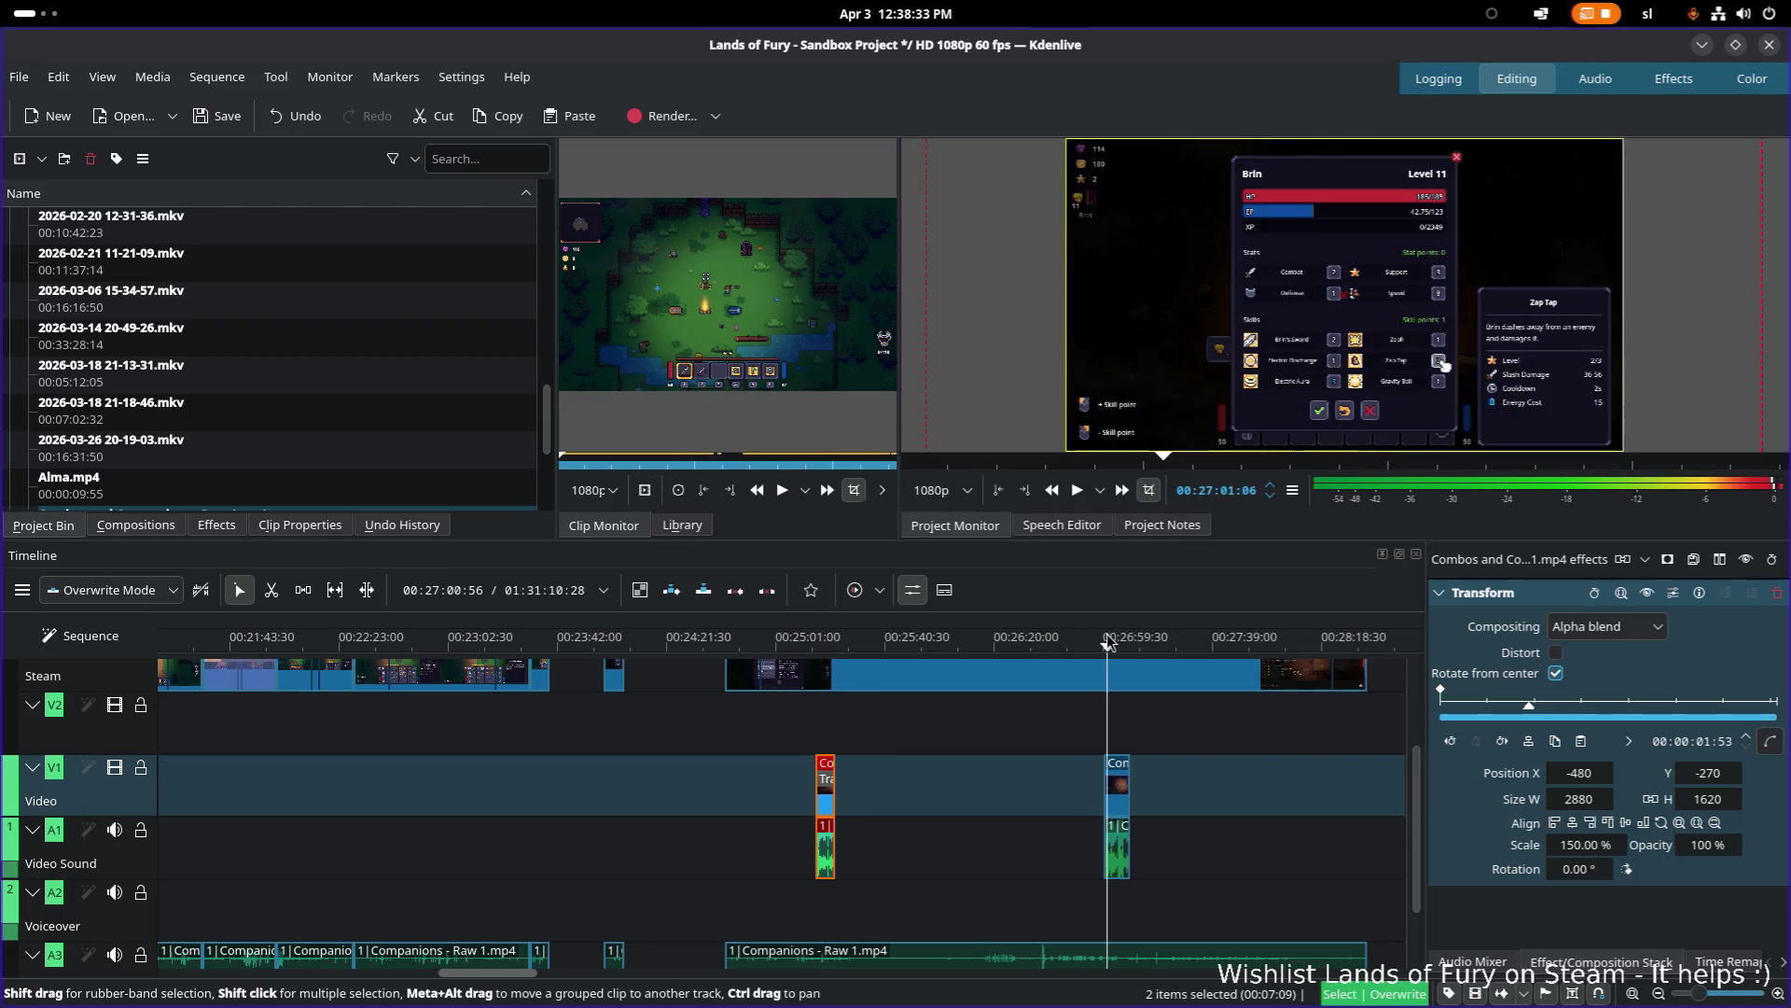
pyautogui.scroll(-1, 1038, 742)
pyautogui.scroll(-1, 1038, 749)
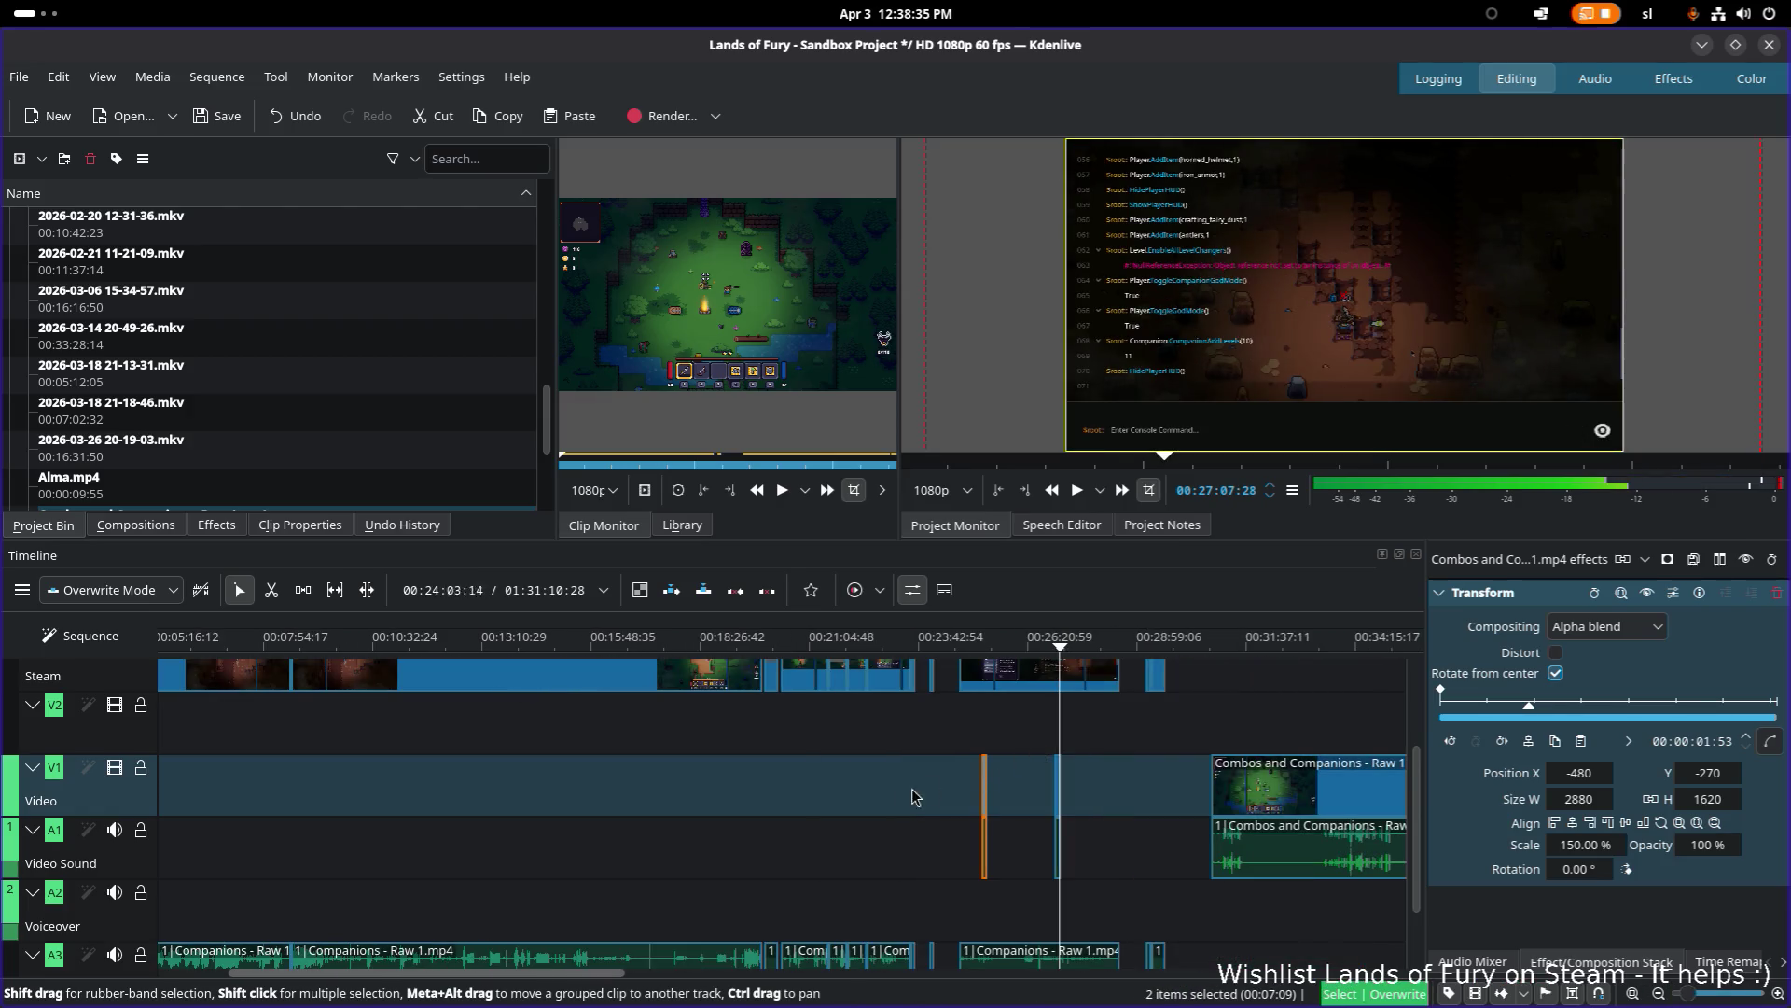
pyautogui.scroll(2, 864, 887)
pyautogui.click(979, 644)
pyautogui.click(973, 644)
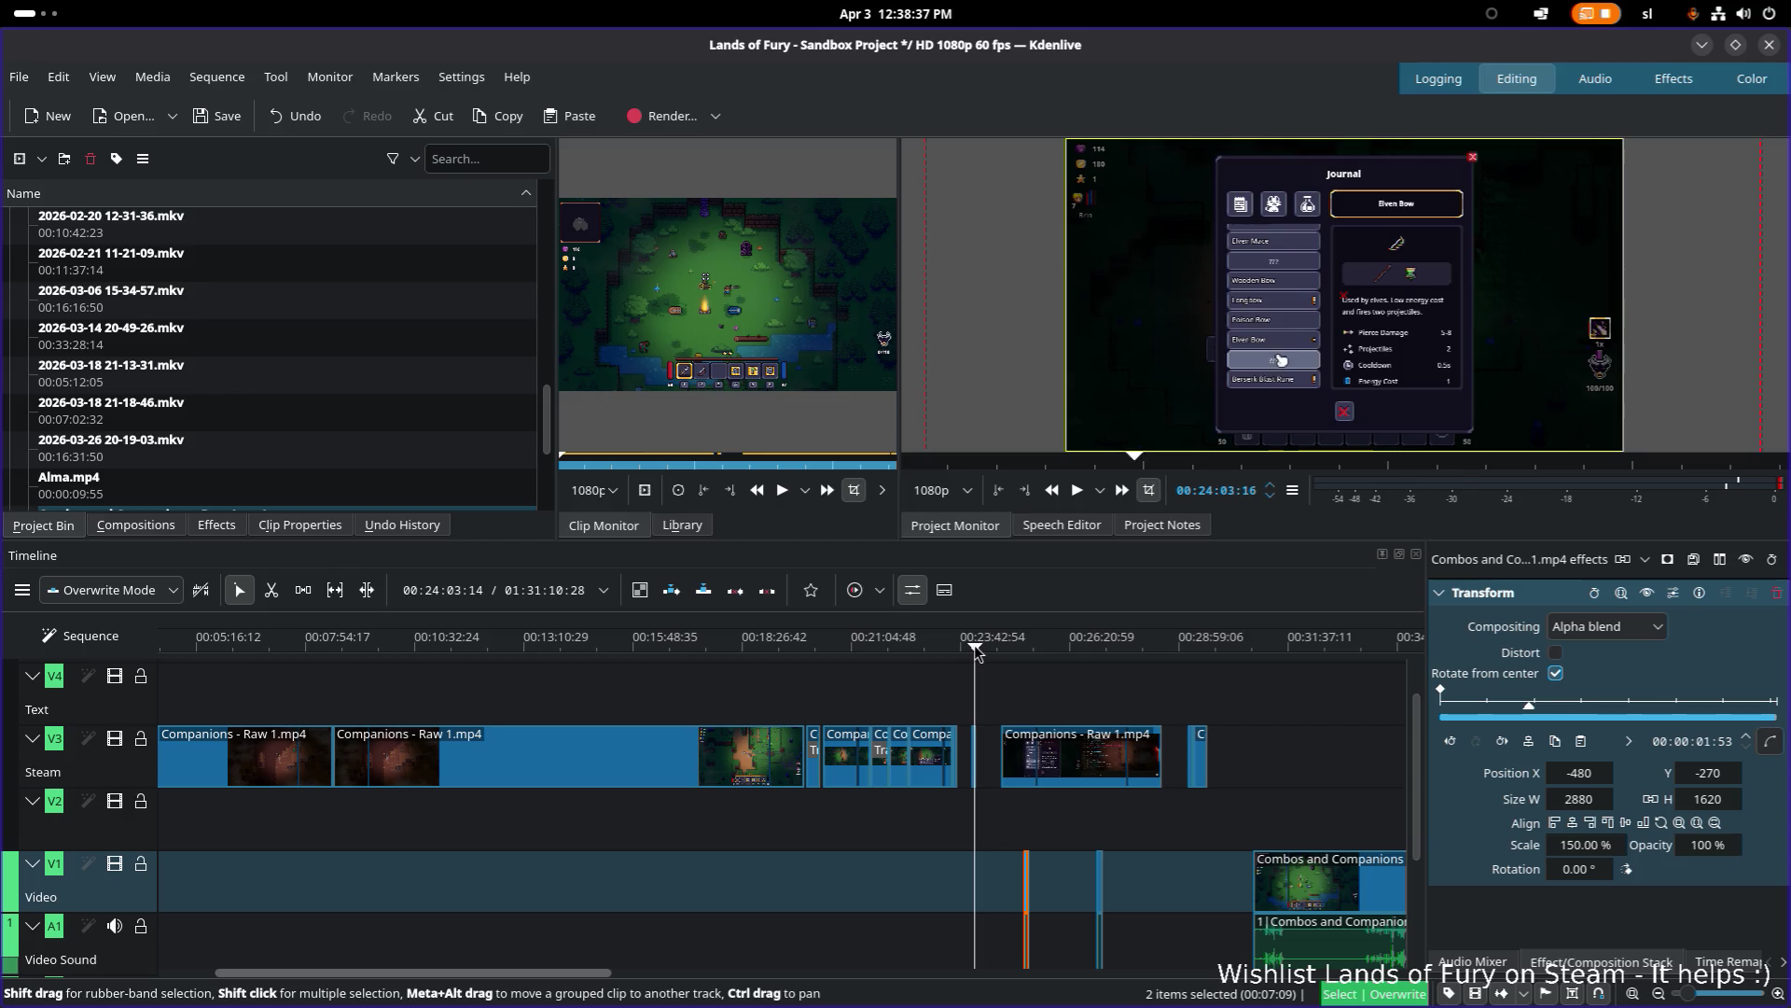
pyautogui.scroll(-1, 1081, 788)
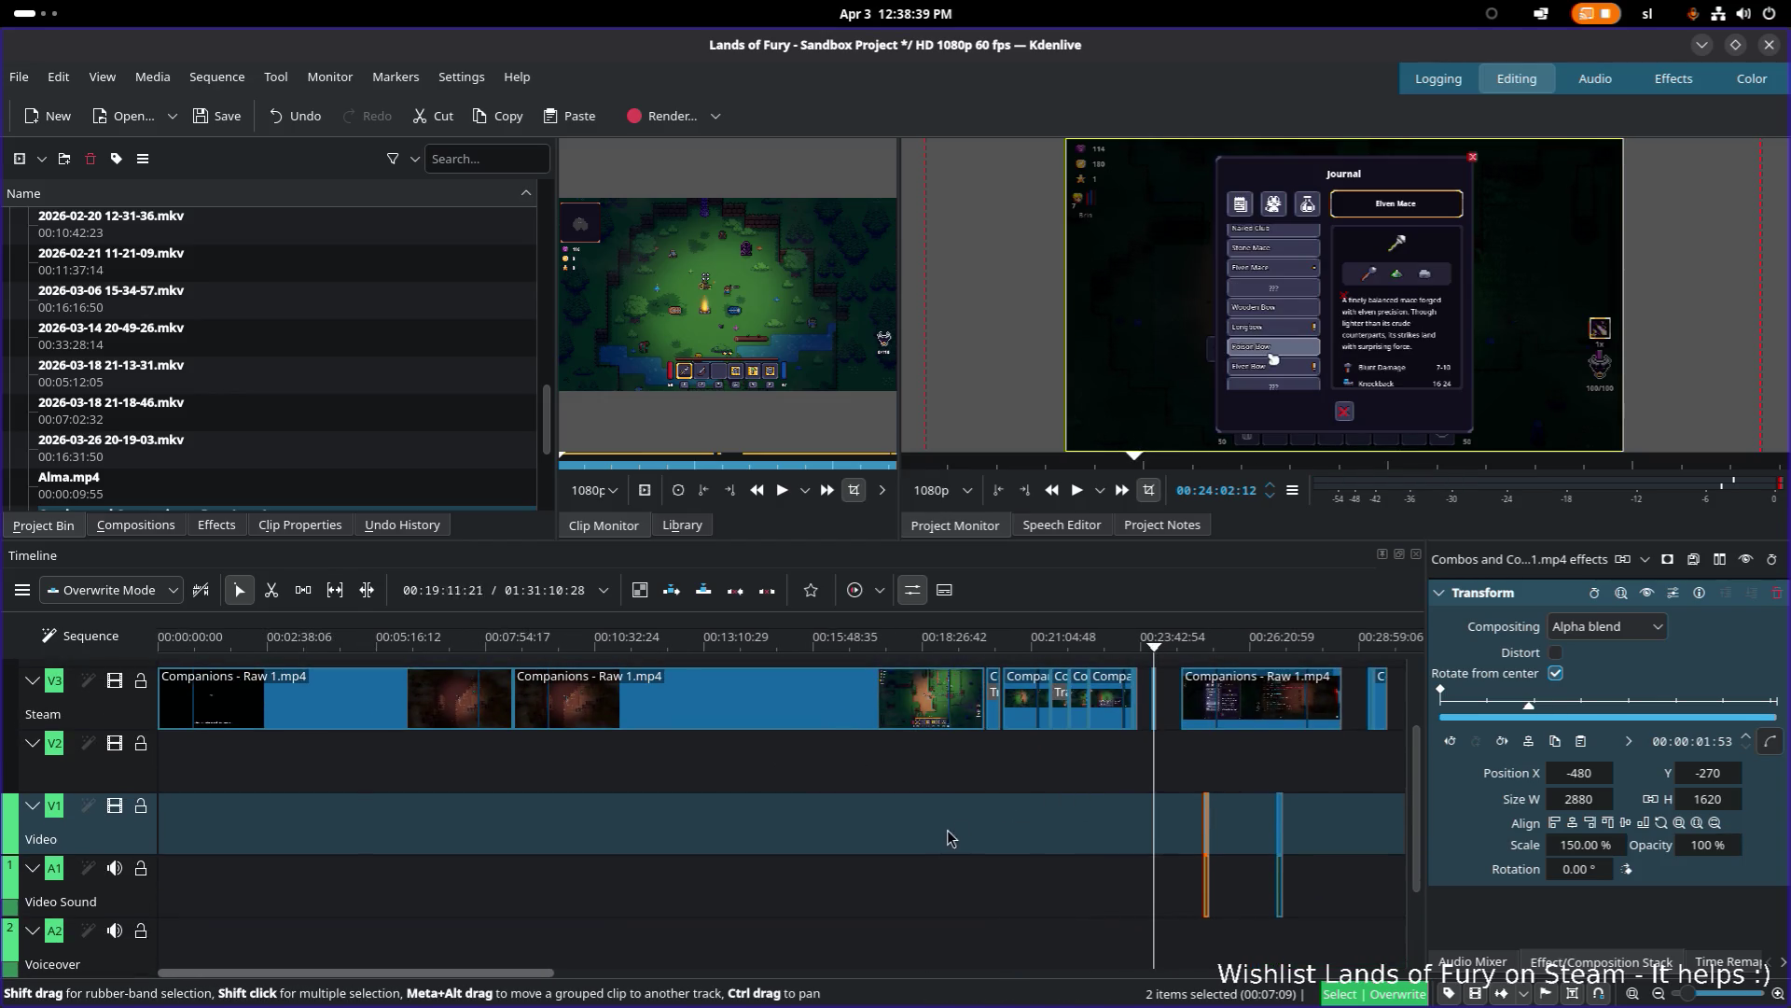
pyautogui.scroll(-3, 951, 831)
pyautogui.scroll(-3, 905, 784)
pyautogui.scroll(3, 394, 840)
pyautogui.moveTo(439, 646); pyautogui.dragTo(429, 648)
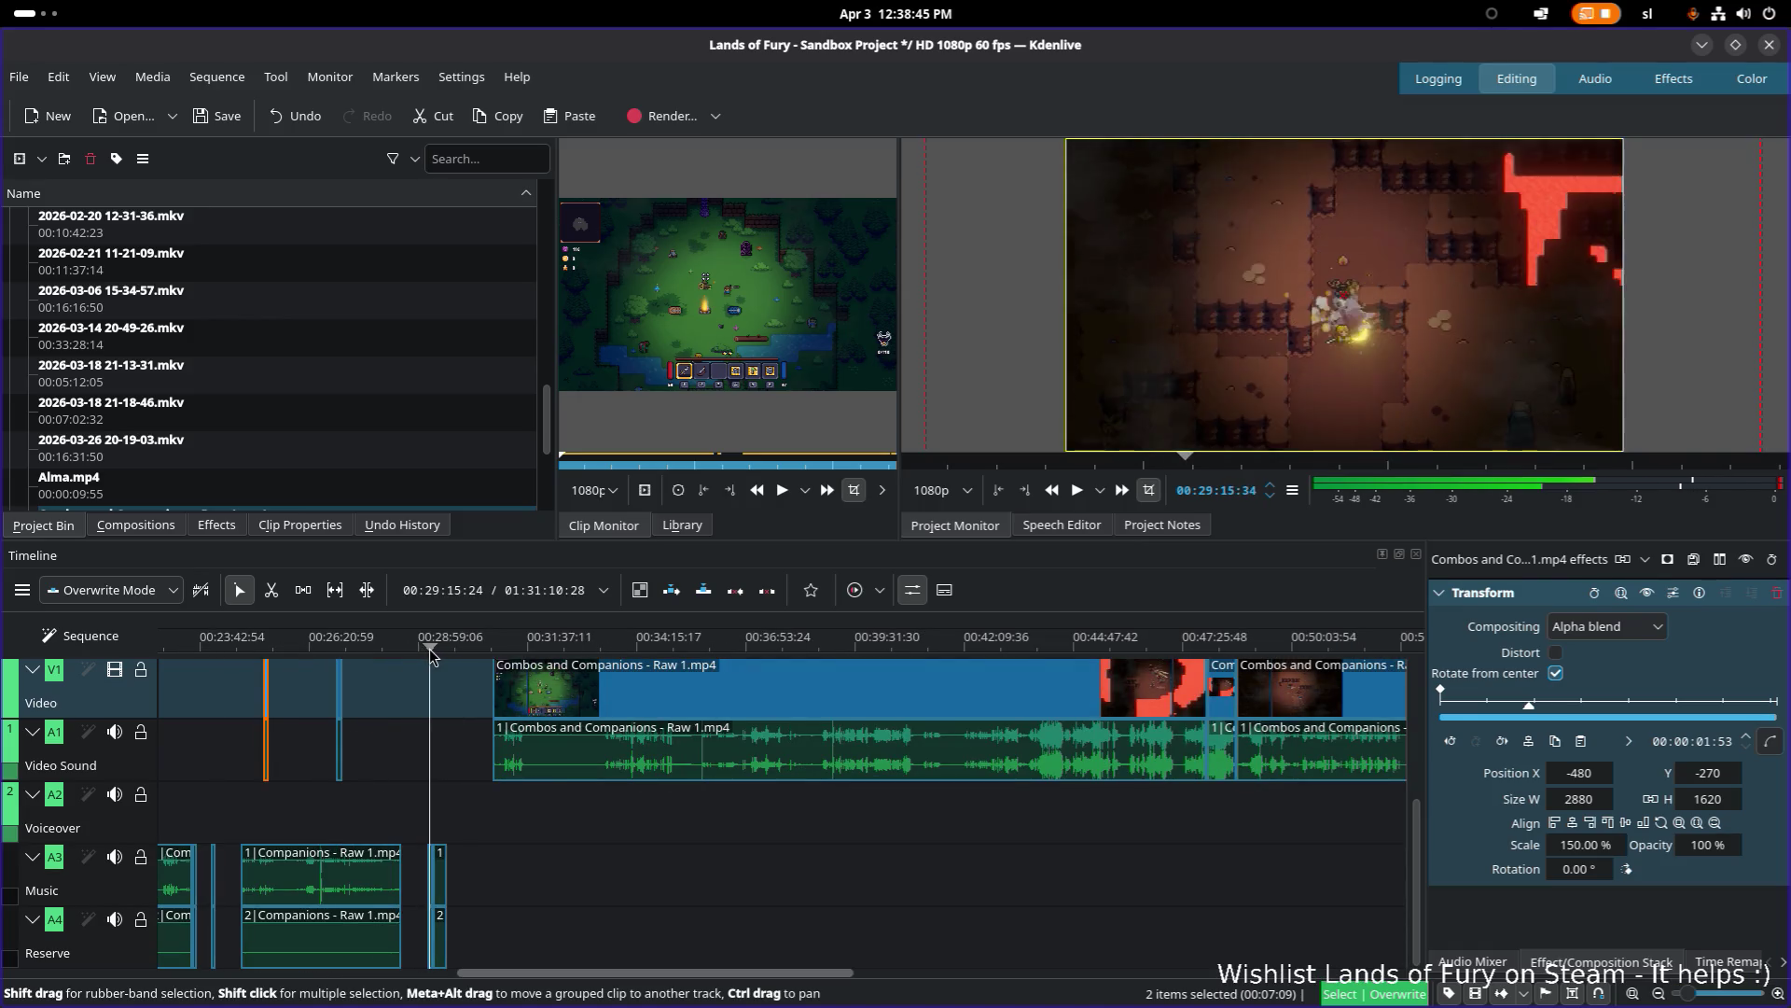
pyautogui.moveTo(207, 648); pyautogui.dragTo(932, 650)
pyautogui.hscroll(1, 811, 859)
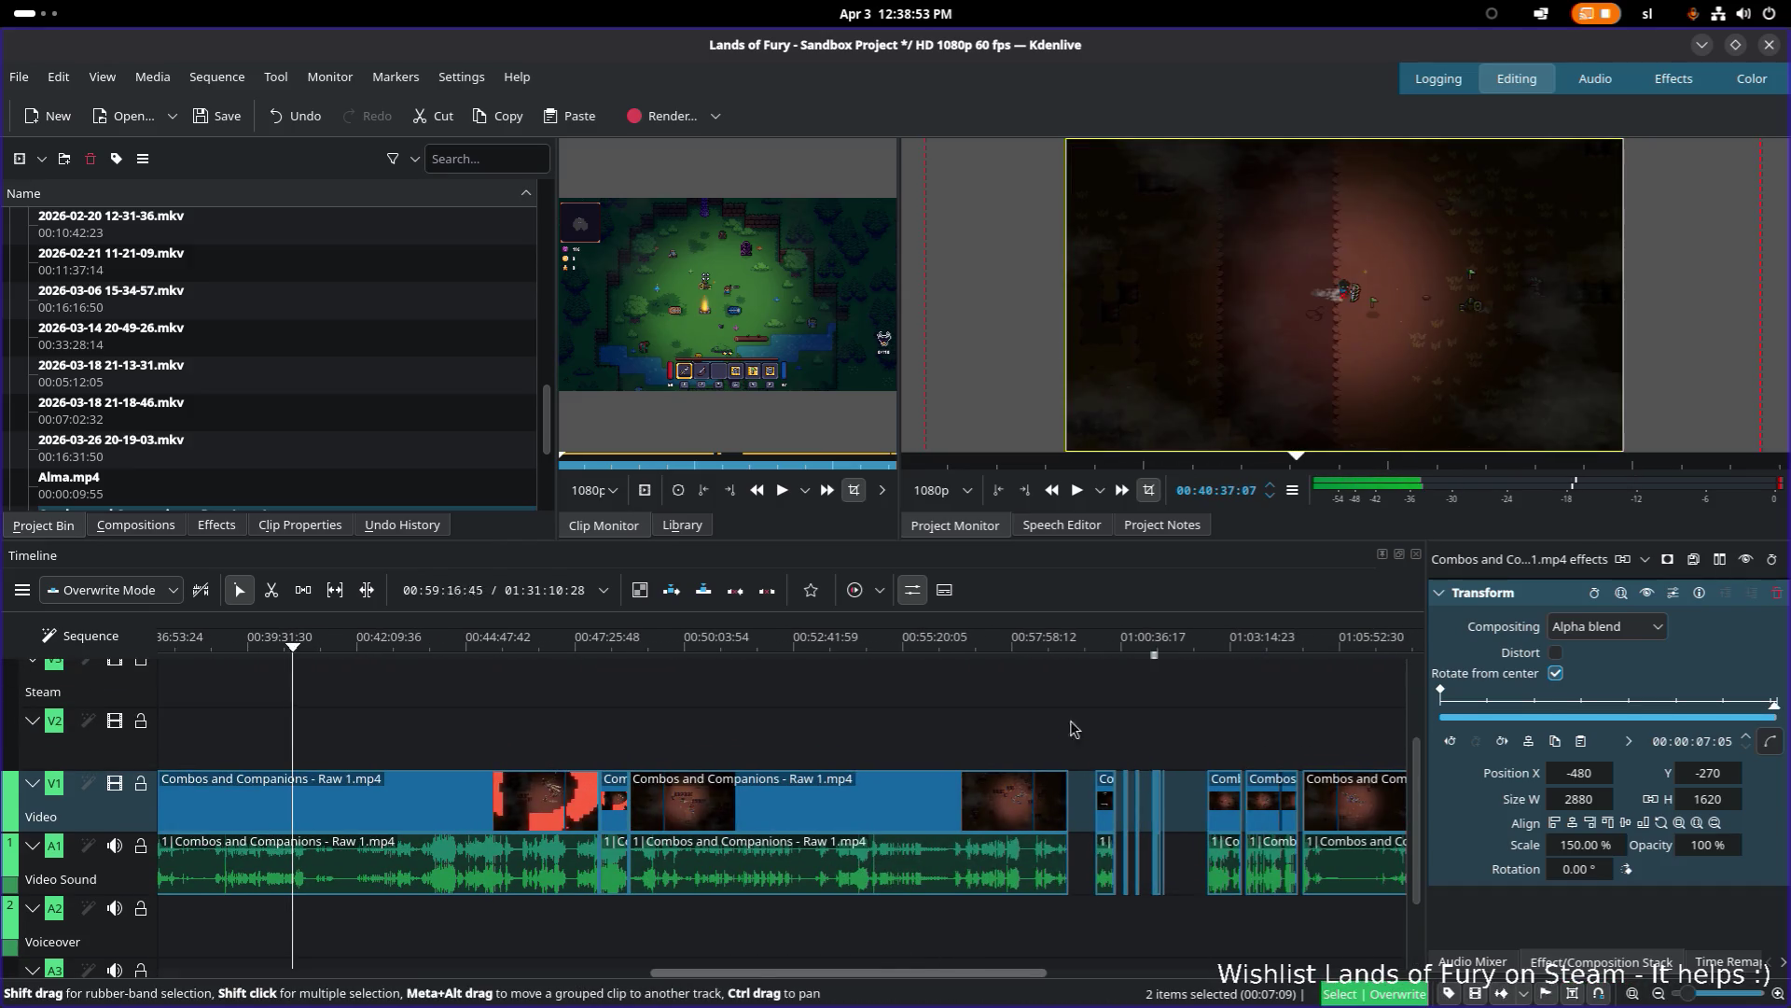
pyautogui.moveTo(1099, 655)
pyautogui.mouseDown()
pyautogui.moveTo(1144, 642)
pyautogui.moveTo(1129, 653)
pyautogui.mouseUp()
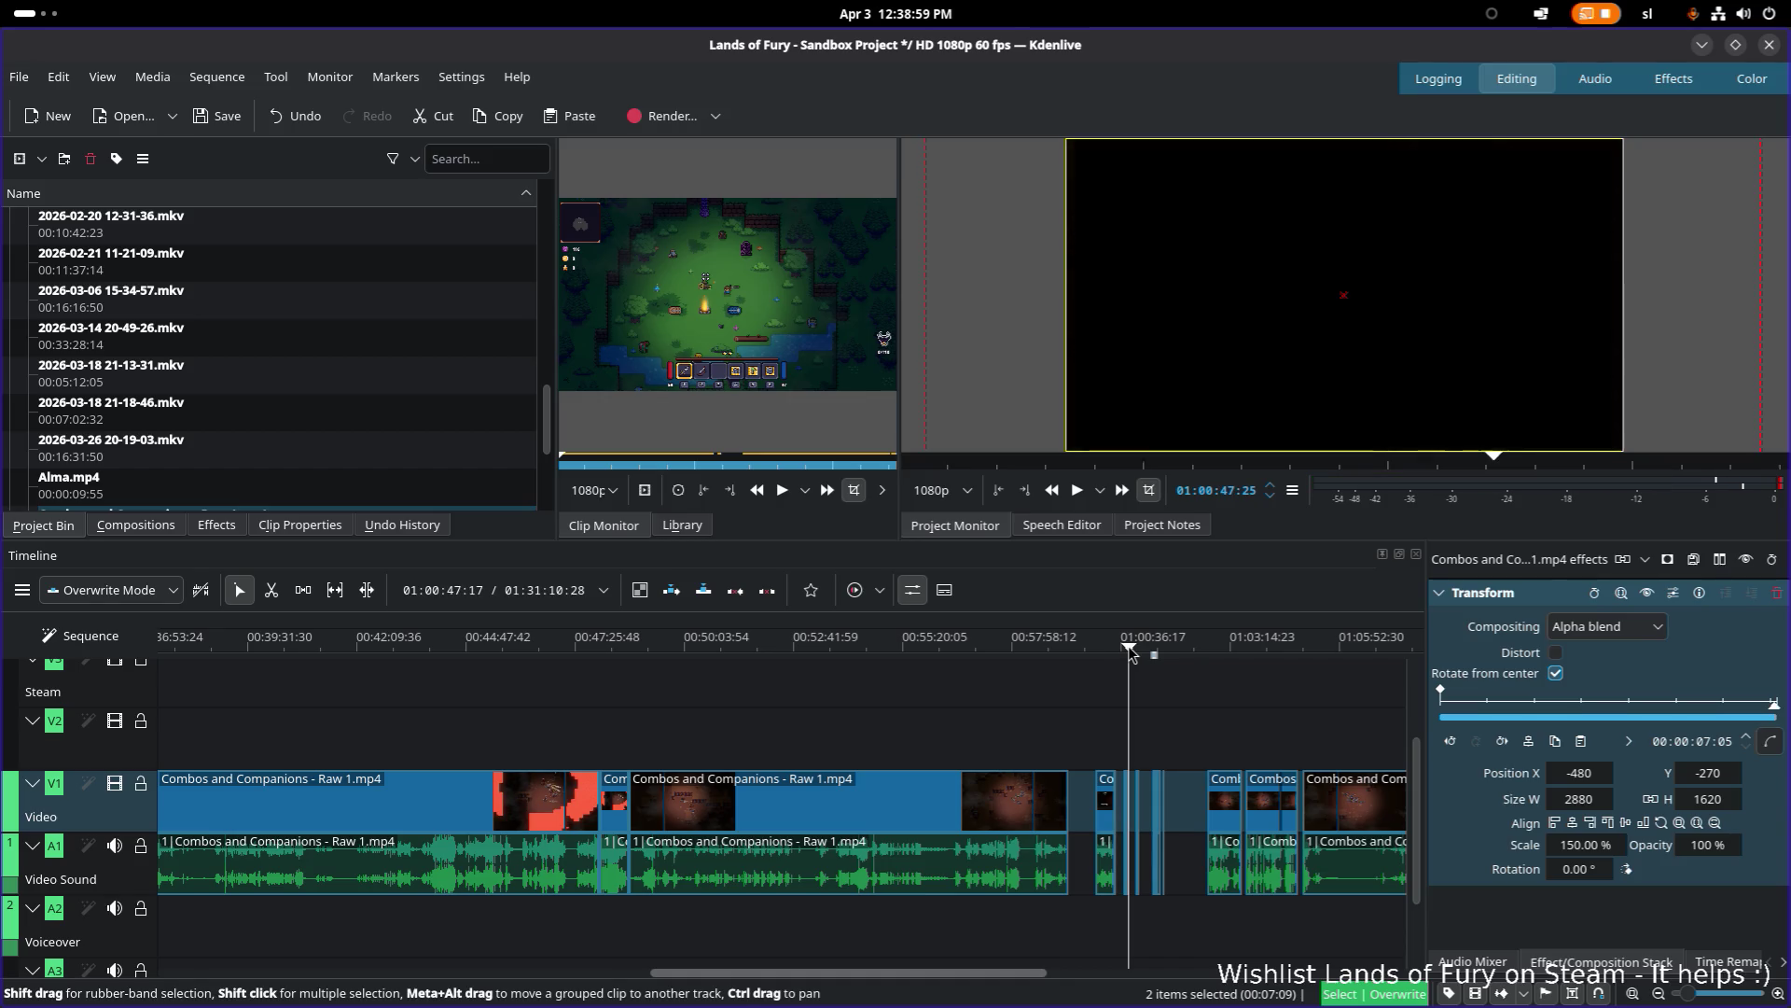
pyautogui.scroll(5, 1124, 653)
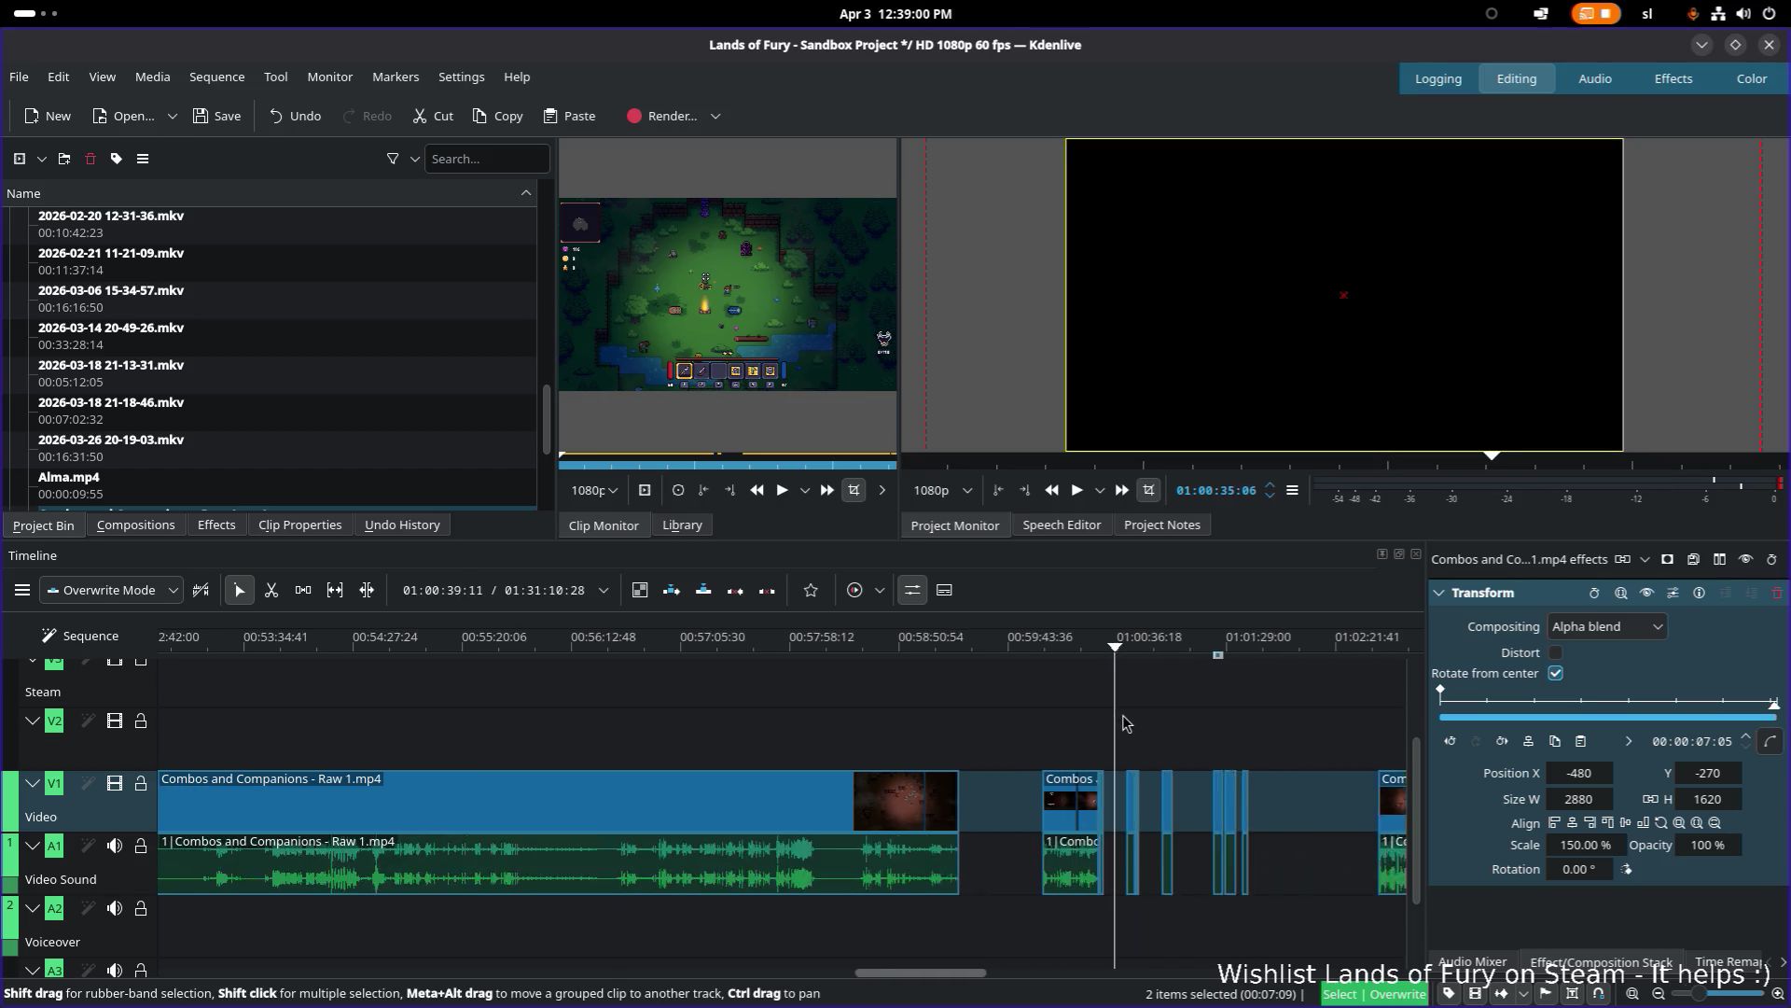
pyautogui.click(1131, 647)
pyautogui.press('space')
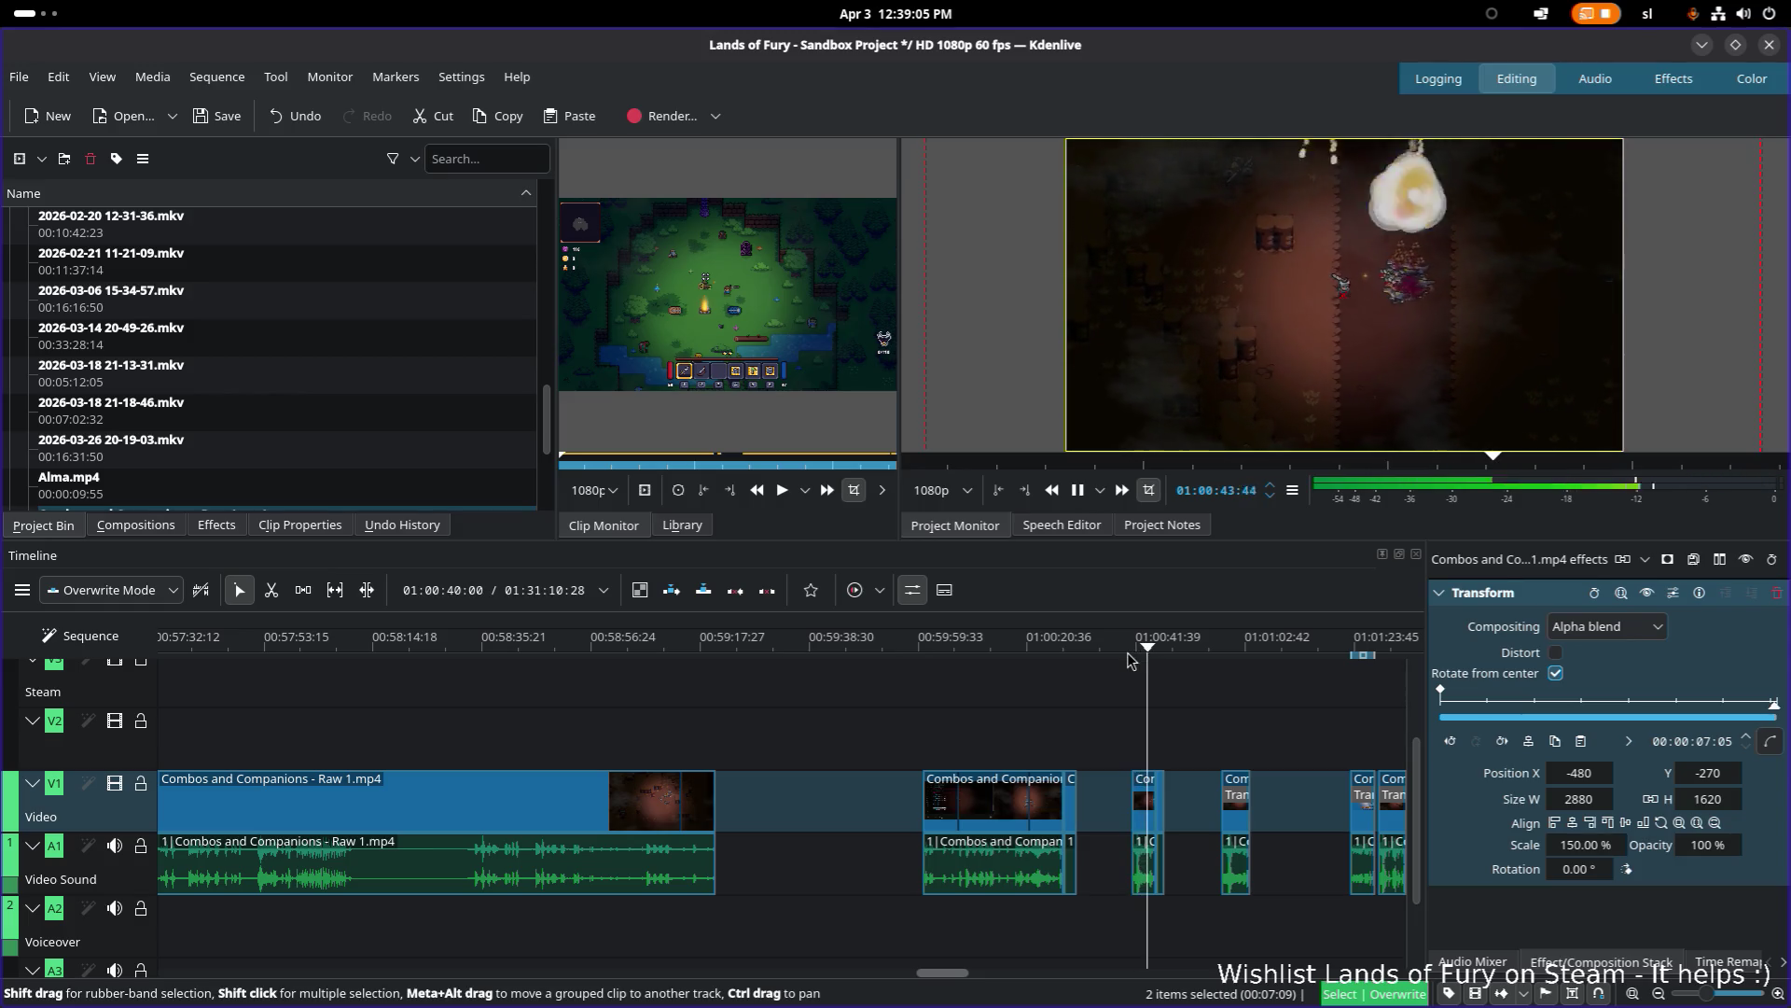
pyautogui.press('space')
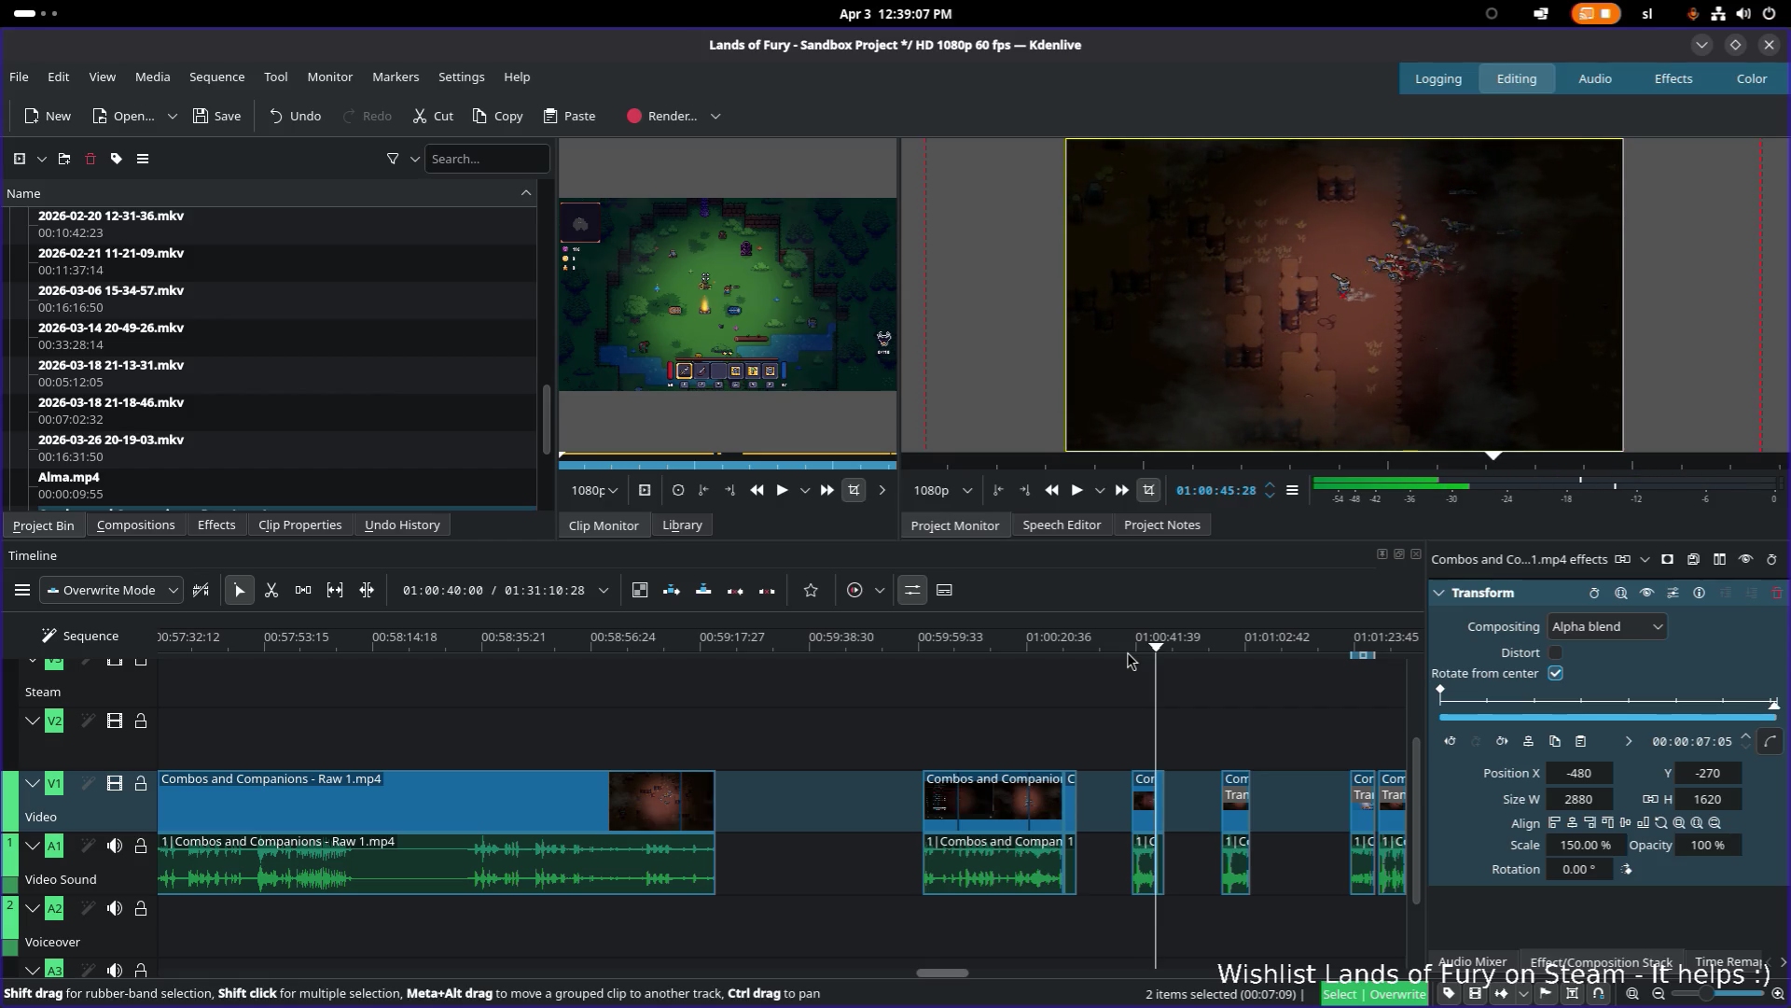
pyautogui.scroll(4, 1099, 804)
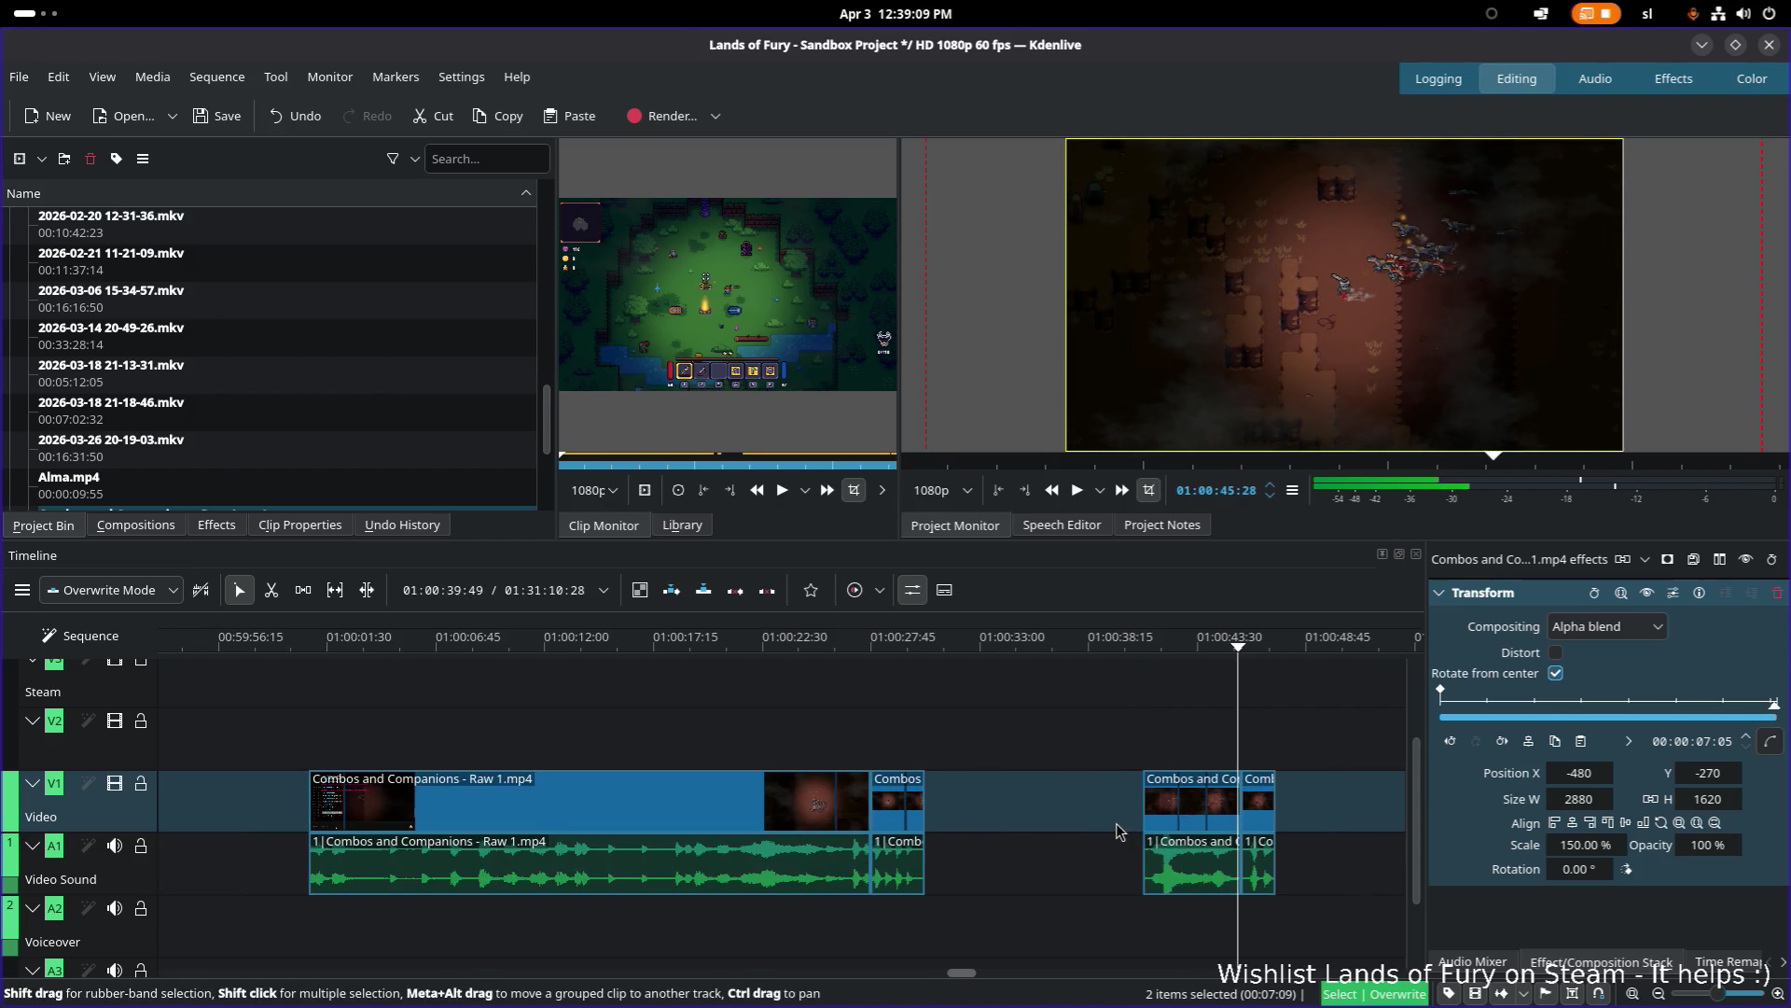
pyautogui.scroll(1, 886, 839)
pyautogui.press('space')
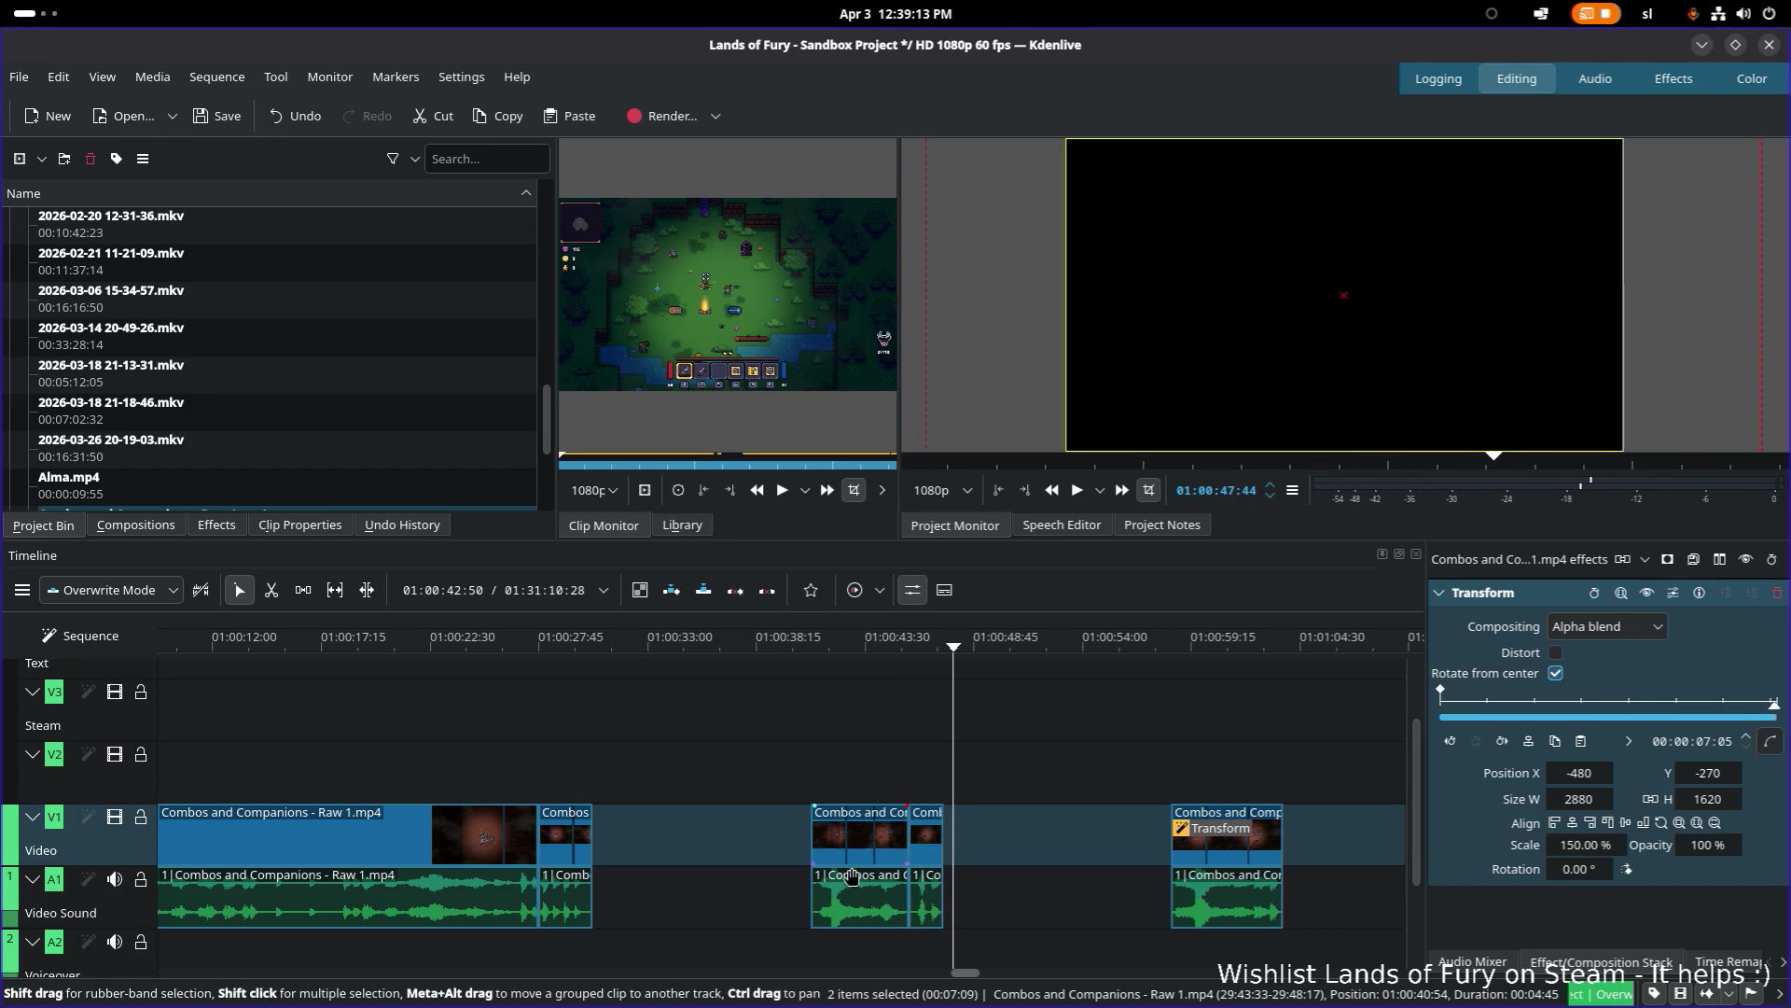
# Step: Add a Transform effect to the two selected short clips and their audio
pyautogui.click(875, 844)
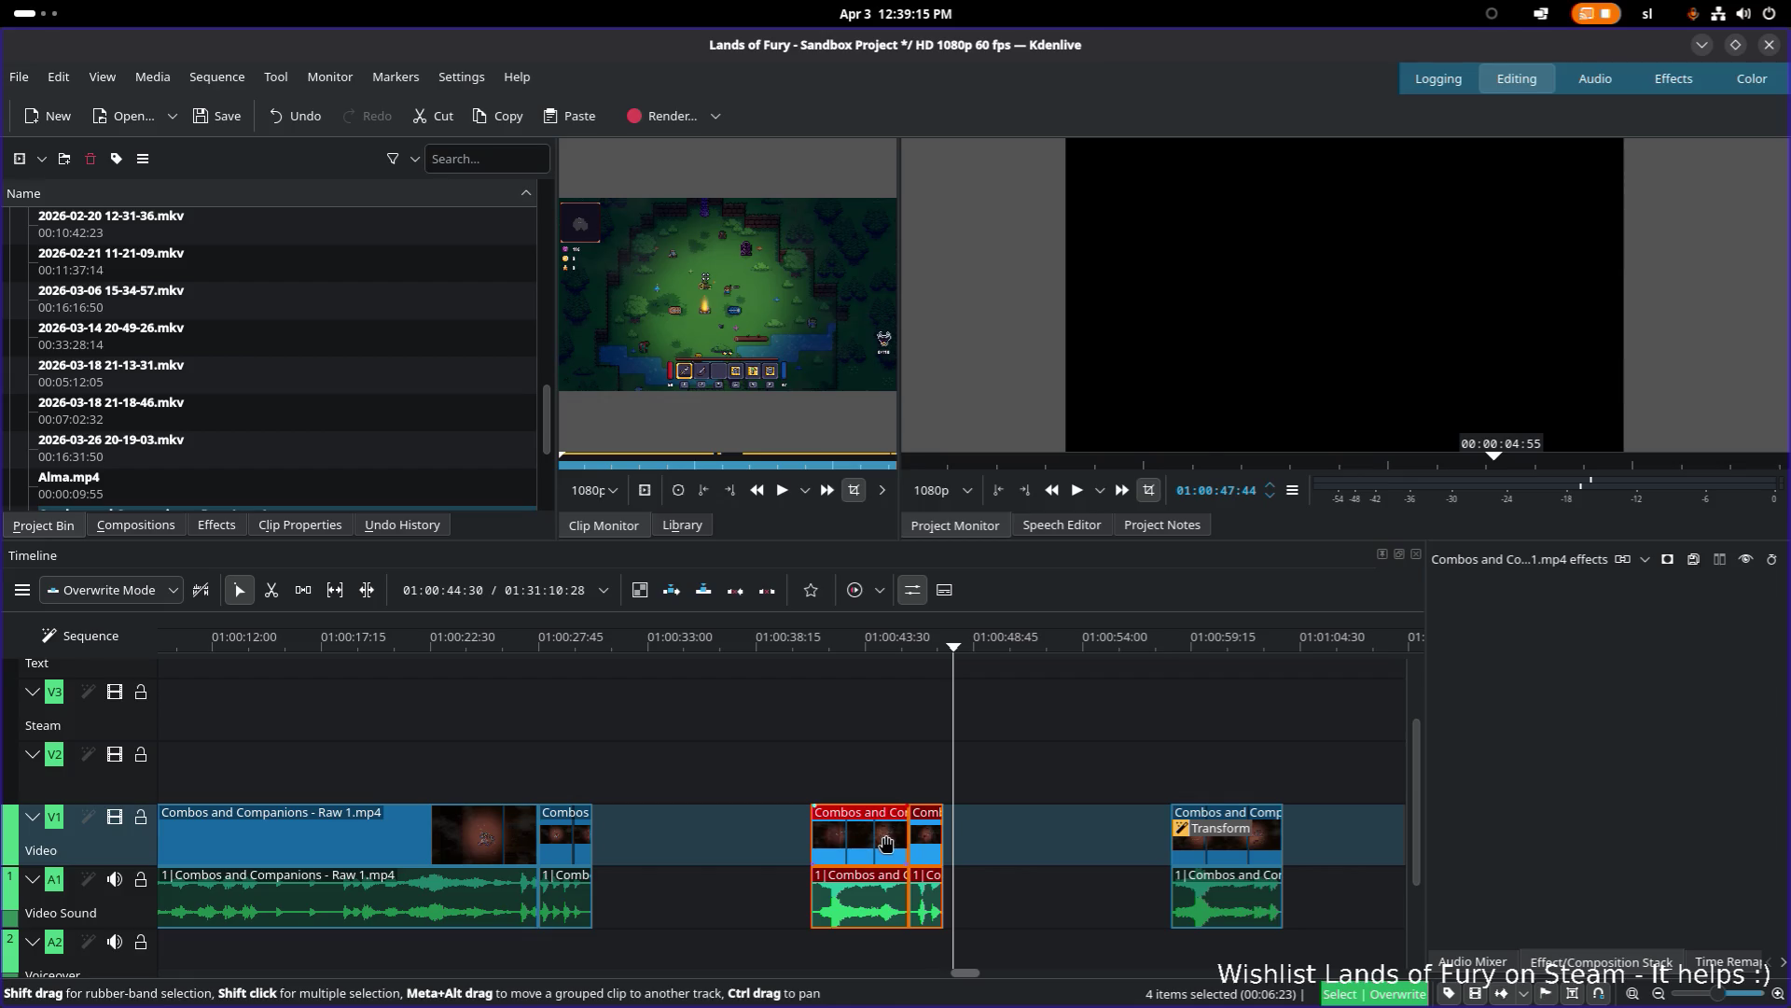
pyautogui.rightClick(887, 843)
pyautogui.moveTo(1070, 791)
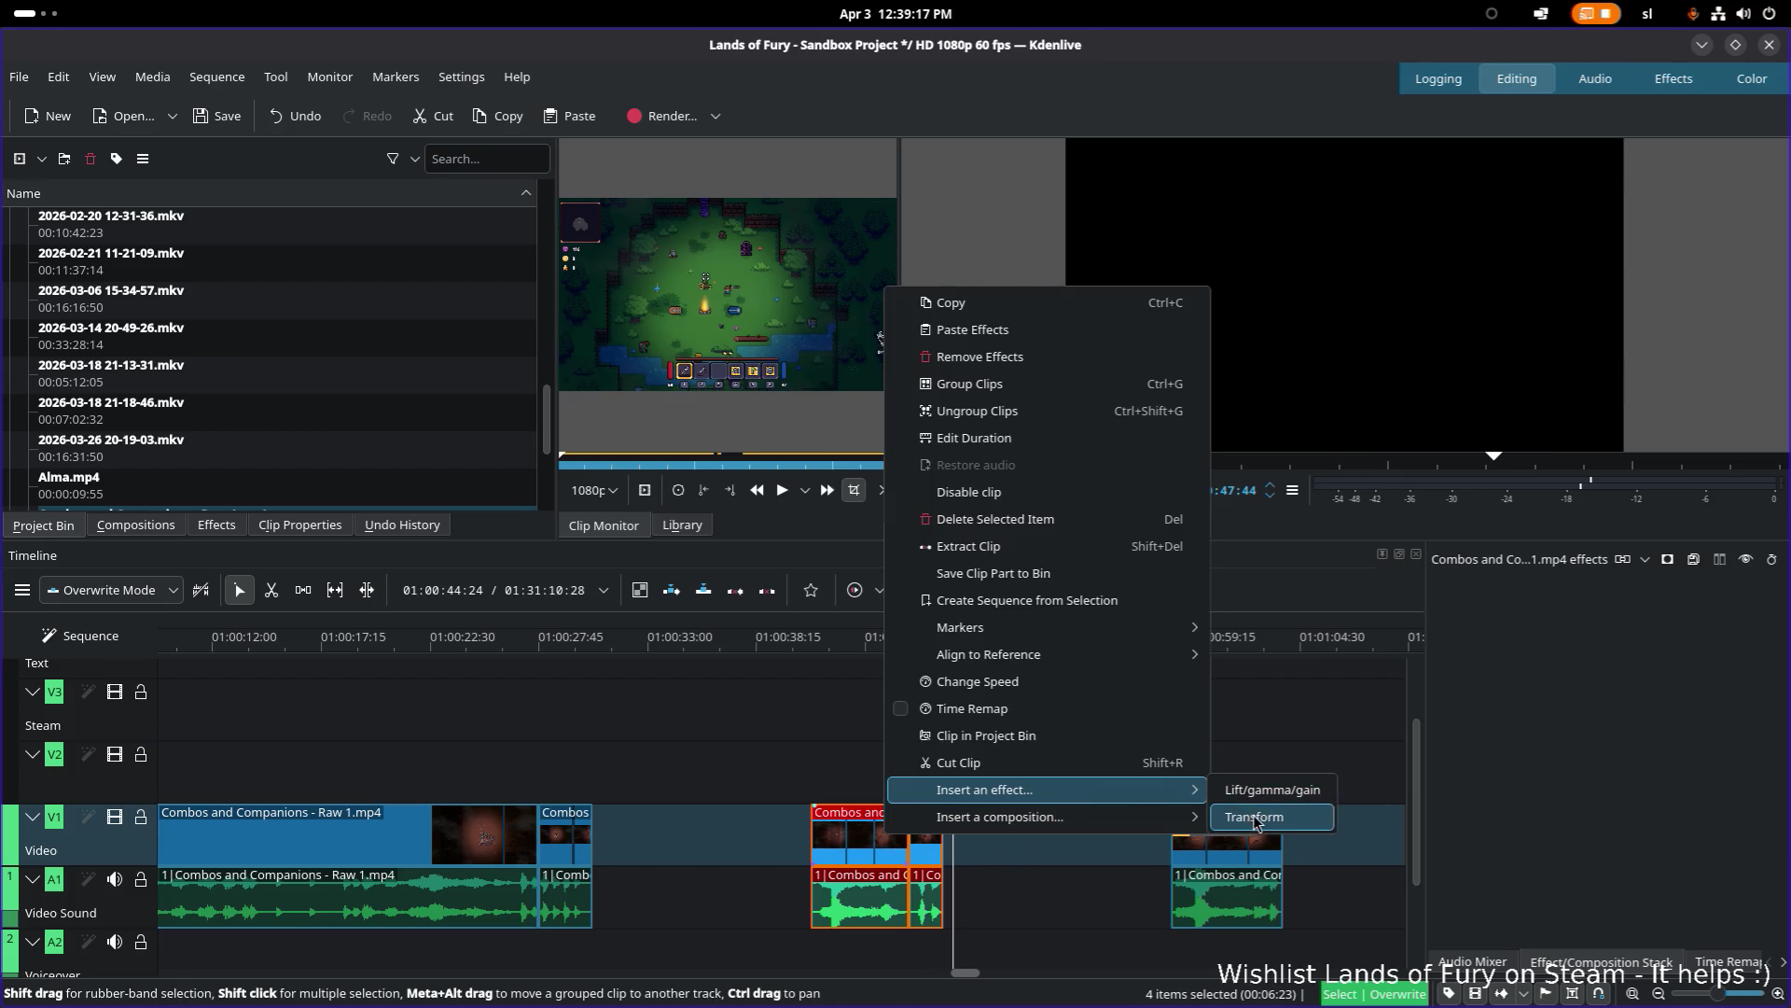
pyautogui.click(1255, 818)
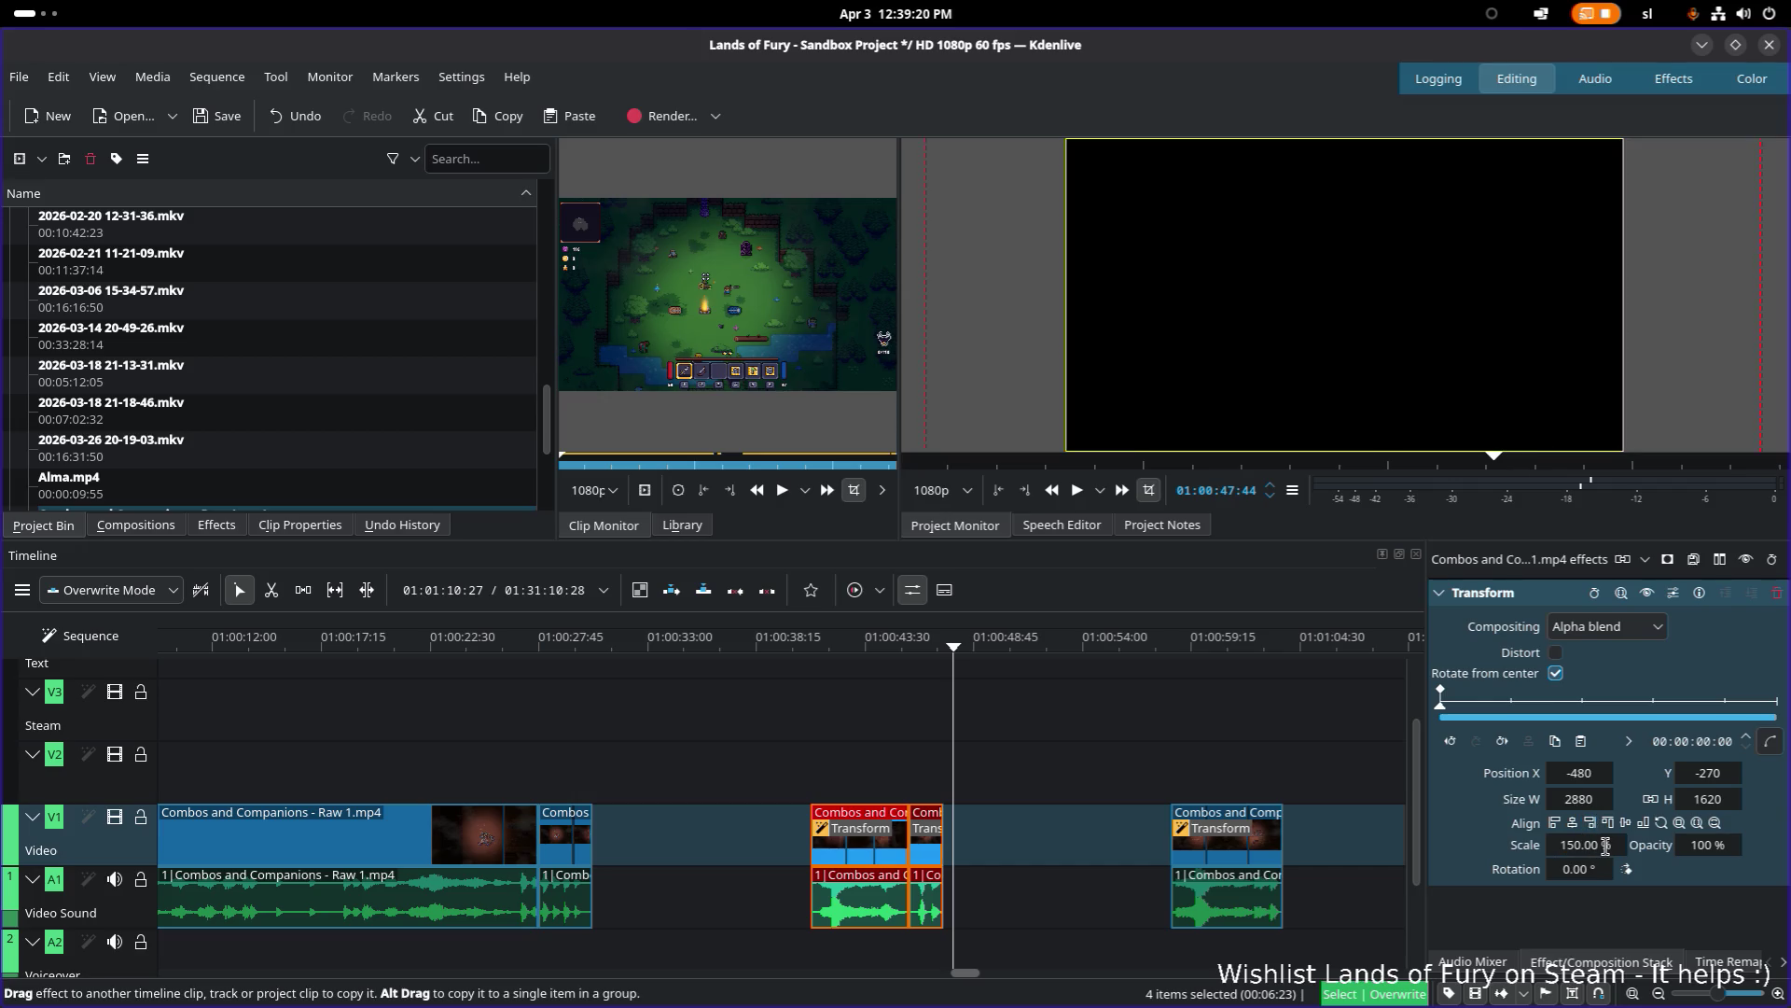
# Step: Set the Transform's Position Y to -200 and play the clip to check the zoom
pyautogui.click(829, 652)
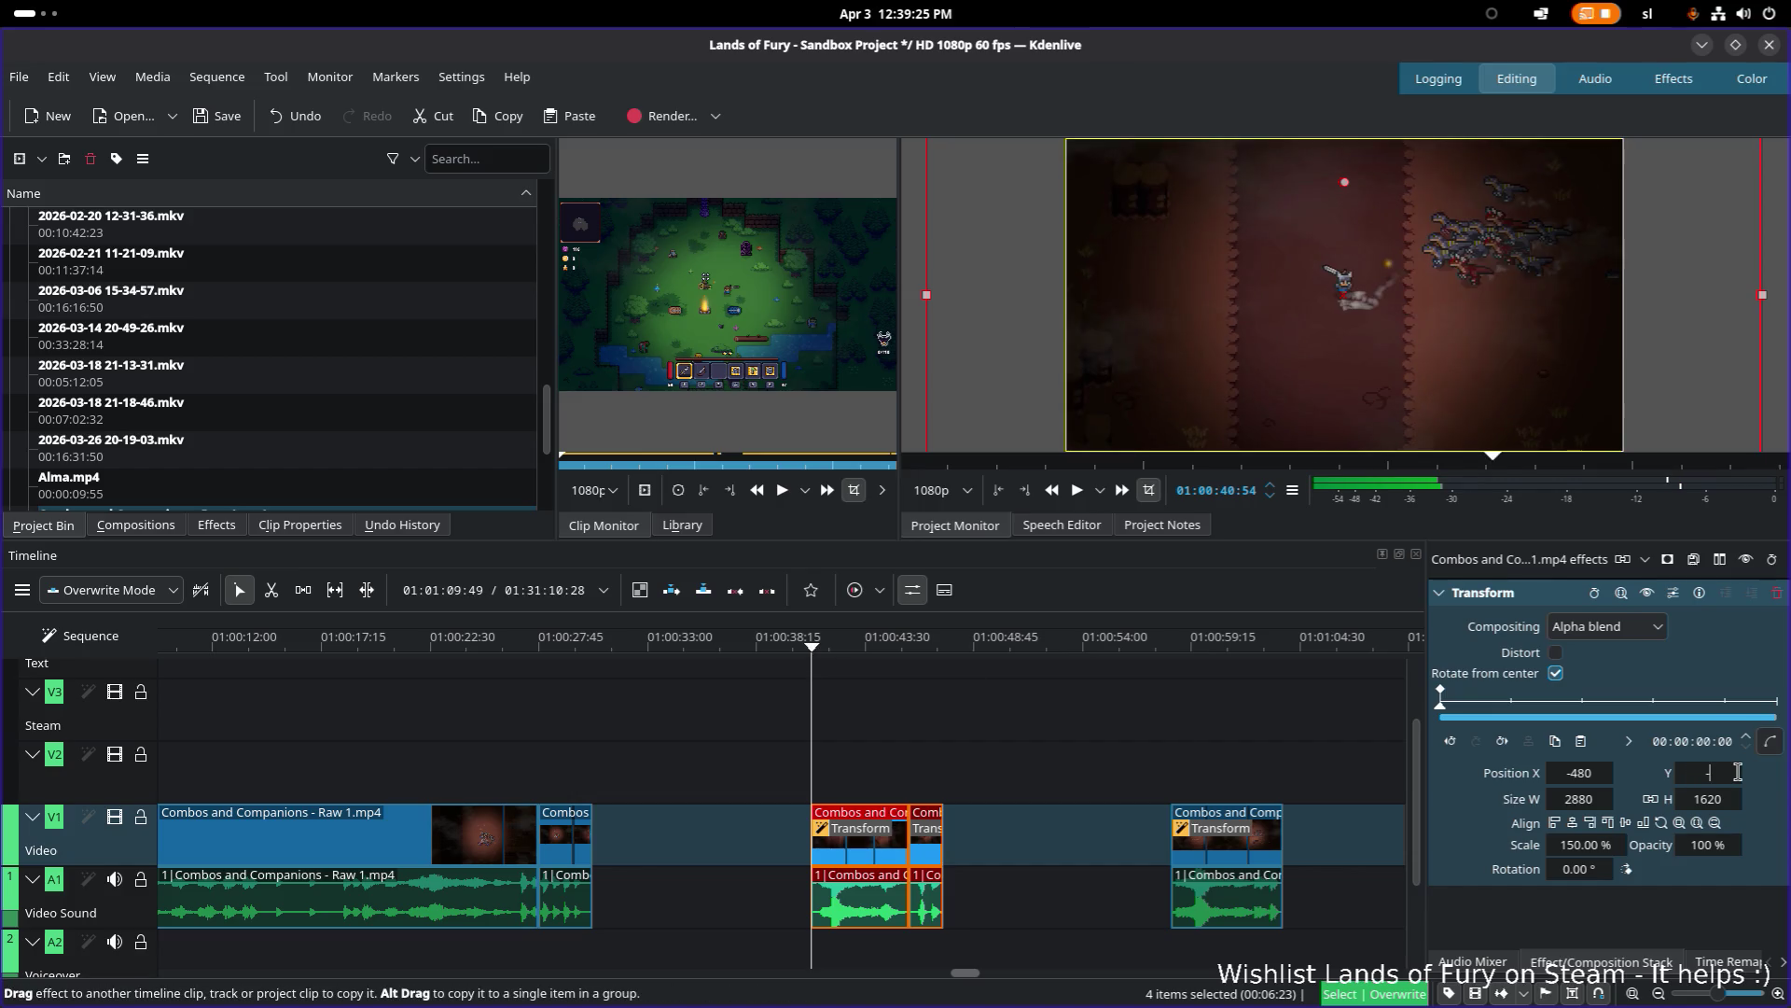
pyautogui.write('-200')
pyautogui.press('Return')
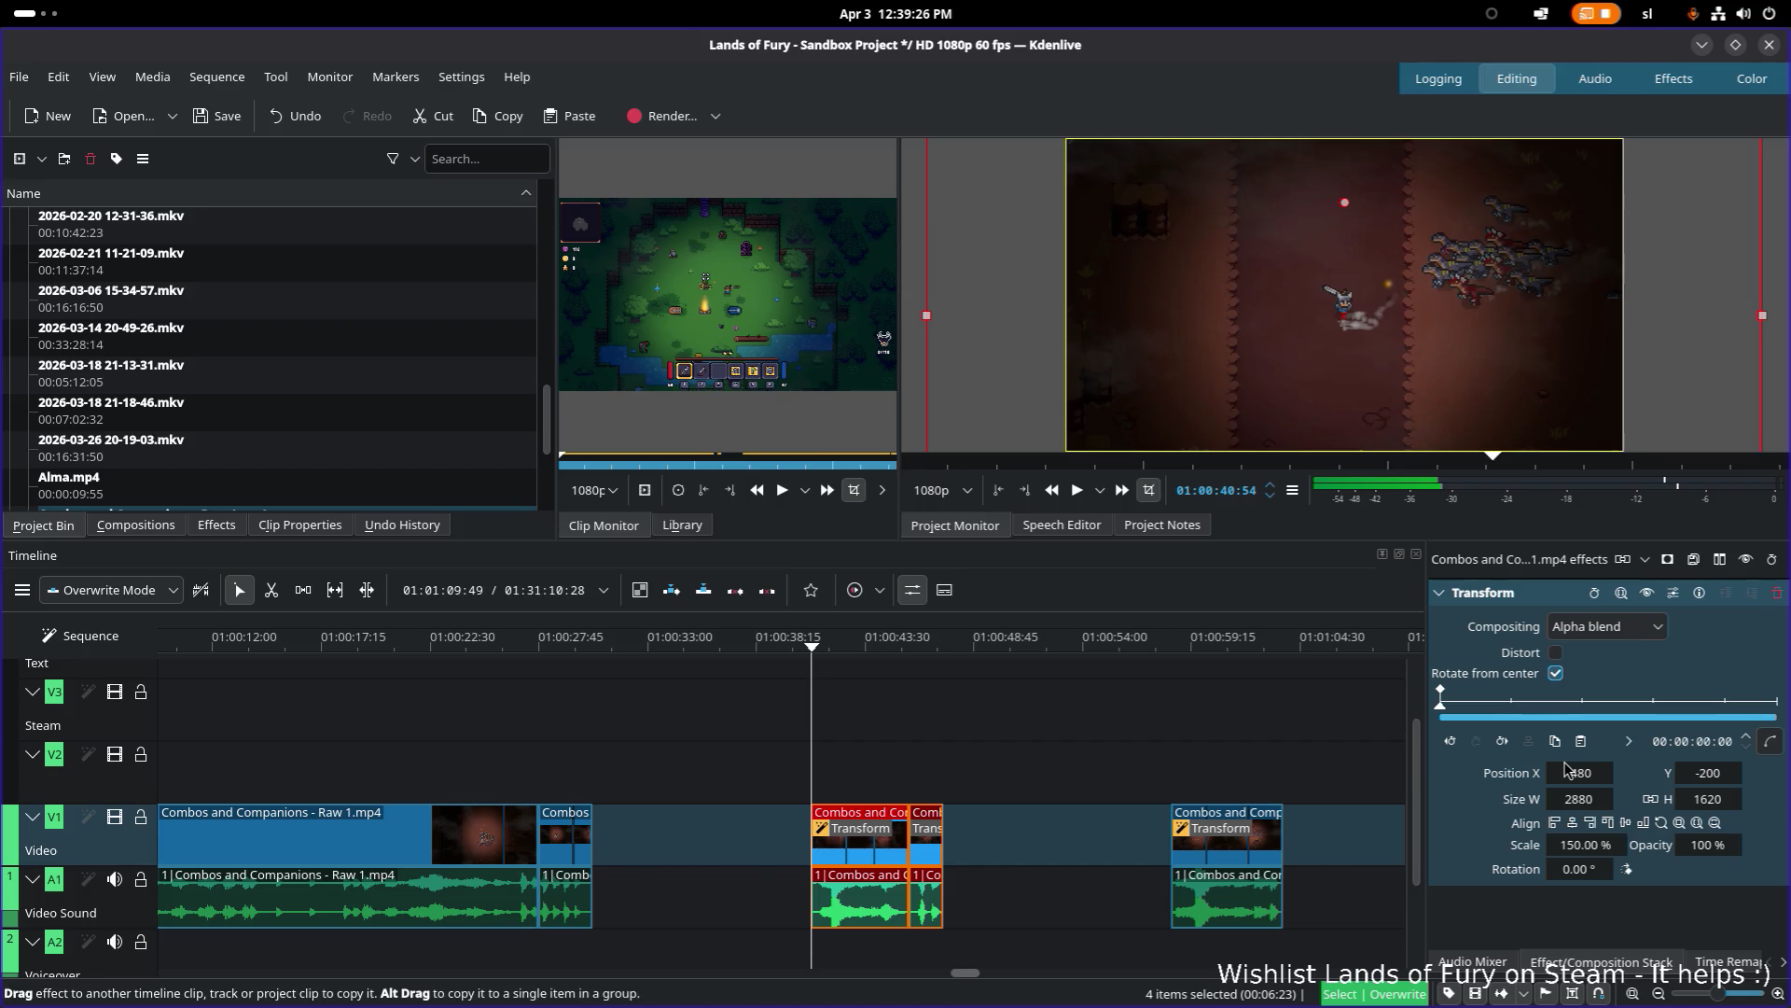
pyautogui.press('space')
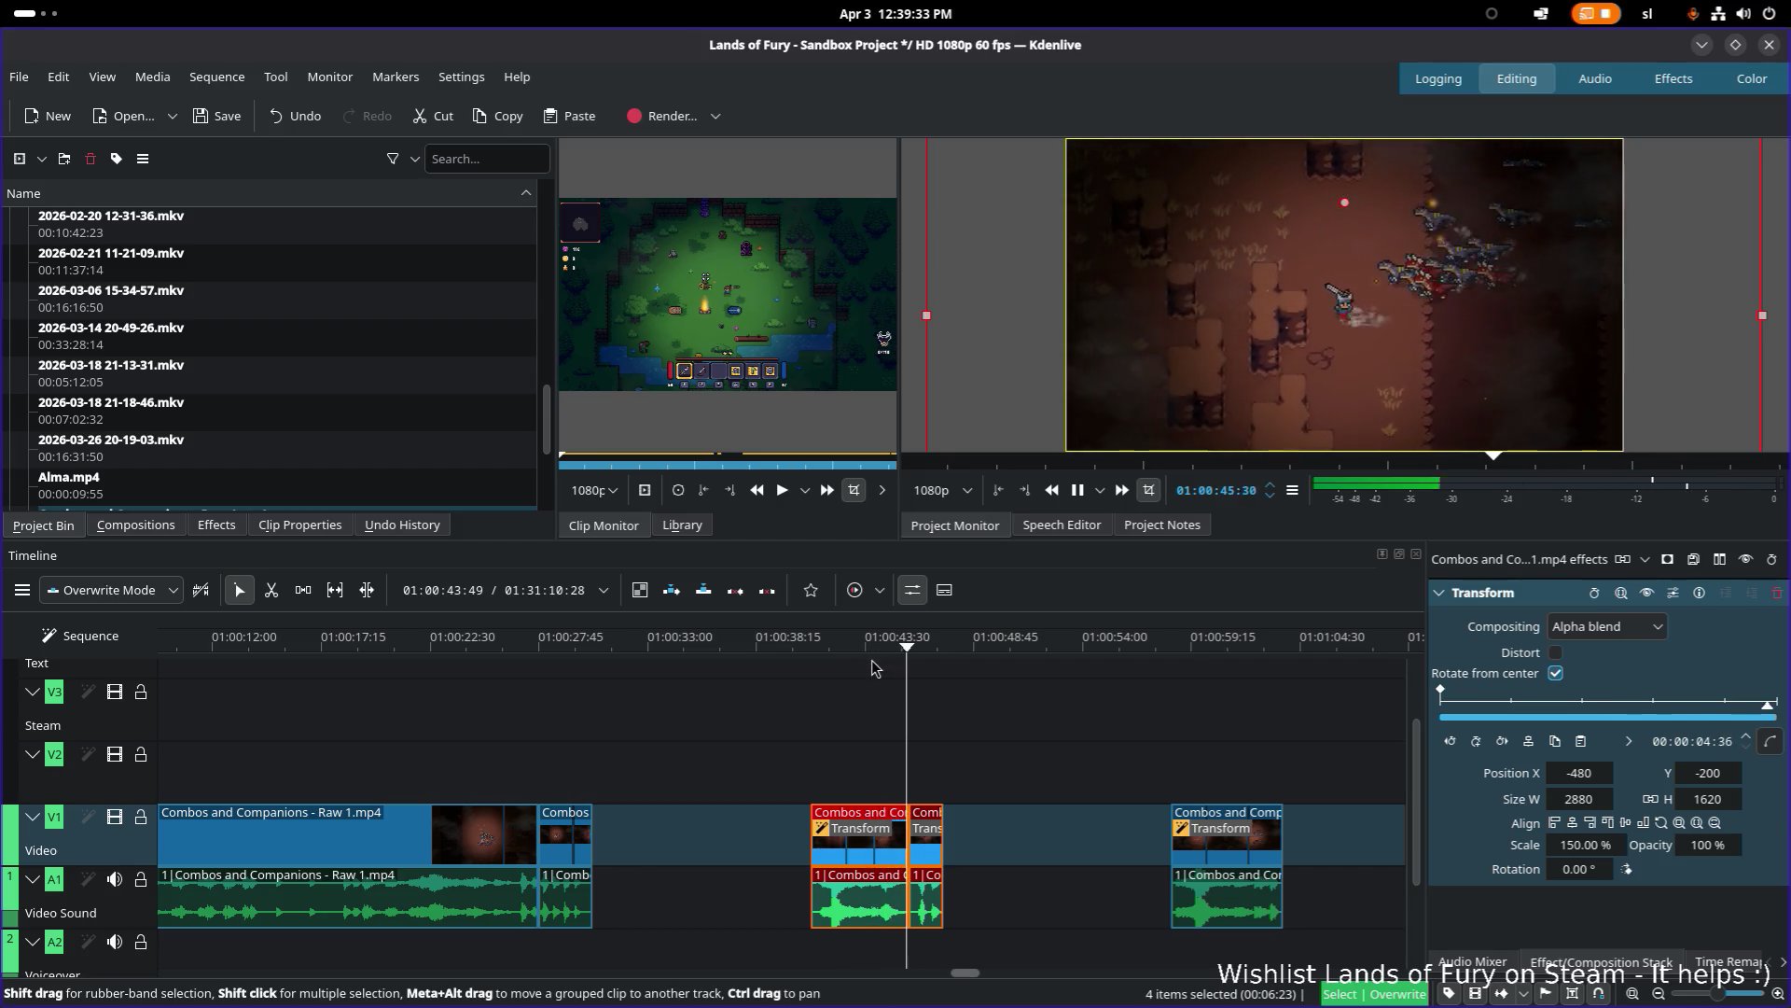
pyautogui.press('space')
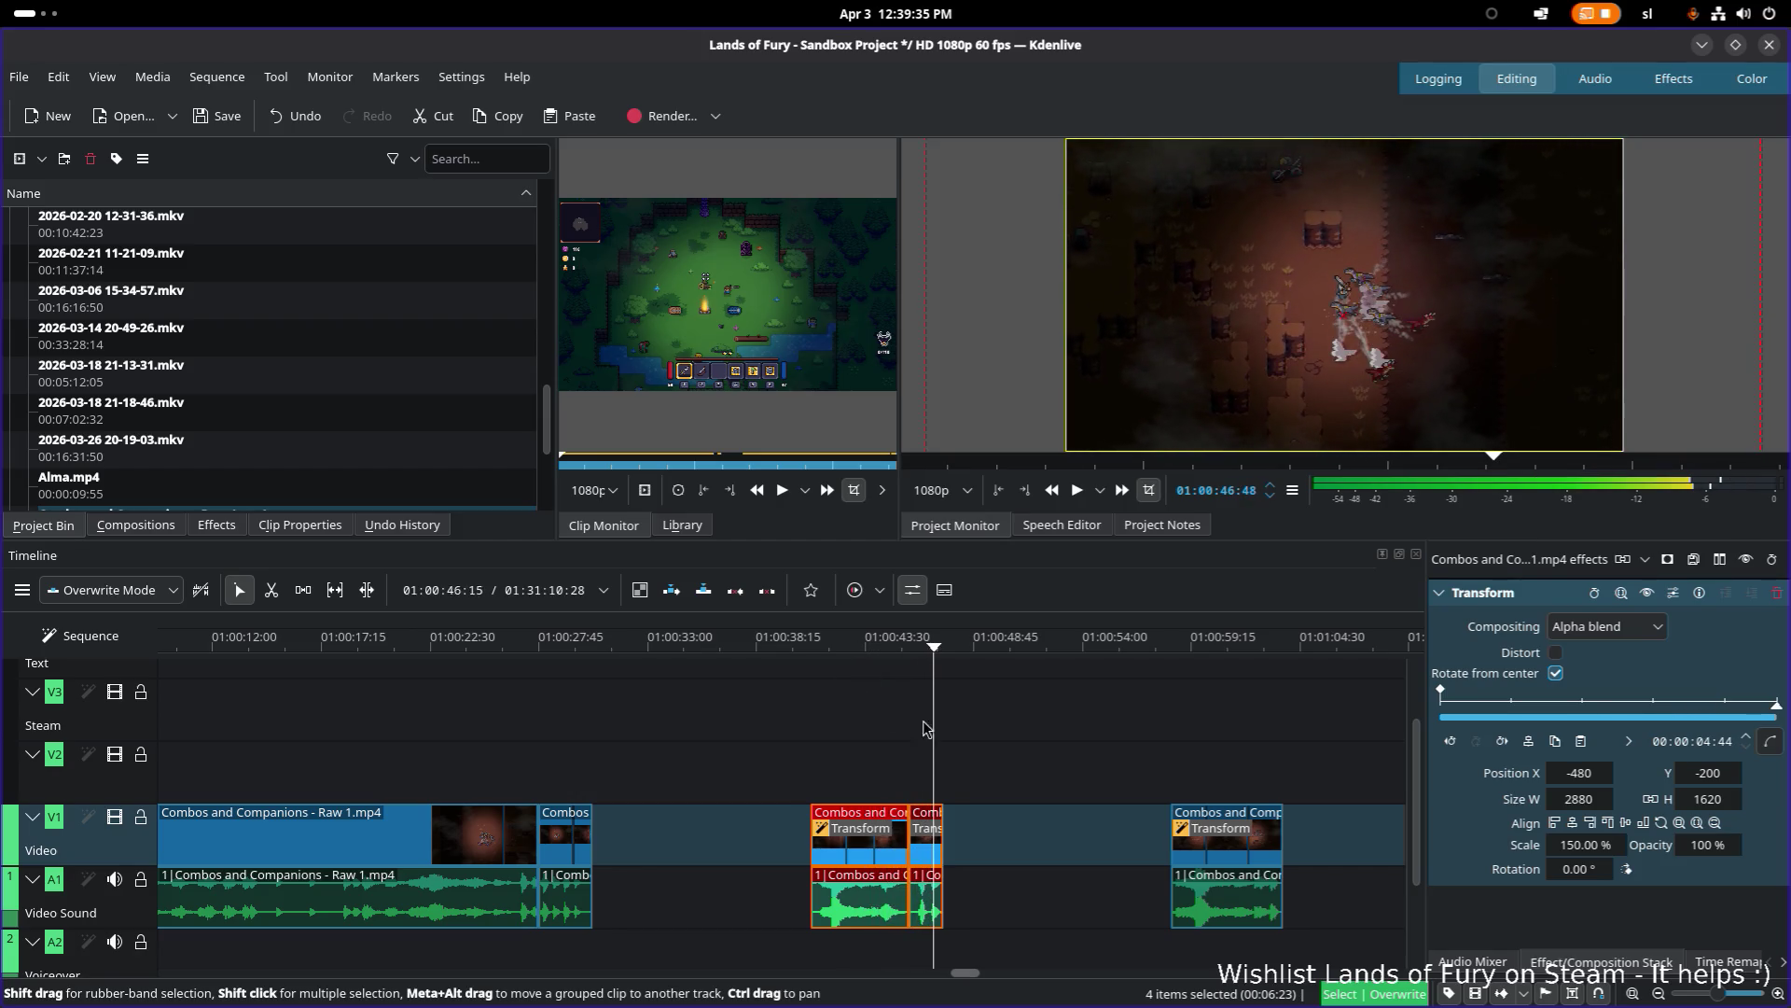
pyautogui.click(929, 849)
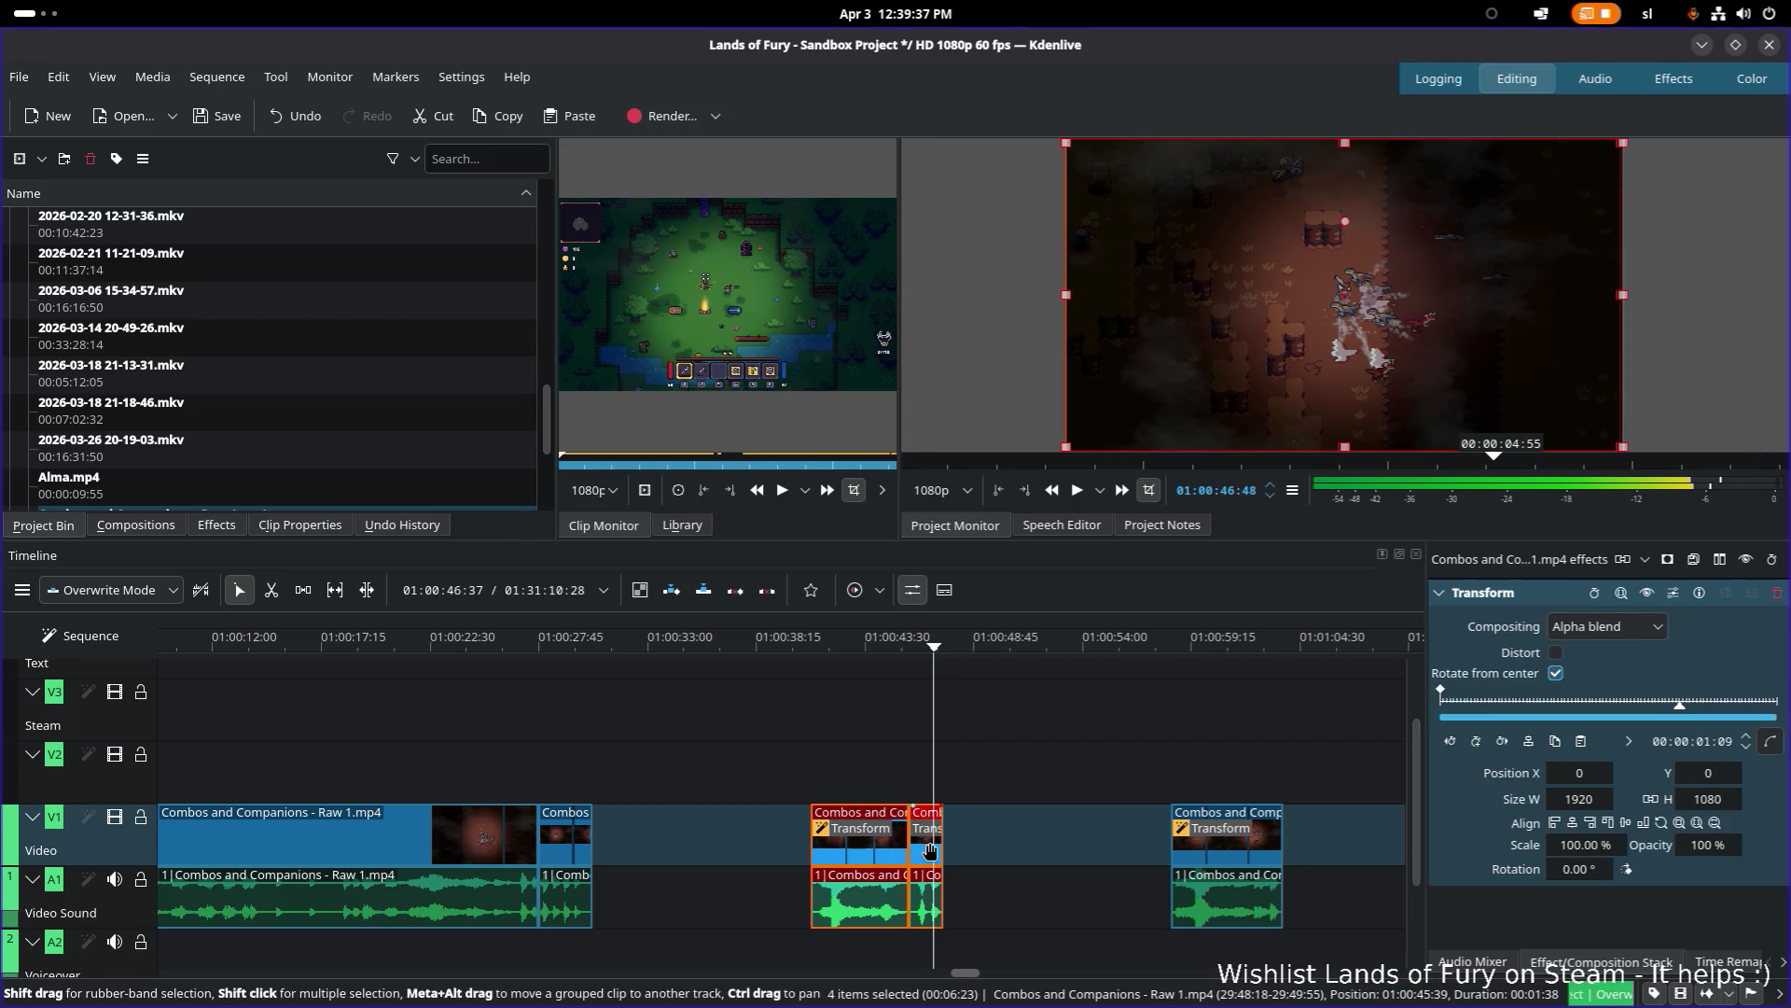
pyautogui.hscroll(1, 945, 851)
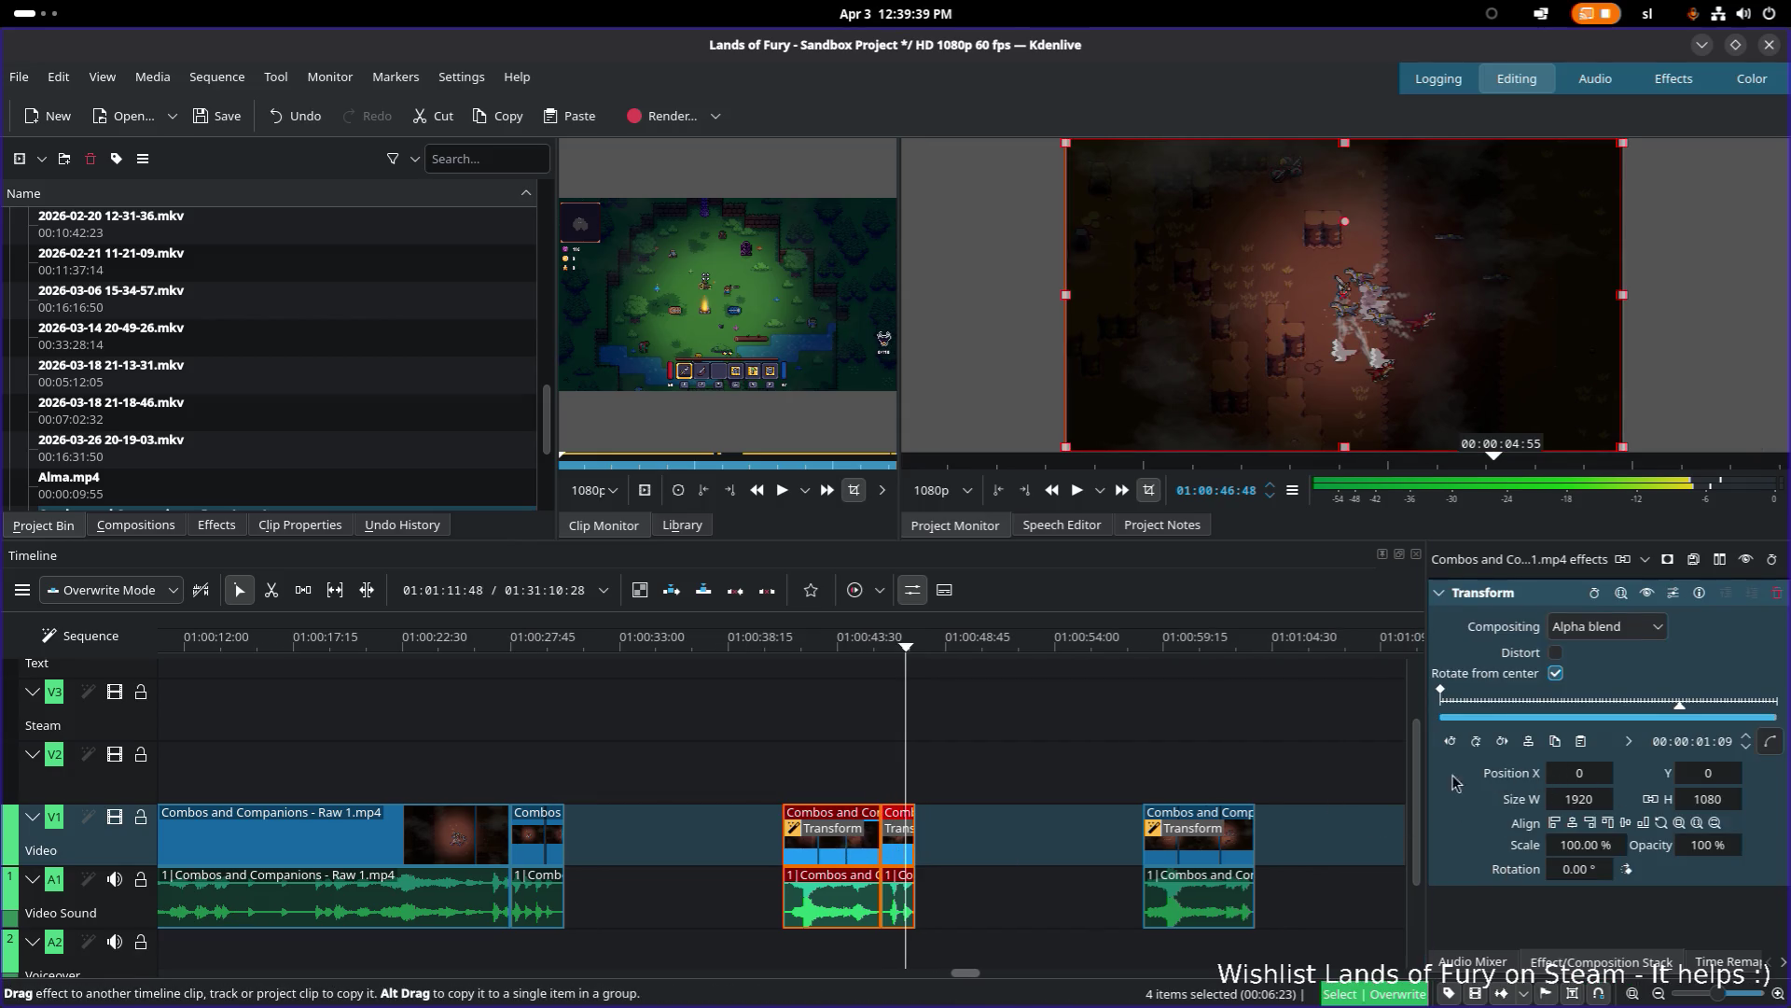
# Step: Add a separate Transform effect to the second short clip
pyautogui.rightClick(889, 857)
pyautogui.click(901, 869)
pyautogui.rightClick(901, 849)
pyautogui.moveTo(1002, 804)
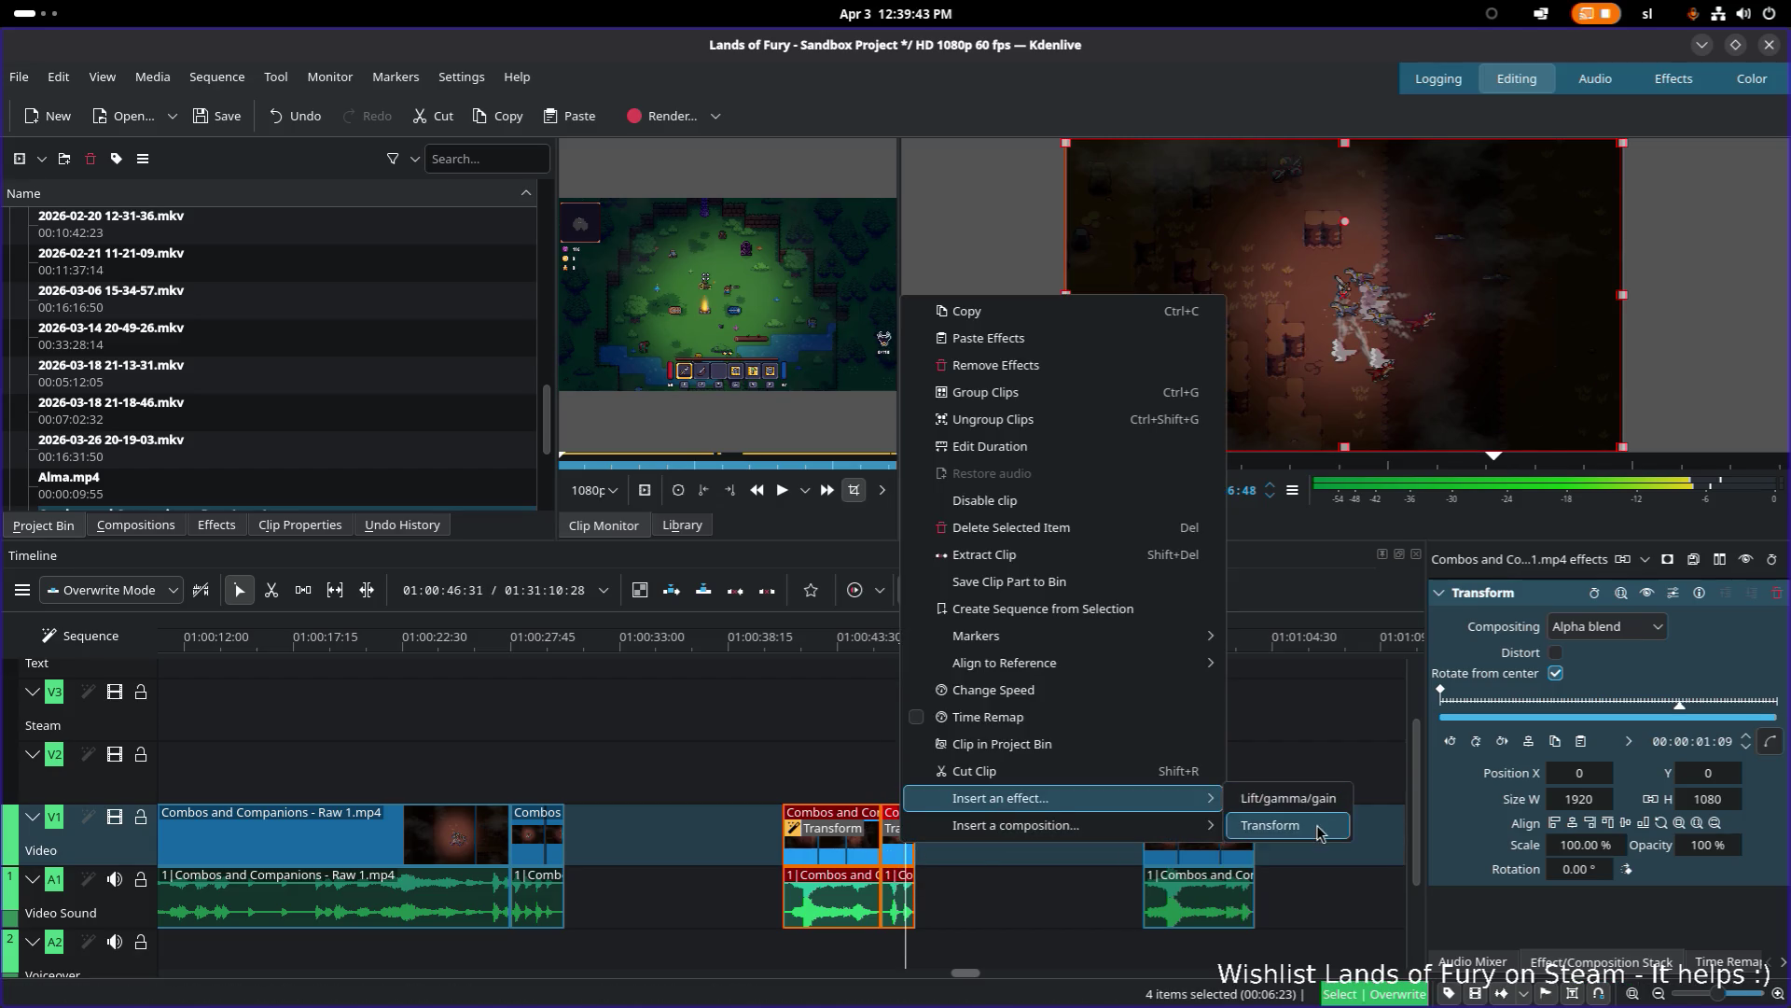
pyautogui.click(1318, 827)
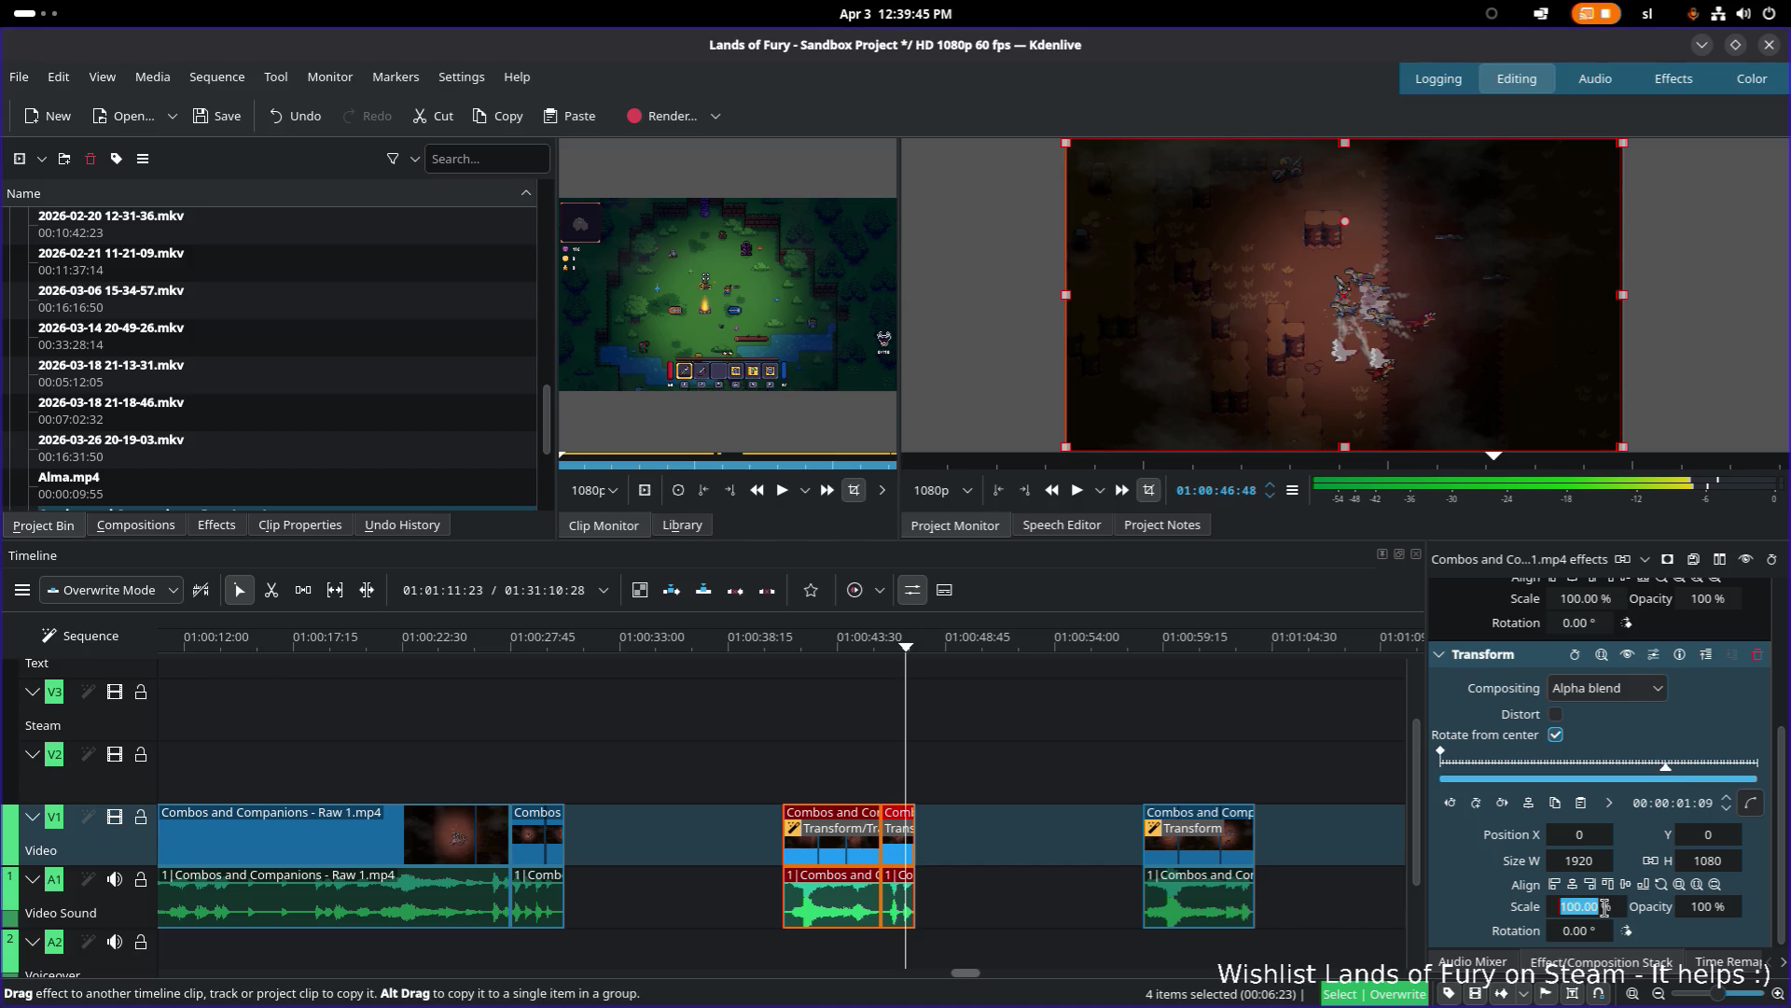
pyautogui.write('15')
# Step: Set that Transform's scale to 150% and Position Y to -200, then reselect the short clips
pyautogui.press('Return')
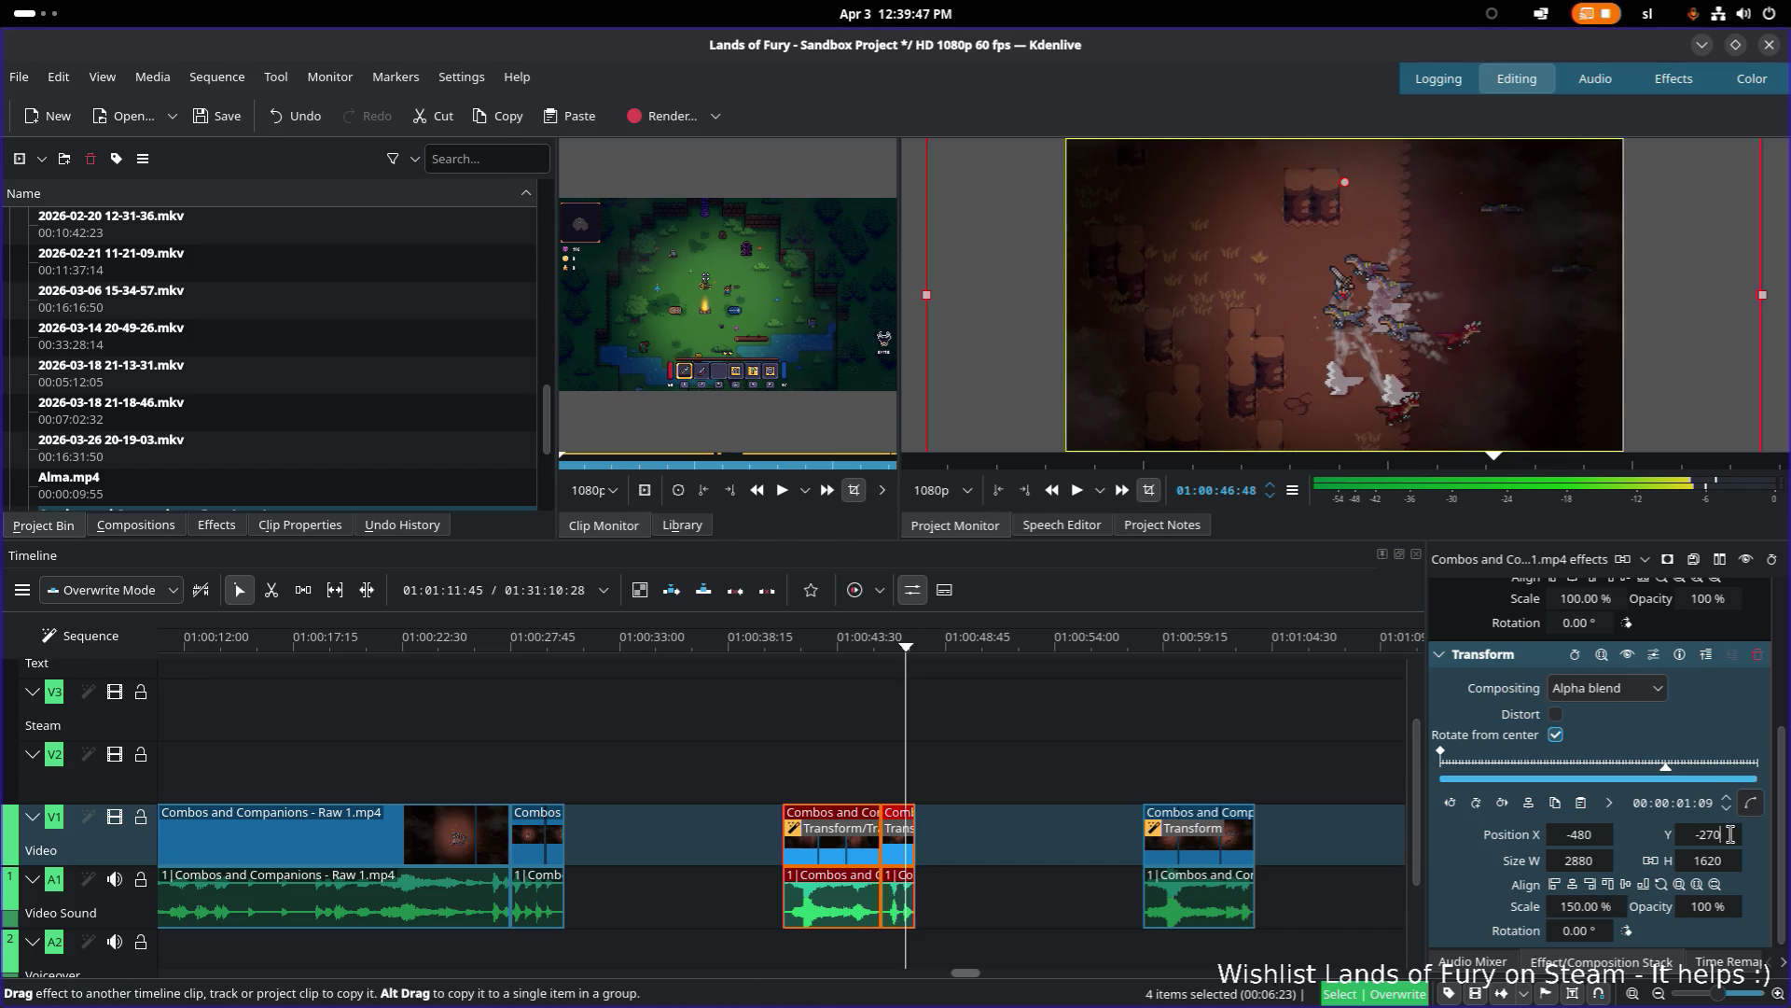
pyautogui.write('00')
pyautogui.press('Return')
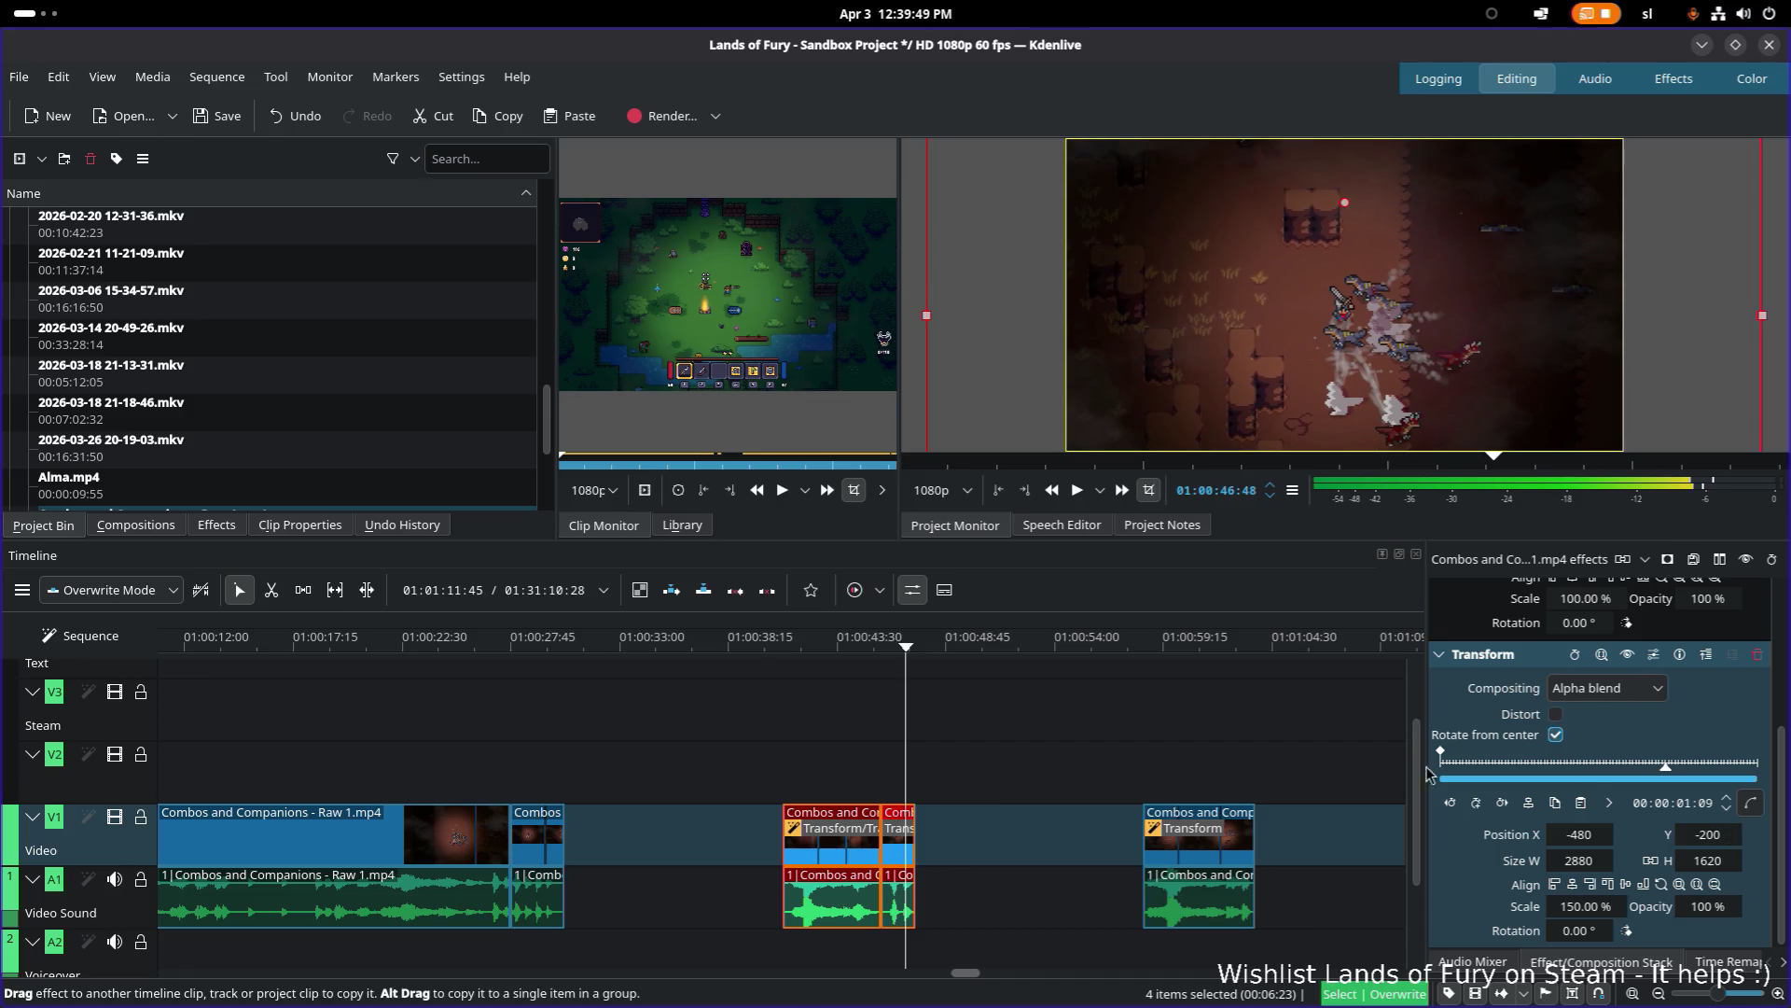
pyautogui.click(784, 654)
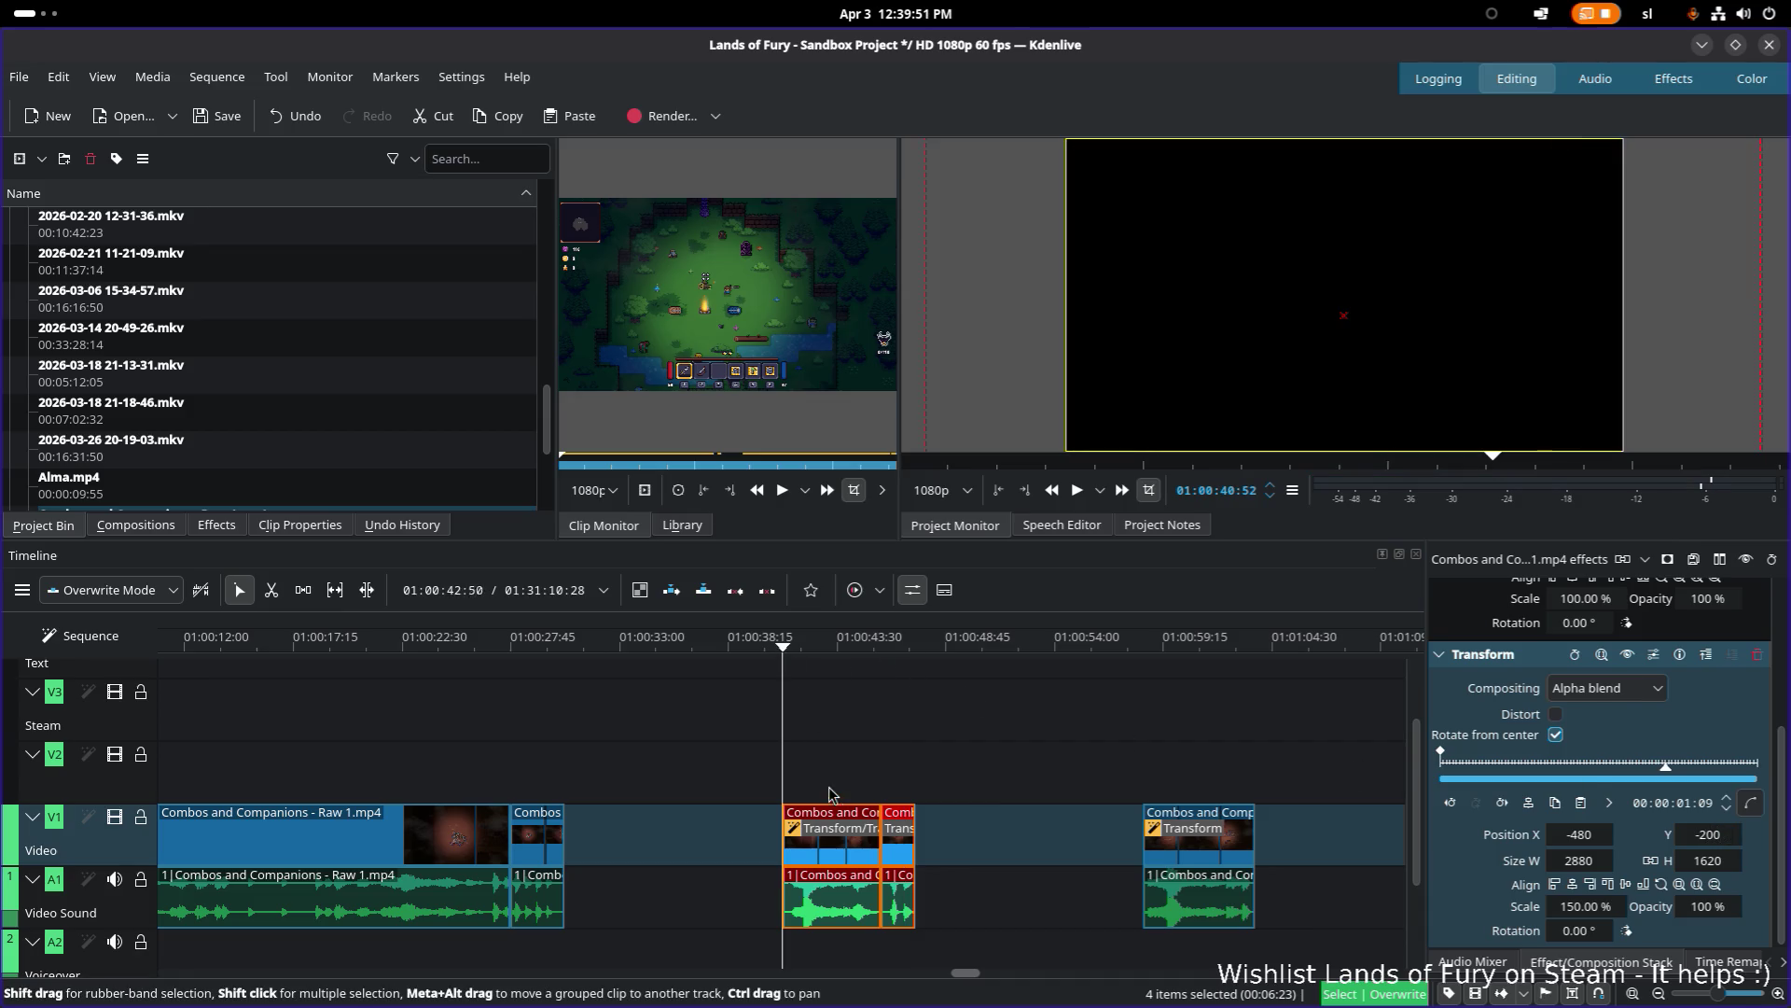
pyautogui.click(902, 842)
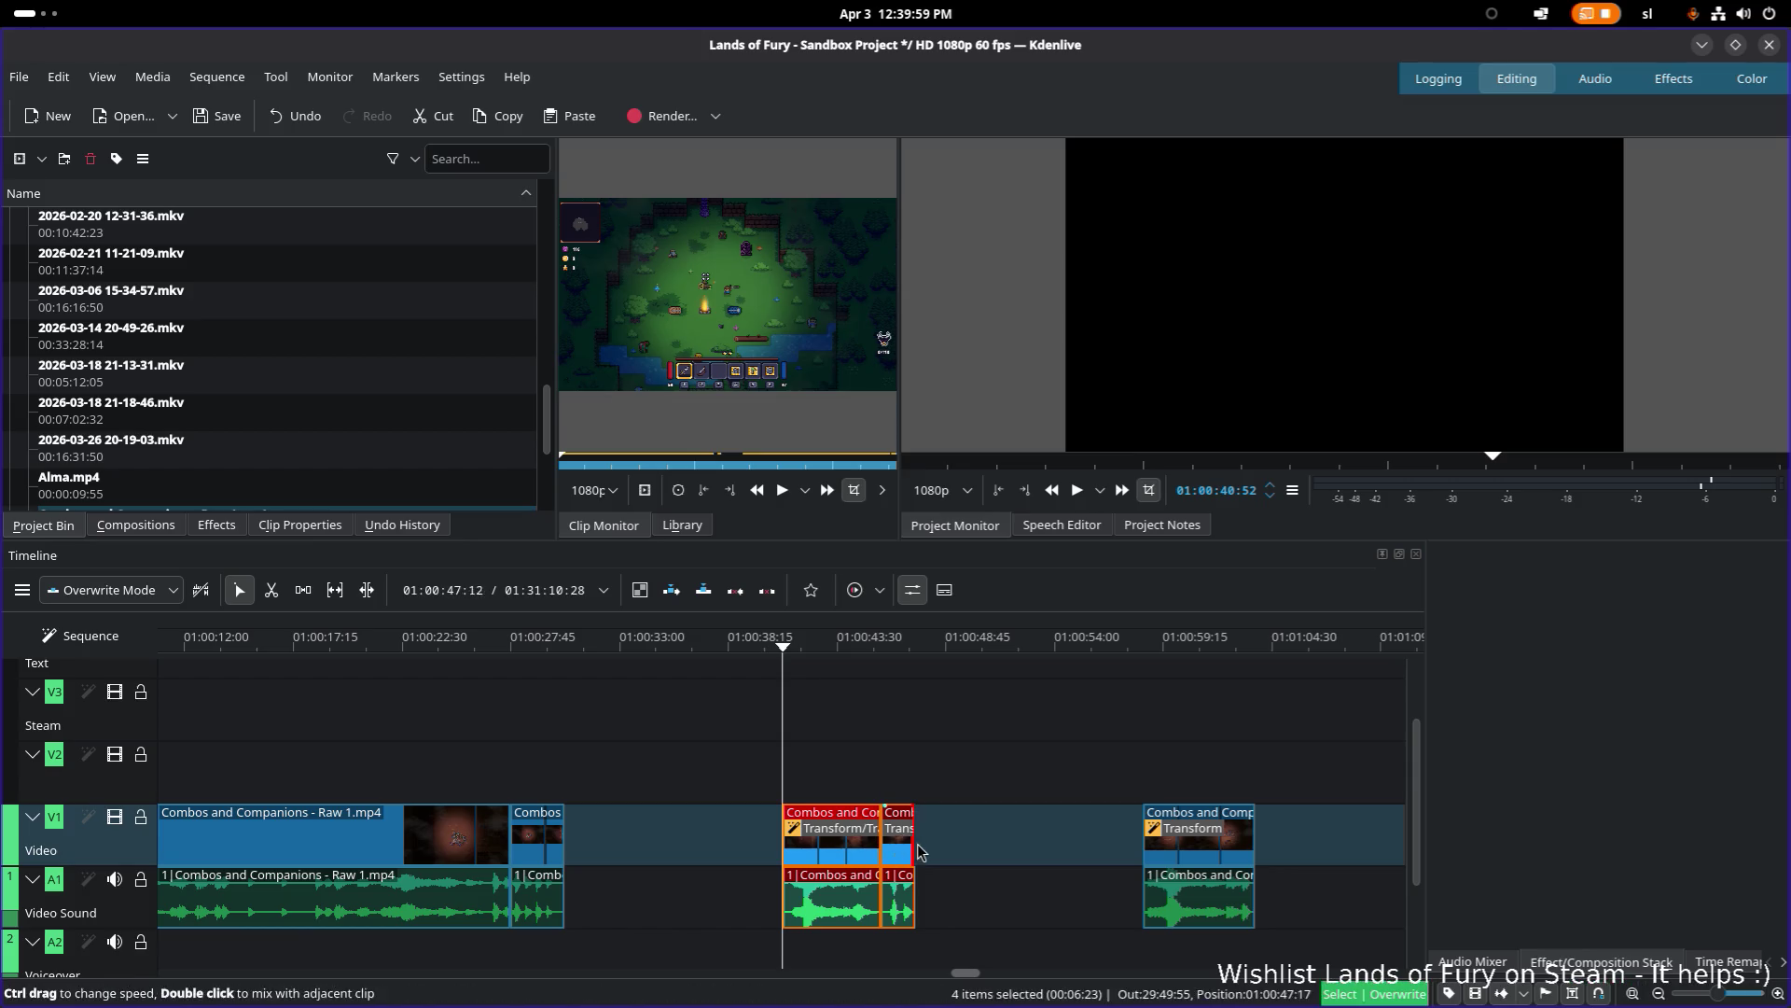
pyautogui.click(982, 864)
pyautogui.click(903, 857)
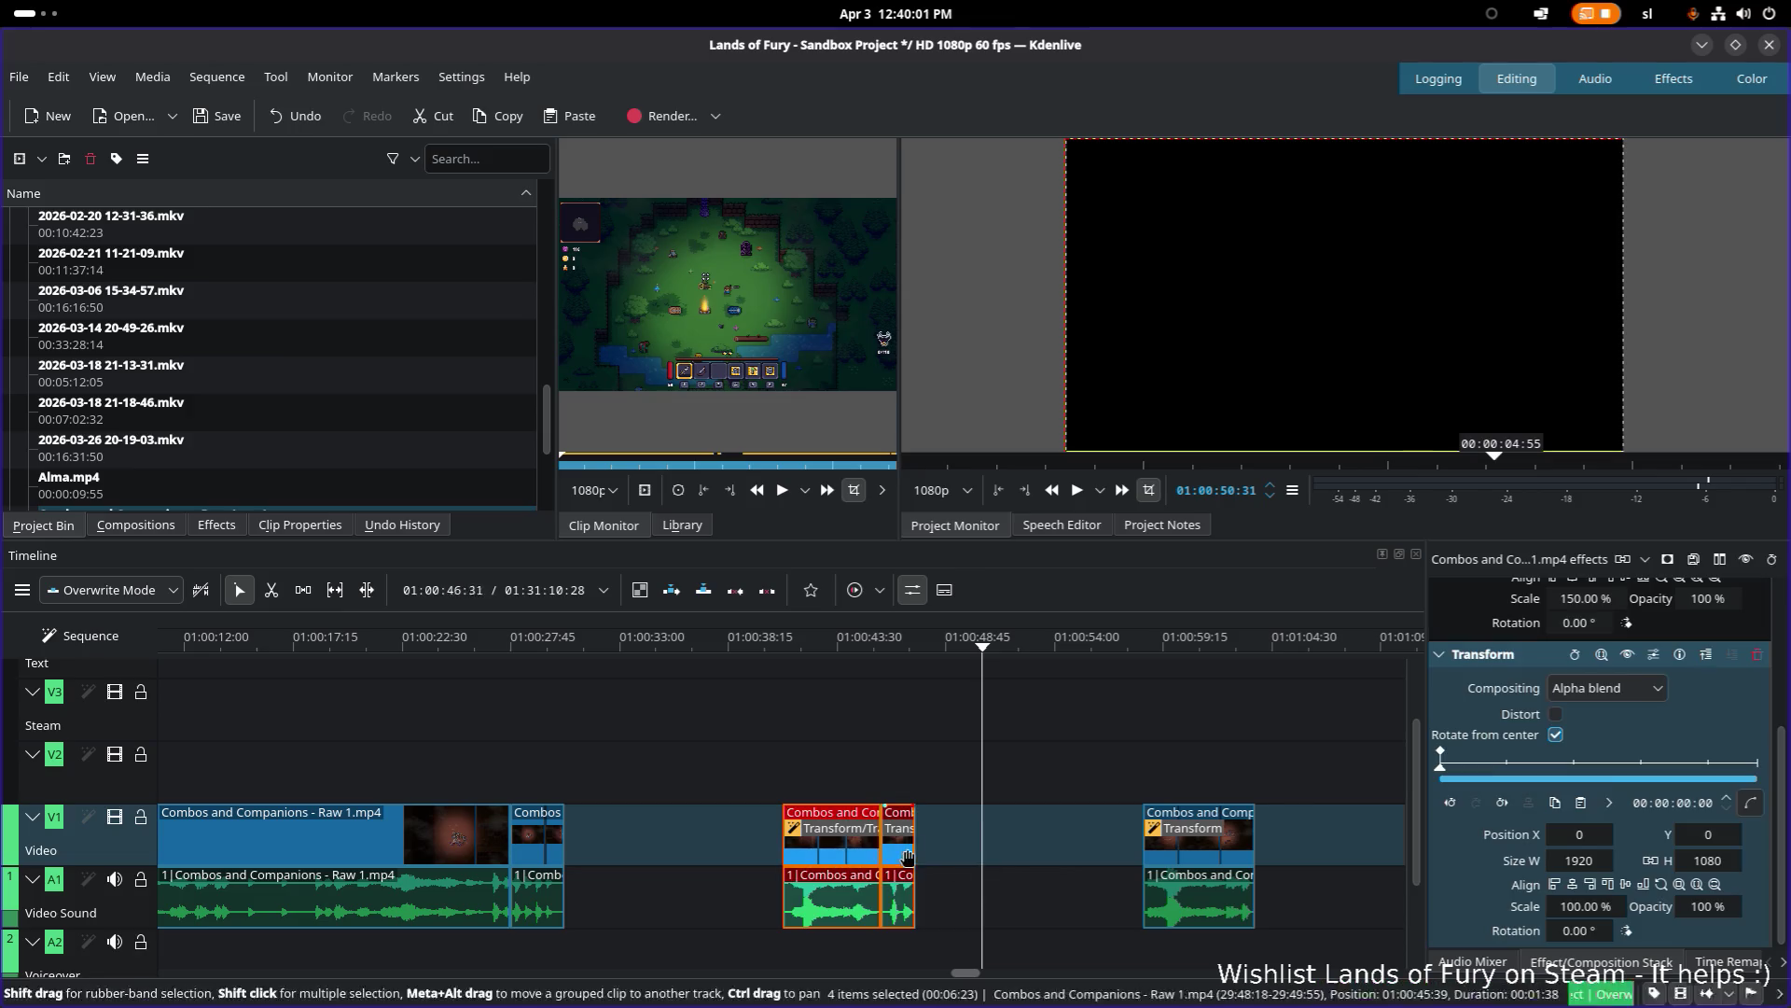
pyautogui.click(834, 862)
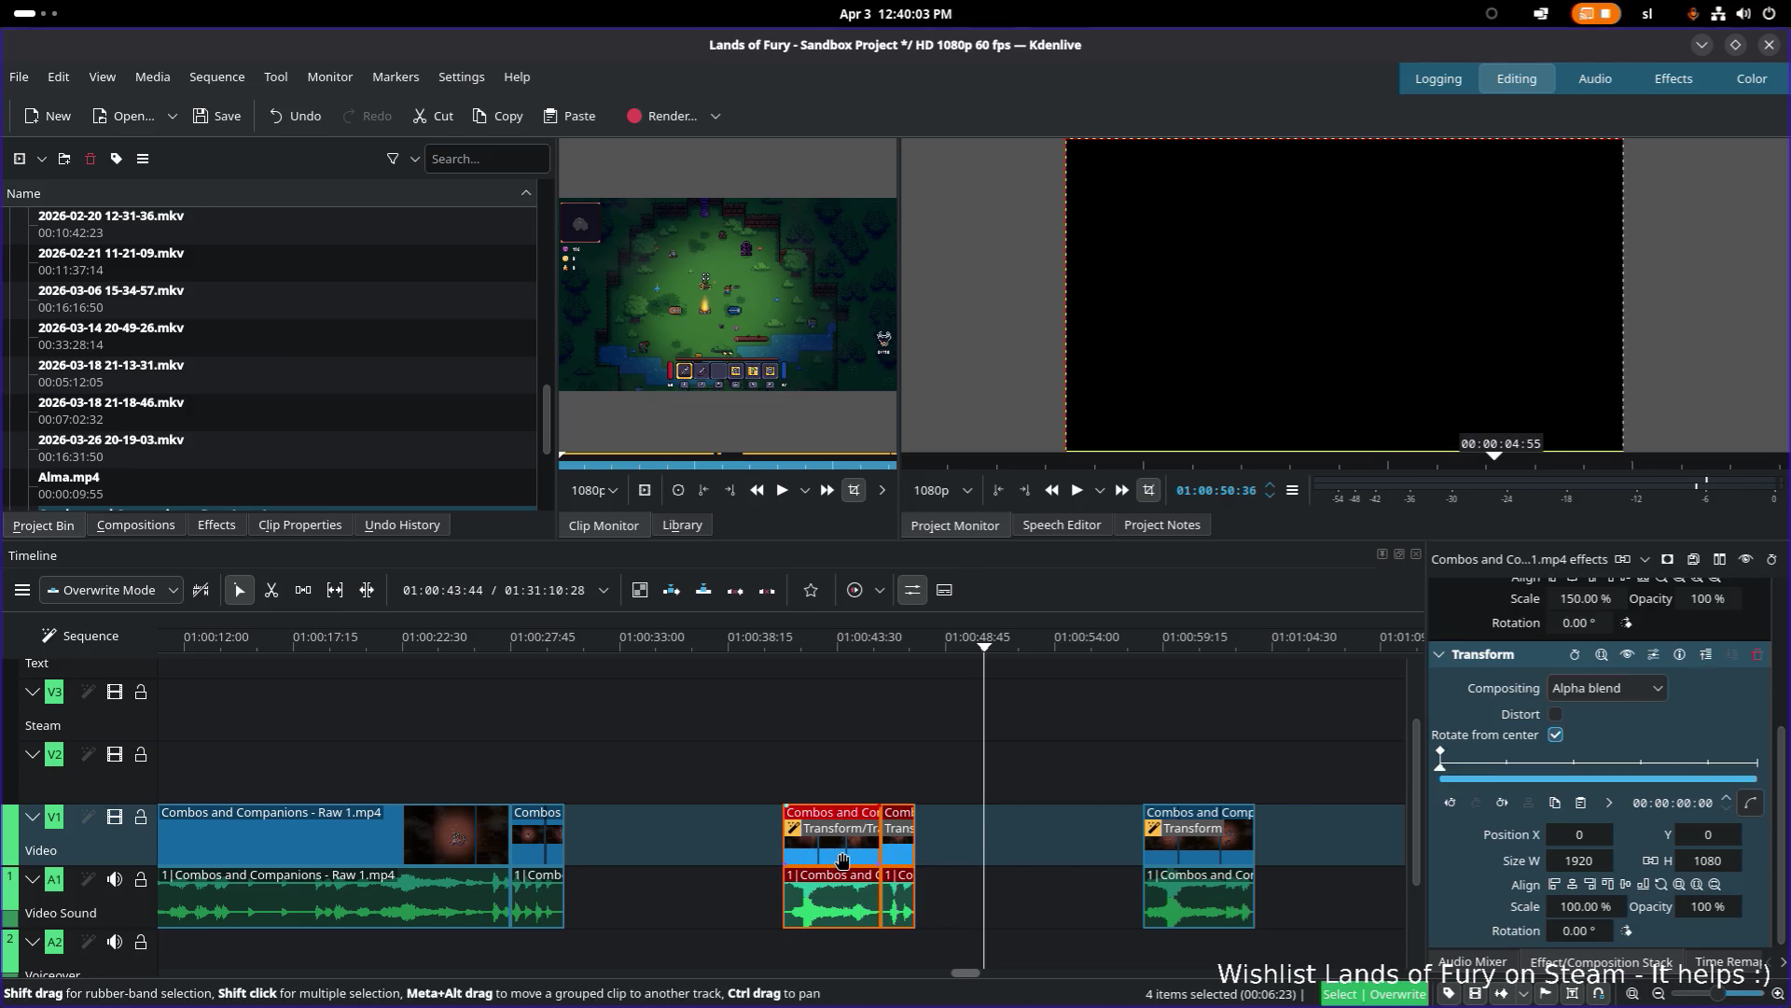
pyautogui.press('space')
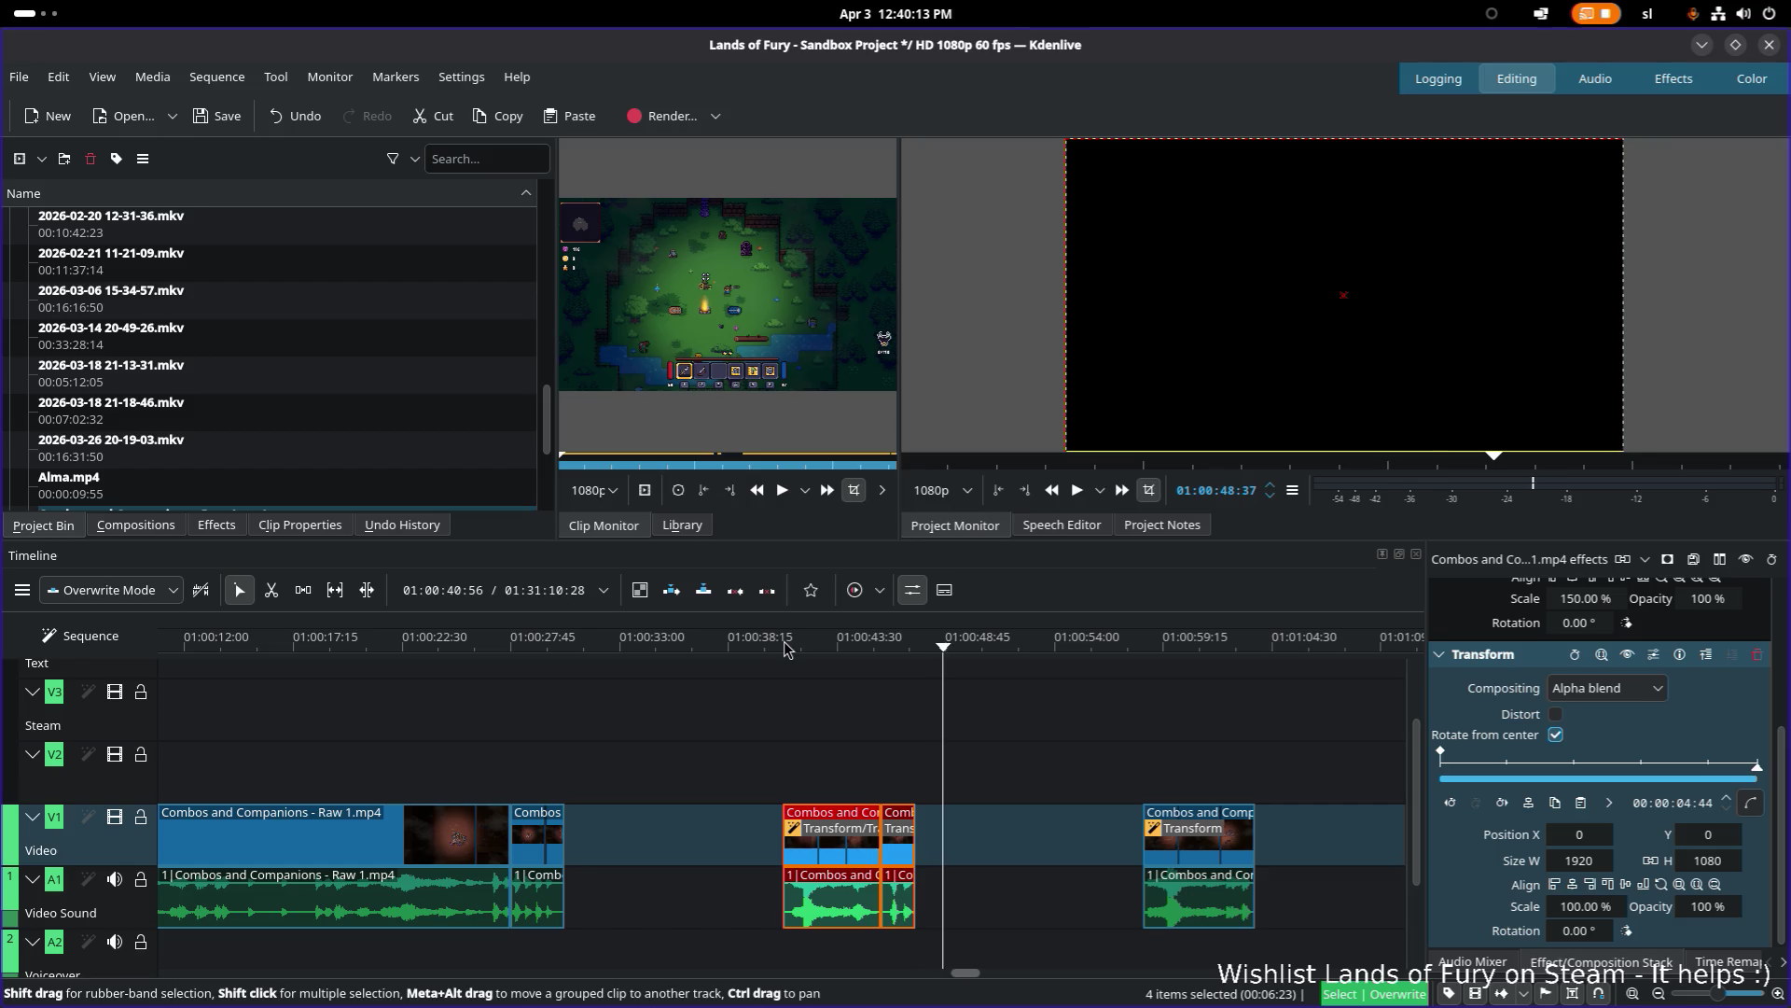
pyautogui.scroll(-3, 913, 854)
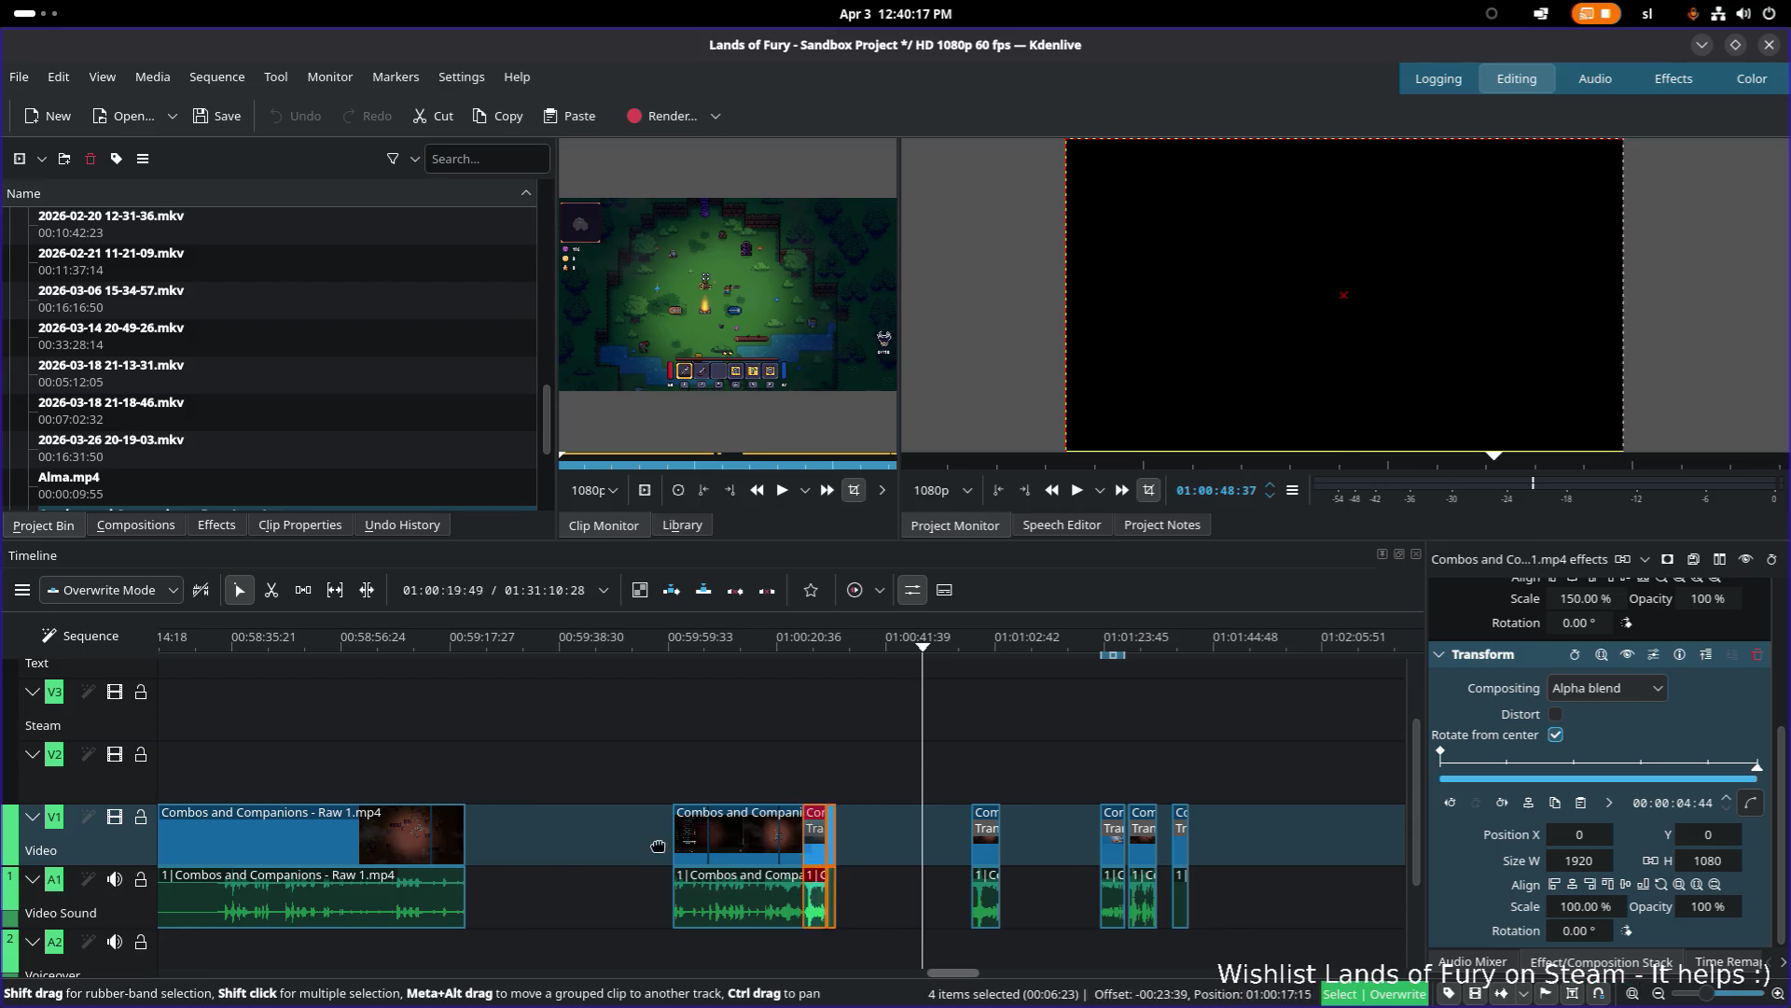
pyautogui.hscroll(-3, 952, 779)
pyautogui.scroll(-5, 952, 779)
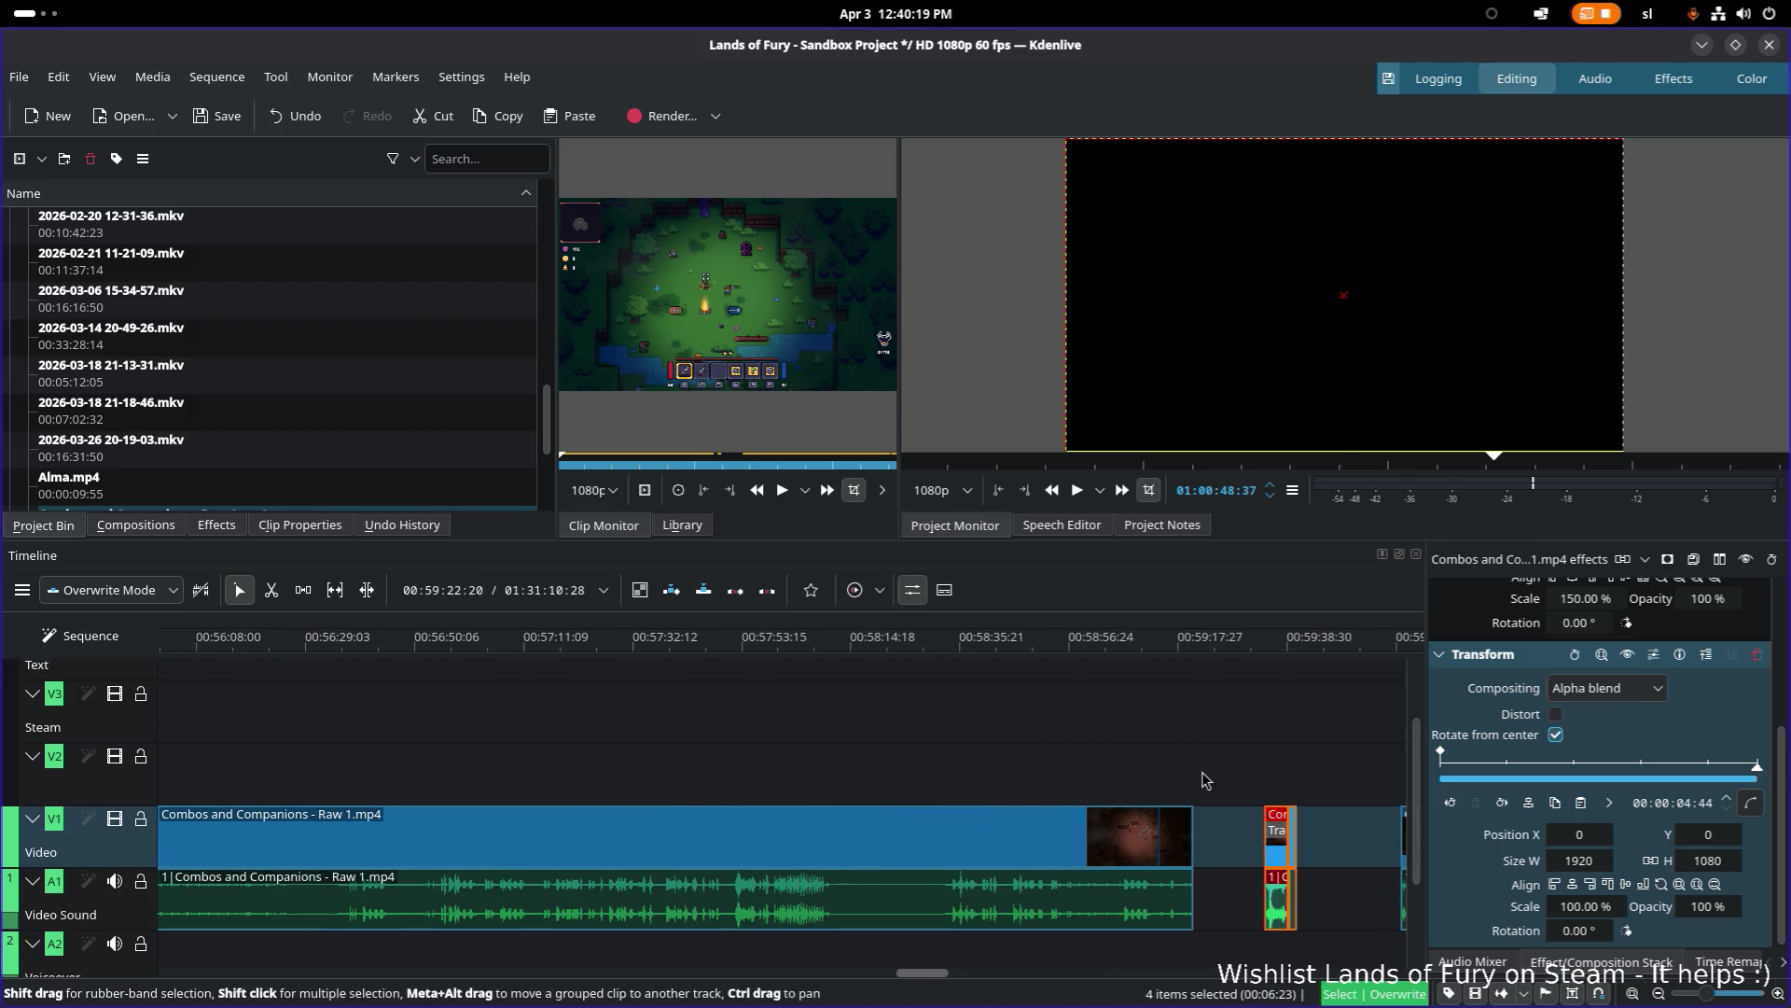
pyautogui.scroll(-3, 1151, 821)
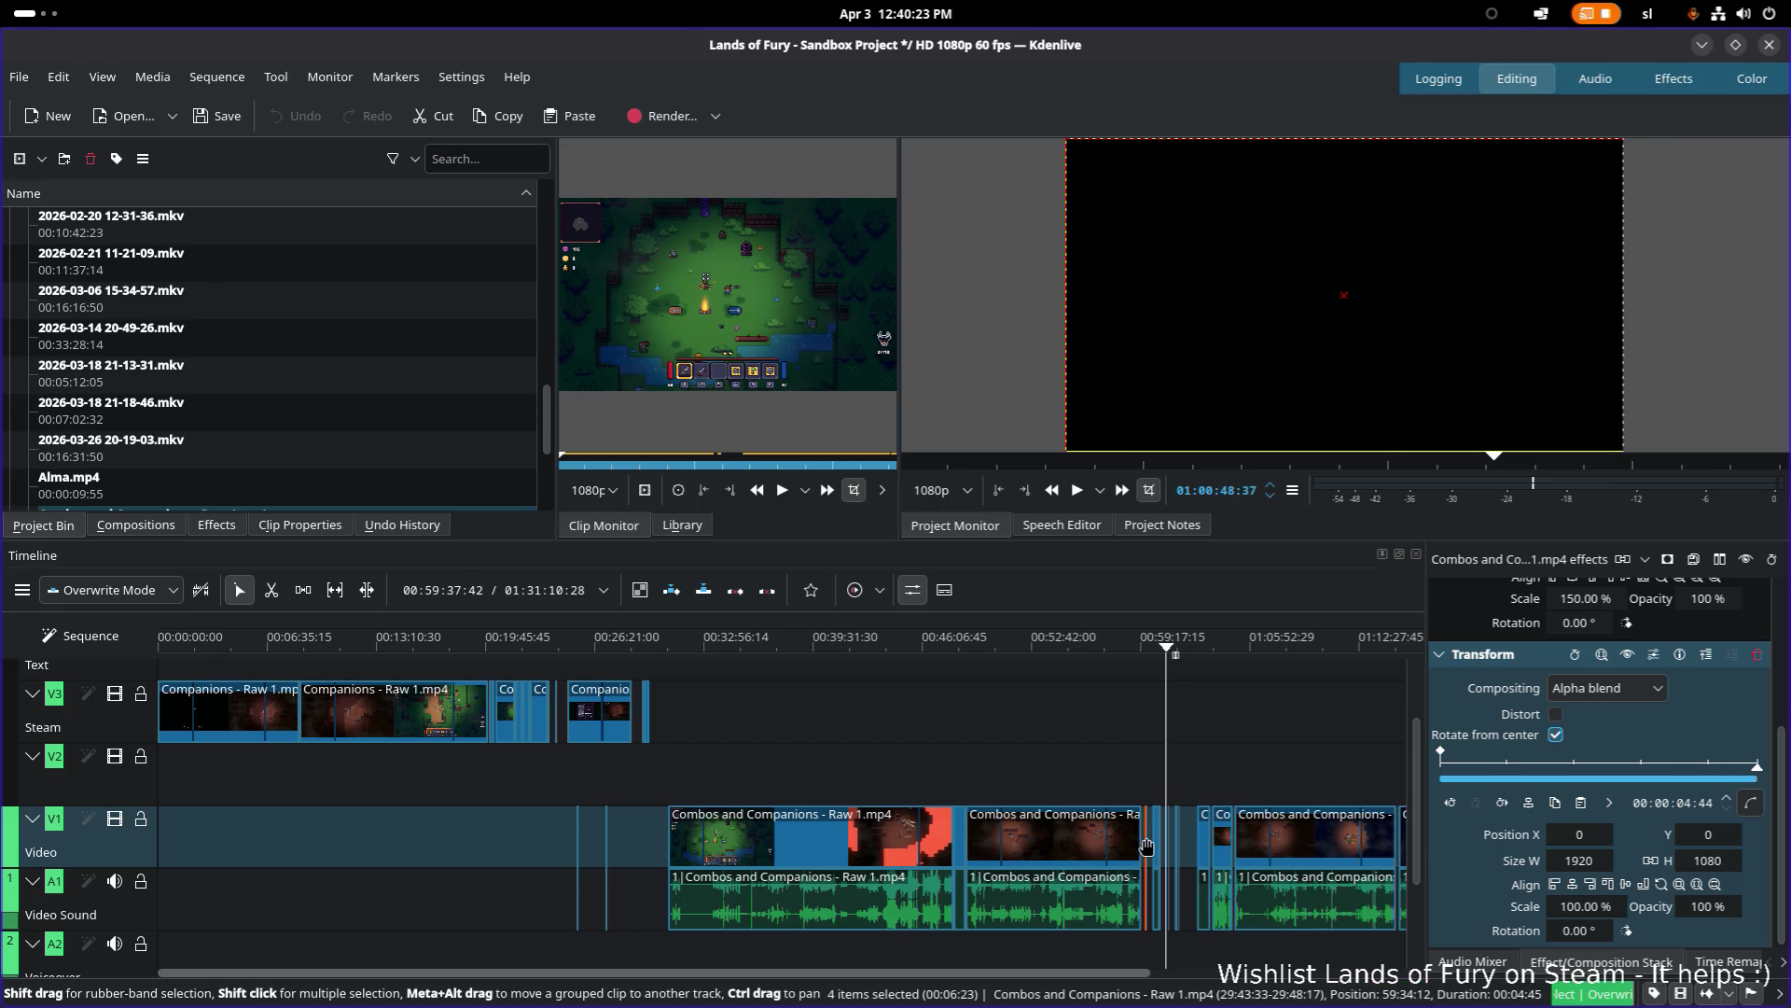
# Step: Drag the short zoomed clip group left to about 00:24:30 and play from around 00:20:26
pyautogui.moveTo(1146, 846); pyautogui.dragTo(839, 849)
pyautogui.scroll(5, 507, 852)
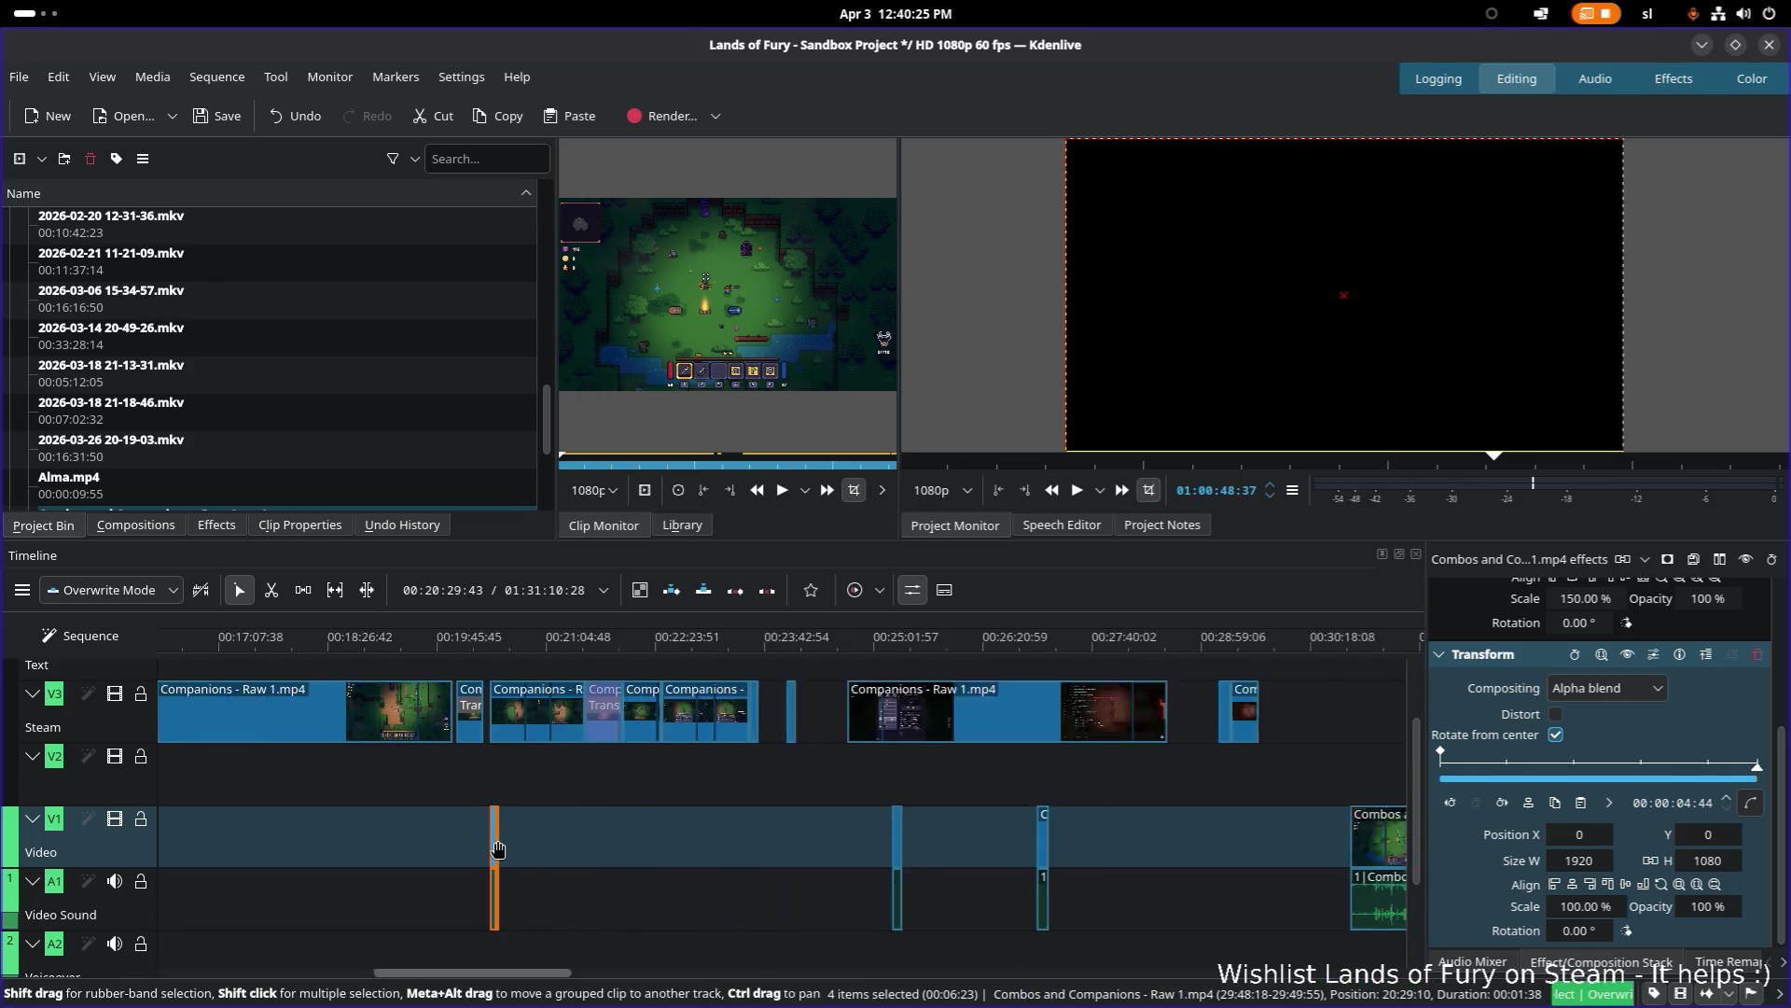
pyautogui.hscroll(2, 373, 701)
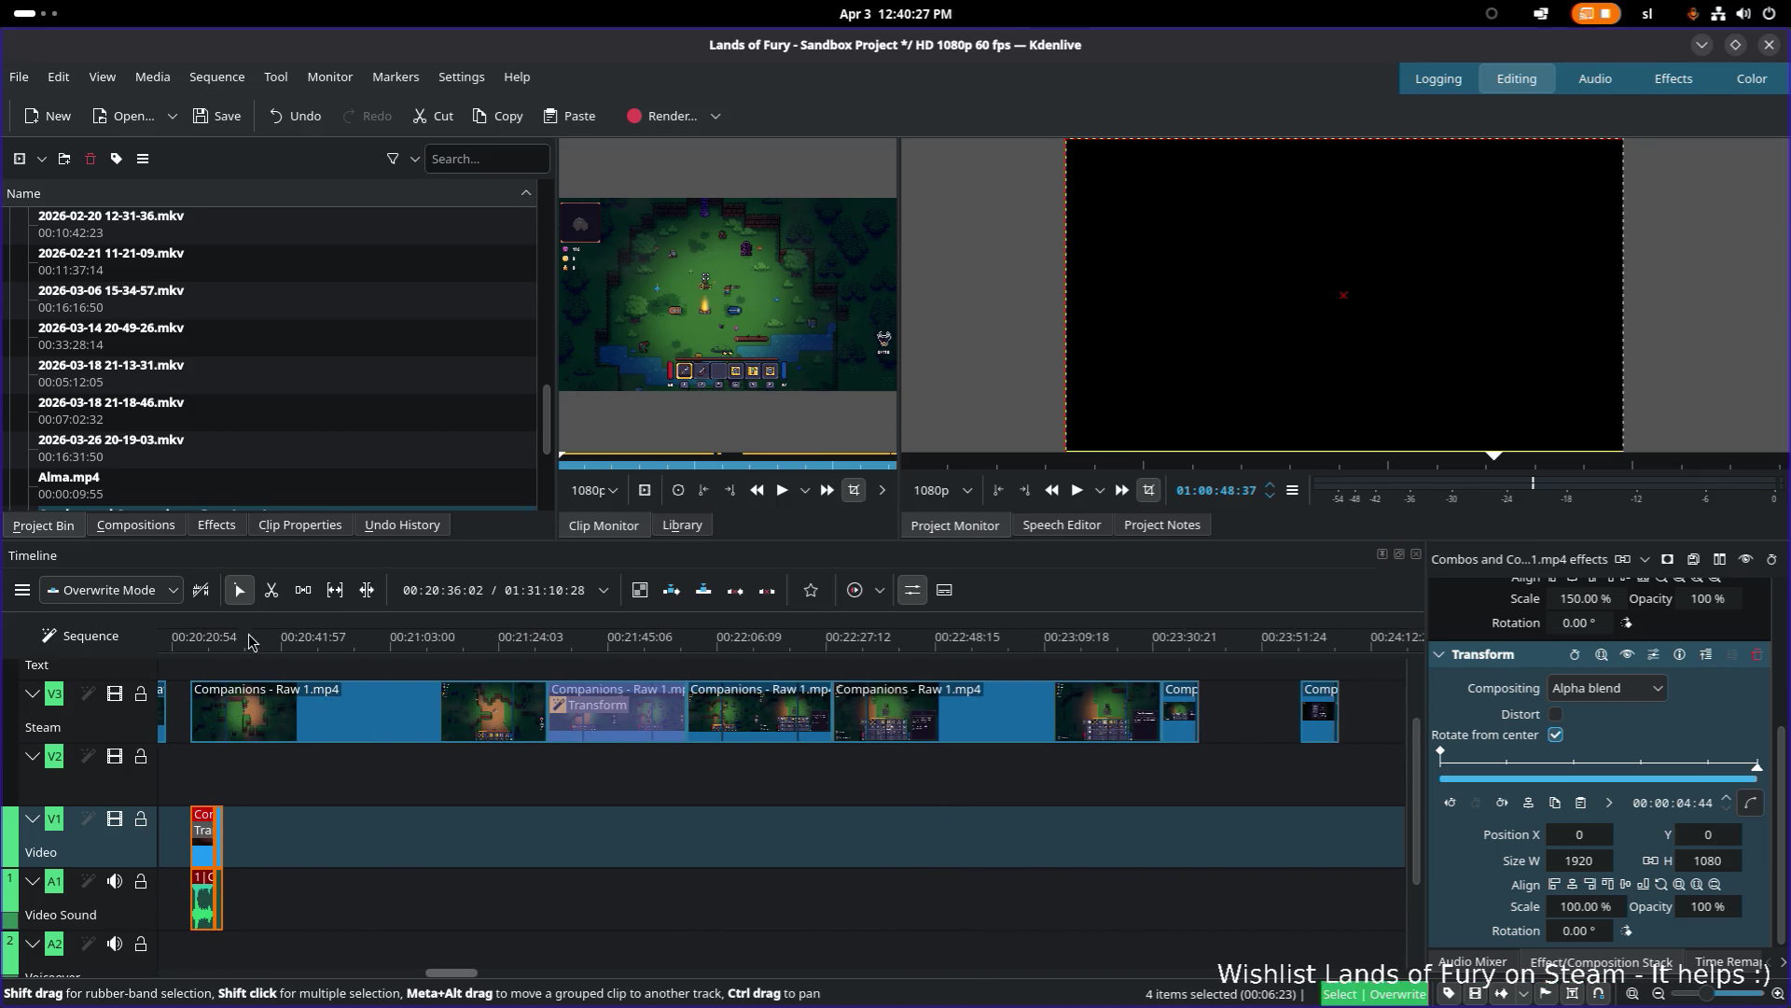
pyautogui.click(210, 638)
pyautogui.press('space')
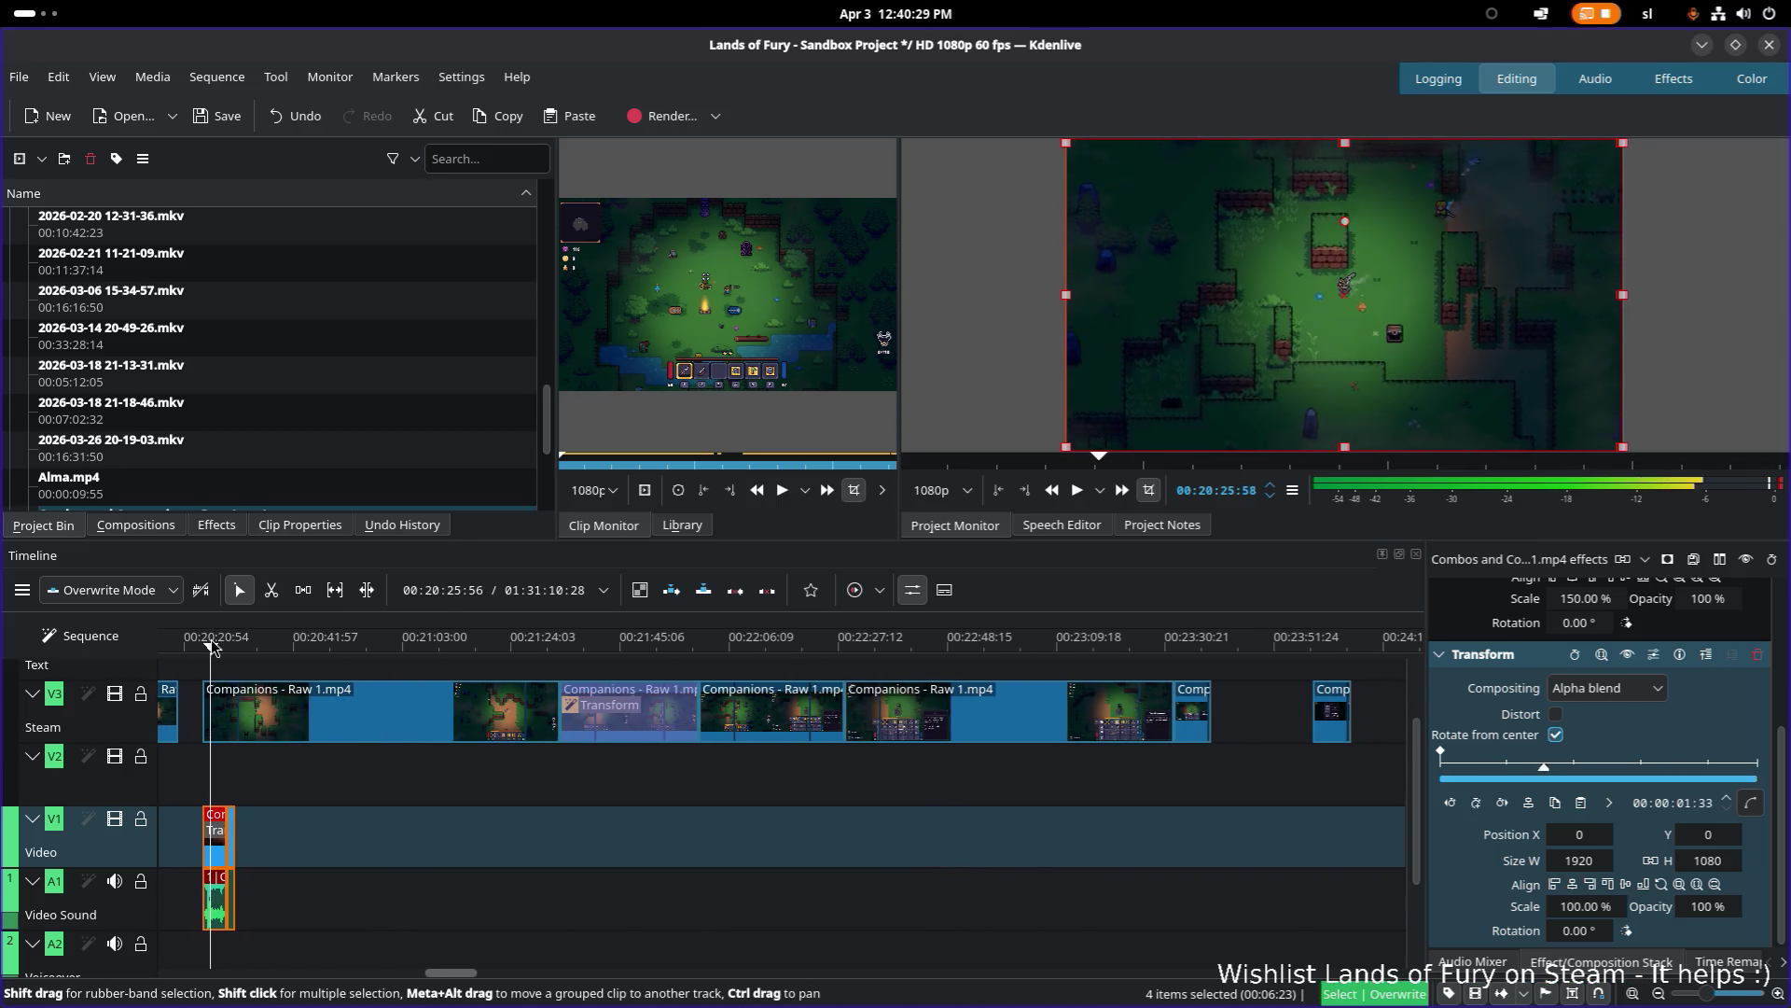
# Step: Nudge the thin clip slightly earlier and bring the playhead back to it
pyautogui.scroll(-6, 613, 882)
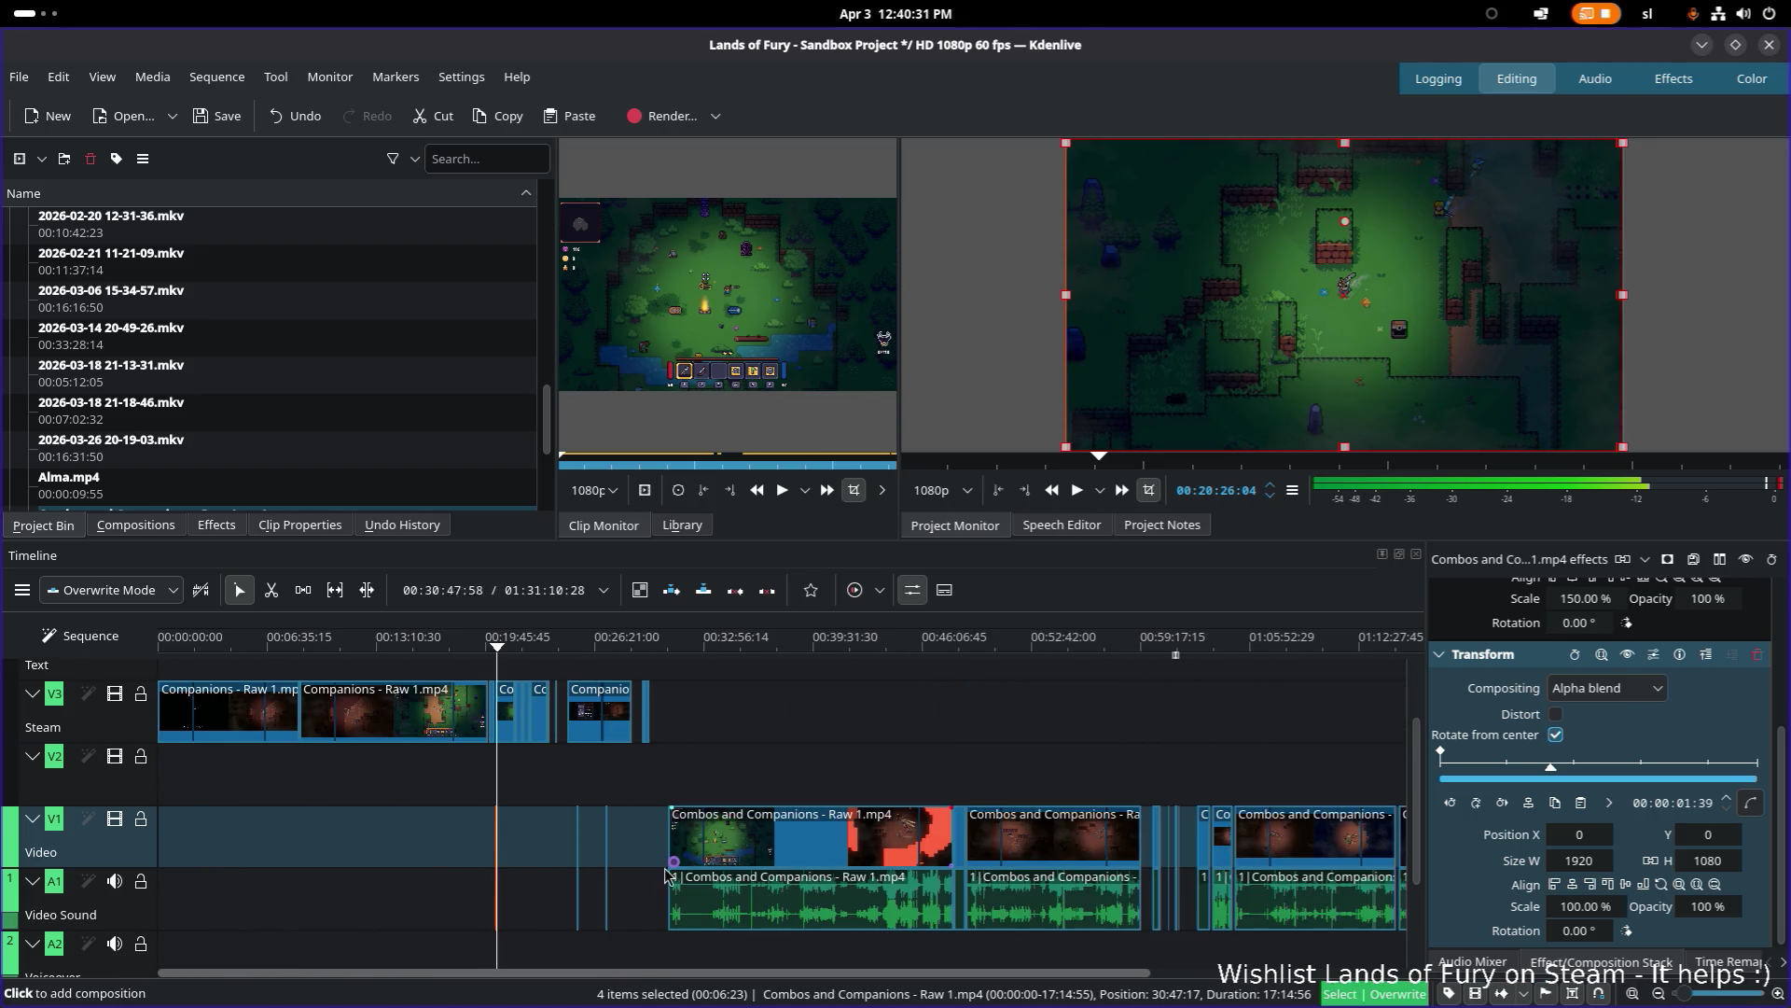
pyautogui.scroll(5, 570, 870)
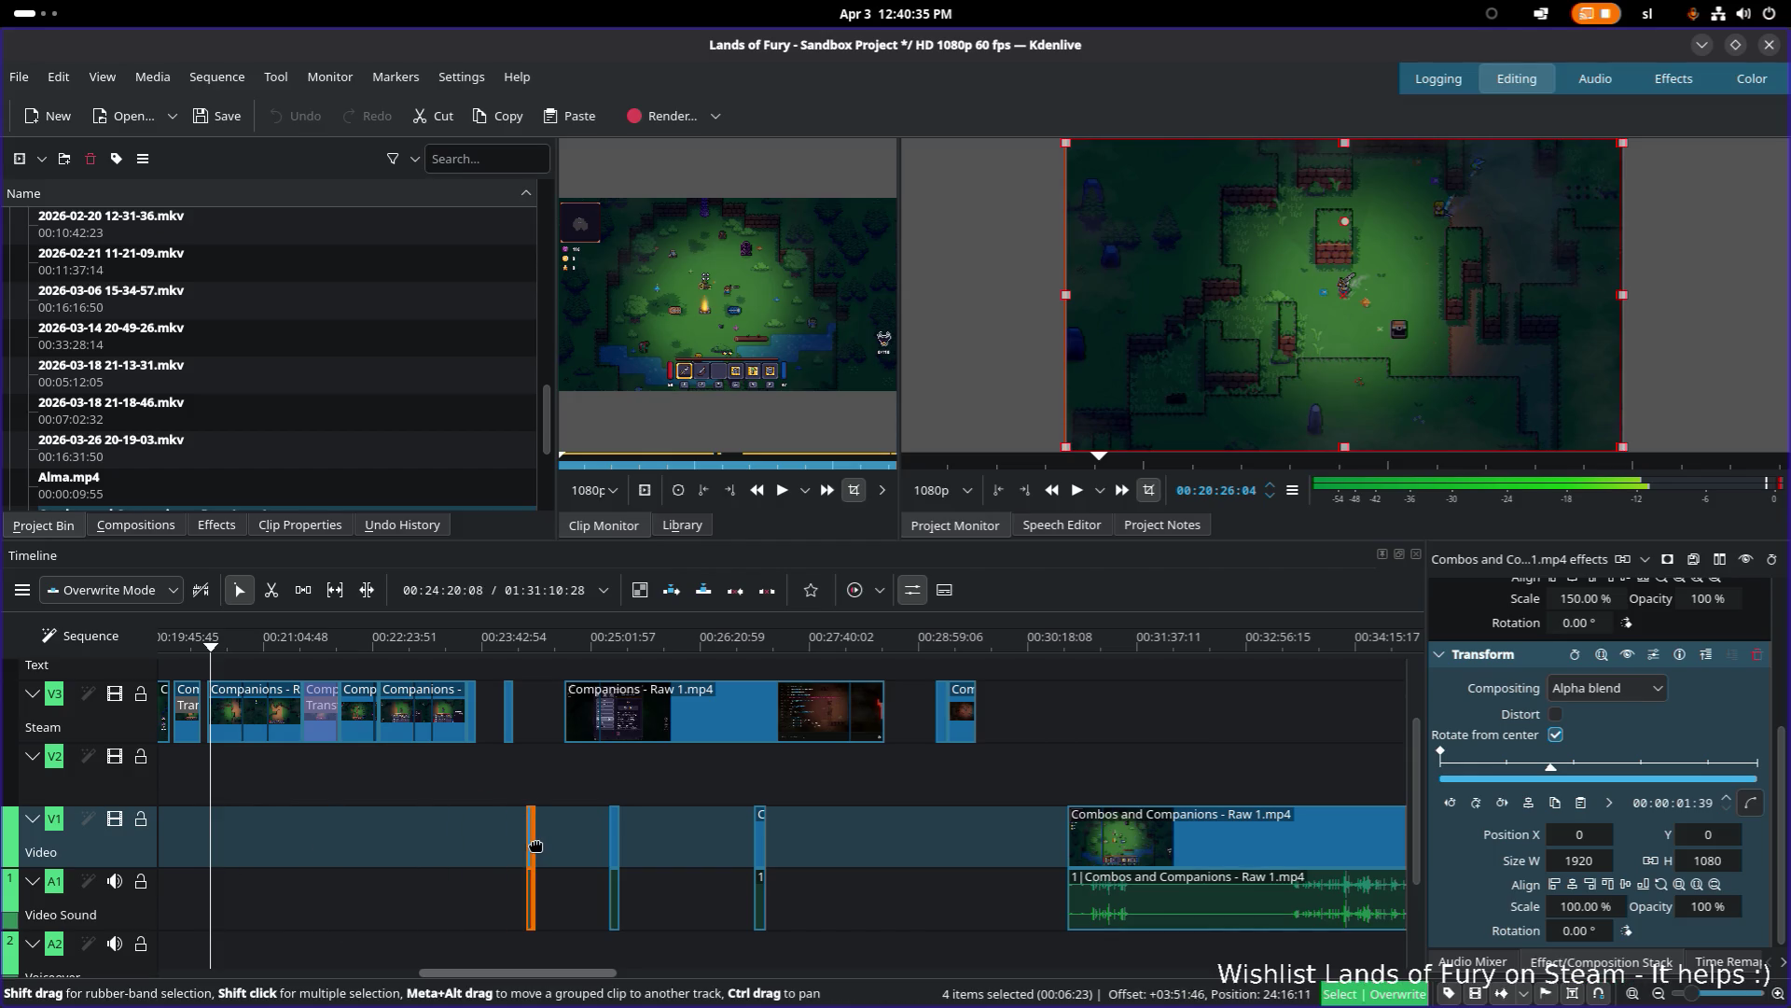
pyautogui.moveTo(608, 847); pyautogui.dragTo(554, 839)
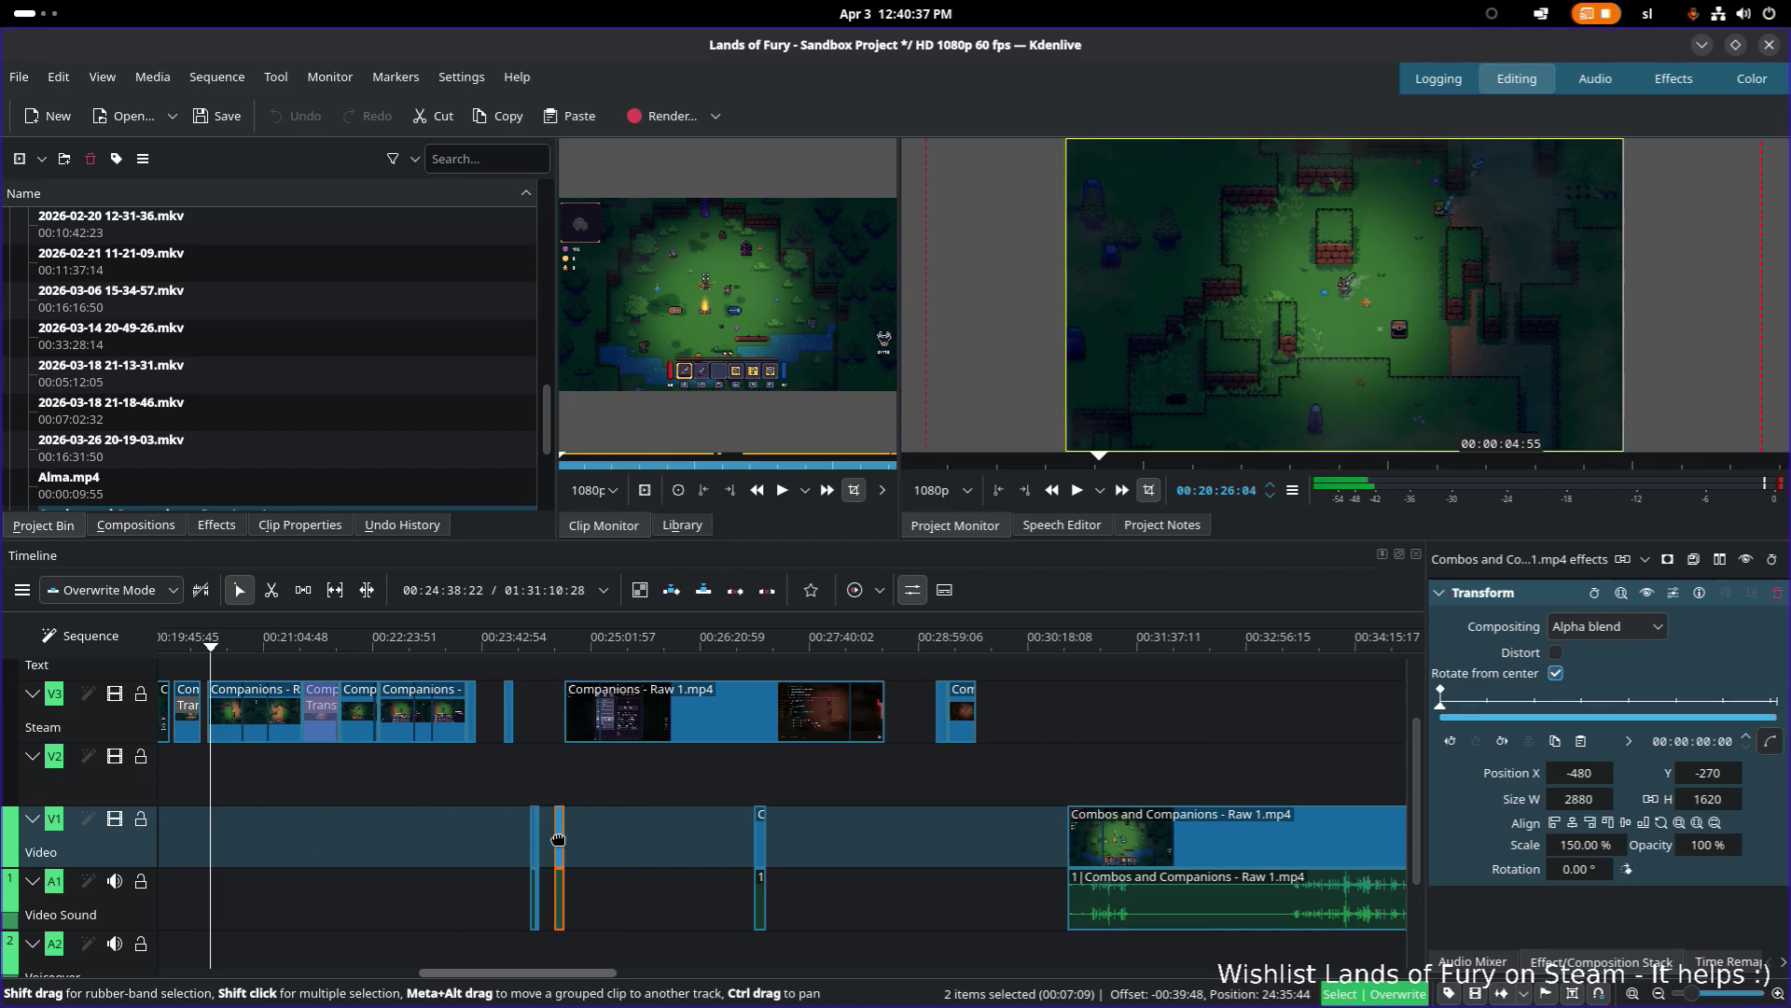
pyautogui.moveTo(560, 650); pyautogui.dragTo(551, 650)
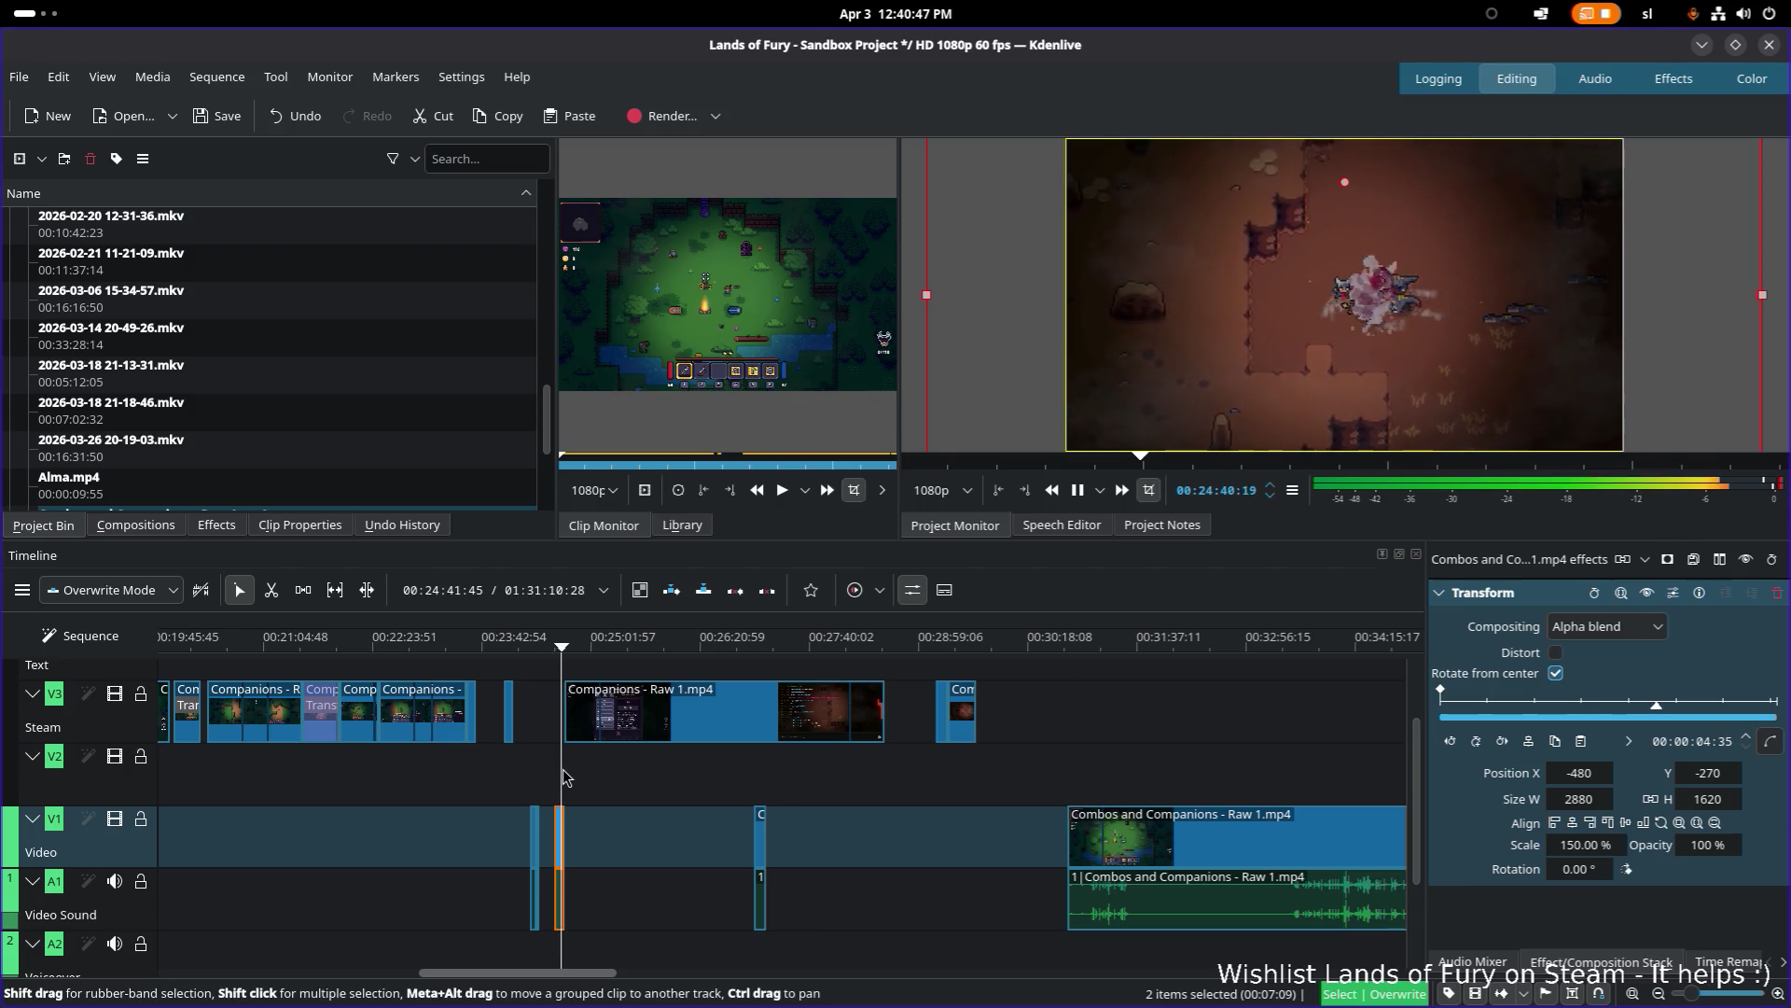
# Step: Stop playback and shift the small V1 clip slightly earlier
pyautogui.press('space')
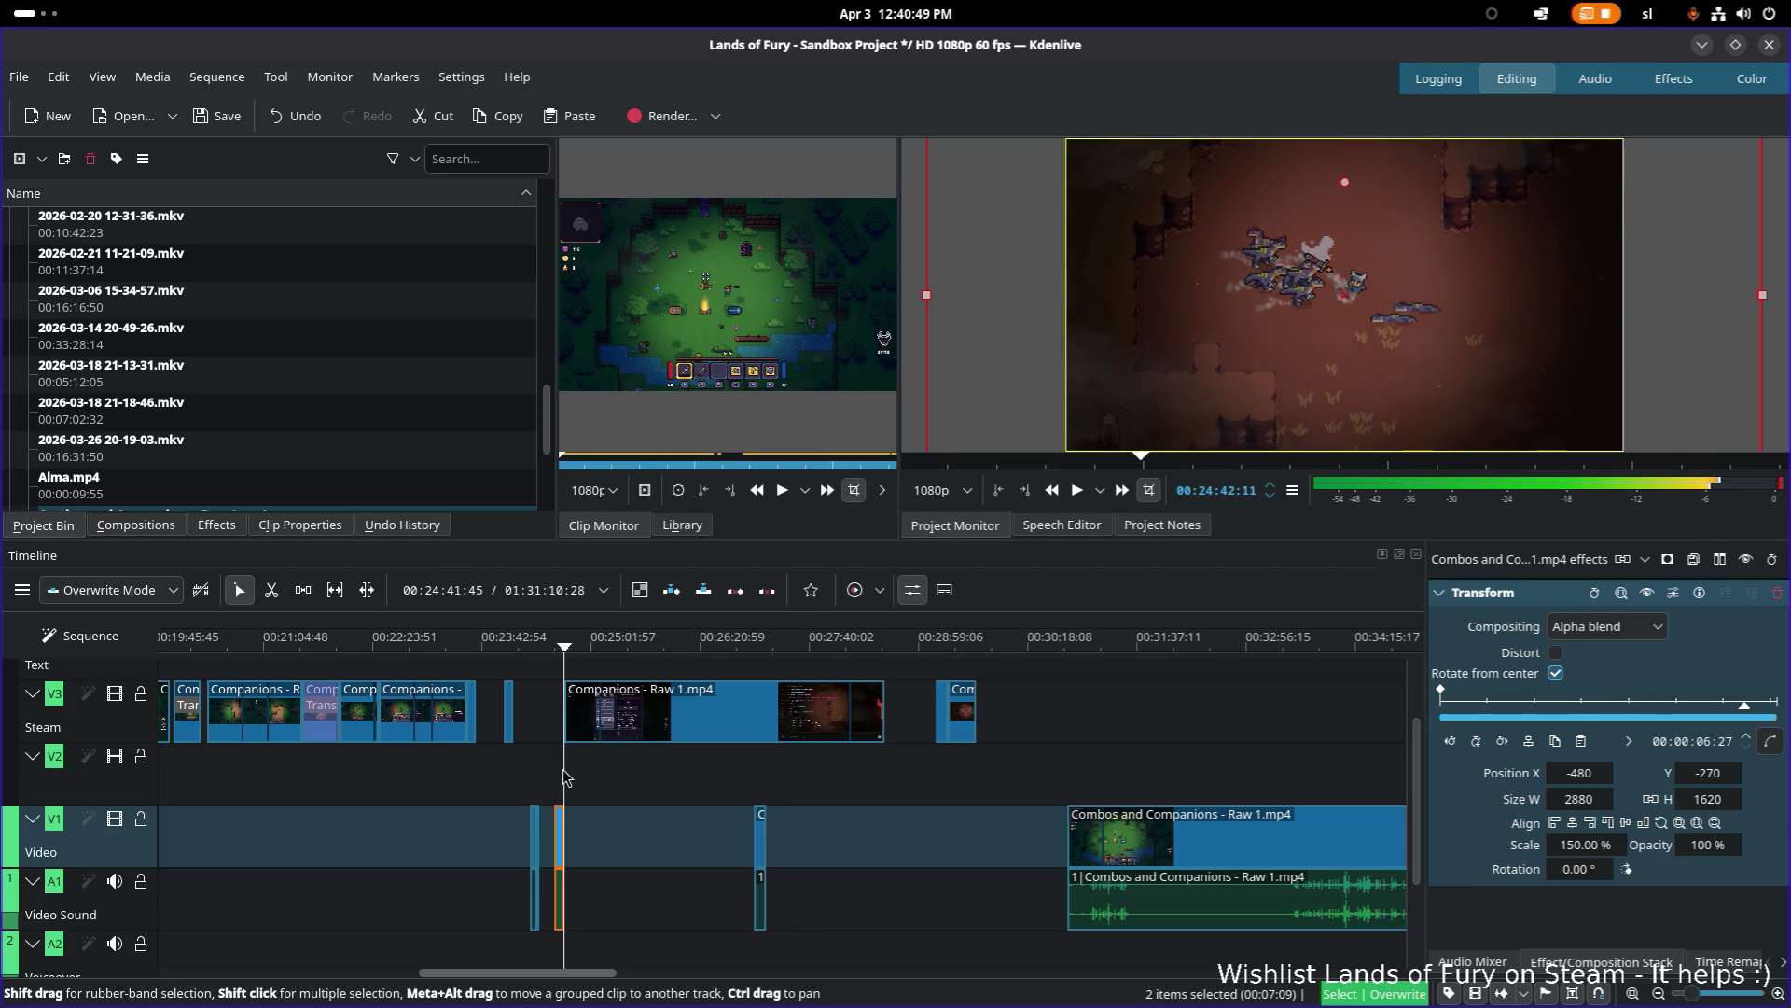
pyautogui.press('space')
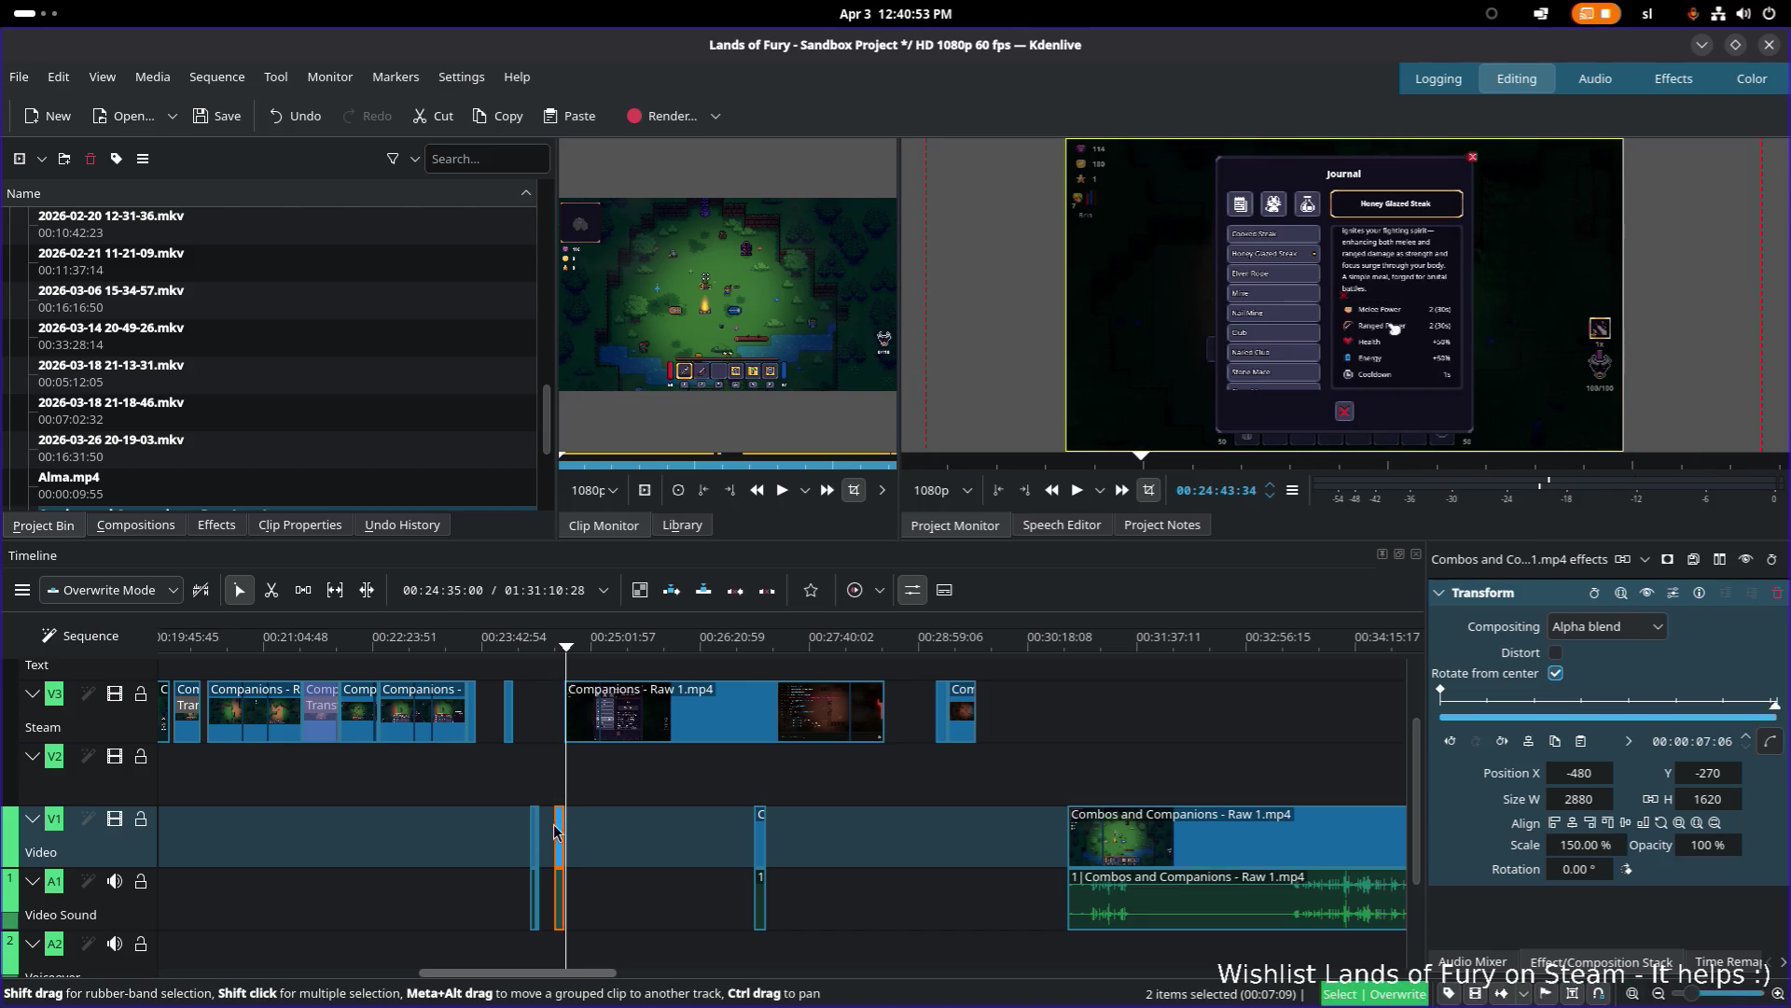
pyautogui.click(535, 833)
pyautogui.moveTo(559, 833); pyautogui.dragTo(550, 833)
# Step: Review from about 00:24:21 to 00:24:35, then drag the small Combos clip later to around 00:28:45
pyautogui.scroll(-1, 1288, 814)
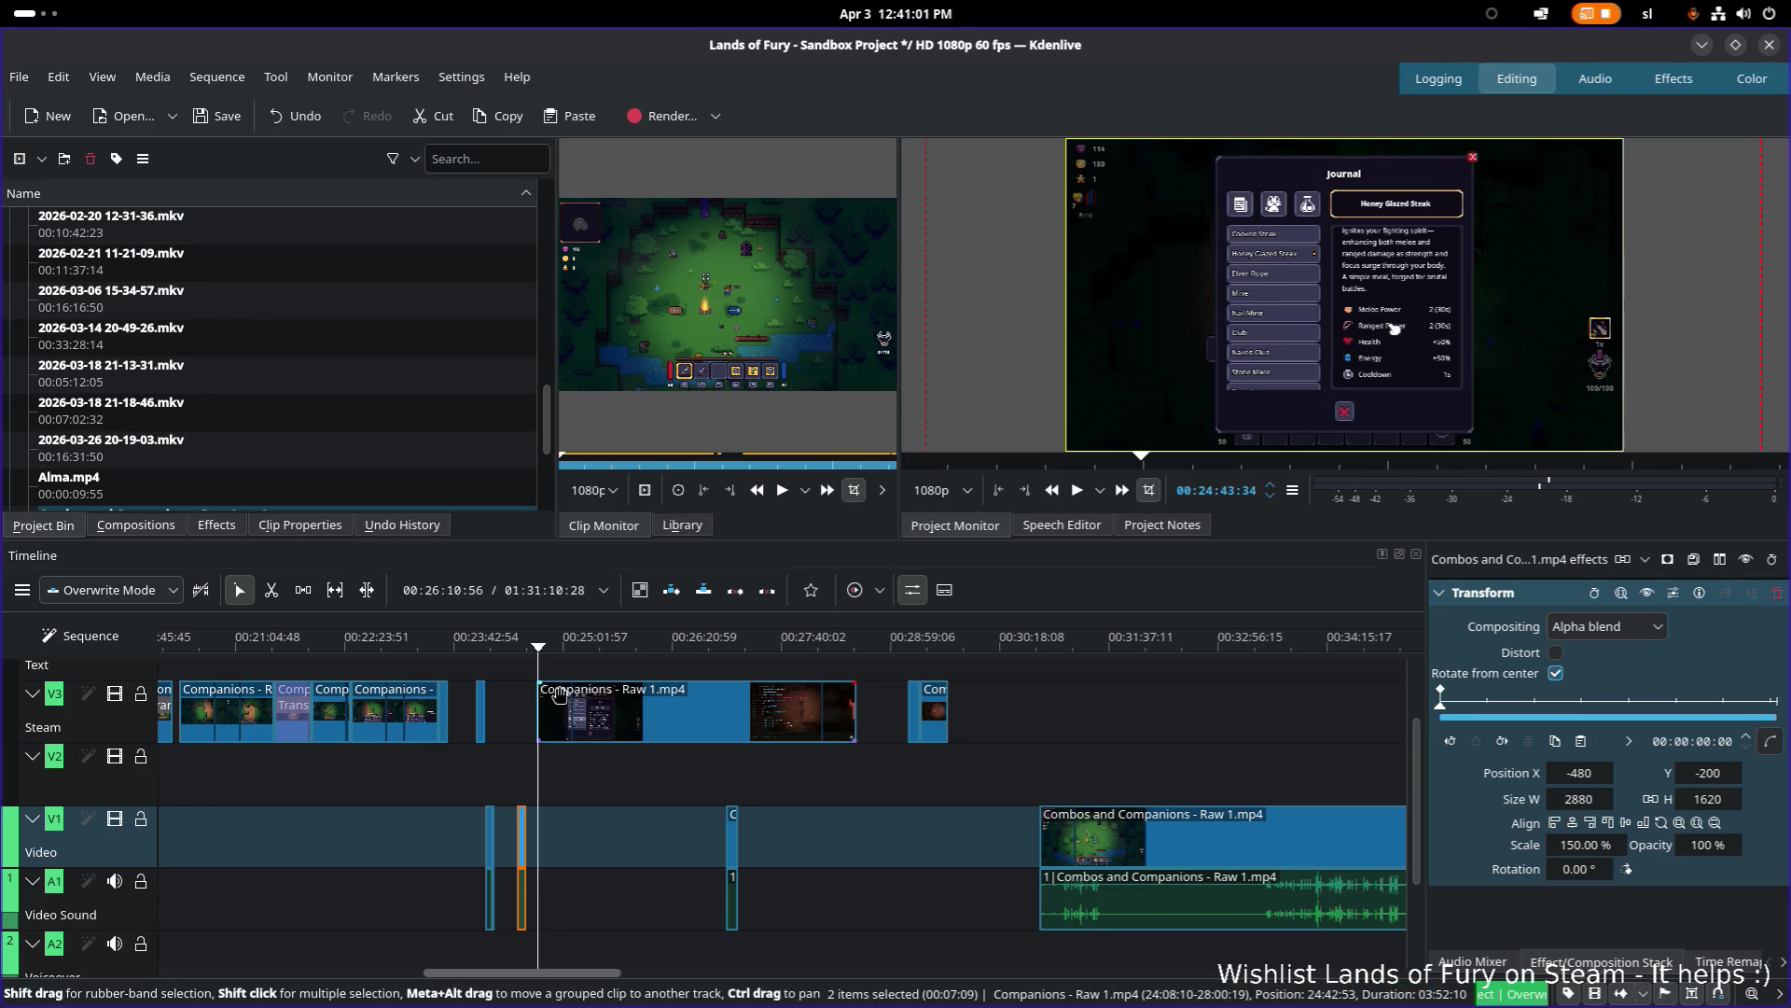
pyautogui.moveTo(525, 653); pyautogui.dragTo(510, 653)
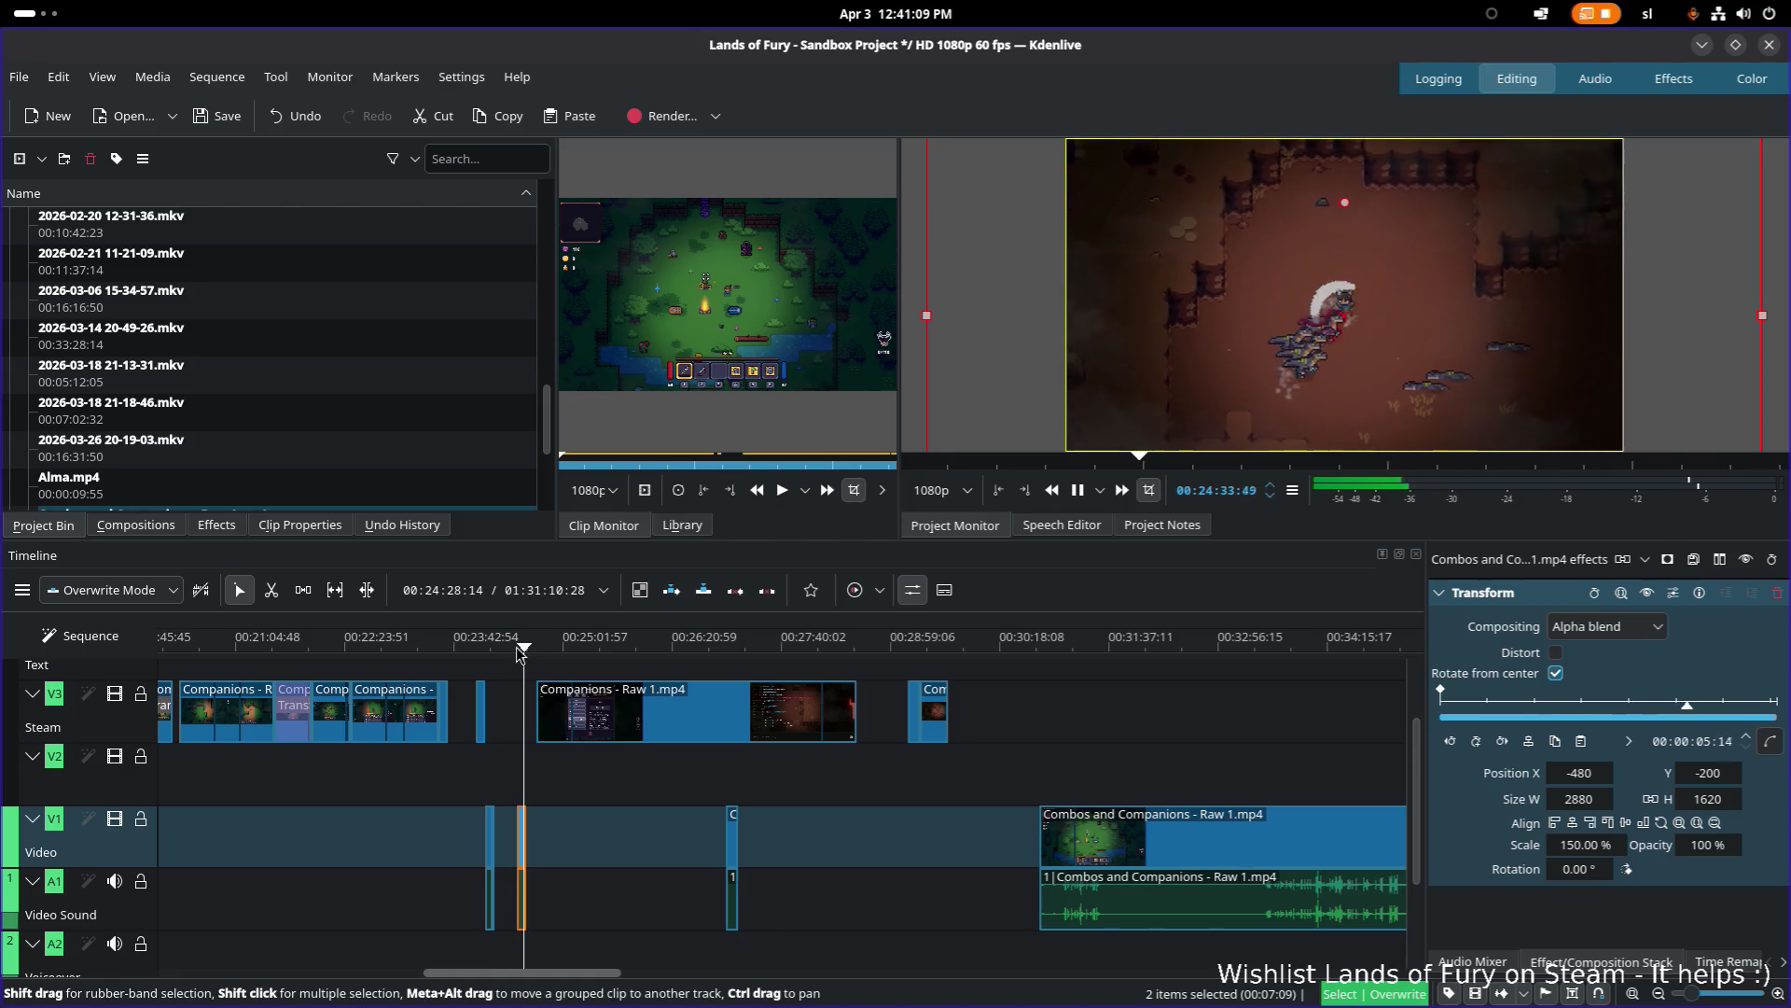
pyautogui.press('space')
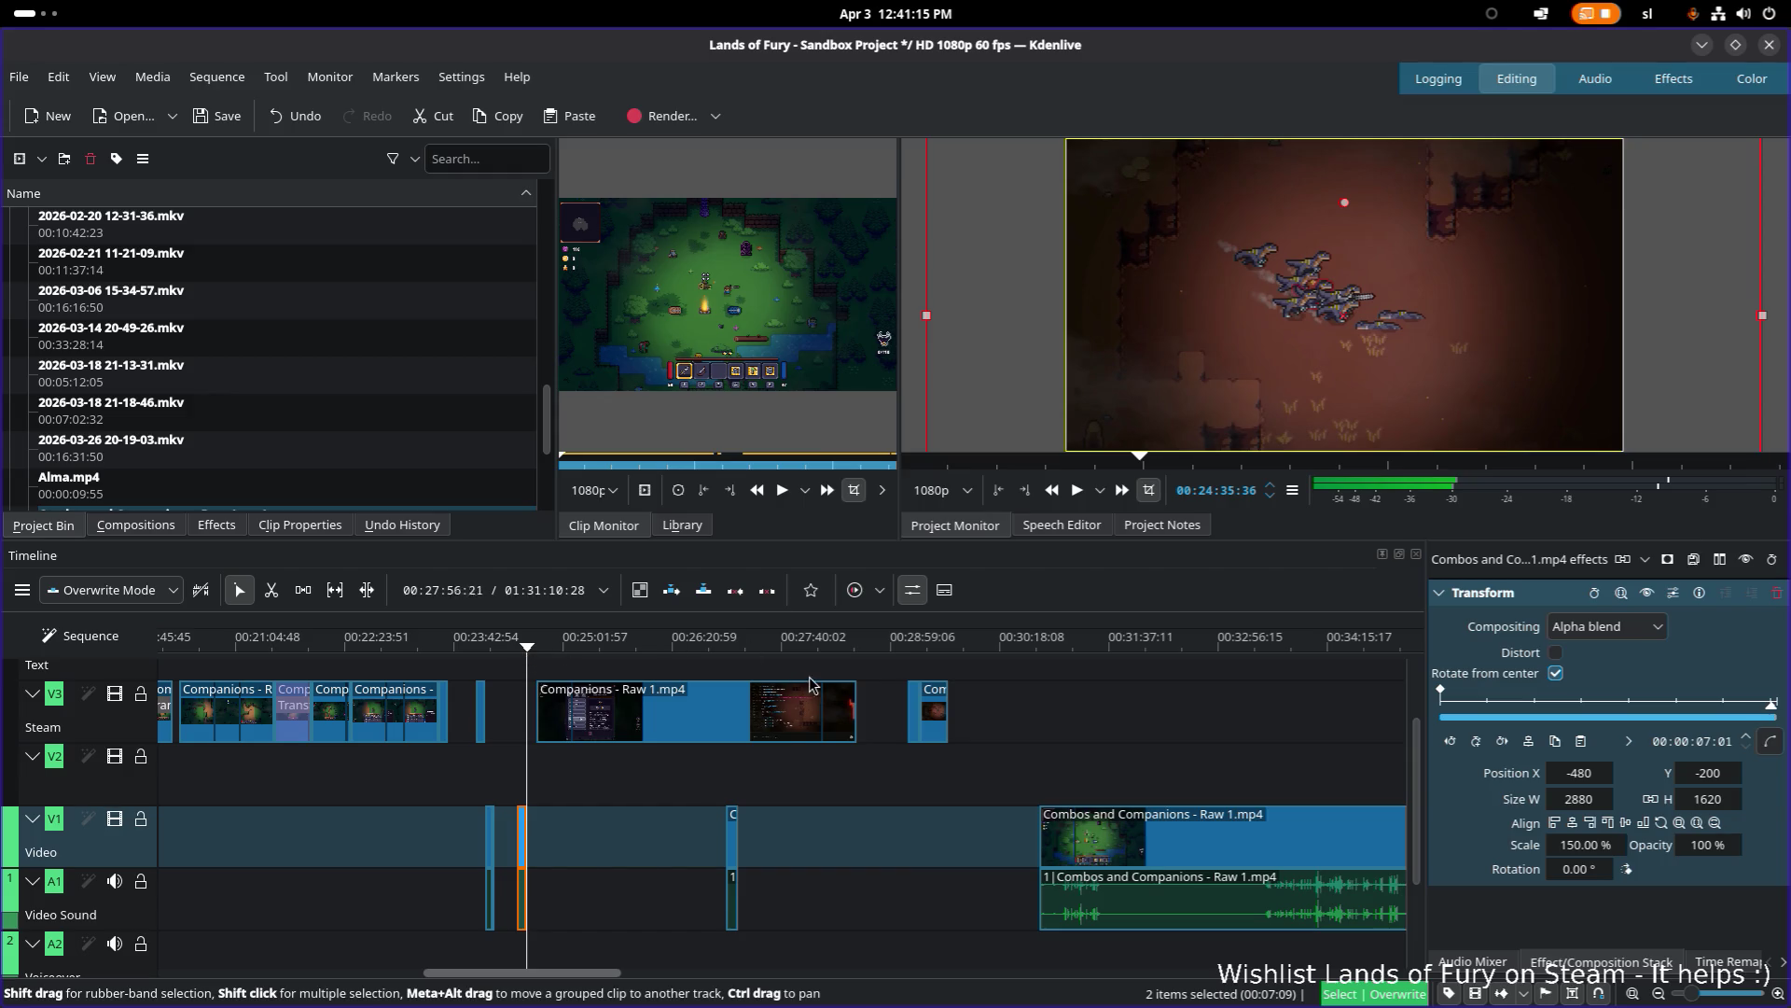
pyautogui.moveTo(734, 840); pyautogui.dragTo(878, 840)
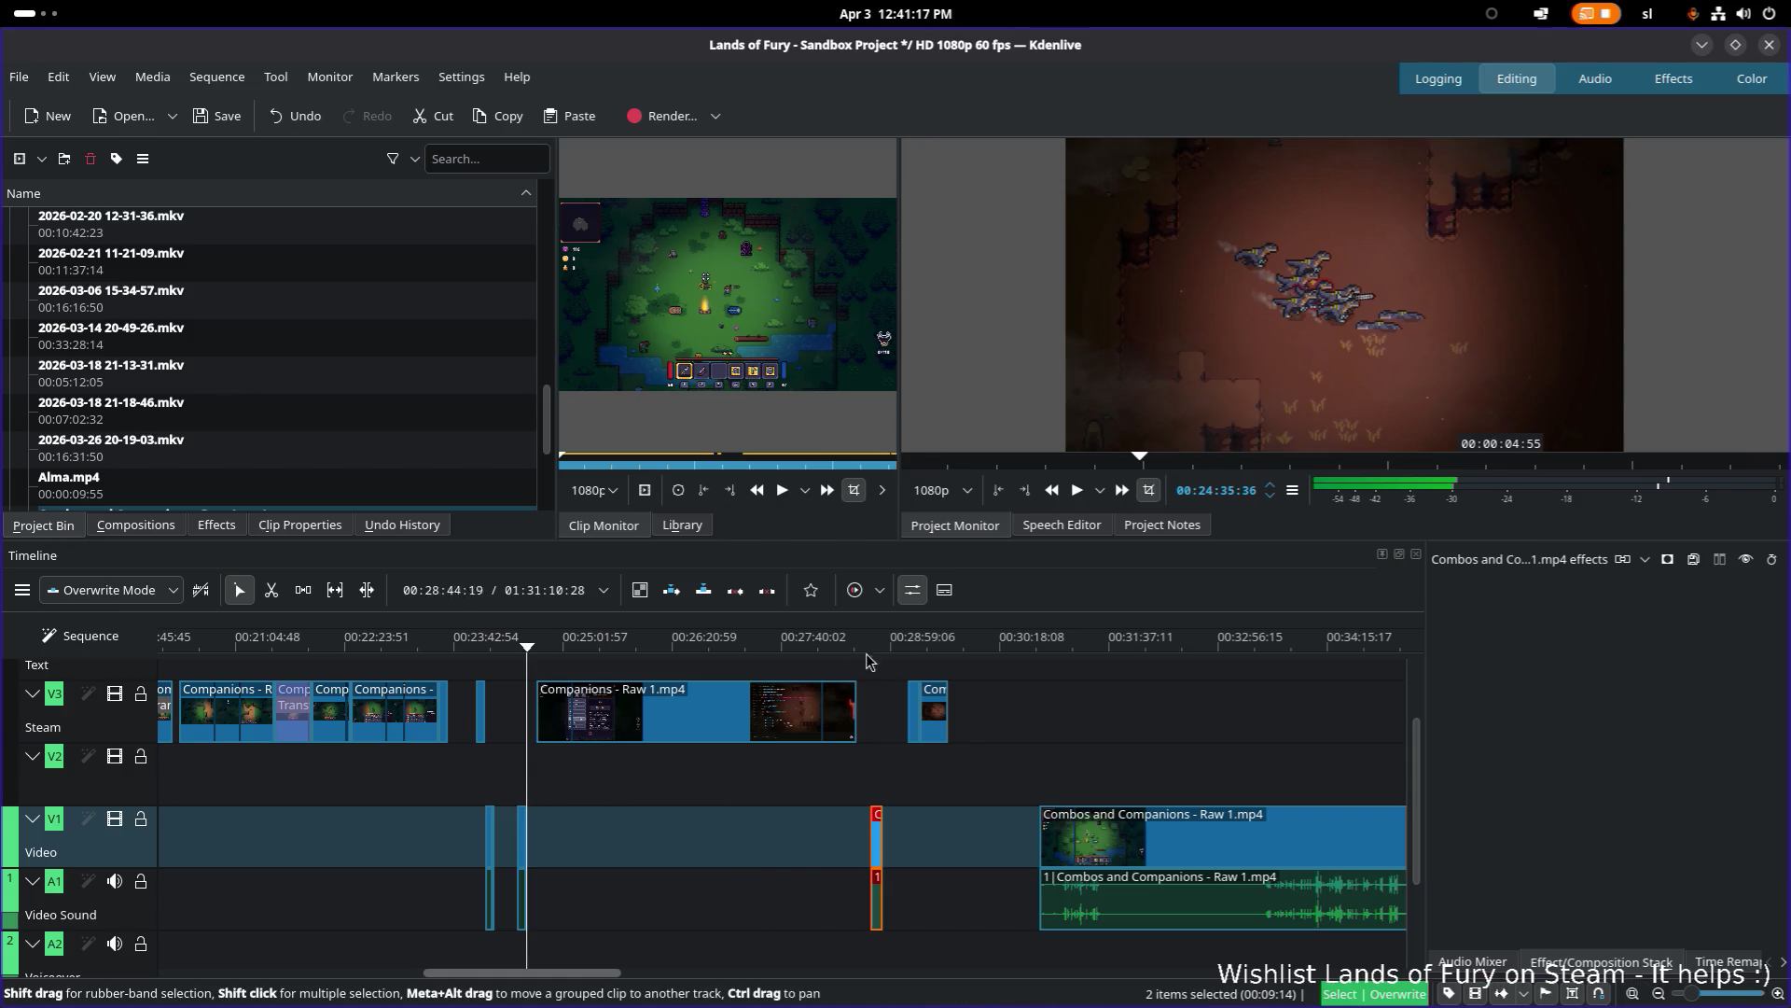
# Step: Move the small clip near 00:28:52 earlier, beside the other cut pieces
pyautogui.click(881, 646)
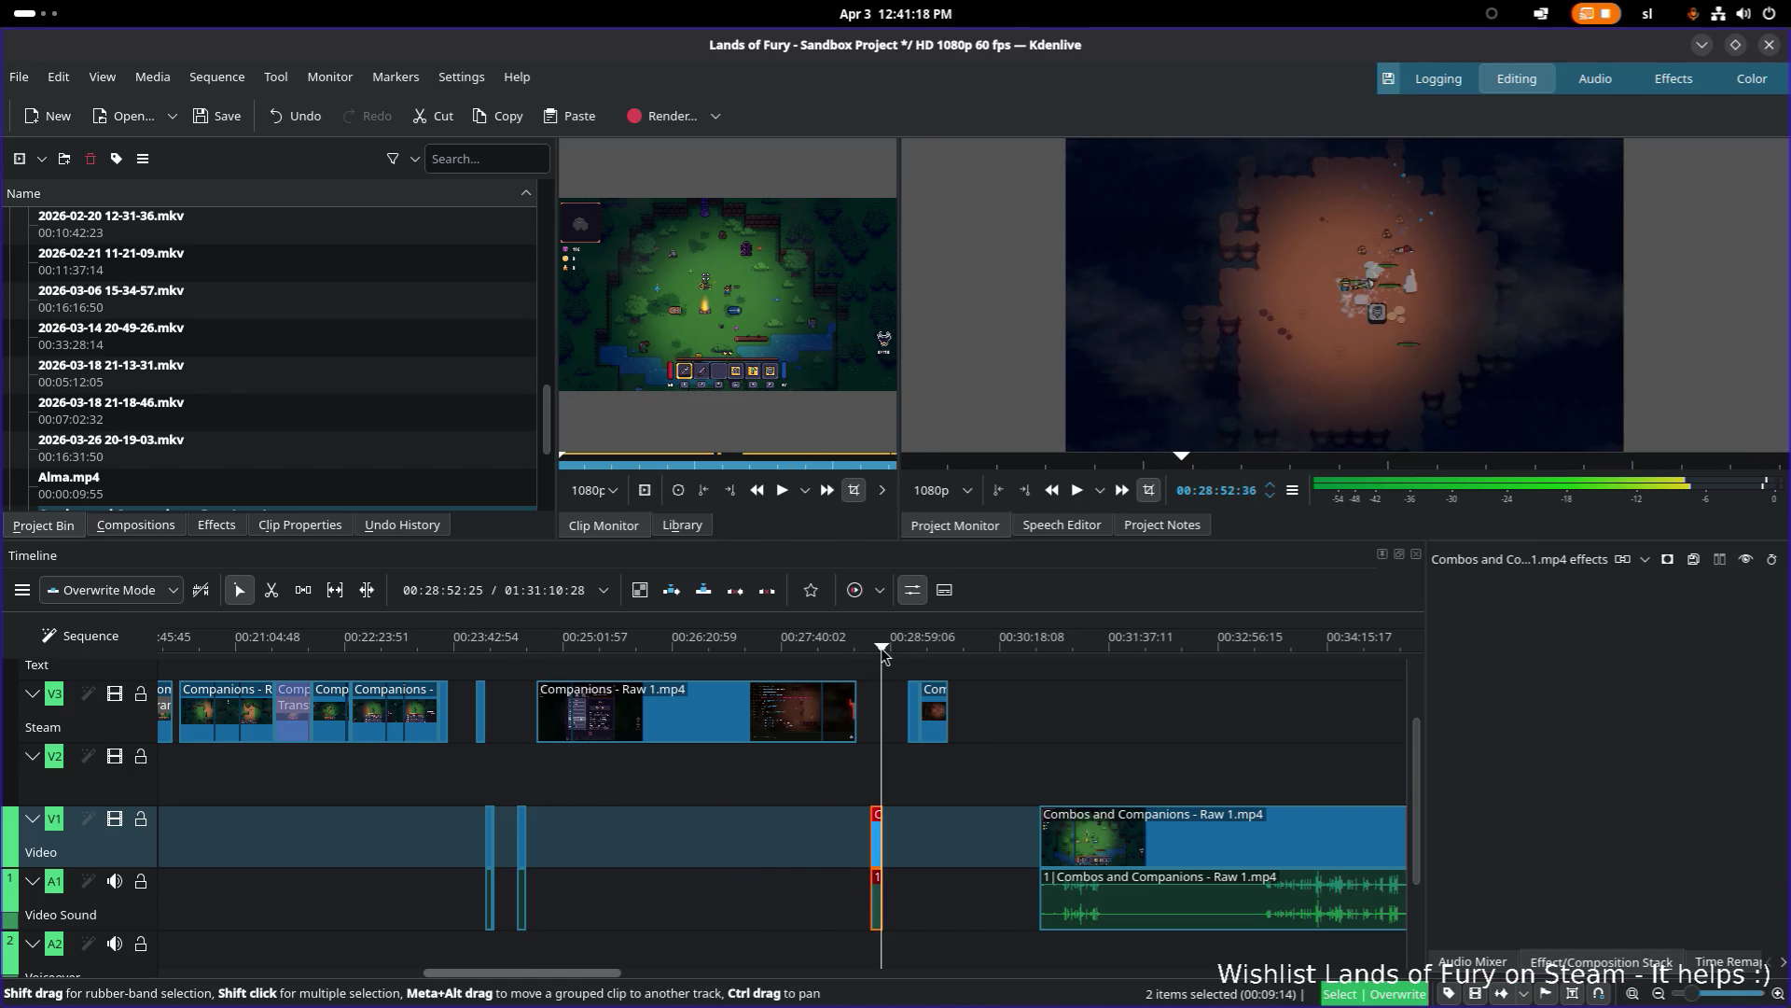
pyautogui.moveTo(873, 835); pyautogui.dragTo(797, 838)
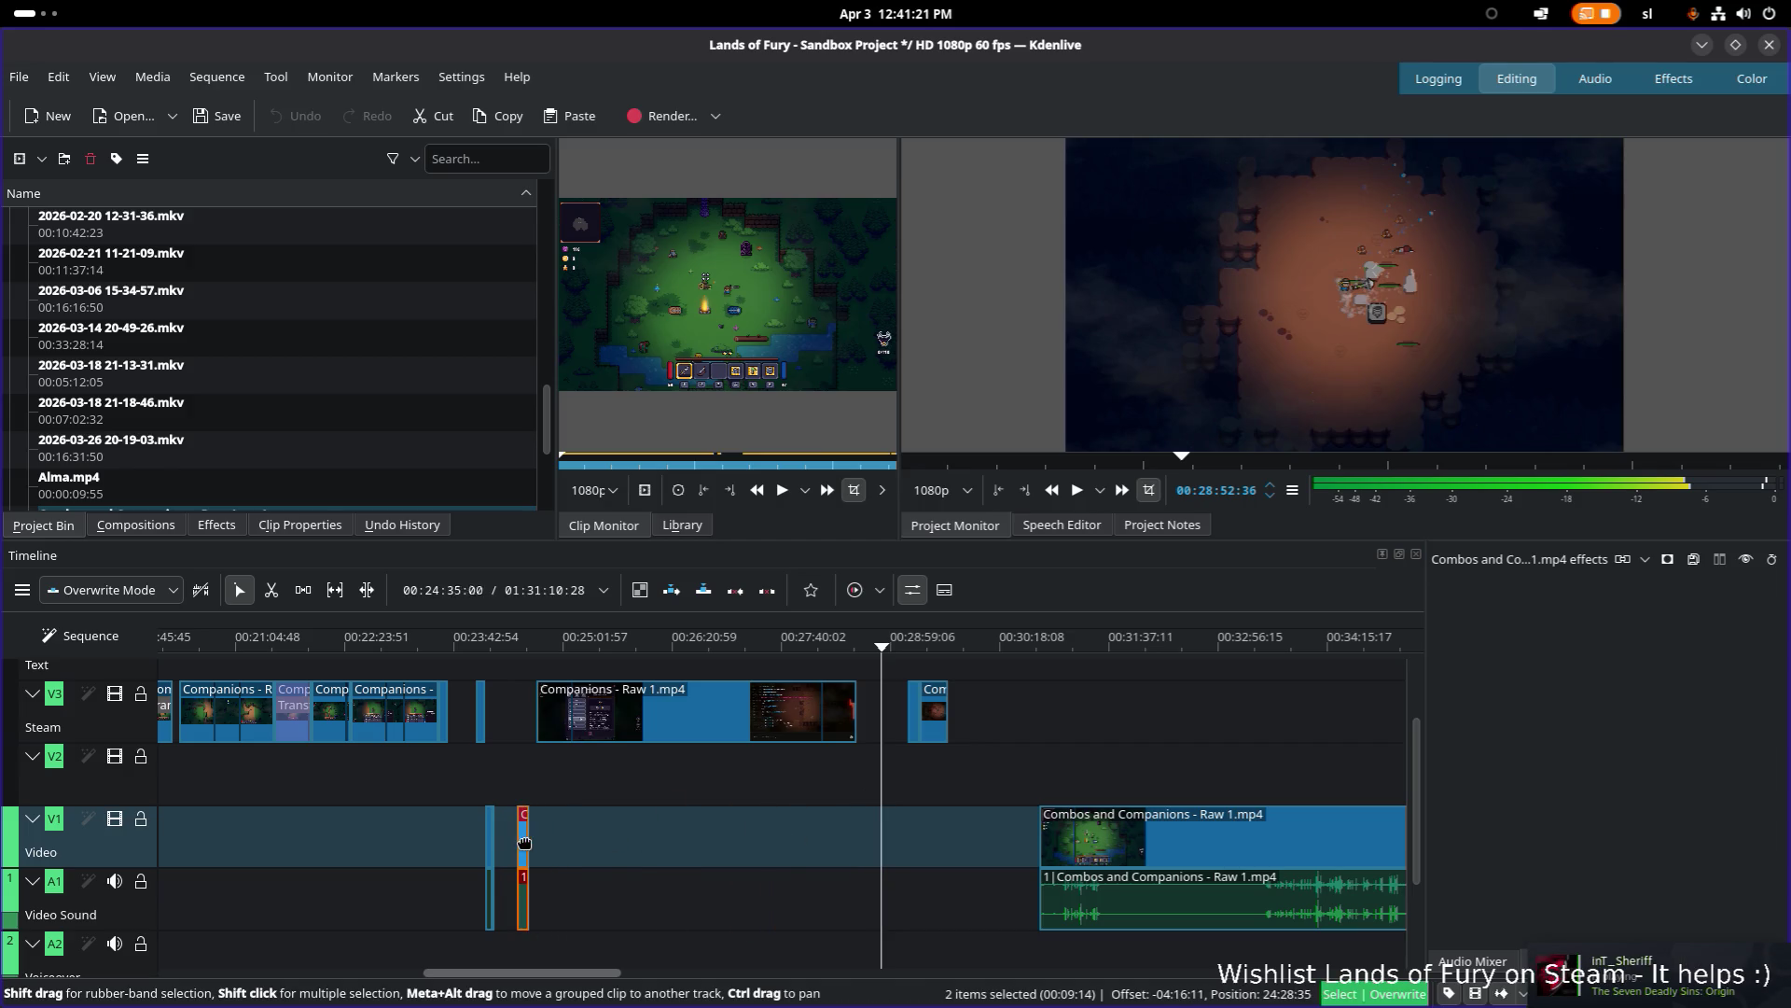
pyautogui.moveTo(510, 845); pyautogui.dragTo(512, 844)
pyautogui.scroll(5, 513, 840)
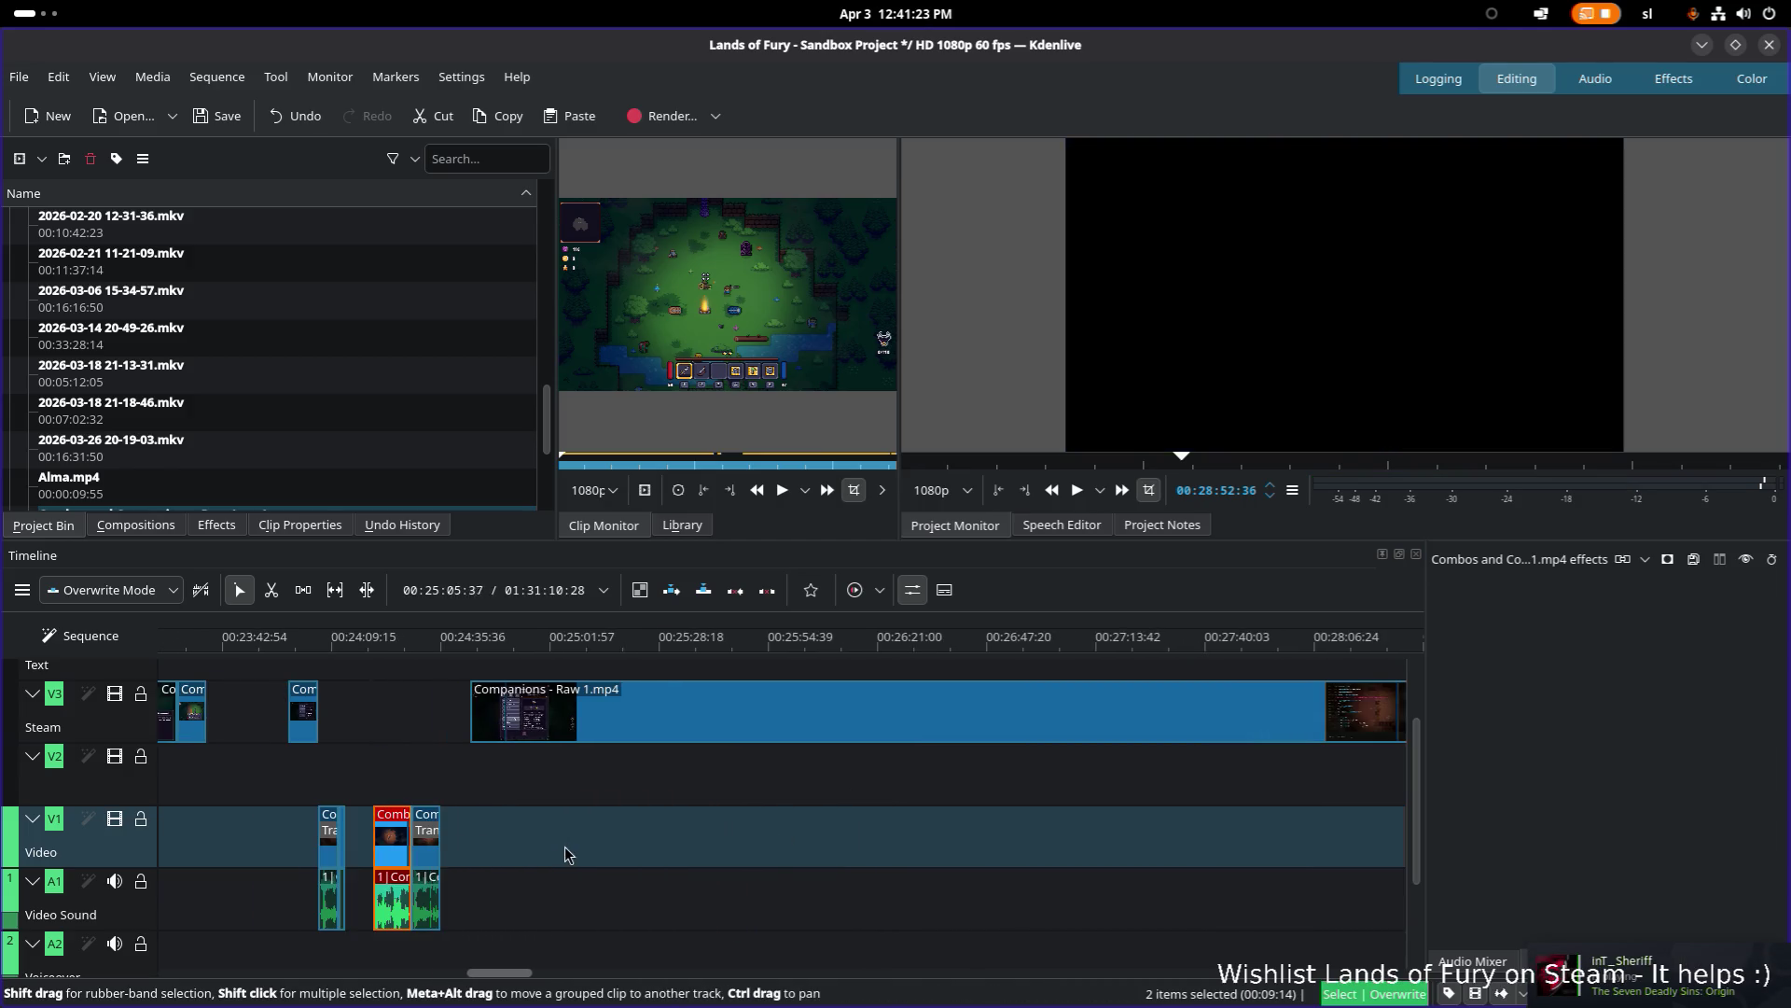
pyautogui.scroll(3, 794, 846)
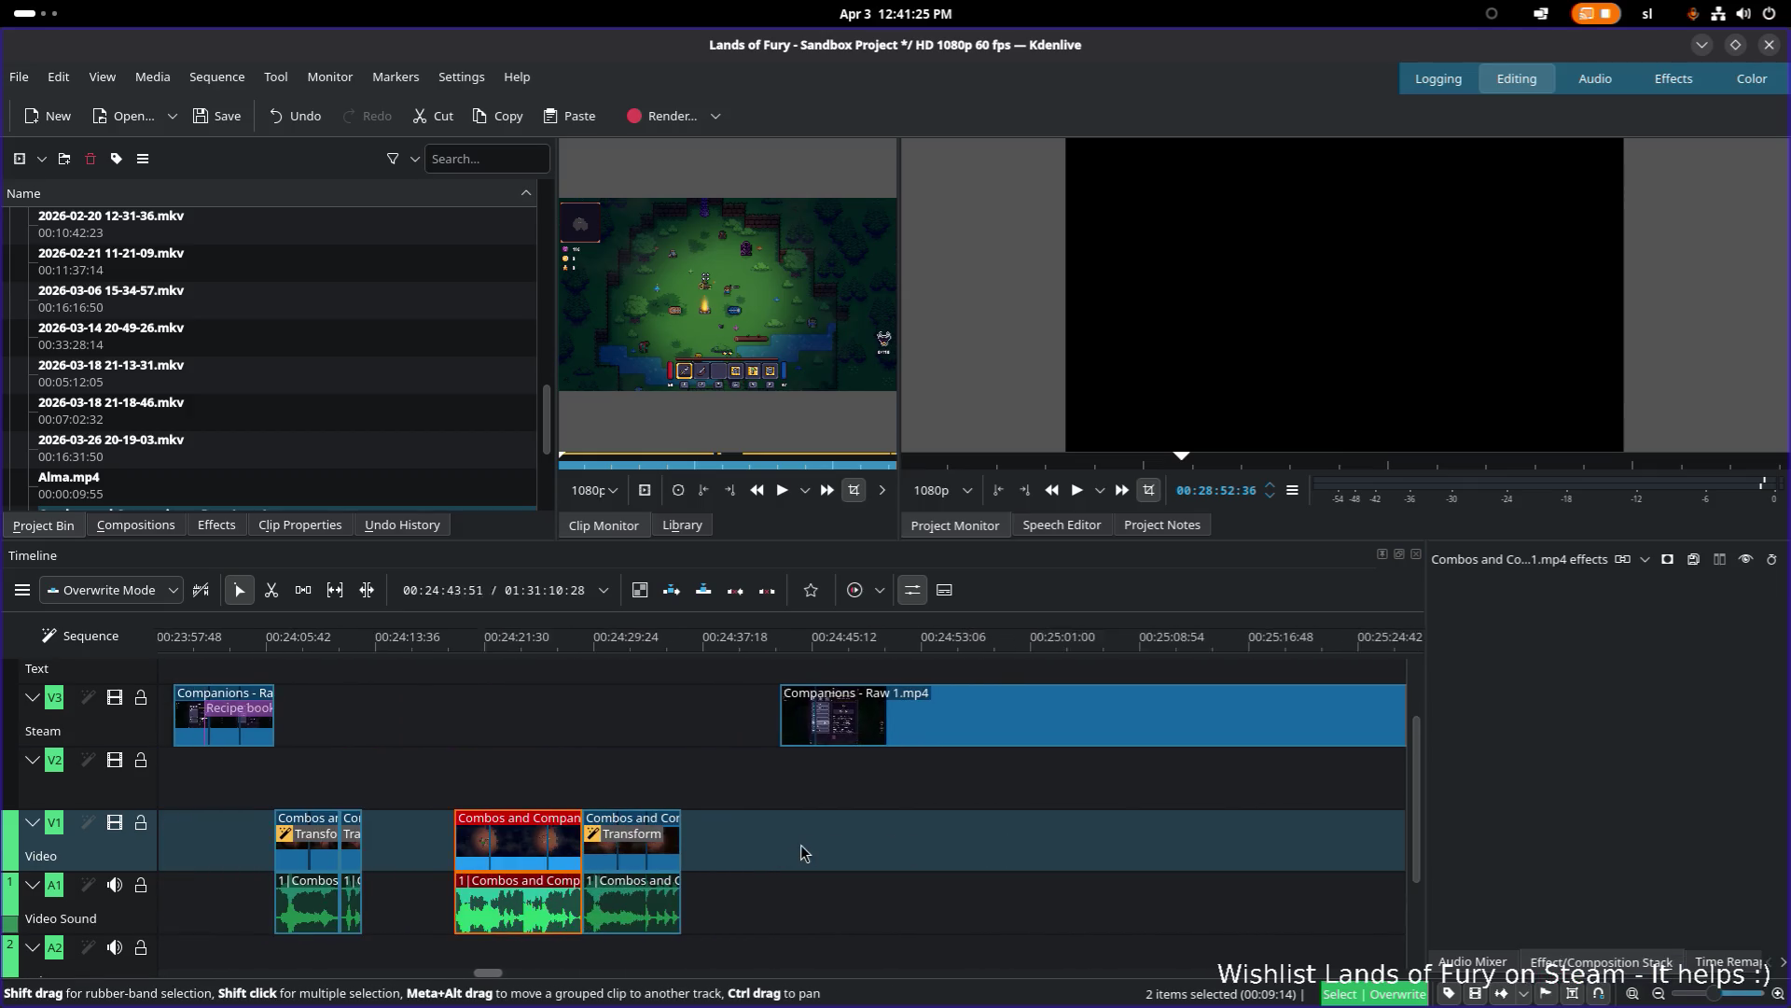
# Step: Add a Transform effect to the short red clip to zoom it to 150%
pyautogui.rightClick(684, 844)
pyautogui.moveTo(779, 793)
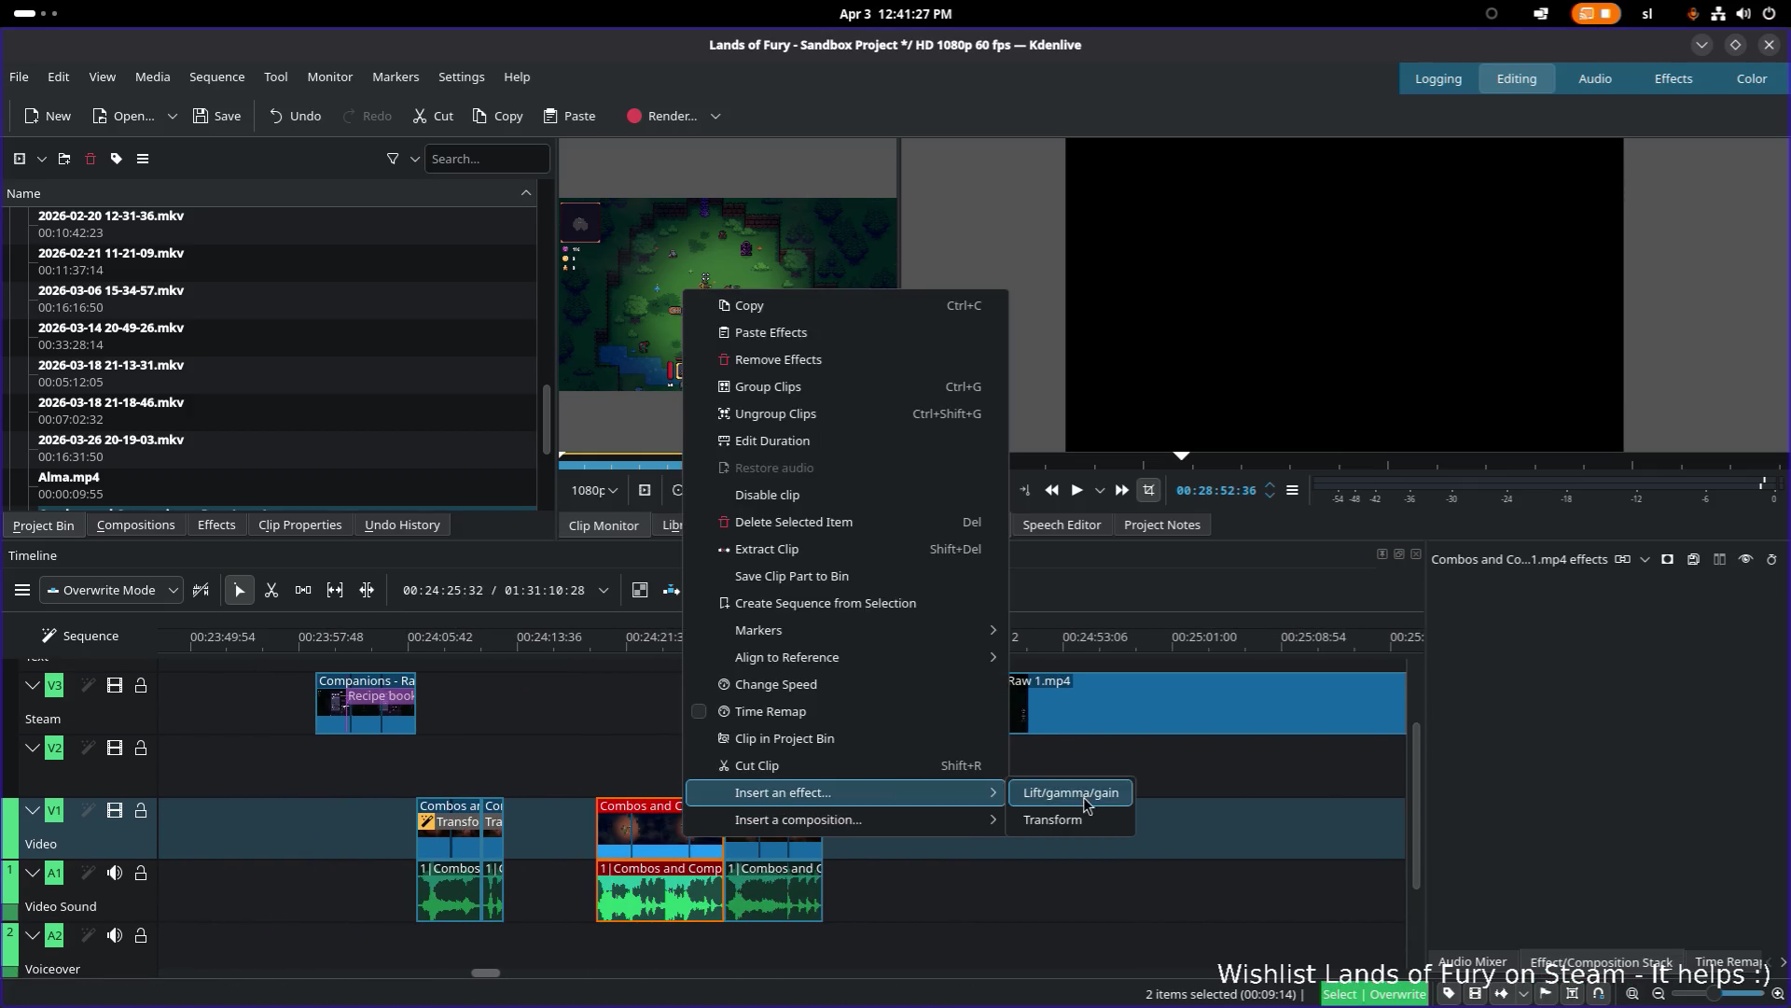
pyautogui.click(1064, 817)
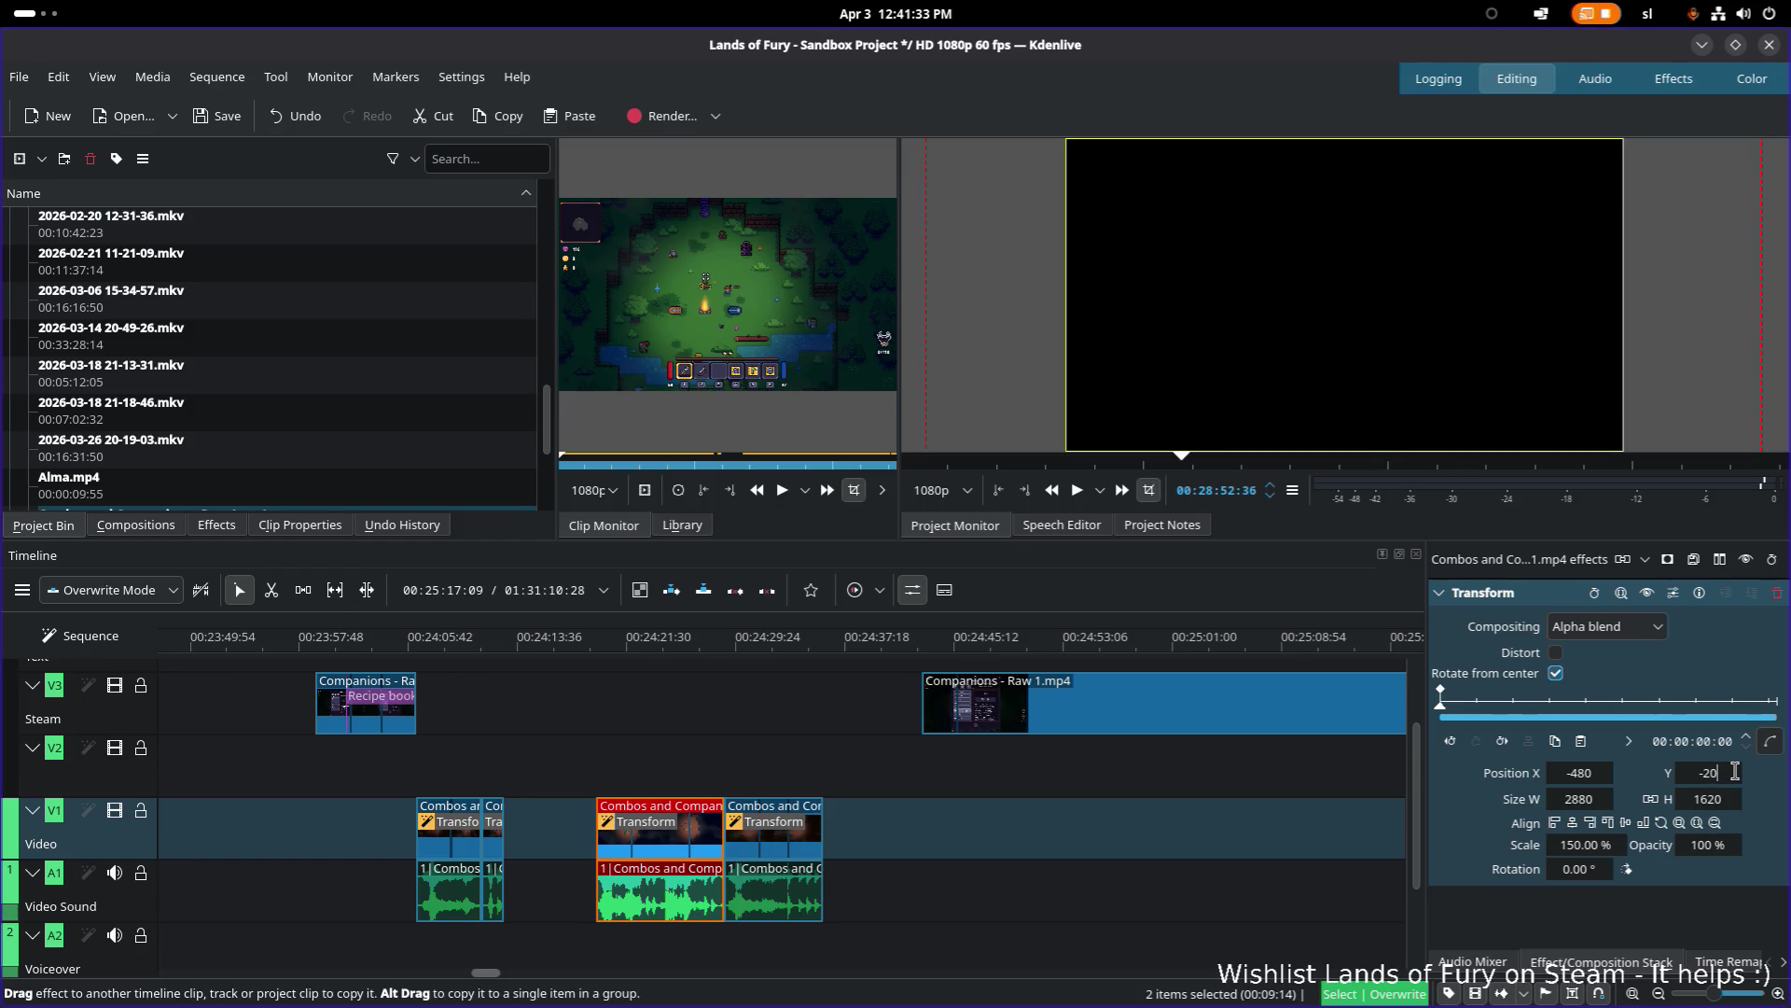
pyautogui.scroll(-1, 698, 678)
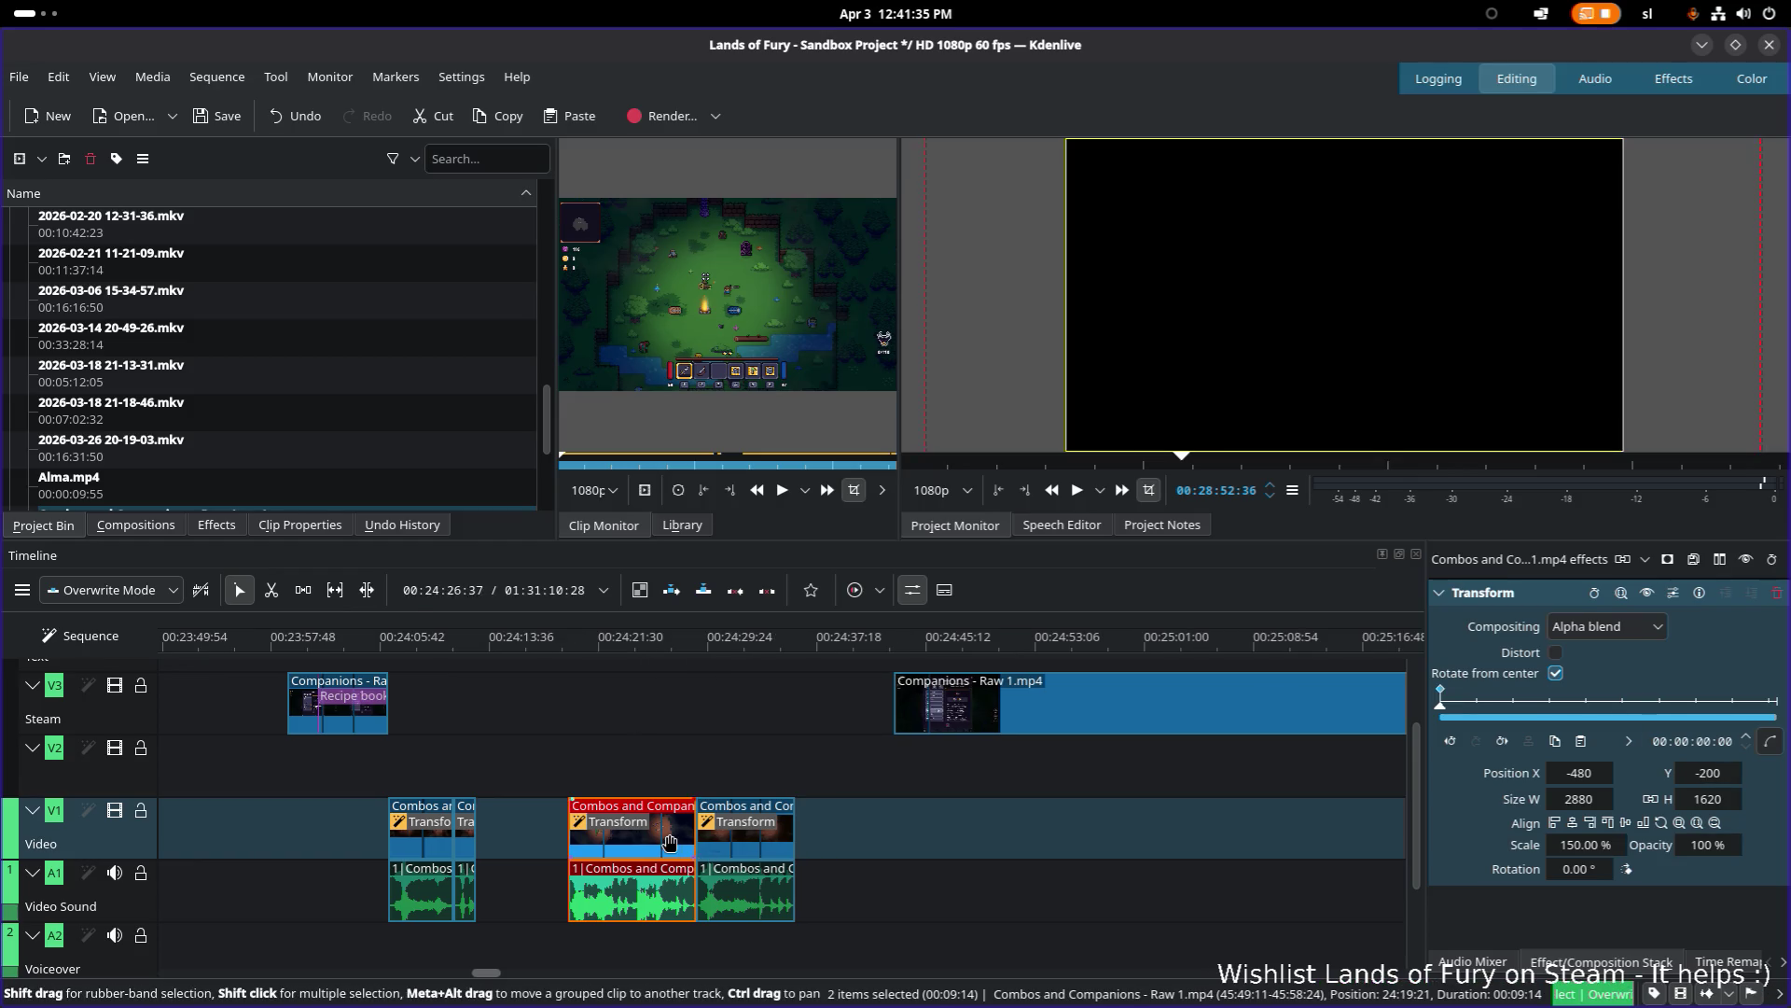
# Step: Select both Combos clips and move the pair later on V1, to around 00:24:26
pyautogui.keyDown('shift'); pyautogui.click(791, 838); pyautogui.keyUp('shift')
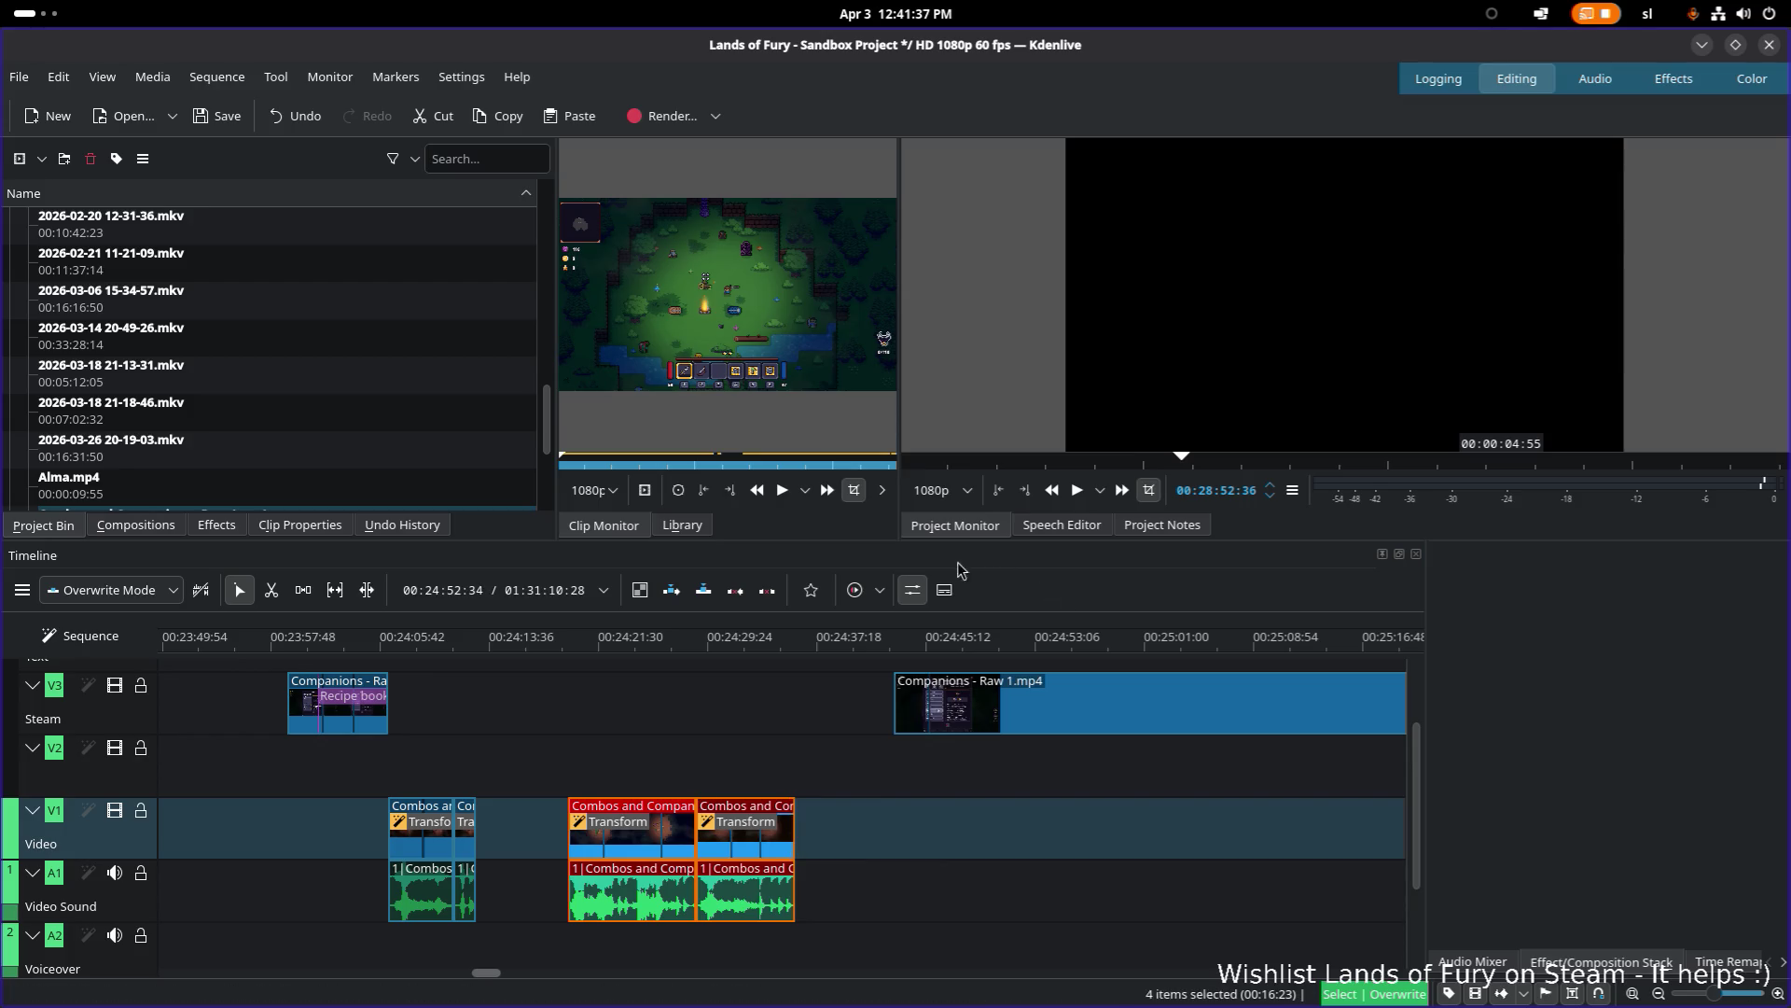
pyautogui.click(569, 644)
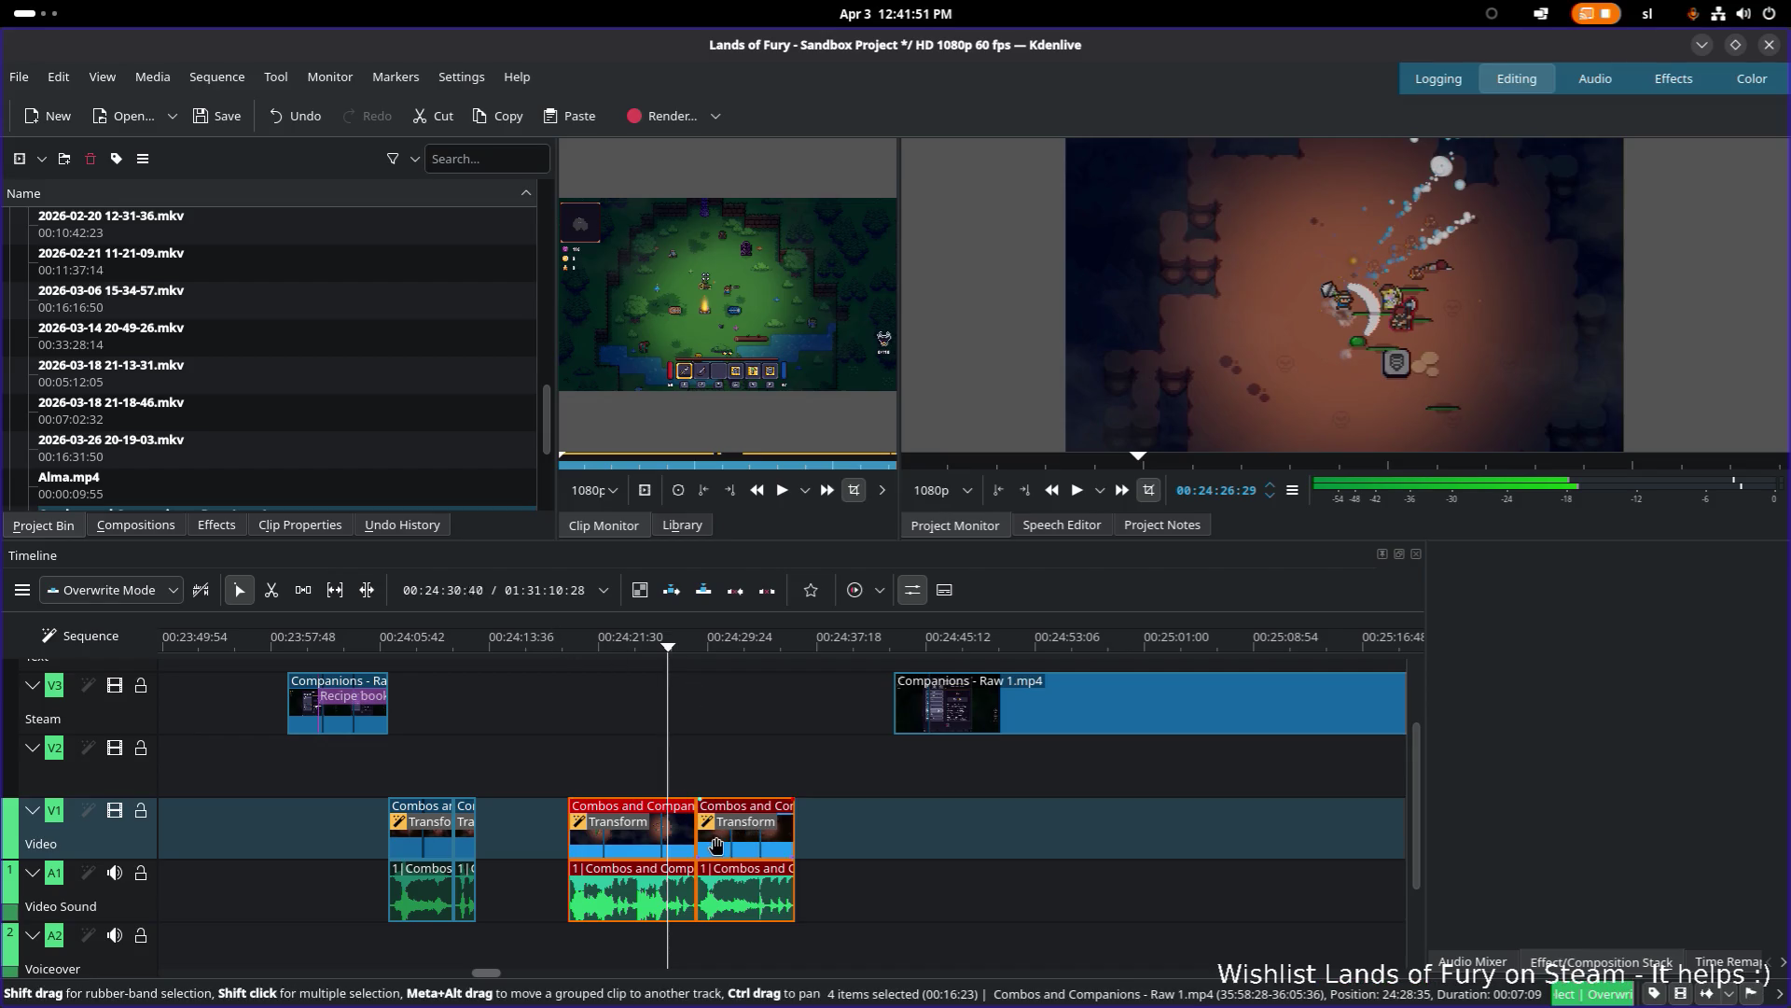
pyautogui.moveTo(611, 850)
pyautogui.mouseDown()
pyautogui.moveTo(991, 850)
pyautogui.moveTo(711, 850)
pyautogui.mouseUp()
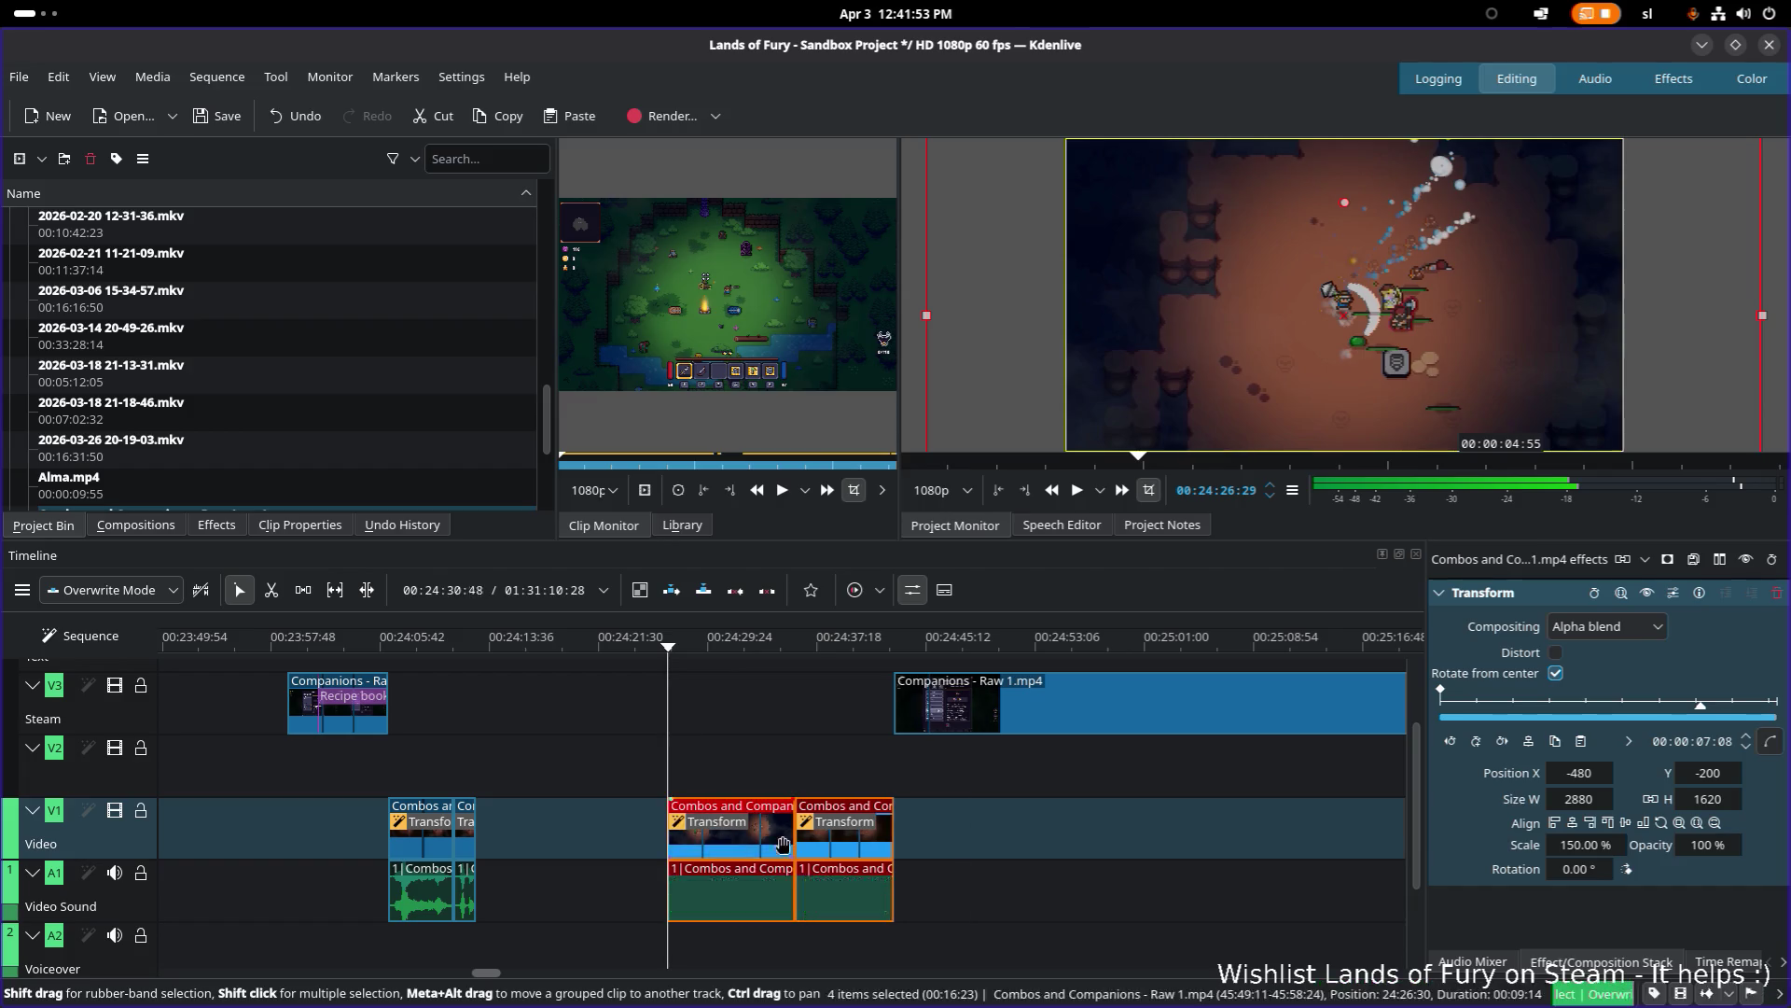
# Step: Move the later Combos clip in front of the other and play back the new order from 00:24:19
pyautogui.moveTo(860, 846); pyautogui.dragTo(626, 844)
pyautogui.click(708, 850)
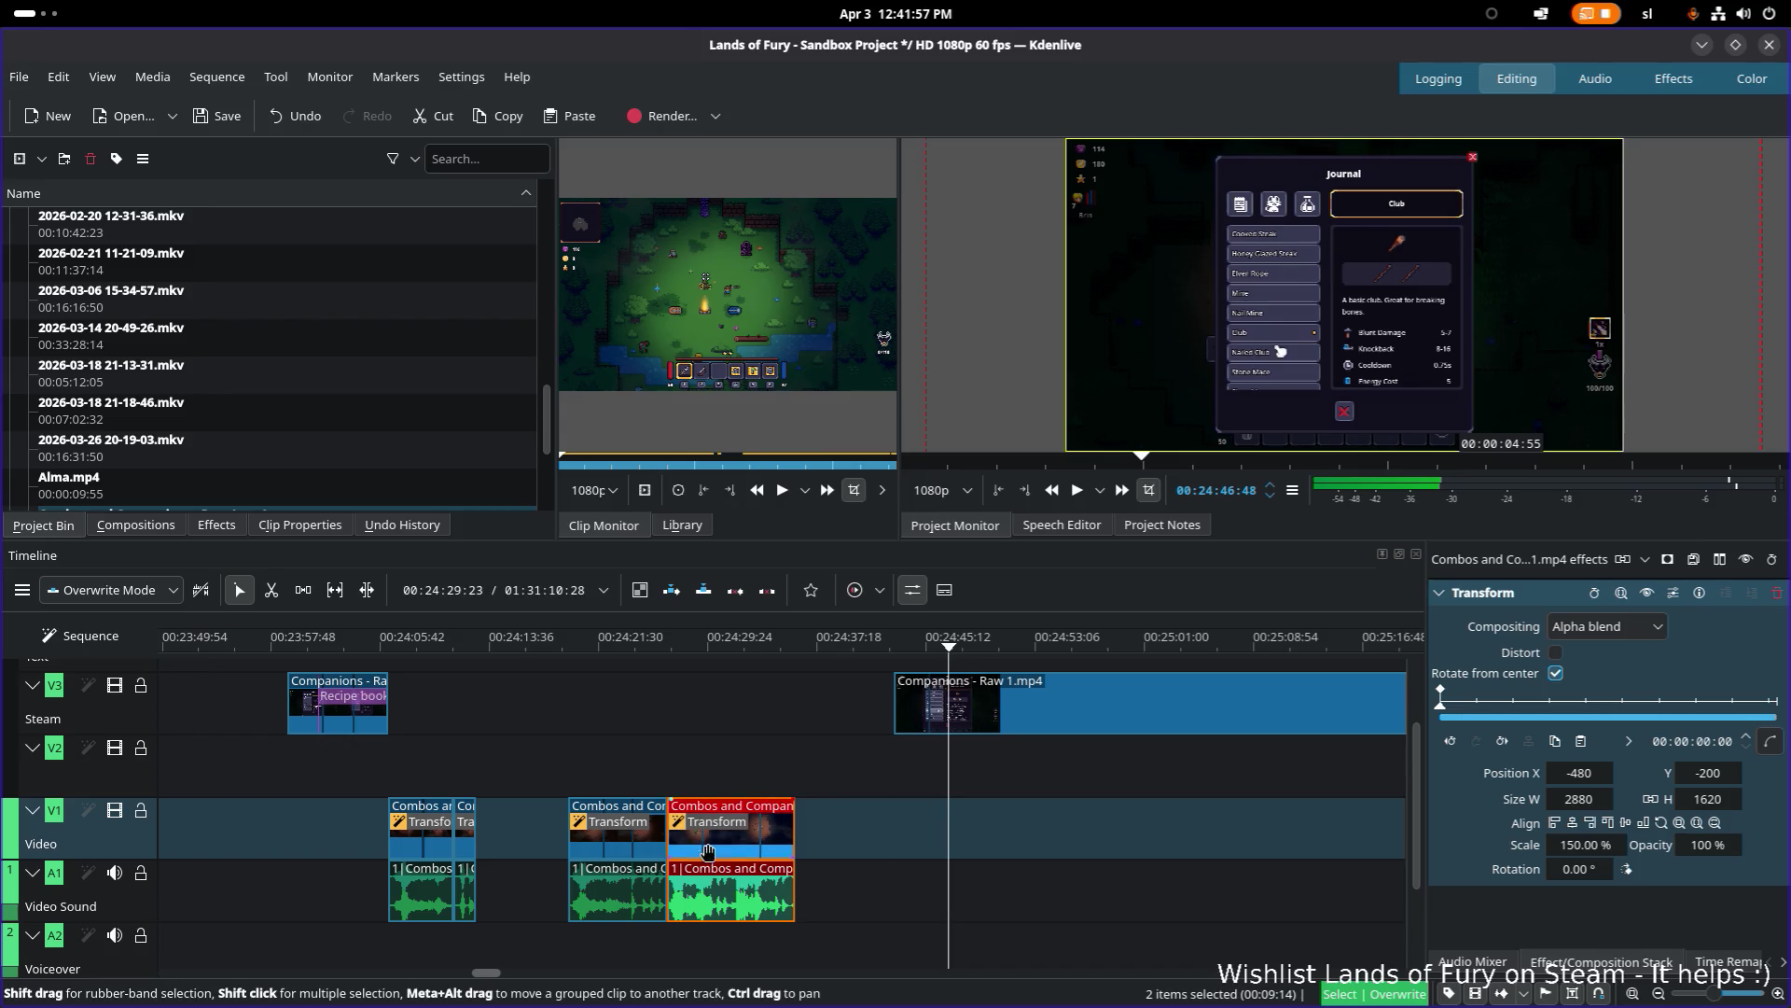
pyautogui.click(569, 651)
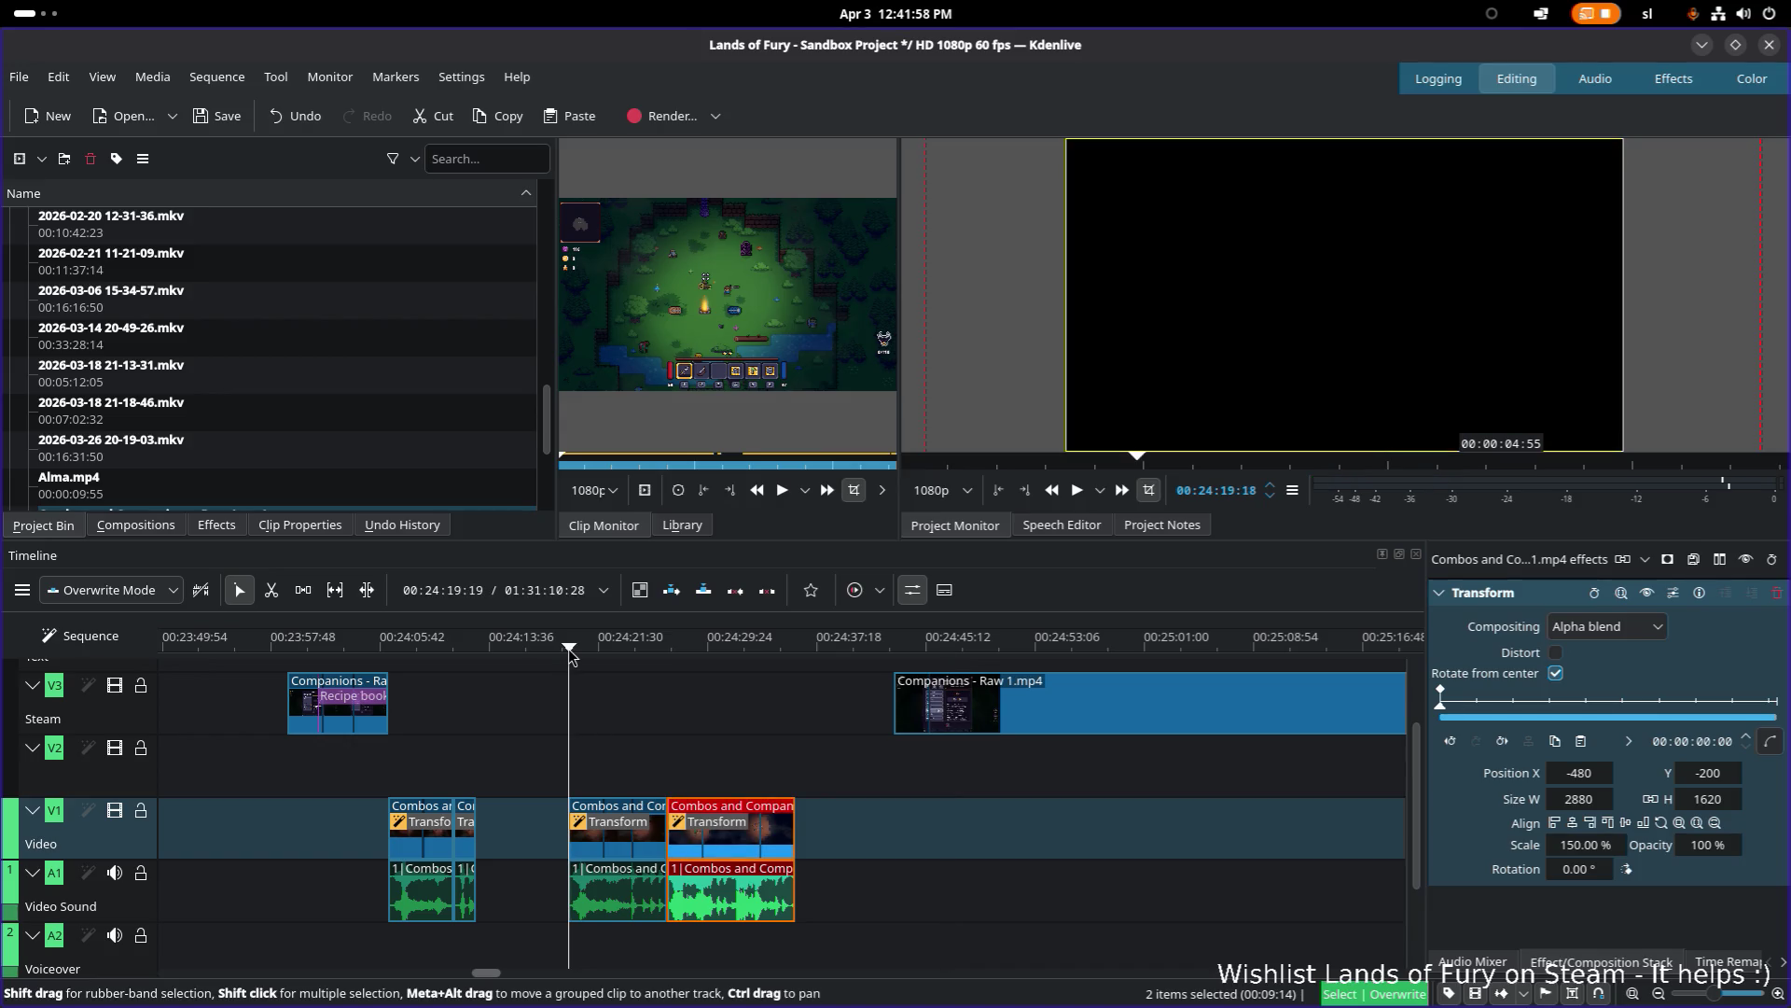
pyautogui.press('space')
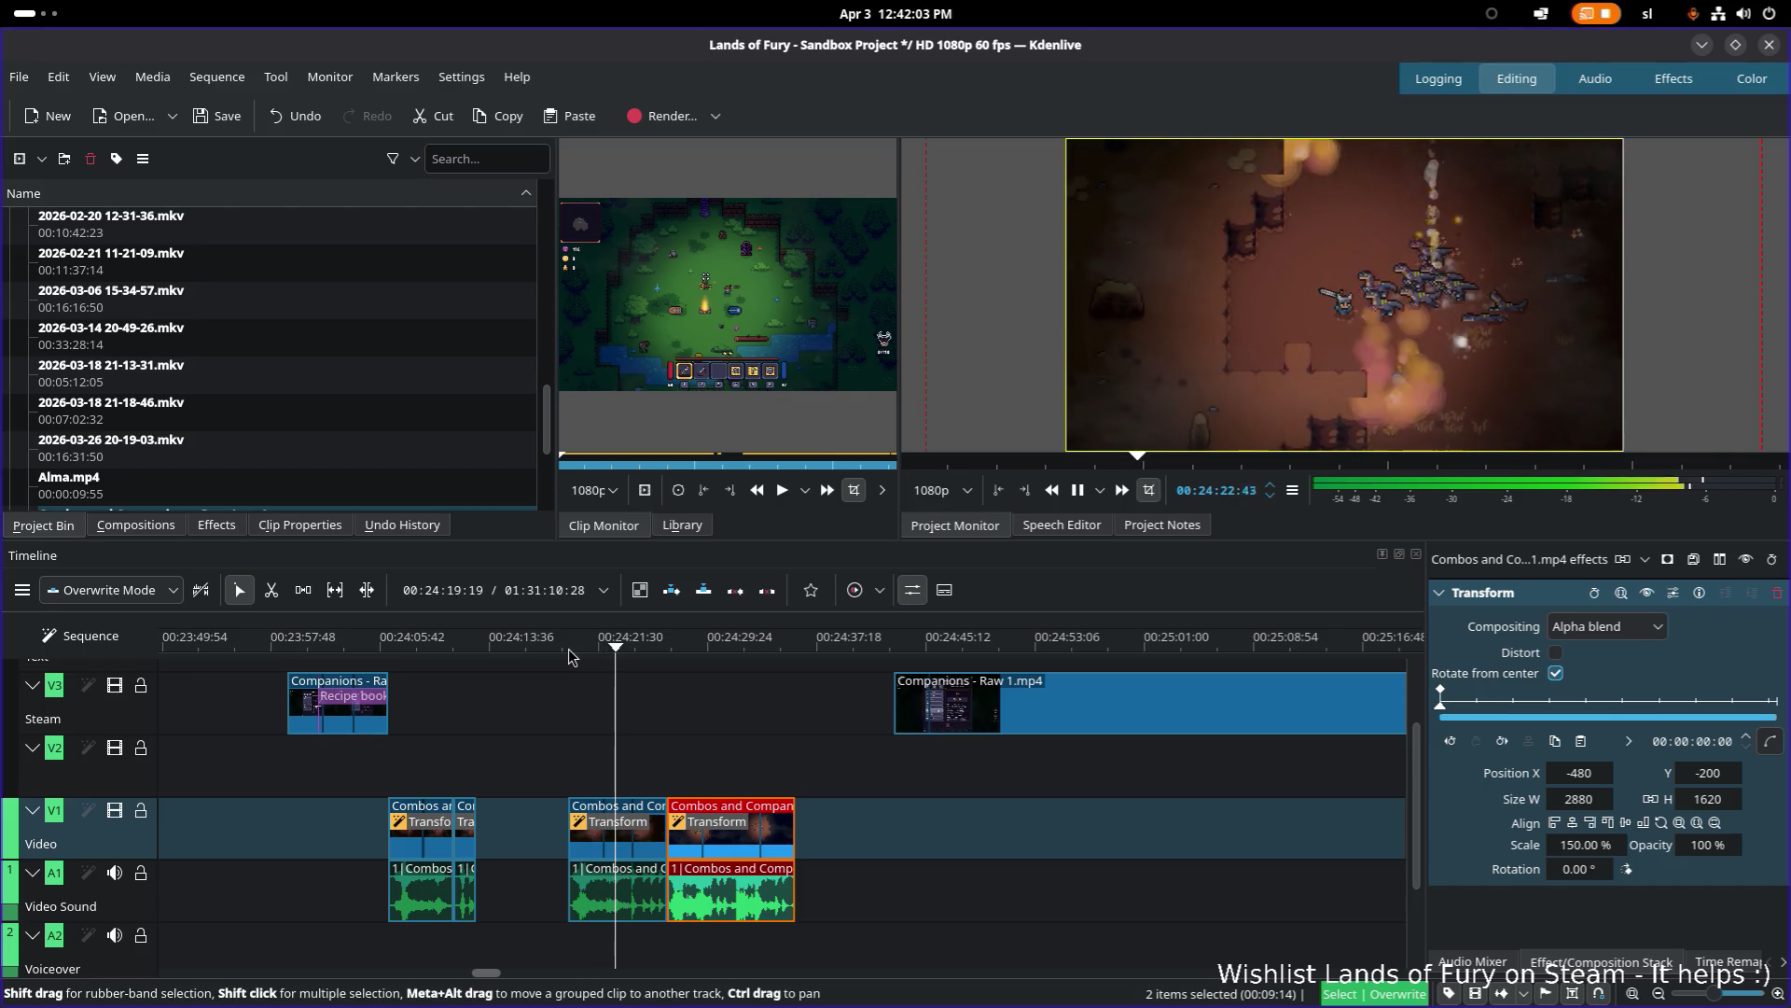
pyautogui.press('space')
pyautogui.scroll(2, 620, 800)
pyautogui.scroll(2, 679, 739)
pyautogui.click(688, 645)
pyautogui.press('space')
pyautogui.press('space')
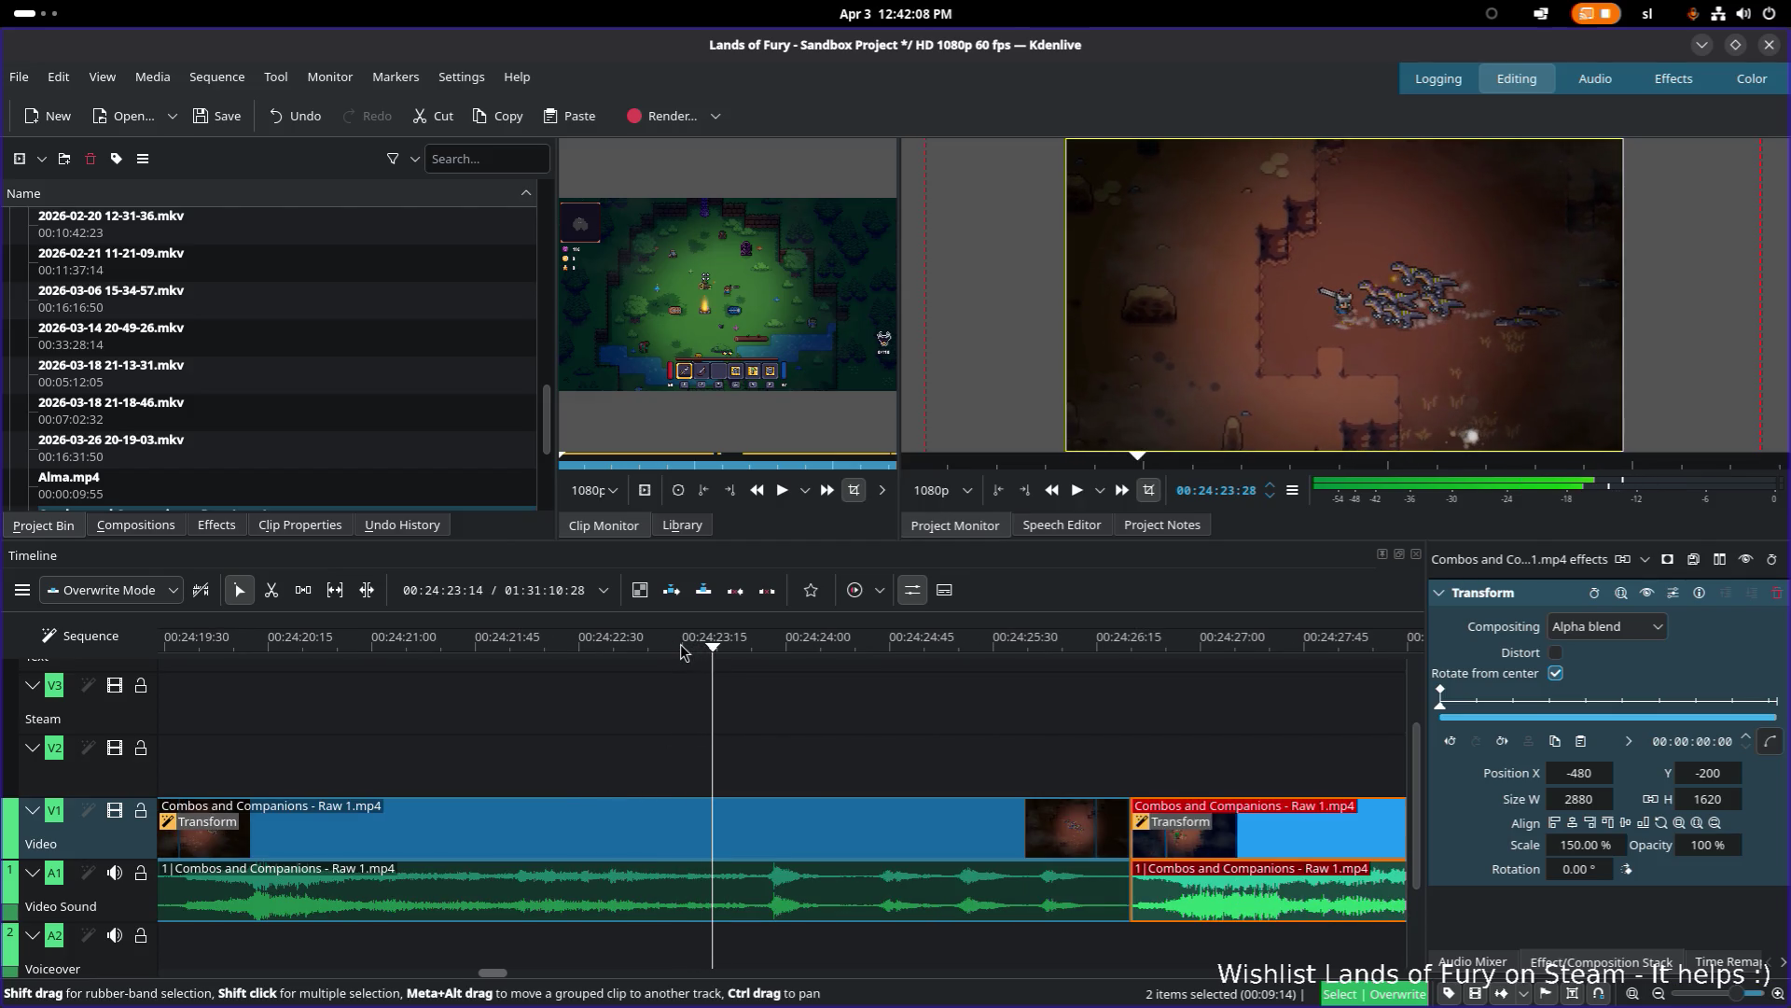
# Step: Razor-cut the long clip at 00:24:23:15 and further along, then delete the two pieces
pyautogui.press('x')
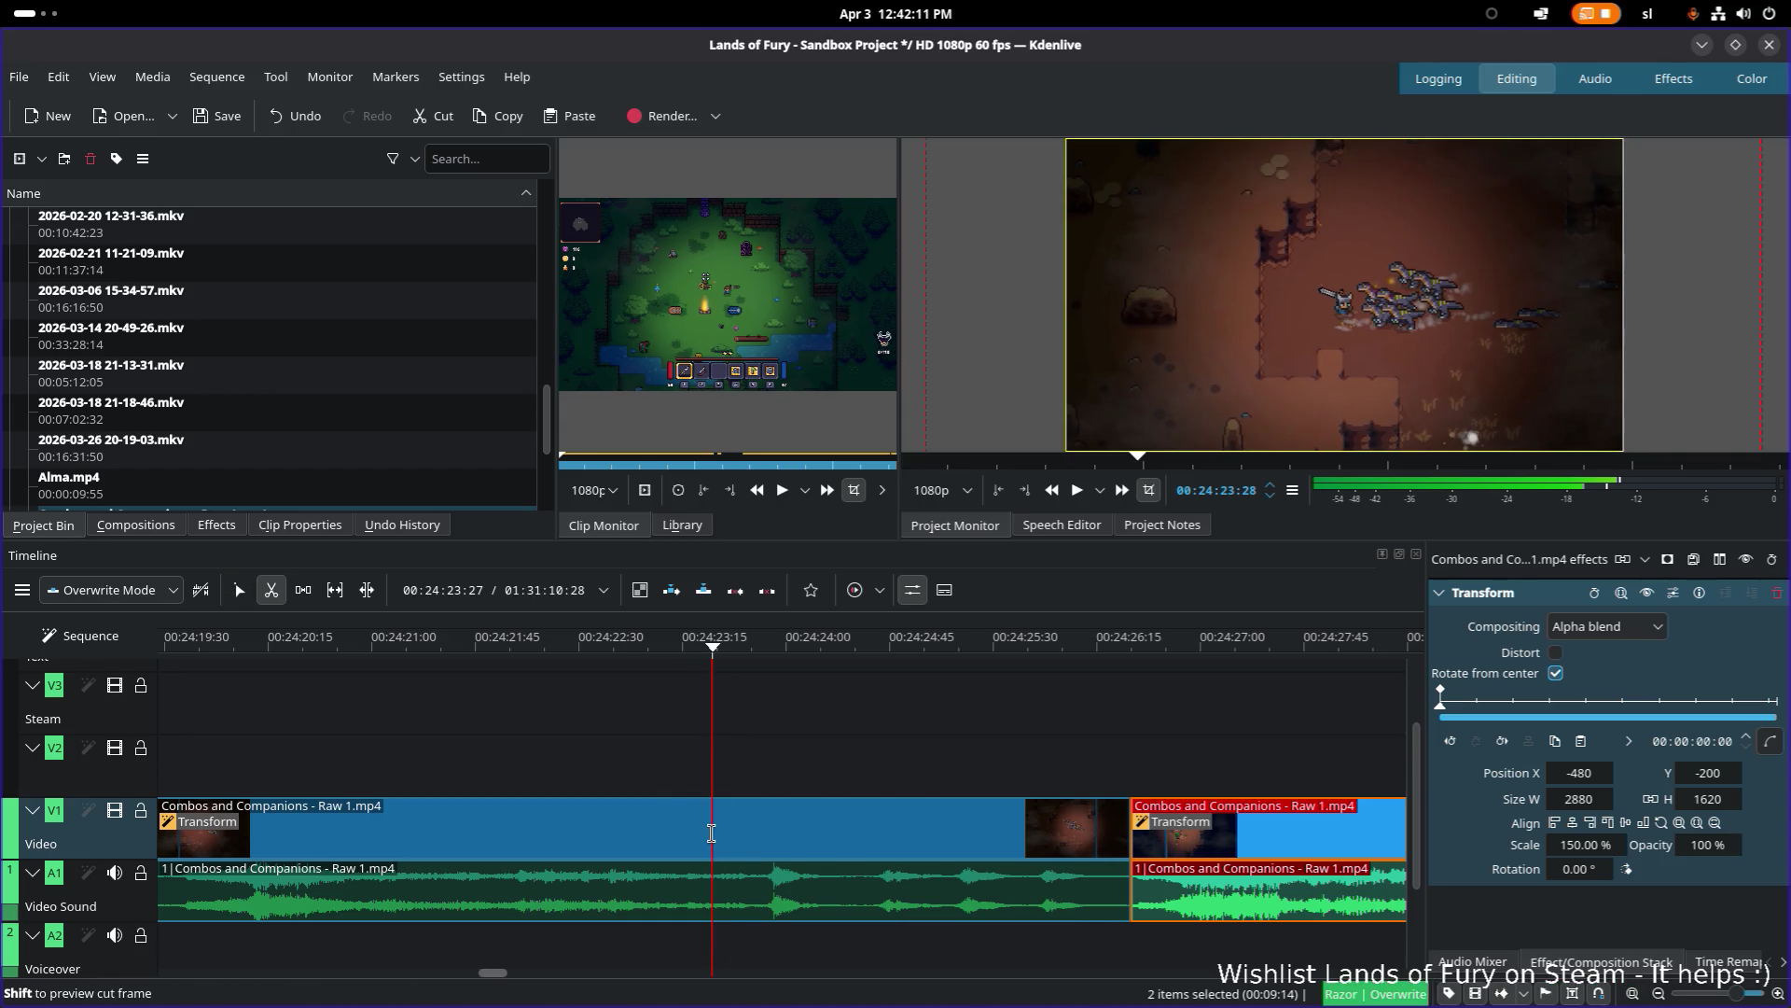
pyautogui.click(711, 832)
pyautogui.click(885, 833)
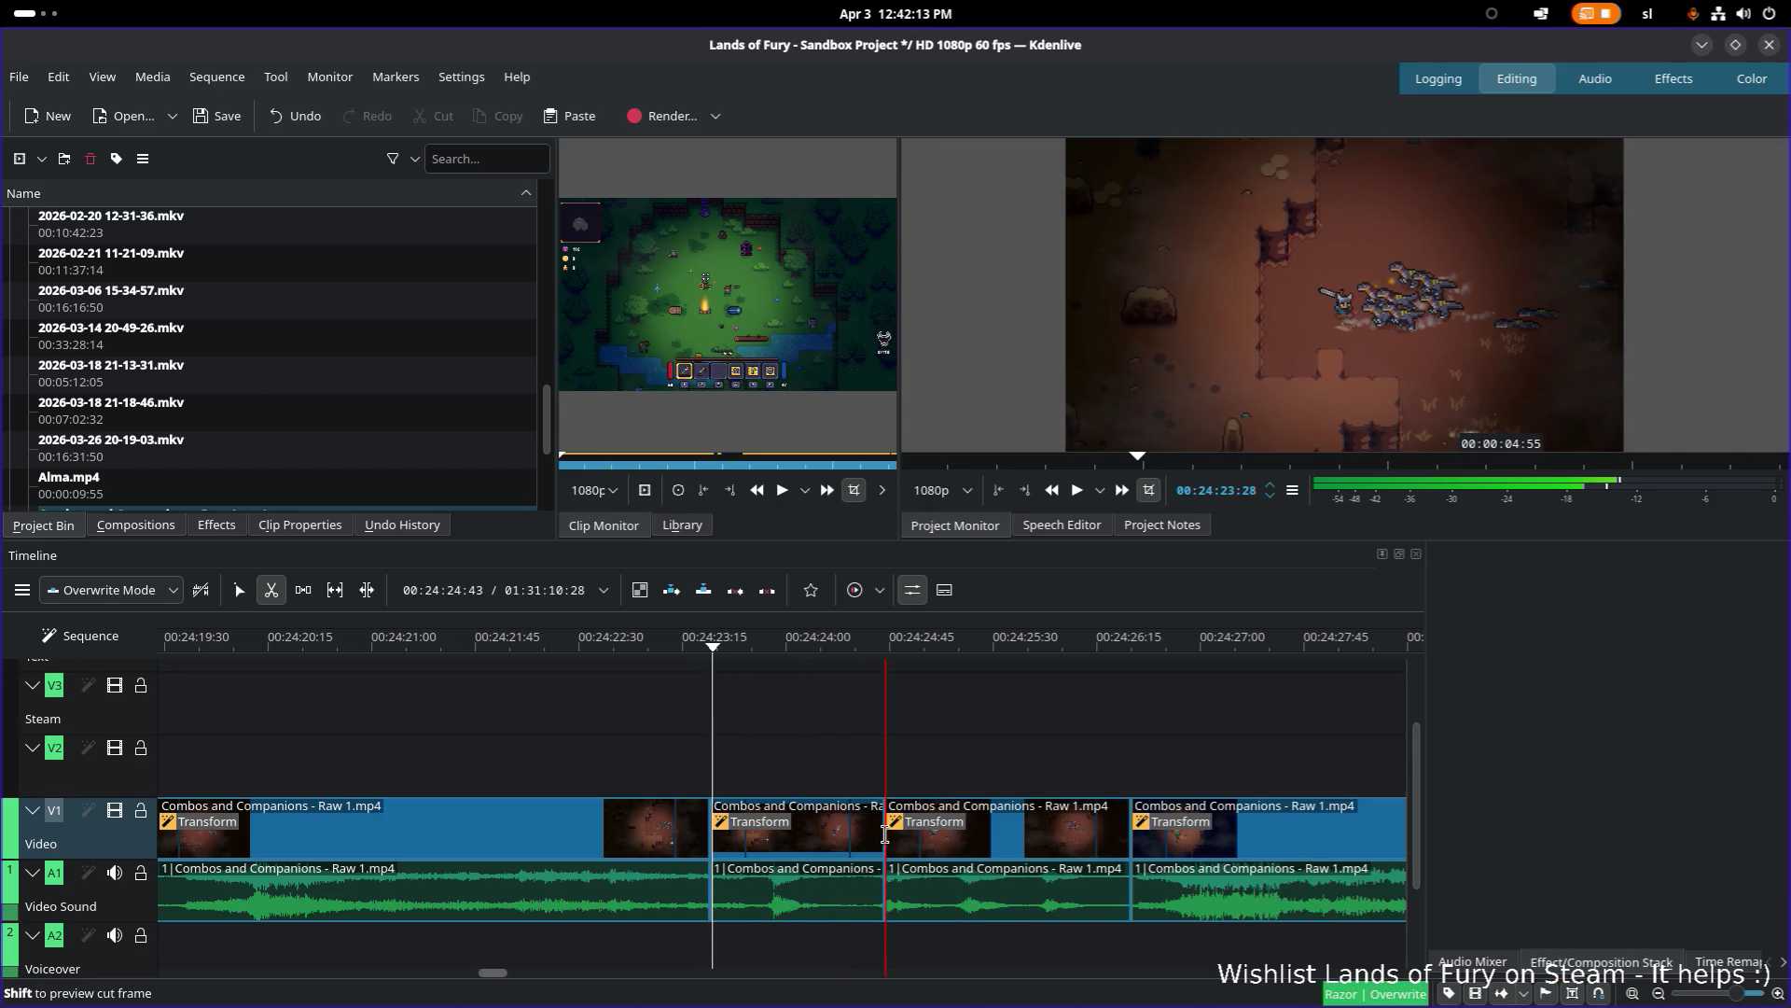
pyautogui.press('s')
pyautogui.click(840, 834)
pyautogui.keyDown('shift'); pyautogui.click(989, 840); pyautogui.keyUp('shift')
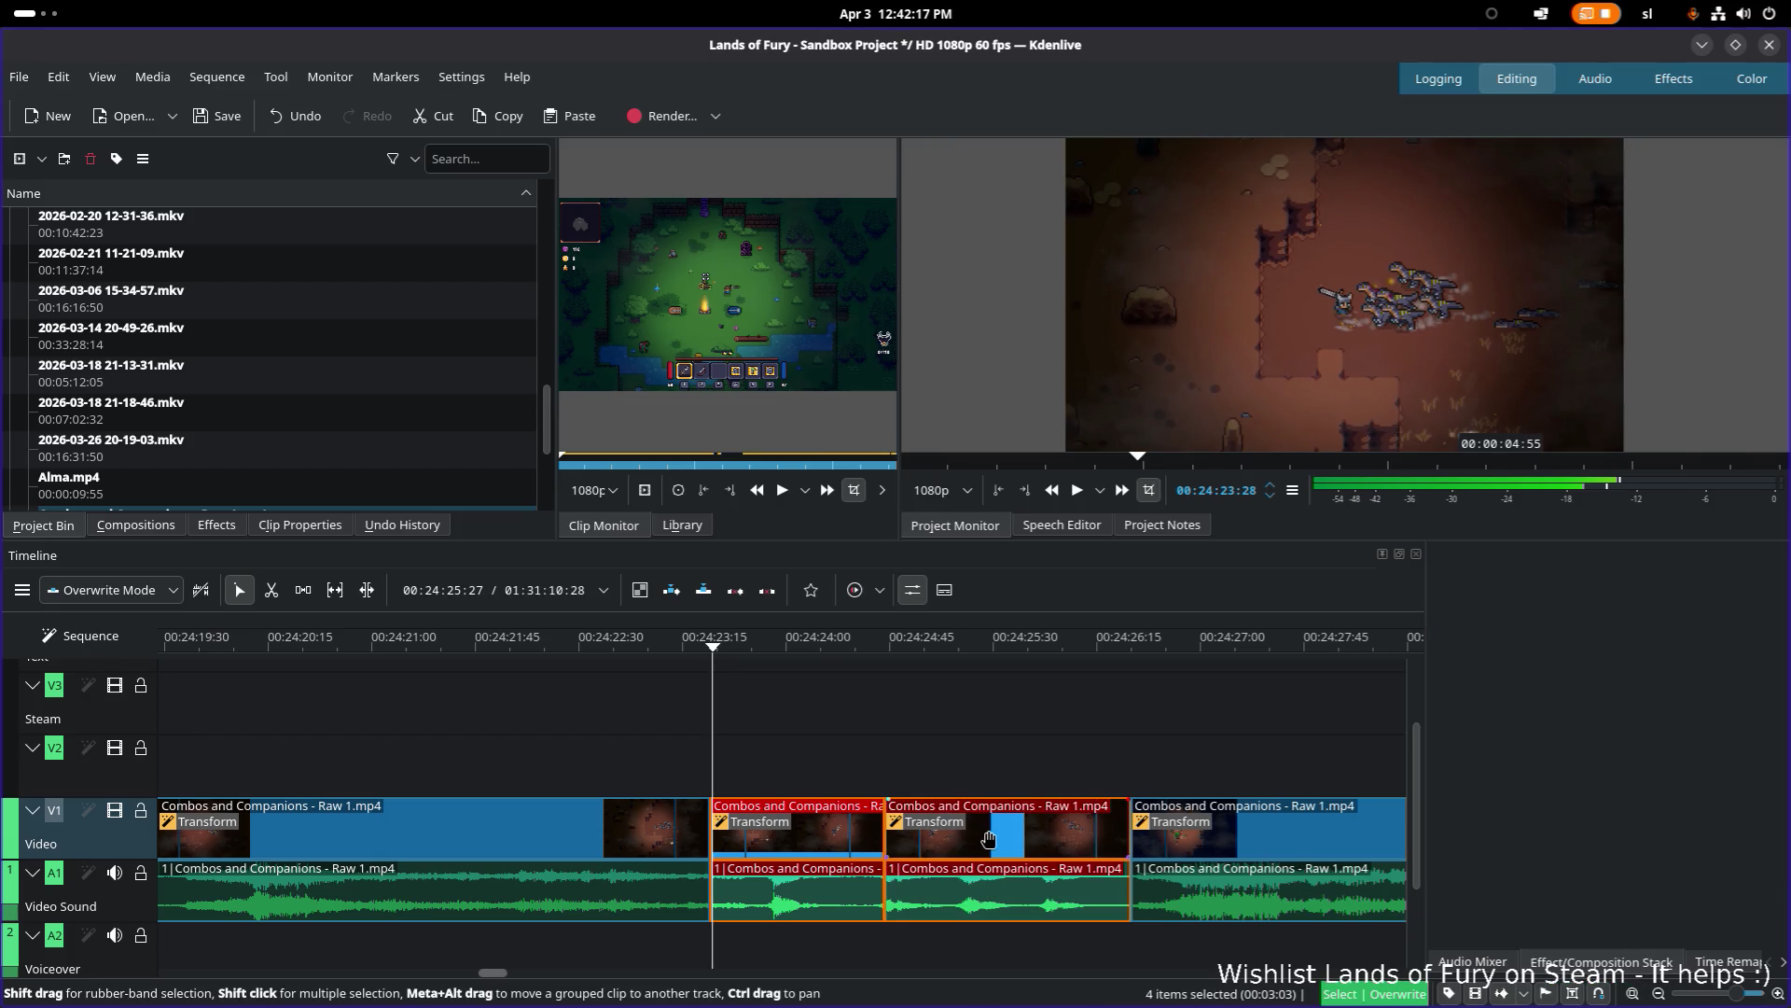
pyautogui.press('Delete')
# Step: Slide the following clip left to close the gap and play back the join
pyautogui.click(1268, 841)
pyautogui.moveTo(1268, 841); pyautogui.dragTo(849, 840)
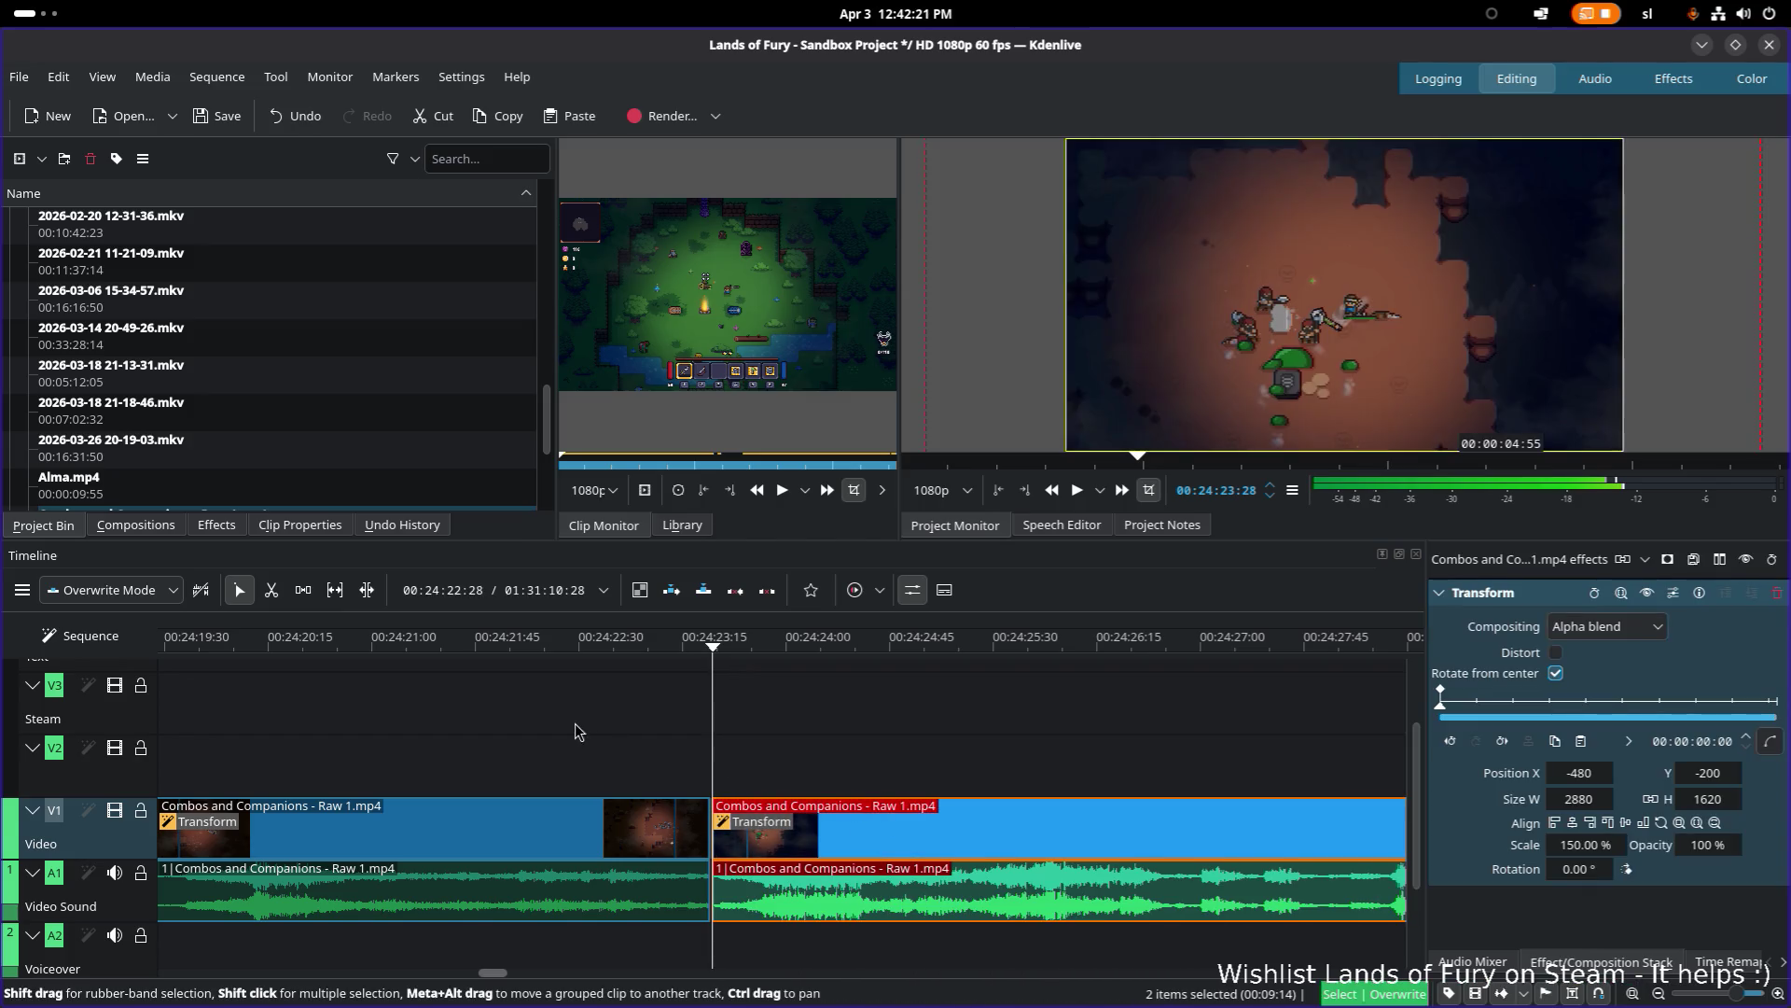
pyautogui.scroll(3, 576, 731)
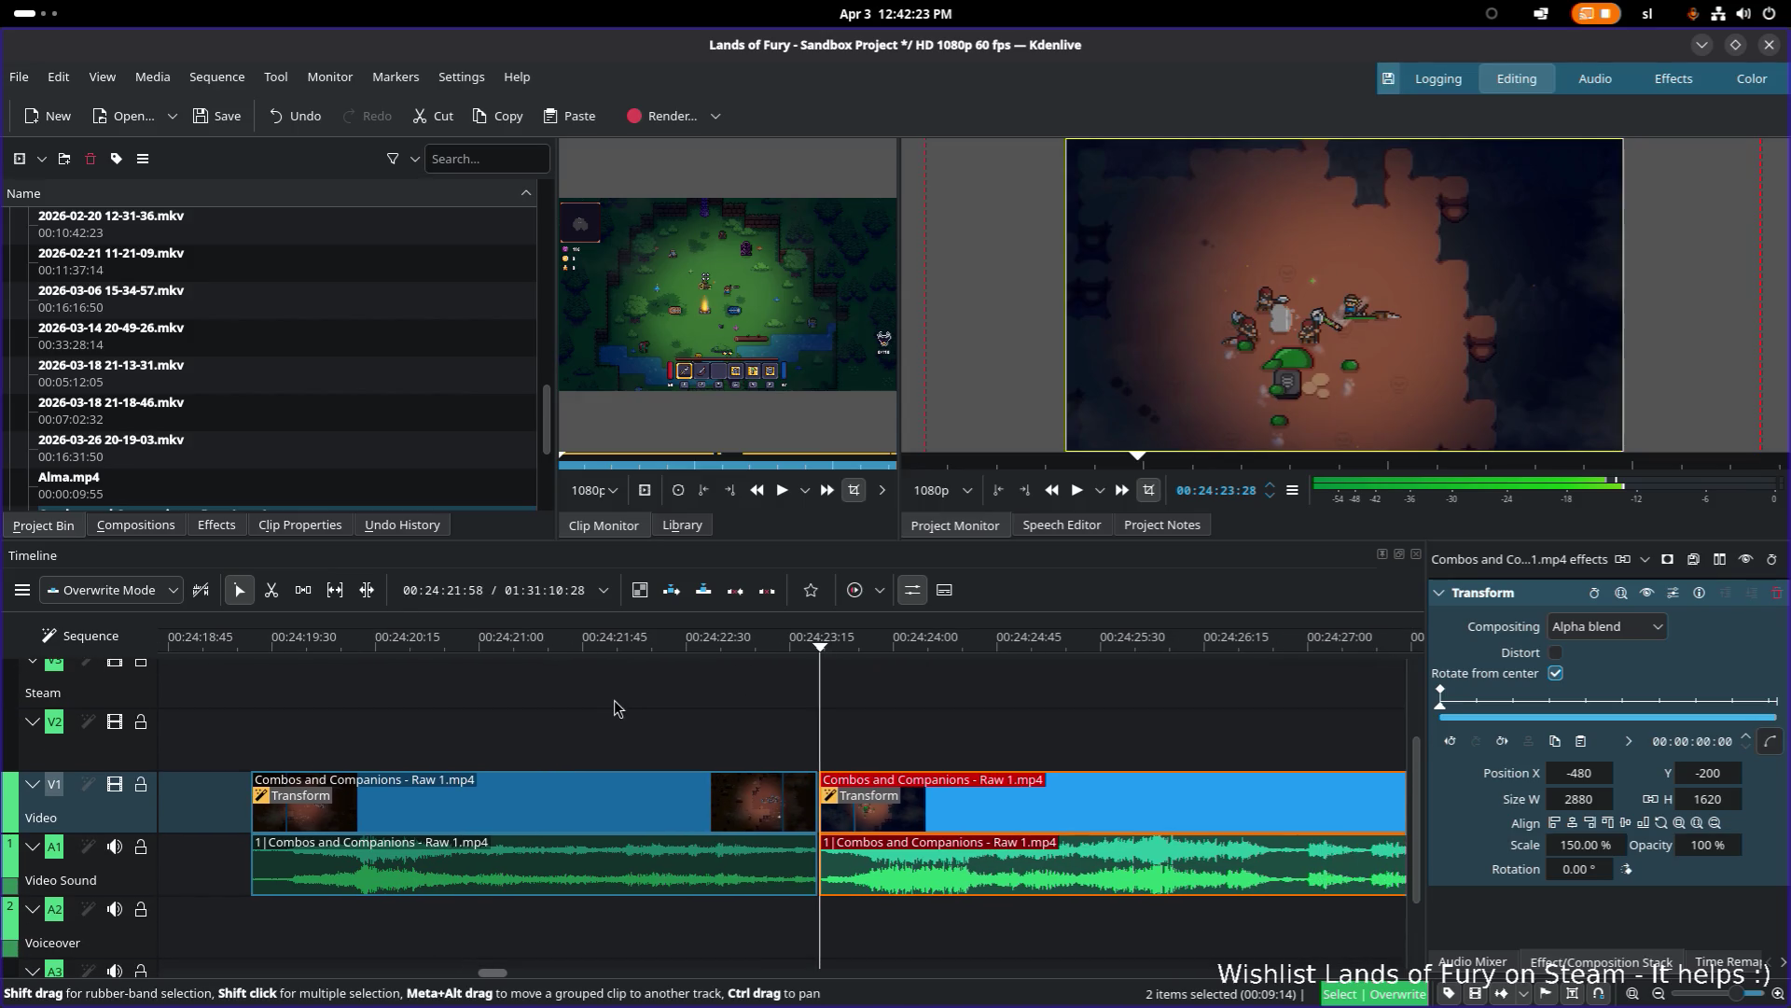
pyautogui.moveTo(261, 649); pyautogui.dragTo(252, 648)
pyautogui.press('space')
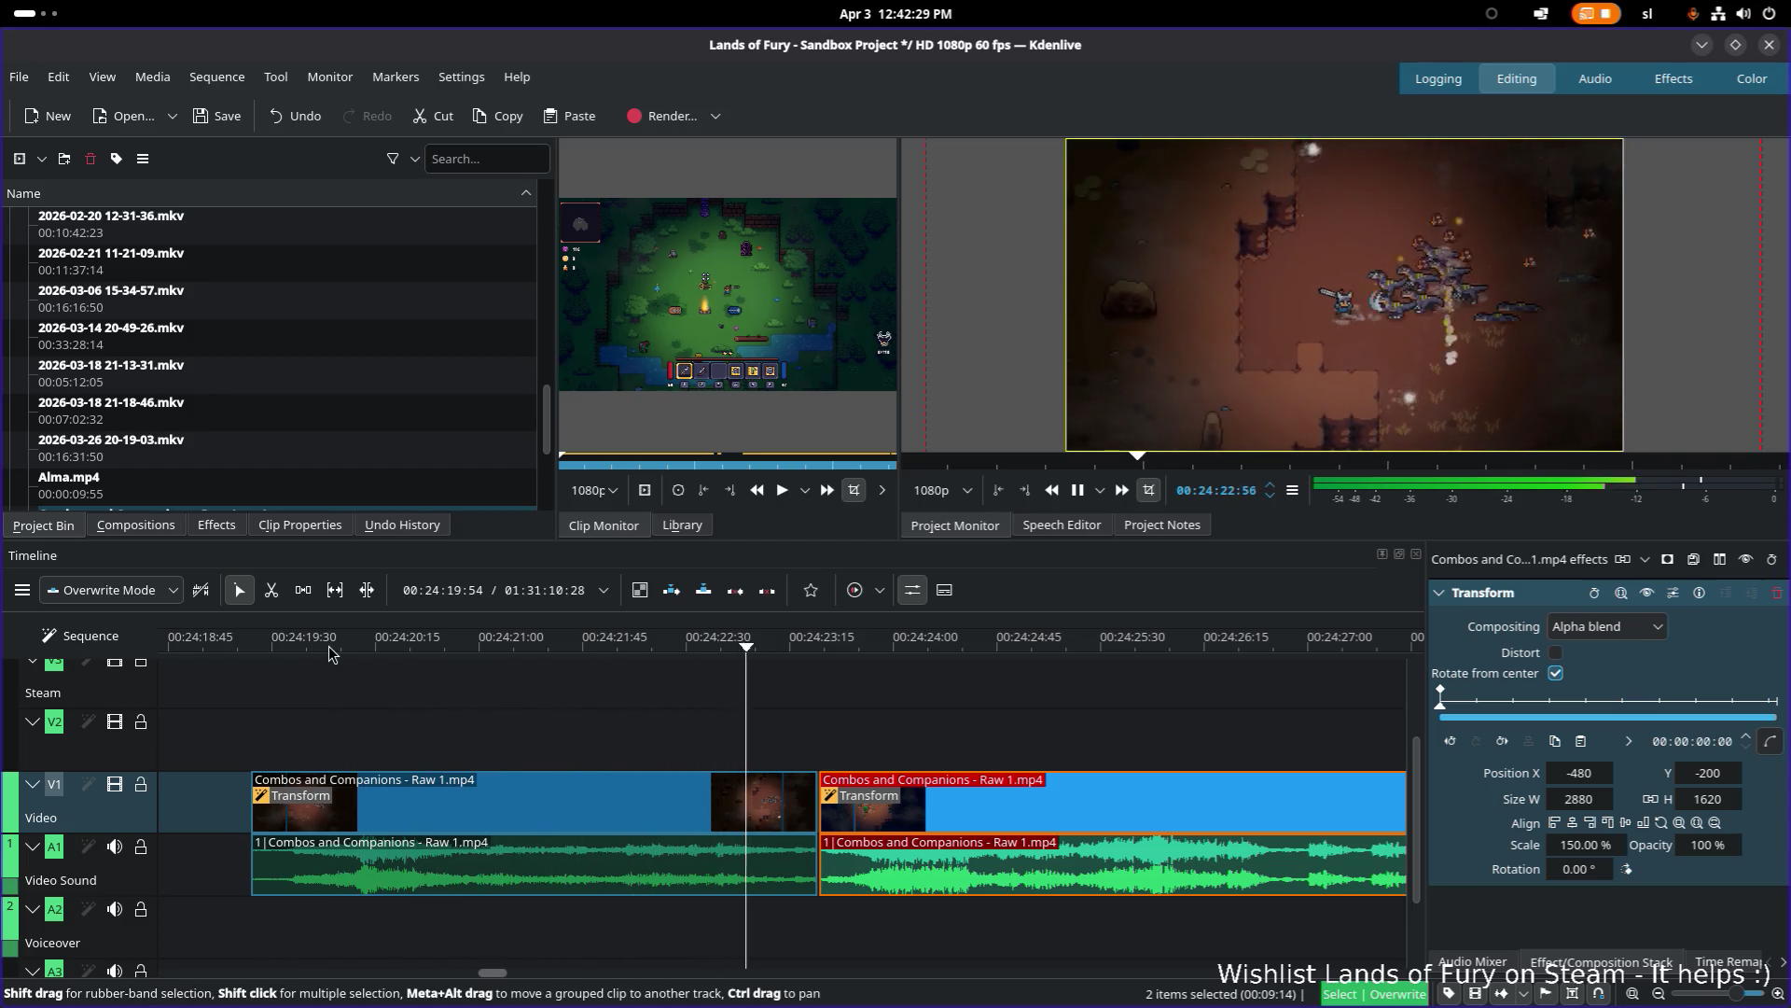
pyautogui.press('space')
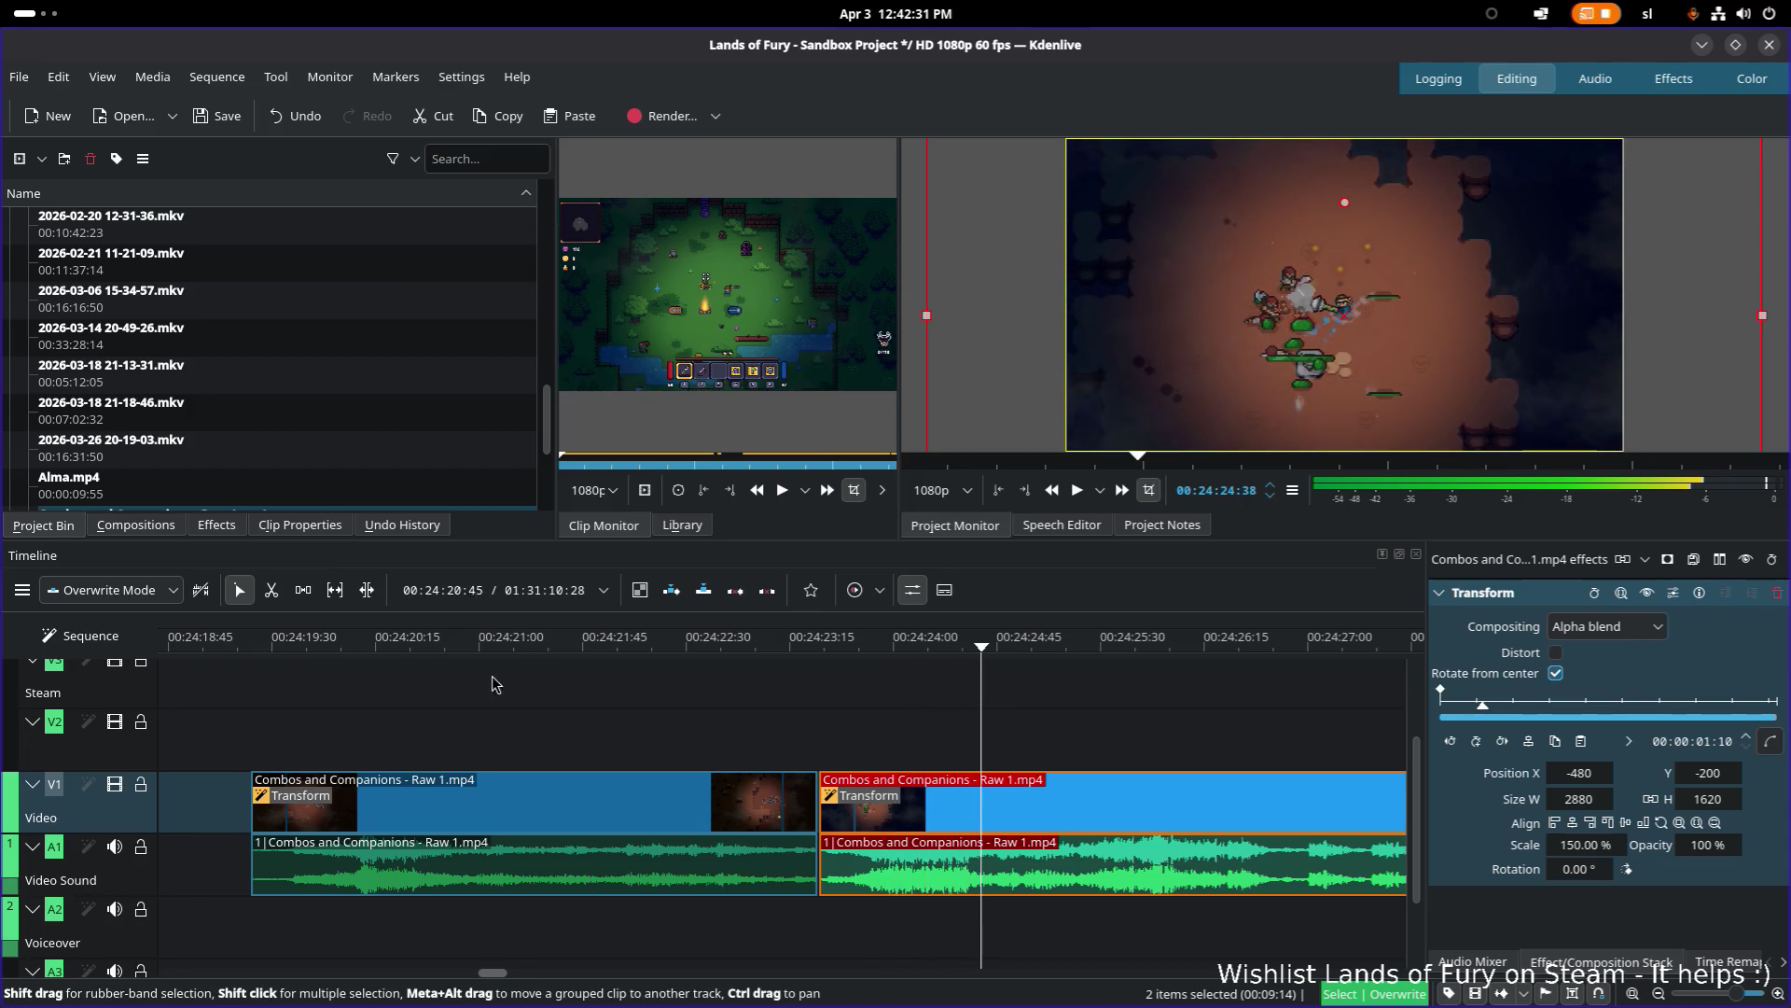
pyautogui.keyDown('ctrl'); pyautogui.scroll(-3, 982, 719); pyautogui.keyUp('ctrl')
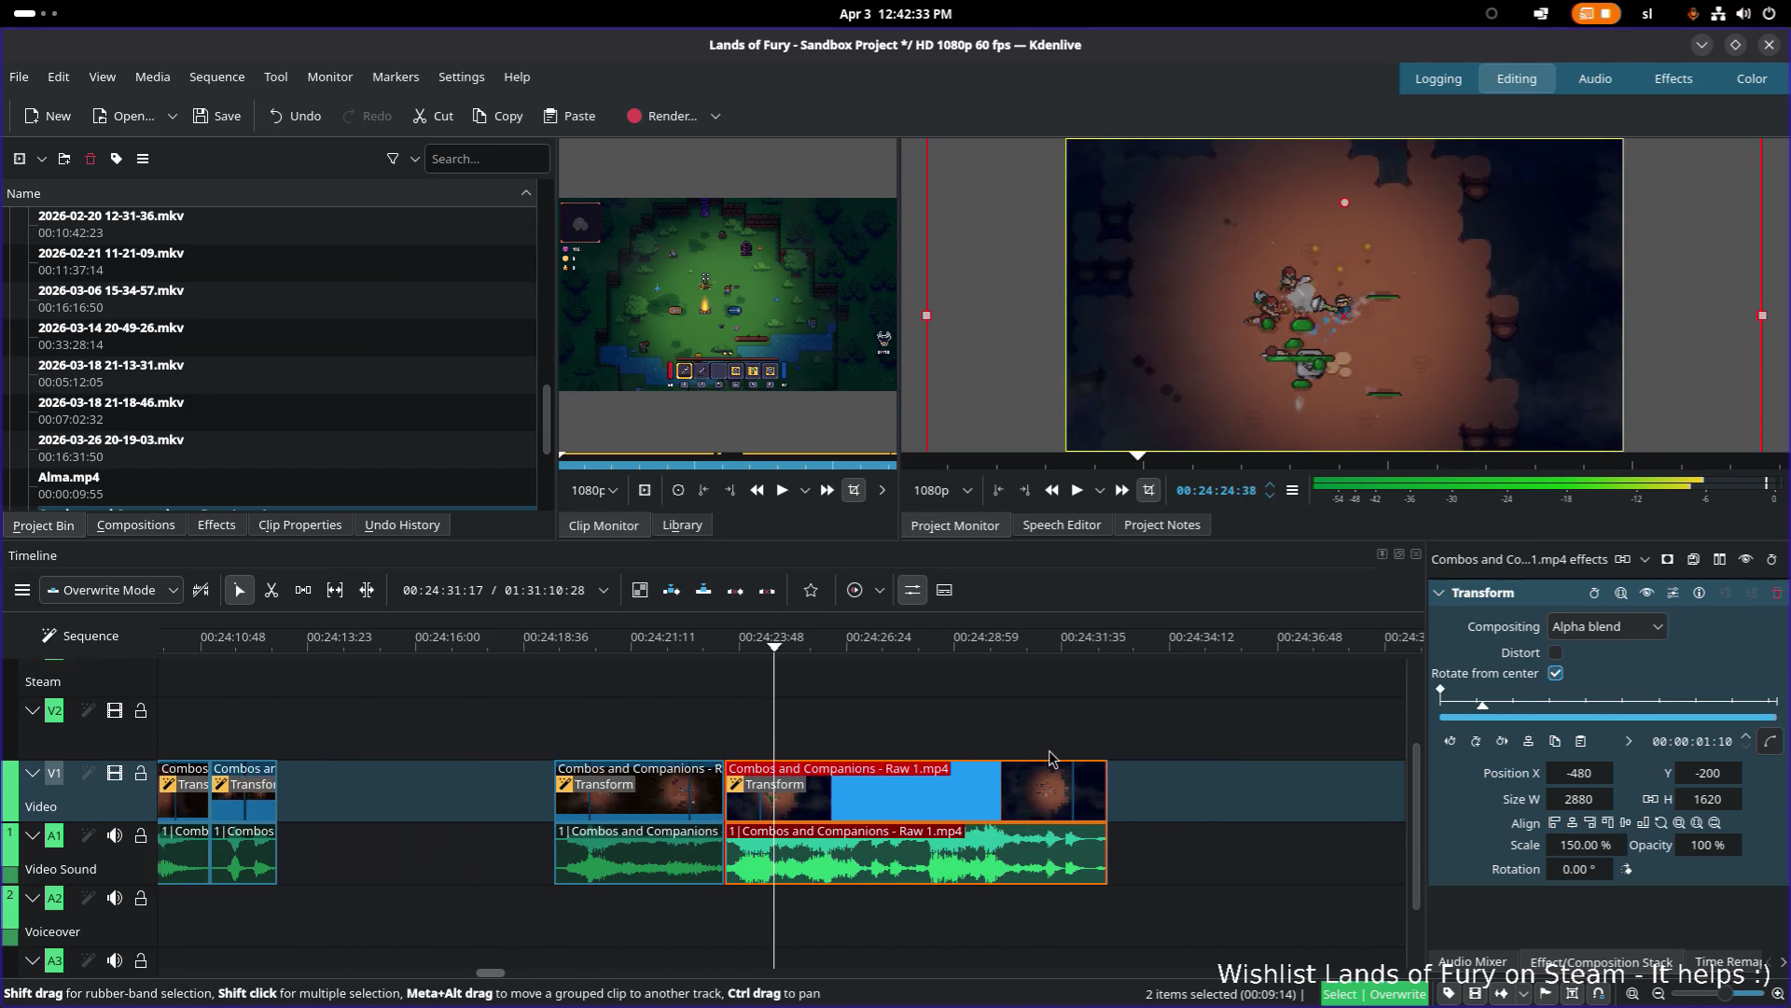
pyautogui.keyDown('ctrl'); pyautogui.scroll(-4, 1051, 758); pyautogui.keyUp('ctrl')
pyautogui.scroll(-2, 856, 672)
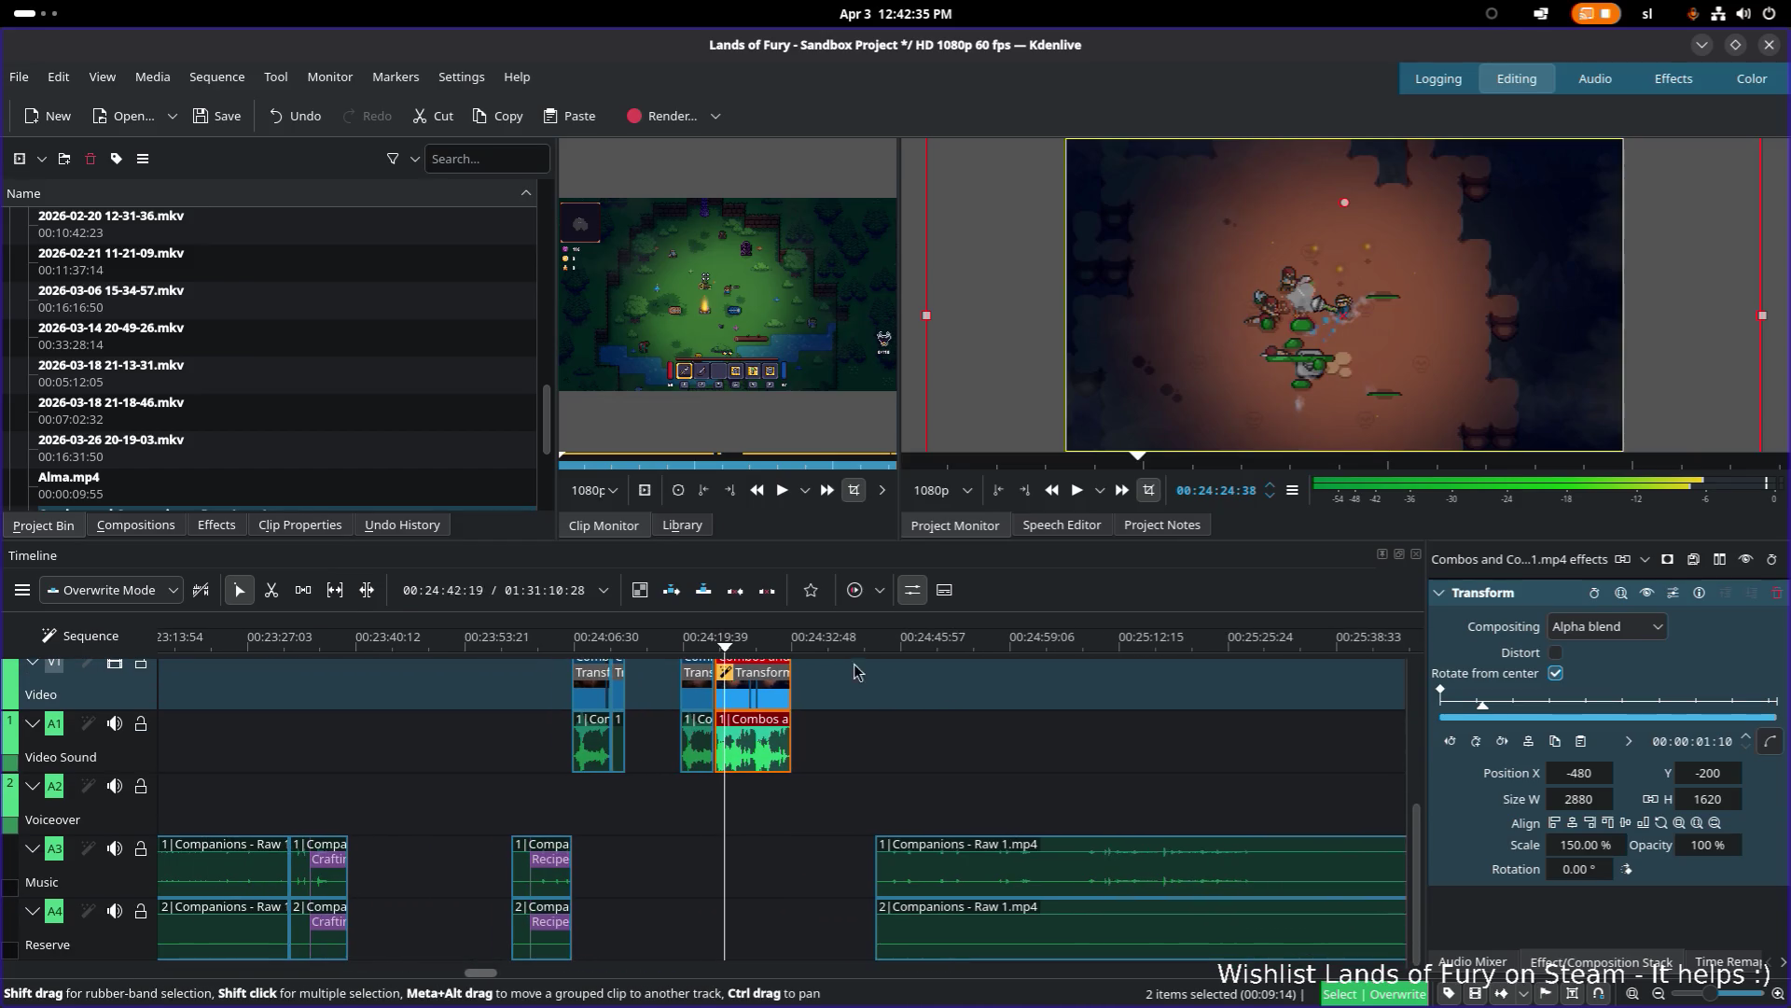
pyautogui.hscroll(5, 942, 746)
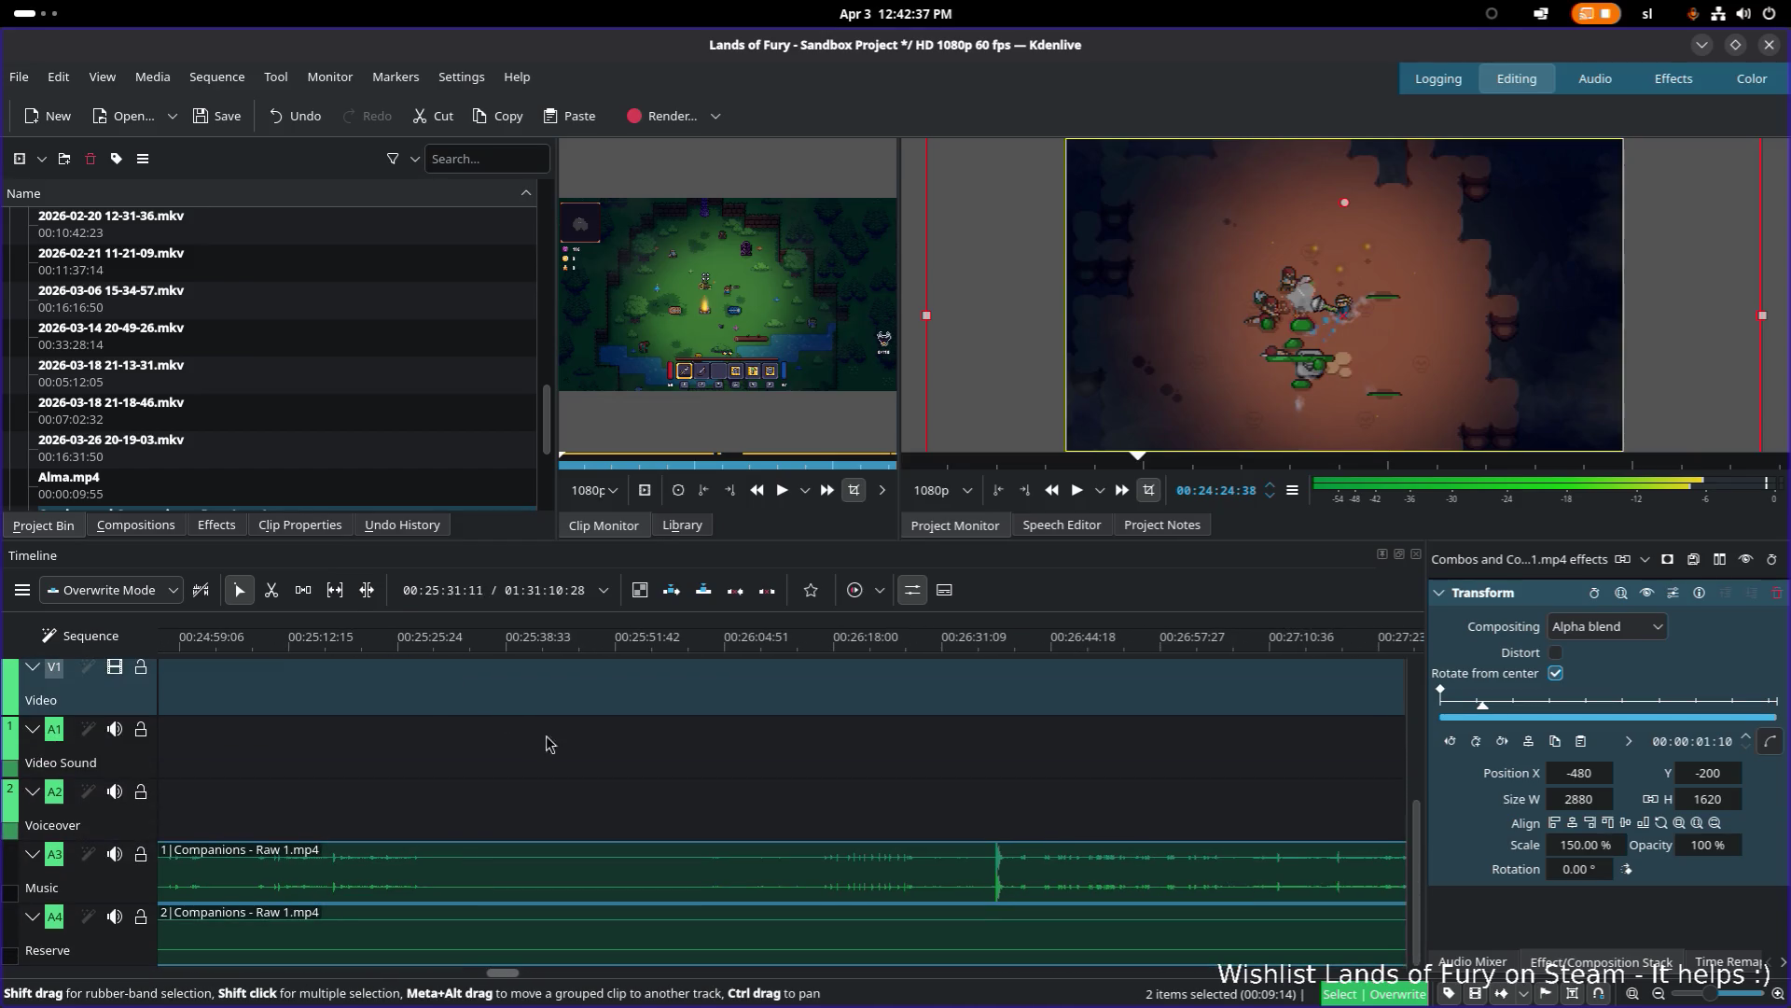
pyautogui.scroll(2, 682, 737)
pyautogui.hscroll(-2, 551, 665)
pyautogui.moveTo(487, 639); pyautogui.dragTo(712, 644)
pyautogui.moveTo(927, 644)
pyautogui.mouseDown()
pyautogui.moveTo(1067, 631)
pyautogui.moveTo(329, 641)
pyautogui.mouseUp()
pyautogui.scroll(2, 588, 747)
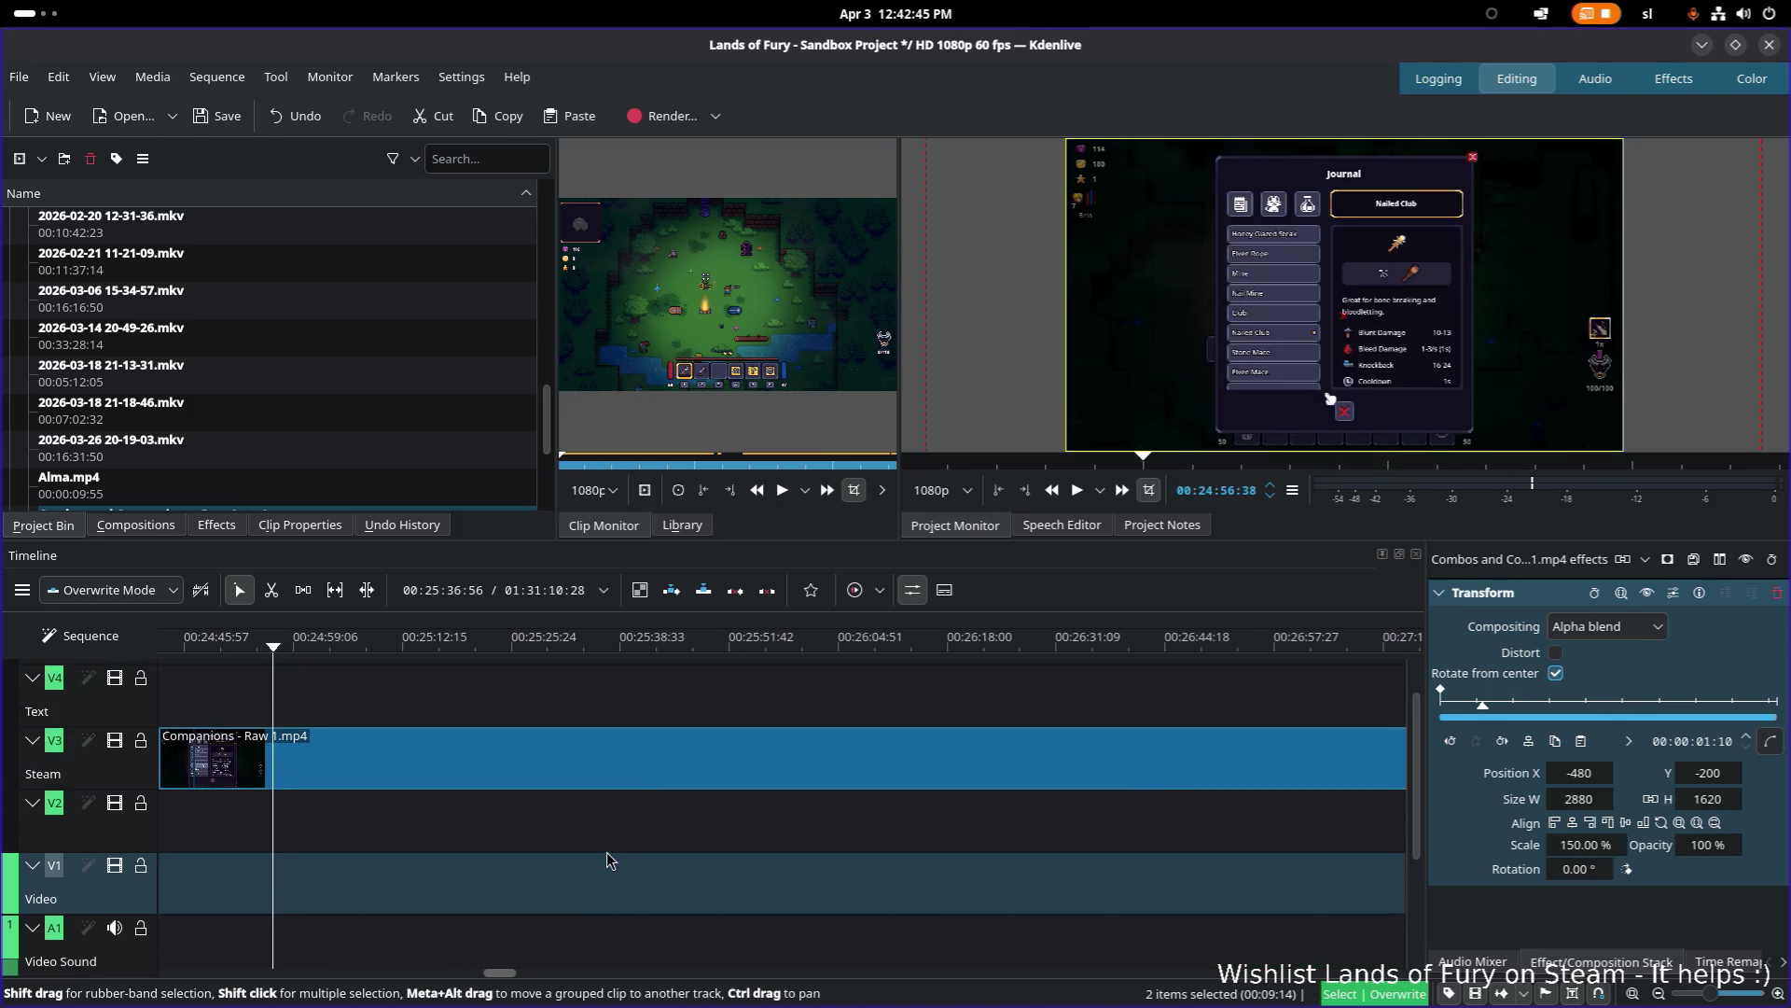
pyautogui.moveTo(653, 672); pyautogui.dragTo(1181, 714)
pyautogui.scroll(-5, 1181, 714)
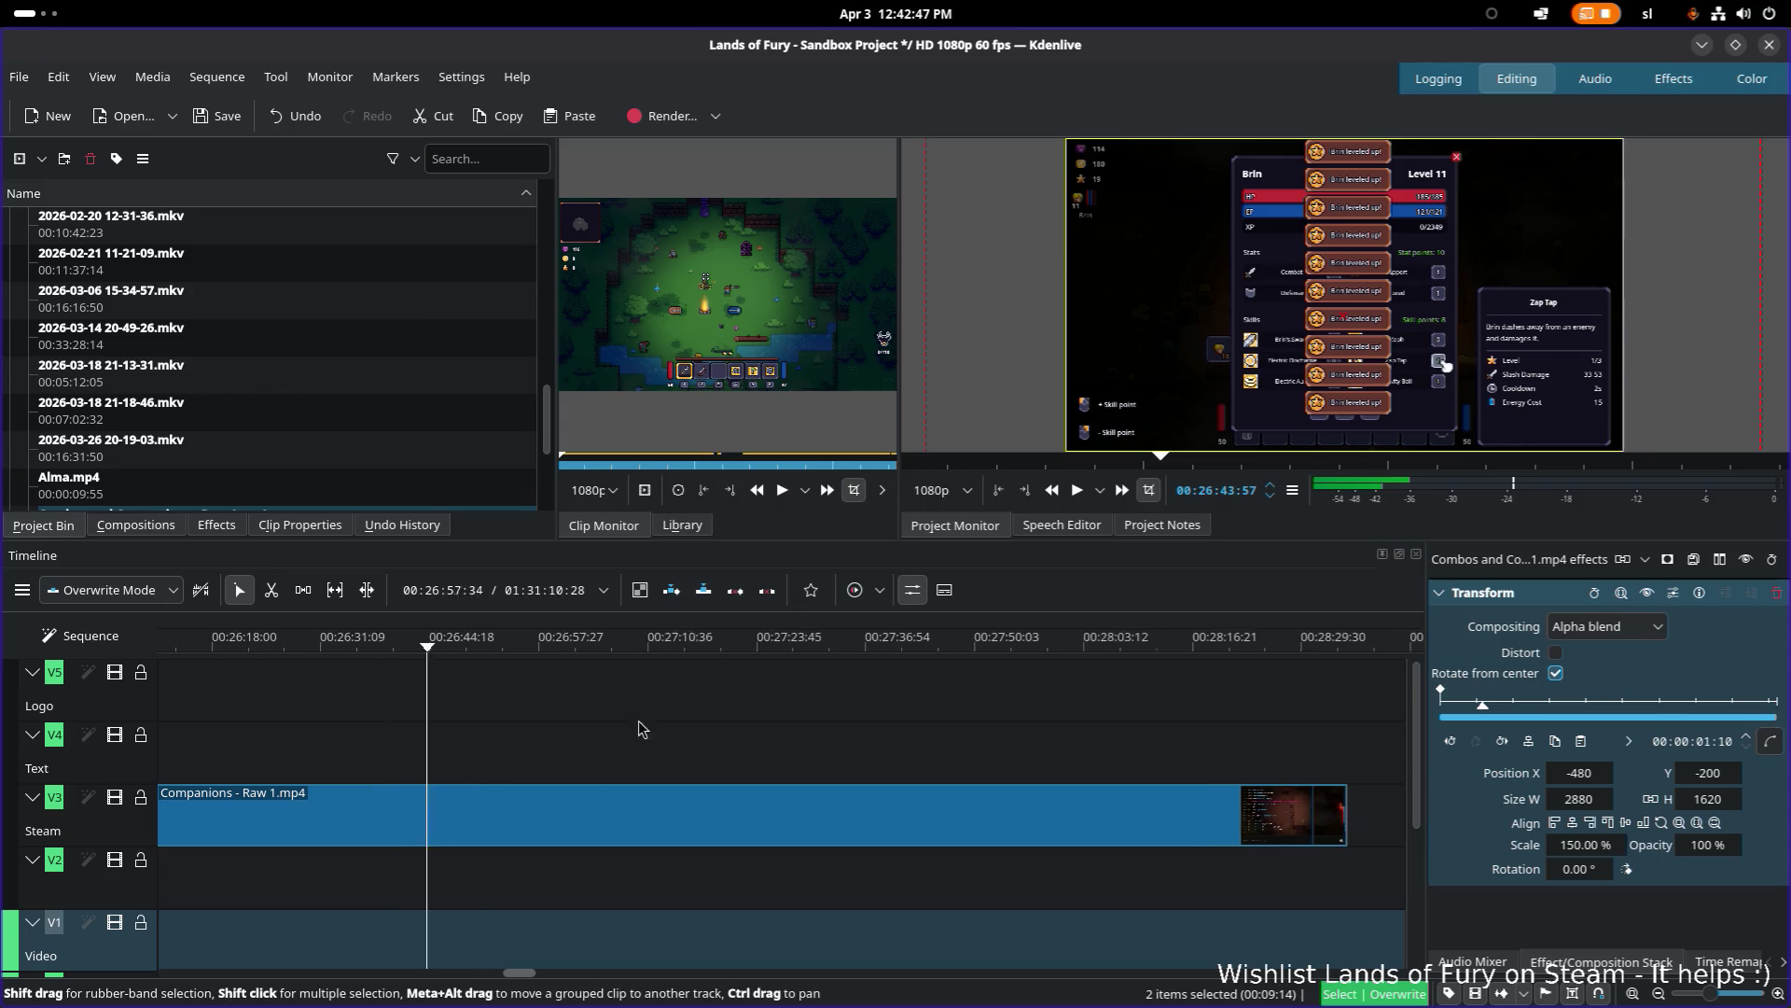
pyautogui.click(1072, 757)
pyautogui.scroll(-5, 979, 758)
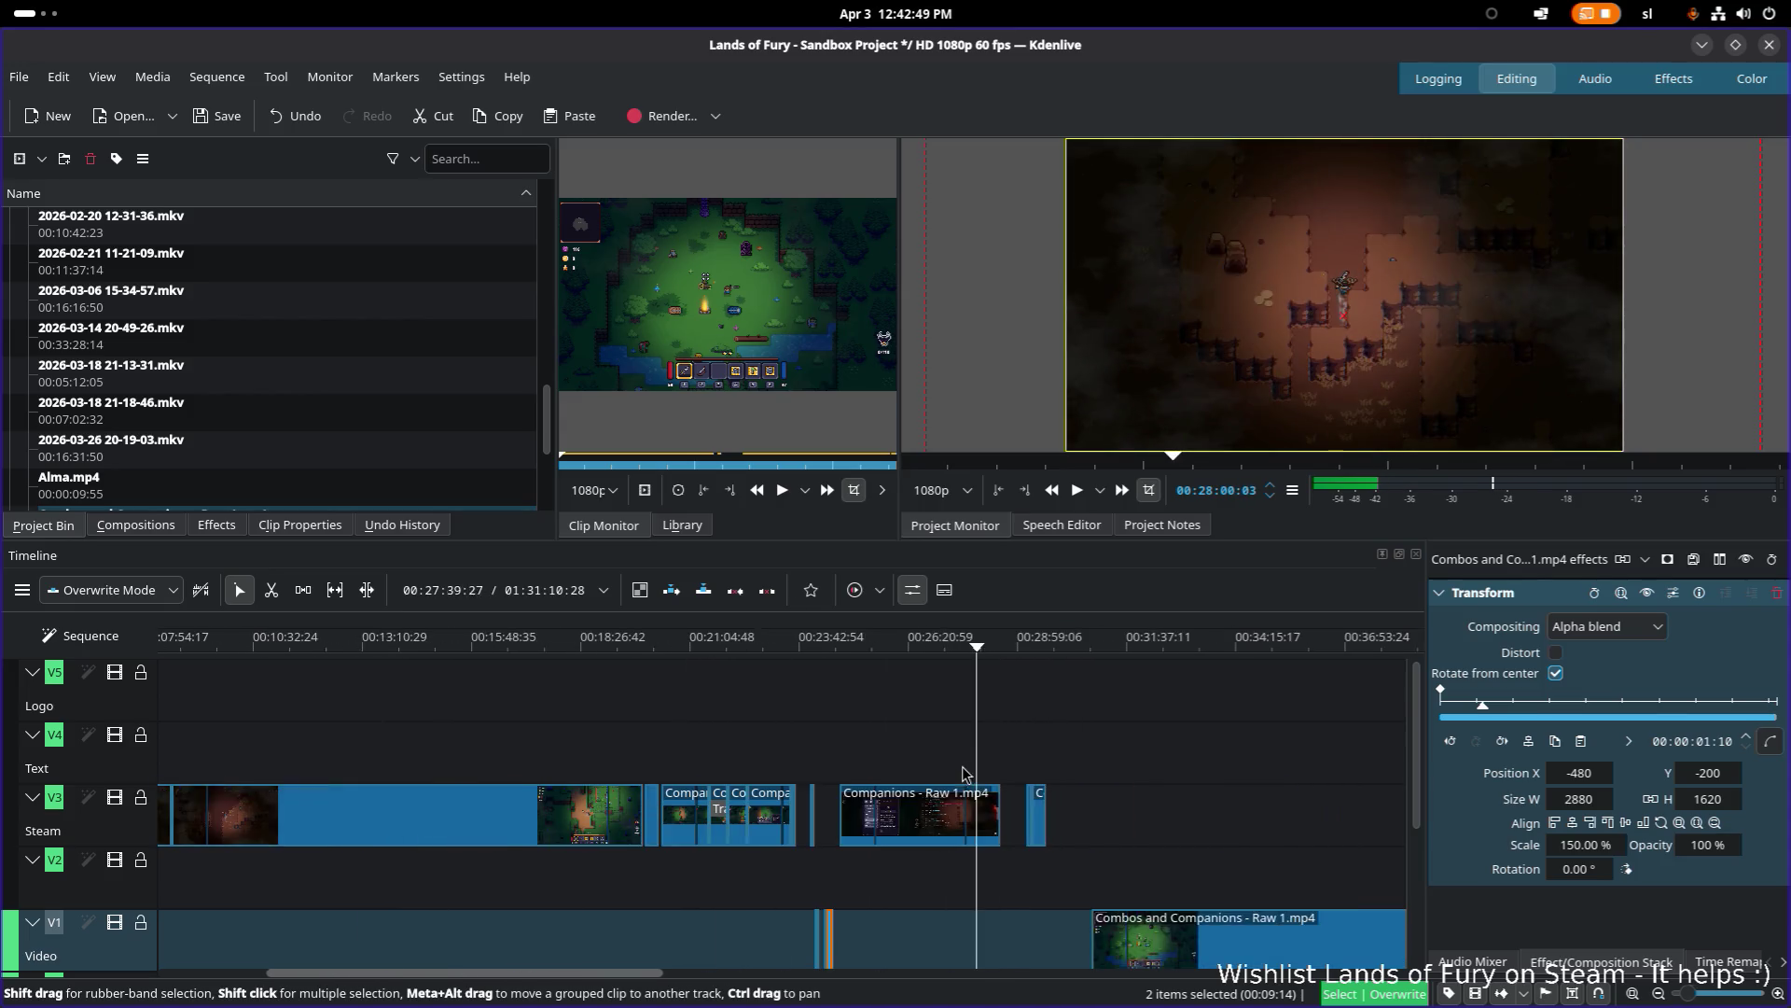
pyautogui.moveTo(594, 650); pyautogui.dragTo(991, 650)
pyautogui.scroll(-3, 1100, 773)
pyautogui.moveTo(572, 647); pyautogui.dragTo(1036, 652)
pyautogui.scroll(-3, 703, 719)
pyautogui.moveTo(632, 656); pyautogui.dragTo(1170, 650)
pyautogui.hscroll(10, 628, 732)
pyautogui.hscroll(-1, 611, 690)
pyautogui.moveTo(600, 651)
pyautogui.mouseDown()
pyautogui.moveTo(1008, 650)
pyautogui.moveTo(1075, 631)
pyautogui.moveTo(1265, 646)
pyautogui.mouseUp()
pyautogui.hscroll(8, 605, 716)
pyautogui.moveTo(604, 716)
pyautogui.mouseDown()
pyautogui.moveTo(760, 732)
pyautogui.moveTo(1229, 701)
pyautogui.moveTo(523, 742)
pyautogui.mouseUp()
pyautogui.keyDown('ctrl'); pyautogui.scroll(-1, 1229, 701); pyautogui.keyUp('ctrl')
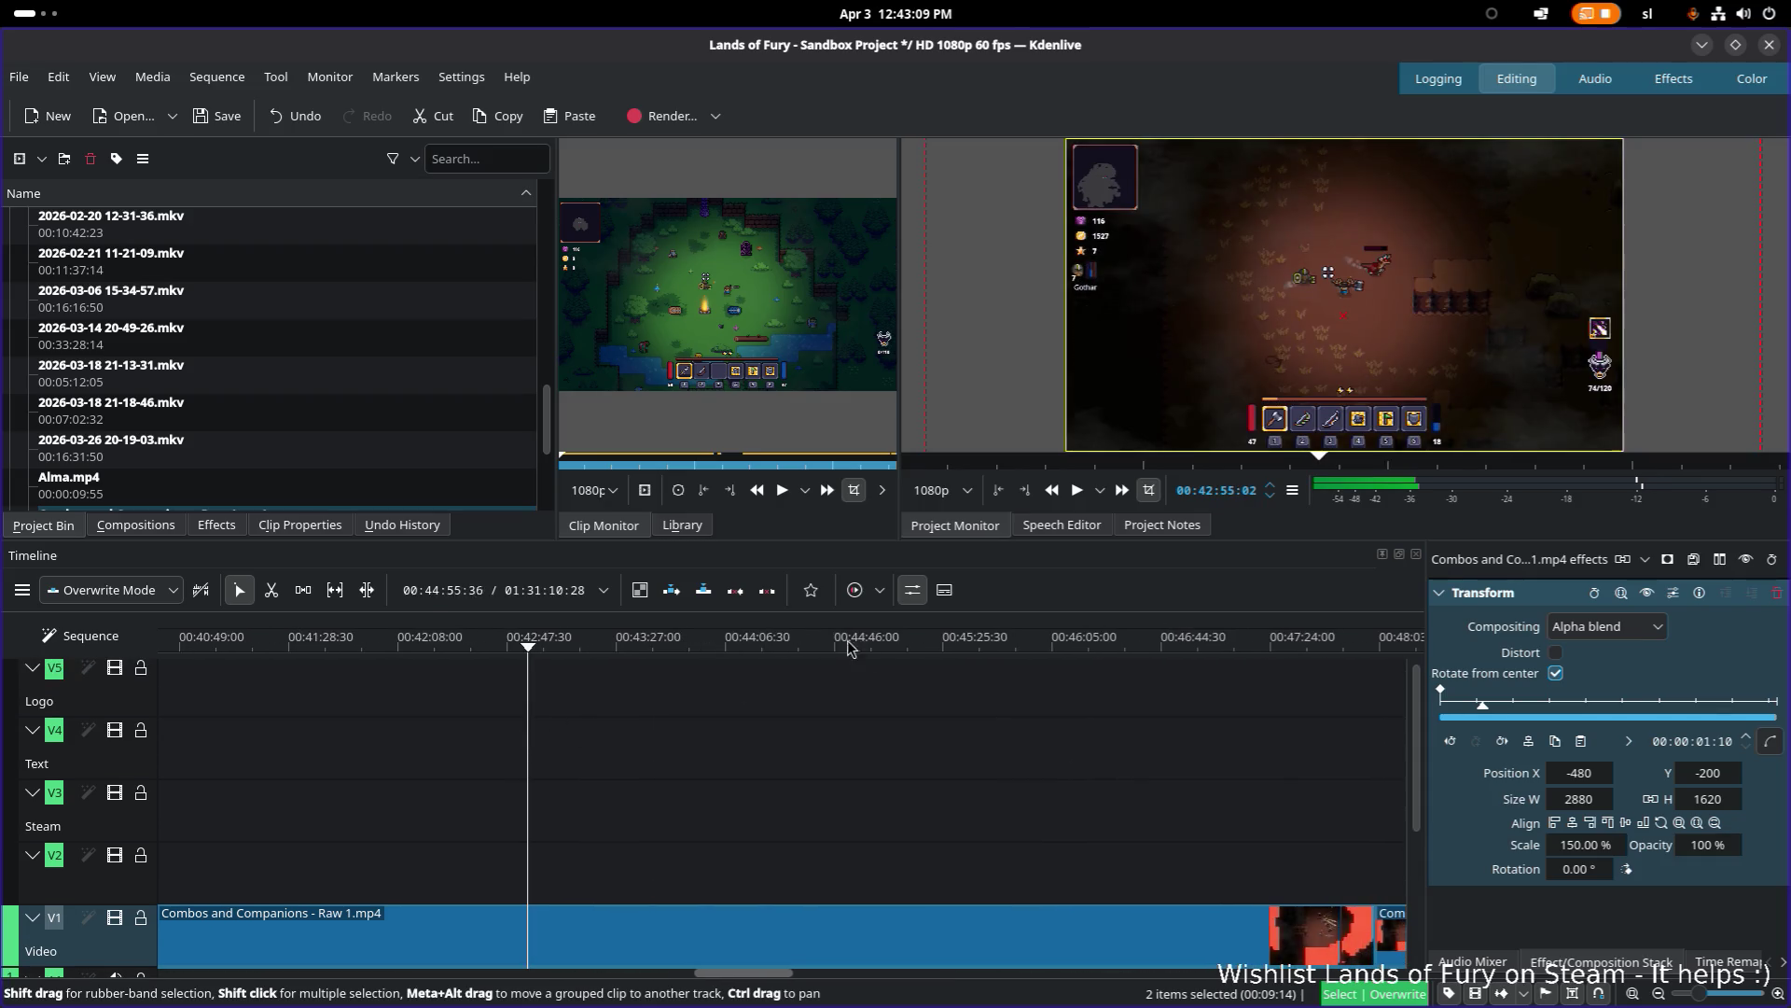
pyautogui.moveTo(705, 644); pyautogui.dragTo(1101, 625)
pyautogui.scroll(-1, 709, 688)
pyautogui.scroll(-10, 709, 688)
pyautogui.moveTo(531, 644); pyautogui.dragTo(1099, 640)
pyautogui.scroll(-13, 686, 678)
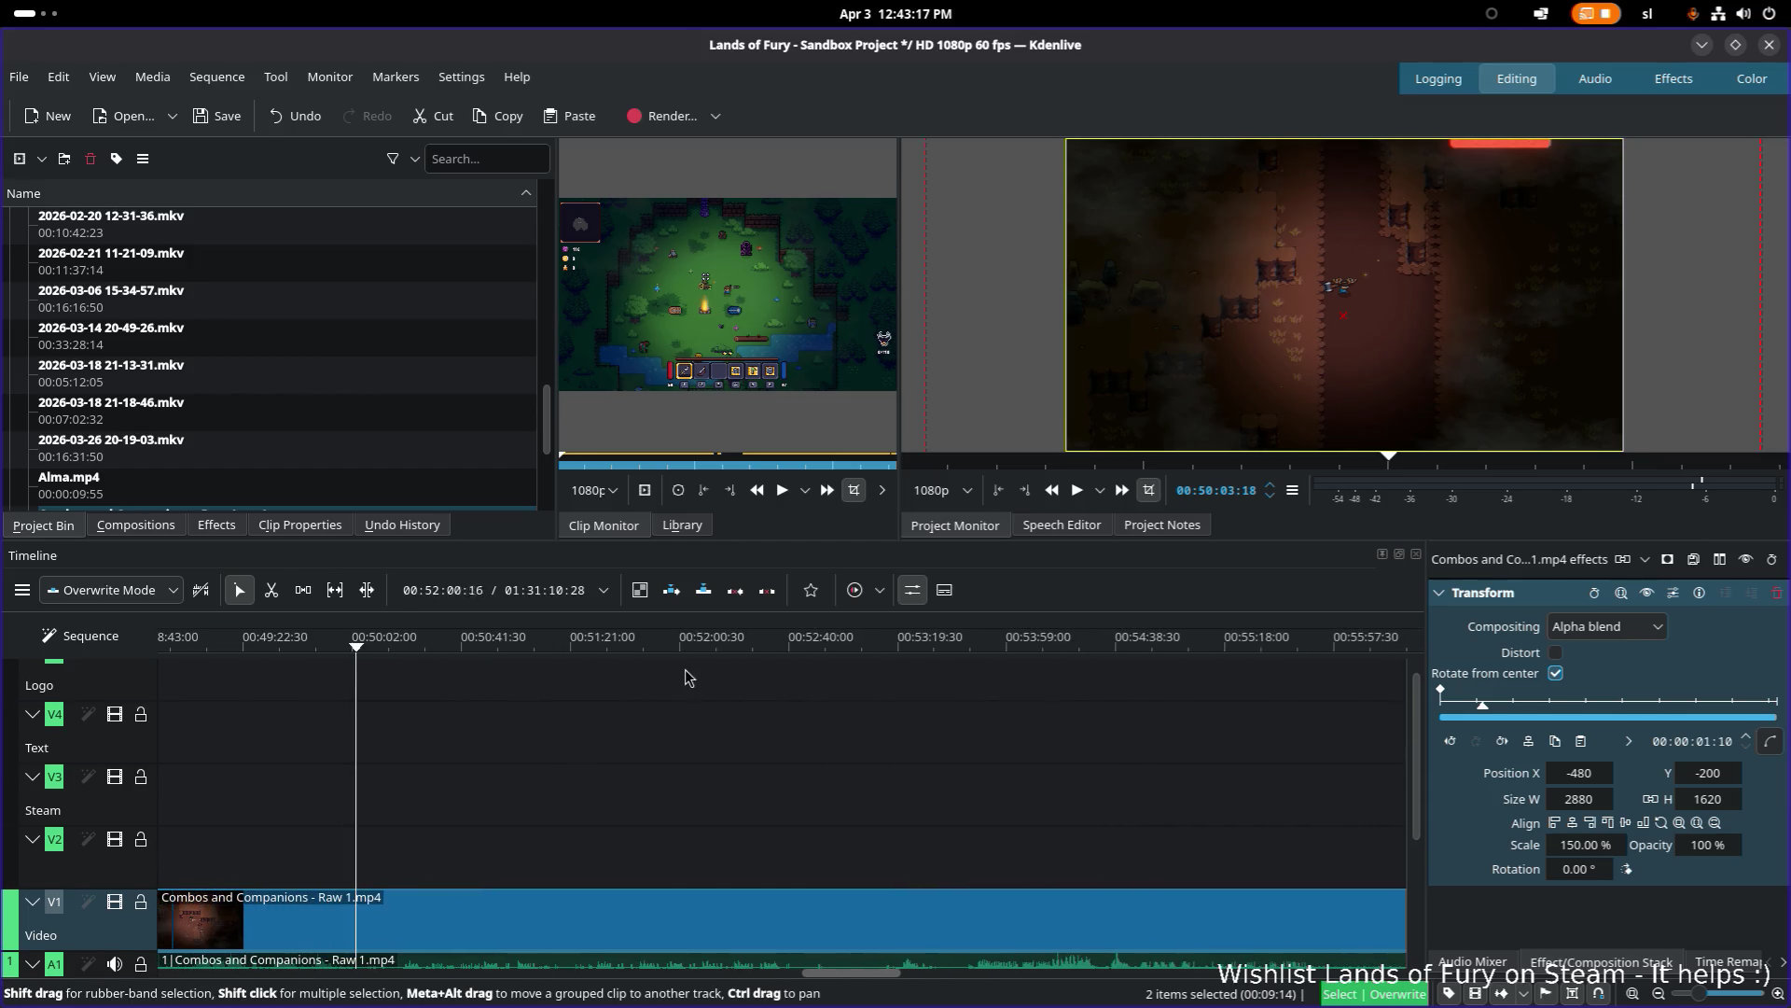
pyautogui.moveTo(691, 644); pyautogui.dragTo(1300, 642)
pyautogui.scroll(-8, 967, 706)
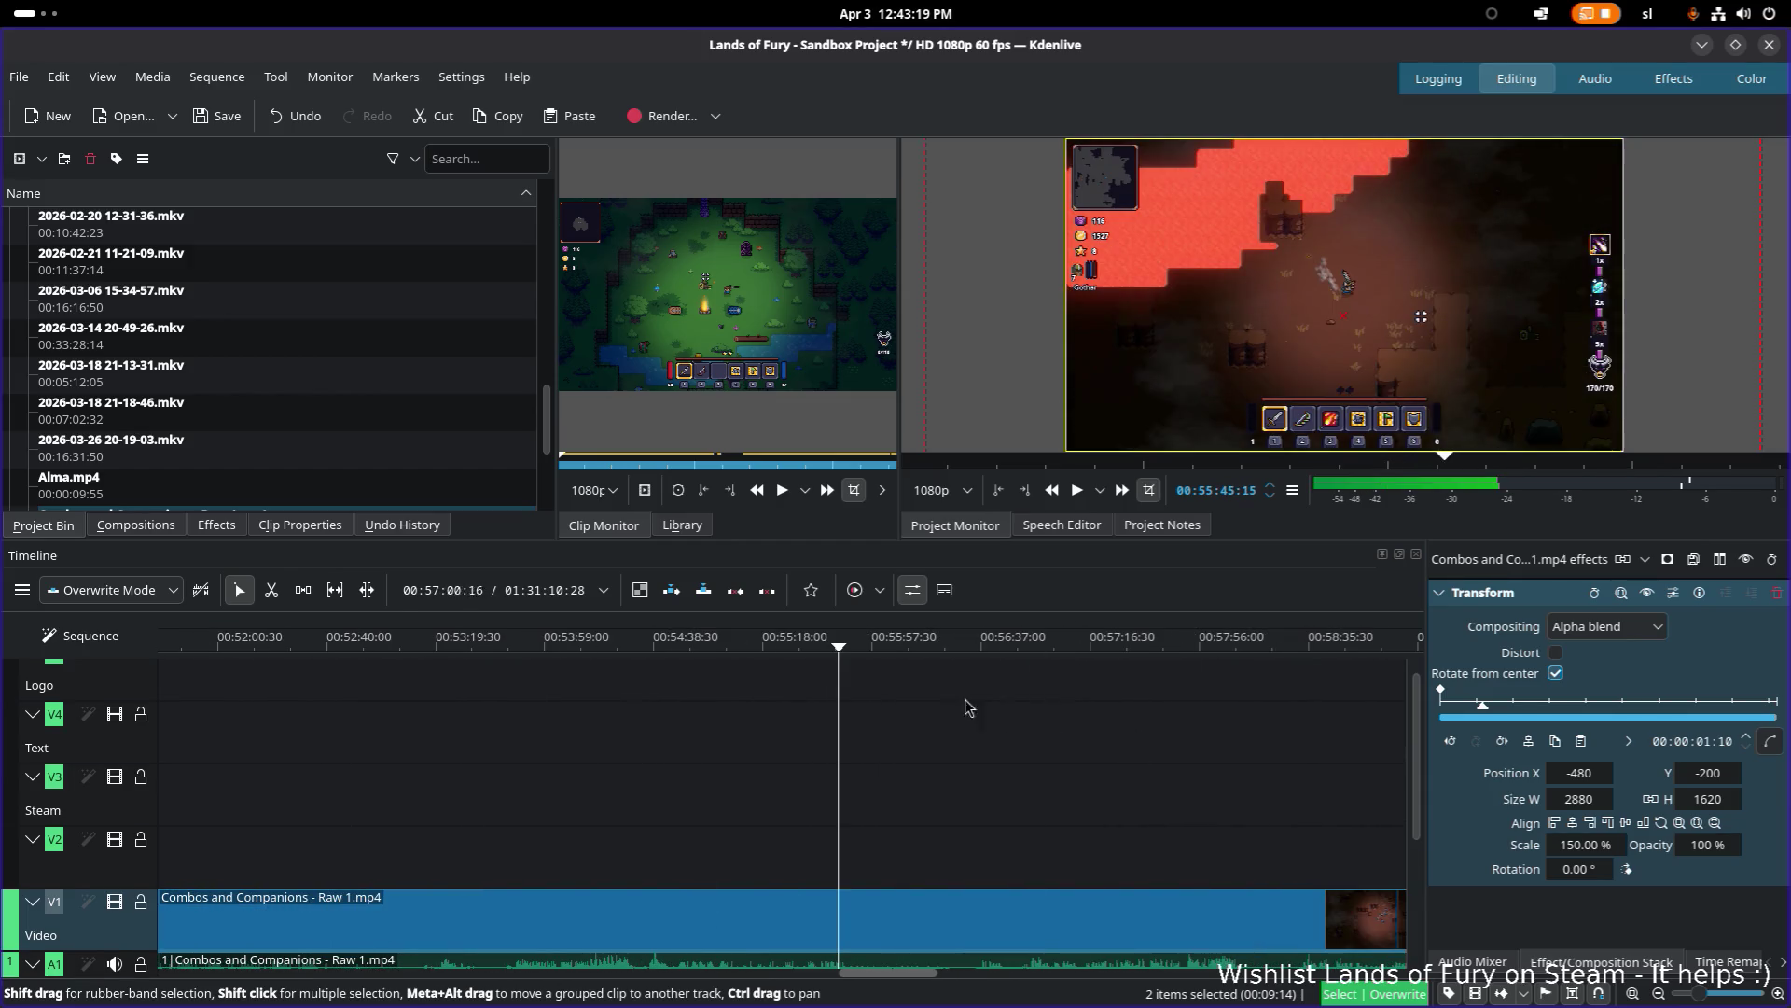
pyautogui.scroll(-8, 933, 727)
pyautogui.click(1082, 640)
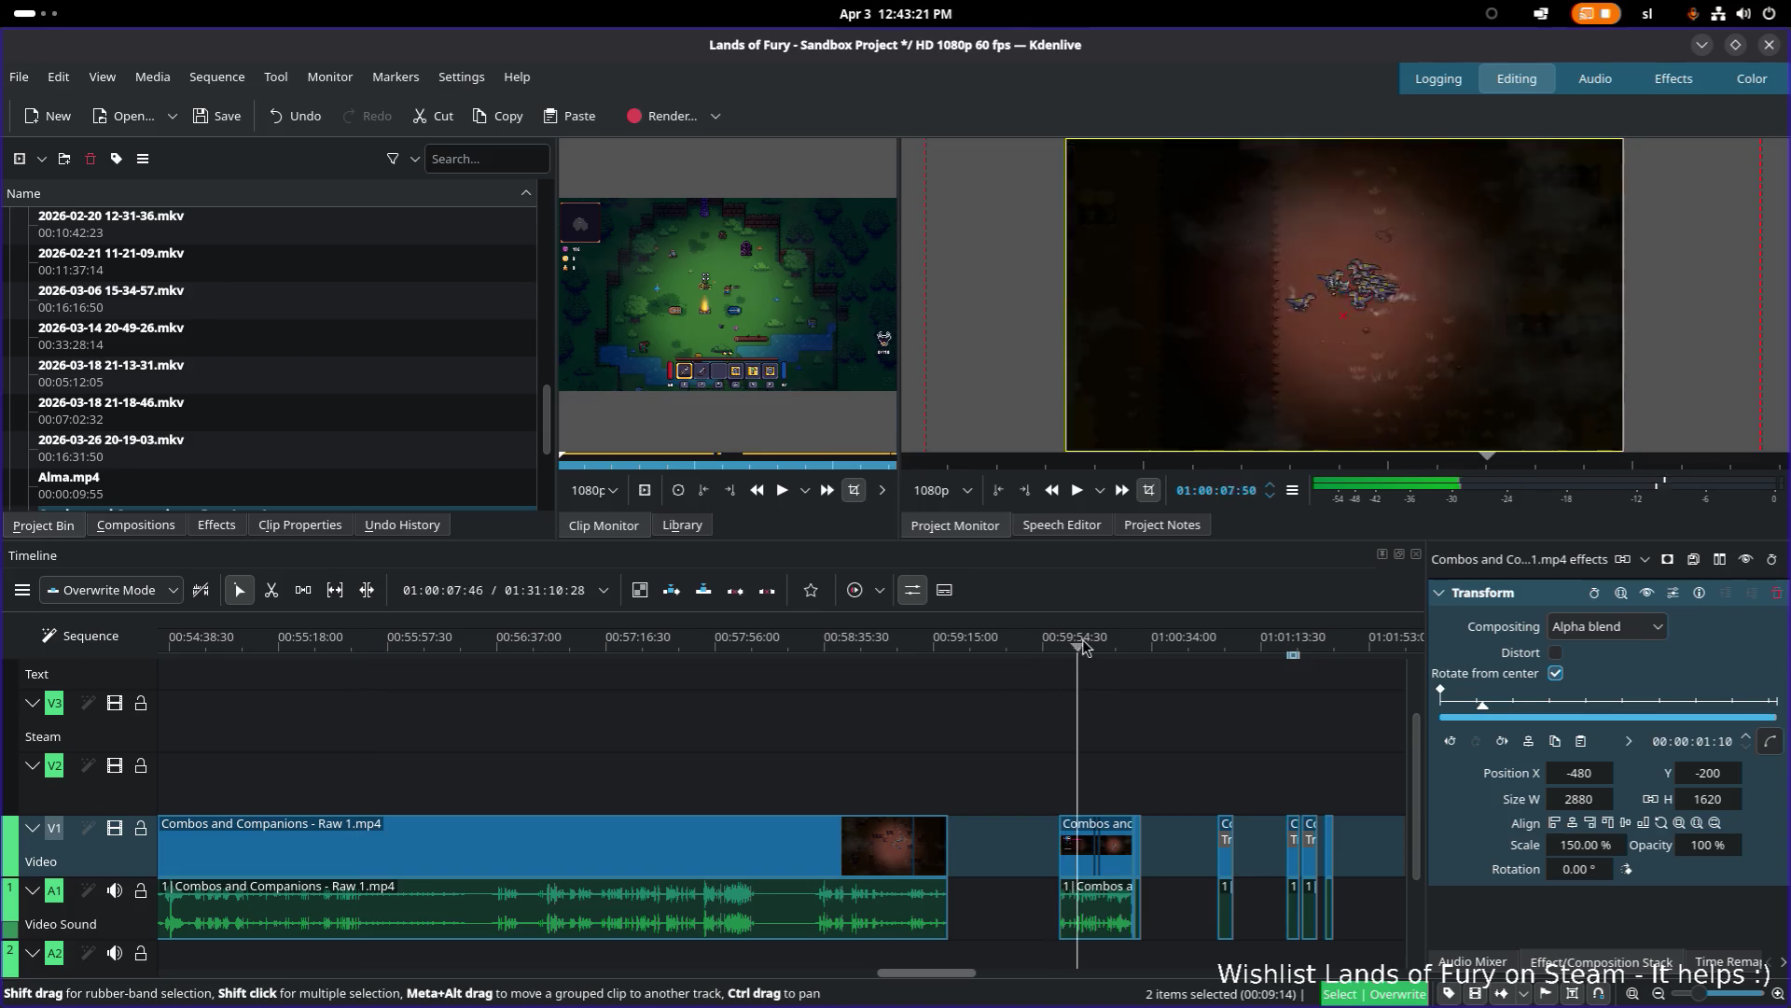
pyautogui.click(1132, 640)
pyautogui.scroll(-10, 626, 719)
pyautogui.scroll(1, 626, 718)
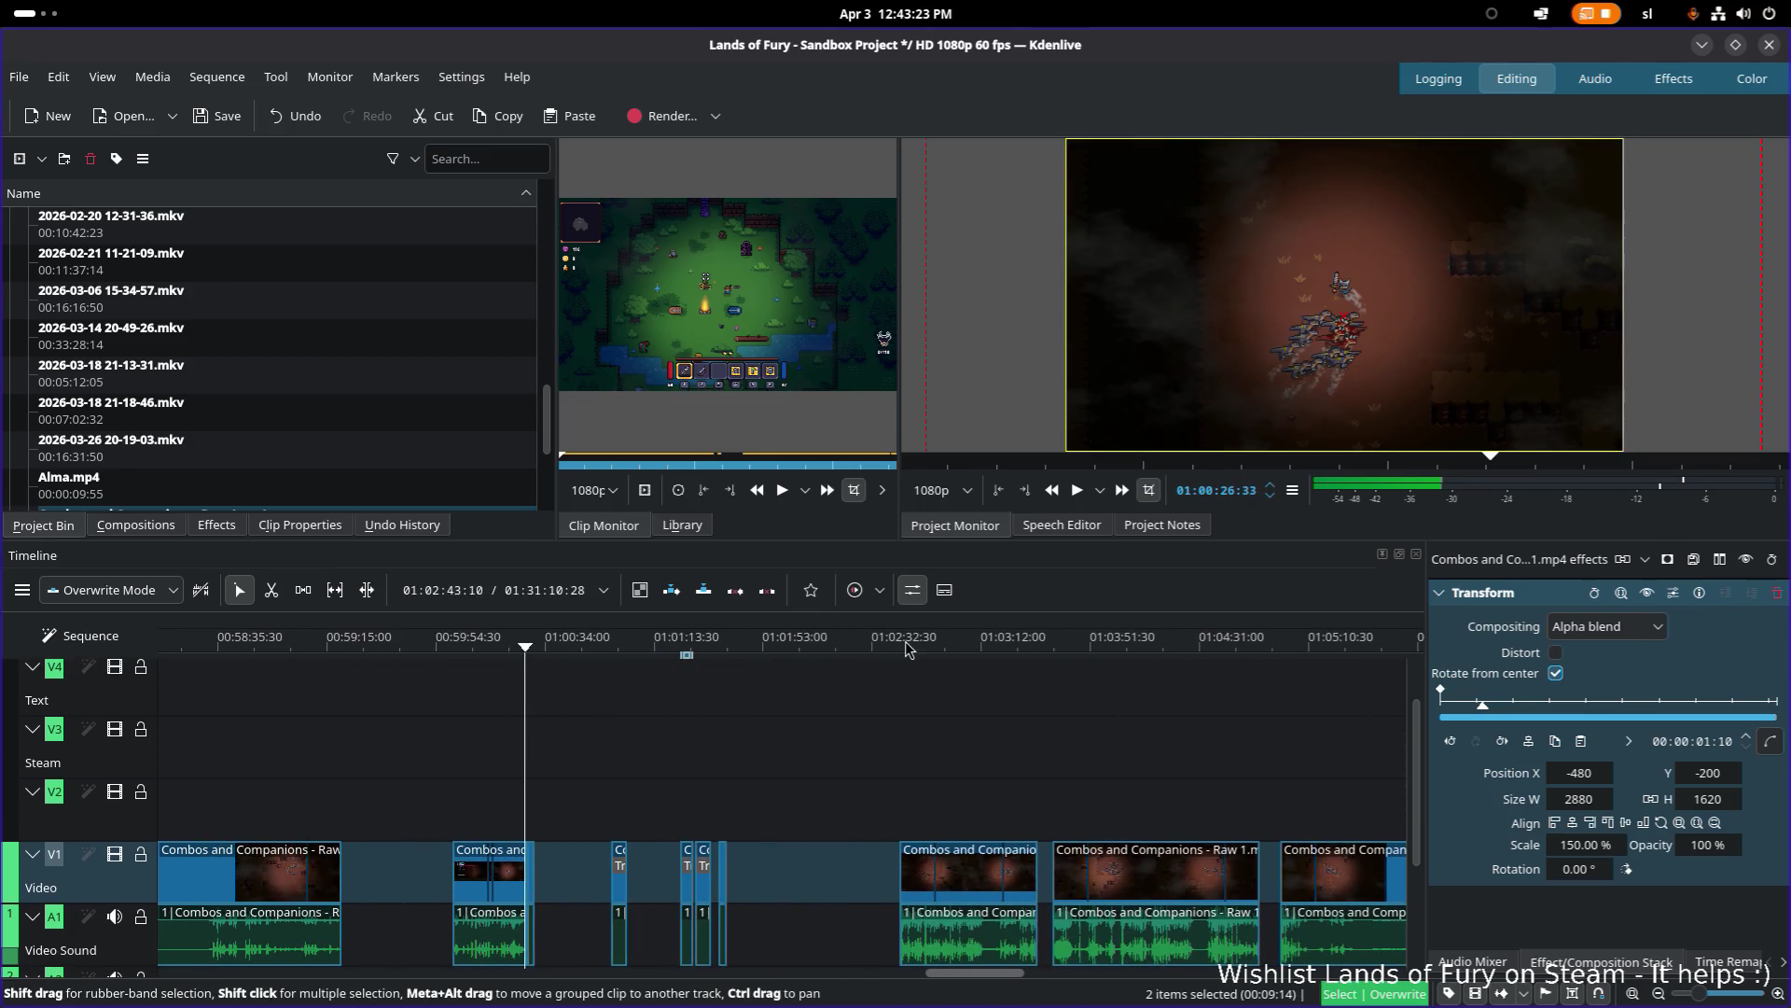
pyautogui.moveTo(910, 646); pyautogui.dragTo(950, 646)
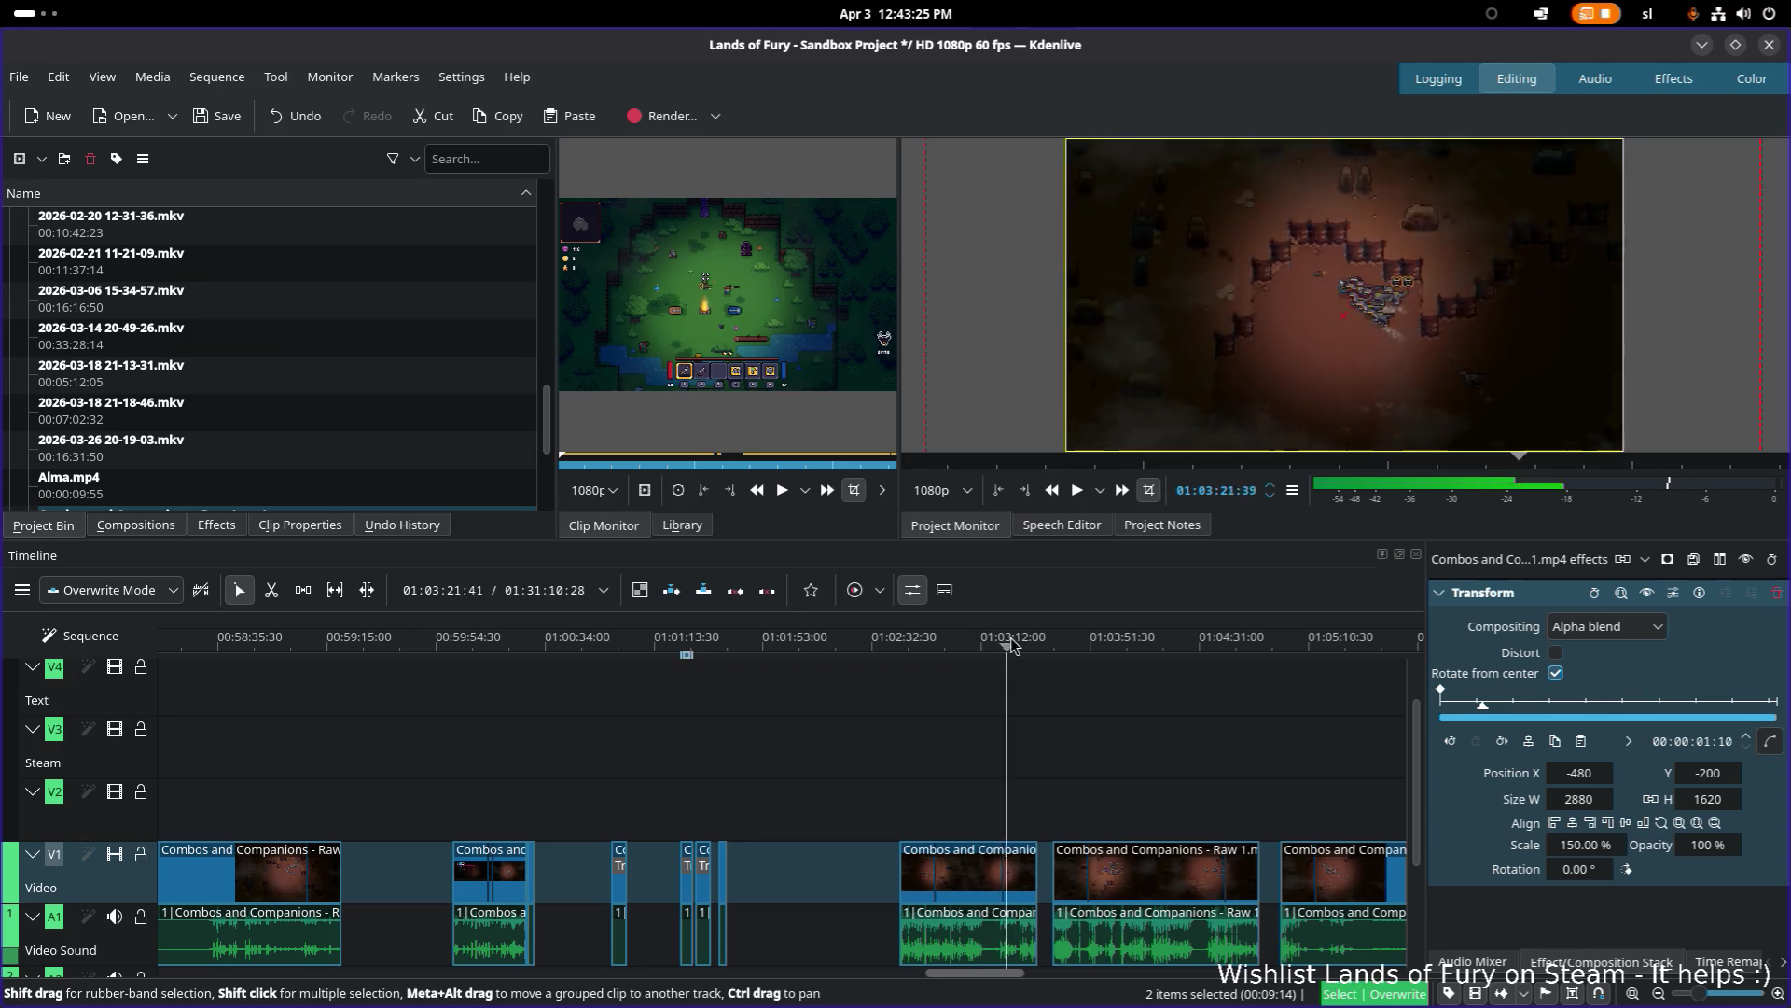
pyautogui.scroll(-10, 1003, 690)
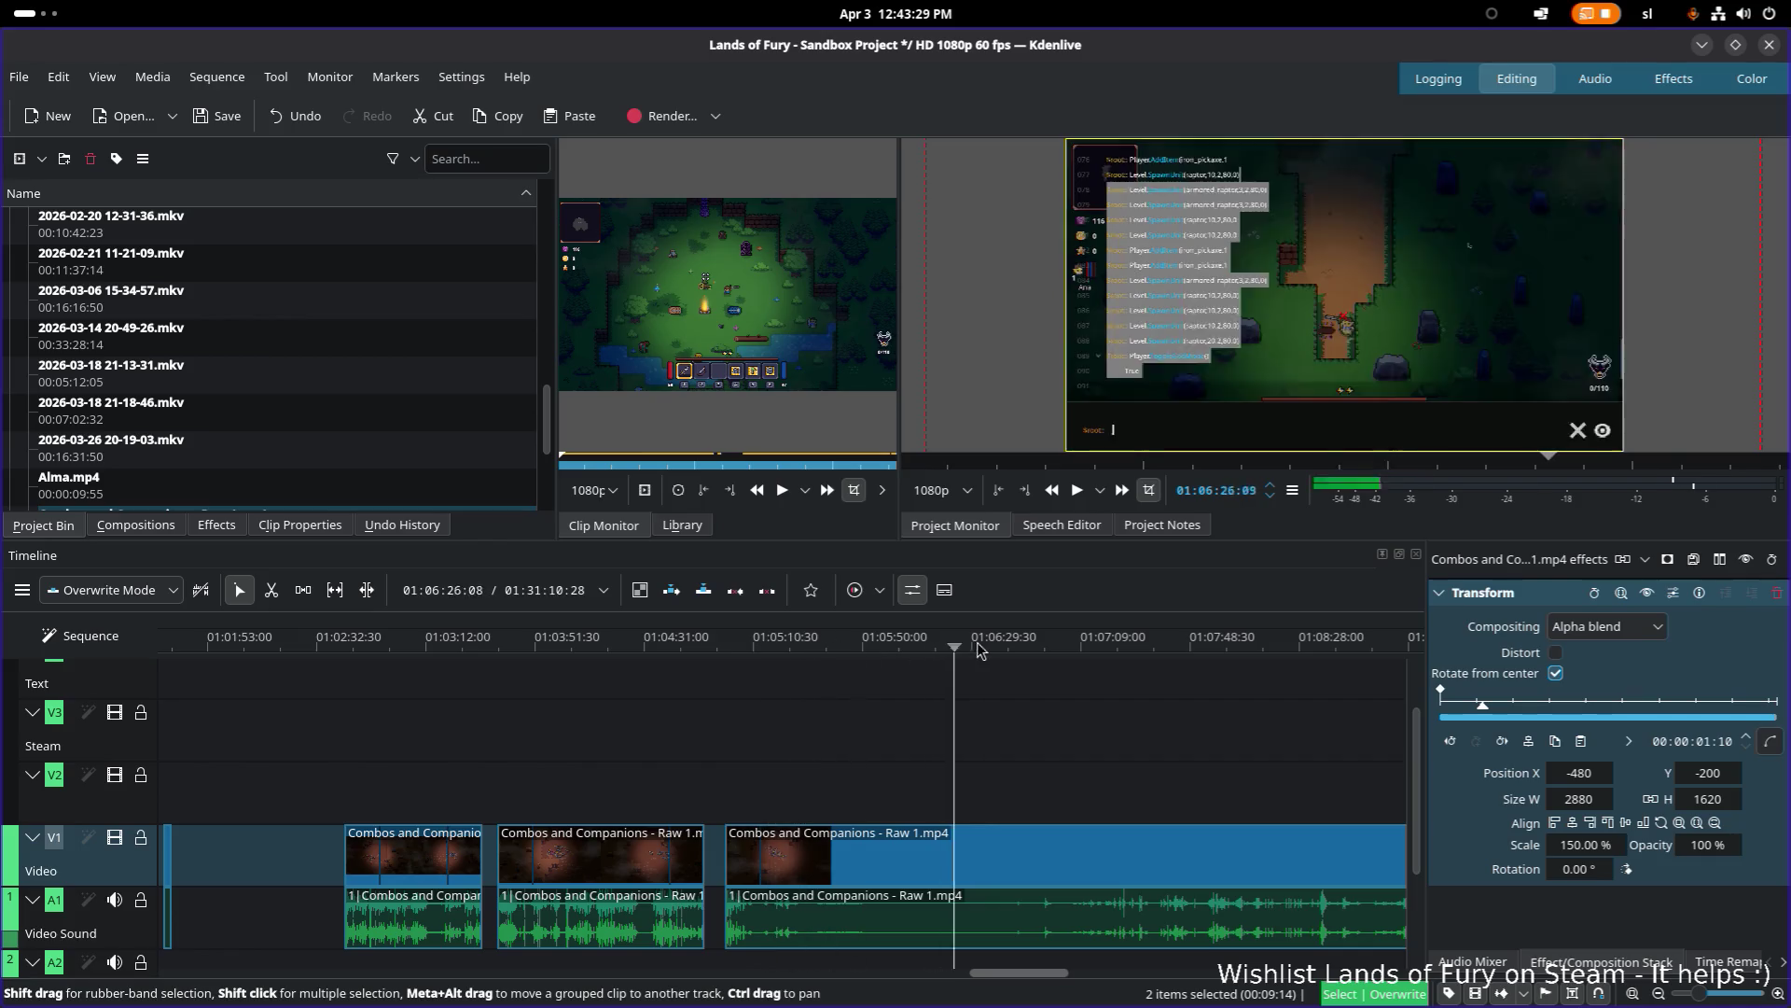
pyautogui.scroll(-9, 1097, 751)
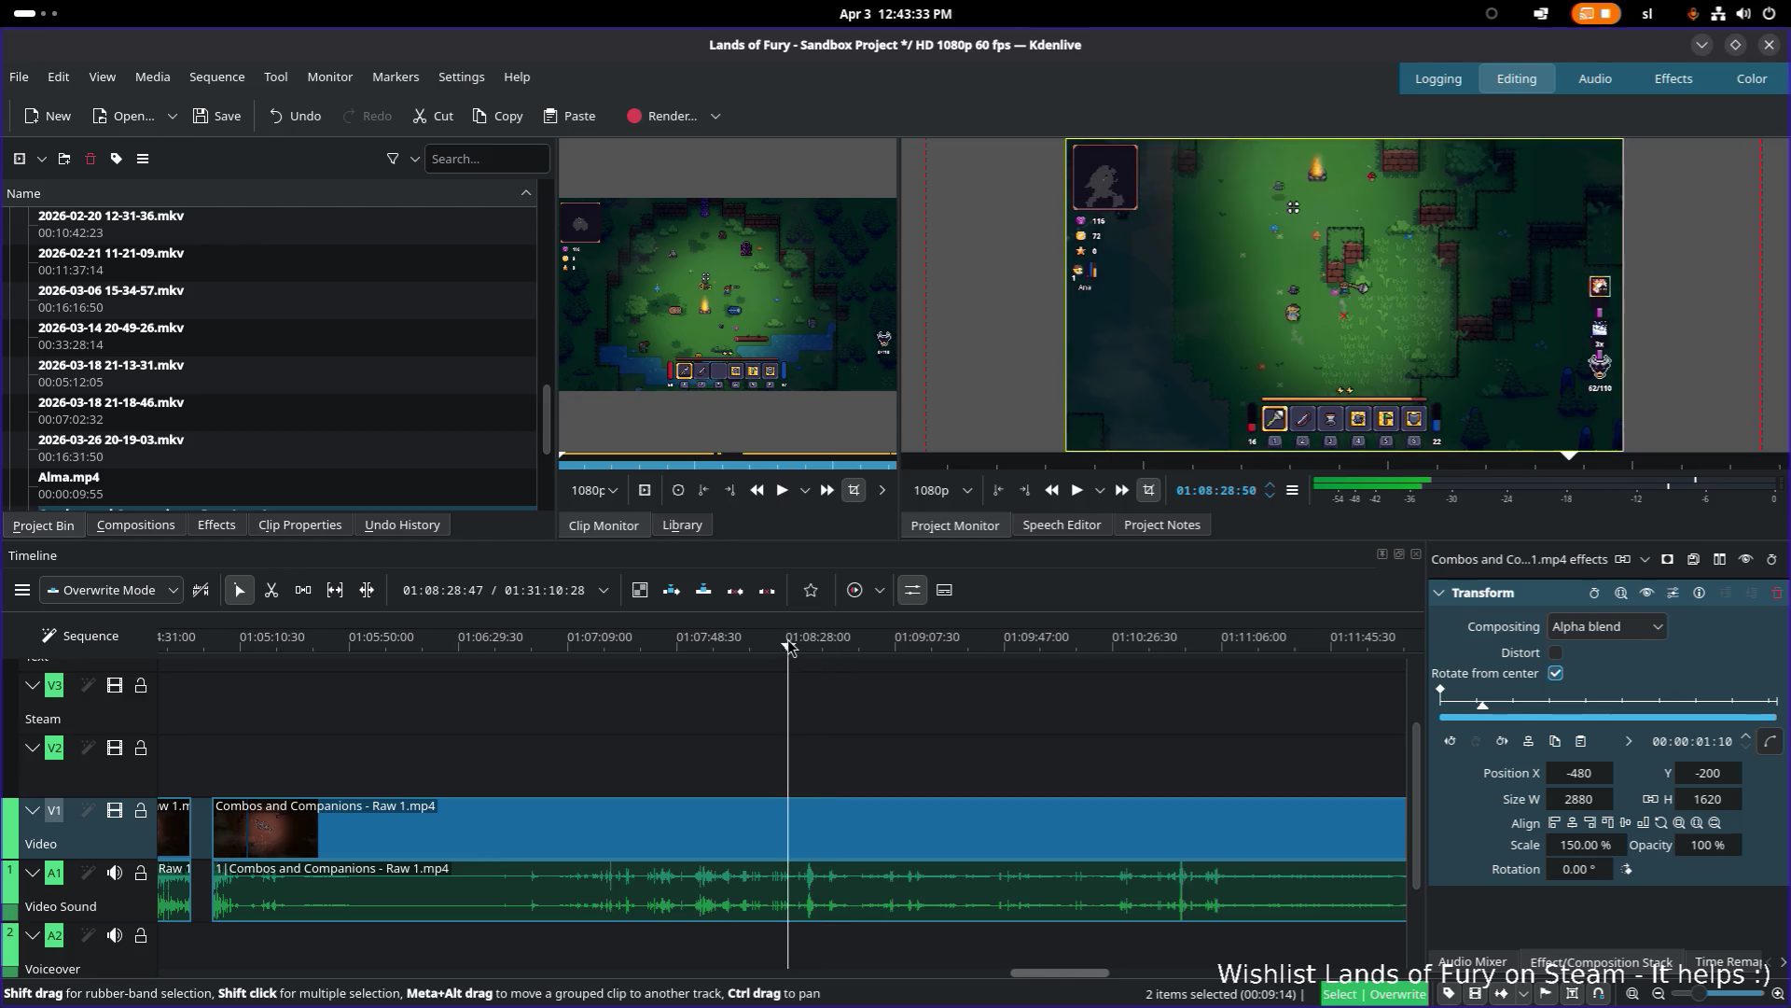
pyautogui.moveTo(789, 642); pyautogui.dragTo(813, 643)
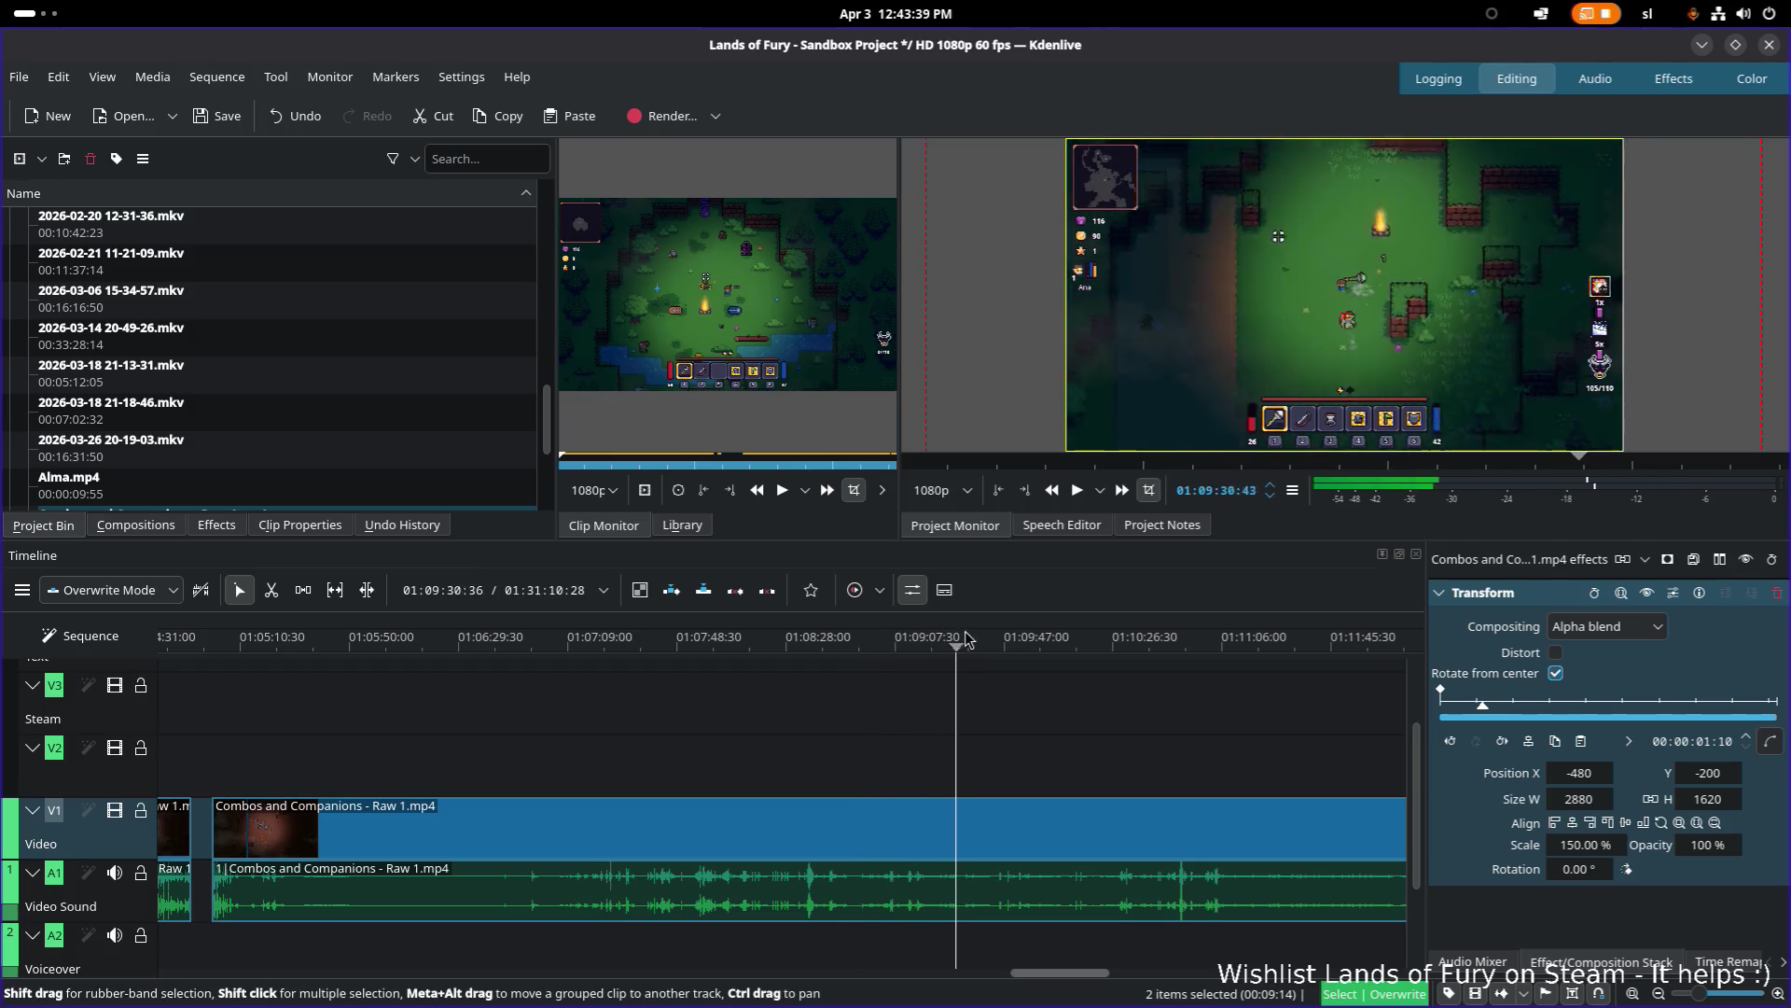
pyautogui.hscroll(5, 899, 676)
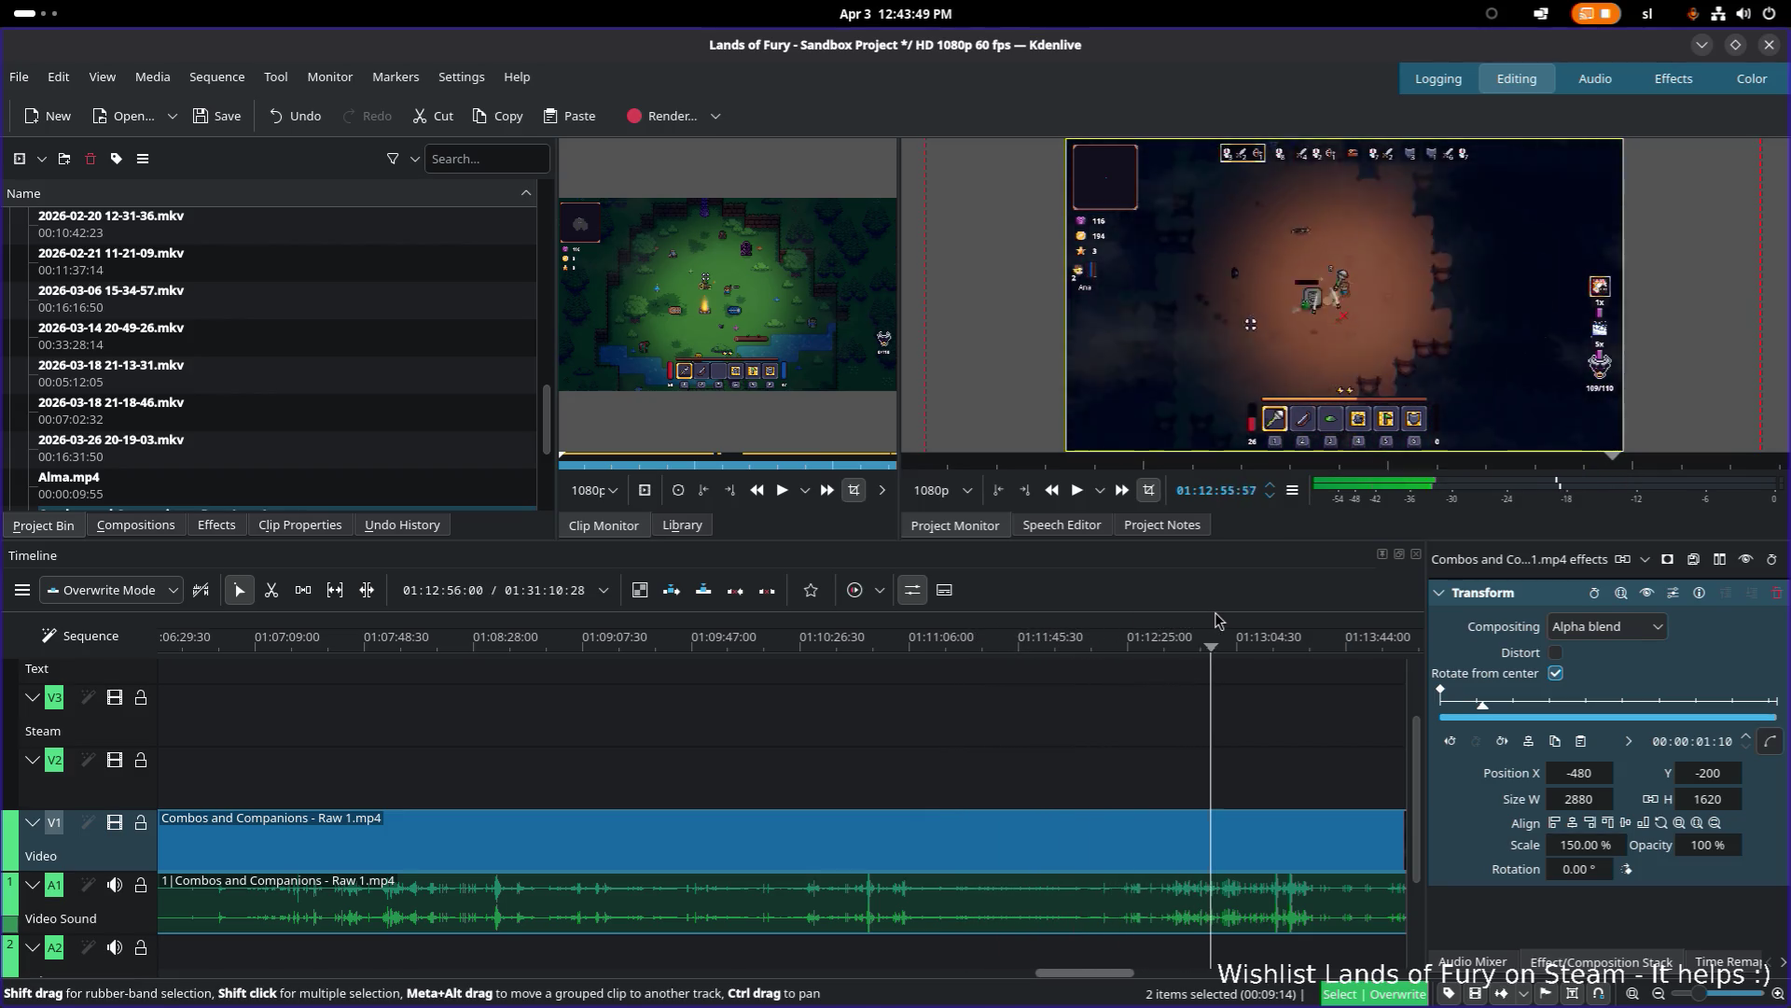
pyautogui.hscroll(5, 1136, 686)
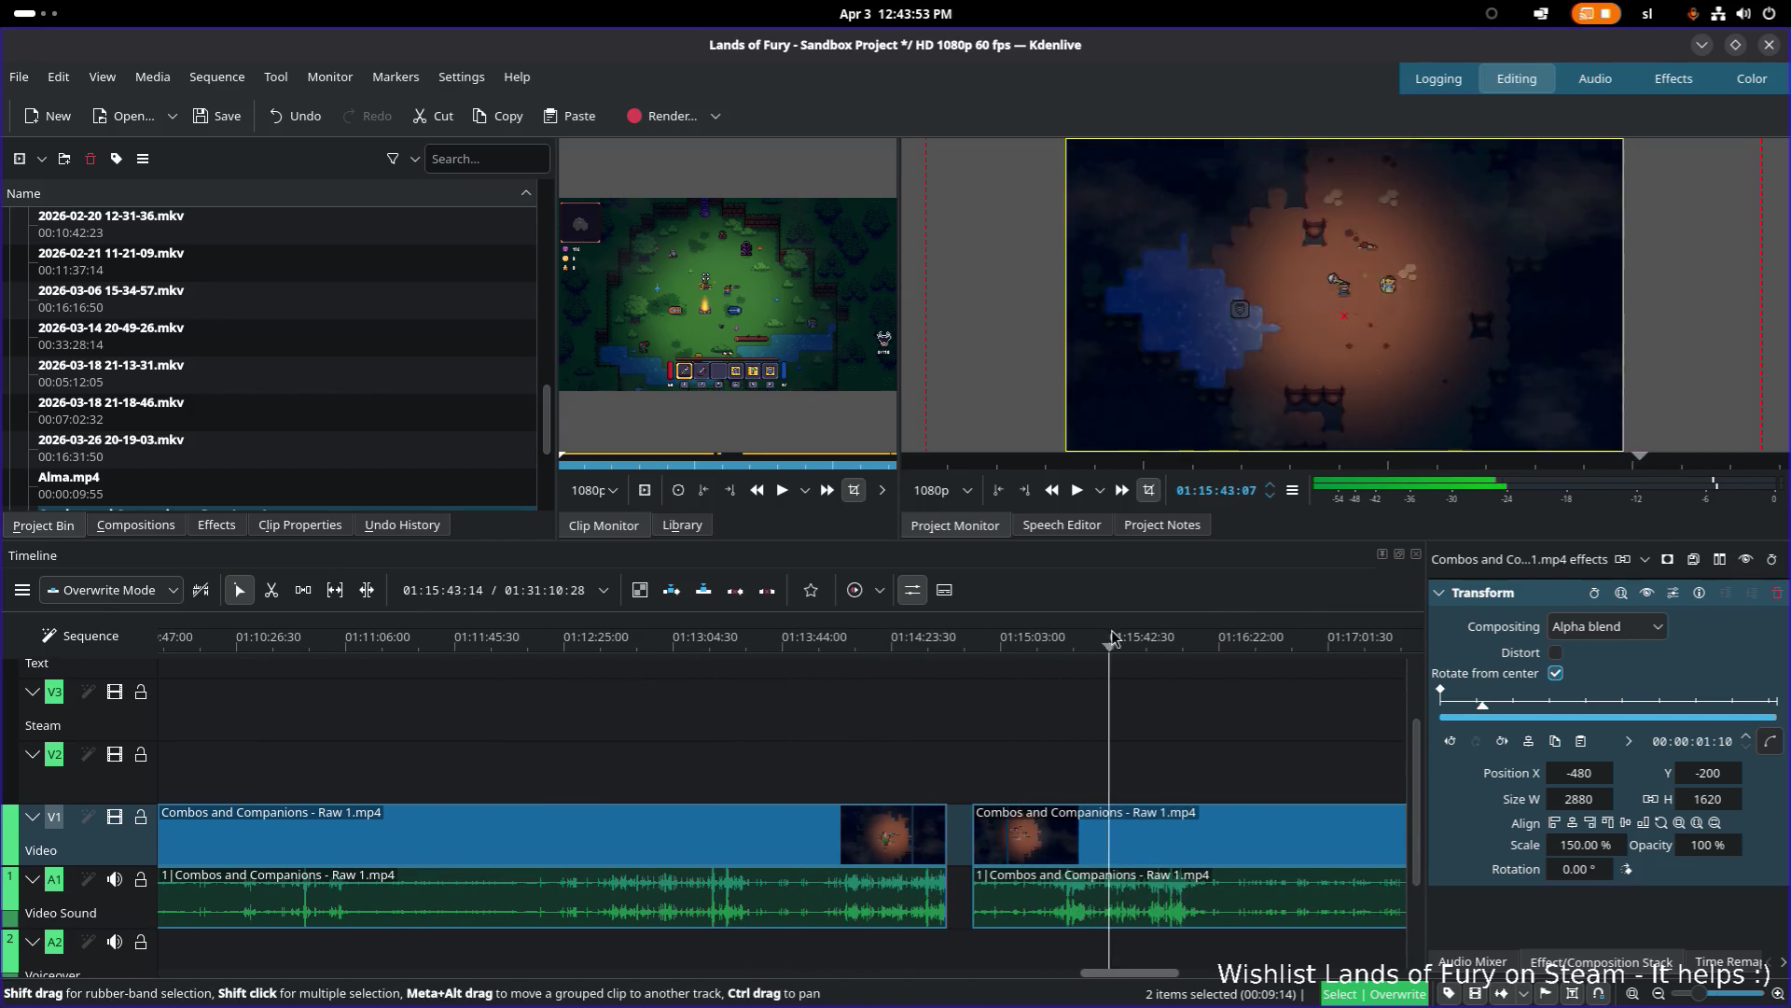
pyautogui.hscroll(4, 965, 714)
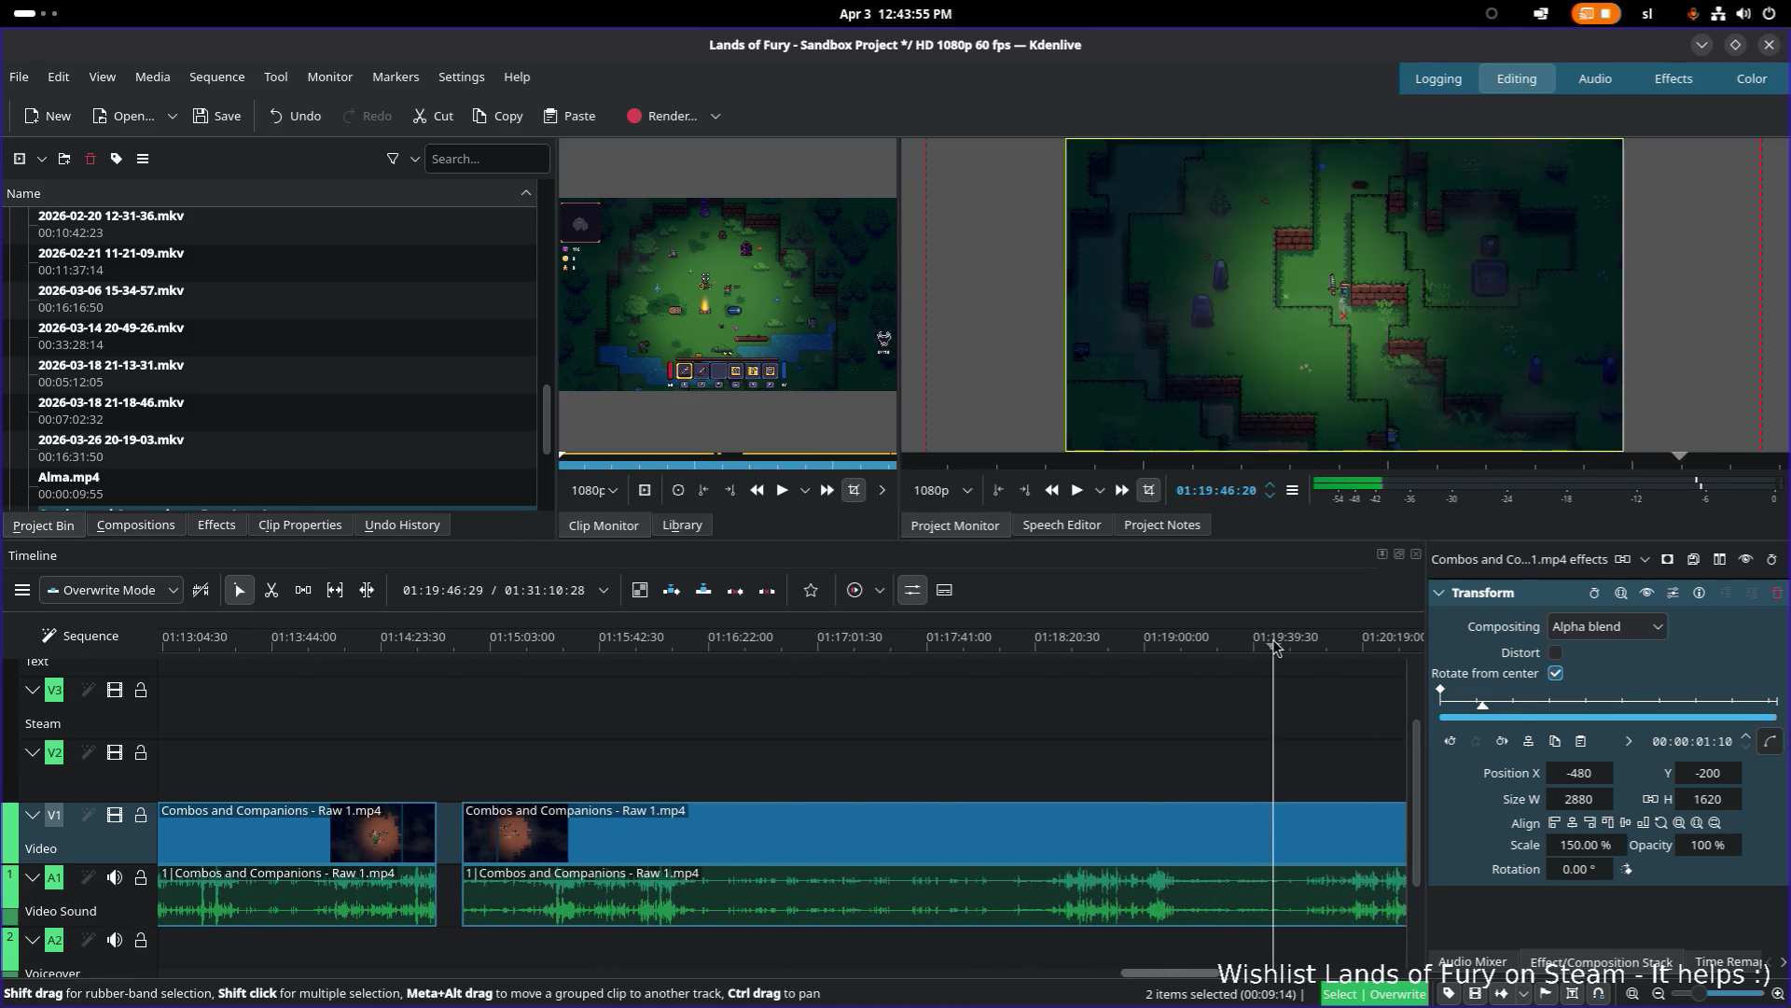
pyautogui.hscroll(5, 557, 762)
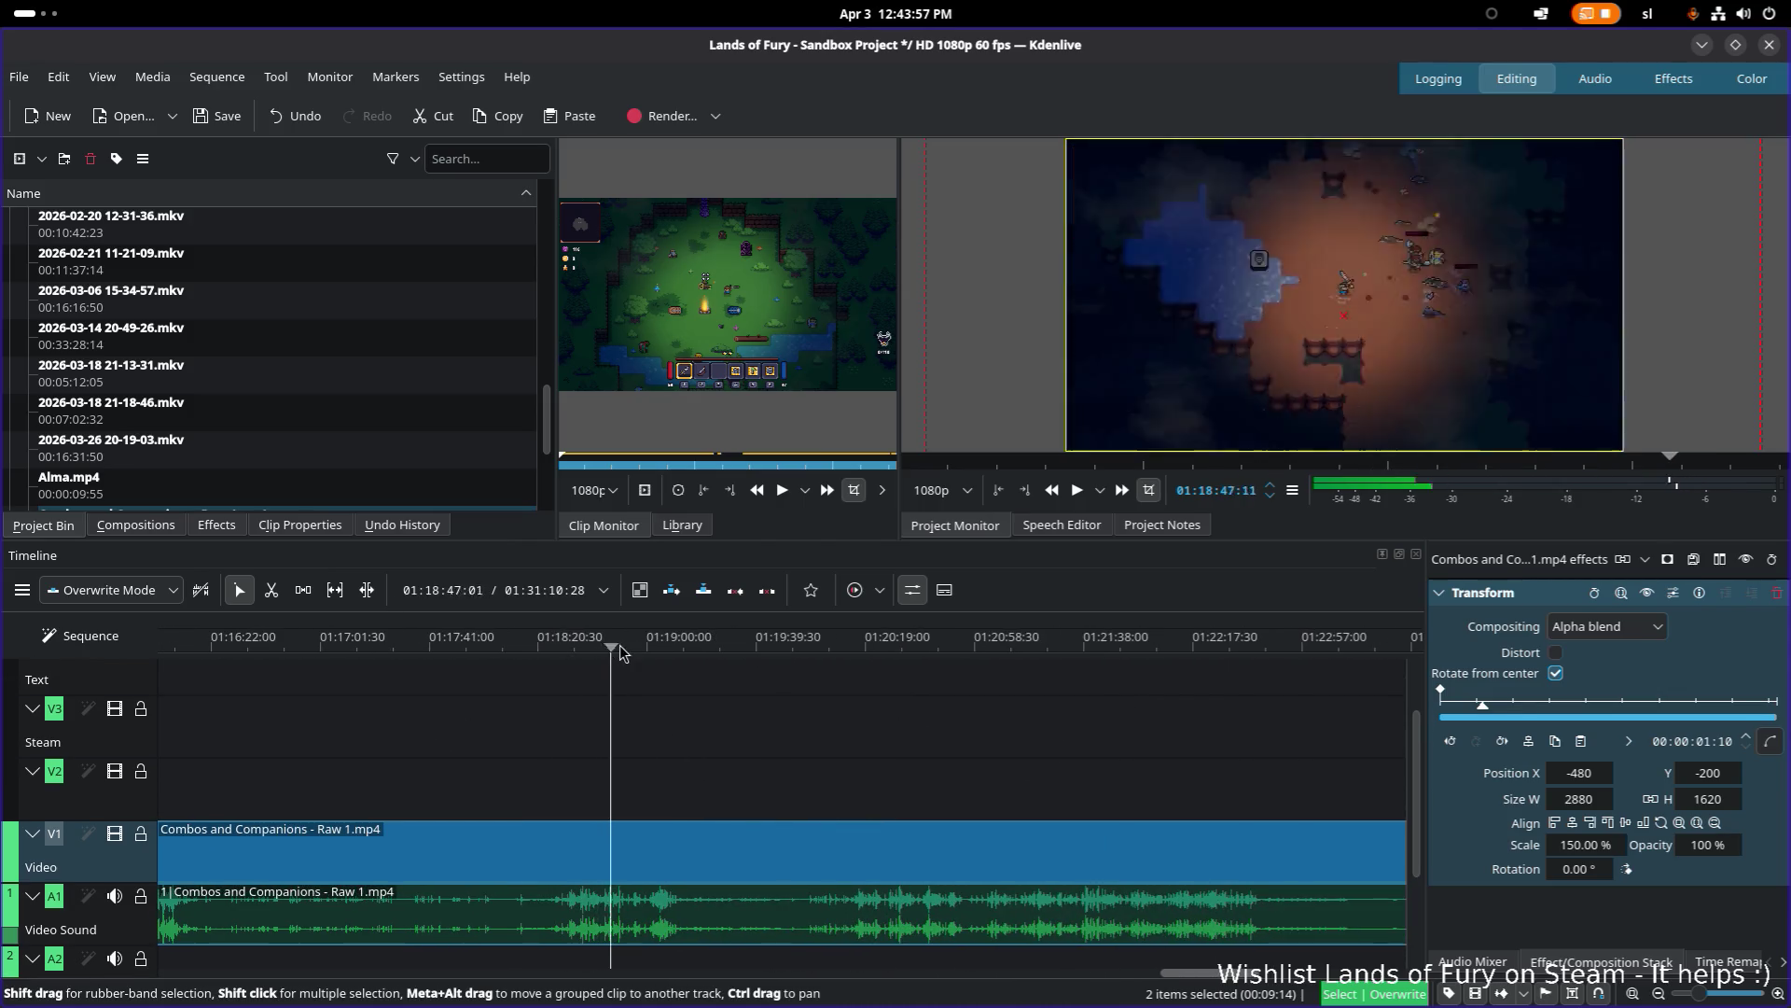
pyautogui.moveTo(816, 658)
pyautogui.mouseDown()
pyautogui.moveTo(766, 653)
pyautogui.moveTo(1090, 650)
pyautogui.mouseUp()
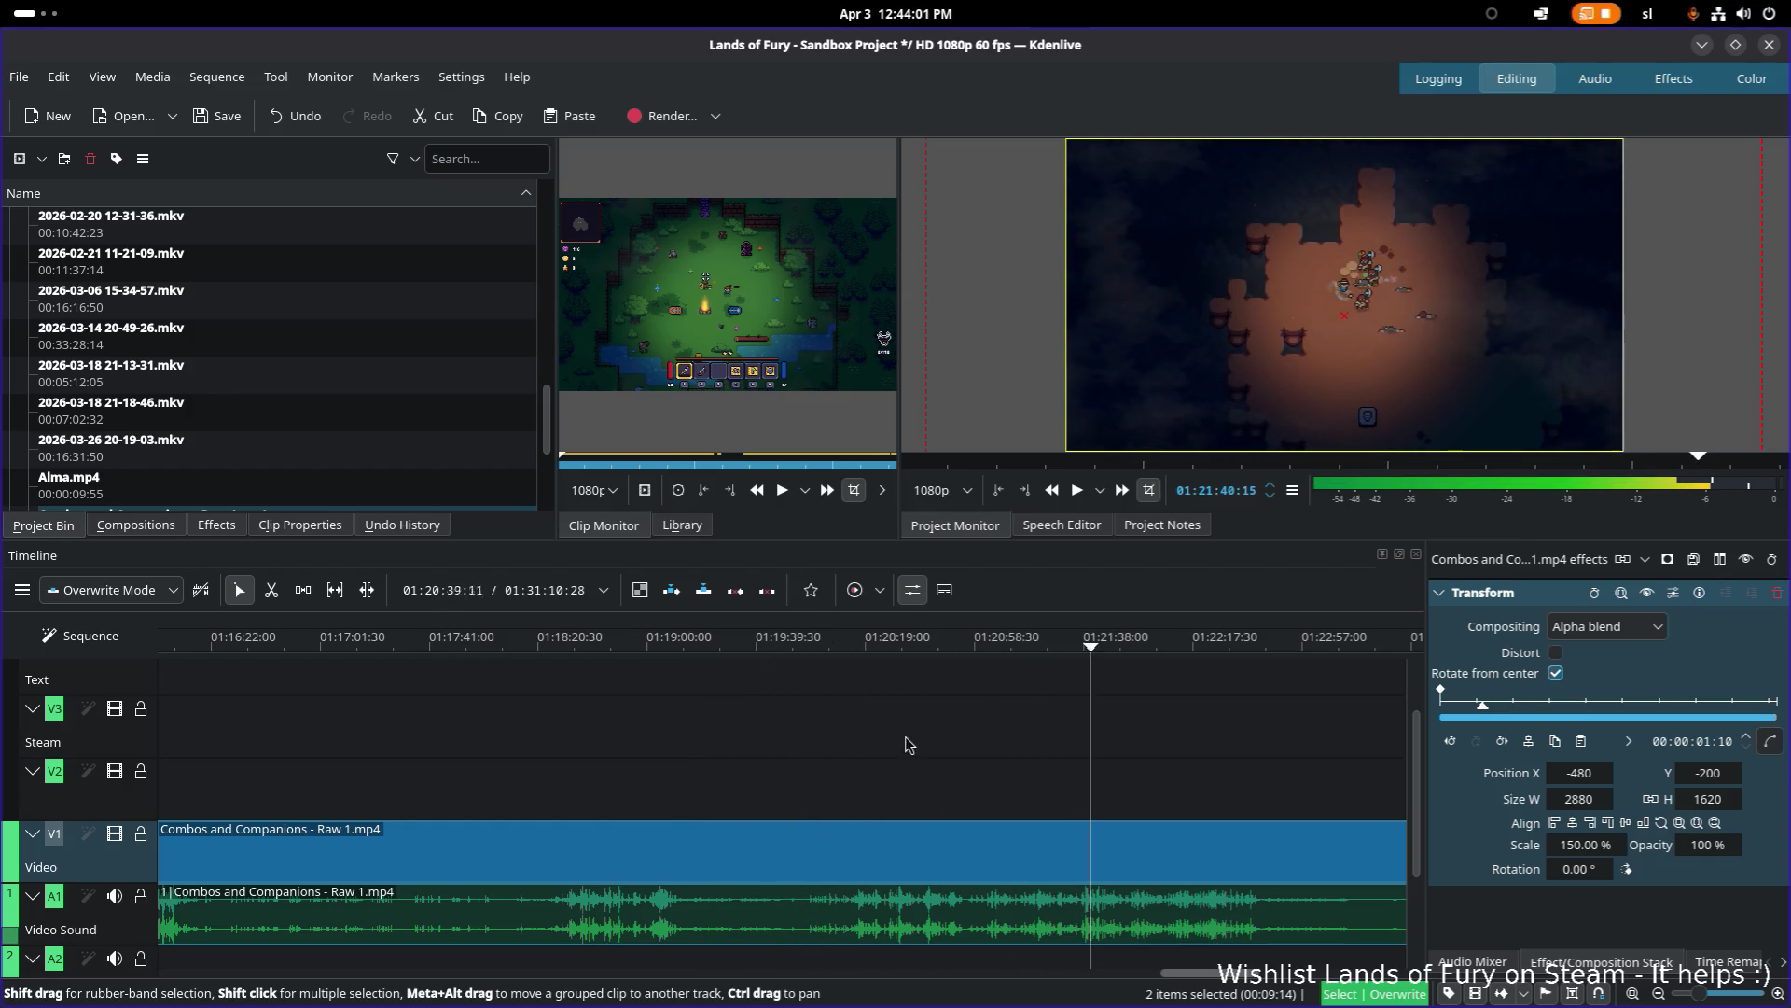
pyautogui.hscroll(3, 912, 744)
pyautogui.moveTo(784, 650)
pyautogui.mouseDown()
pyautogui.moveTo(753, 650)
pyautogui.moveTo(860, 650)
pyautogui.moveTo(829, 642)
pyautogui.mouseUp()
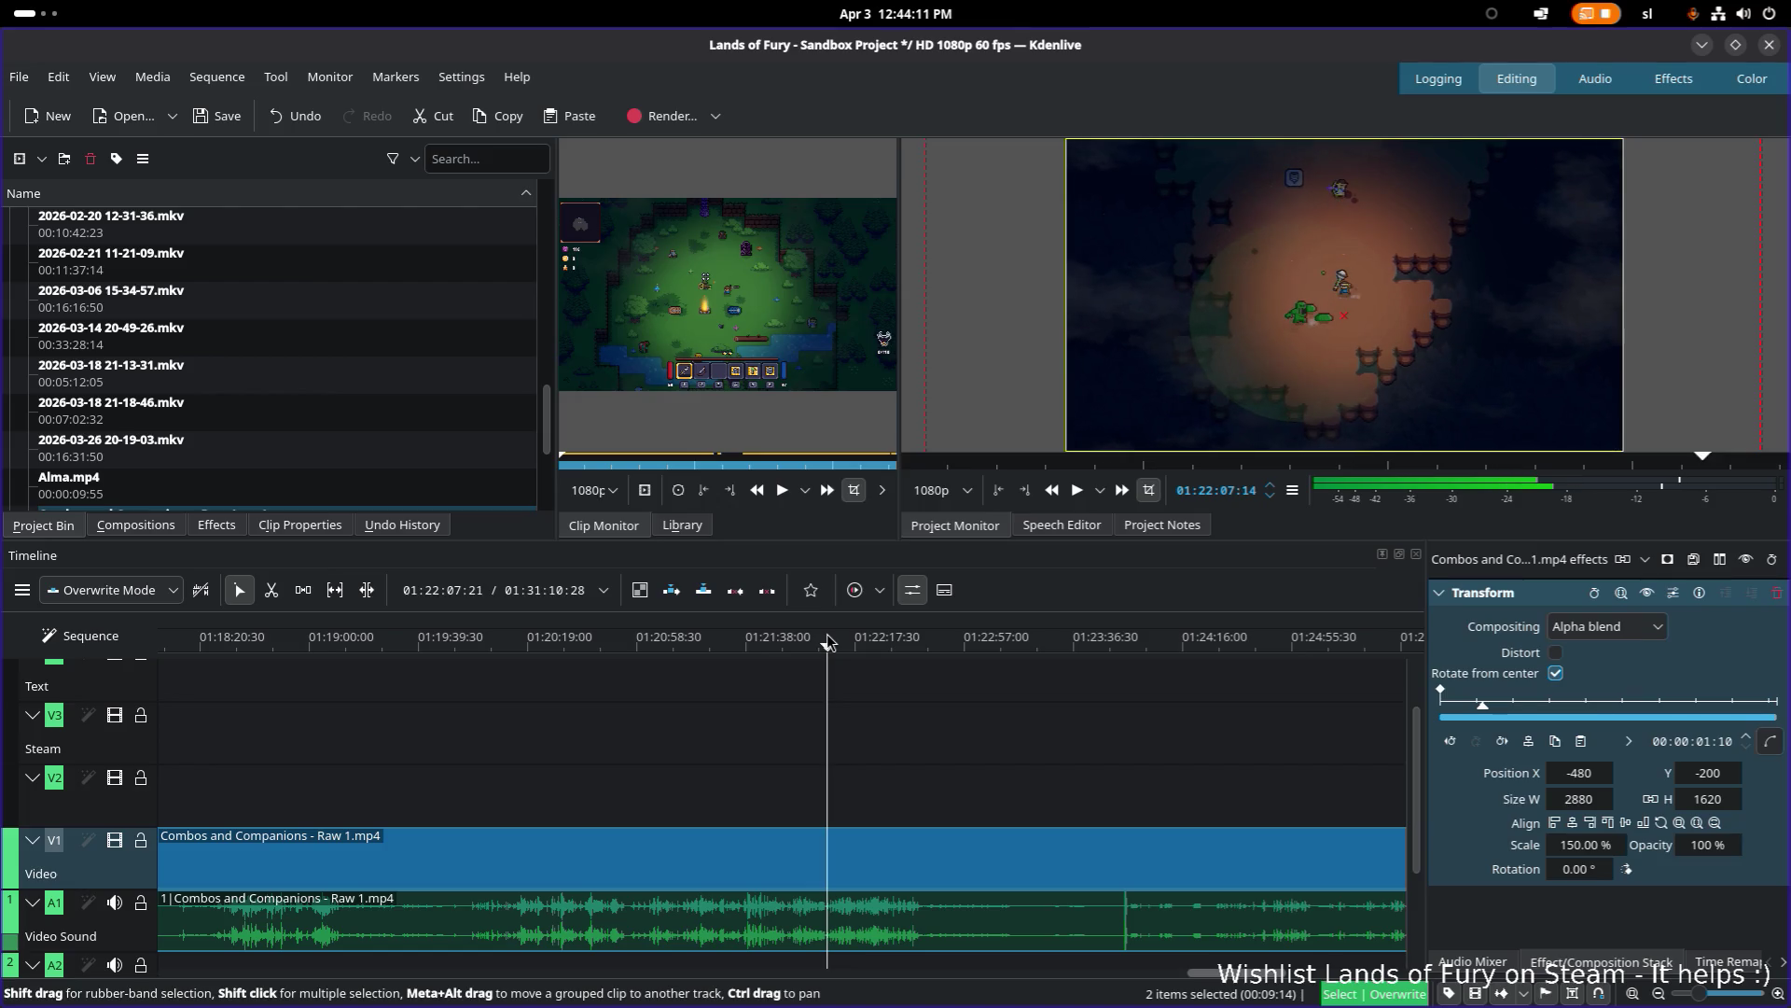
pyautogui.keyDown('ctrl'); pyautogui.scroll(4, 860, 754); pyautogui.keyUp('ctrl')
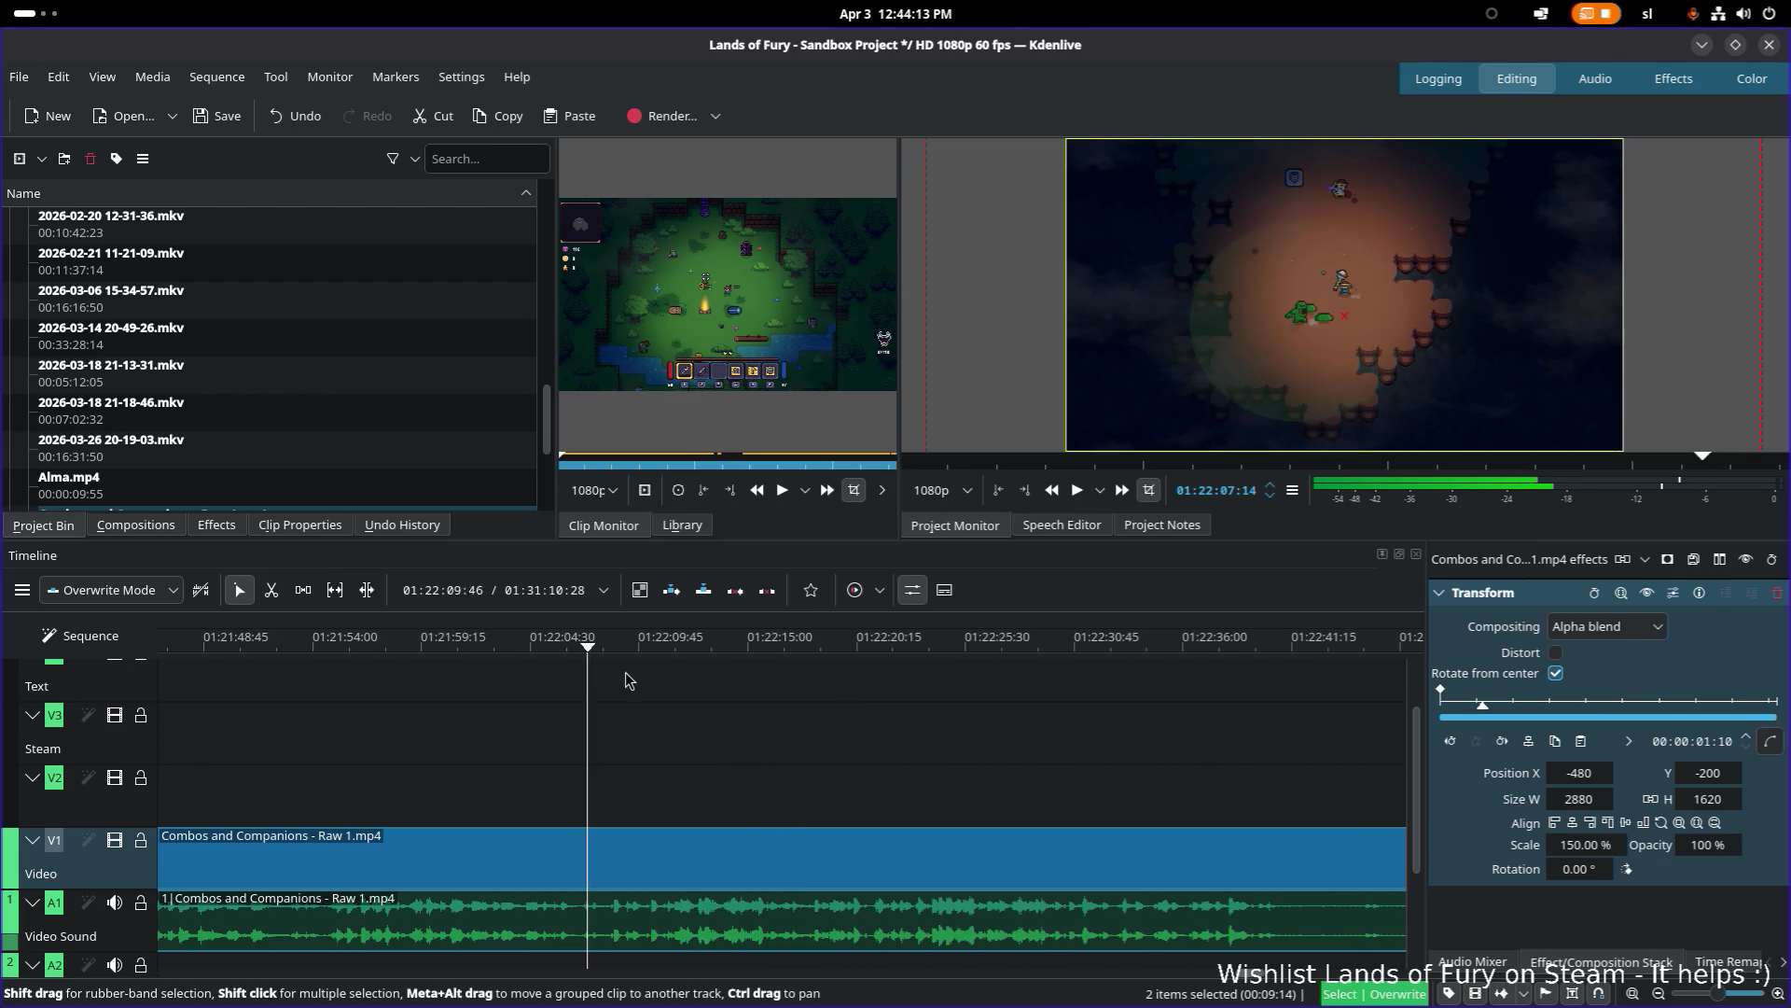
# Step: Cut the Combos and Companions clip with the Razor at 01:22:06 and review the result
pyautogui.moveTo(593, 651); pyautogui.dragTo(612, 650)
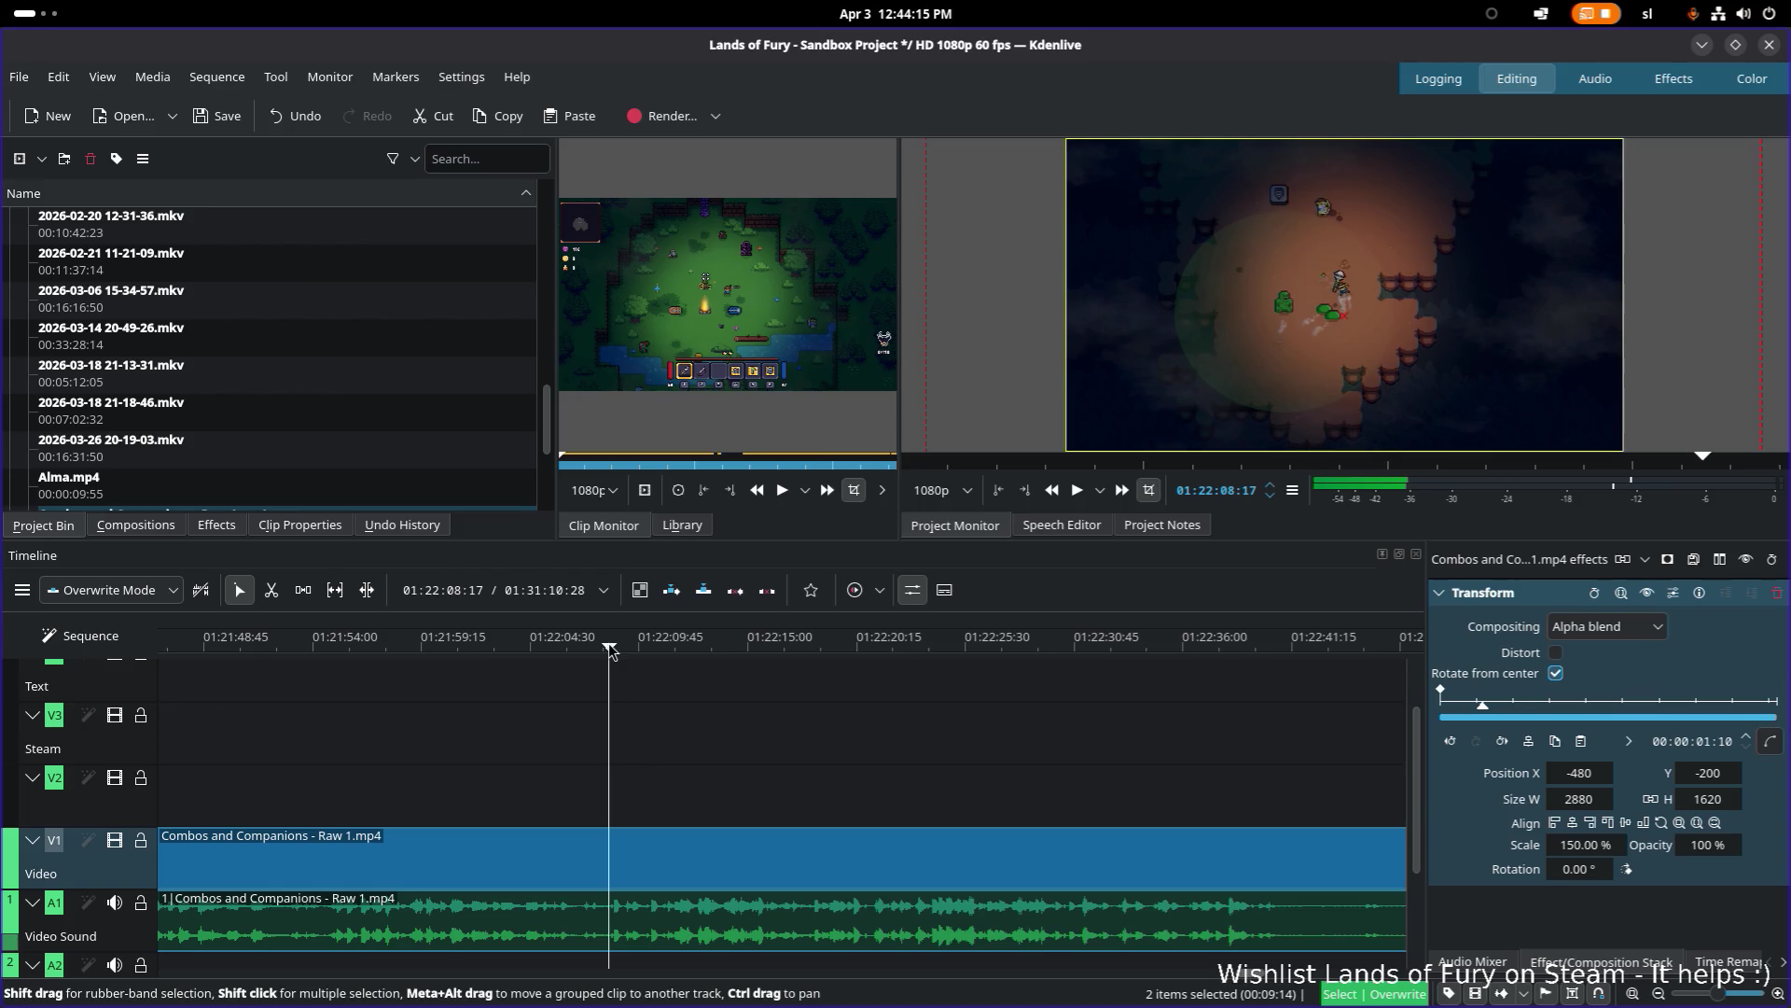
pyautogui.moveTo(614, 650)
pyautogui.mouseDown()
pyautogui.moveTo(634, 650)
pyautogui.moveTo(609, 651)
pyautogui.mouseUp()
pyautogui.moveTo(598, 651); pyautogui.dragTo(582, 650)
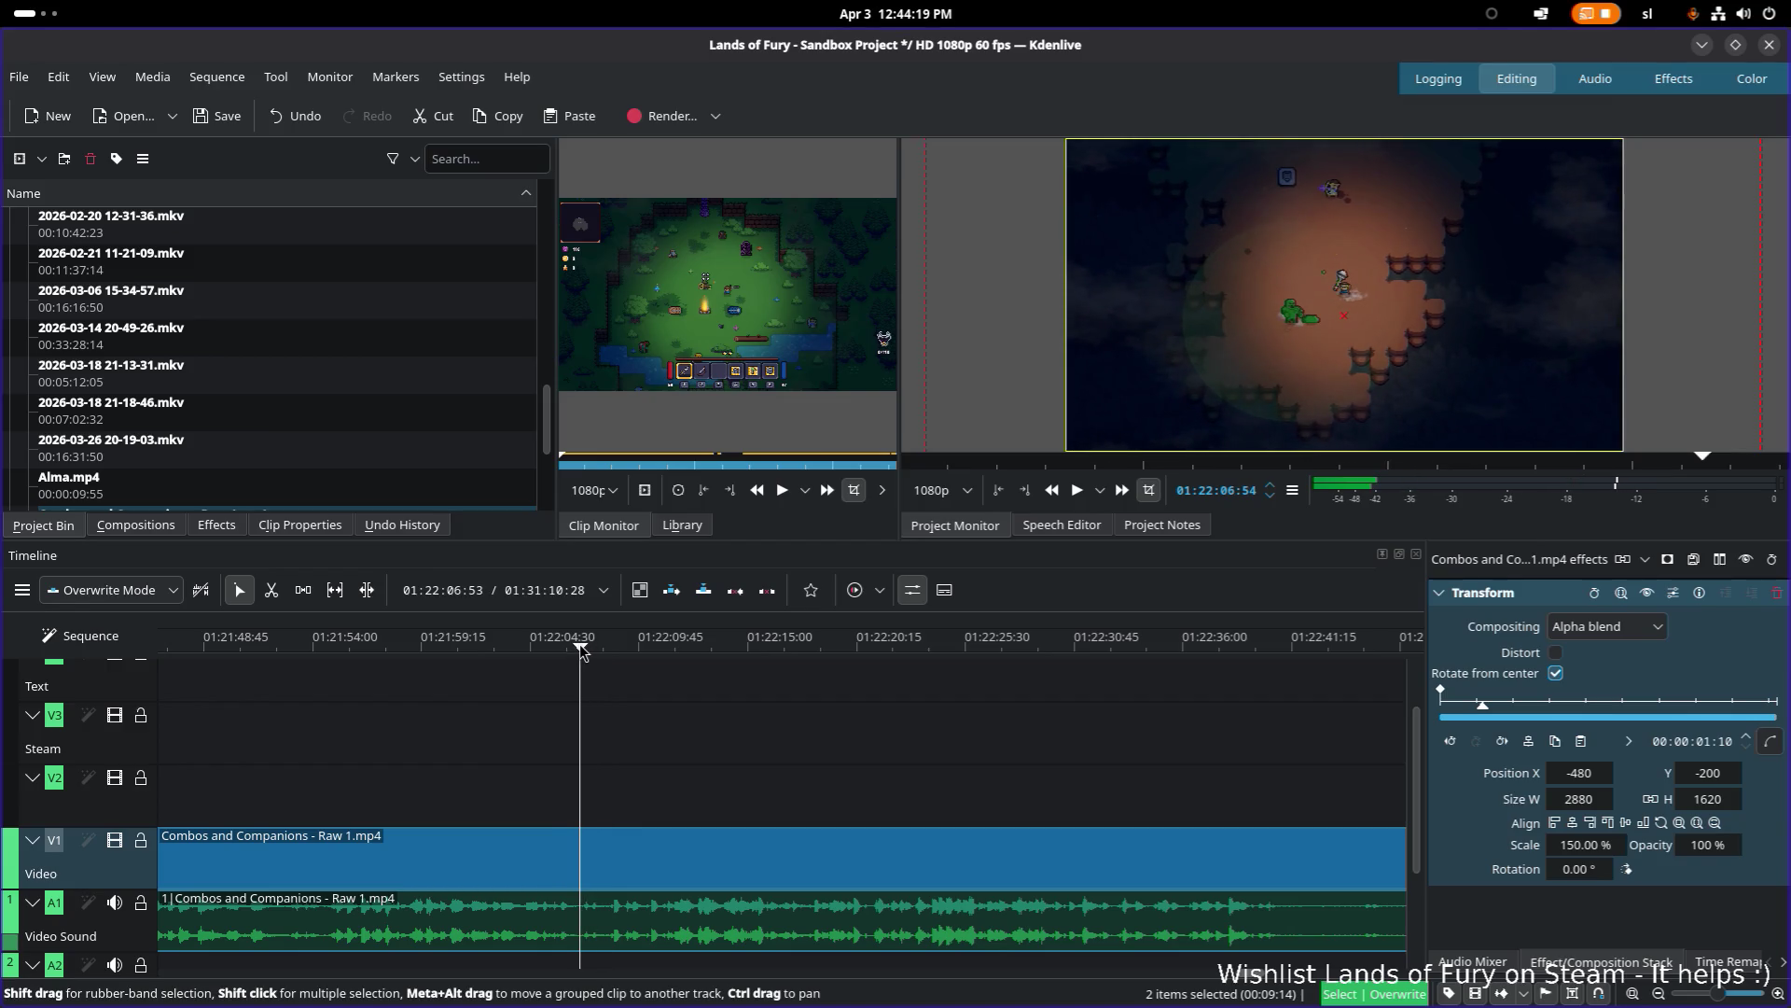
pyautogui.press('x')
pyautogui.click(580, 849)
pyautogui.press('space')
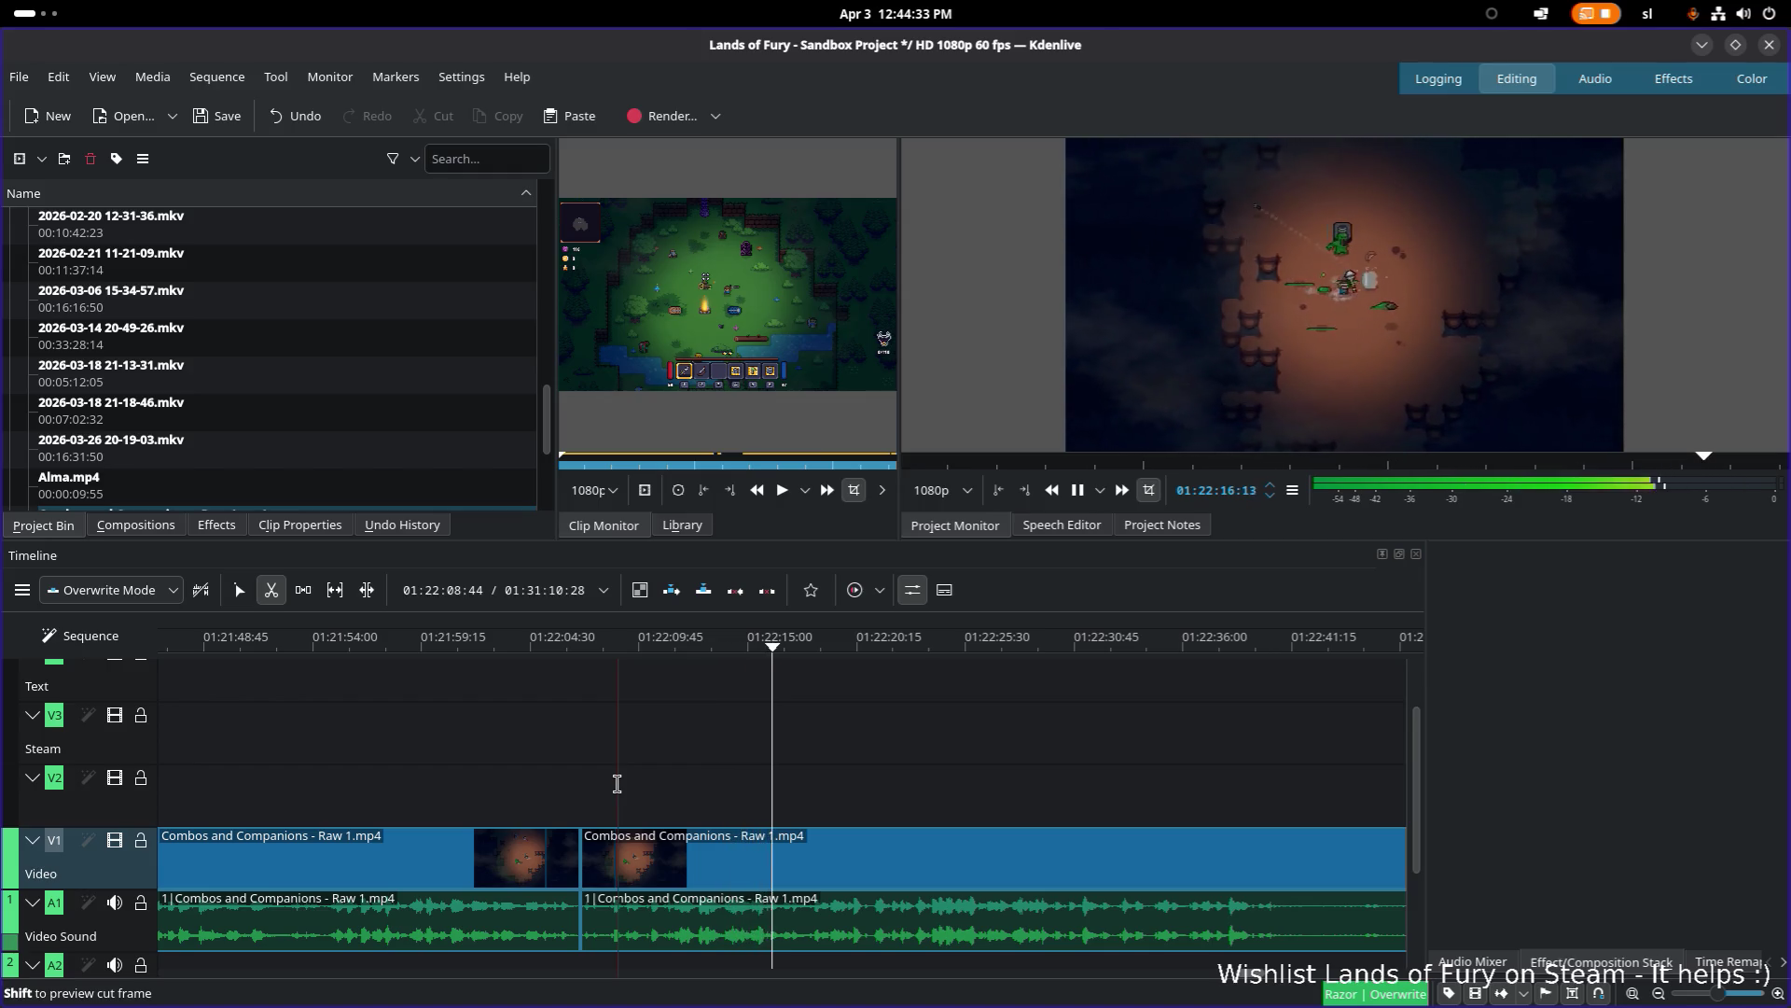
pyautogui.press('space')
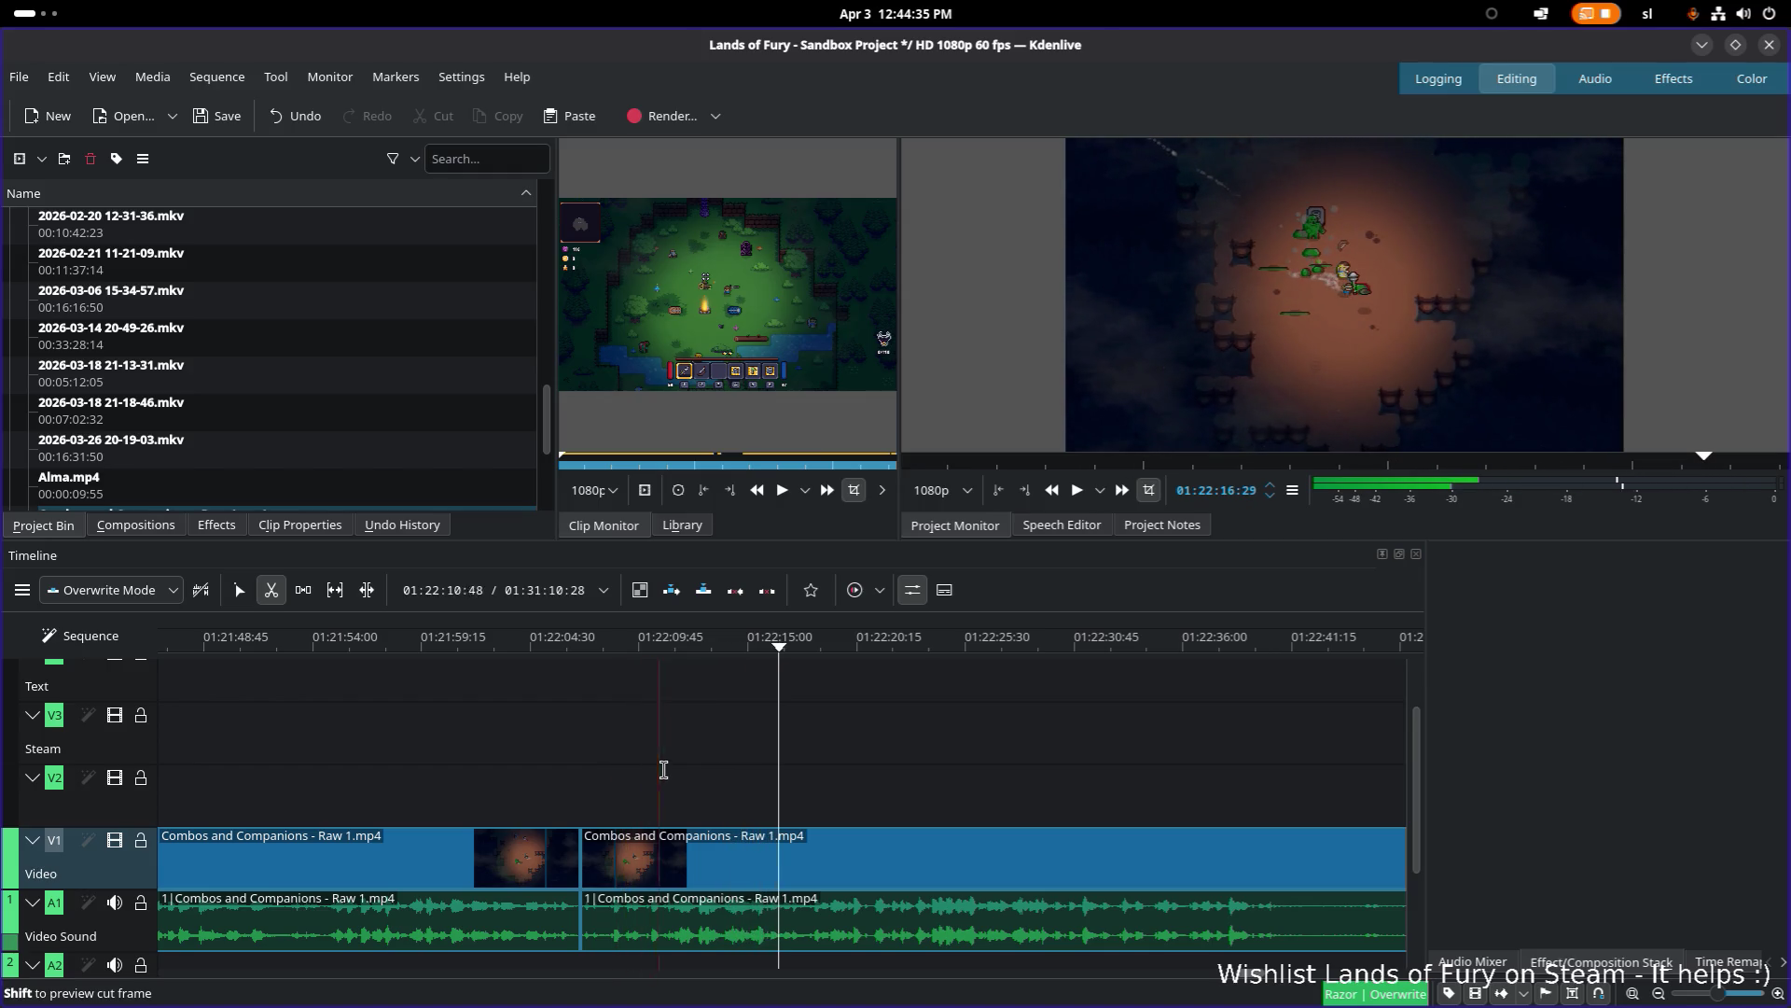
# Step: Shuttle with J, K and L from 01:22:12 to find the next cut point near 01:22:13:50
pyautogui.press('s')
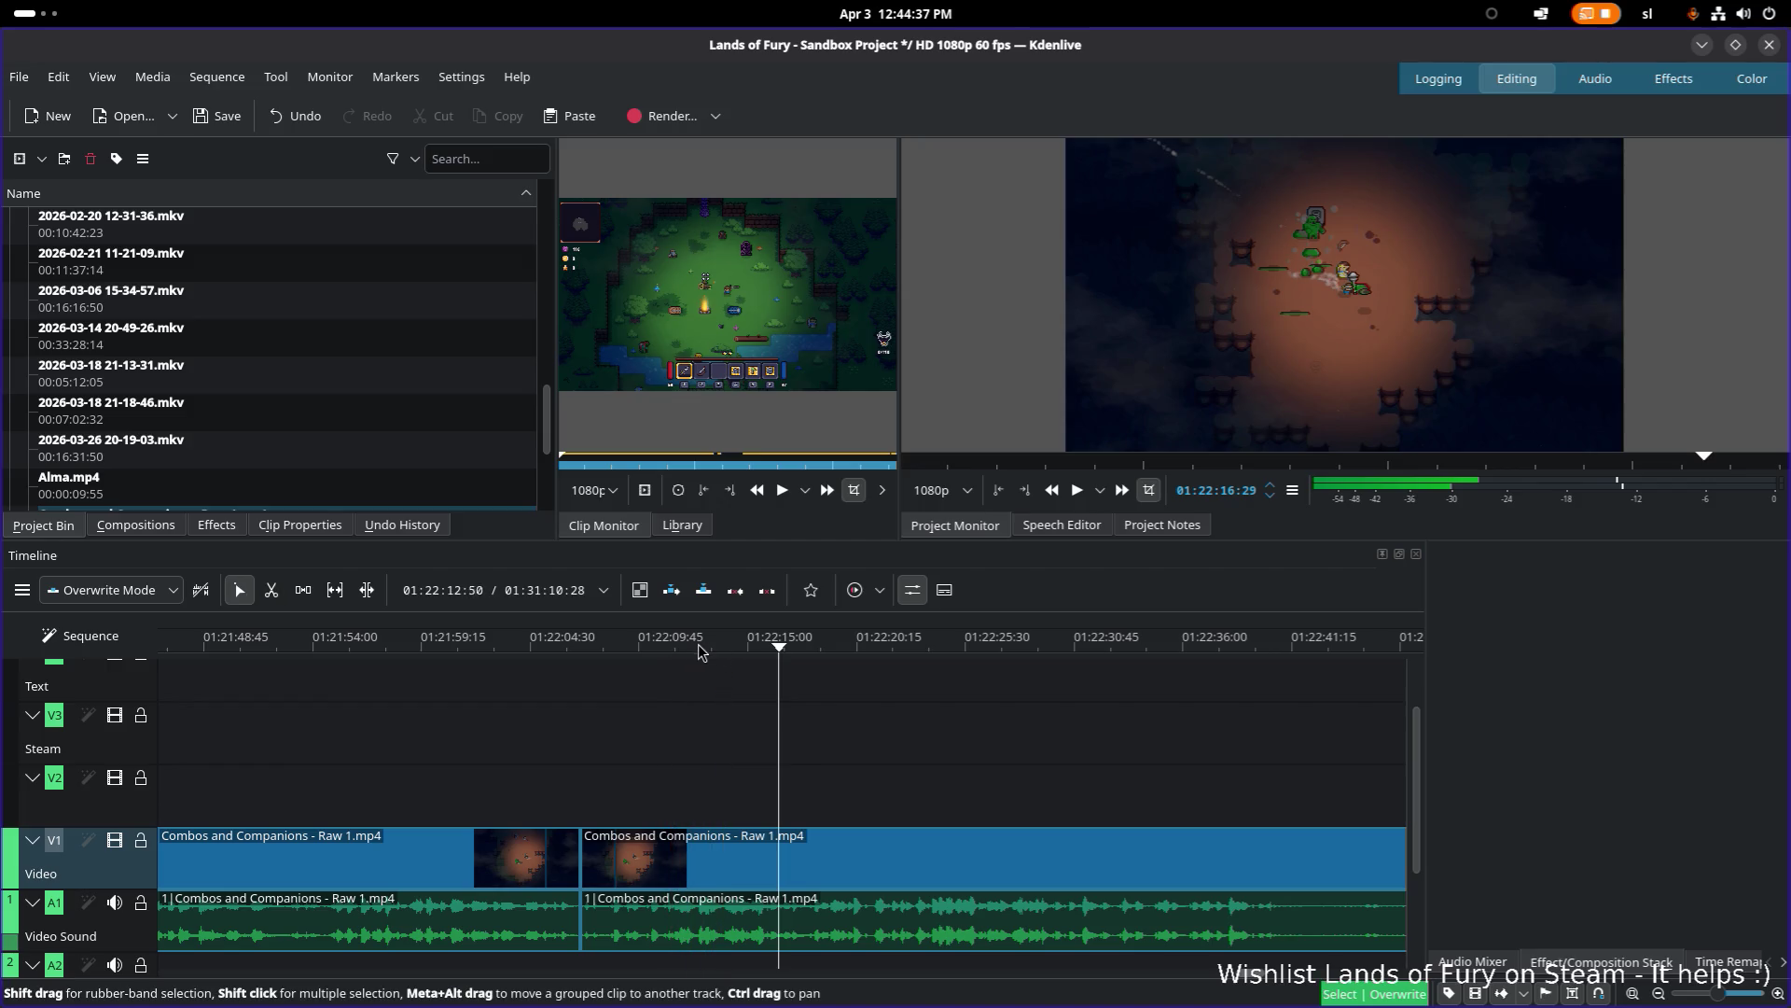
pyautogui.click(693, 646)
pyautogui.press('j')
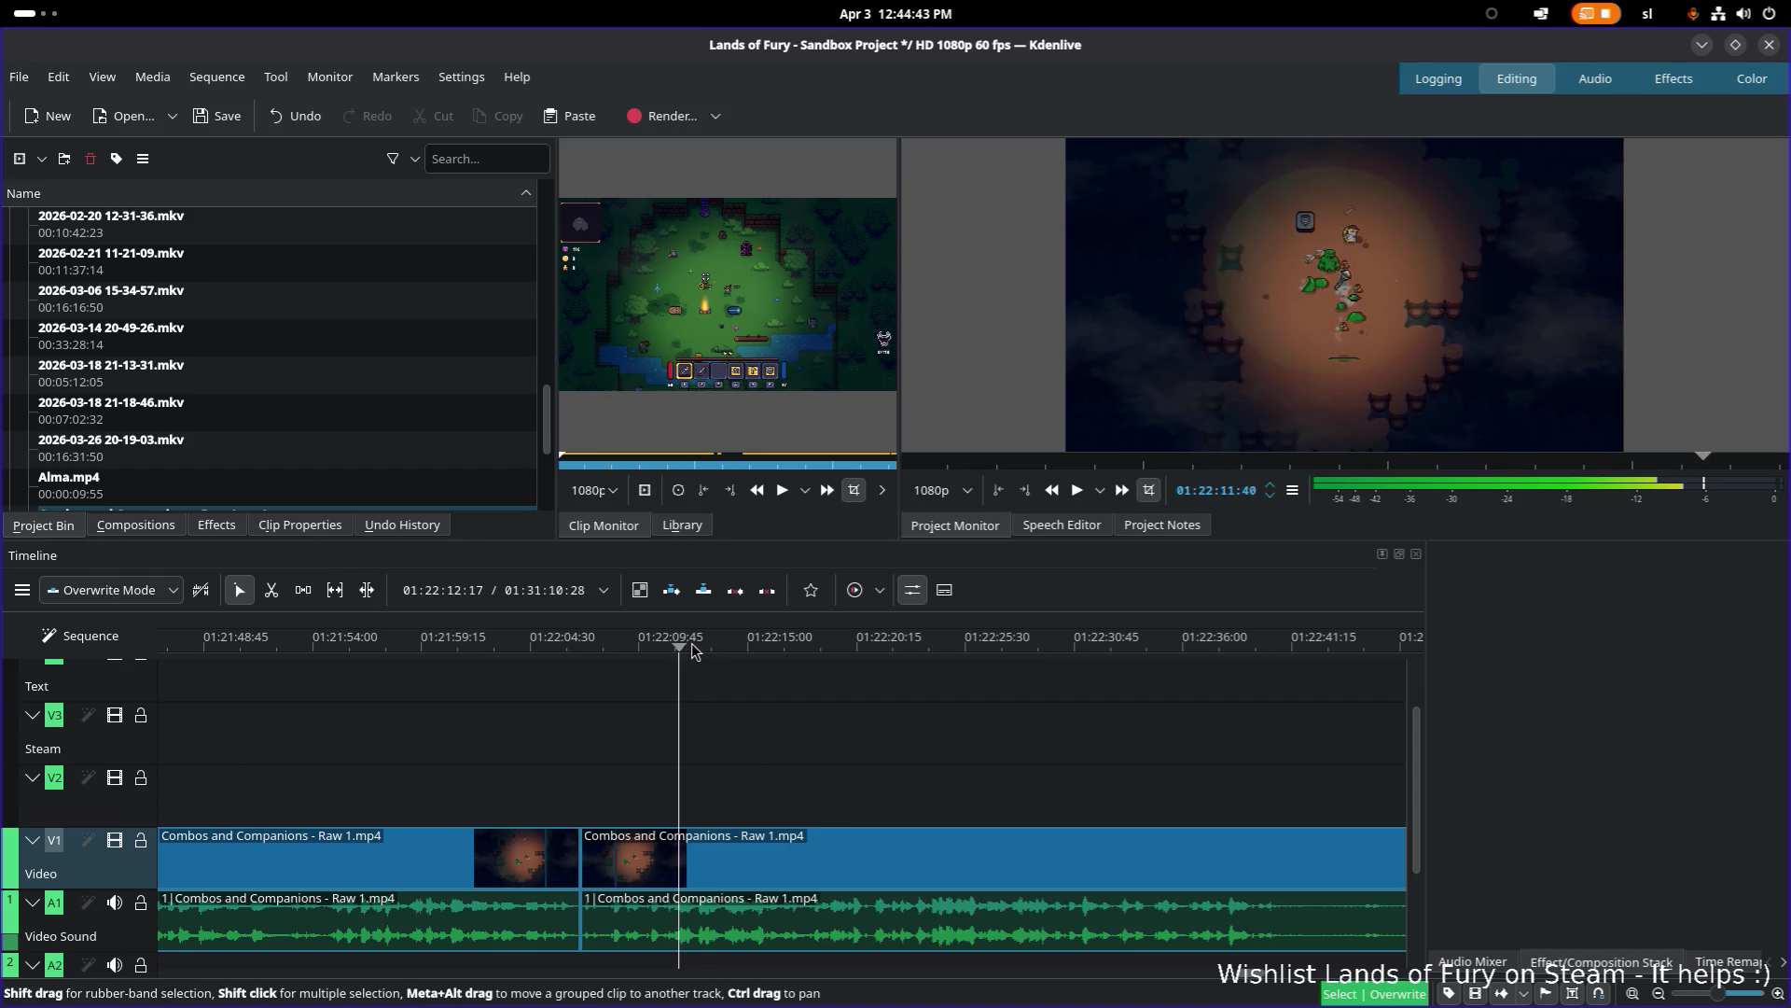
pyautogui.press('l')
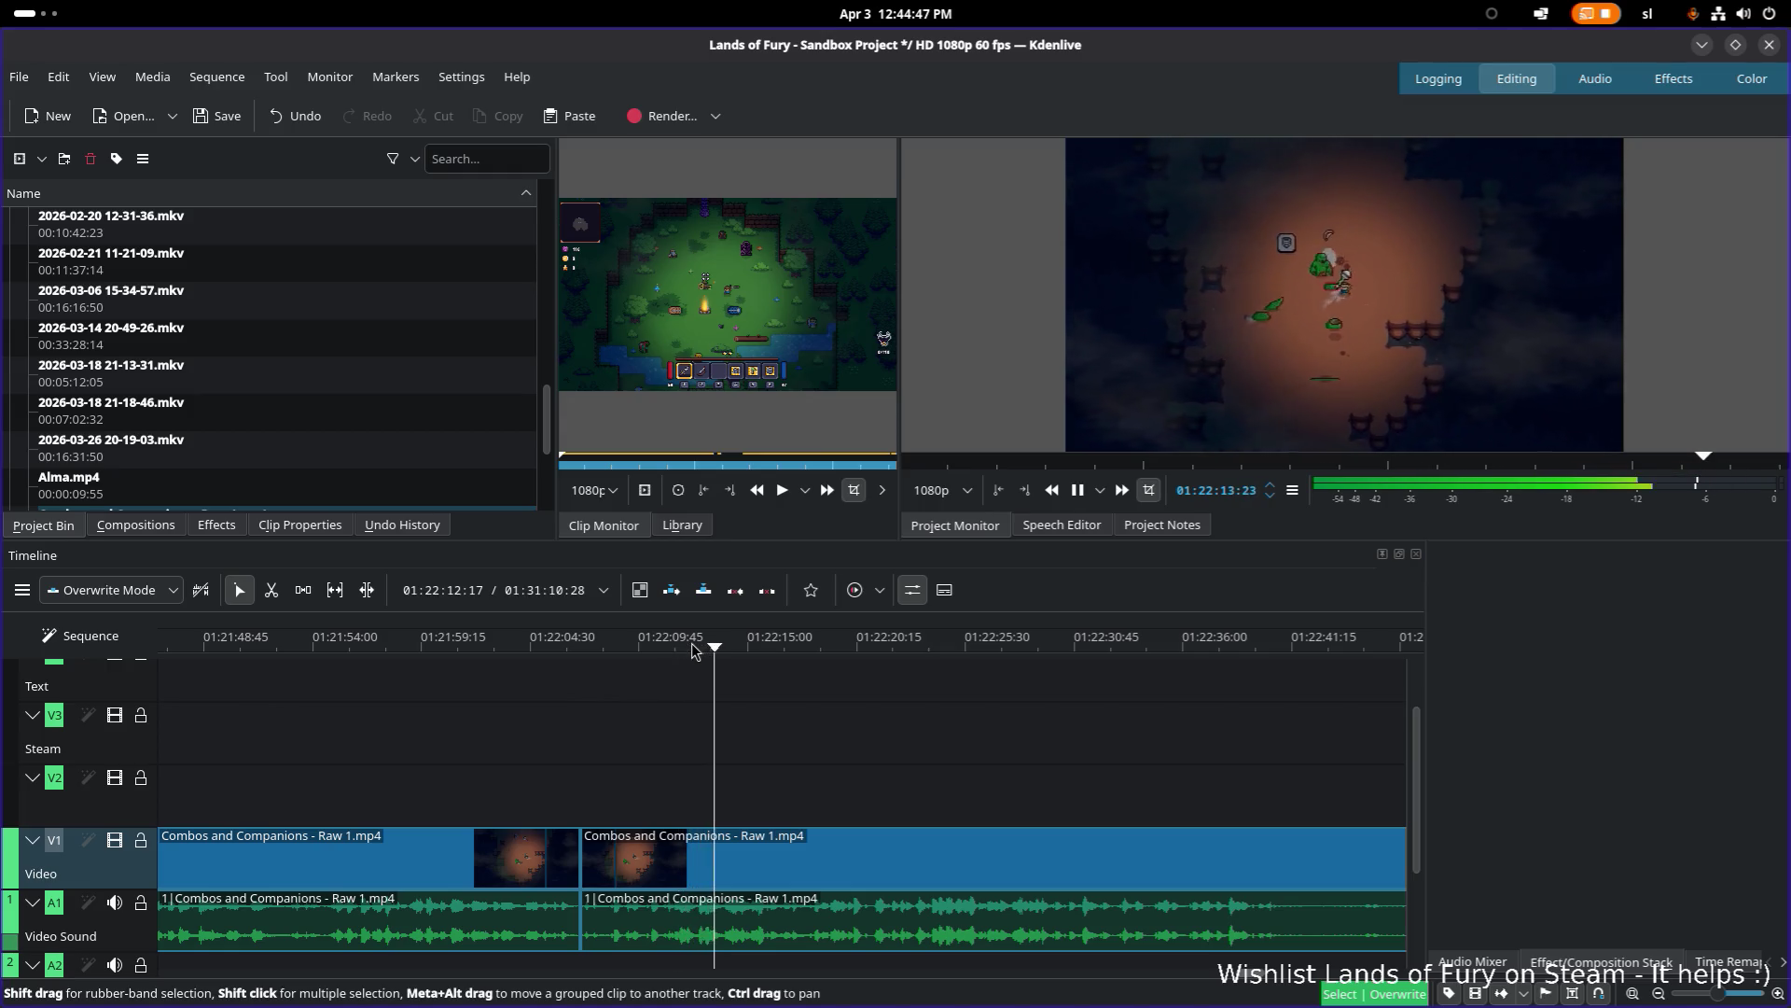
pyautogui.press('k')
pyautogui.press('l')
pyautogui.press('k')
pyautogui.press('j')
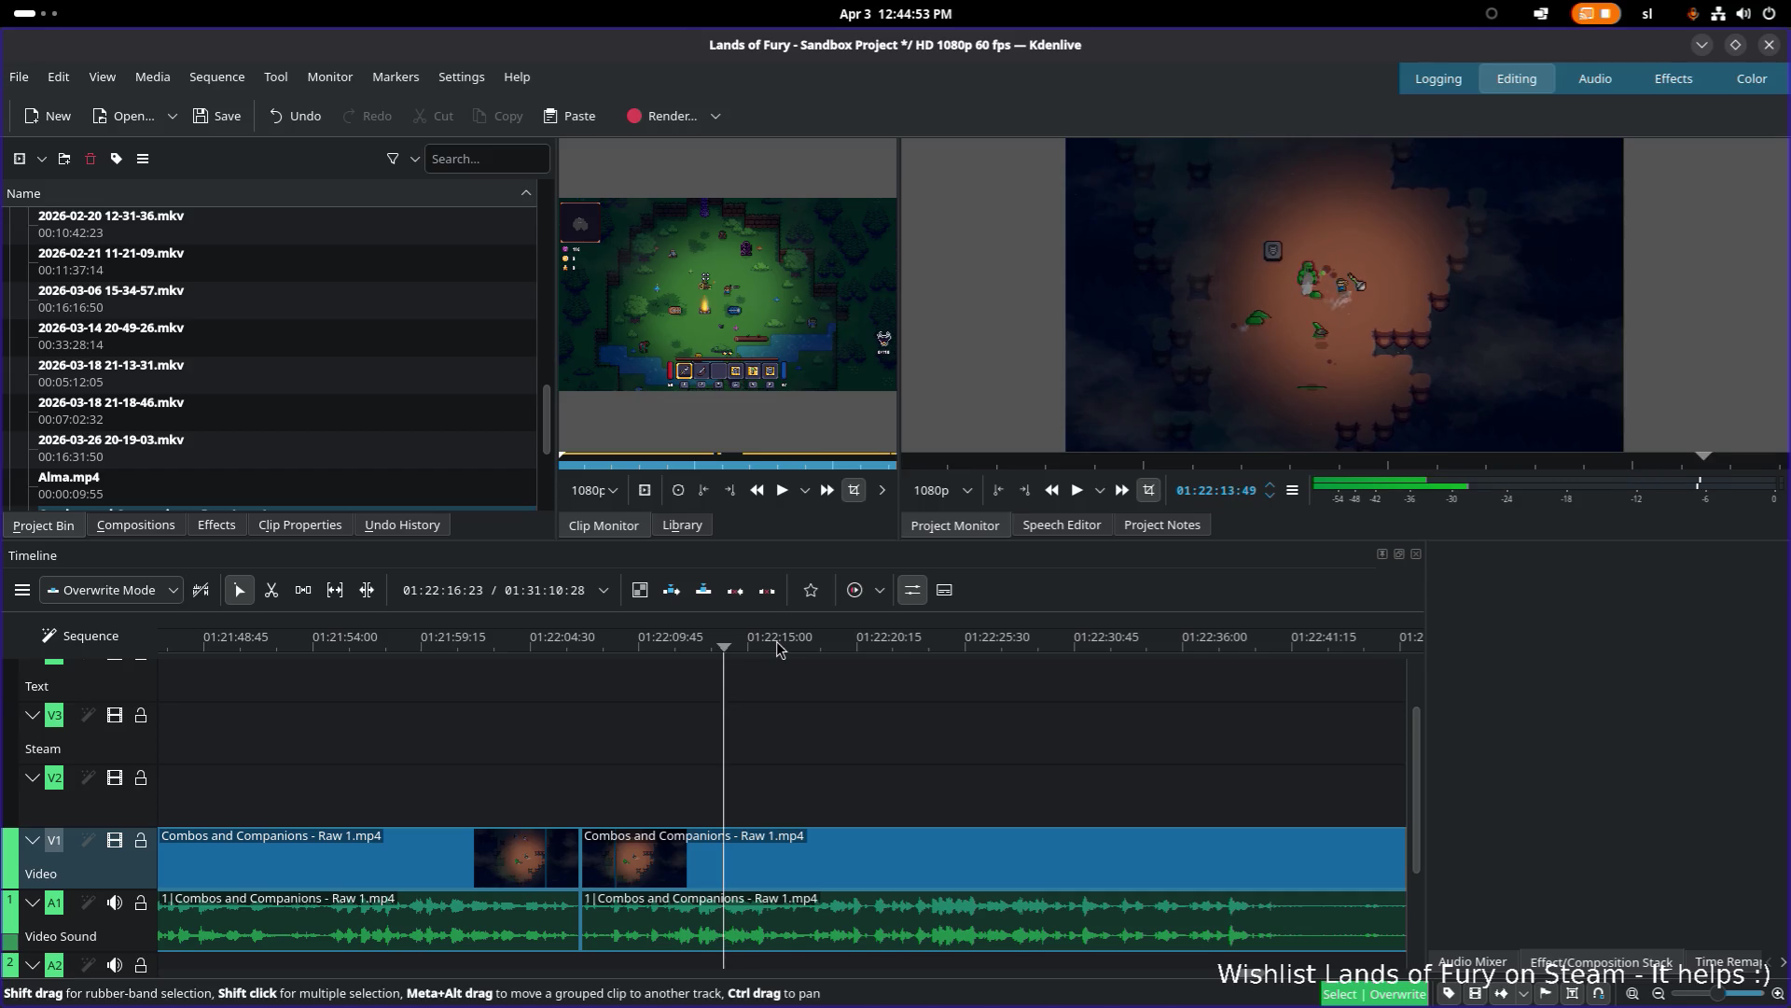
pyautogui.press('x')
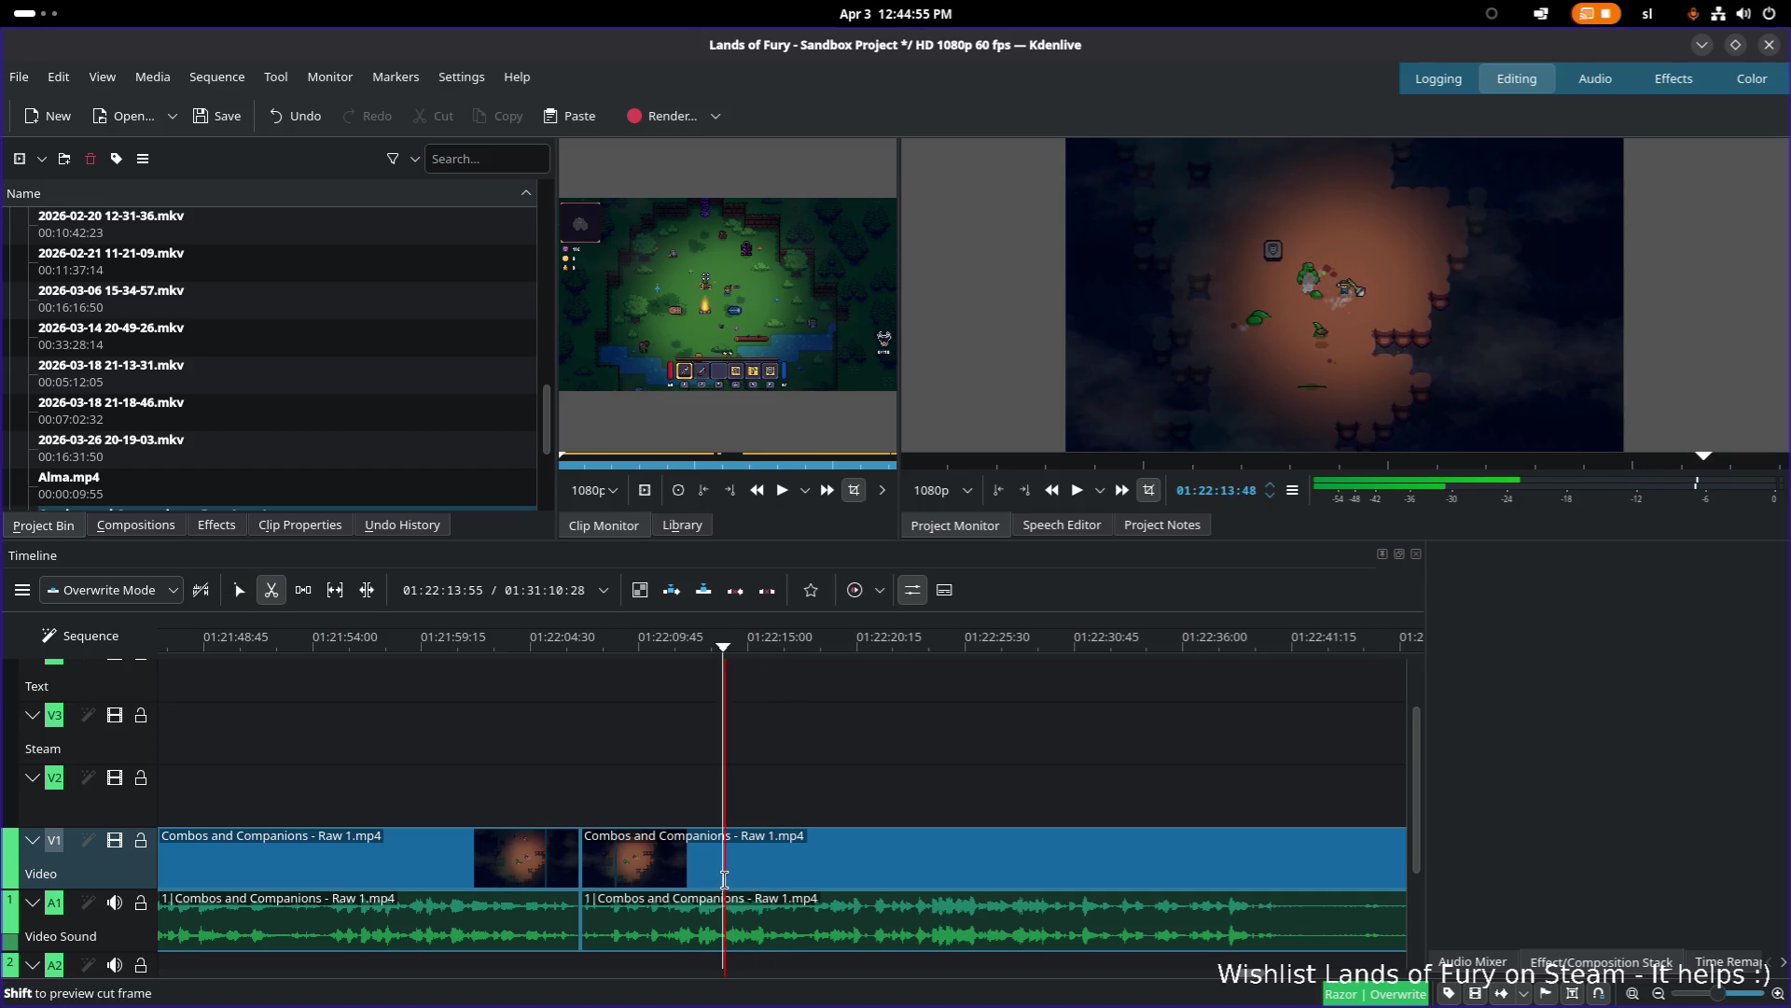
# Step: Cut the clip twice to isolate a 00:03:45 piece starting at 01:22:13:50 and select it
pyautogui.click(724, 879)
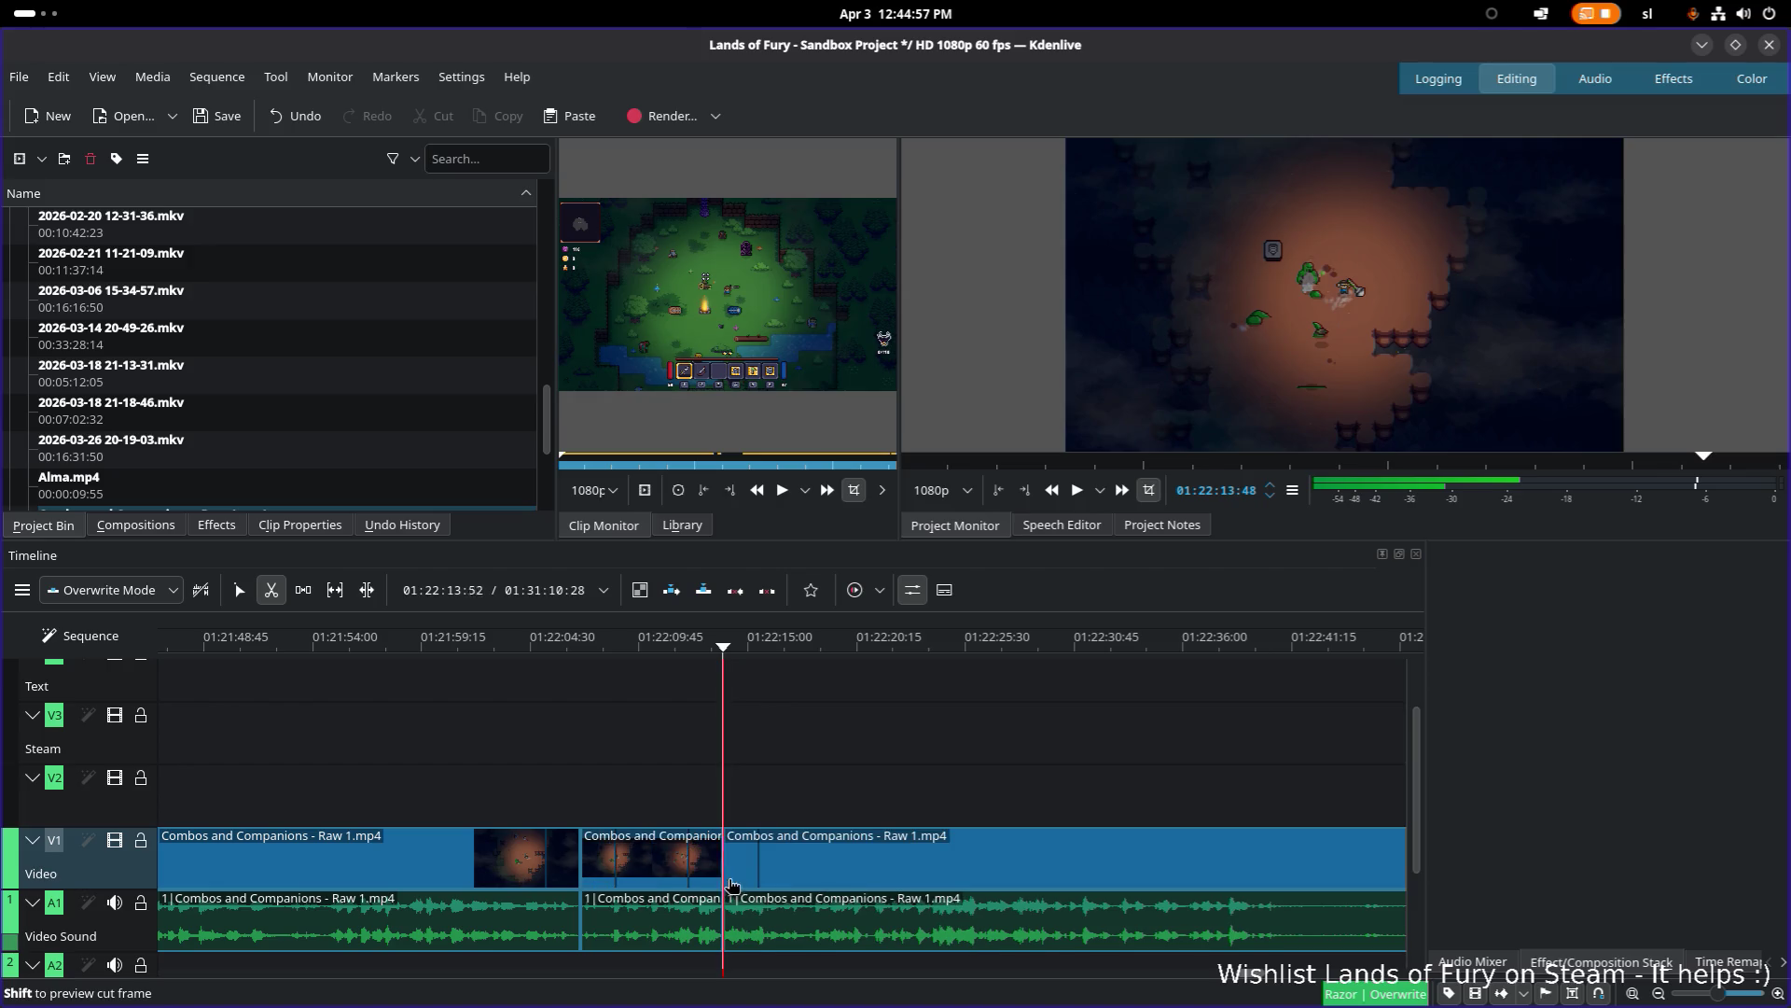
pyautogui.click(801, 877)
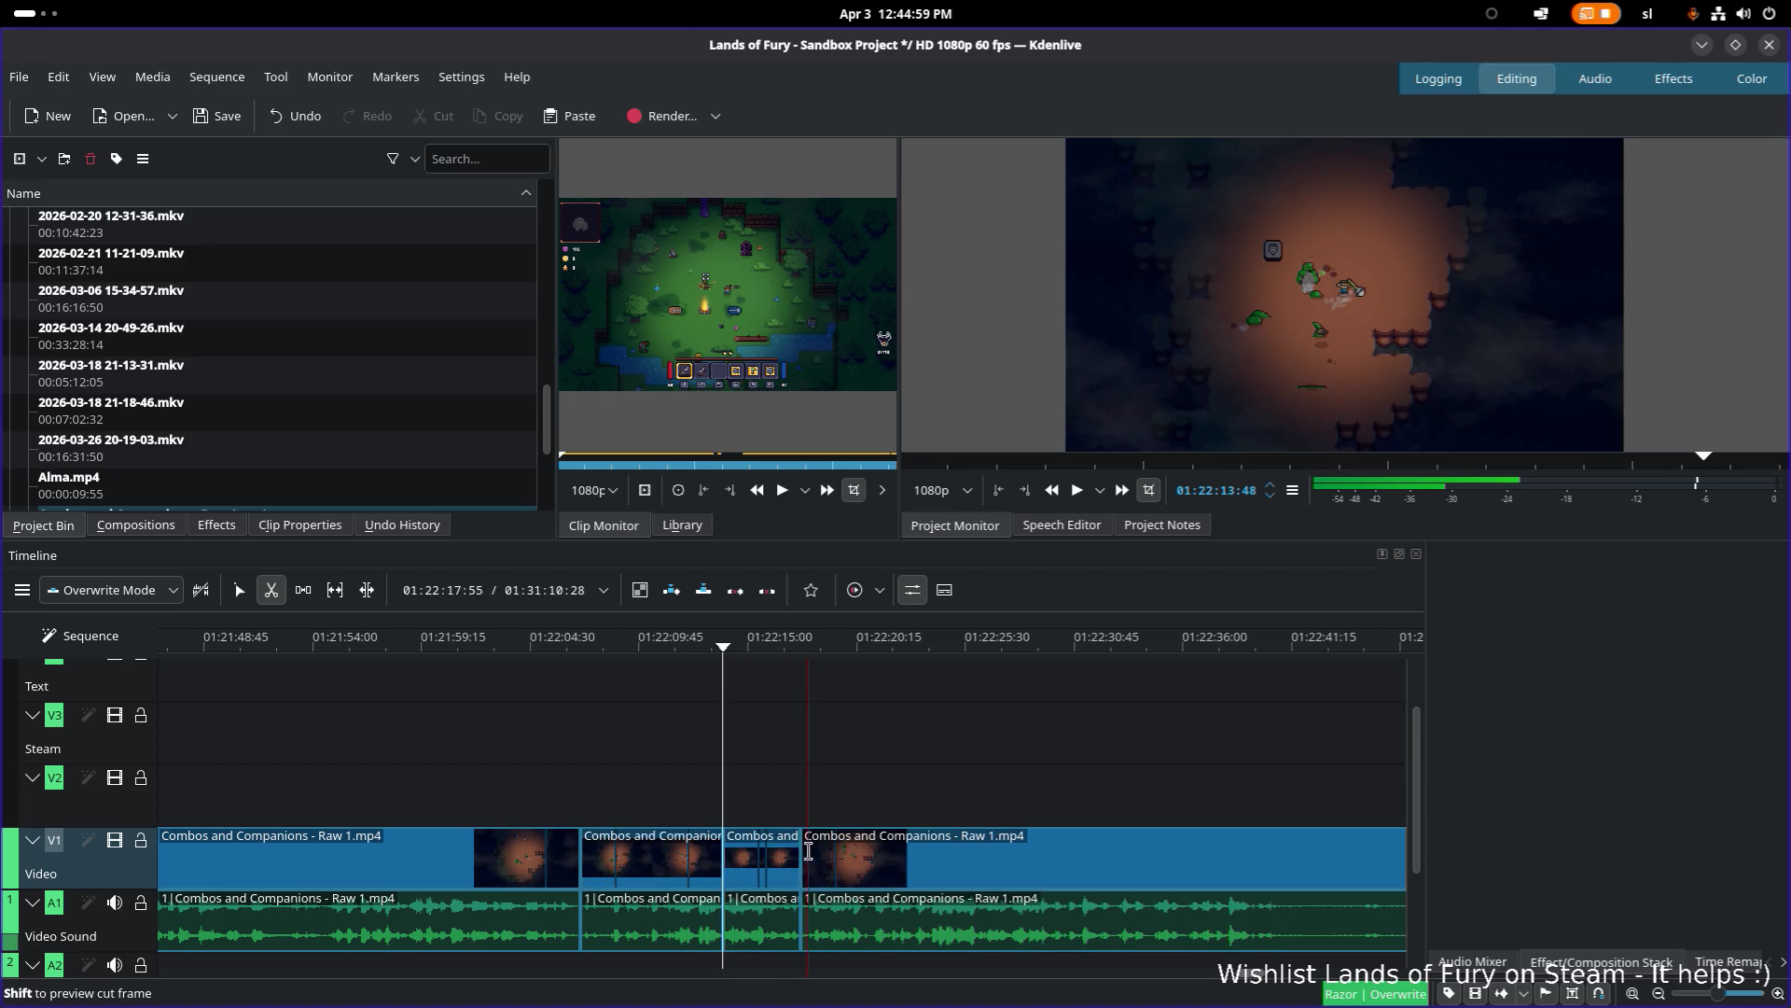
pyautogui.press('s')
pyautogui.click(761, 859)
# Step: Play back the short piece and park the playhead a second or so past 01:22:13
pyautogui.press('space')
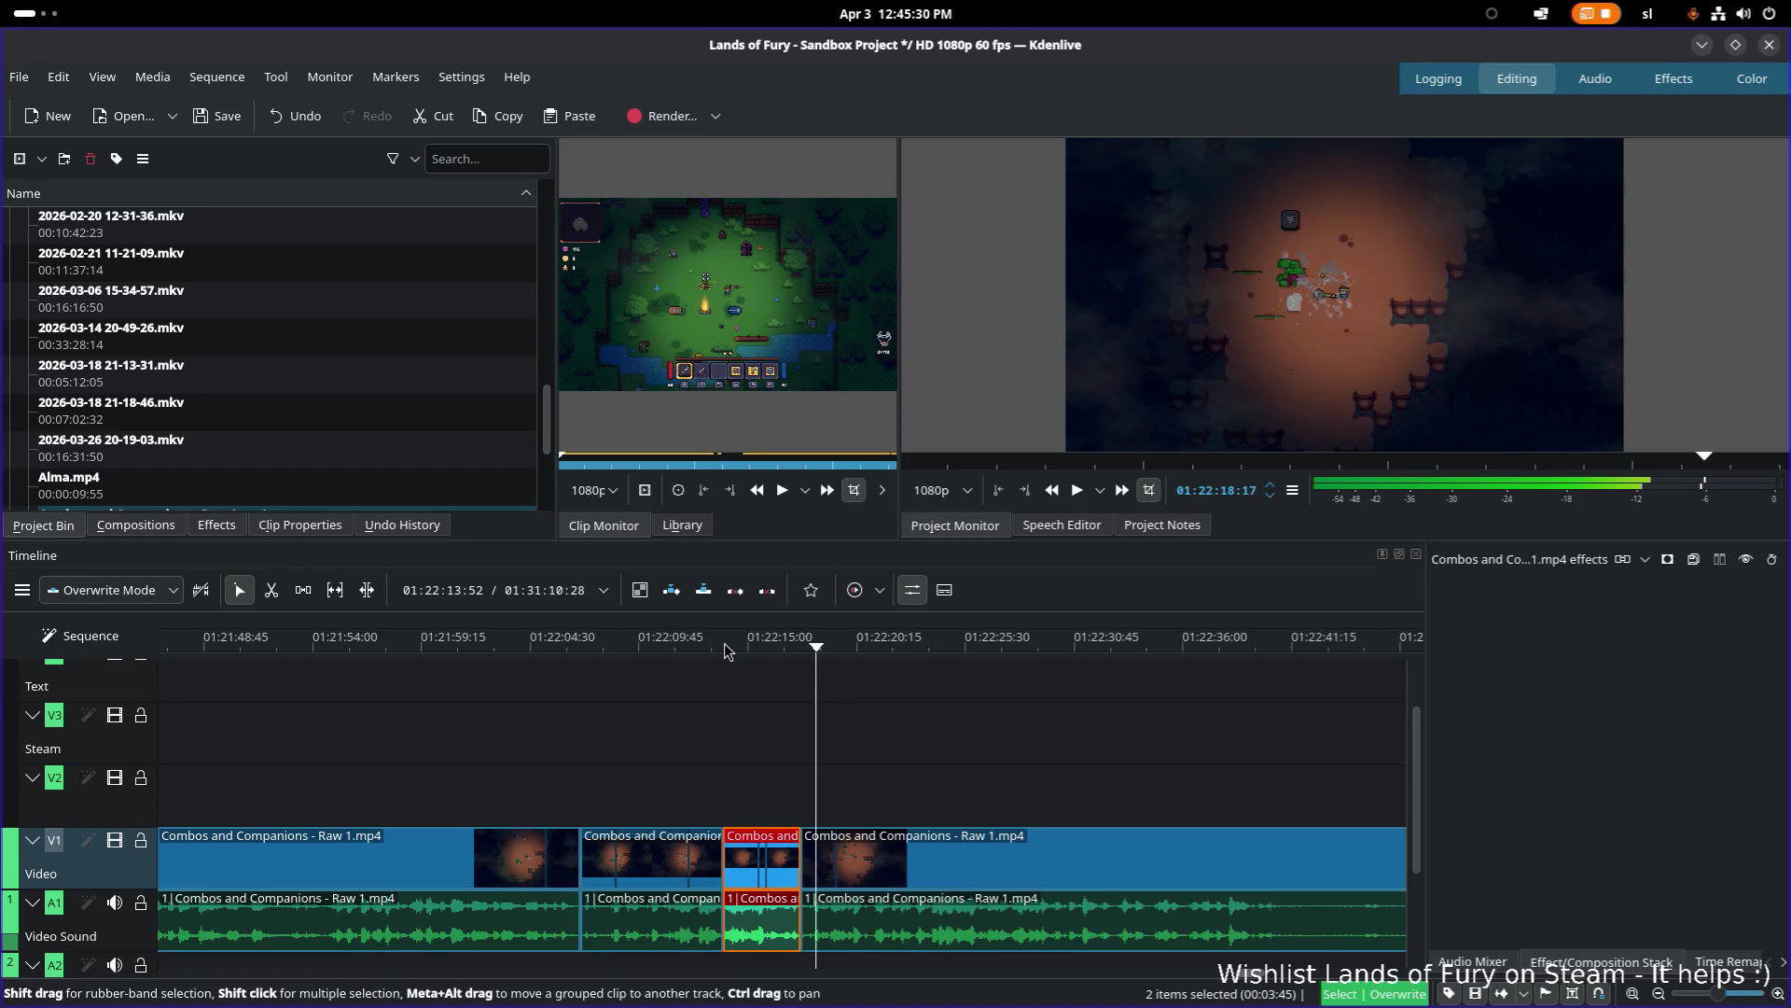
pyautogui.click(727, 644)
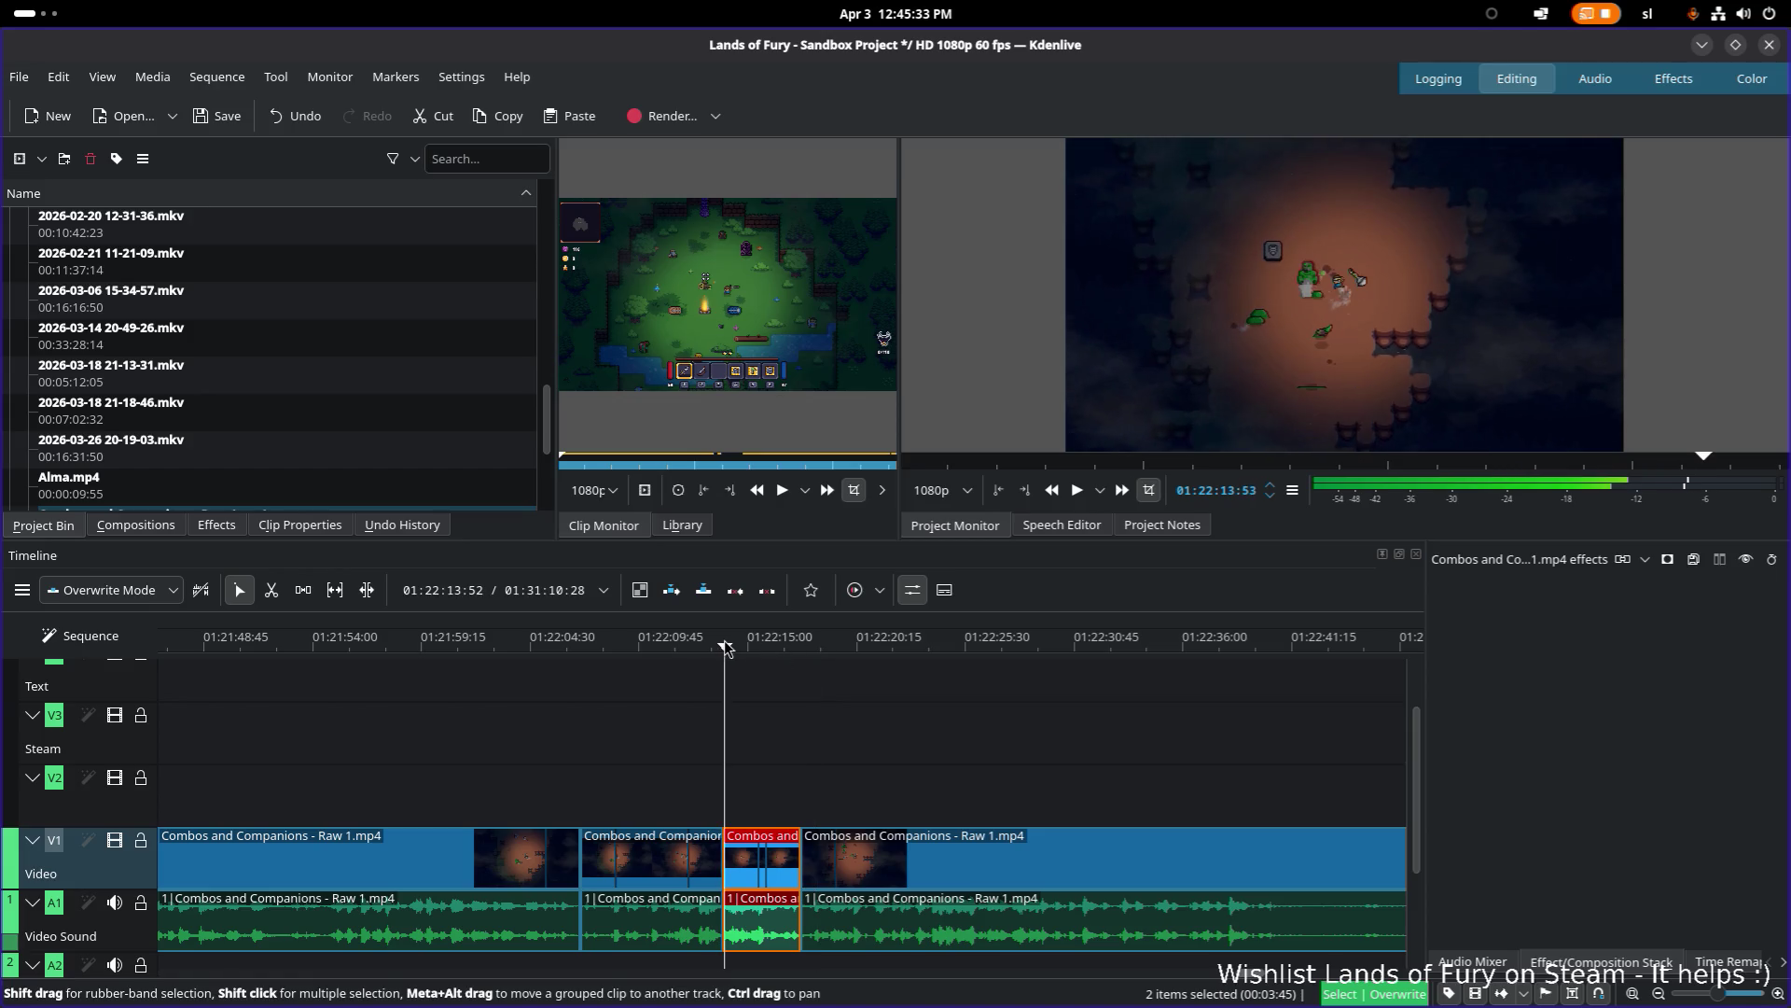
pyautogui.press('space')
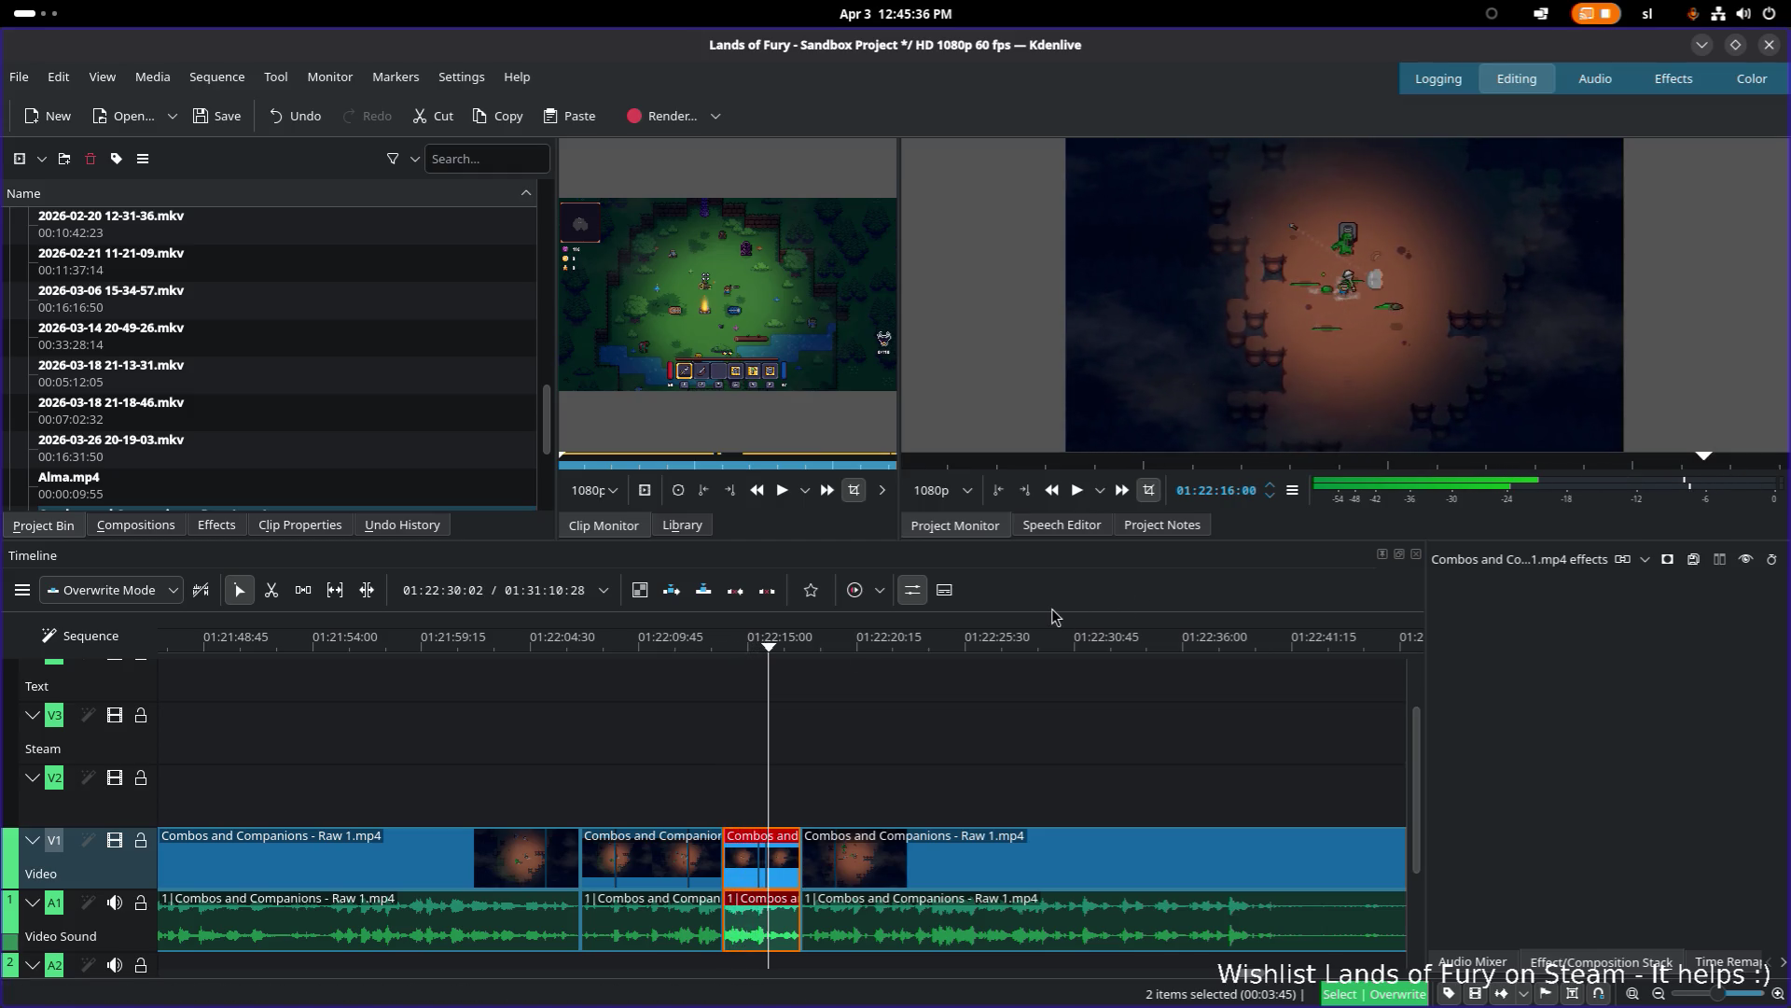
pyautogui.press('space')
pyautogui.moveTo(735, 644); pyautogui.dragTo(755, 646)
pyautogui.press('space')
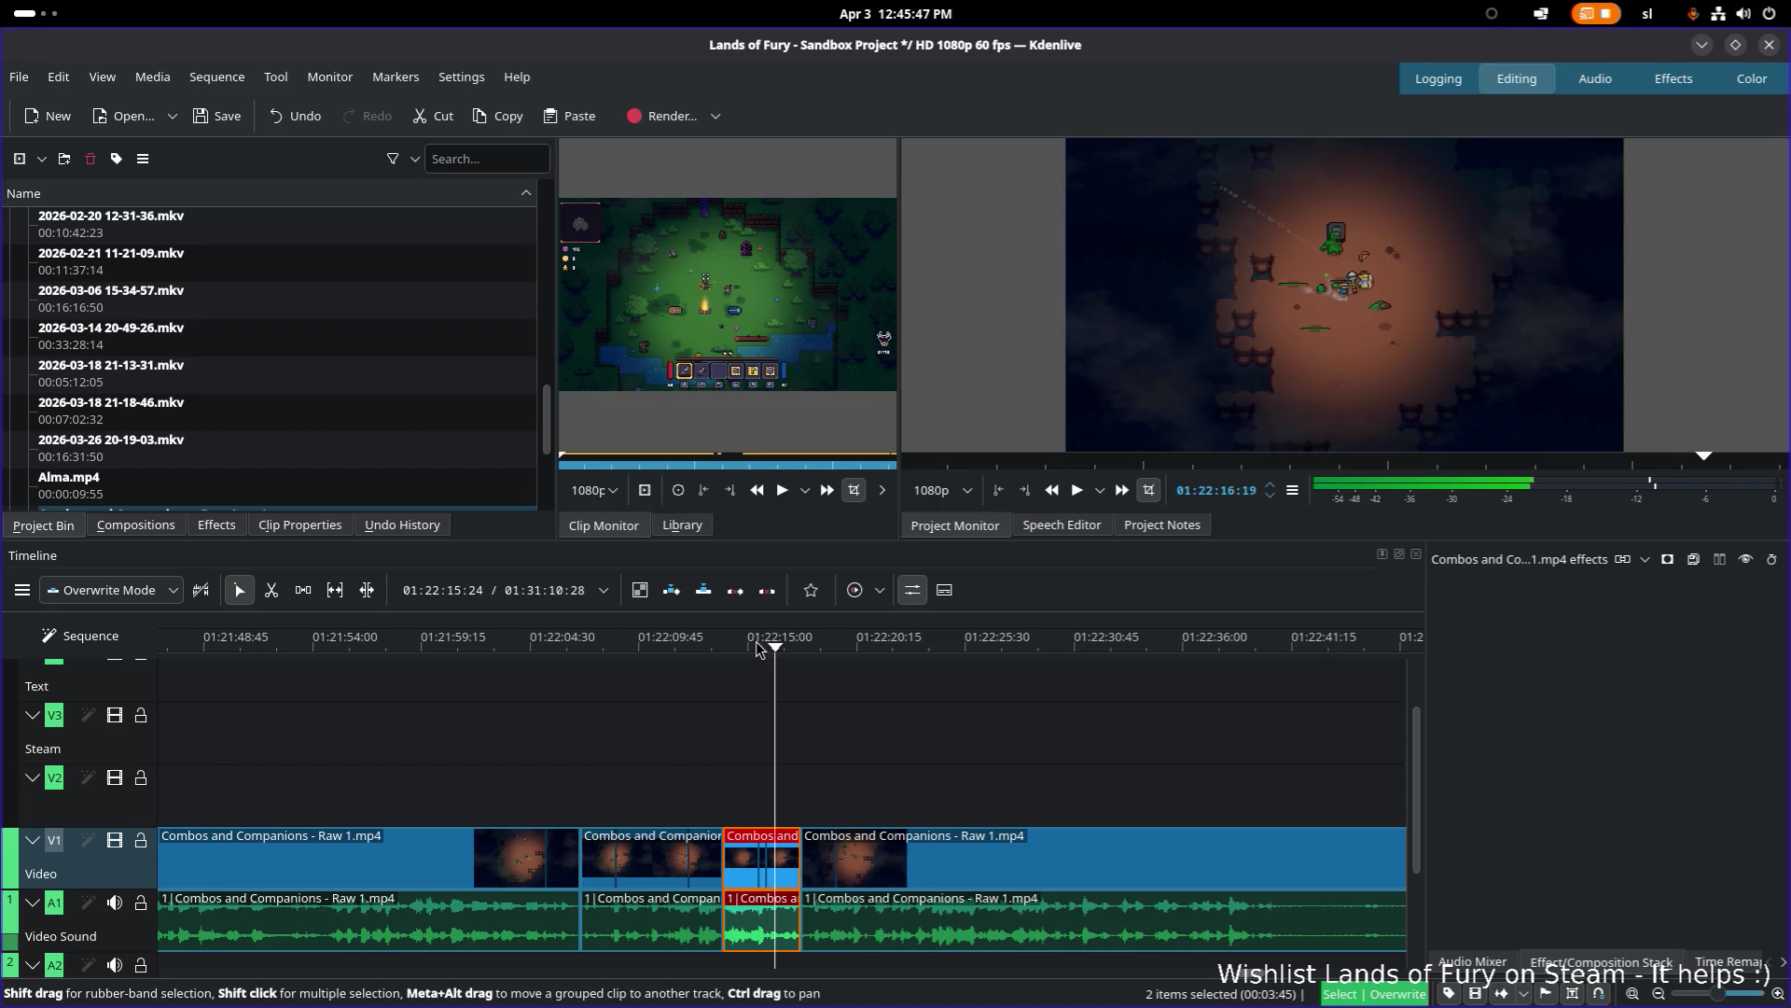
pyautogui.scroll(5, 787, 822)
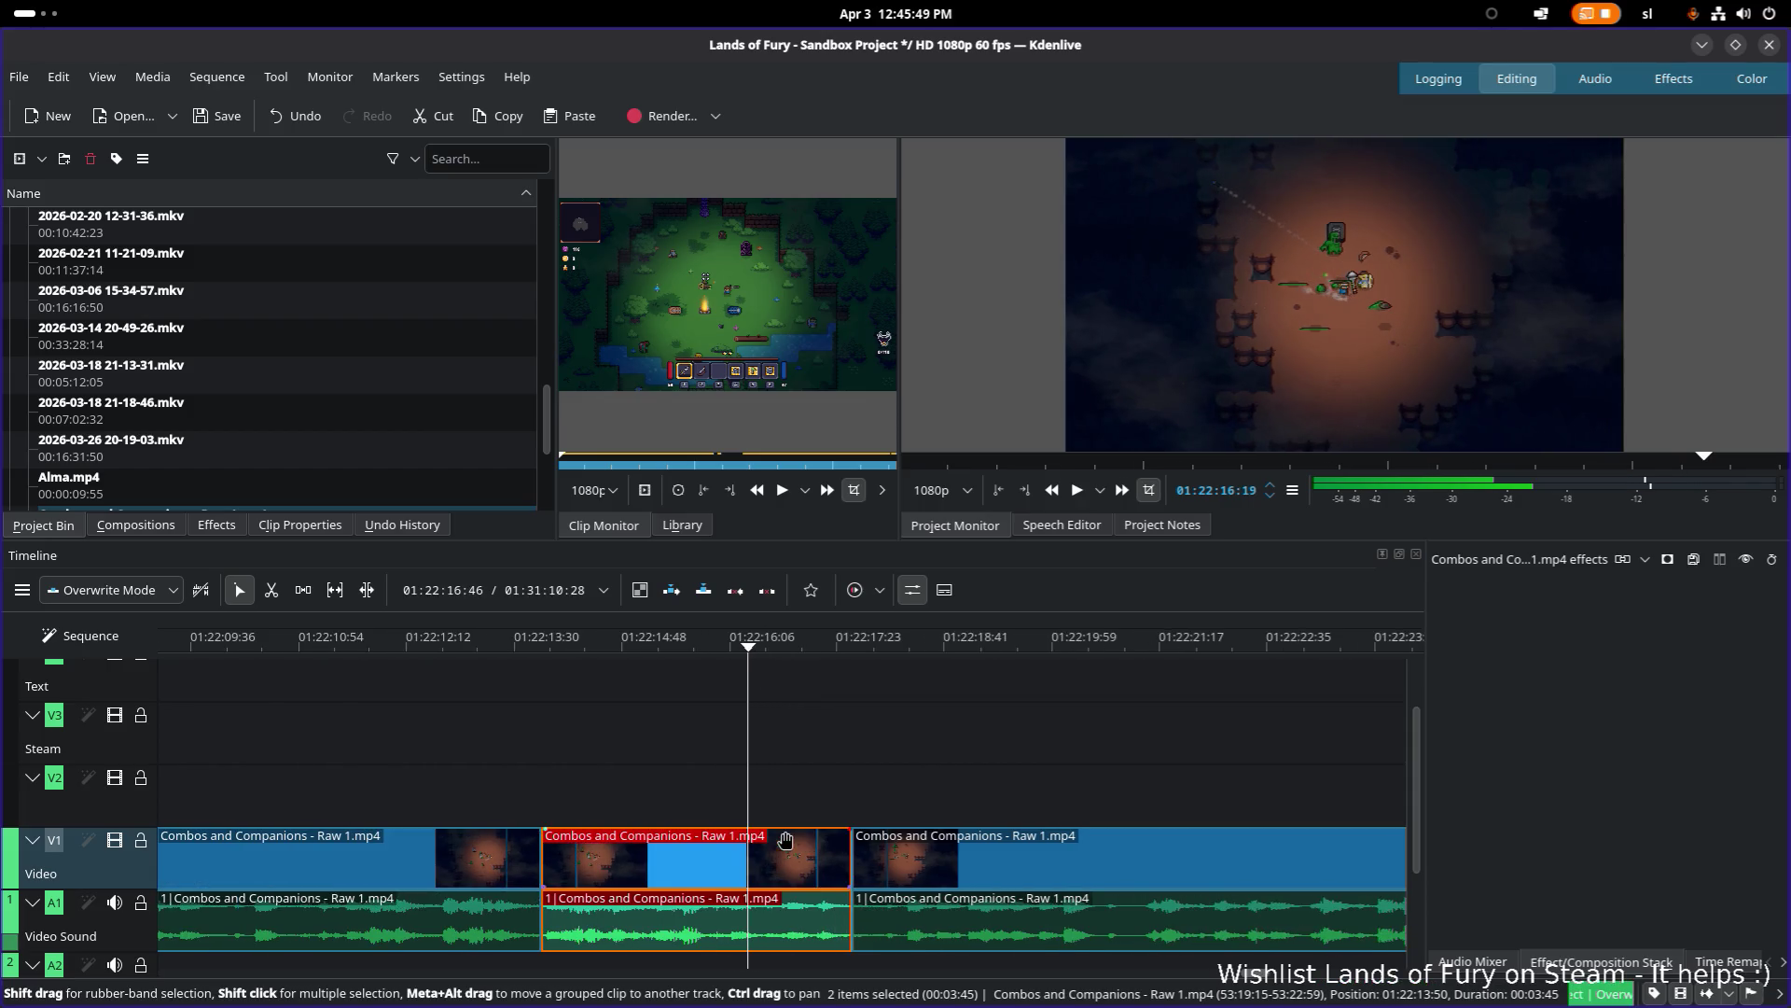
# Step: Split the clip and its audio at 01:22:16:19 and review from about 01:22:13
pyautogui.press('x')
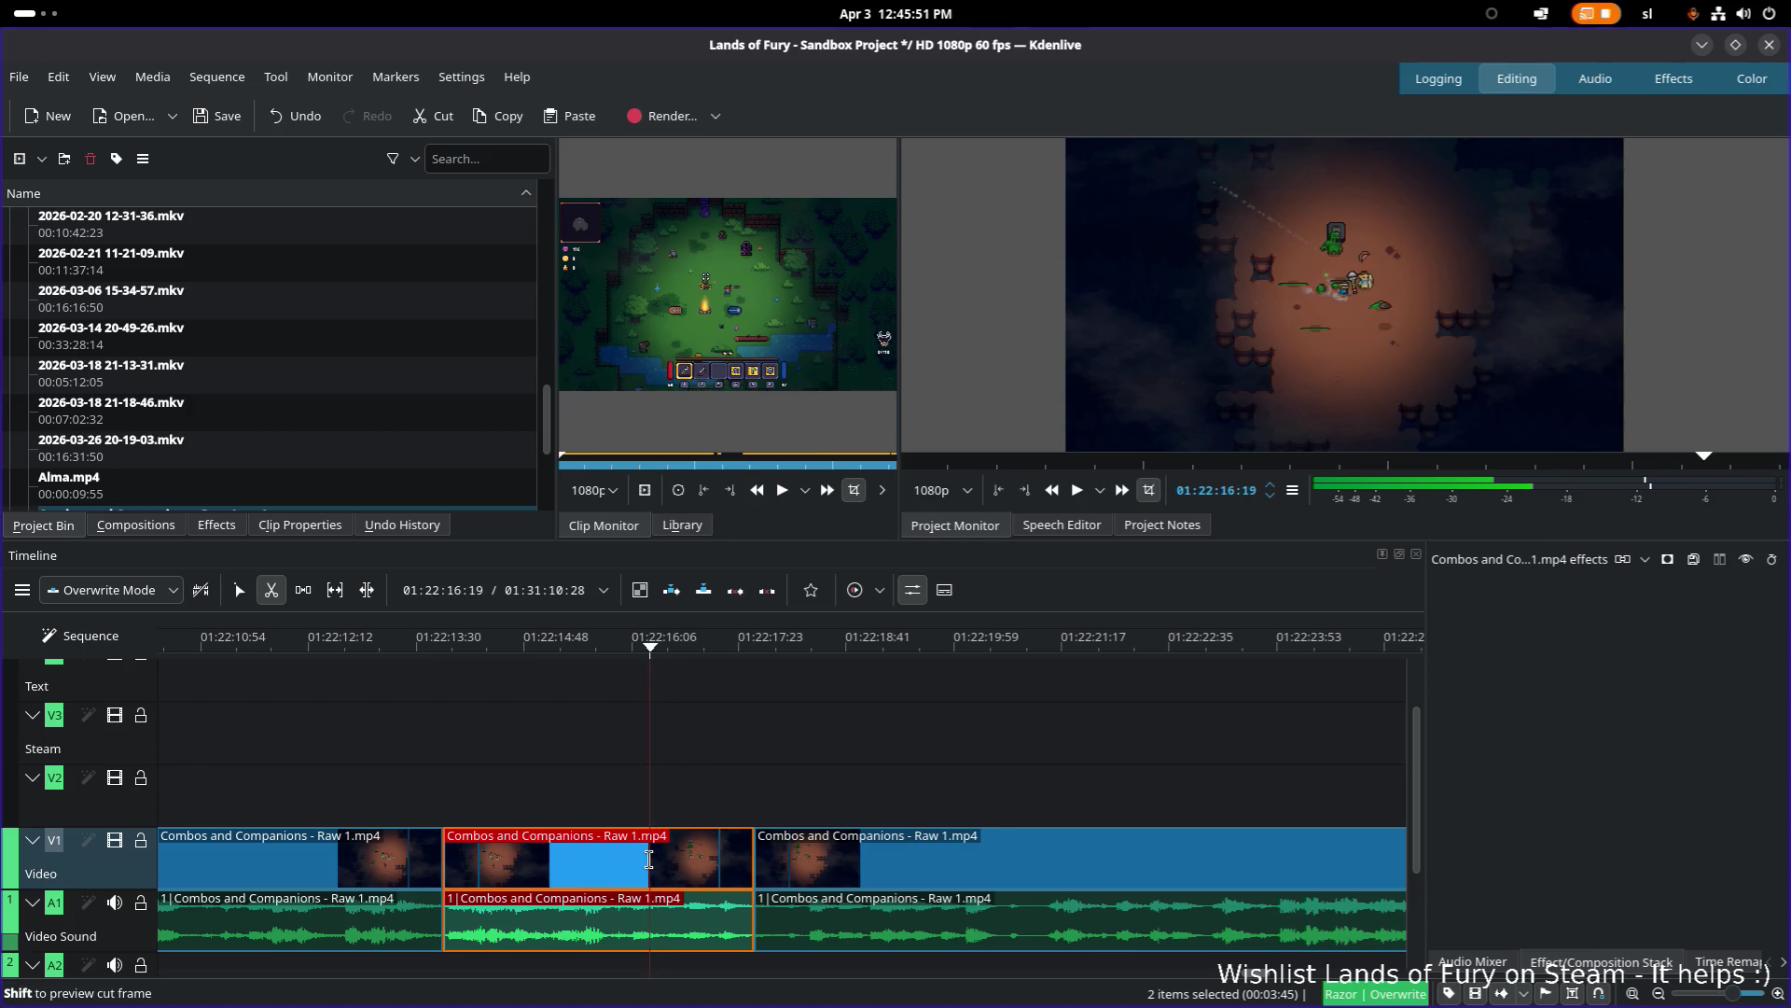
pyautogui.click(648, 859)
pyautogui.press('s')
pyautogui.click(720, 857)
pyautogui.click(451, 642)
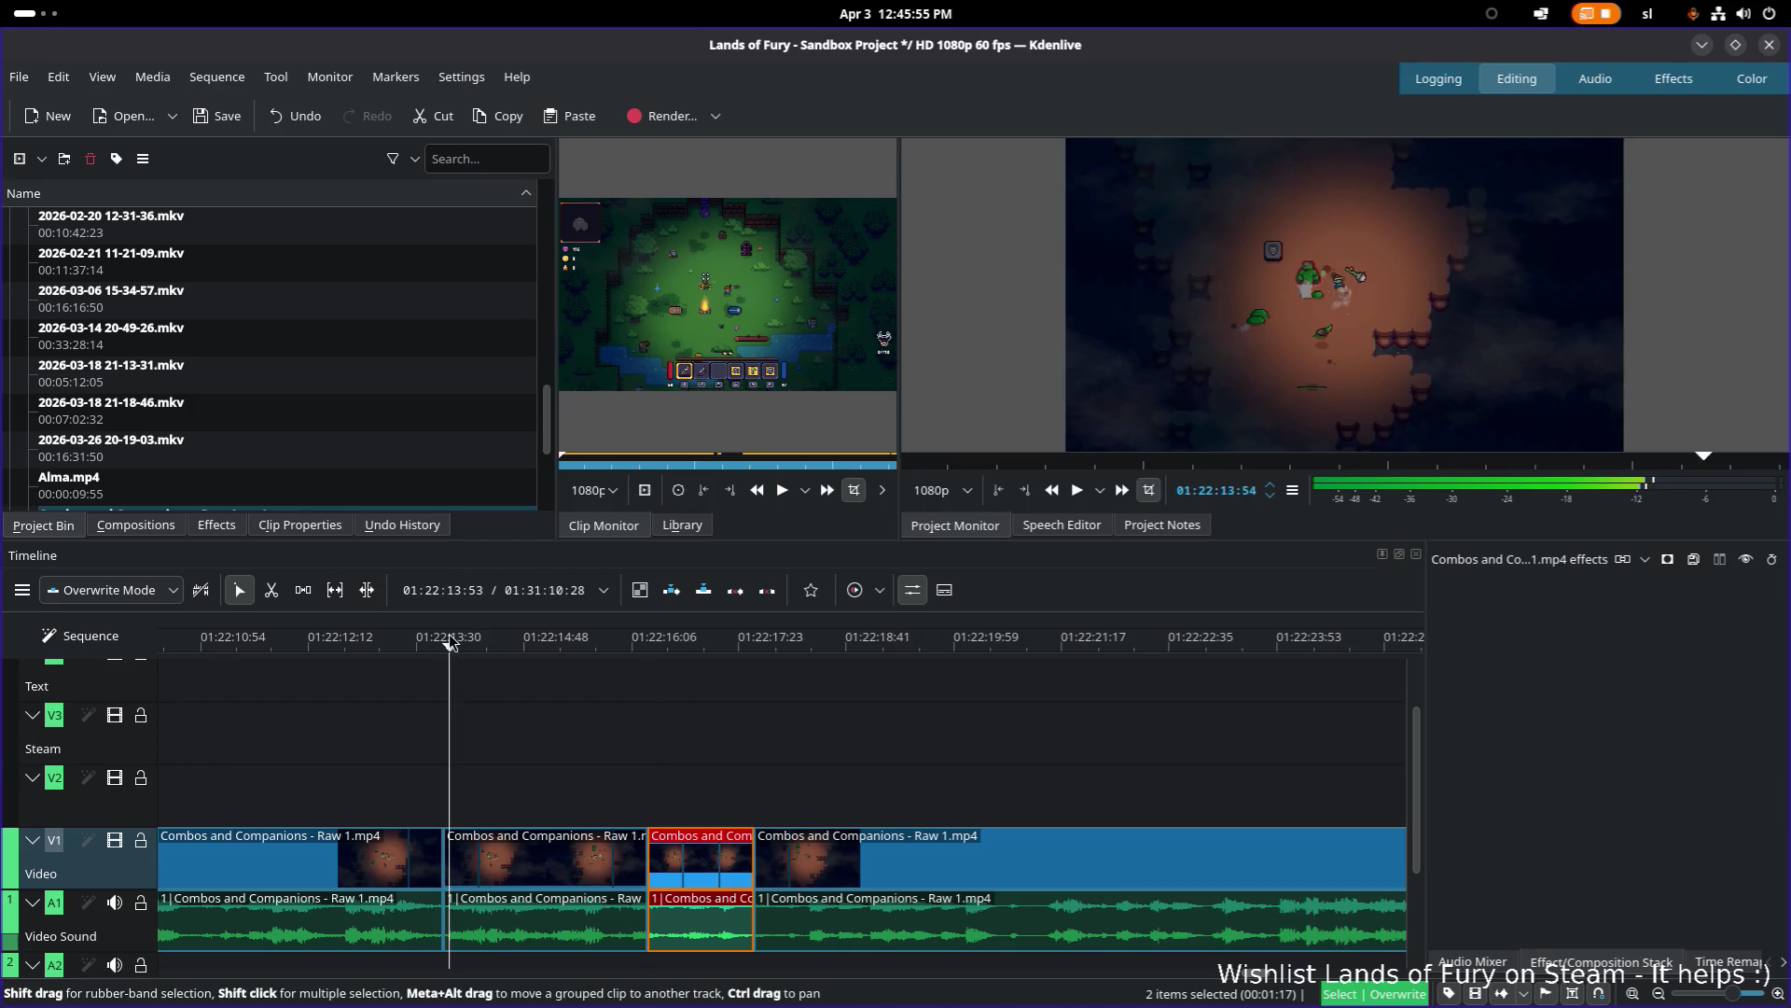
pyautogui.press('space')
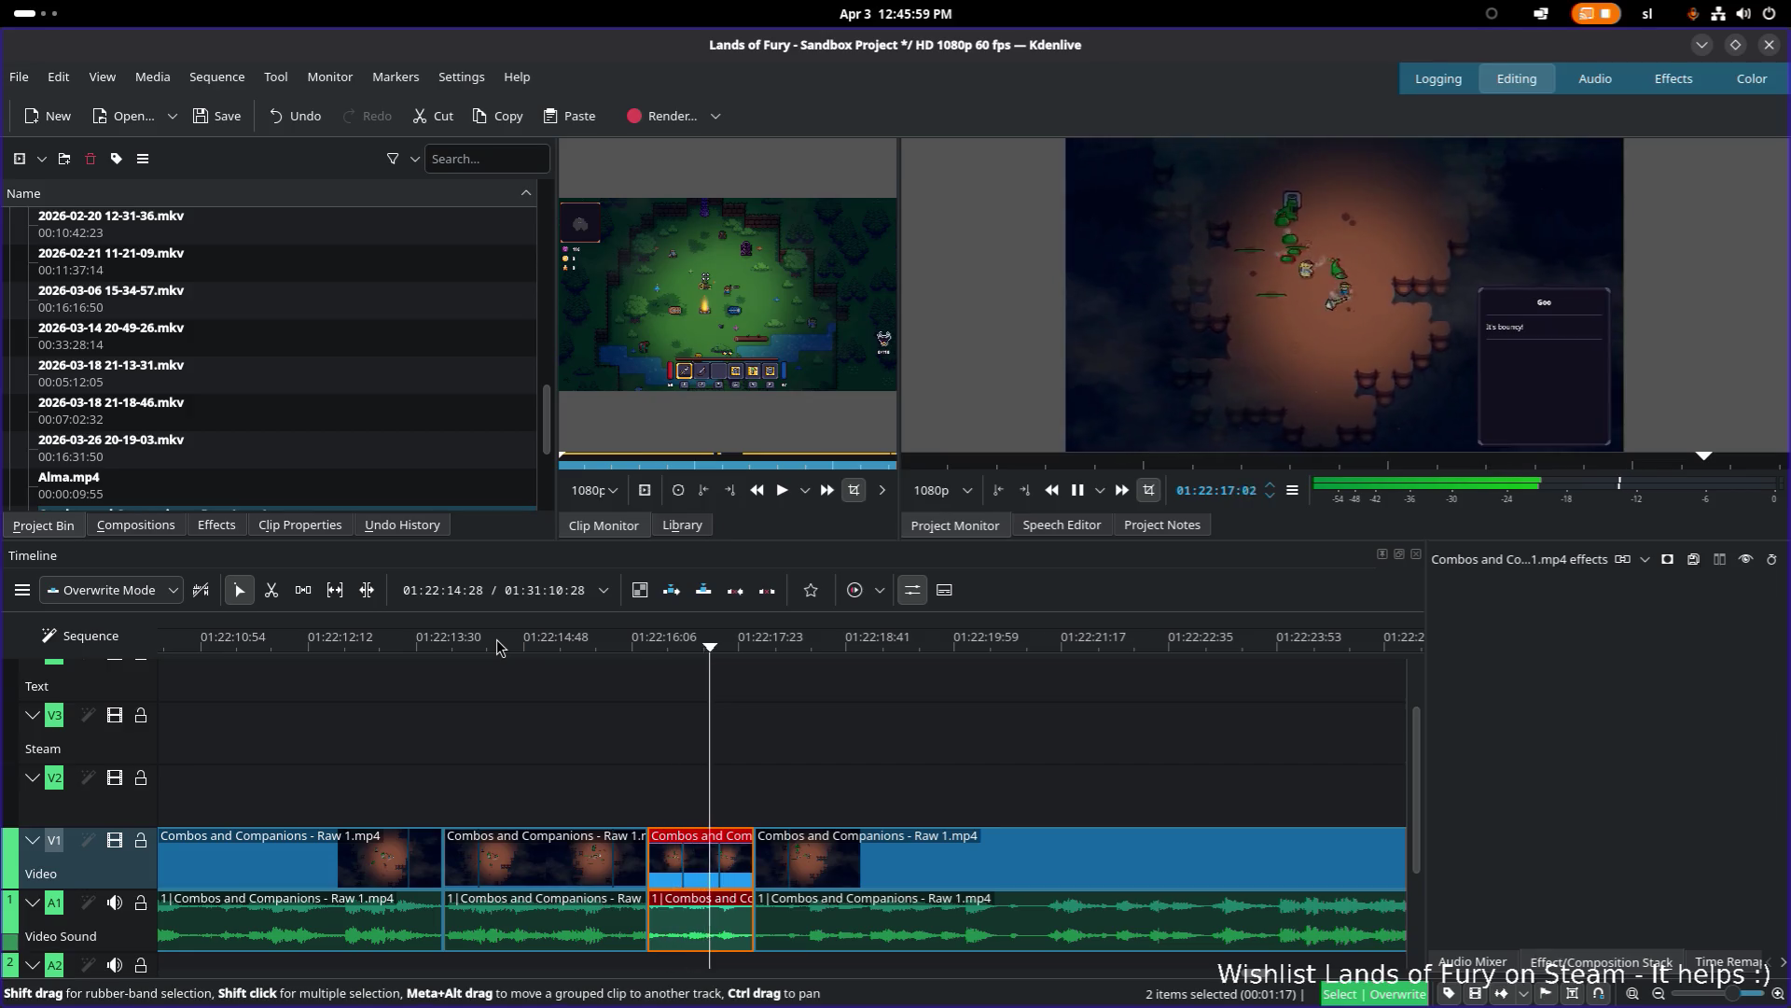
pyautogui.press('space')
# Step: Scrub and replay around 01:22:14–01:22:16 to settle the playhead at 01:22:16:17
pyautogui.moveTo(736, 654); pyautogui.dragTo(647, 650)
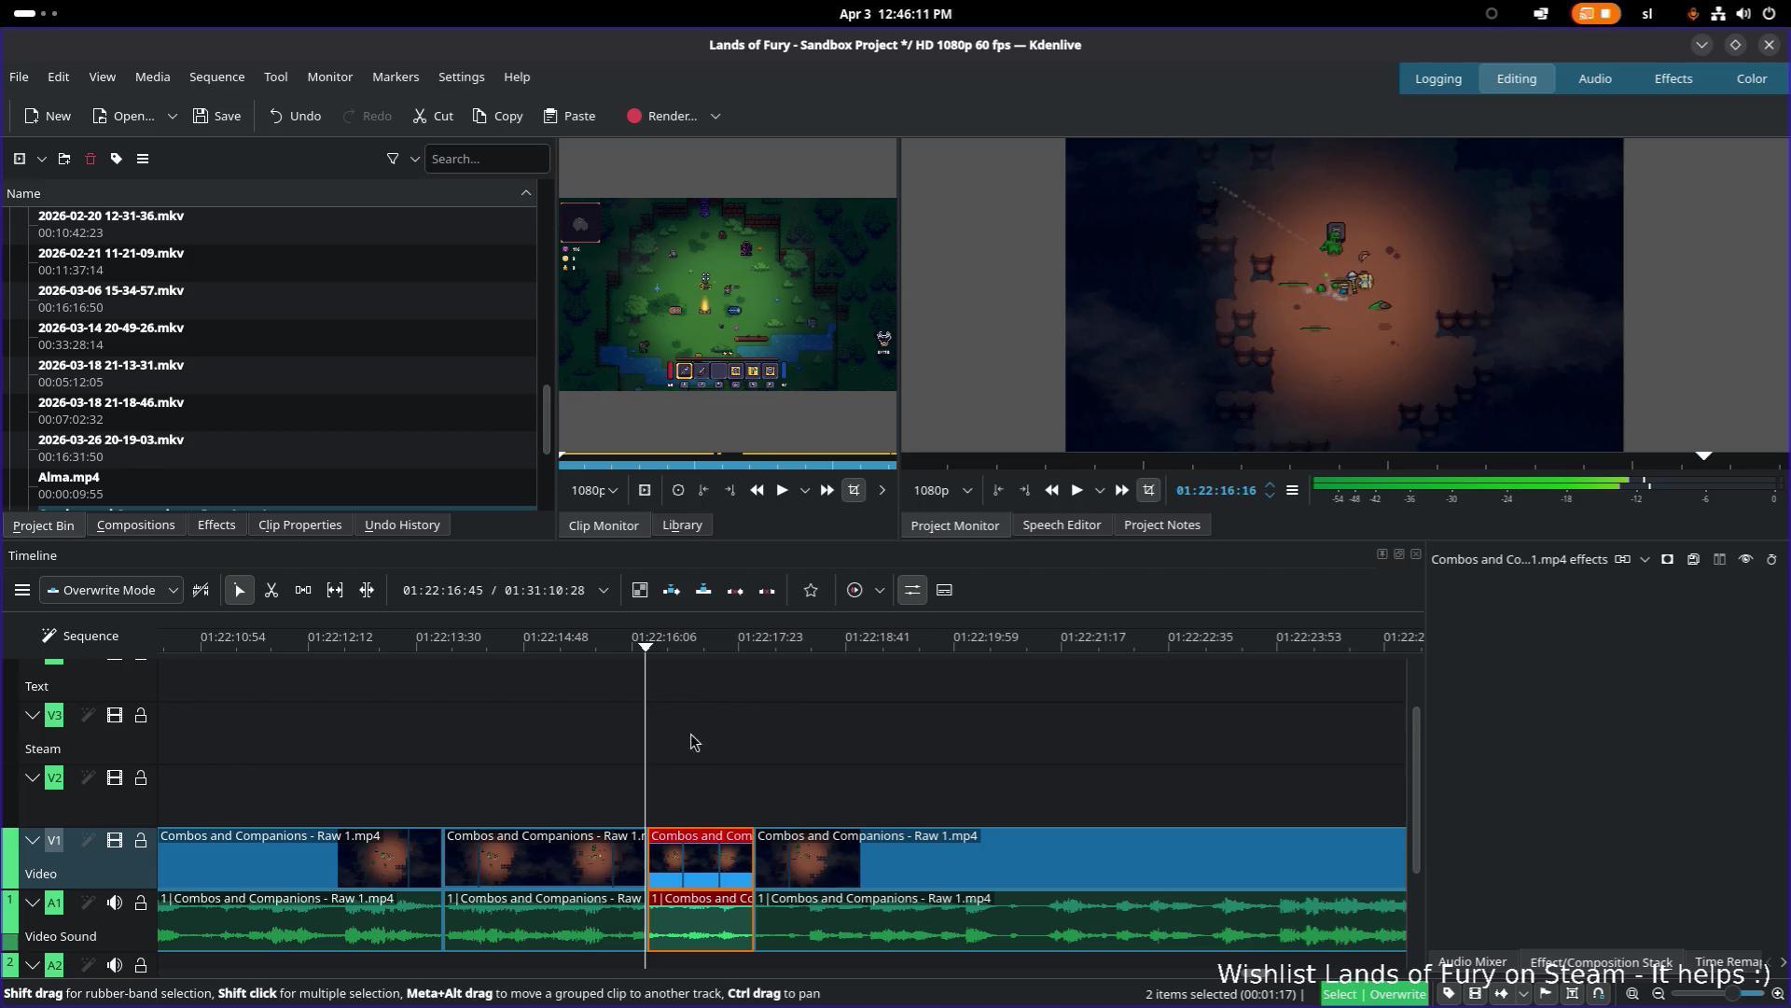
pyautogui.press('space')
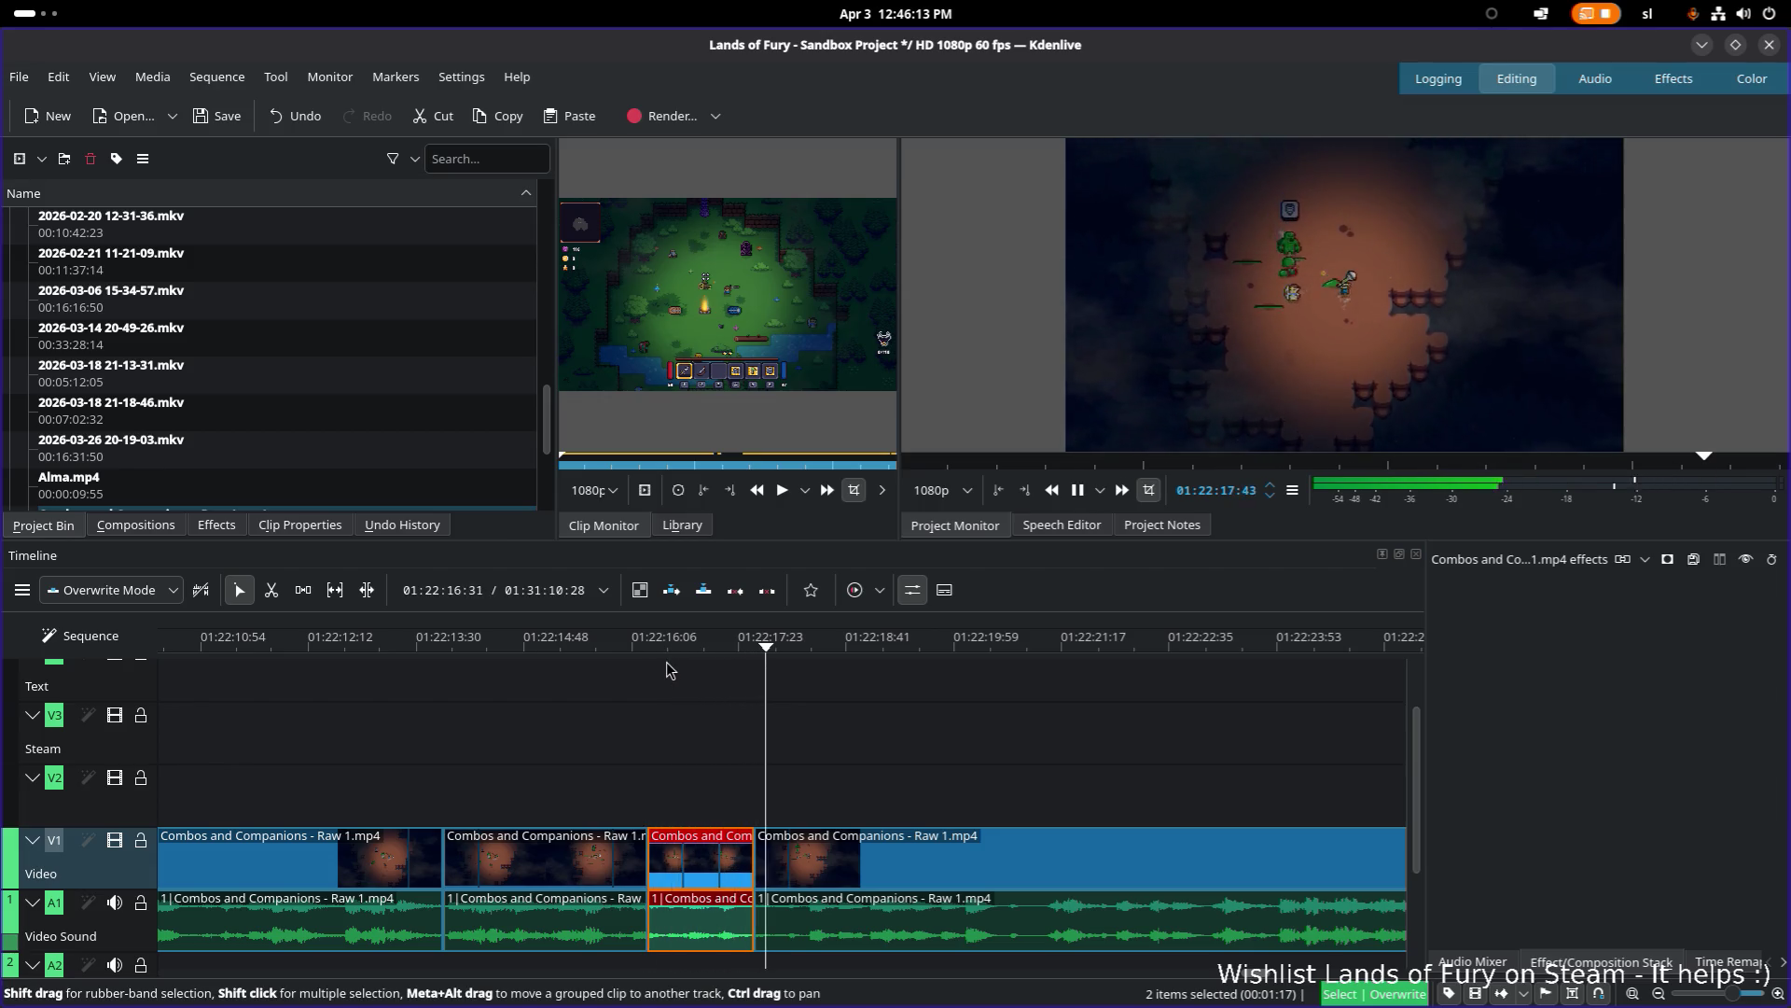
pyautogui.click(651, 636)
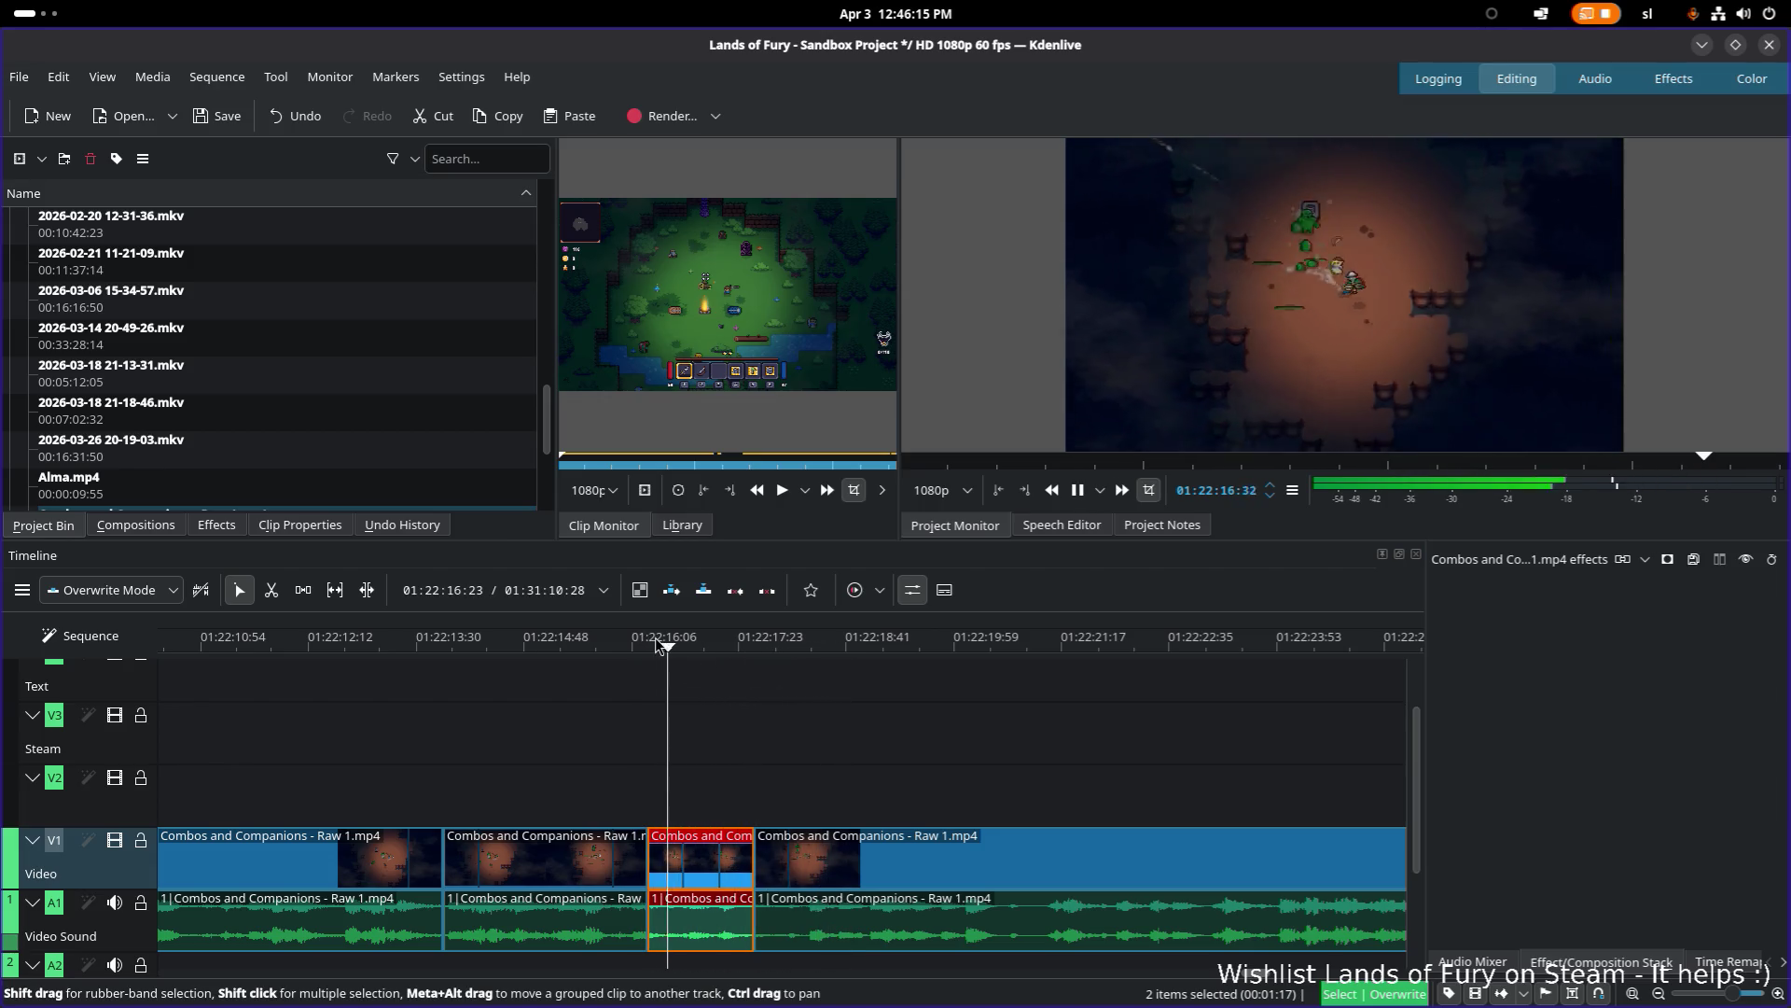
pyautogui.click(653, 642)
pyautogui.press('space')
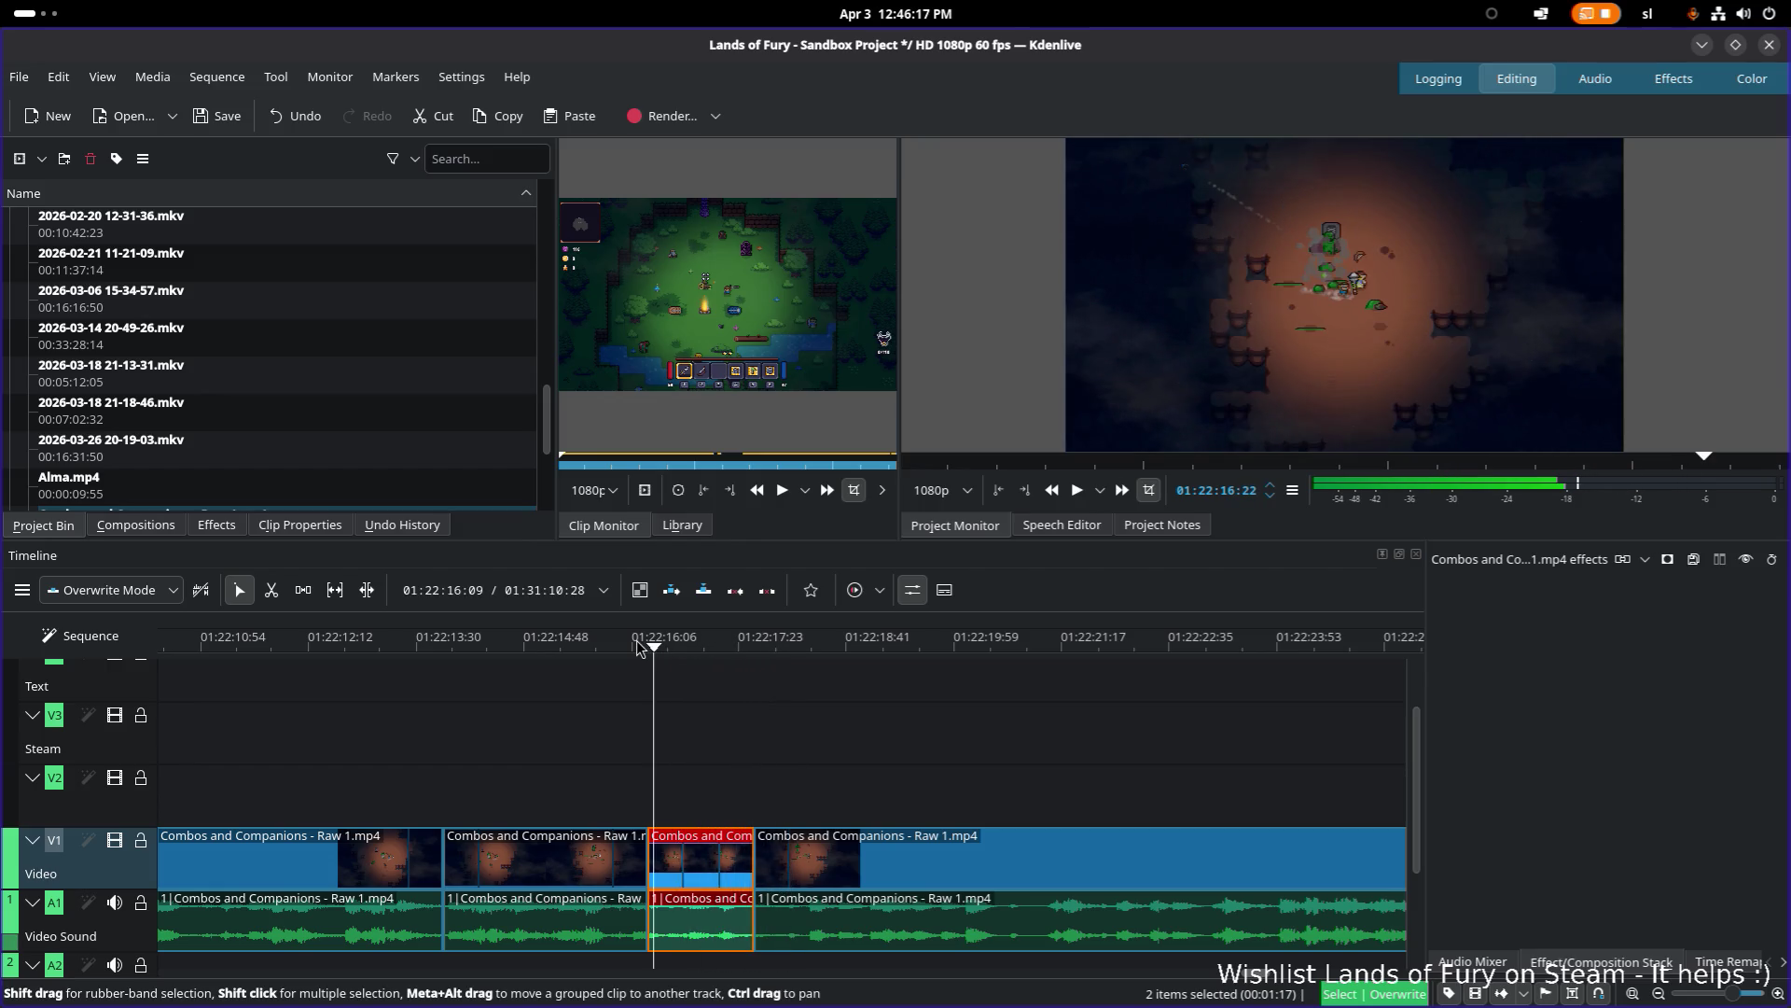
pyautogui.moveTo(557, 641); pyautogui.dragTo(444, 641)
pyautogui.press('space')
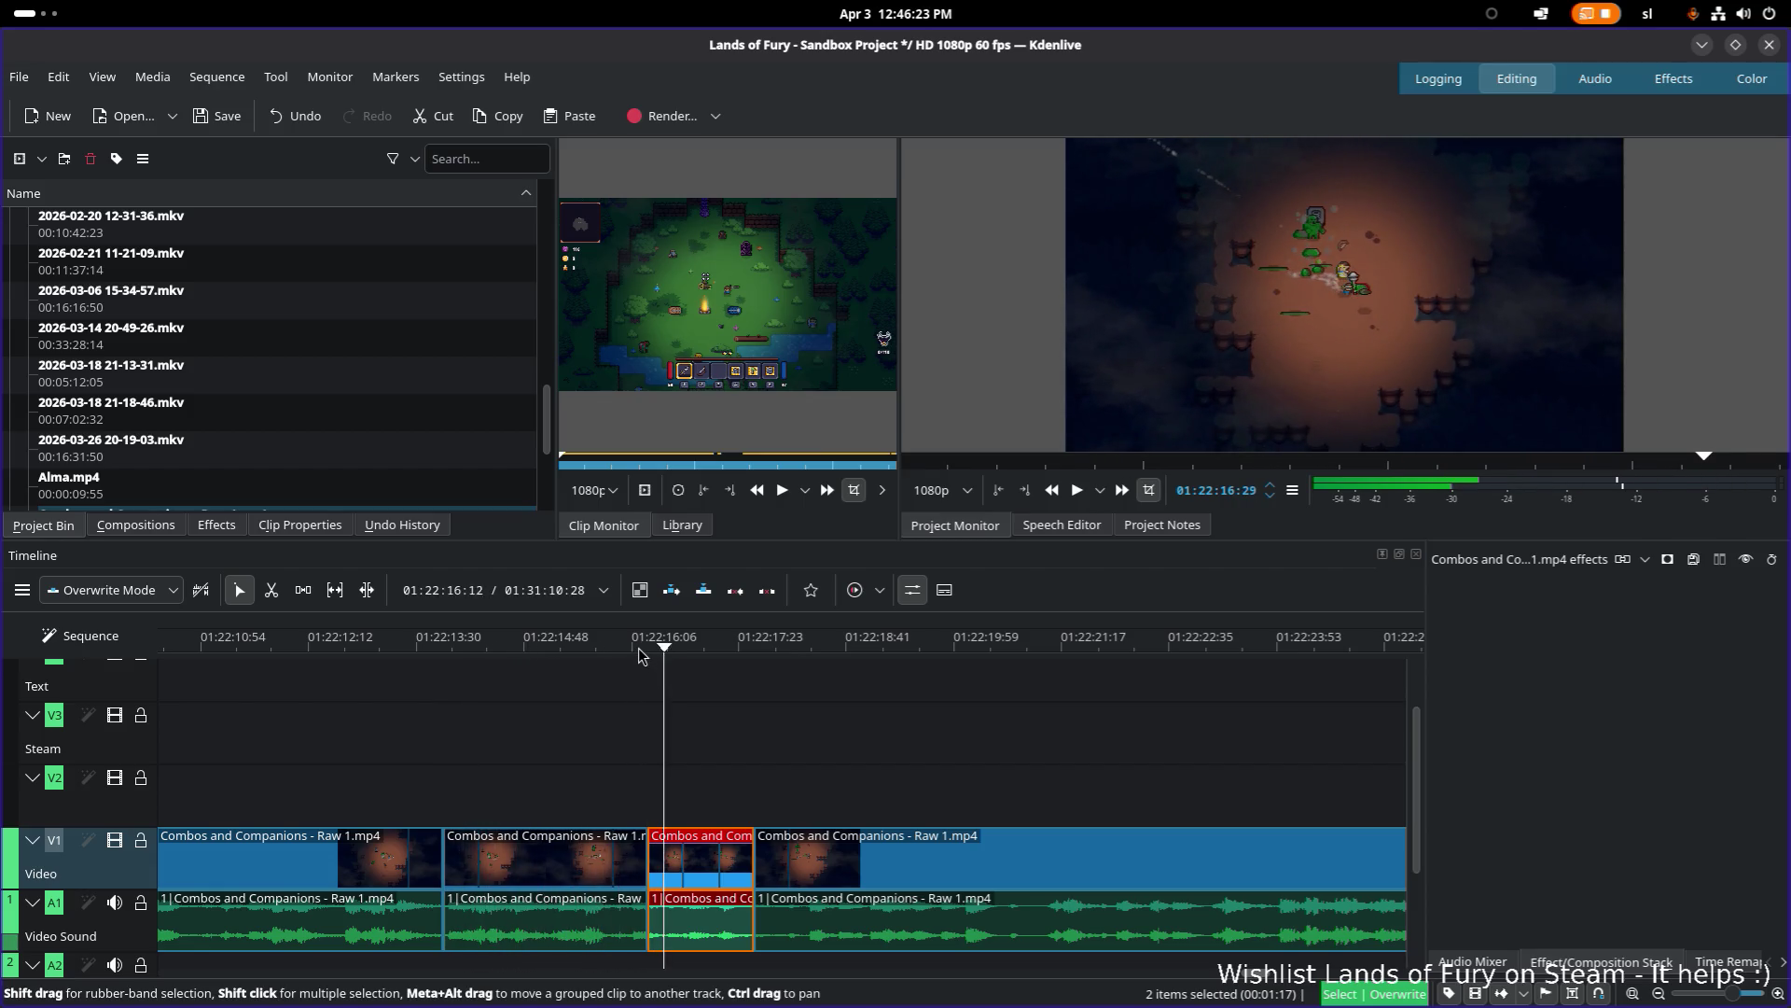
pyautogui.click(644, 646)
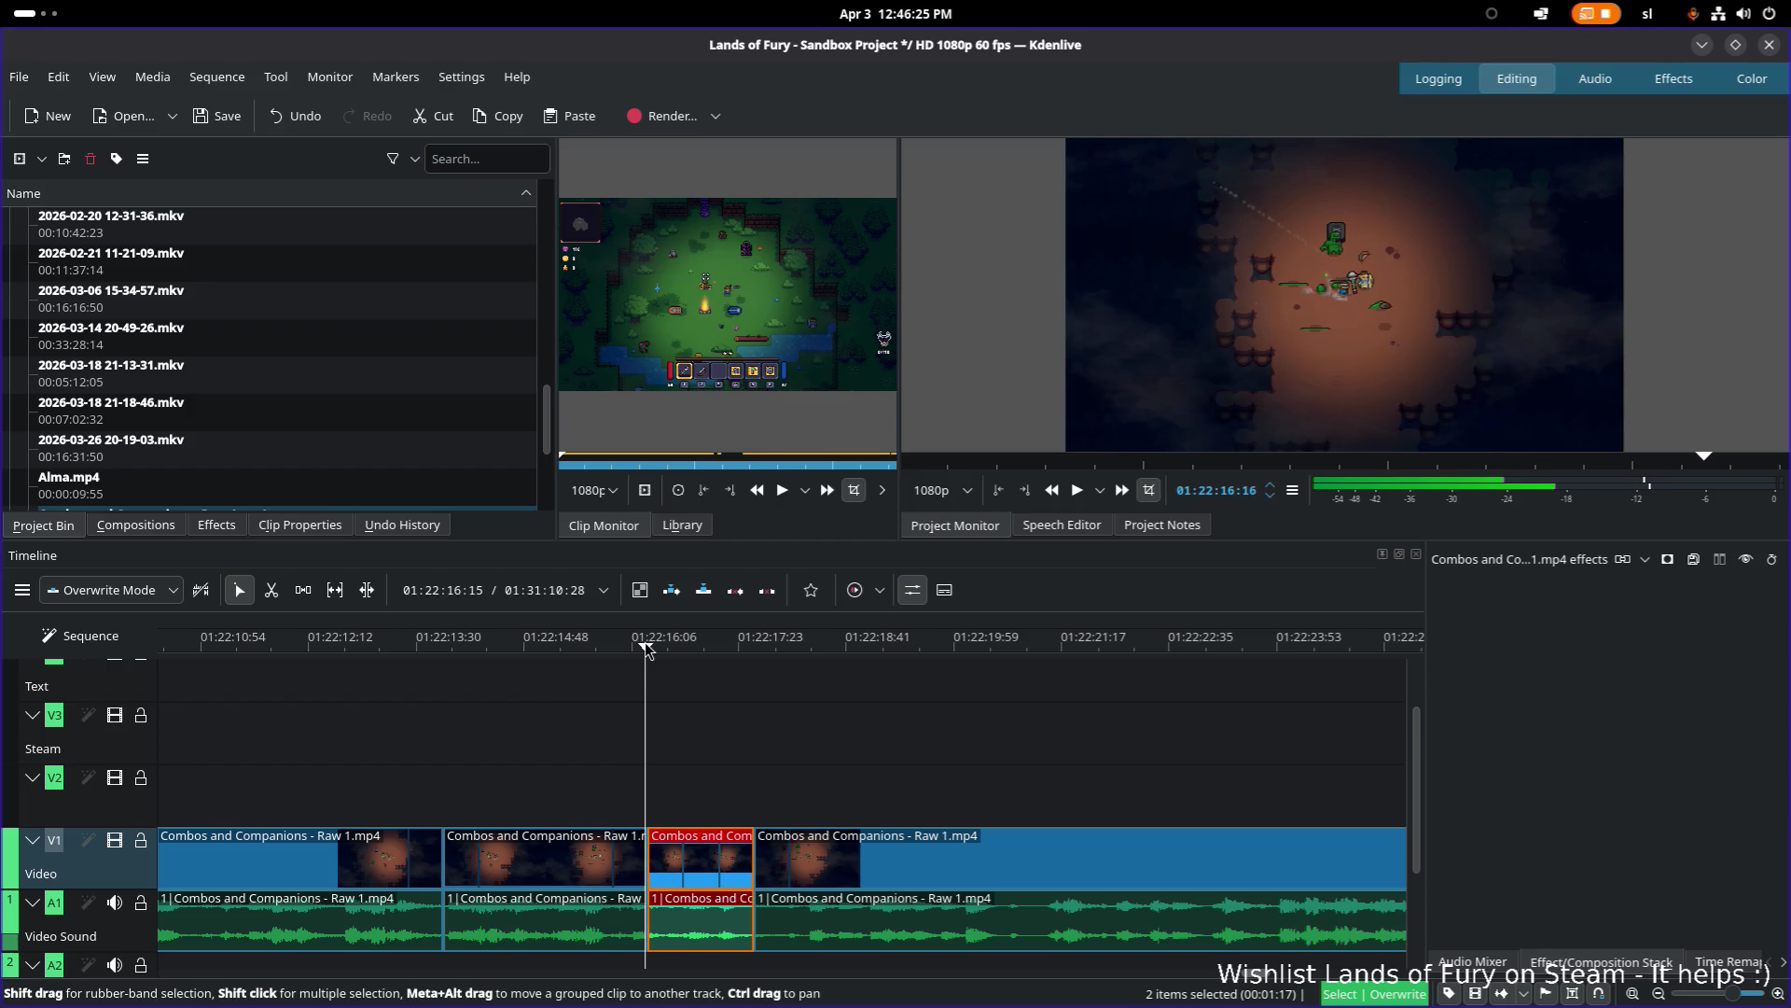
pyautogui.moveTo(647, 648); pyautogui.dragTo(603, 649)
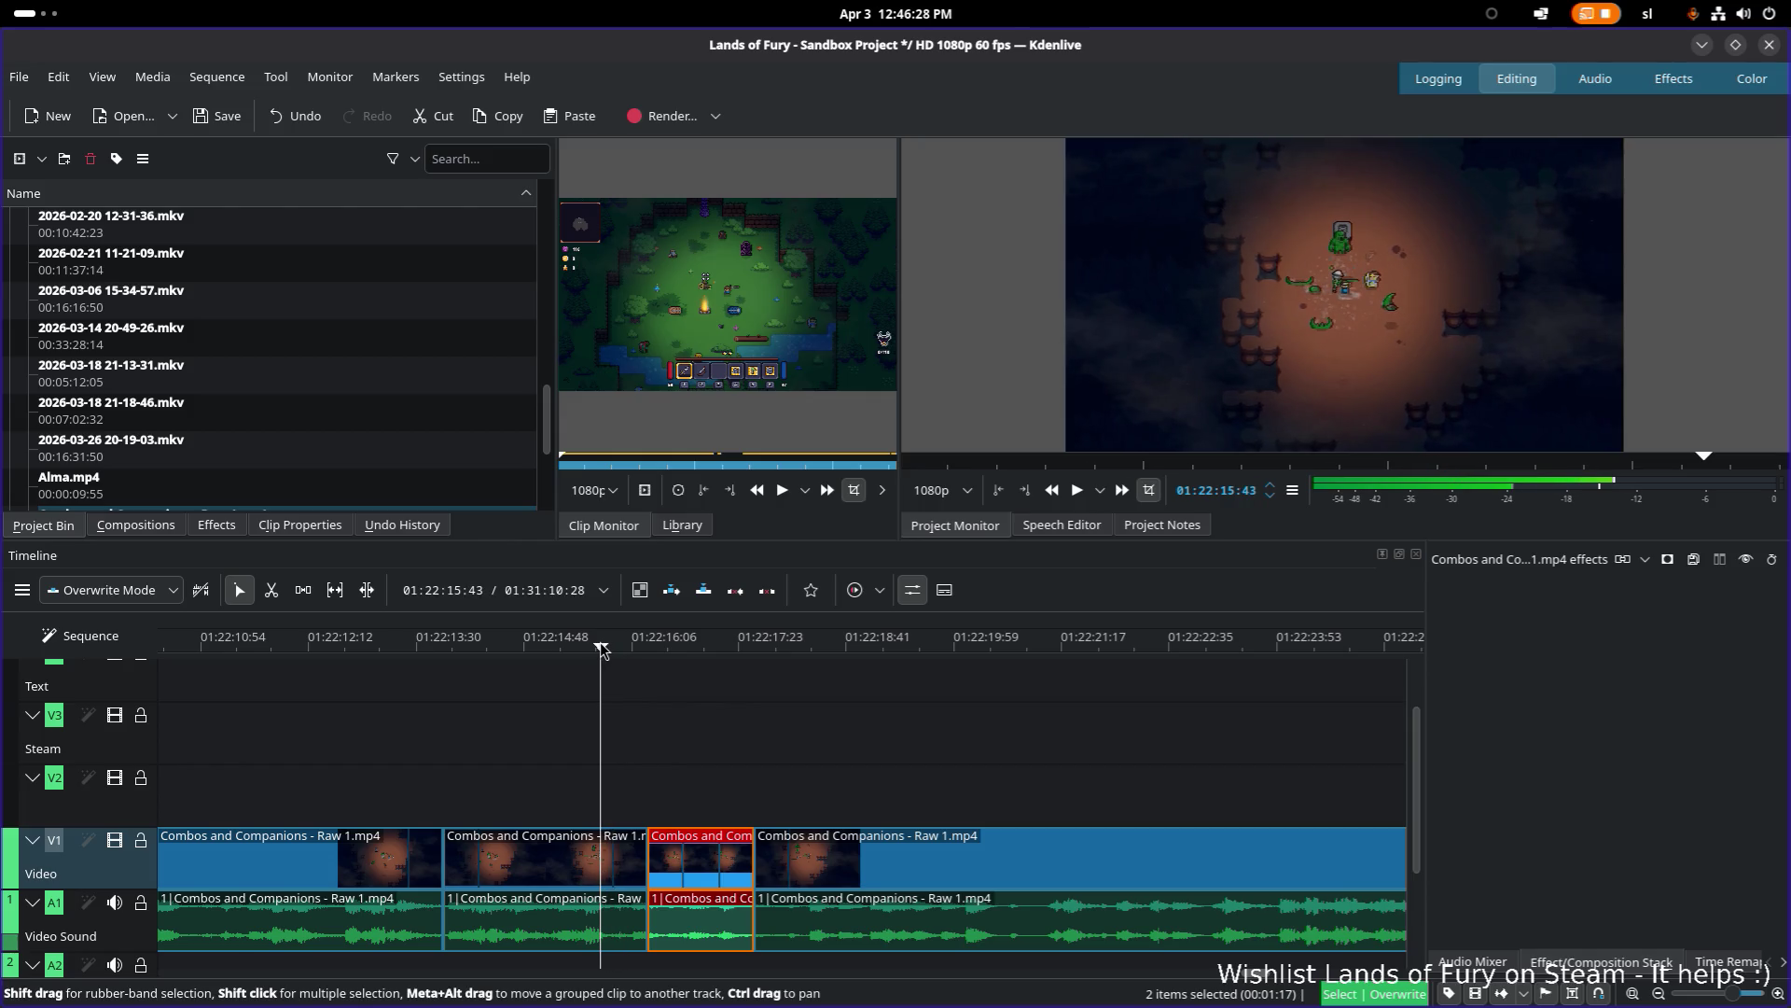
# Step: Try a second cut at 01:22:15:43, review the short piece, then undo that split
pyautogui.press('x')
pyautogui.click(624, 882)
pyautogui.press('s')
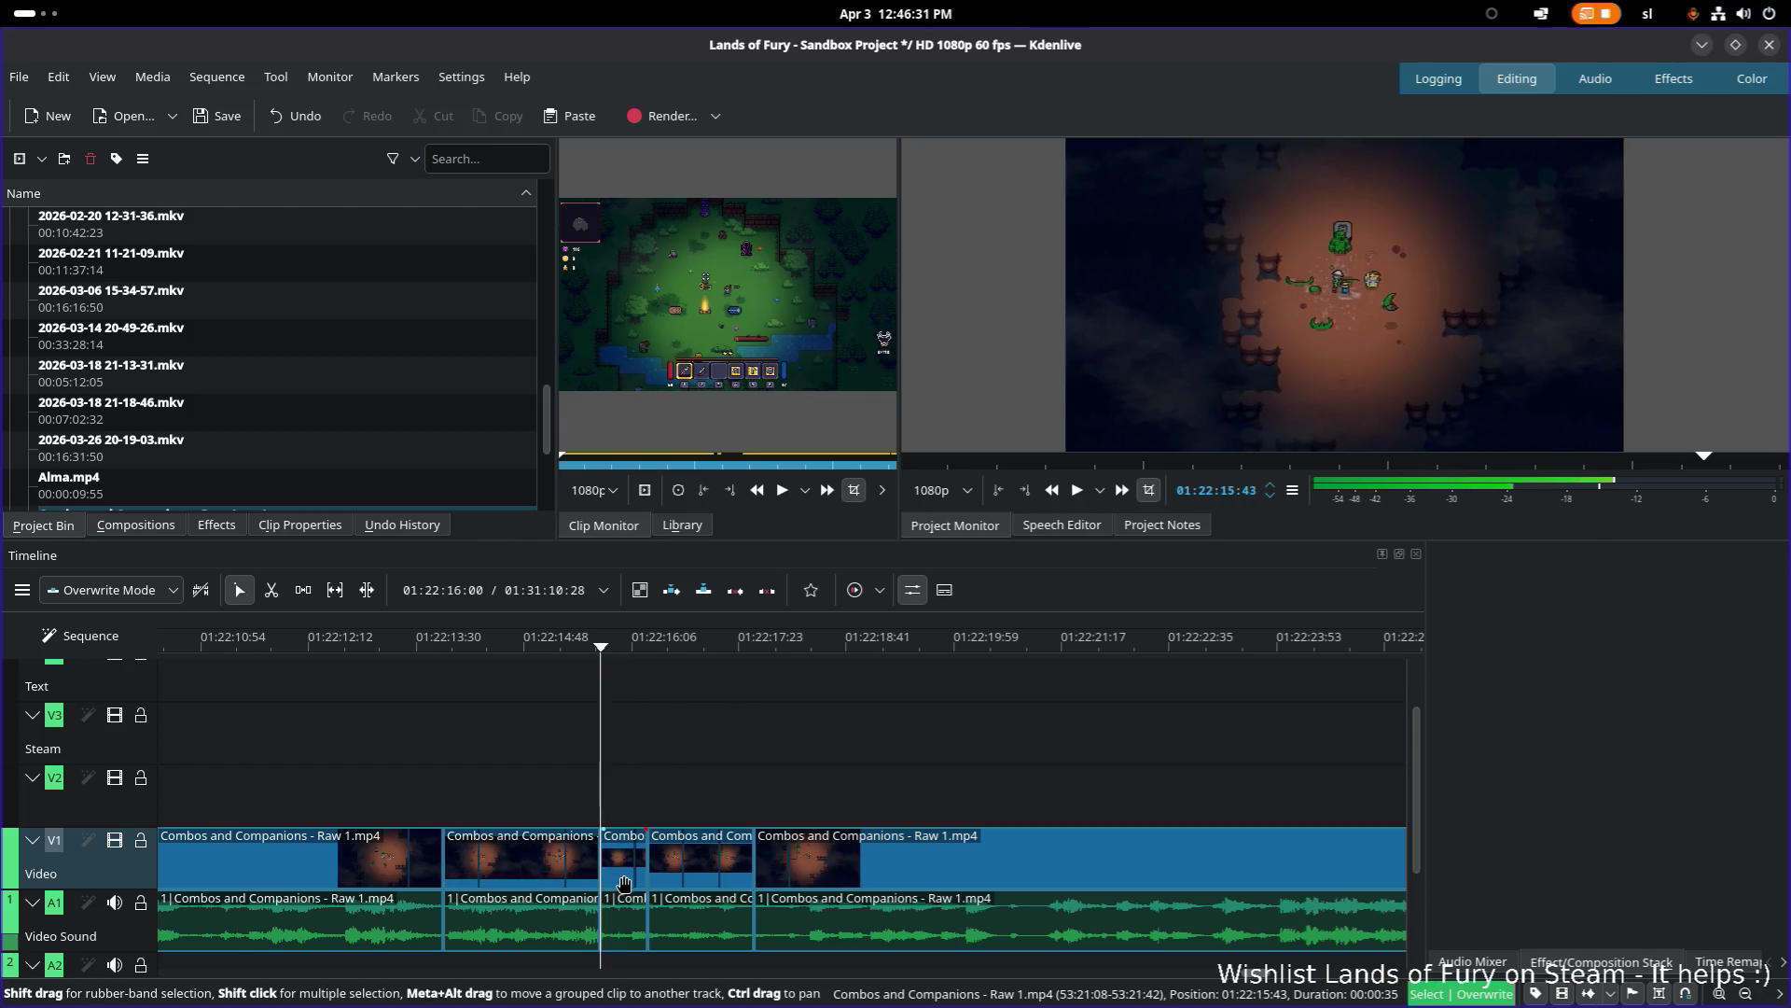
pyautogui.click(624, 883)
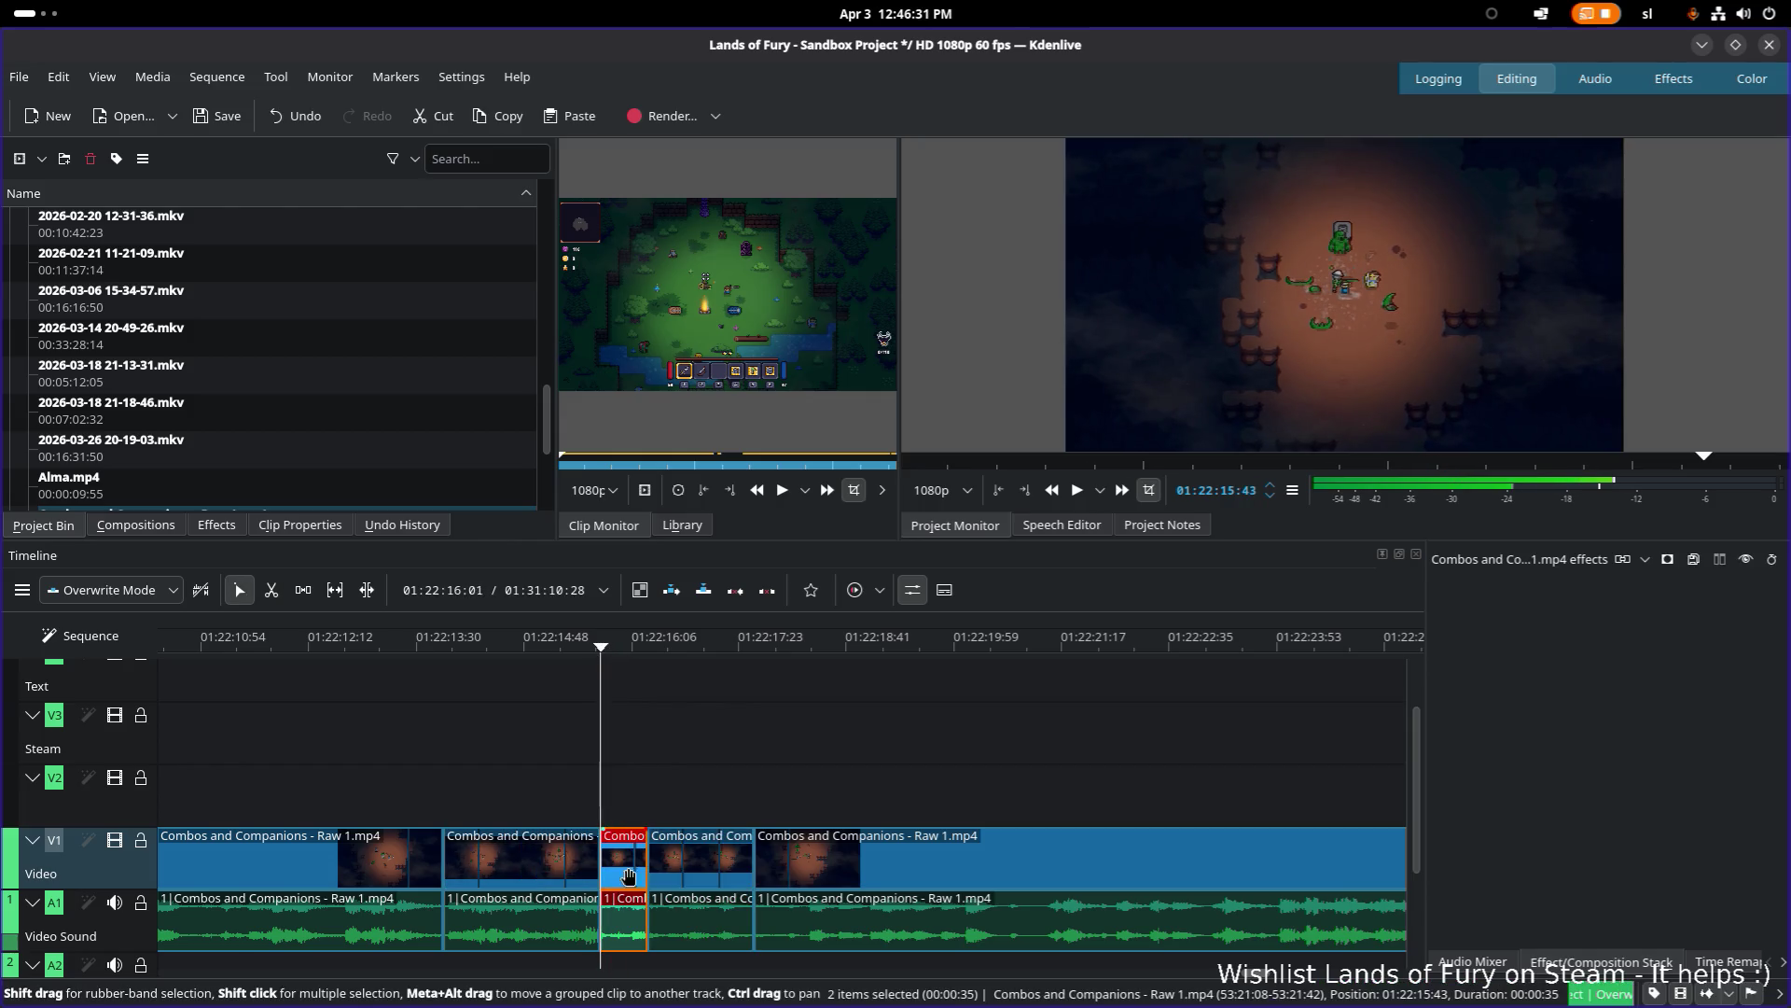
pyautogui.click(443, 642)
pyautogui.press('space')
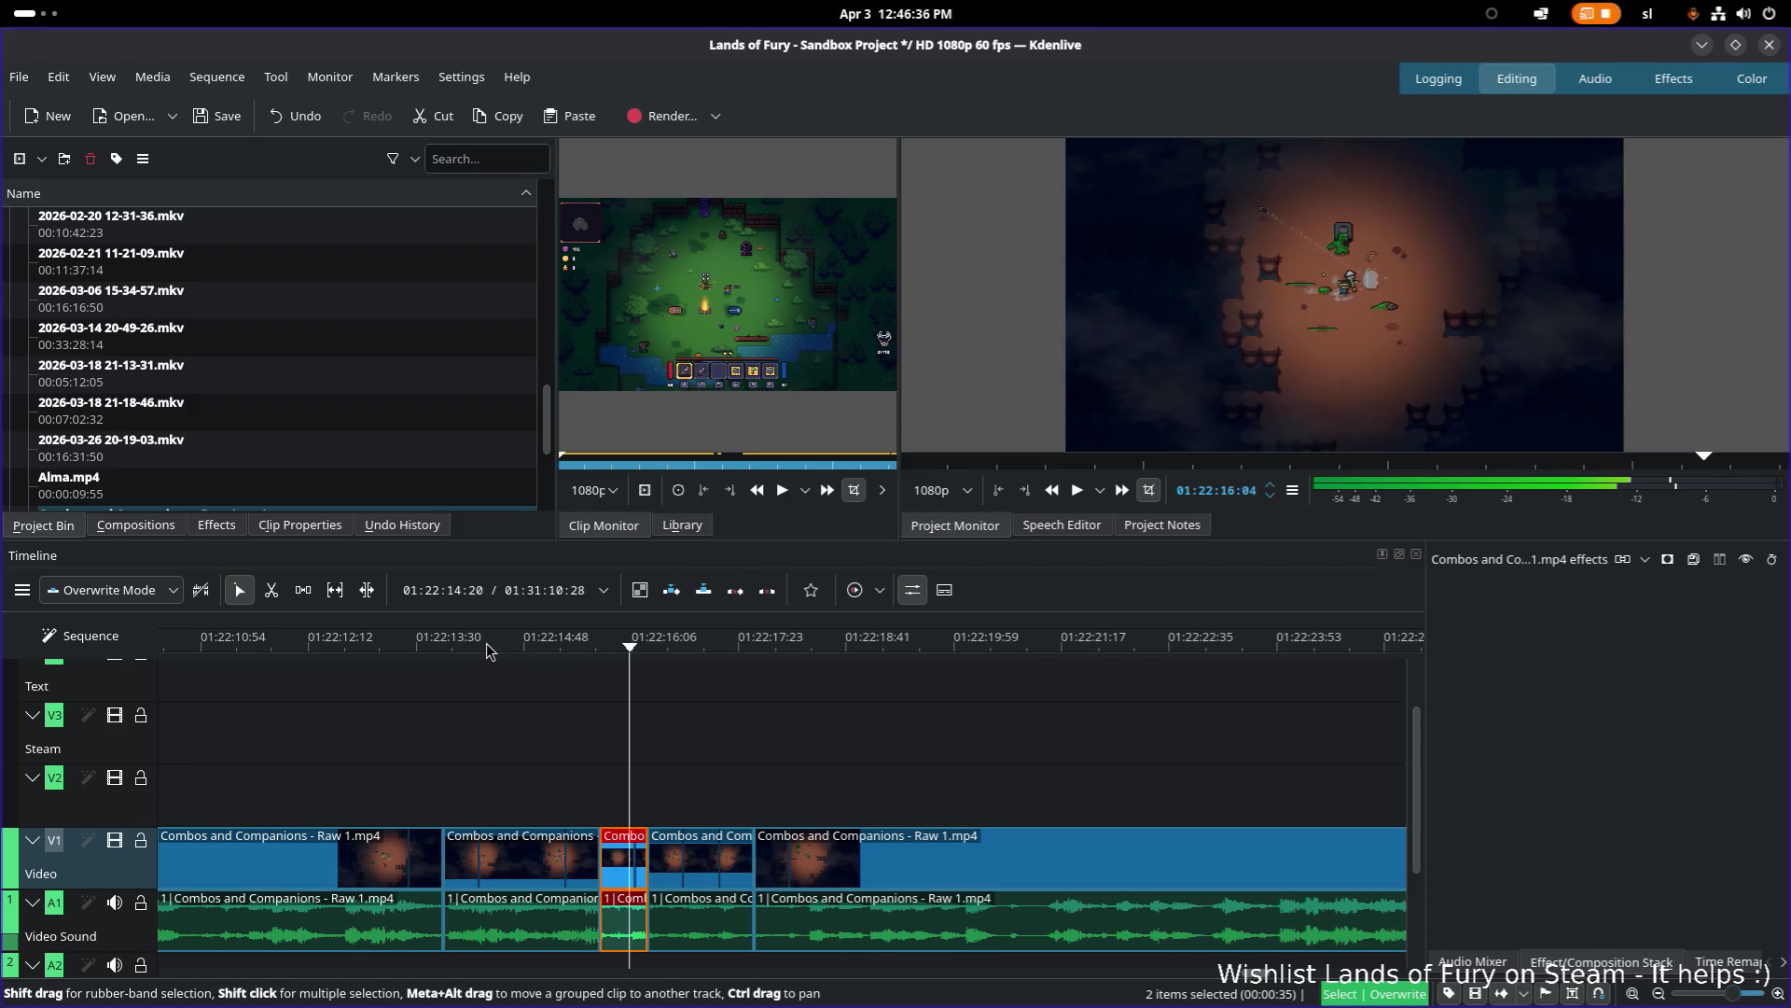
pyautogui.click(591, 675)
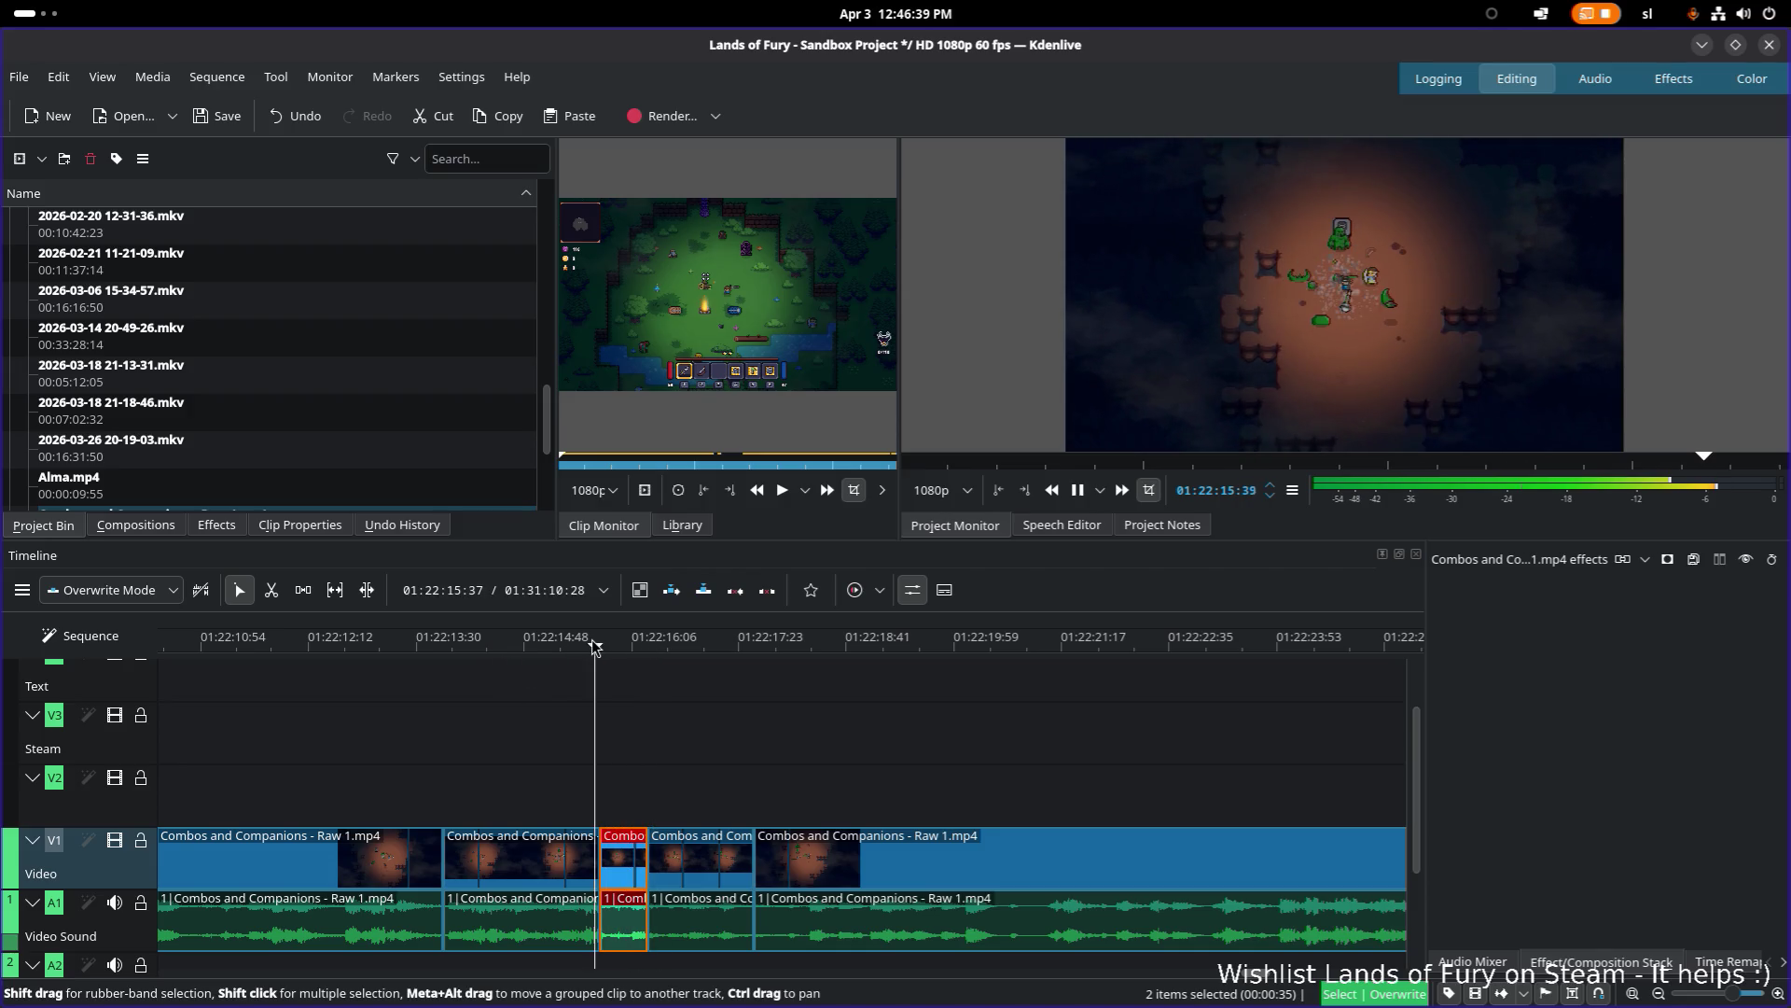
pyautogui.click(513, 649)
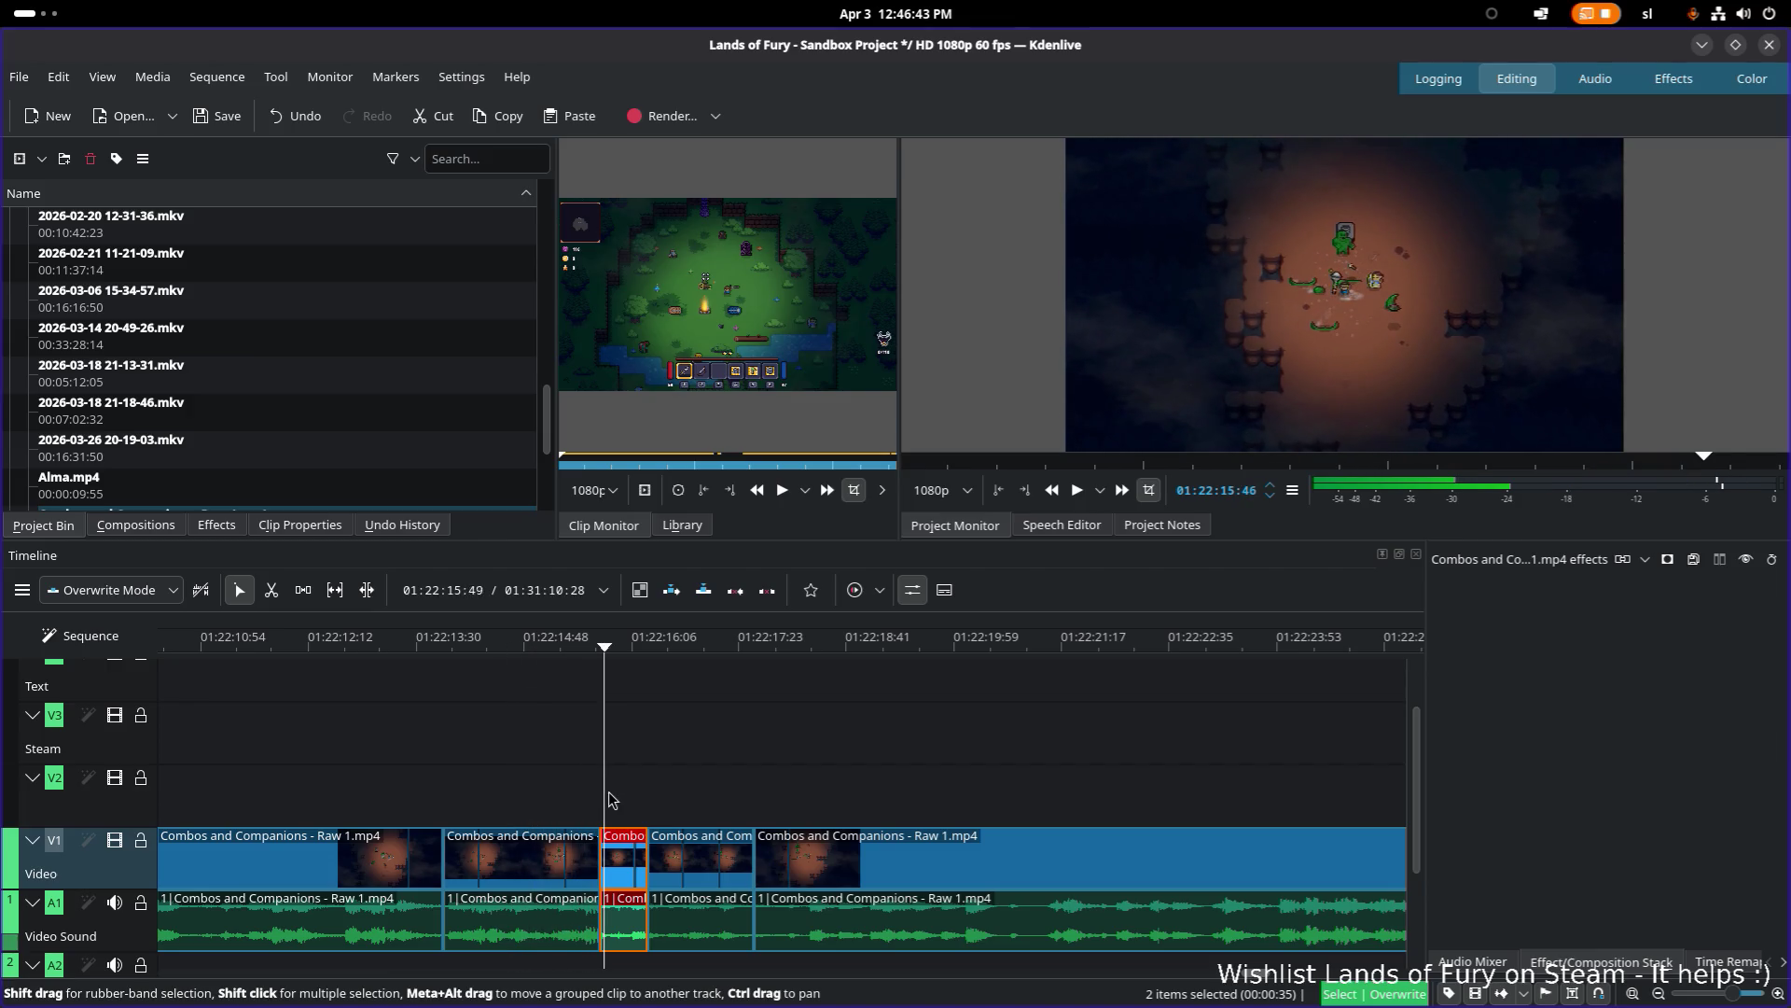
pyautogui.hotkey('ctrl', 'z')
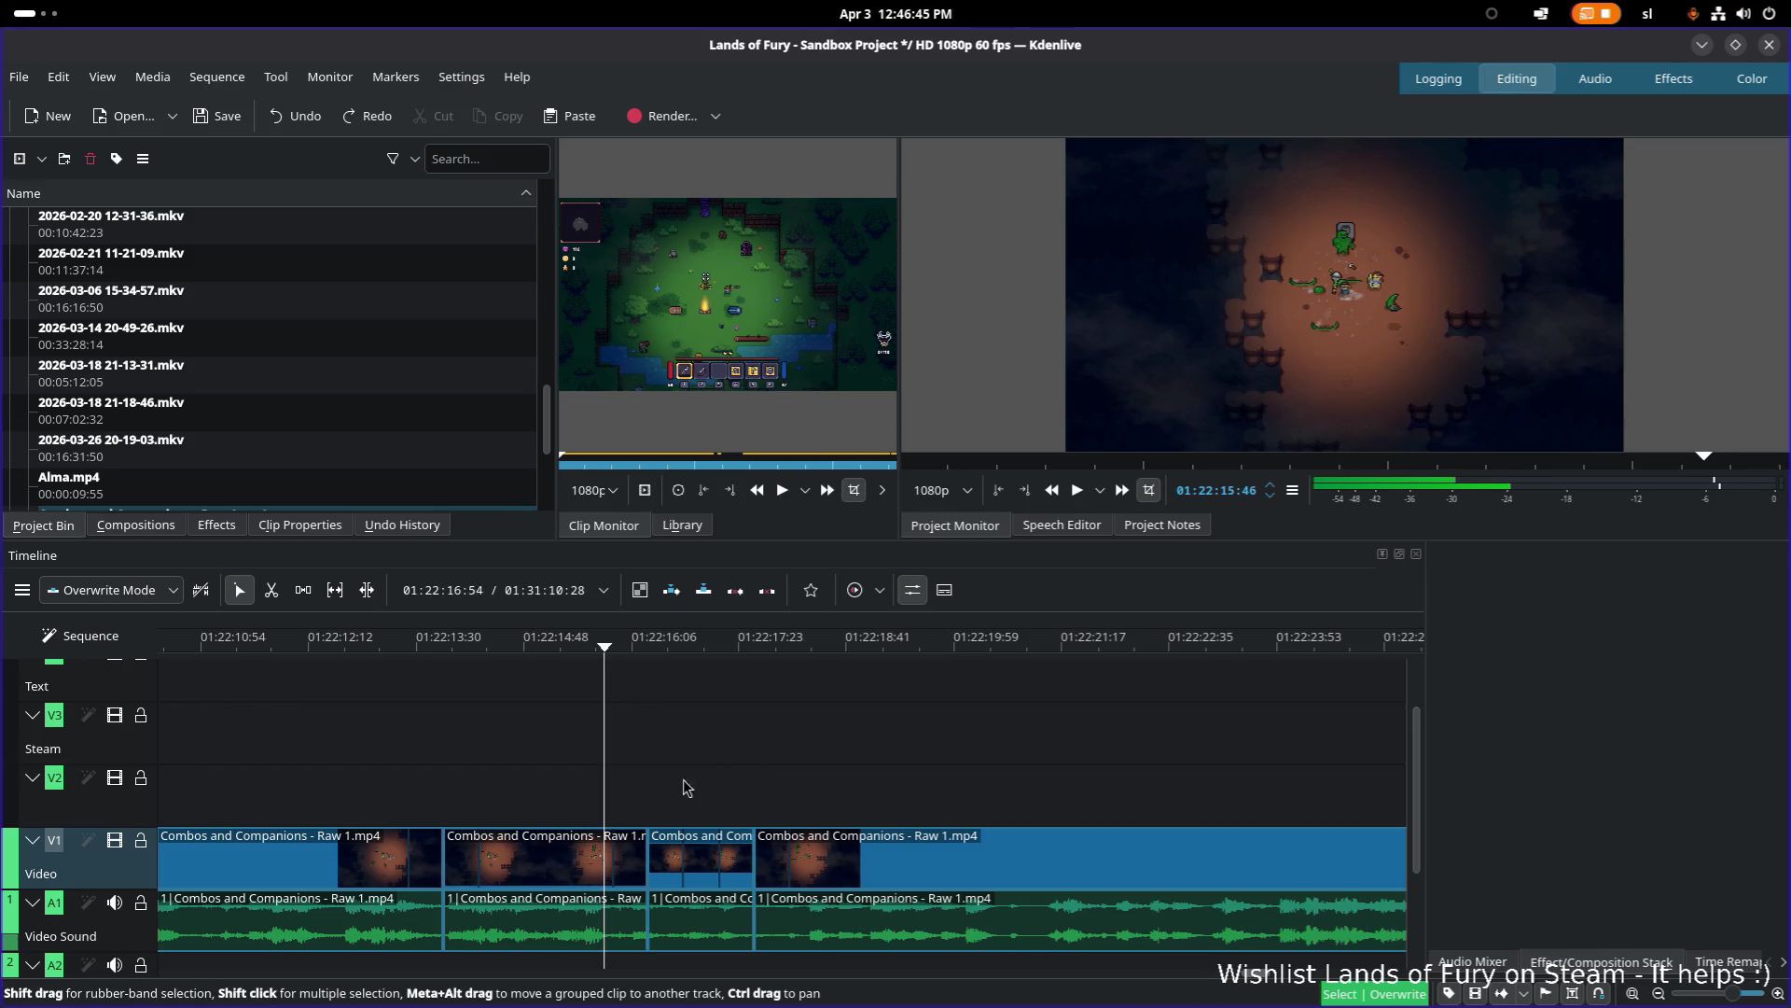
# Step: Select the middle 00:02:28 Combos and Companions piece and play it from its start
pyautogui.moveTo(606, 664); pyautogui.dragTo(654, 653)
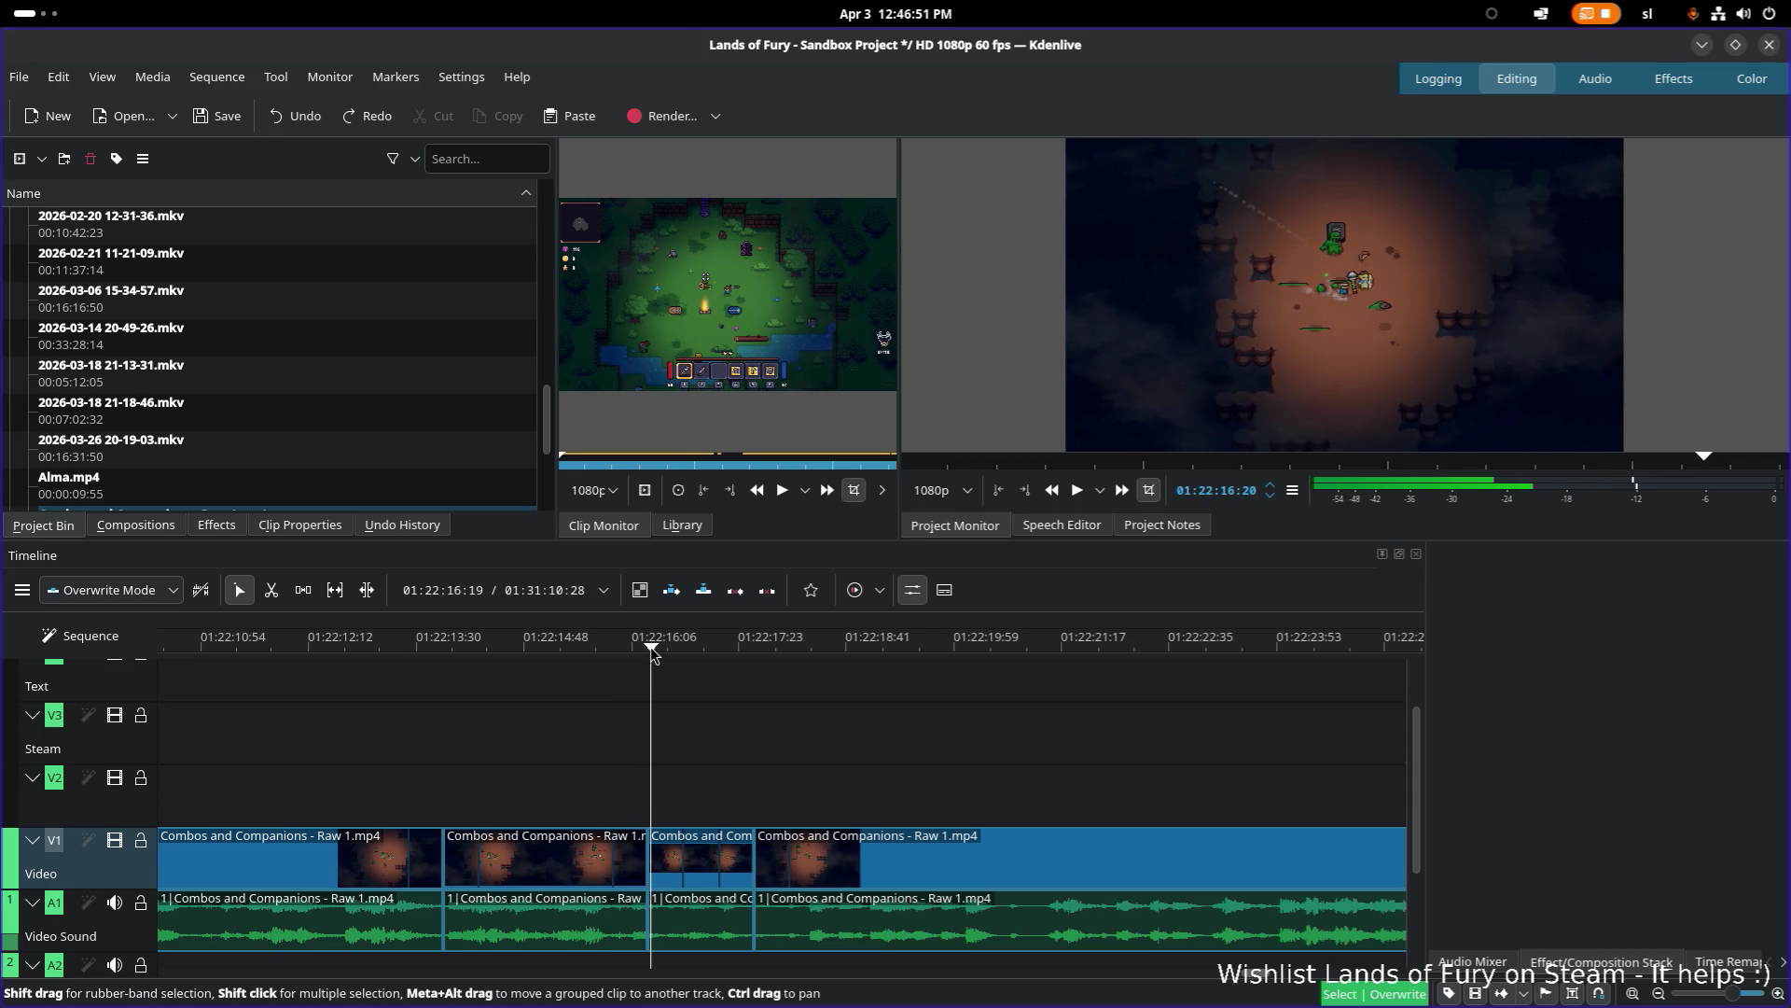
pyautogui.press('x')
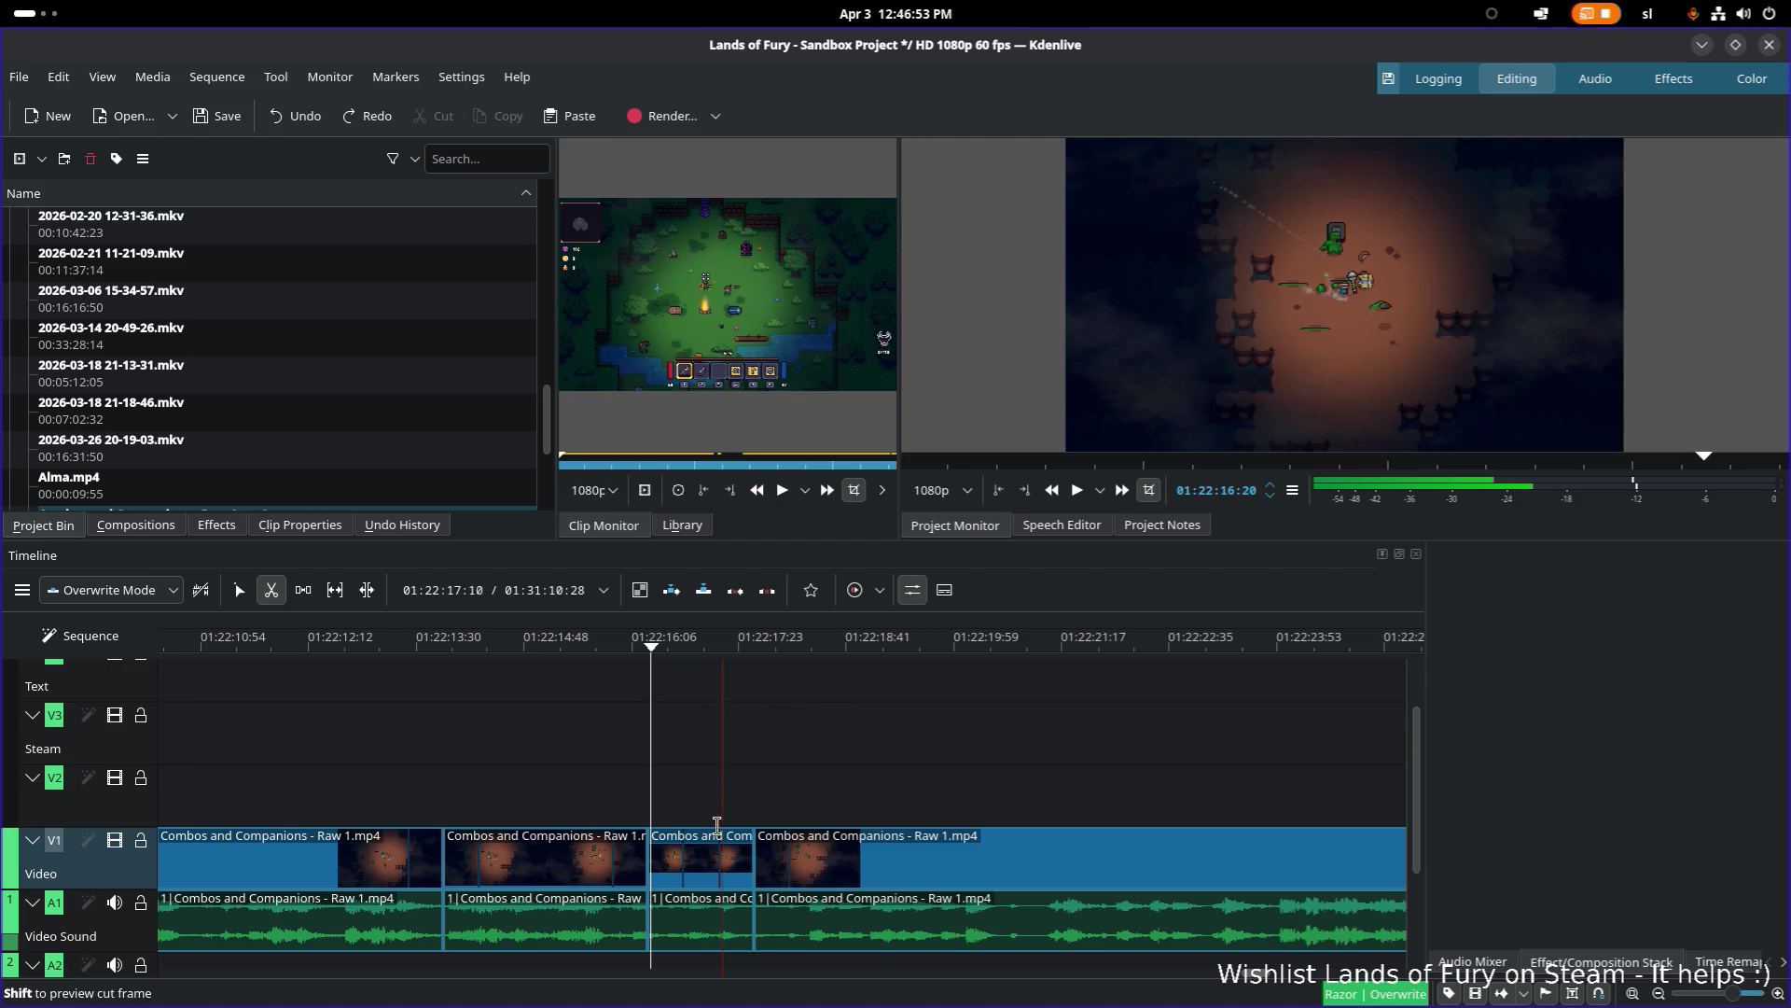
pyautogui.press('s')
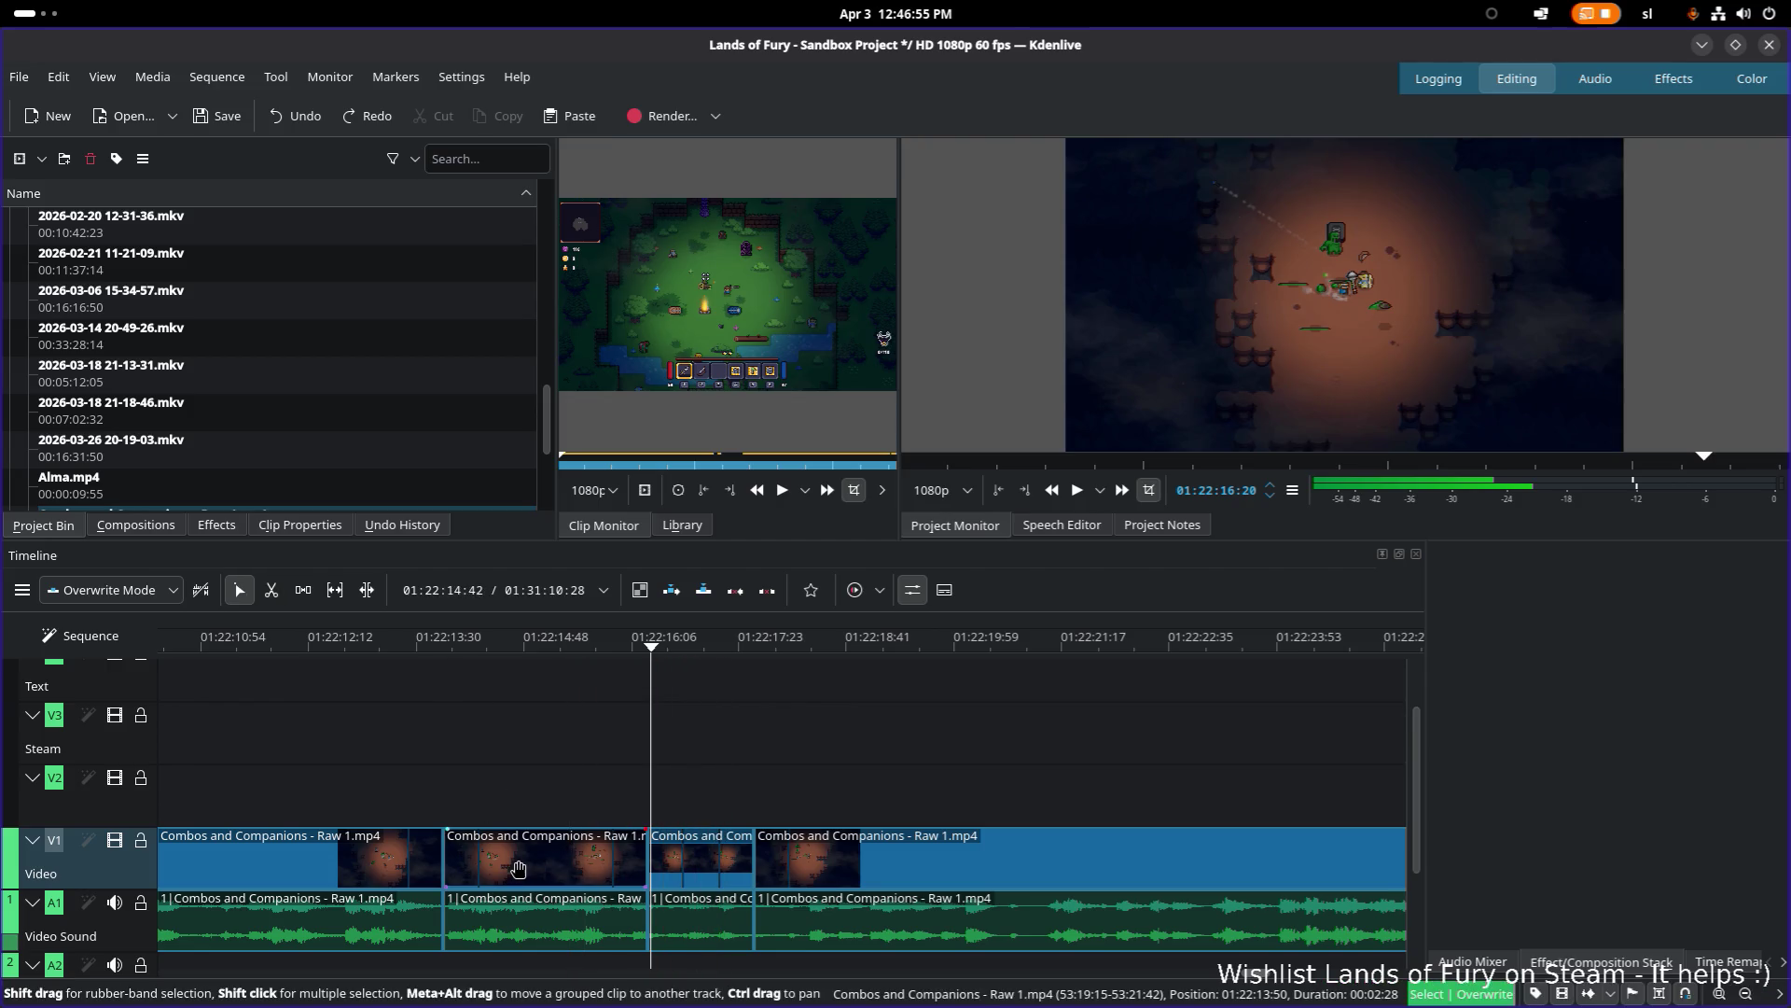
pyautogui.click(518, 869)
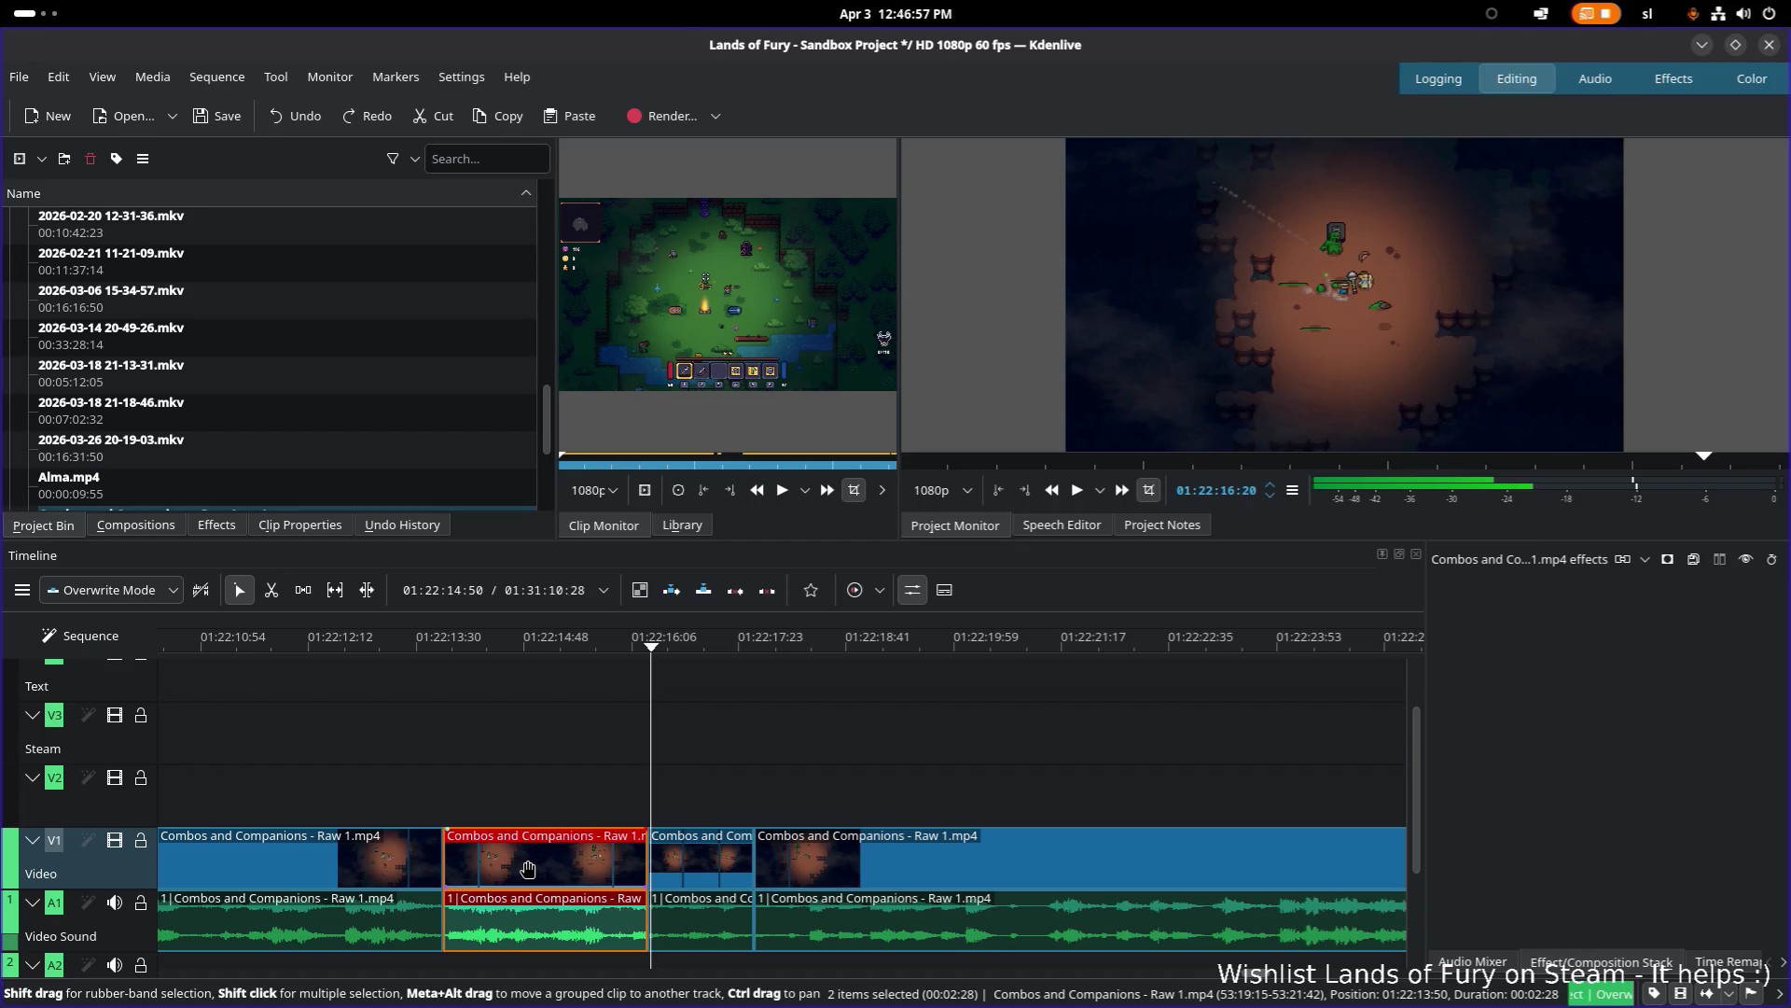
pyautogui.click(450, 650)
pyautogui.press('space')
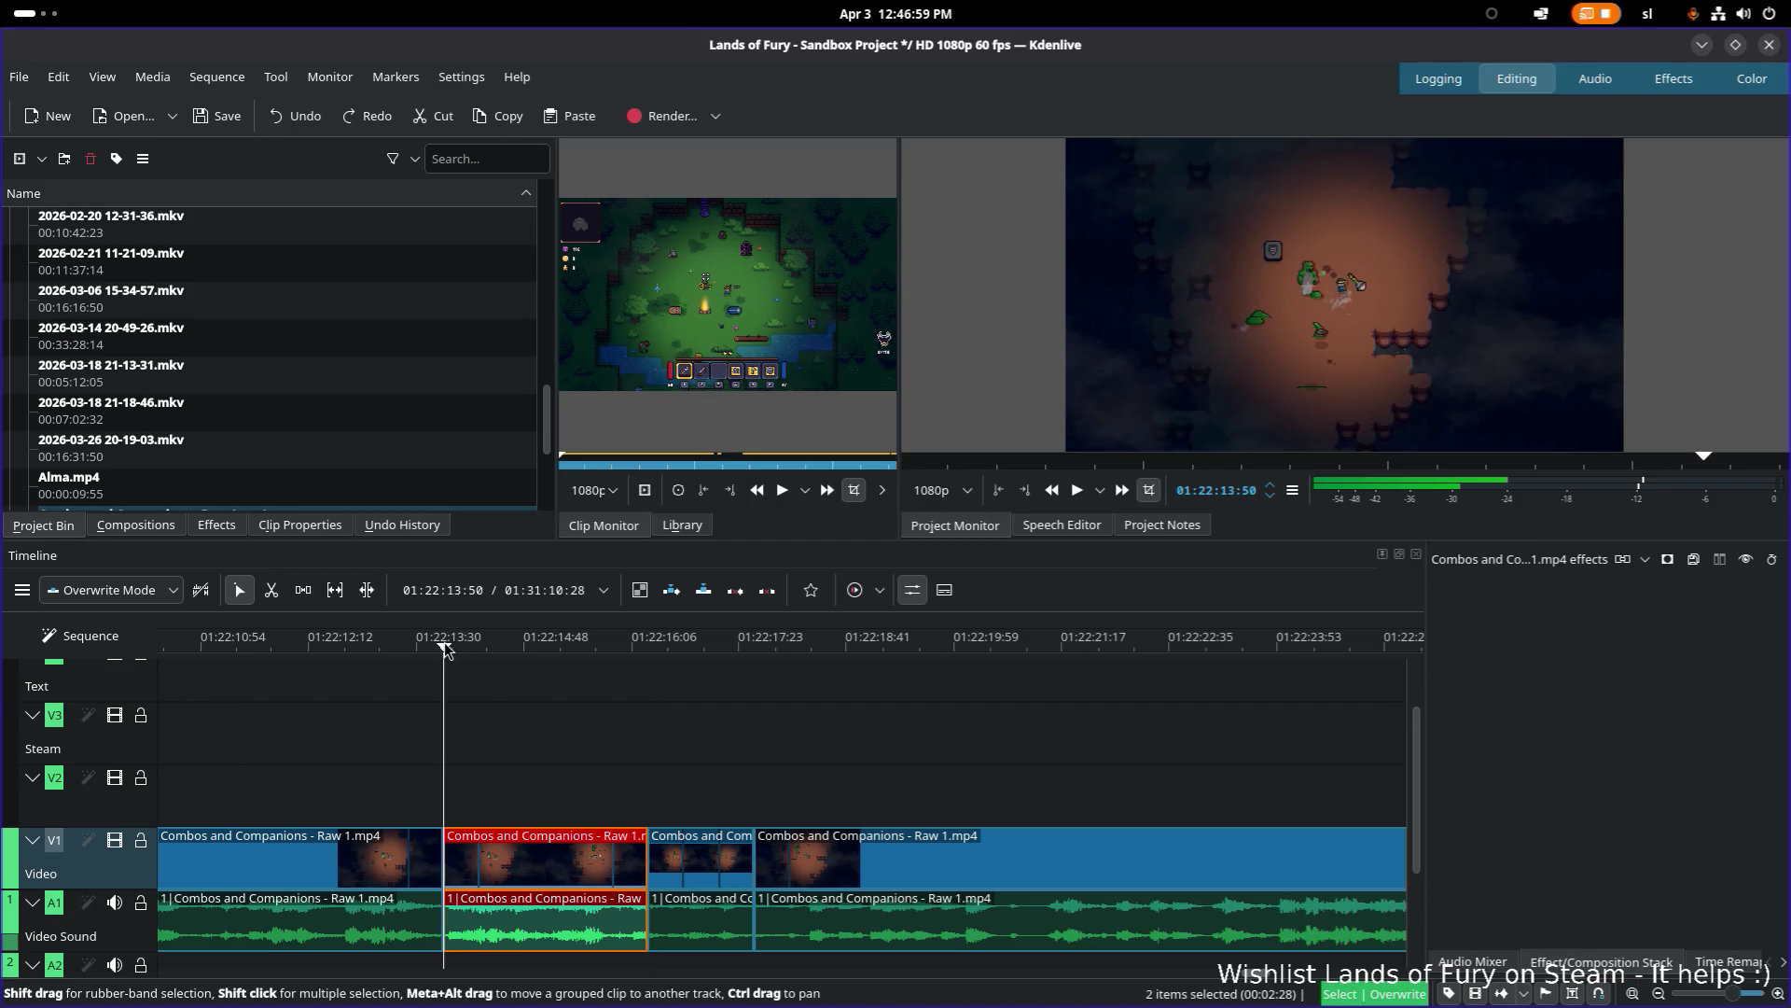
pyautogui.press('space')
pyautogui.keyDown('ctrl'); pyautogui.scroll(-2, 481, 758); pyautogui.keyUp('ctrl')
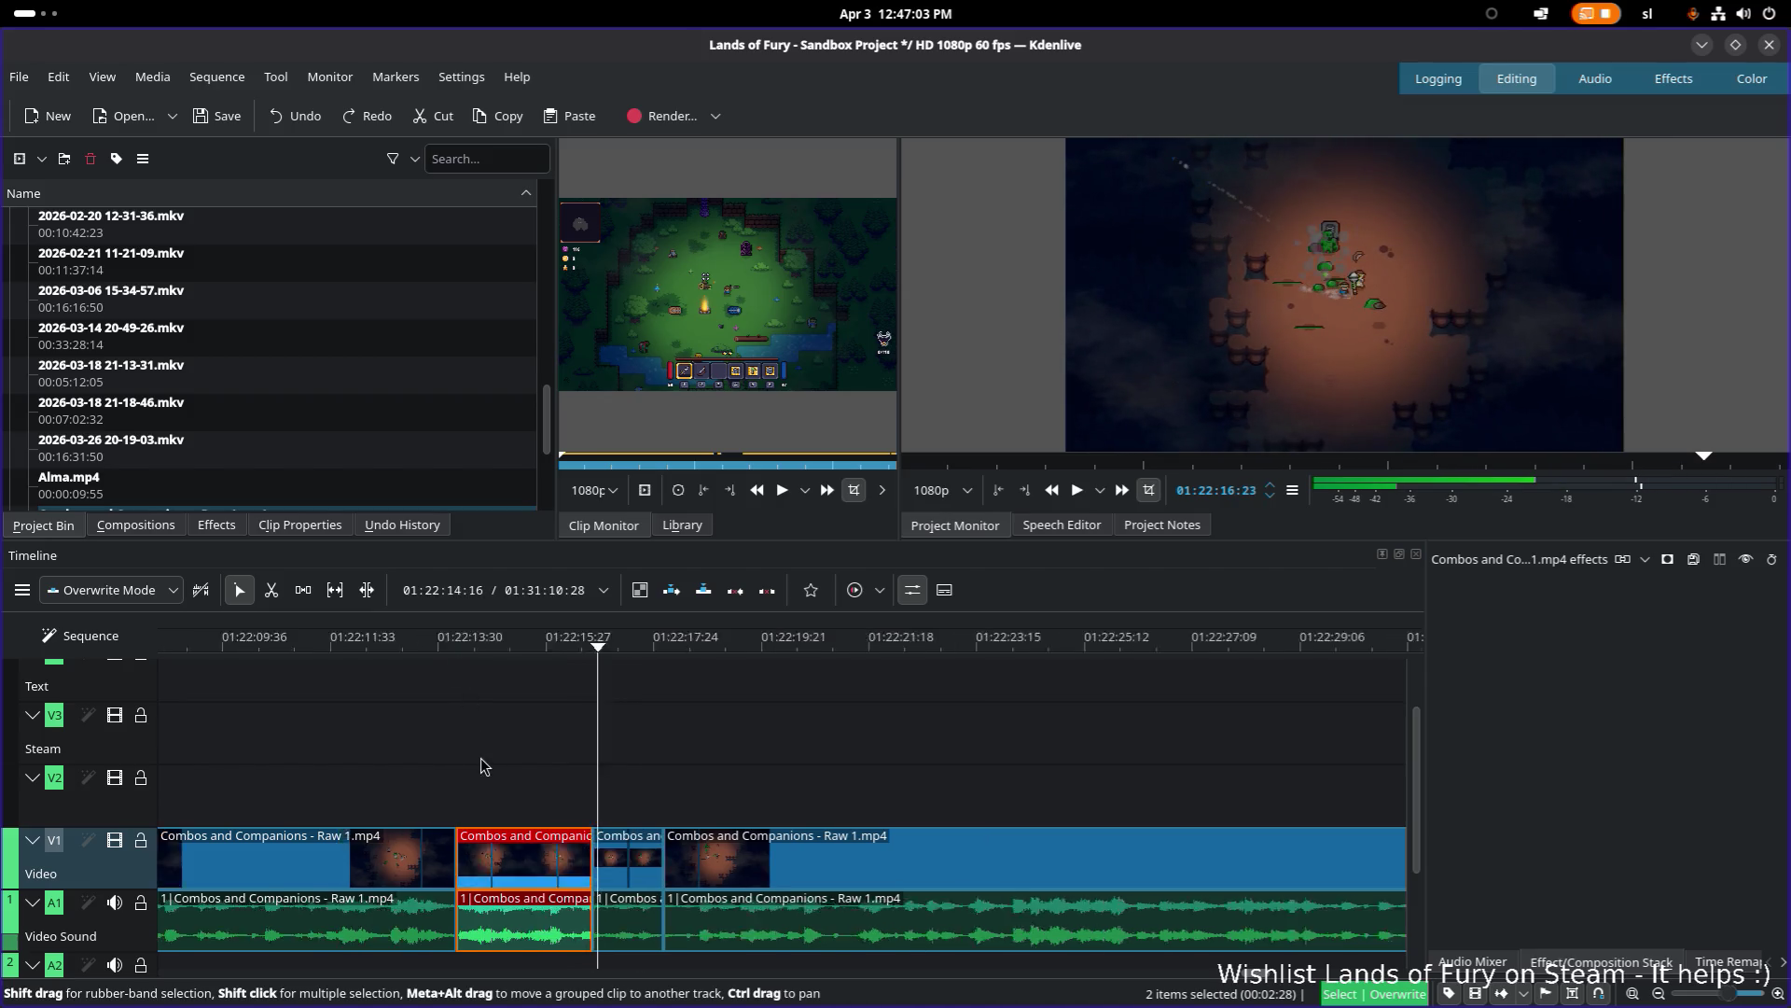
pyautogui.hscroll(-5, 424, 767)
pyautogui.scroll(-1, 1091, 800)
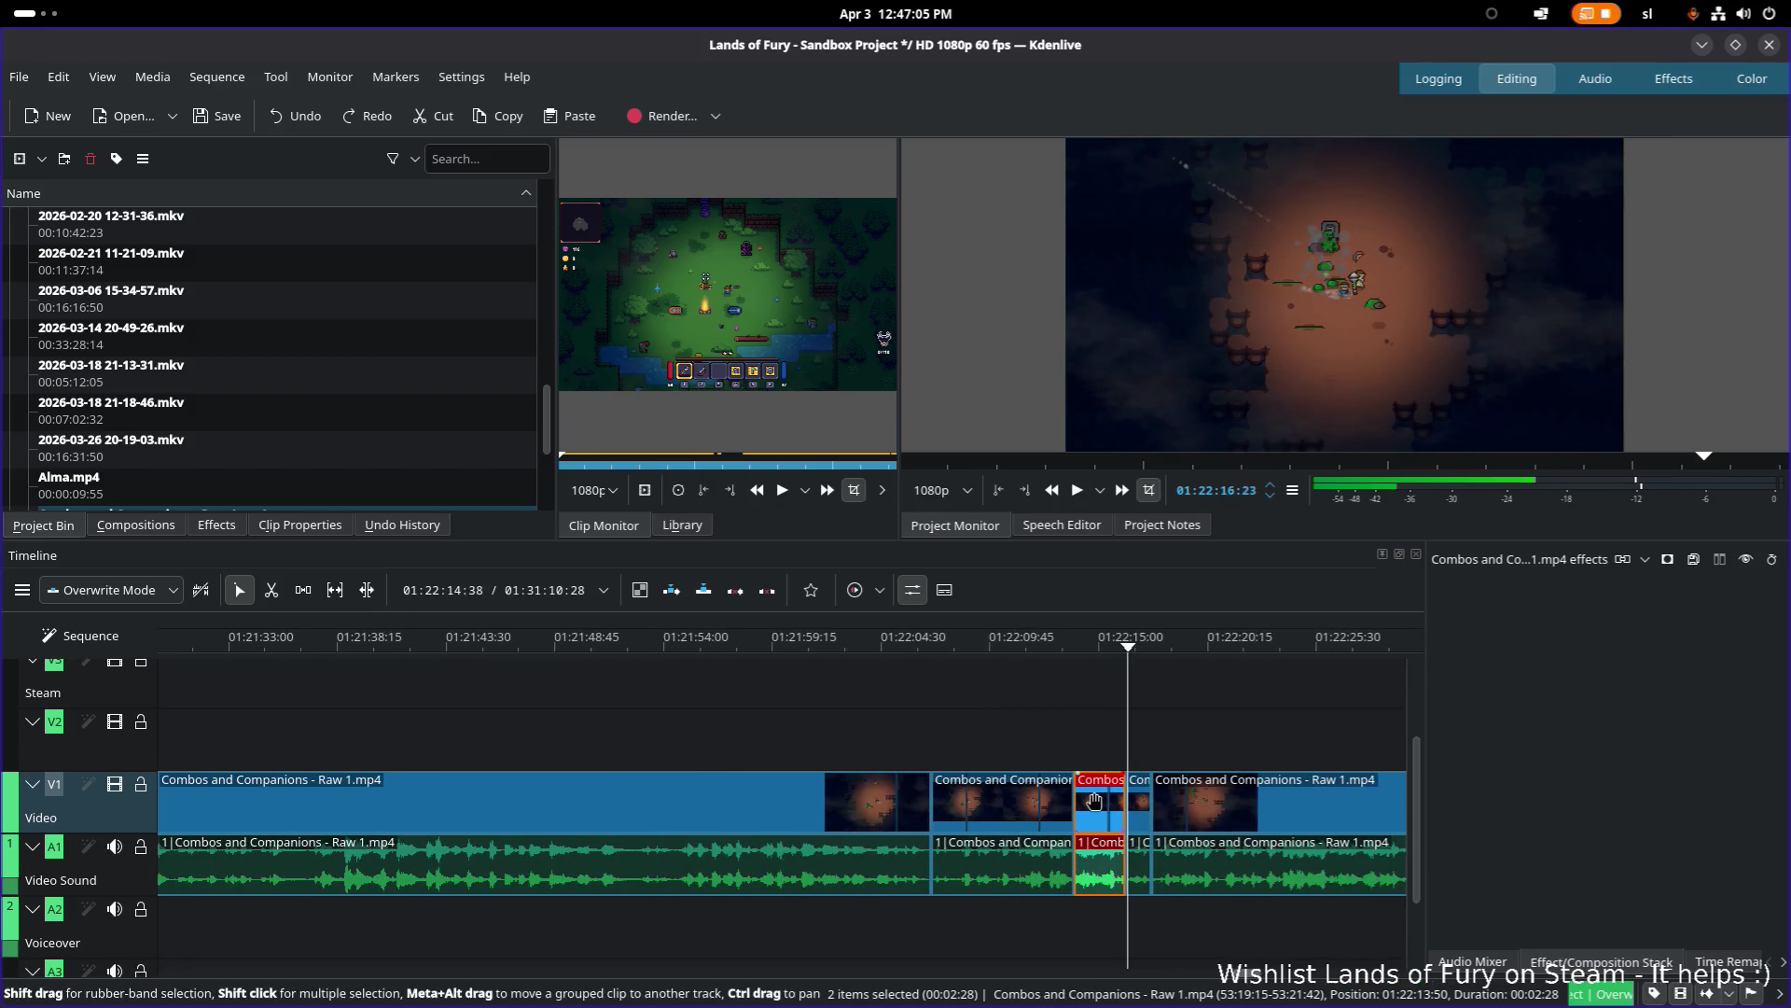
pyautogui.keyDown('ctrl'); pyautogui.scroll(-5, 1096, 801); pyautogui.keyUp('ctrl')
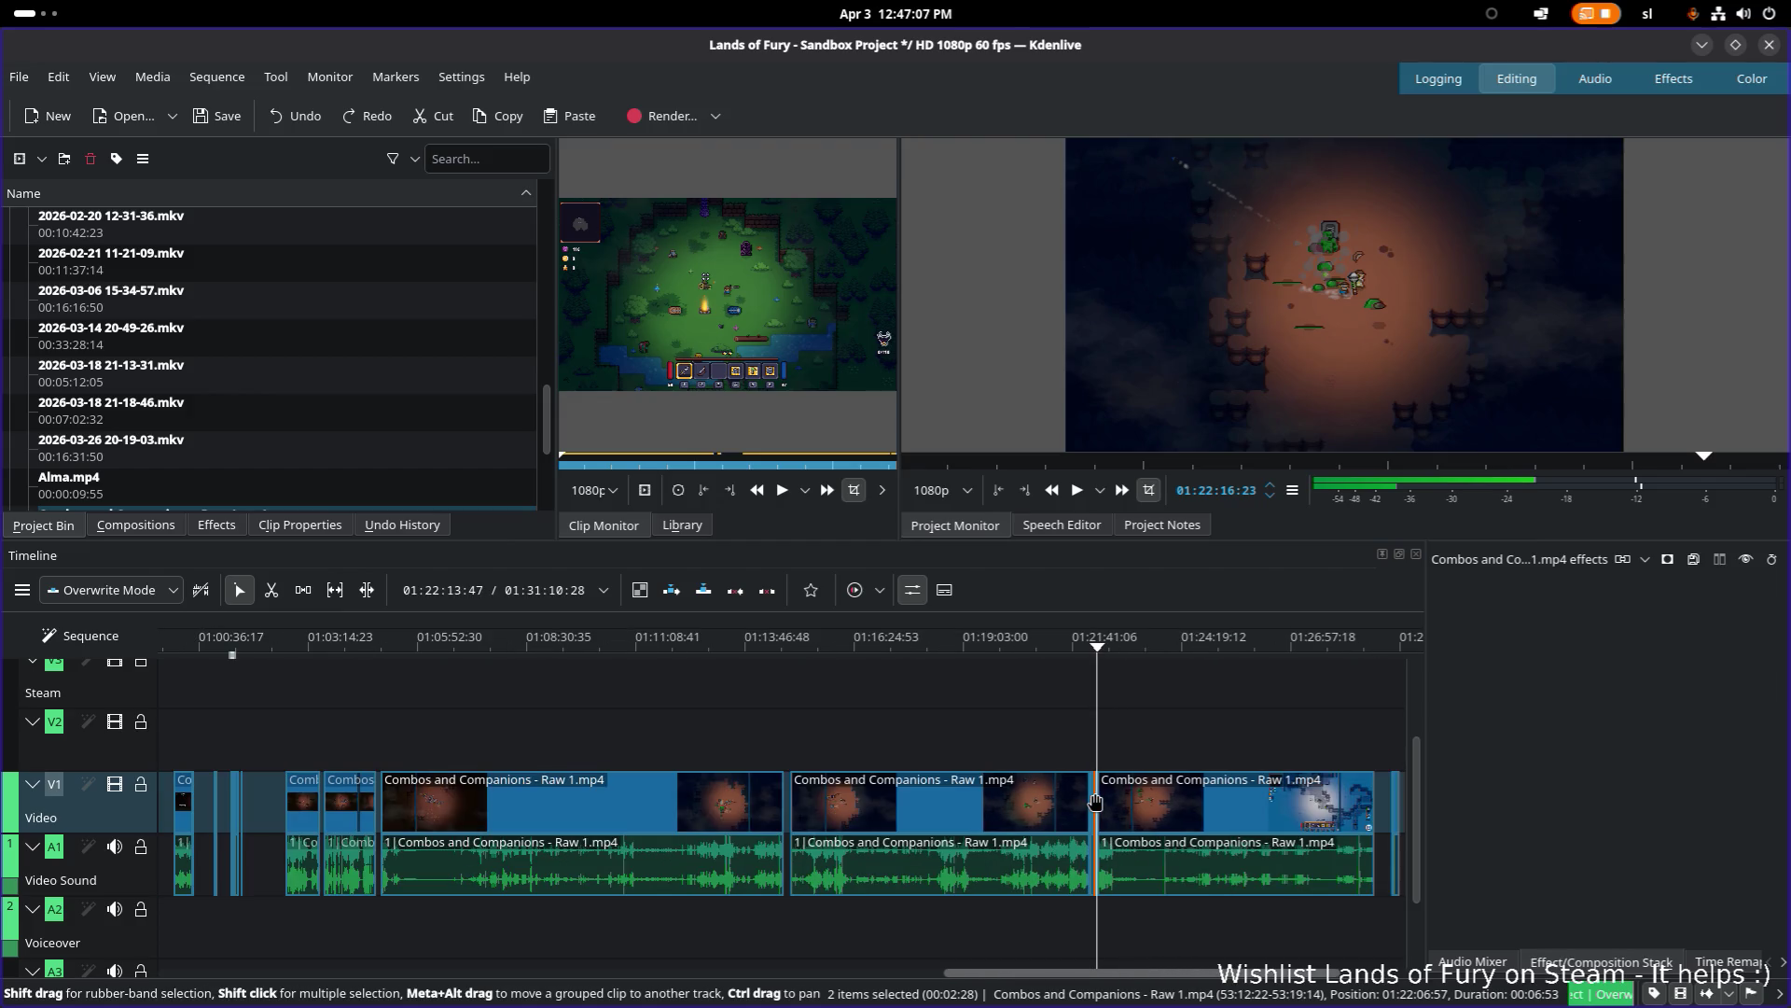
pyautogui.moveTo(1095, 800); pyautogui.dragTo(267, 801)
pyautogui.keyDown('ctrl'); pyautogui.scroll(-3, 297, 755); pyautogui.keyUp('ctrl')
pyautogui.scroll(2, 653, 802)
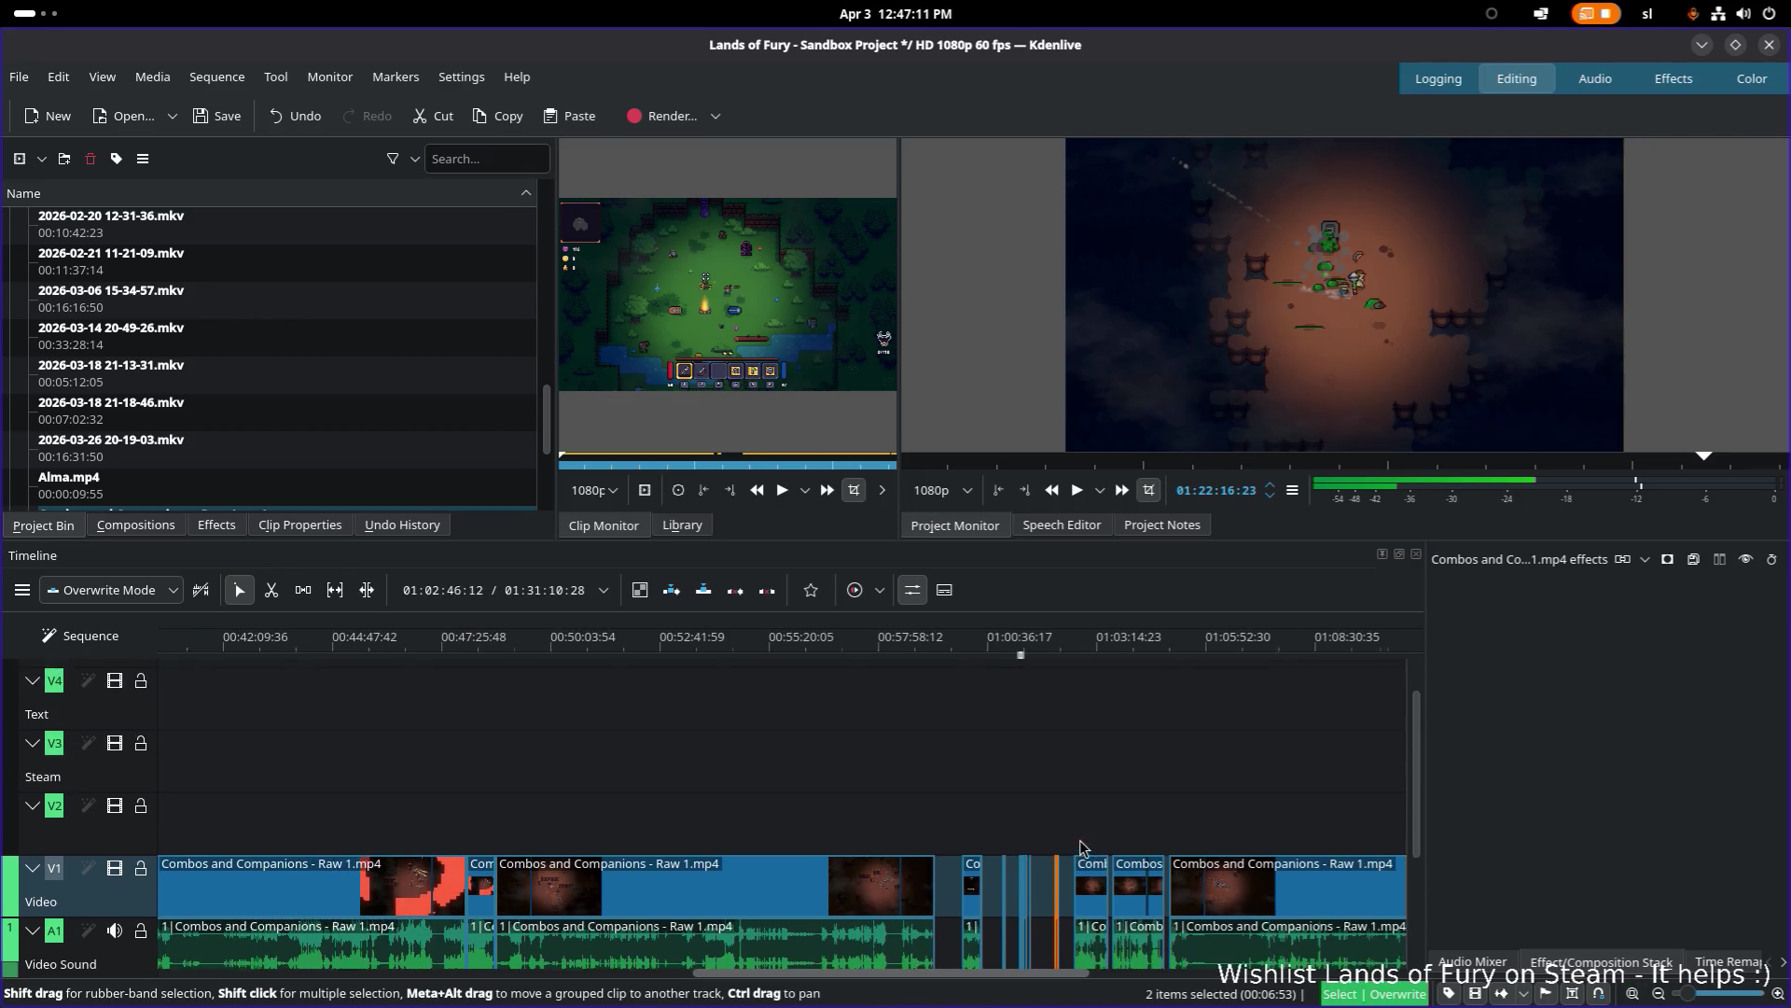
pyautogui.keyDown('ctrl'); pyautogui.scroll(-2, 992, 837); pyautogui.keyUp('ctrl')
pyautogui.keyDown('ctrl'); pyautogui.scroll(4, 840, 849); pyautogui.keyUp('ctrl')
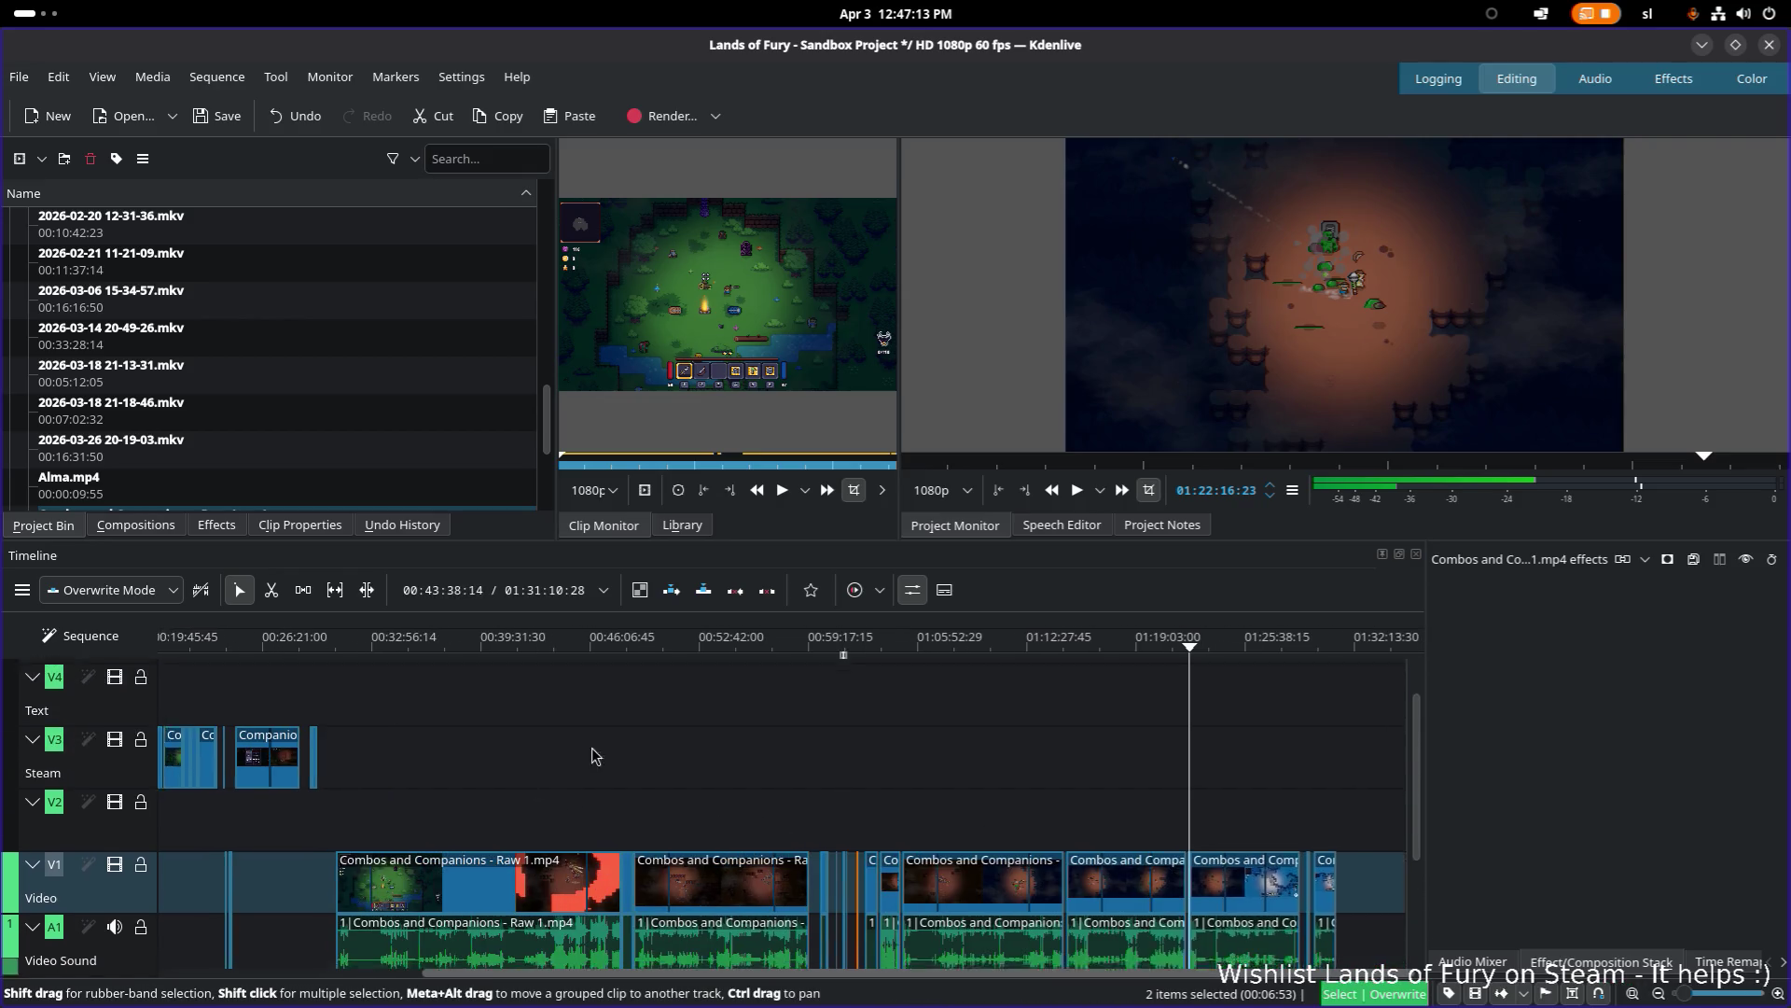
pyautogui.scroll(-3, 887, 719)
pyautogui.keyDown('ctrl'); pyautogui.scroll(-4, 914, 737); pyautogui.keyUp('ctrl')
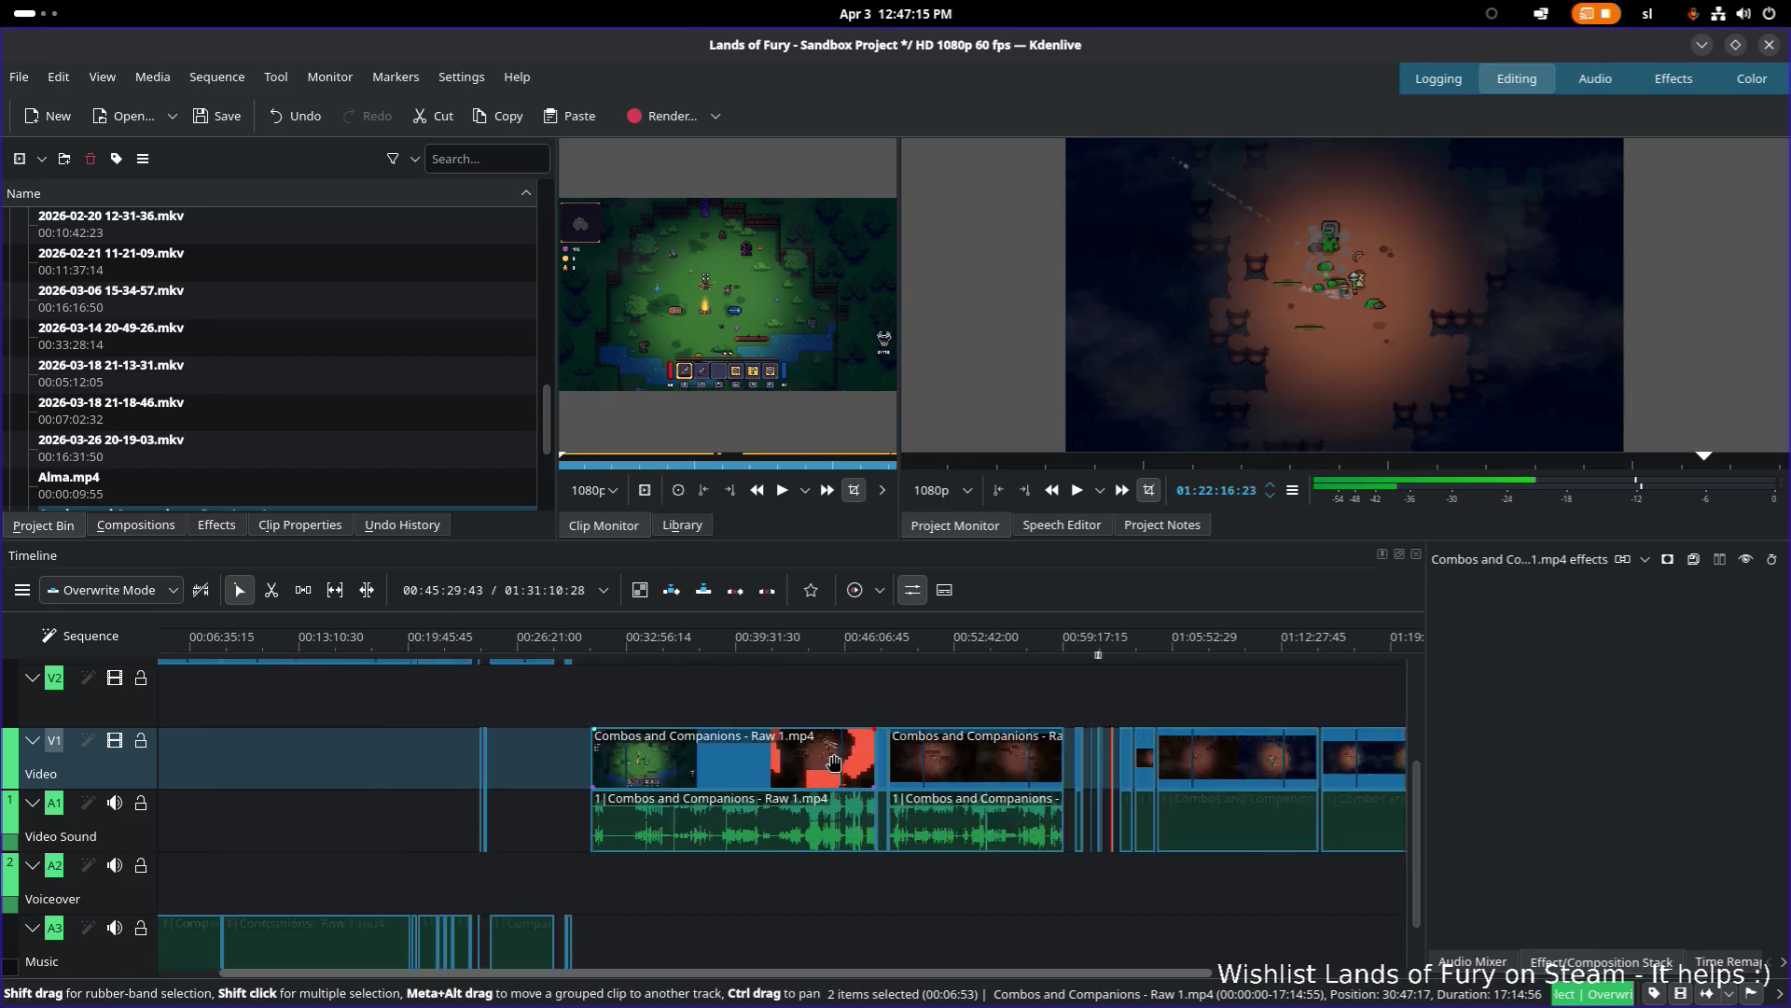
pyautogui.scroll(2, 843, 838)
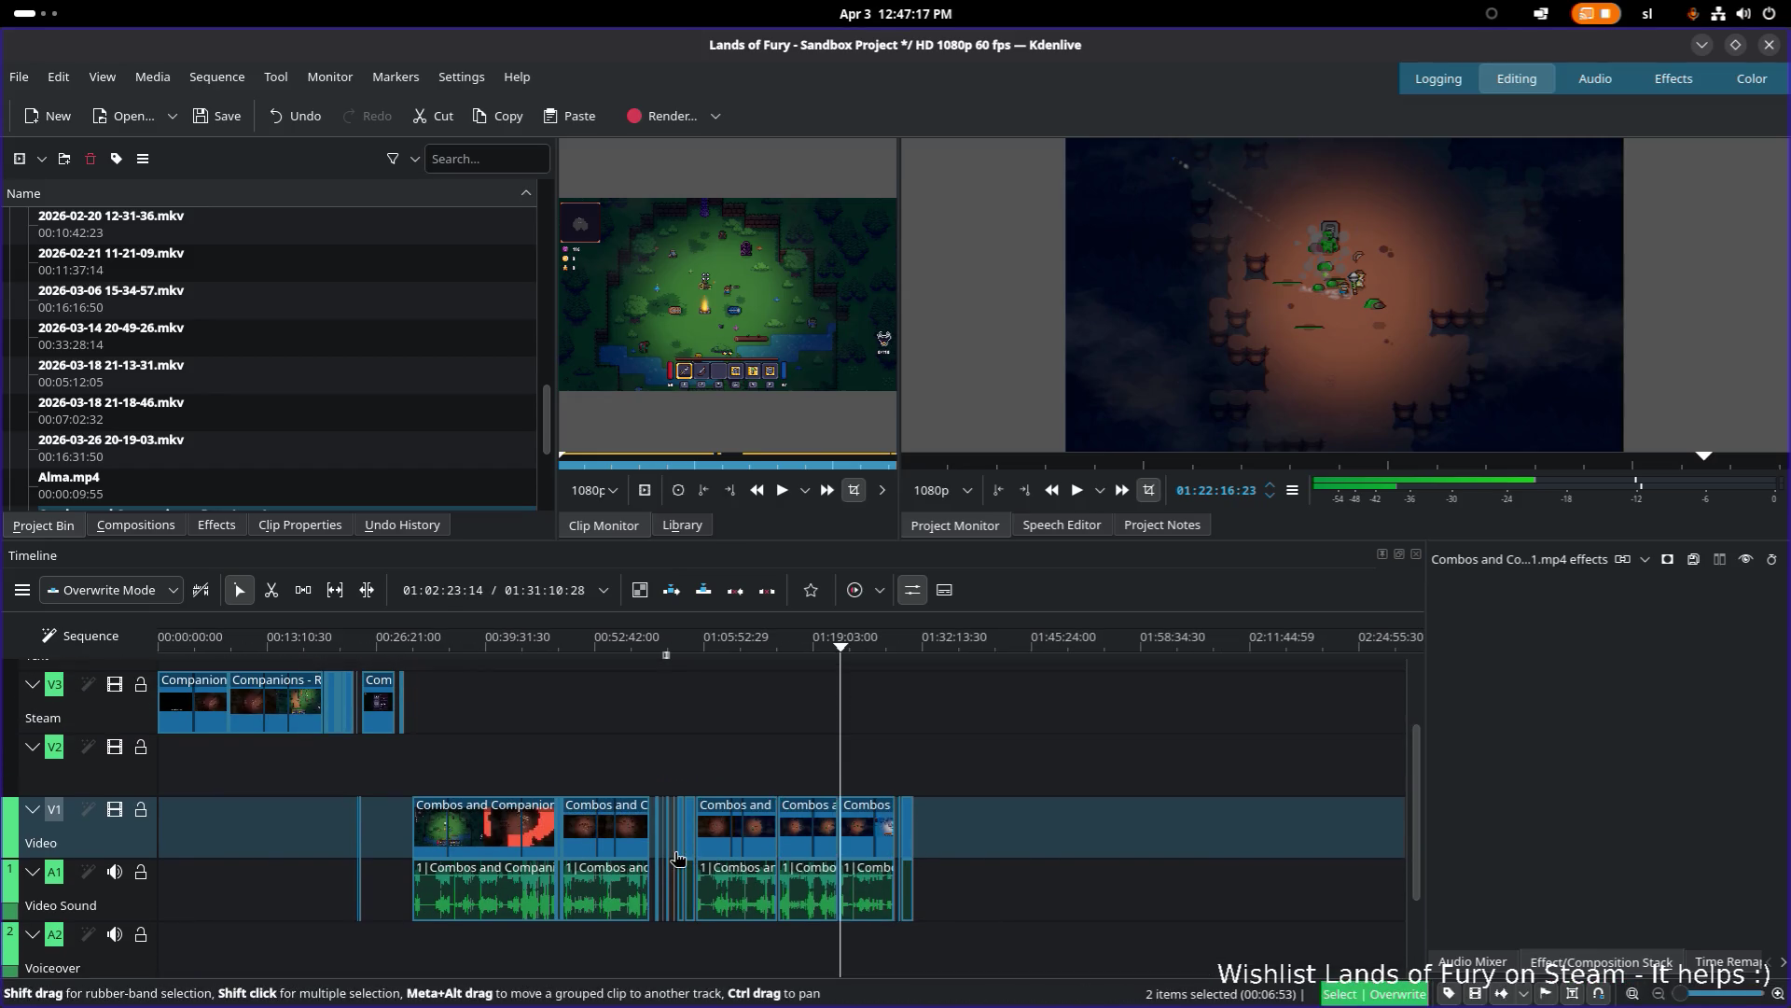
pyautogui.moveTo(411, 843)
pyautogui.mouseDown()
pyautogui.moveTo(344, 849)
pyautogui.moveTo(375, 845)
pyautogui.mouseUp()
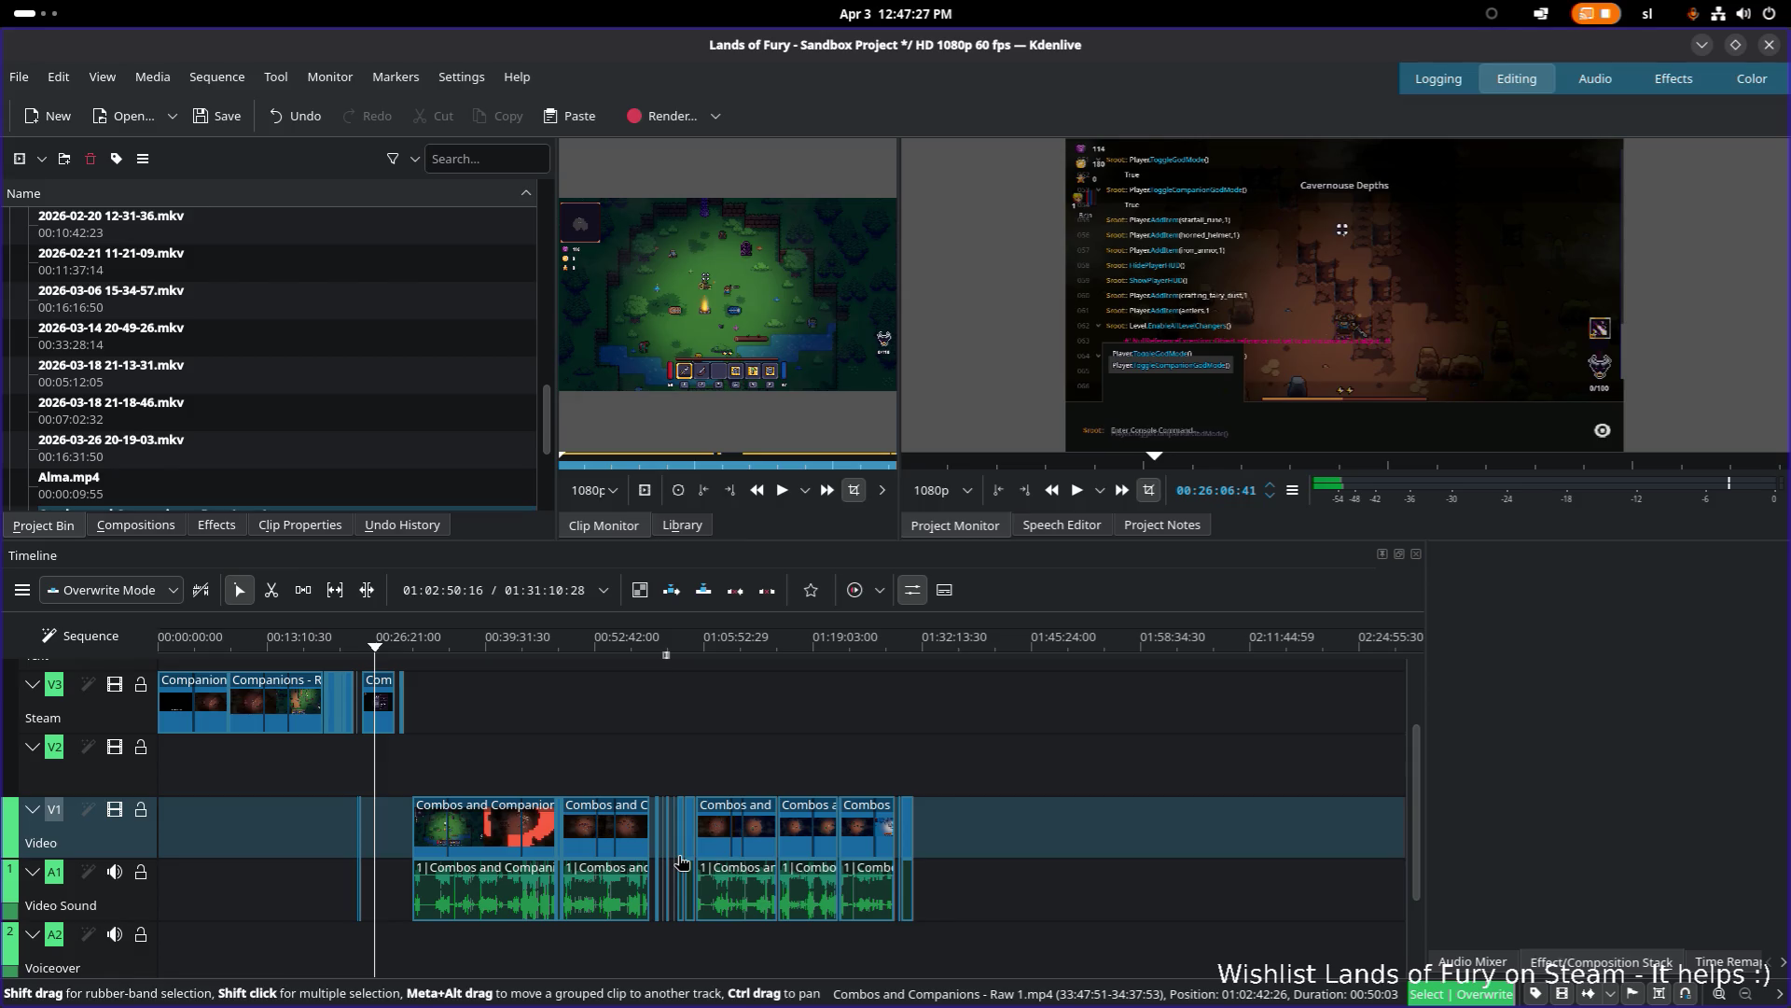
pyautogui.keyDown('ctrl'); pyautogui.scroll(3, 681, 860); pyautogui.keyUp('ctrl')
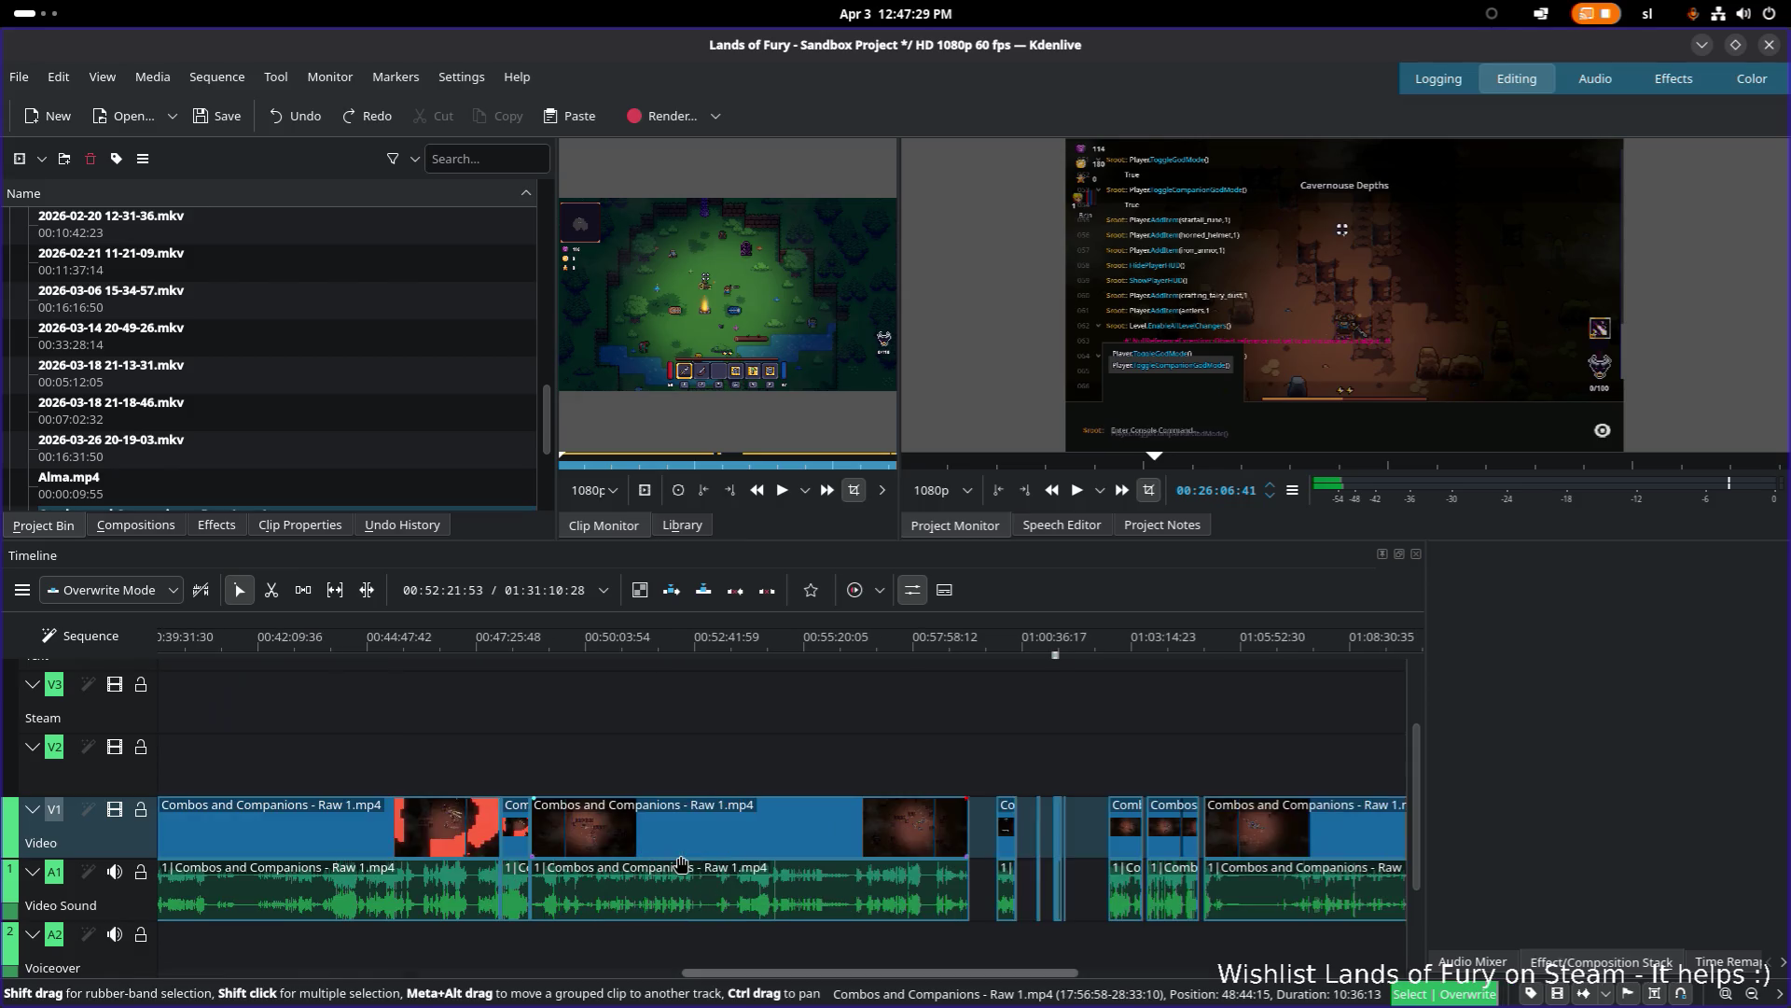
pyautogui.click(1017, 644)
pyautogui.moveTo(1017, 644); pyautogui.dragTo(1064, 676)
pyautogui.keyDown('ctrl'); pyautogui.scroll(3, 1084, 785); pyautogui.keyUp('ctrl')
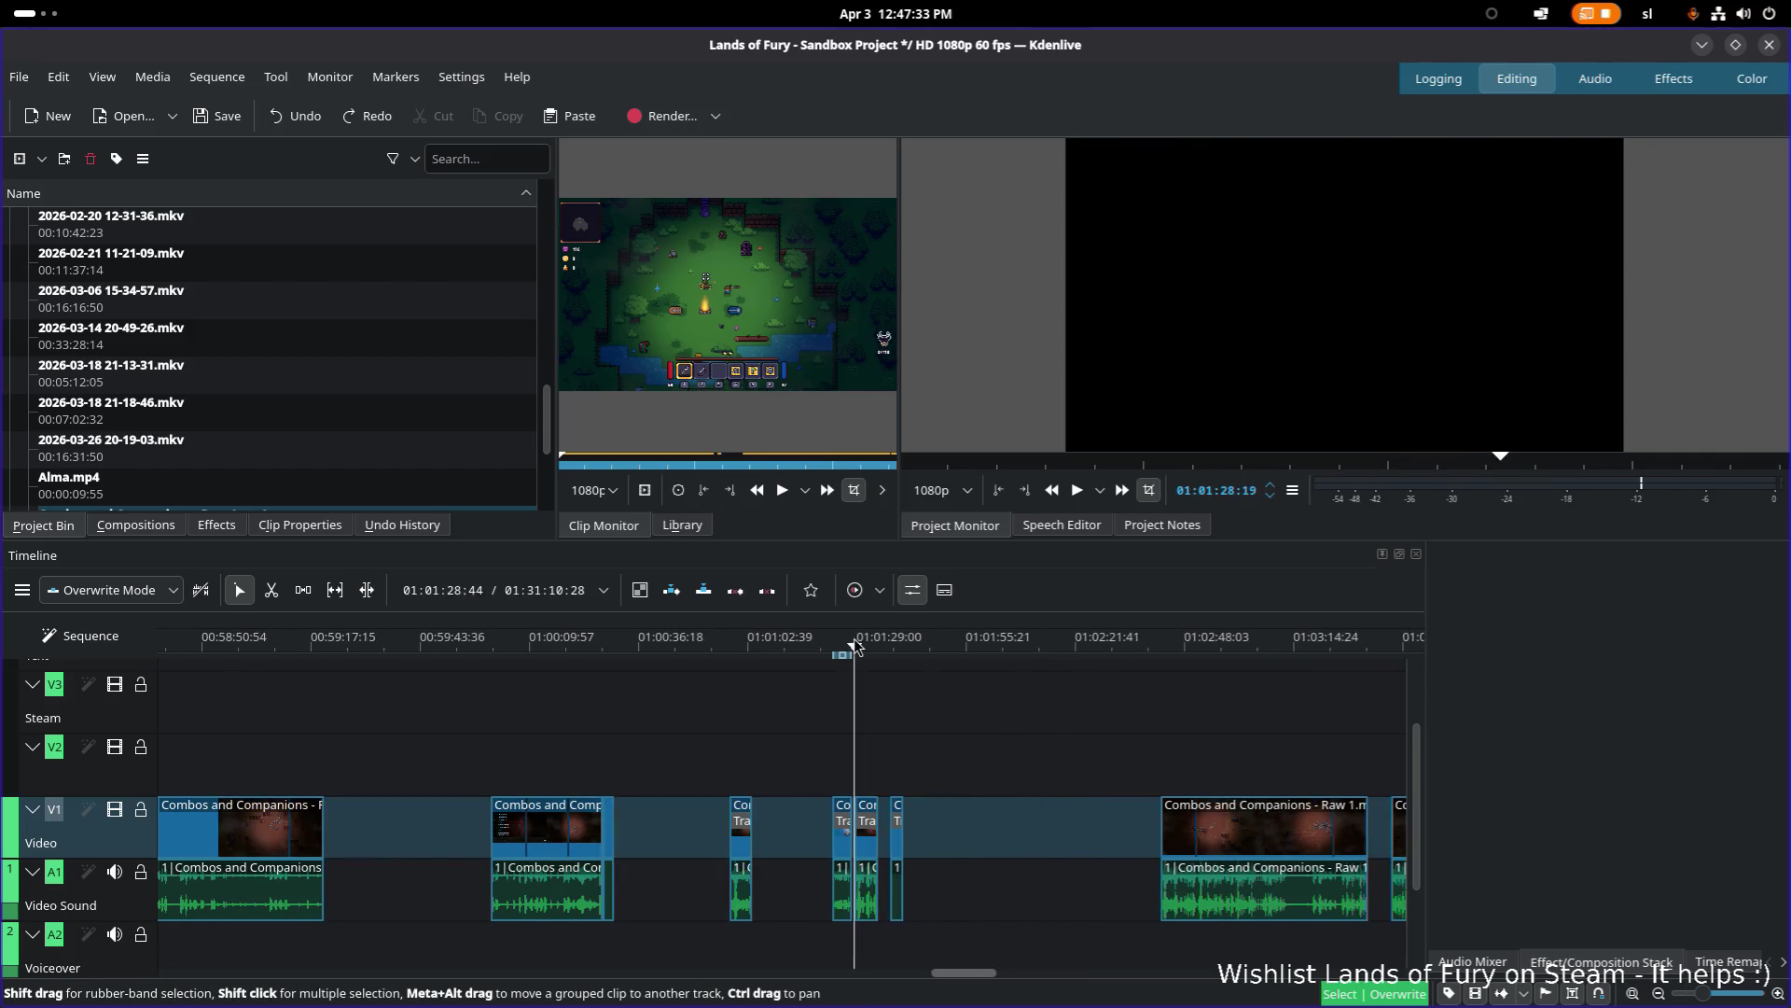
pyautogui.press('space')
pyautogui.click(555, 651)
pyautogui.moveTo(575, 661); pyautogui.dragTo(747, 656)
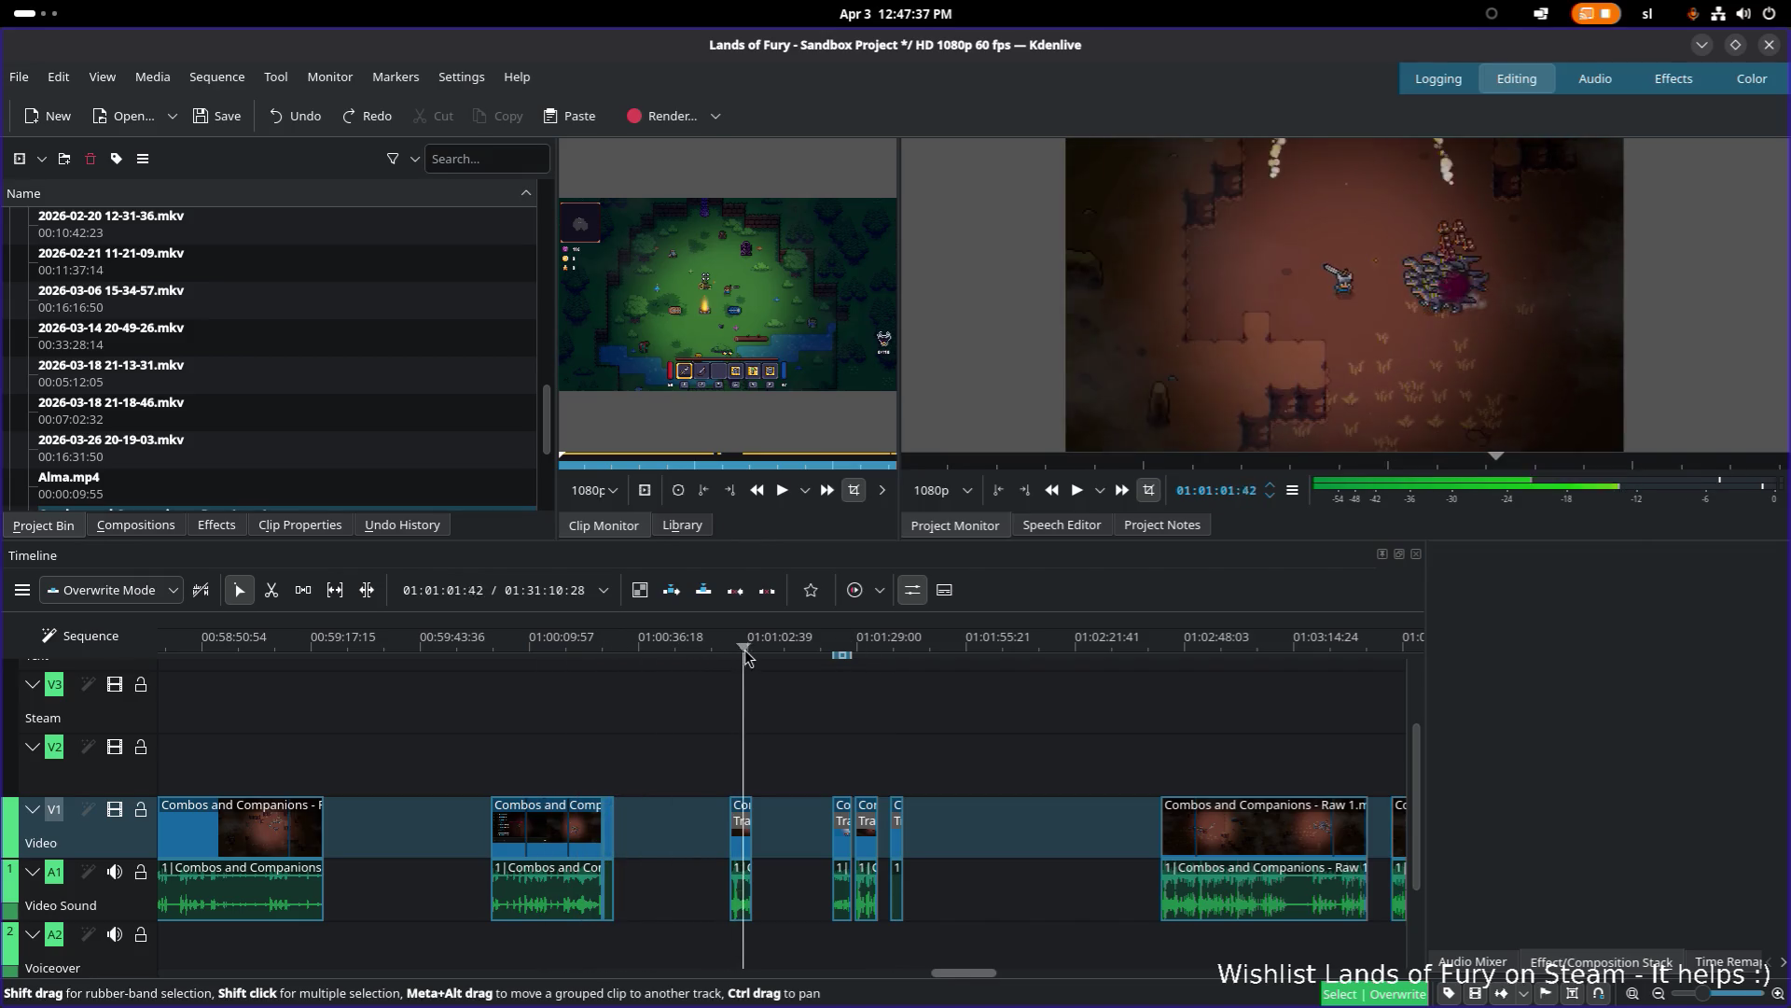
pyautogui.keyDown('ctrl'); pyautogui.scroll(-3, 836, 752); pyautogui.keyUp('ctrl')
pyautogui.scroll(-2, 837, 686)
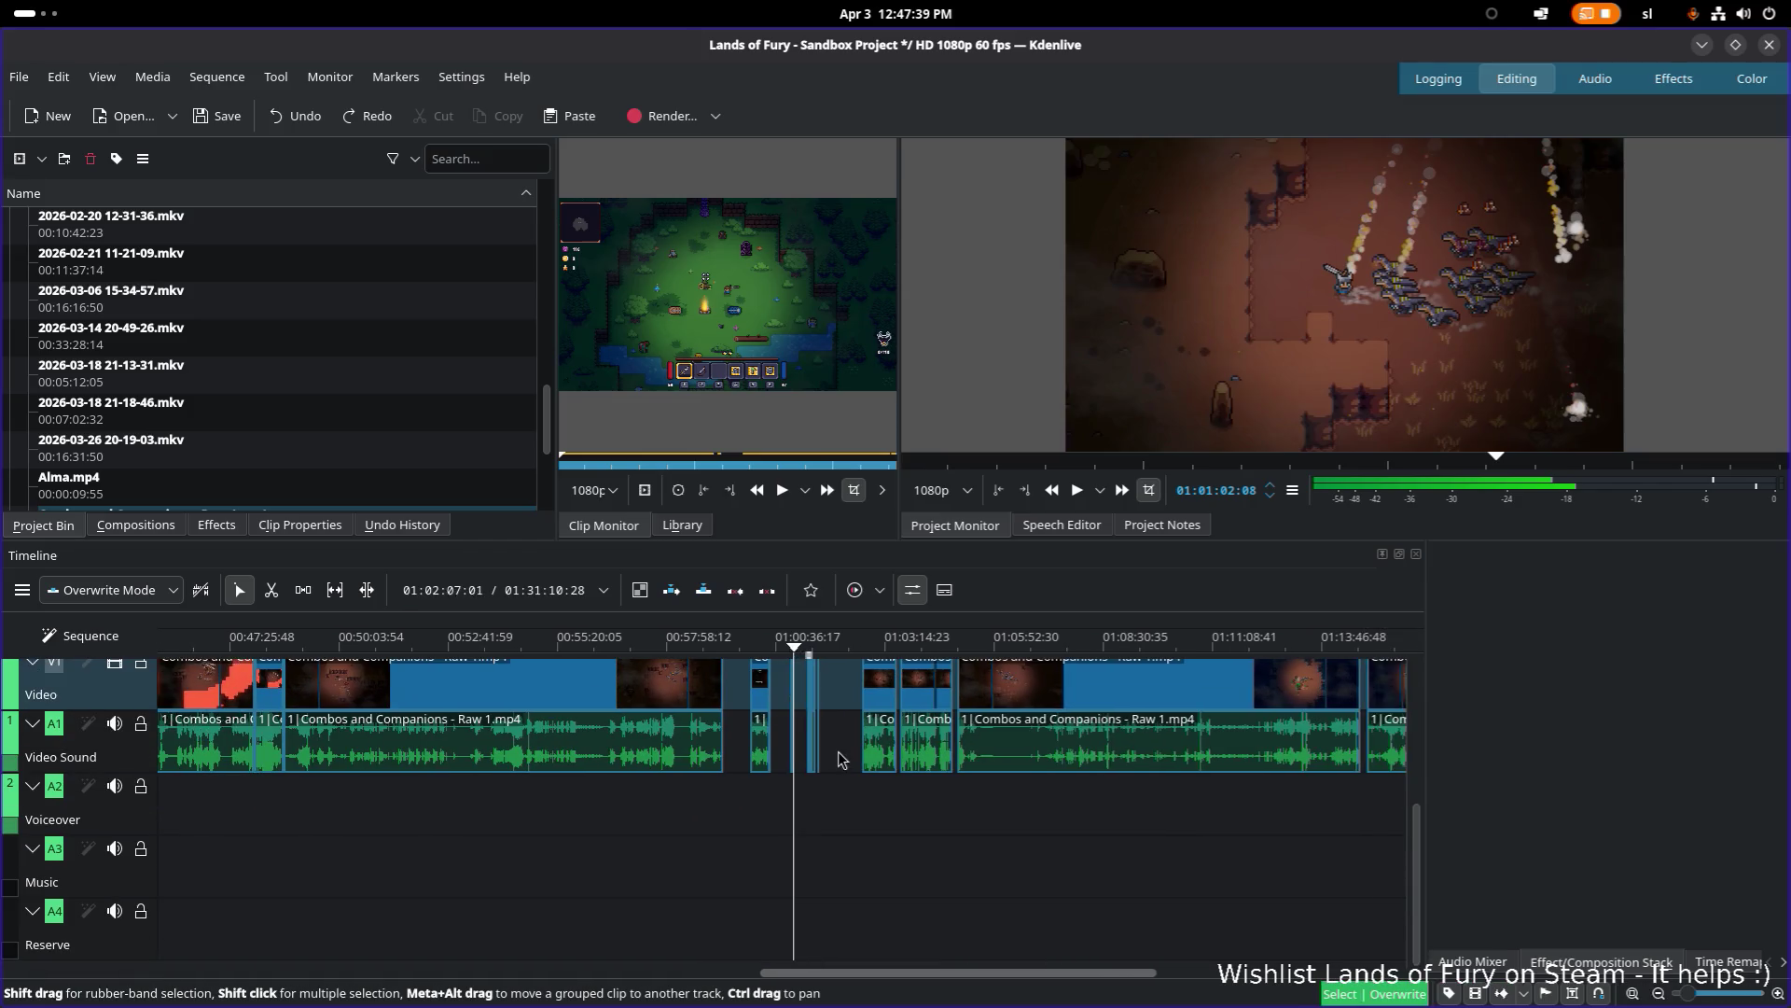
pyautogui.keyDown('ctrl'); pyautogui.scroll(-5, 837, 686); pyautogui.keyUp('ctrl')
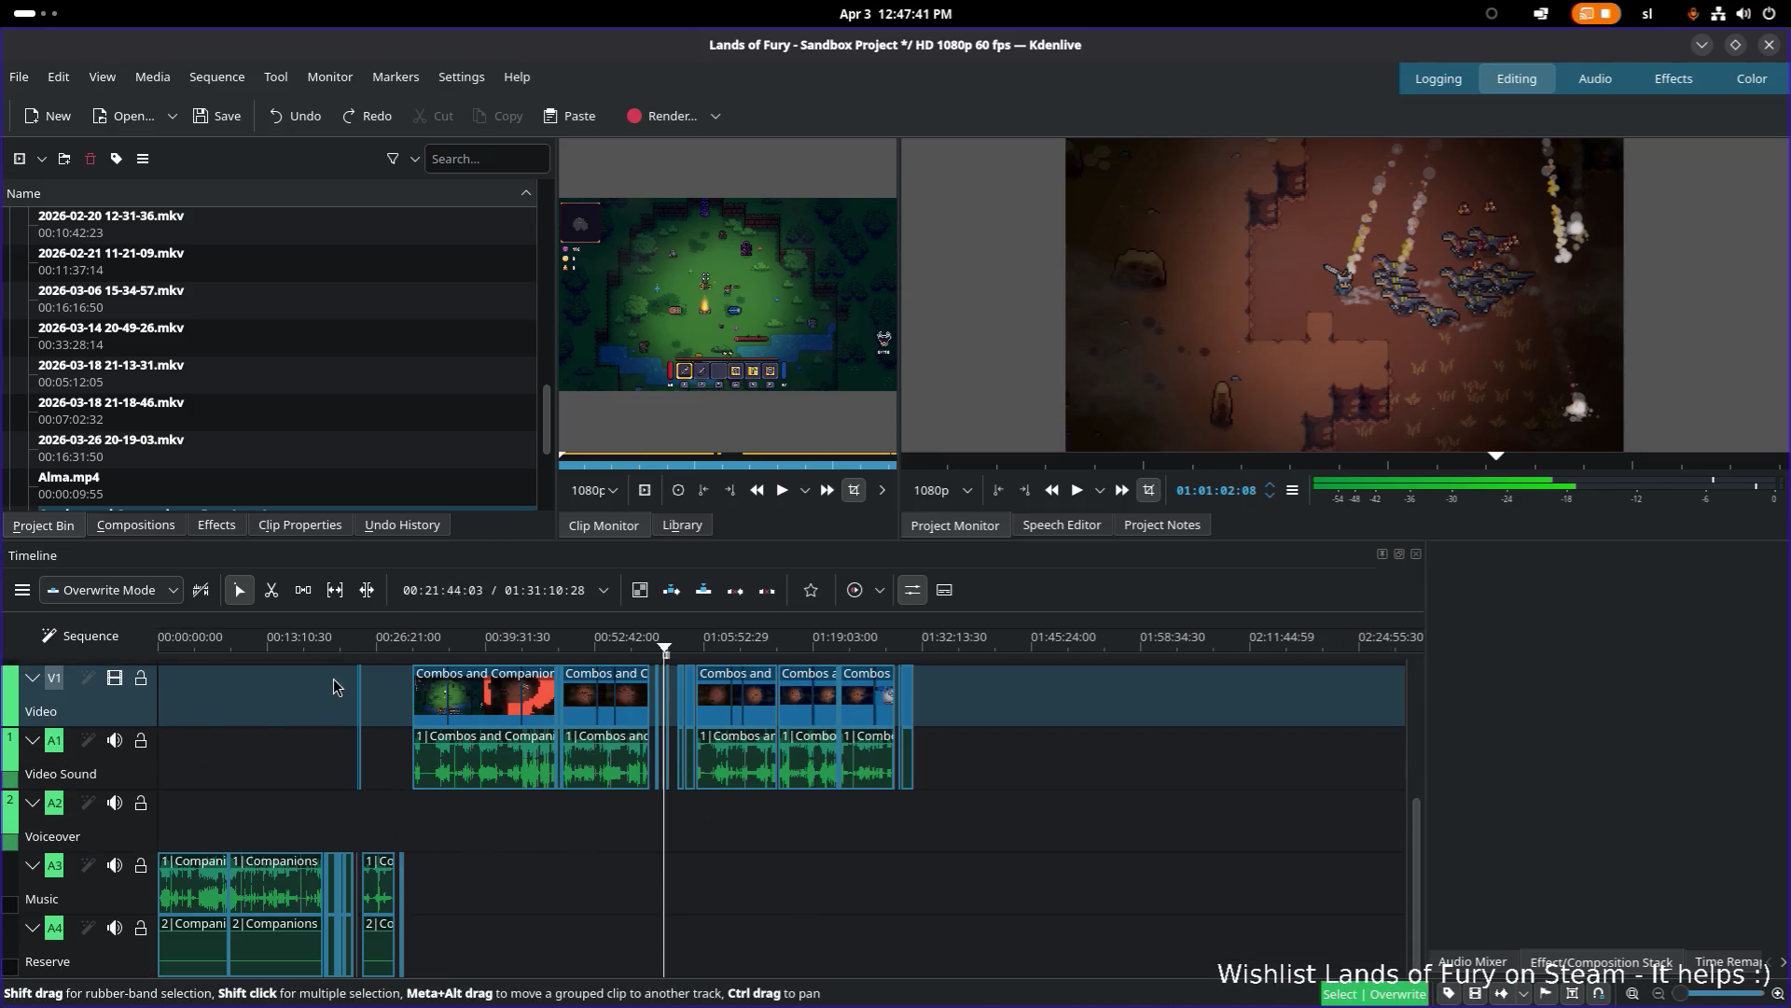
pyautogui.click(336, 650)
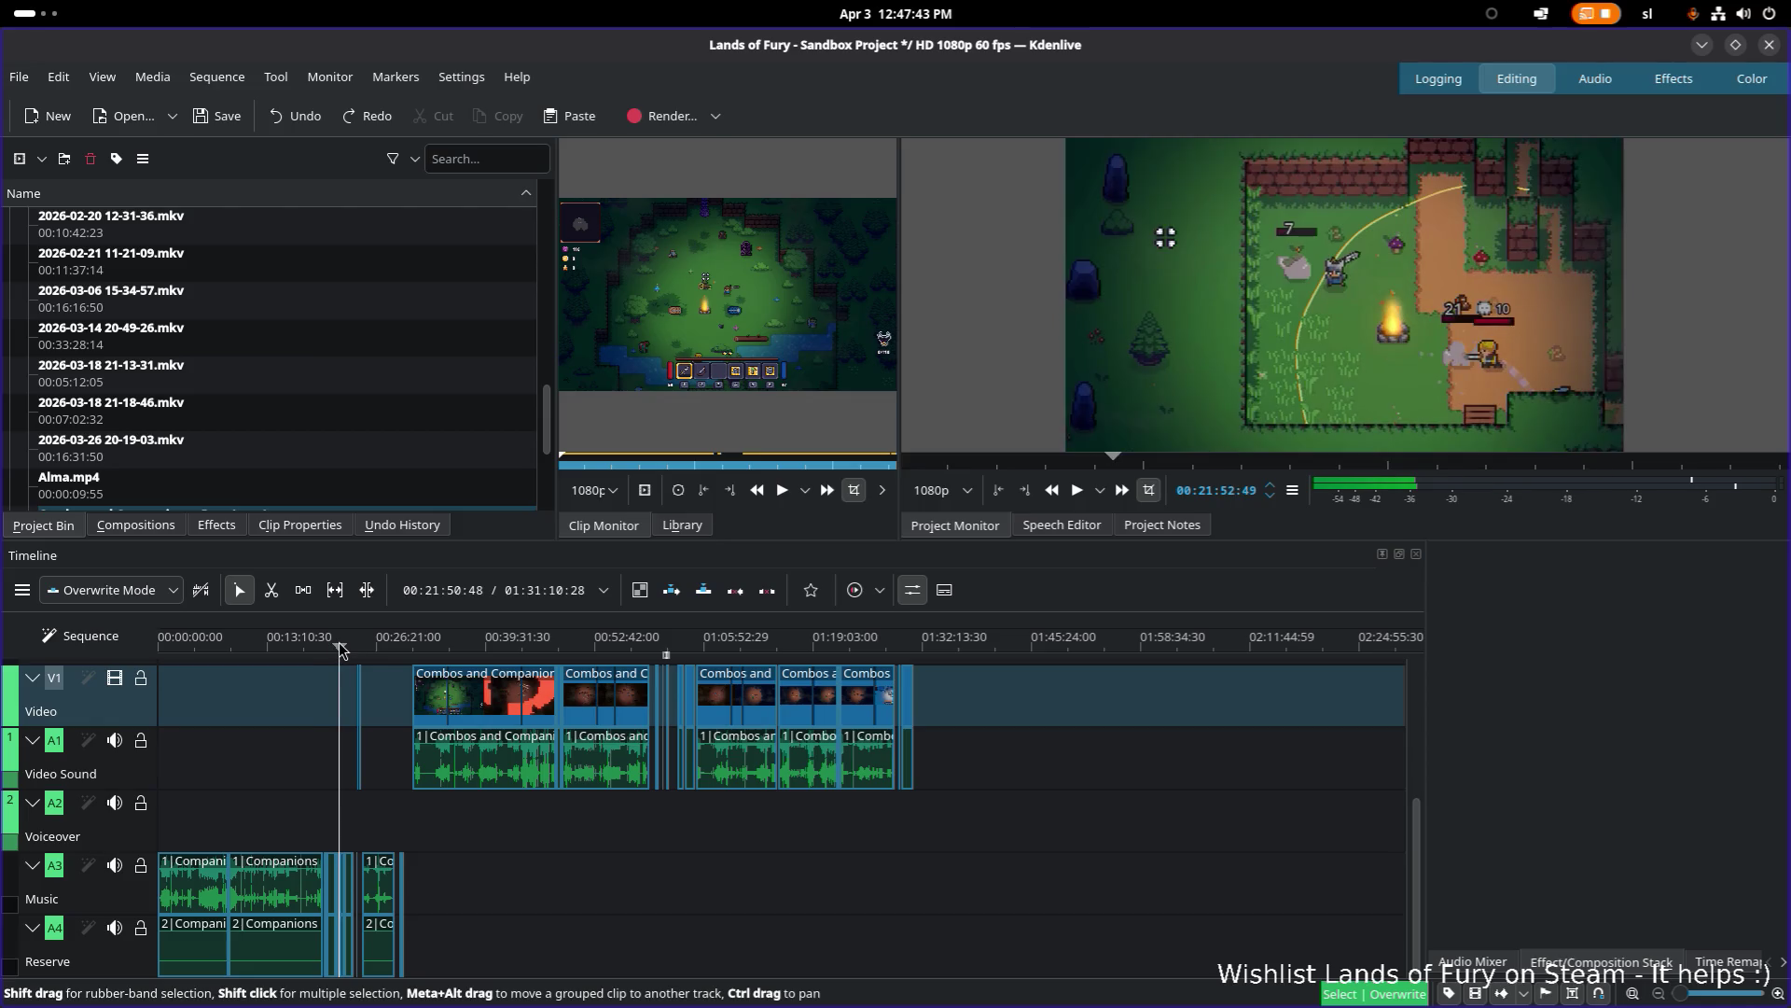
pyautogui.moveTo(339, 646); pyautogui.dragTo(341, 646)
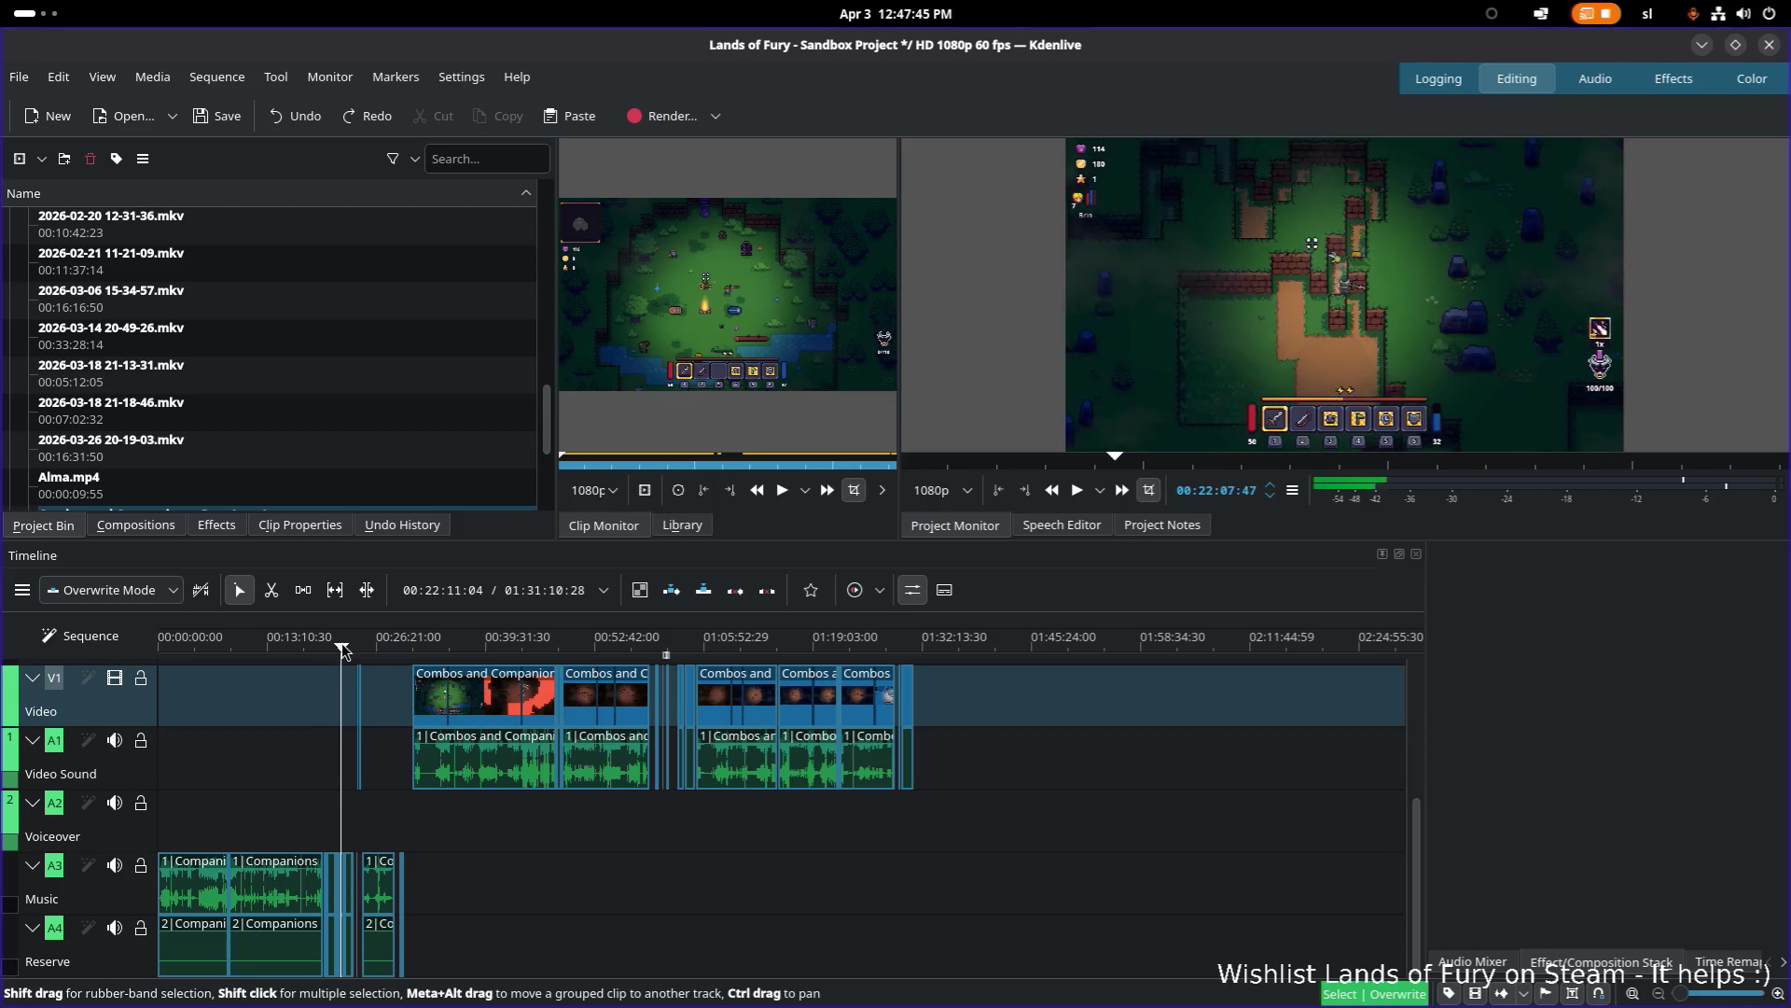
pyautogui.moveTo(345, 651); pyautogui.dragTo(922, 642)
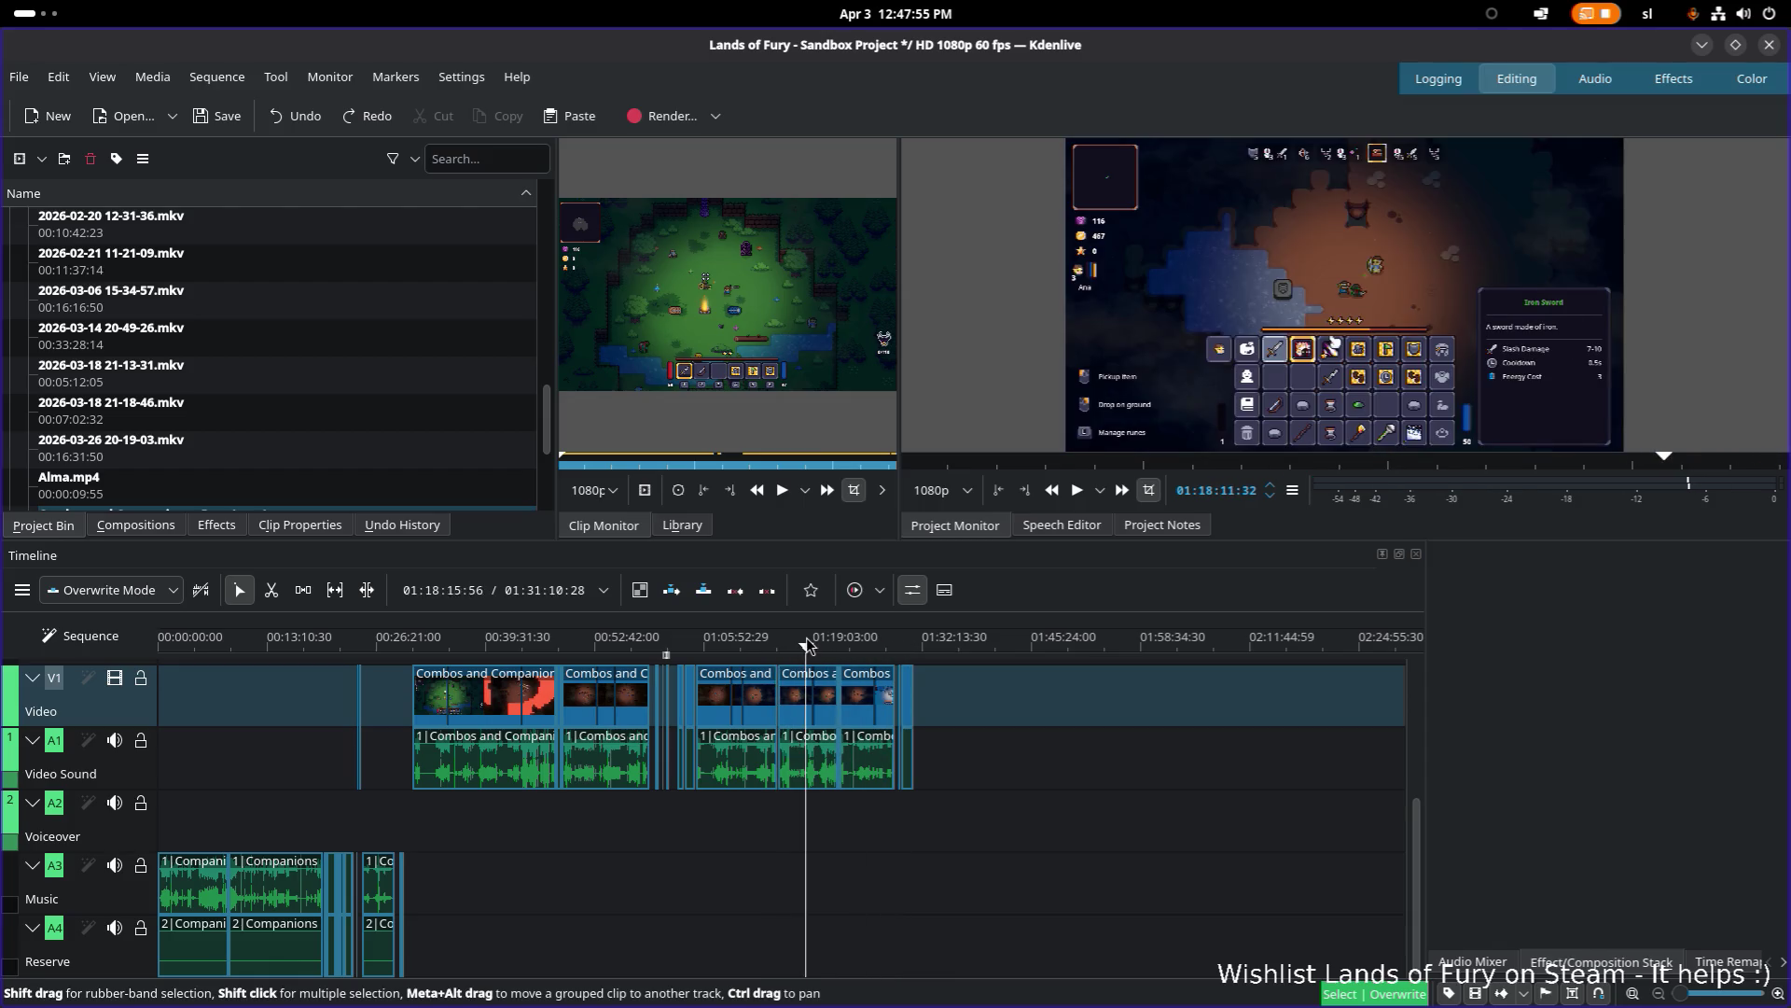
pyautogui.scroll(5, 811, 758)
pyautogui.hscroll(1, 865, 694)
pyautogui.click(865, 644)
pyautogui.scroll(2, 1077, 639)
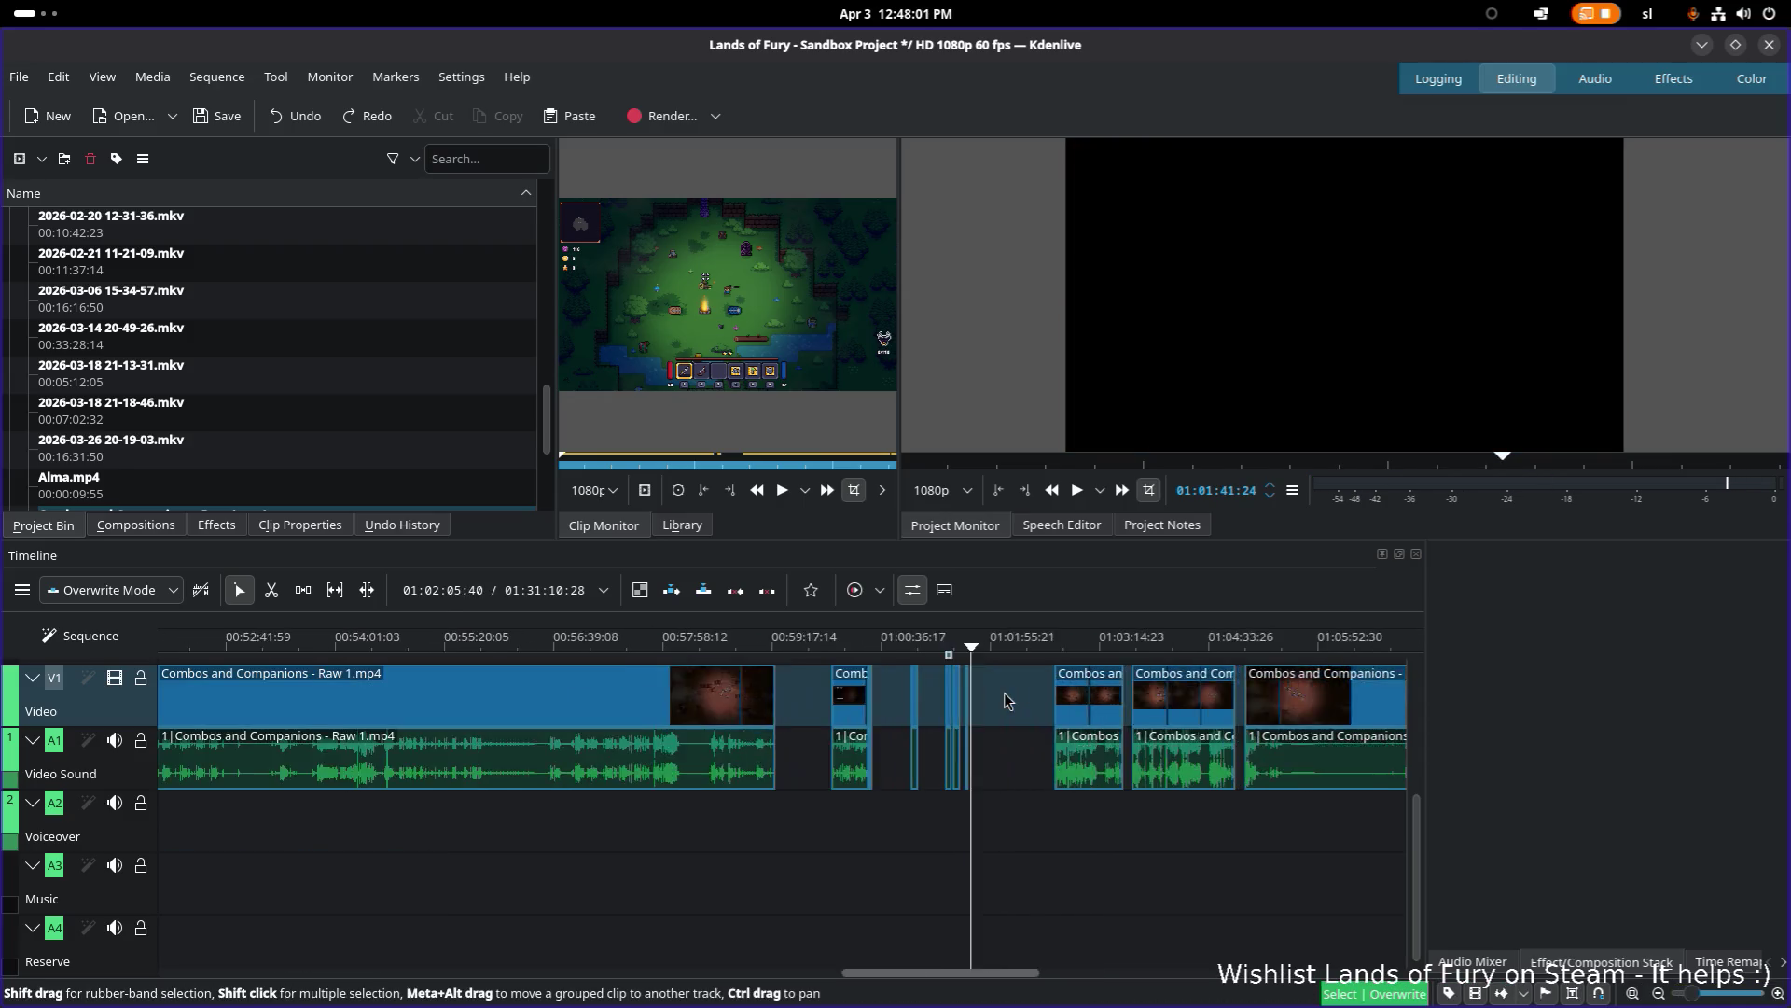
pyautogui.moveTo(1077, 639); pyautogui.dragTo(1167, 642)
pyautogui.hscroll(5, 642, 697)
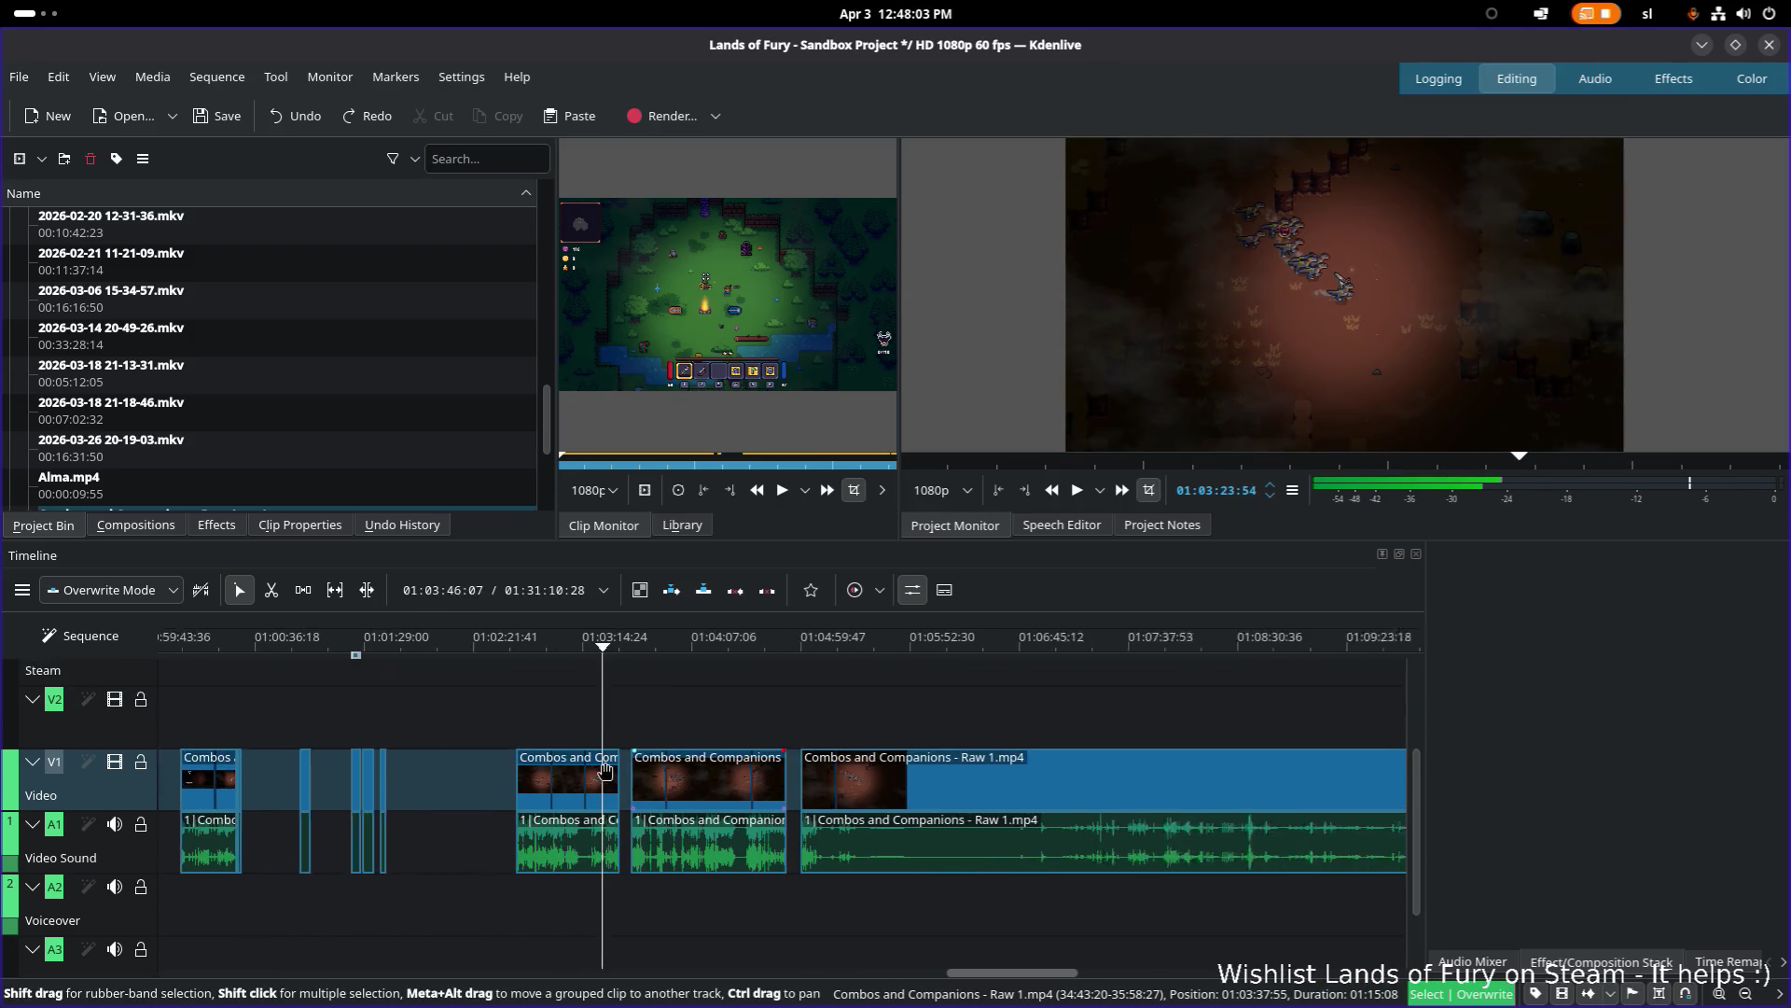
pyautogui.moveTo(608, 653); pyautogui.dragTo(746, 653)
pyautogui.hscroll(6, 751, 784)
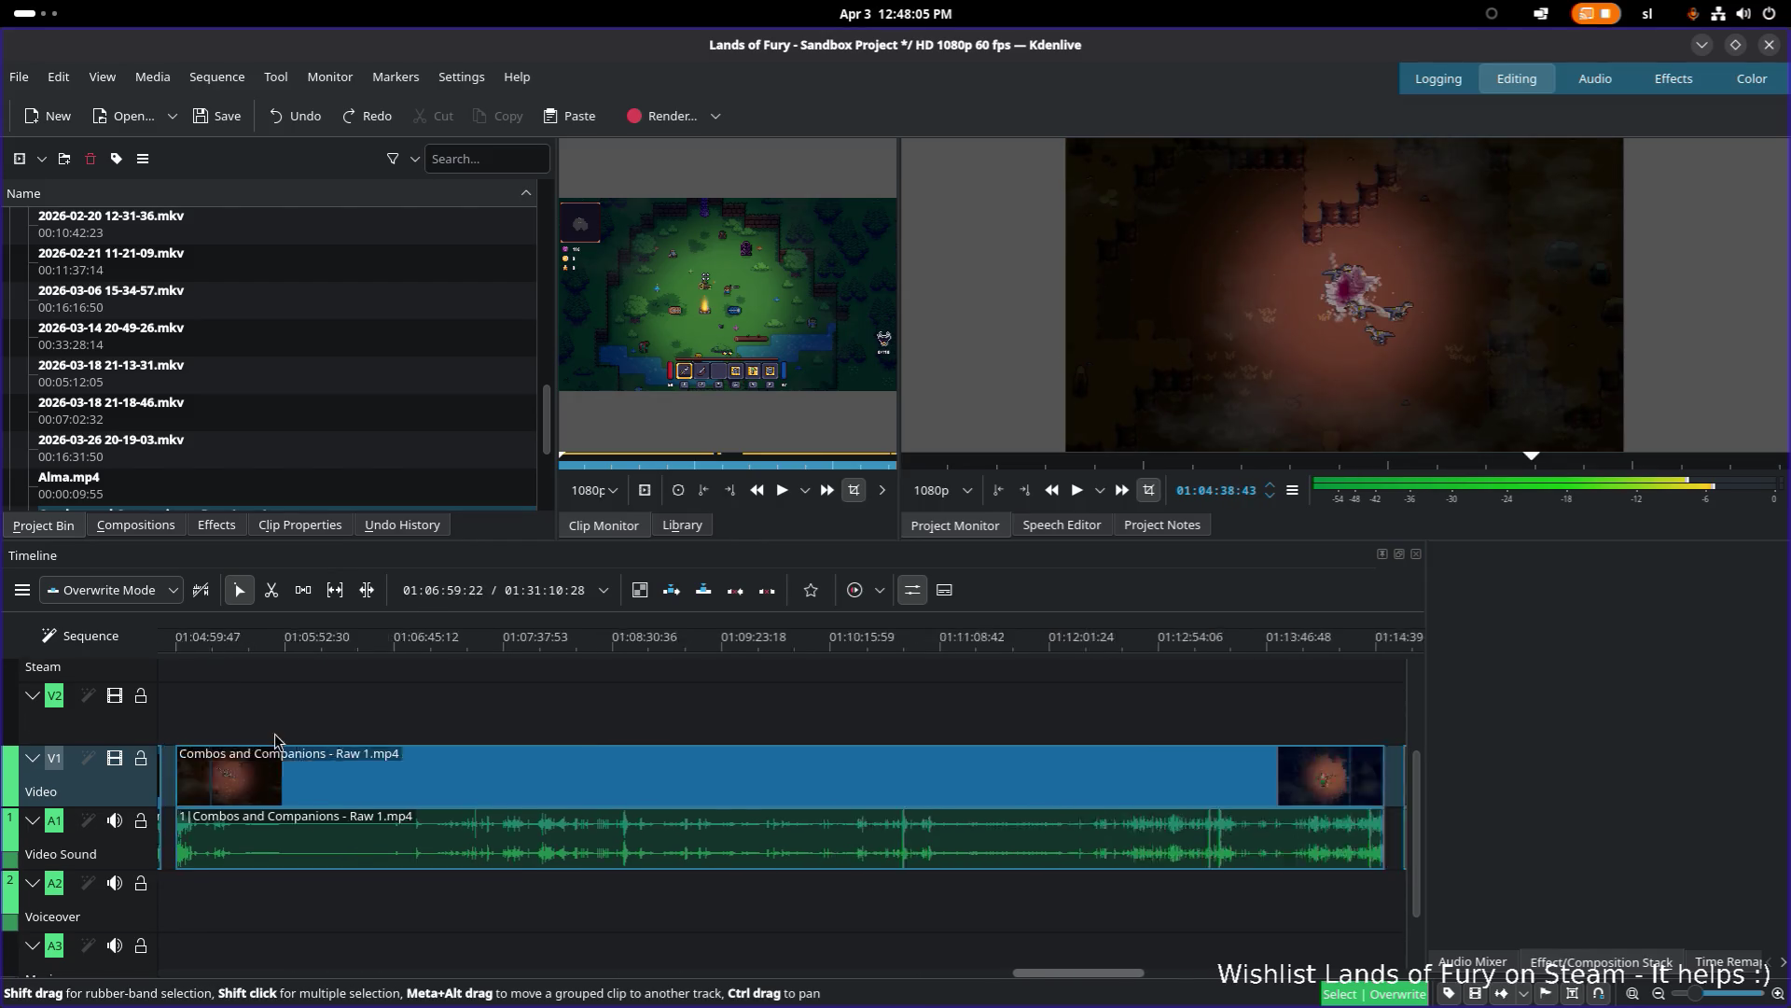
pyautogui.scroll(-4, 1144, 734)
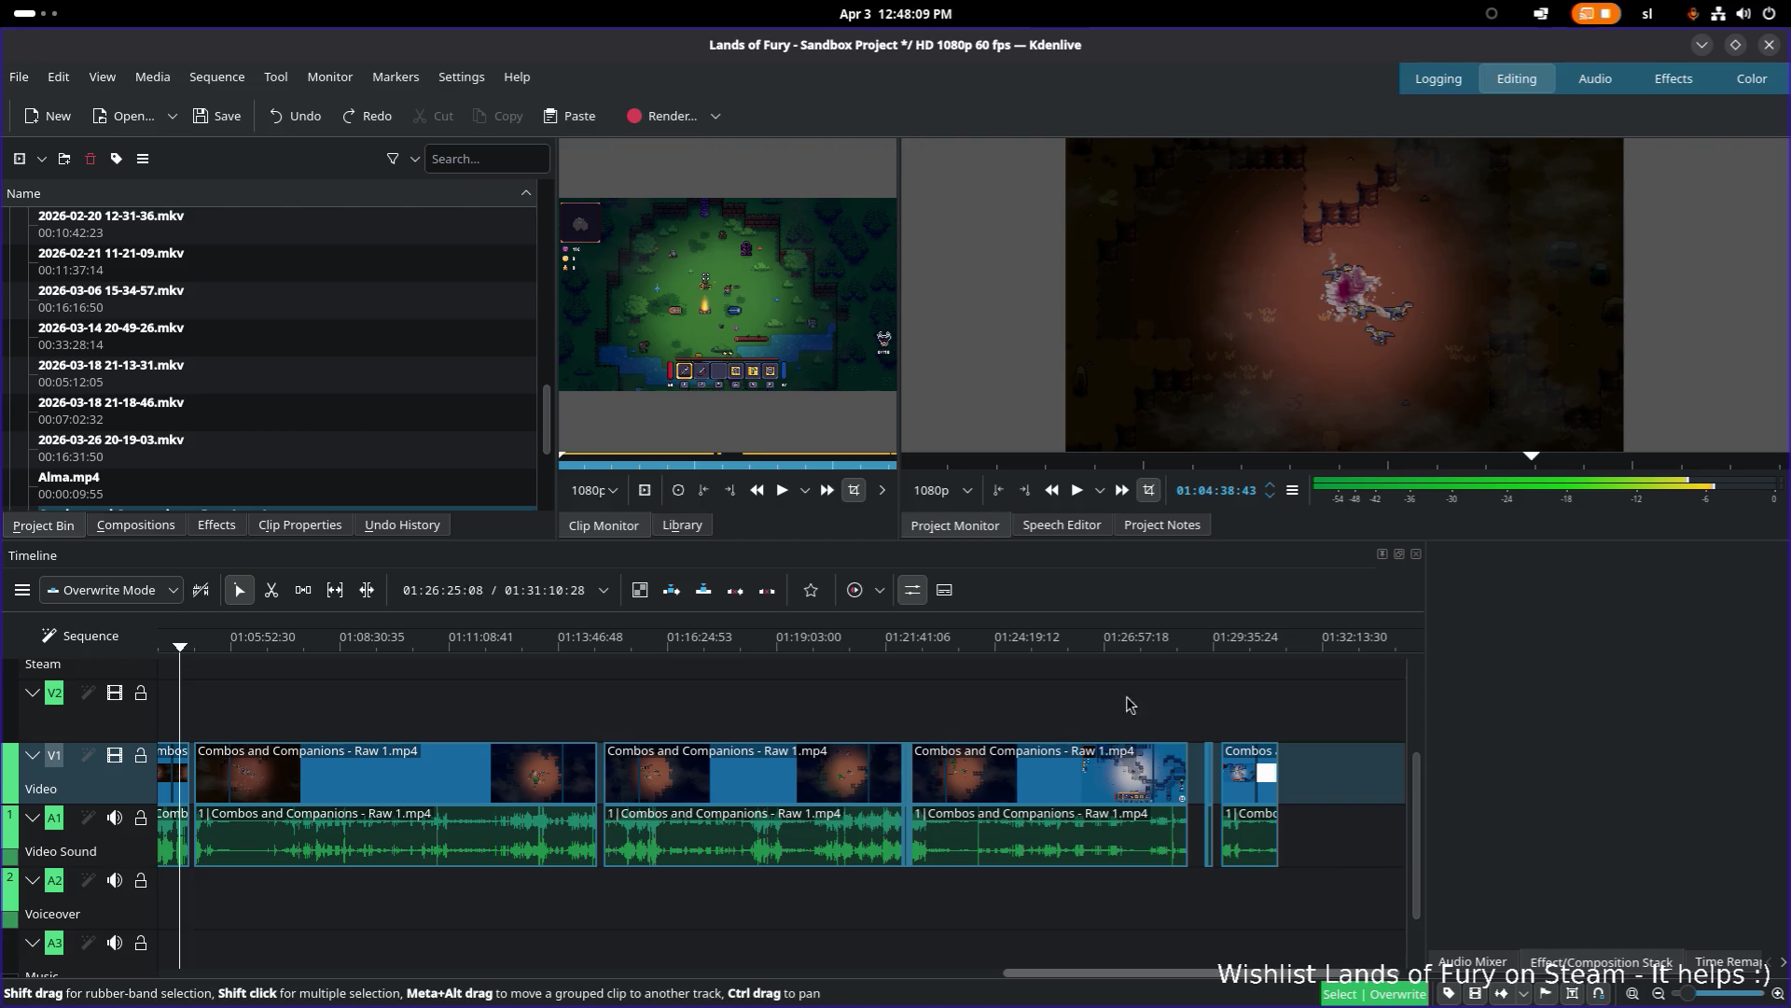
pyautogui.moveTo(1213, 662)
pyautogui.mouseDown()
pyautogui.moveTo(1062, 642)
pyautogui.moveTo(590, 664)
pyautogui.mouseUp()
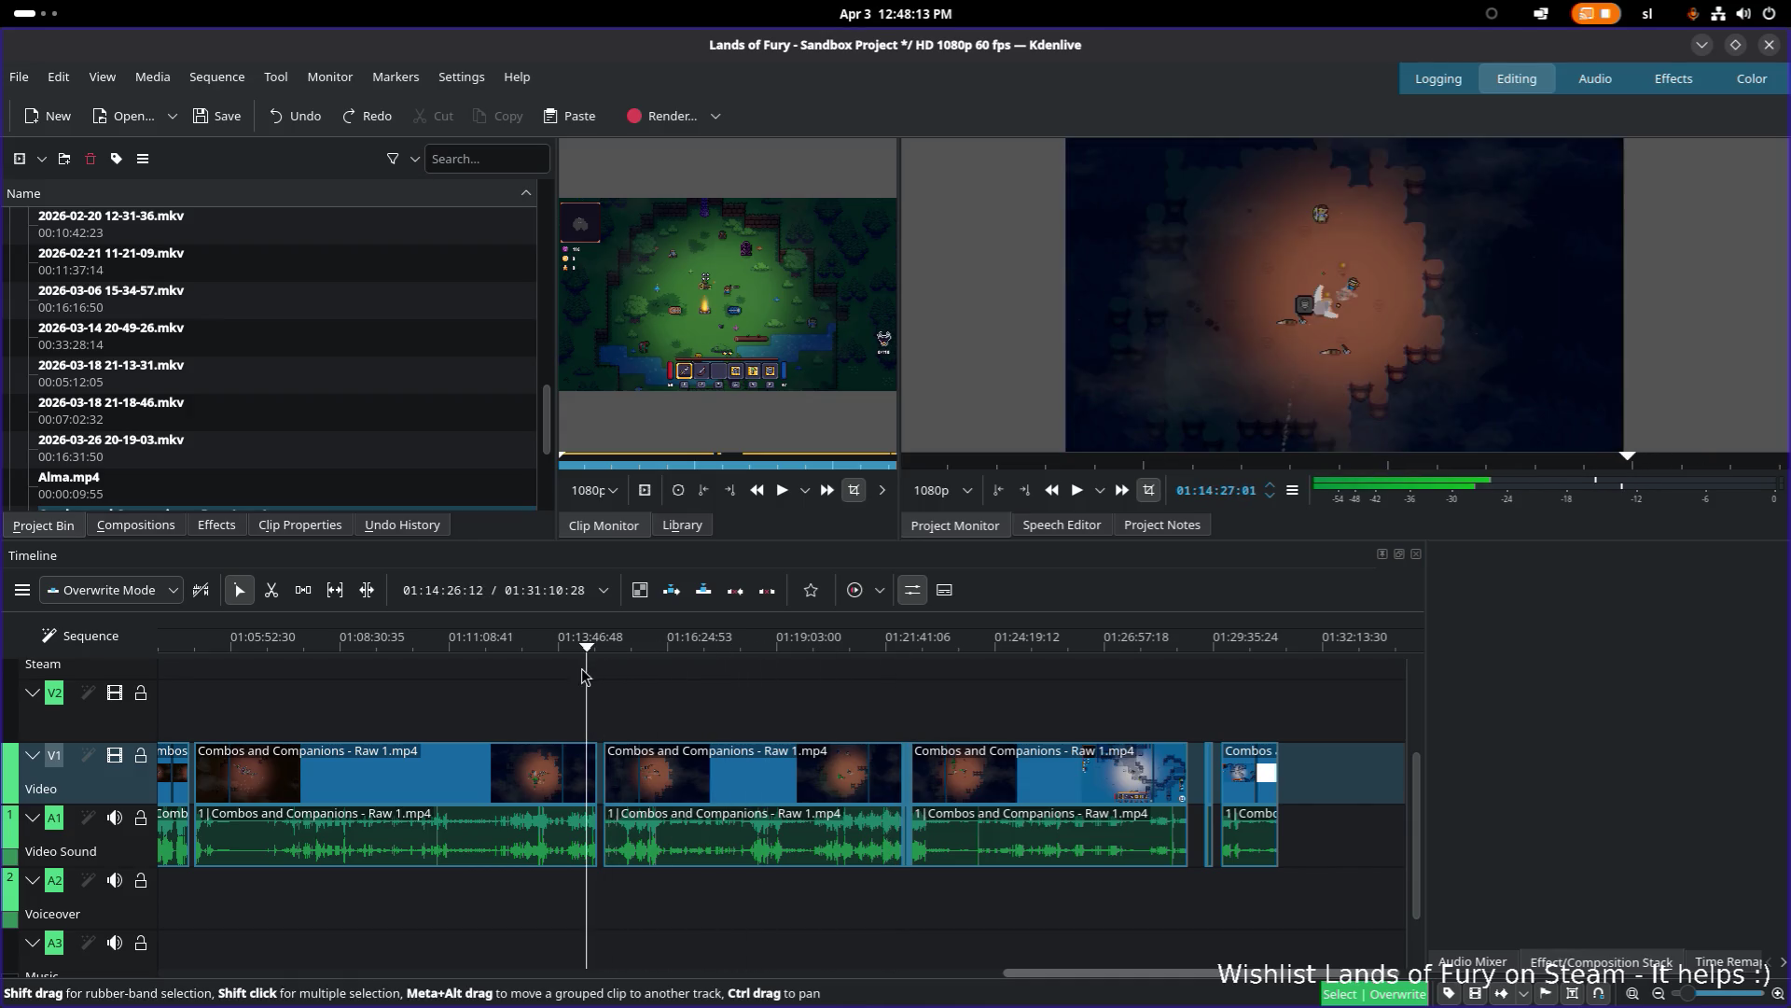
pyautogui.scroll(5, 952, 723)
pyautogui.scroll(5, 760, 709)
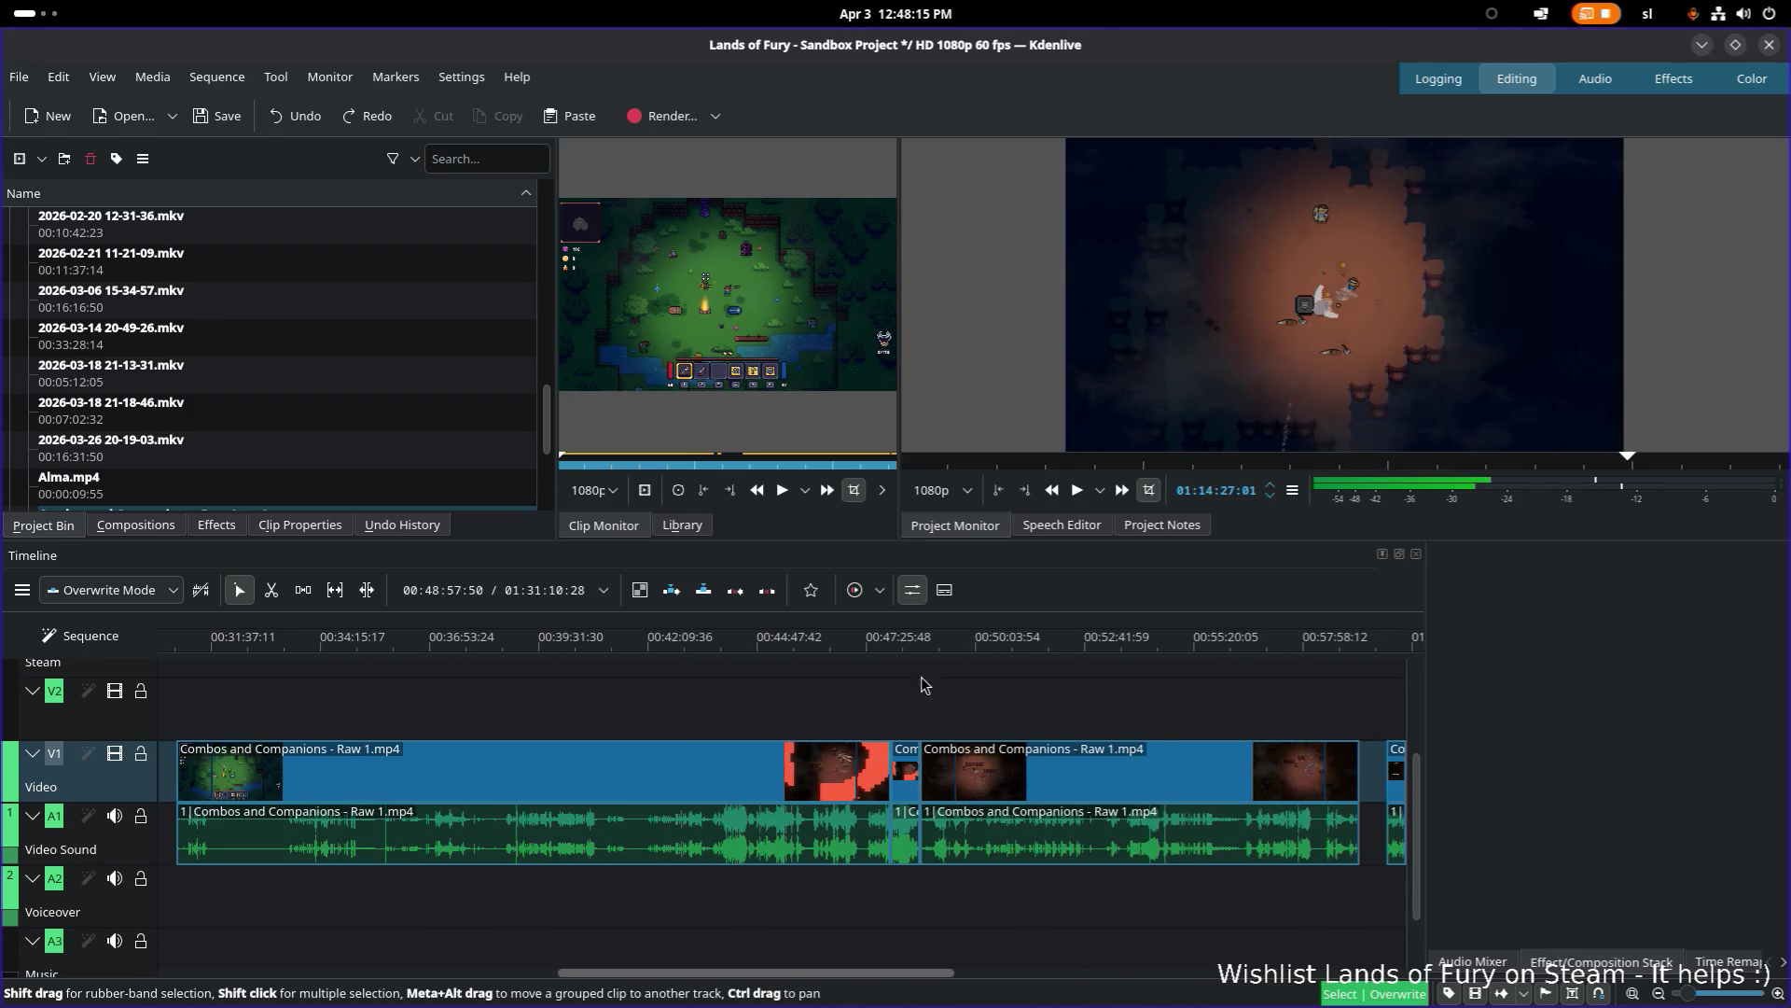
pyautogui.click(916, 653)
pyautogui.moveTo(917, 653); pyautogui.dragTo(896, 647)
pyautogui.scroll(8, 810, 737)
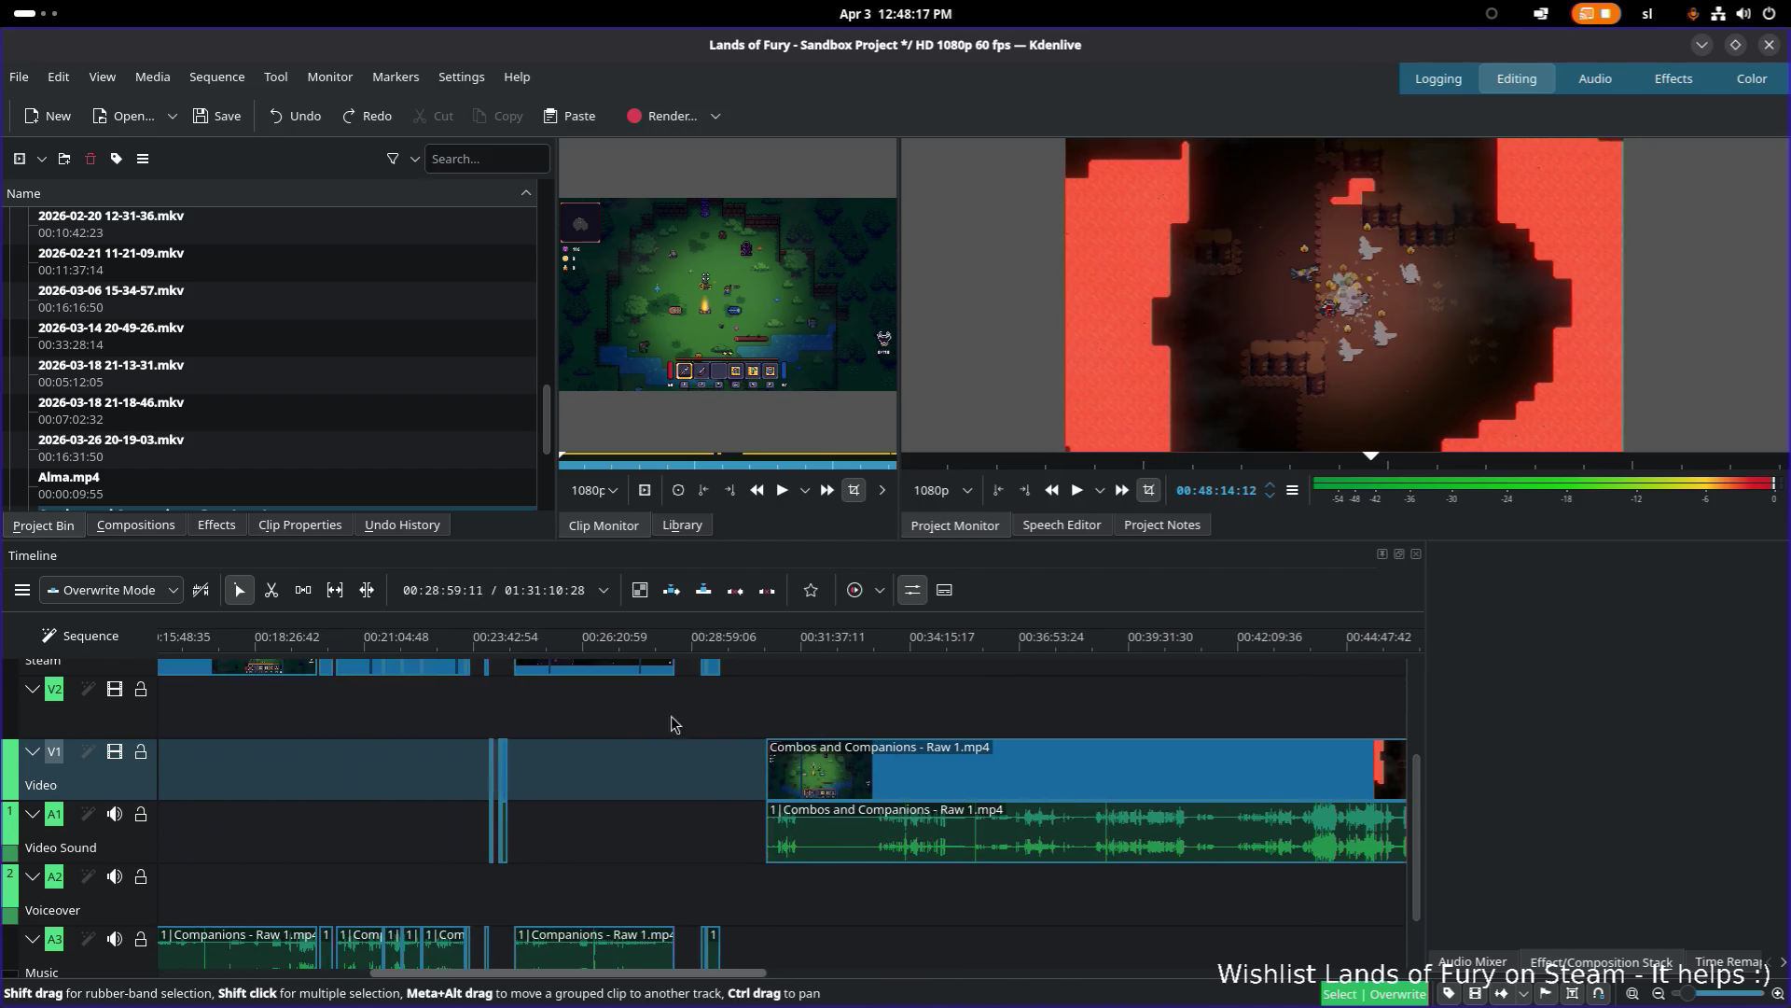
pyautogui.click(635, 650)
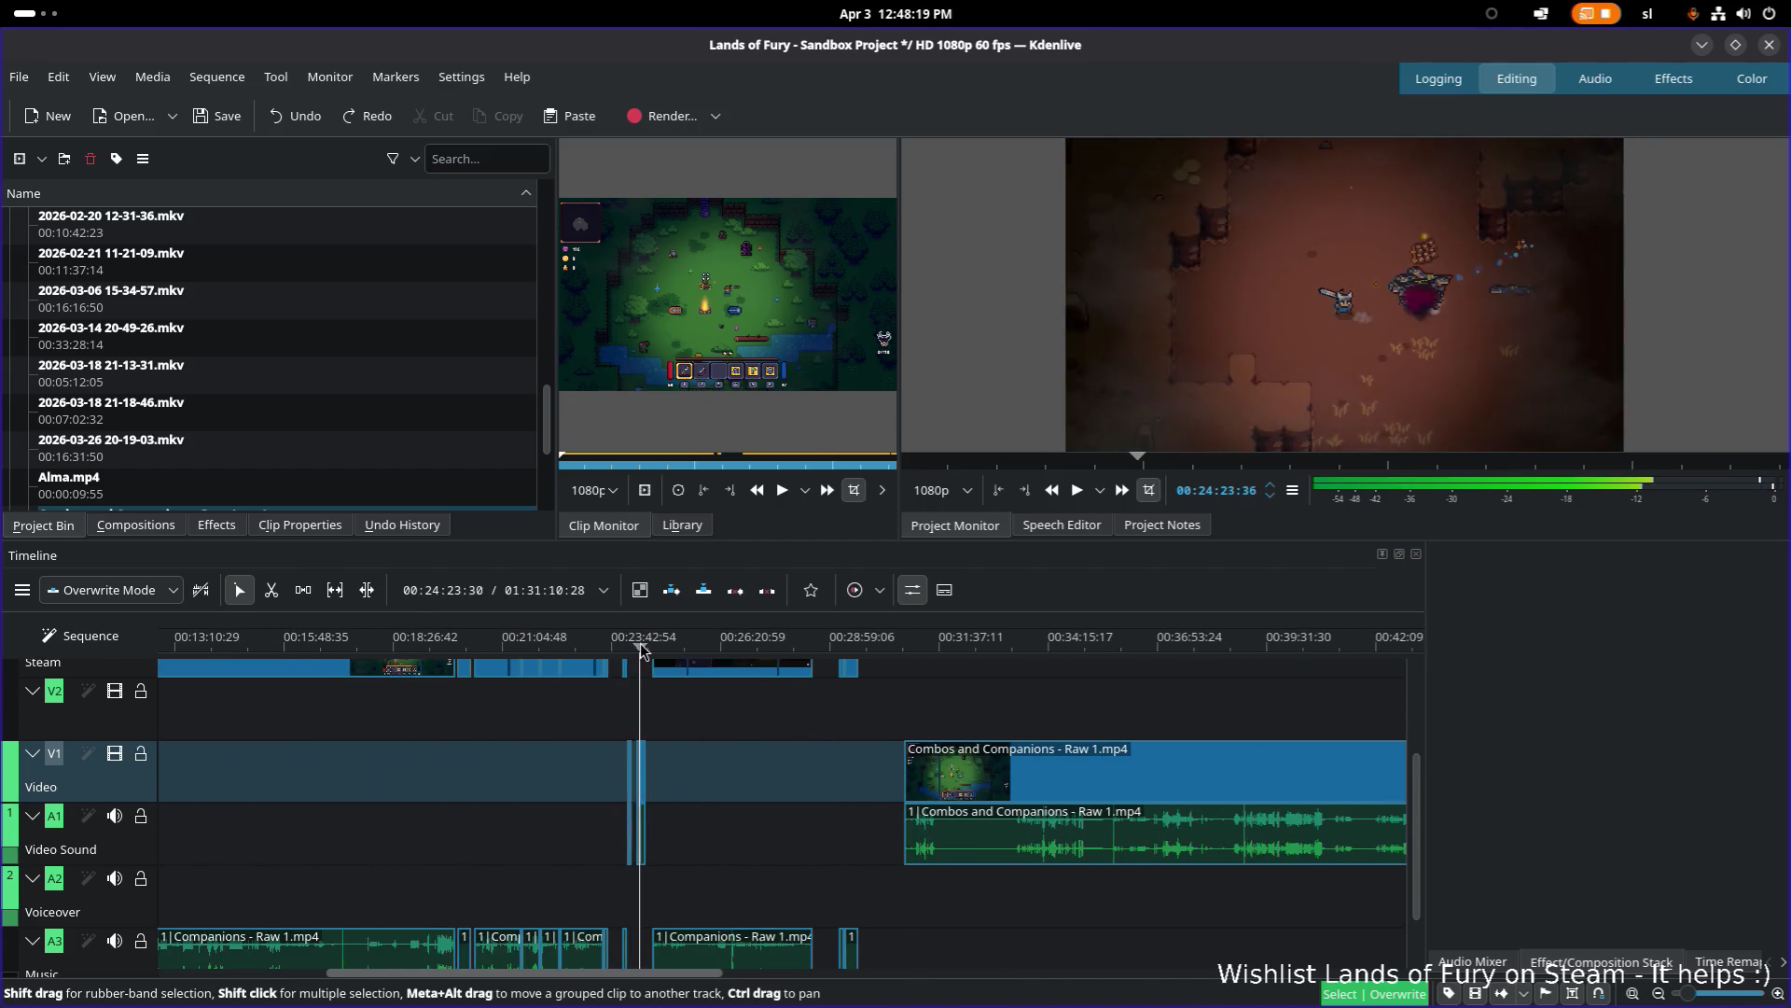
# Step: Move the Combos piece at 00:24:29 and its audio slightly later, undoing and redoing the move
pyautogui.keyDown('ctrl'); pyautogui.scroll(2, 650, 799); pyautogui.keyUp('ctrl')
pyautogui.keyDown('ctrl'); pyautogui.scroll(3, 650, 799); pyautogui.keyUp('ctrl')
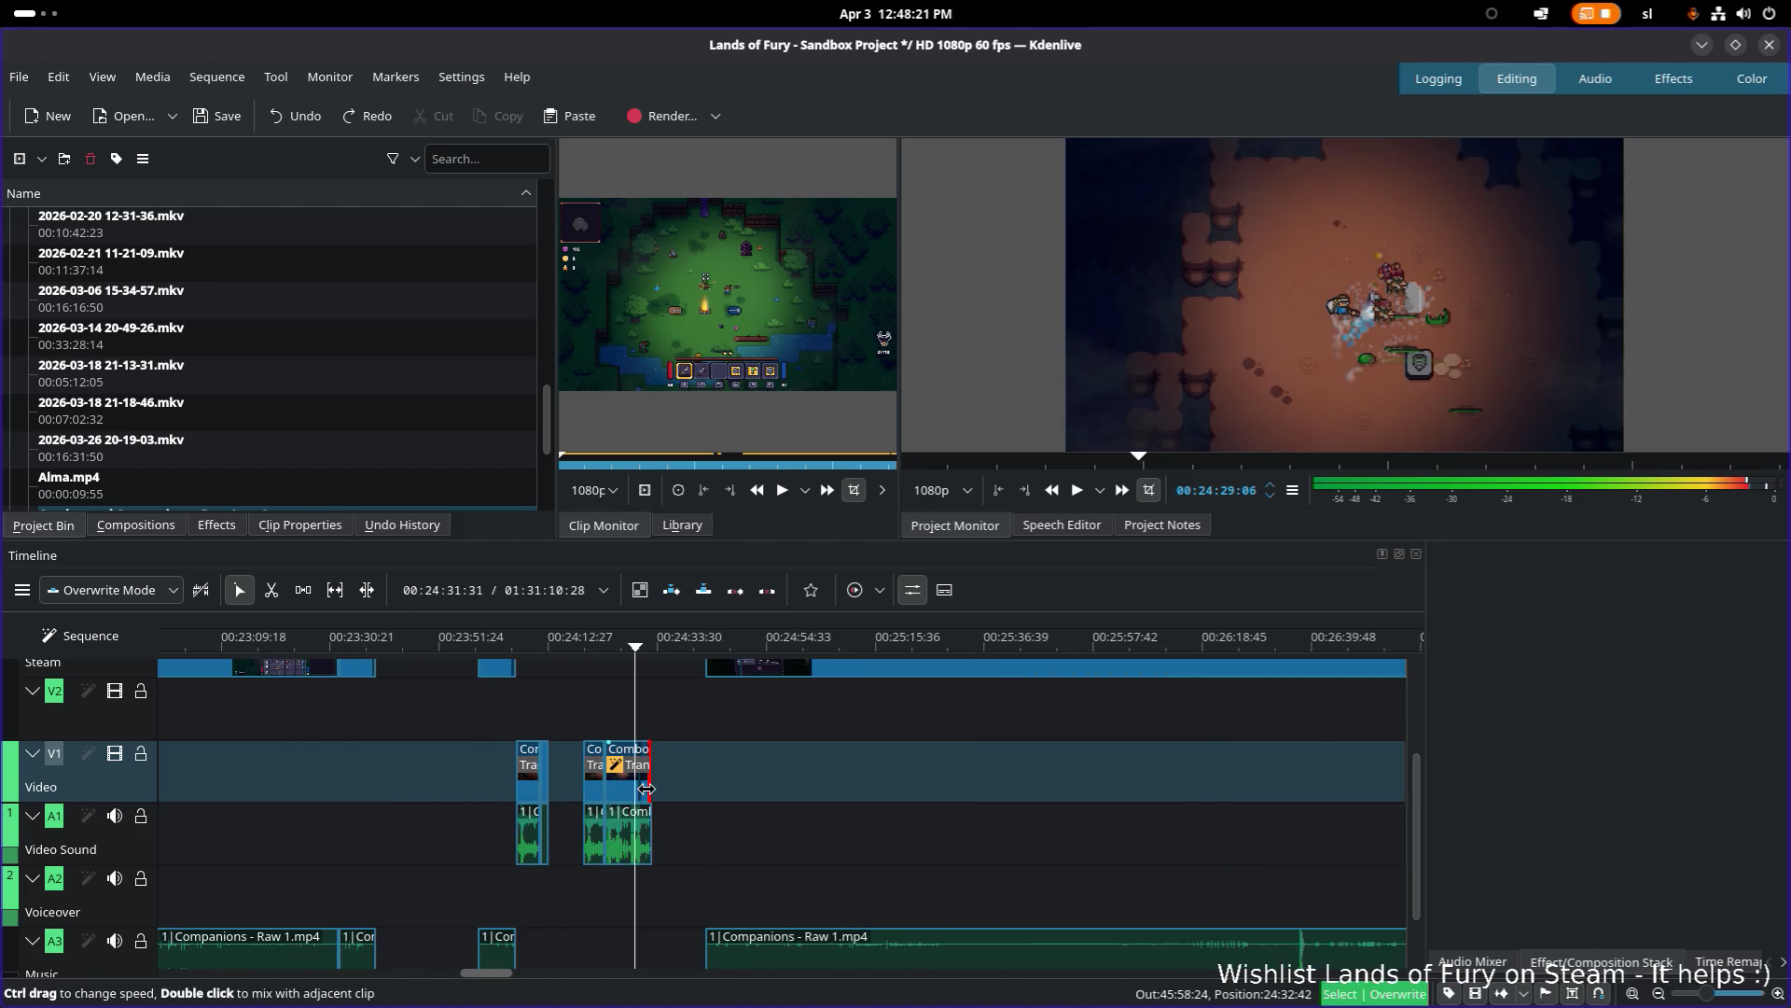
pyautogui.click(559, 795)
pyautogui.moveTo(589, 796); pyautogui.dragTo(681, 796)
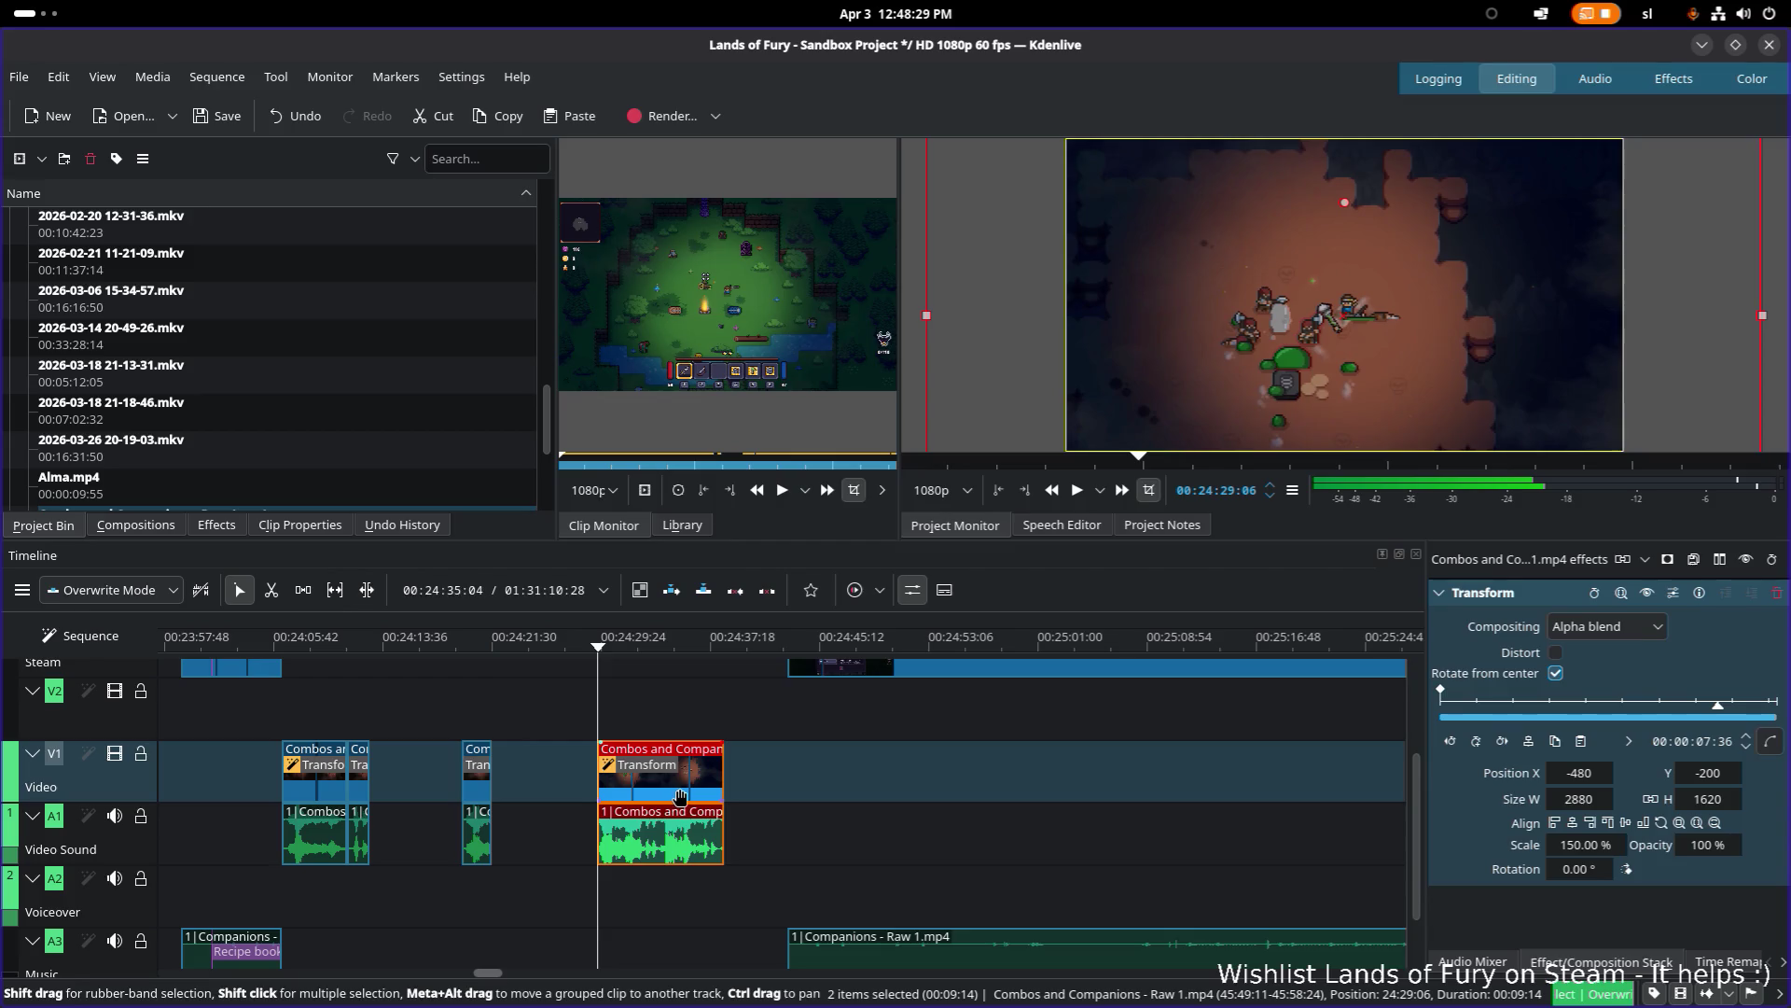
pyautogui.hotkey('ctrl', 'z')
pyautogui.hotkey('ctrl', 'z')
pyautogui.hotkey('ctrl', 'z')
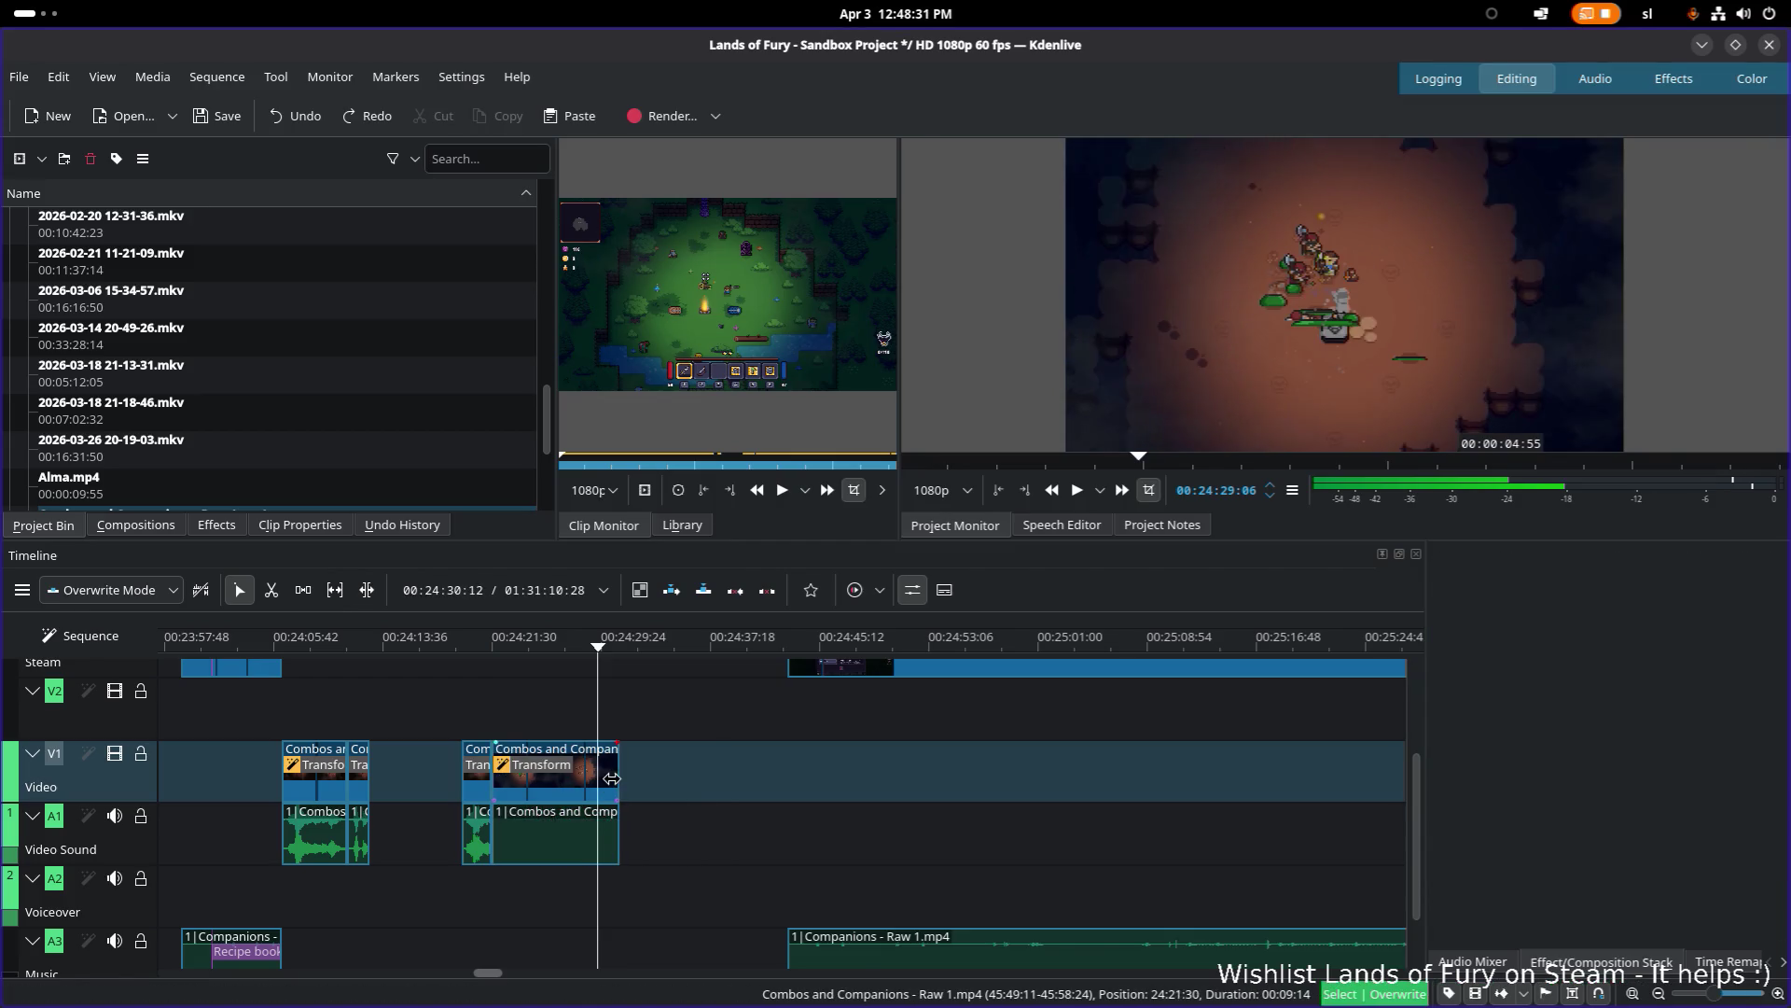
pyautogui.hotkey('ctrl', 'shift', 'z')
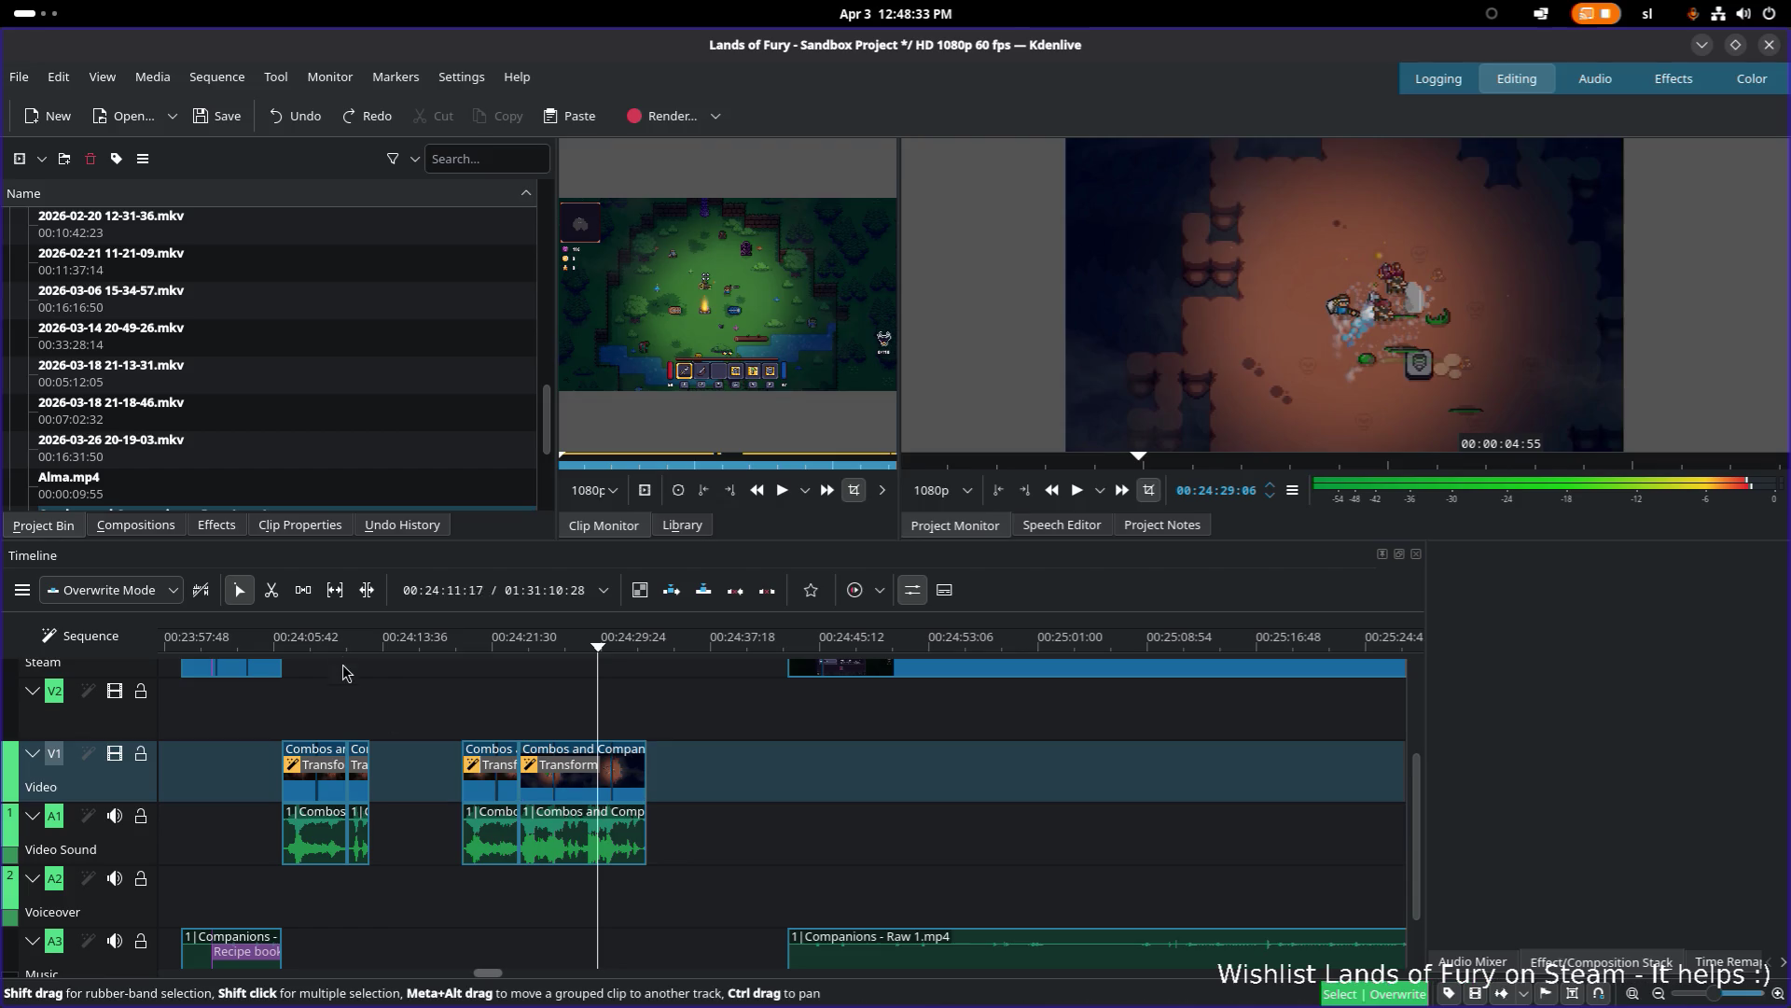
# Step: Scrub the playhead from about 00:24:02 to 00:24:04 to check the moved piece
pyautogui.scroll(-3, 411, 840)
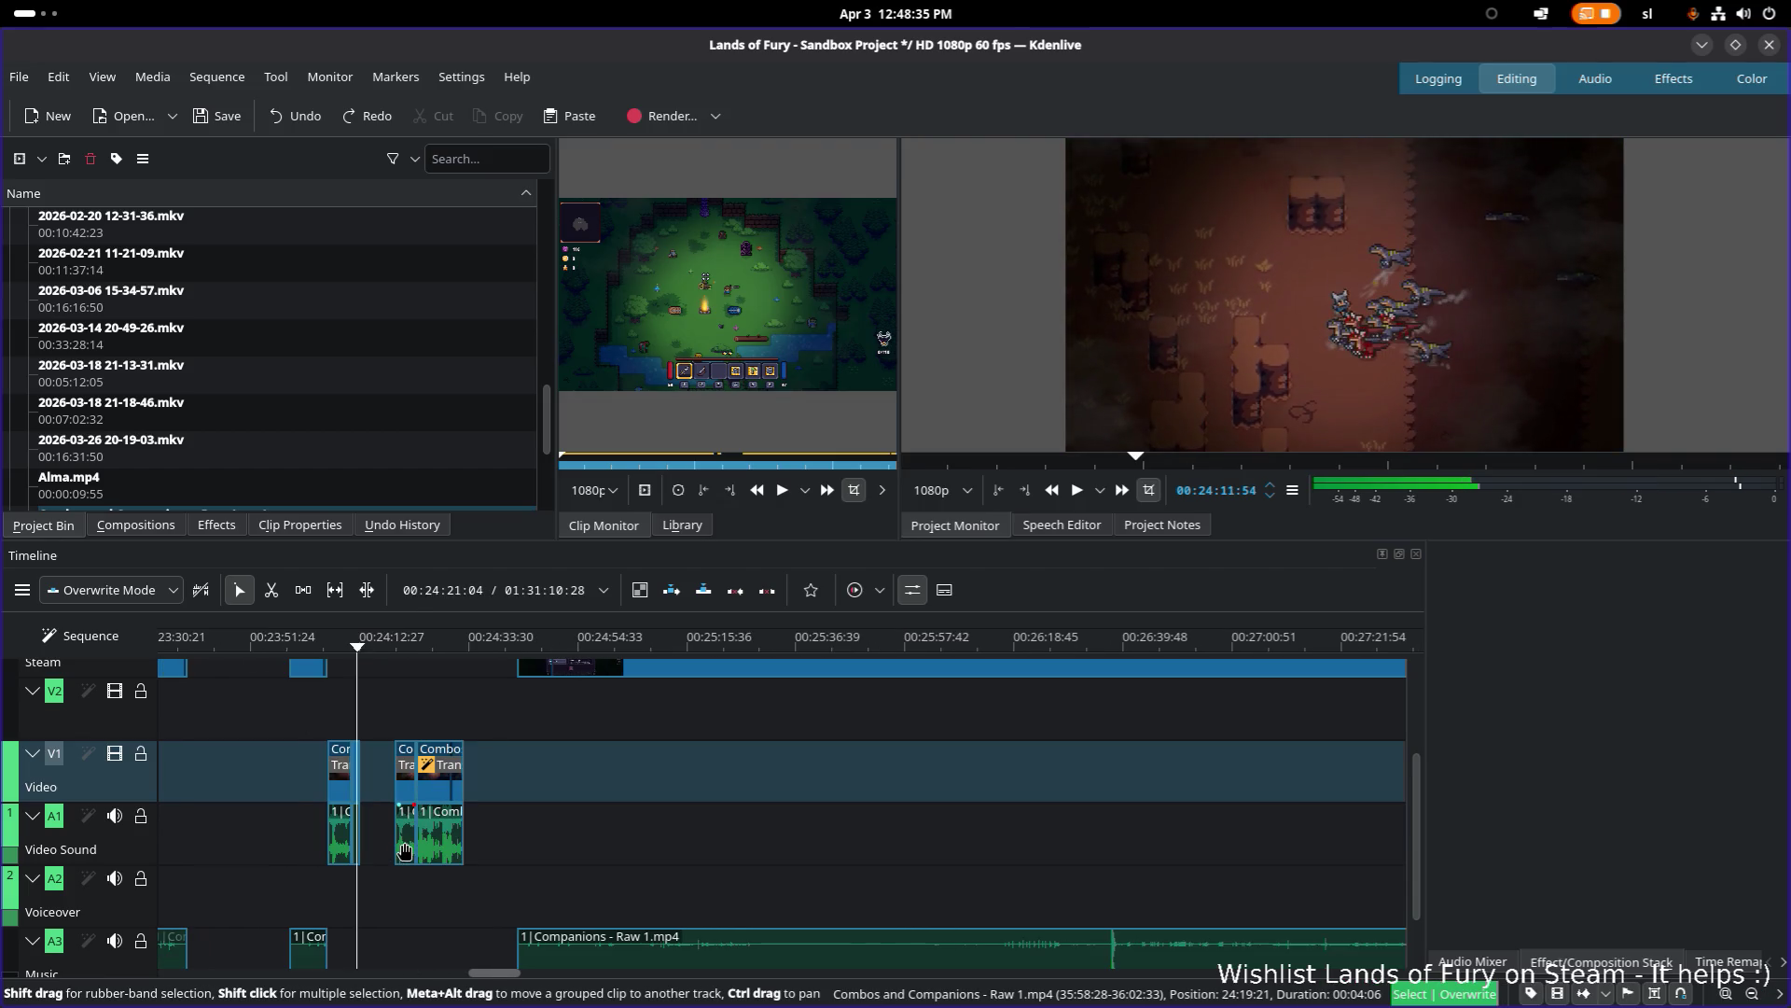
pyautogui.hscroll(-3, 429, 845)
pyautogui.scroll(3, 560, 886)
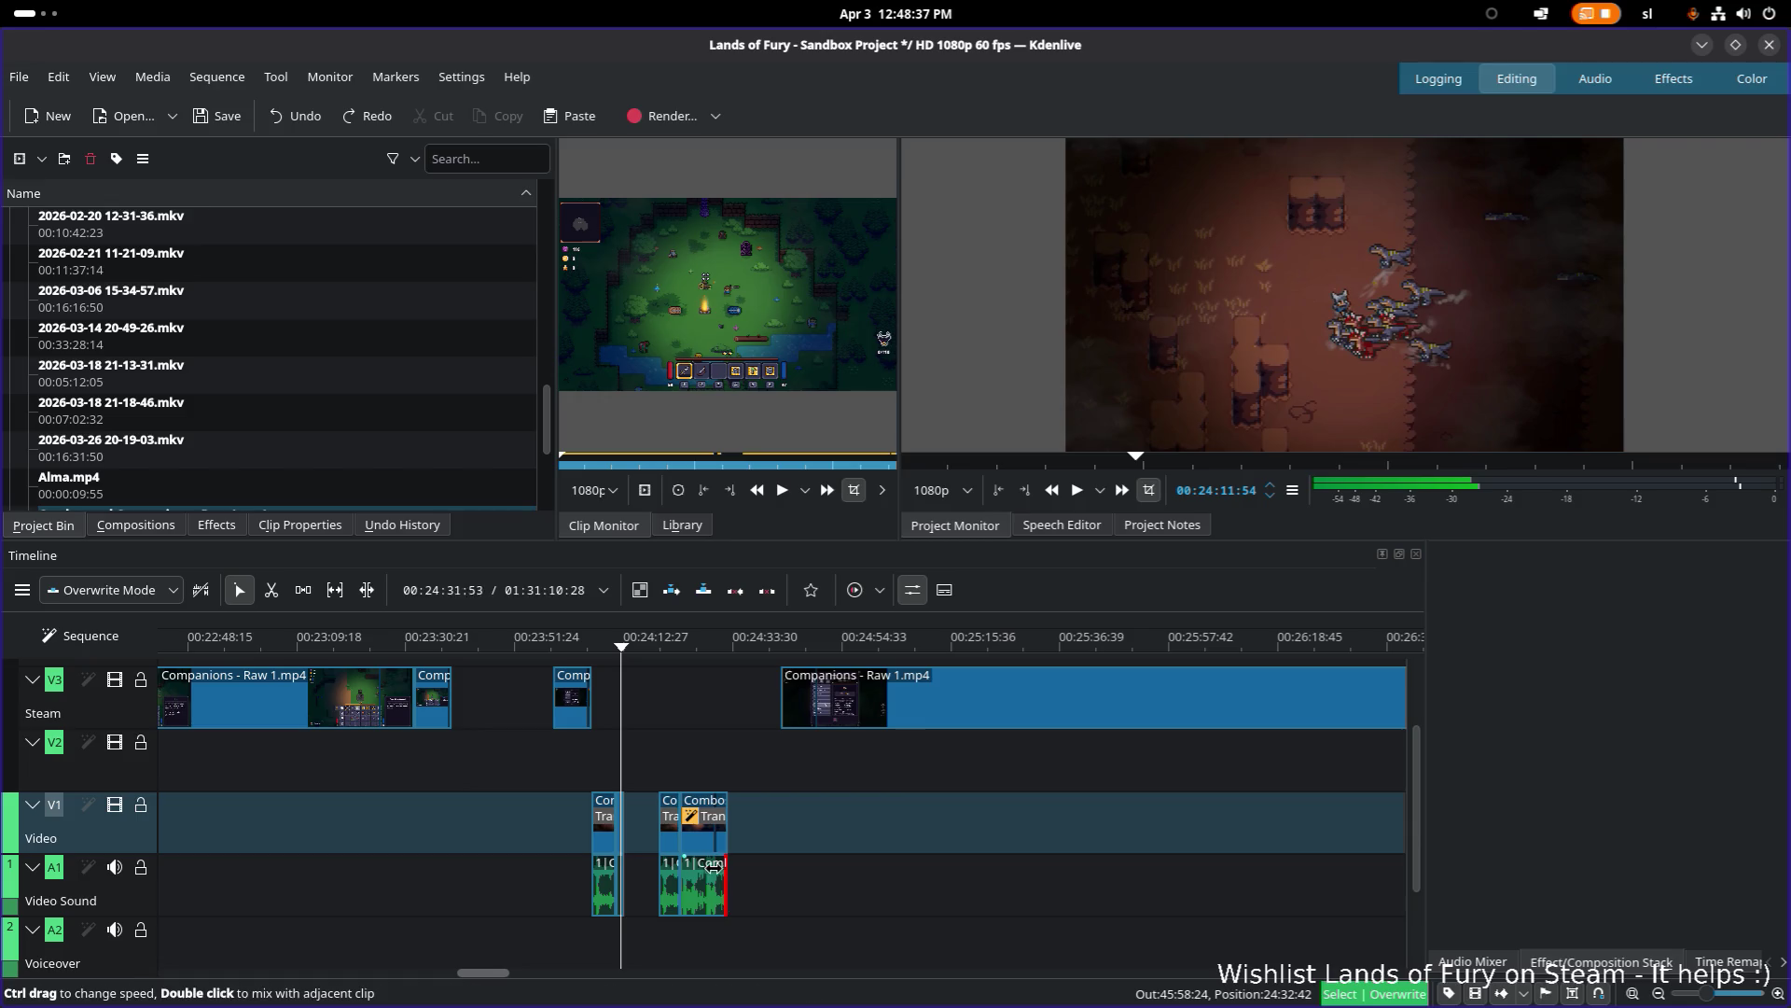
pyautogui.hscroll(-1, 703, 923)
pyautogui.click(659, 645)
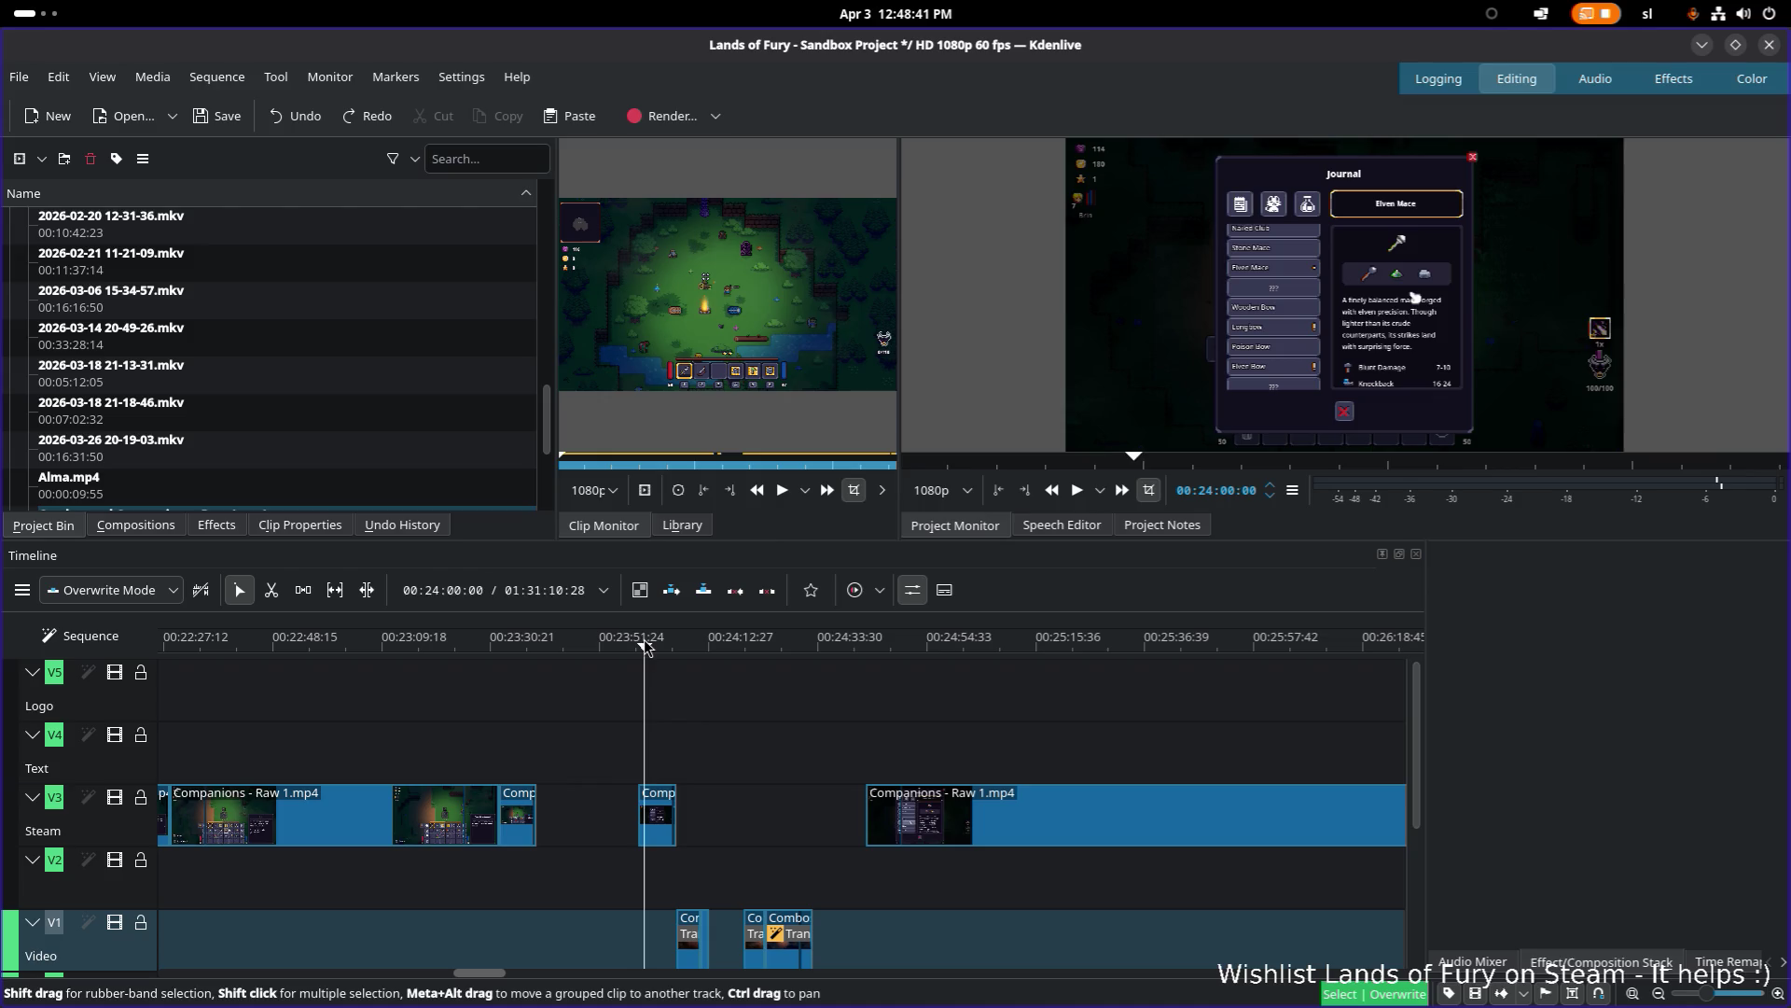
pyautogui.moveTo(655, 650)
pyautogui.mouseDown()
pyautogui.moveTo(679, 651)
pyautogui.moveTo(637, 651)
pyautogui.mouseUp()
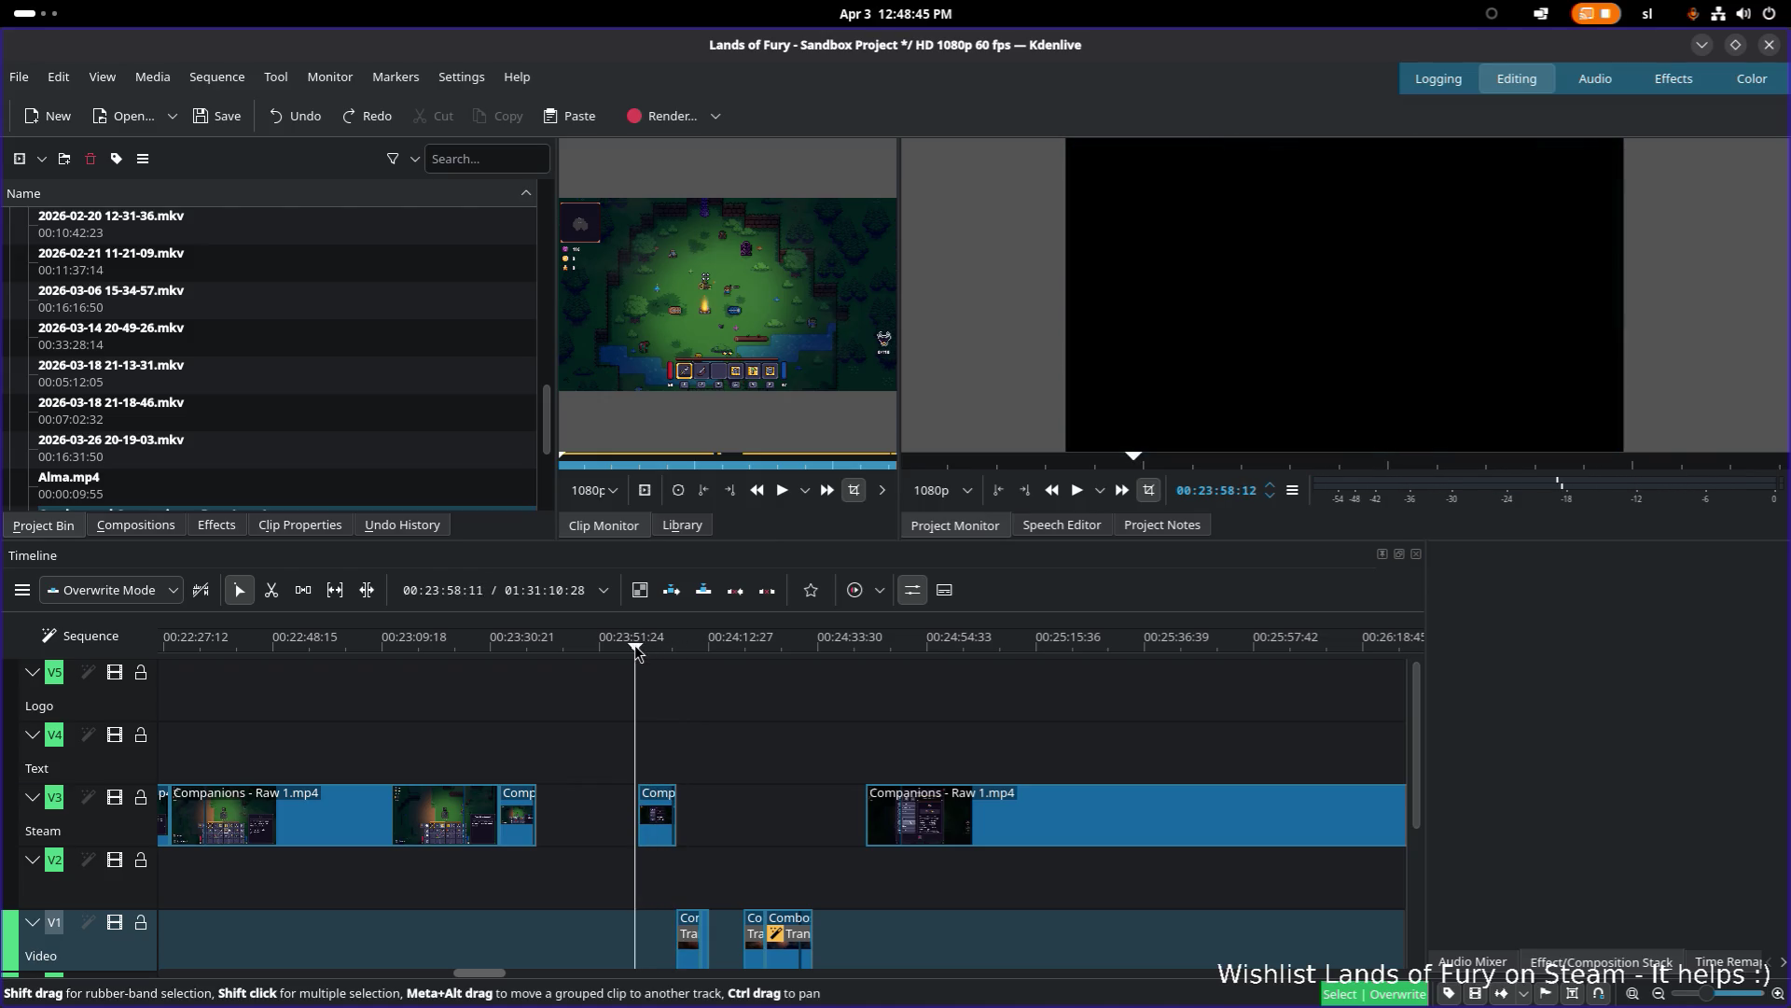
pyautogui.scroll(-3, 756, 797)
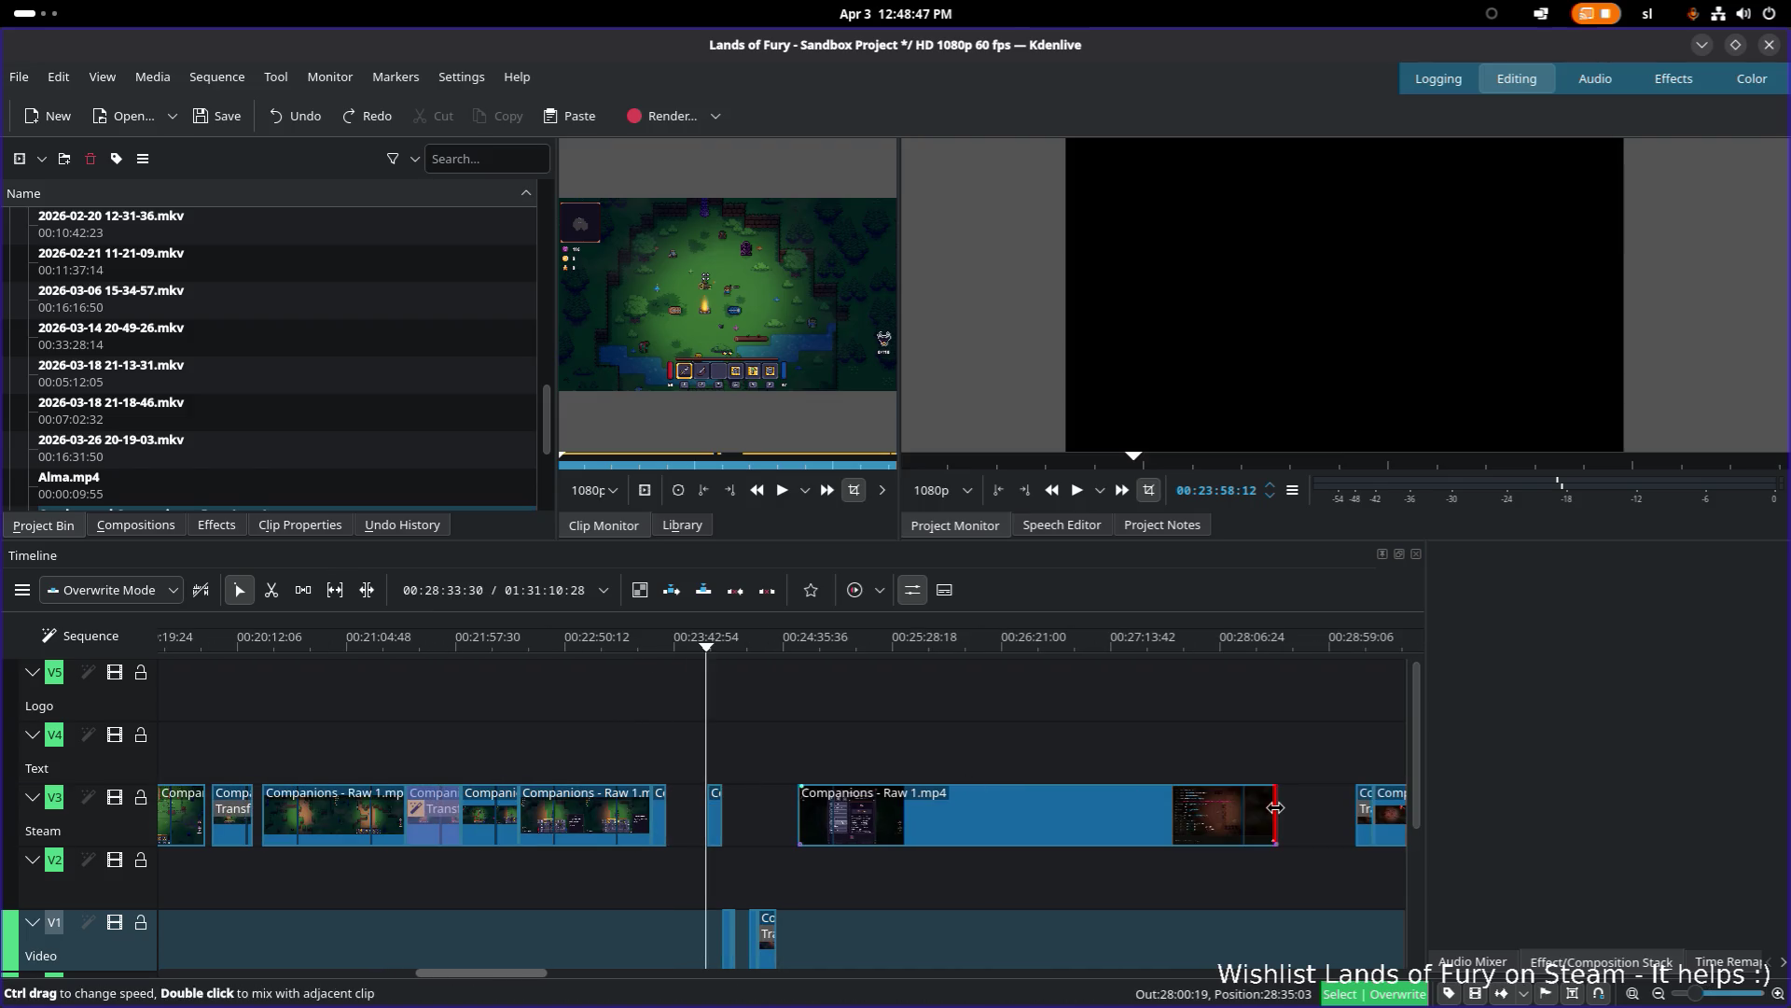
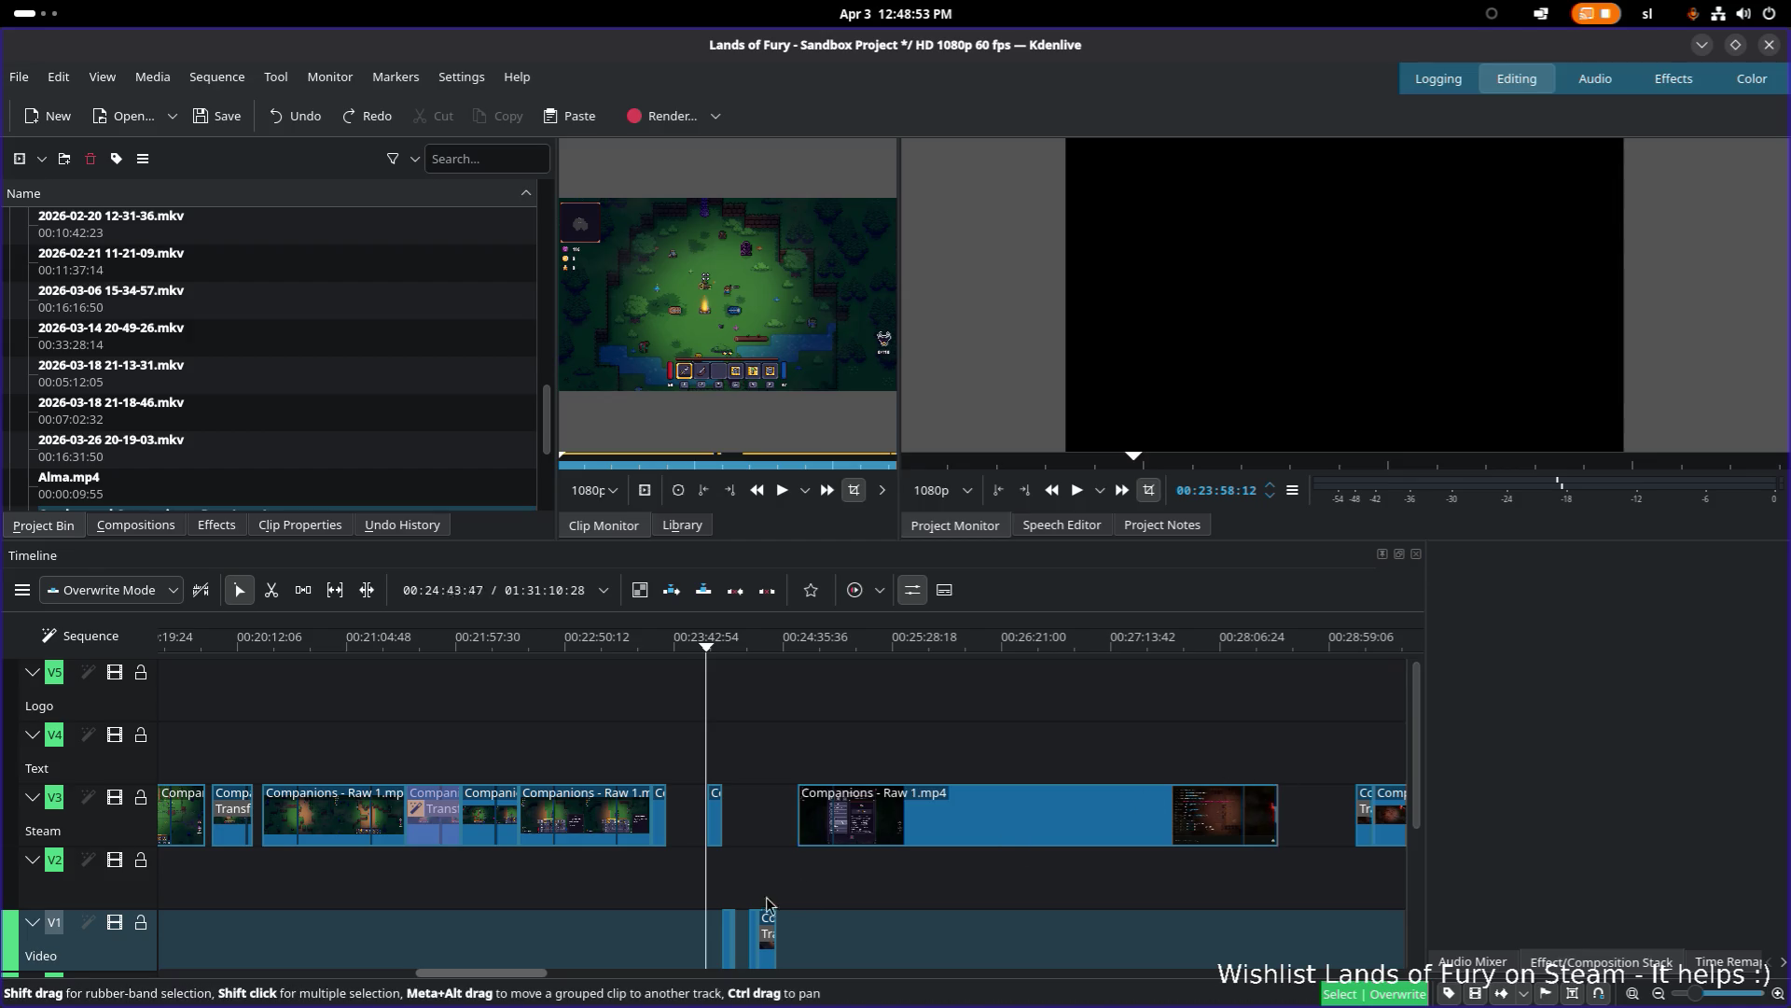
# Step: Move the Combos and Companions clip later on V1 and play back the edited section
pyautogui.scroll(5, 763, 912)
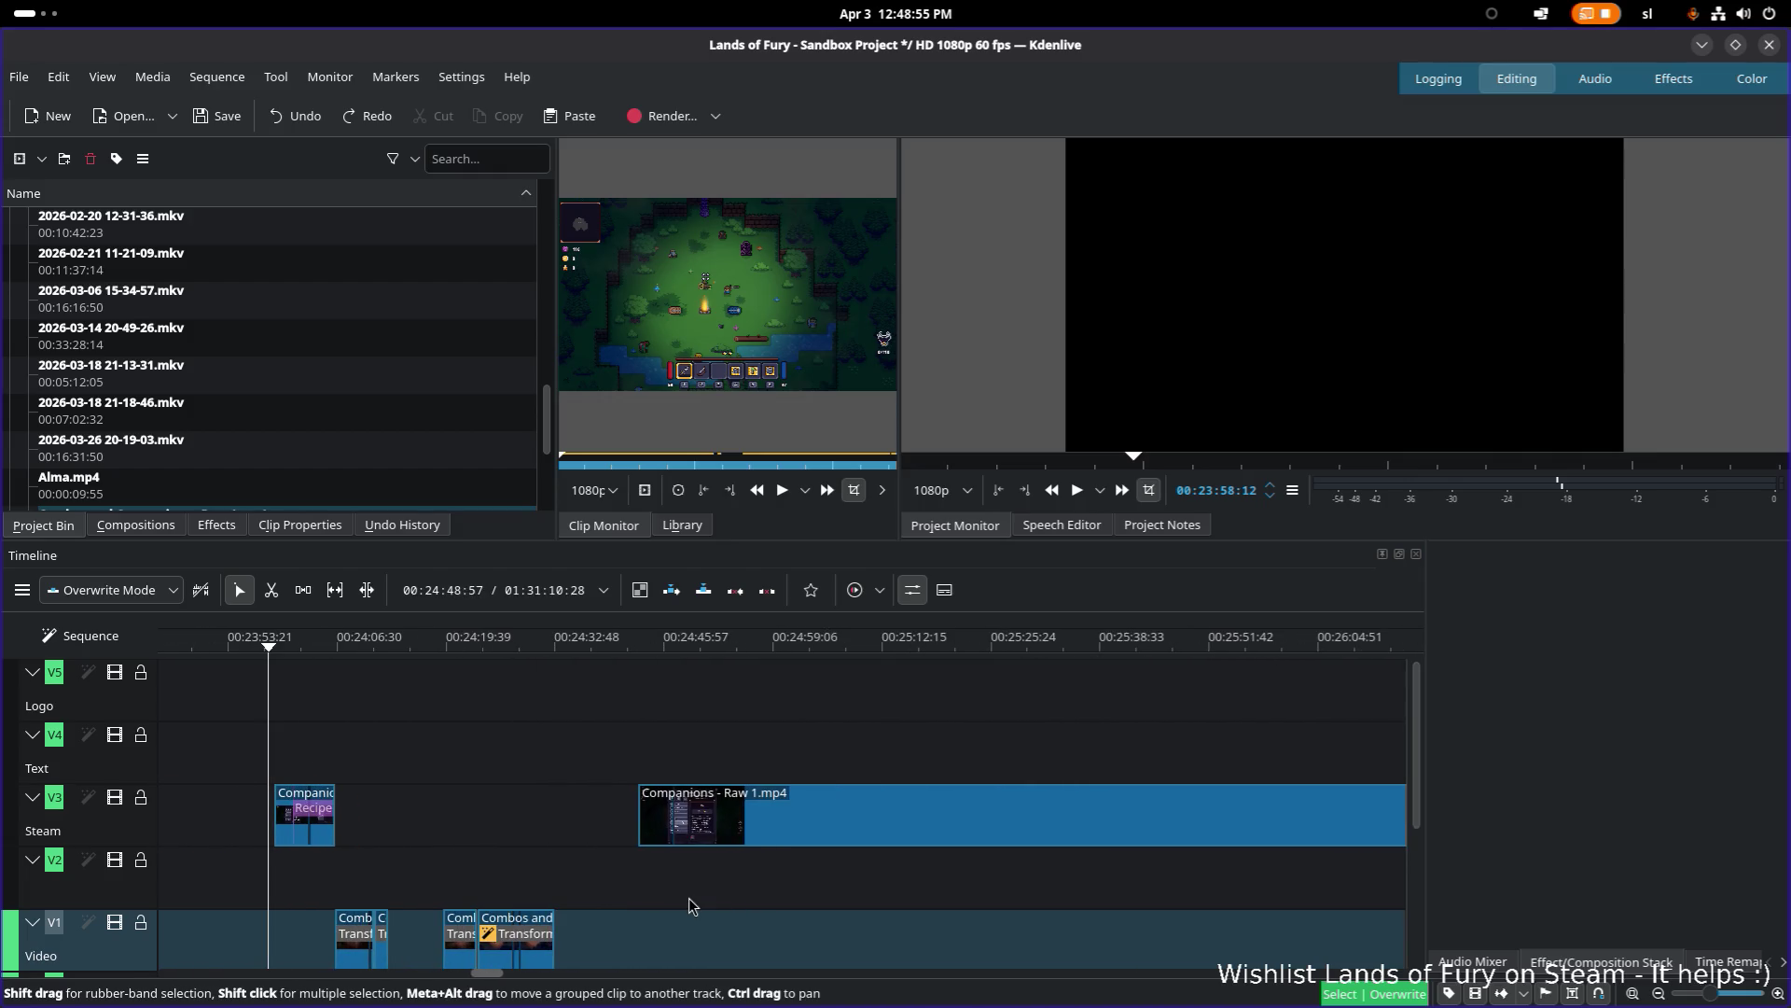
pyautogui.scroll(-3, 689, 905)
pyautogui.hscroll(-3, 689, 905)
pyautogui.click(613, 647)
pyautogui.moveTo(616, 646); pyautogui.dragTo(774, 658)
pyautogui.moveTo(806, 806)
pyautogui.mouseDown()
pyautogui.moveTo(909, 808)
pyautogui.moveTo(866, 809)
pyautogui.mouseUp()
pyautogui.click(717, 646)
pyautogui.press('space')
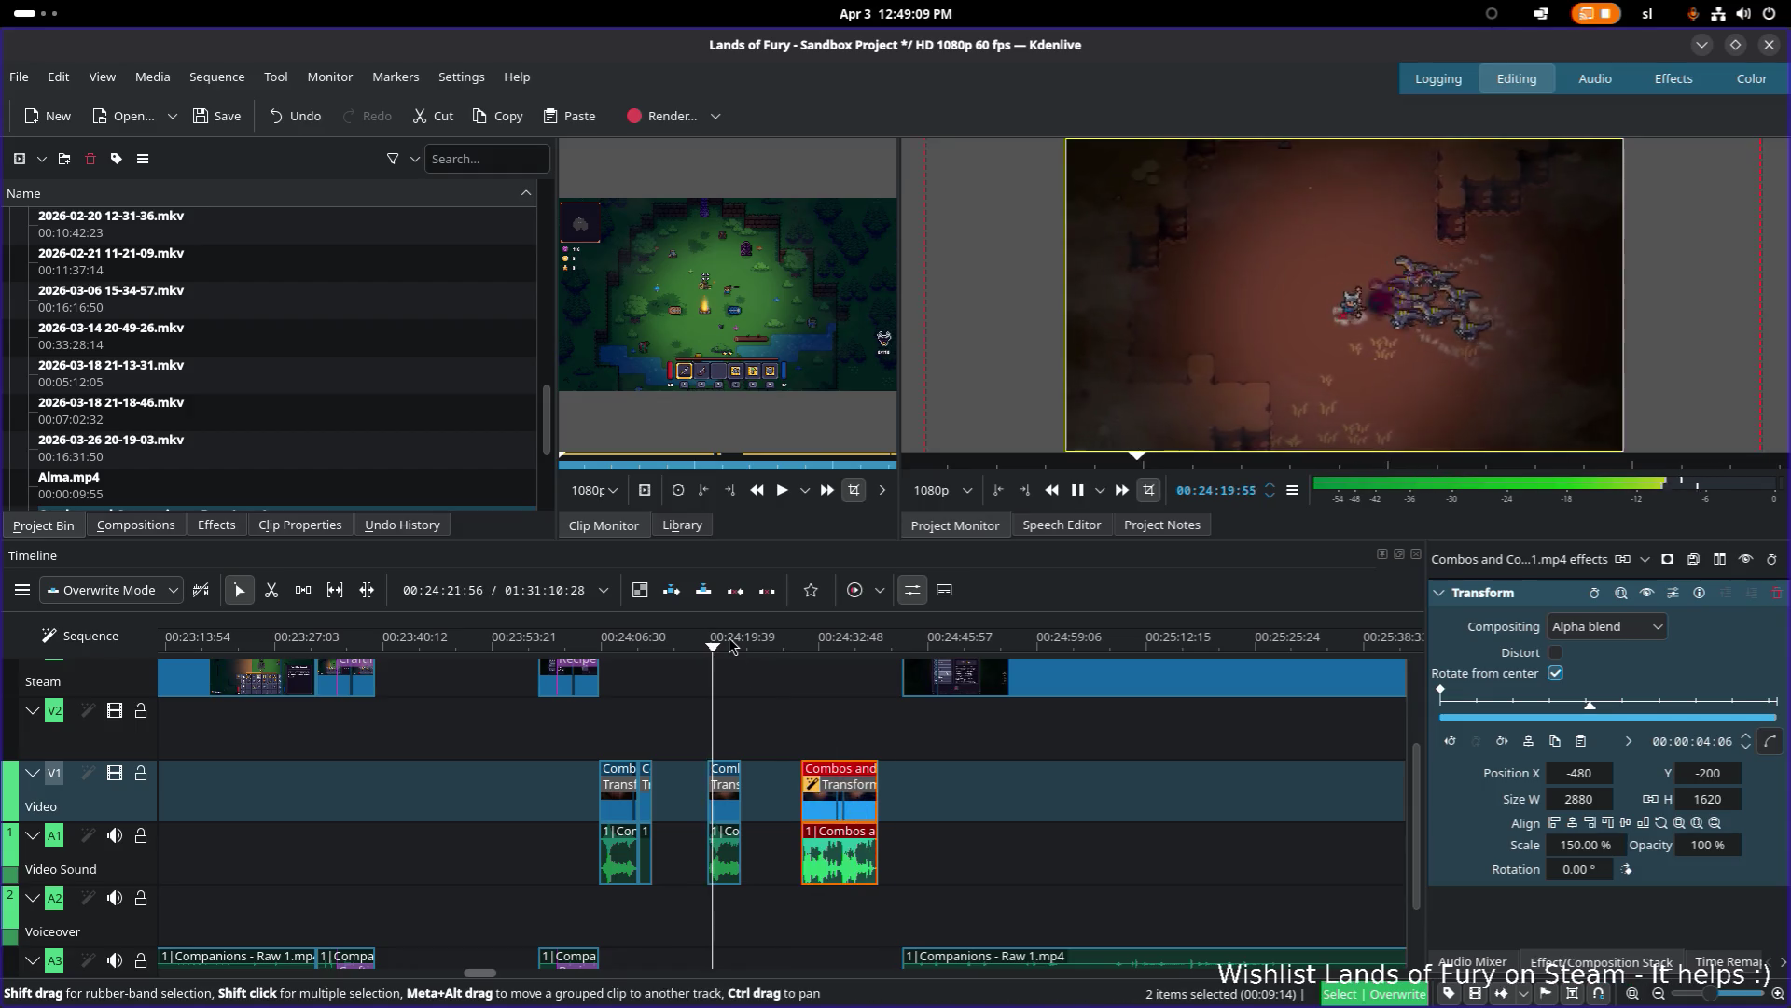
pyautogui.press('XF86AudioRaiseVolume')
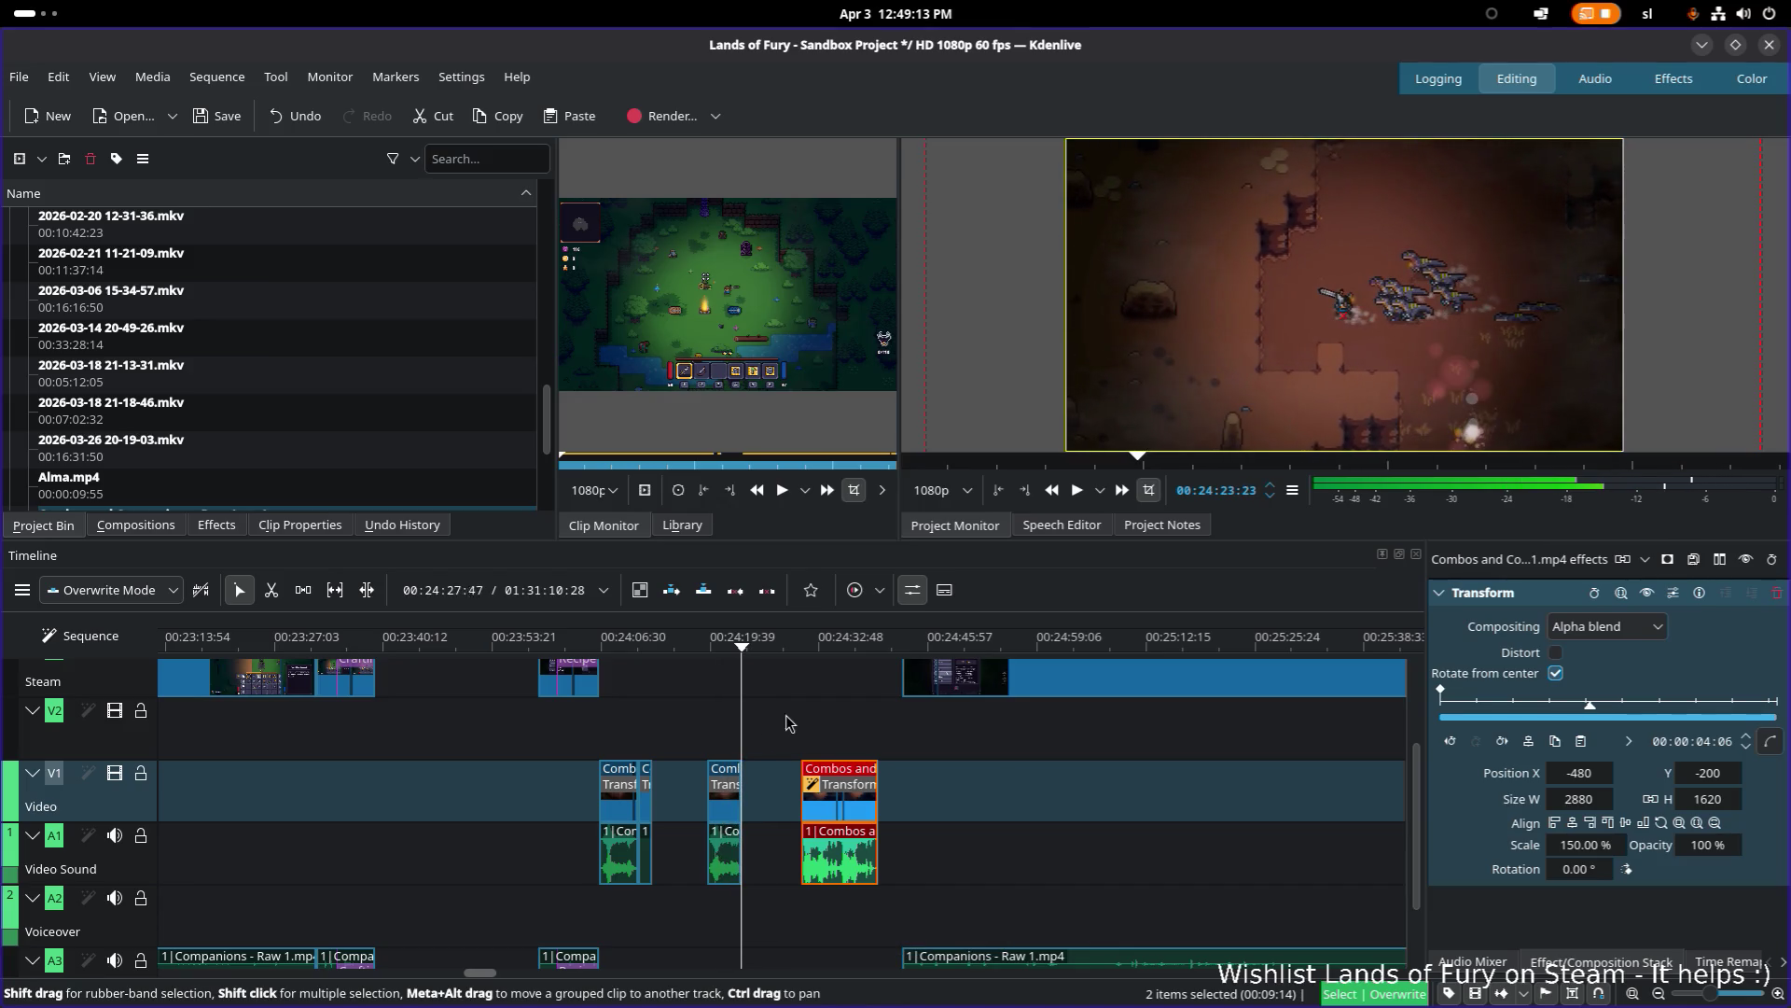
# Step: Shift the small V3 Steam overlay clip near 29:11 slightly to the right
pyautogui.keyDown('ctrl'); pyautogui.scroll(-6, 1054, 774); pyautogui.keyUp('ctrl')
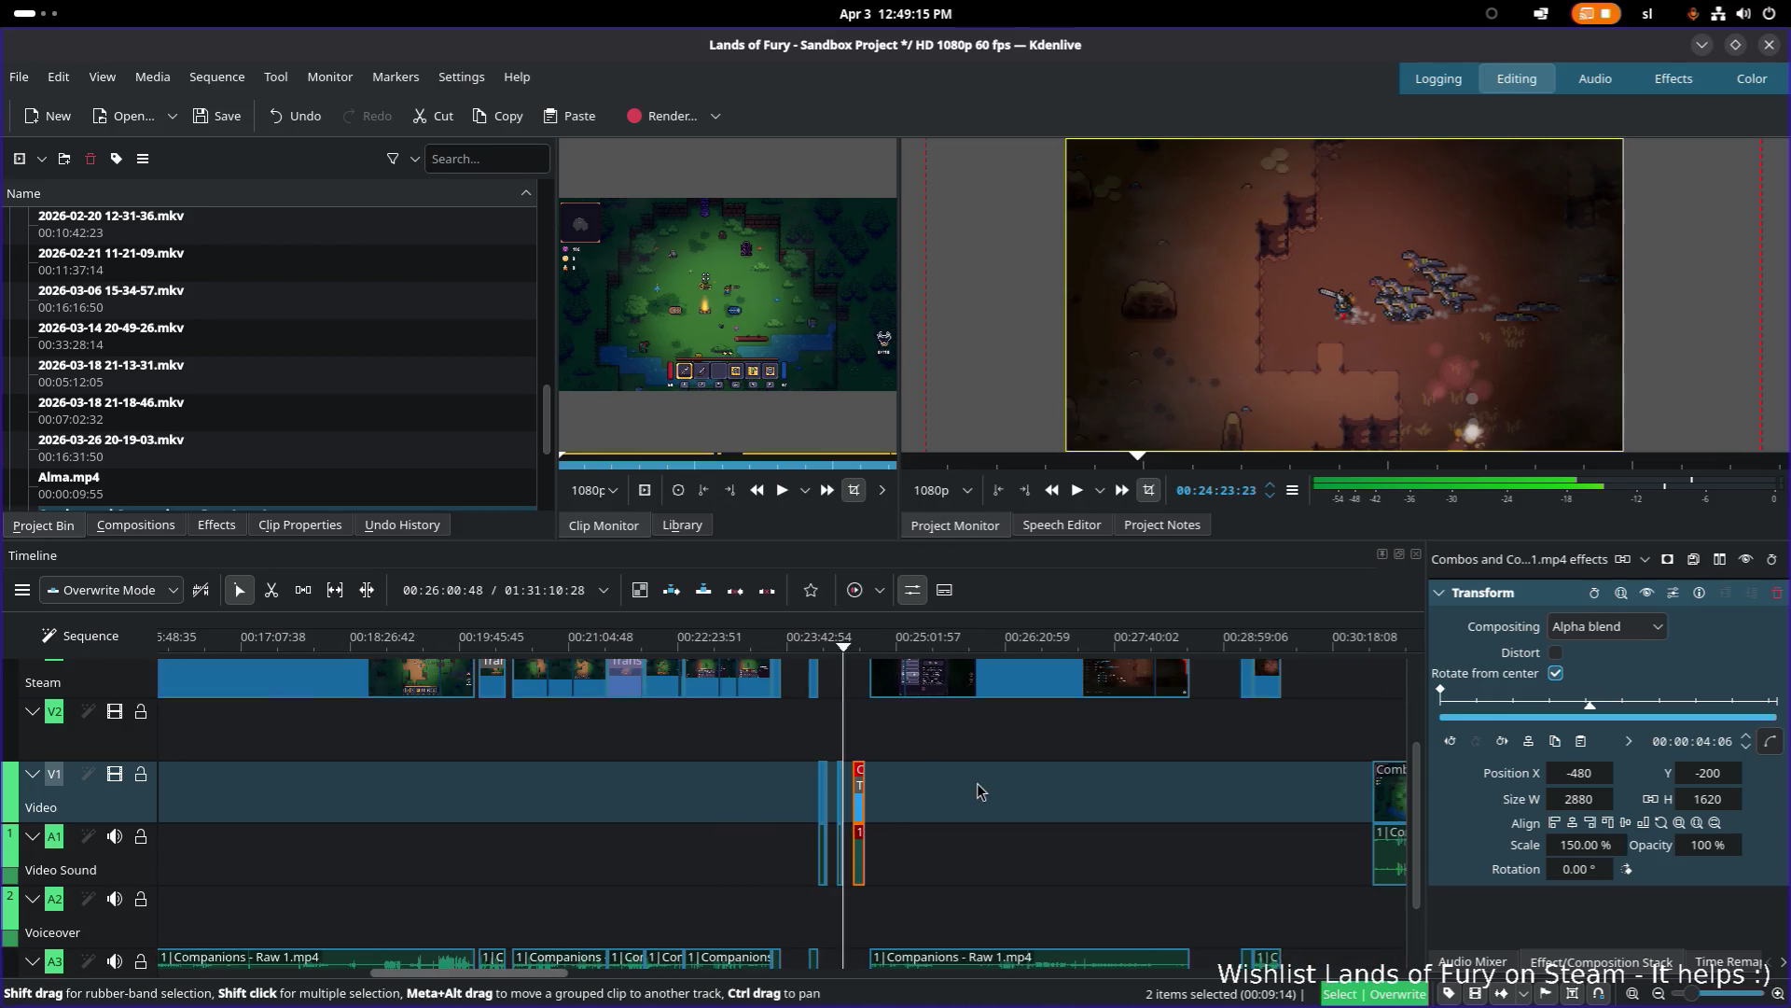
pyautogui.scroll(-3, 1112, 833)
pyautogui.hscroll(3, 1112, 833)
pyautogui.moveTo(948, 644); pyautogui.dragTo(940, 644)
pyautogui.scroll(5, 961, 888)
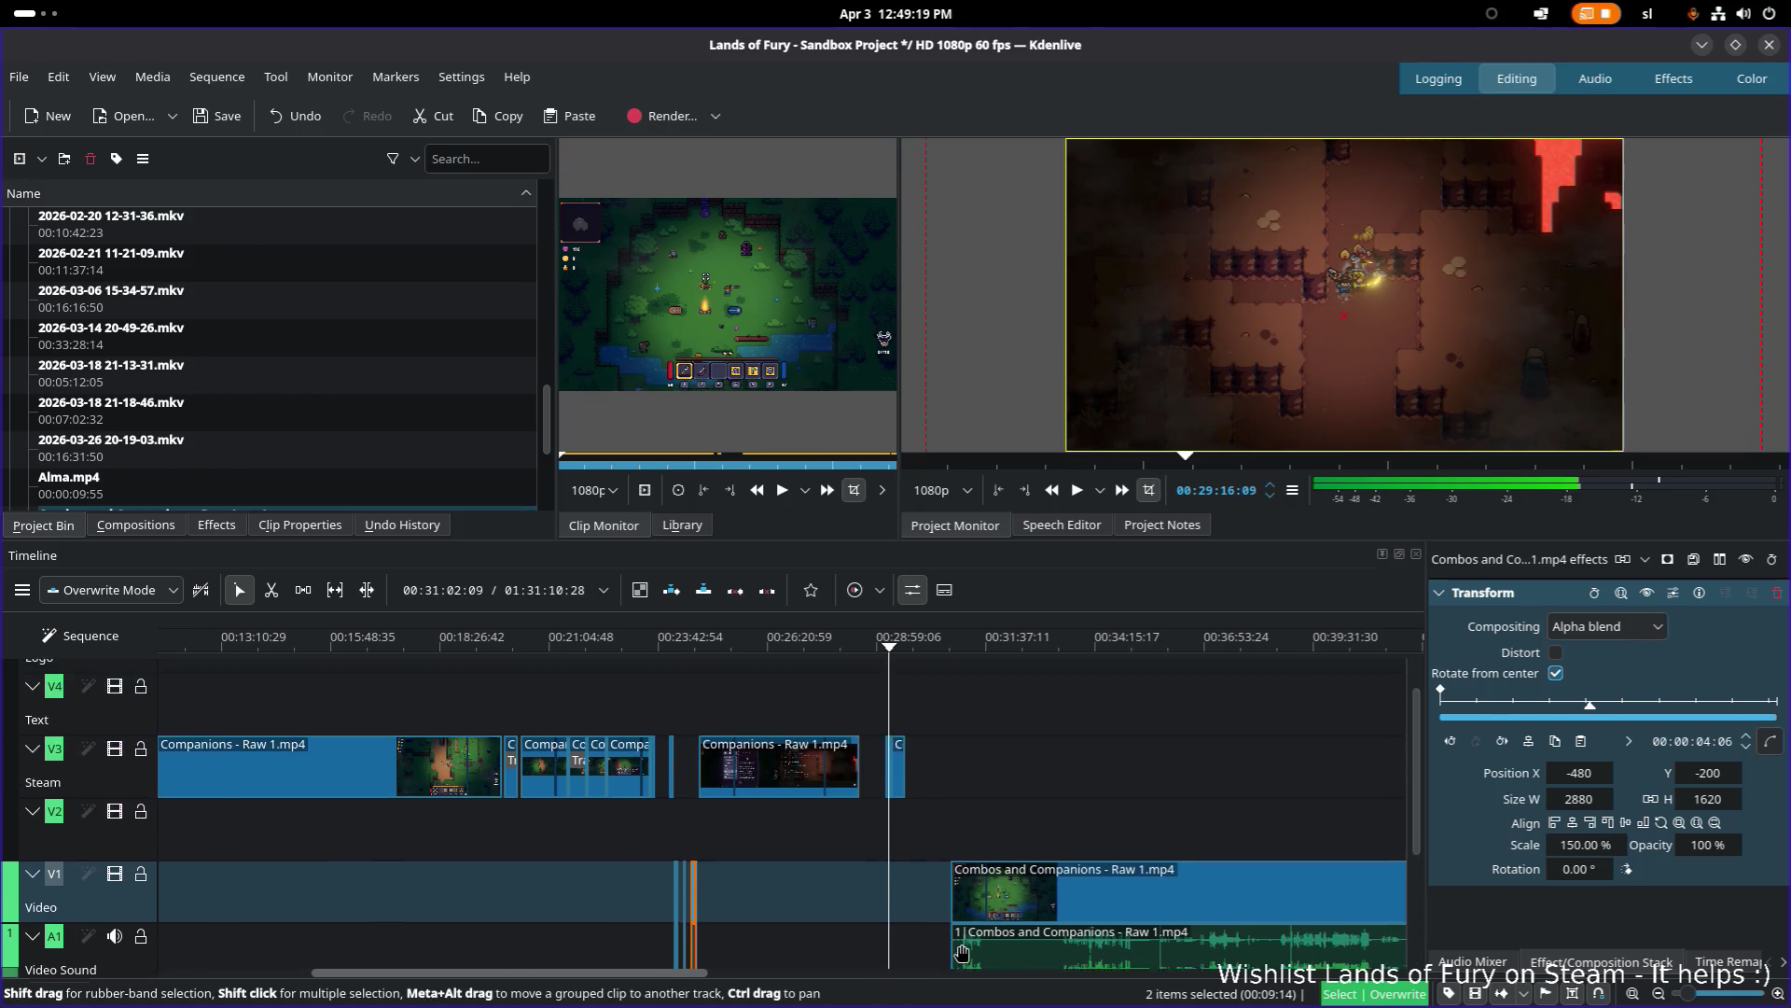
pyautogui.hscroll(-1, 961, 888)
pyautogui.moveTo(943, 730); pyautogui.dragTo(972, 727)
pyautogui.click(967, 643)
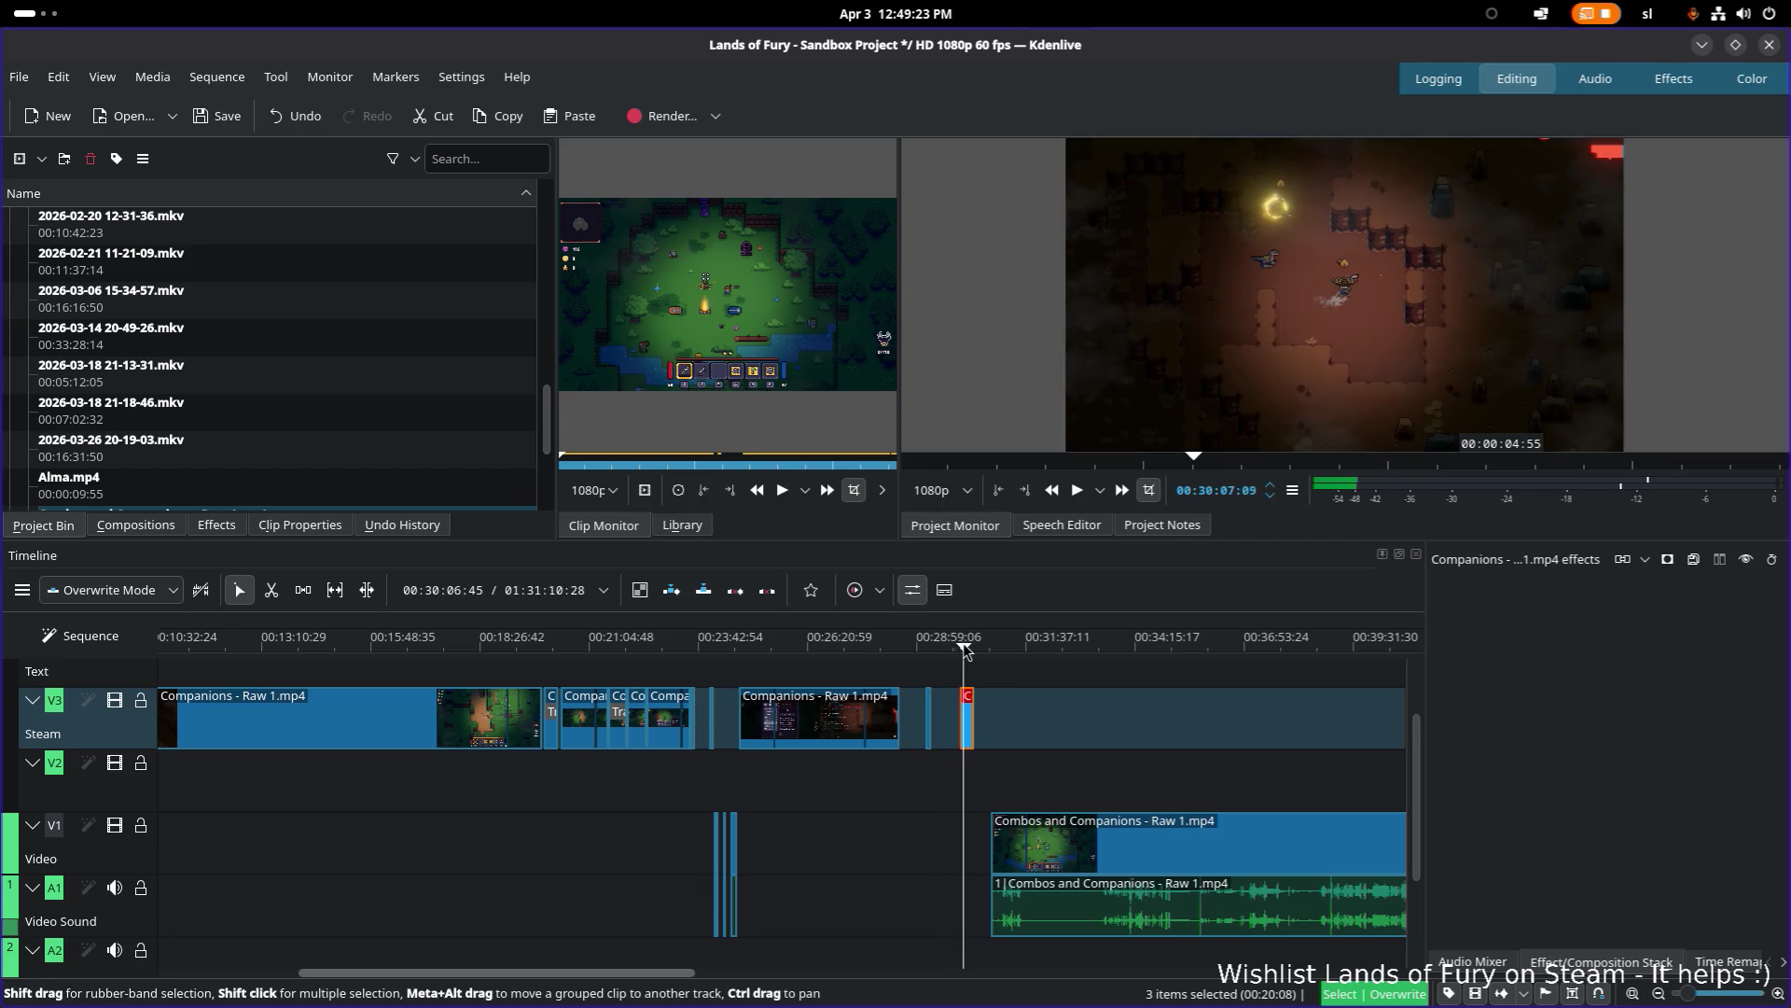
pyautogui.moveTo(968, 719)
pyautogui.mouseDown()
pyautogui.moveTo(914, 712)
pyautogui.moveTo(882, 737)
pyautogui.moveTo(912, 834)
pyautogui.mouseUp()
pyautogui.scroll(-3, 912, 833)
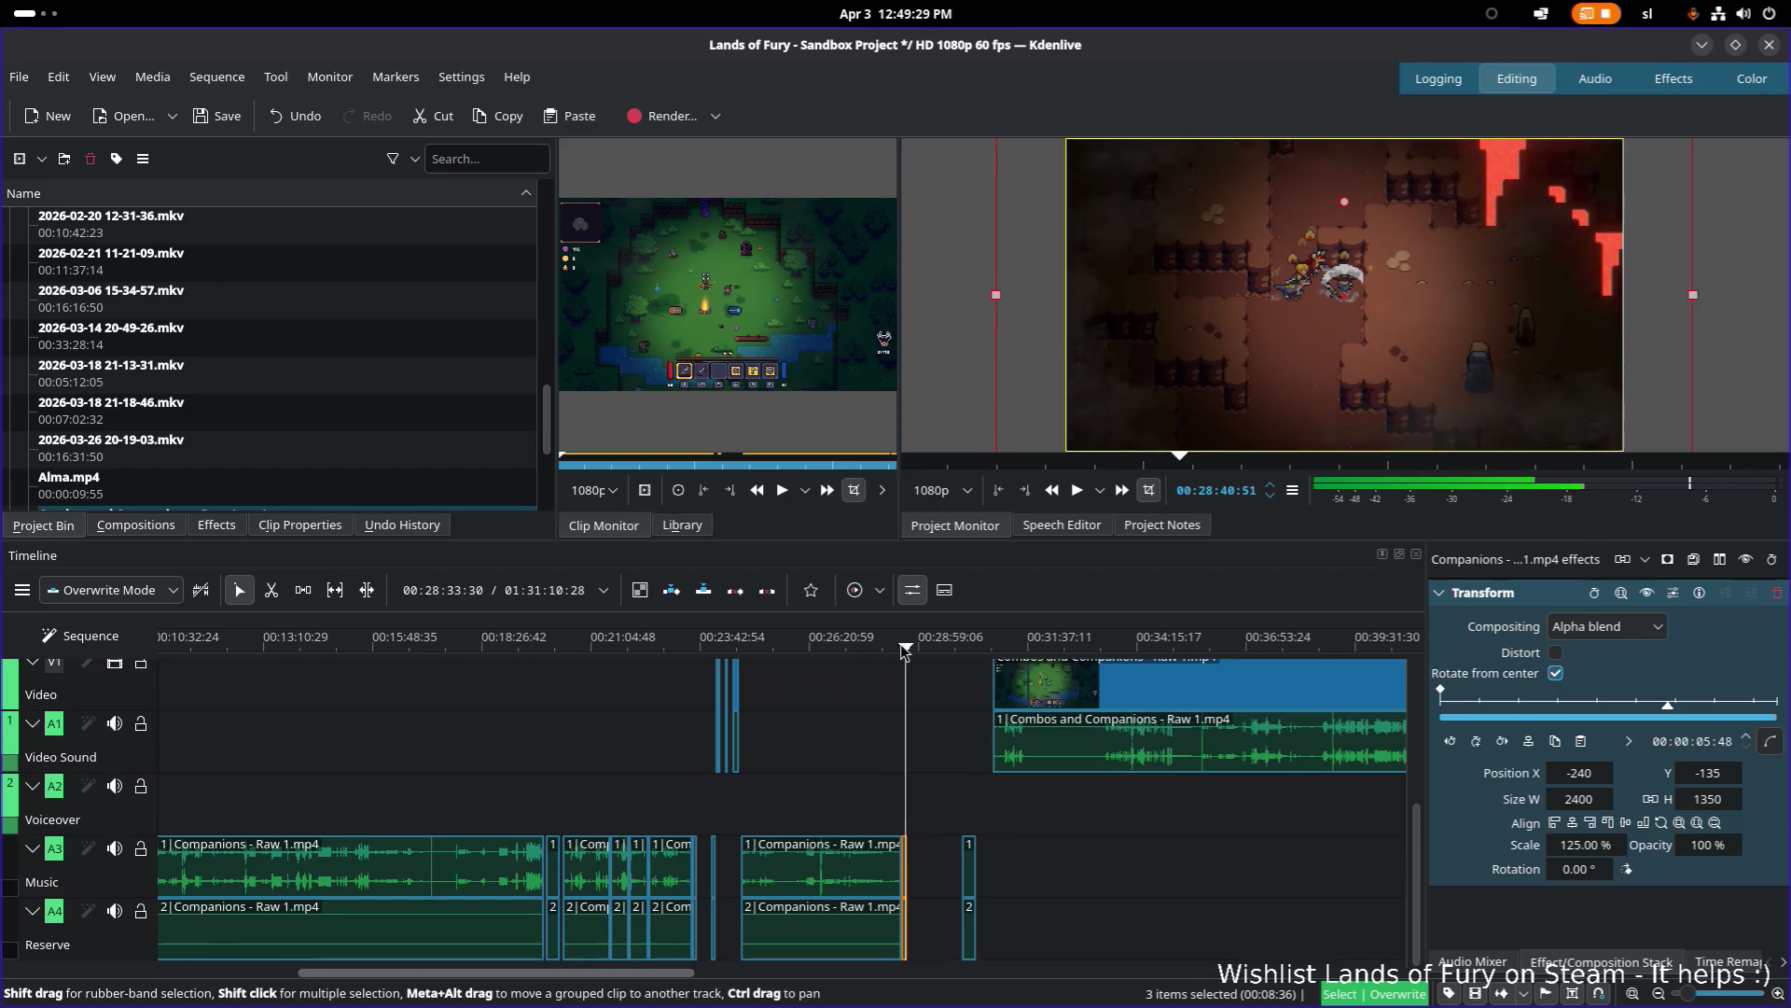
# Step: Nudge the small clip near 29:05 slightly to the right
pyautogui.click(970, 643)
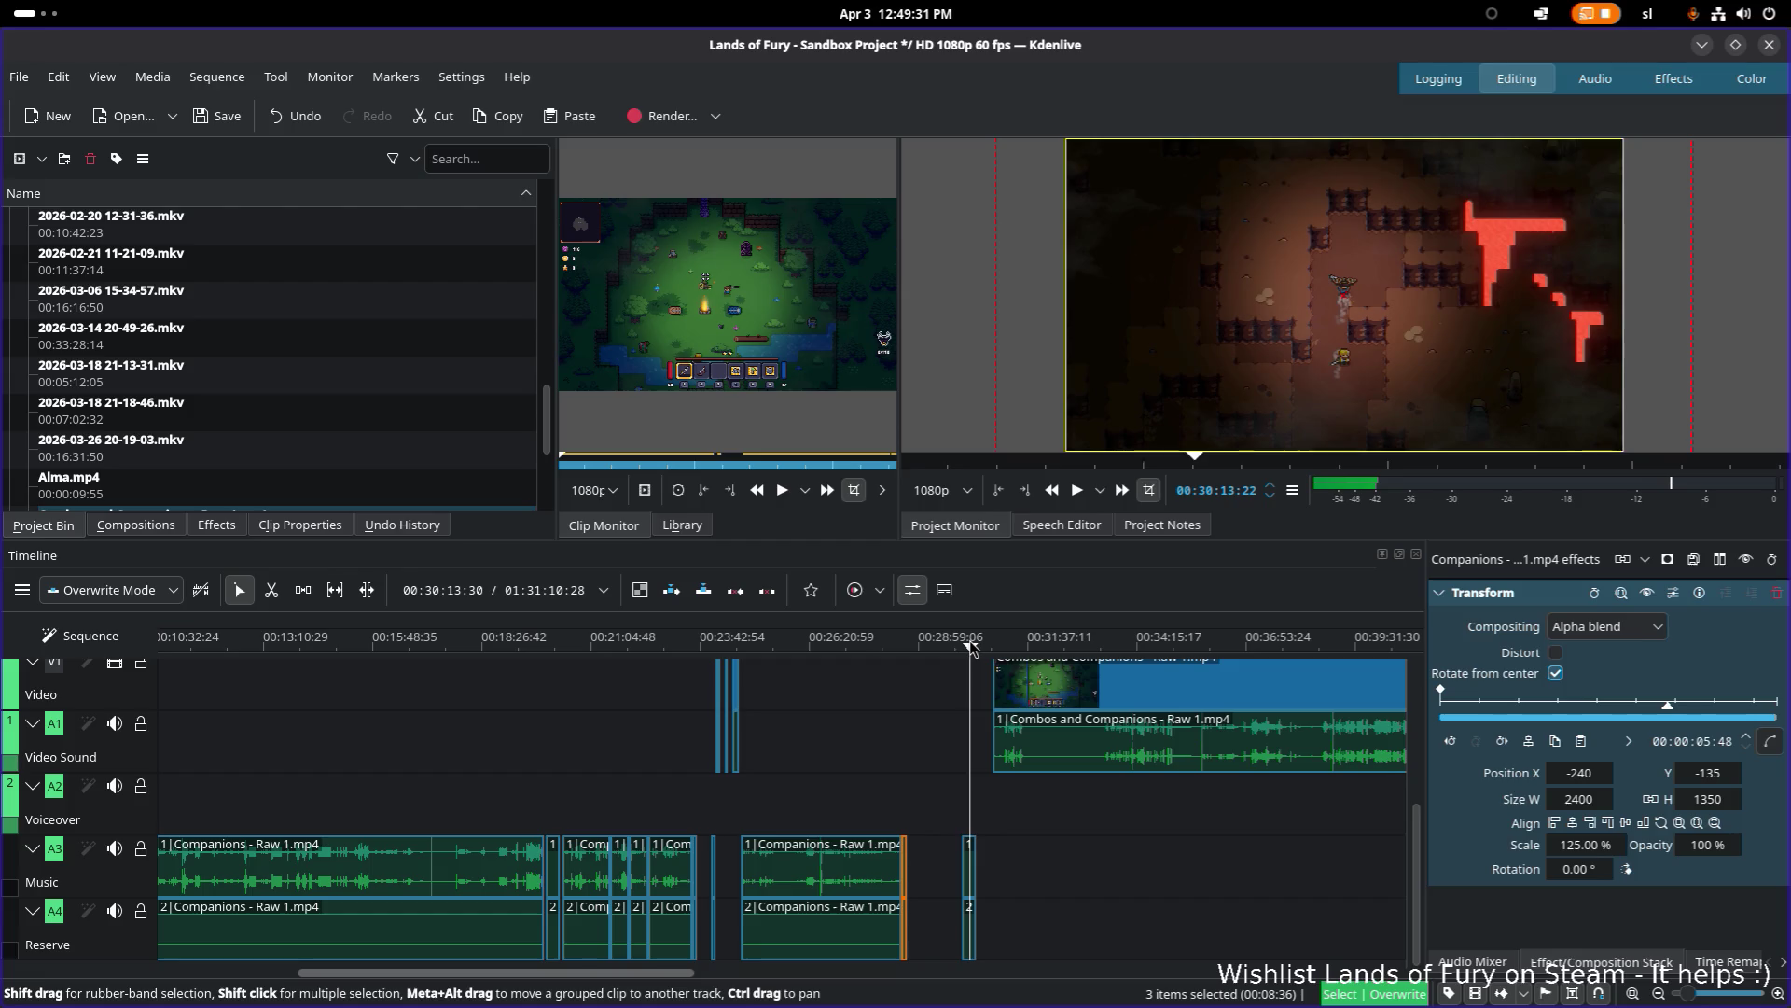
pyautogui.click(905, 644)
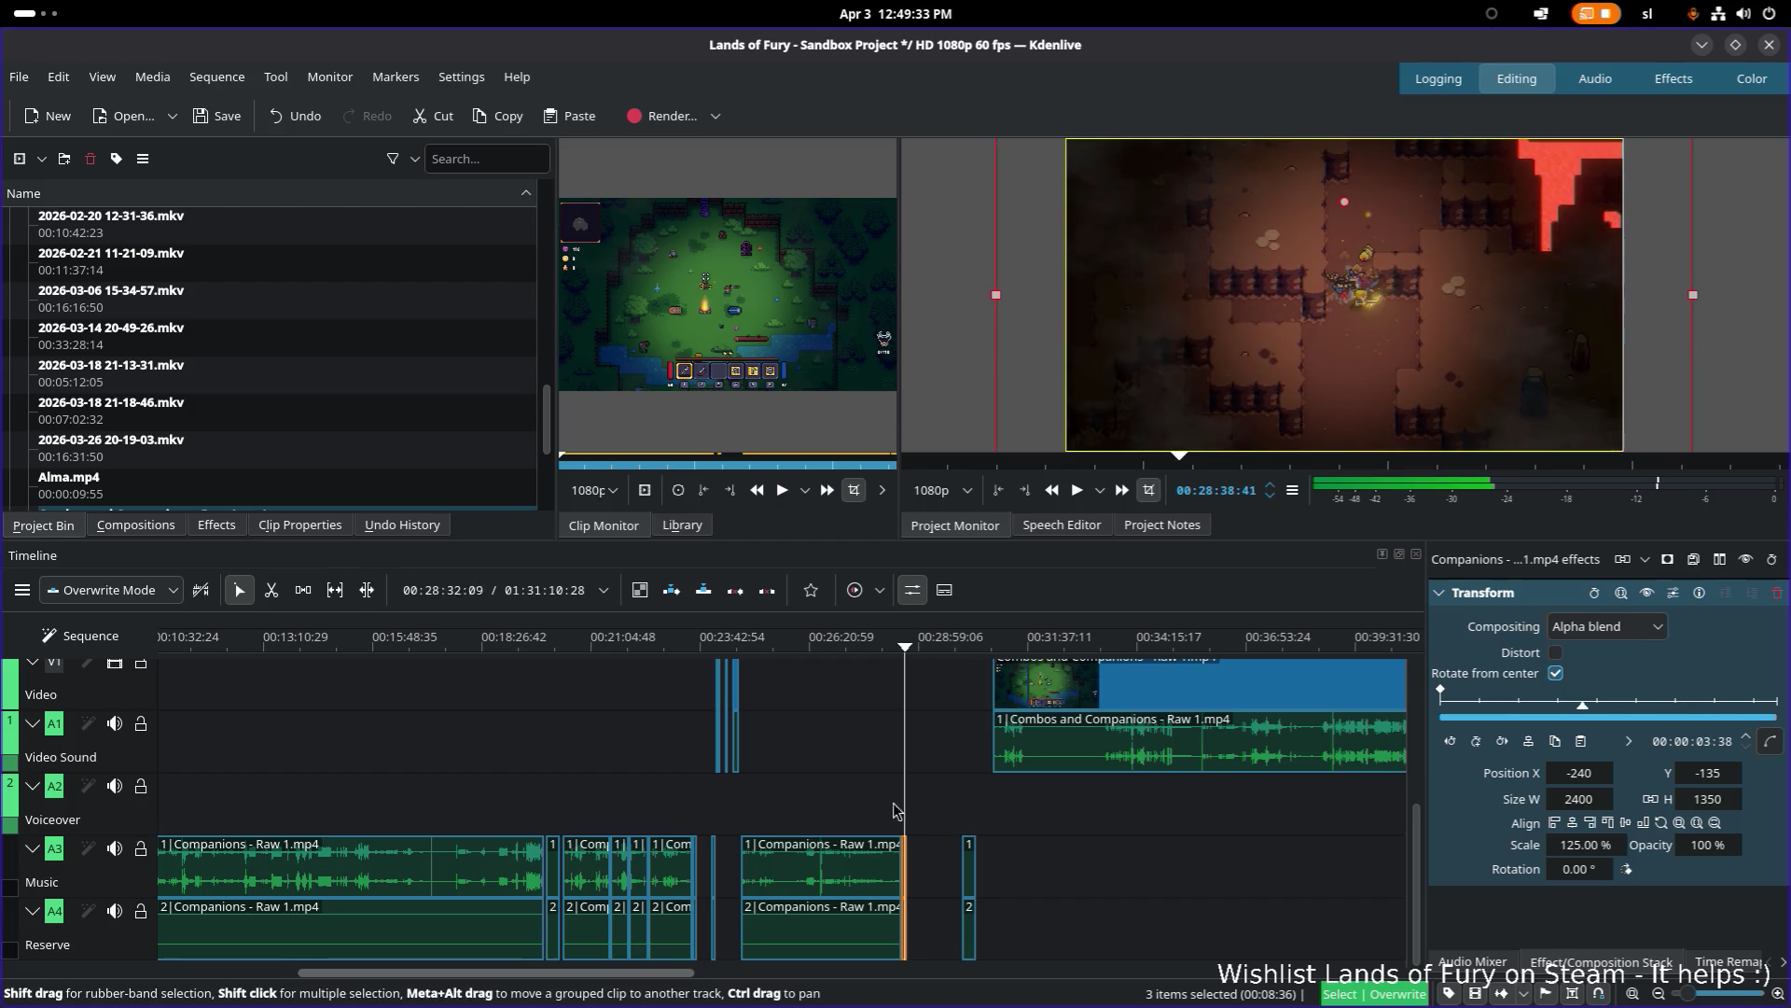
pyautogui.hscroll(-1, 898, 801)
pyautogui.click(949, 870)
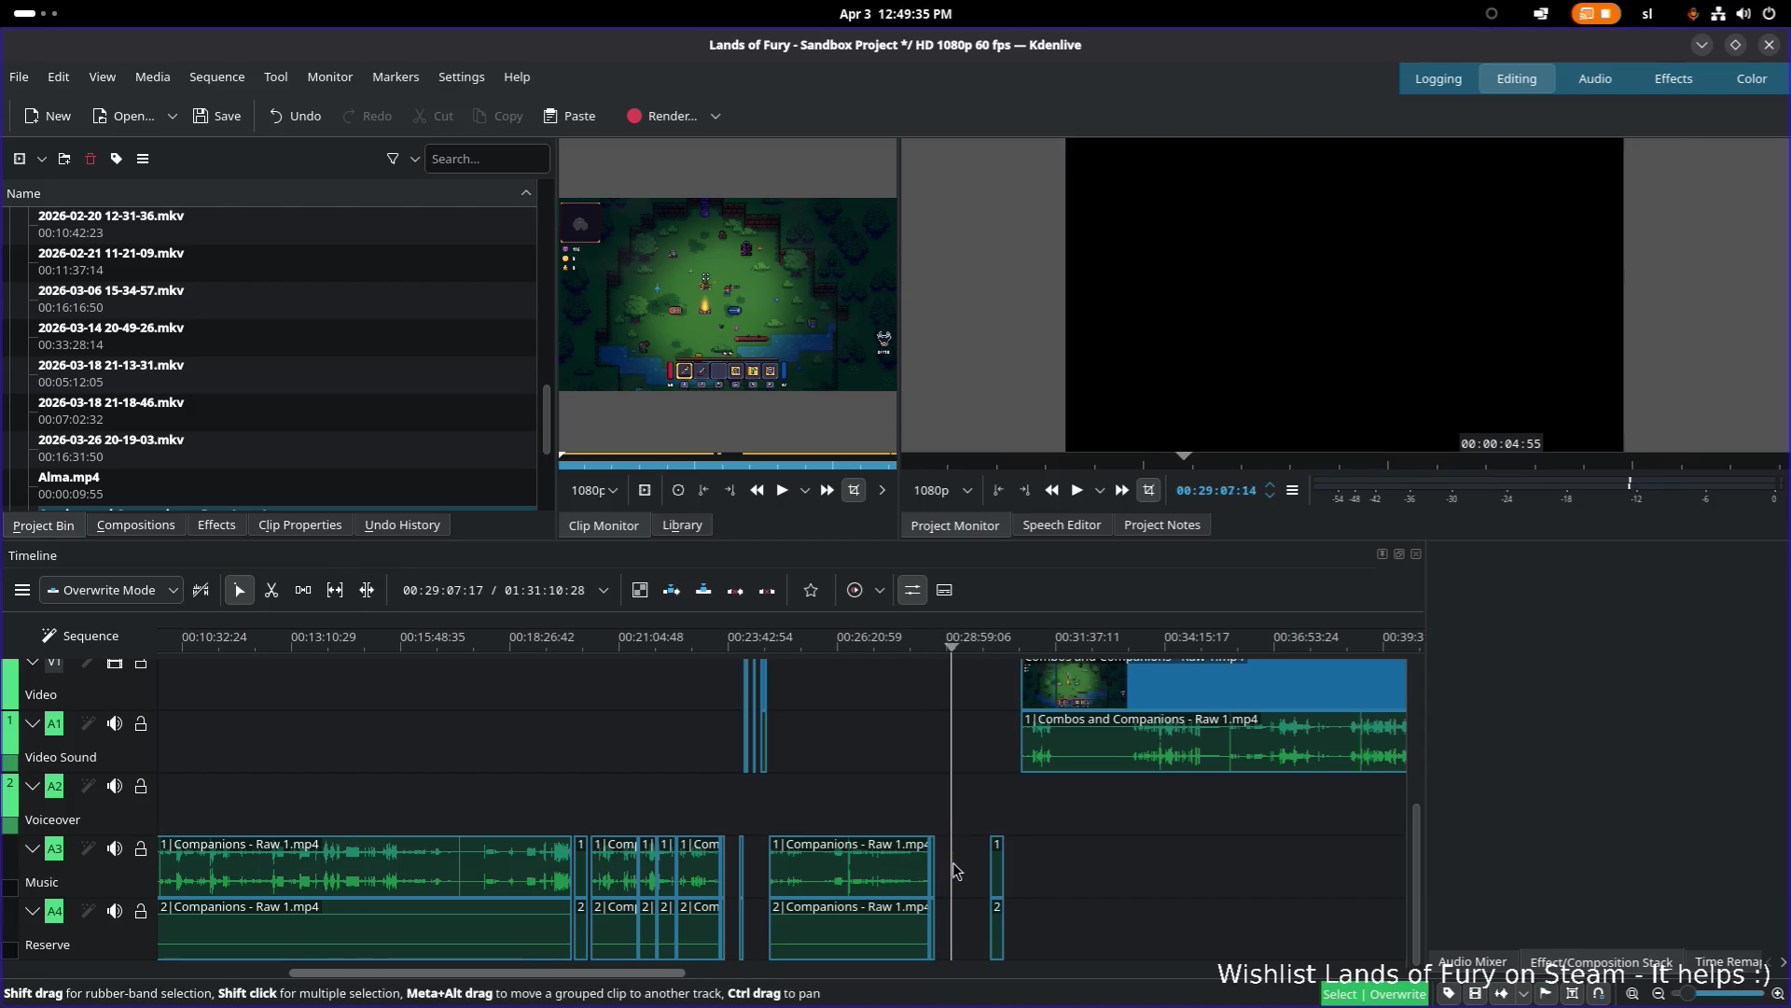
pyautogui.moveTo(936, 872); pyautogui.dragTo(949, 869)
pyautogui.click(944, 650)
# Step: Move the thin seven-second Companions - Raw 1.mp4 clip from the Music track onto V1 near 23:39
pyautogui.click(741, 874)
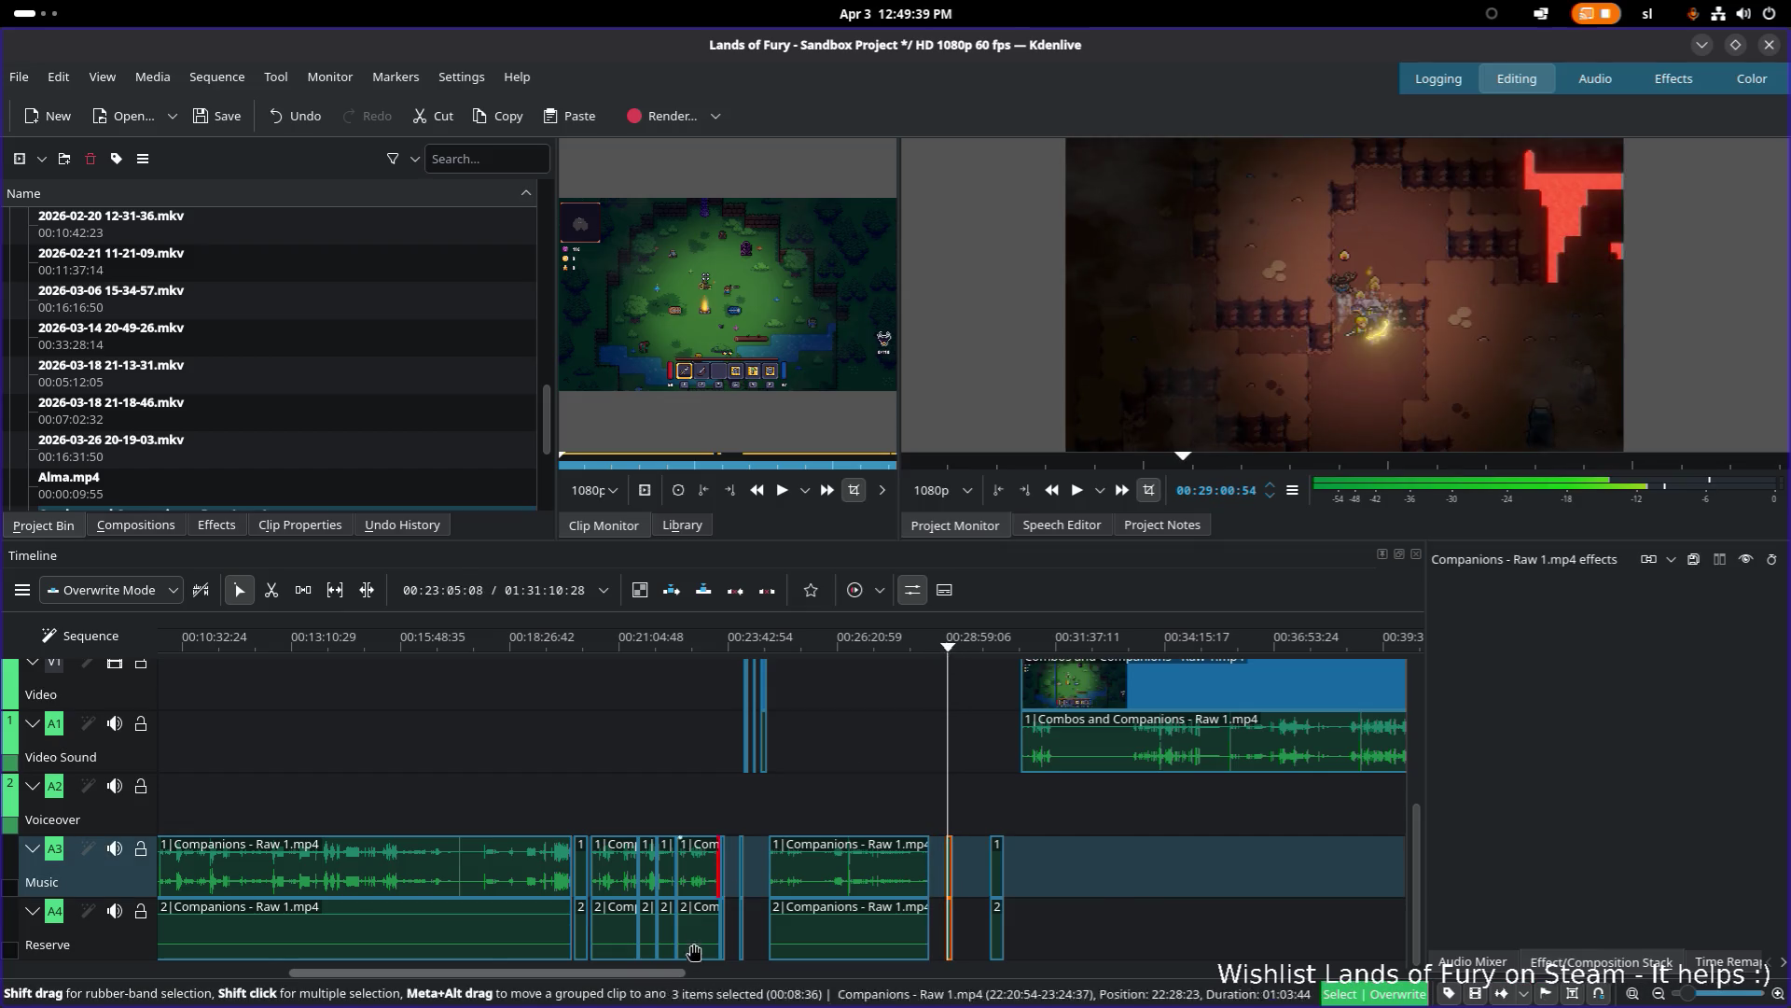
pyautogui.moveTo(741, 874)
pyautogui.mouseDown()
pyautogui.moveTo(736, 735)
pyautogui.moveTo(785, 747)
pyautogui.moveTo(788, 725)
pyautogui.mouseUp()
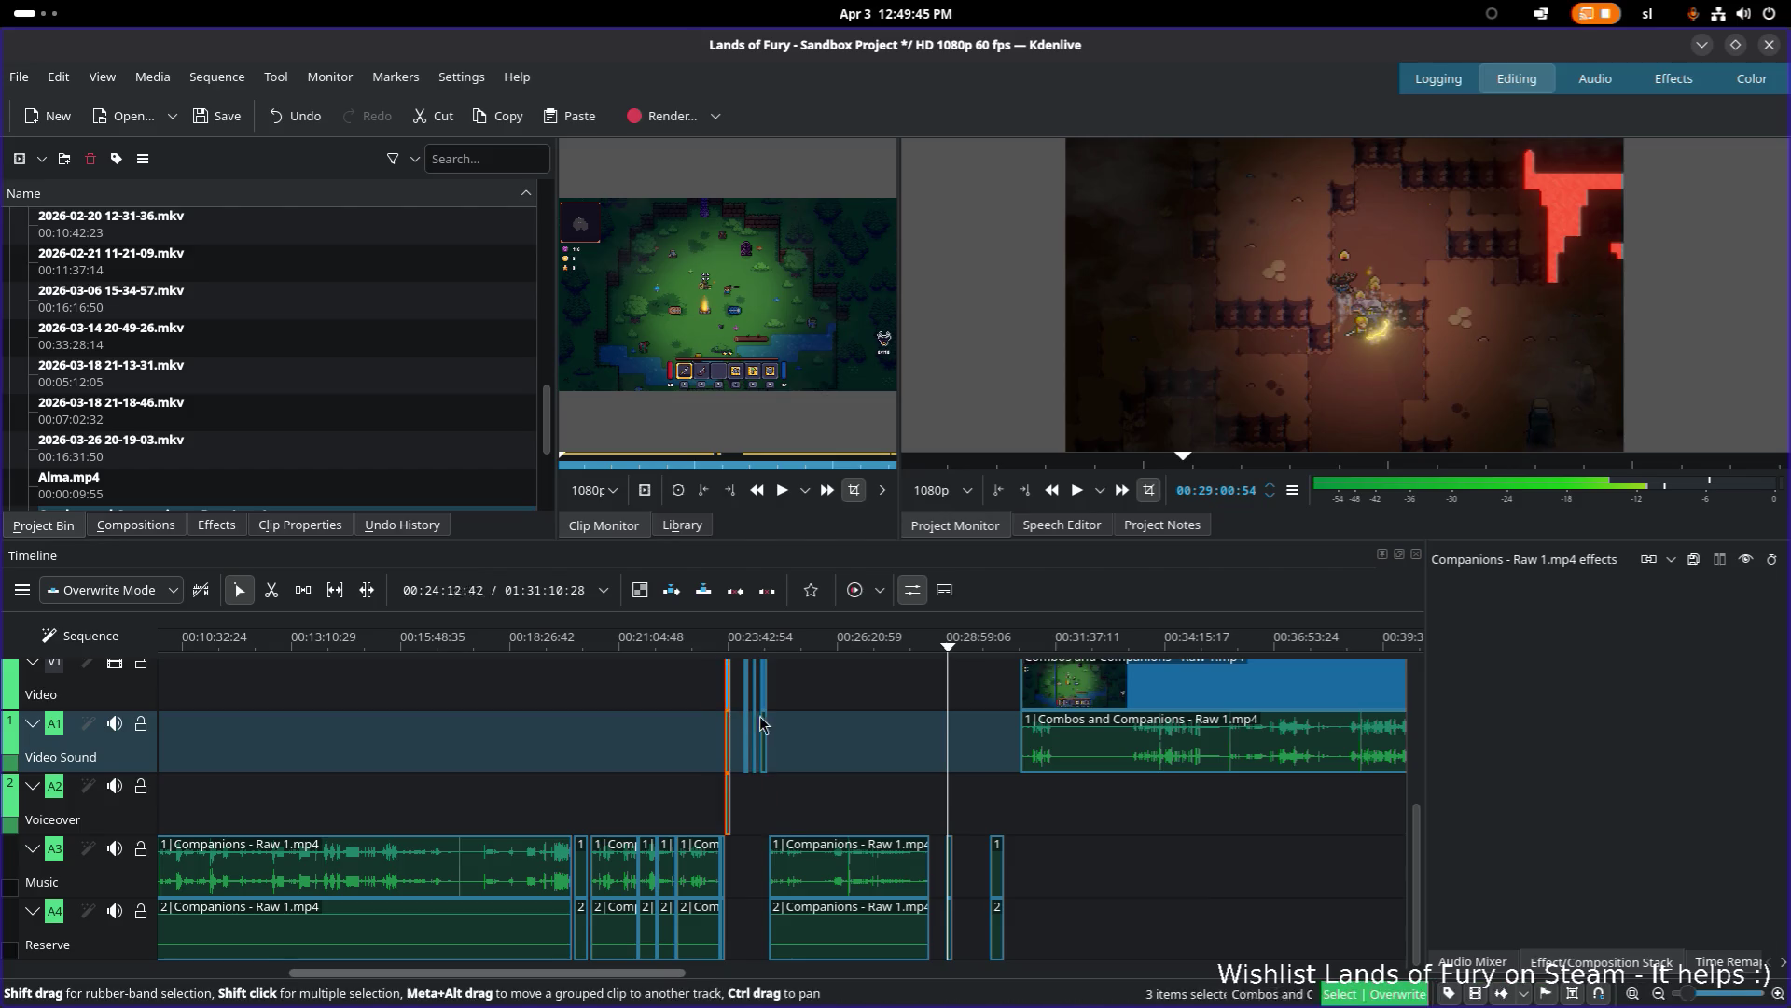
pyautogui.scroll(3, 774, 747)
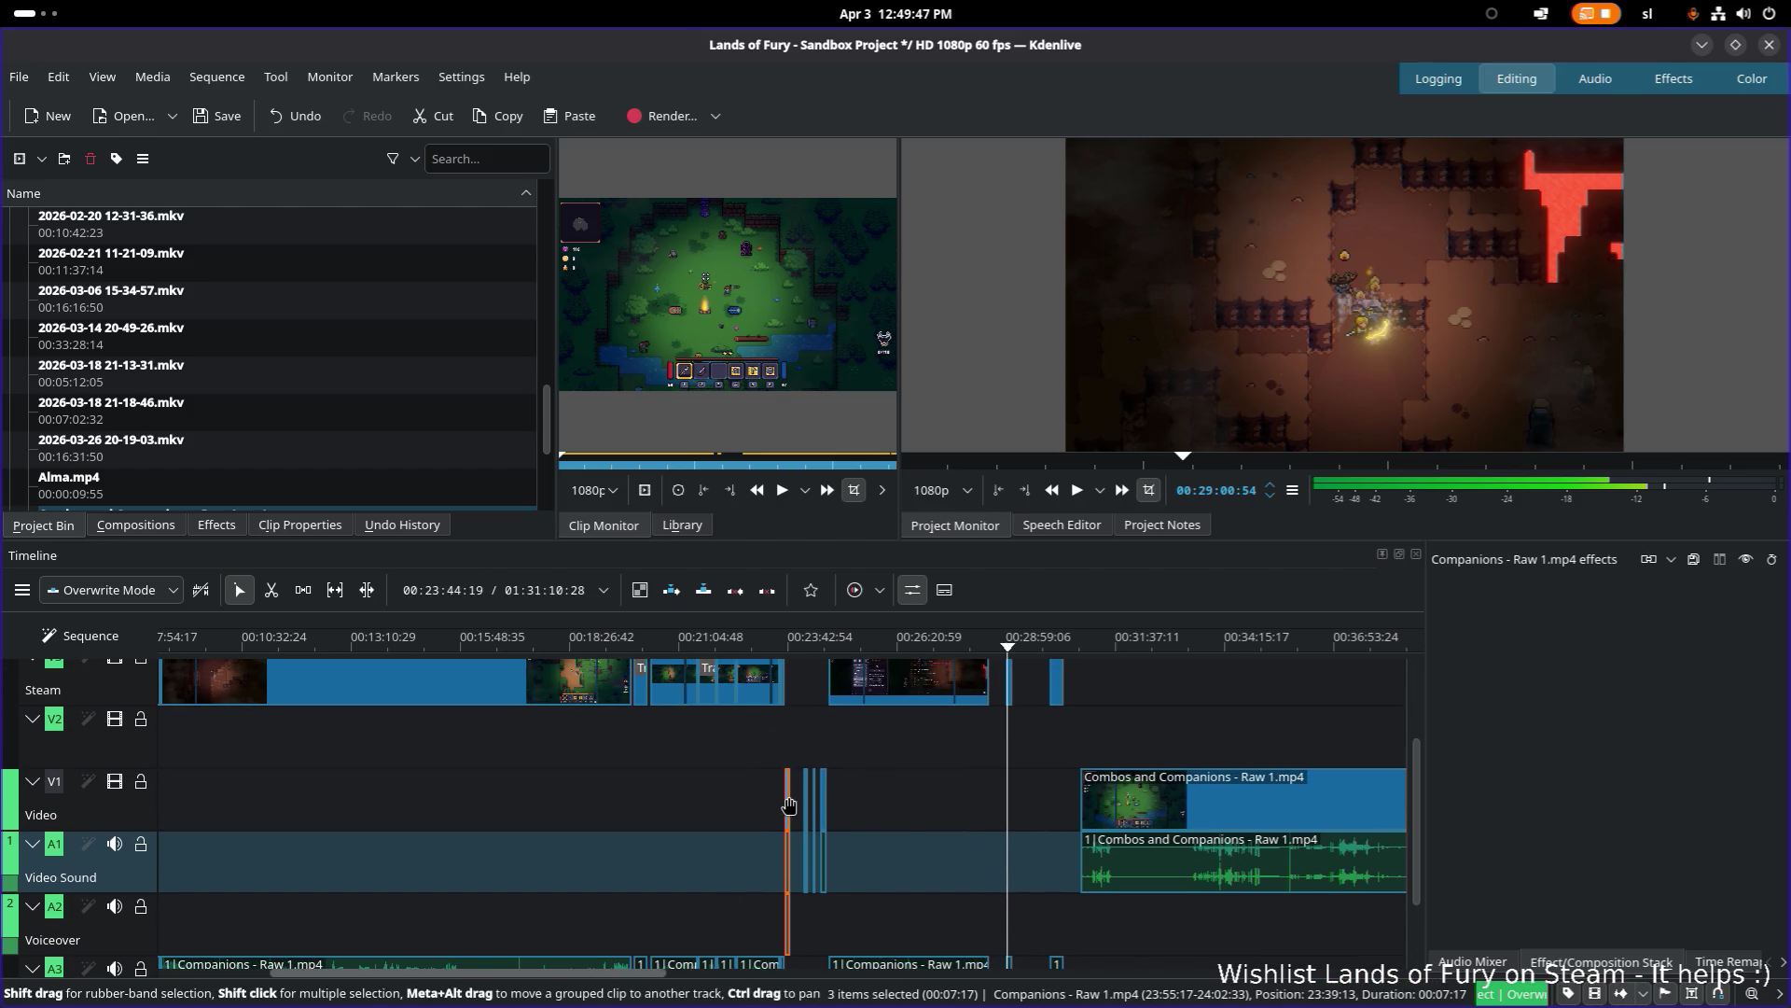
pyautogui.moveTo(789, 805); pyautogui.dragTo(796, 804)
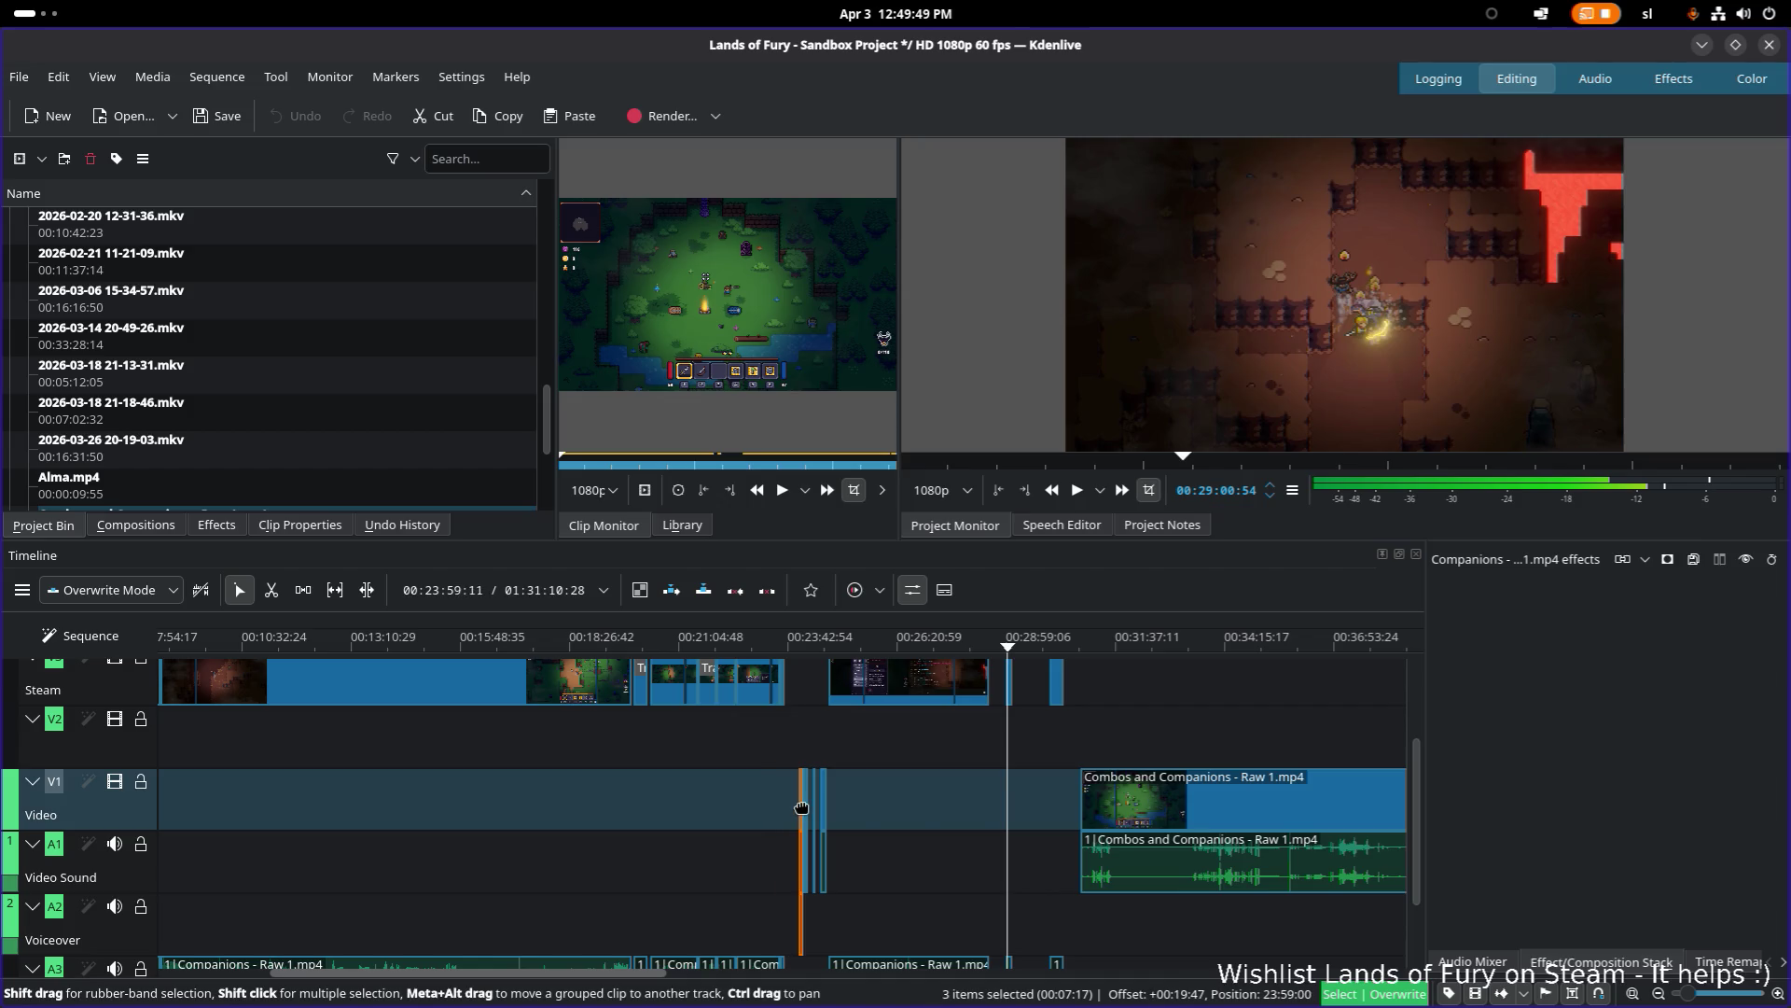
pyautogui.click(786, 645)
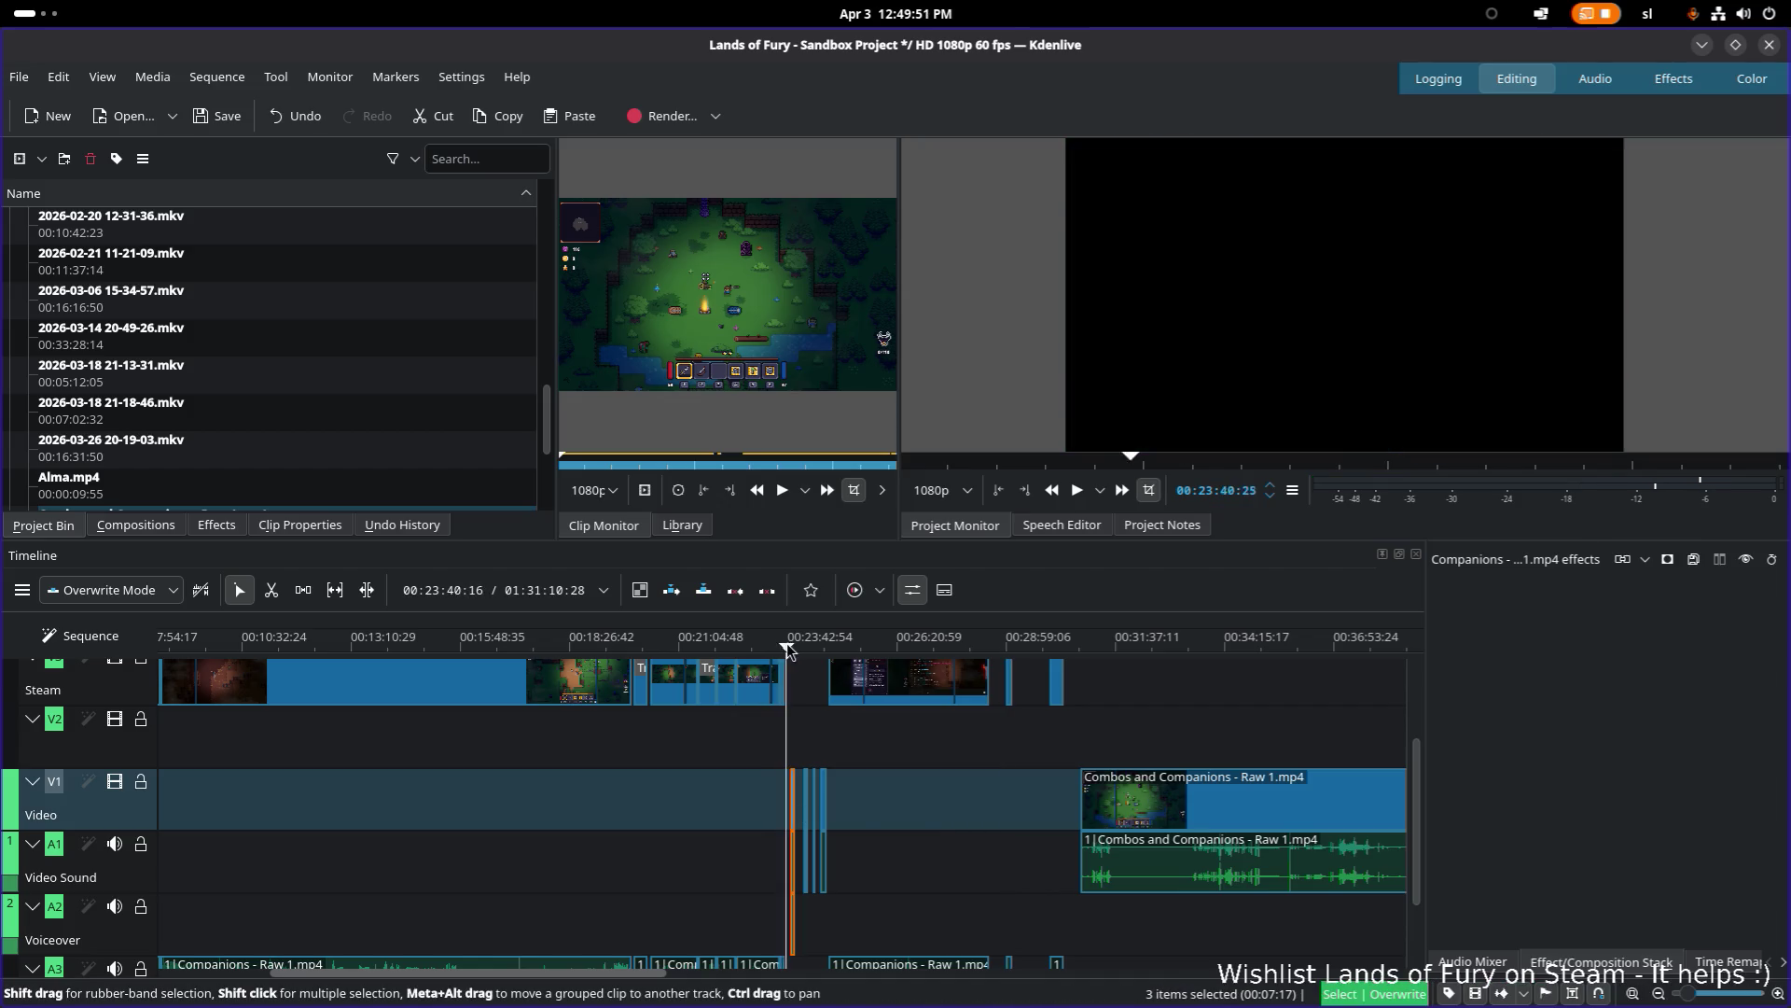
pyautogui.click(796, 646)
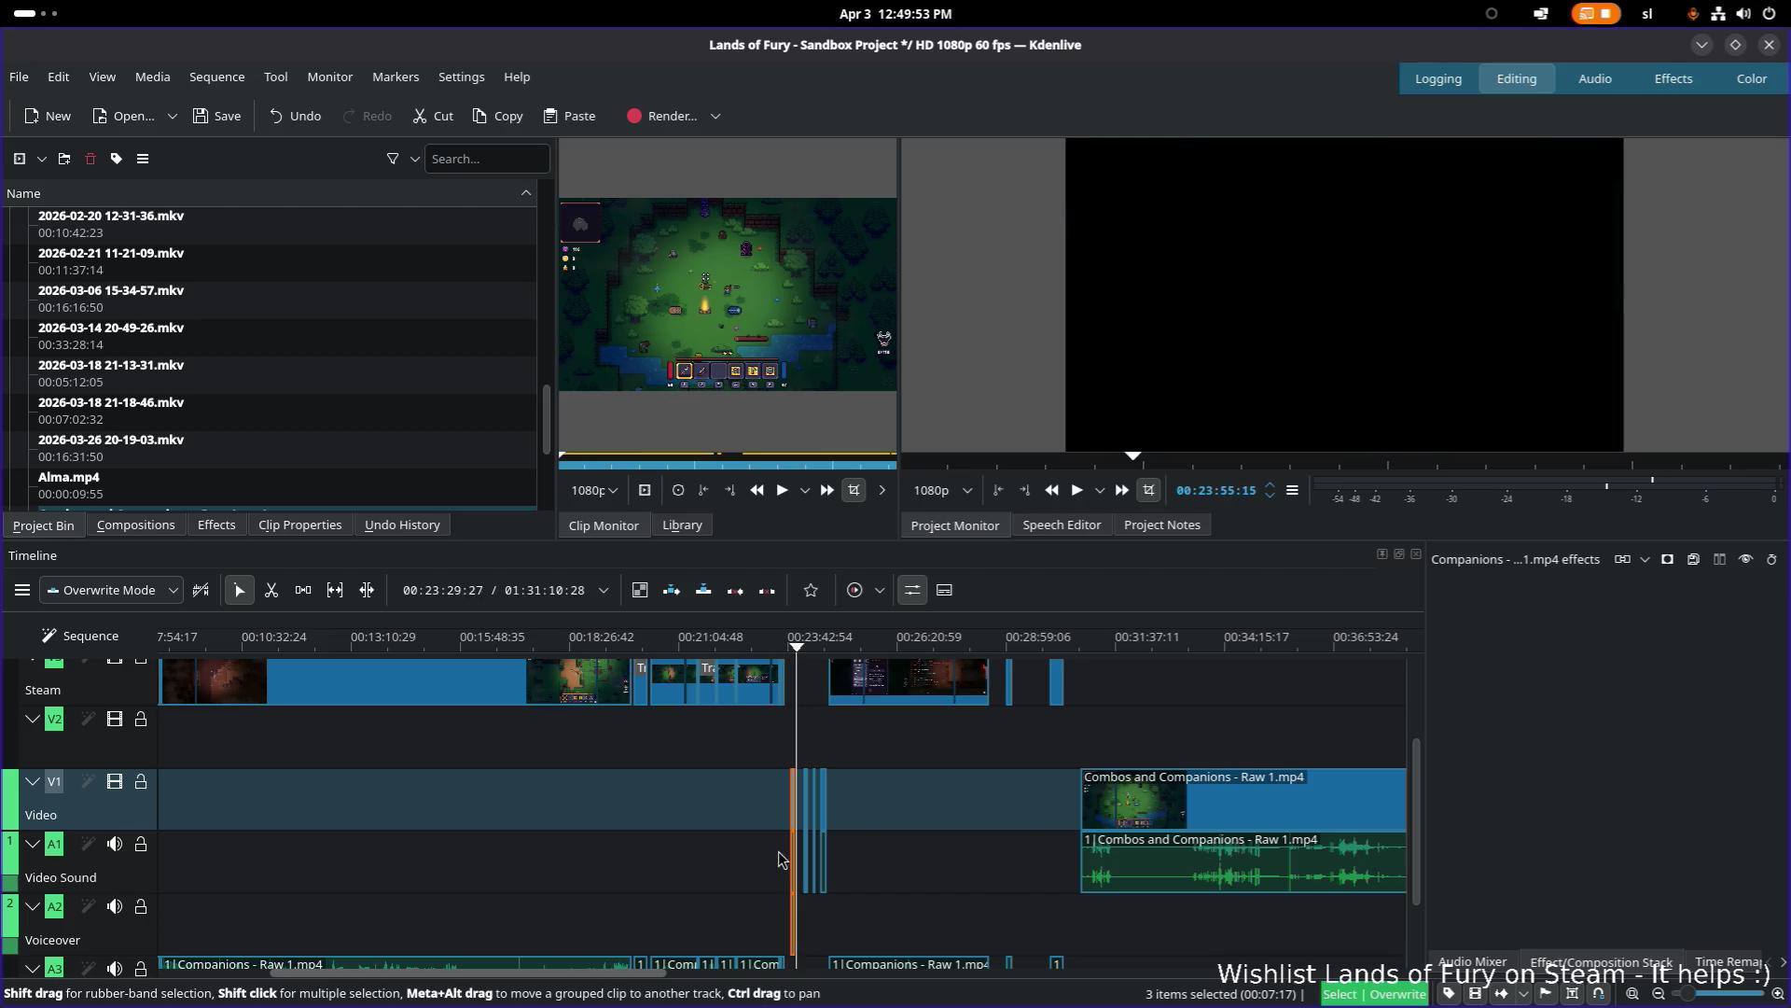
pyautogui.keyDown('ctrl'); pyautogui.scroll(-6, 782, 857); pyautogui.keyUp('ctrl')
pyautogui.scroll(-2, 837, 672)
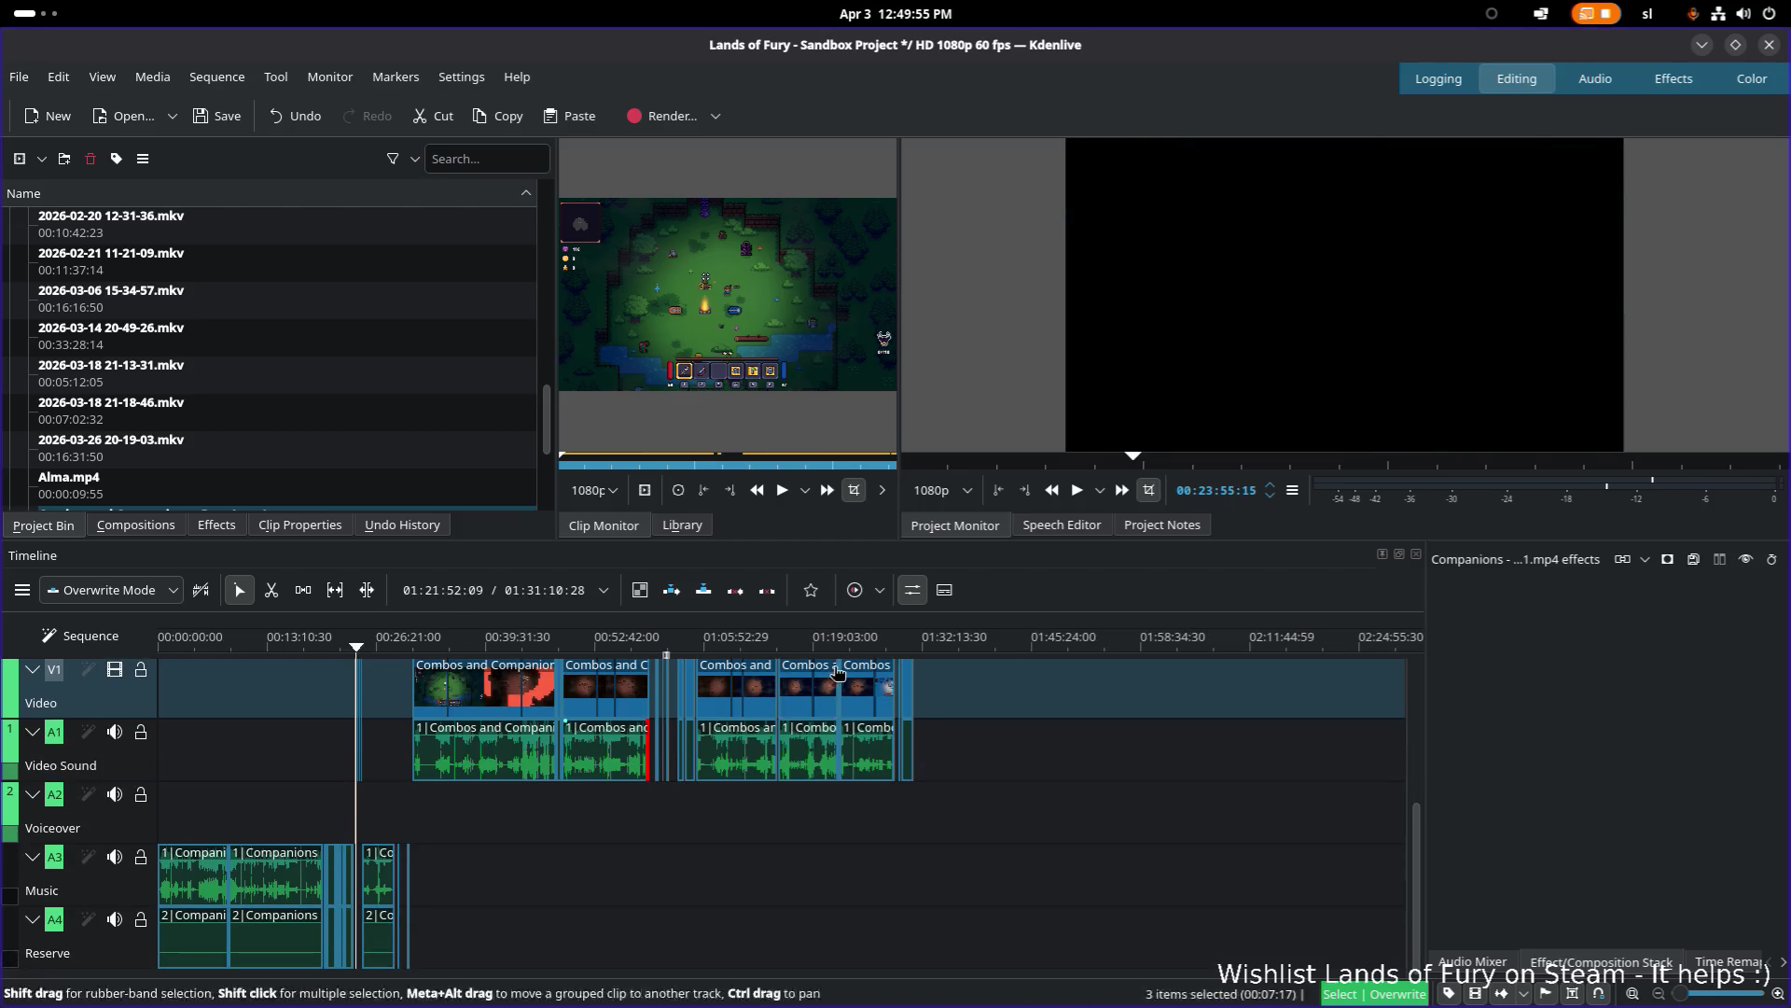
pyautogui.scroll(1, 837, 672)
pyautogui.keyDown('ctrl'); pyautogui.scroll(6, 837, 709); pyautogui.keyUp('ctrl')
pyautogui.scroll(3, 886, 793)
pyautogui.scroll(-3, 684, 746)
pyautogui.hscroll(-5, 683, 709)
pyautogui.hscroll(-1, 747, 756)
pyautogui.scroll(-1, 710, 760)
pyautogui.moveTo(699, 745); pyautogui.dragTo(703, 744)
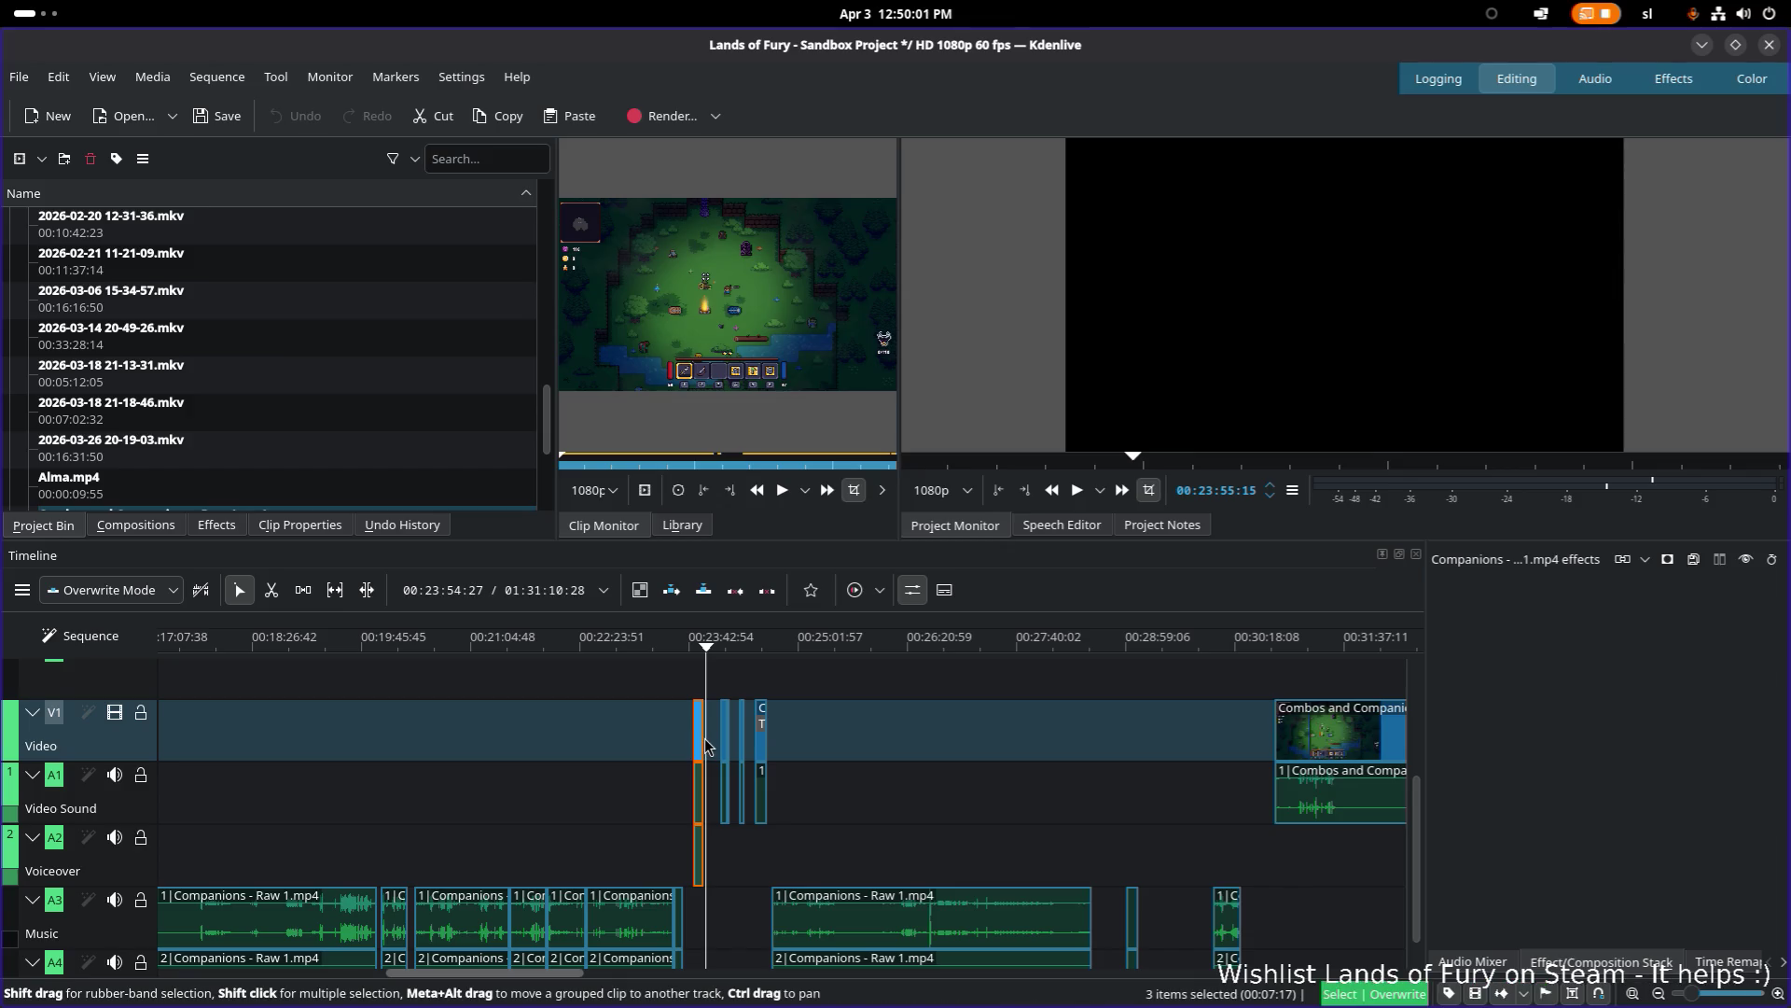
pyautogui.hscroll(5, 1170, 821)
pyautogui.scroll(-1, 1171, 821)
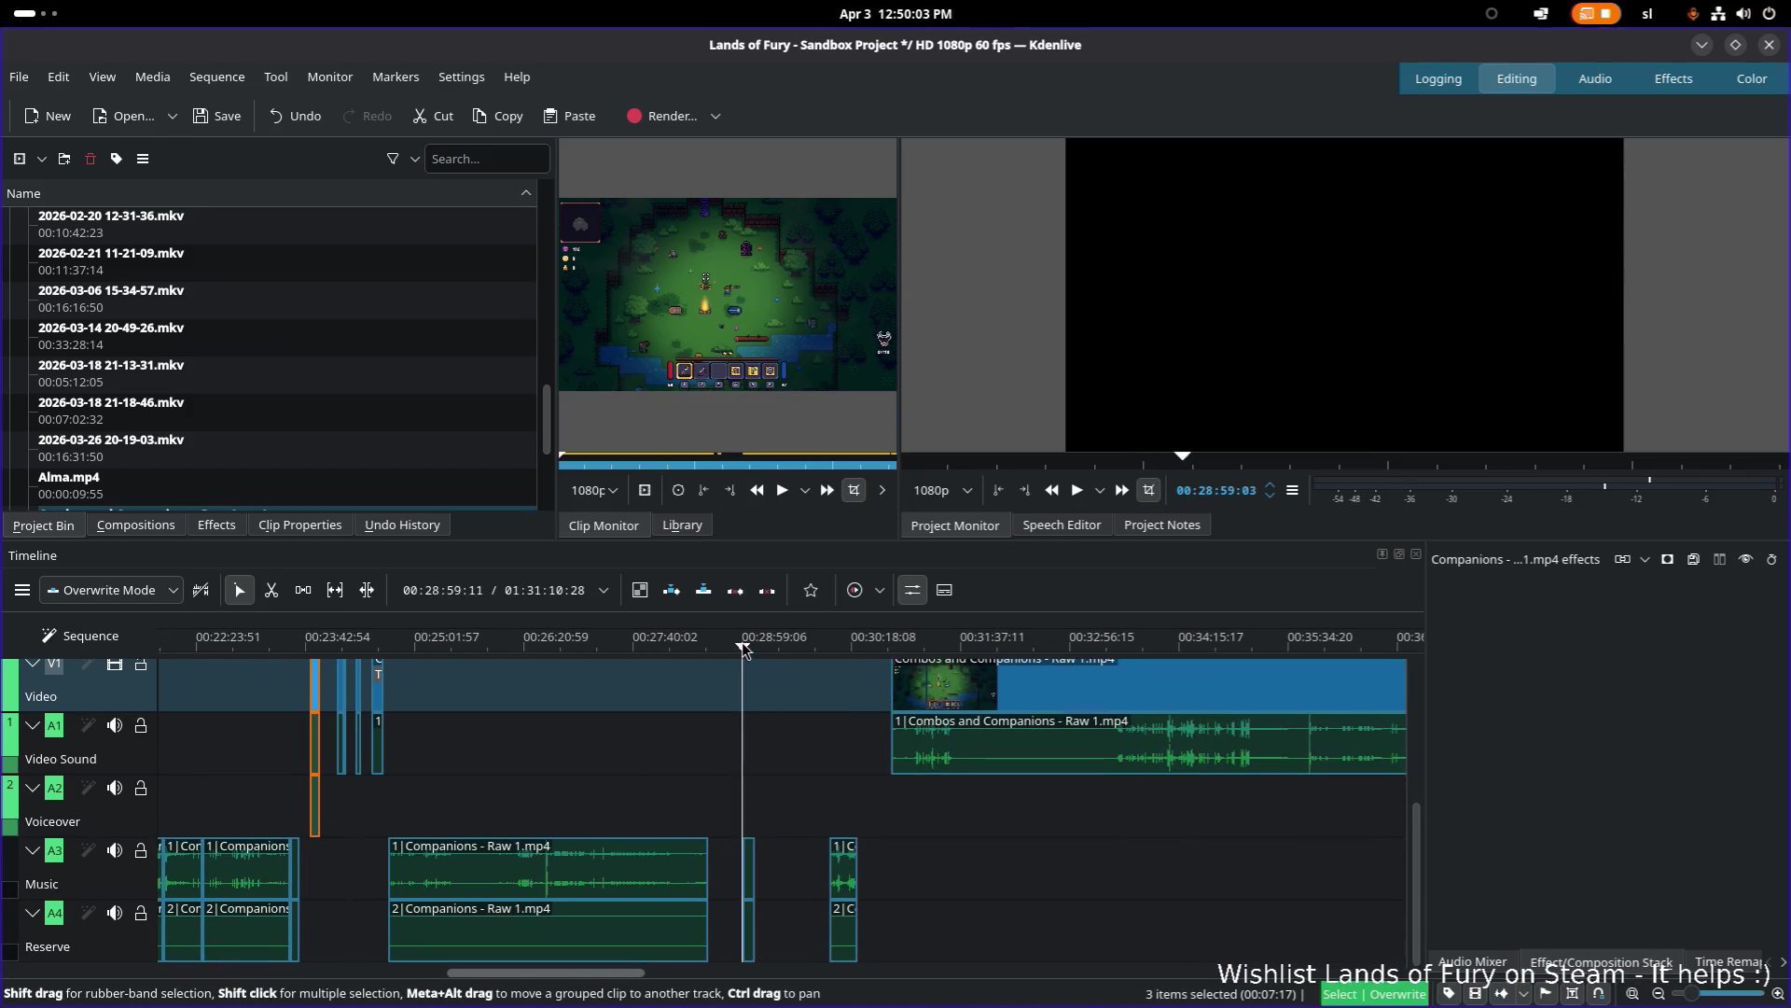
pyautogui.click(744, 648)
pyautogui.keyDown('ctrl'); pyautogui.scroll(-5, 1090, 842); pyautogui.keyUp('ctrl')
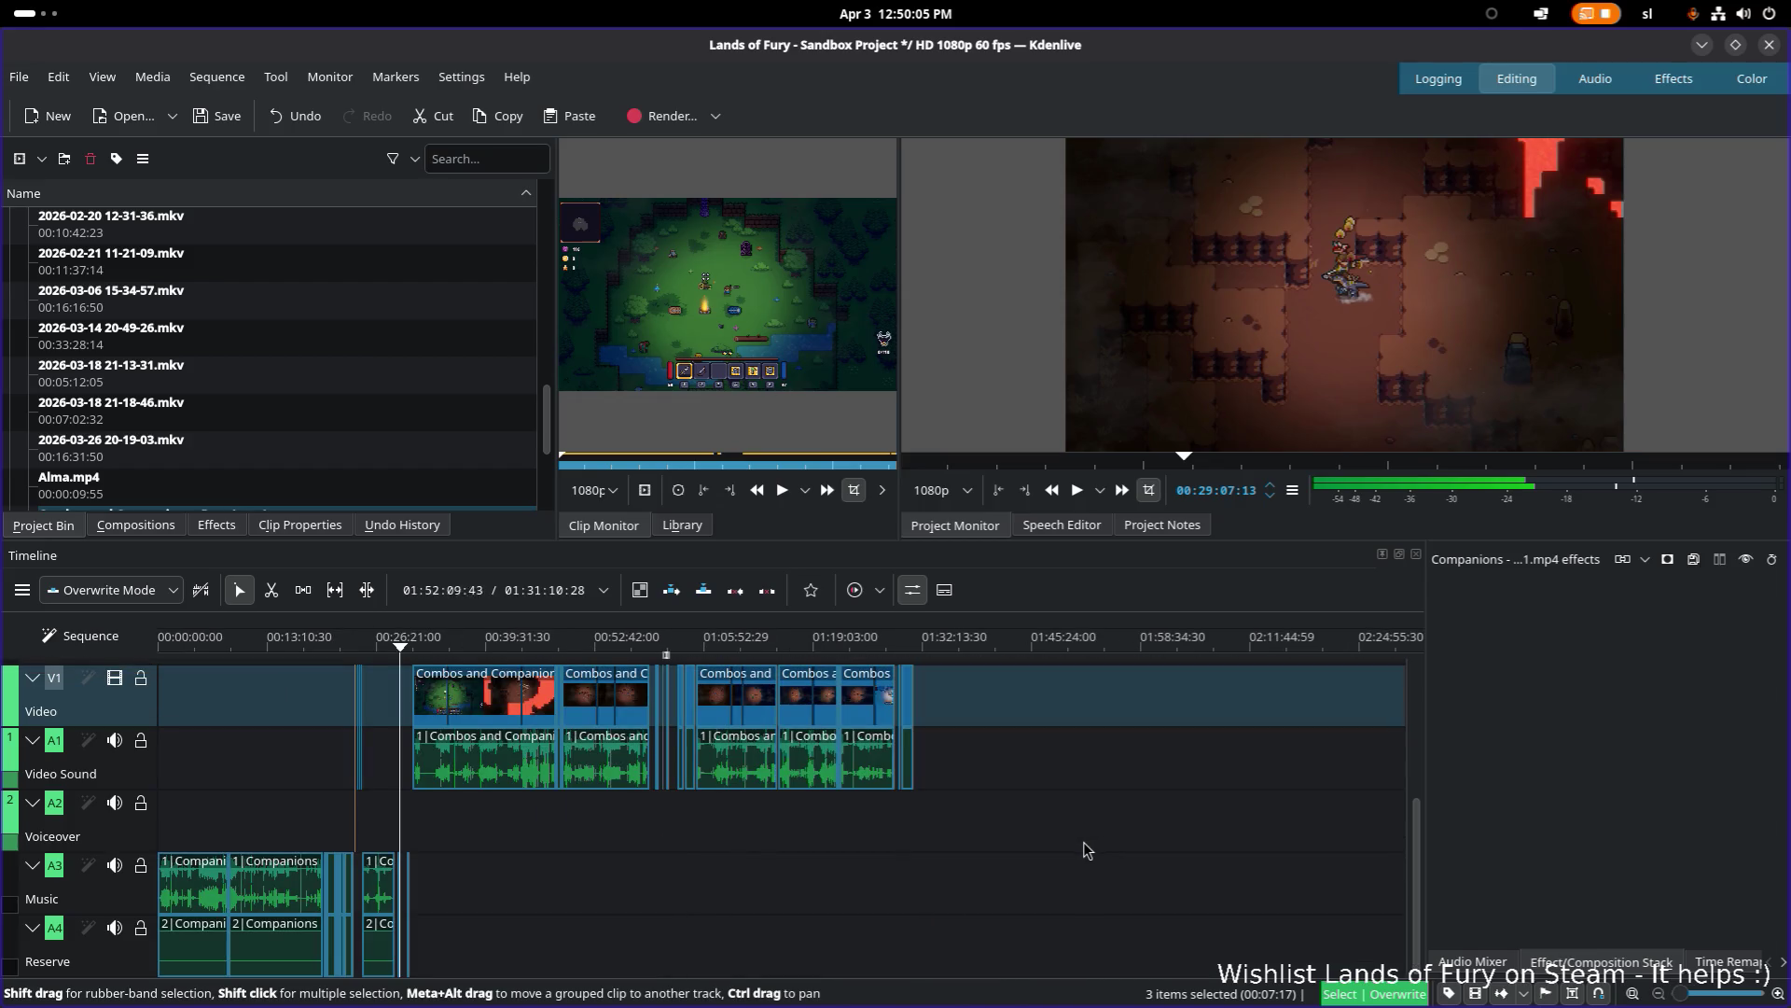
pyautogui.scroll(2, 724, 770)
pyautogui.moveTo(564, 657); pyautogui.dragTo(930, 667)
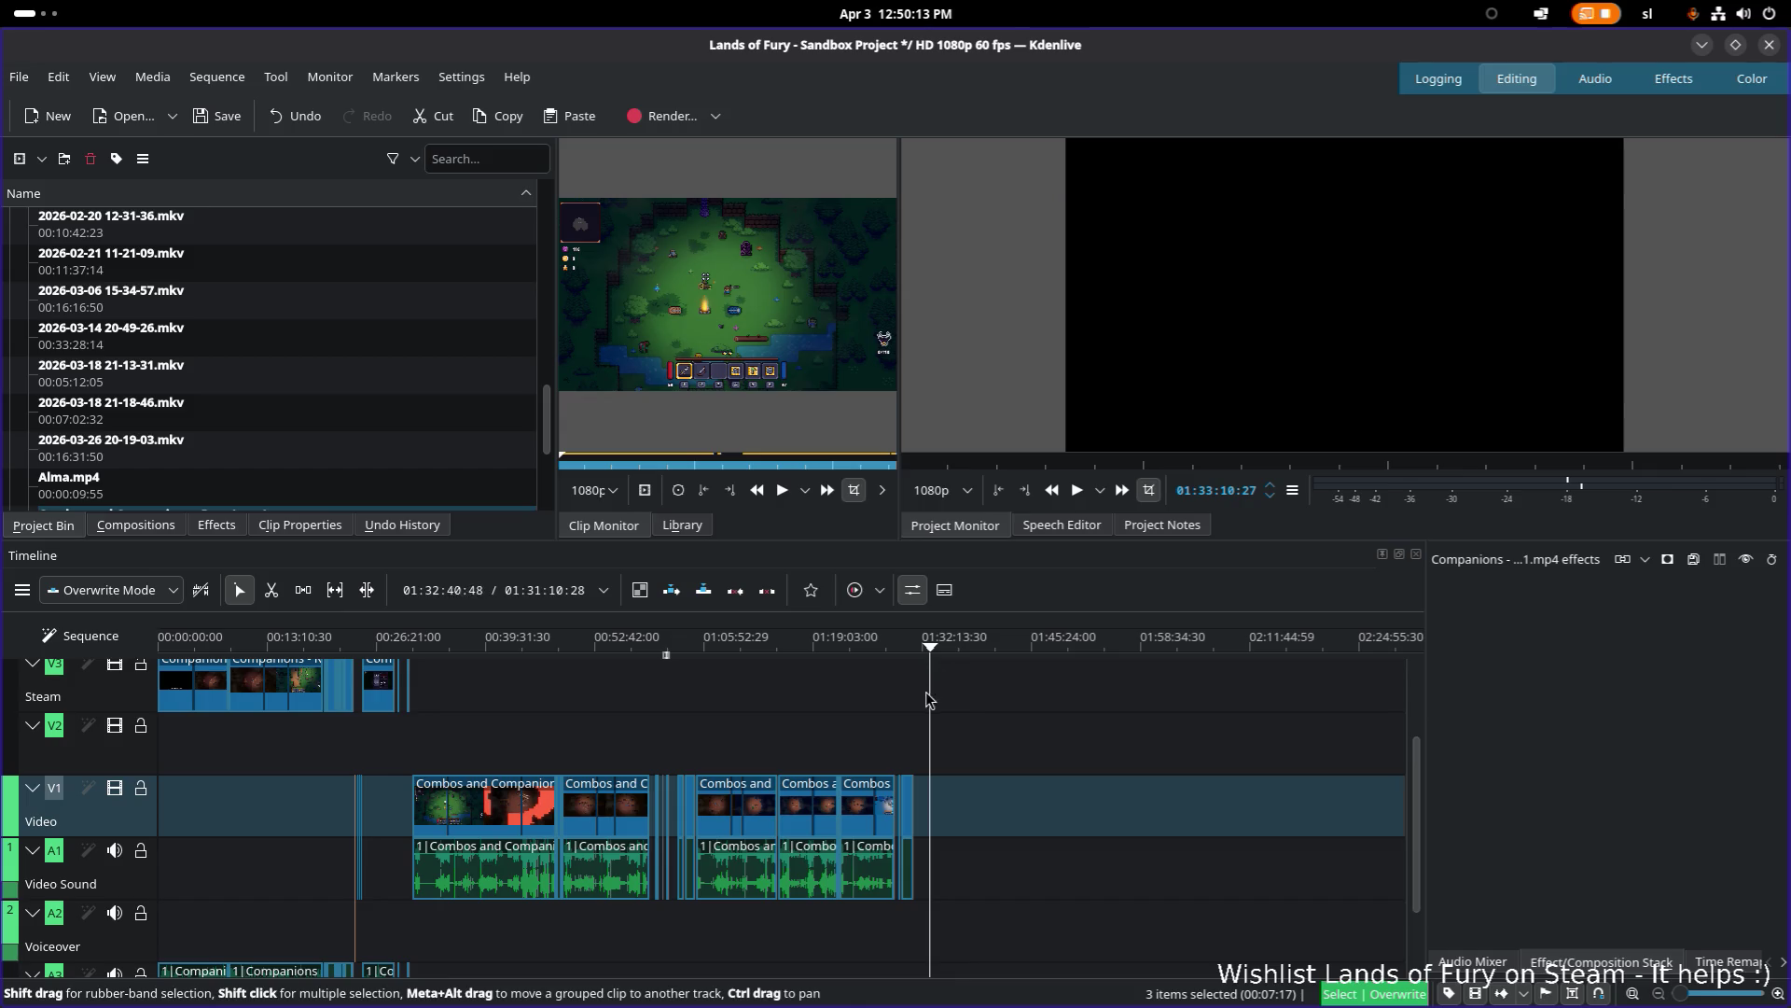
pyautogui.scroll(2, 752, 758)
pyautogui.click(407, 648)
pyautogui.moveTo(402, 647); pyautogui.dragTo(310, 642)
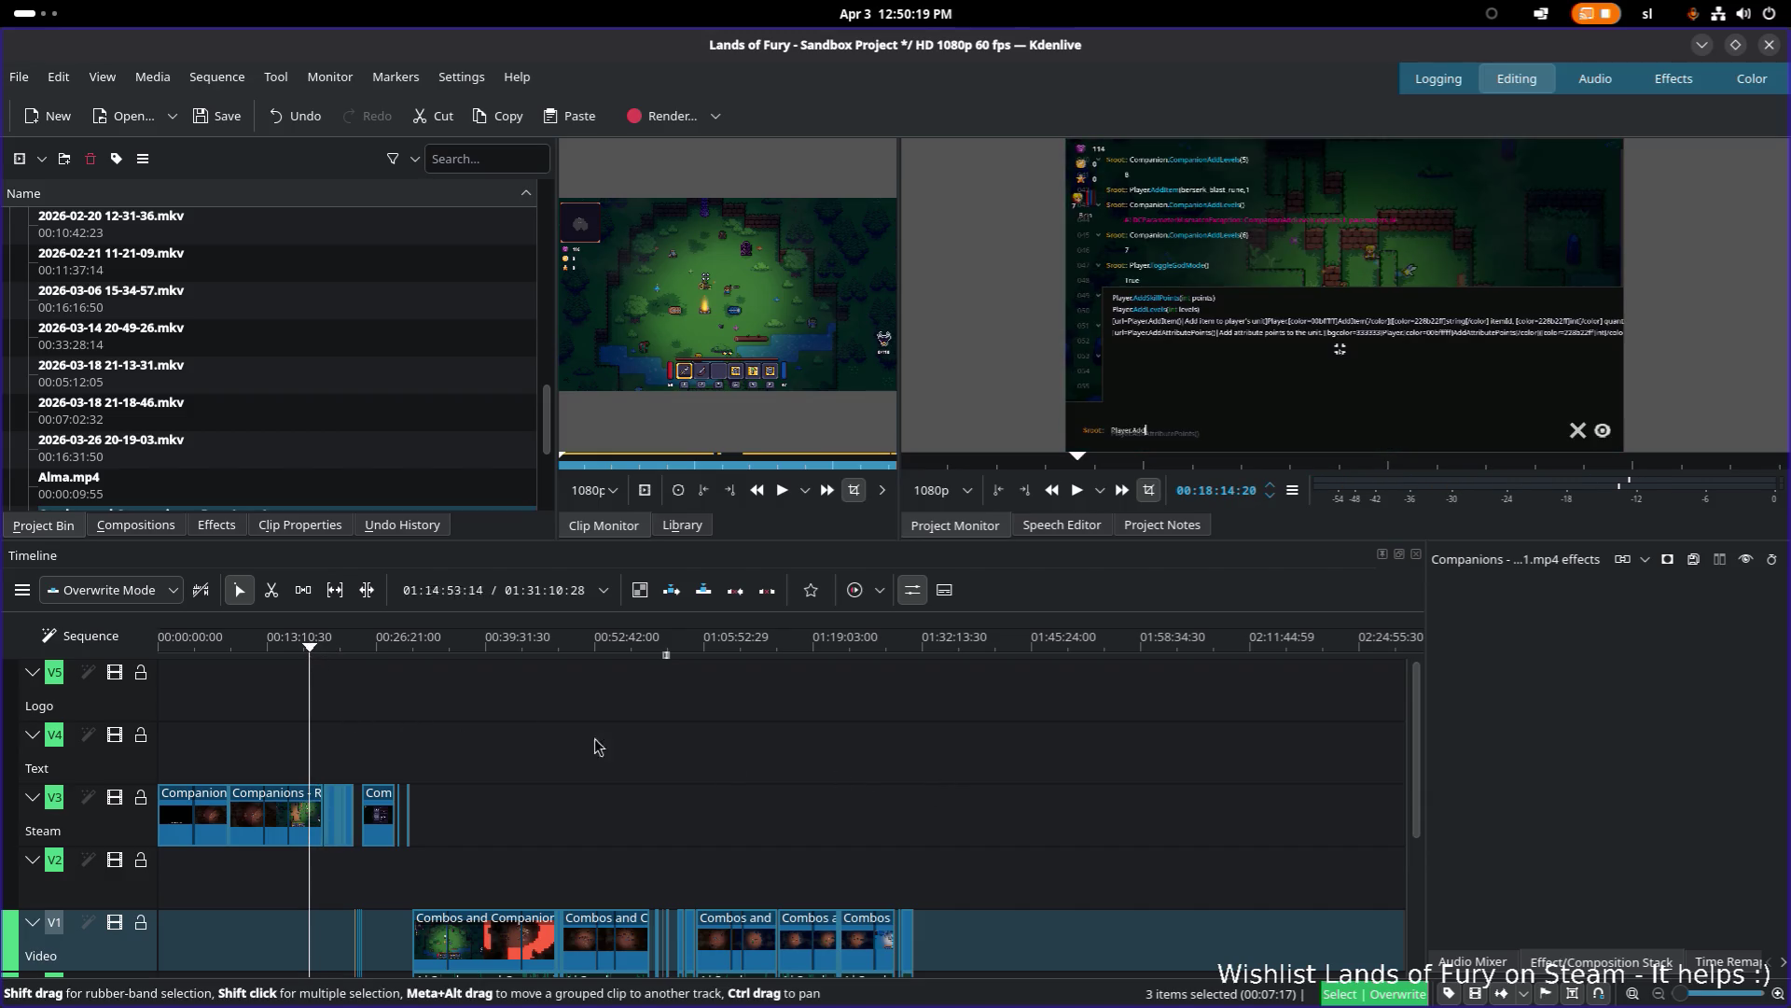
pyautogui.keyDown('ctrl'); pyautogui.scroll(5, 293, 730); pyautogui.keyUp('ctrl')
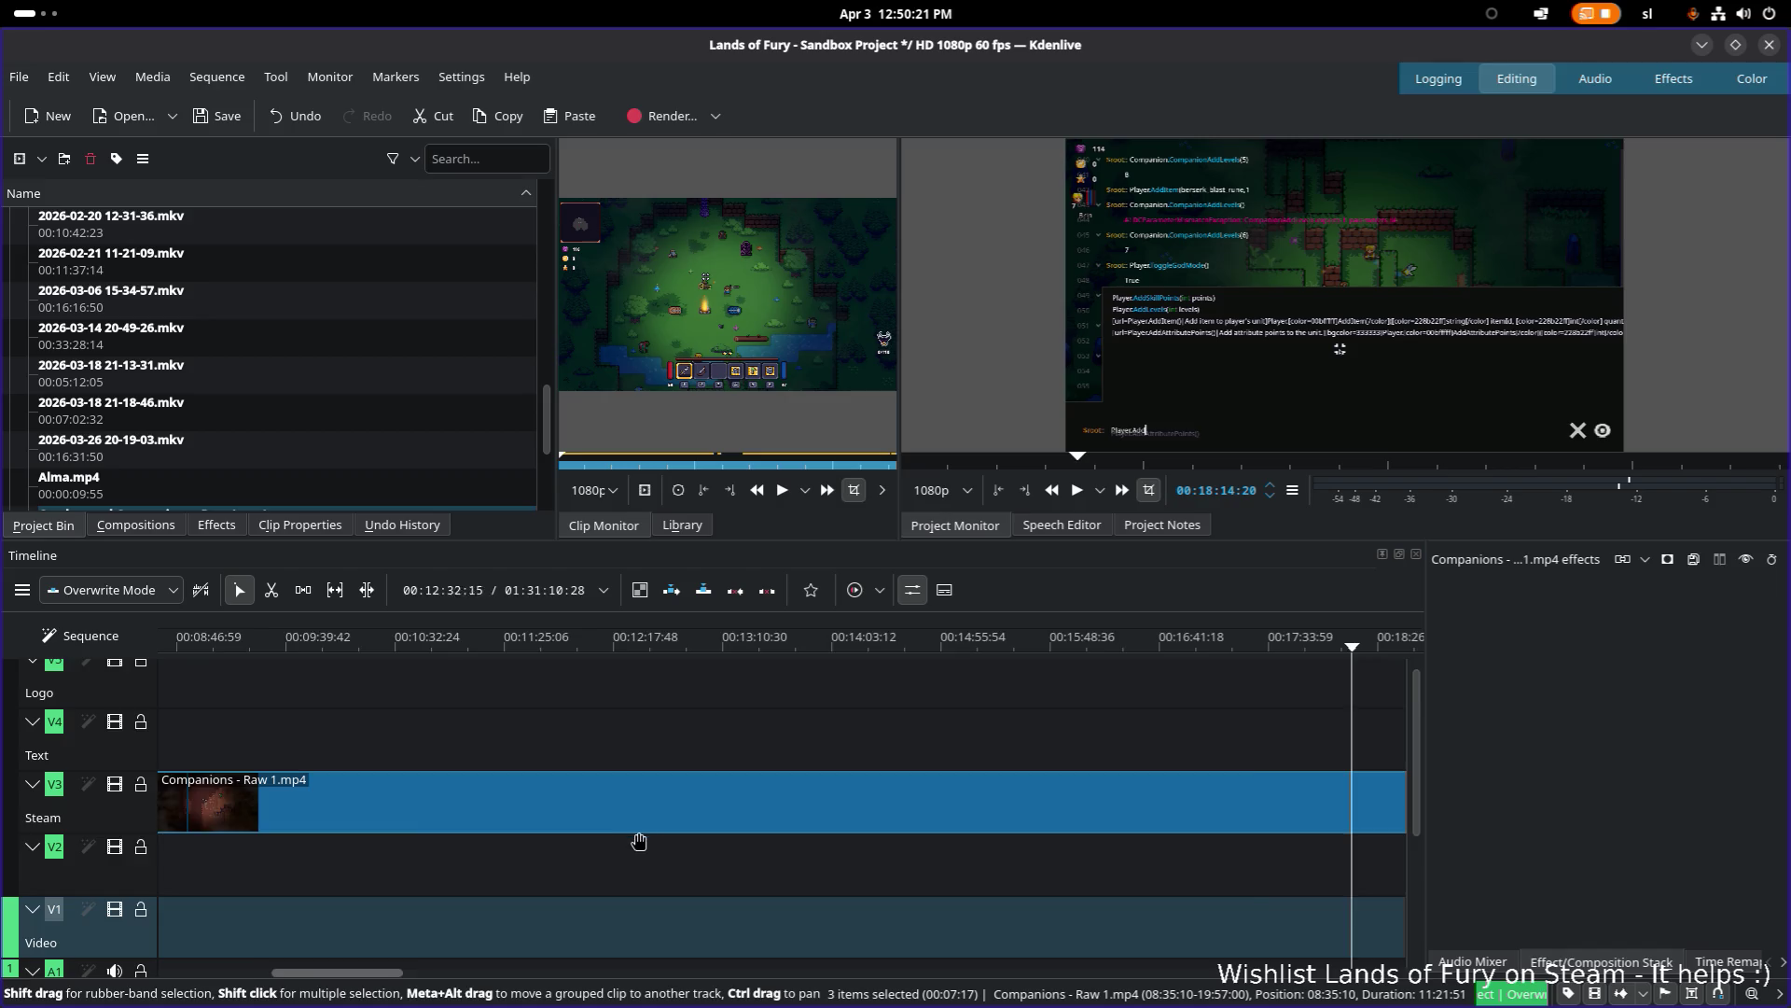
pyautogui.scroll(-3, 609, 839)
pyautogui.hscroll(-10, 608, 839)
pyautogui.scroll(4, 711, 771)
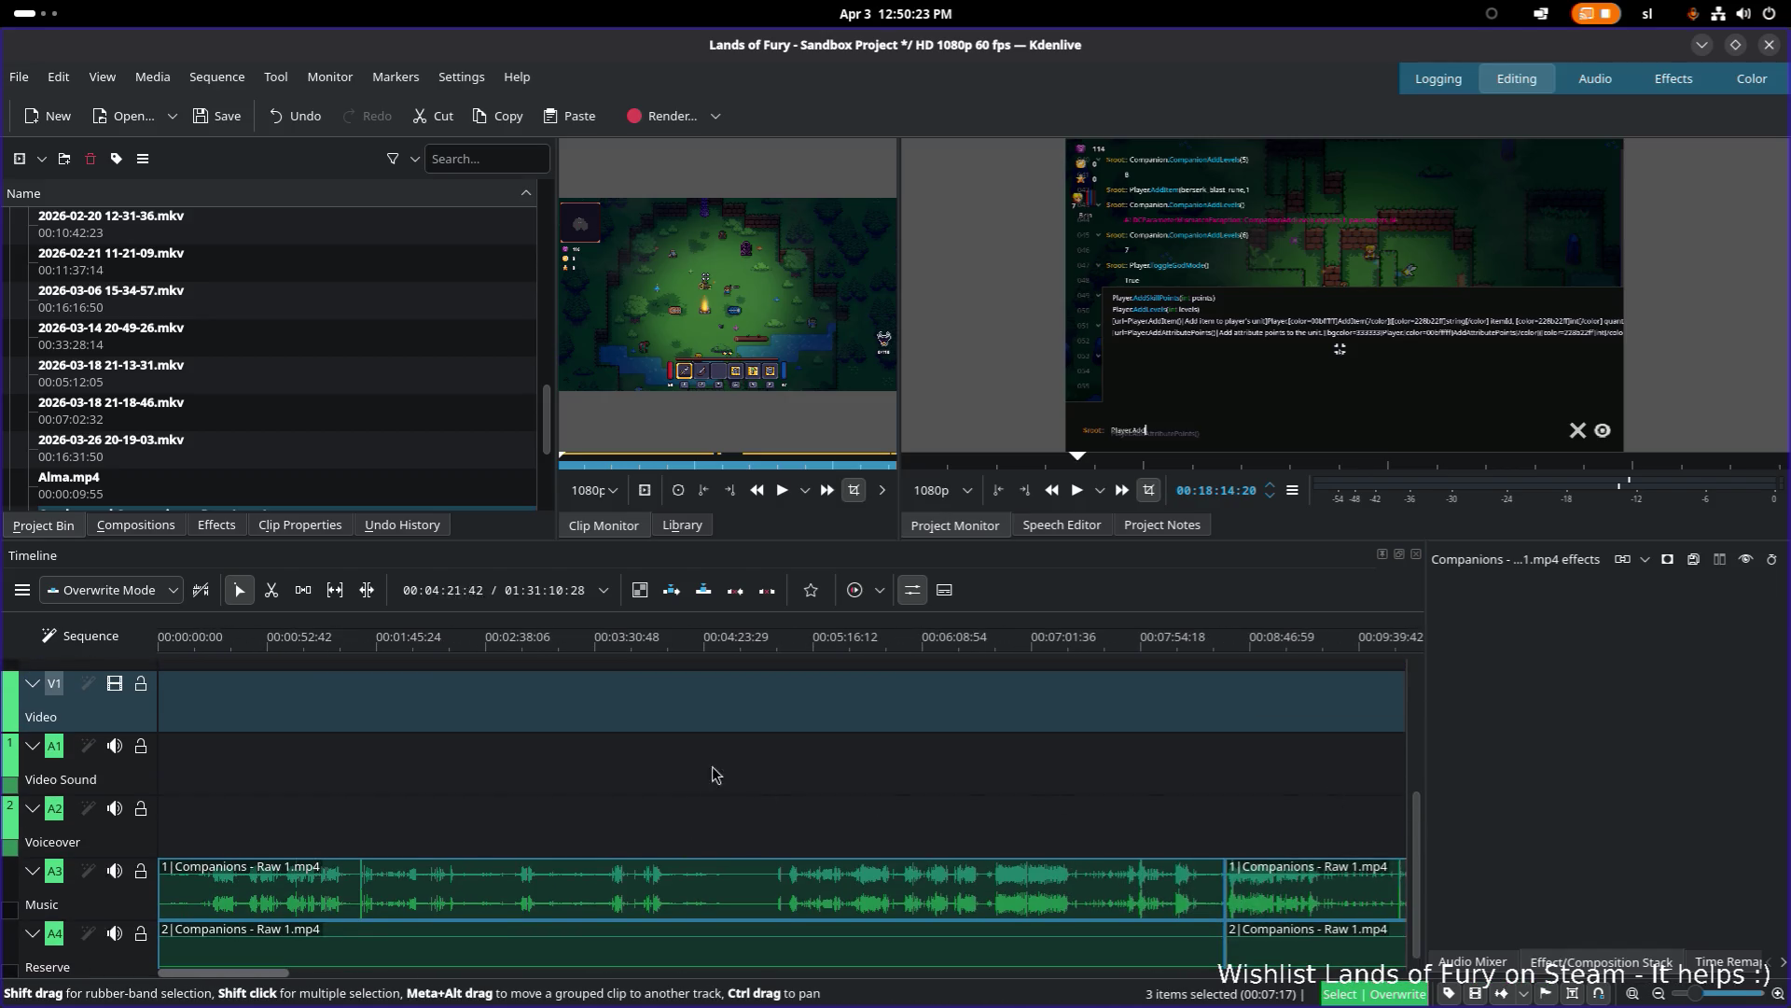
pyautogui.moveTo(559, 653); pyautogui.dragTo(849, 653)
pyautogui.hscroll(10, 605, 667)
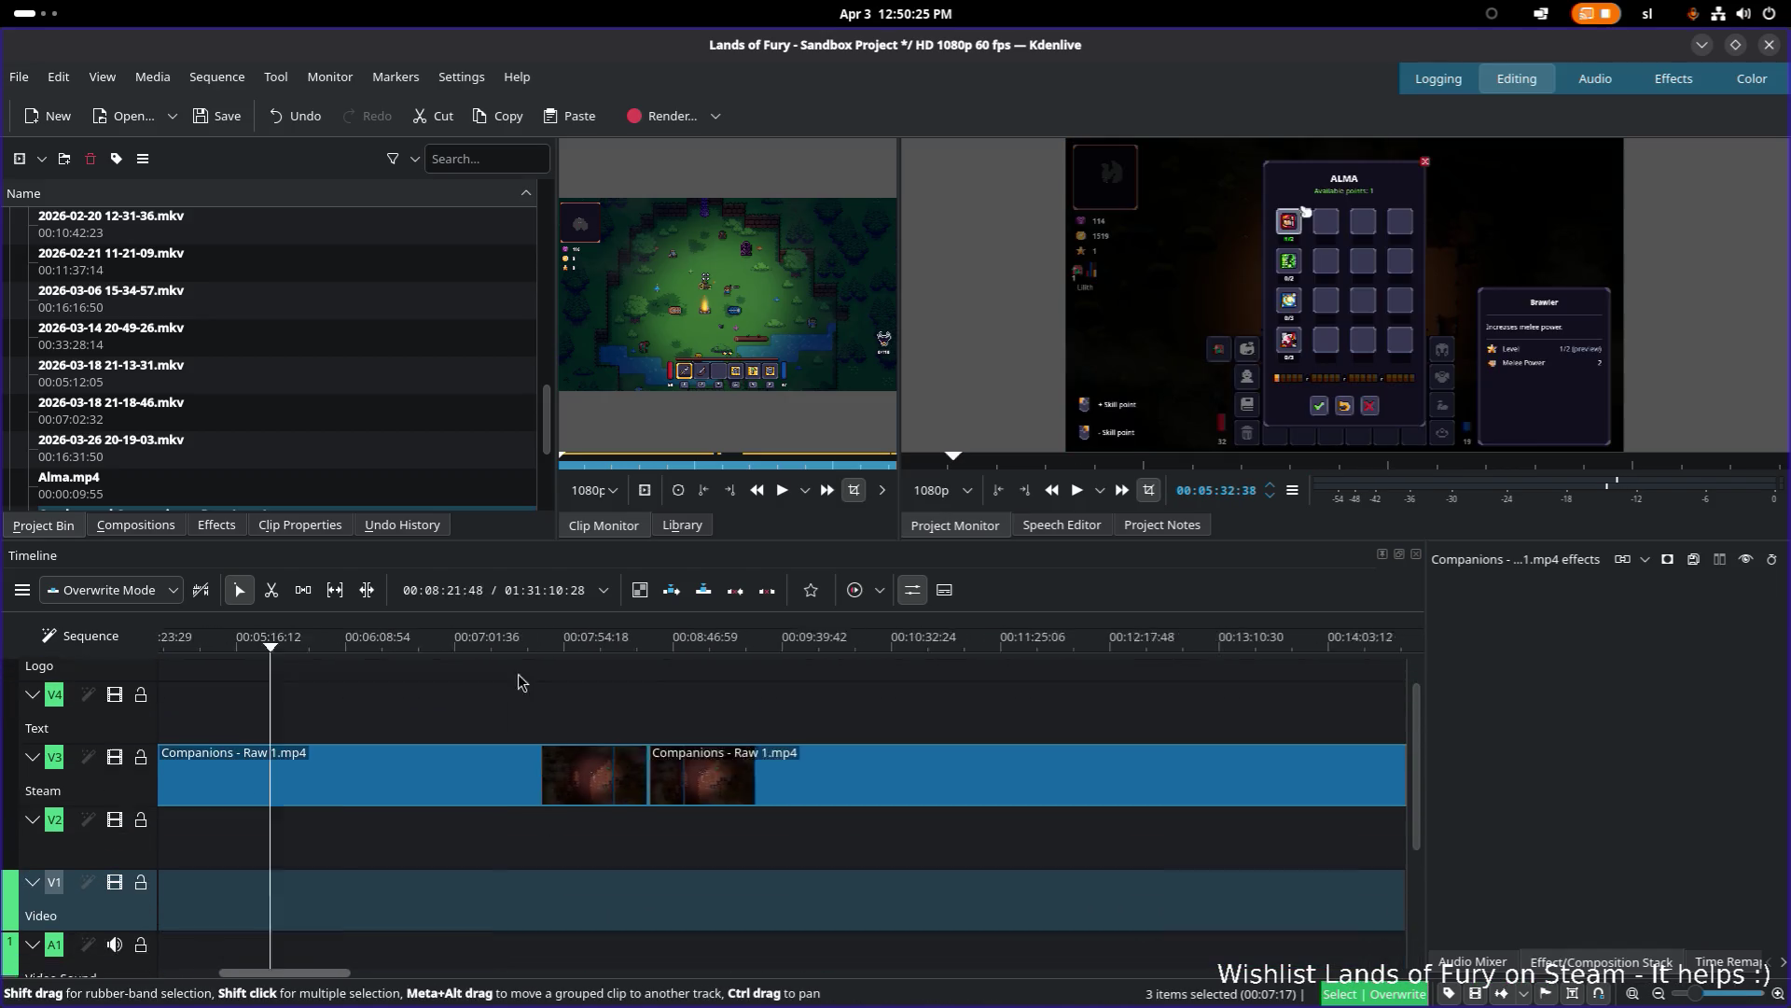
pyautogui.scroll(-1, 604, 667)
pyautogui.moveTo(571, 646); pyautogui.dragTo(999, 646)
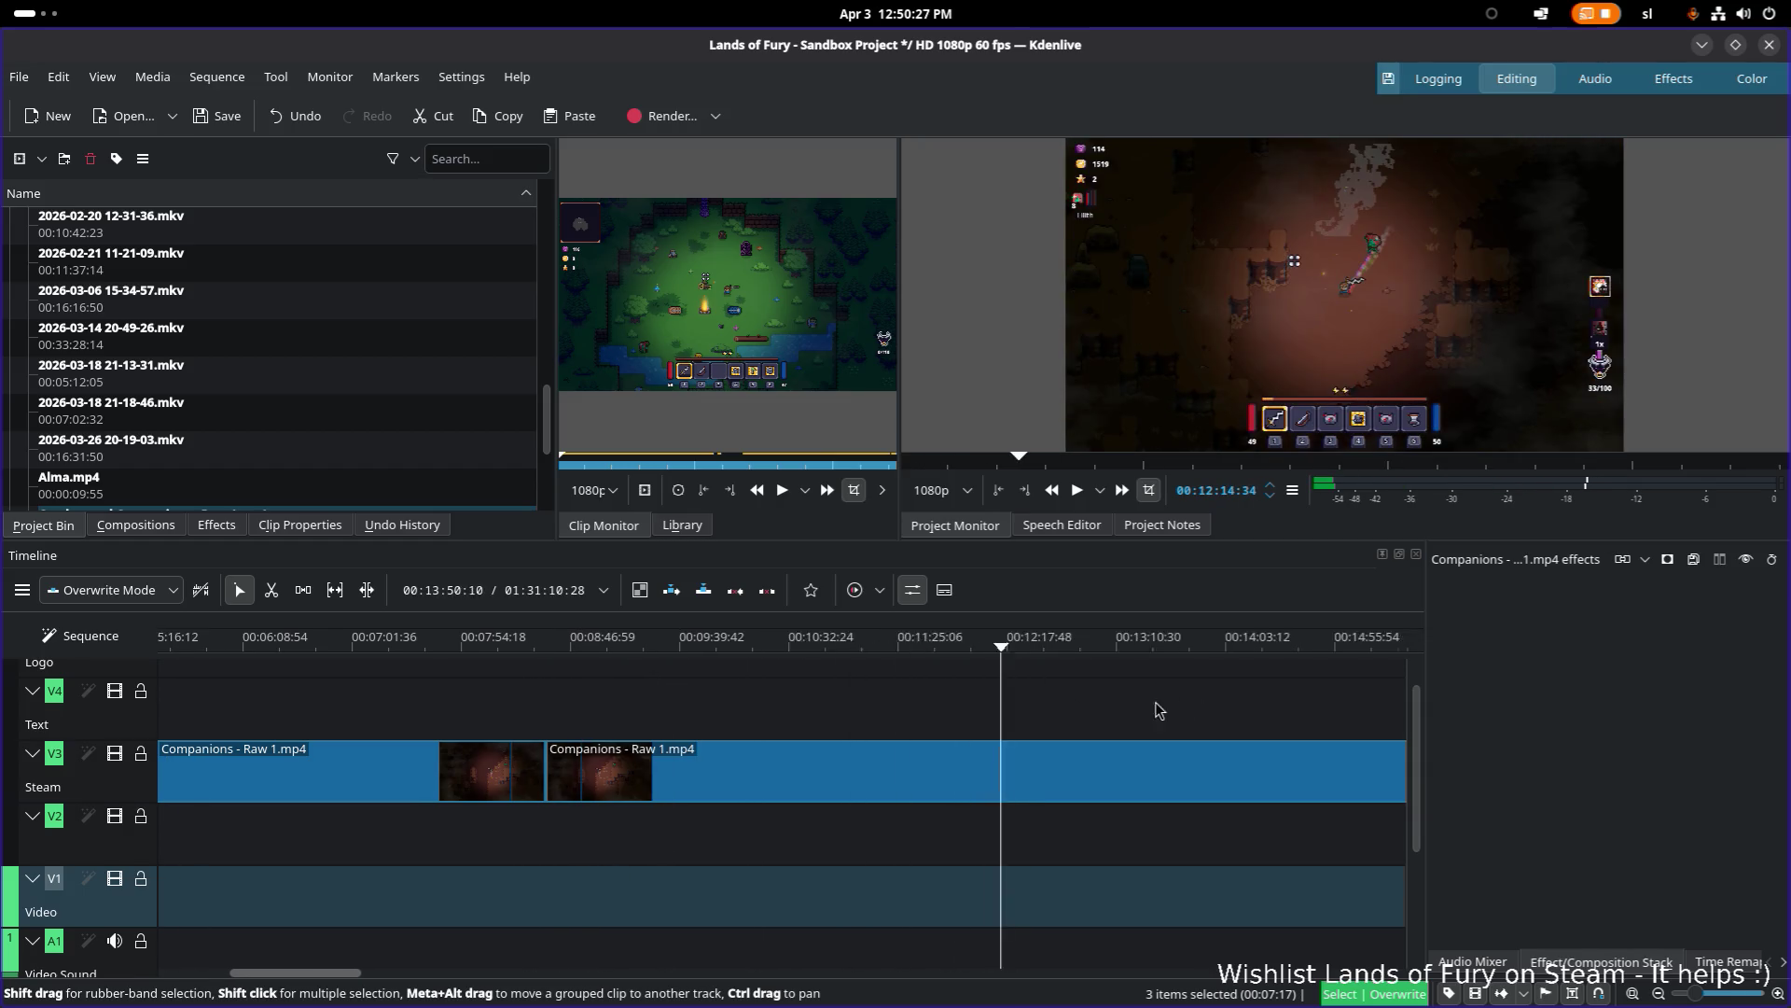
pyautogui.hscroll(7, 1027, 699)
pyautogui.scroll(-1, 846, 692)
pyautogui.moveTo(1201, 643); pyautogui.dragTo(1241, 643)
pyautogui.hscroll(5, 691, 766)
pyautogui.scroll(1, 690, 765)
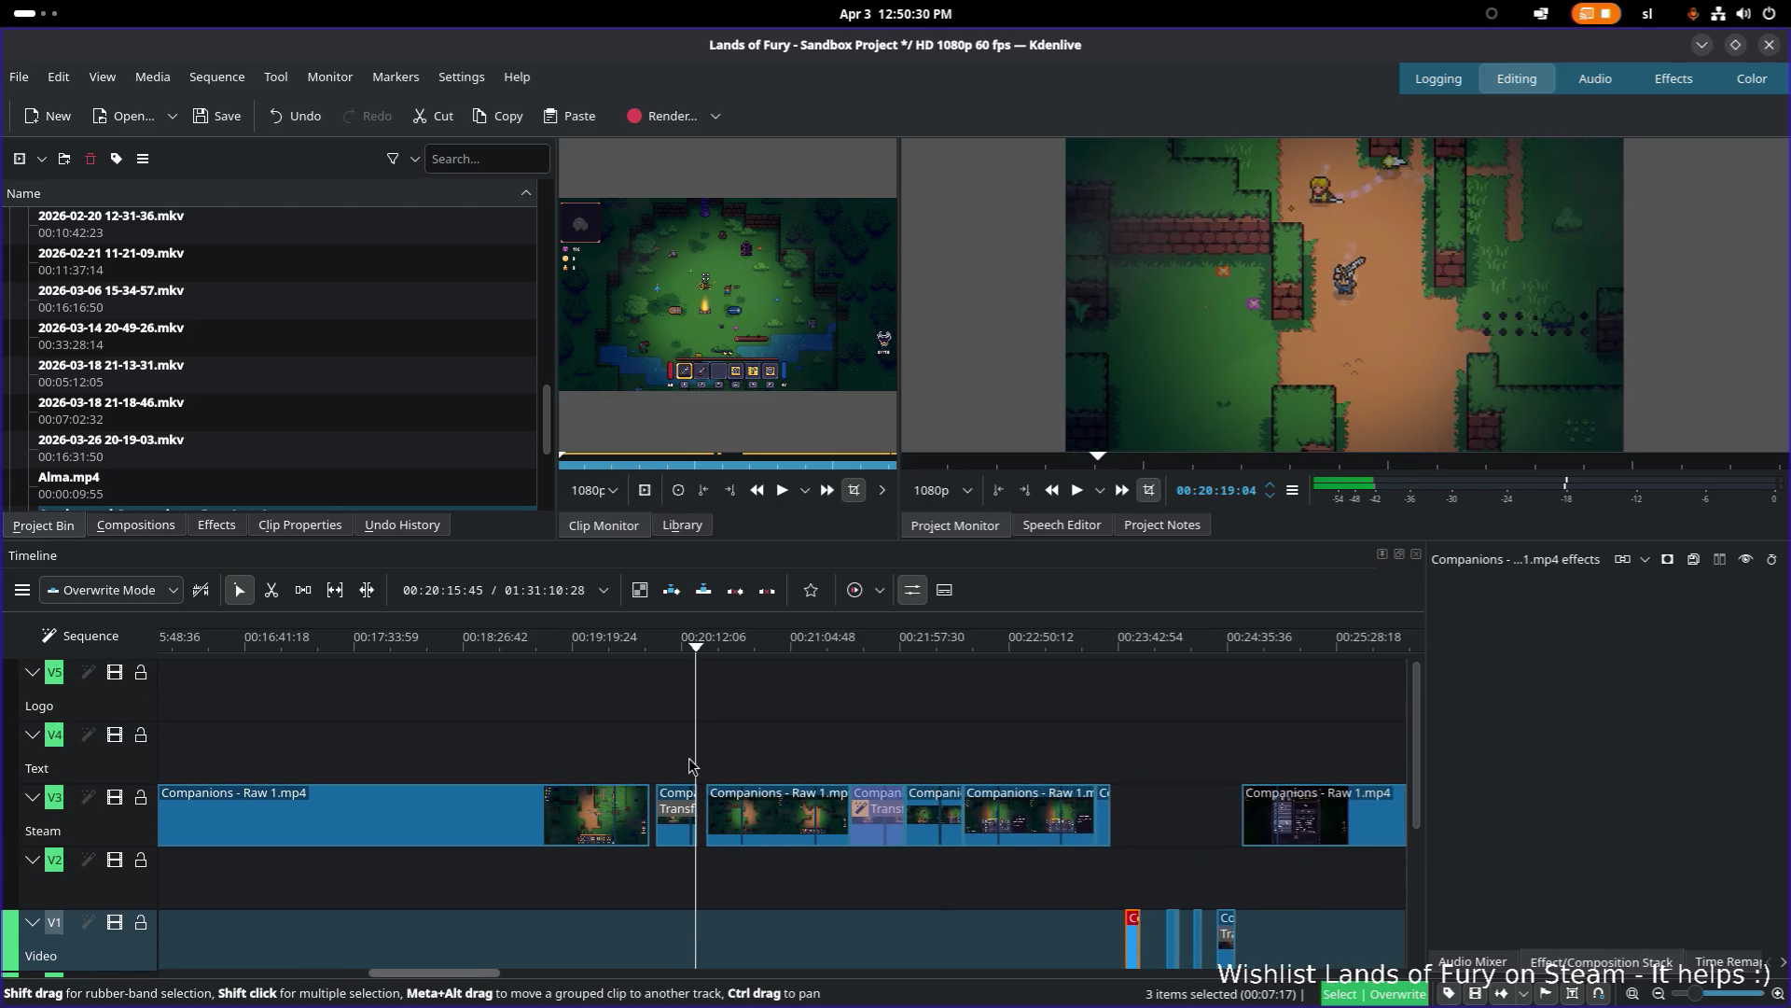
pyautogui.click(660, 644)
pyautogui.press('space')
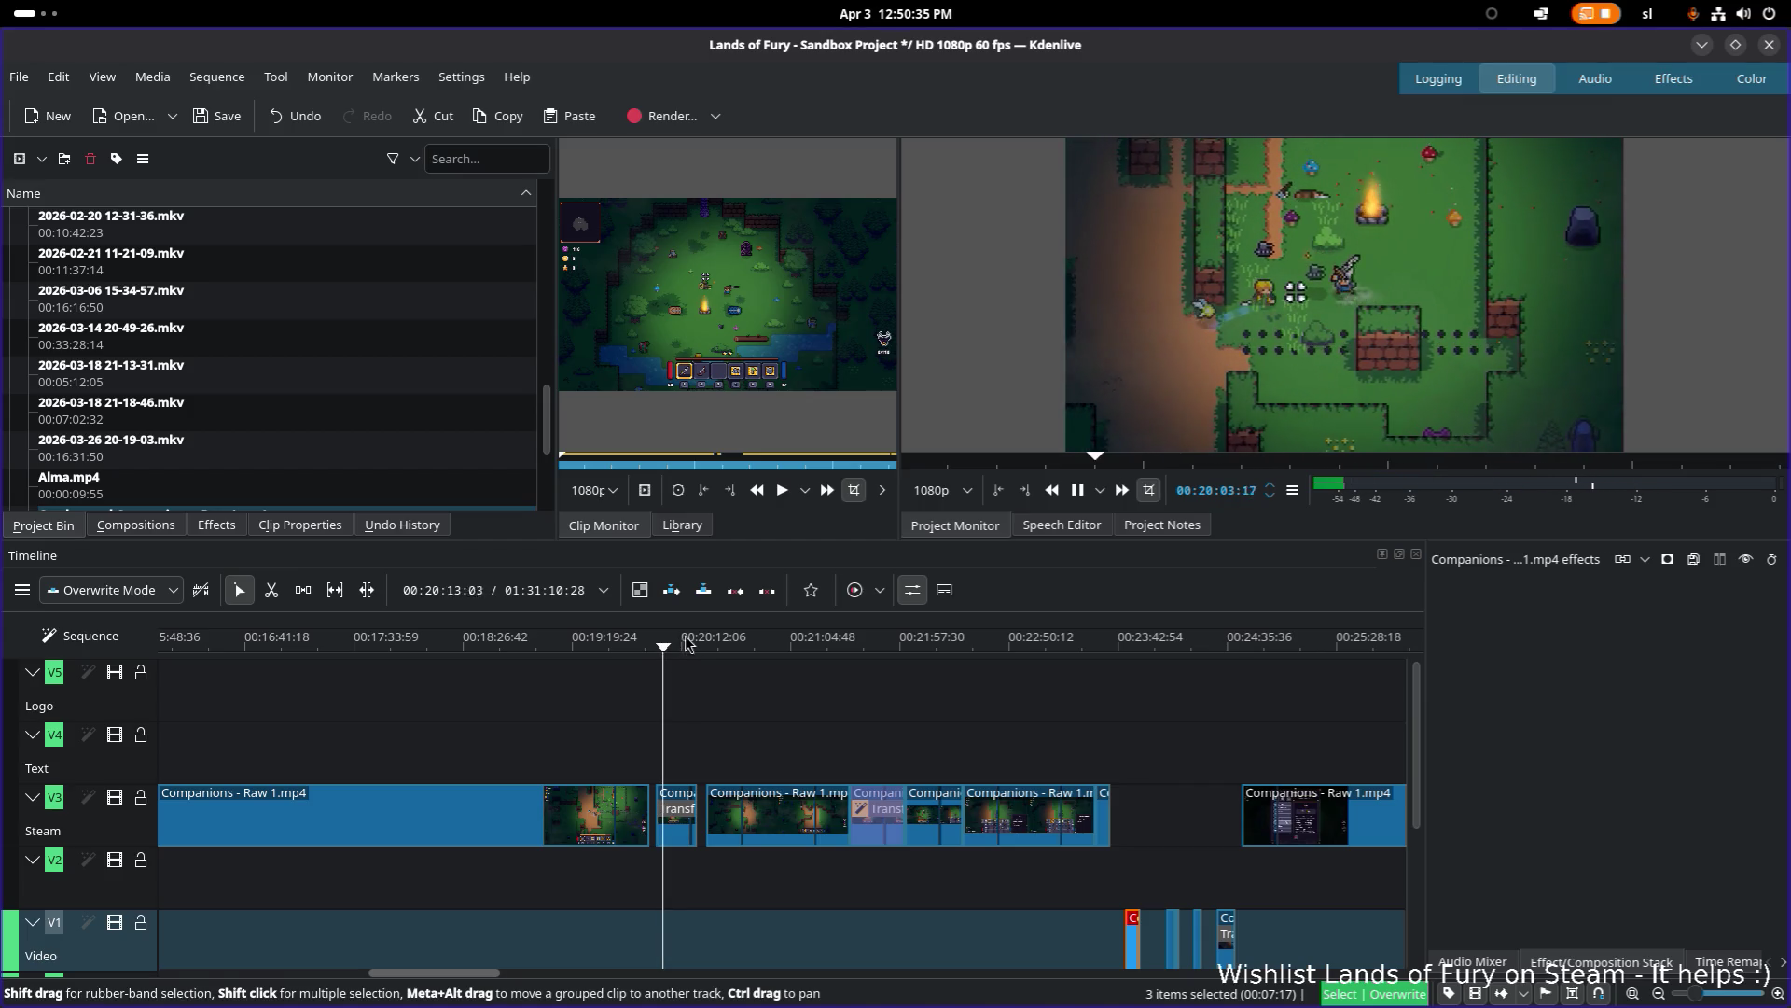
pyautogui.moveTo(681, 643); pyautogui.dragTo(1149, 670)
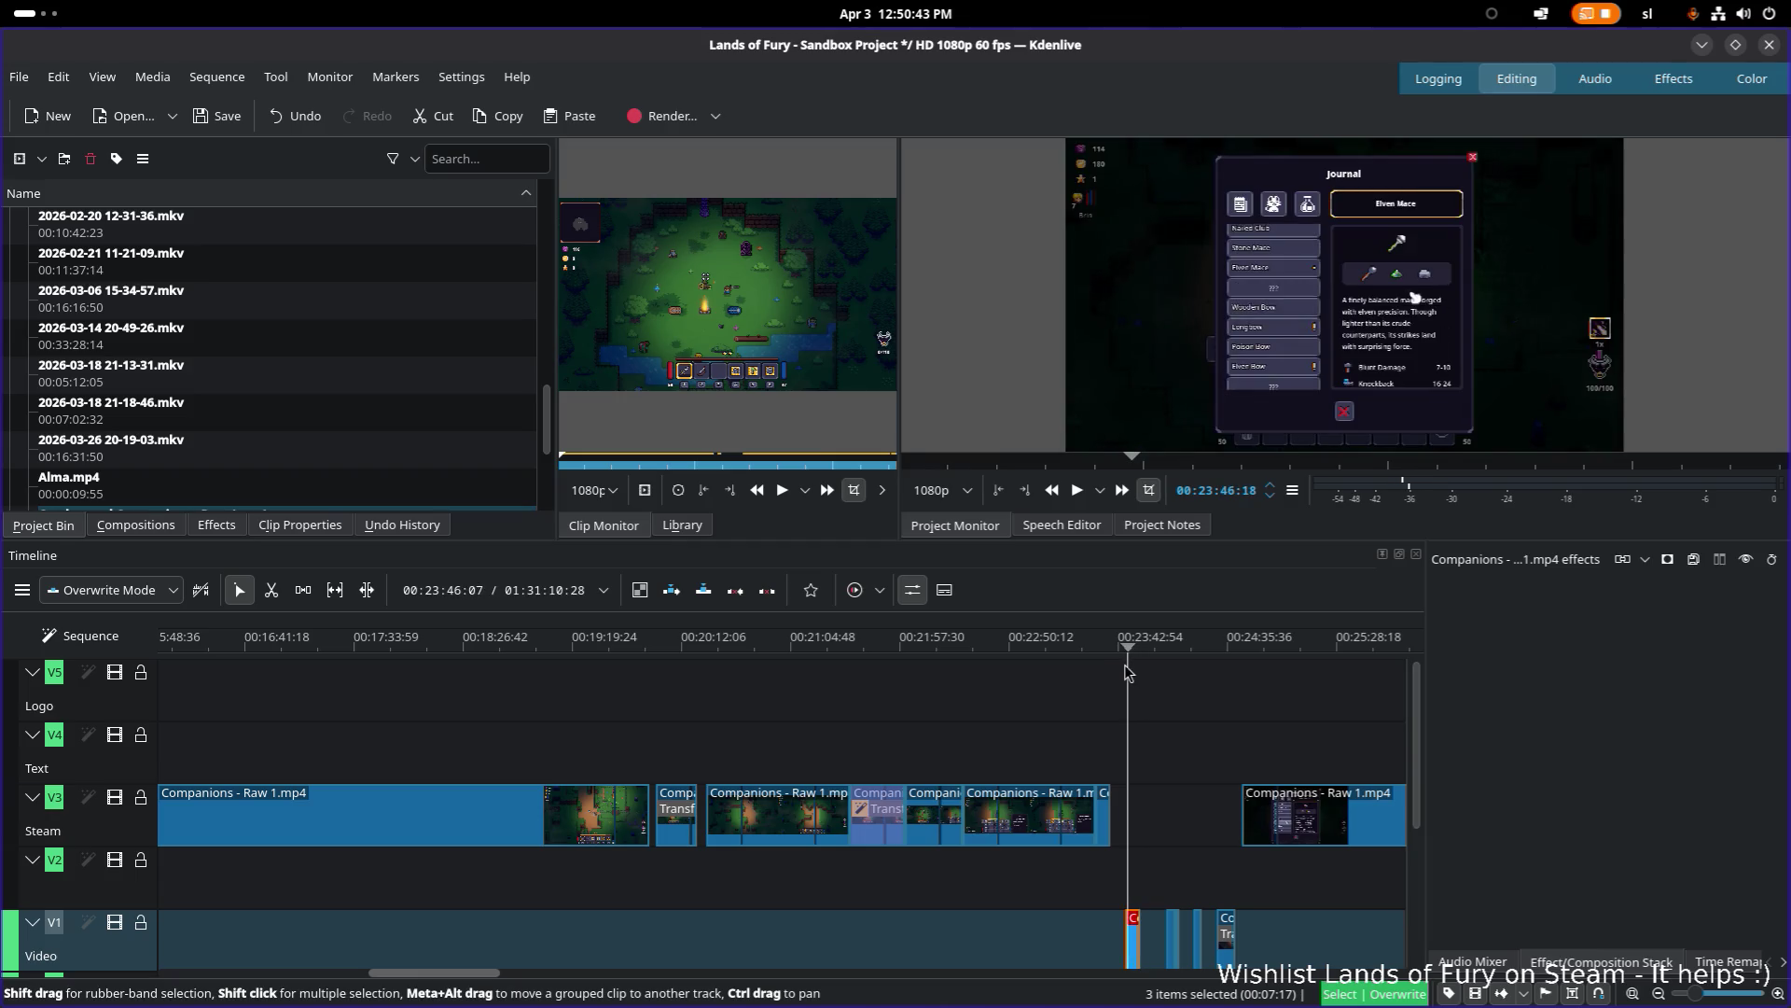
pyautogui.moveTo(1160, 709)
pyautogui.keyDown('ctrl'); pyautogui.mouseDown()
pyautogui.moveTo(545, 653)
pyautogui.moveTo(1148, 671)
pyautogui.moveTo(1174, 709)
pyautogui.mouseUp(); pyautogui.keyUp('ctrl')
pyautogui.click(551, 647)
pyautogui.hscroll(3, 896, 872)
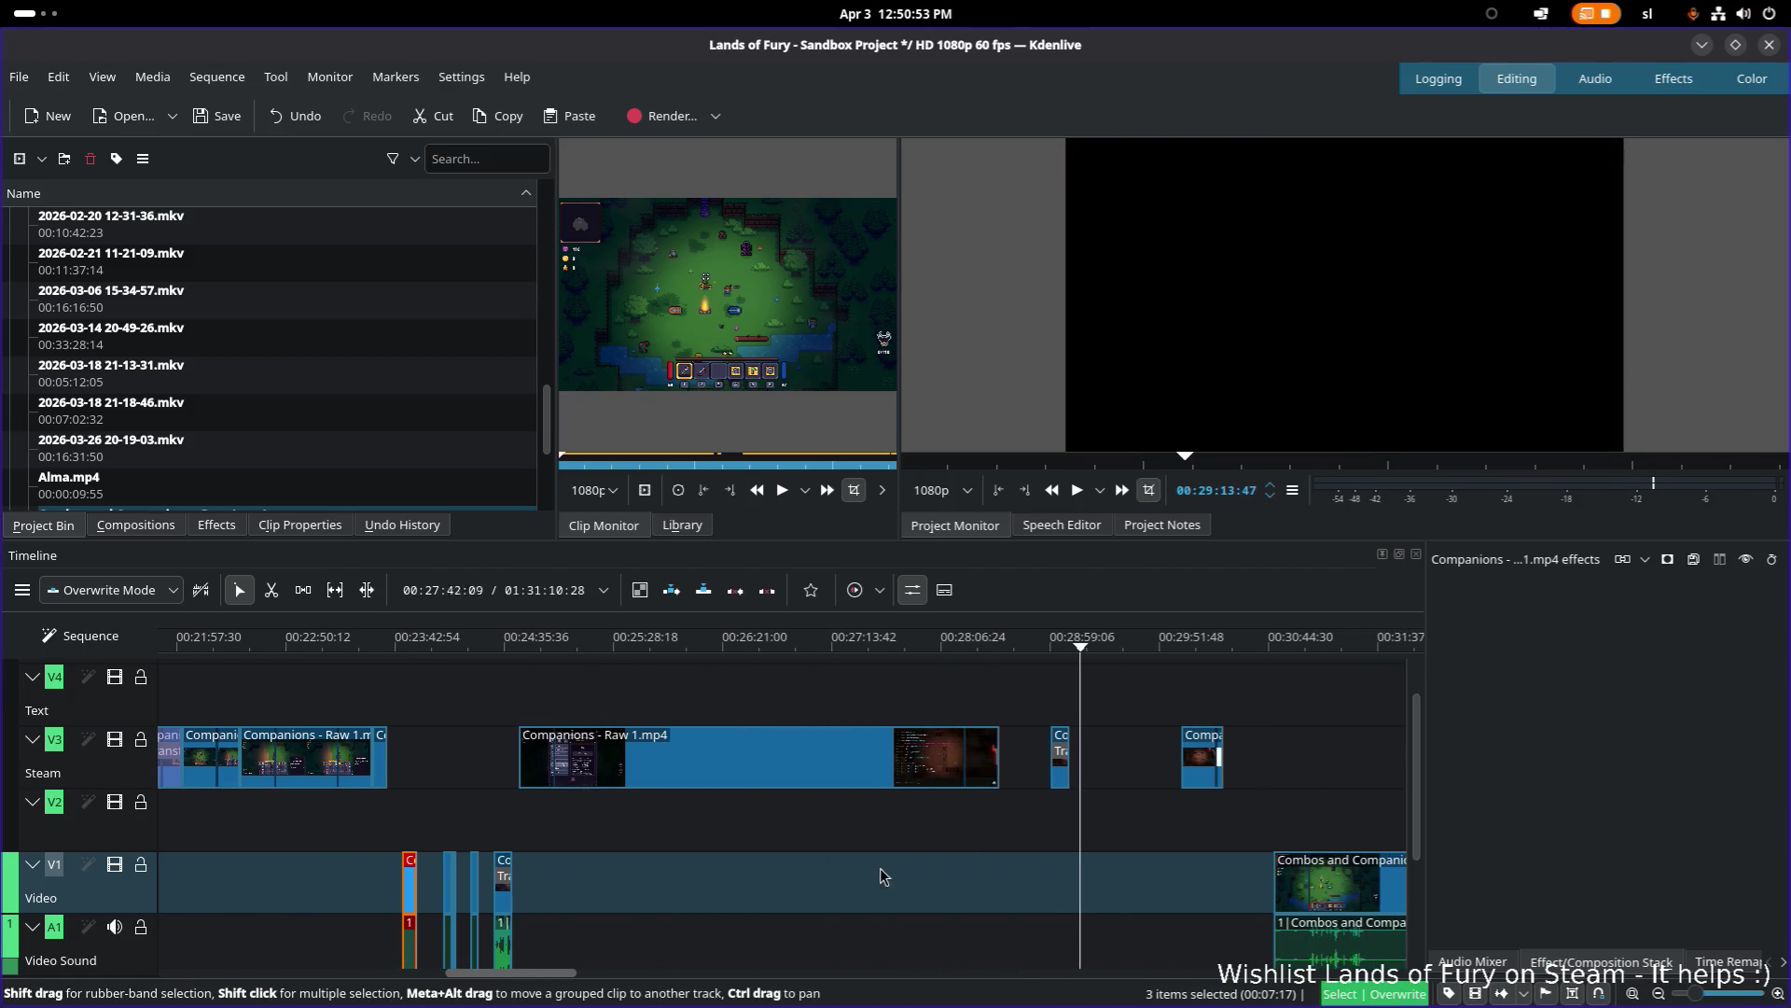
pyautogui.scroll(-2, 840, 886)
pyautogui.scroll(-1, 840, 887)
pyautogui.hscroll(-2, 849, 821)
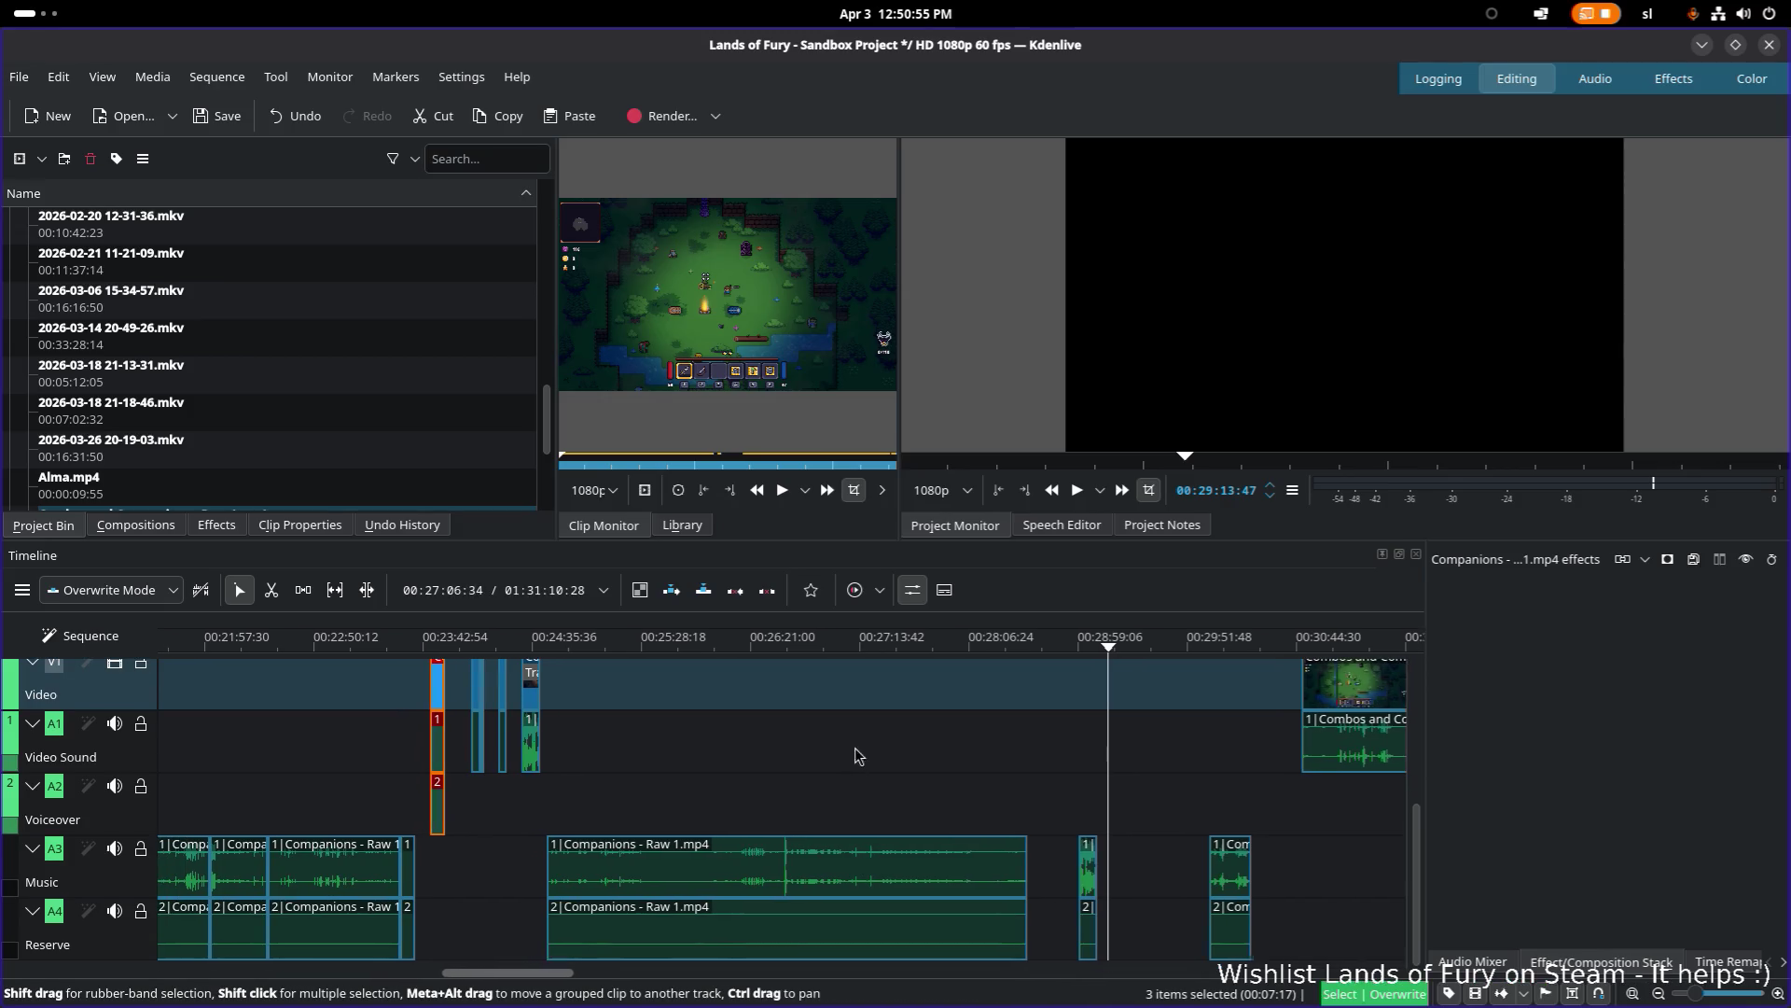
pyautogui.hscroll(5, 765, 752)
pyautogui.scroll(3, 637, 756)
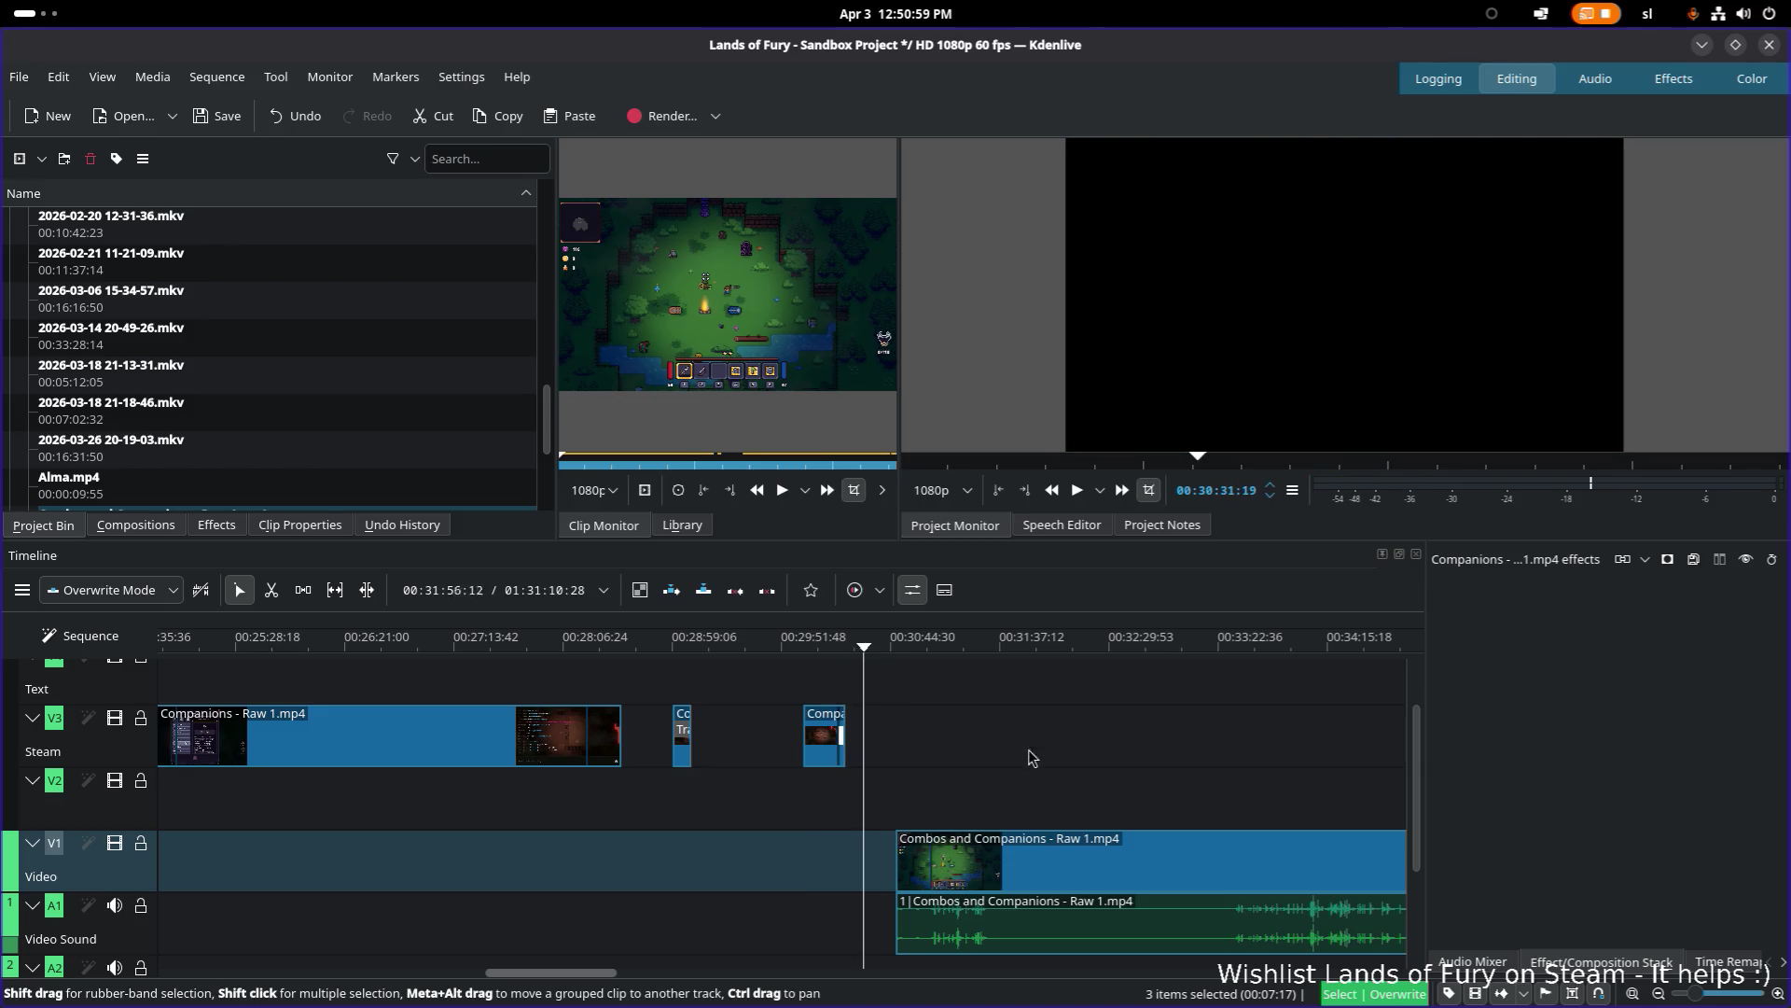
pyautogui.scroll(-10, 836, 840)
pyautogui.scroll(-5, 527, 871)
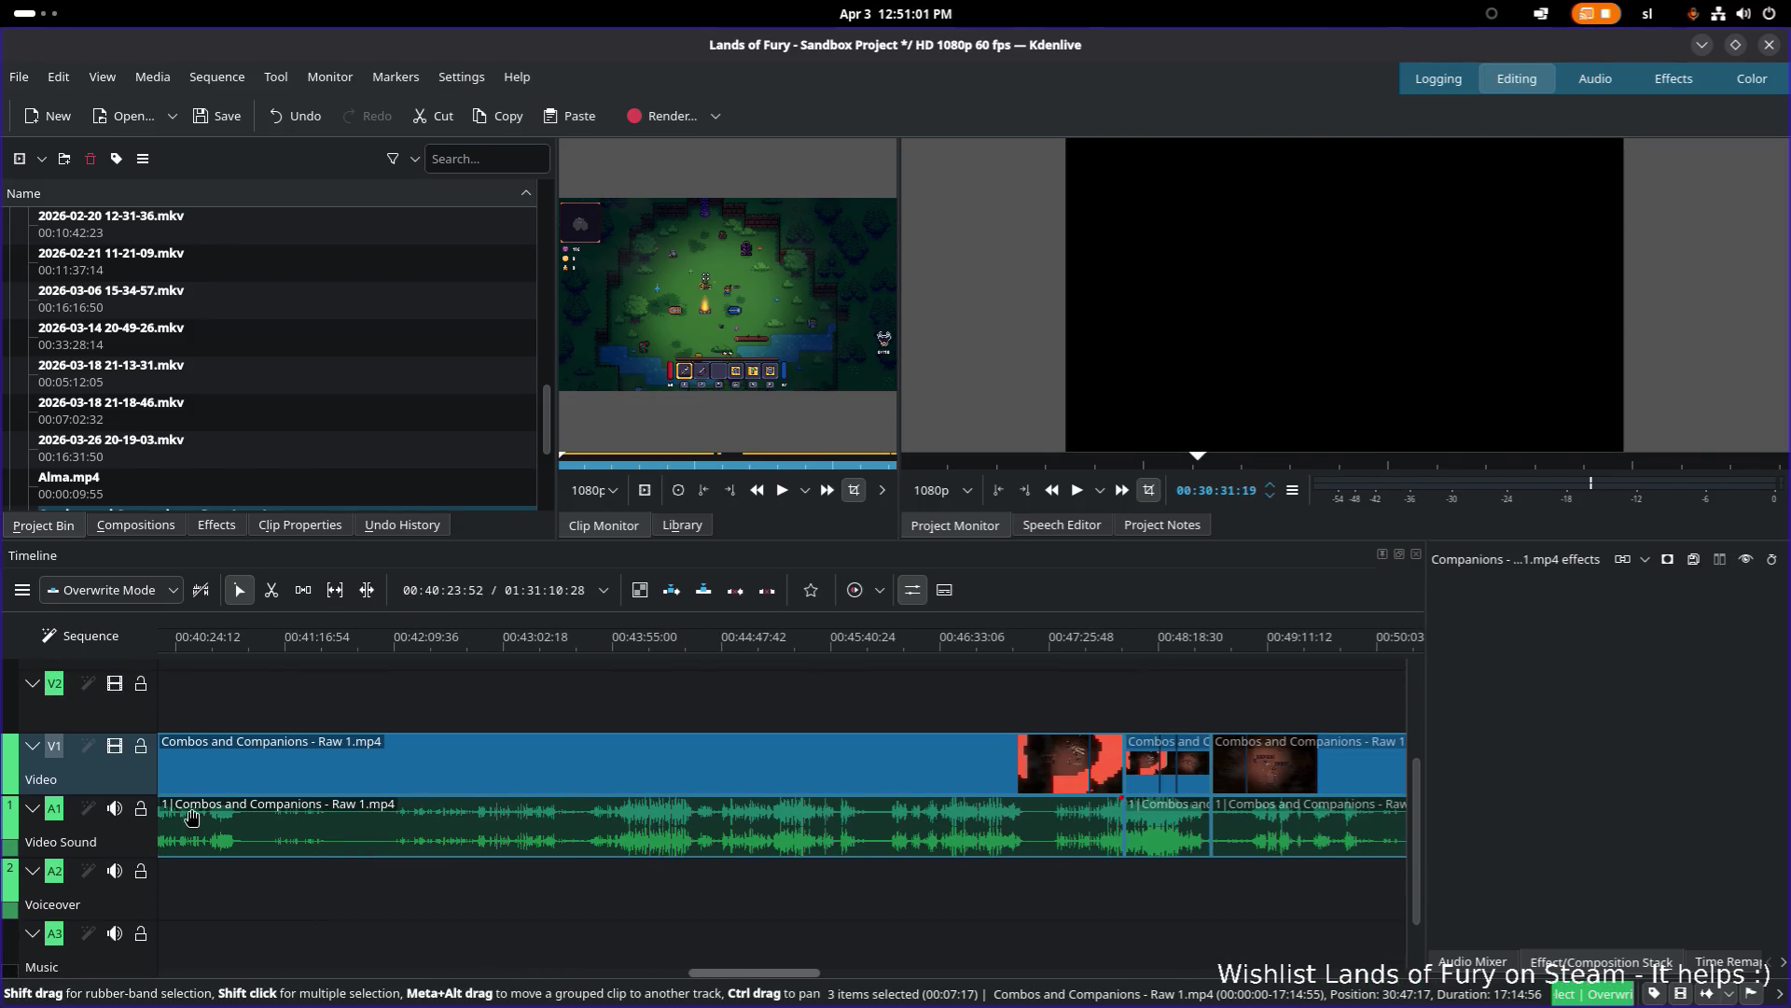
pyautogui.scroll(-5, 882, 849)
pyautogui.click(737, 653)
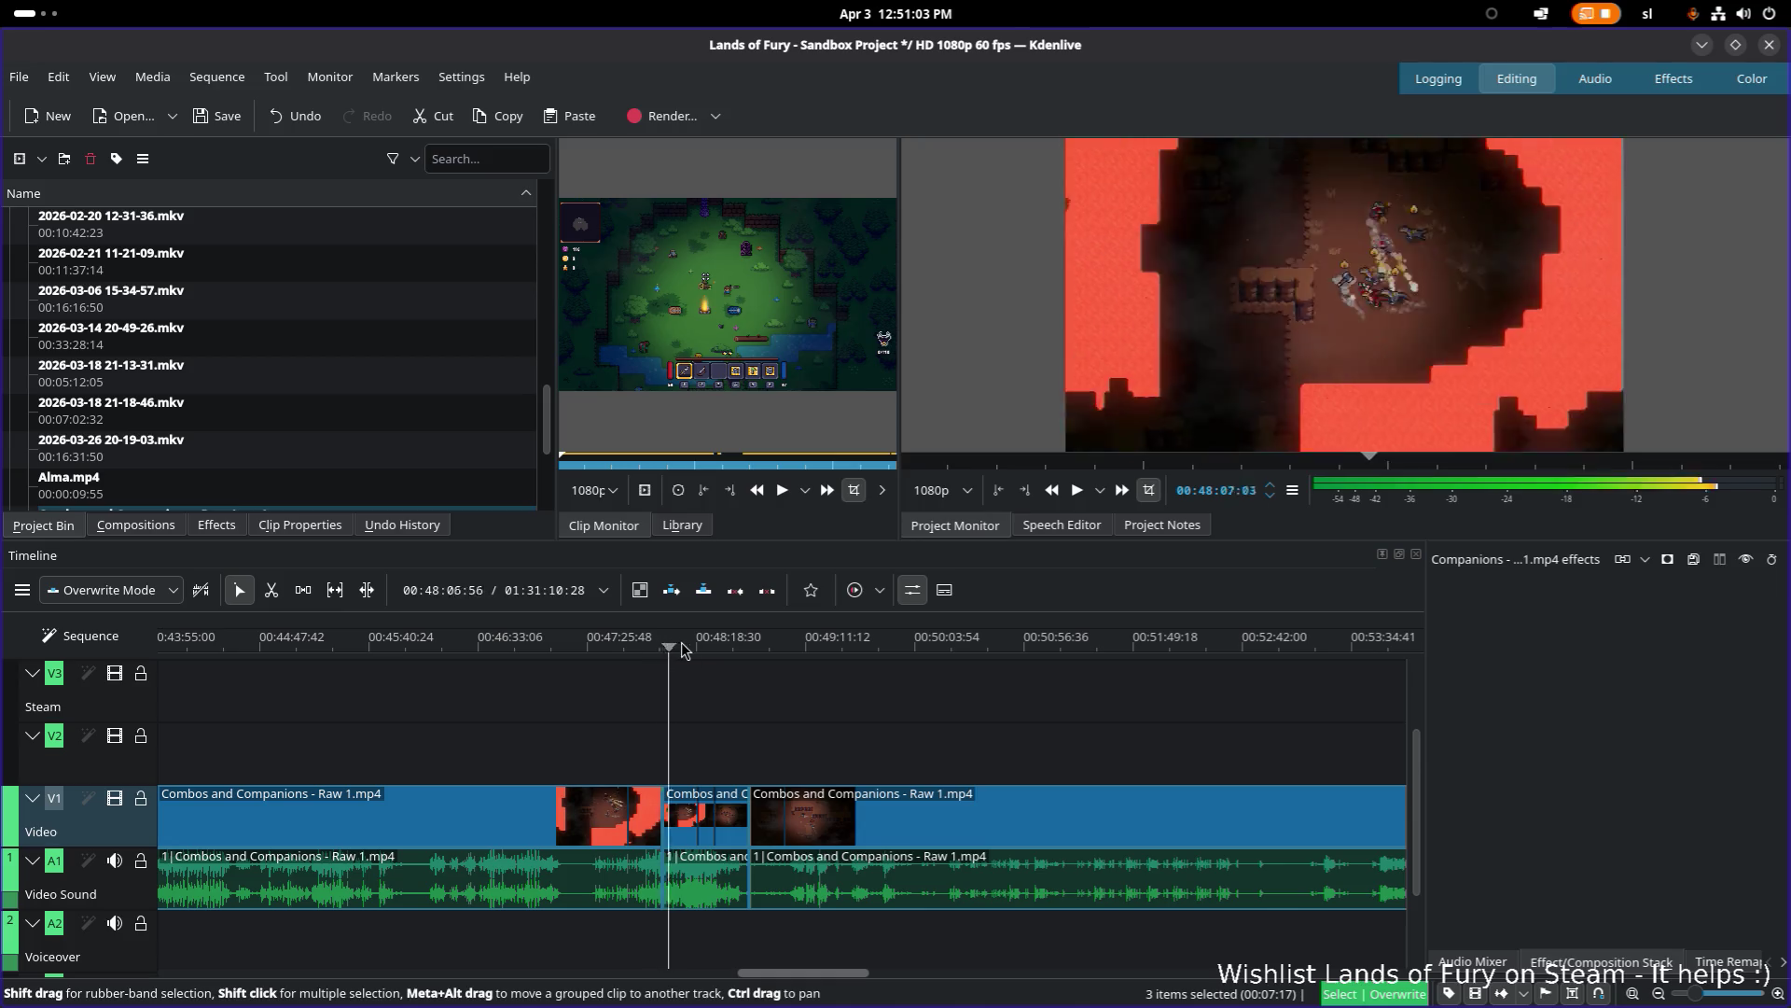
pyautogui.moveTo(737, 653); pyautogui.dragTo(1339, 653)
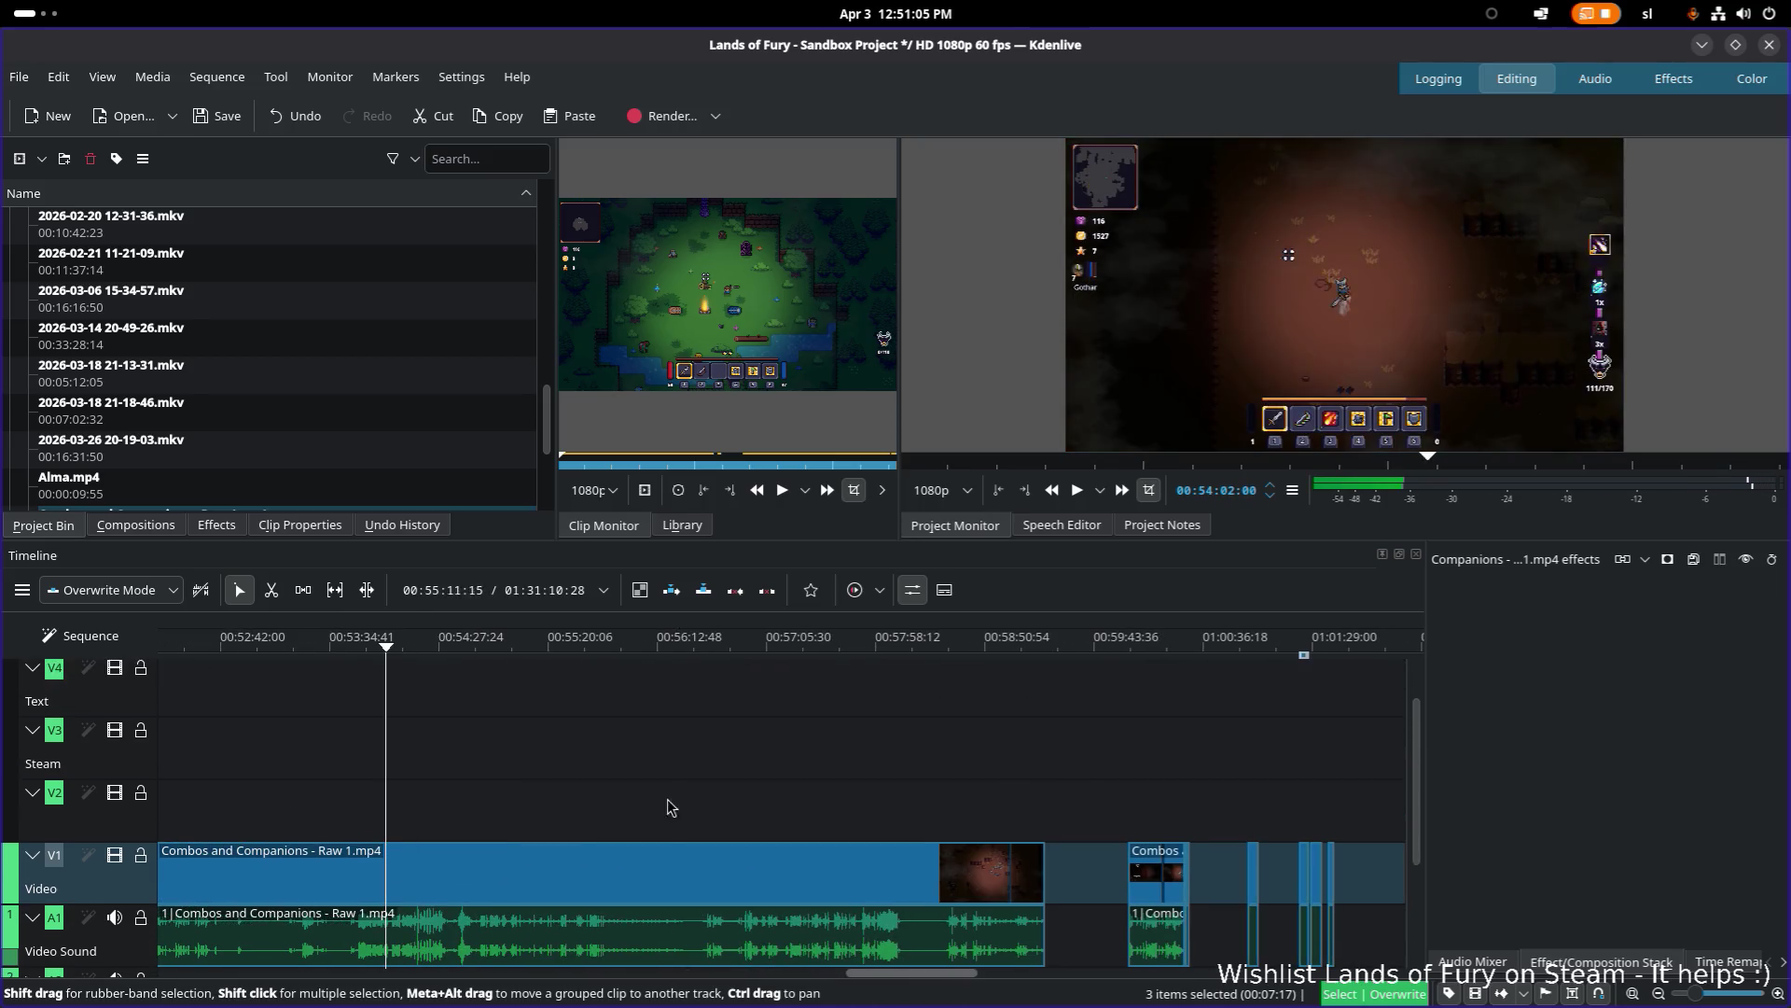
pyautogui.moveTo(1127, 644); pyautogui.dragTo(1336, 653)
pyautogui.hscroll(2, 771, 728)
pyautogui.hscroll(3, 771, 728)
pyautogui.scroll(-1, 609, 682)
pyautogui.moveTo(611, 644); pyautogui.dragTo(1099, 653)
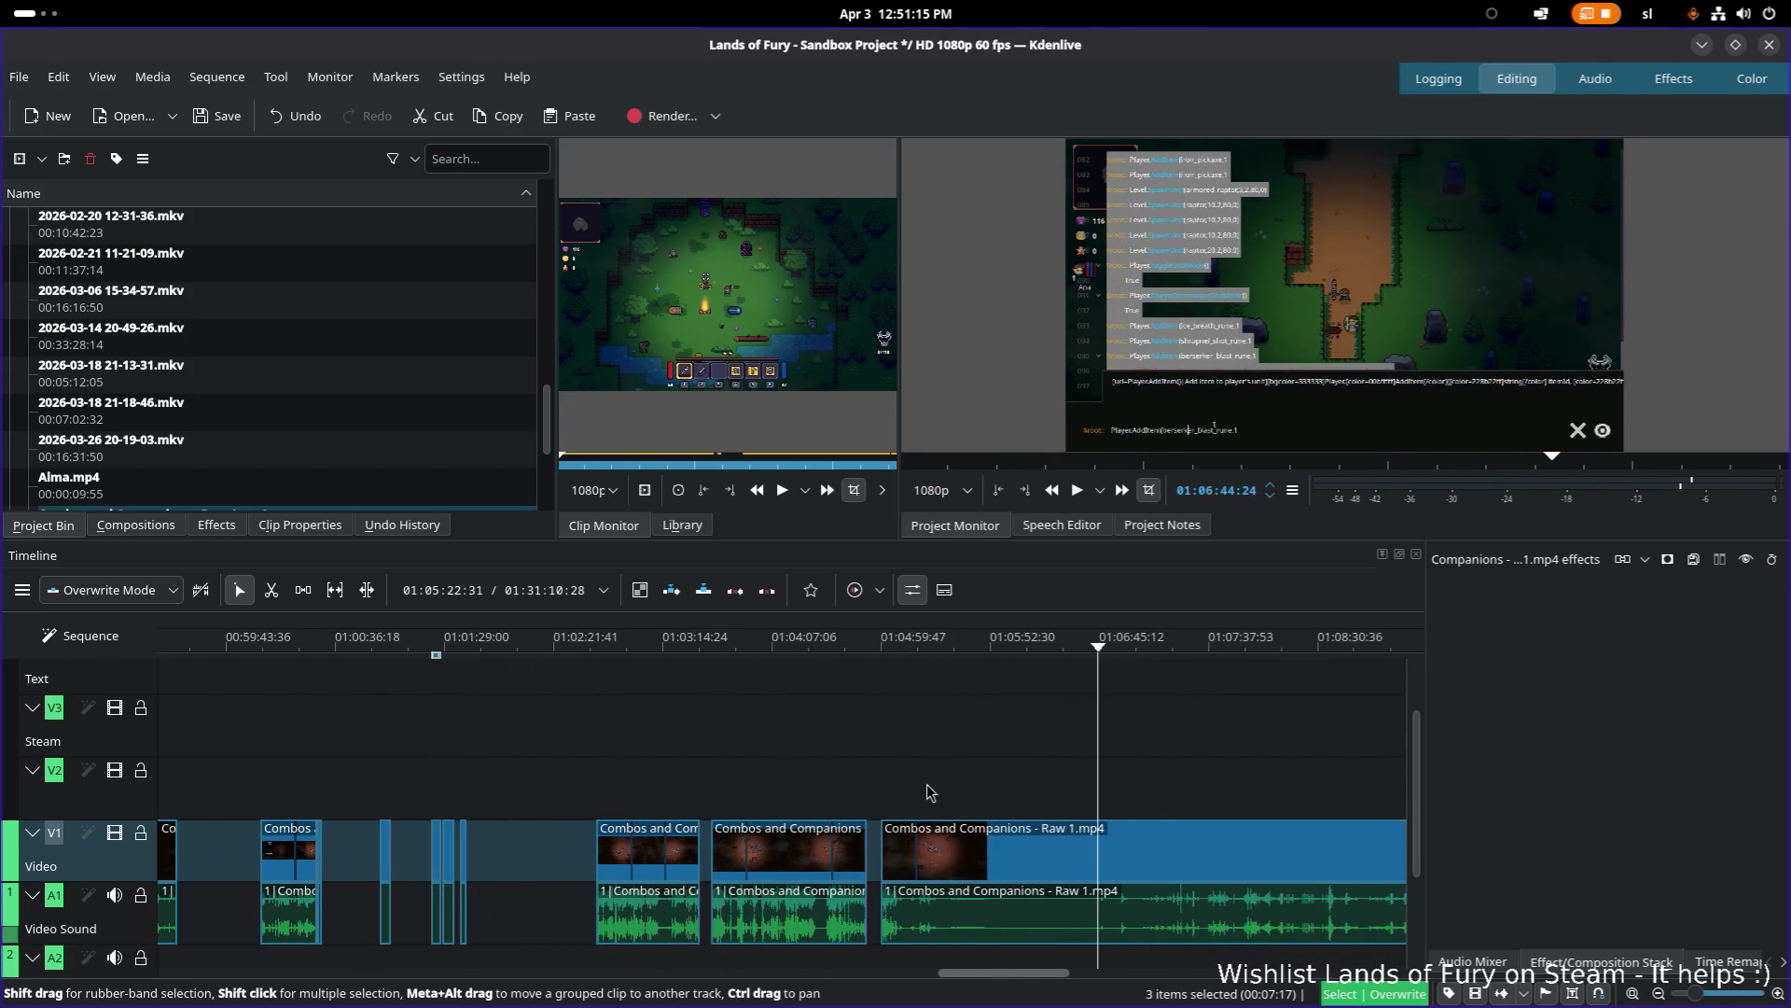
pyautogui.scroll(-1, 926, 791)
pyautogui.hscroll(4, 989, 849)
pyautogui.hscroll(2, 1005, 873)
pyautogui.scroll(1, 839, 887)
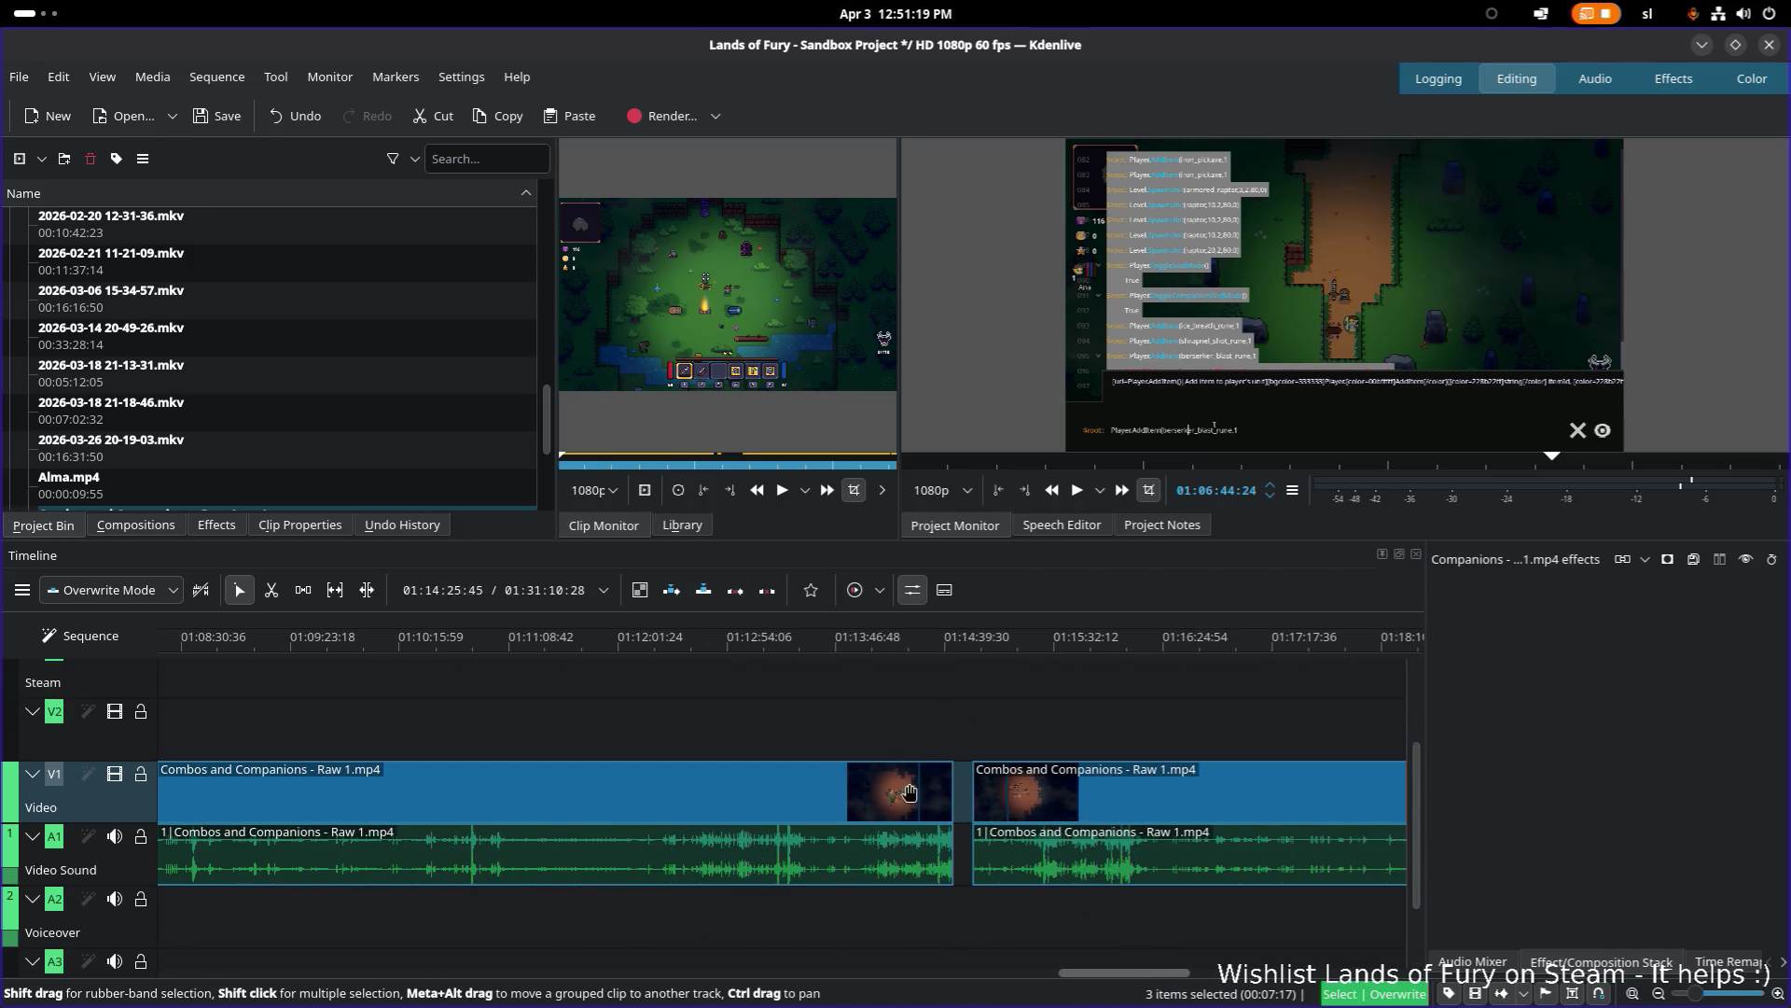
pyautogui.click(914, 777)
pyautogui.click(927, 645)
# Step: Extend the first Combos and Companions clip's end toward the next clip, past 01:14:43
pyautogui.moveTo(929, 654); pyautogui.dragTo(935, 648)
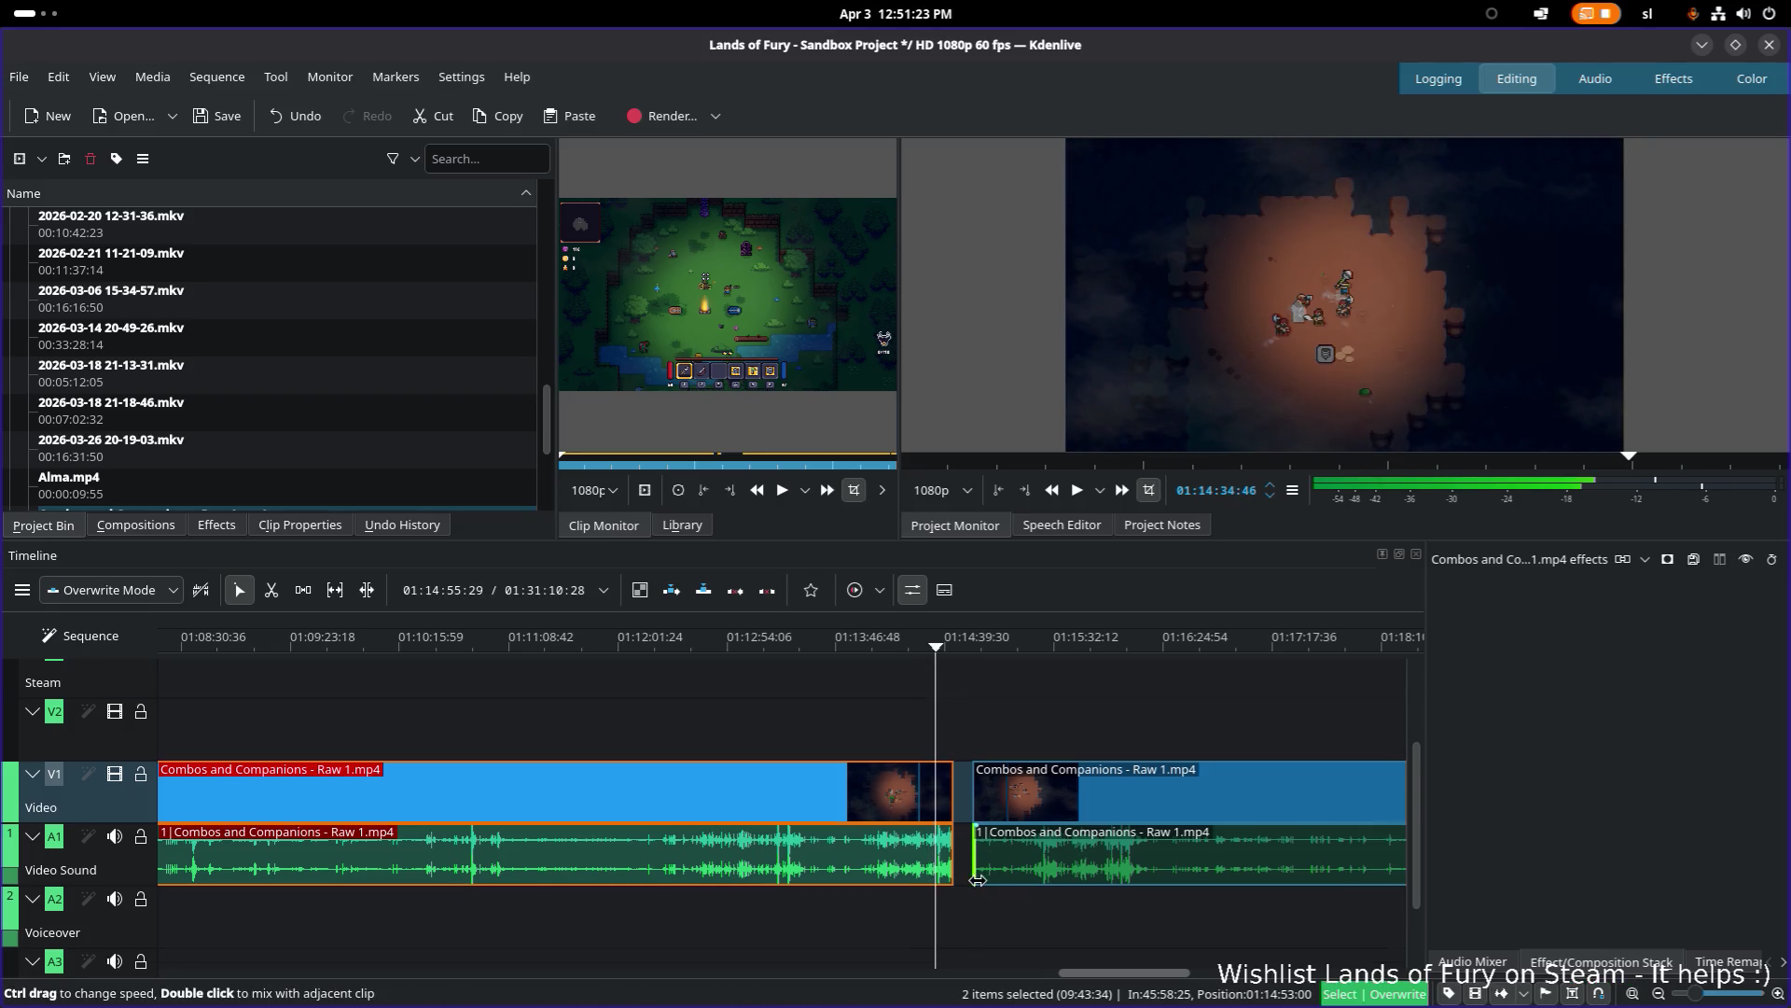
pyautogui.scroll(3, 977, 880)
pyautogui.scroll(-4, 848, 880)
pyautogui.keyDown('ctrl'); pyautogui.scroll(3, 848, 880); pyautogui.keyUp('ctrl')
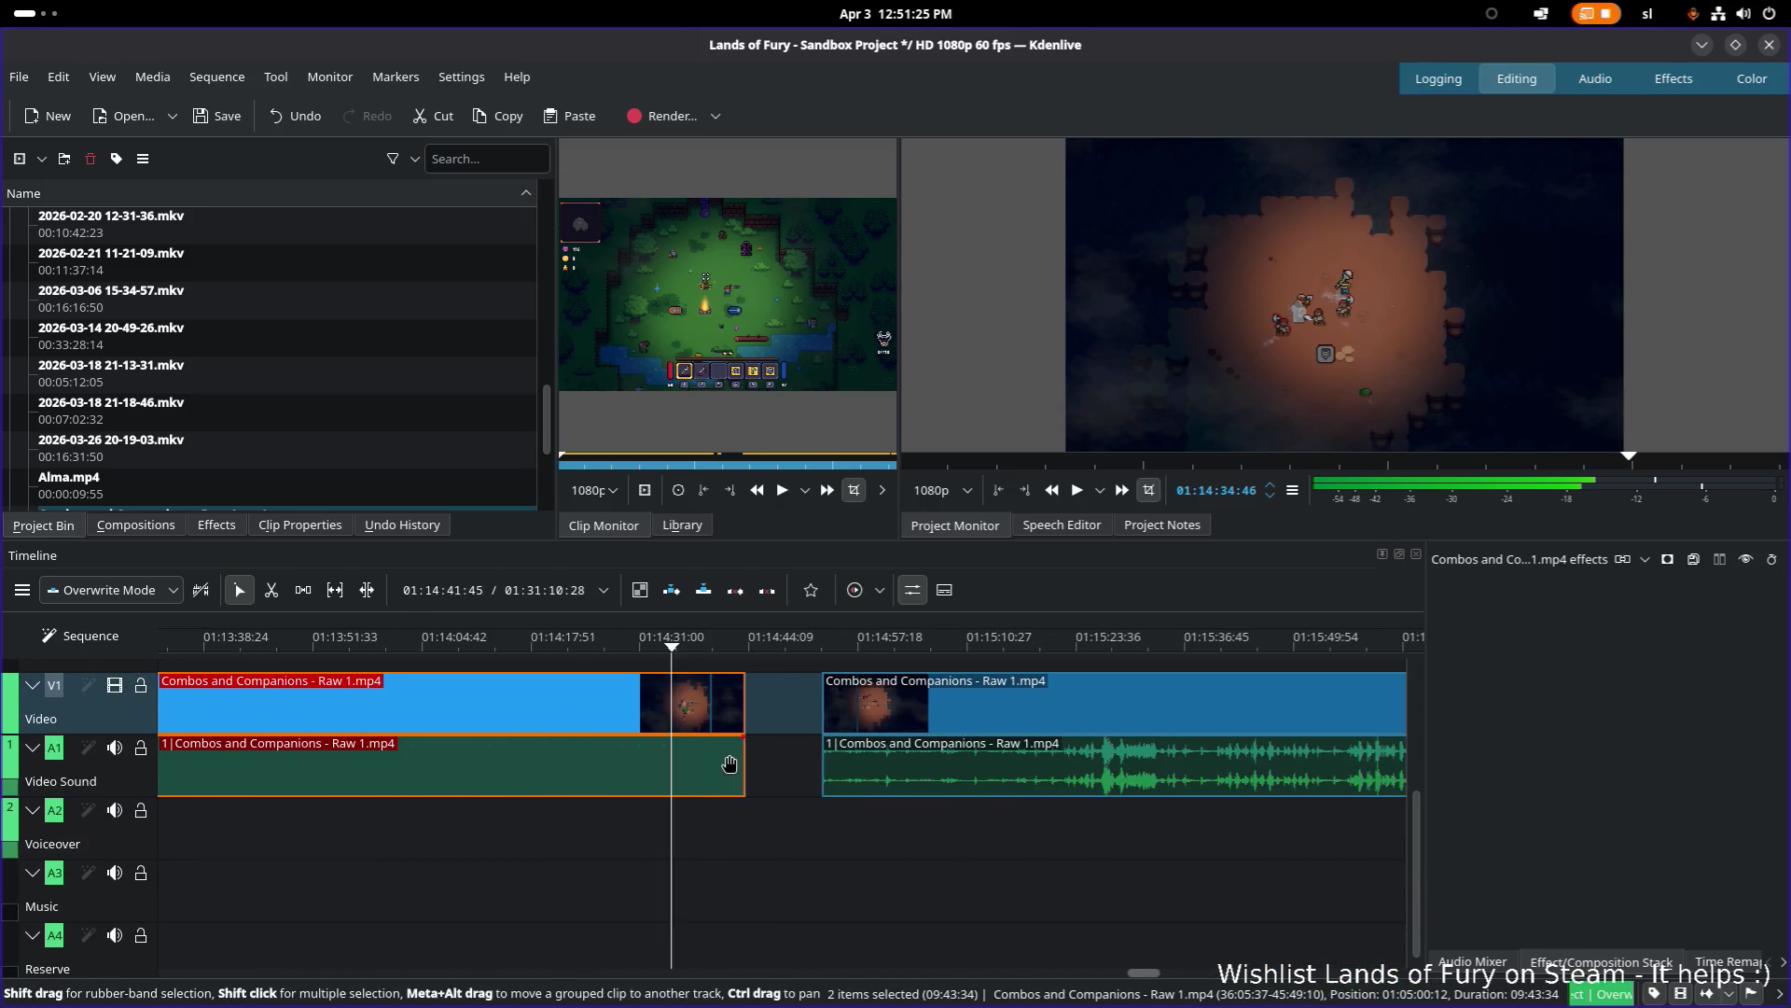
pyautogui.scroll(2, 690, 812)
pyautogui.click(725, 651)
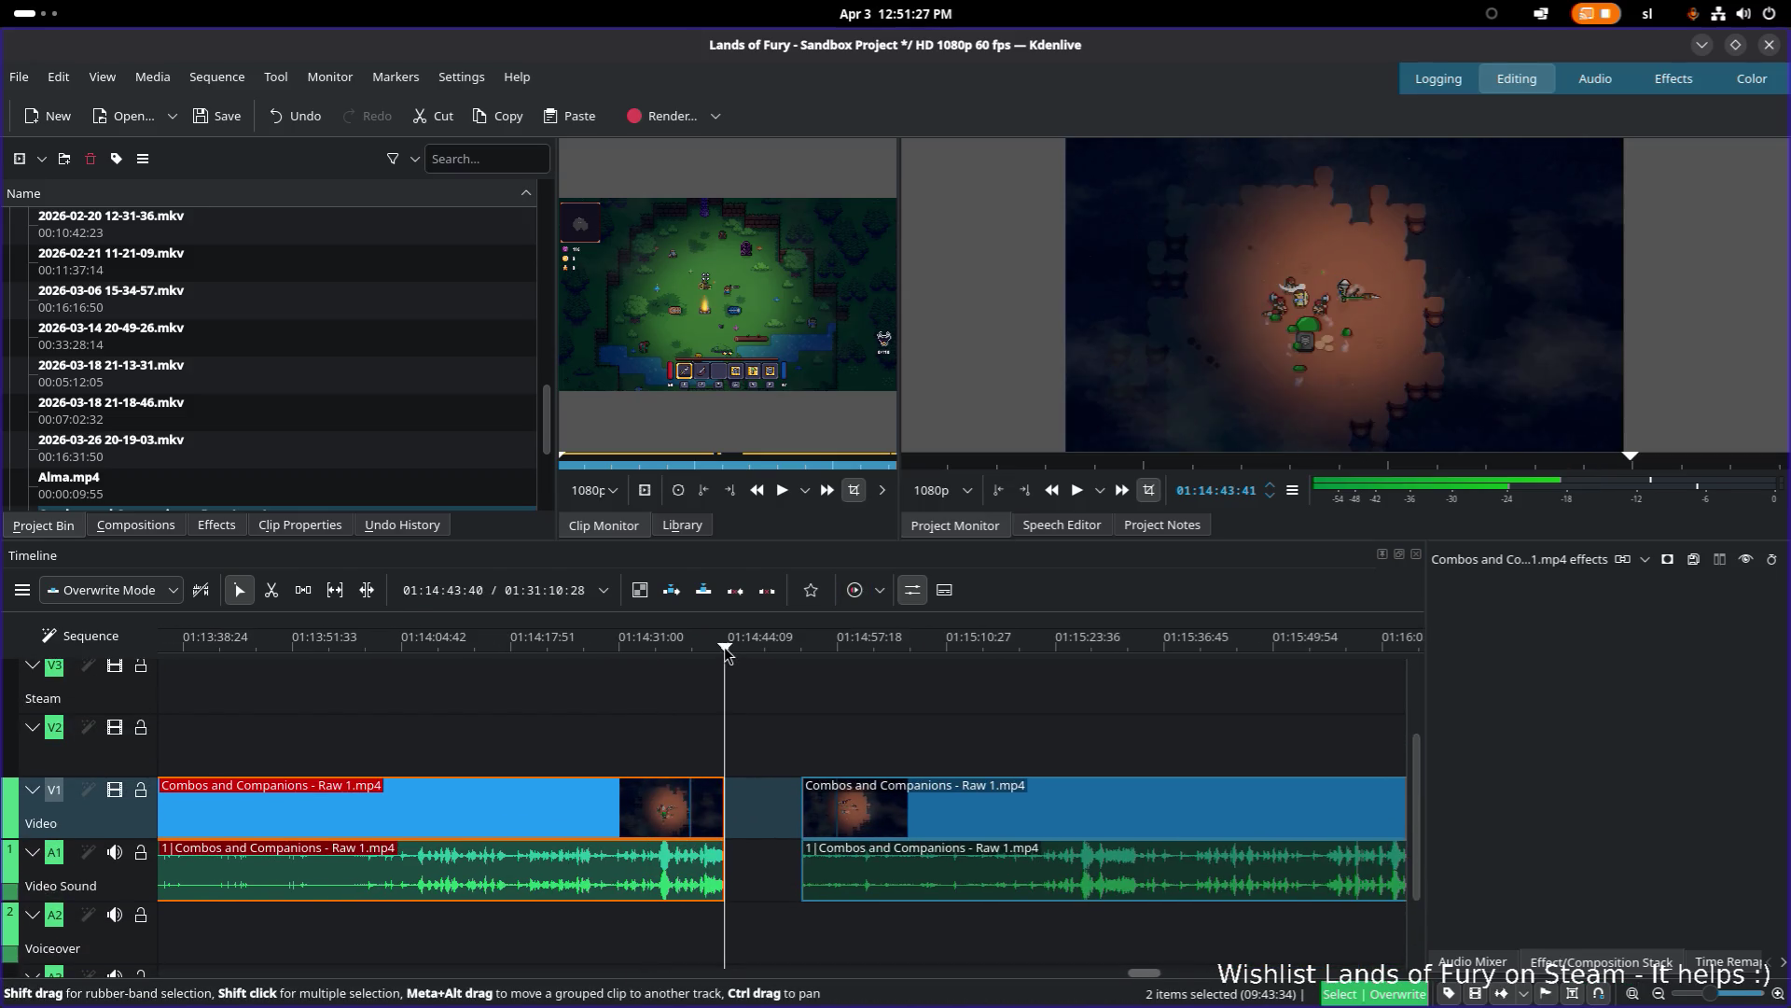
pyautogui.moveTo(731, 804); pyautogui.dragTo(800, 796)
# Step: Cut the extended clip with the Razor at the 01:14:43 playhead, then return to Select
pyautogui.press('x')
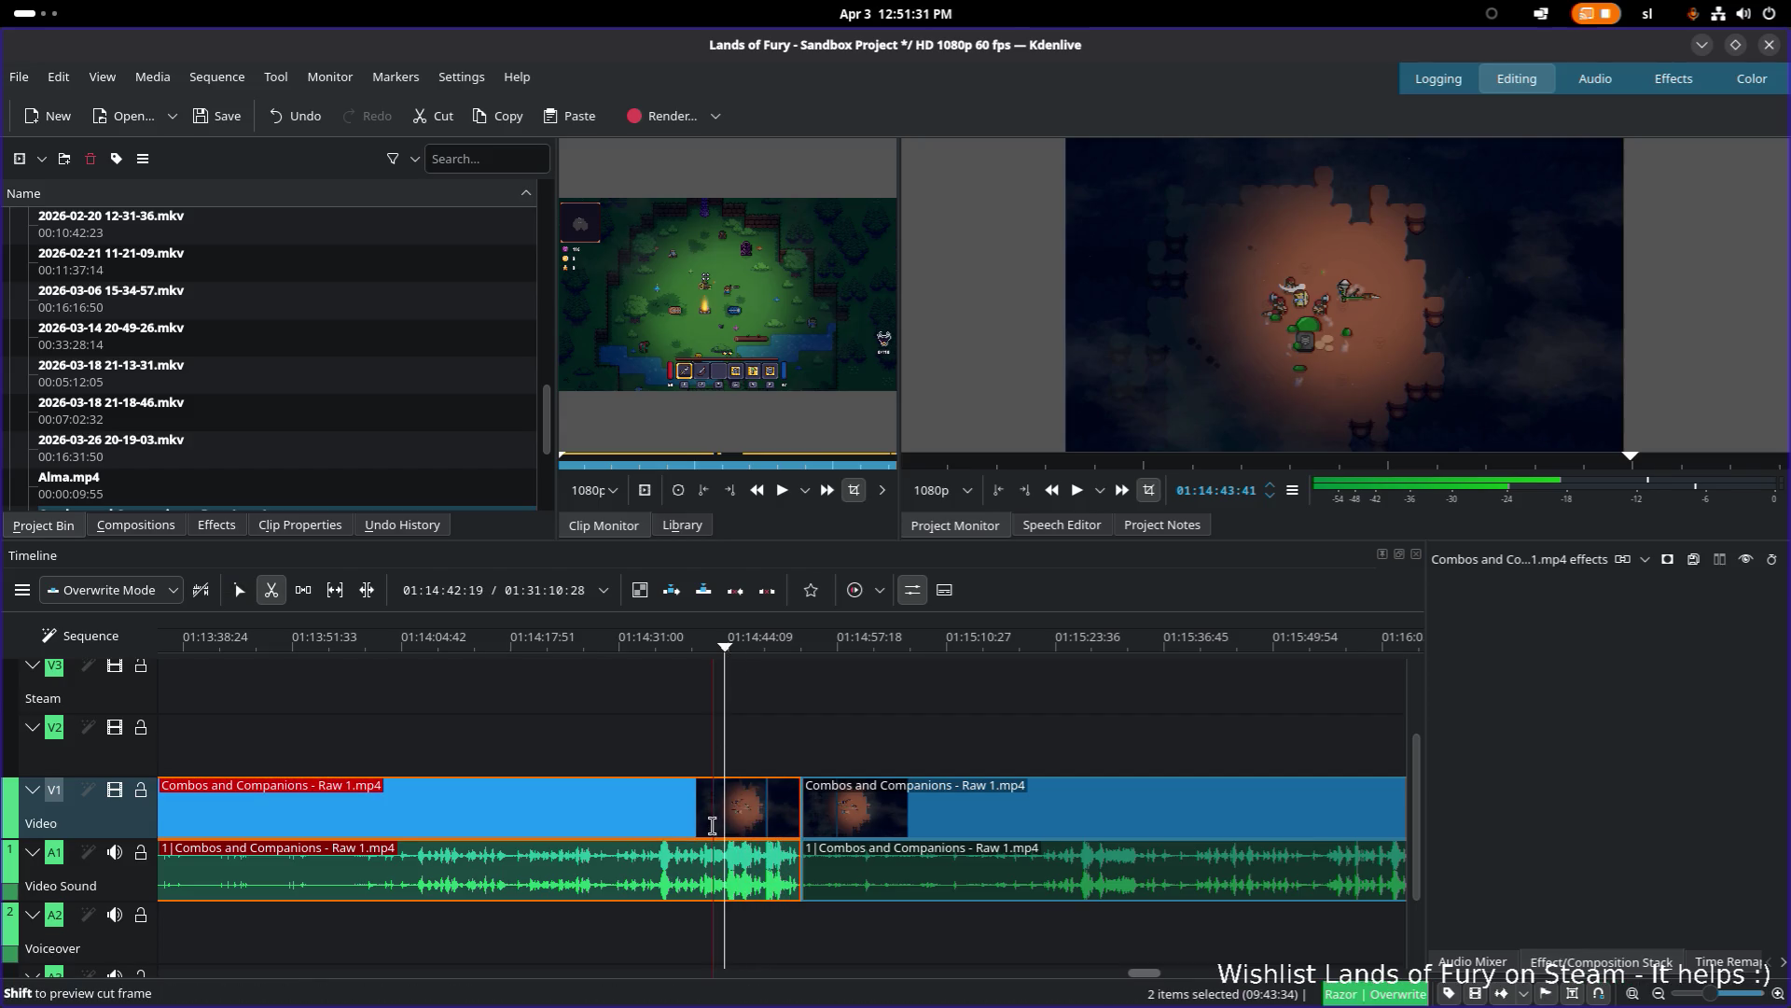
pyautogui.click(724, 826)
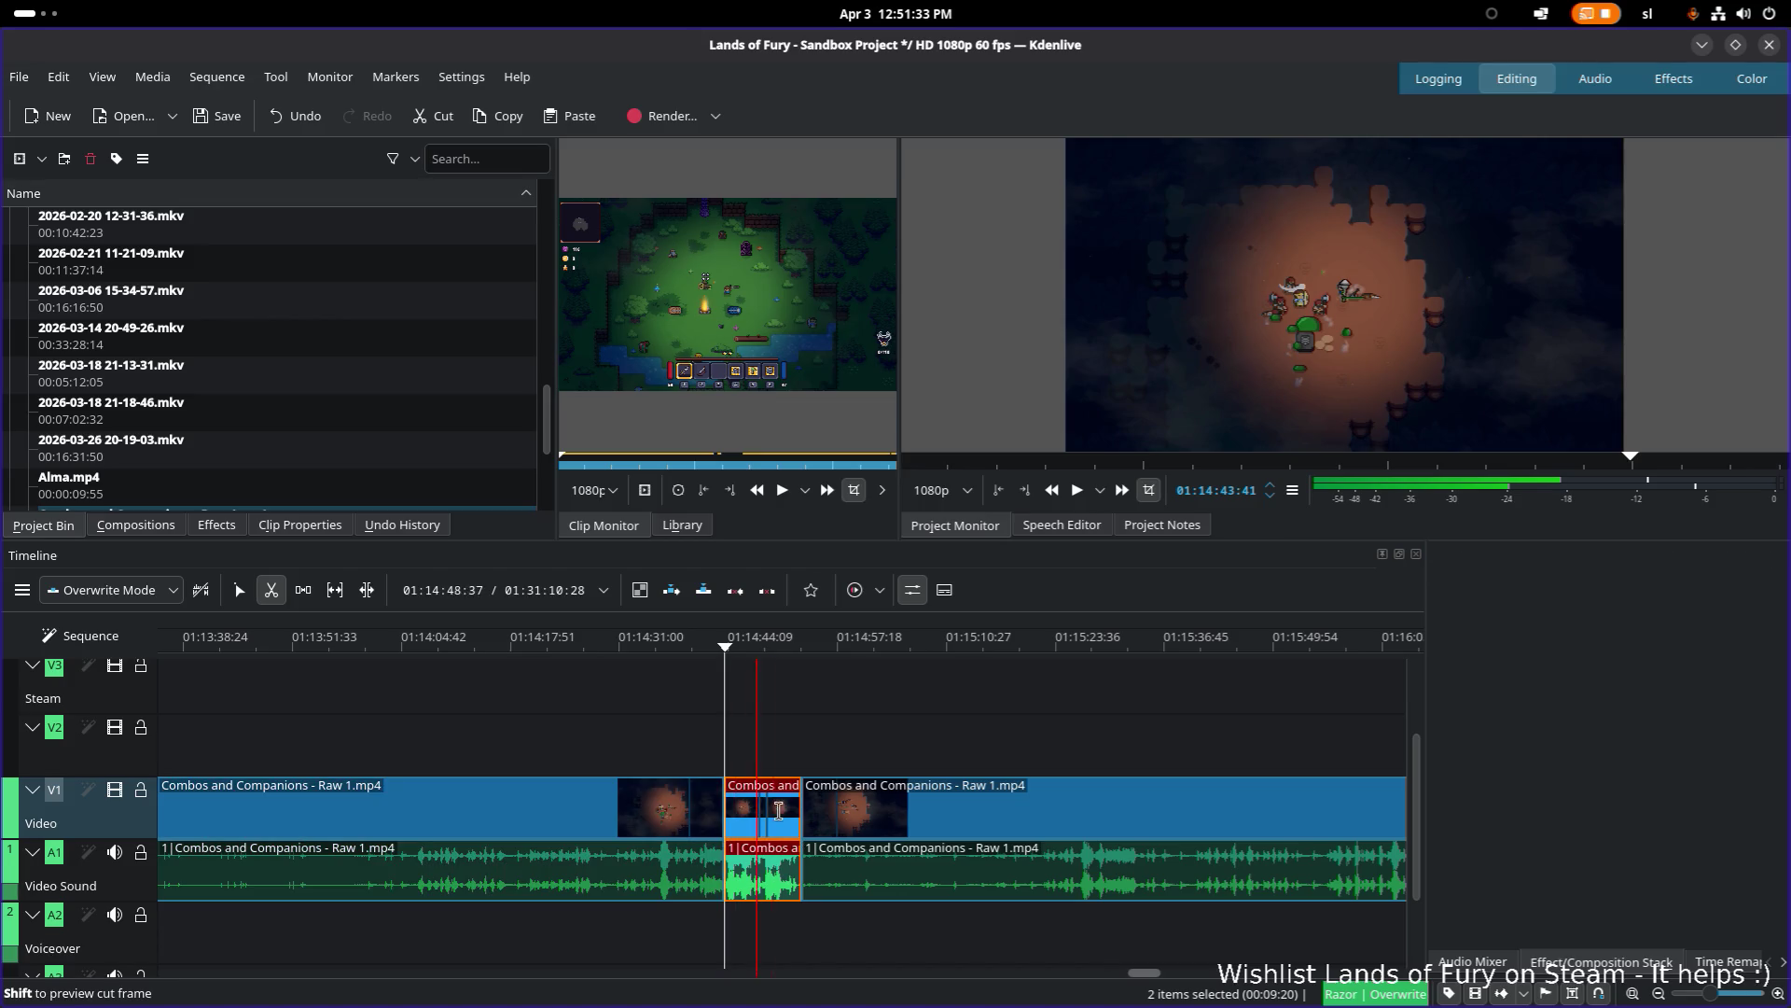
pyautogui.press('s')
pyautogui.click(735, 651)
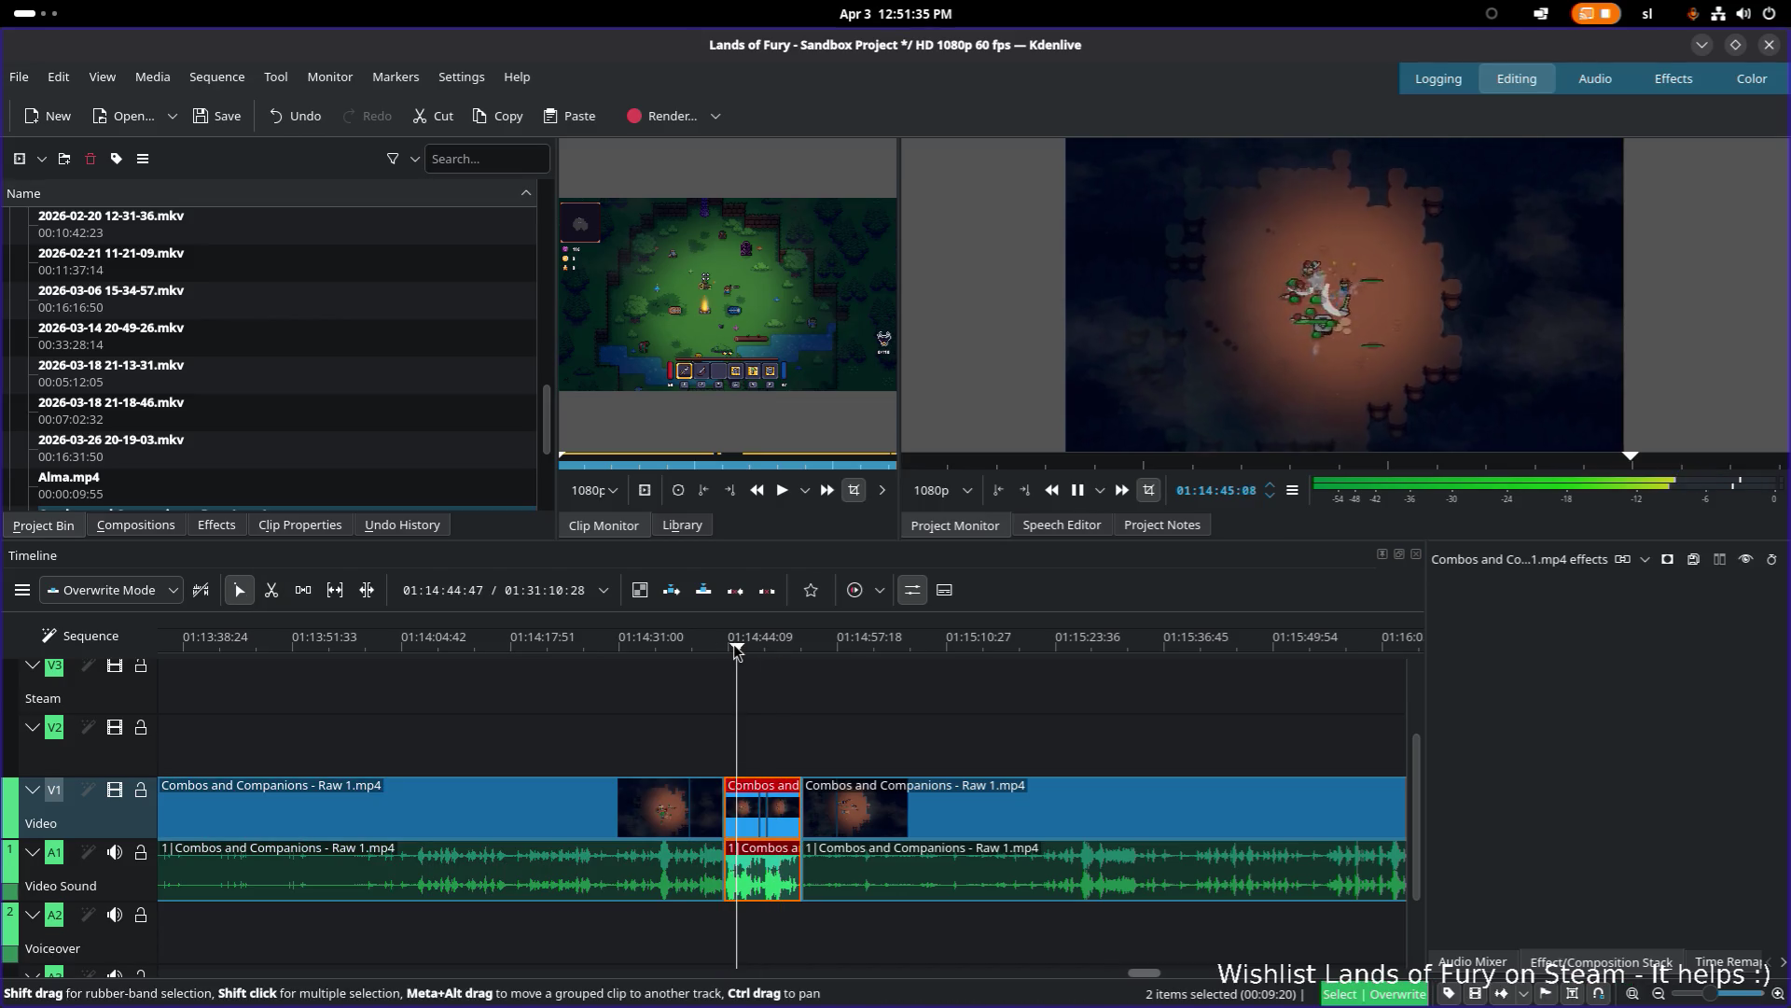
pyautogui.hscroll(5, 922, 726)
# Step: Scroll to around 01:22 and park the playhead at 01:22:13
pyautogui.moveTo(308, 690)
pyautogui.mouseDown()
pyautogui.moveTo(767, 685)
pyautogui.moveTo(966, 711)
pyautogui.mouseUp()
pyautogui.hscroll(5, 989, 775)
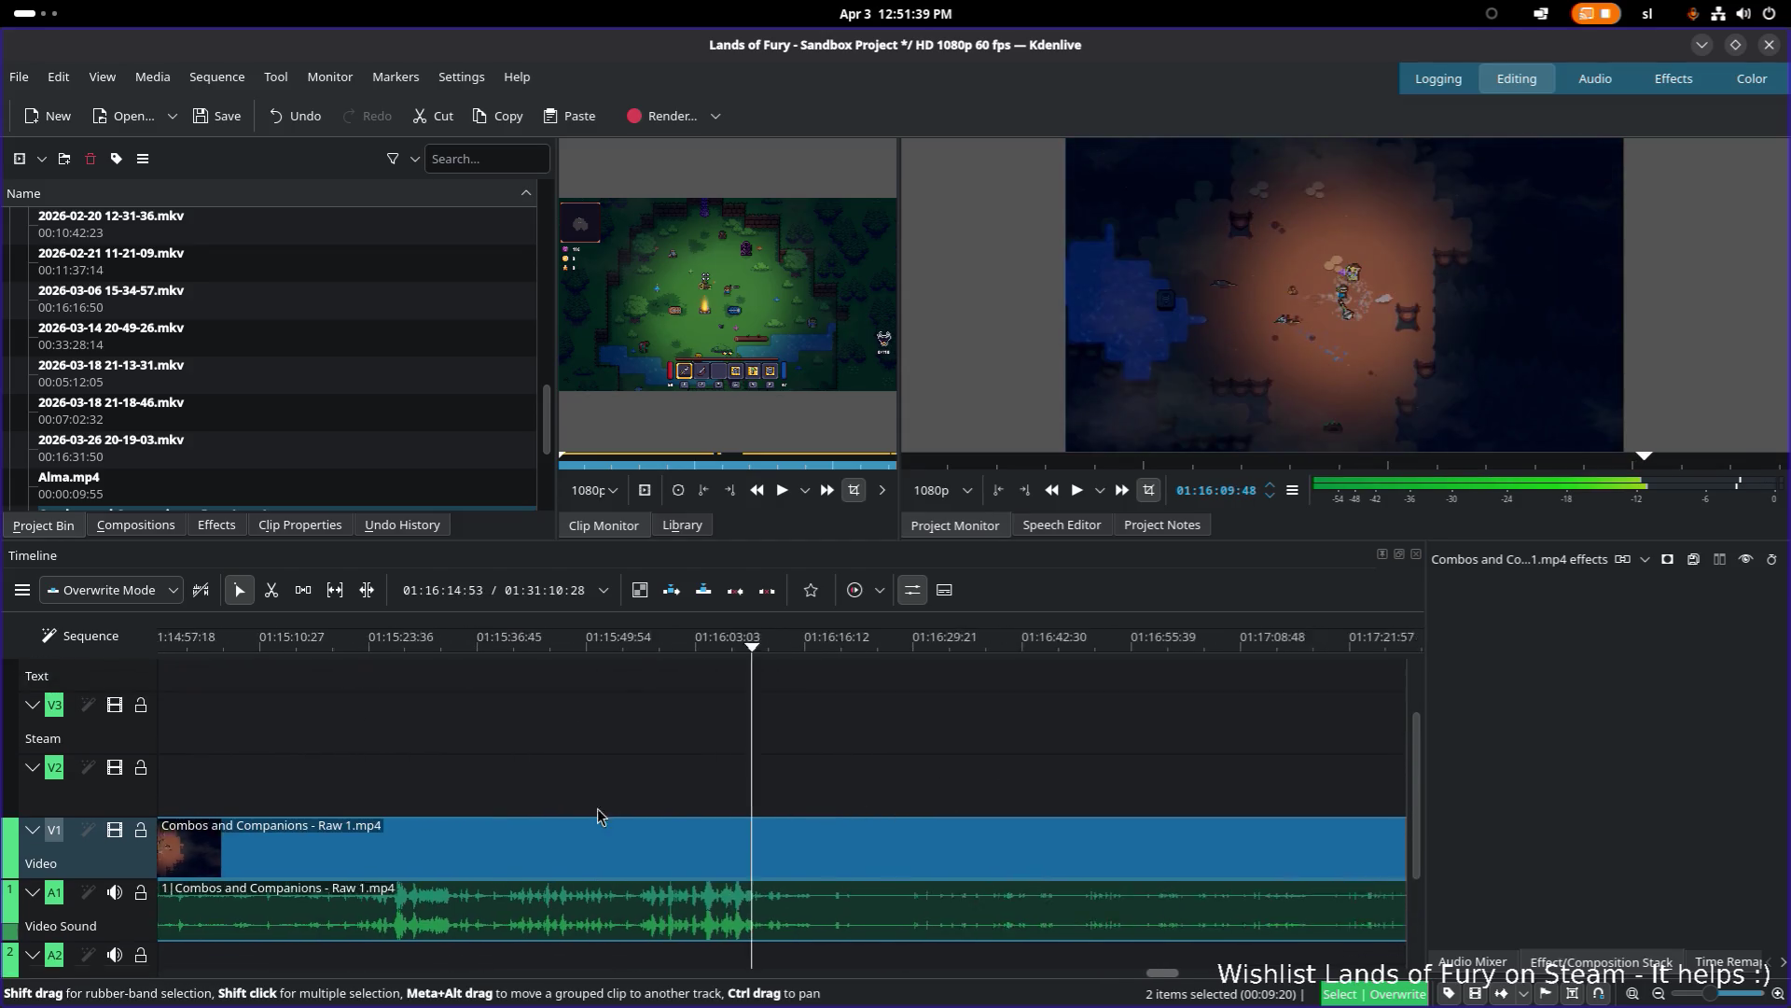
pyautogui.scroll(-2, 607, 826)
pyautogui.keyDown('ctrl'); pyautogui.scroll(-3, 696, 825); pyautogui.keyUp('ctrl')
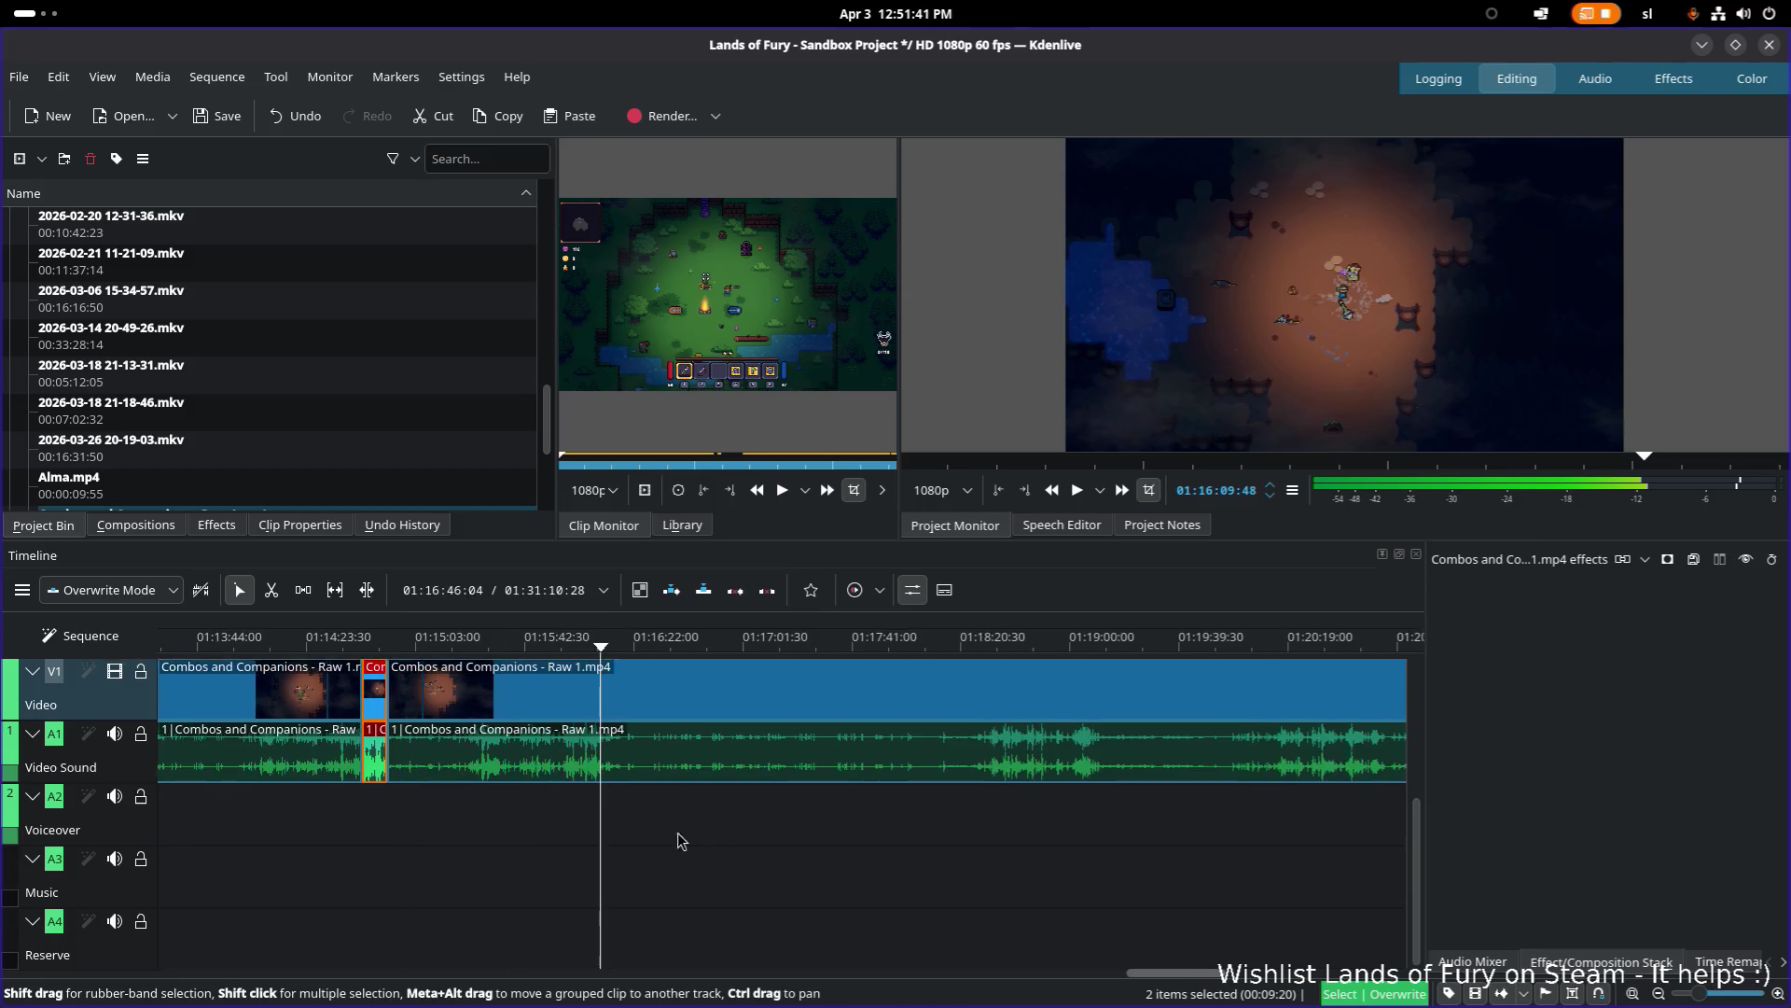
pyautogui.scroll(2, 709, 775)
pyautogui.hscroll(6, 747, 774)
pyautogui.keyDown('ctrl'); pyautogui.scroll(3, 780, 798); pyautogui.keyUp('ctrl')
pyautogui.keyDown('ctrl'); pyautogui.scroll(3, 780, 797); pyautogui.keyUp('ctrl')
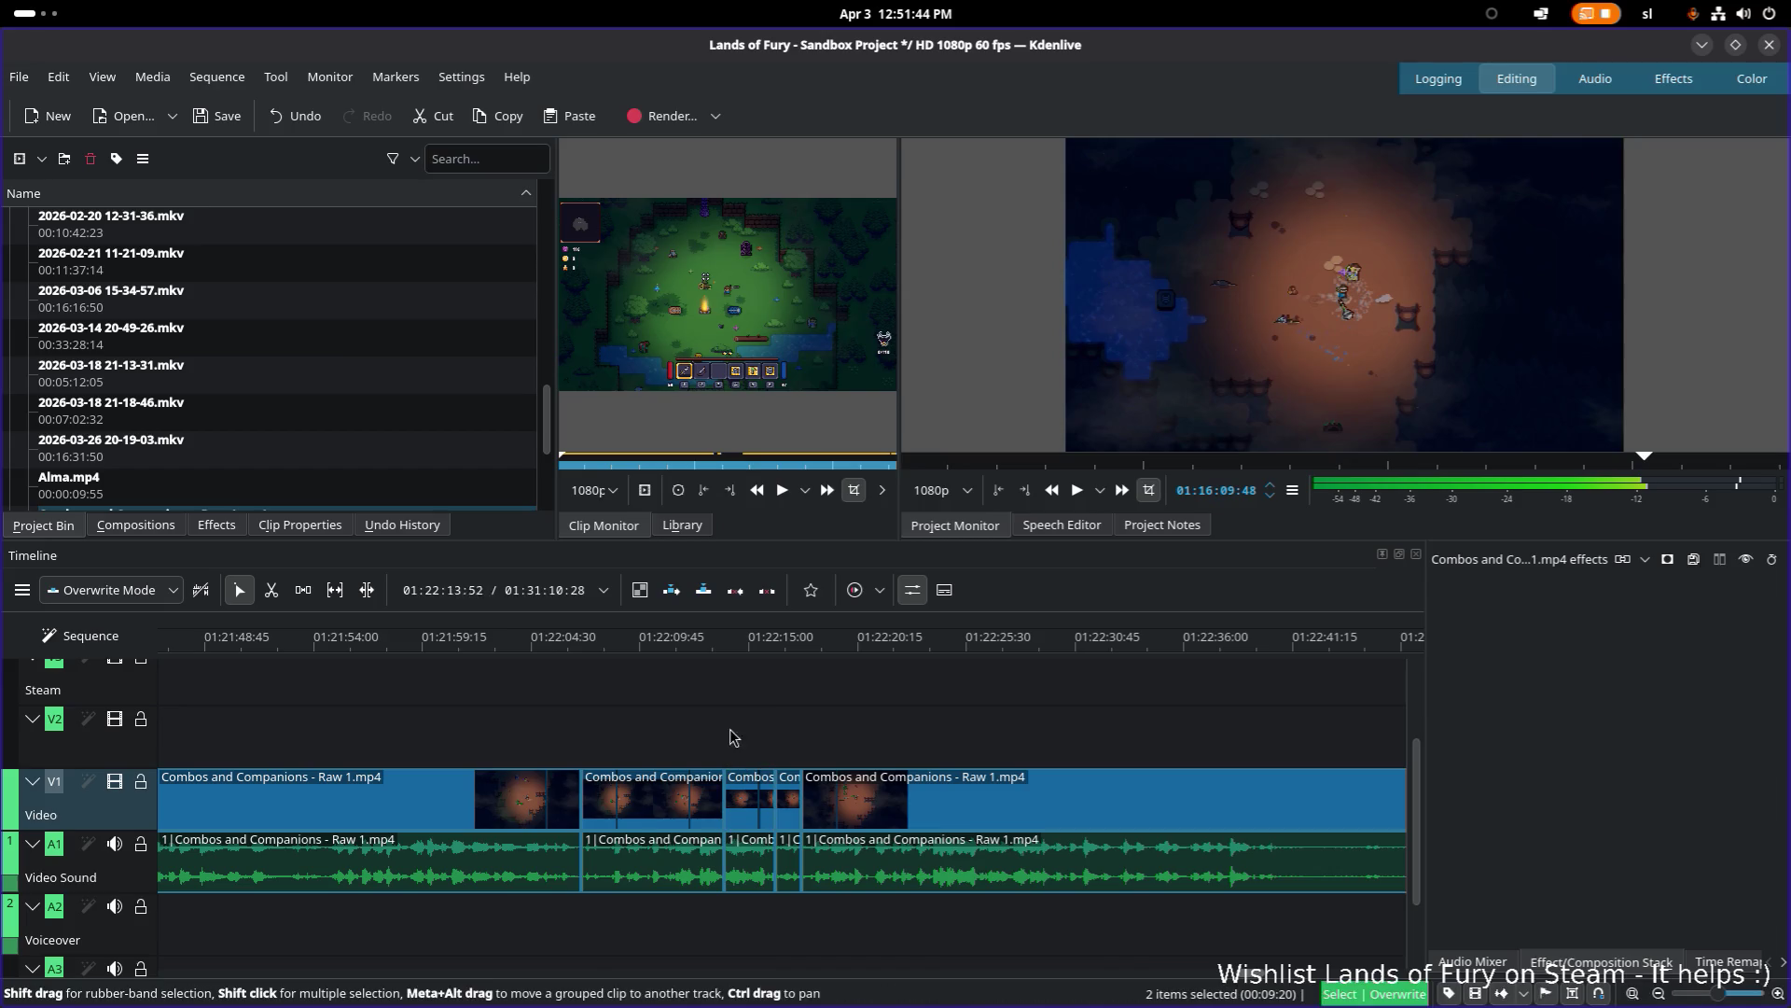
pyautogui.click(752, 644)
pyautogui.moveTo(737, 644); pyautogui.dragTo(724, 644)
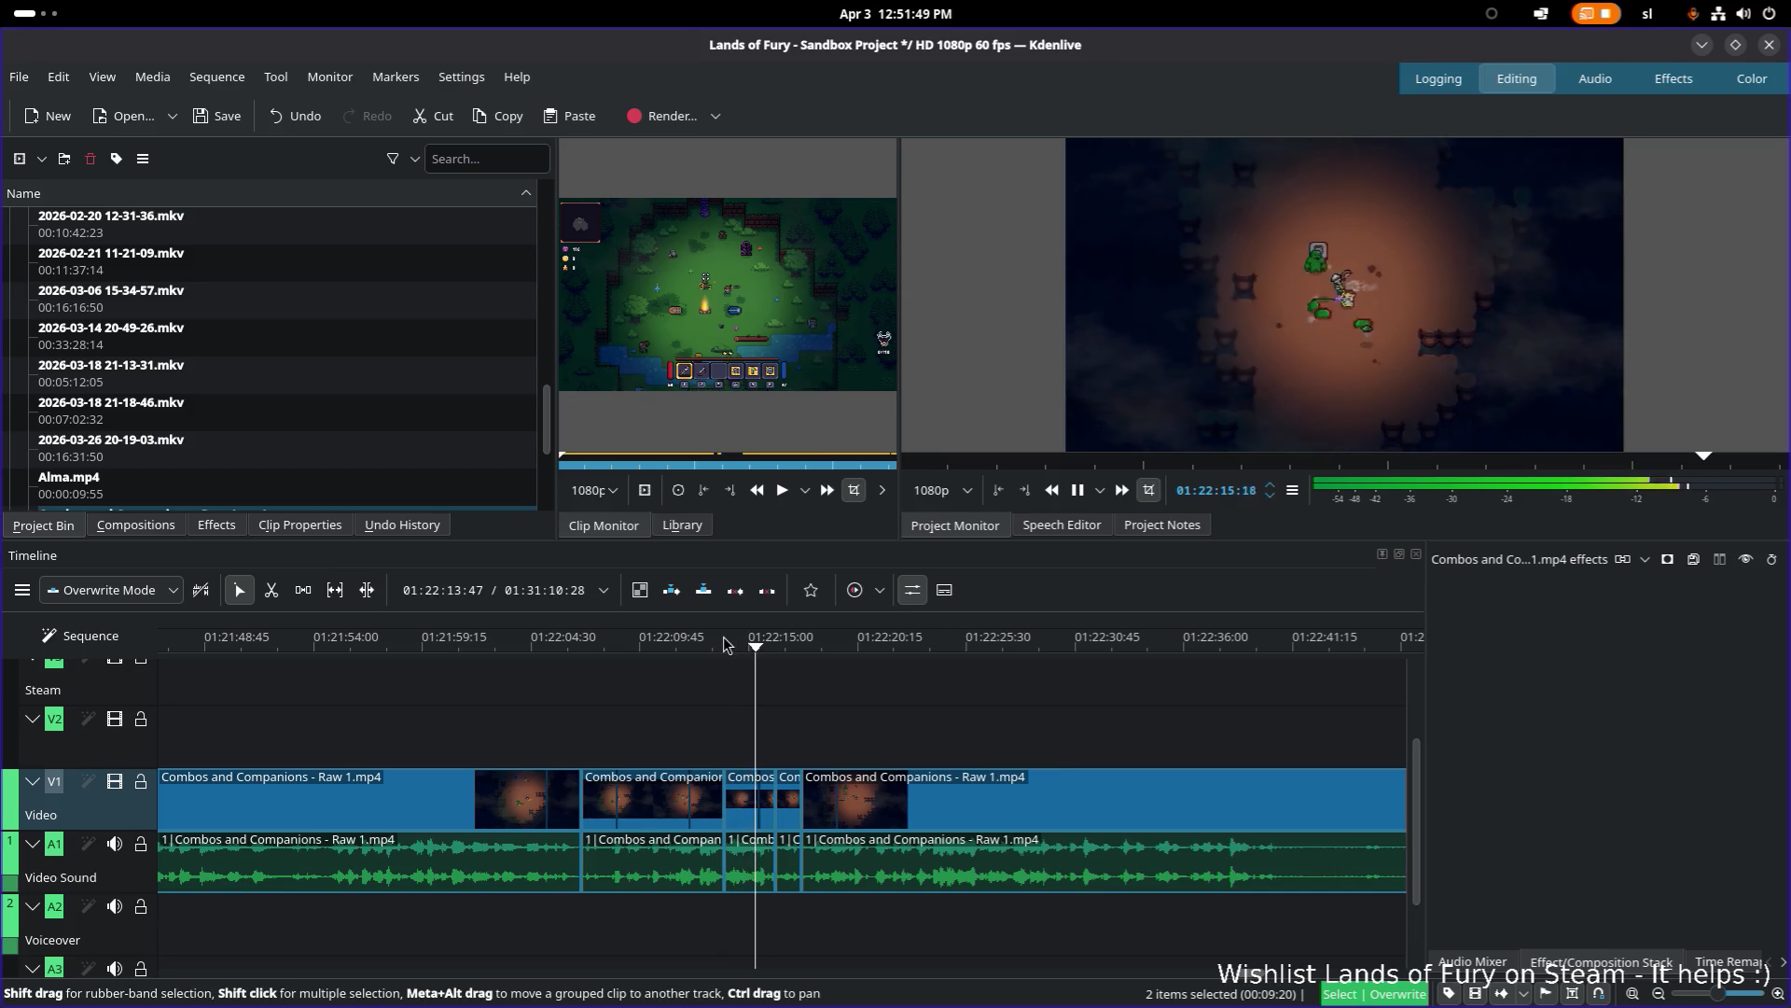
pyautogui.press('space')
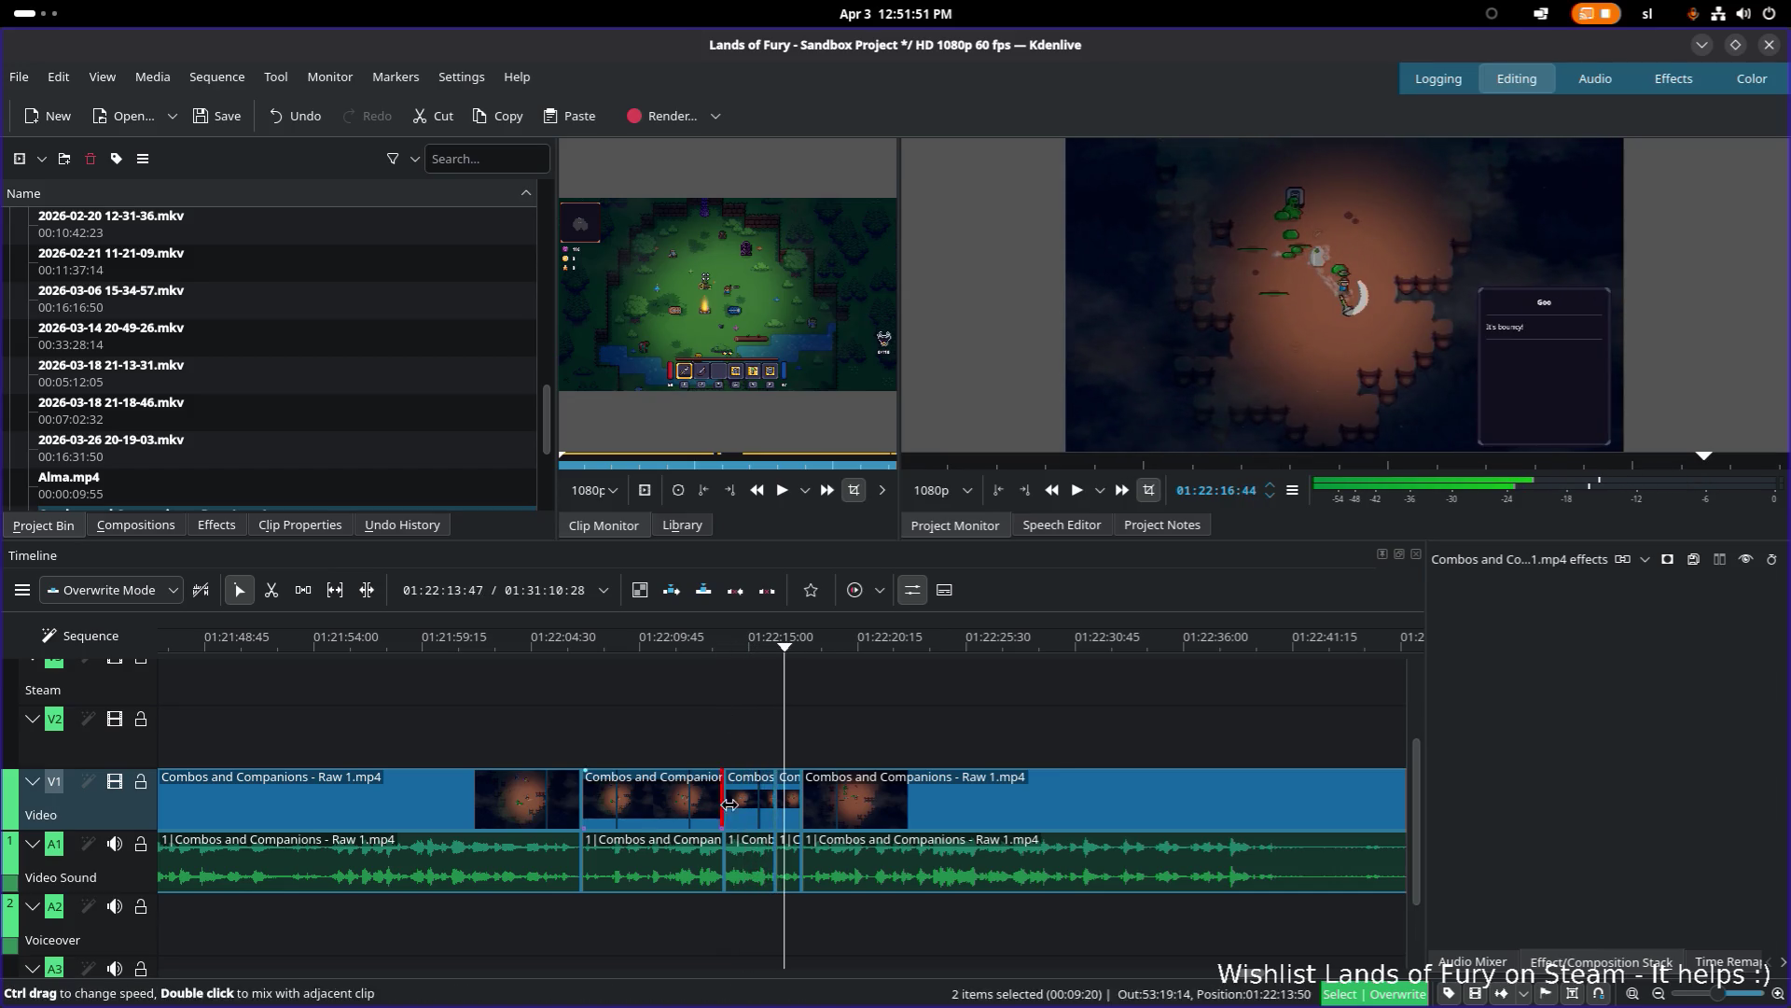
# Step: Select the short Combos and Companions piece and zoom the timeline in on it
pyautogui.click(725, 808)
pyautogui.scroll(-1, 714, 821)
pyautogui.hscroll(-1, 713, 830)
pyautogui.scroll(-3, 711, 831)
pyautogui.scroll(2, 614, 830)
pyautogui.scroll(2, 960, 928)
pyautogui.hscroll(-5, 960, 927)
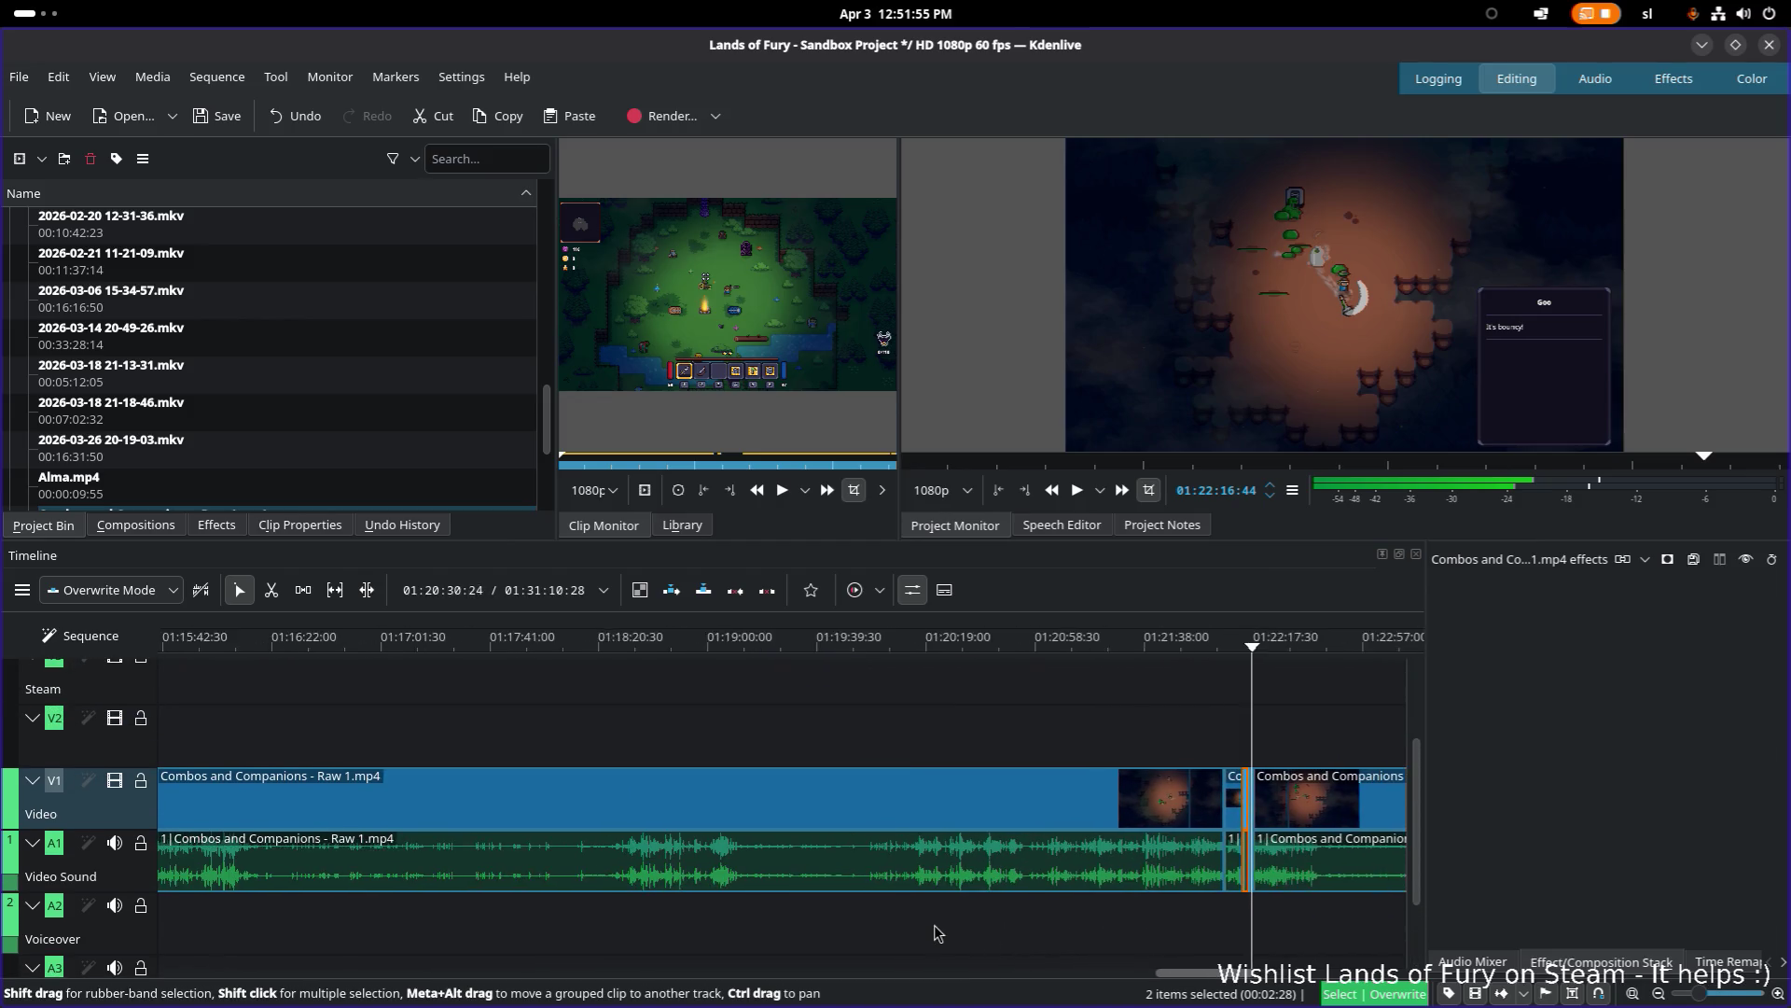
pyautogui.hscroll(5, 916, 929)
pyautogui.scroll(5, 768, 772)
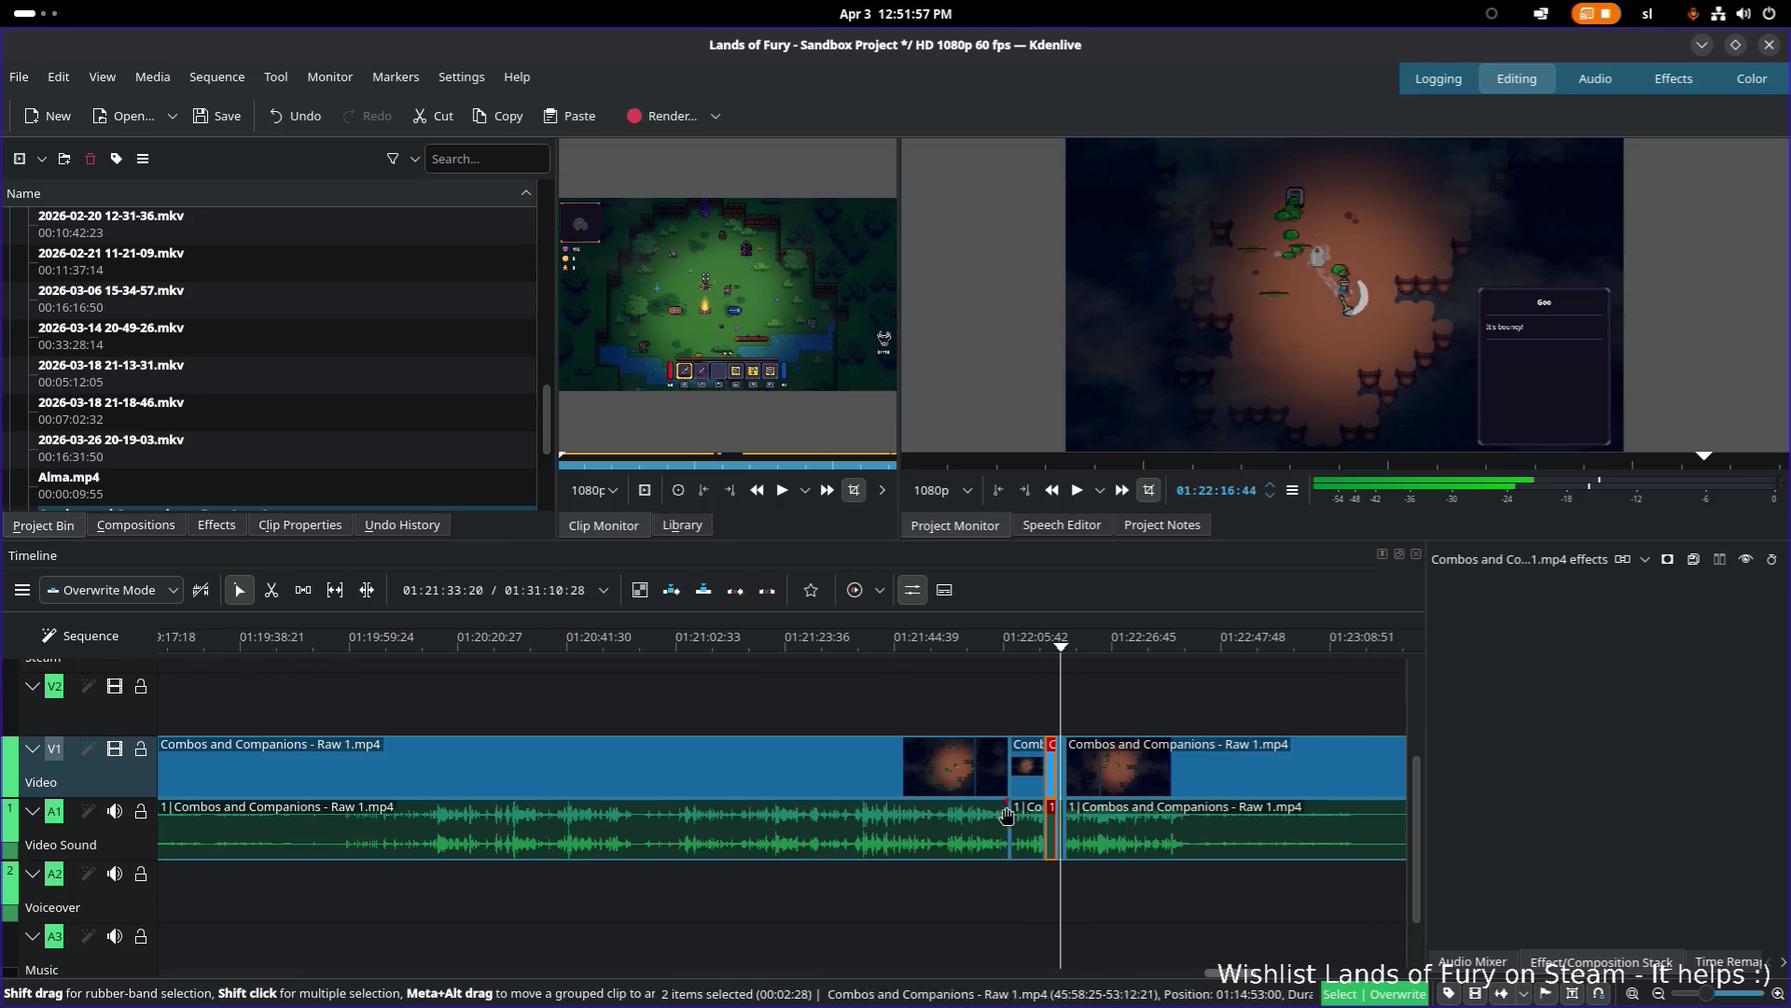
pyautogui.rightClick(757, 776)
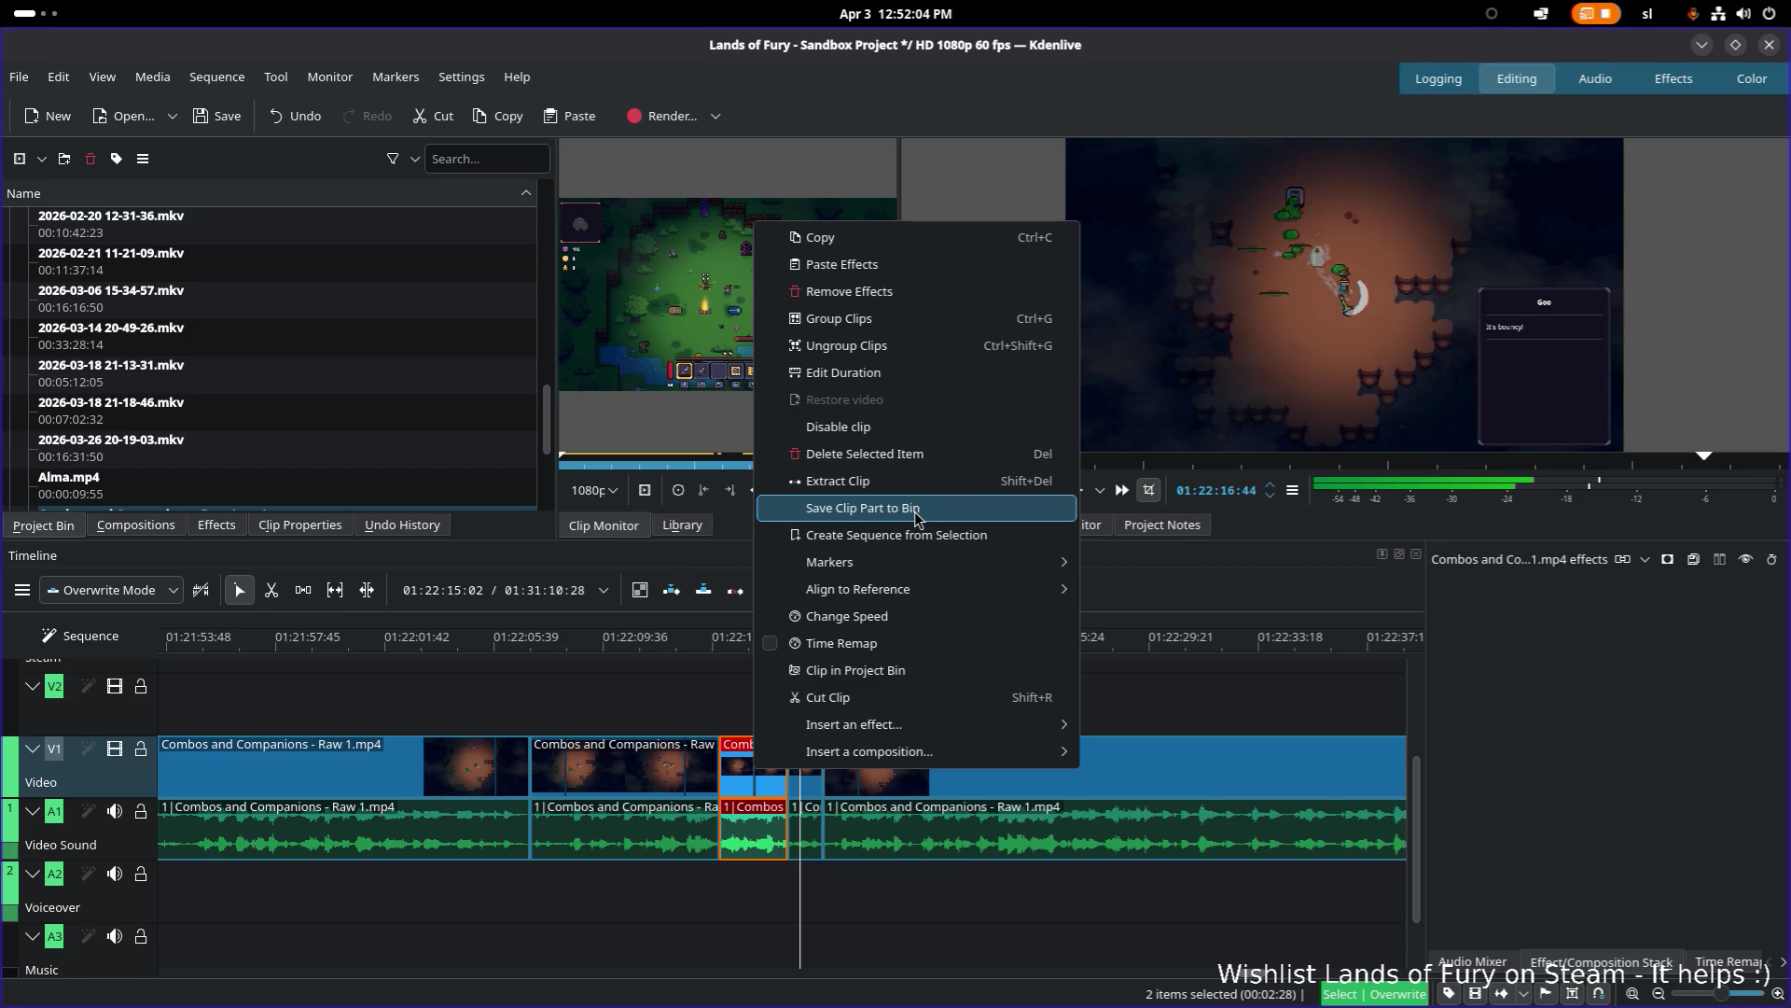
pyautogui.moveTo(877, 603)
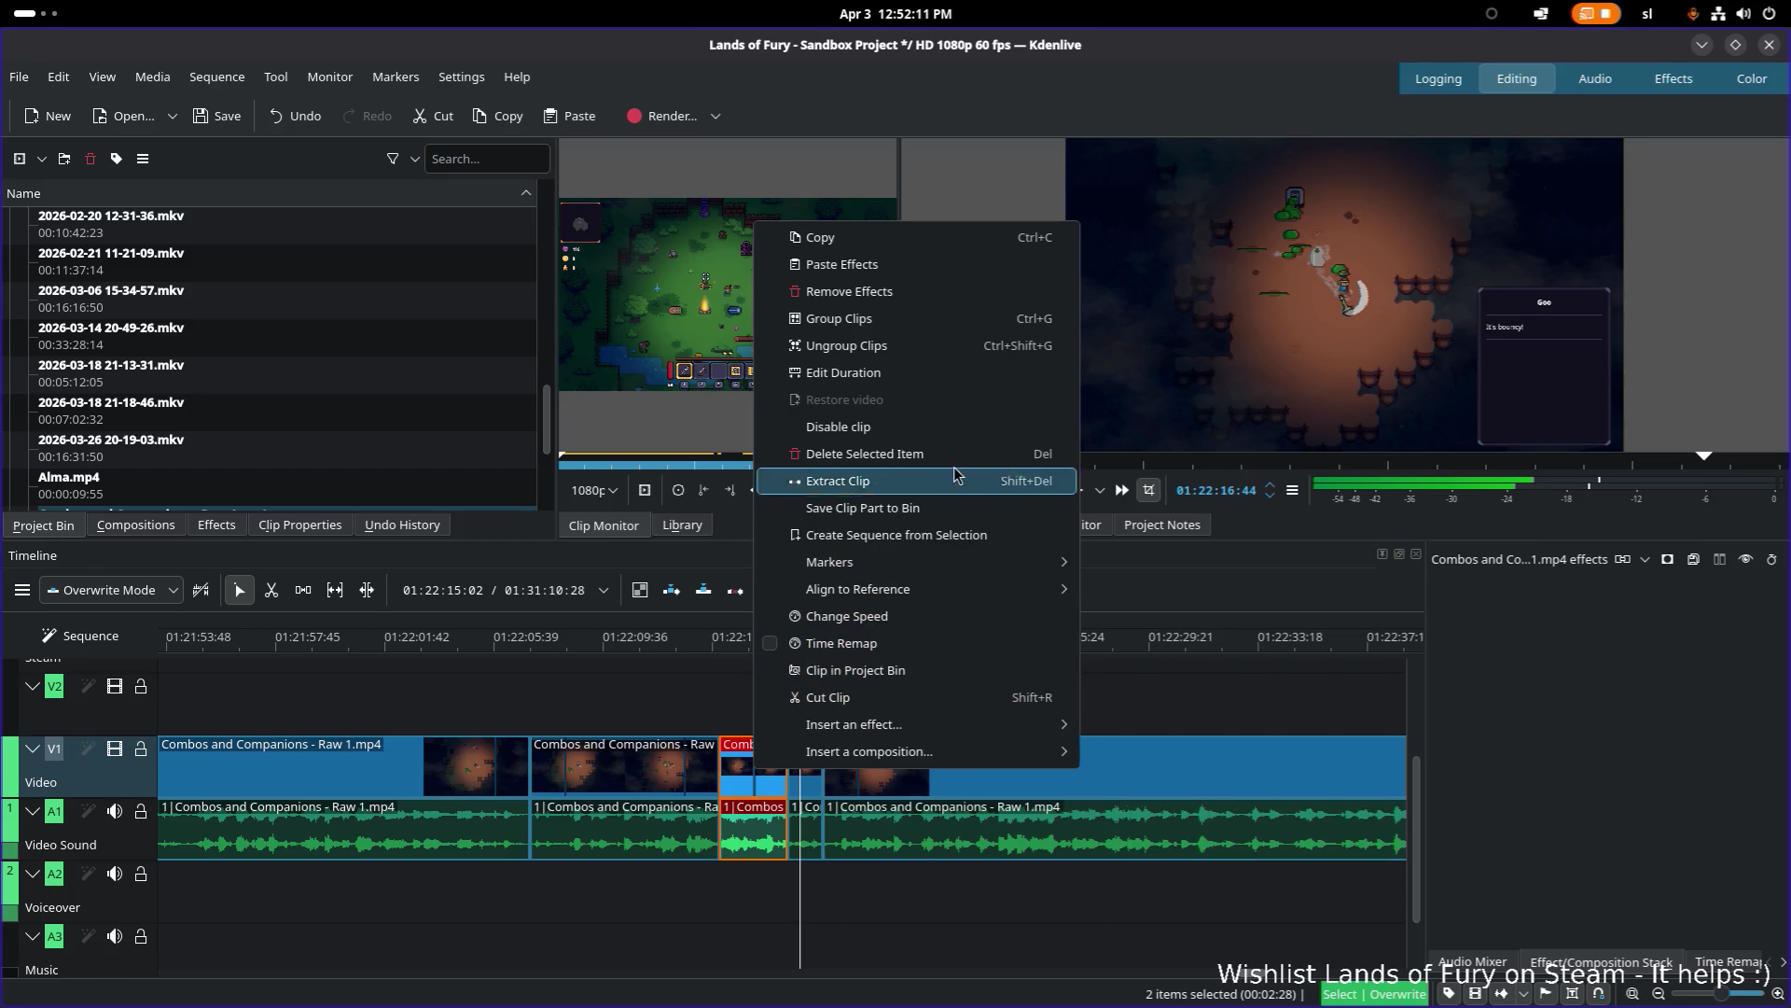
pyautogui.click(774, 798)
pyautogui.moveTo(412, 785)
pyautogui.mouseDown()
pyautogui.moveTo(156, 771)
pyautogui.moveTo(208, 763)
pyautogui.mouseUp()
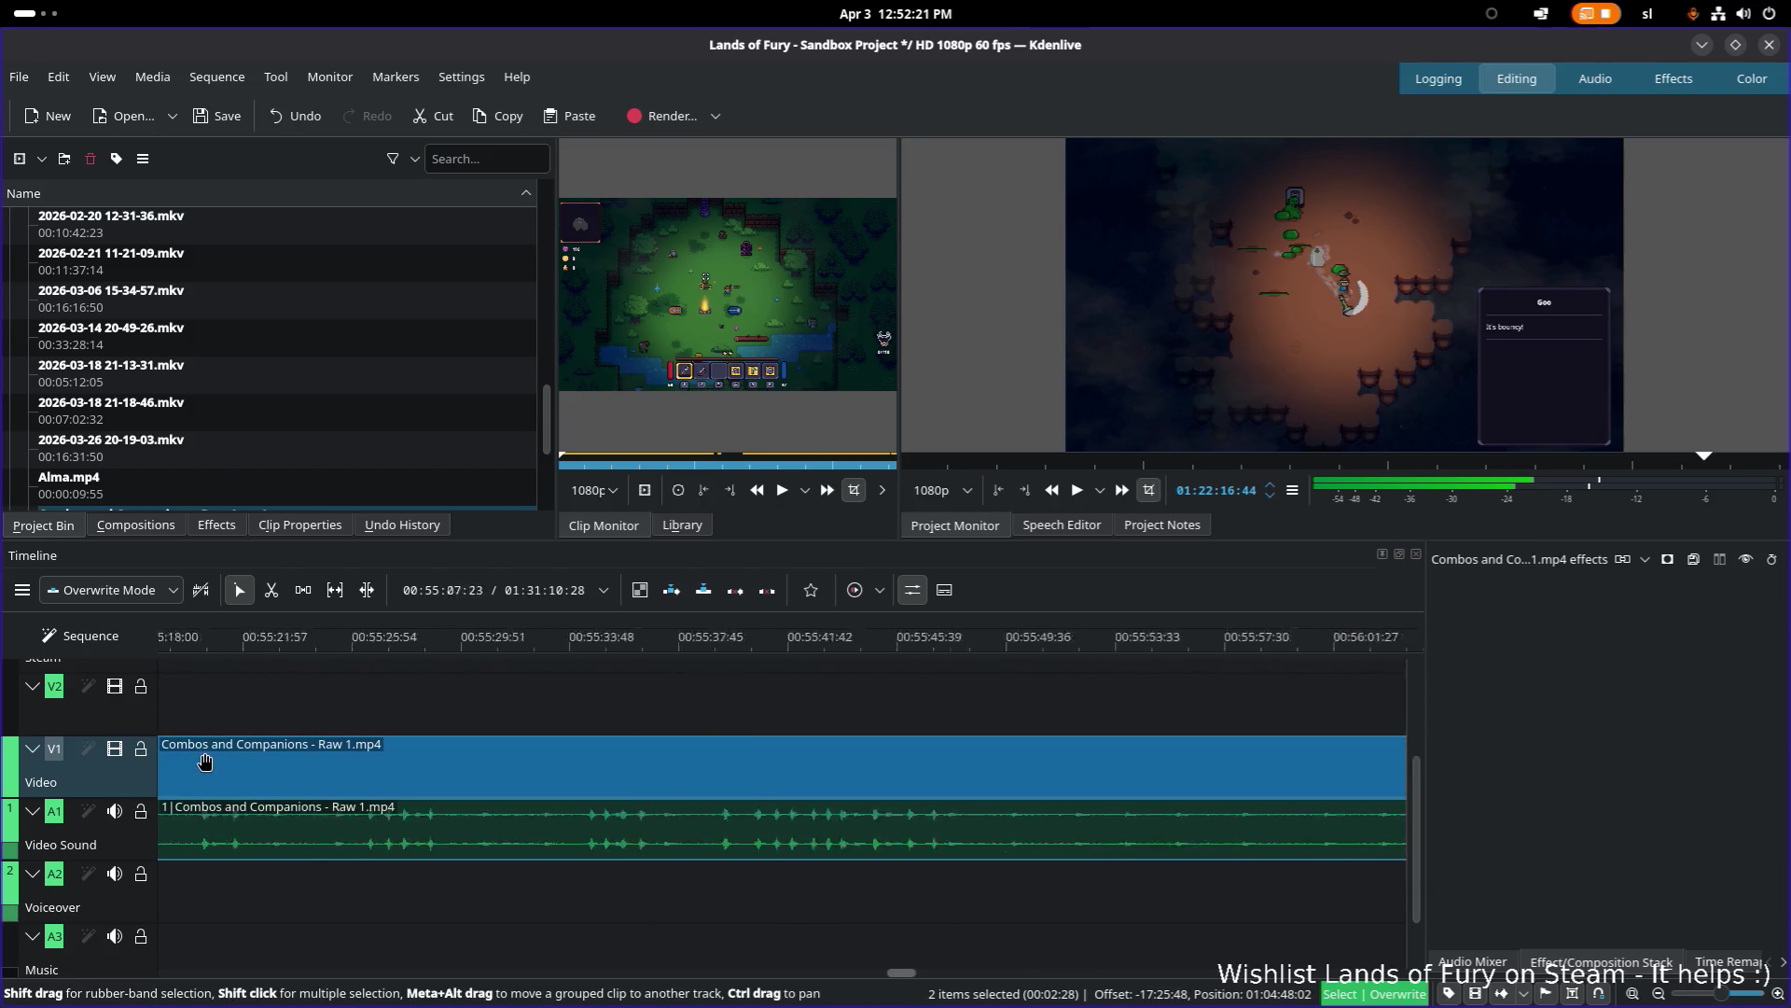
# Step: Carry the short Combos and Companions clip left and drop it into the gap near 00:29
pyautogui.scroll(5, 392, 783)
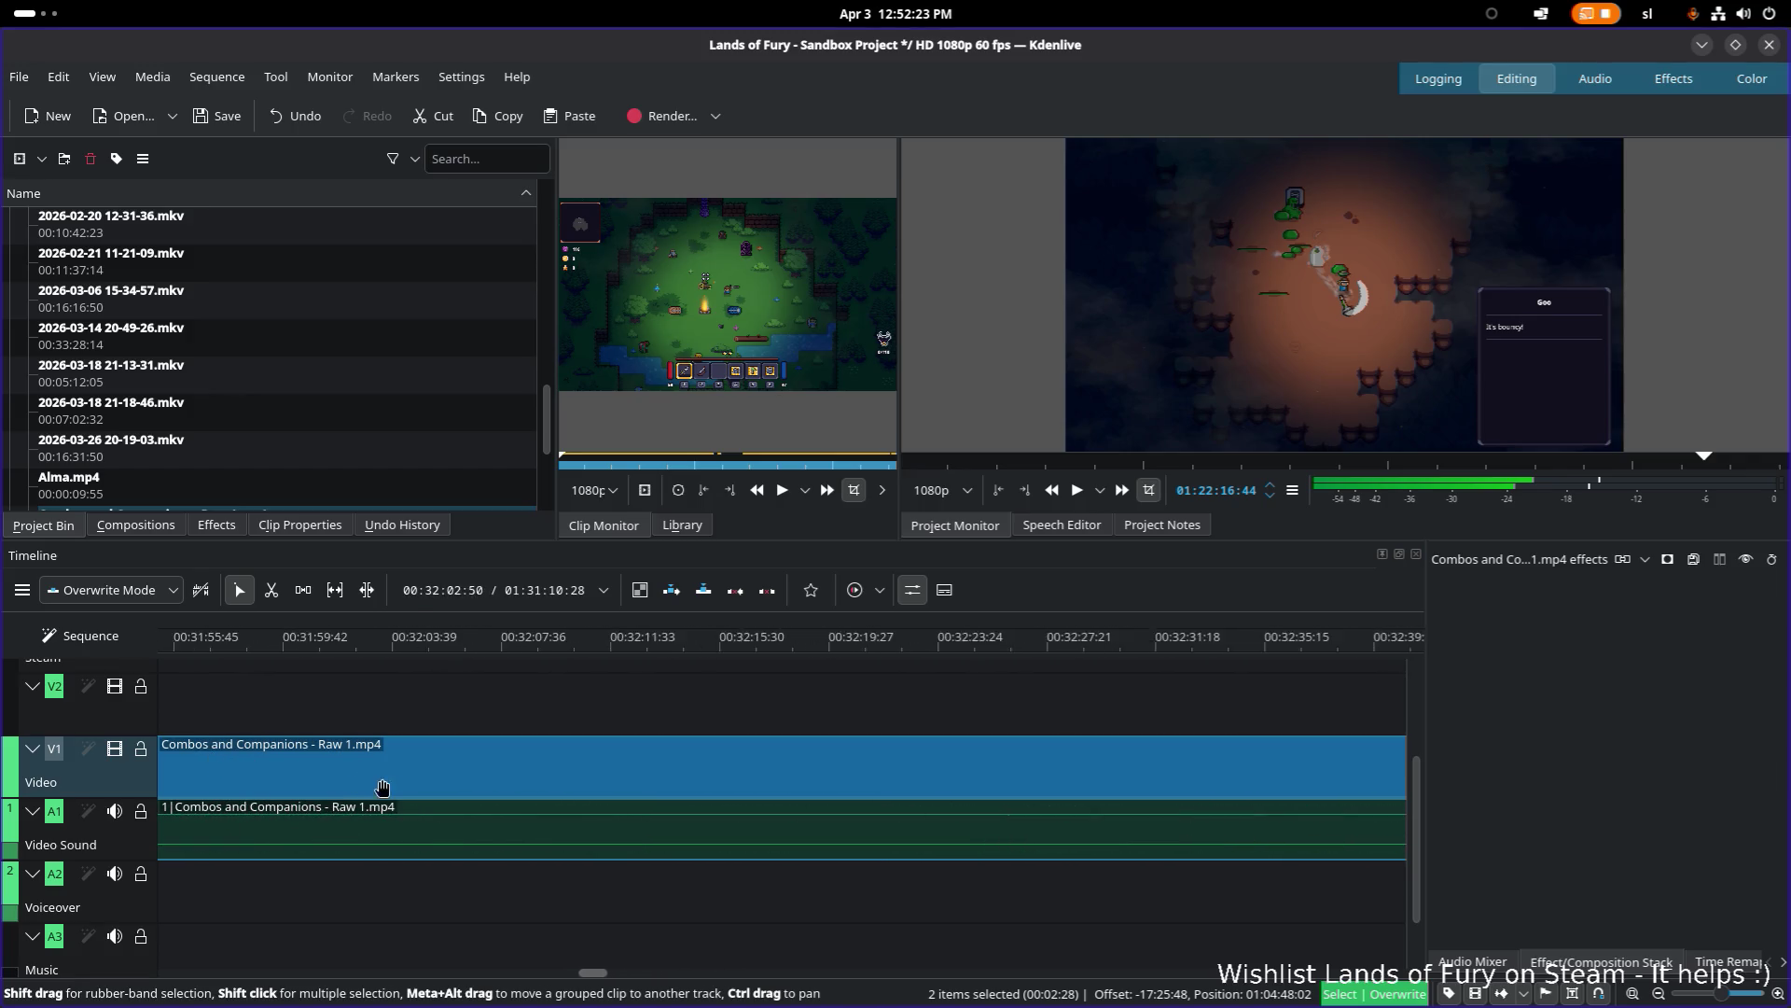
pyautogui.keyDown('ctrl'); pyautogui.scroll(-8, 545, 791); pyautogui.keyUp('ctrl')
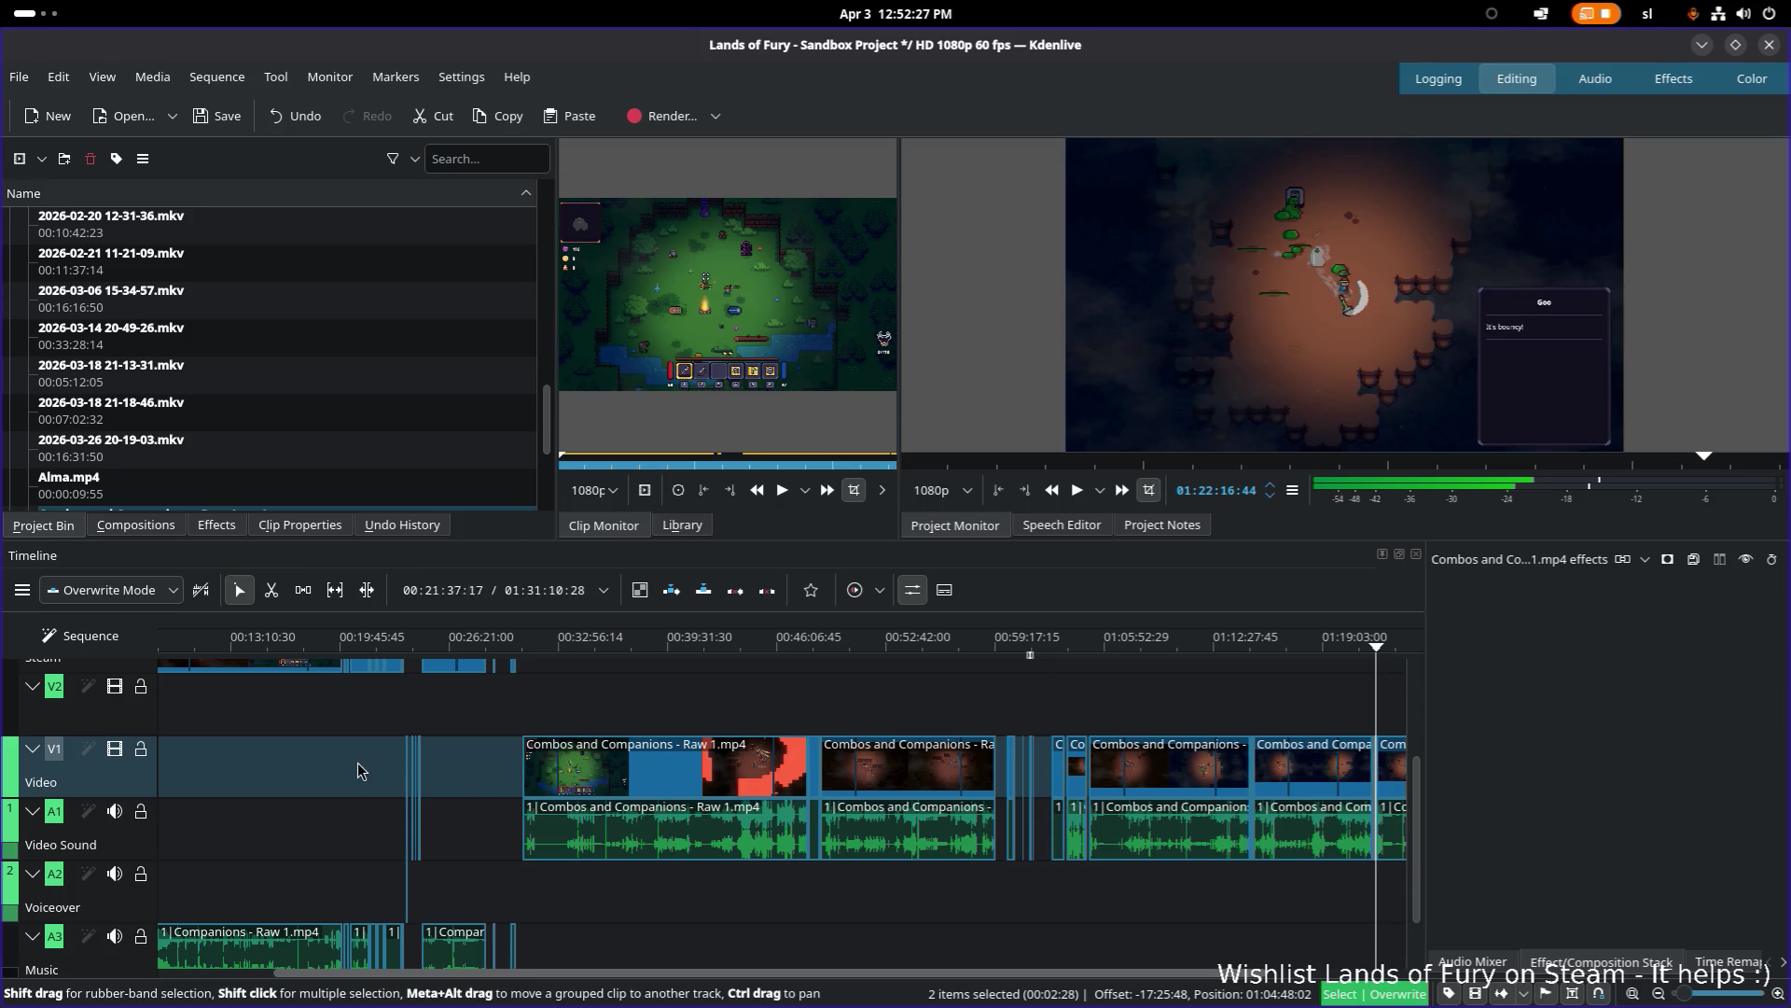
pyautogui.keyDown('ctrl'); pyautogui.scroll(3, 371, 781); pyautogui.keyUp('ctrl')
pyautogui.keyDown('ctrl'); pyautogui.scroll(-3, 736, 779); pyautogui.keyUp('ctrl')
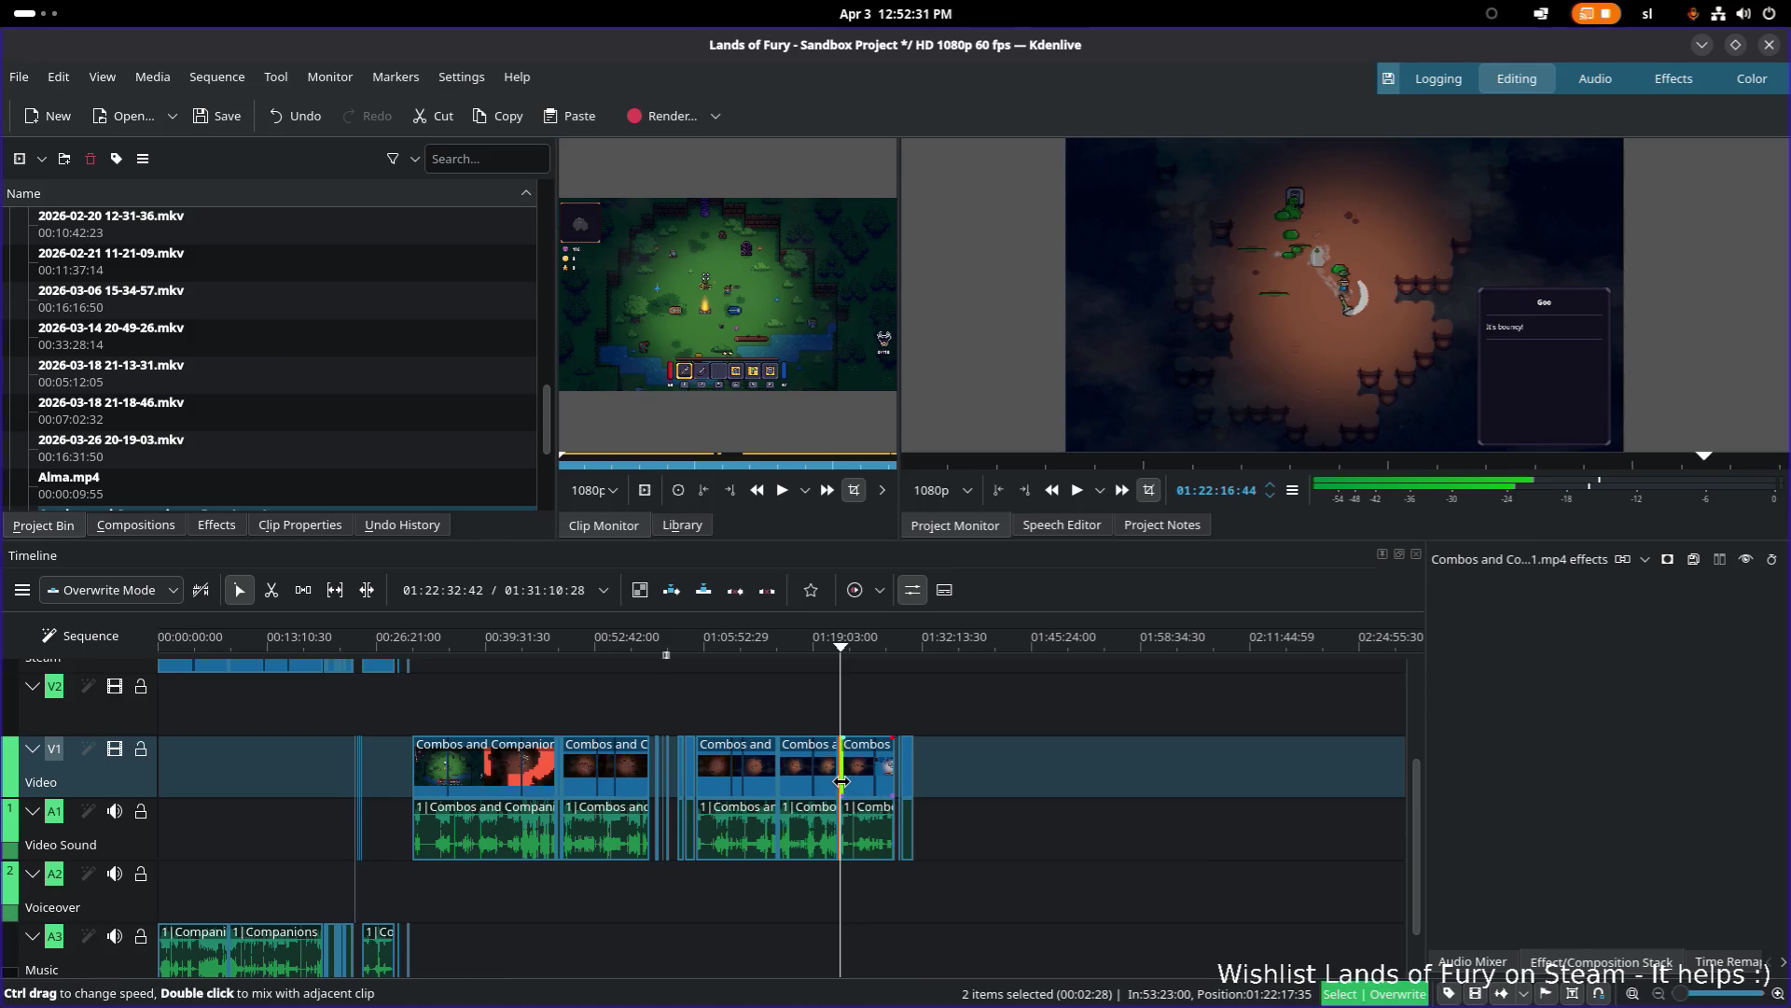
pyautogui.keyDown('ctrl'); pyautogui.scroll(3, 840, 782); pyautogui.keyUp('ctrl')
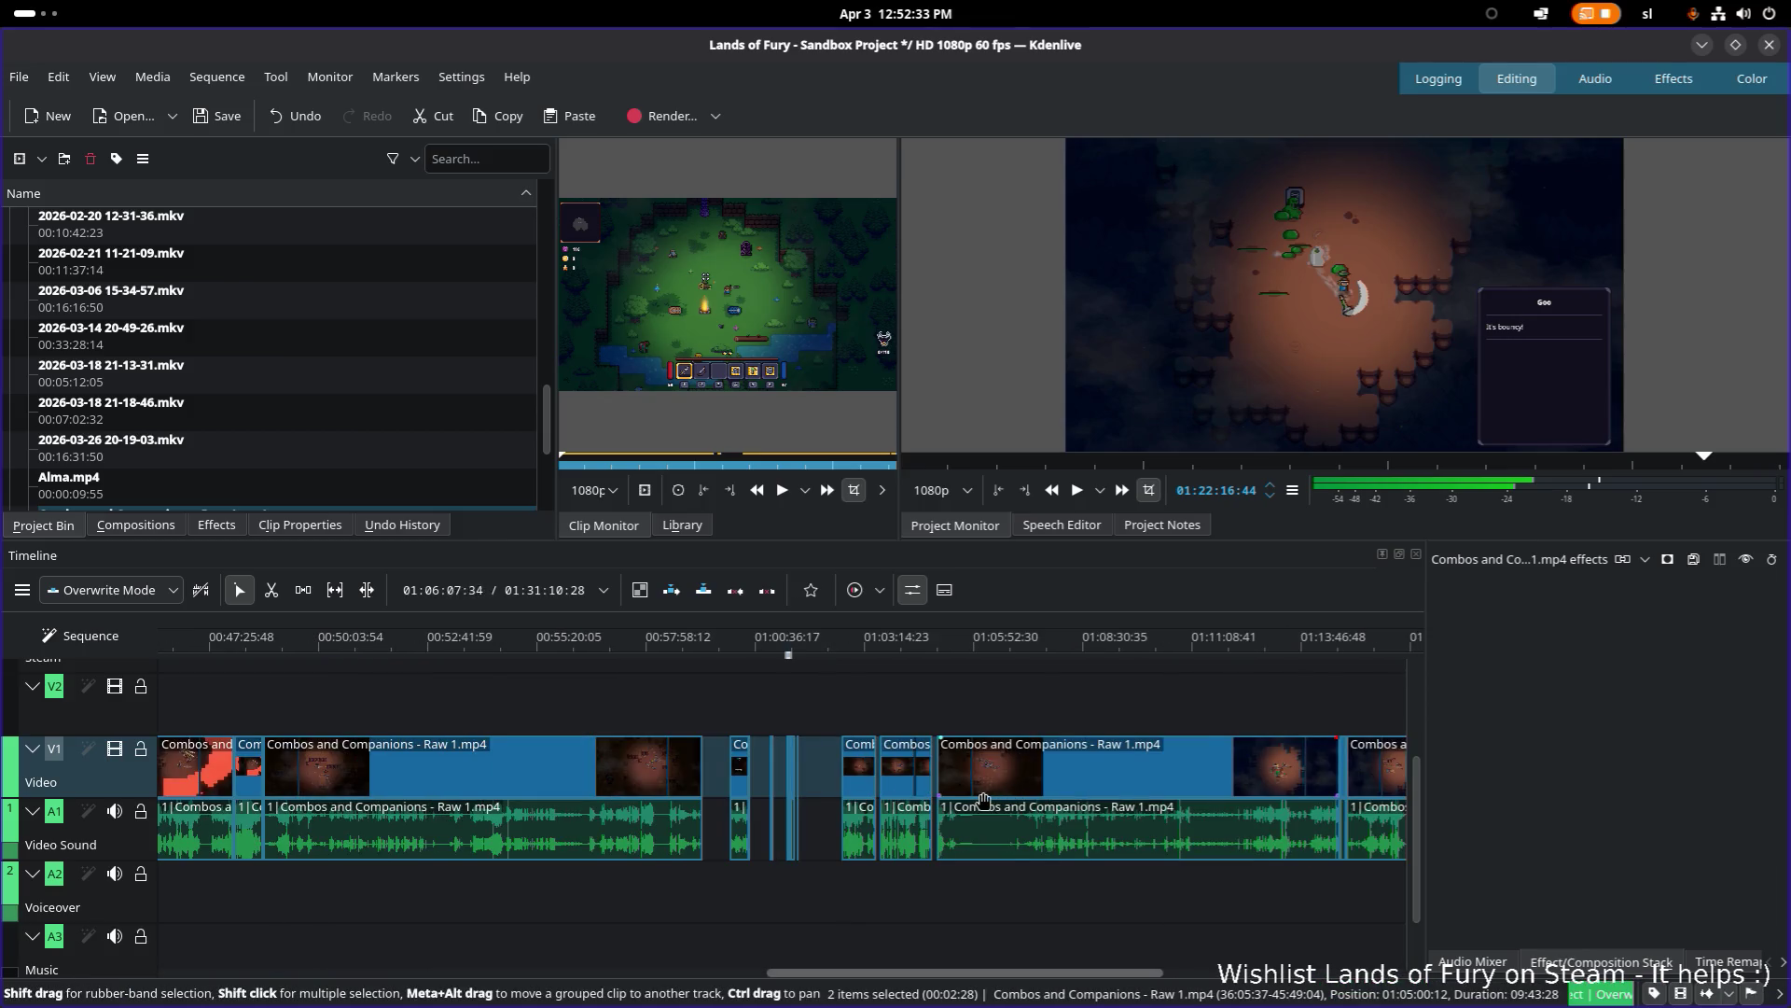
pyautogui.keyDown('ctrl'); pyautogui.scroll(2, 983, 800); pyautogui.keyUp('ctrl')
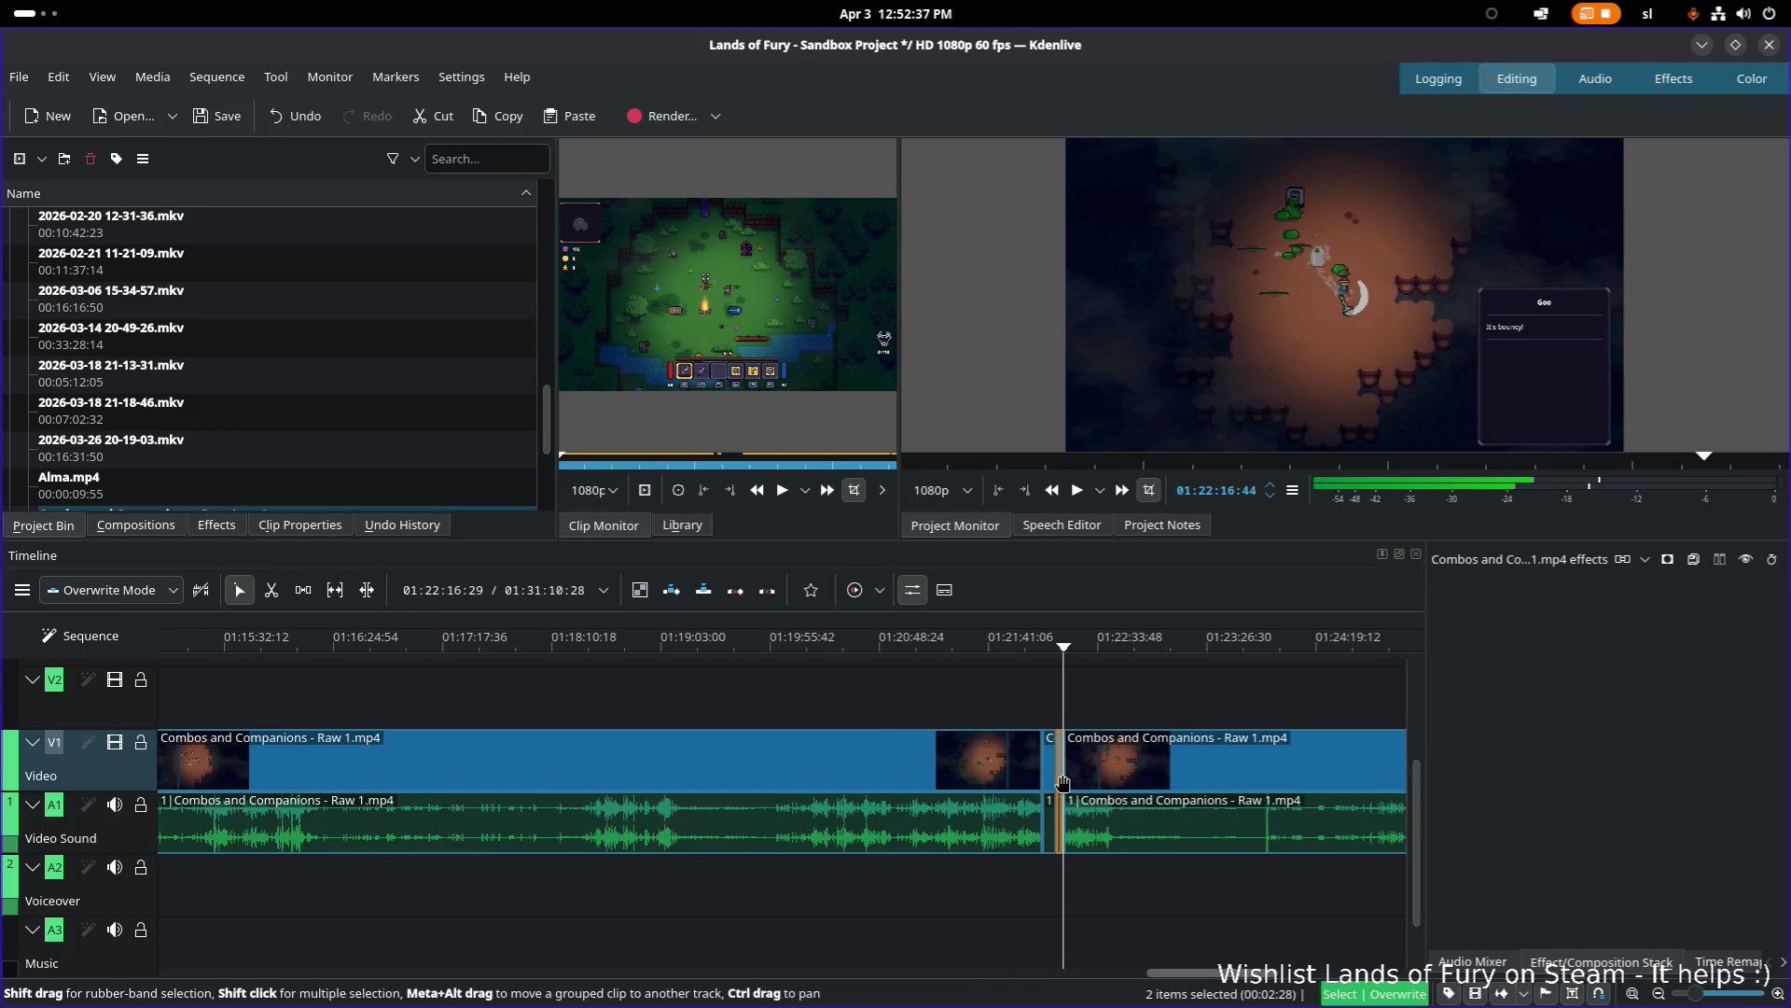
pyautogui.hscroll(-10, 248, 777)
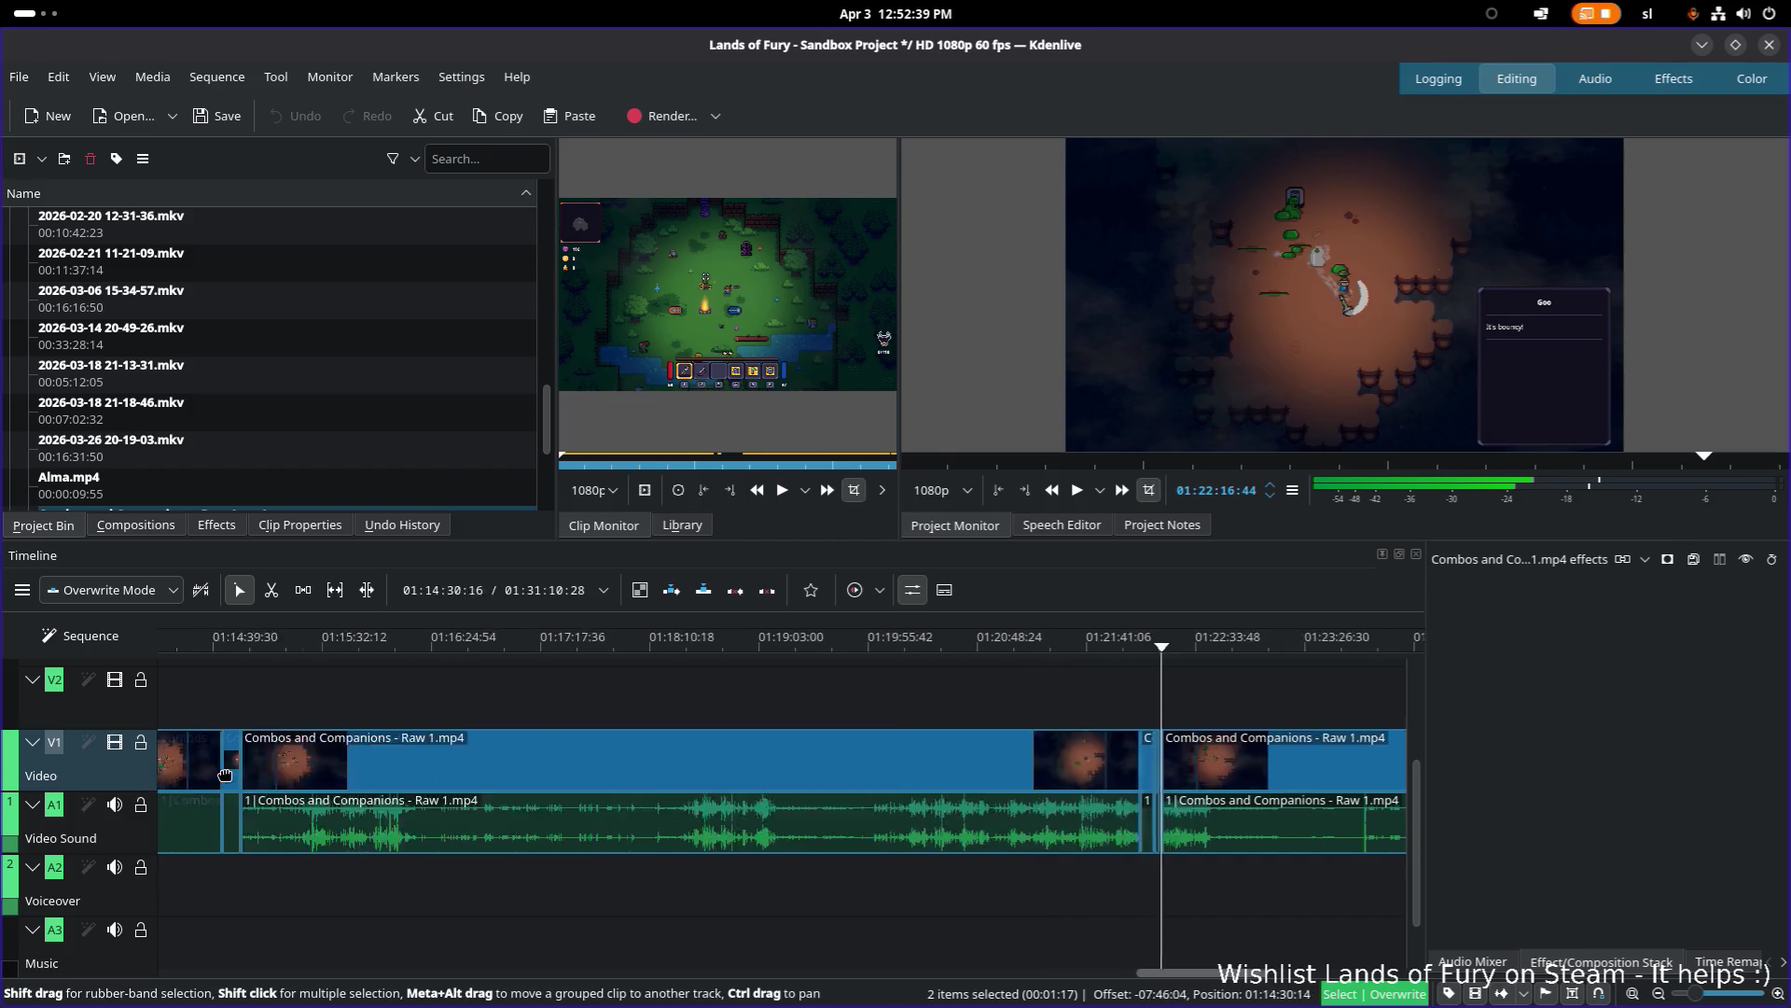
pyautogui.hscroll(-3, 631, 802)
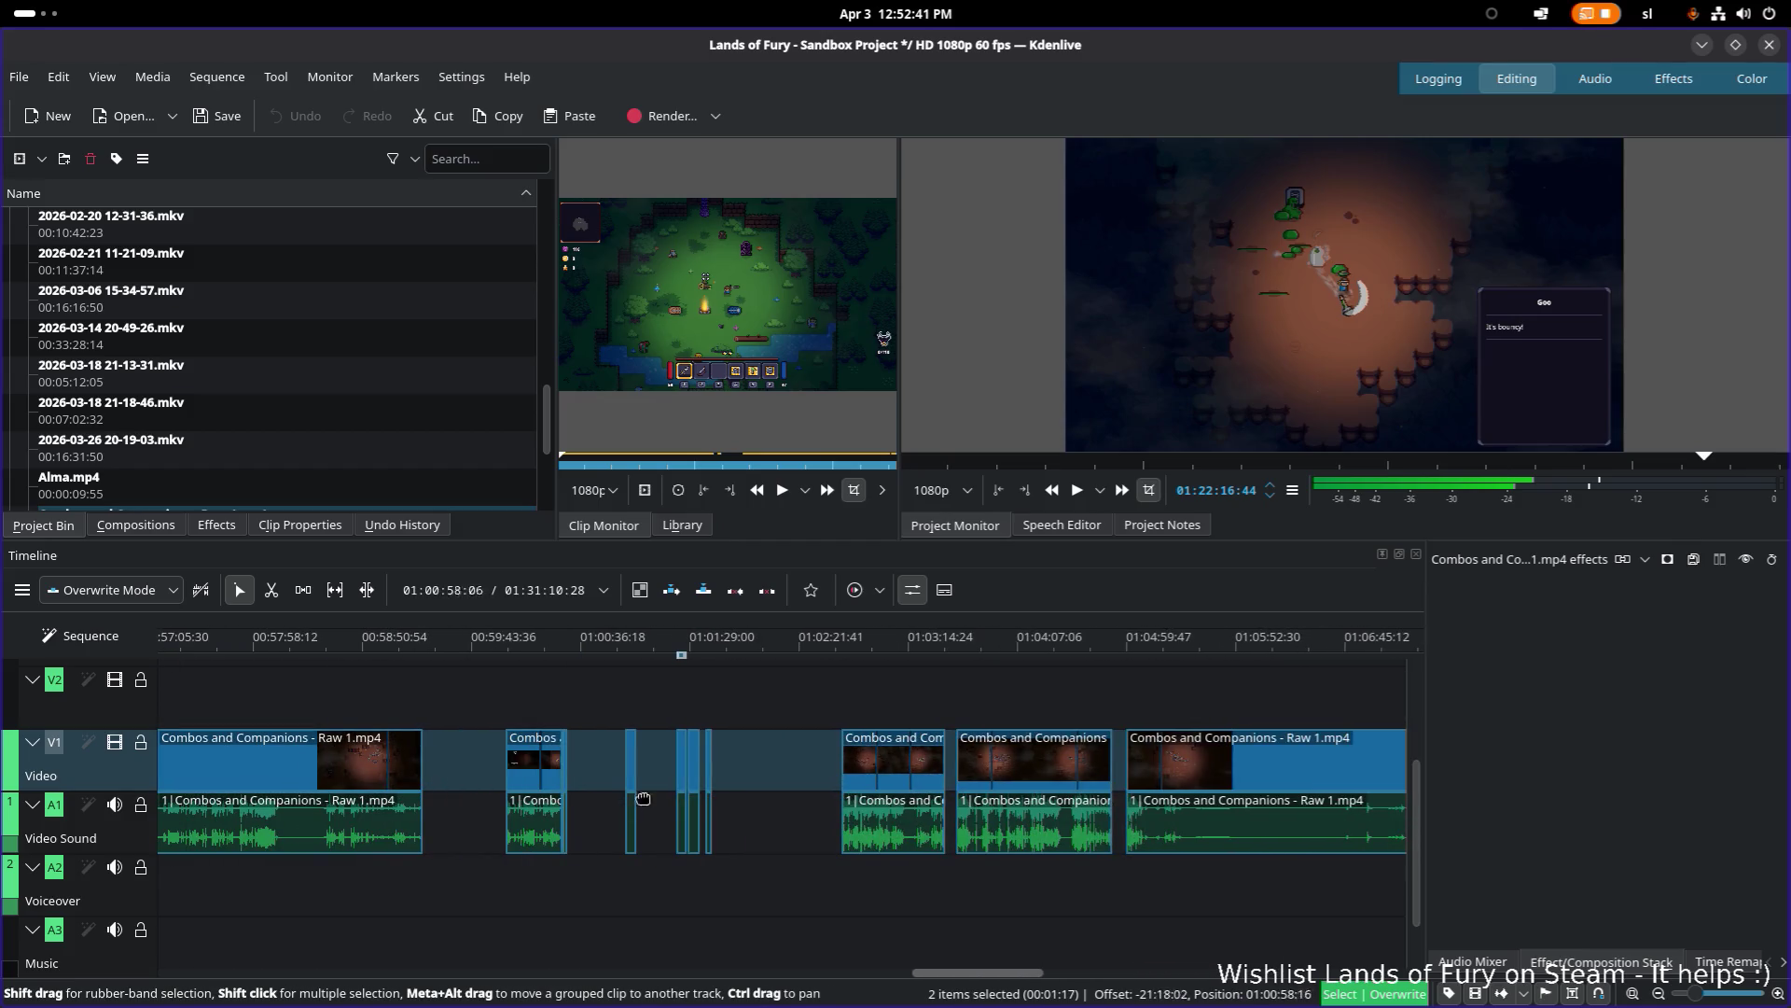
pyautogui.hscroll(8, 791, 782)
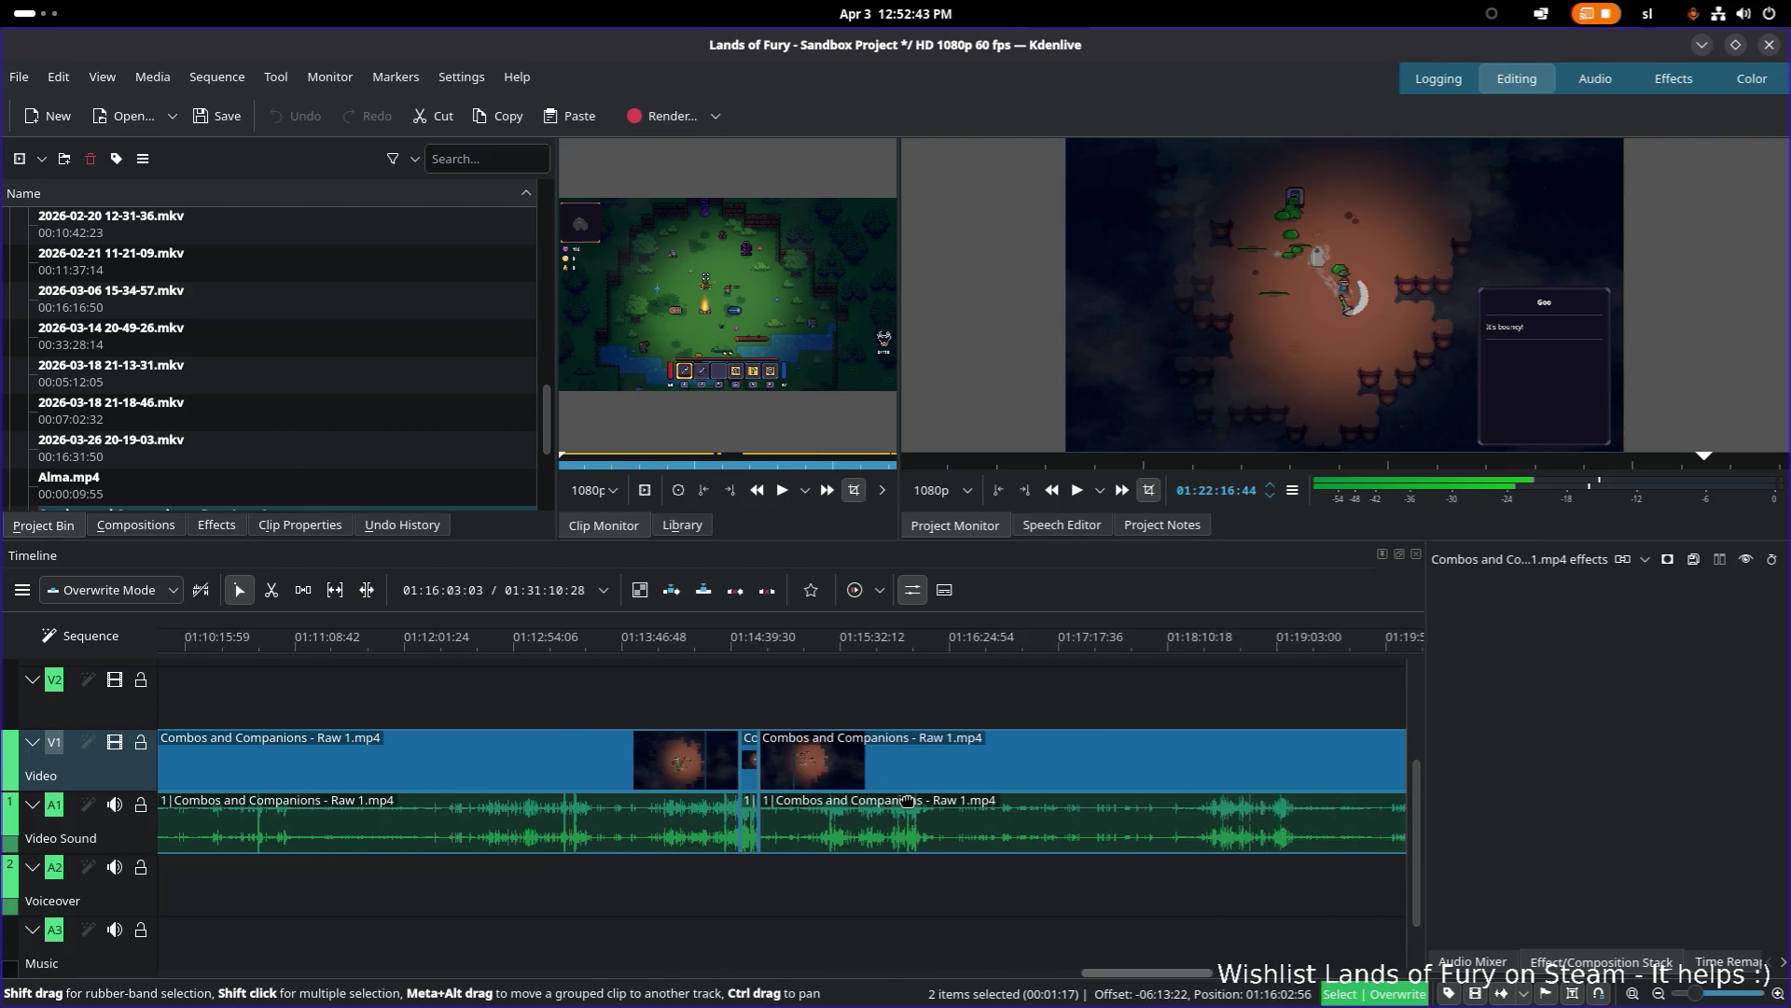
pyautogui.hscroll(4, 847, 786)
pyautogui.hscroll(-2, 716, 779)
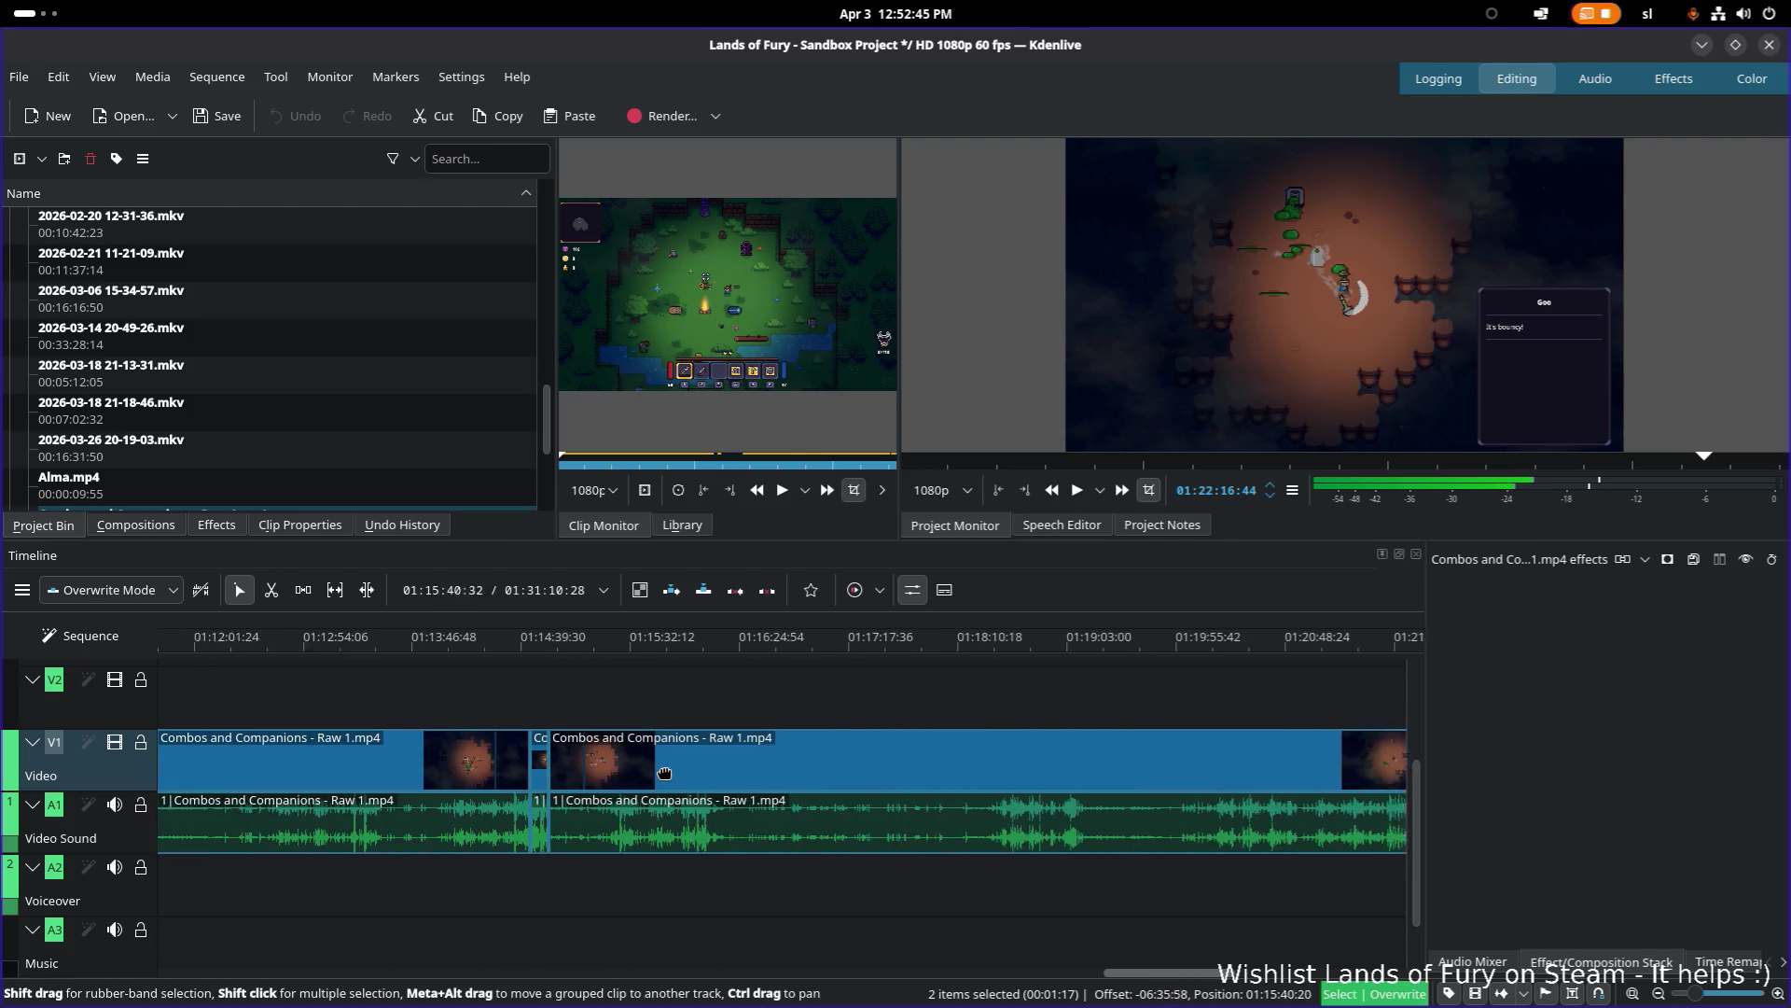
pyautogui.hscroll(-3, 679, 775)
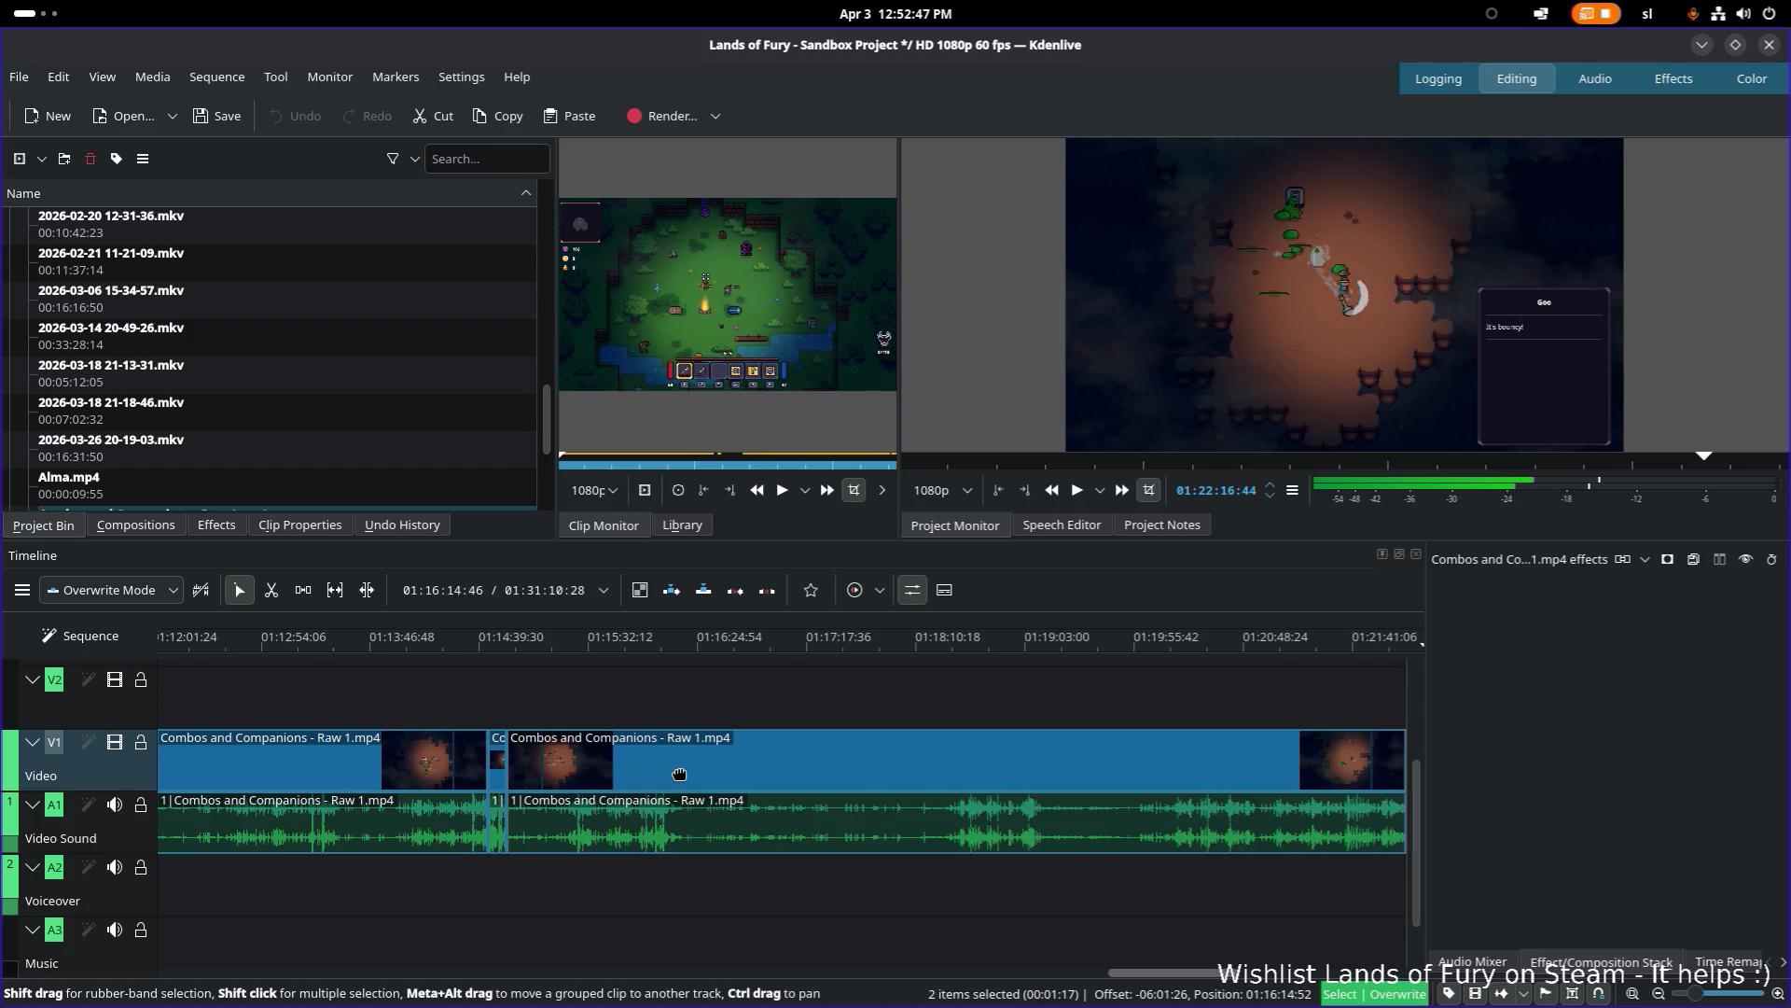
pyautogui.hscroll(-12, 620, 703)
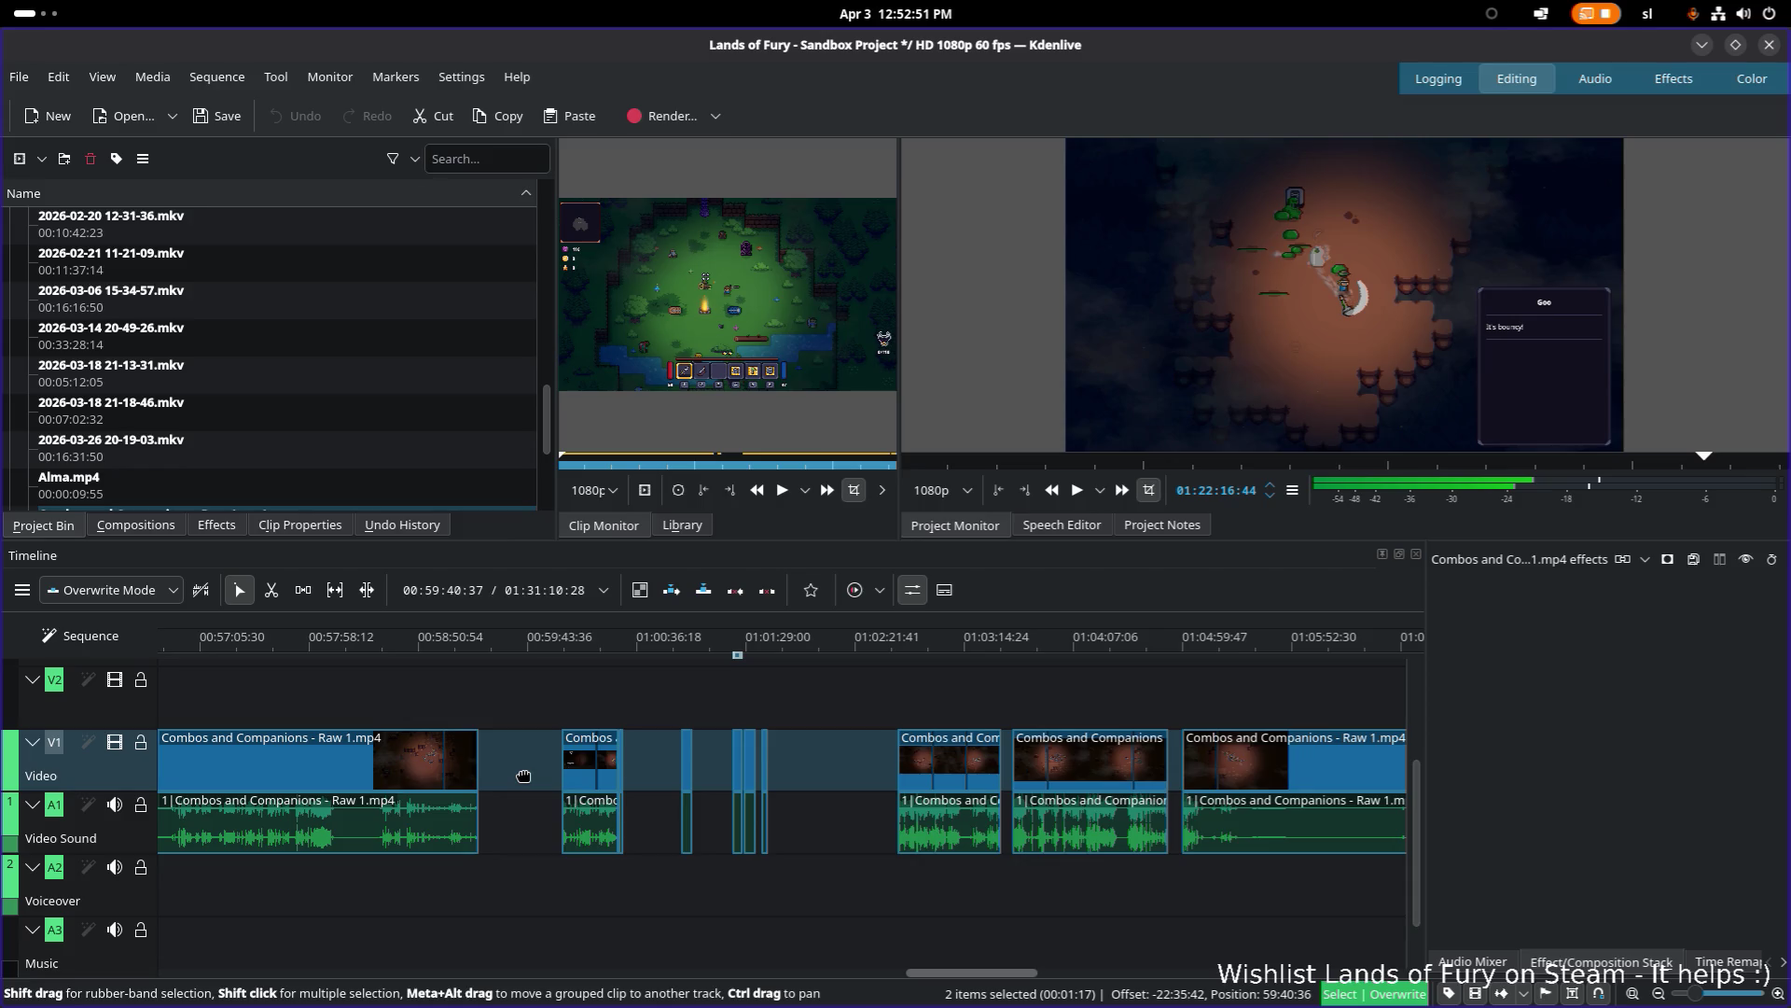
pyautogui.hscroll(-20, 523, 776)
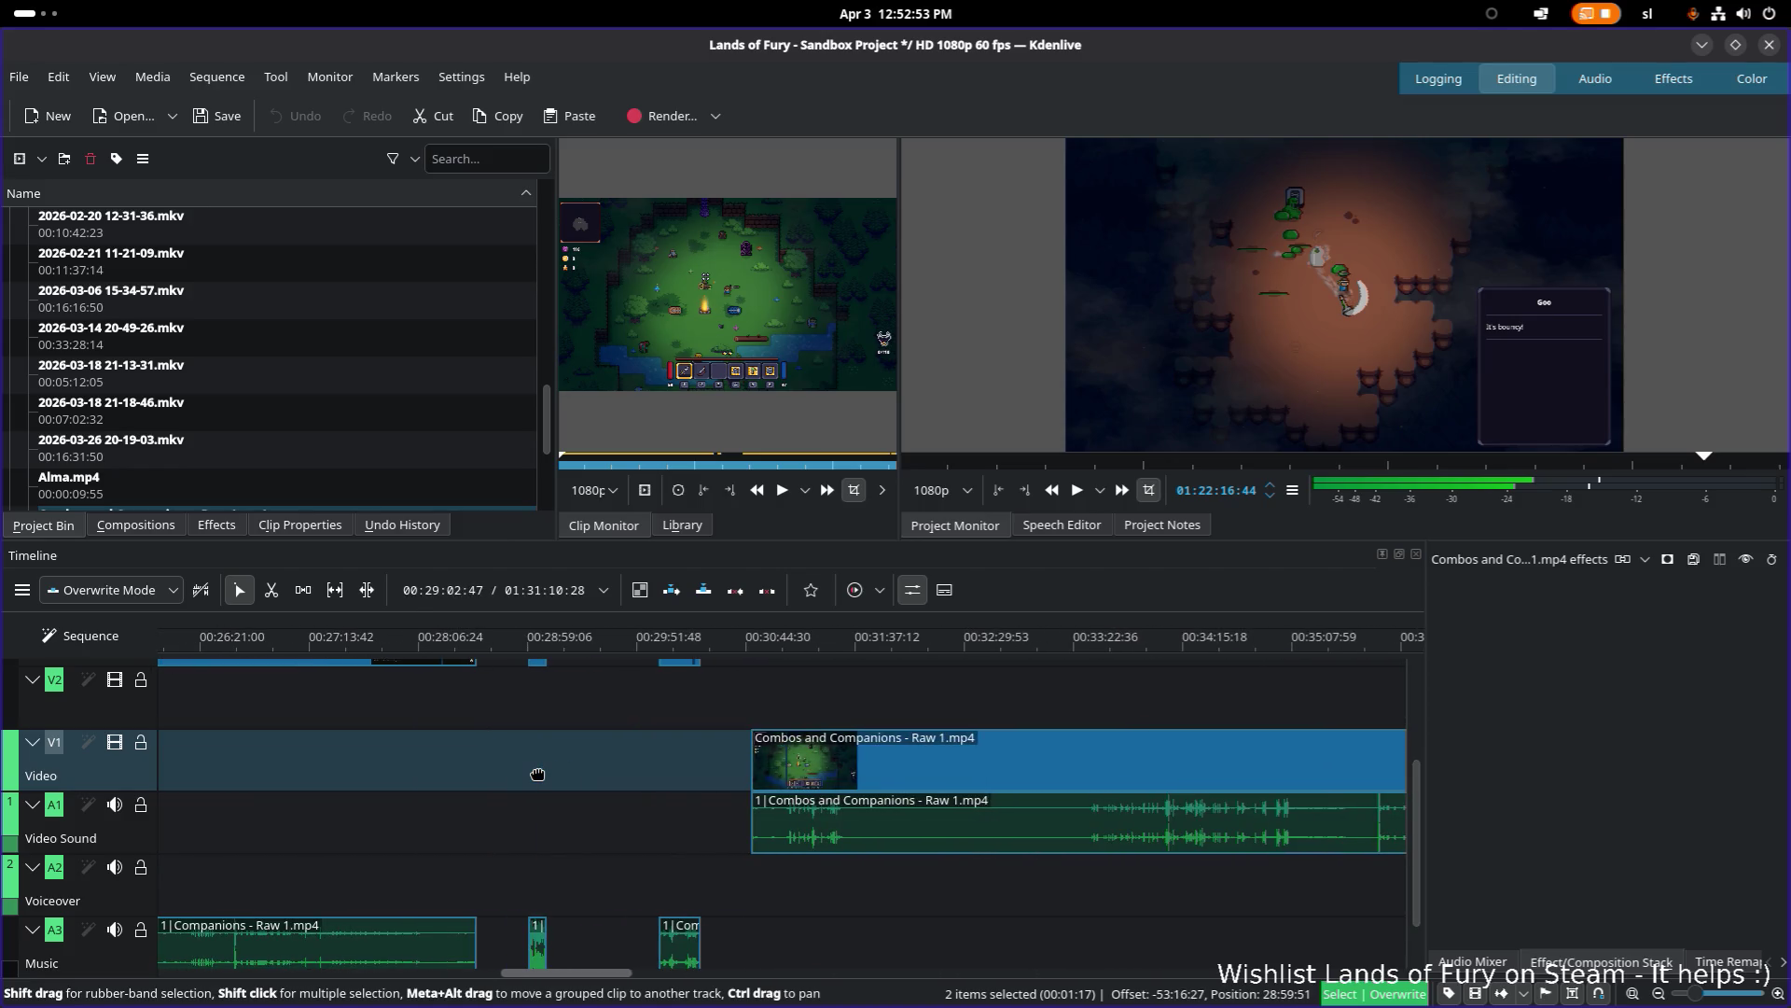
pyautogui.click(598, 771)
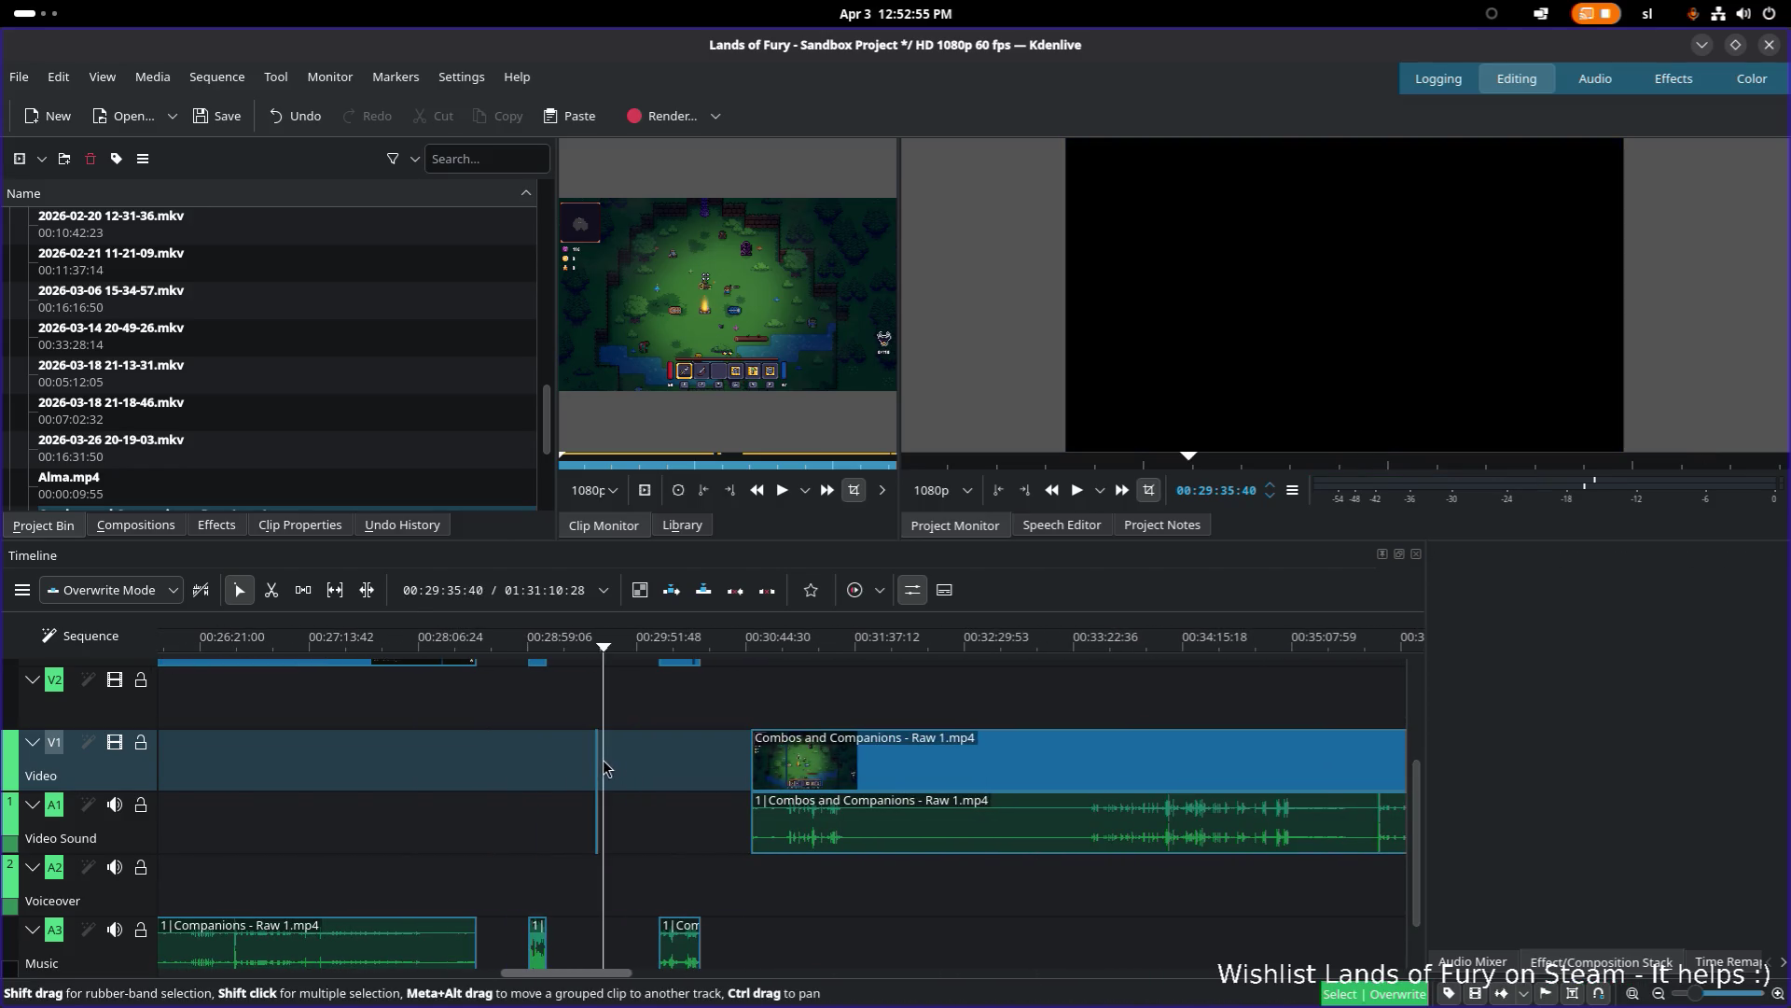
# Step: Set the playhead to 00:23:51 and shift the thin clip pair further left
pyautogui.click(602, 646)
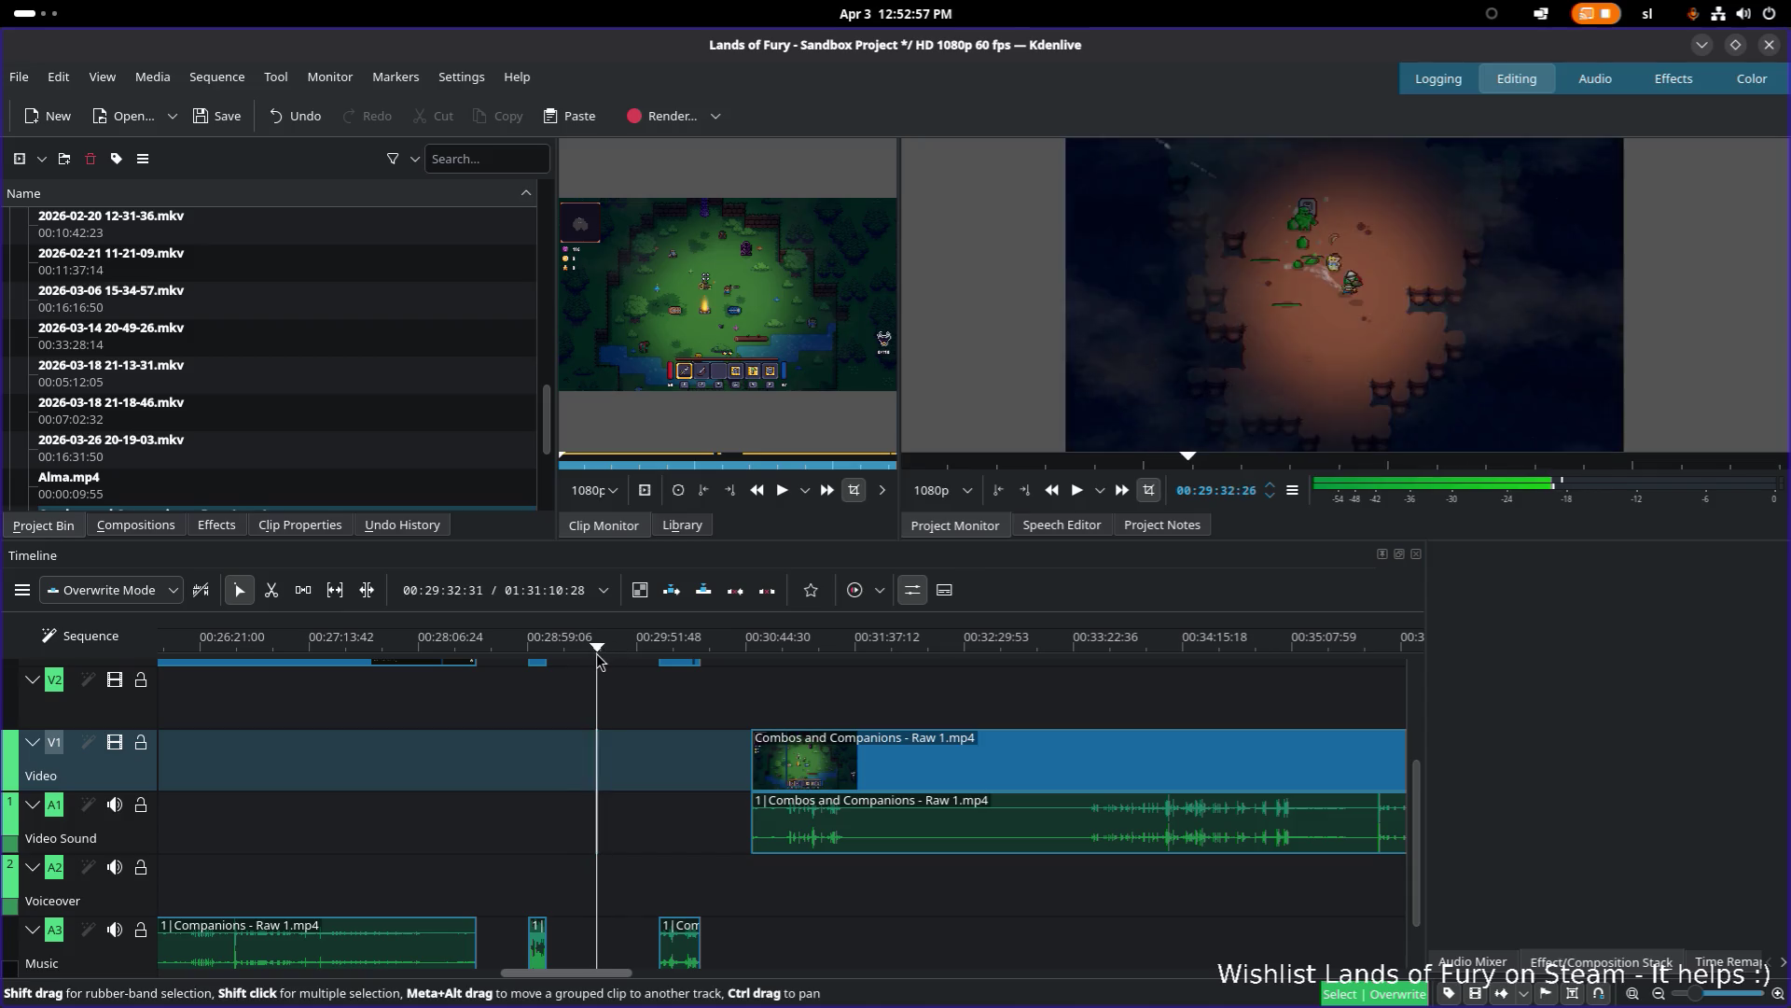
pyautogui.keyDown('ctrl'); pyautogui.scroll(3, 633, 780); pyautogui.keyUp('ctrl')
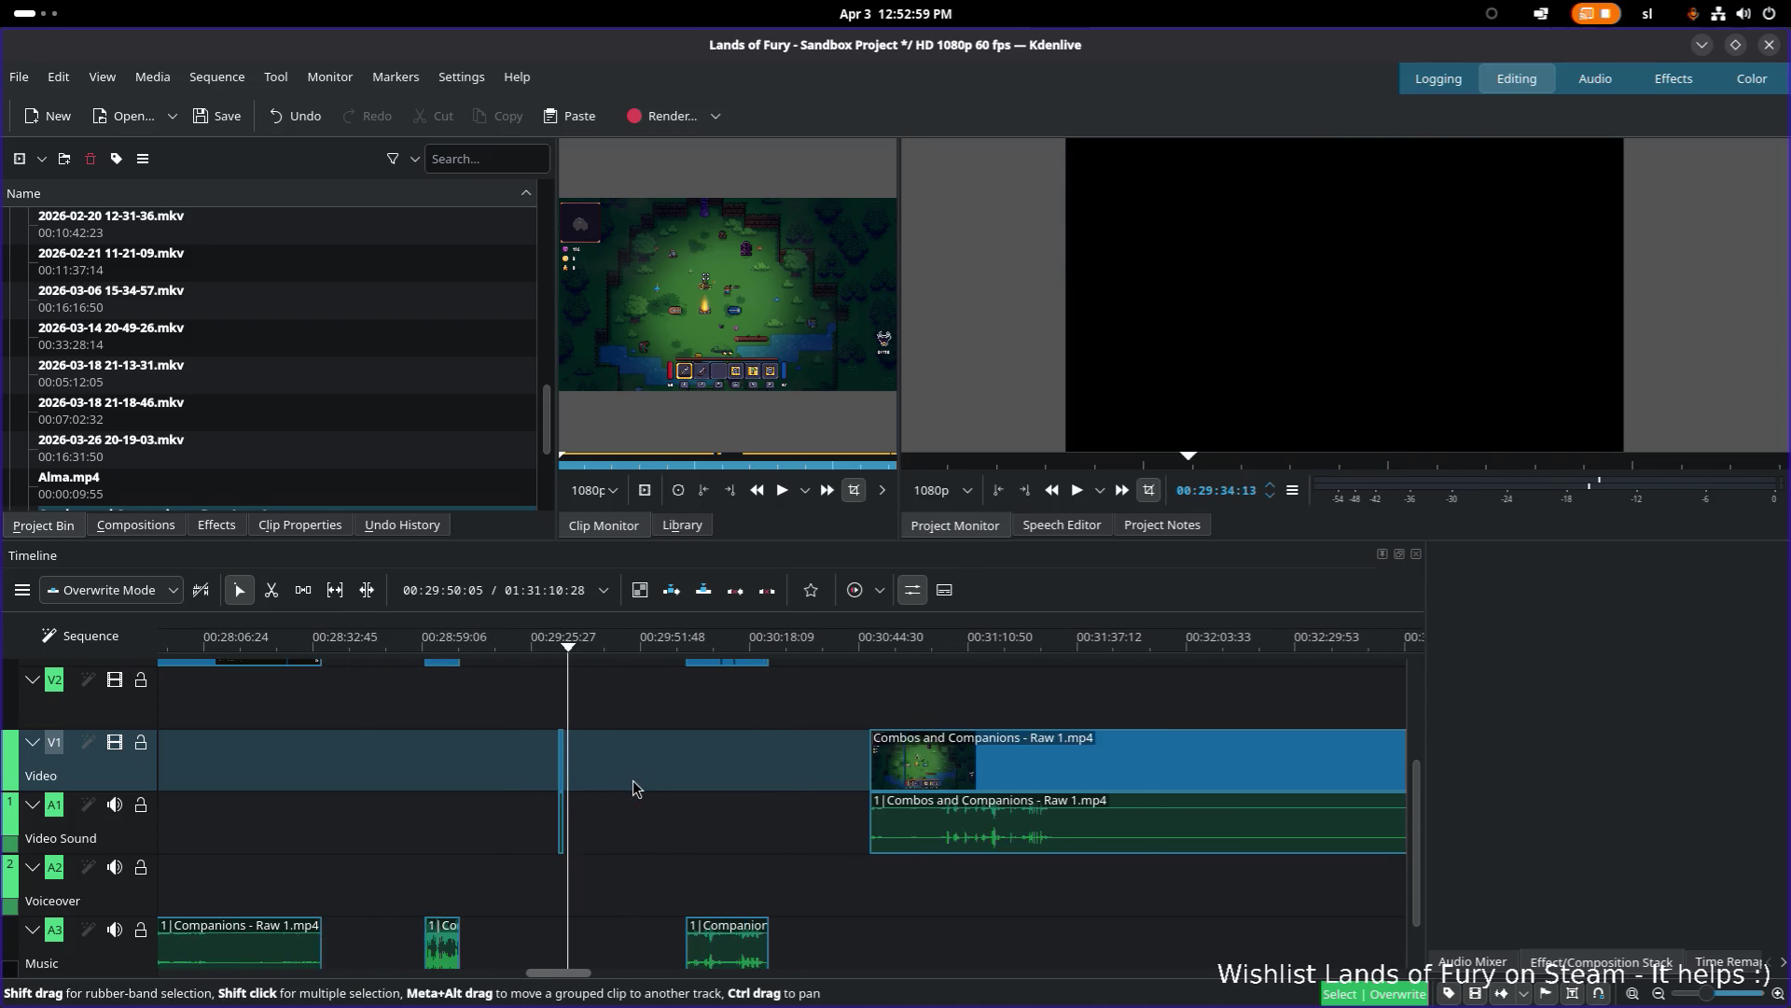
pyautogui.keyDown('ctrl'); pyautogui.scroll(-3, 632, 789); pyautogui.keyUp('ctrl')
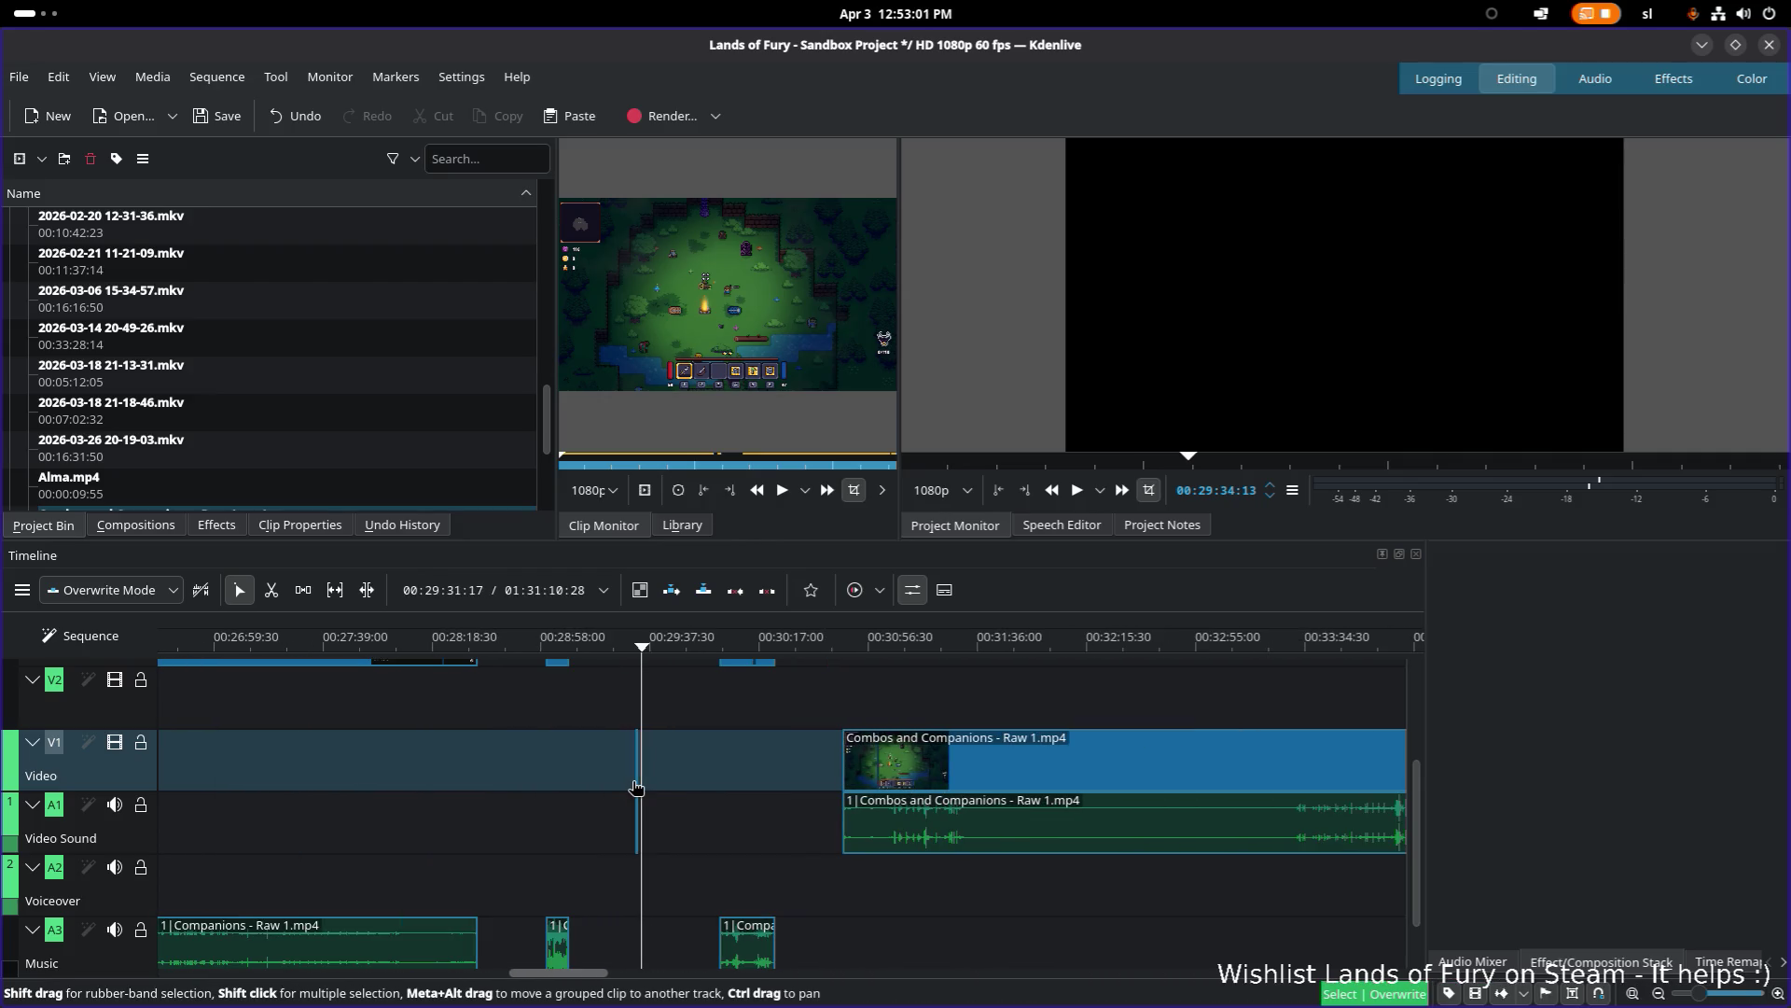
pyautogui.keyDown('ctrl'); pyautogui.scroll(-5, 655, 789); pyautogui.keyUp('ctrl')
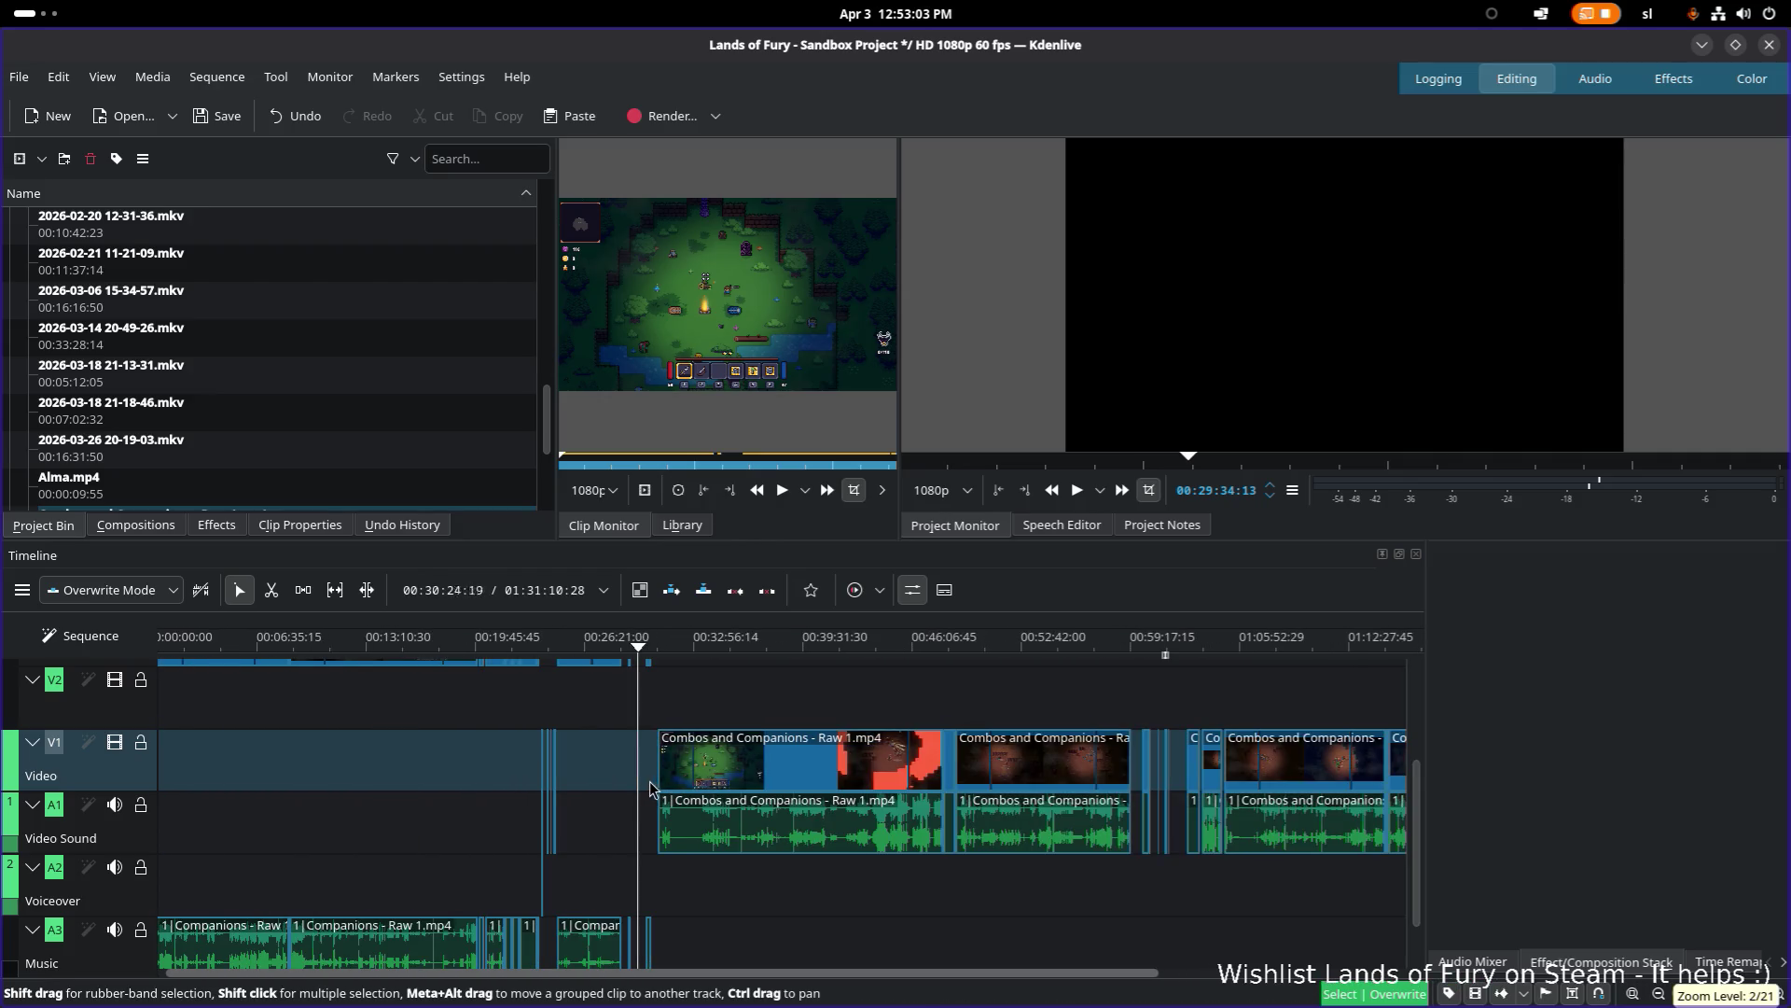
pyautogui.keyDown('ctrl'); pyautogui.scroll(5, 581, 803); pyautogui.keyUp('ctrl')
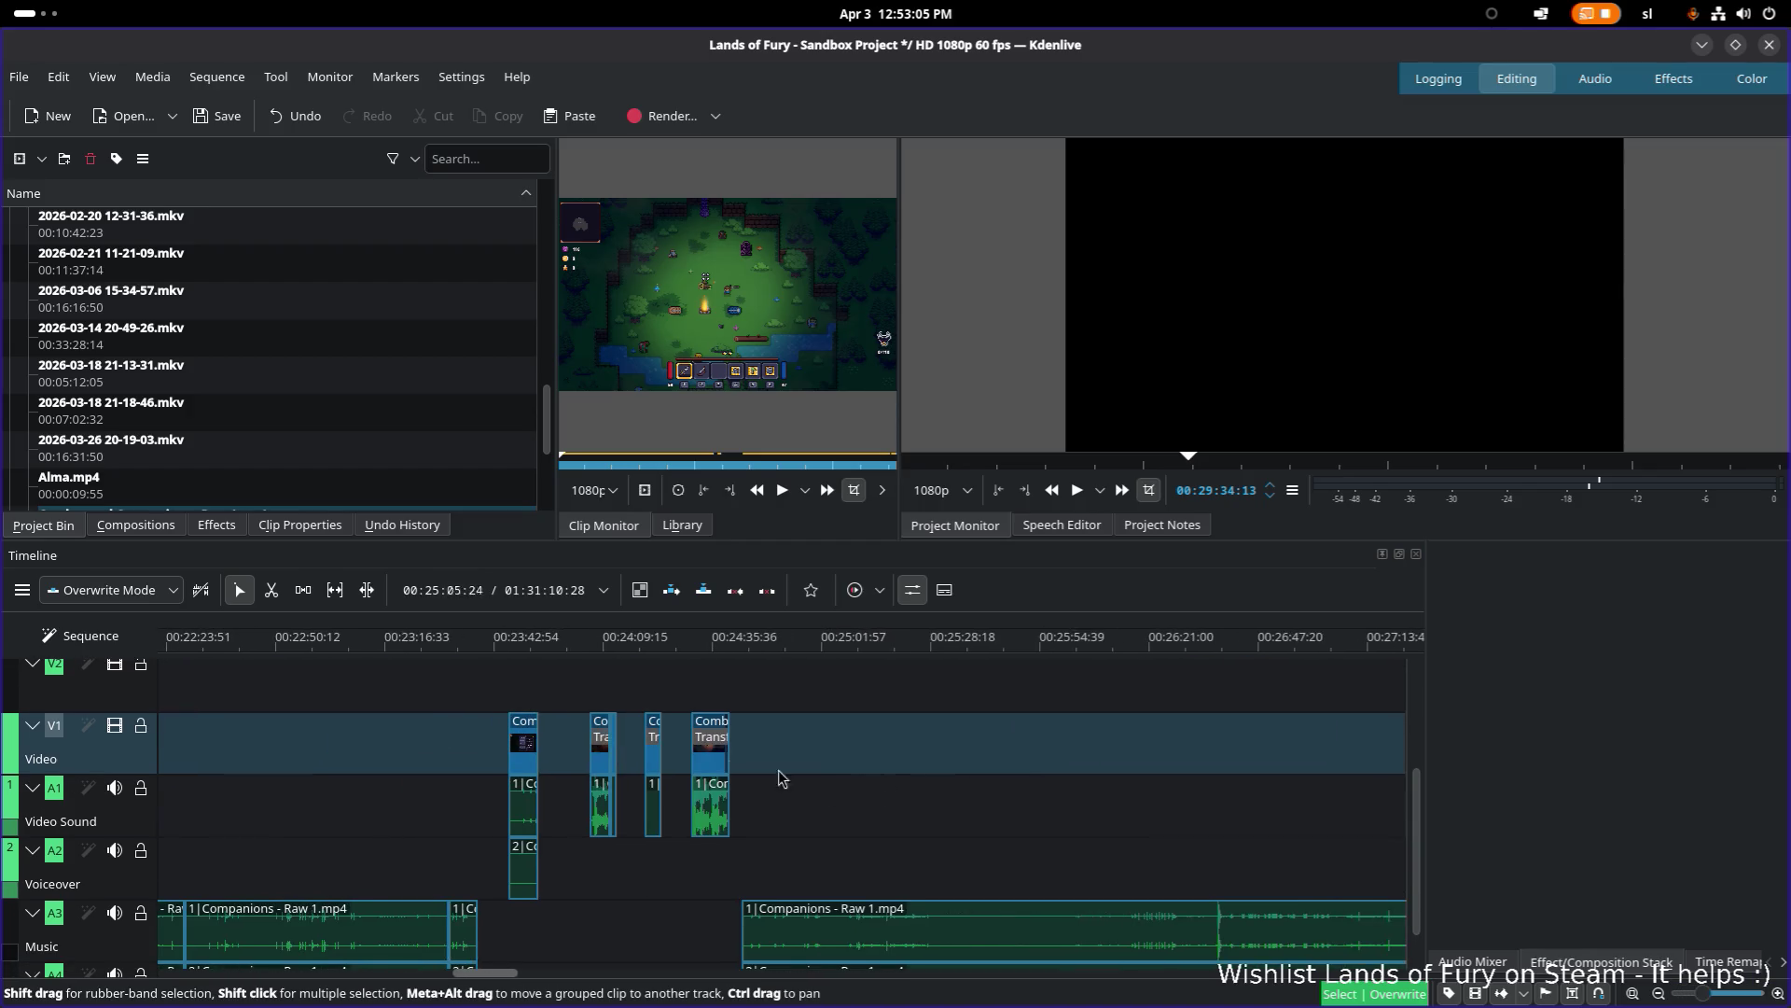
pyautogui.click(601, 650)
pyautogui.keyDown('ctrl'); pyautogui.scroll(-3, 888, 727); pyautogui.keyUp('ctrl')
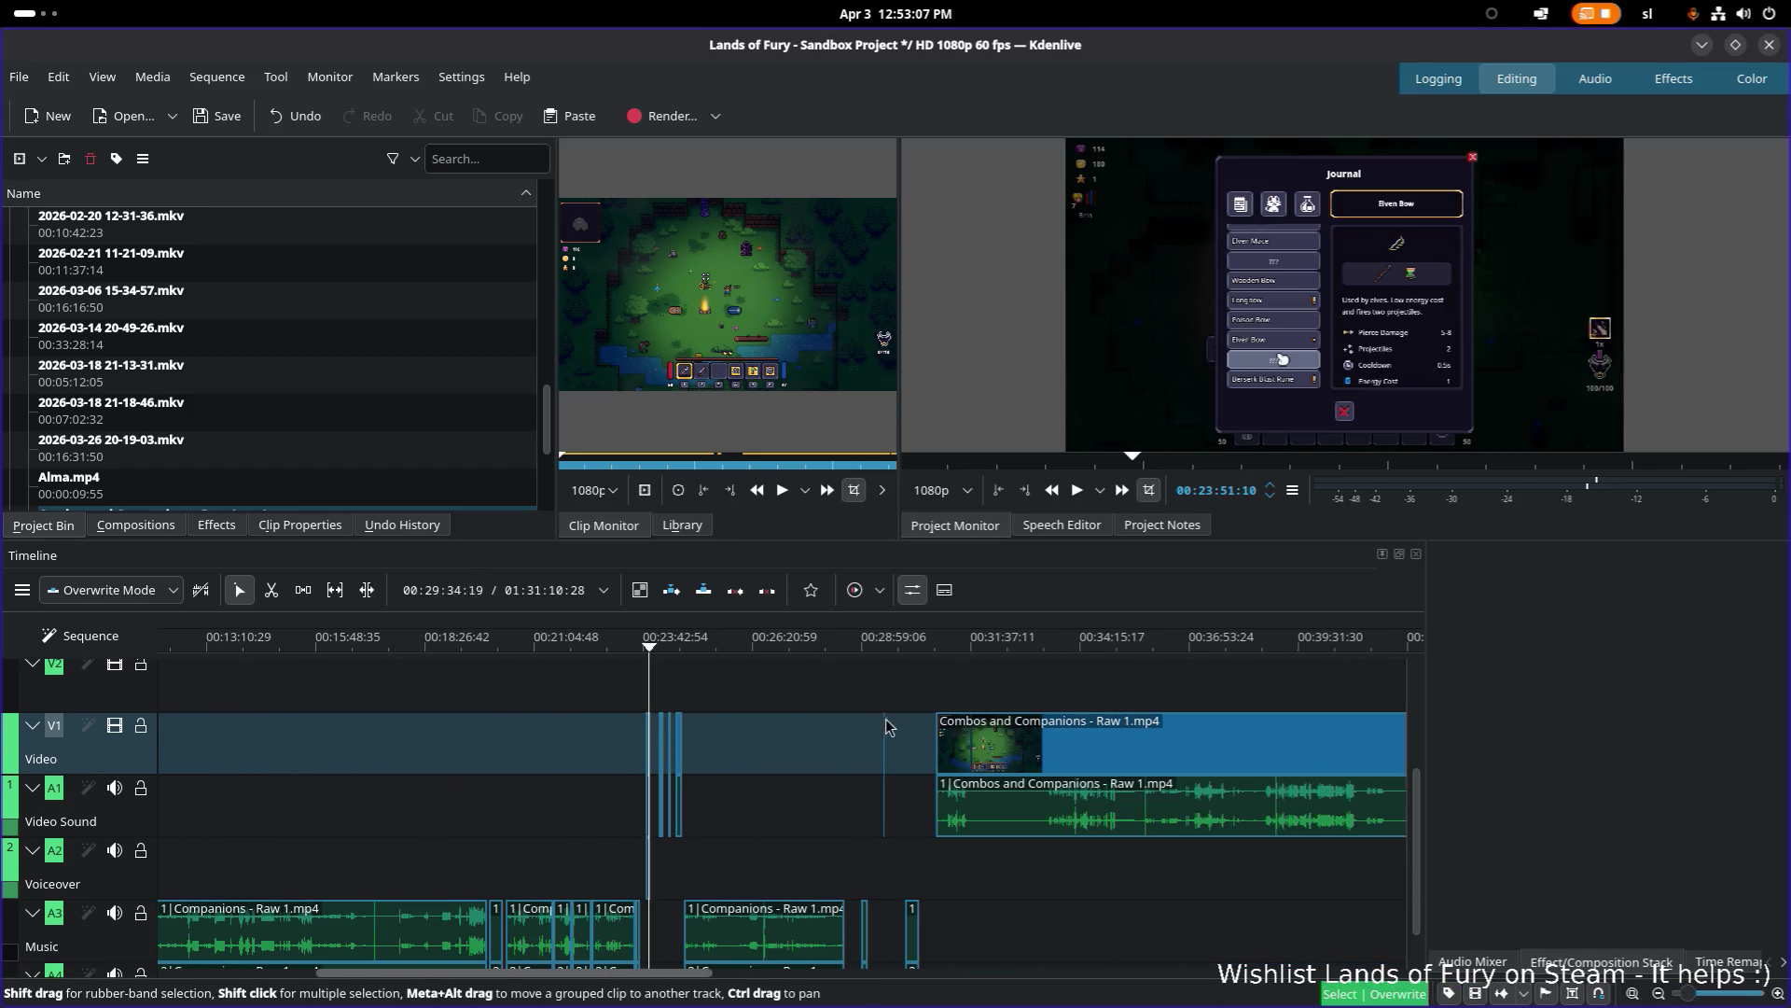
pyautogui.moveTo(886, 746); pyautogui.dragTo(696, 744)
# Step: Nudge the red clip pair slightly earlier and preview it from about 00:24:19
pyautogui.keyDown('ctrl'); pyautogui.scroll(6, 692, 743); pyautogui.keyUp('ctrl')
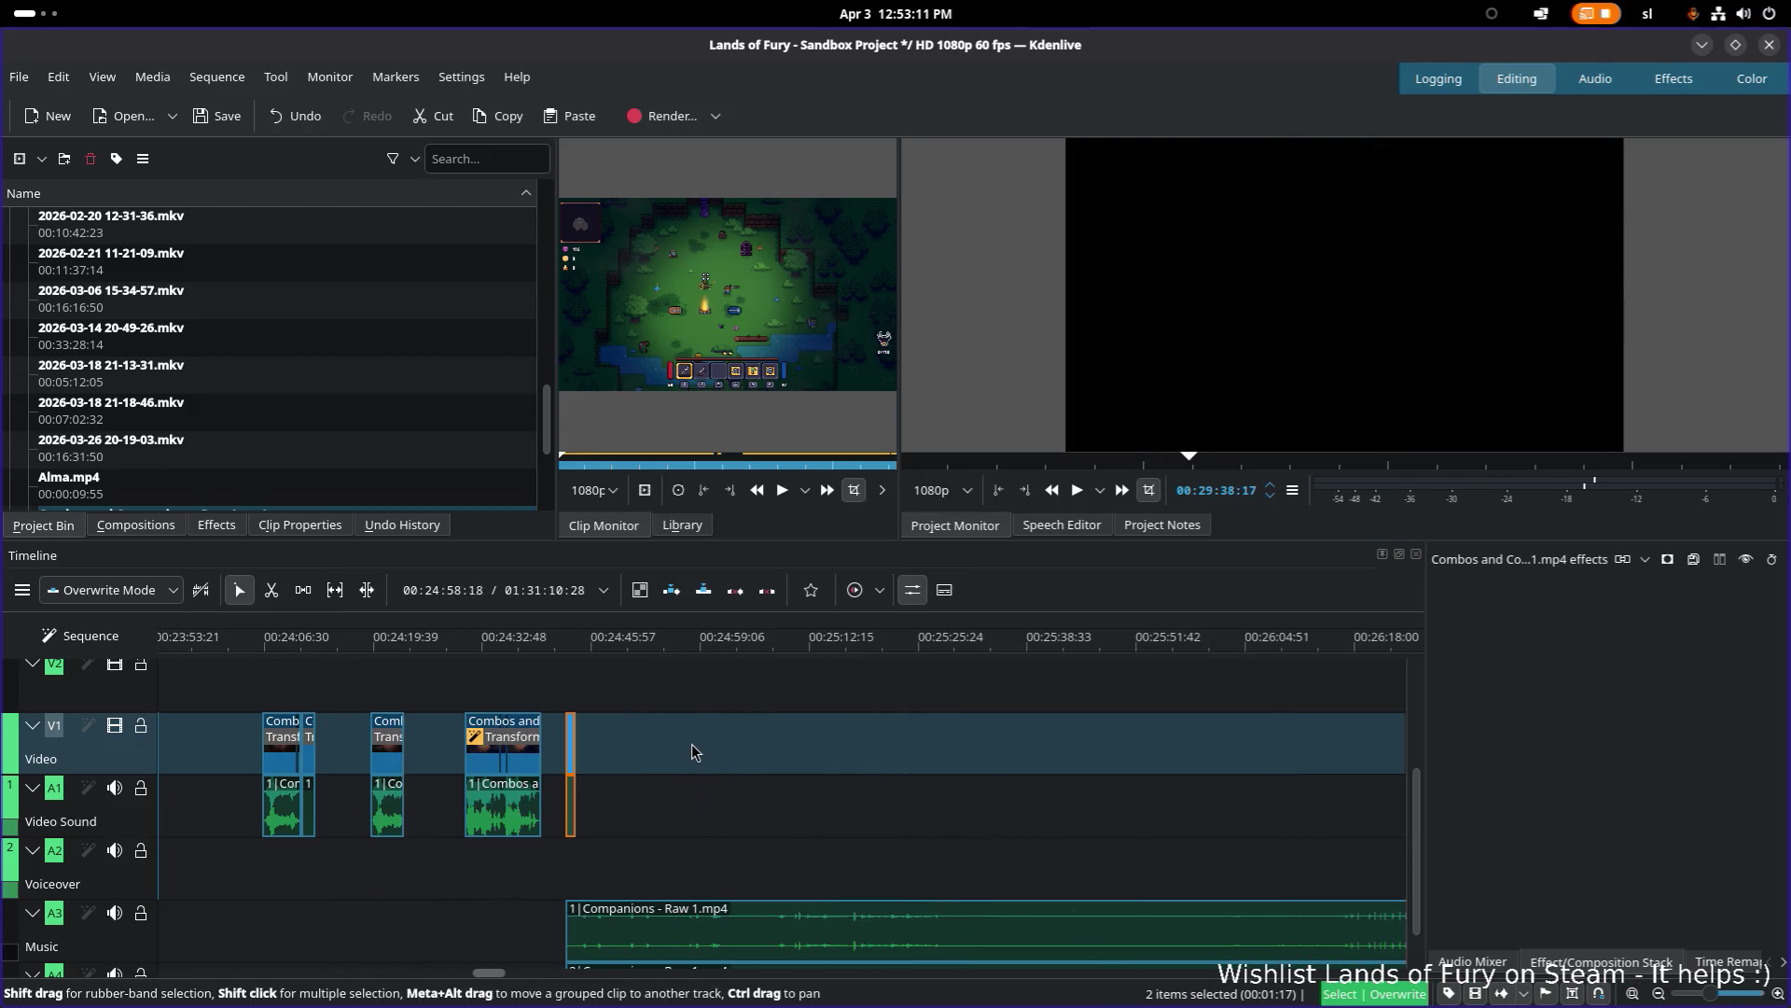
pyautogui.scroll(1, 1026, 761)
pyautogui.hscroll(-5, 1073, 770)
pyautogui.moveTo(1046, 796); pyautogui.dragTo(998, 803)
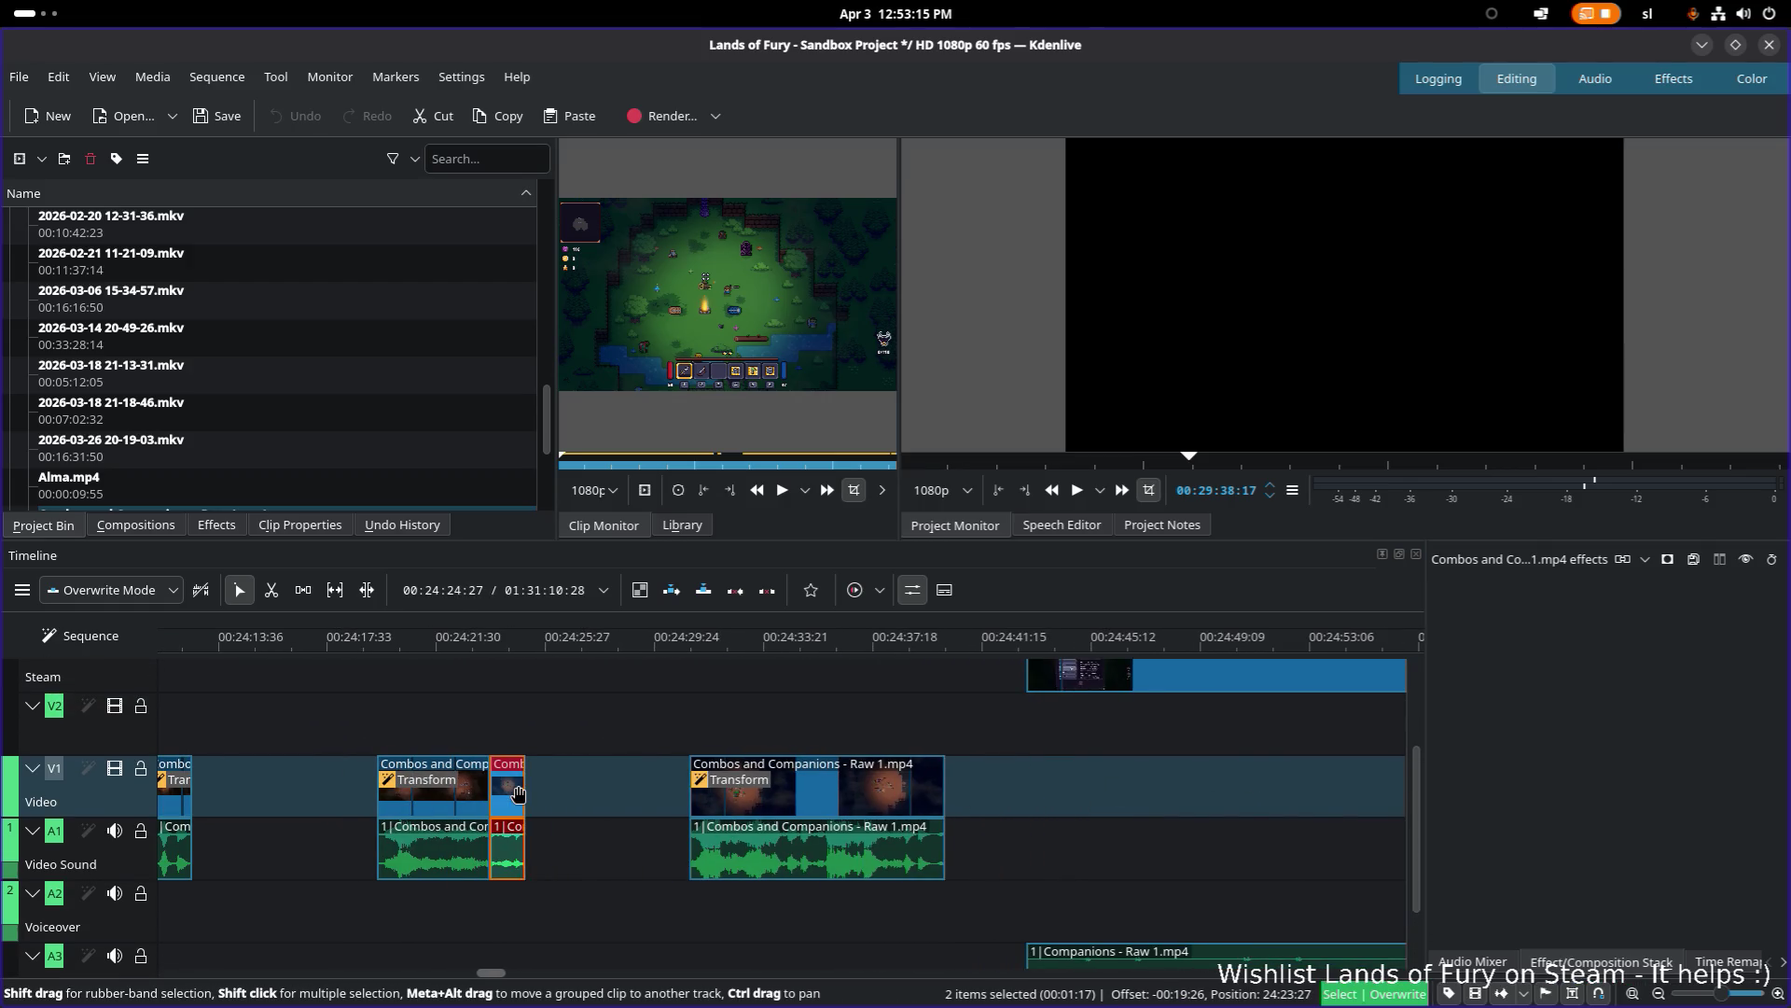
pyautogui.moveTo(370, 656); pyautogui.dragTo(377, 647)
pyautogui.press('space')
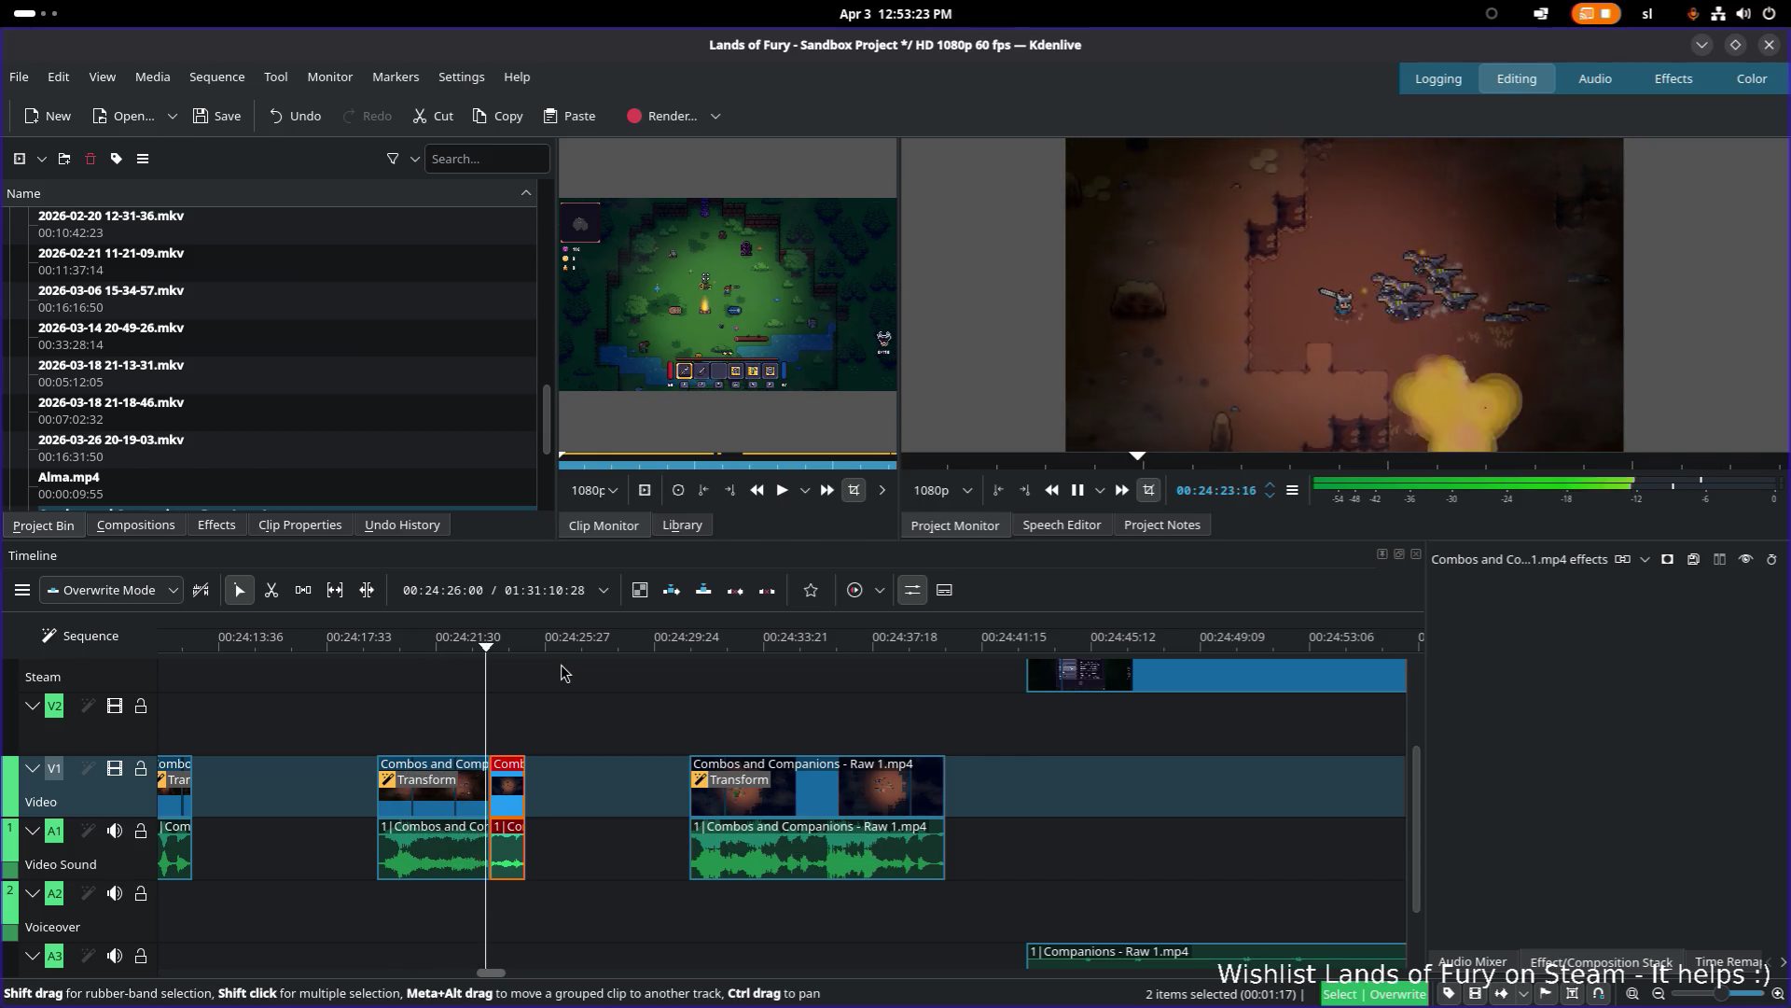
pyautogui.press('space')
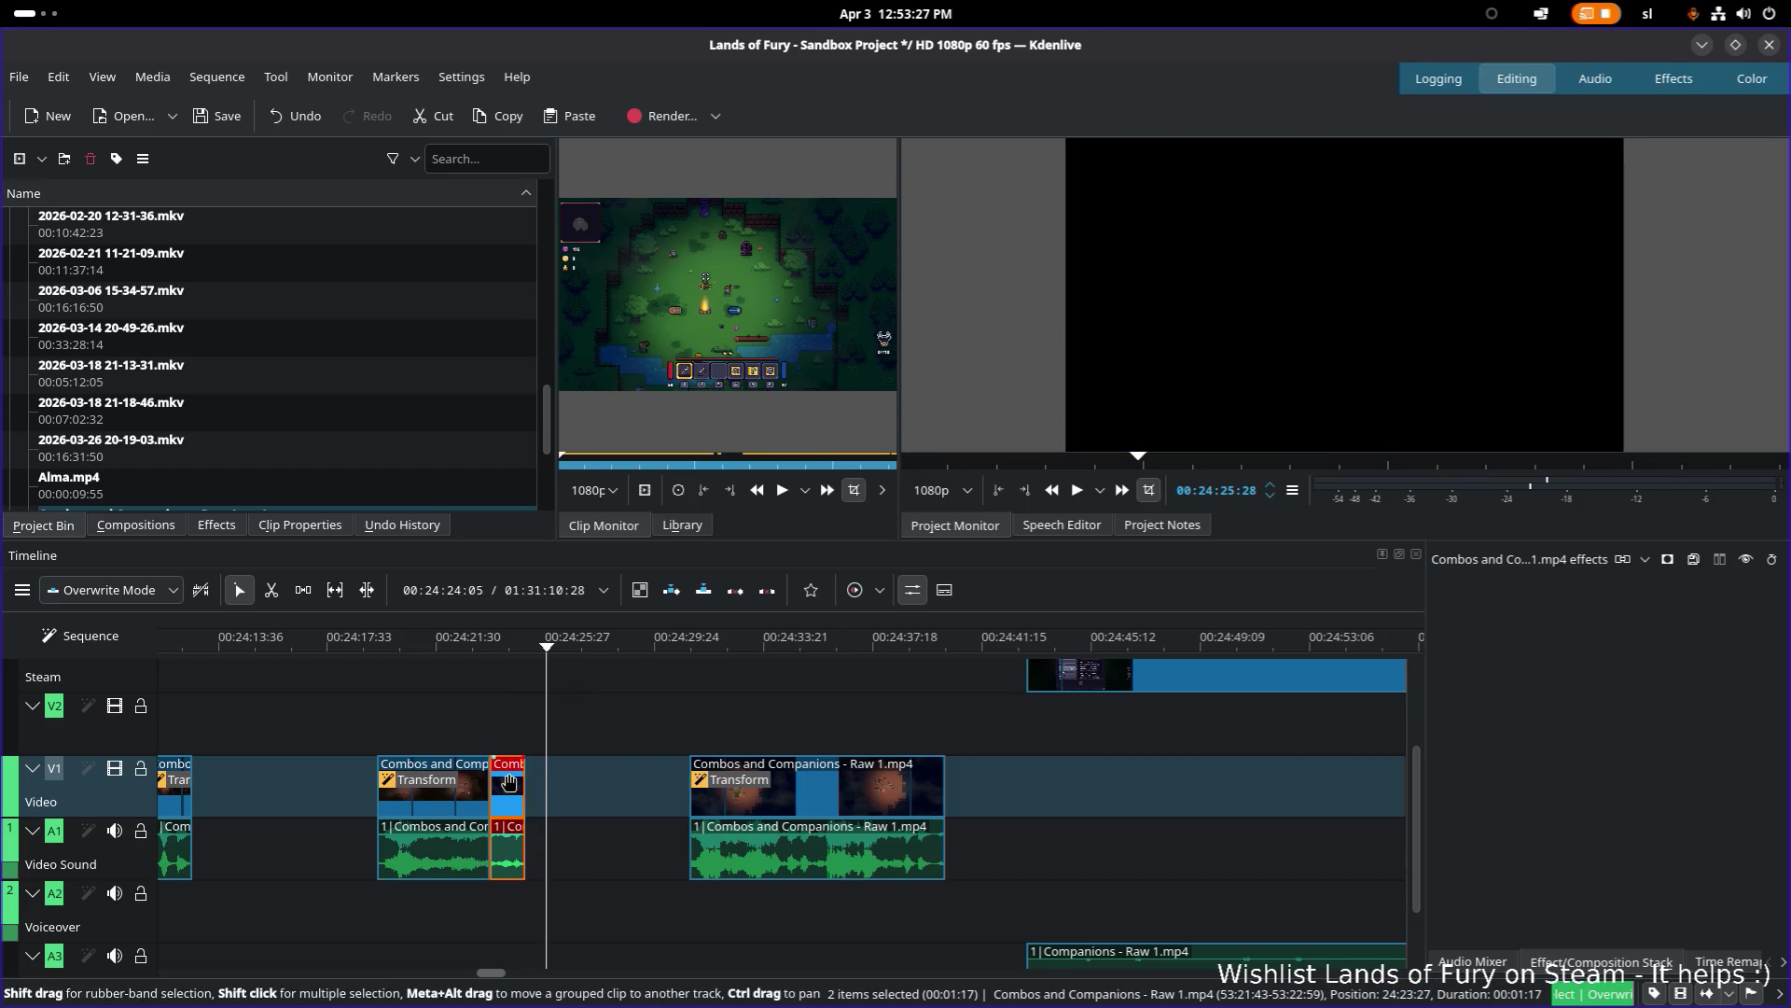
# Step: Butt the red clip against the preceding clip at 24:23, about three seconds long, and replay it
pyautogui.scroll(1, 521, 788)
pyautogui.moveTo(534, 796)
pyautogui.mouseDown()
pyautogui.moveTo(579, 792)
pyautogui.moveTo(518, 792)
pyautogui.mouseUp()
pyautogui.click(510, 648)
pyautogui.press('space')
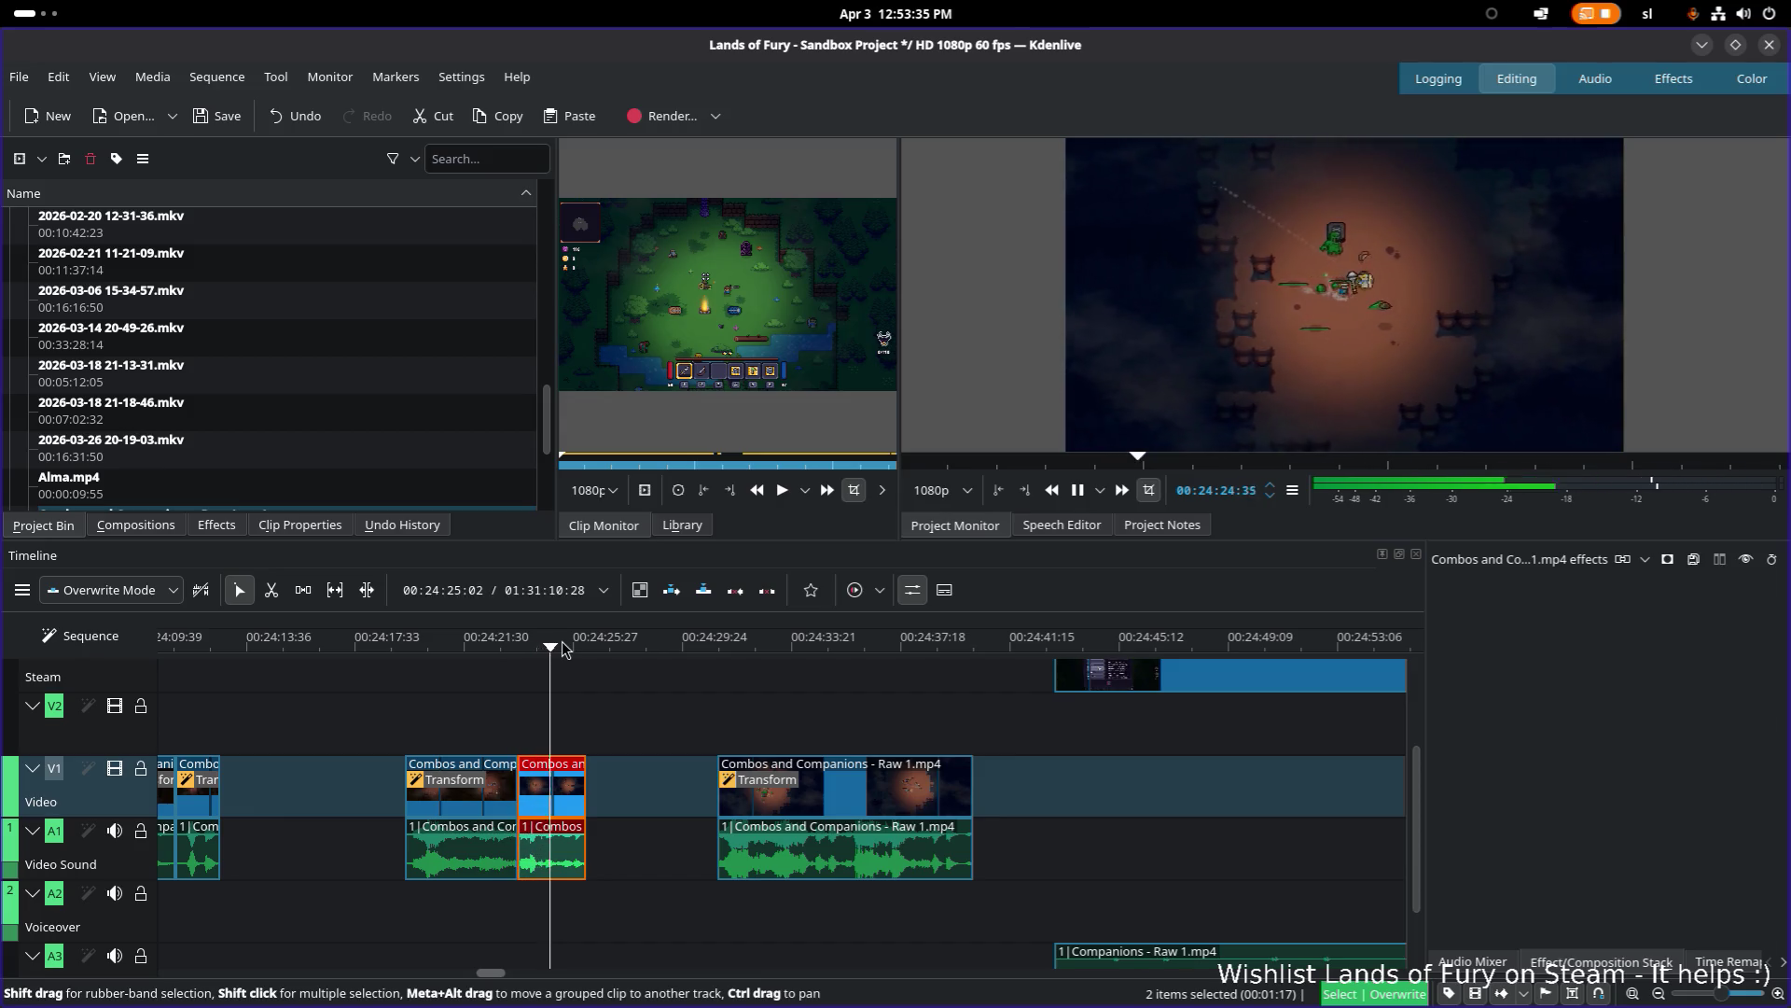
pyautogui.moveTo(556, 792)
pyautogui.mouseDown()
pyautogui.moveTo(628, 792)
pyautogui.moveTo(516, 786)
pyautogui.mouseUp()
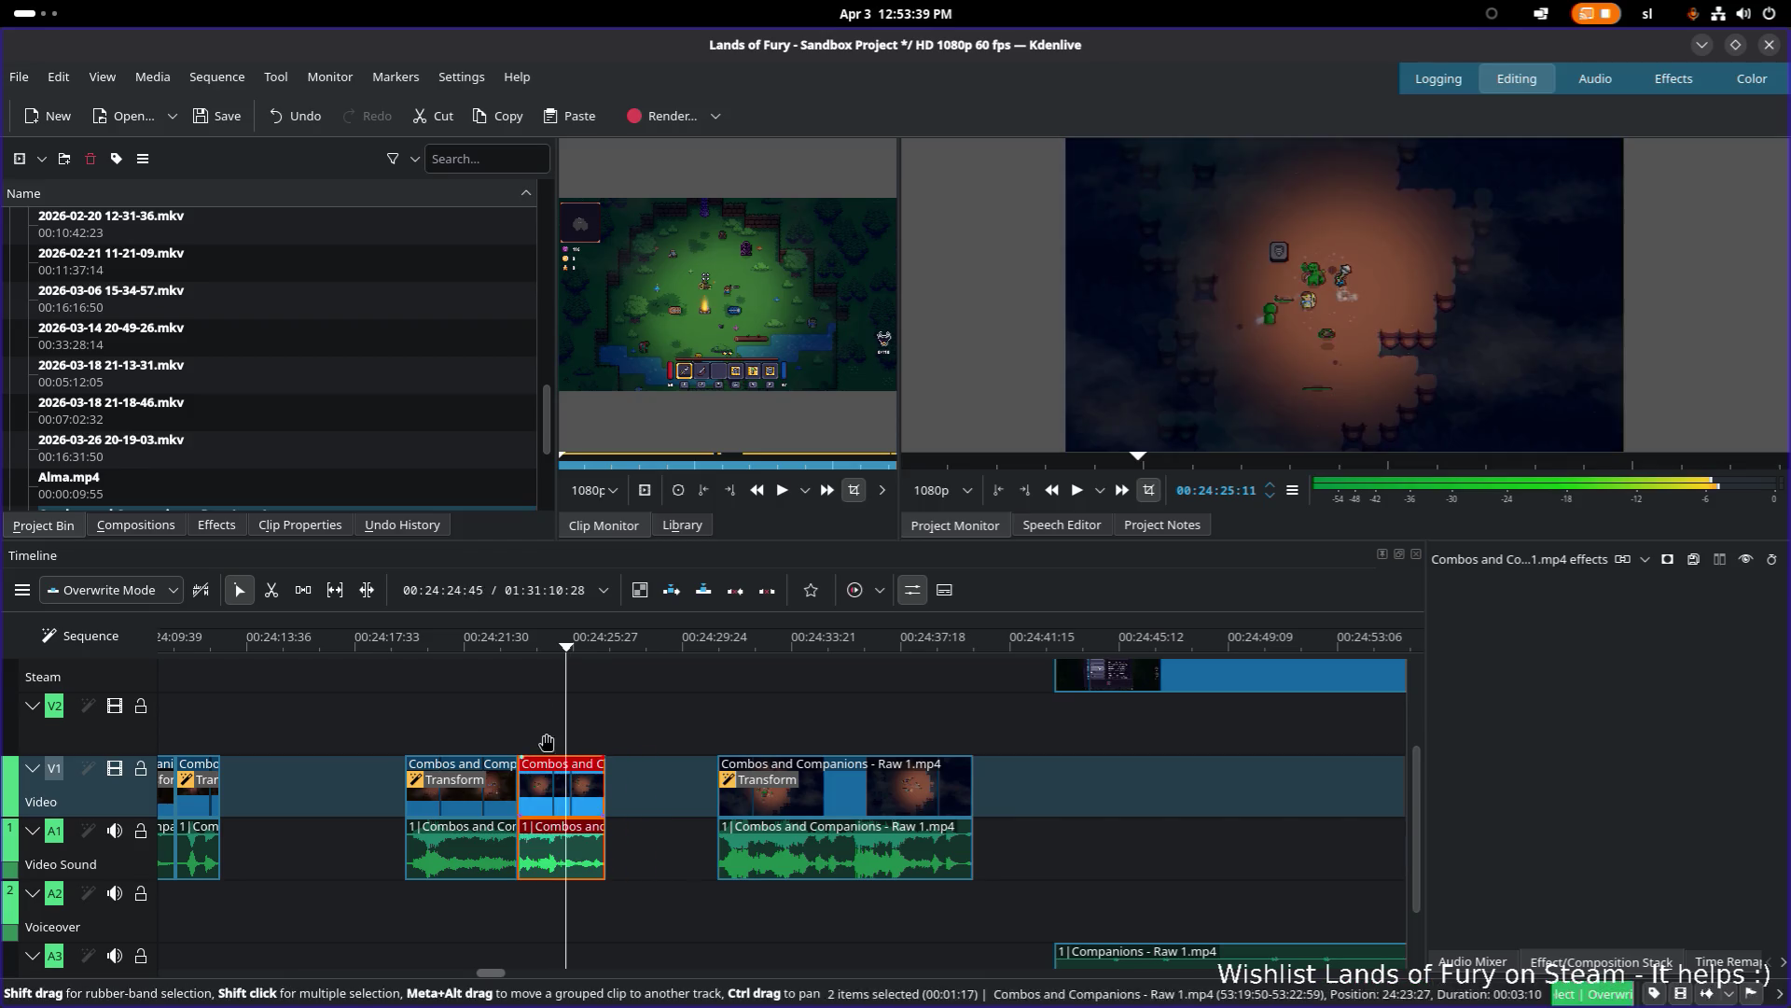
pyautogui.click(516, 641)
pyautogui.press('space')
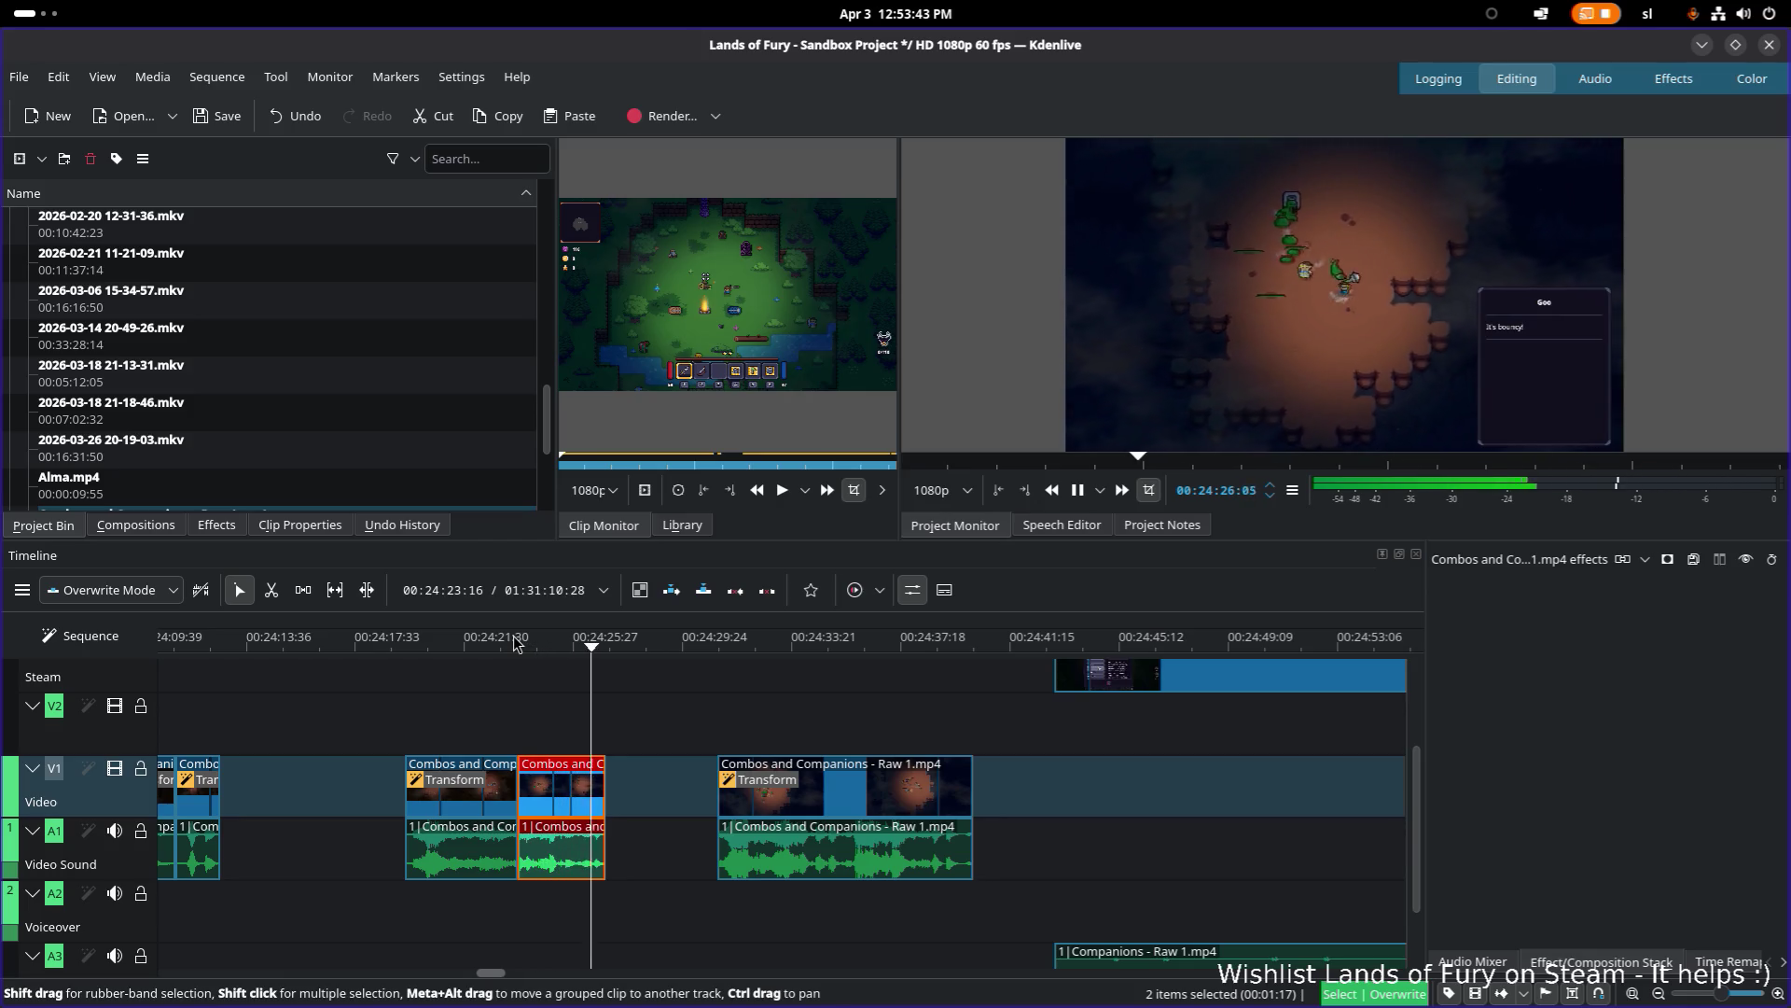
pyautogui.press('space')
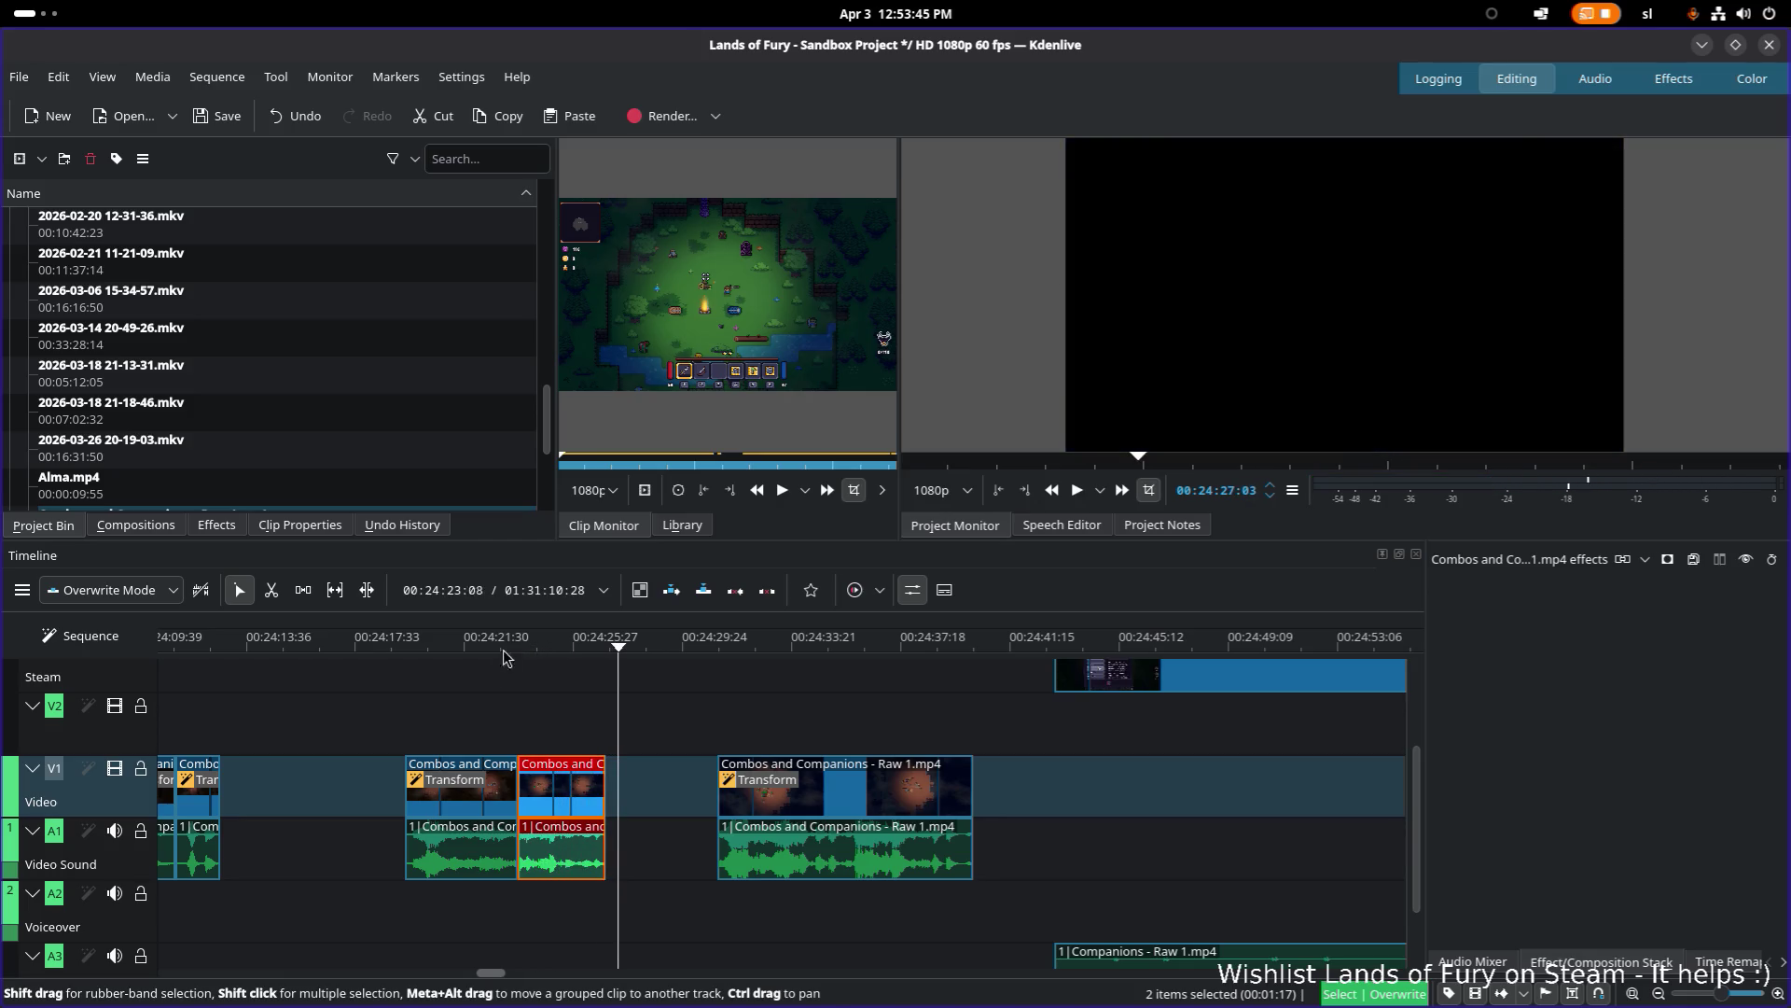
pyautogui.keyDown('ctrl'); pyautogui.scroll(-5, 690, 807); pyautogui.keyUp('ctrl')
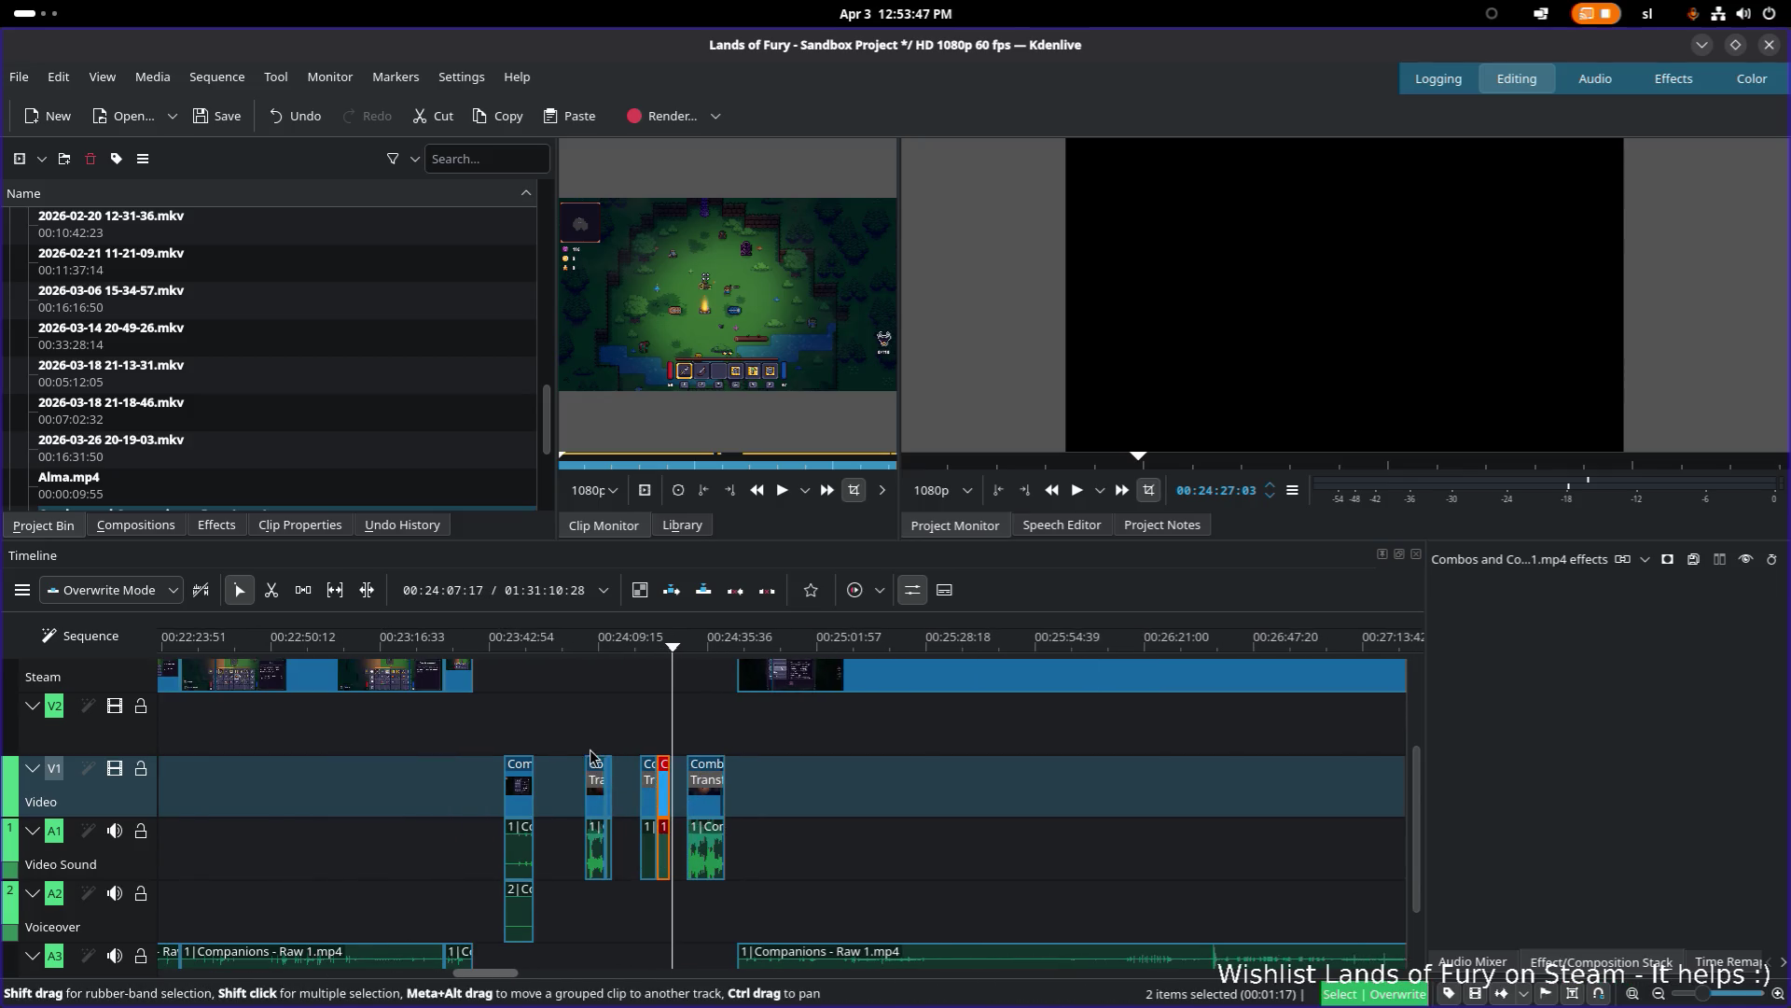
# Step: Scrub back through the Steam track and select its Companions clip
pyautogui.scroll(3, 595, 751)
pyautogui.hscroll(-4, 596, 751)
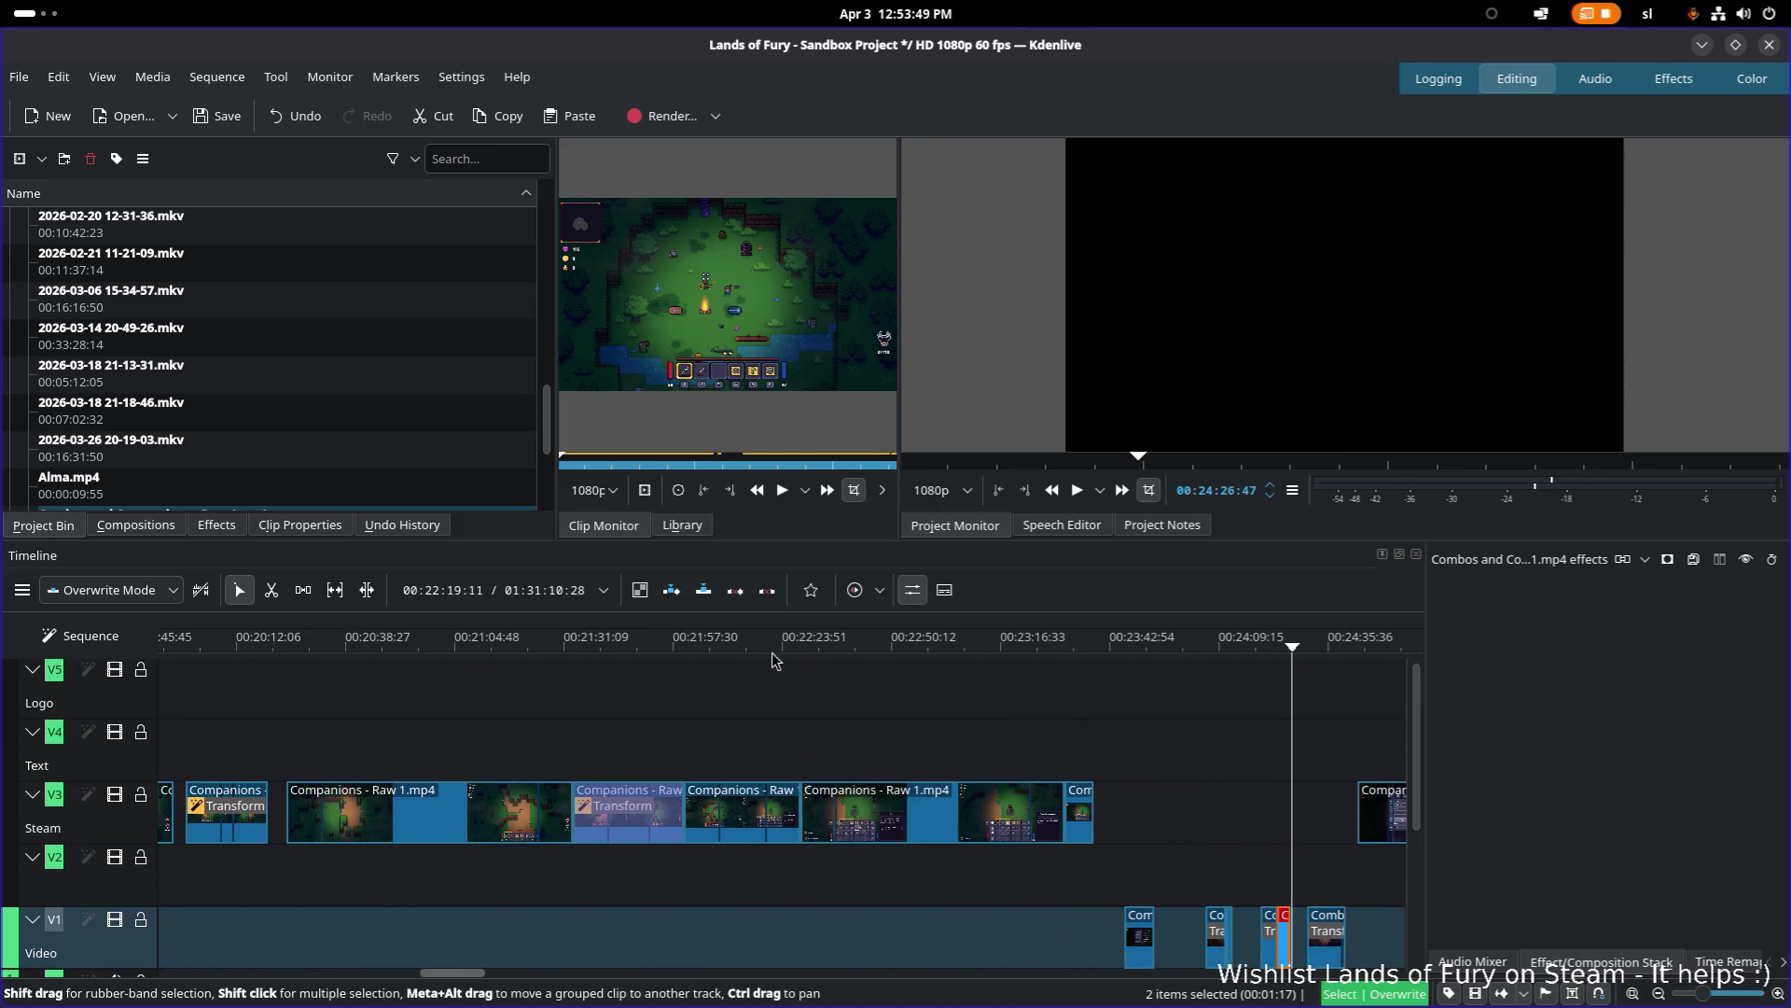
pyautogui.click(803, 644)
pyautogui.moveTo(835, 644)
pyautogui.mouseDown()
pyautogui.moveTo(1073, 644)
pyautogui.moveTo(300, 637)
pyautogui.moveTo(355, 628)
pyautogui.mouseUp()
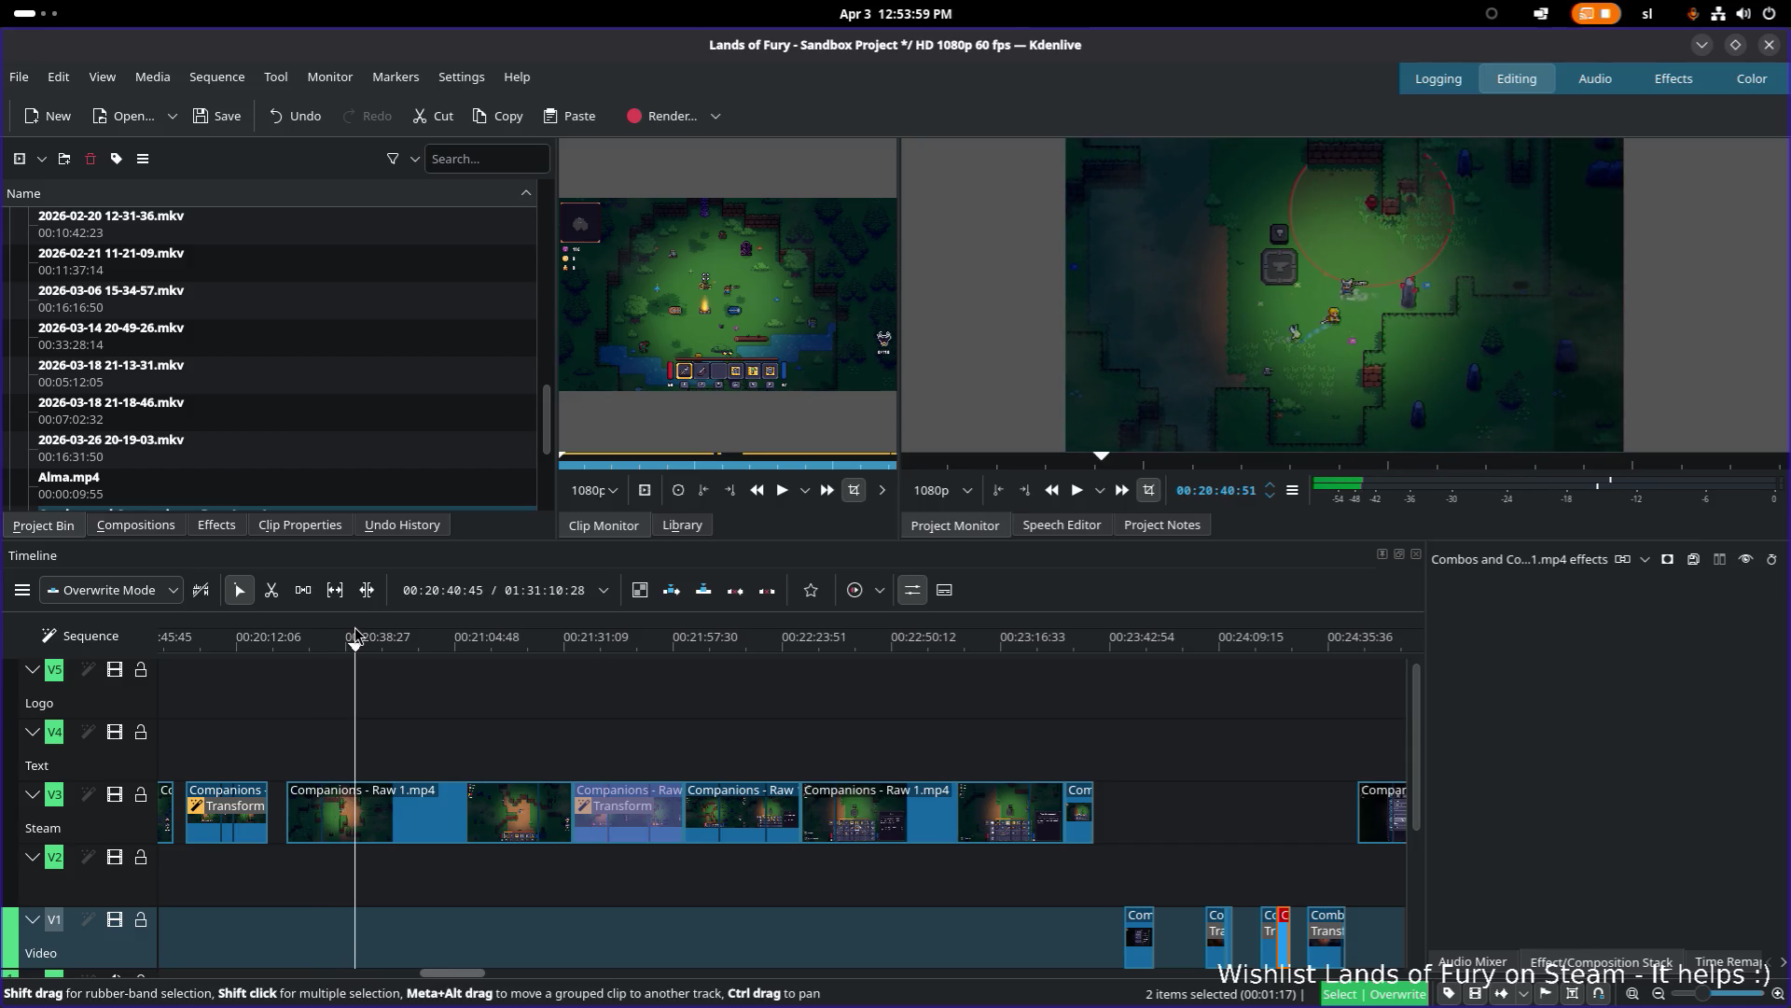
pyautogui.scroll(5, 770, 816)
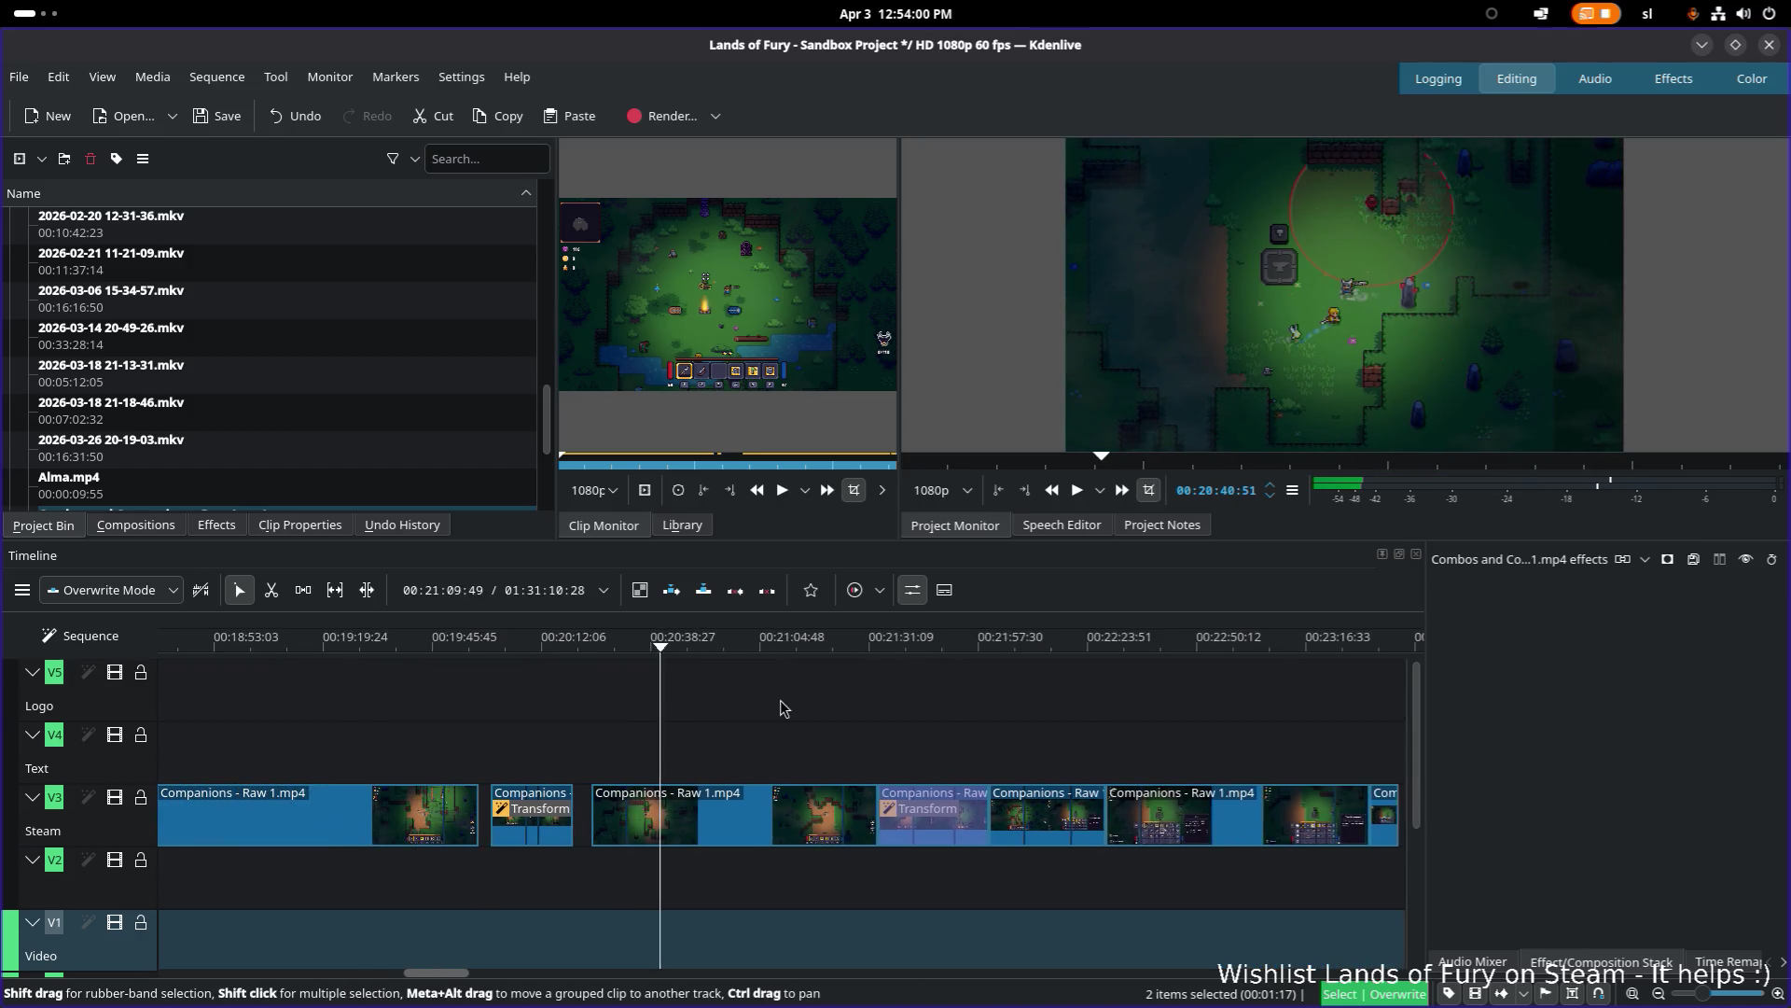
pyautogui.click(771, 817)
pyautogui.moveTo(771, 816); pyautogui.dragTo(776, 816)
# Step: Preview the Steam footage from about 00:19:18, stopping at 00:19:36
pyautogui.moveTo(492, 648); pyautogui.dragTo(401, 649)
pyautogui.scroll(2, 637, 719)
pyautogui.scroll(2, 636, 718)
pyautogui.moveTo(519, 645); pyautogui.dragTo(432, 642)
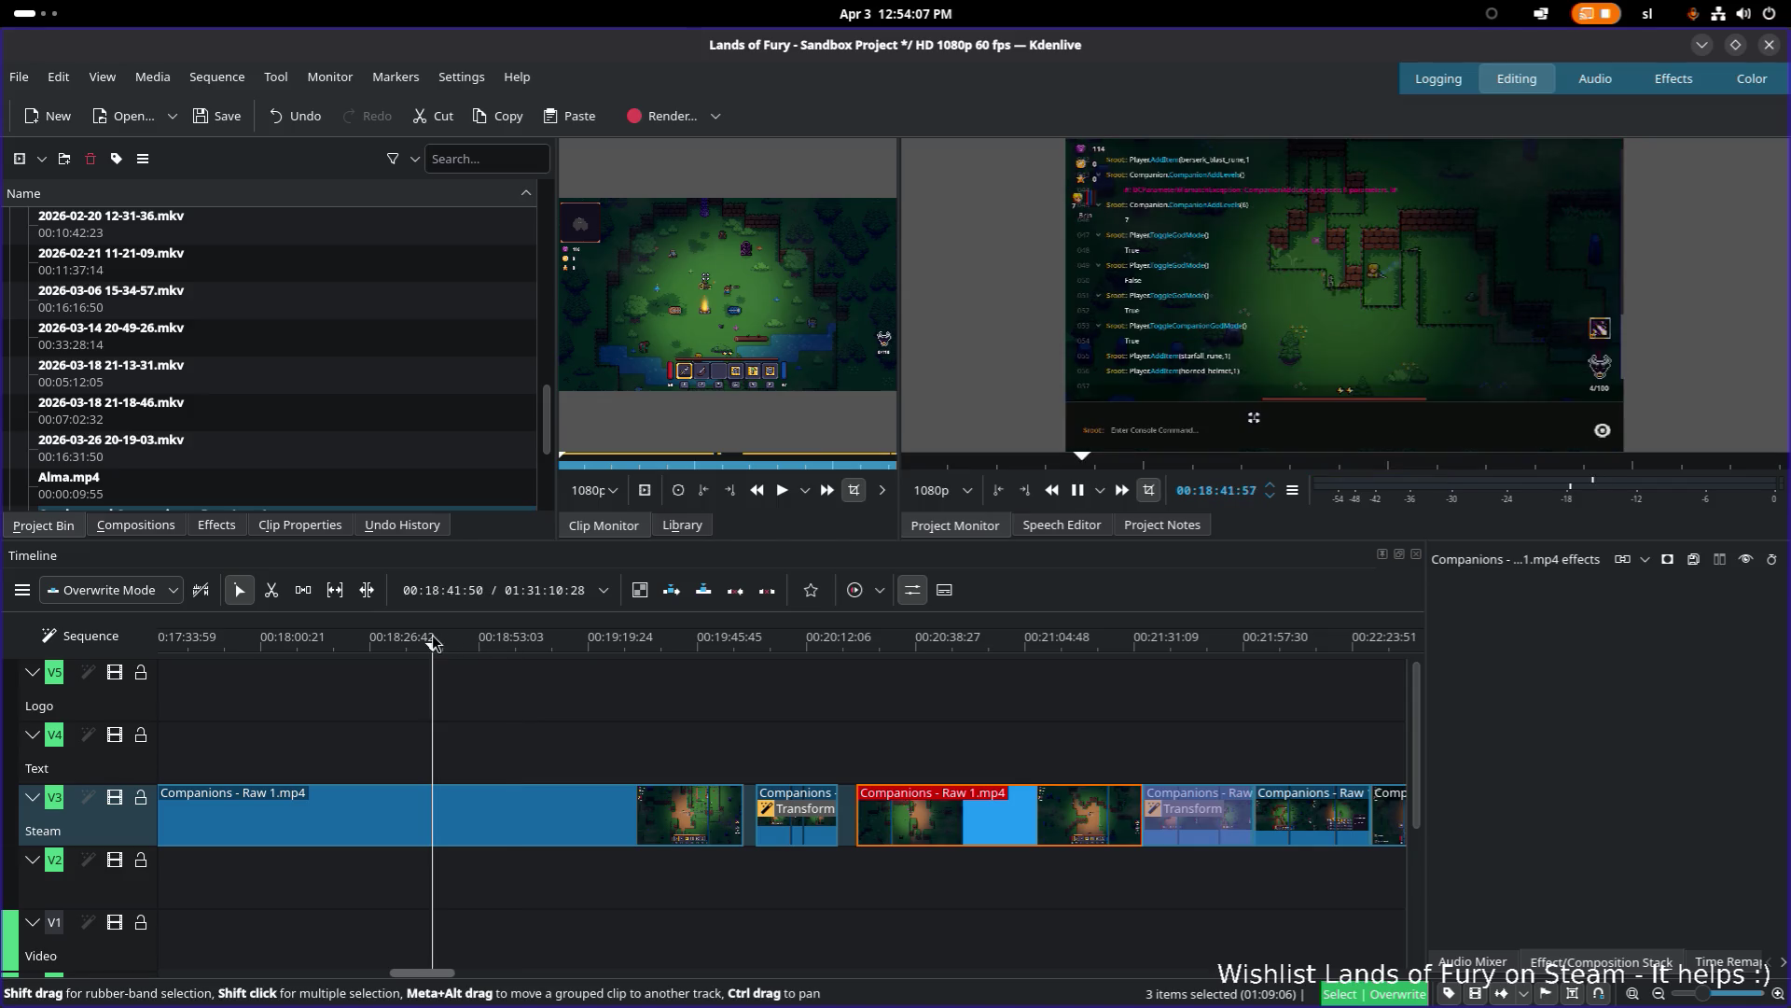
pyautogui.moveTo(546, 650); pyautogui.dragTo(651, 656)
pyautogui.press('space')
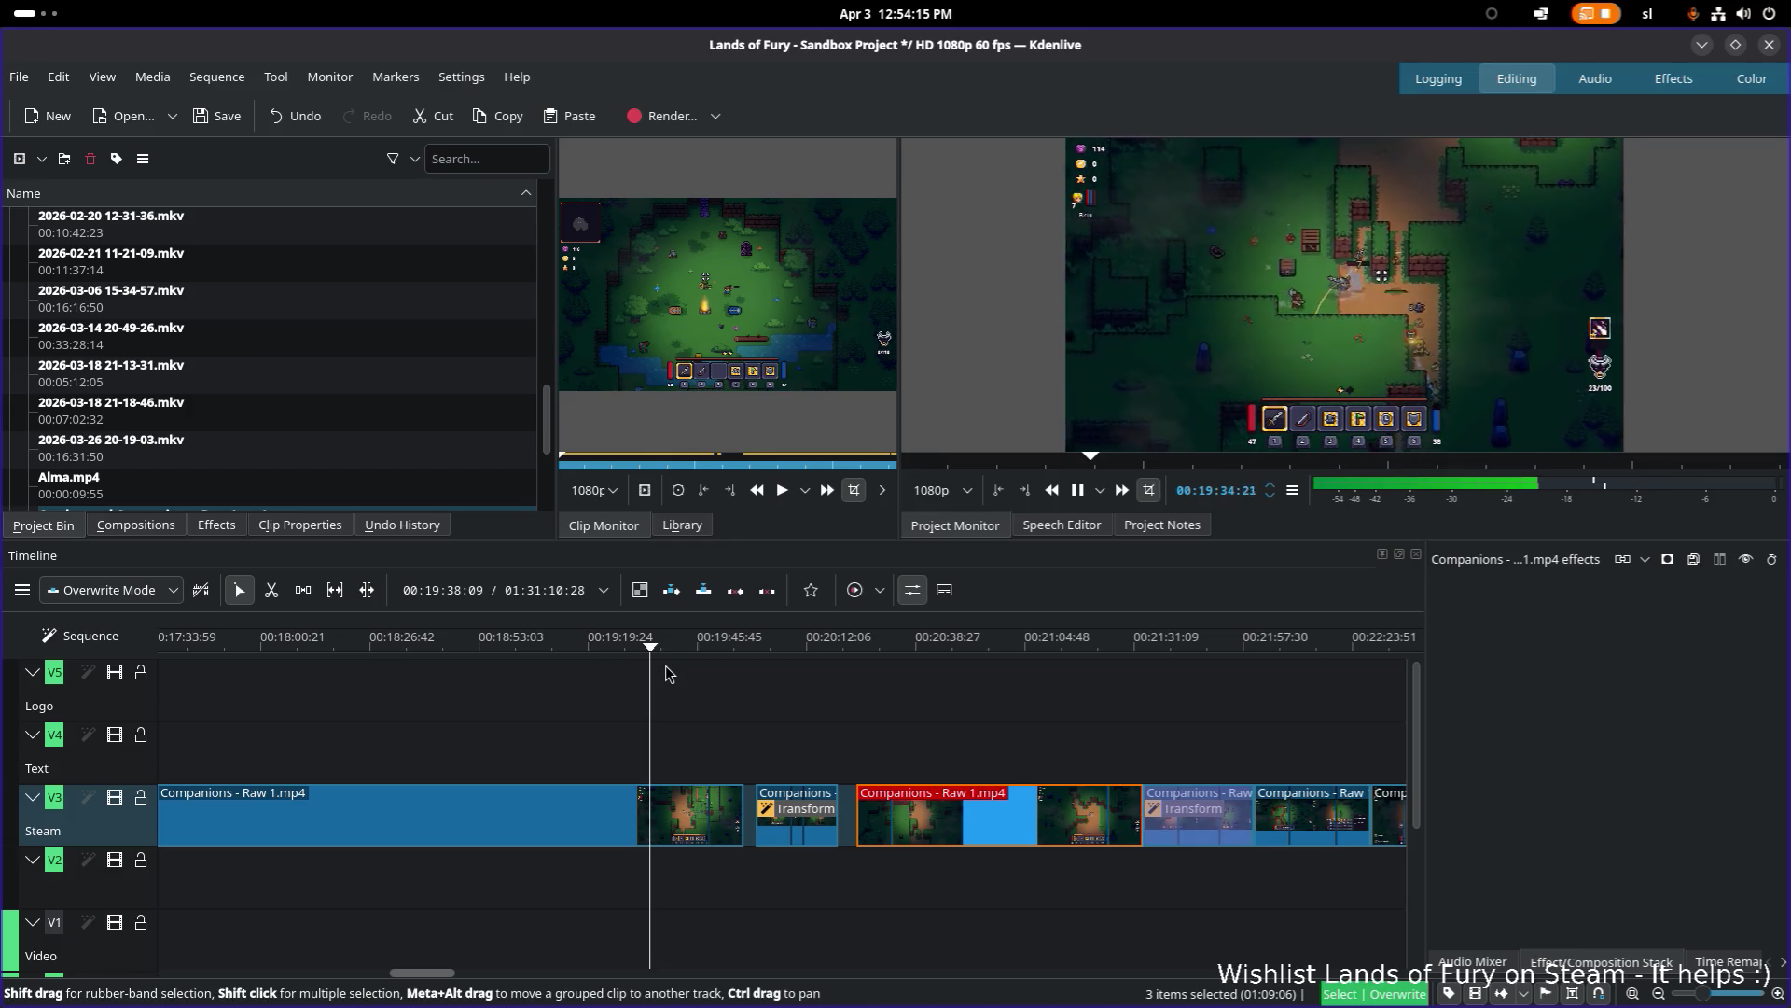
pyautogui.press('space')
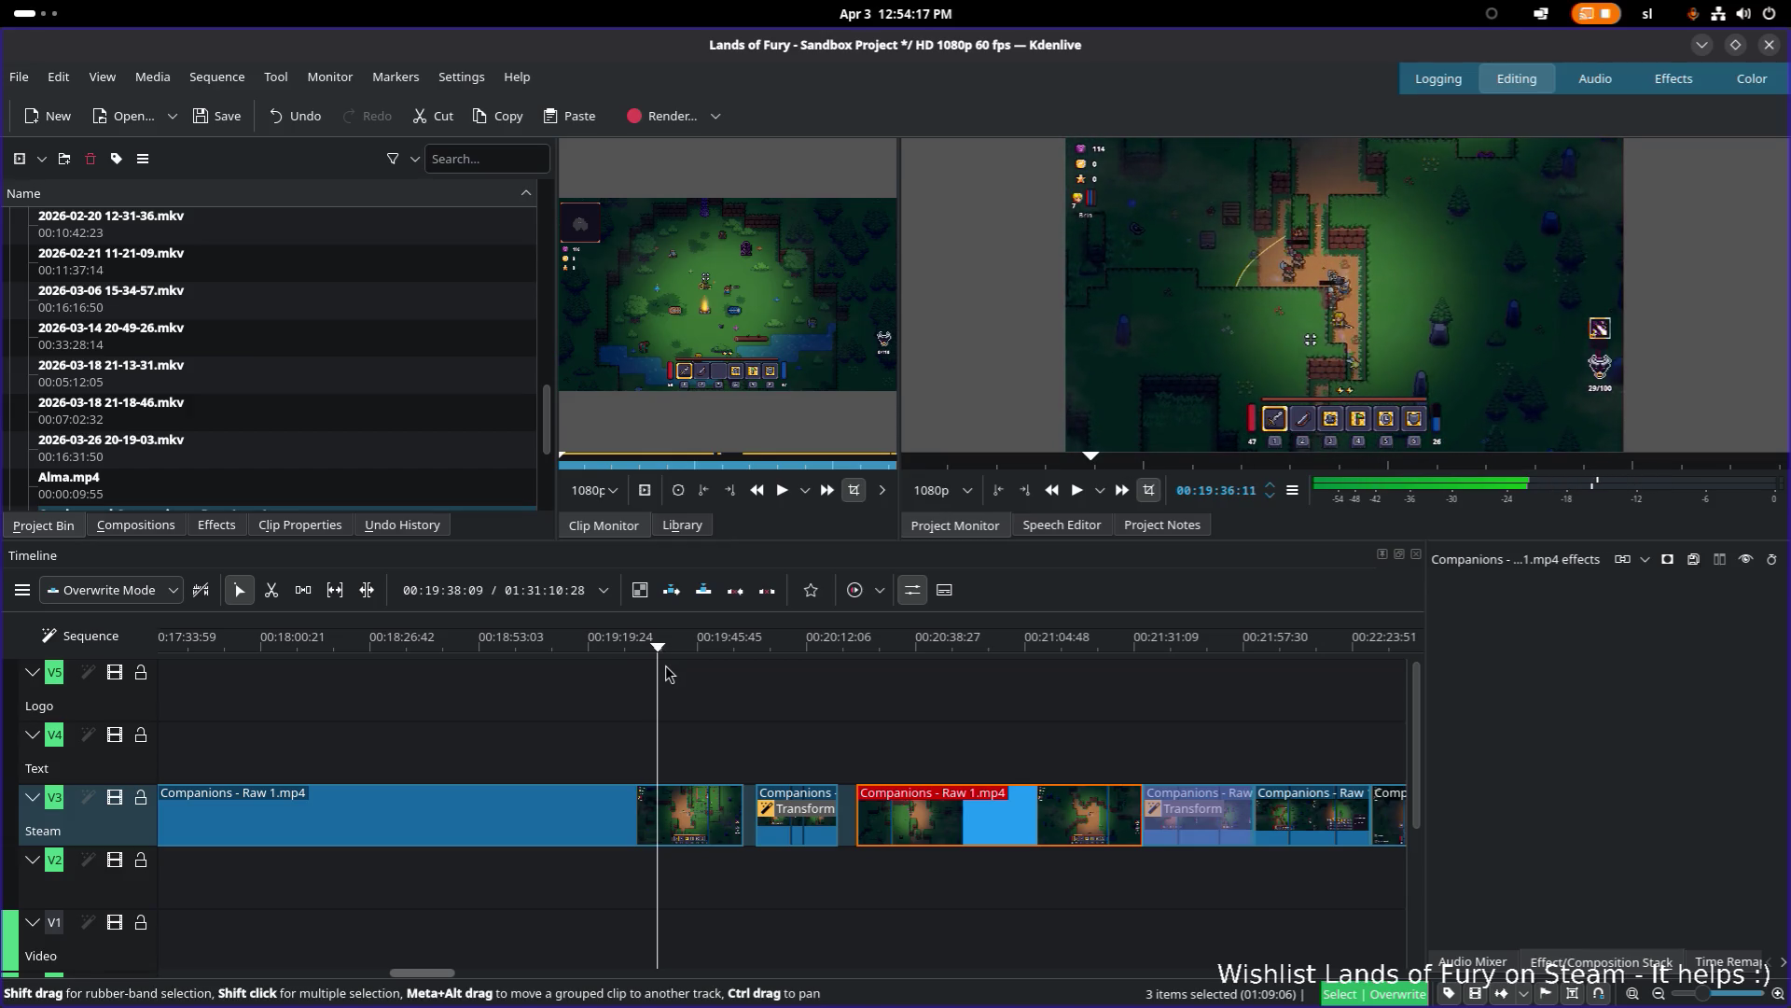
pyautogui.scroll(2, 679, 753)
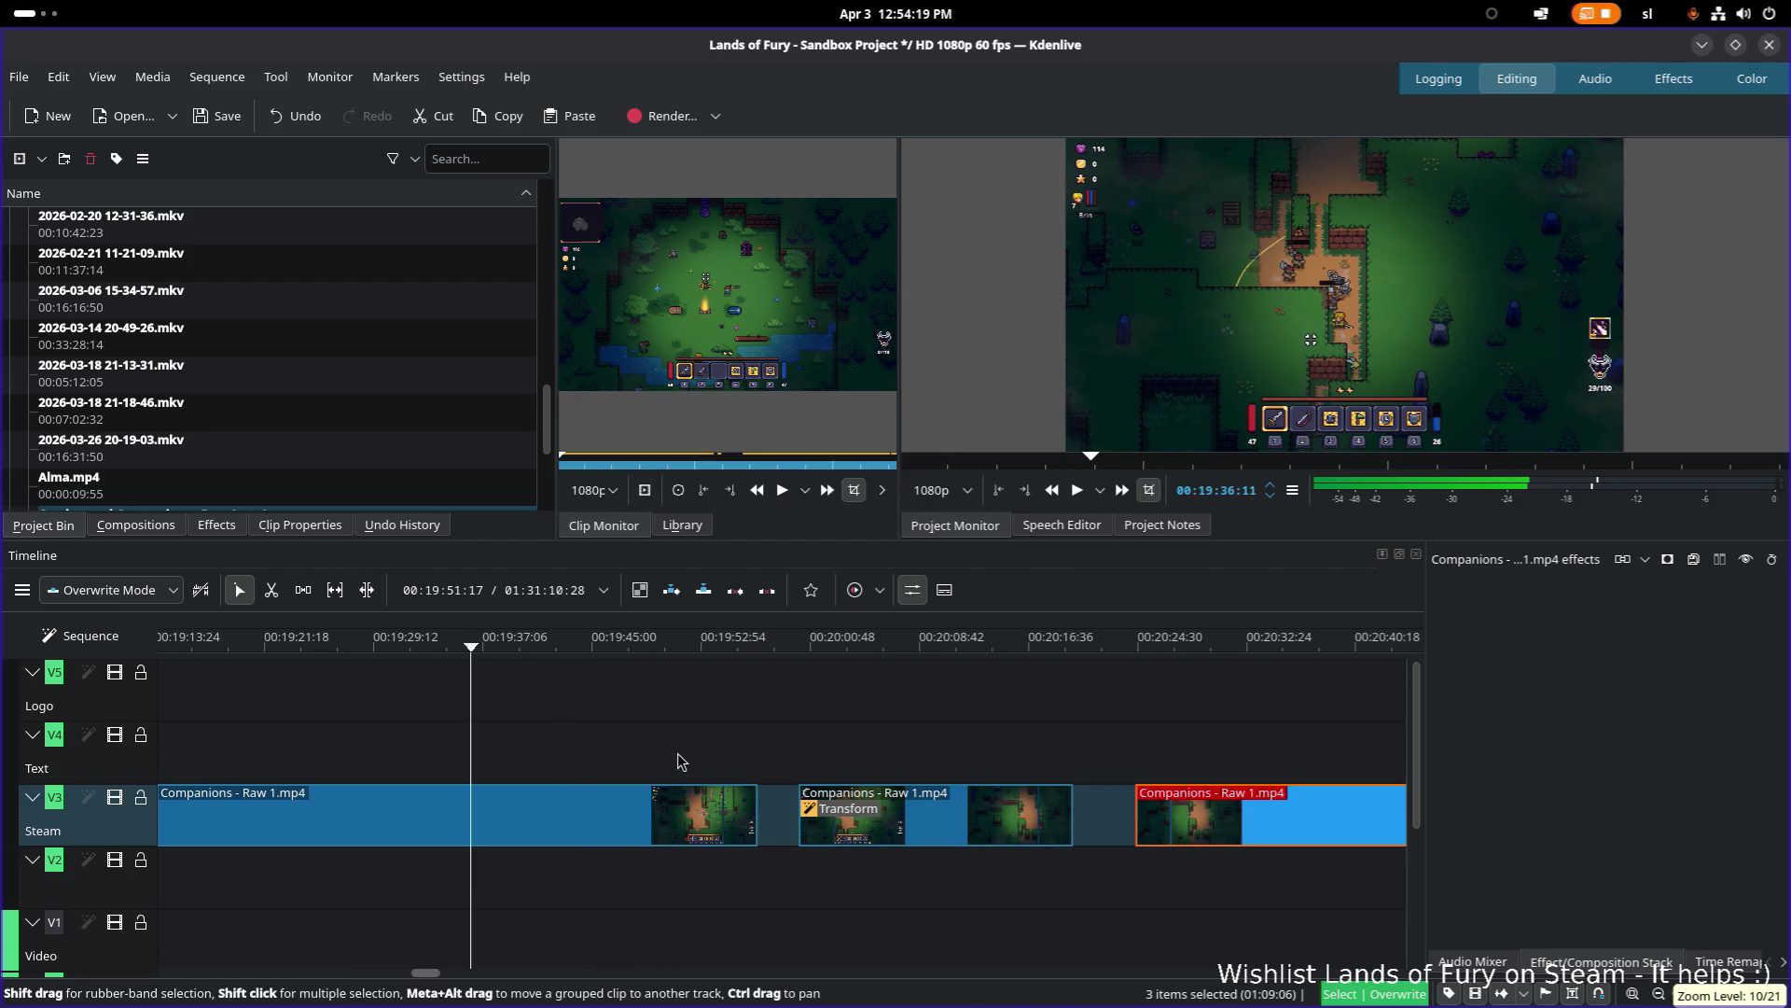
pyautogui.scroll(2, 569, 730)
# Step: Split the V3 Companions clip at 00:19:36 and trim the first piece's end earlier to leave a gap
pyautogui.press('x')
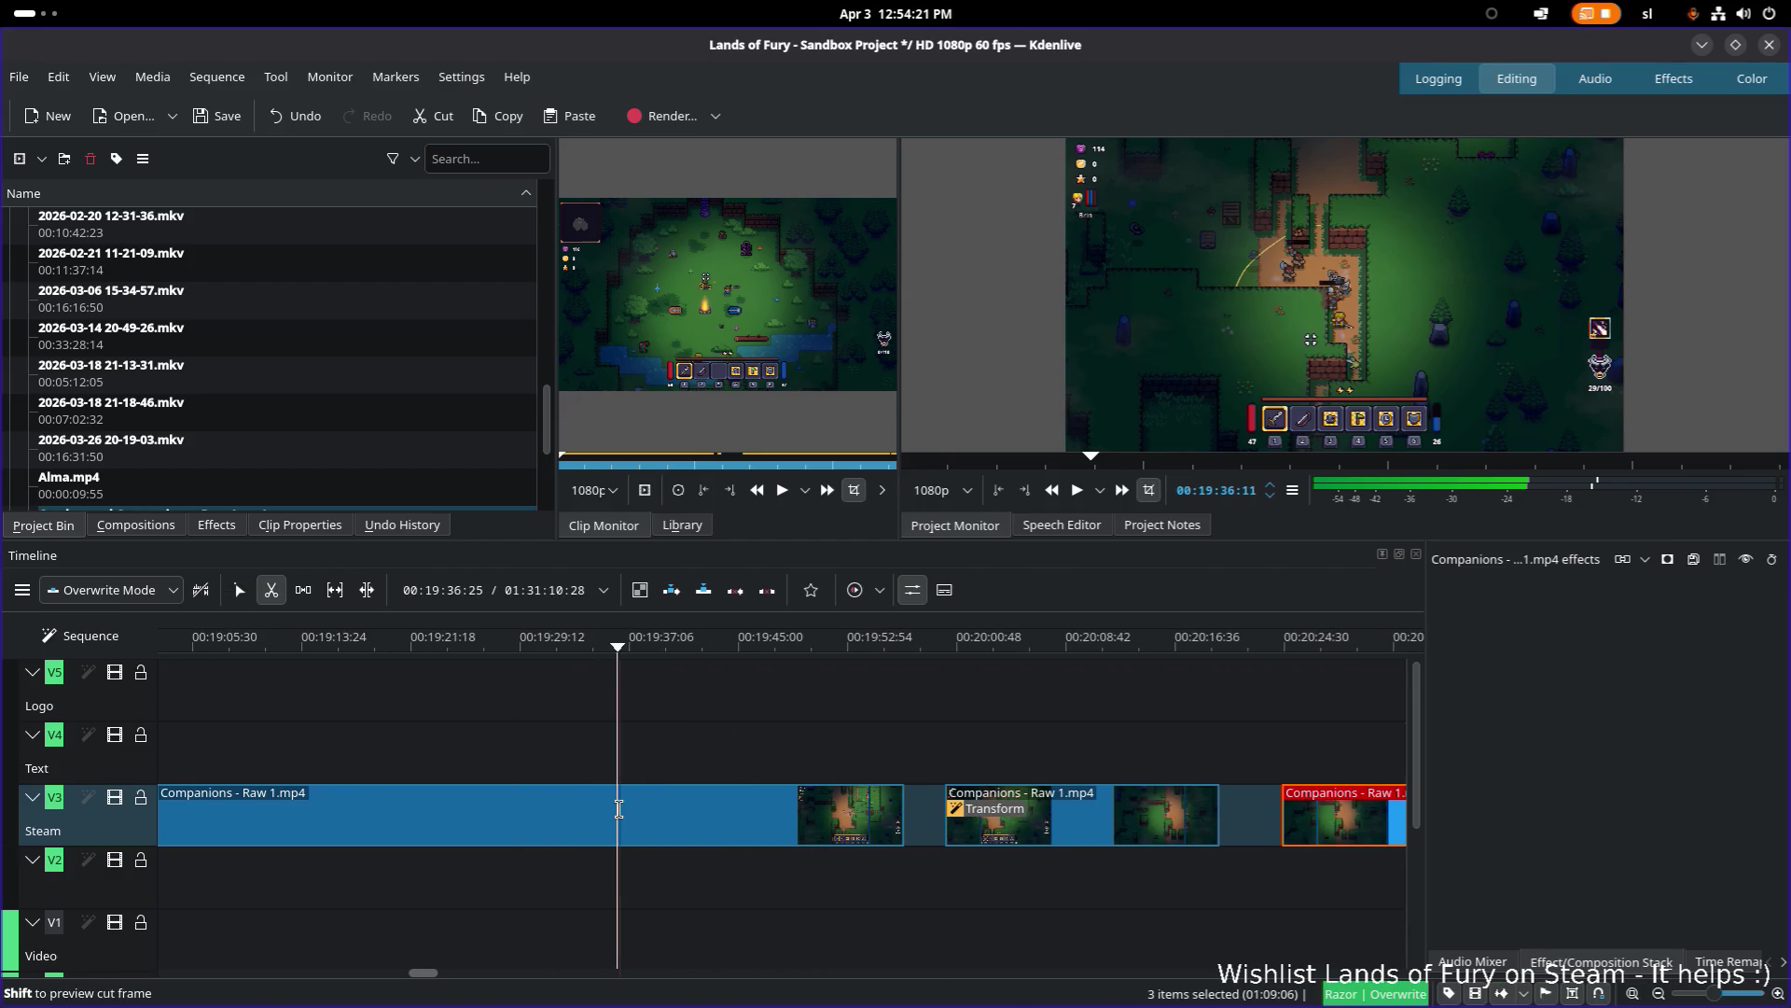
pyautogui.click(617, 808)
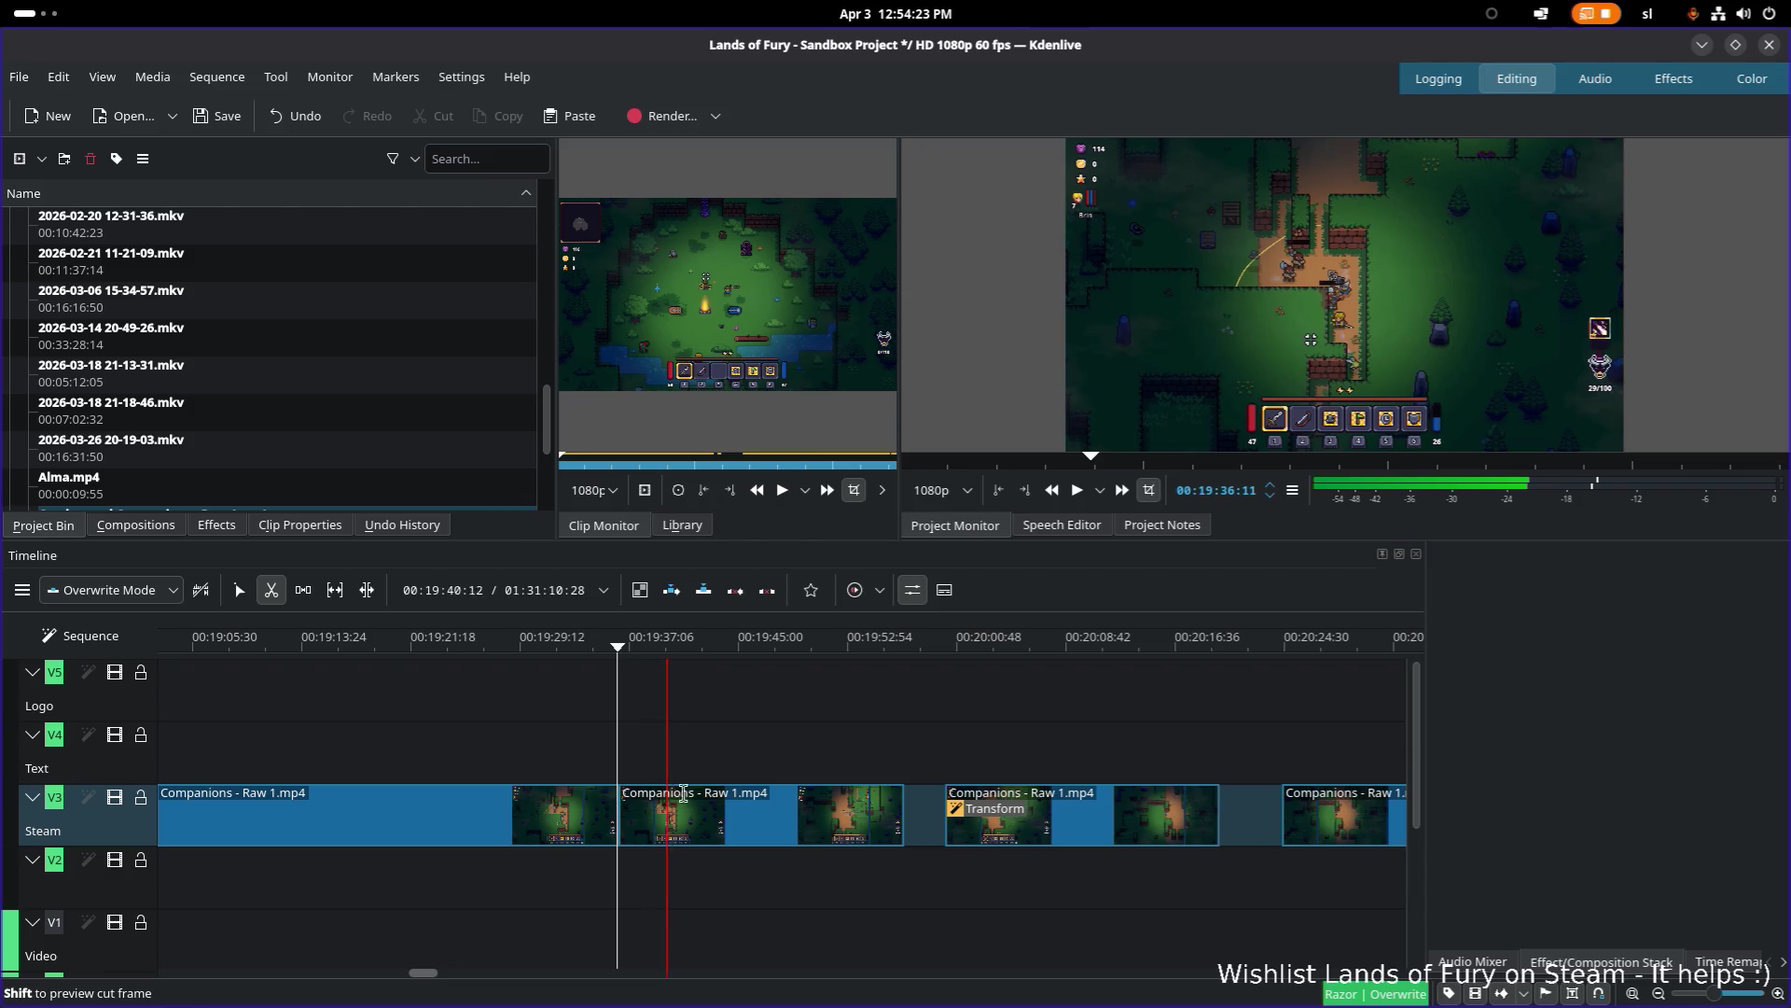
pyautogui.press('s')
pyautogui.moveTo(622, 812)
pyautogui.mouseDown()
pyautogui.moveTo(647, 812)
pyautogui.moveTo(622, 812)
pyautogui.mouseUp()
pyautogui.press('space')
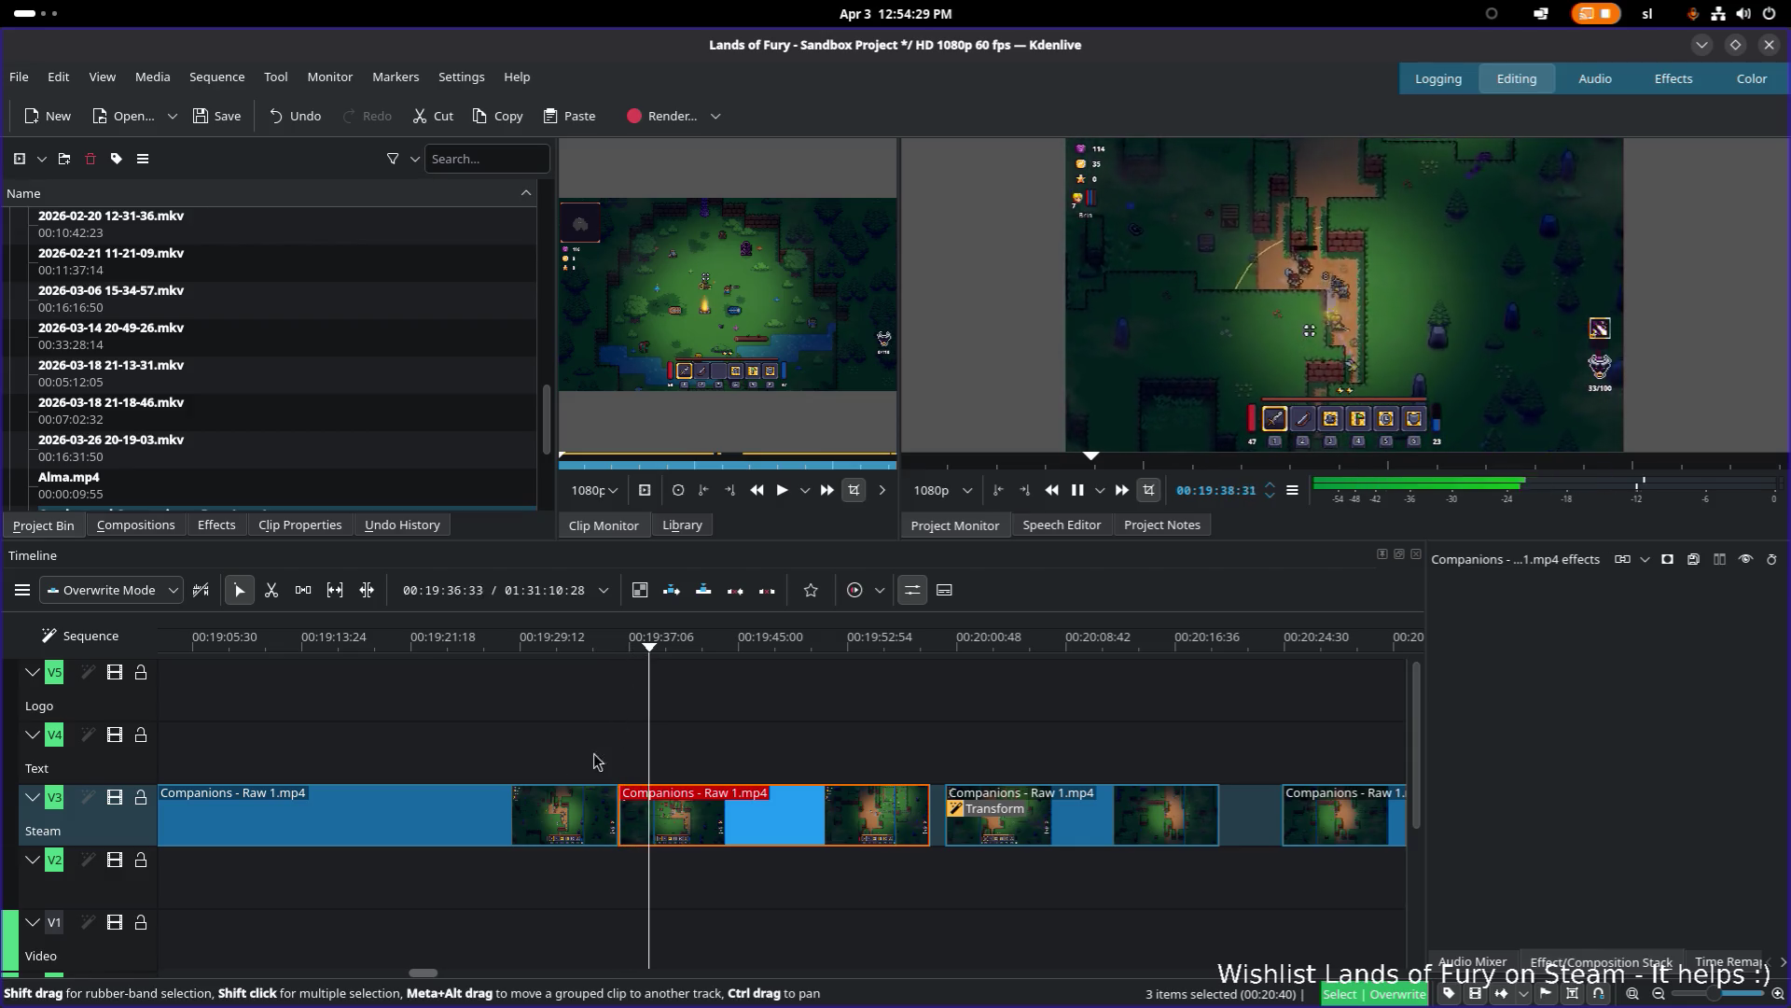
pyautogui.moveTo(614, 812); pyautogui.dragTo(551, 812)
pyautogui.click(617, 644)
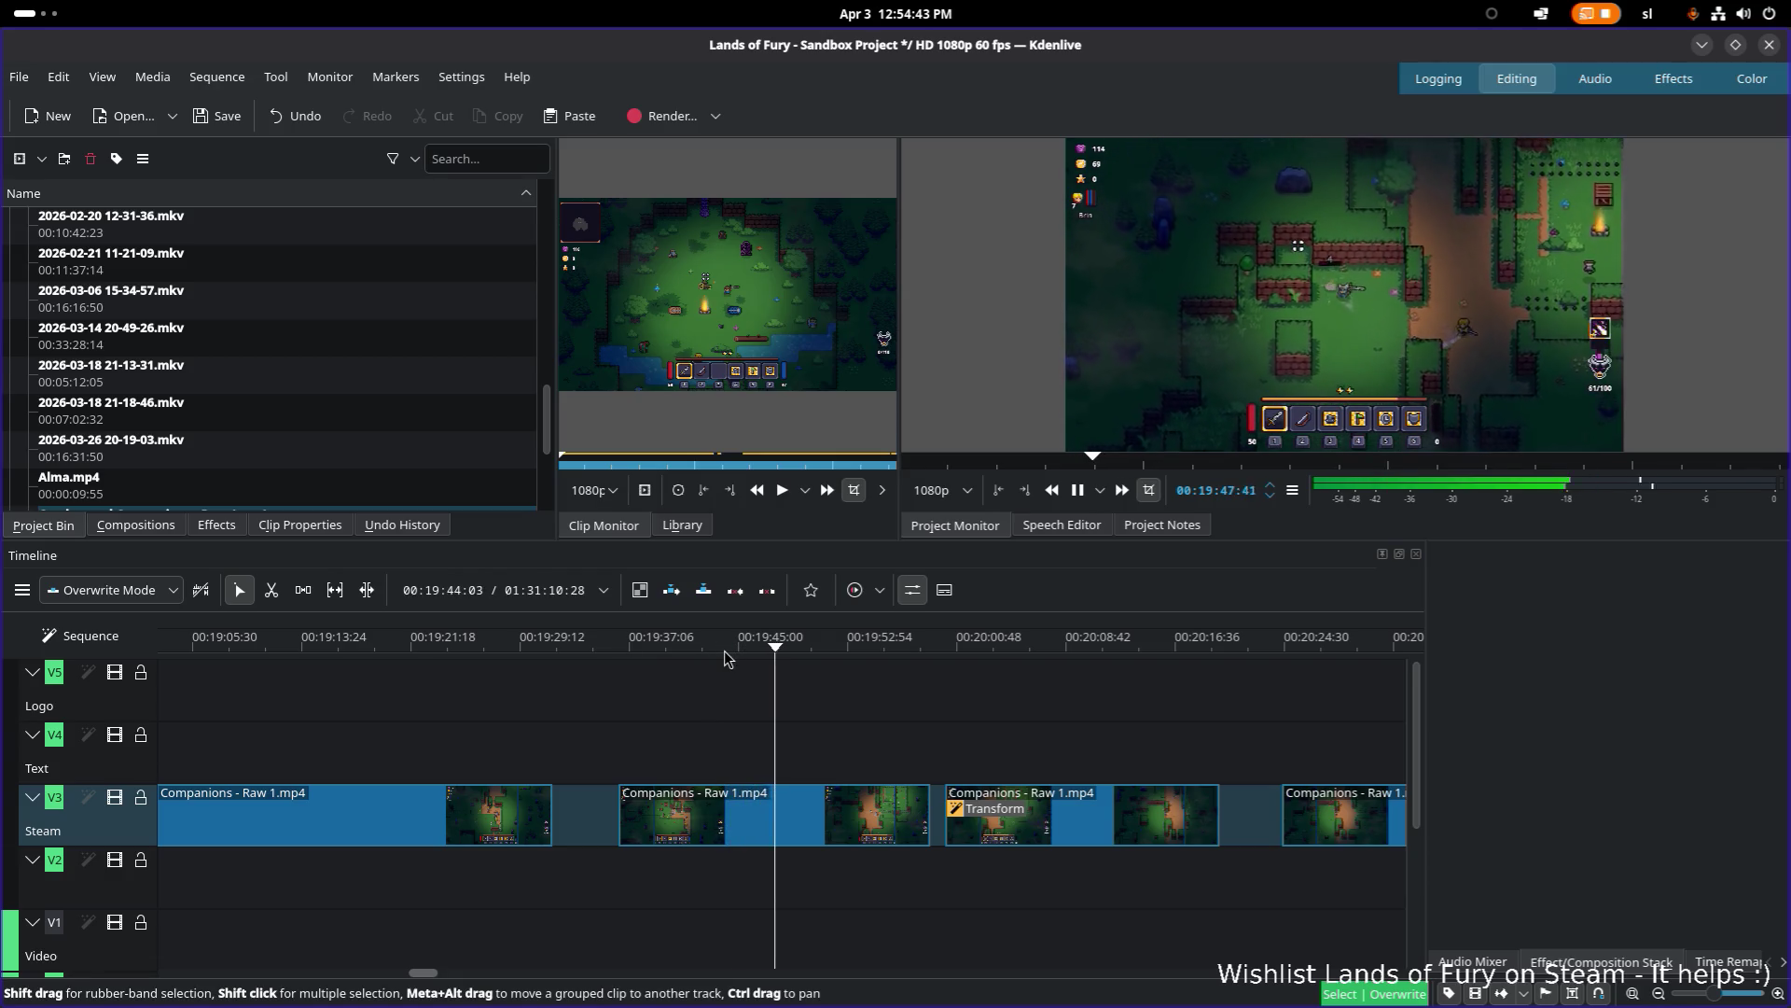
# Step: Review the following Steam clips from 00:19:49 through about 00:21:44
pyautogui.click(808, 650)
pyautogui.moveTo(828, 651); pyautogui.dragTo(1108, 647)
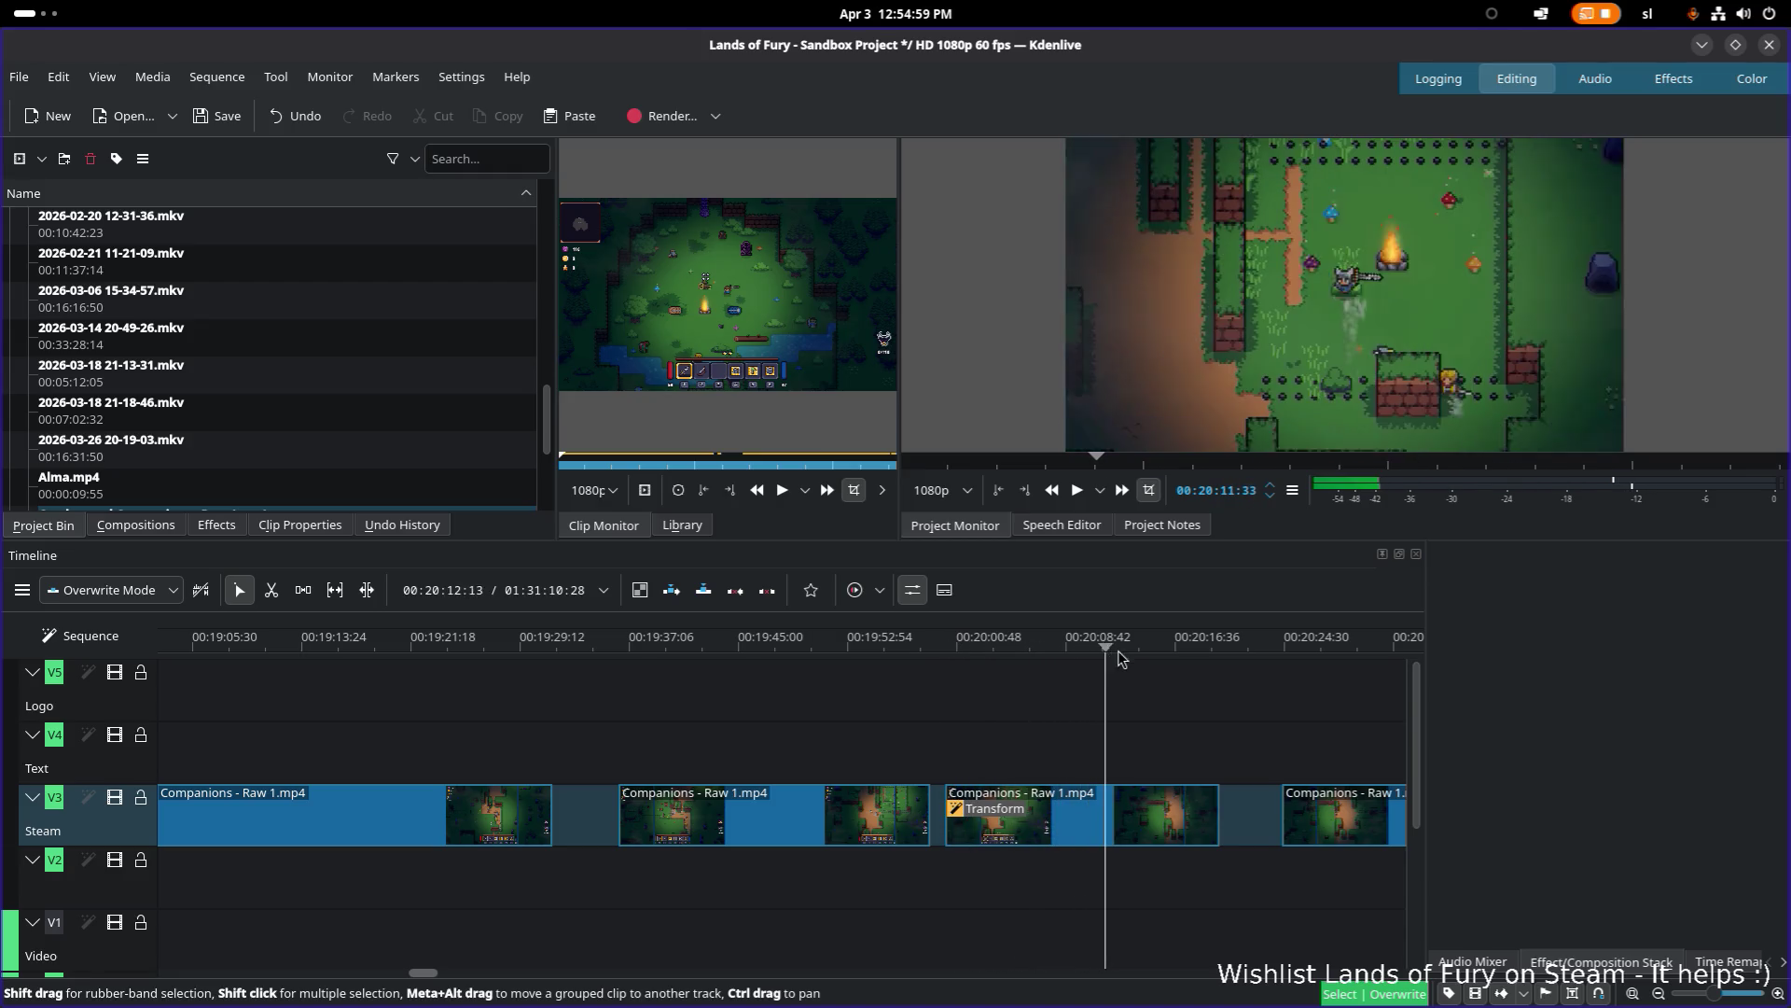
pyautogui.click(715, 646)
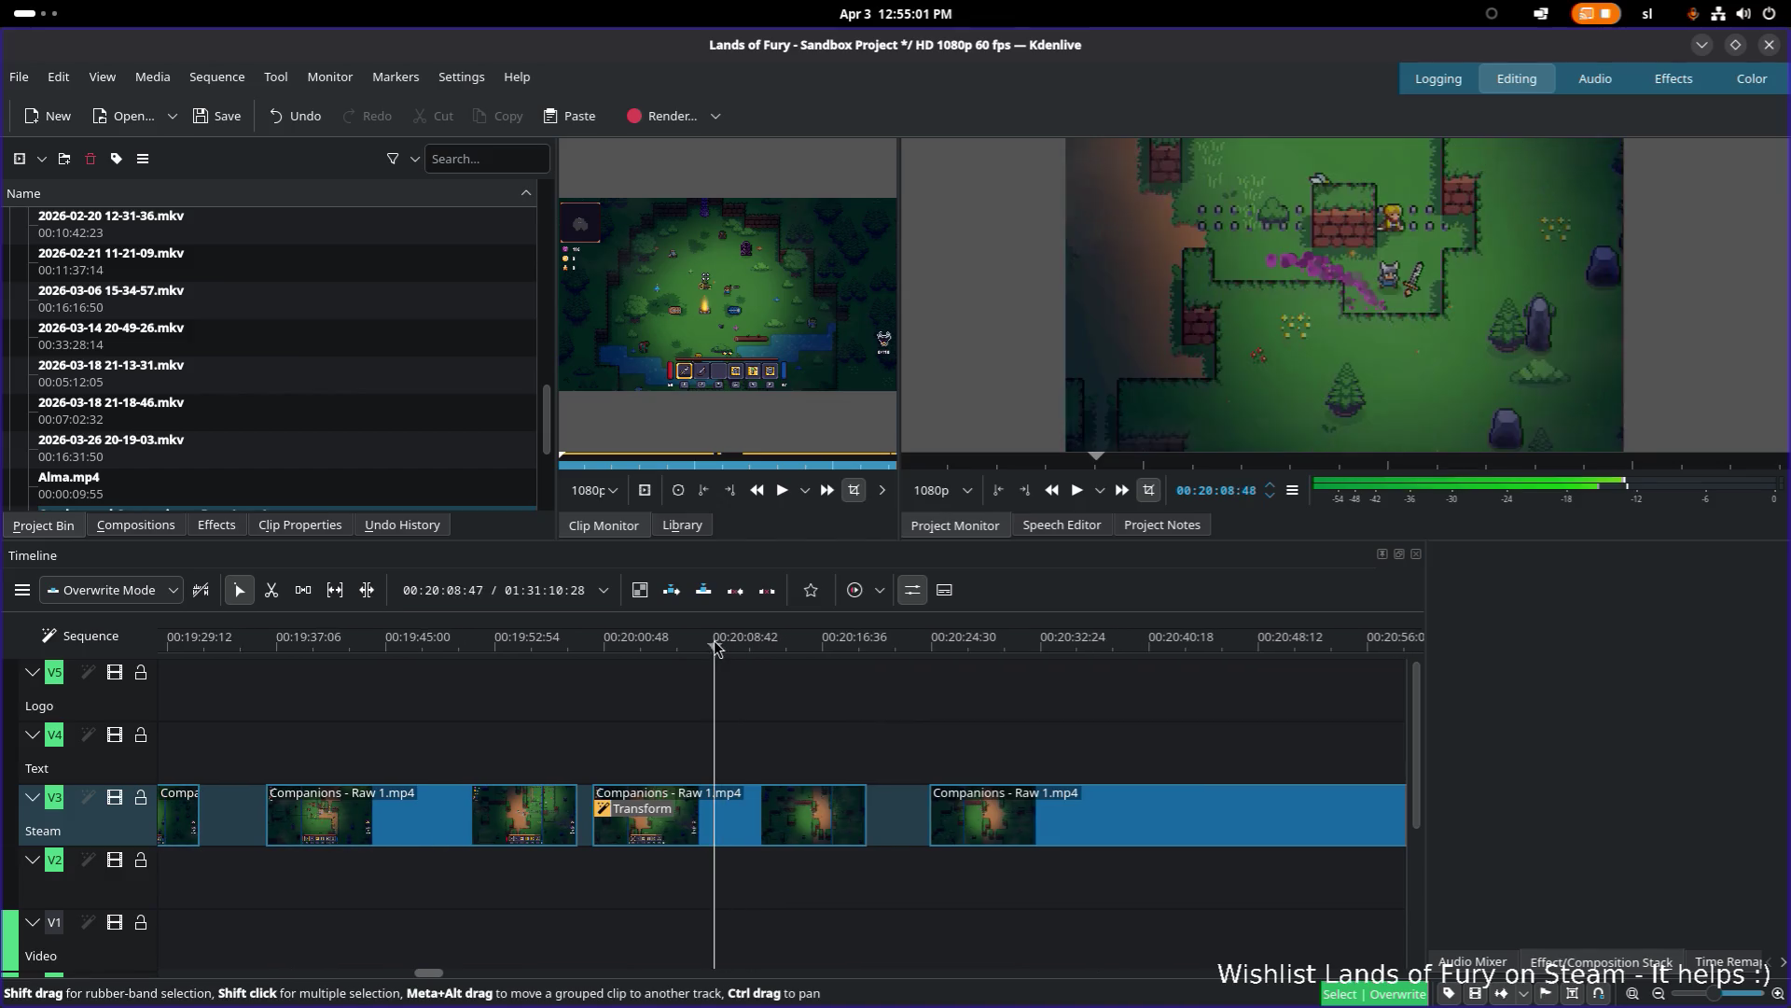
pyautogui.moveTo(716, 647)
pyautogui.mouseDown()
pyautogui.moveTo(1177, 647)
pyautogui.moveTo(1086, 699)
pyautogui.moveTo(551, 750)
pyautogui.moveTo(744, 677)
pyautogui.moveTo(1136, 652)
pyautogui.moveTo(961, 714)
pyautogui.moveTo(378, 752)
pyautogui.mouseUp()
pyautogui.moveTo(579, 650)
pyautogui.mouseDown()
pyautogui.moveTo(1019, 643)
pyautogui.moveTo(915, 642)
pyautogui.mouseUp()
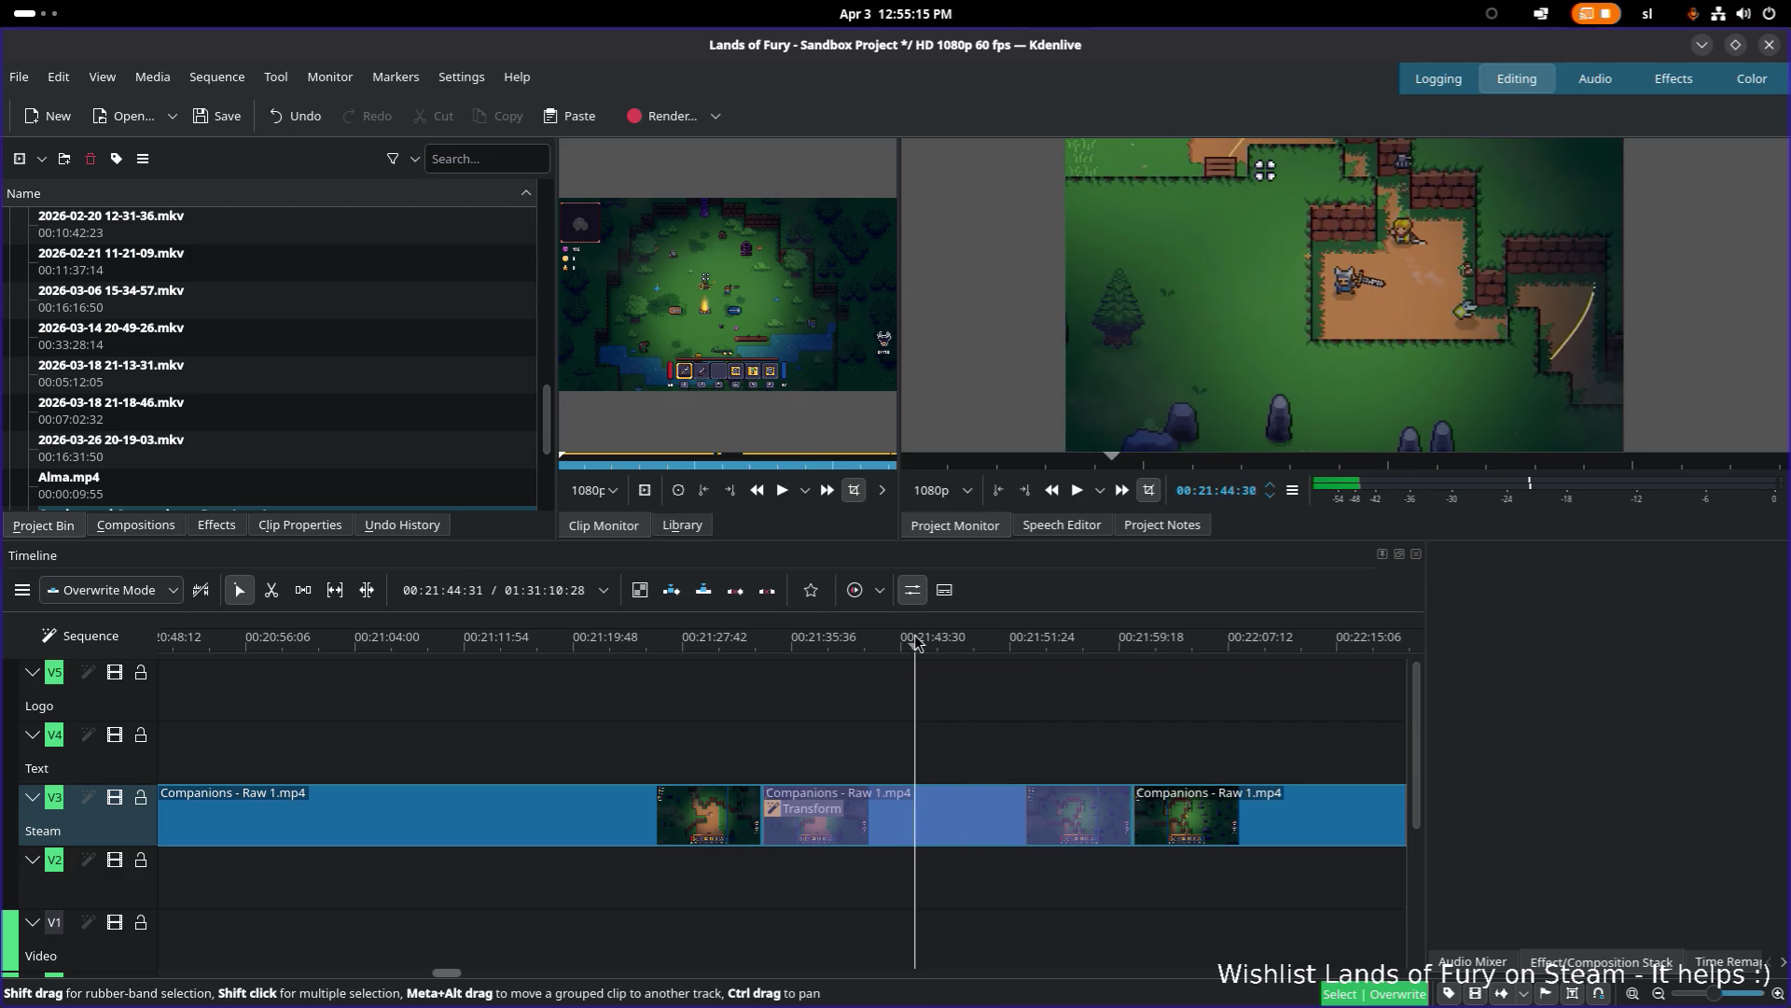
pyautogui.scroll(-3, 719, 711)
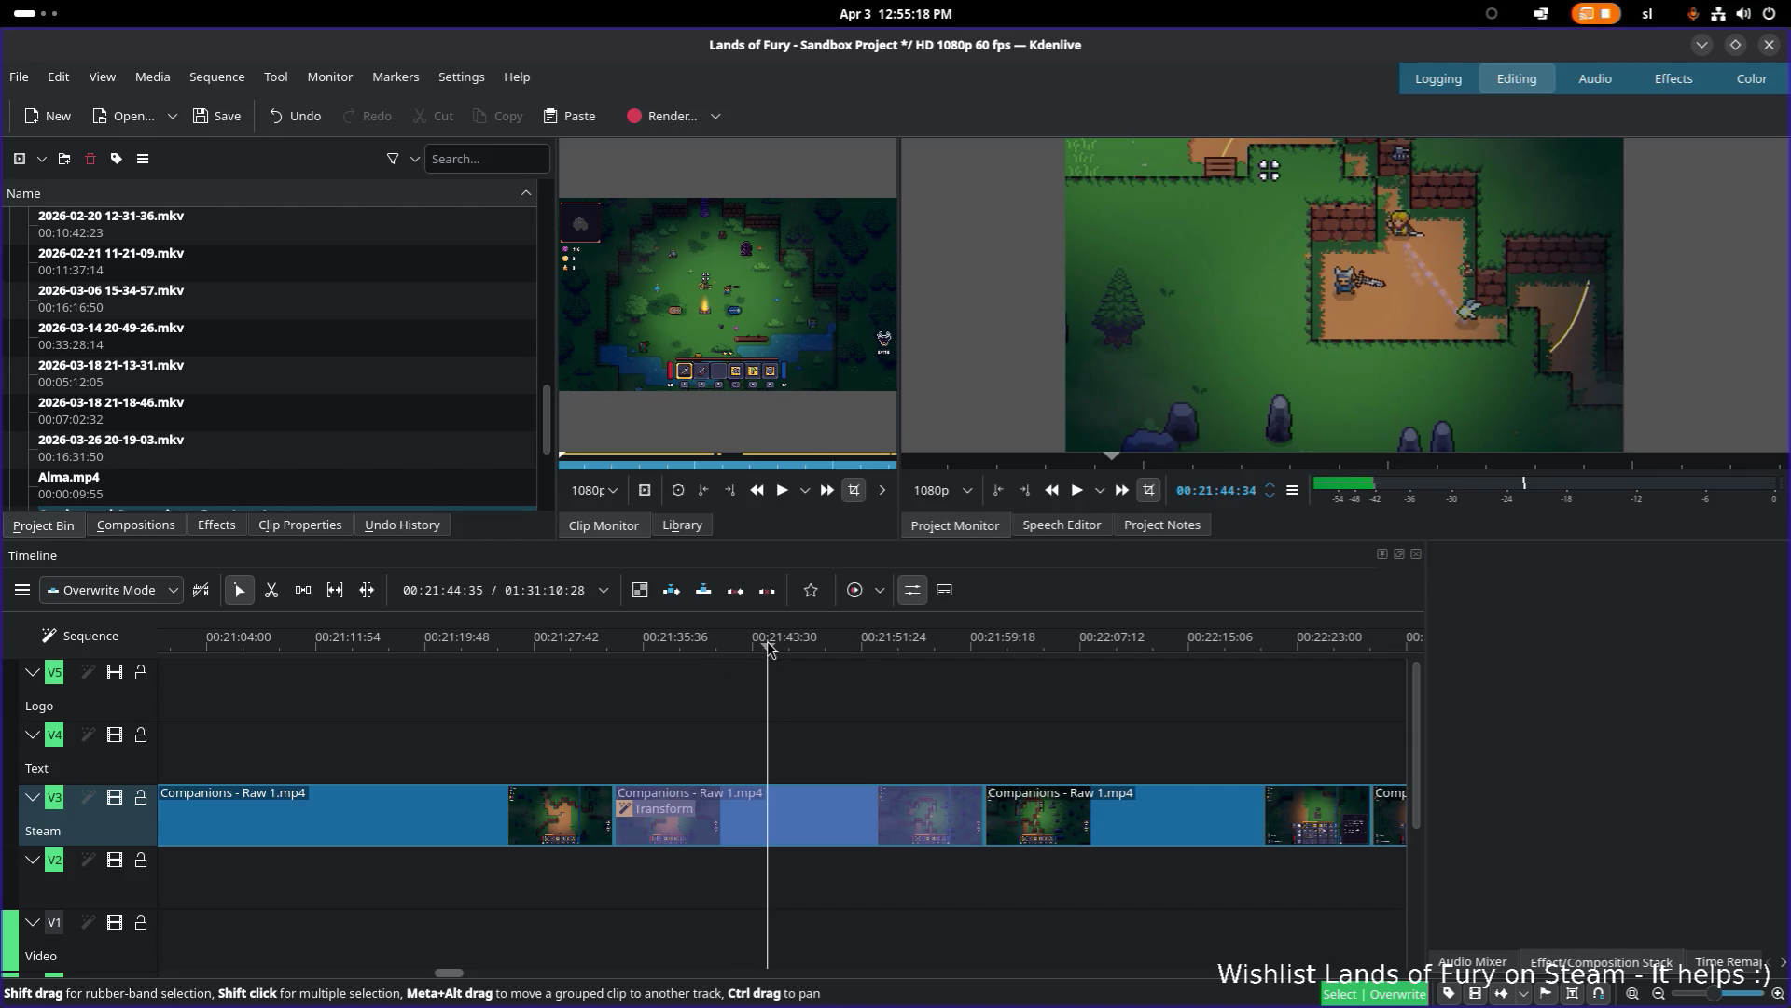
pyautogui.press('space')
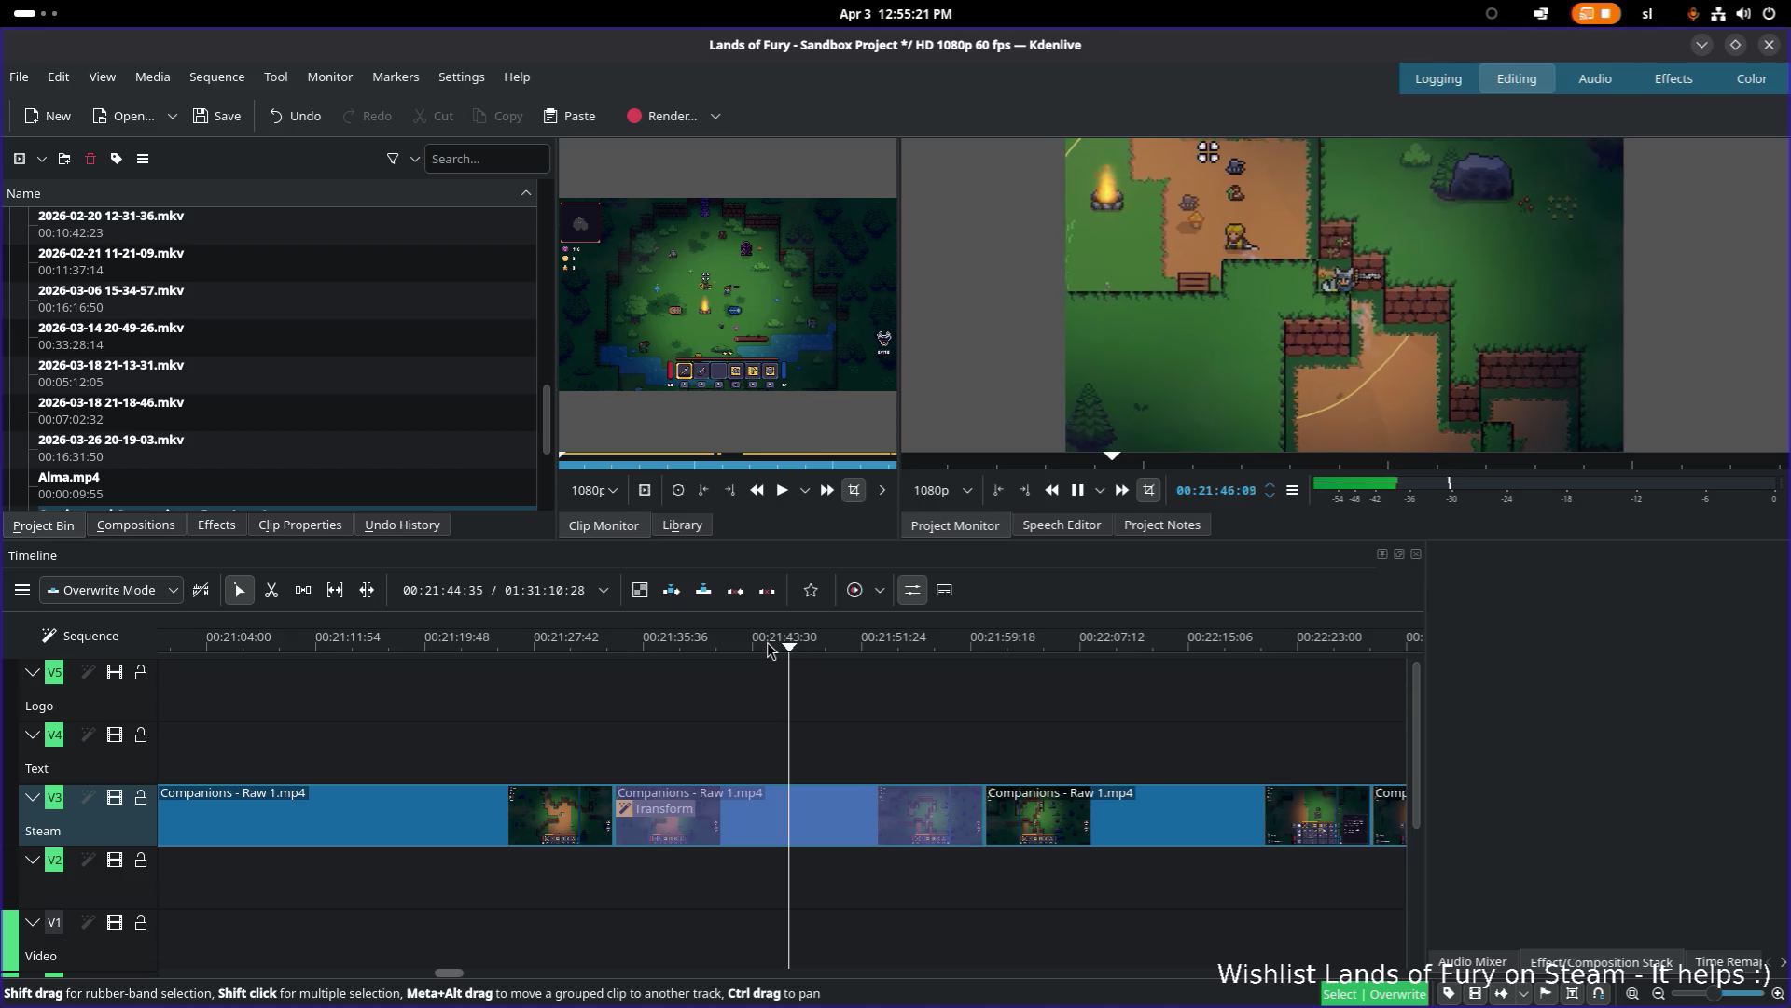